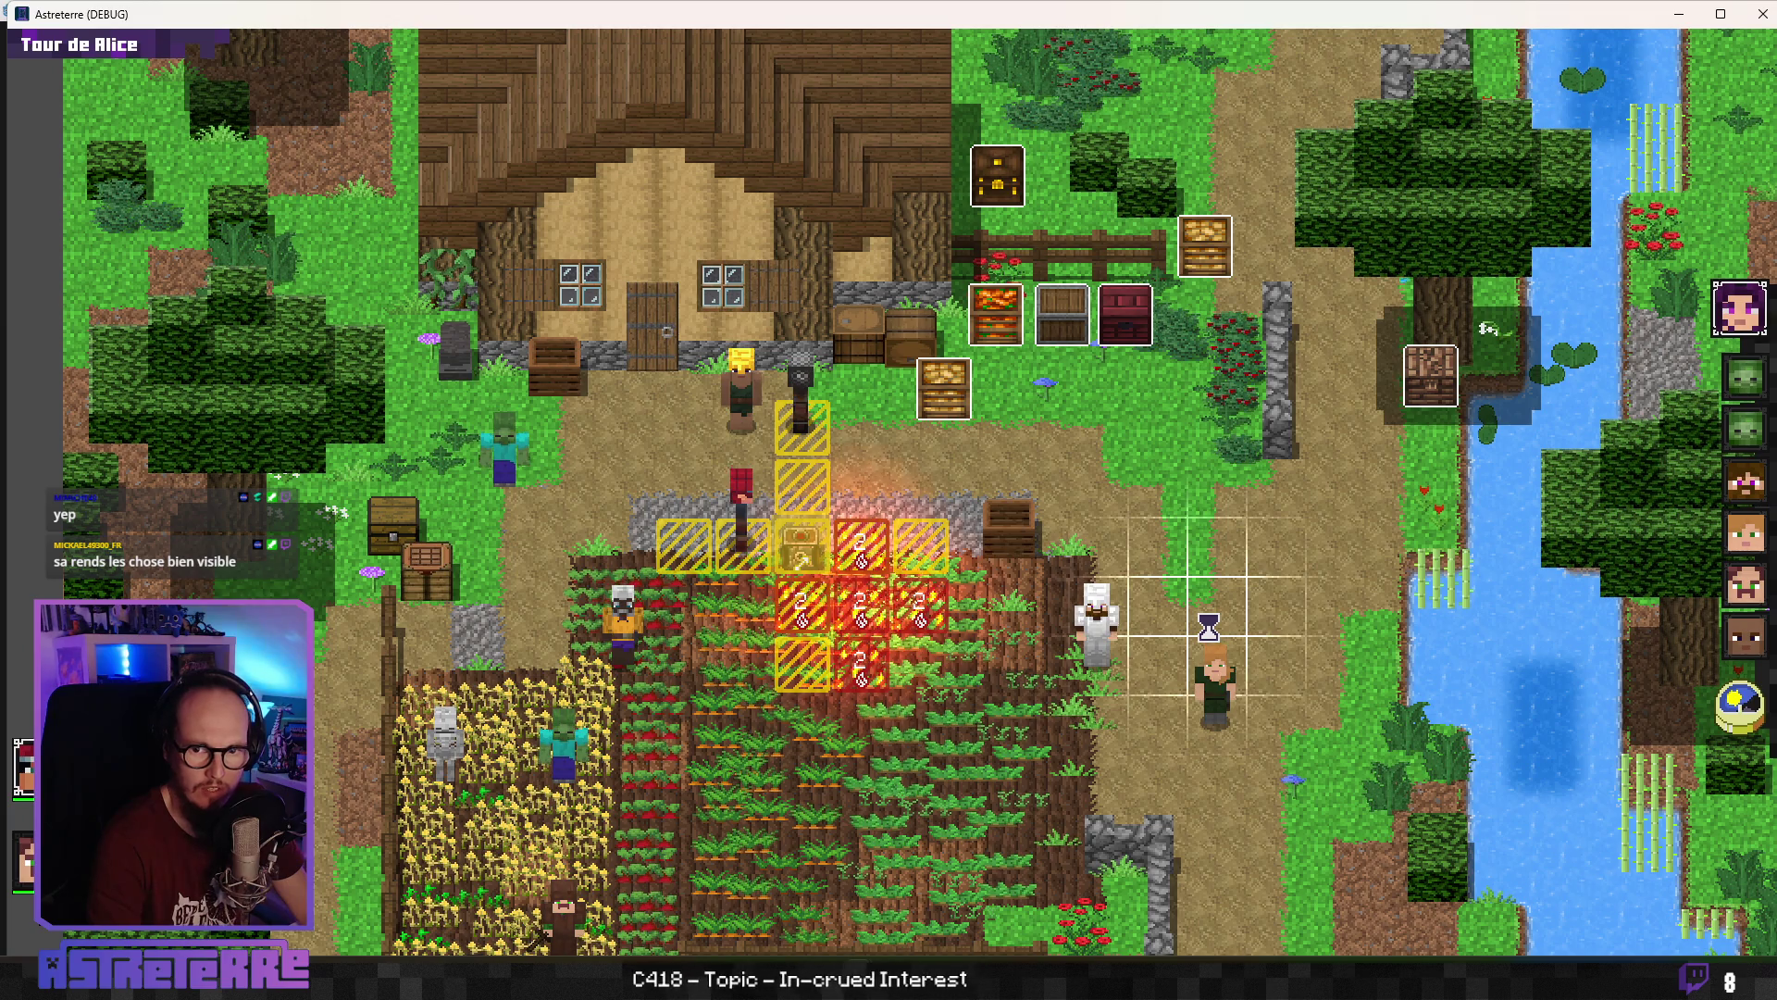
Inspect the campfire effect tiles with the debug overlay, then close Astreterre and return to Aseprite
scroll(815, 564, down, 3)
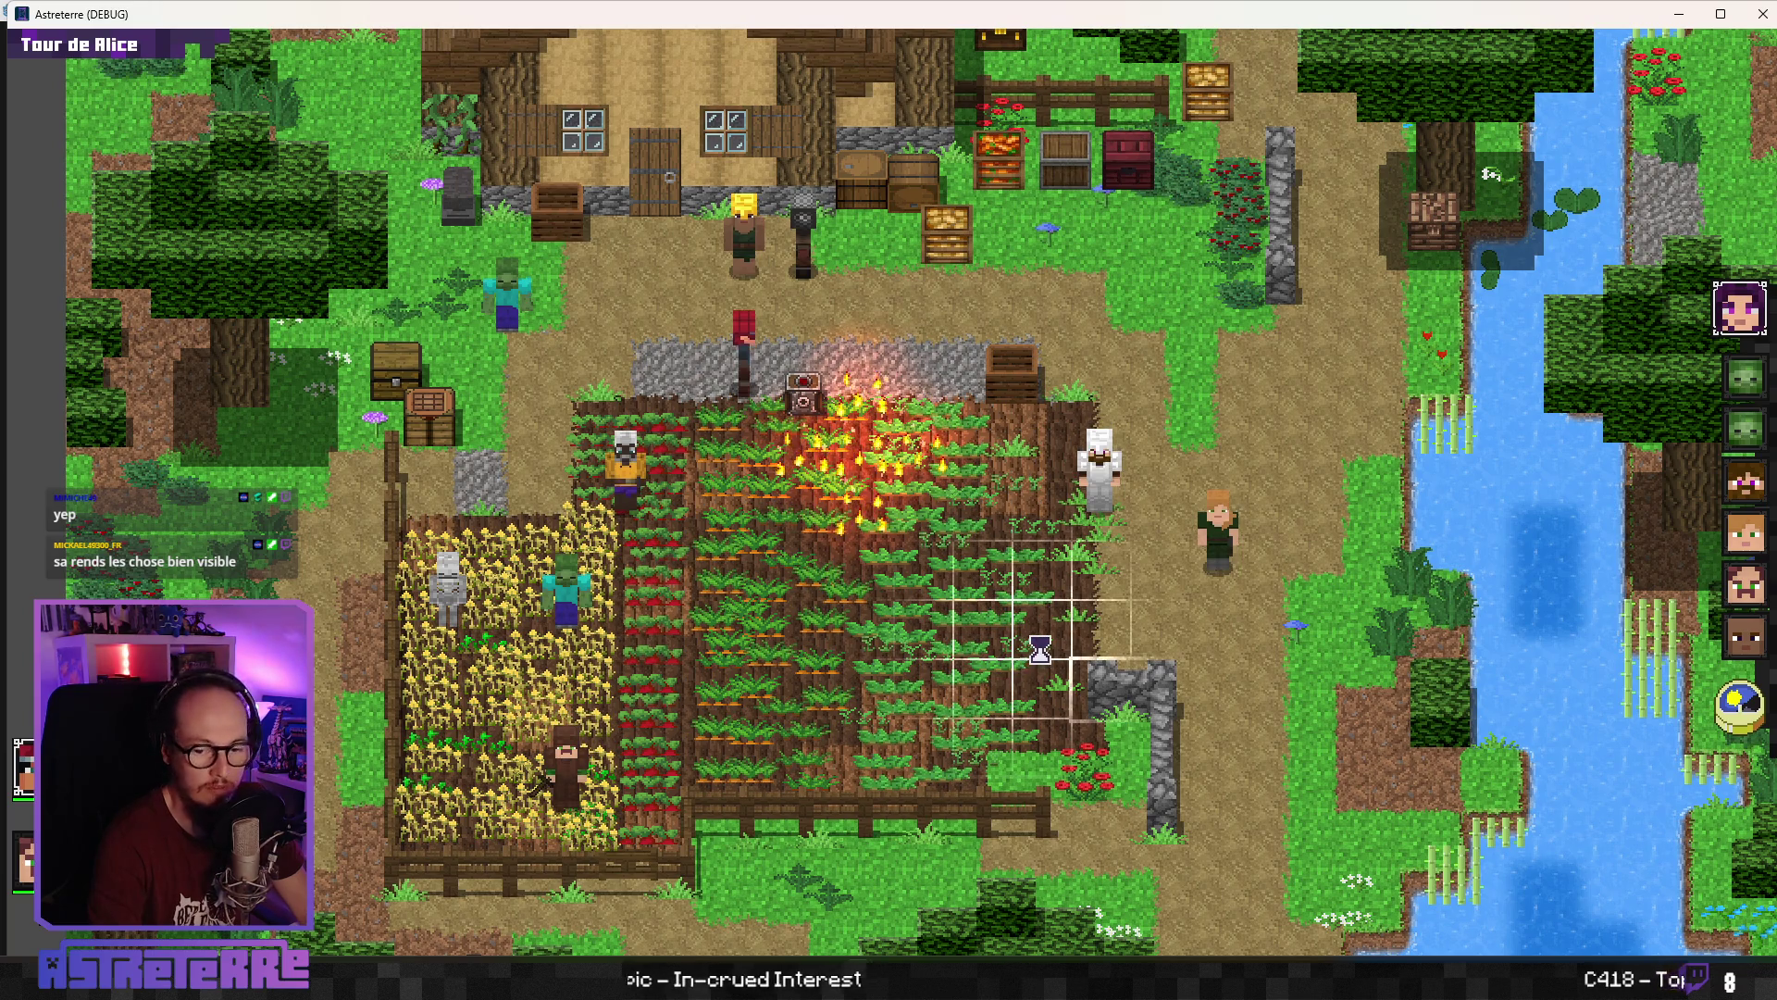
key(alt)
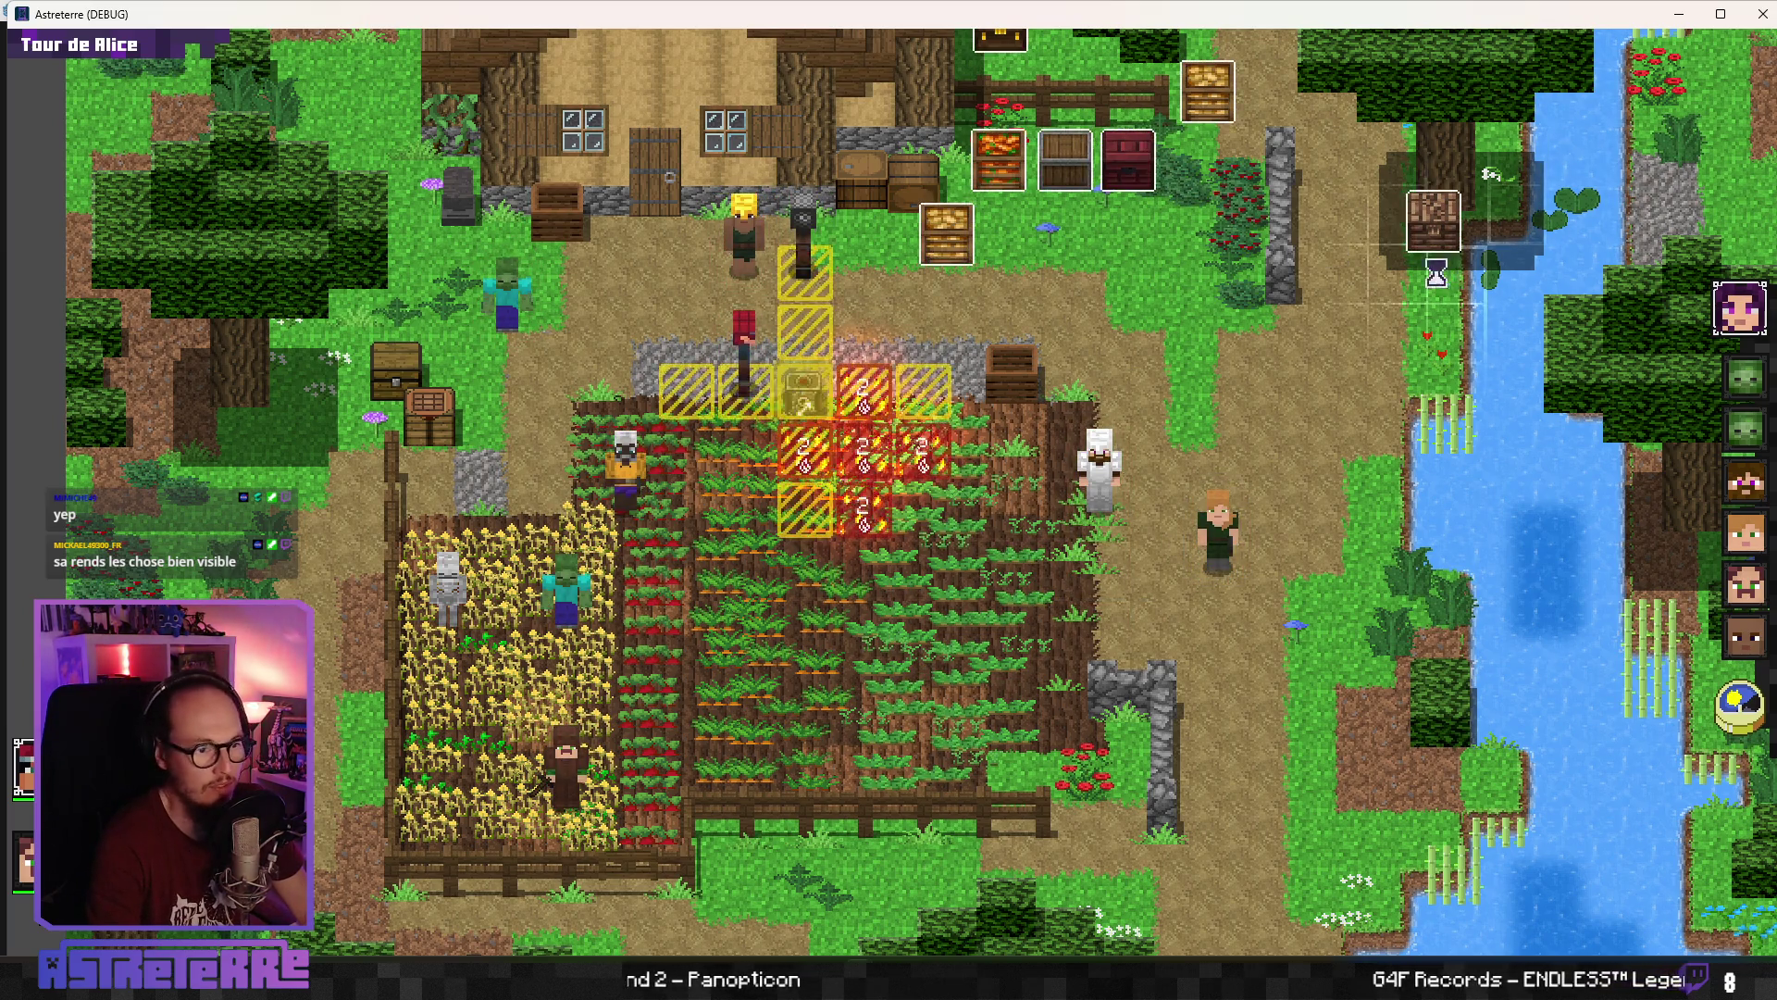
click(1762, 14)
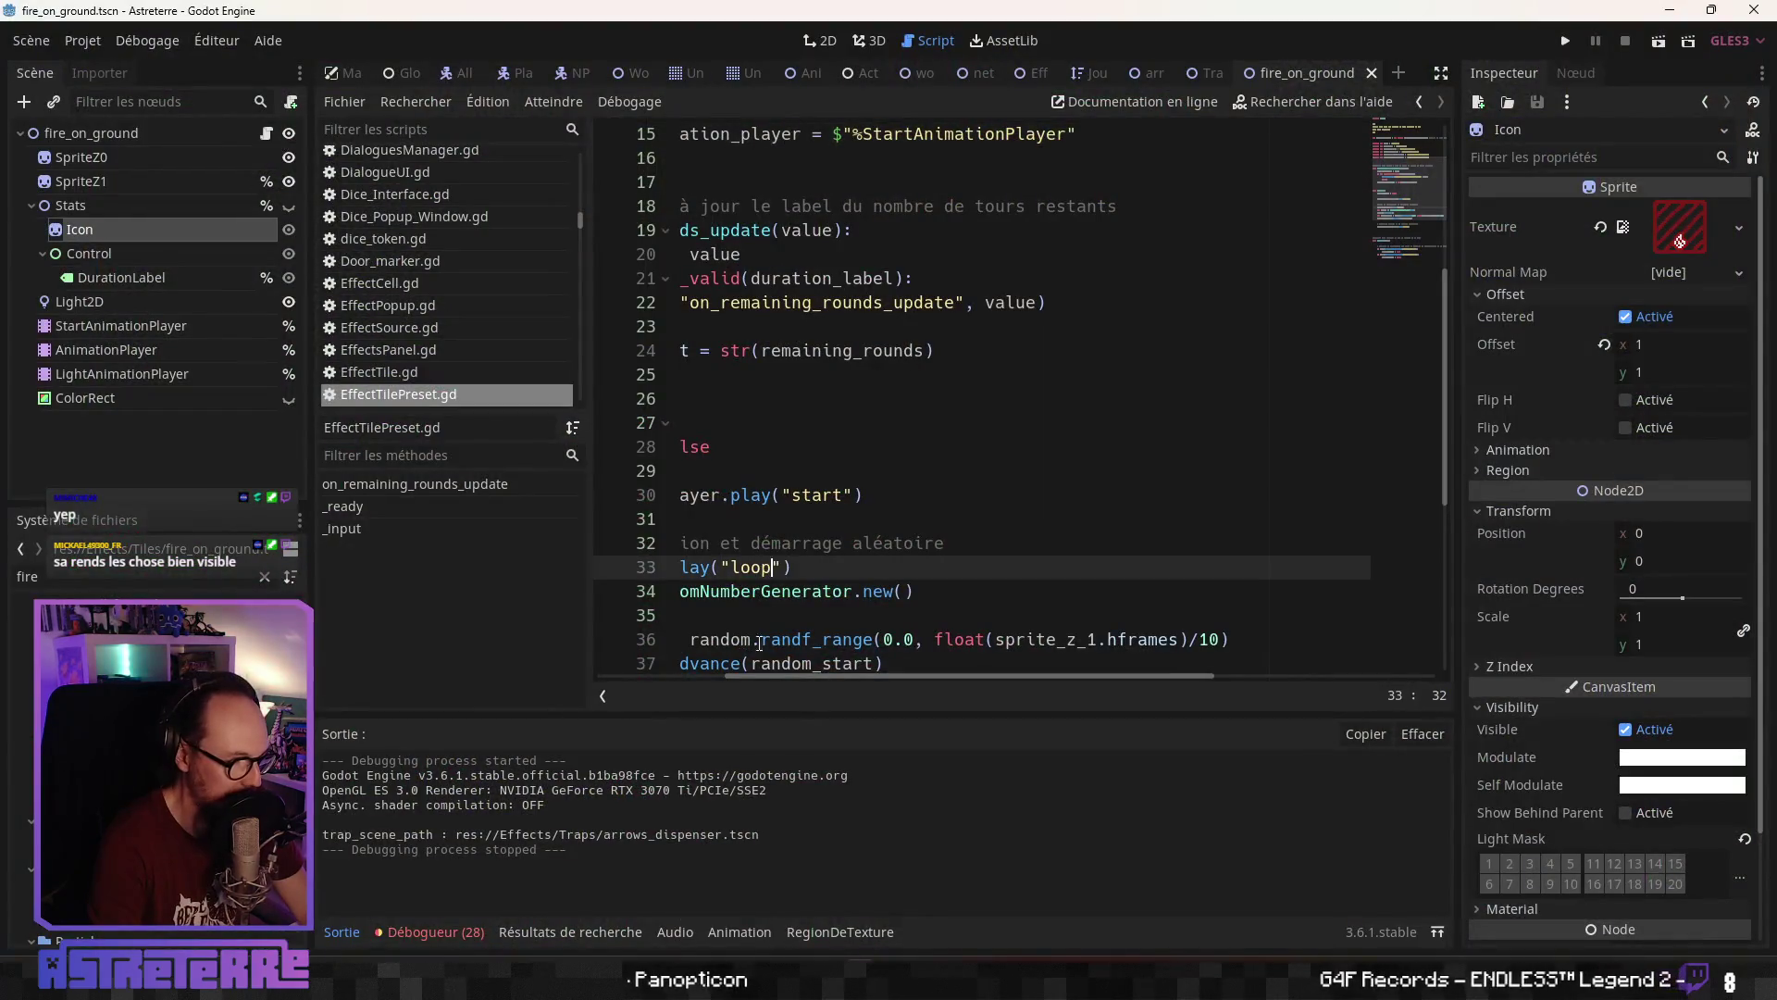
mouse_move(861, 983)
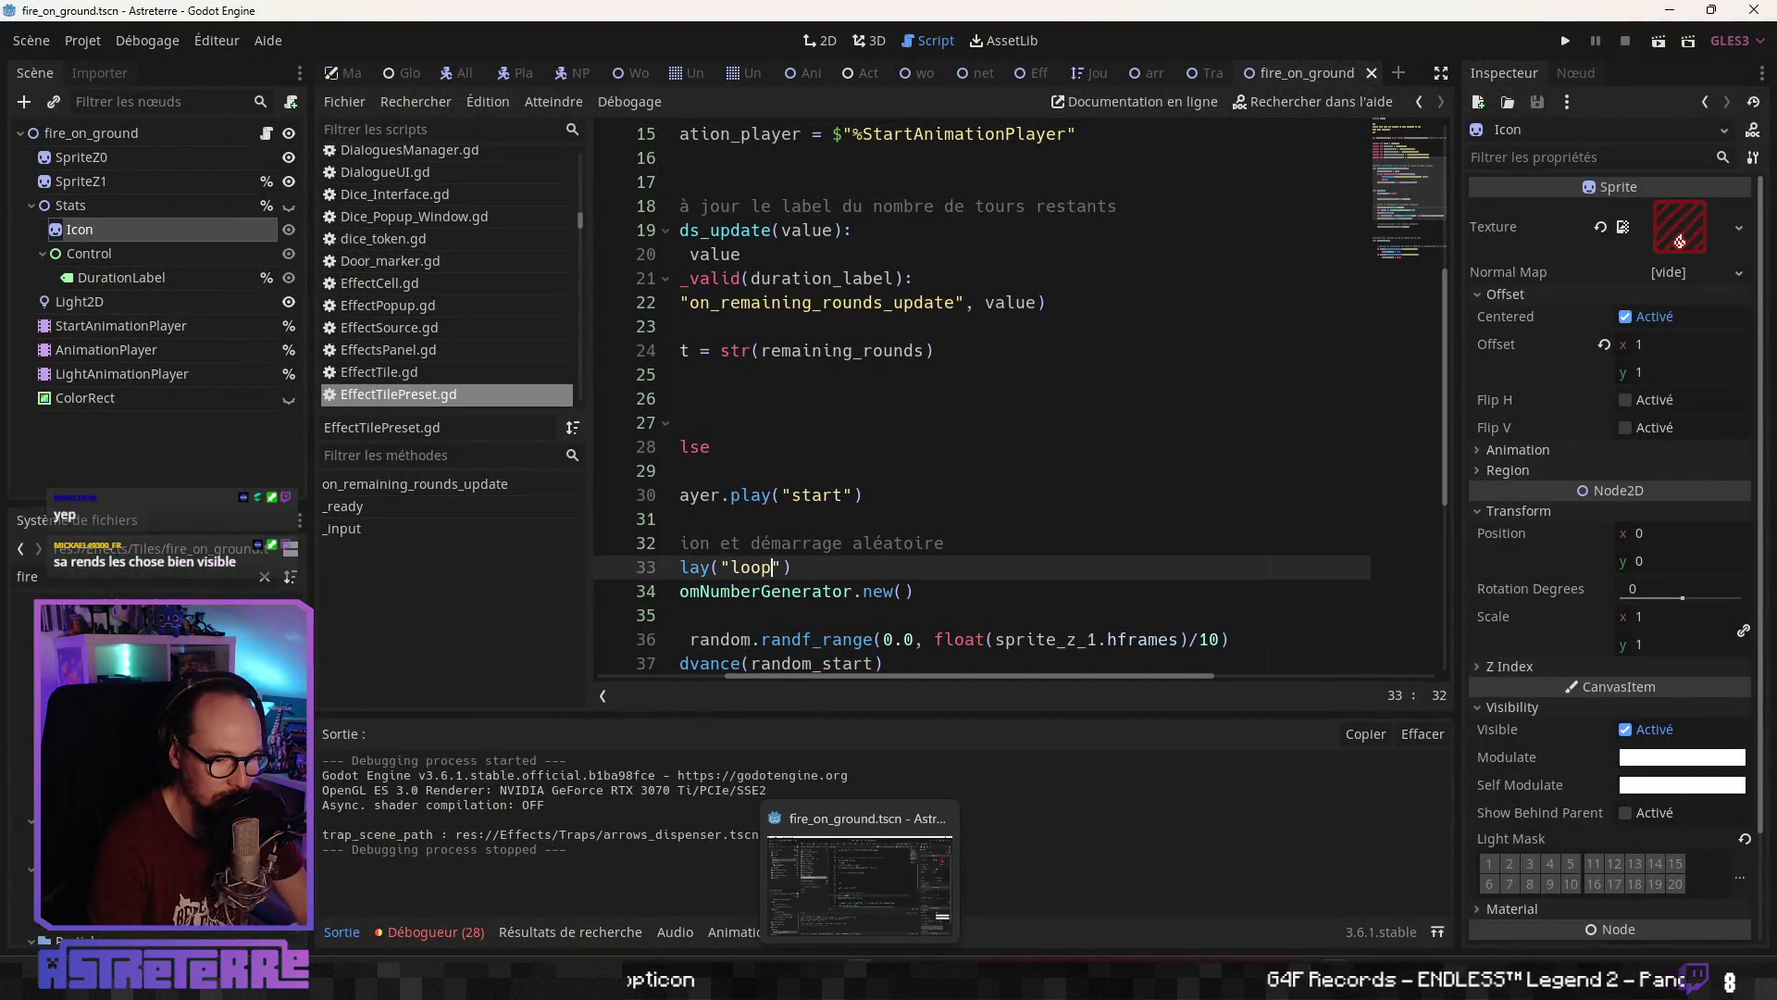
key(alt+Tab)
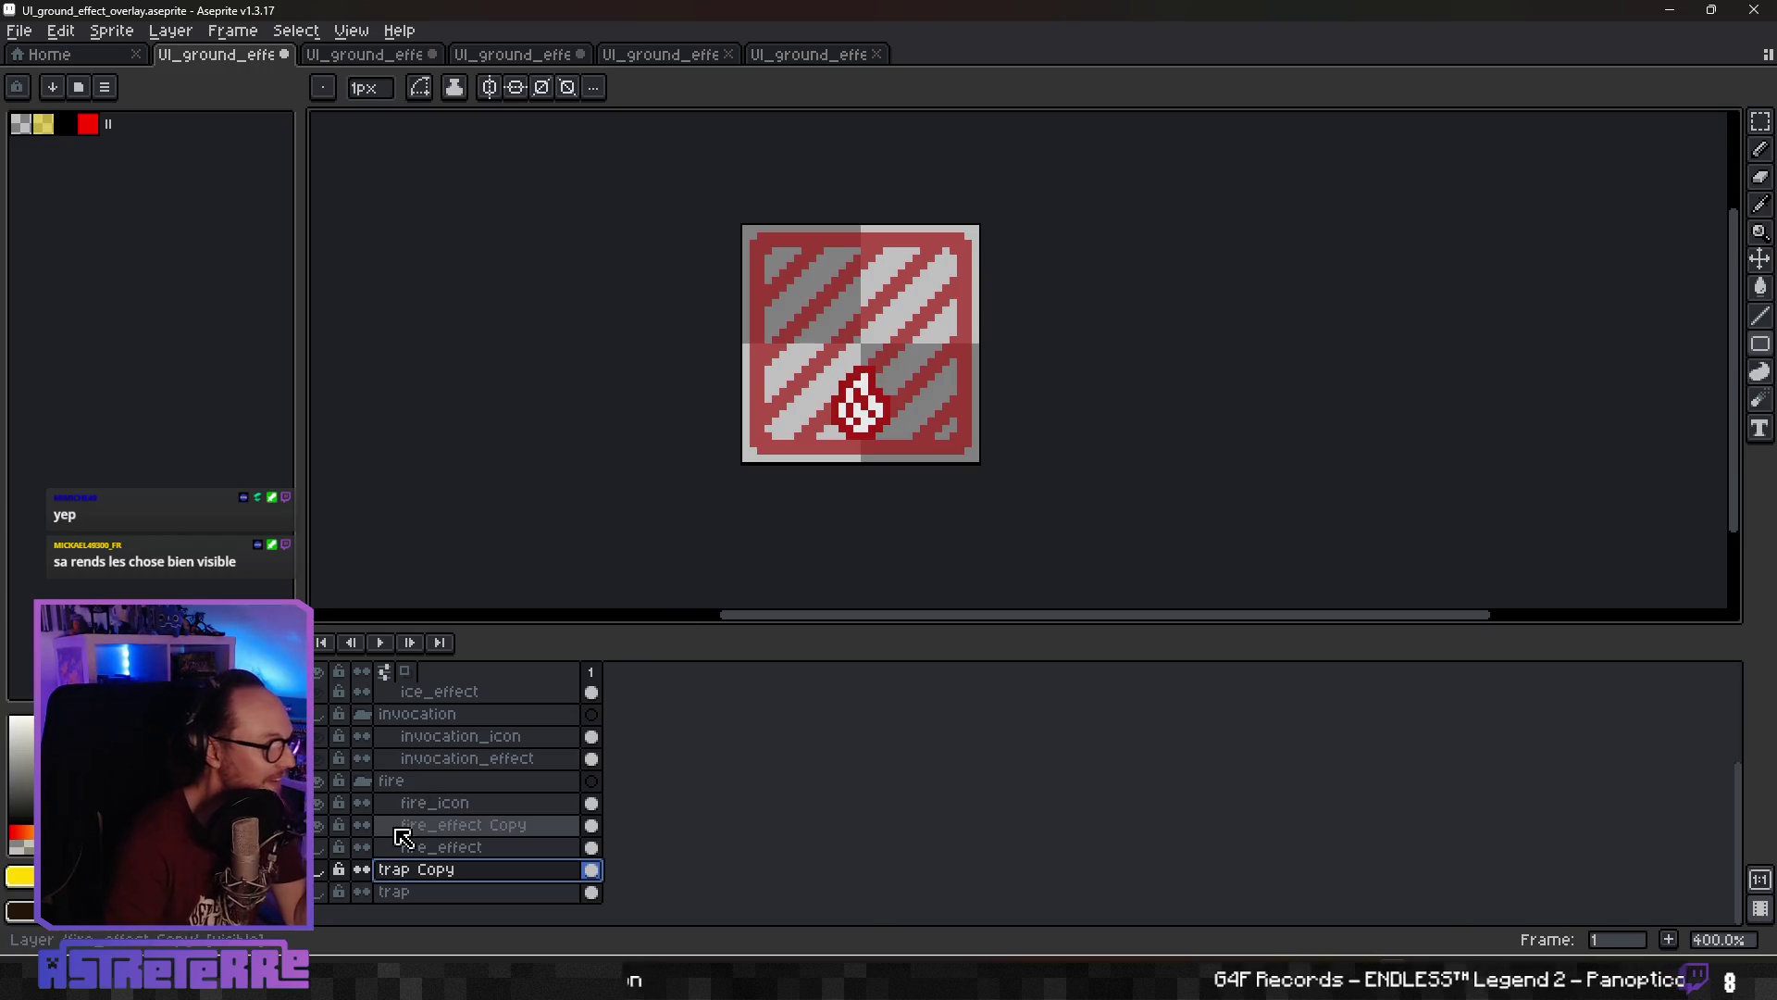
Hide the fire layers, then duplicate invocation_effect as a 100%-opacity copy with the original hidden
click(318, 803)
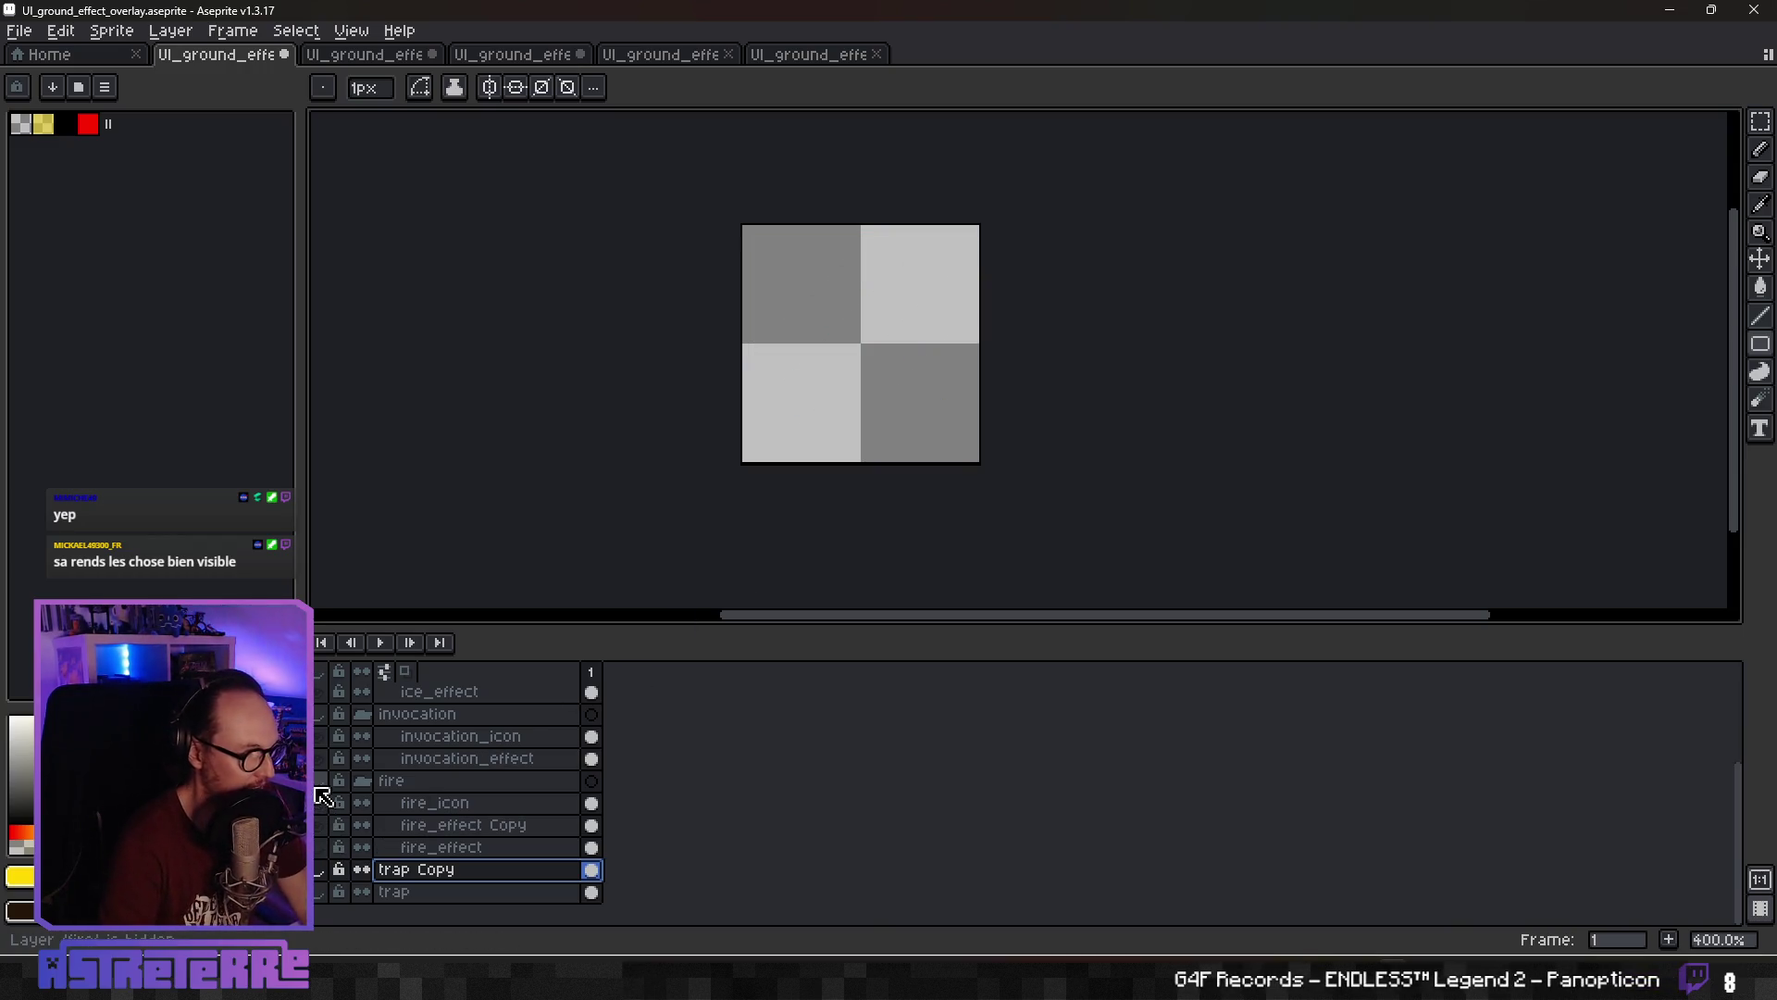
click(442, 764)
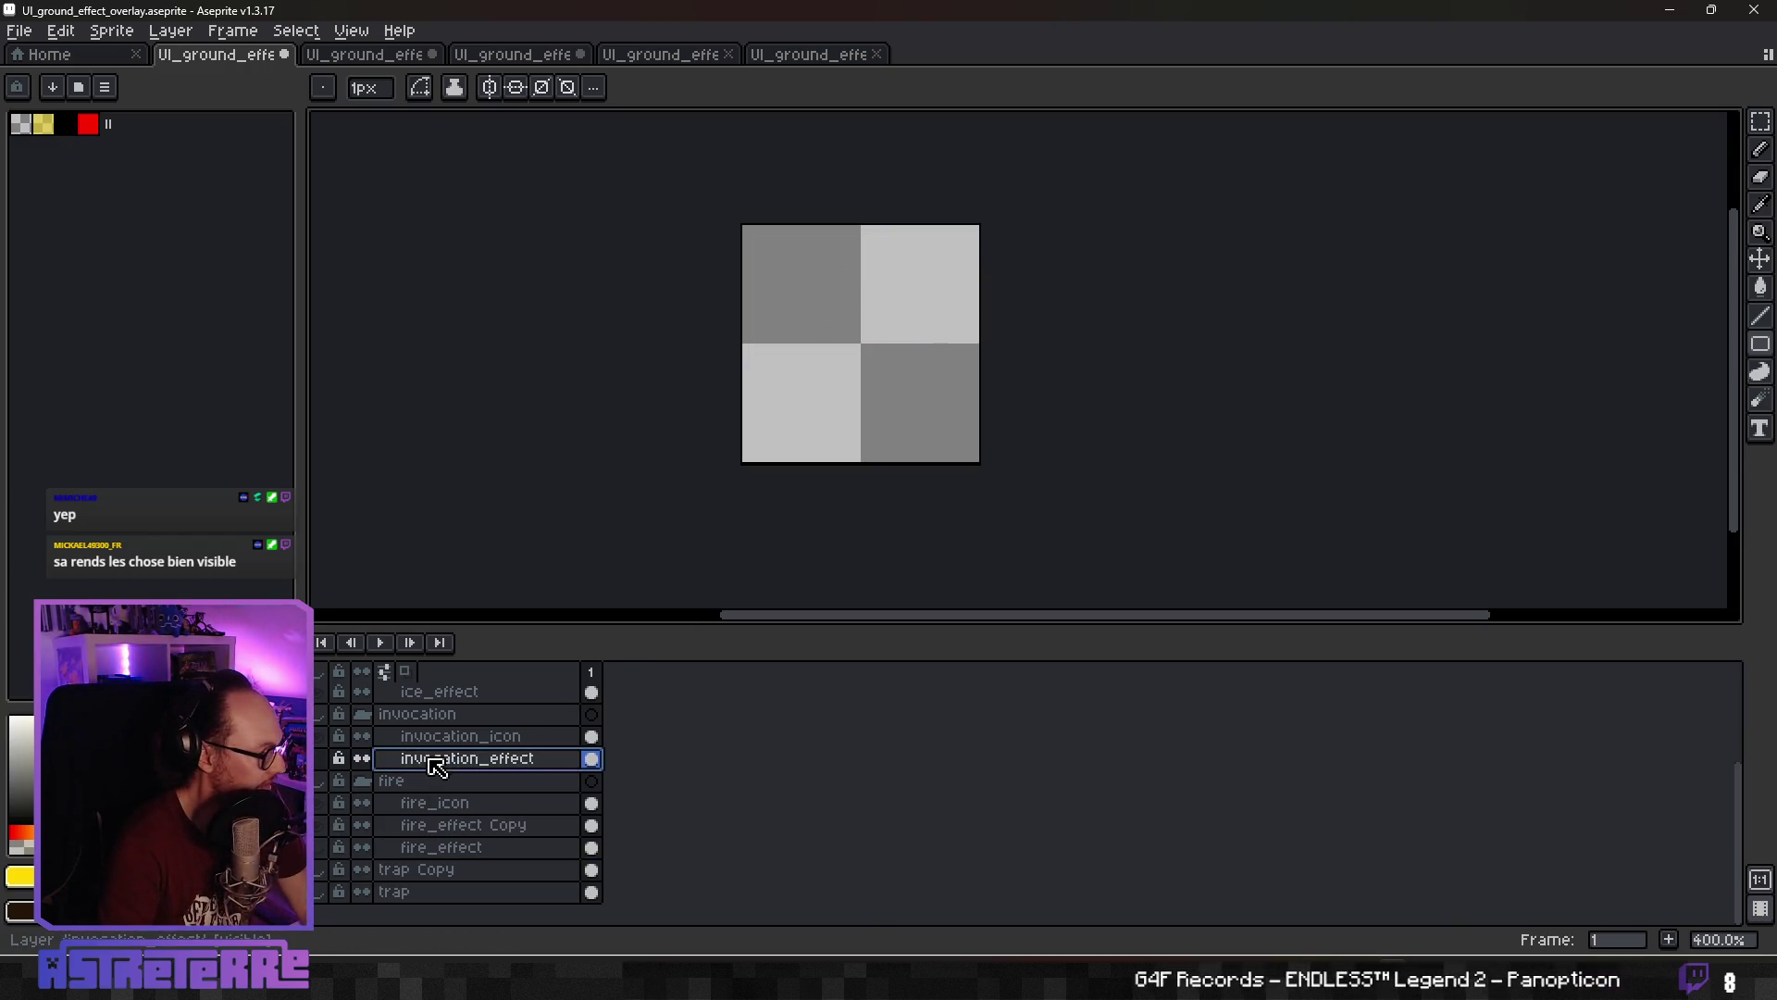
click(320, 758)
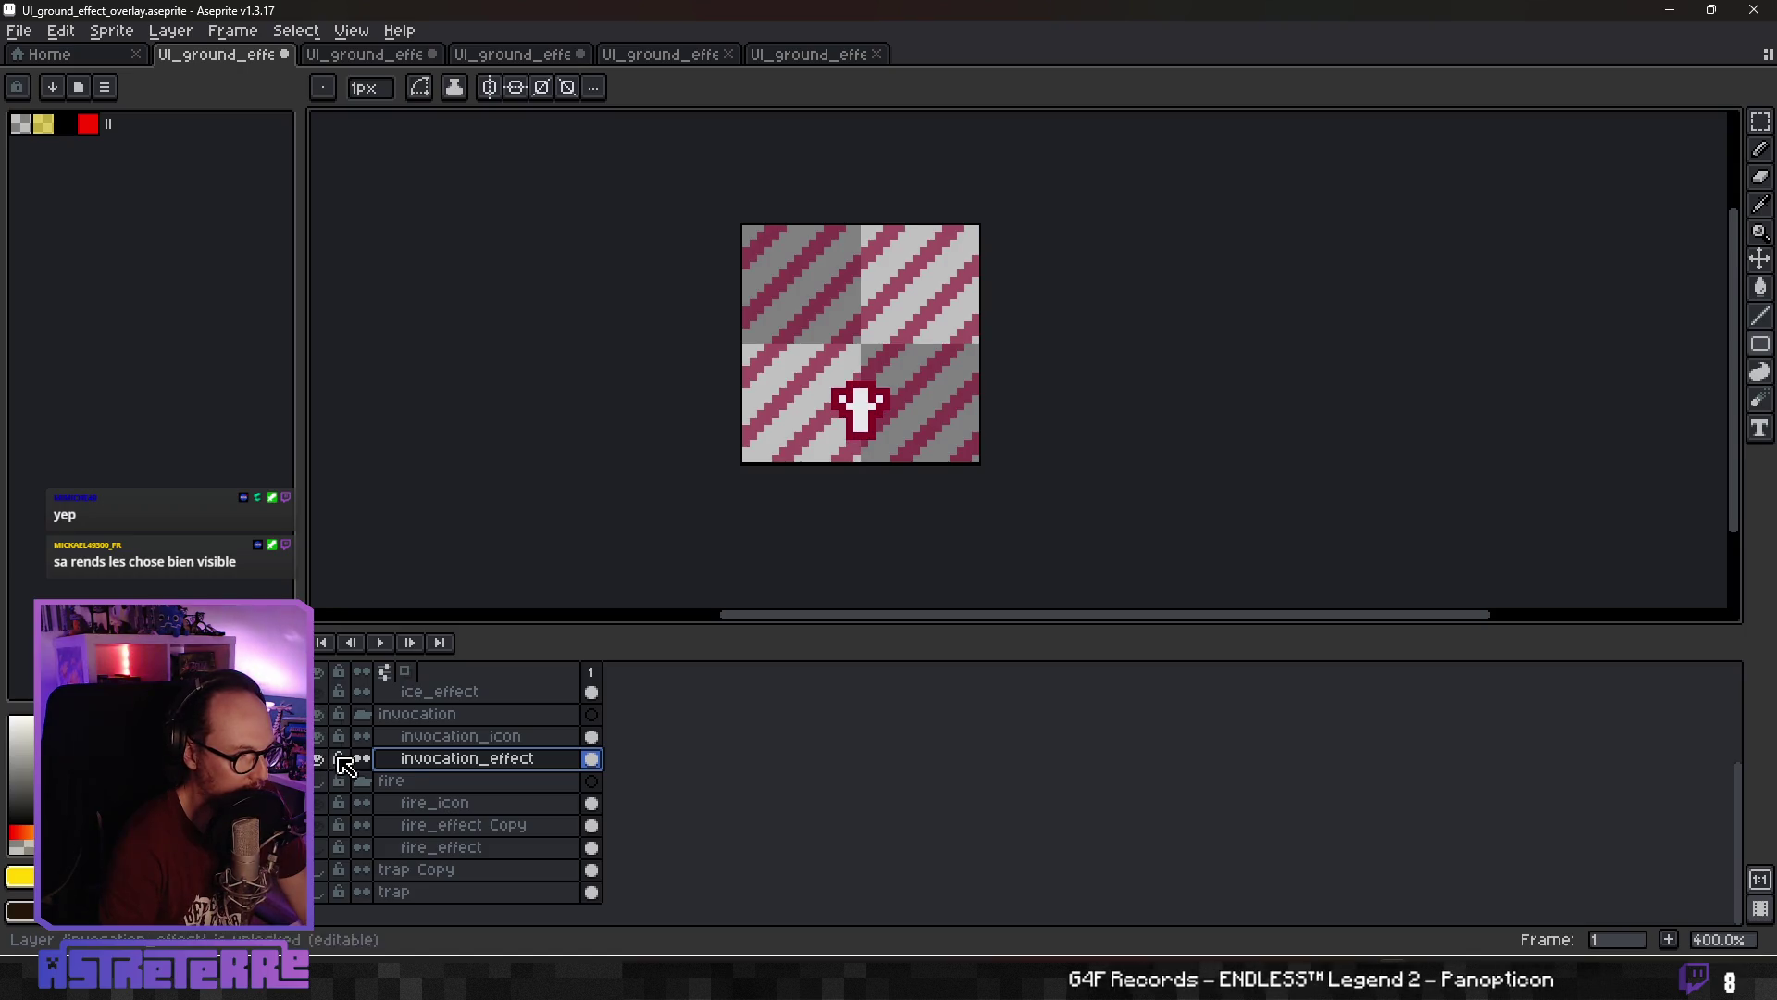
right_click(462, 759)
mouse_move(519, 803)
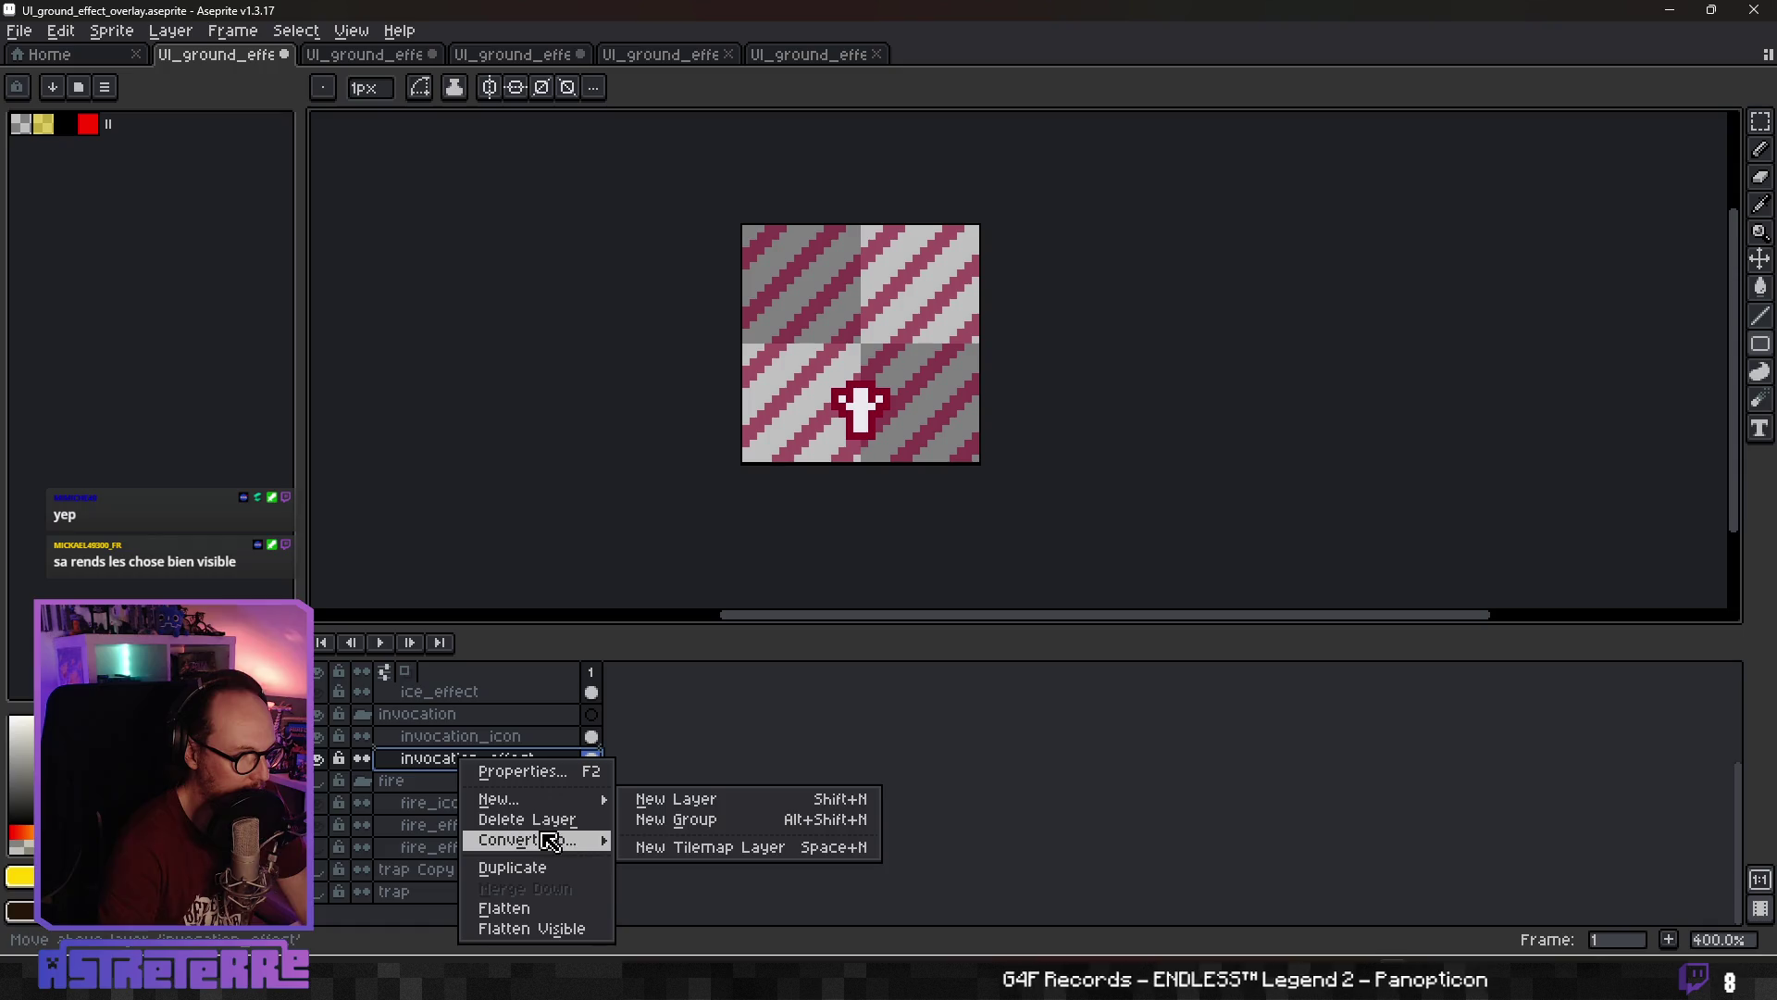
click(513, 867)
click(317, 780)
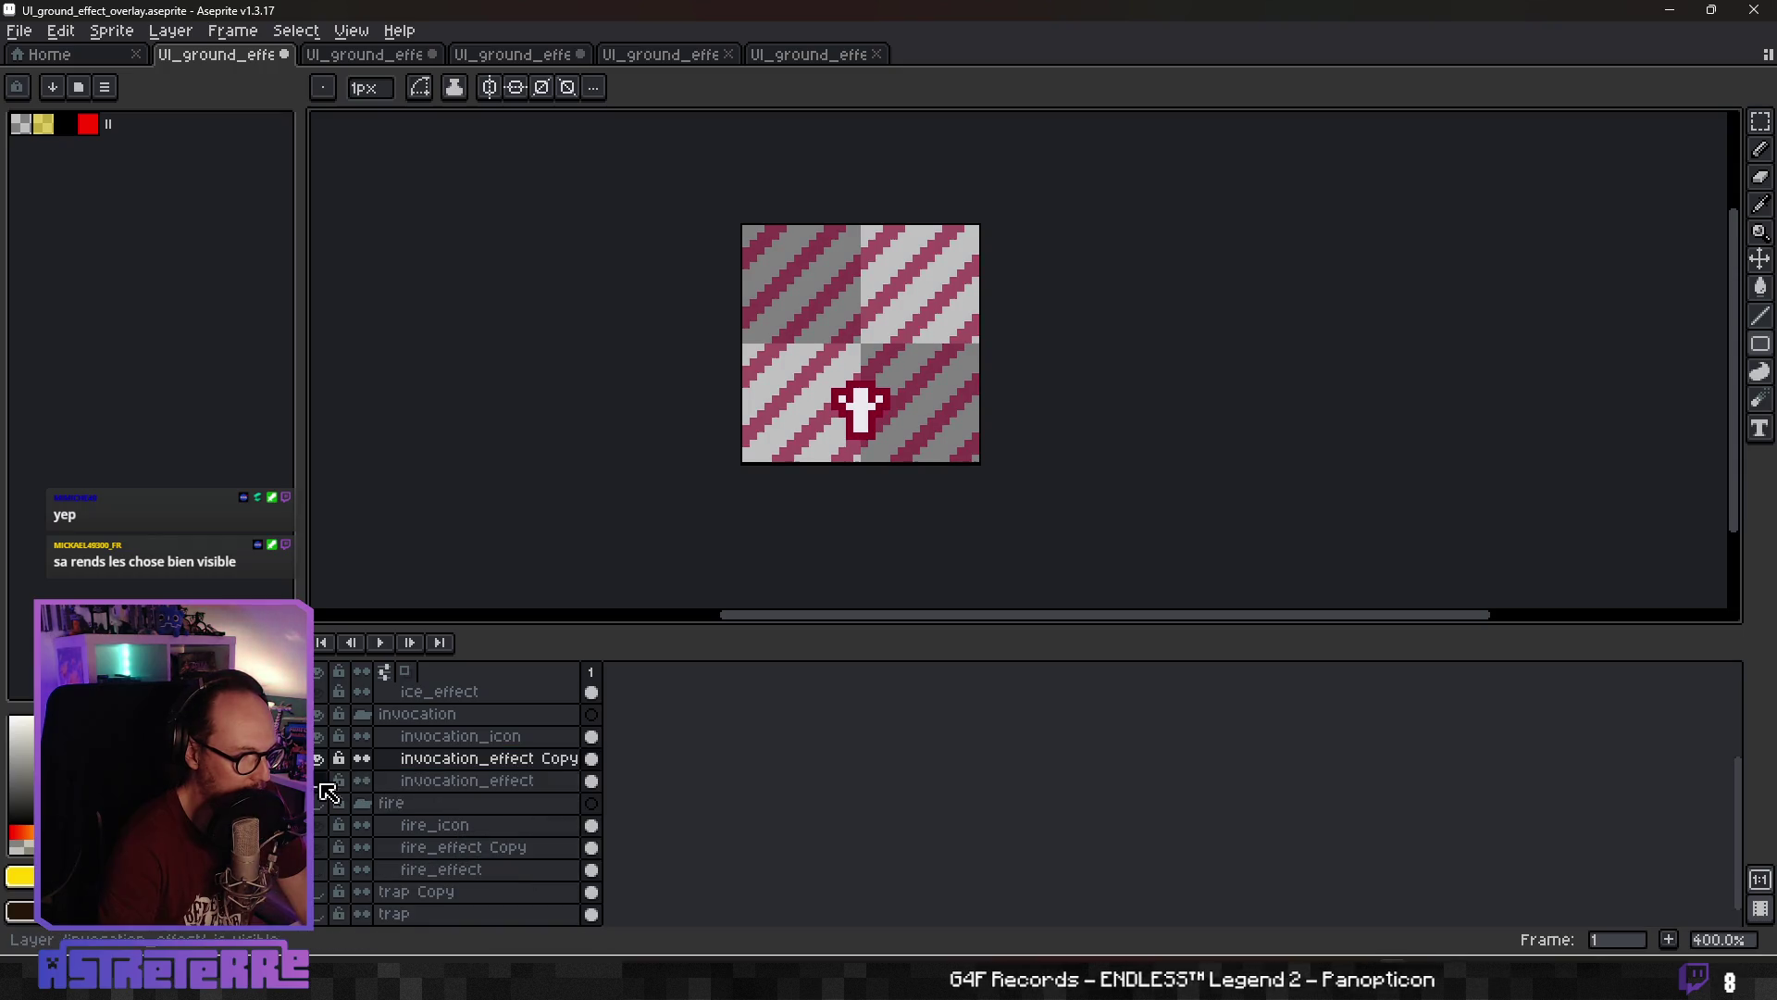
click(458, 761)
double_click(460, 760)
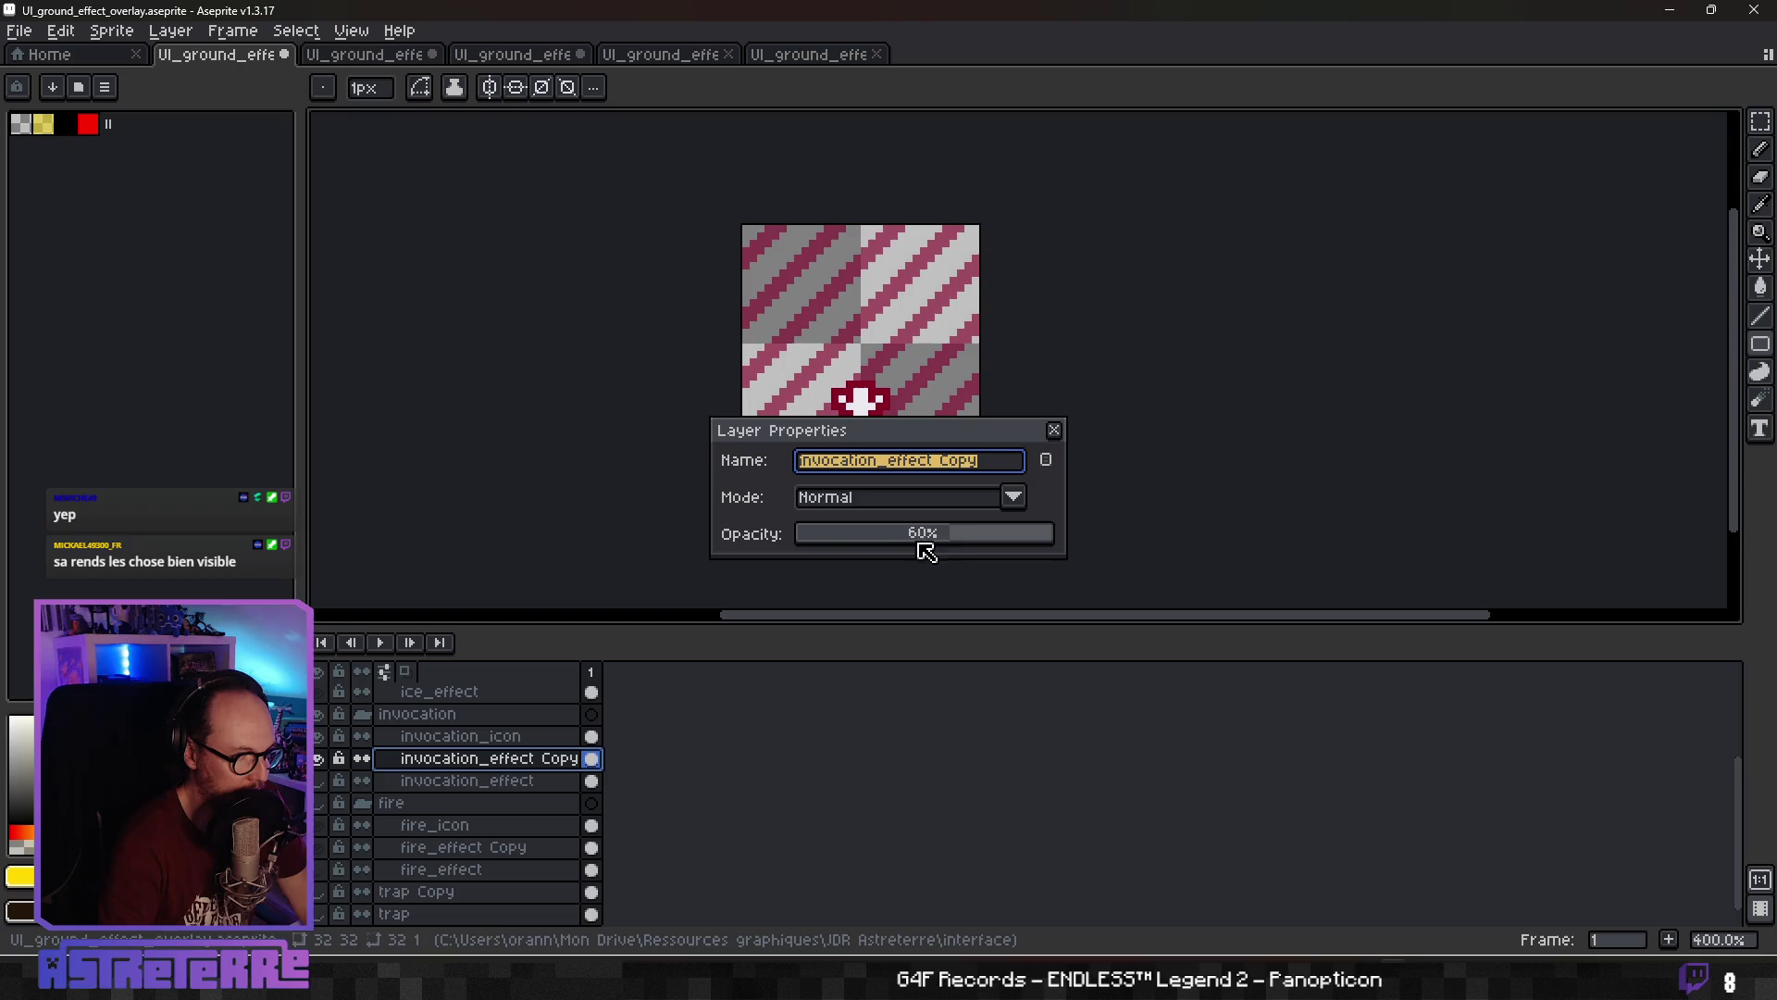
drag(920, 537, 1111, 531)
click(1058, 431)
Draw two nested crimson rectangles around the invocation tile to form a thick border
scroll(965, 402, up, 3)
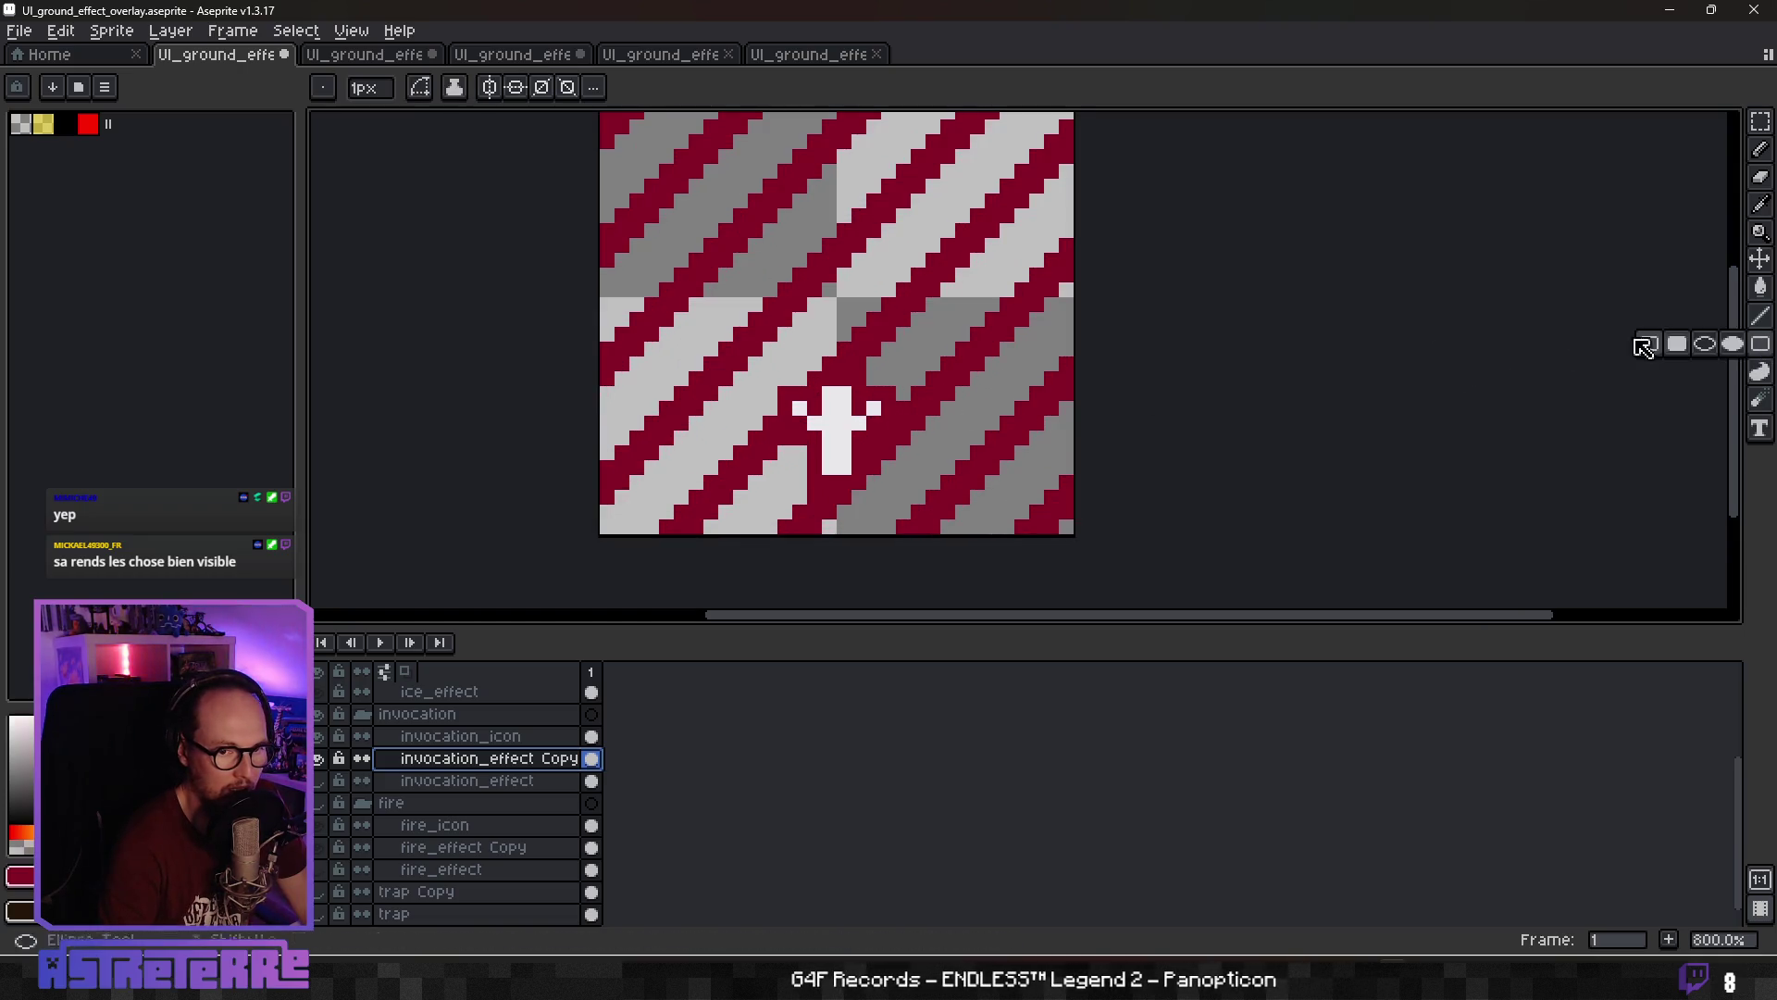
scroll(581, 177, down, 2)
mouse_move(568, 179)
mouse_down()
mouse_move(786, 507)
mouse_move(895, 504)
mouse_up()
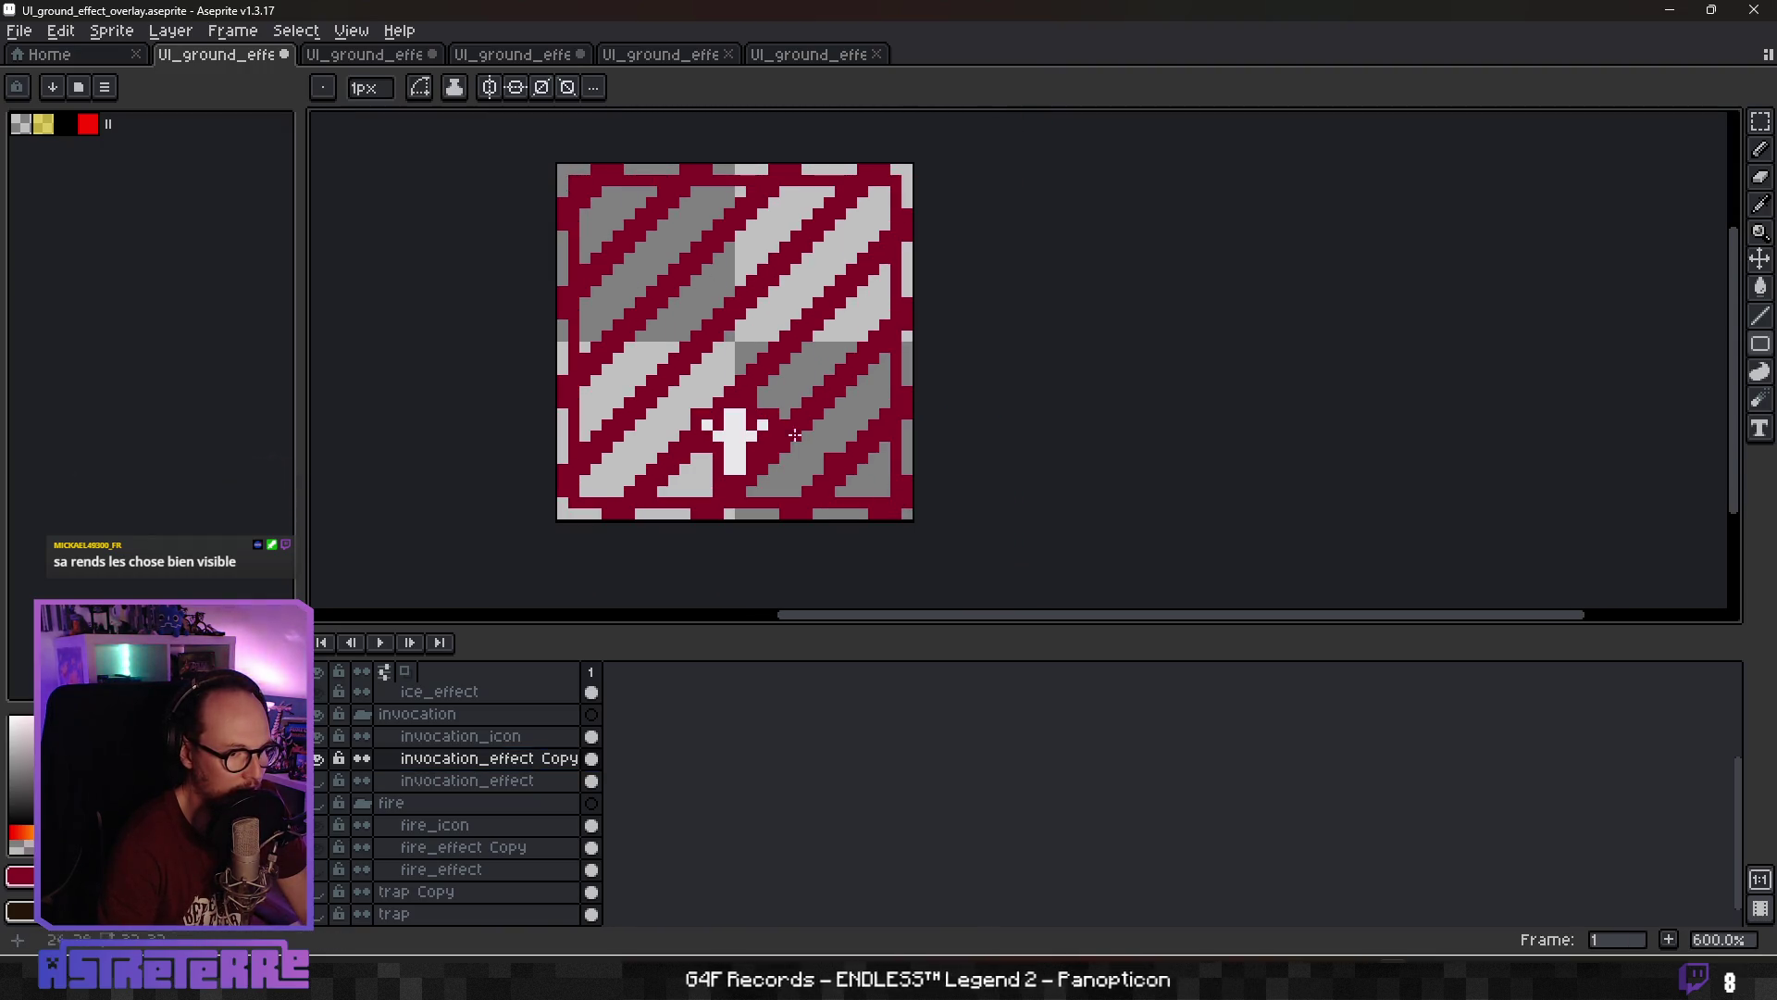
mouse_move(581, 192)
mouse_down()
mouse_move(741, 292)
mouse_move(833, 488)
mouse_move(887, 491)
mouse_up()
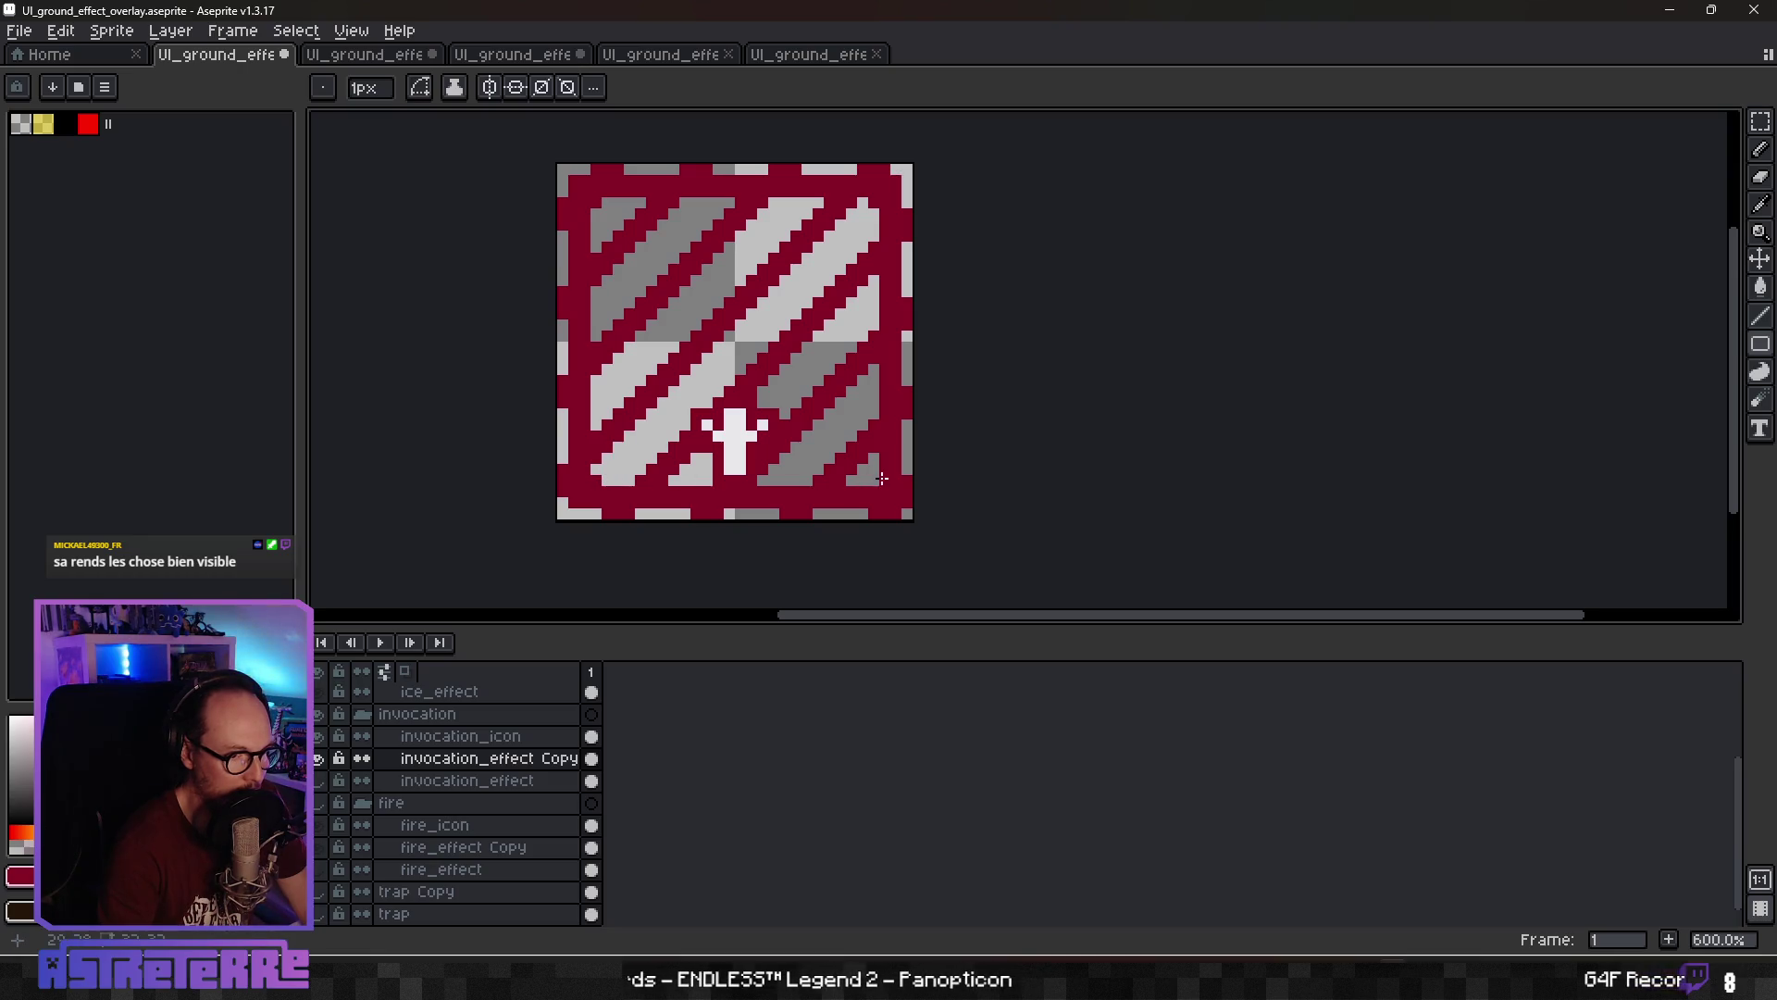
Clear the crimson frame's outermost edge pixels with marquee selections, leaving a one-pixel grey rim
key(m)
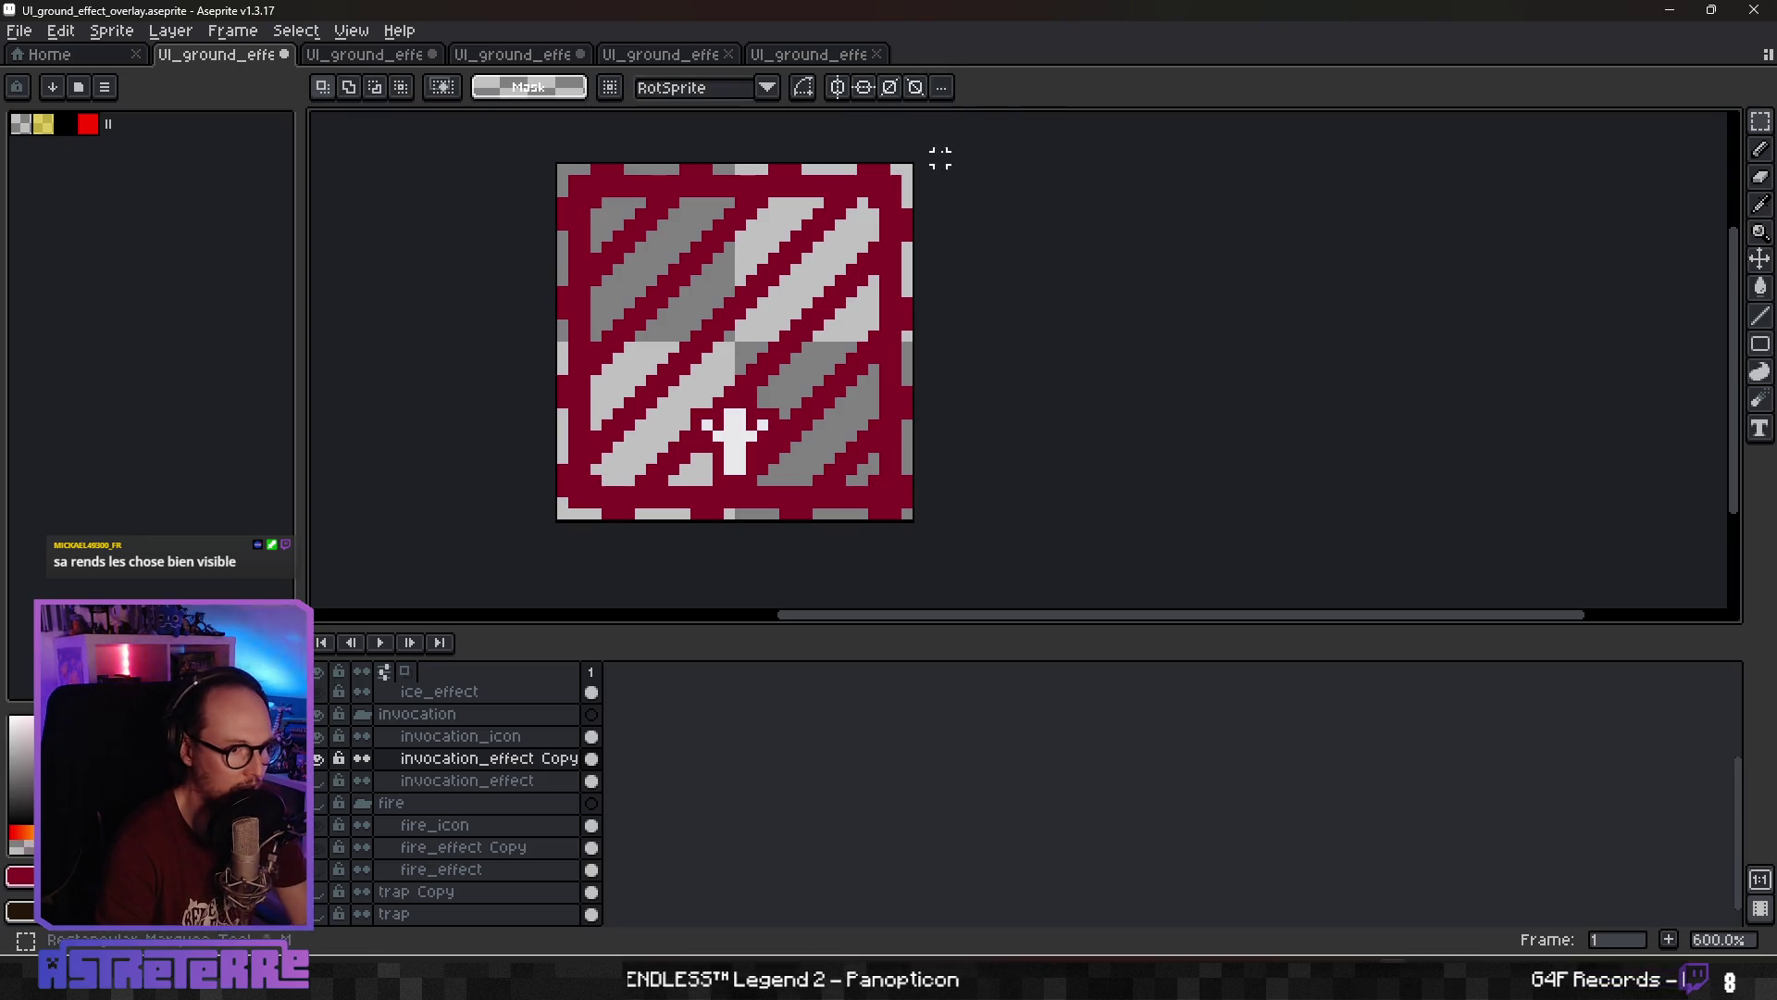
drag(894, 159, 916, 523)
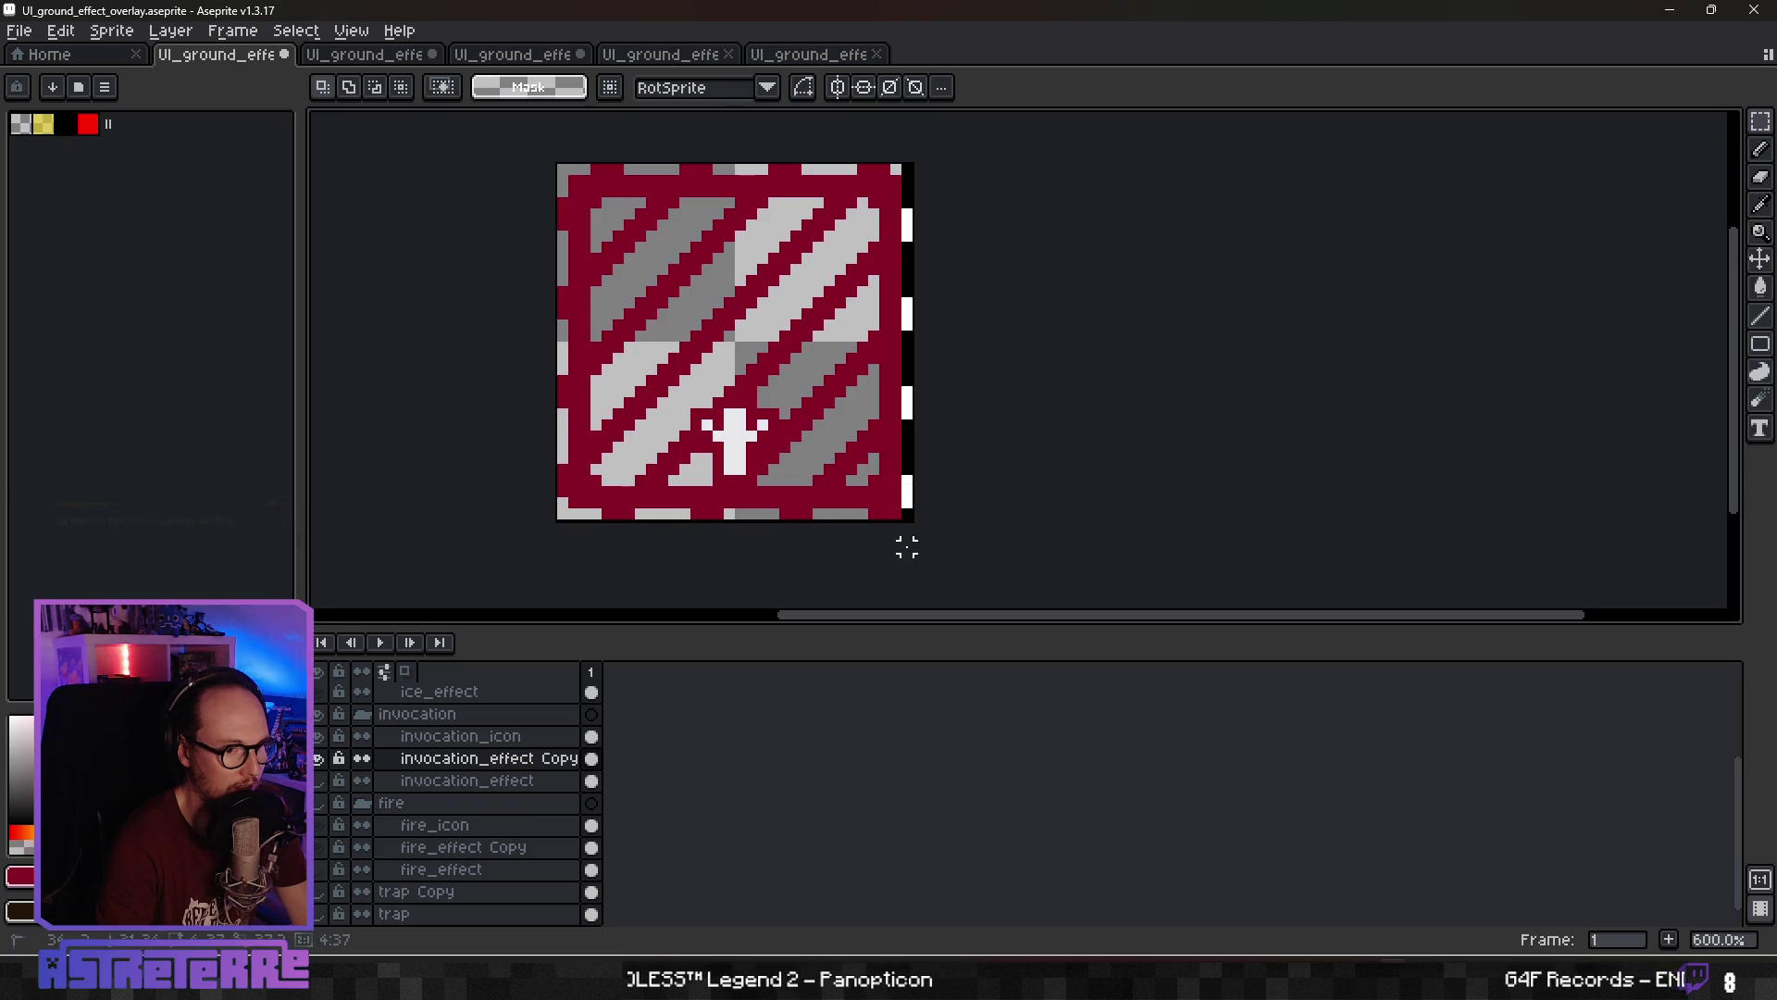
click(584, 557)
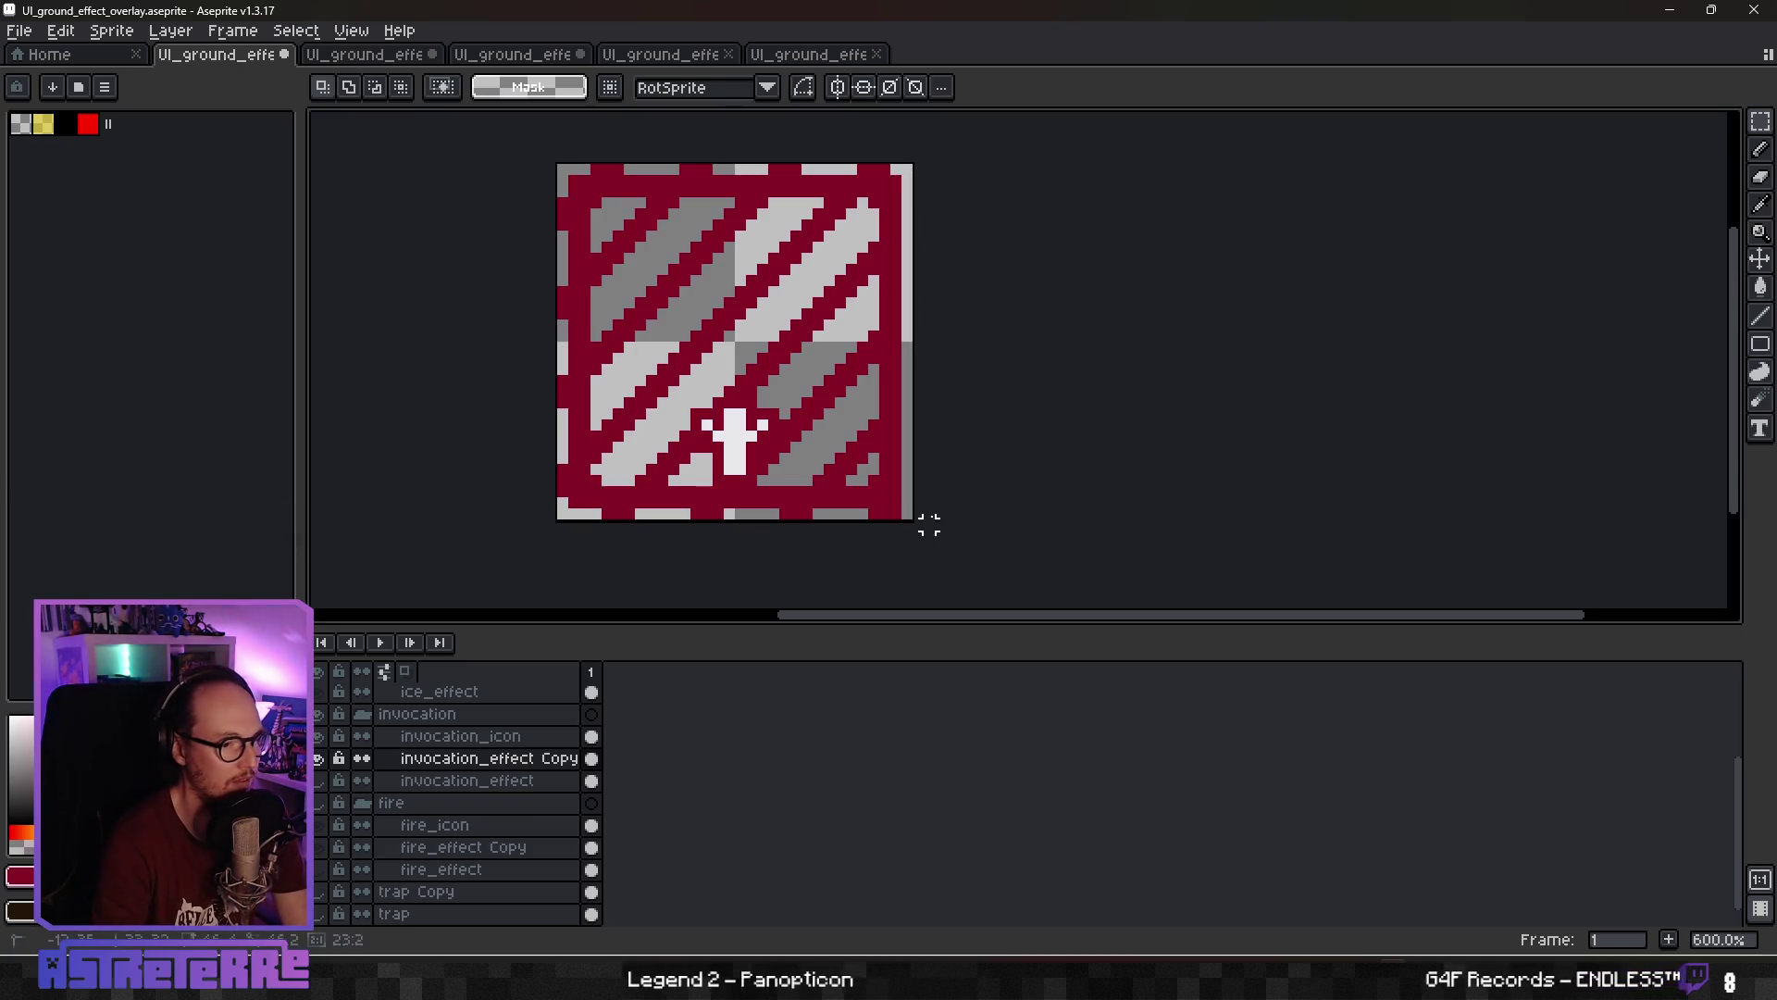
mouse_move(928, 525)
mouse_down()
mouse_move(946, 512)
mouse_move(562, 526)
mouse_move(567, 168)
mouse_move(798, 168)
mouse_up()
click(940, 169)
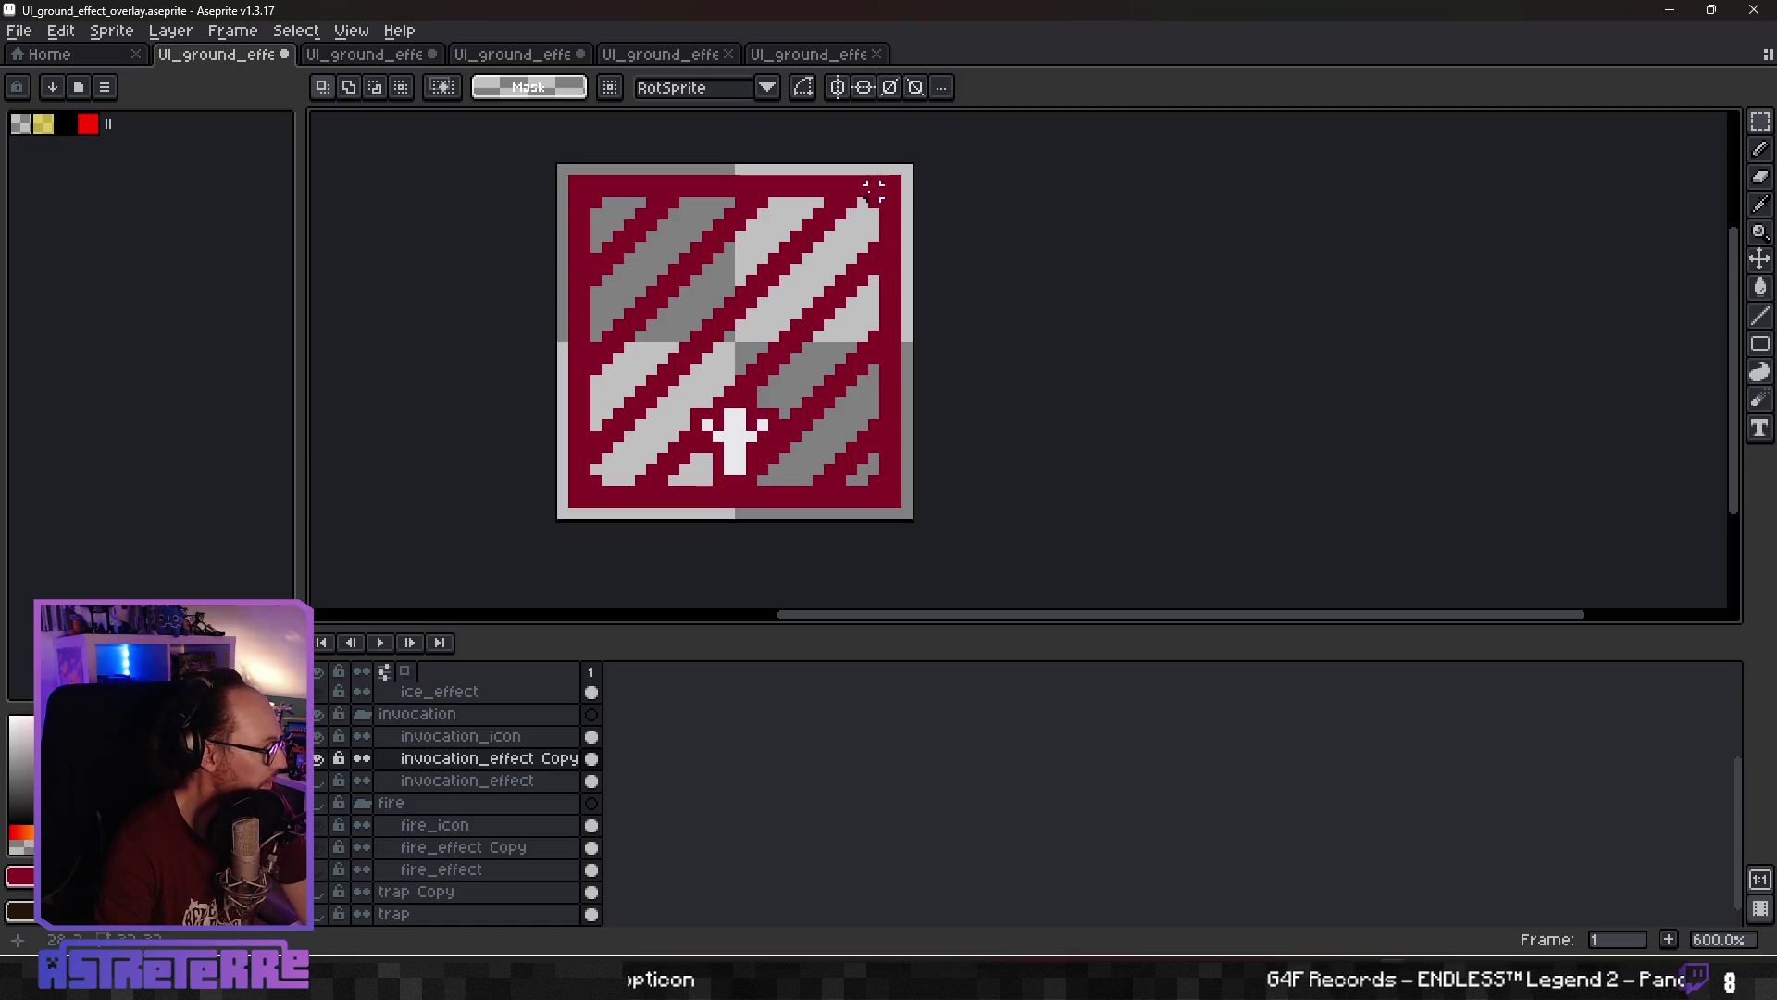
key(e)
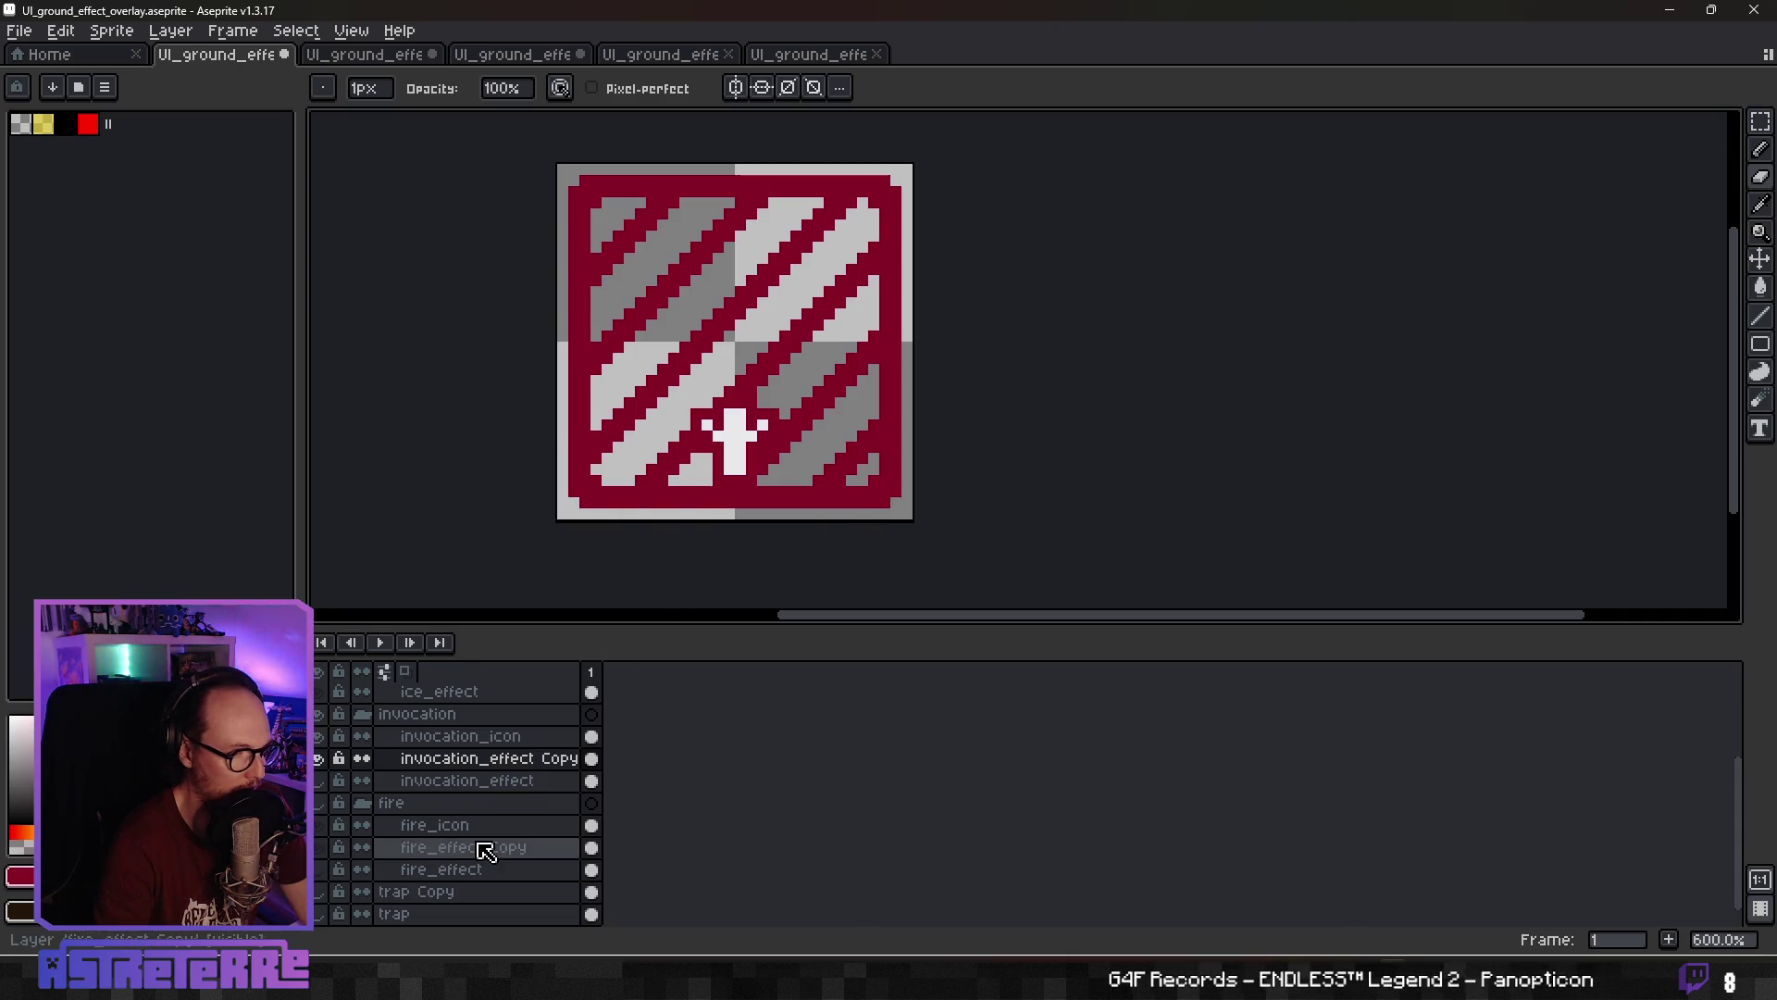
Set the invocation_effect Copy layer's opacity to about 70%
double_click(463, 760)
click(956, 536)
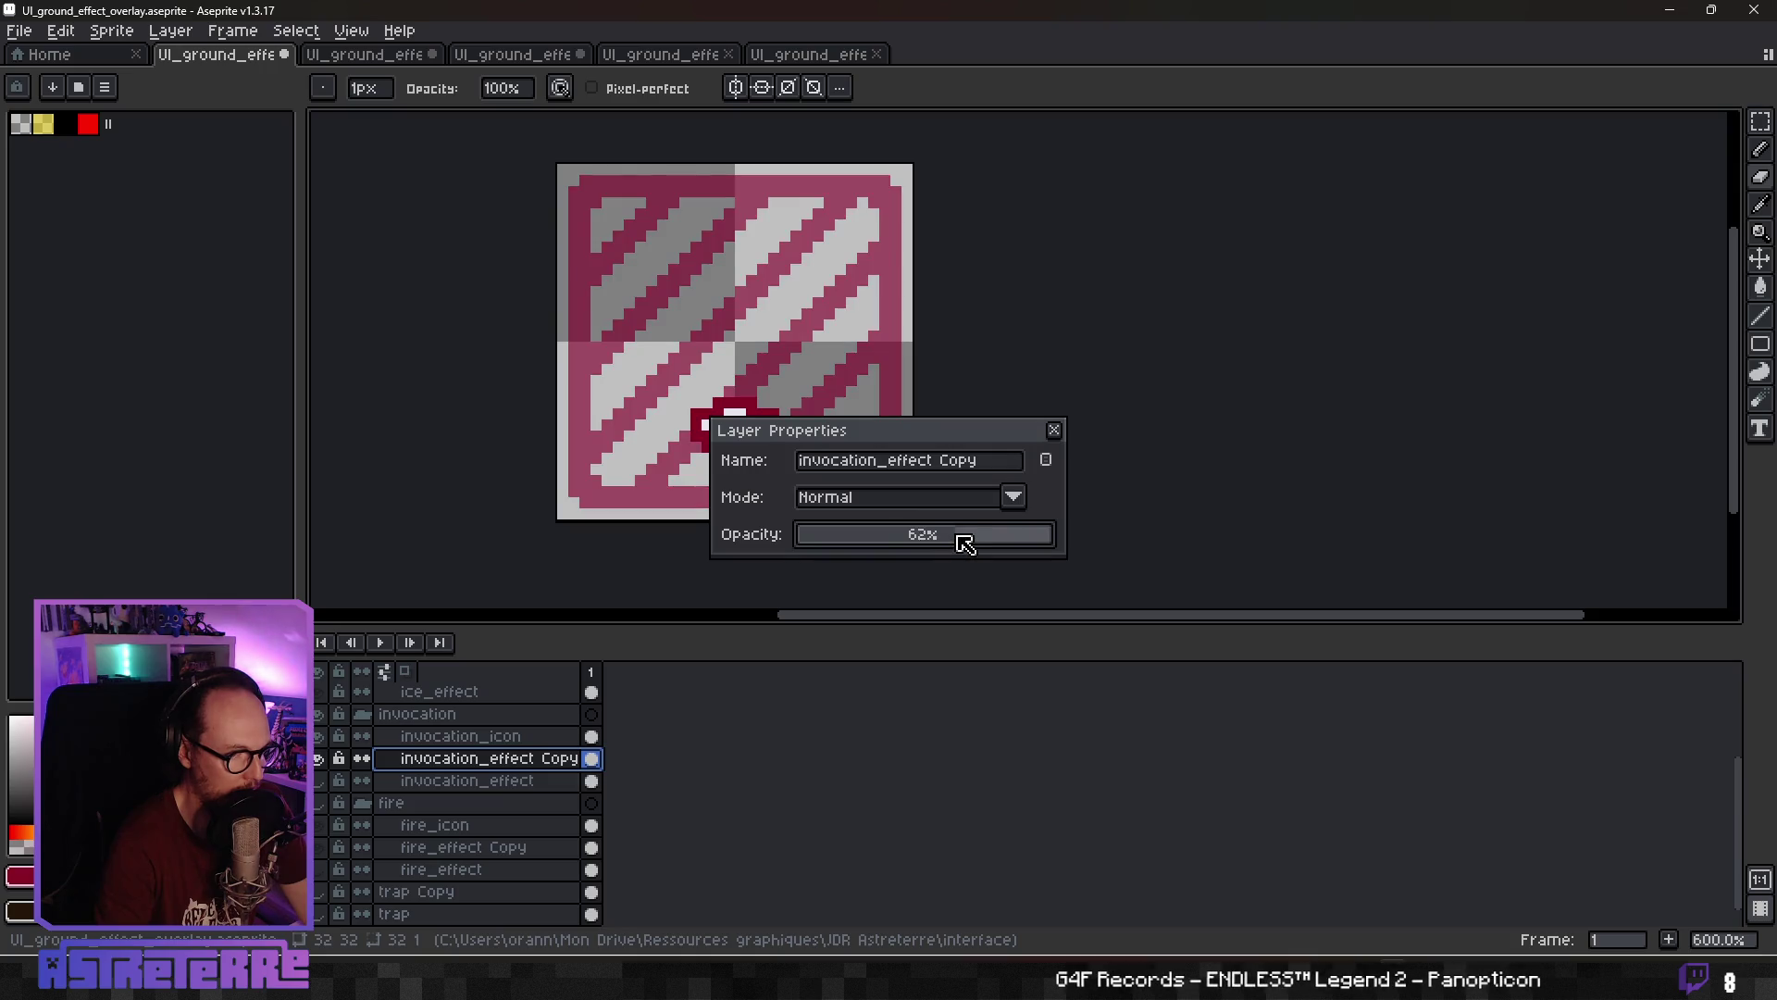
drag(982, 541, 984, 543)
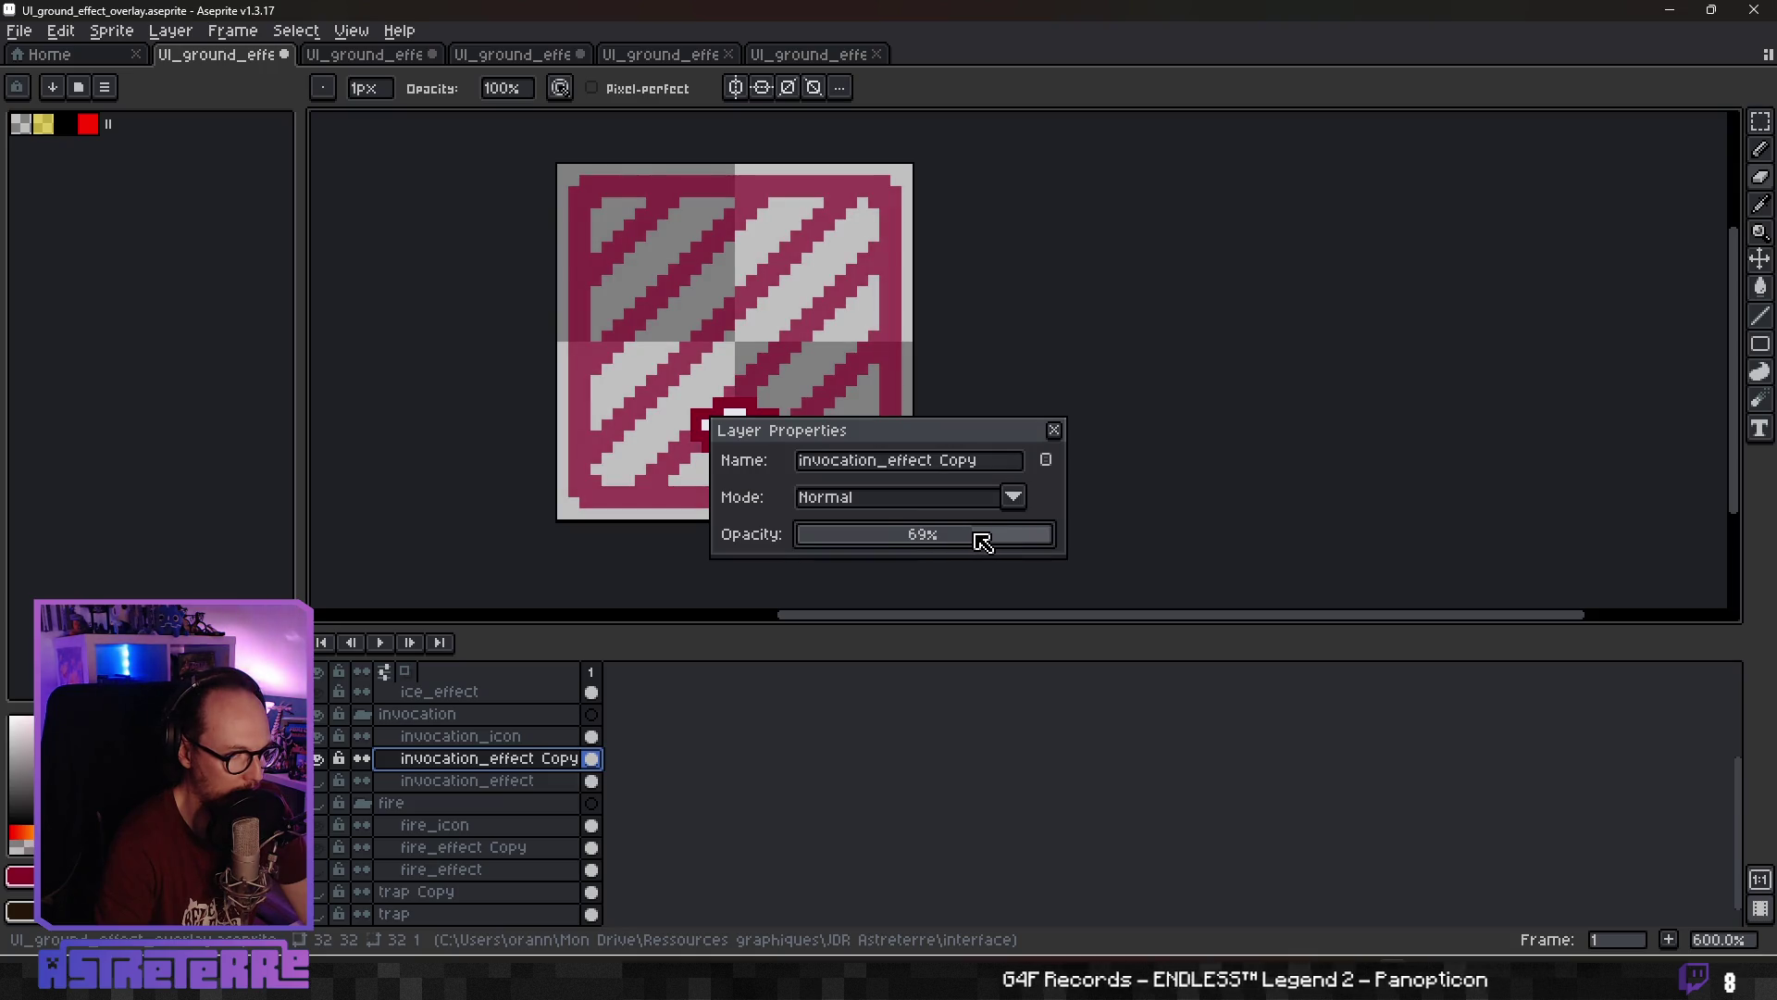
click(1054, 430)
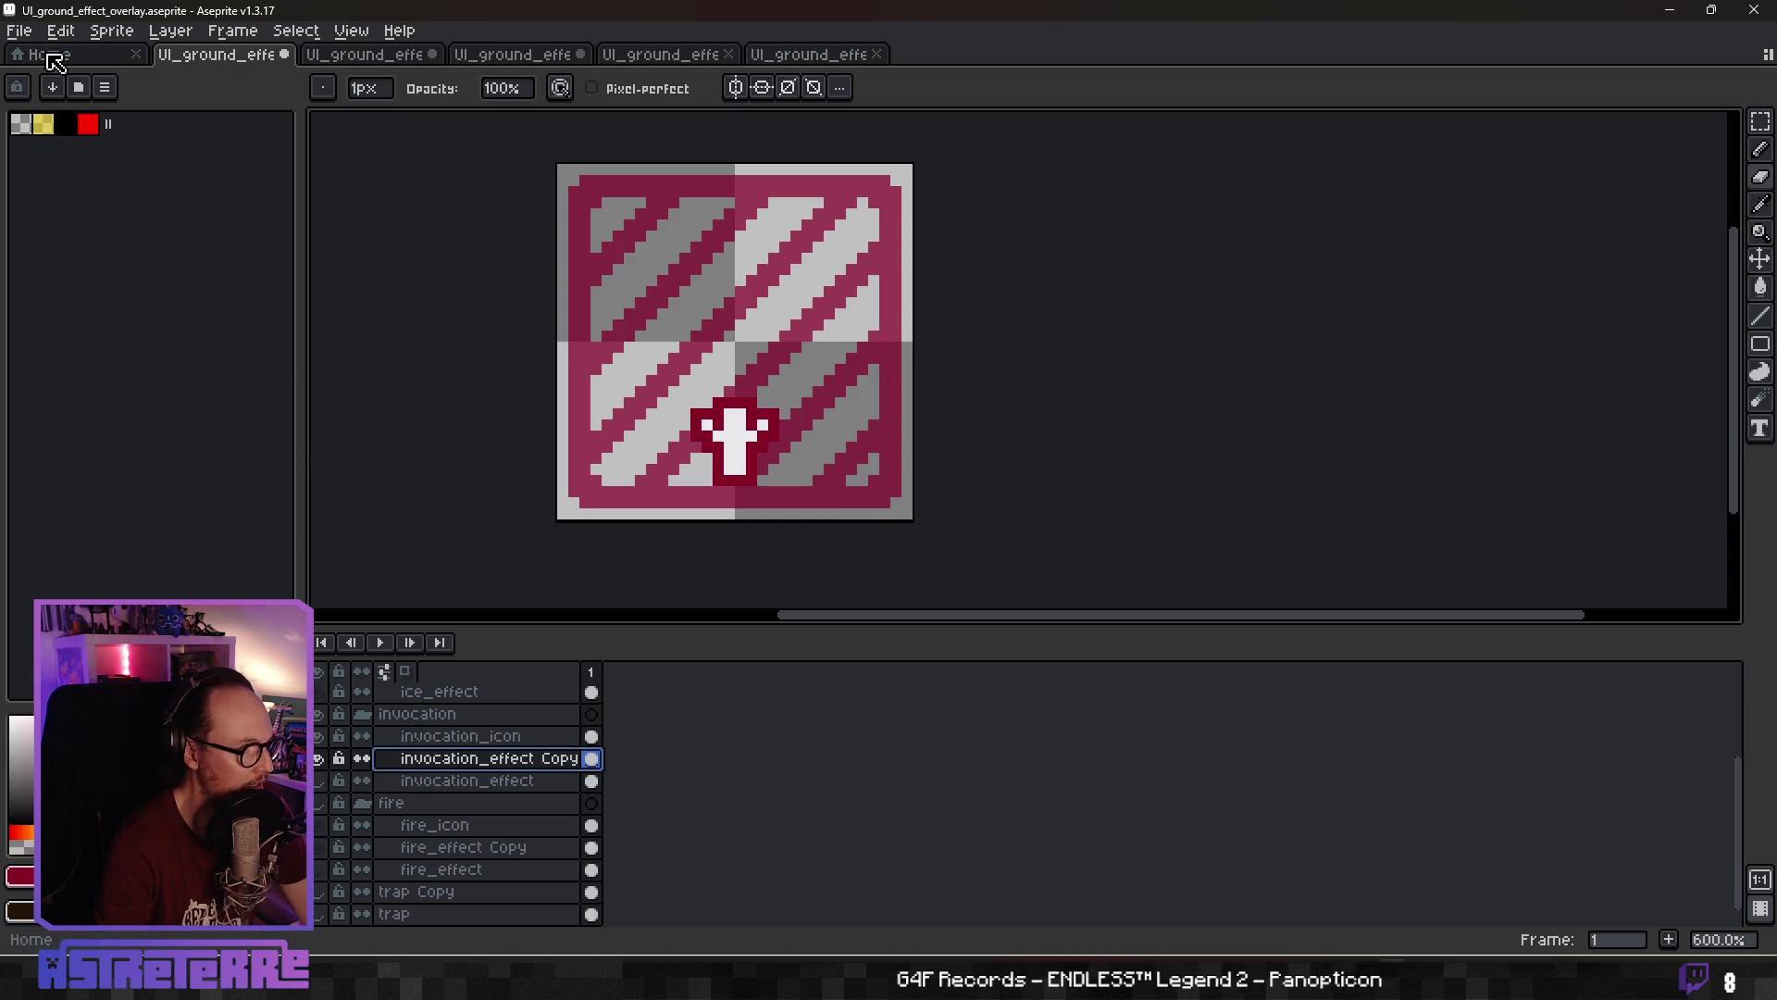
Export the tile to Assets\UI as UI_ground_effect_invocation.png, overwriting the existing file
click(18, 30)
mouse_move(108, 226)
click(365, 218)
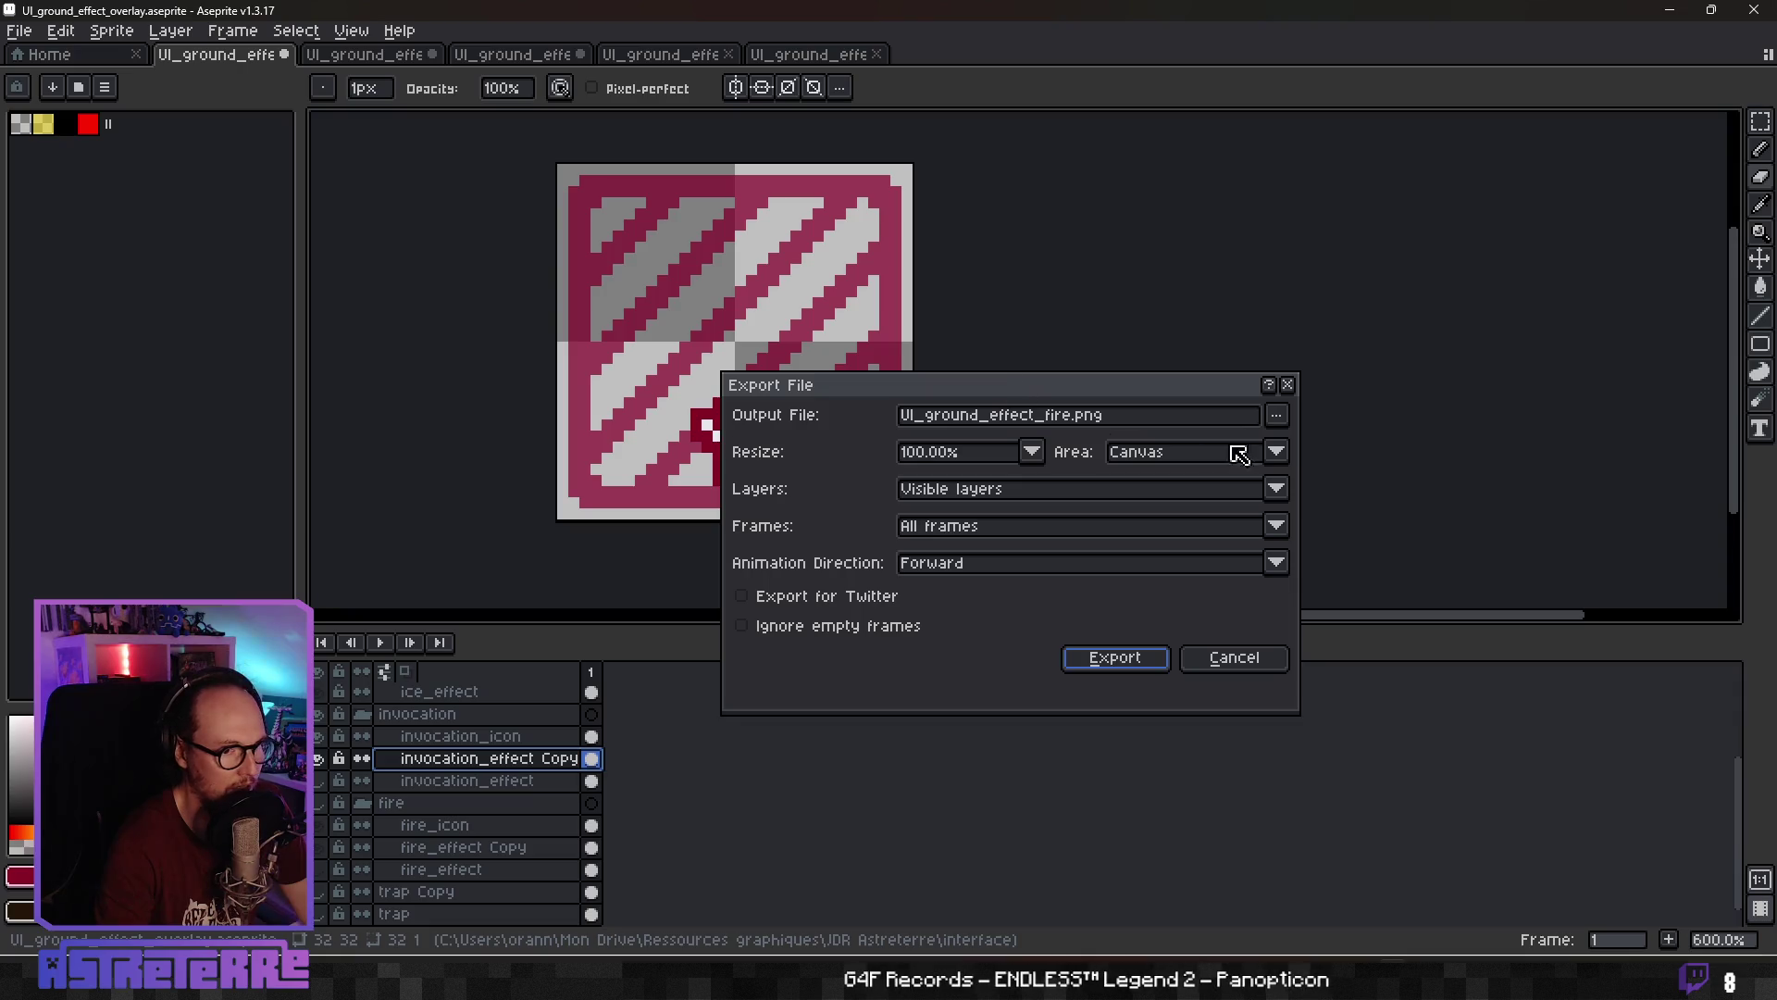
click(1278, 416)
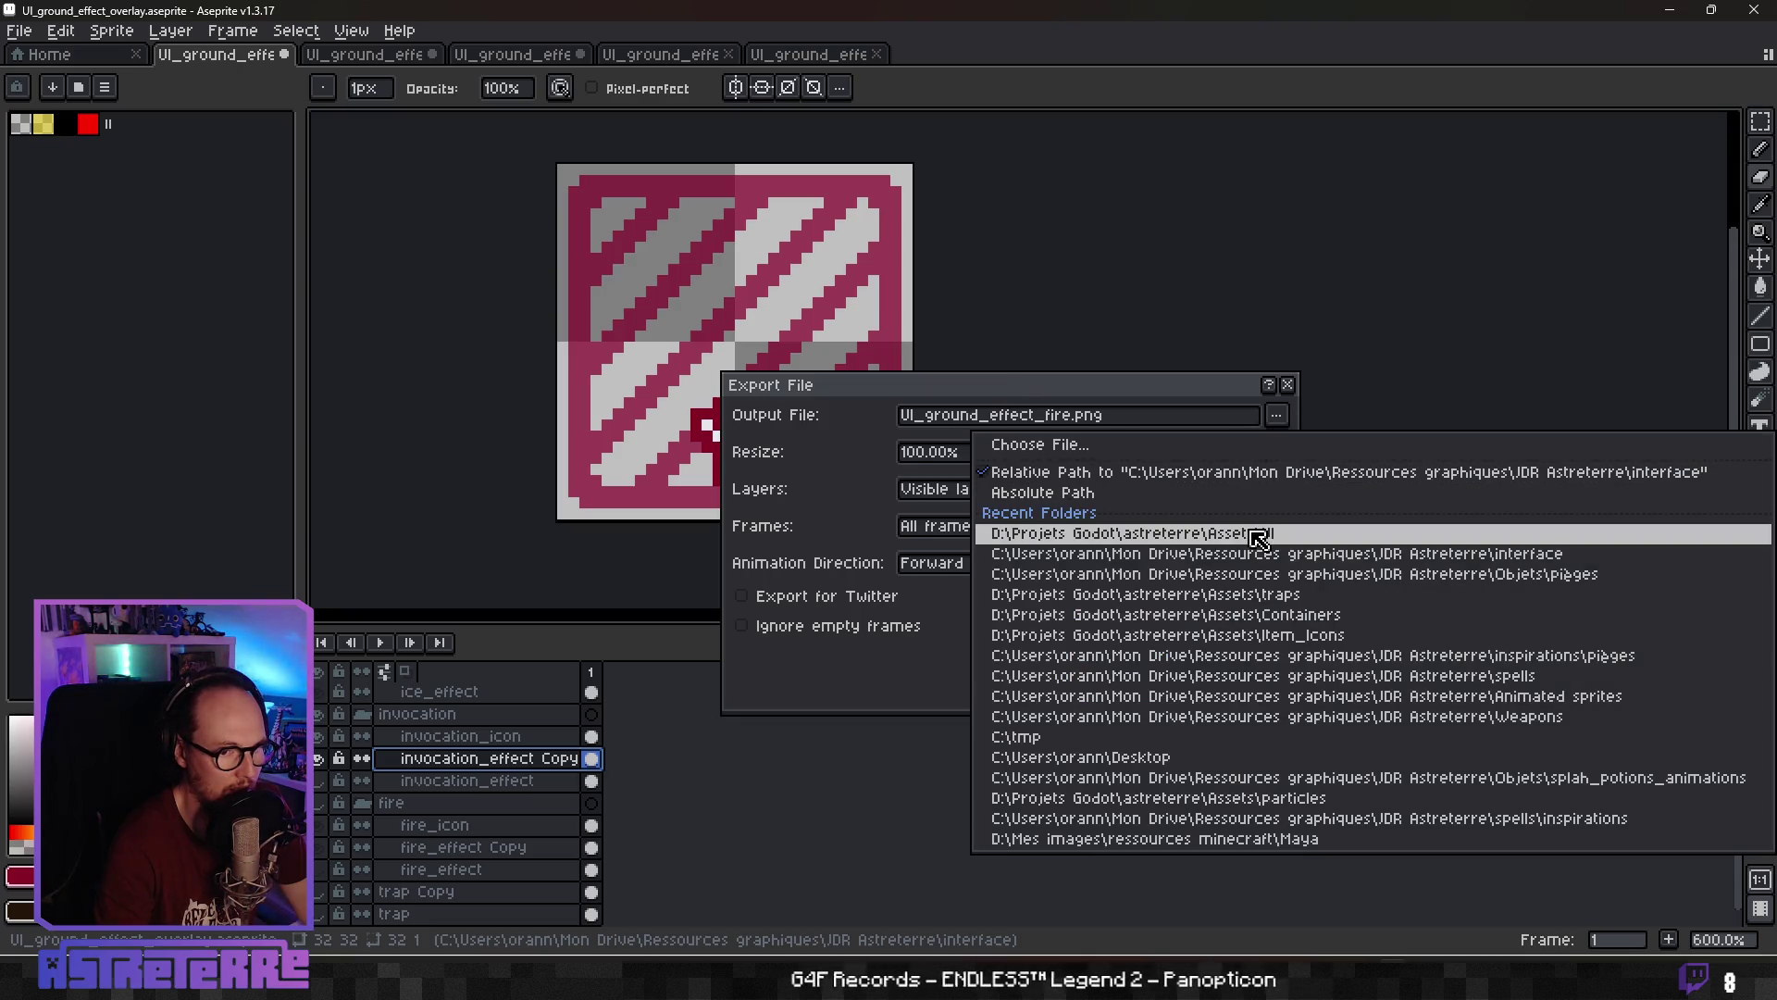
click(1036, 444)
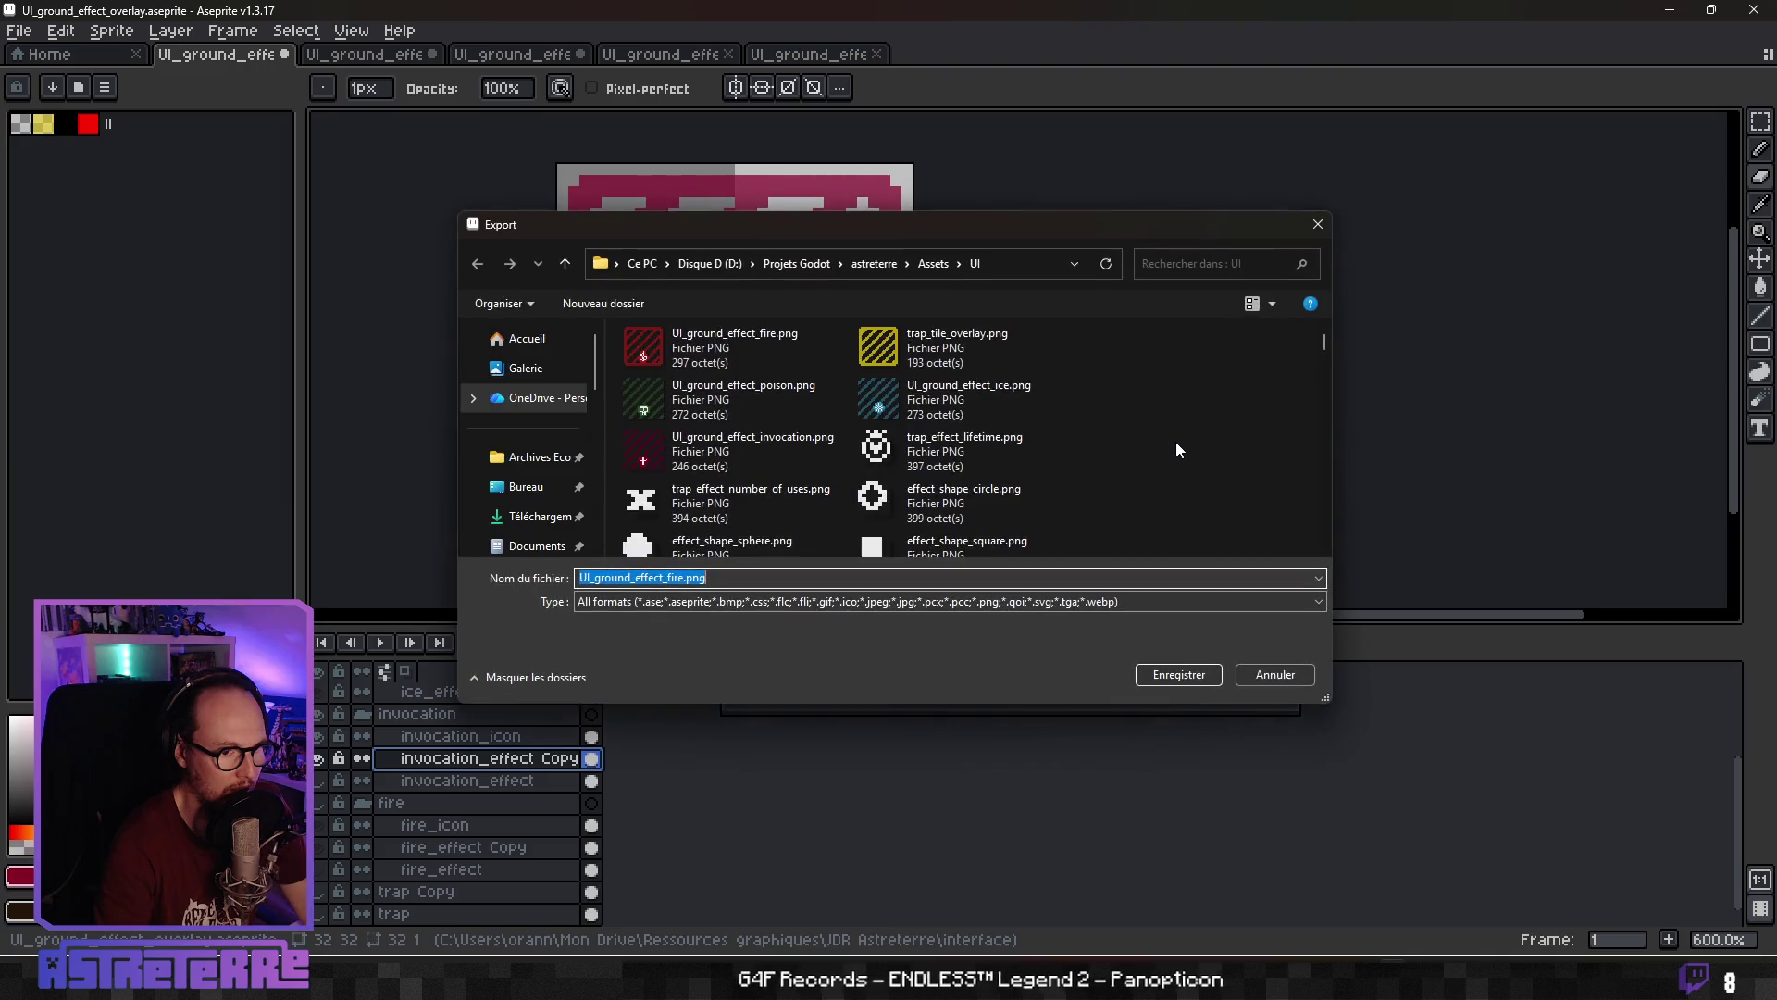
click(716, 457)
click(1173, 681)
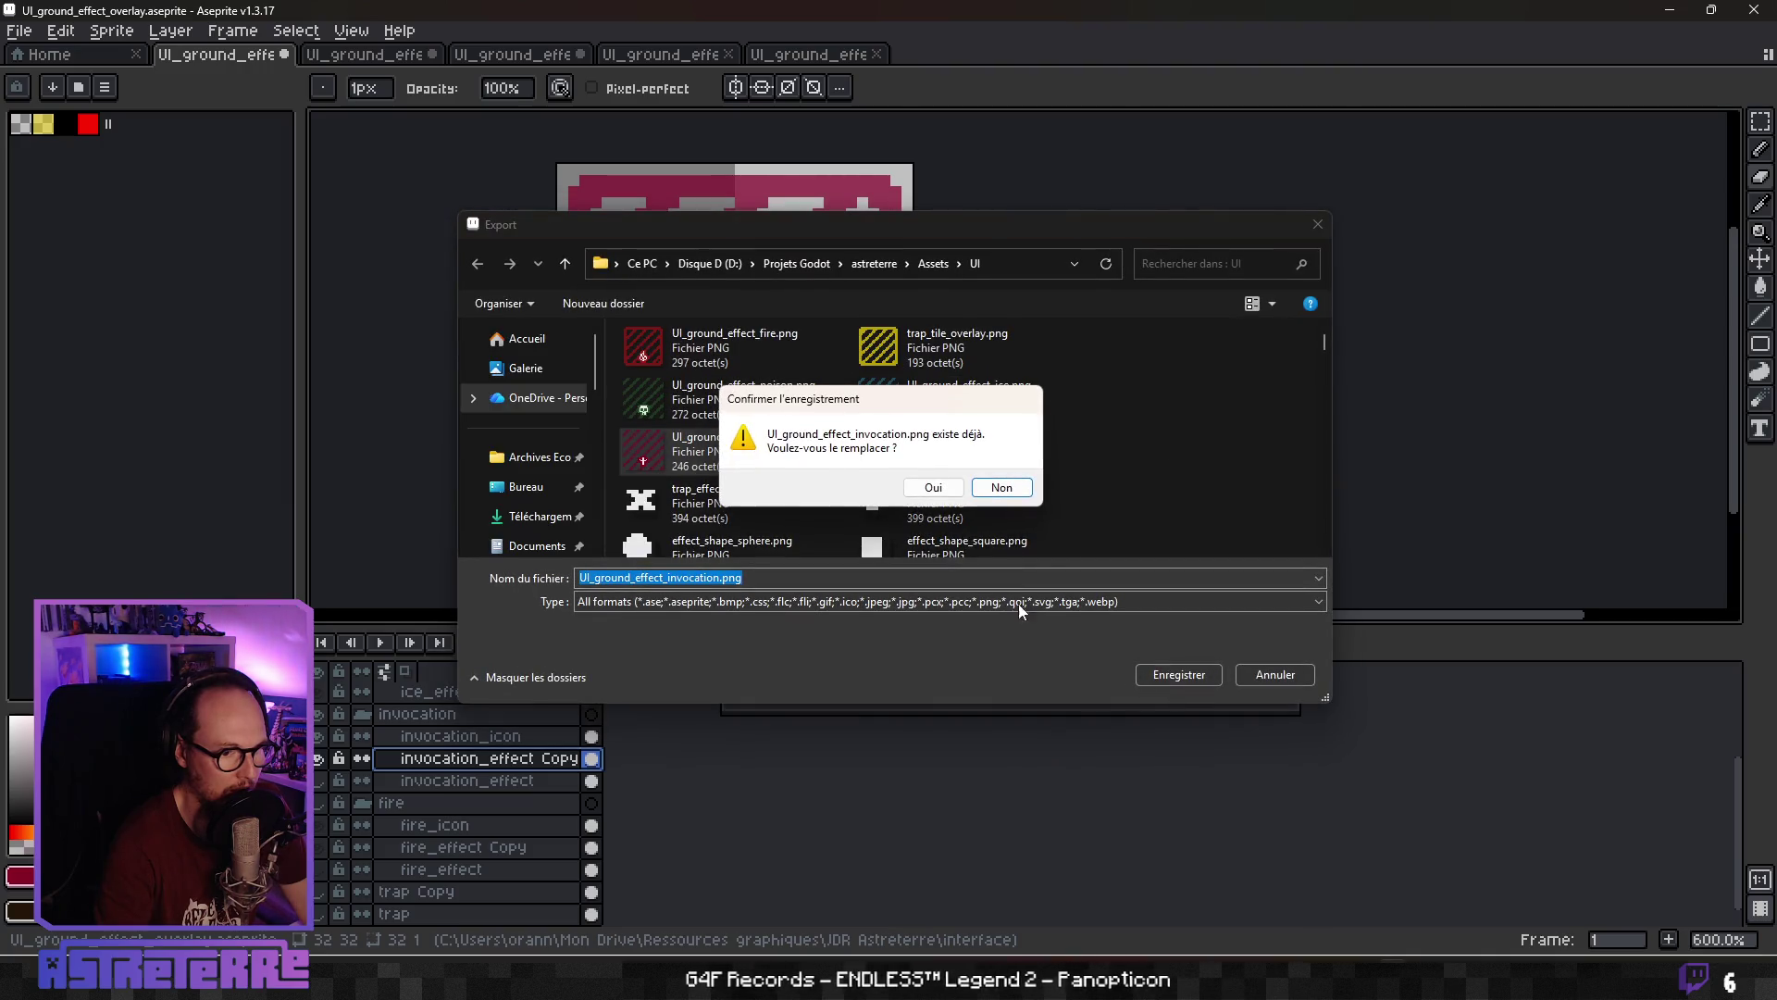
click(935, 485)
click(1116, 659)
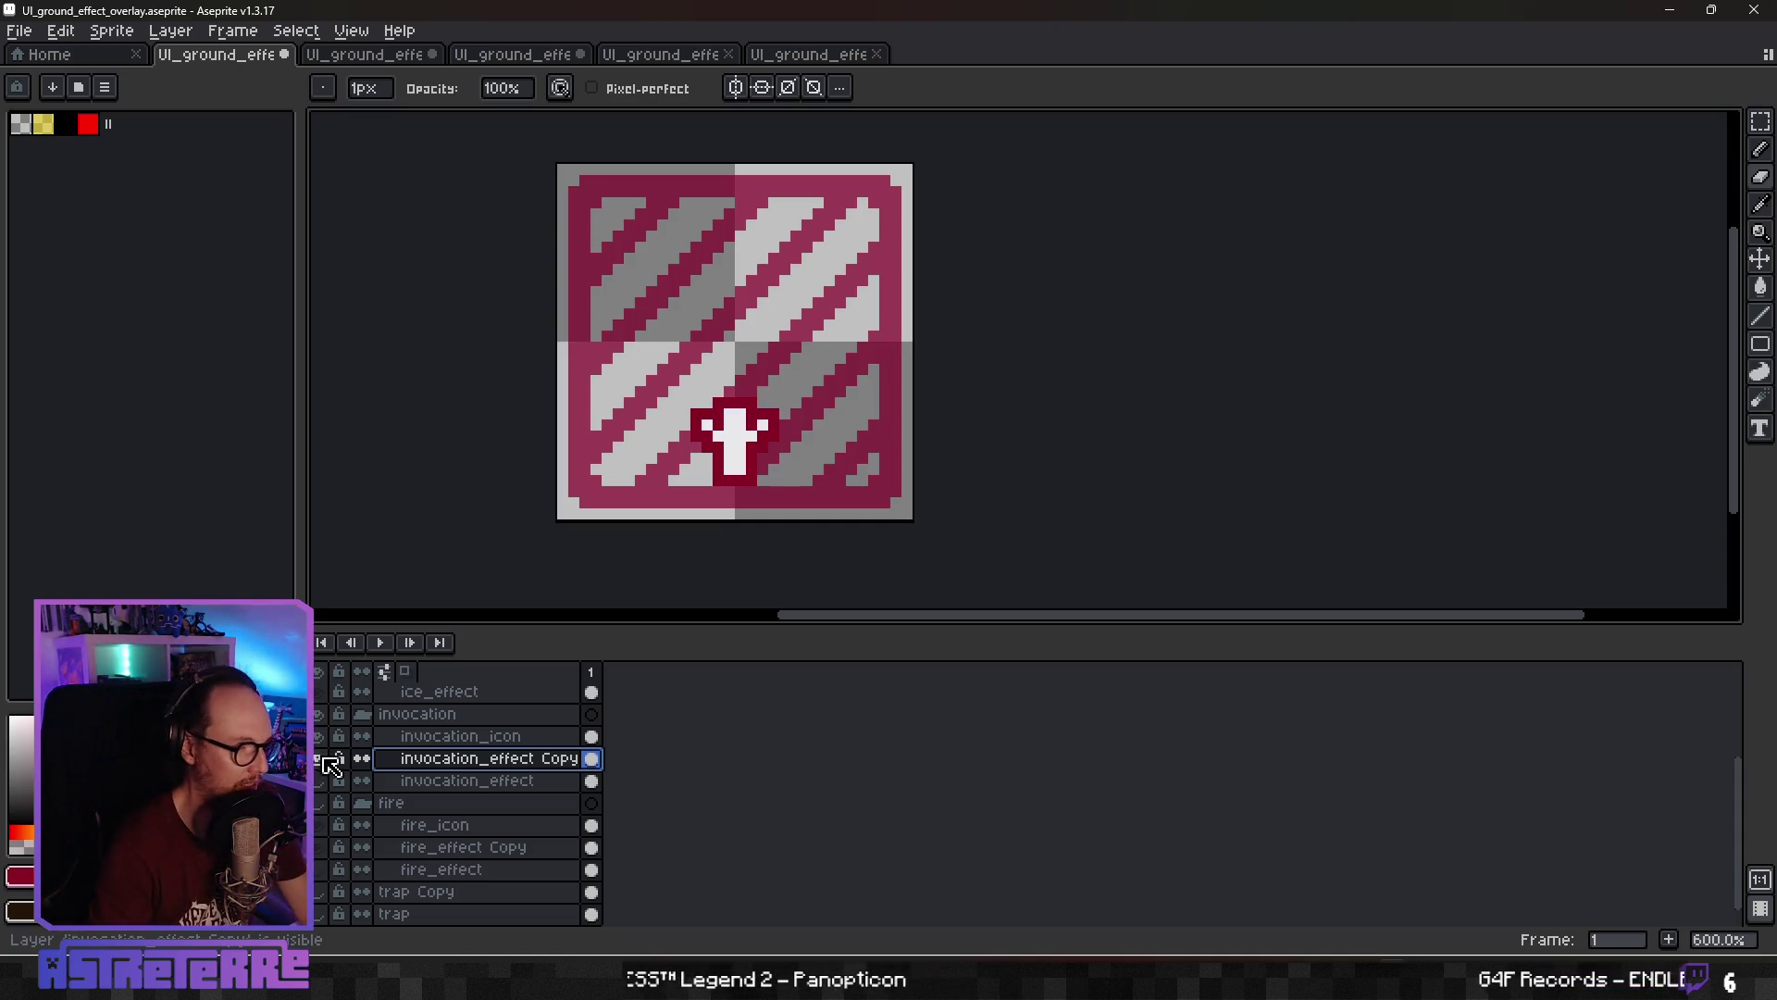
Hide the invocation copy and duplicate ice_effect as a 100%-opacity copy, hiding the original
click(318, 759)
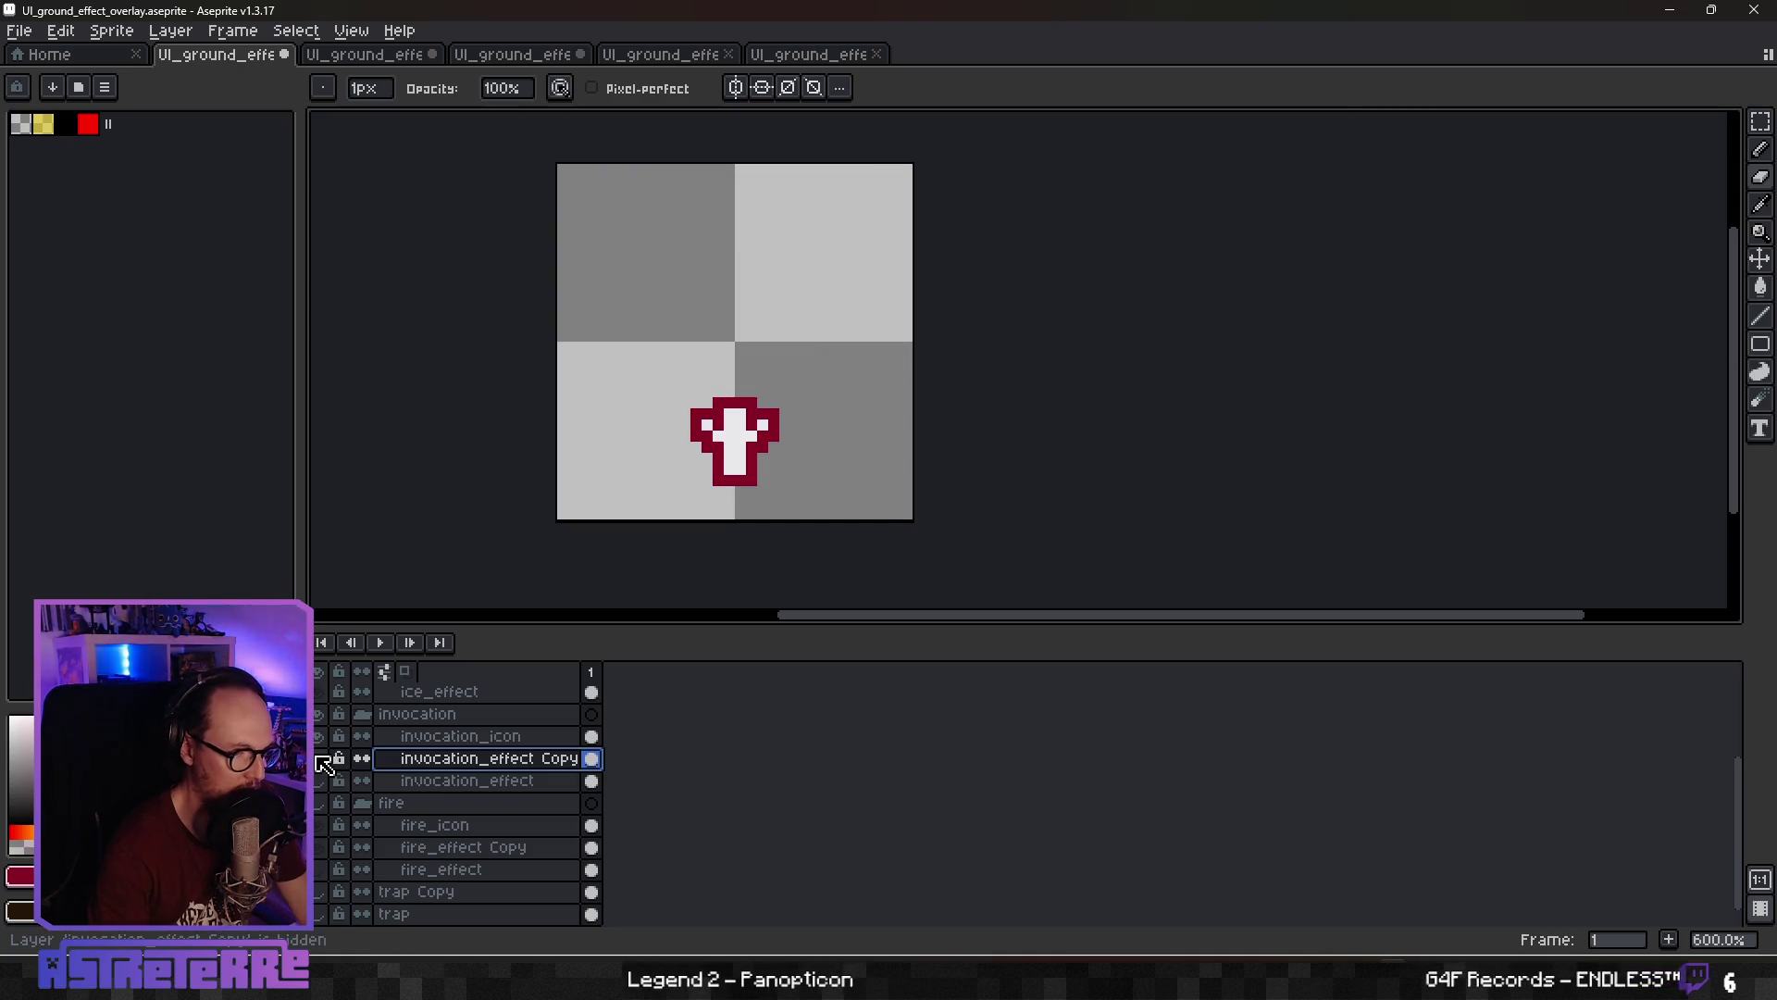
click(321, 758)
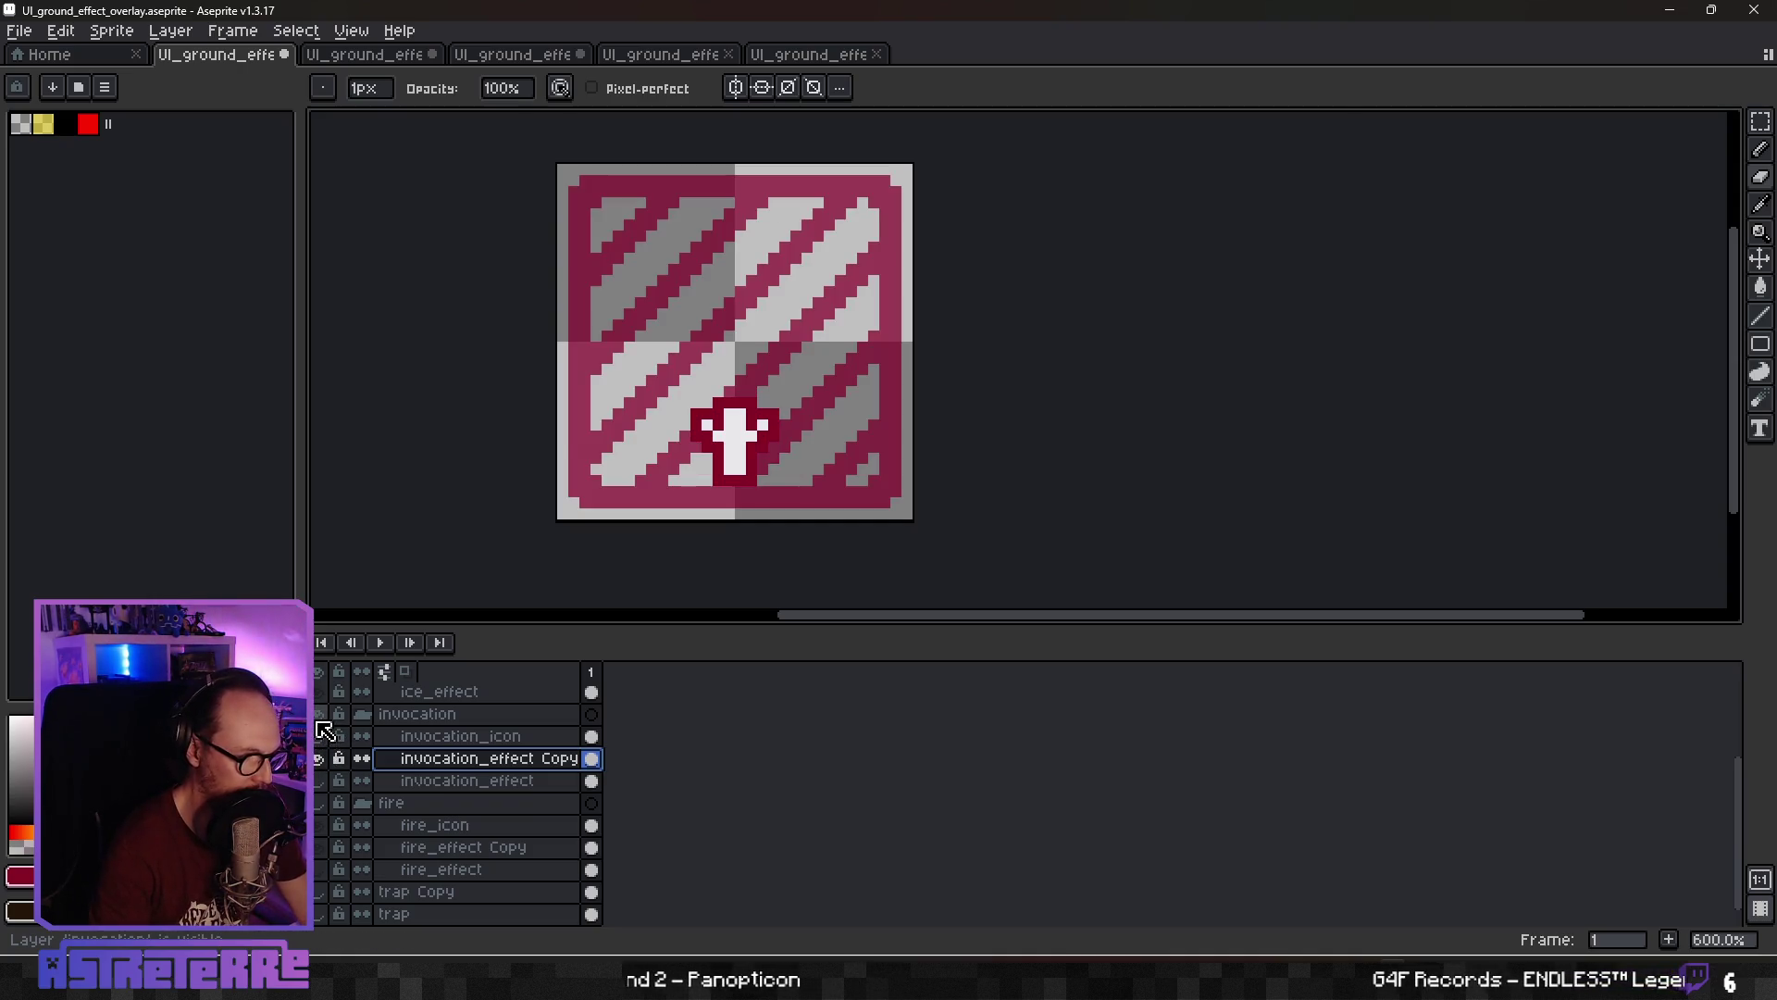
click(318, 758)
scroll(453, 777, up, 3)
click(373, 806)
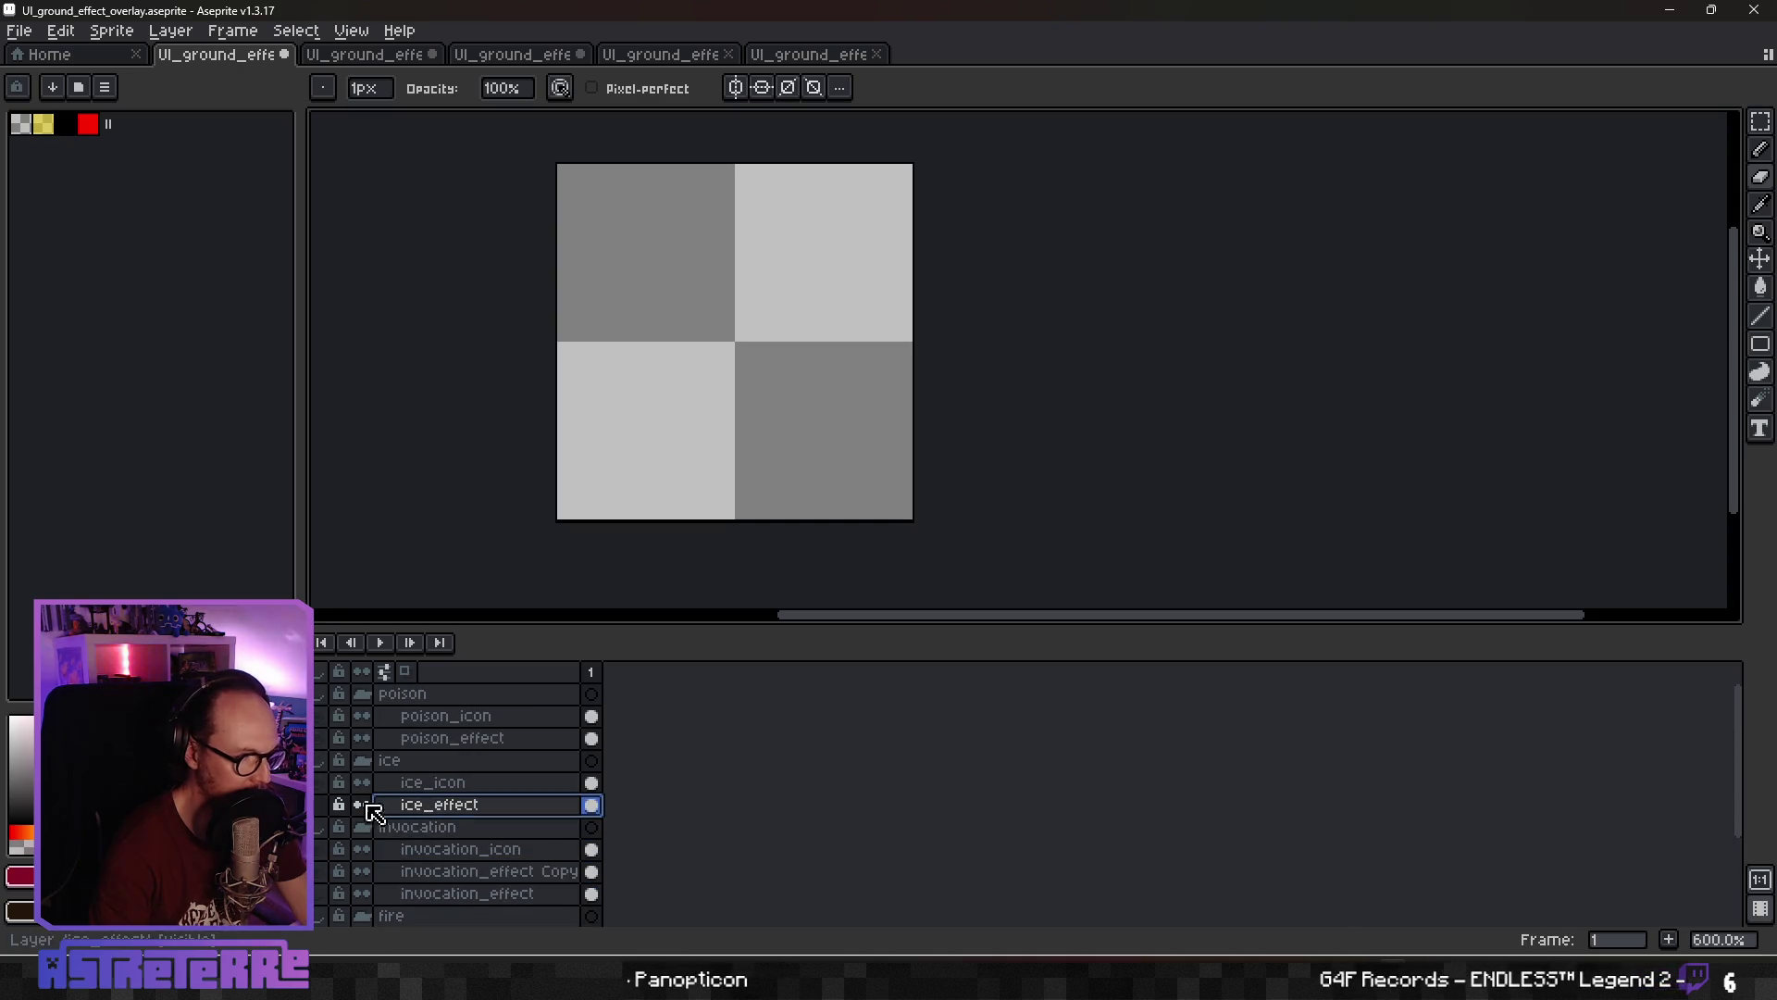
click(362, 806)
right_click(416, 807)
mouse_move(540, 819)
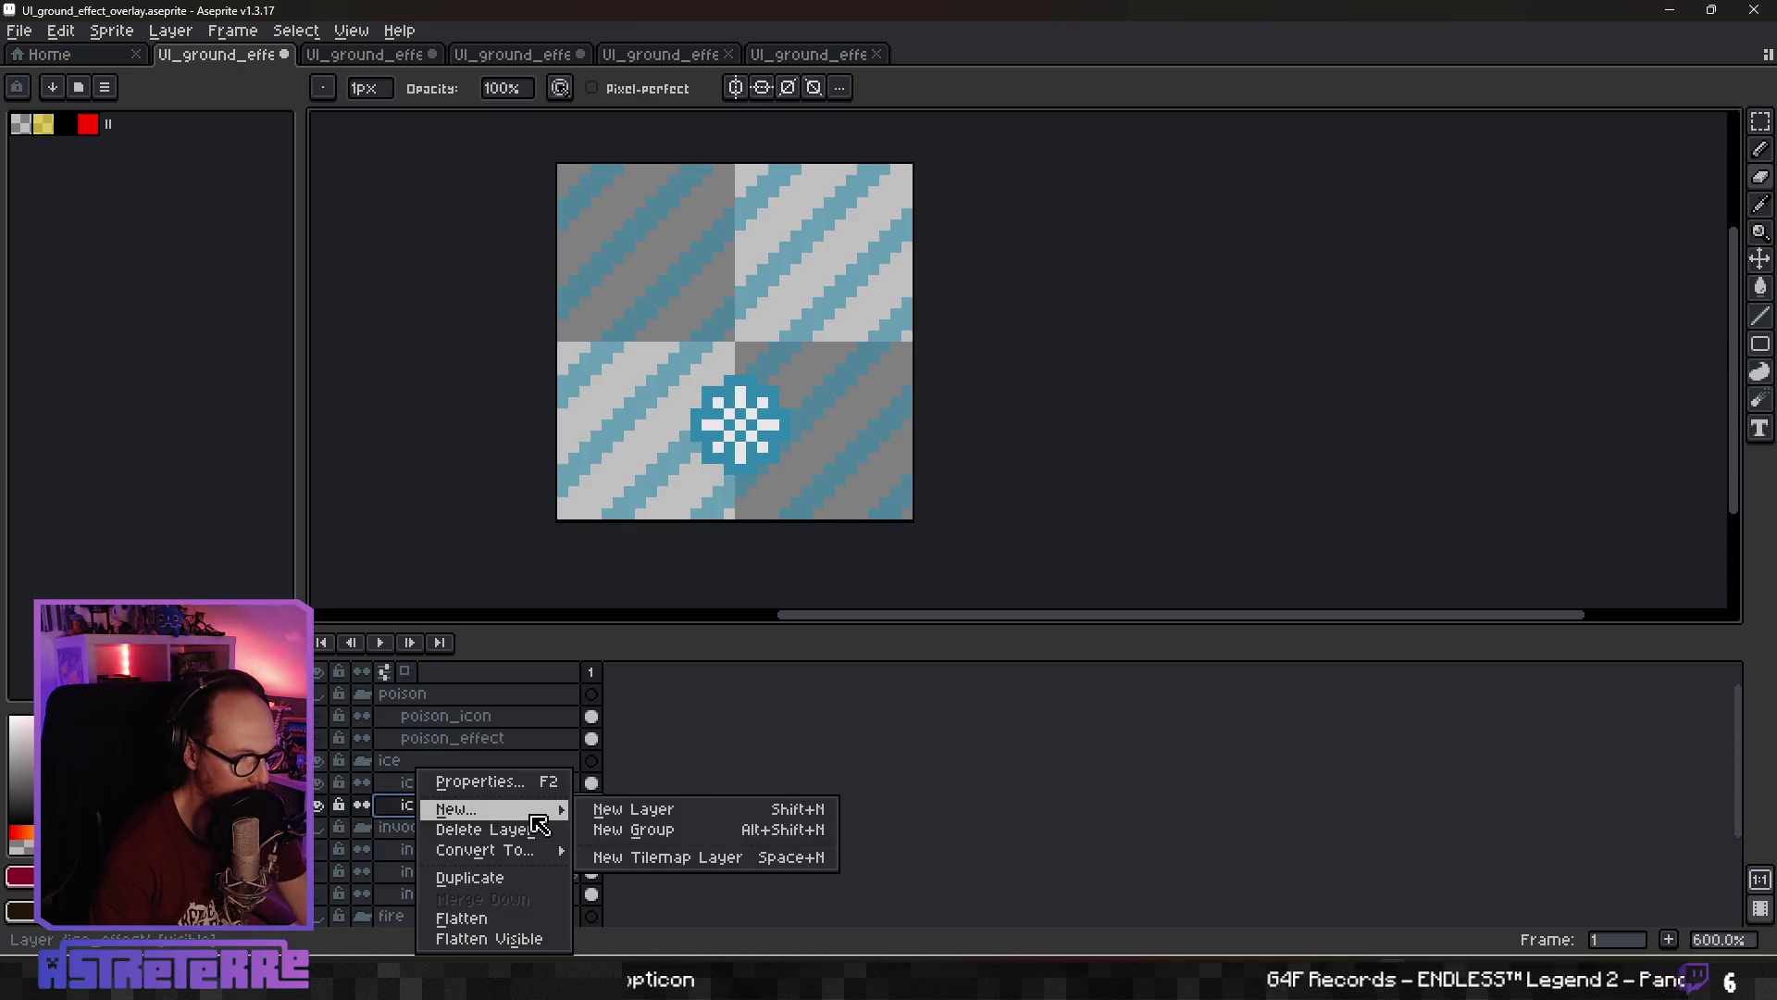
click(470, 876)
click(317, 826)
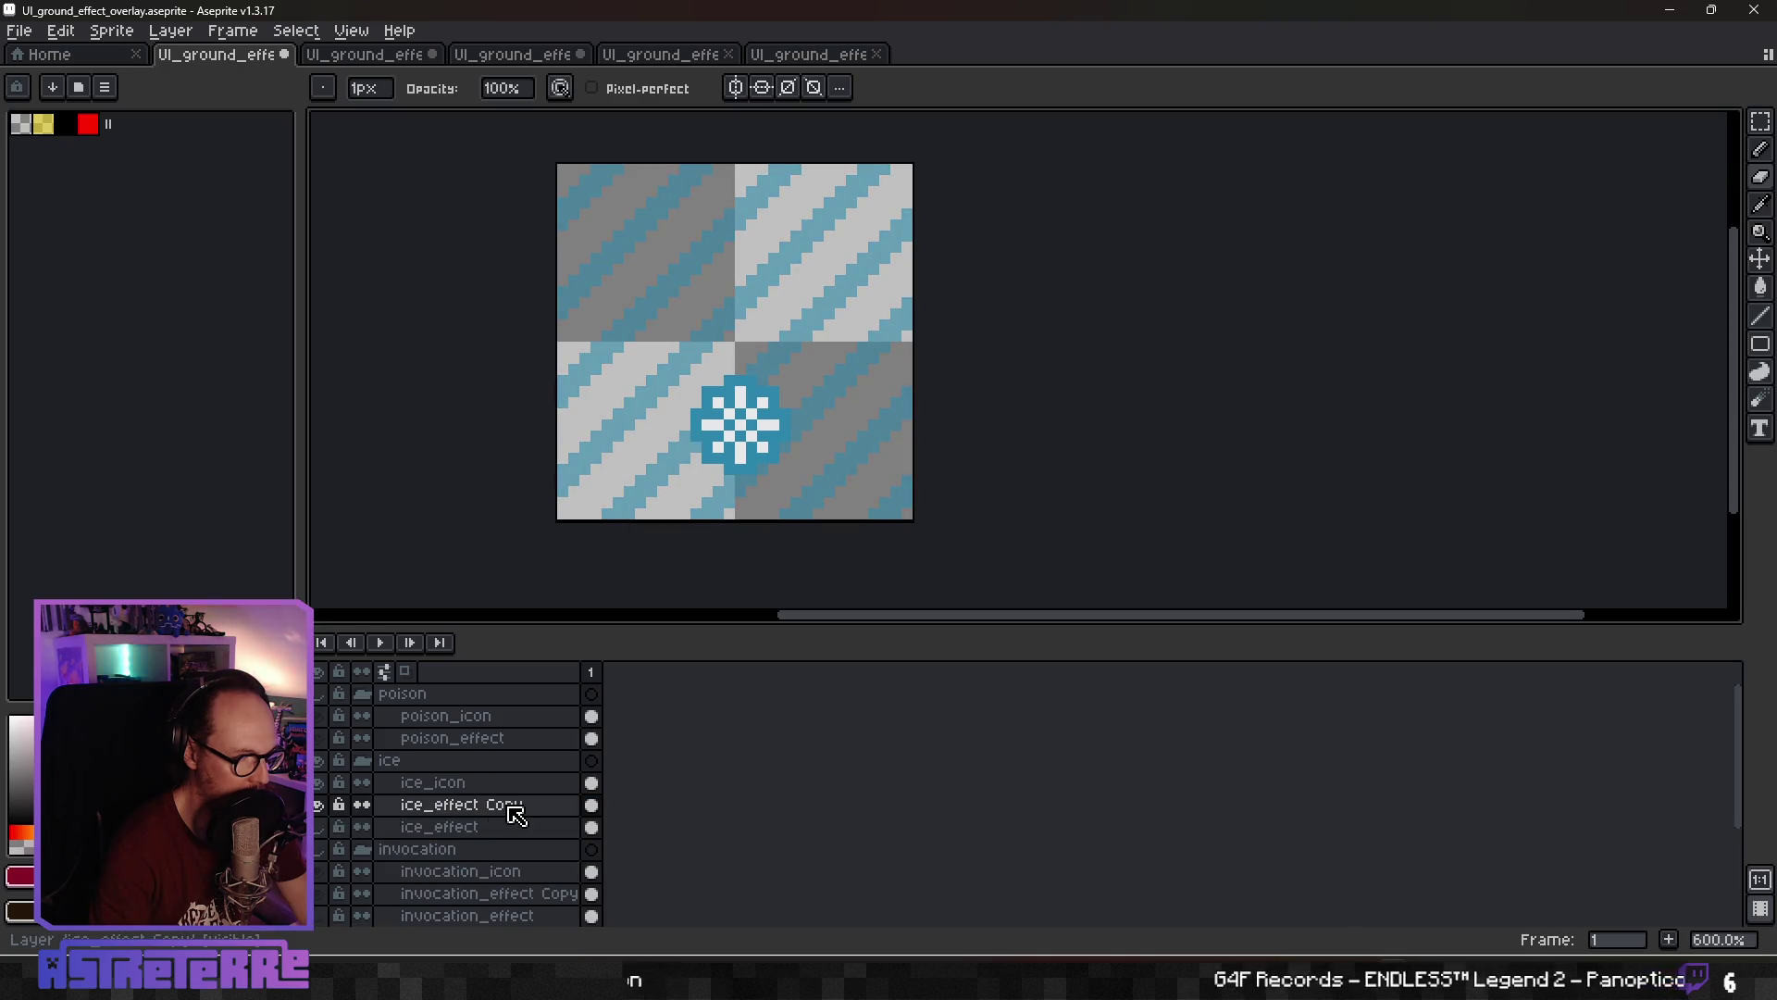
double_click(516, 814)
drag(960, 547, 1083, 546)
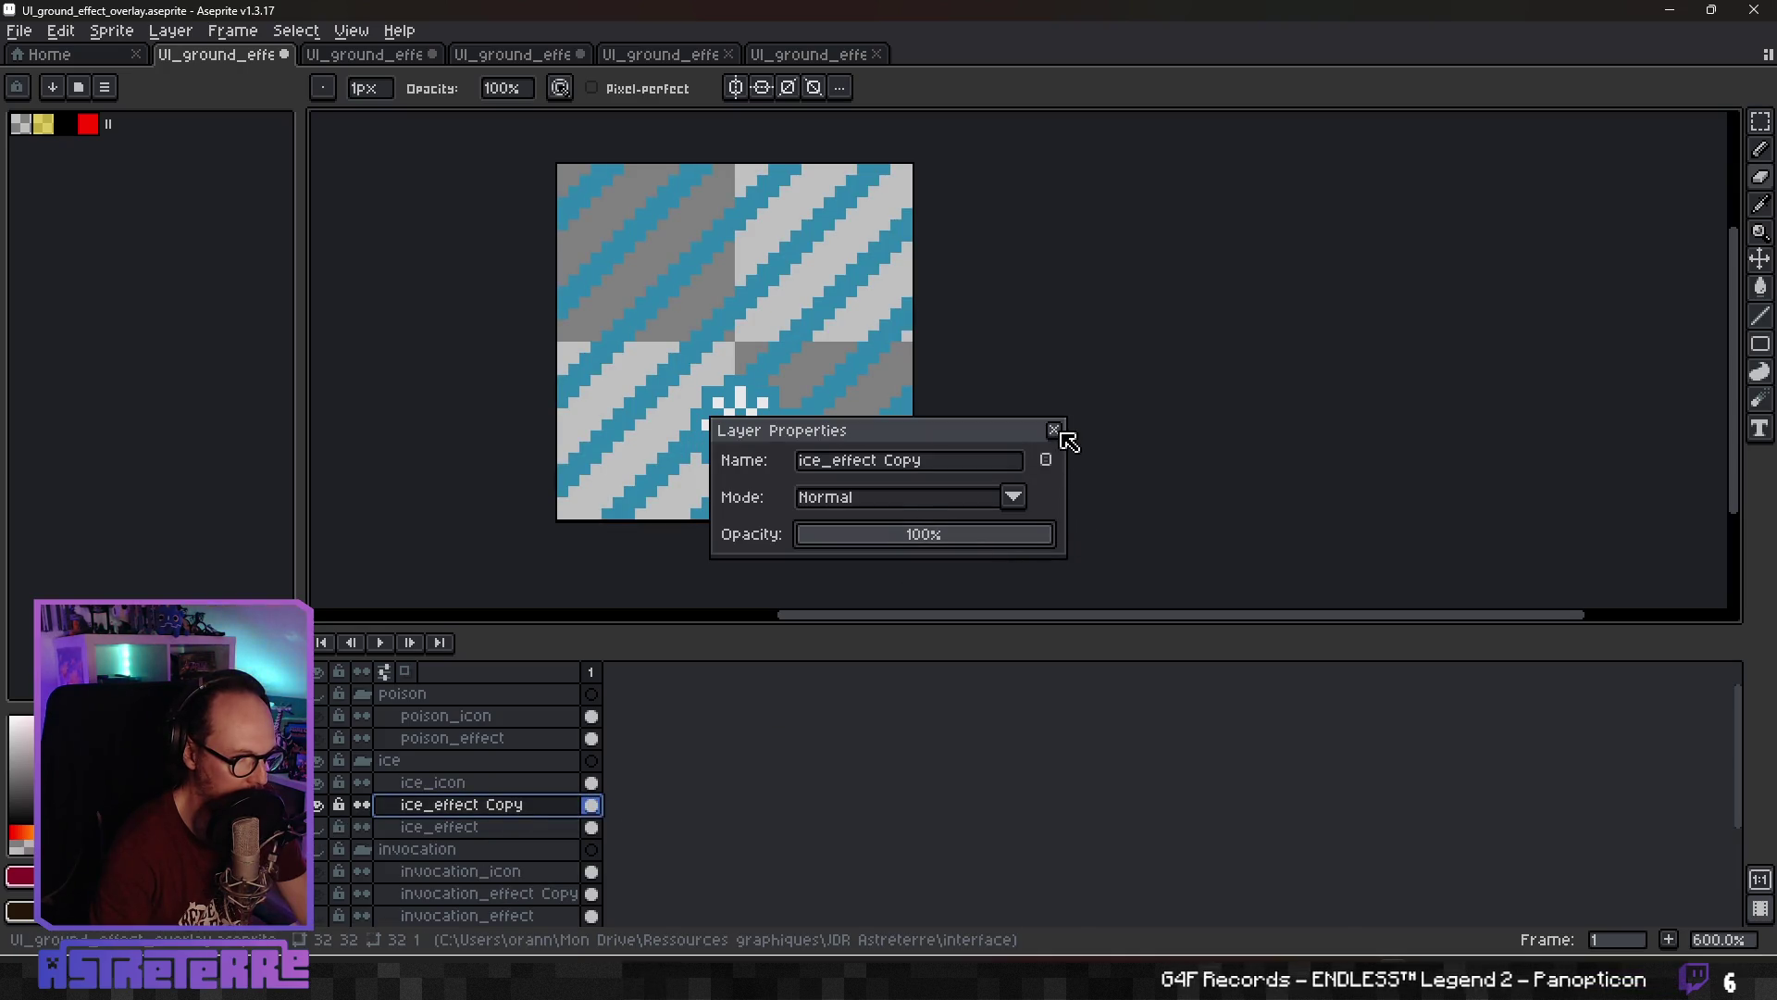
click(1055, 431)
Pick the stripe blue and draw a rectangle border around the ice tile
alt+click(870, 459)
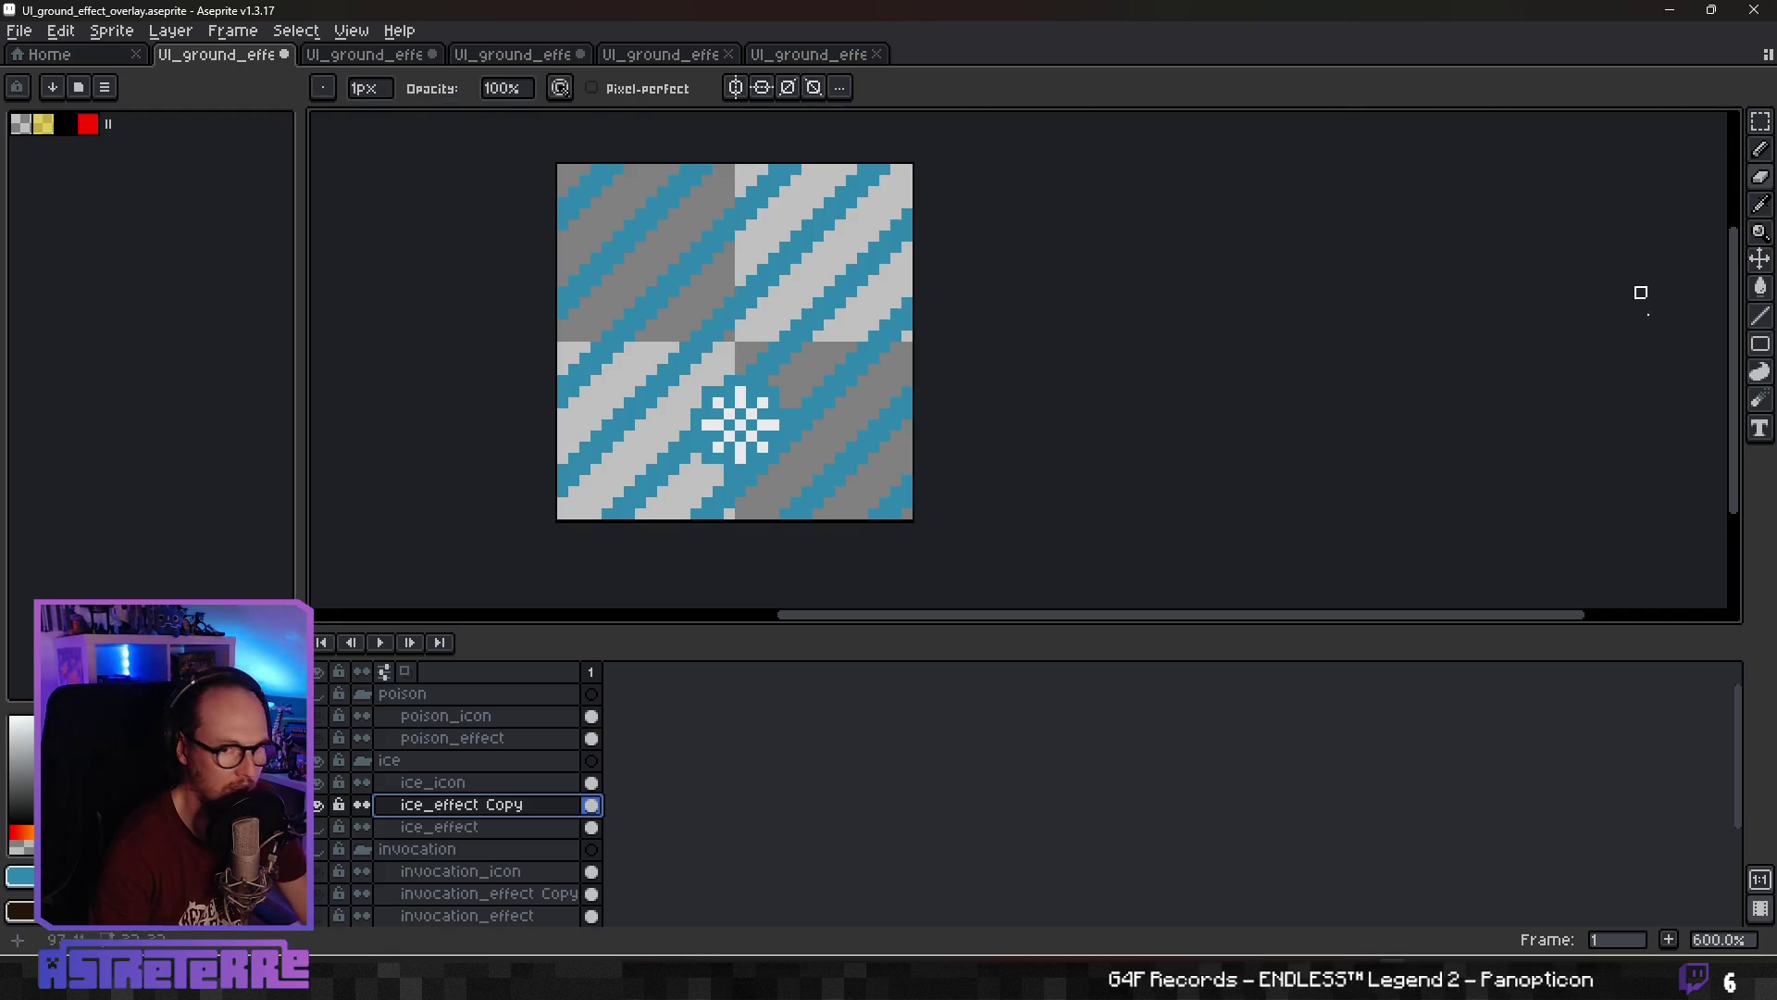
click(1760, 343)
mouse_move(628, 201)
mouse_down()
mouse_move(613, 220)
mouse_move(833, 435)
mouse_move(888, 528)
mouse_up()
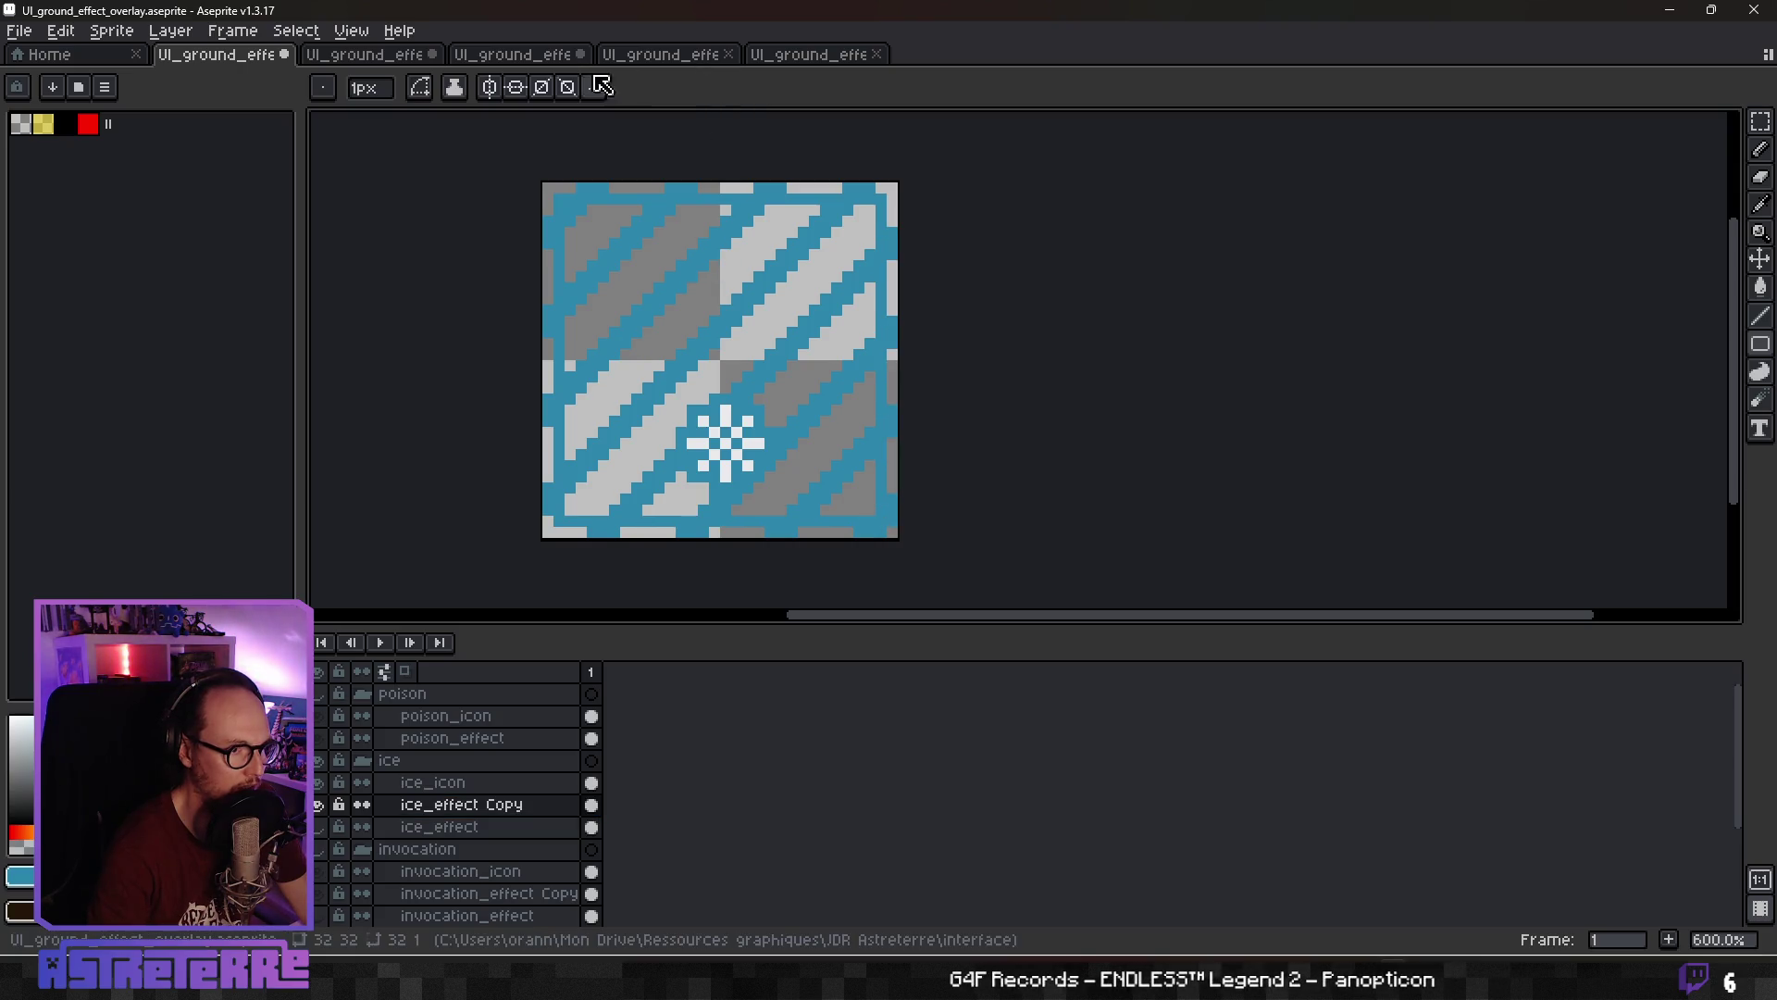
mouse_move(570, 212)
mouse_down()
mouse_move(694, 435)
mouse_move(824, 509)
mouse_move(868, 512)
mouse_up()
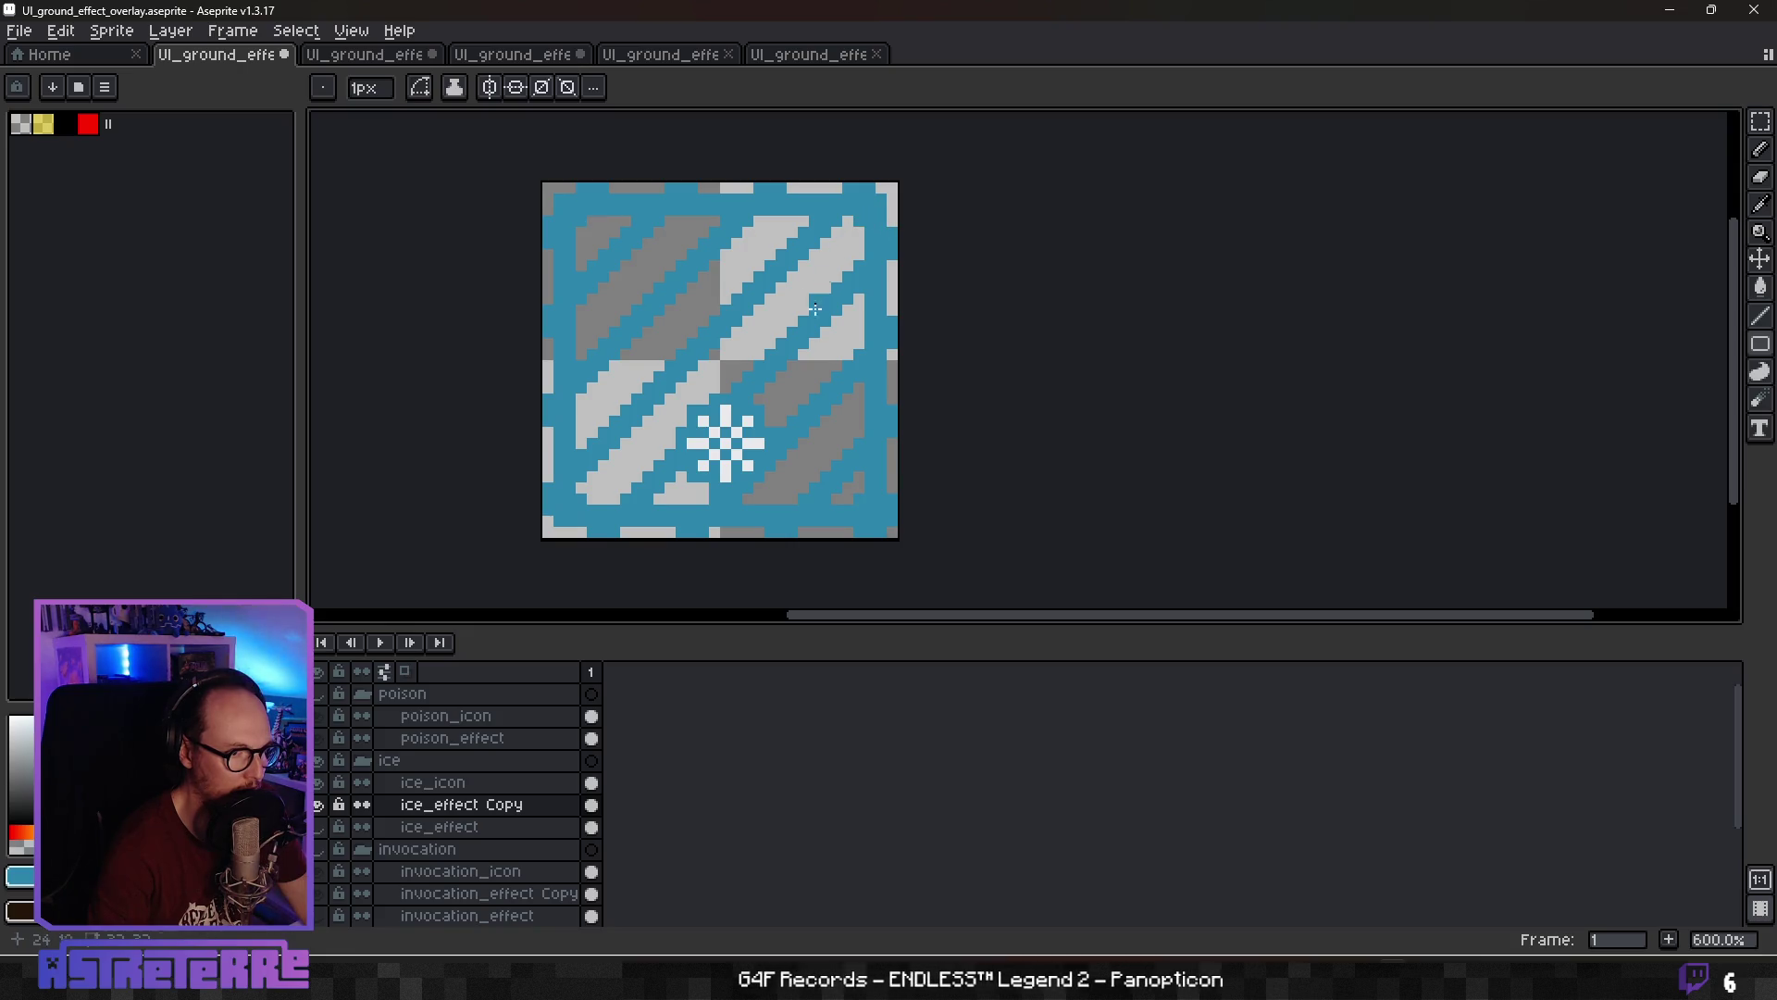
Clear the bottom, right, top and left edge pixels so the blue frame sits one pixel inside
key(m)
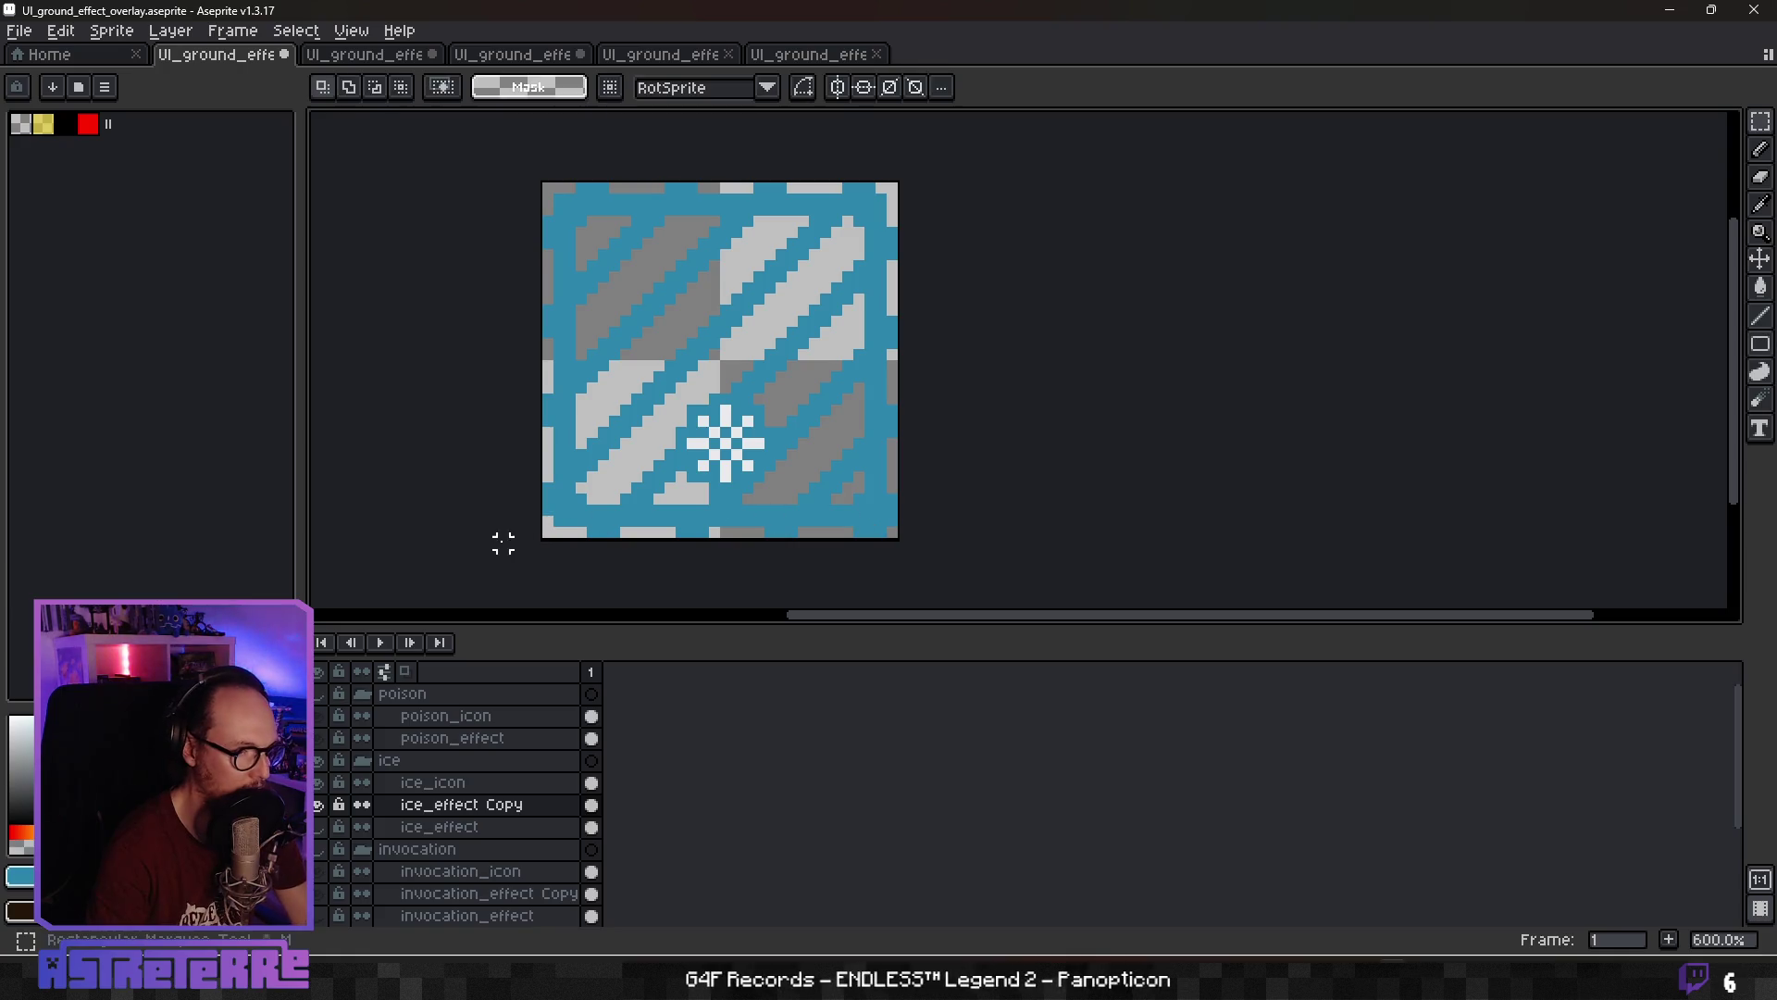
drag(504, 545, 959, 533)
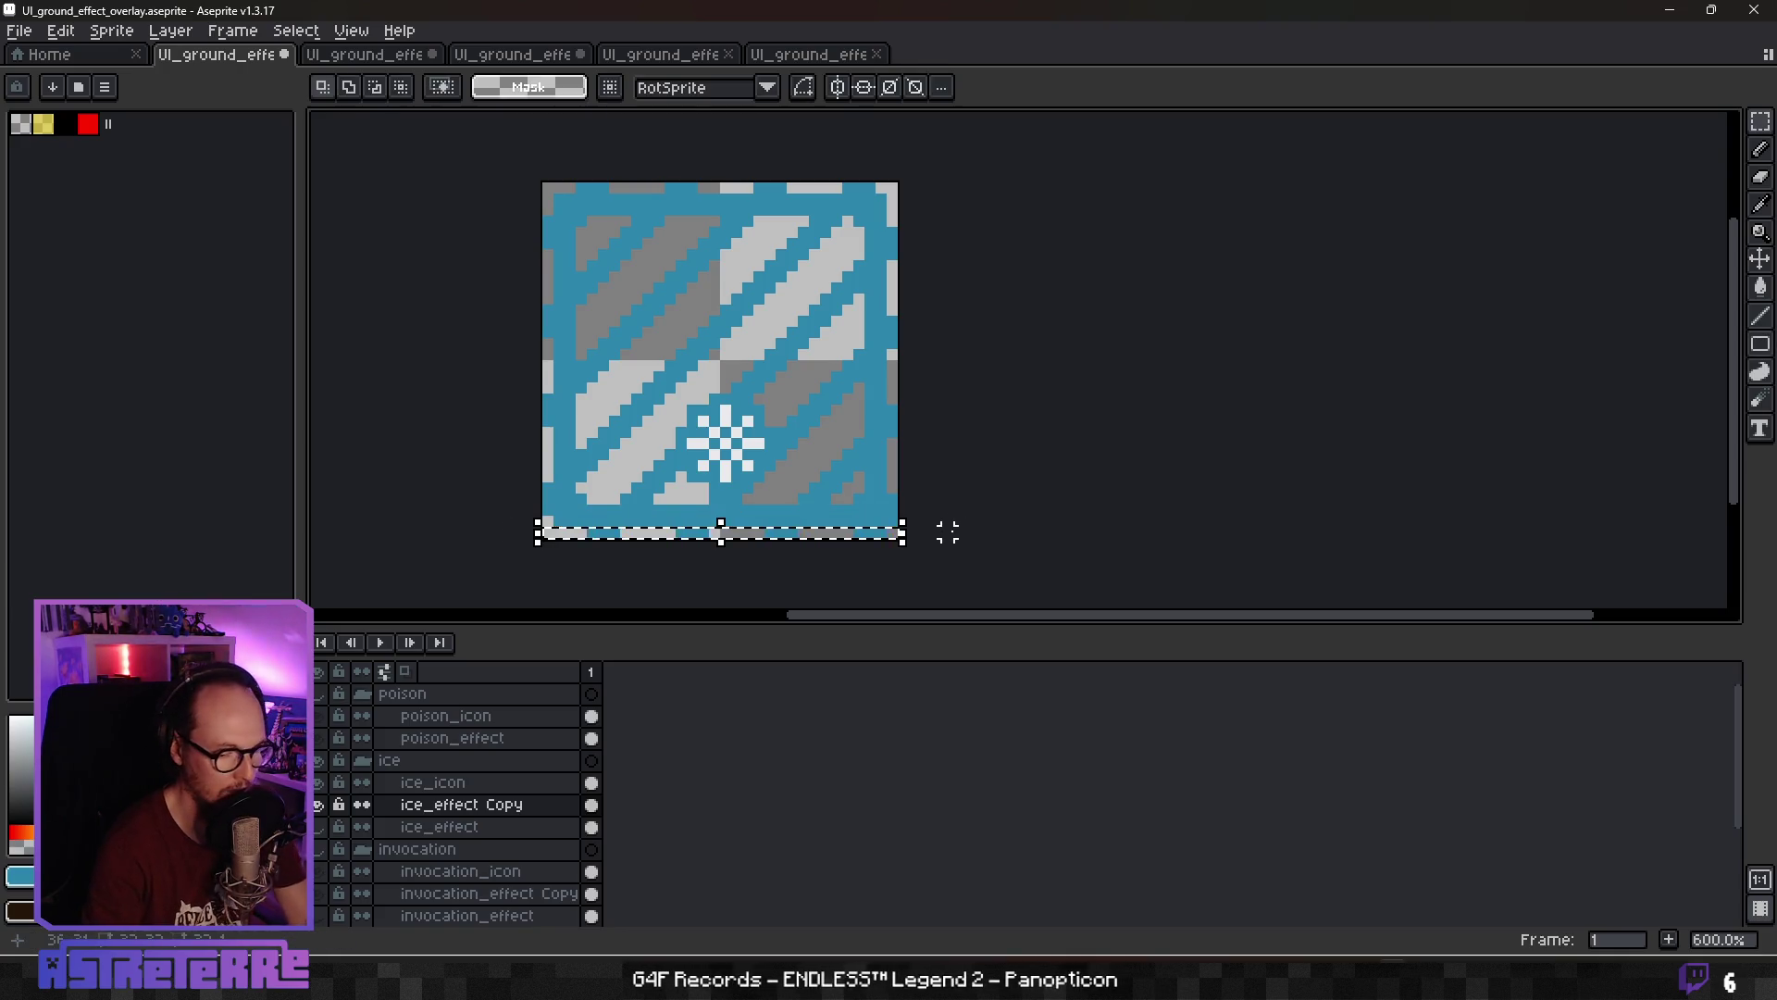
key(ctrl+d)
mouse_move(900, 179)
mouse_down()
mouse_move(881, 548)
mouse_move(925, 206)
mouse_move(889, 543)
mouse_up()
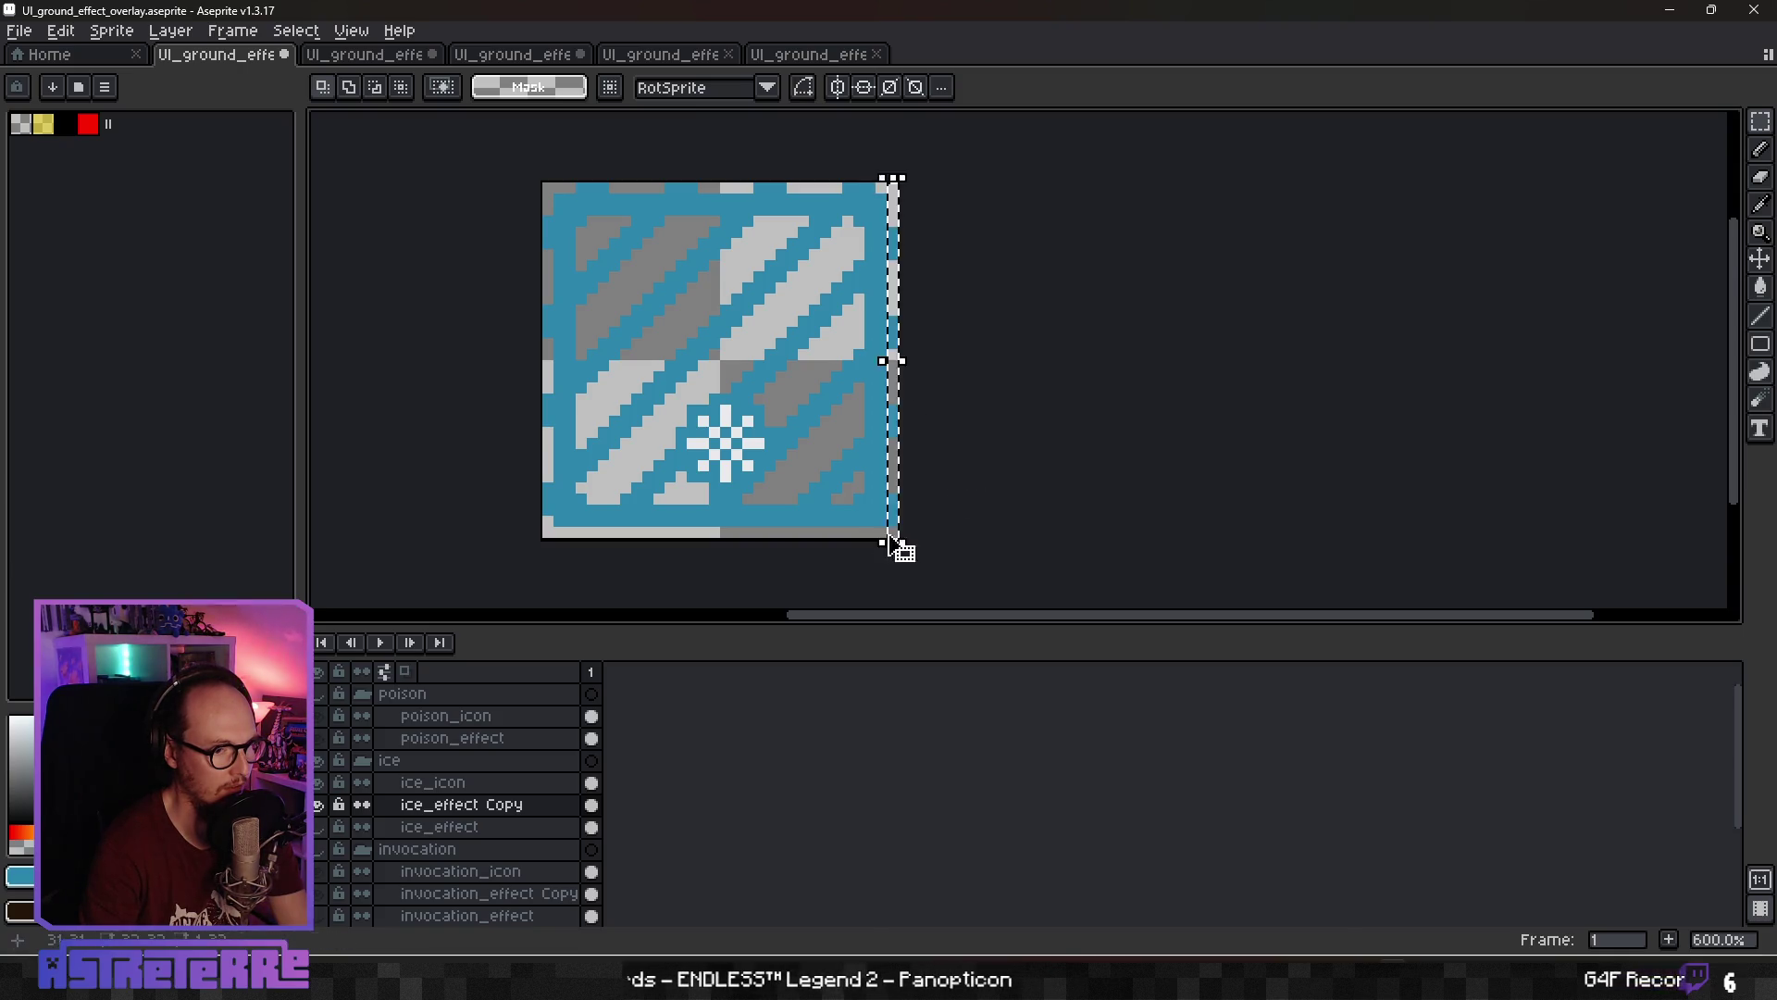
click(877, 221)
mouse_move(888, 189)
mouse_down()
mouse_move(543, 184)
mouse_move(544, 535)
mouse_up()
click(514, 211)
click(584, 544)
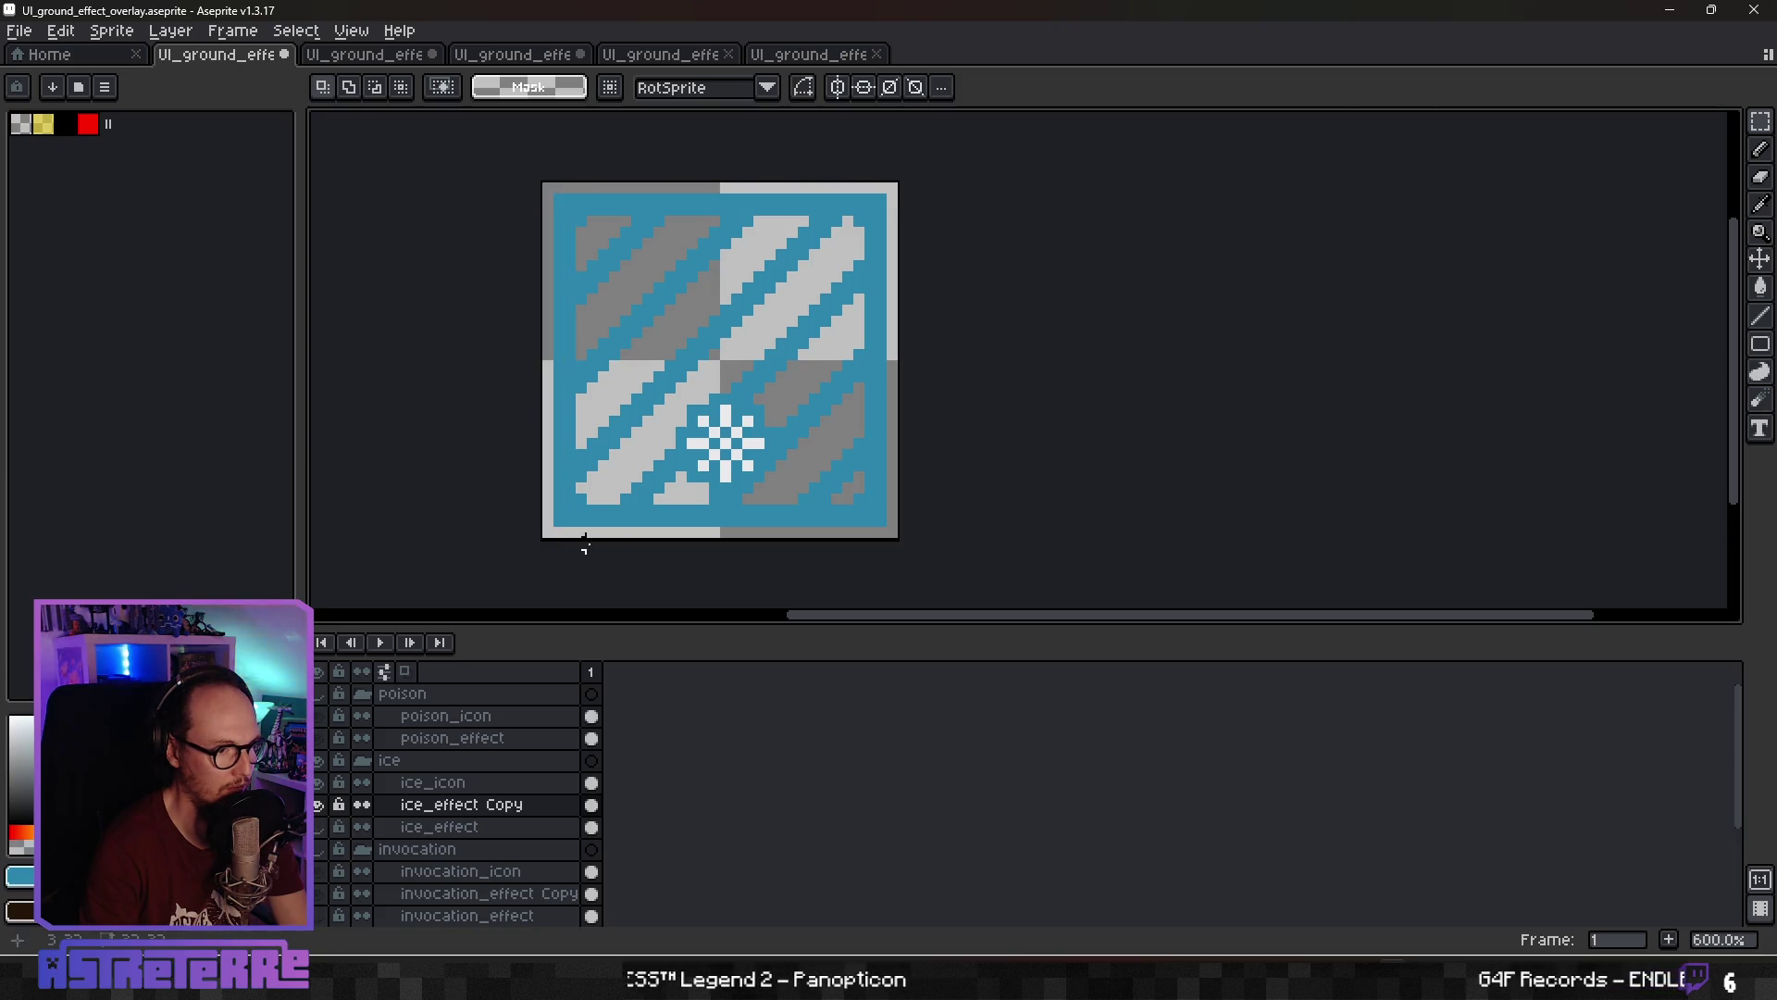
key(e)
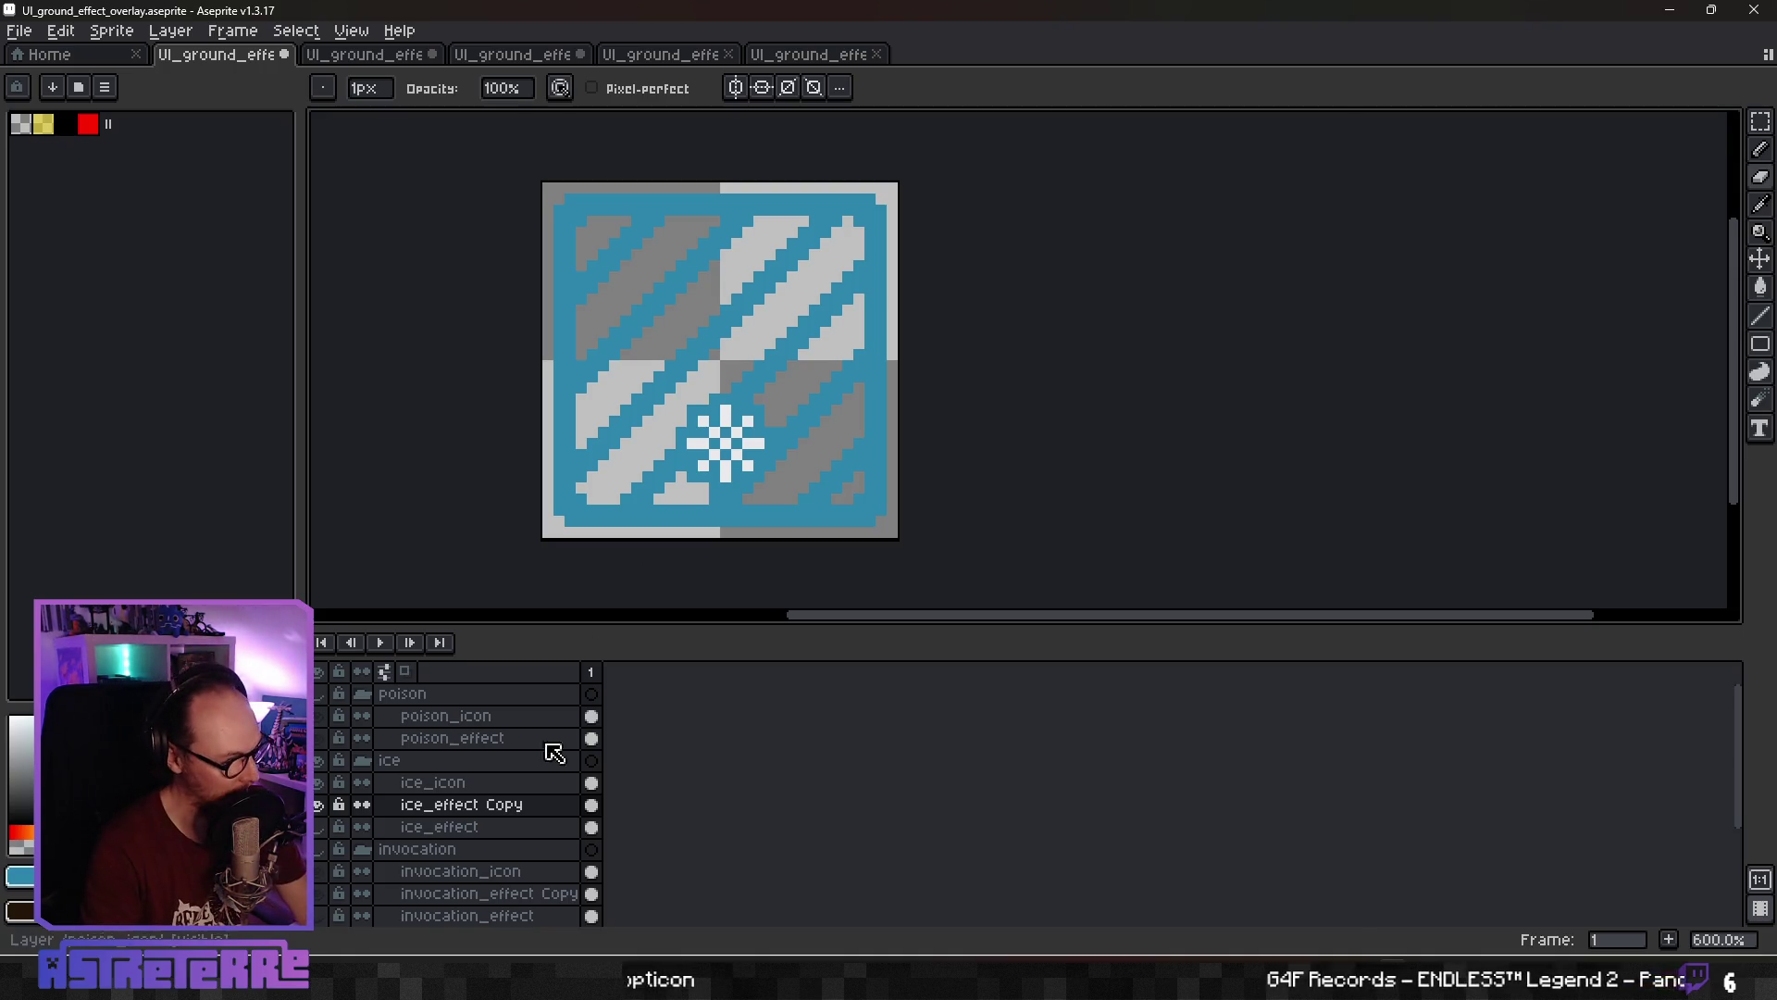
Lower the ice_effect Copy layer's opacity to 66%
double_click(480, 804)
click(962, 541)
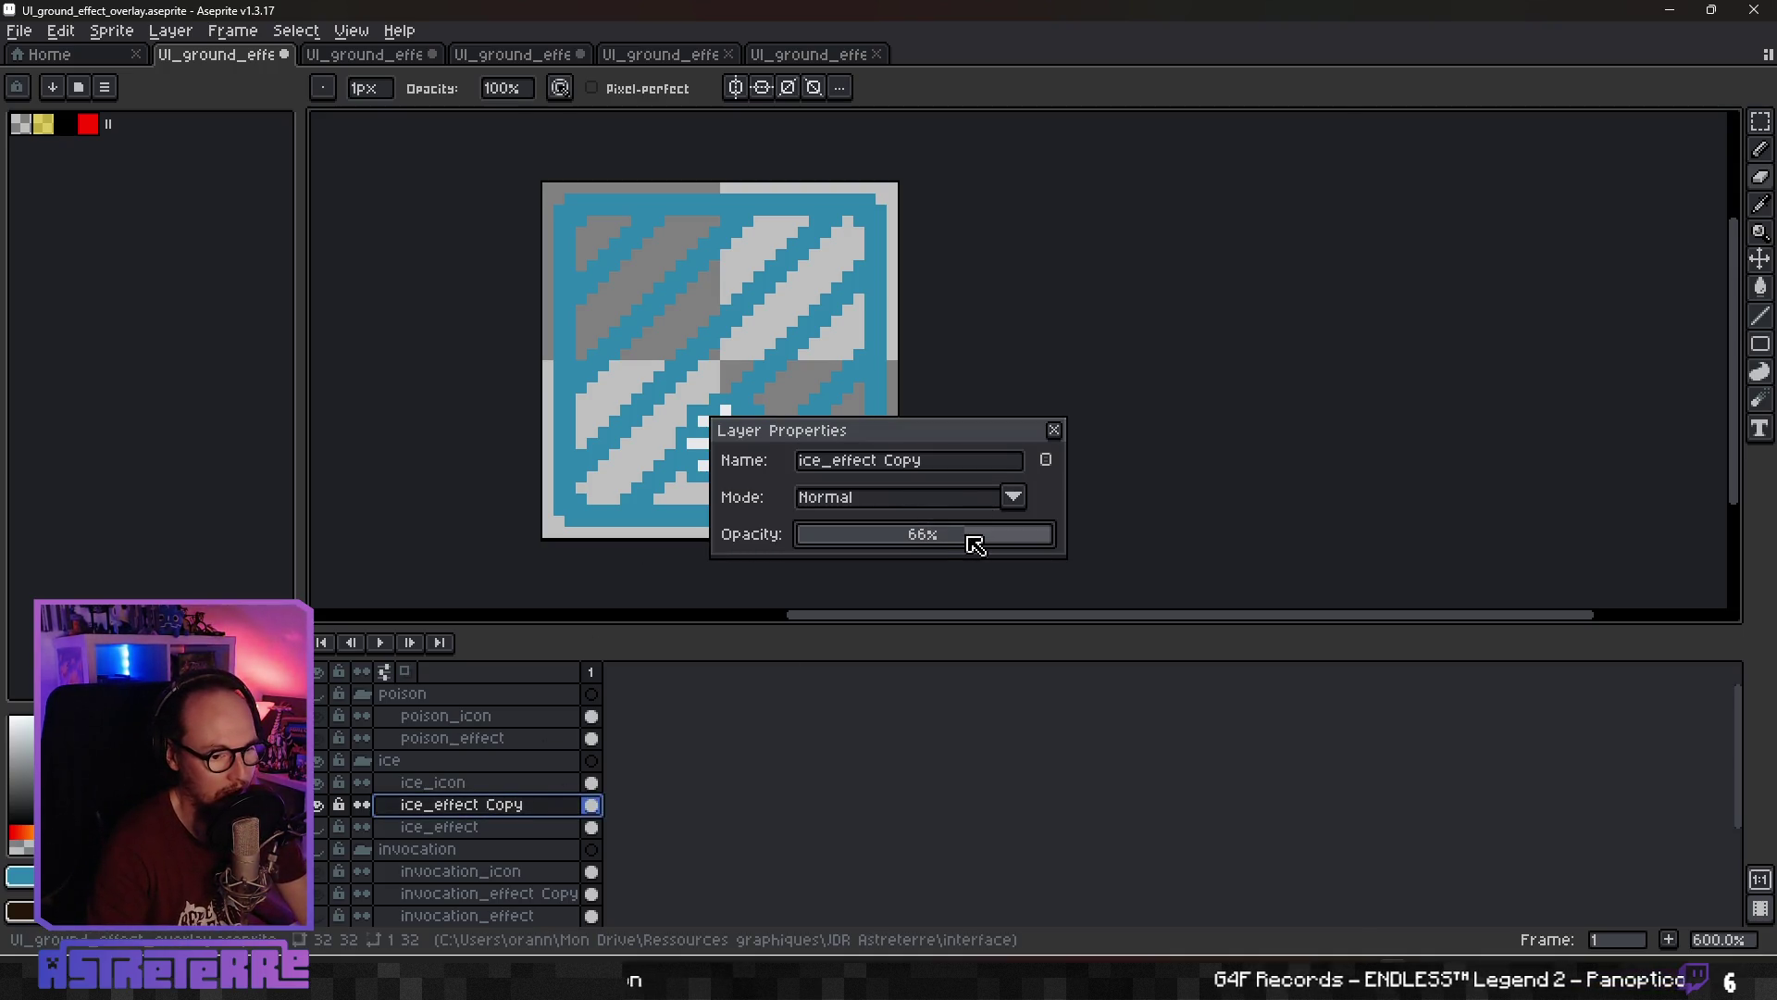
click(1054, 430)
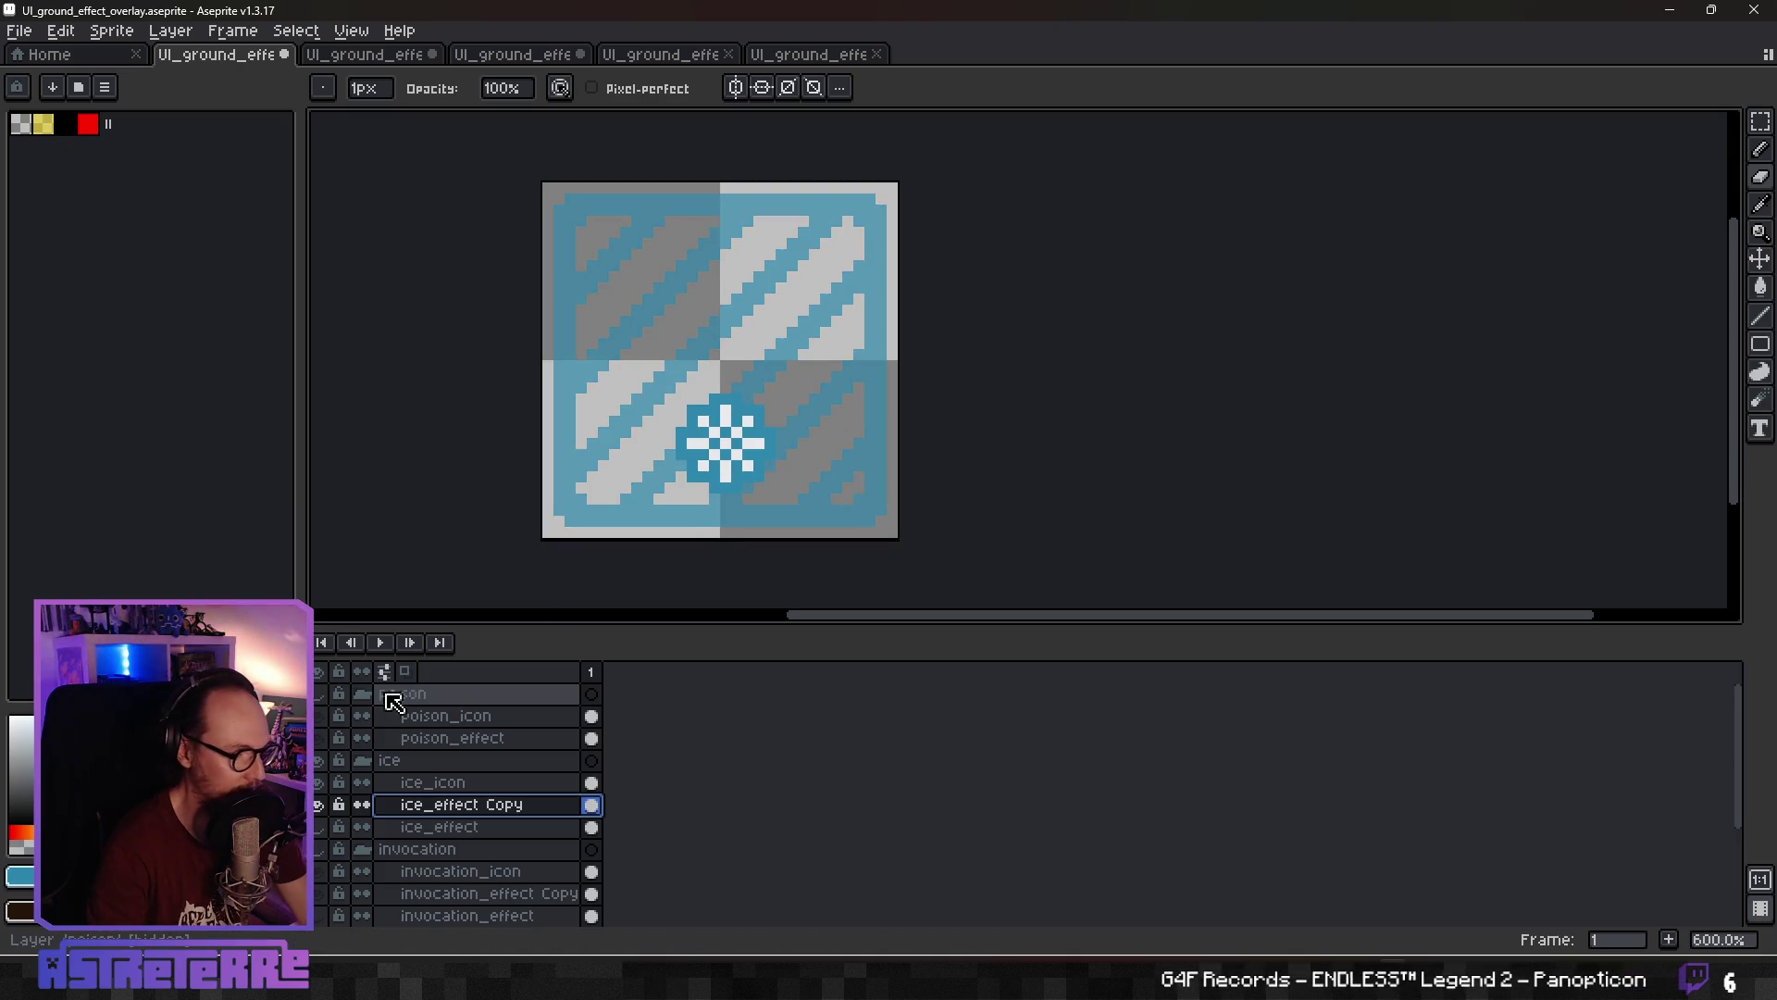
Export the ice tile as UI_ground_effect_ice.png, confirming the overwrite of the old file
click(19, 30)
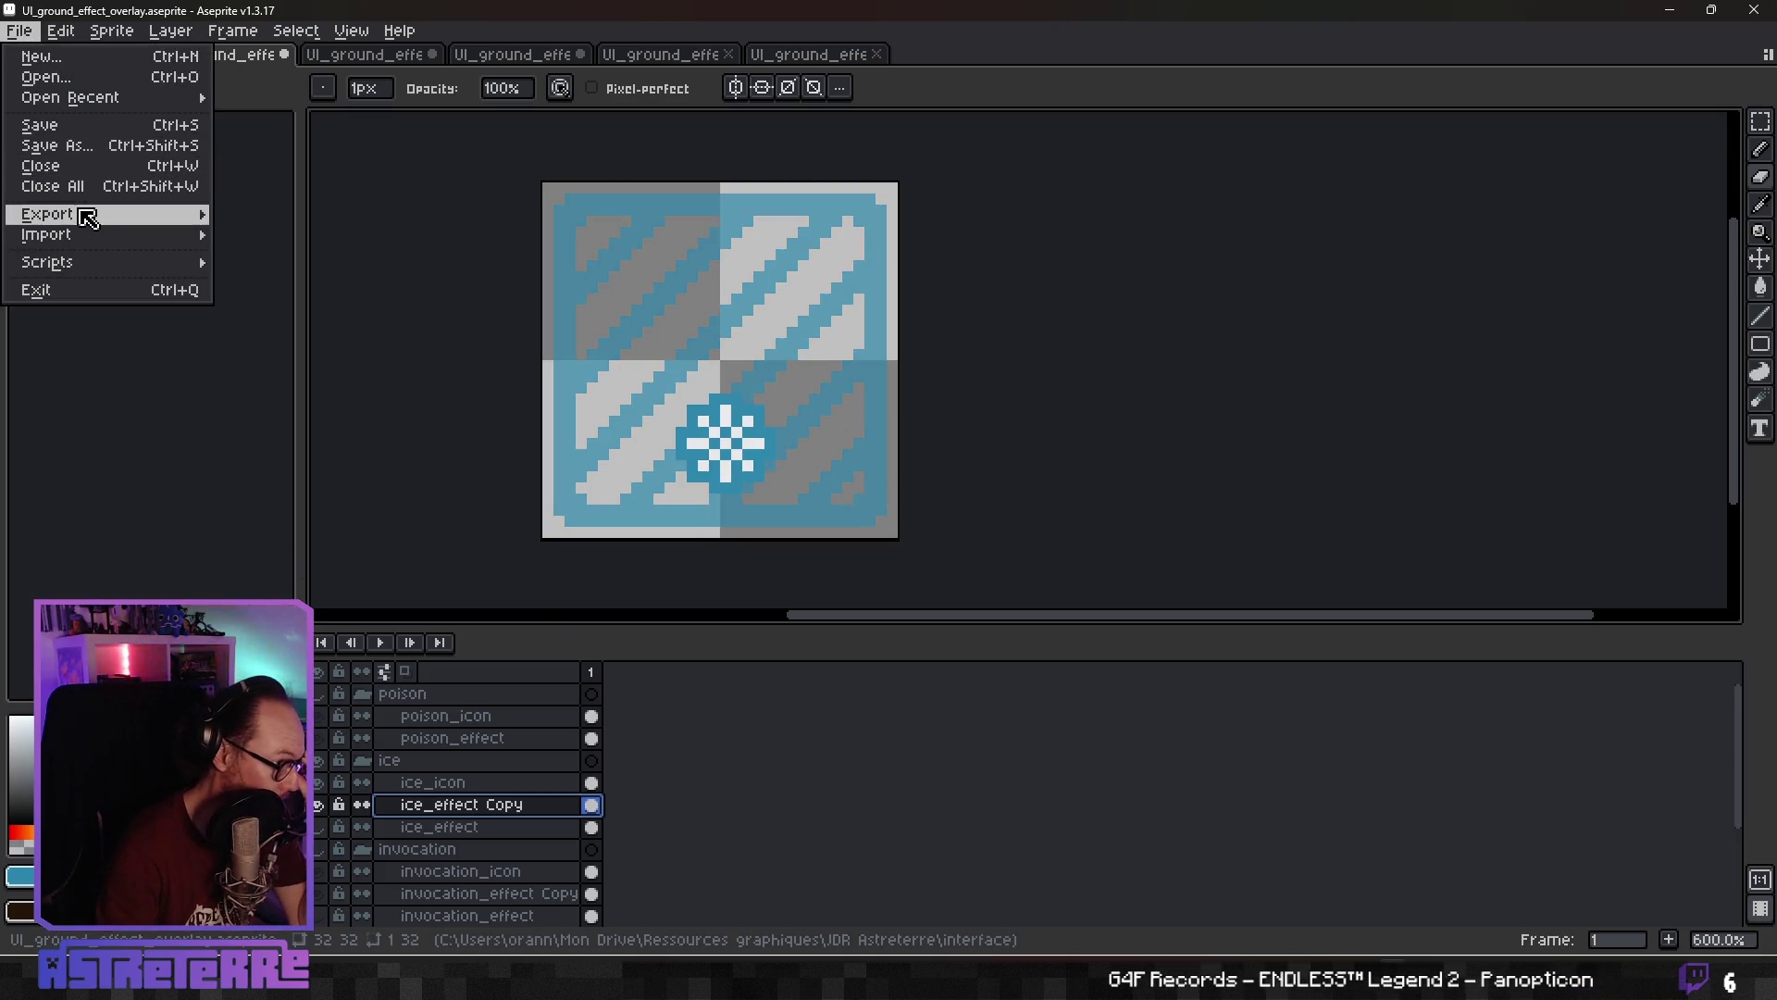
mouse_move(95, 214)
click(330, 219)
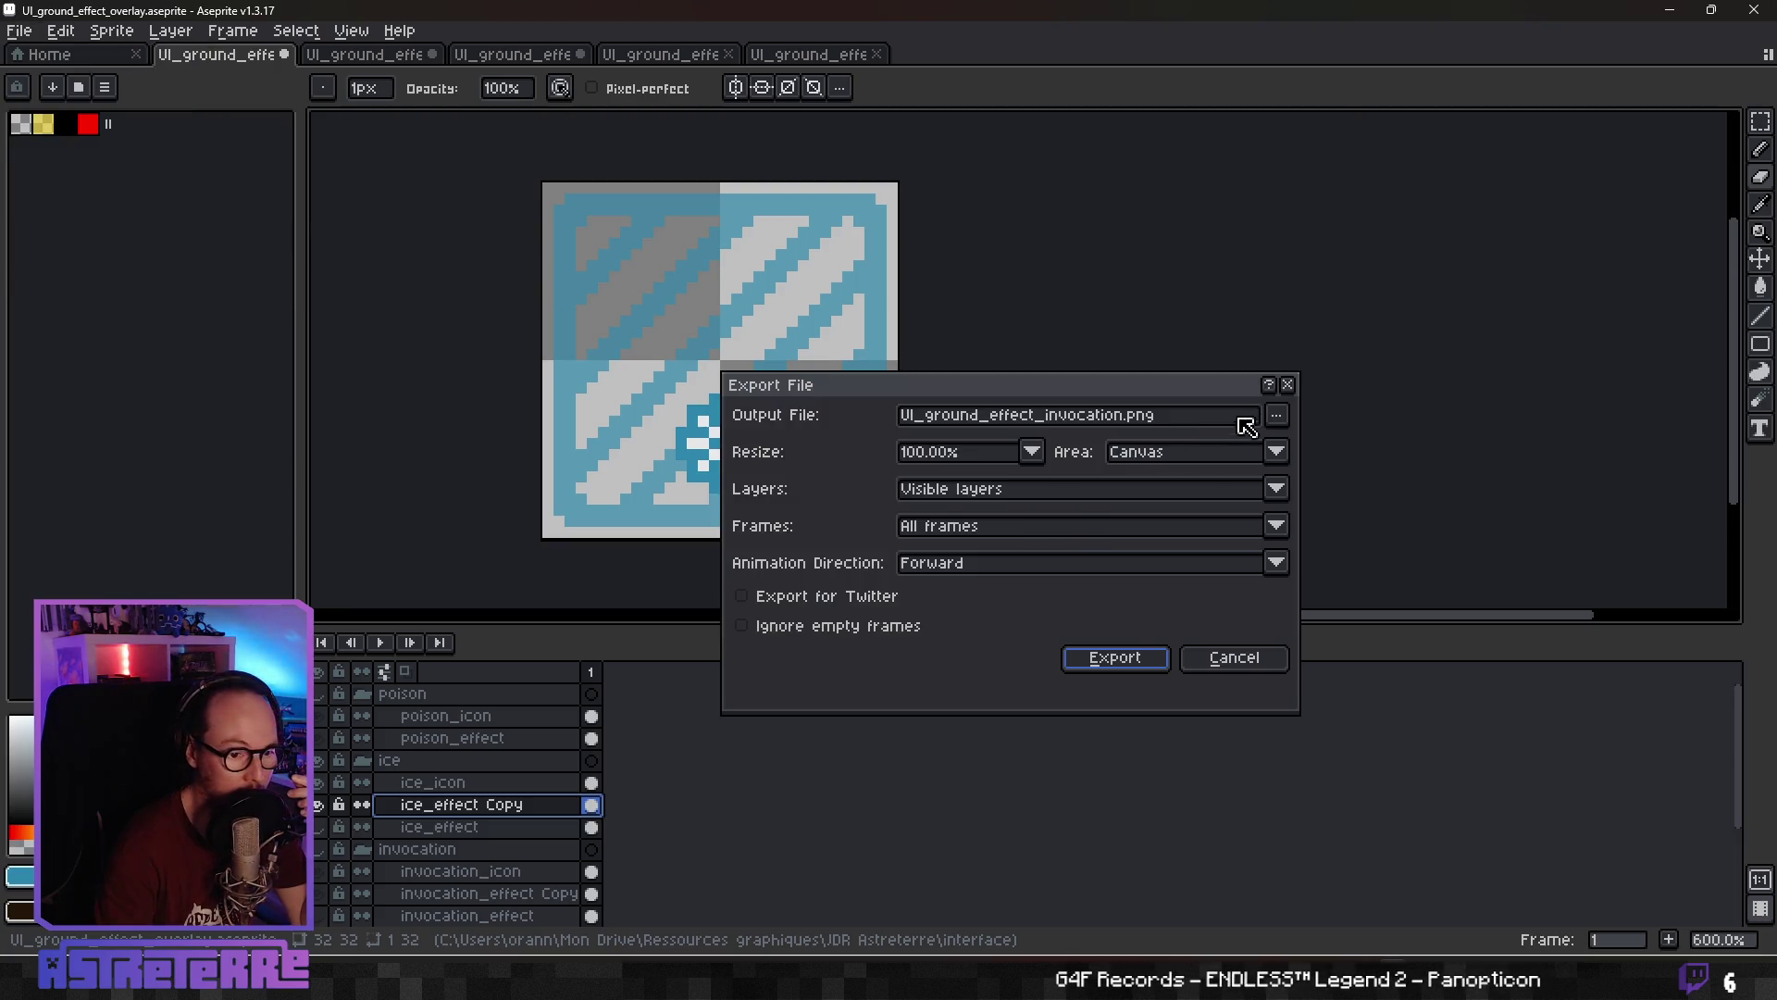
click(1276, 415)
click(1222, 459)
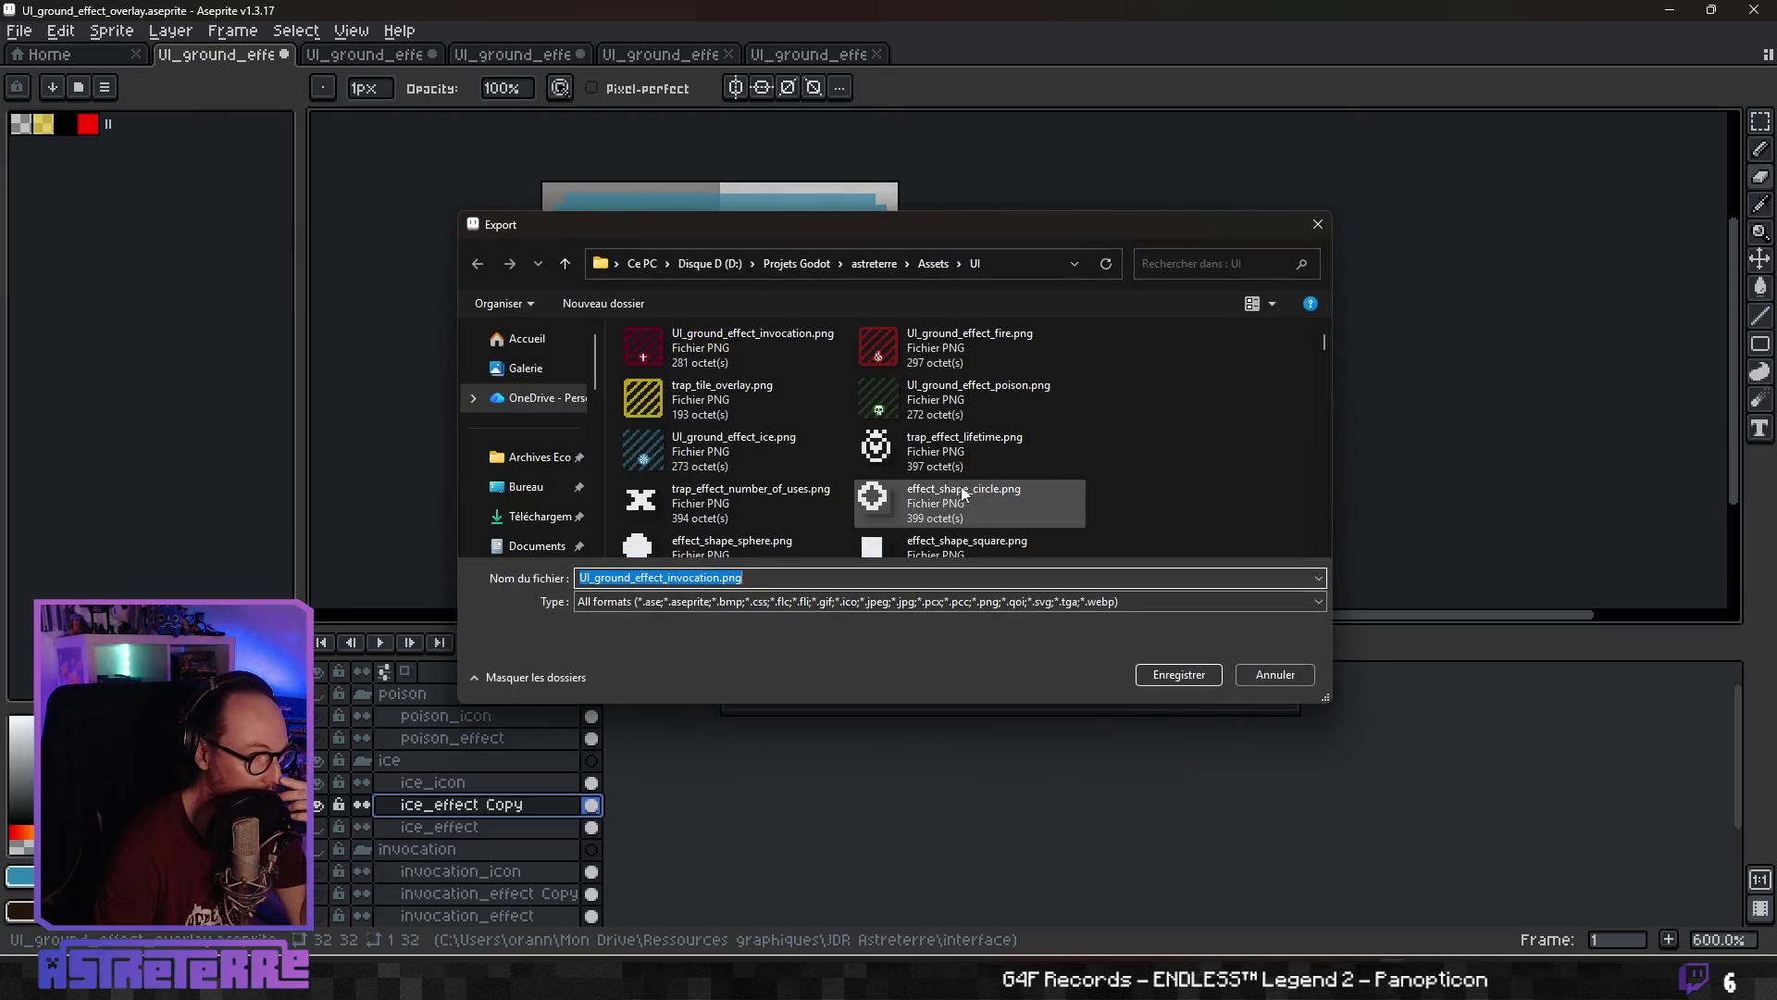
click(731, 449)
click(1178, 674)
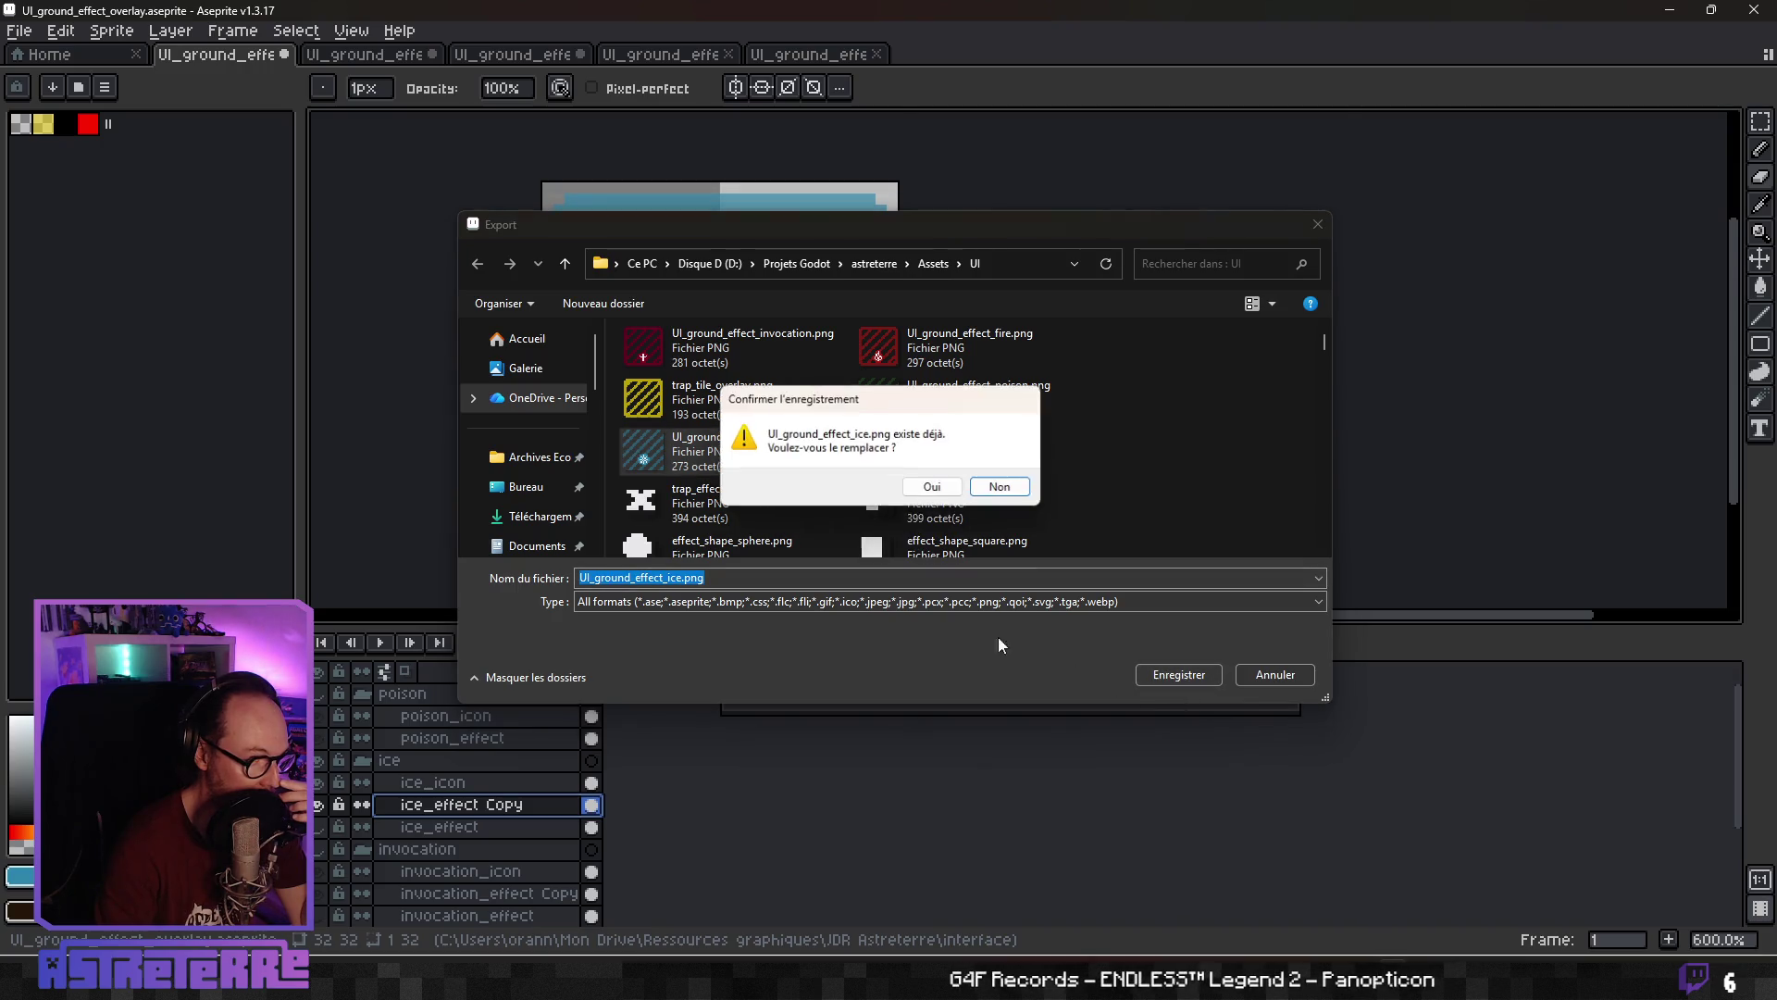
click(933, 488)
Finish the ice export, show the poison layers, and make a 100%-opacity poison_effect copy
click(1116, 659)
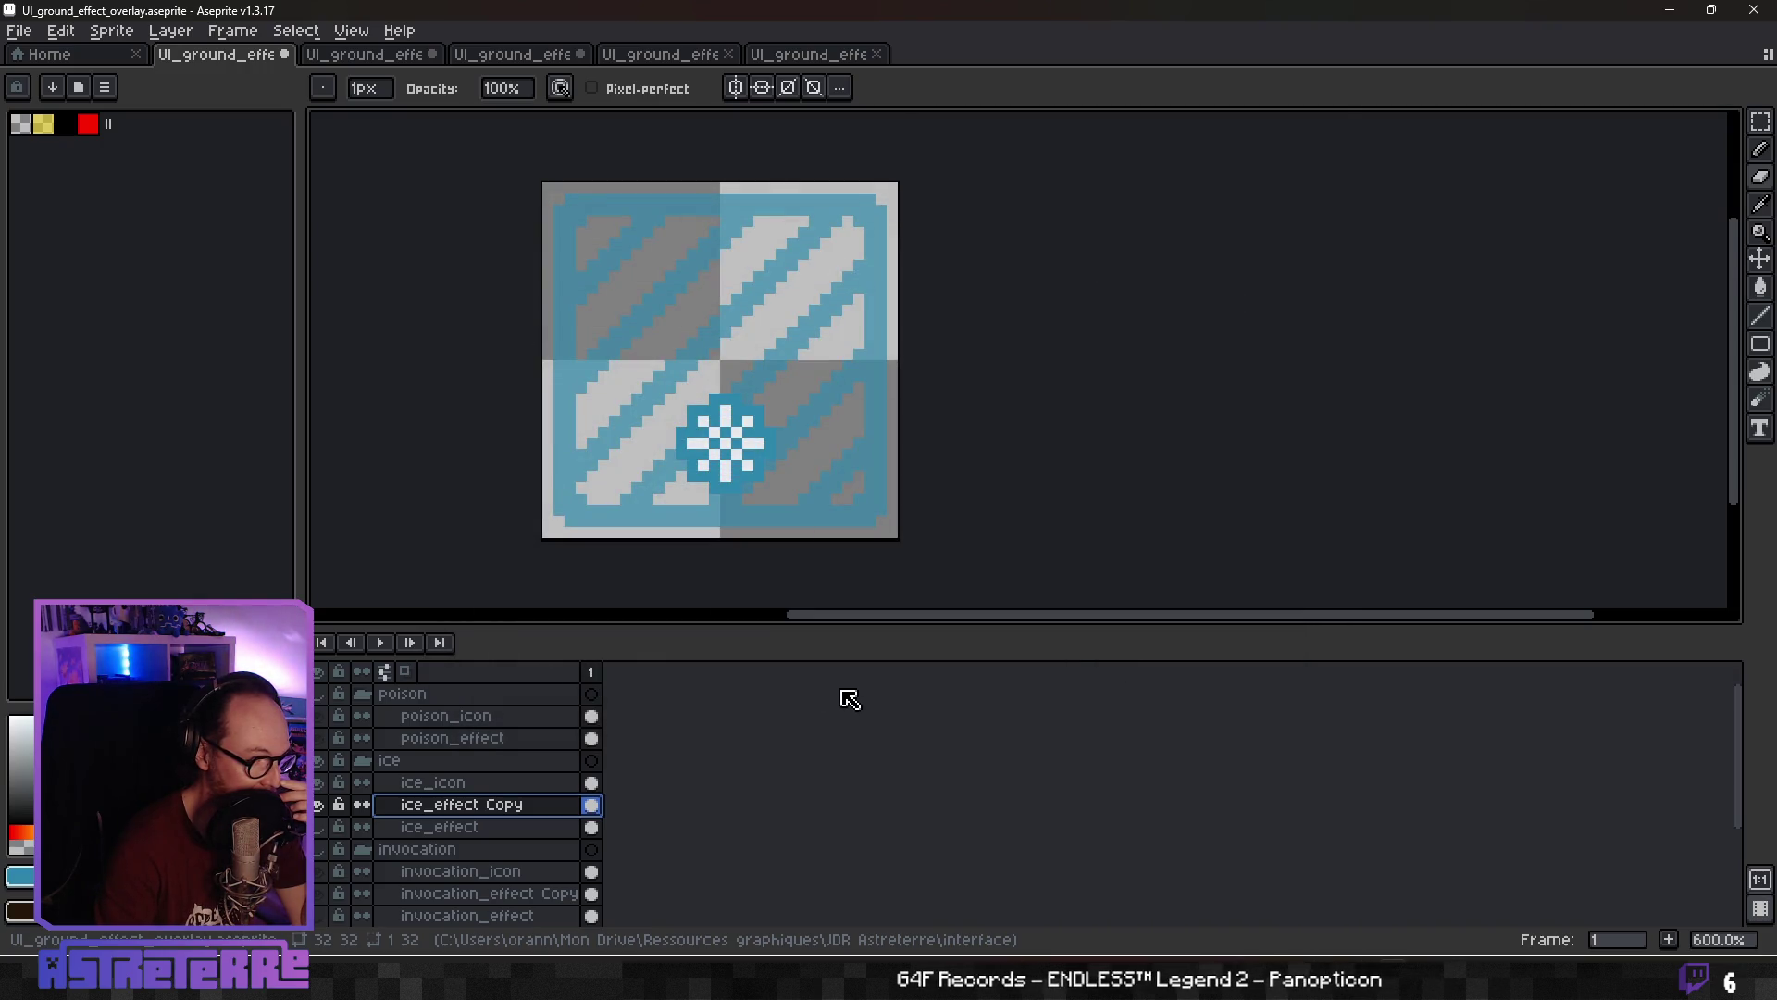
click(317, 760)
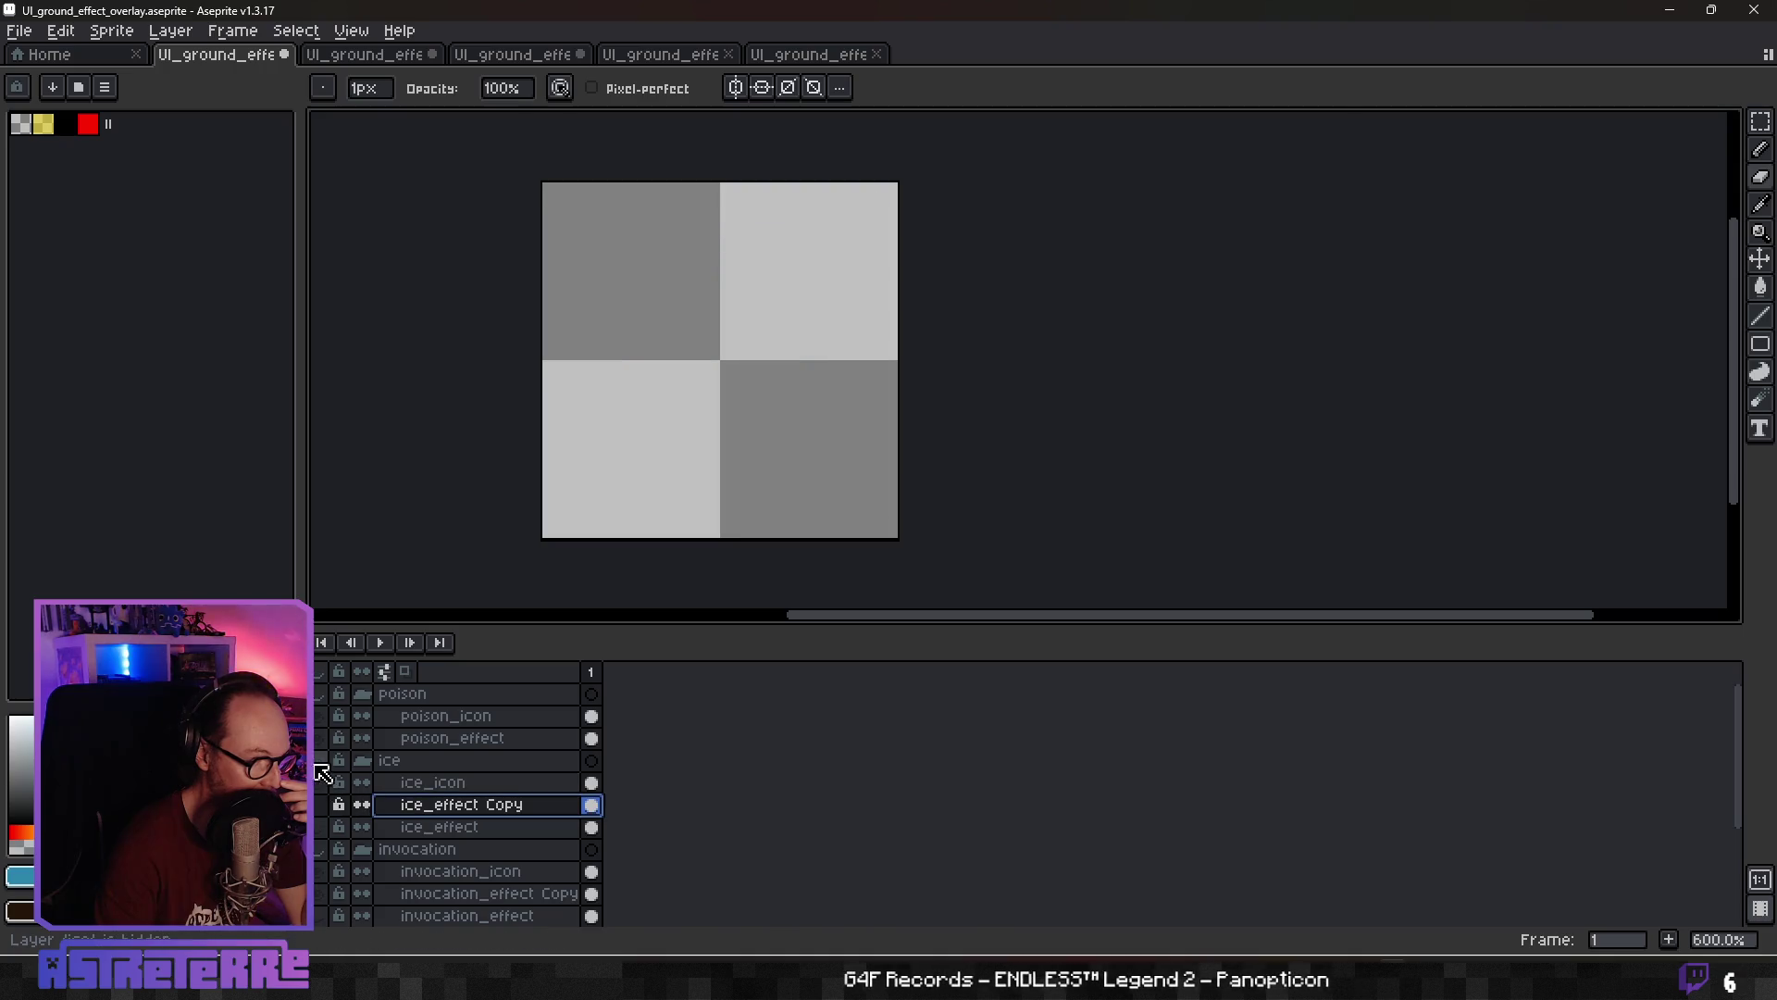
click(318, 694)
click(462, 760)
click(472, 737)
right_click(475, 745)
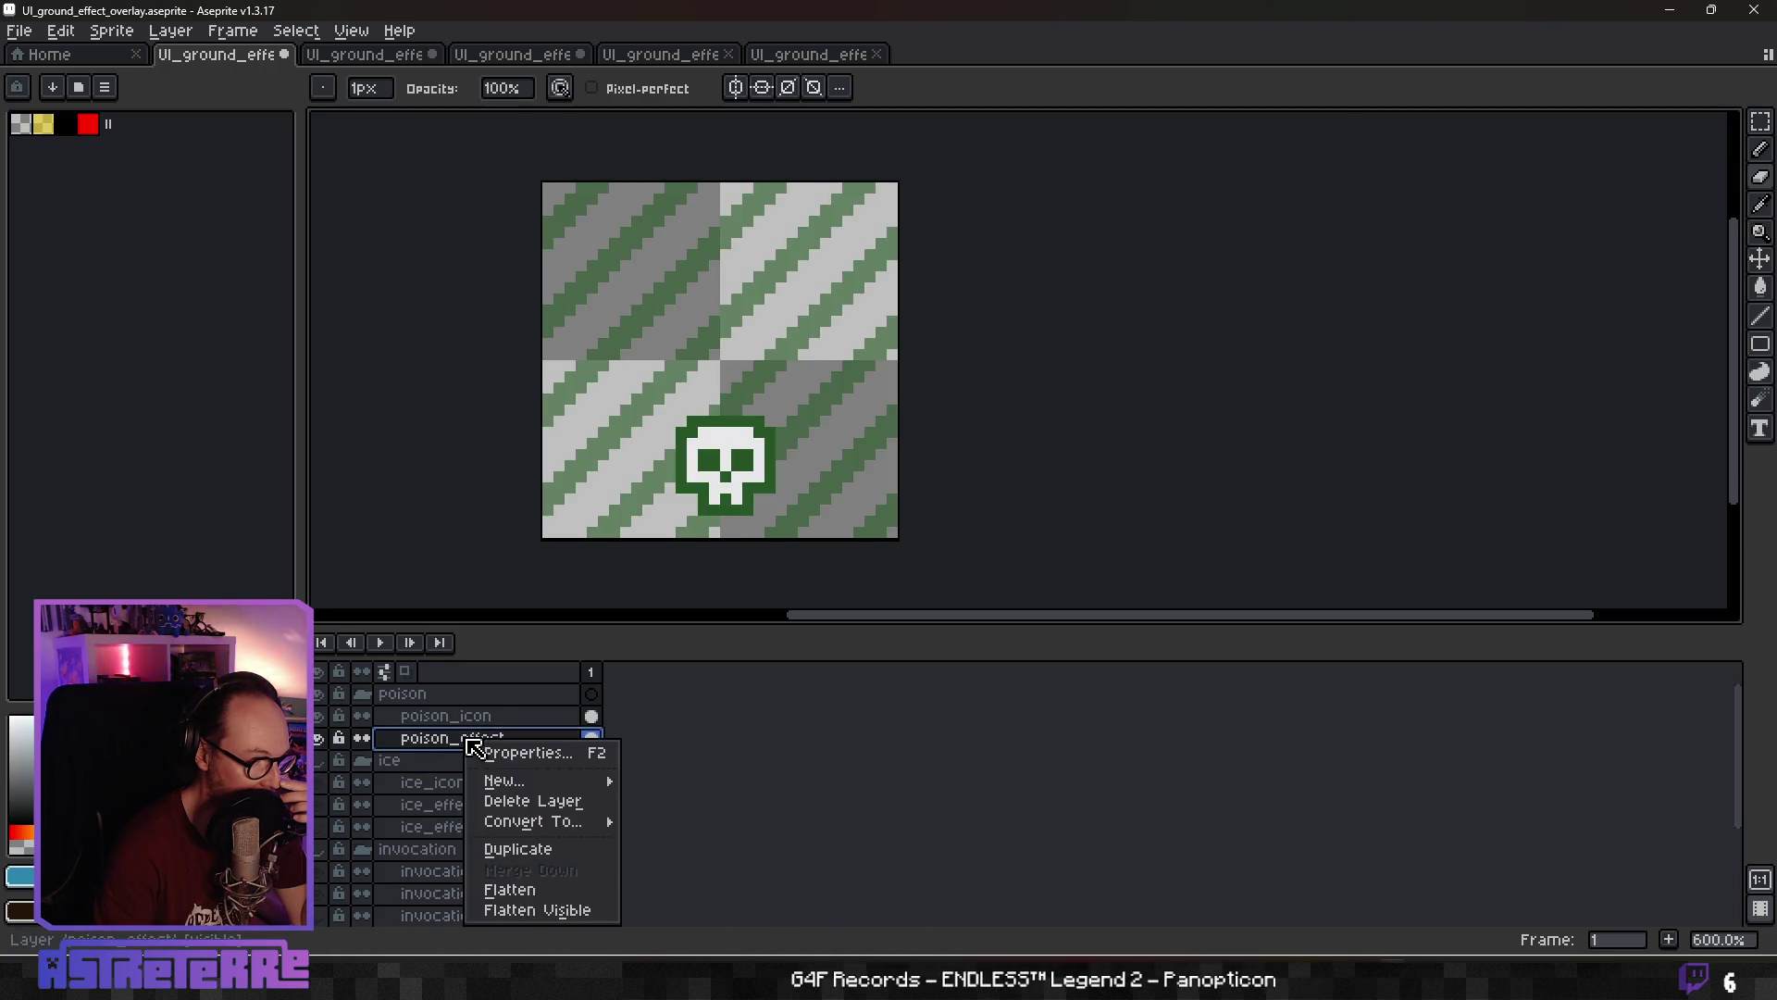
click(500, 845)
click(319, 760)
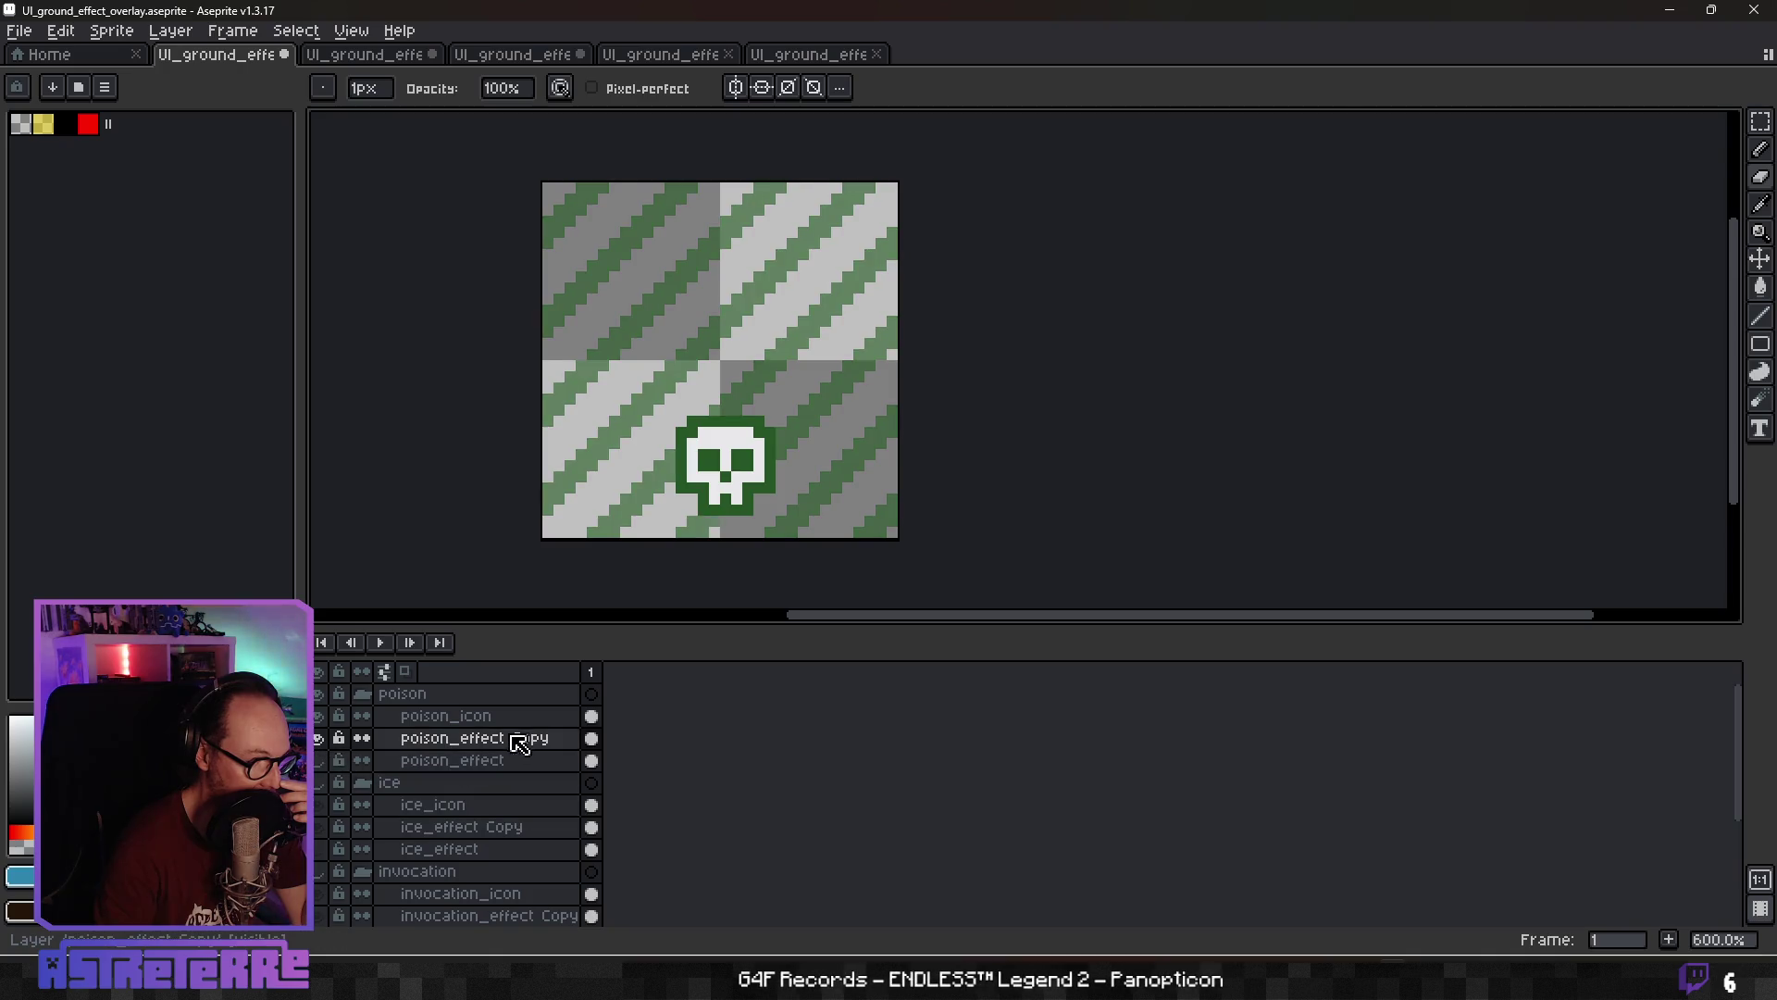
double_click(519, 740)
drag(976, 539, 1064, 458)
click(1053, 430)
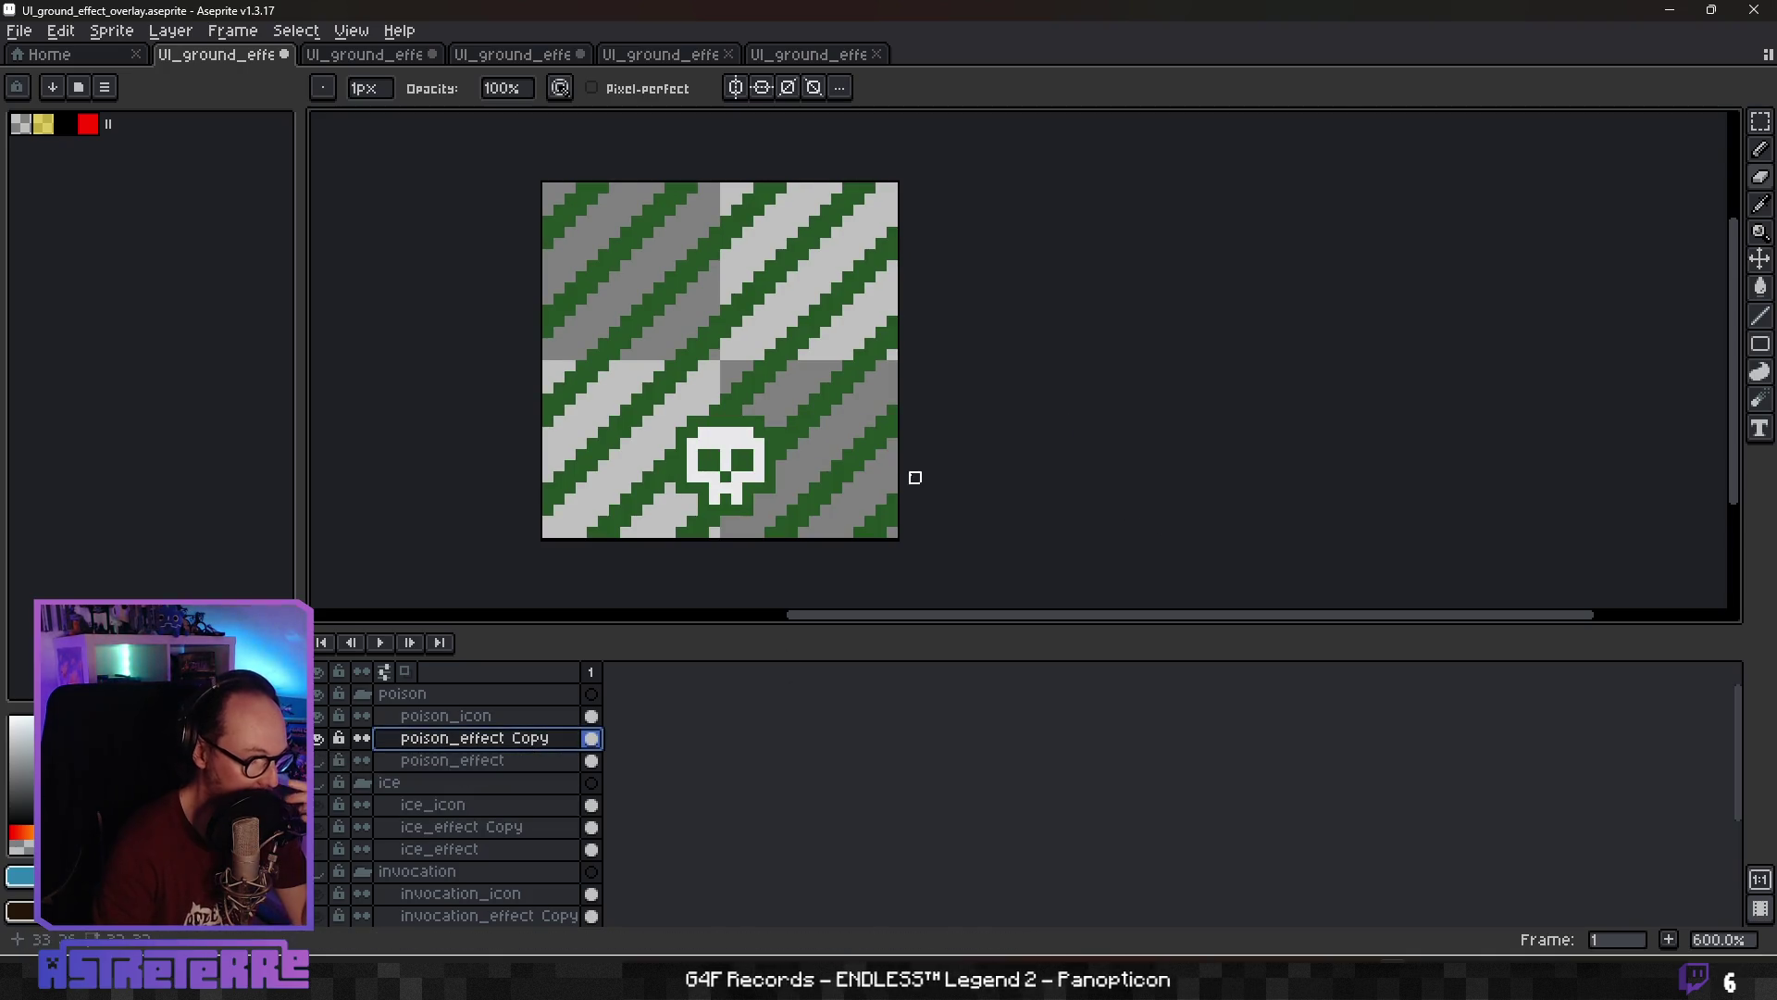
Pick the stripe green and draw two nested rectangles for a thick green border
alt+click(861, 400)
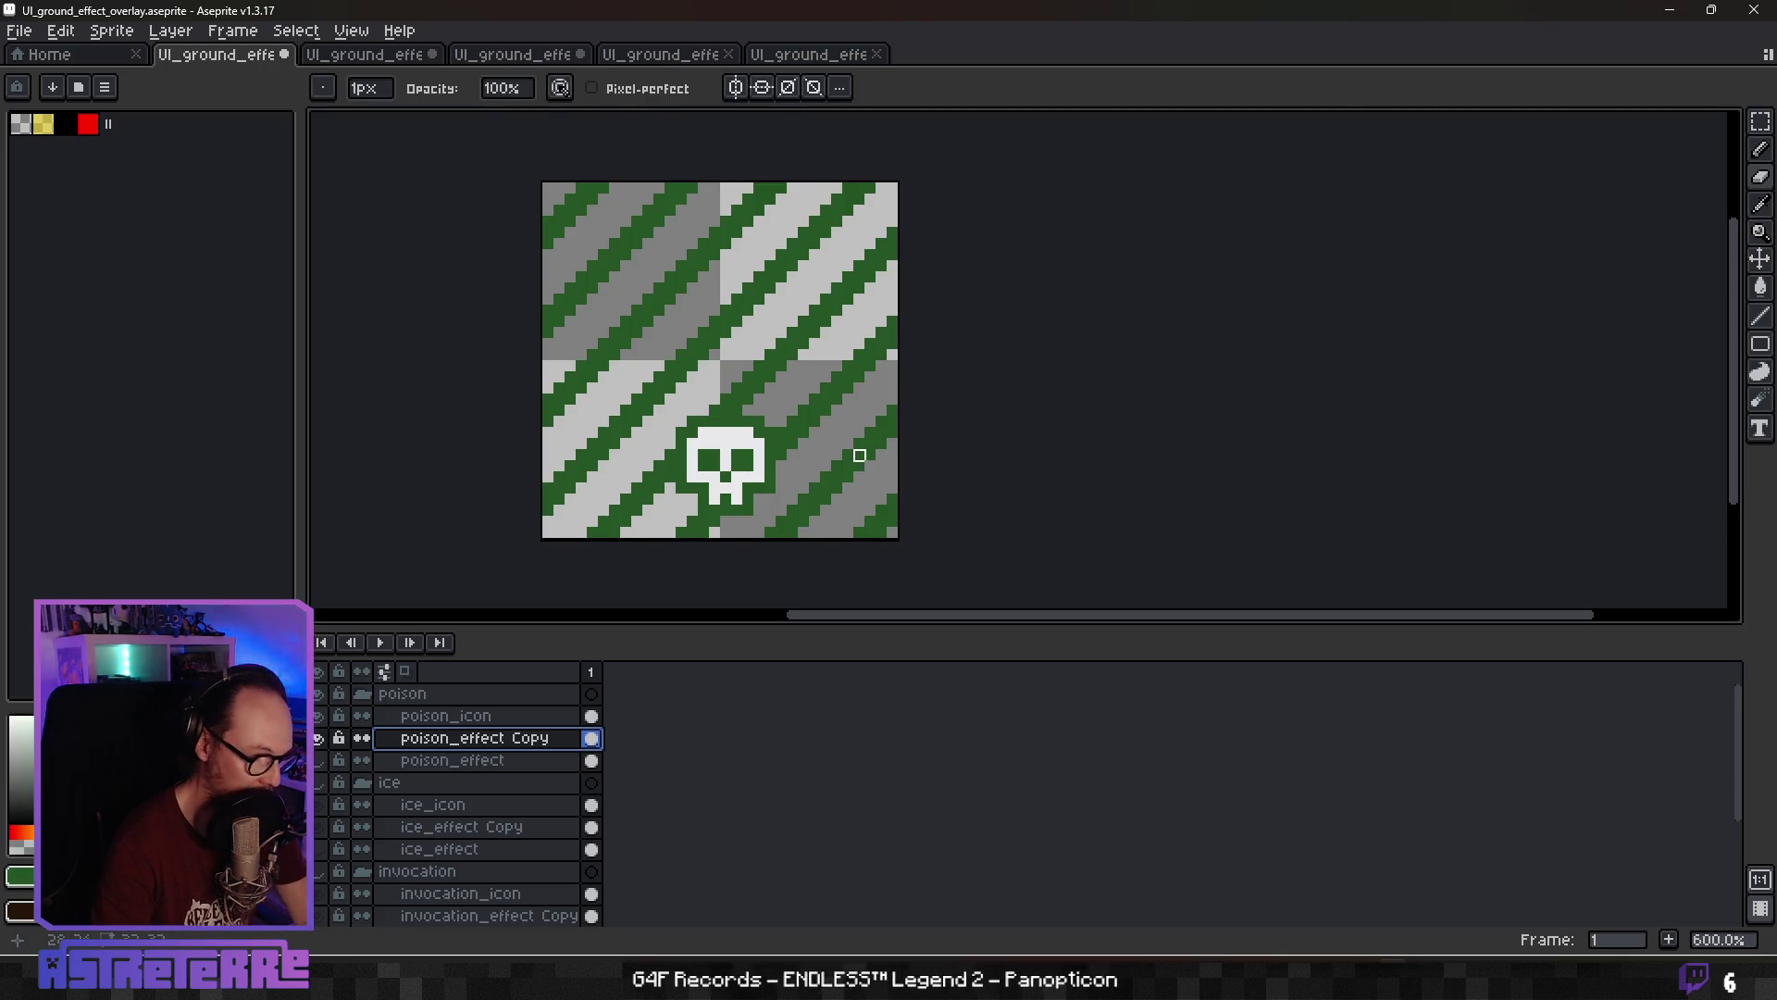
click(1714, 344)
key(u)
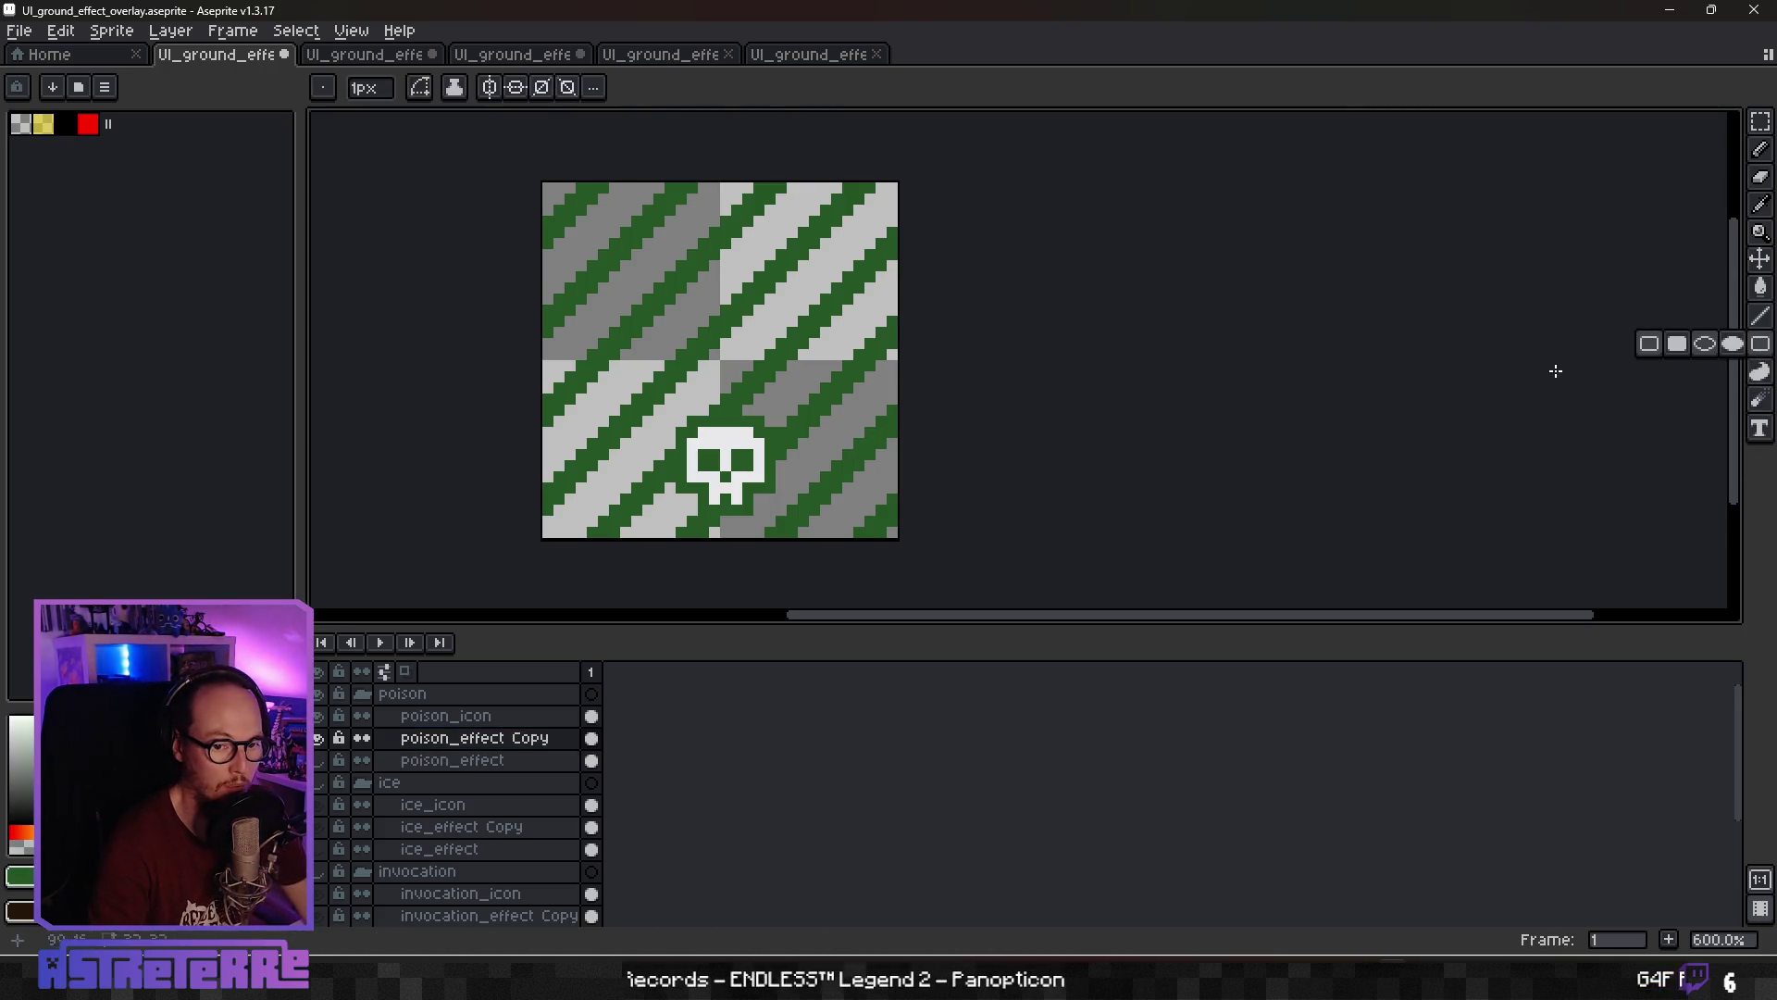
mouse_move(554, 196)
mouse_down()
mouse_move(786, 504)
mouse_move(883, 521)
mouse_up()
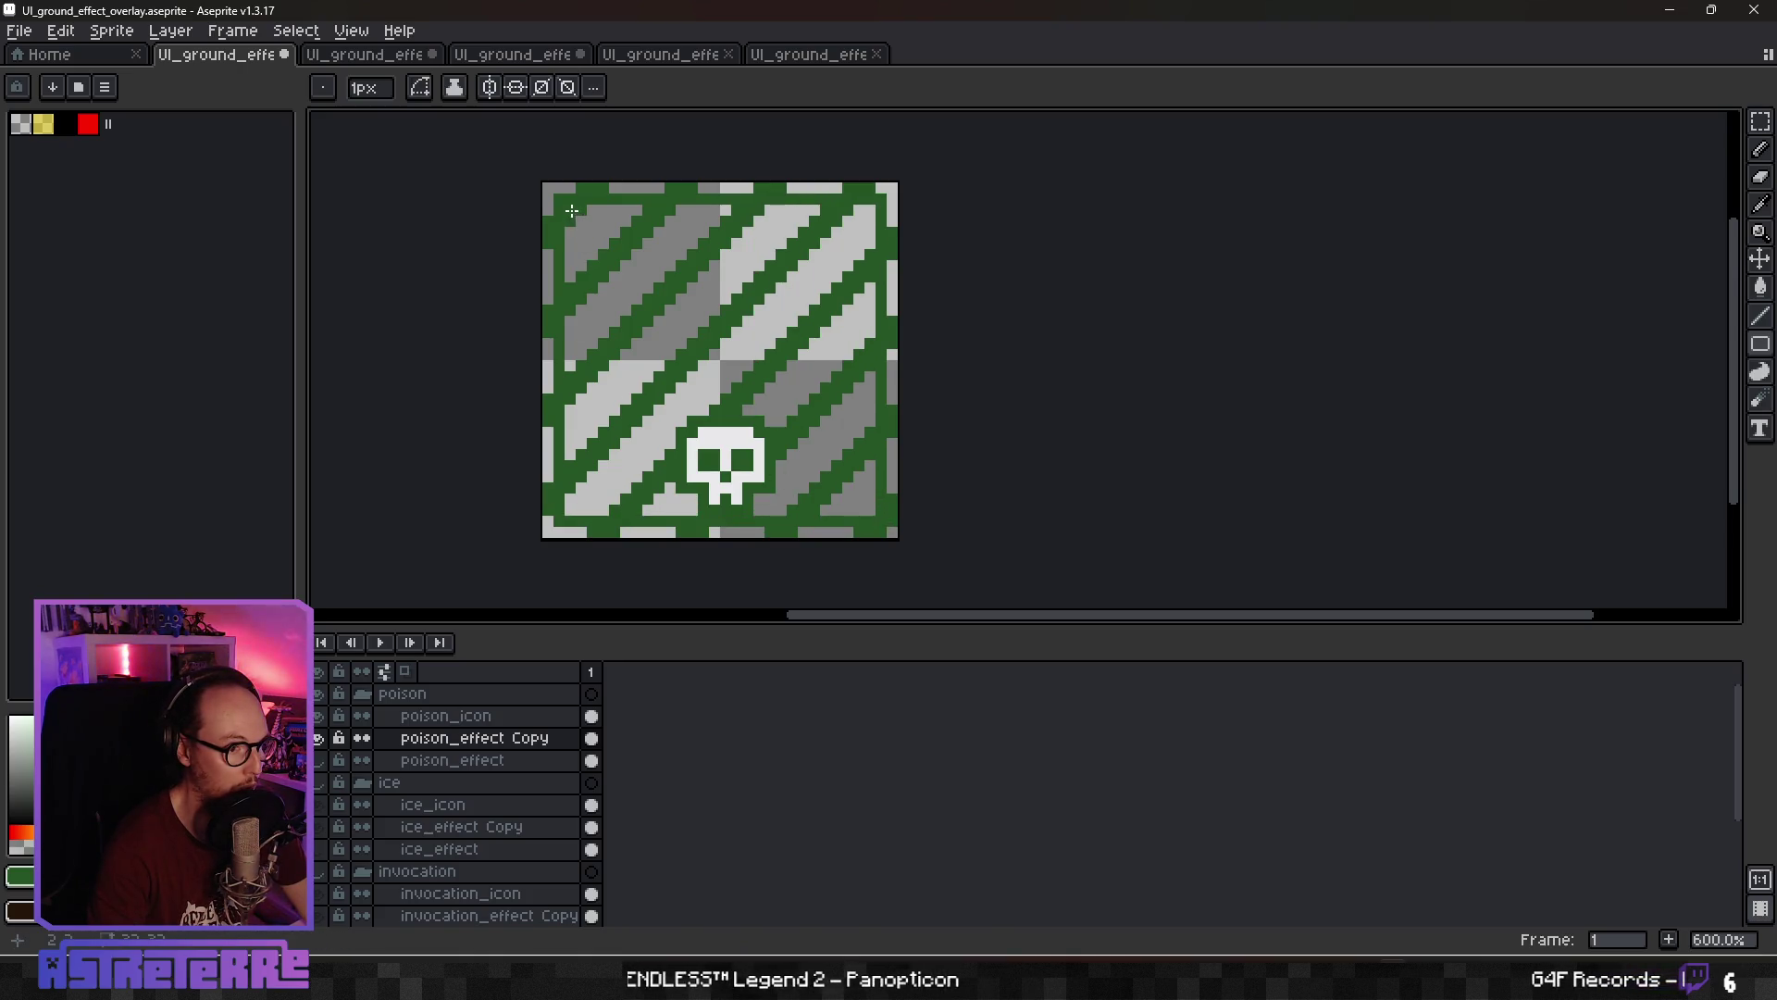
mouse_move(572, 211)
mouse_down()
mouse_move(648, 481)
mouse_move(872, 507)
mouse_up()
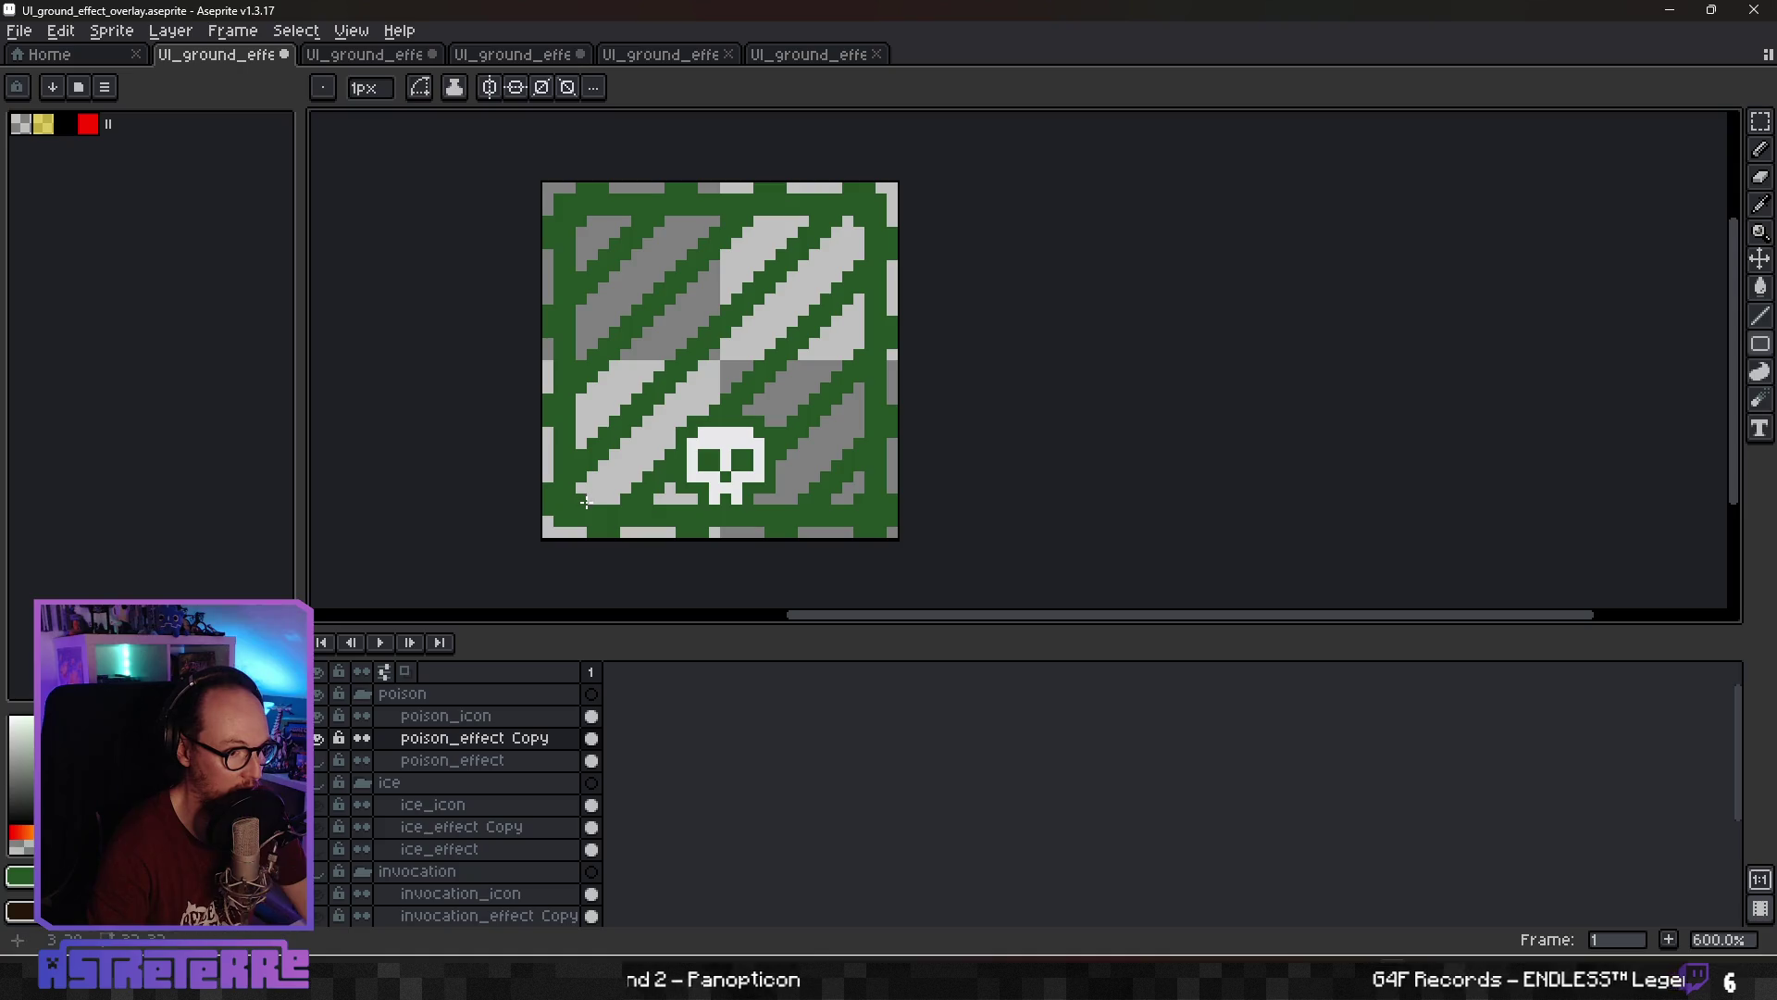
Delete the poison tile's top, bottom and left edge pixels, leaving a one-pixel grey rim
key(m)
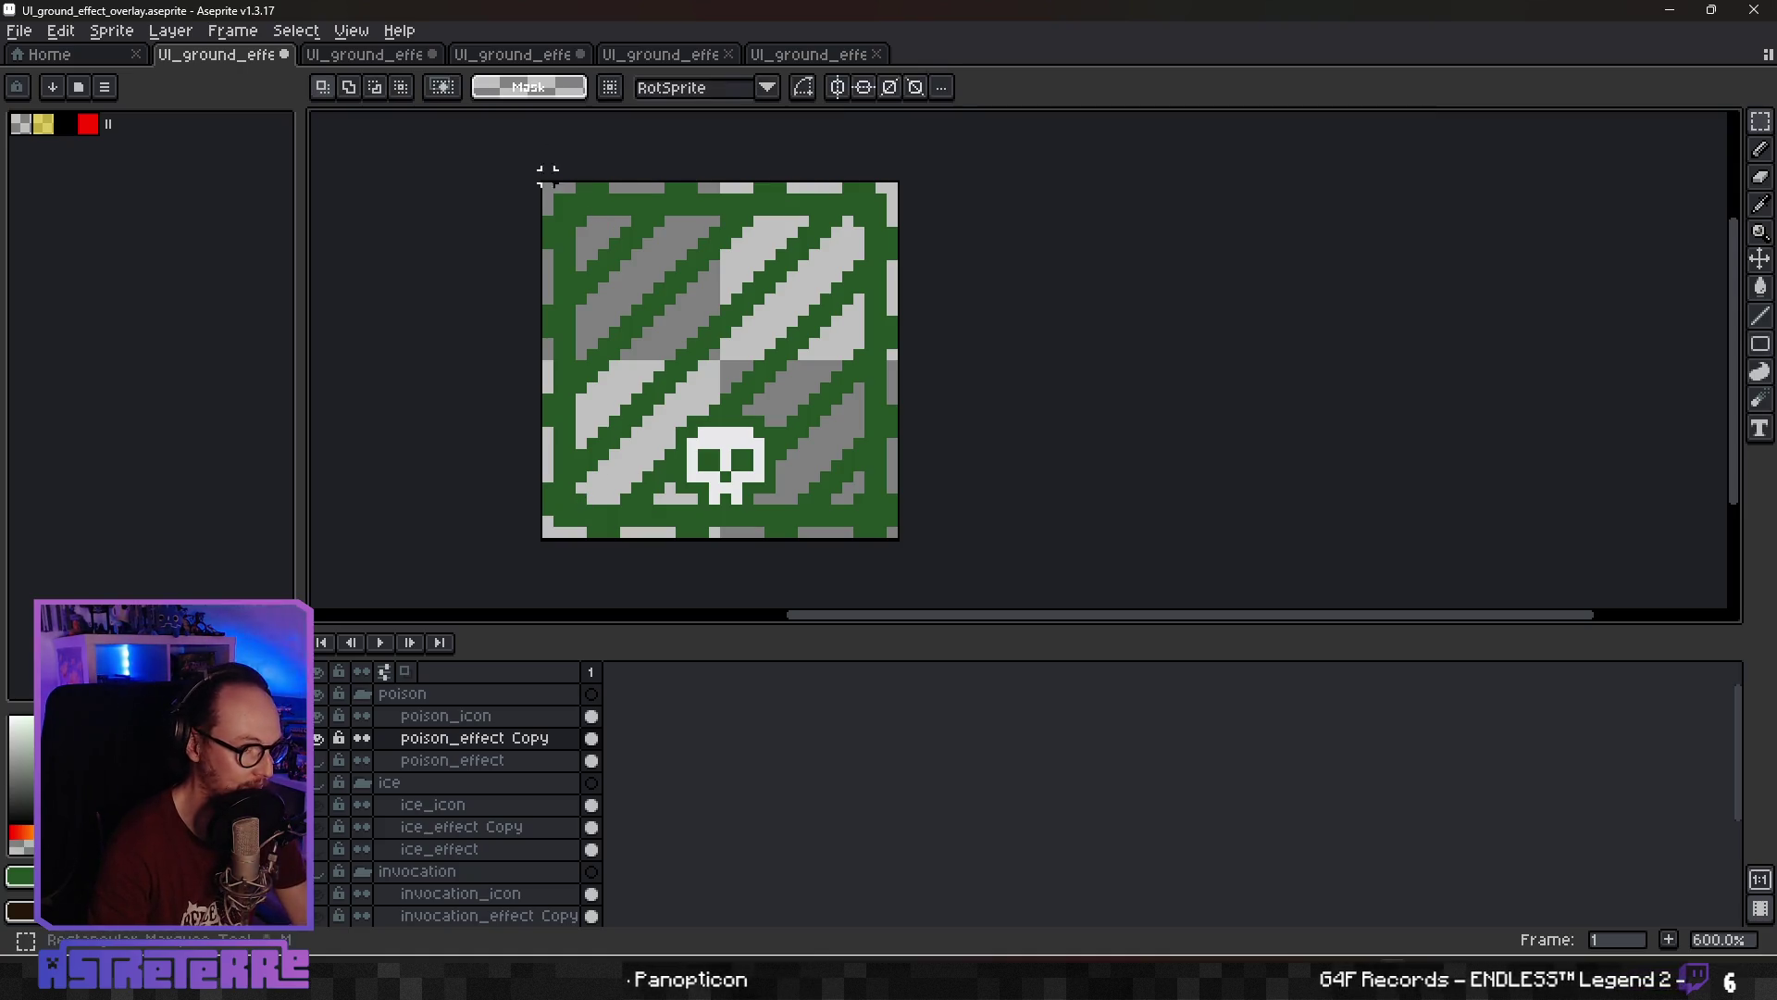
mouse_move(547, 186)
mouse_down()
mouse_move(905, 188)
mouse_move(889, 531)
mouse_up()
key(Delete)
key(Delete)
key(ctrl+d)
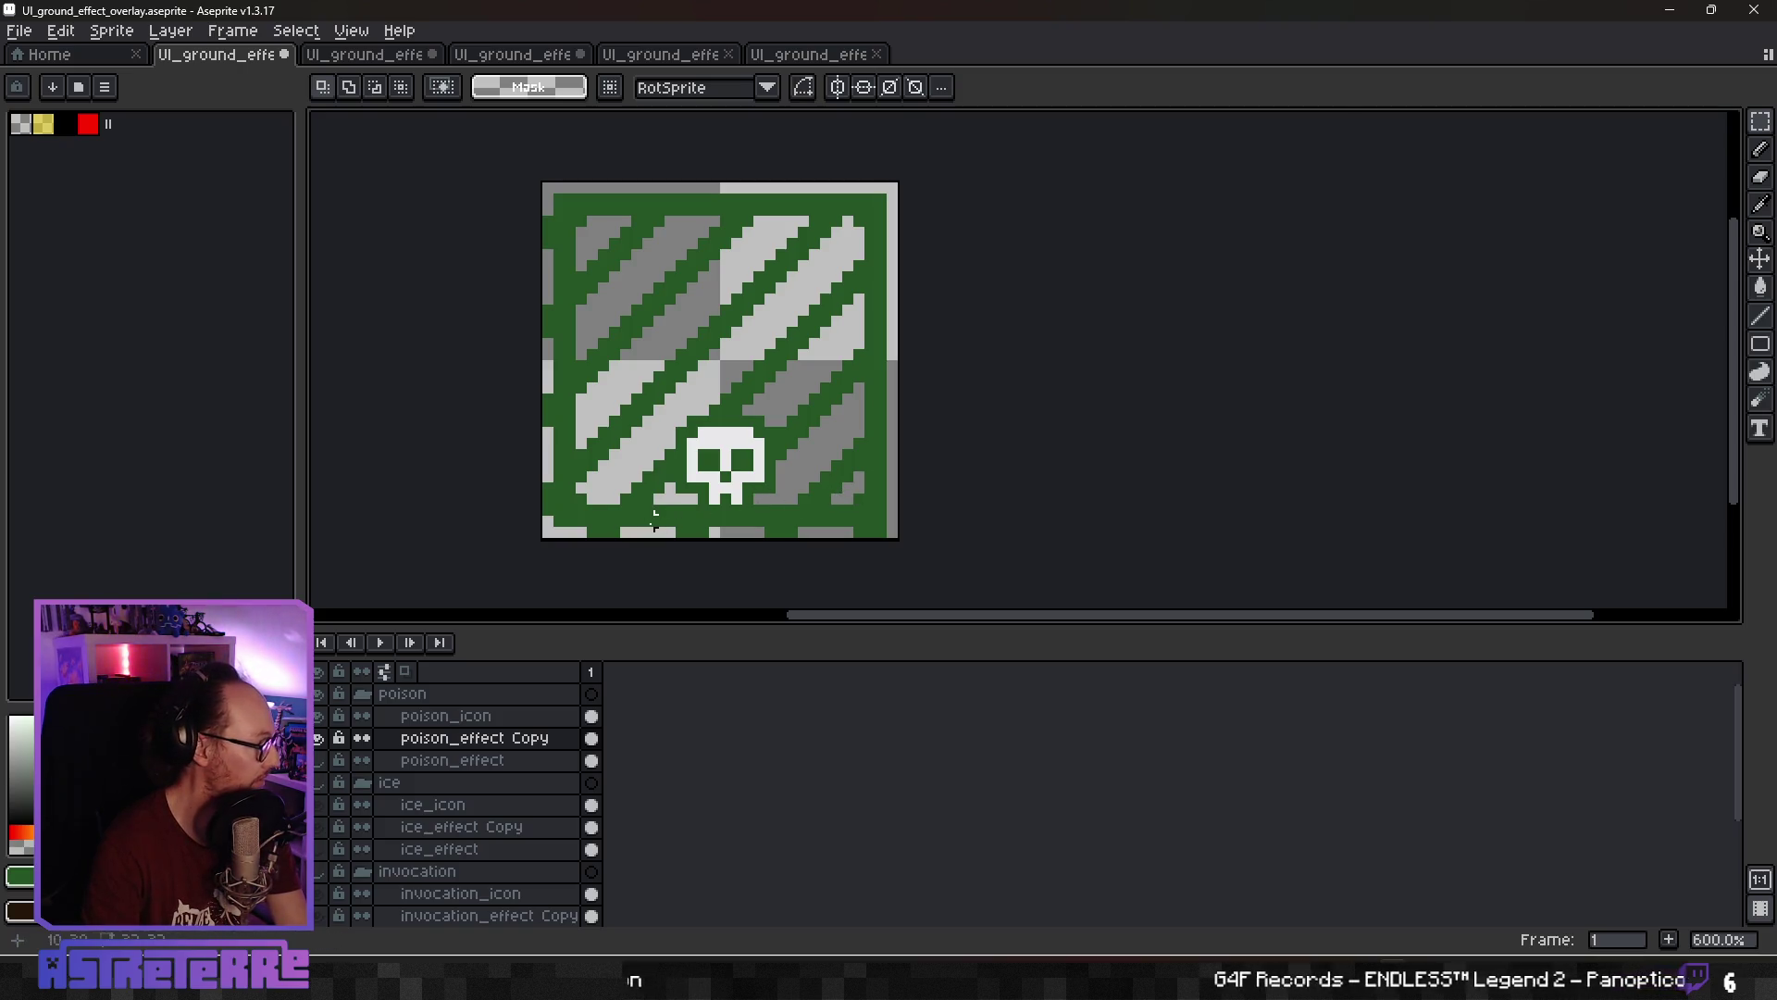
drag(581, 533, 823, 544)
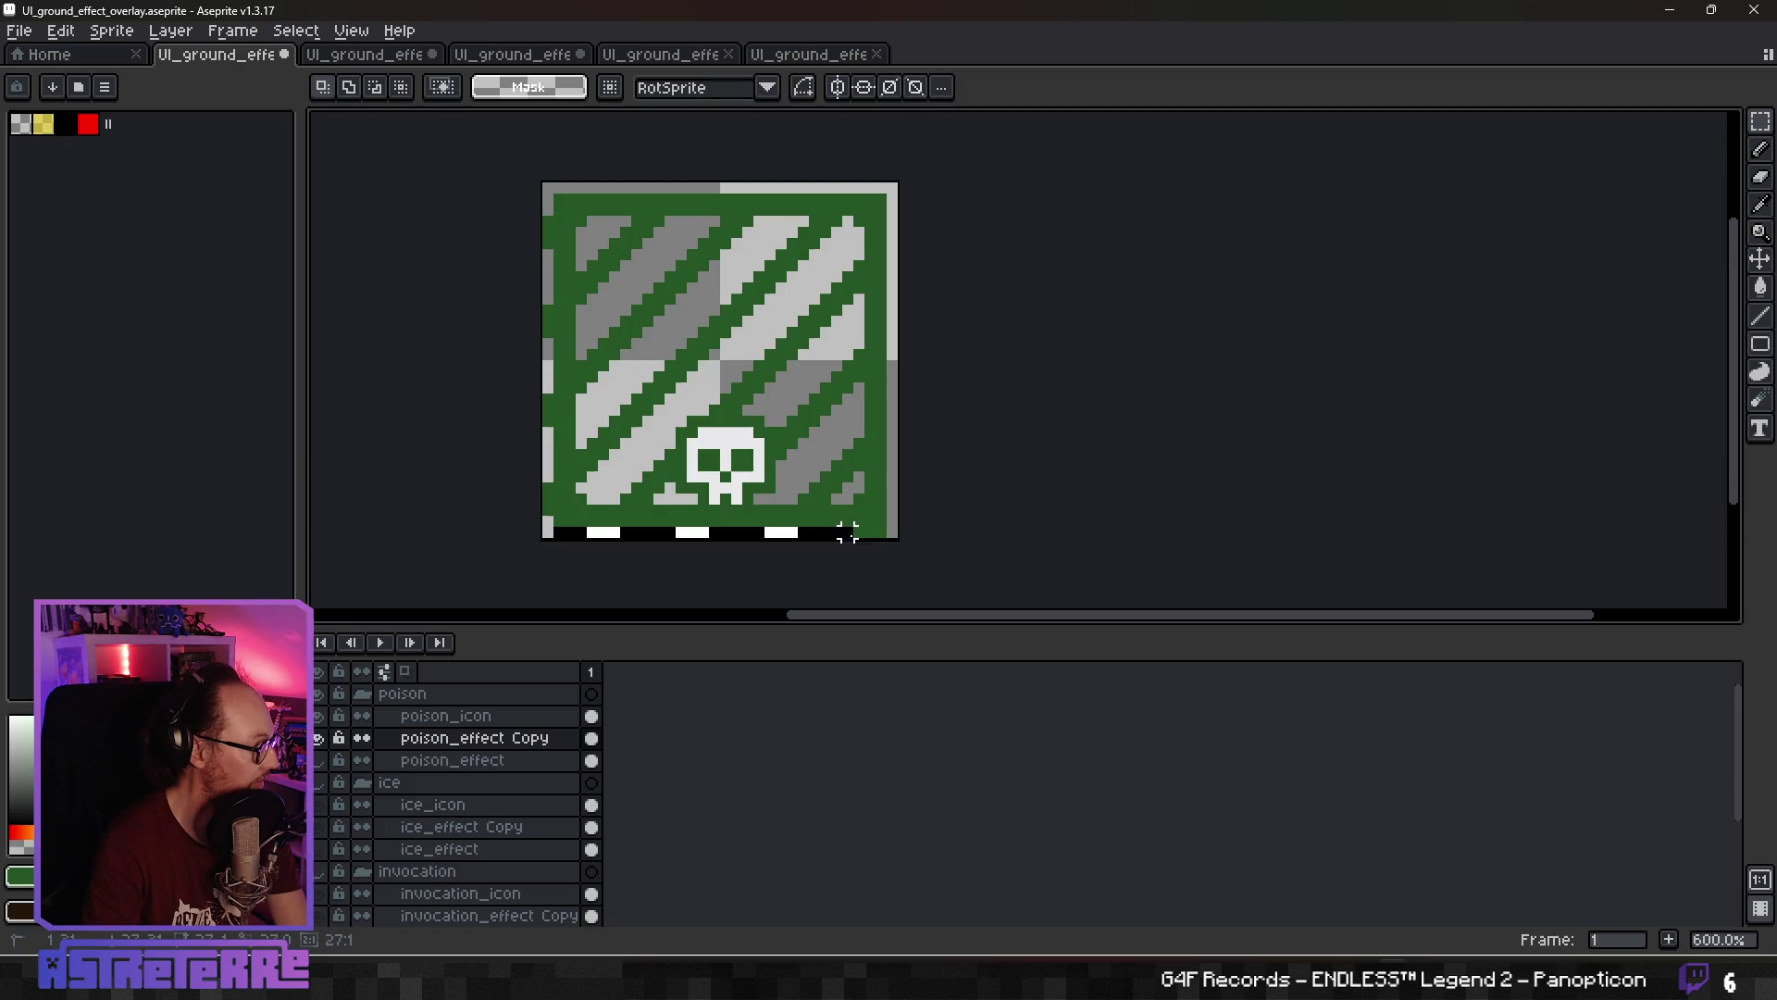
key(Delete)
key(ctrl+d)
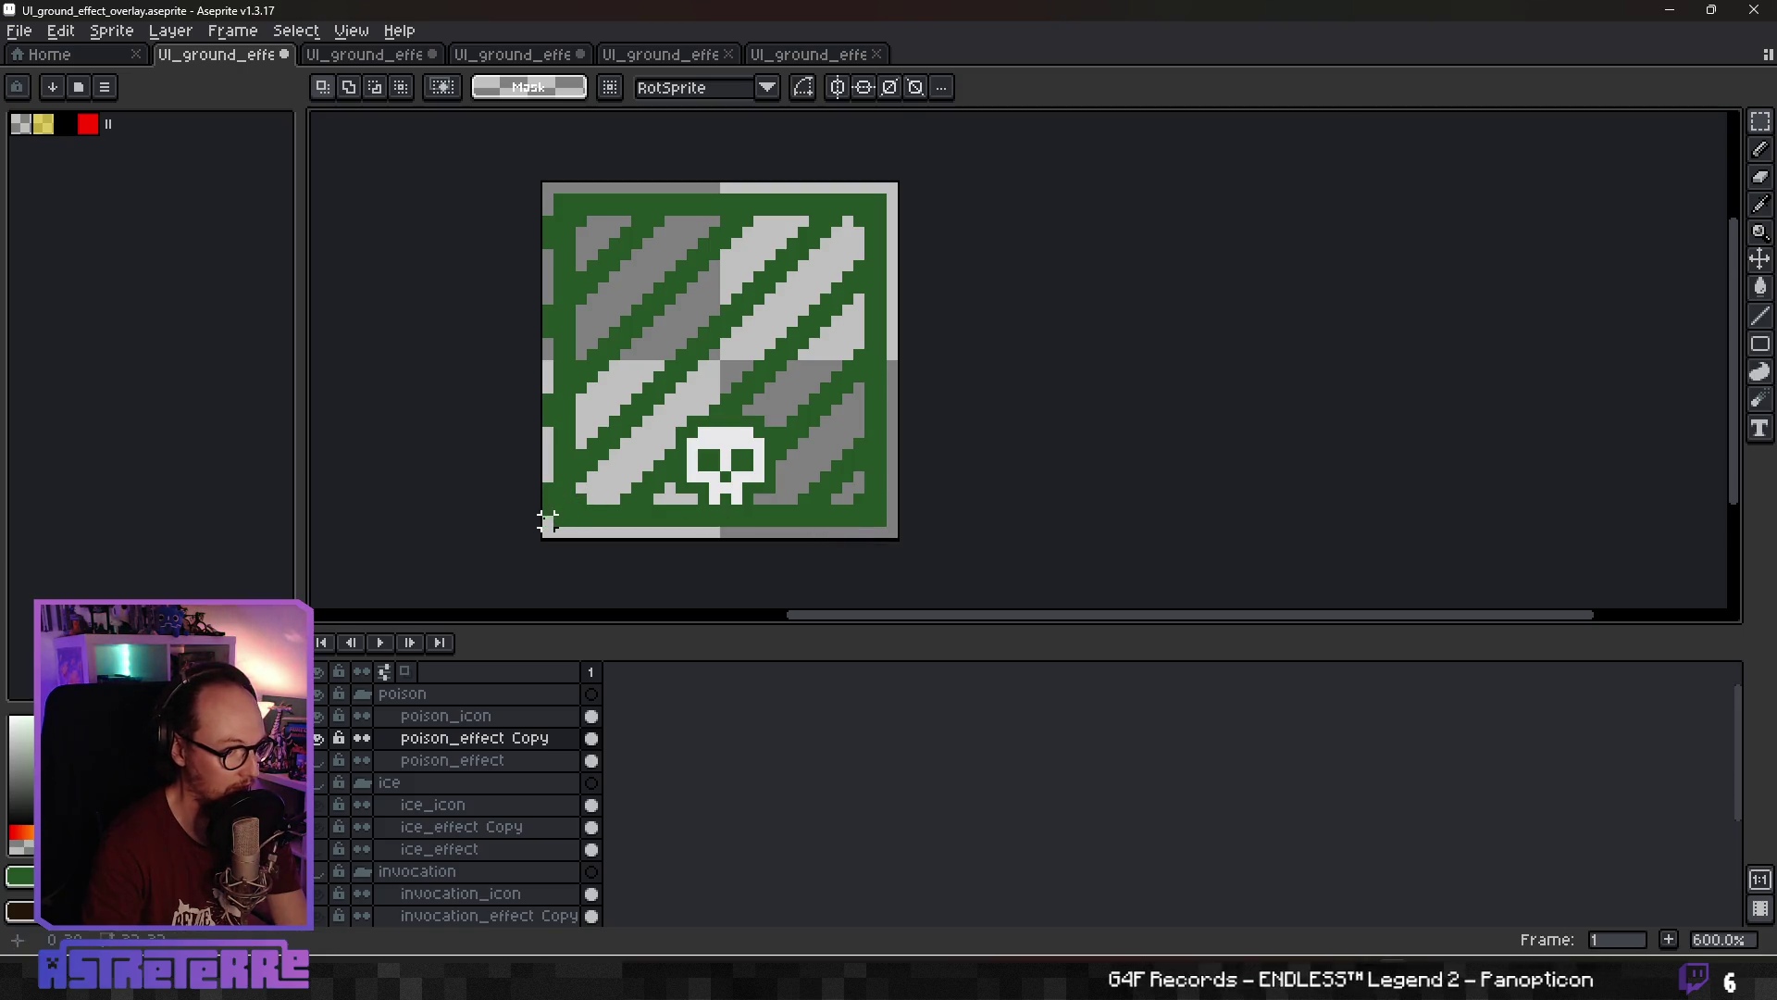
drag(547, 522, 543, 191)
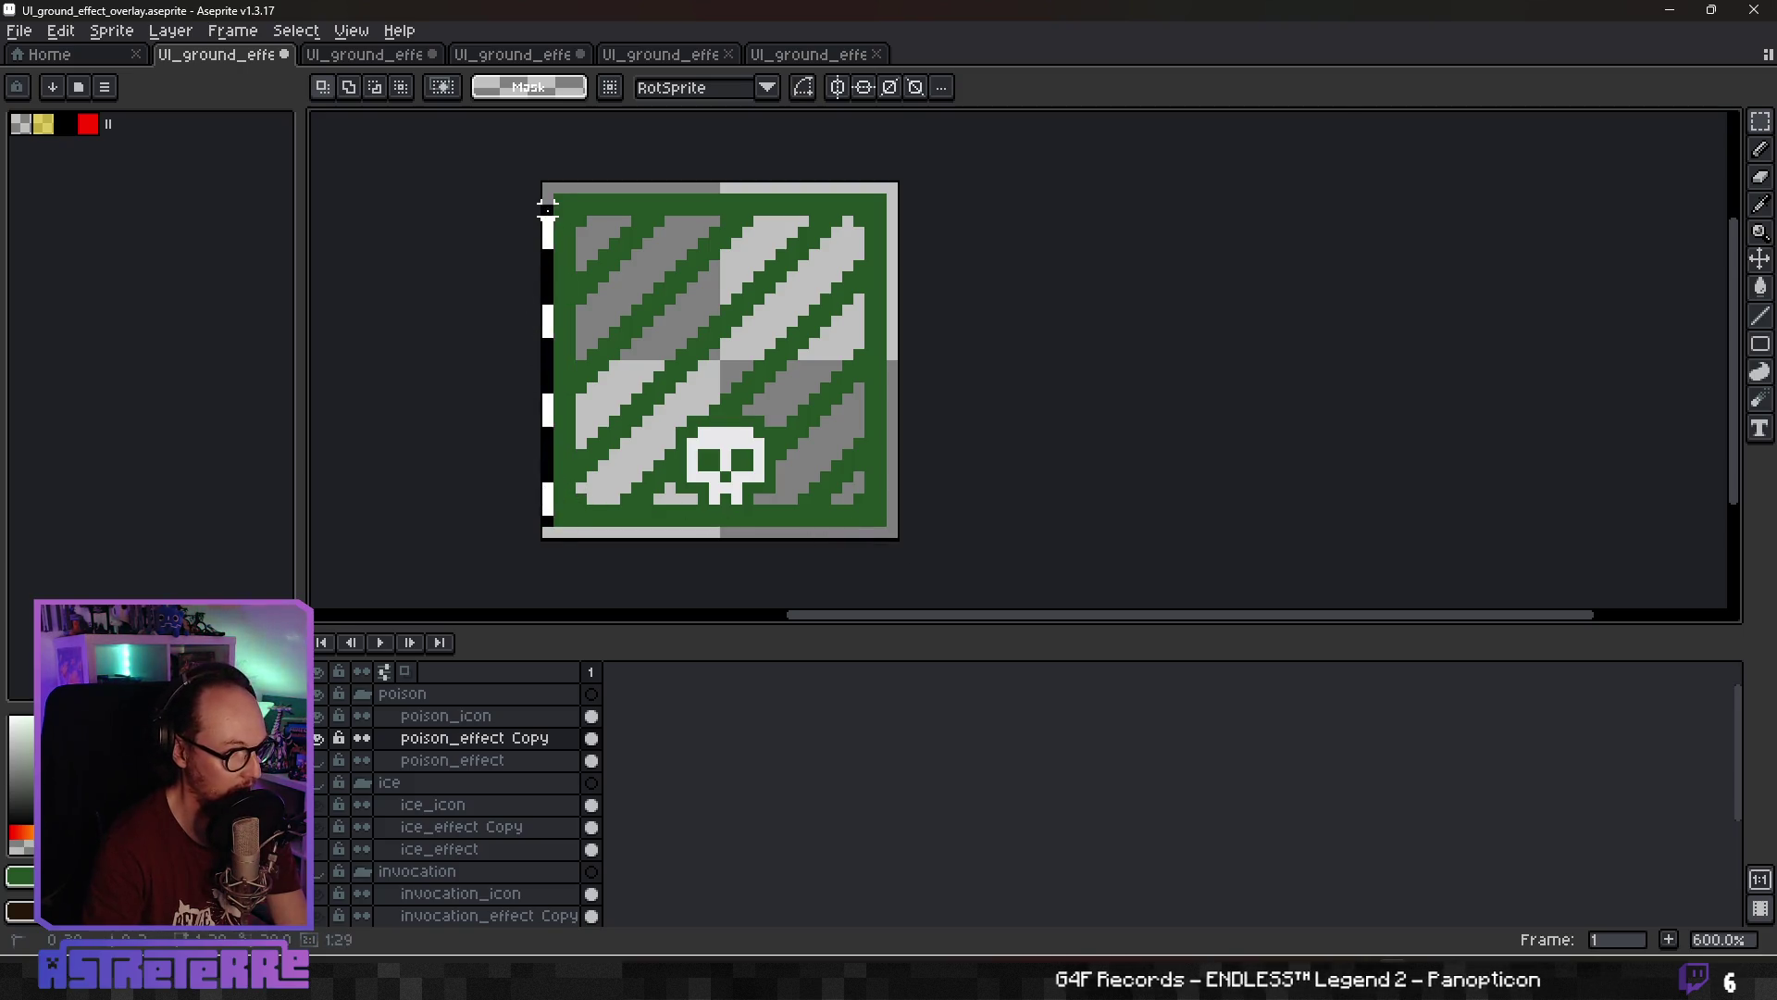
key(Delete)
key(ctrl+d)
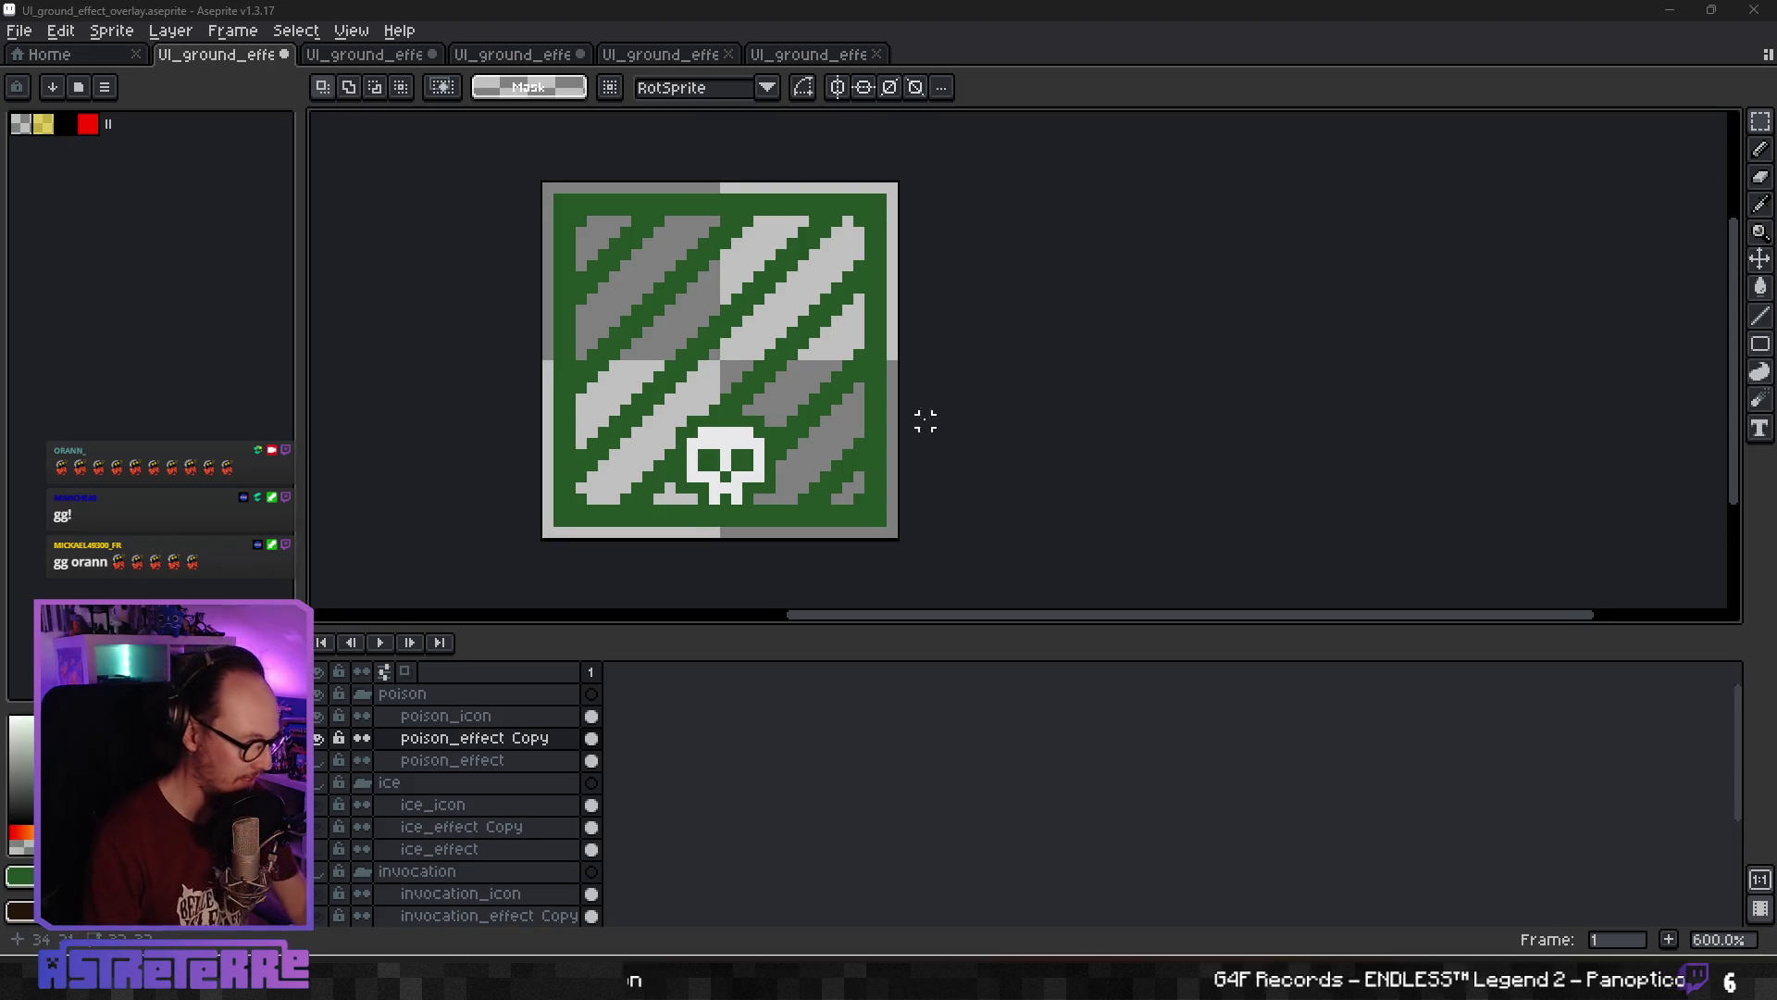
key(e)
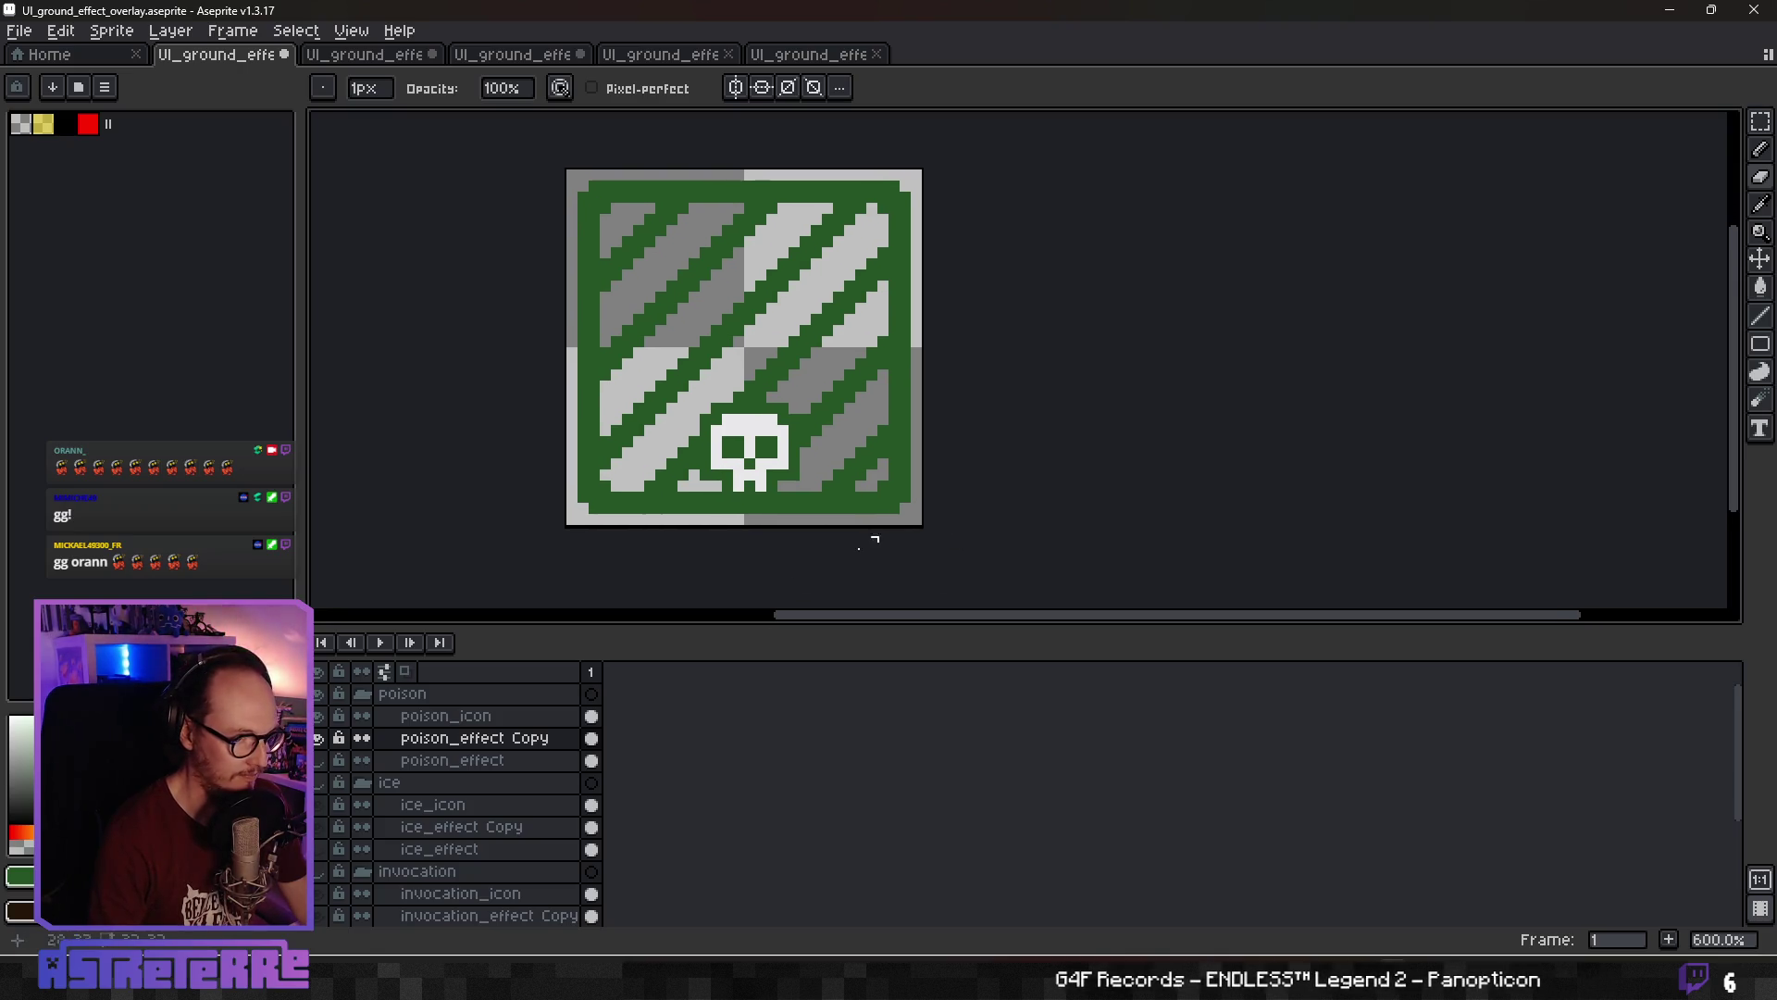
Set the poison_effect Copy layer's opacity to about 70%
double_click(549, 741)
click(964, 540)
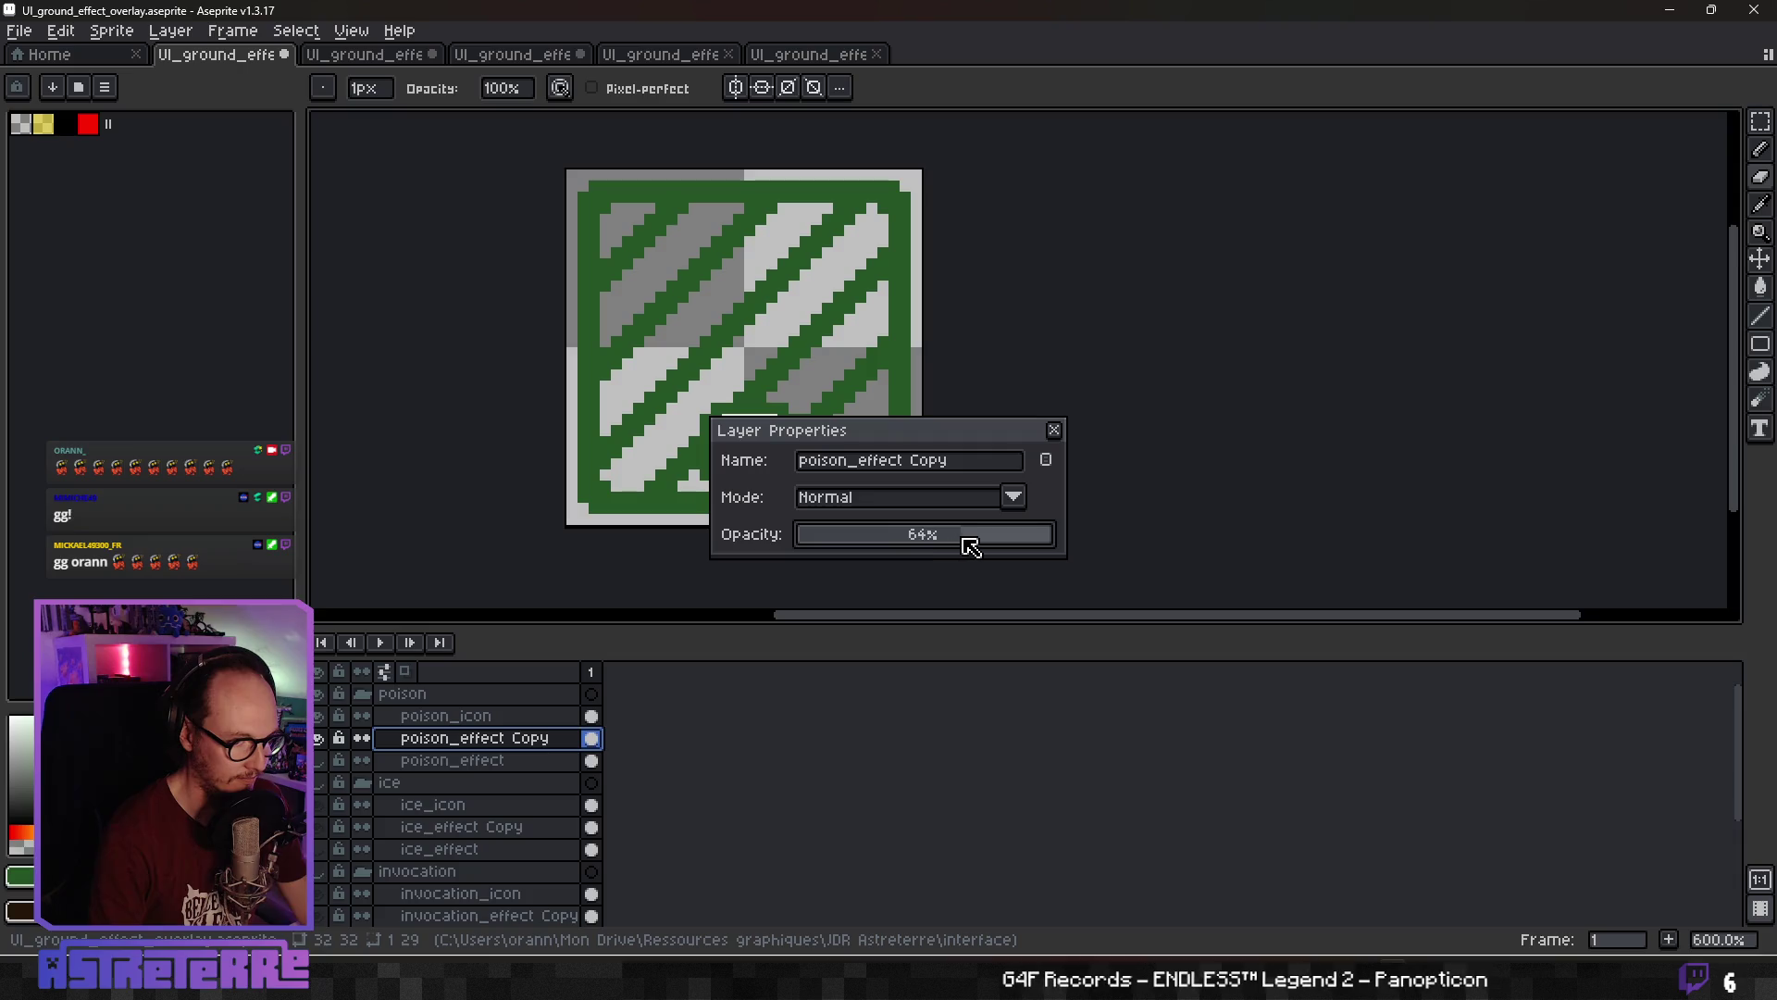
drag(970, 539, 975, 539)
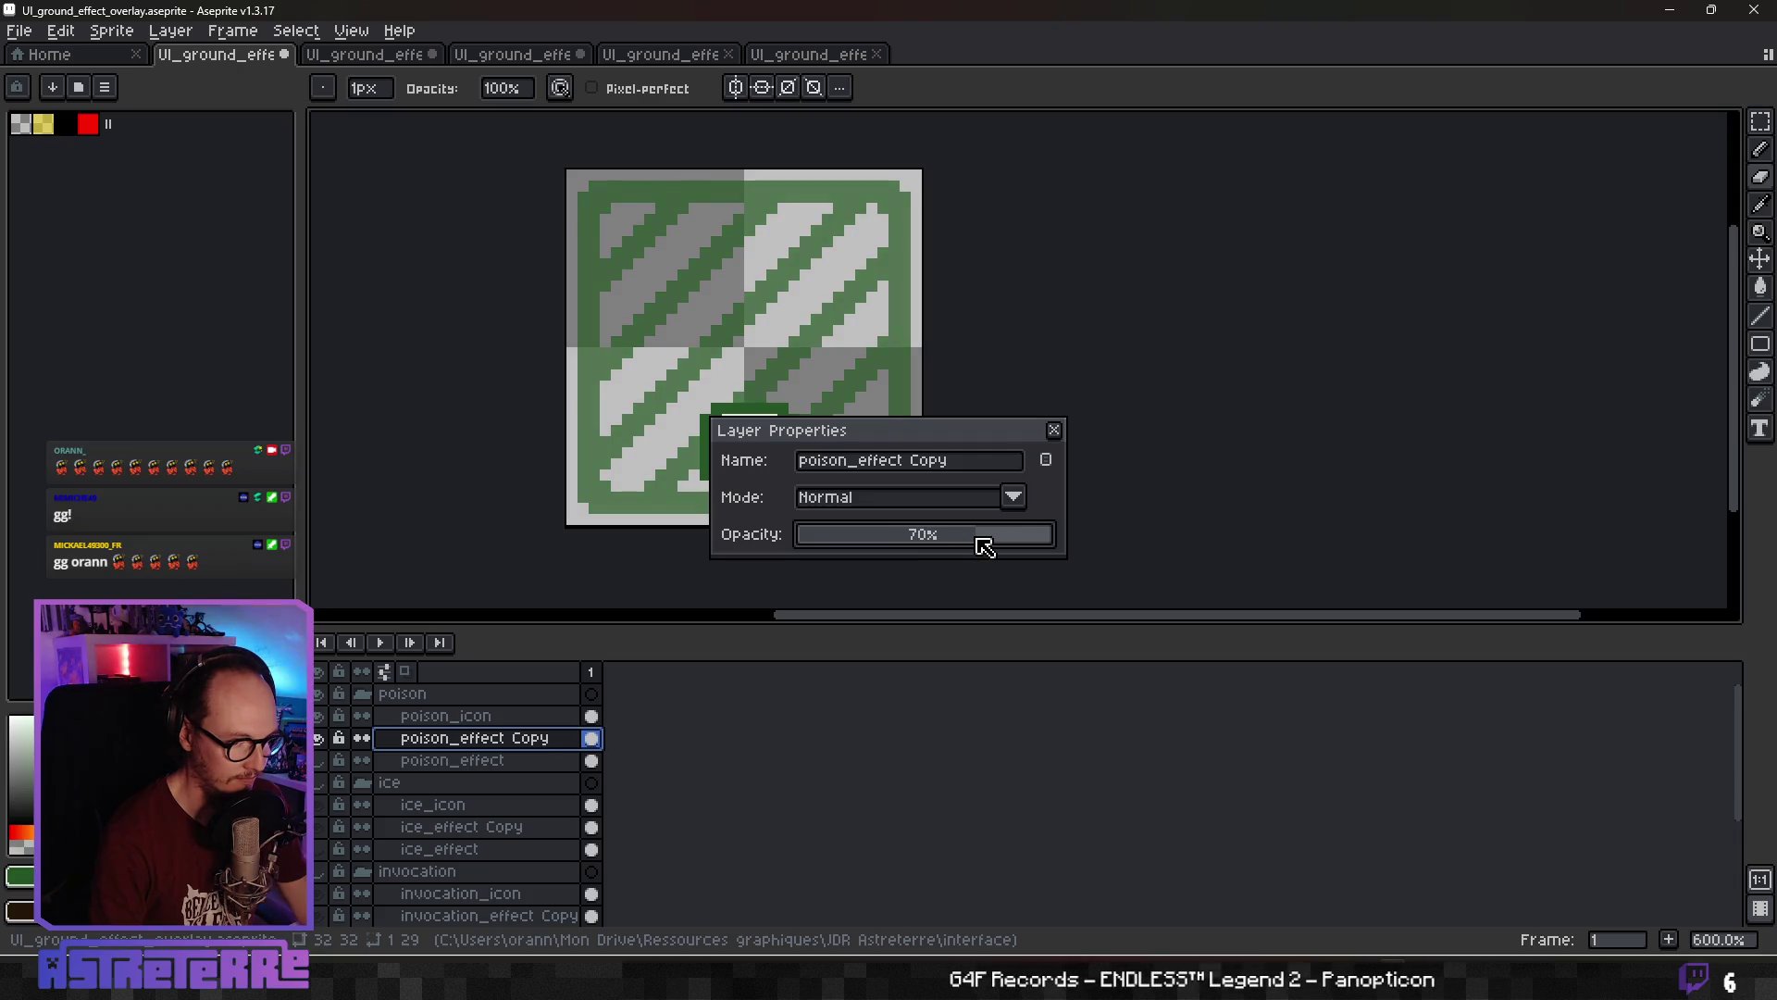
click(1055, 428)
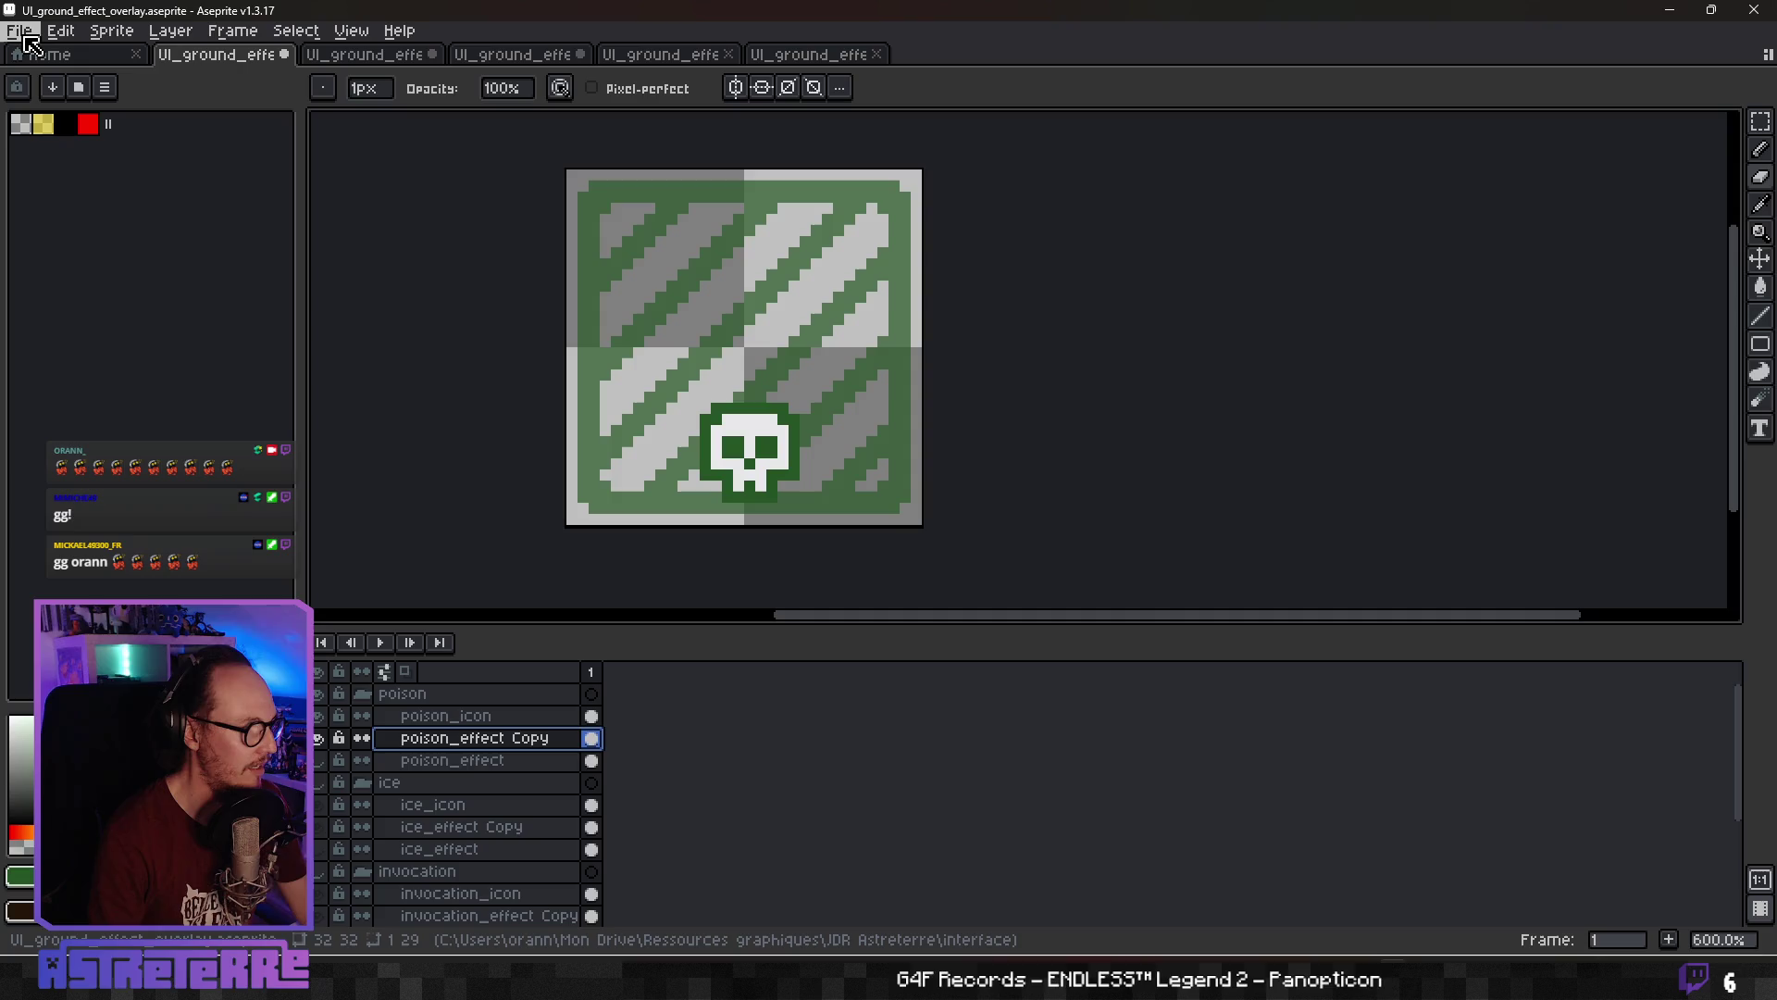
Nudge the skull icon on the poison_icon layer slightly downward
click(445, 715)
click(1760, 258)
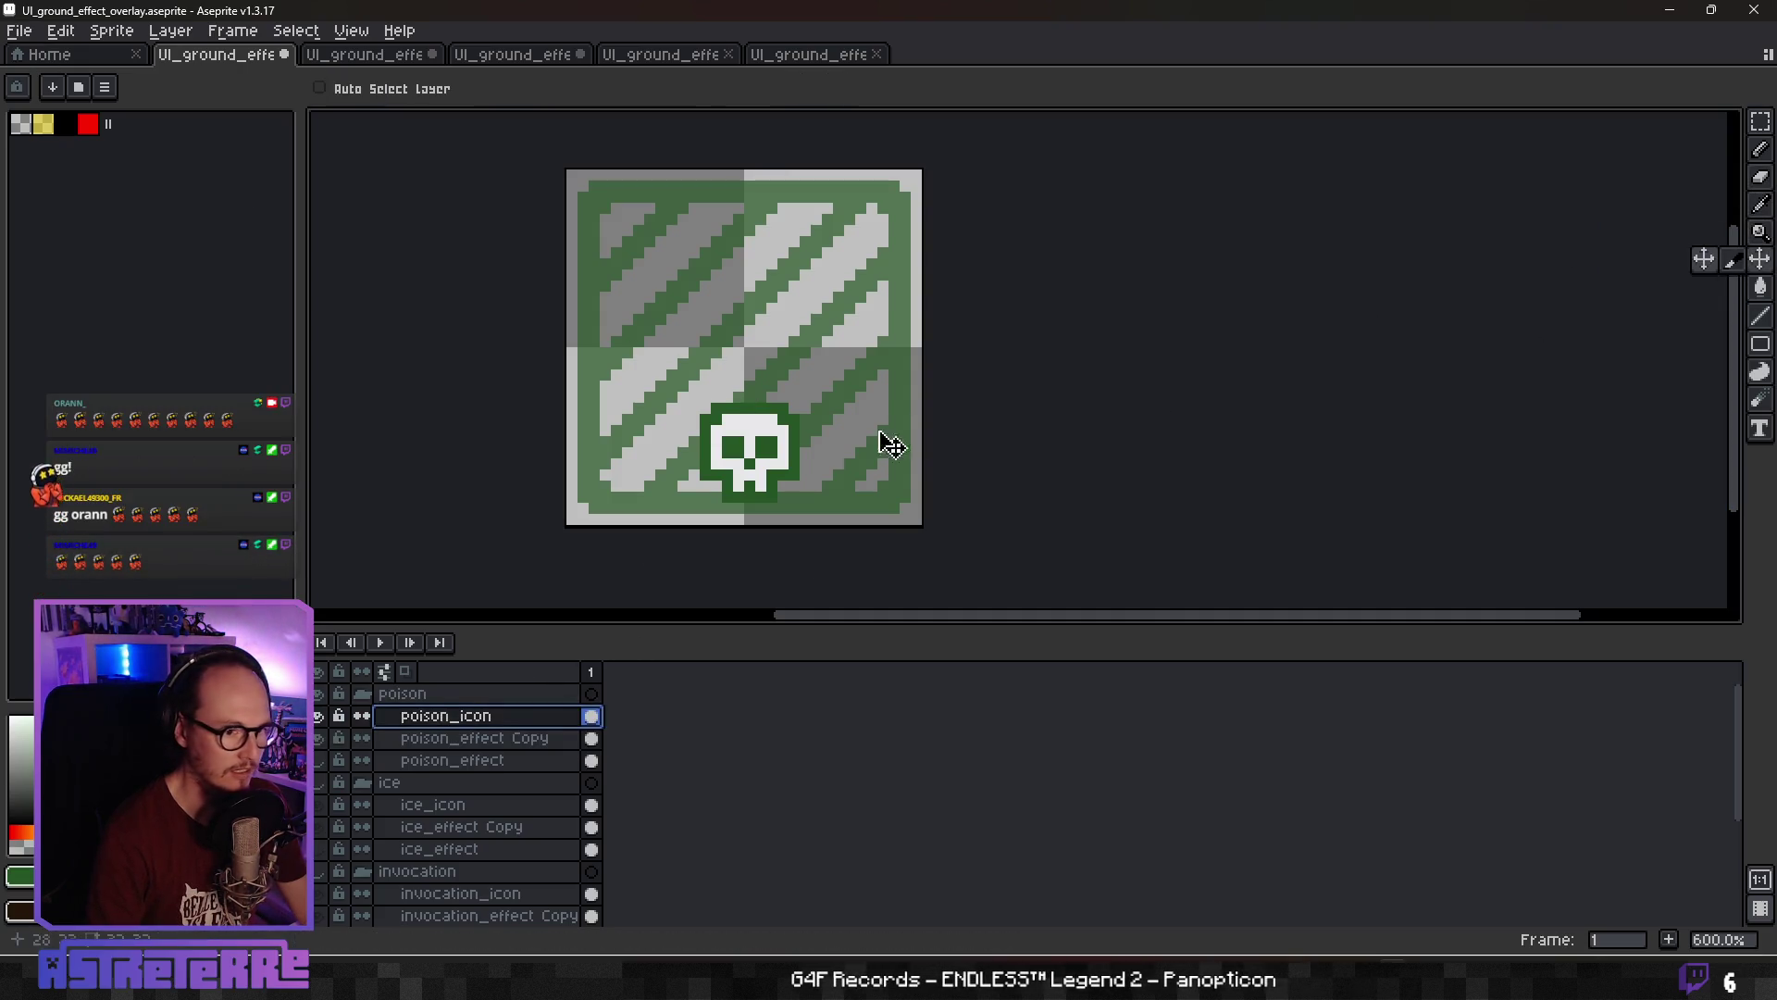
drag(794, 457, 785, 478)
Export the poison tile over the existing UI_ground_effect_poison.png, confirming the overwrite
click(21, 31)
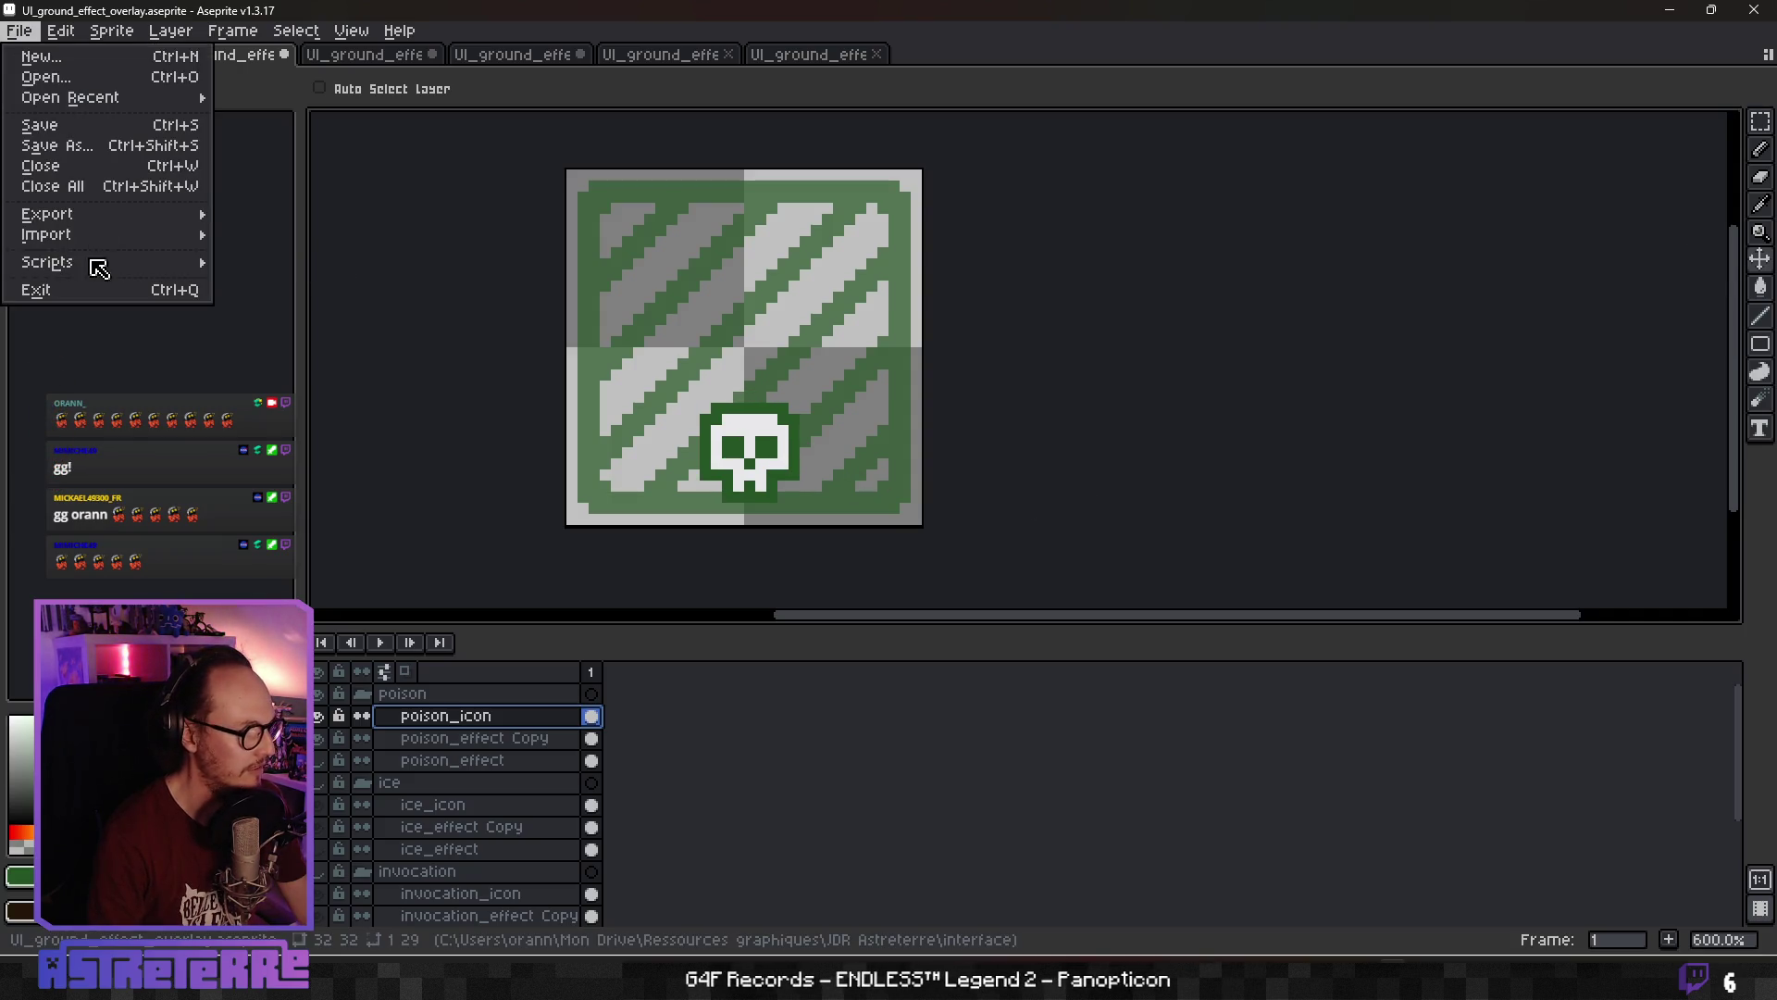
mouse_move(122, 224)
click(309, 219)
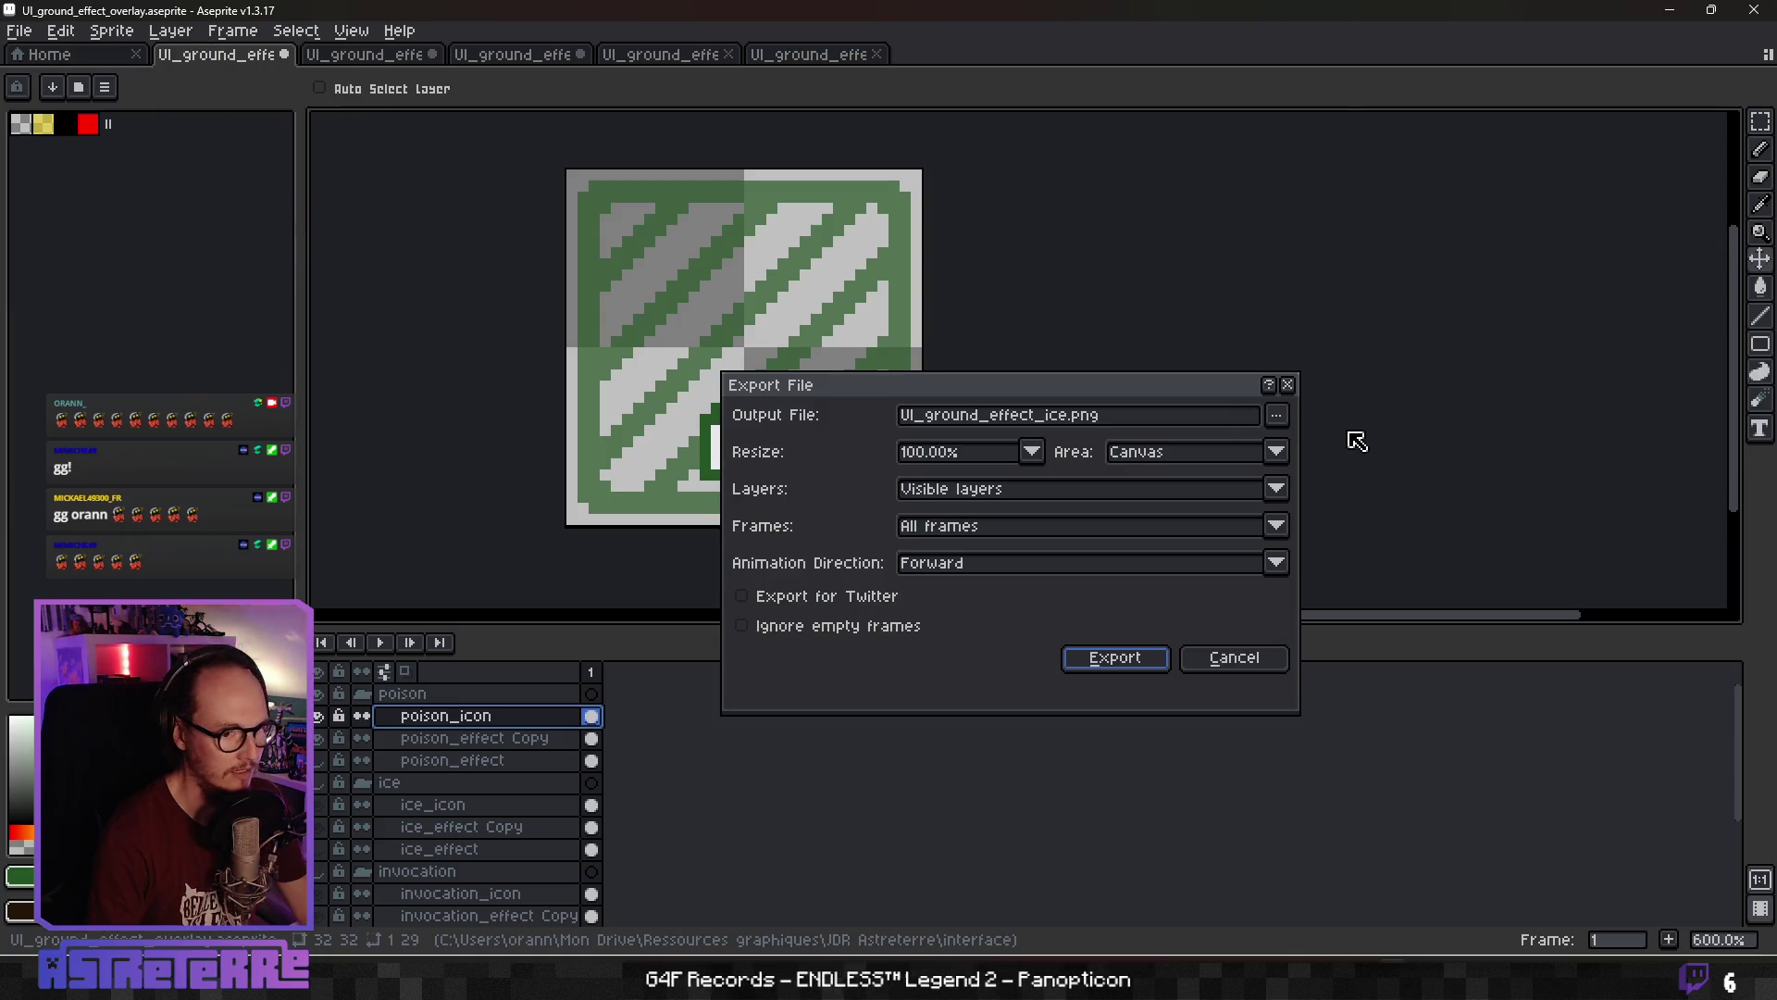
click(1281, 421)
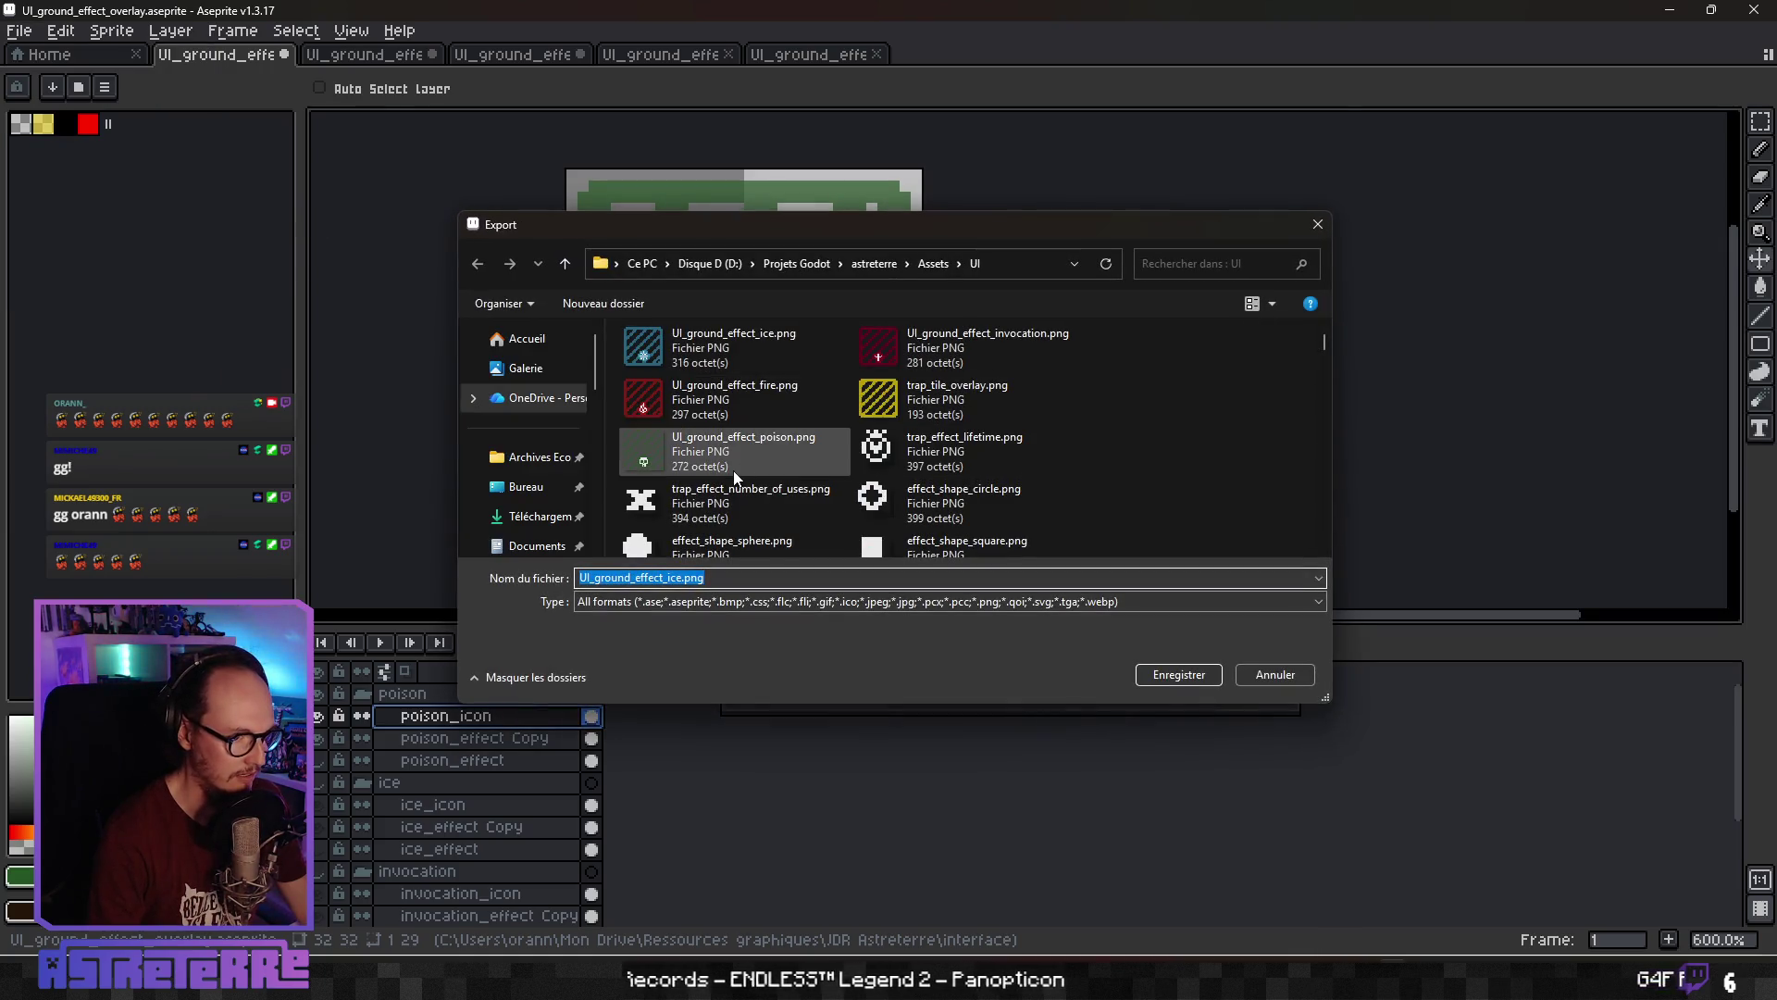
click(735, 472)
click(1178, 675)
click(929, 484)
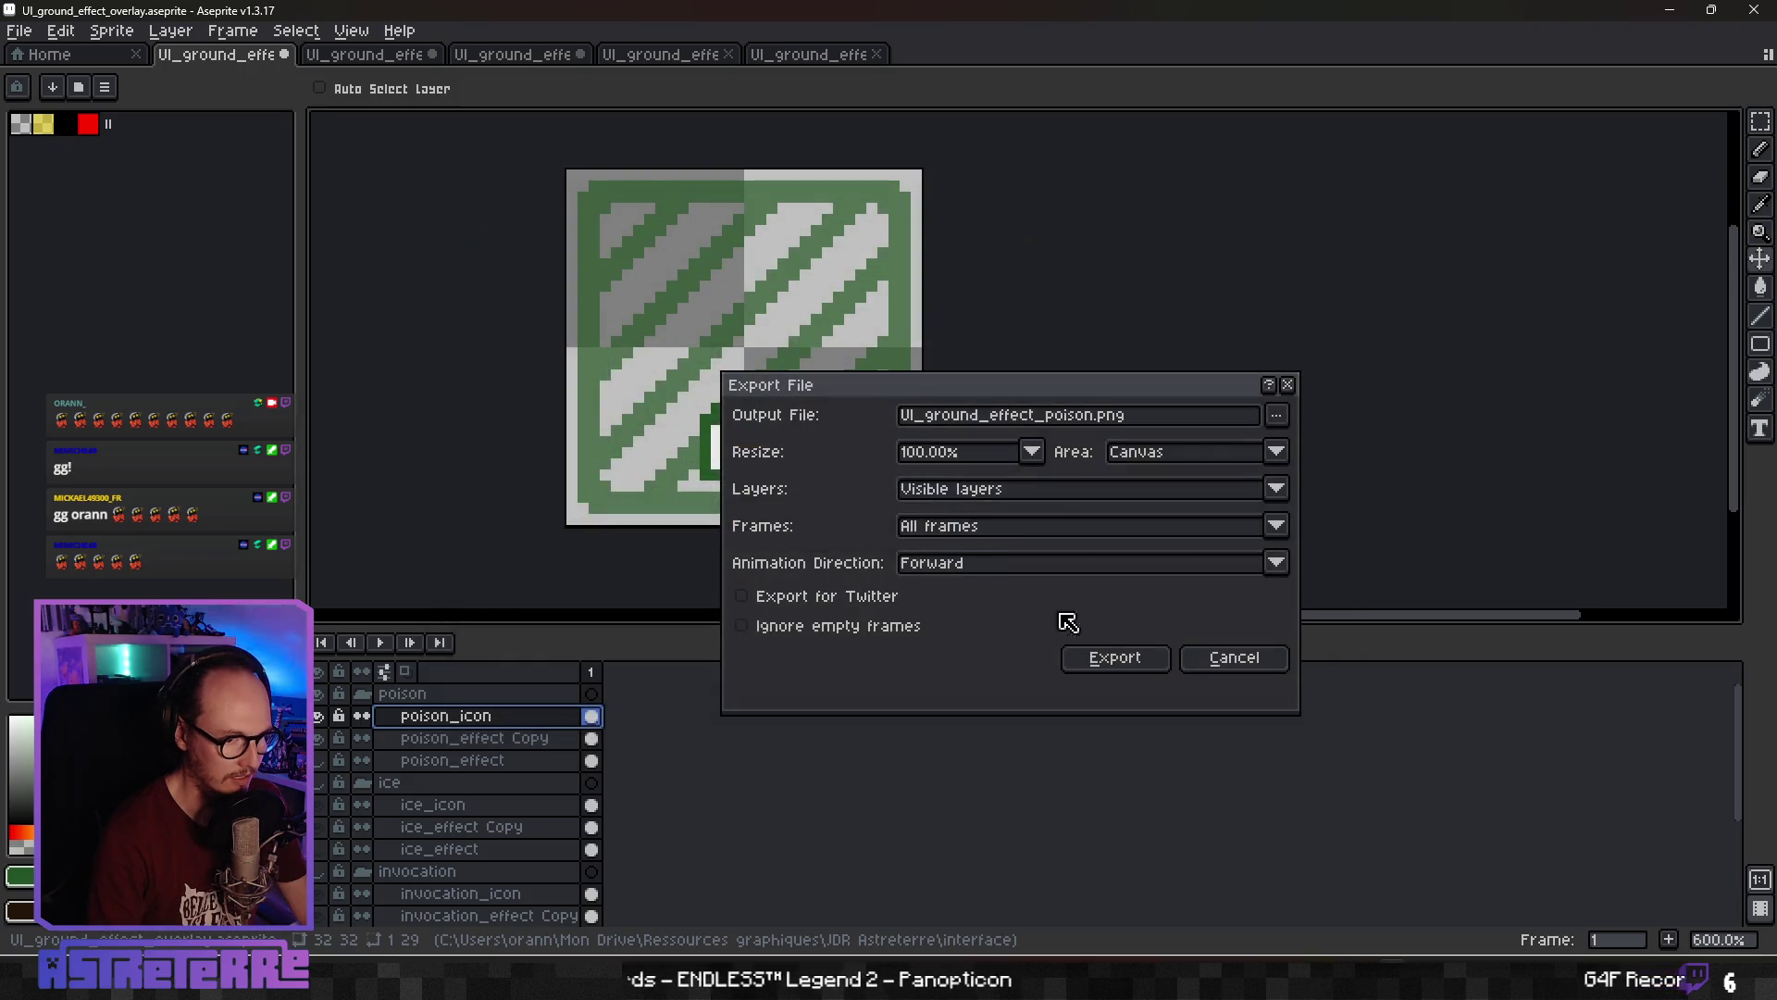
click(1110, 657)
Save the UI_ground_effect_overlay.aseprite project file
key(ctrl+s)
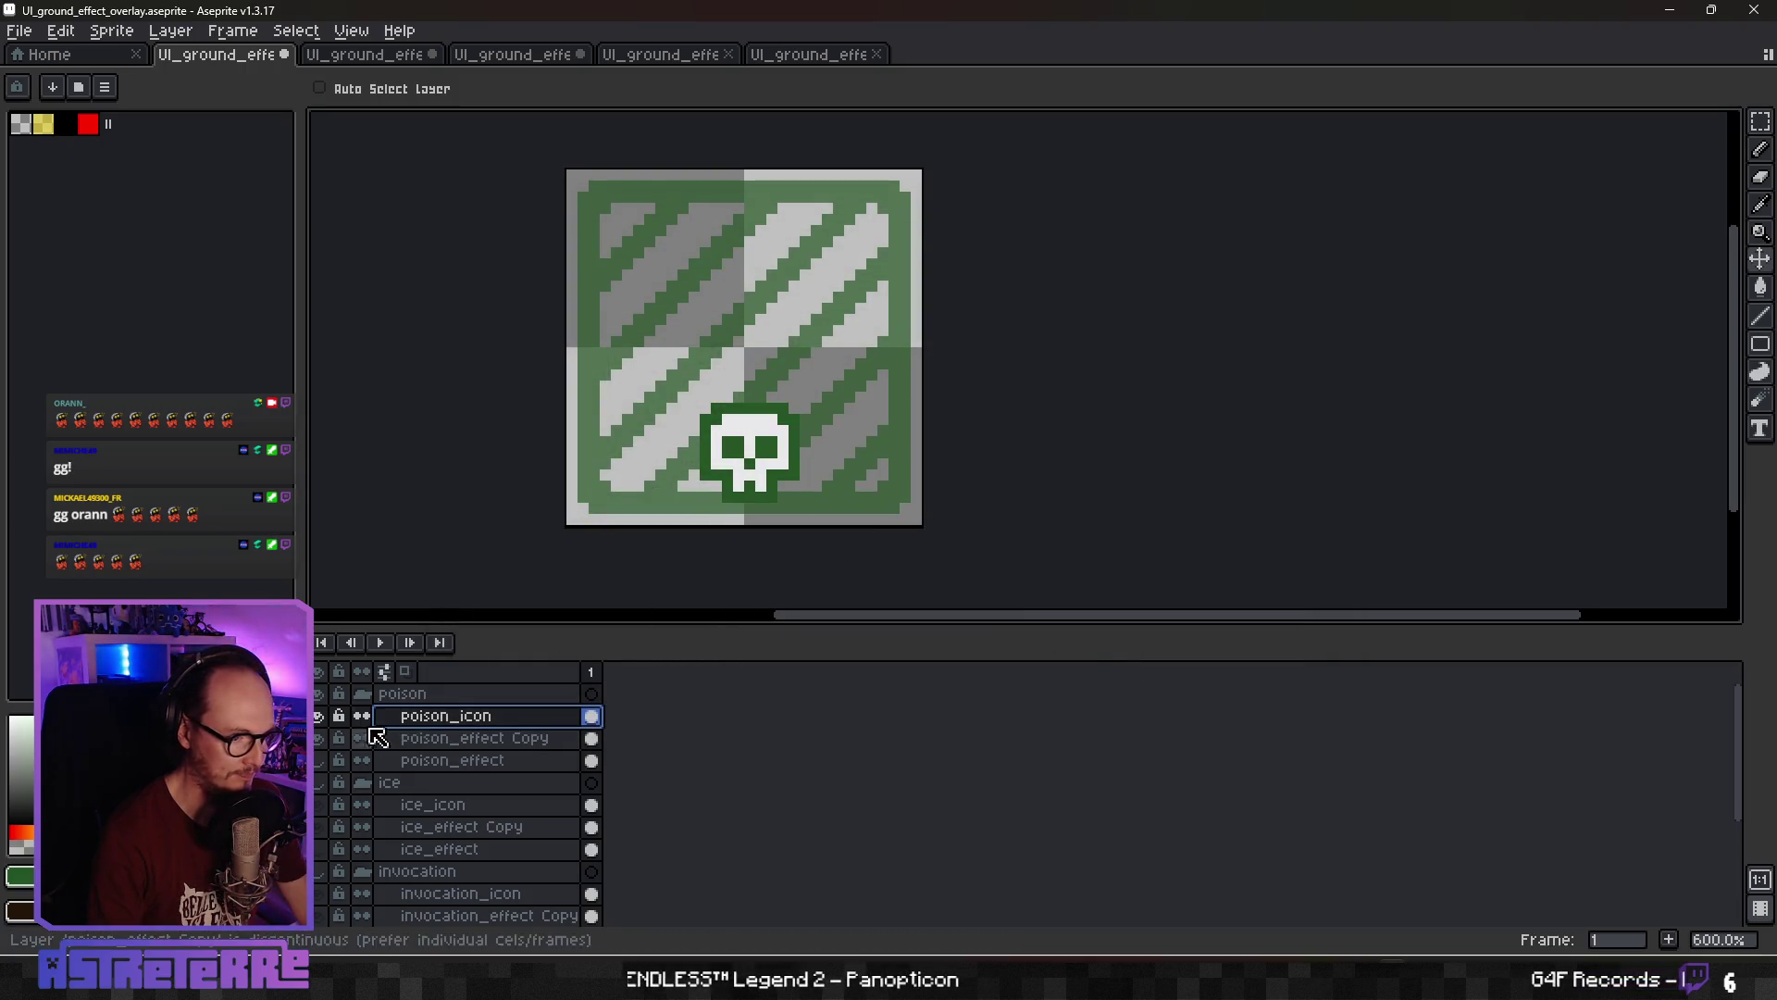
scroll(794, 424, down, 4)
scroll(814, 416, up, 4)
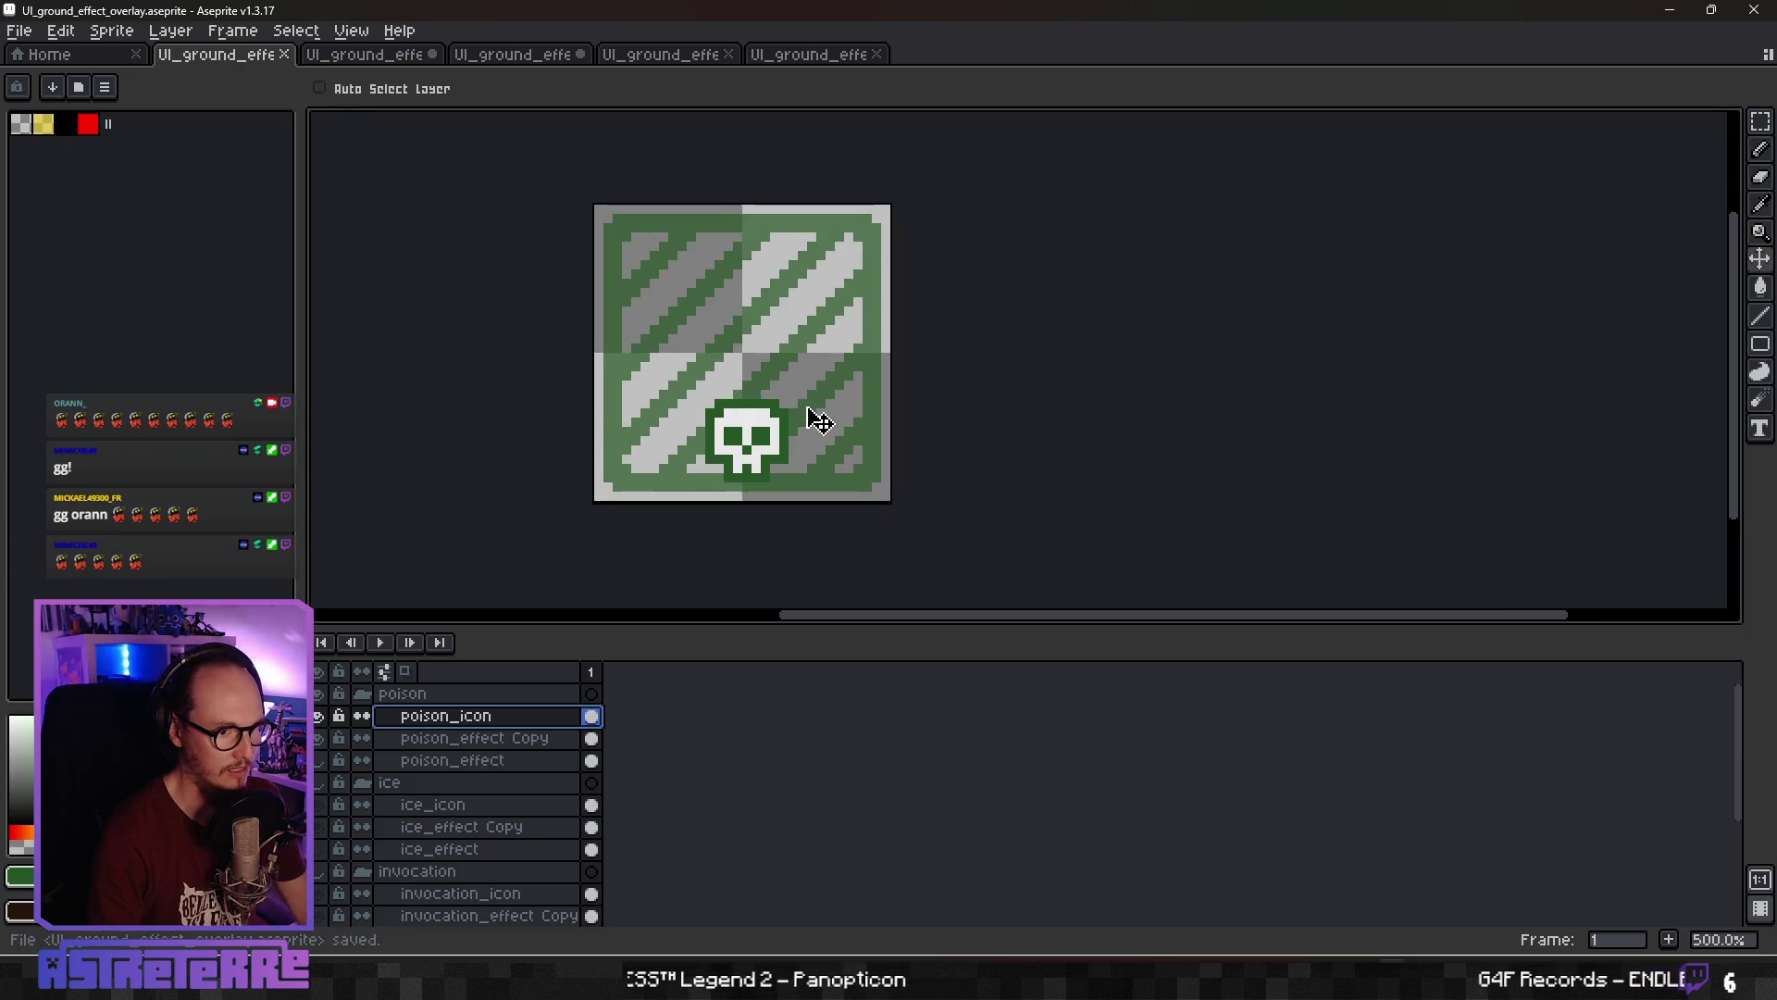
drag(738, 394, 822, 389)
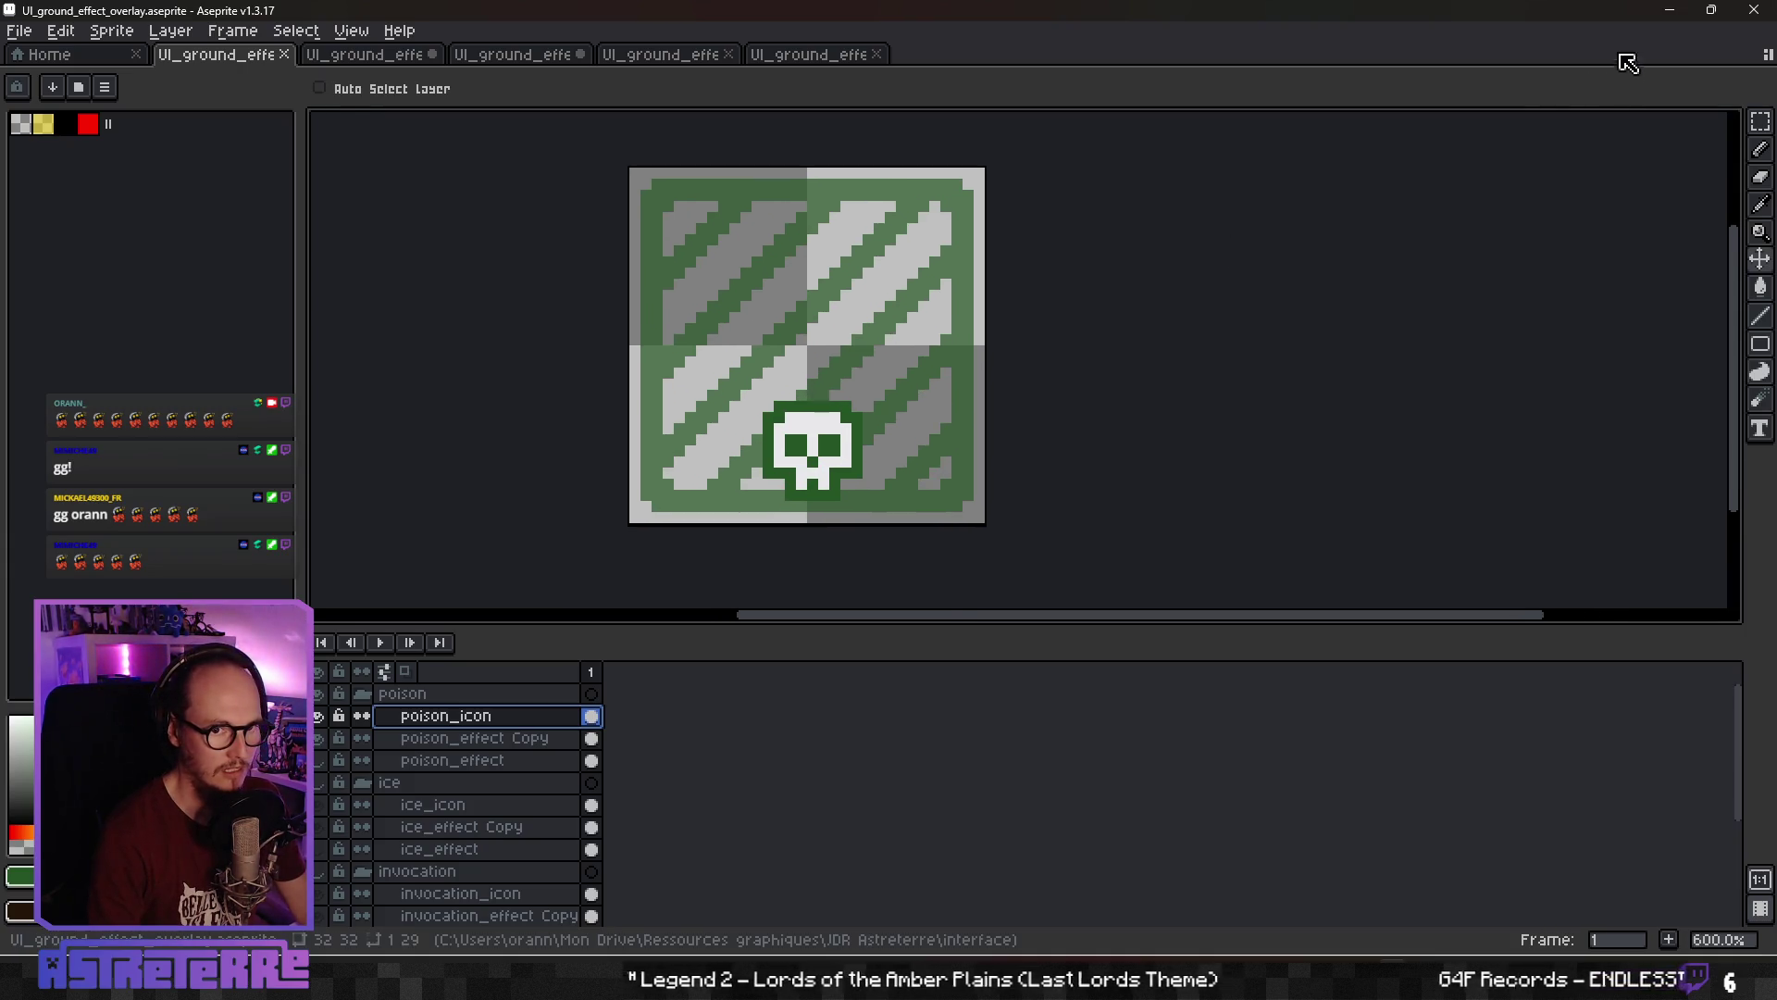
click(1672, 11)
click(975, 350)
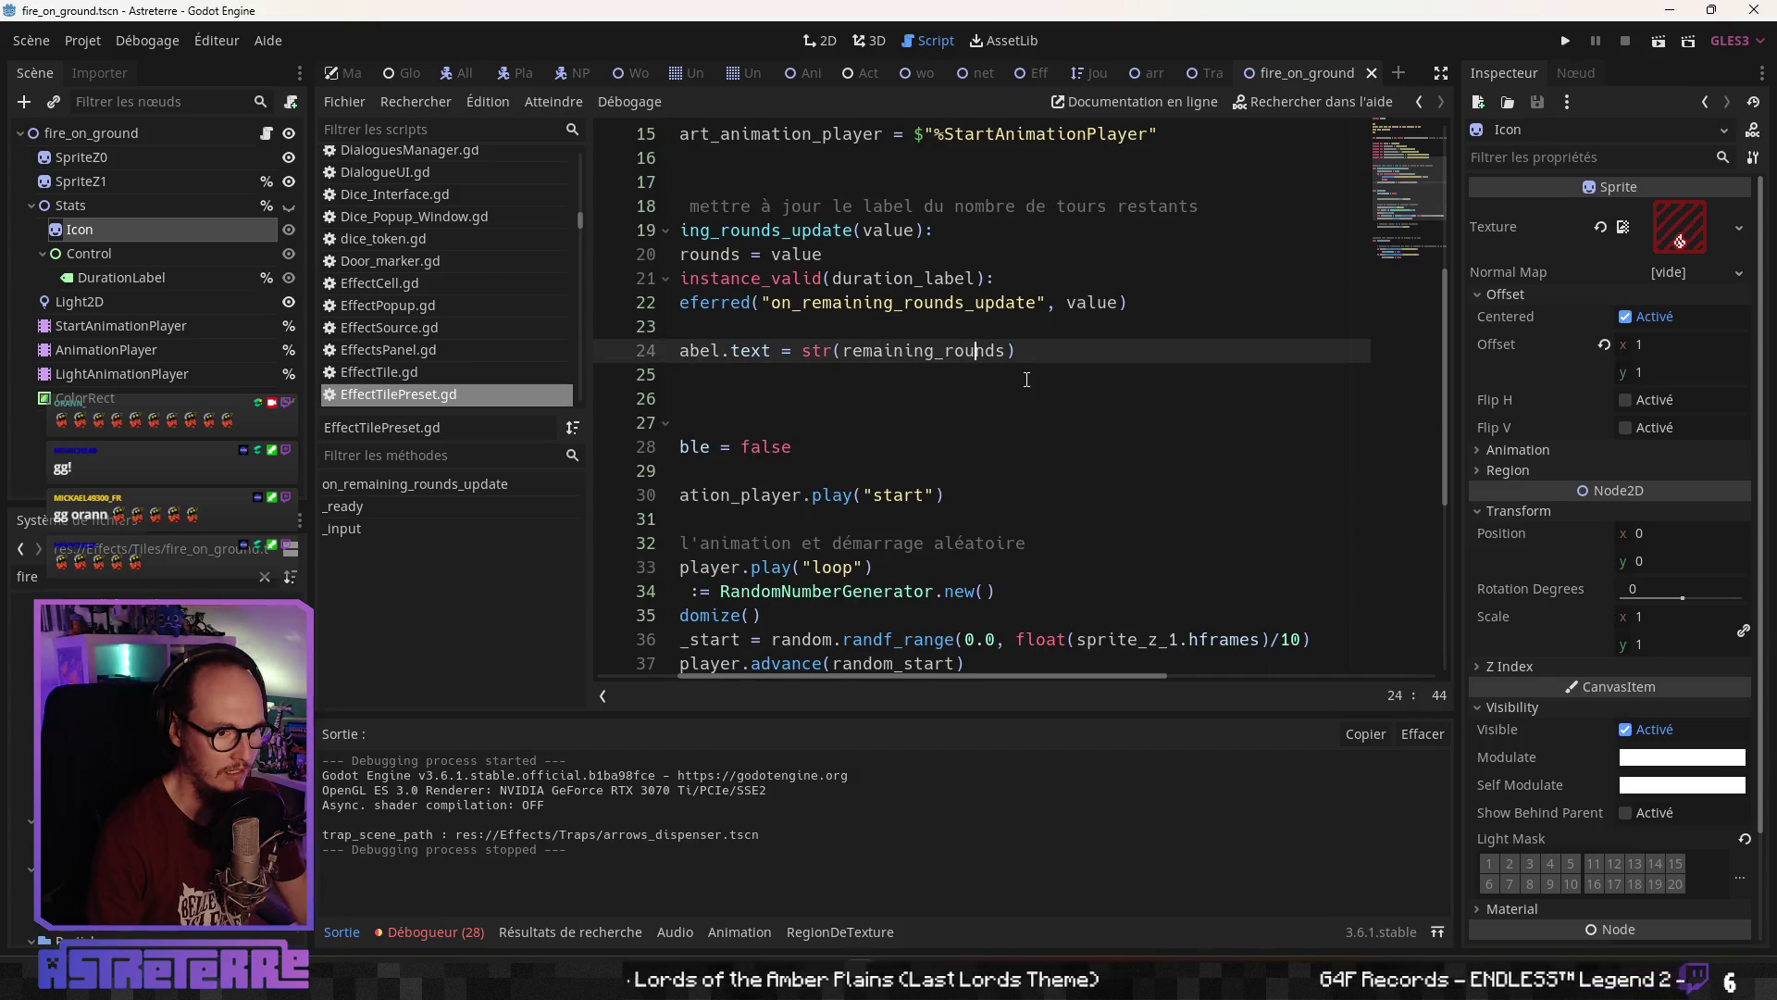
key(alt+Tab)
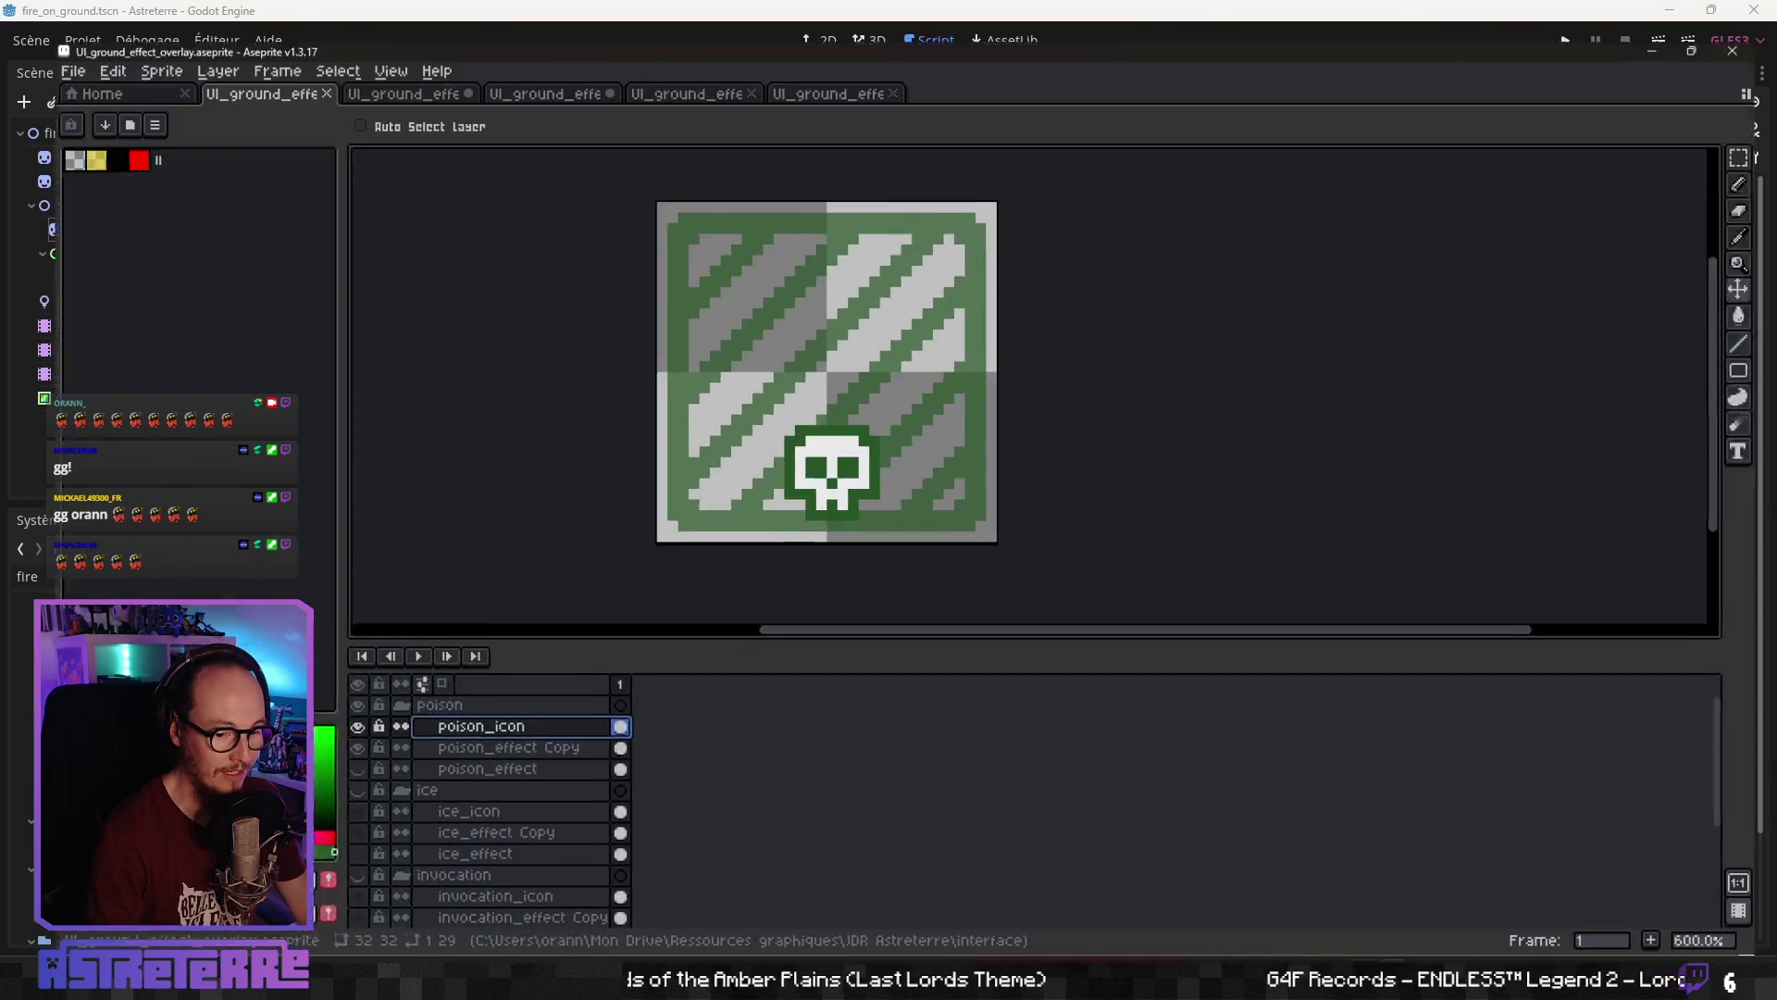
scroll(356, 750, up, 1)
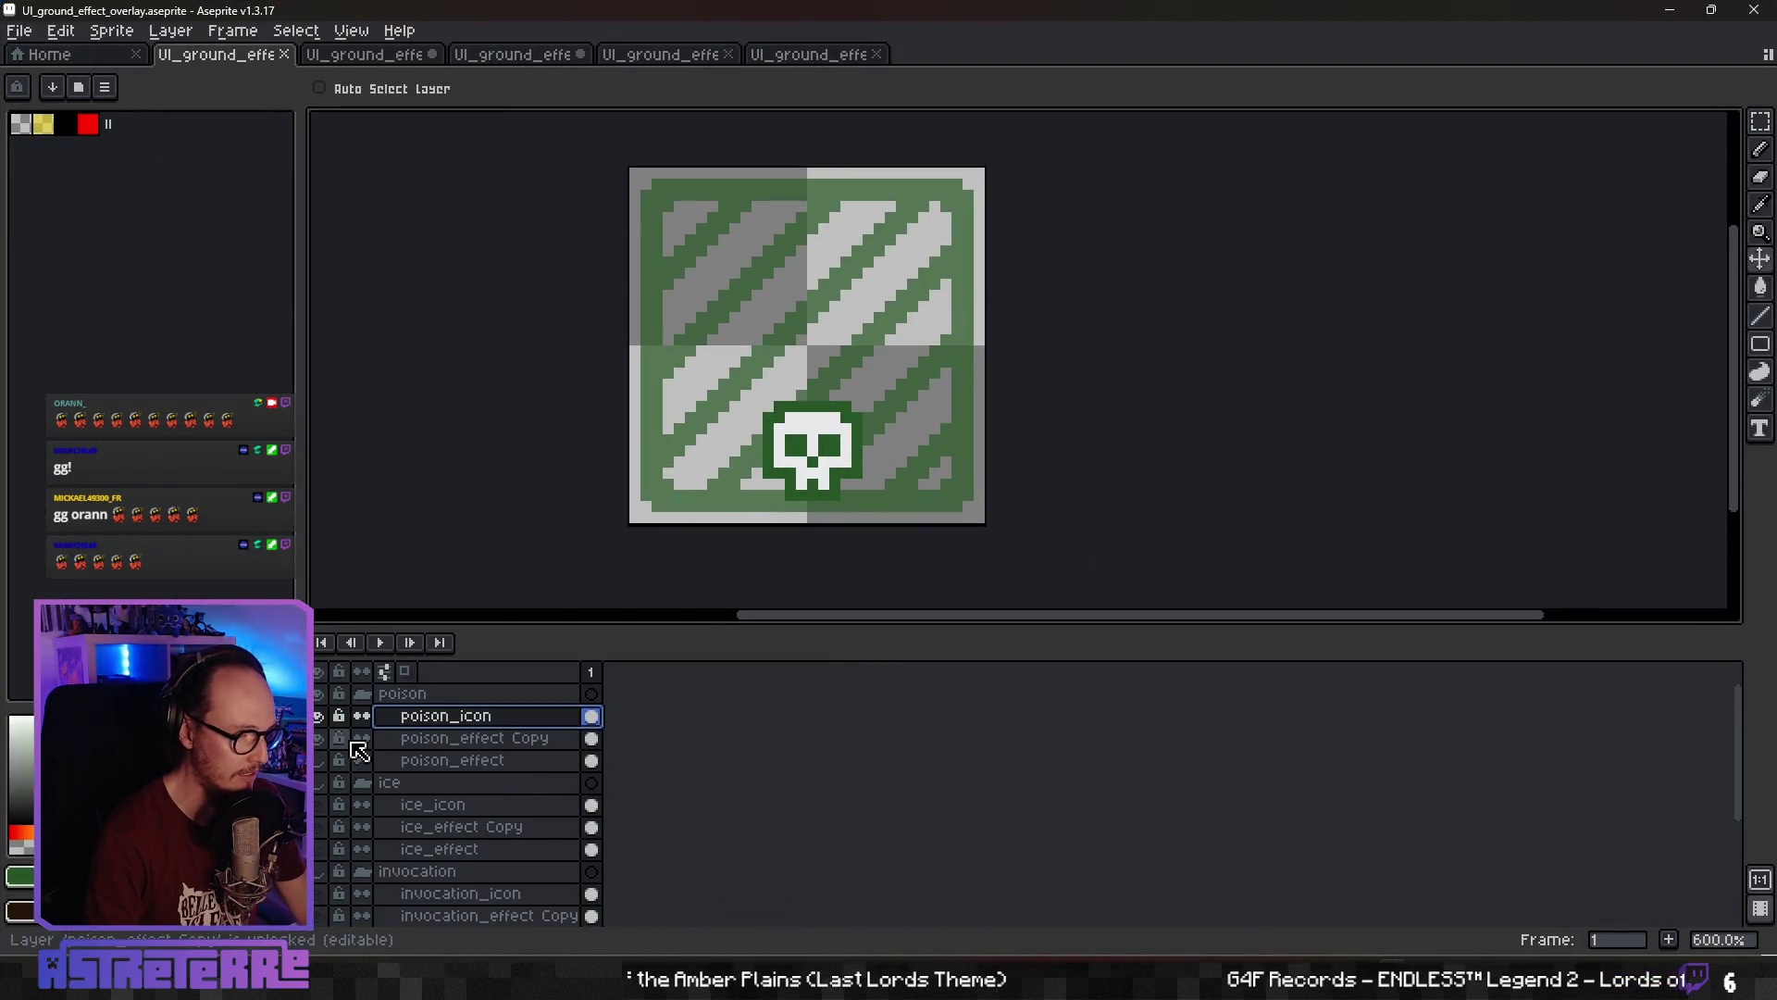
Hide the poison group and select both the trap and trap Copy layers
click(319, 699)
scroll(339, 766, down, 4)
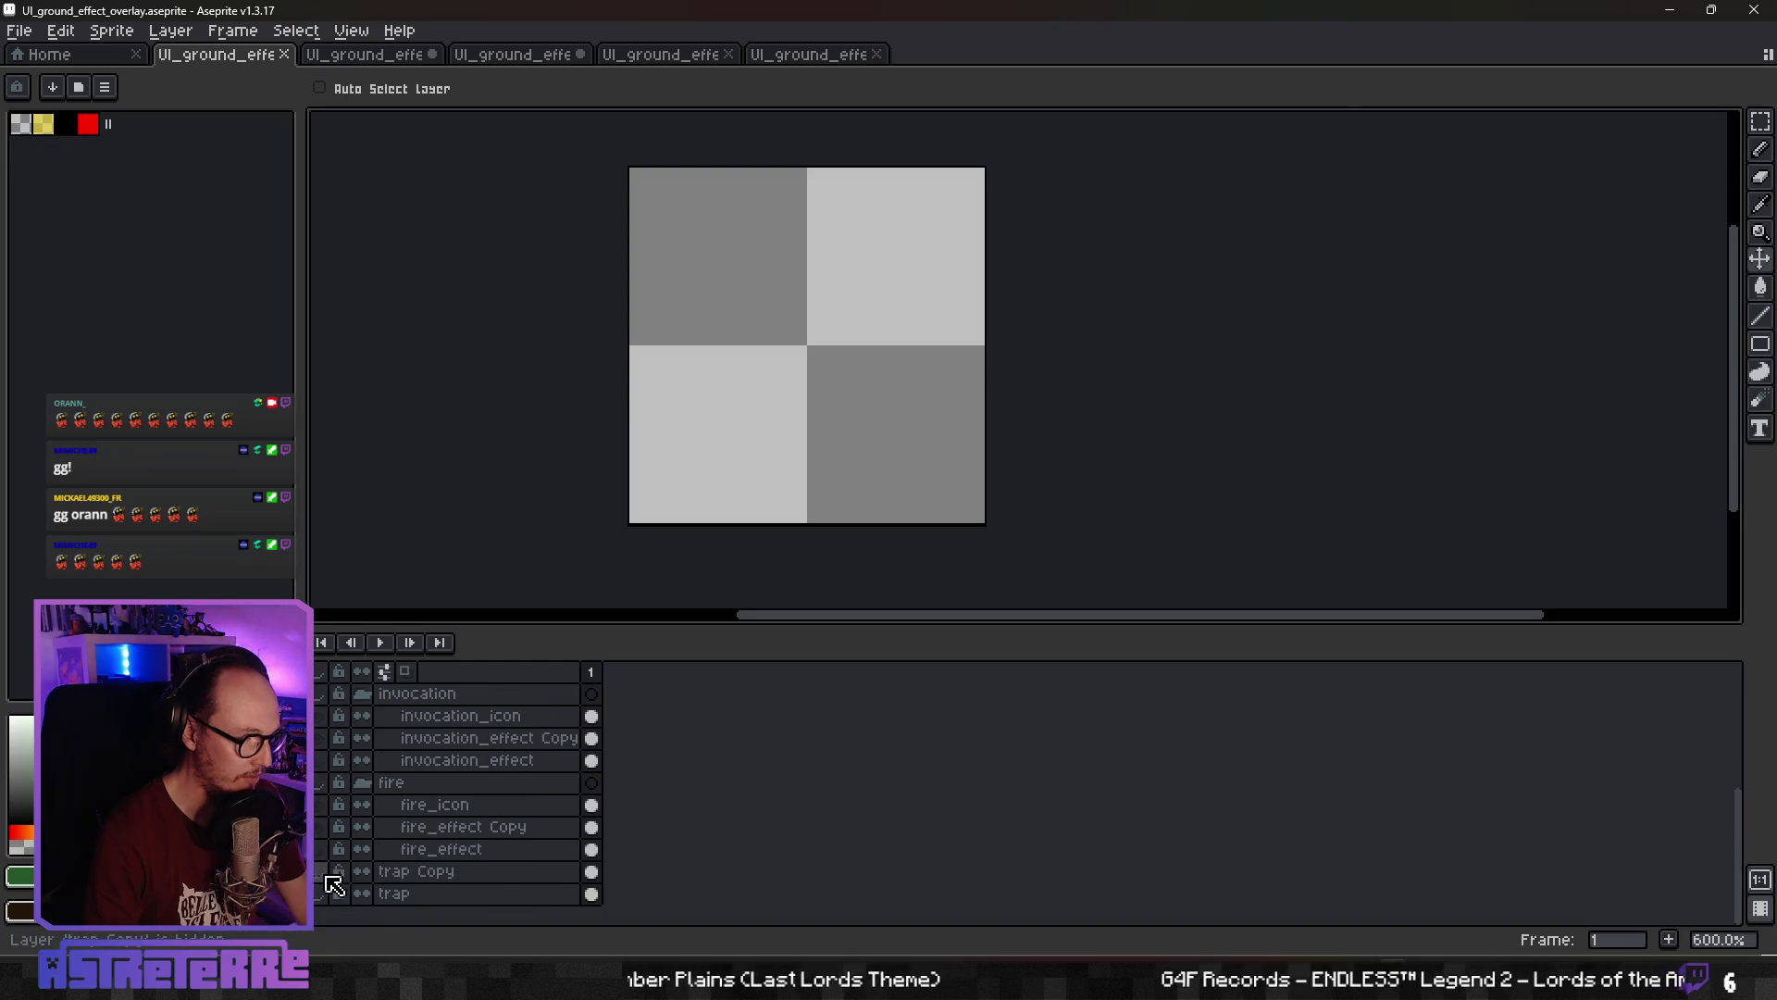
click(412, 893)
shift+click(417, 870)
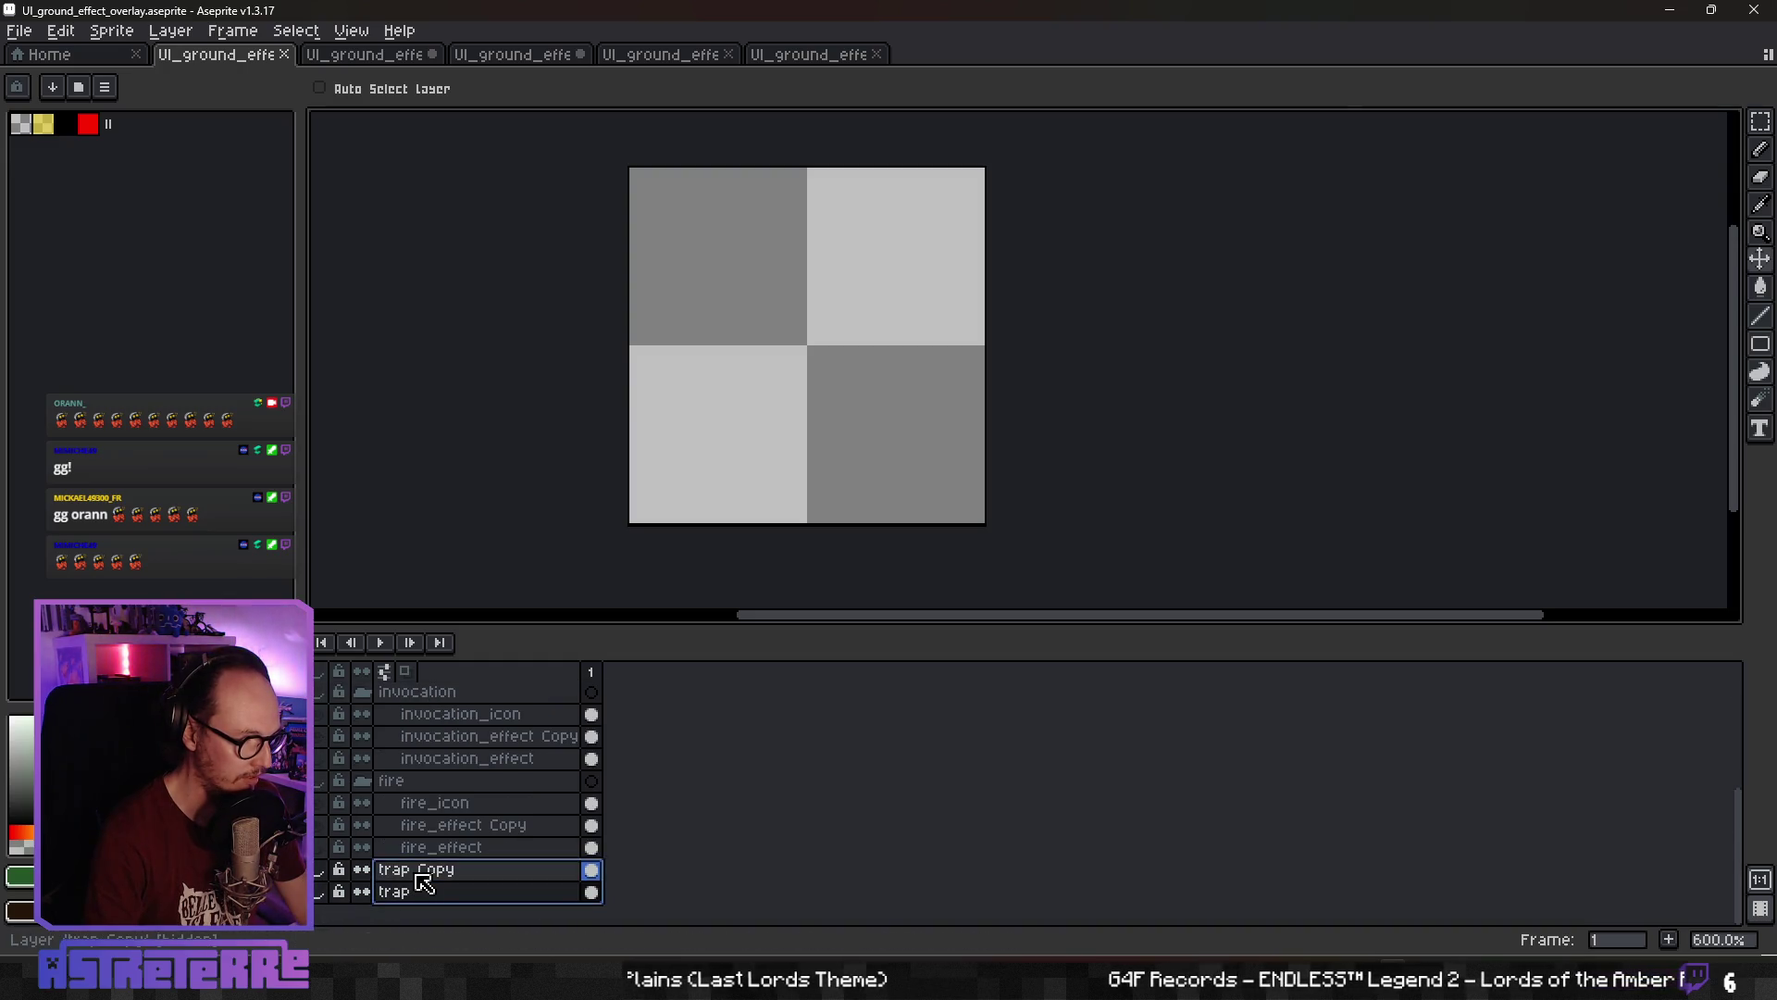
right_click(430, 882)
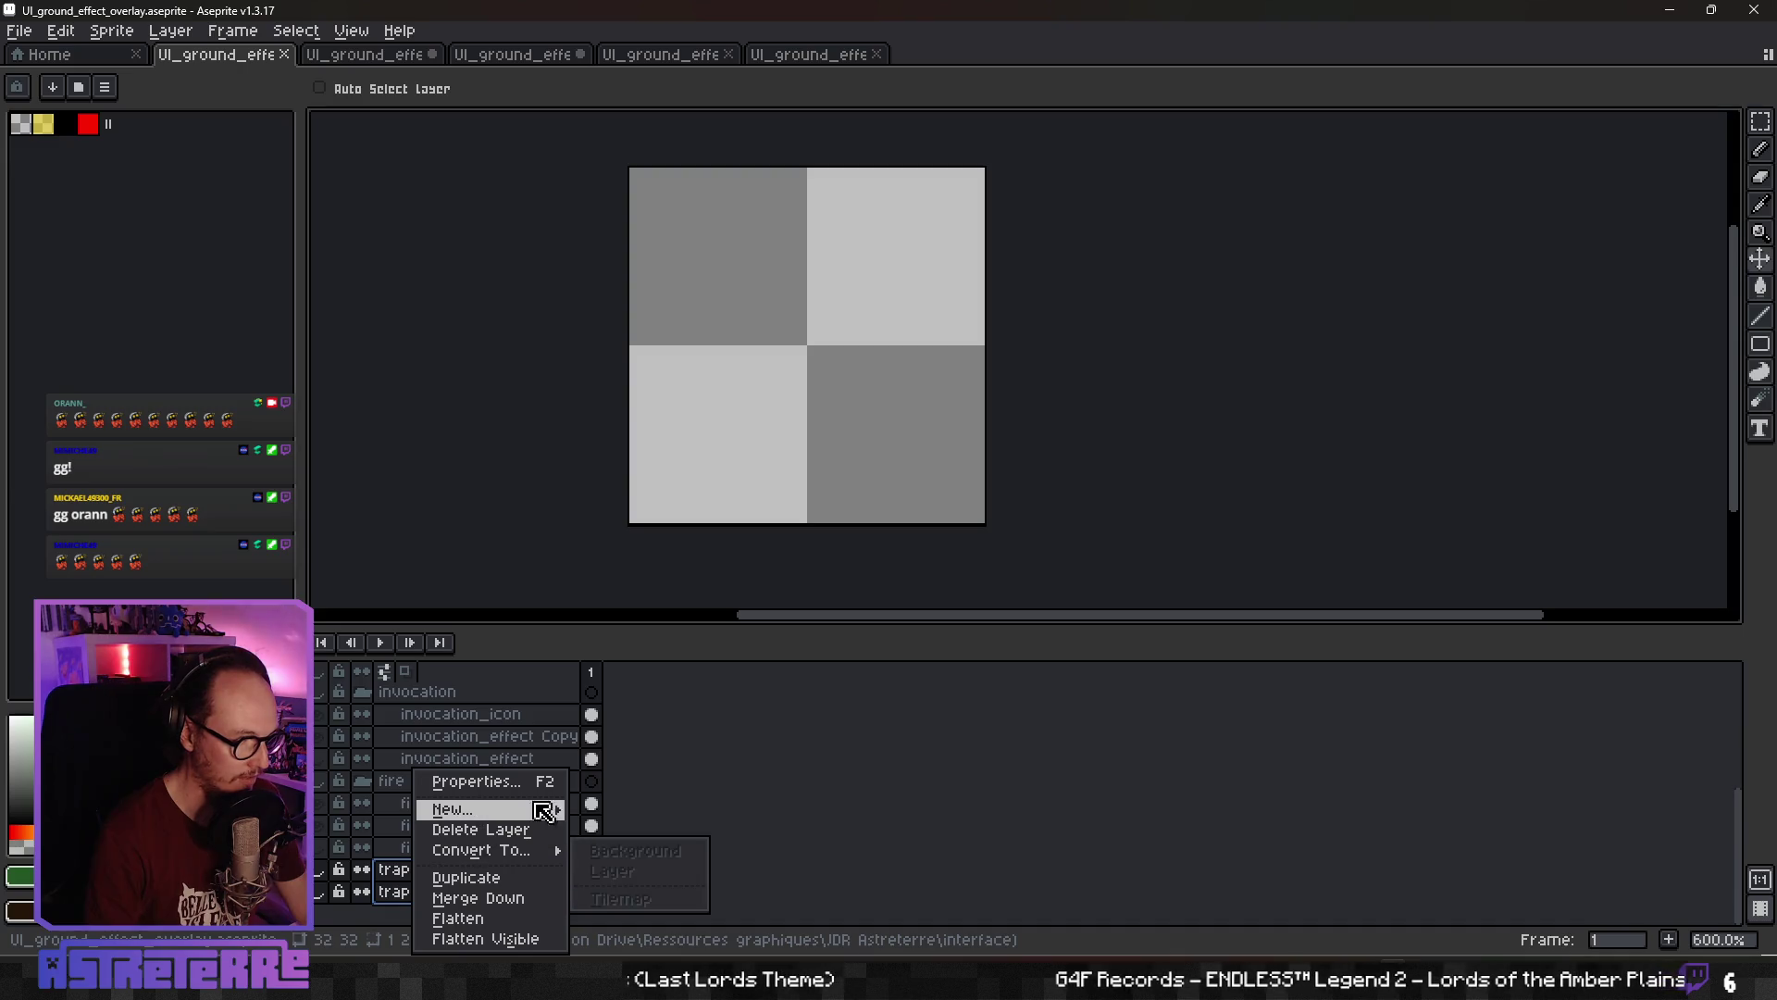
key(Escape)
Group the two trap layers into a group named 'trap' and make trap Copy visible
key(ctrl+g)
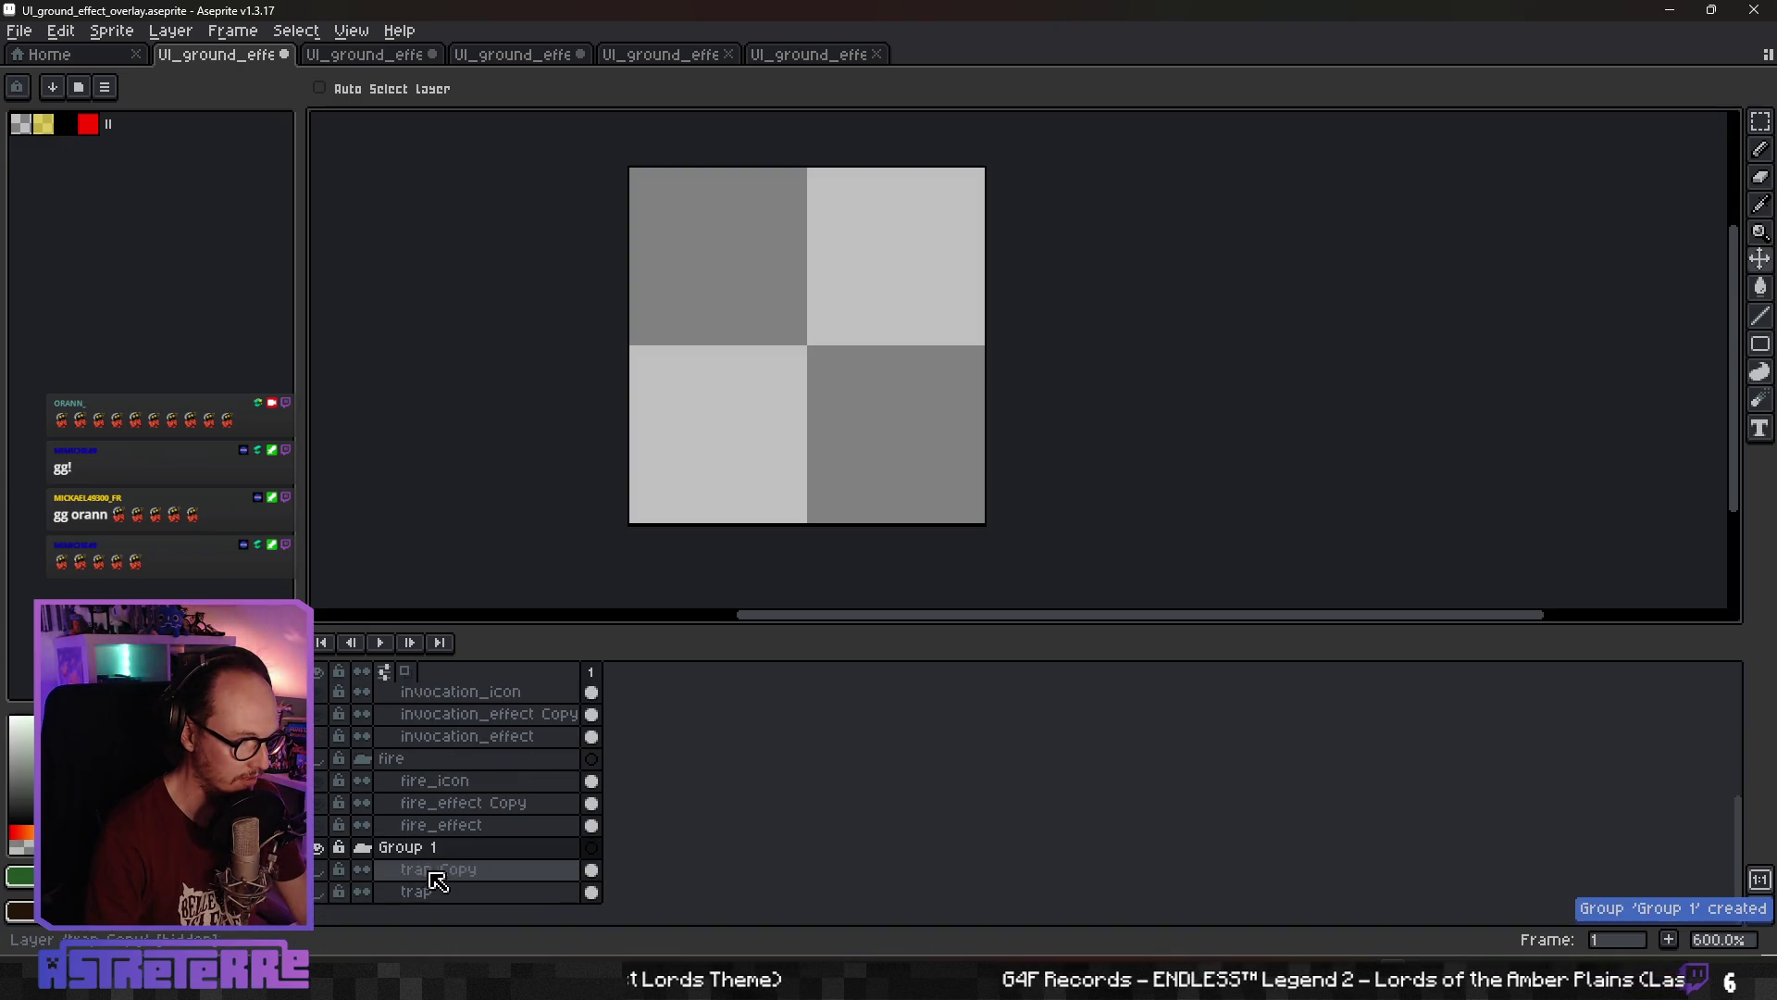
double_click(412, 846)
text(trap)
key(Return)
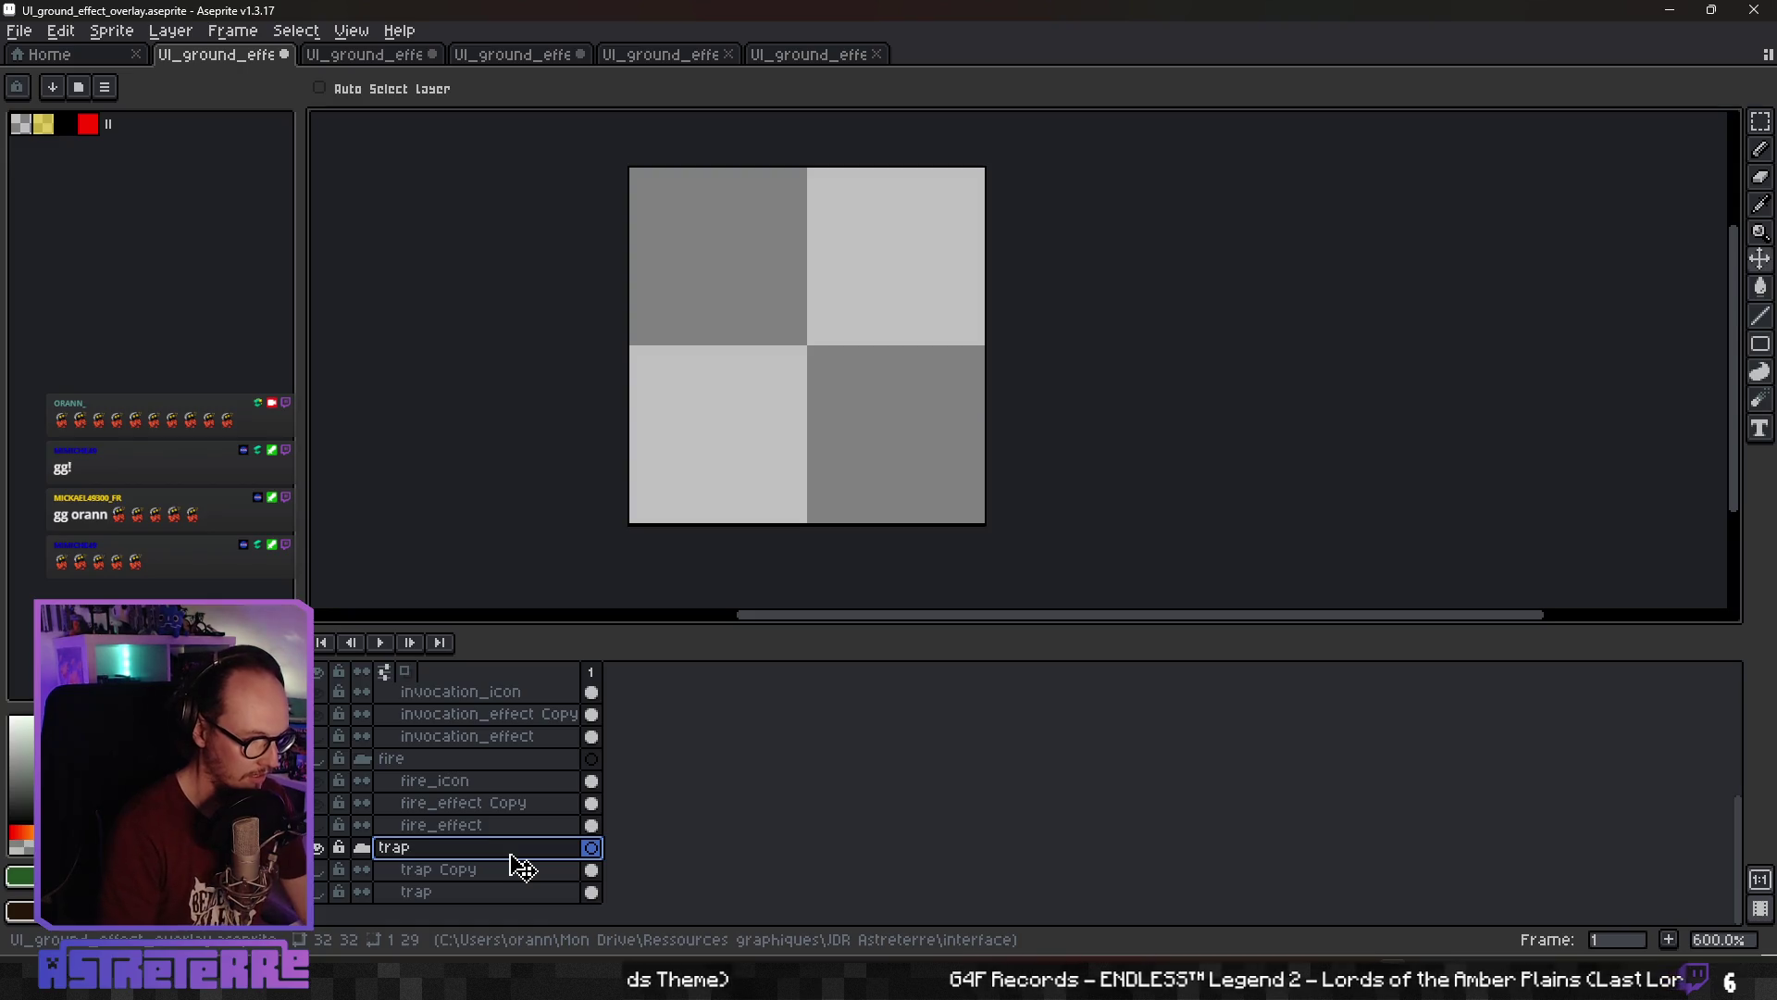
click(318, 871)
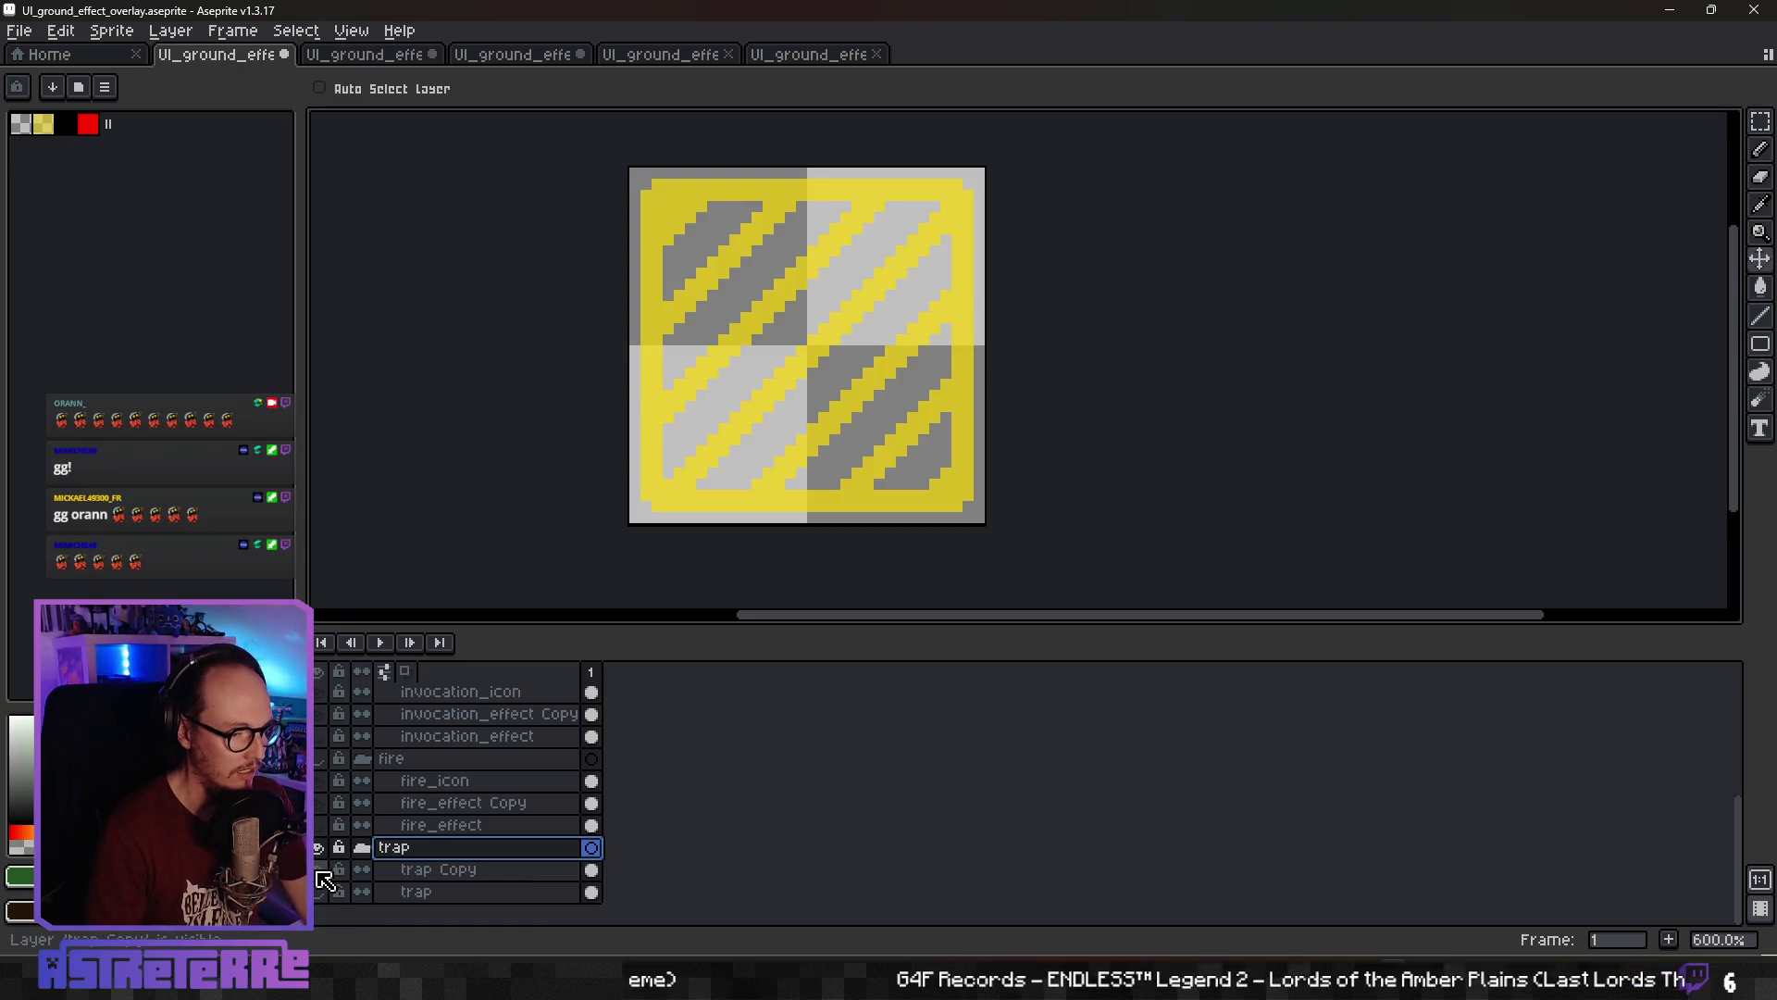
click(430, 870)
Open UI_ground_effect_piercing.png and bring the piercing sprite into view
click(19, 31)
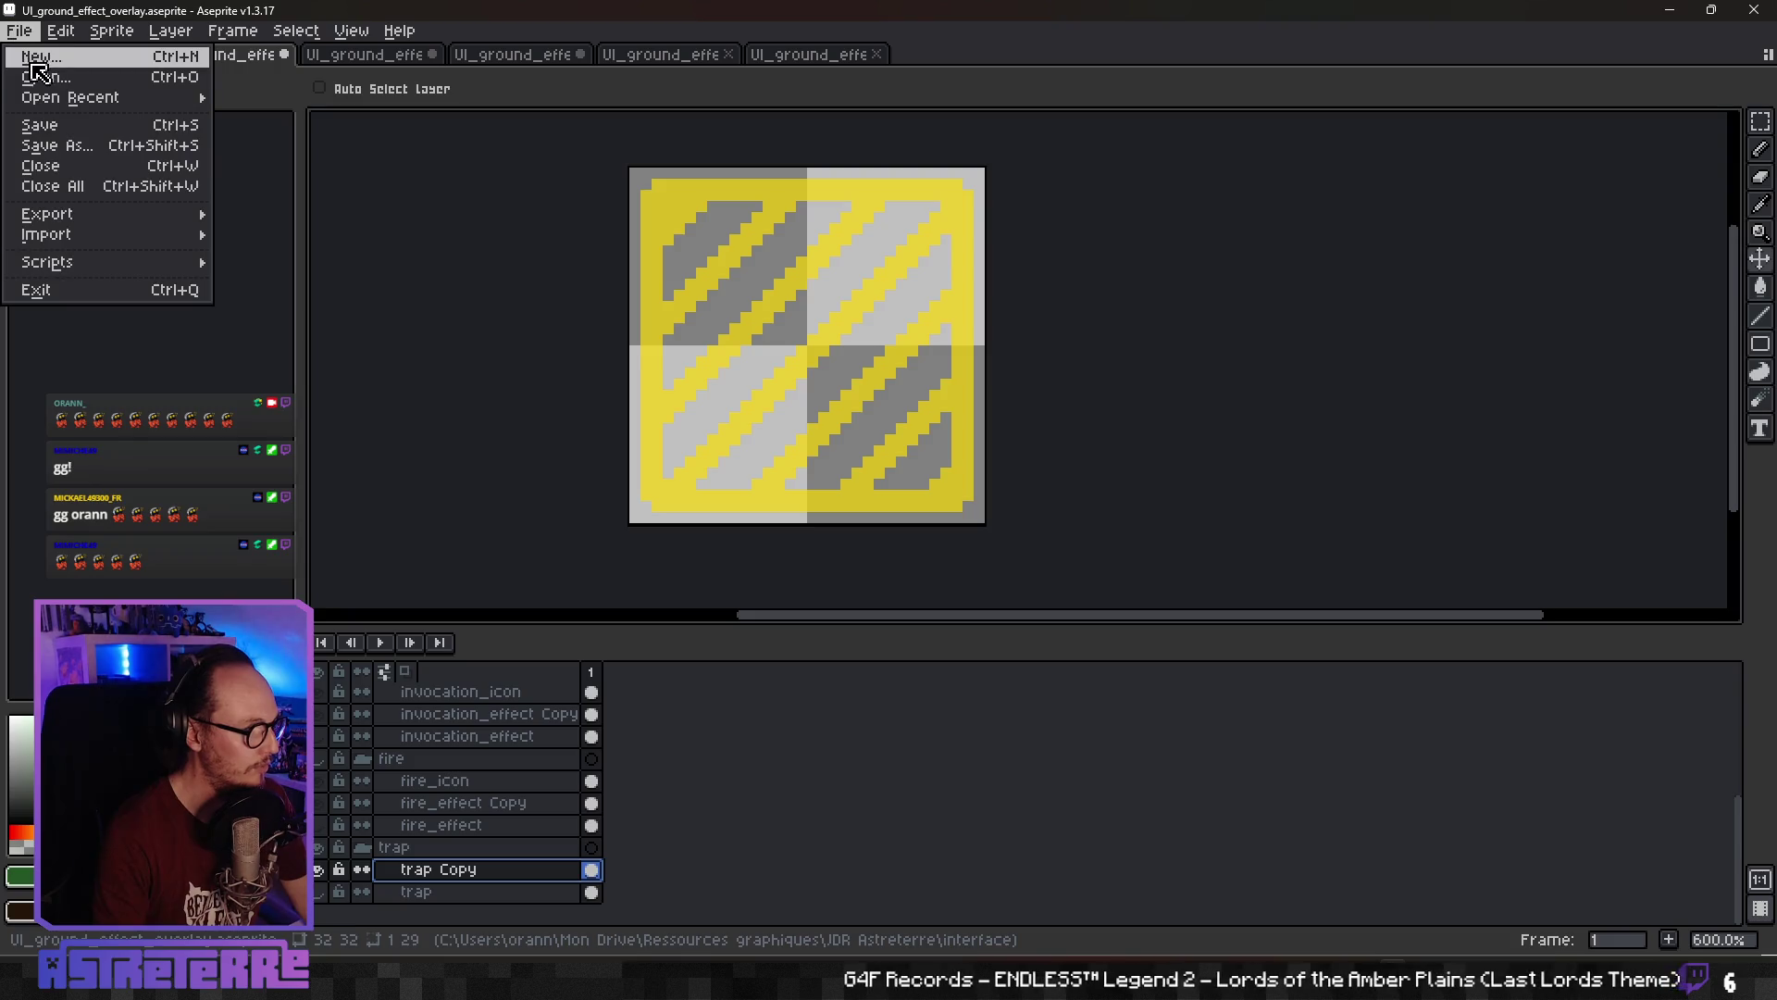
click(42, 77)
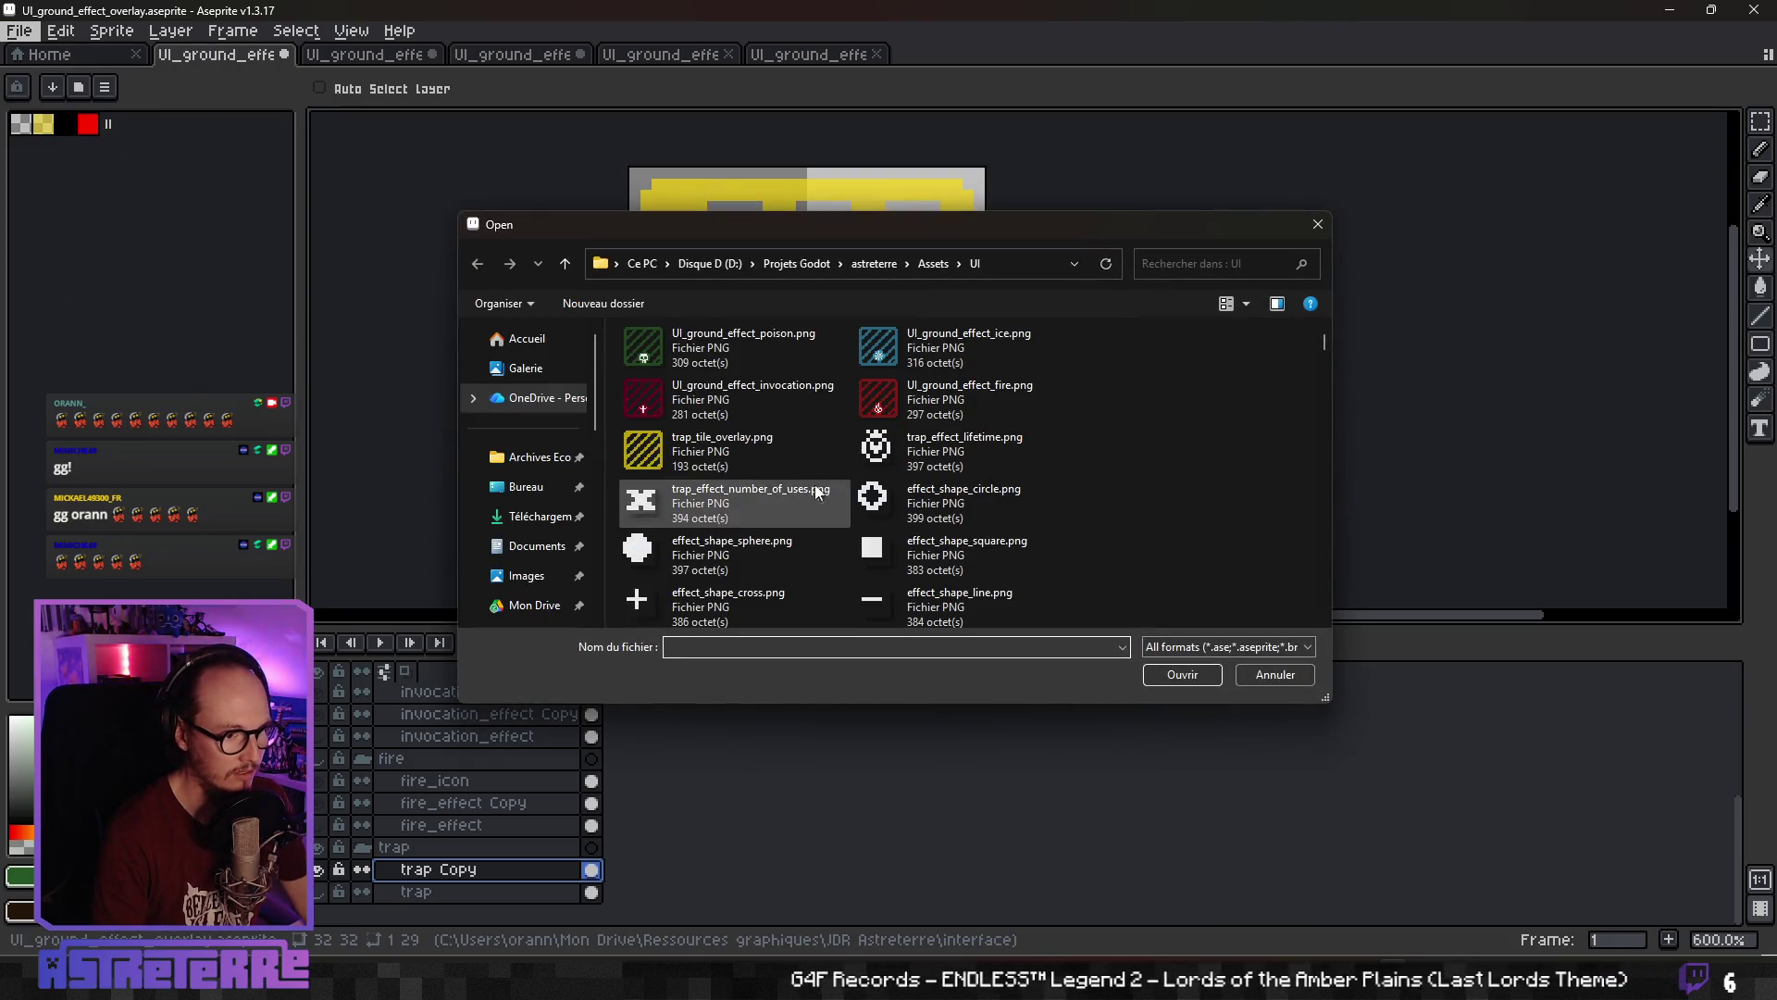
scroll(748, 463, down, 3)
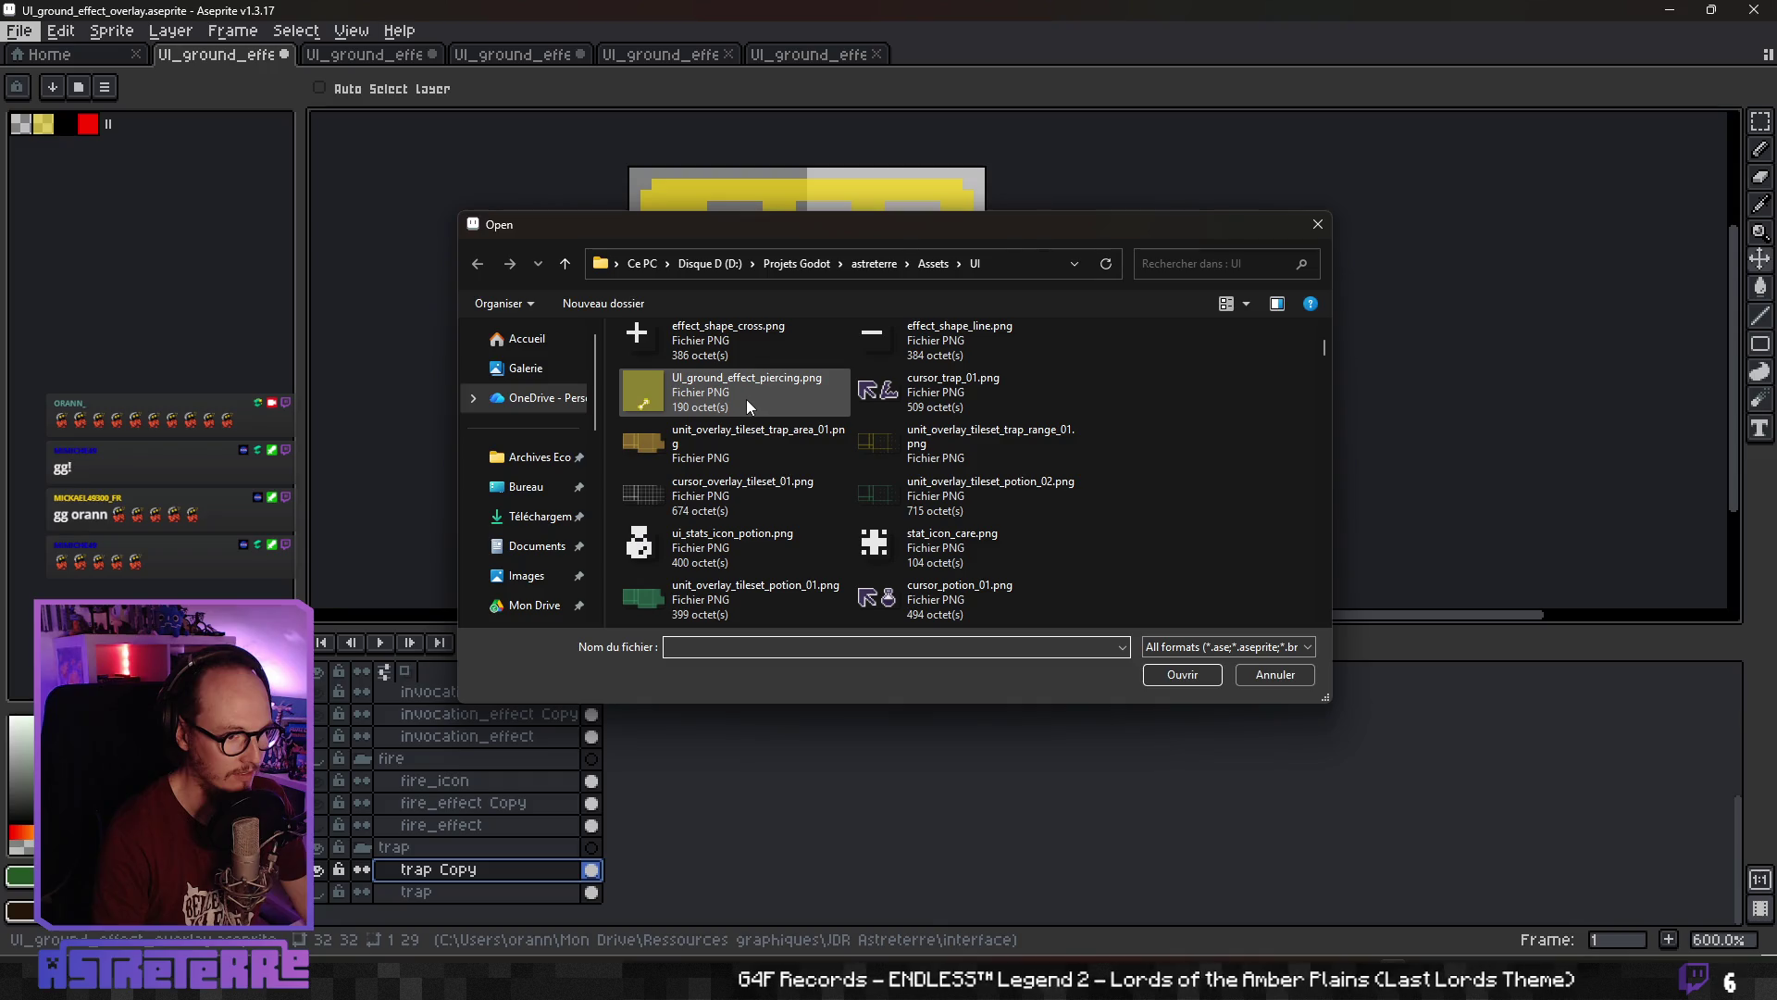
click(746, 398)
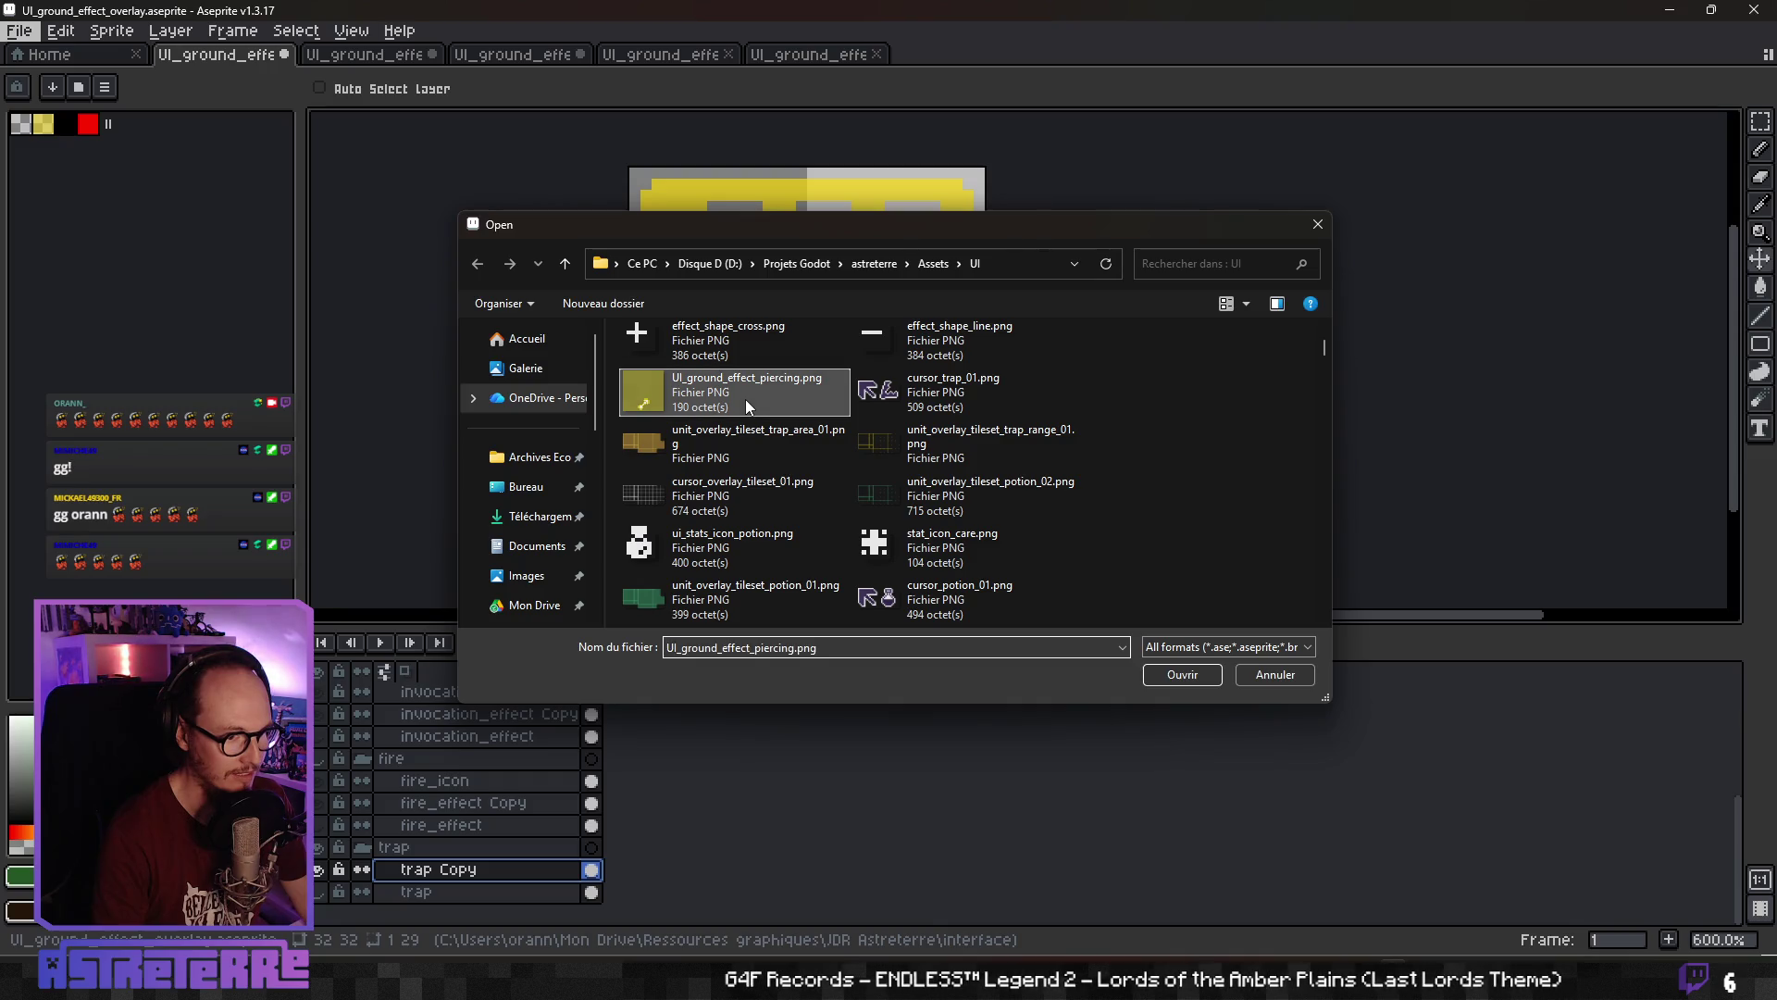
click(1172, 681)
scroll(1071, 365, up, 4)
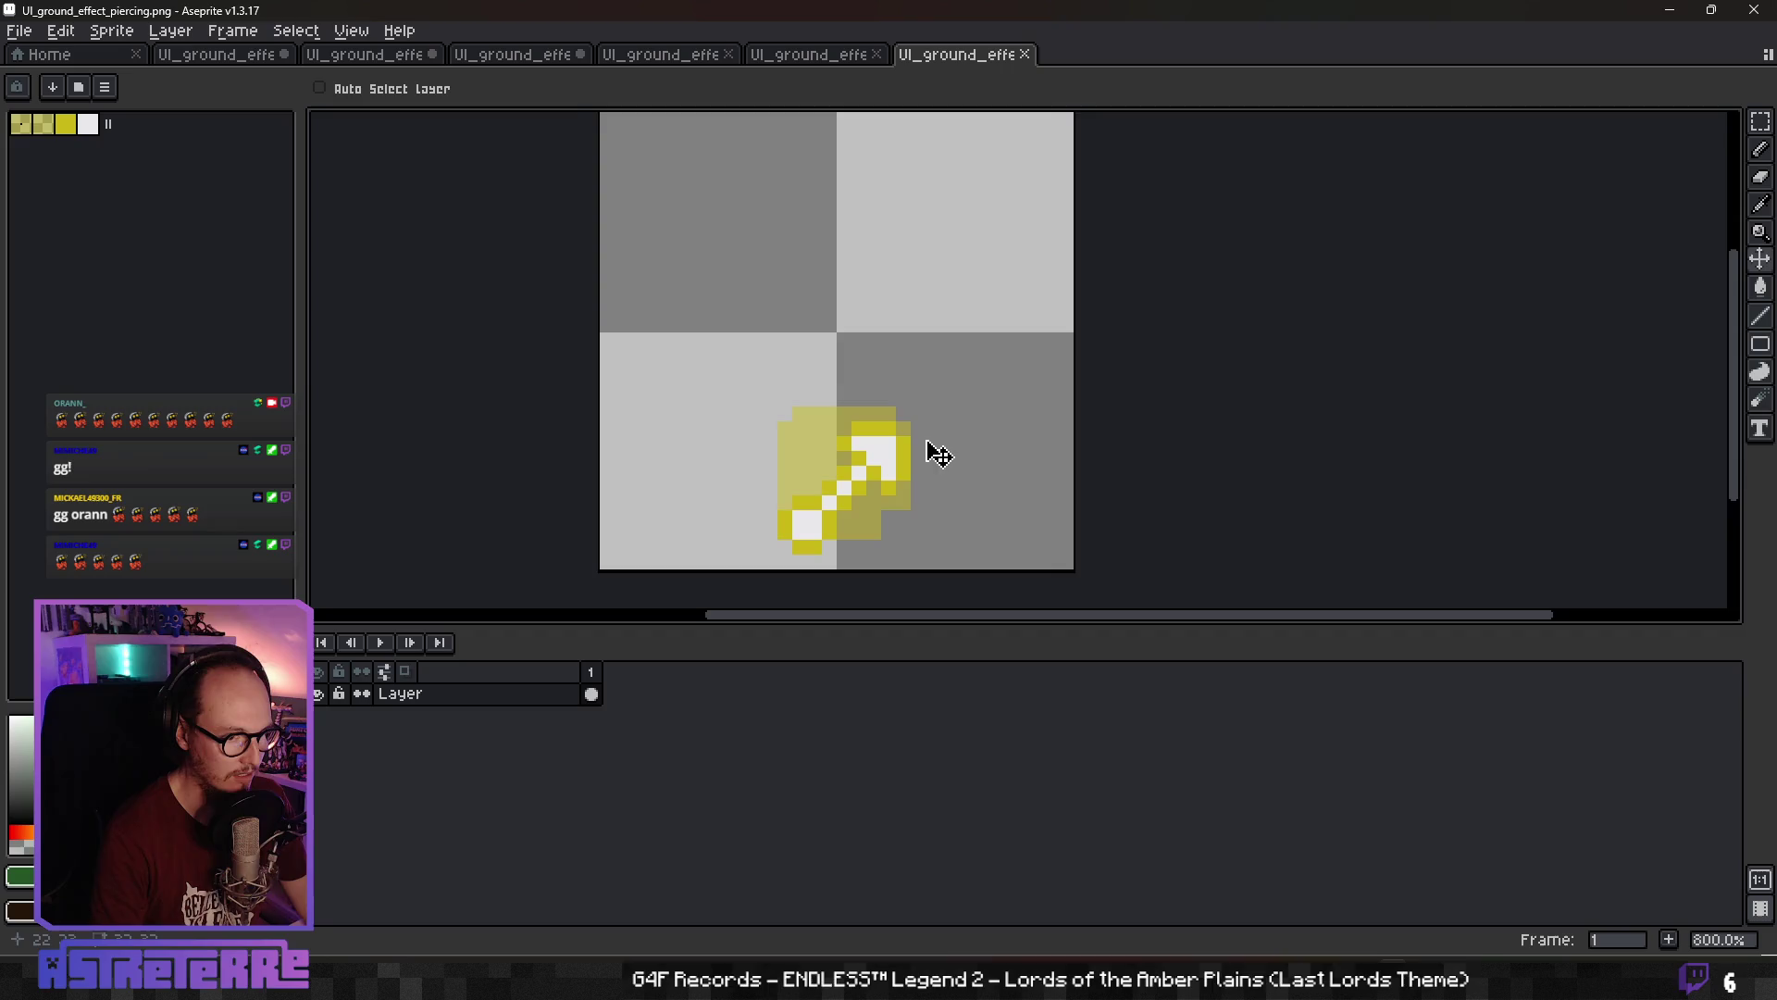
drag(938, 453, 934, 365)
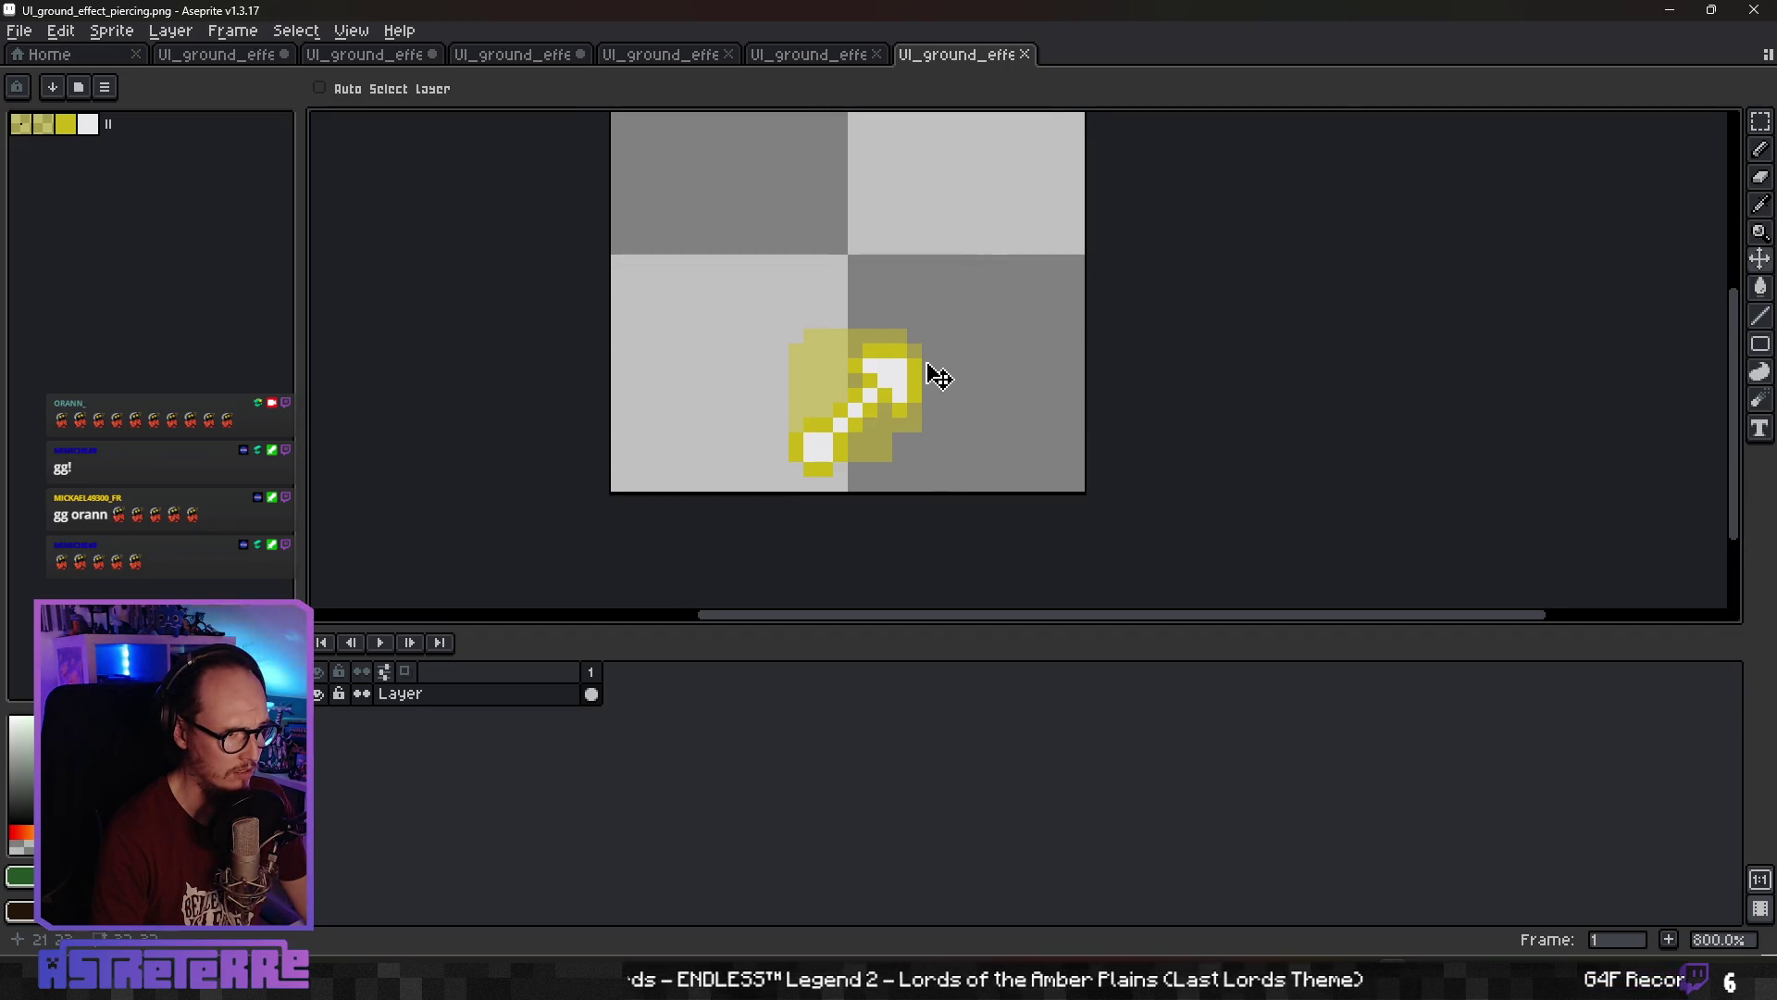
scroll(936, 375, down, 2)
scroll(937, 375, up, 4)
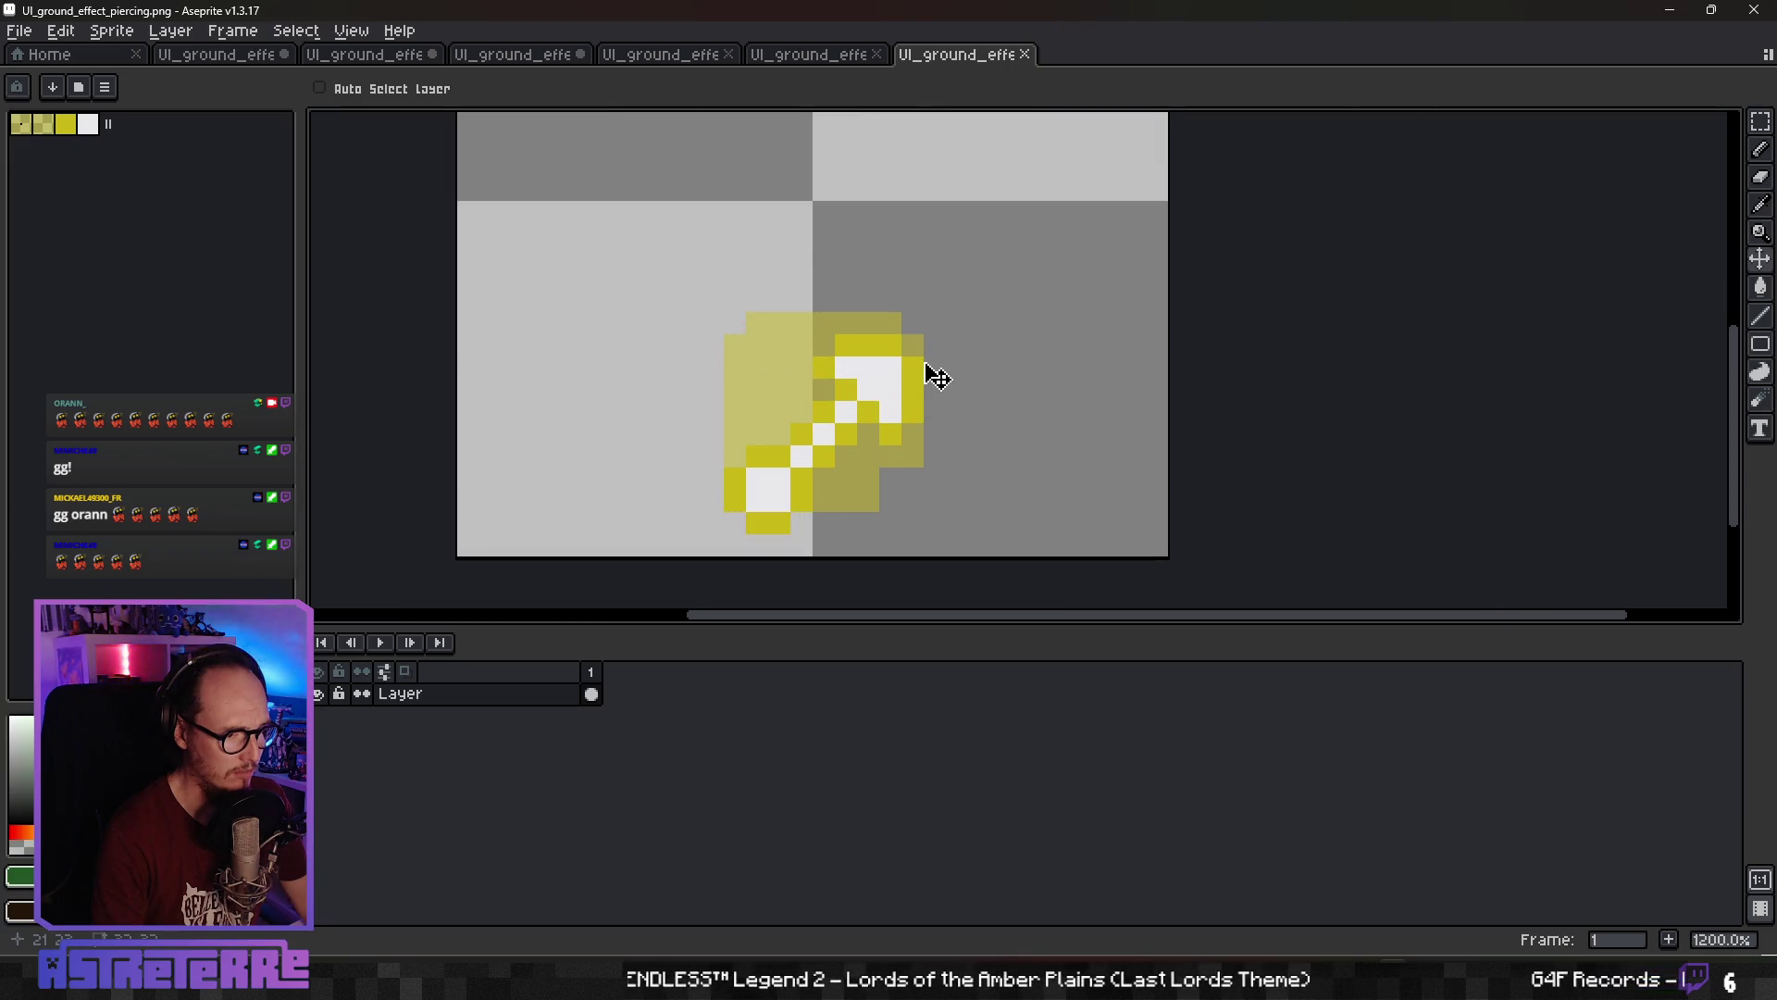
scroll(937, 374, down, 2)
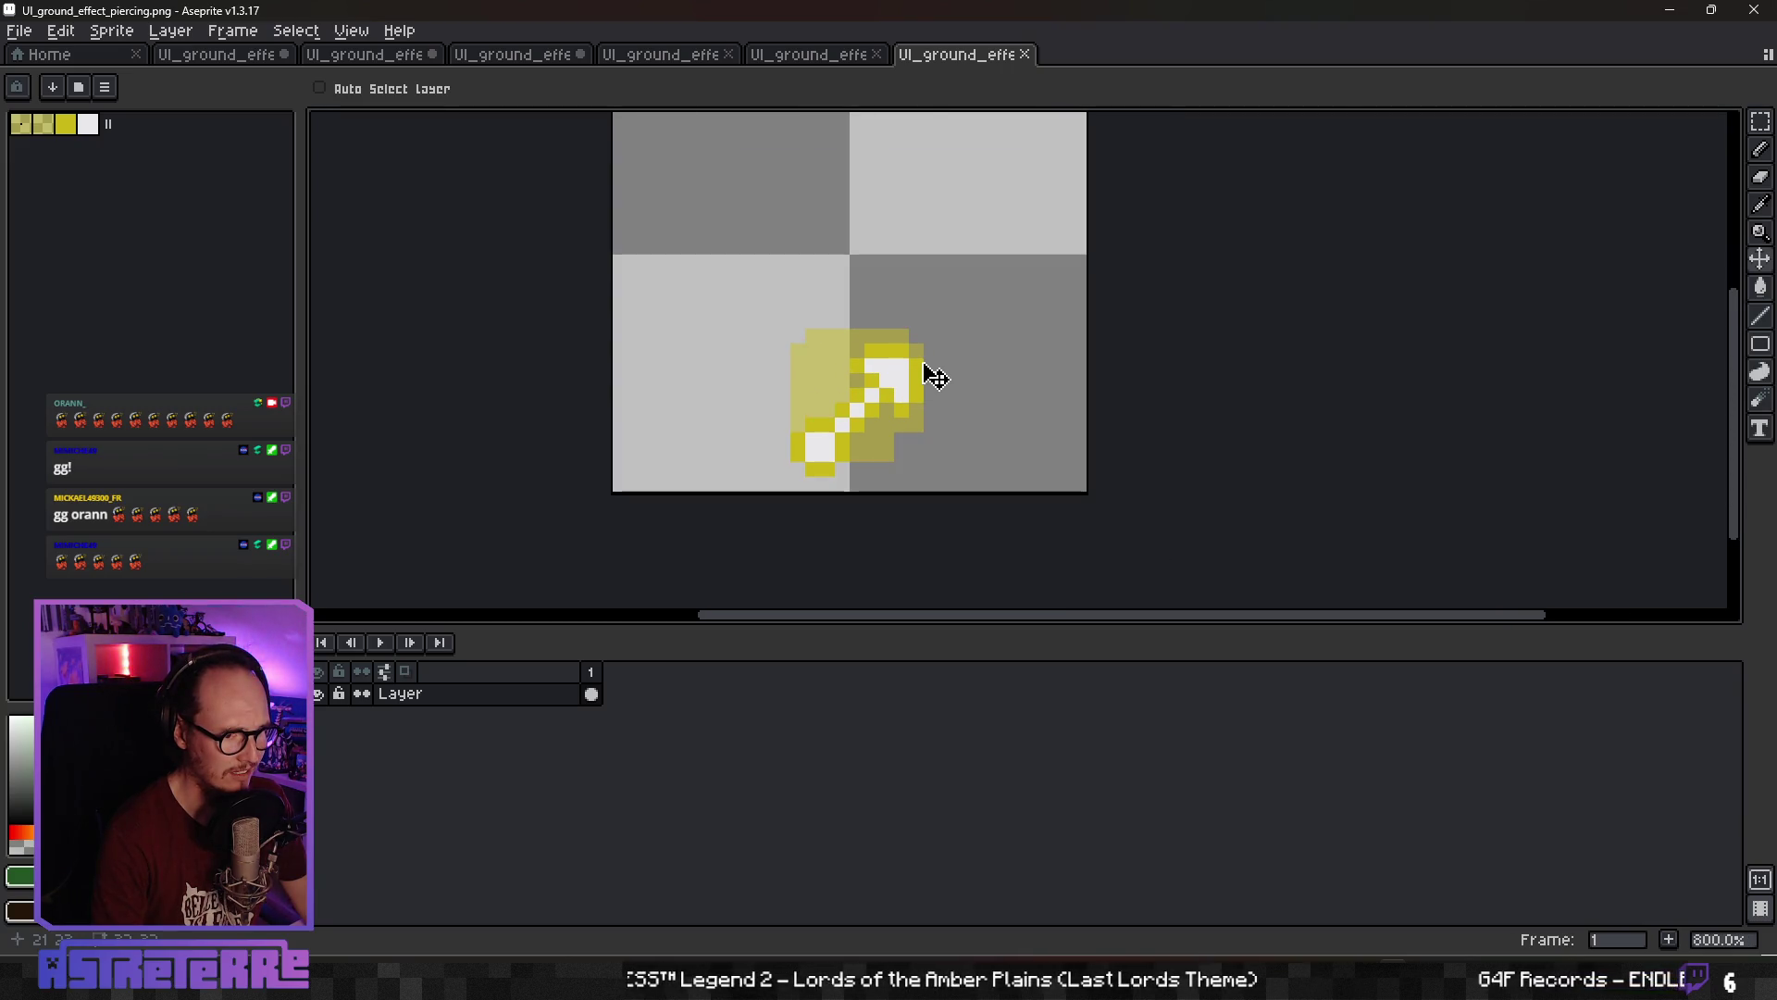
Close the piercing sprite, deselect on the fire sprite, and switch to Photopea
click(1025, 54)
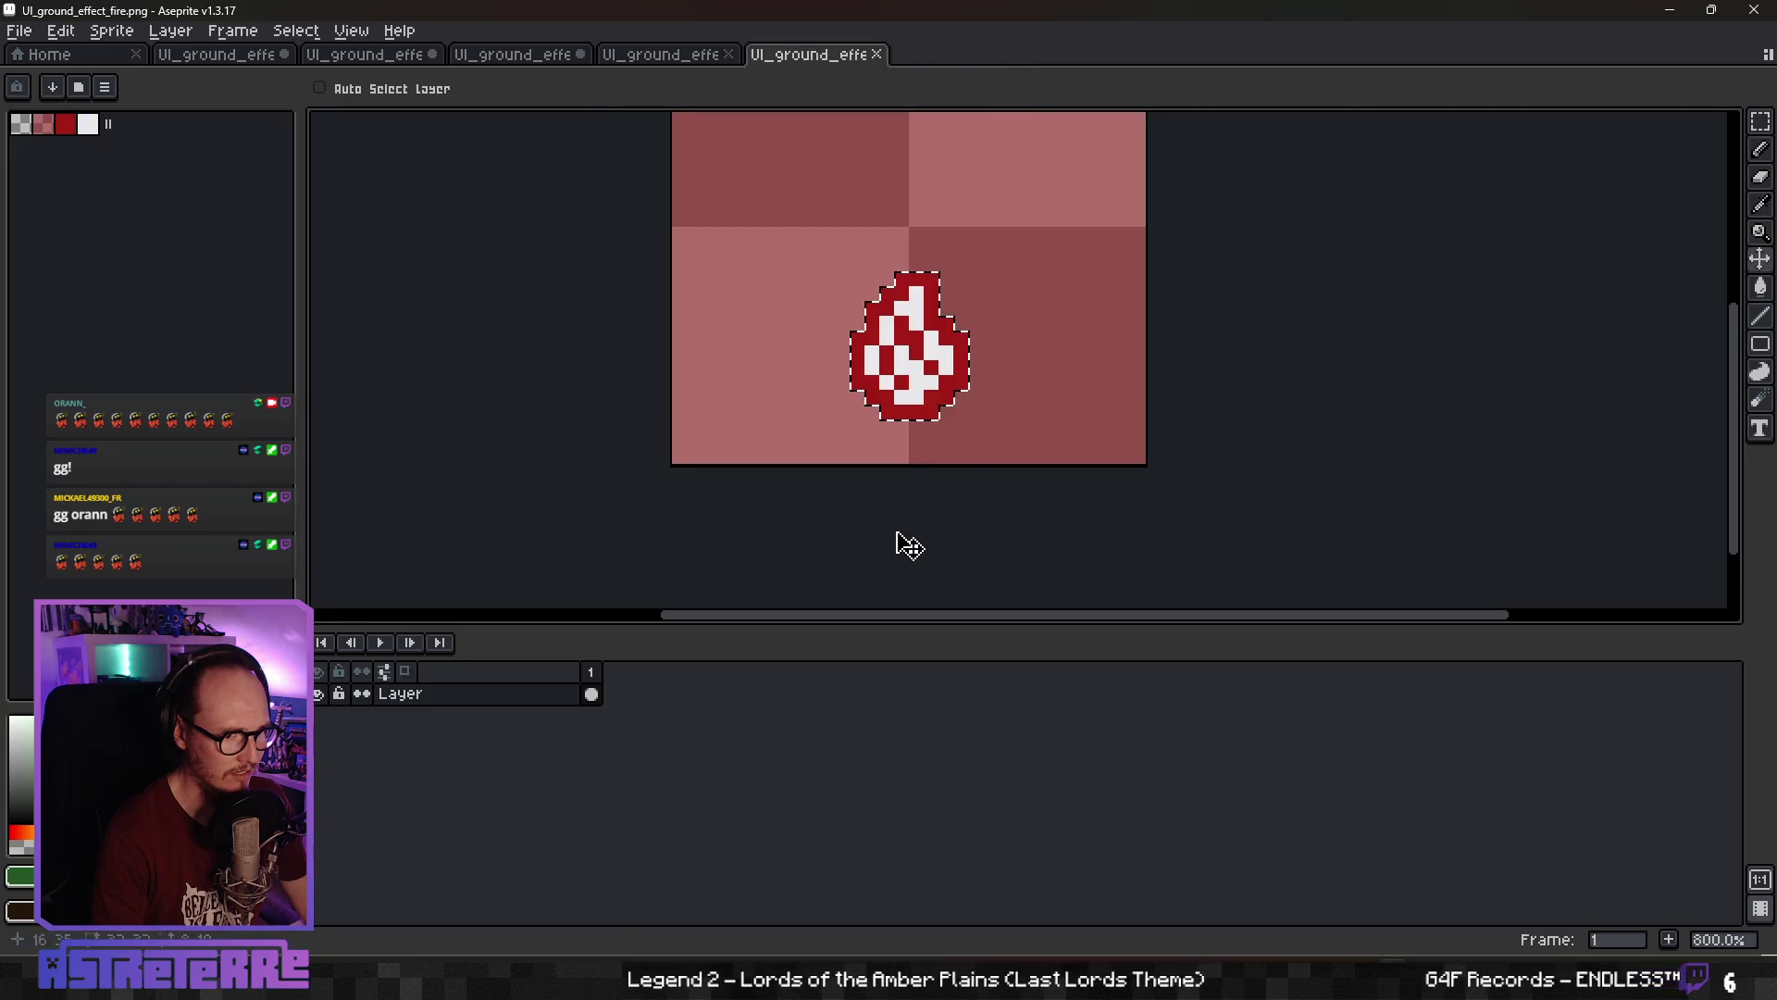
key(ctrl+d)
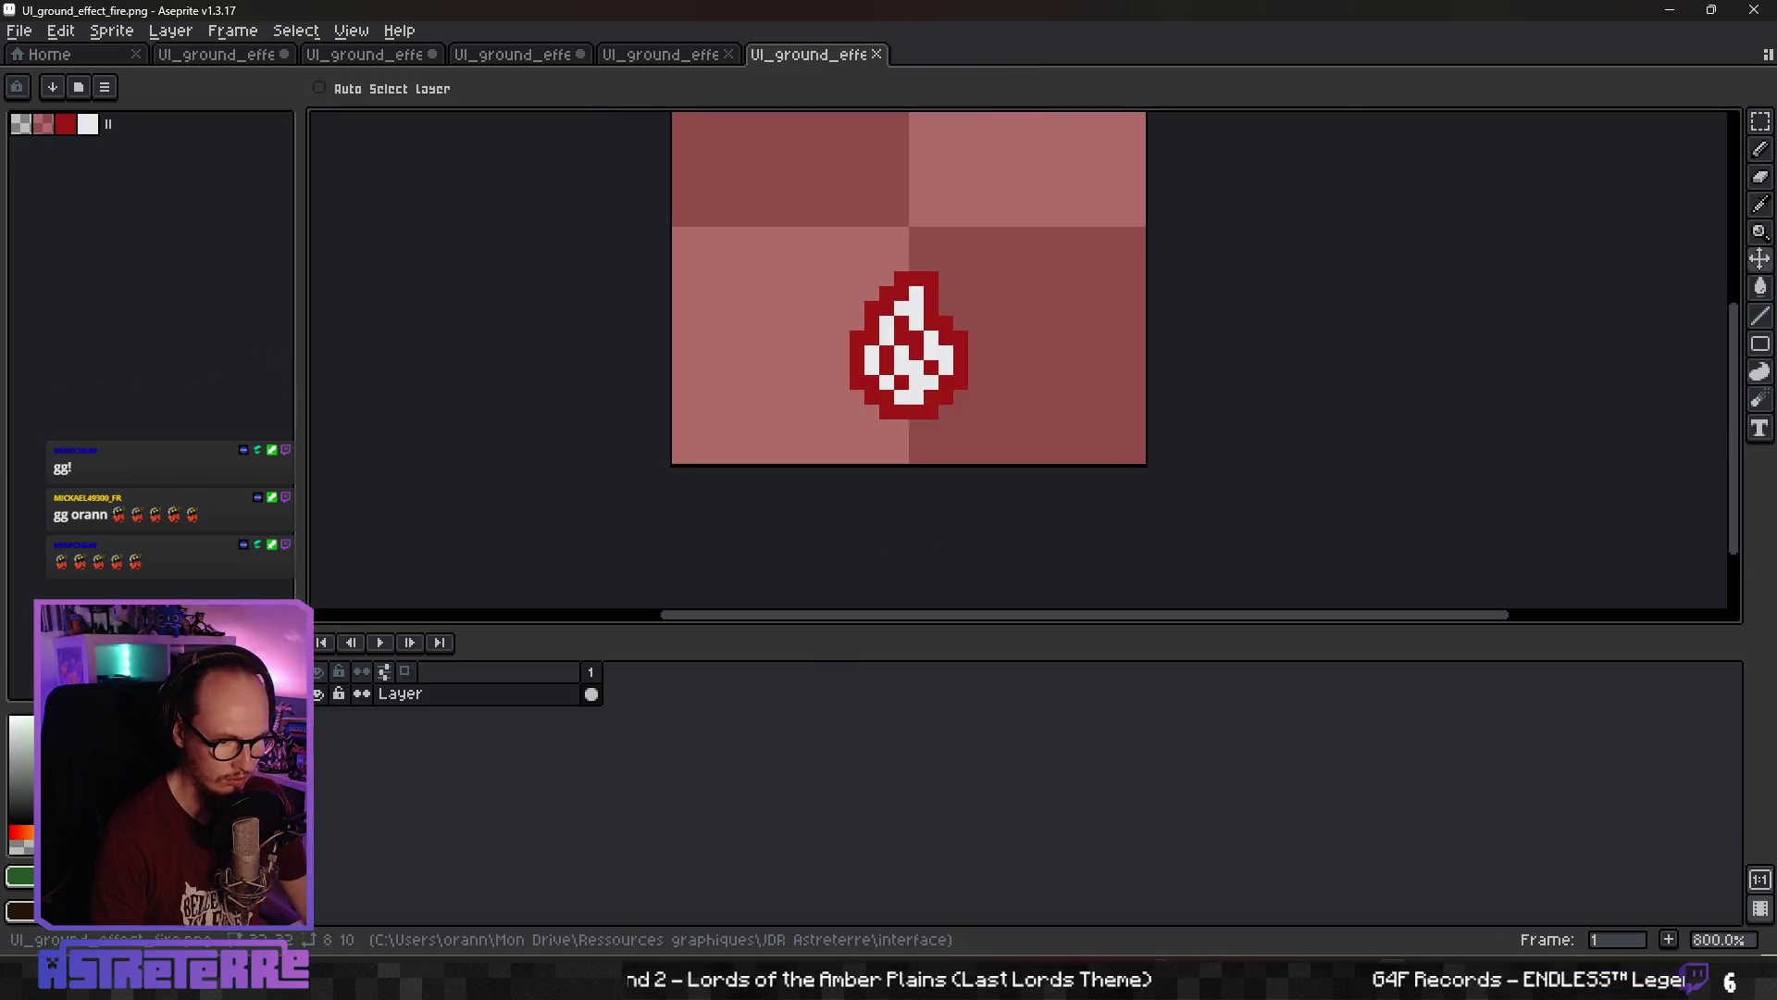
key(alt+Tab)
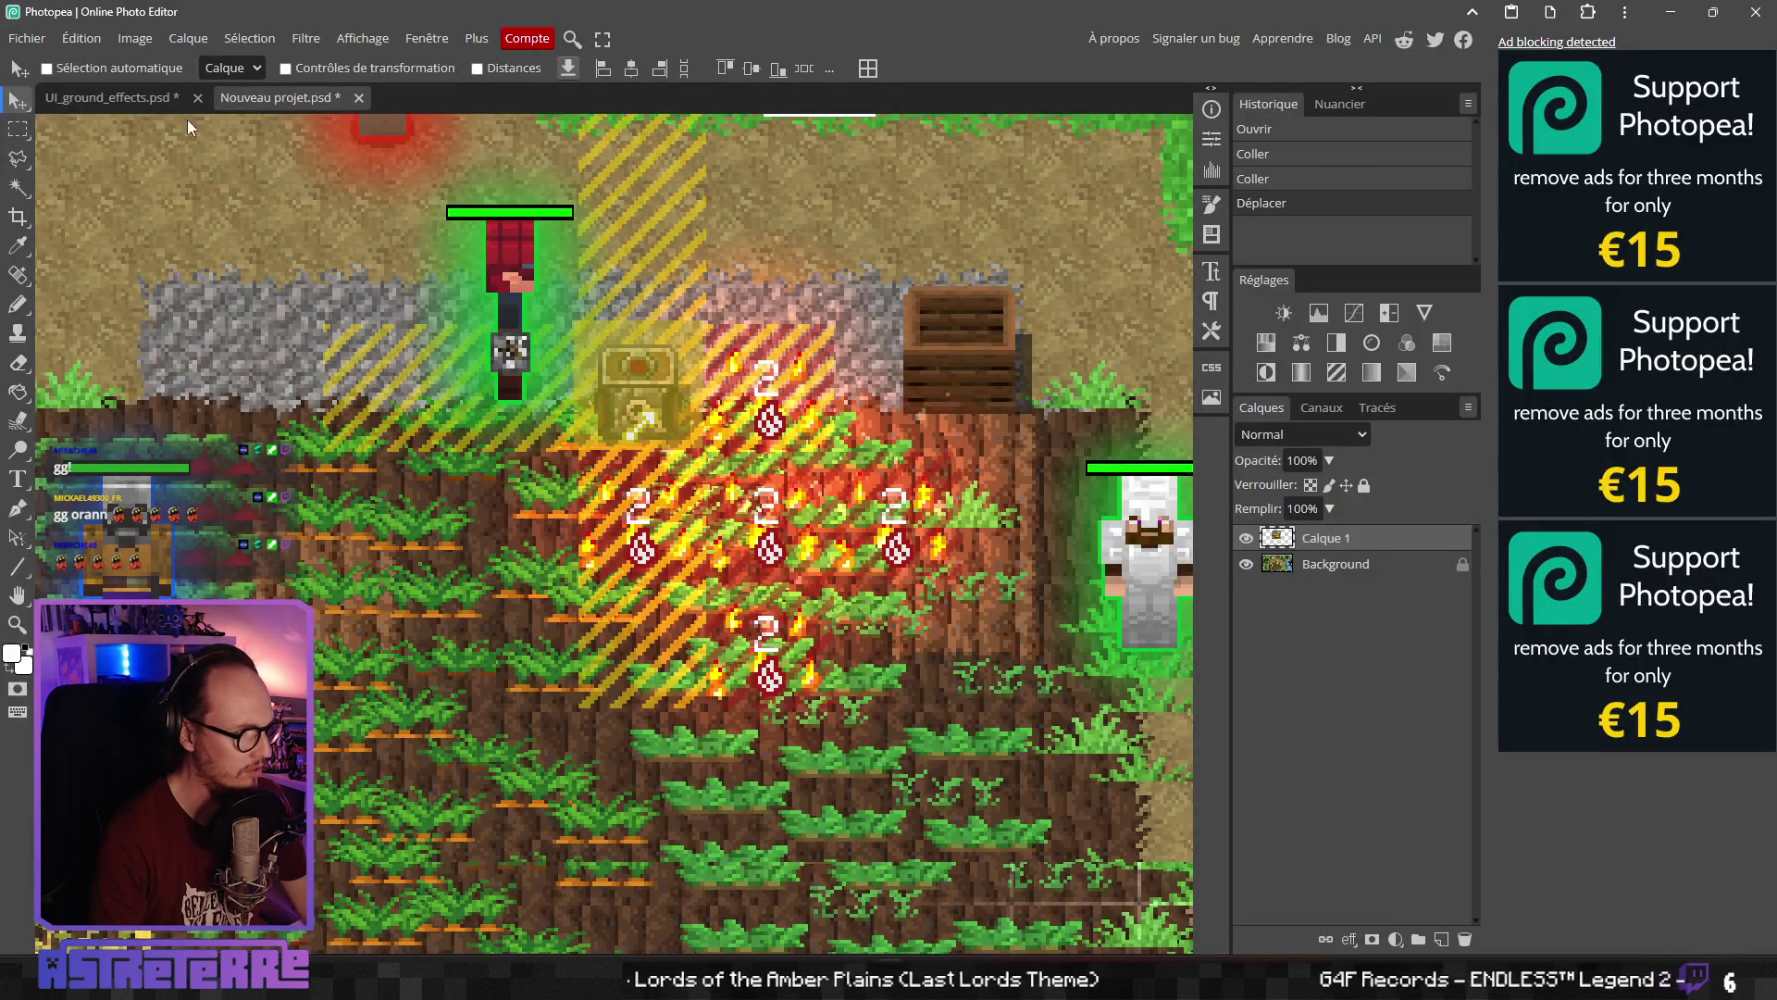
Close Nouveau projet.psd without saving while keeping UI_ground_effects.psd open
click(358, 97)
click(948, 153)
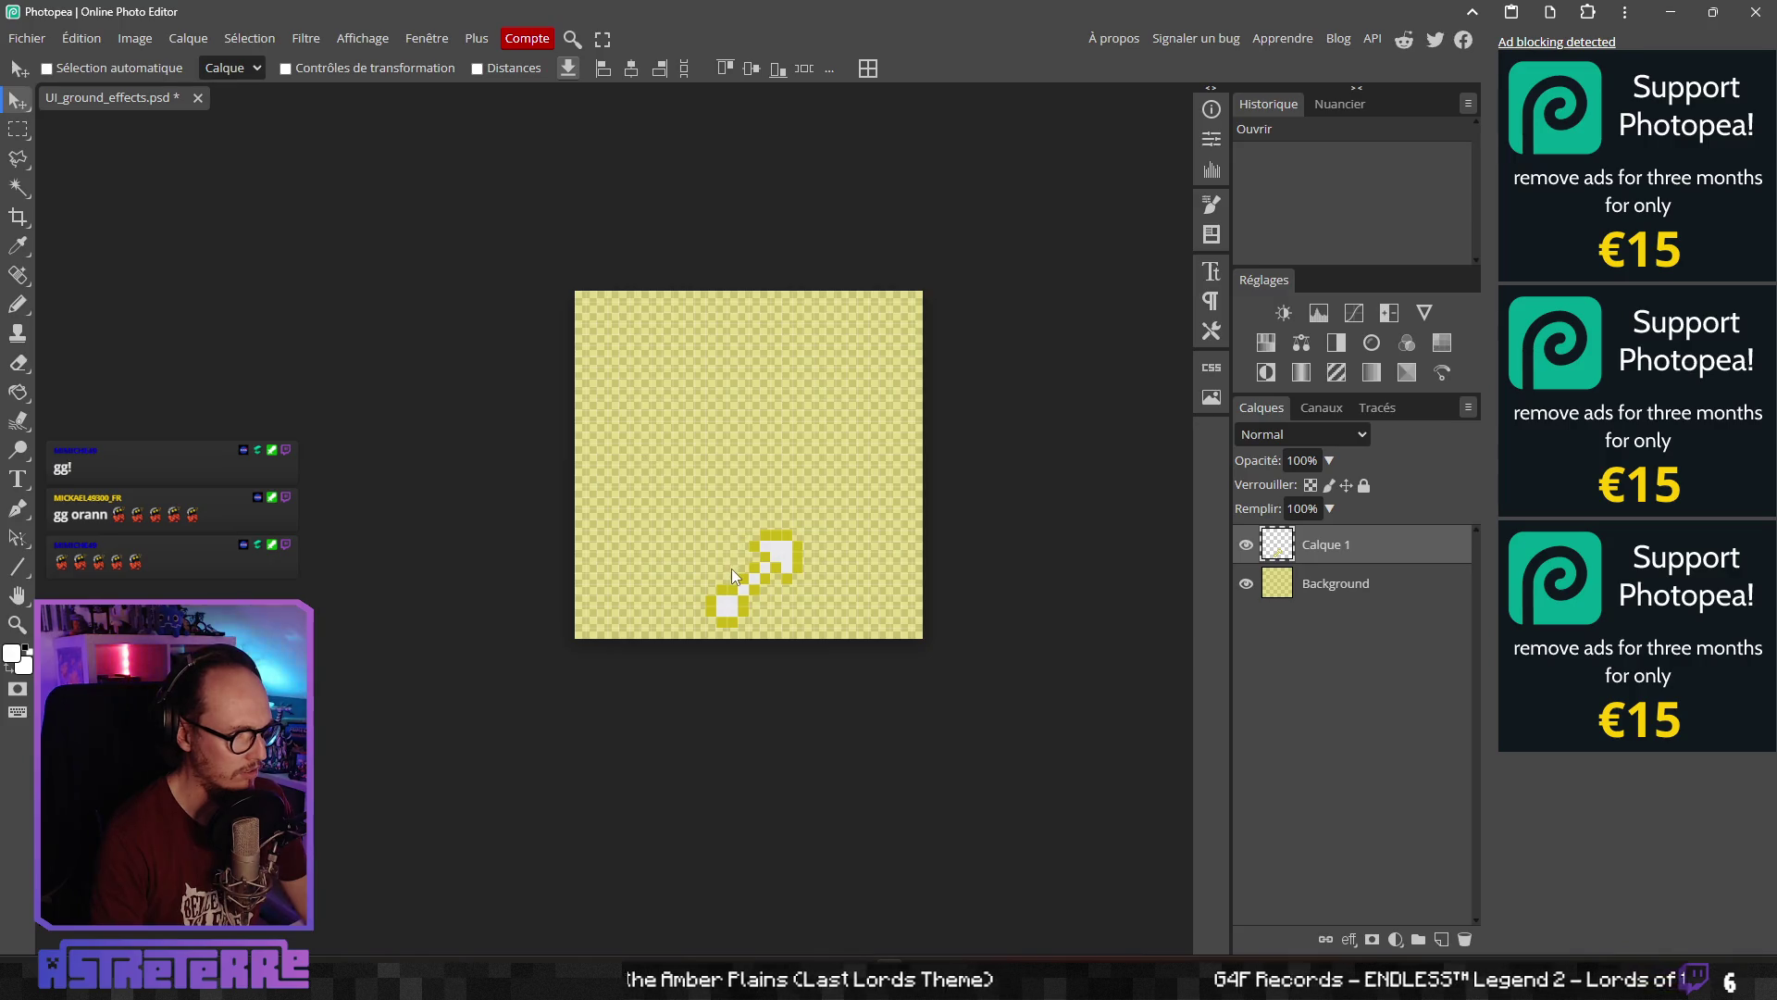
scroll(744, 586, up, 2)
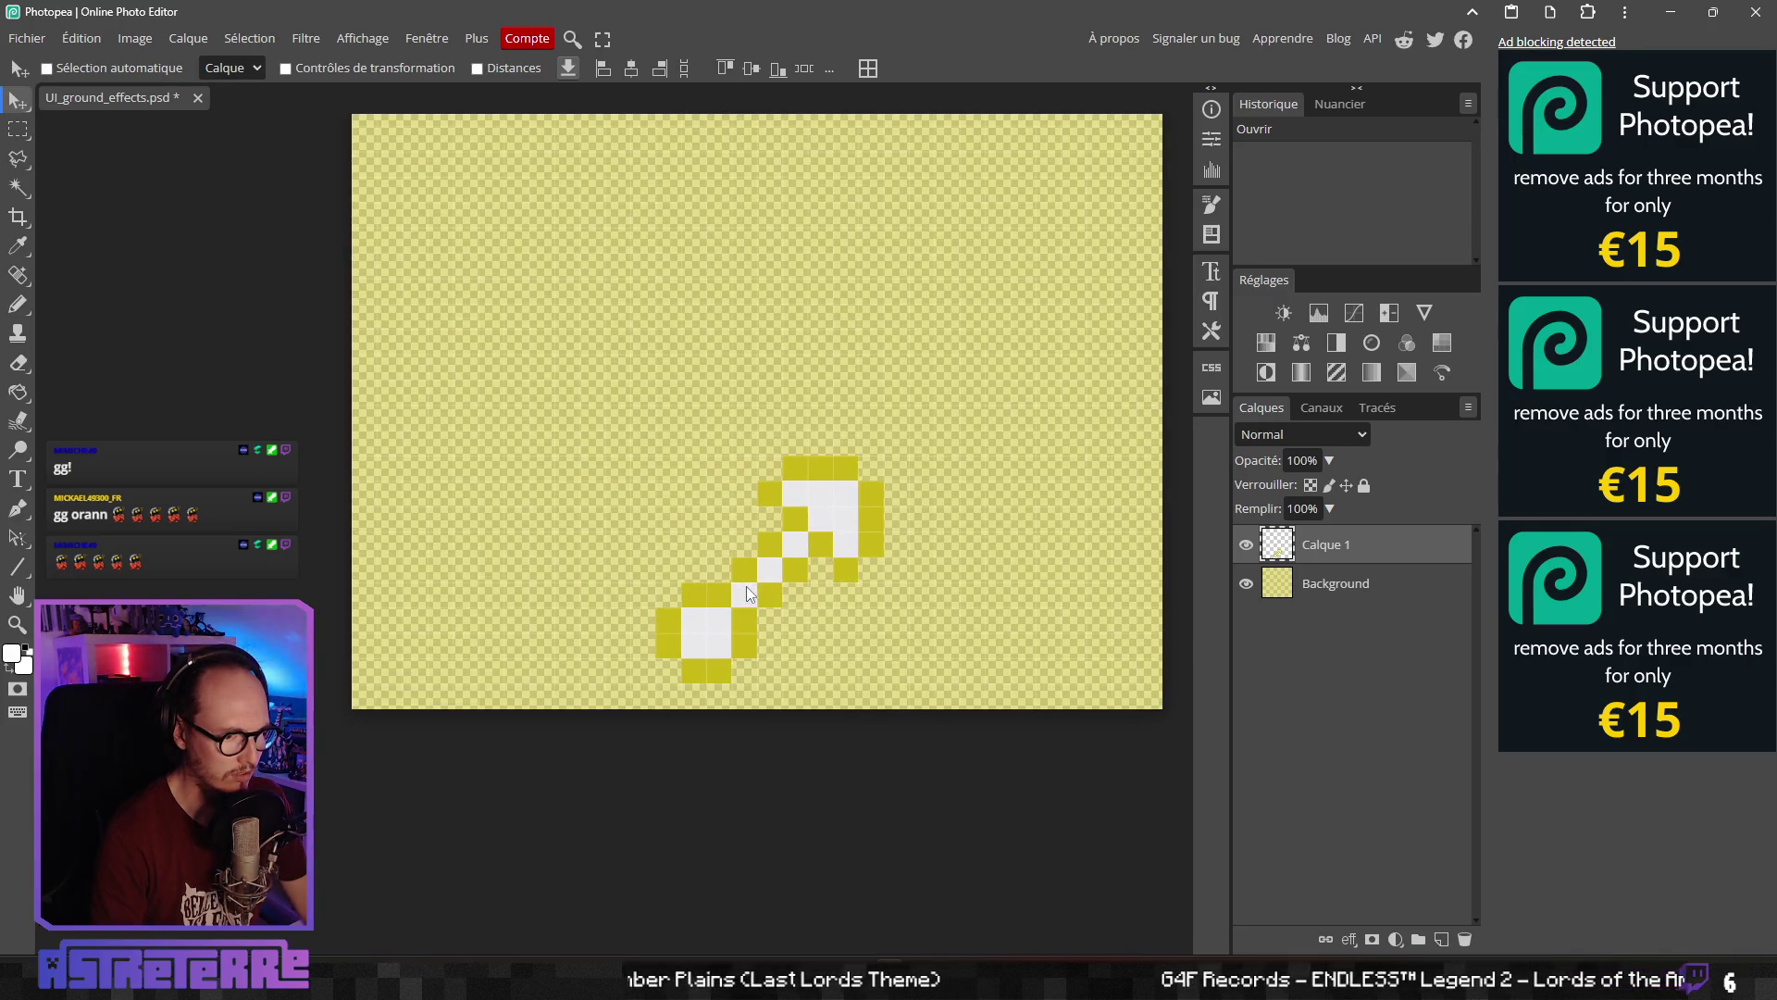
scroll(746, 586, up, 1)
click(193, 97)
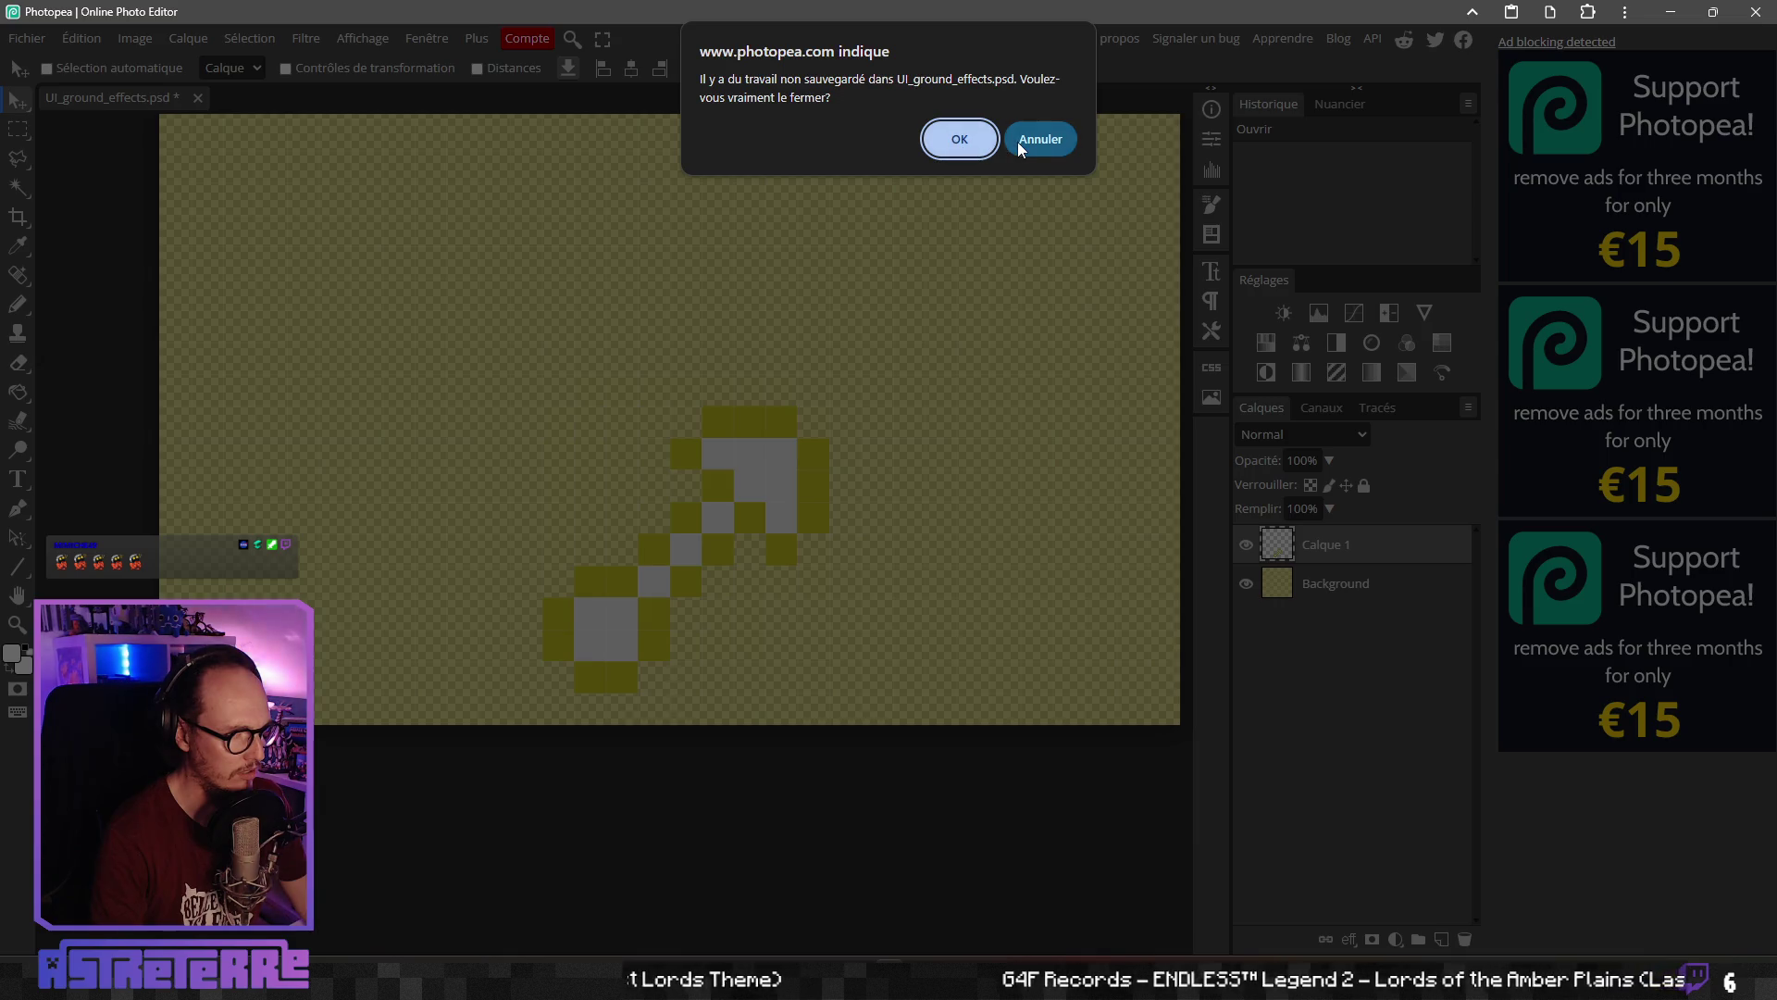
click(1018, 142)
Hide the yellow Background layer, marquee-select the piercing icon, and return to Aseprite
scroll(698, 542, up, 2)
scroll(698, 542, down, 2)
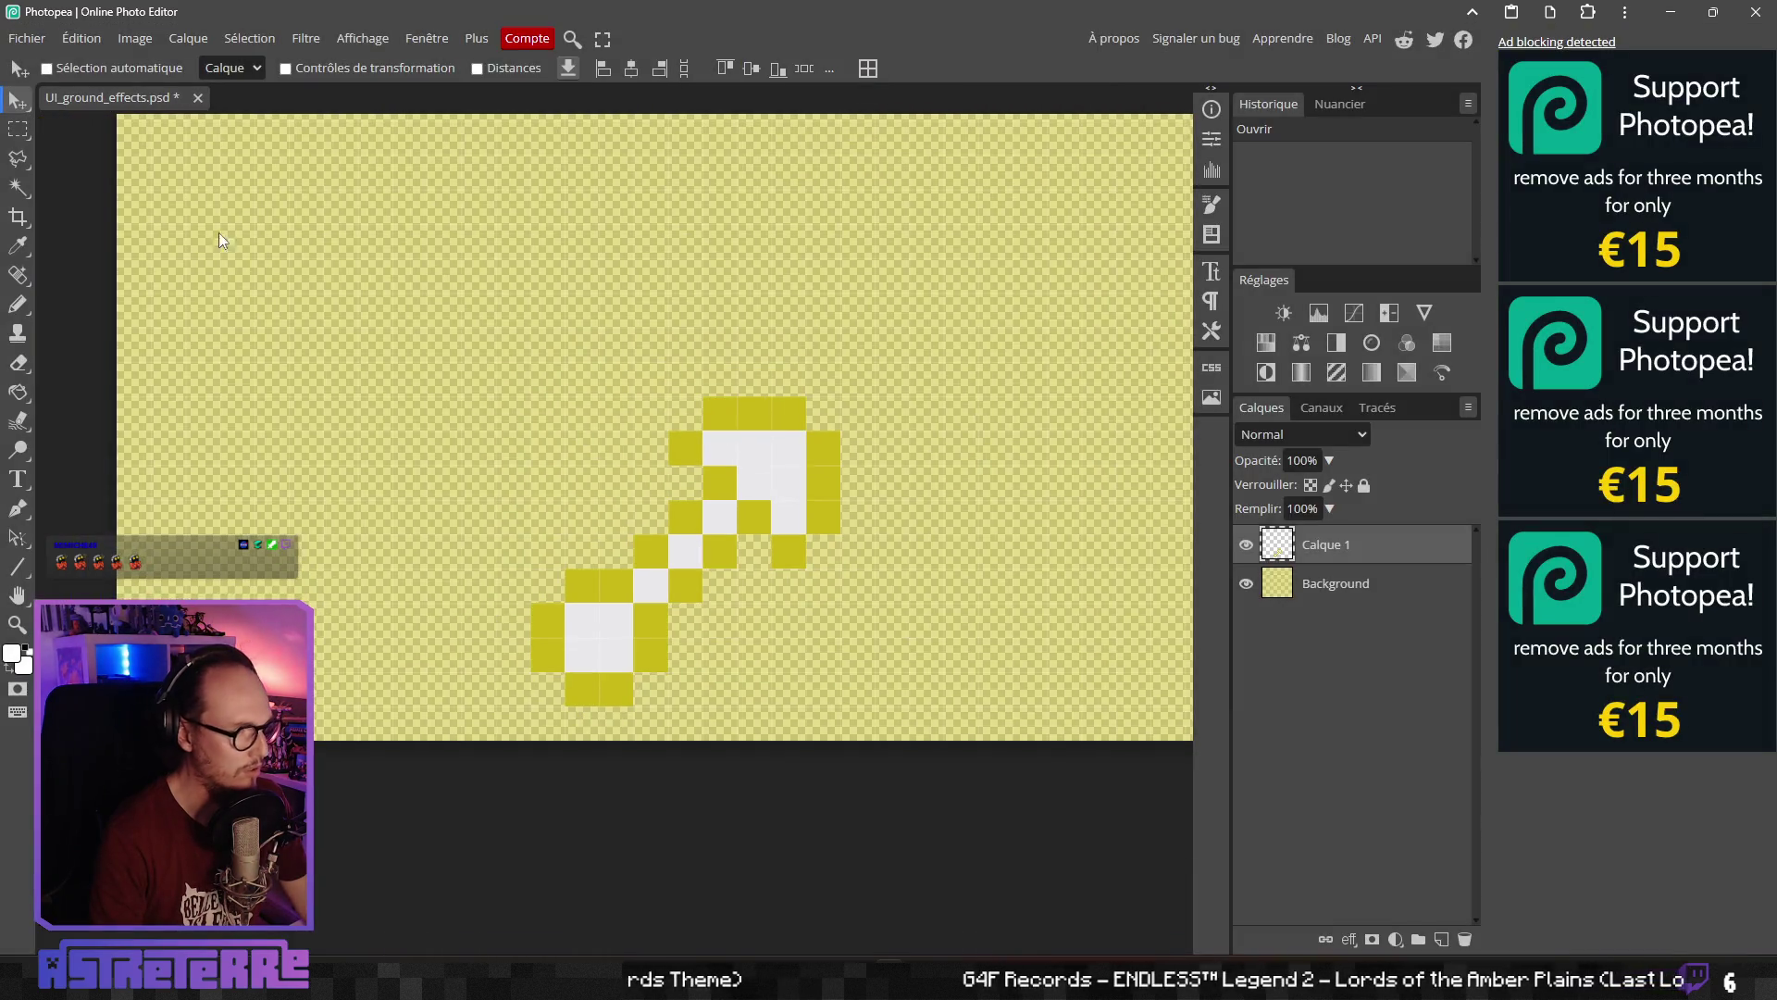
click(22, 129)
click(1246, 583)
mouse_move(461, 361)
mouse_down()
mouse_move(685, 503)
mouse_move(910, 683)
mouse_move(874, 741)
mouse_up()
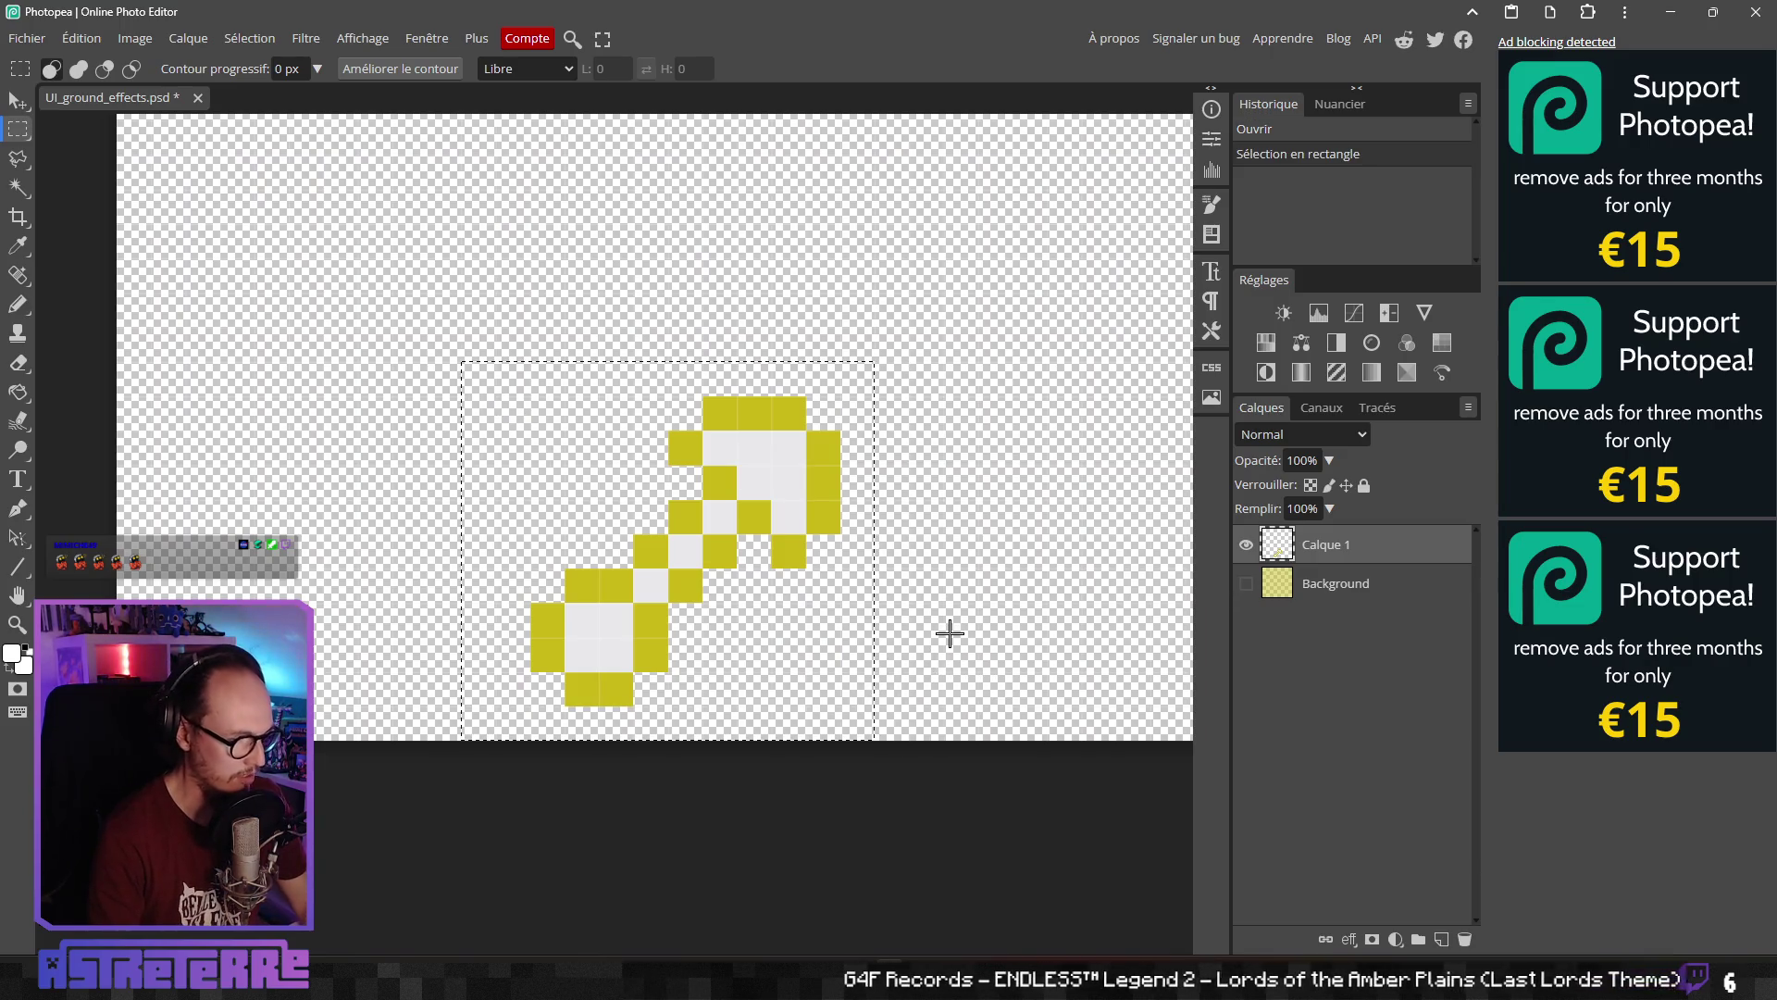
key(alt+Tab)
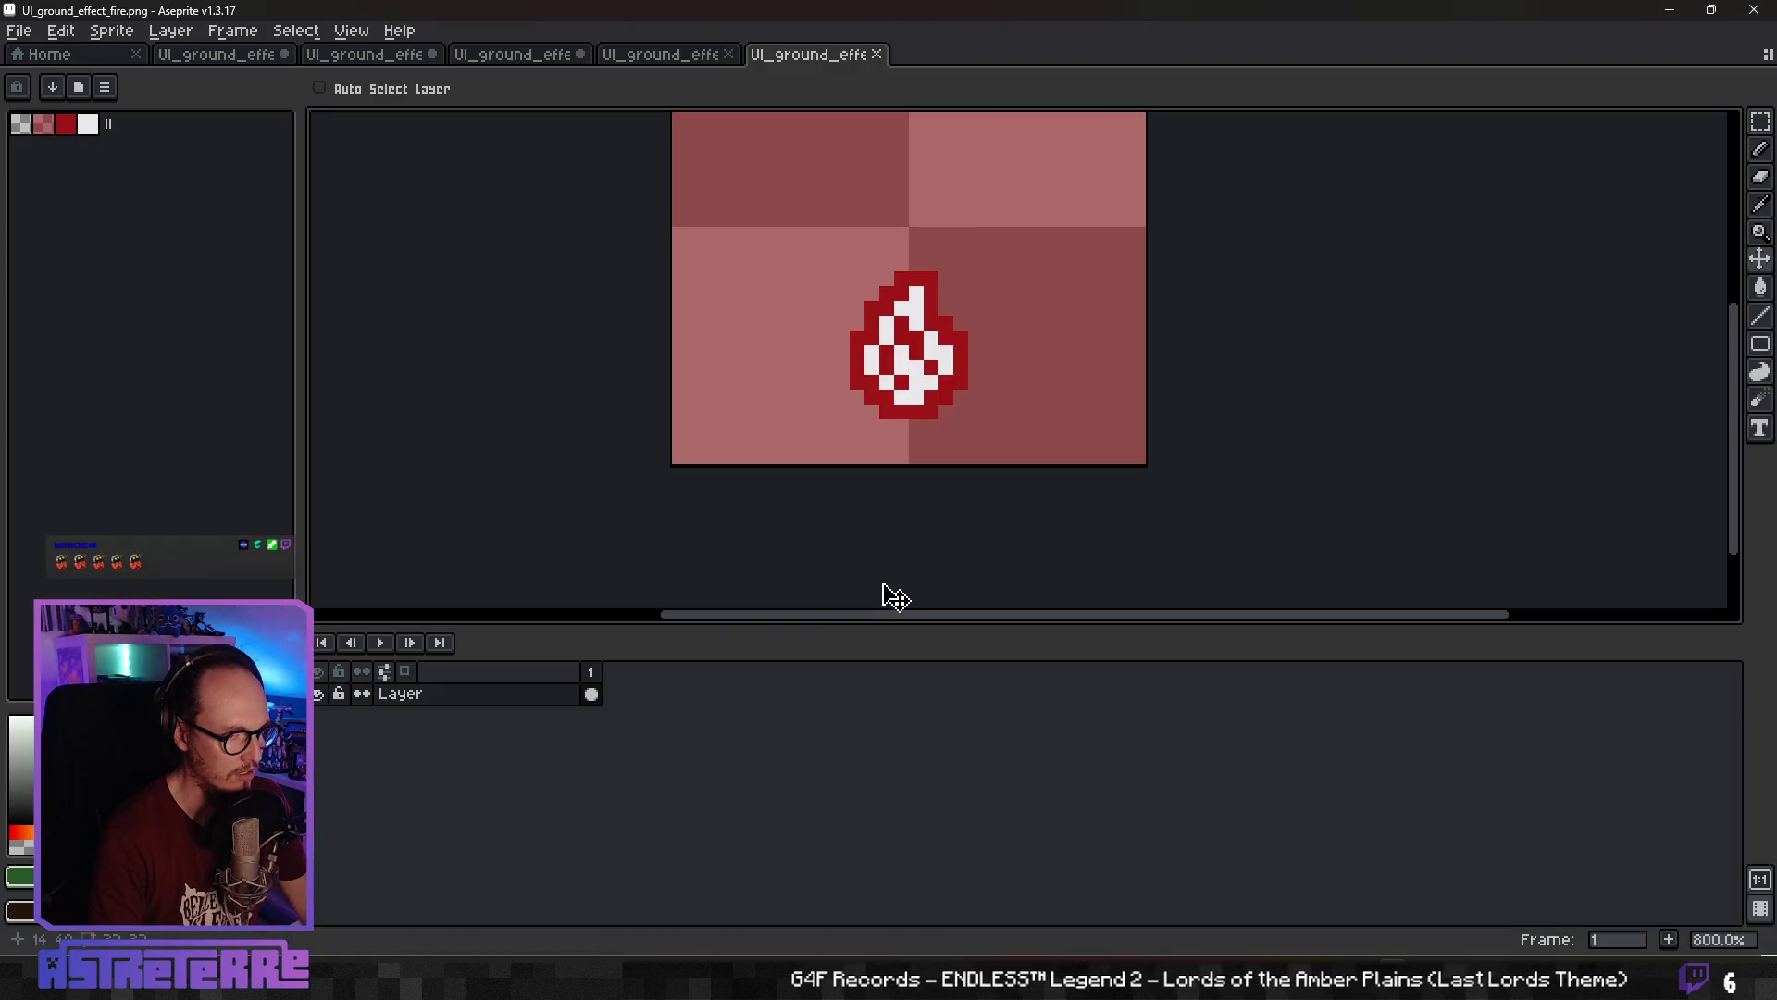
Close the fire, poison, ice and invocation sprites, discarding unsaved changes
click(874, 56)
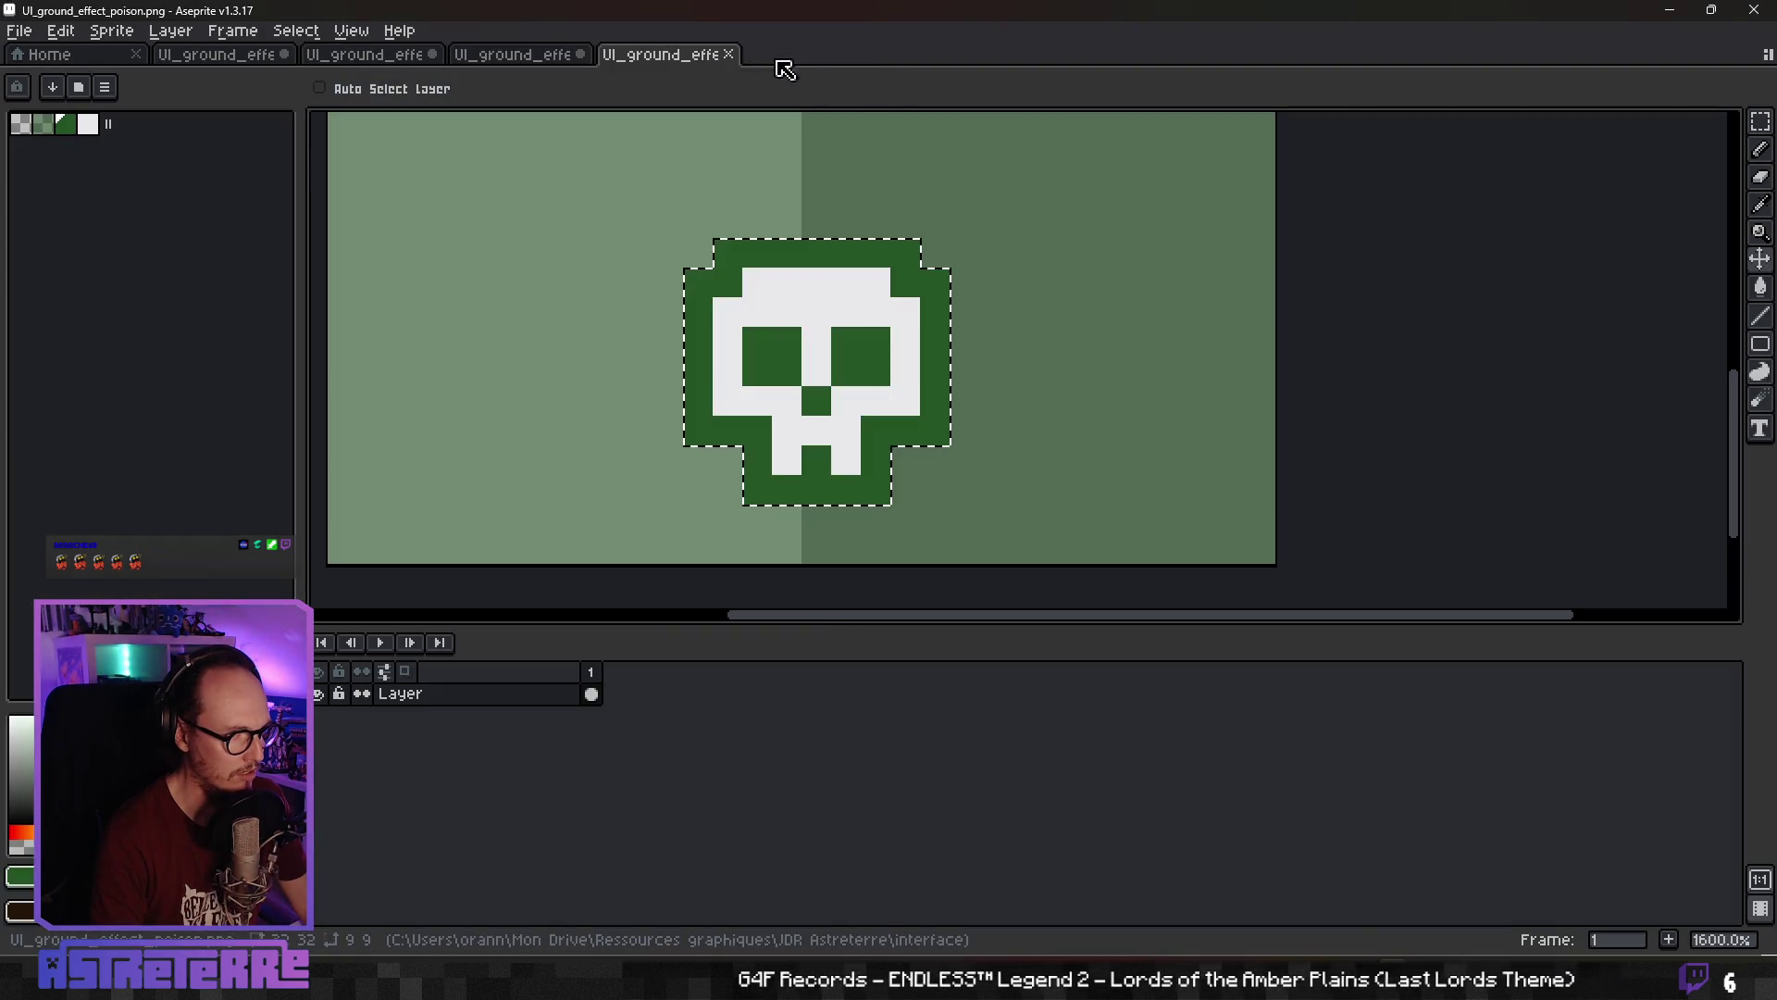
click(728, 56)
click(580, 55)
click(888, 531)
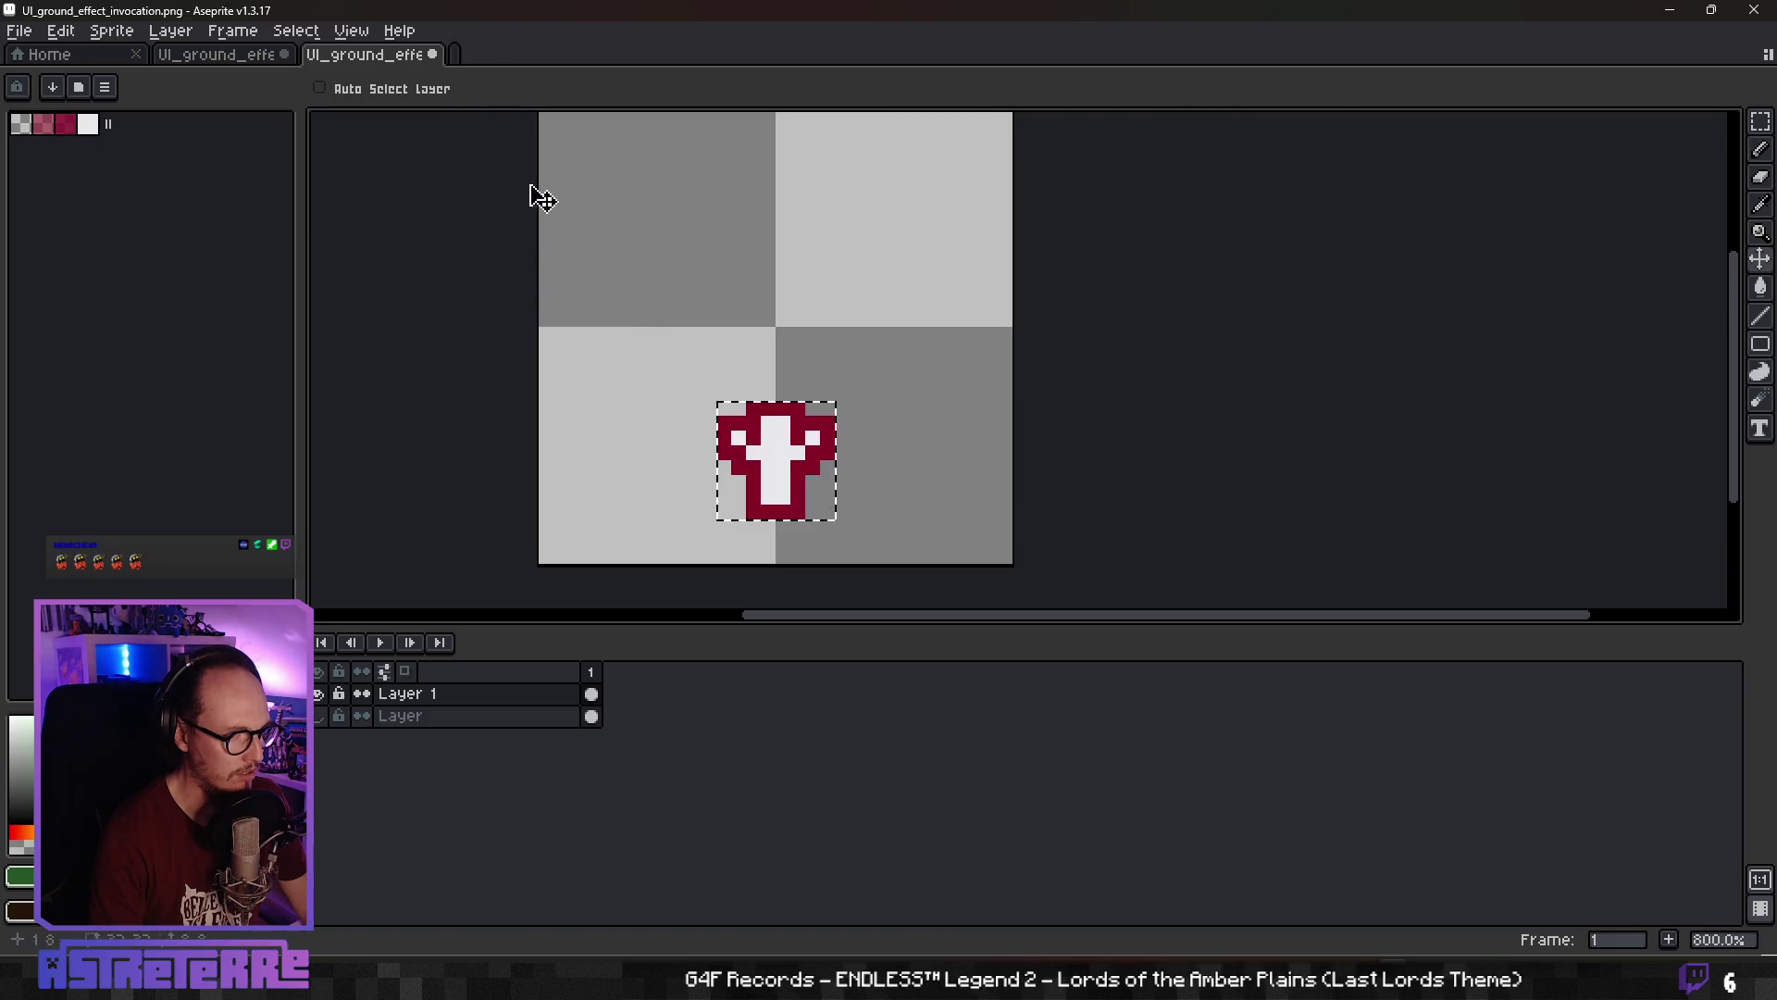
click(432, 54)
click(888, 530)
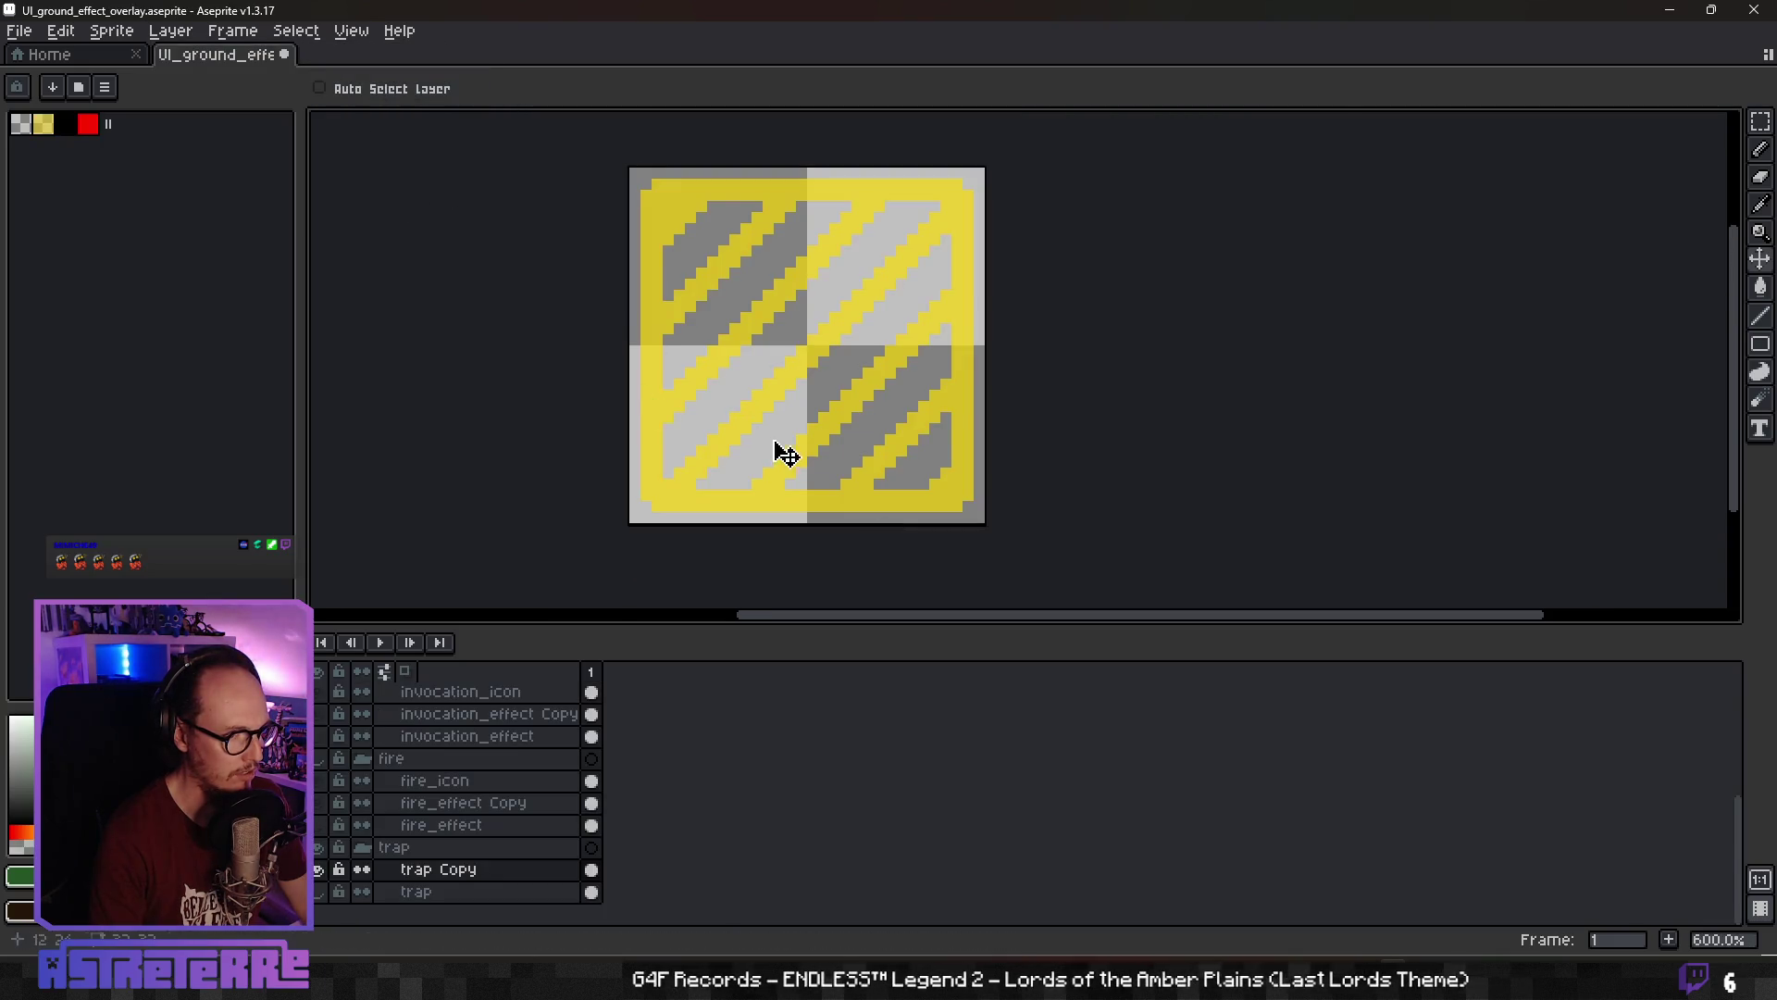
Paste the piercing icon onto a new layer above trap Copy and move it to the tile's lower middle
right_click(442, 870)
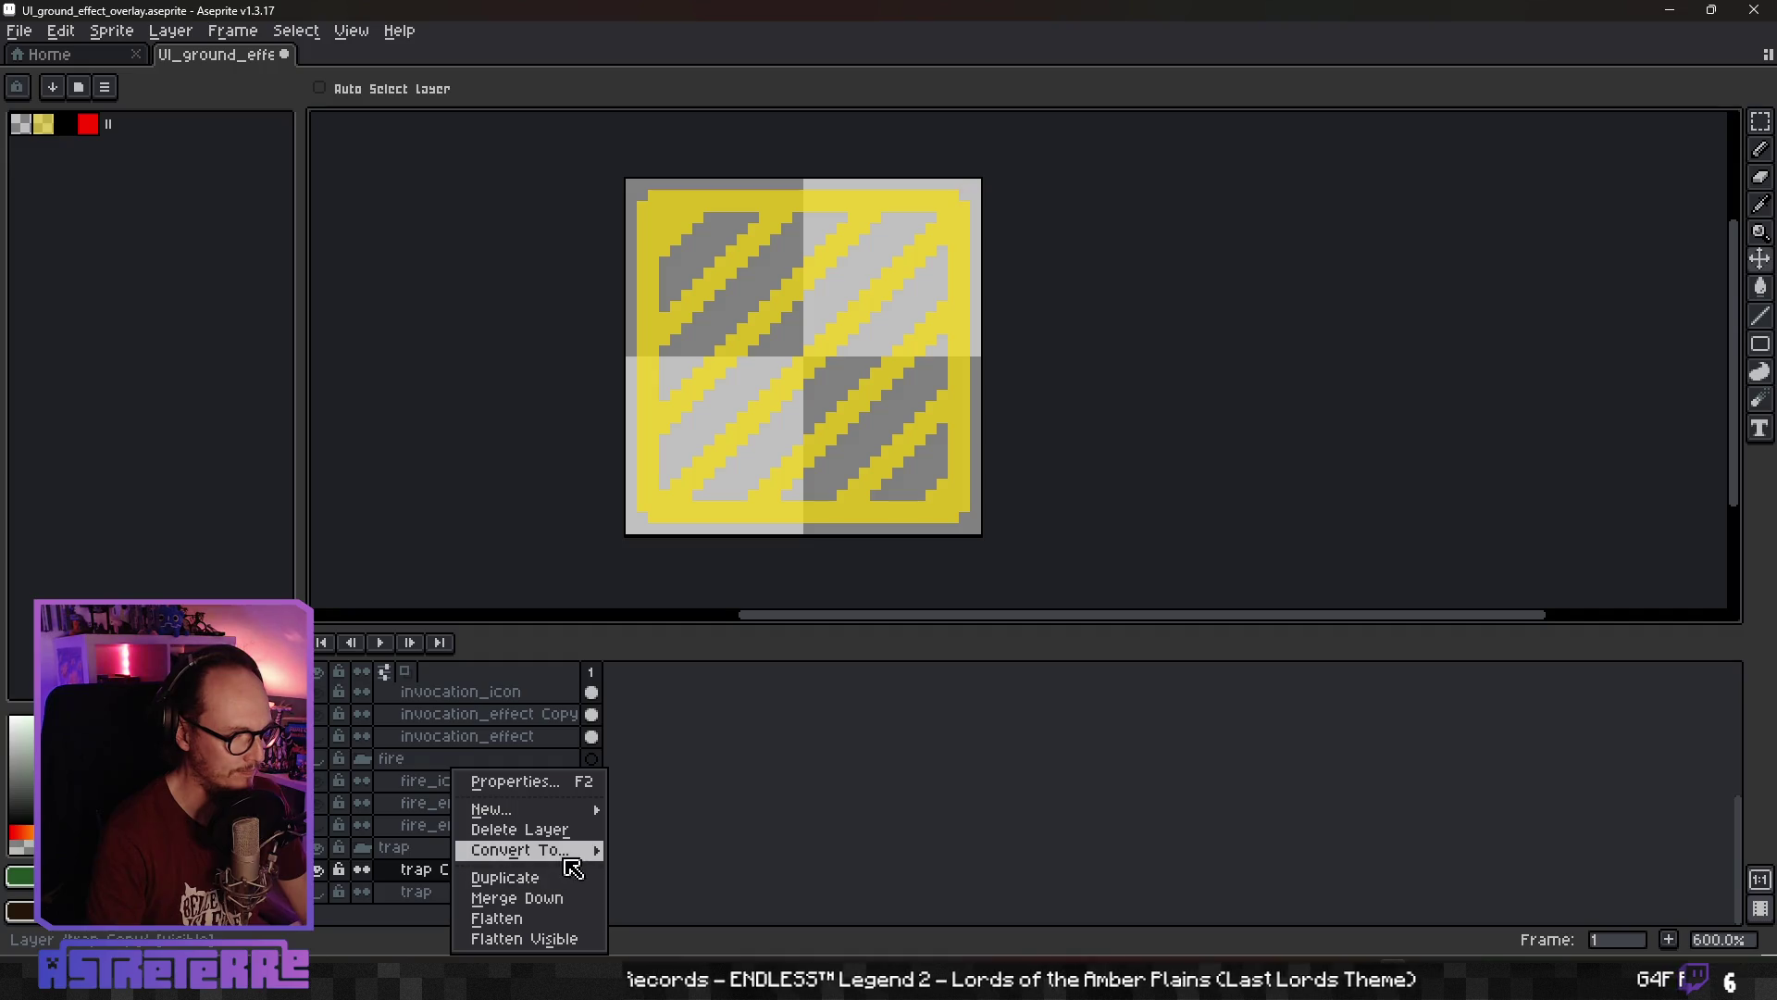
mouse_move(587, 809)
click(646, 815)
key(ctrl+v)
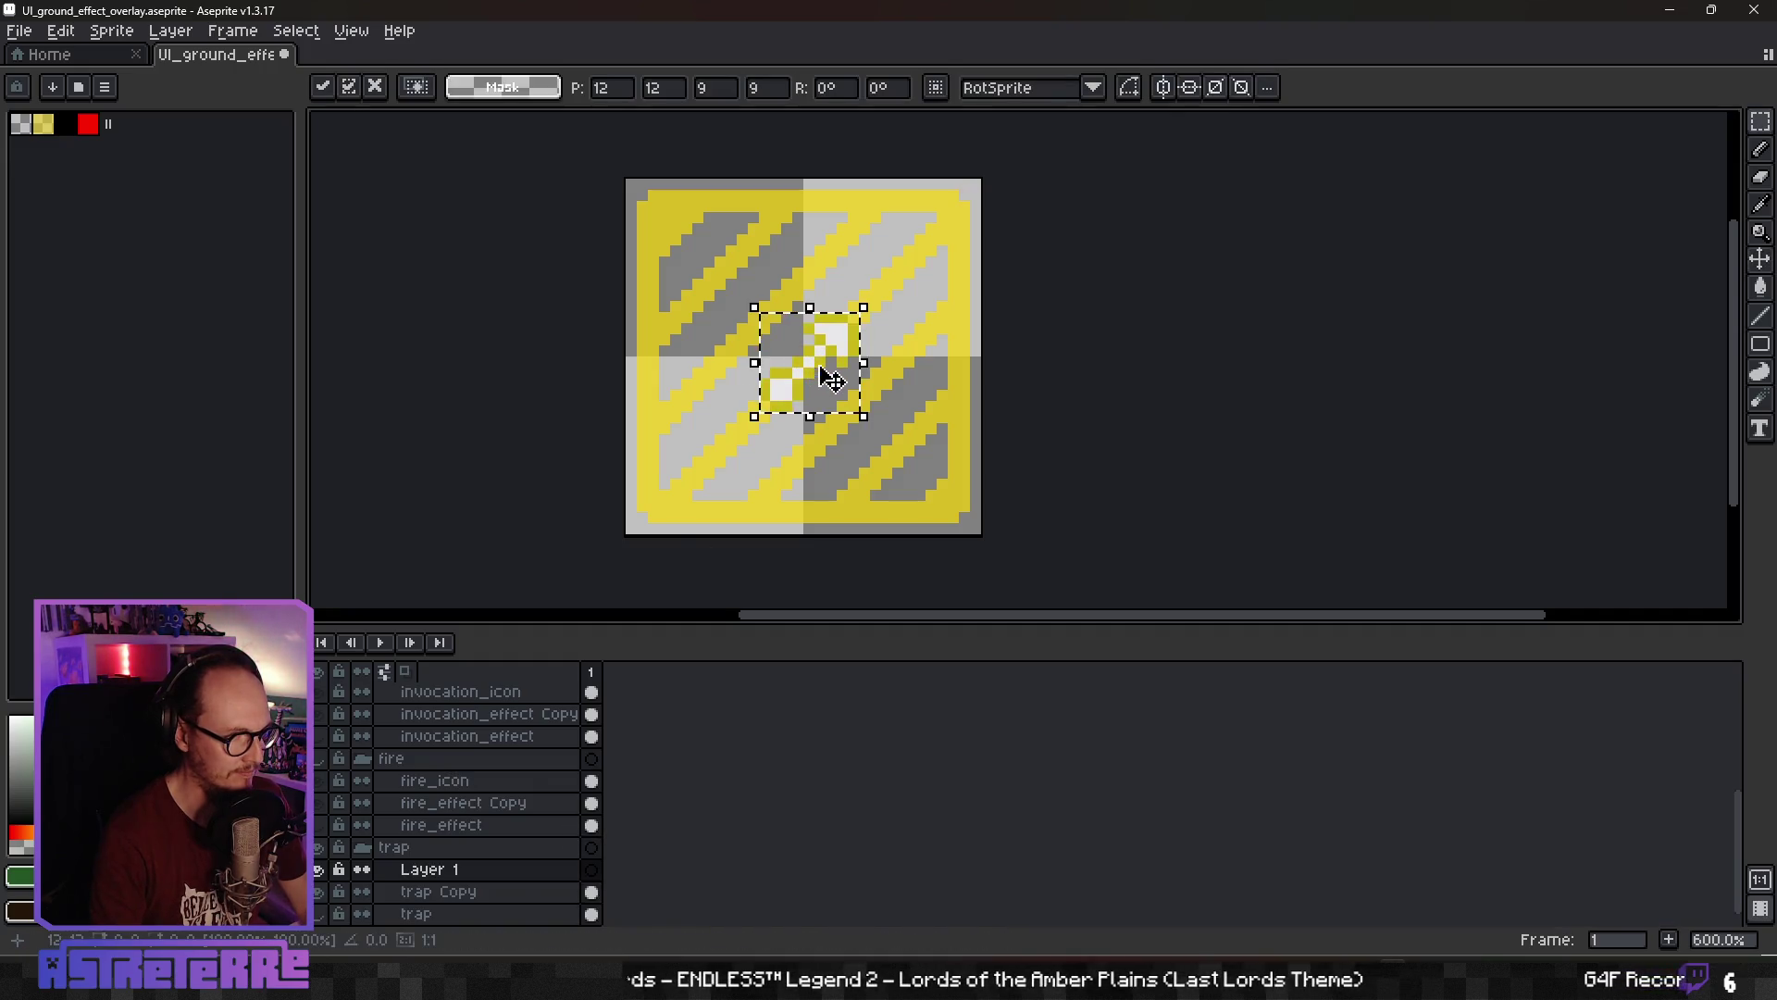
drag(821, 377, 823, 488)
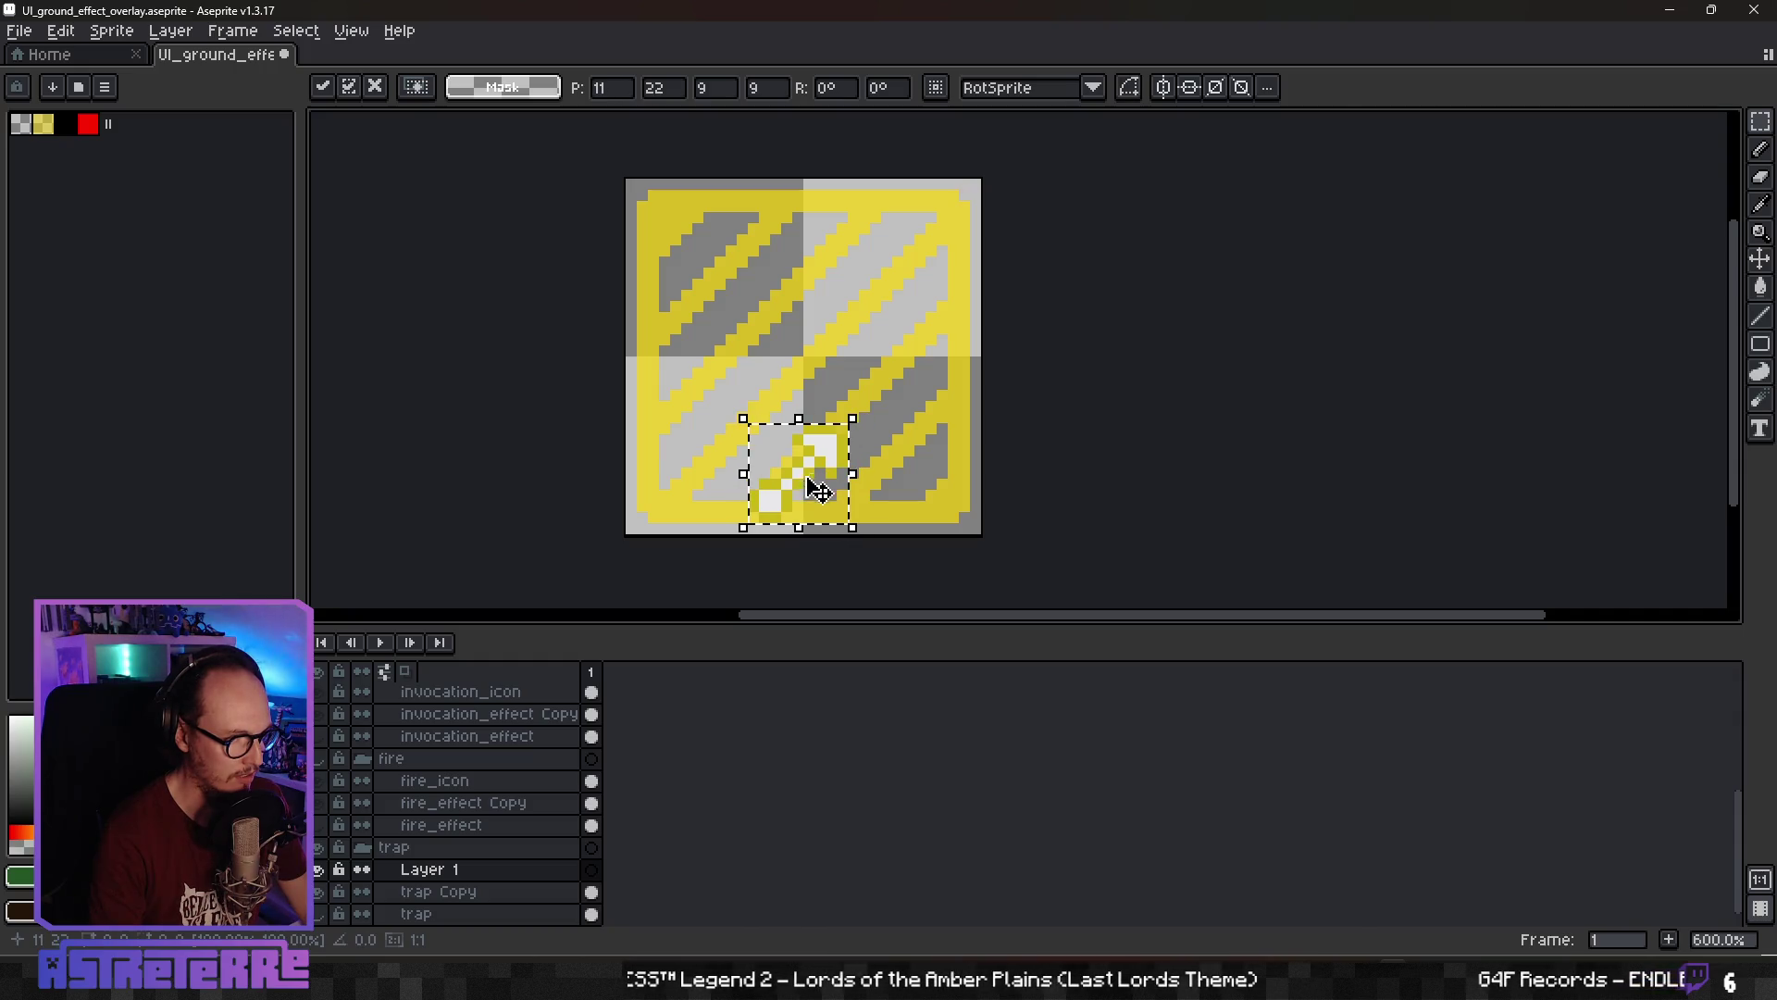
Rename the new layer to piercing_icon and clear the selection around the icon
double_click(421, 870)
text(piercing_icon)
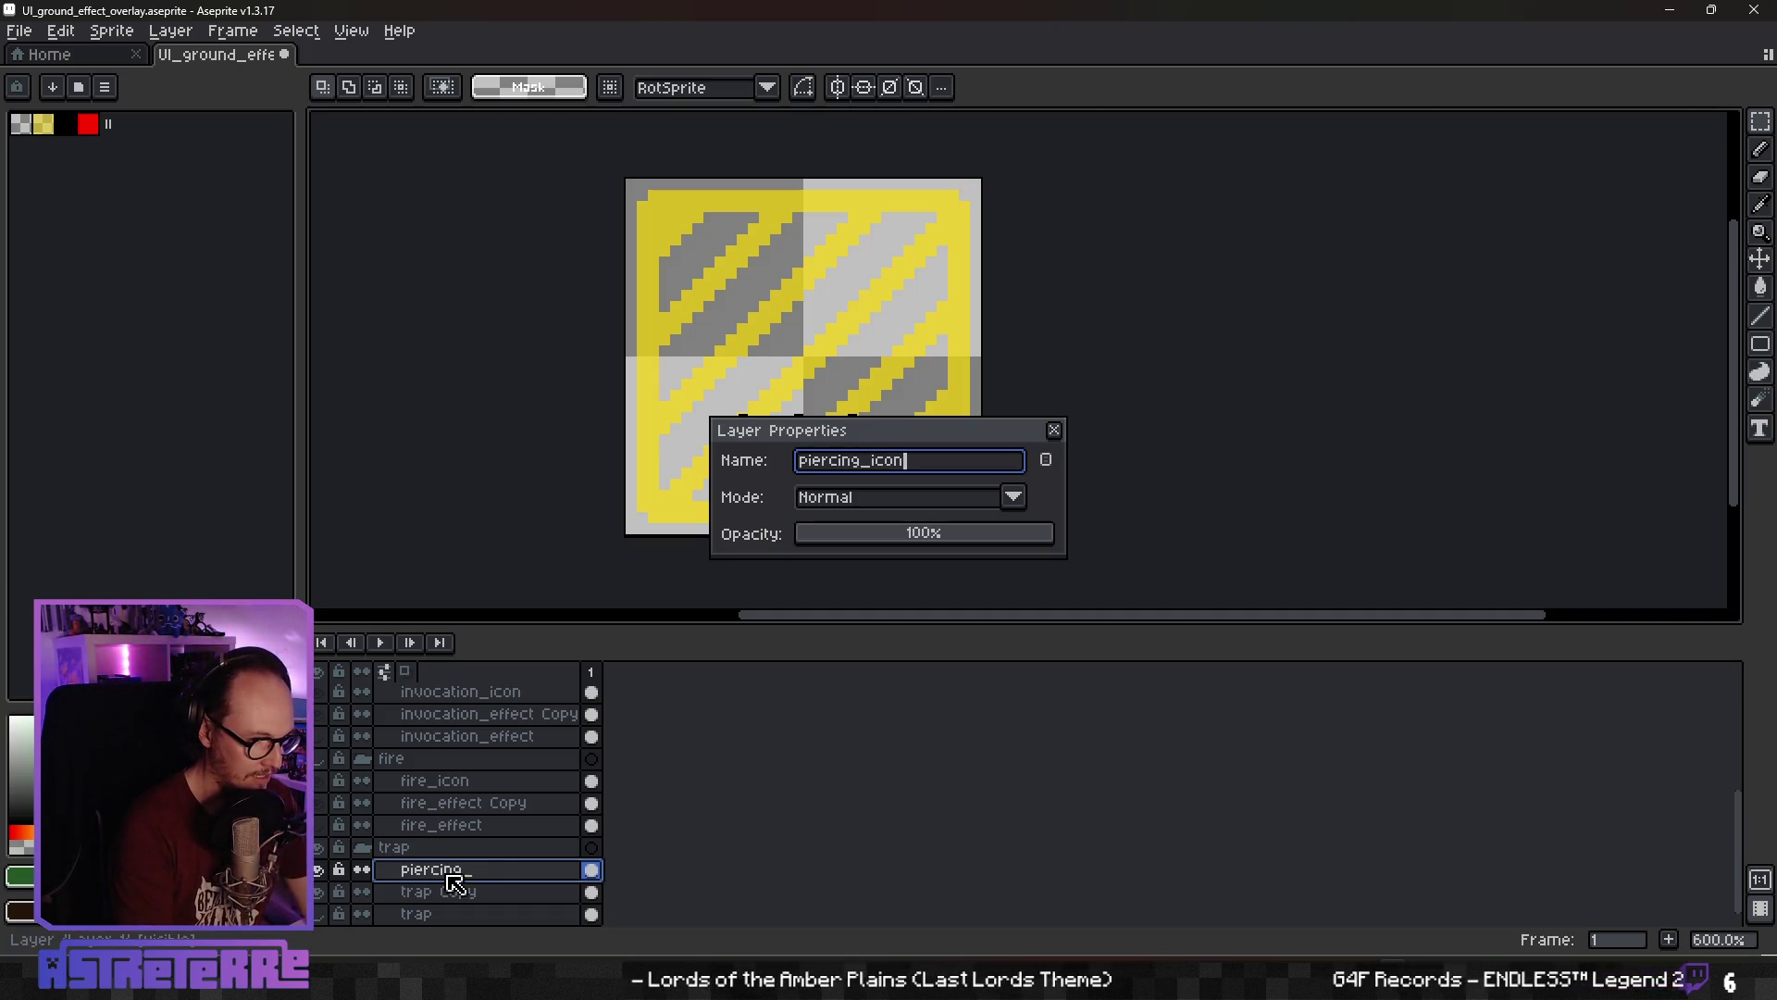
key(Return)
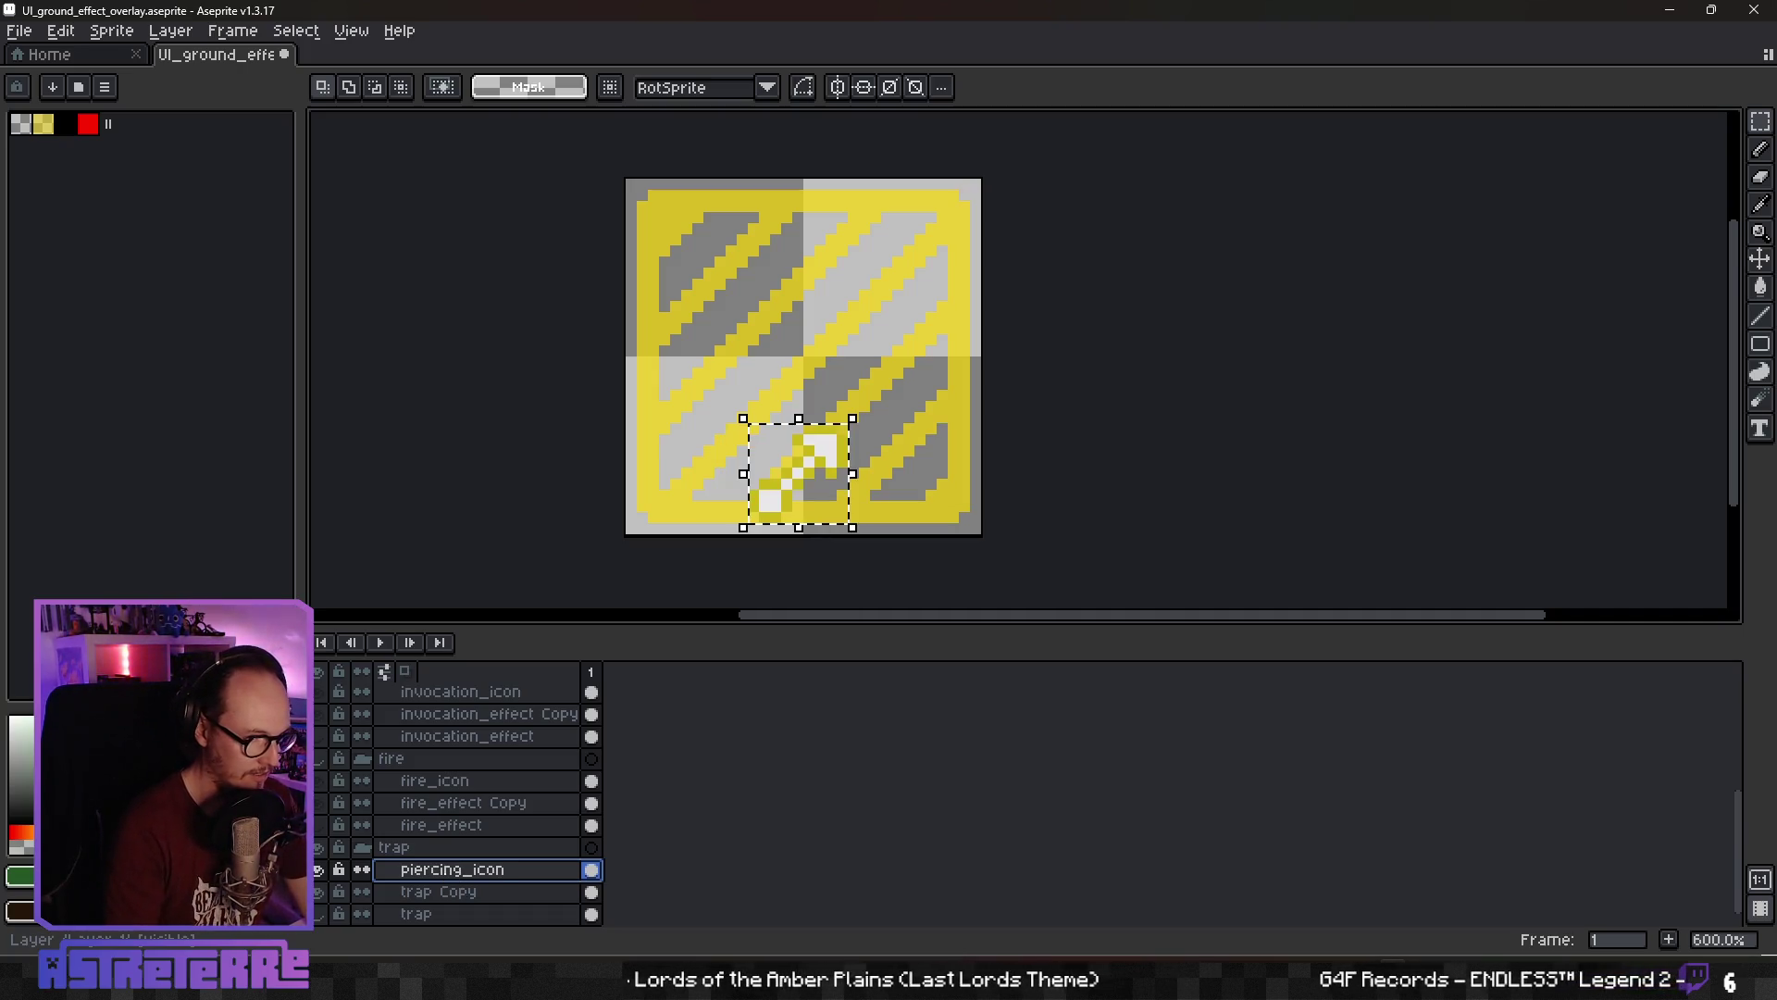
key(ctrl+d)
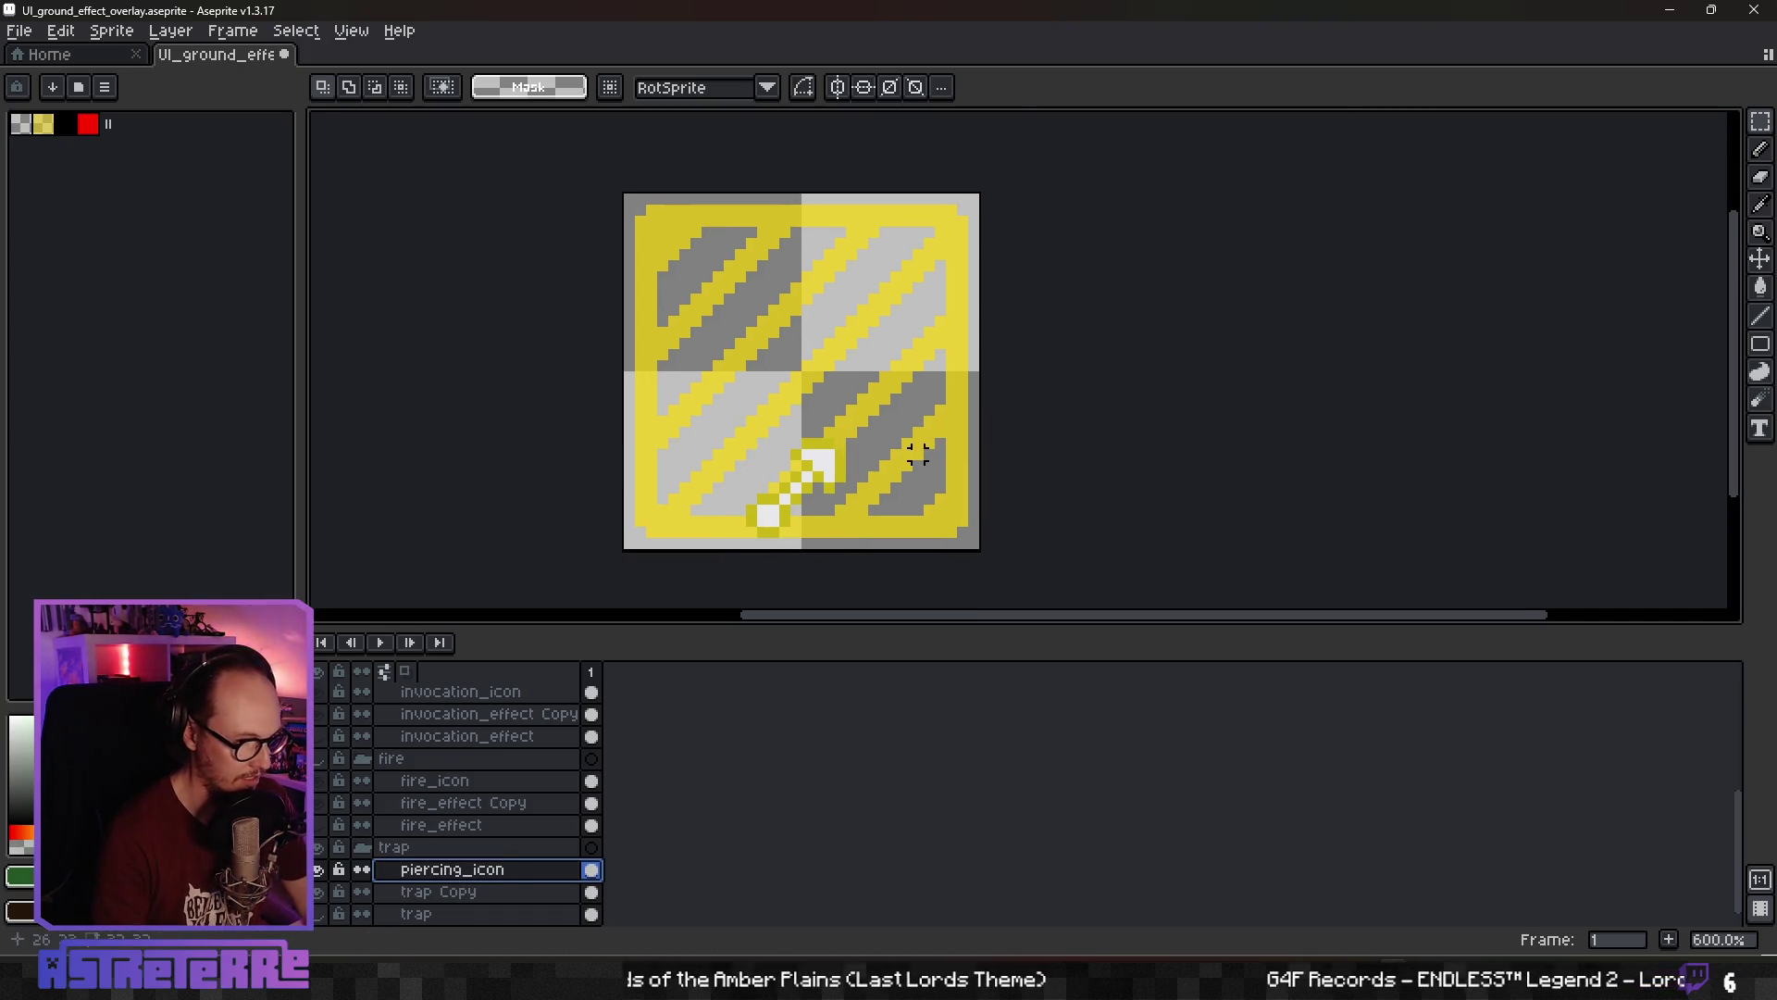
scroll(916, 448, up, 2)
scroll(880, 481, down, 1)
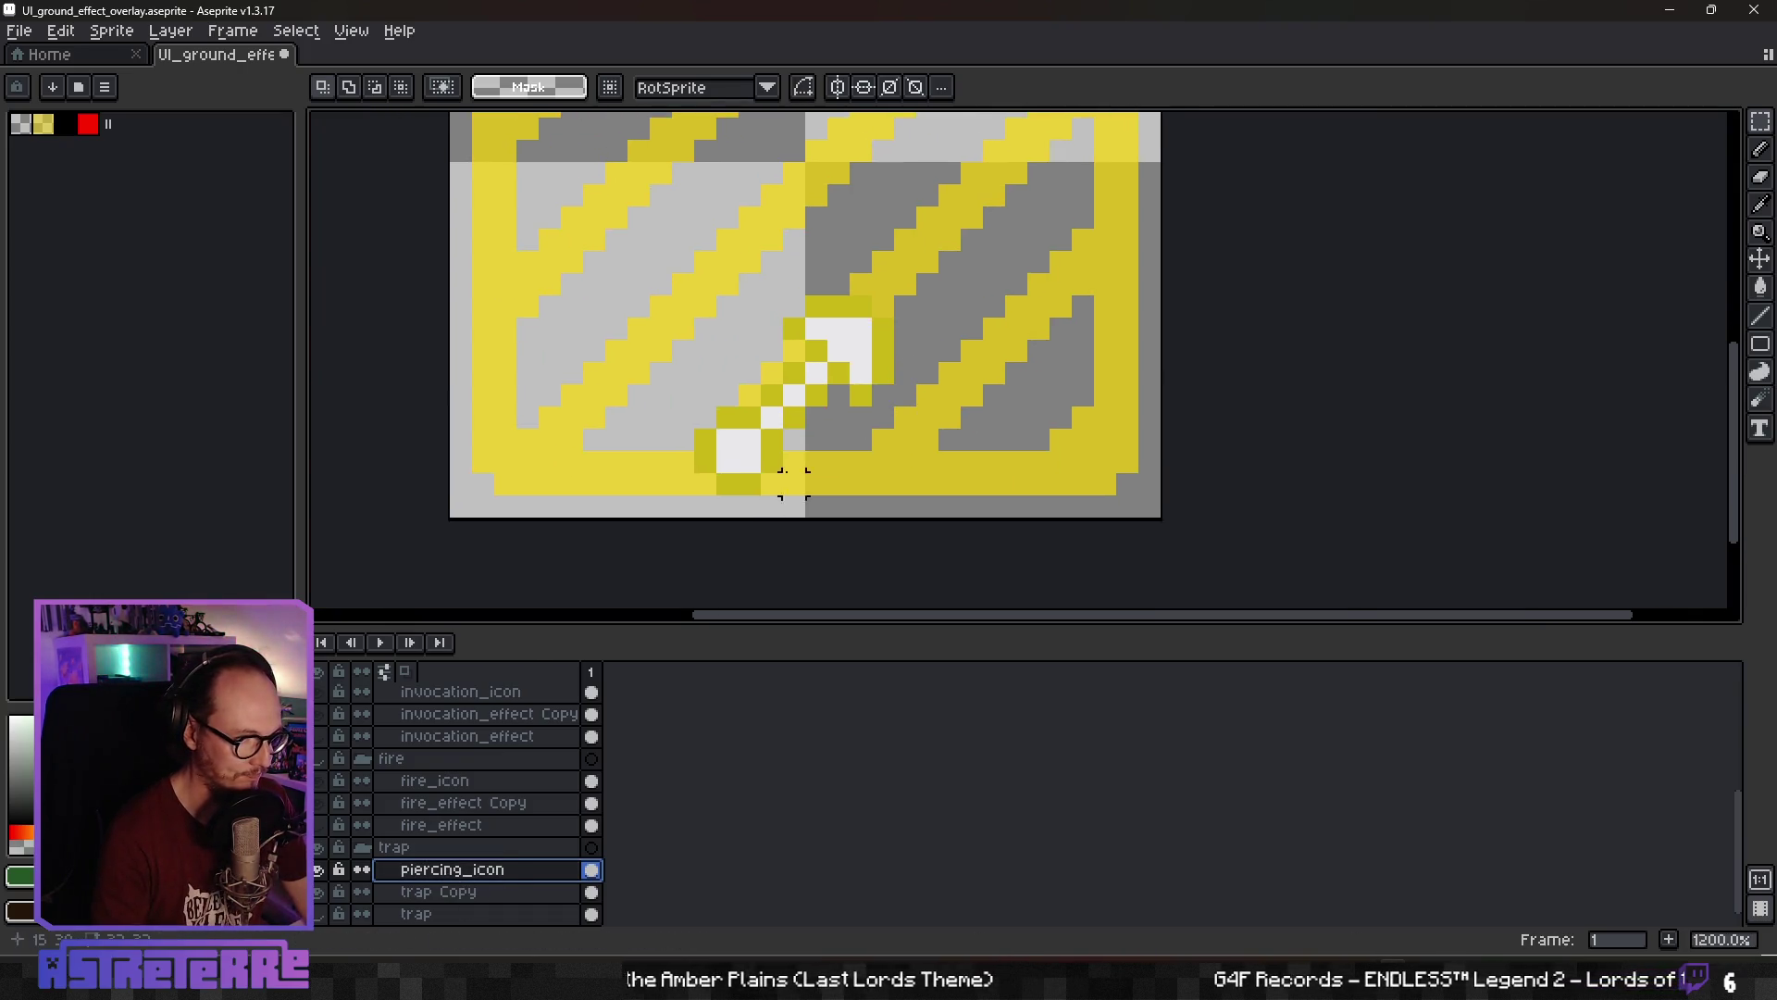
click(317, 870)
click(318, 870)
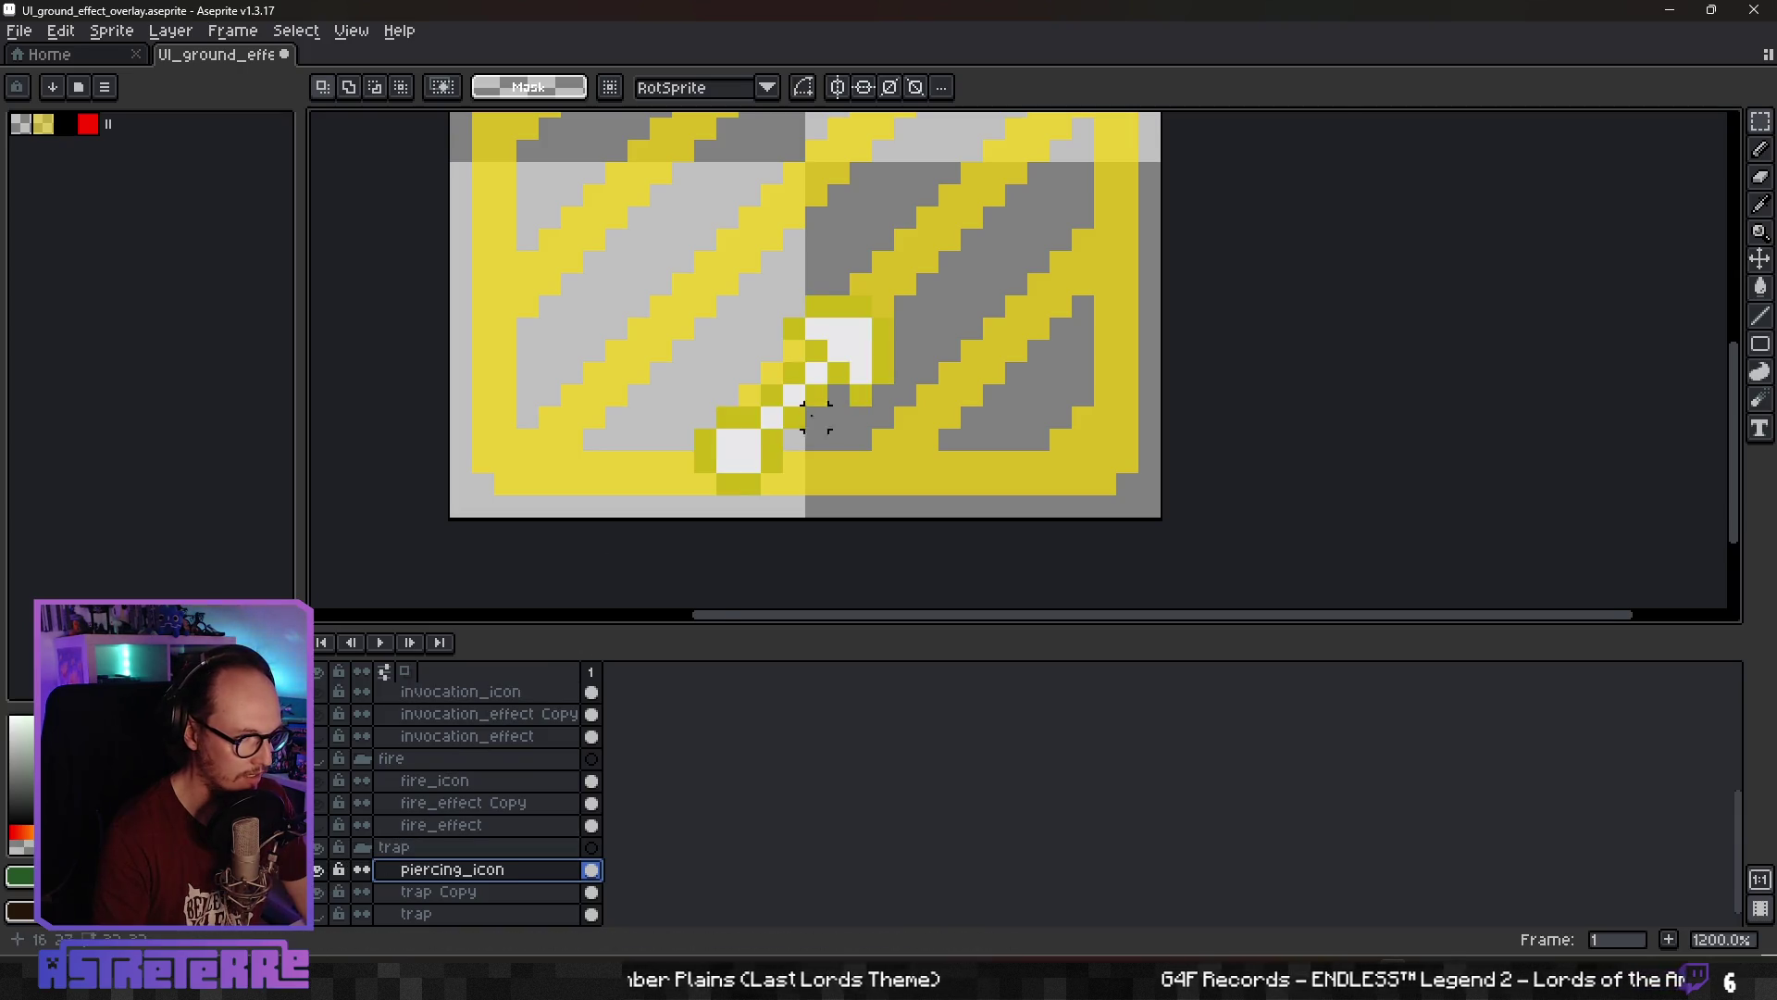
scroll(801, 435, up, 1)
Pick the bright yellow and, with the Pencil on the soloed layer, paint an icon pixel yellow
alt+click(836, 491)
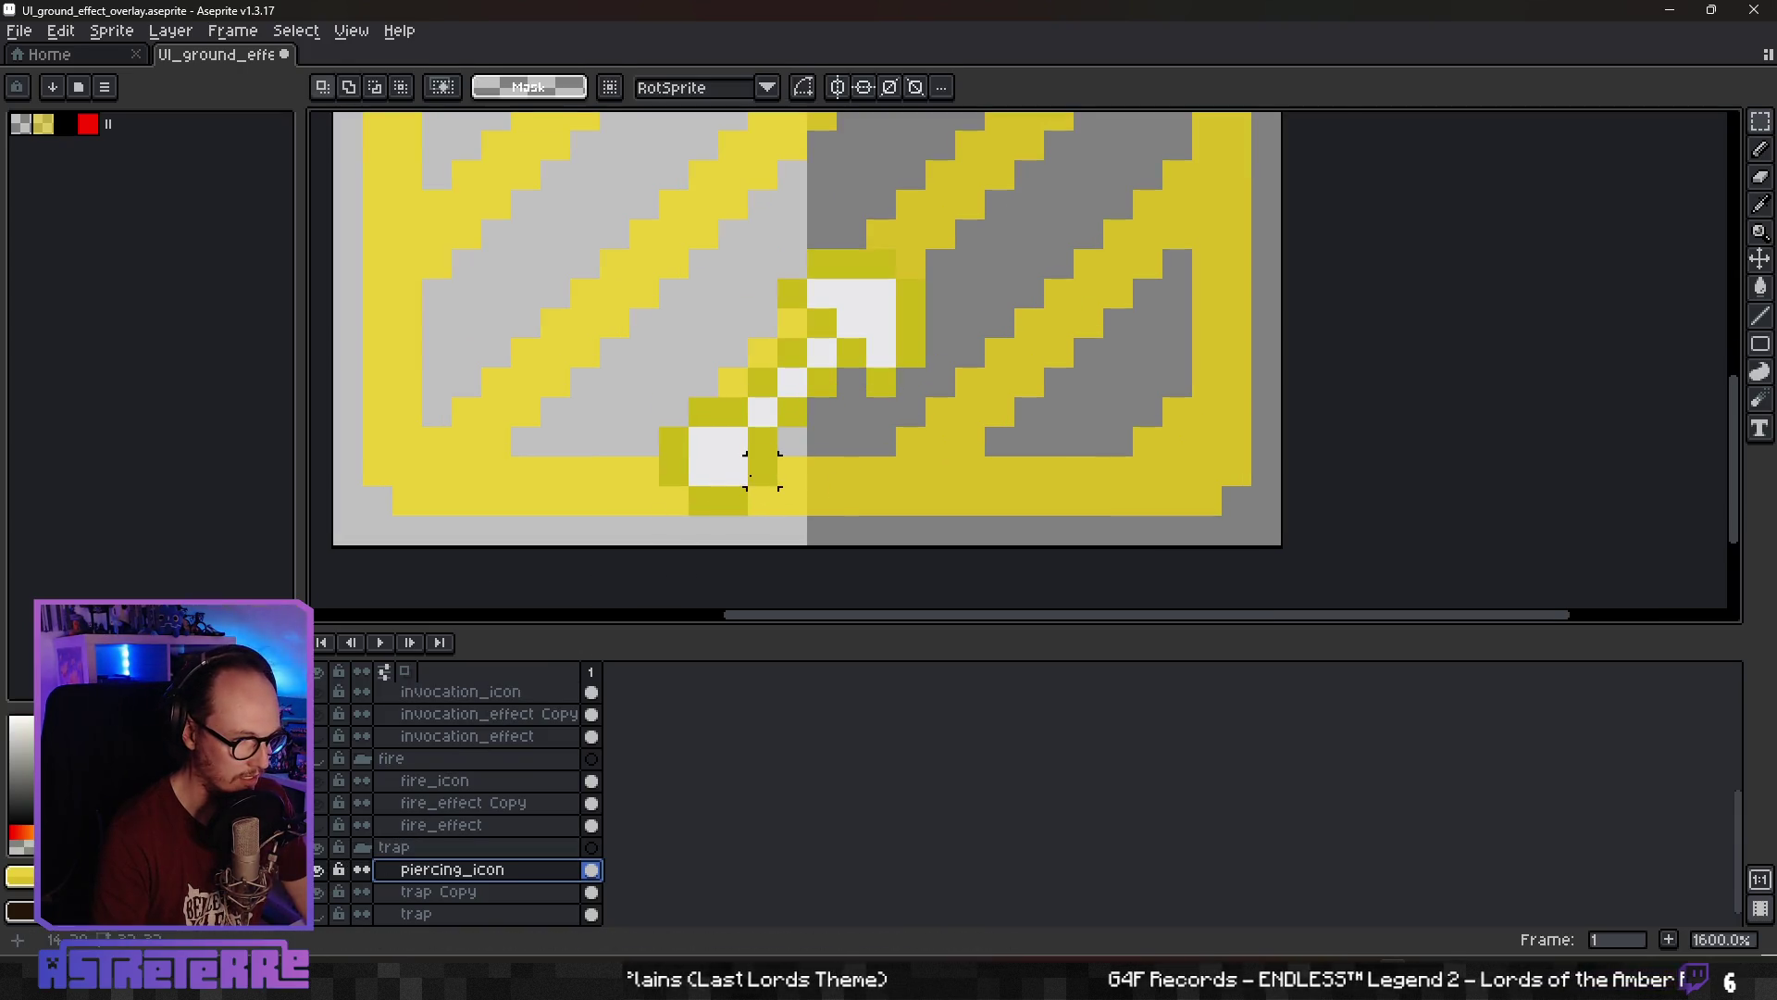
key(b)
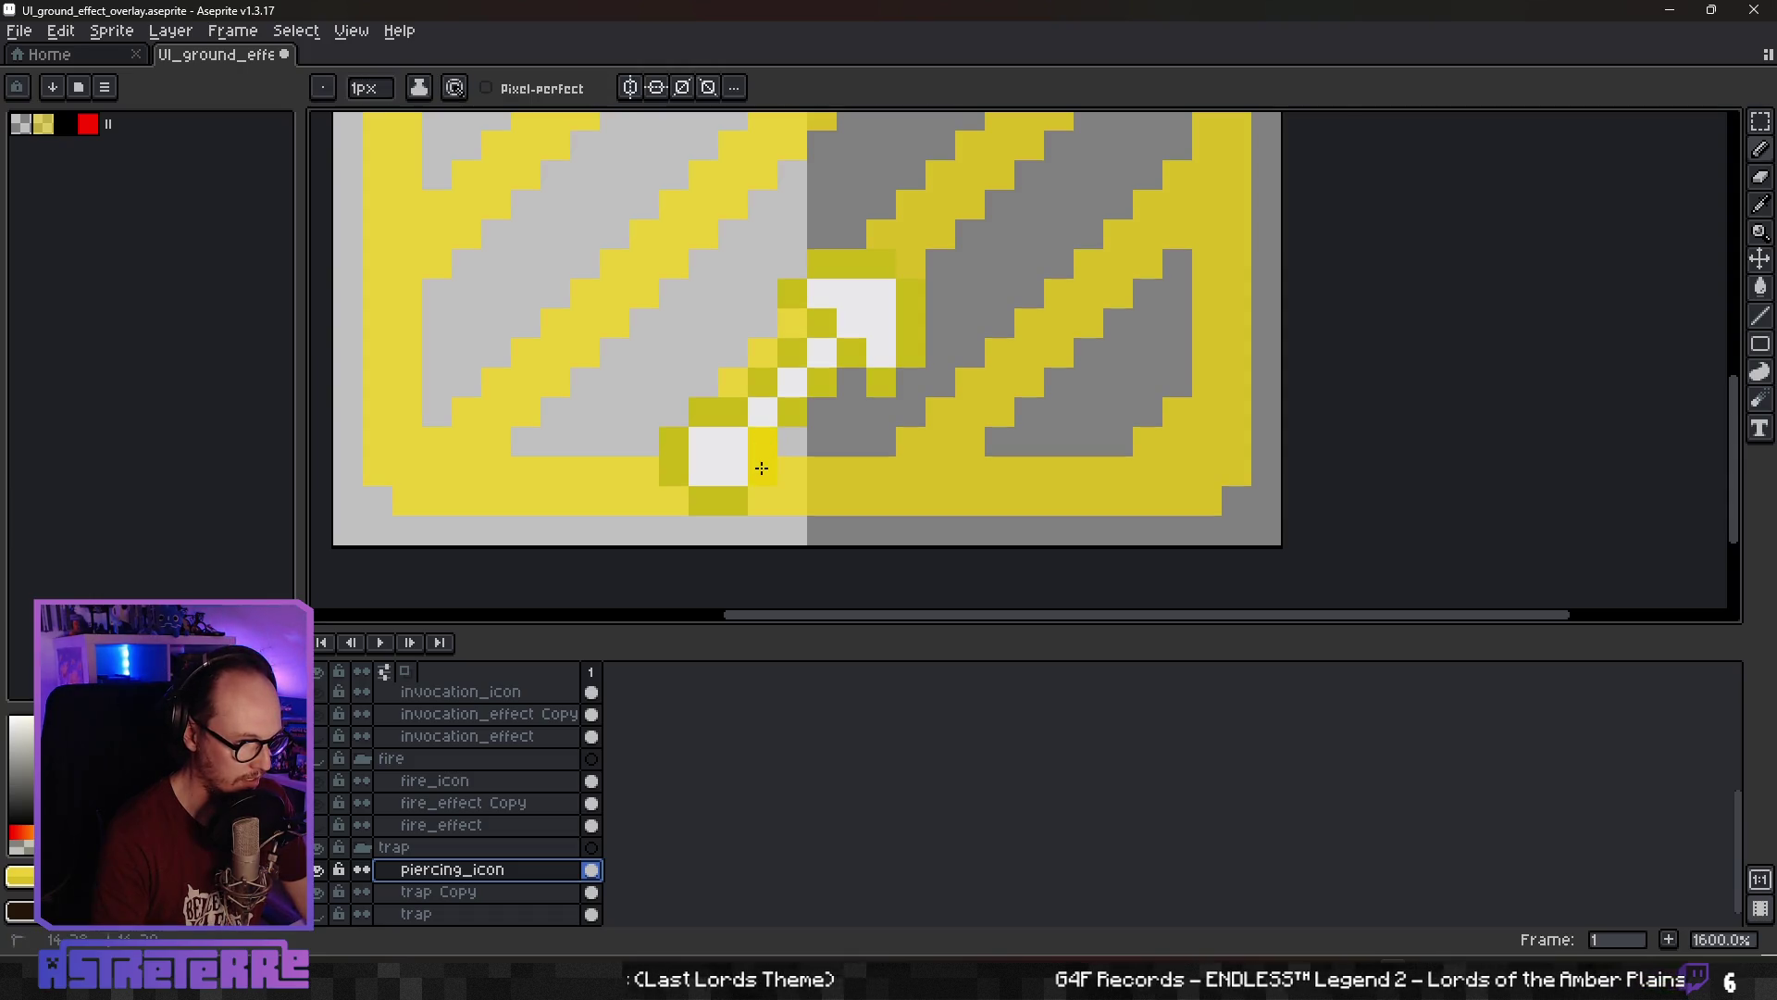
alt+click(317, 870)
click(737, 491)
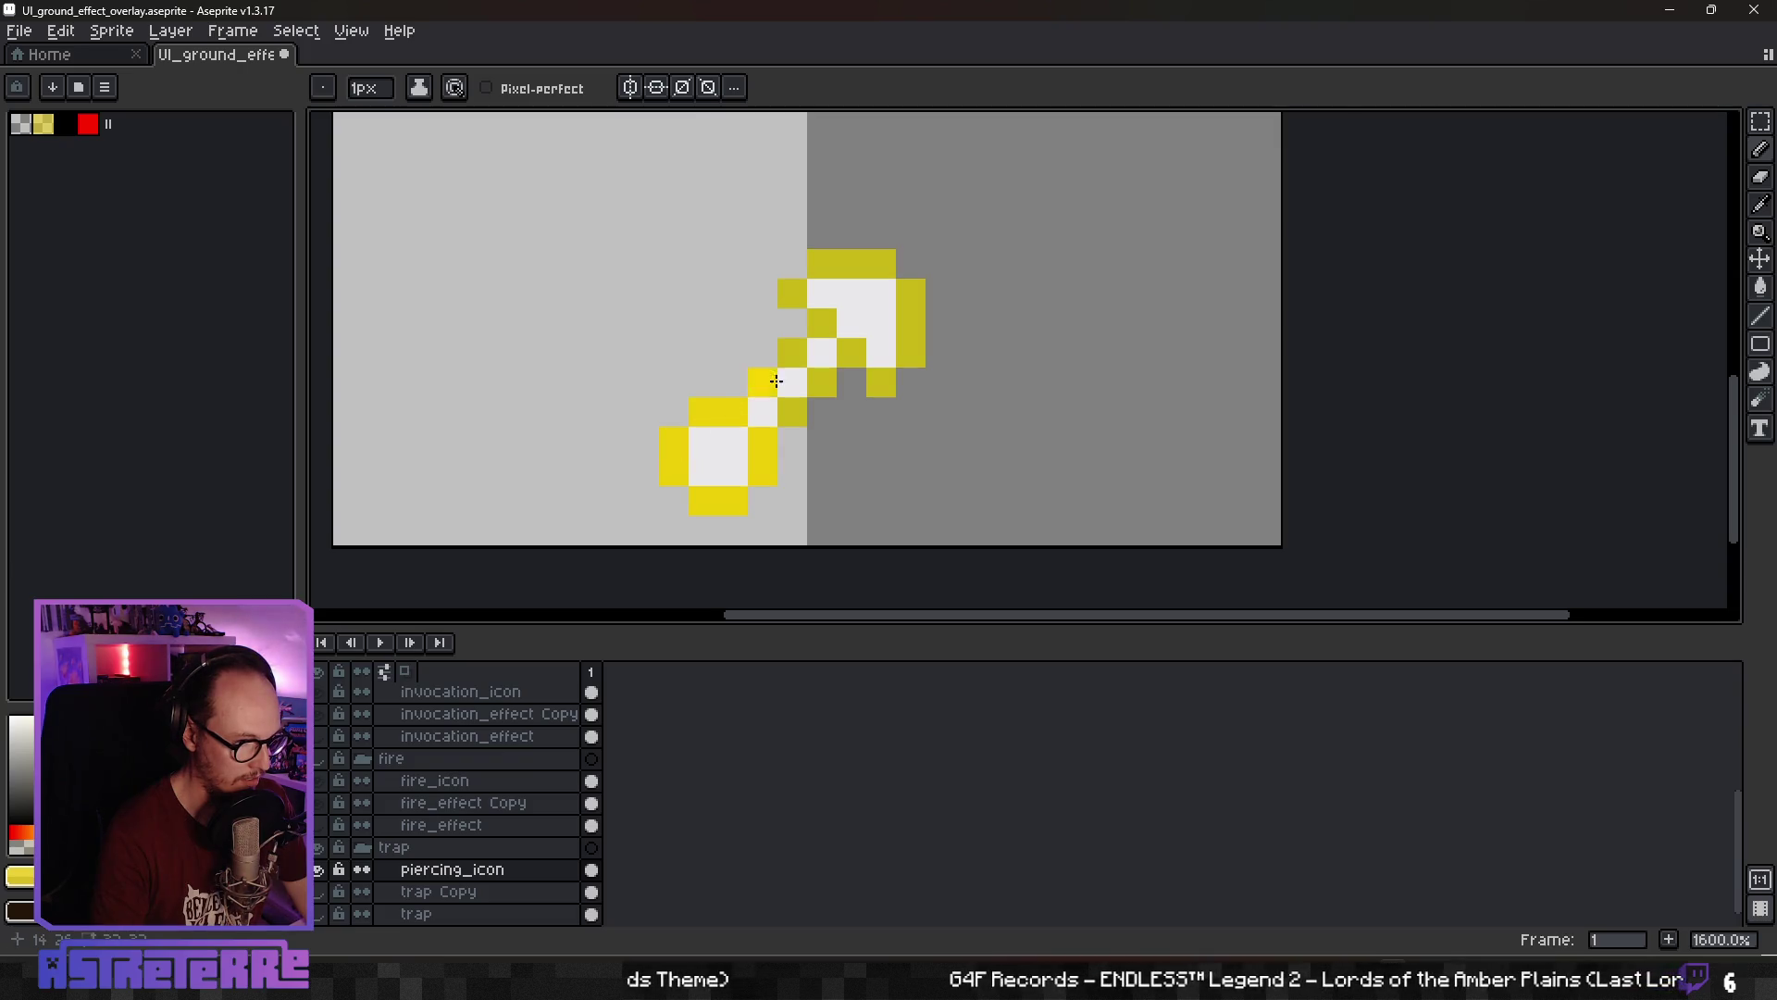
Repaint the remaining olive pixels and the arrowhead's top row bright yellow, checking against trap Copy
click(793, 411)
click(787, 351)
mouse_move(786, 291)
mouse_down()
mouse_move(875, 263)
mouse_move(908, 382)
mouse_move(880, 382)
mouse_up()
scroll(936, 454, down, 3)
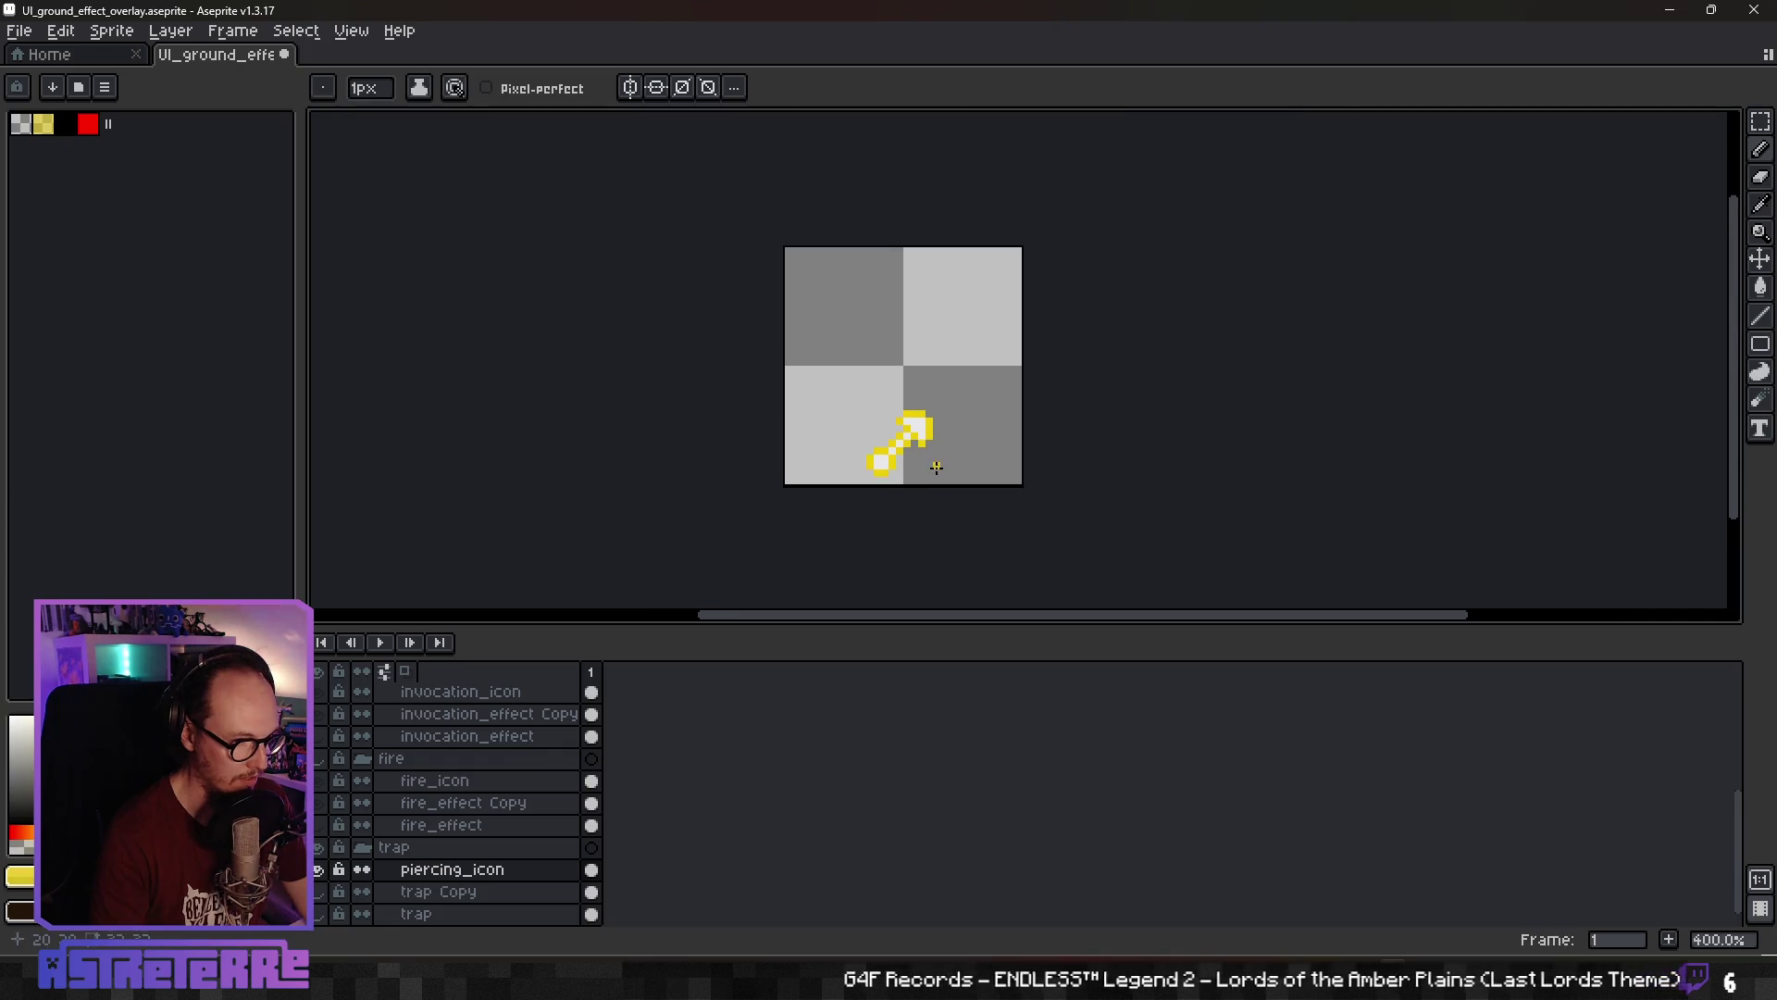
scroll(937, 463, up, 2)
click(318, 891)
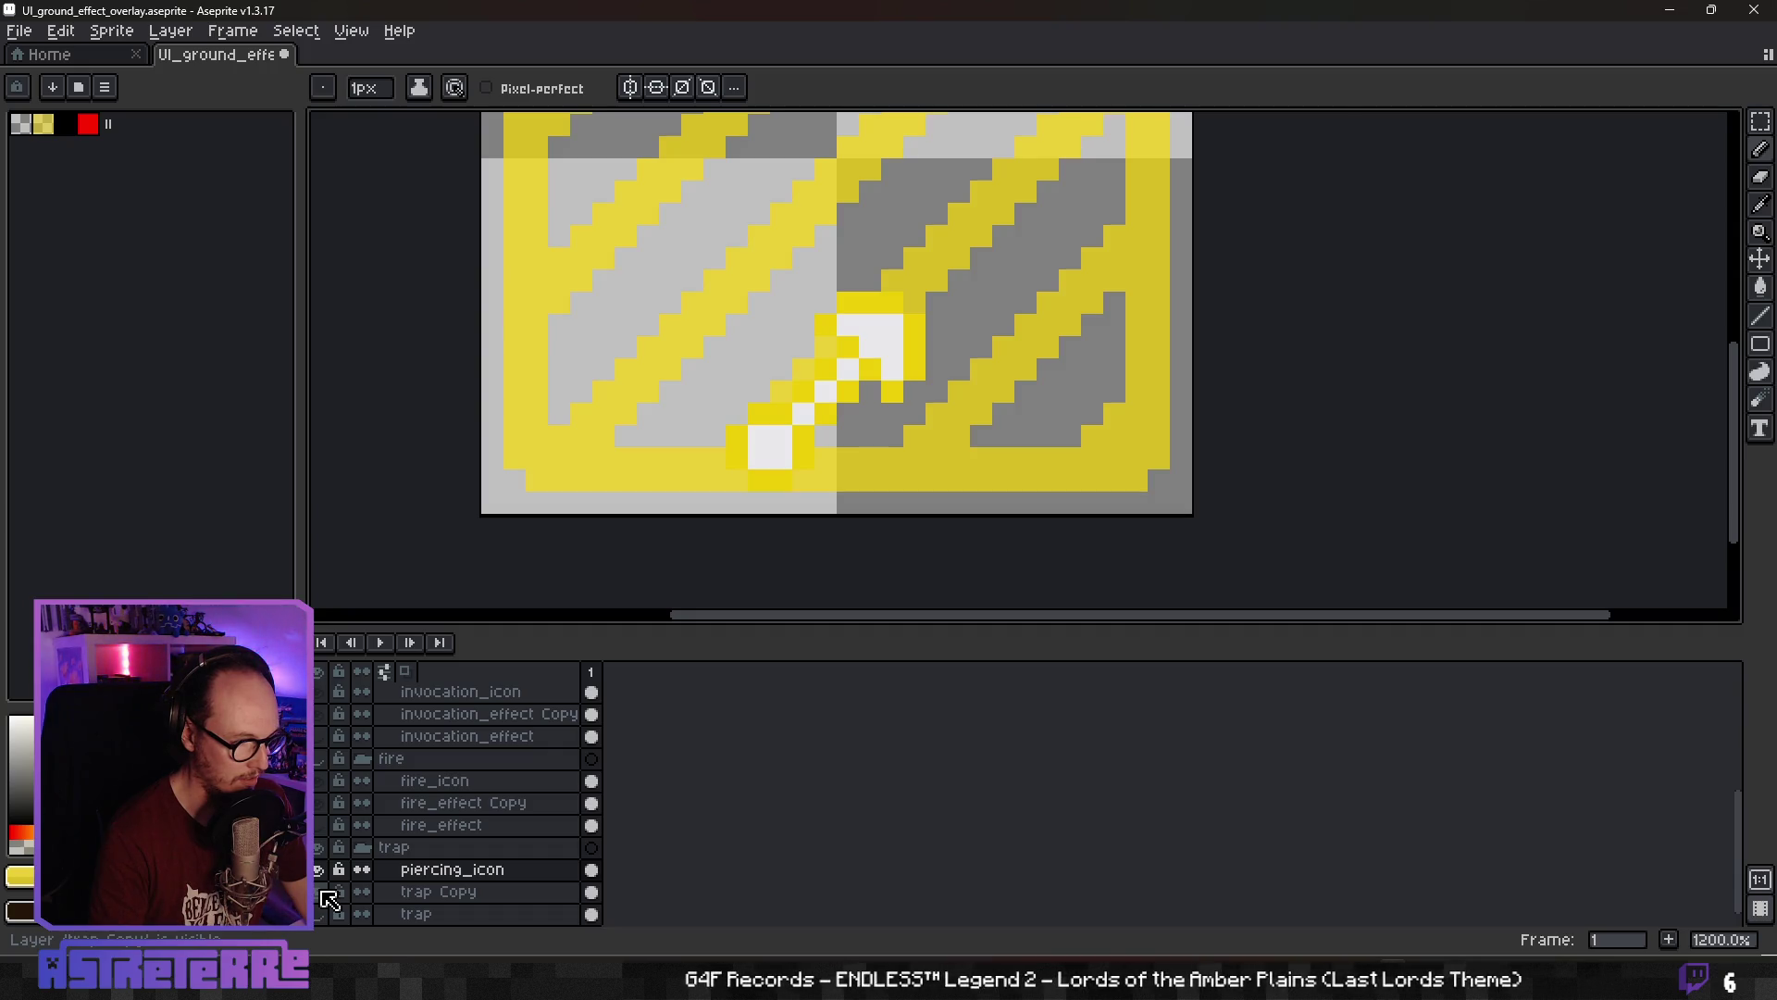
click(321, 892)
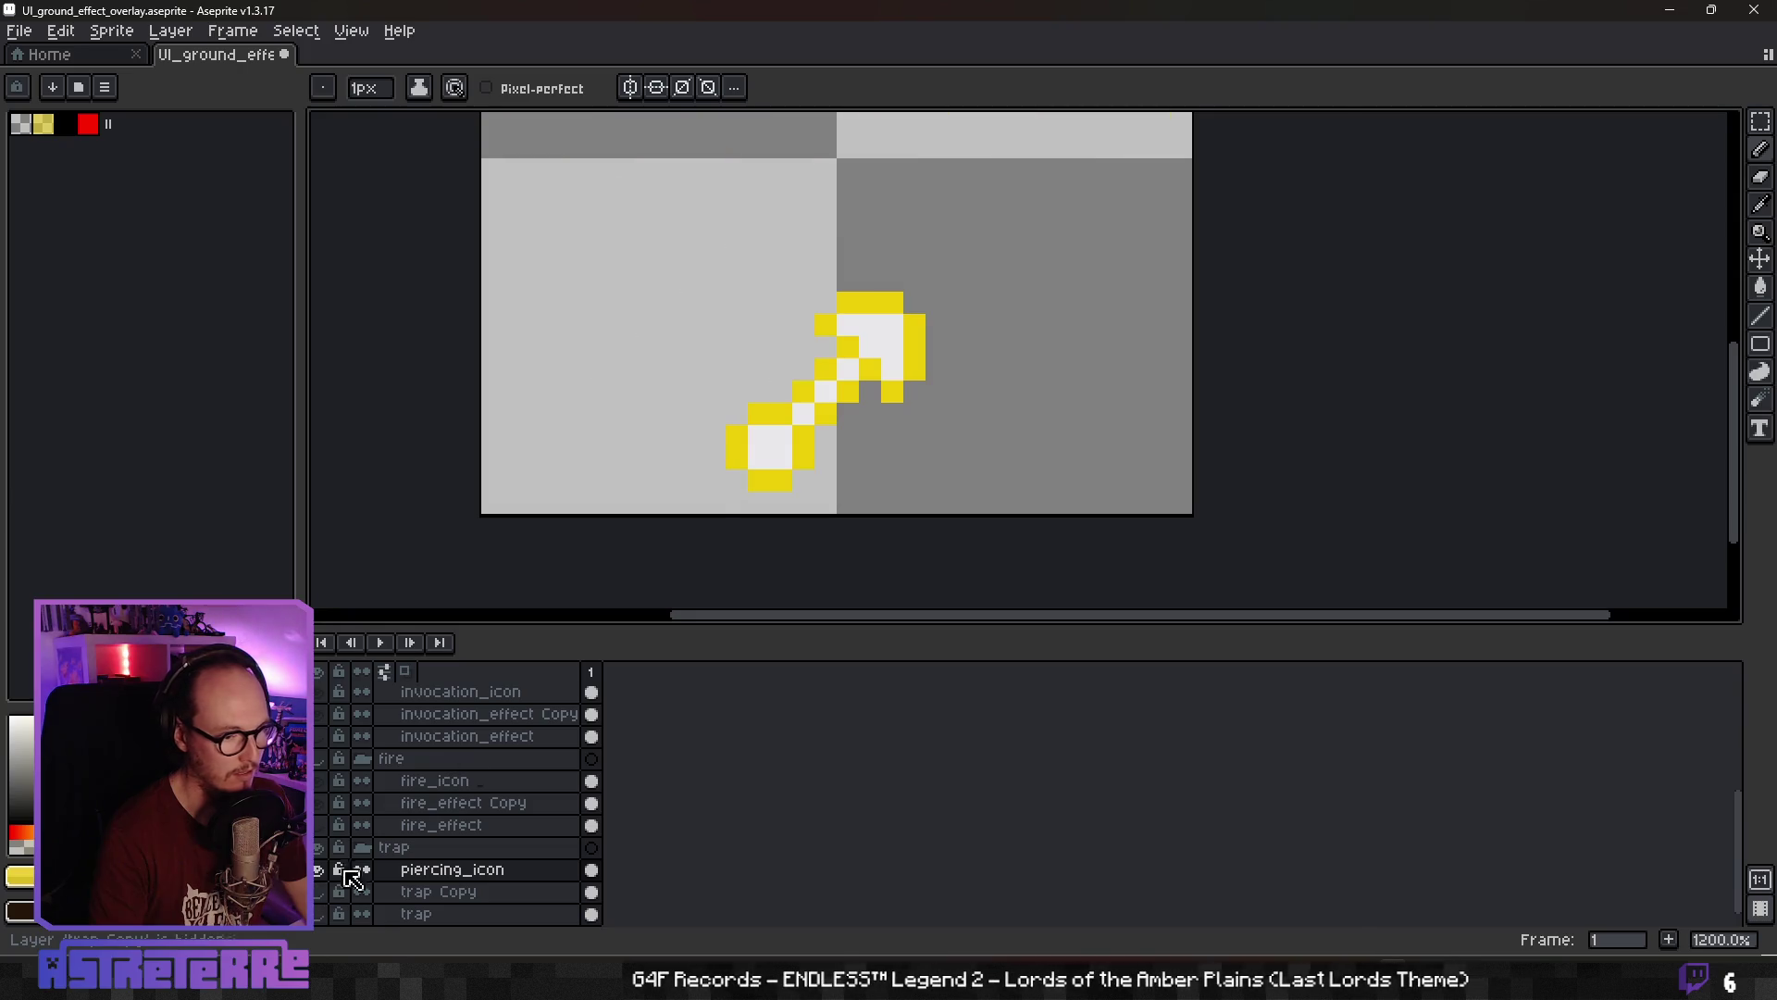
scroll(879, 398, down, 5)
scroll(880, 398, up, 2)
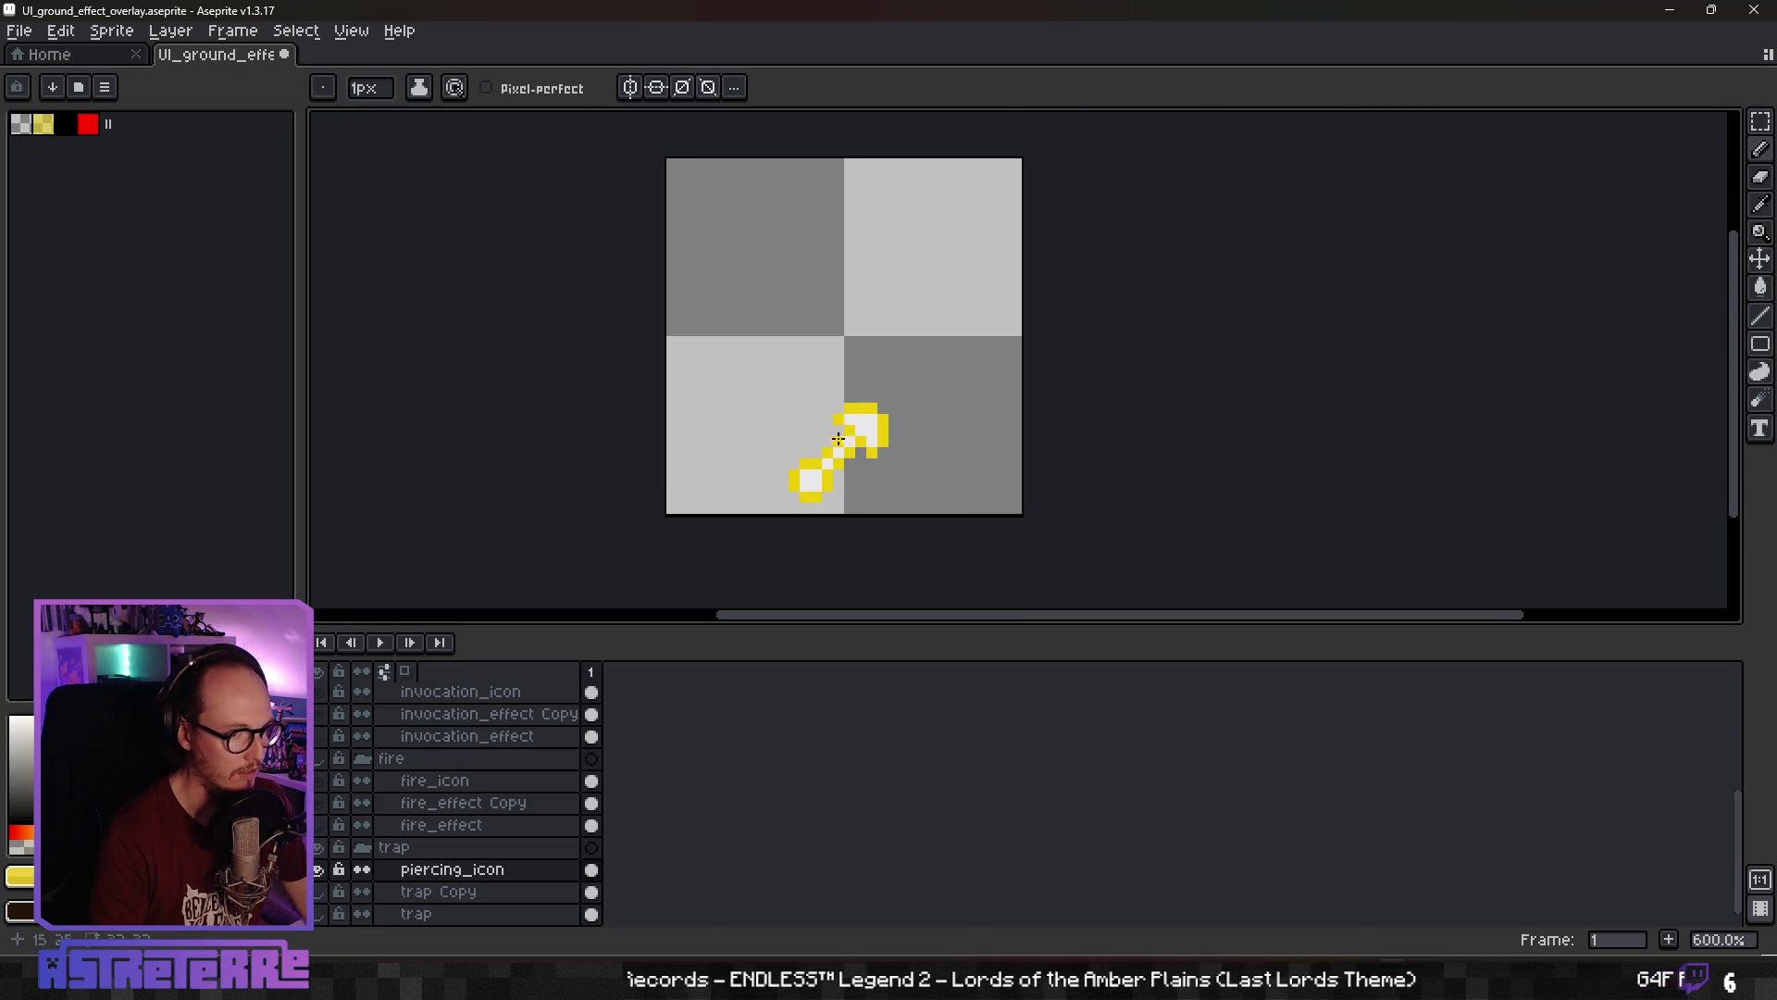
Export the sprite over UI_ground_effect_piercing.png in Assets/UI, then bring Godot forward
click(19, 30)
mouse_move(87, 220)
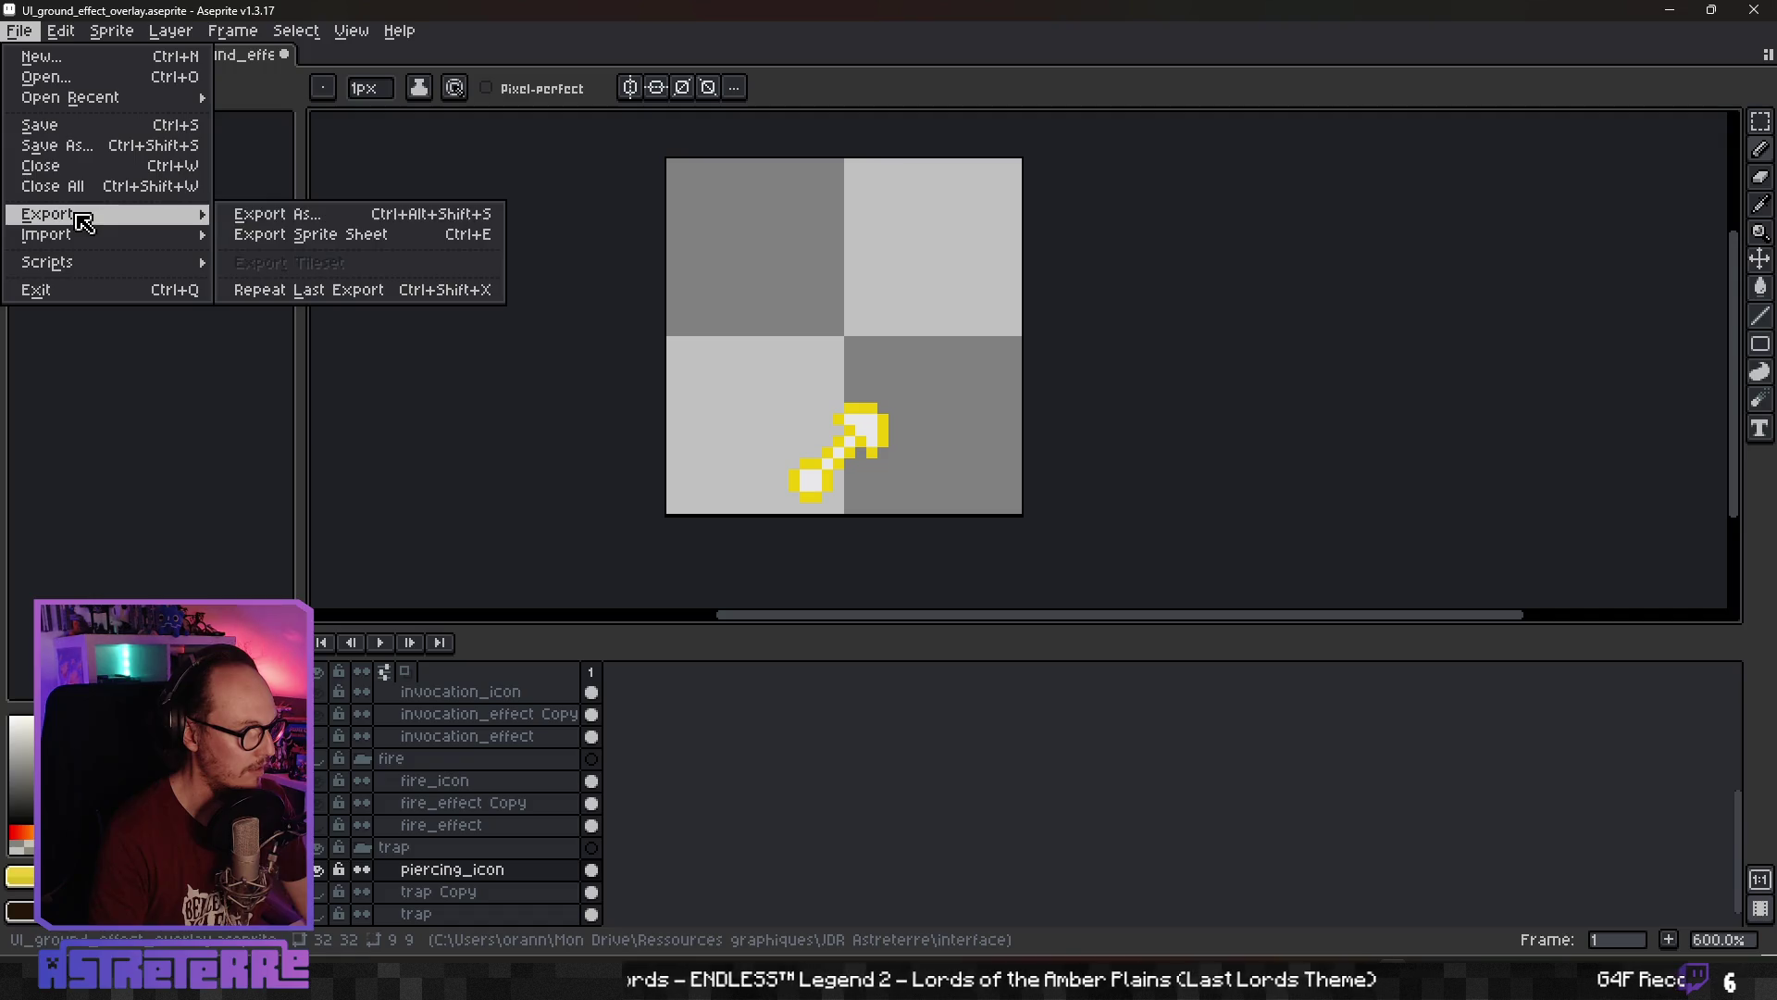
click(341, 222)
click(1276, 416)
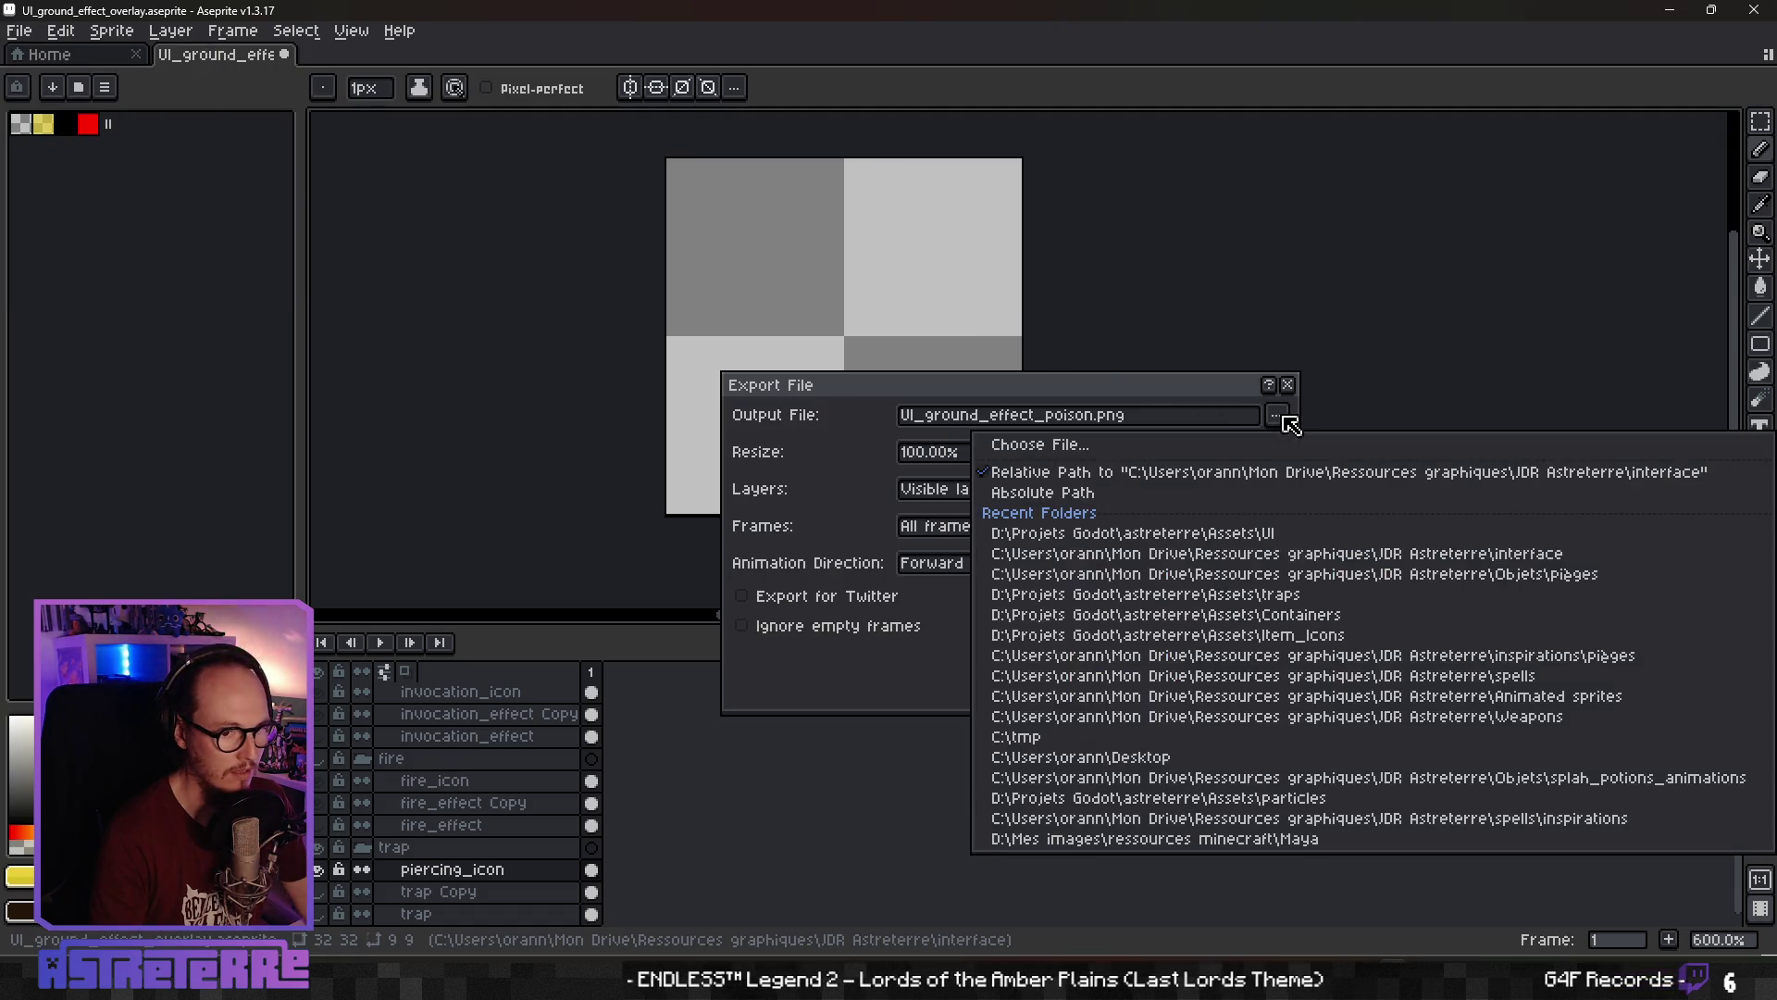
click(1212, 443)
scroll(798, 480, down, 3)
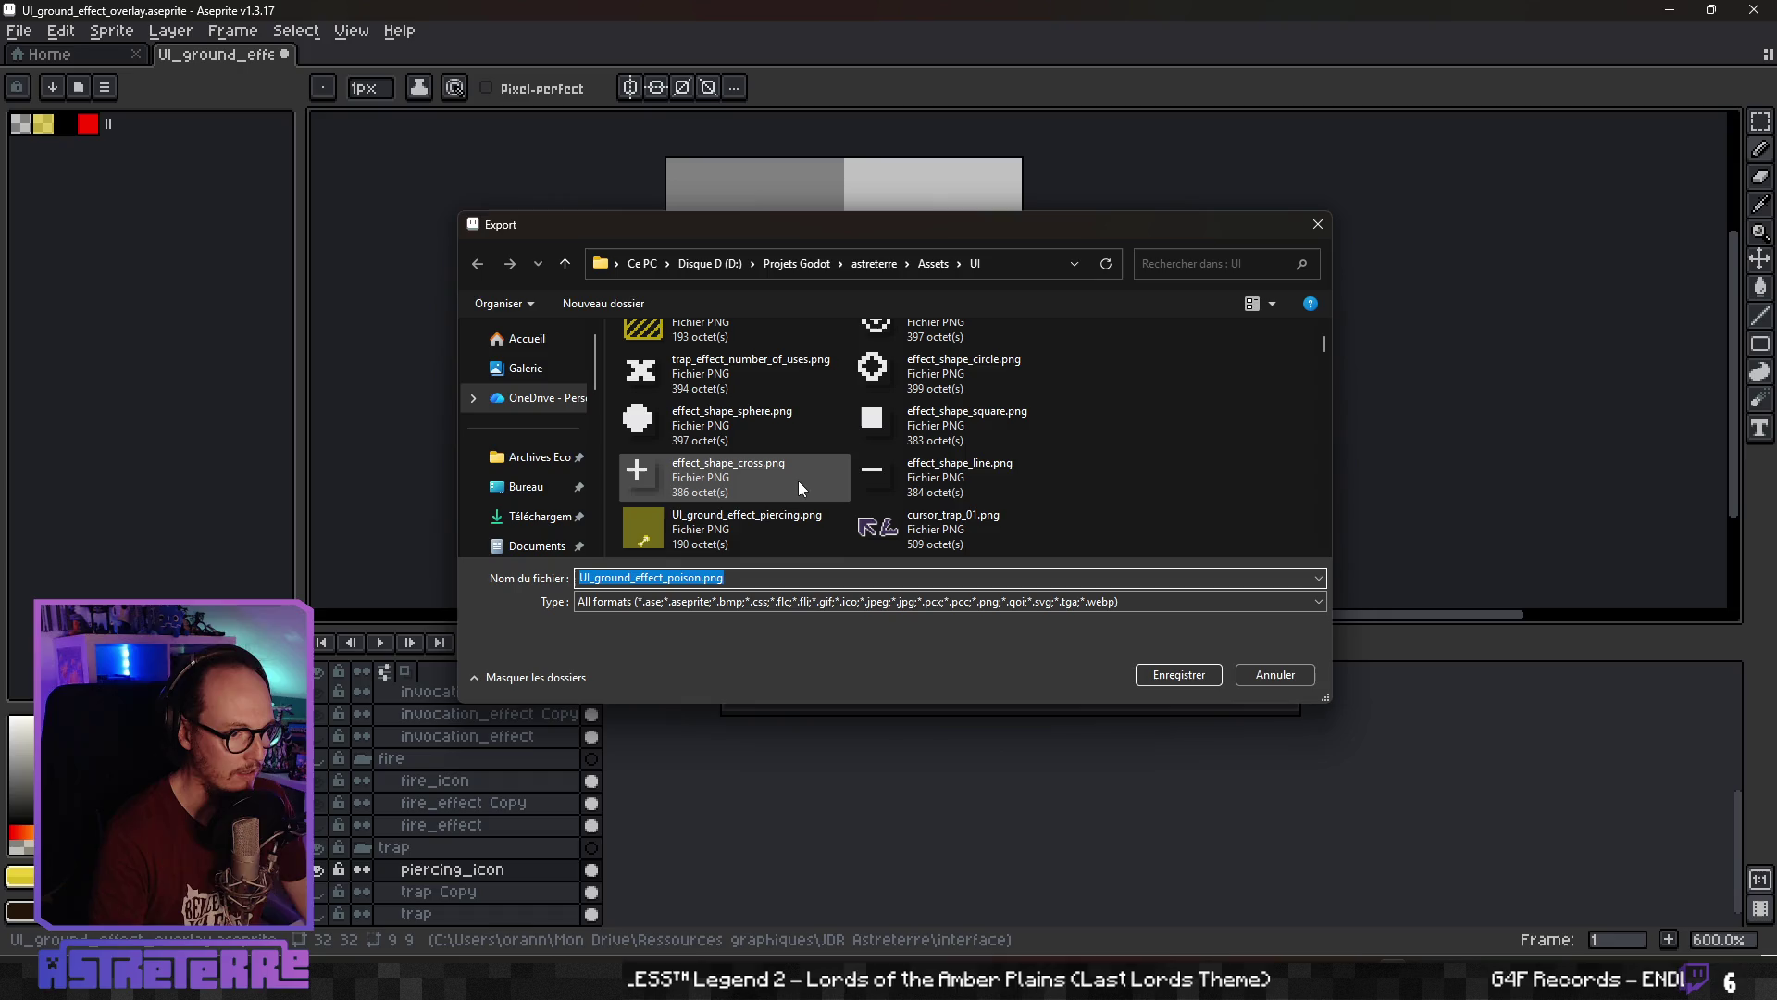
click(741, 531)
click(1152, 675)
click(933, 488)
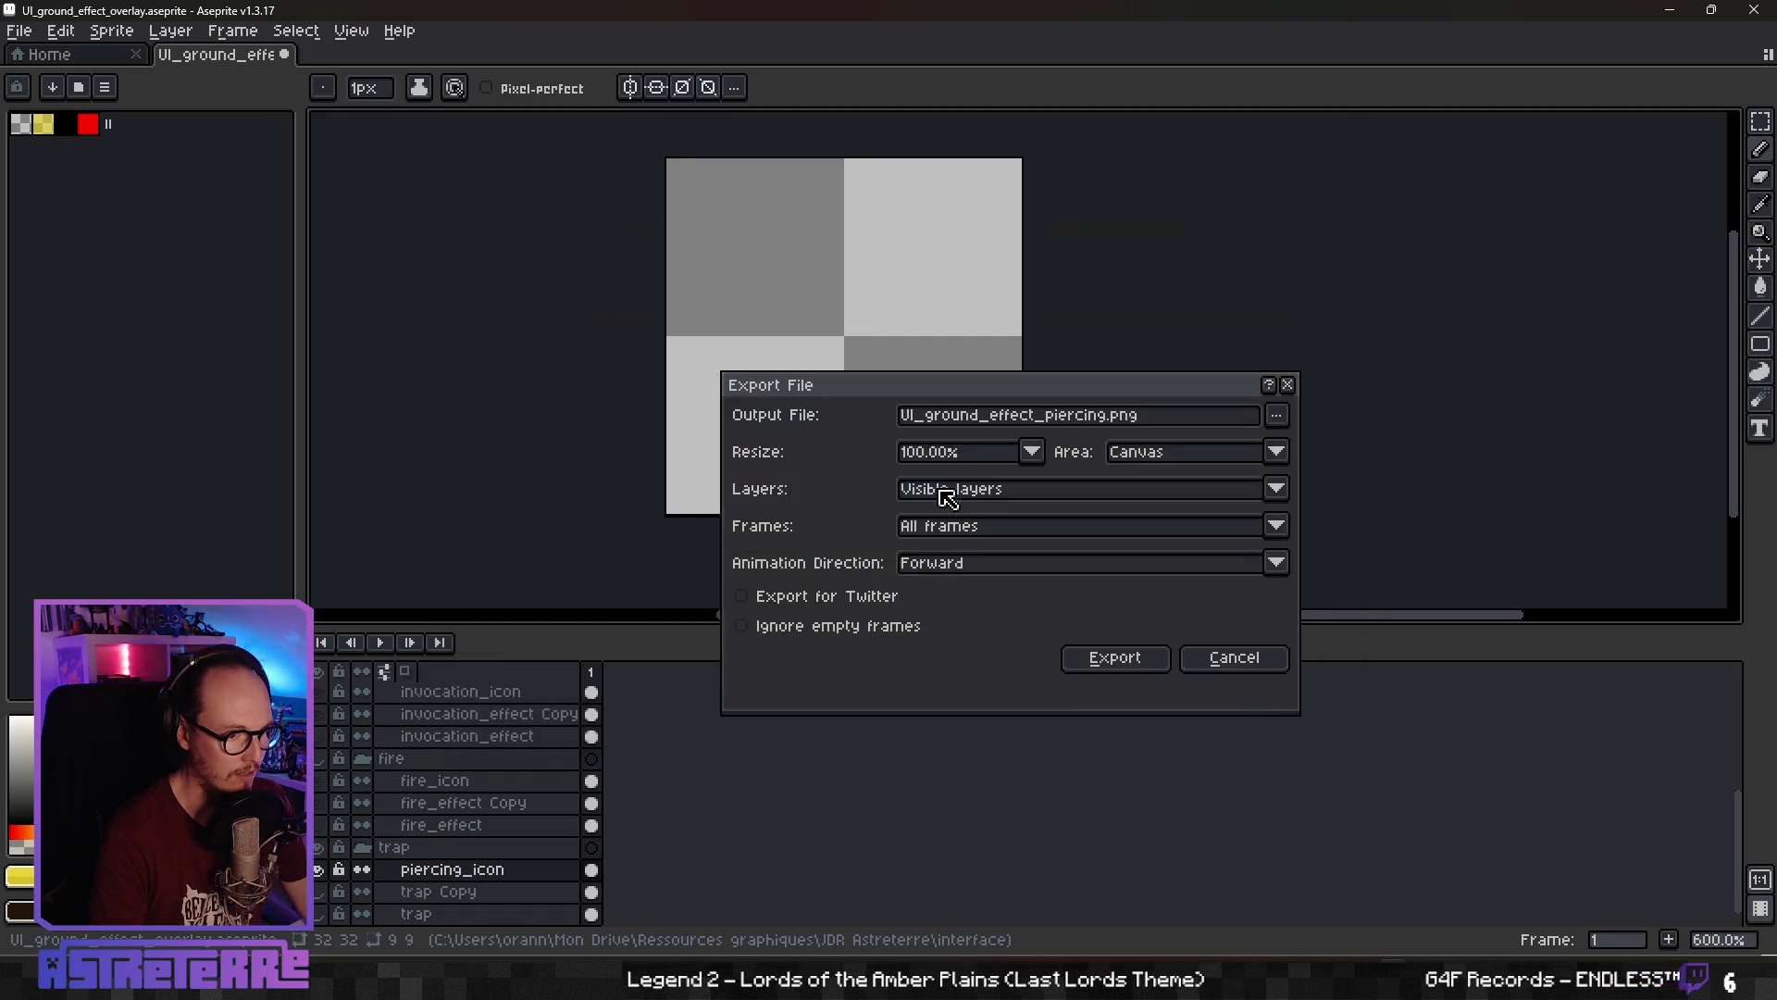
click(1100, 666)
click(1668, 10)
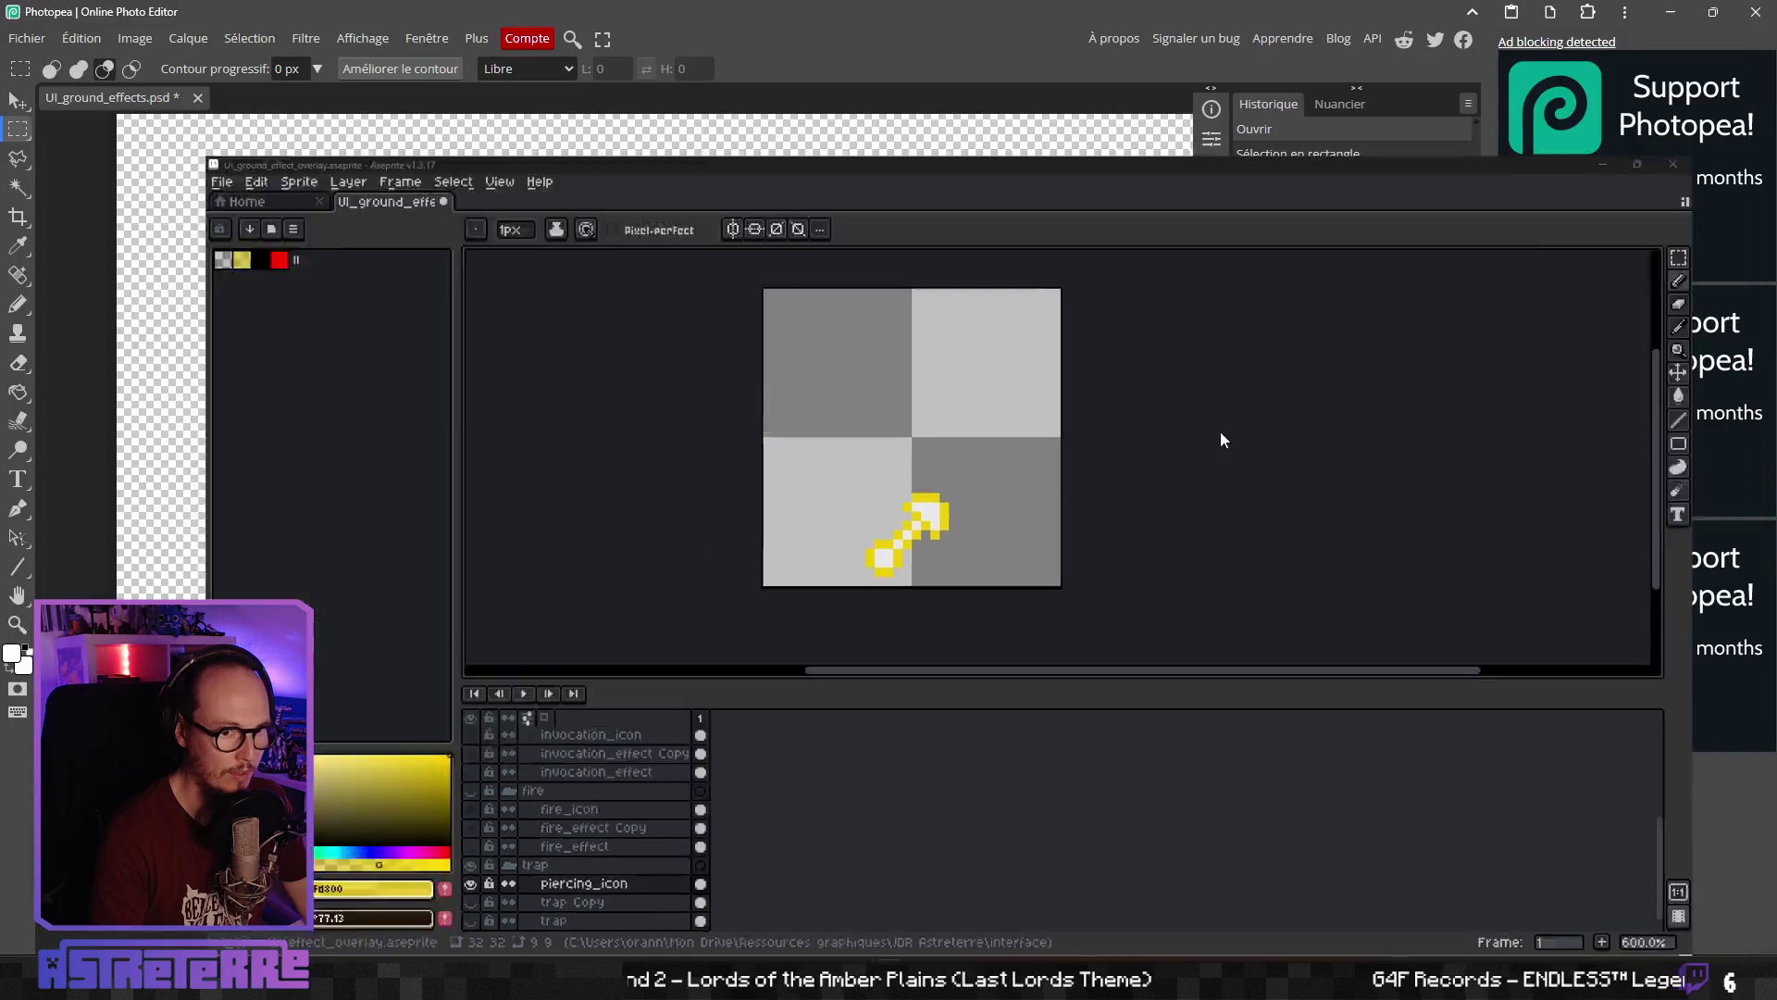
click(900, 971)
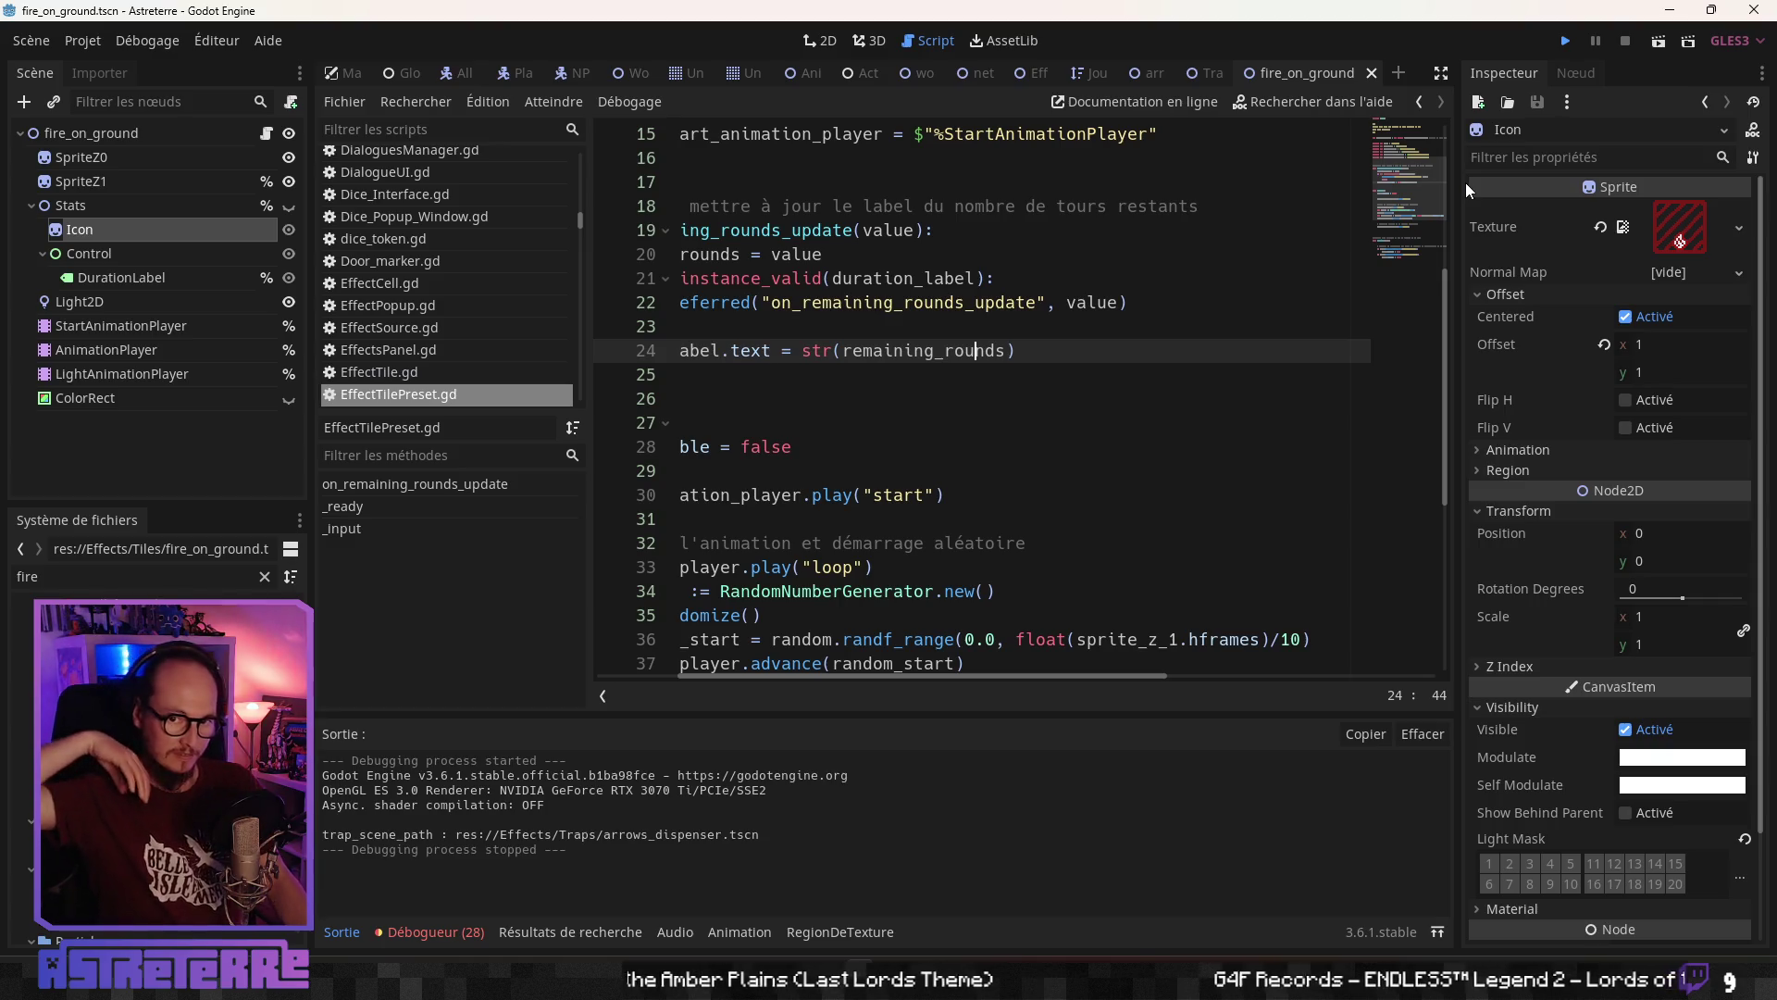
Run the Astreterre project from Godot with F5
key(F5)
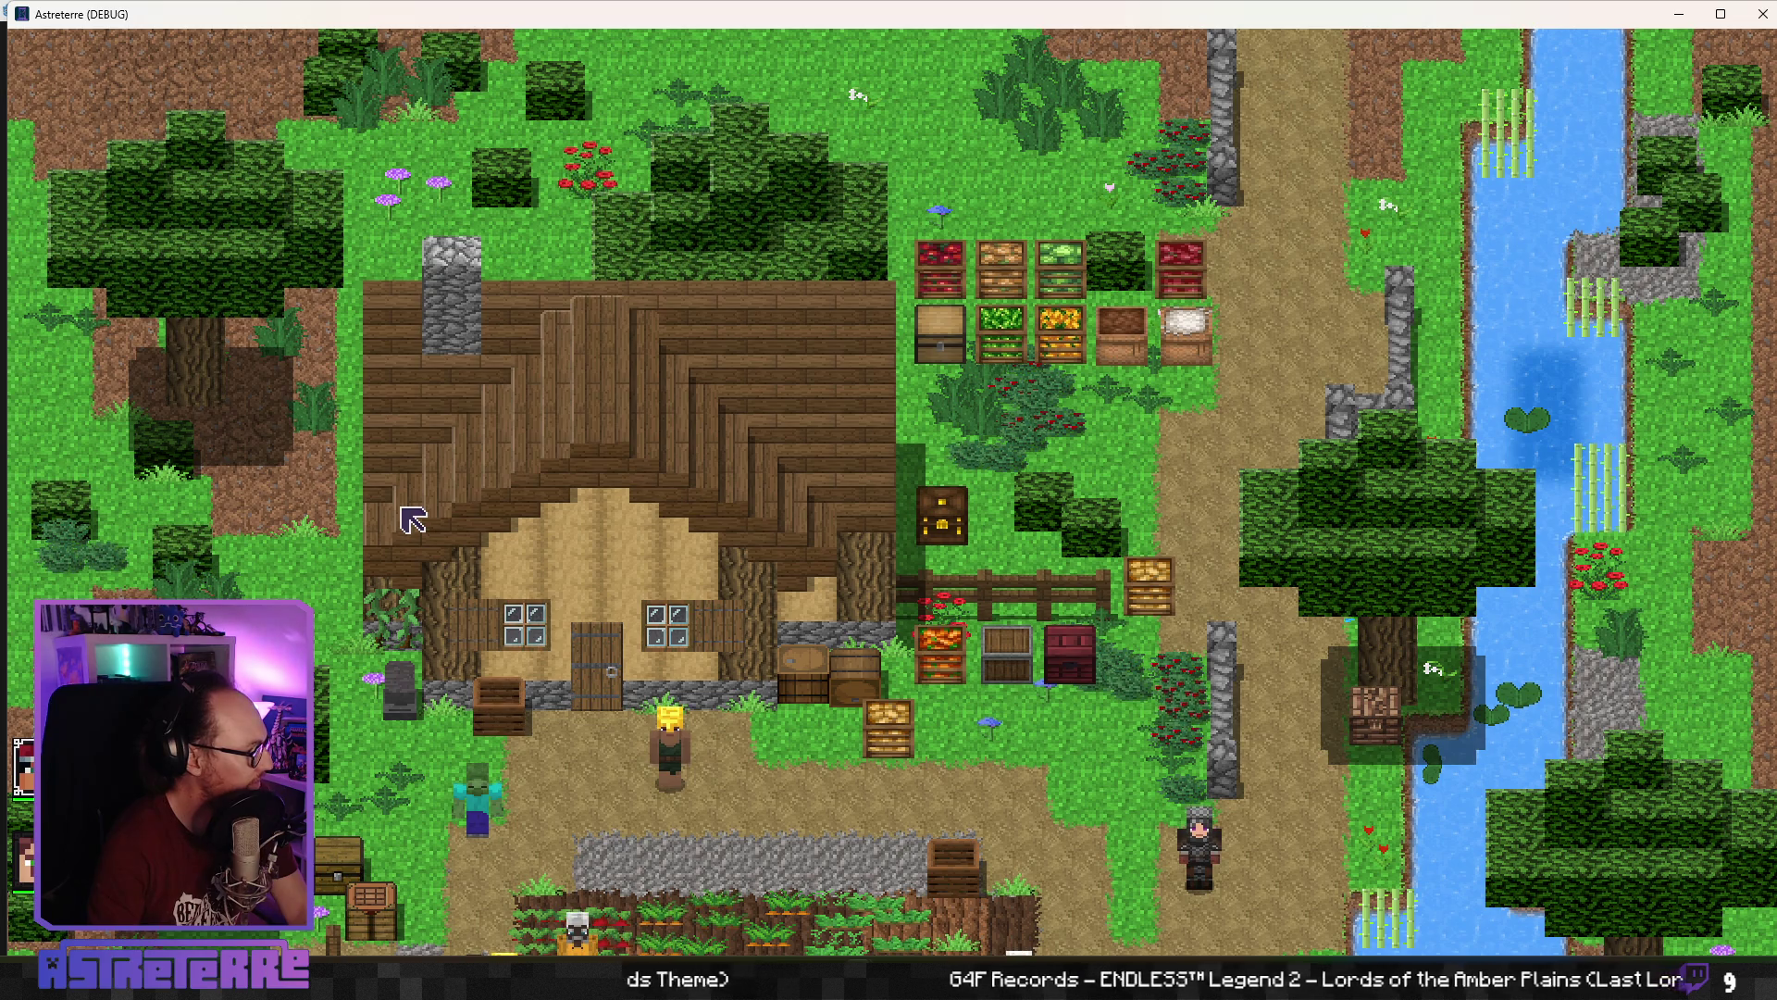
Remove the hero's golden helmet, leggings and gold chestplate in the equipment screen
key(s)
key(s)
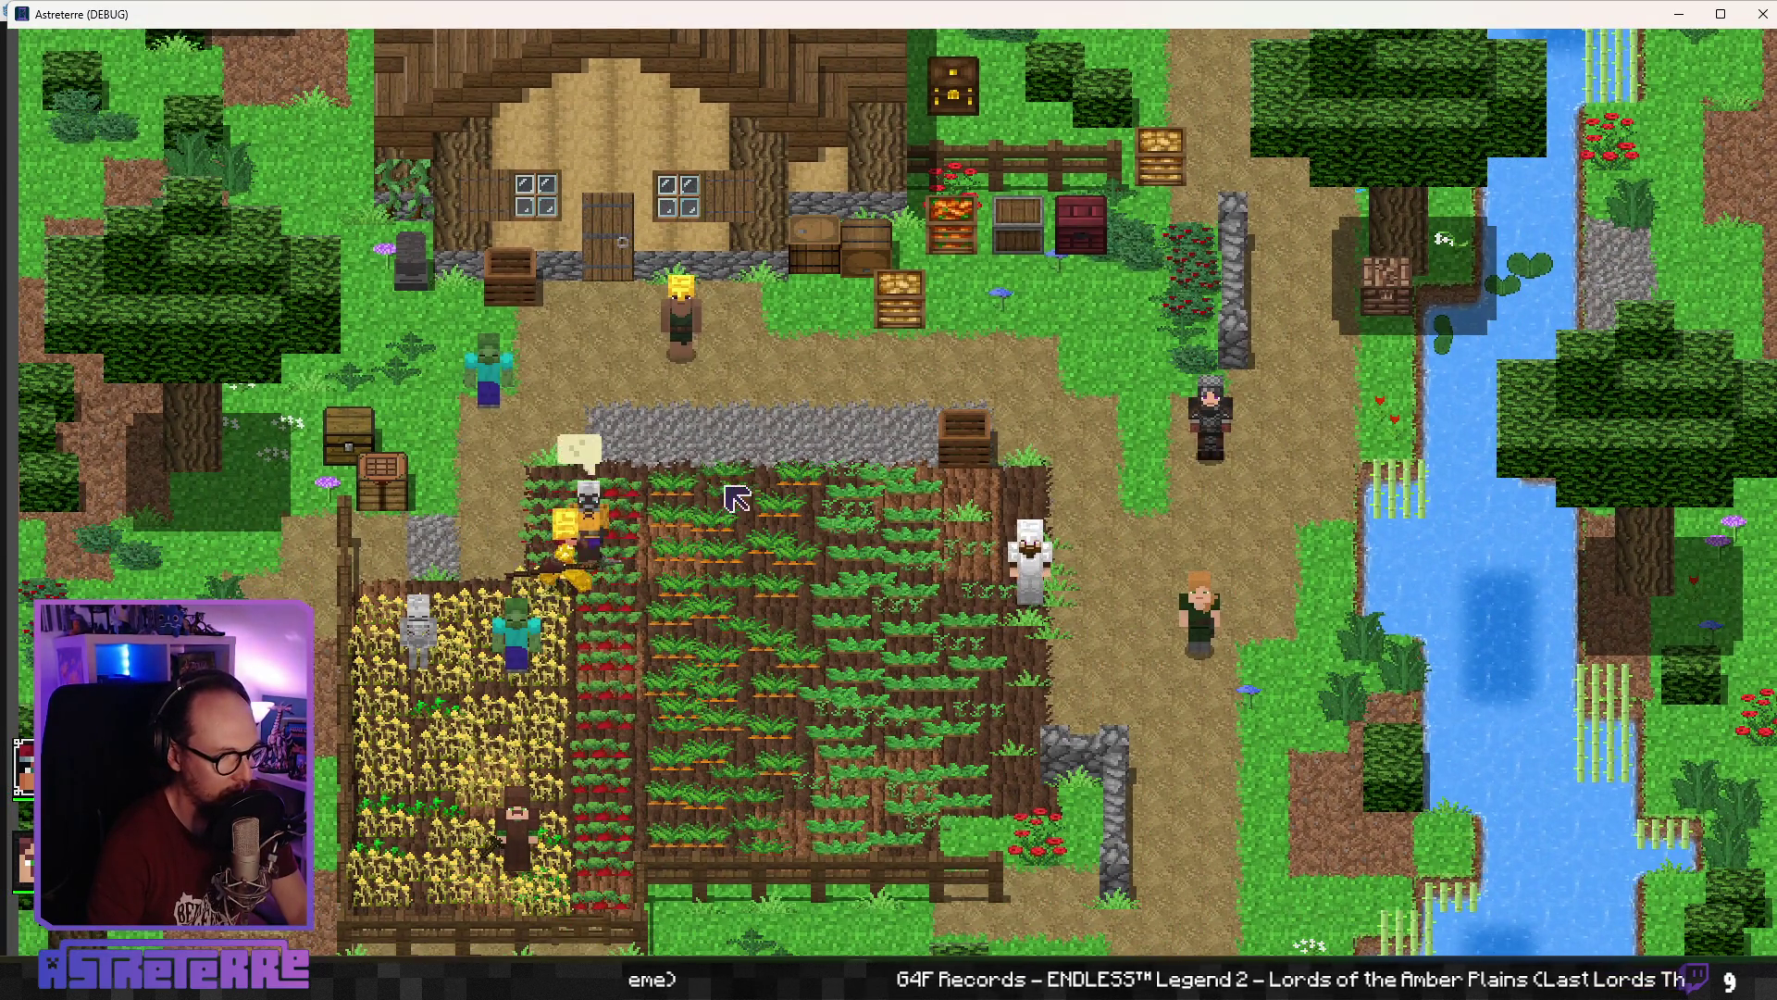
key(i)
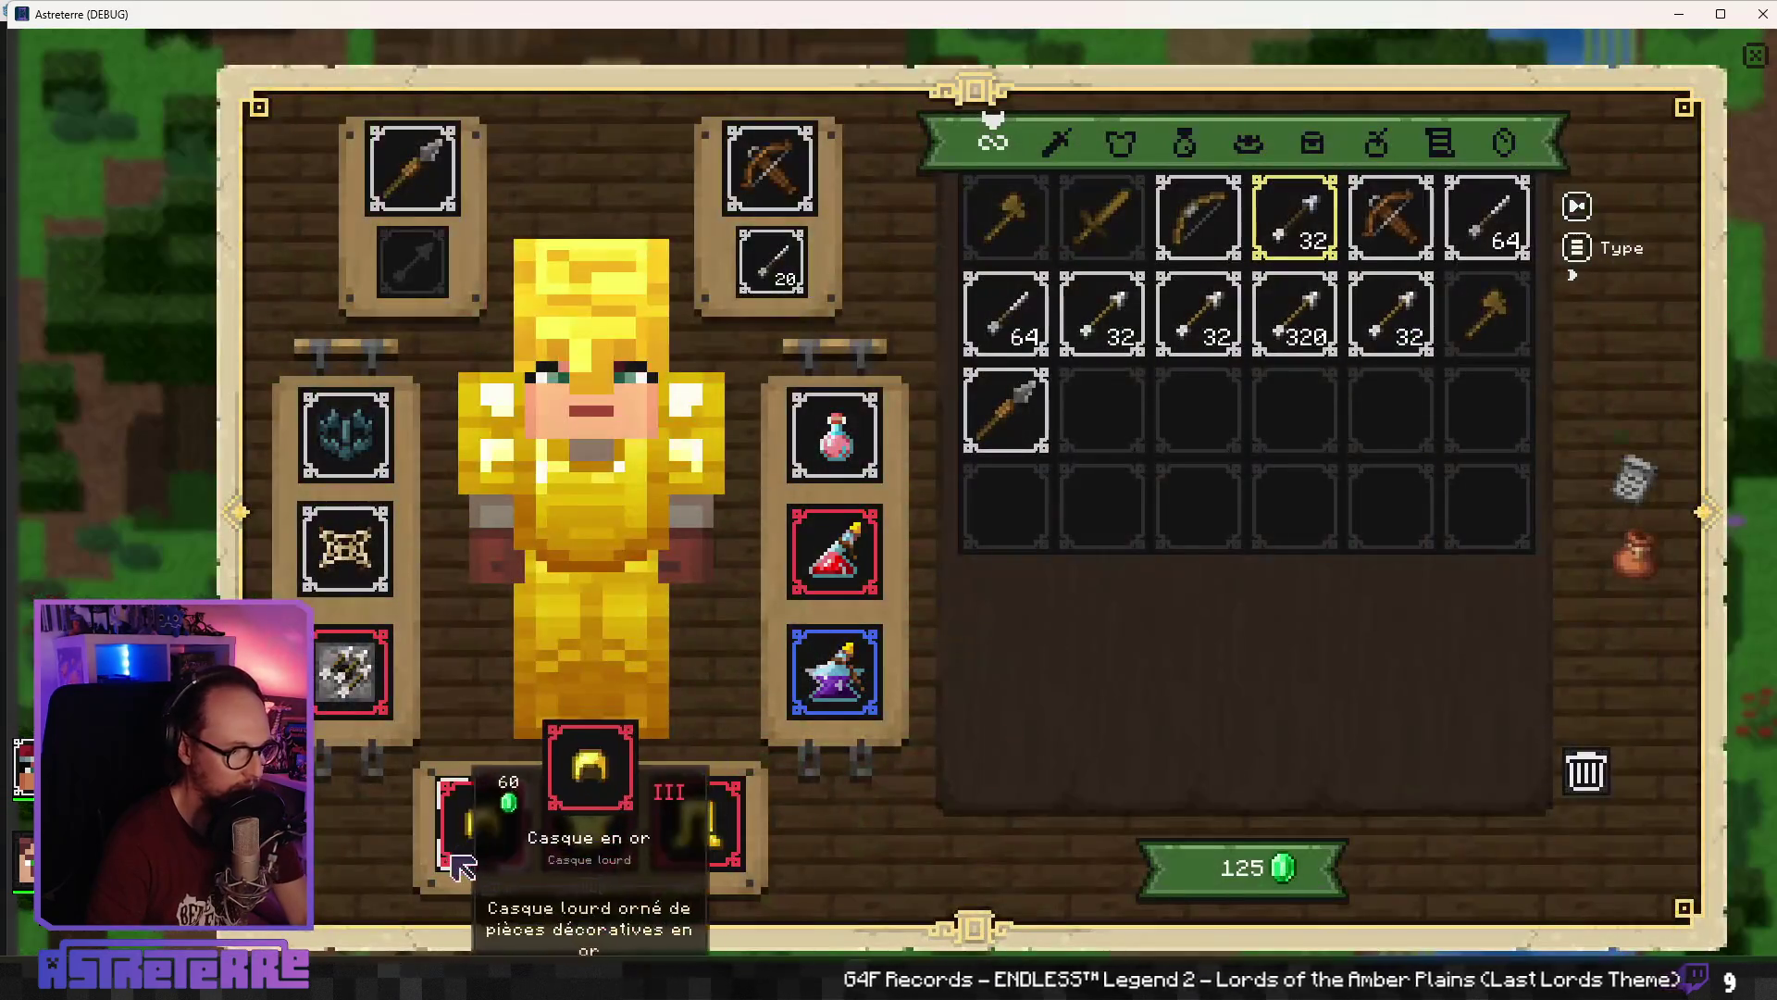
click(477, 828)
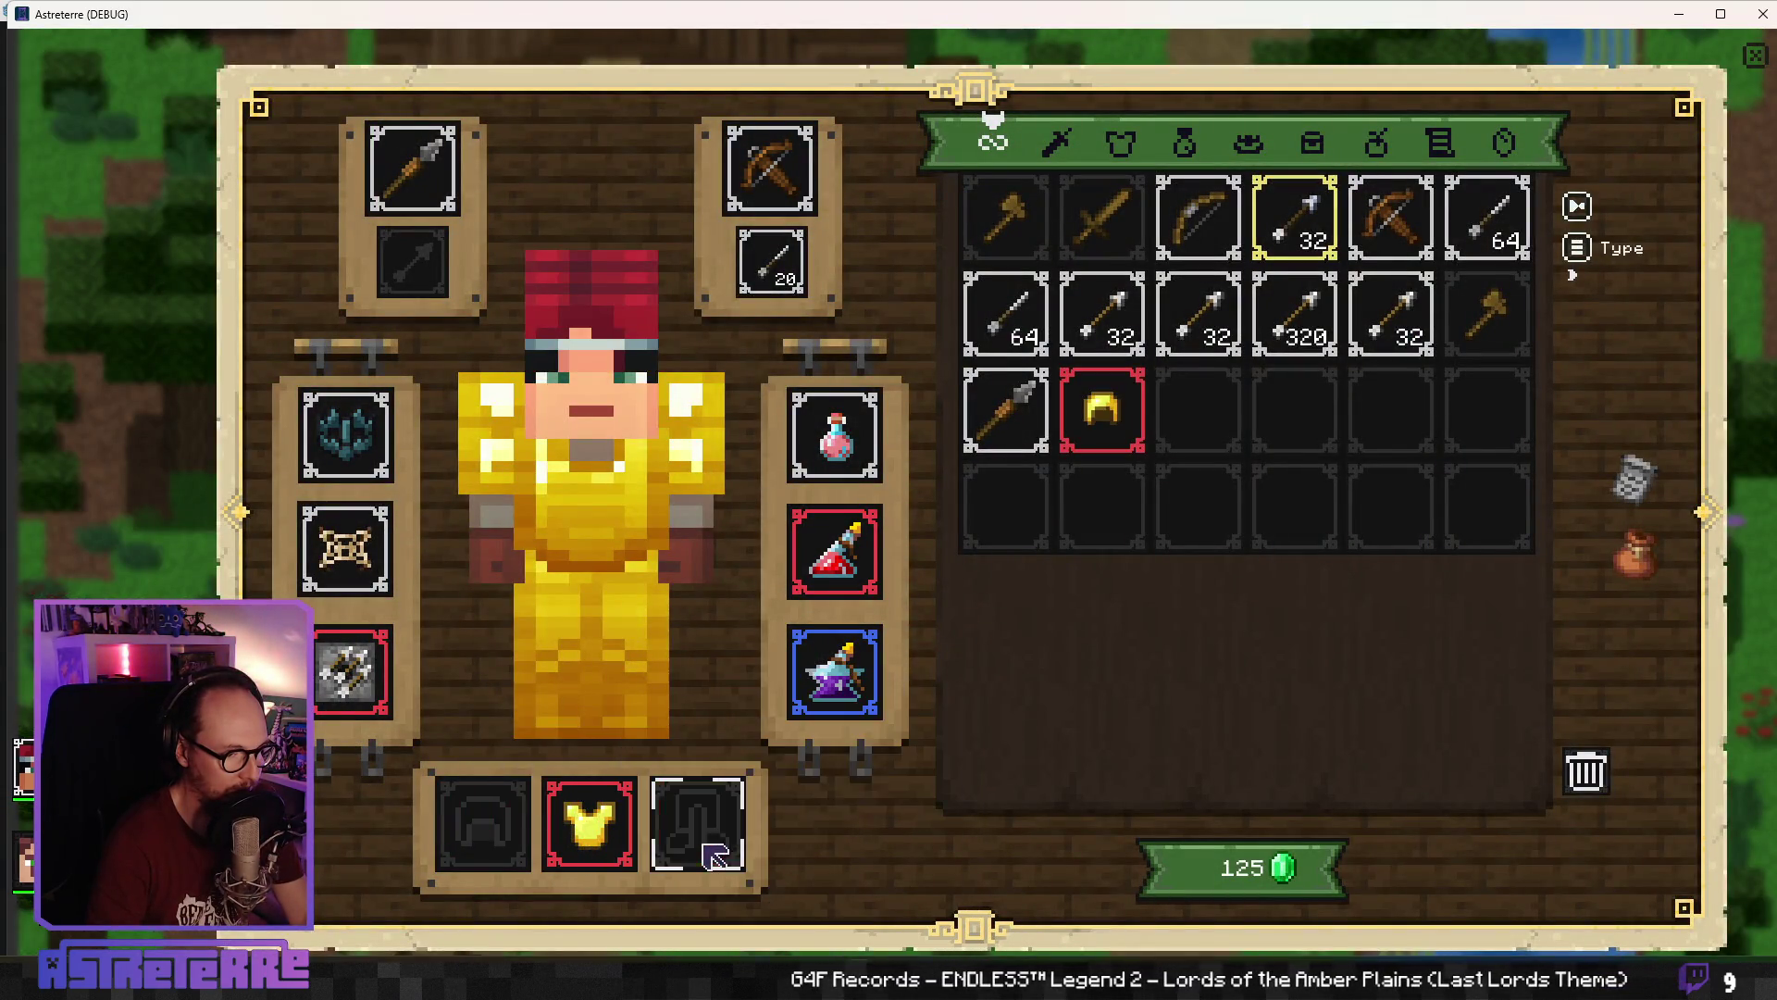
click(696, 822)
click(588, 822)
key(i)
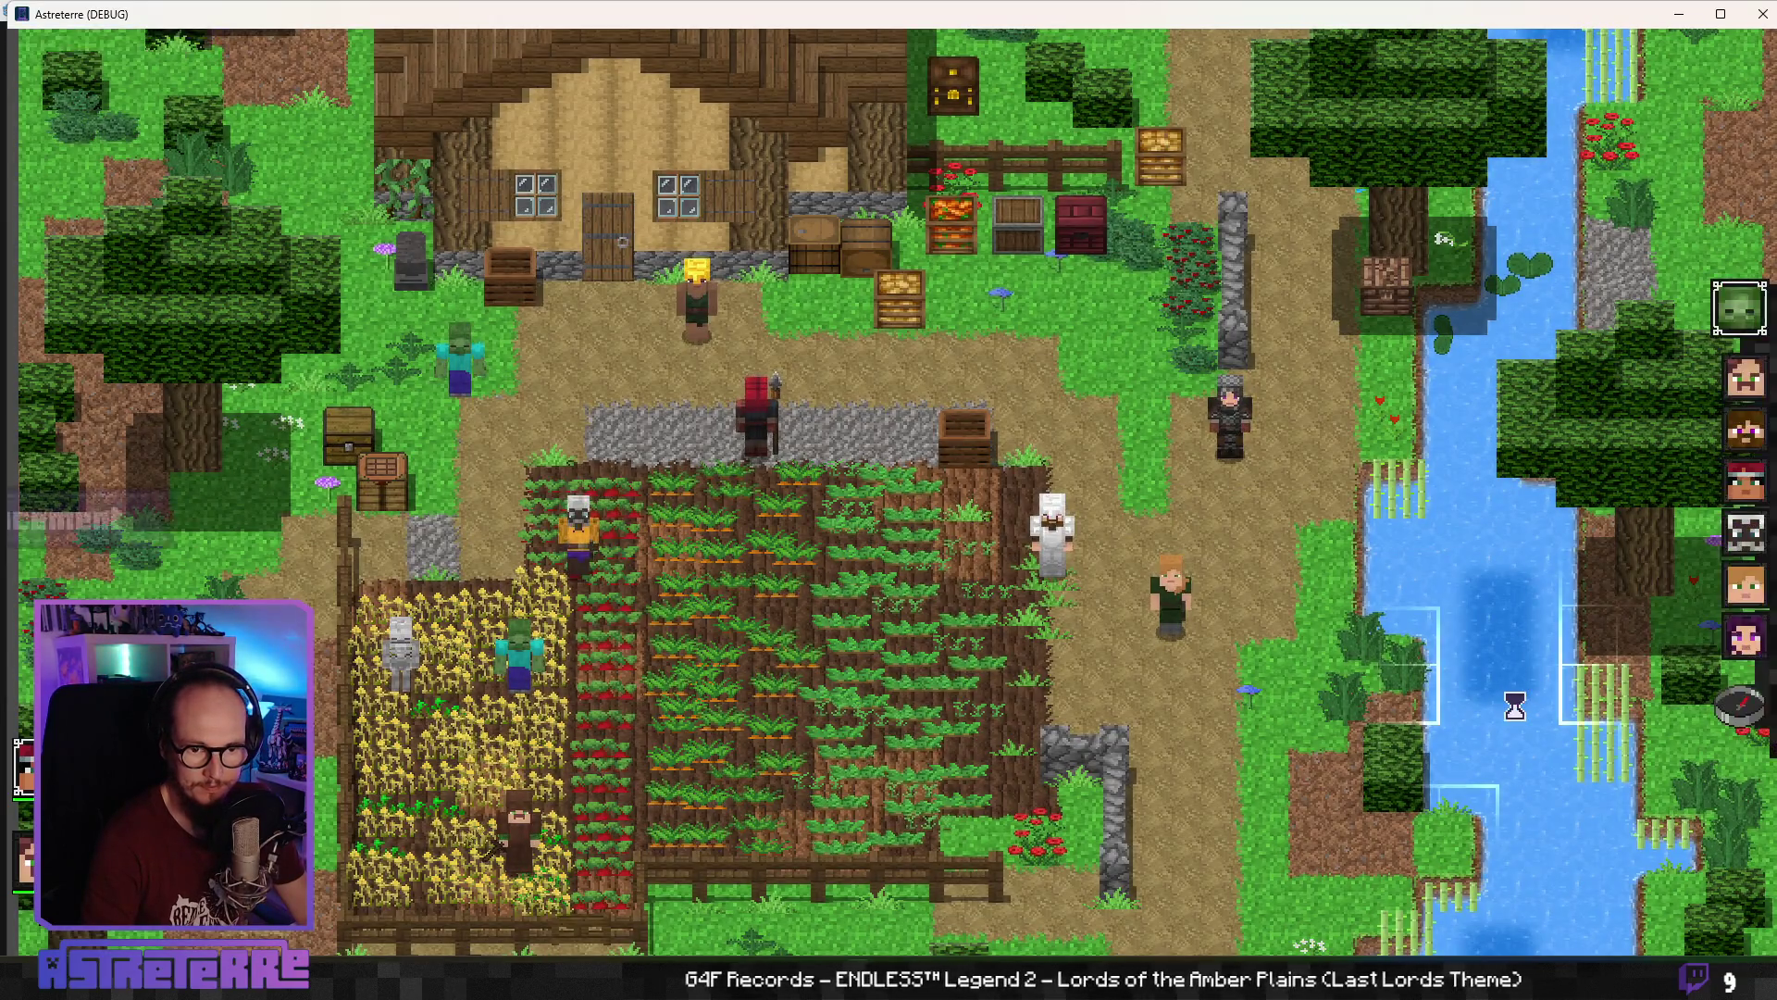
End placement, place an arrow dispenser trap on the farmland, and end the turn
click(1739, 712)
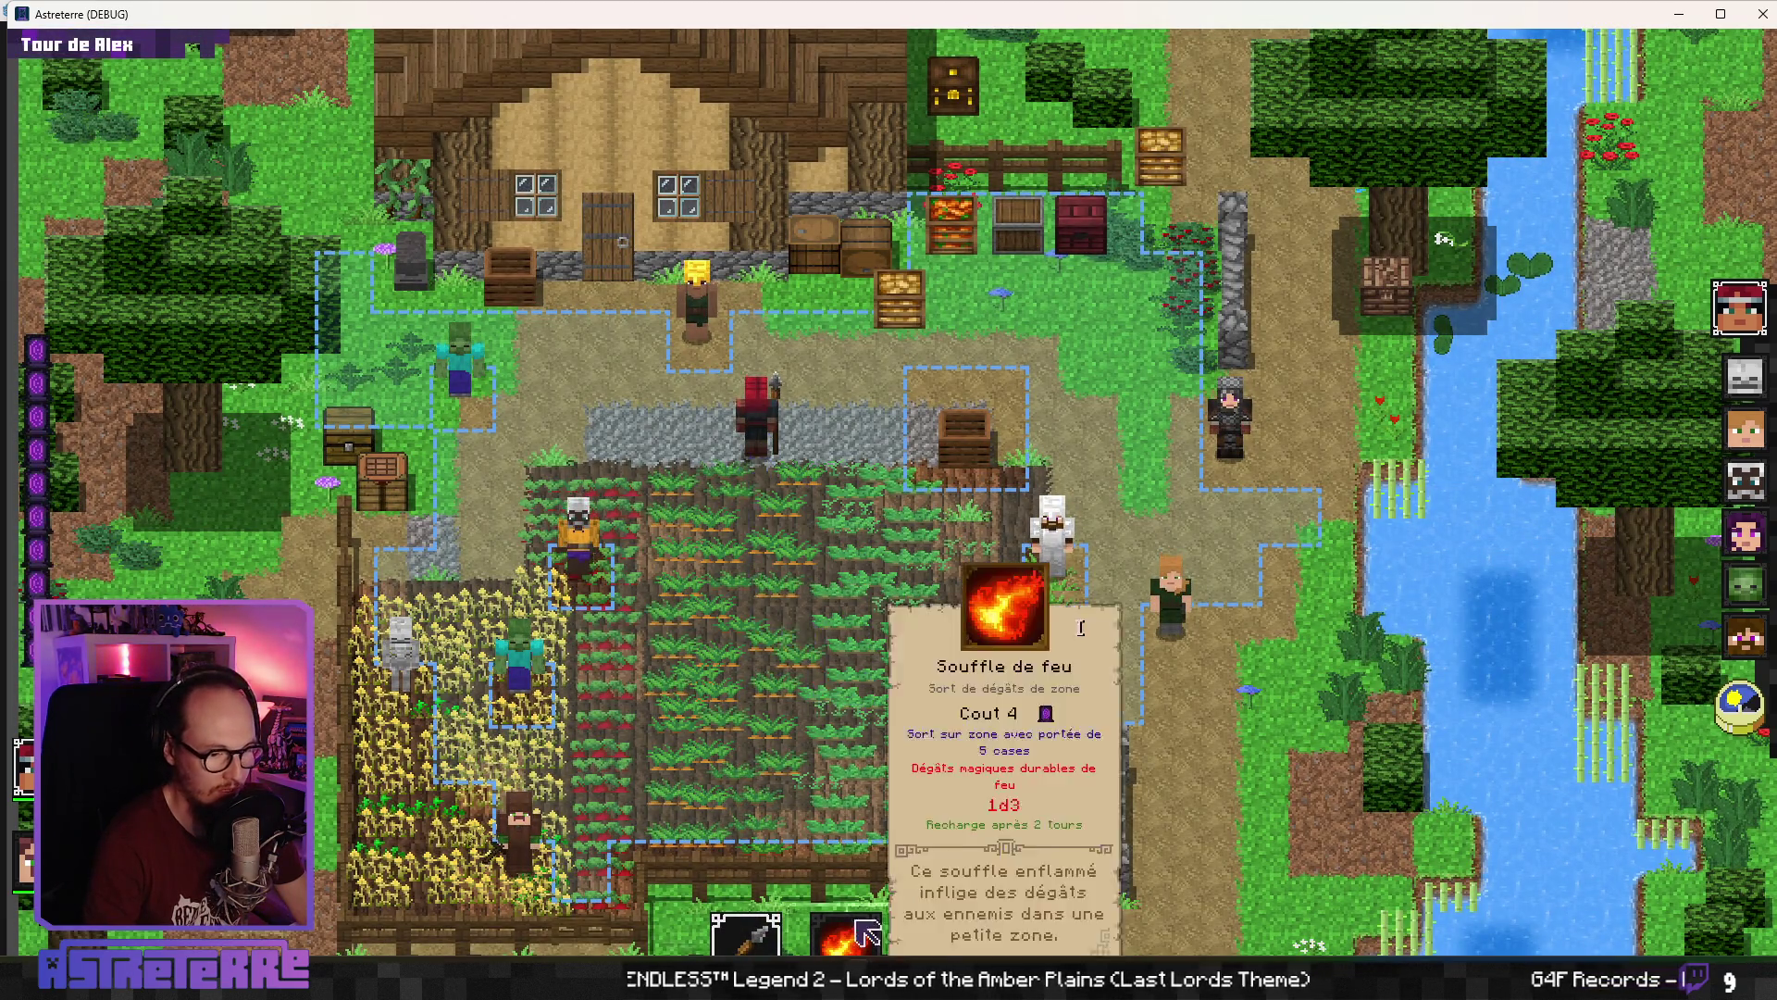
click(1046, 937)
click(1126, 885)
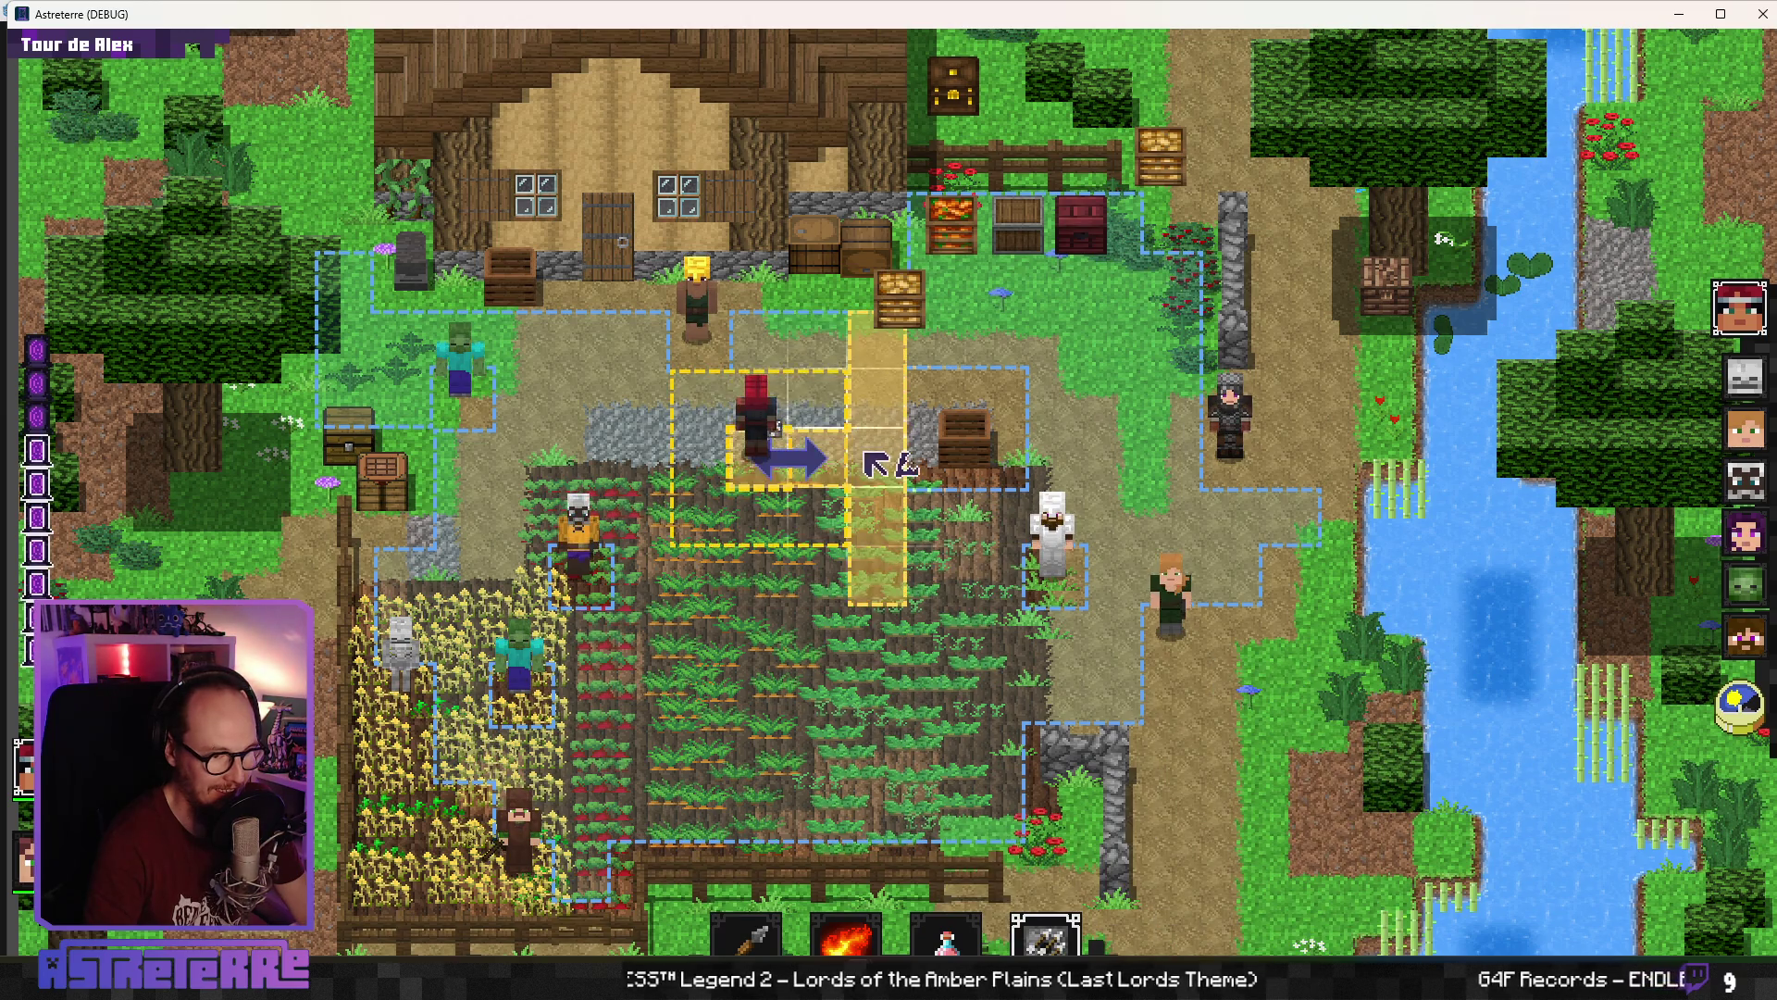
click(816, 517)
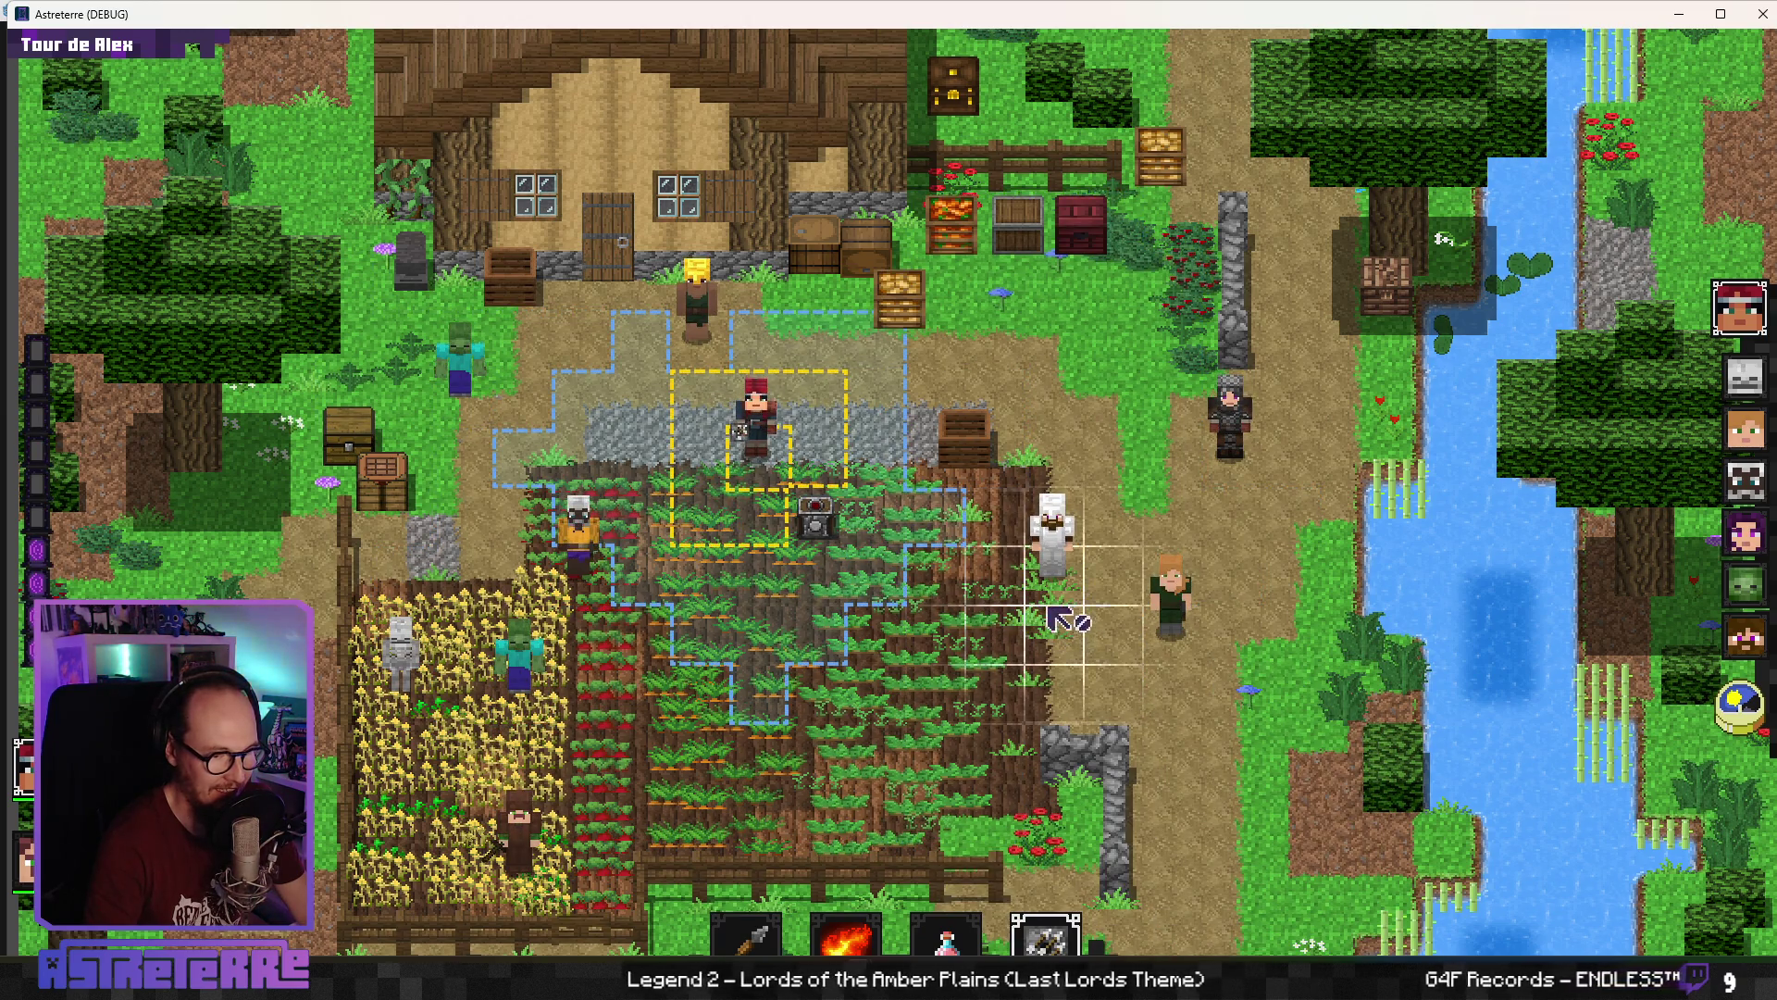
click(1733, 704)
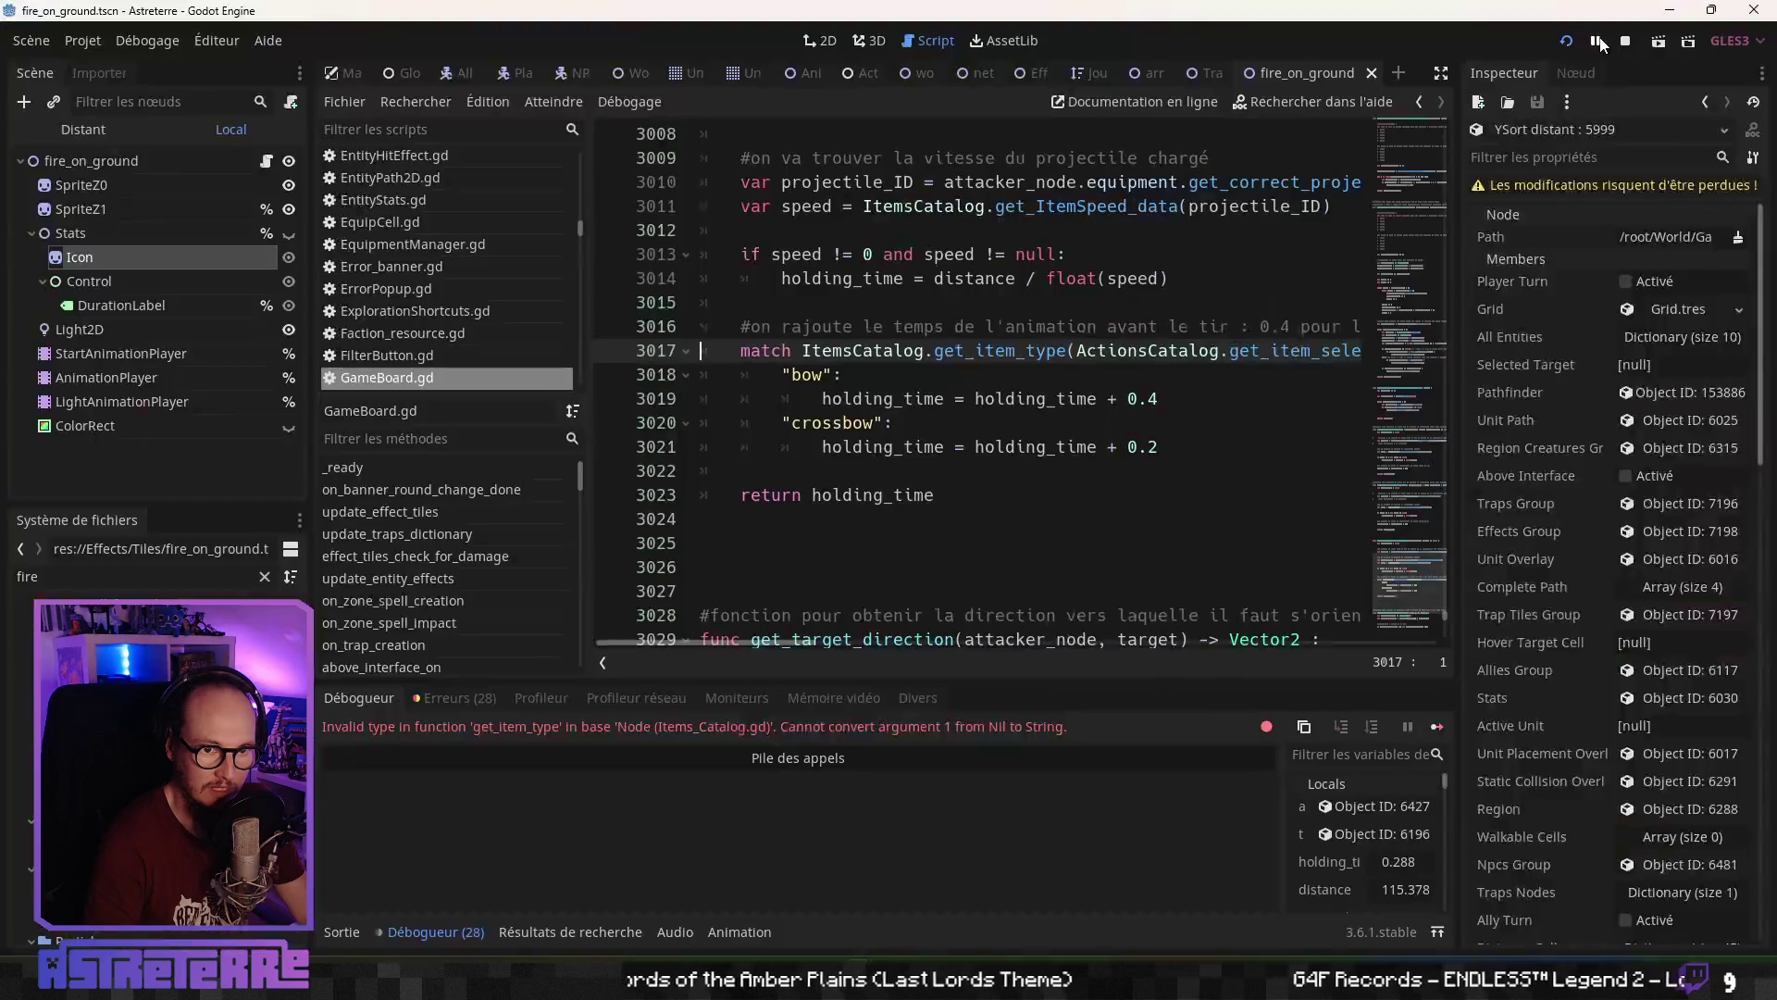
Continue past the Actions_Catalog.gd line 157 error so the skeleton's turn plays
click(1598, 42)
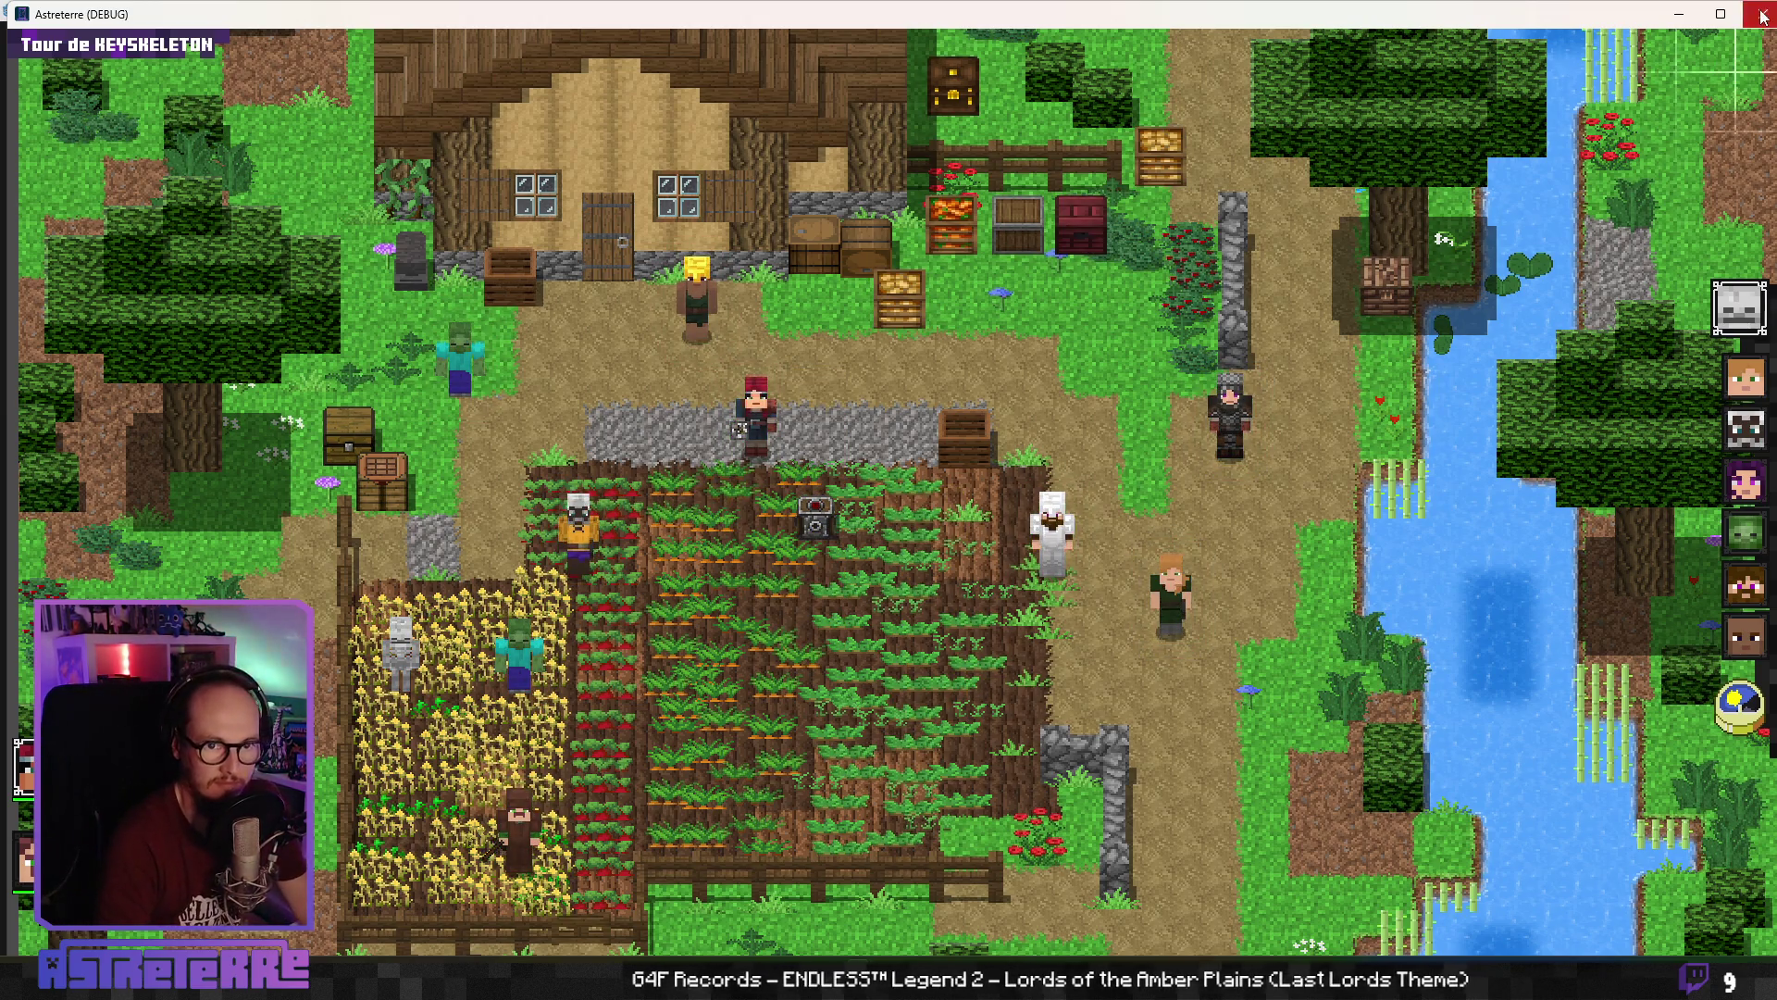
Quit the Astreterre debug game and deselect Photopea's rectangle selection
key(alt+F4)
key(alt+Tab)
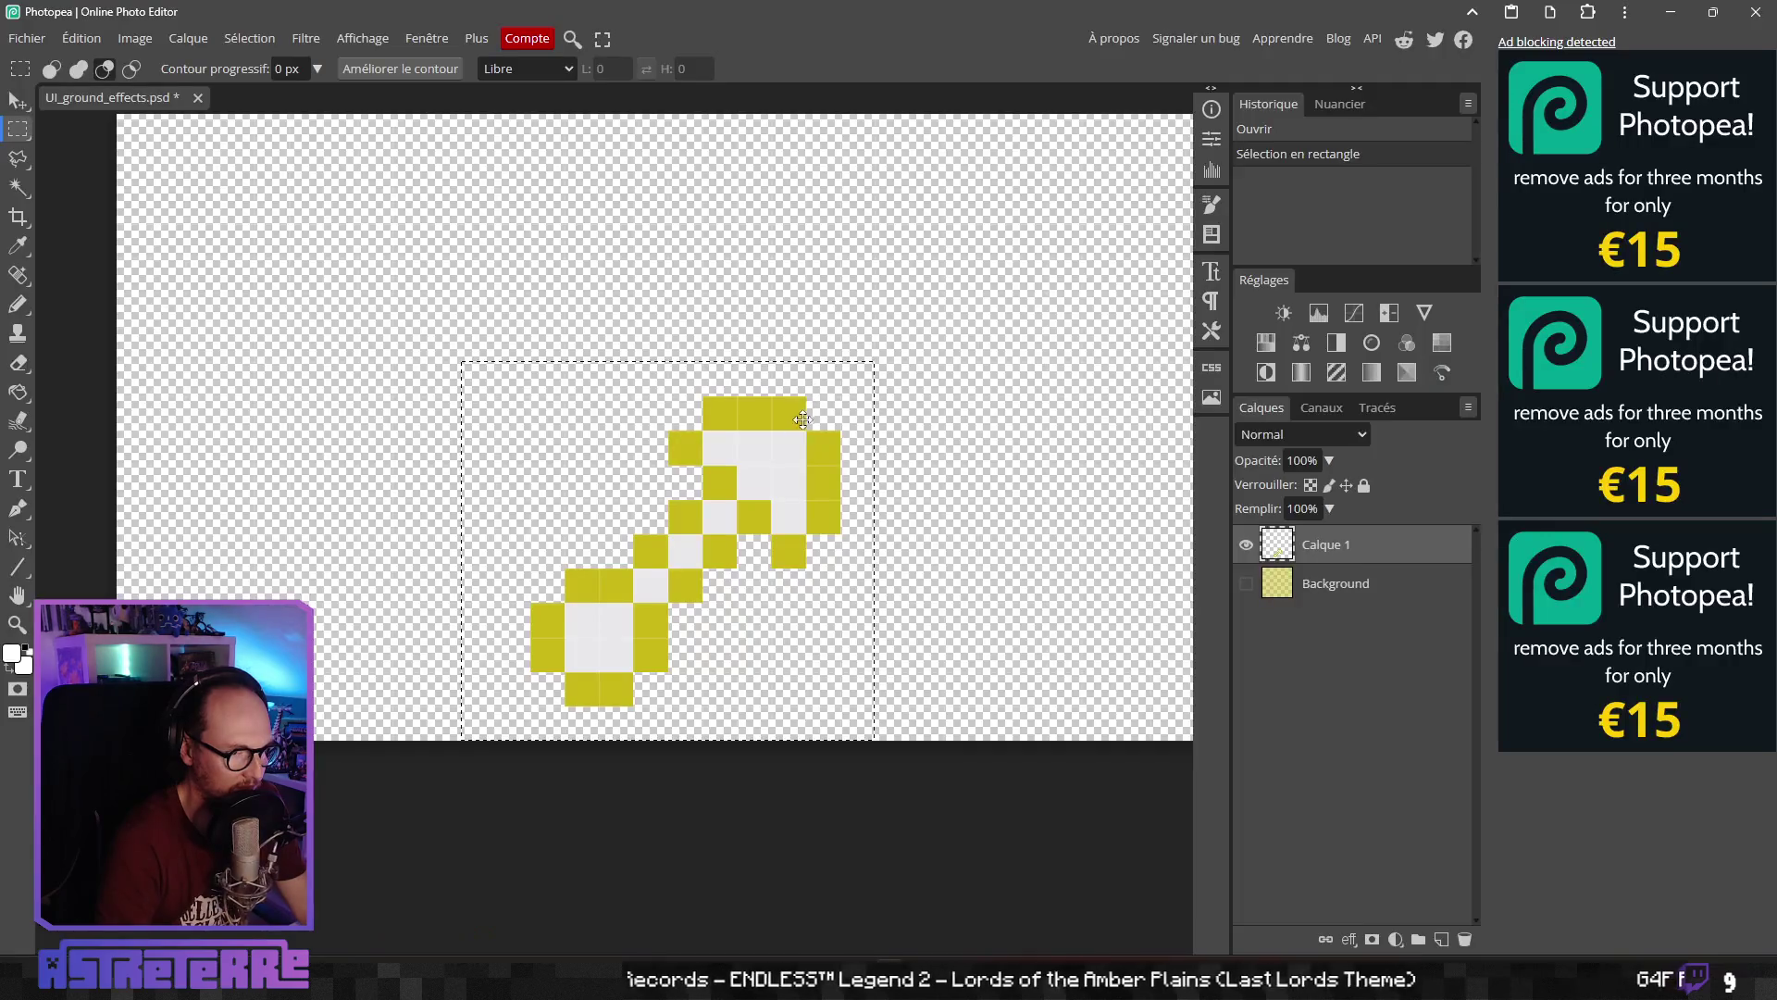
click(908, 464)
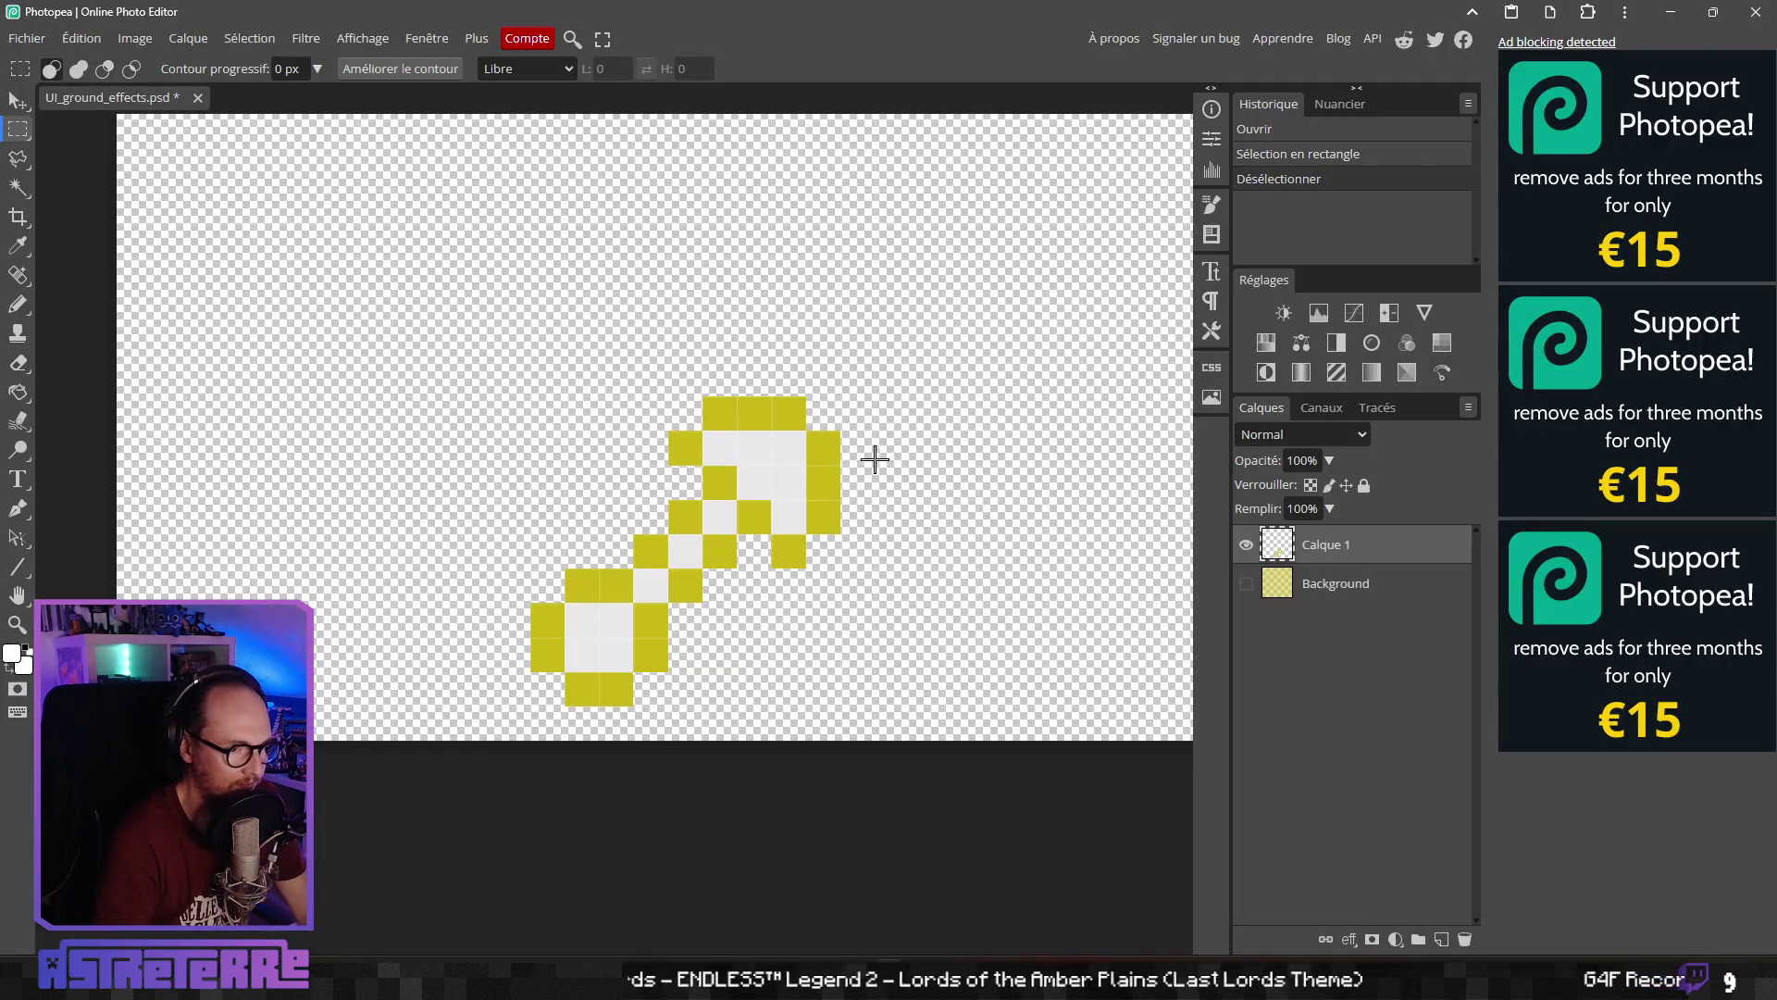
key(alt+Tab)
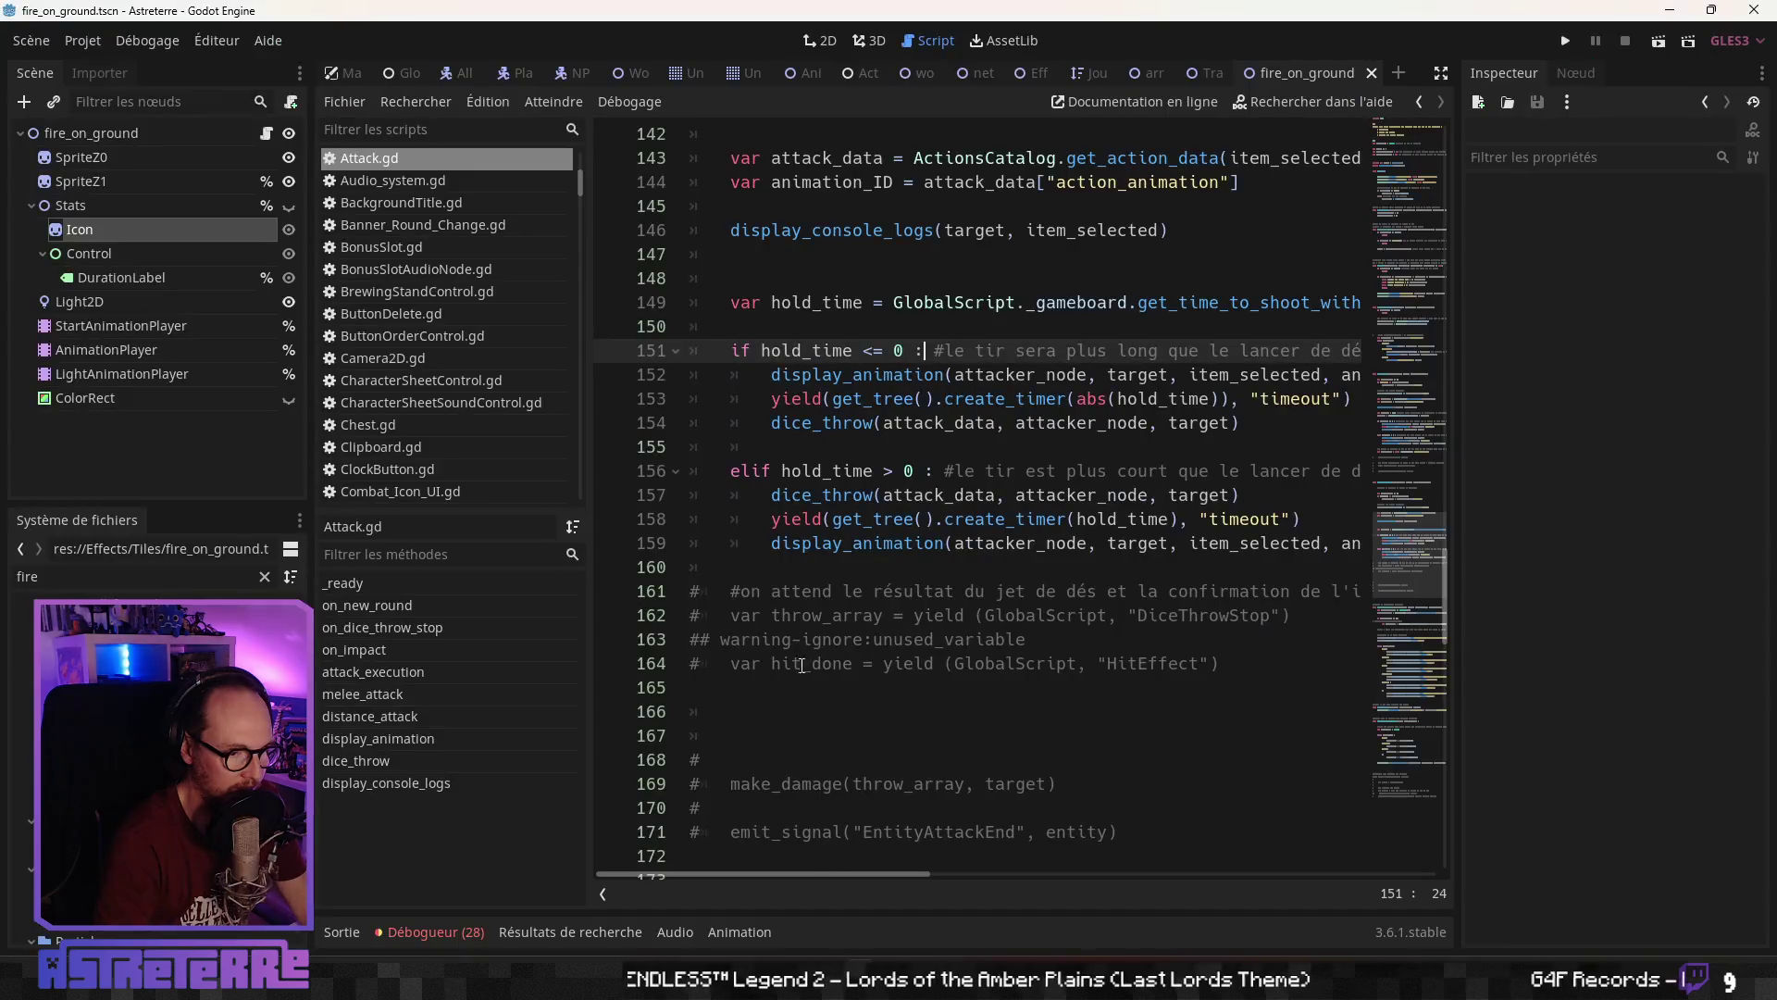
Take the icon's white as drawing colour, briefly showing the fire_effect layer, then hide the fire artwork
key(alt+Tab)
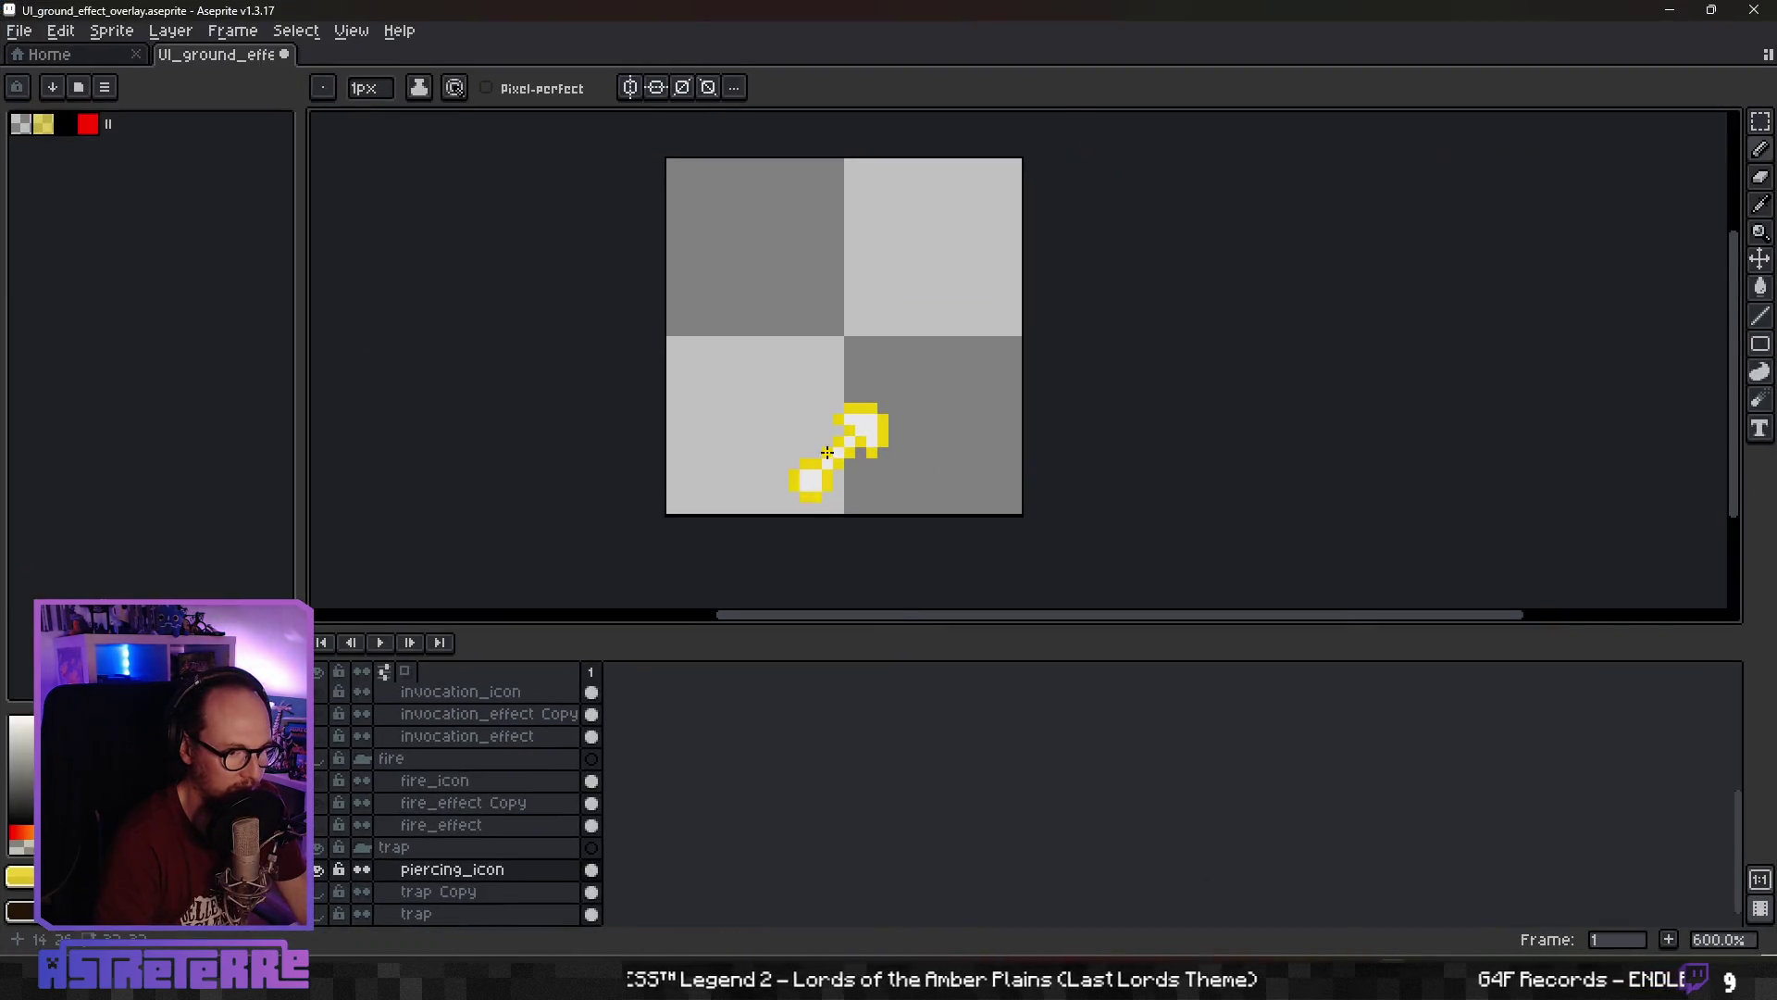
scroll(944, 389, up, 3)
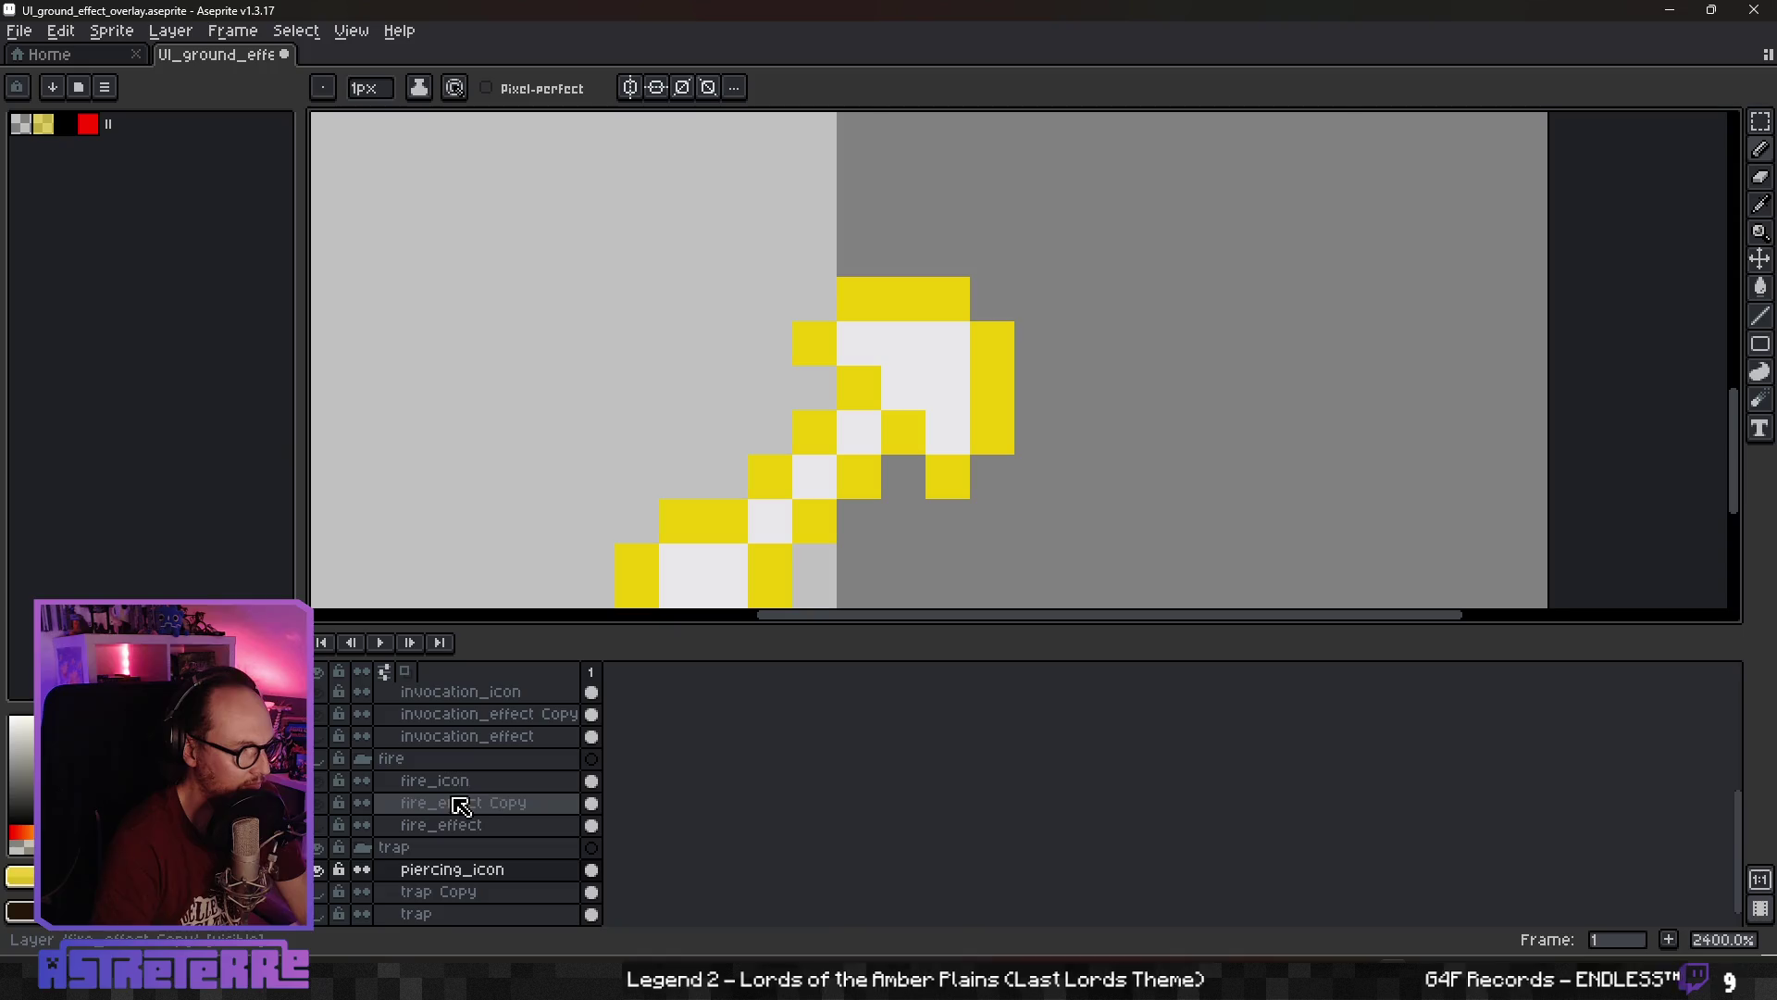
click(319, 825)
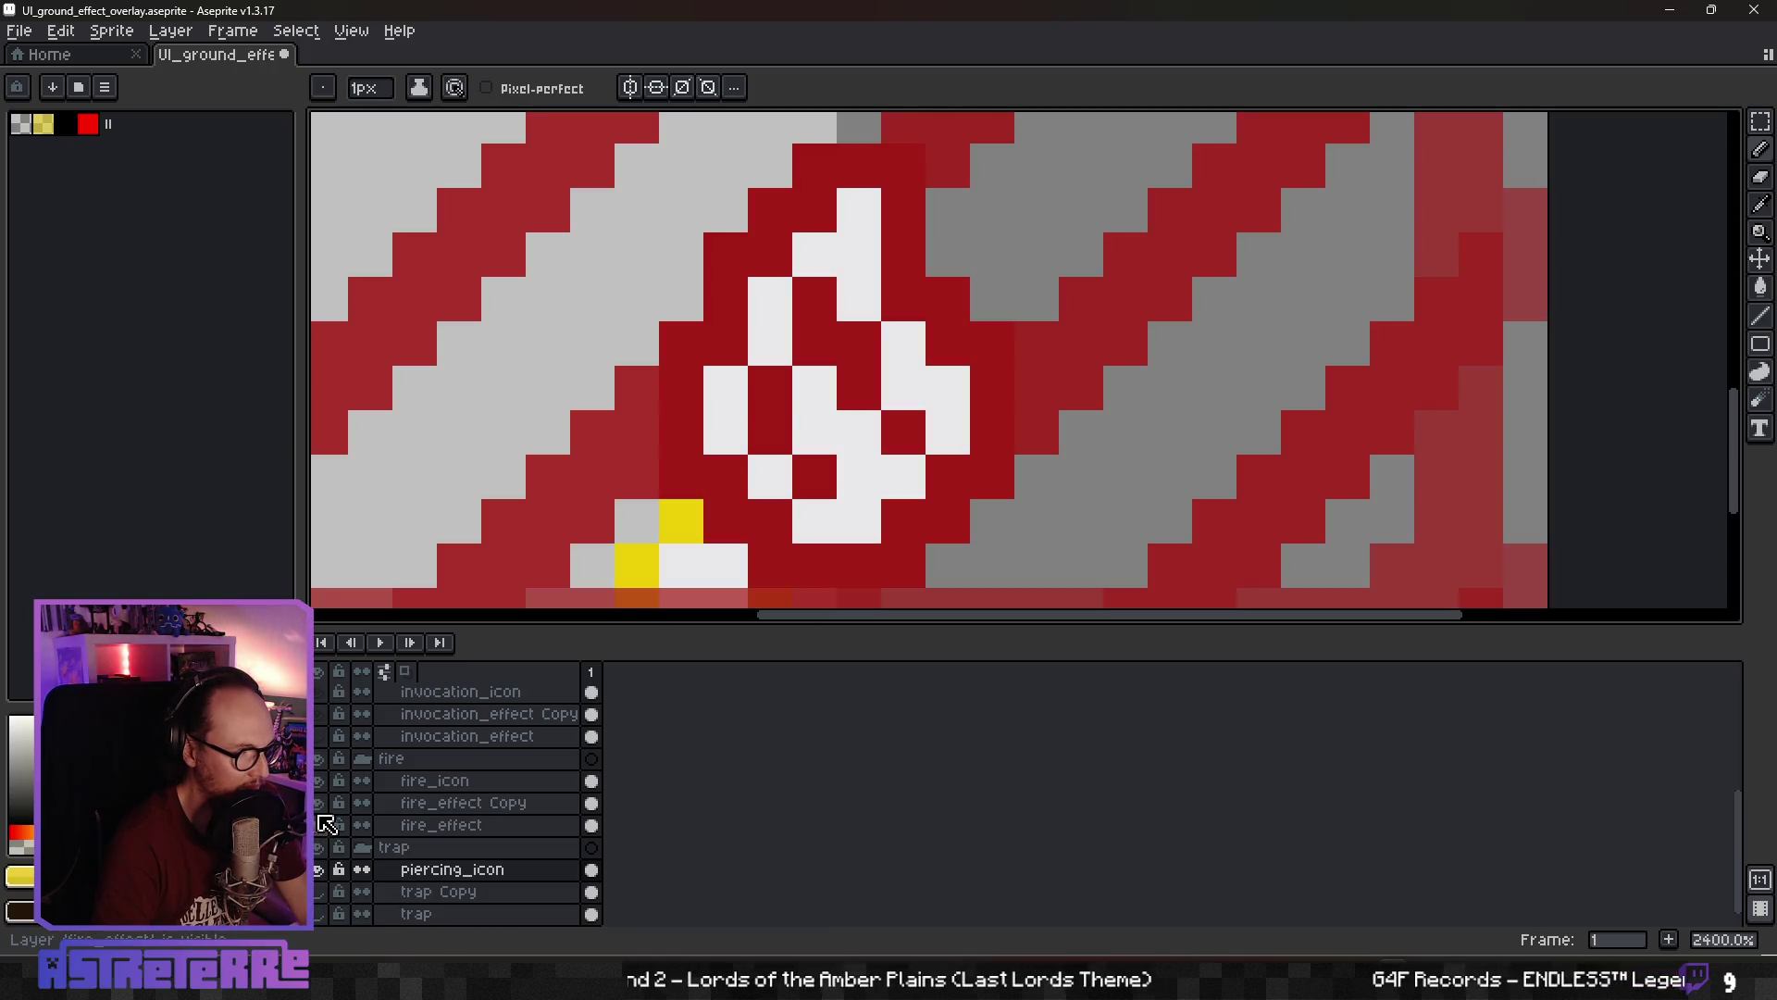
alt+click(849, 417)
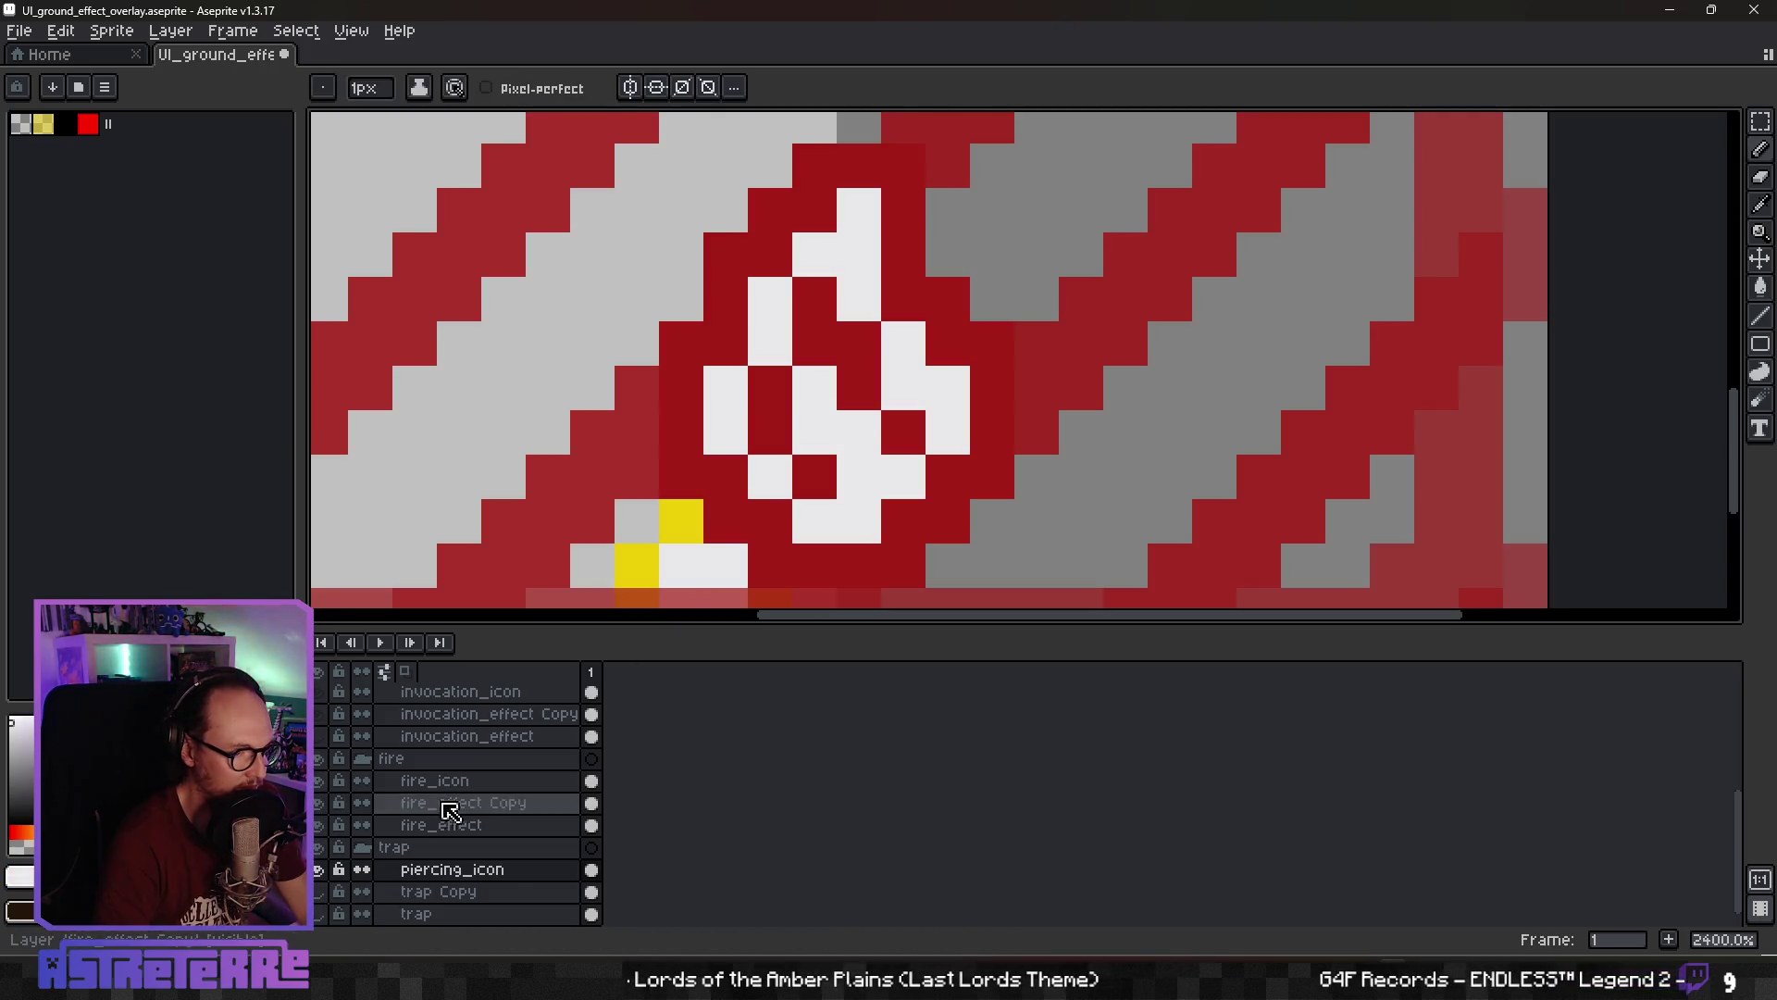
click(319, 758)
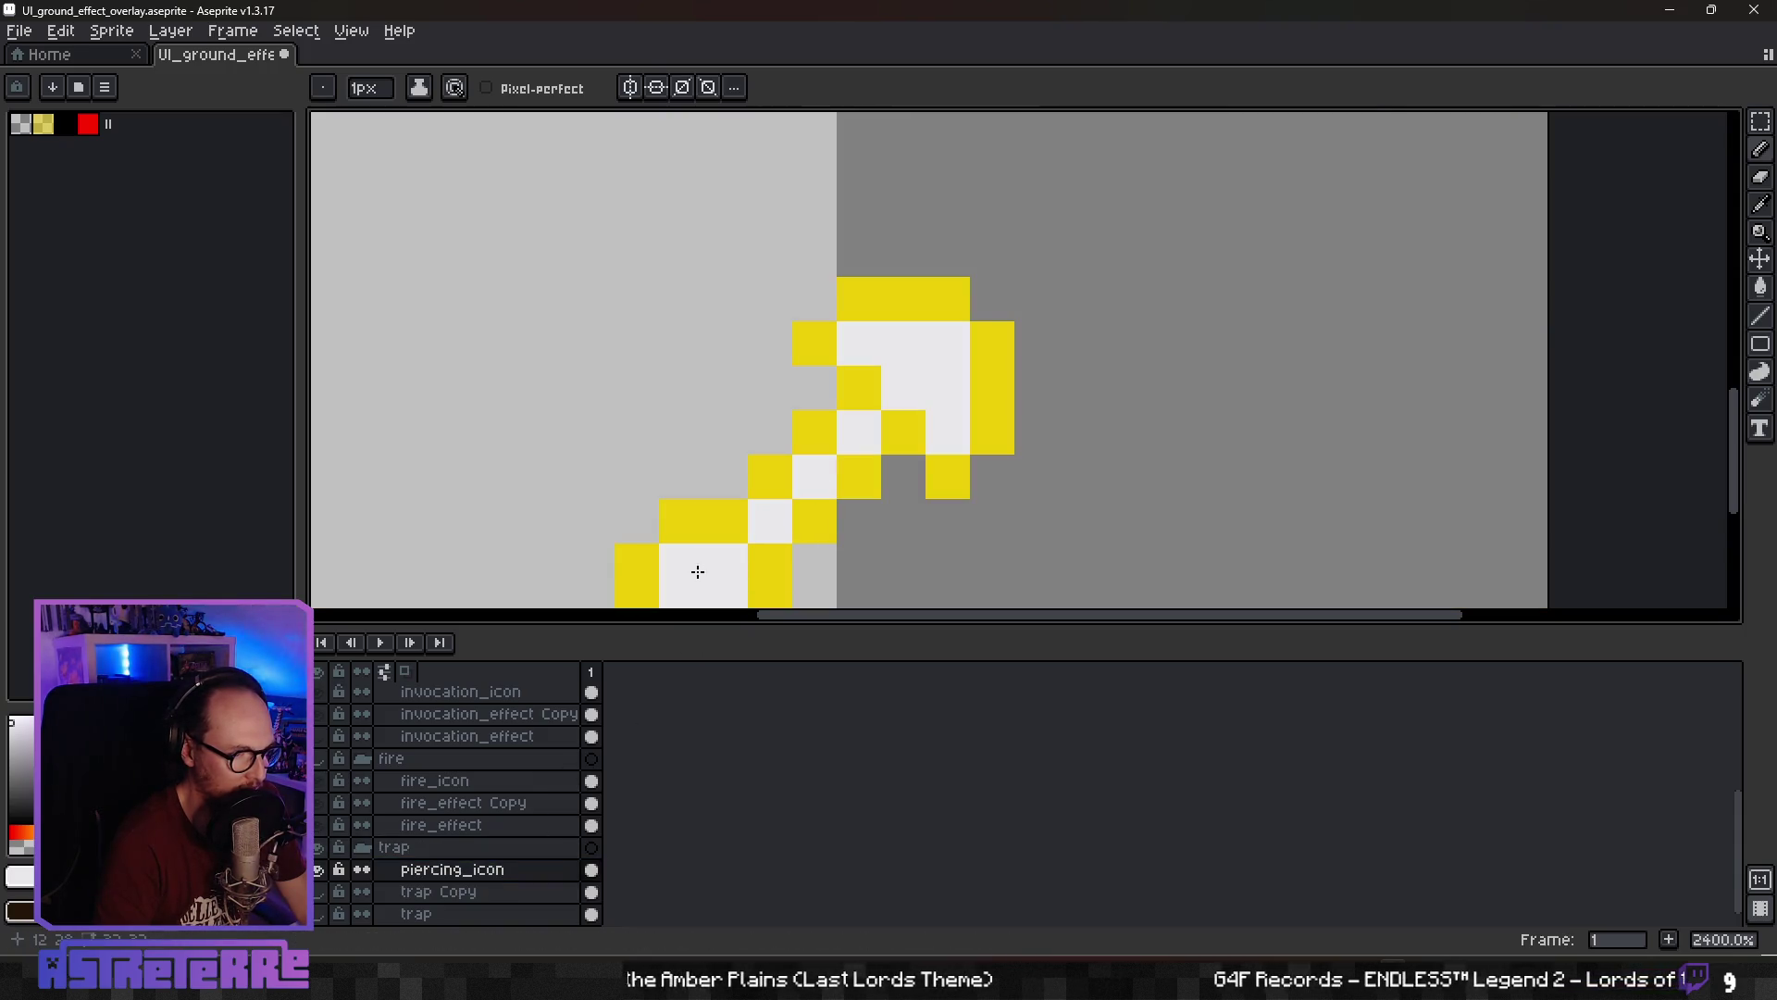
drag(691, 572, 740, 438)
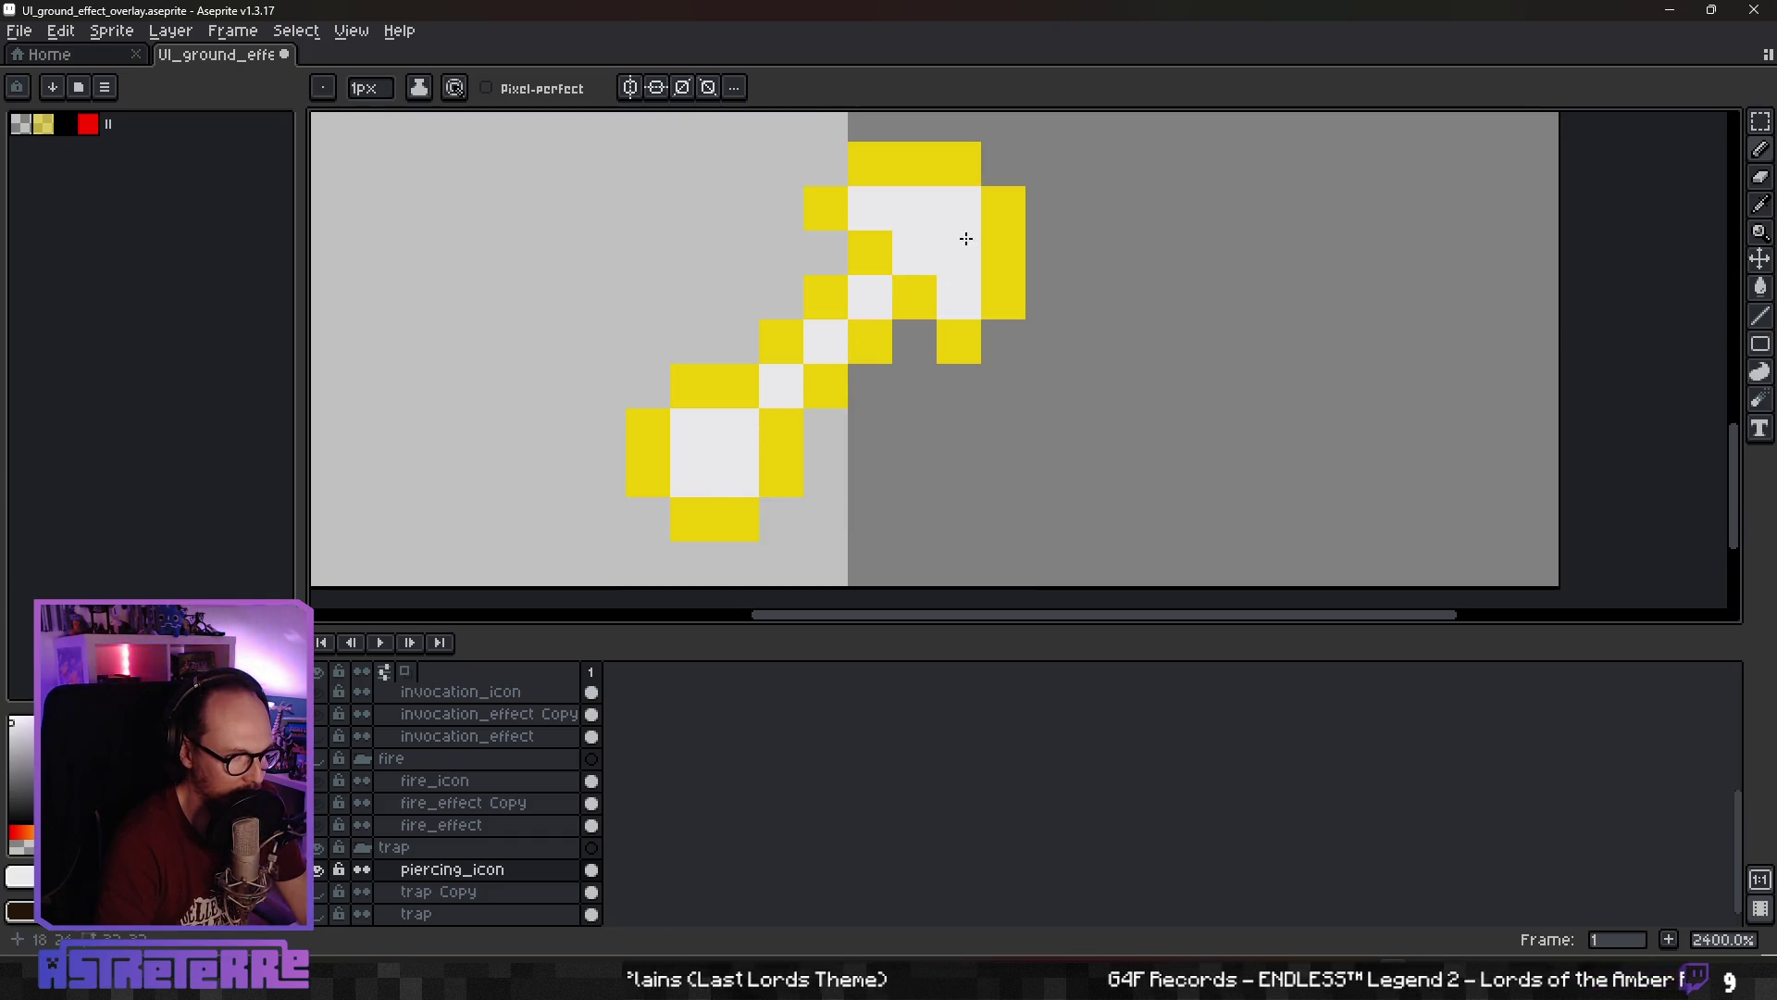
scroll(853, 211, down, 4)
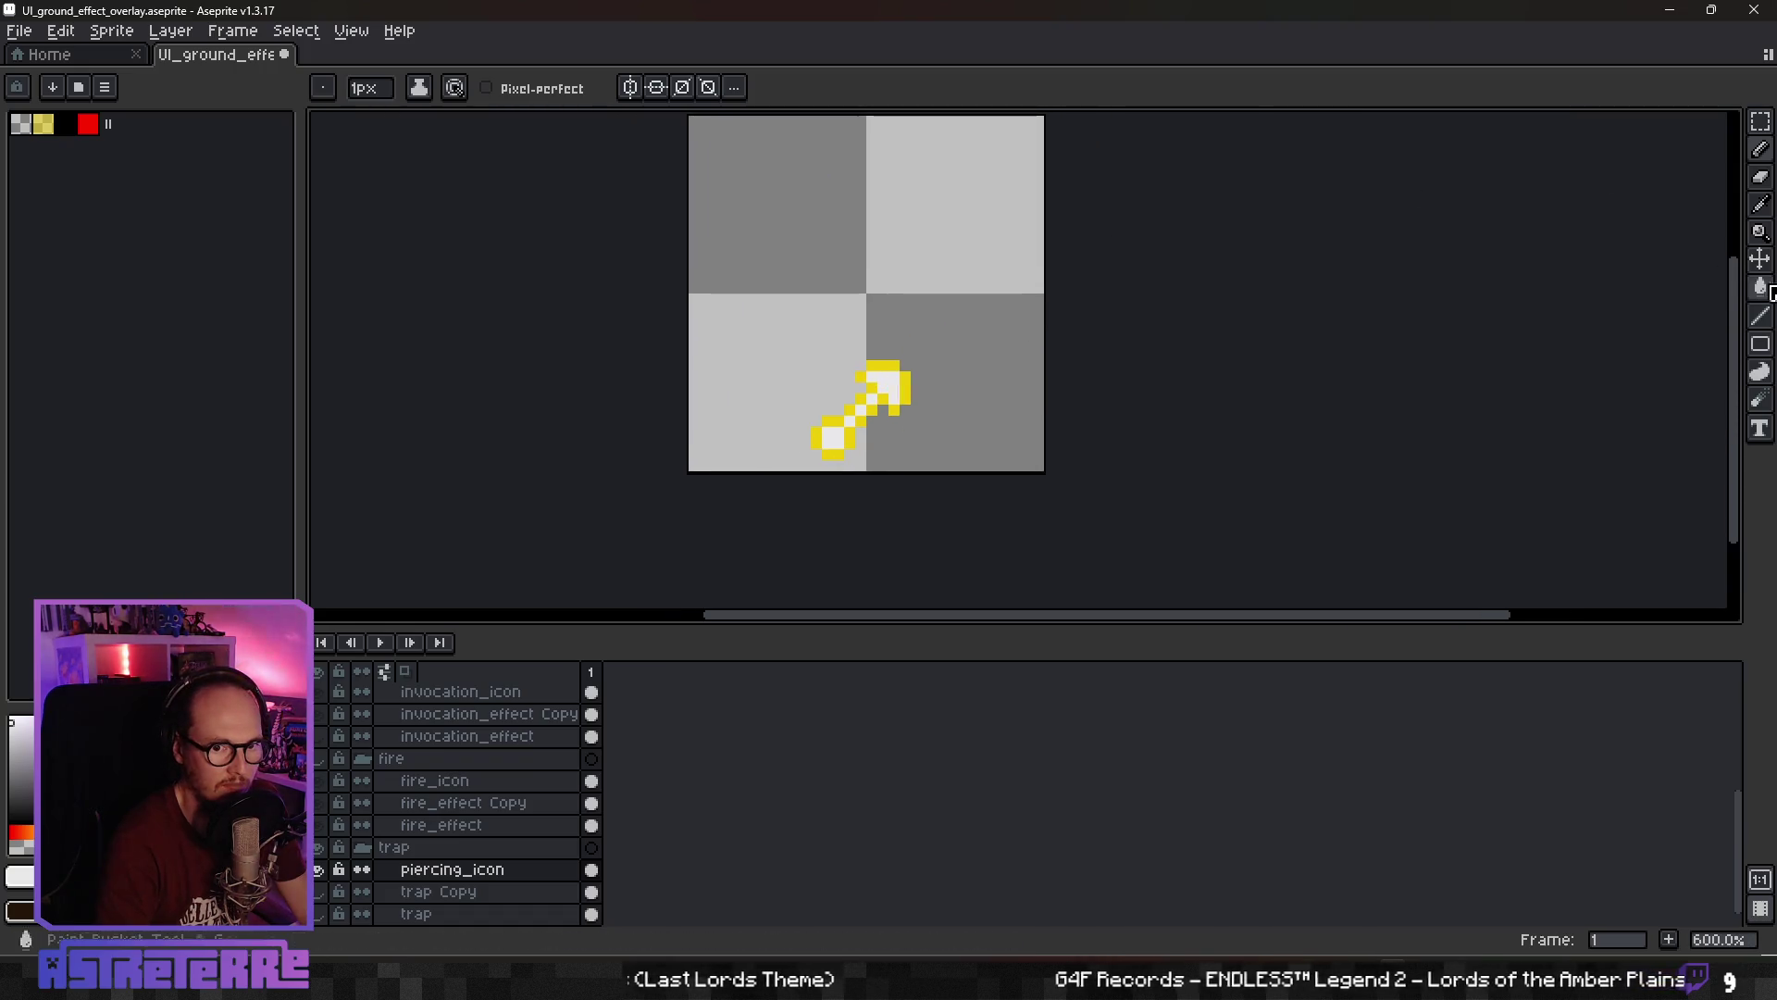
Move the piercing icon toward the canvas centre with the Move tool
click(1760, 259)
mouse_move(868, 404)
mouse_down()
mouse_move(881, 290)
mouse_move(940, 318)
mouse_move(916, 412)
mouse_up()
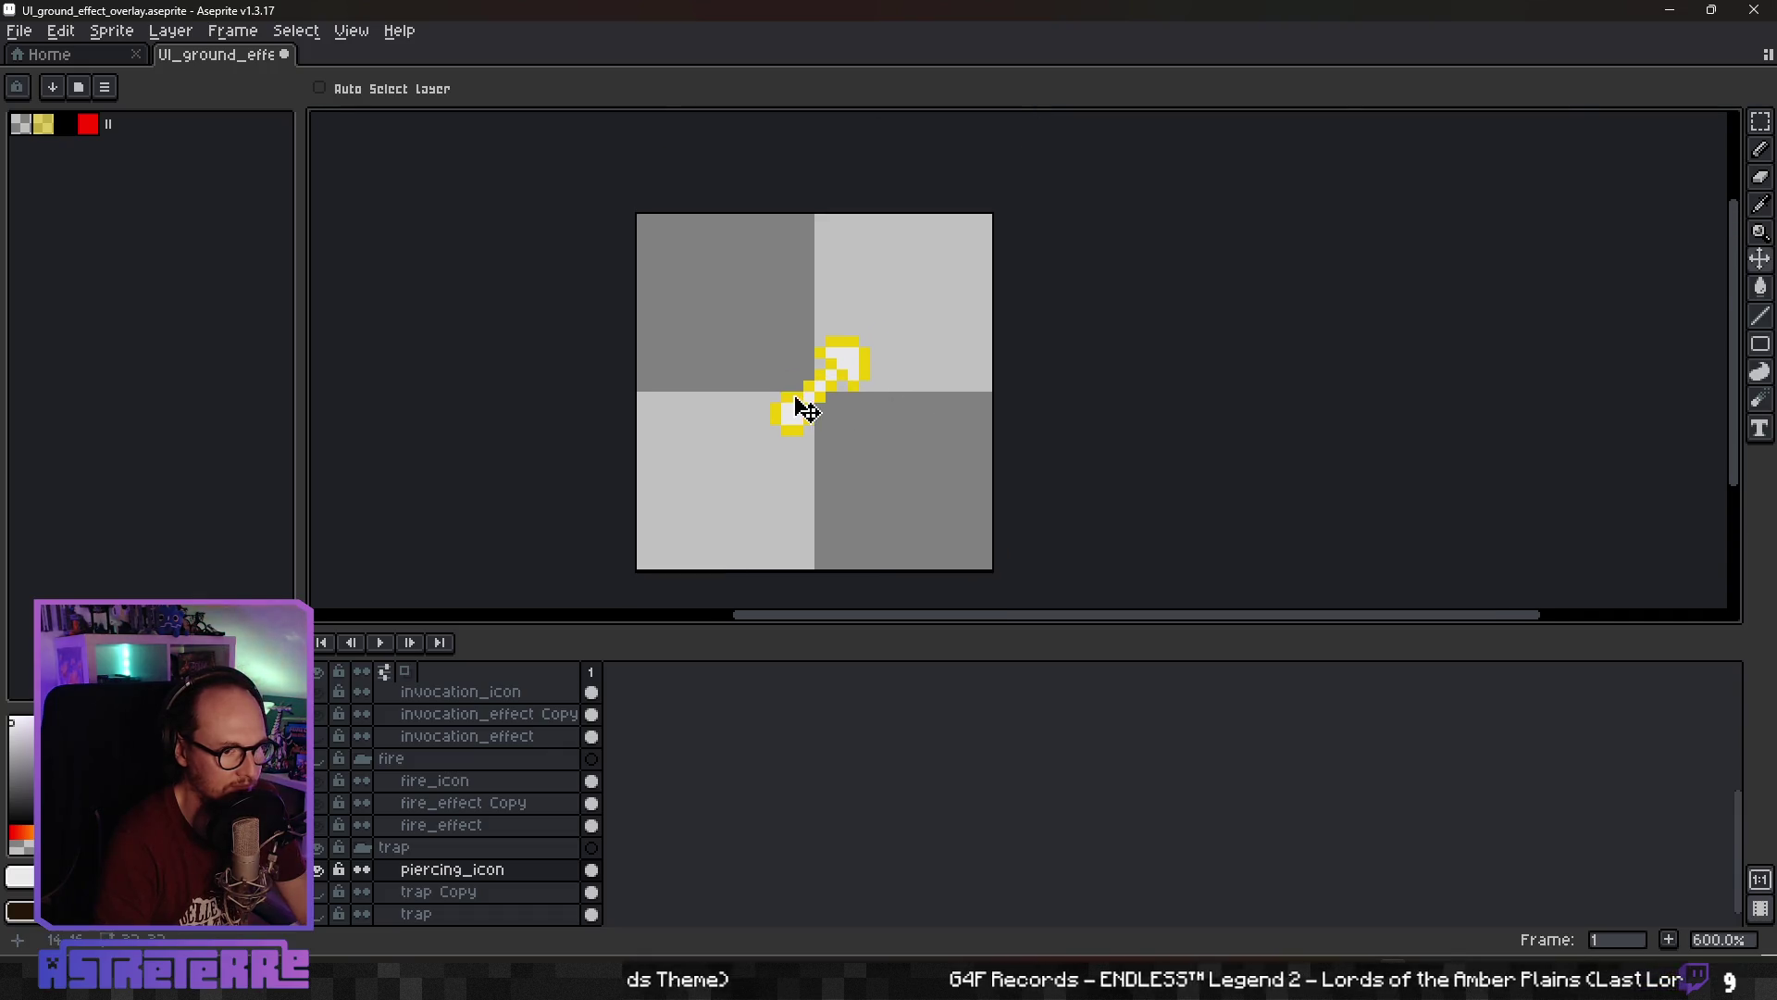
scroll(805, 408, up, 5)
scroll(925, 359, down, 3)
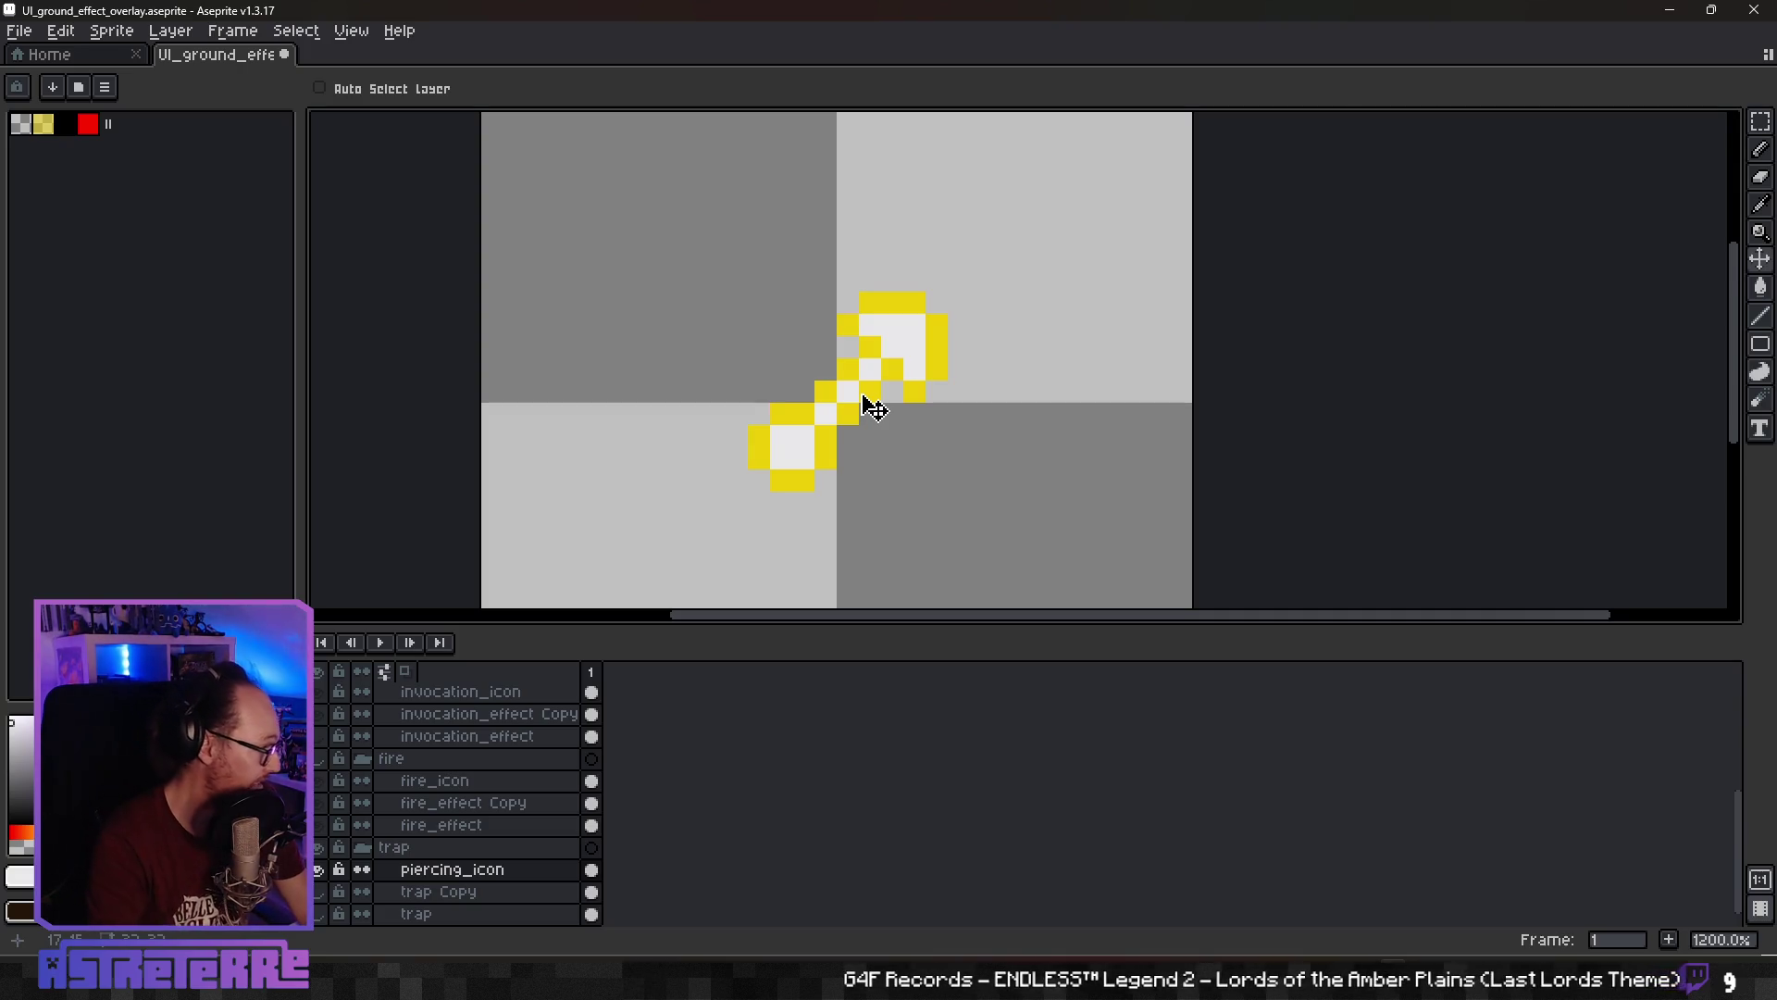
scroll(860, 440, up, 1)
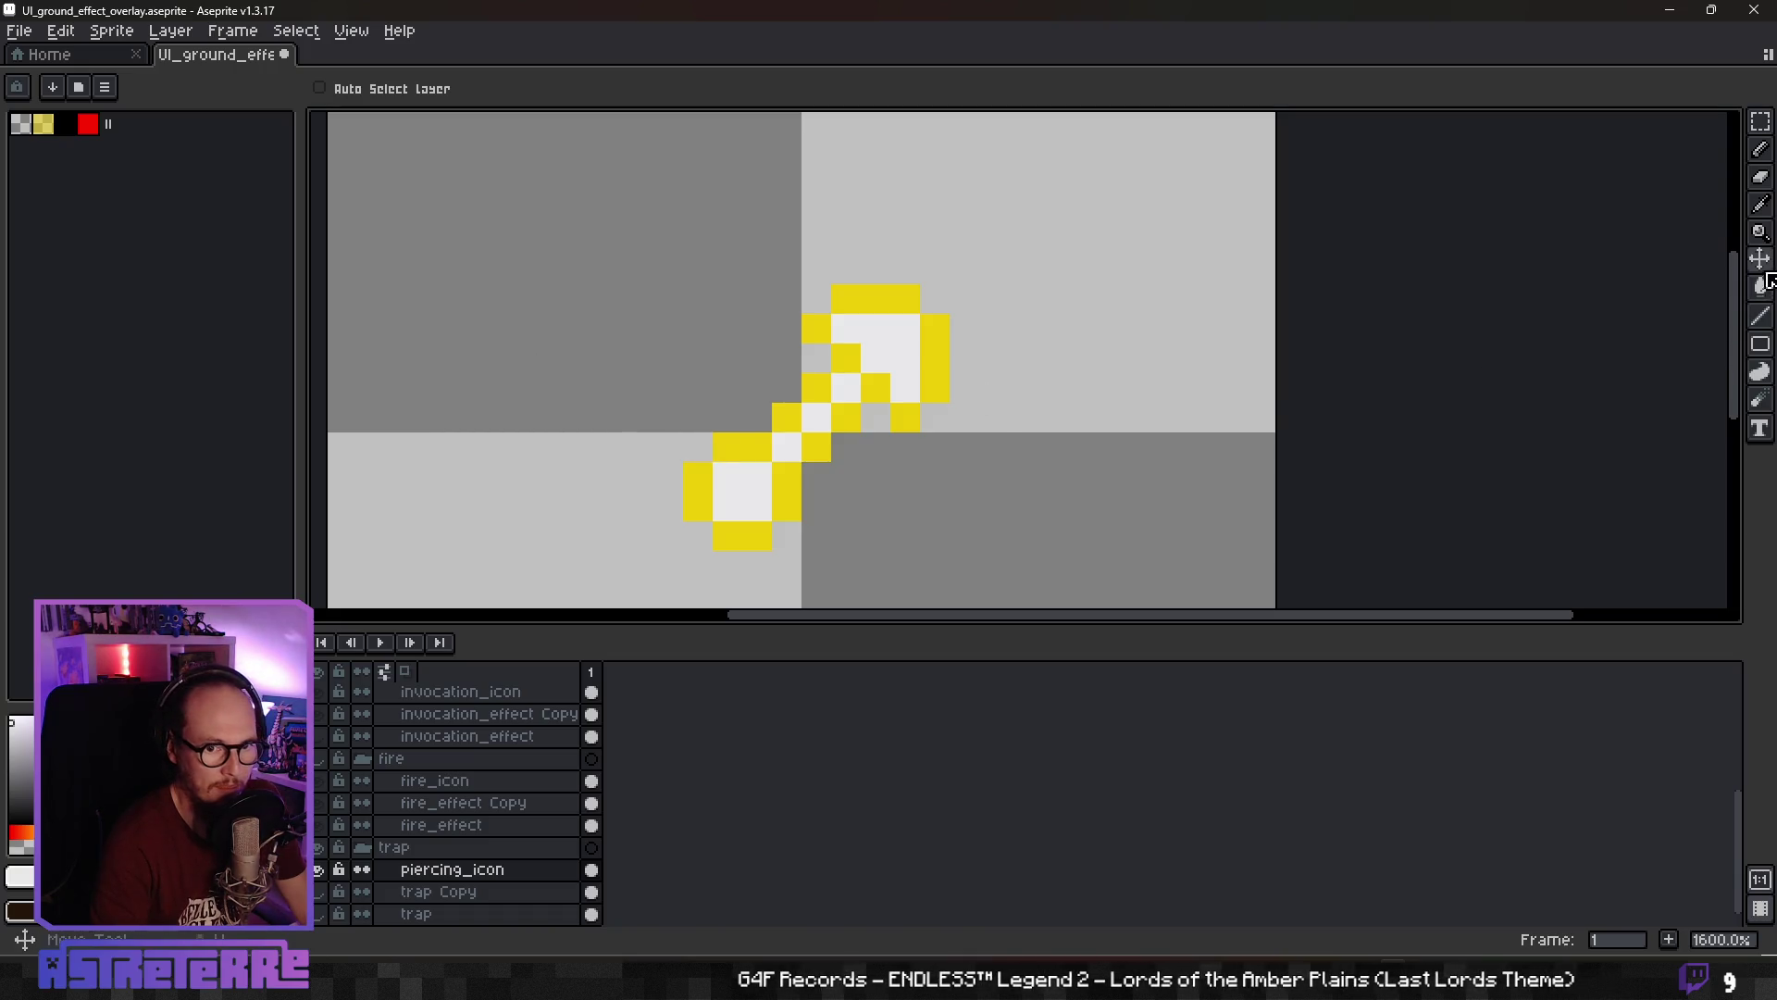
Switch to the pencil and set the drawing colour back to yellow
click(1762, 287)
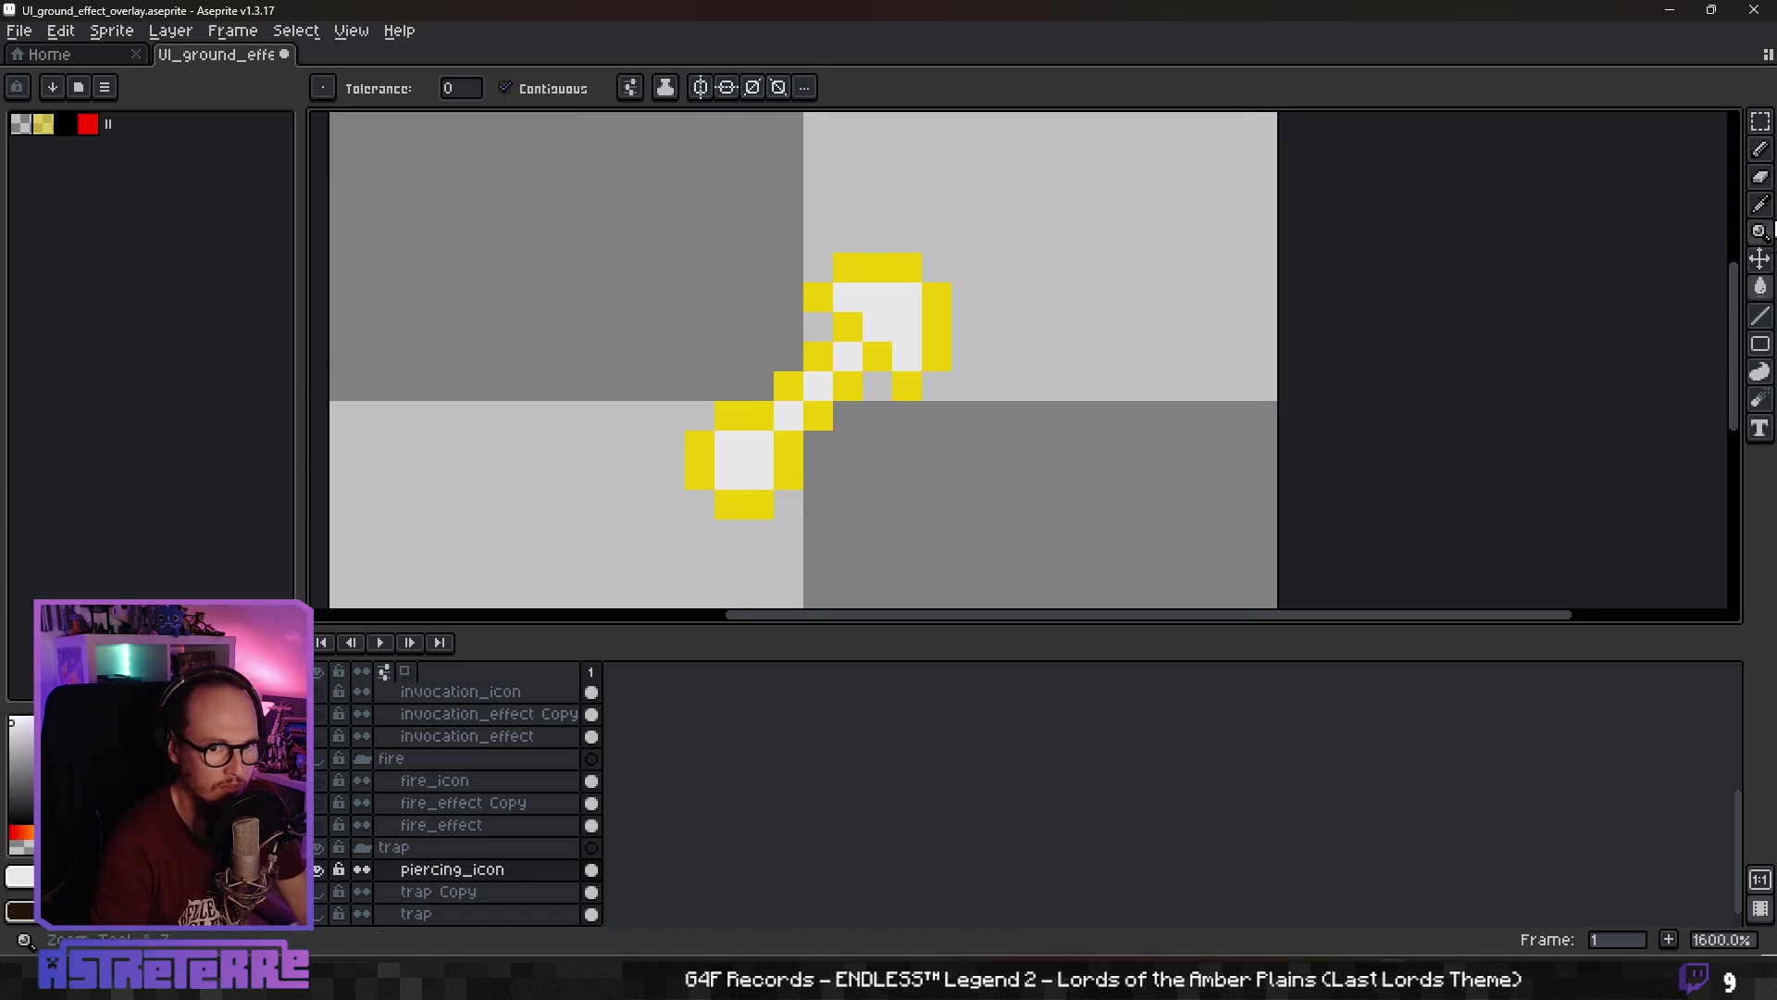
click(1761, 150)
alt+click(847, 393)
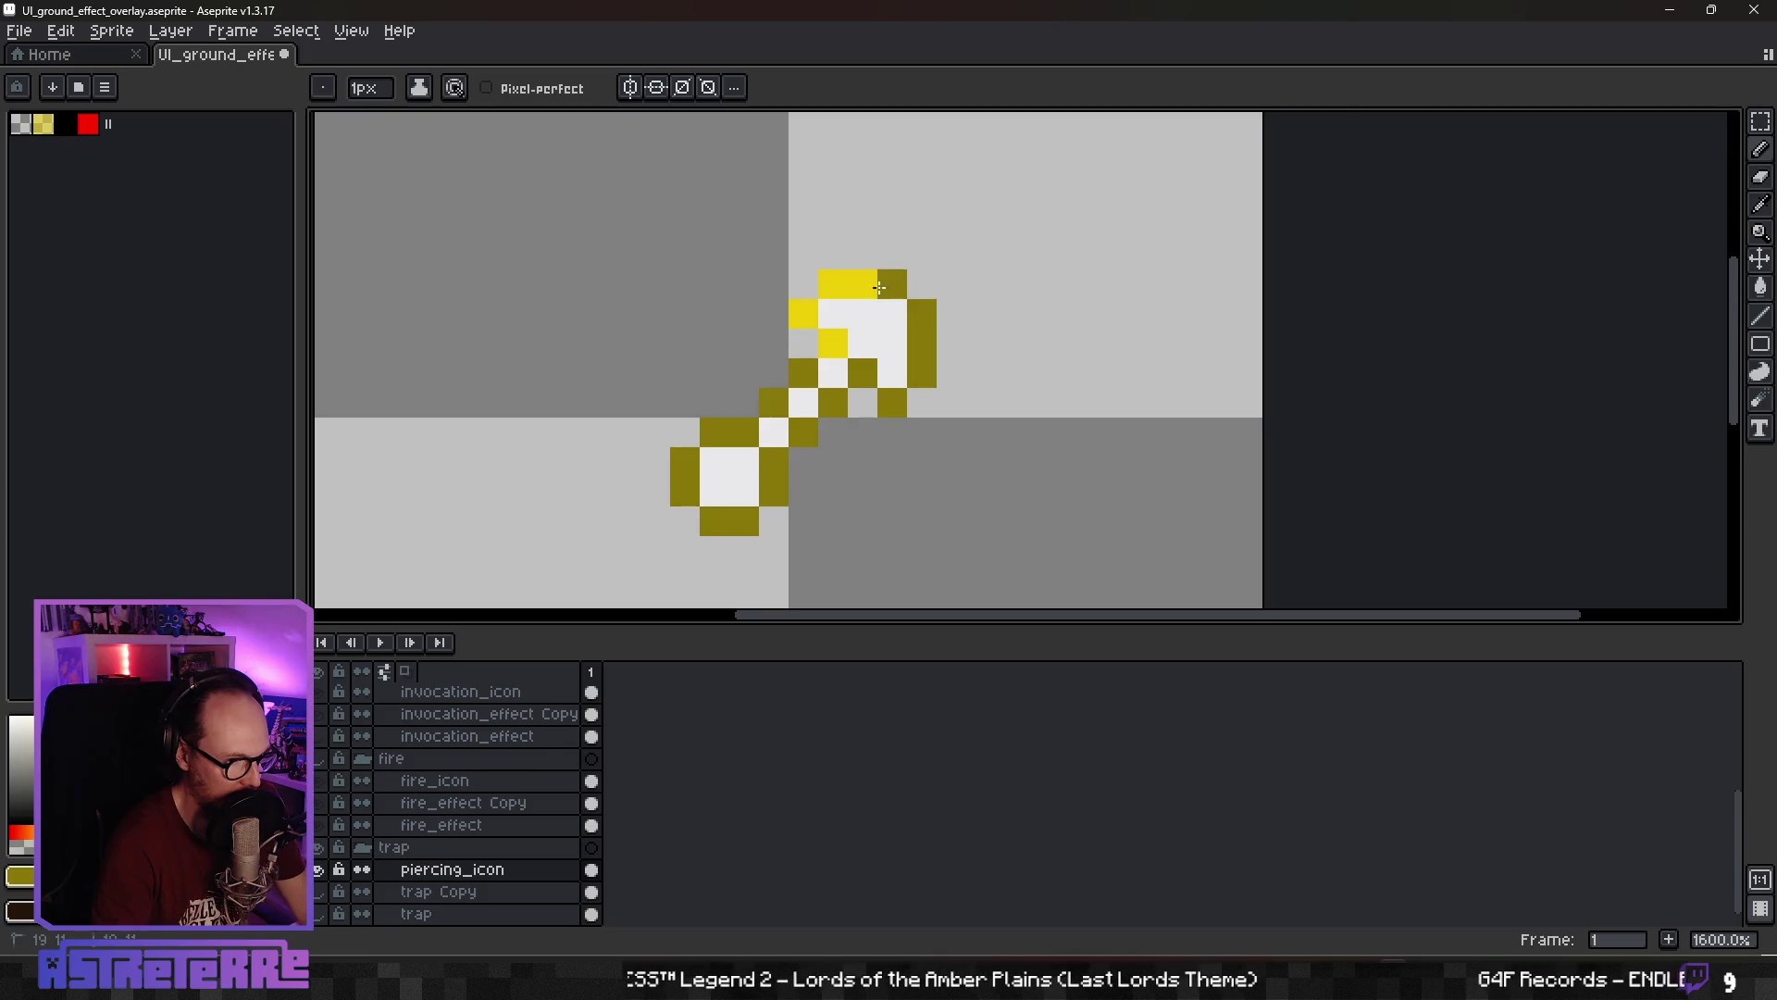
scroll(842, 352, down, 6)
scroll(984, 436, up, 4)
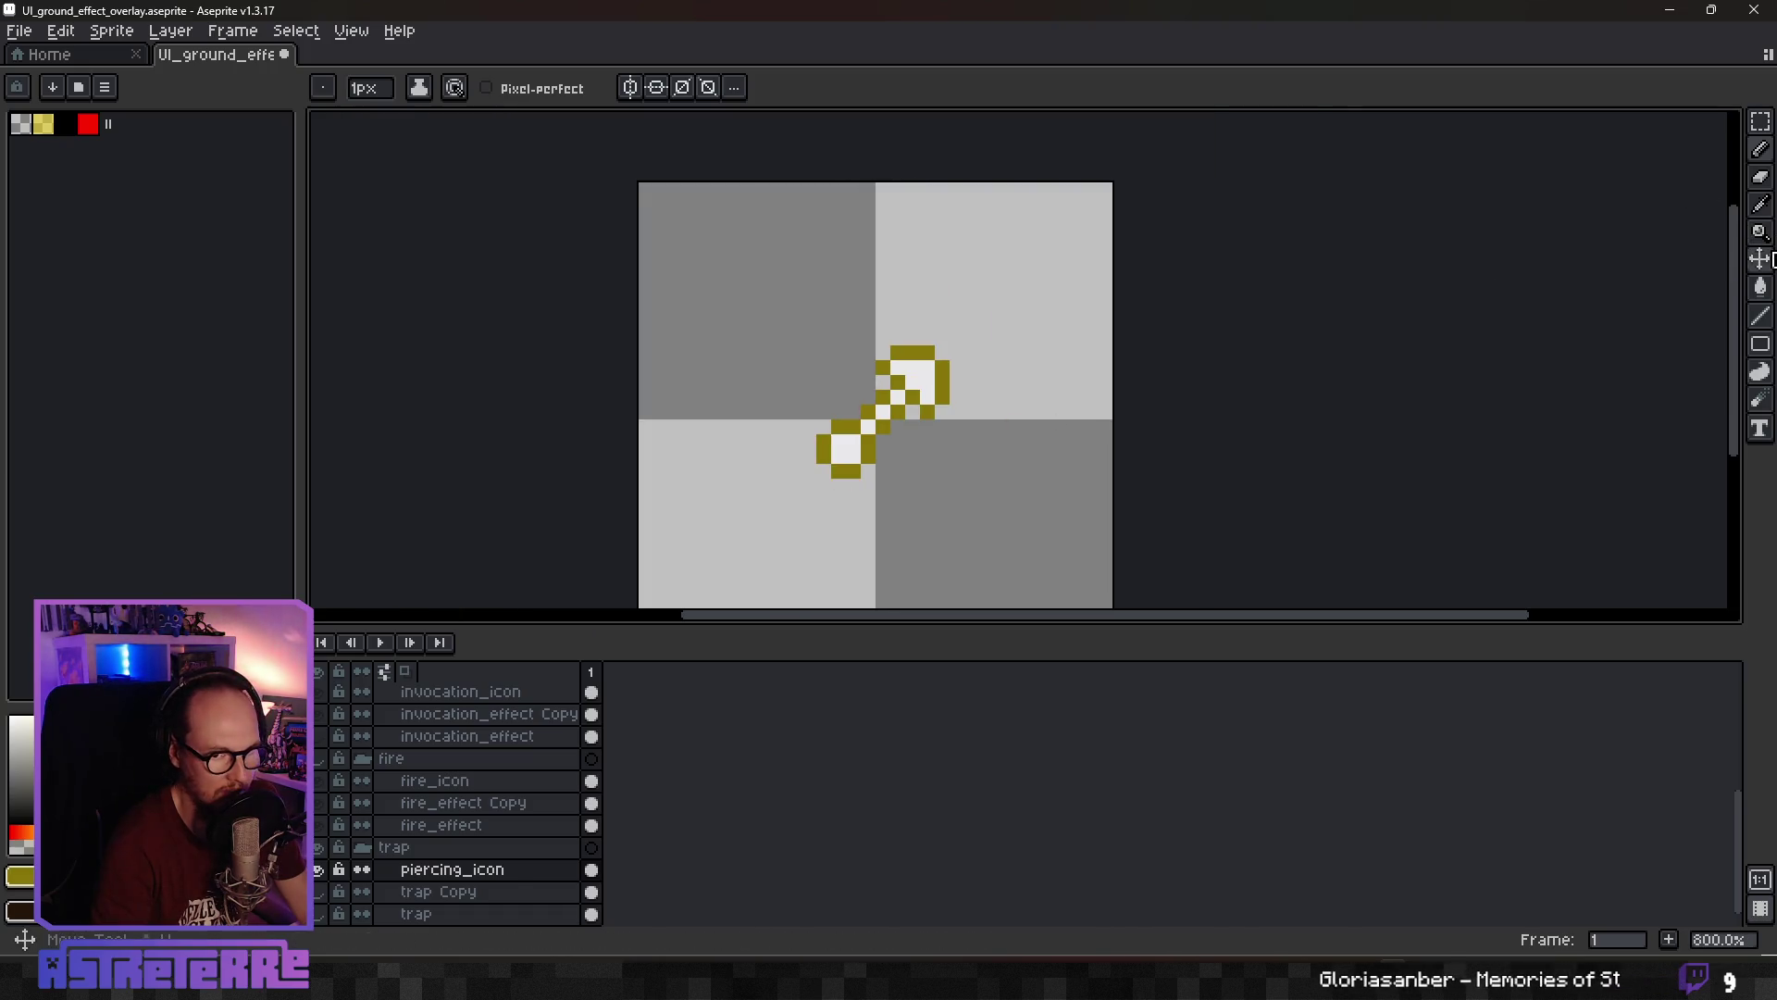
Shift the piercing icon down about 2 pixels
click(1761, 259)
drag(930, 385, 930, 400)
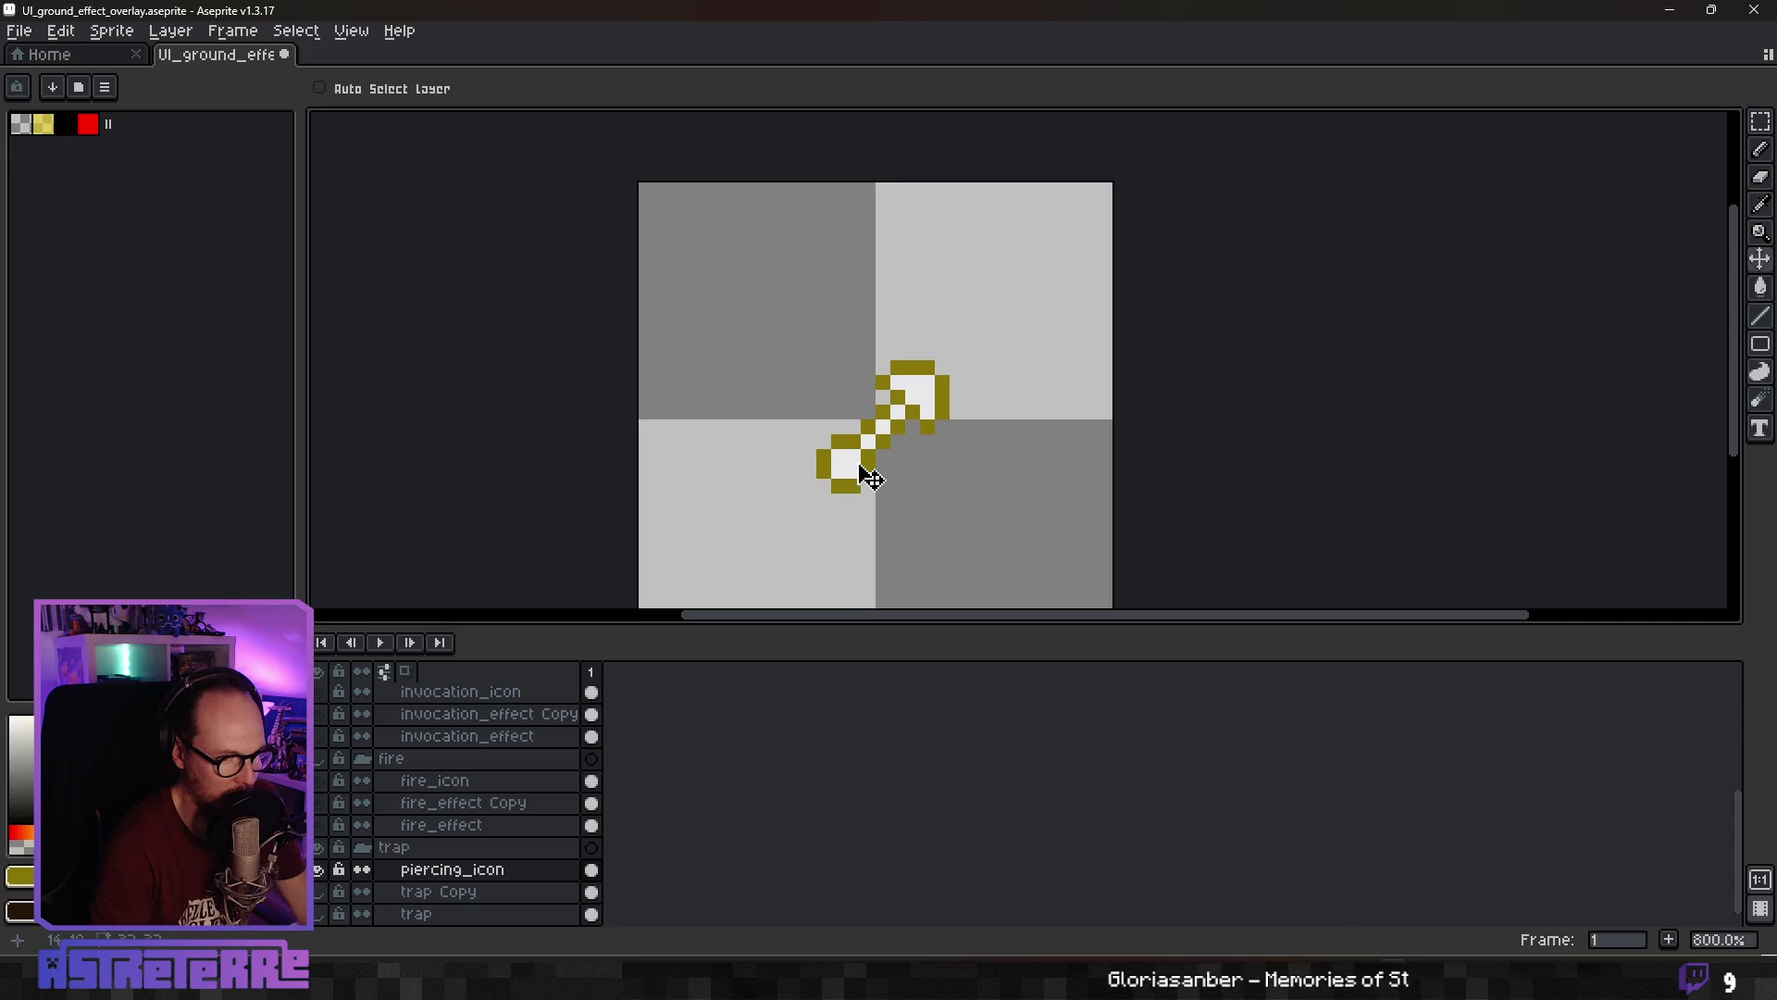
scroll(935, 426, down, 5)
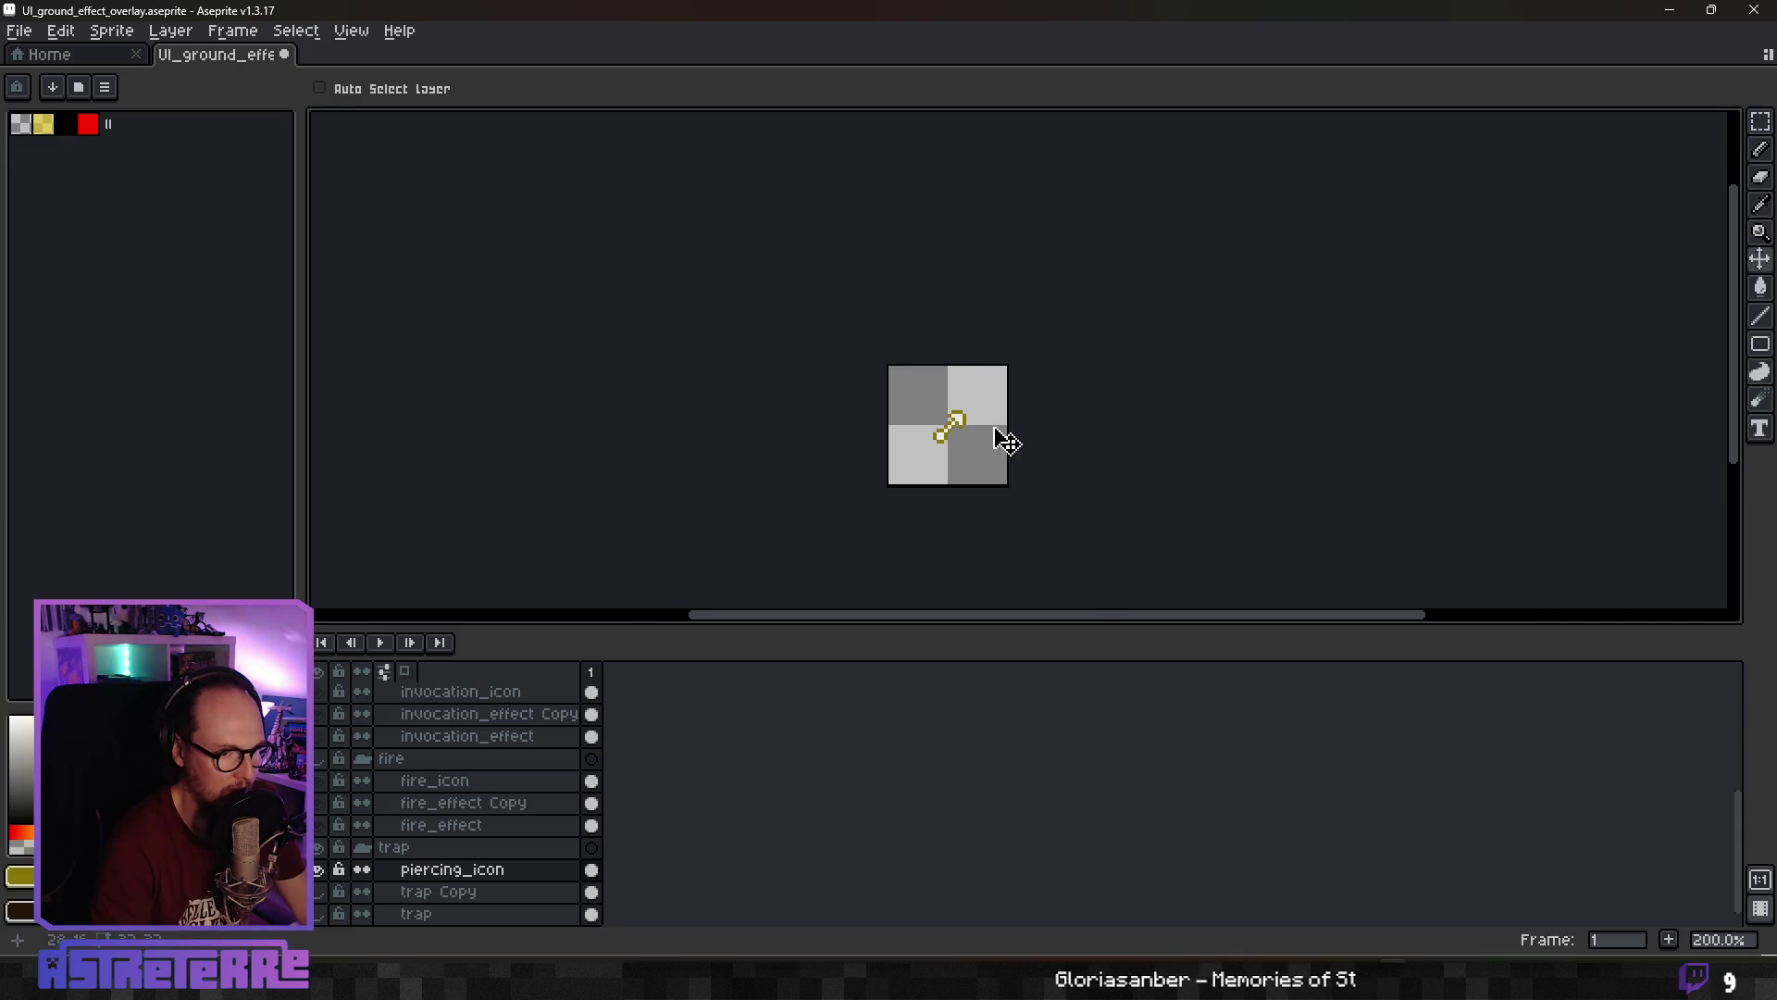
scroll(1015, 445, up, 3)
Export the sprite as UI_ground_effect_piercing.png
click(19, 30)
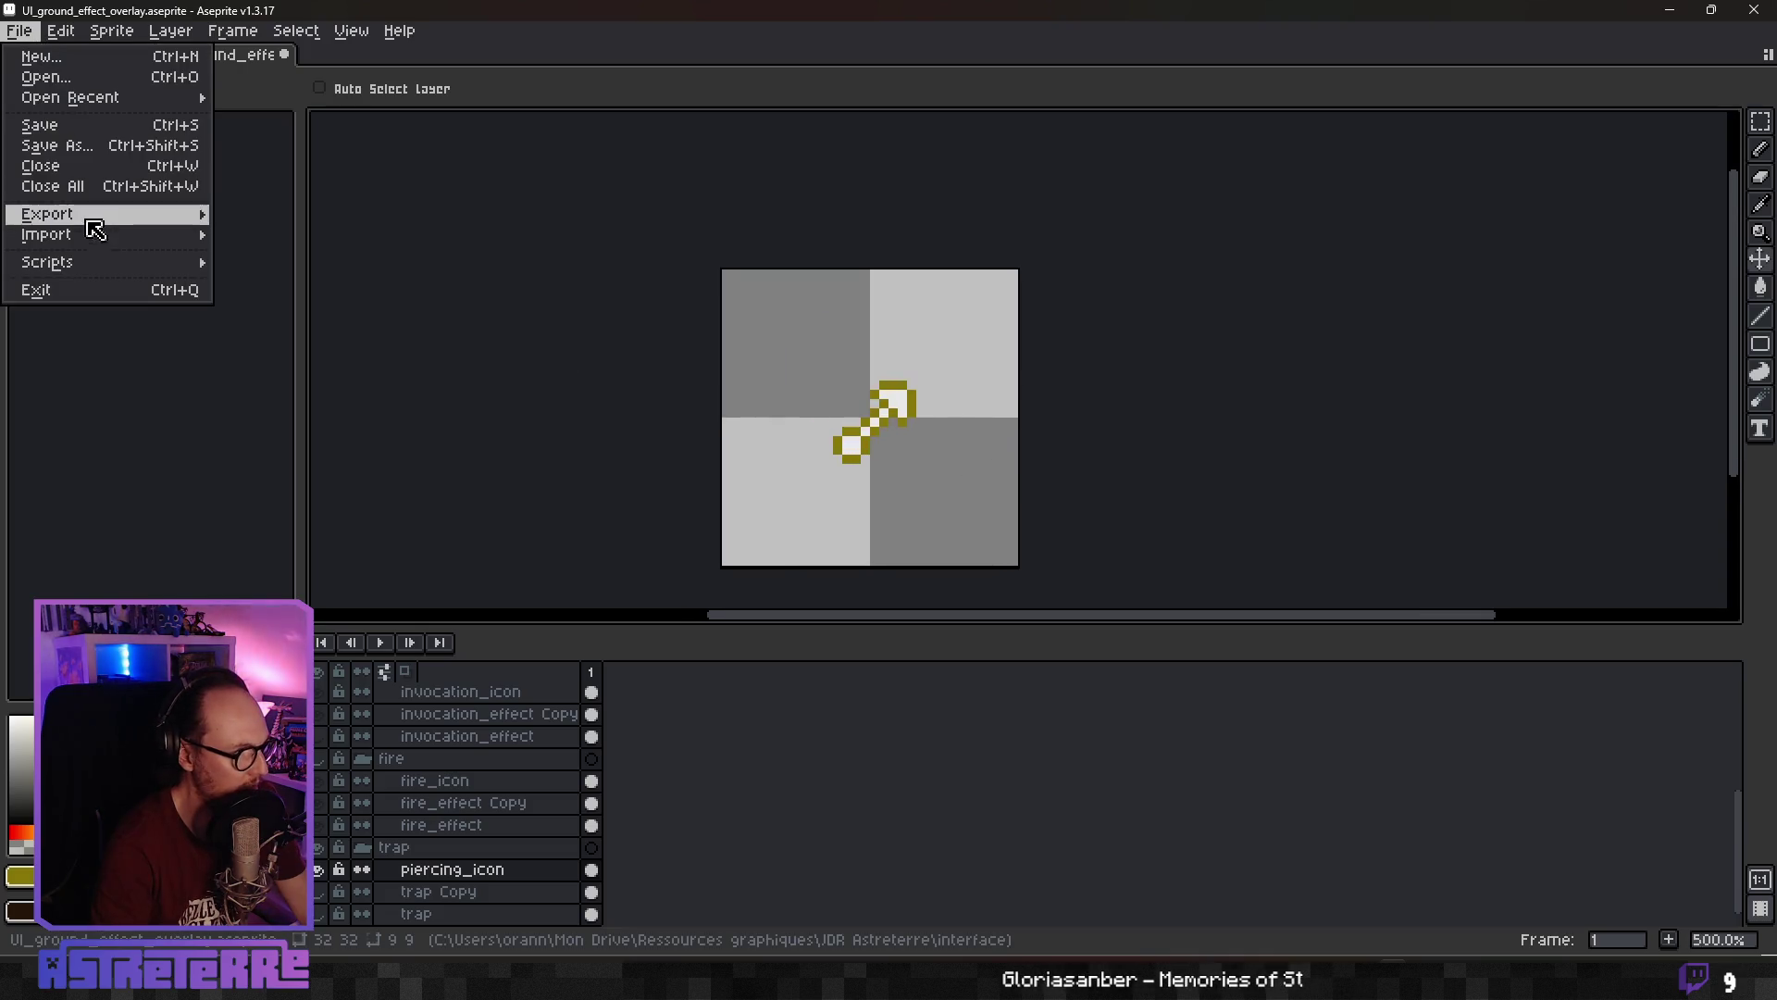
mouse_move(102, 214)
click(435, 219)
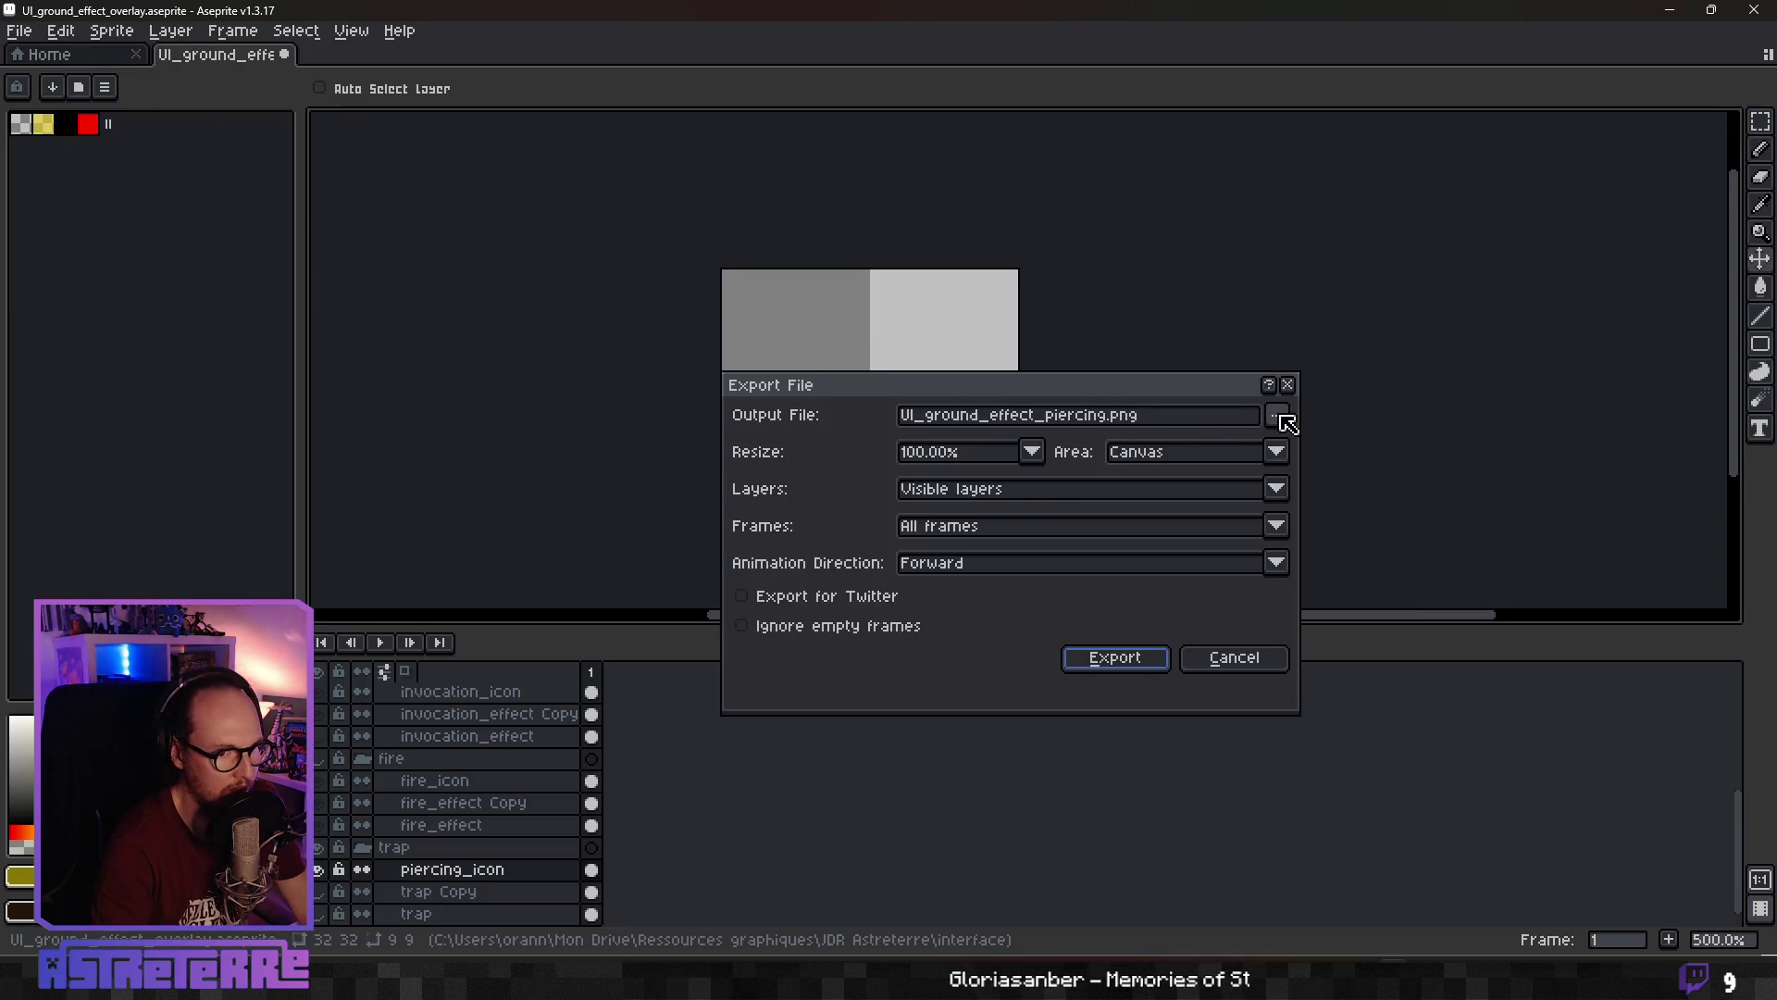
click(1283, 417)
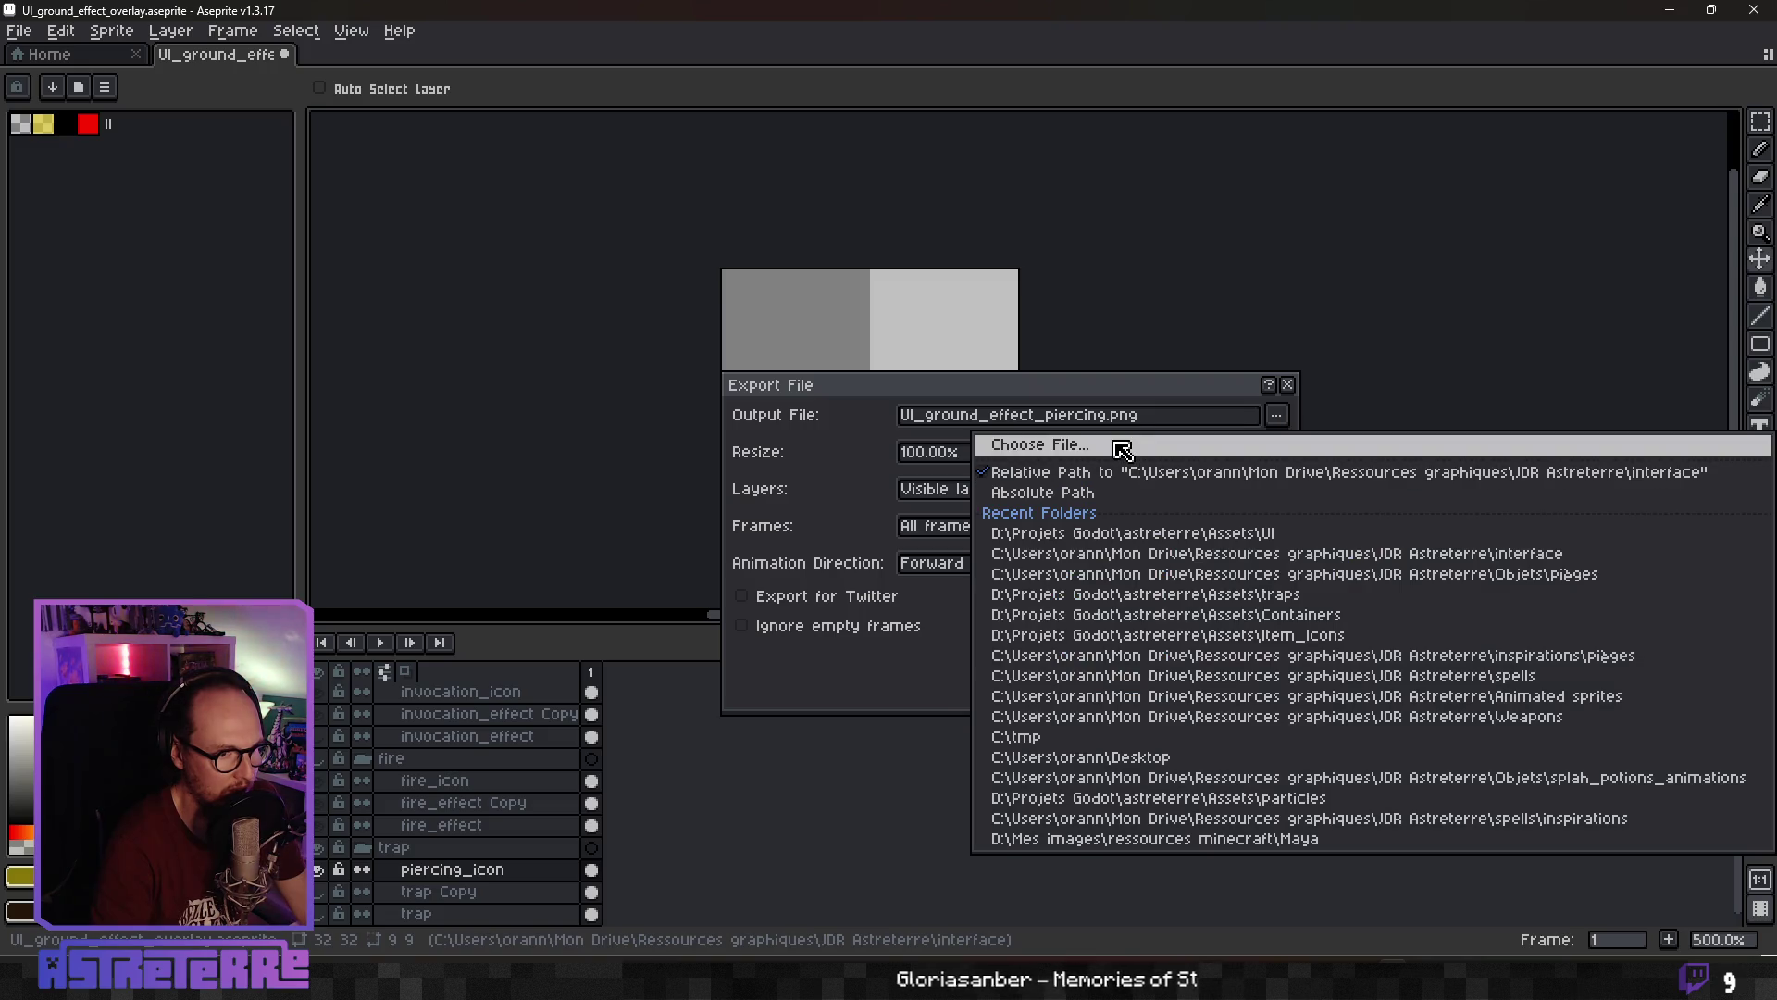
click(1094, 398)
click(1127, 659)
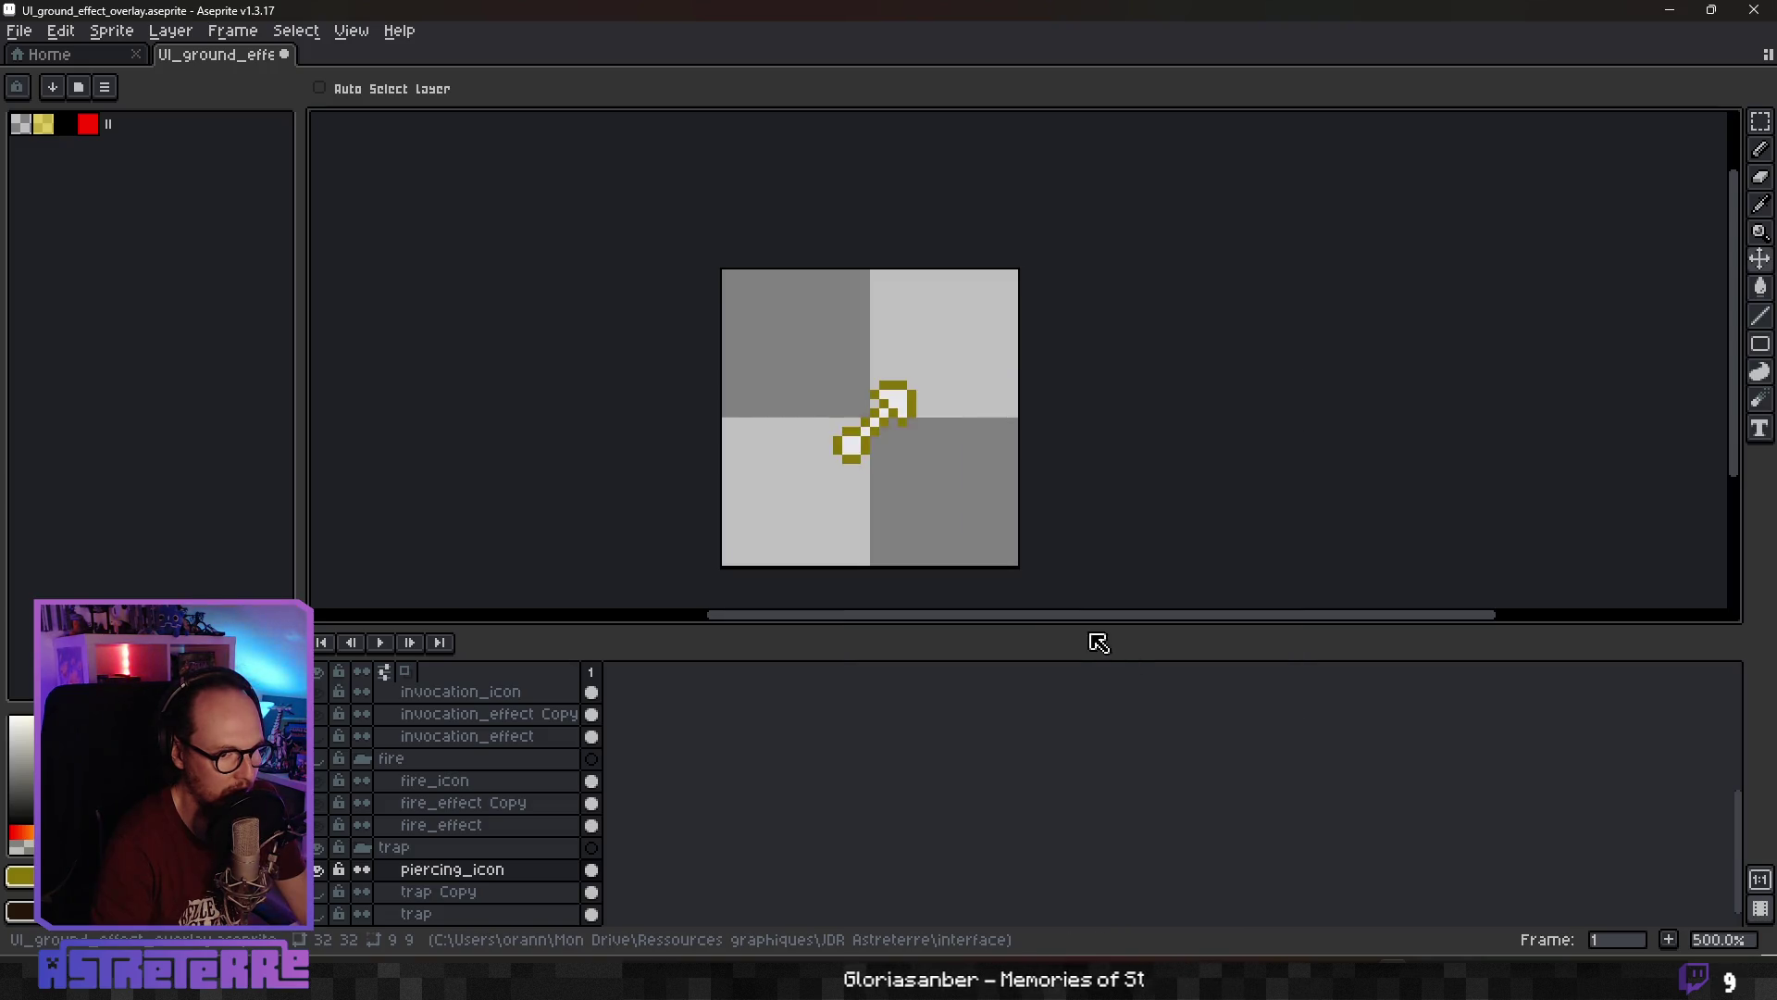
key(alt+Tab)
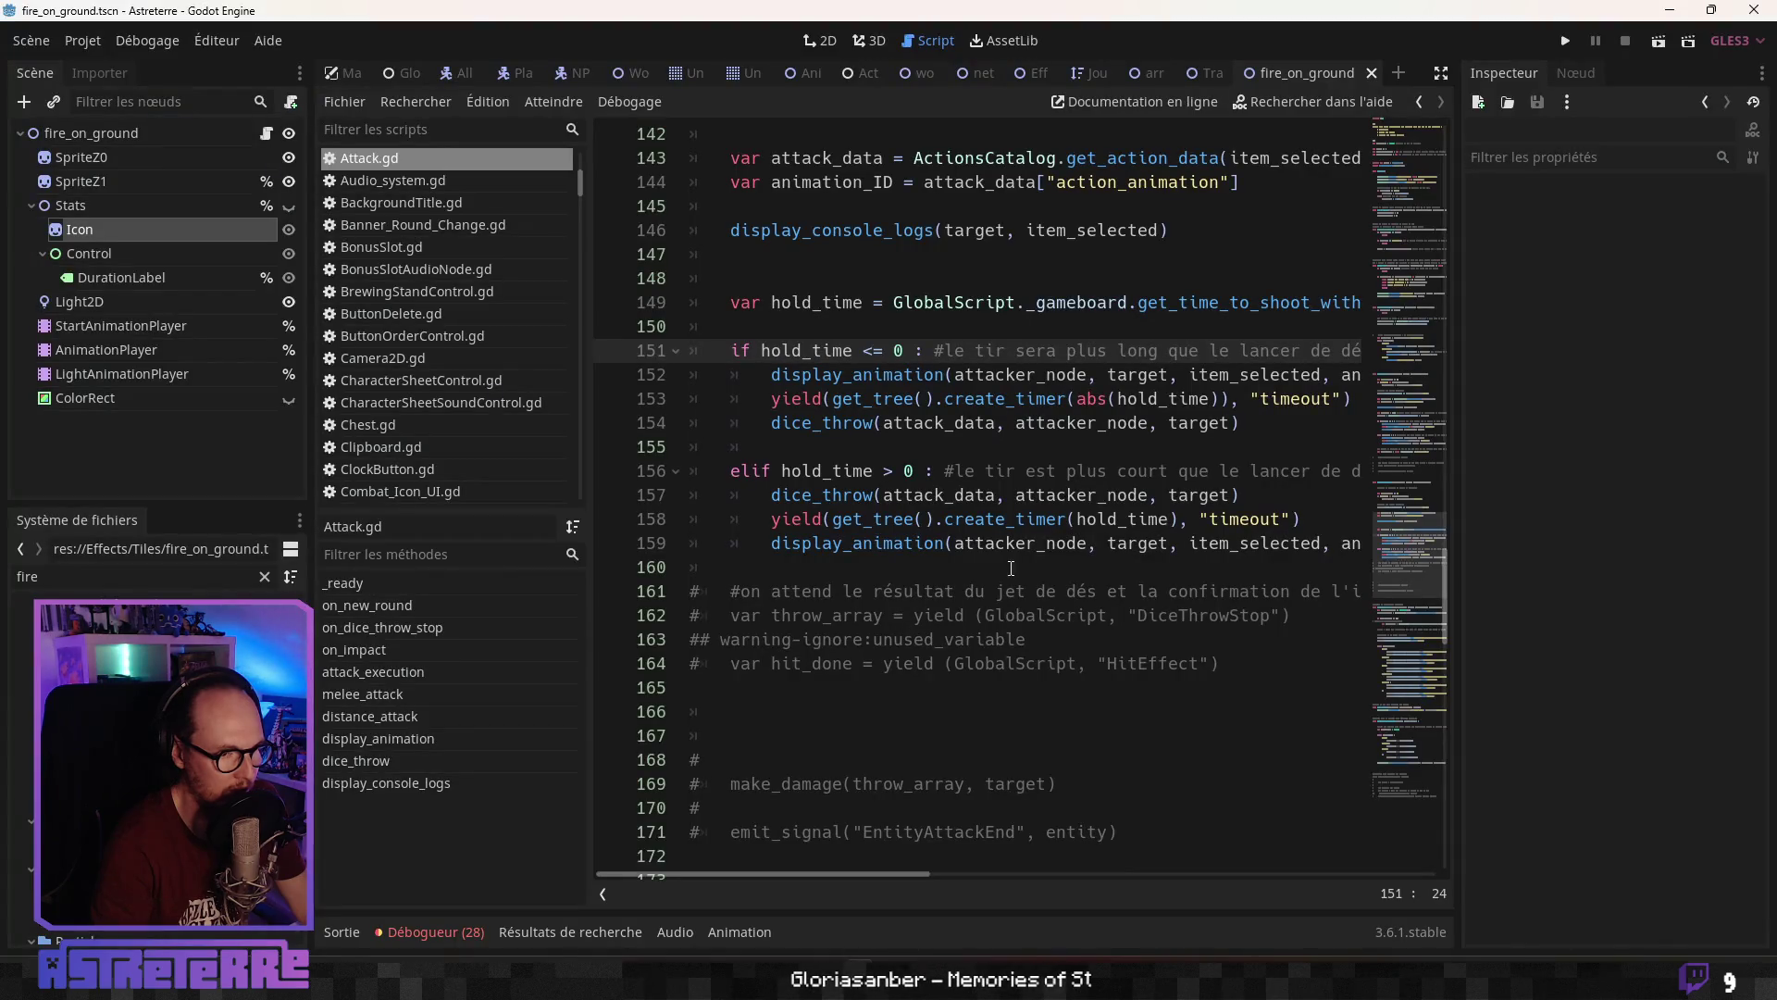
Run the game with F5 and unequip the gold helmet, chestplate and leggings
click(1126, 399)
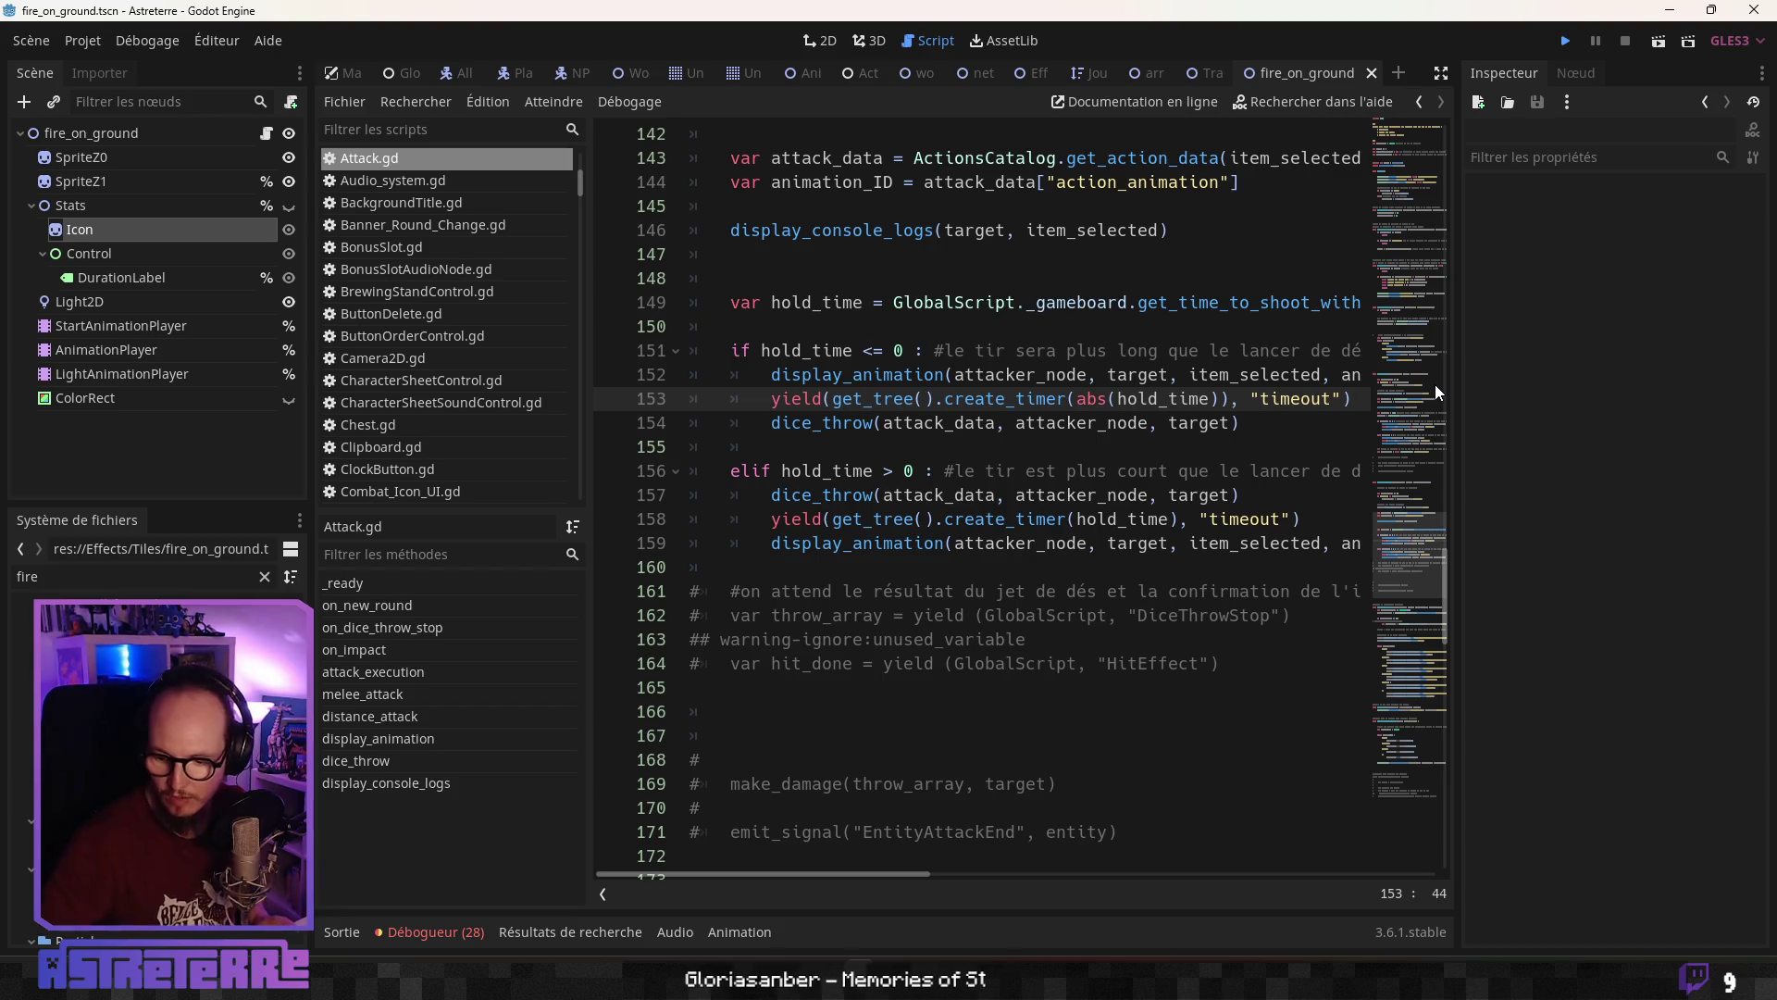
key(F5)
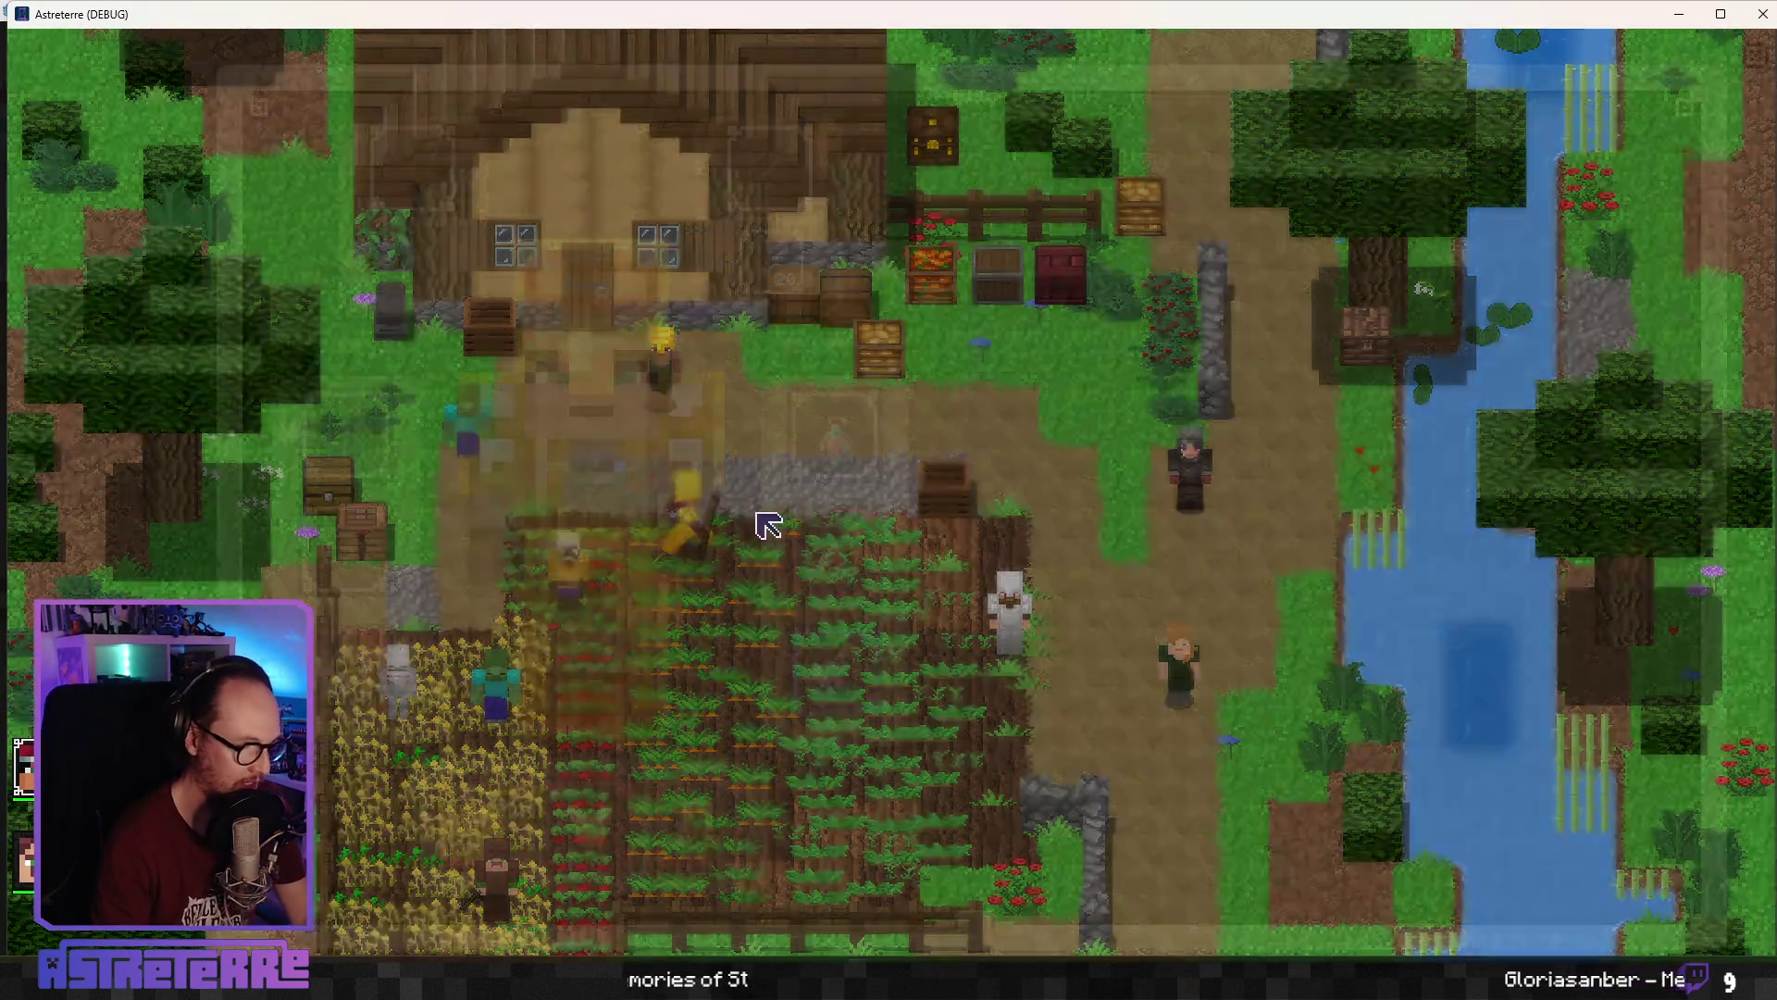
key(e)
click(483, 824)
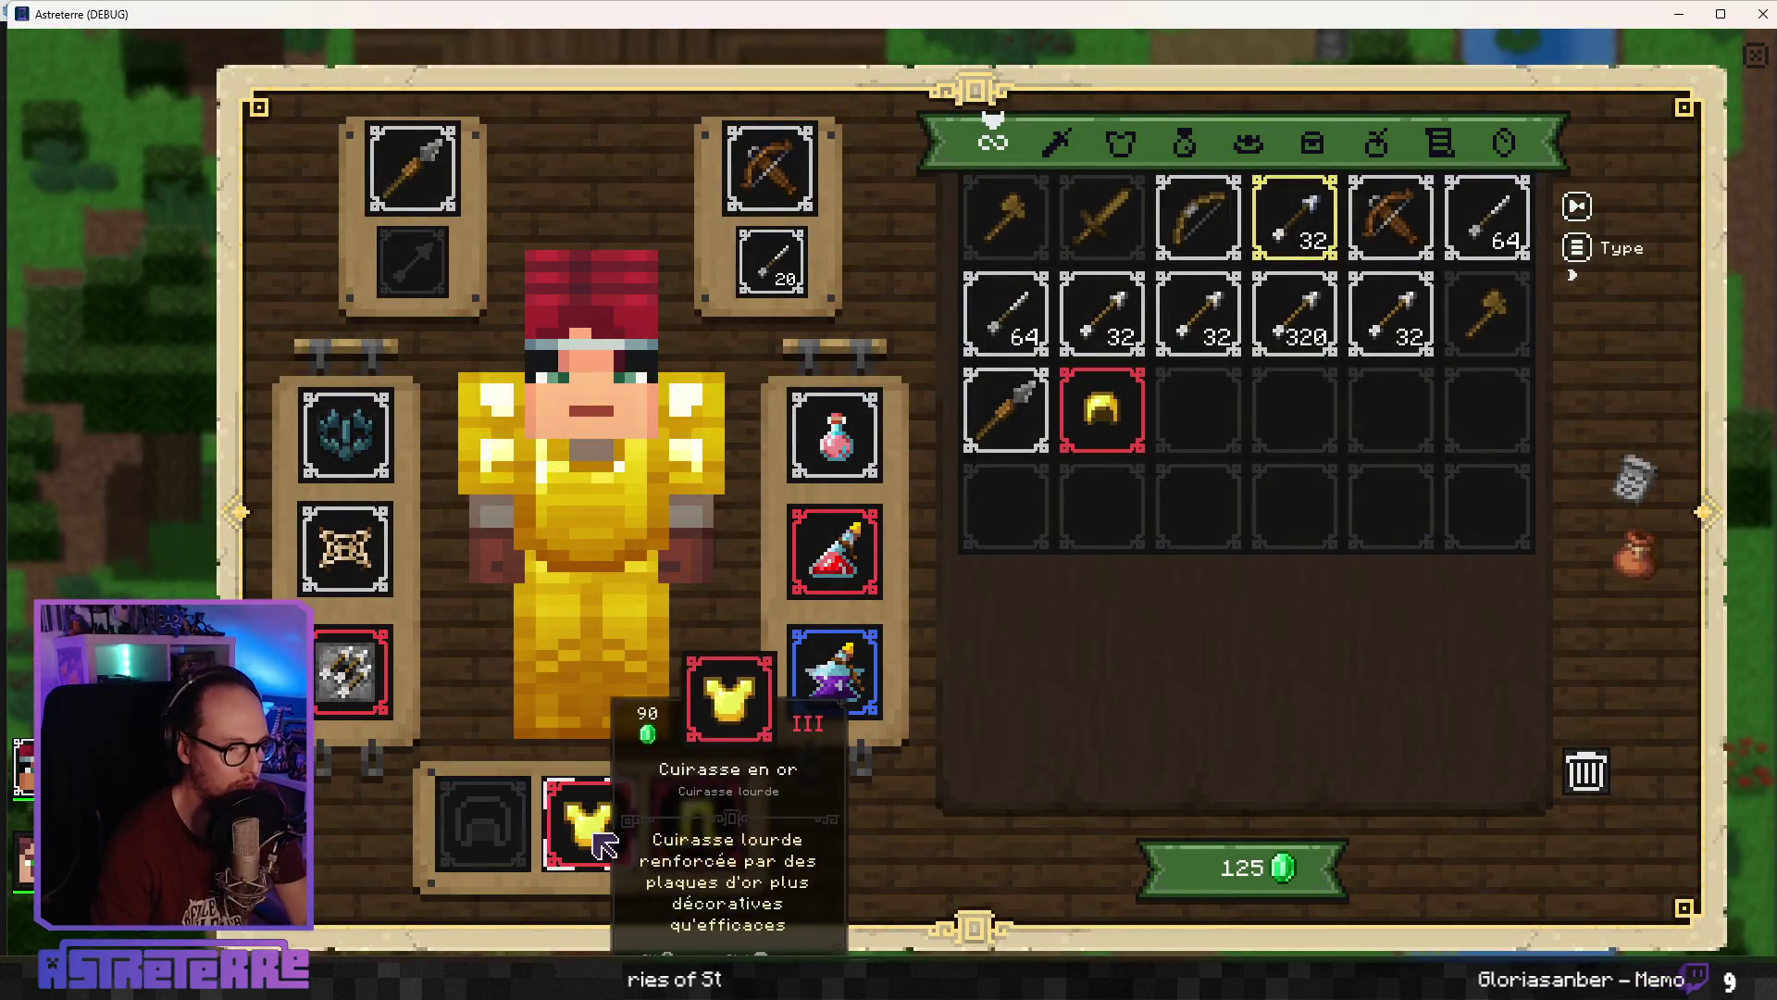
click(603, 844)
click(696, 826)
key(e)
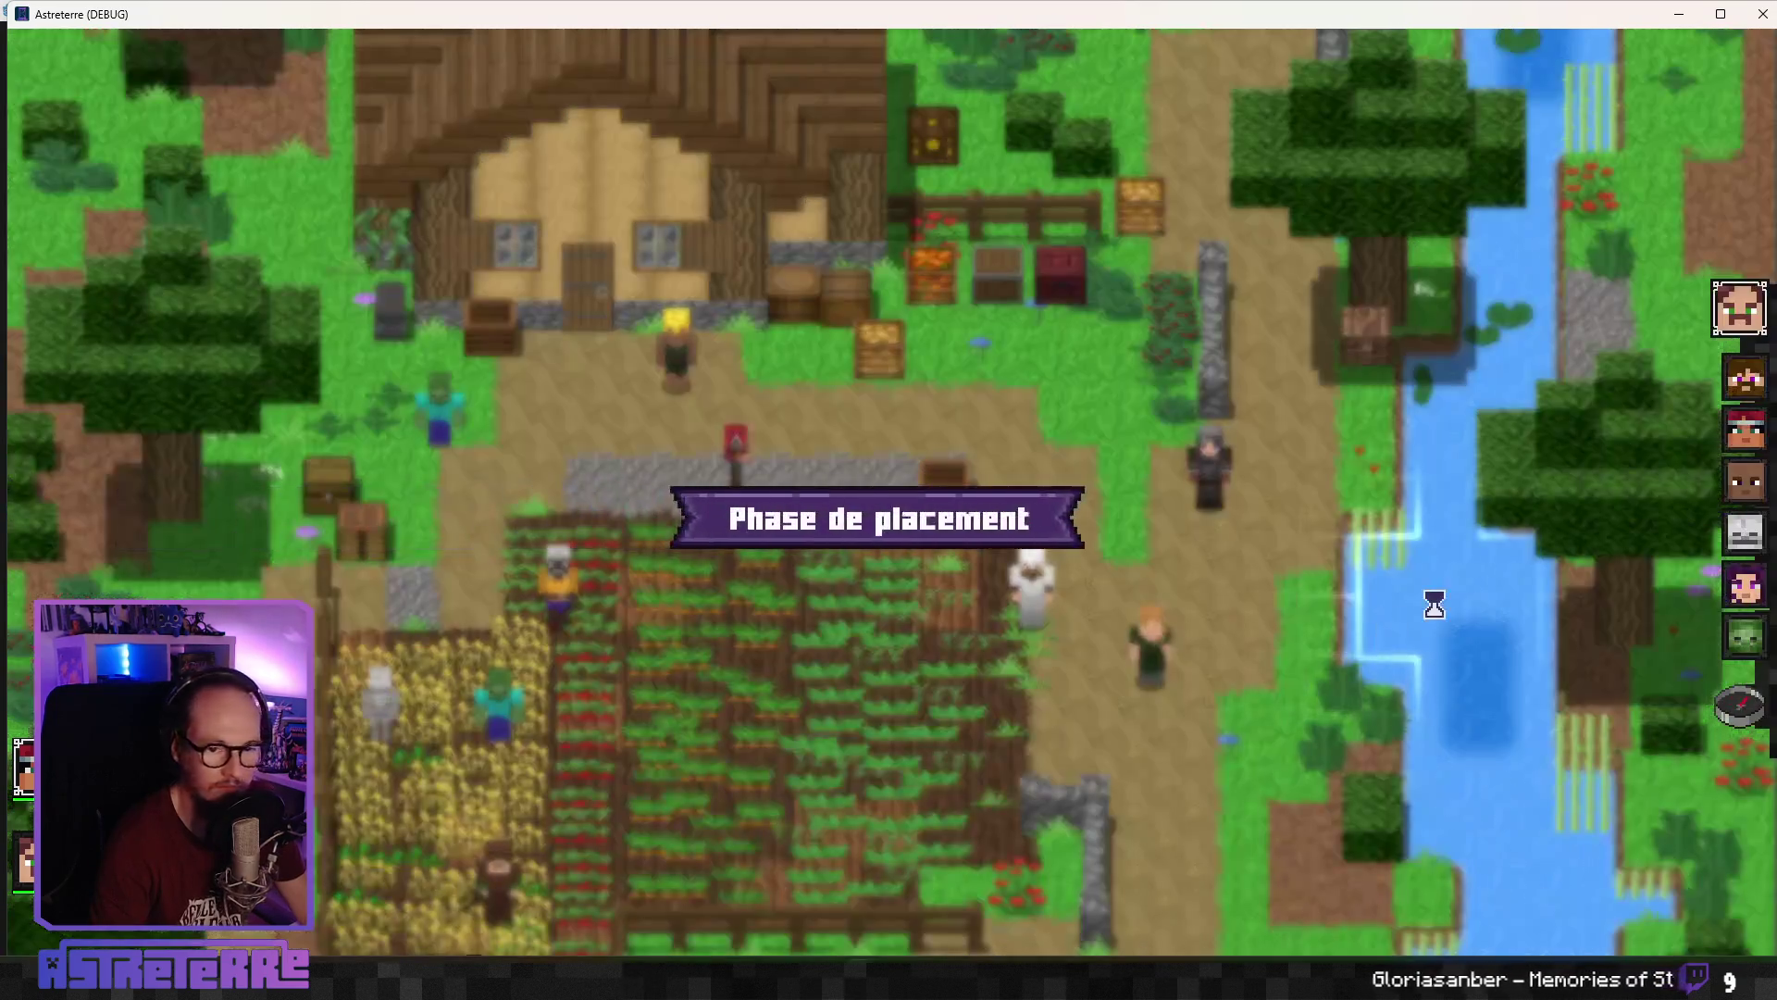
End placement, place the item right of Alex, and end Alex's turn
click(1738, 711)
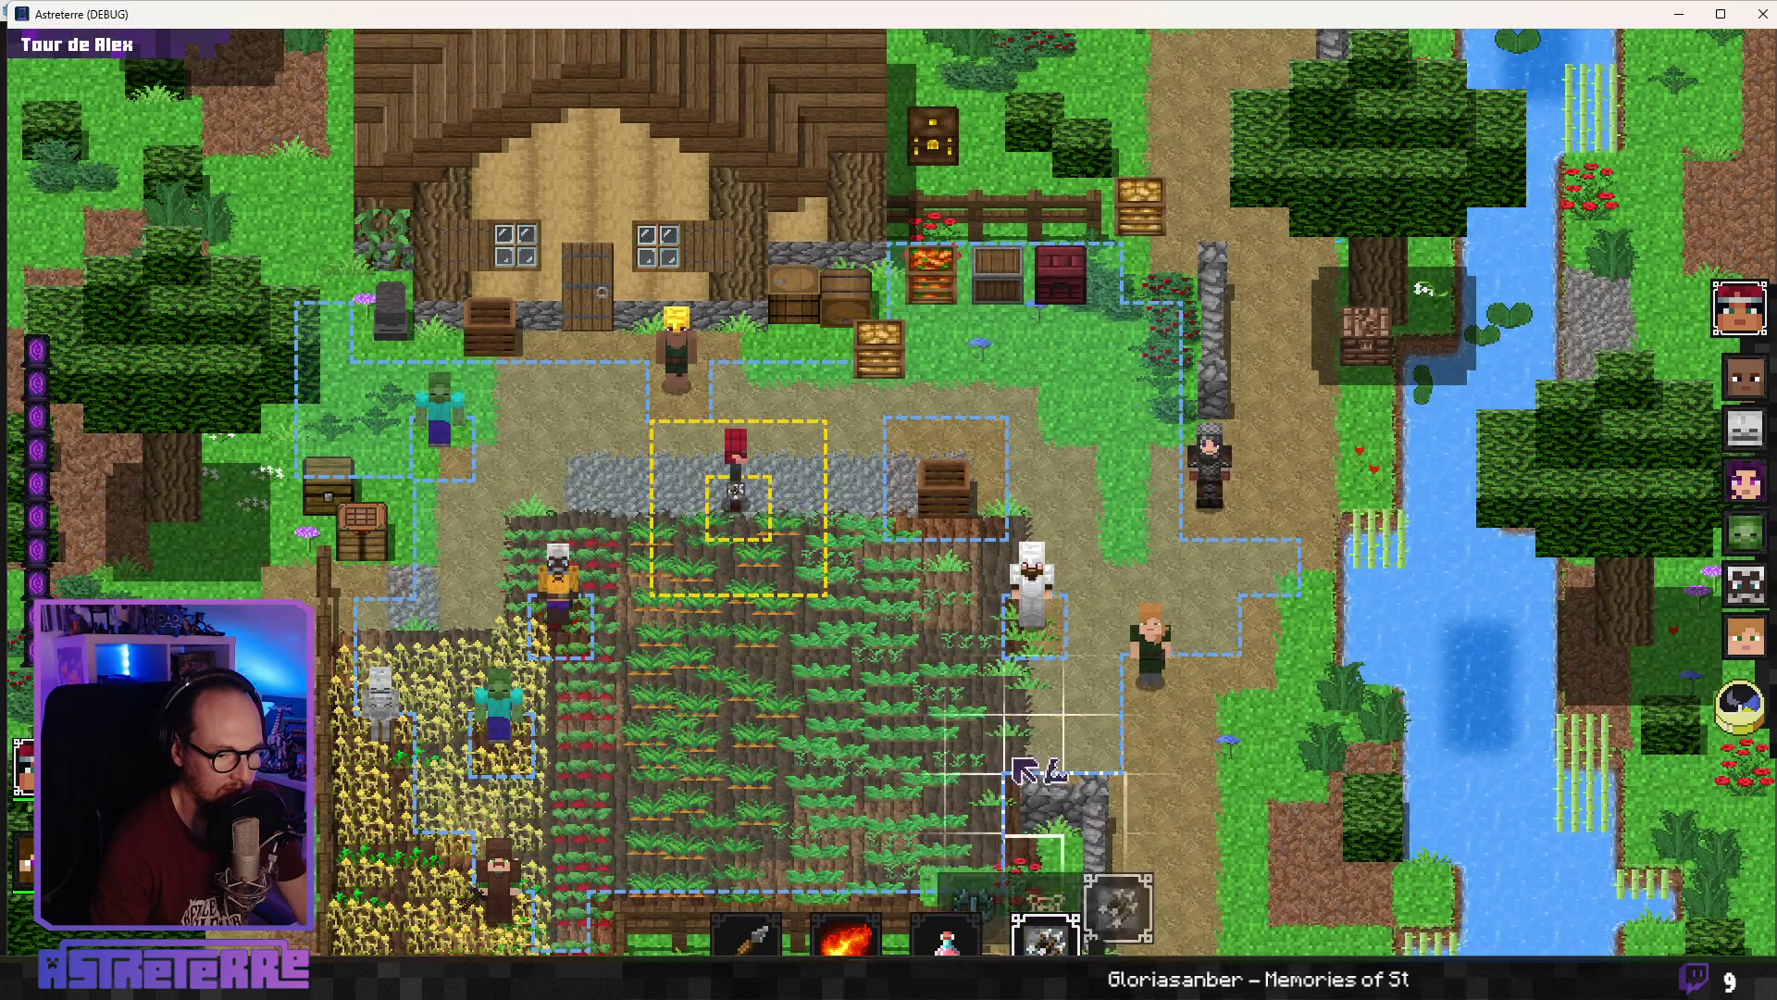
click(814, 523)
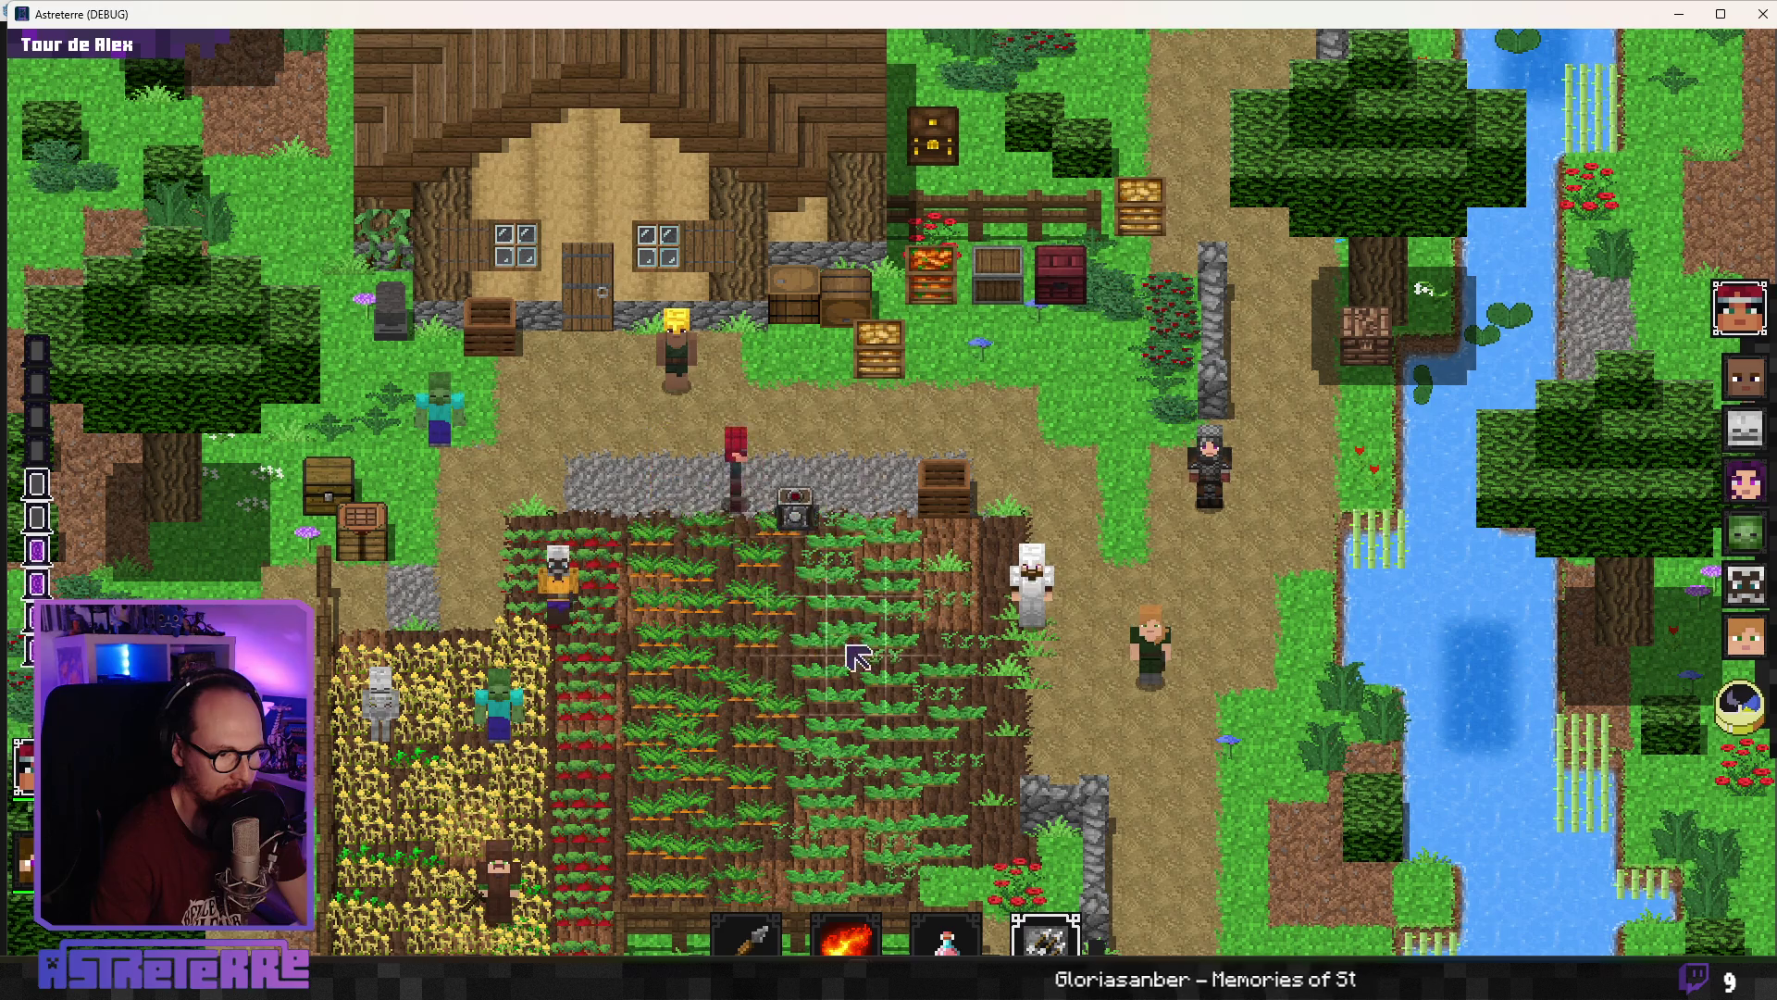
click(1741, 710)
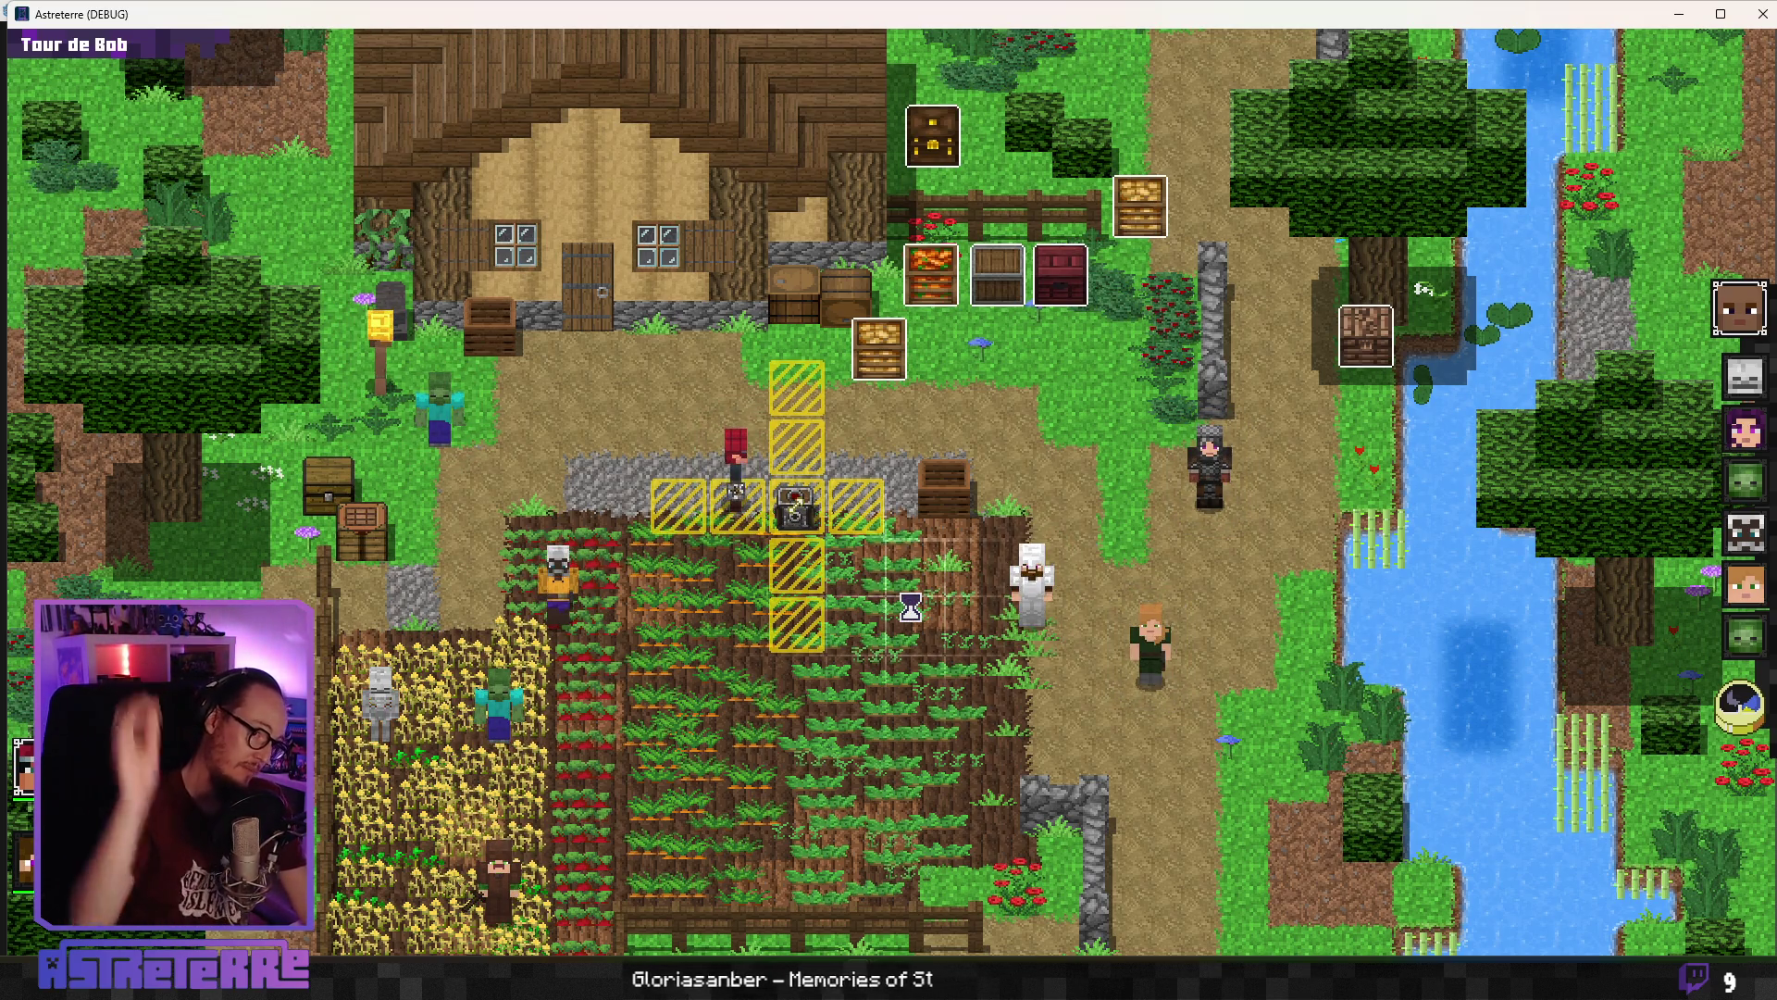
key(alt+Tab)
key(Tab)
key(Tab)
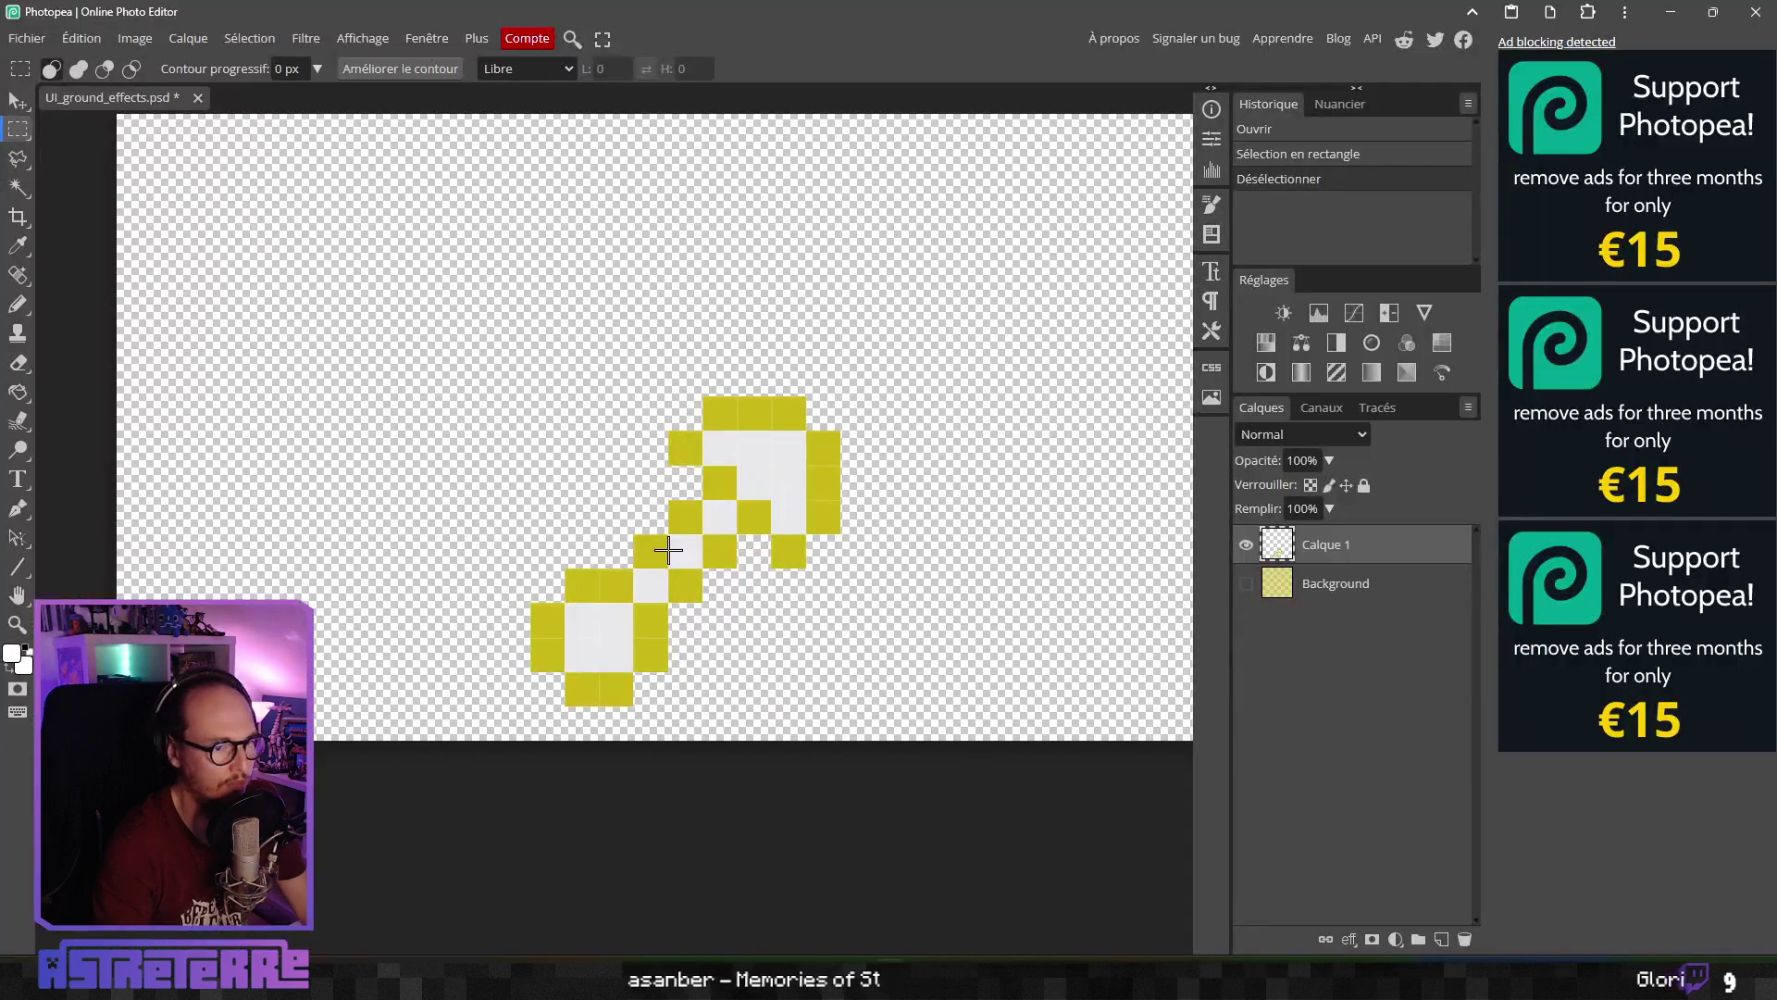
Thicken the icon's diagonal shaft and right side with olive pencil pixels
key(alt+Tab)
key(Tab)
key(Tab)
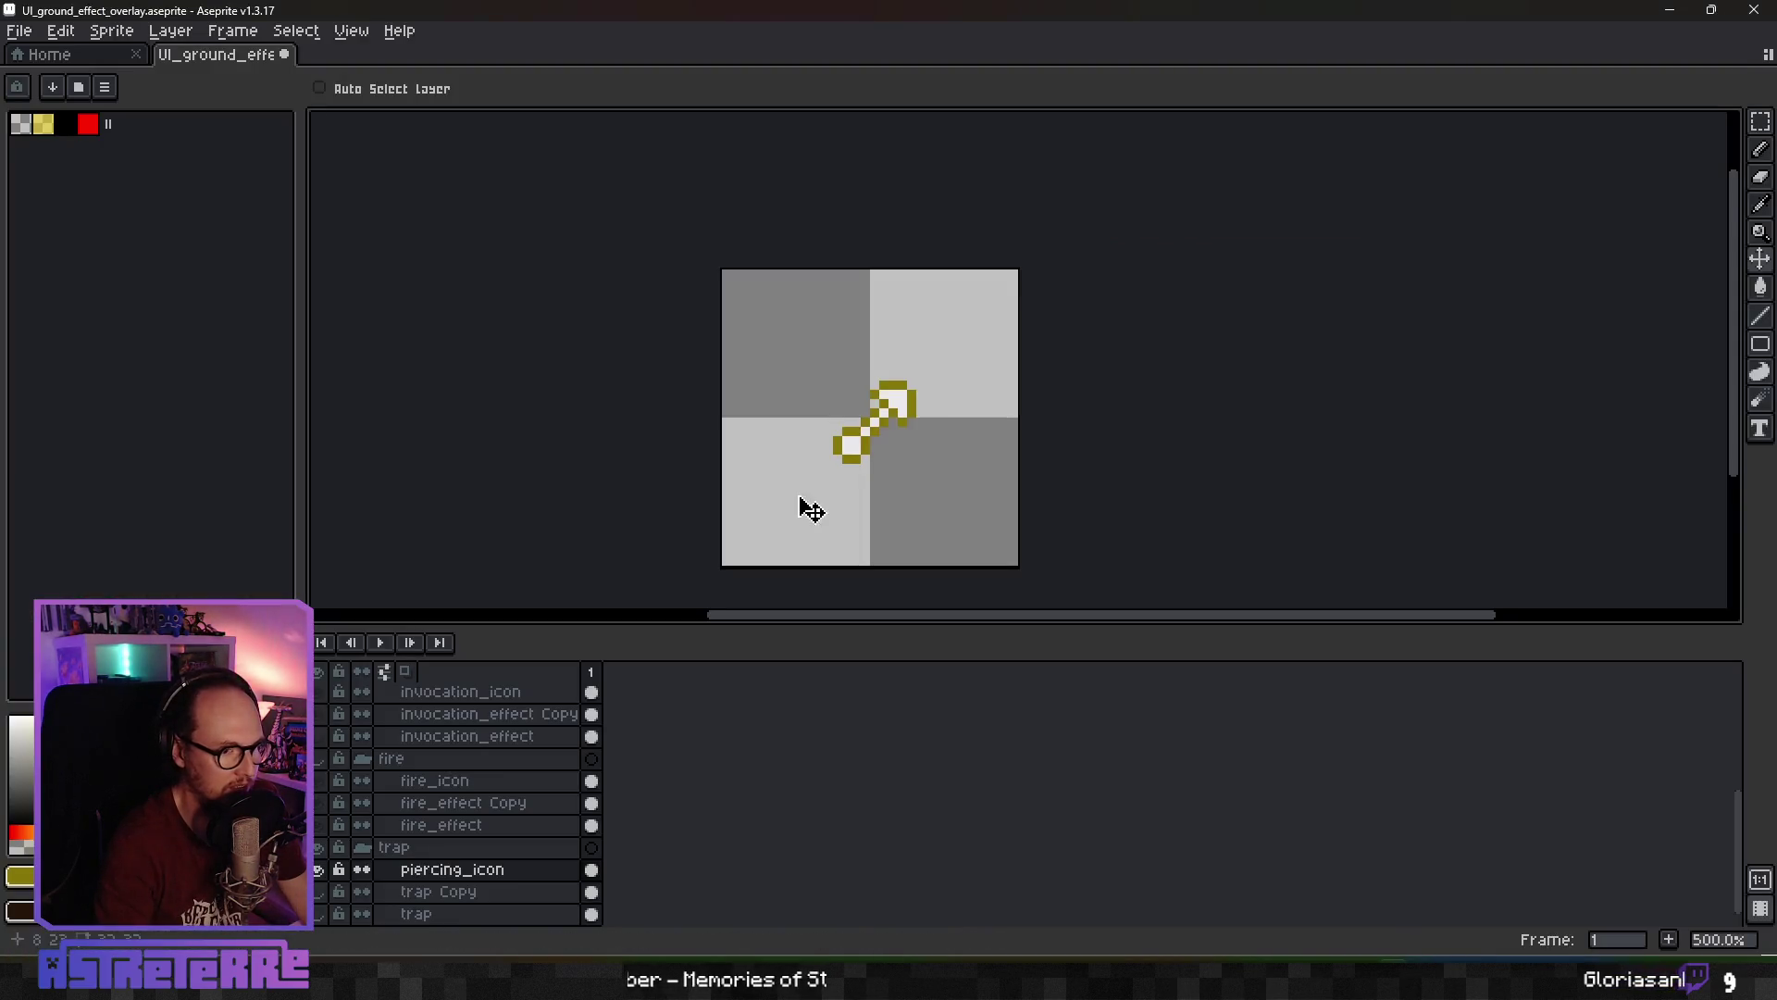
scroll(798, 504, up, 4)
key(b)
click(779, 527)
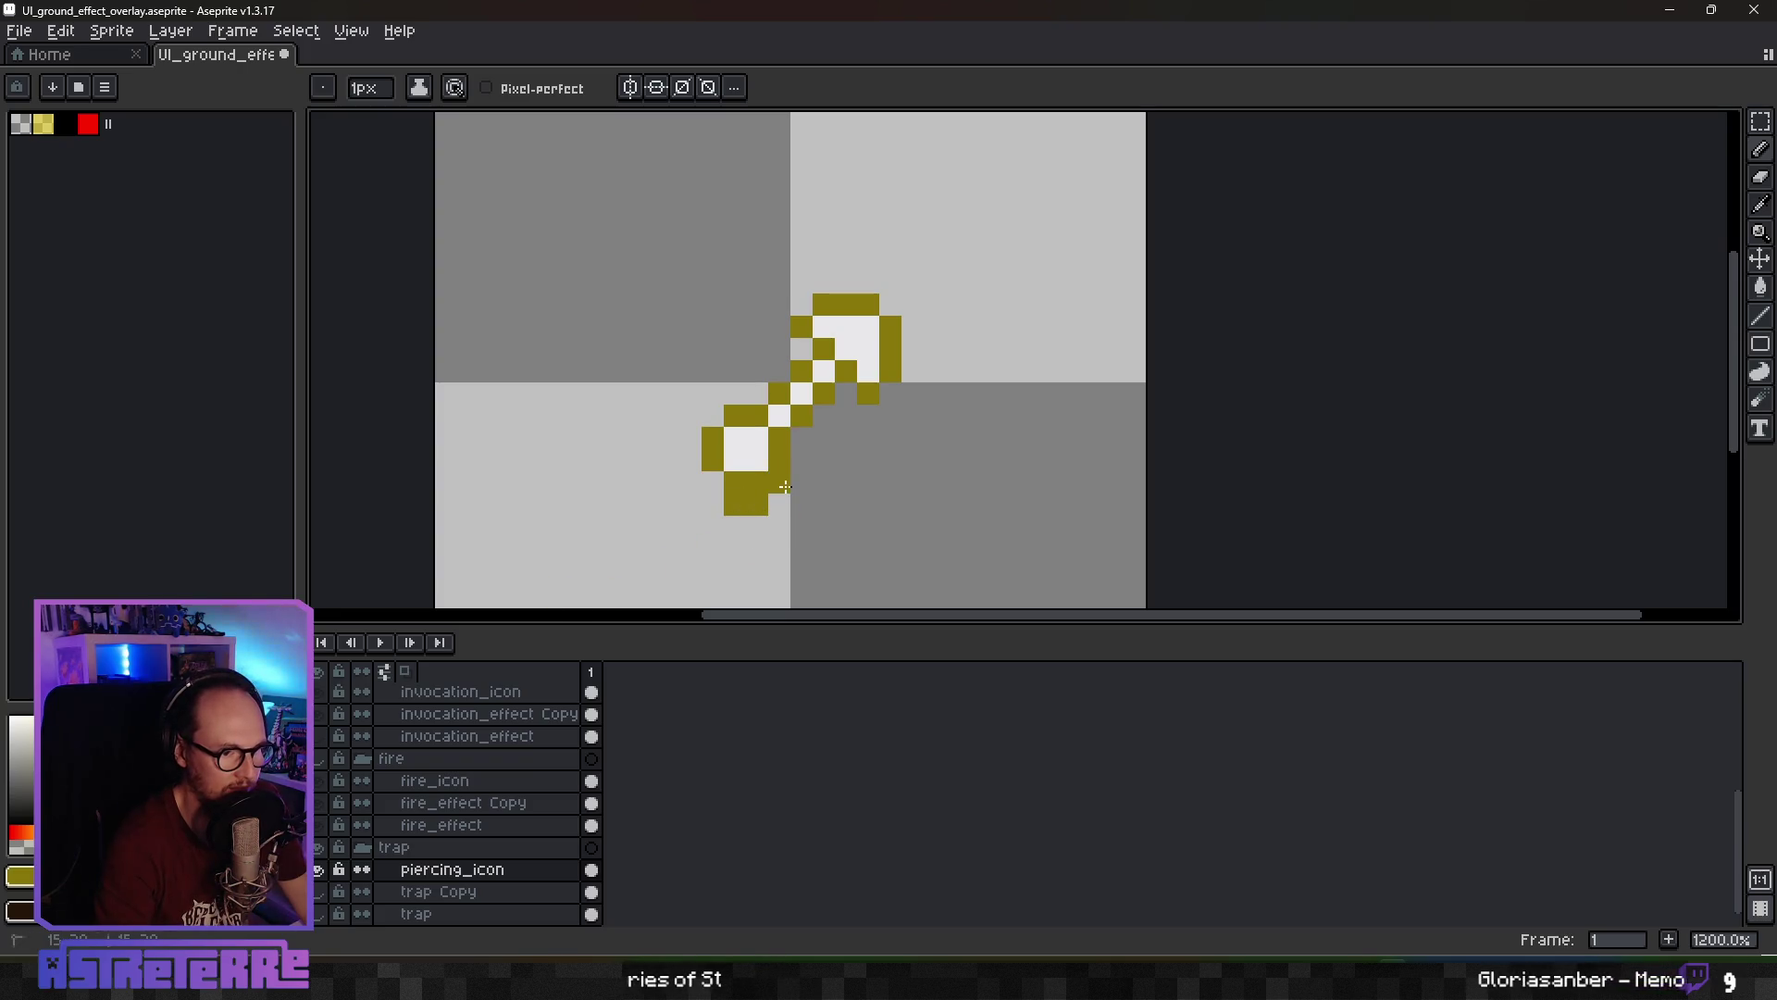
drag(784, 487, 802, 461)
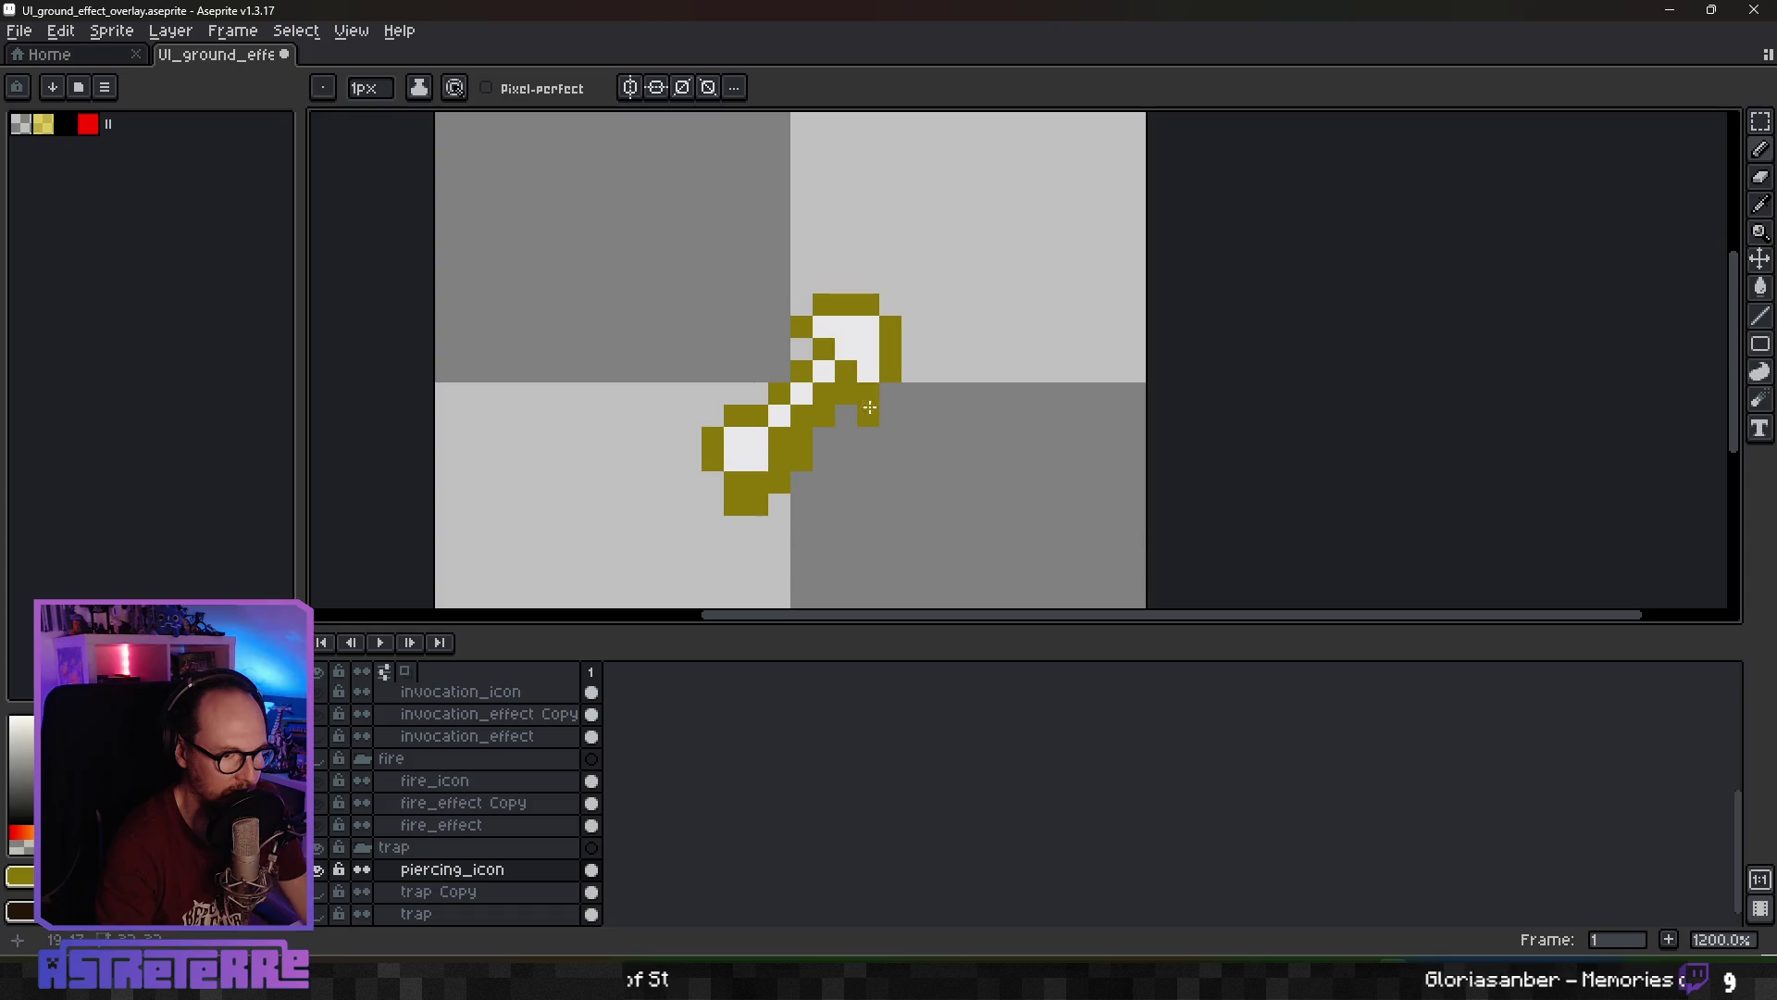
mouse_move(911, 374)
mouse_down()
mouse_move(911, 330)
mouse_move(828, 283)
mouse_up()
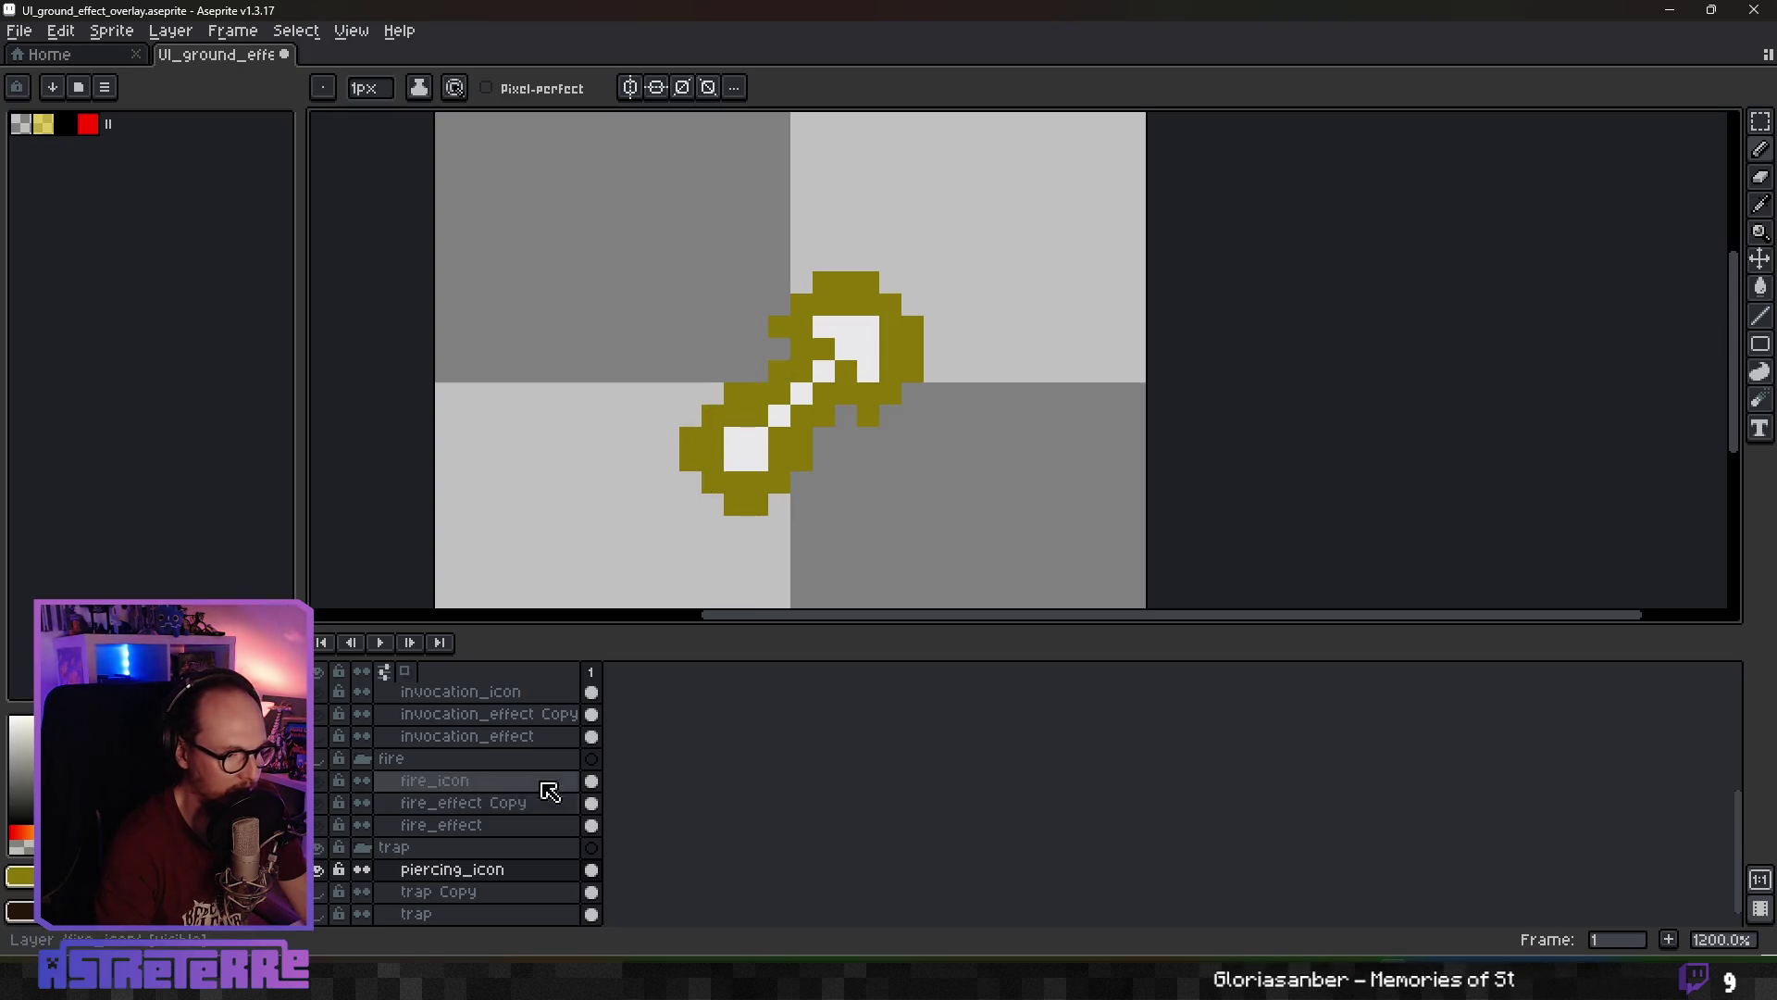
Sample the trap Copy layer's yellow and paint yellow around the icon's lower white square
click(318, 891)
alt+click(698, 492)
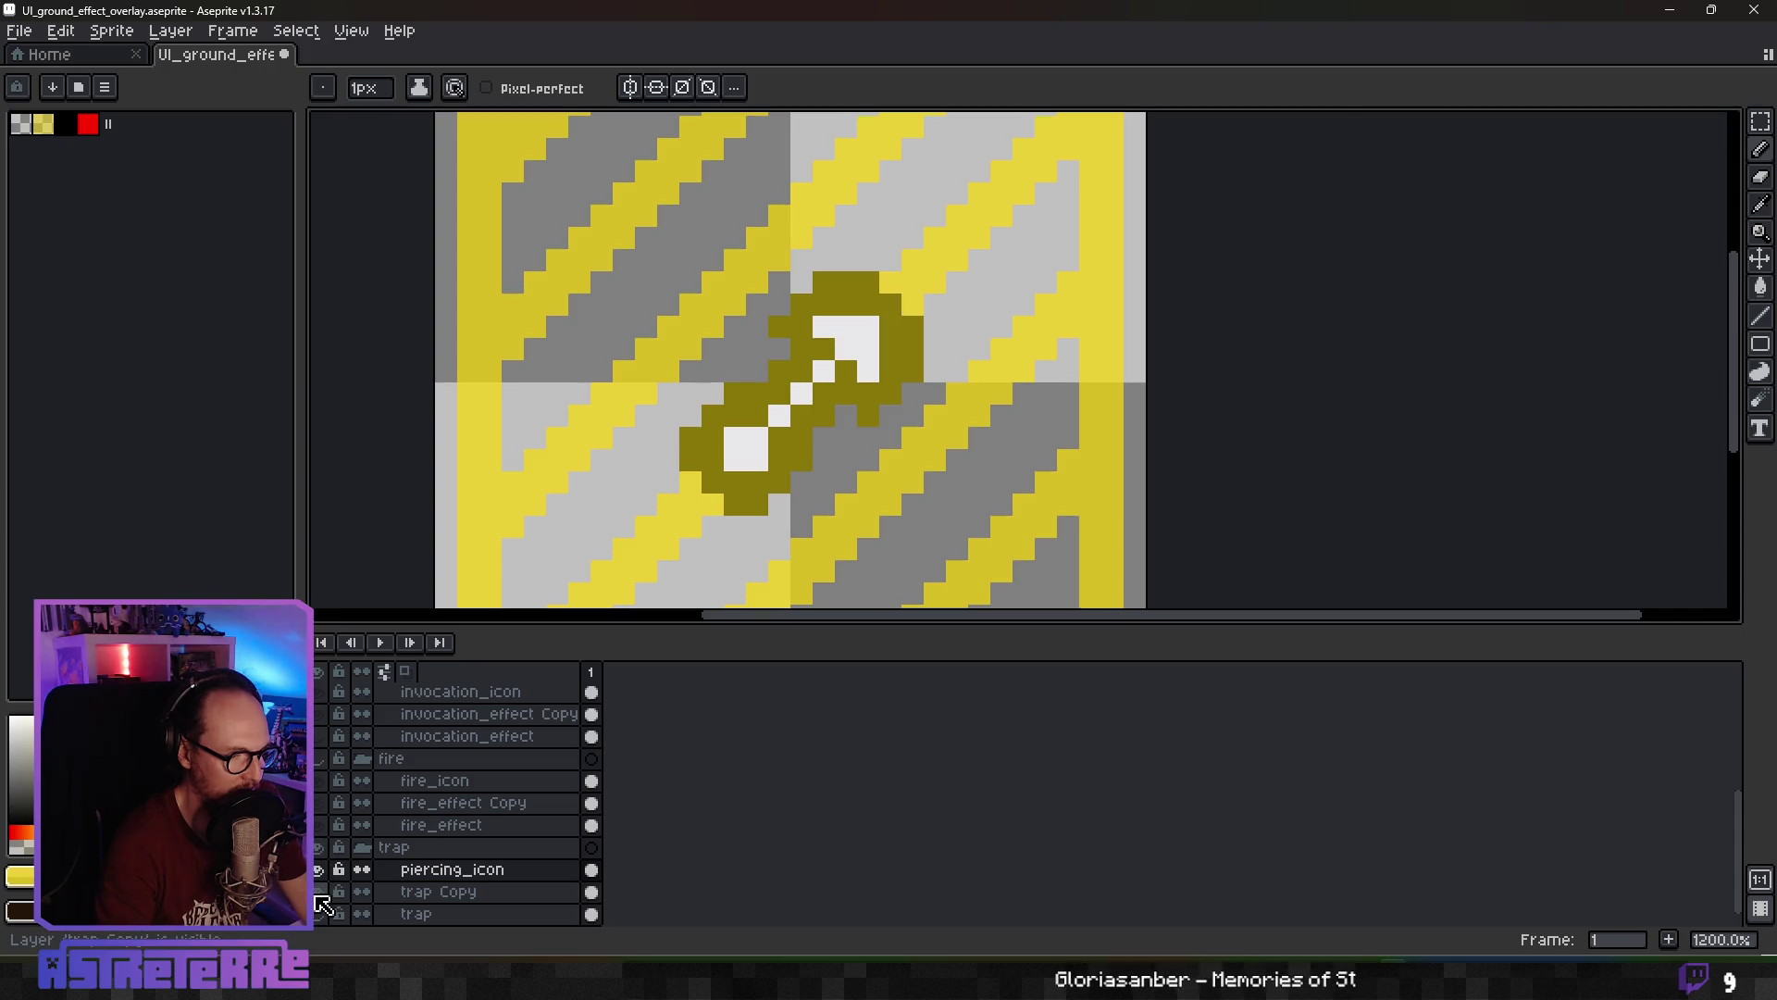
click(317, 895)
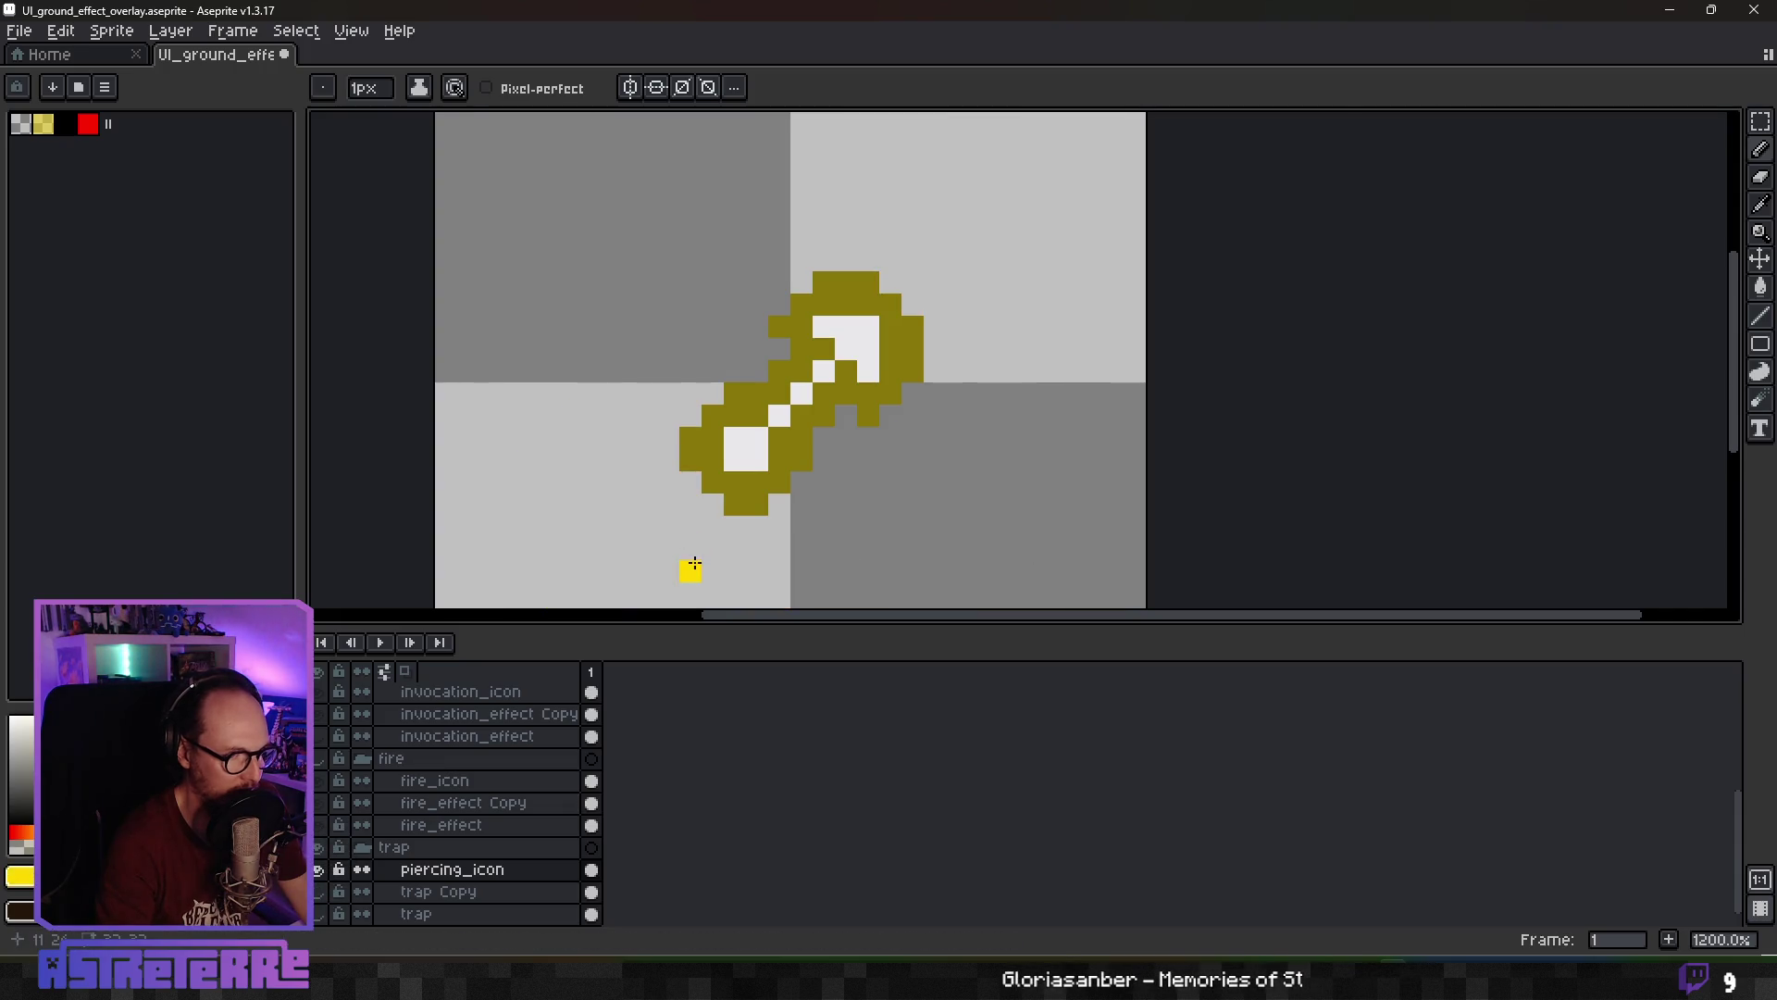
scroll(702, 527, up, 2)
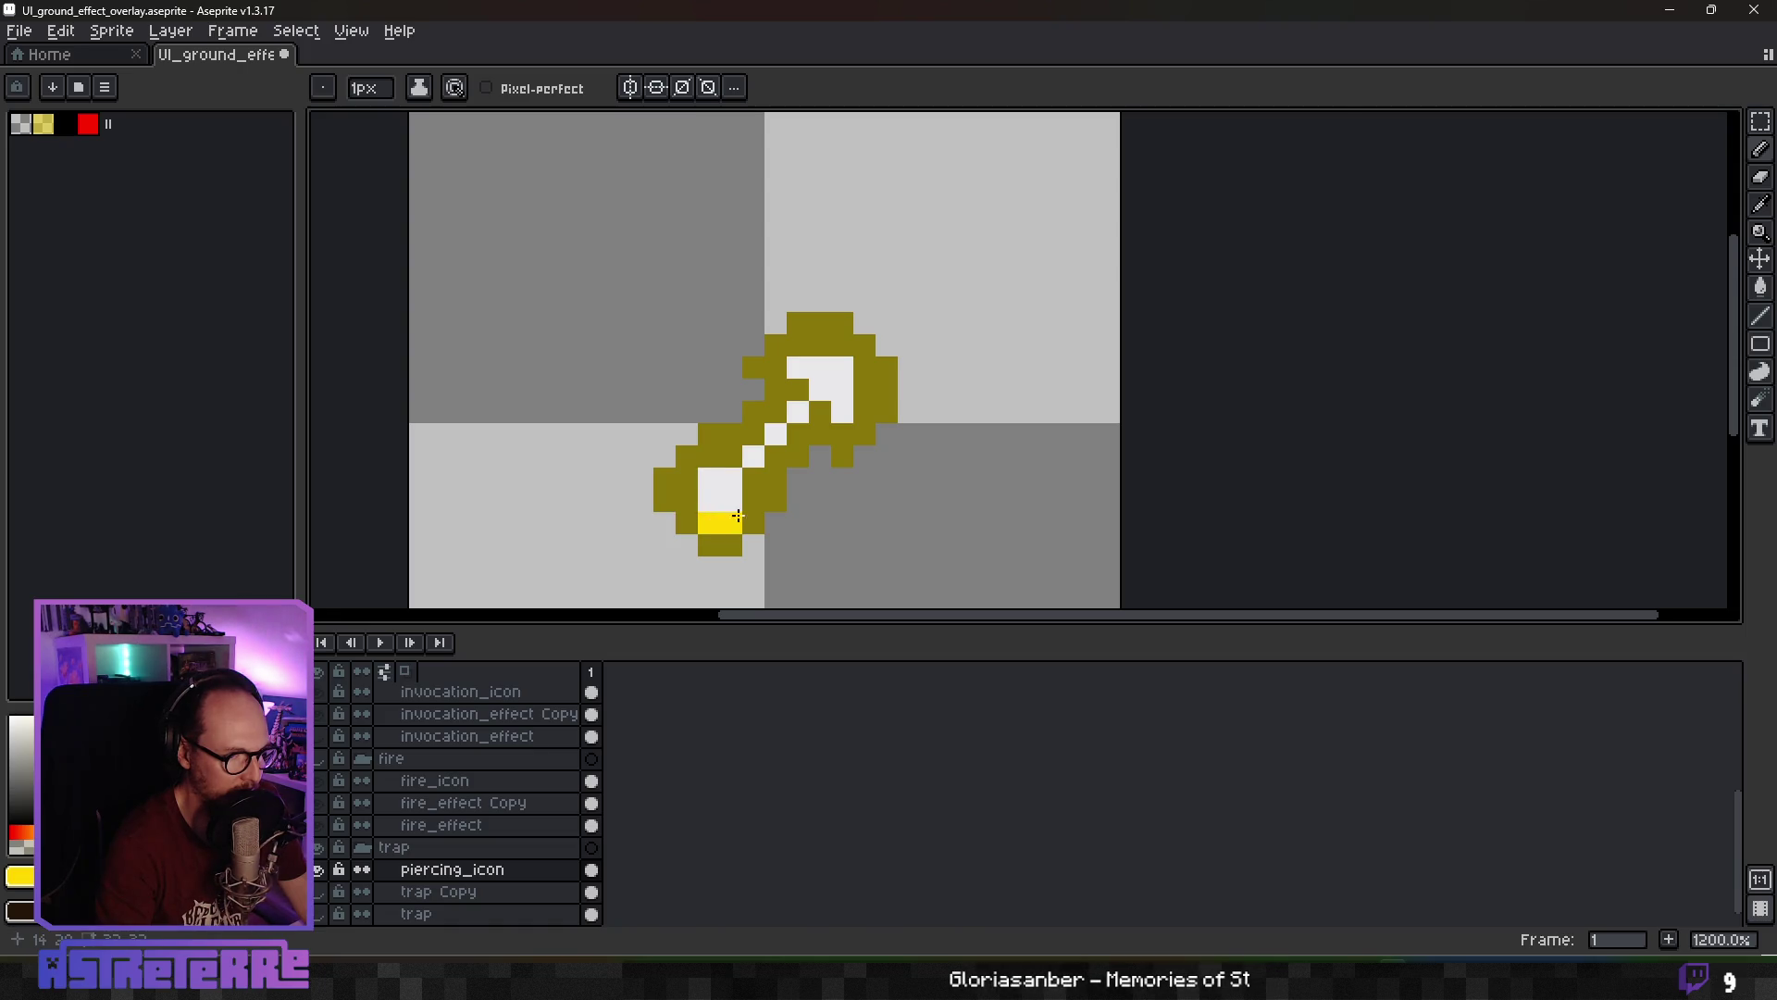
mouse_move(738, 515)
mouse_down()
mouse_move(722, 454)
mouse_move(777, 407)
mouse_move(785, 357)
mouse_move(828, 348)
mouse_move(861, 398)
mouse_move(796, 441)
mouse_up()
scroll(839, 545, down, 5)
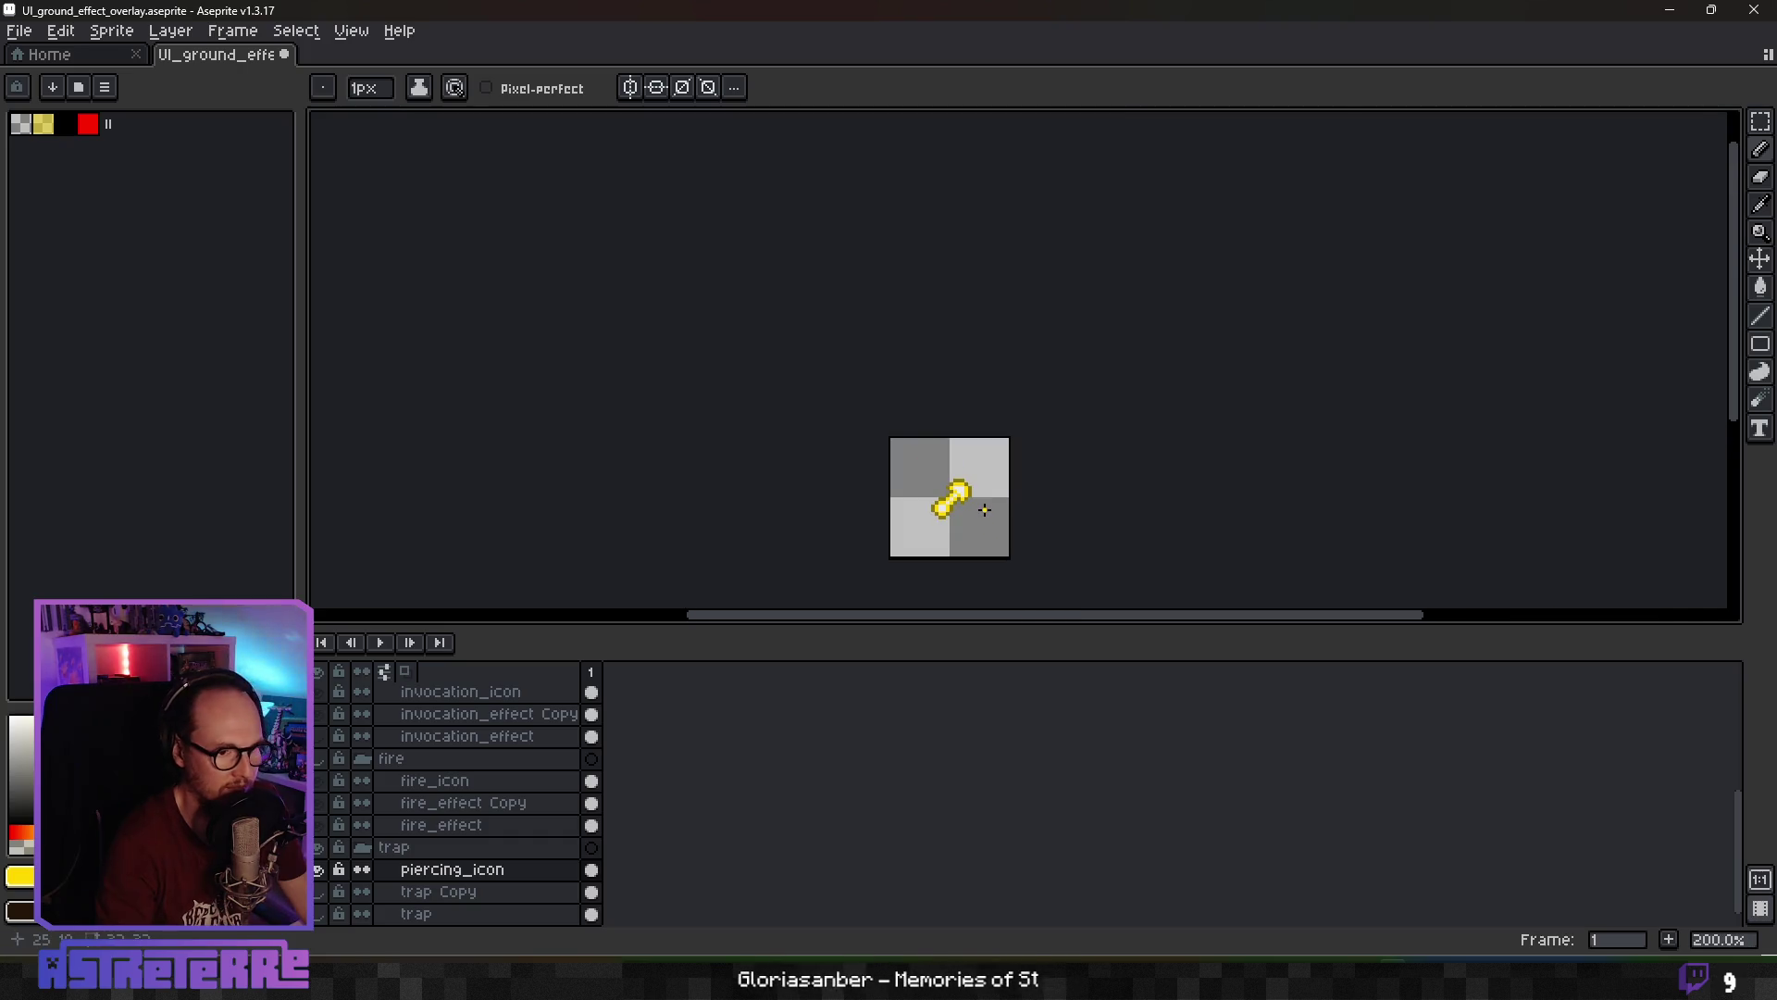
key(ctrl+z)
scroll(911, 511, up, 5)
Undo the stray yellow strokes, then paint the icon's bottom pixels and top row yellow
key(v)
key(ctrl+z)
key(ctrl+z)
key(ctrl+z)
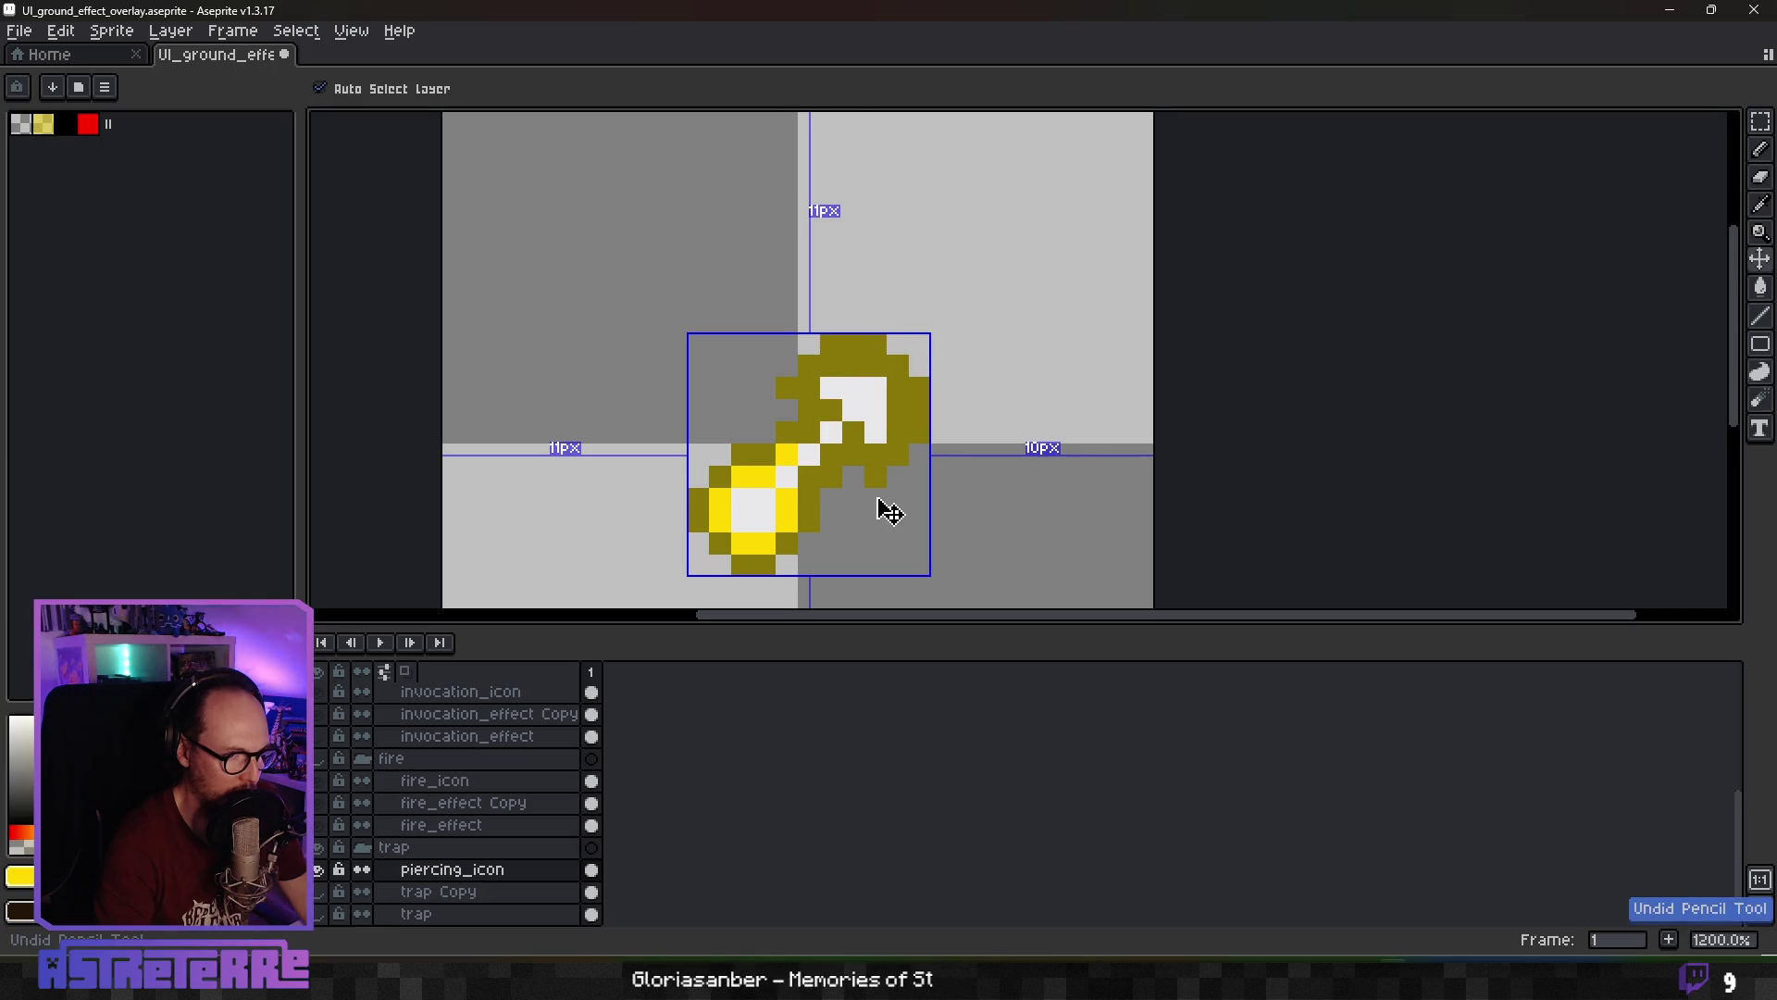
key(ctrl+z)
key(ctrl+z)
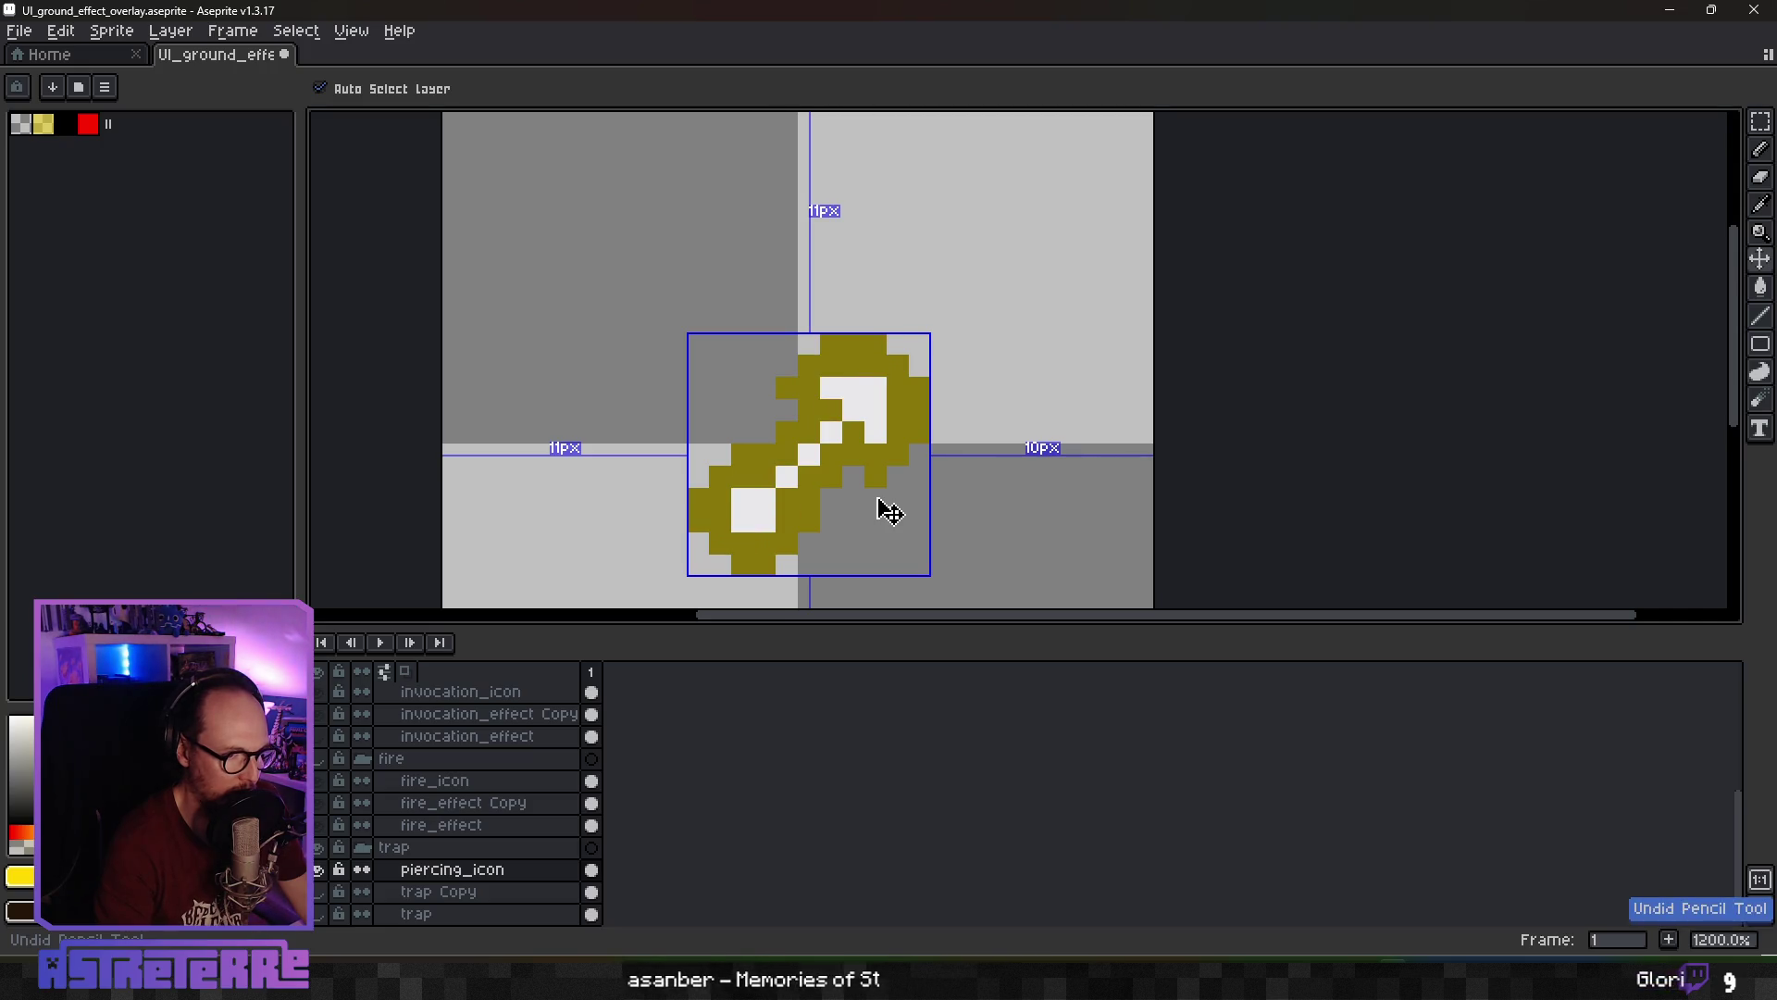
key(b)
drag(750, 564, 772, 560)
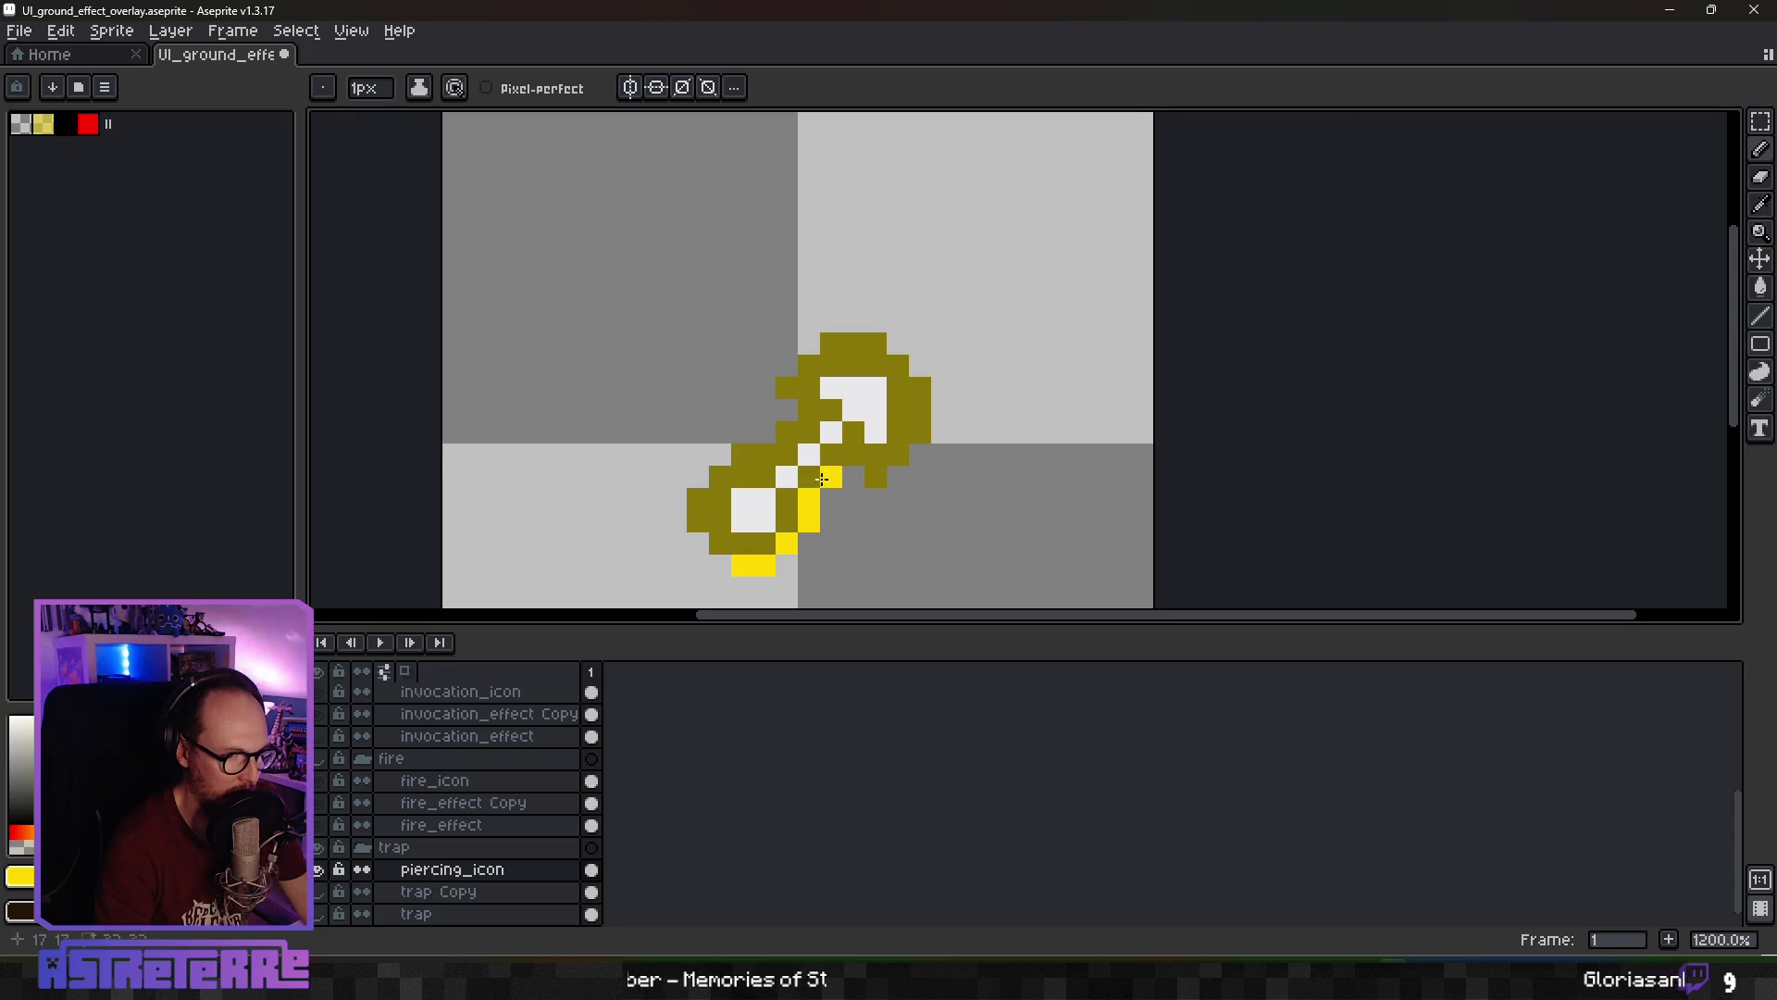
drag(822, 479, 916, 435)
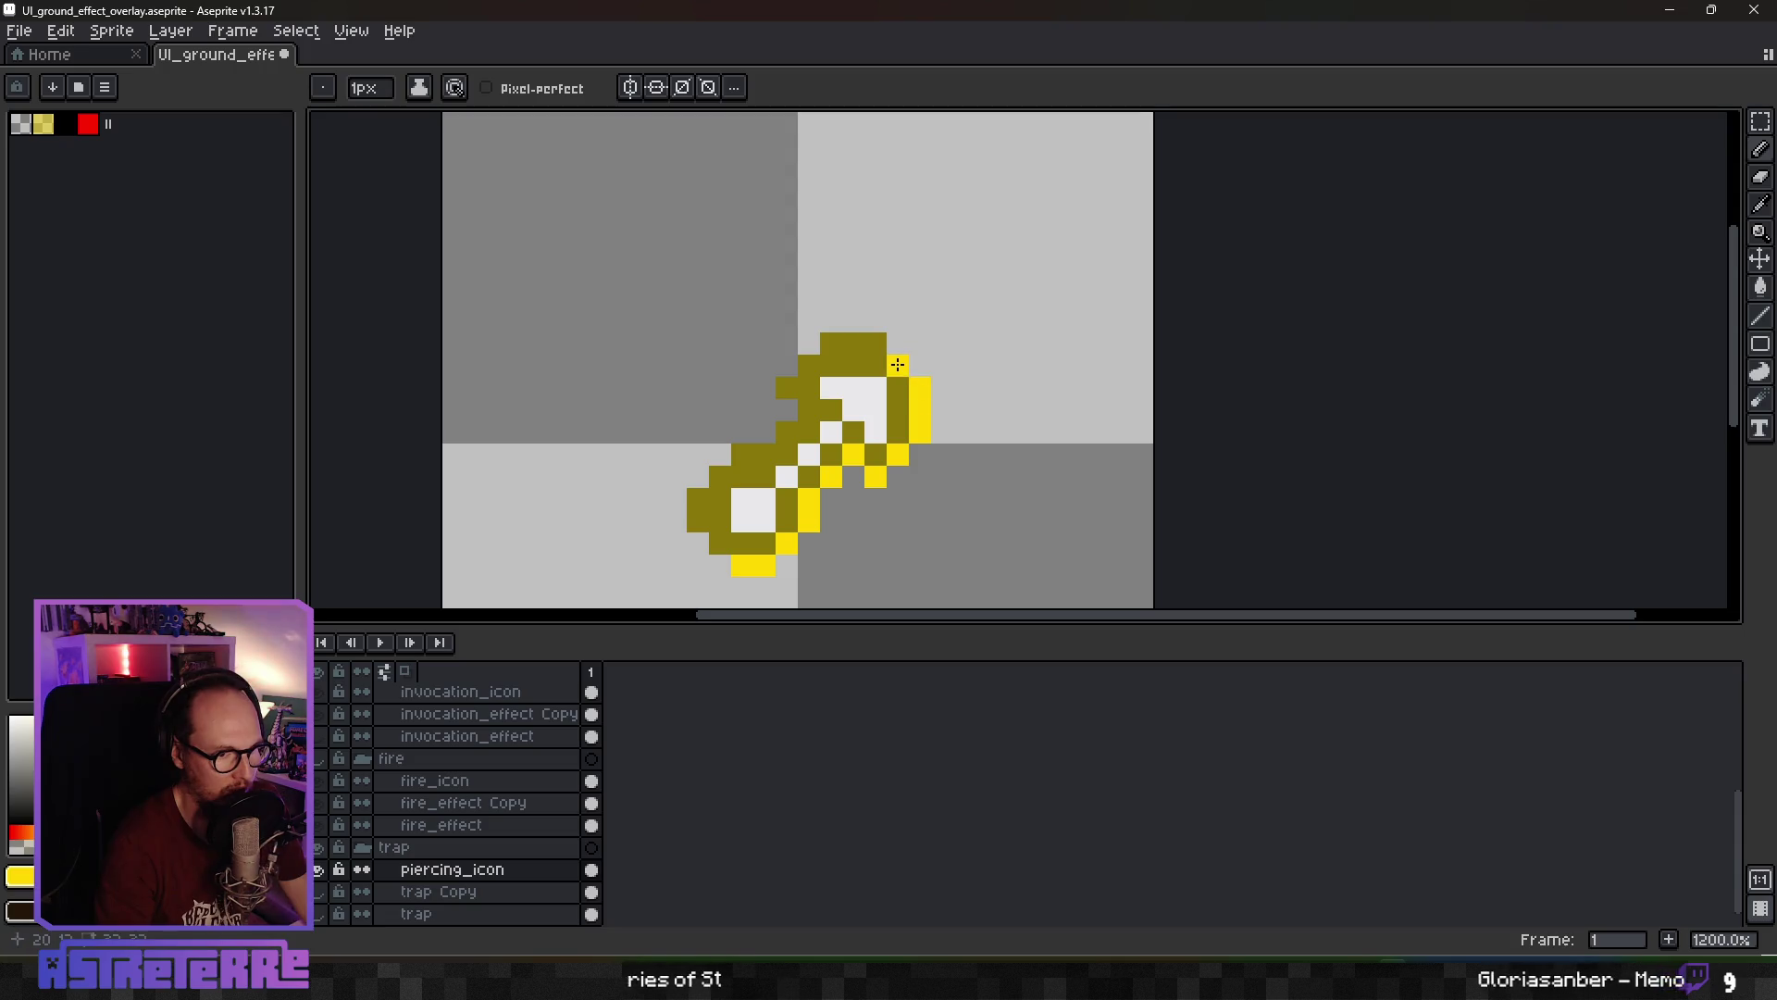
mouse_move(898, 365)
mouse_down()
mouse_move(842, 344)
mouse_move(813, 363)
mouse_up()
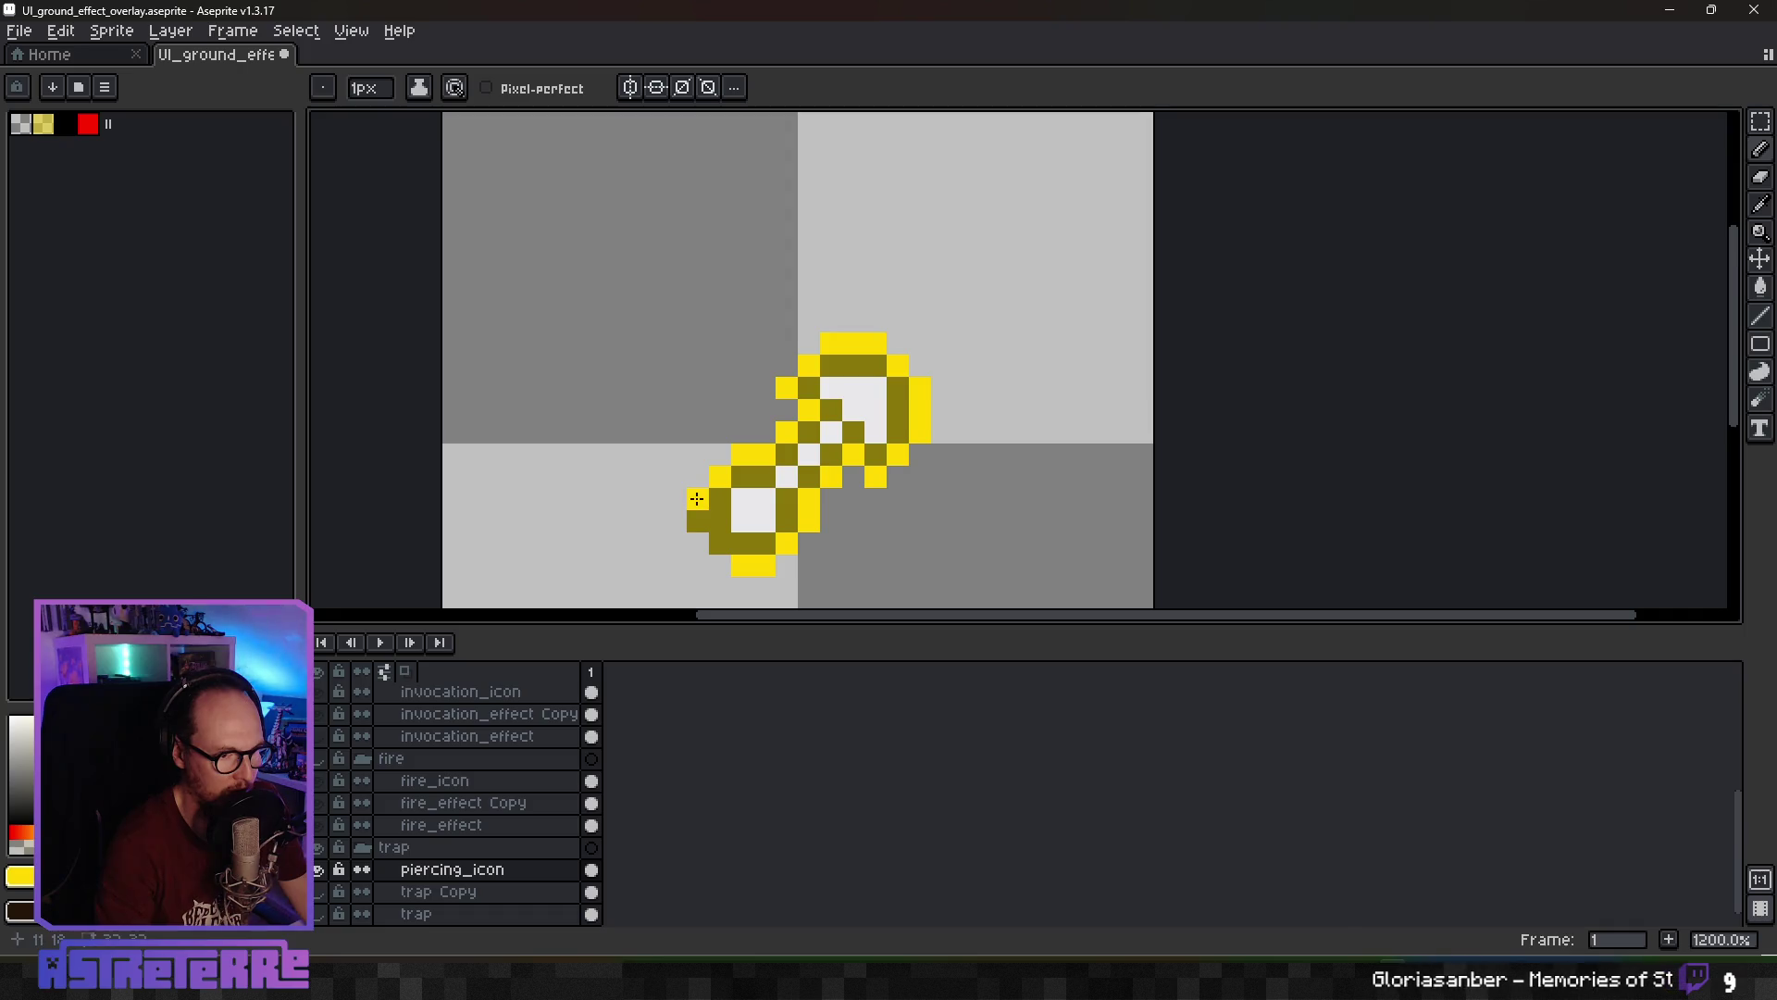
scroll(907, 546, down, 5)
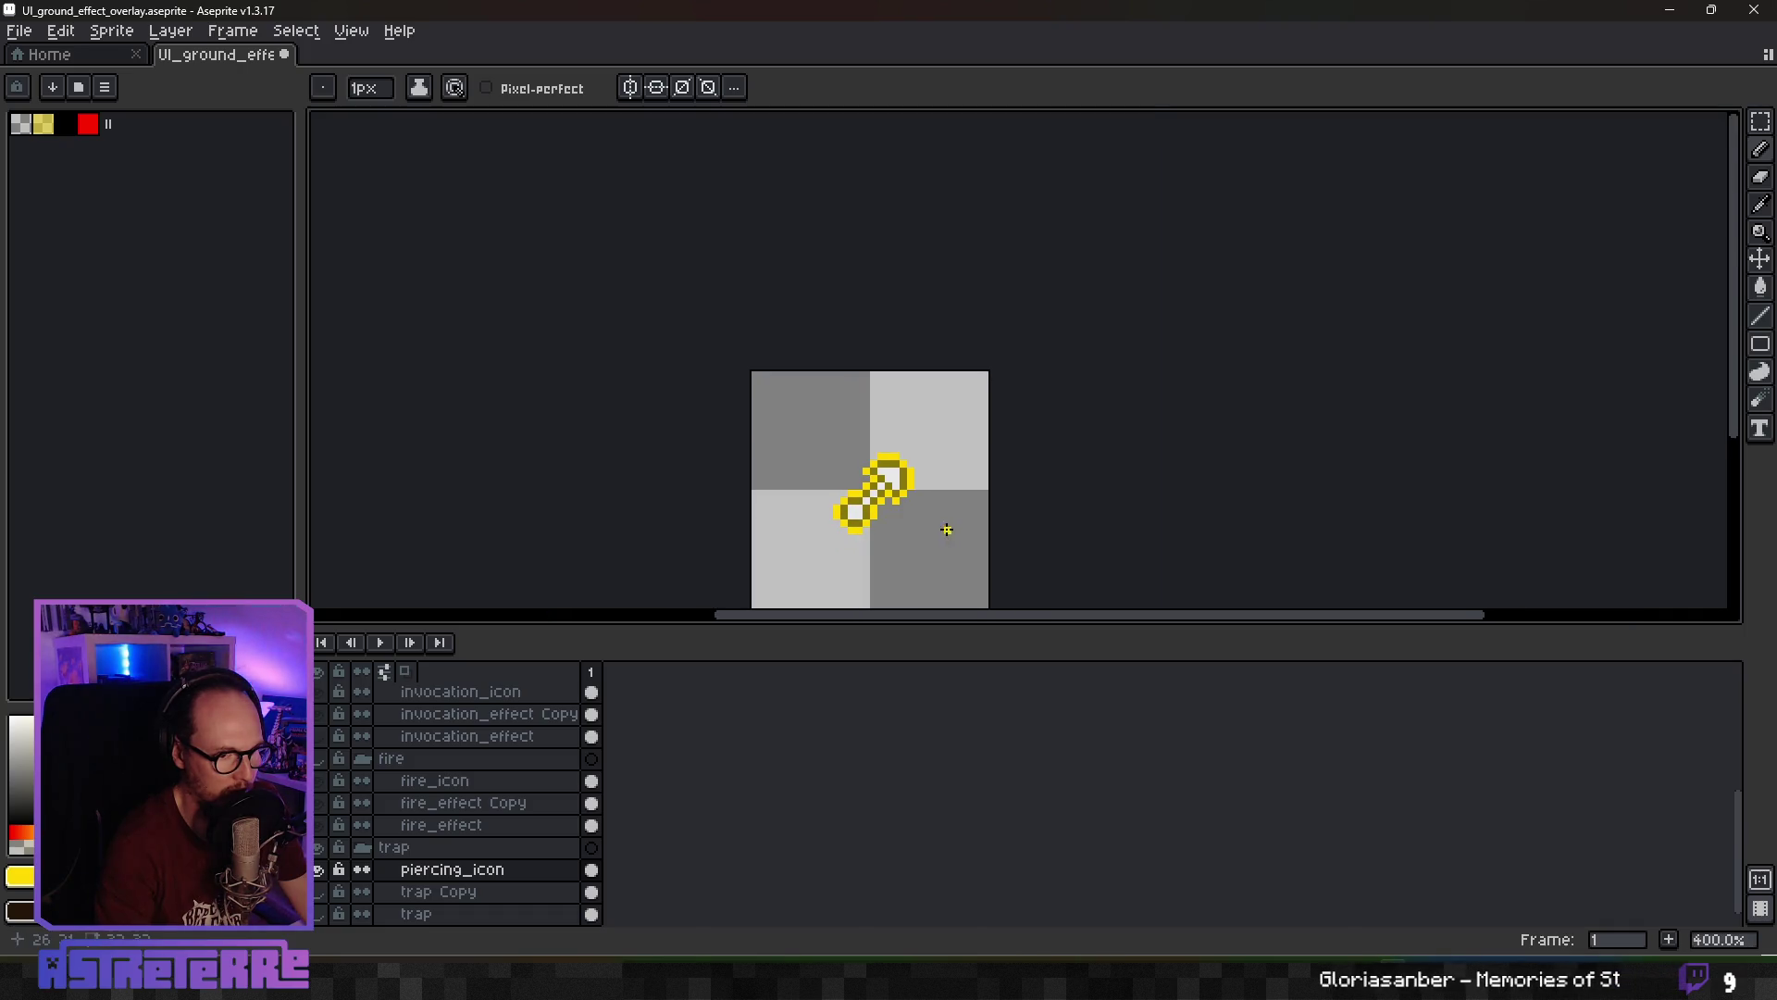
scroll(946, 530, down, 3)
scroll(928, 525, up, 5)
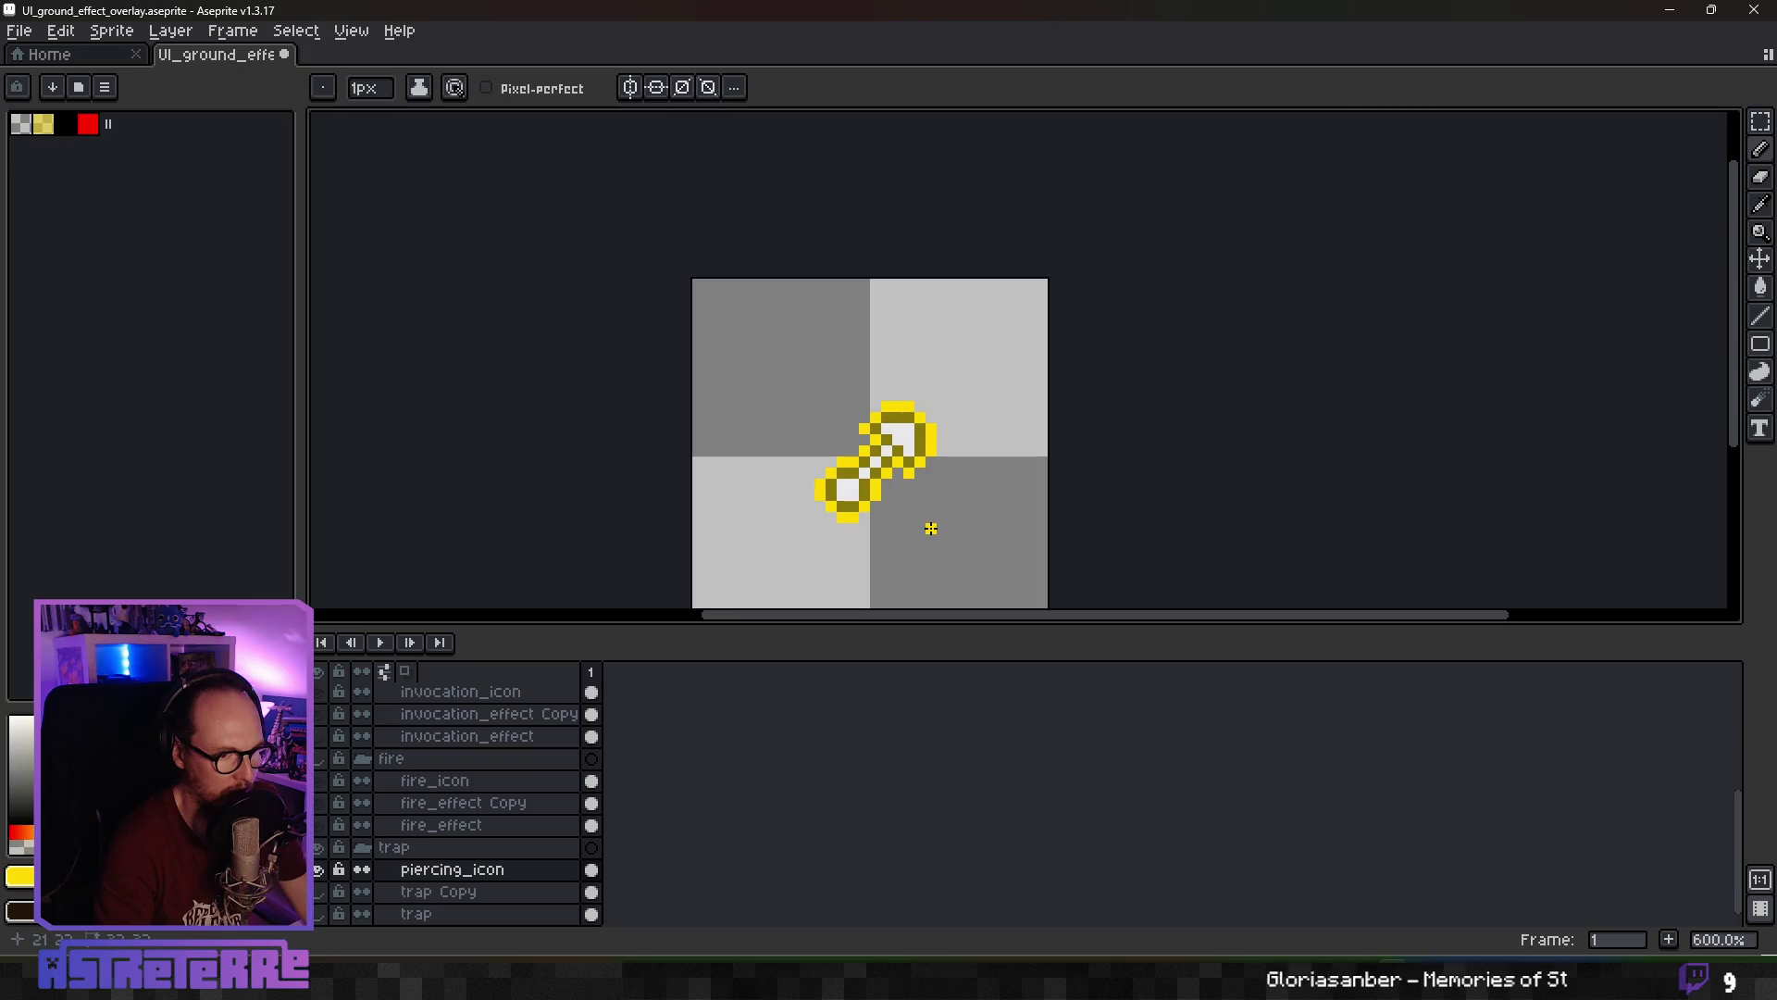
scroll(920, 508, down, 1)
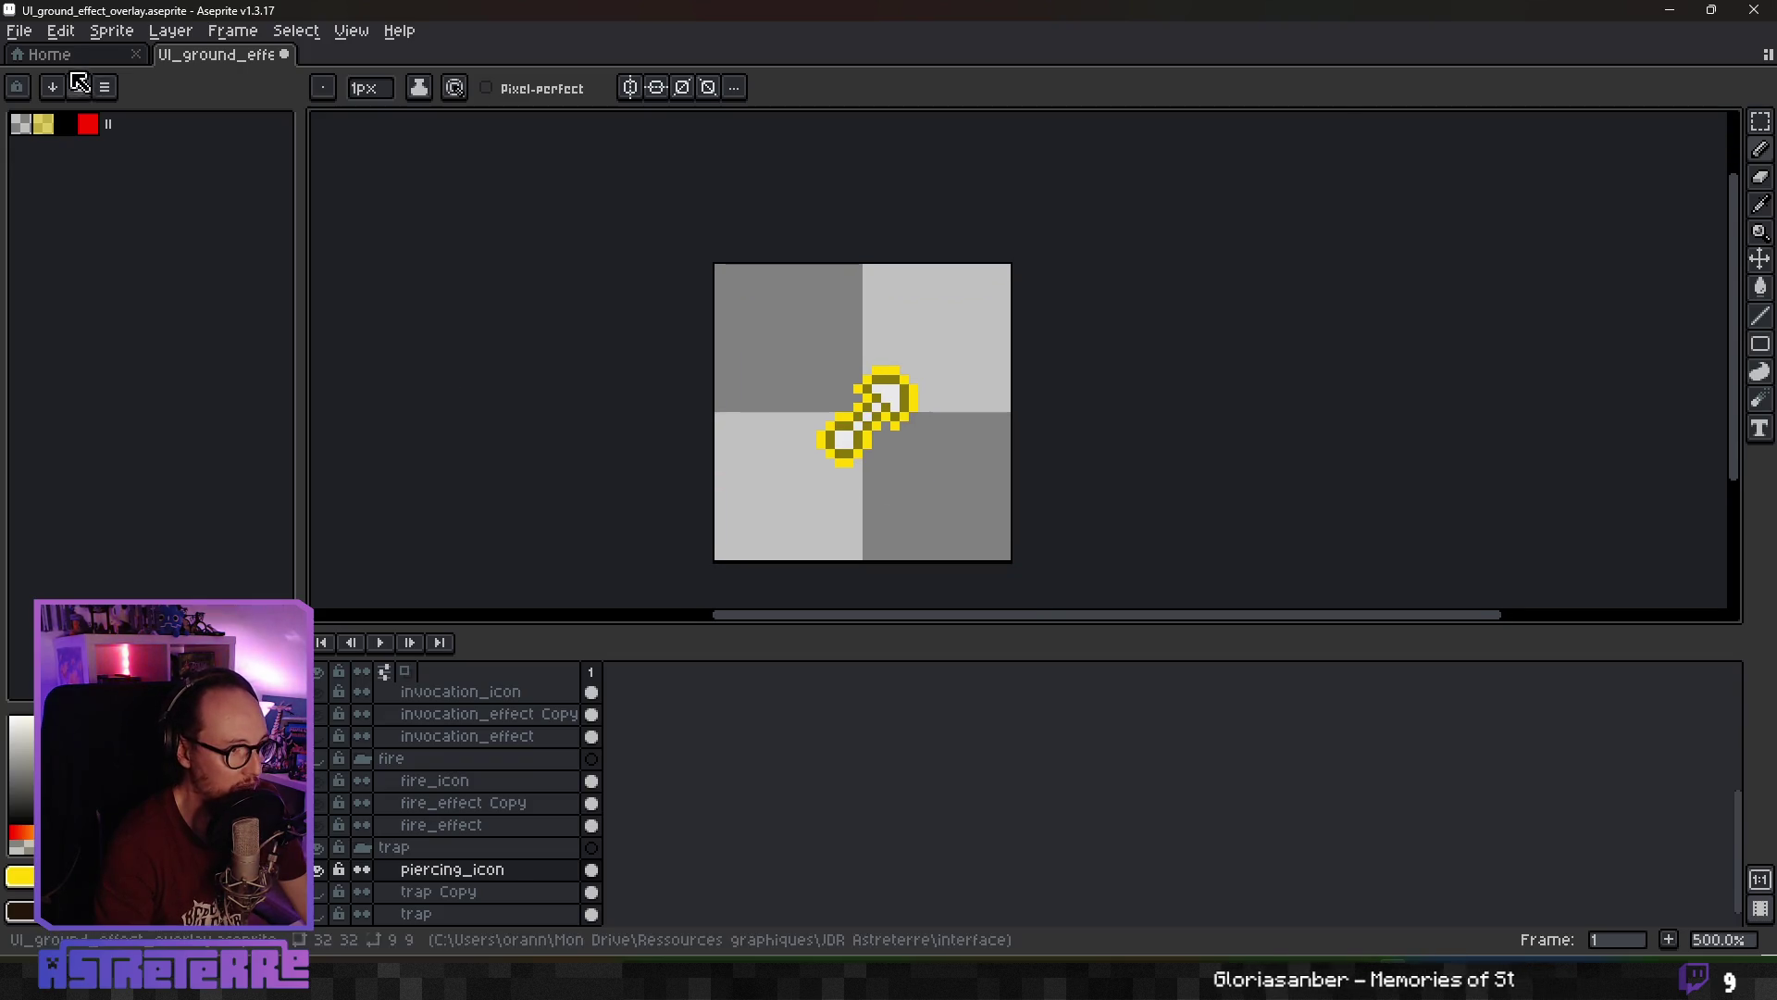
Export the tile again as UI_ground_effect_piercing.png
click(18, 30)
mouse_move(191, 216)
click(276, 214)
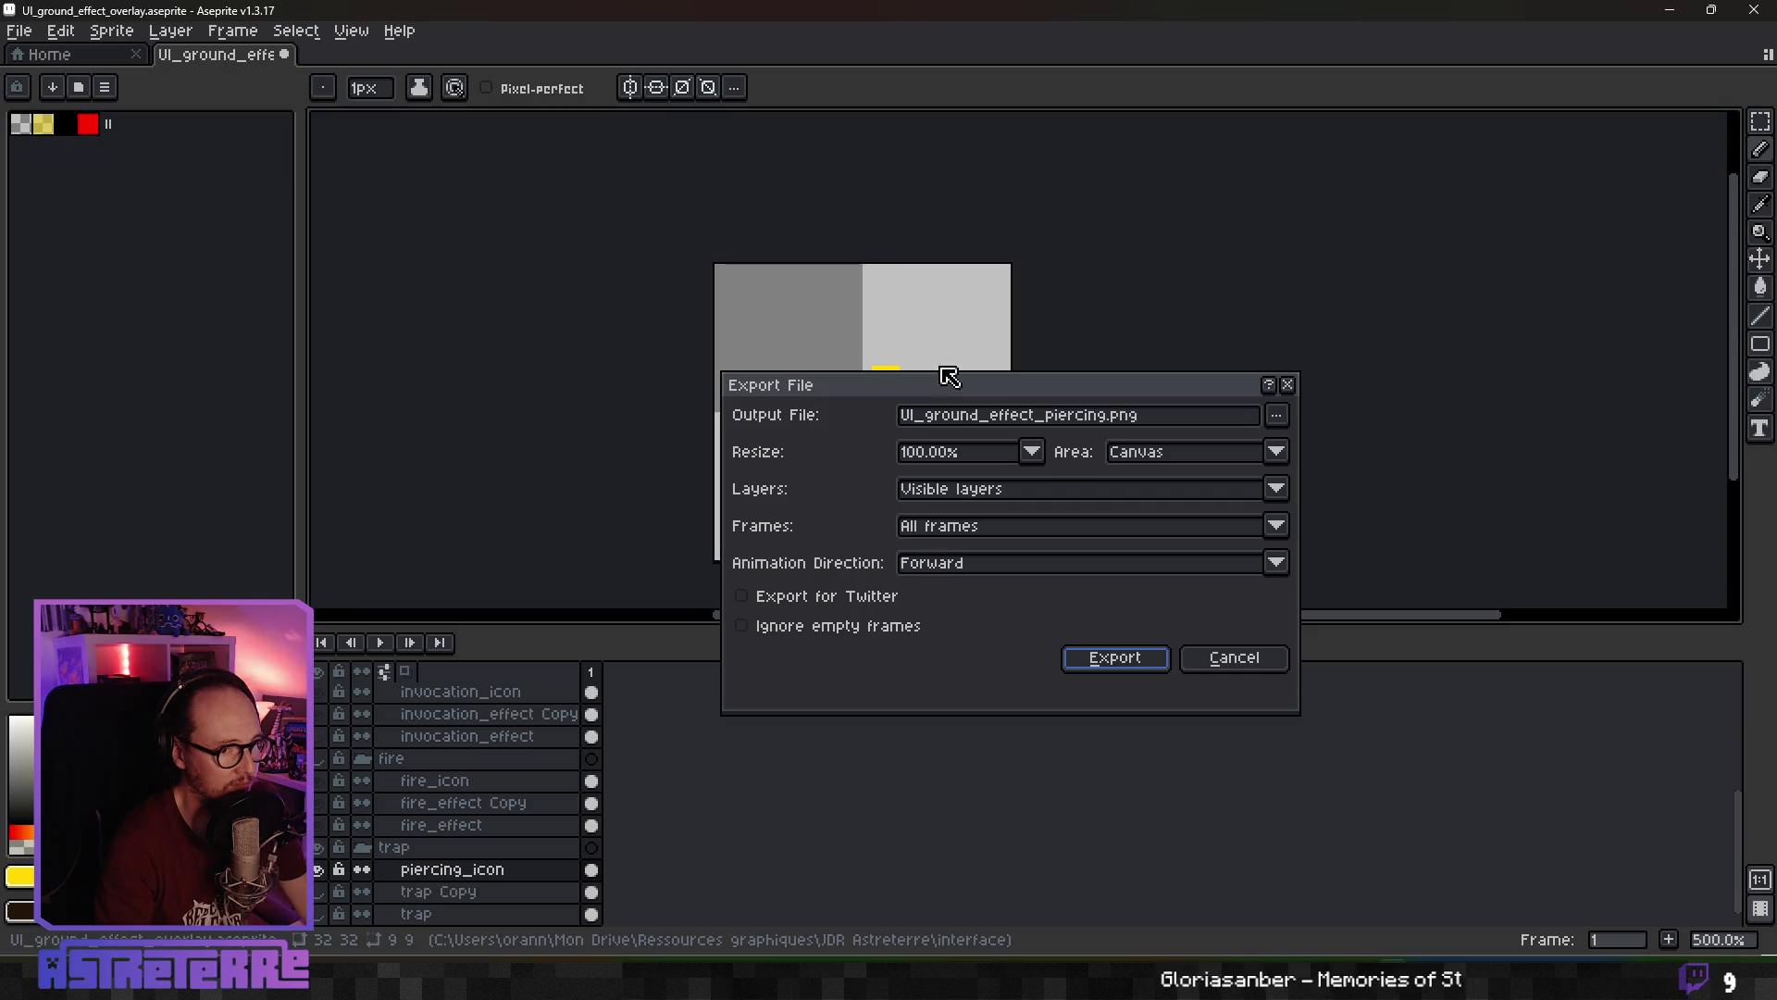
click(1116, 648)
Glance at the game and Photopea reference icon, then launch the game from Godot with F5
key(alt+Tab)
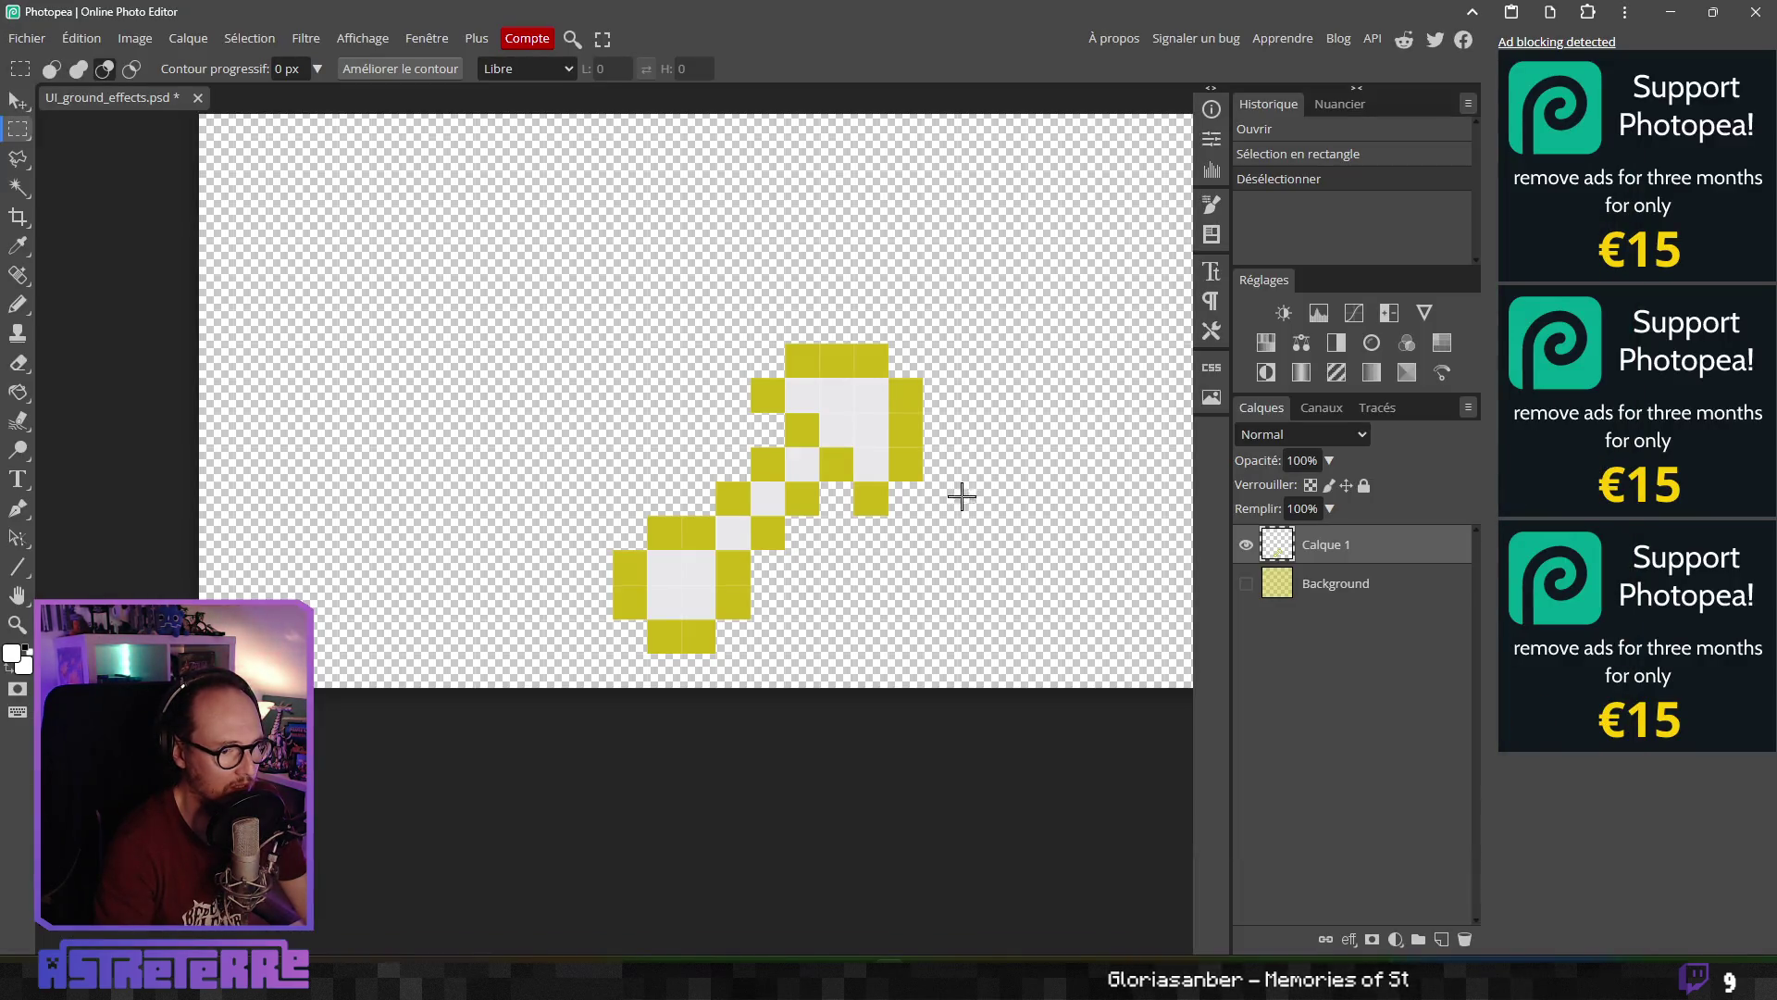
key(alt+Tab)
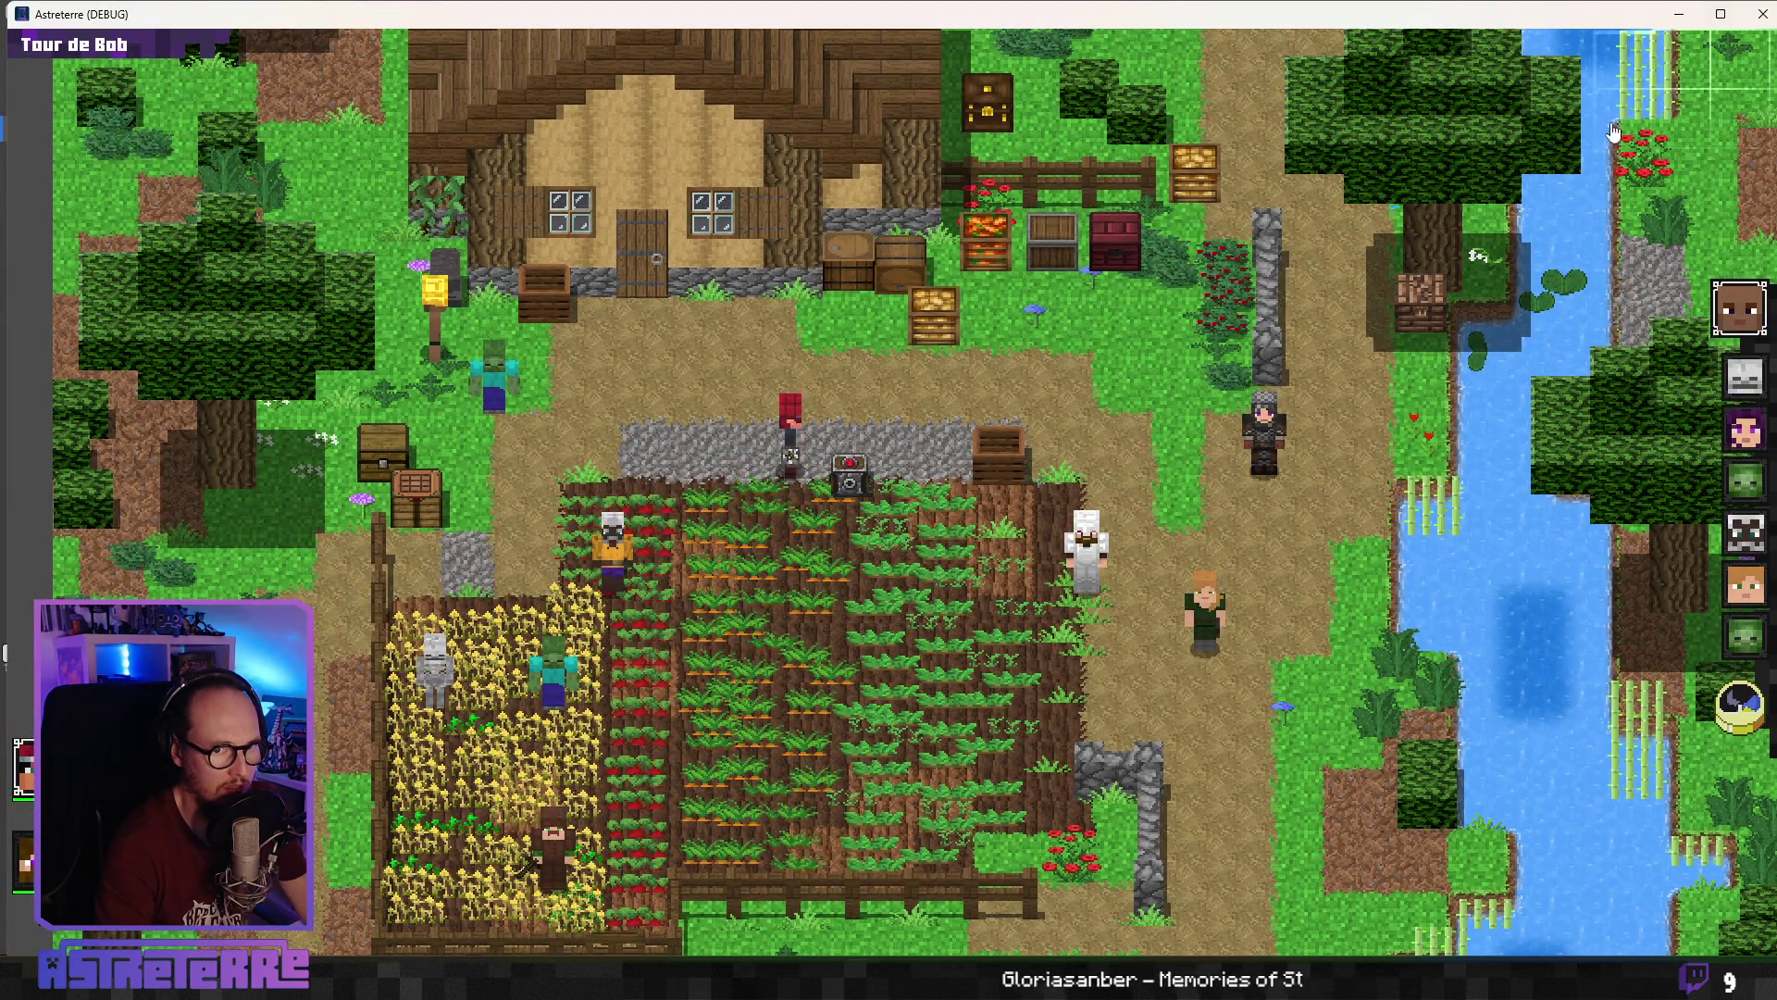
key(alt+Tab)
drag(889, 357, 826, 382)
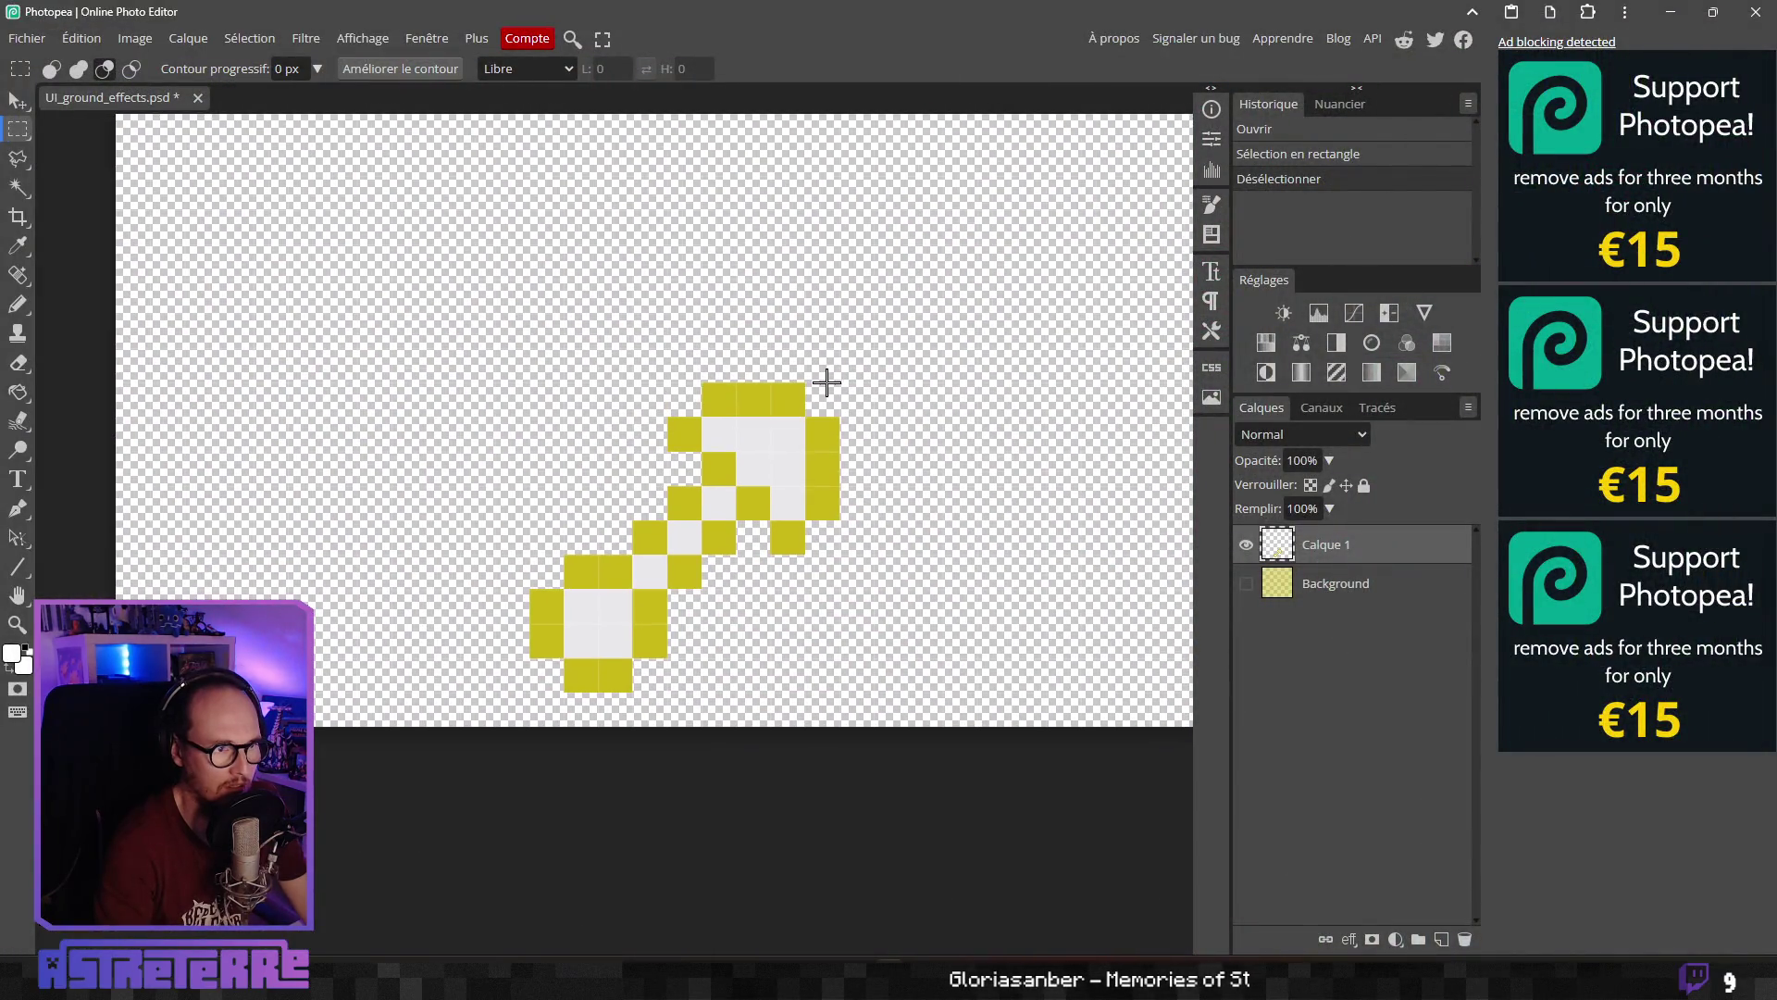
key(alt+Tab)
key(alt+Tab)
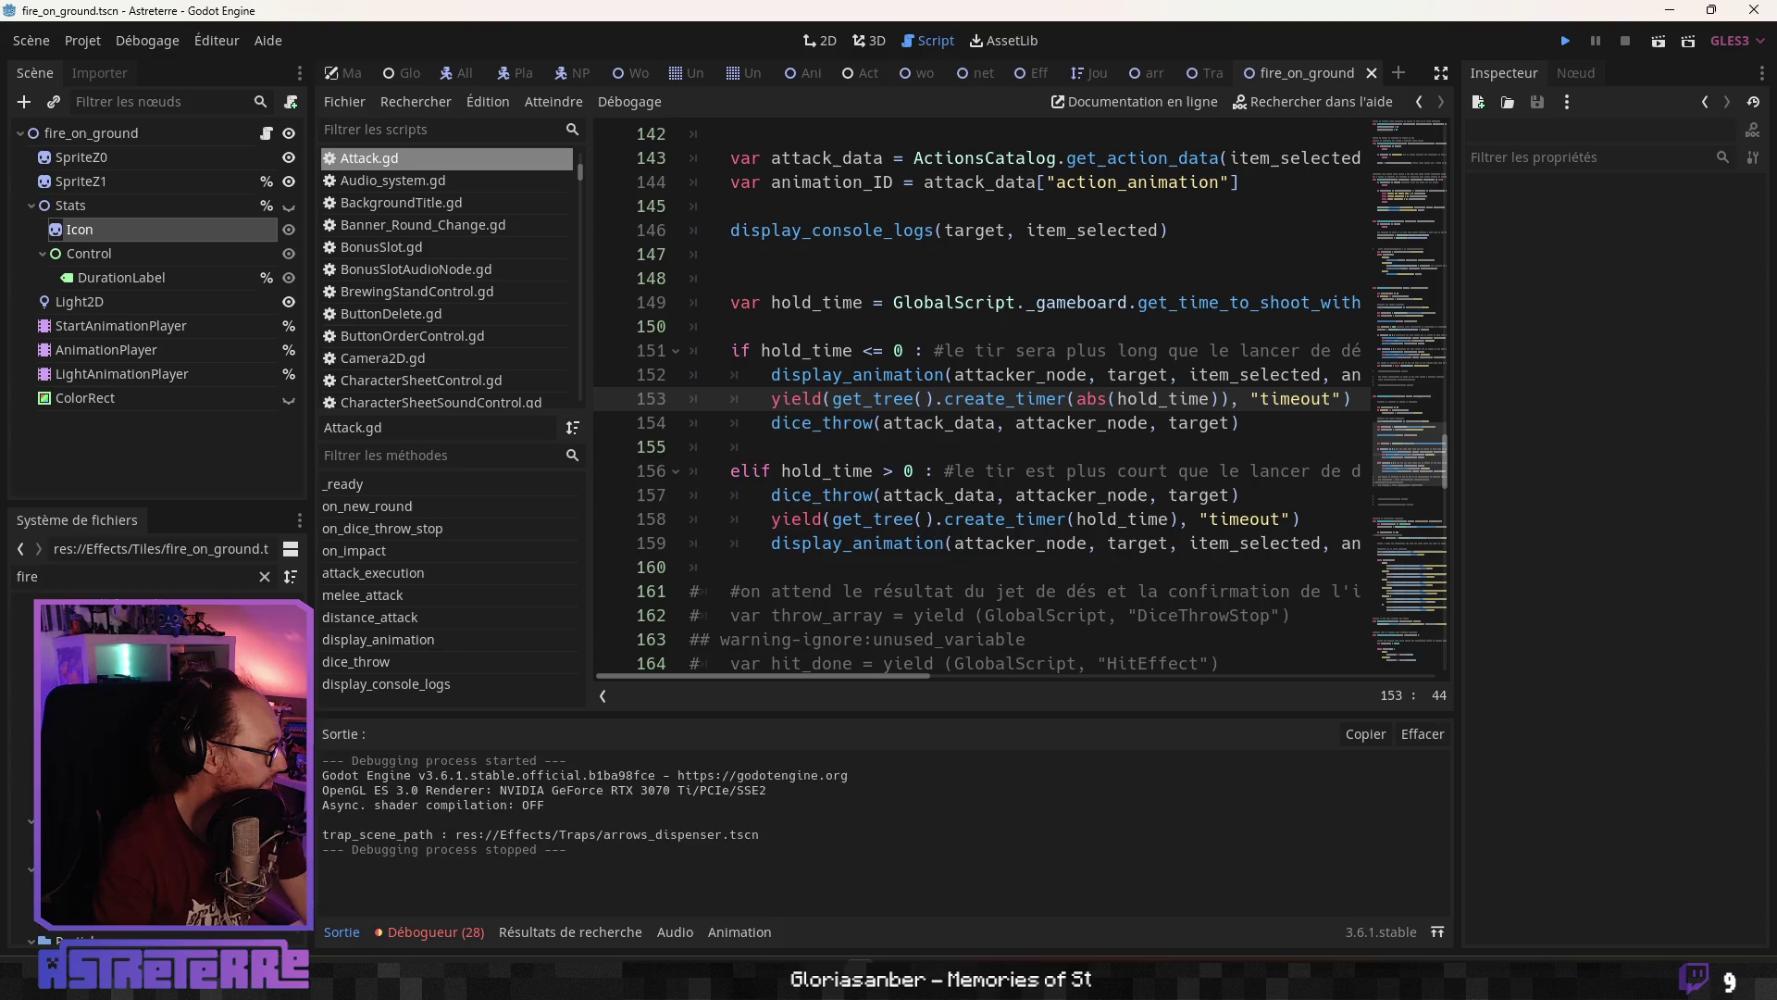
key(F5)
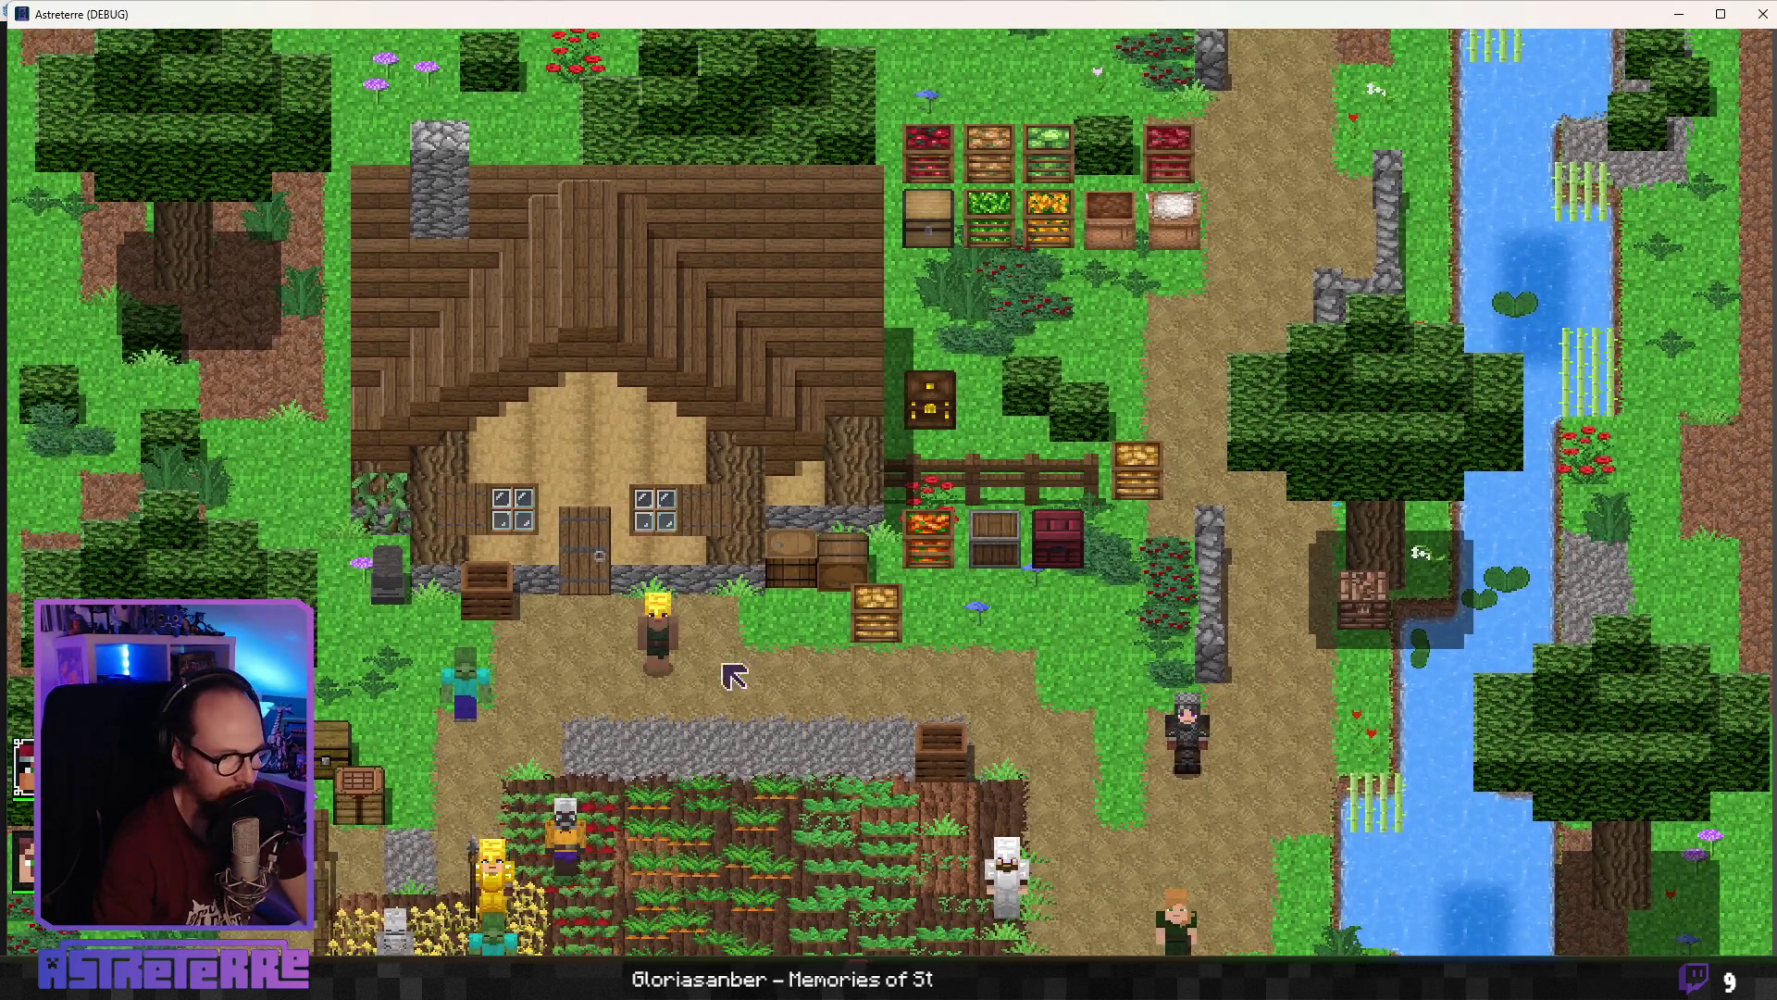
Unequip the gold helmet, chestplate and leggings in the inventory
key(e)
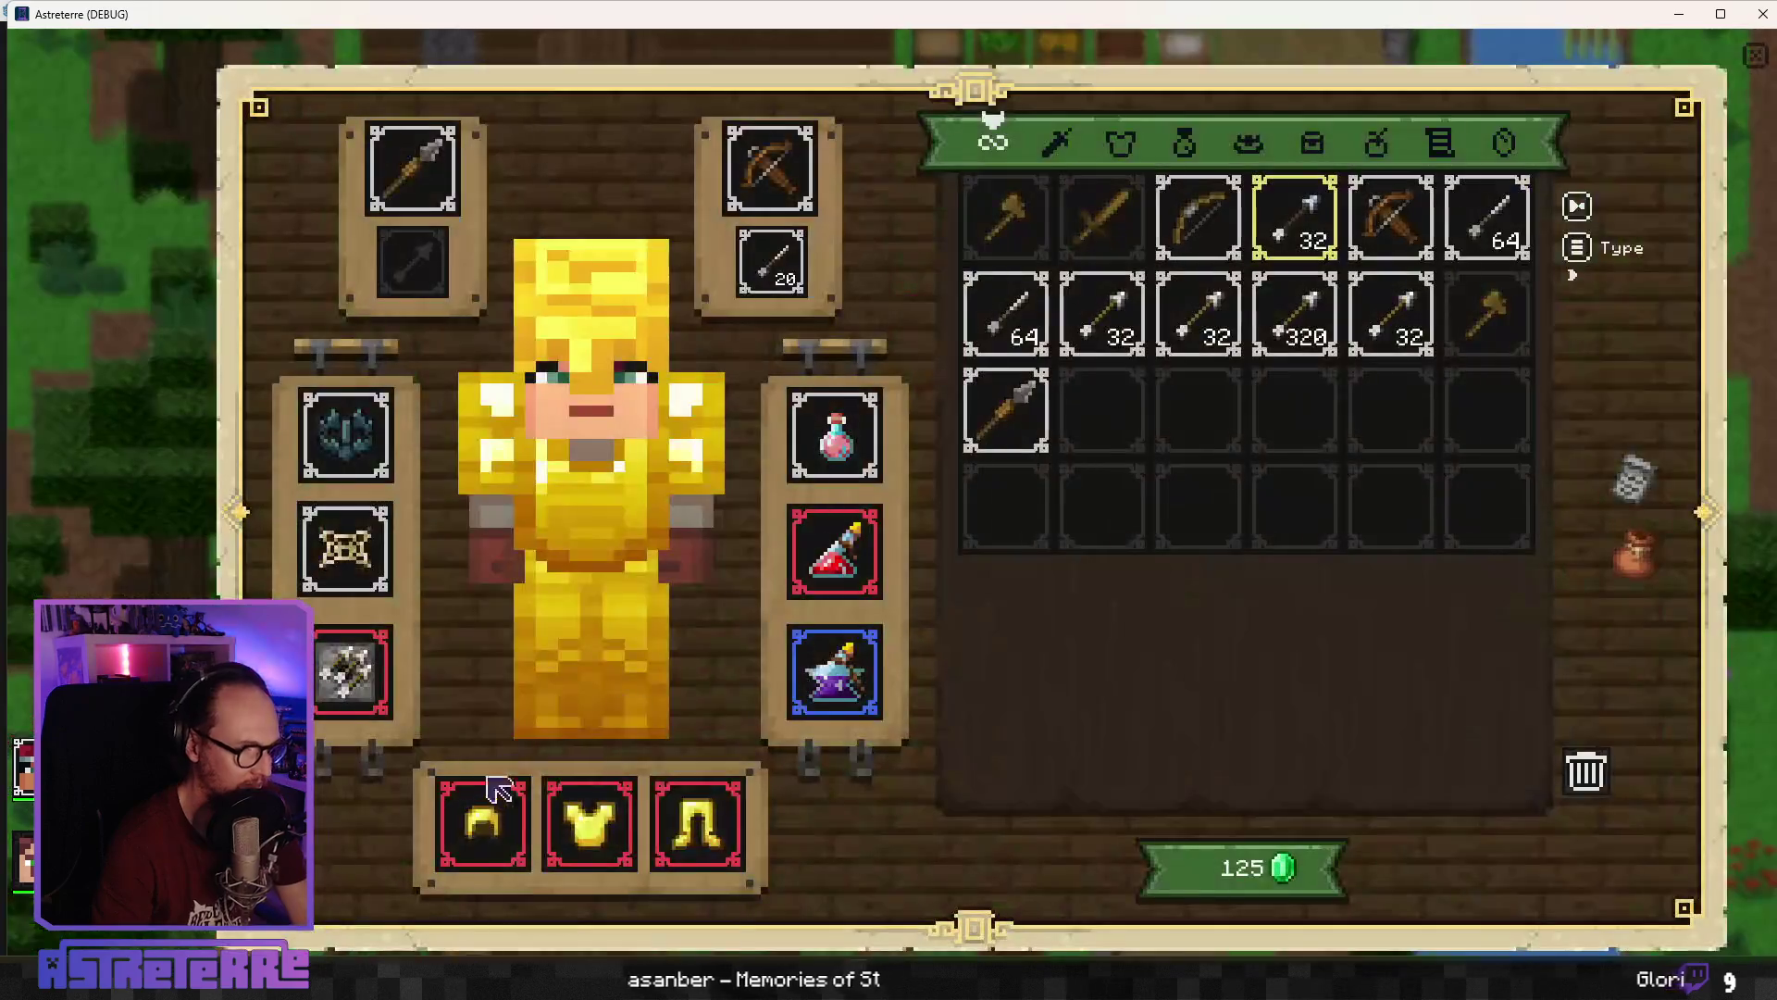
click(483, 822)
click(588, 821)
click(717, 838)
key(e)
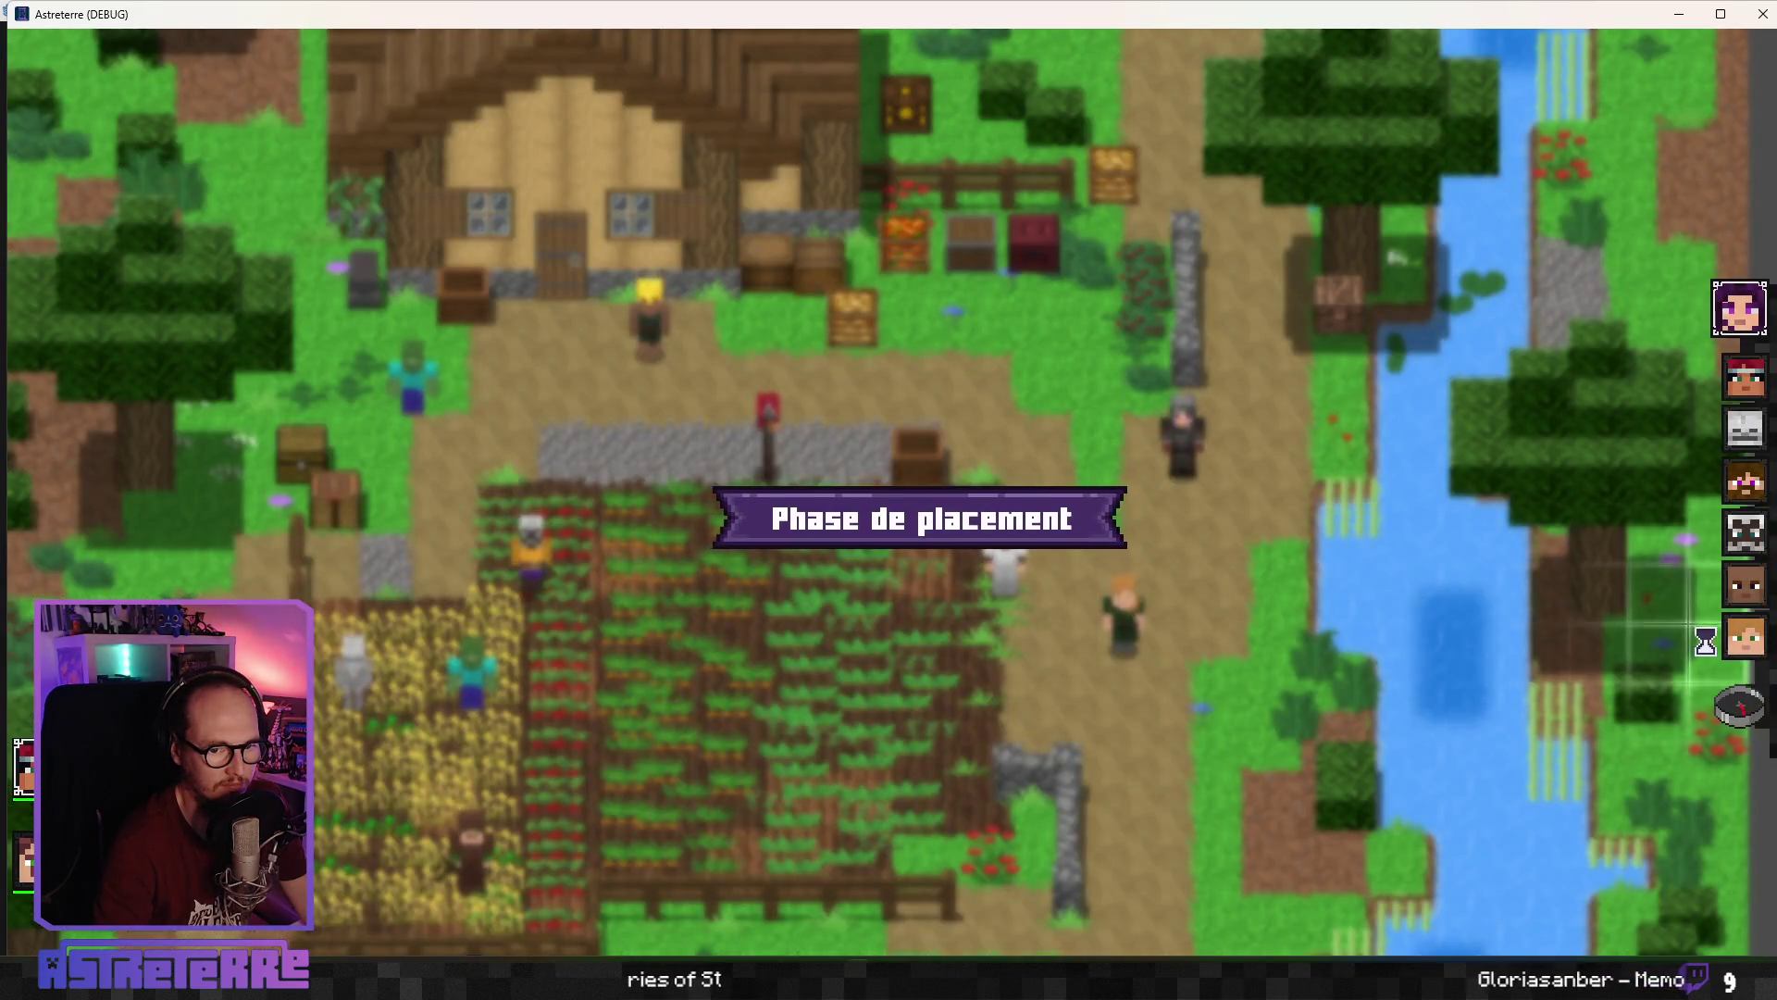
End placement, place the arrow dispenser beside Alex, and end the turn
click(1740, 713)
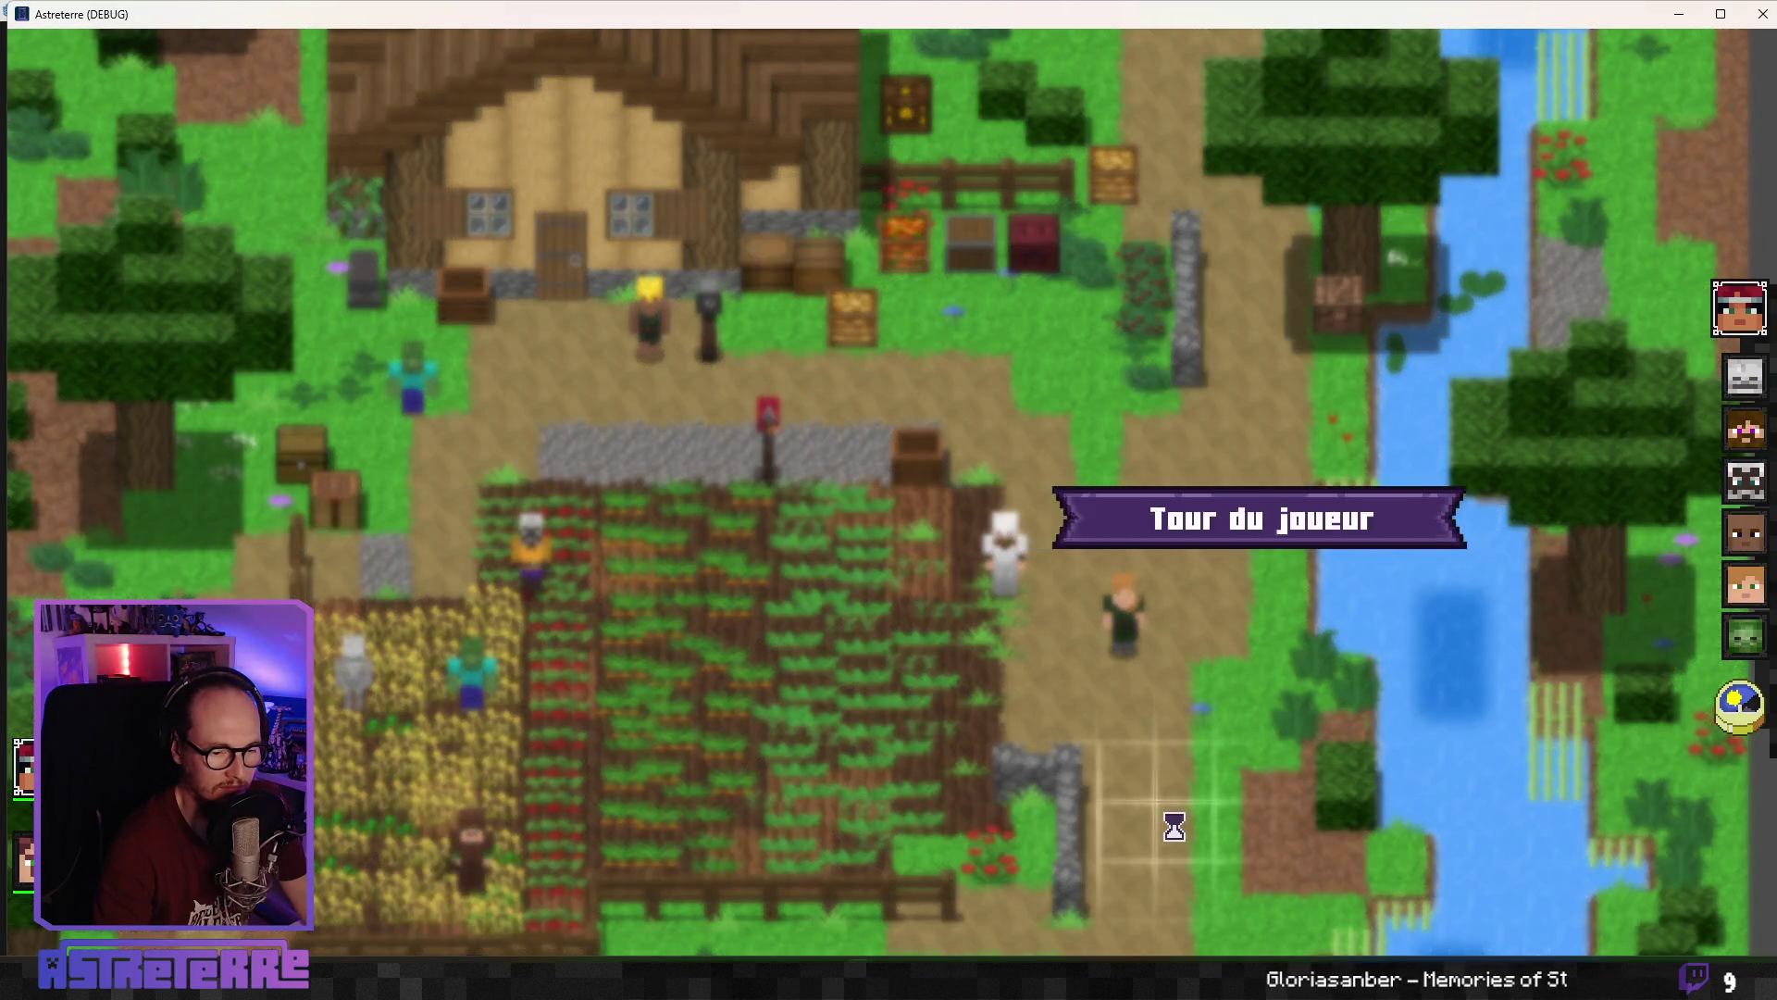
click(1046, 935)
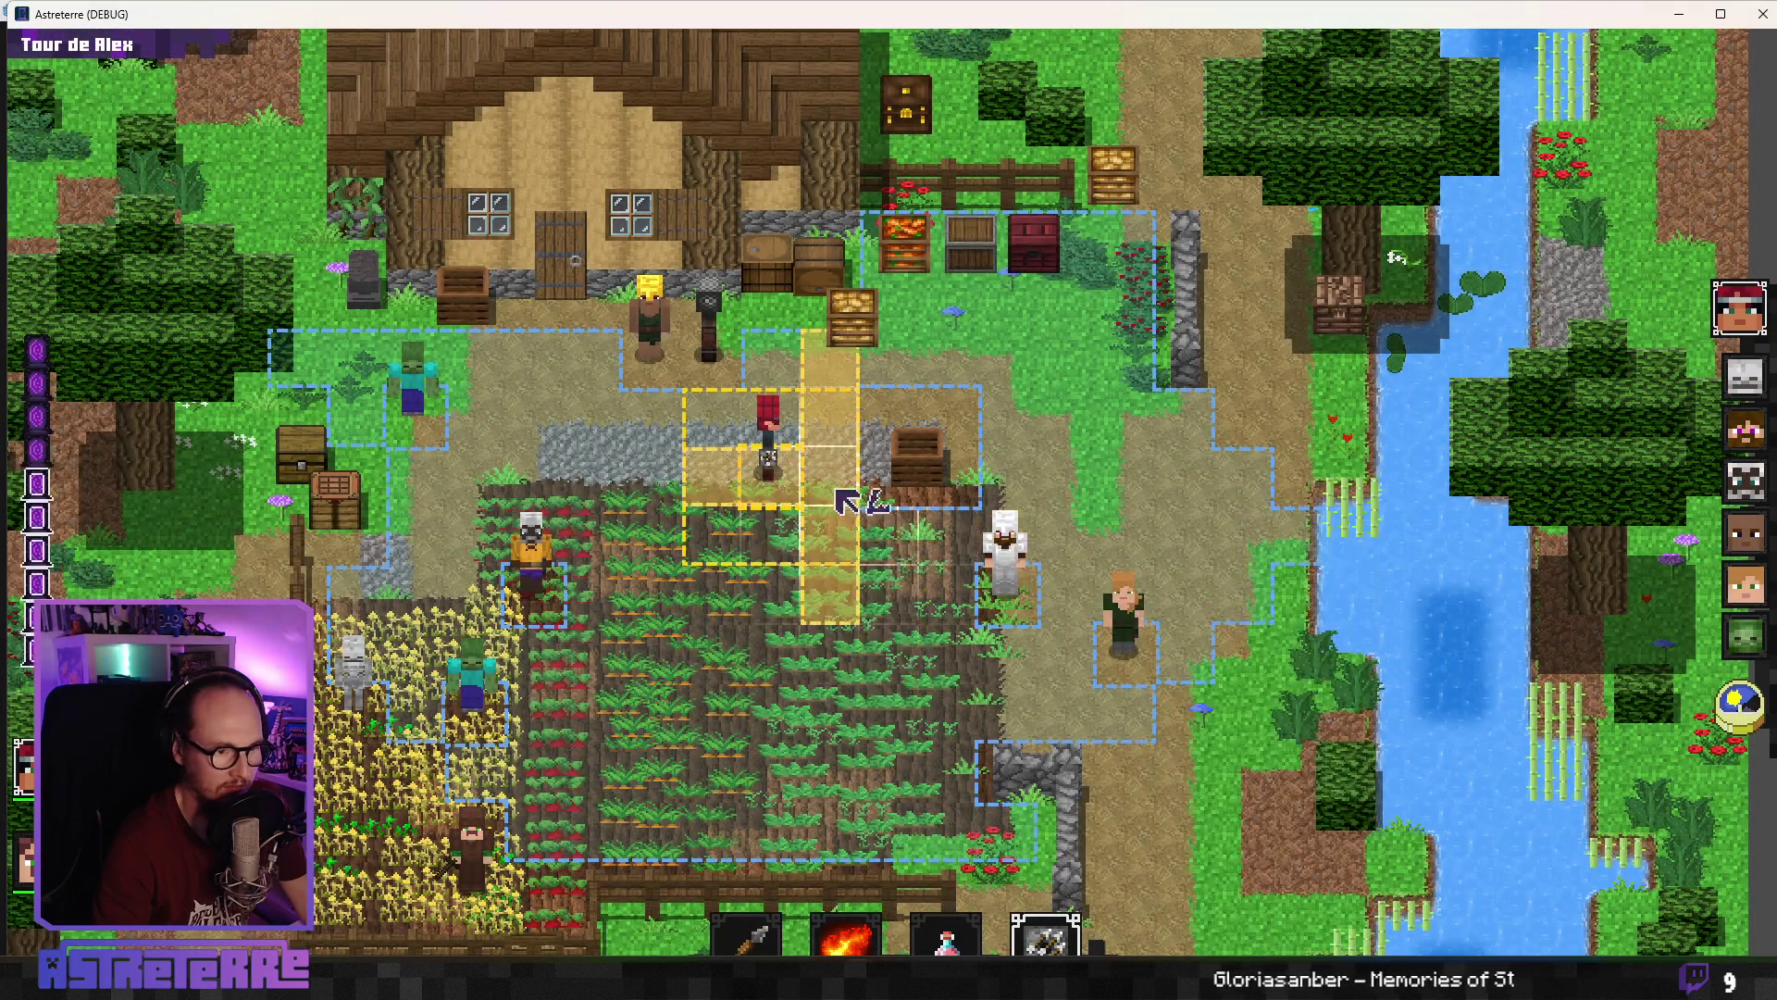
click(827, 535)
click(1704, 733)
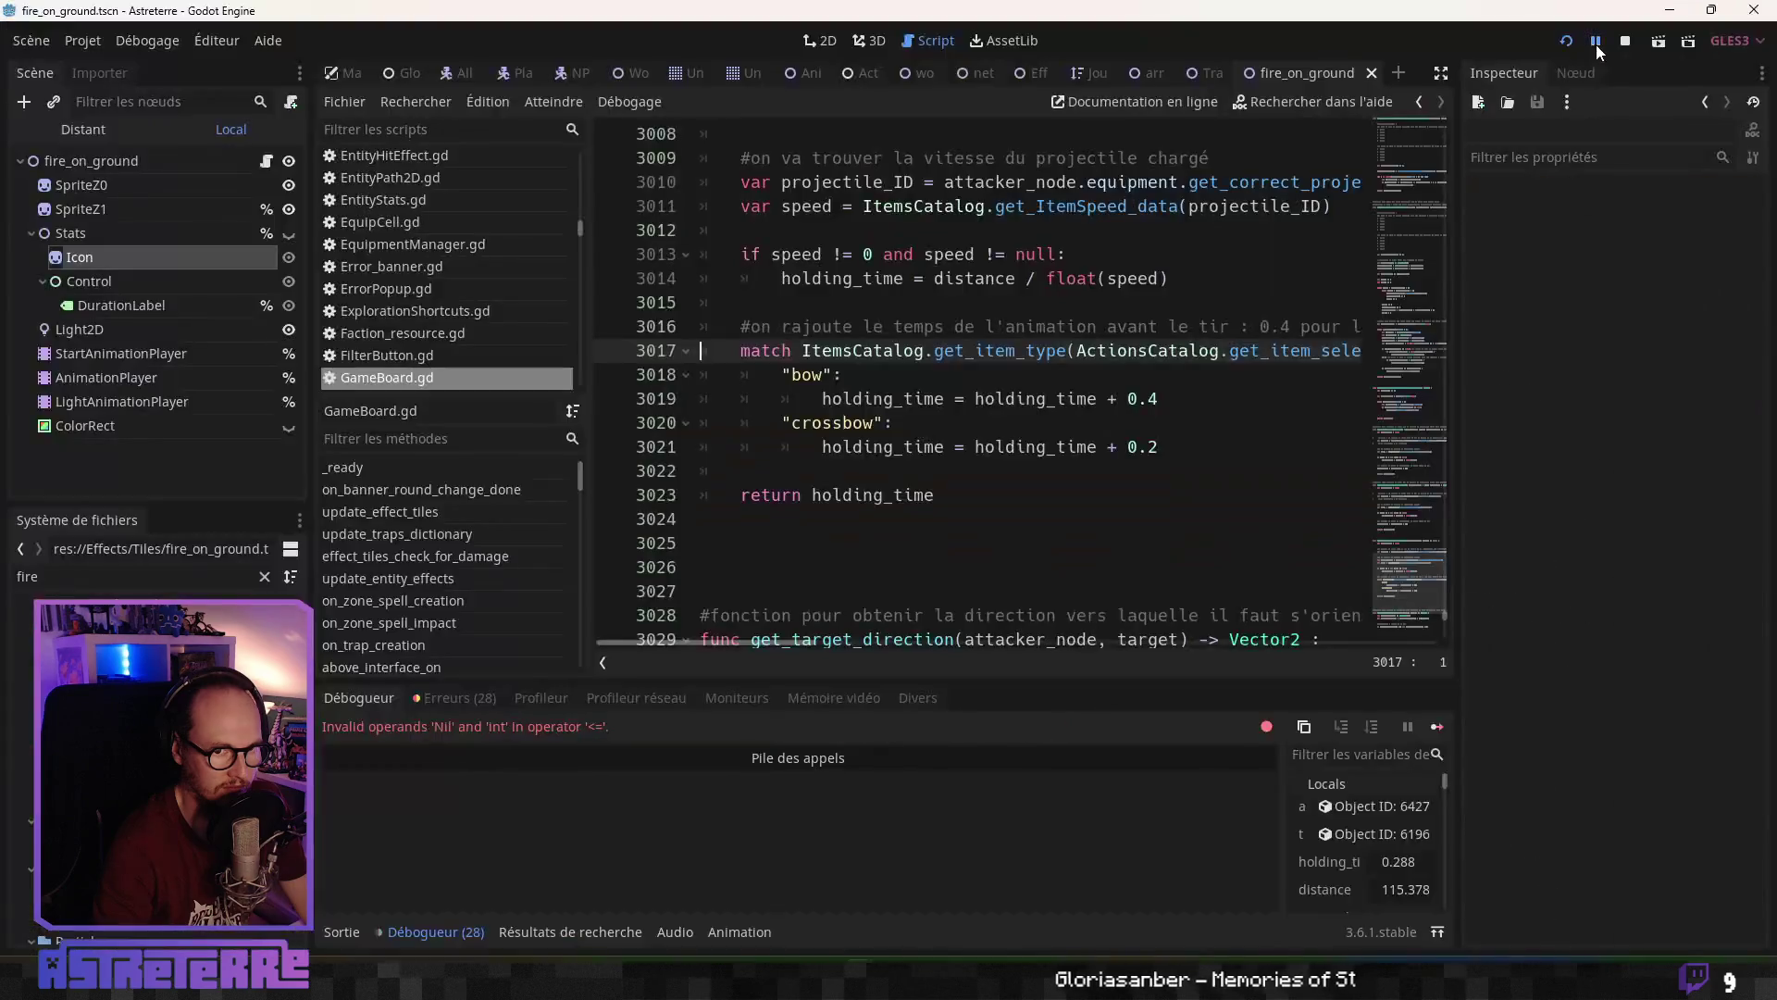
Continue past the GameBoard.gd debugger error, close the game window, and return to Photopea
click(1597, 43)
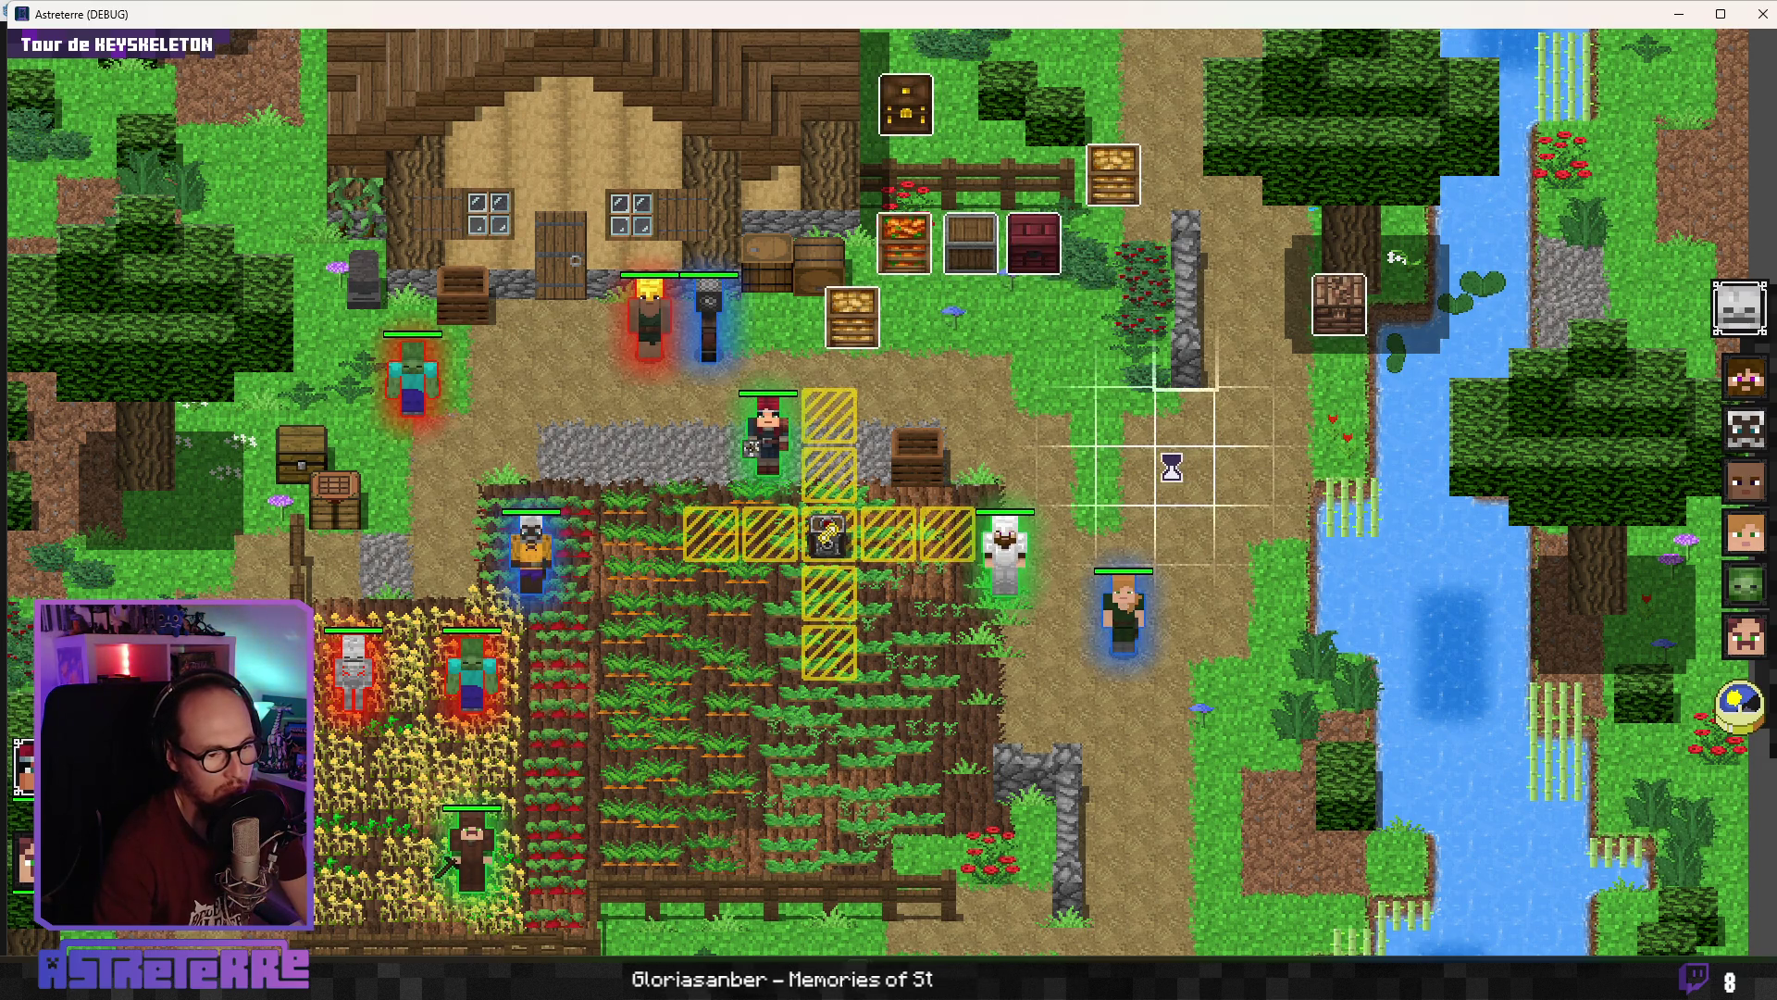
click(1762, 14)
key(alt+Tab)
key(alt+Tab)
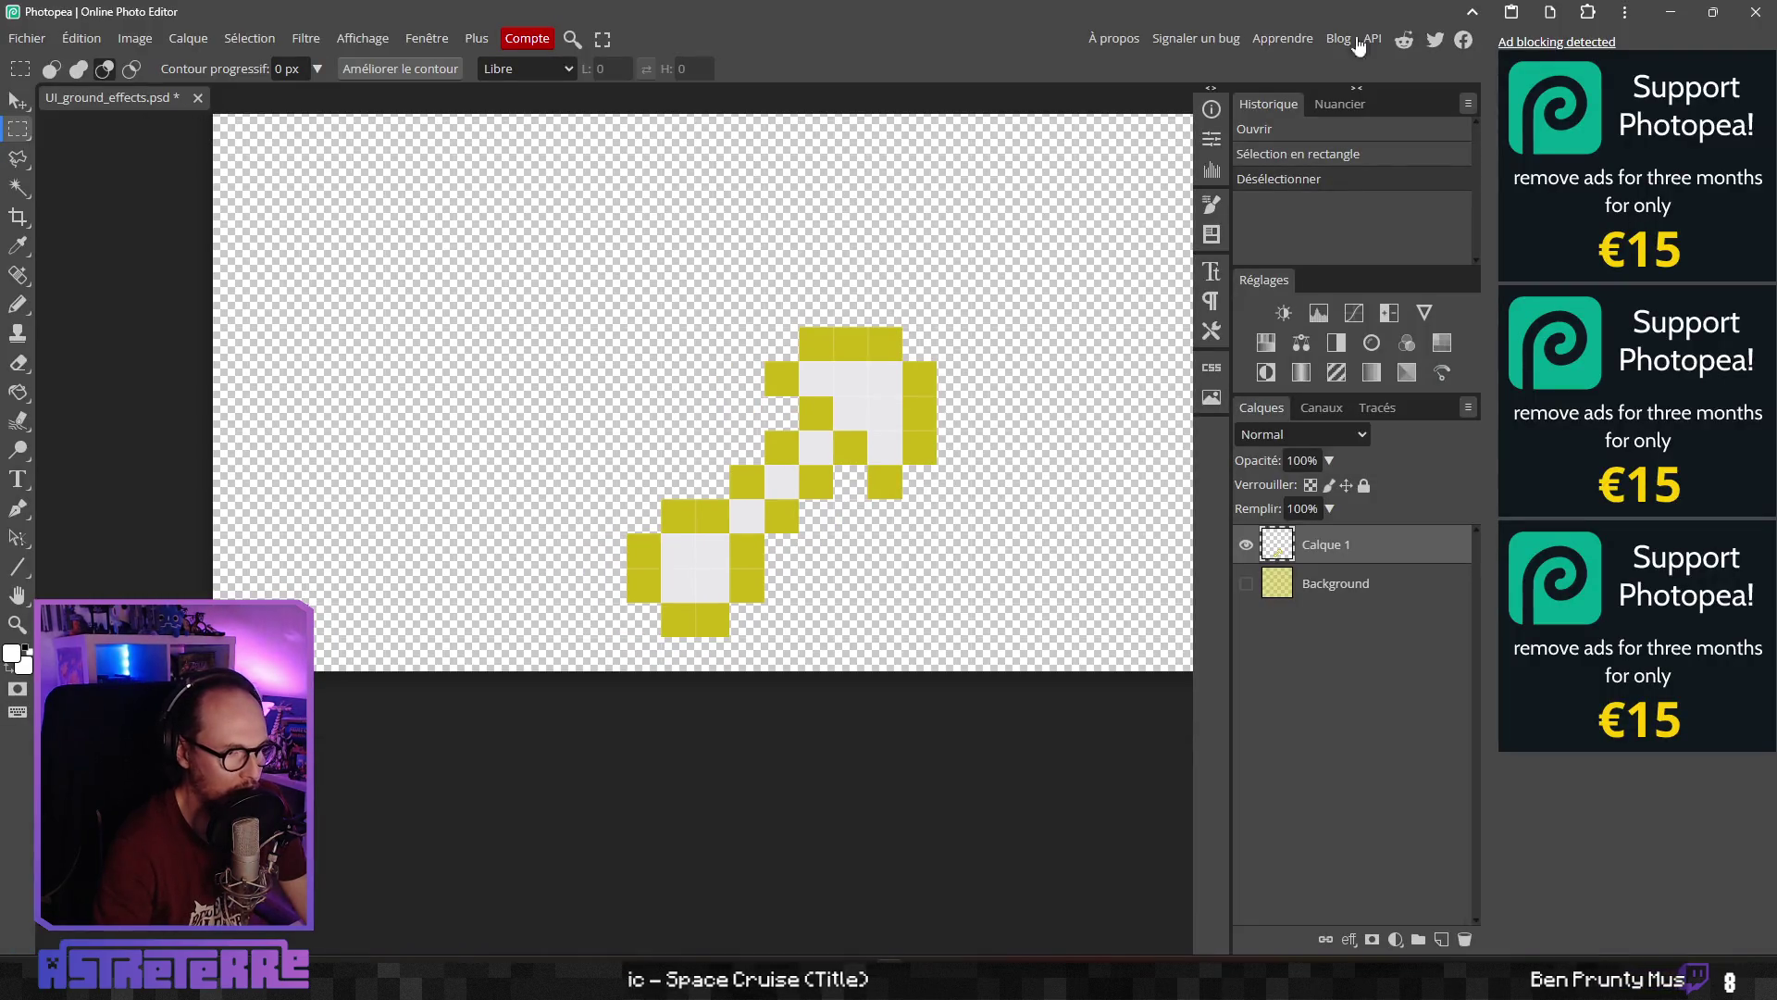
click(1755, 20)
key(Return)
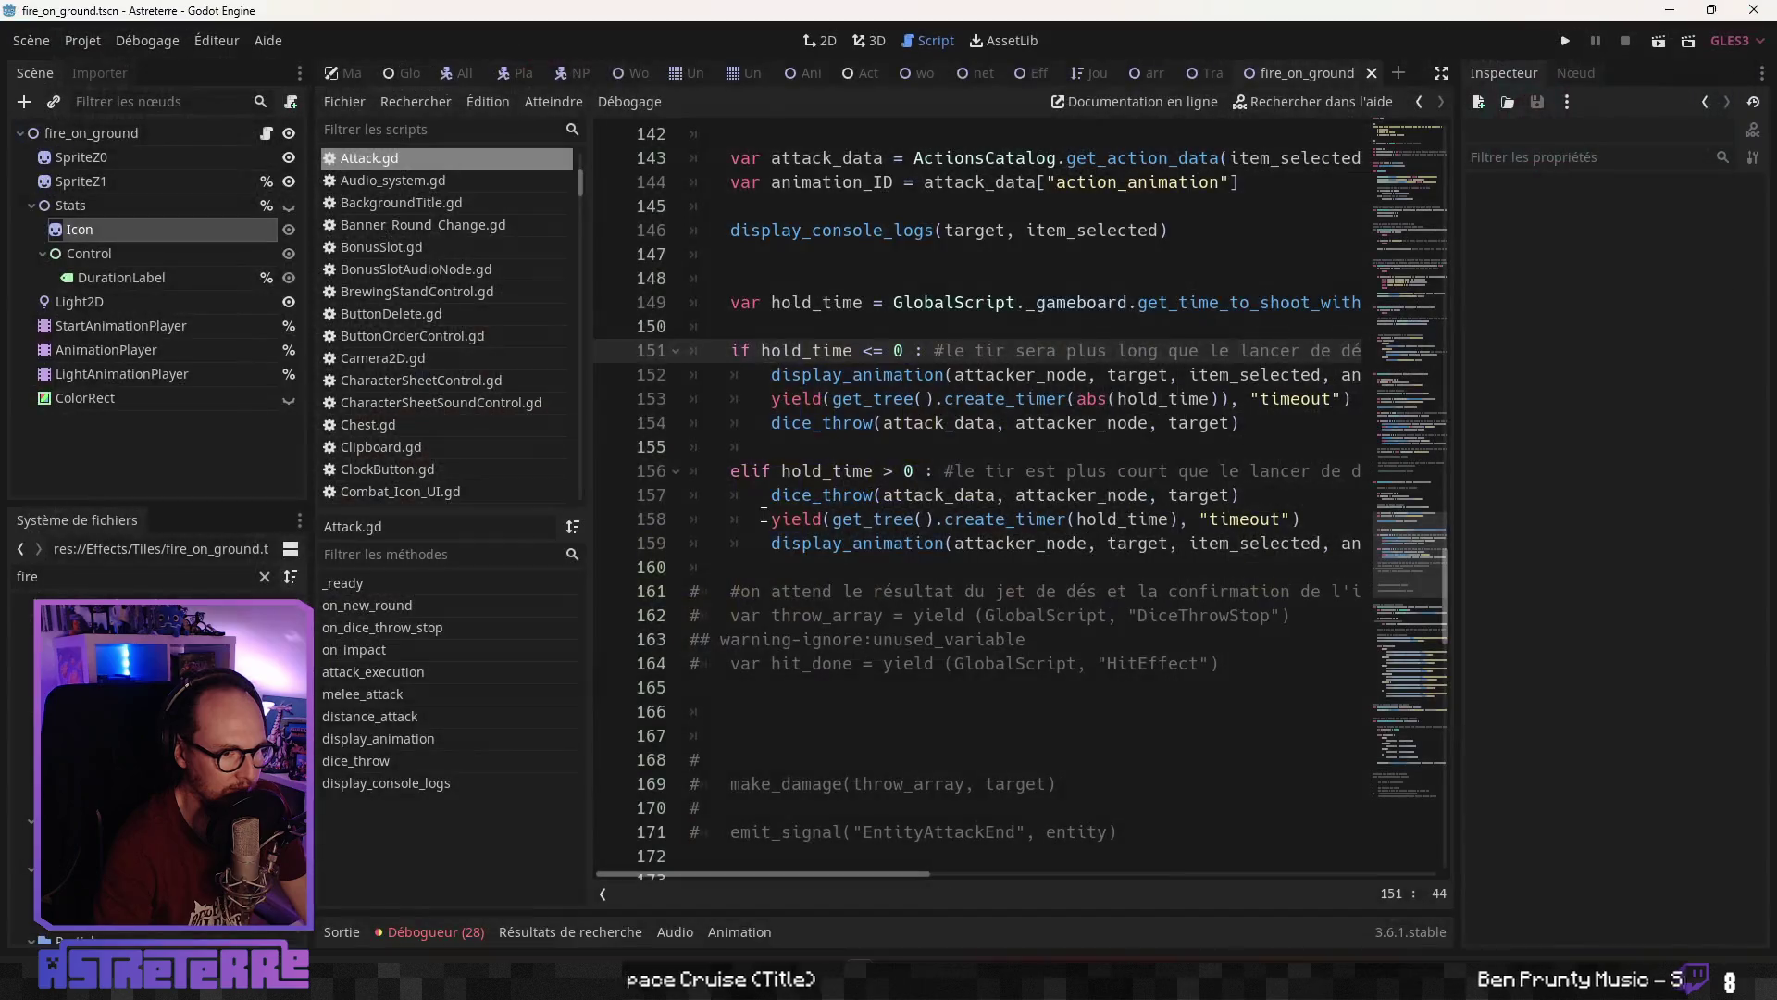
key(alt+Tab)
scroll(829, 469, up, 3)
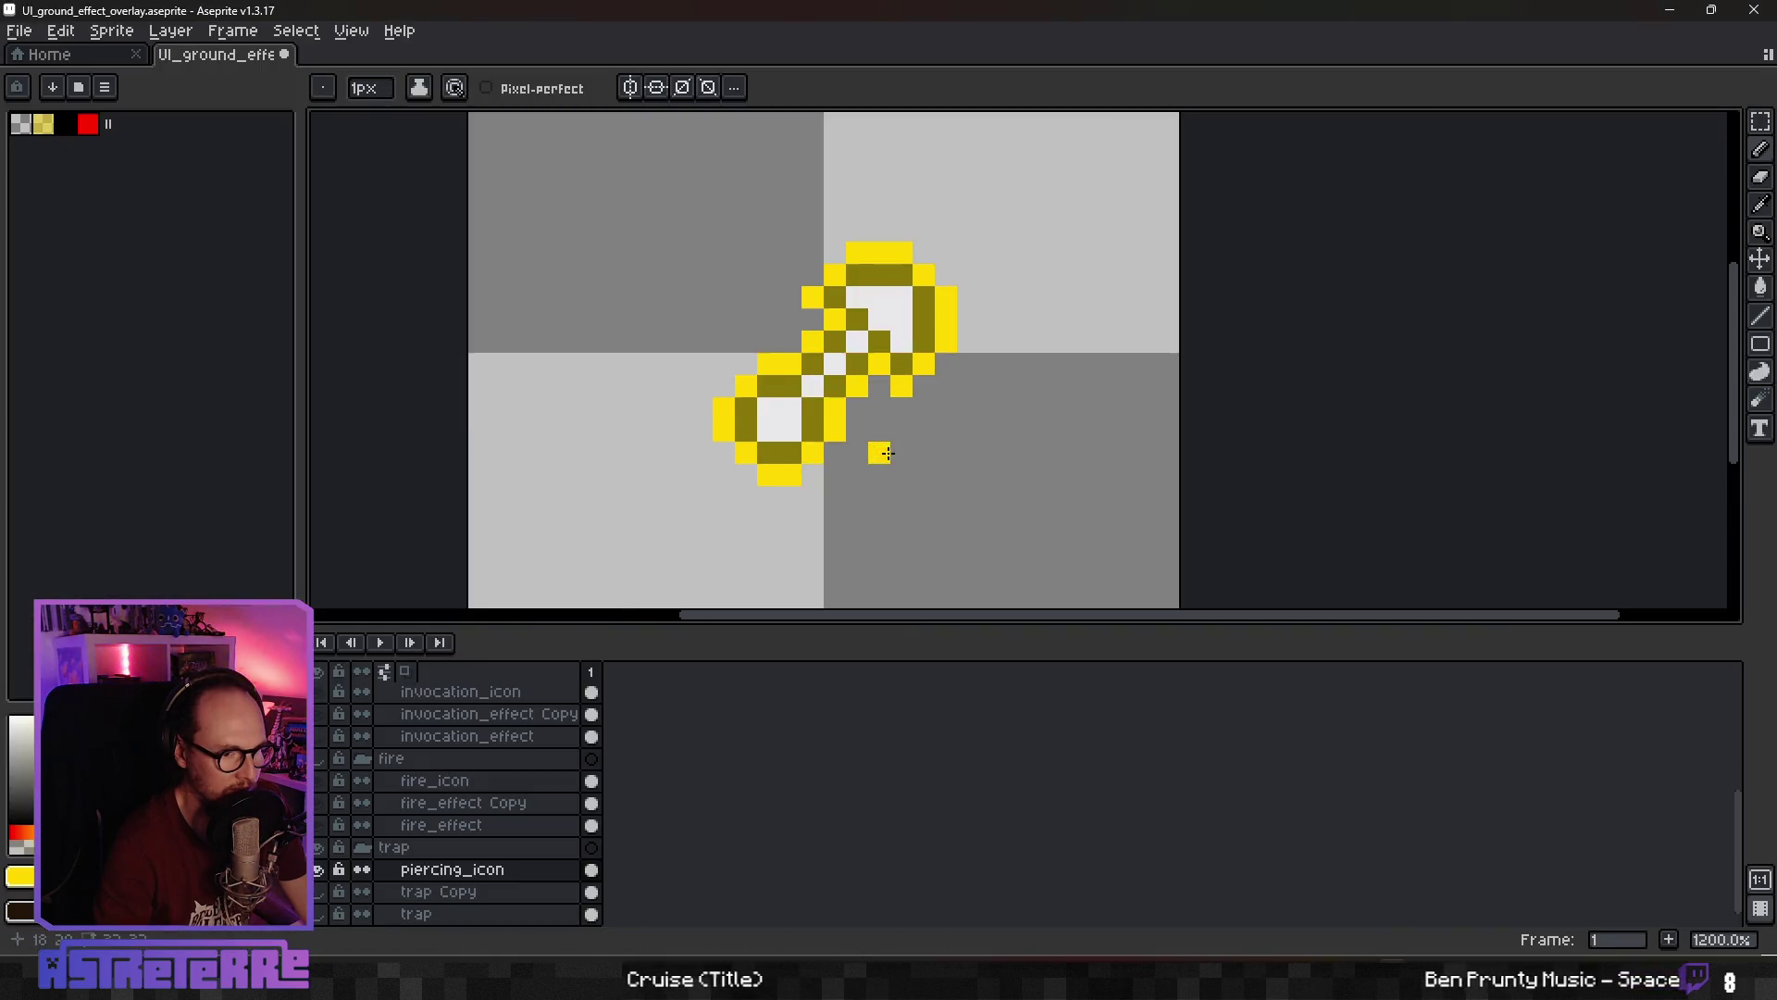
drag(829, 468, 810, 482)
click(836, 475)
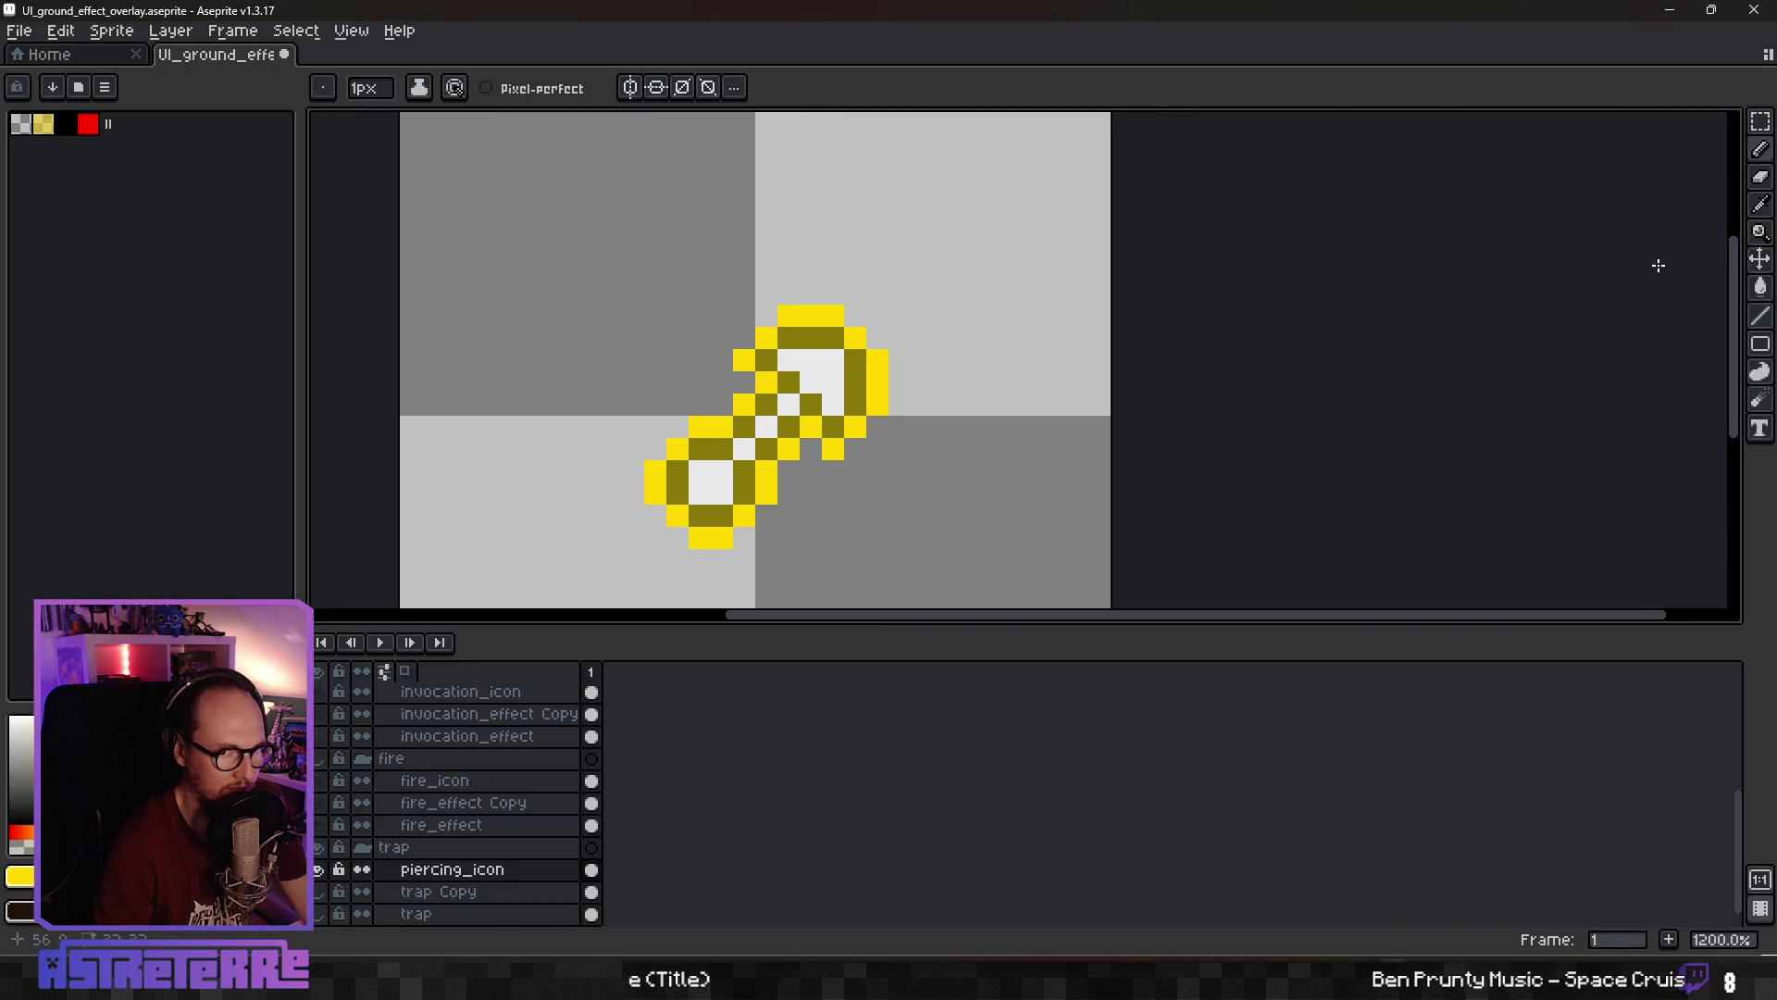
click(1762, 262)
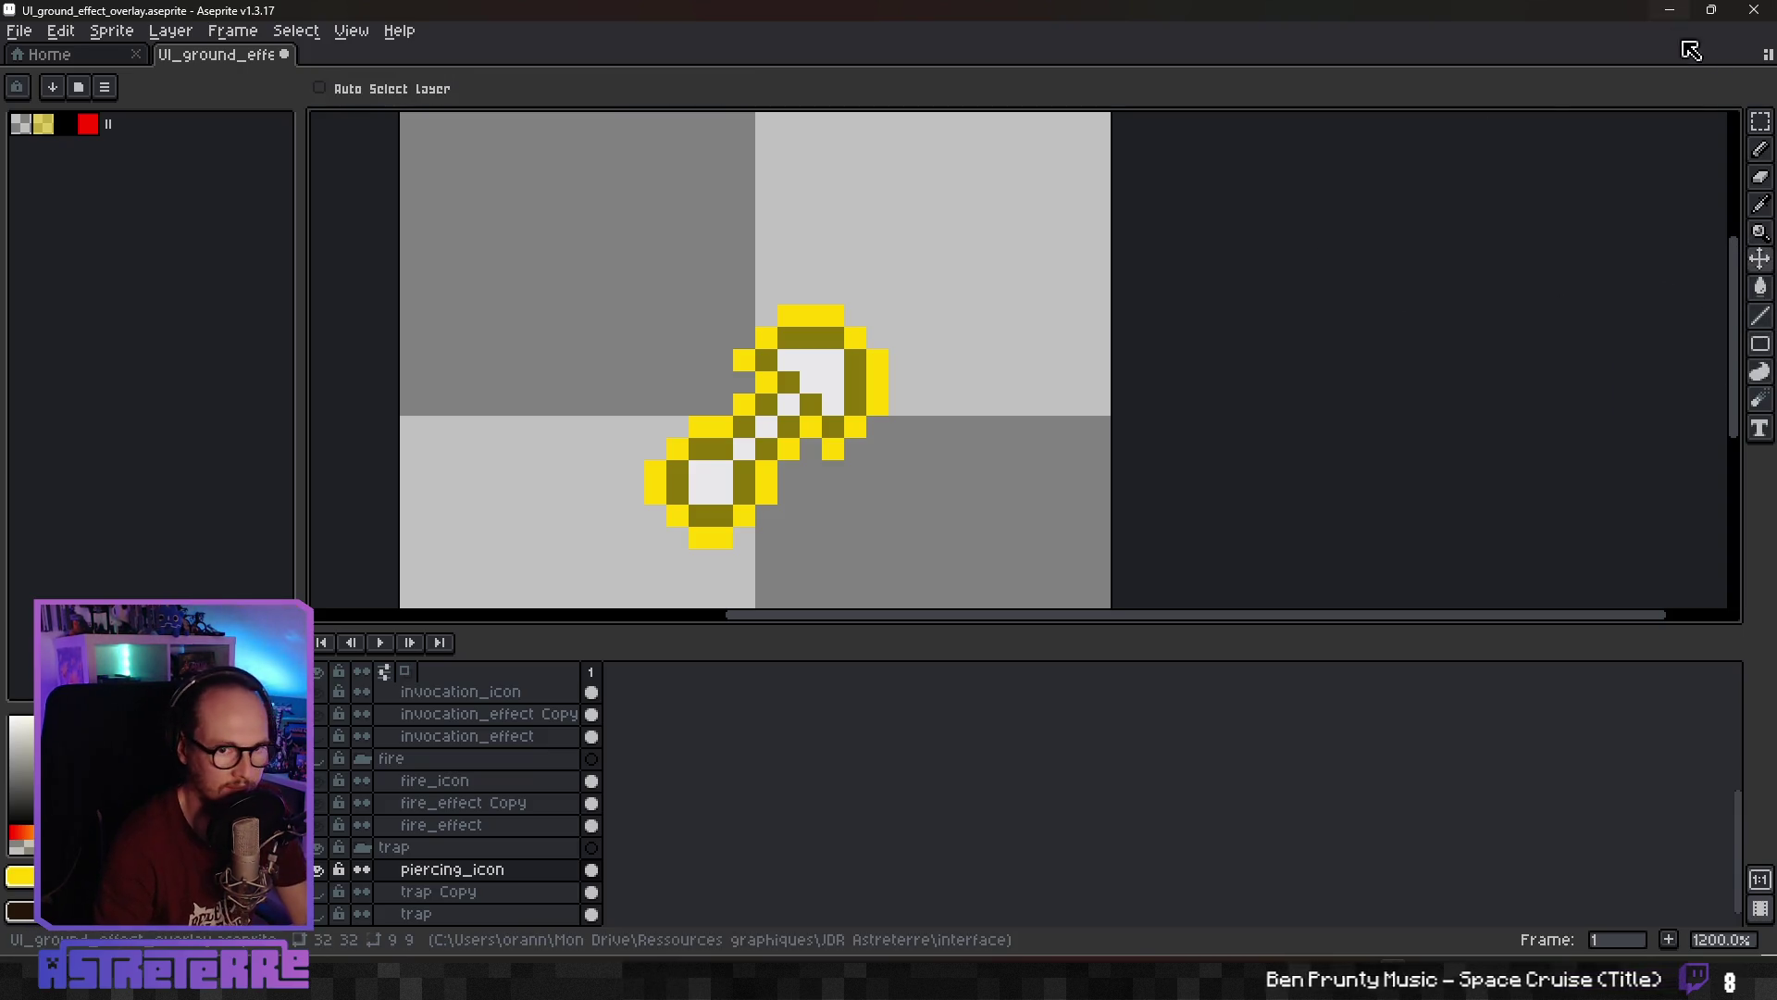
drag(1761, 121, 1622, 120)
click(884, 380)
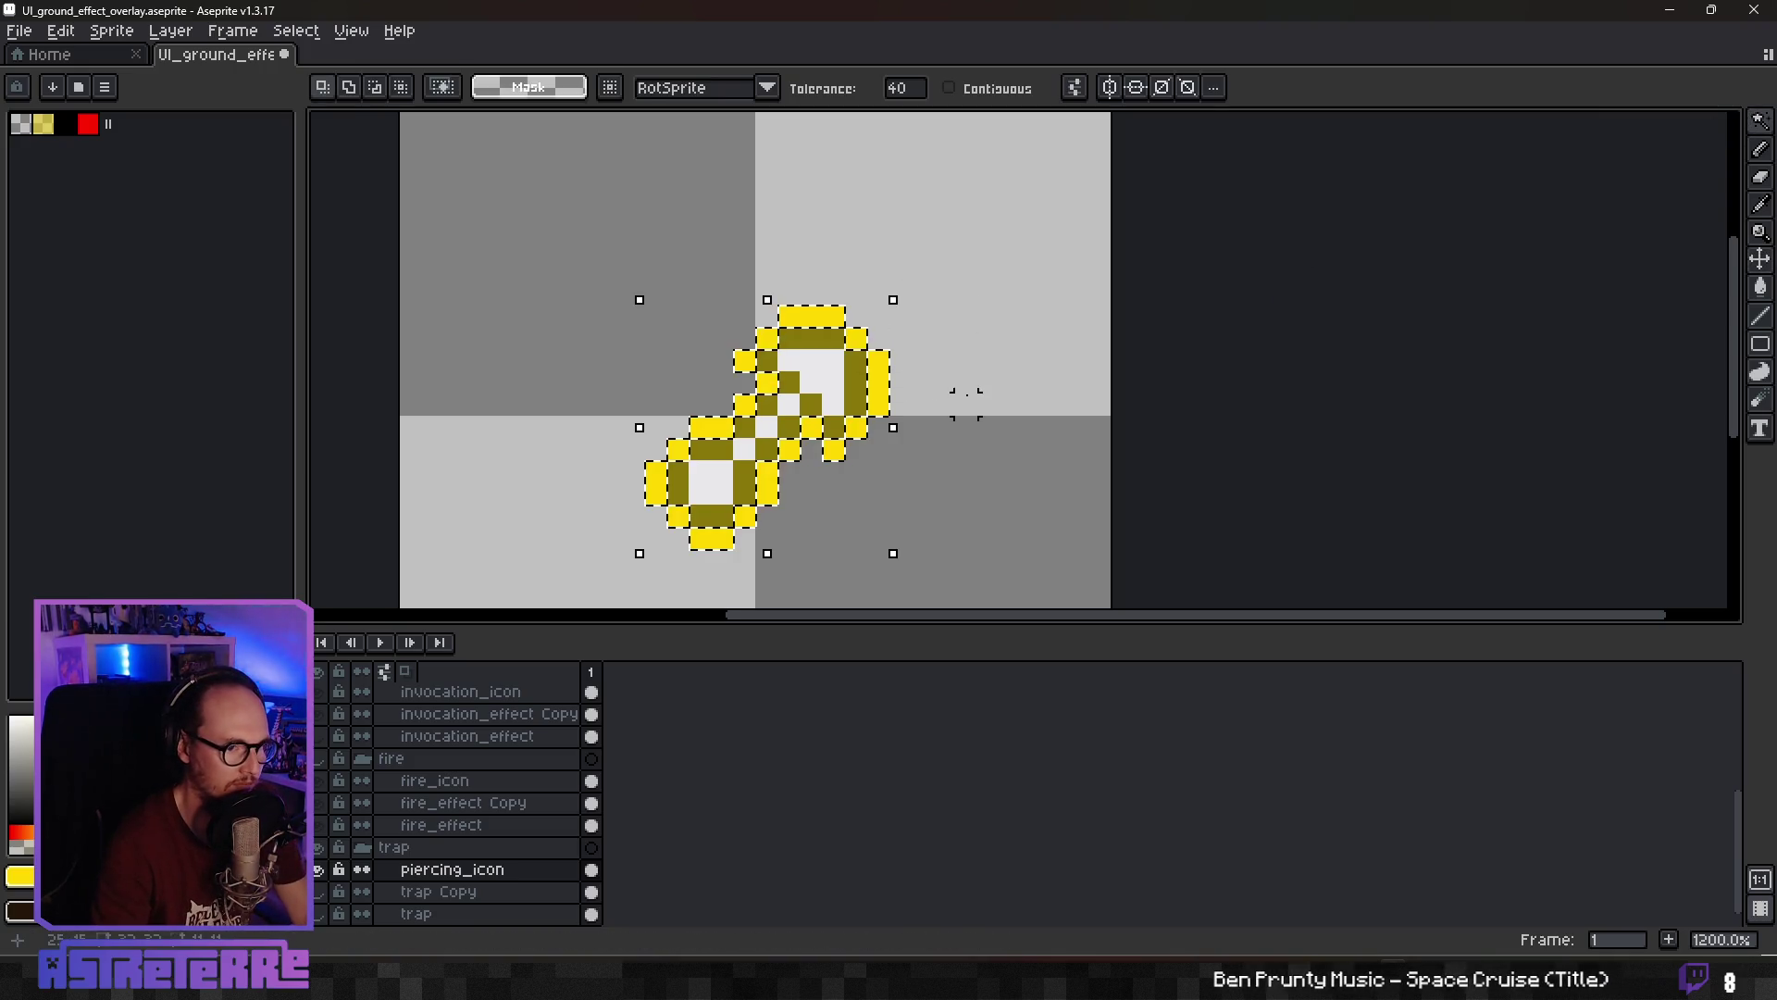
key(Delete)
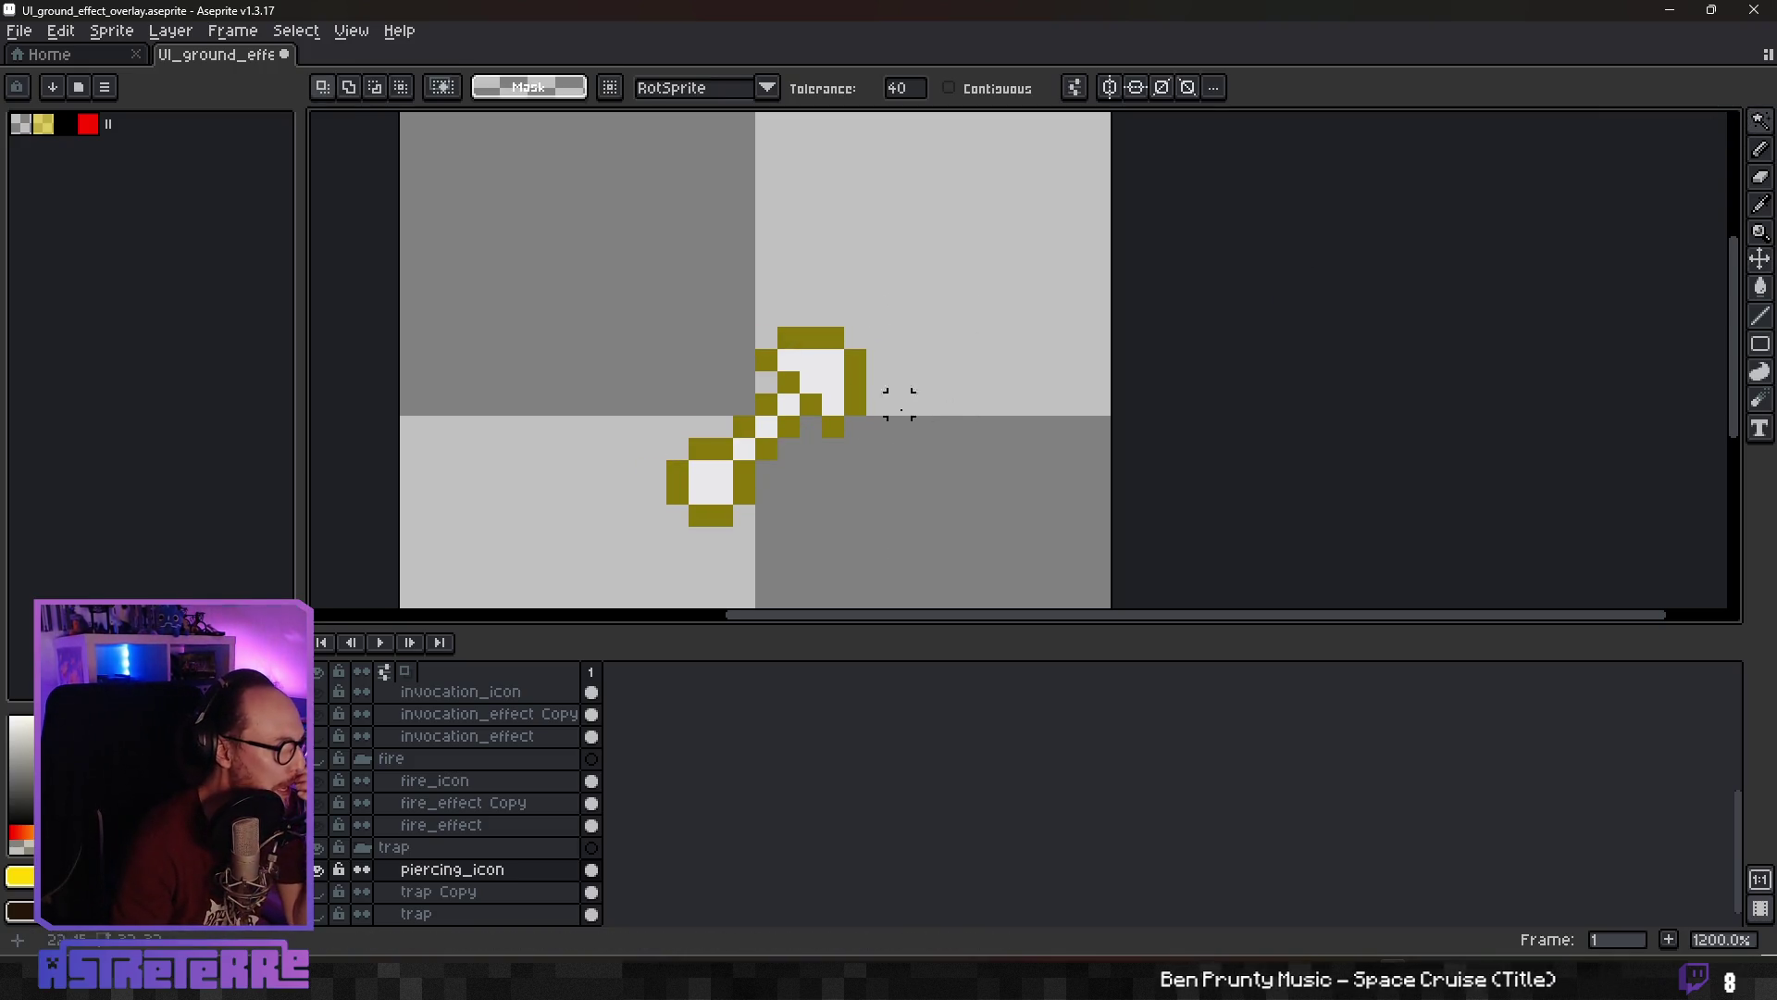
scroll(804, 458, down, 5)
scroll(800, 461, up, 4)
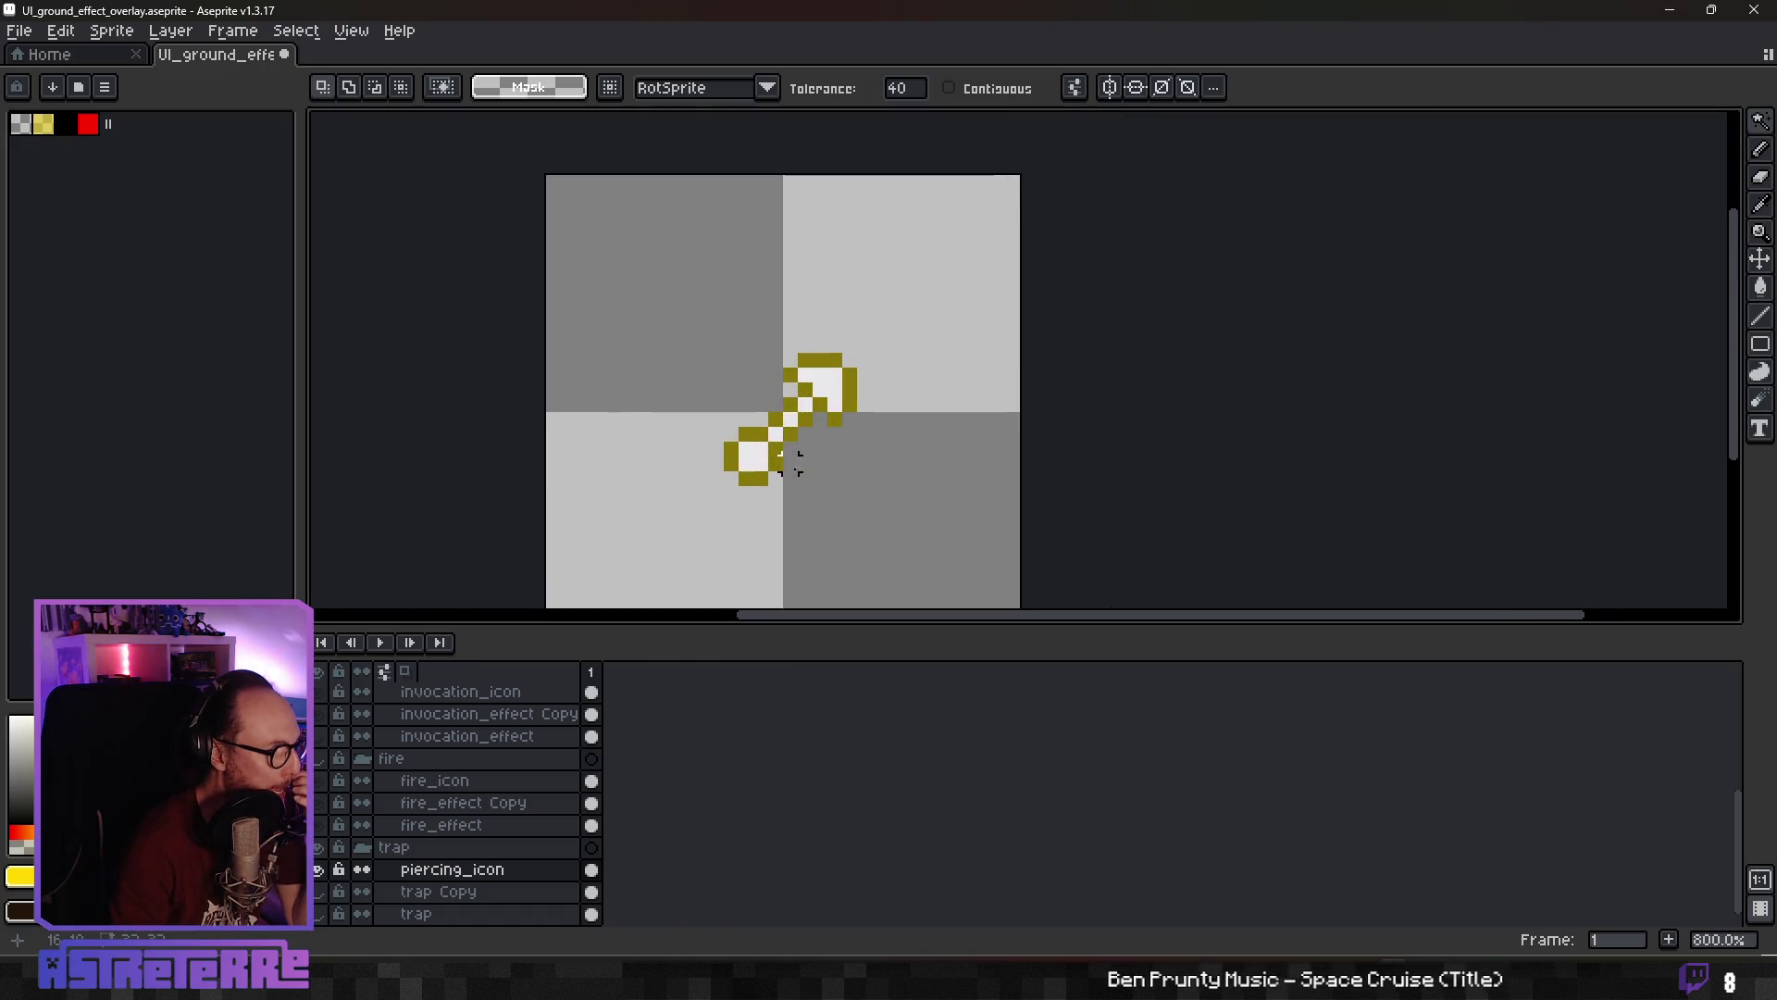
scroll(804, 463, up, 1)
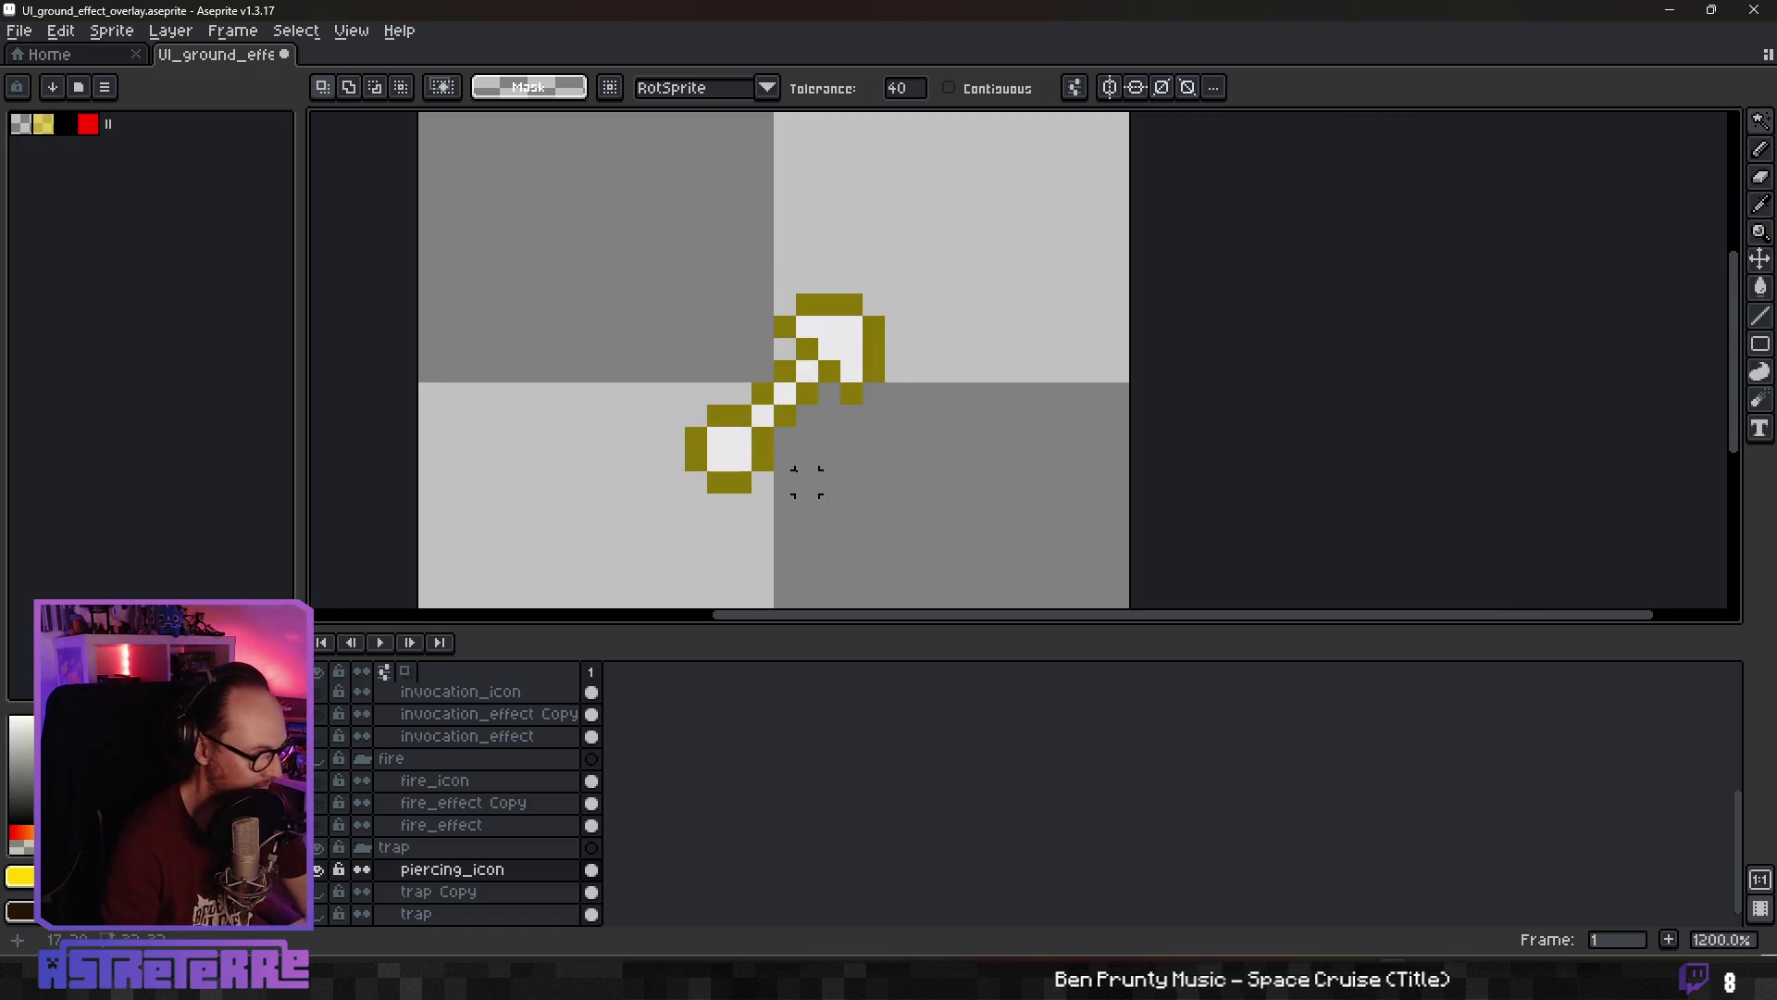
key(ctrl+v)
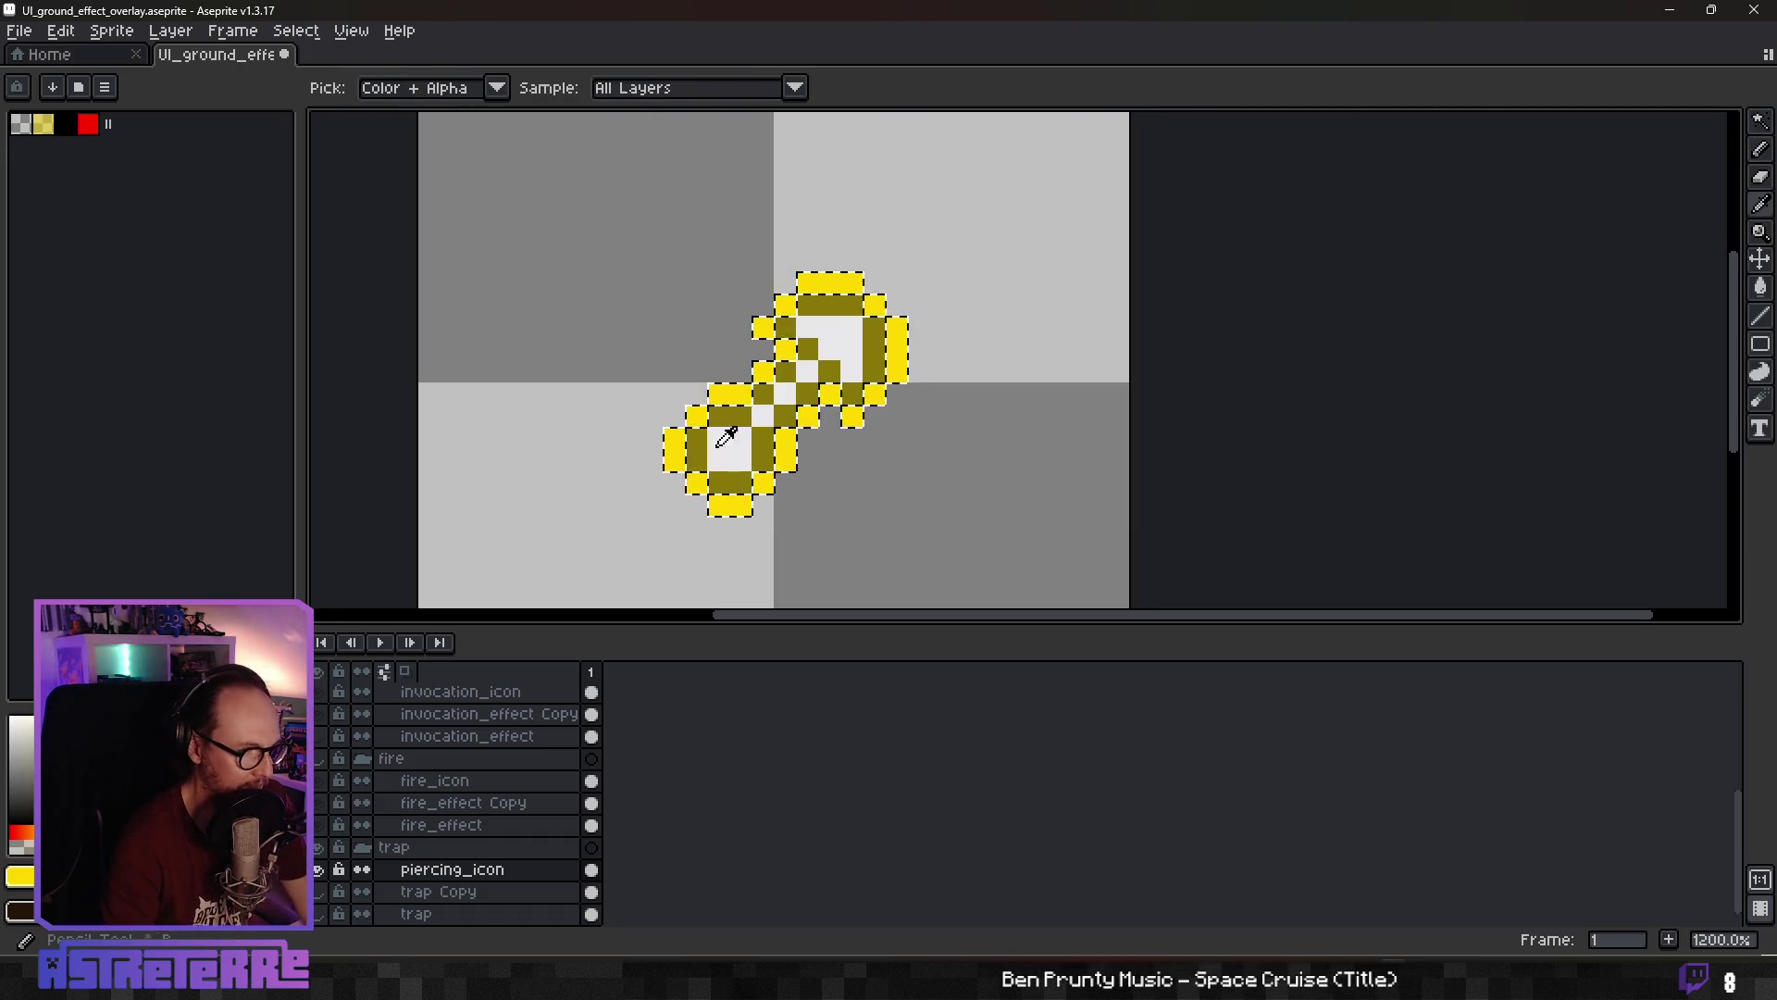
alt+click(793, 290)
click(700, 417)
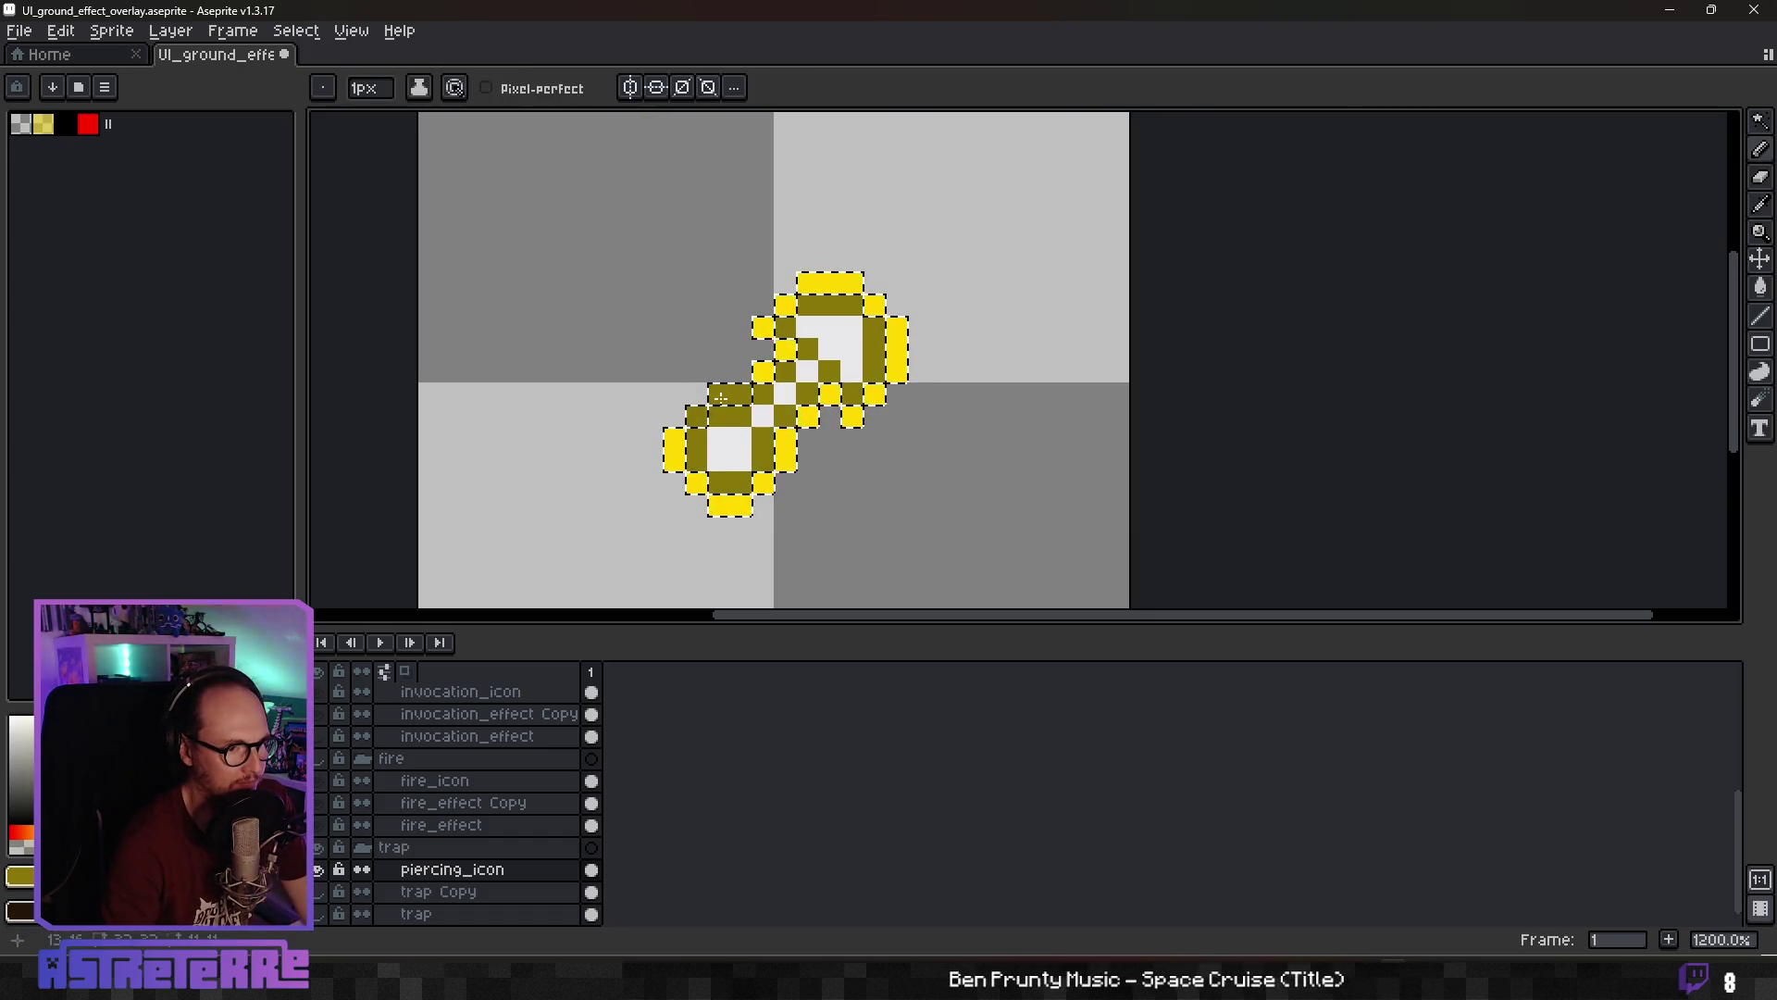
key(plus)
key(plus)
key(plus)
click(781, 379)
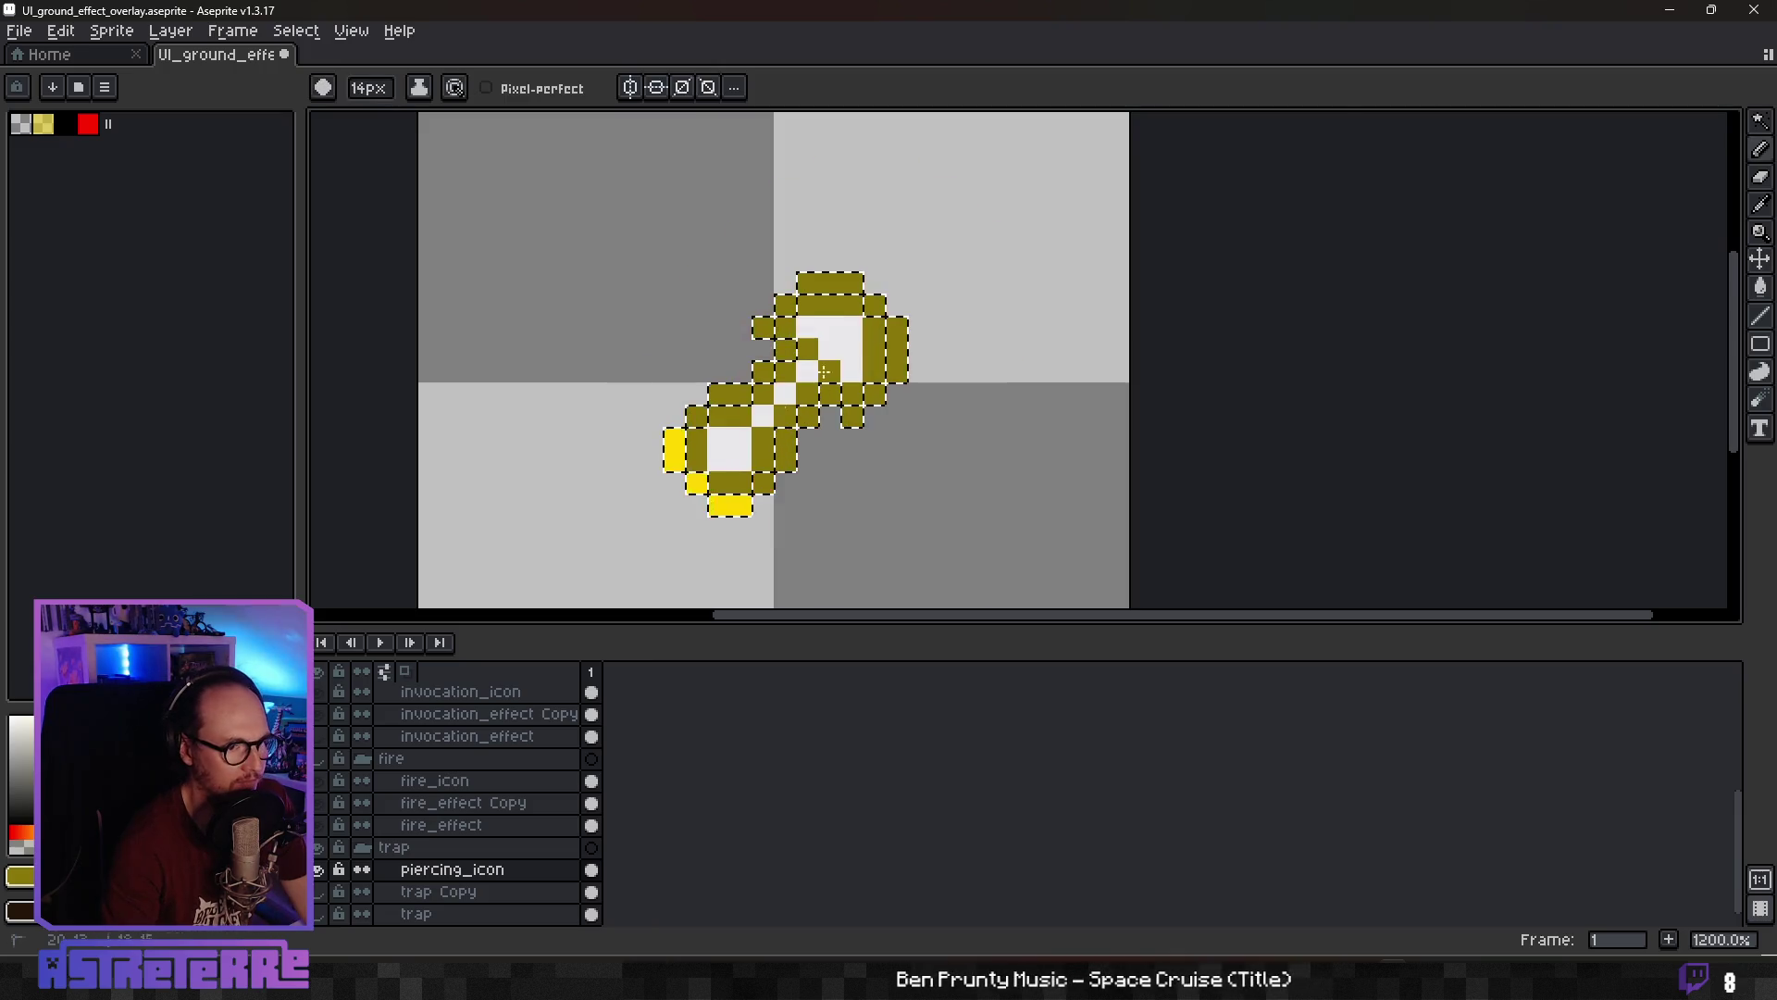
key(ctrl+d)
key(v)
key(b)
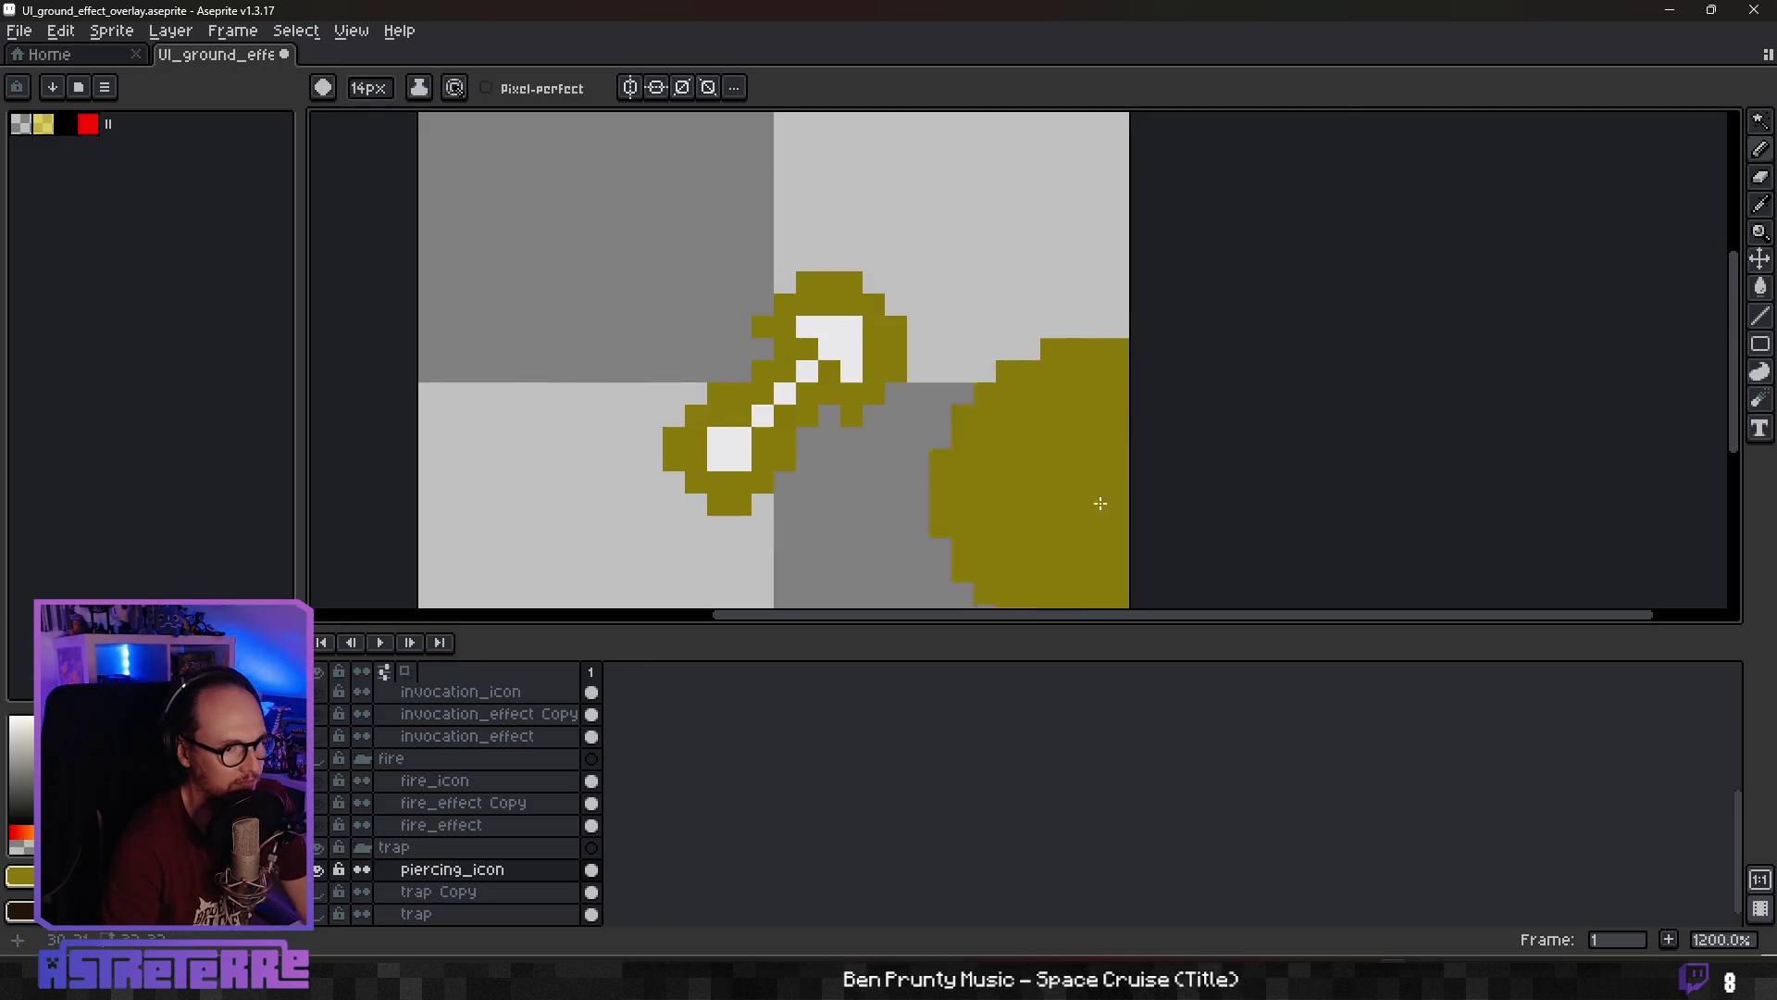
scroll(1175, 484, down, 3)
scroll(1043, 481, up, 1)
scroll(1000, 504, up, 3)
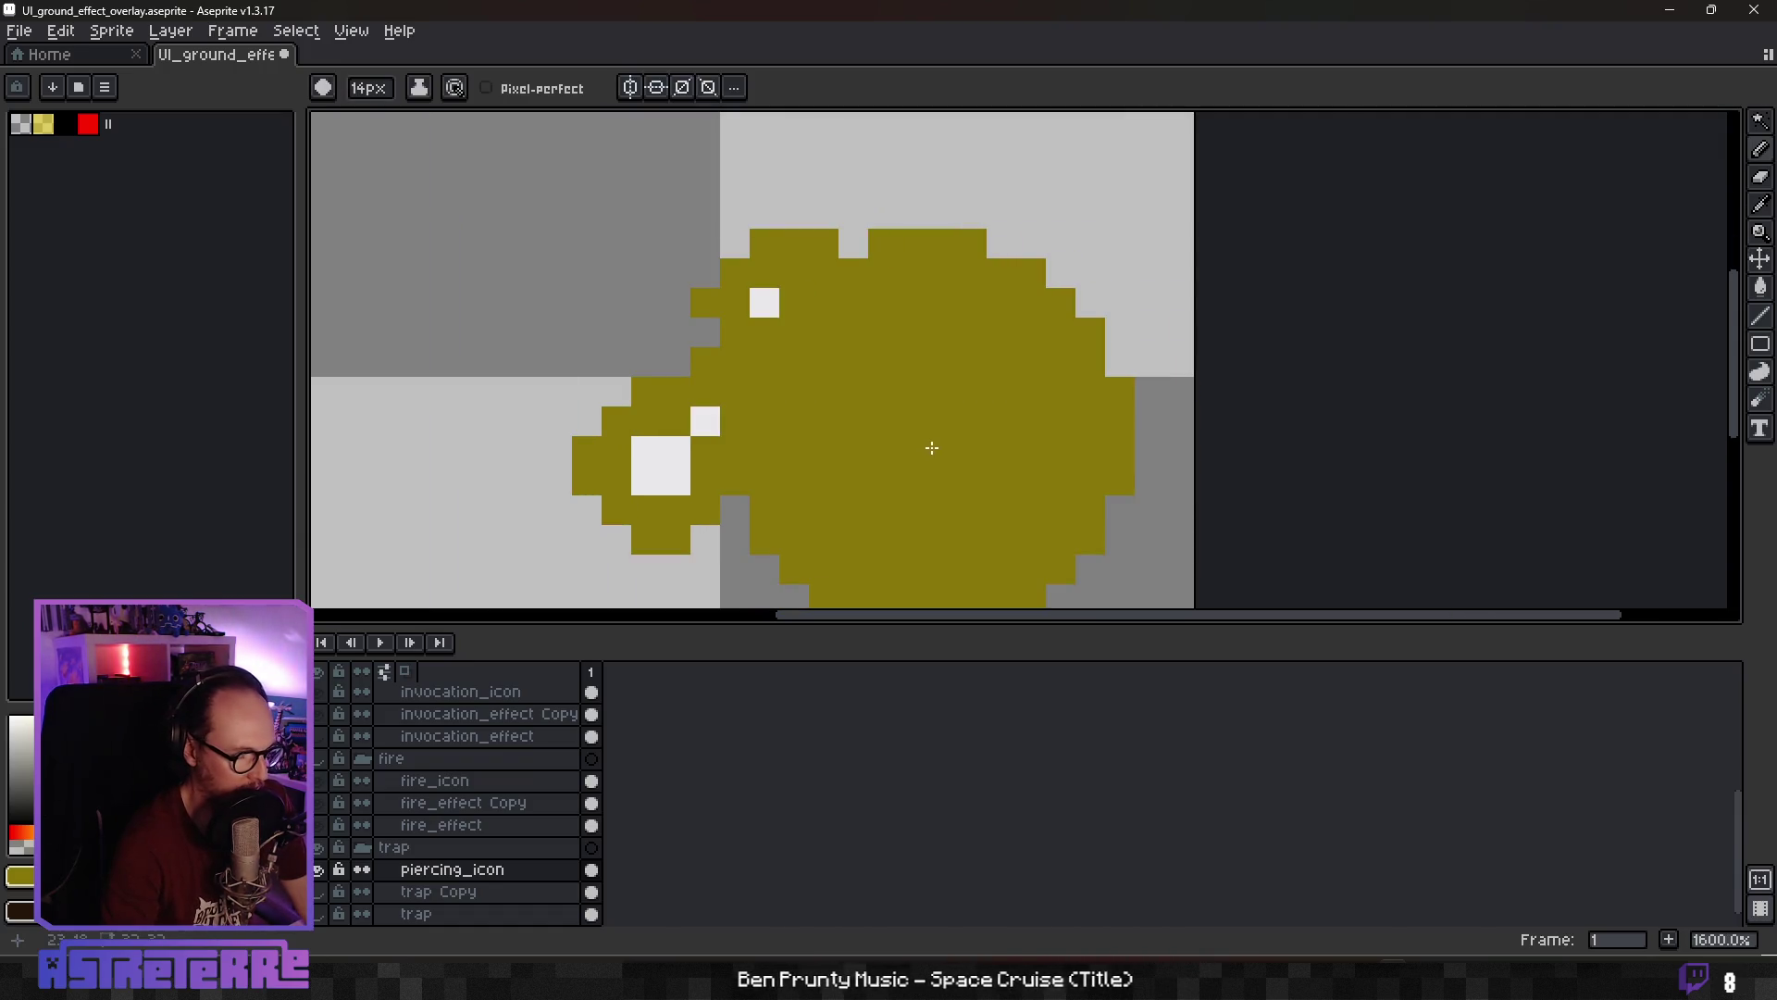
scroll(926, 445, down, 13)
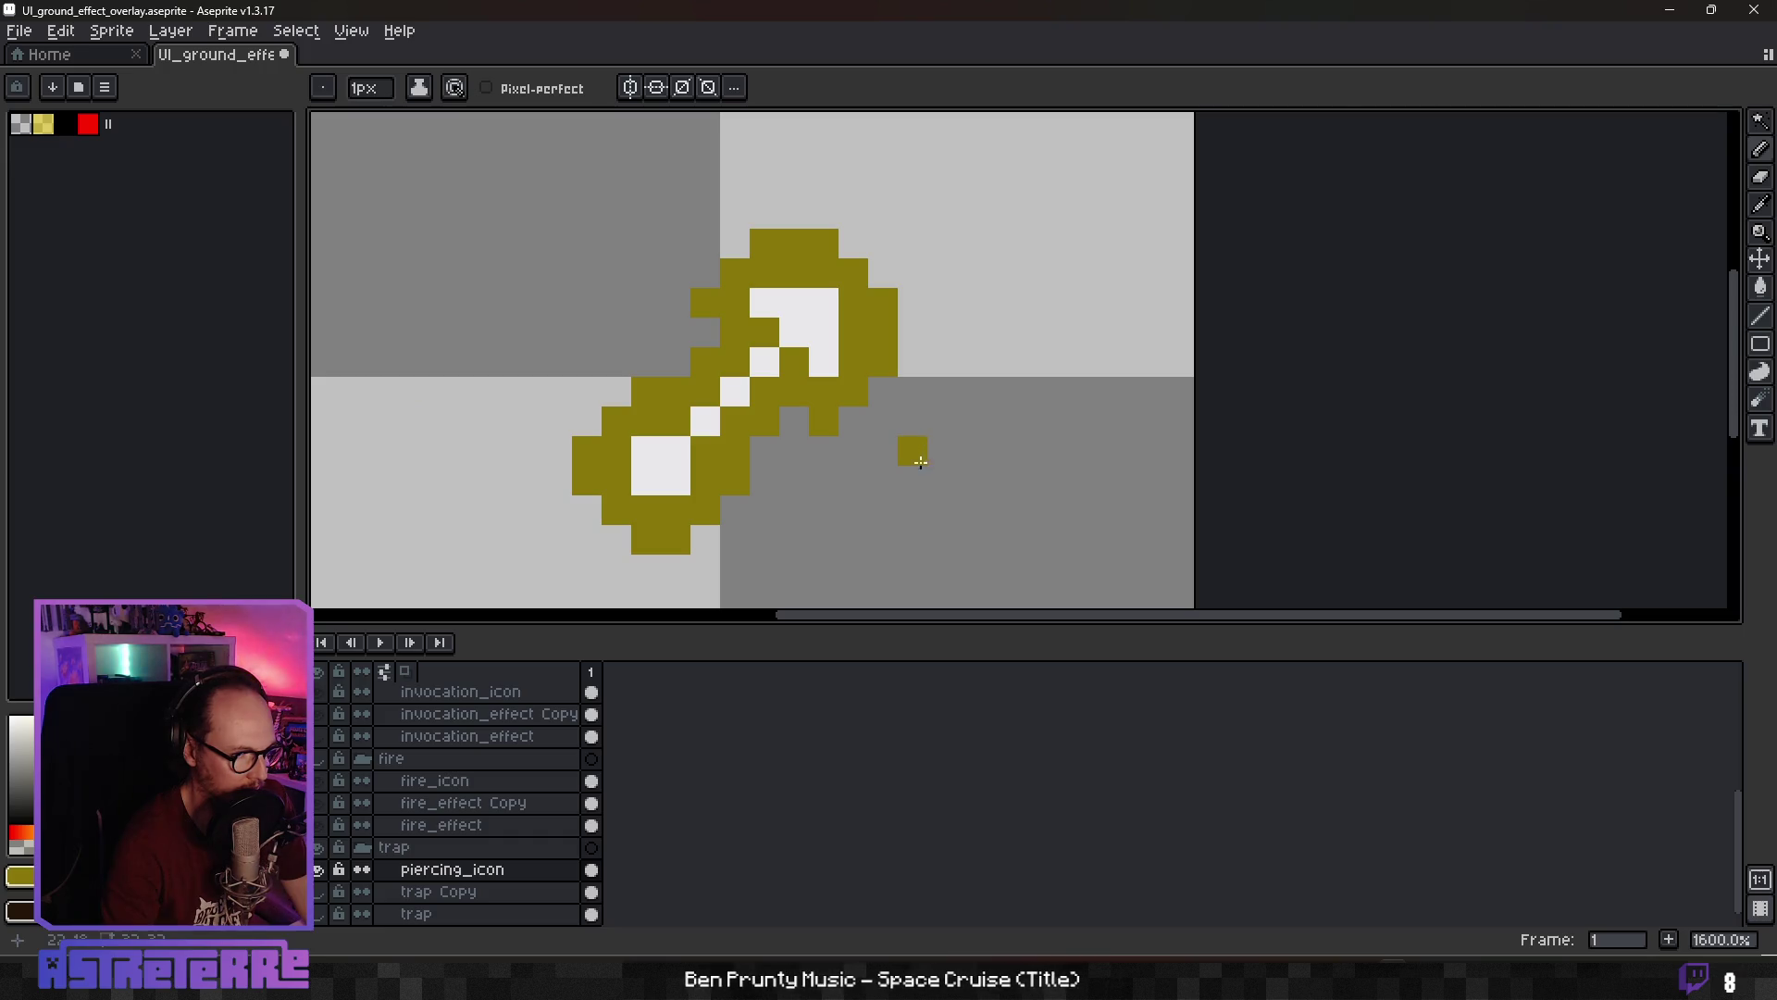
scroll(920, 461, down, 7)
scroll(880, 458, up, 9)
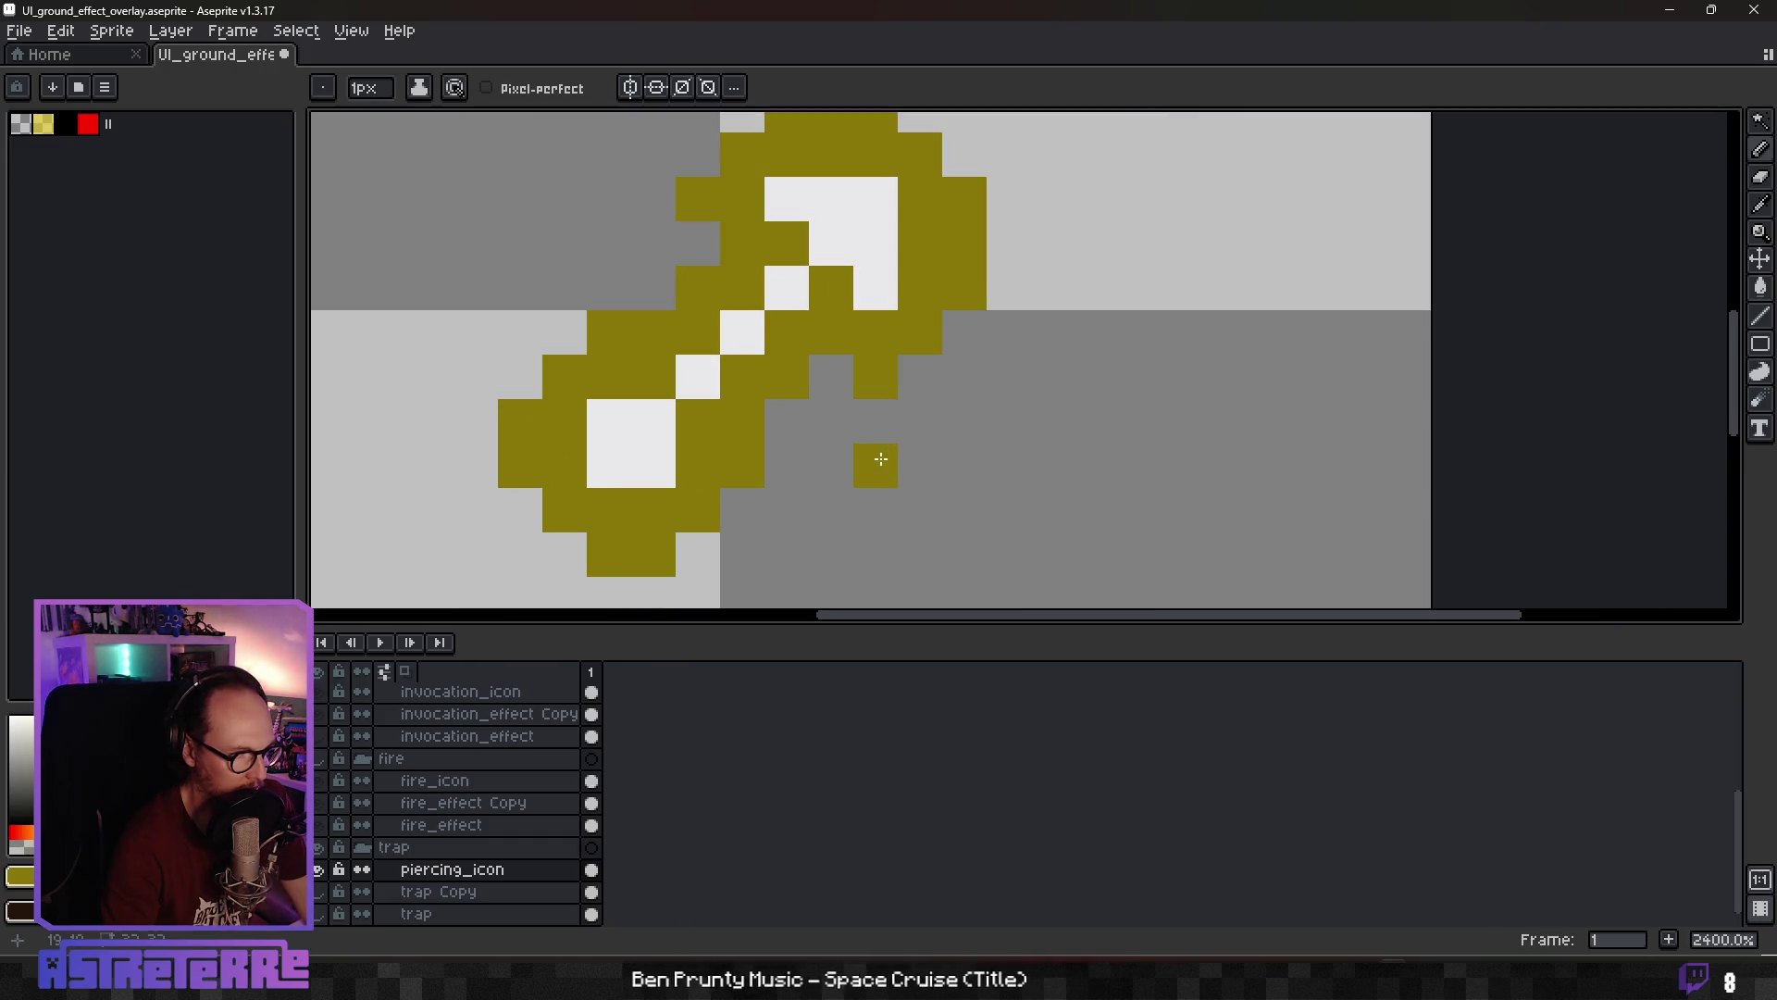
scroll(979, 422, down, 8)
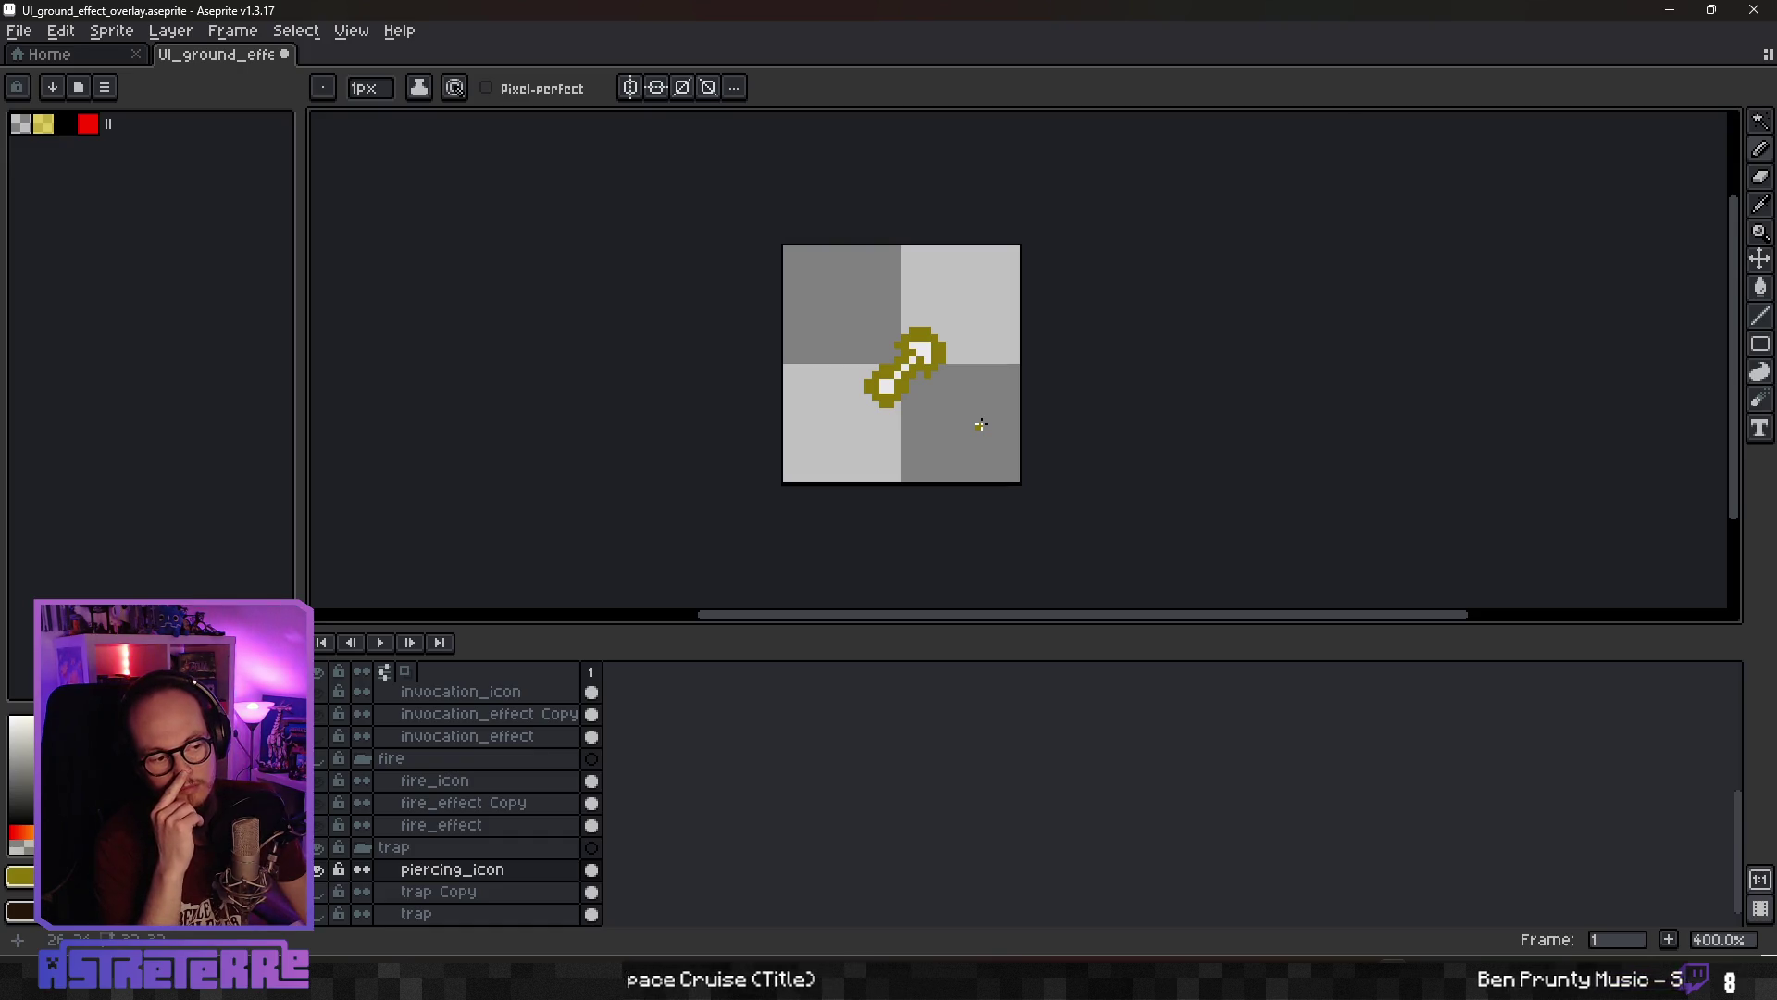
scroll(963, 407, up, 5)
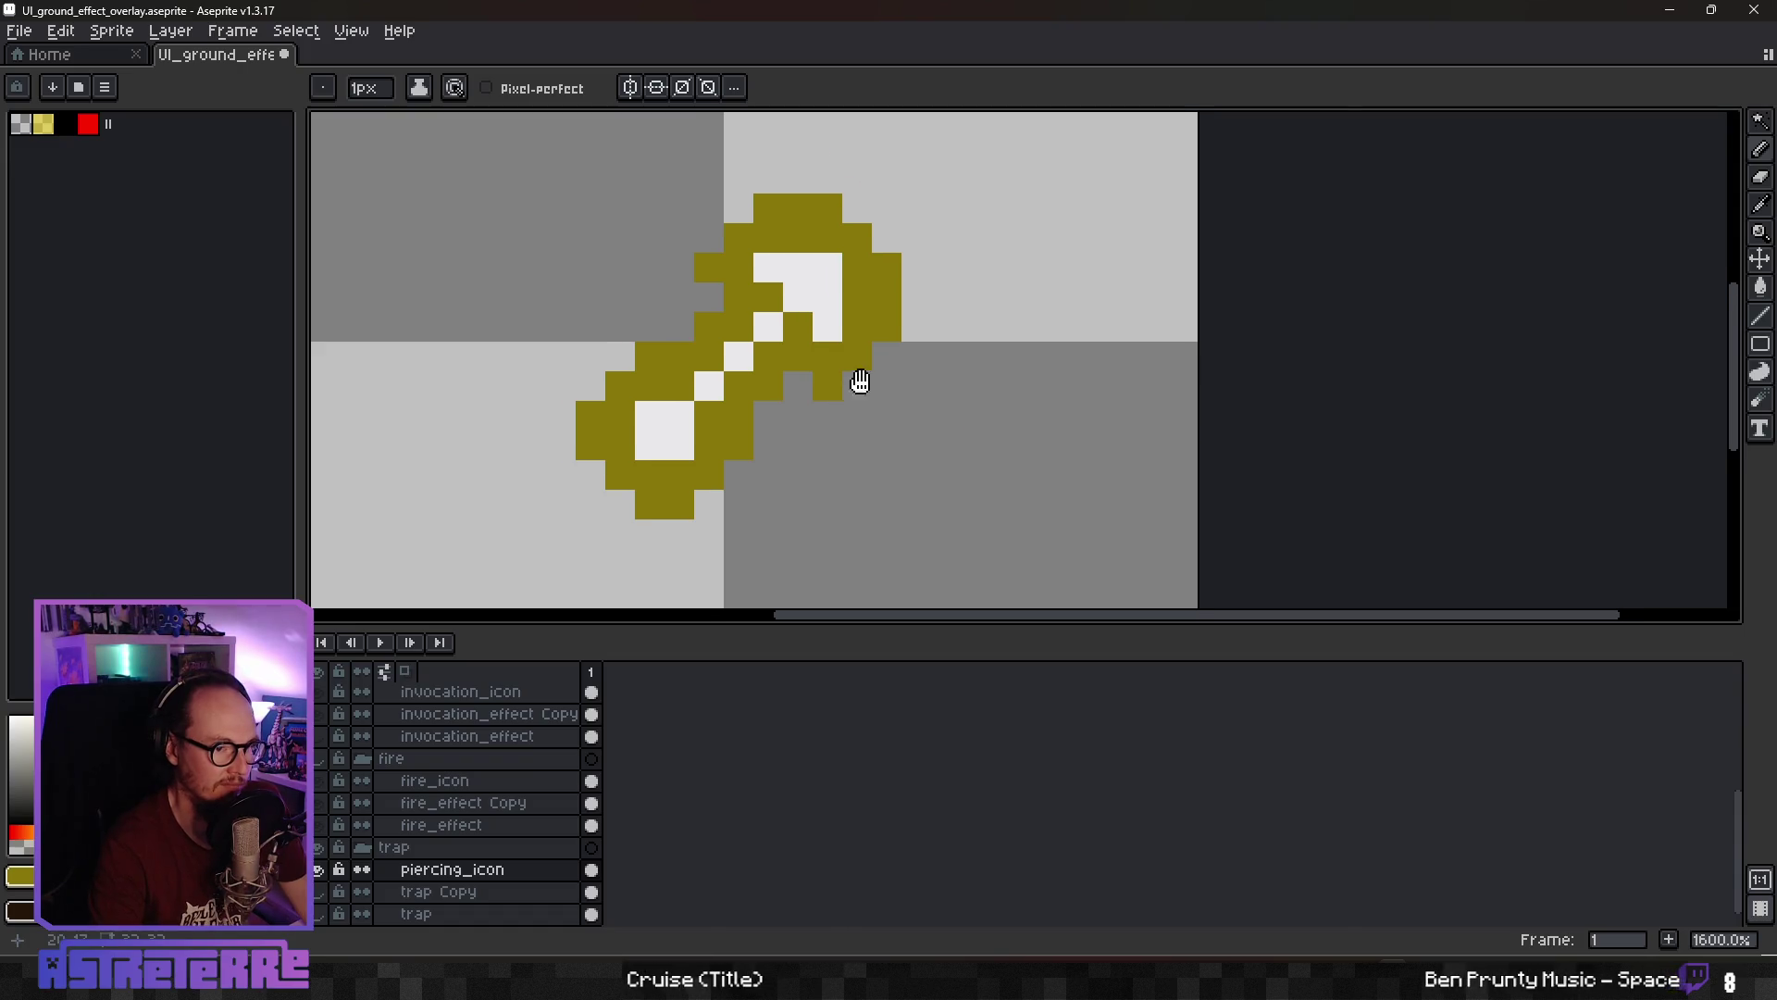
scroll(843, 357, down, 4)
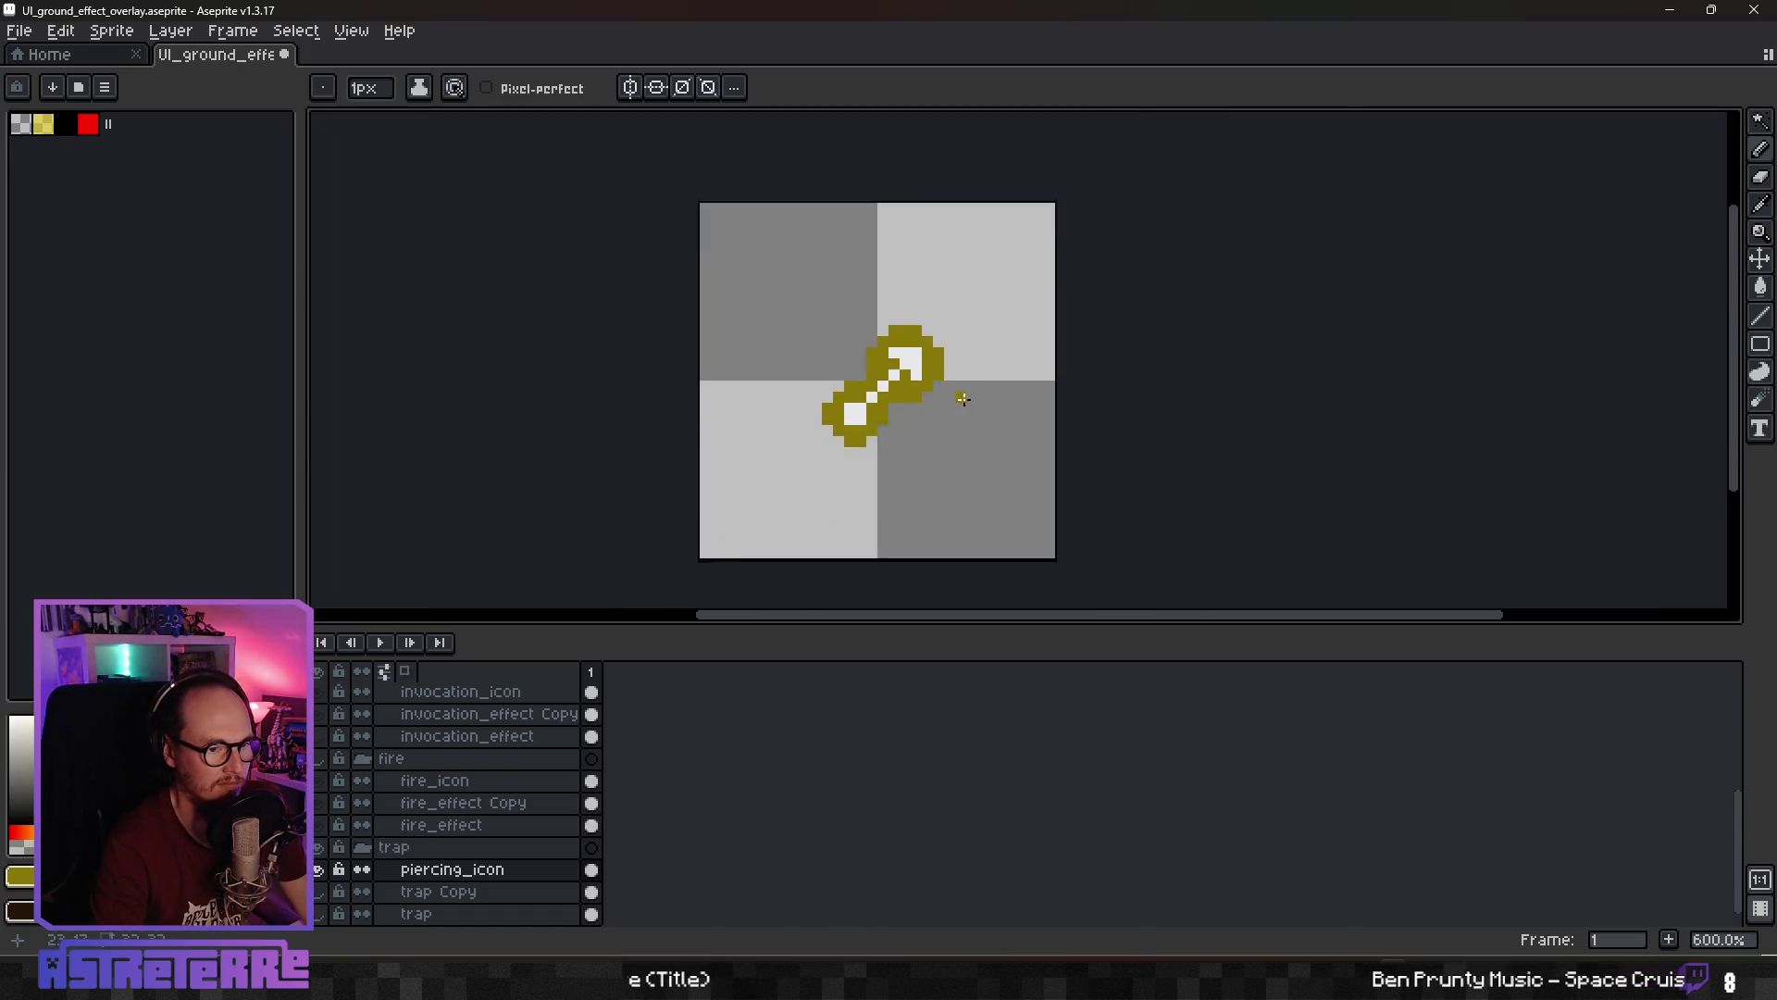
scroll(897, 390, up, 1)
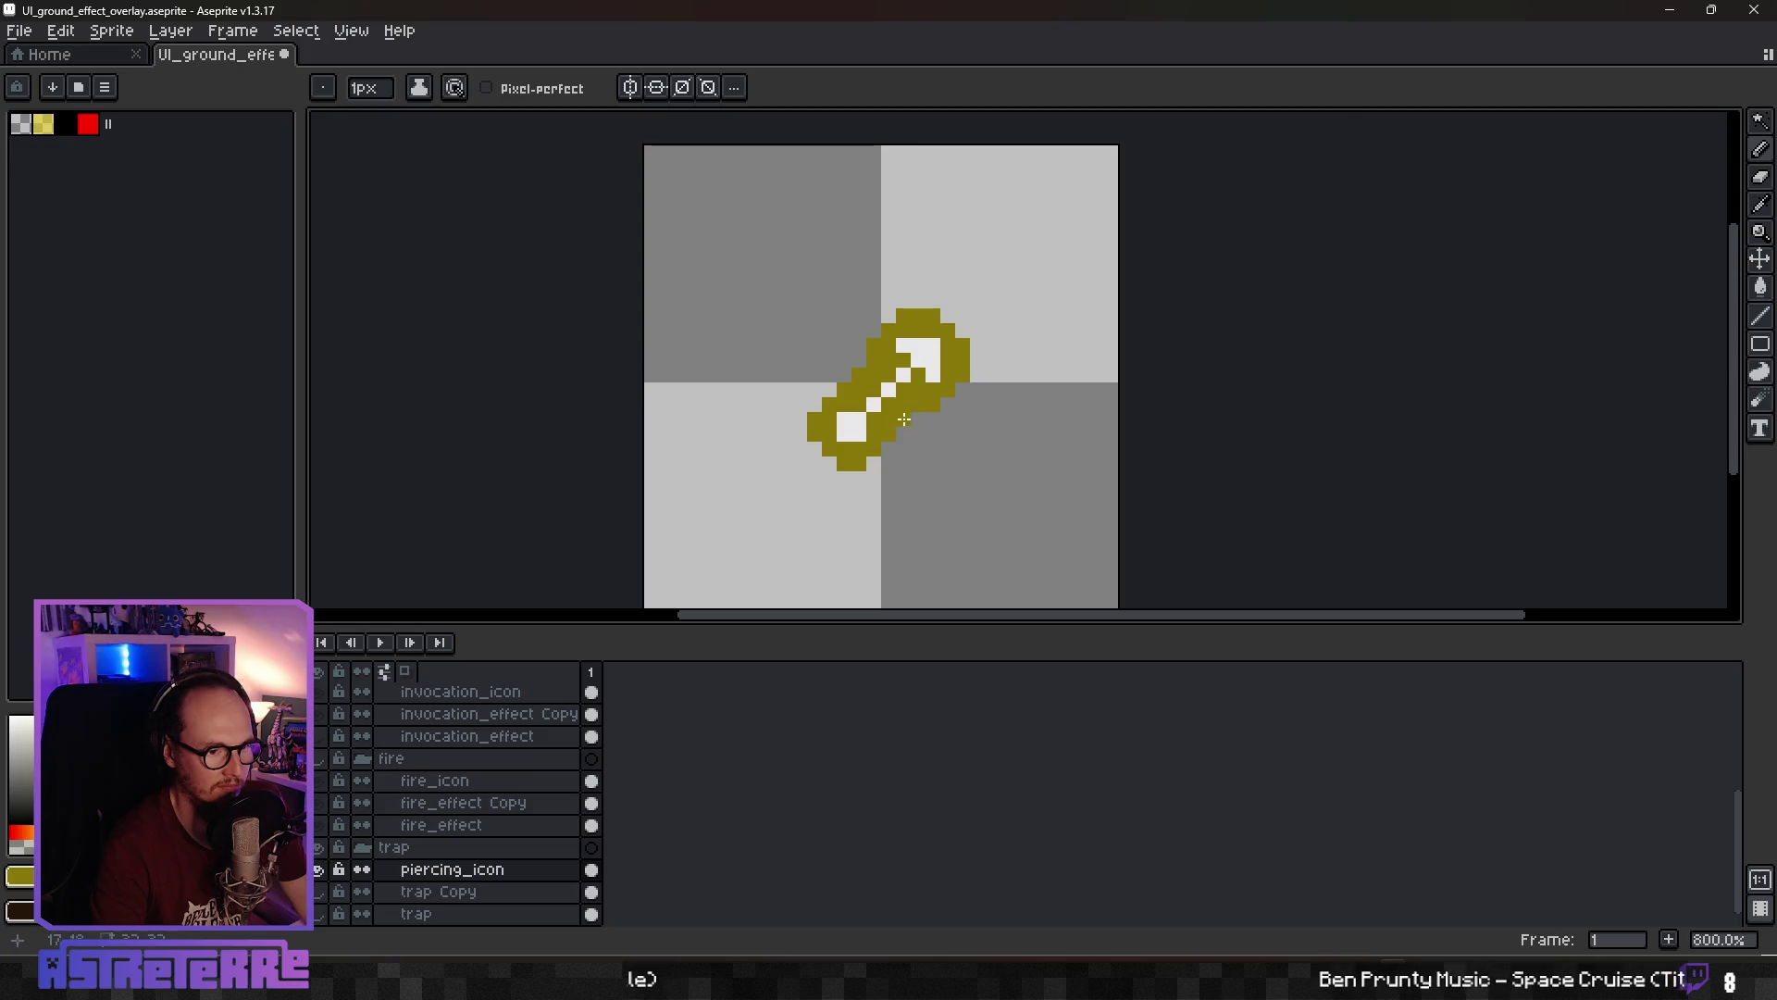
scroll(925, 398, up, 1)
scroll(972, 385, up, 1)
scroll(1018, 379, down, 1)
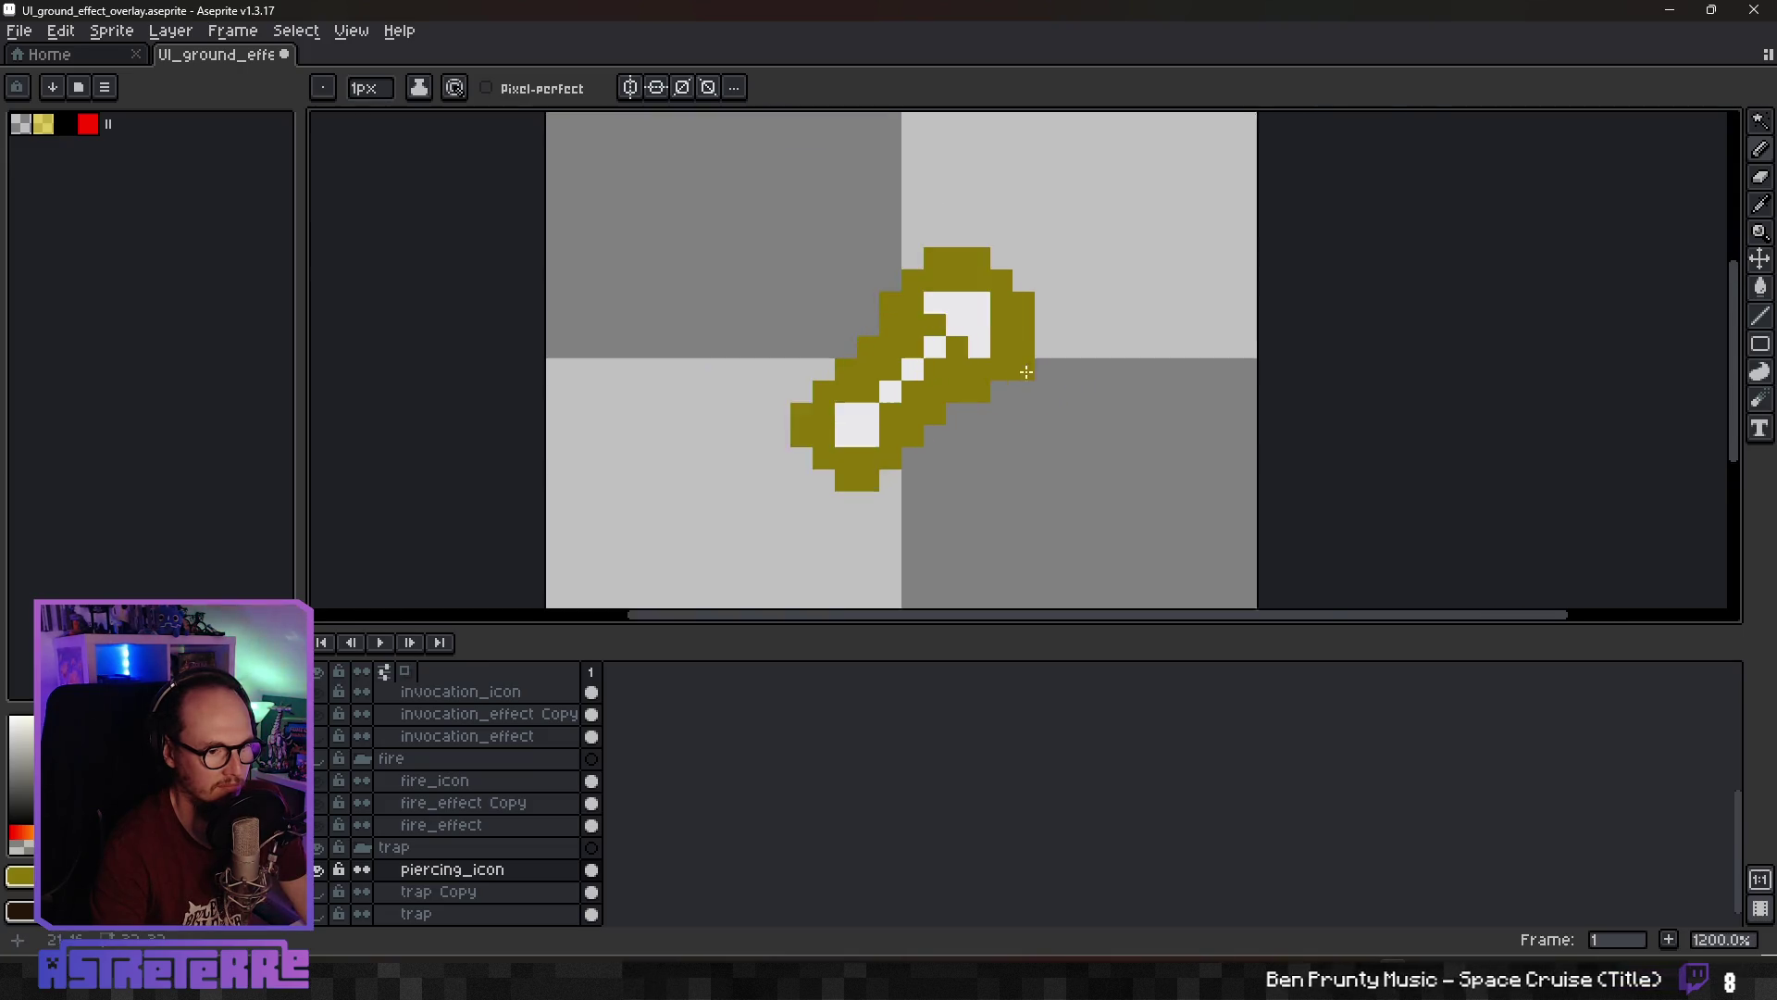
scroll(1026, 371, up, 1)
scroll(963, 380, down, 10)
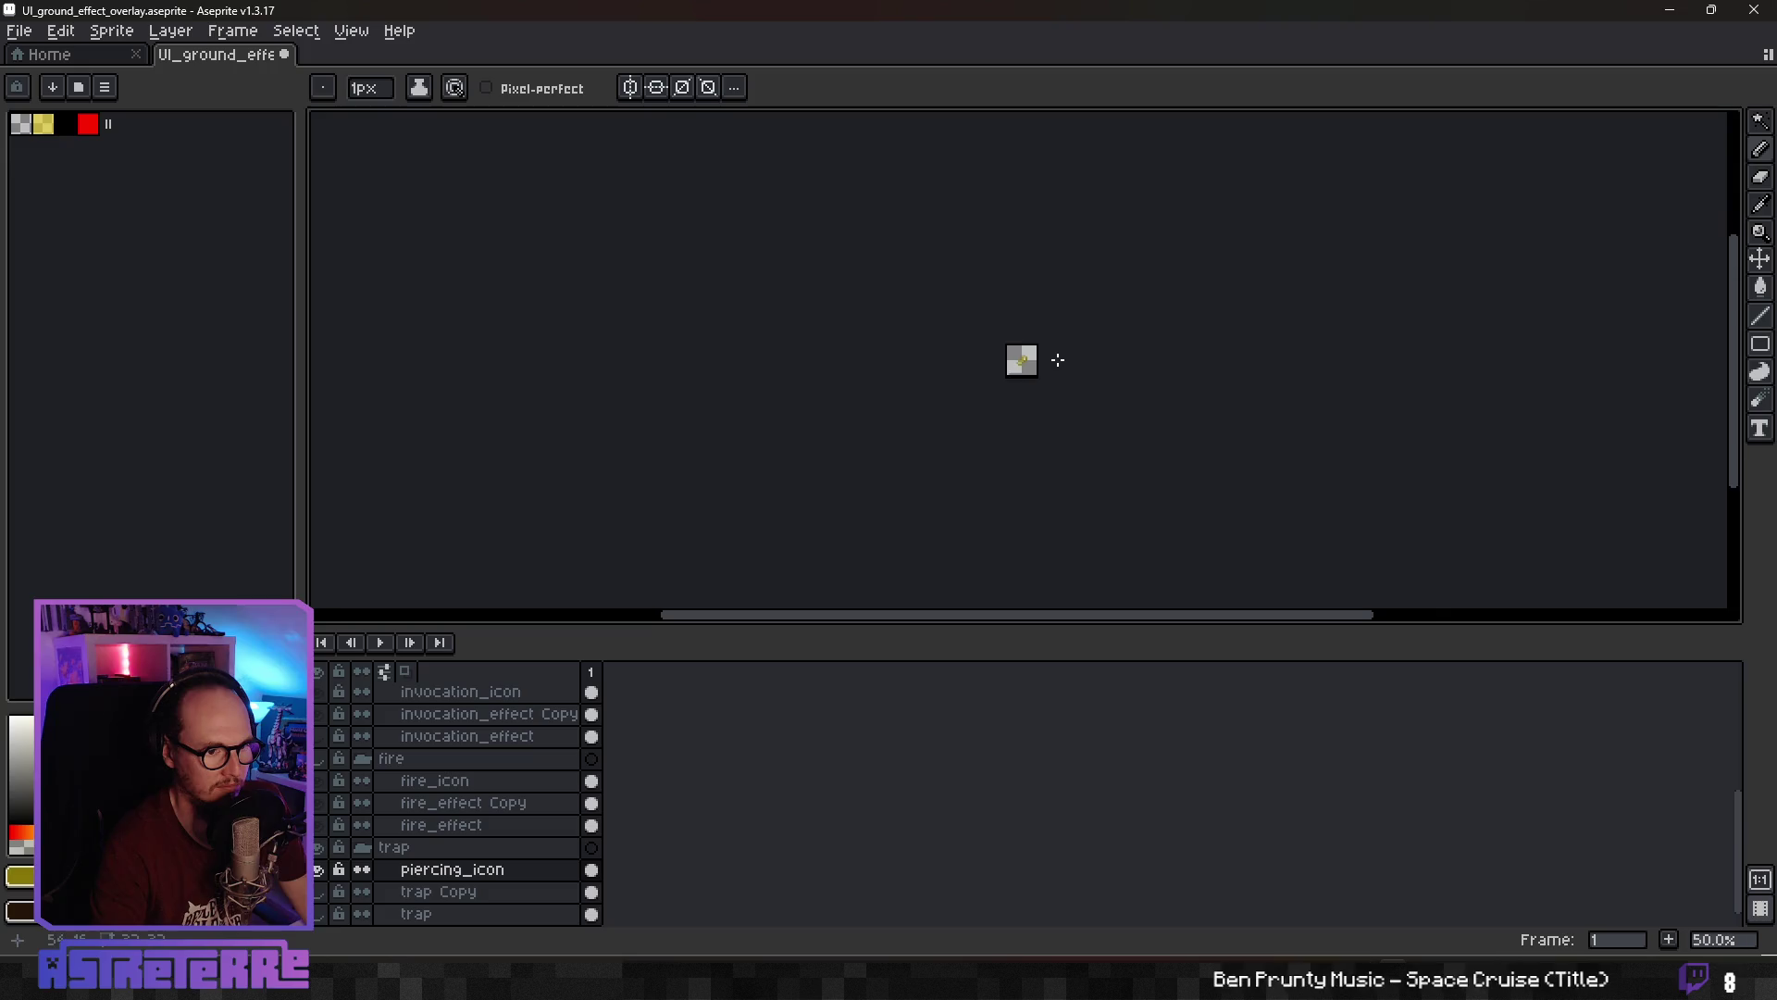
scroll(1058, 359, up, 9)
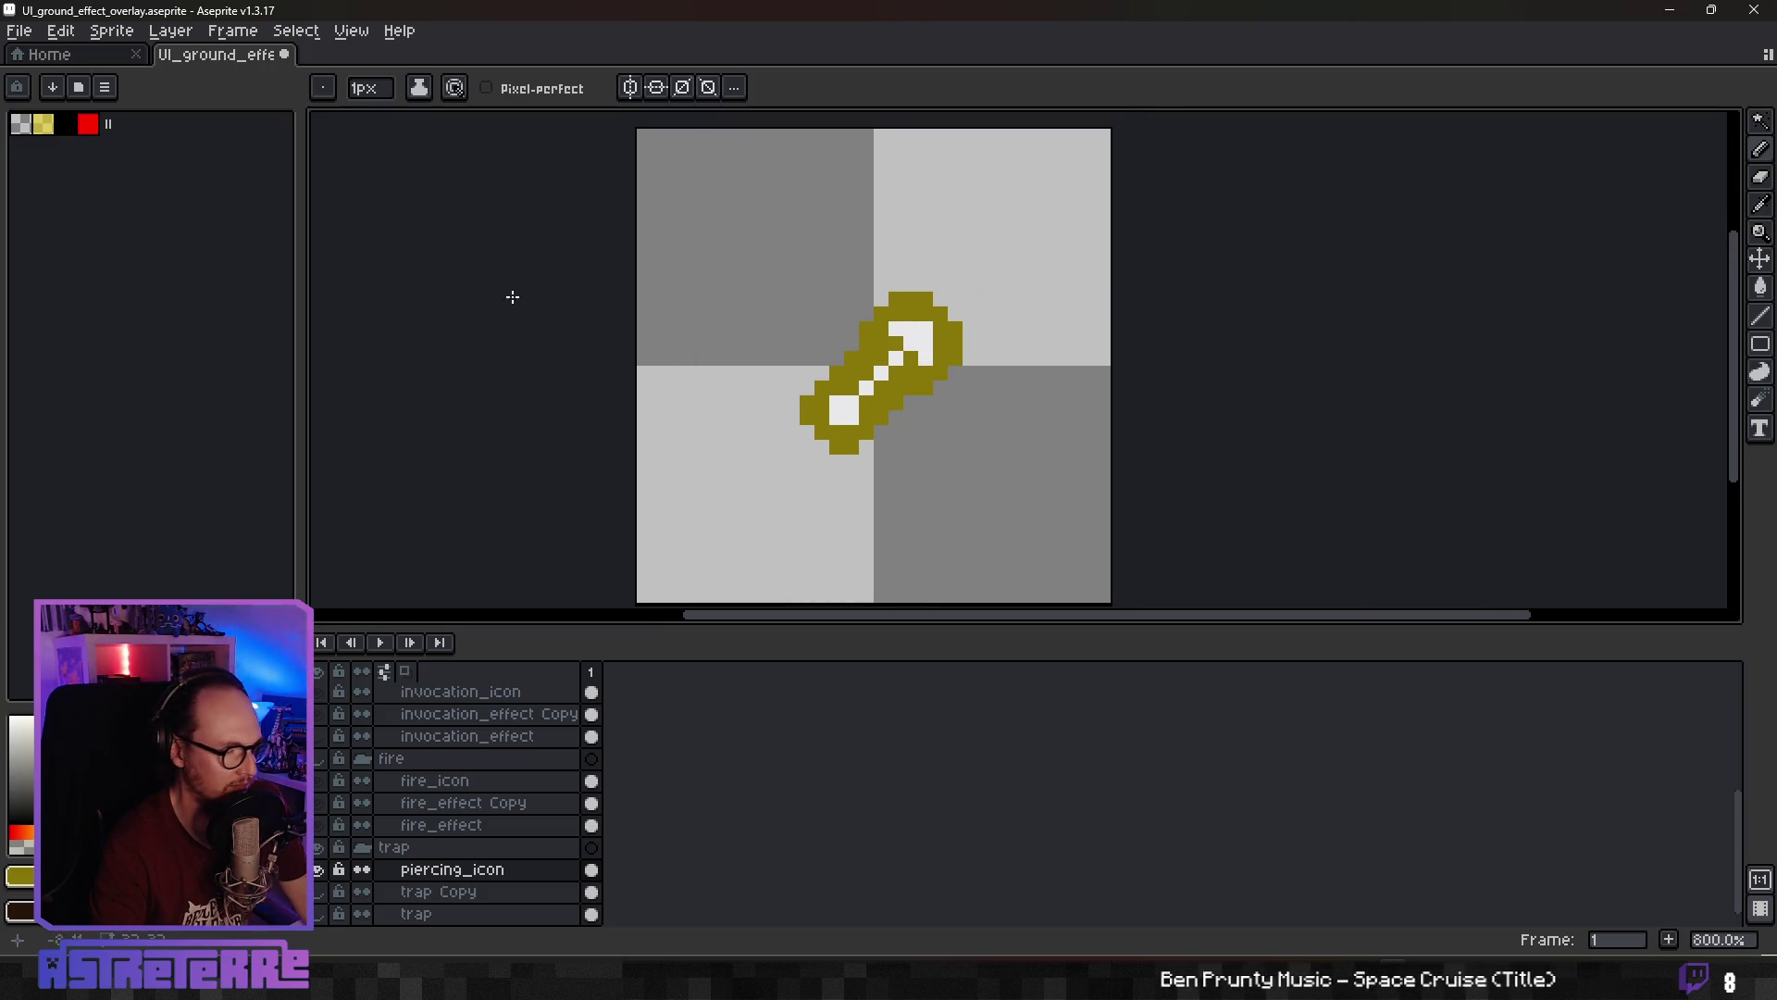
Fill the piercing icon's outline with darker olive using the Paint Bucket
click(61, 31)
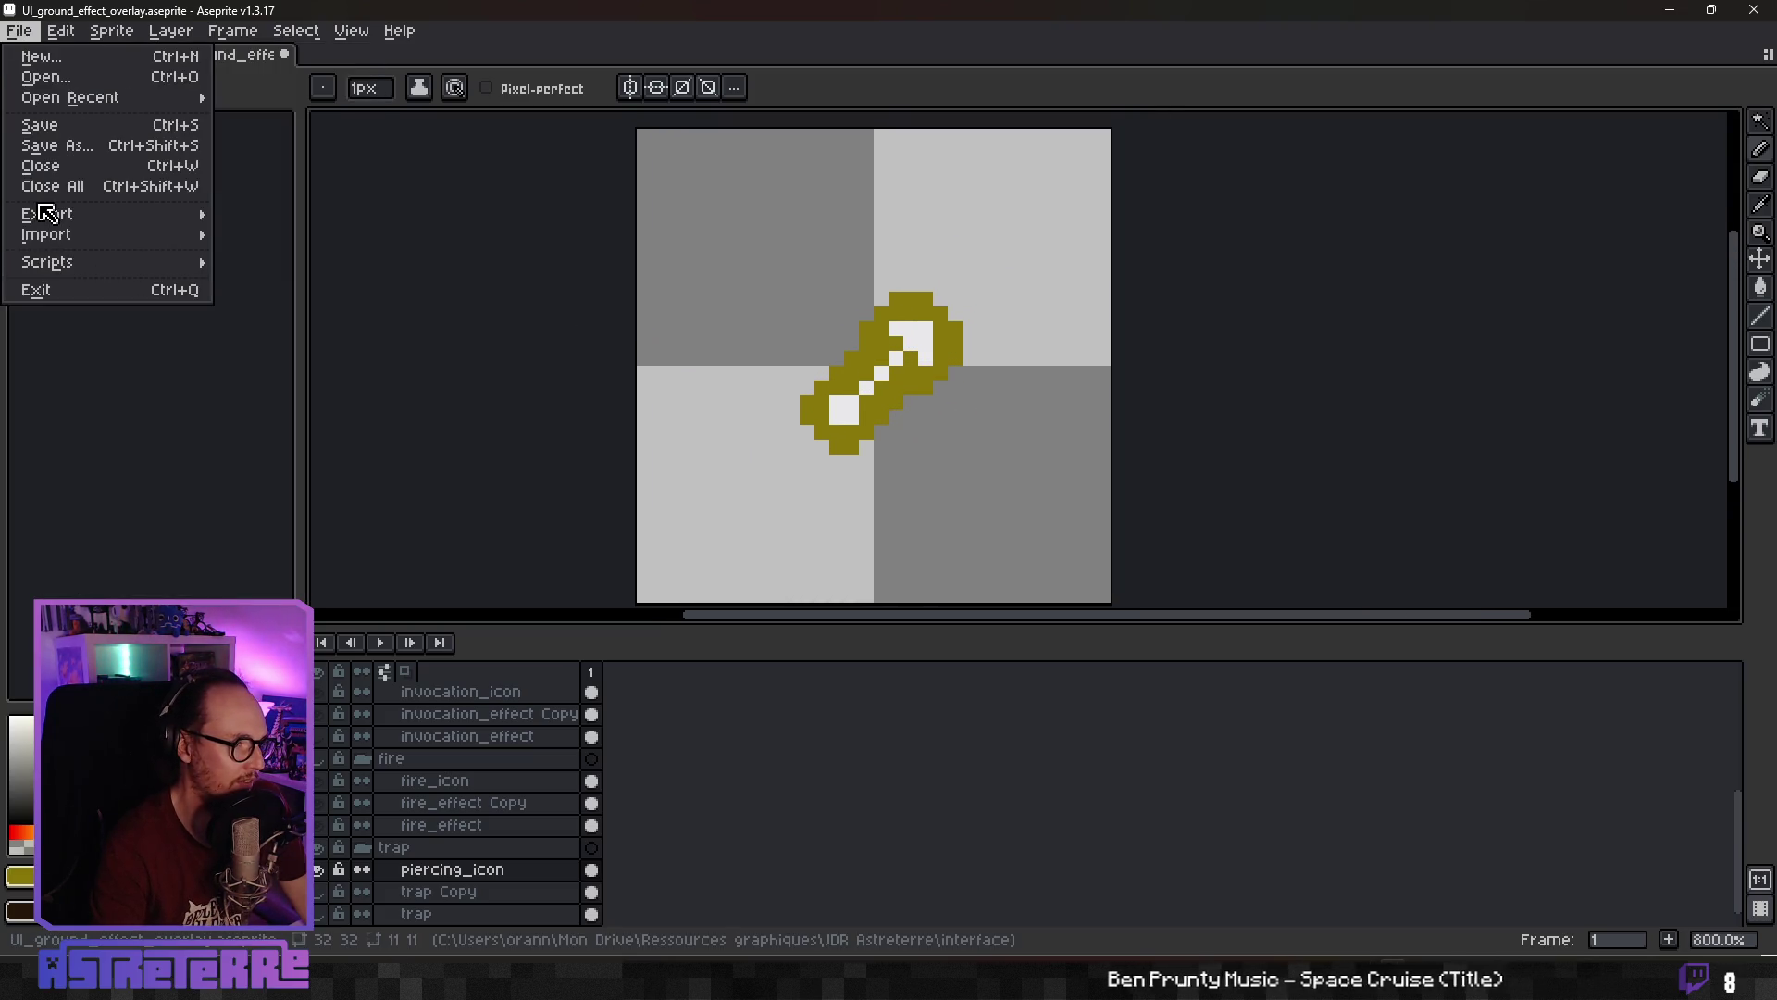
mouse_move(56, 214)
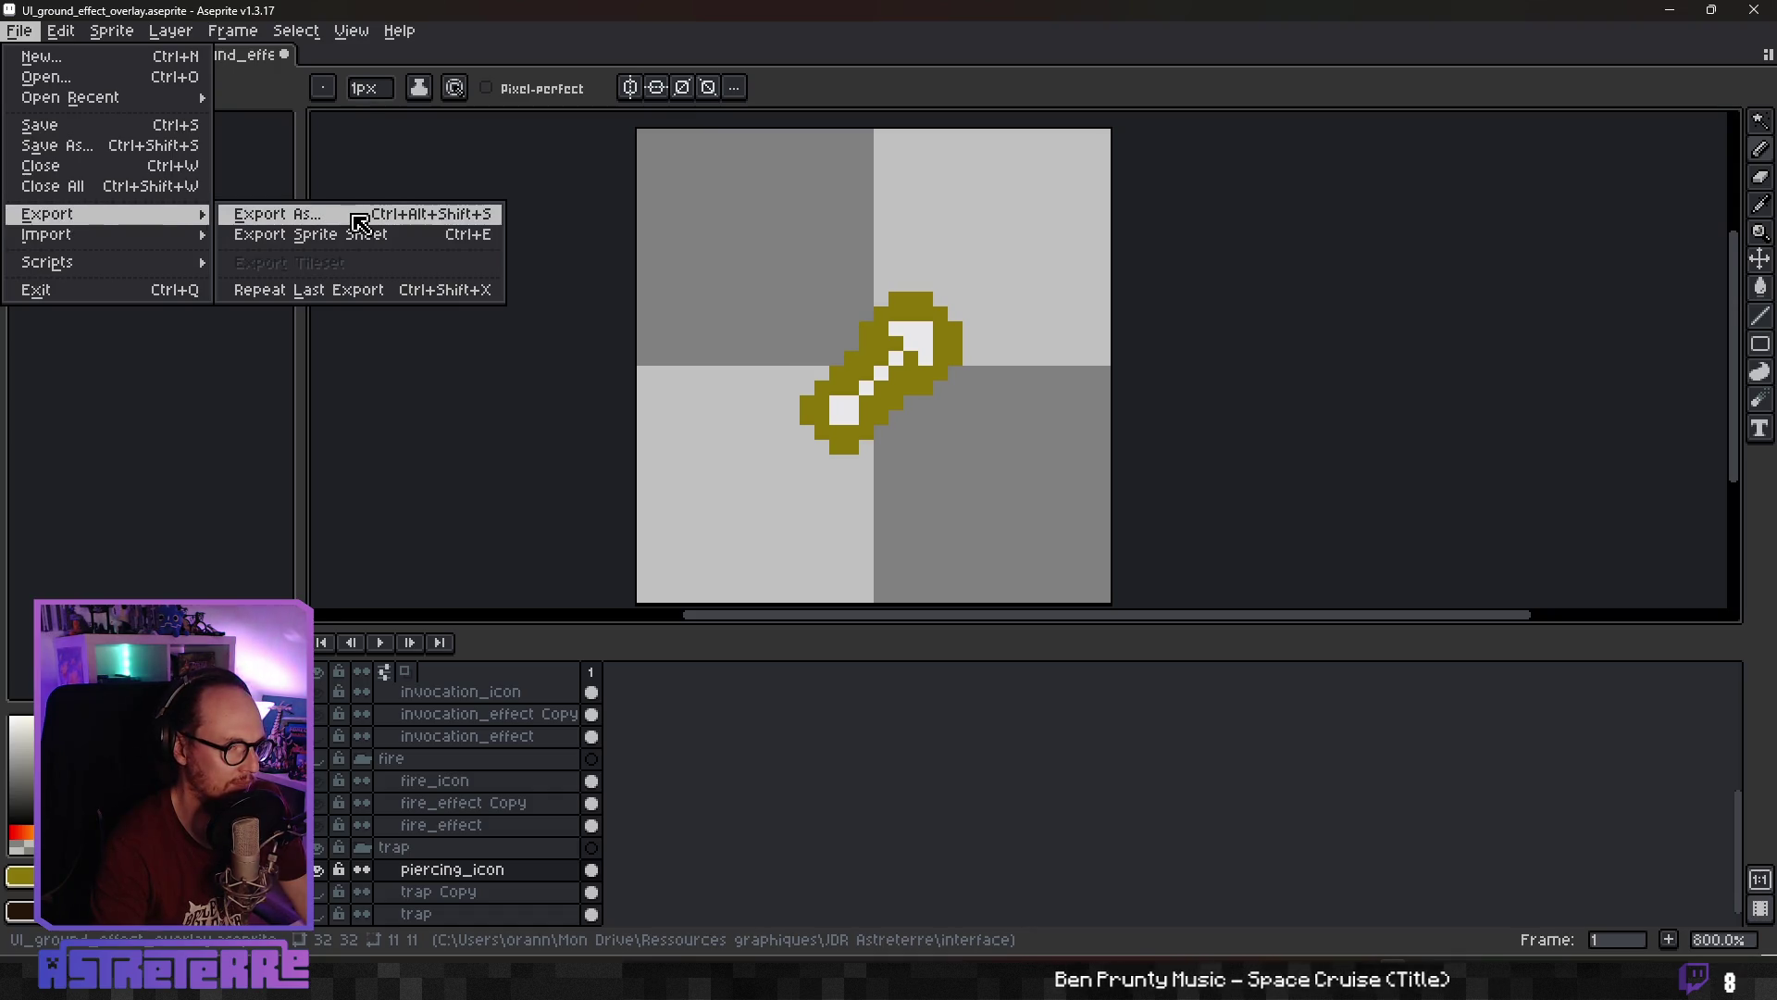
key(Escape)
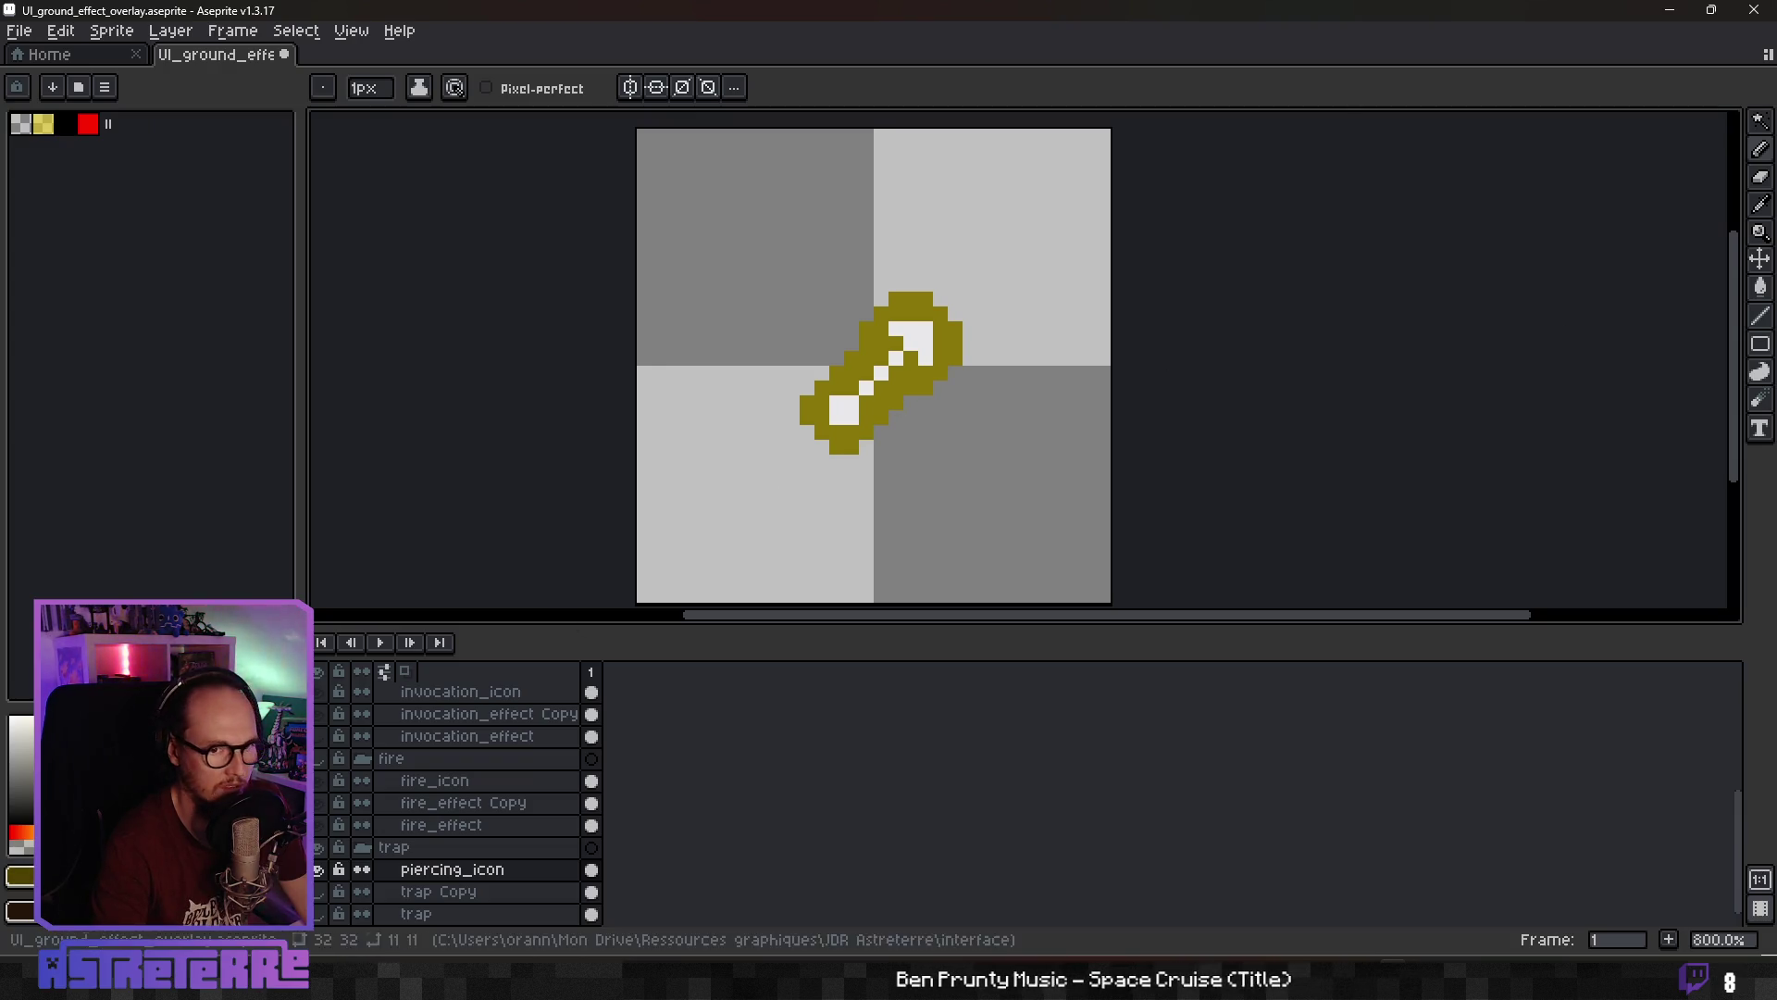
click(1761, 287)
click(954, 370)
scroll(1020, 417, down, 3)
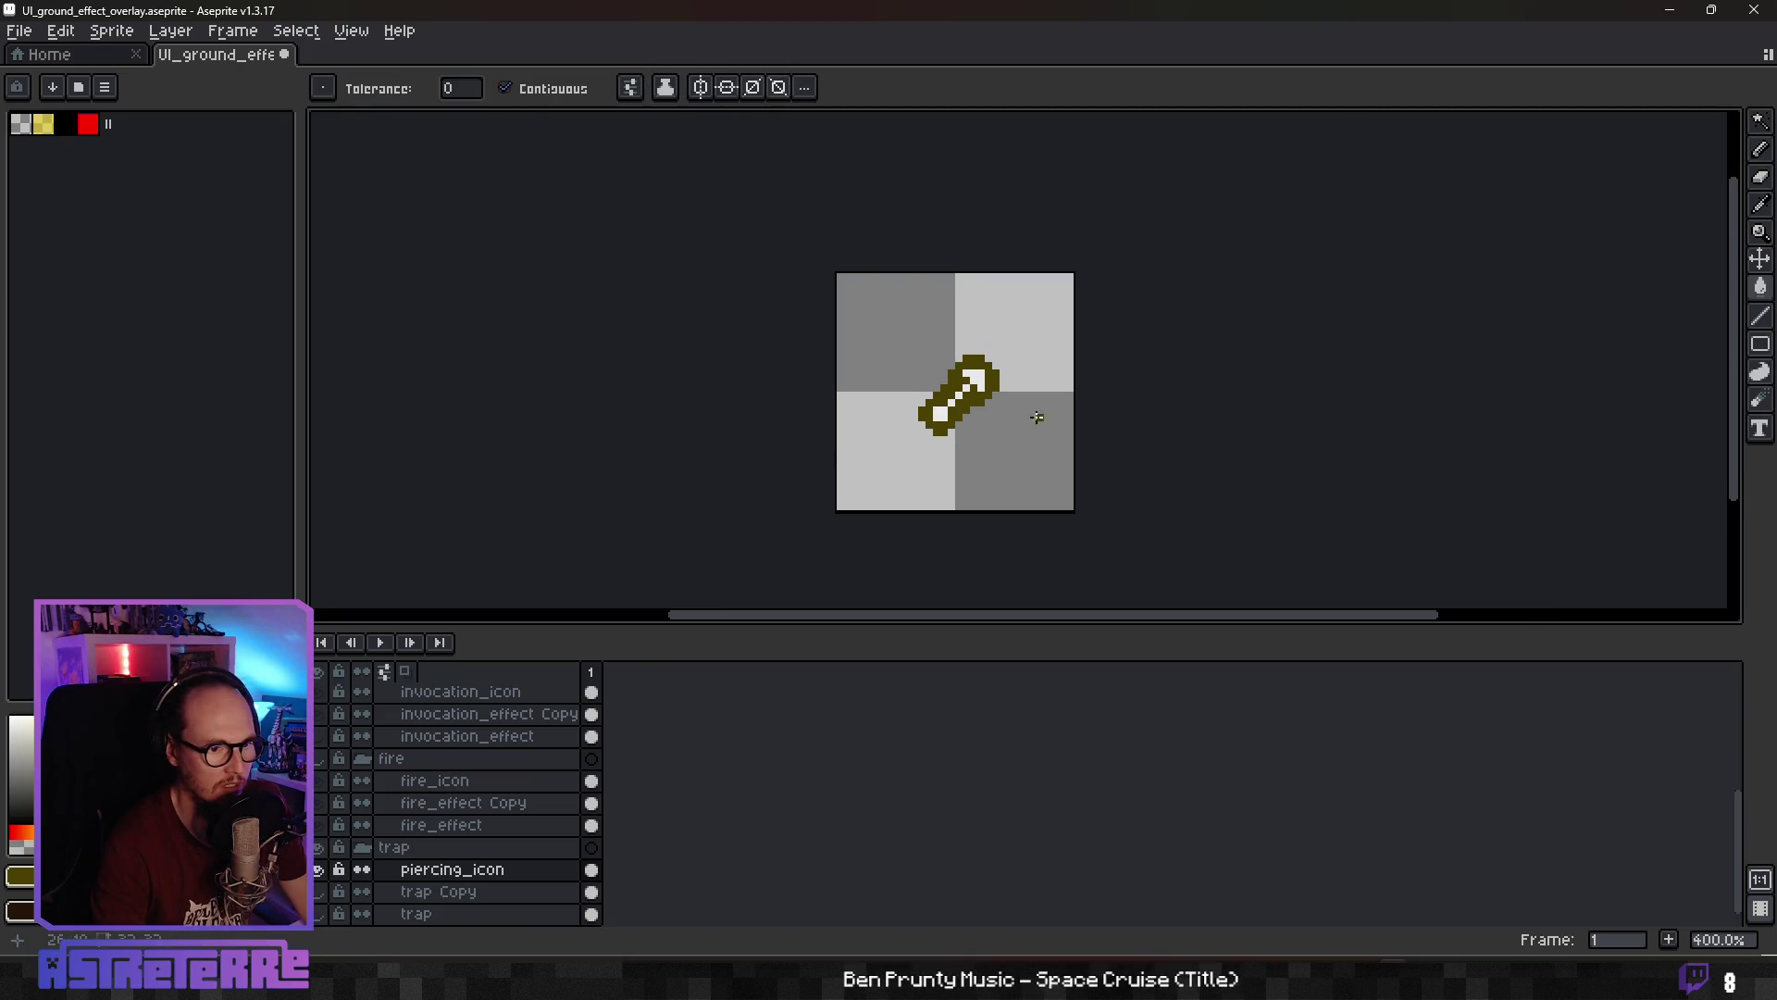
scroll(1053, 422, up, 3)
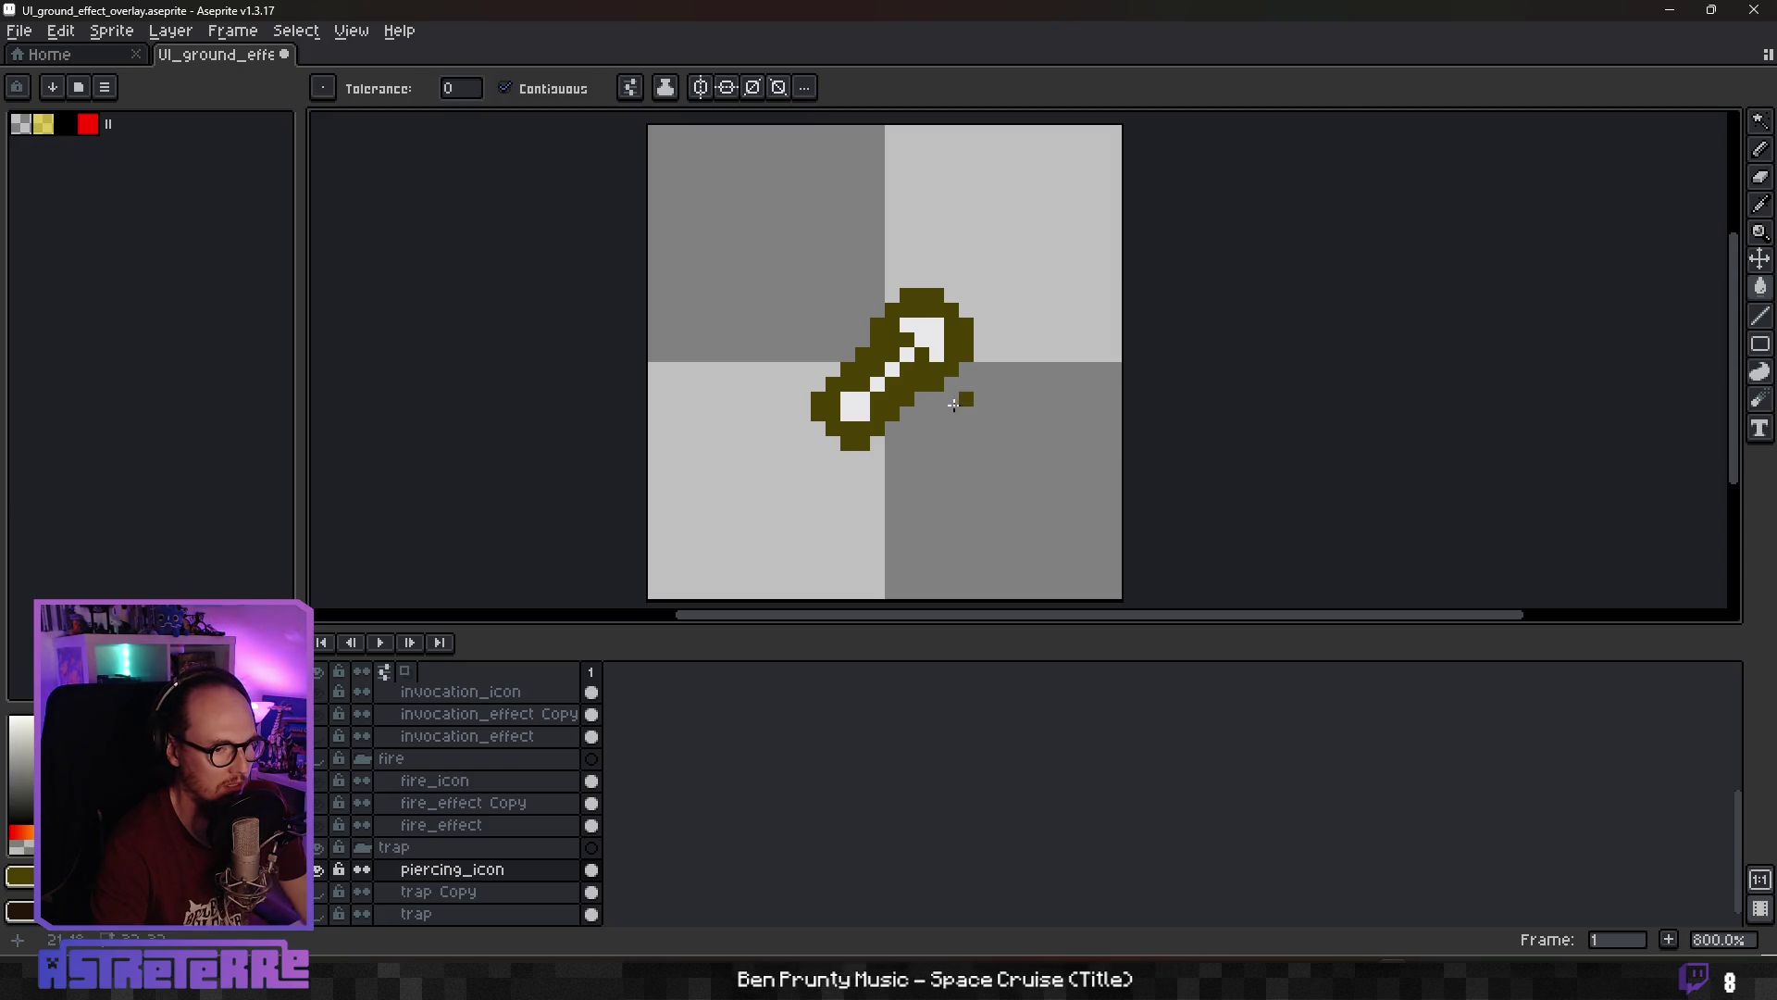
Export the tile as UI_ground_effect_piercing.png
click(20, 31)
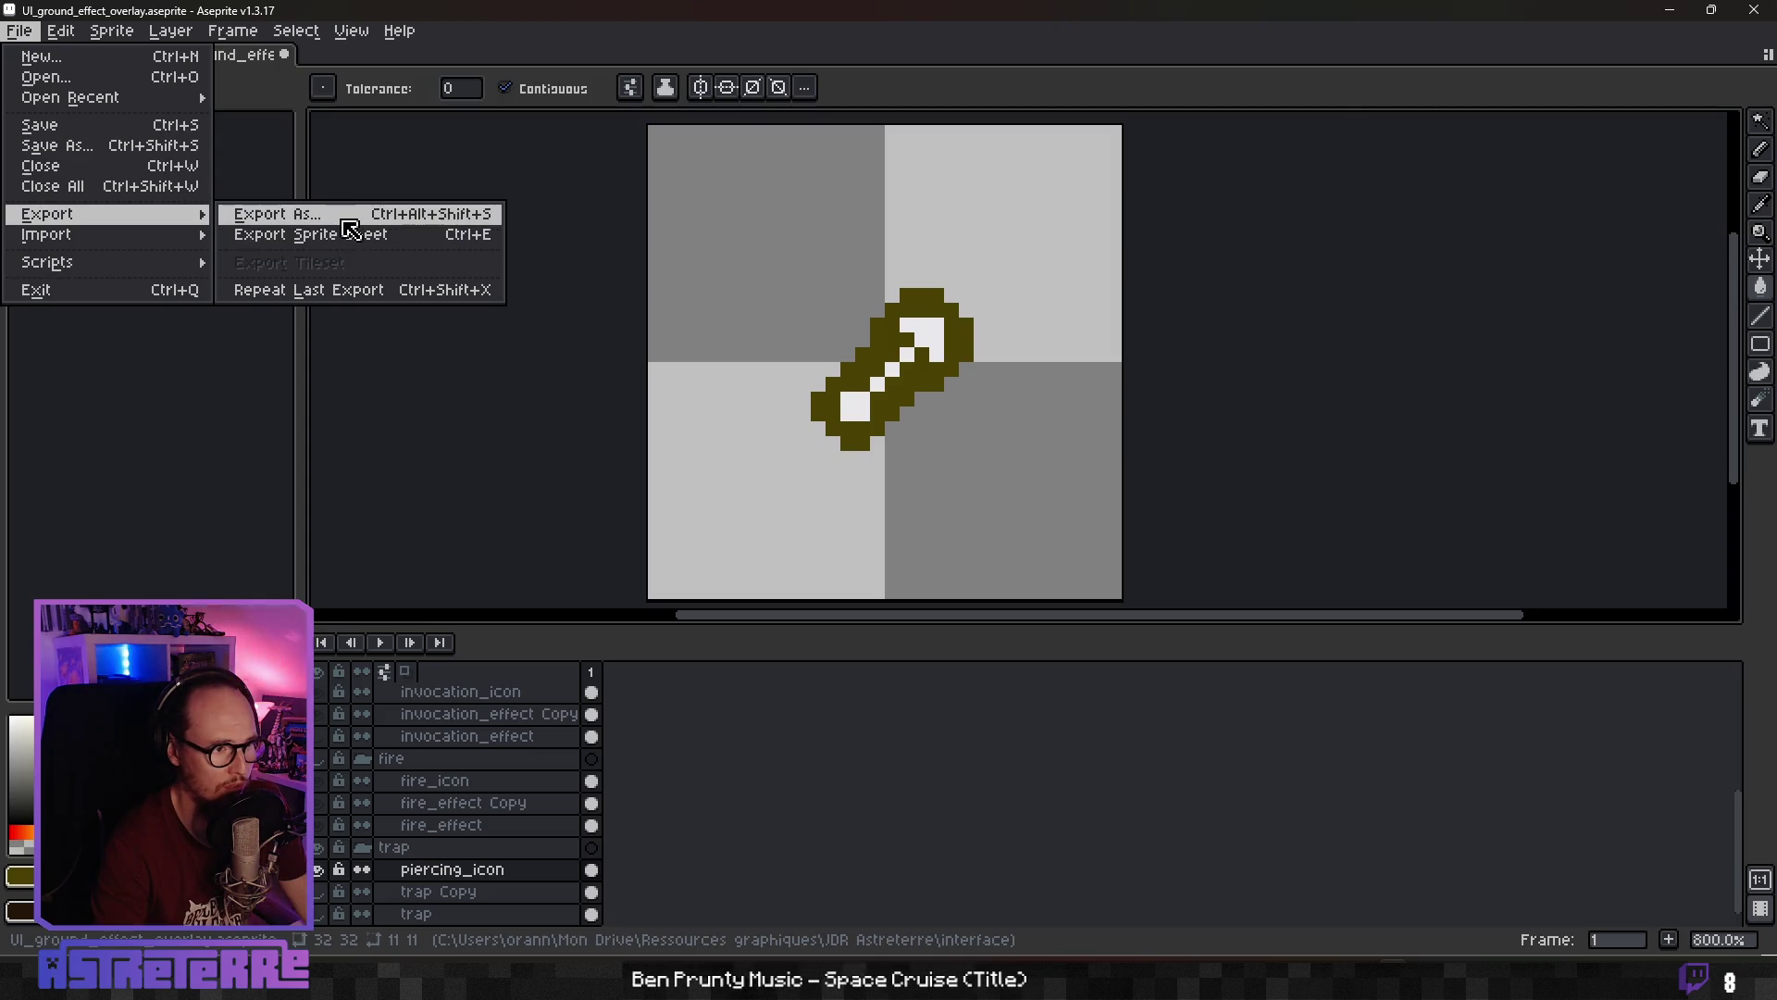
click(350, 220)
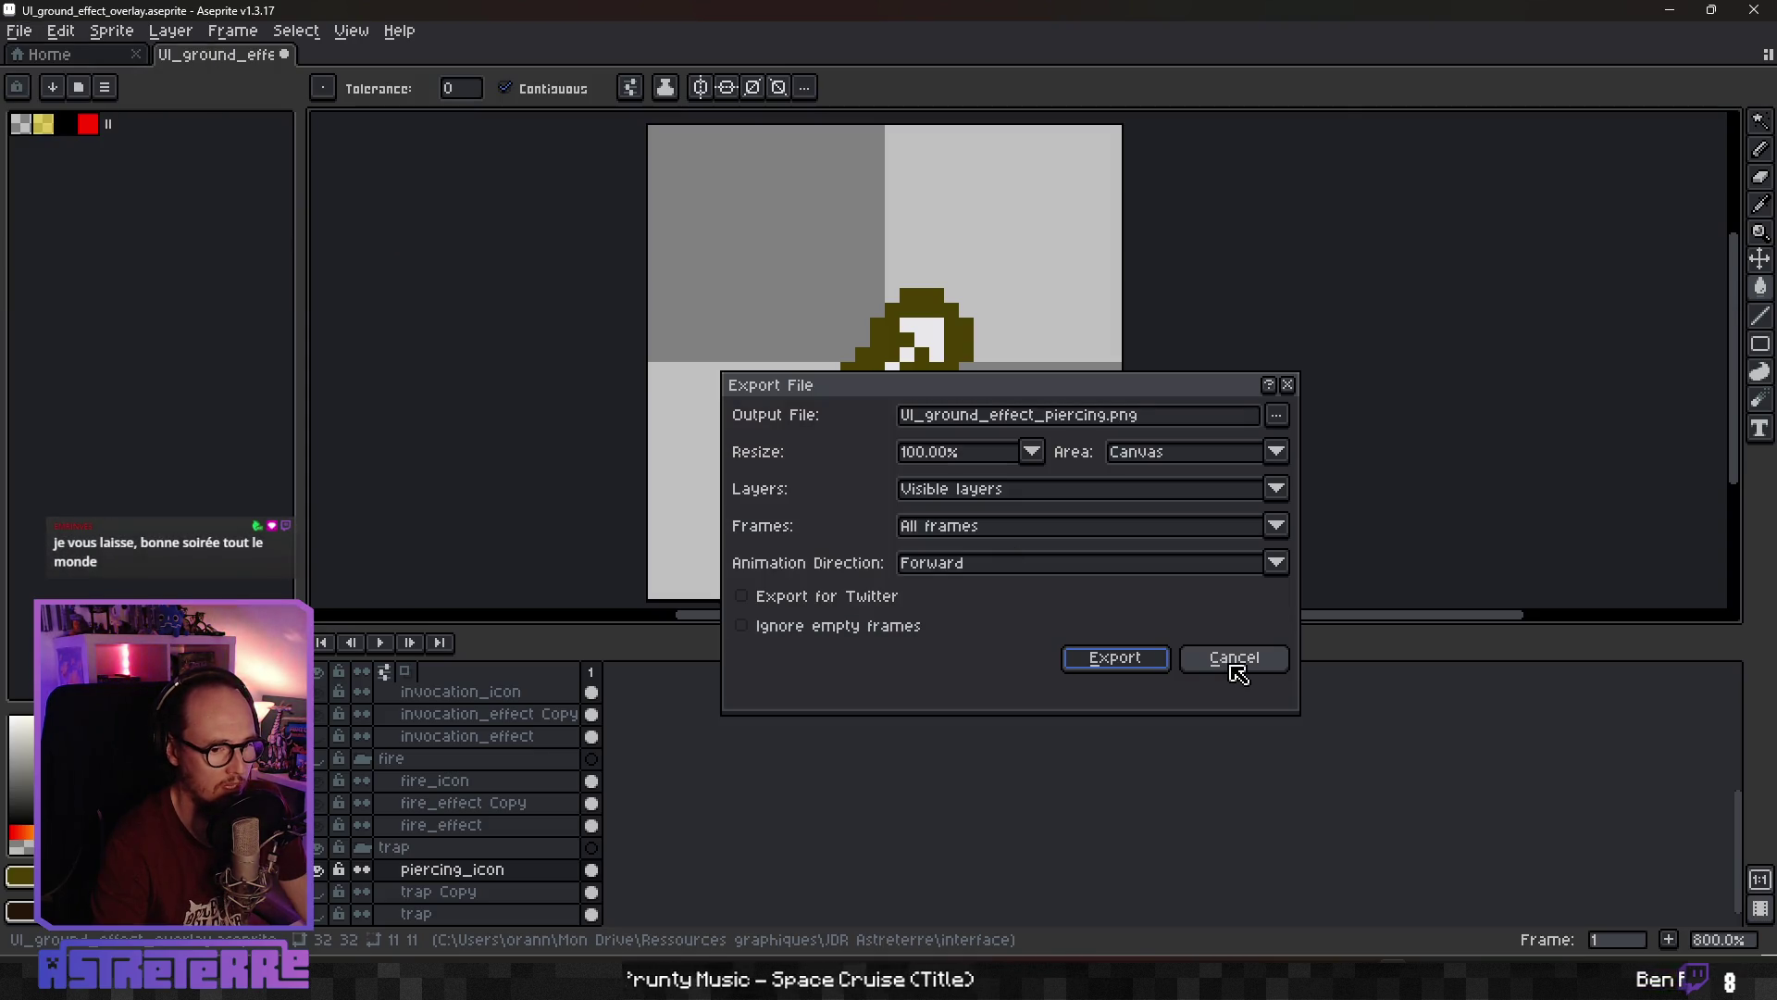
click(1115, 657)
key(alt+Tab)
key(alt+Tab)
key(Tab)
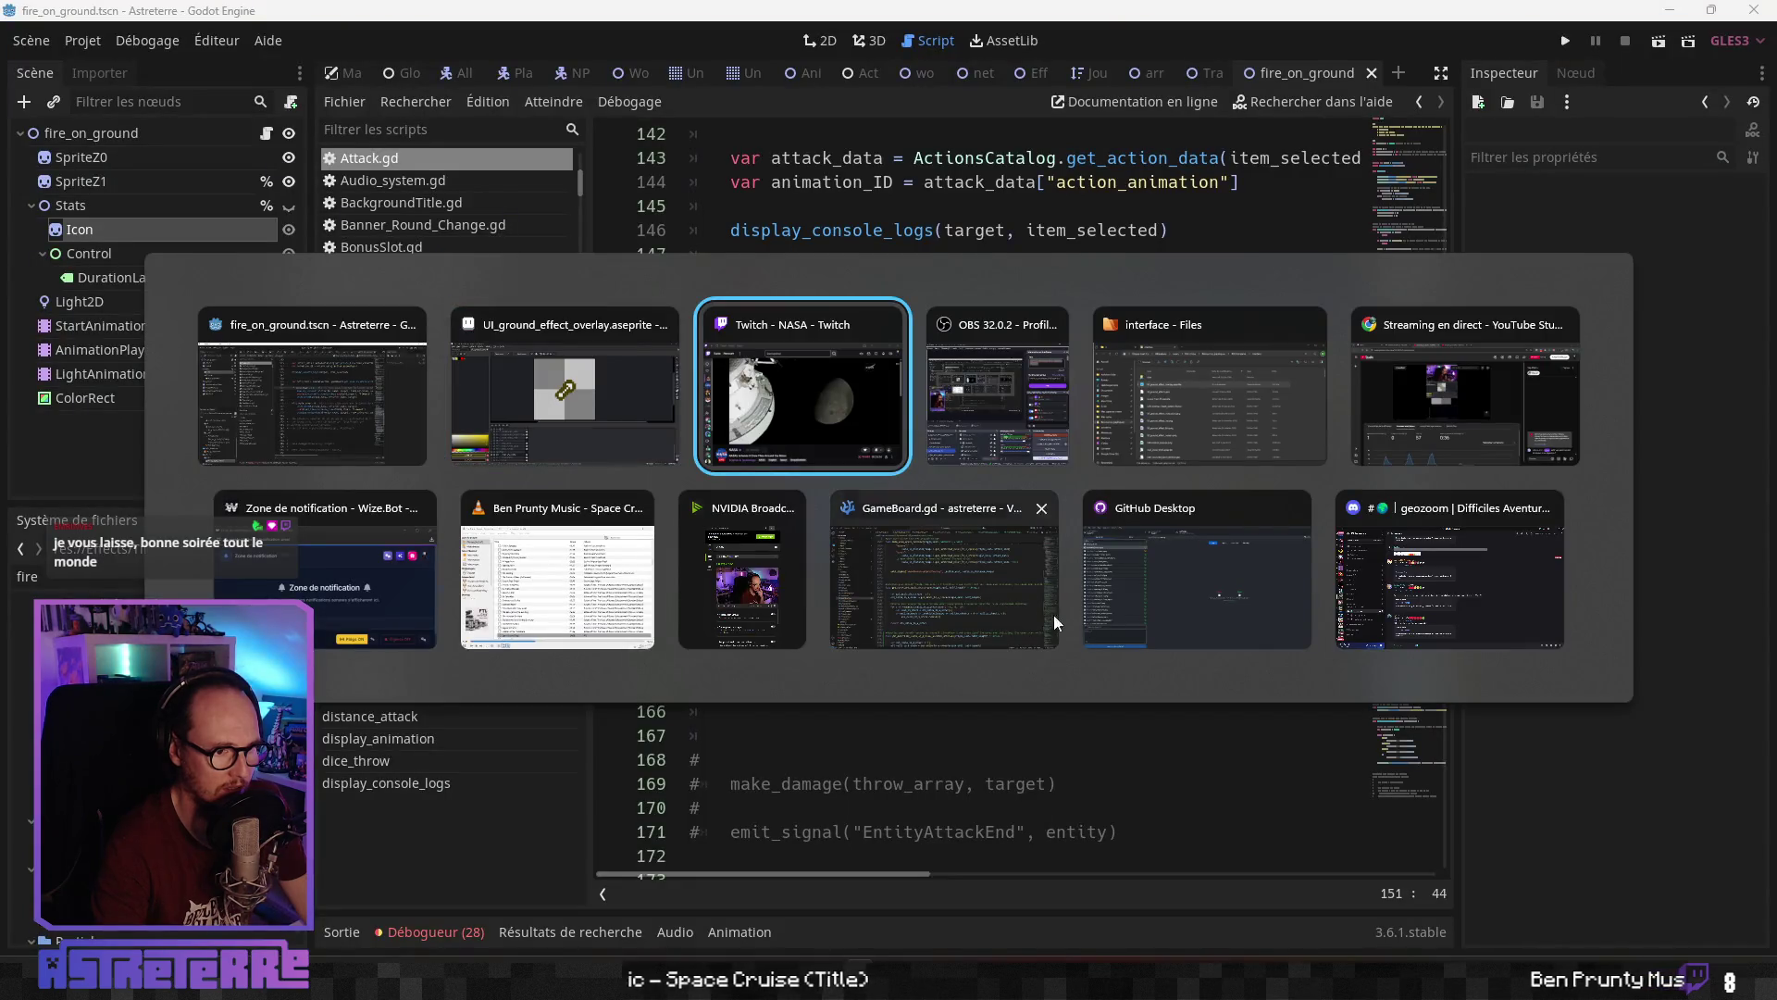
click(587, 373)
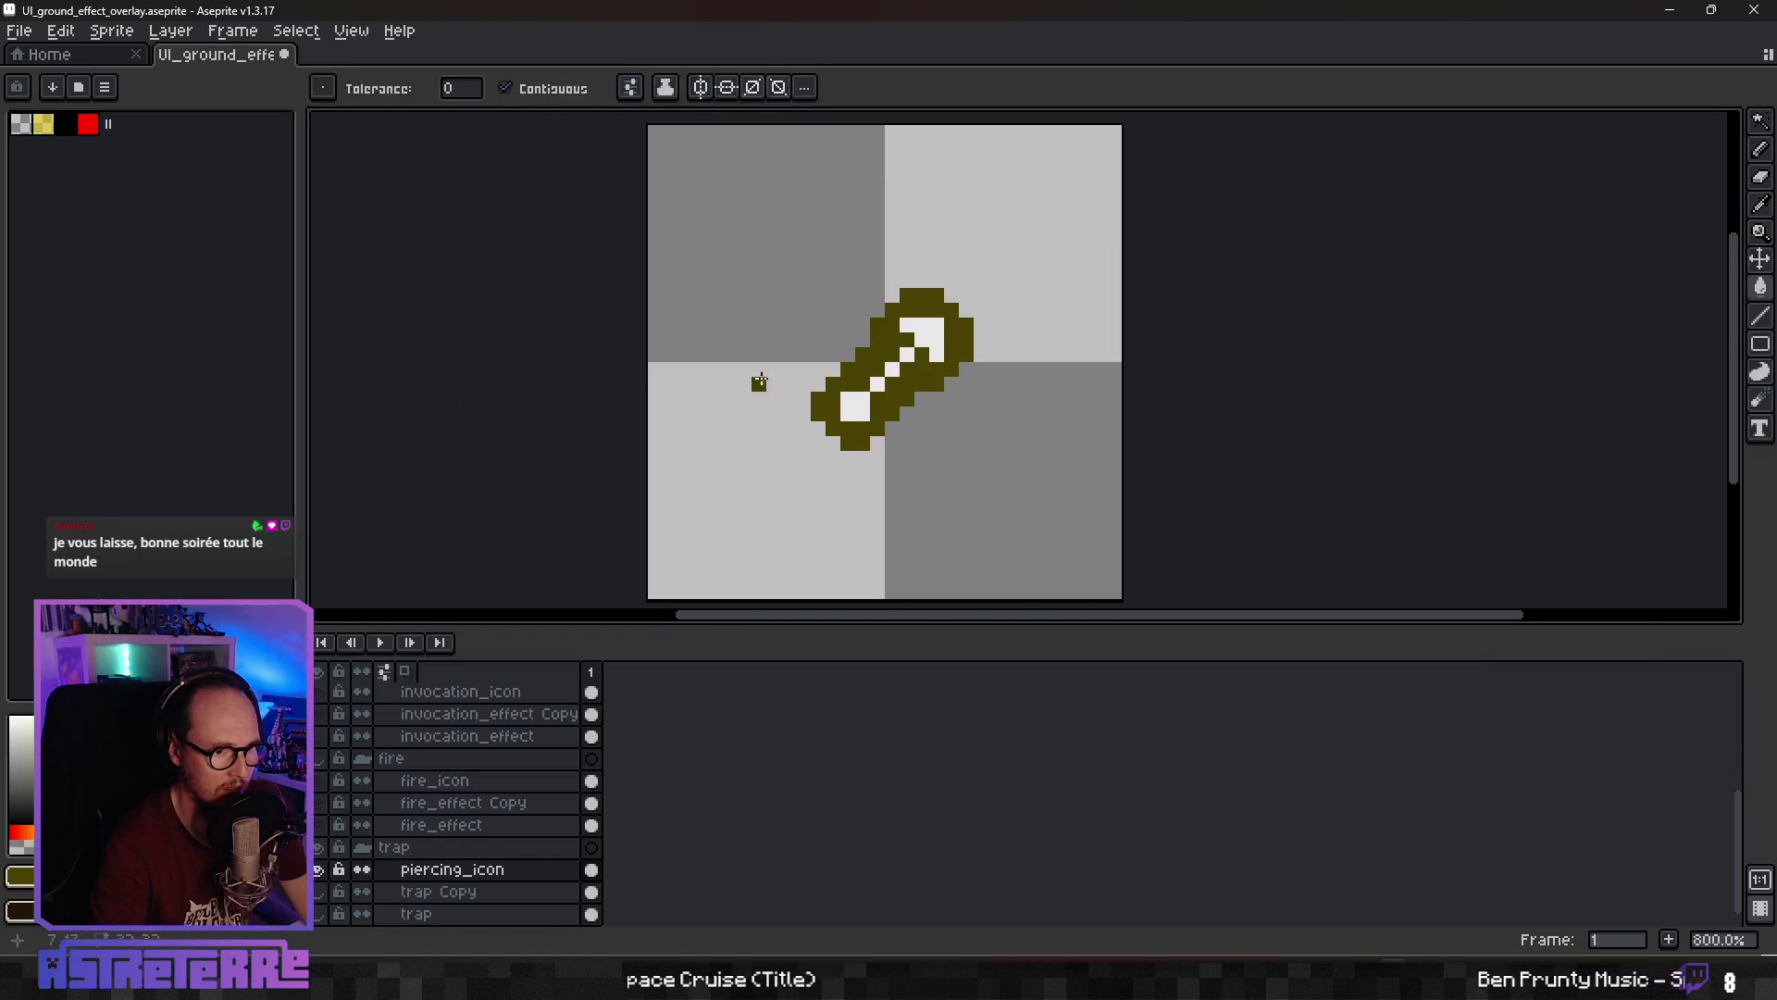
key(alt+Tab)
Bring up the fire_on_ground project, focus Attack.gd, and run Astreterre with F5
click(553, 397)
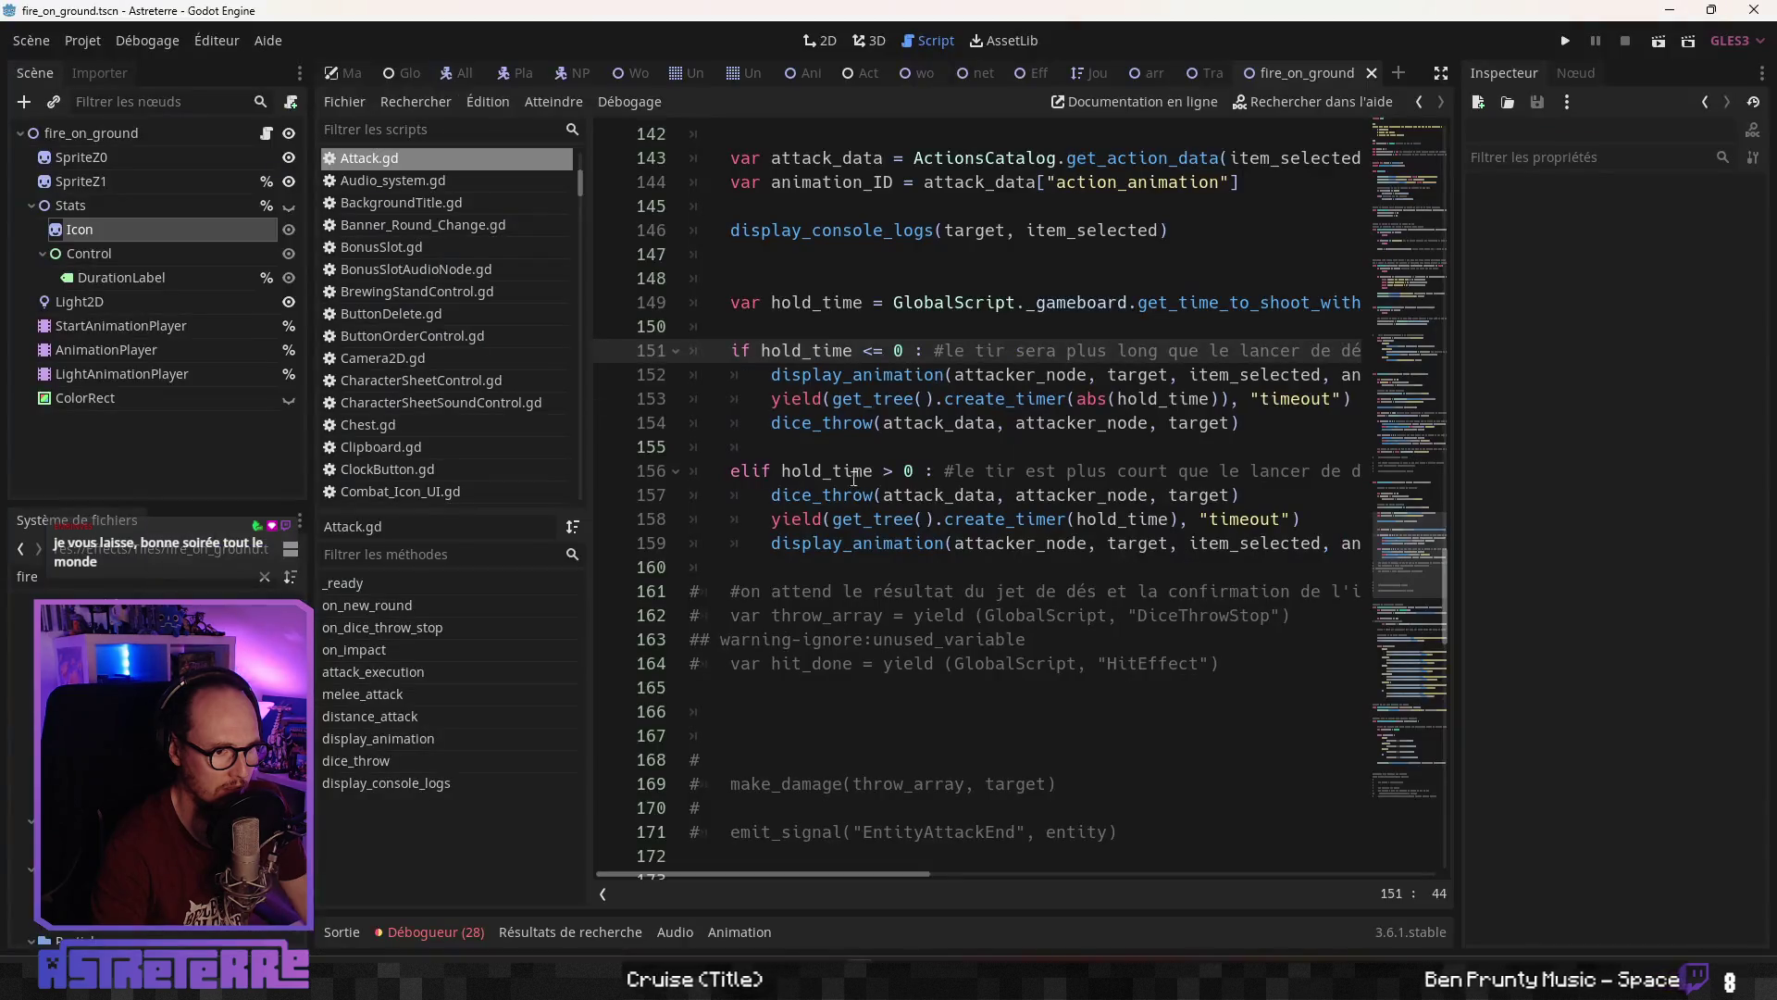
click(943, 489)
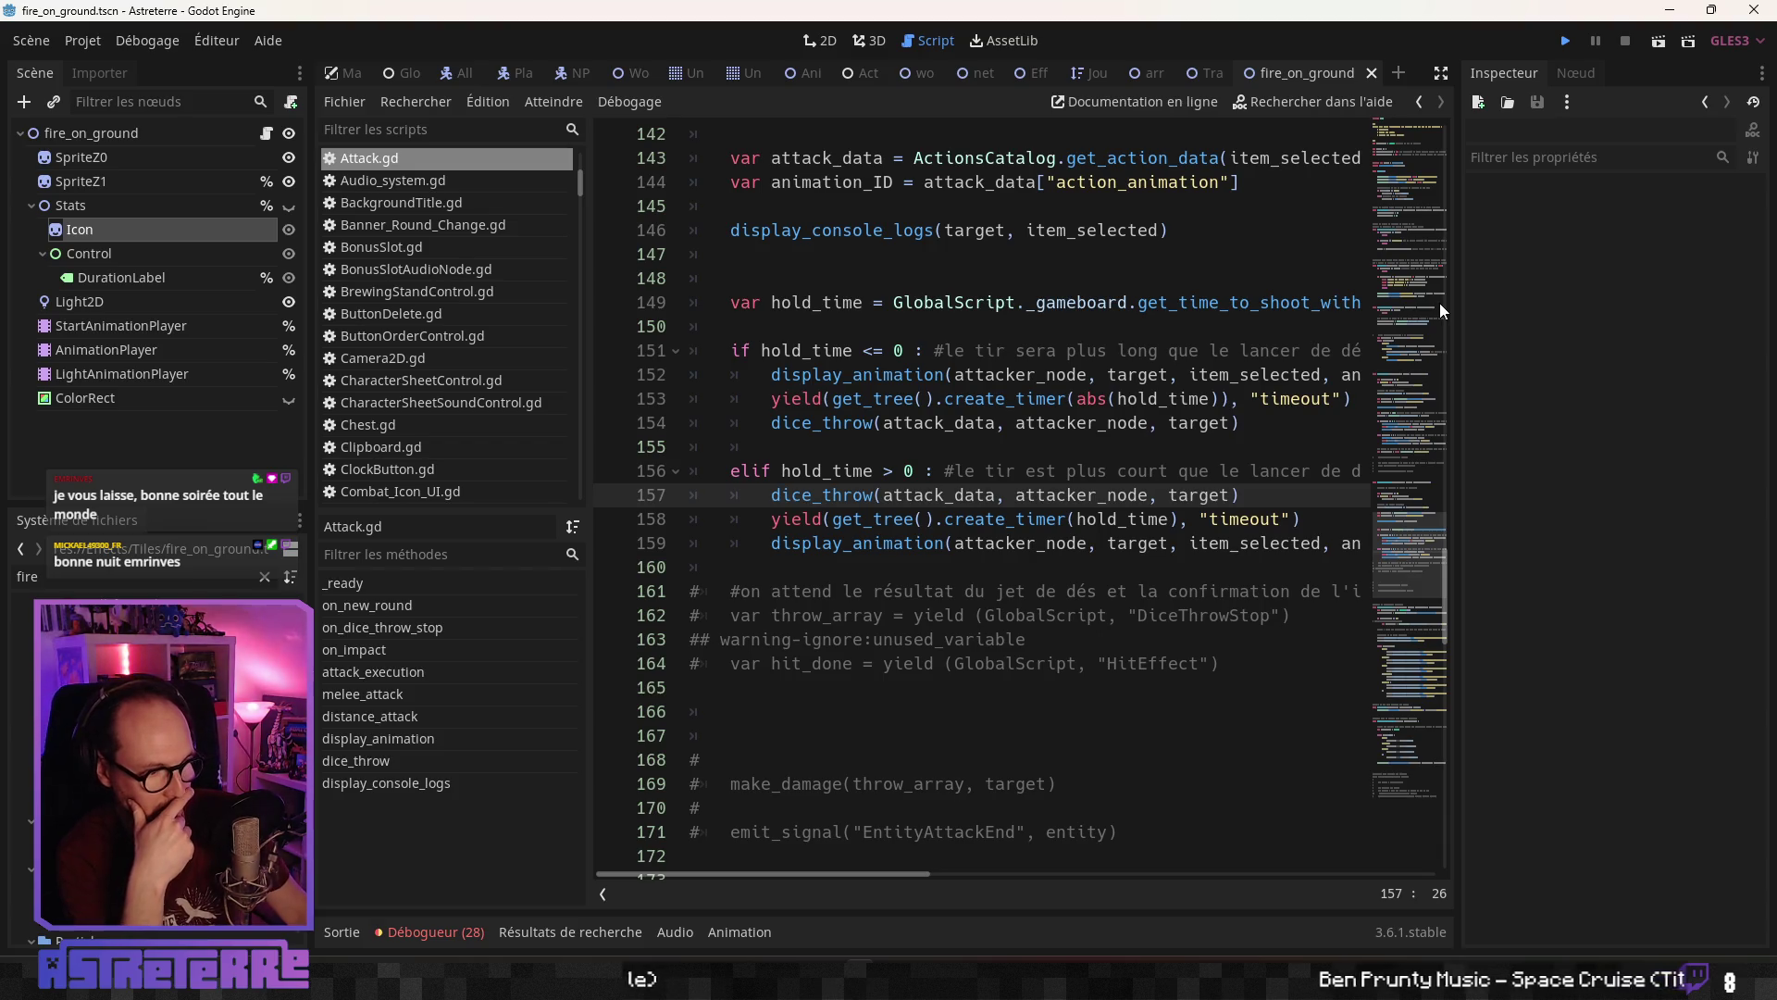
key(F5)
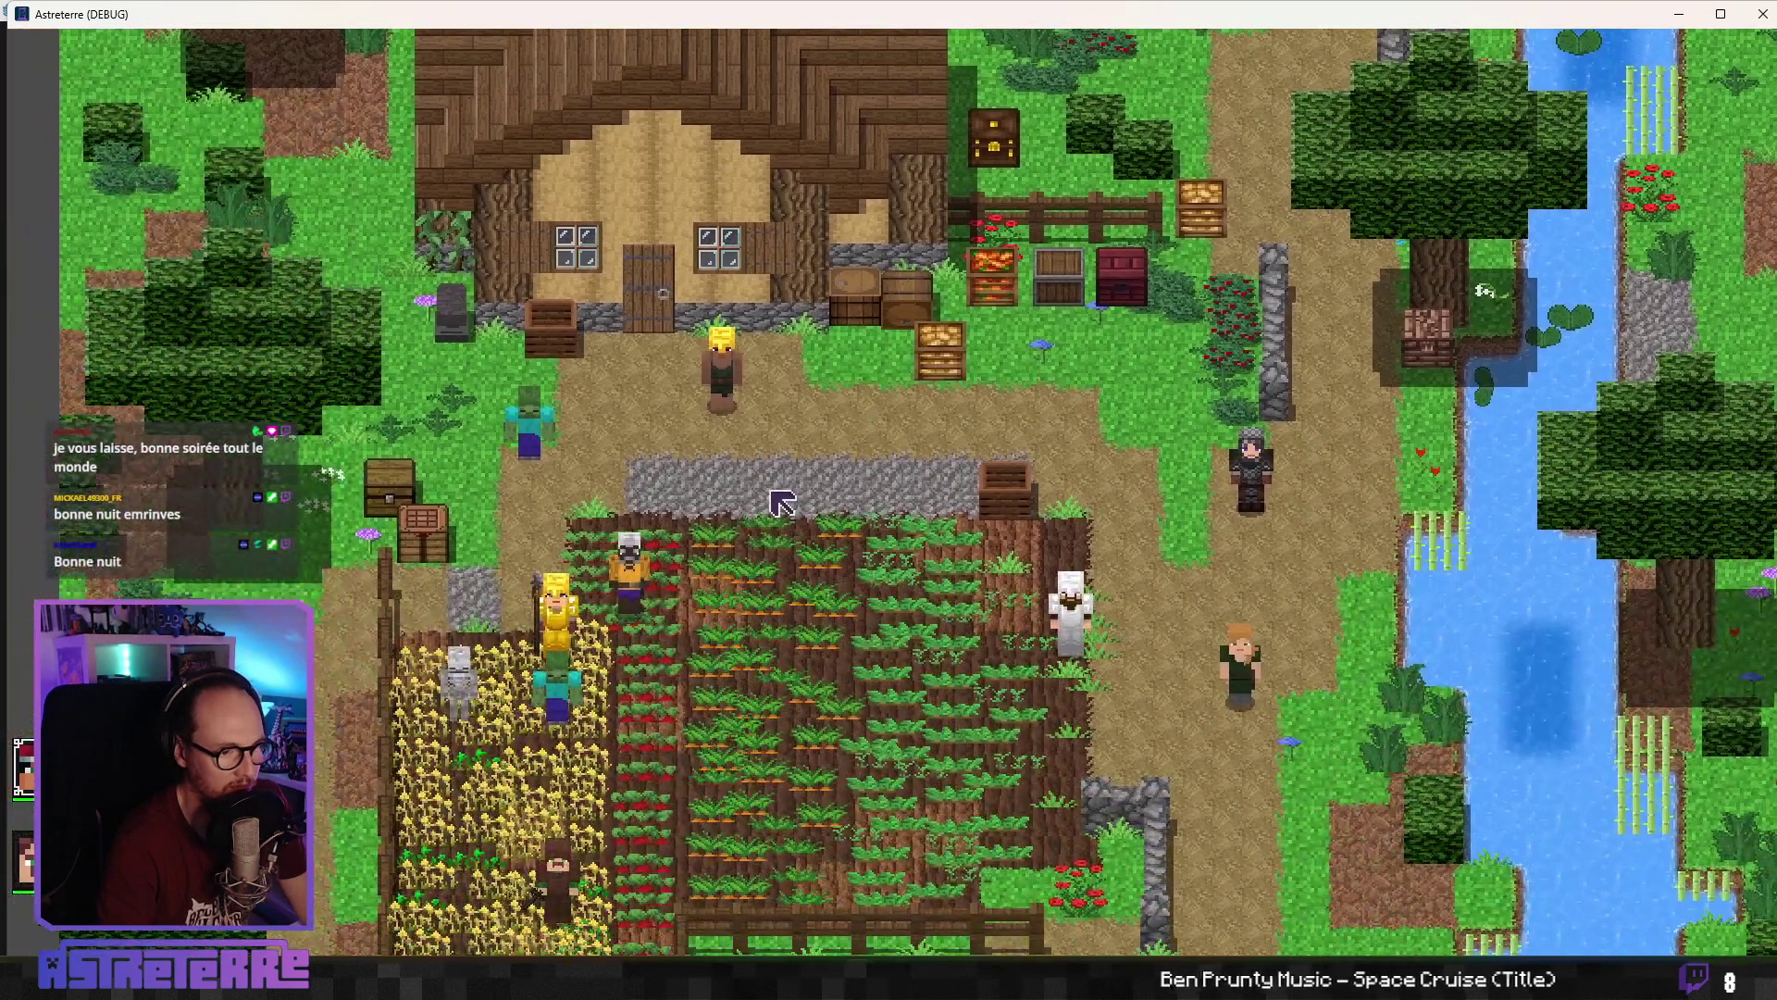
Unequip the hero's gold helmet, chestplate and leggings into the bag from the inventory
key(i)
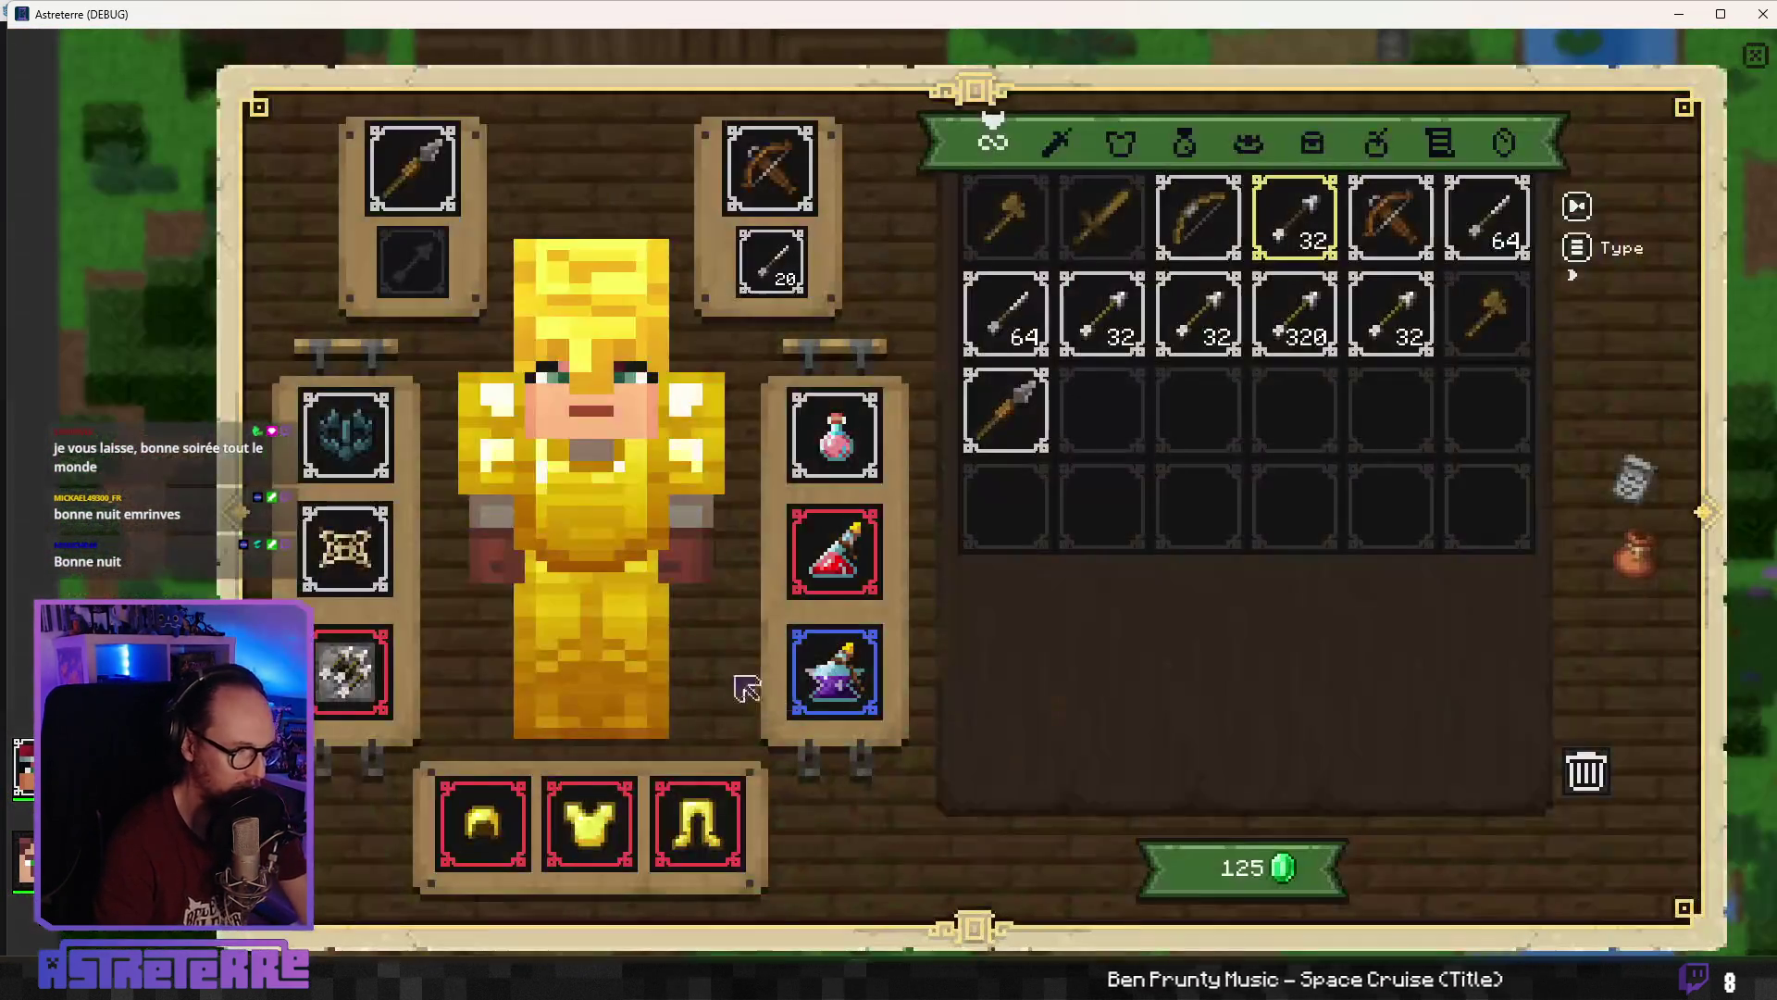
click(482, 824)
click(606, 824)
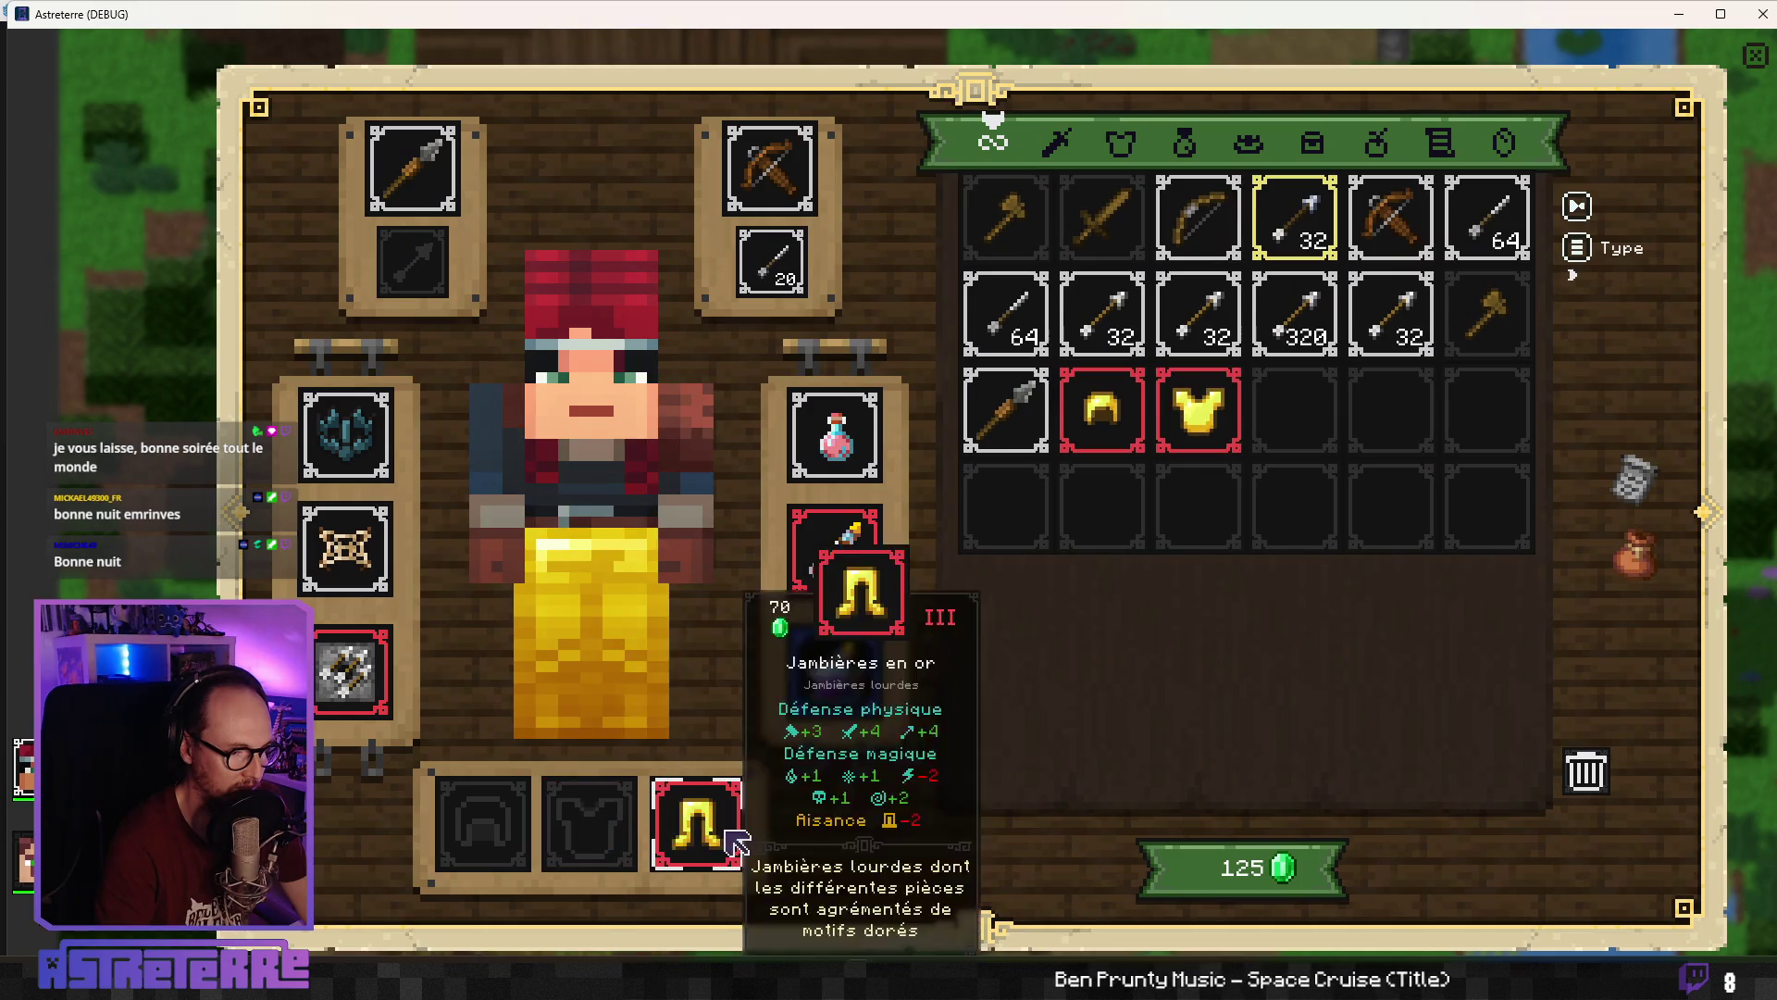
click(693, 824)
click(1756, 56)
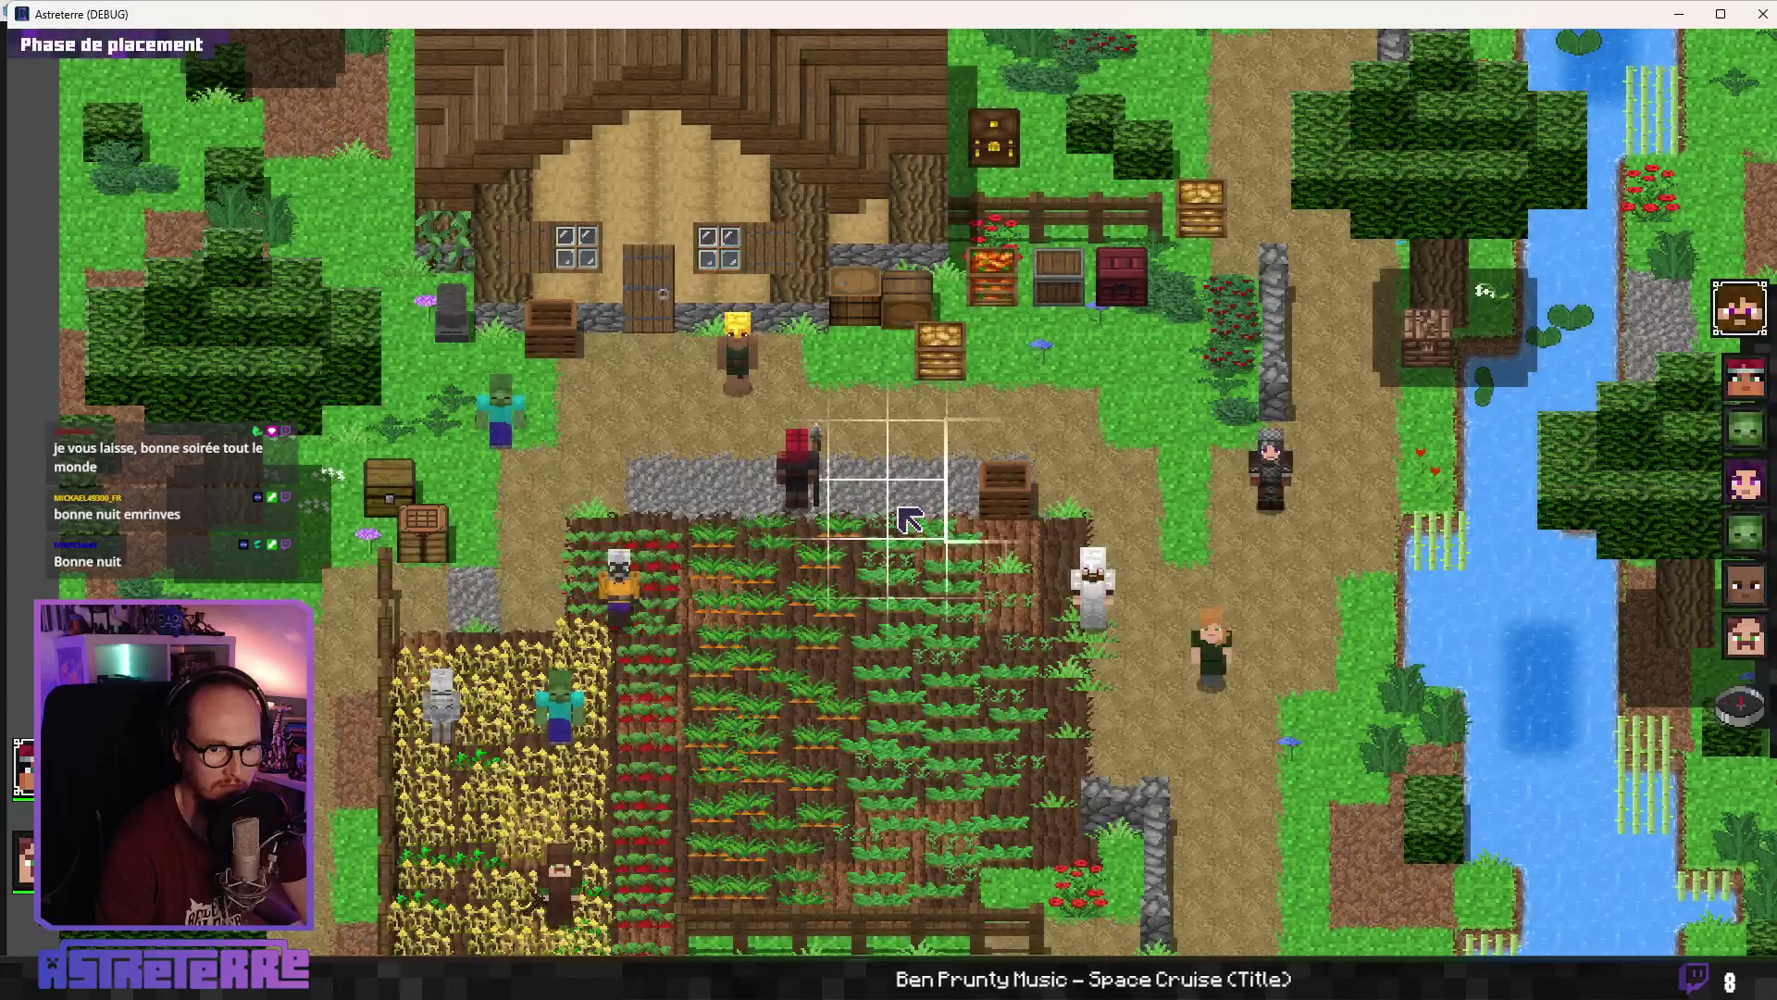
Start combat, place an arrow-dispenser trap beside the hero, end the turn, and close the game
click(1732, 708)
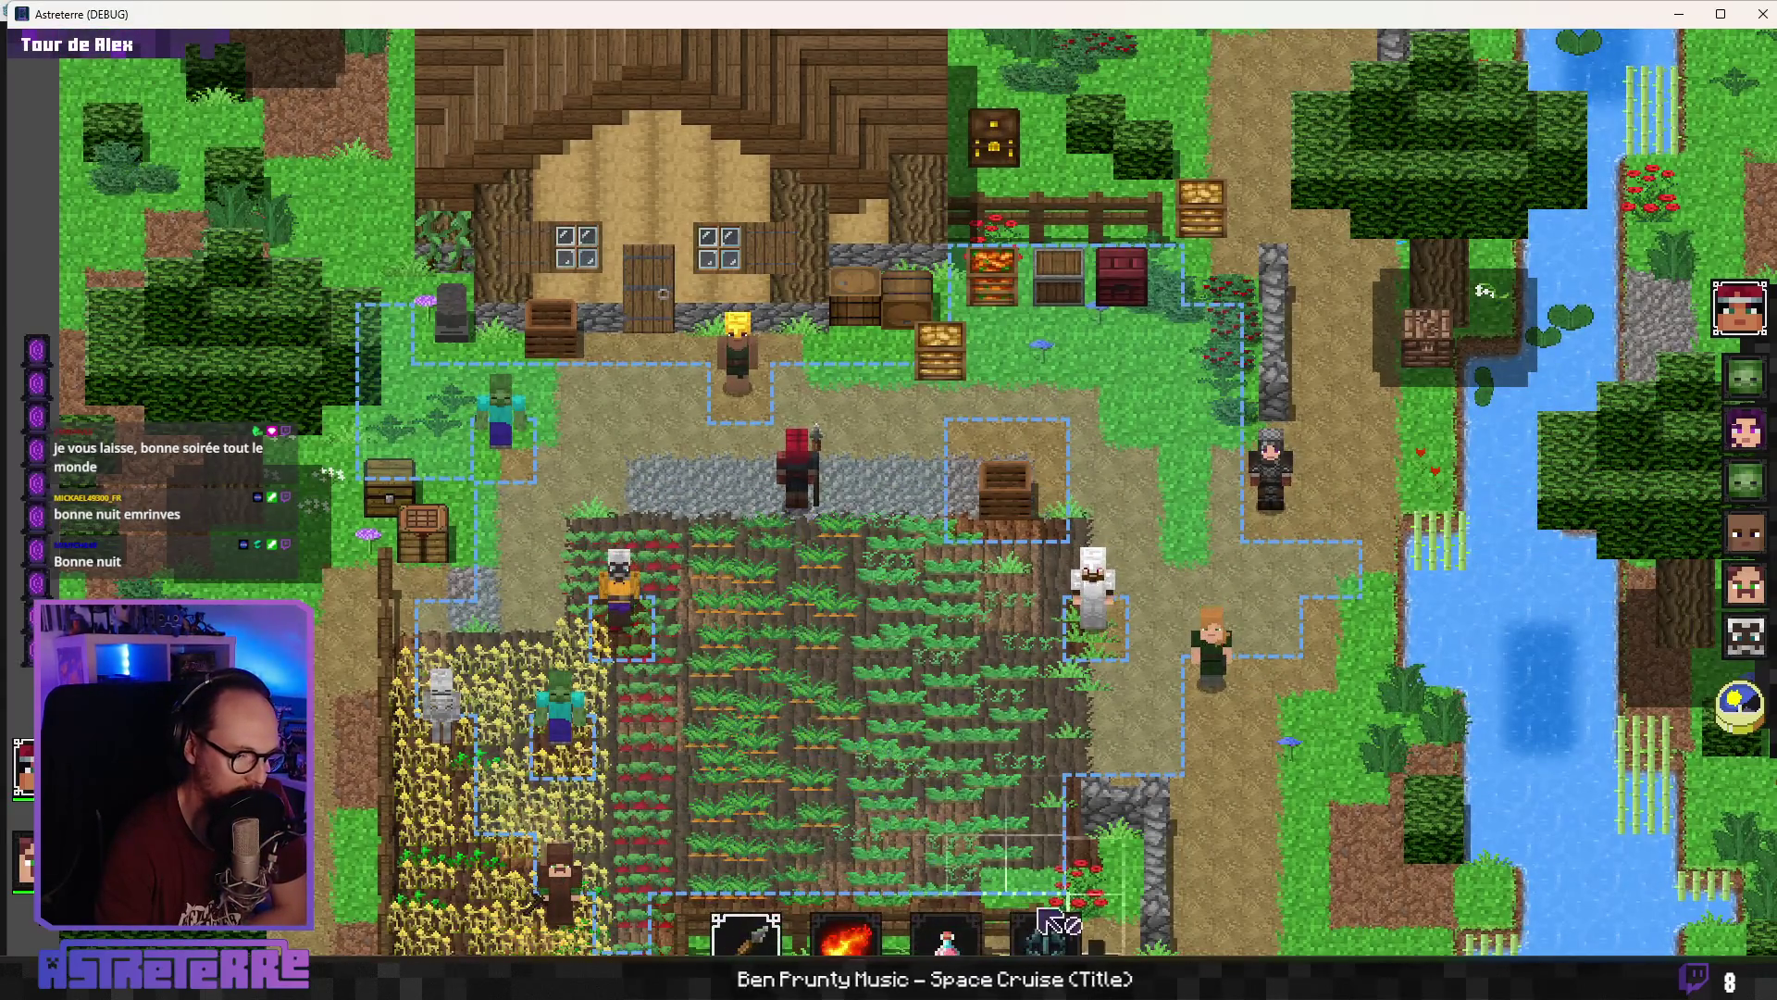
click(1046, 934)
click(865, 513)
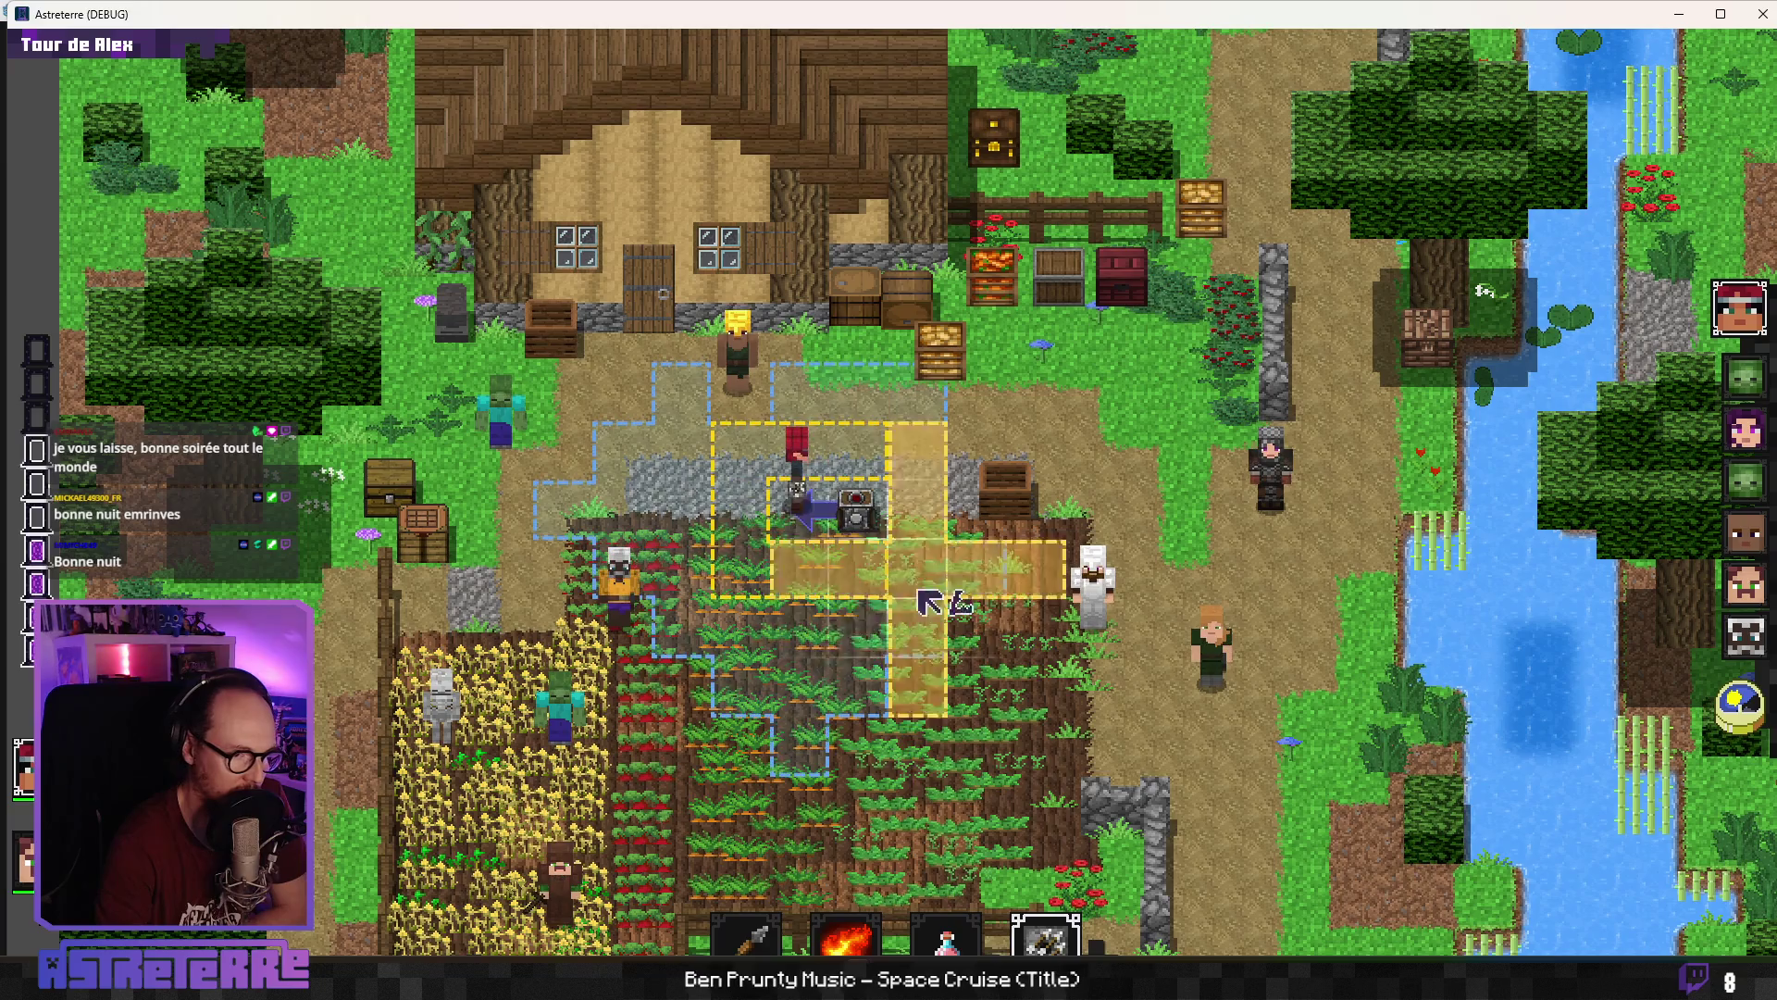
click(1741, 727)
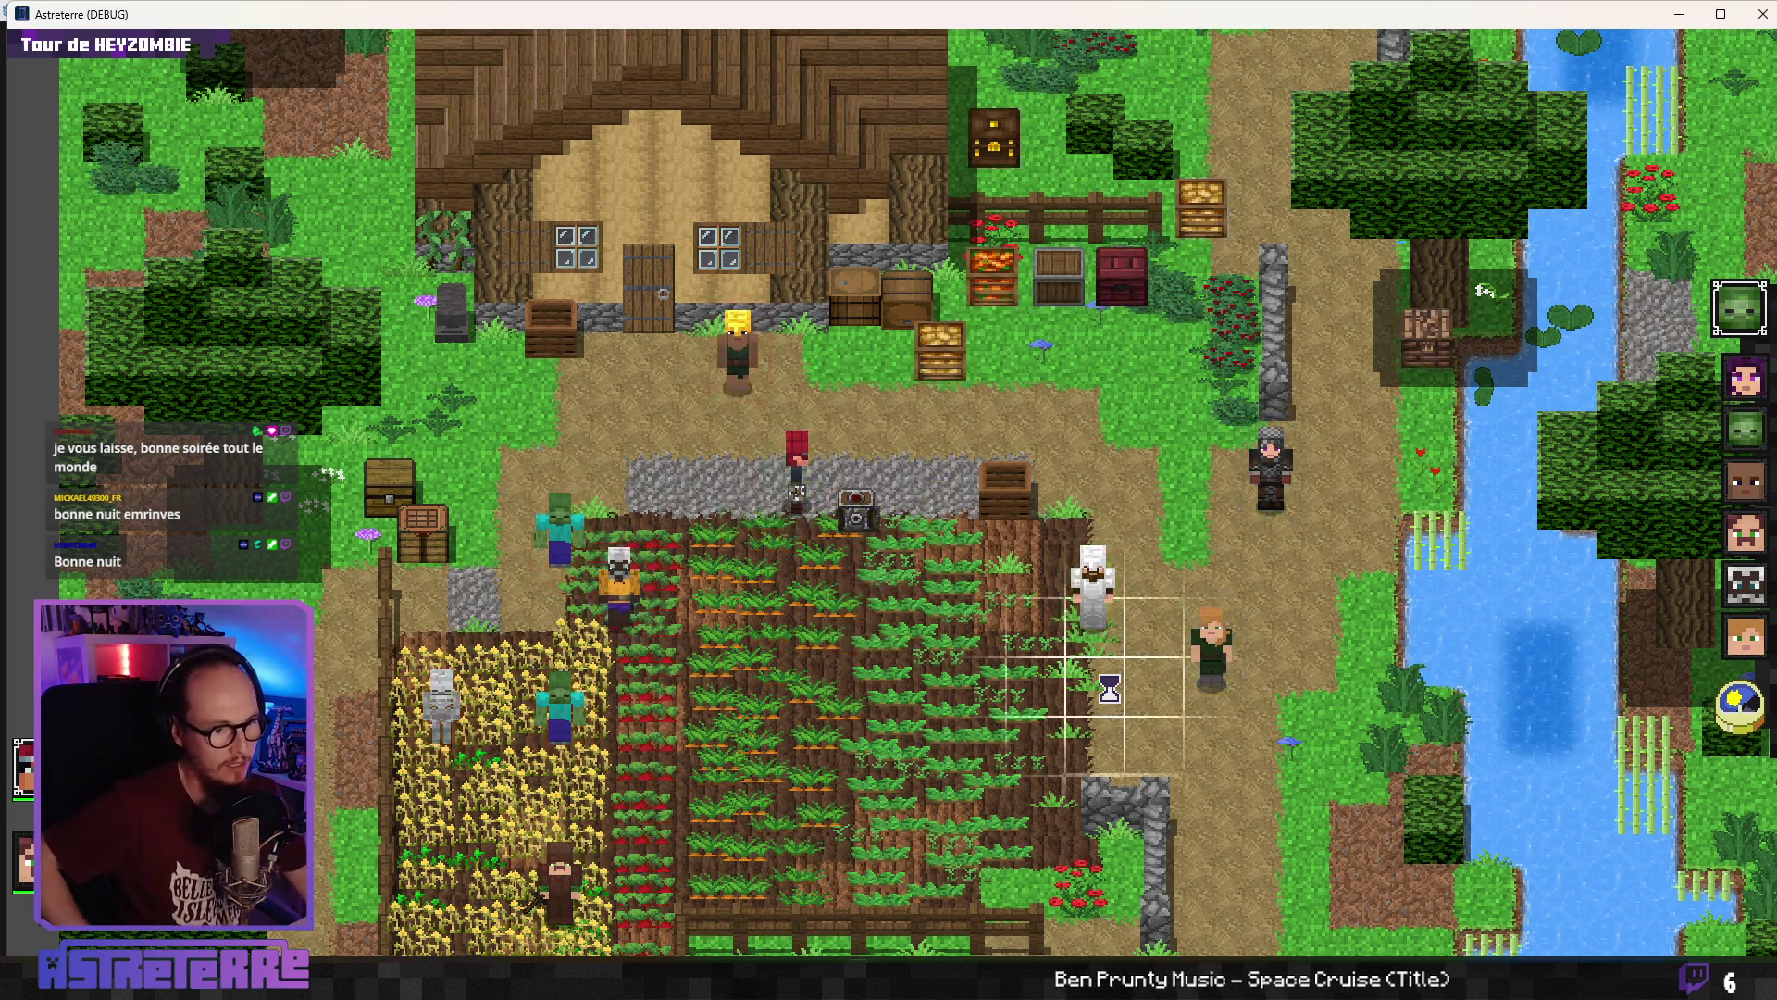
click(1763, 14)
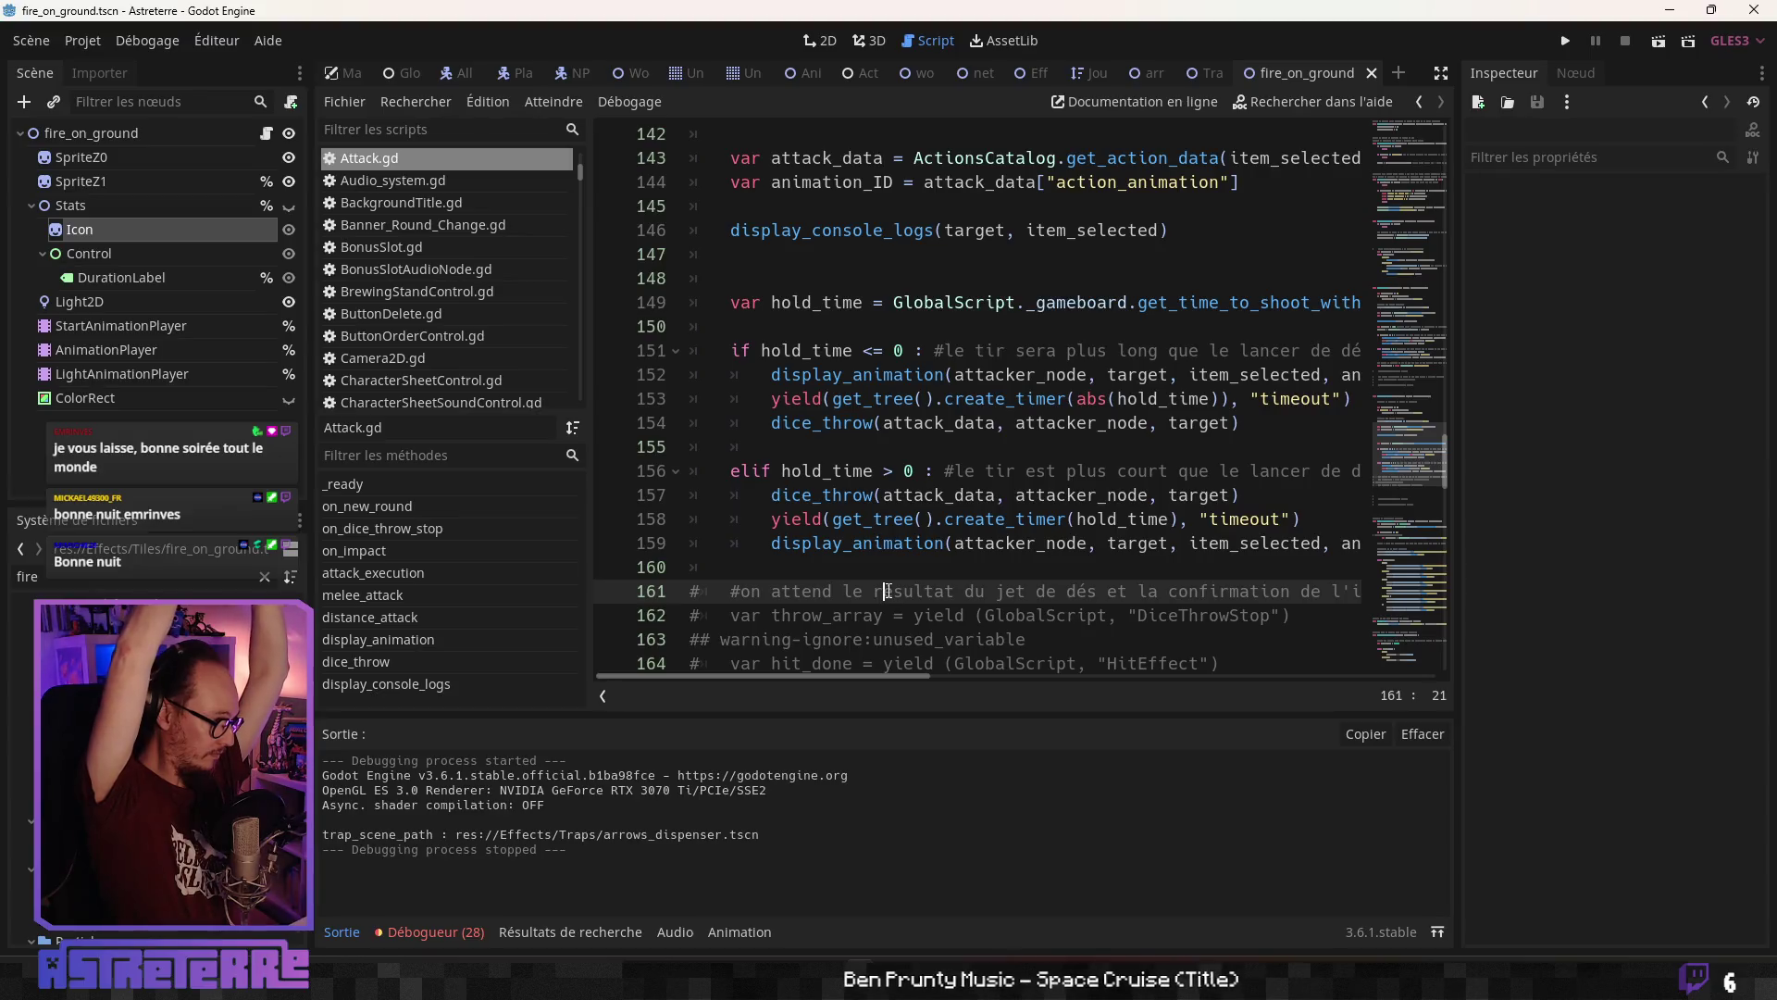
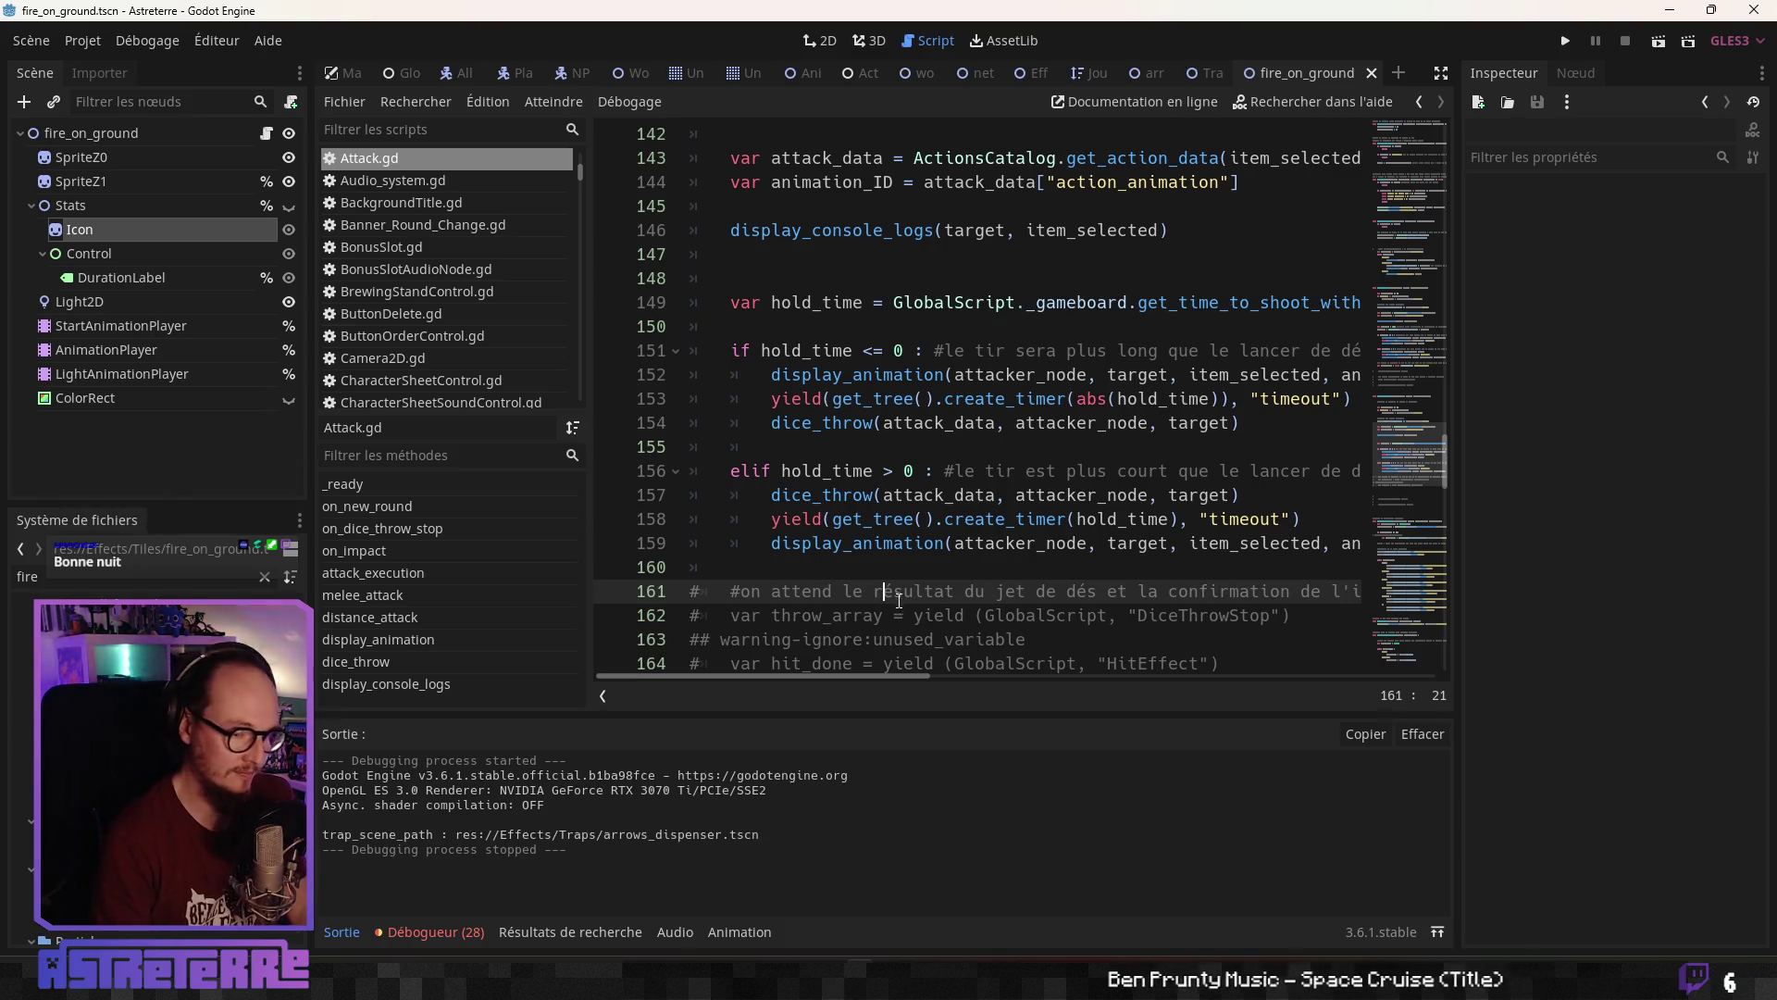
Leave Attack.gd and switch to the TrapTiles.tscn scene so TrapTiles.gd's _input function is shown
click(916, 617)
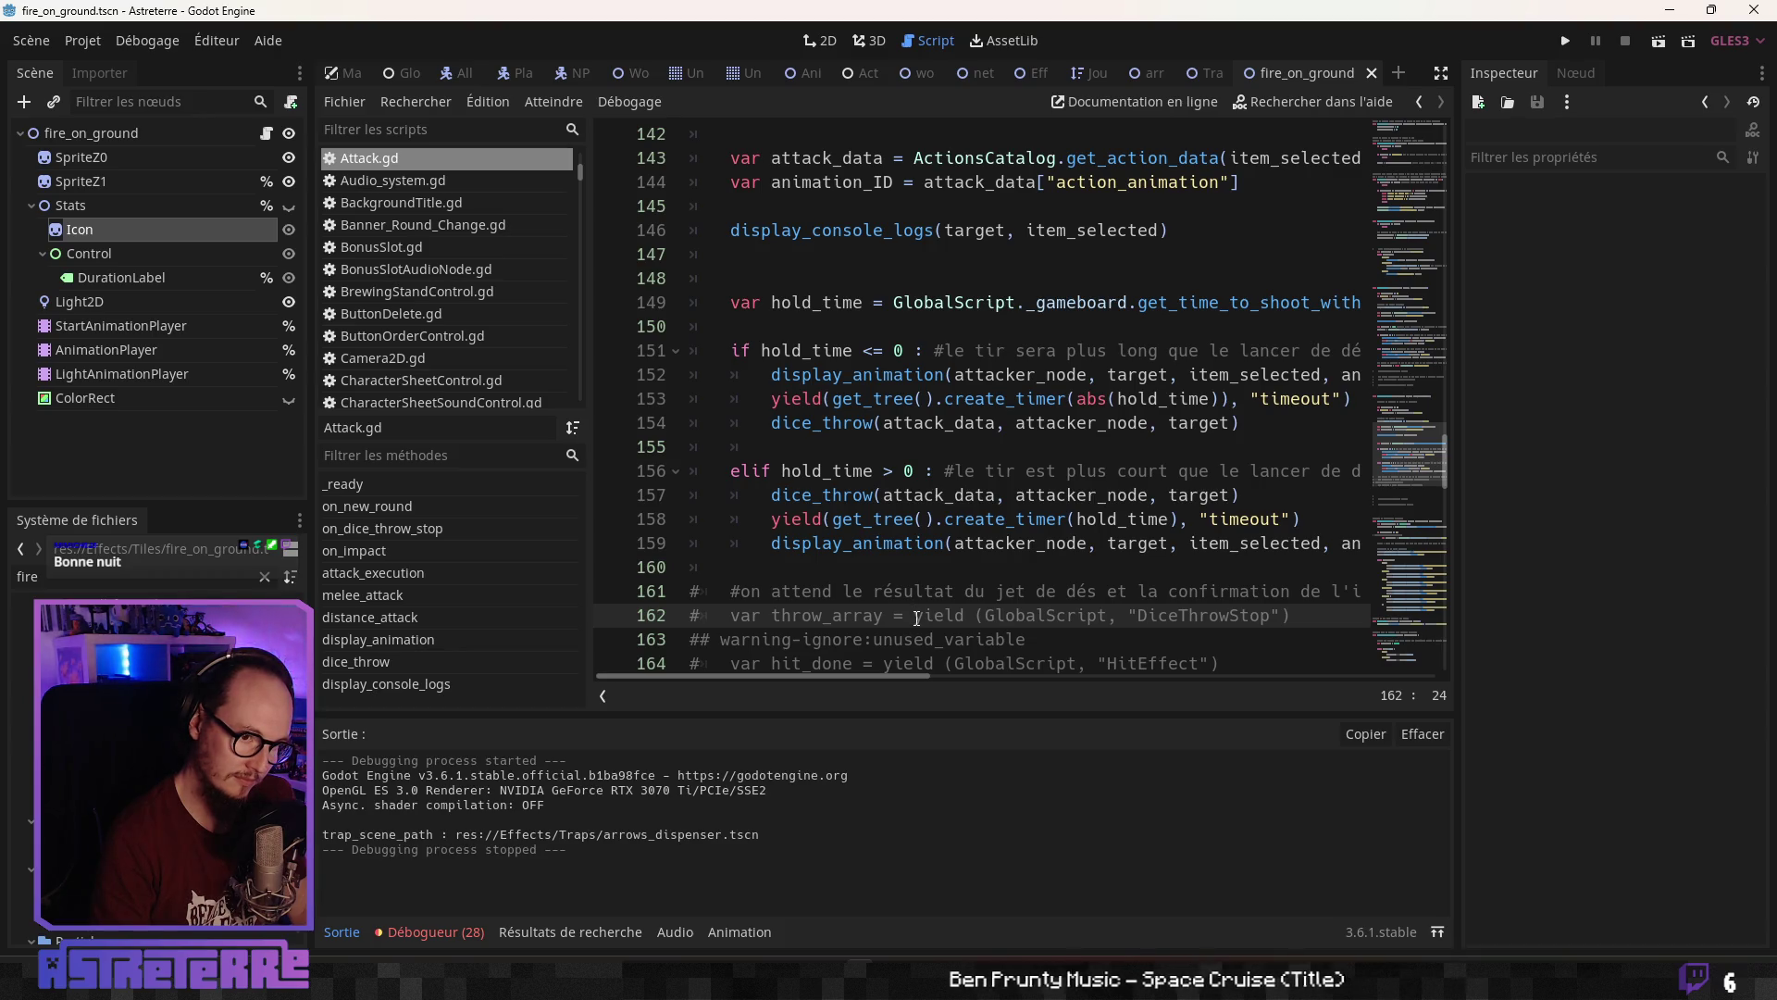
scroll(917, 619, up, 6)
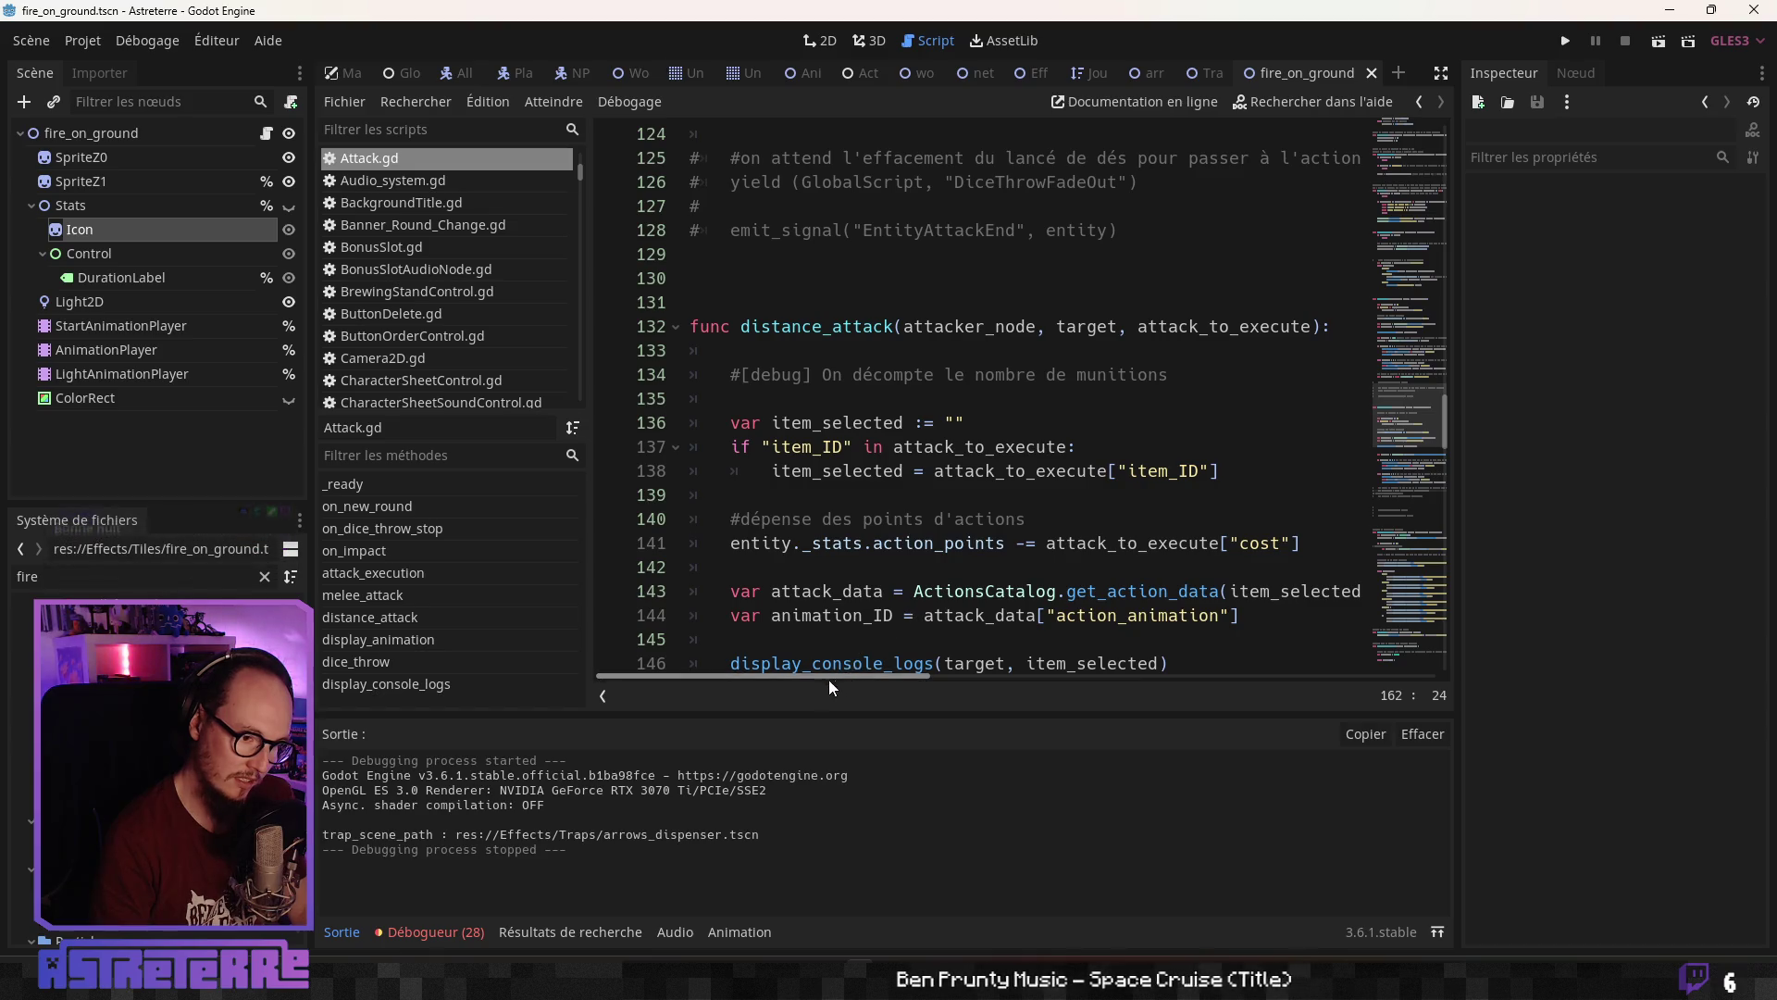
click(823, 615)
scroll(874, 612, down, 3)
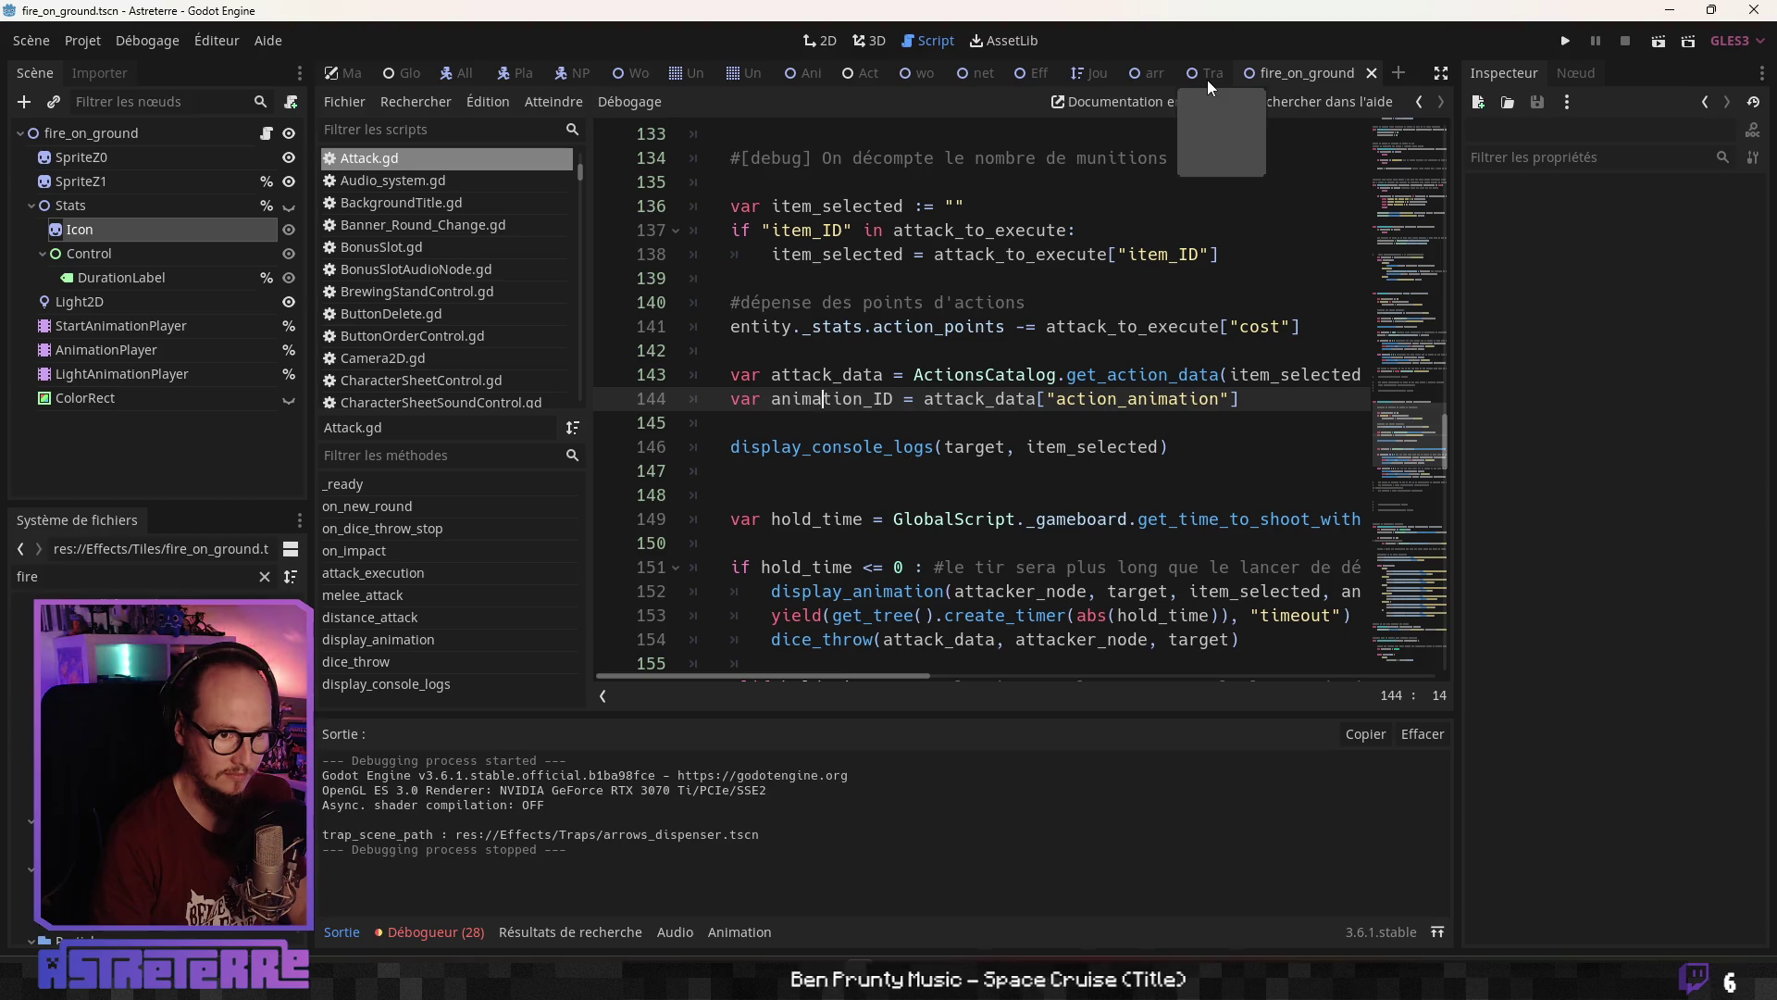
key(ctrl+Tab)
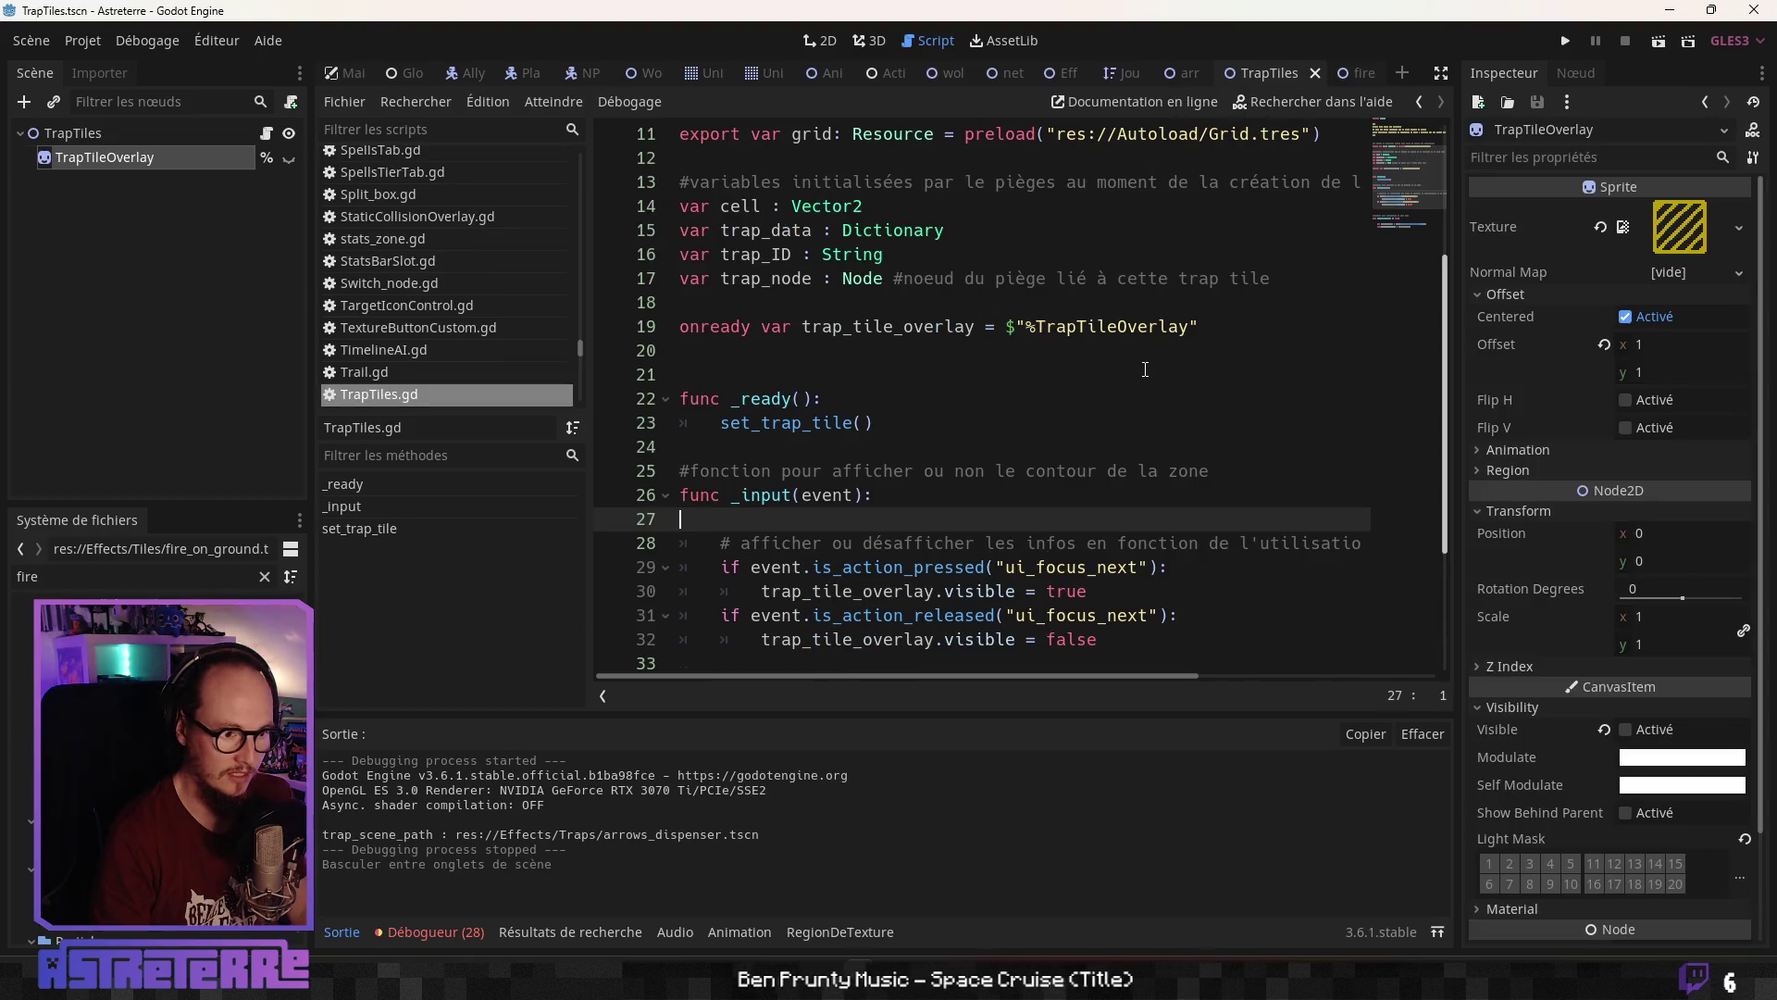
scroll(1141, 371, up, 1)
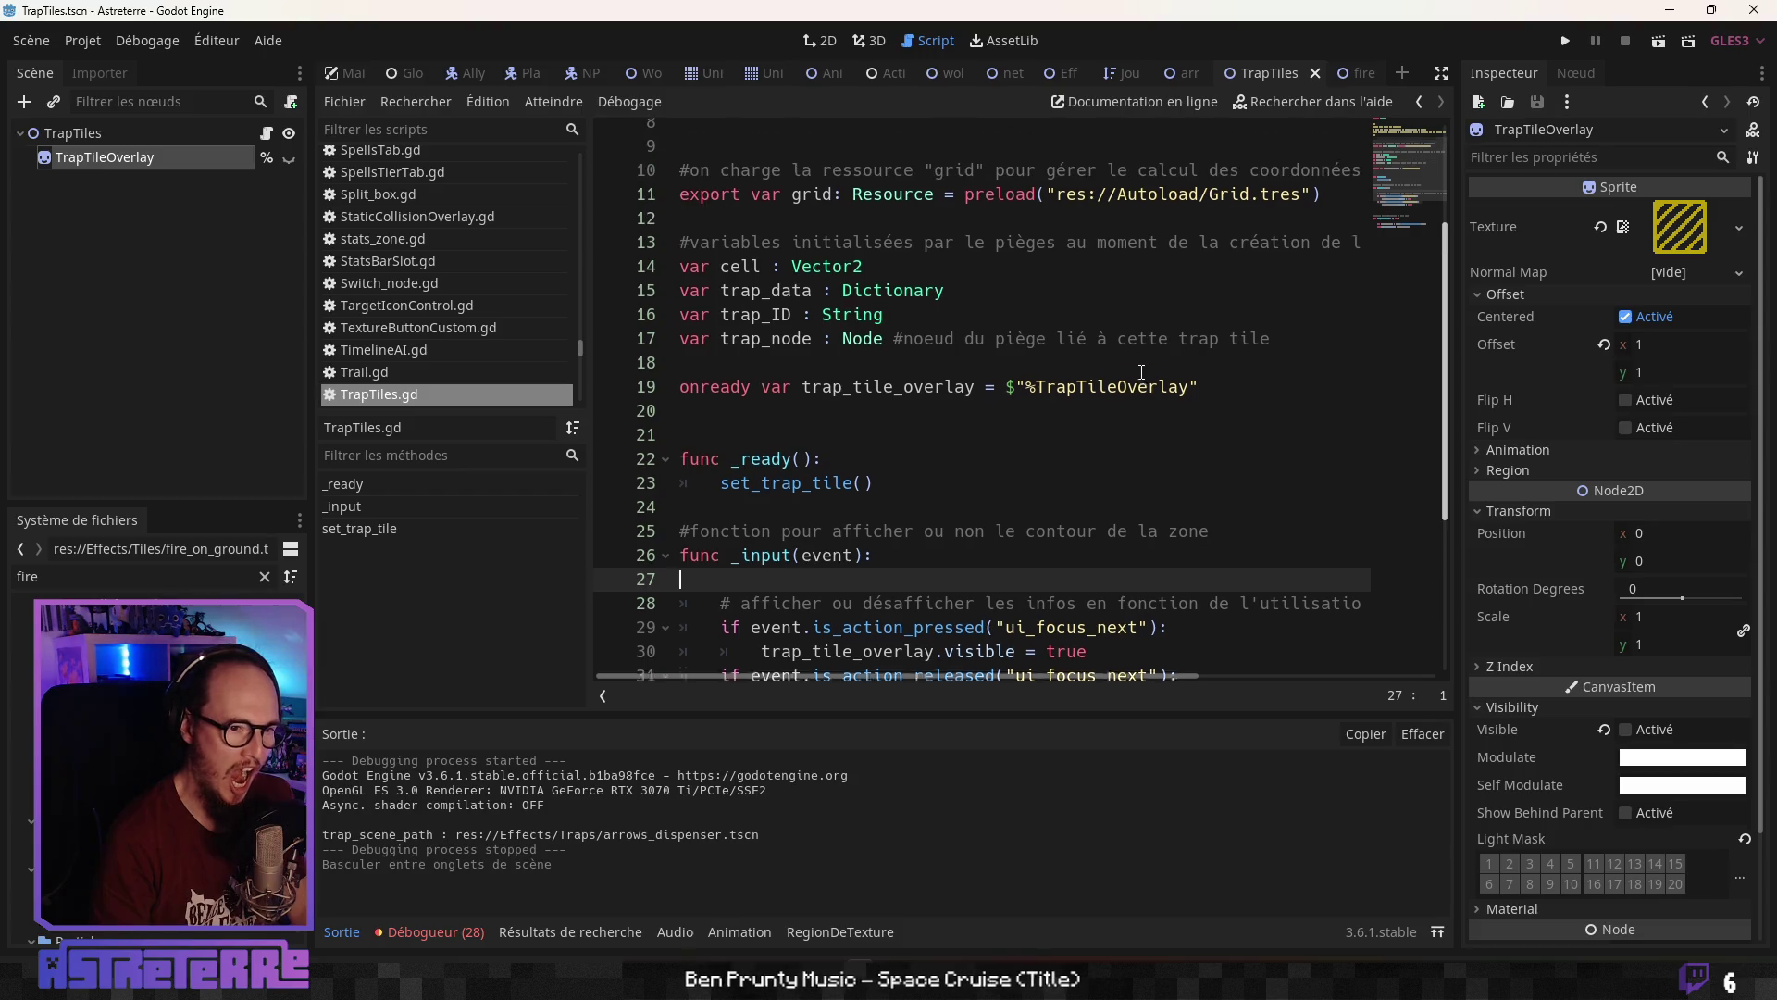
Go distraction-free, filter scripts by 'gameboa', open GameBoard.gd and scroll to _traps_cells/_traps_nodes
click(1440, 73)
text(gameboa)
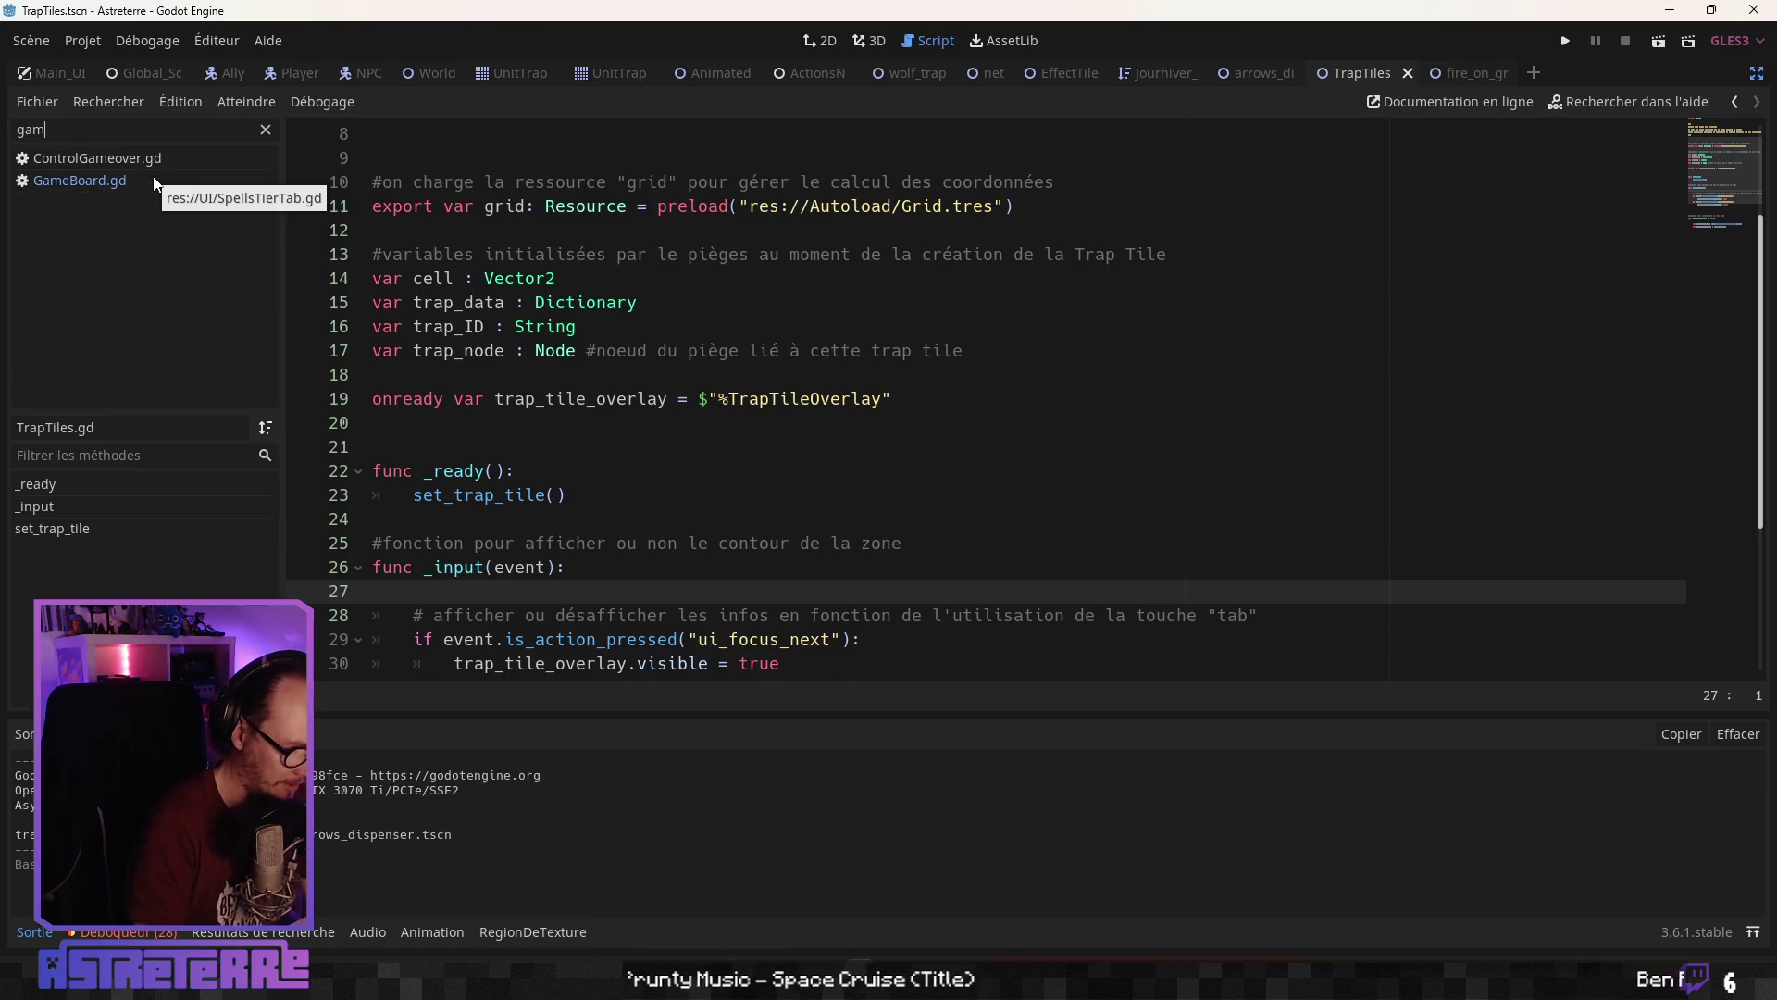
click(538, 421)
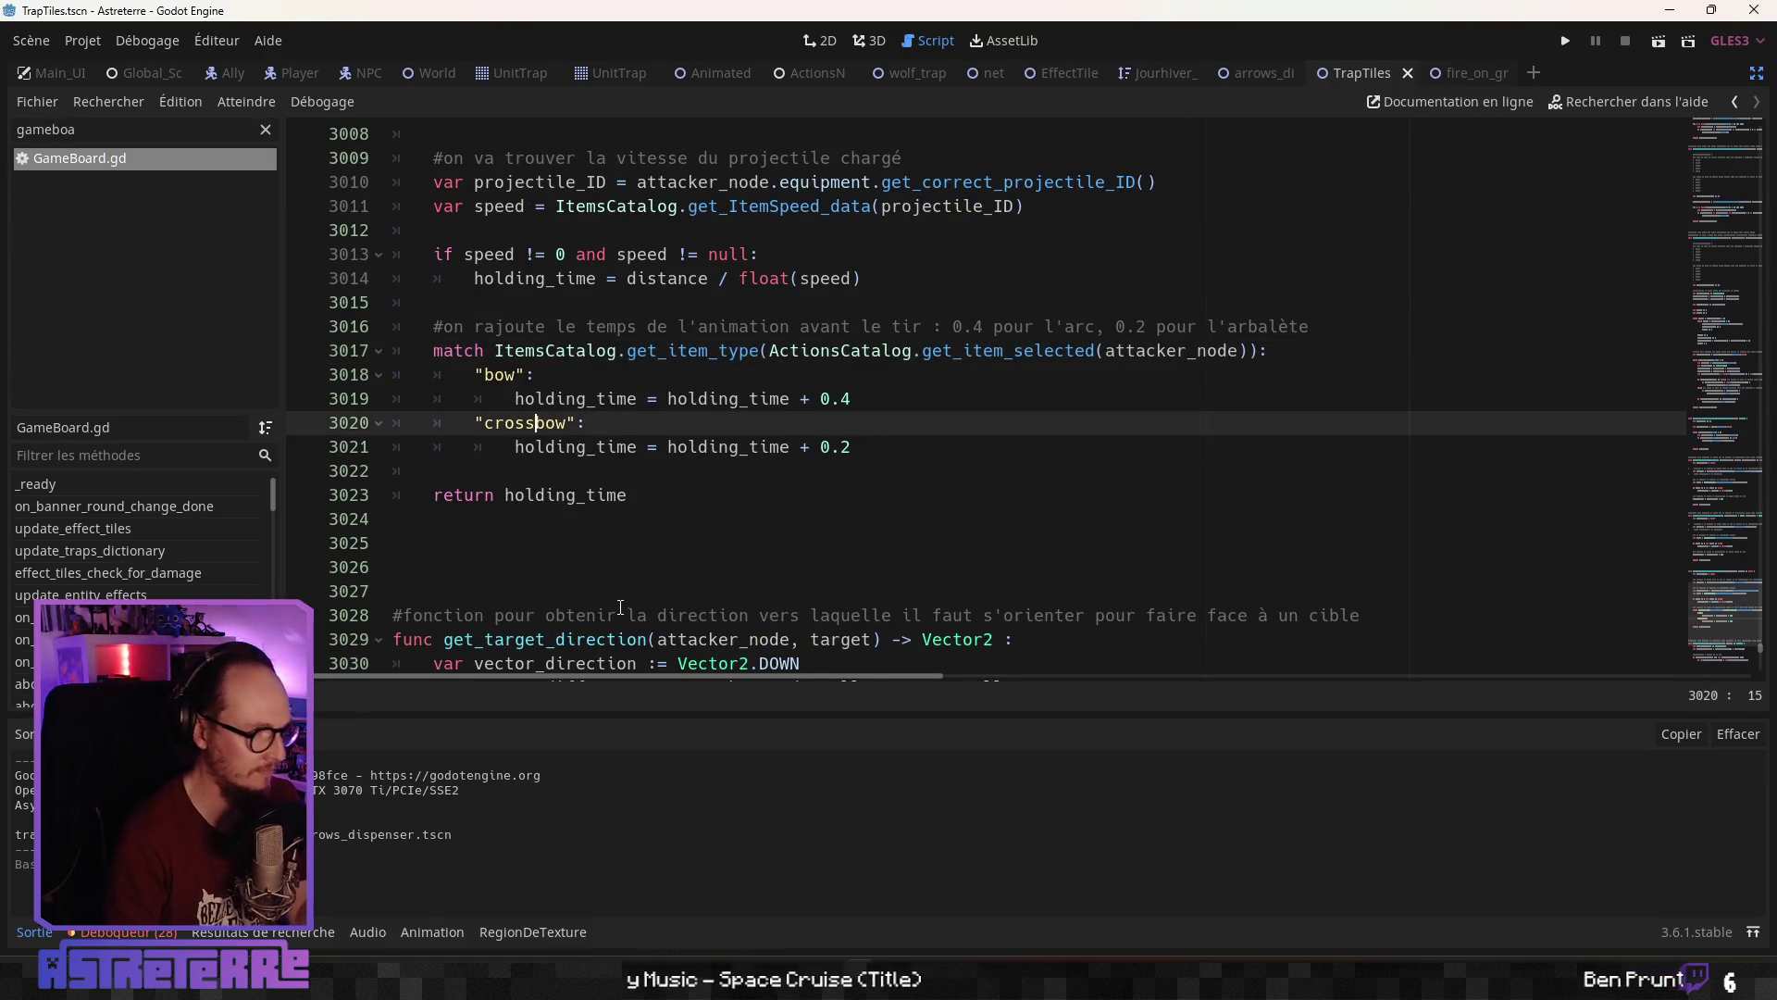
click(41, 484)
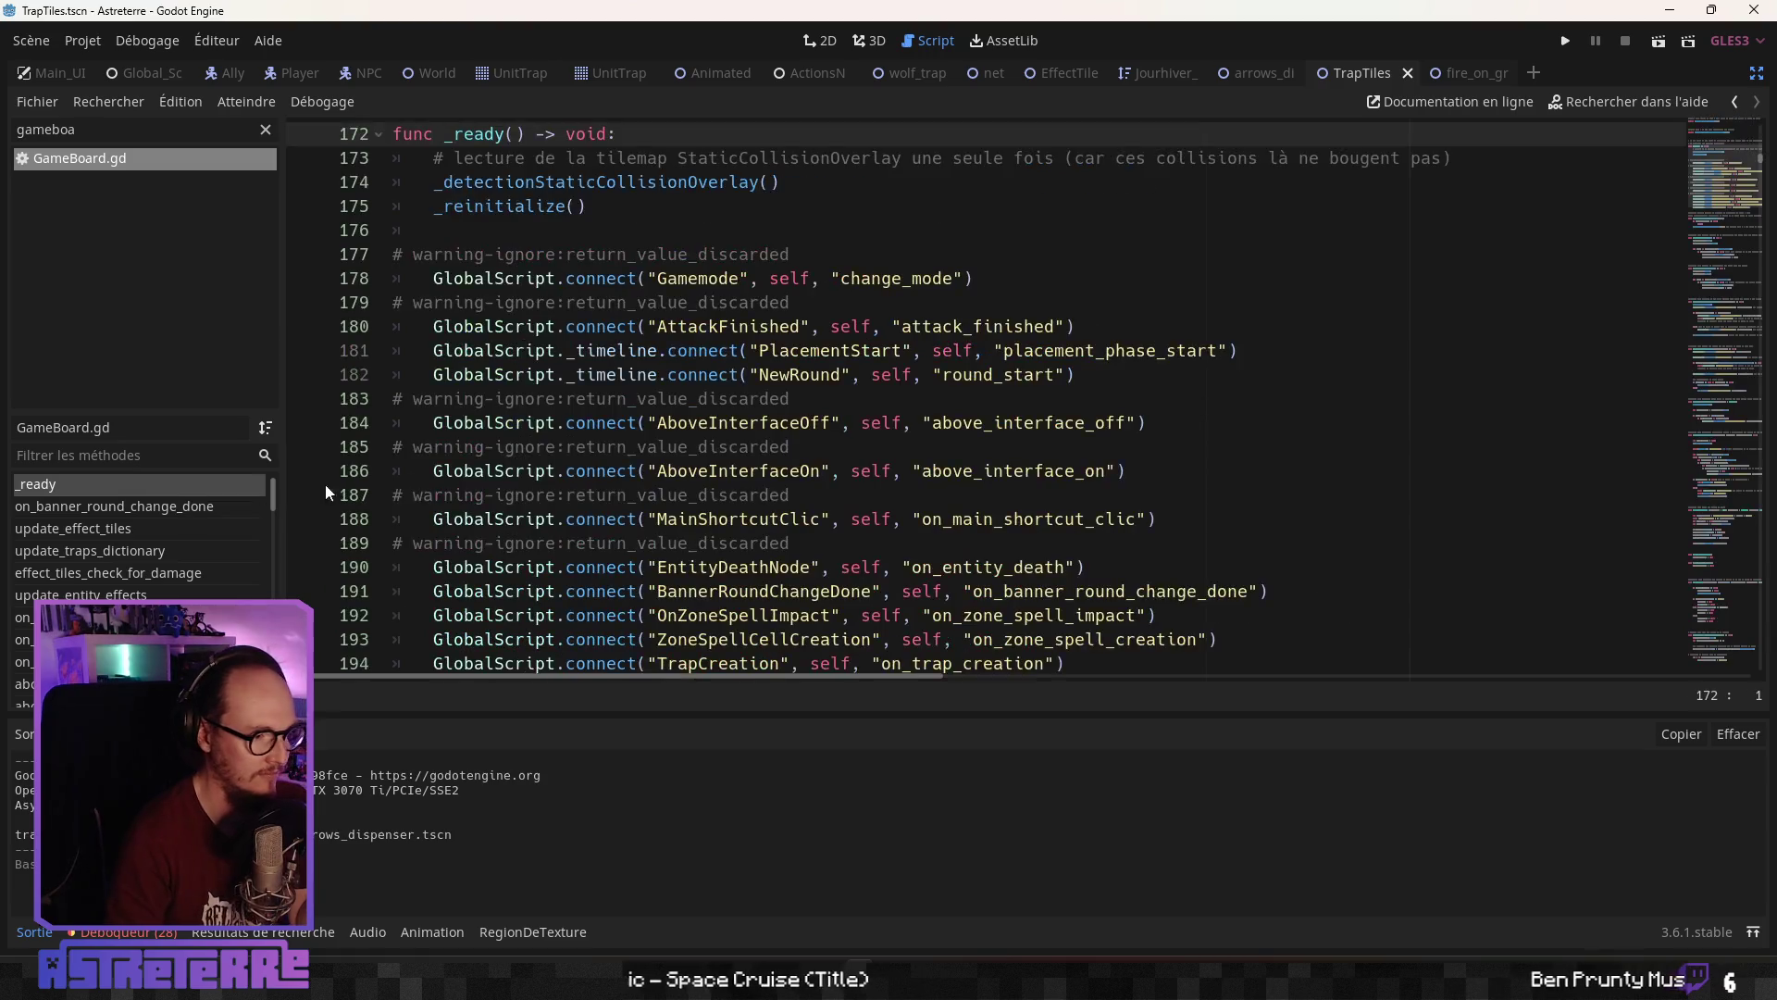
scroll(677, 480, up, 15)
scroll(677, 480, up, 5)
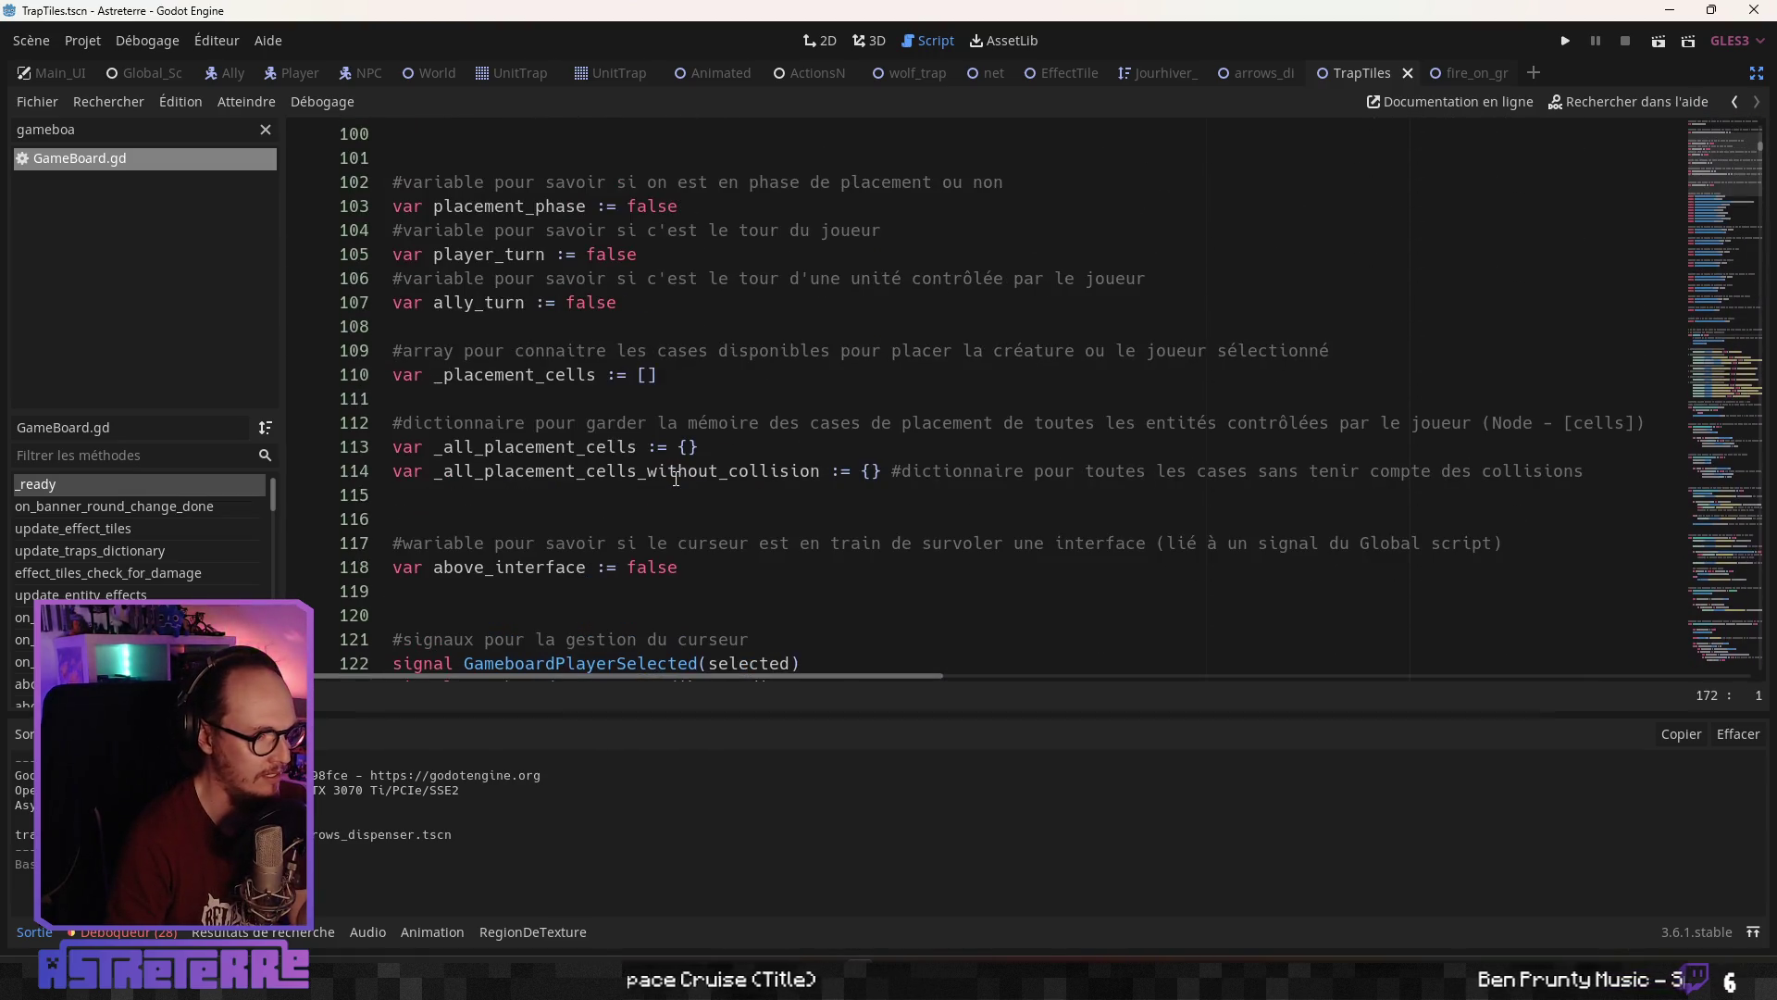
scroll(617, 474, up, 7)
scroll(617, 474, up, 2)
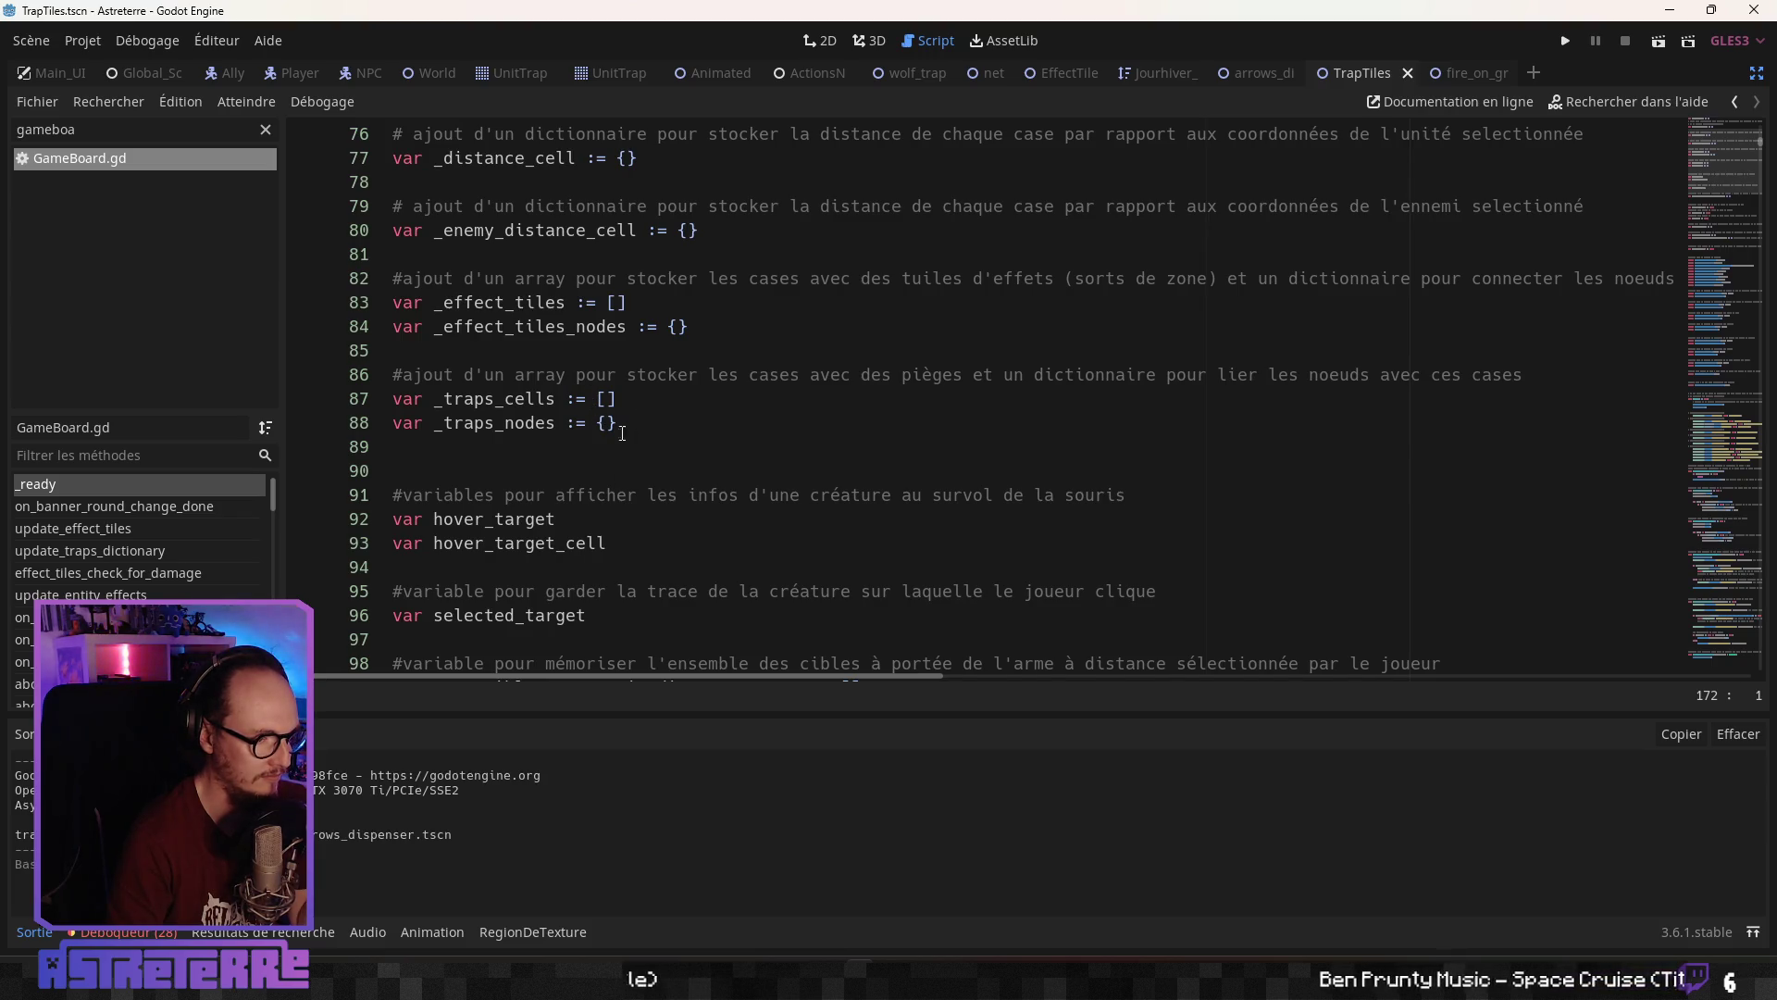
Add a French comment on line 90 about an array of remote-trap tile cells and a node dictionary
click(537, 446)
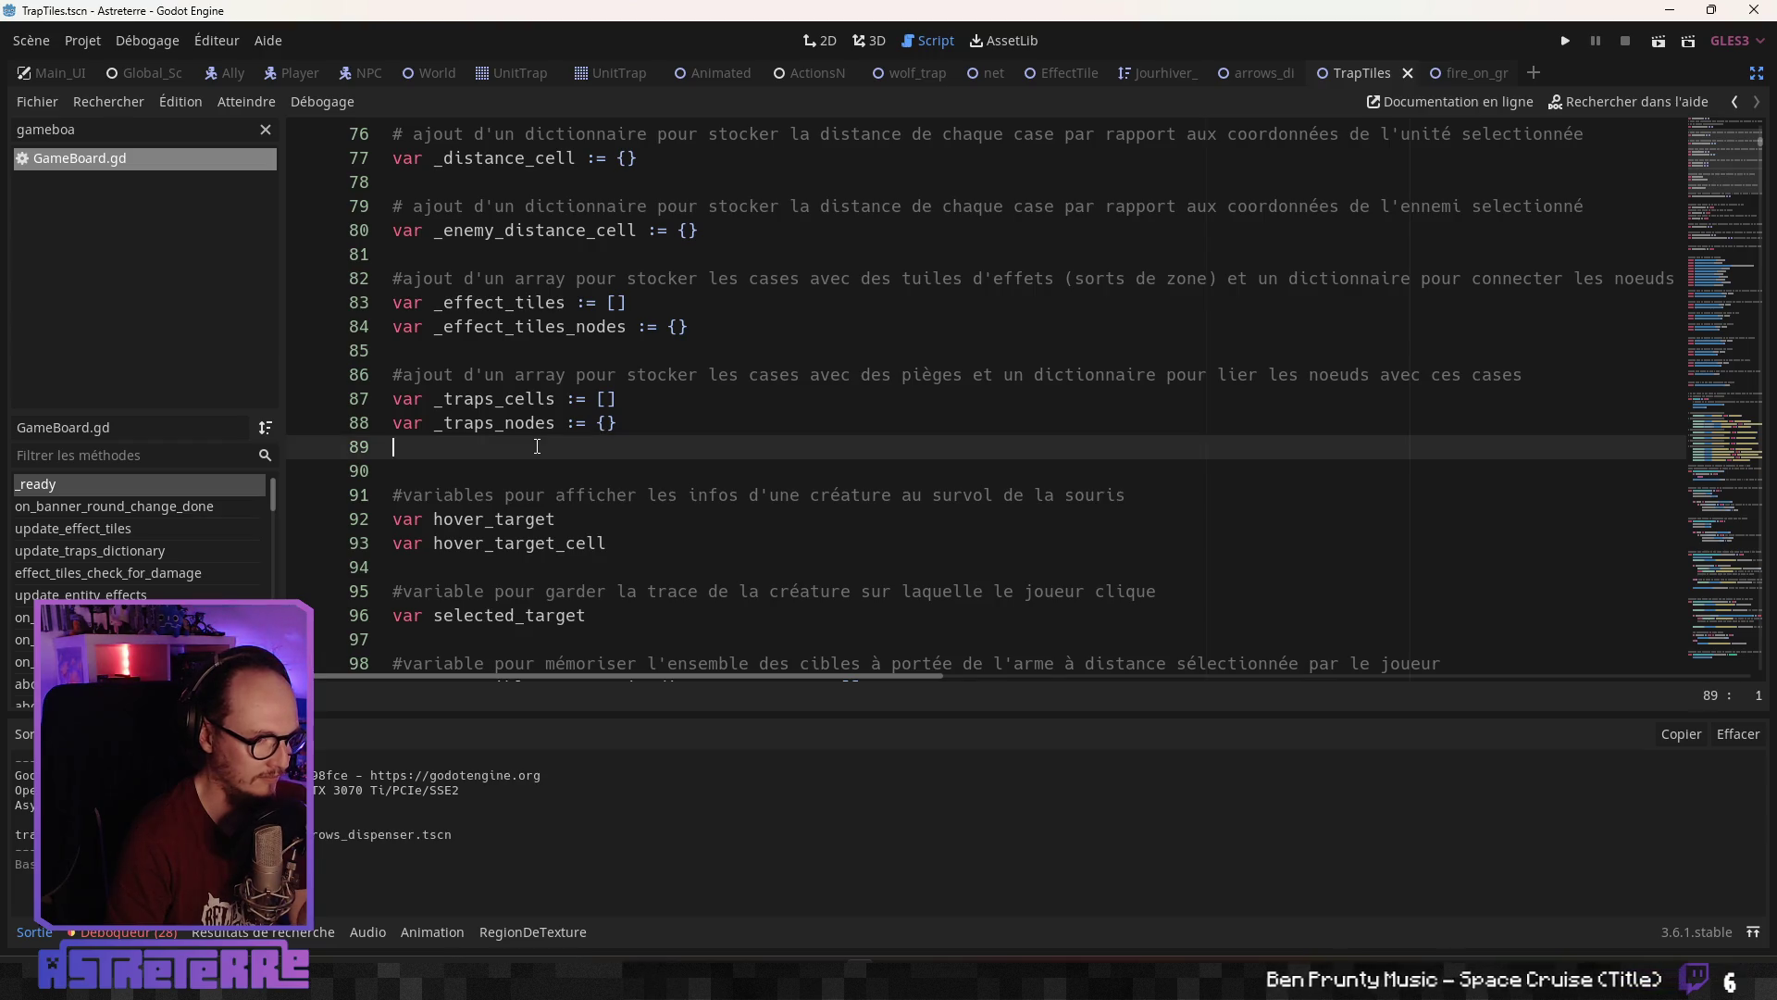
key(Return)
key(Return)
key(Return)
click(500, 476)
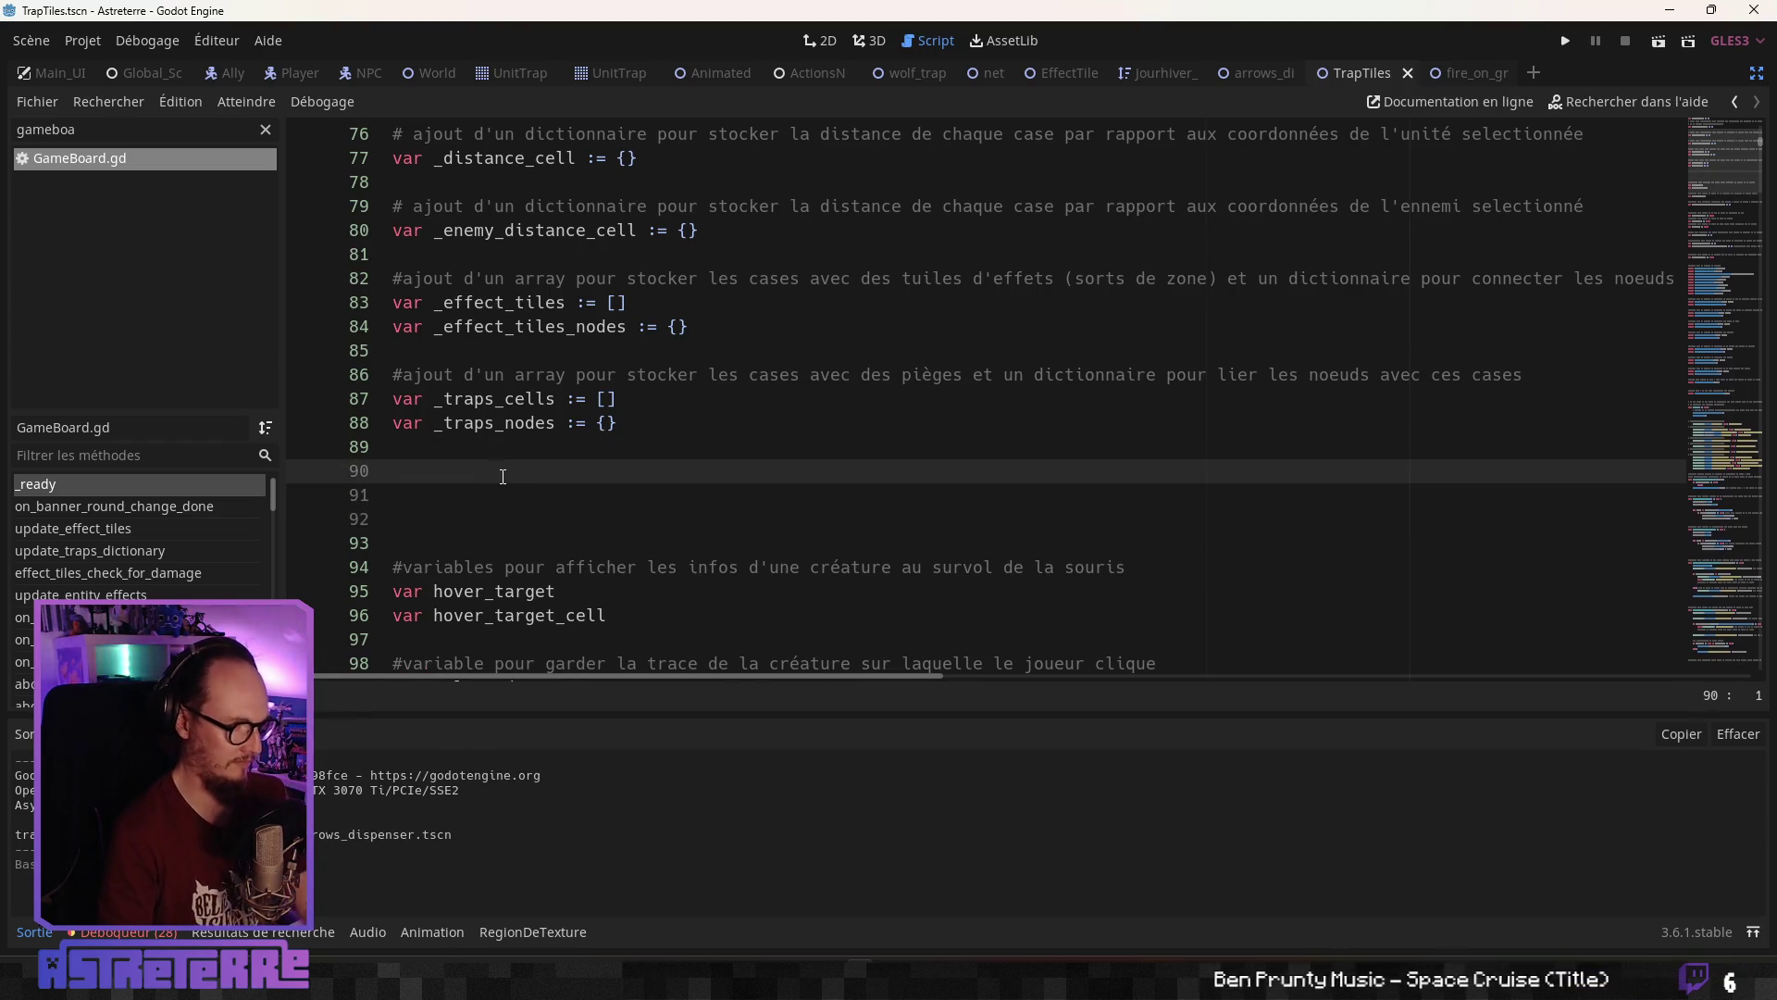
text(#ajout d'un array pour stocker t)
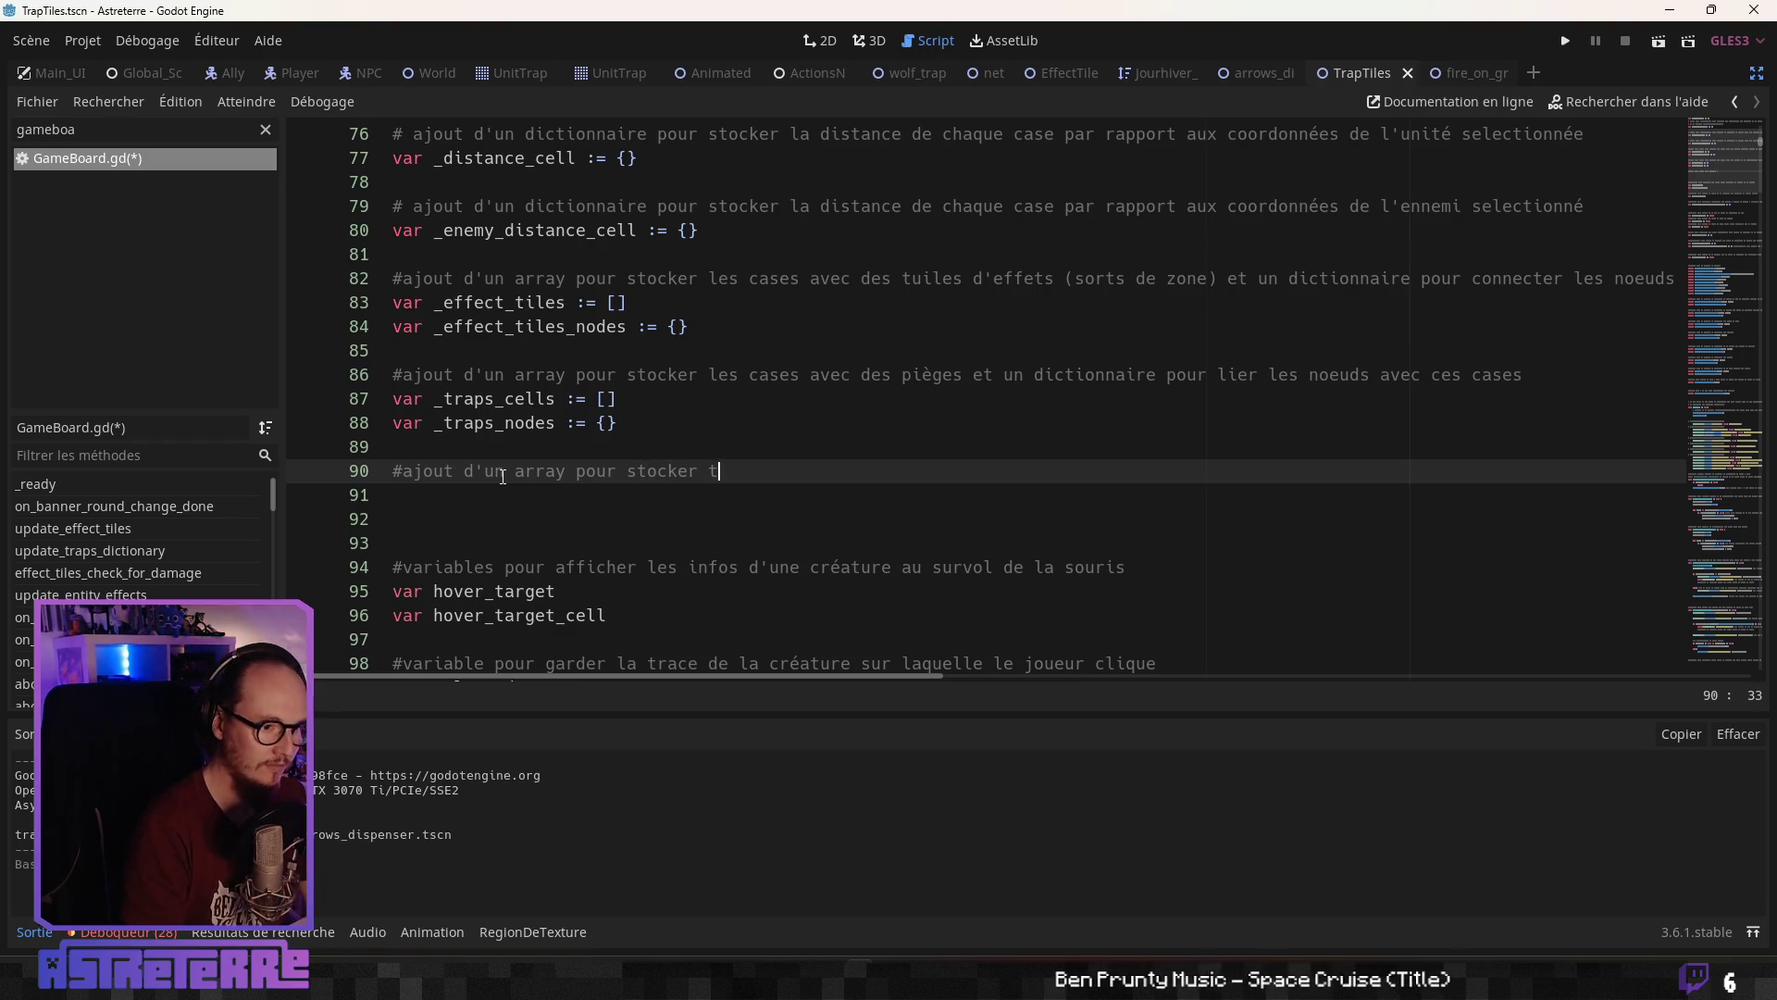
key(BackSpace)
text(les cases avec des tuiok)
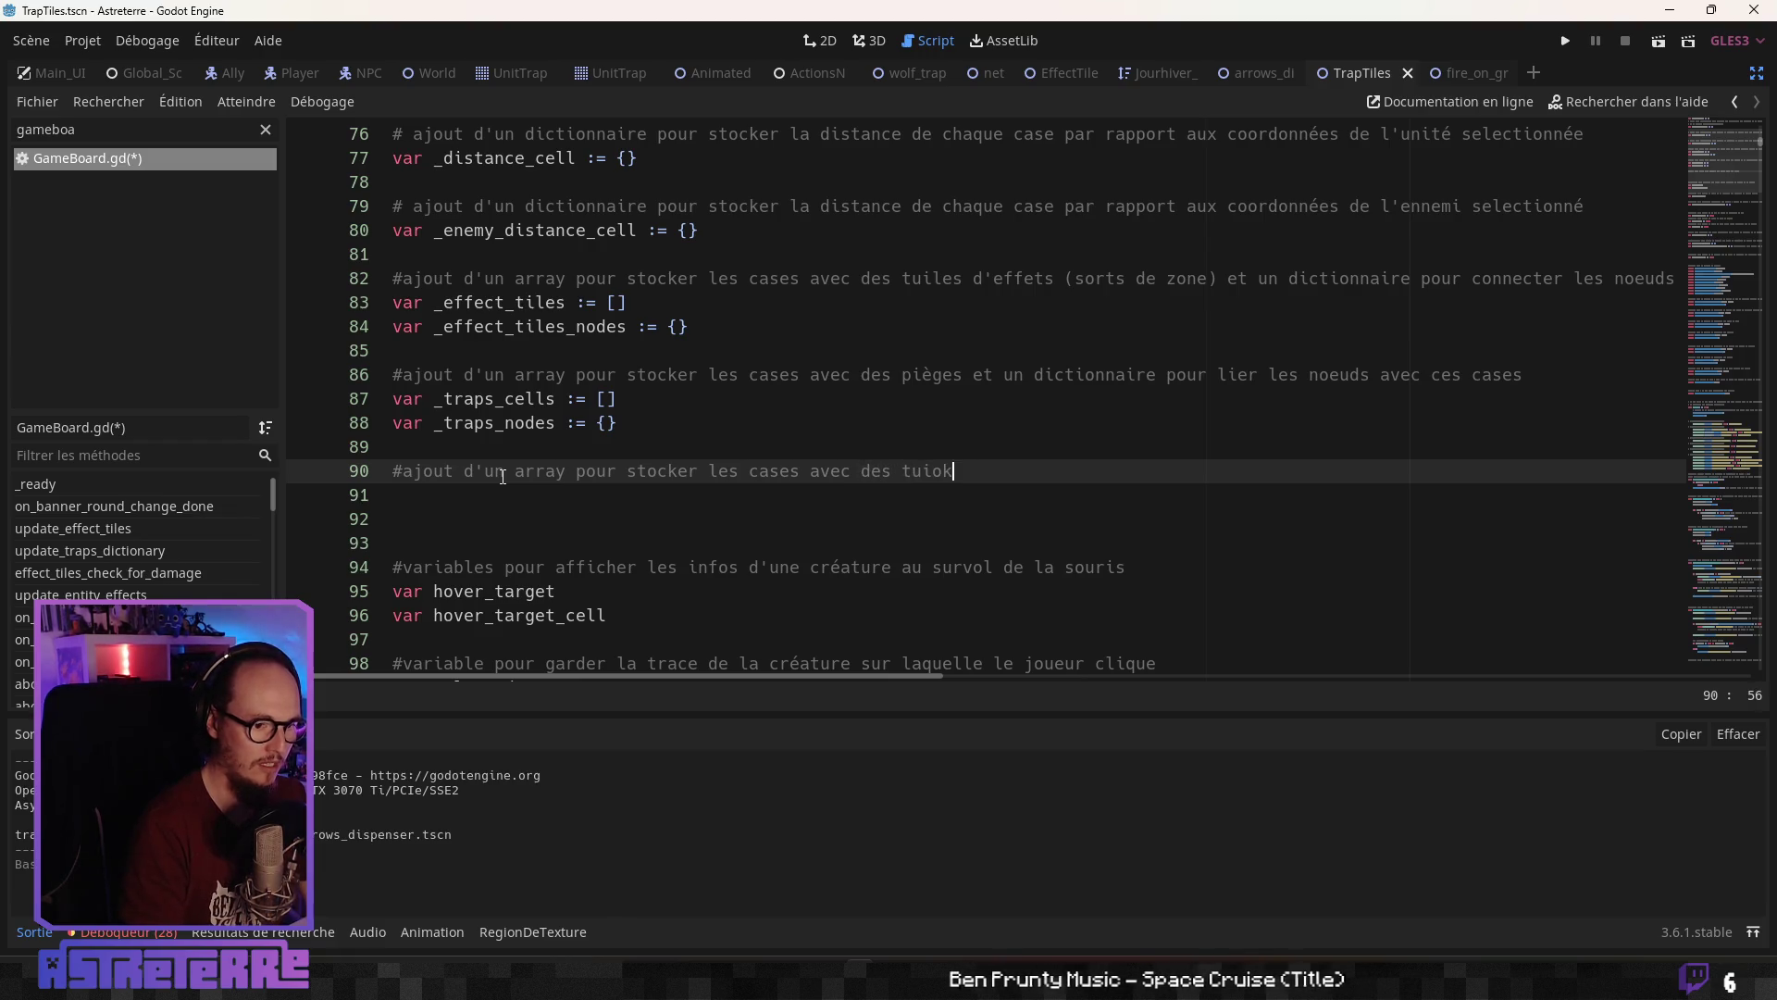
key(BackSpace)
key(BackSpace)
text(les de pièges ()
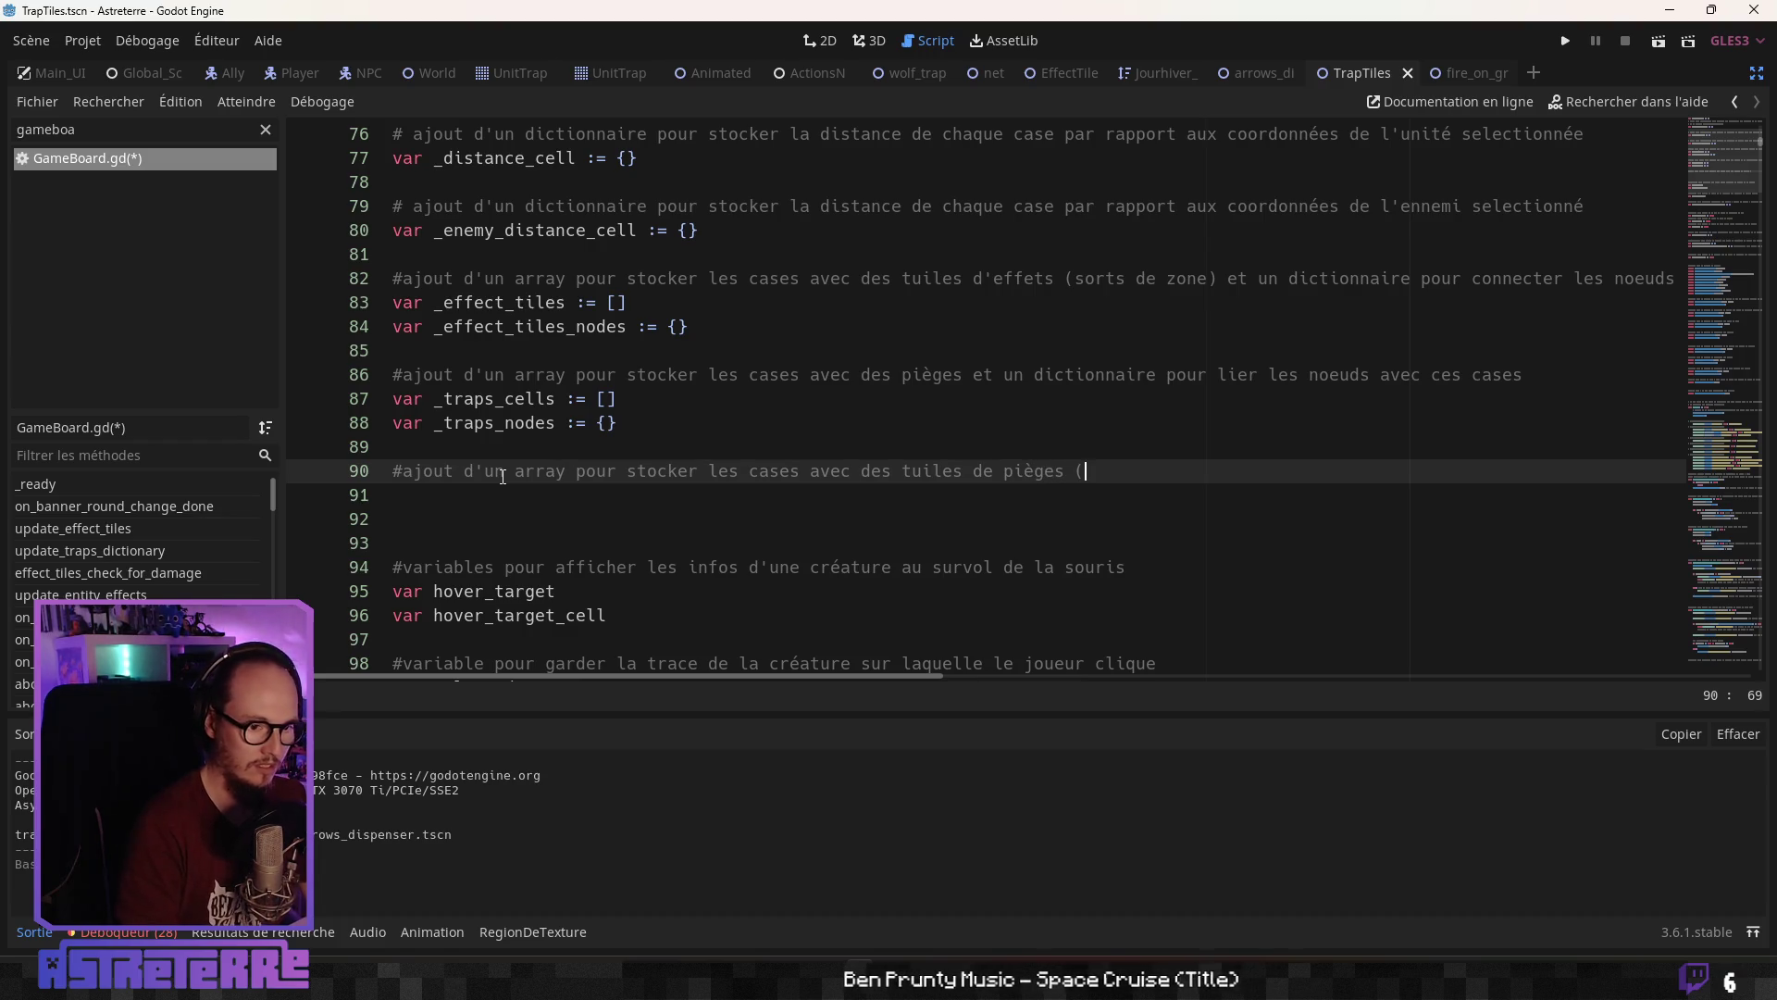
text(pour les pi)
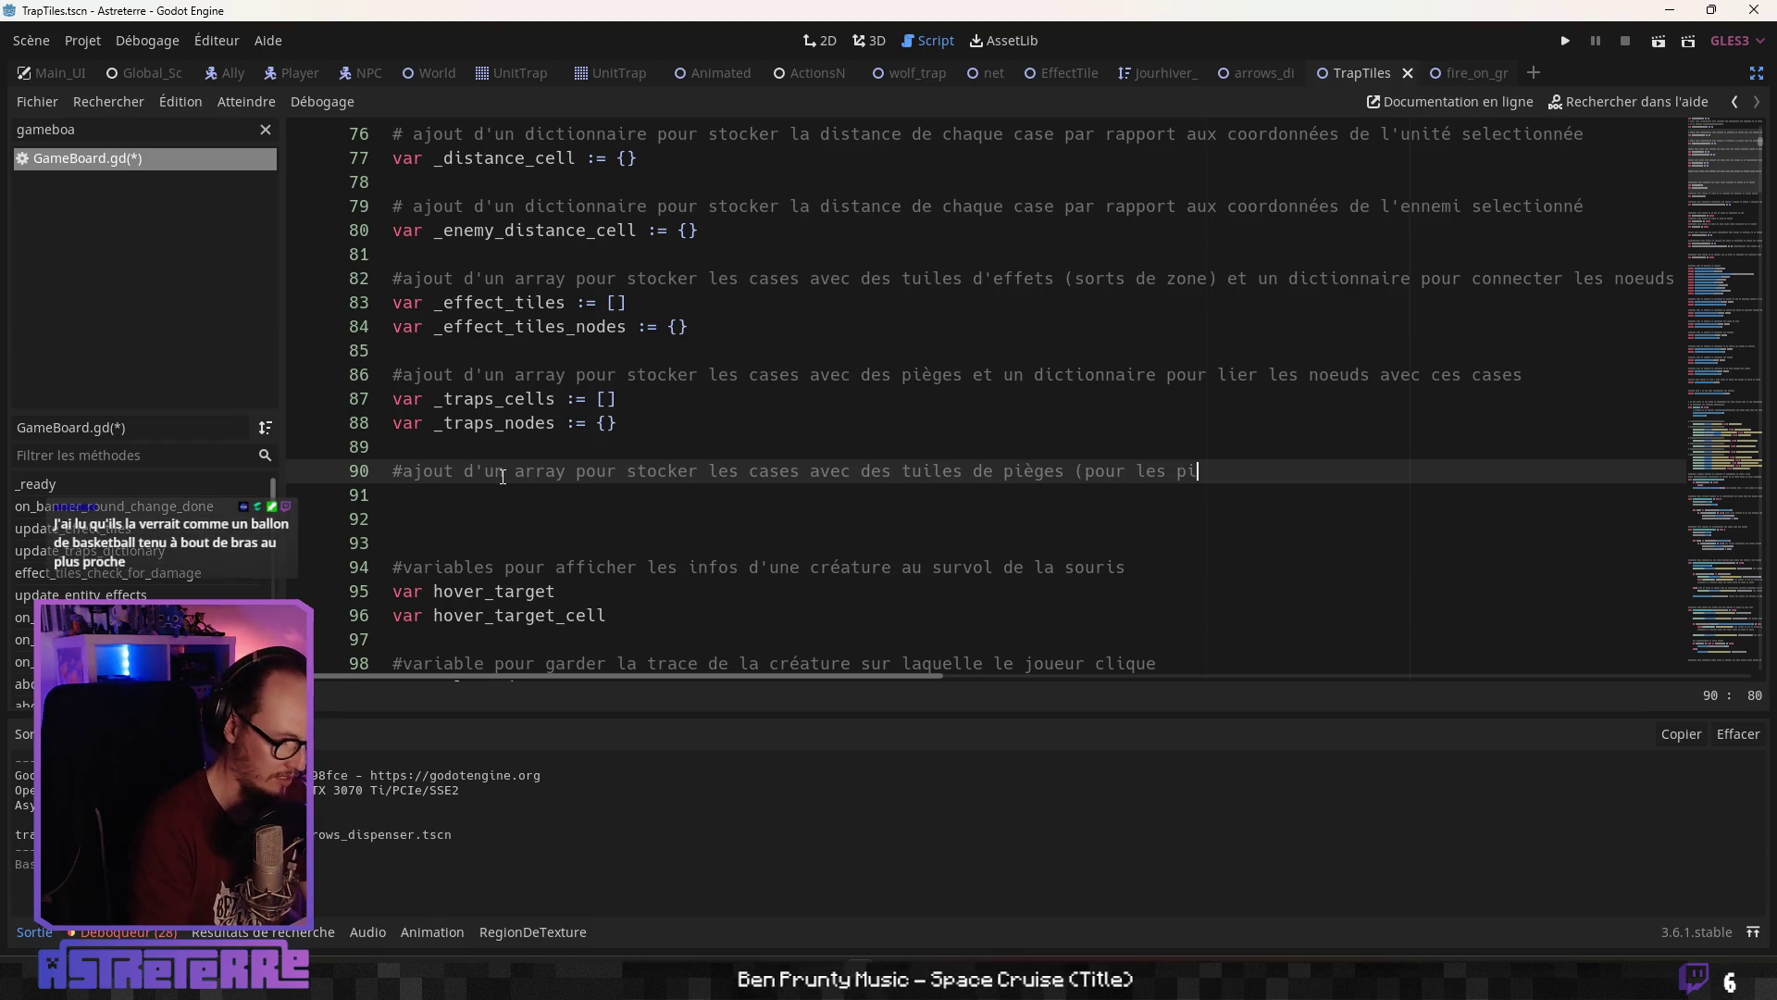
text(èges qui se)
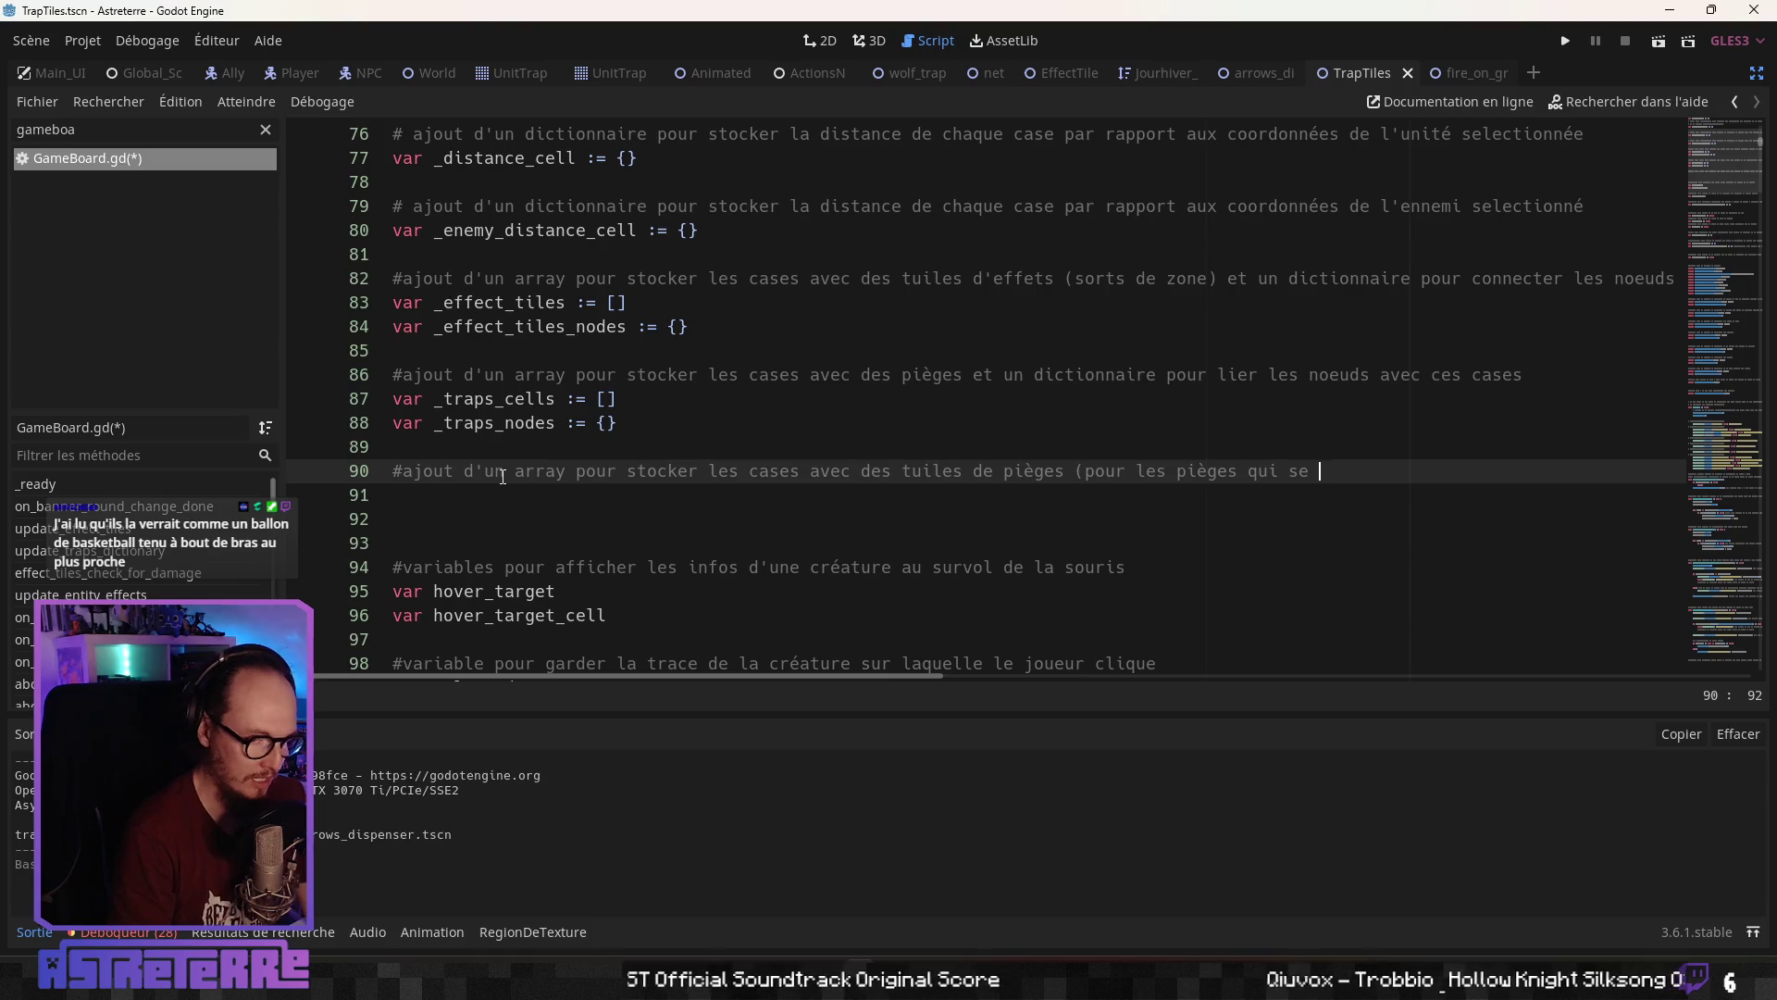
text(déclenchent)
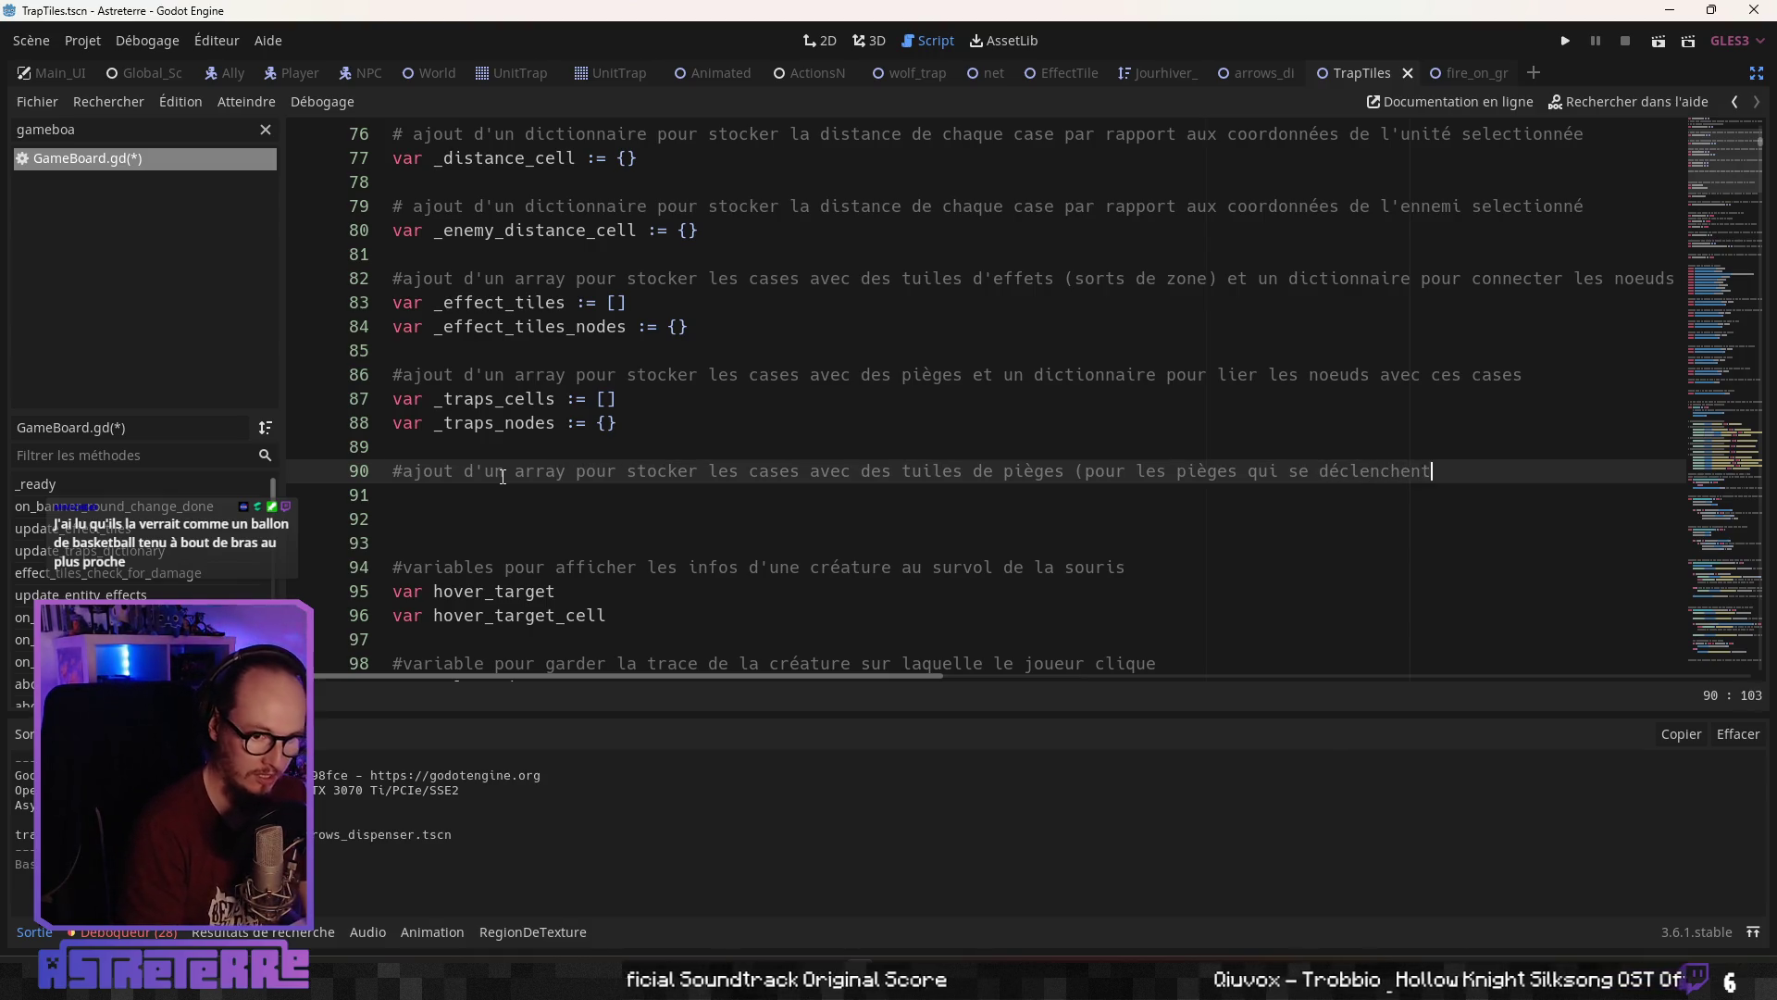
text( à distance) et un)
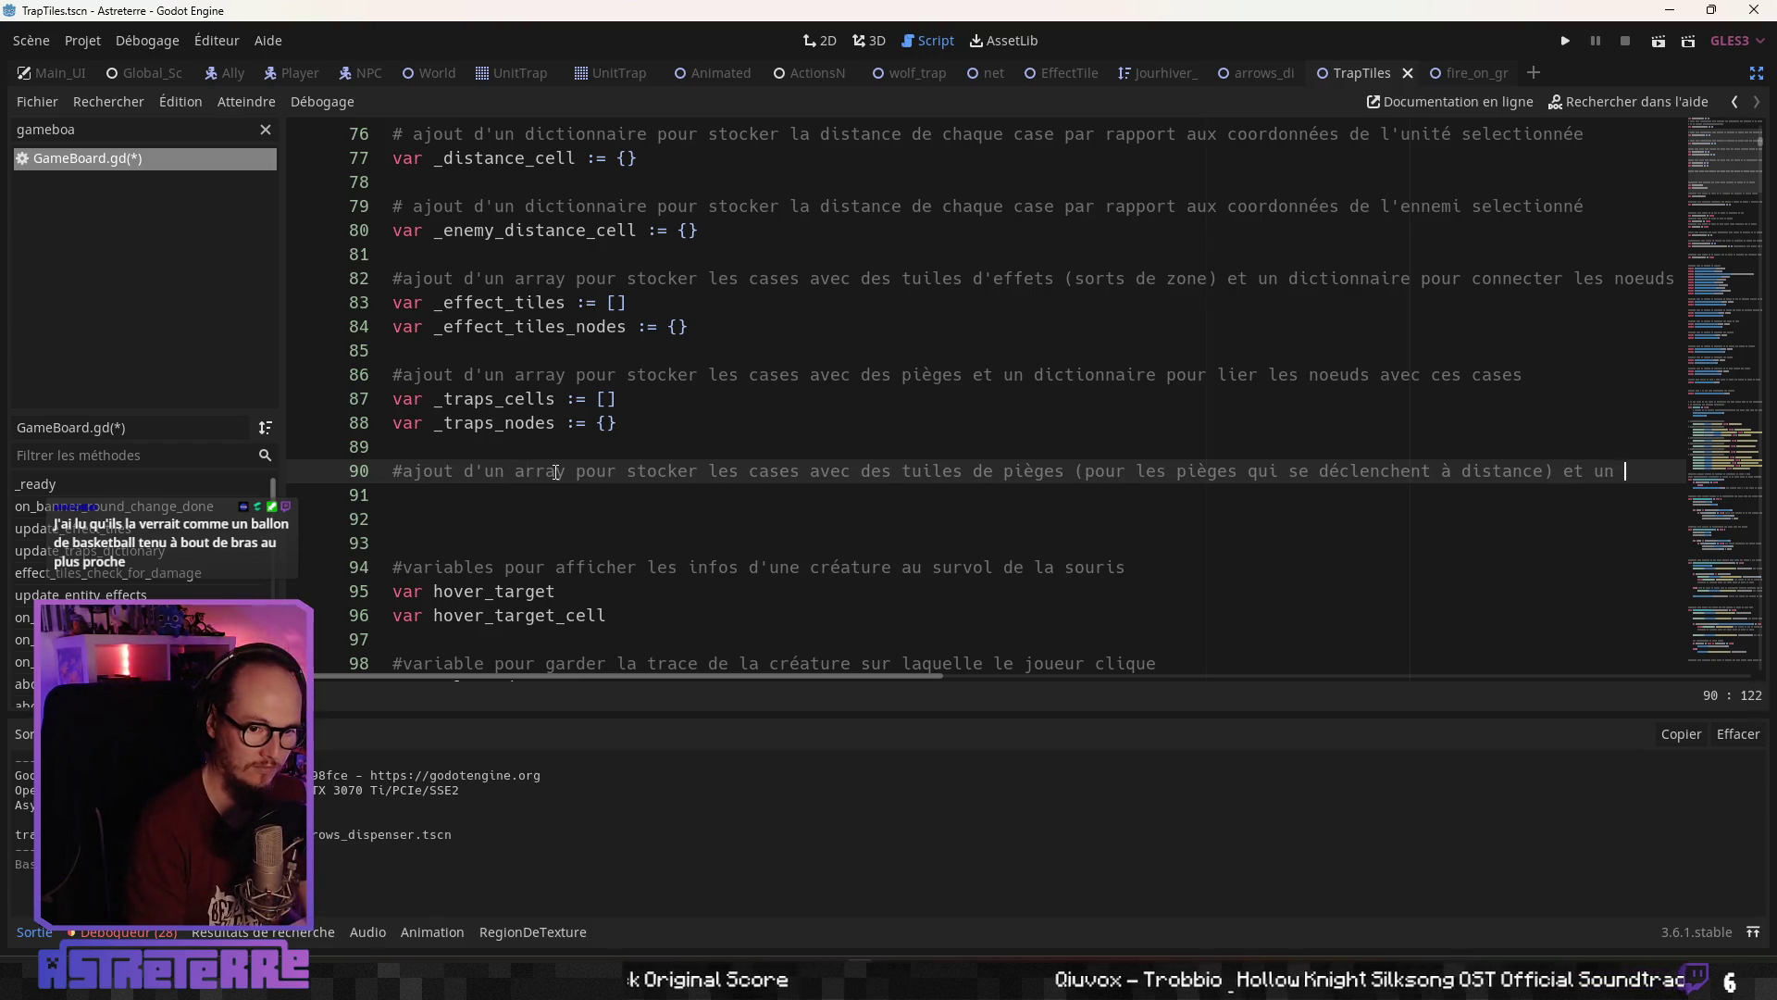
key(BackSpace)
key(BackSpace)
key(BackSpace)
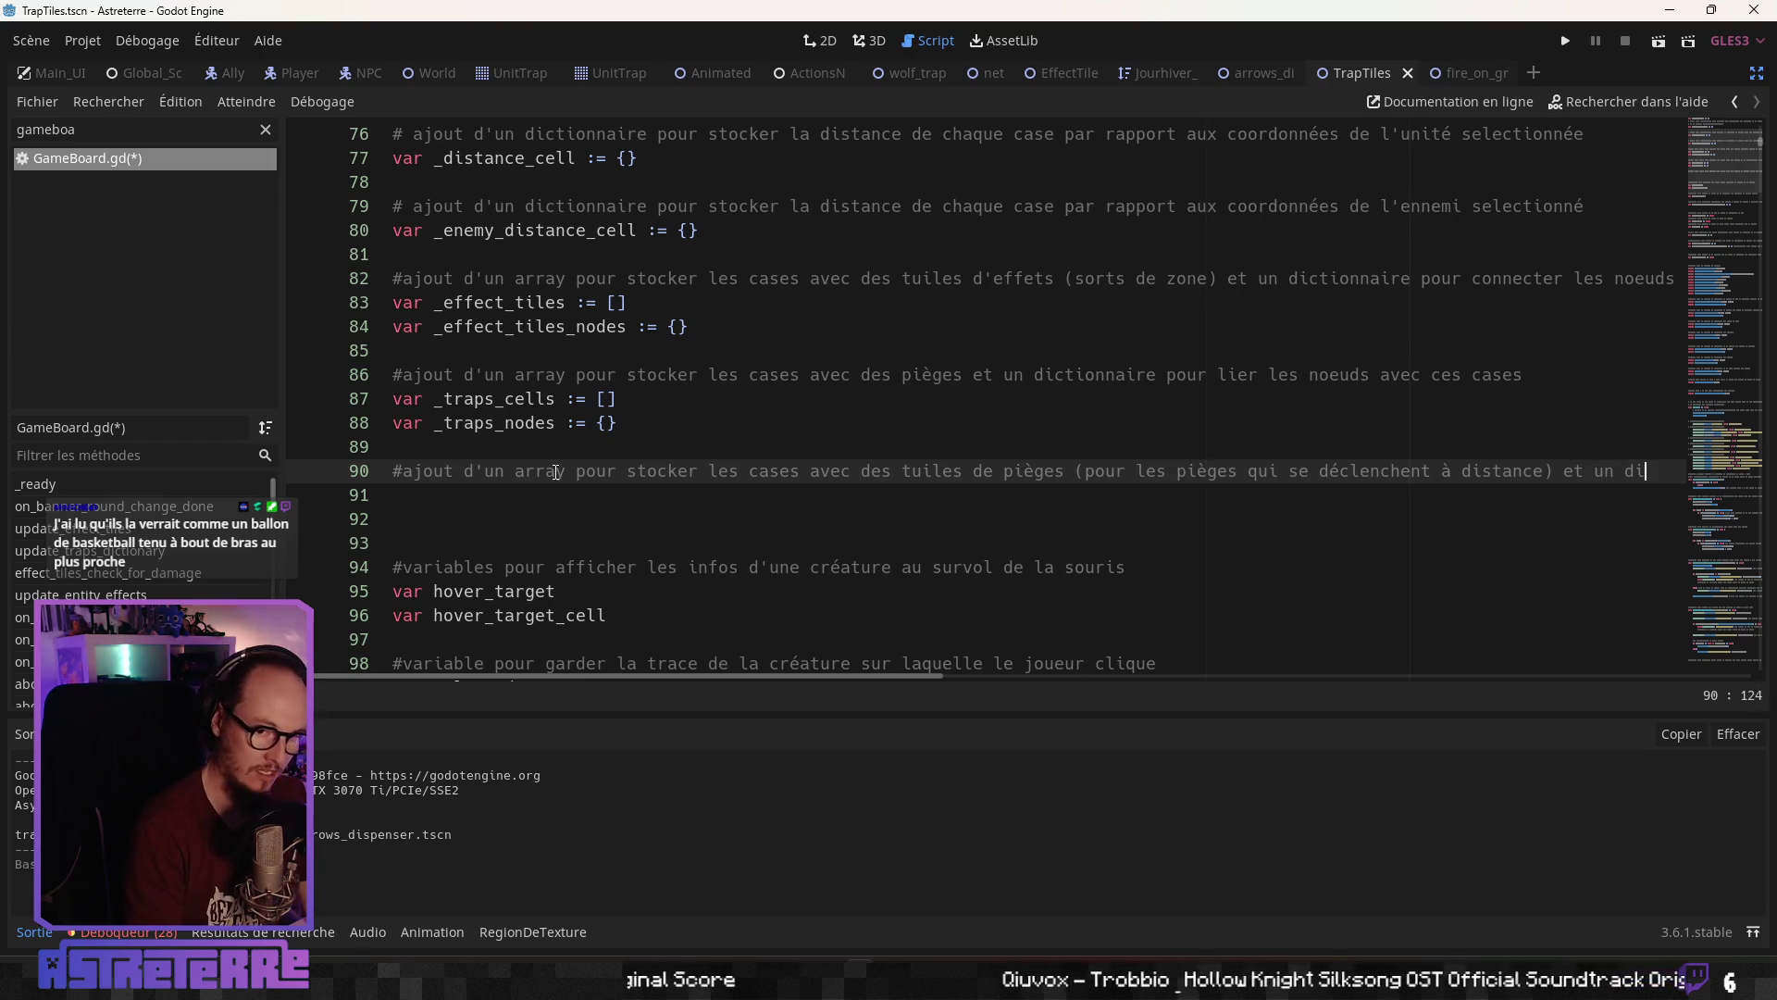
text(ctionnaire pour l)
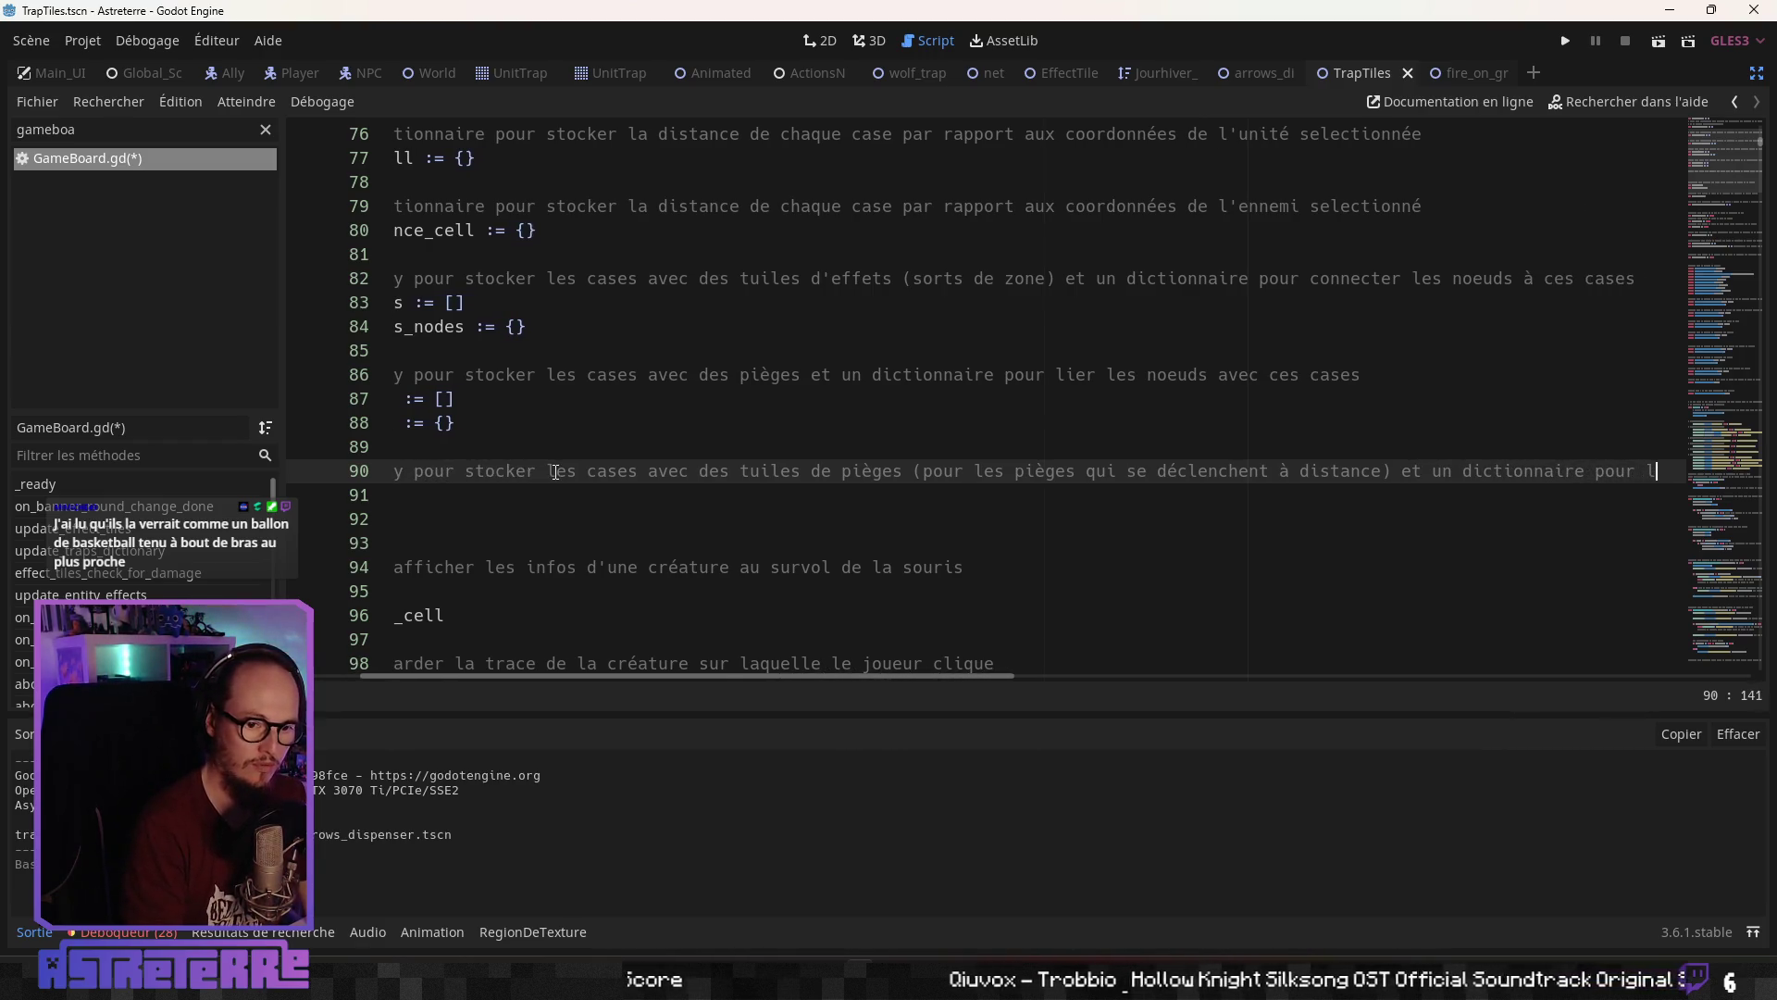
text(ier les noeuds)
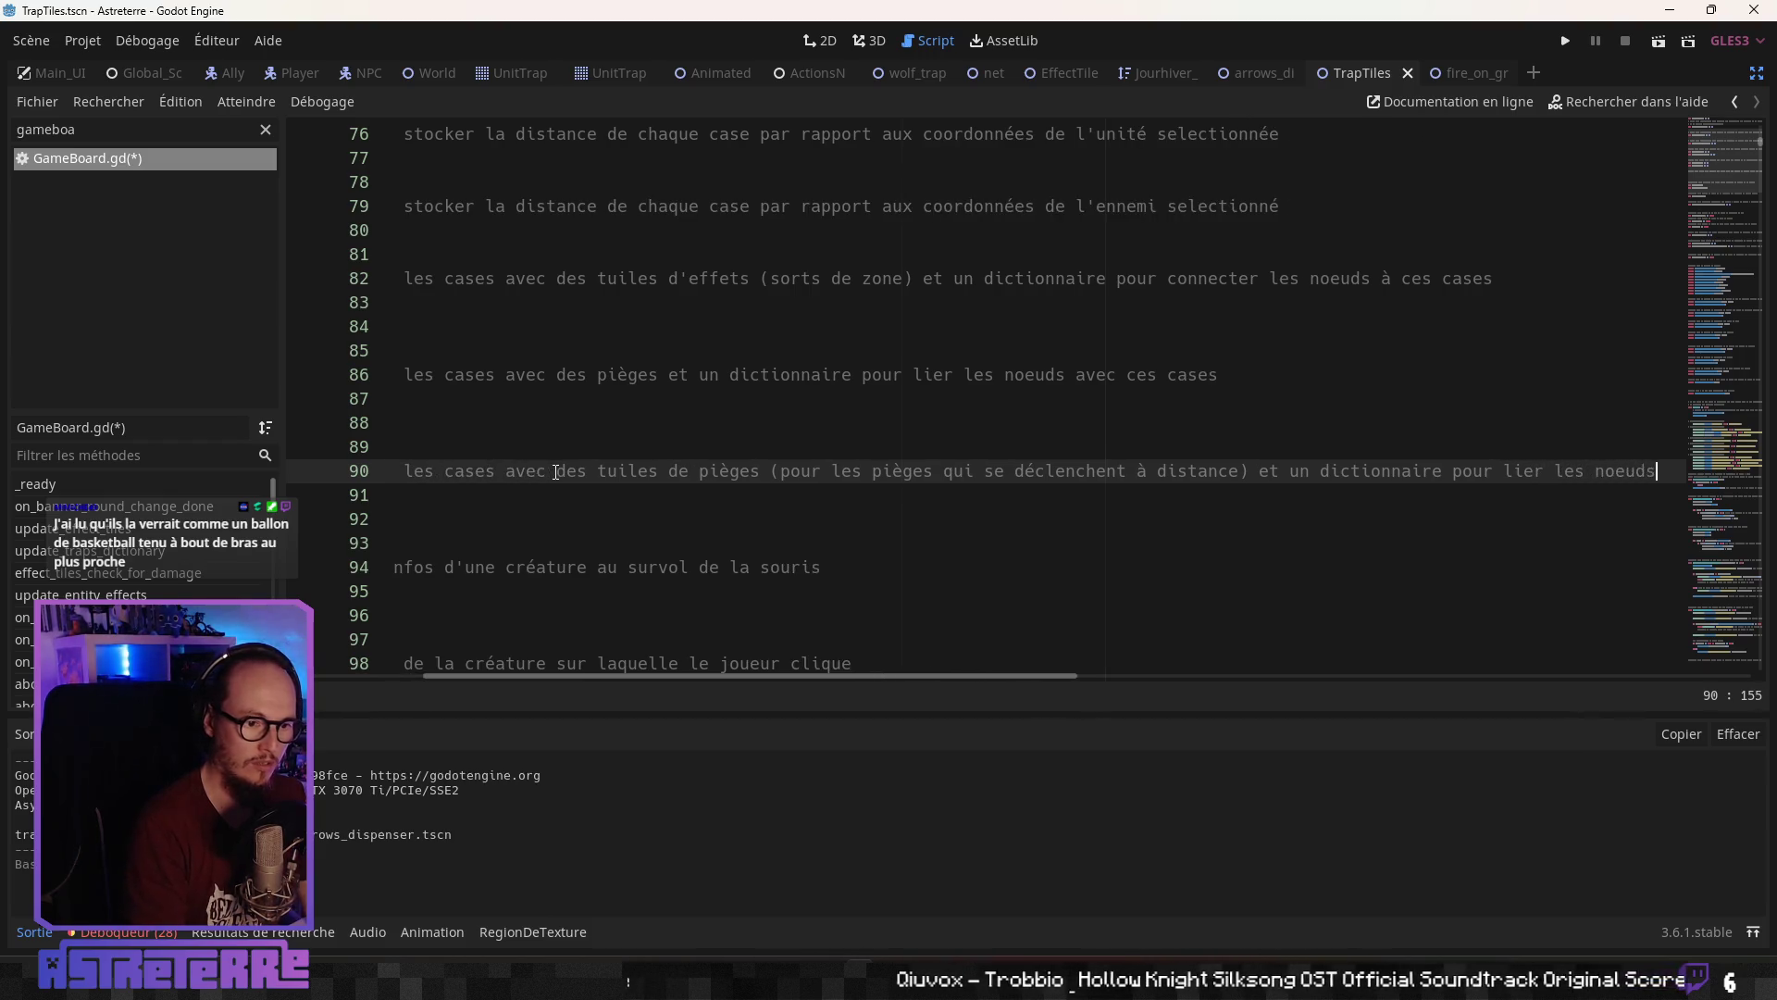
text( et c ces cases)
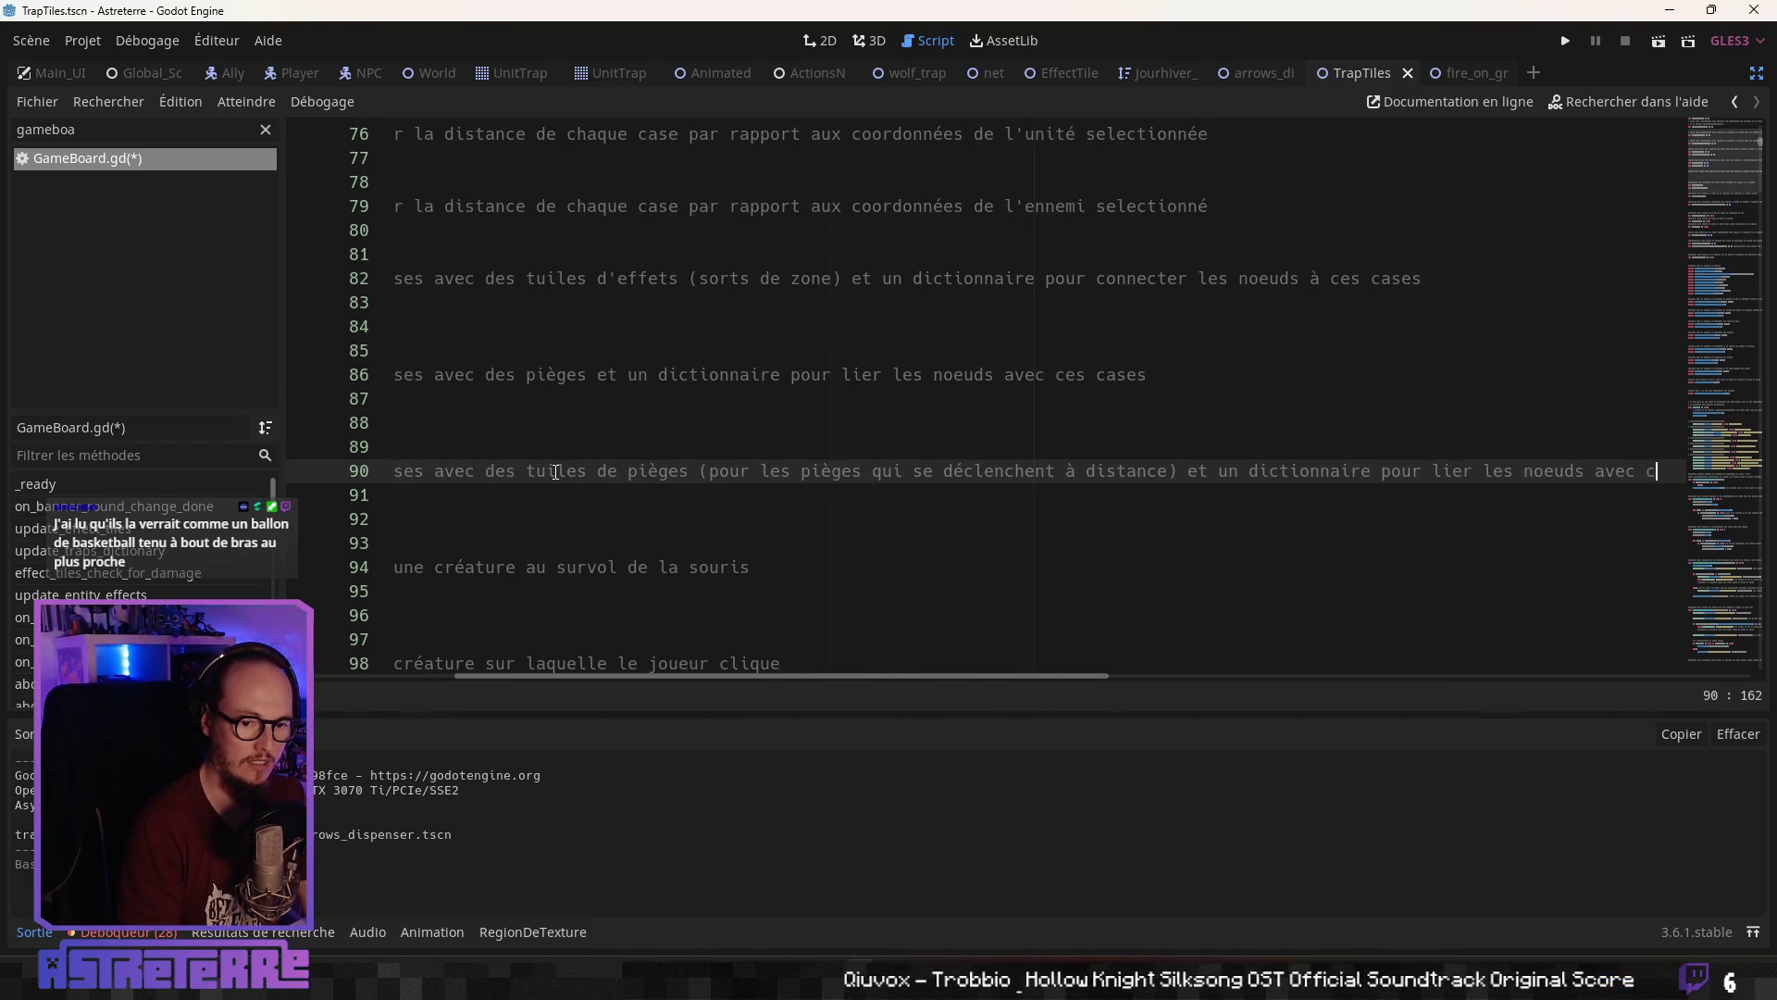
key(Home)
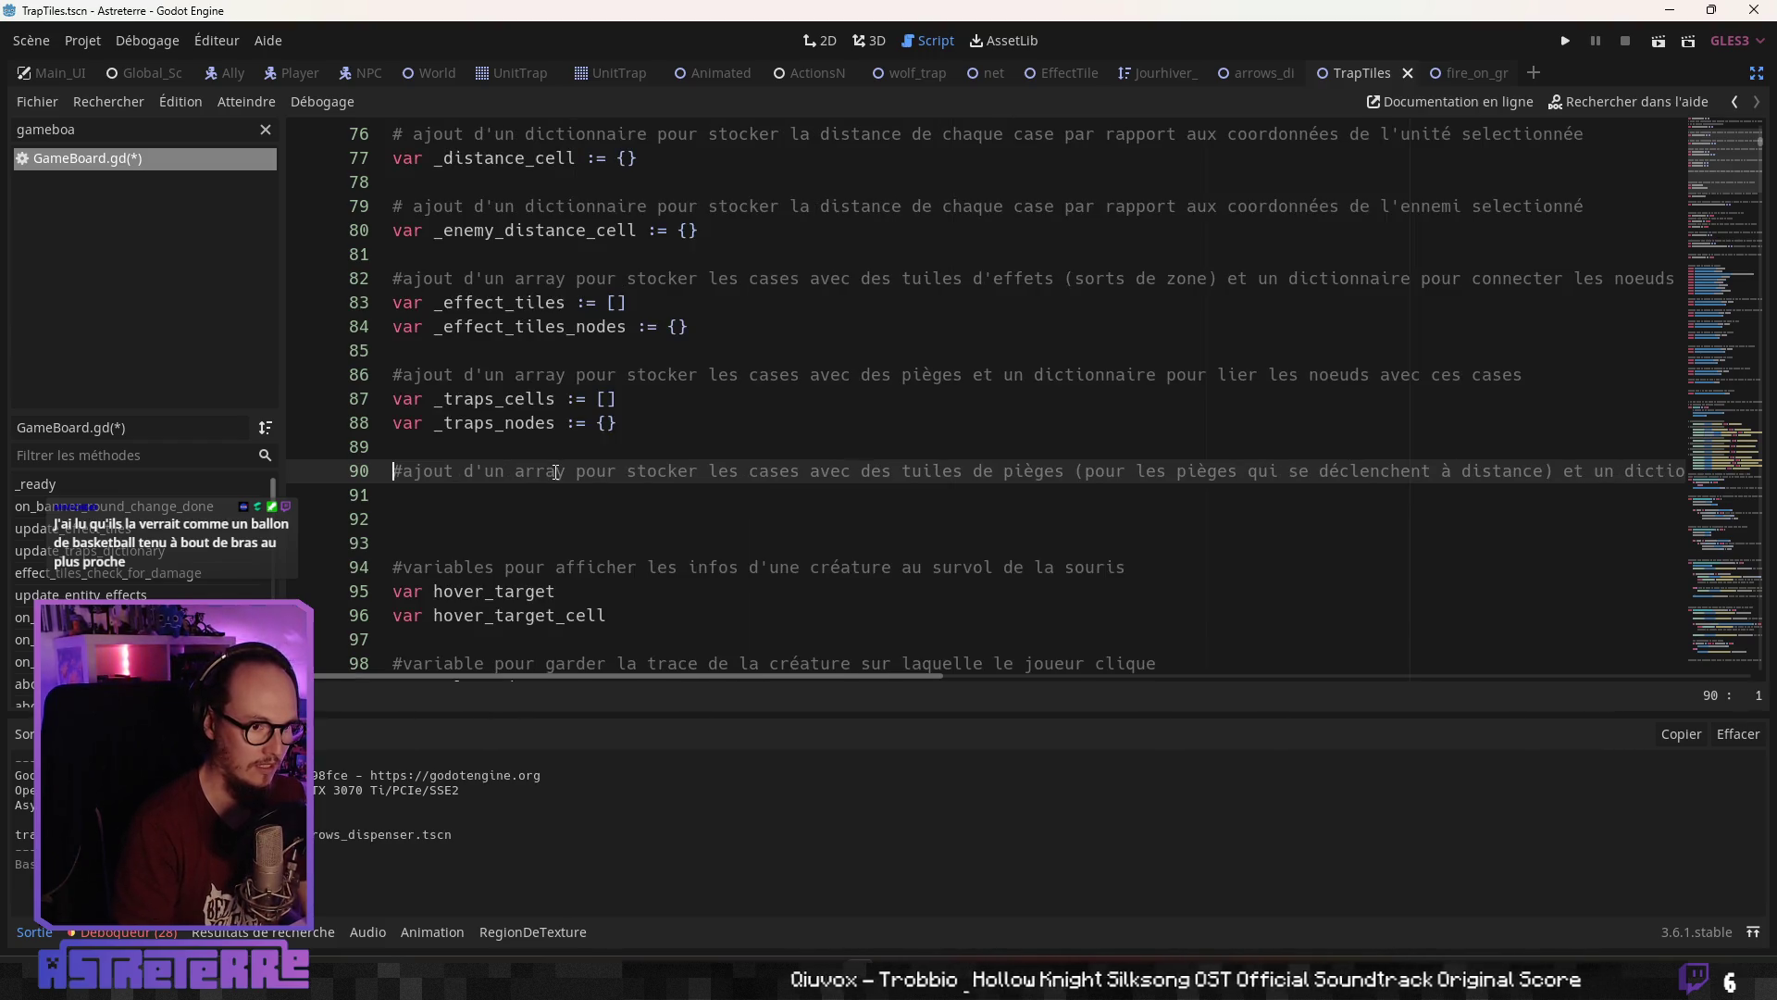
key(Down)
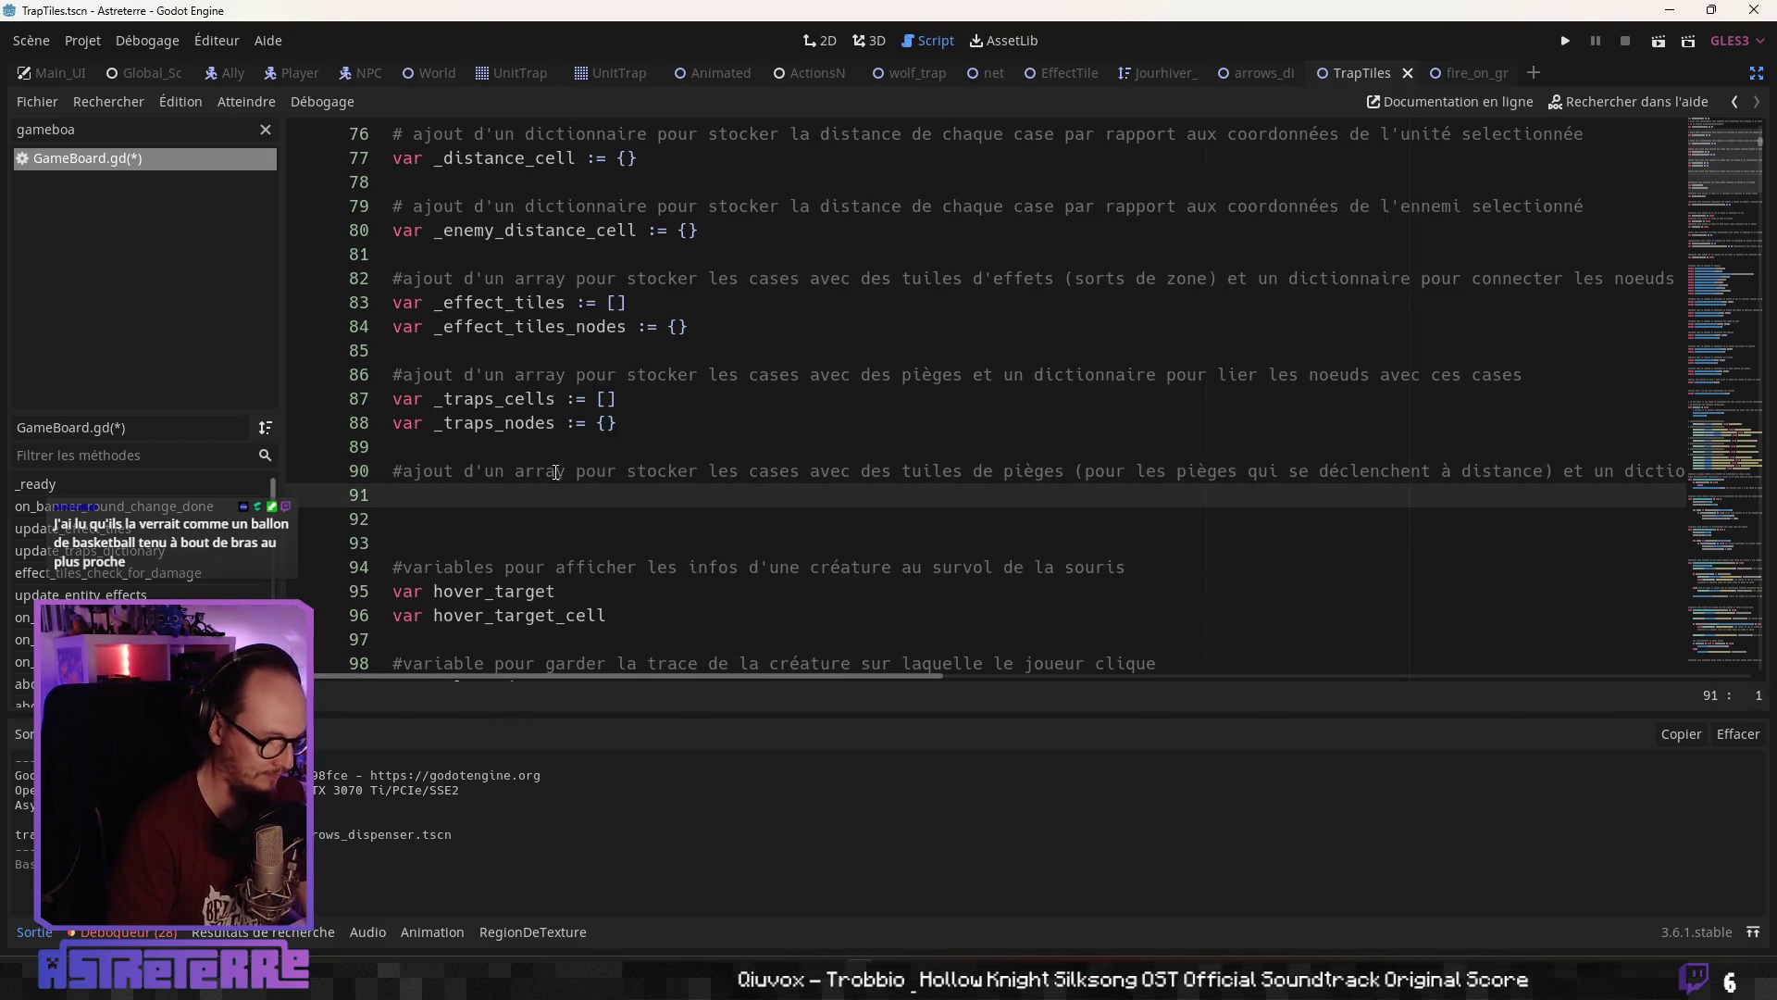
Declare var _trap_tiles_cells and var _trap_tiles_nodes := {} on lines 91–92
text(var _trap_til)
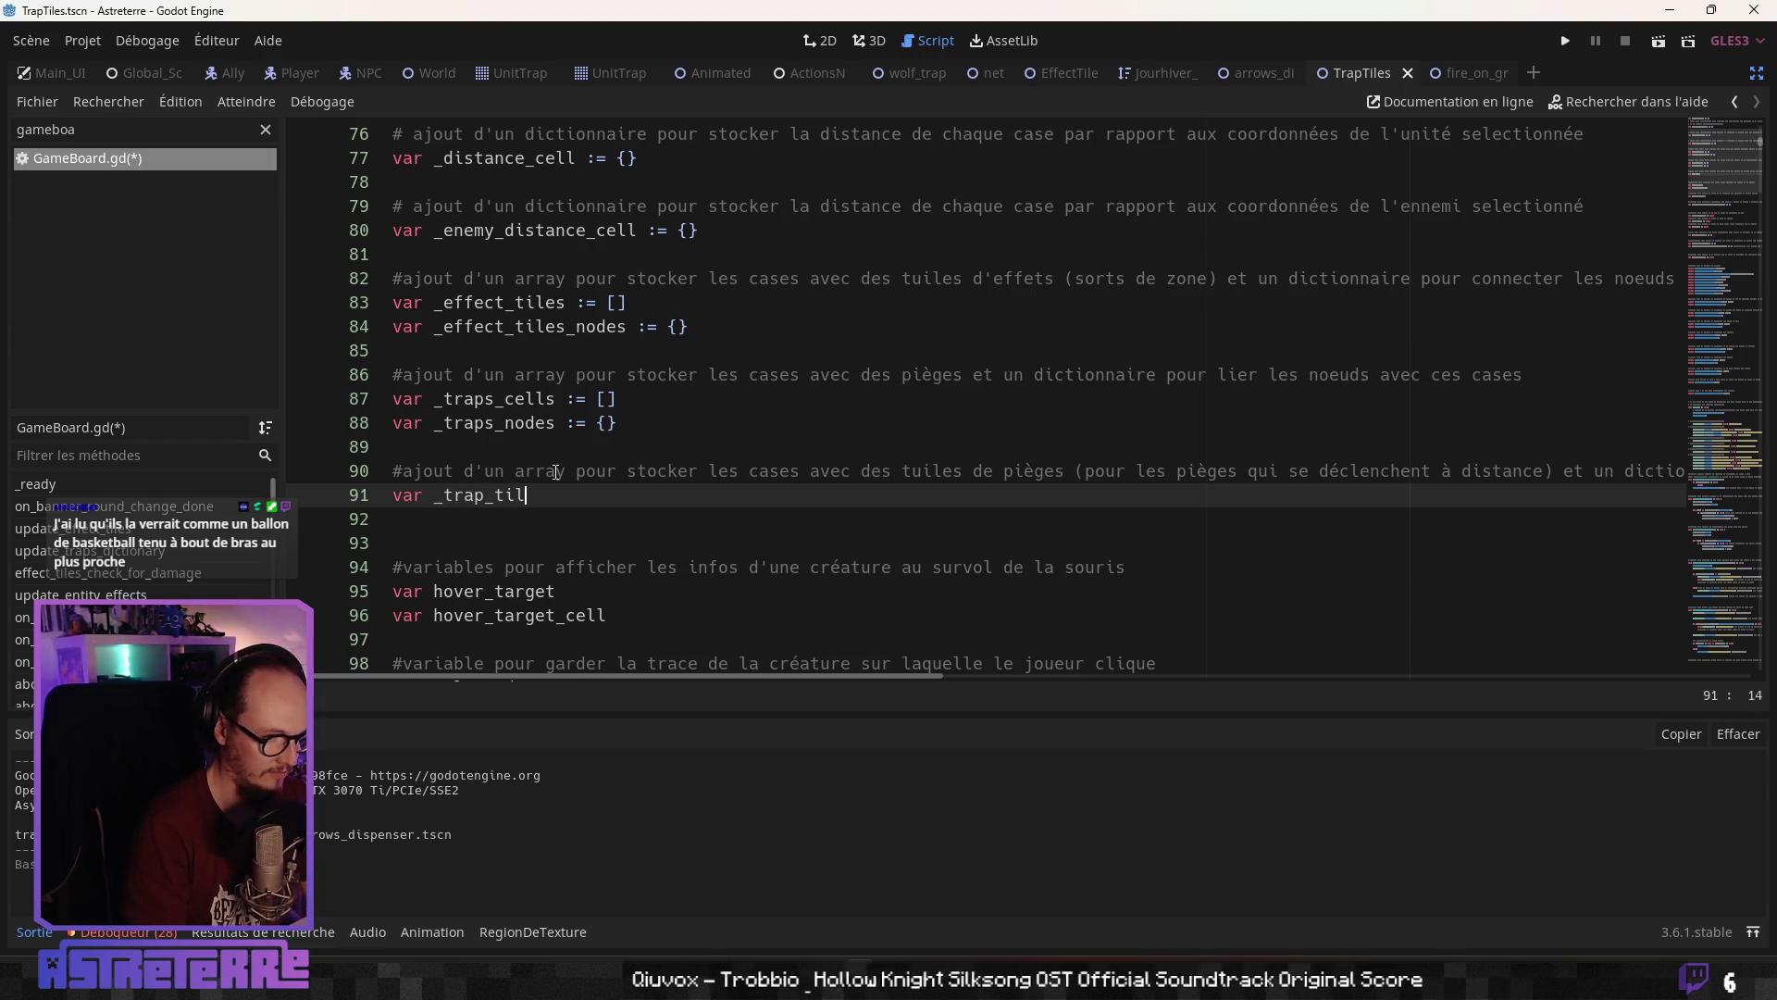
text(es_ce)
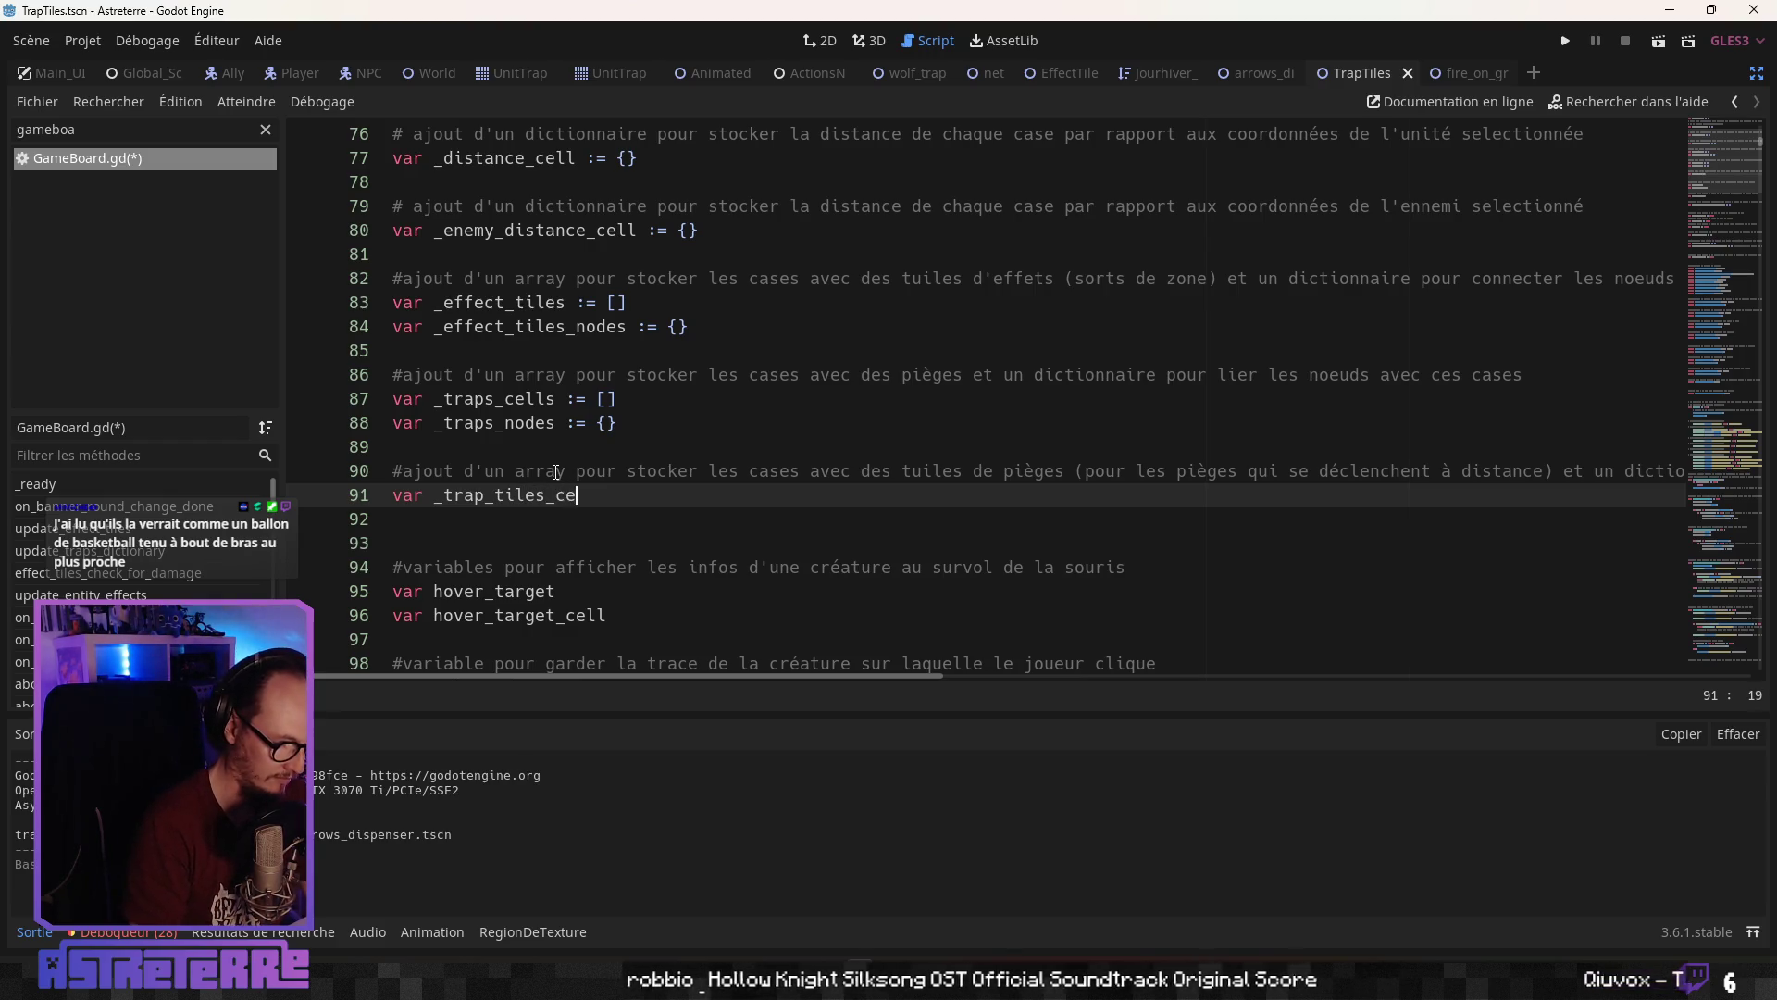
text(lls := [)
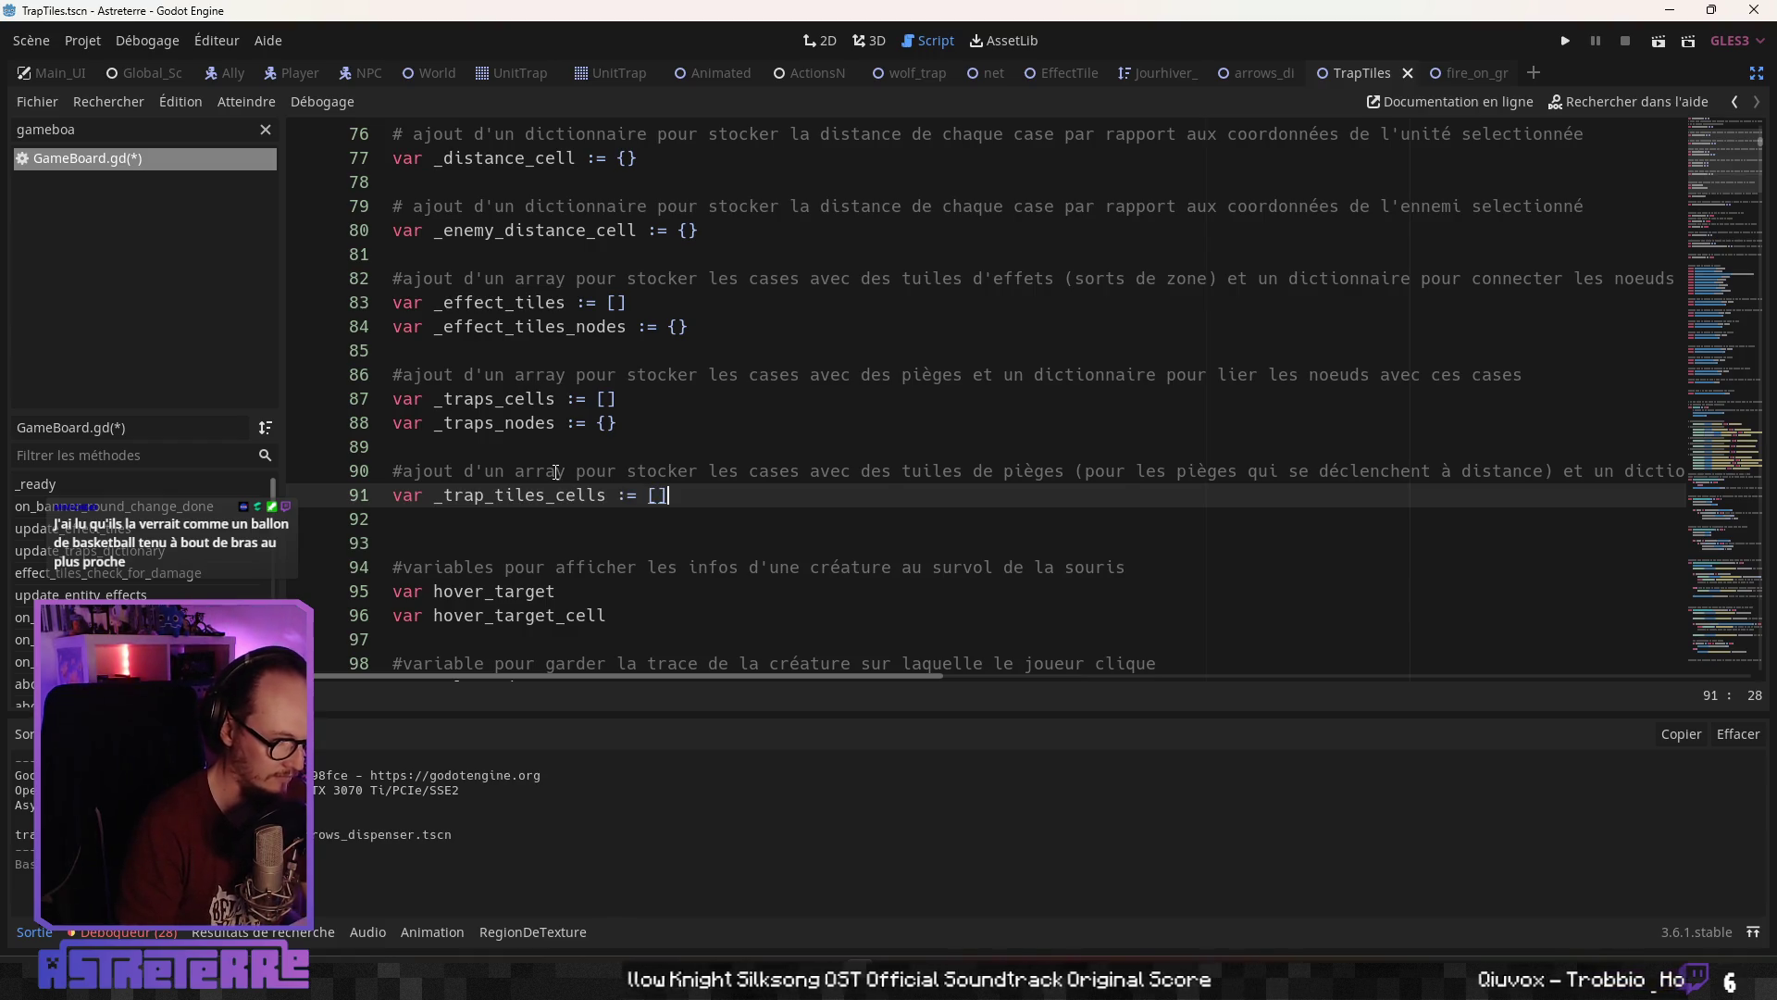
key(Return)
text(var )
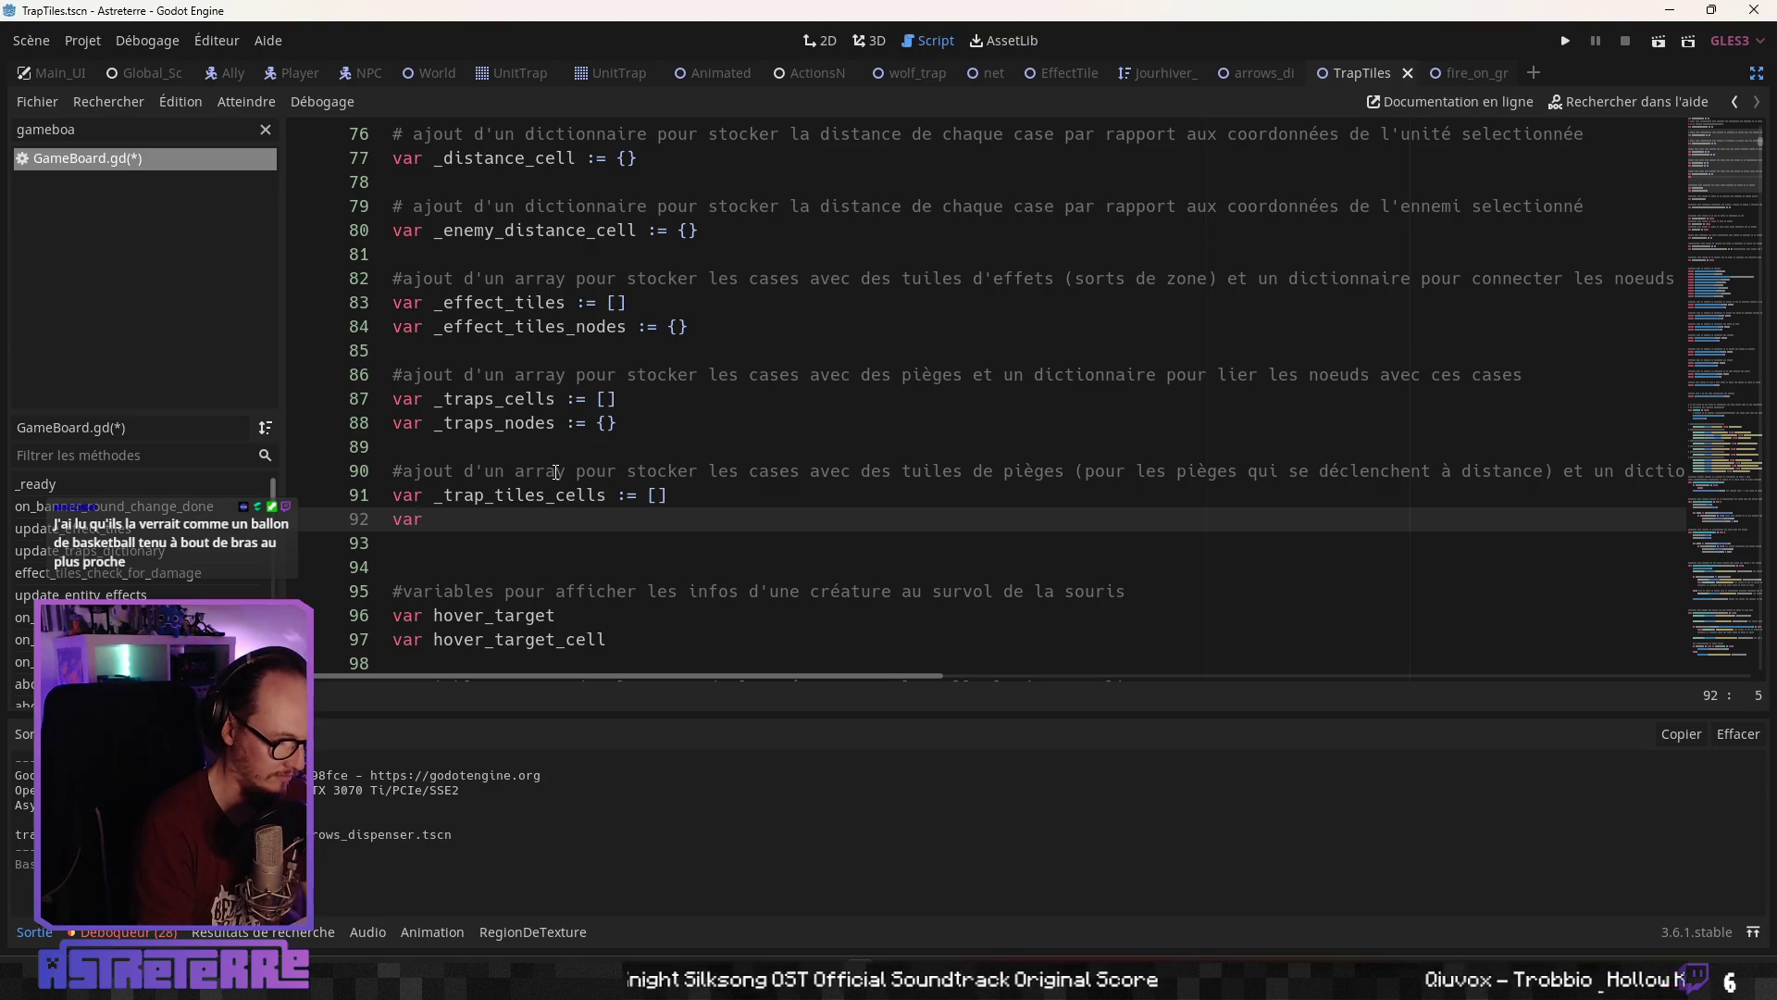
text(_trap_ti)
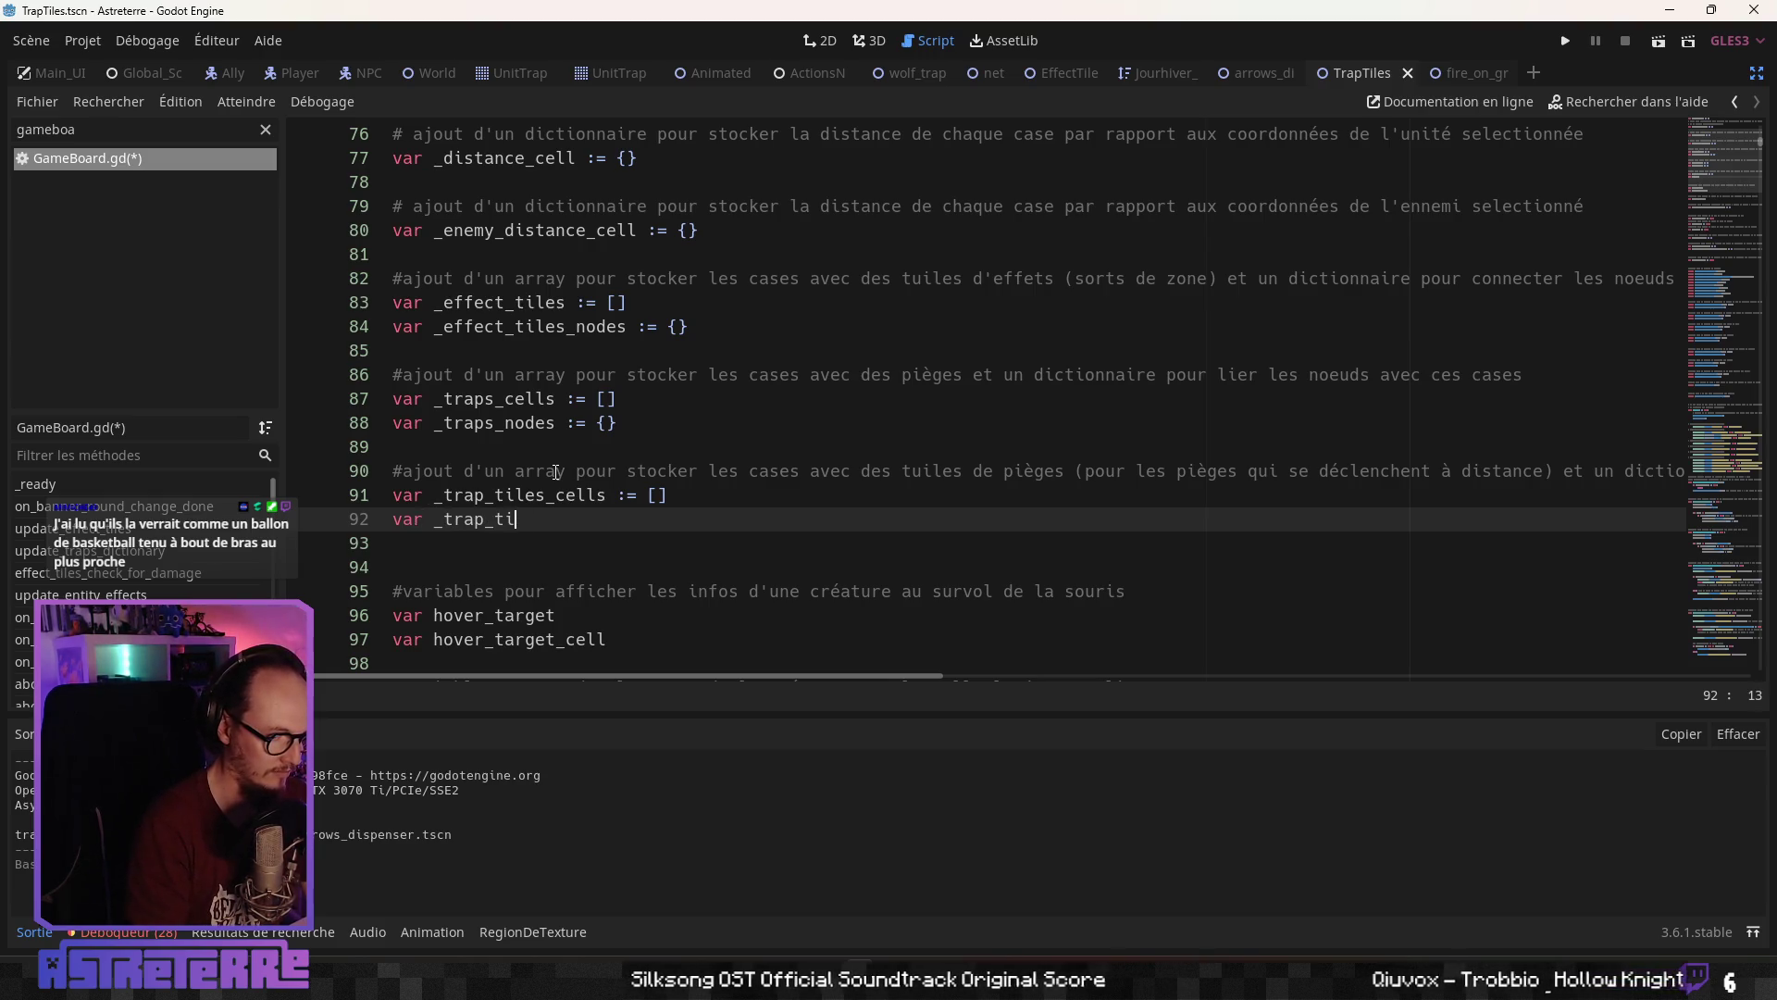
text(les_n)
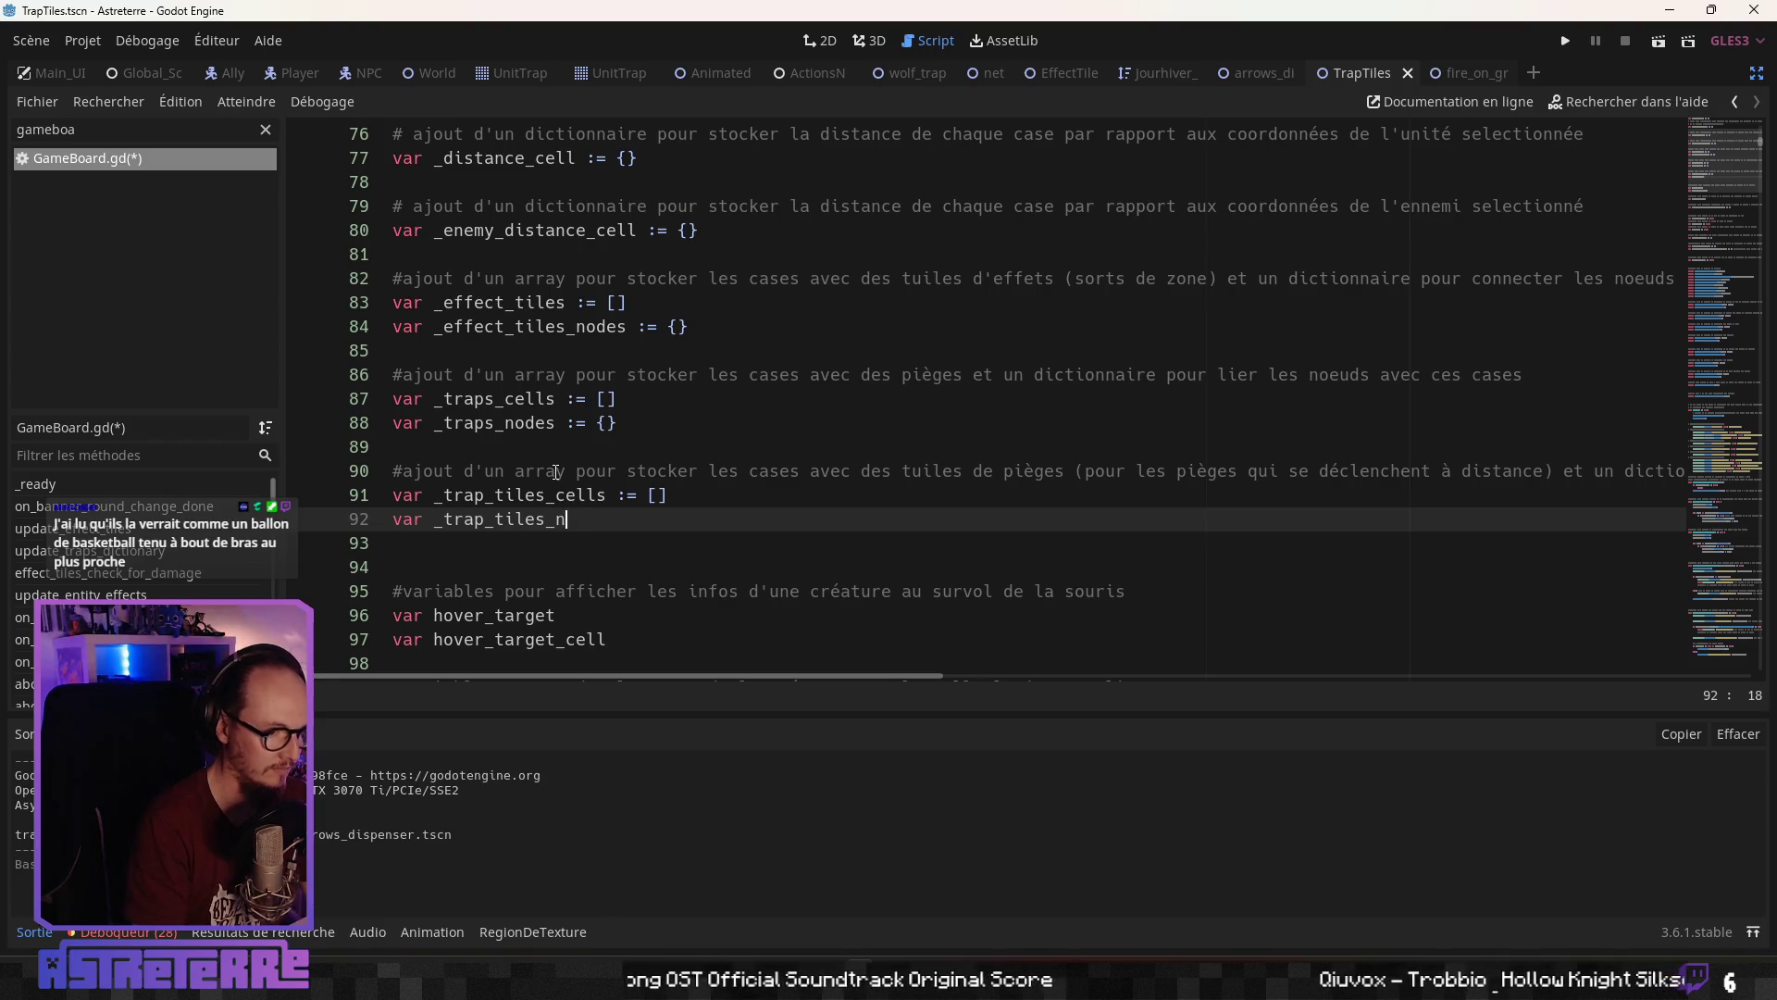
text(odes :=)
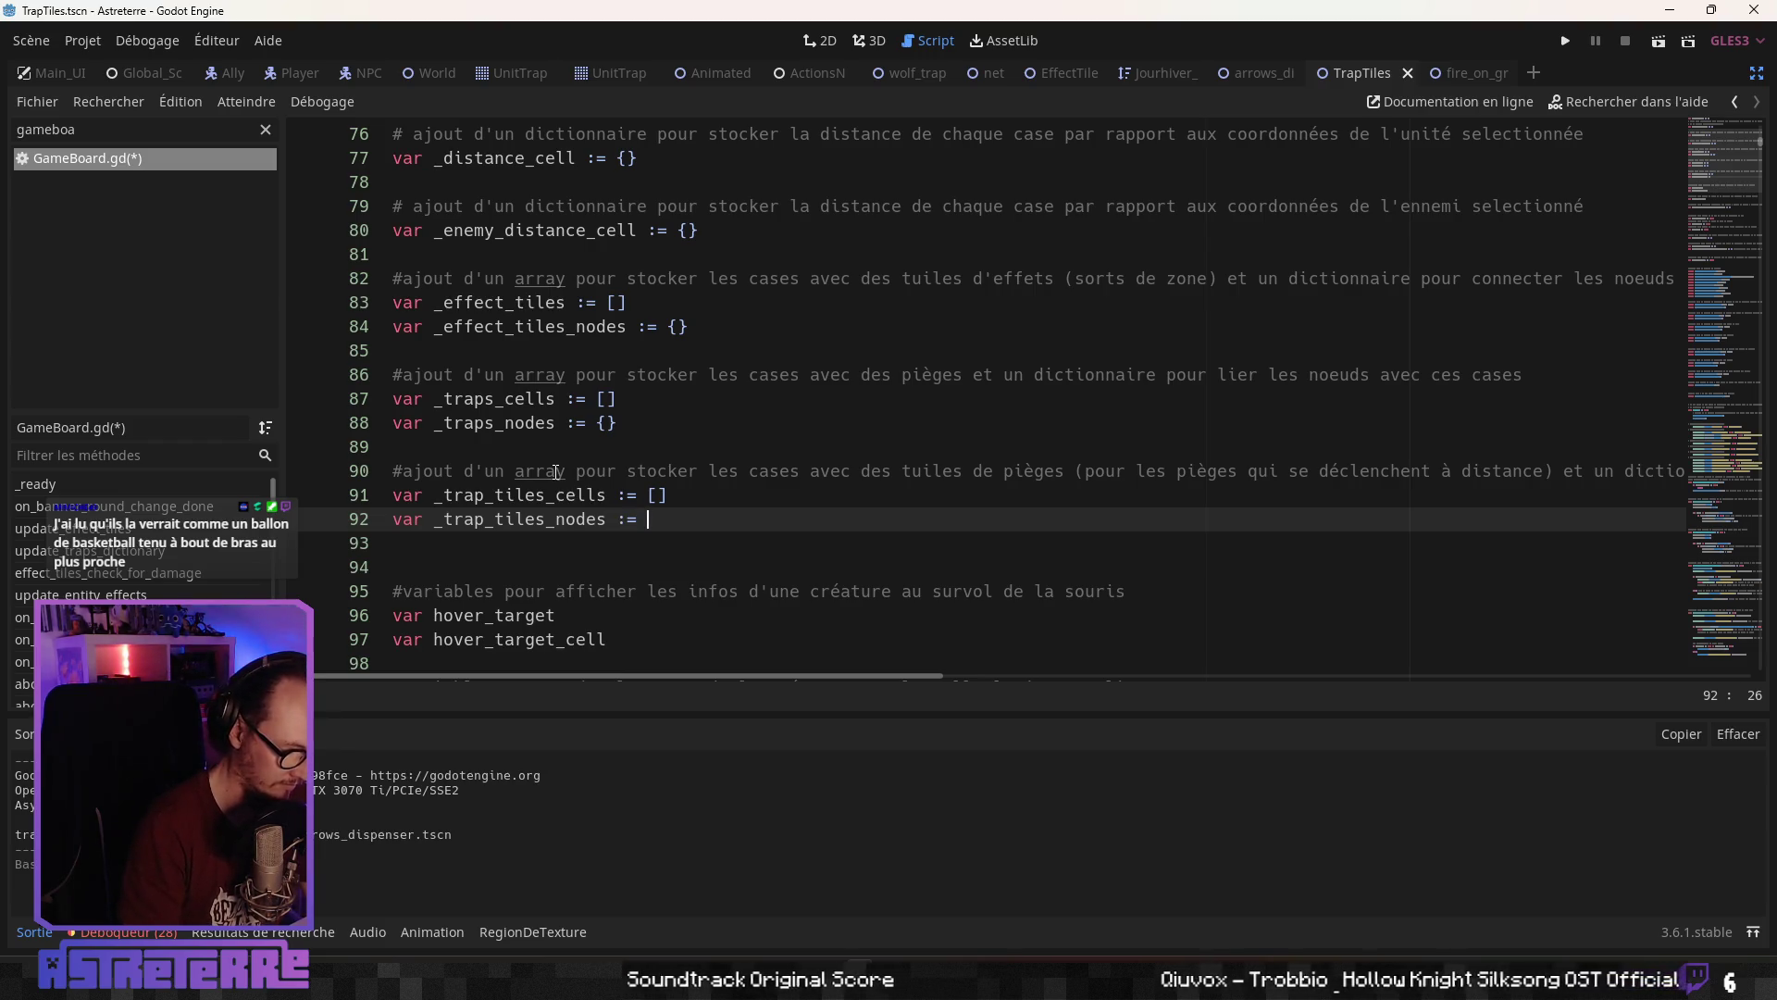
text({)
Delete the accidentally duplicated _trap_tiles_cells line and save GameBoard.gd
key(Up)
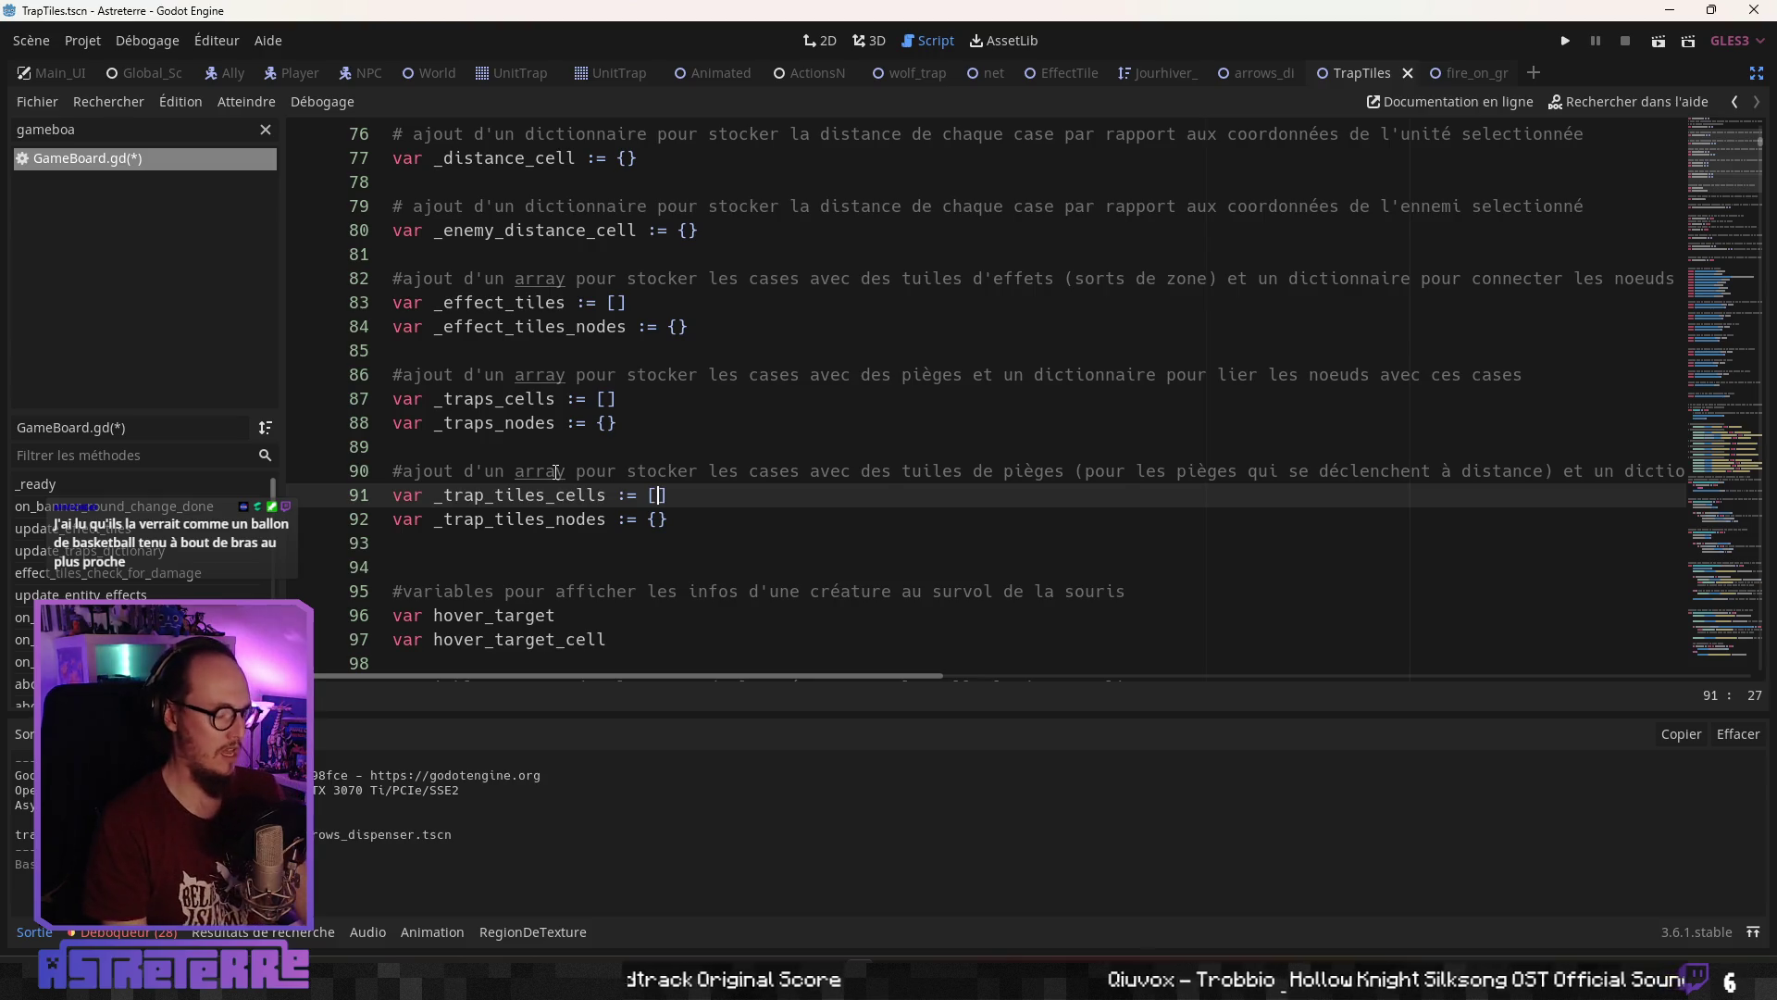
key(ctrl+d)
key(ctrl+s)
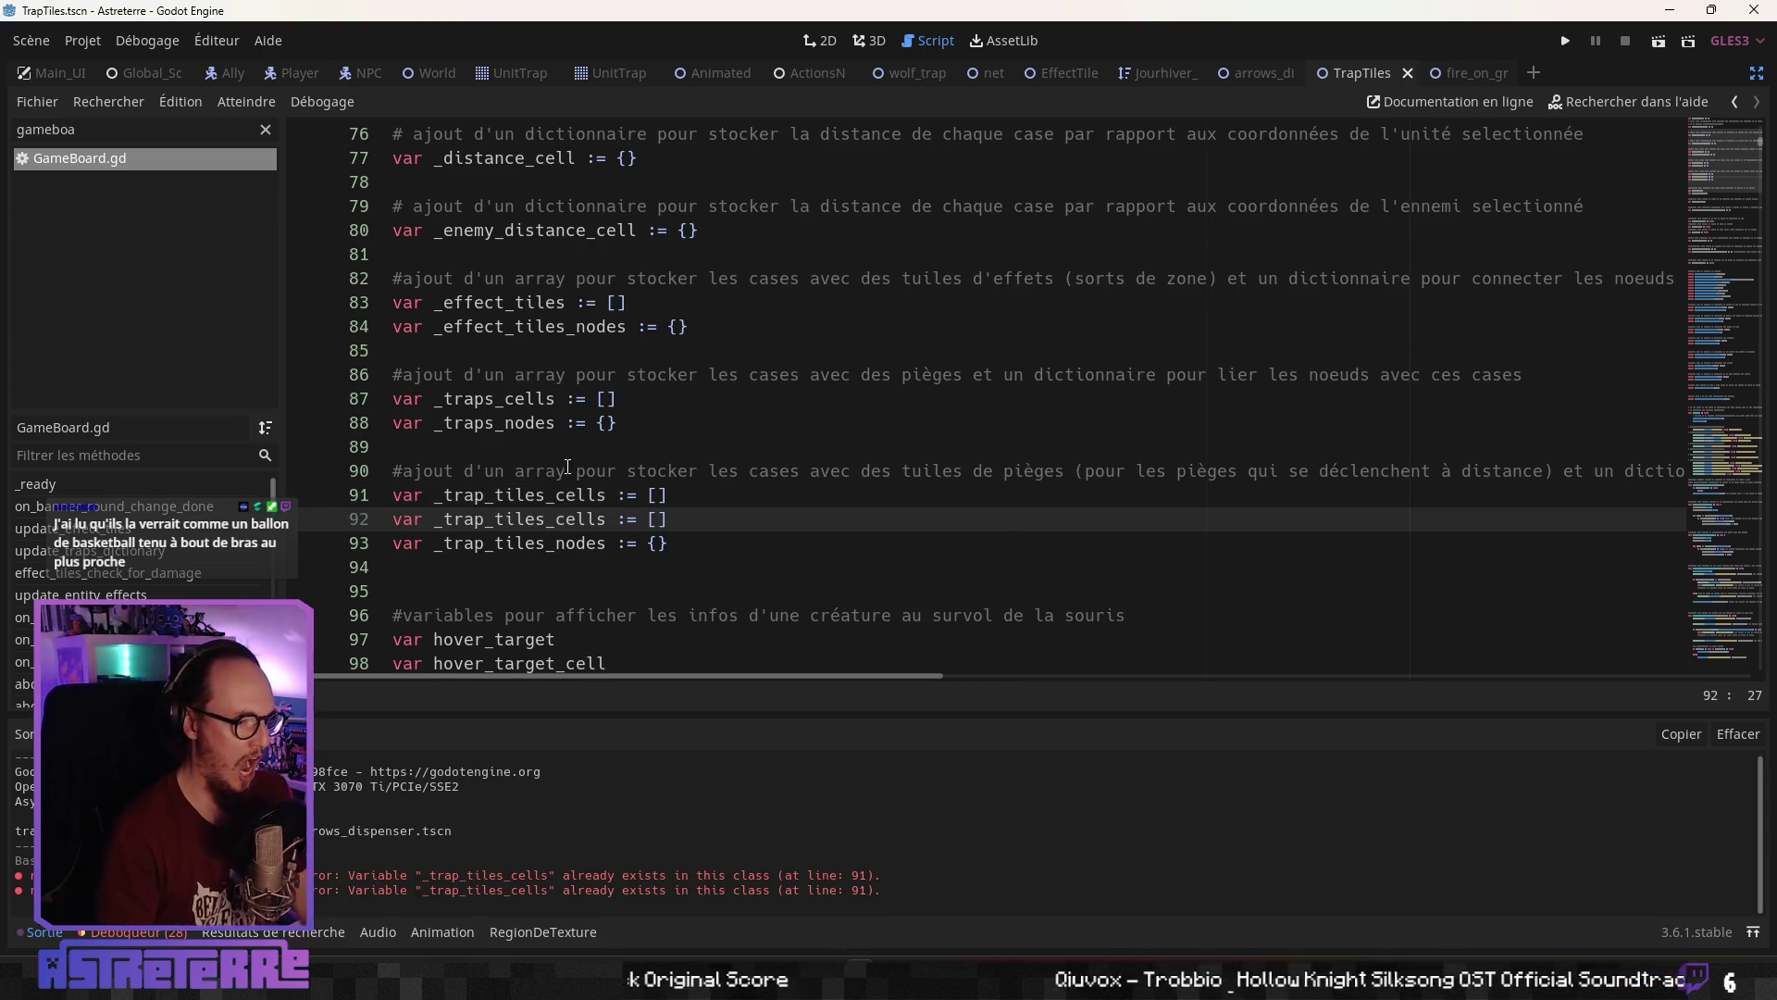
click(553, 527)
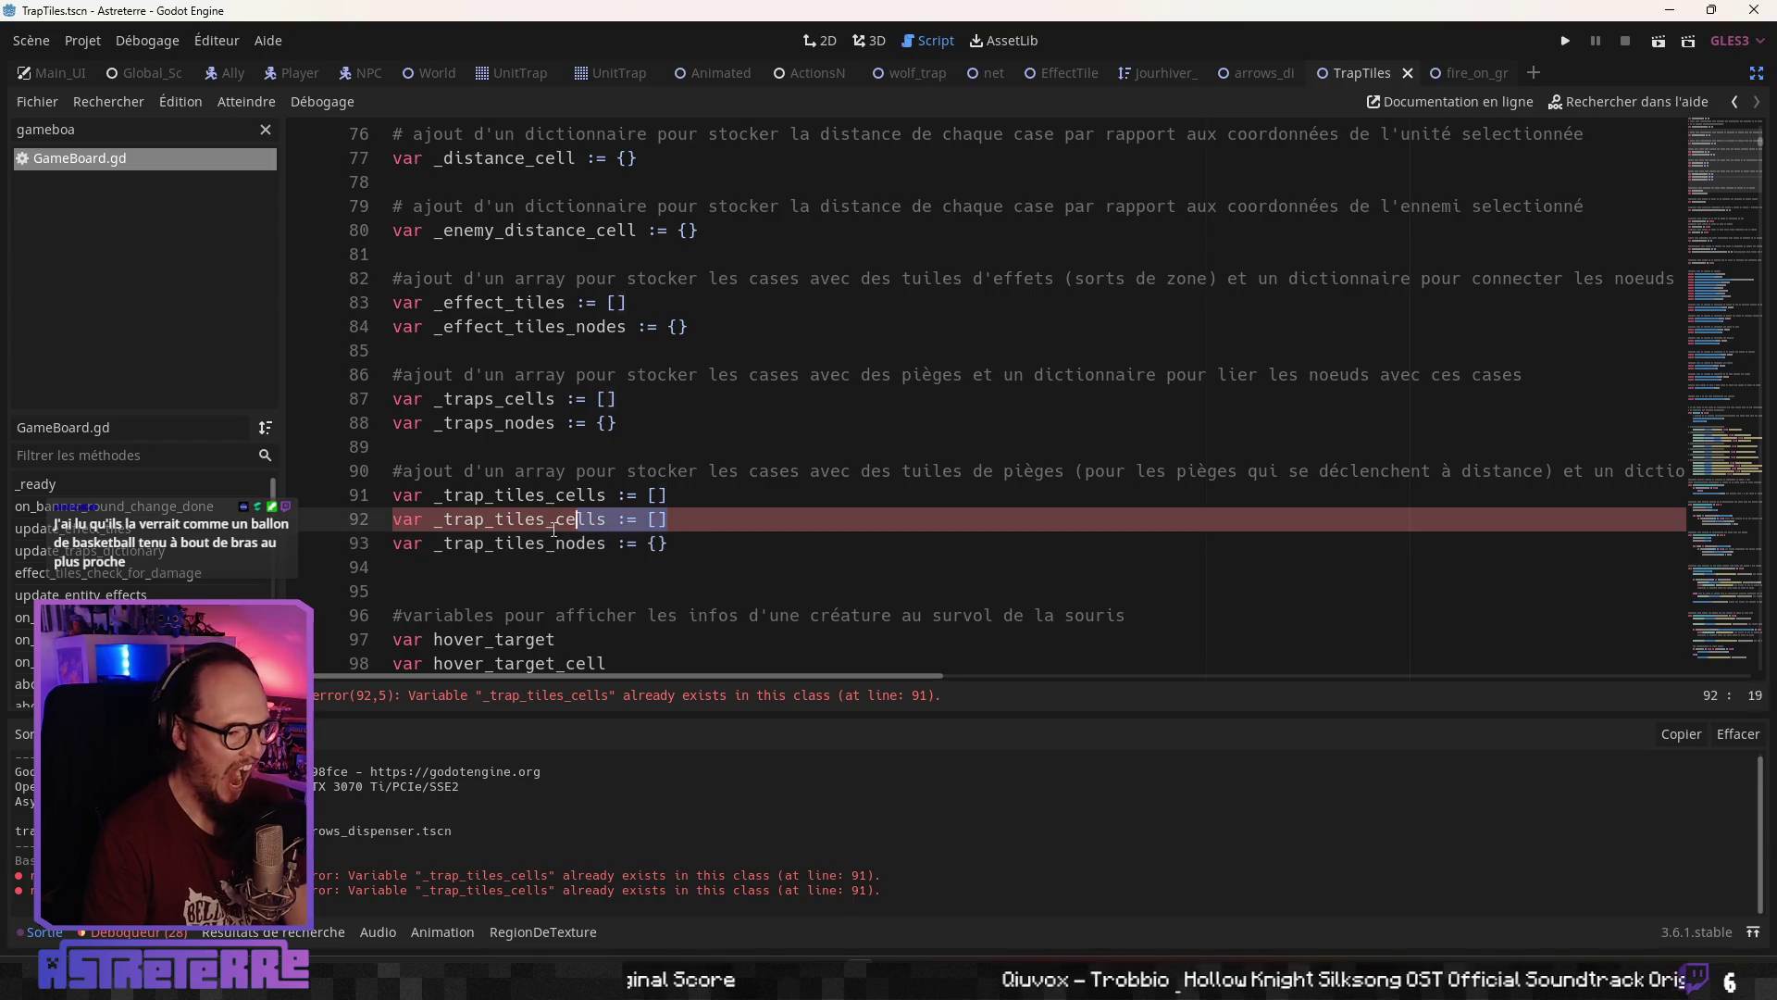
triple_click(377, 522)
key(Delete)
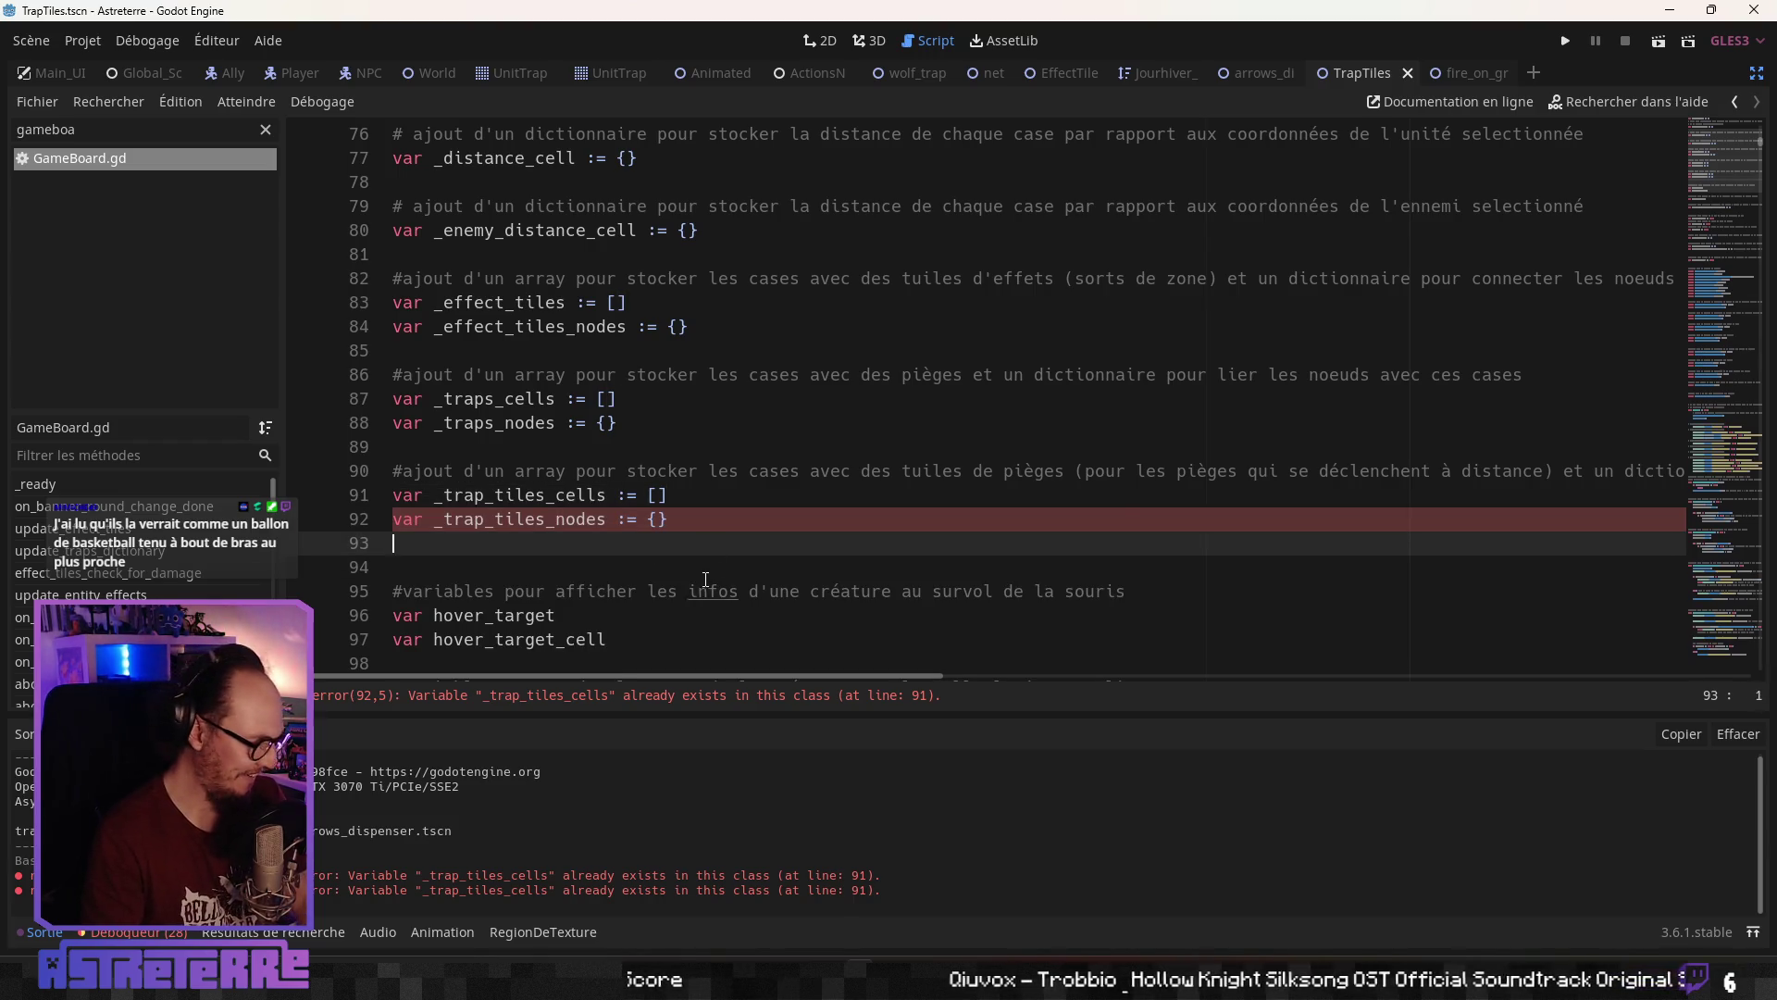
key(ctrl+s)
Add _trap_tiles_cells.clear() after the _traps clear calls in update_traps_dictionary
scroll(705, 579, down, 4)
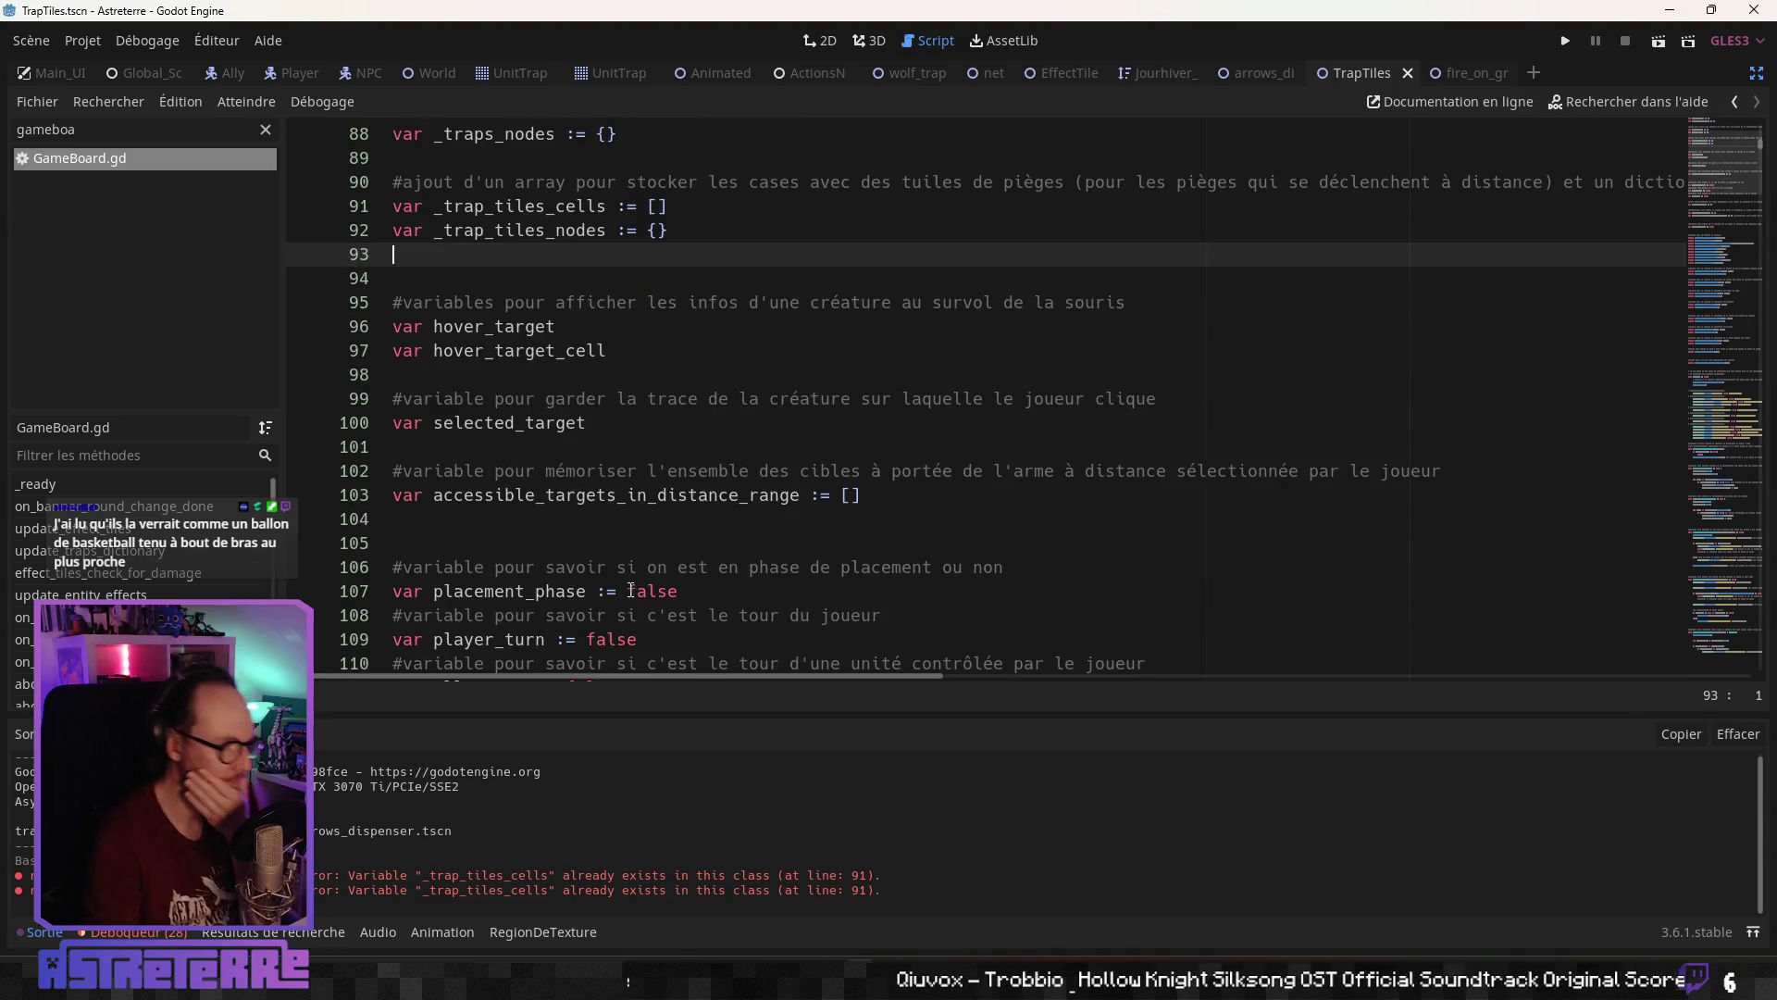
scroll(637, 569, down, 7)
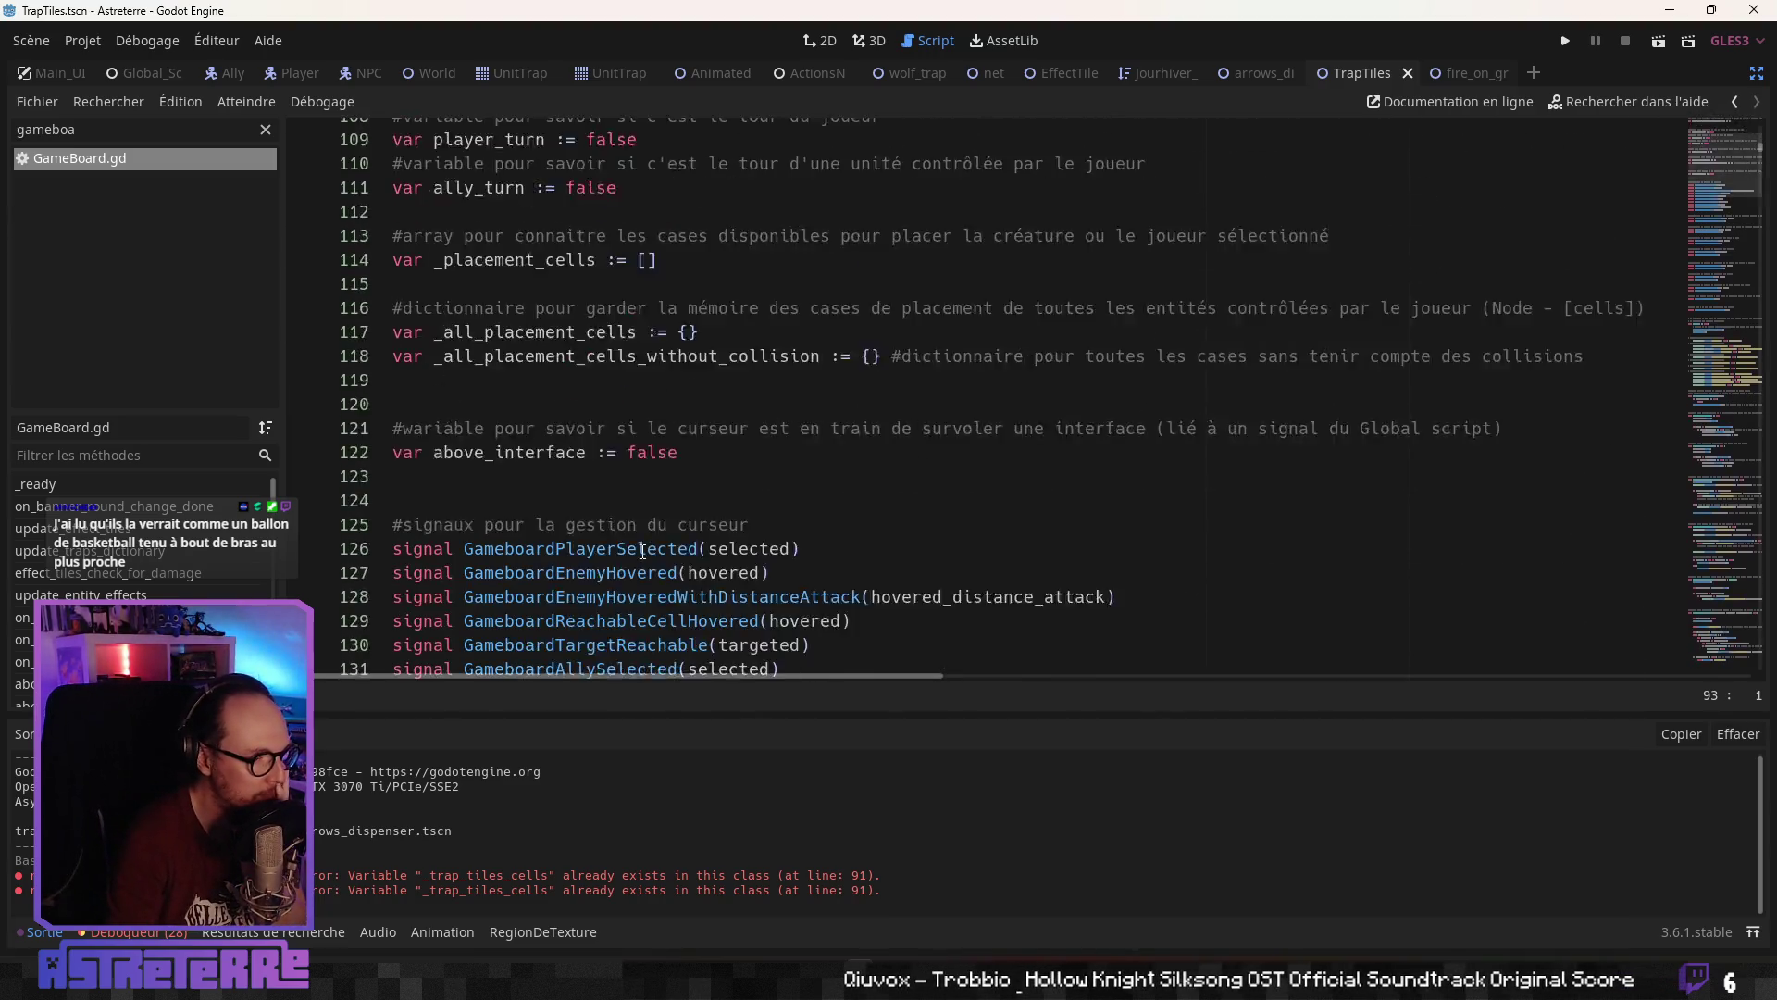
scroll(642, 552, down, 20)
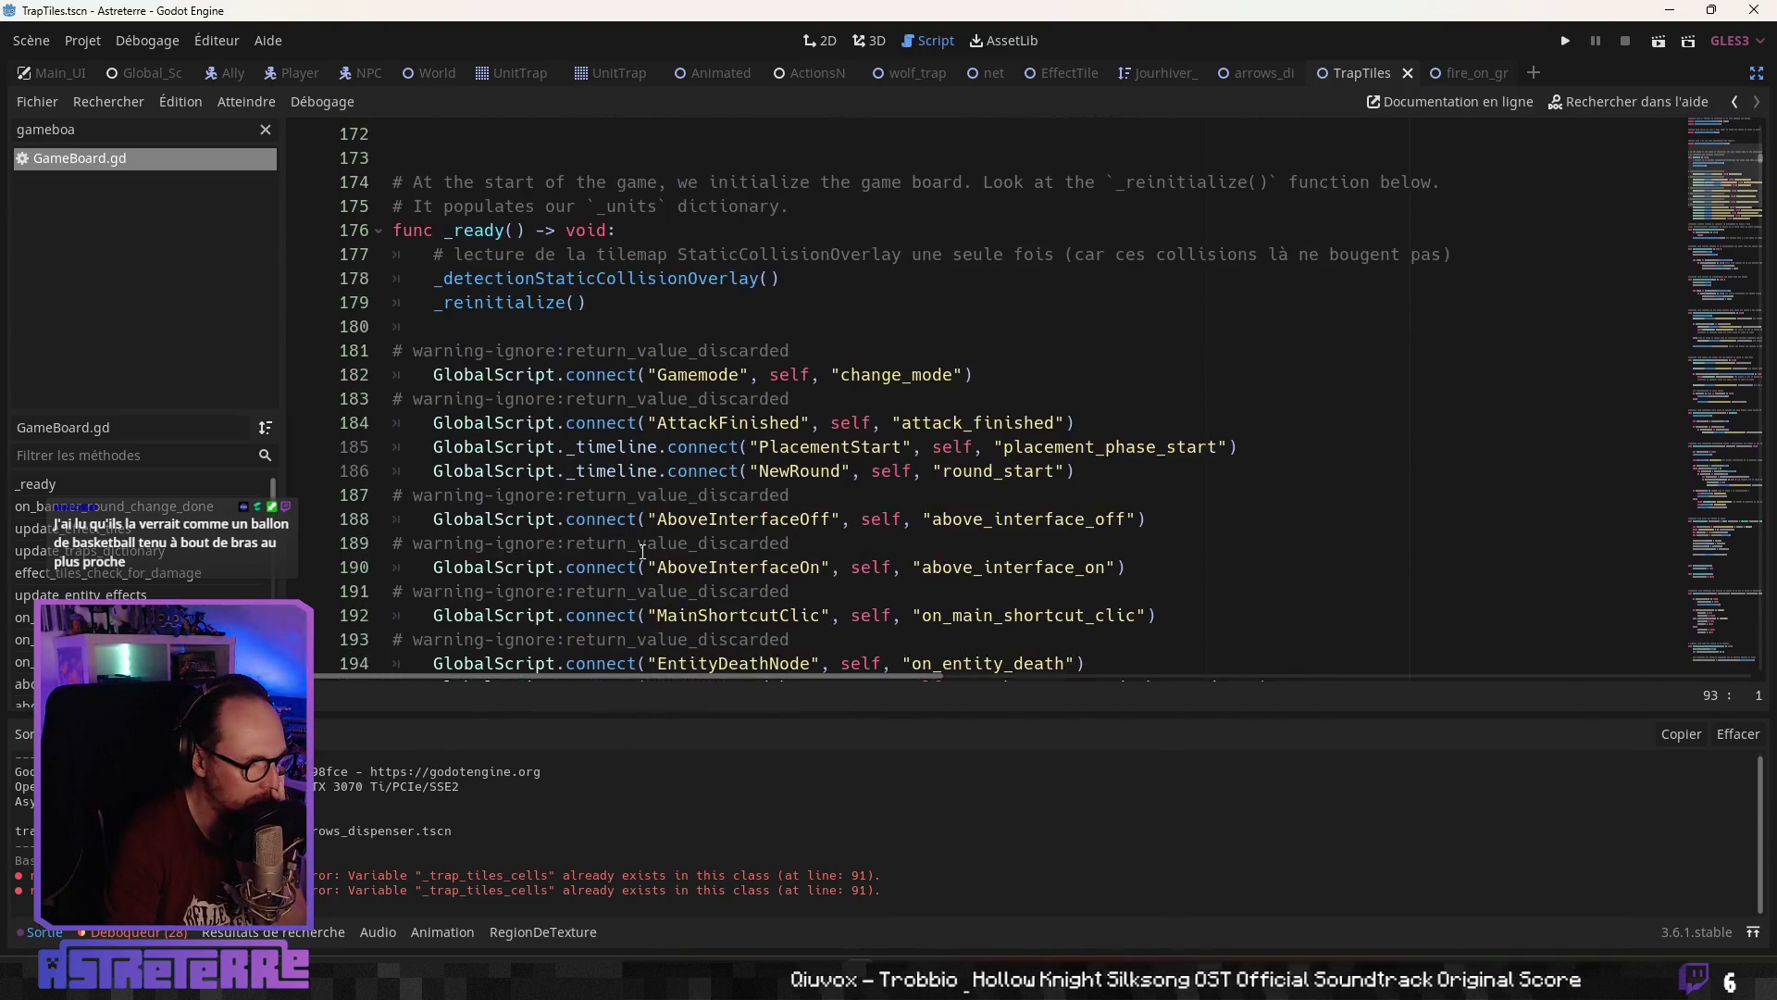
scroll(642, 552, down, 10)
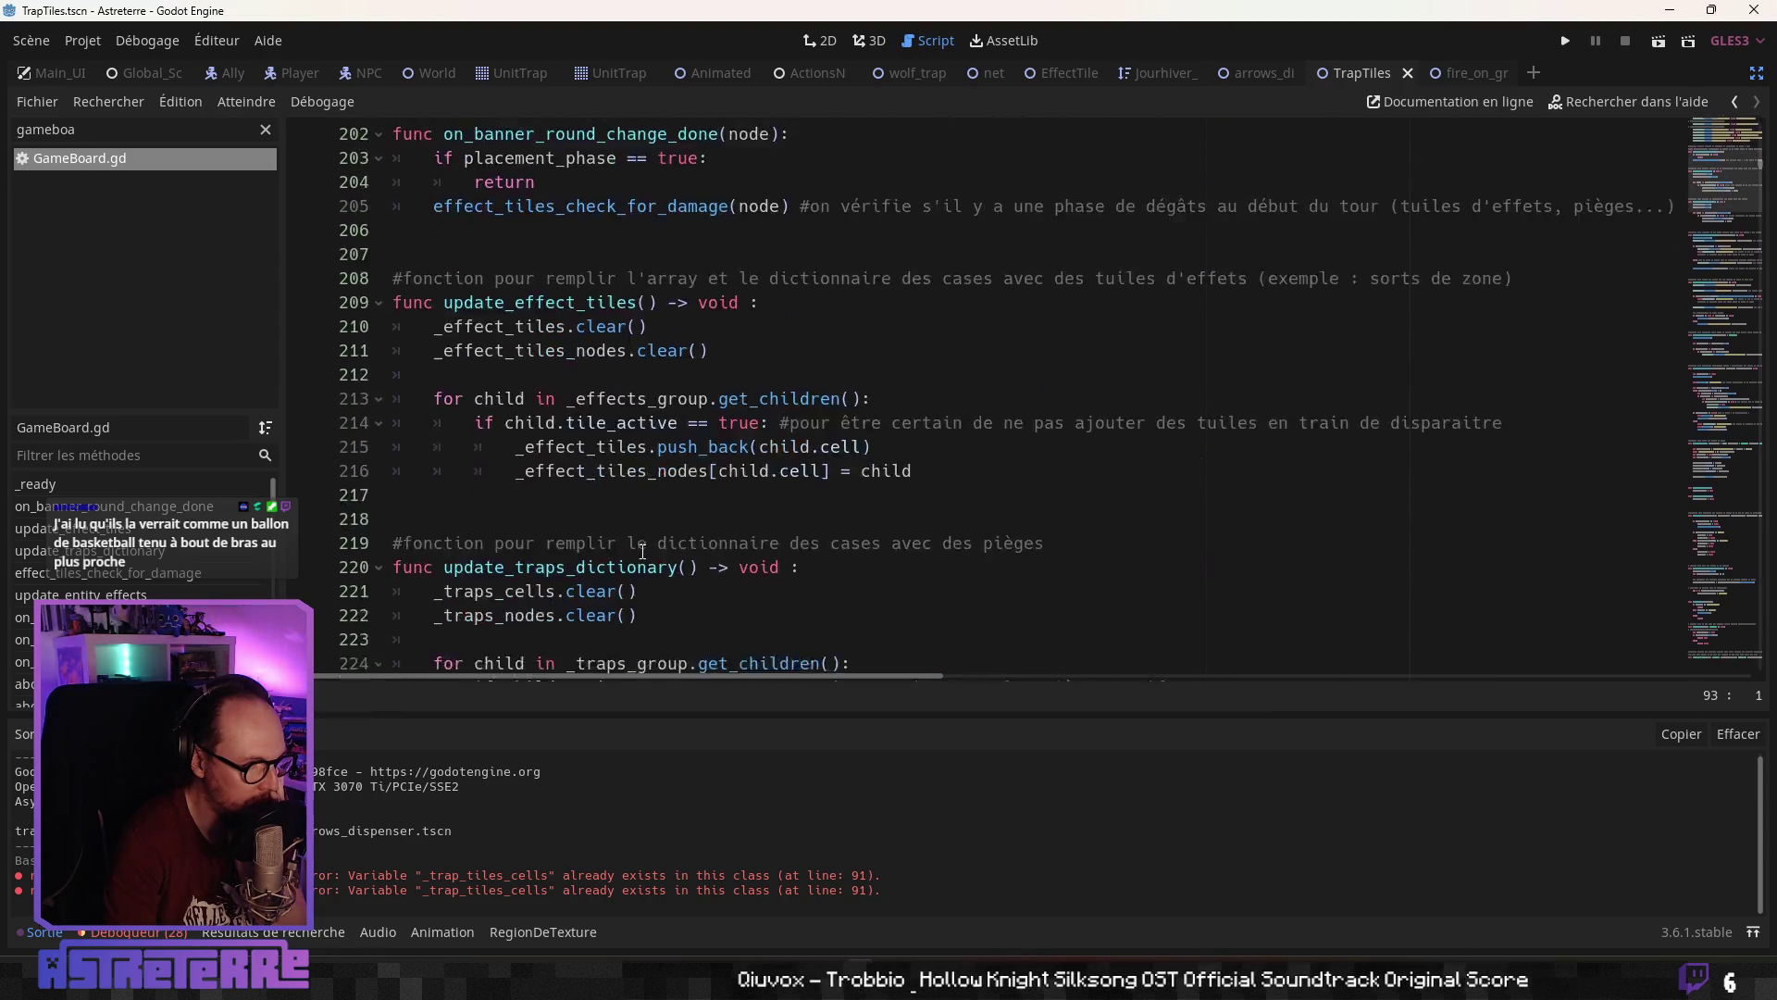
scroll(643, 552, down, 4)
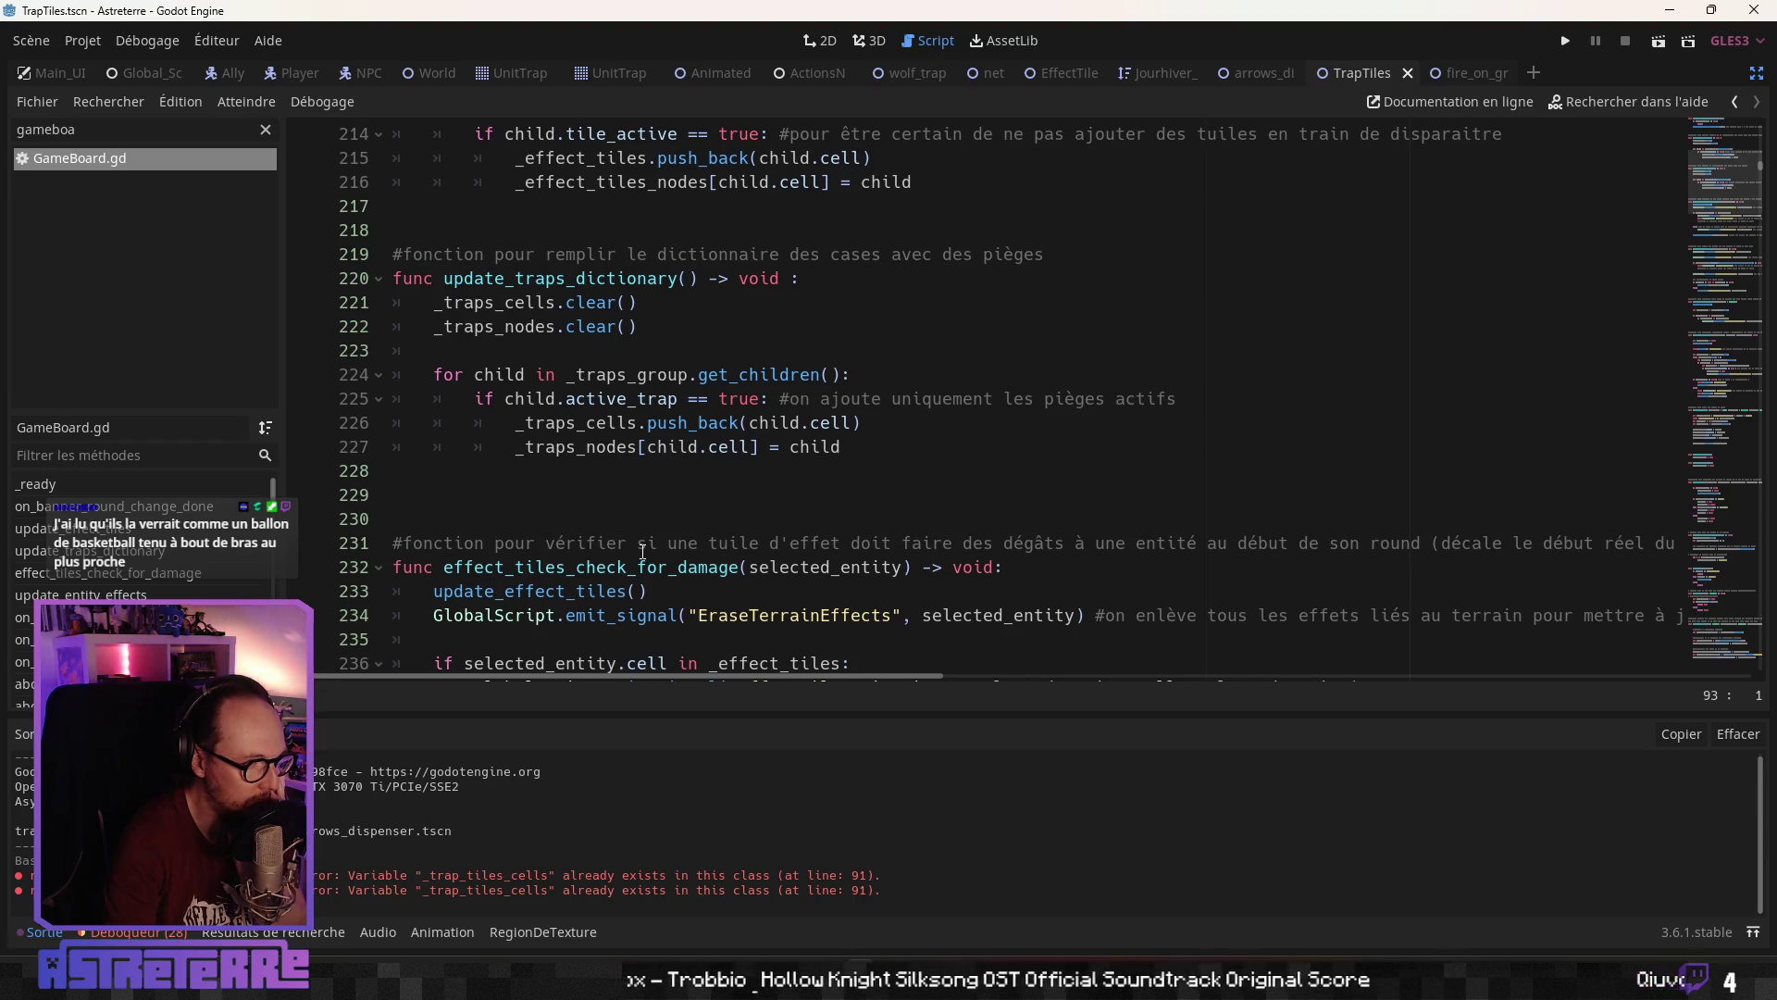
scroll(642, 551, up, 1)
click(647, 427)
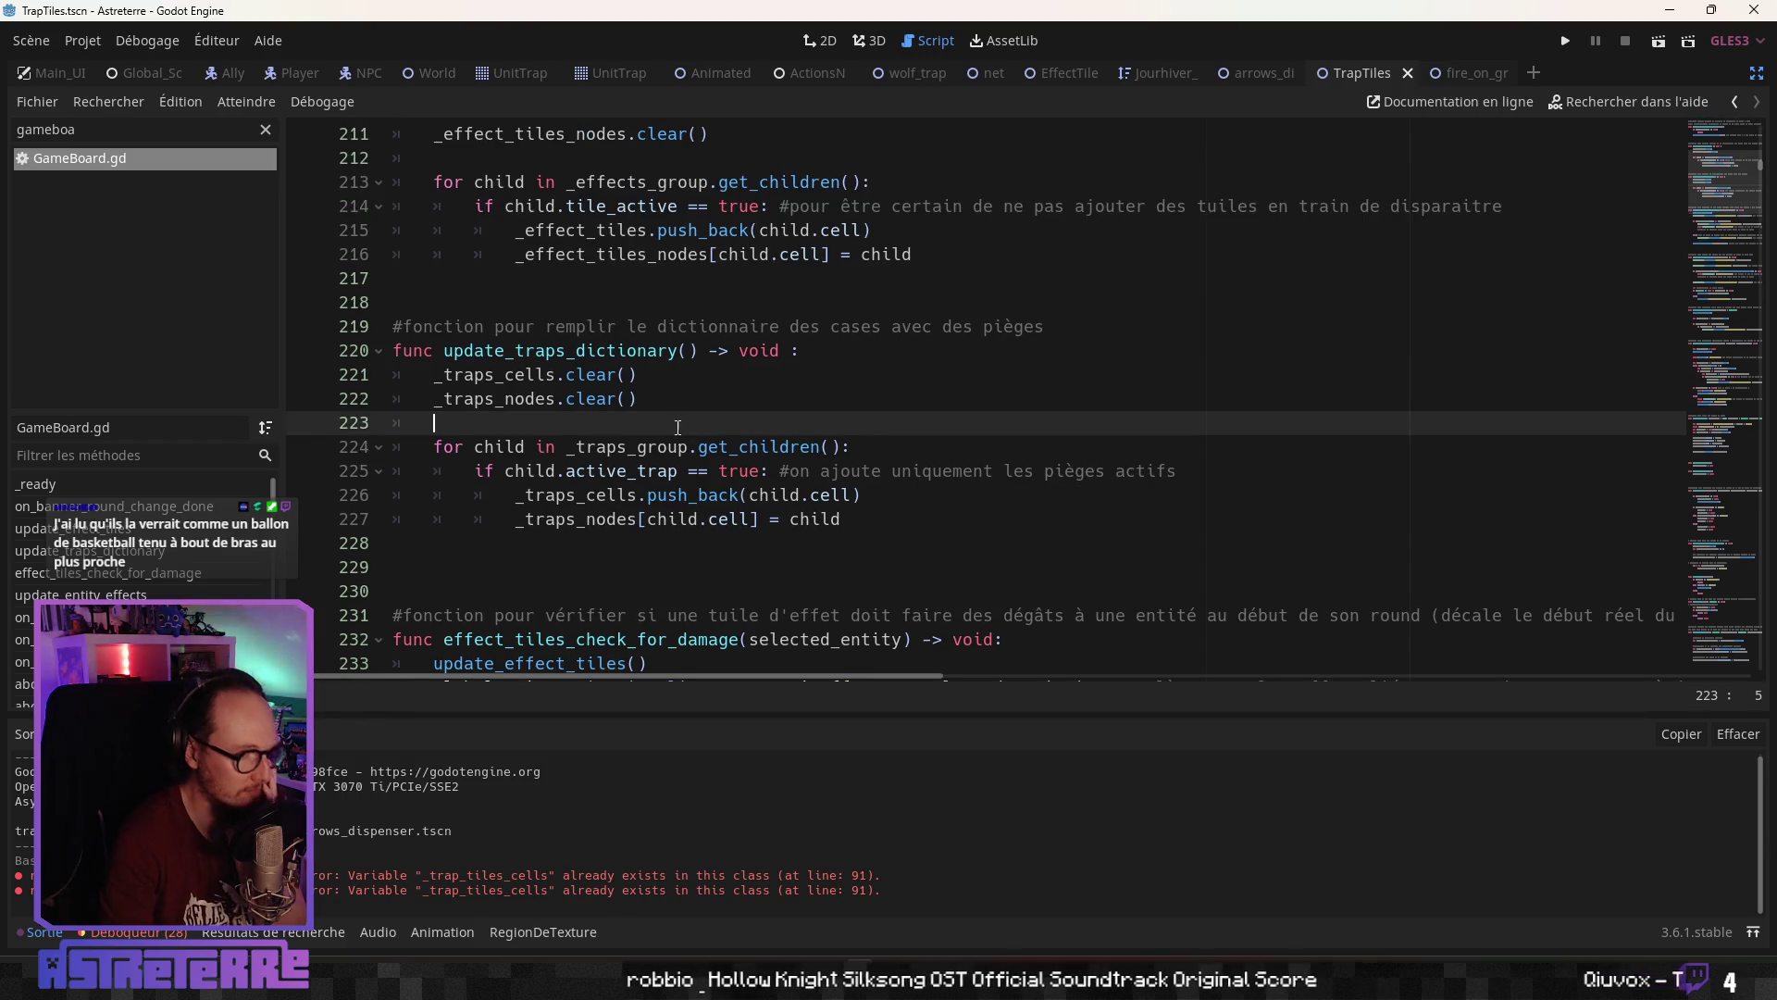
click(648, 400)
key(Return)
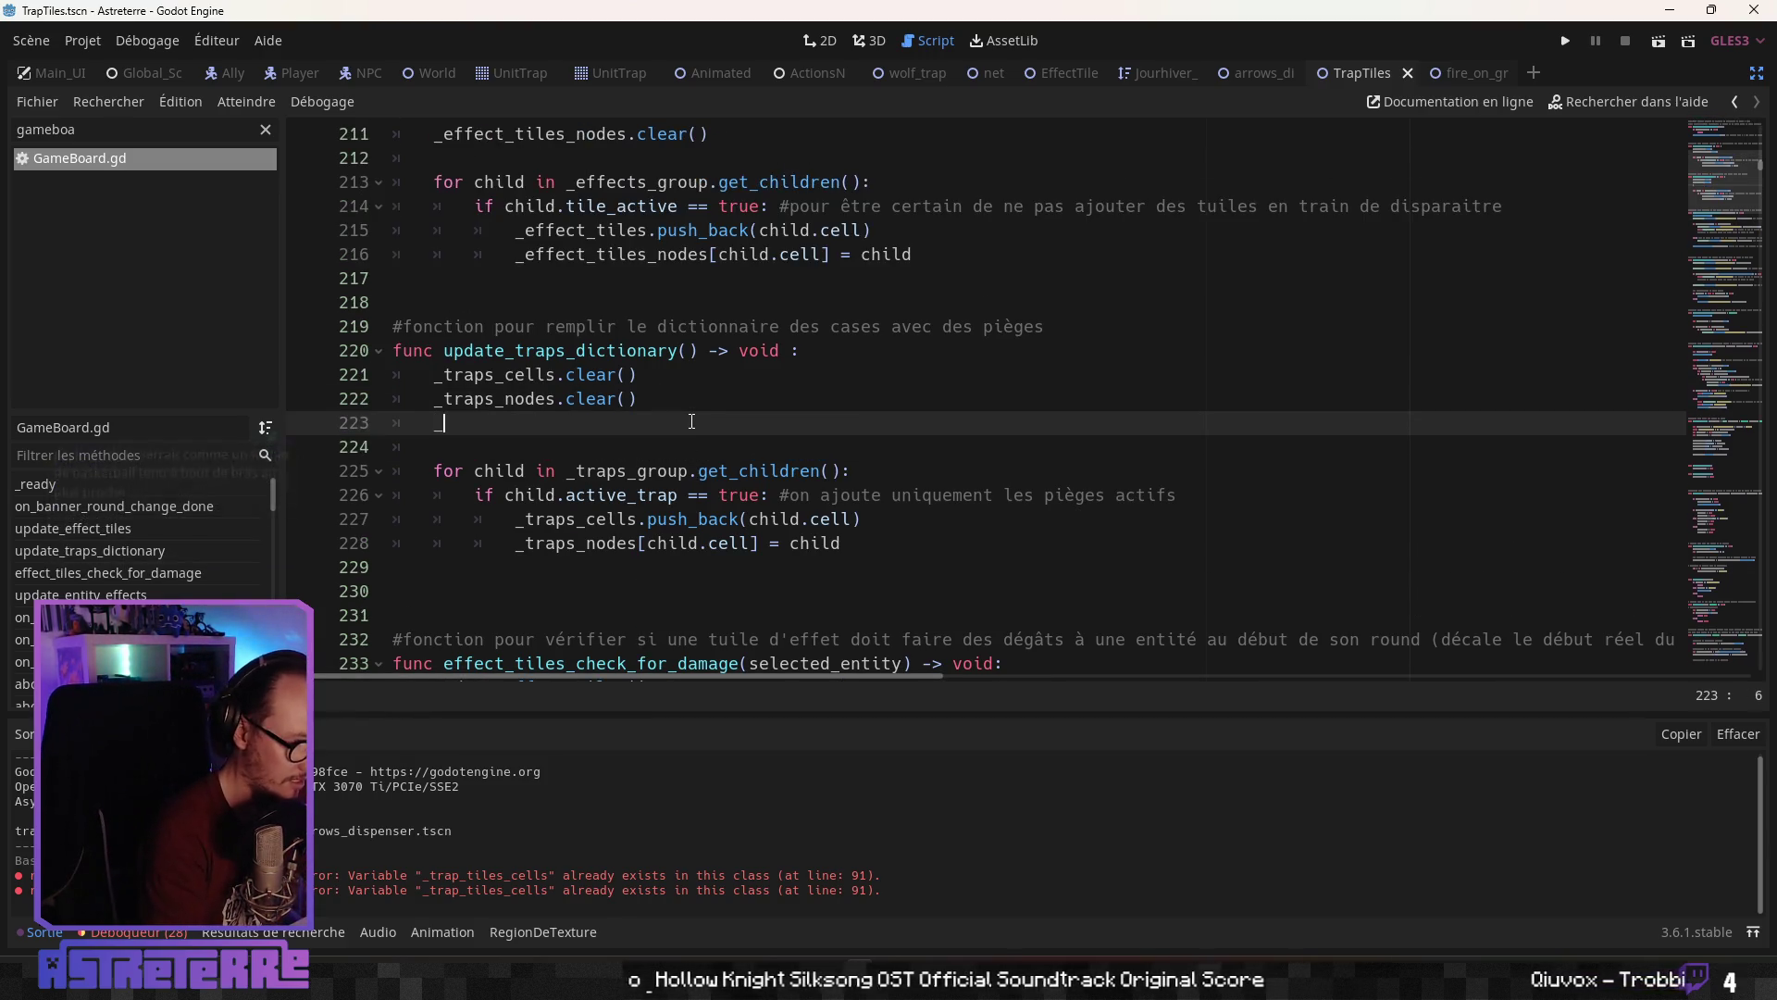
text(_traps)
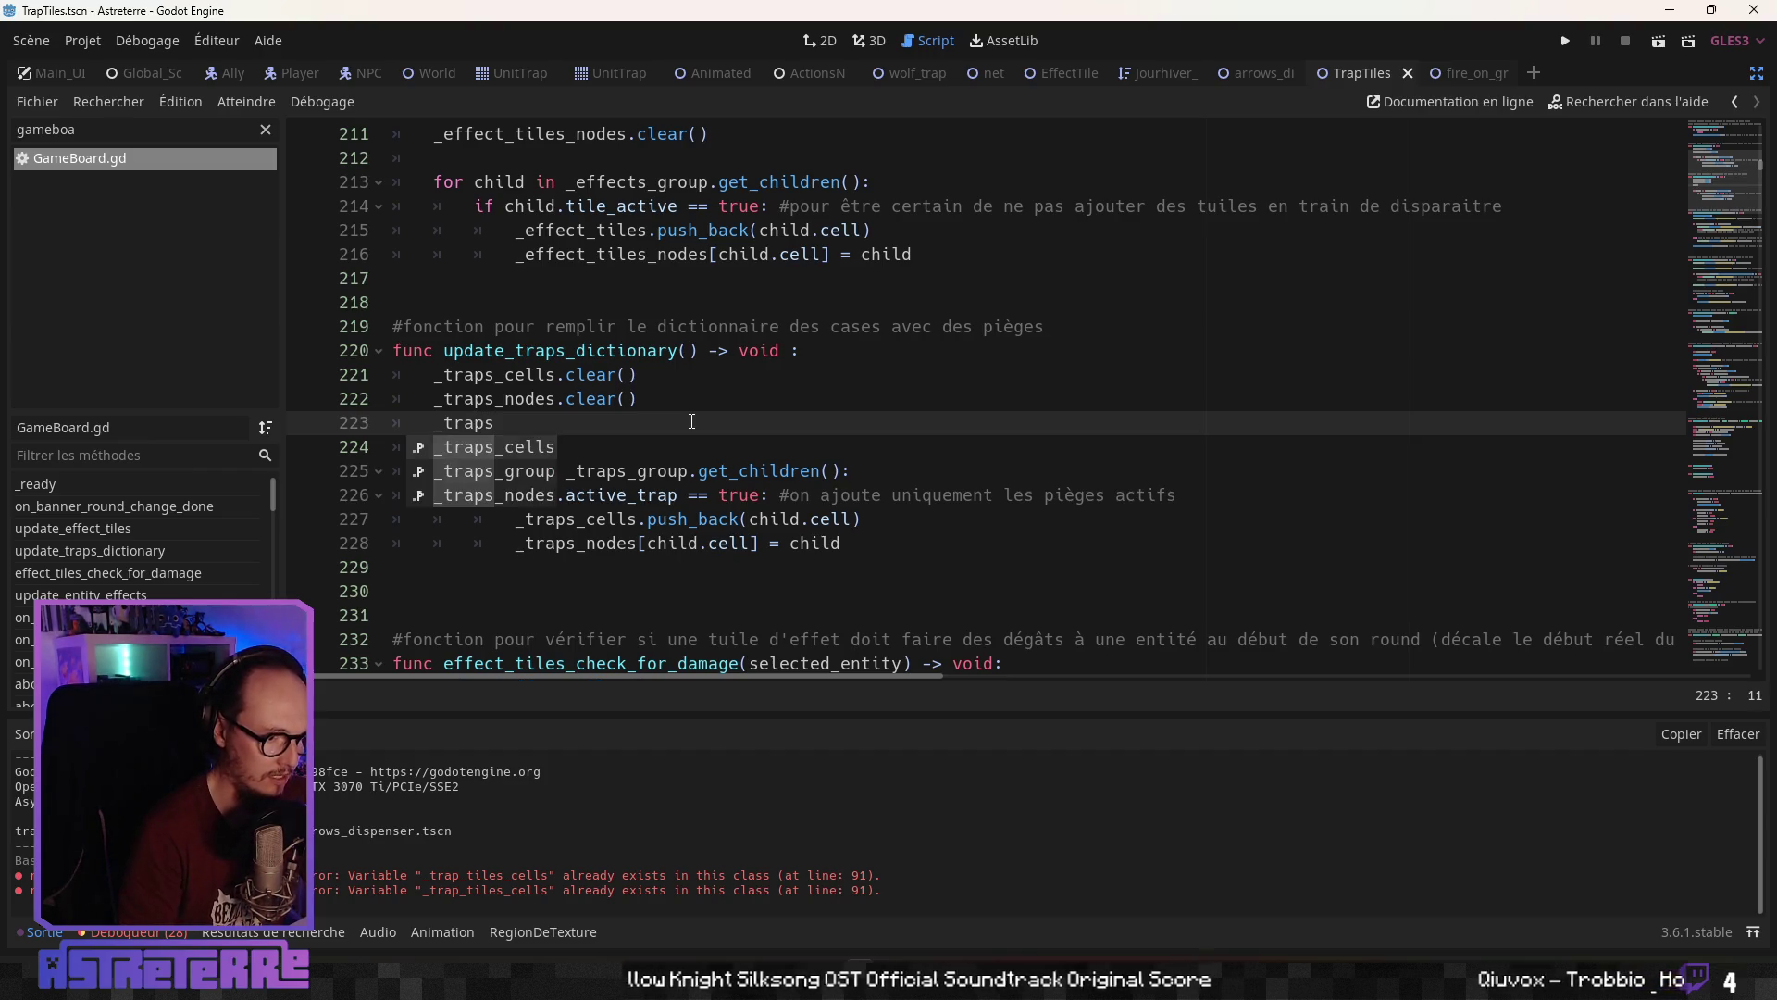
key(Down)
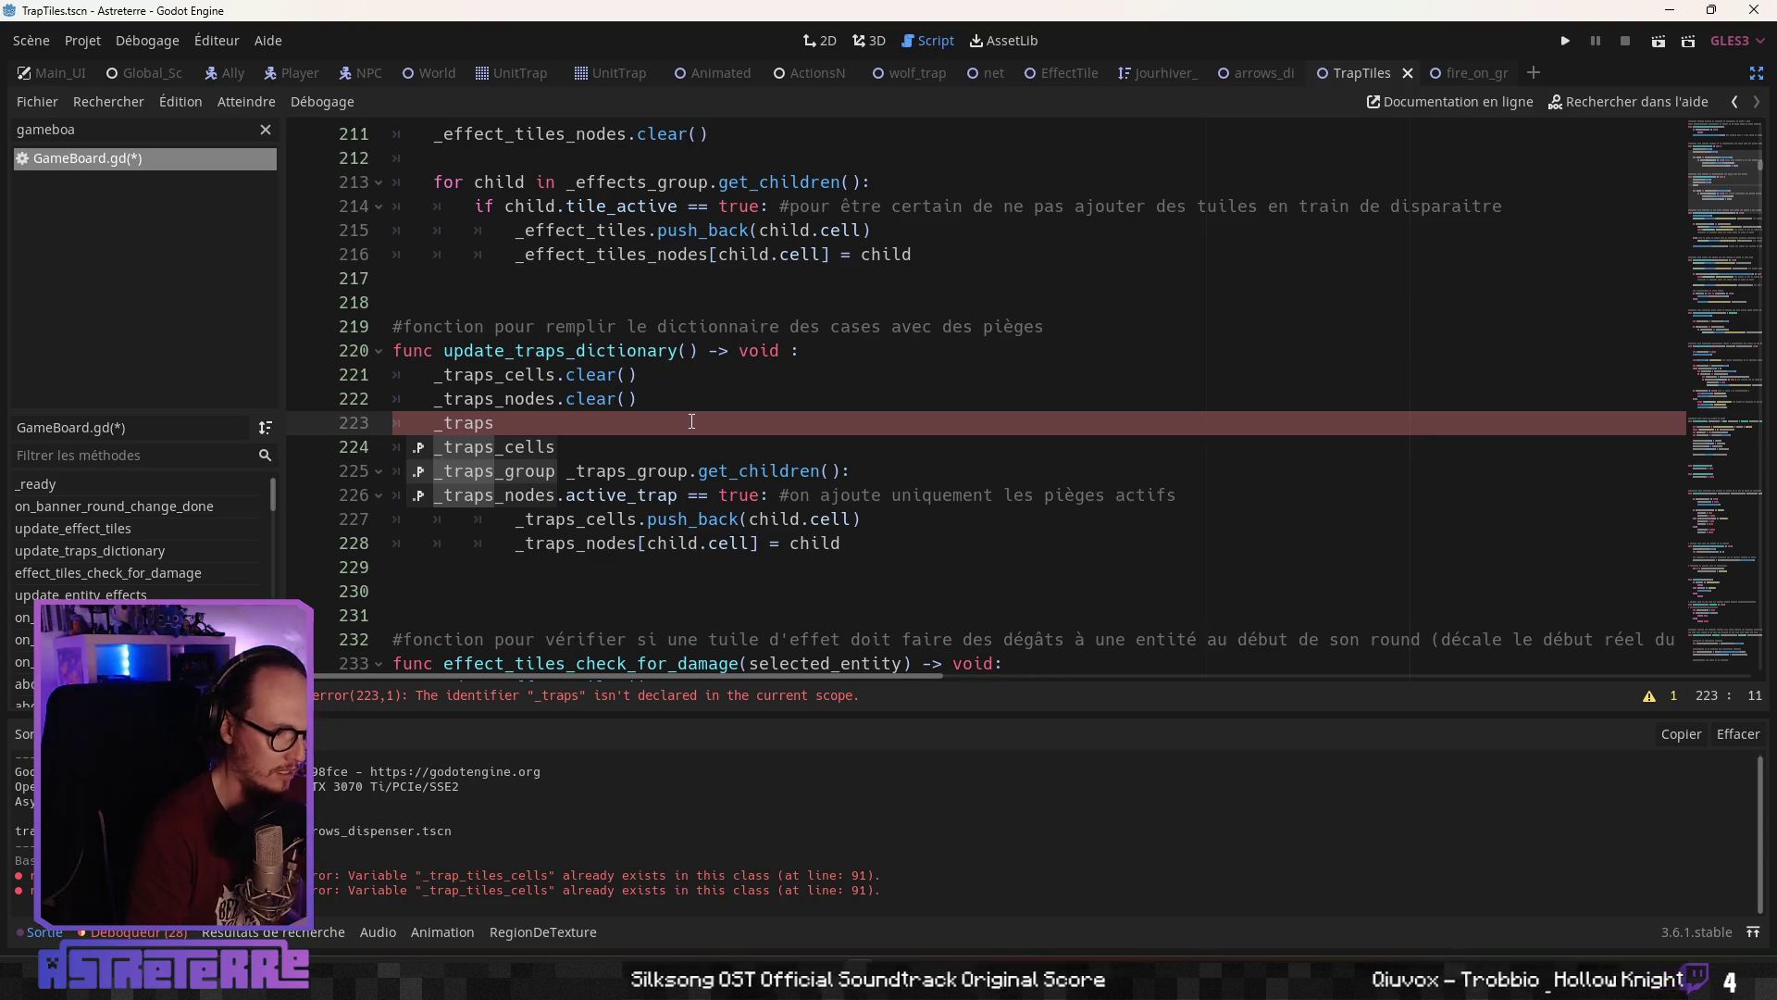
text(_t)
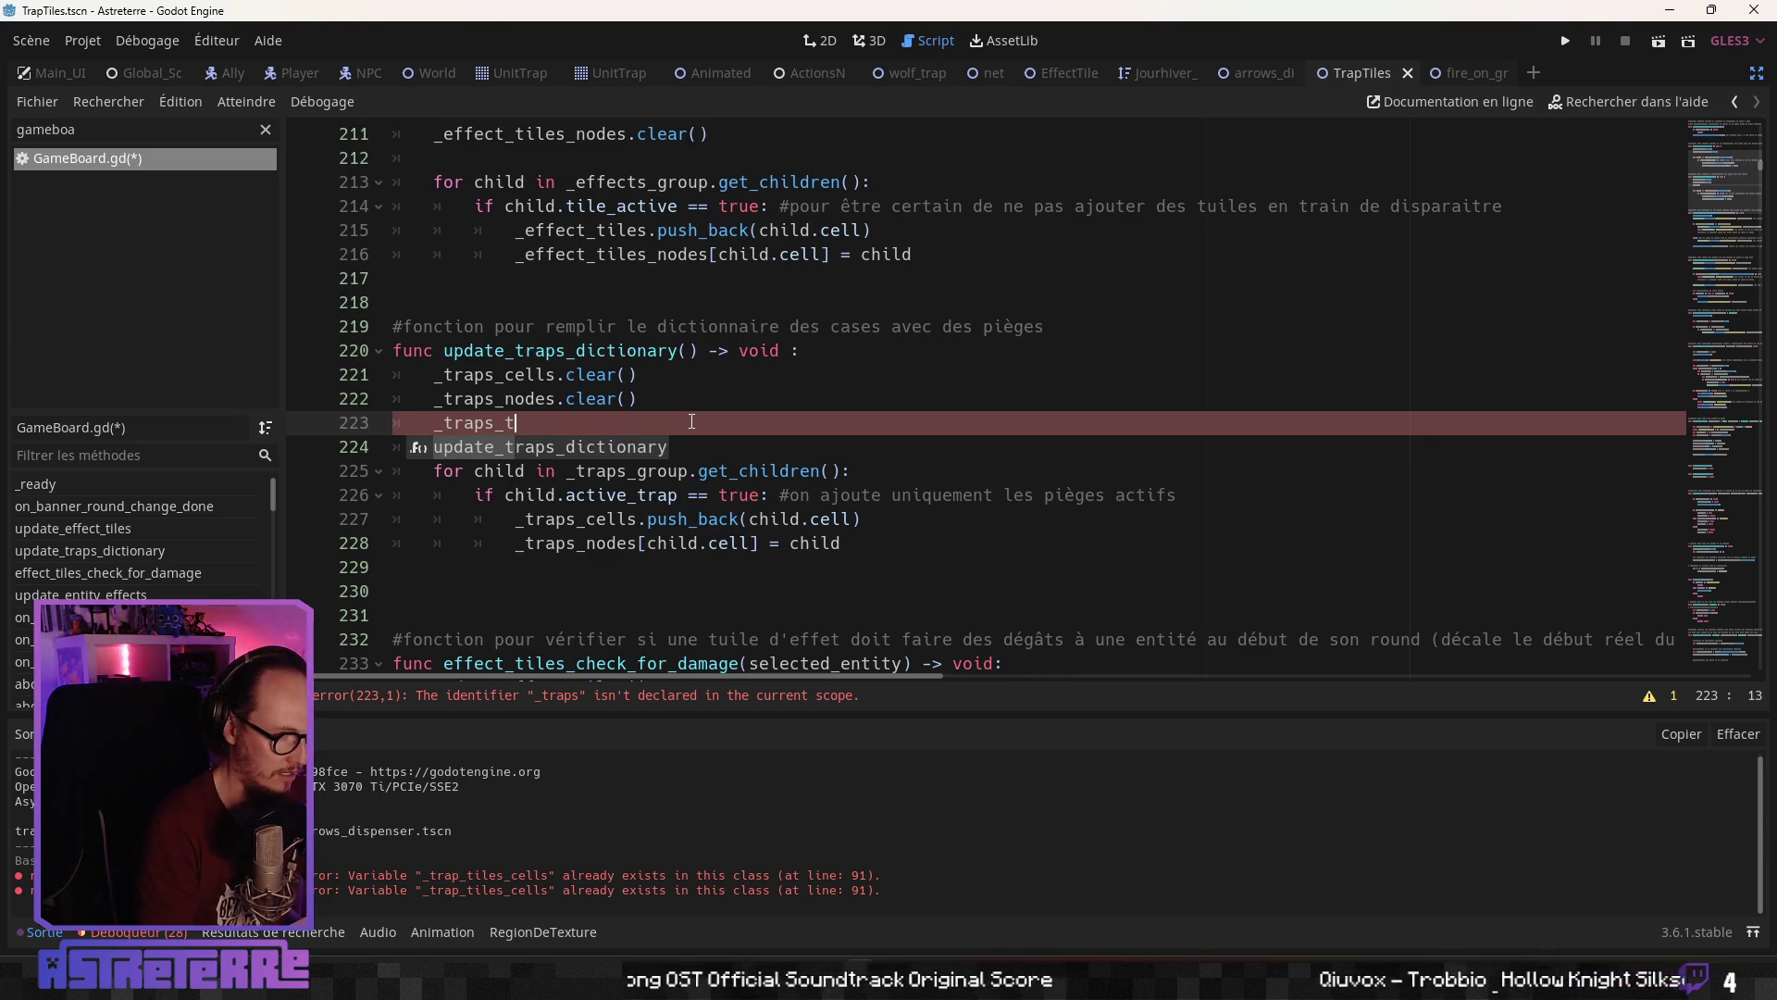
text(iles)
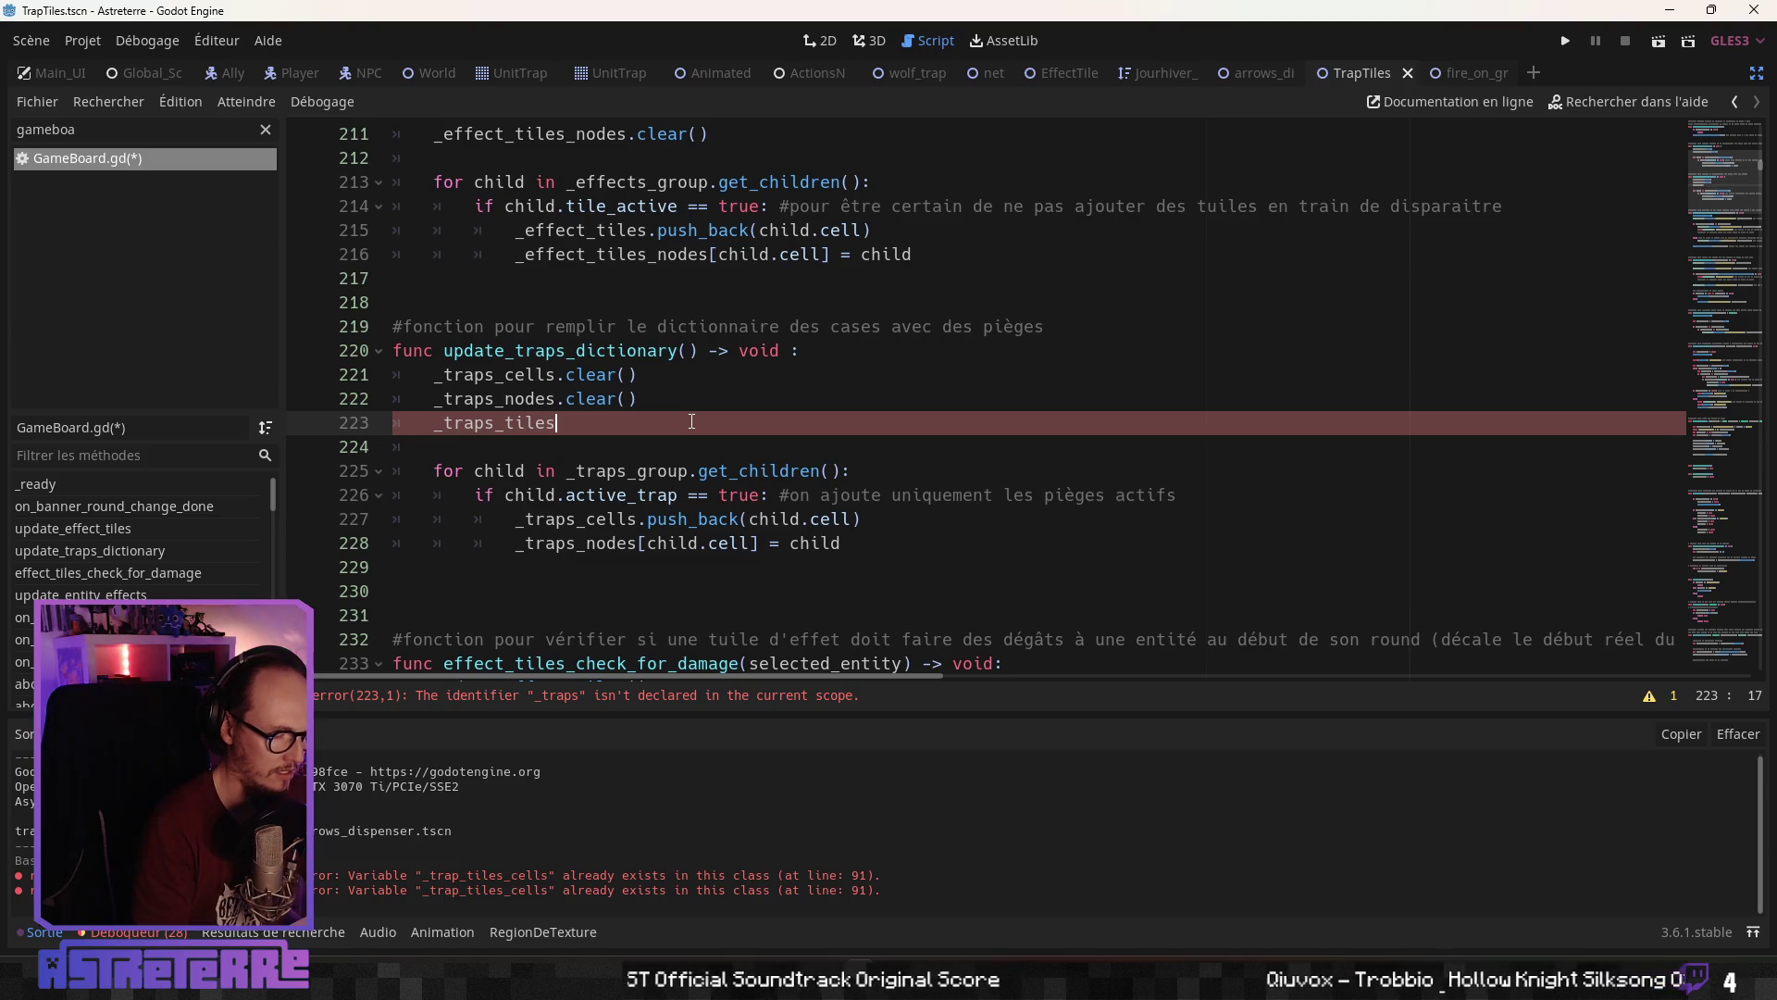
key(BackSpace)
key(BackSpace)
key(BackSpace)
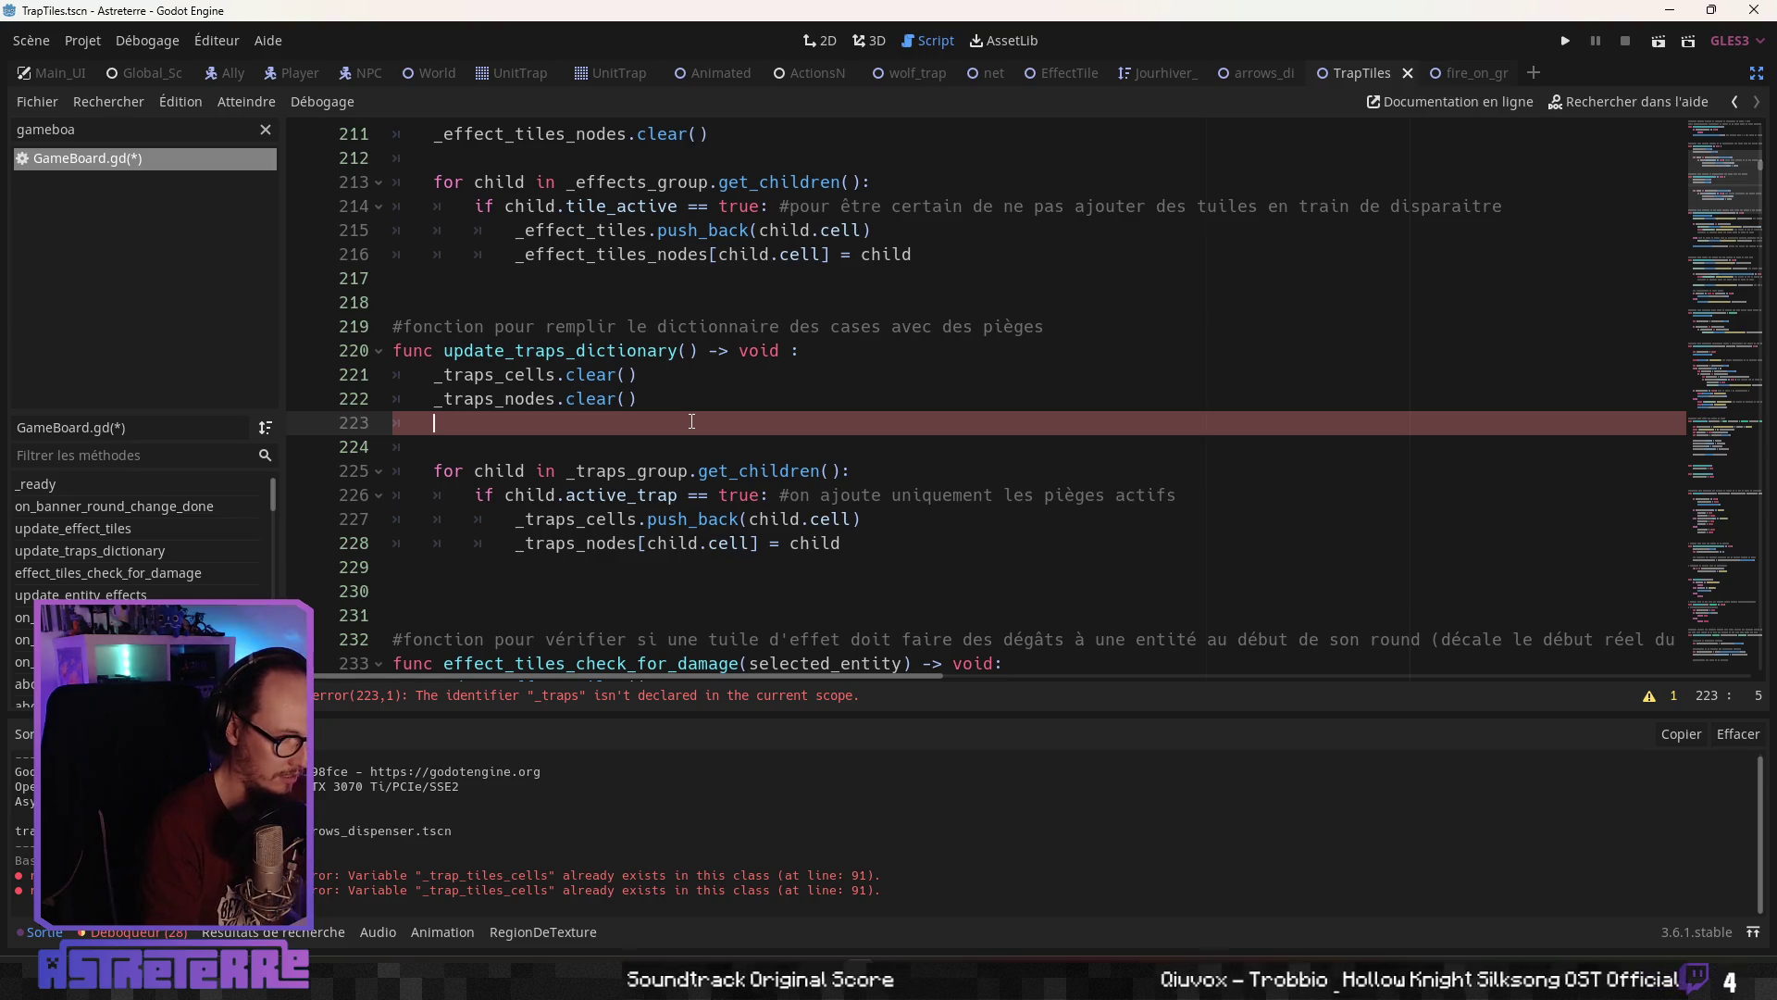
text(_traps_til)
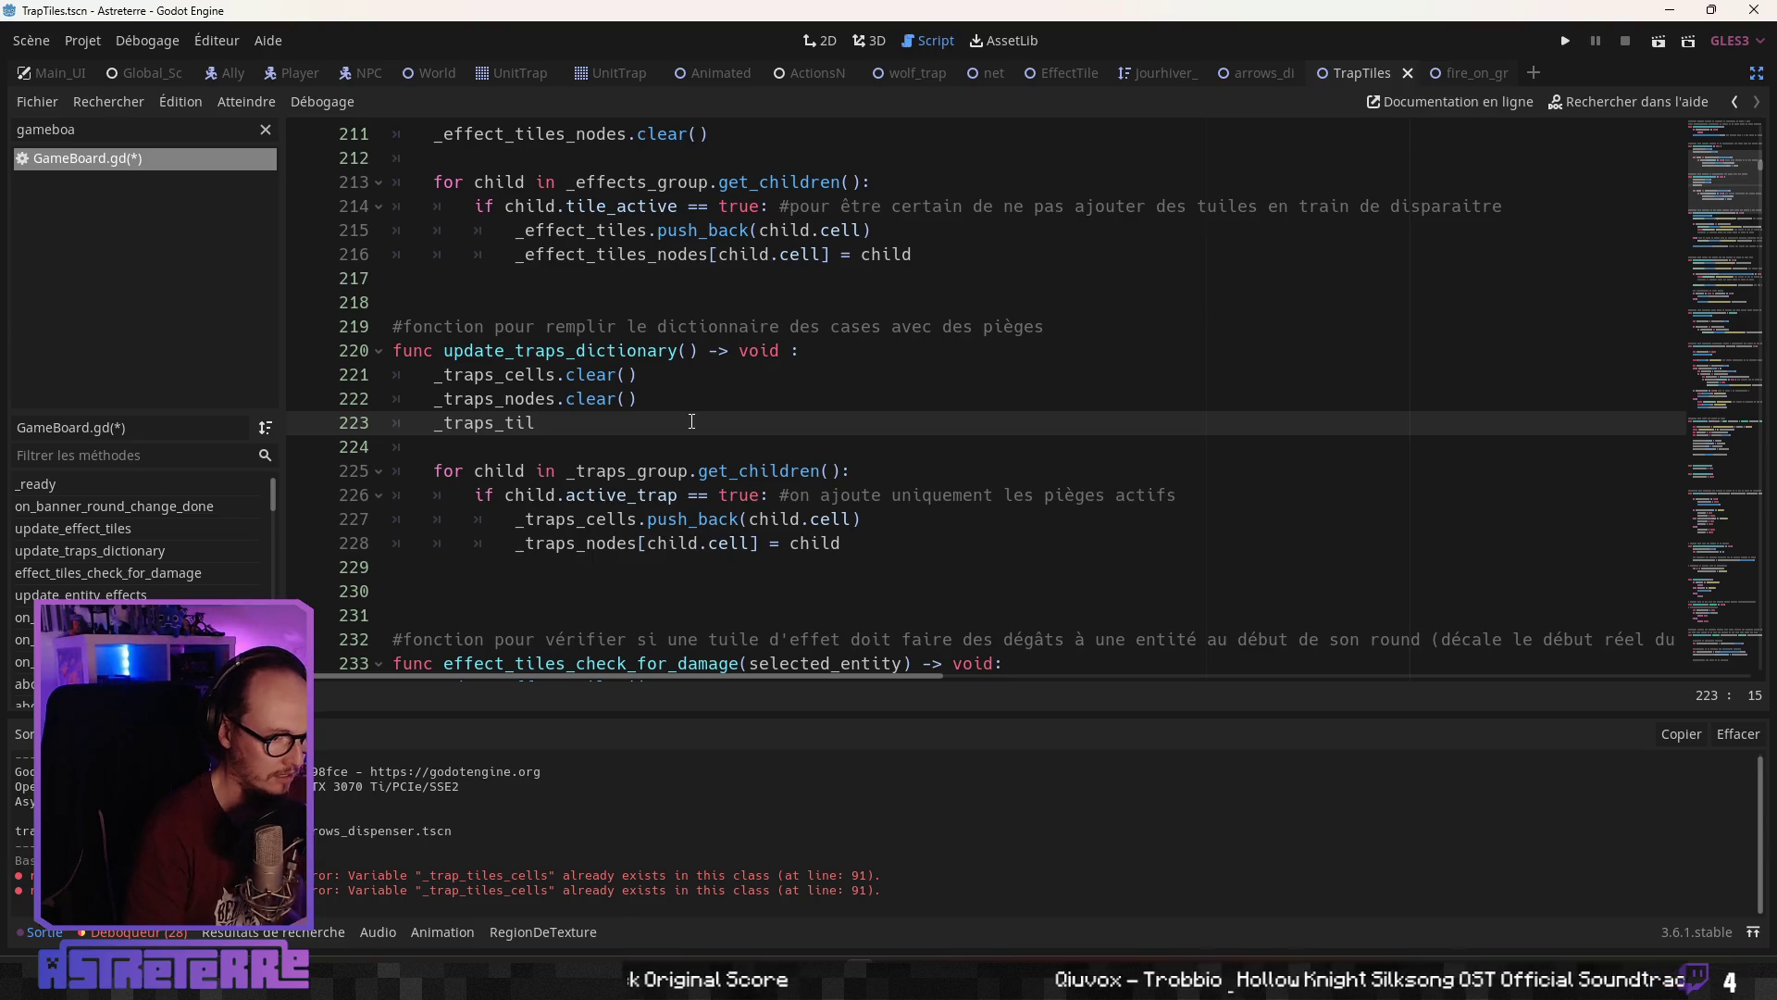
key(BackSpace)
key(BackSpace)
key(BackSpace)
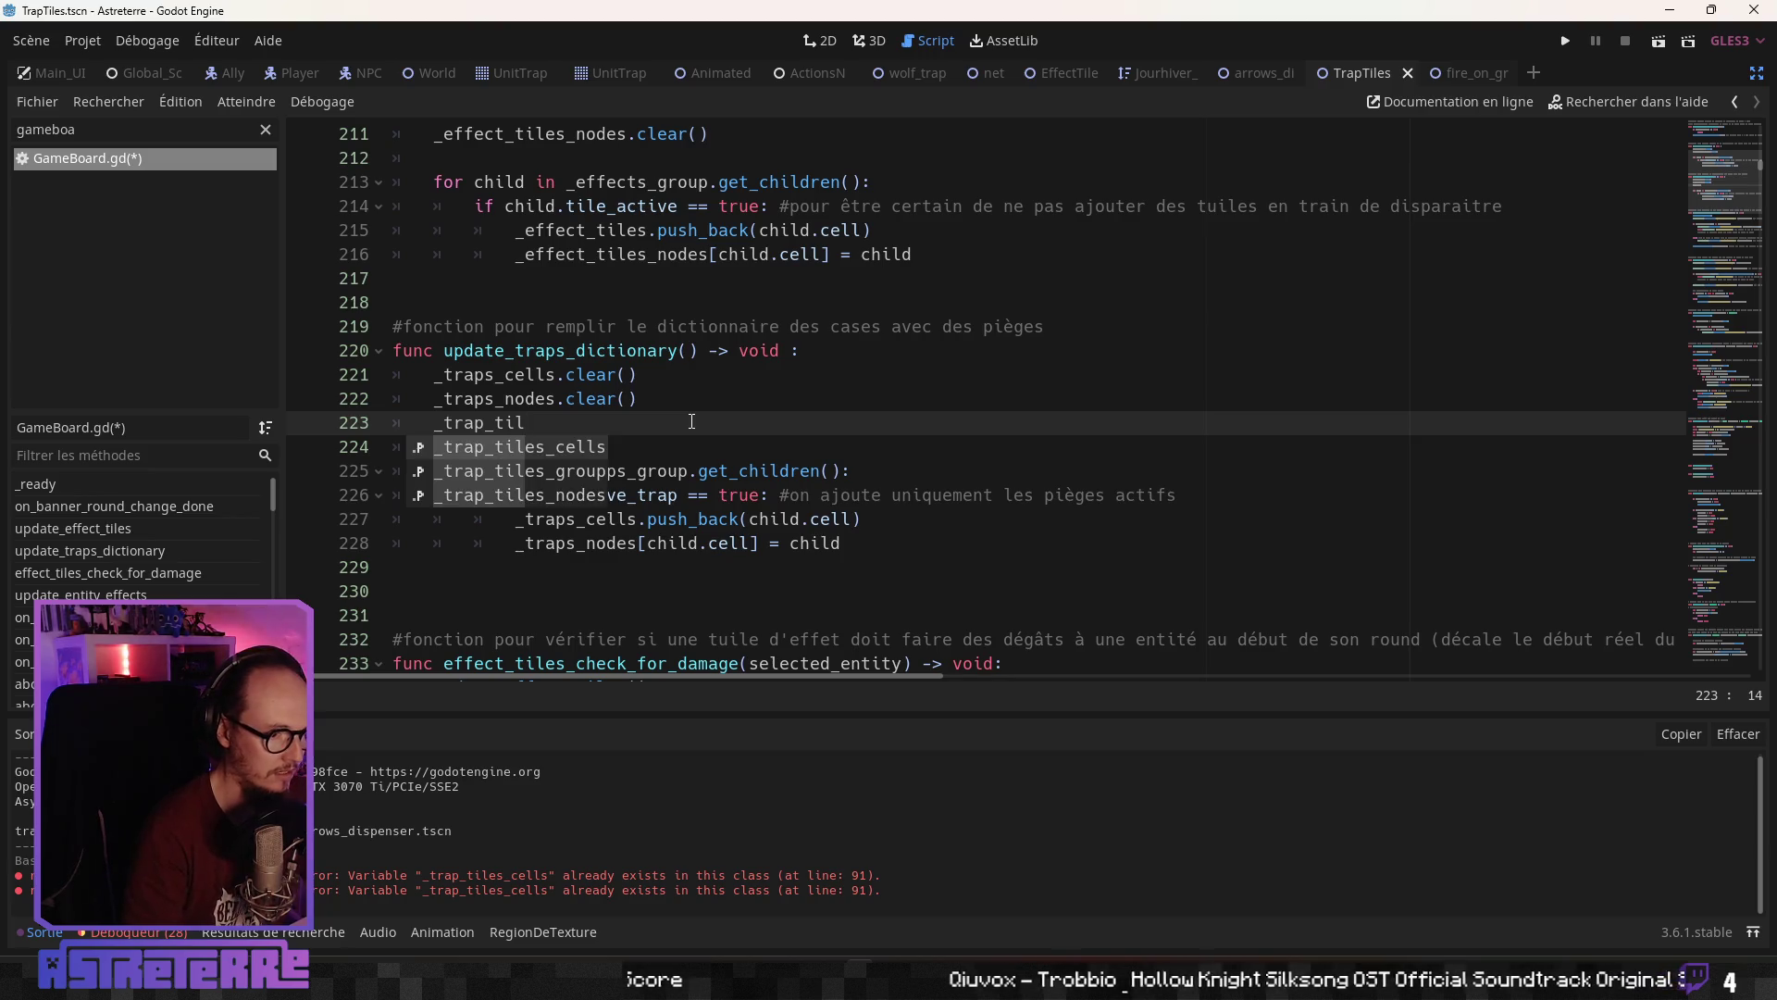
key(Return)
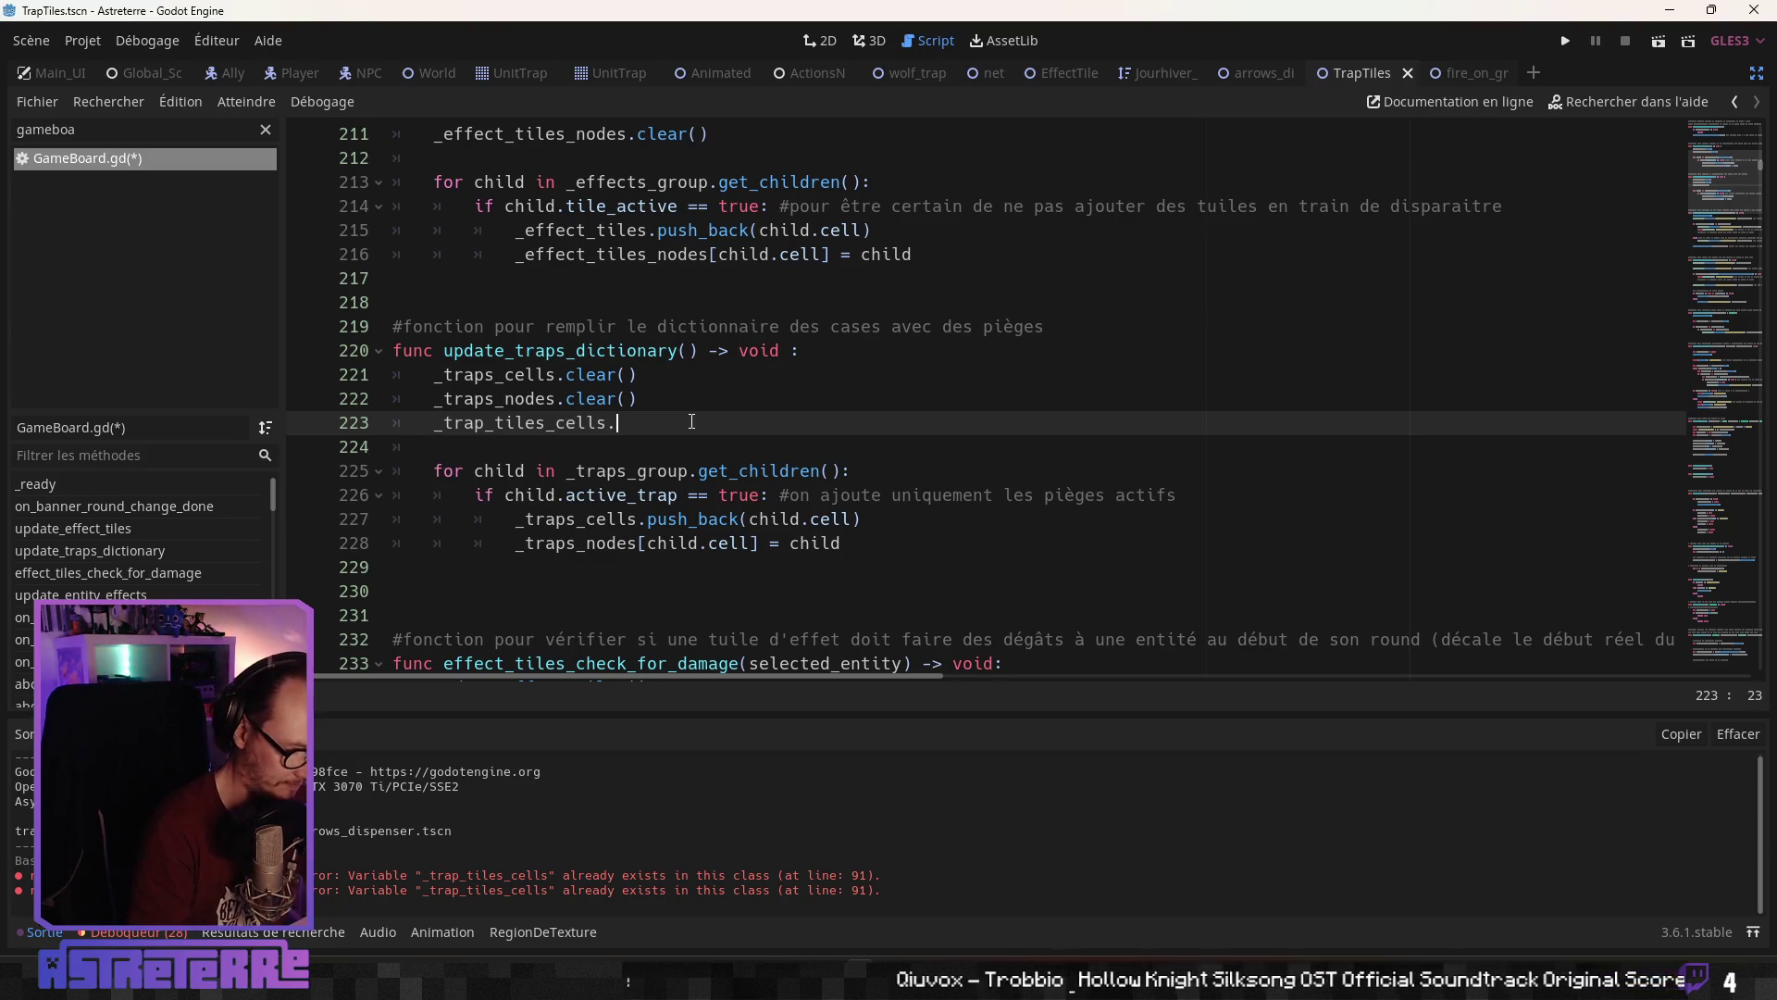
text(())
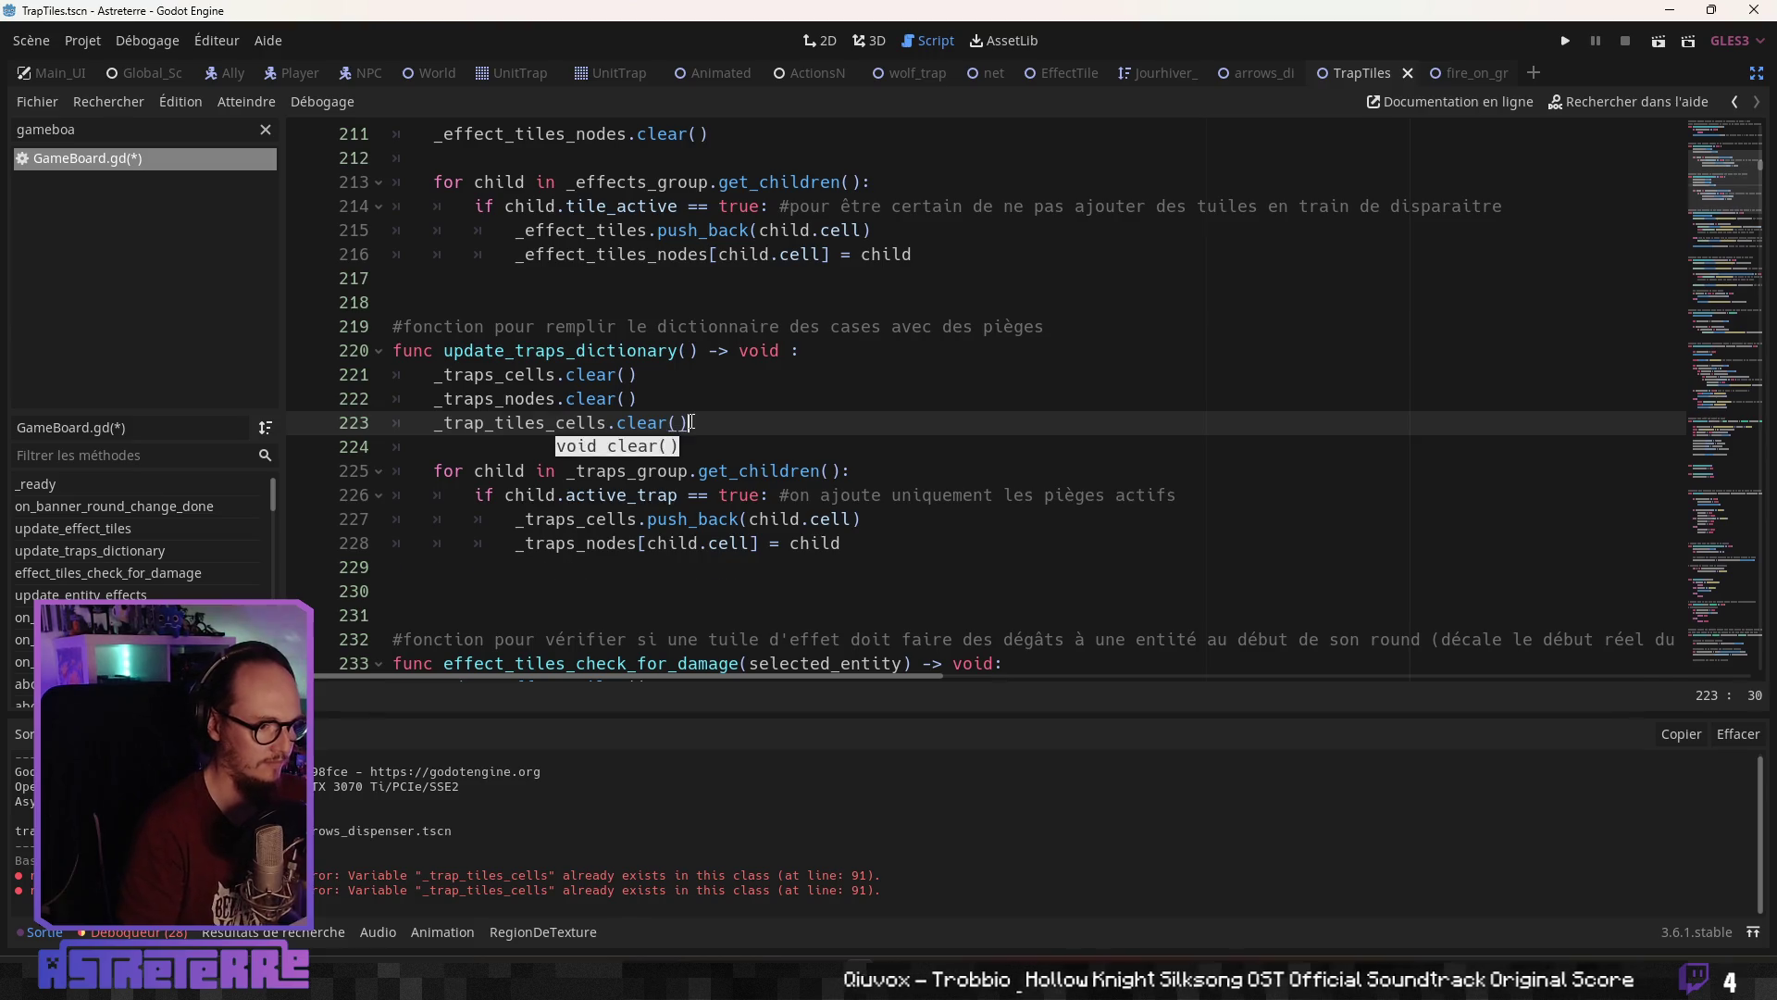
Add _trap_tiles_nodes.clear() on the following line 224
key(Return)
text(_trap_t)
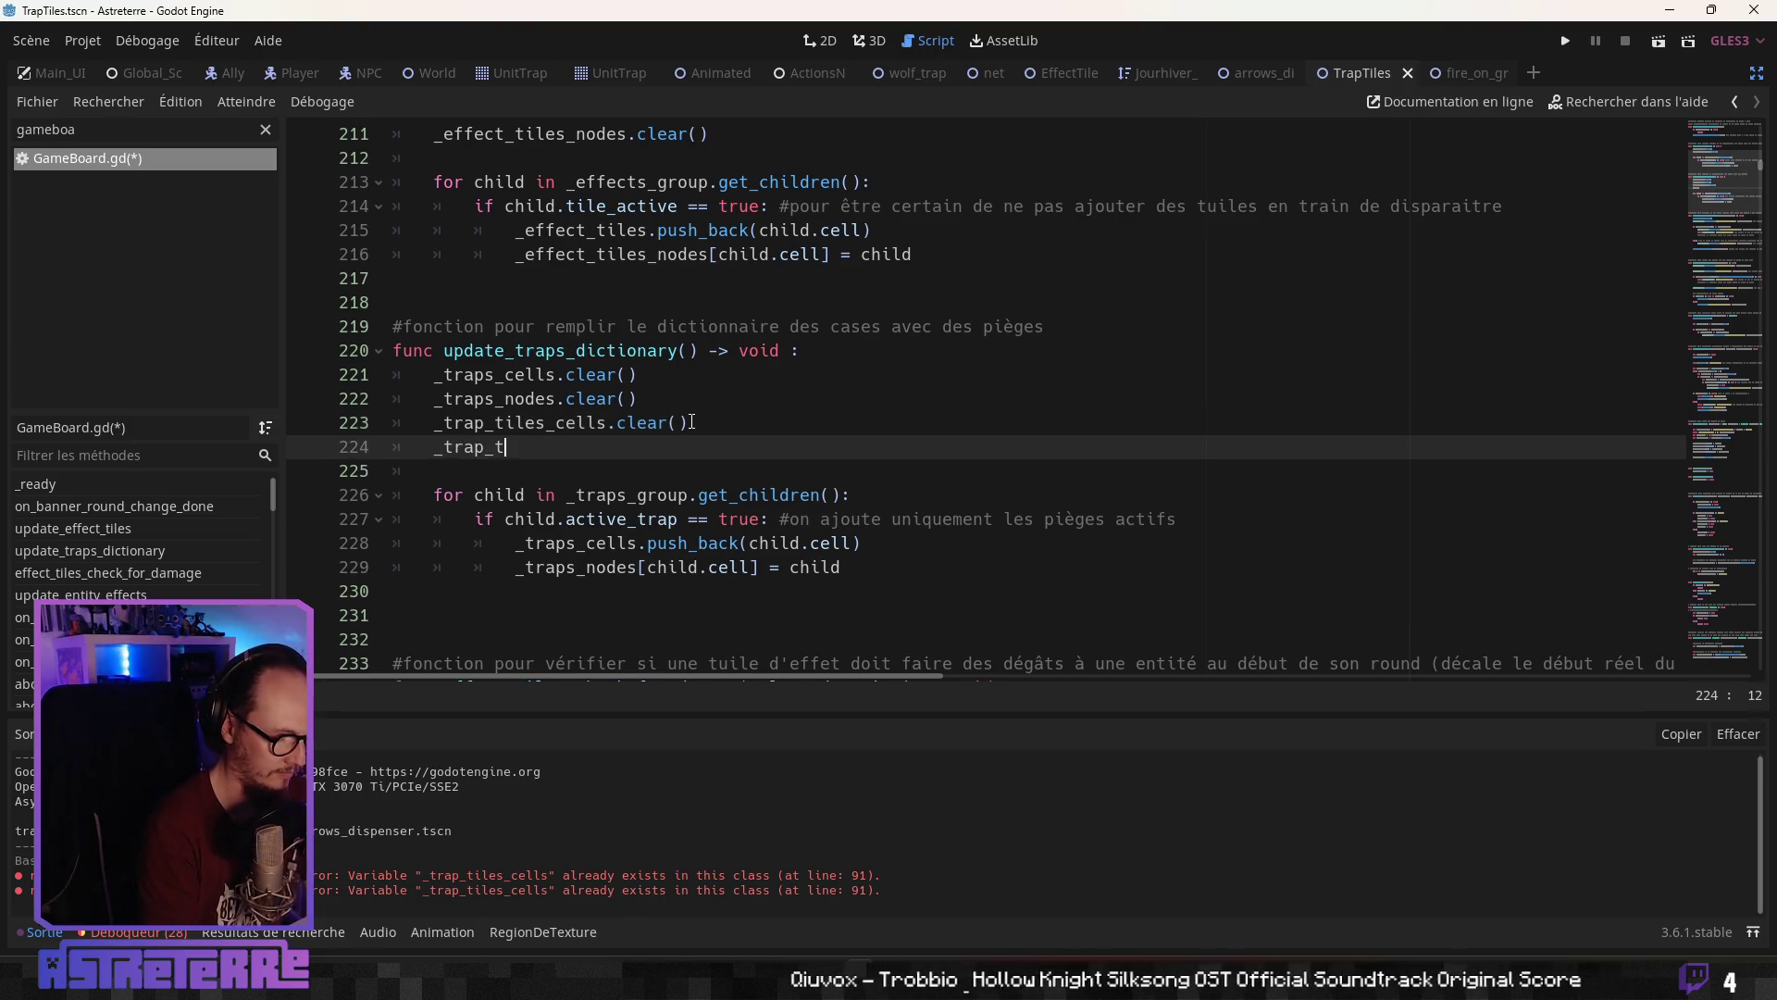
text(iles_nodes.c)
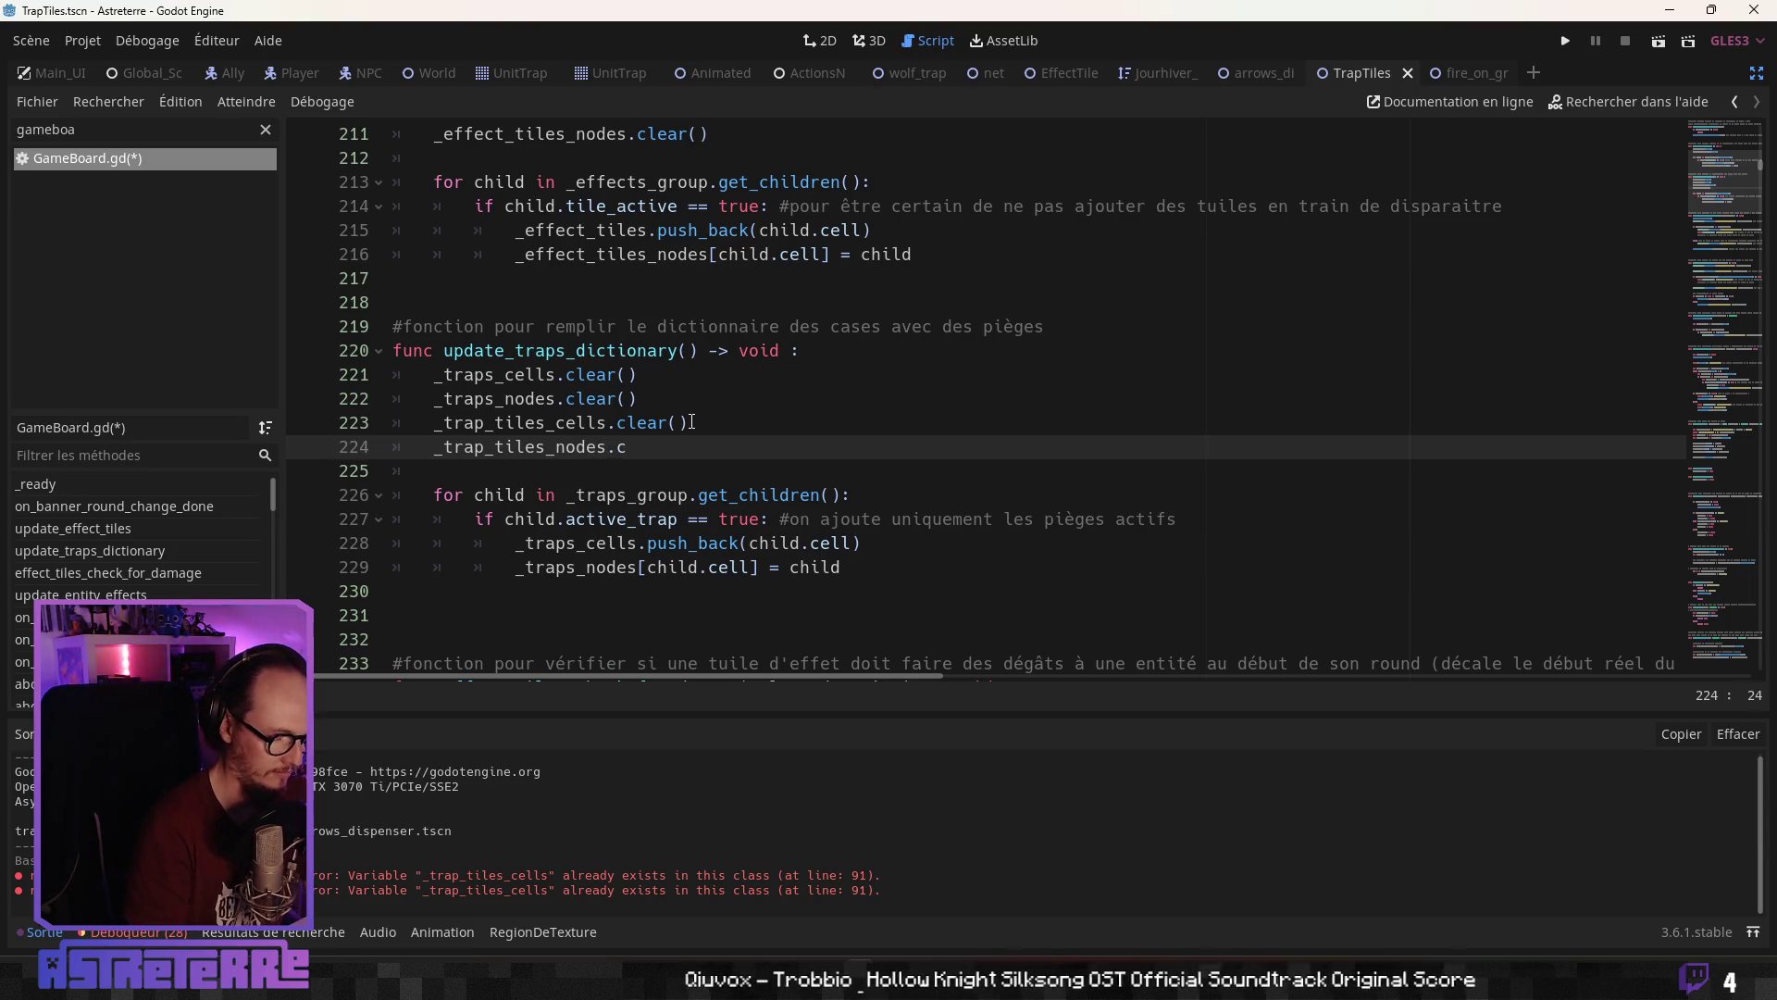
text(le)
key(Return)
scroll(692, 422, down, 2)
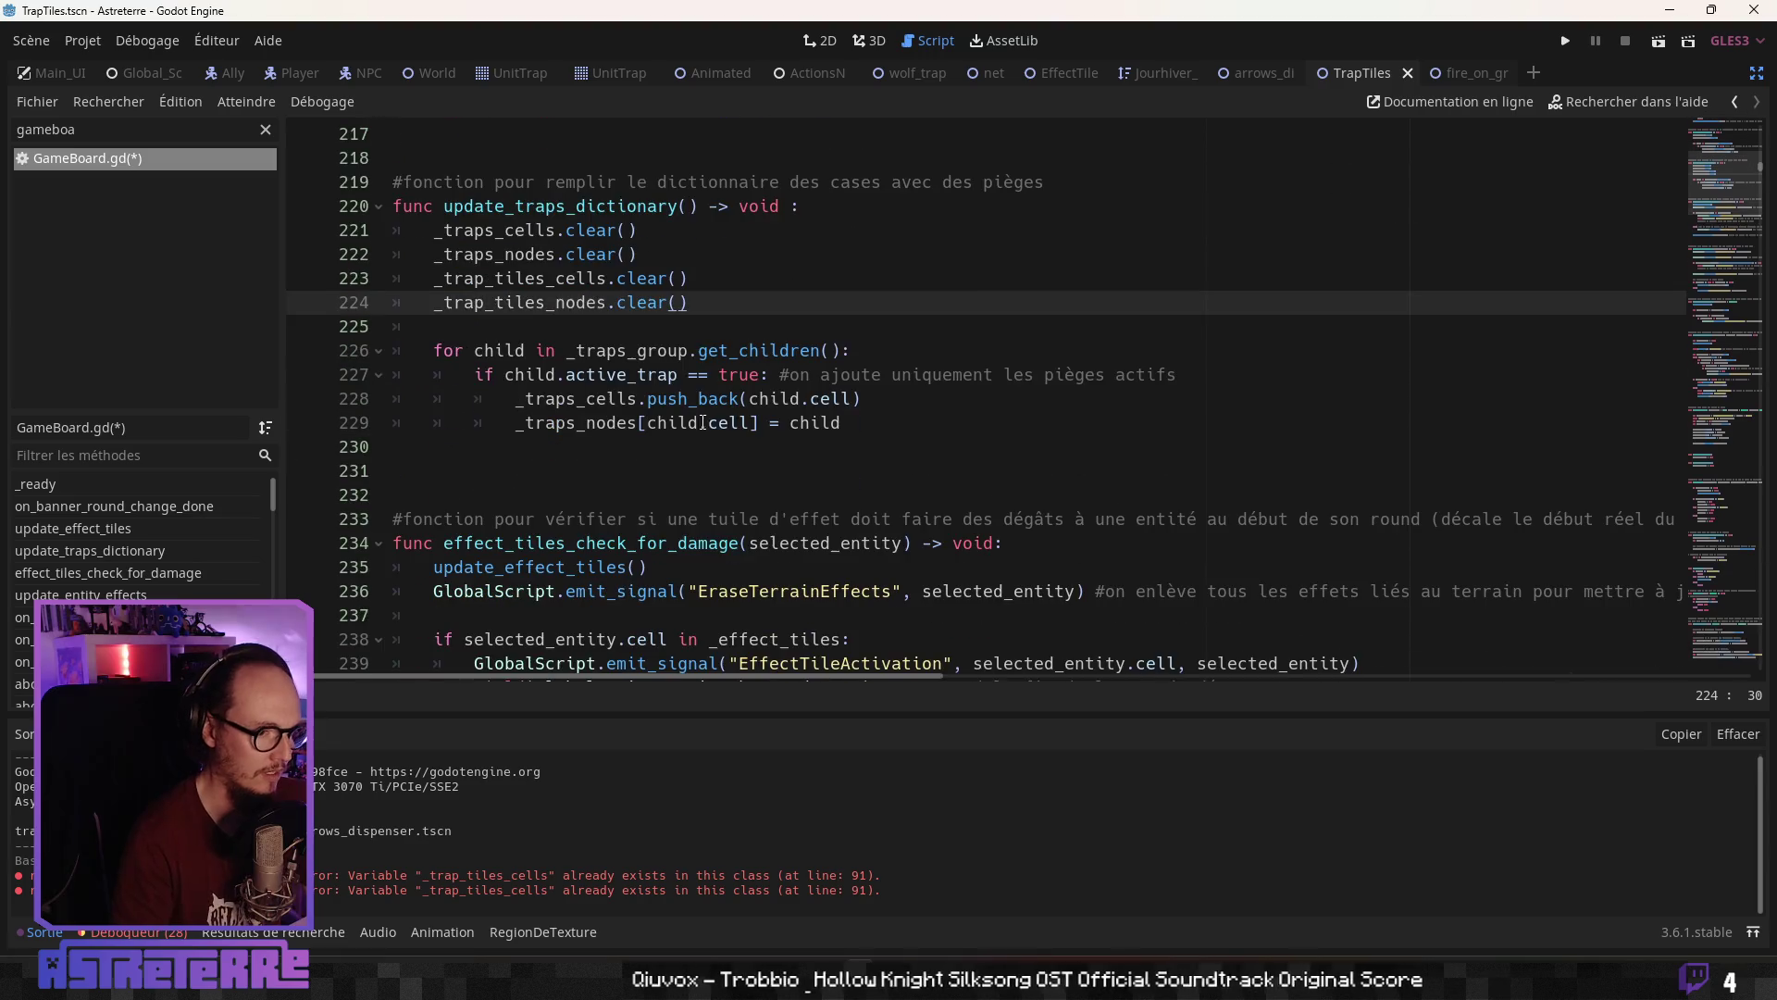
Paste a copy of the traps loop below the original in update_traps_dictionary
drag(842, 423, 420, 356)
key(ctrl+c)
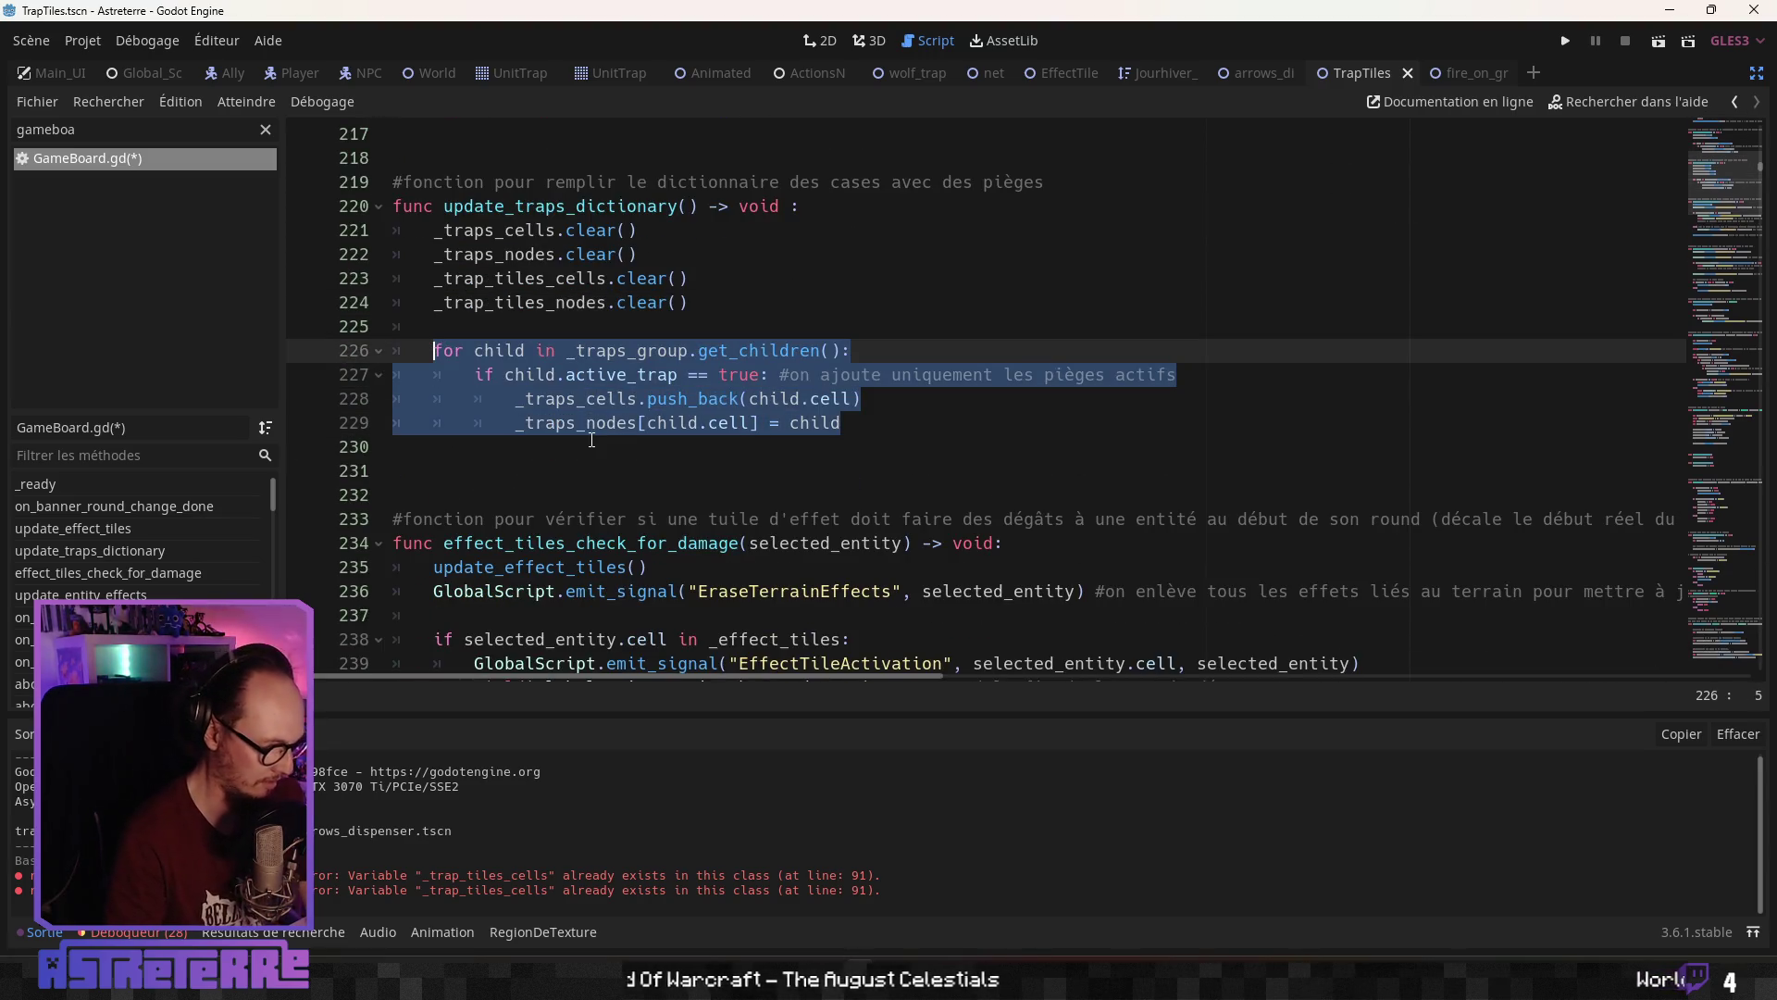
click(530, 453)
key(Return)
key(ctrl+v)
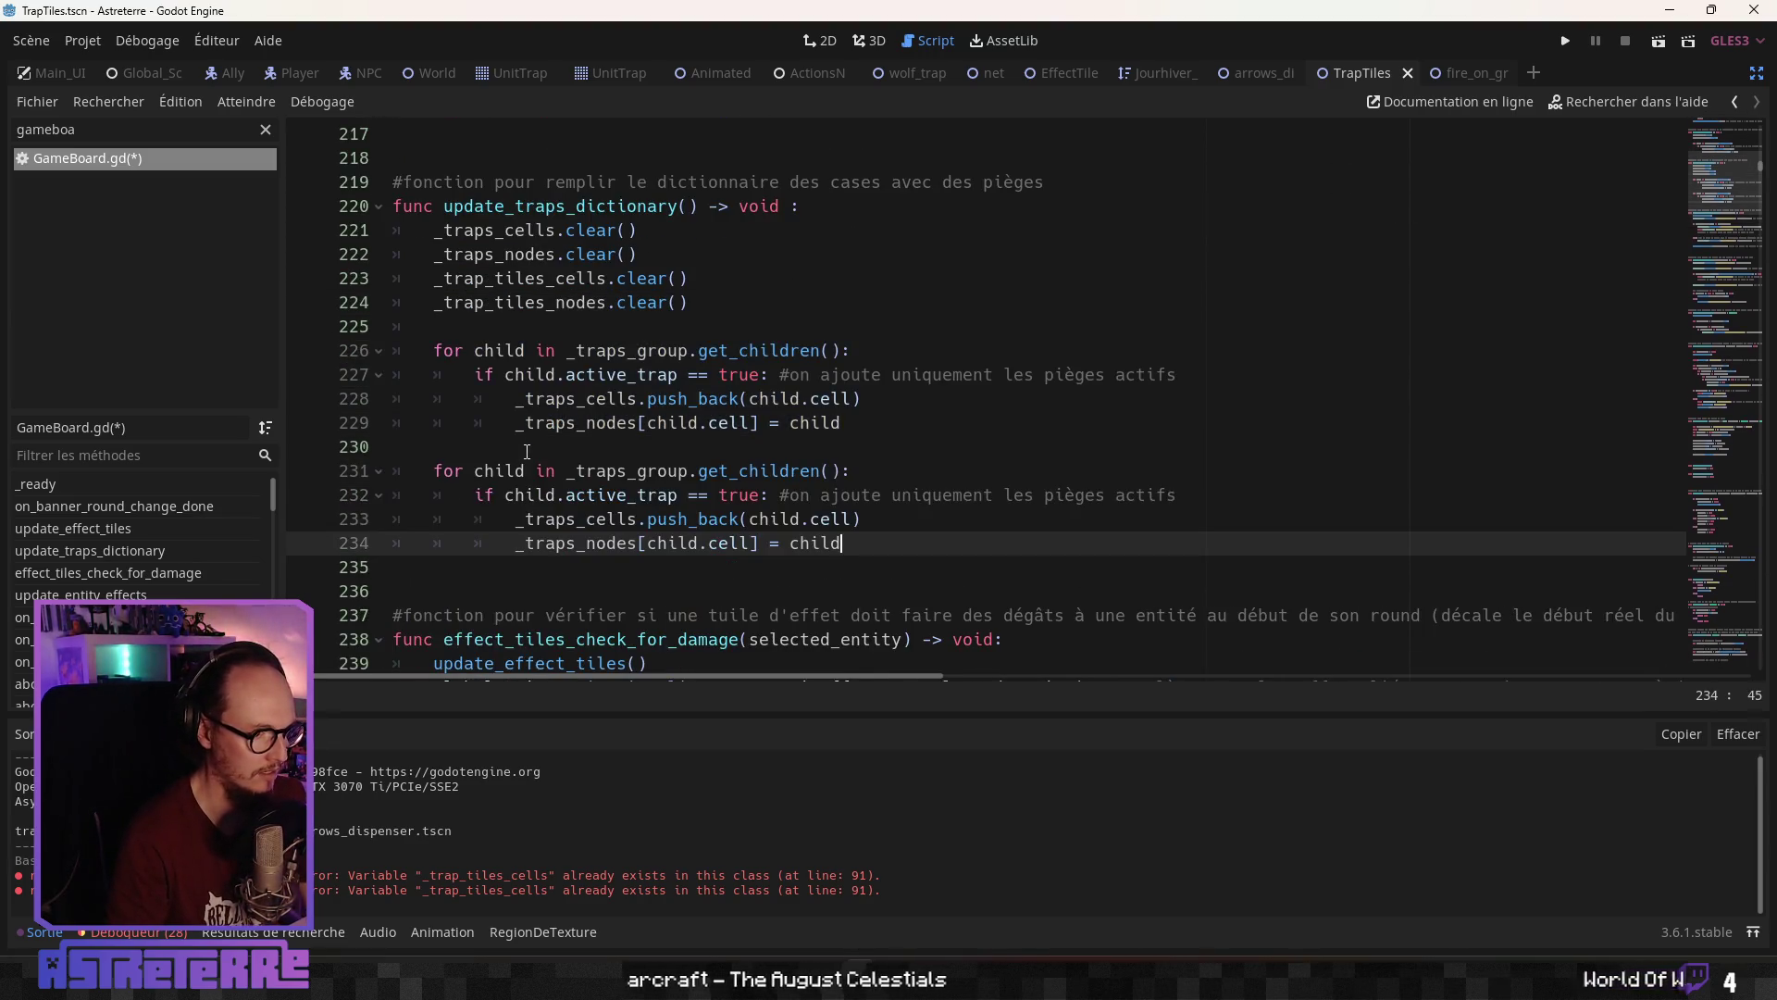
click(527, 452)
click(593, 495)
click(654, 526)
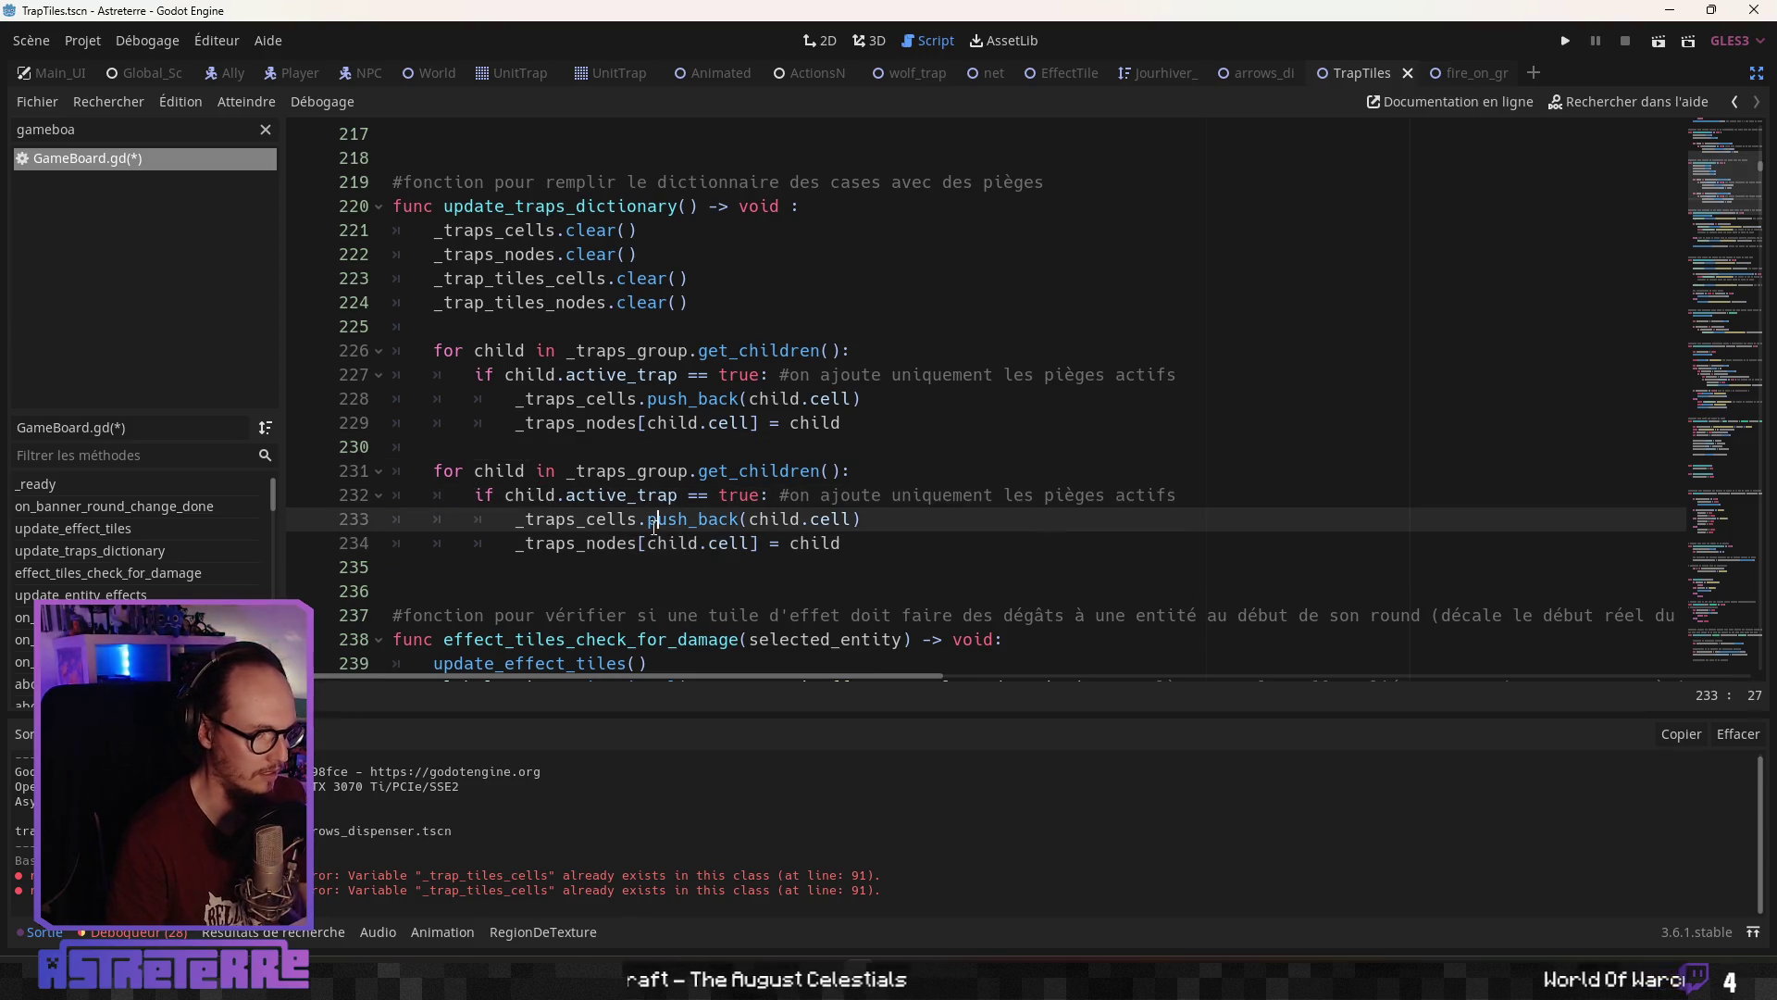
click(706, 473)
scroll(694, 491, up, 3)
scroll(680, 508, down, 4)
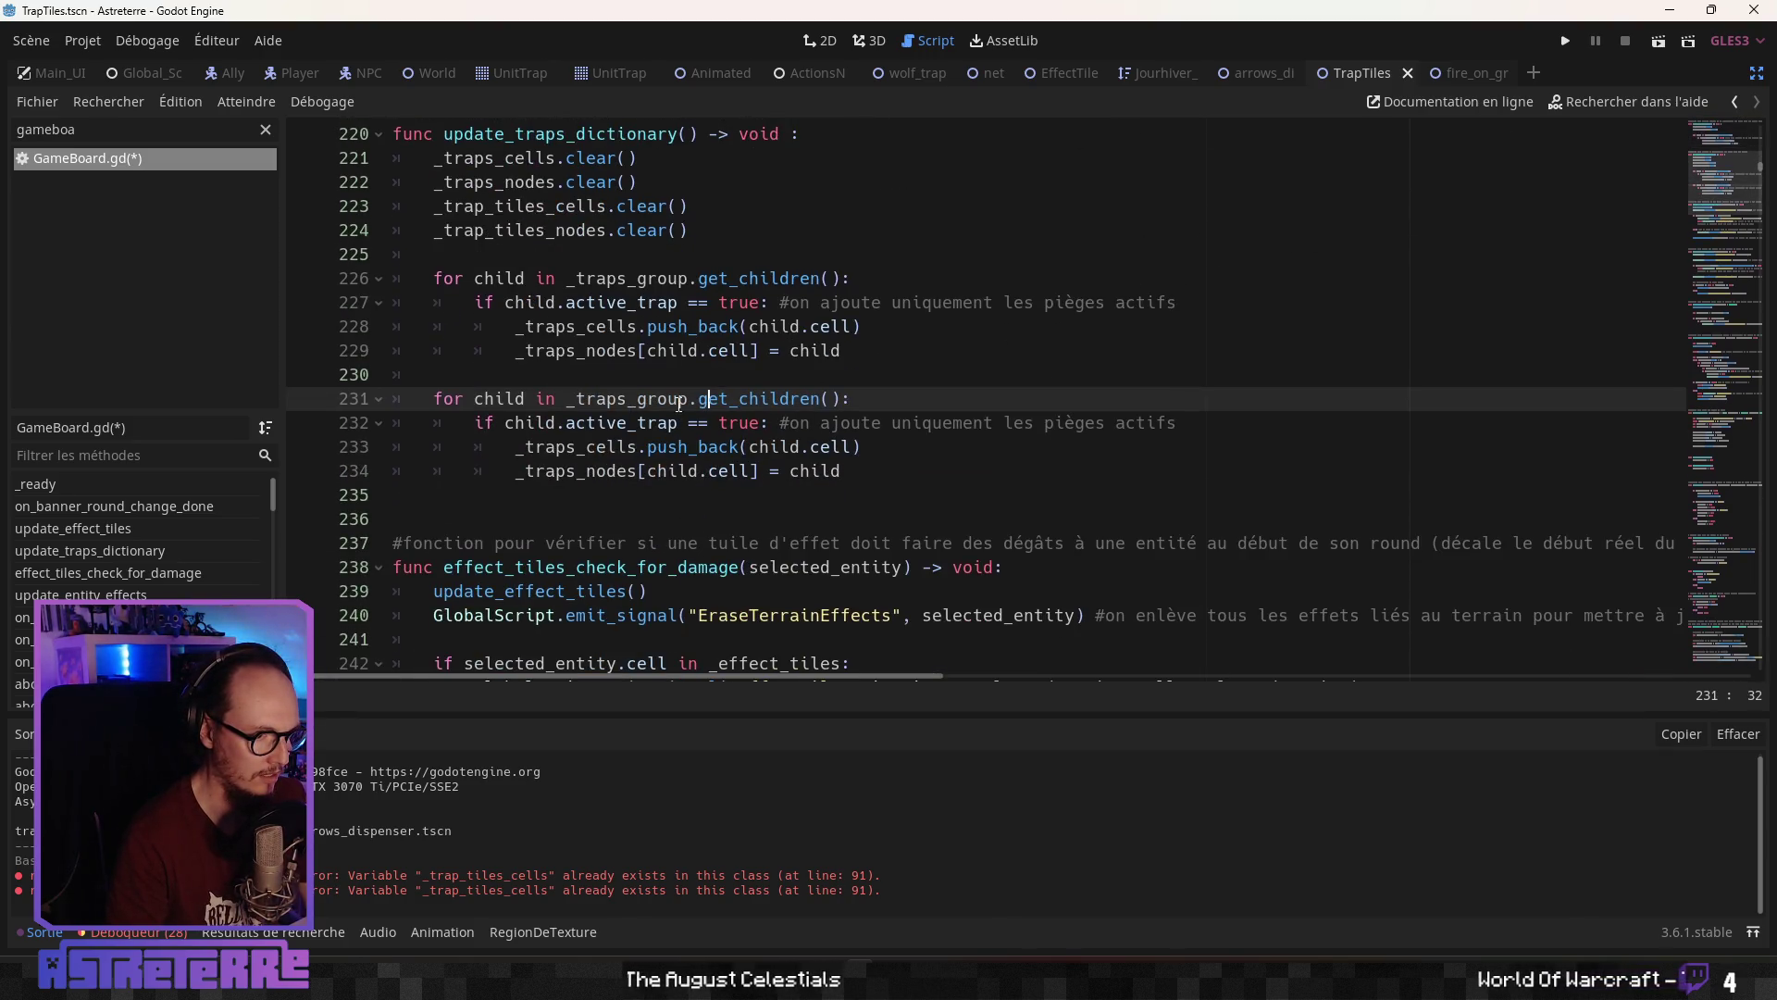
scroll(680, 403, up, 10)
scroll(639, 514, down, 9)
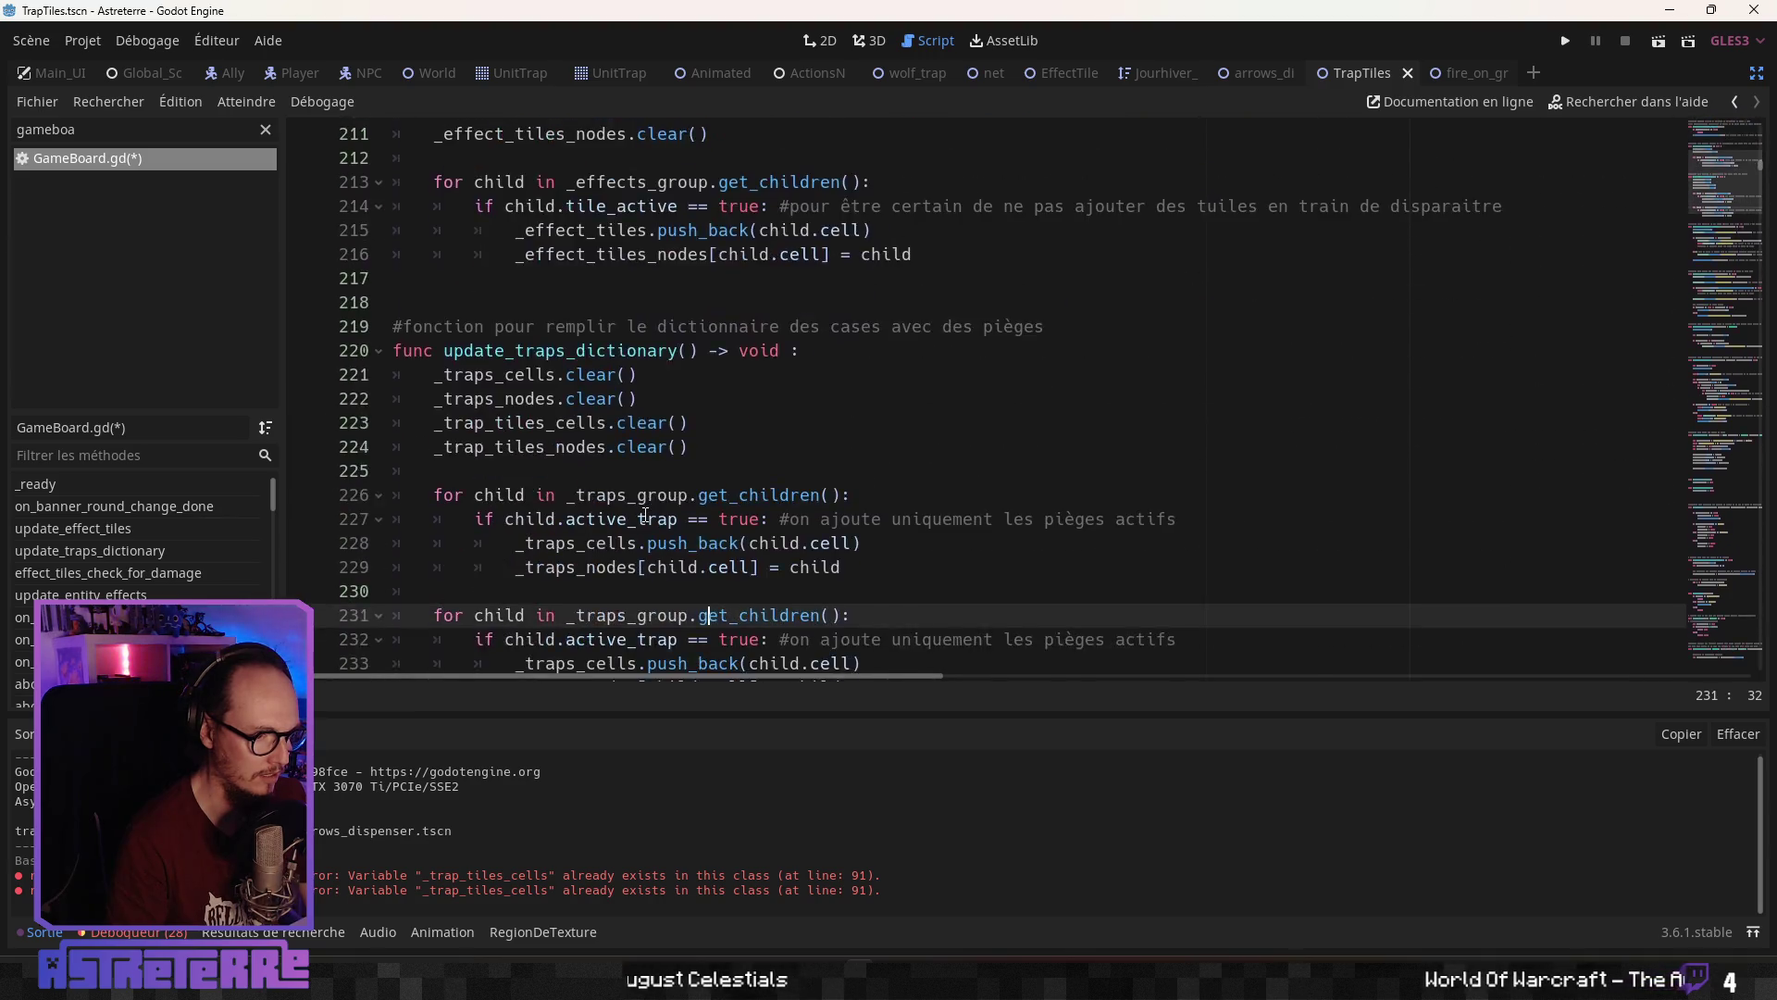
Make the copied loop iterate _trap_tiles_group and drop its active-trap condition, dedenting the body
drag(688, 473, 640, 472)
key(BackSpace)
key(BackSpace)
key(BackSpace)
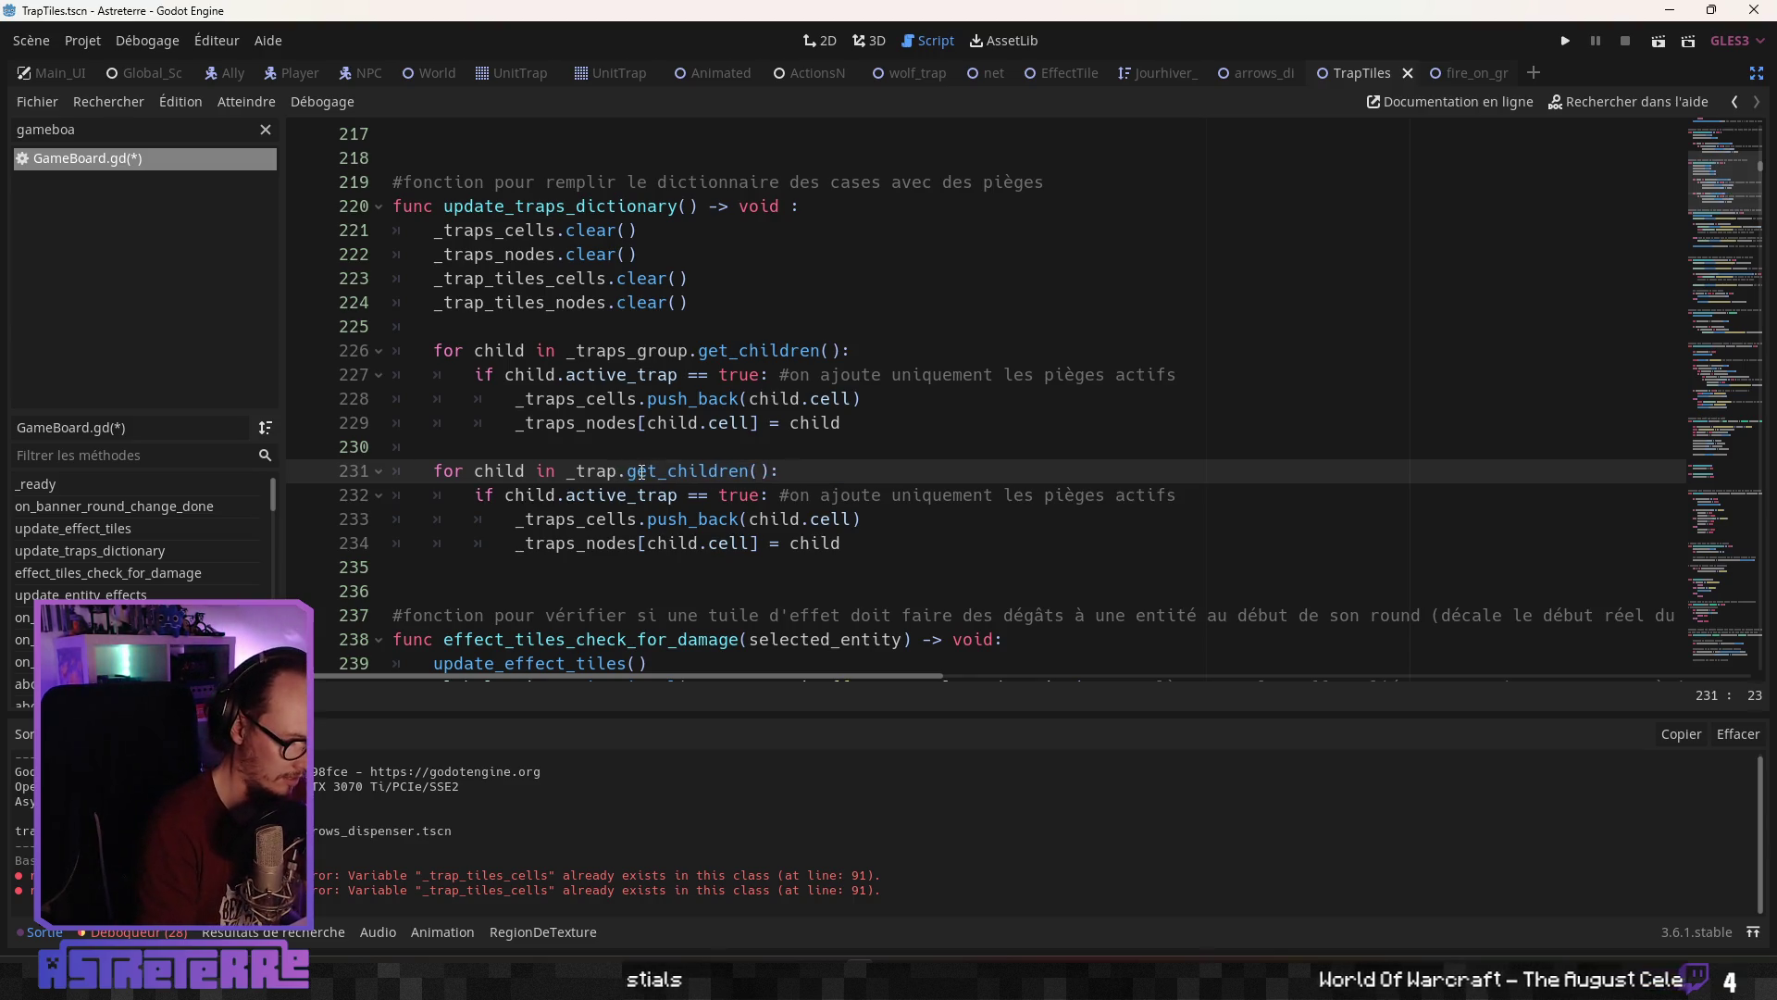
text(_tiles_group)
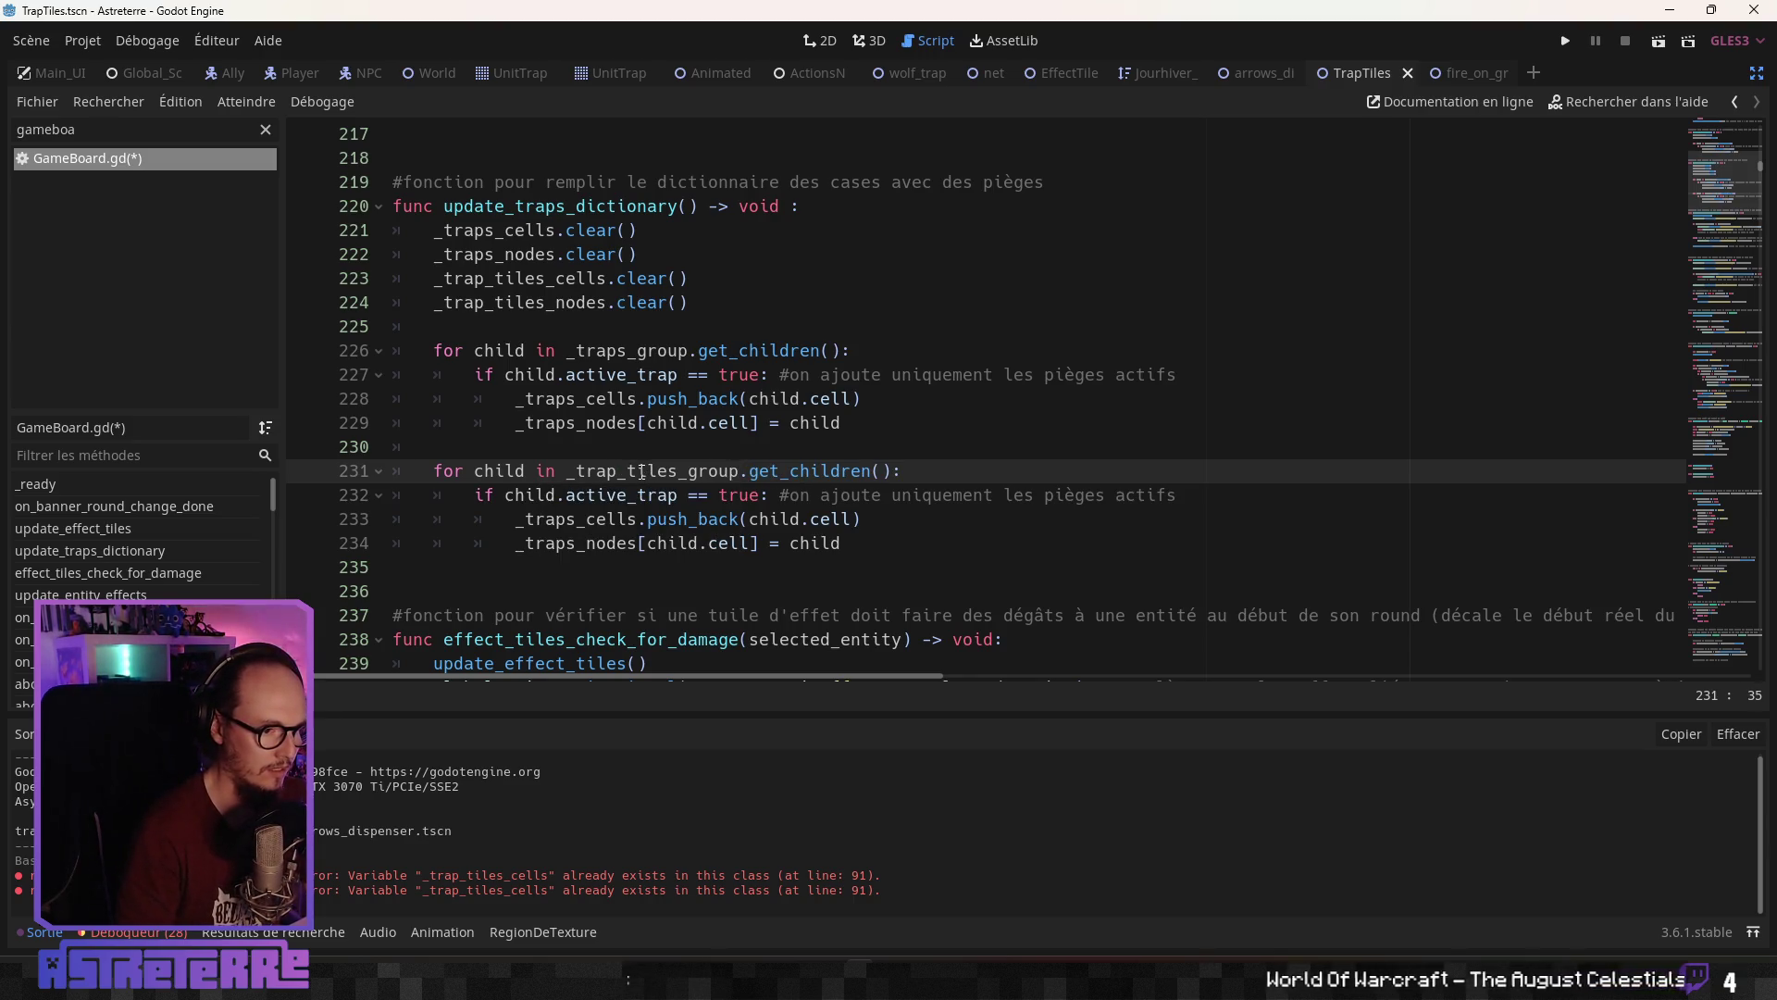
click(705, 518)
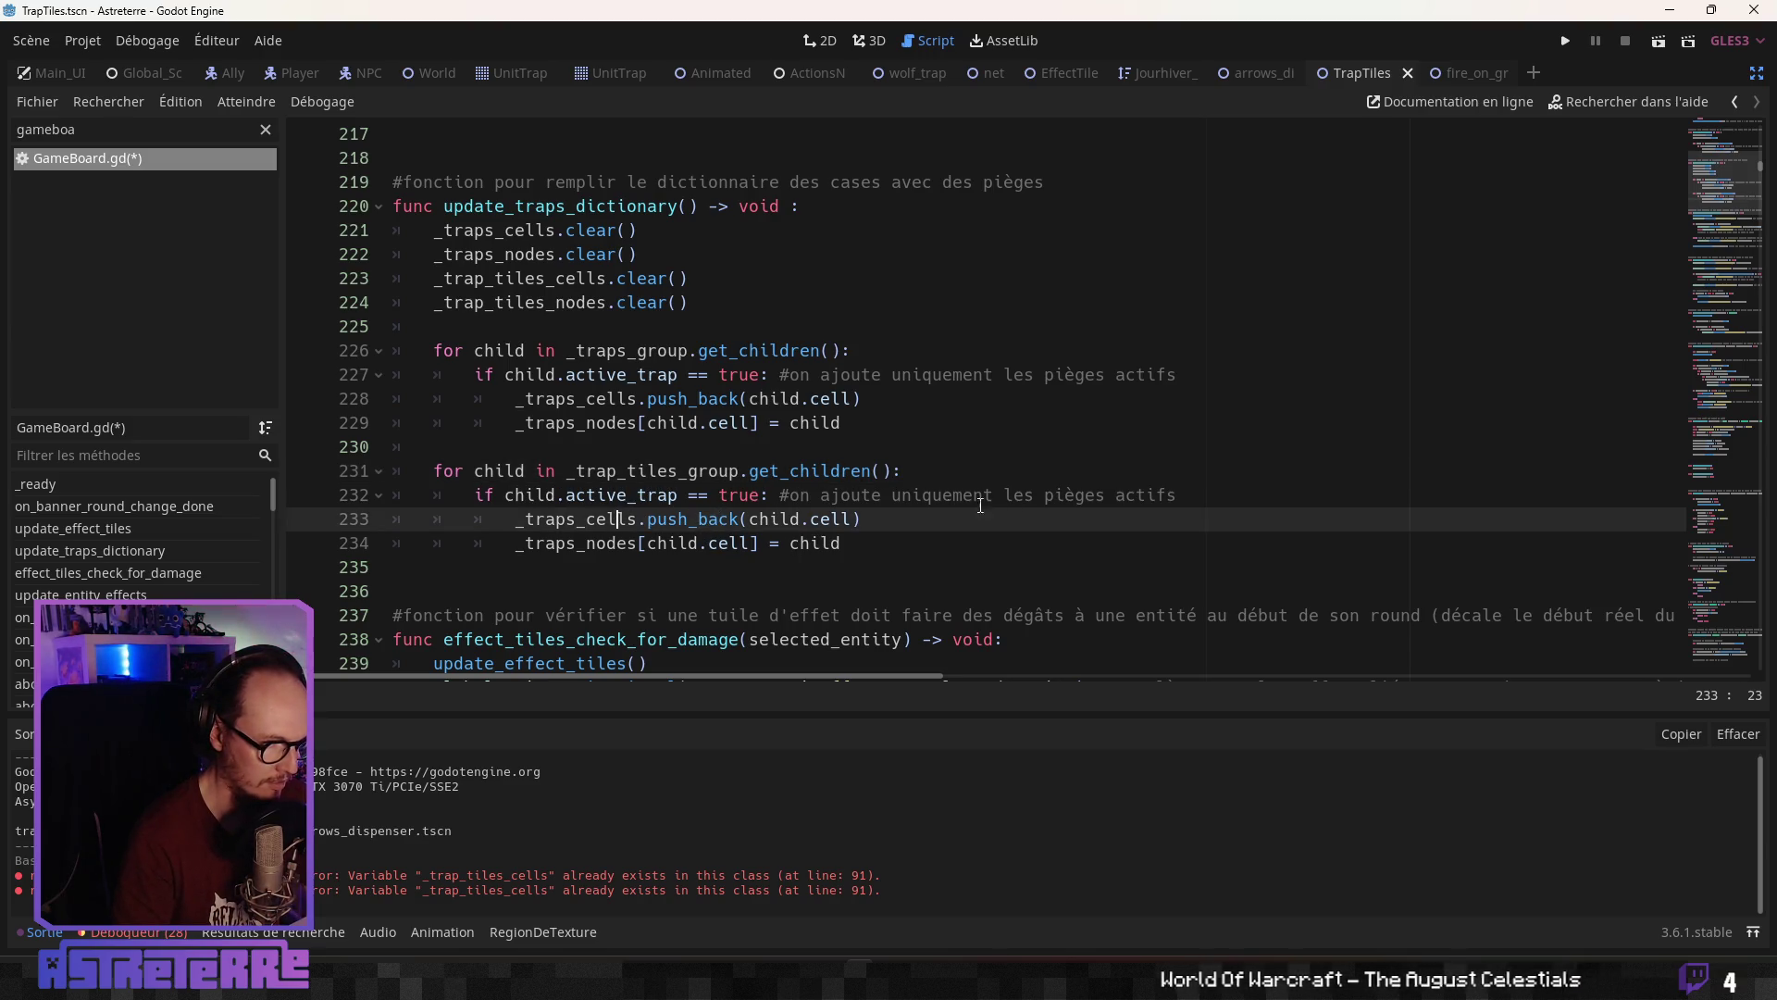
drag(1177, 496, 1126, 496)
click(744, 490)
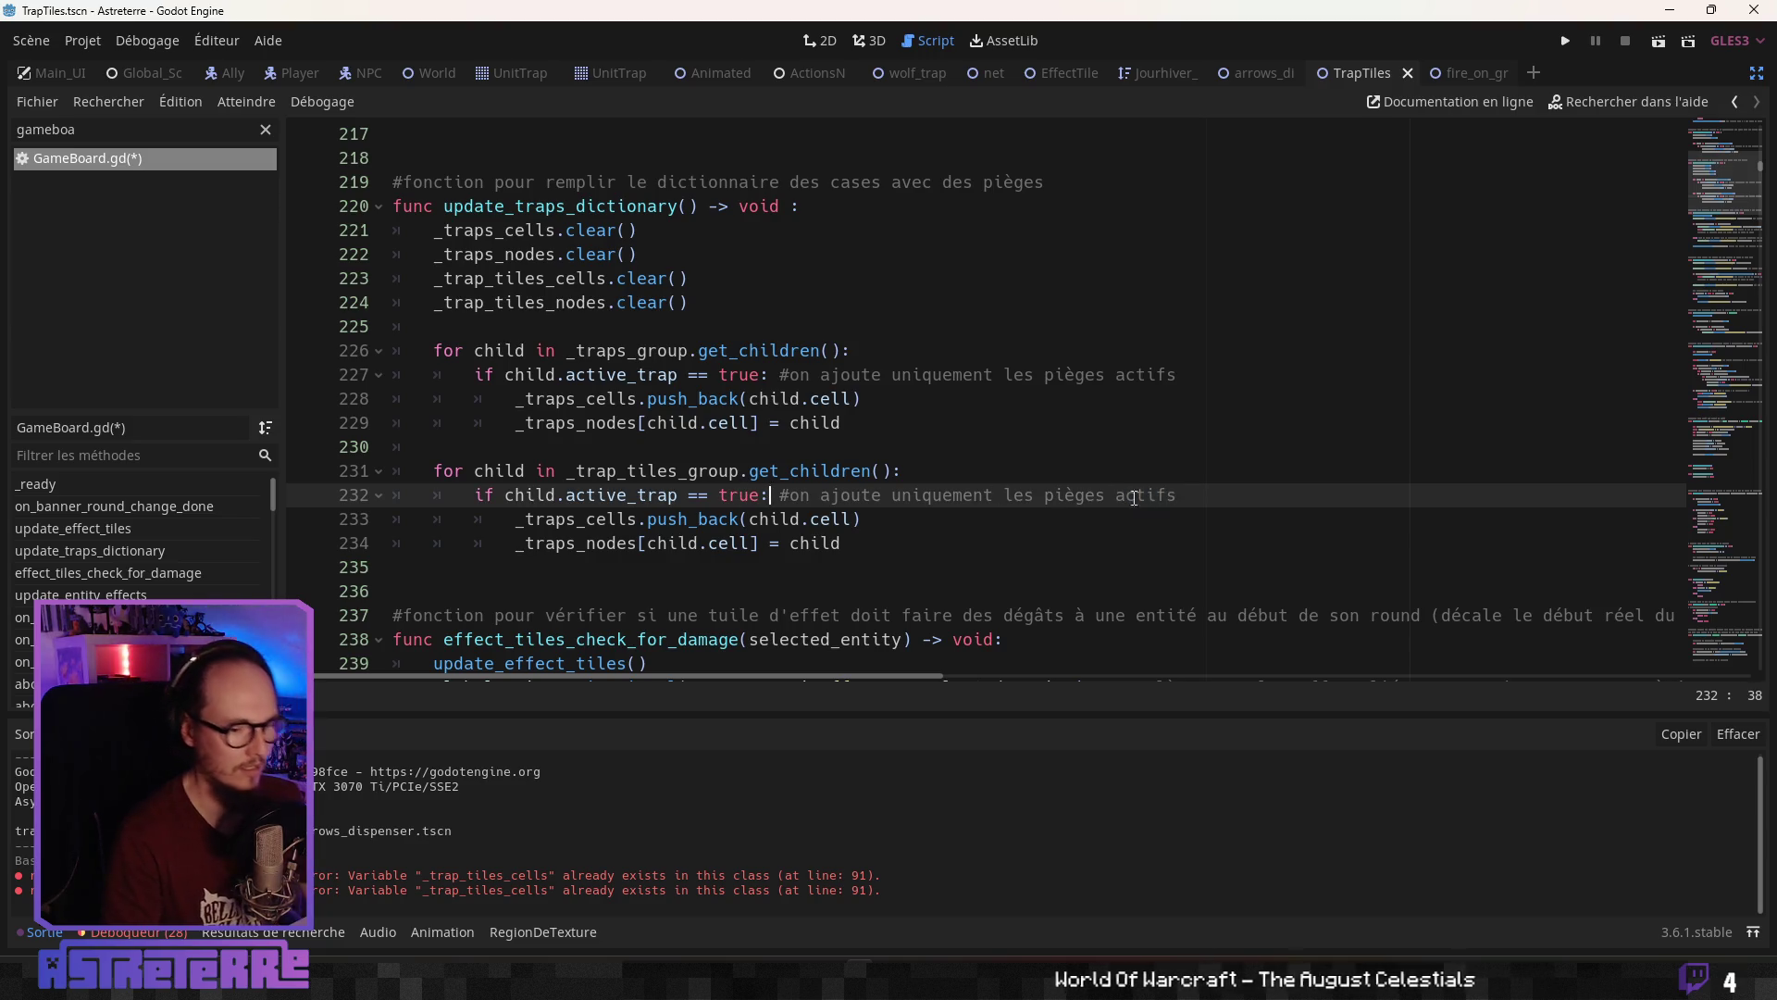
drag(1176, 495, 335, 496)
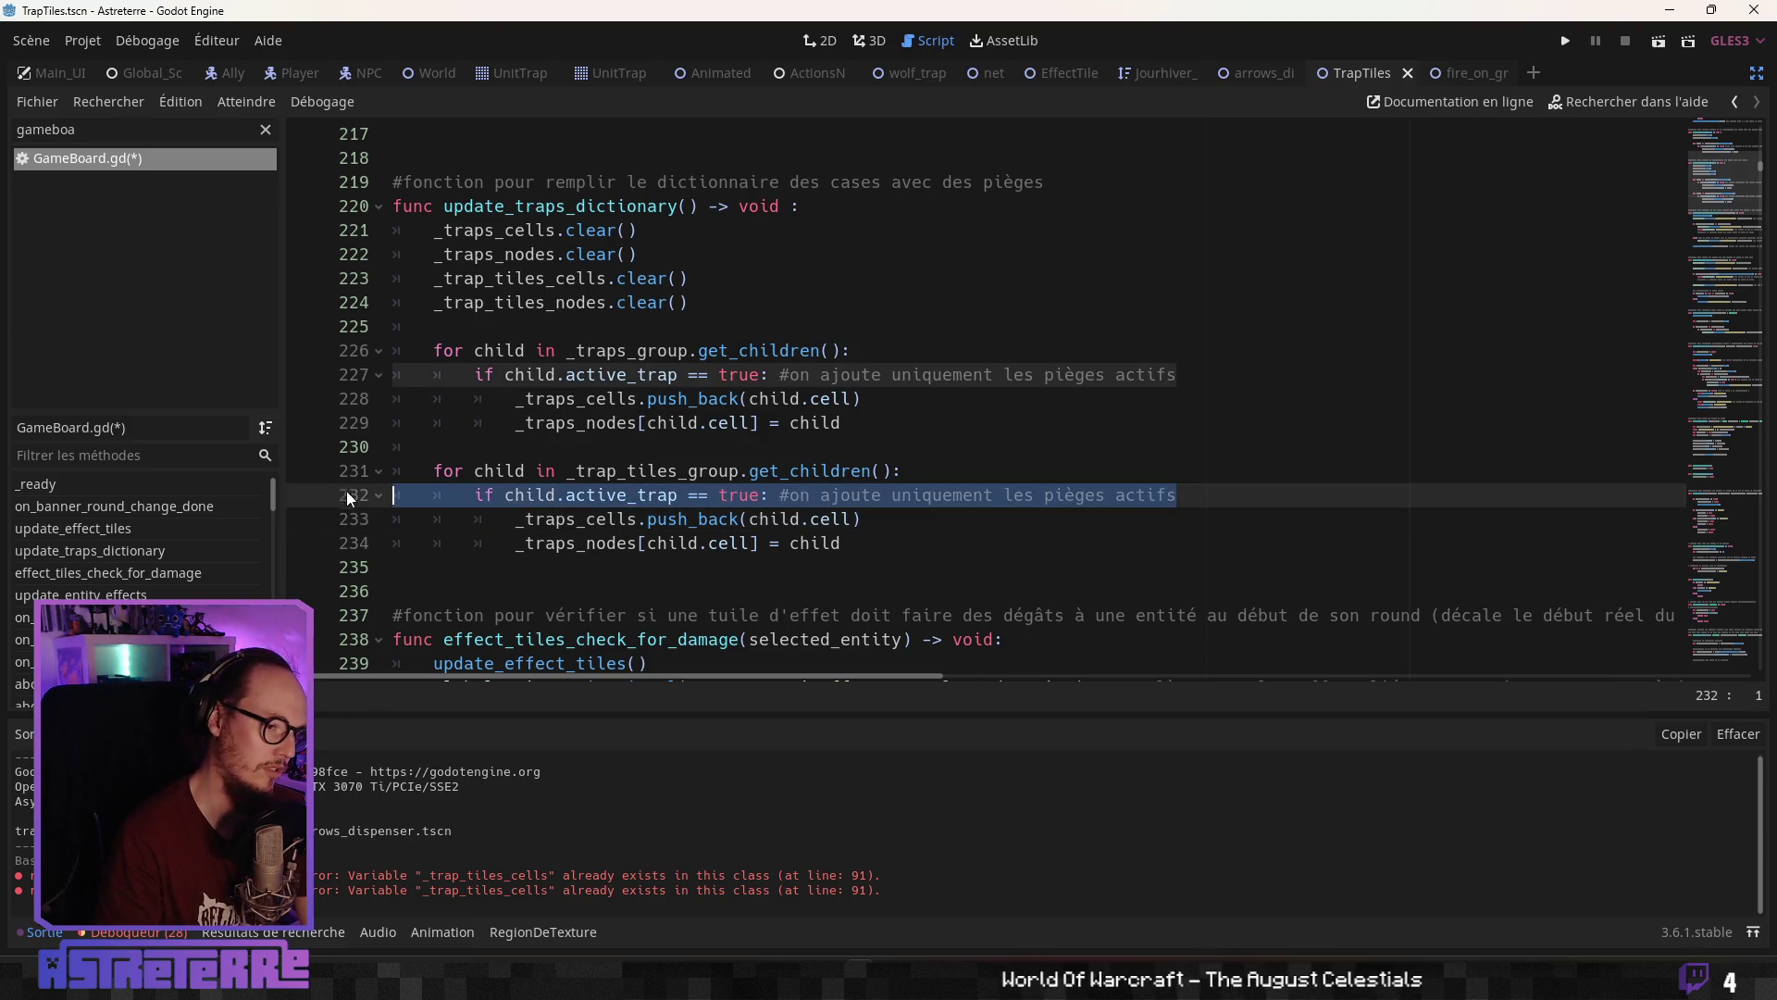
key(Delete)
key(Delete)
click(472, 510)
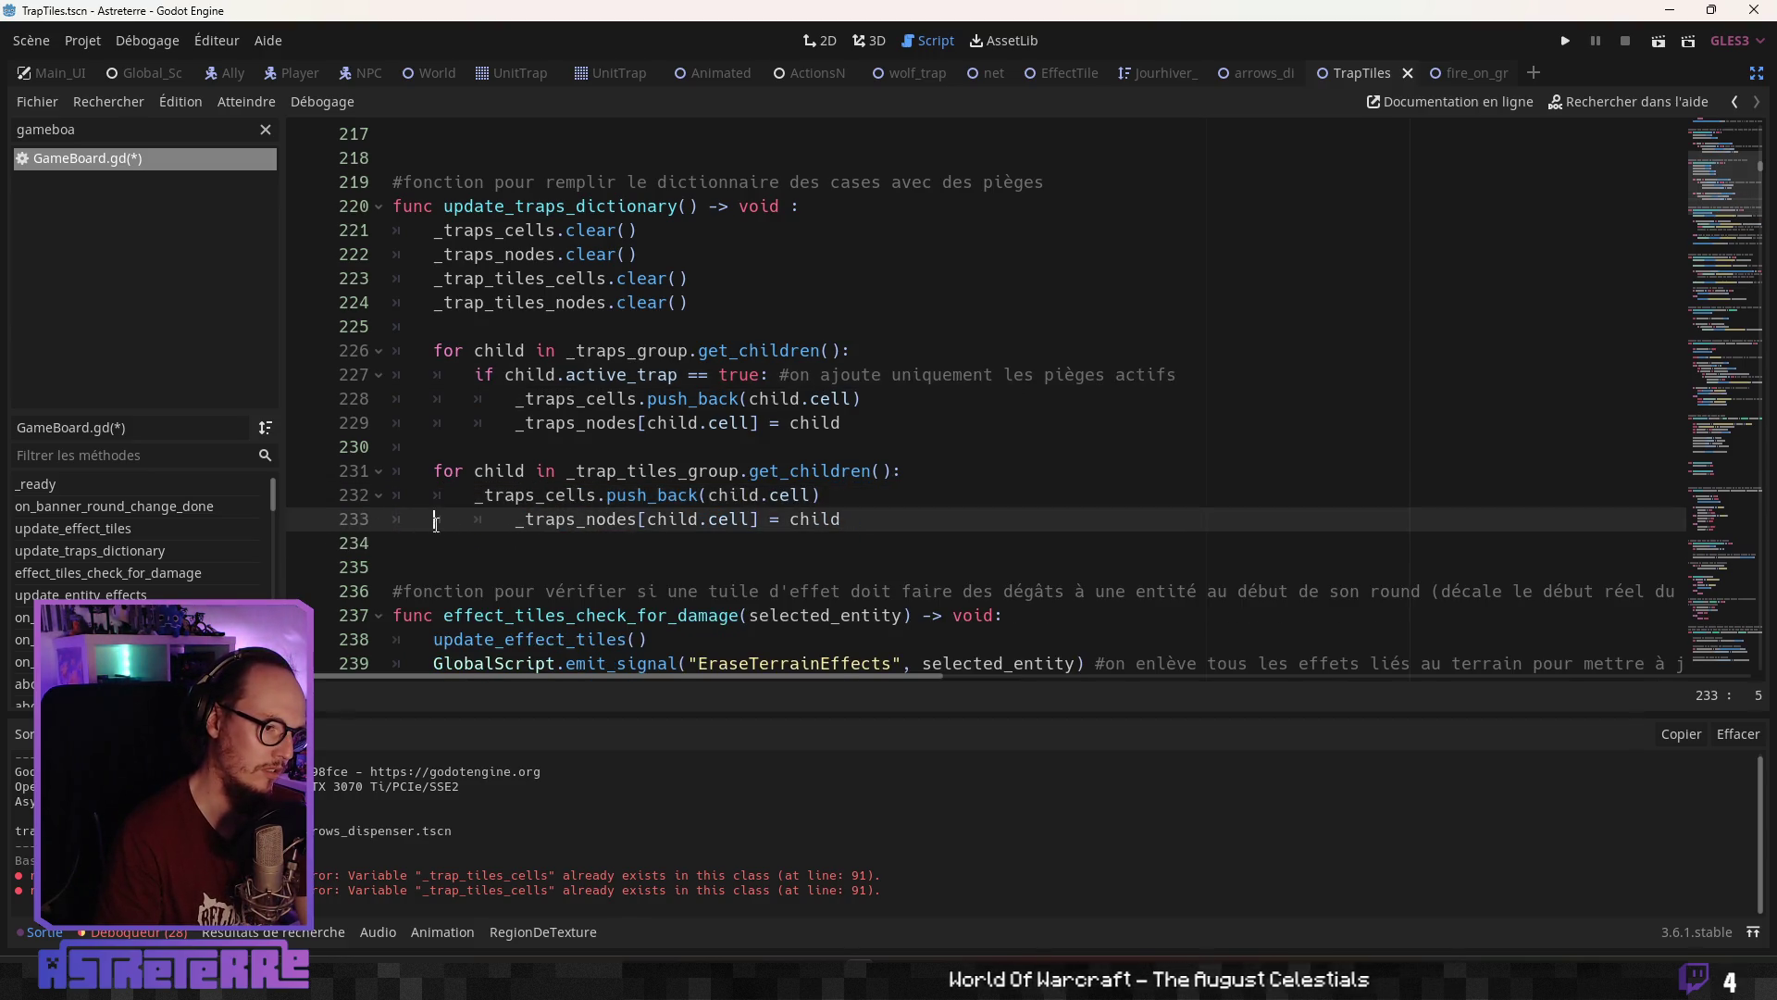
key(BackSpace)
click(835, 503)
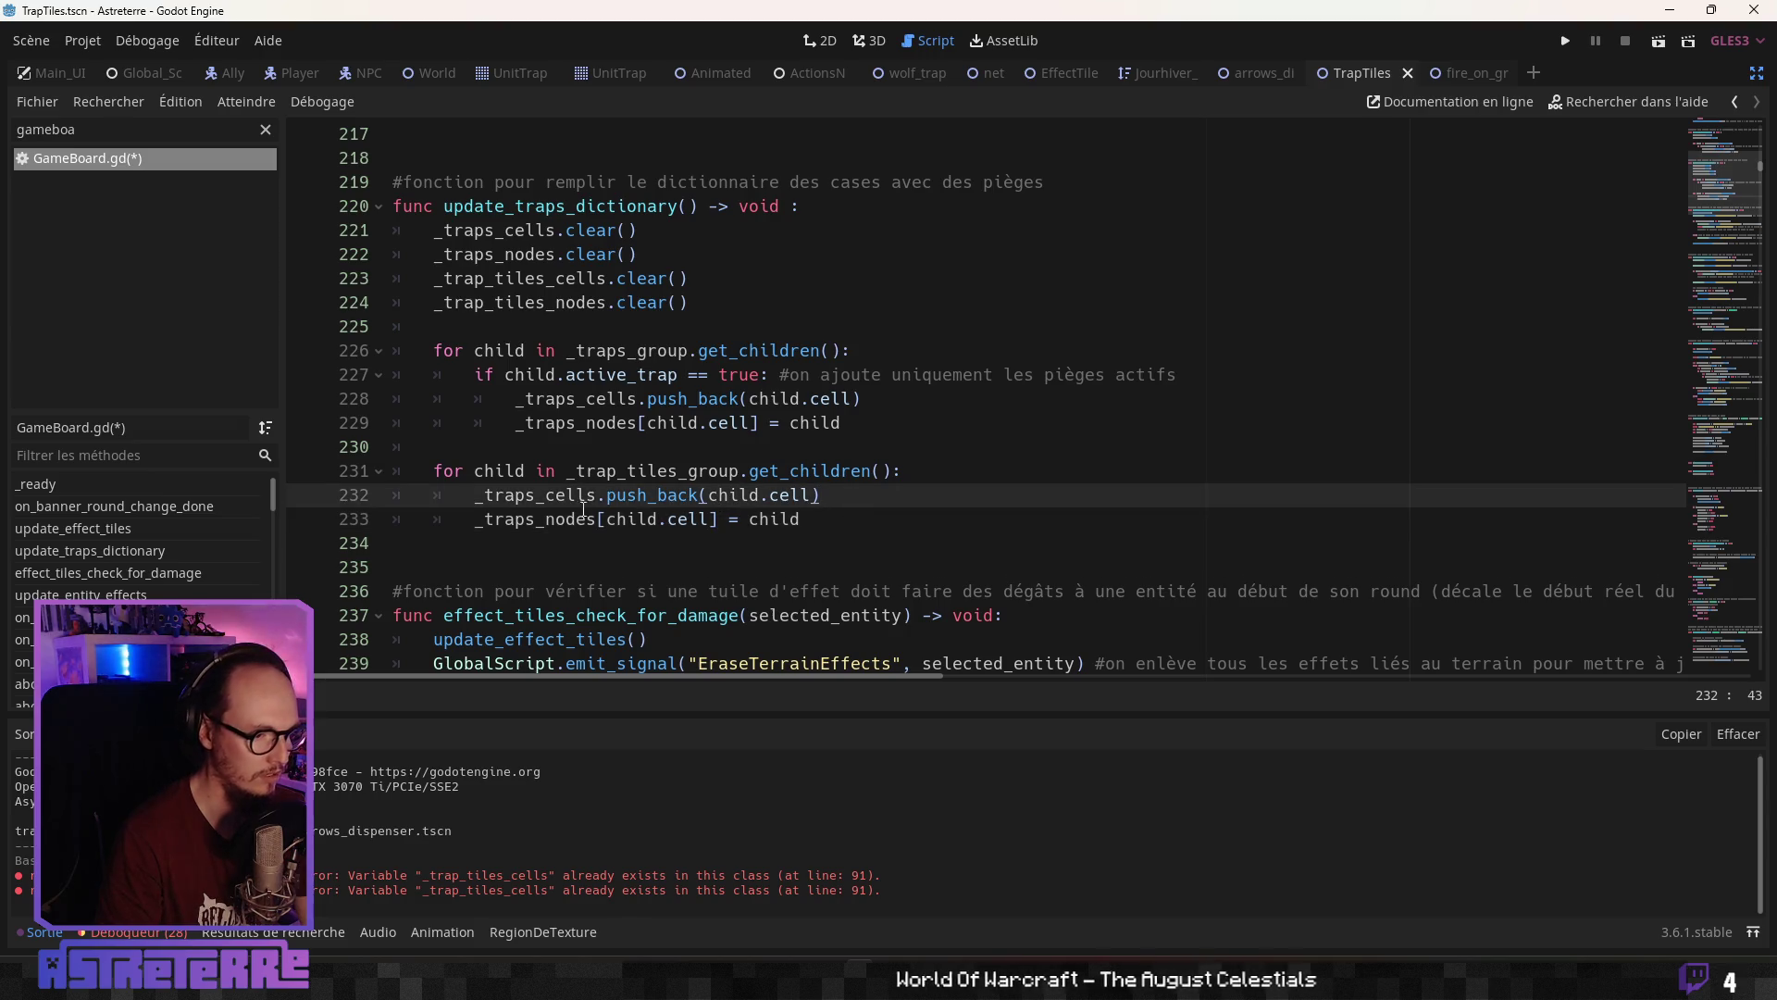
Replace _traps_cells/_traps_nodes with _trap_tiles_cells/_trap_tiles_nodes in the new loop and save
click(515, 278)
double_click(515, 278)
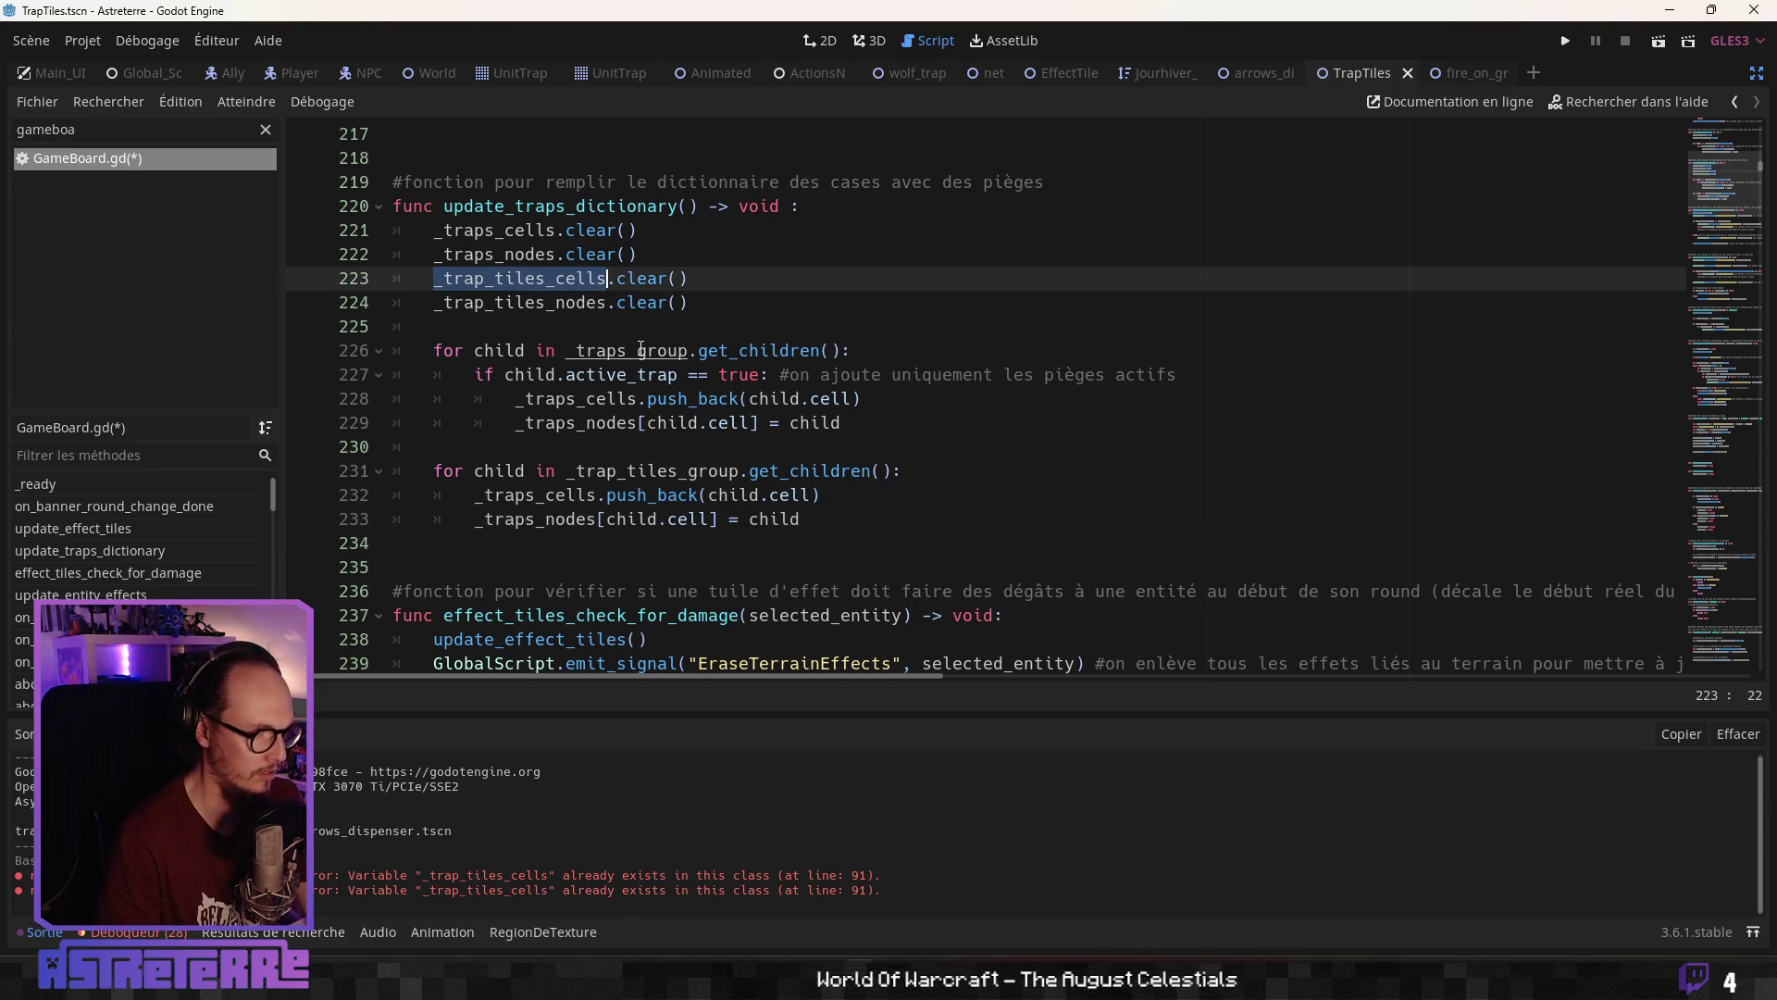
key(ctrl+c)
double_click(562, 497)
key(ctrl+v)
click(682, 518)
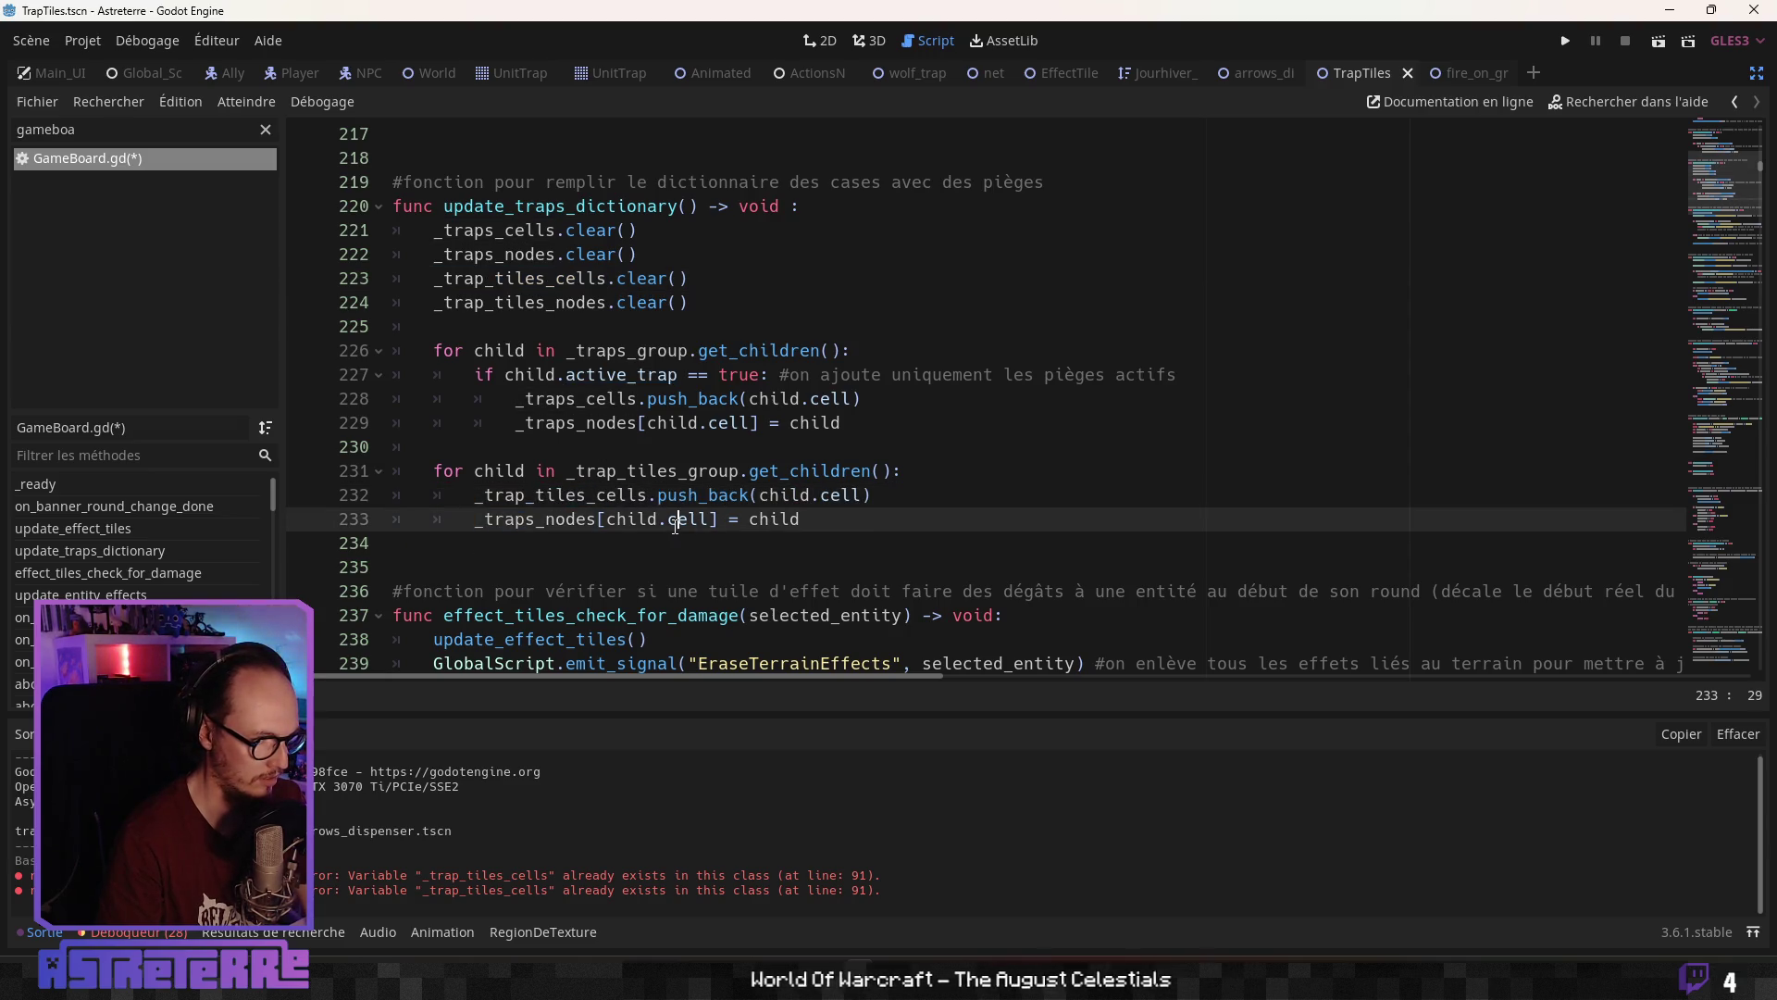
double_click(518, 302)
key(ctrl+c)
double_click(560, 519)
key(ctrl+v)
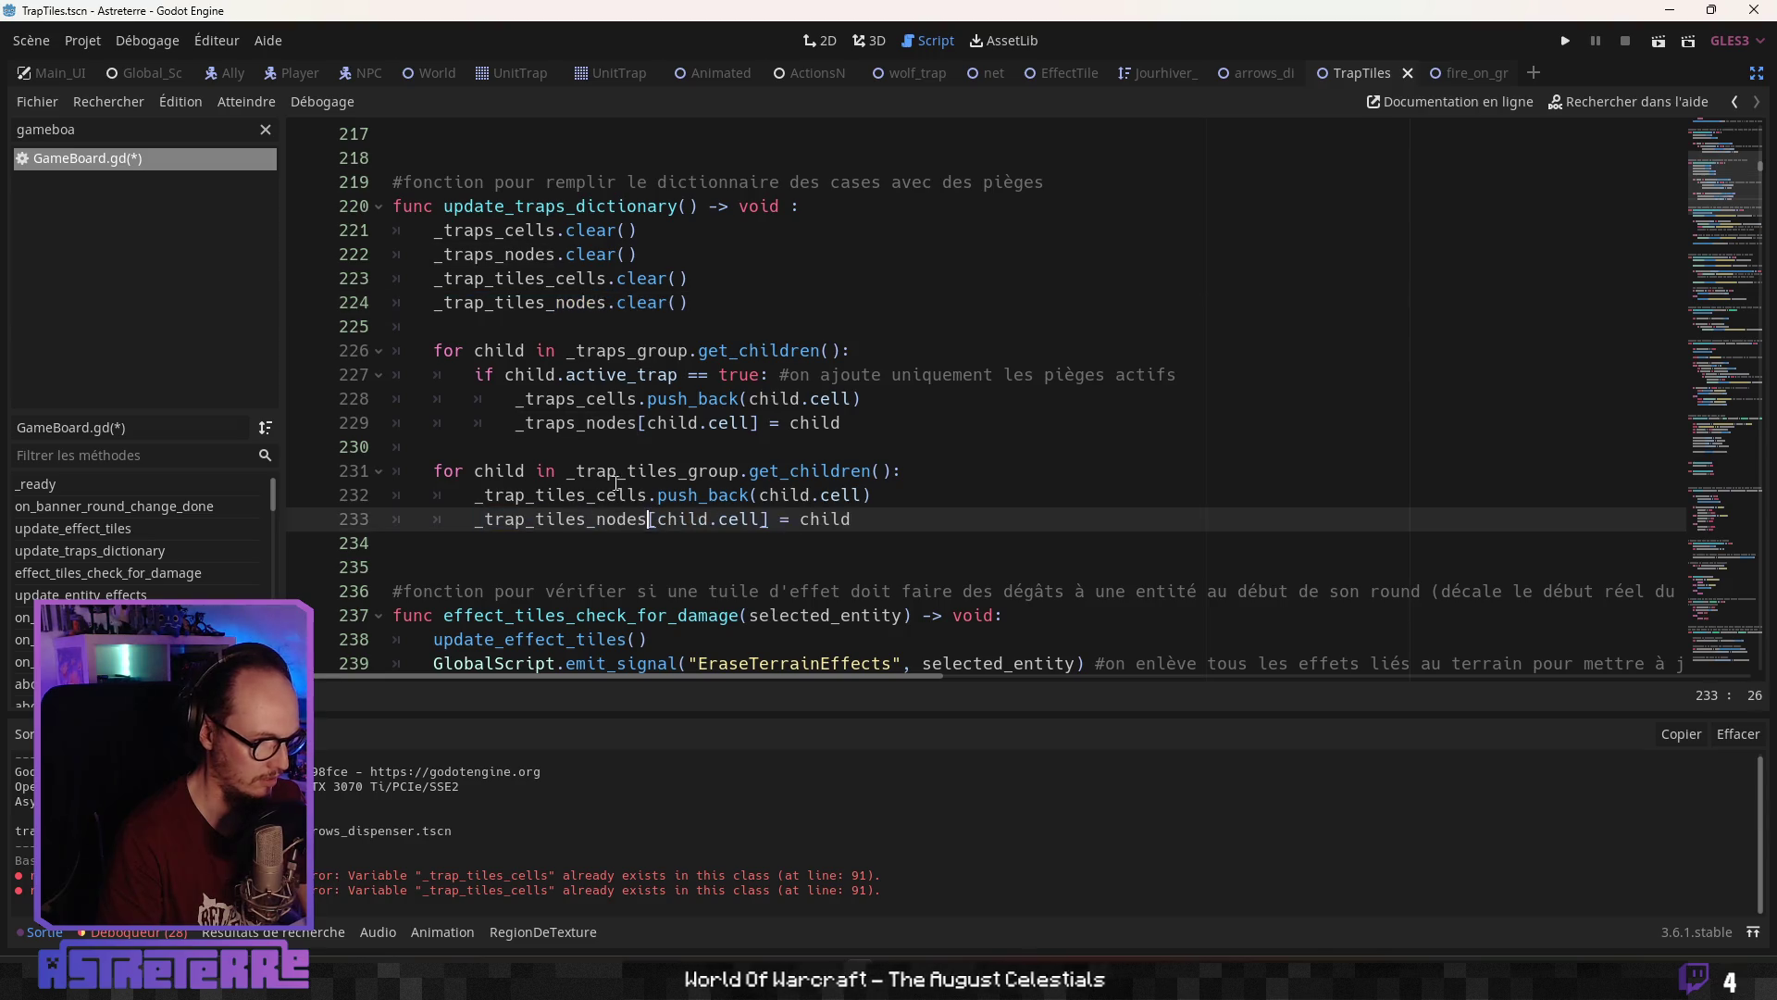
click(617, 481)
click(511, 546)
click(507, 560)
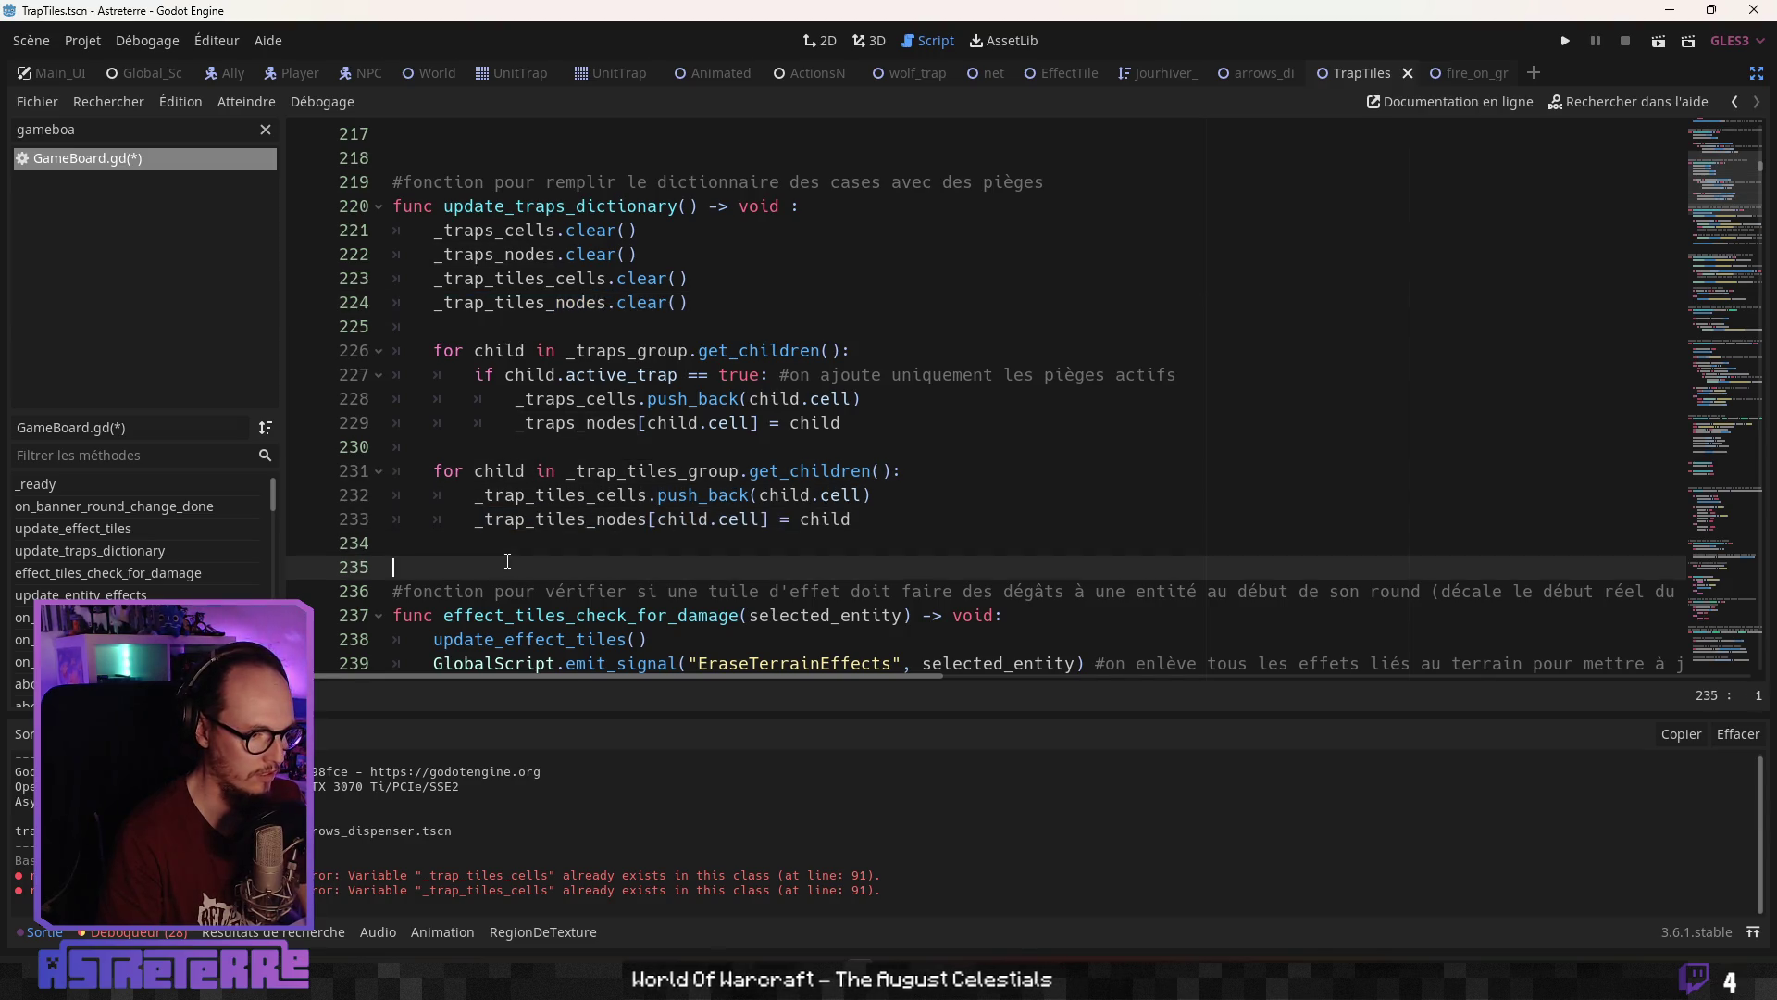
key(ctrl+s)
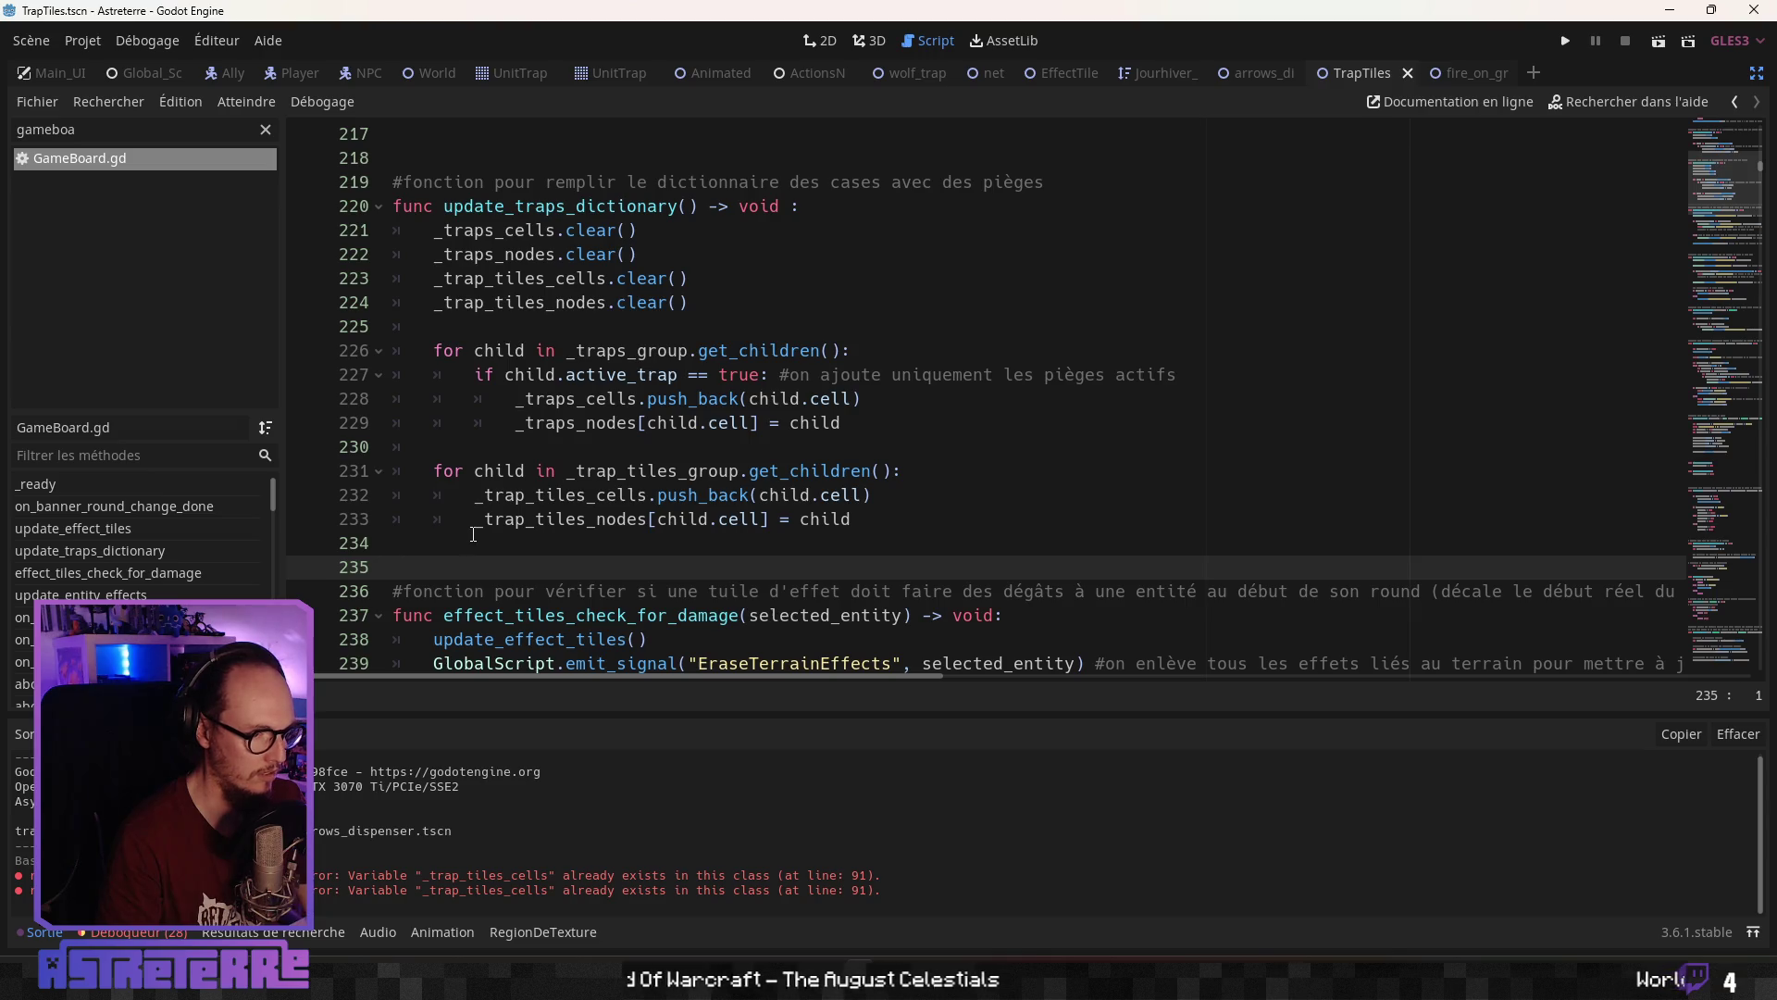
Change 'le' to 'les' and append 'et les trap_tiles' to the line 219 comment
click(473, 536)
click(643, 194)
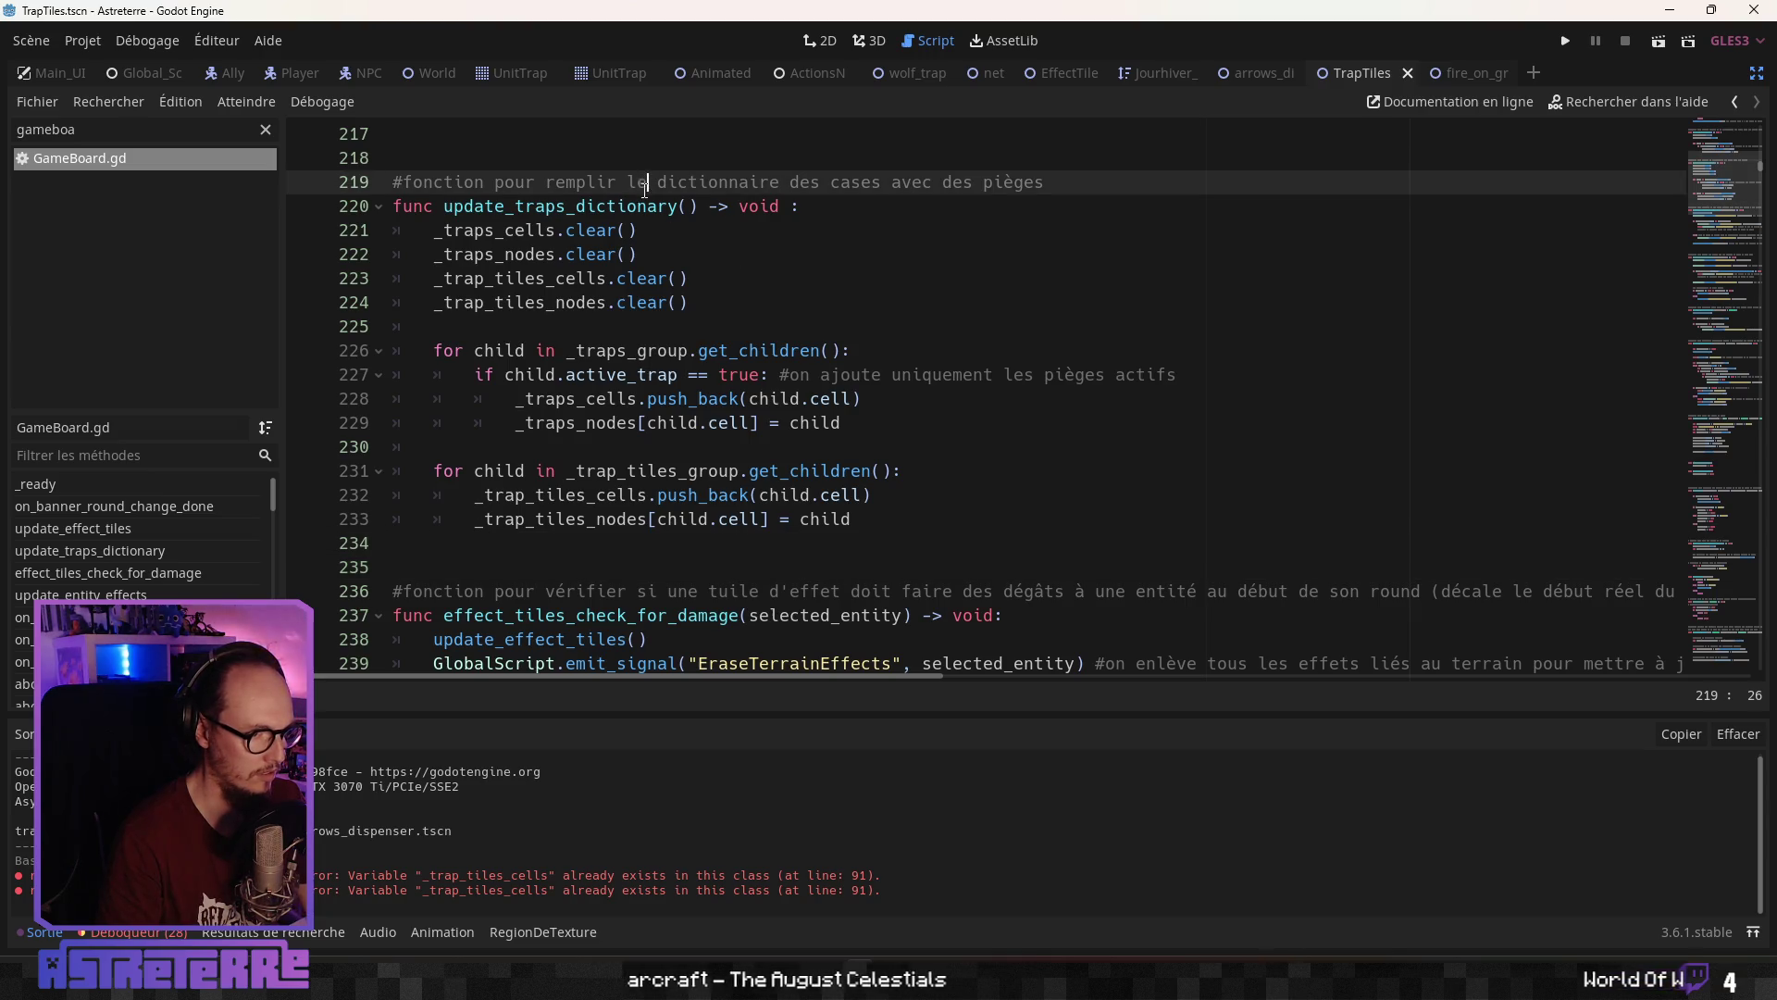
text(s)
click(1107, 196)
text(et les )
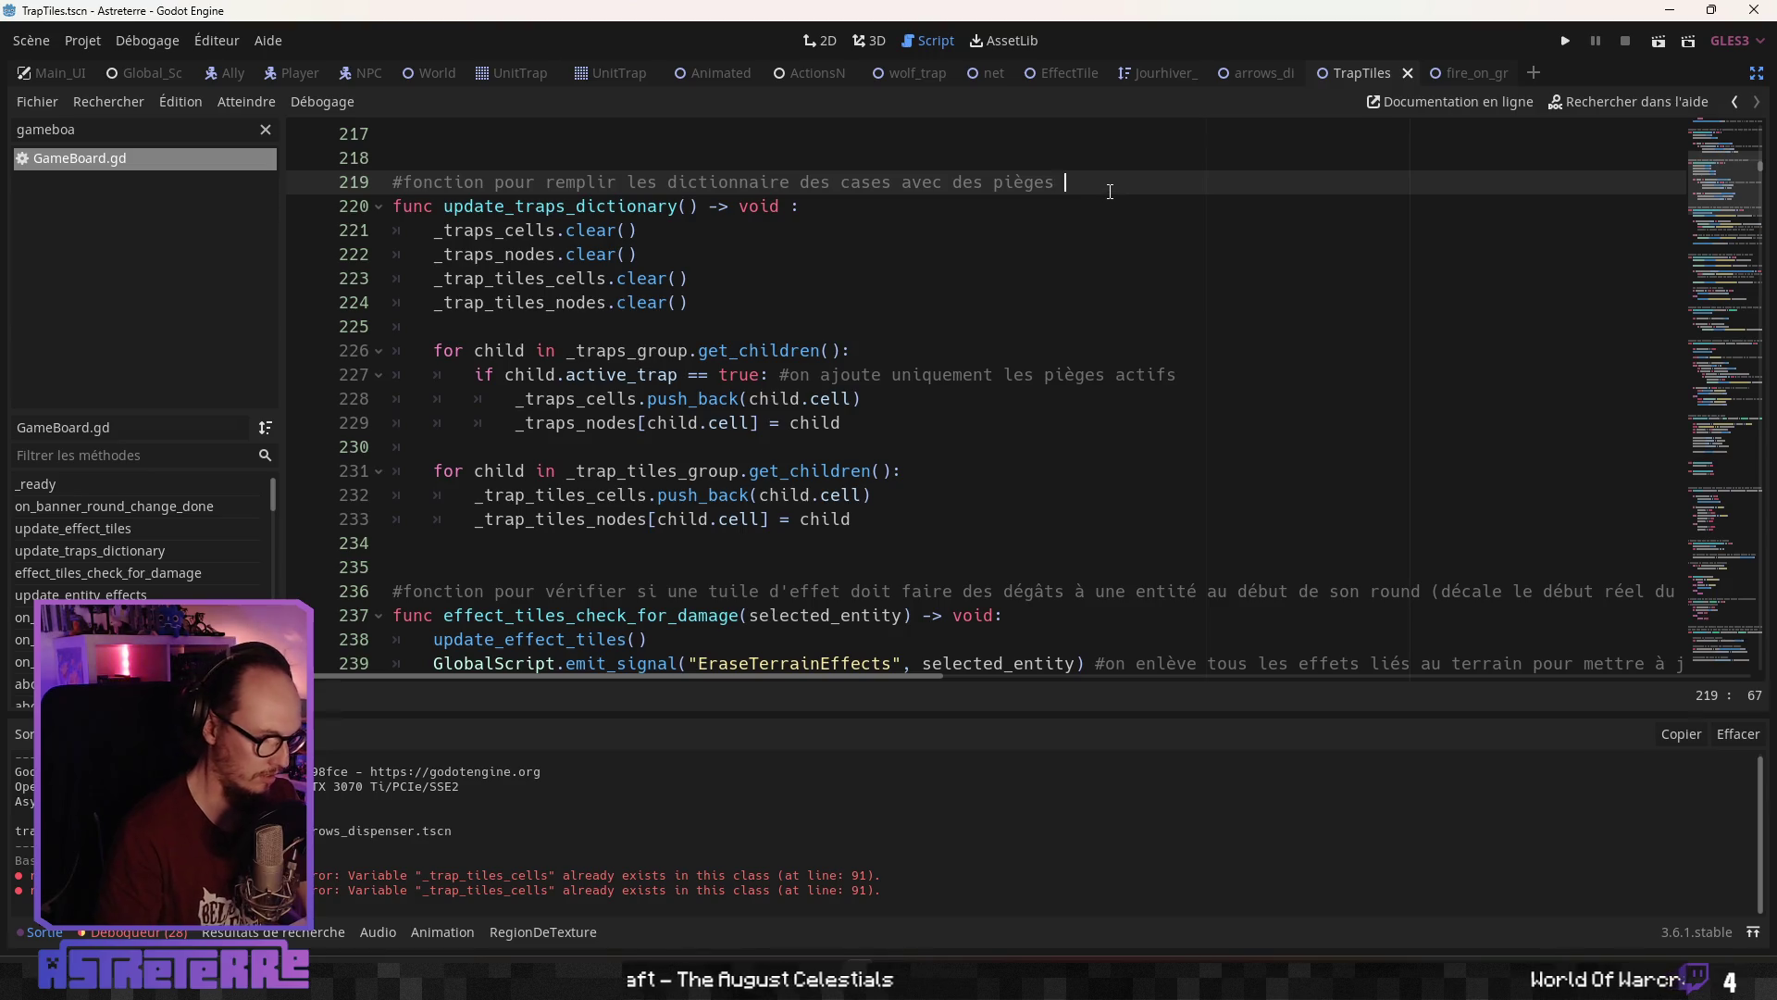
text(tr)
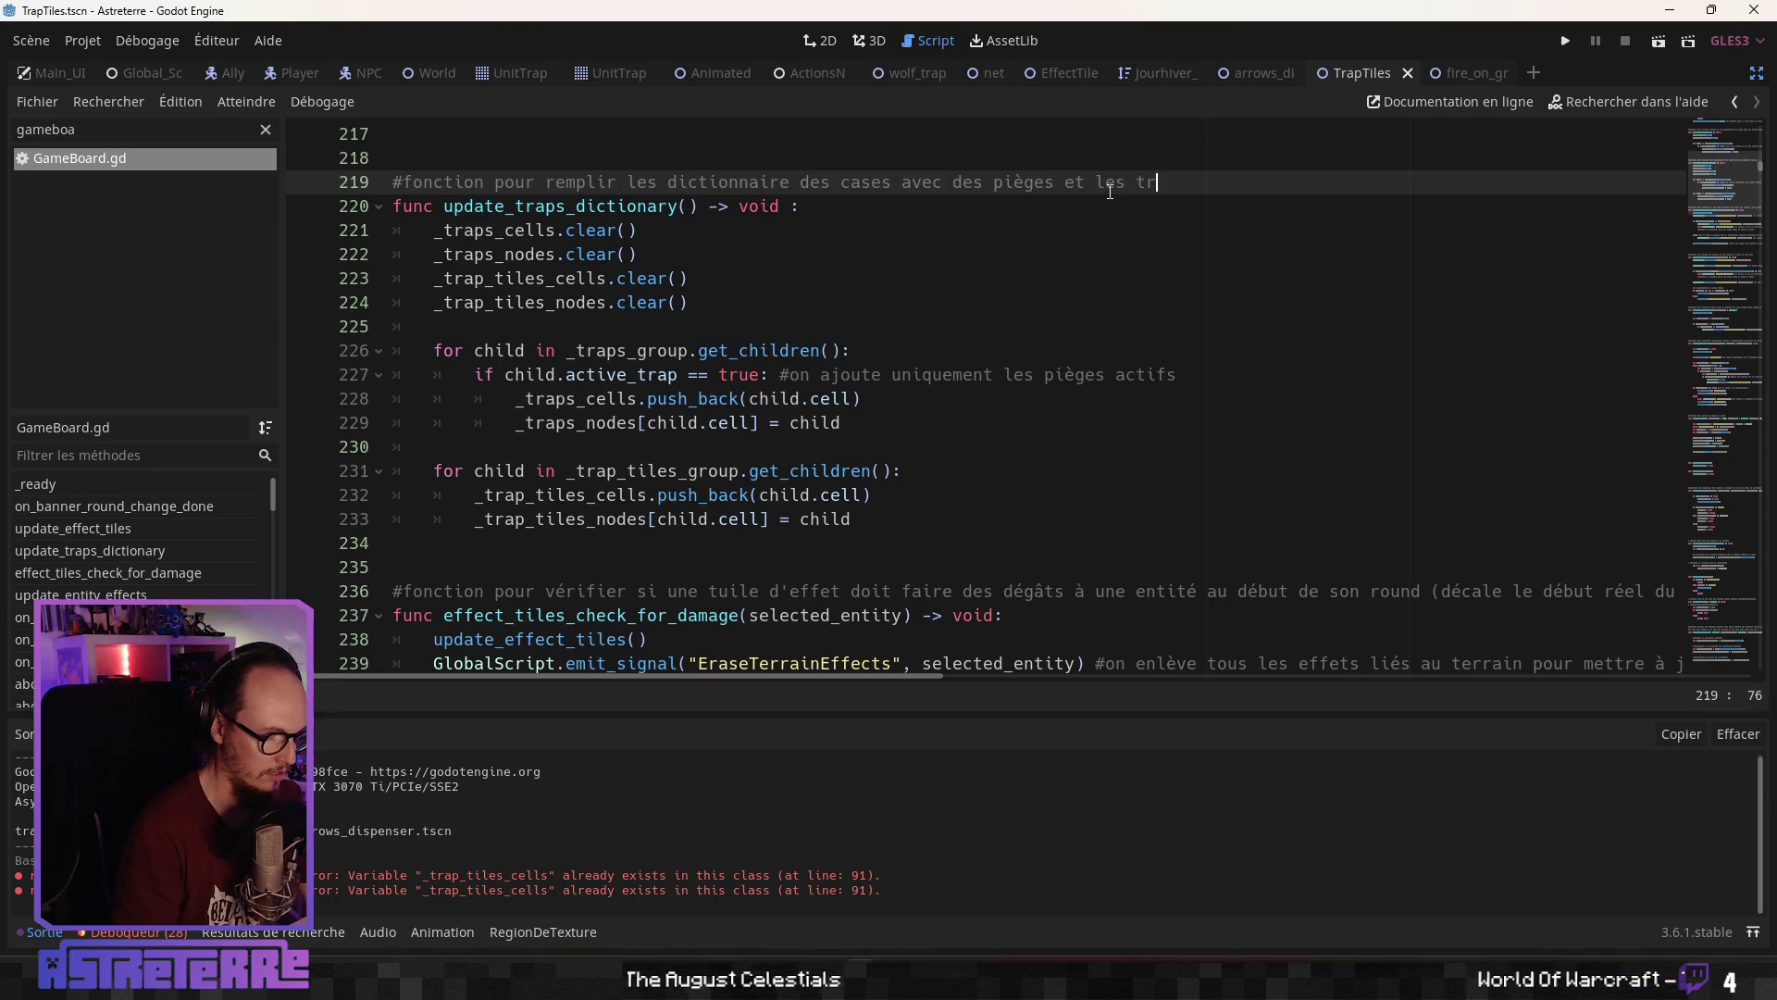
text(ap_tiles)
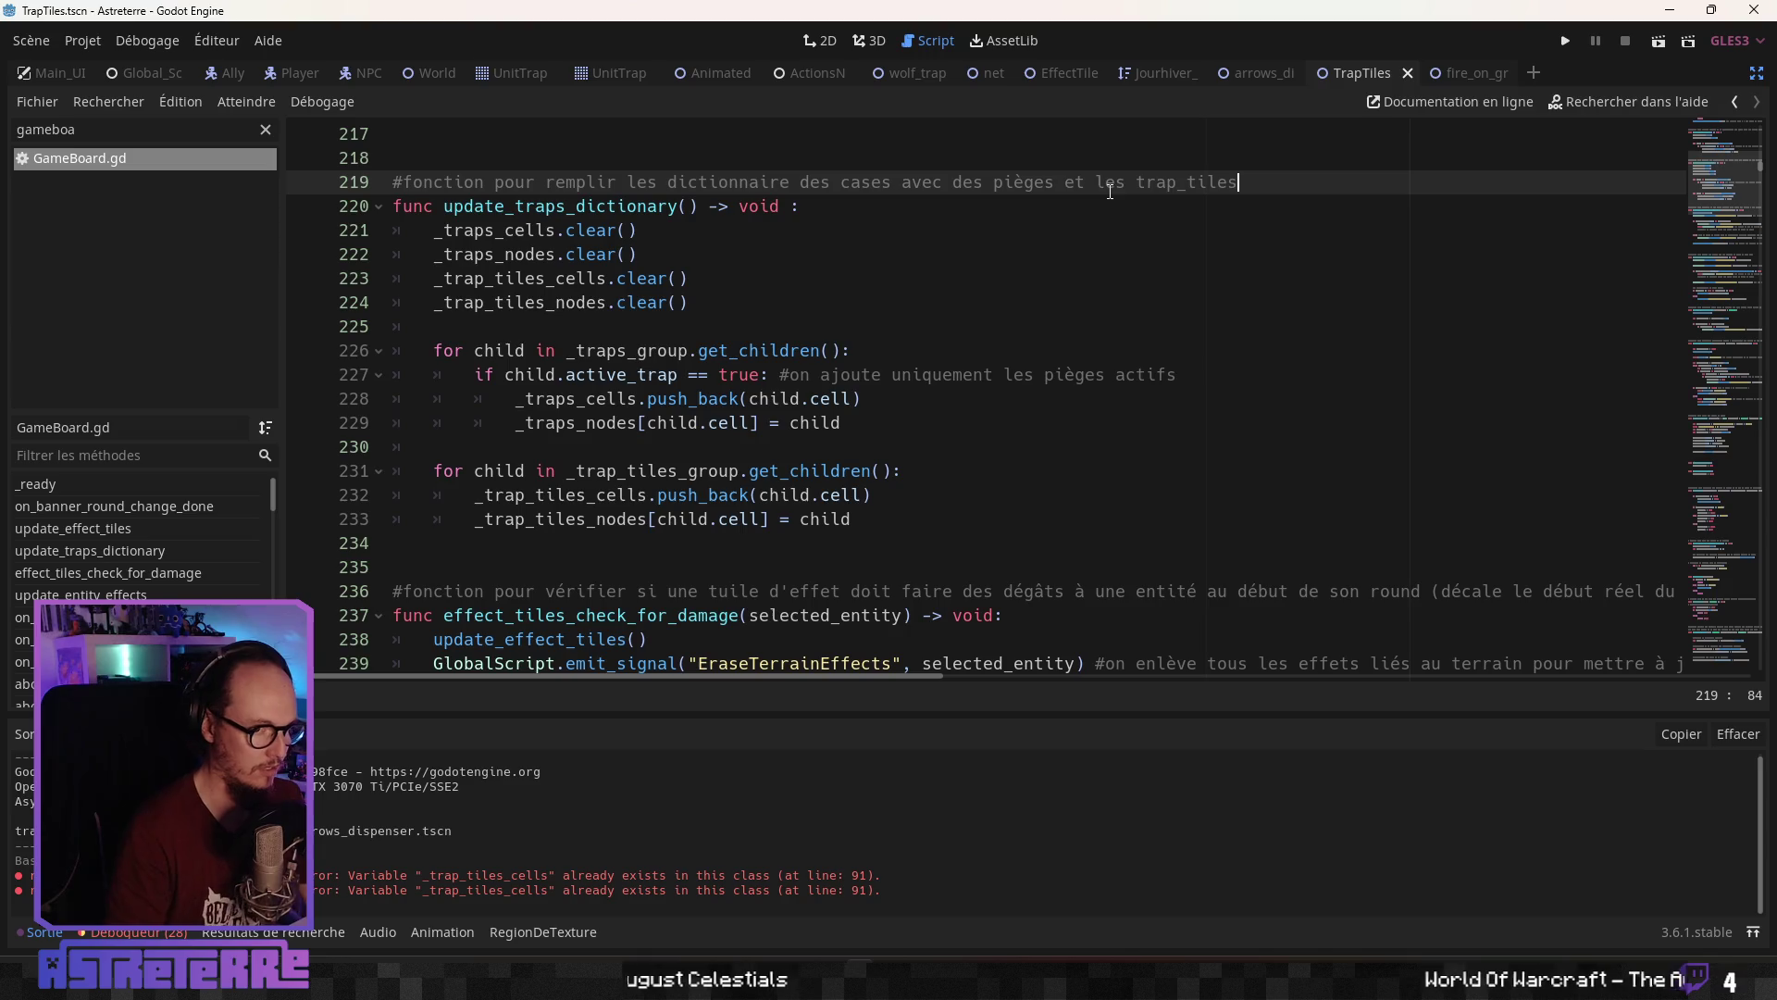
click(888, 351)
scroll(663, 445, down, 3)
click(608, 422)
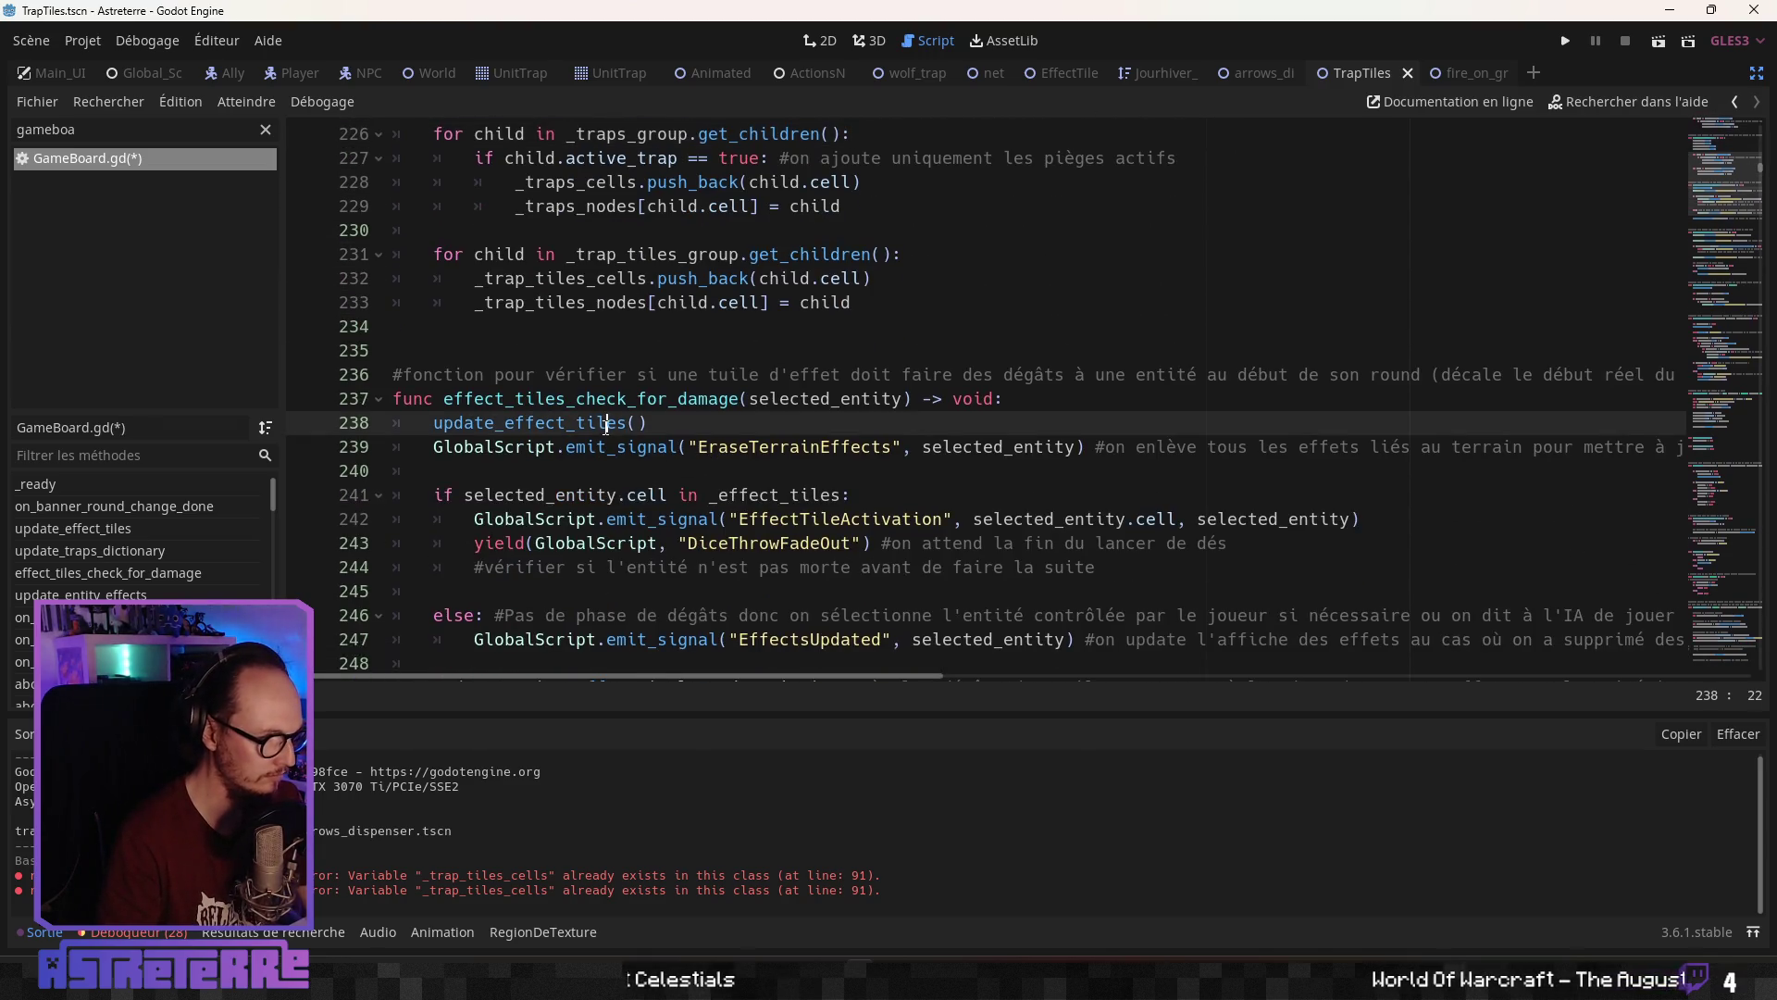
scroll(553, 482, down, 2)
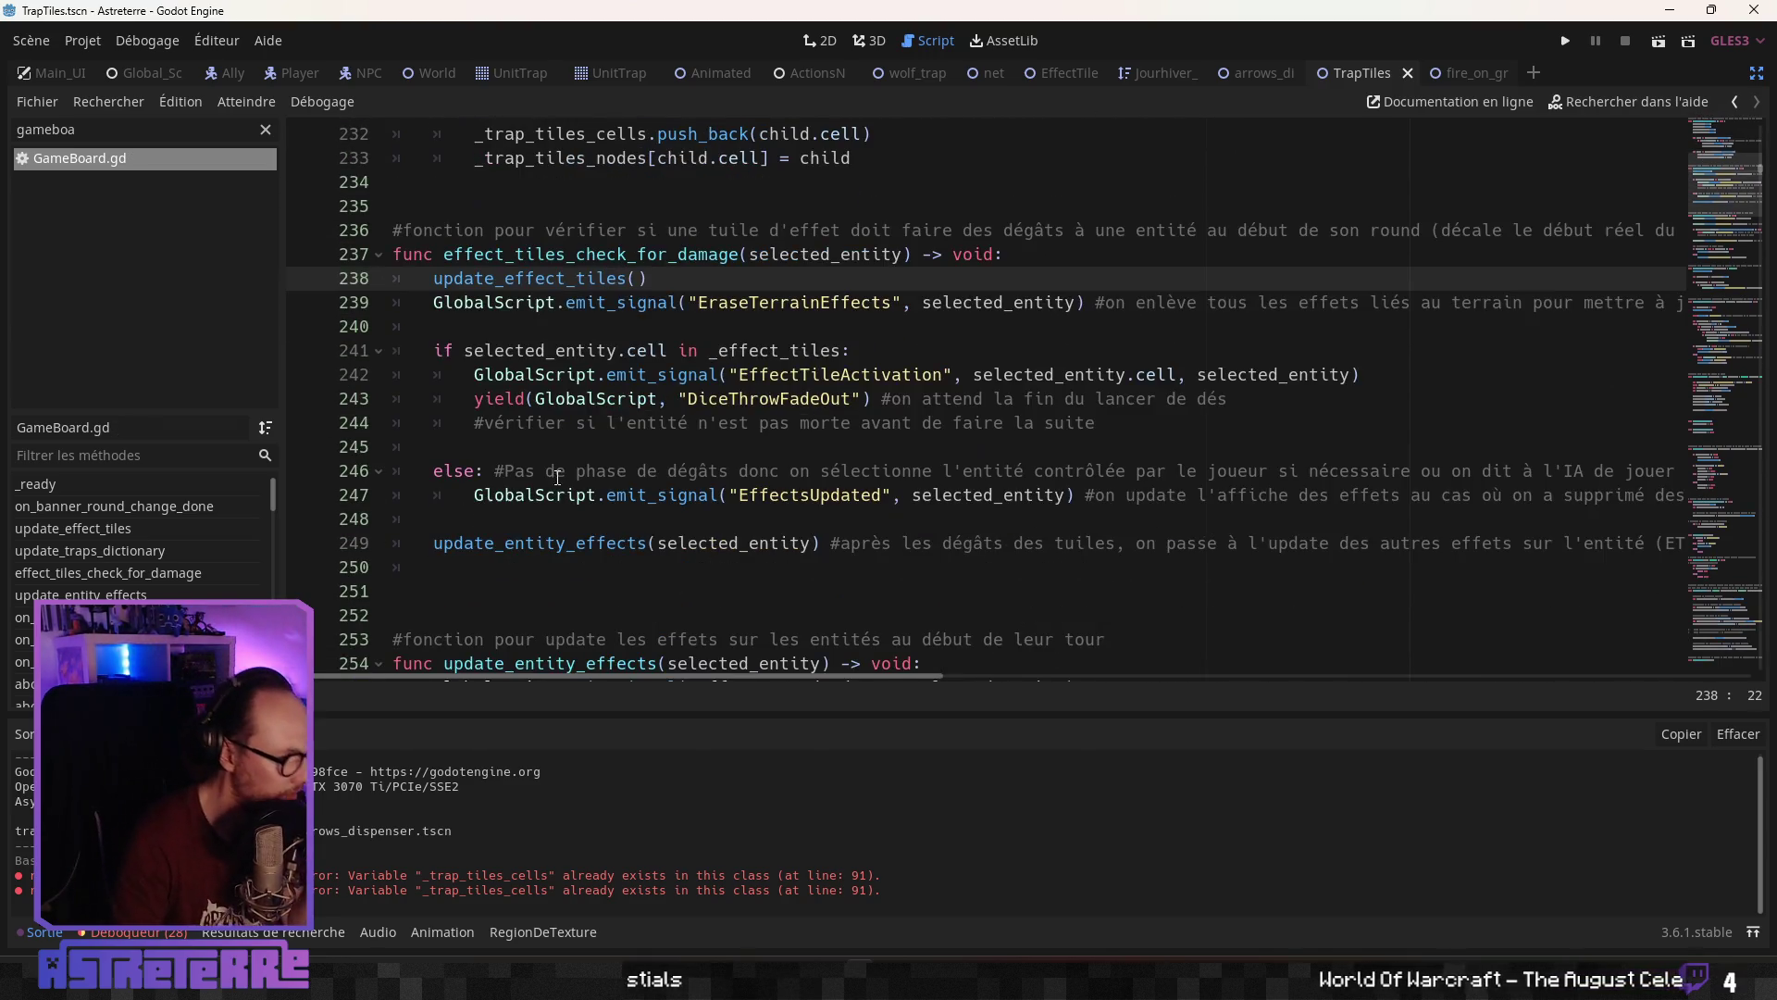
scroll(560, 468, down, 2)
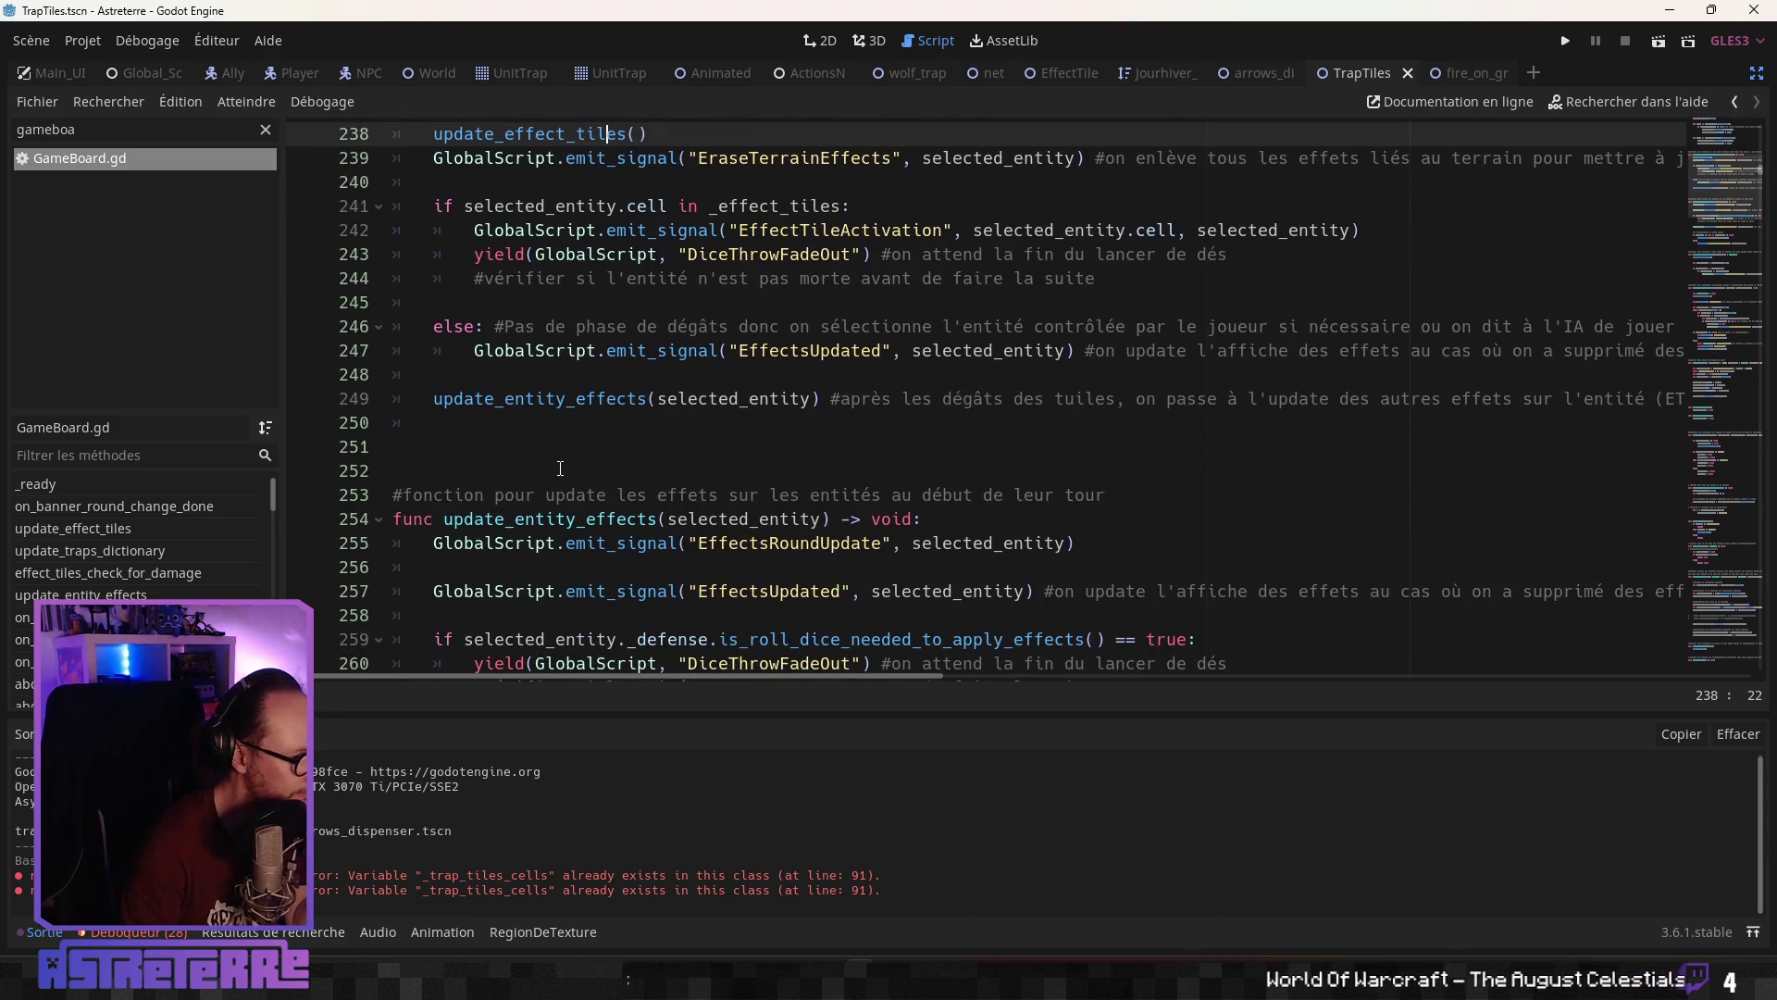
scroll(560, 469, down, 2)
scroll(560, 470, down, 4)
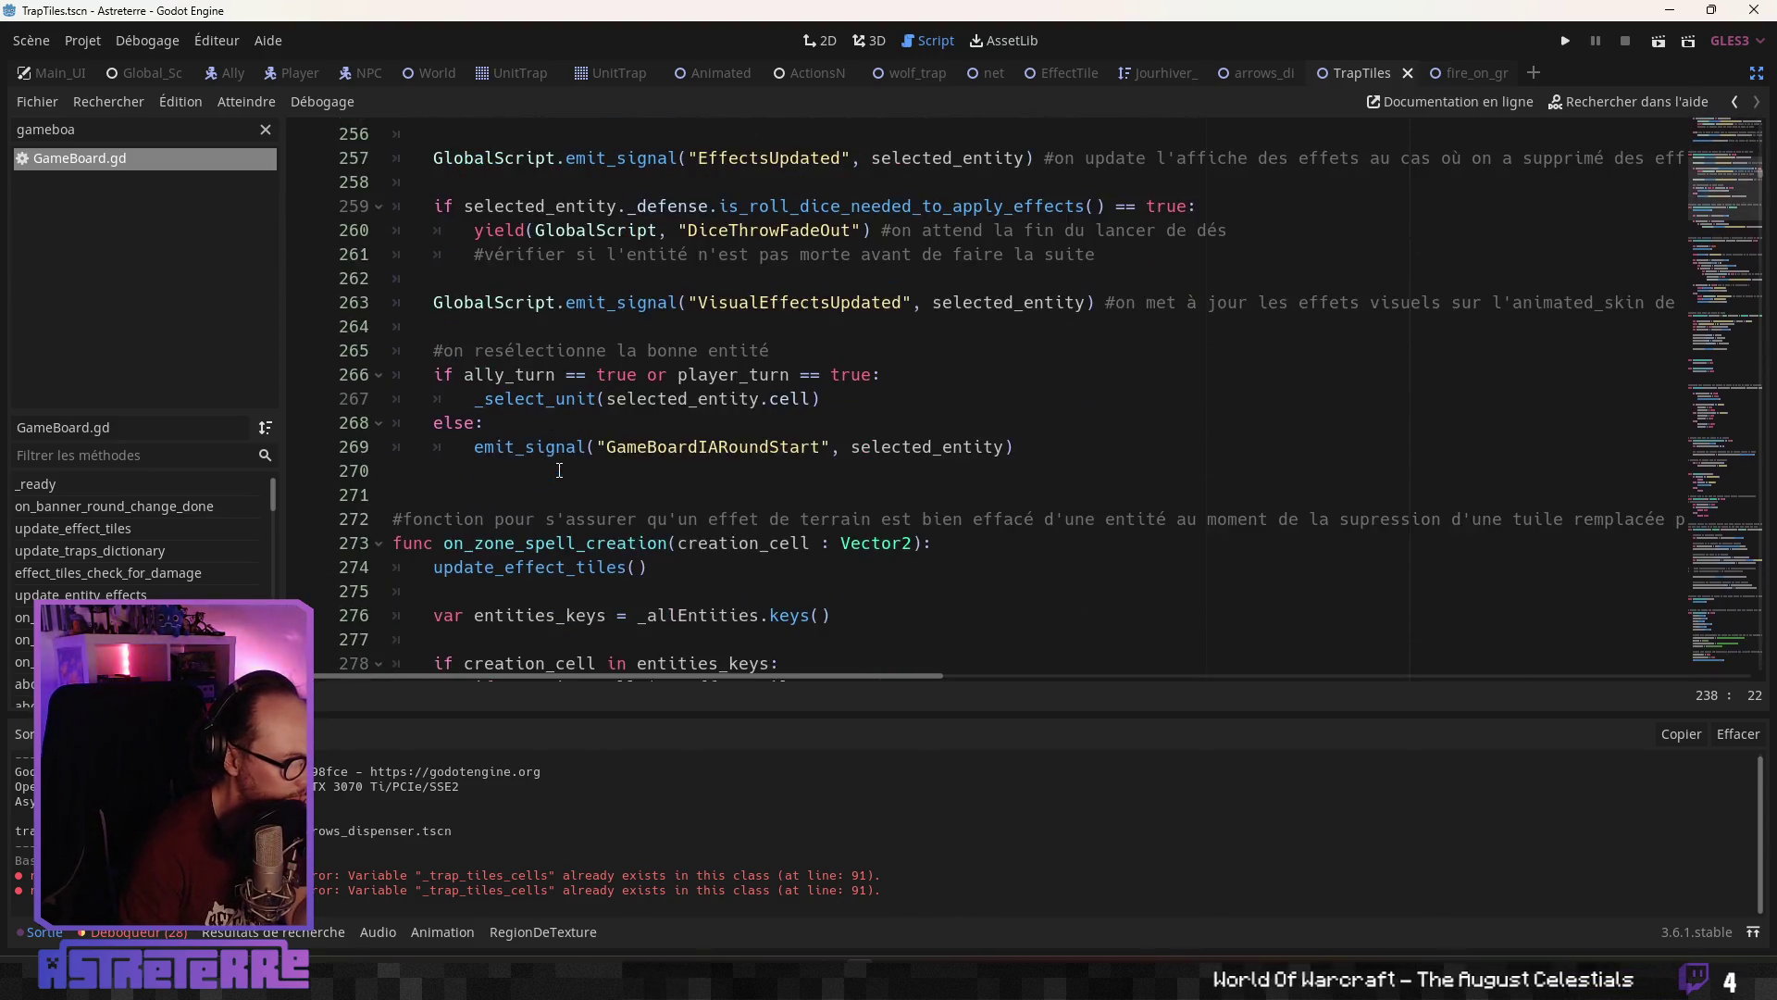
scroll(560, 471, up, 2)
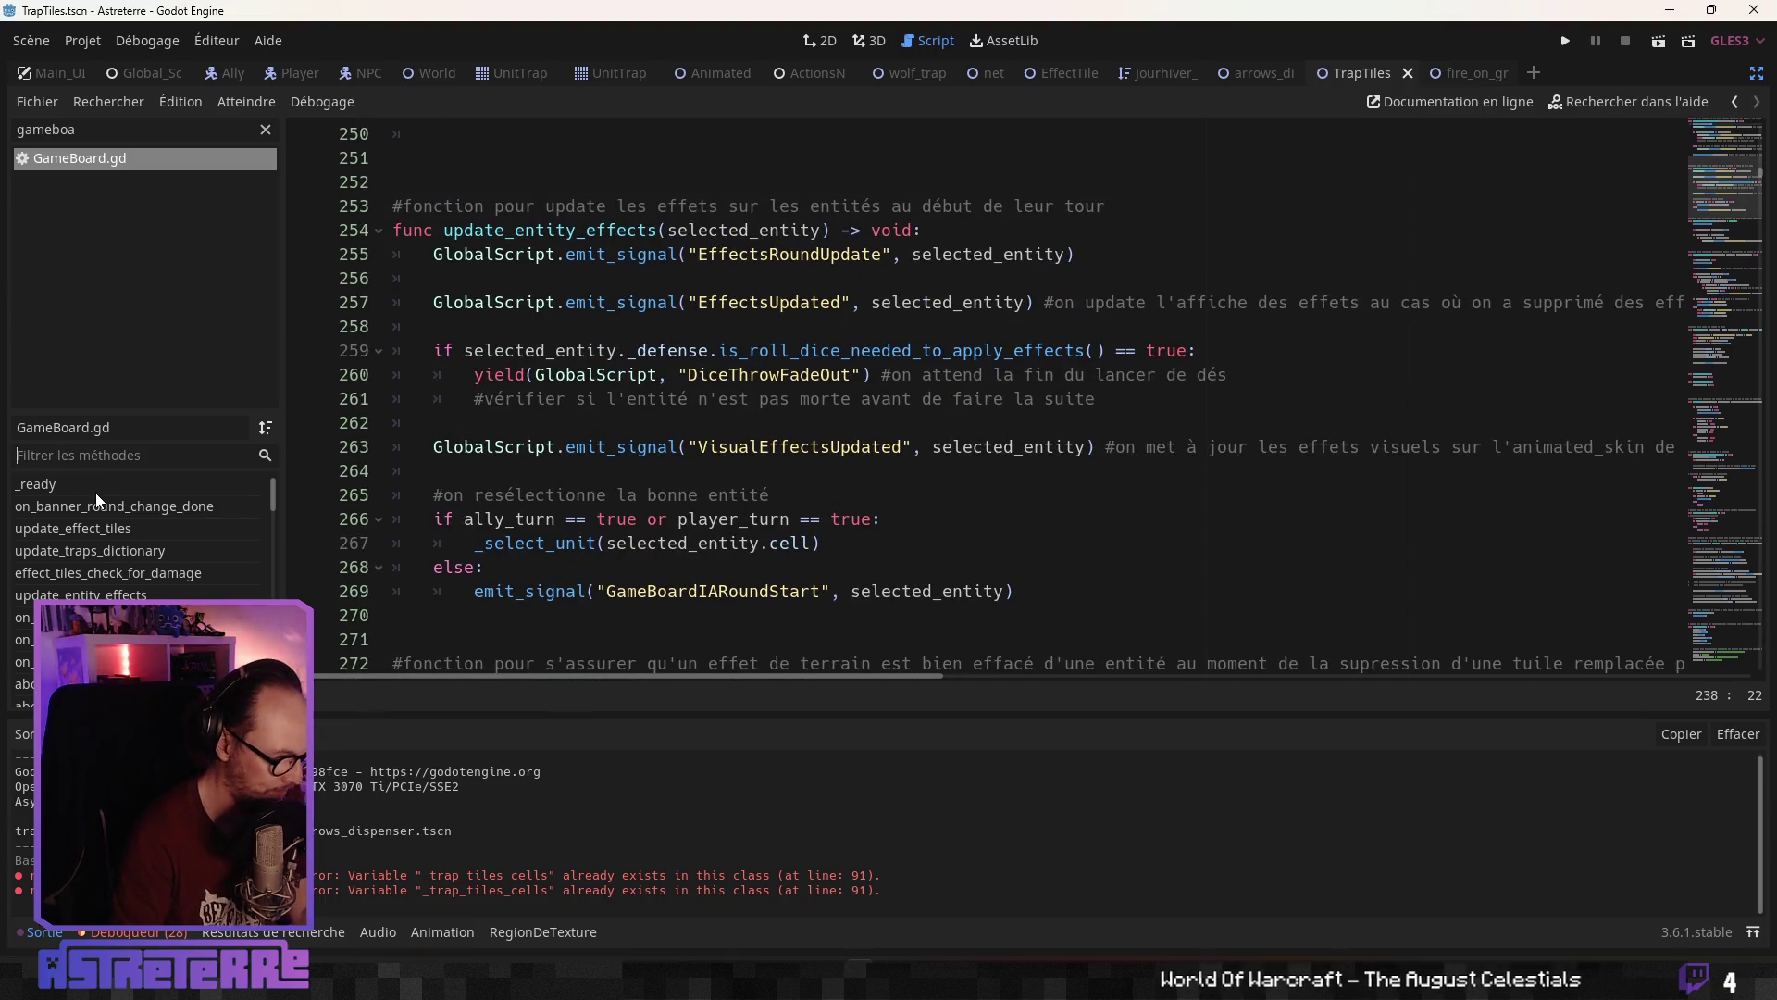
Filter methods by 'loop' and read through the loop_for_moving_entity function
text(loop)
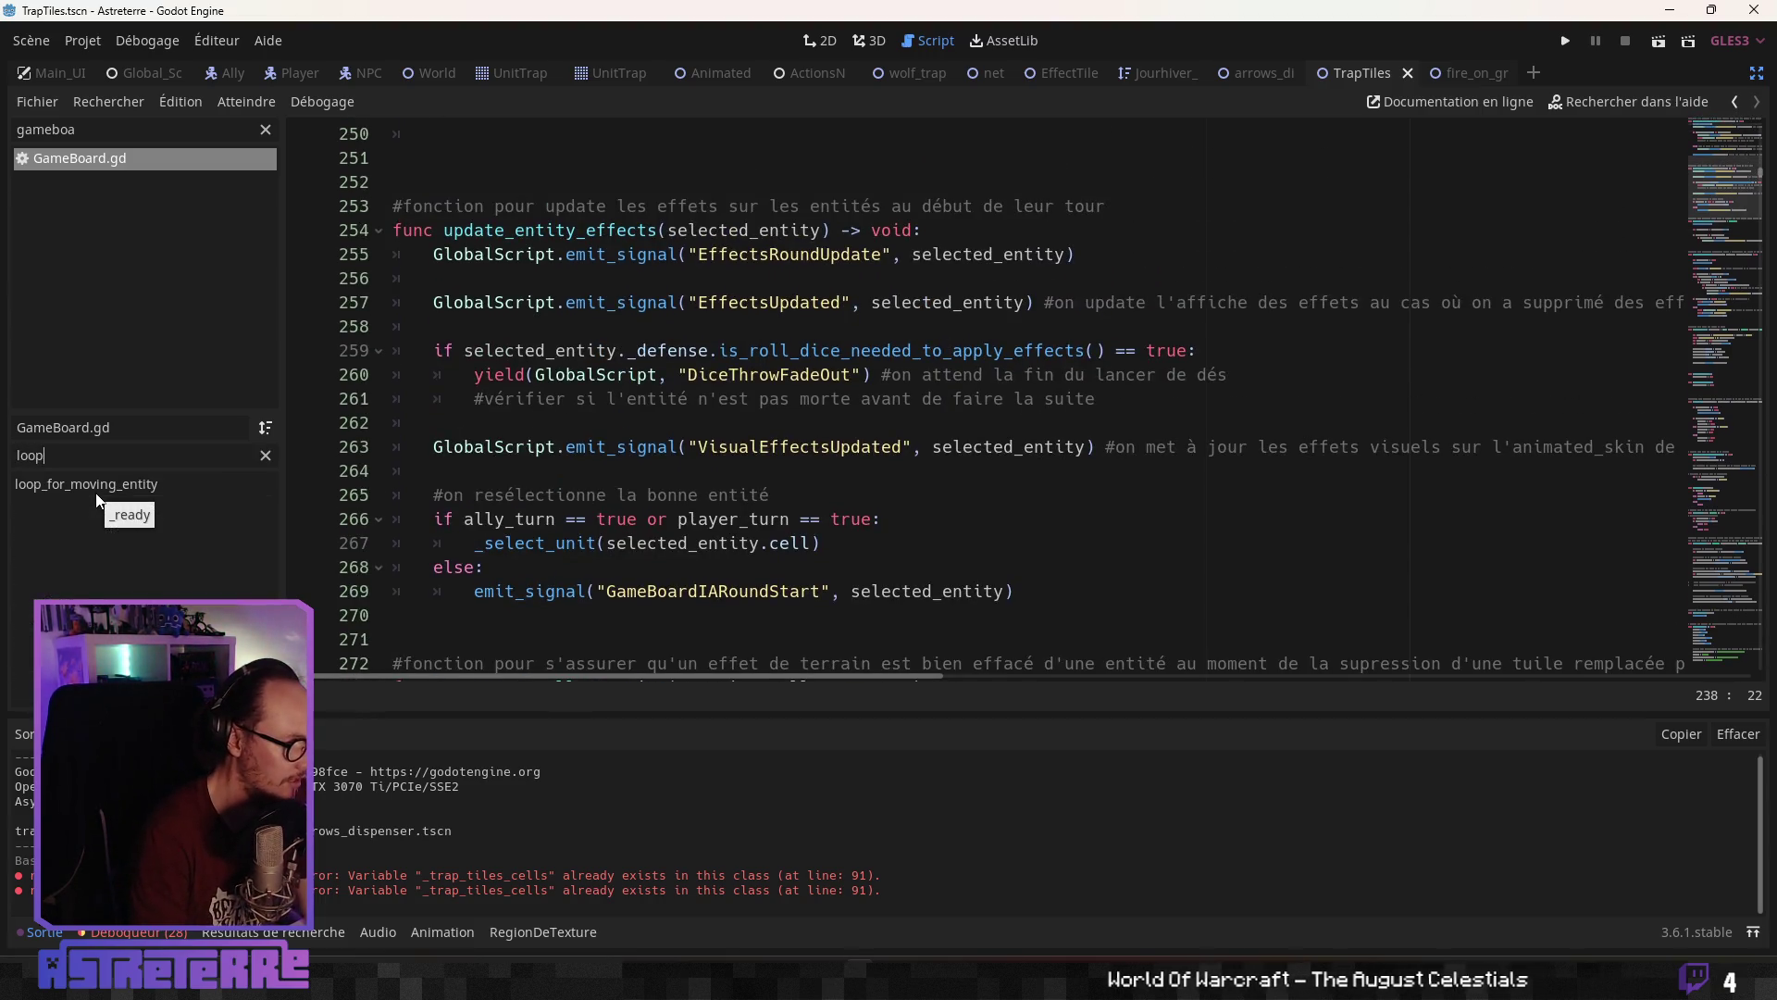
click(98, 489)
click(757, 374)
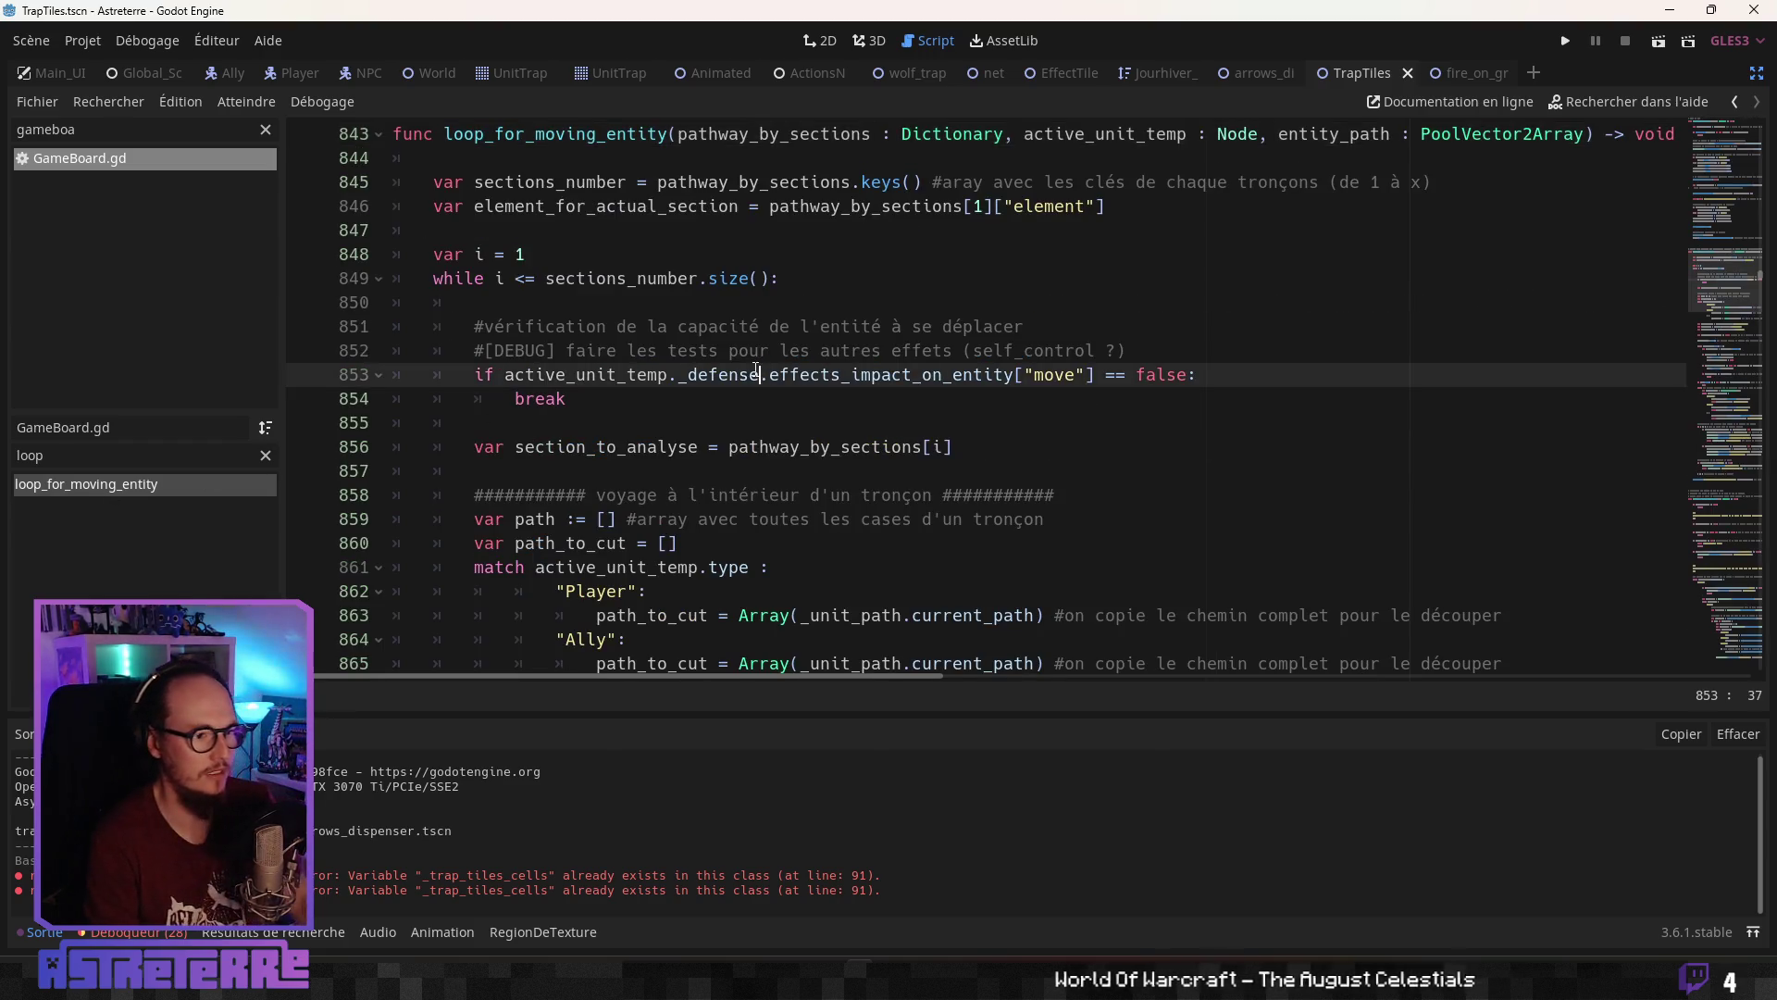
scroll(749, 372, down, 1)
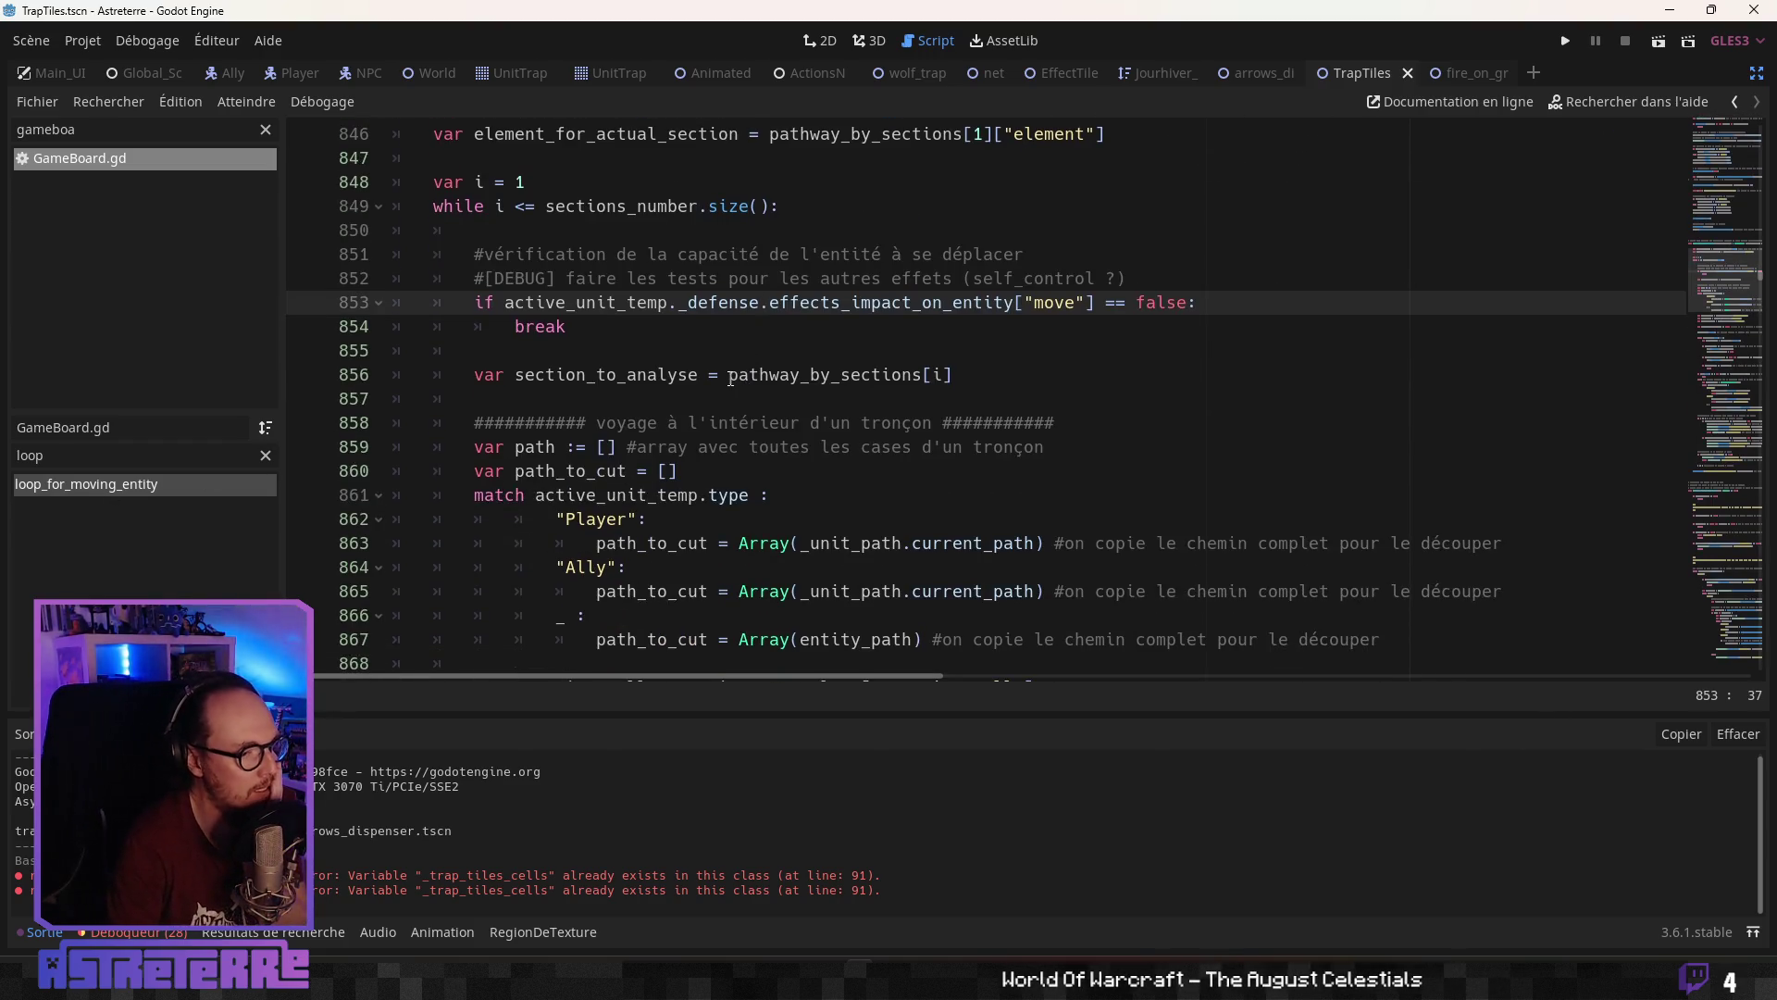
scroll(730, 375, down, 4)
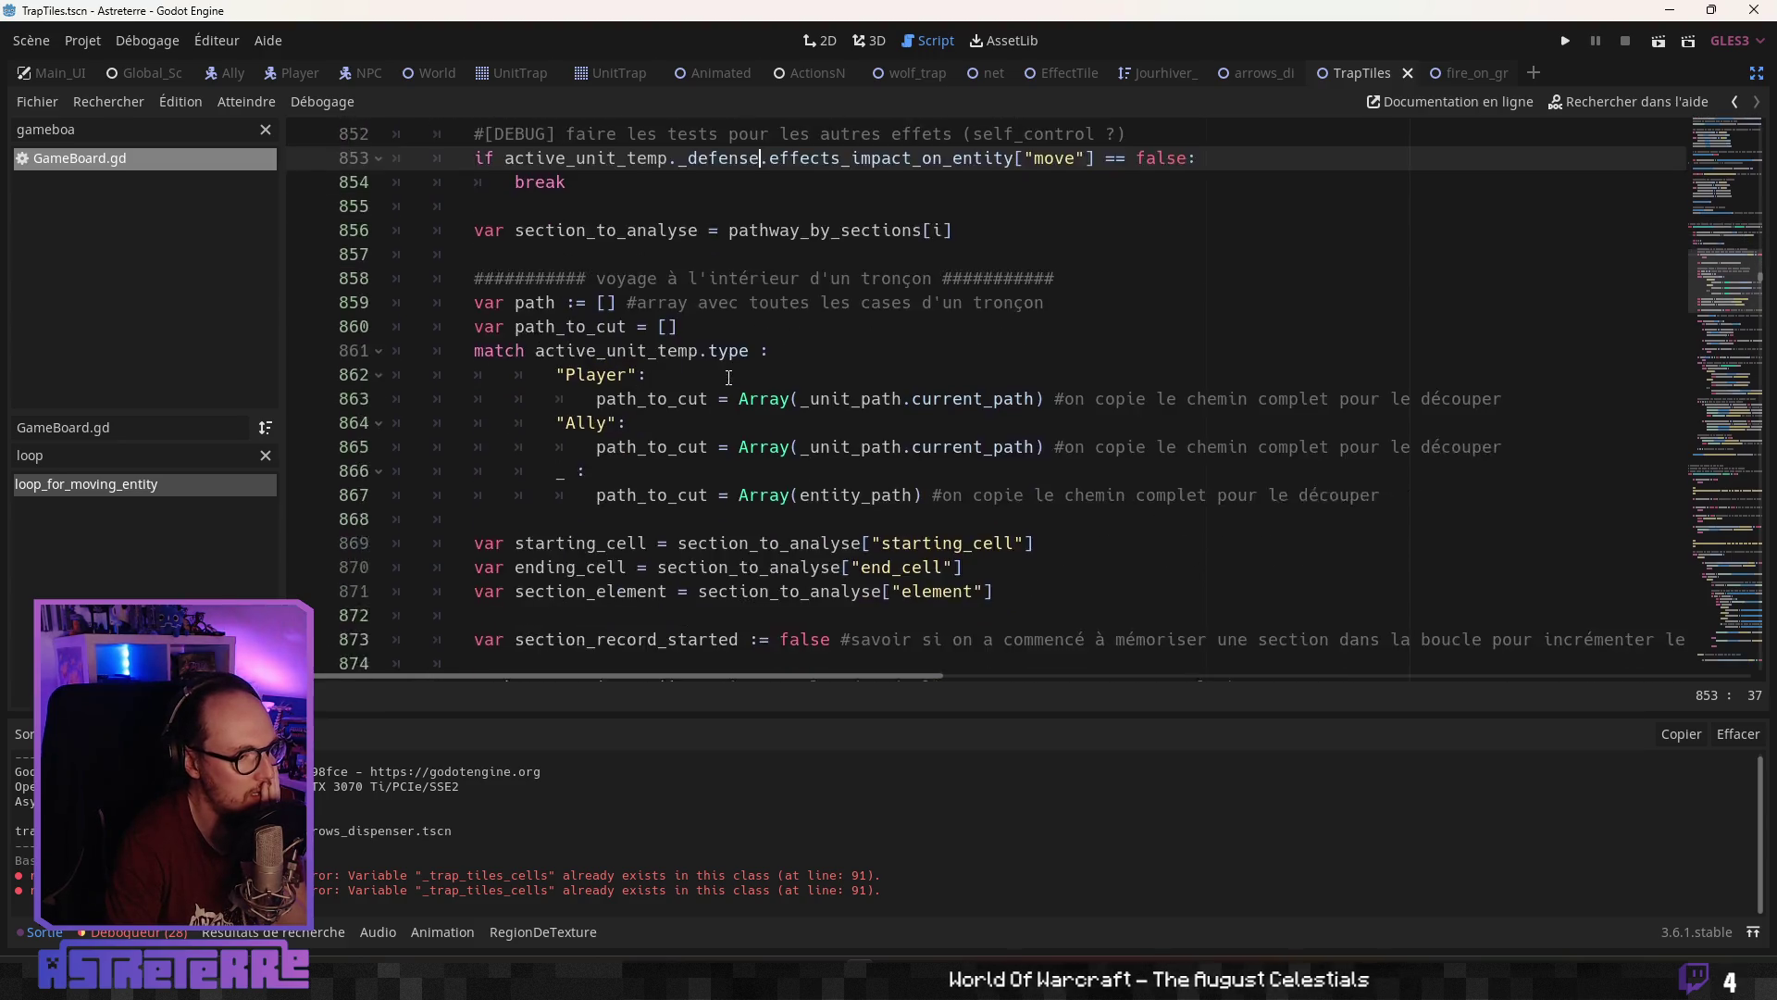
scroll(729, 377, down, 8)
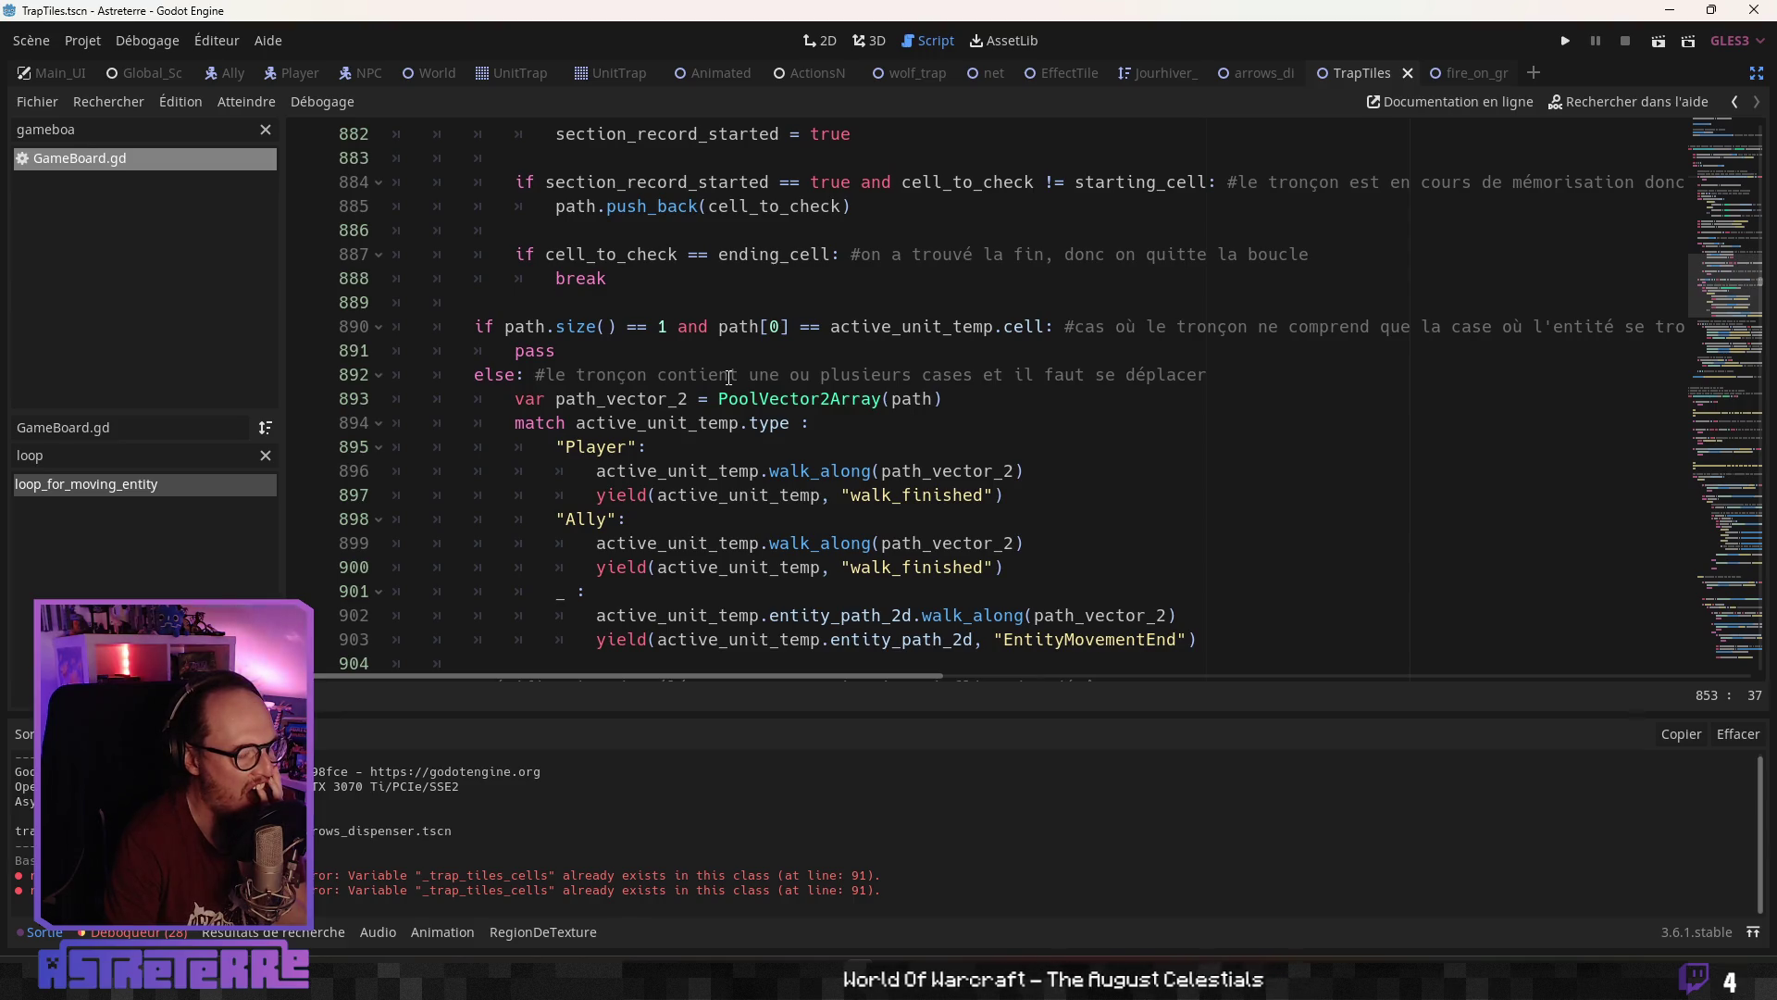
scroll(729, 376, down, 6)
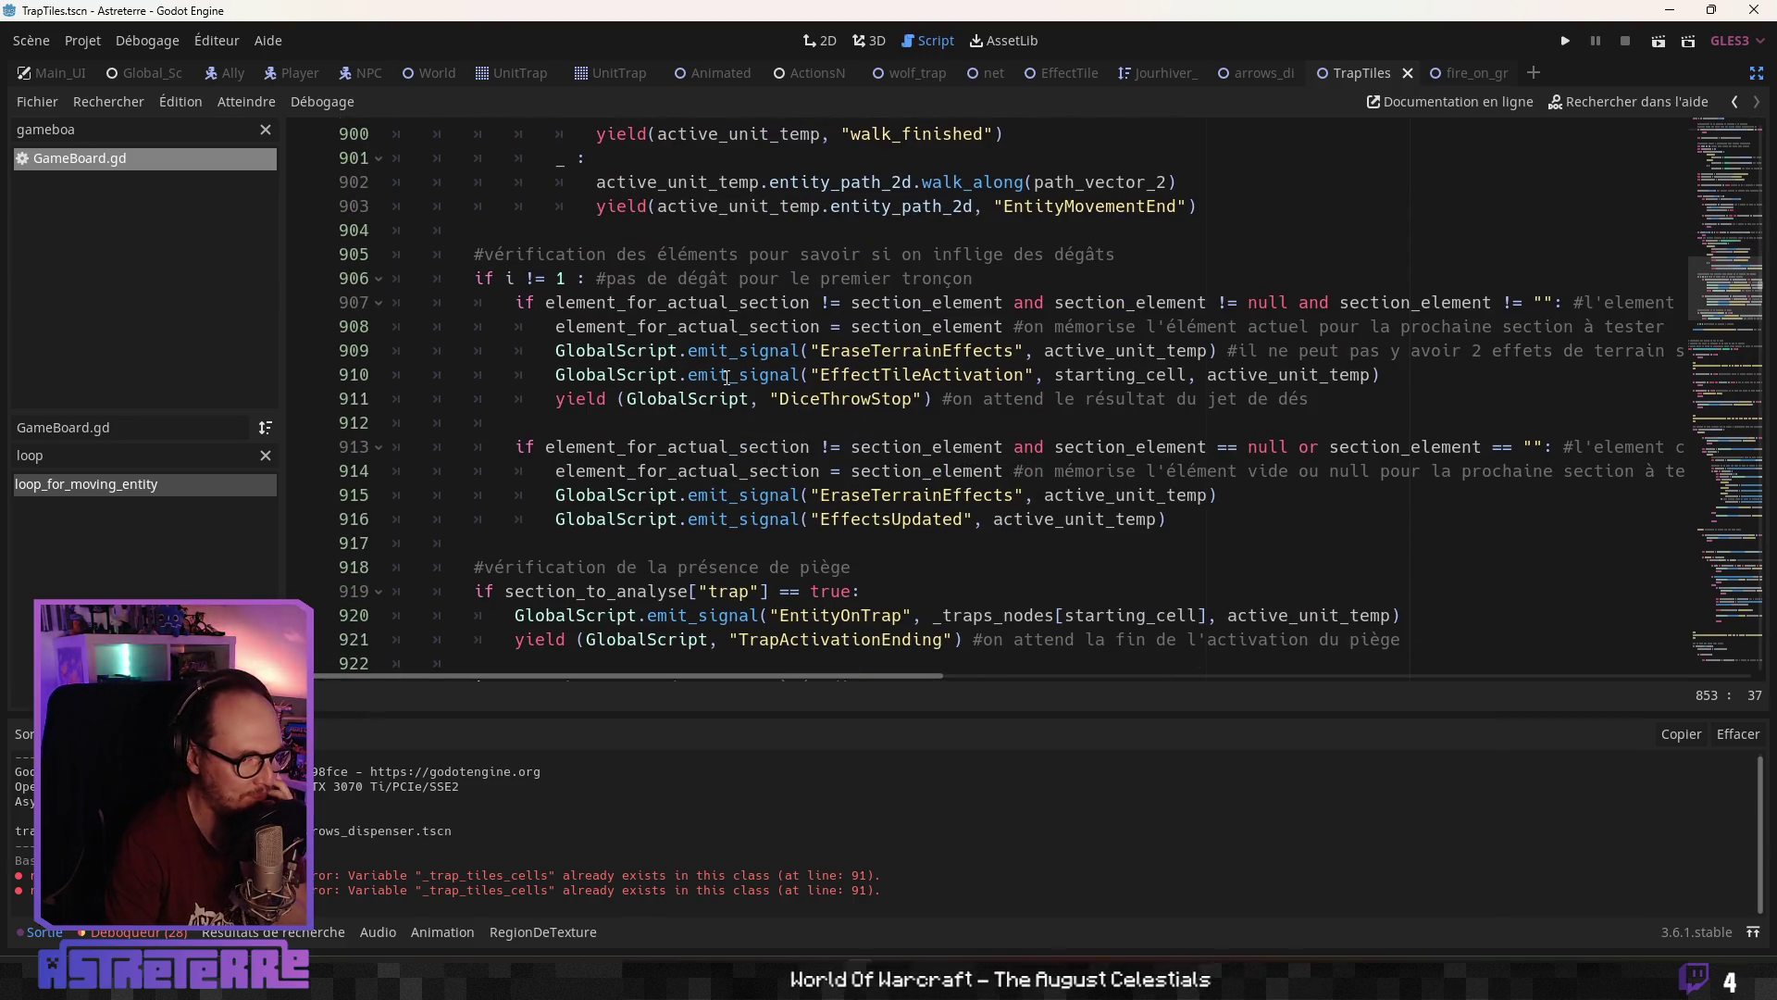
scroll(726, 376, down, 2)
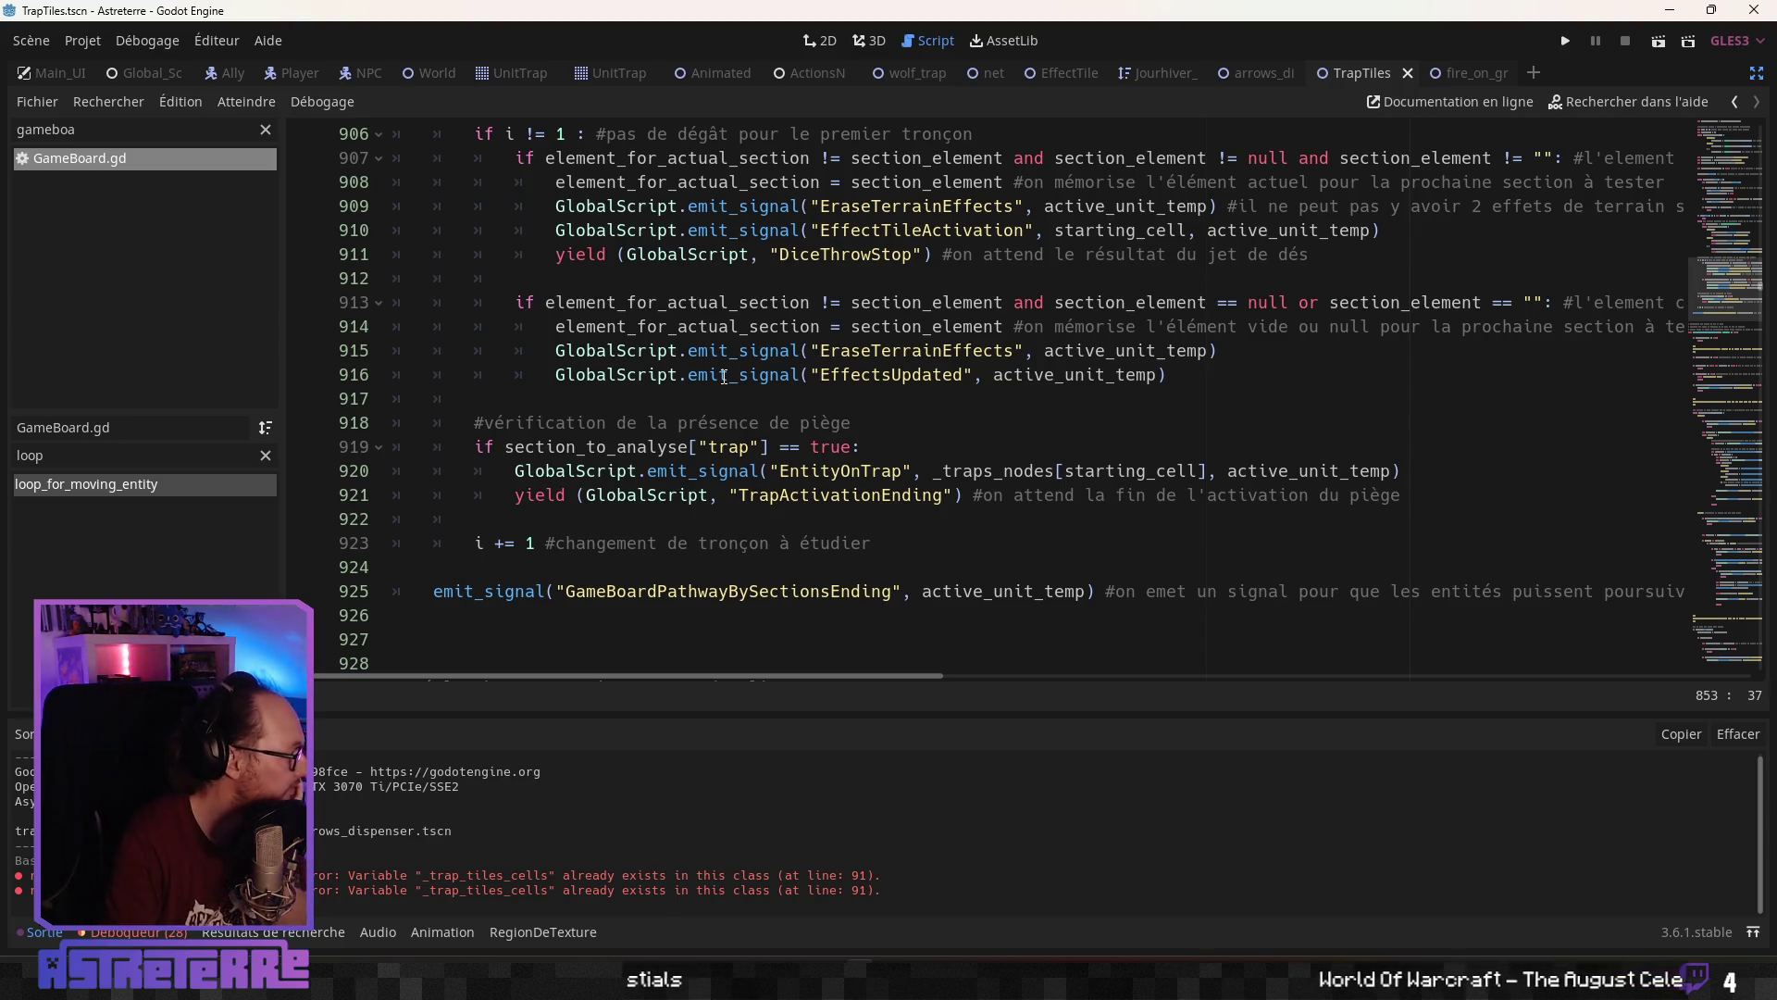
scroll(712, 445, down, 3)
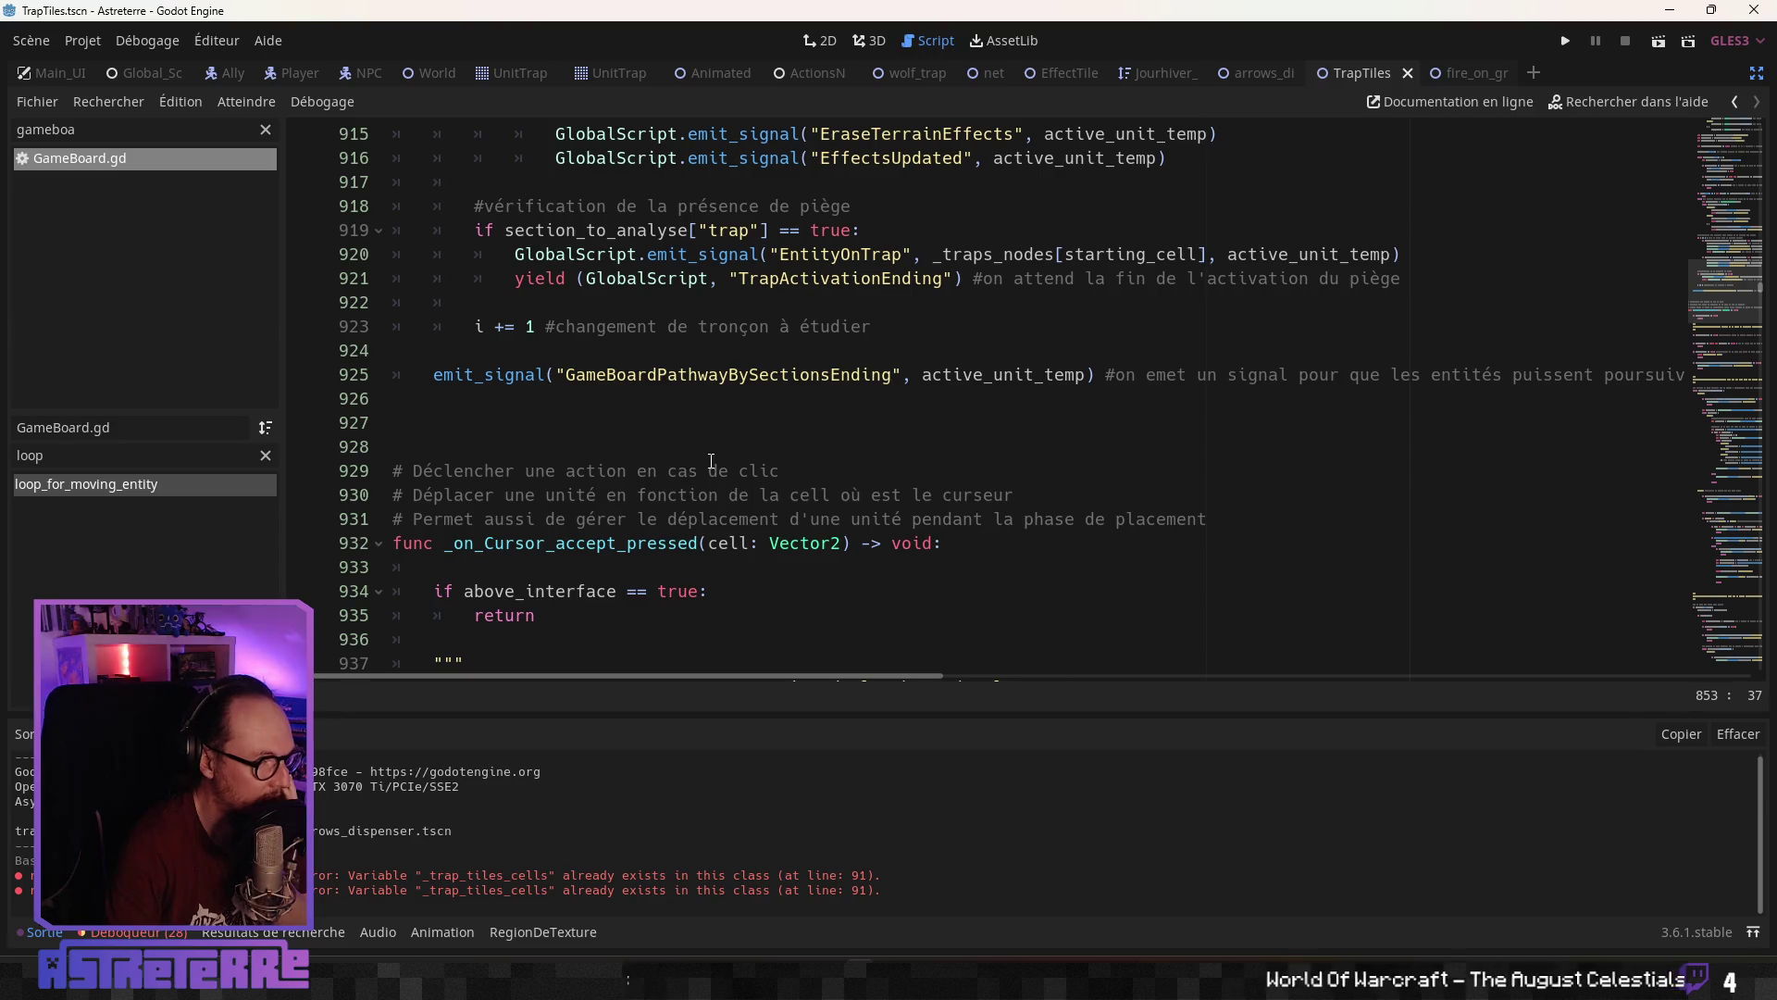
Review the code around lines 850–865, then replace the method filter with 'make'
double_click(30, 454)
scroll(932, 440, up, 10)
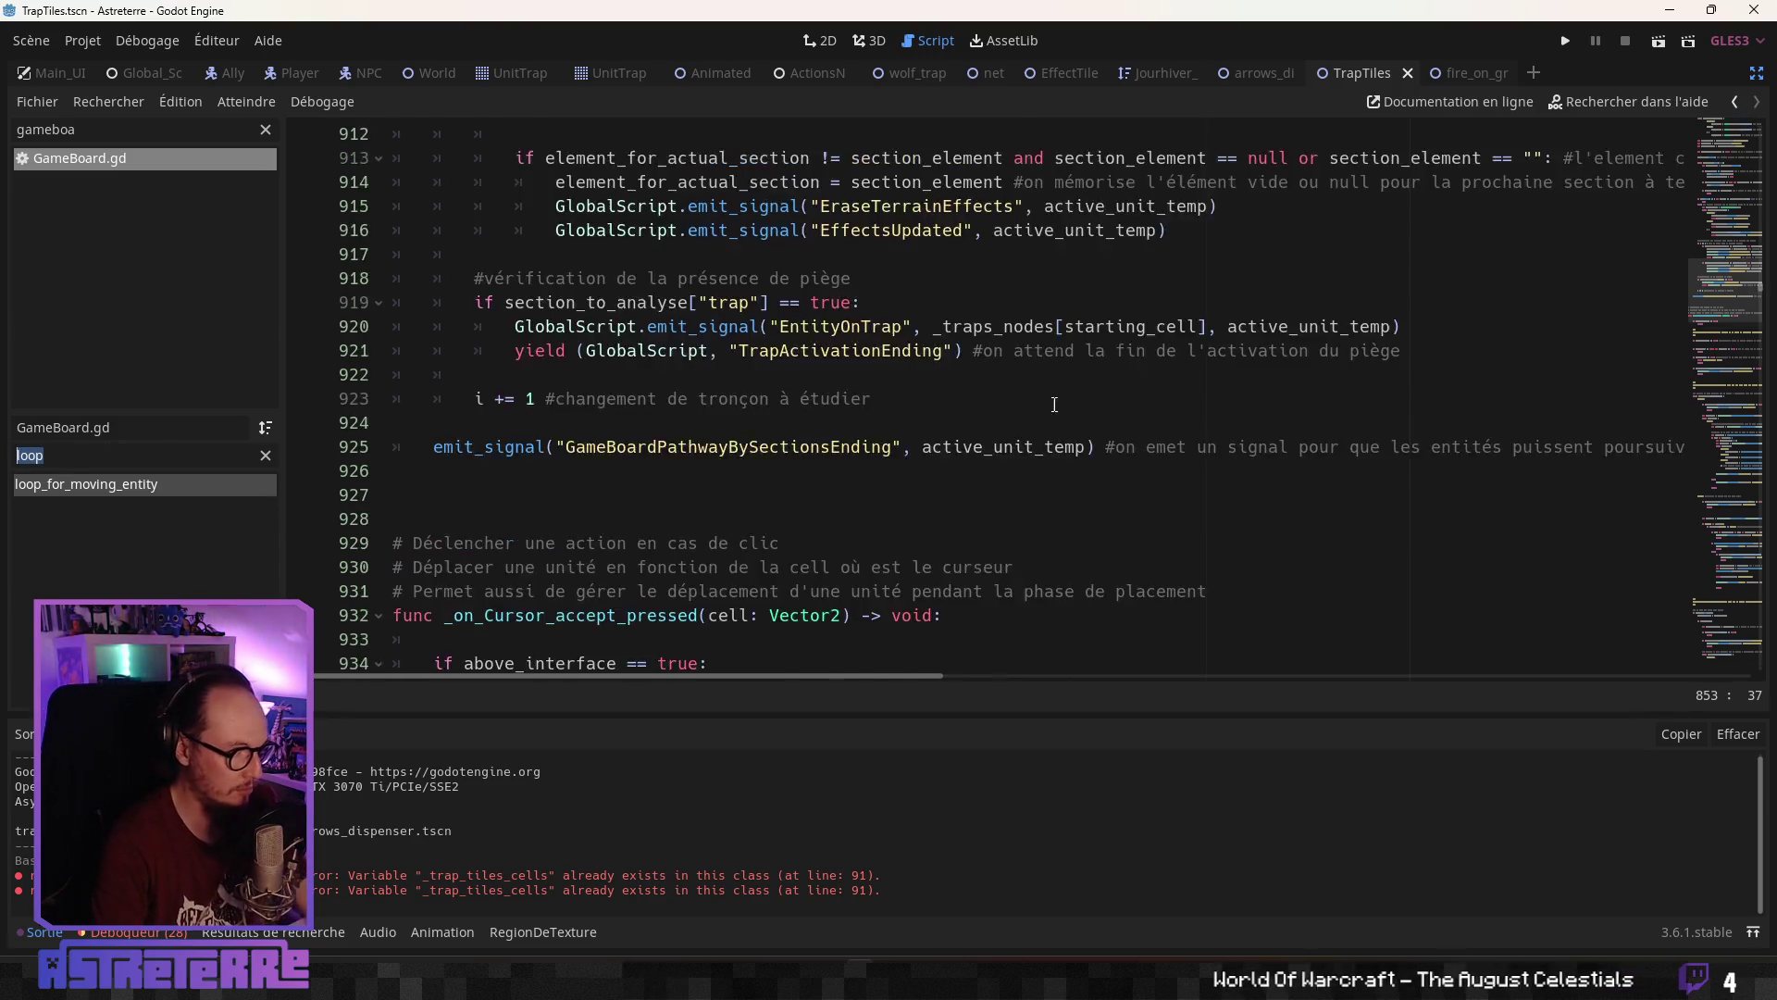
scroll(932, 439, up, 11)
right_click(932, 440)
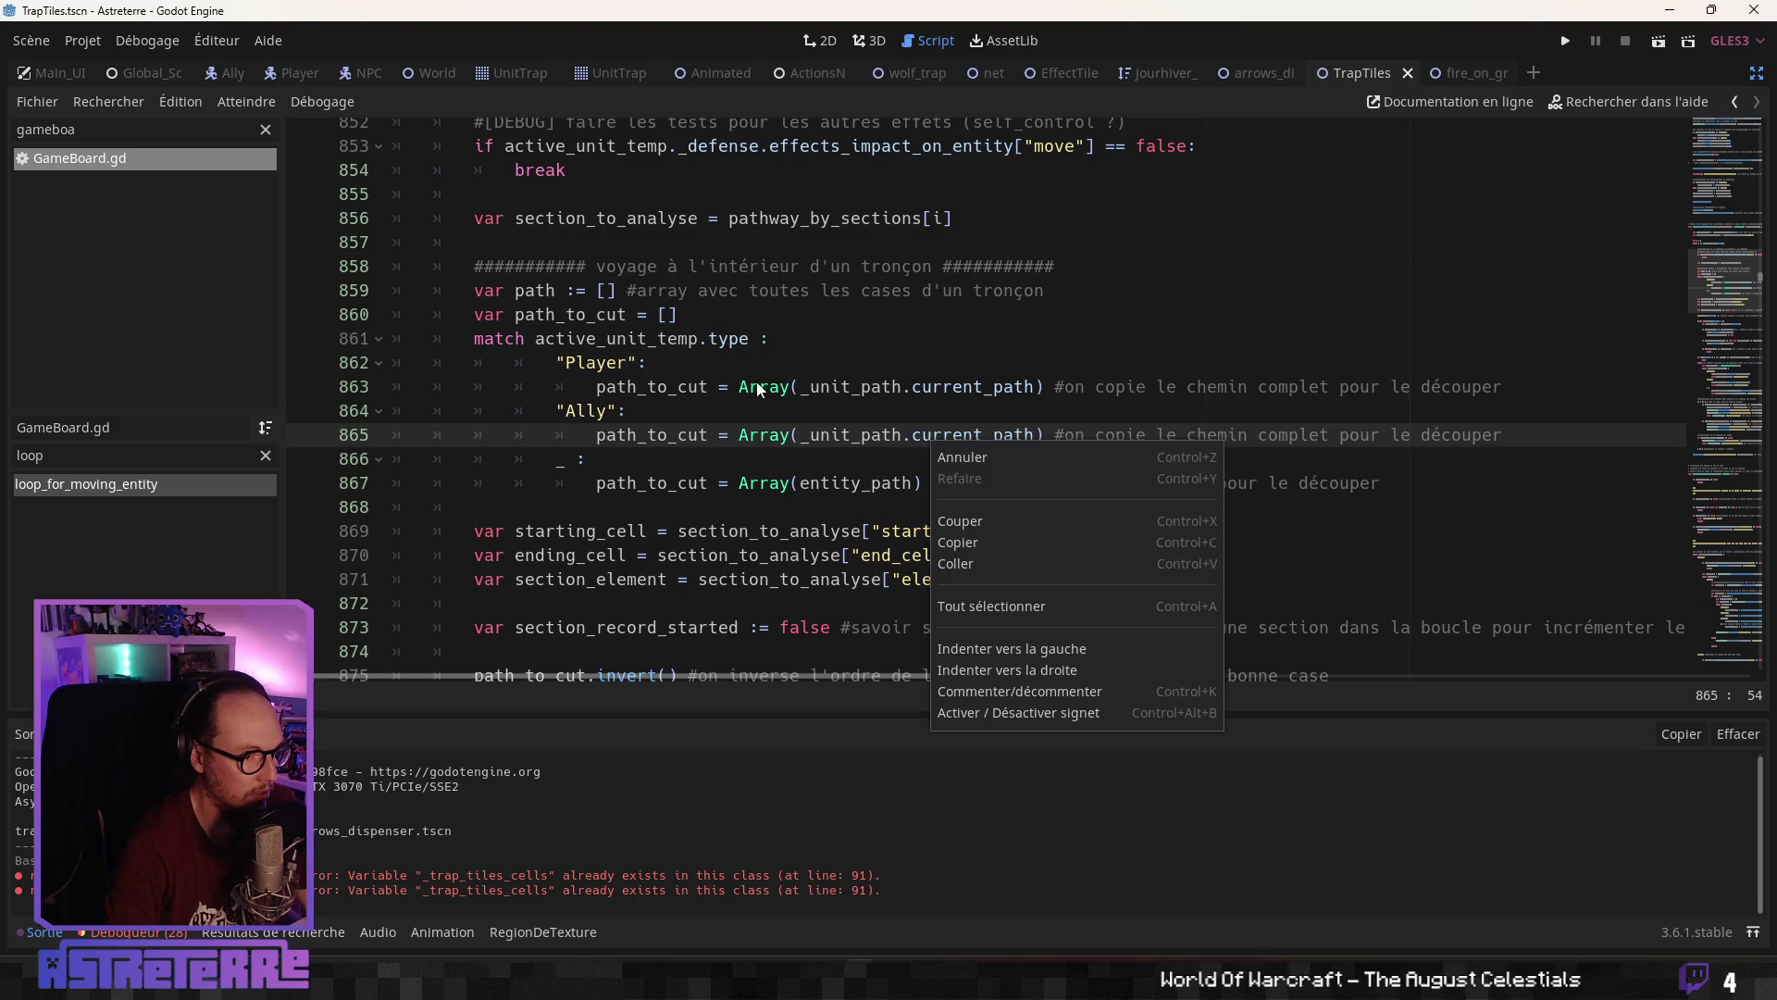
scroll(759, 386, up, 4)
click(807, 362)
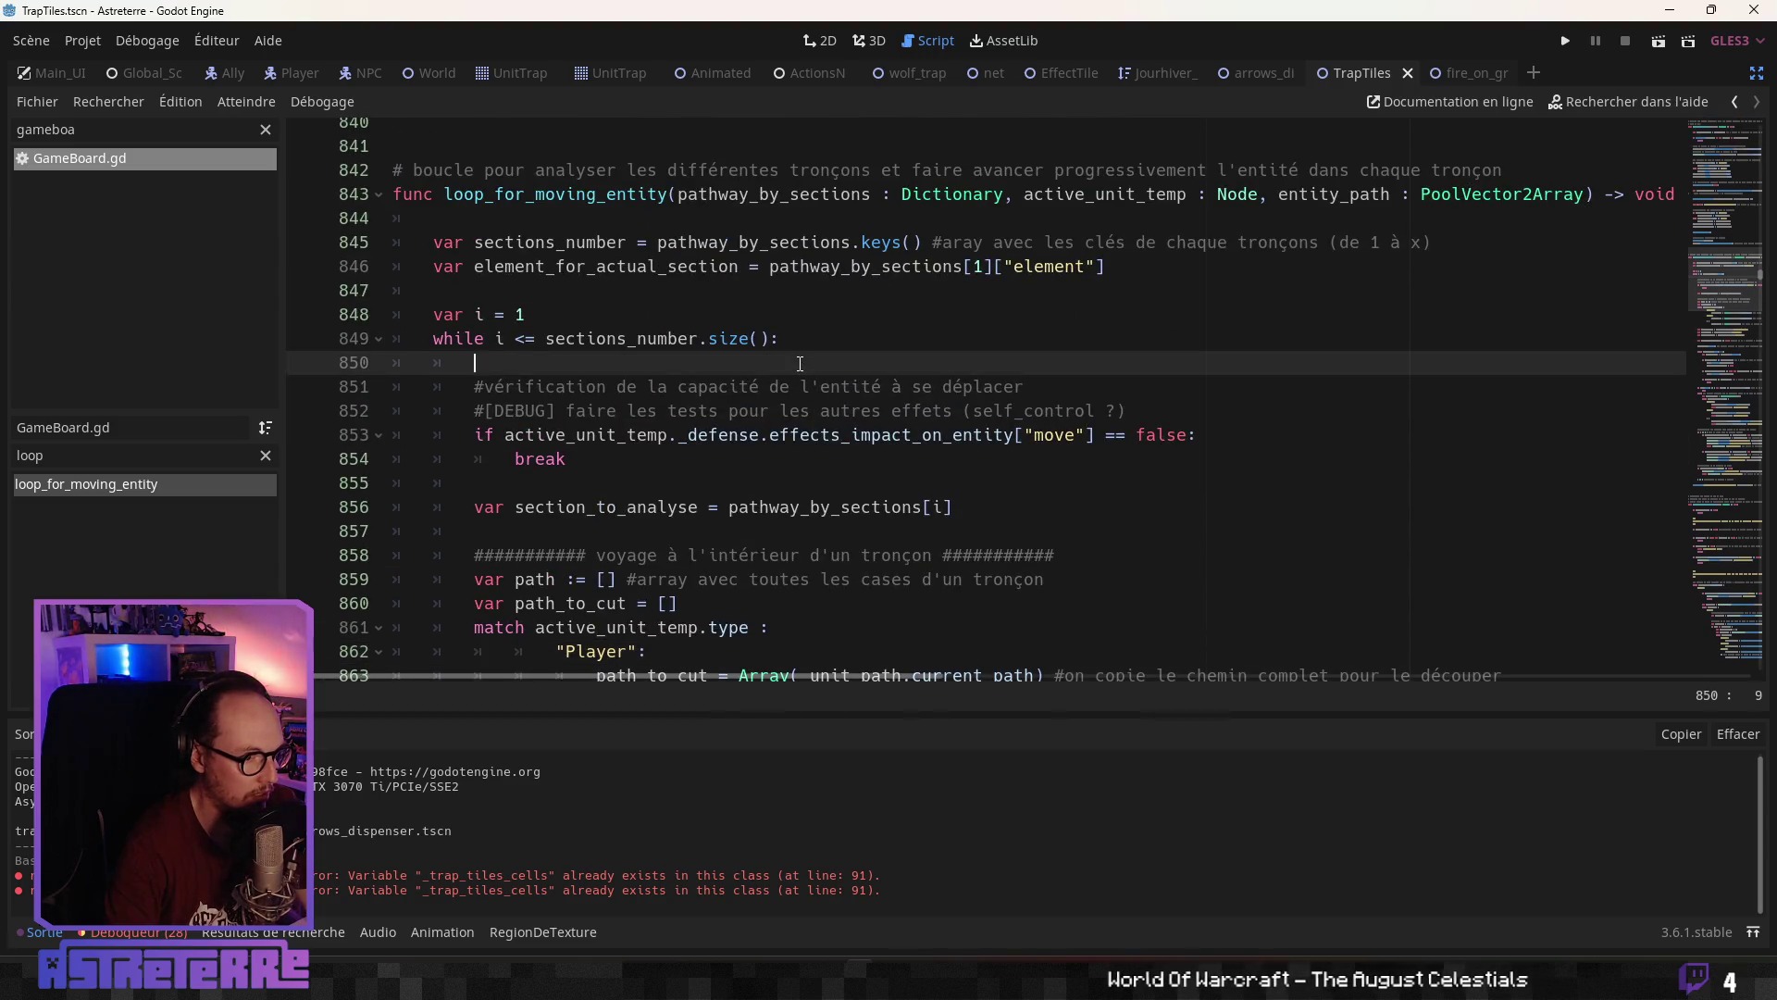
scroll(807, 365, up, 3)
scroll(776, 360, up, 3)
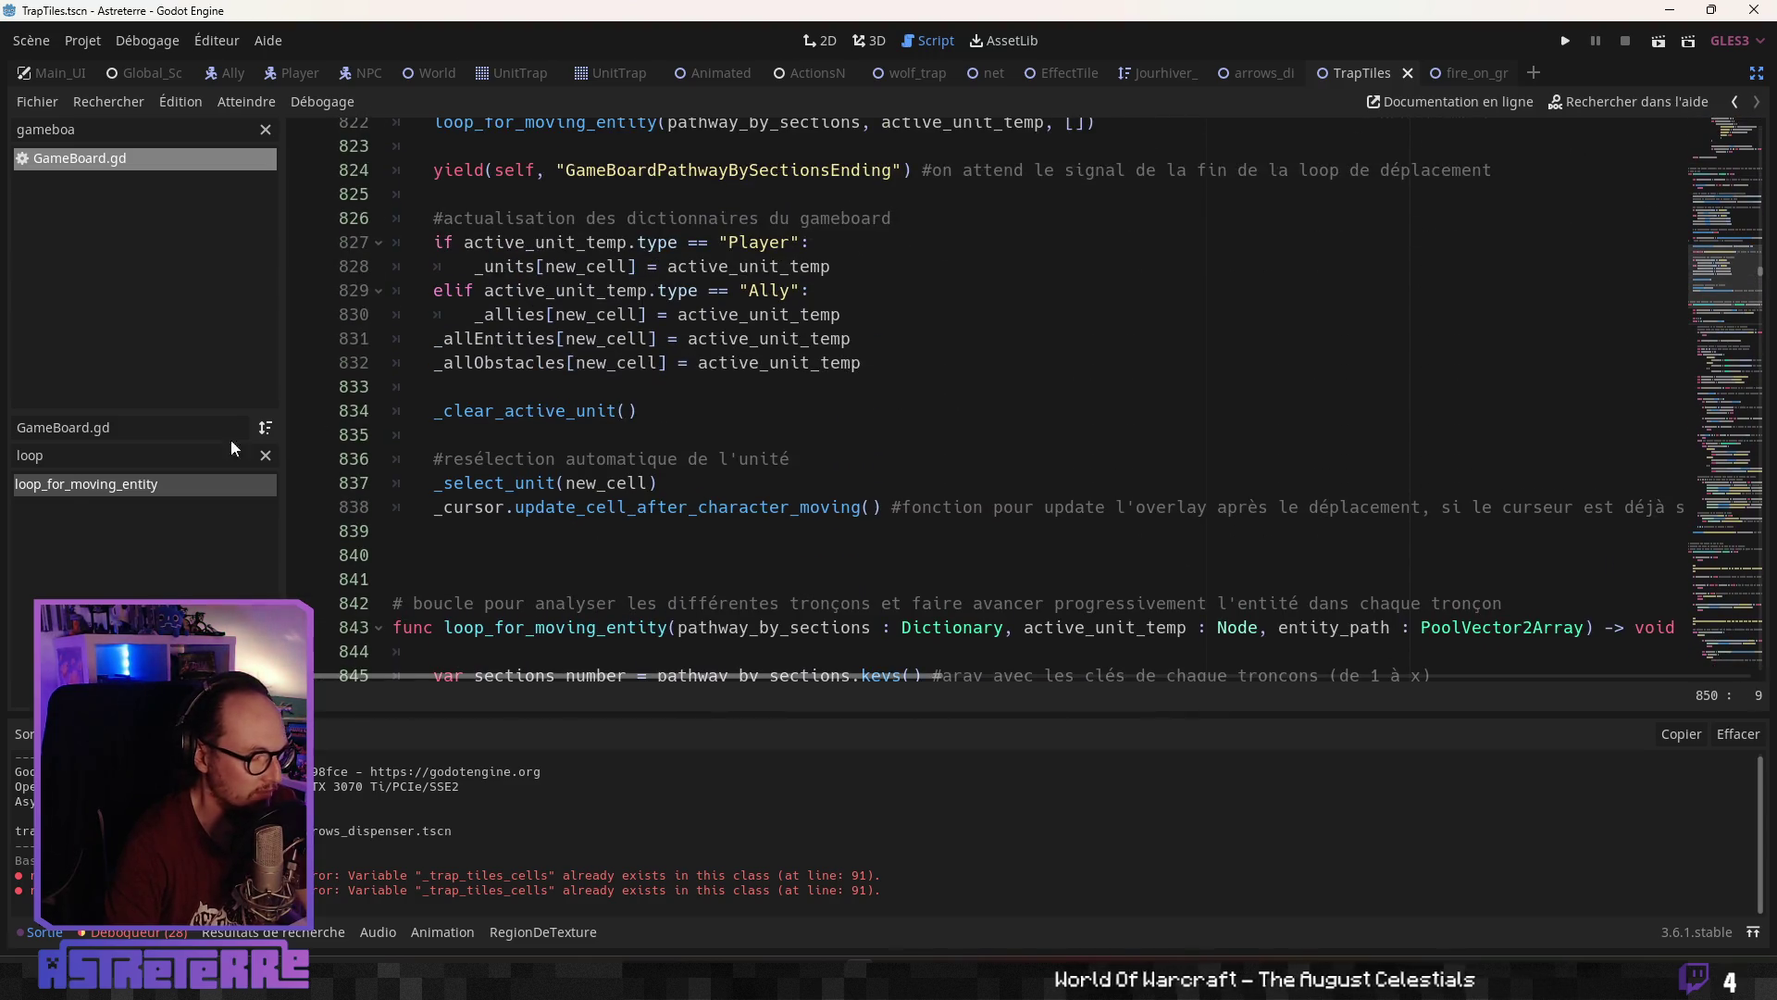
double_click(30, 454)
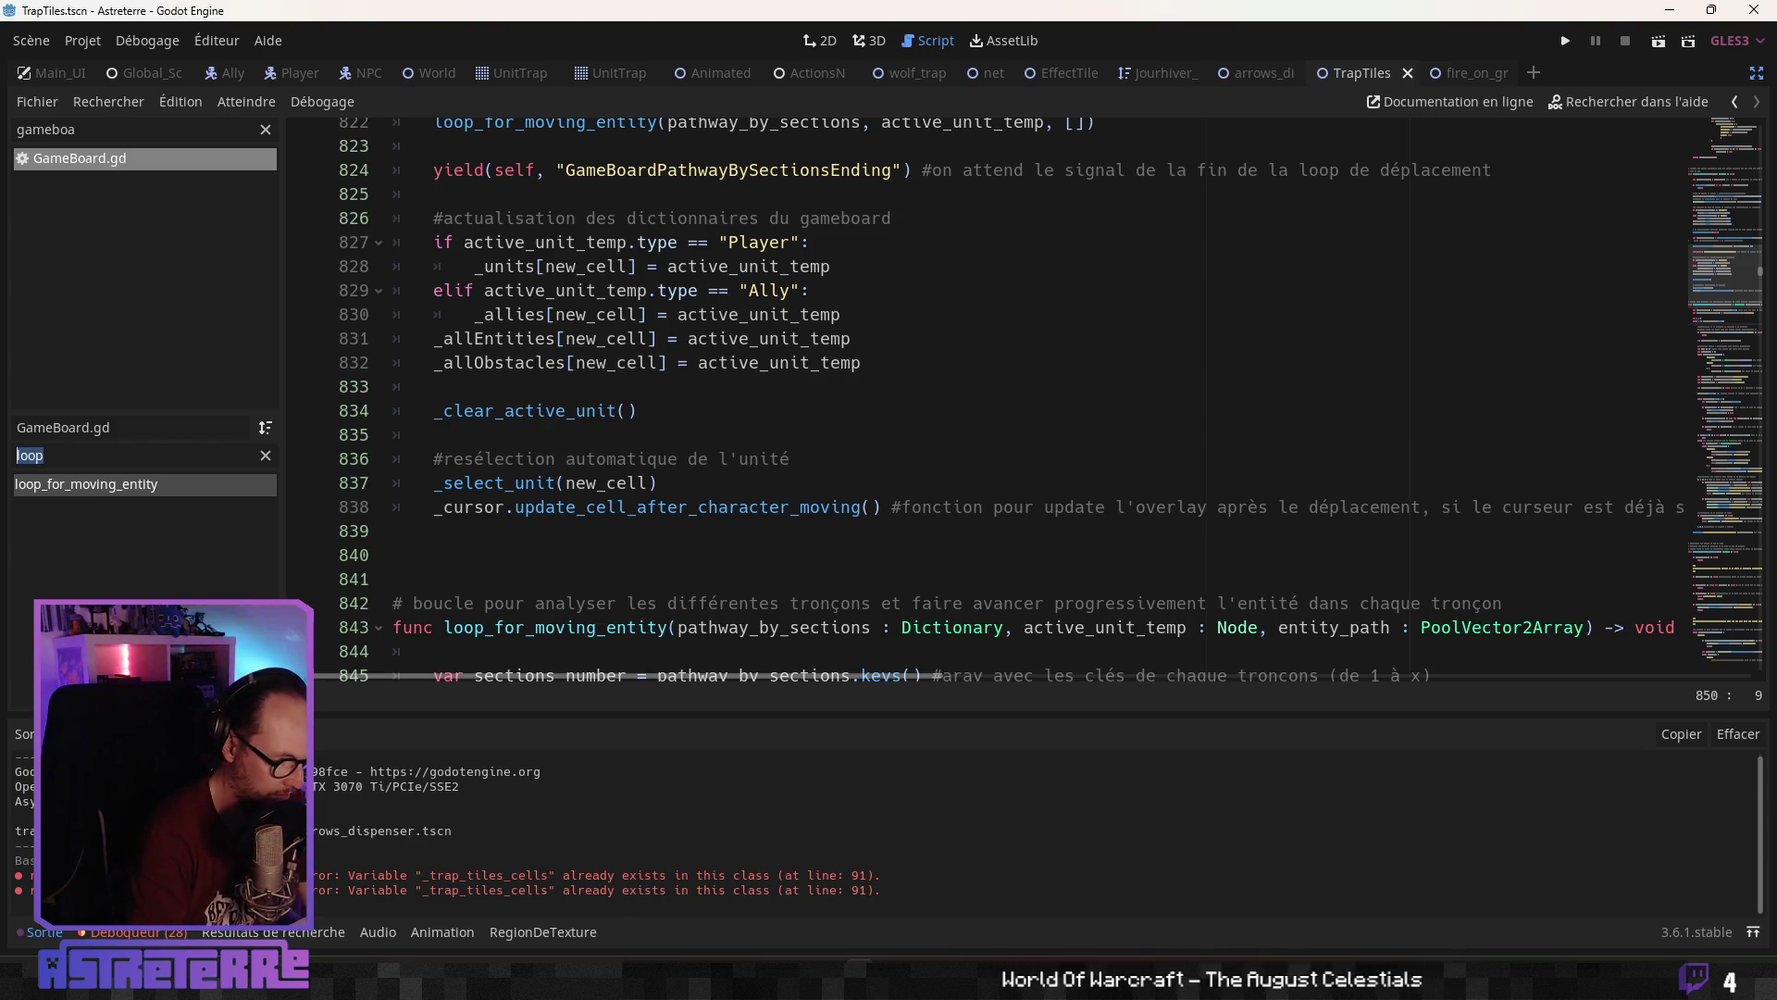
text(ma)
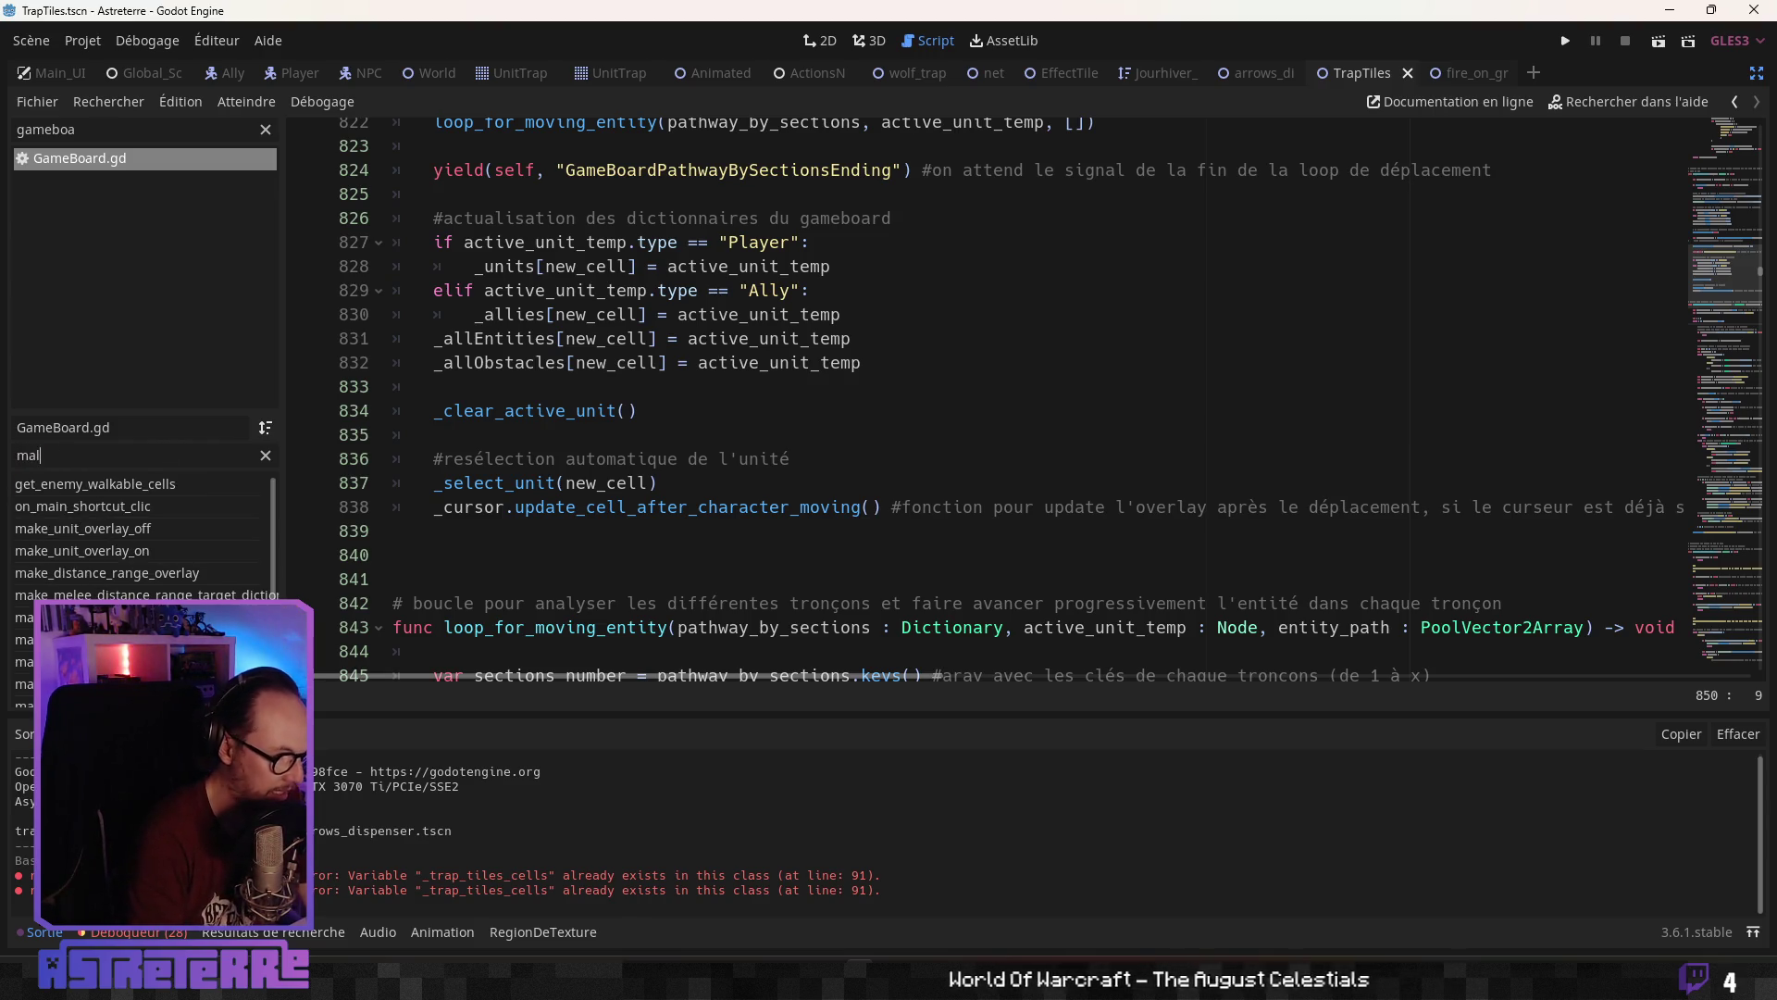
text(ke)
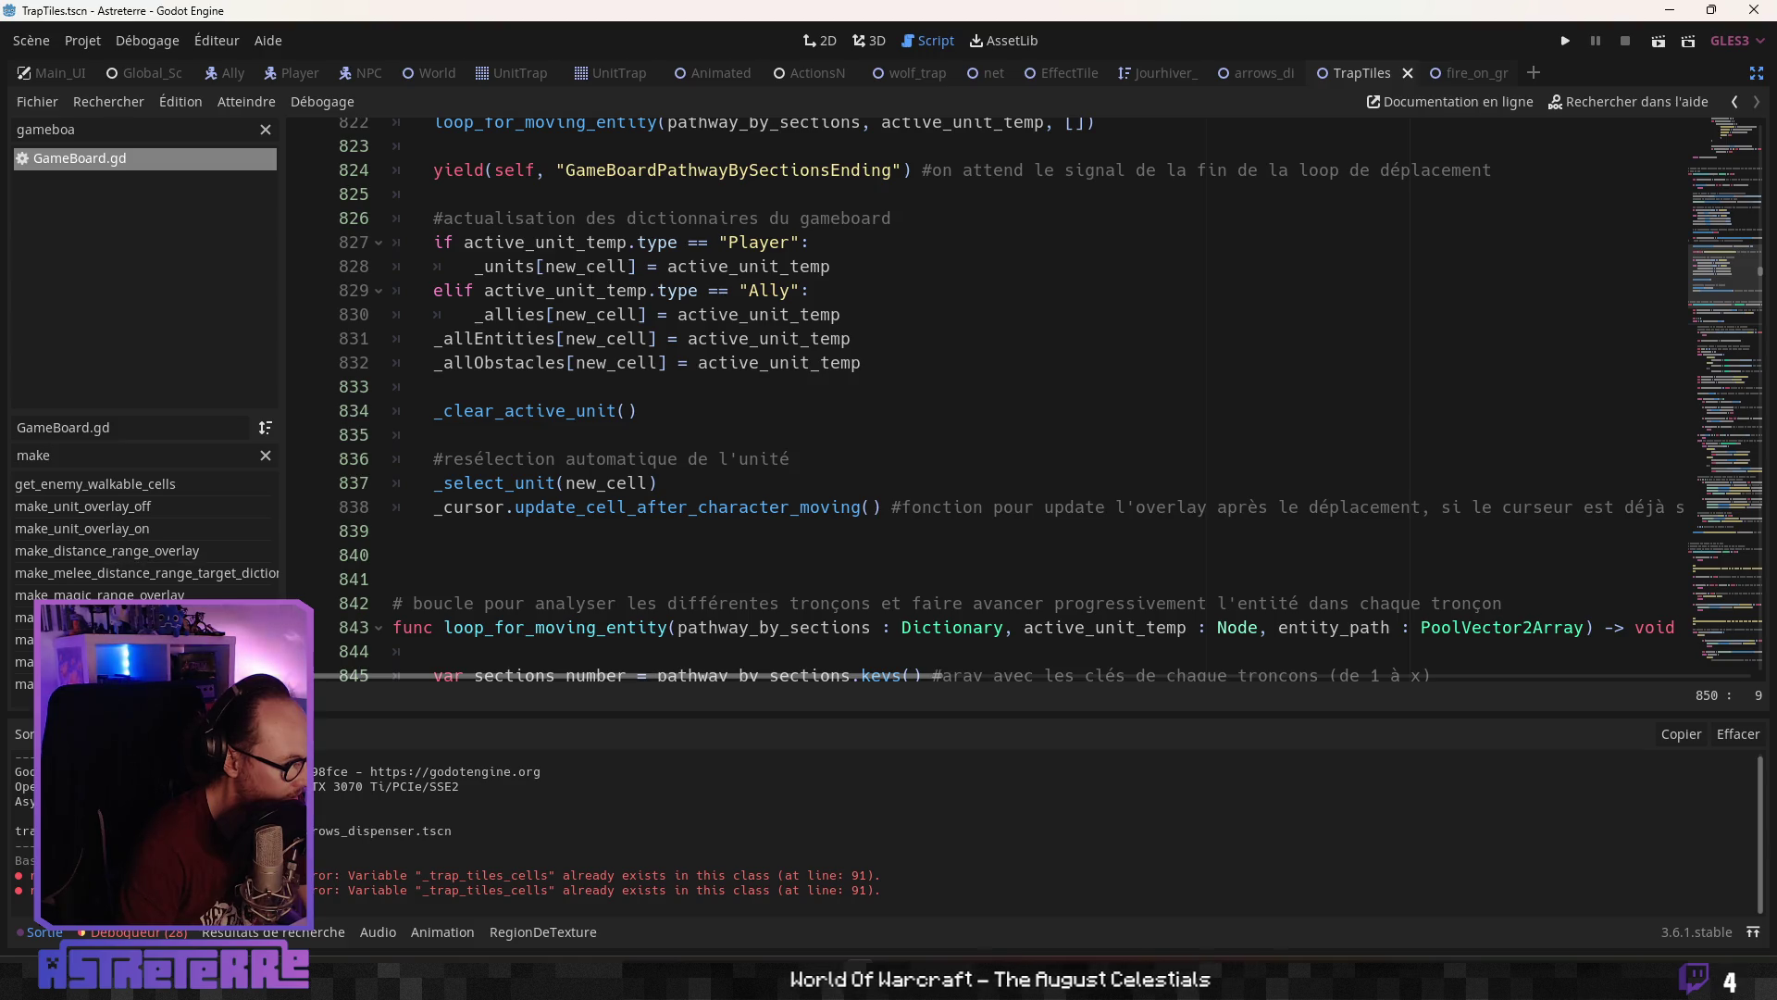
Change the method filter to 'creat', then to 'path' to list path-related methods
click(266, 456)
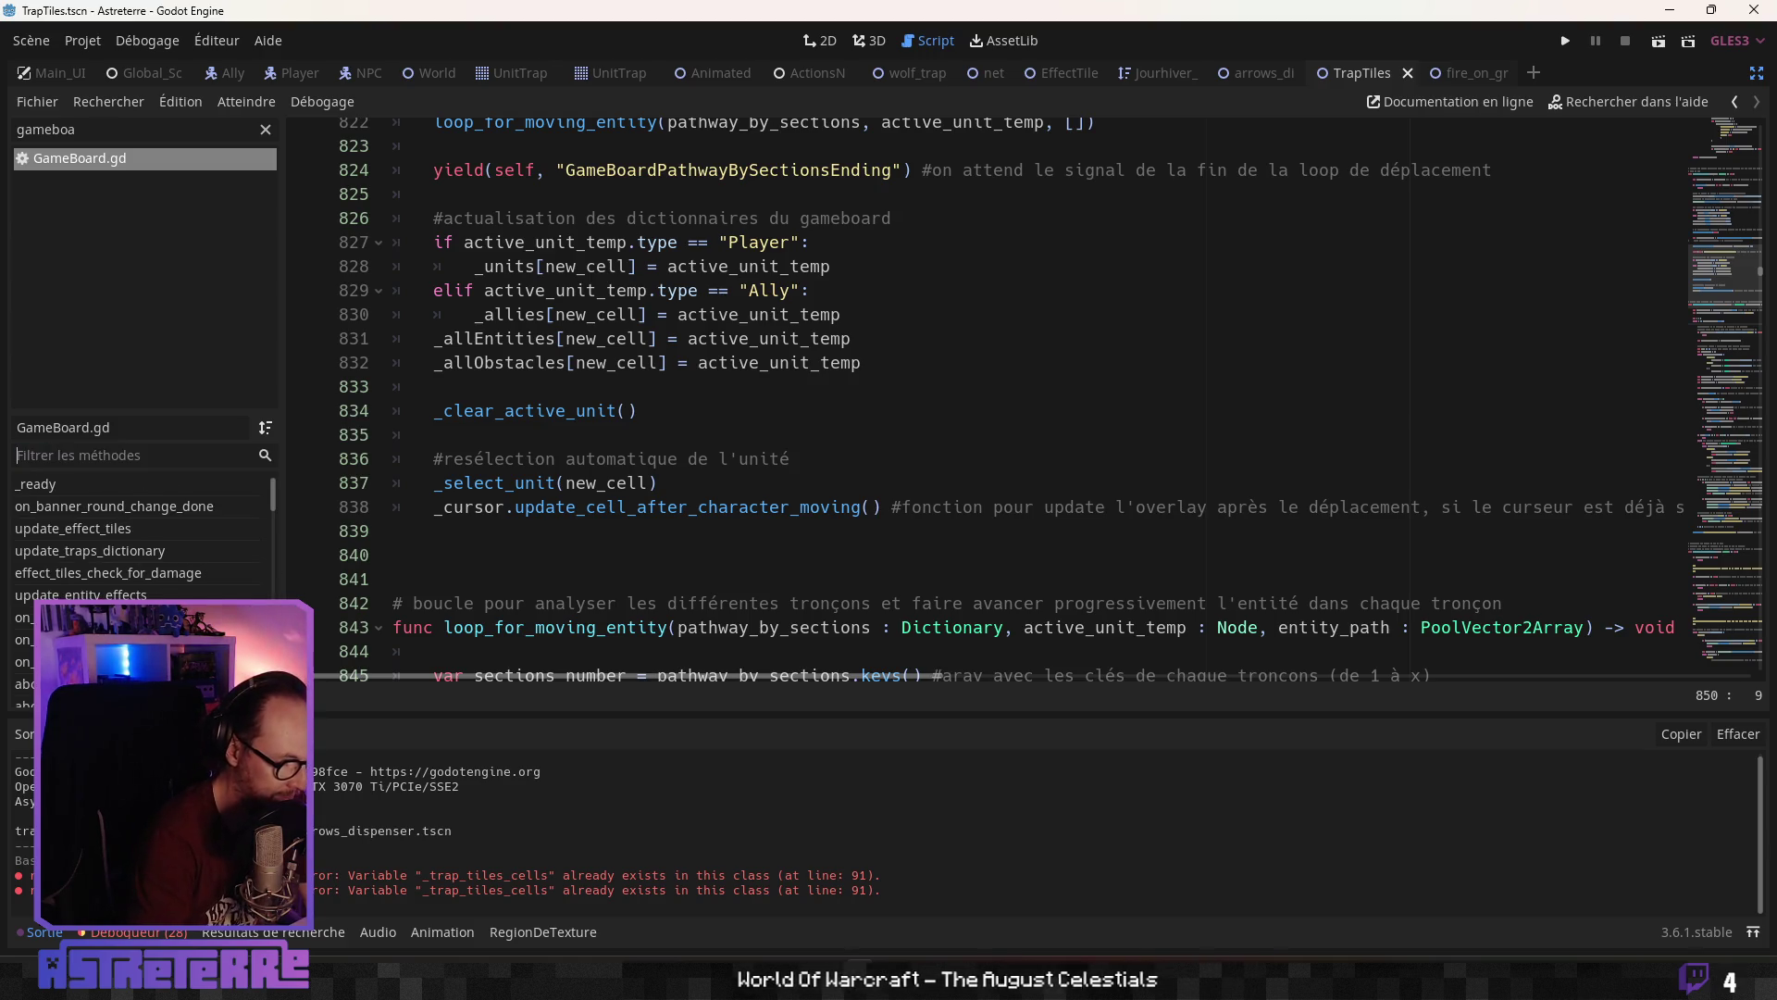
text(creat)
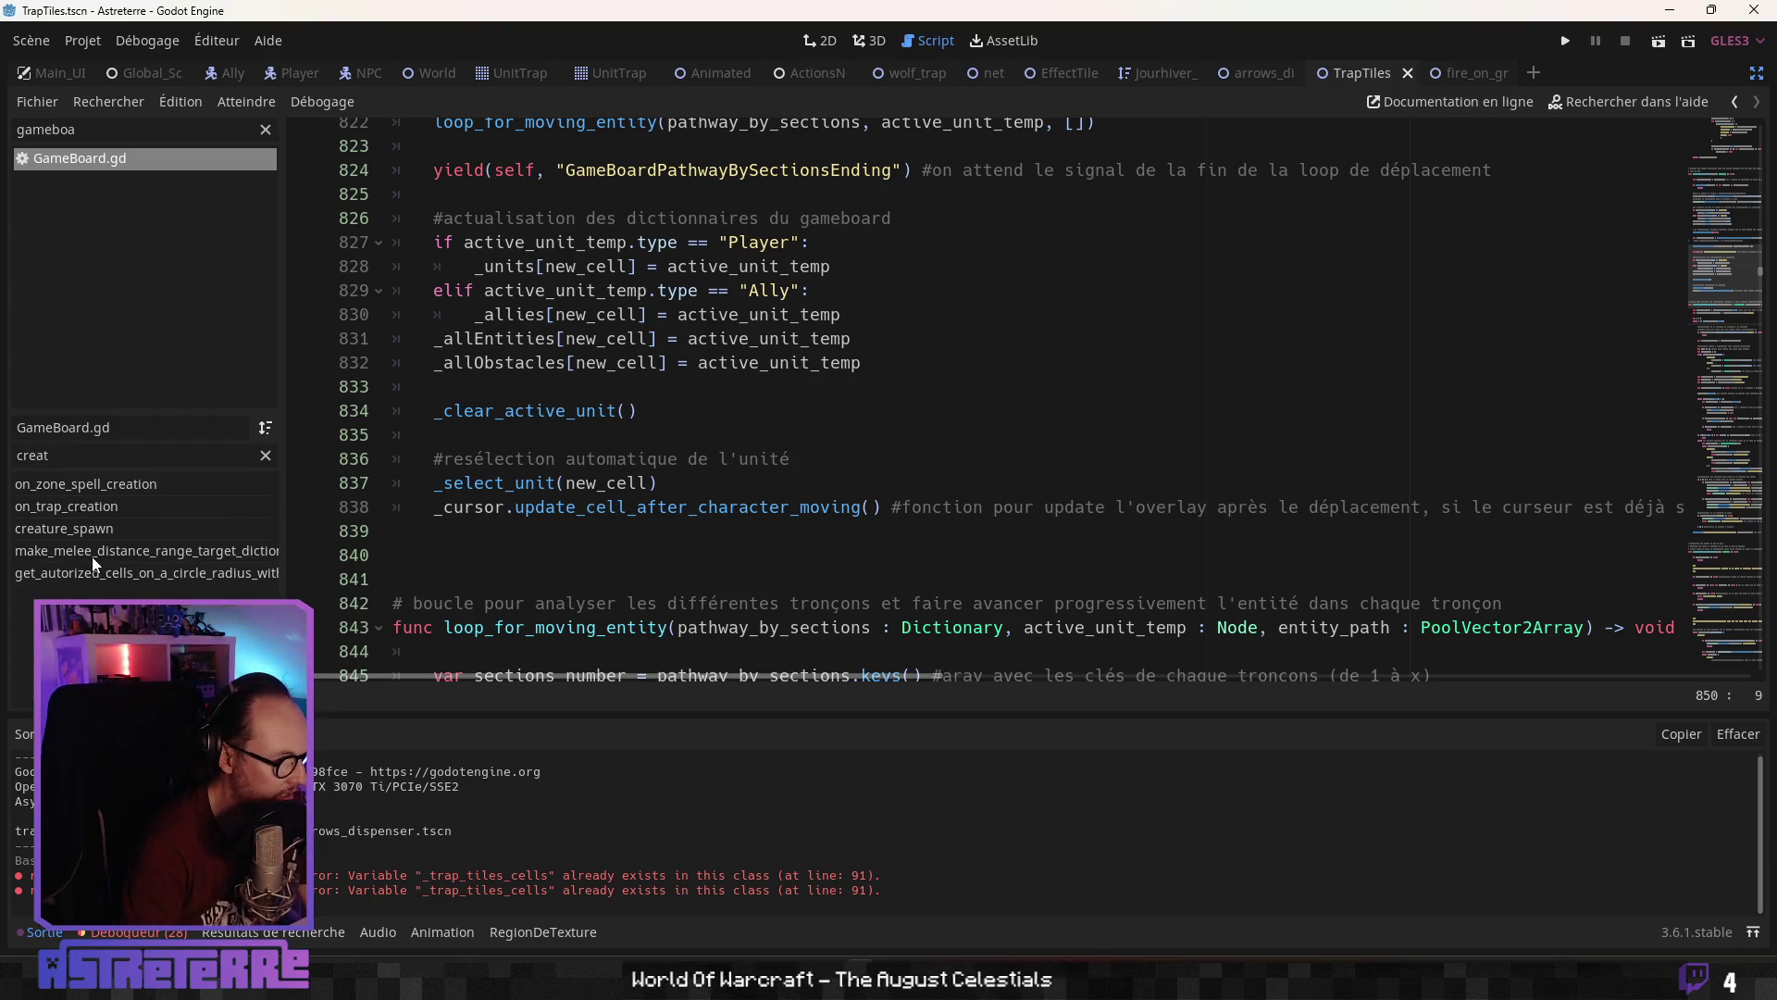
key(BackSpace)
key(BackSpace)
key(BackSpace)
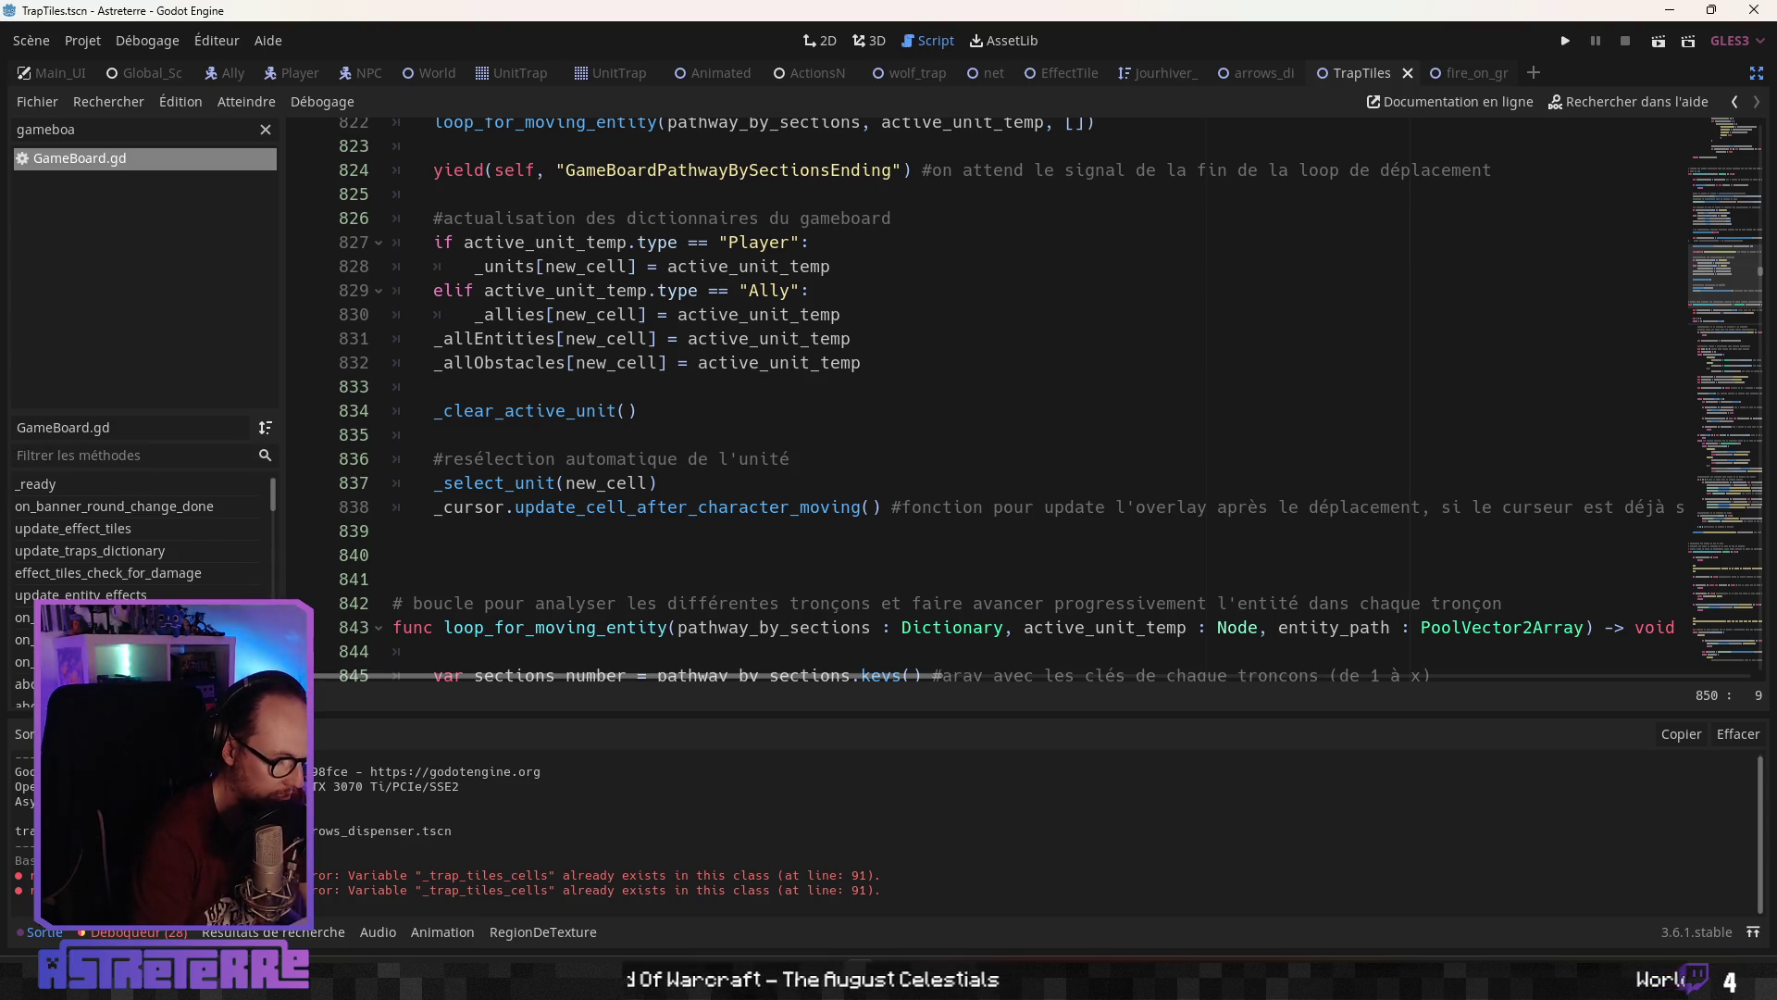
text(path)
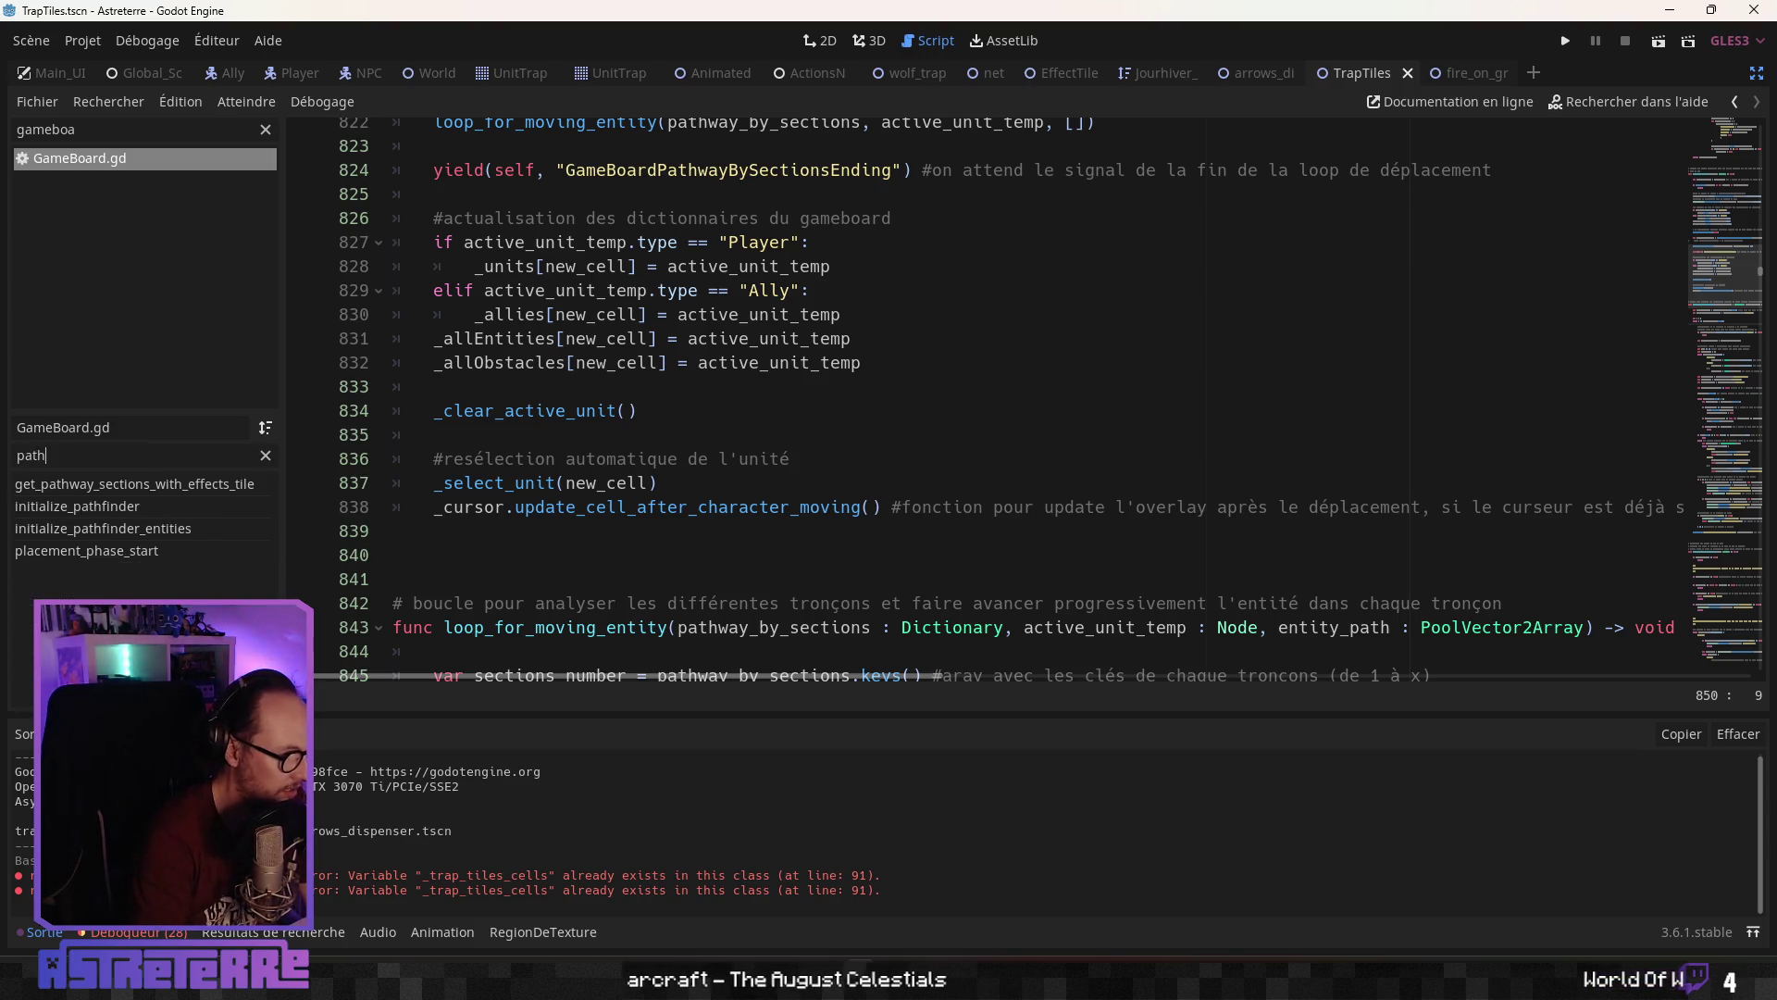
Jump to get_pathway_sections_with_effects_tile and check the update_traps_dictionary line and empty line 689
click(148, 490)
scroll(744, 332, up, 2)
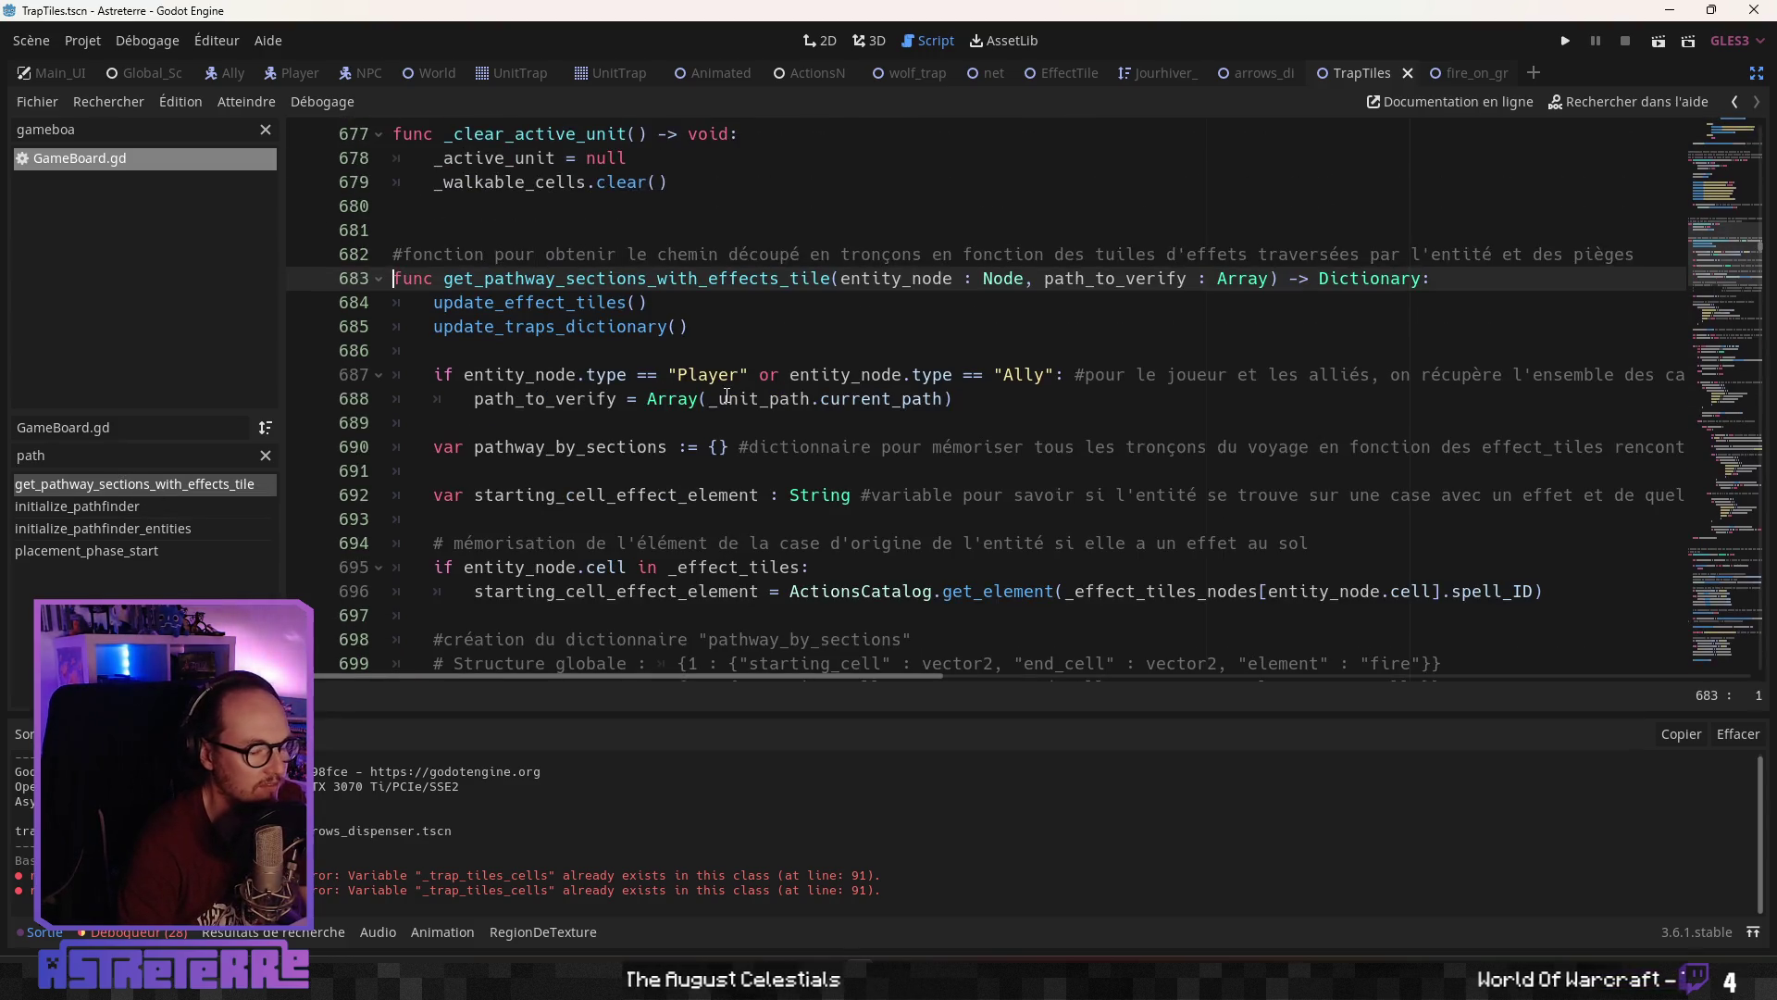
click(892, 329)
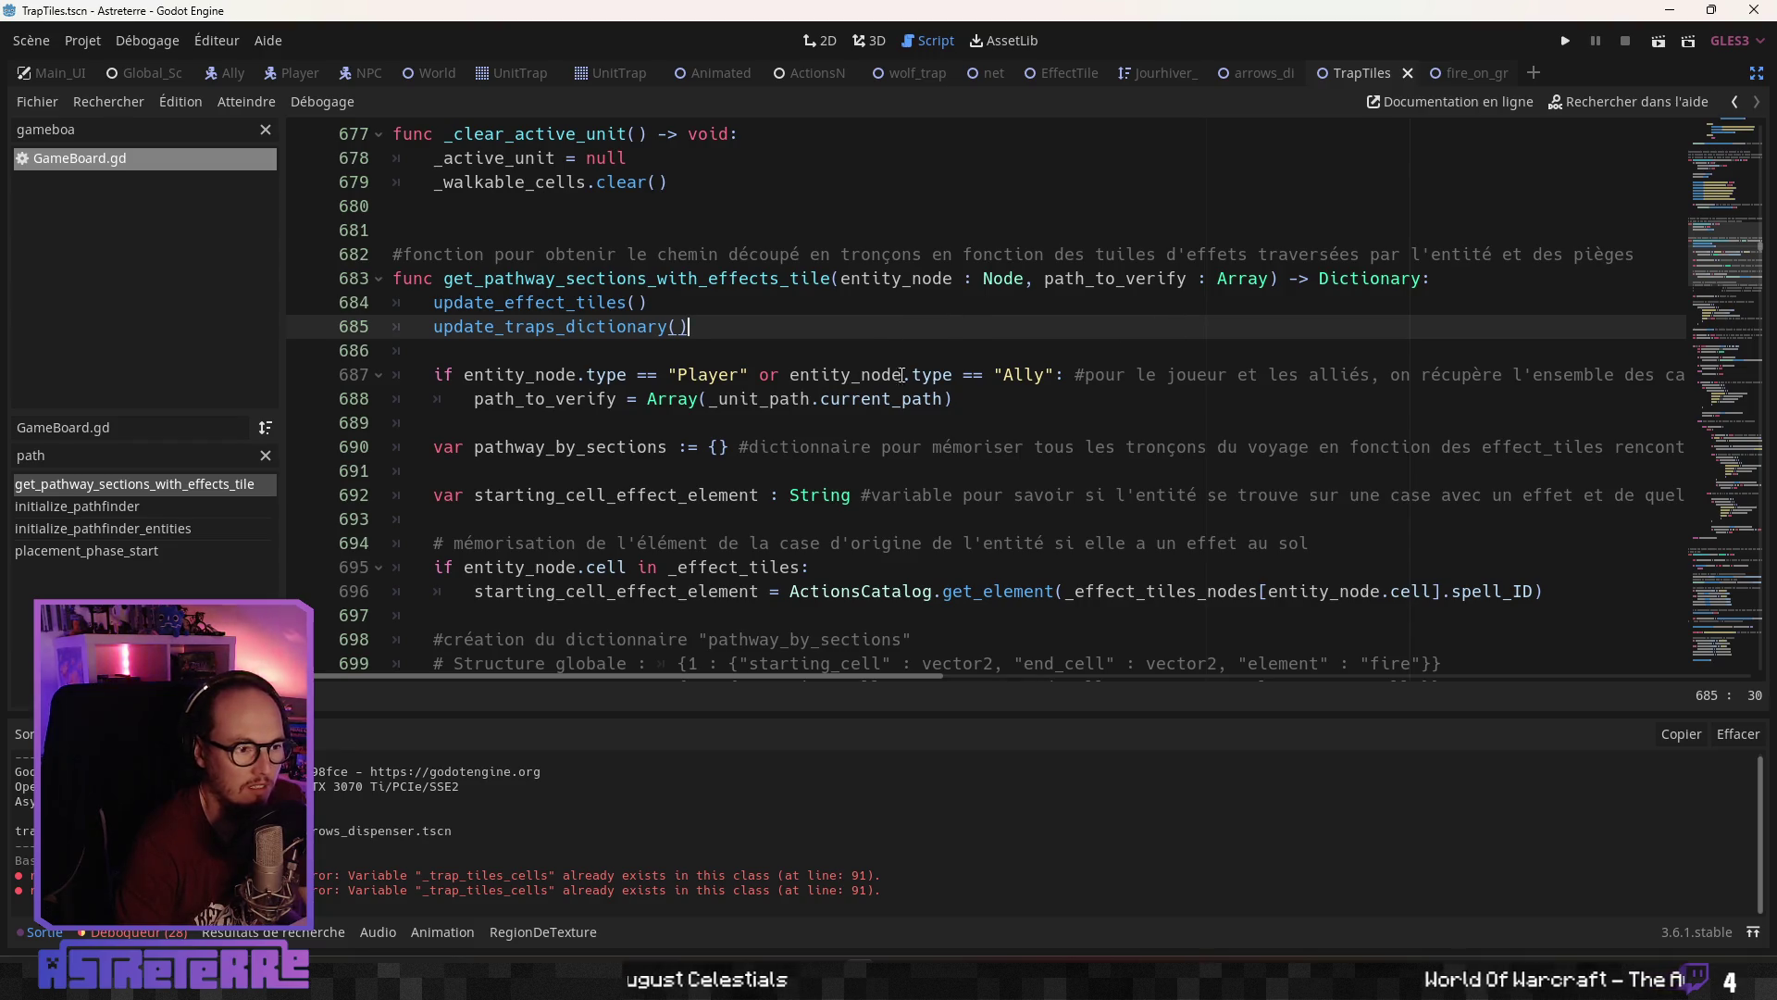
click(635, 422)
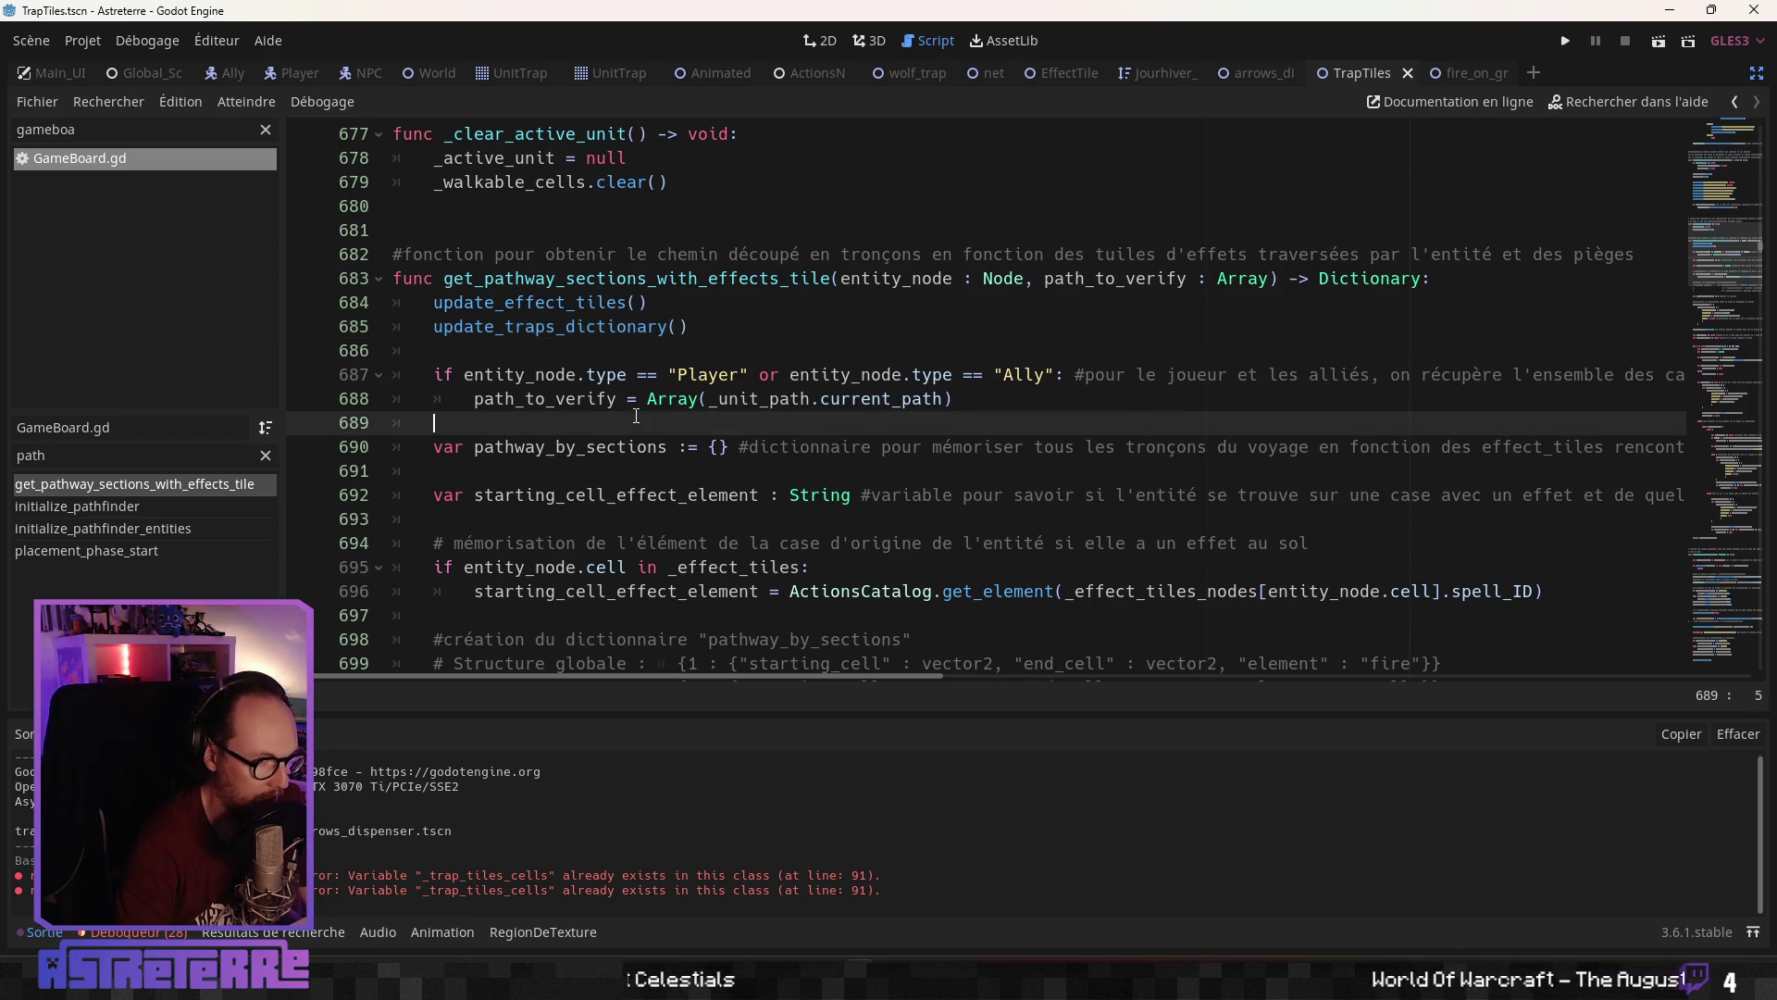
Scroll through the function to about line 790 and back, reviewing how sections record trap
scroll(635, 416, down, 3)
scroll(635, 415, down, 3)
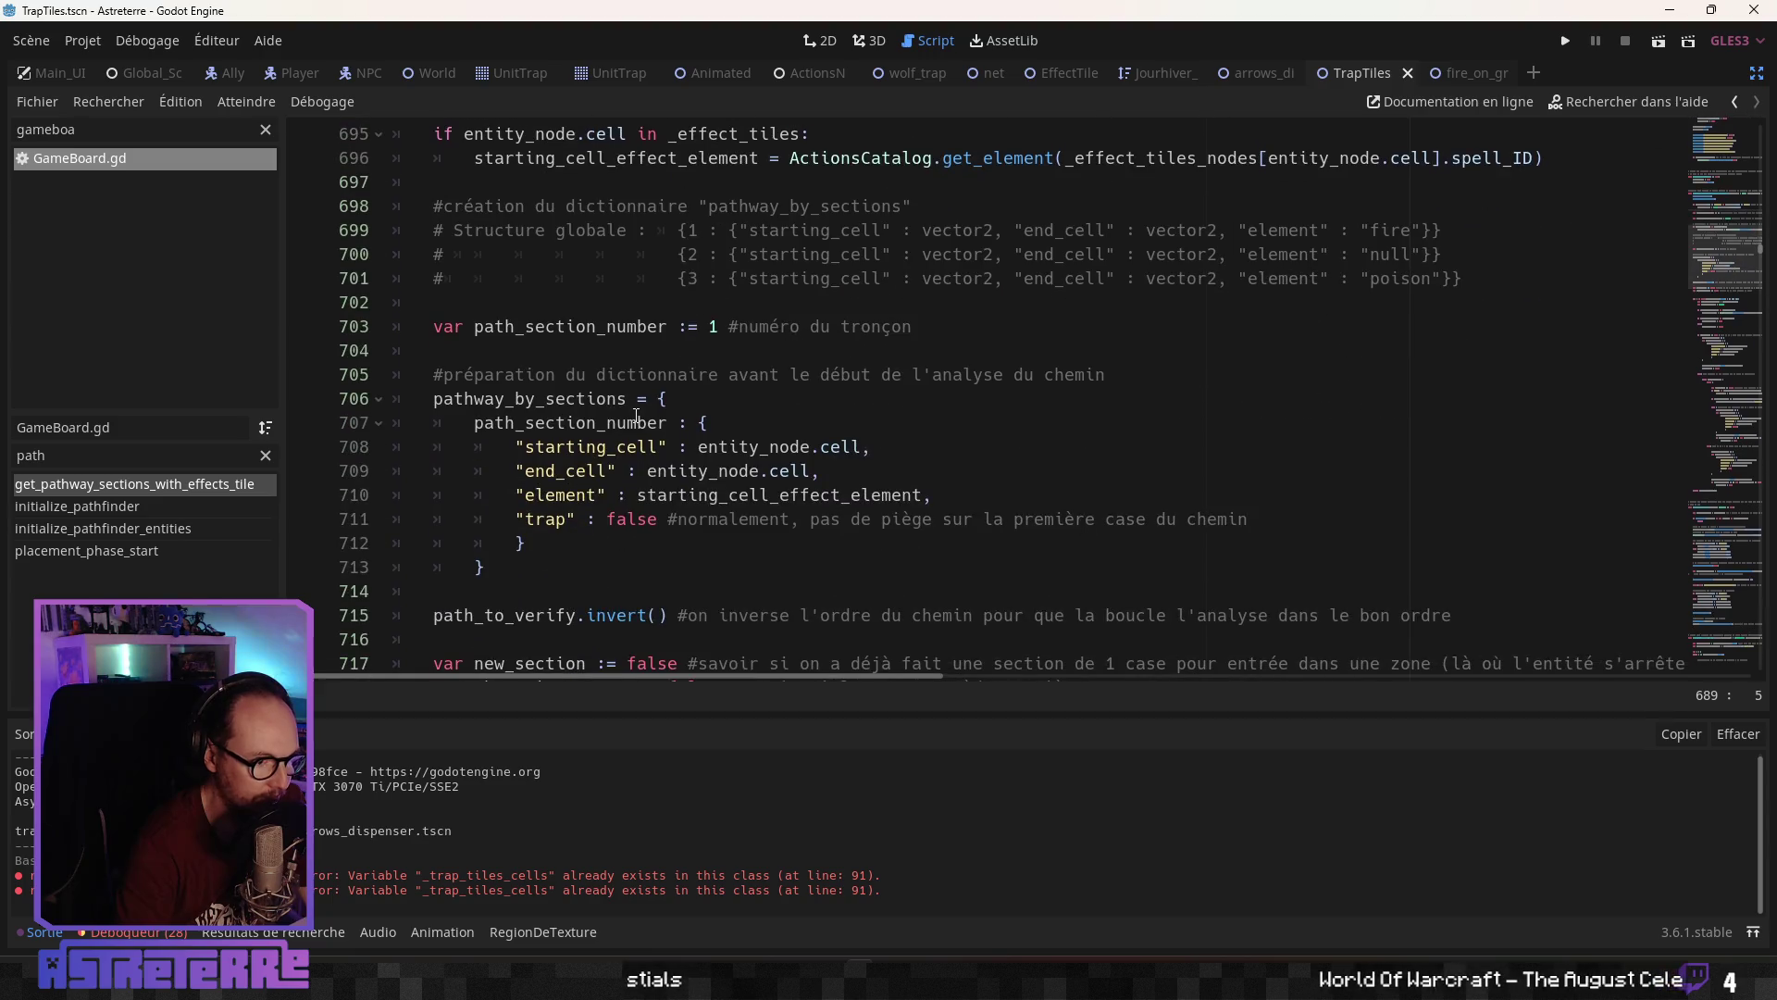
scroll(636, 416, down, 4)
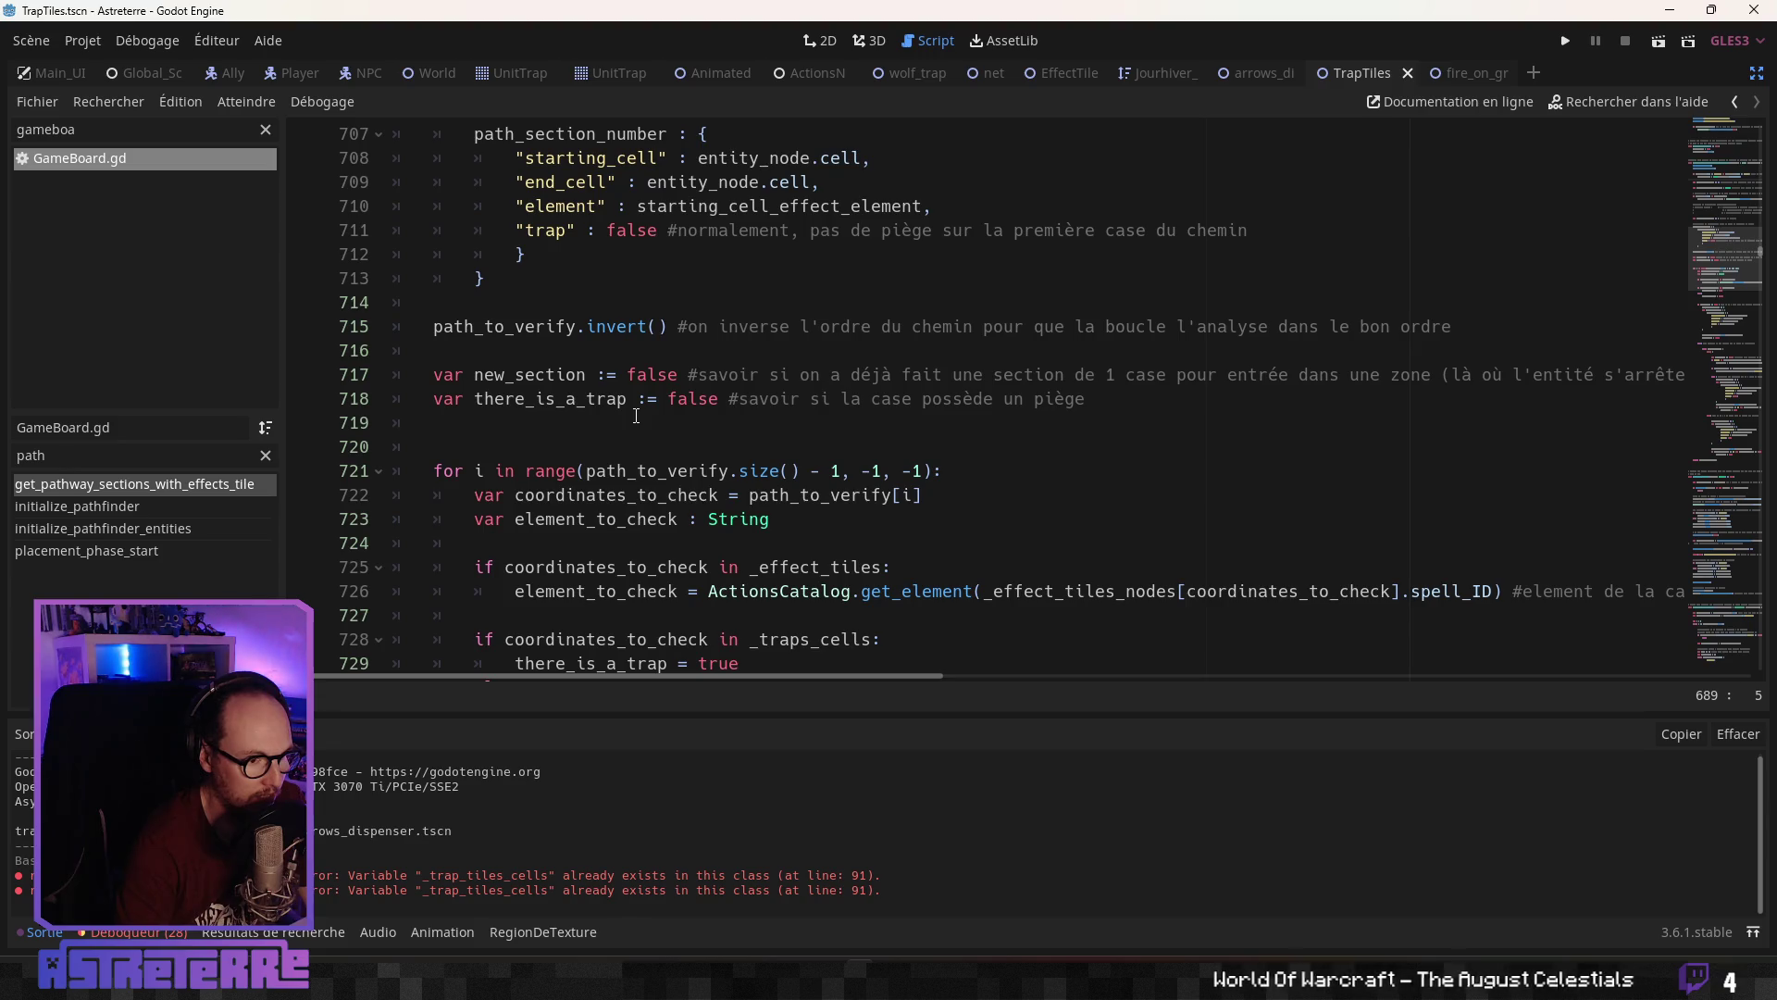
scroll(636, 415, down, 7)
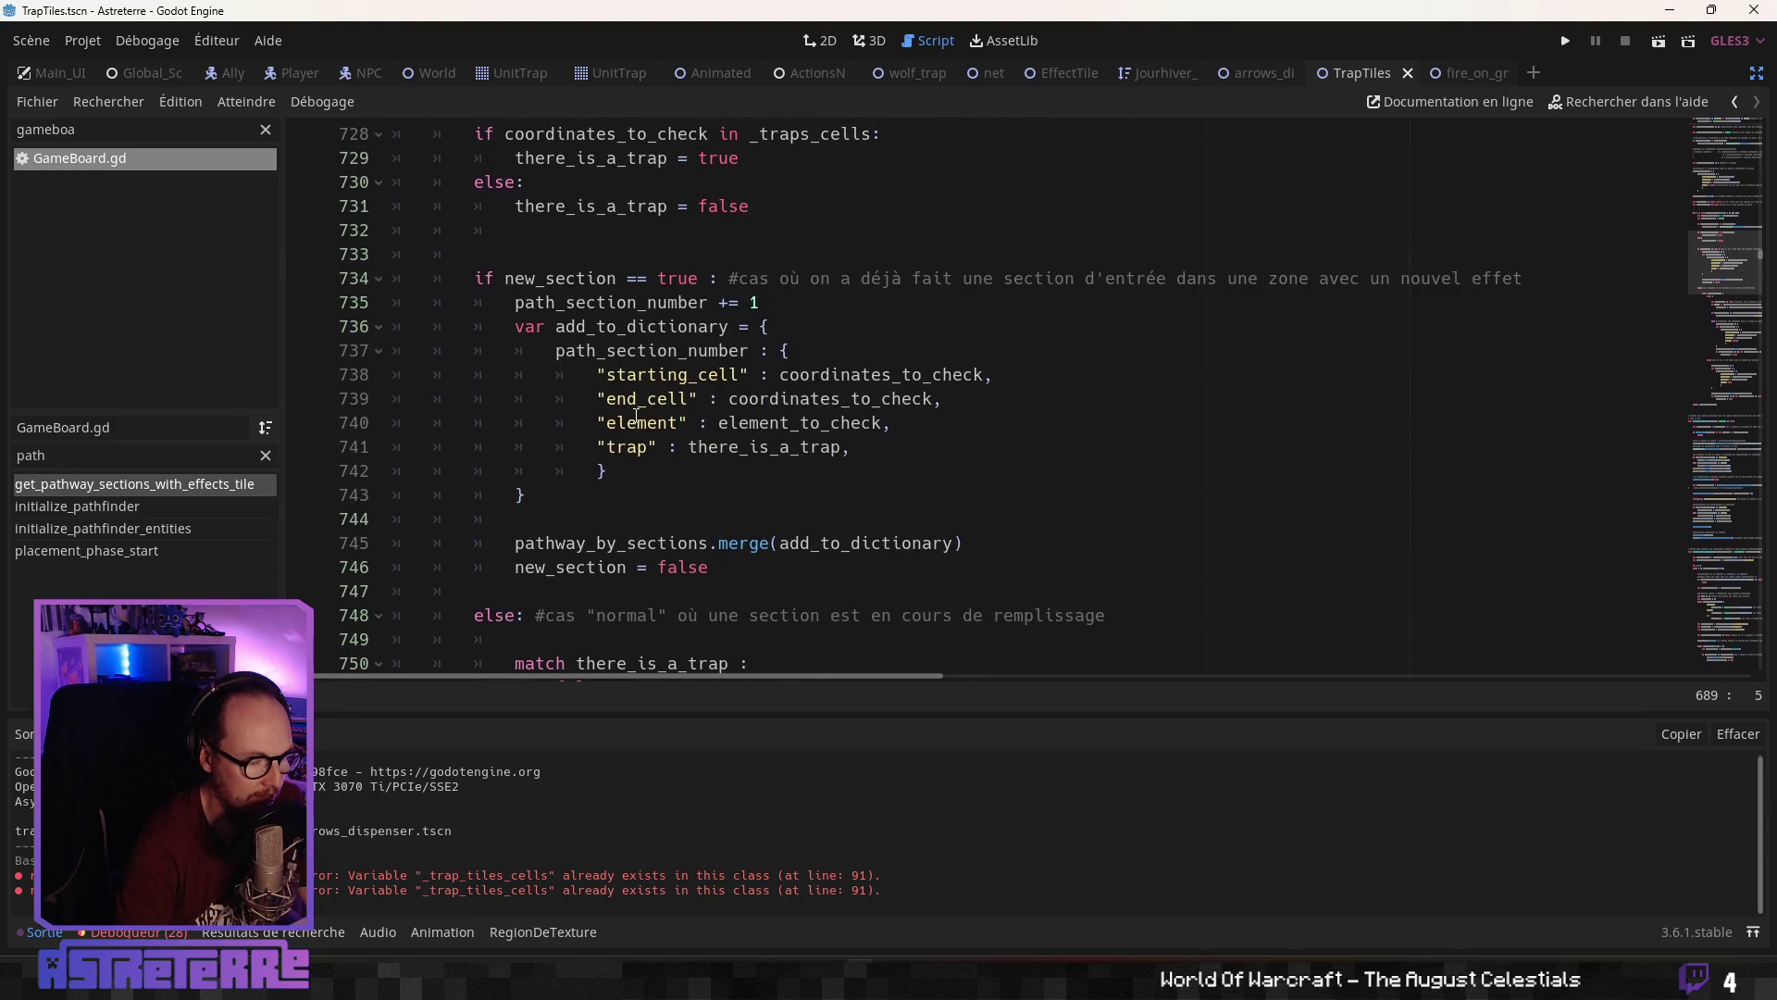
scroll(635, 415, down, 8)
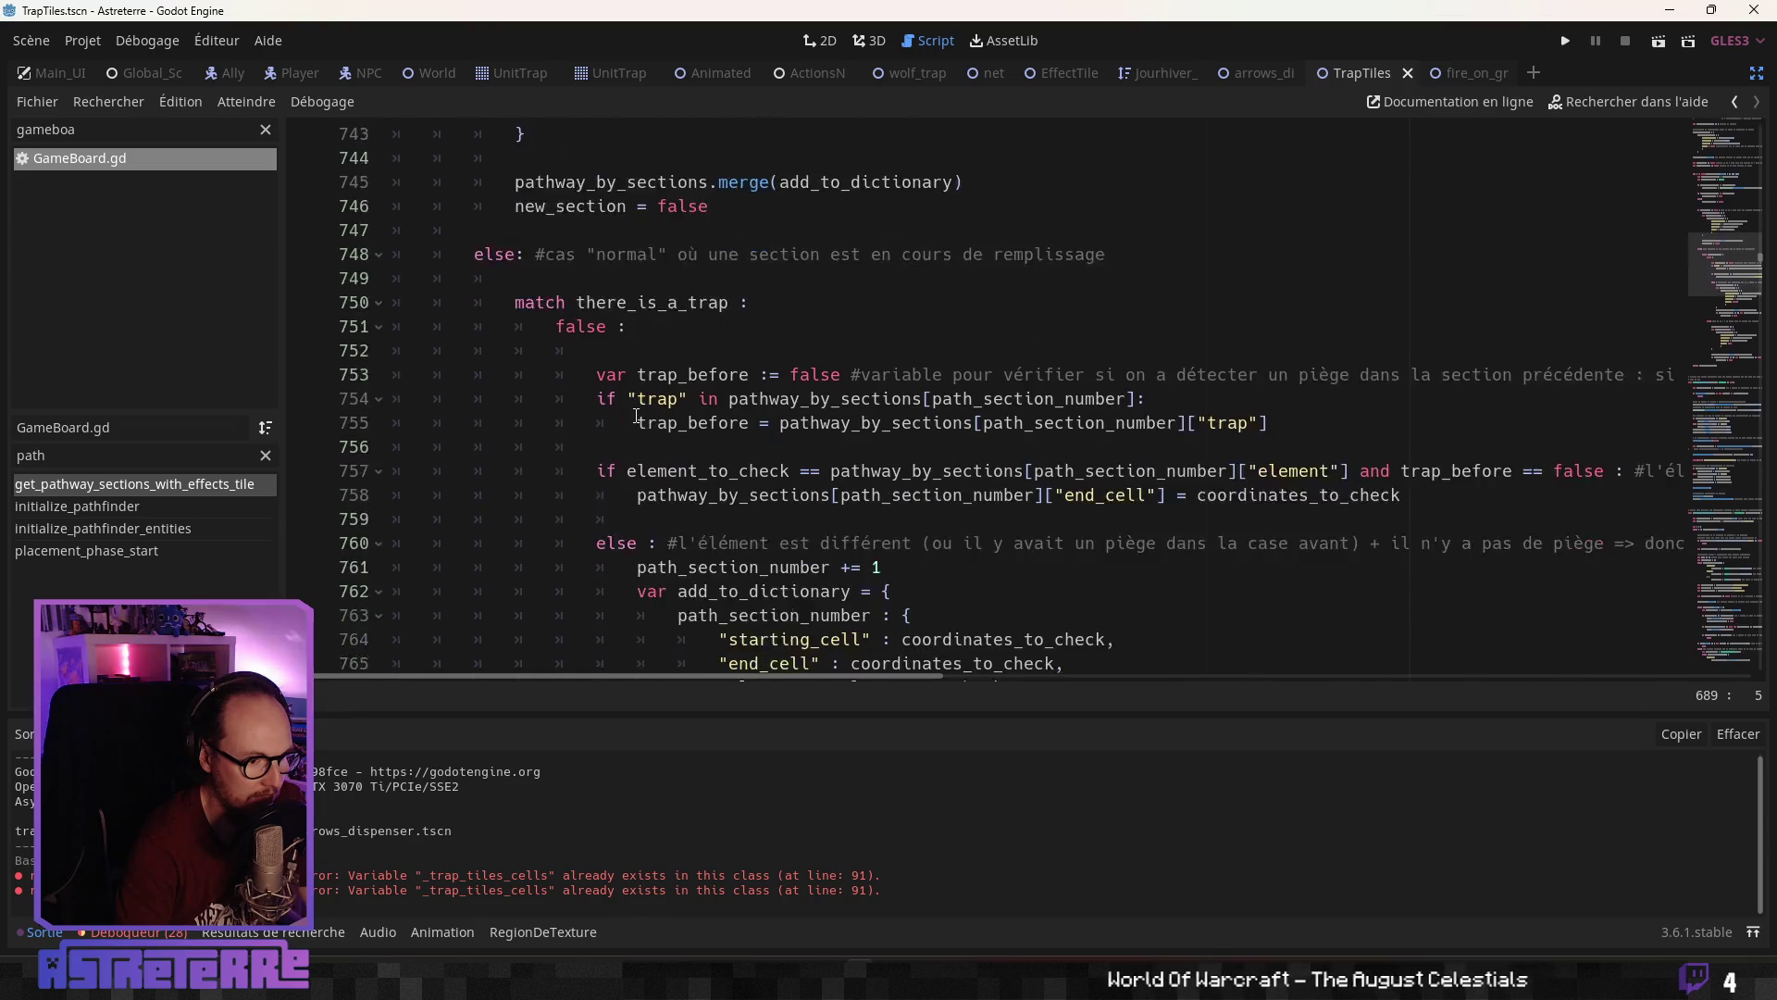
scroll(636, 415, down, 6)
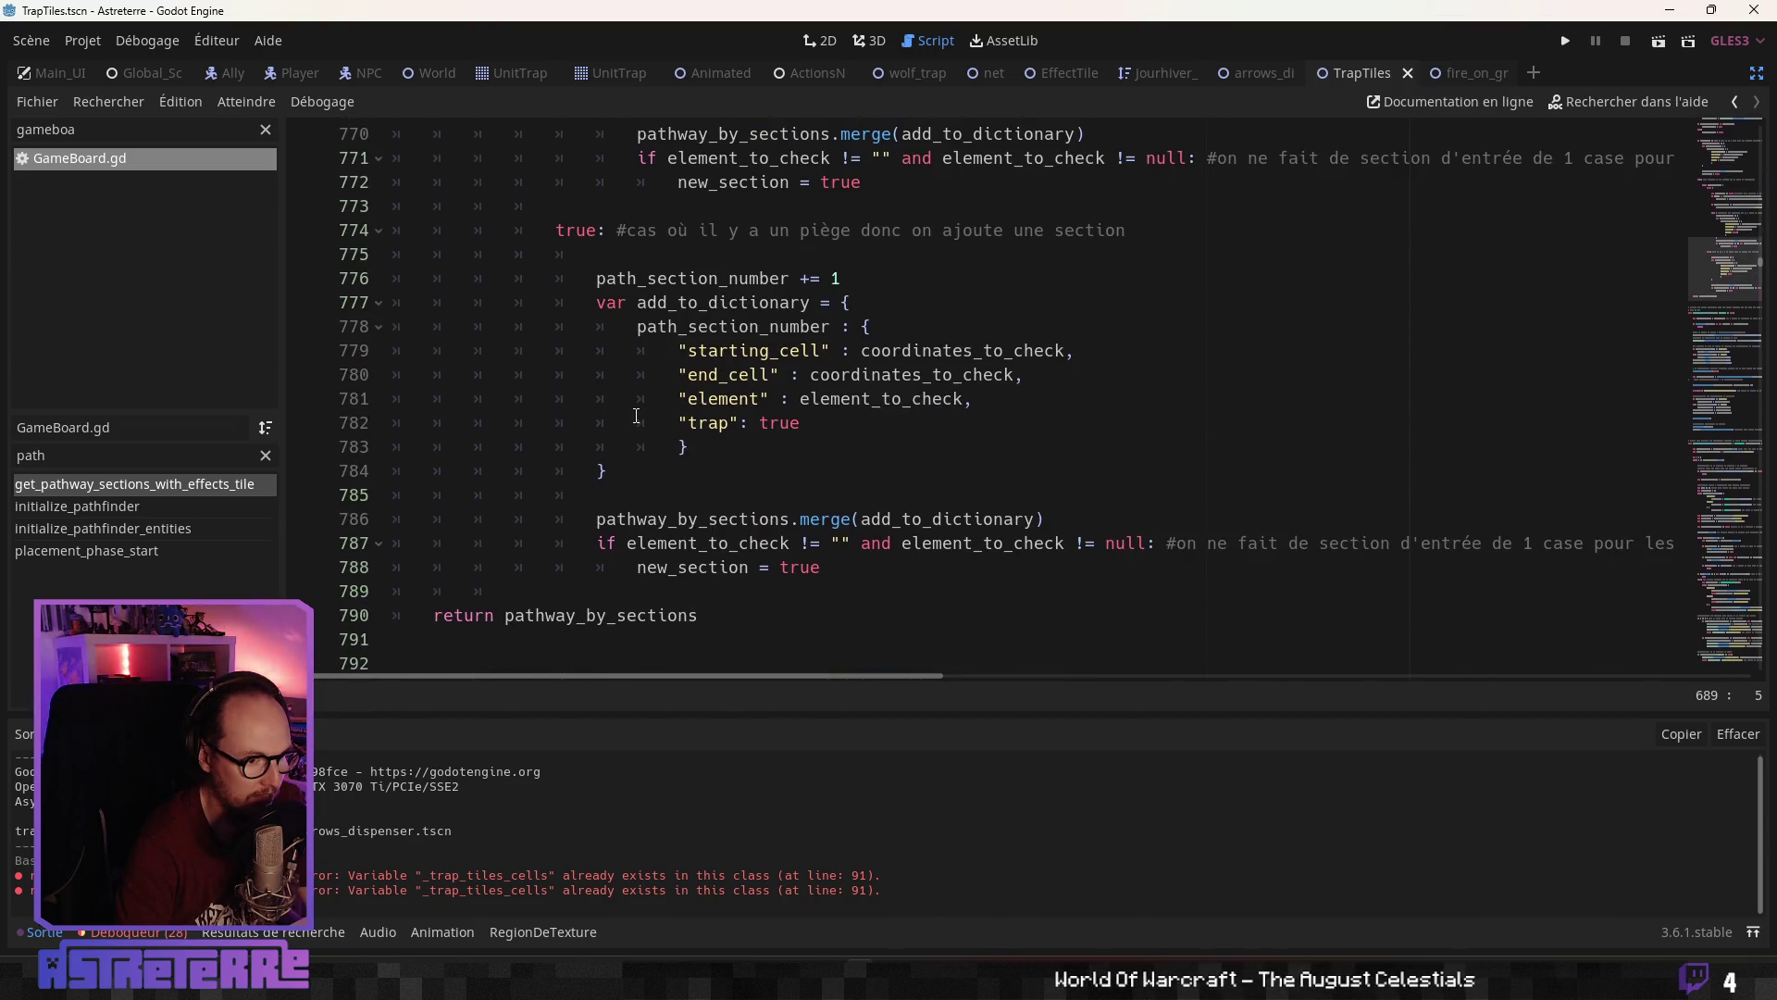
scroll(636, 416, down, 4)
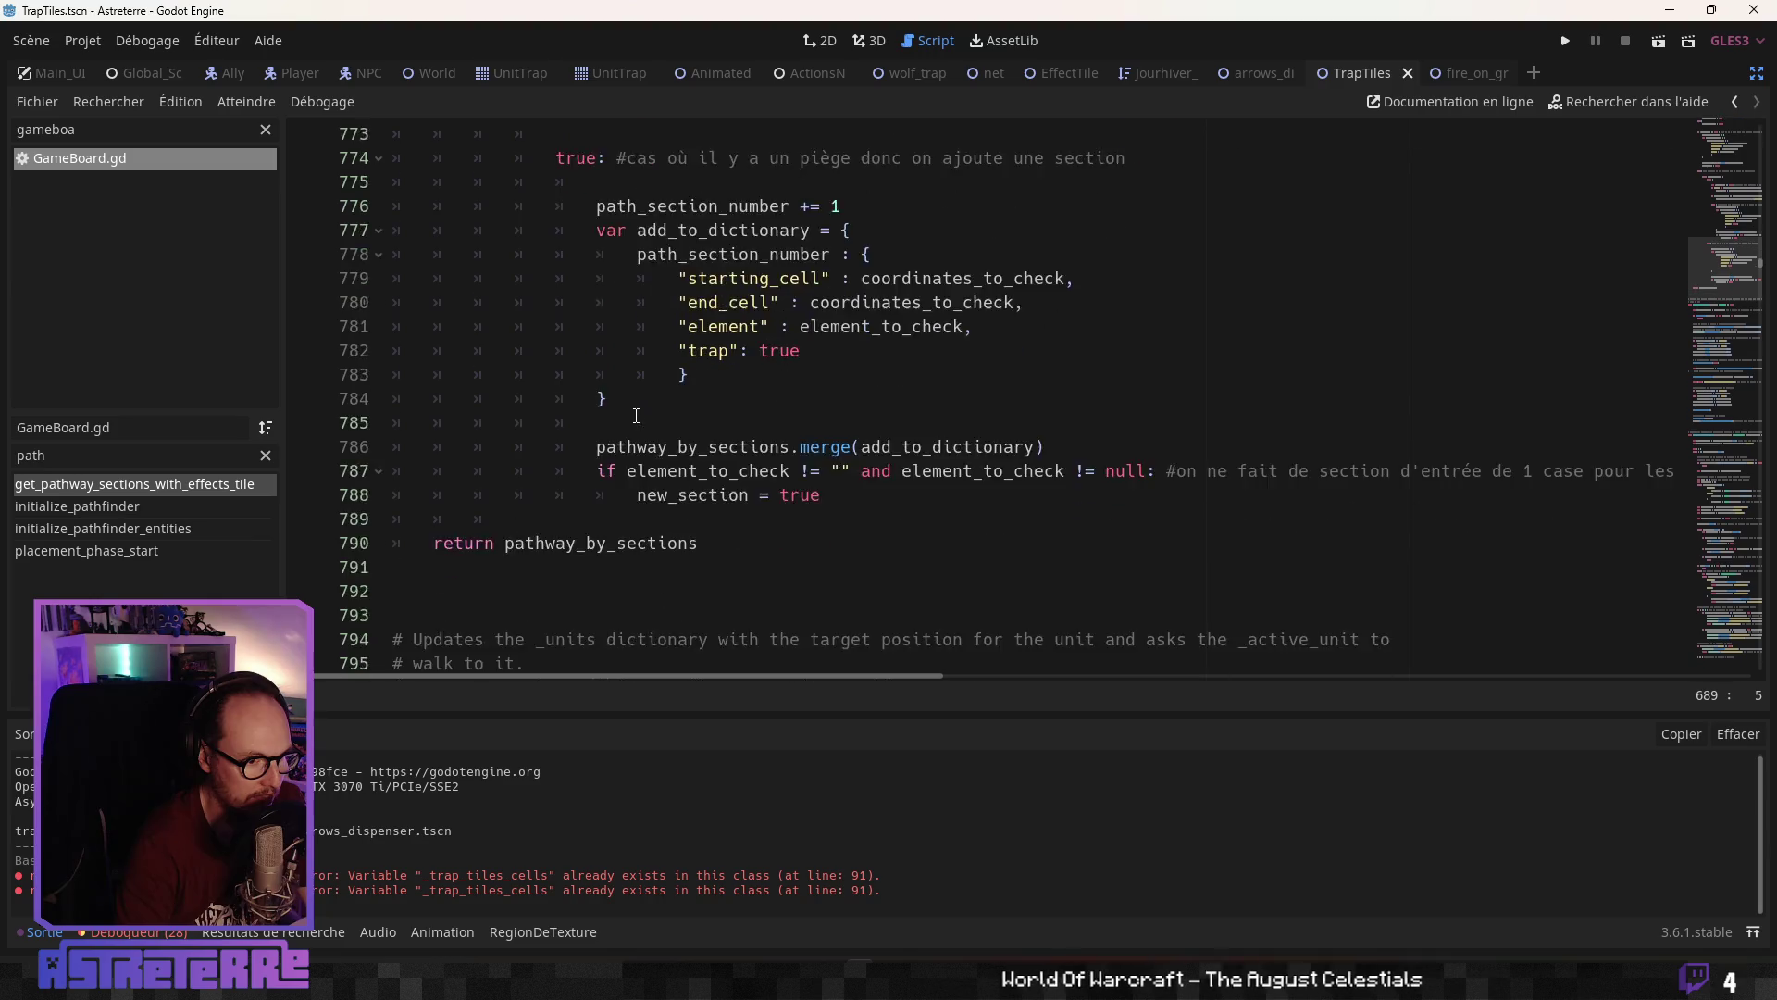
scroll(636, 416, up, 5)
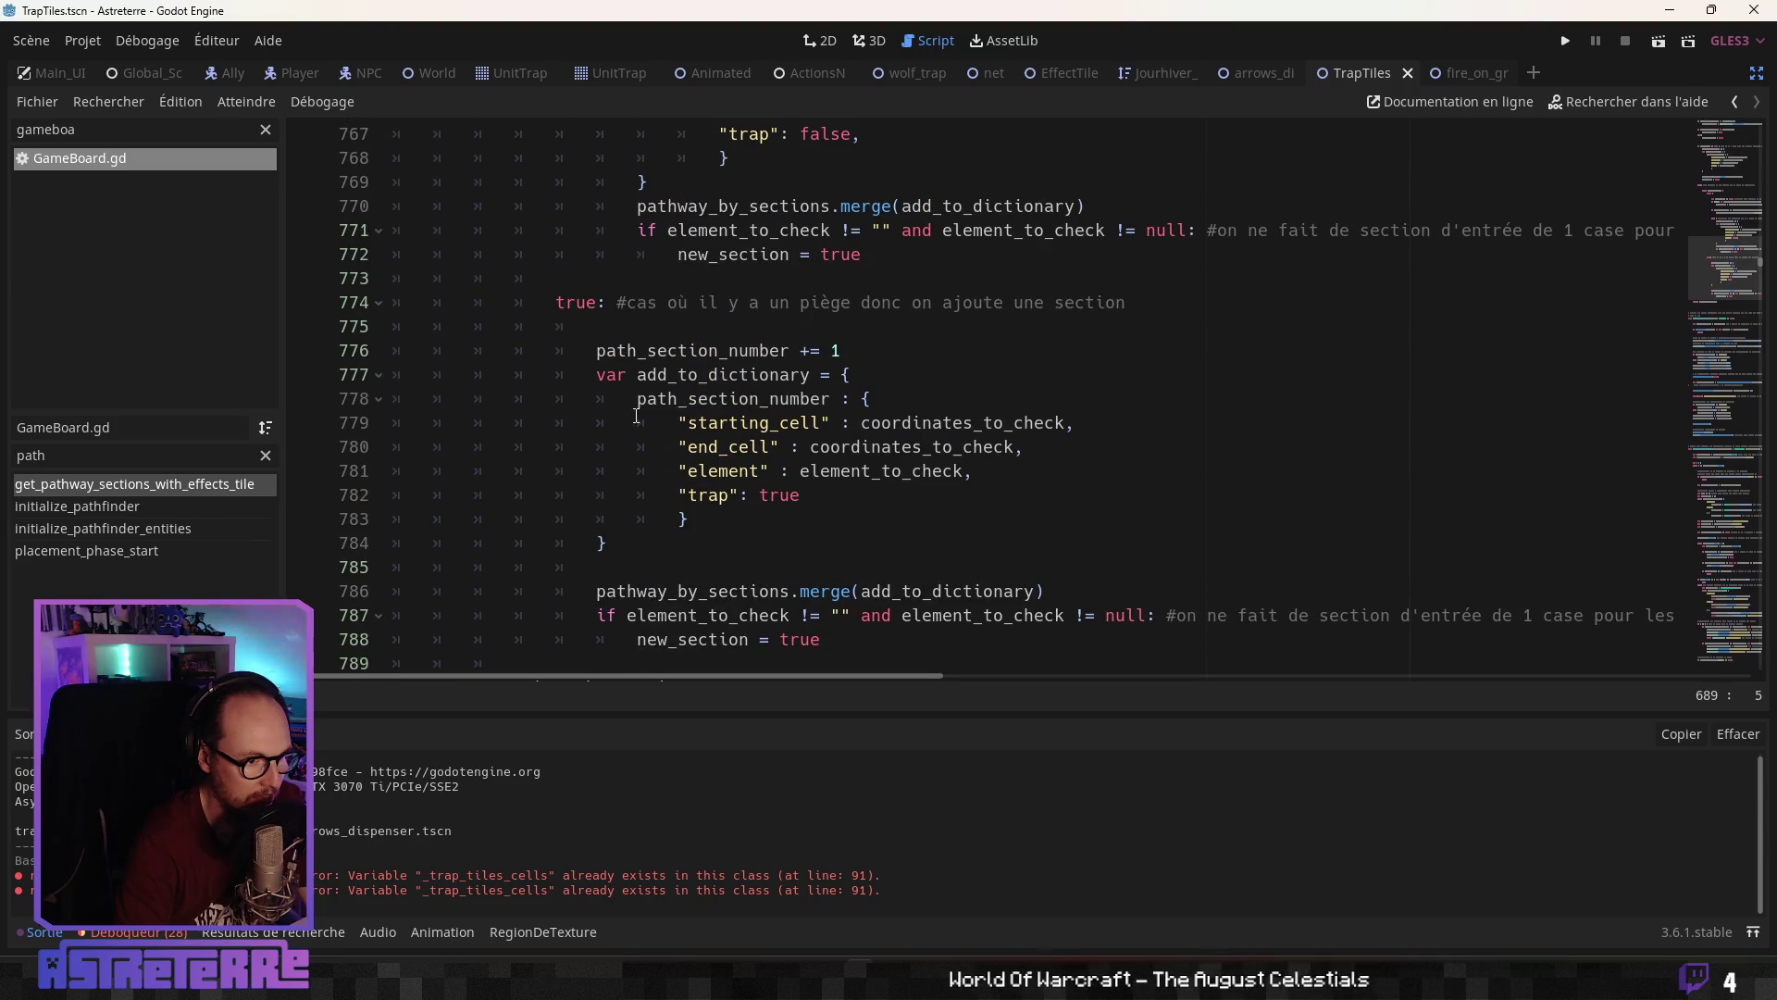
scroll(635, 415, up, 9)
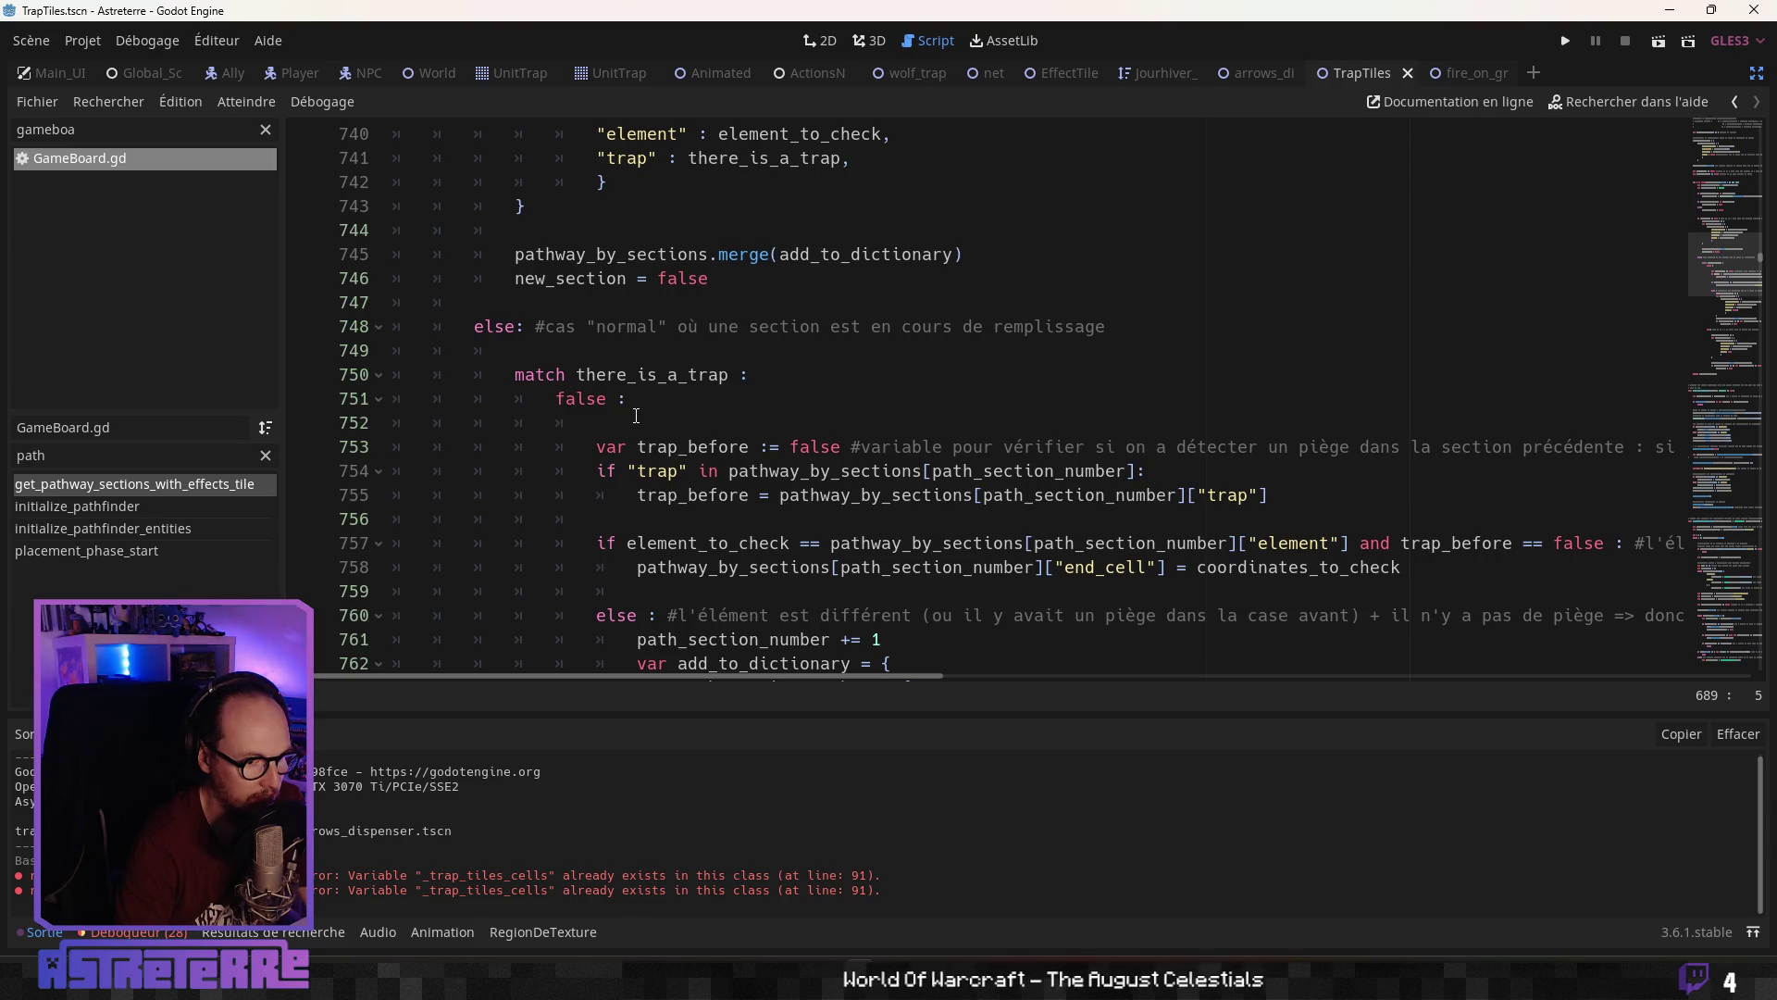
scroll(636, 416, down, 5)
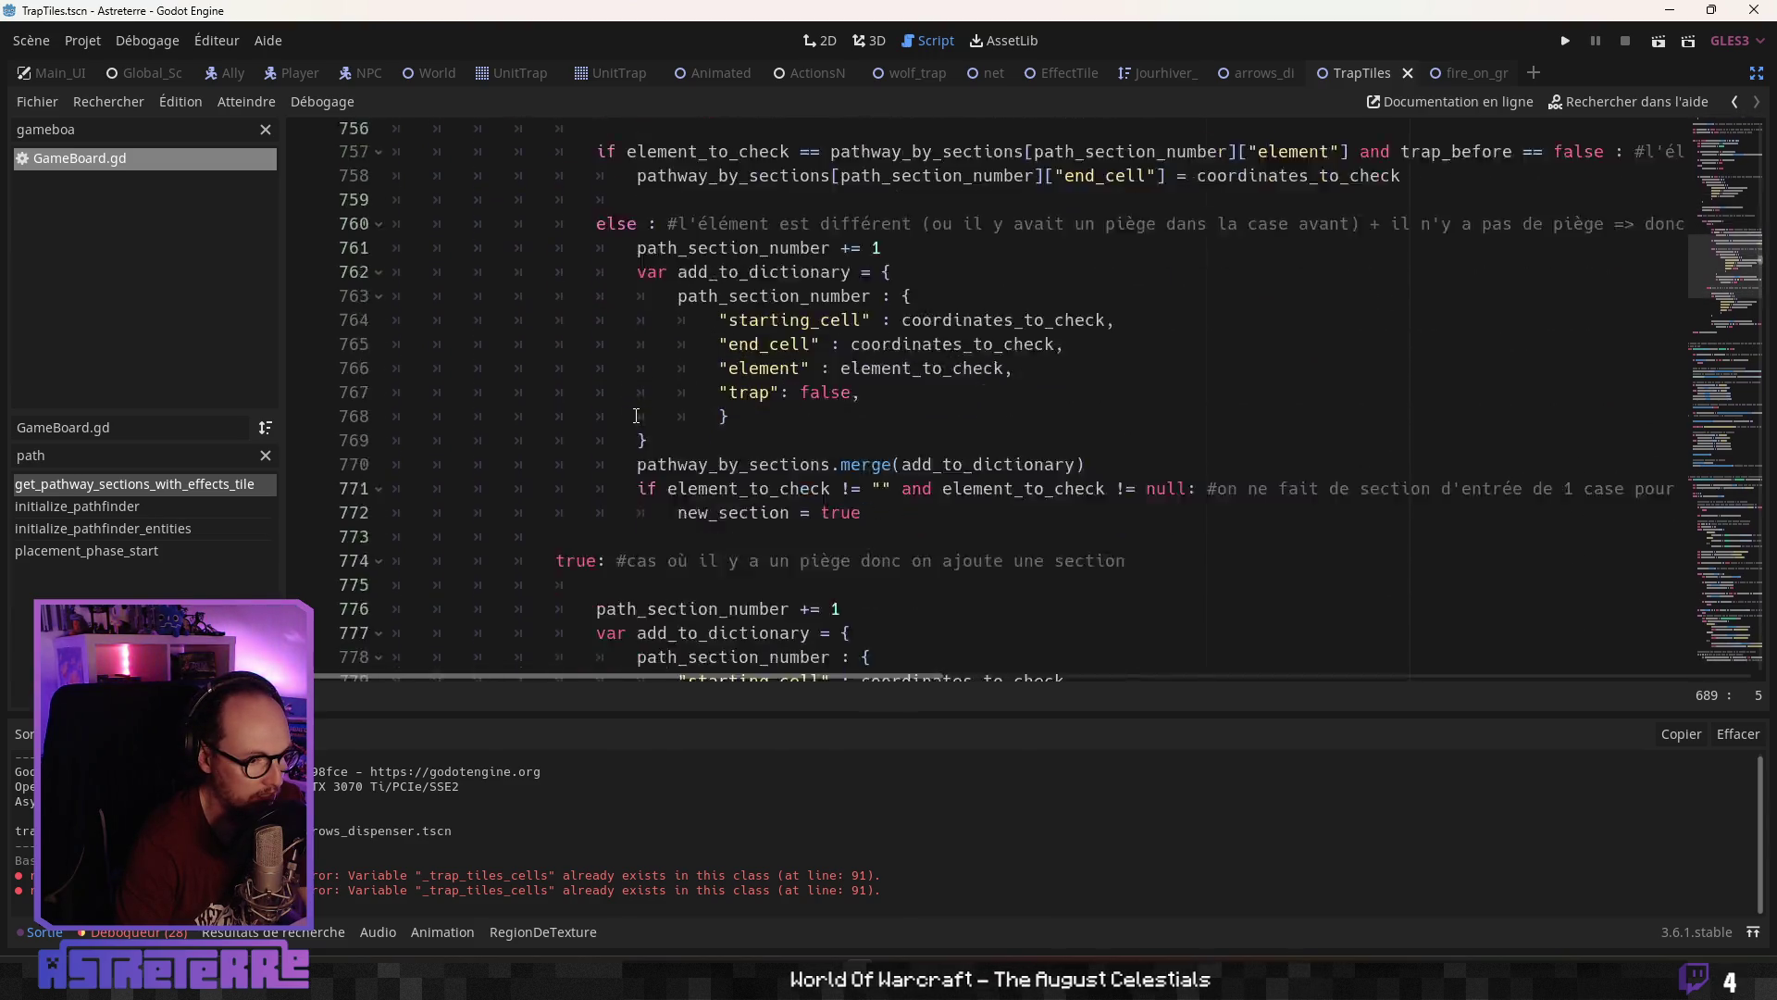
scroll(636, 416, down, 8)
scroll(635, 415, up, 17)
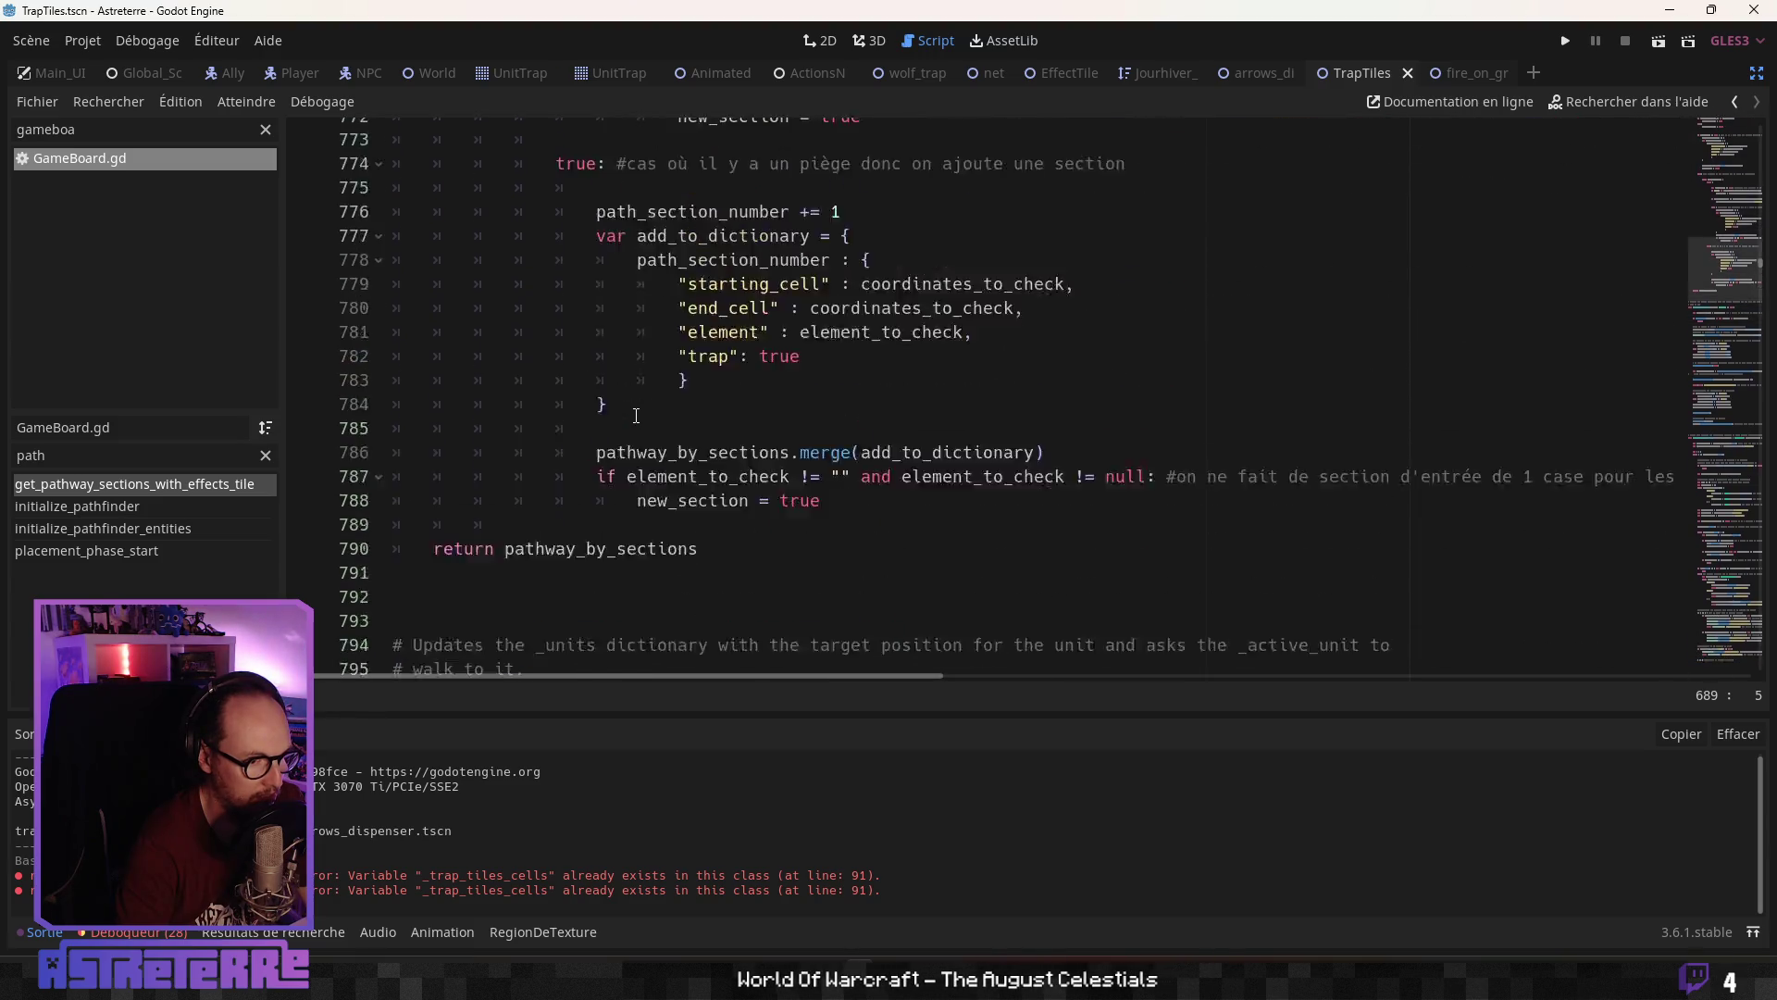
scroll(635, 415, up, 5)
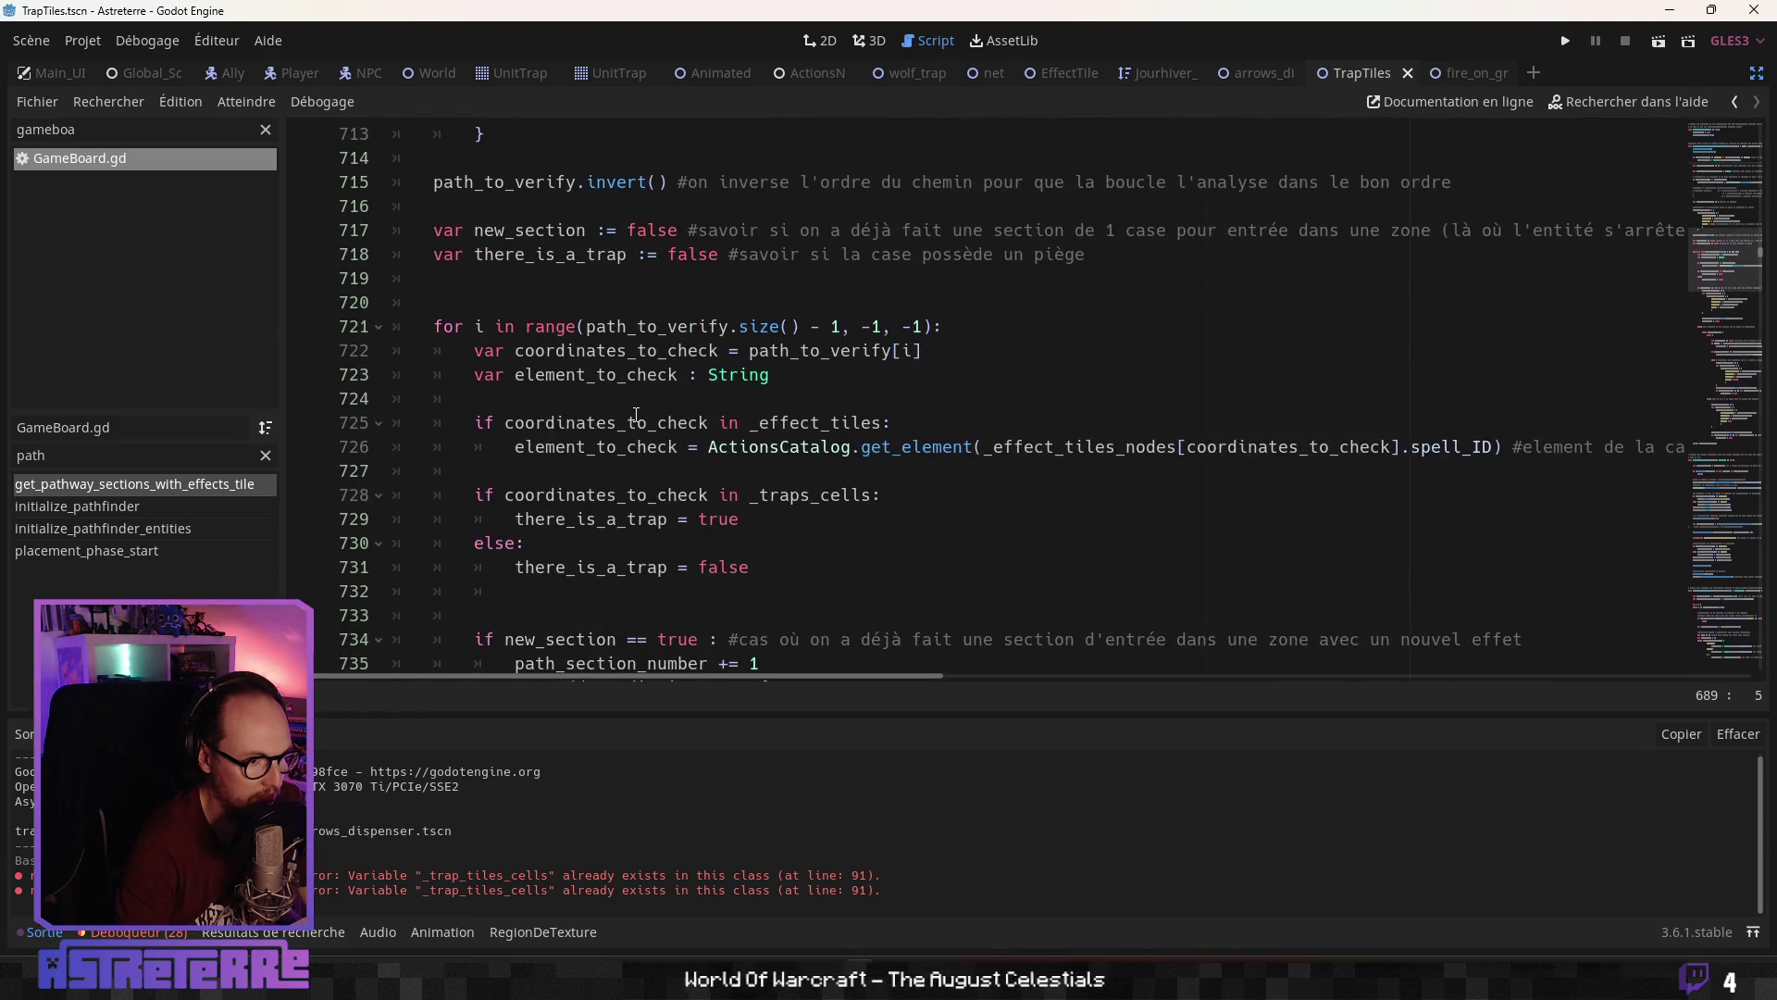
scroll(636, 415, up, 5)
scroll(635, 416, up, 5)
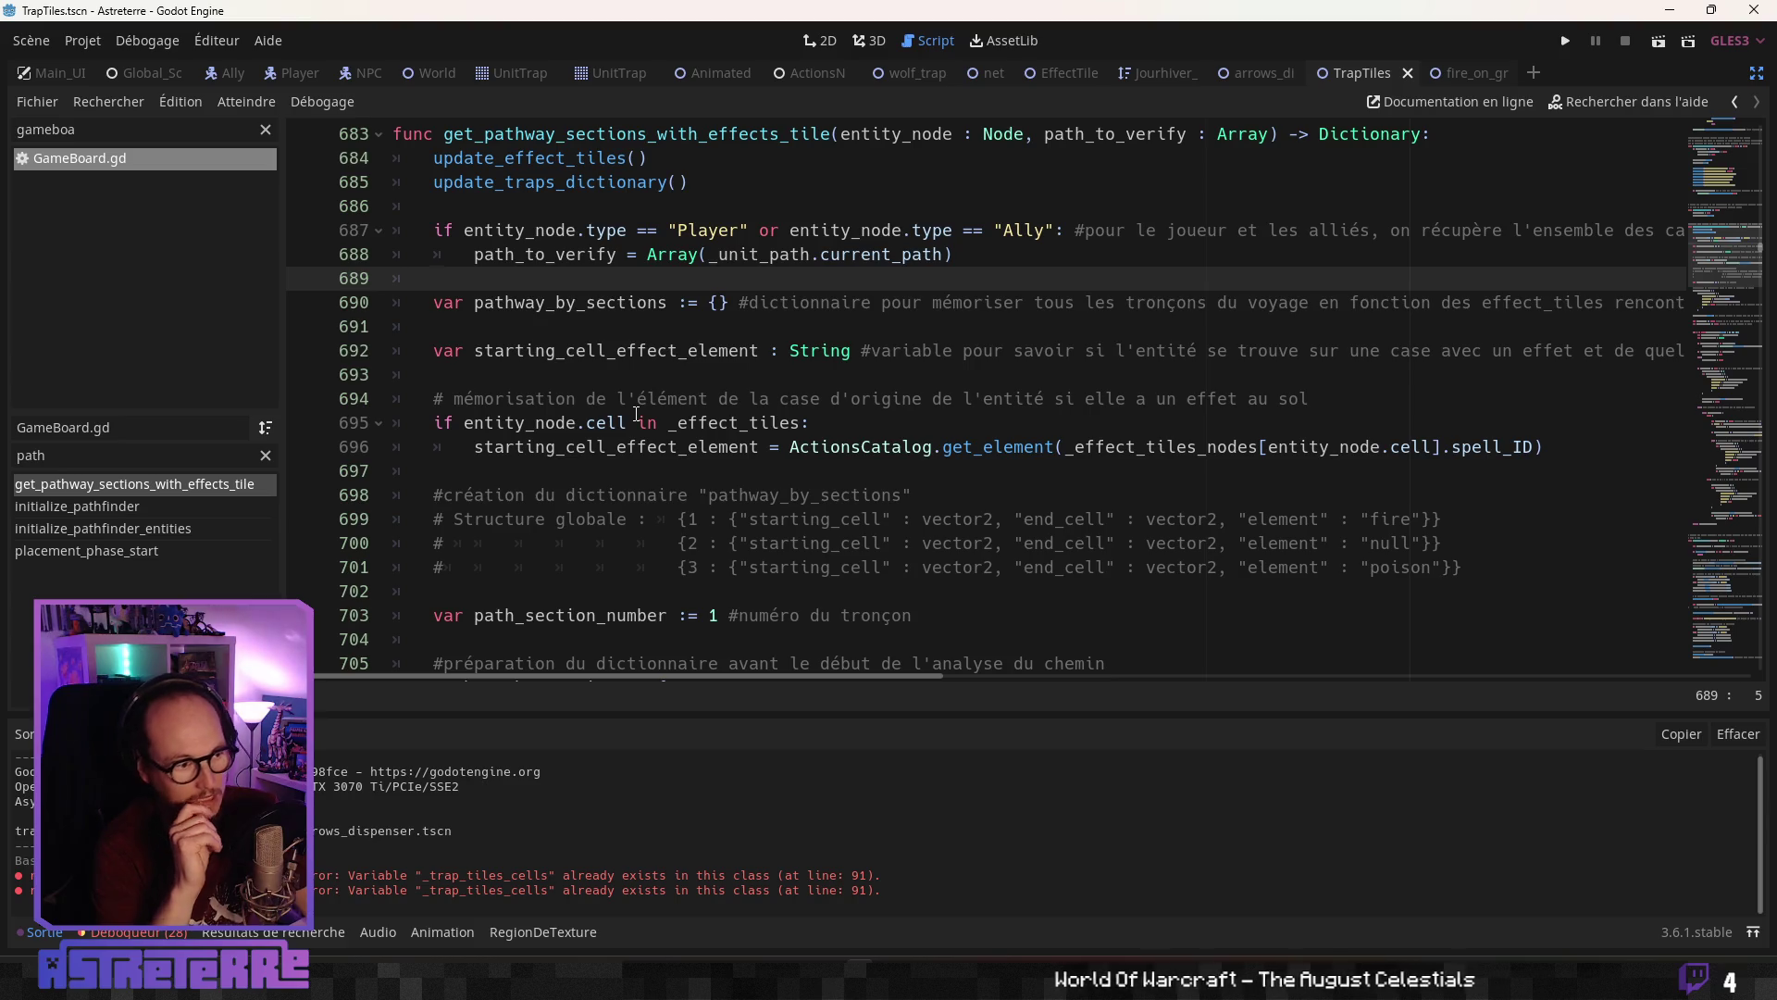
scroll(635, 414, down, 3)
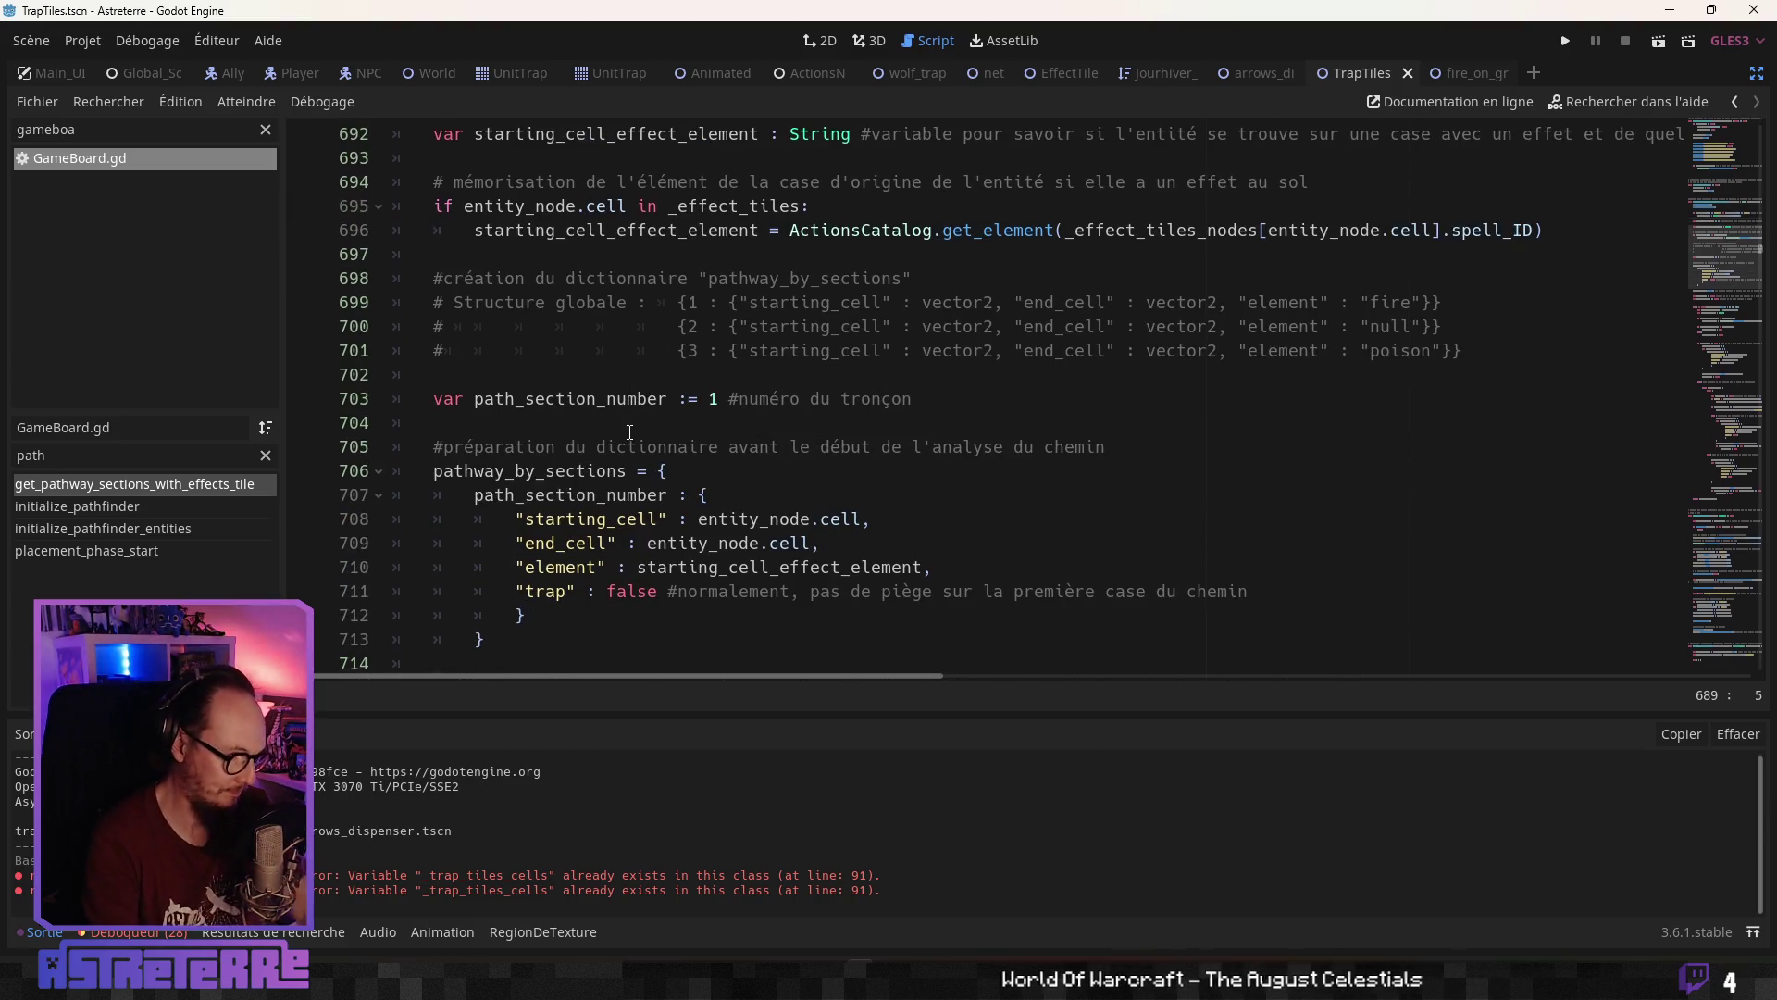
scroll(664, 454, down, 1)
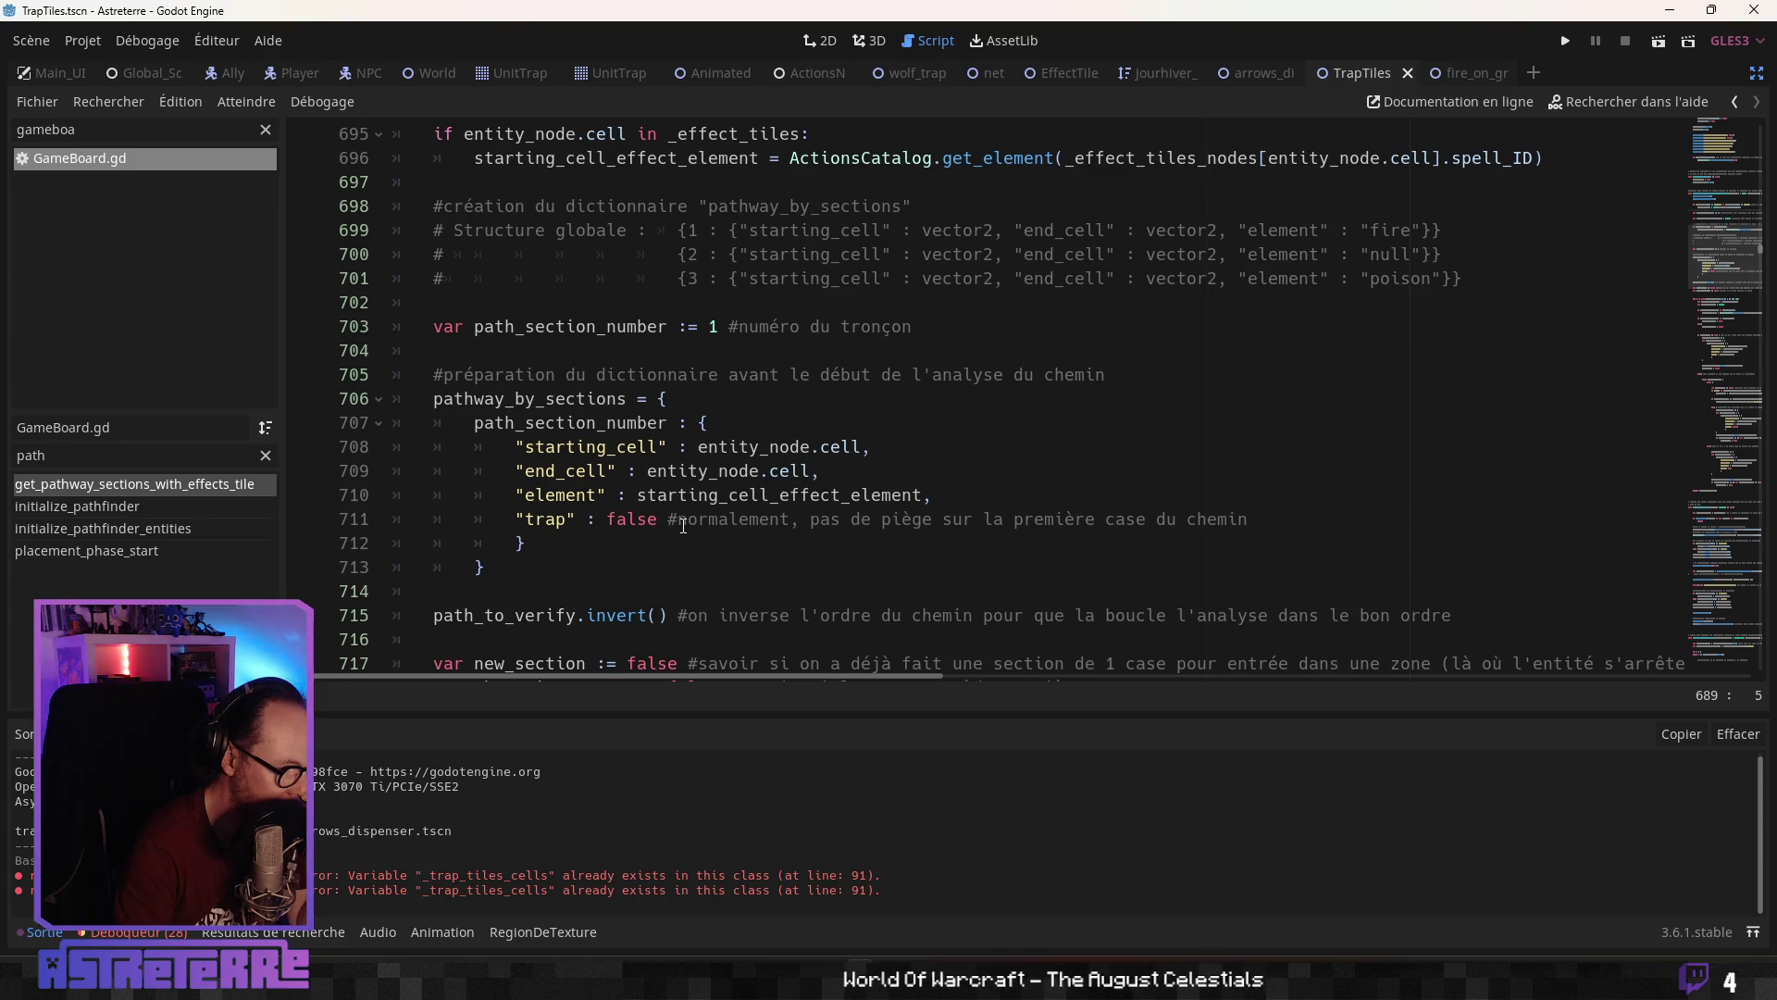
scroll(683, 526, down, 1)
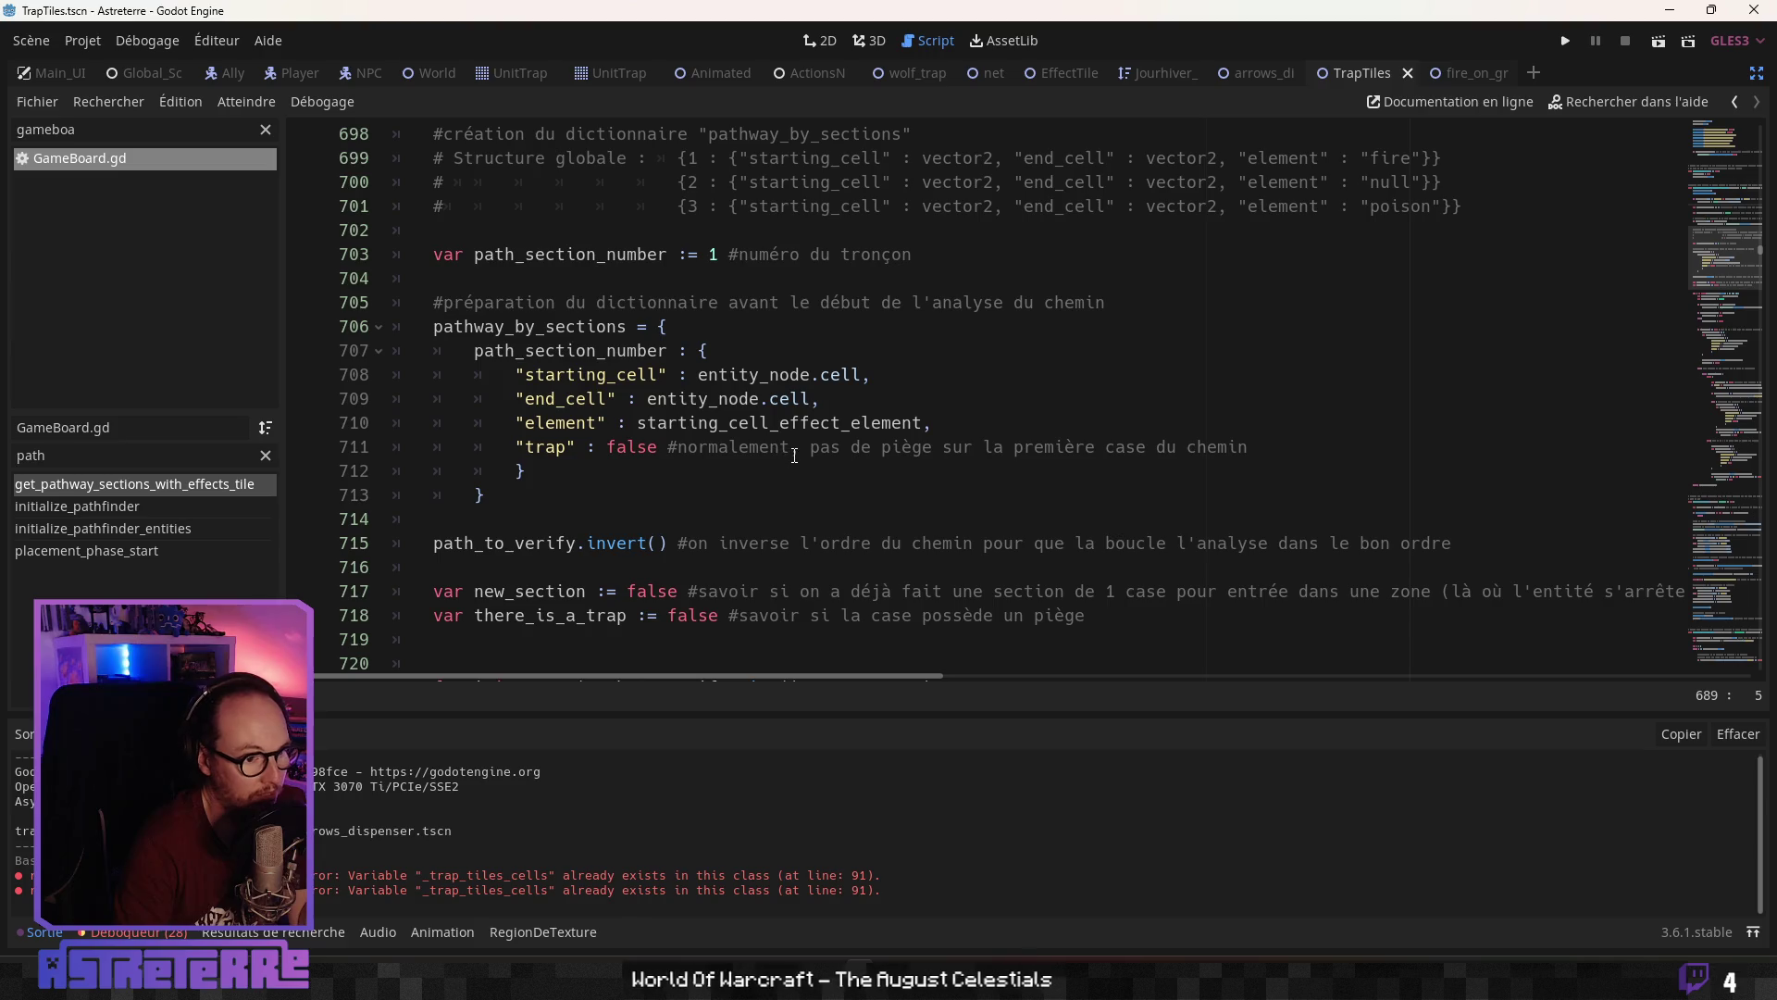
scroll(789, 452, down, 1)
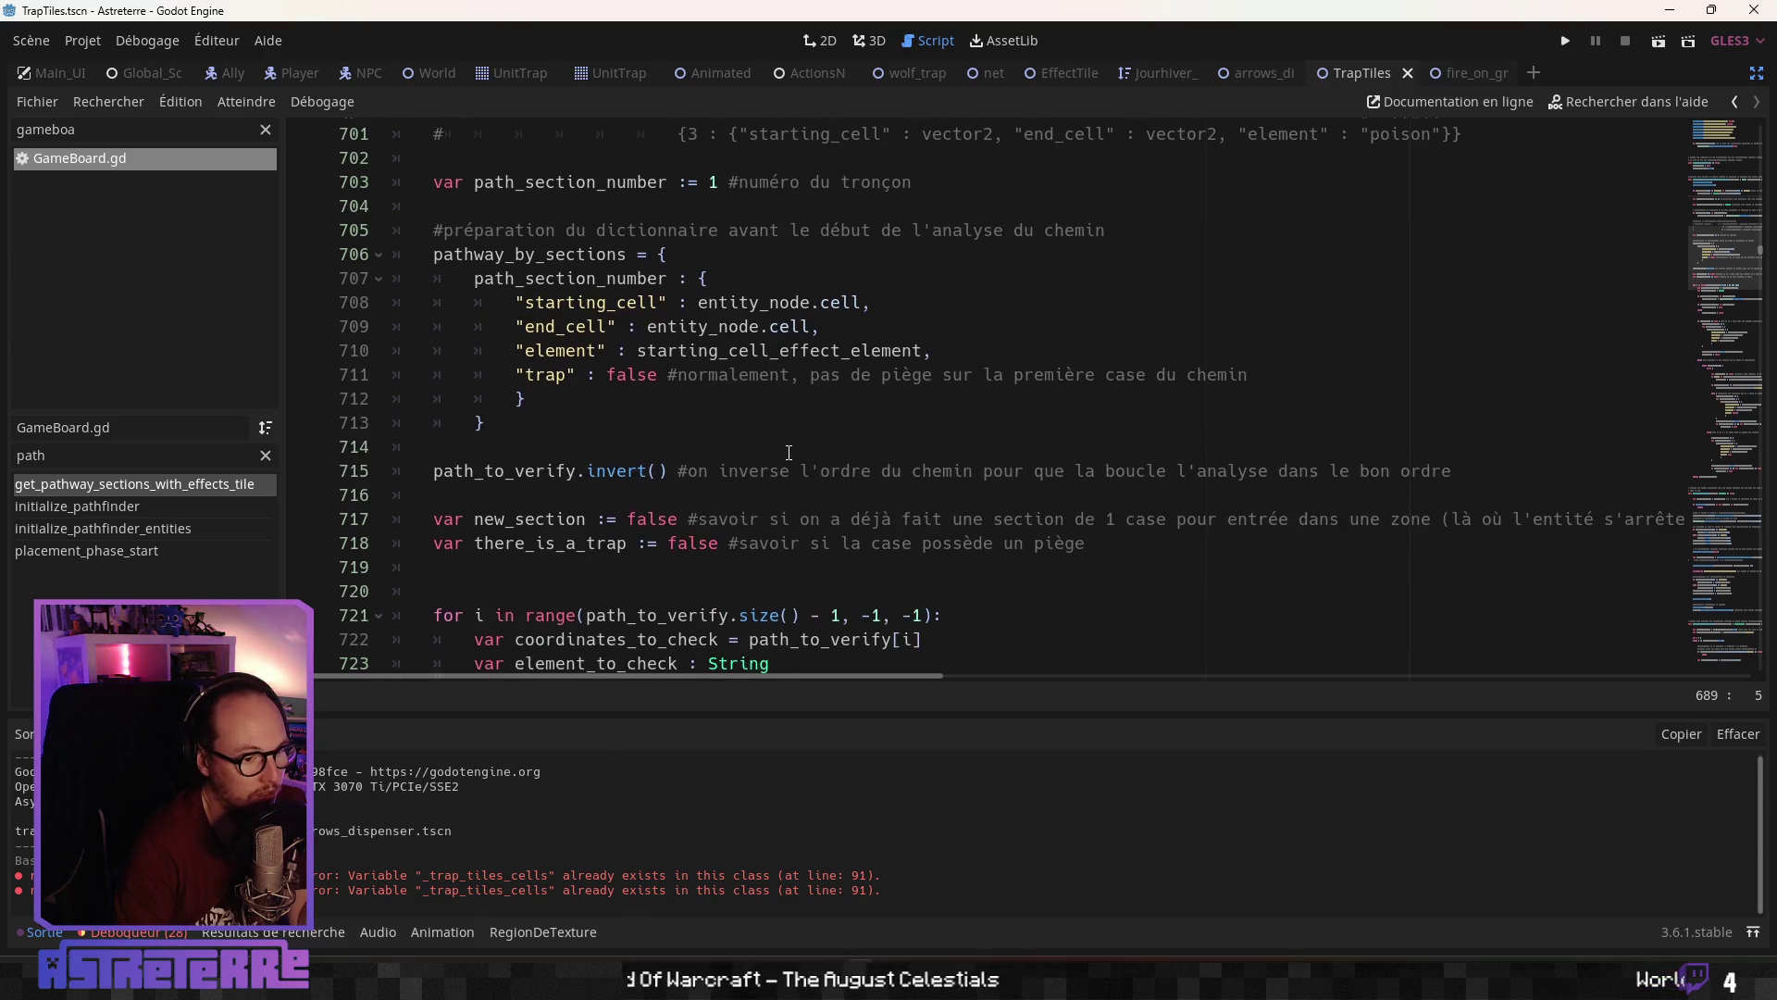
scroll(789, 452, up, 1)
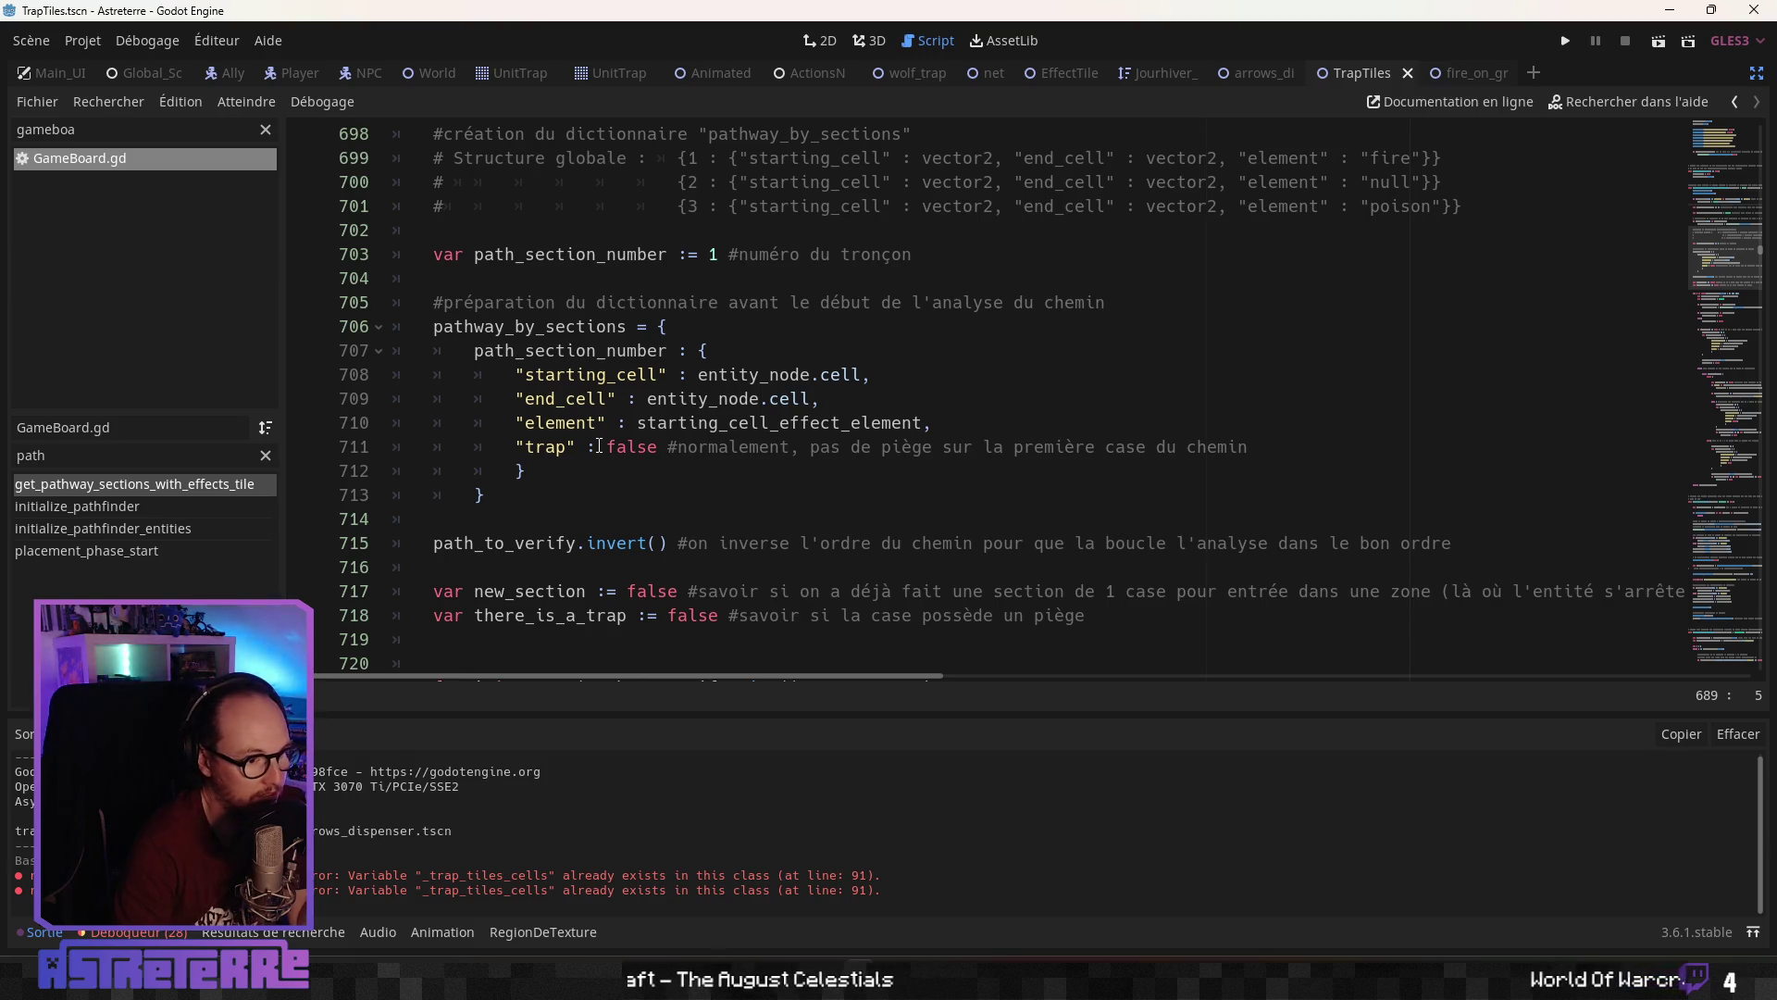
scroll(600, 367, up, 1)
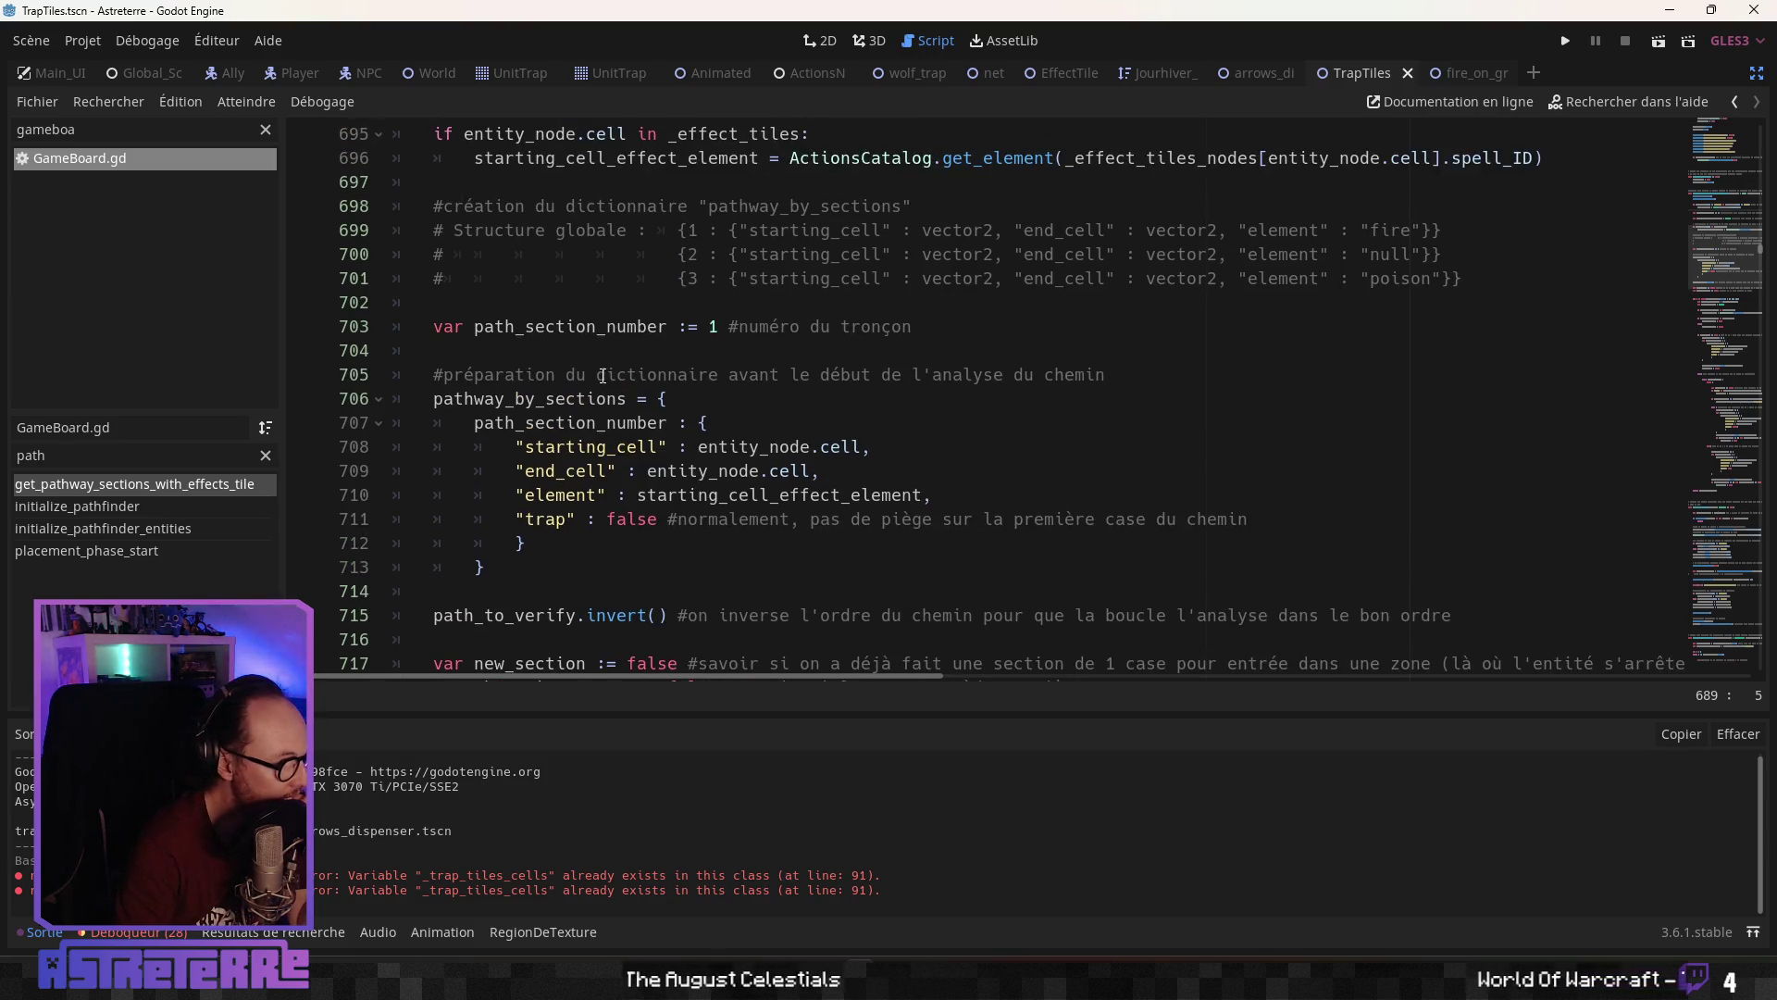
scroll(603, 379, down, 3)
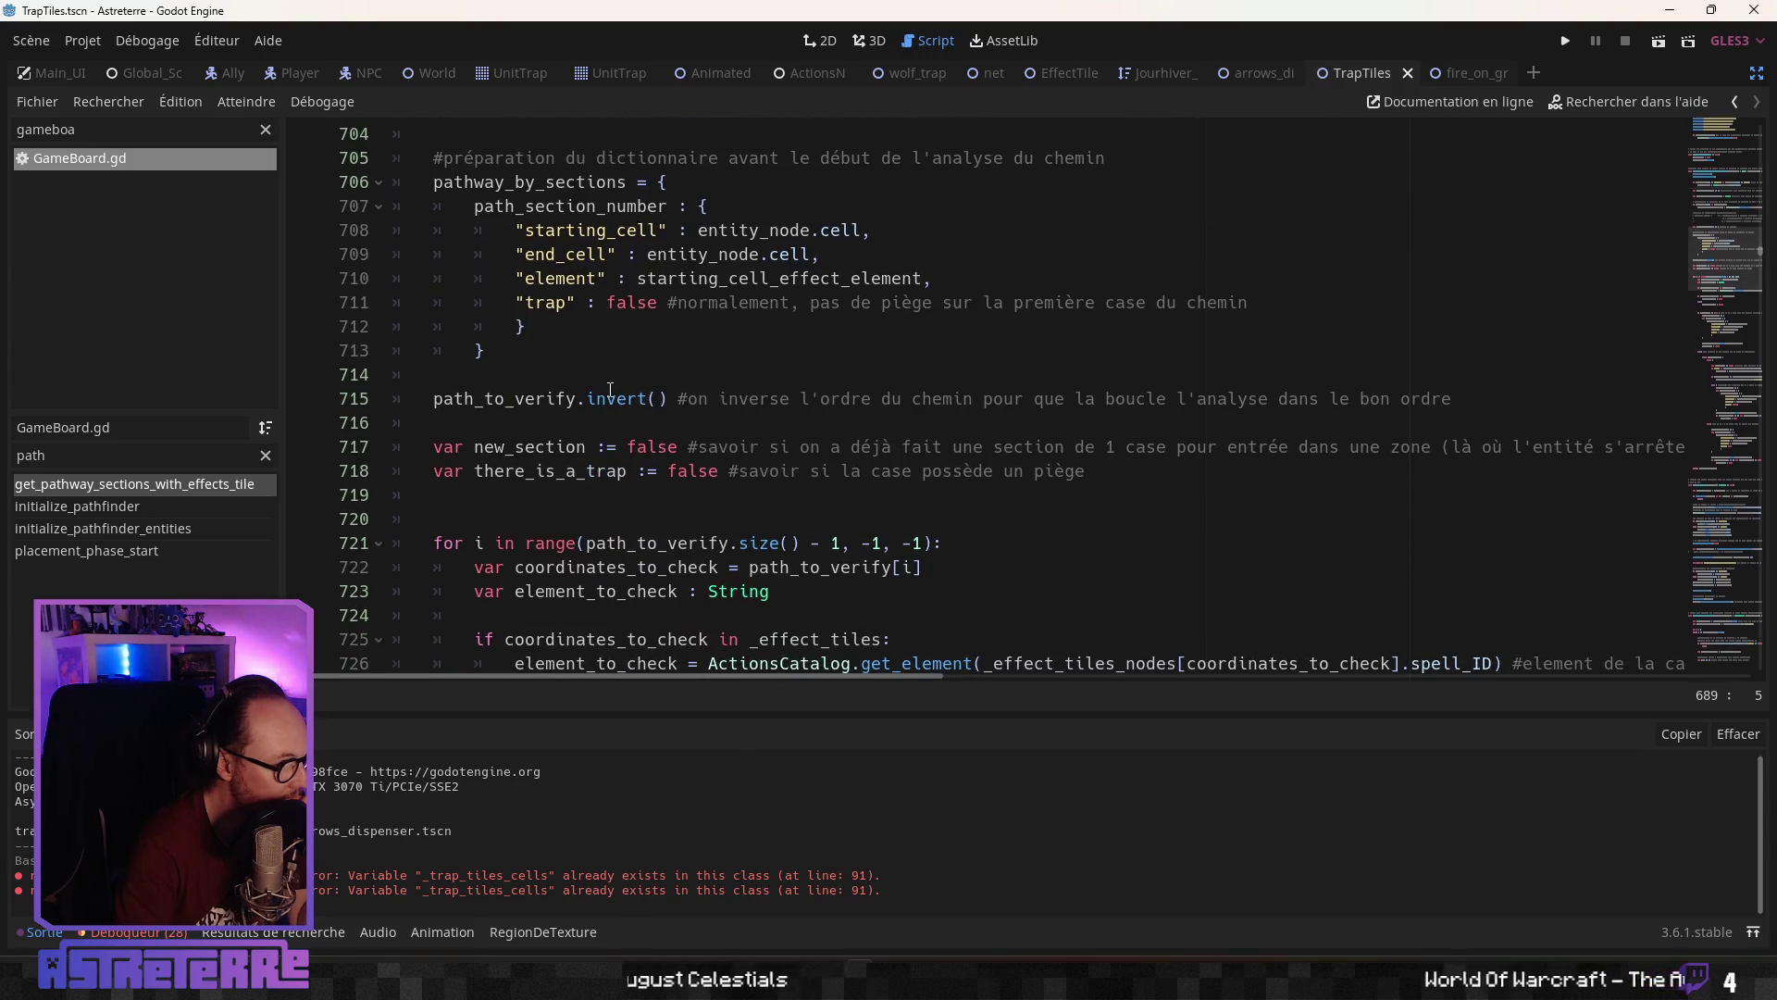
scroll(610, 390, down, 1)
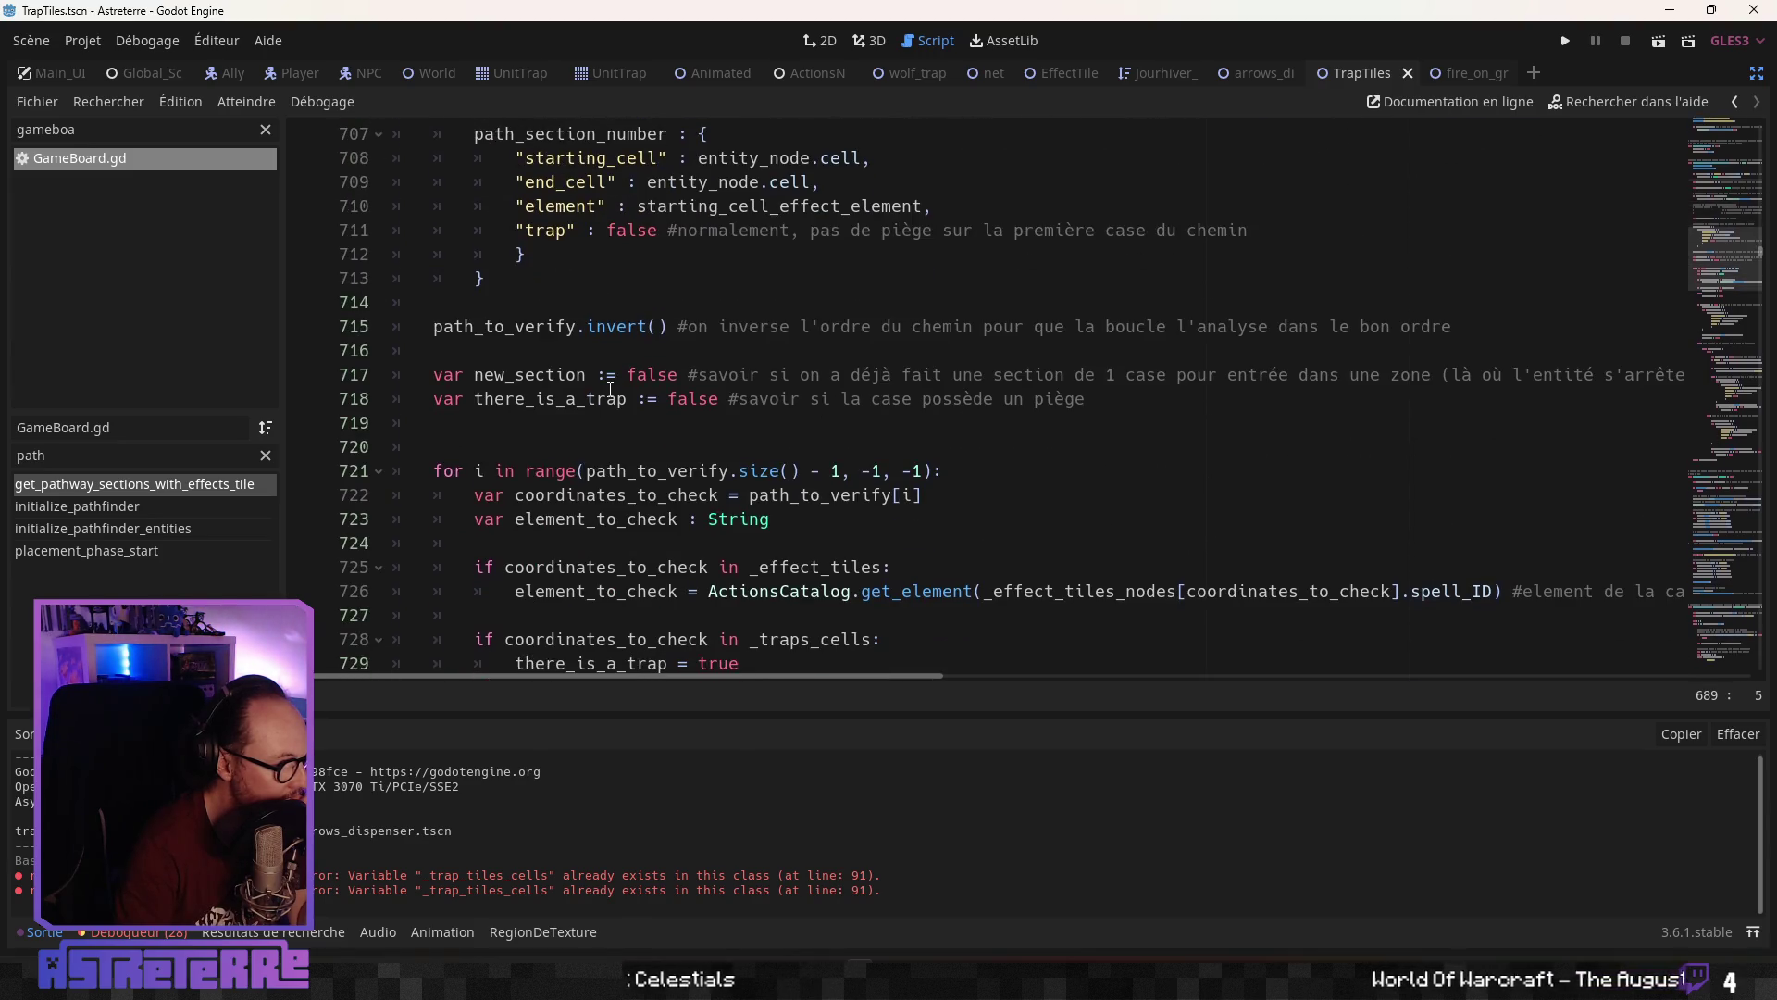
scroll(610, 390, down, 3)
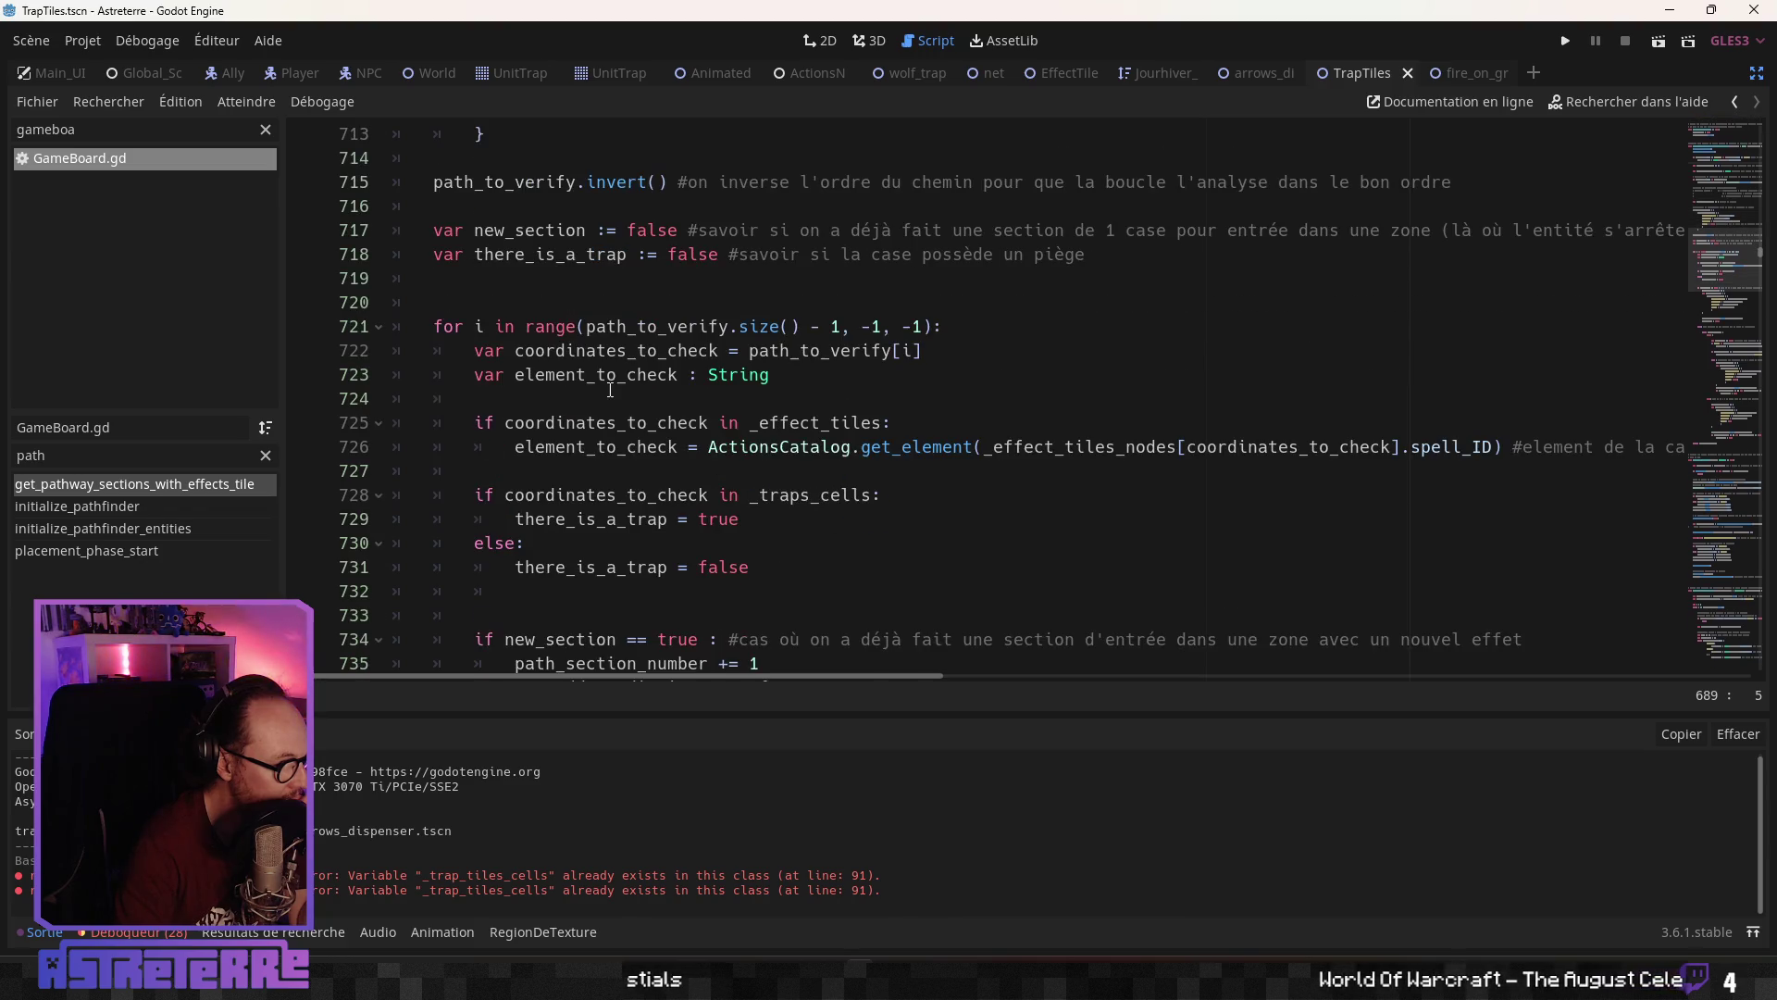
scroll(610, 390, down, 2)
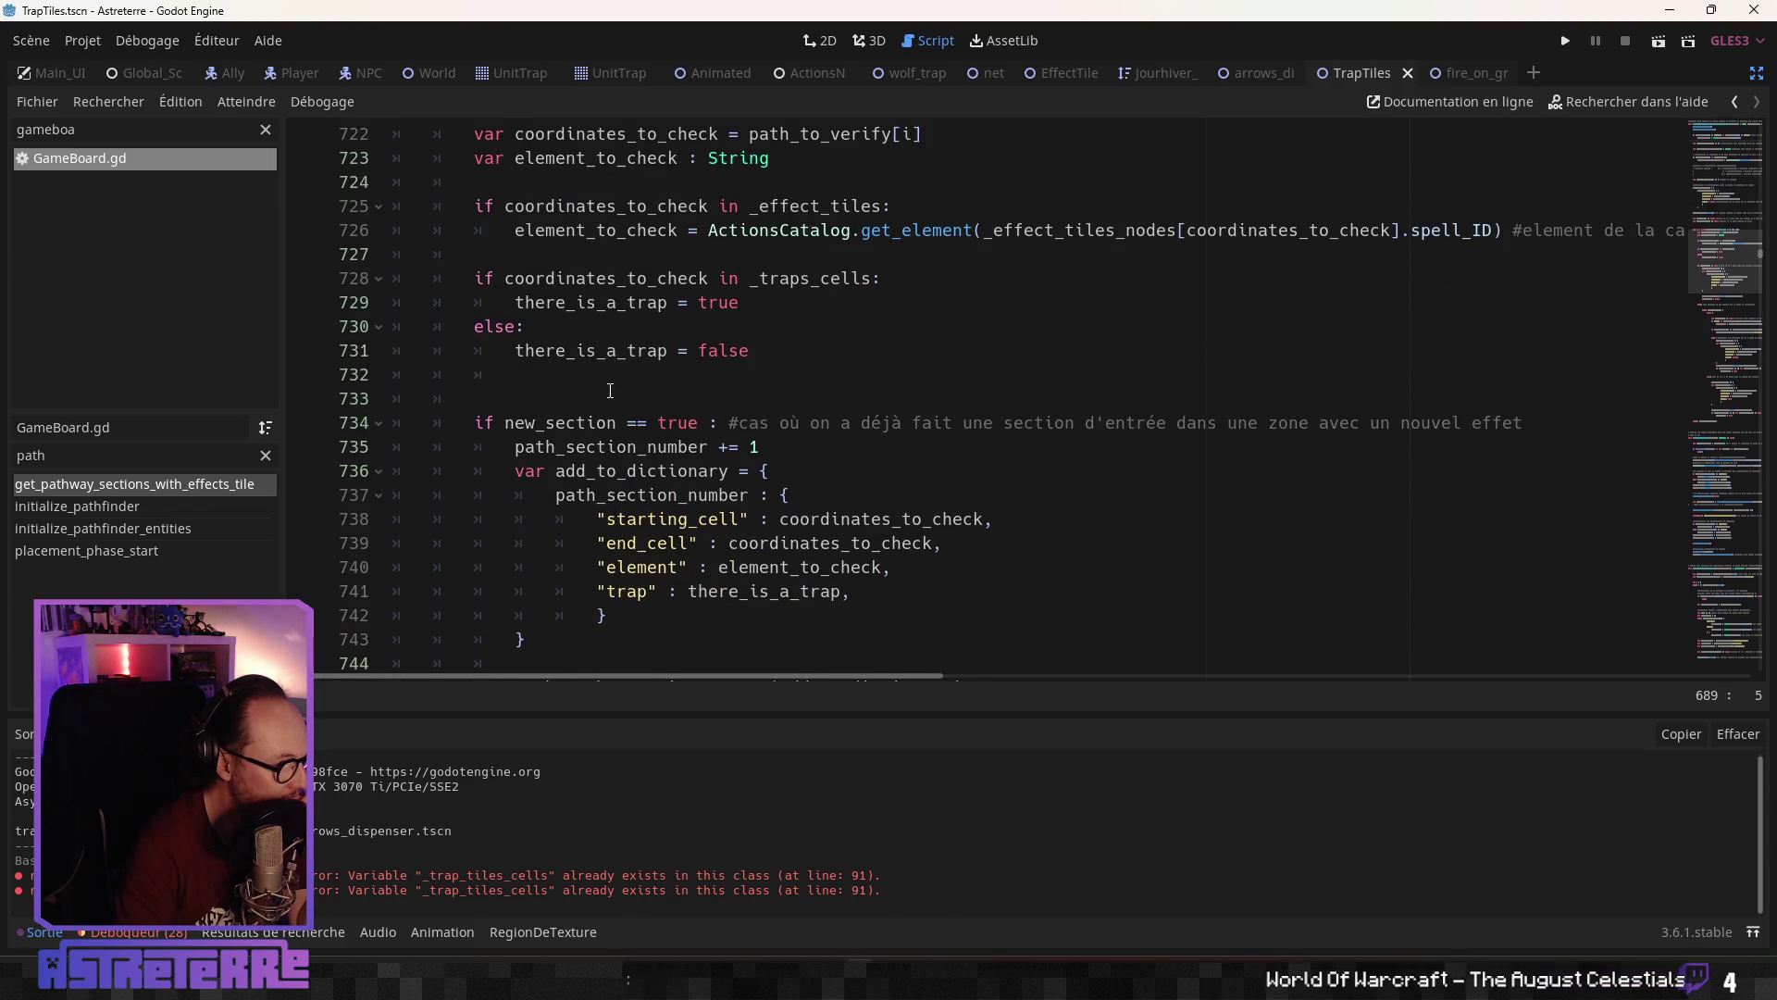
scroll(610, 390, down, 1)
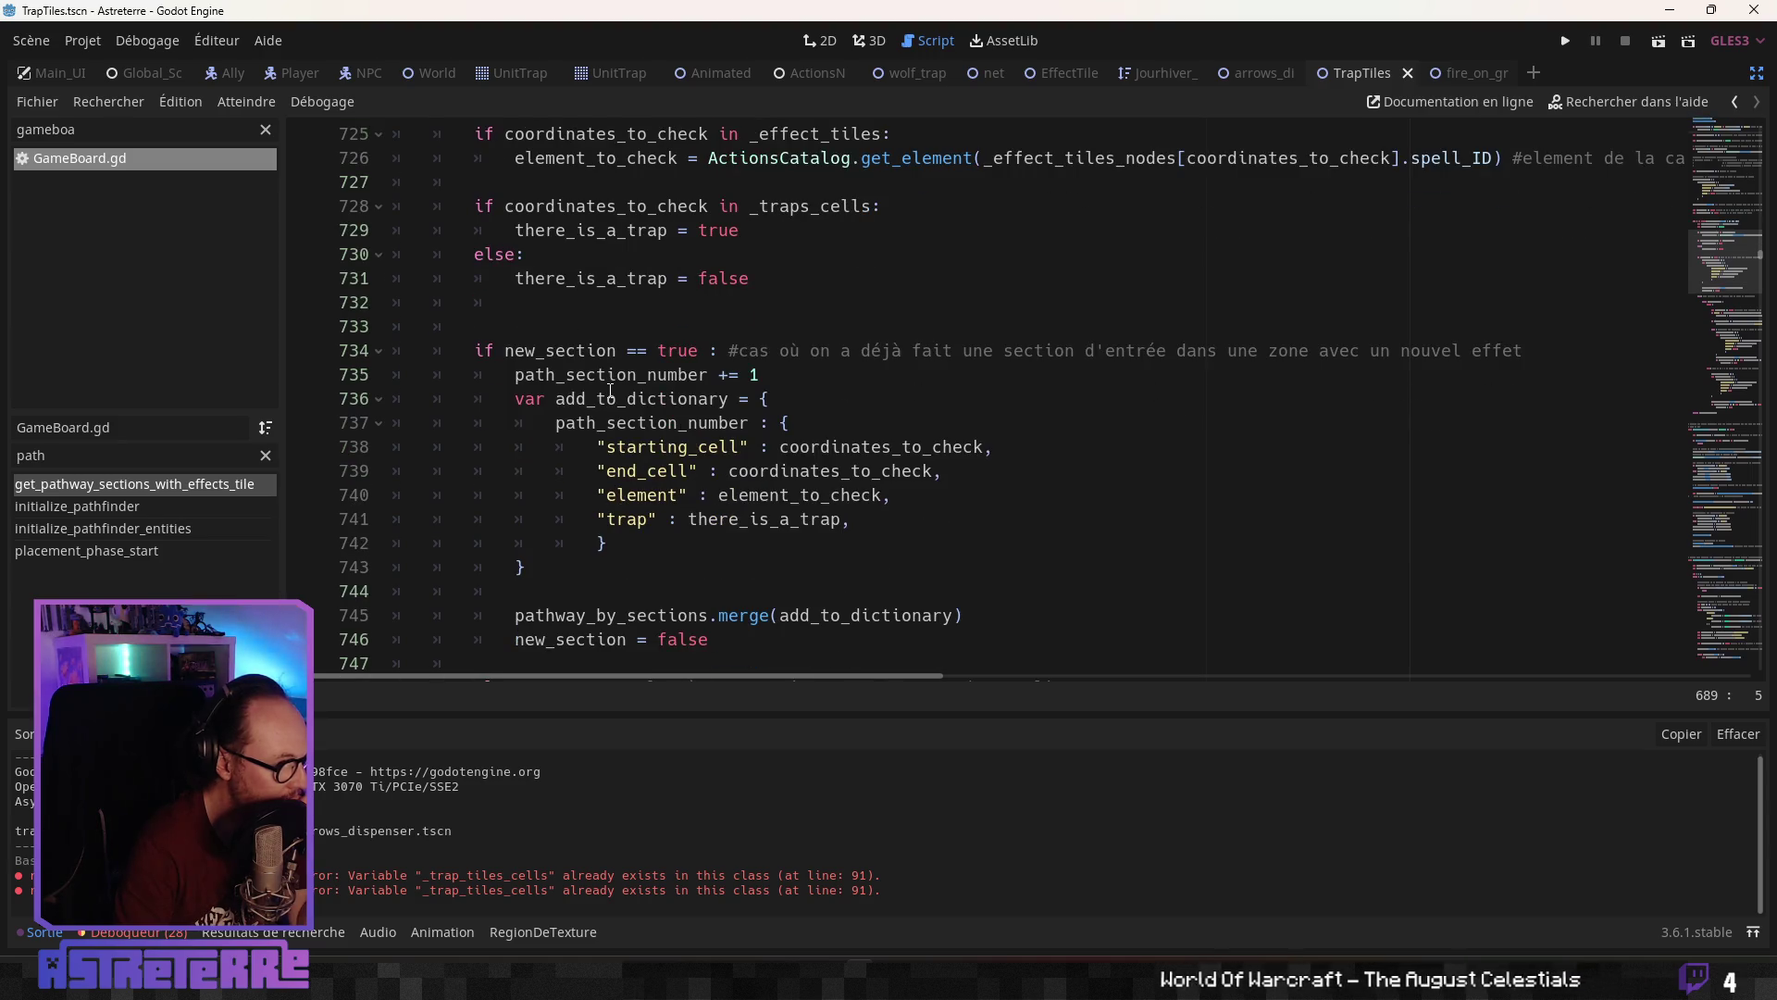
scroll(610, 389, down, 2)
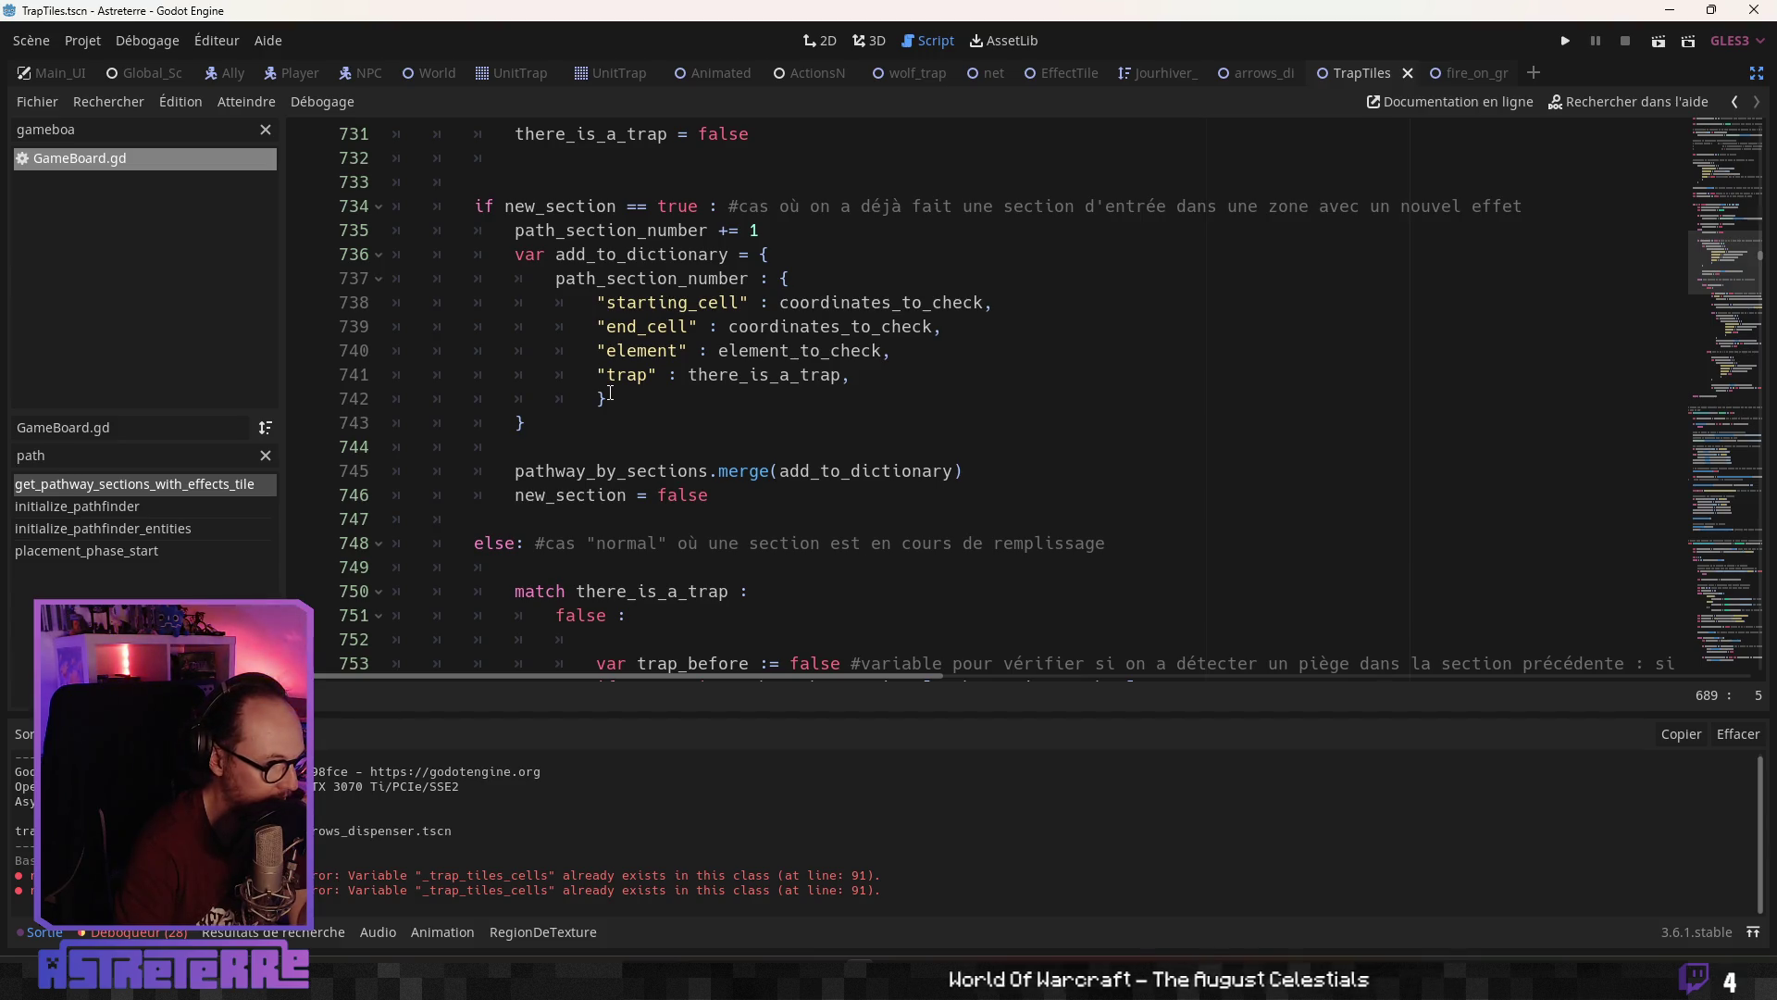
scroll(610, 393, up, 6)
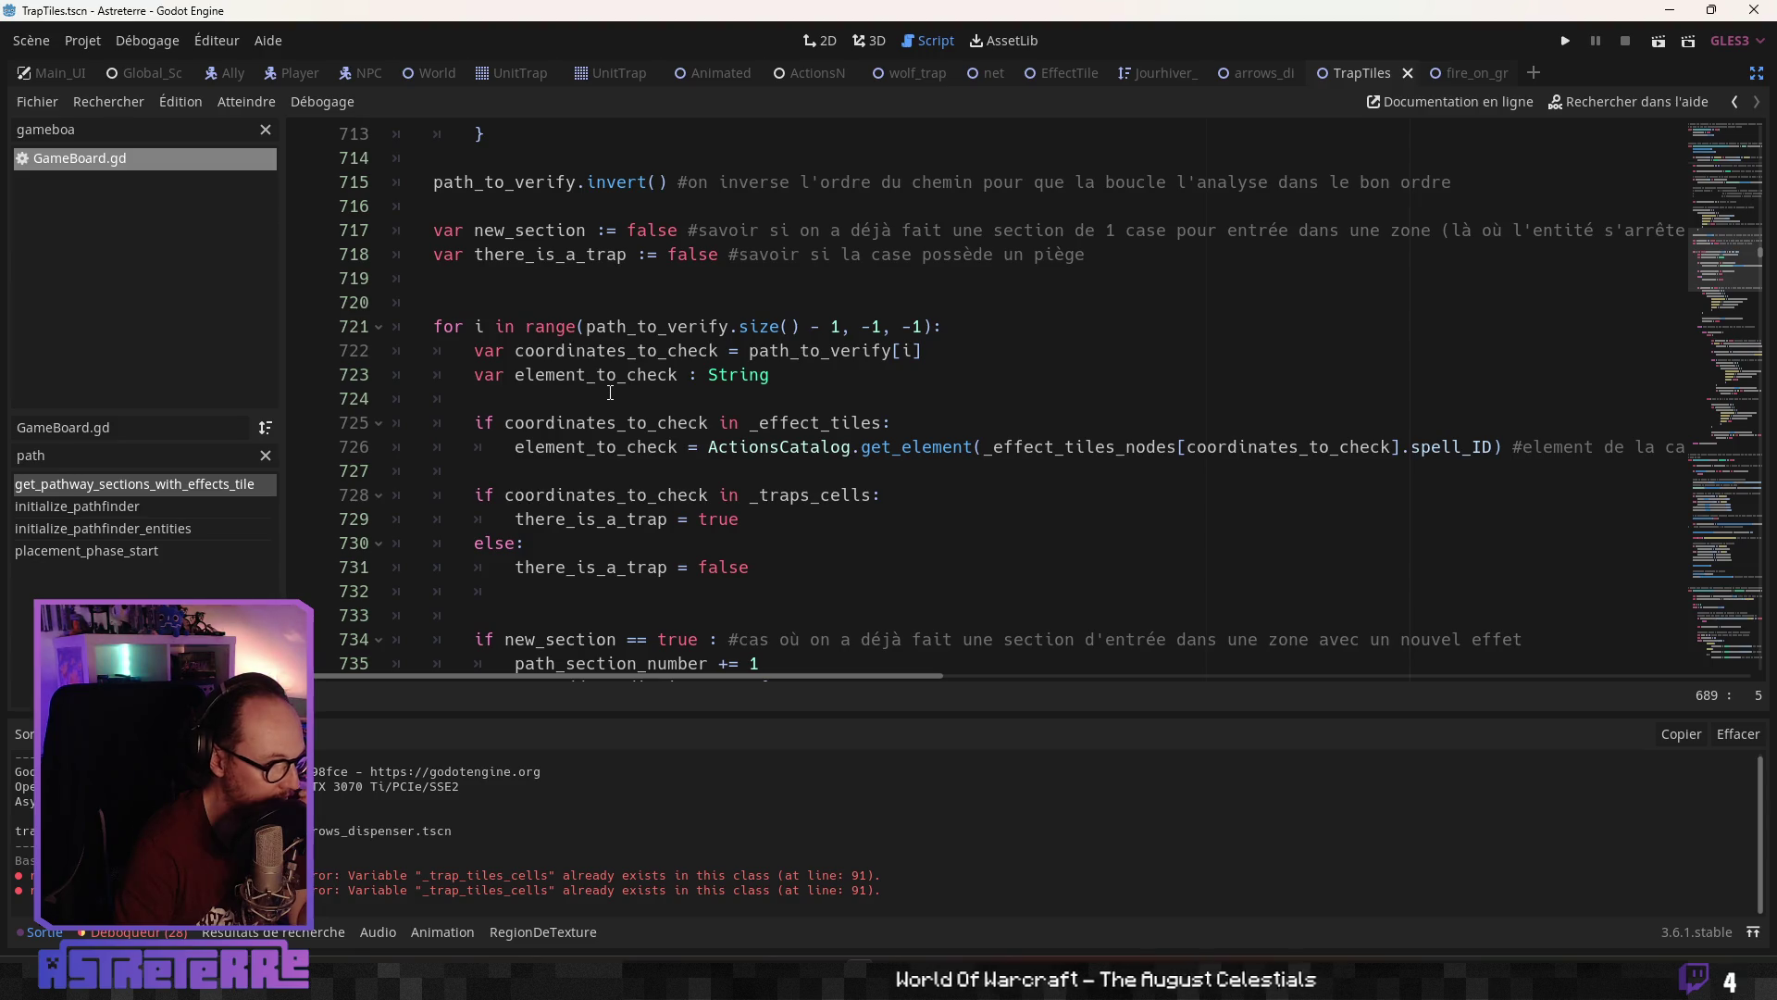
scroll(610, 393, down, 3)
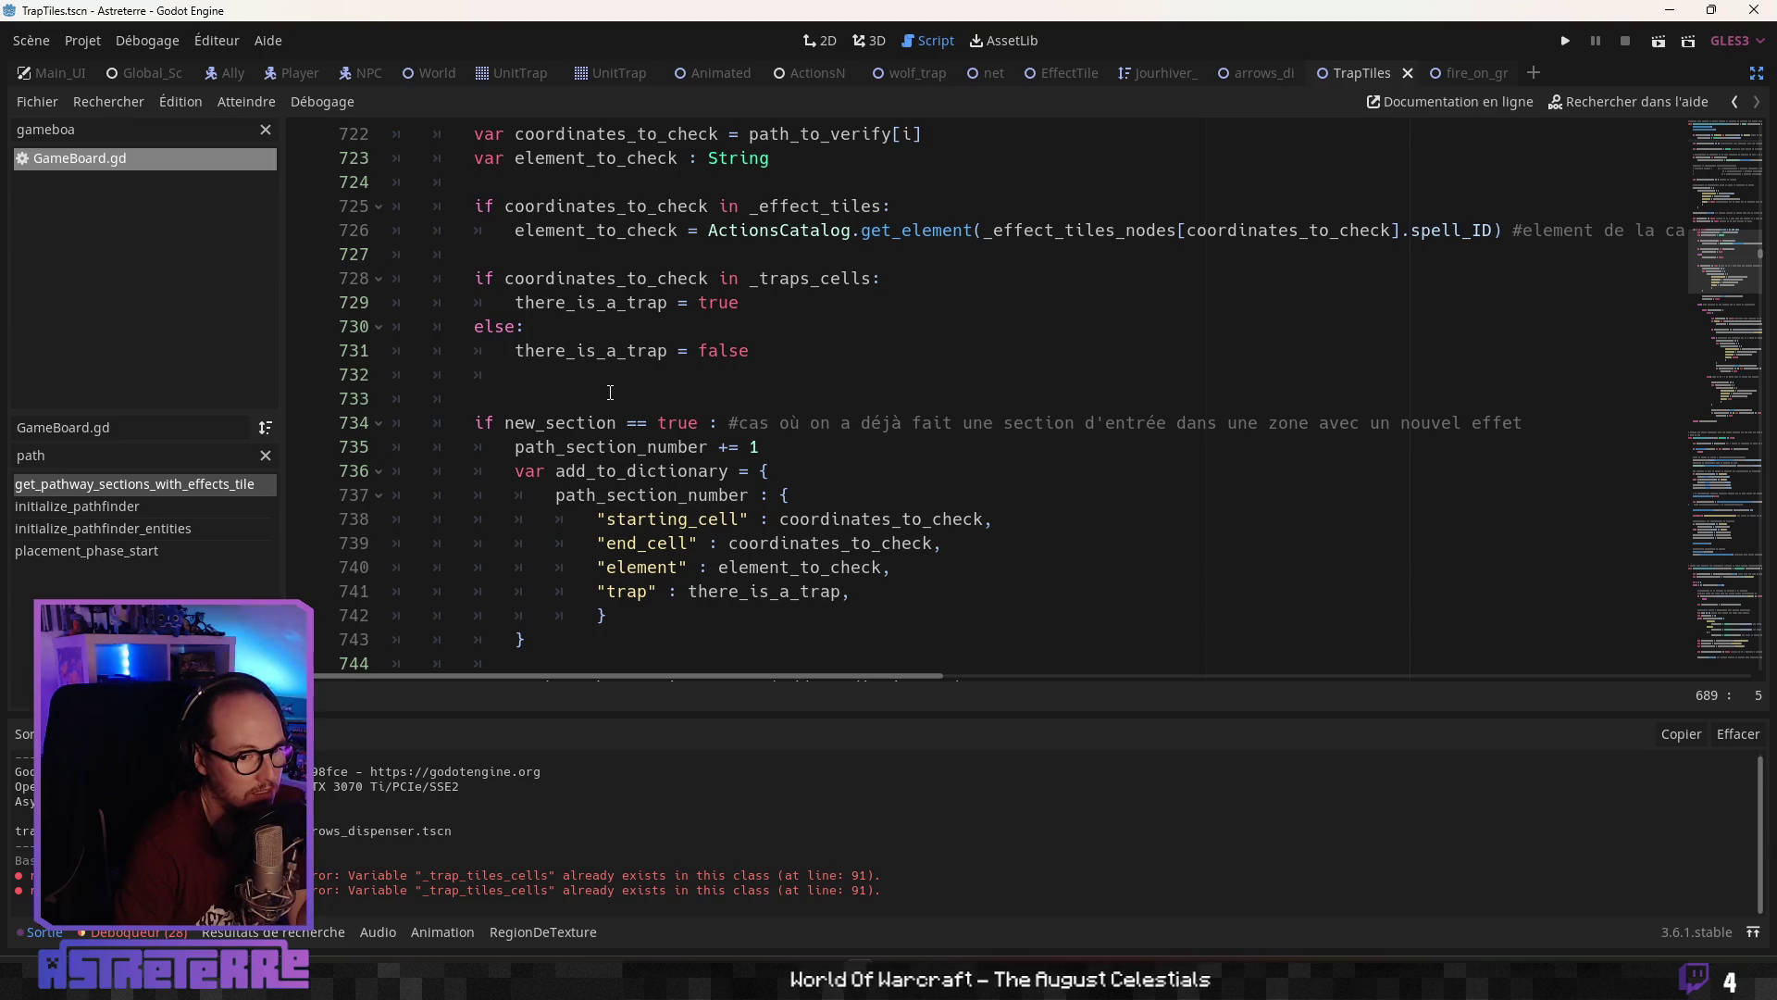
scroll(609, 394, up, 7)
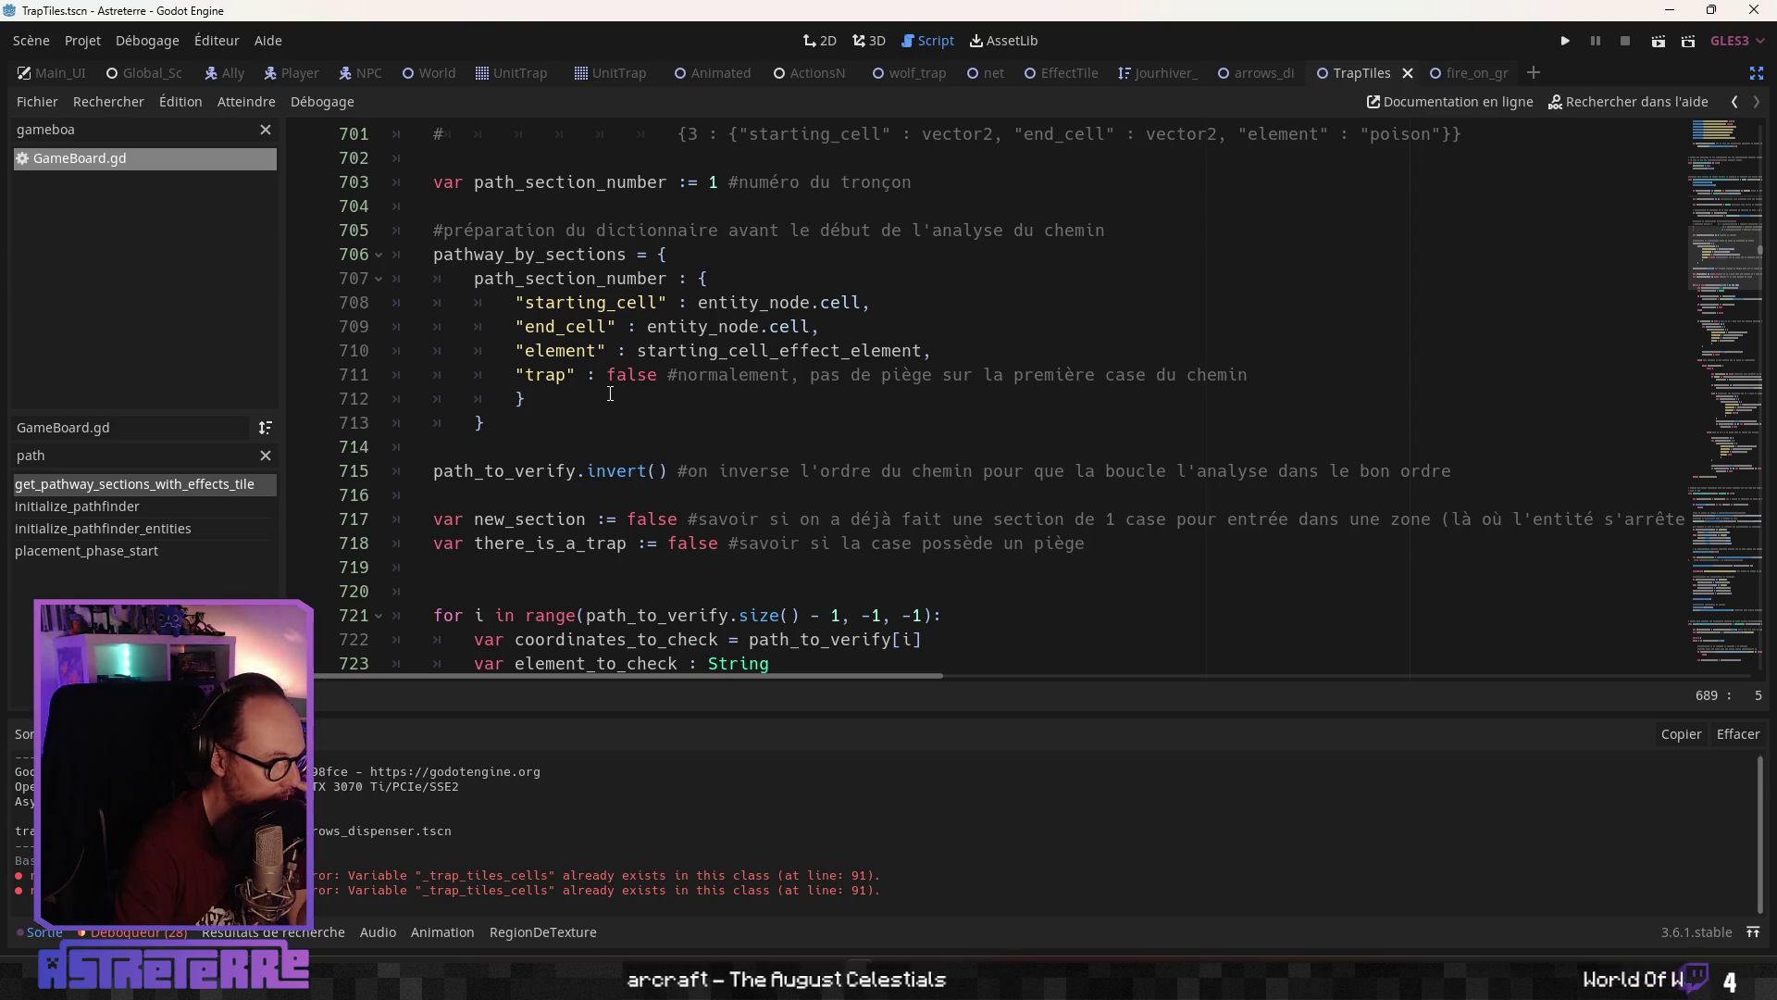
scroll(610, 394, up, 2)
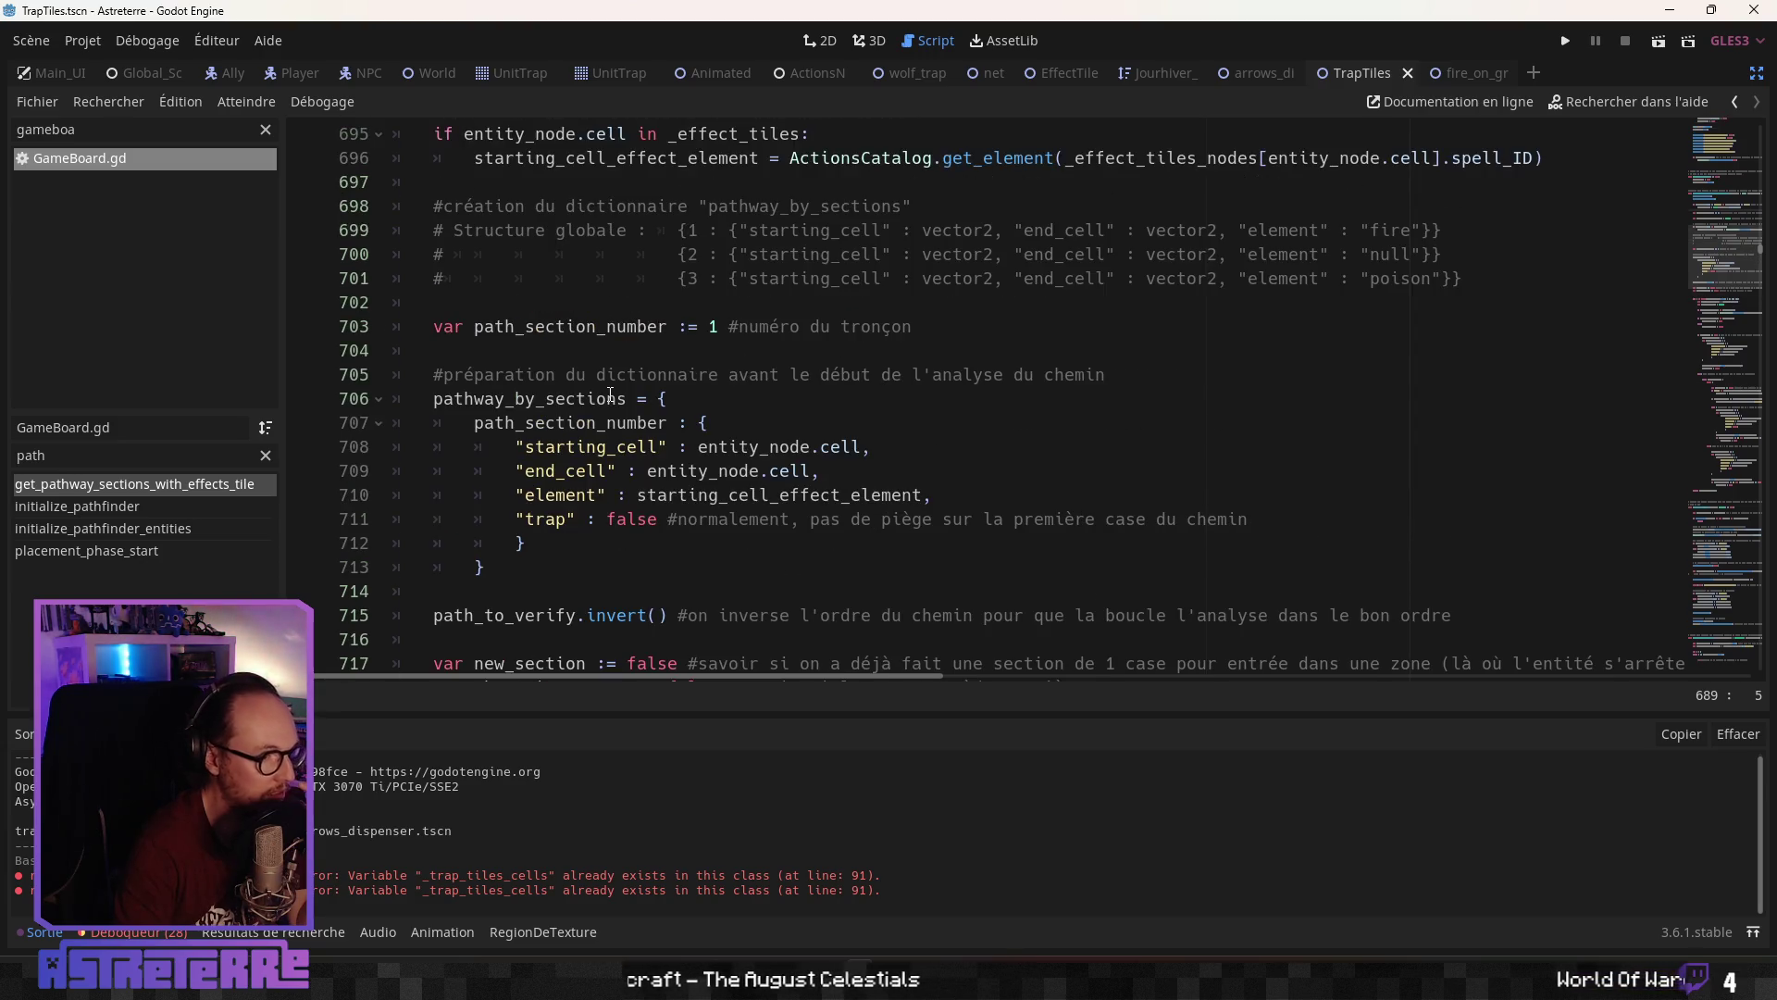
Open a blank line after line 703 for a new variable declaration
click(502, 356)
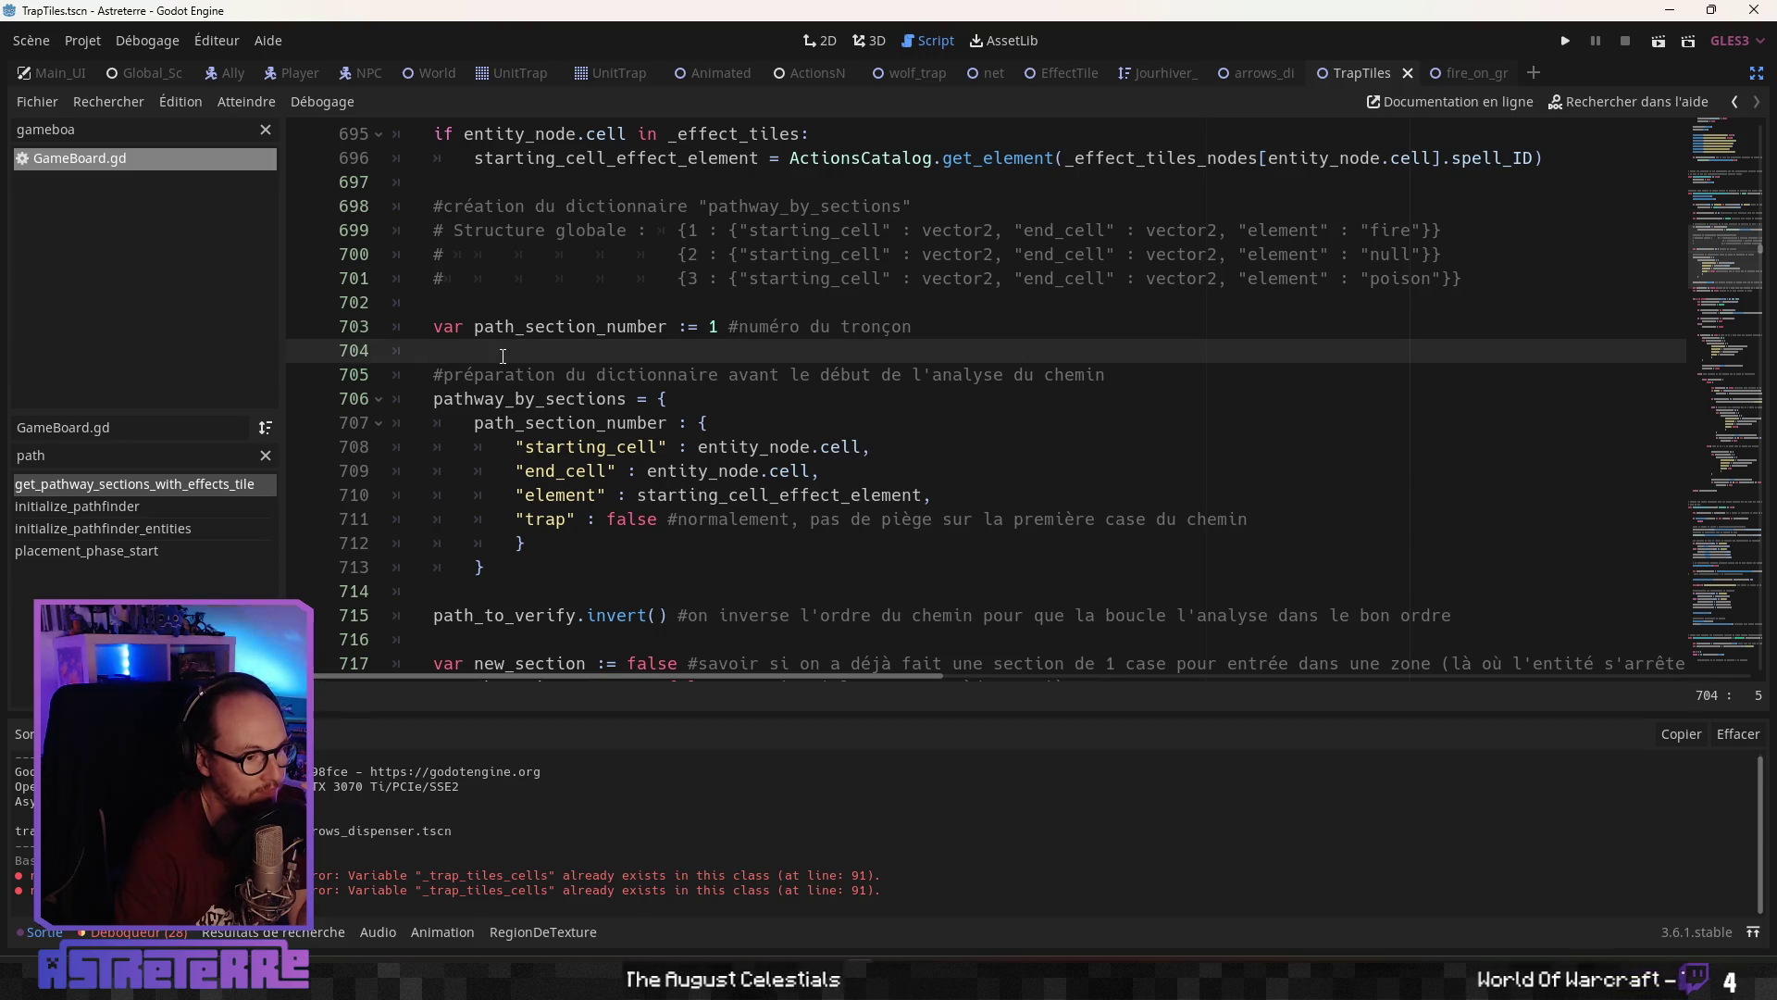
key(Return)
key(Return)
key(Up)
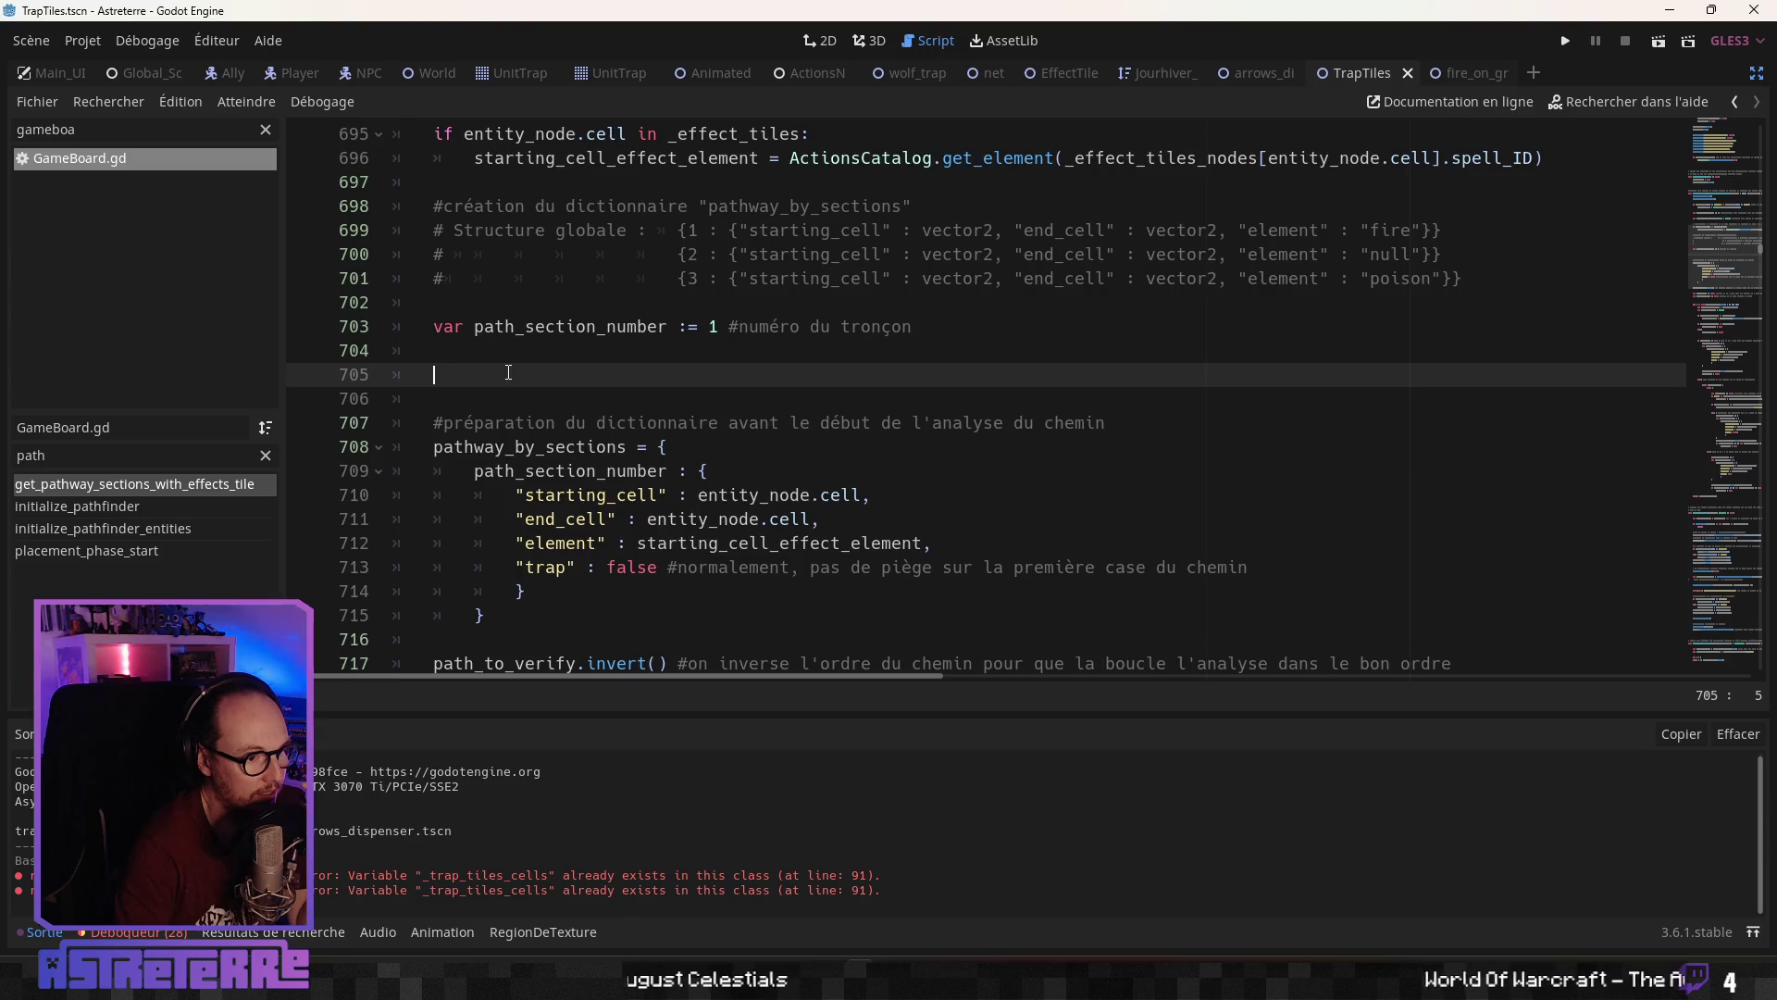
scroll(508, 372, up, 3)
scroll(533, 415, down, 7)
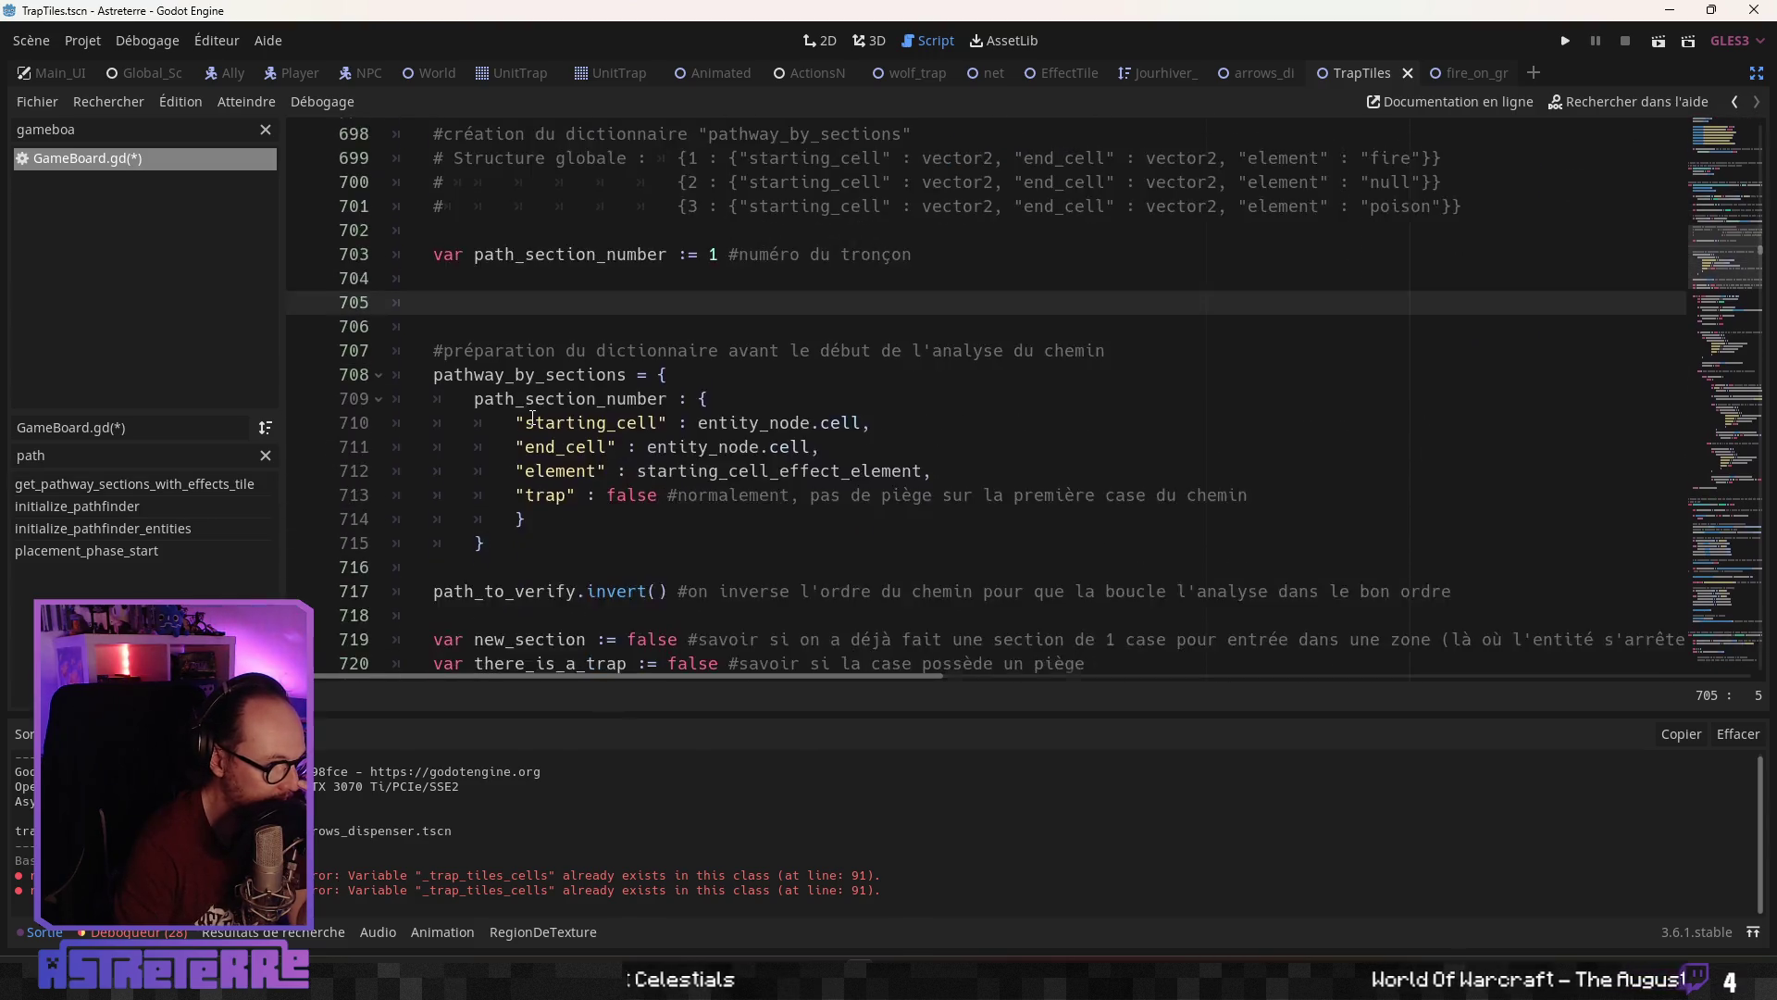
scroll(533, 416, up, 3)
scroll(531, 418, up, 3)
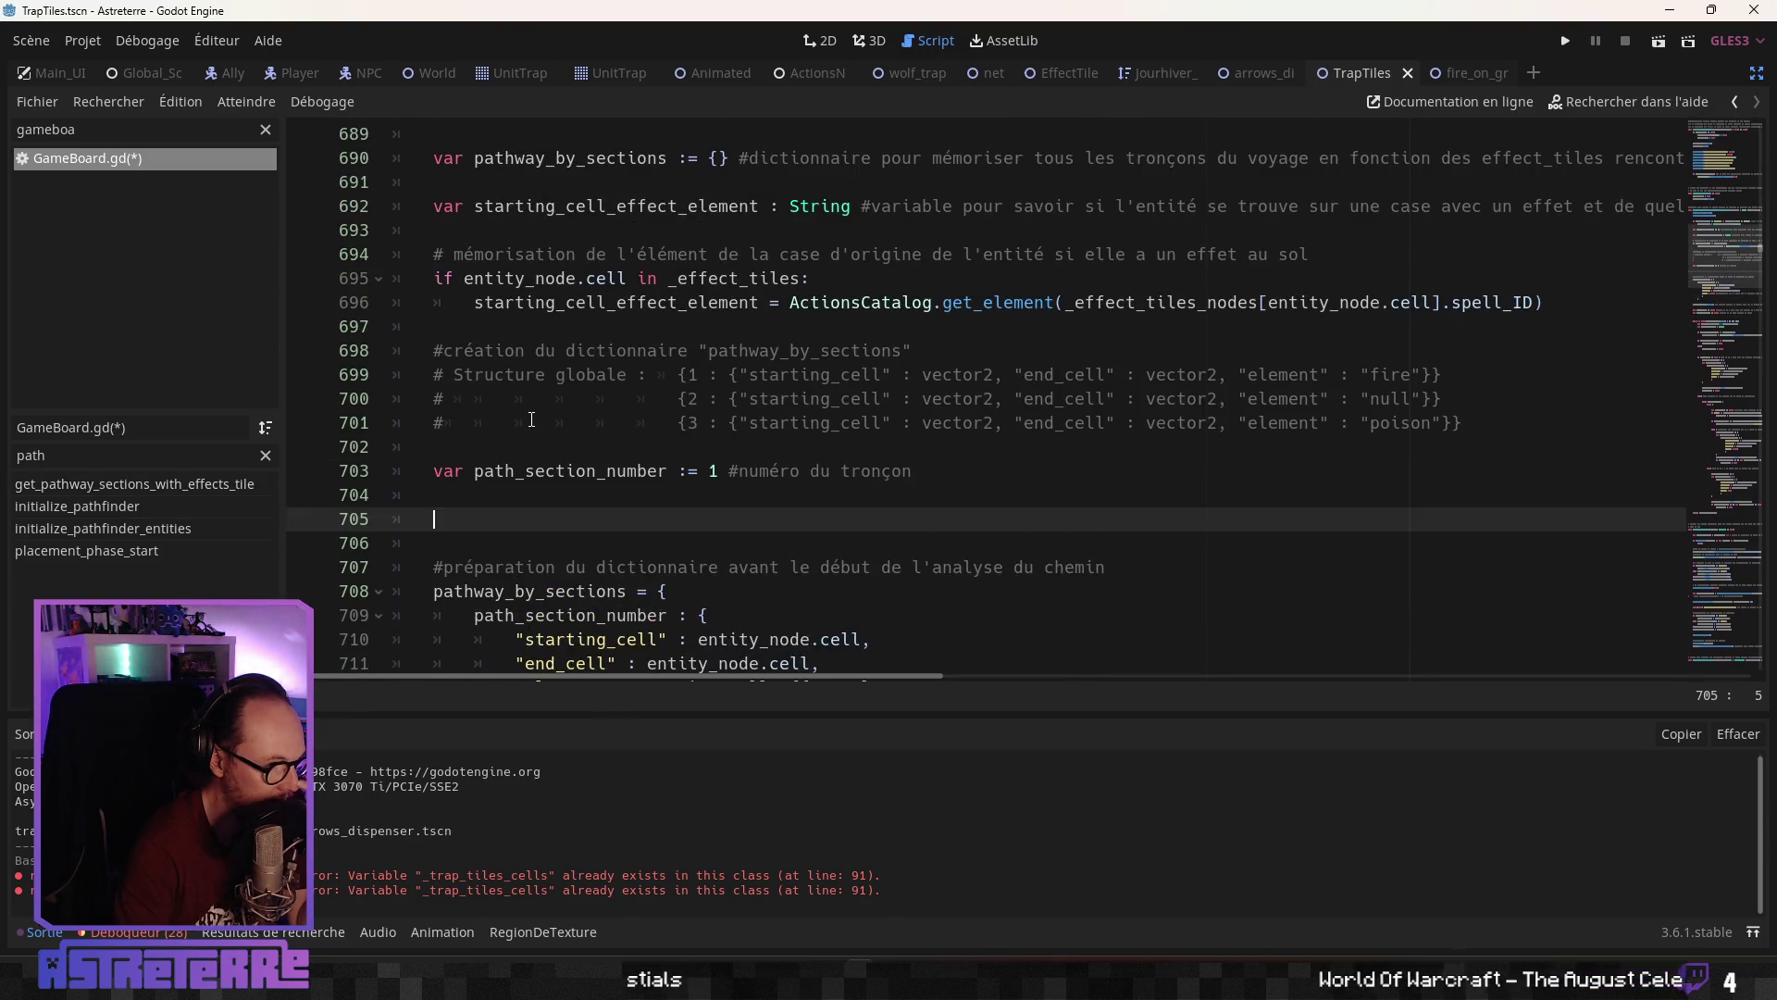
scroll(533, 421, down, 6)
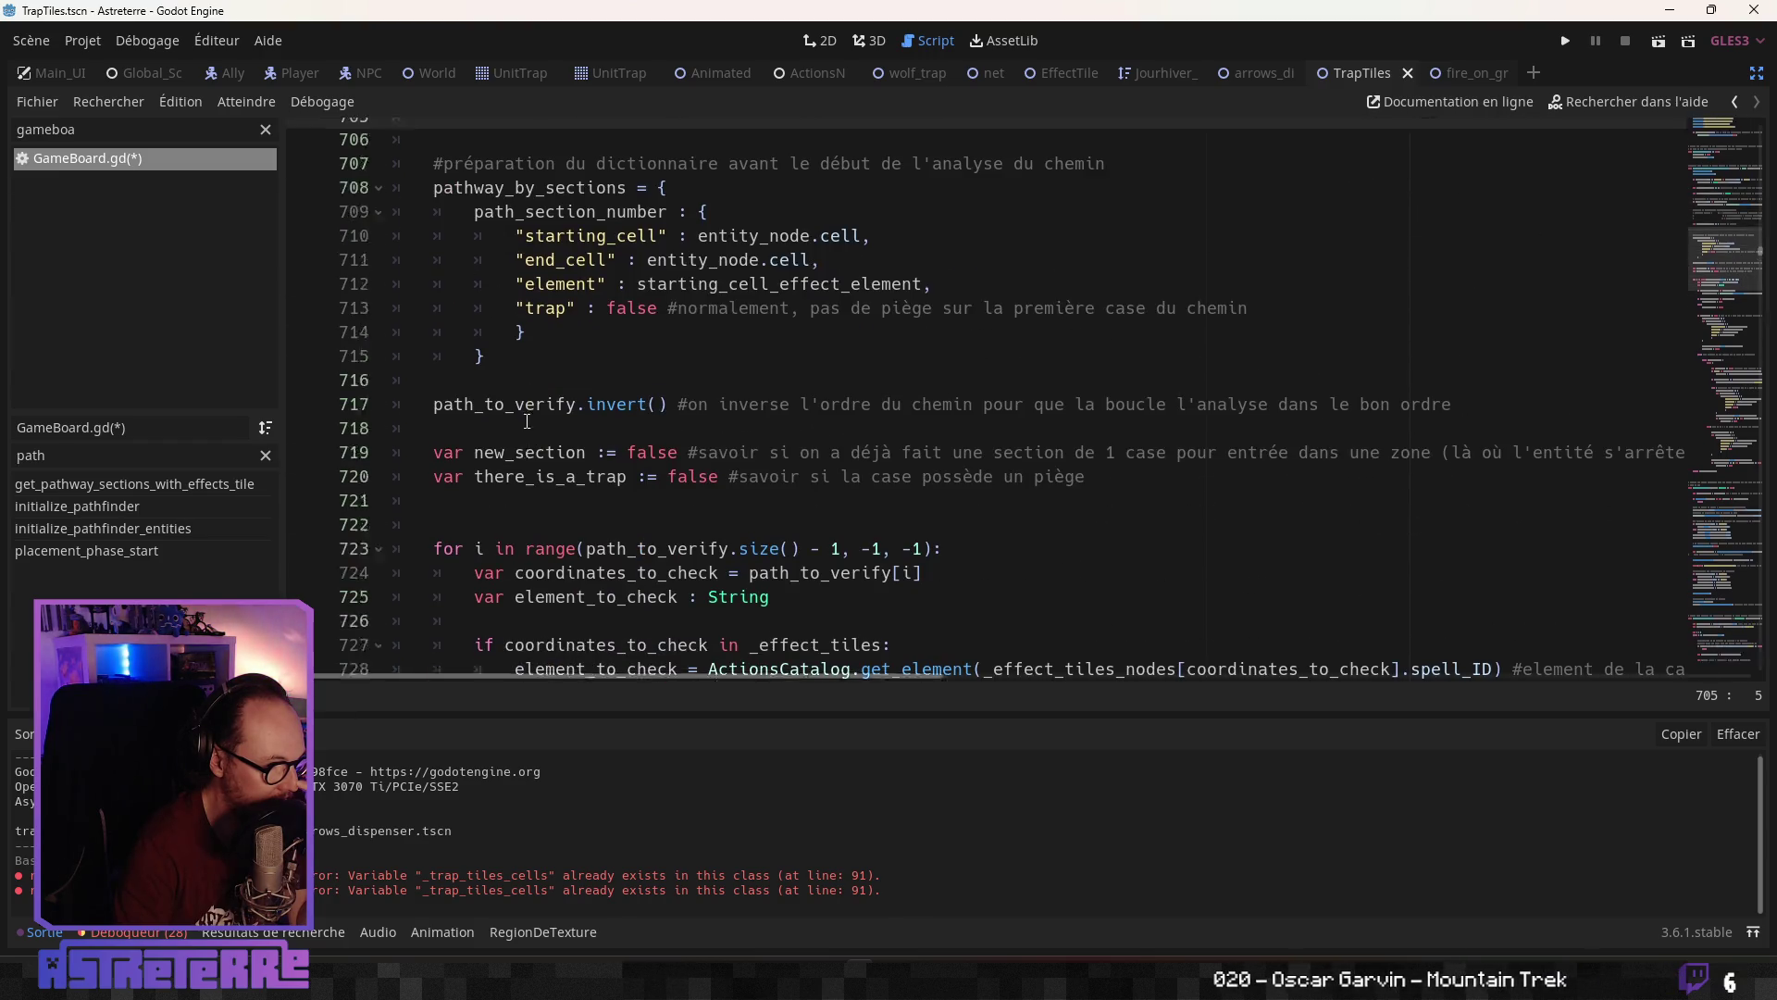
scroll(532, 419, up, 5)
scroll(541, 415, down, 1)
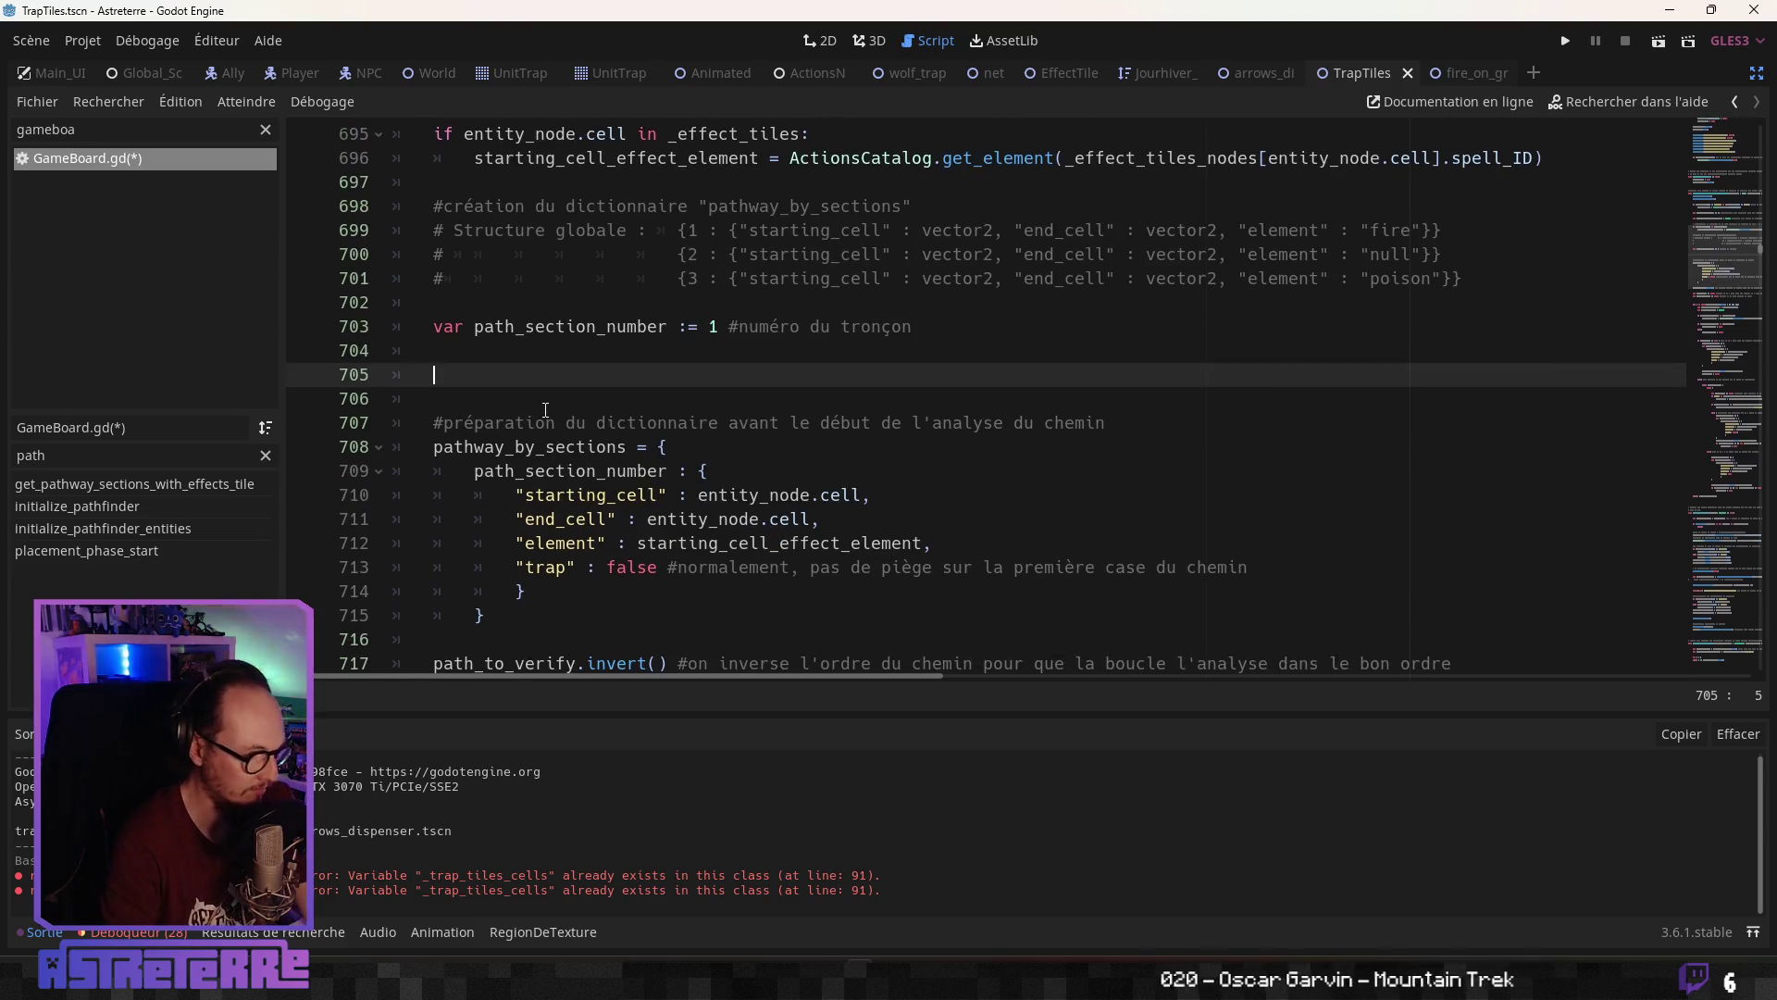
Remove the extra empty lines and start declaring var there_is_trap_tile on line 705
text(var)
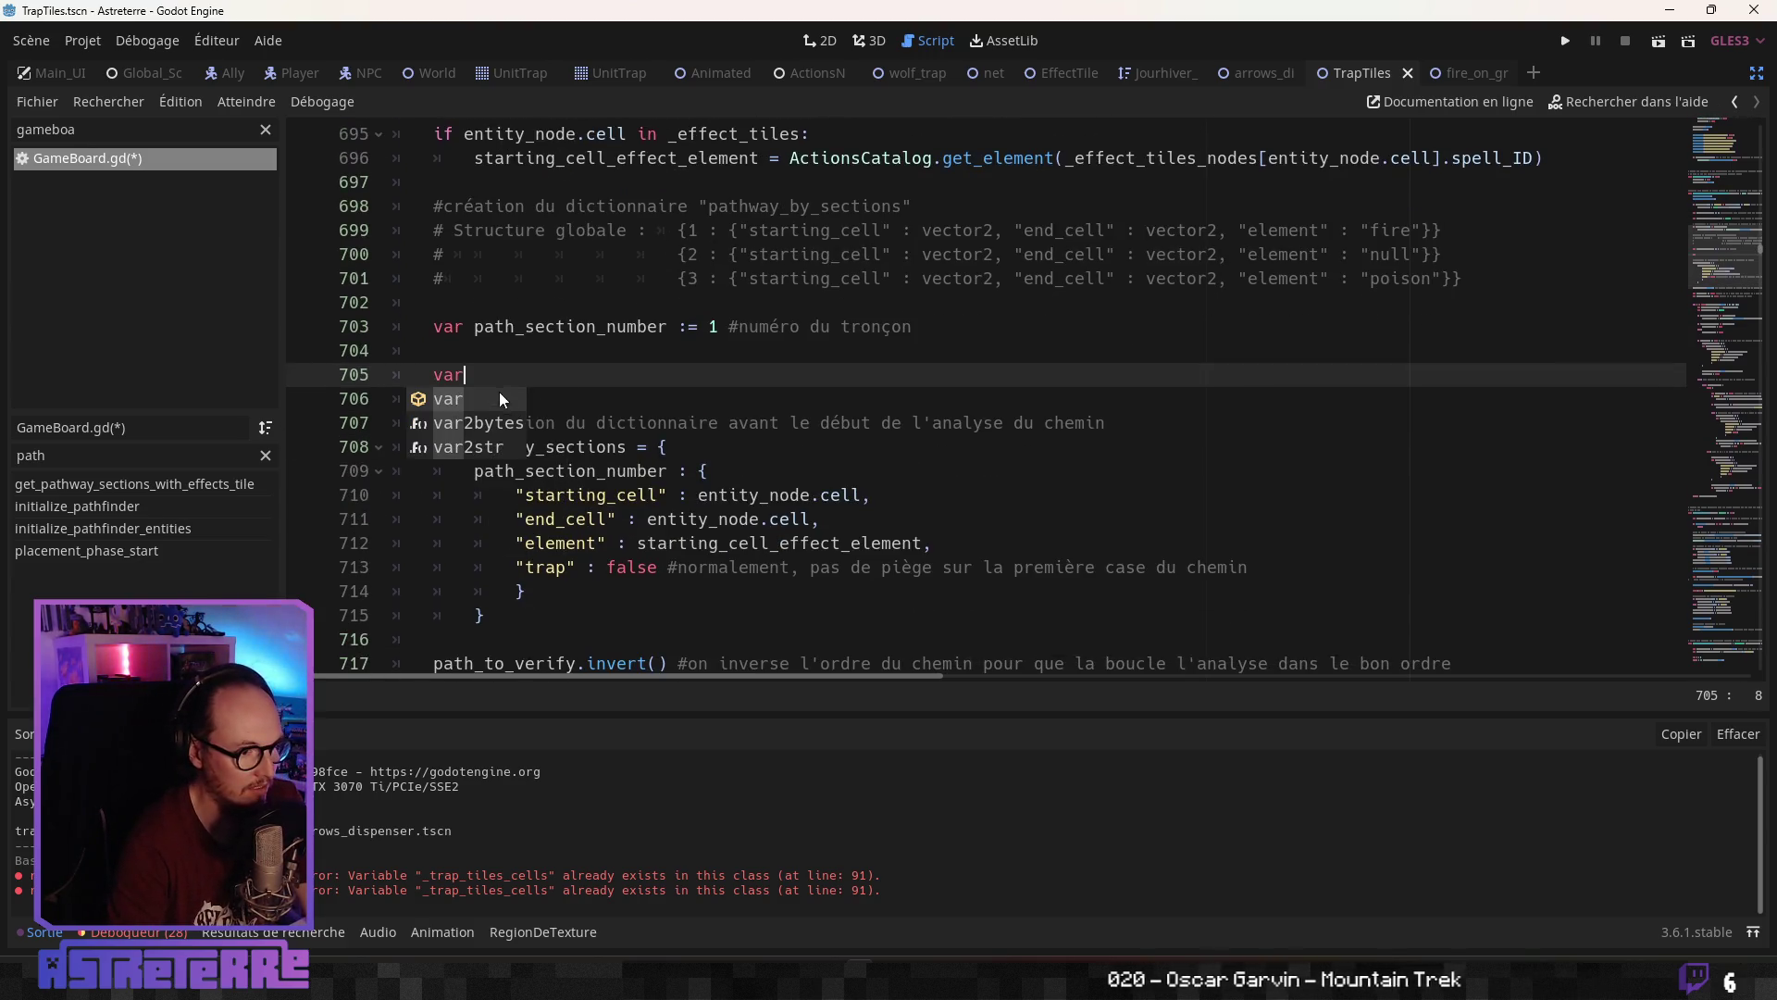
key(BackSpace)
key(BackSpace)
key(BackSpace)
key(Delete)
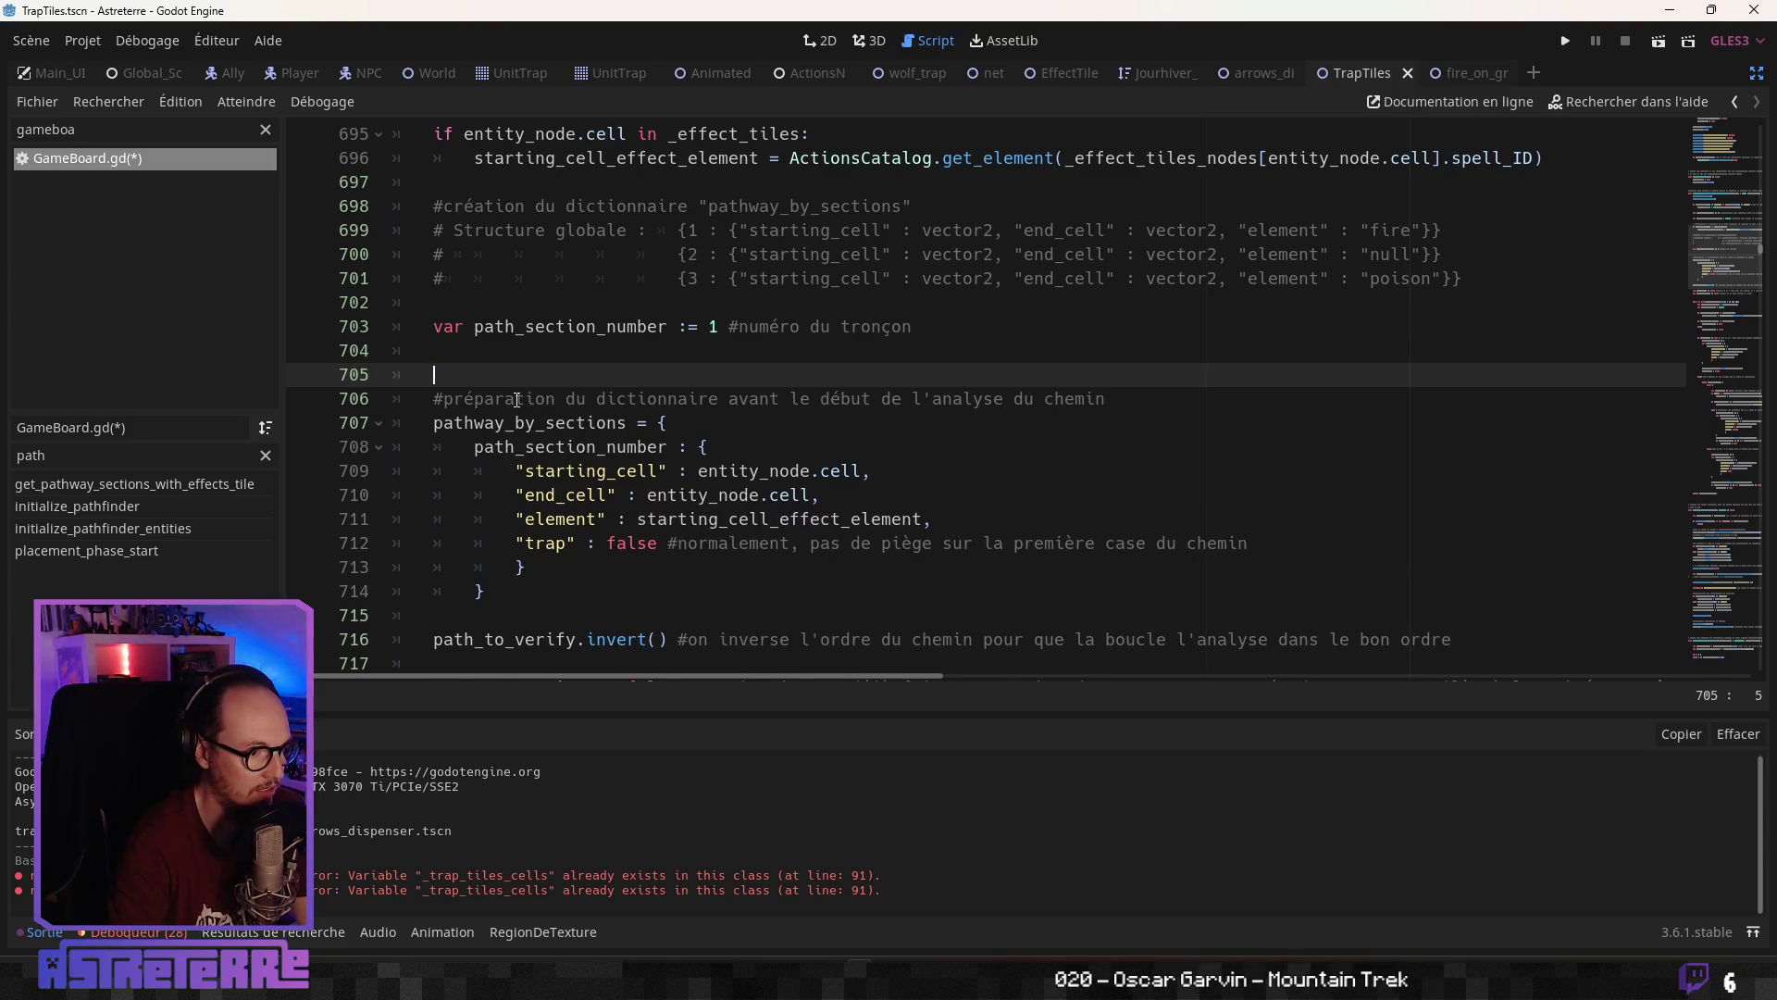
key(Delete)
key(Return)
key(Return)
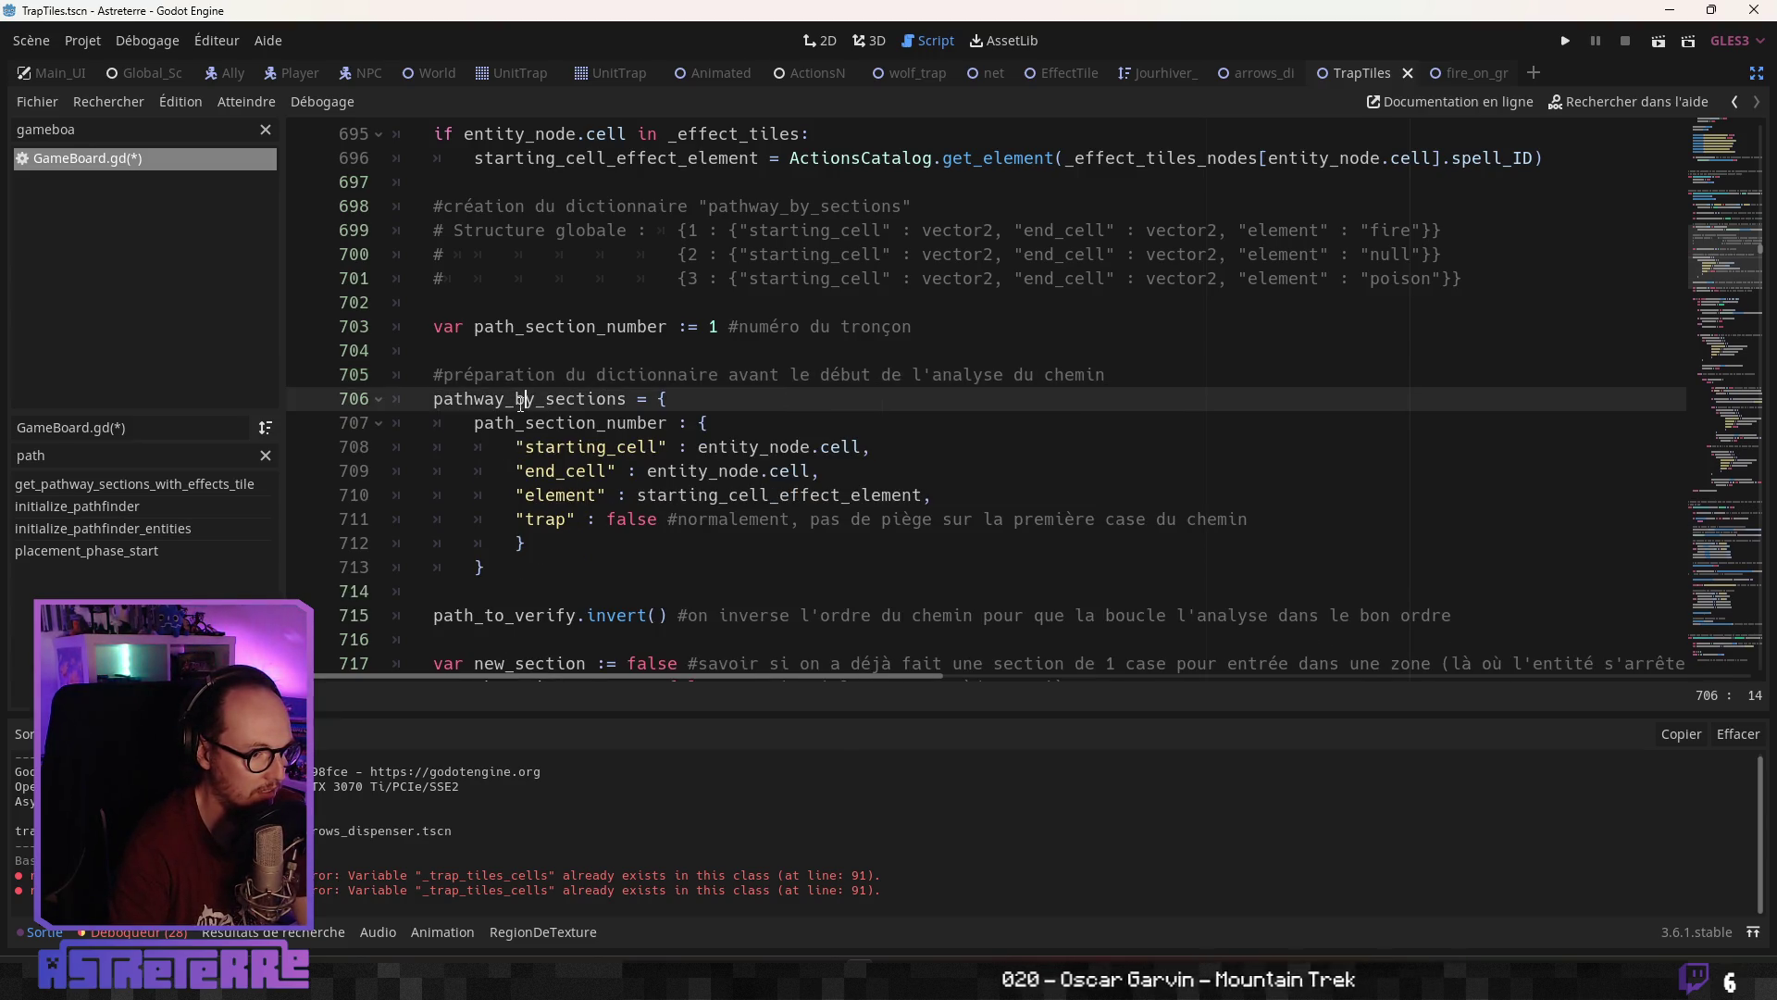
key(Up)
key(Up)
key(Down)
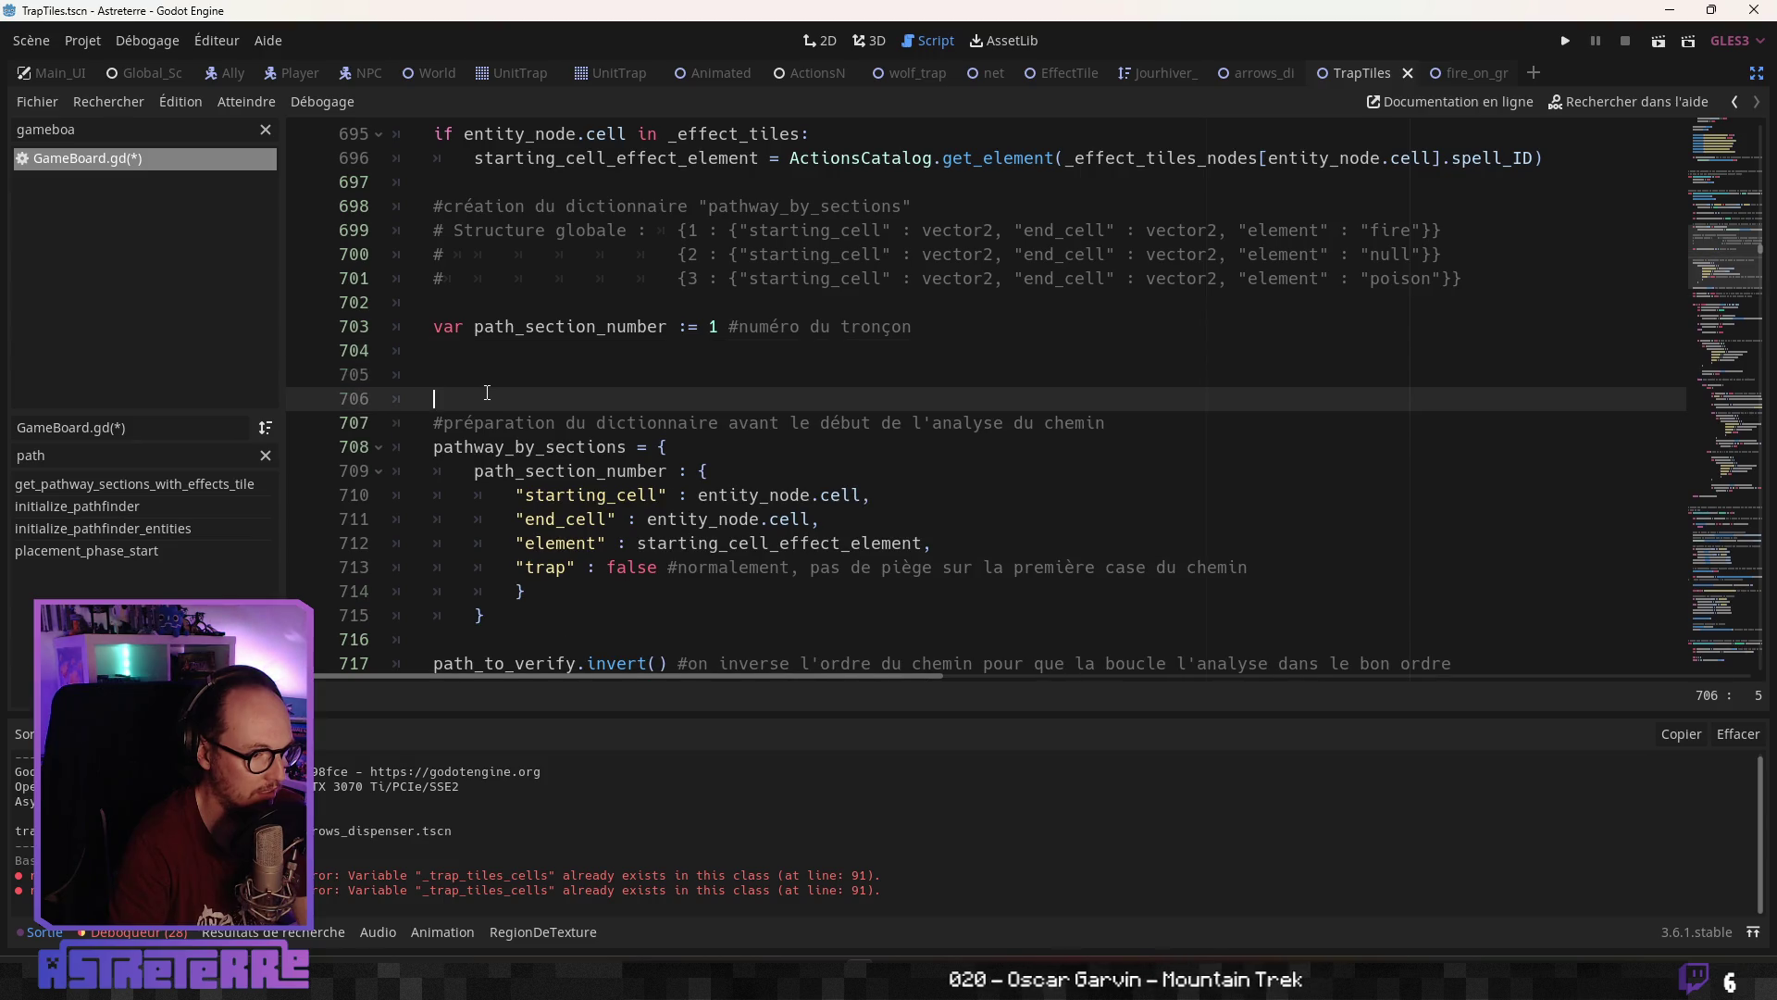
key(Up)
text(var )
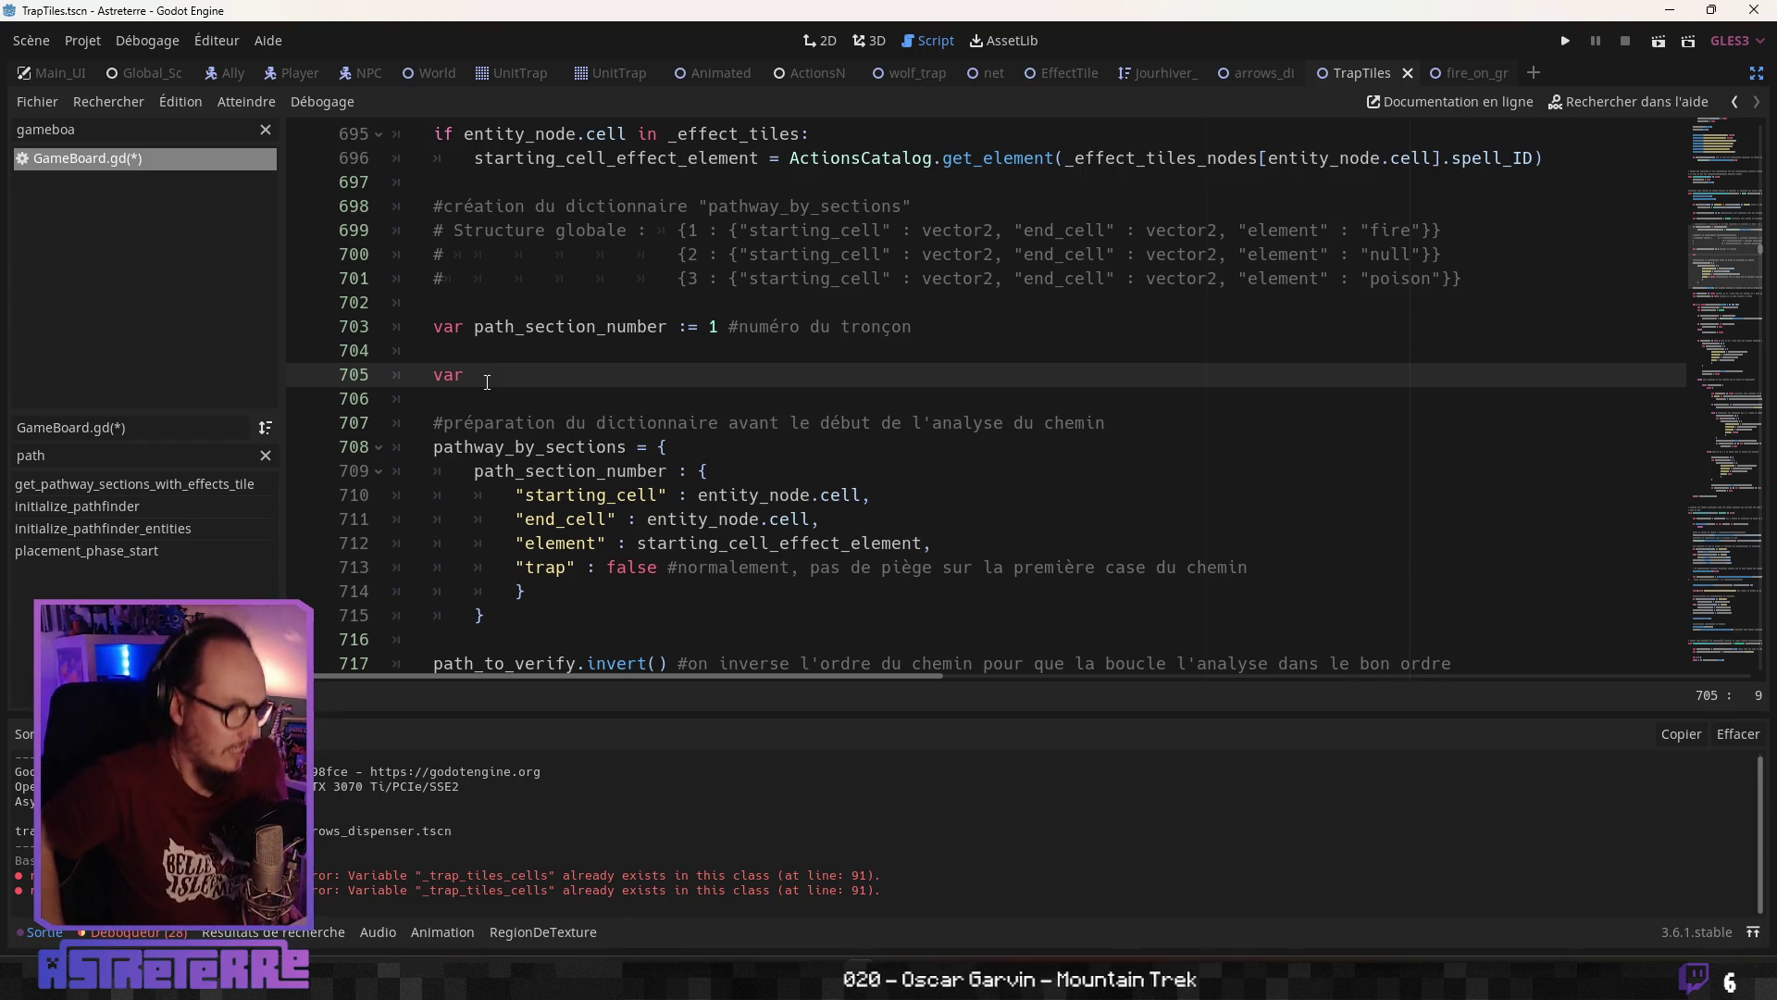
text(the)
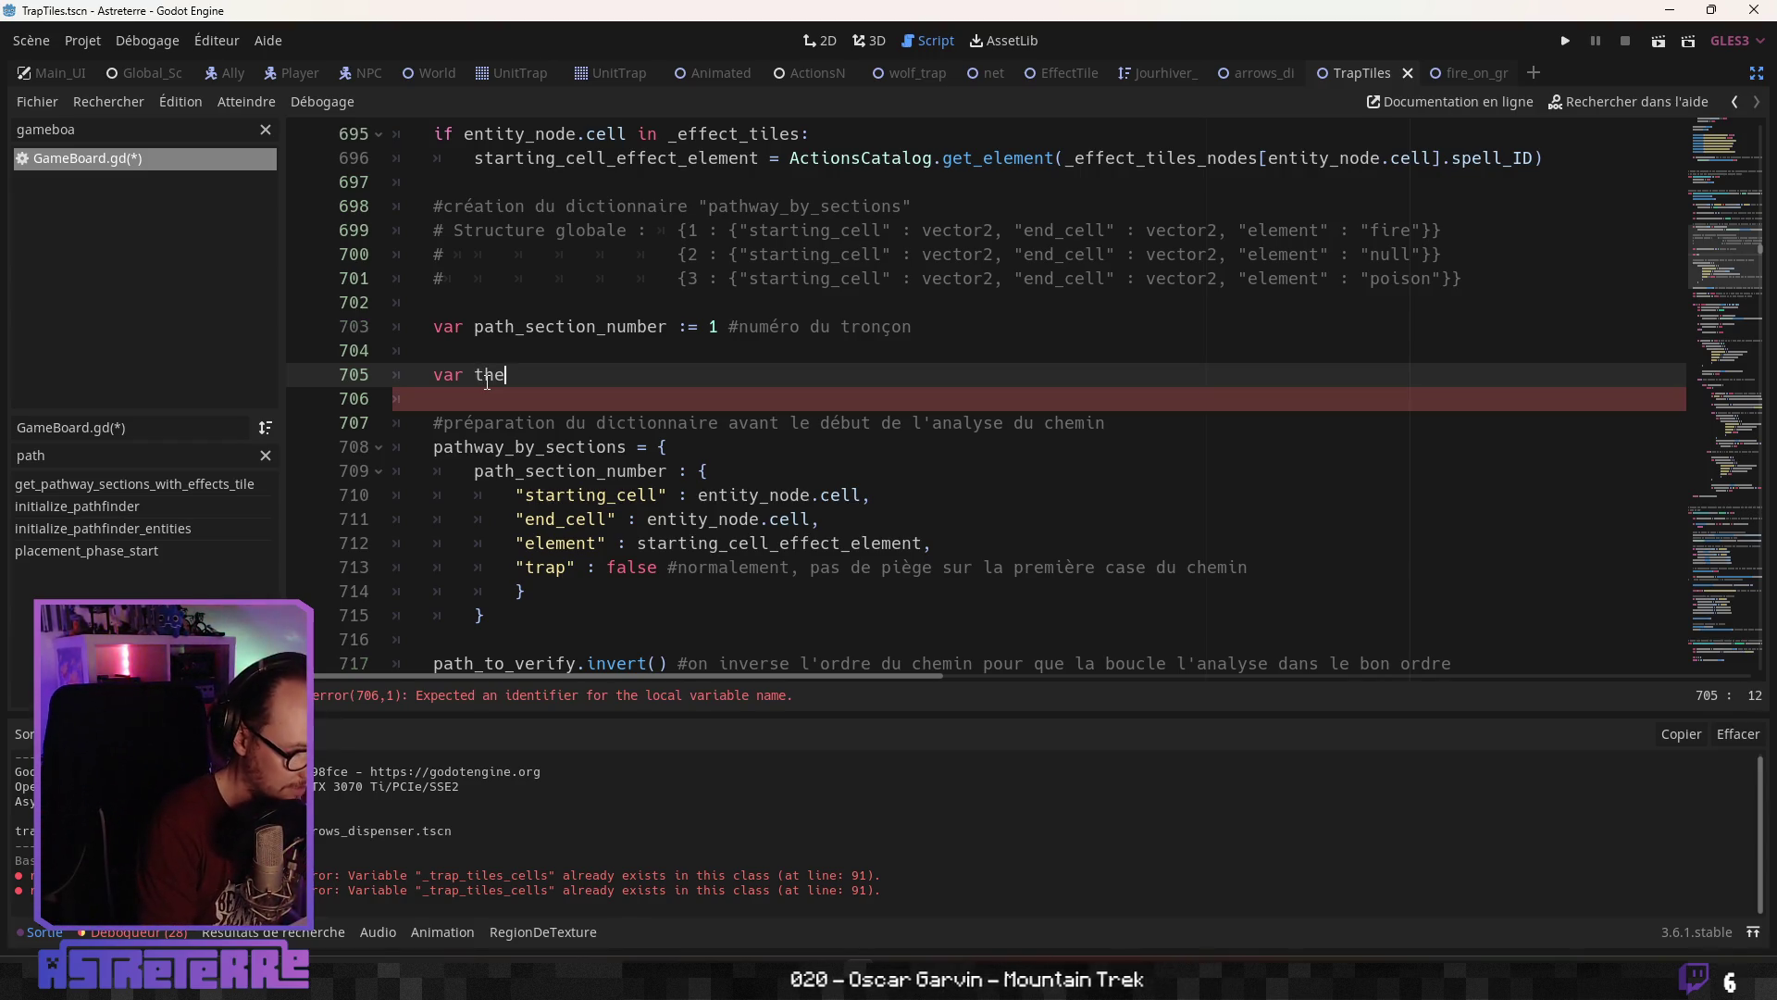
text(re_is_)
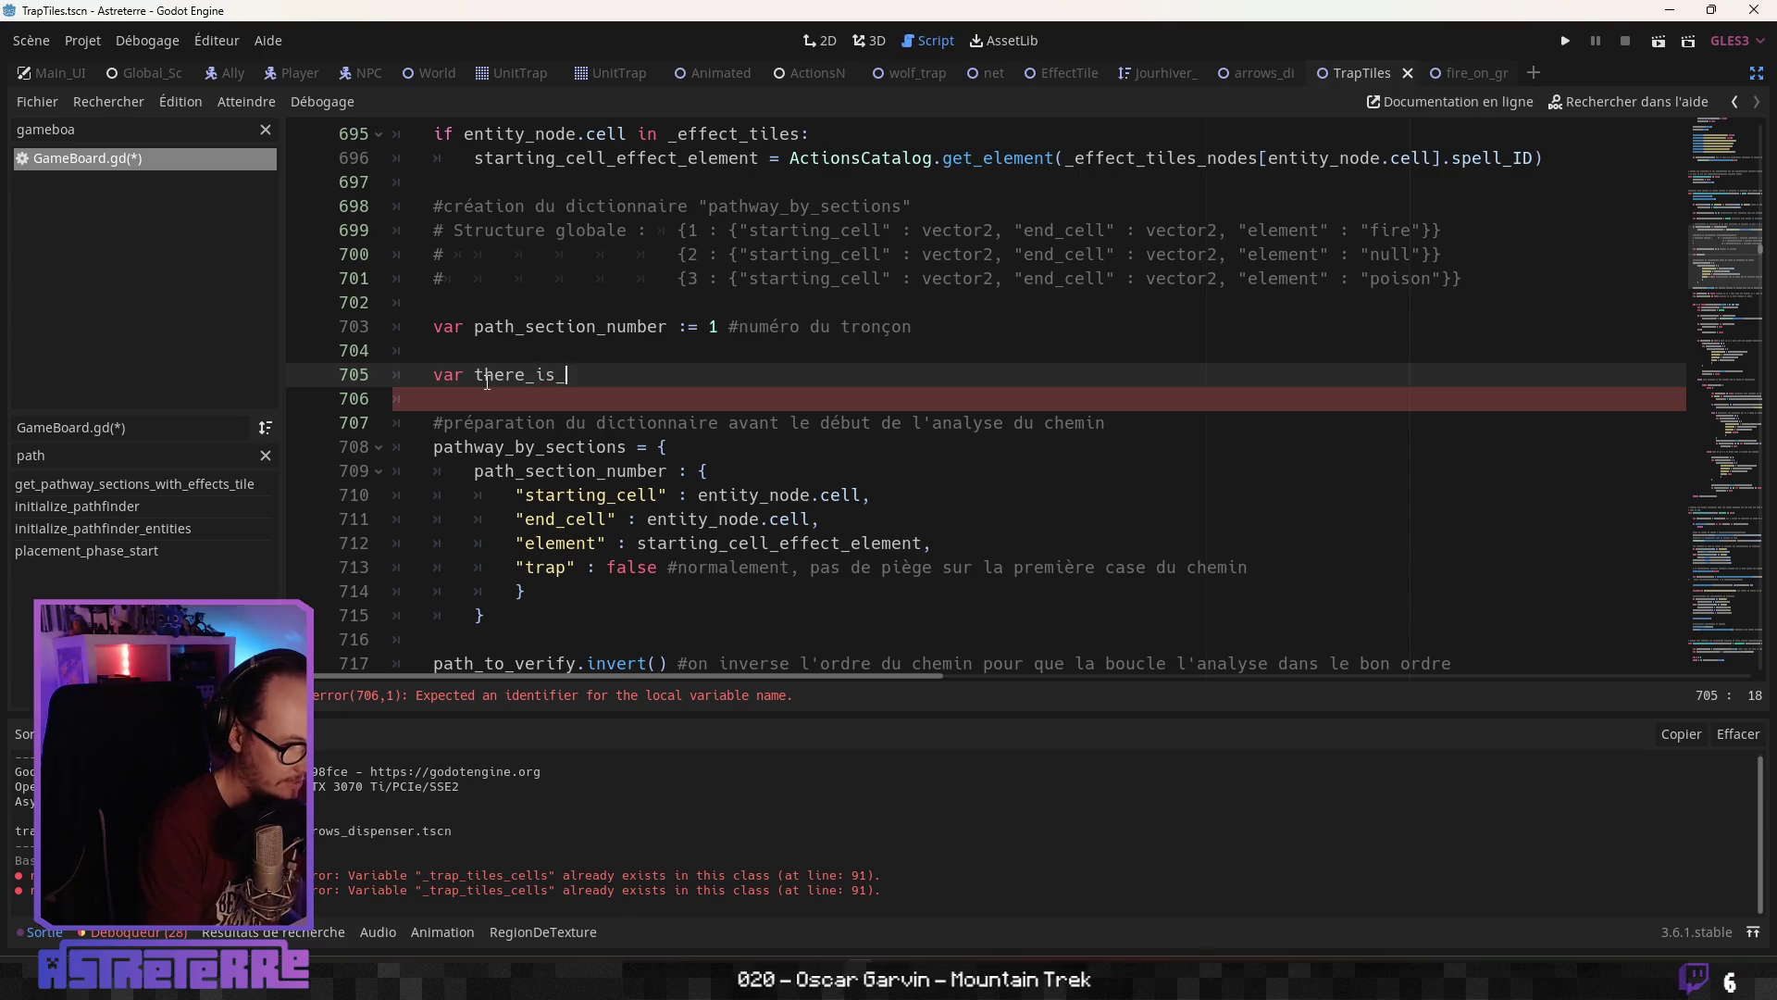
text(trap_tile)
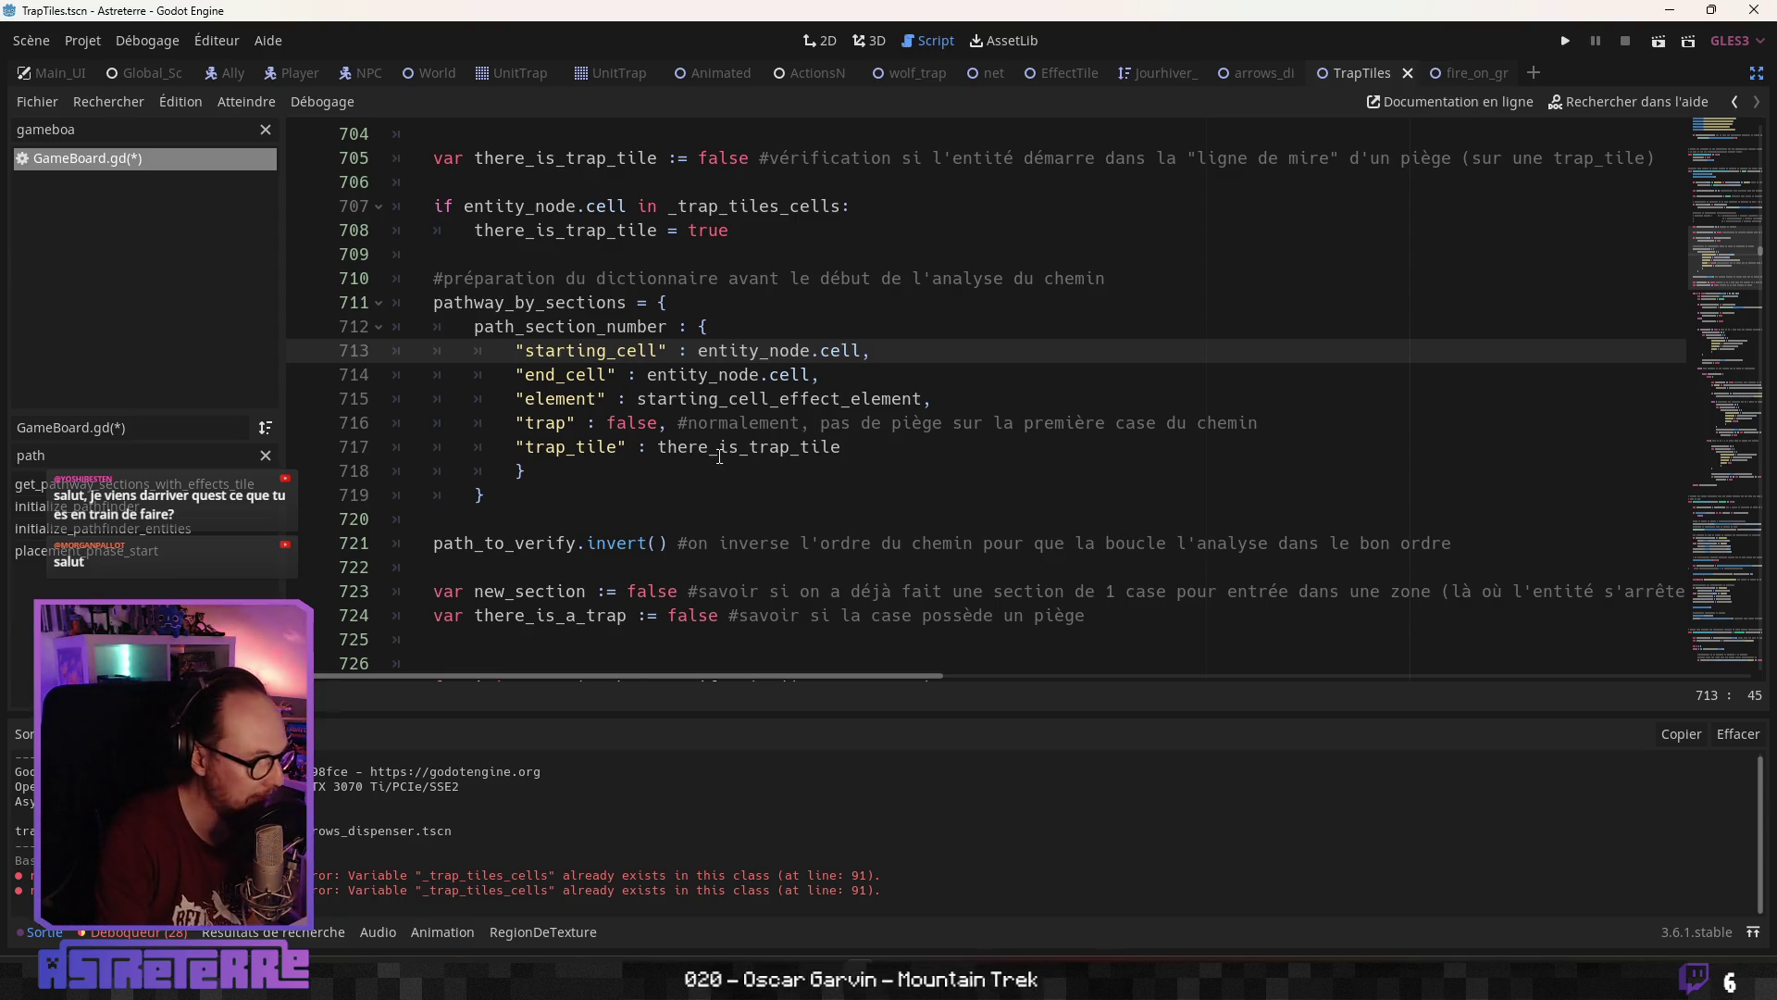
Collapse the Débogueur bottom panel to enlarge the script, then place the caret after the loop's trap check
scroll(719, 457, down, 3)
scroll(719, 458, down, 1)
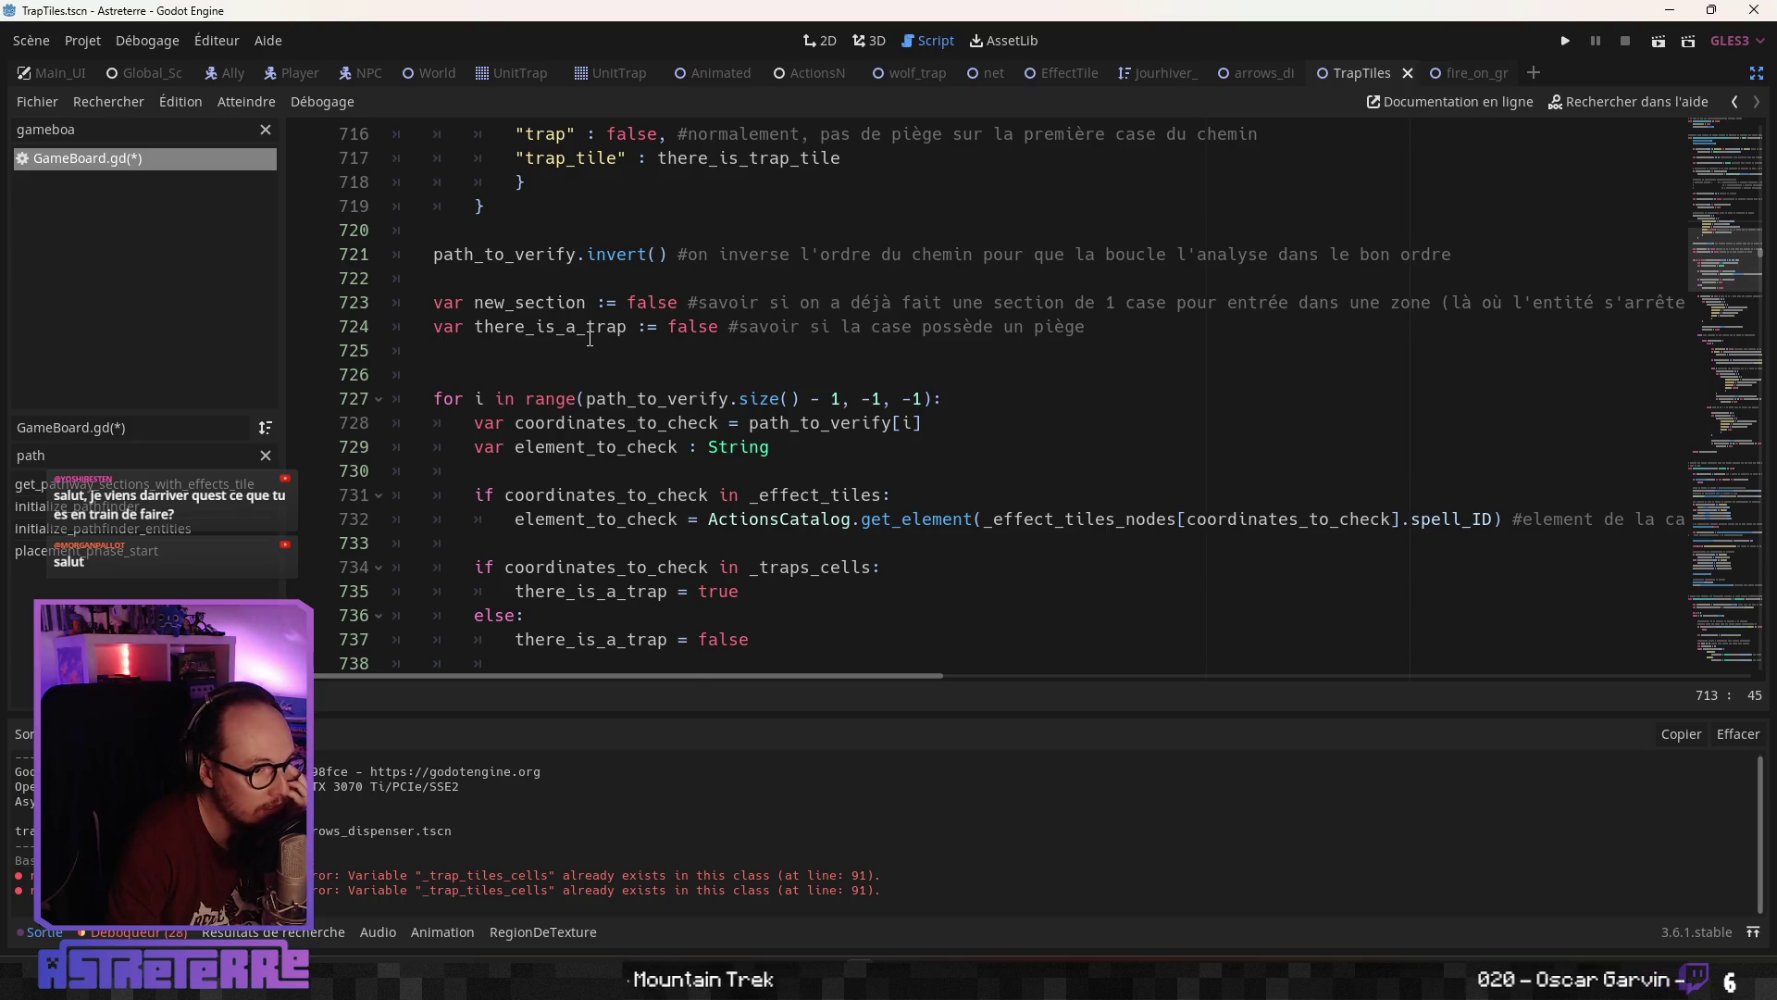
scroll(594, 389, down, 1)
scroll(594, 389, down, 1)
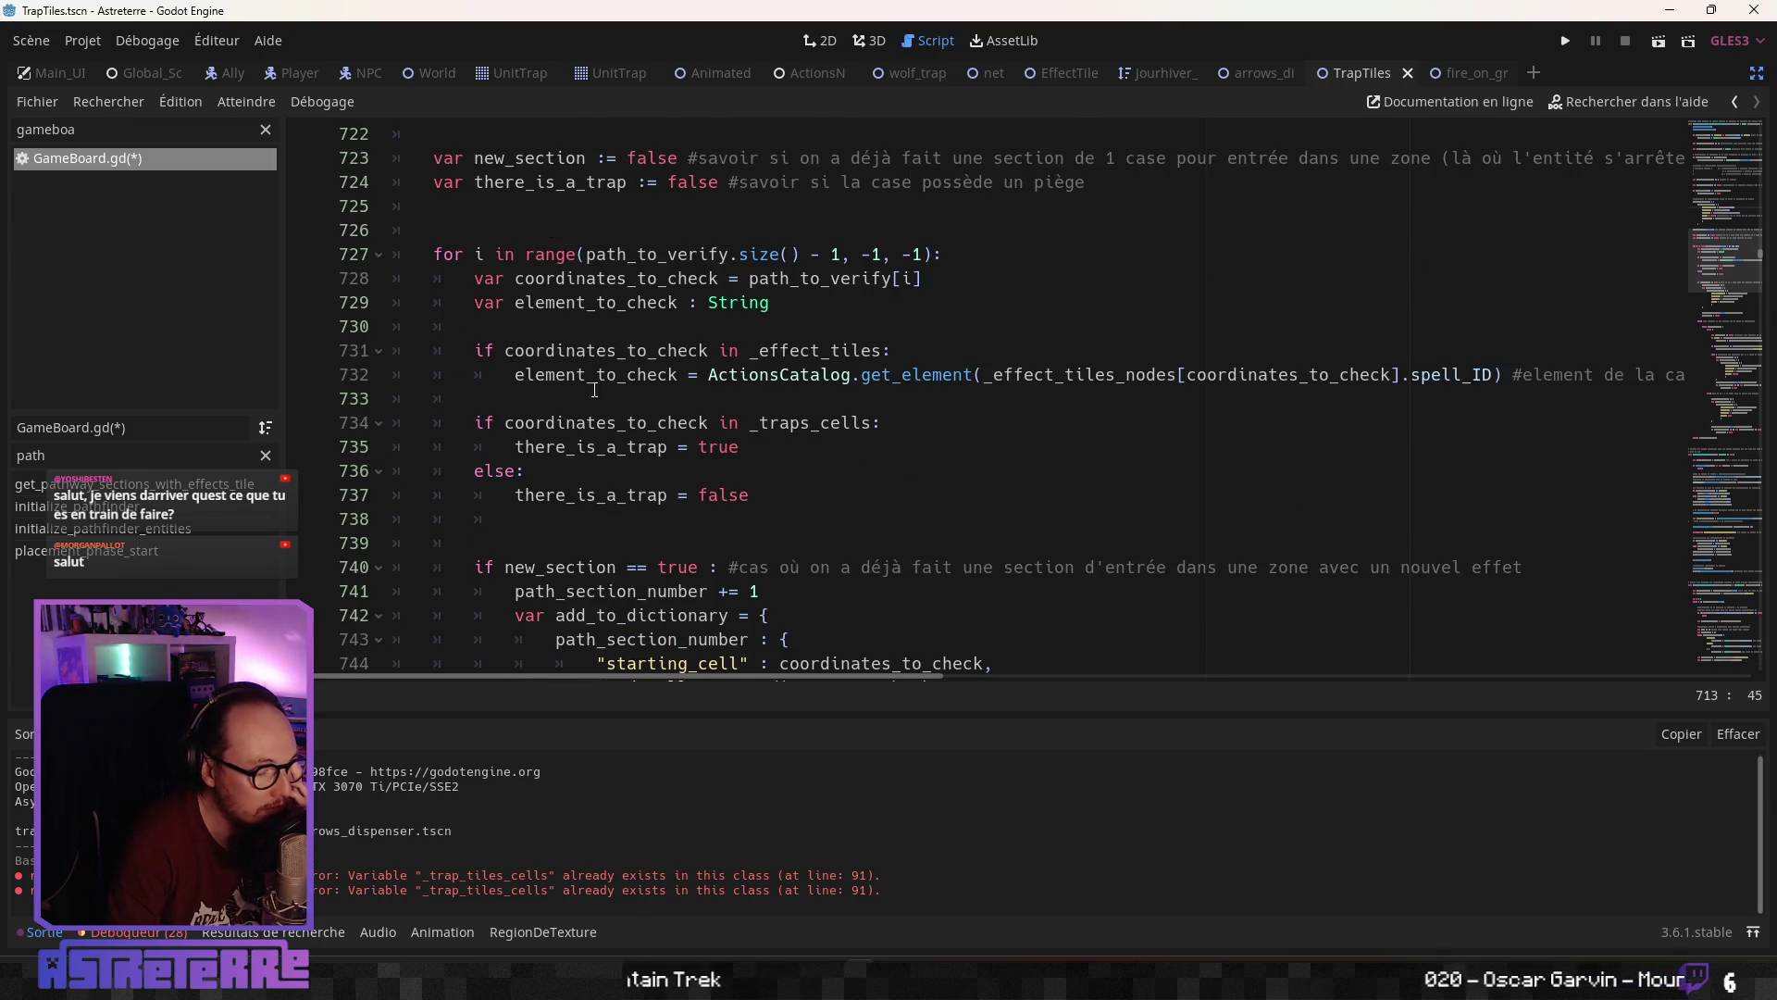
scroll(594, 388, down, 2)
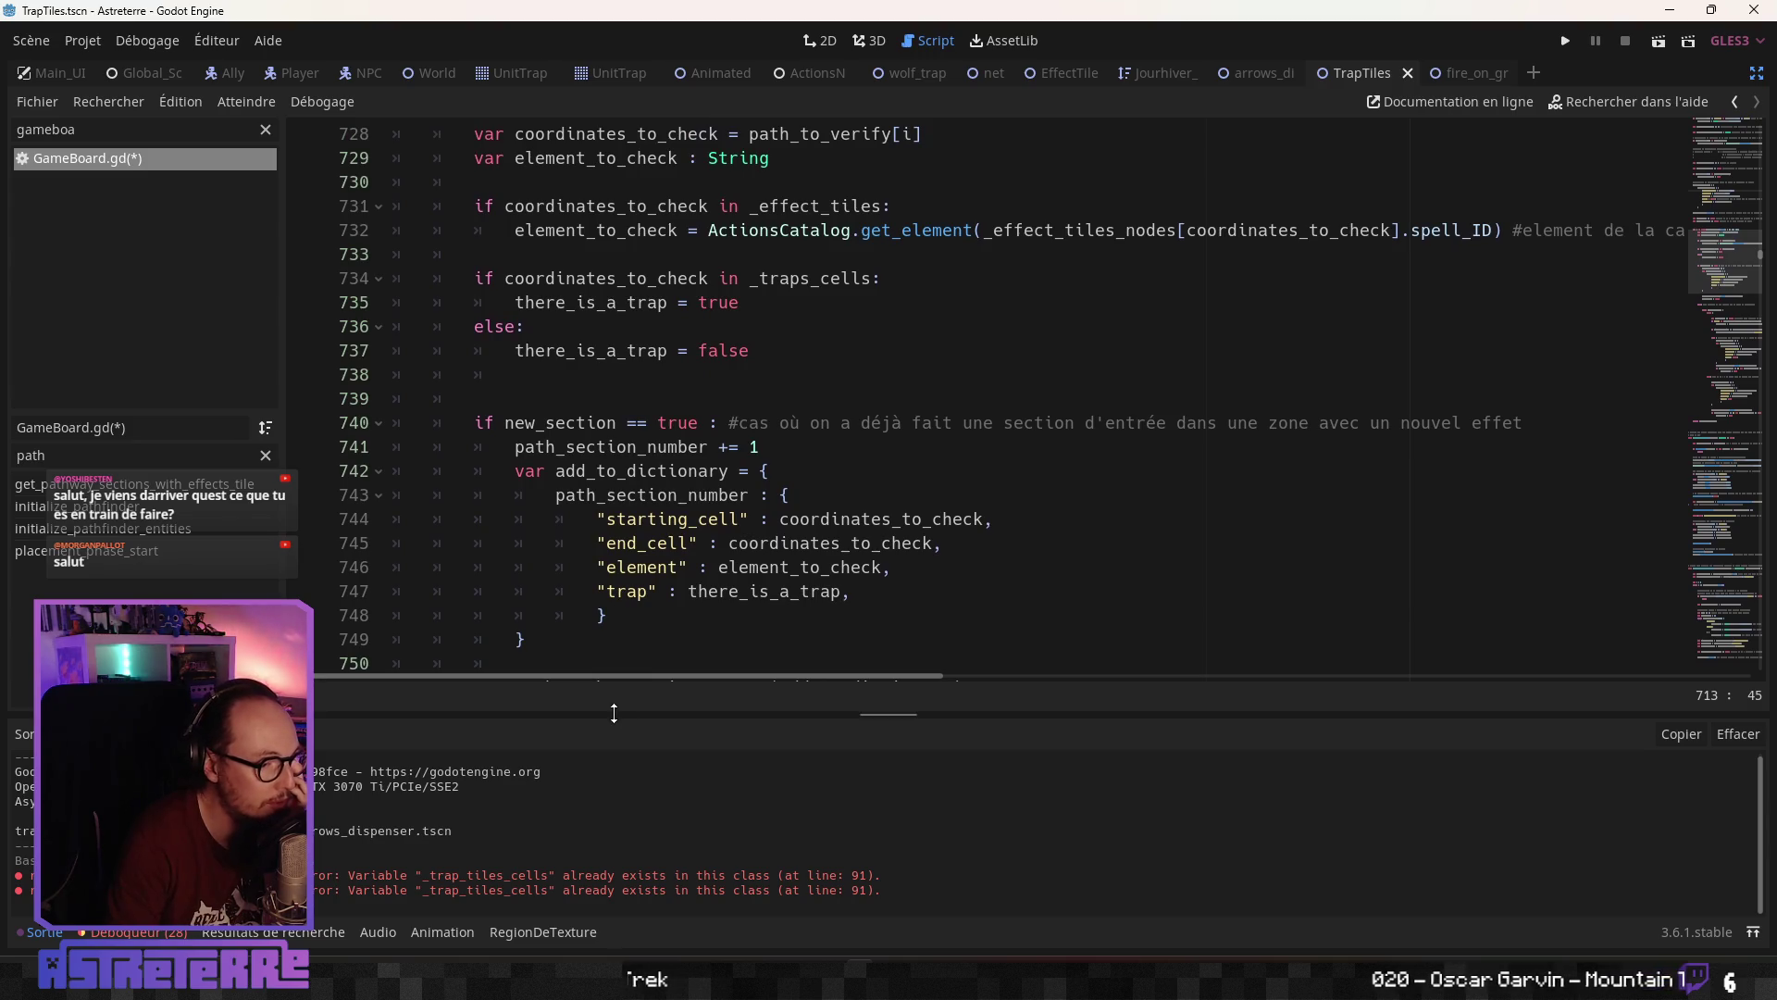
click(137, 932)
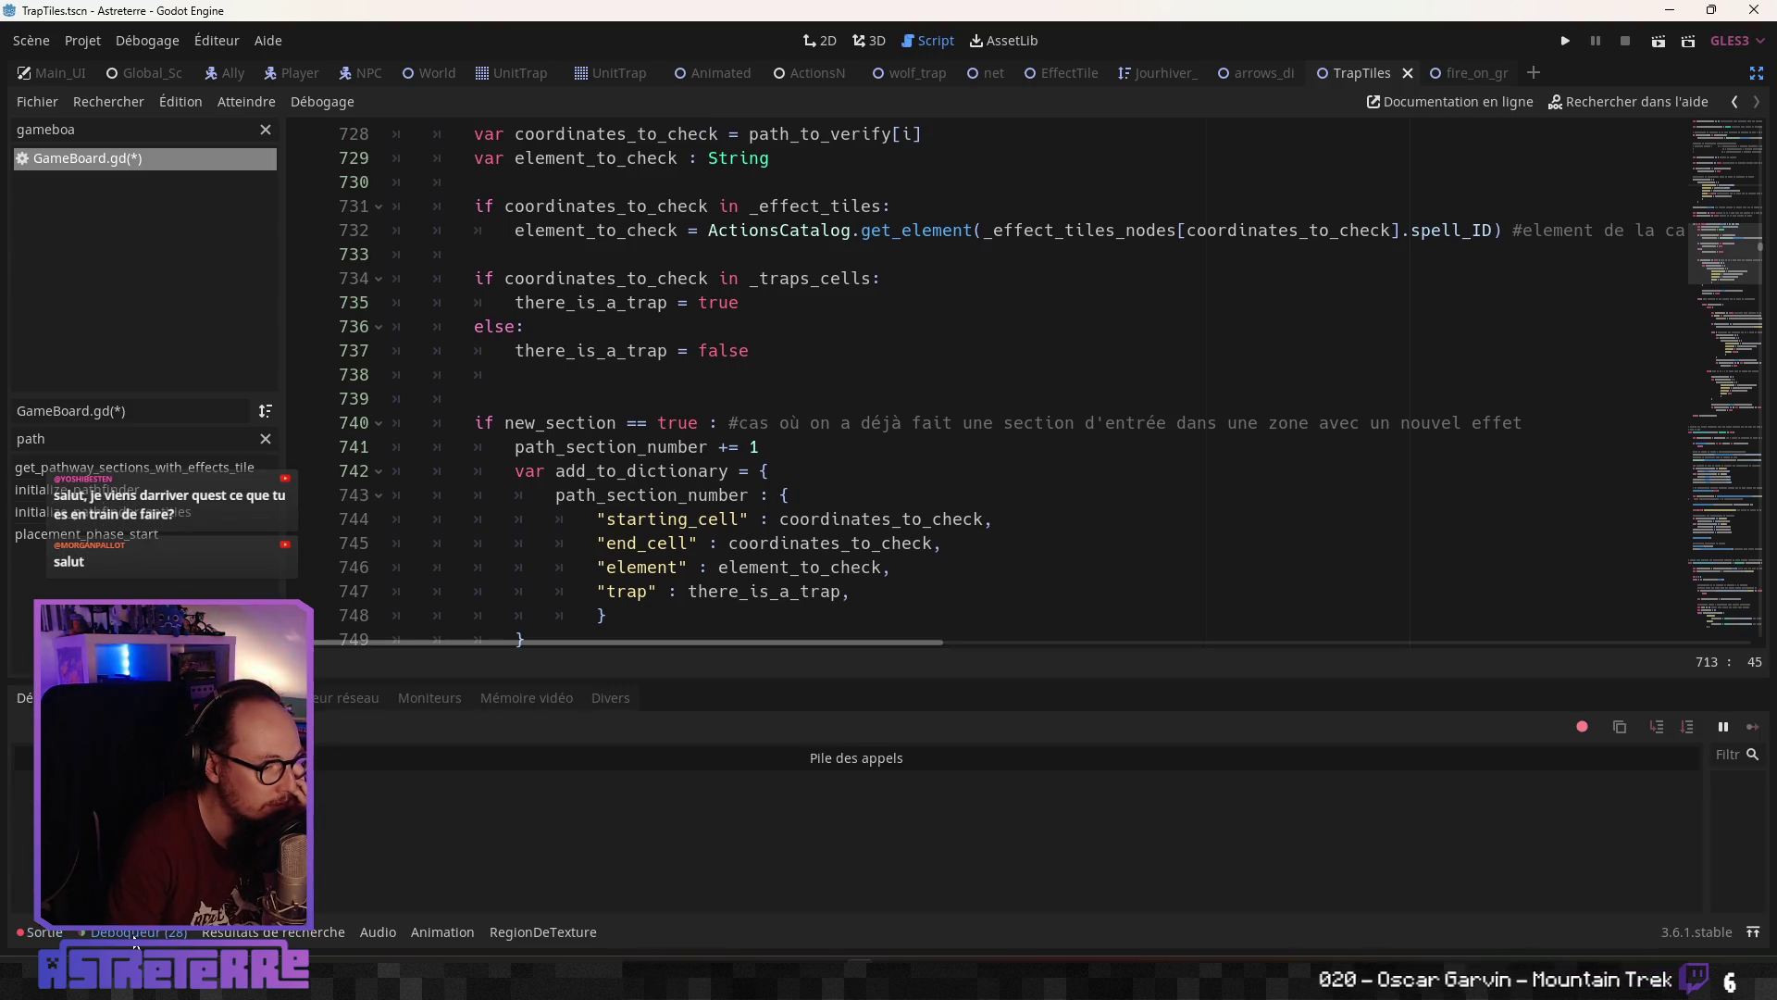
click(137, 932)
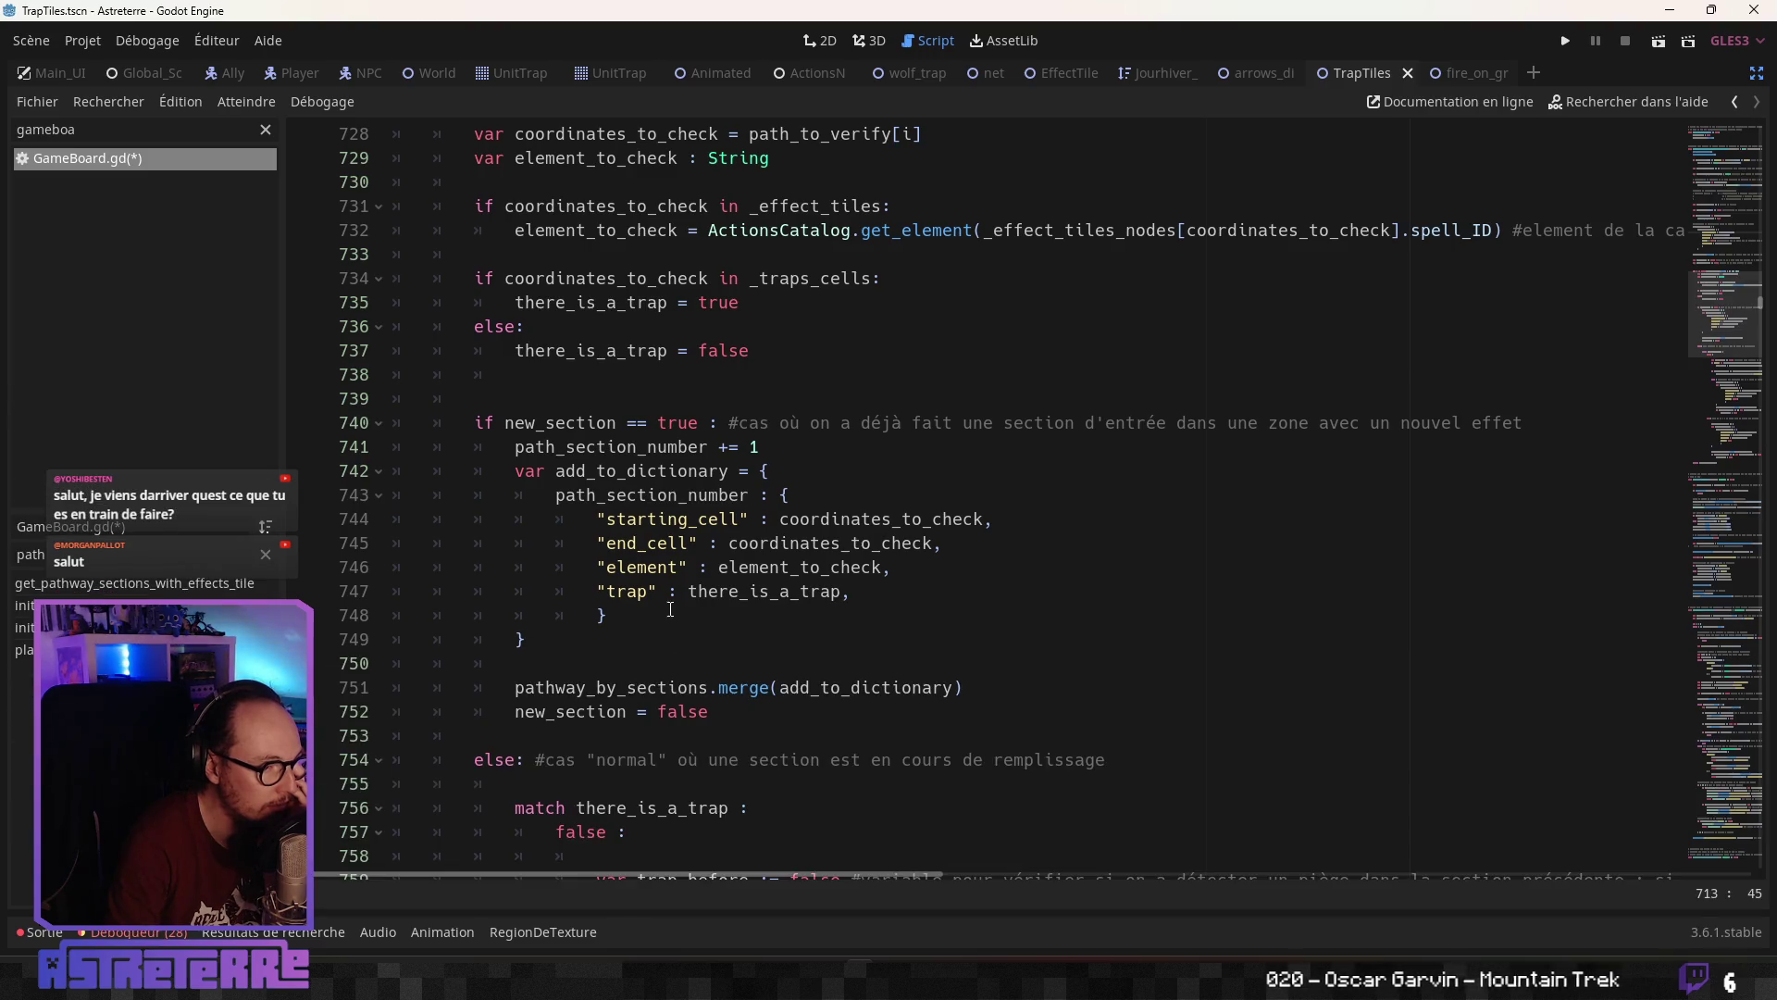
click(693, 552)
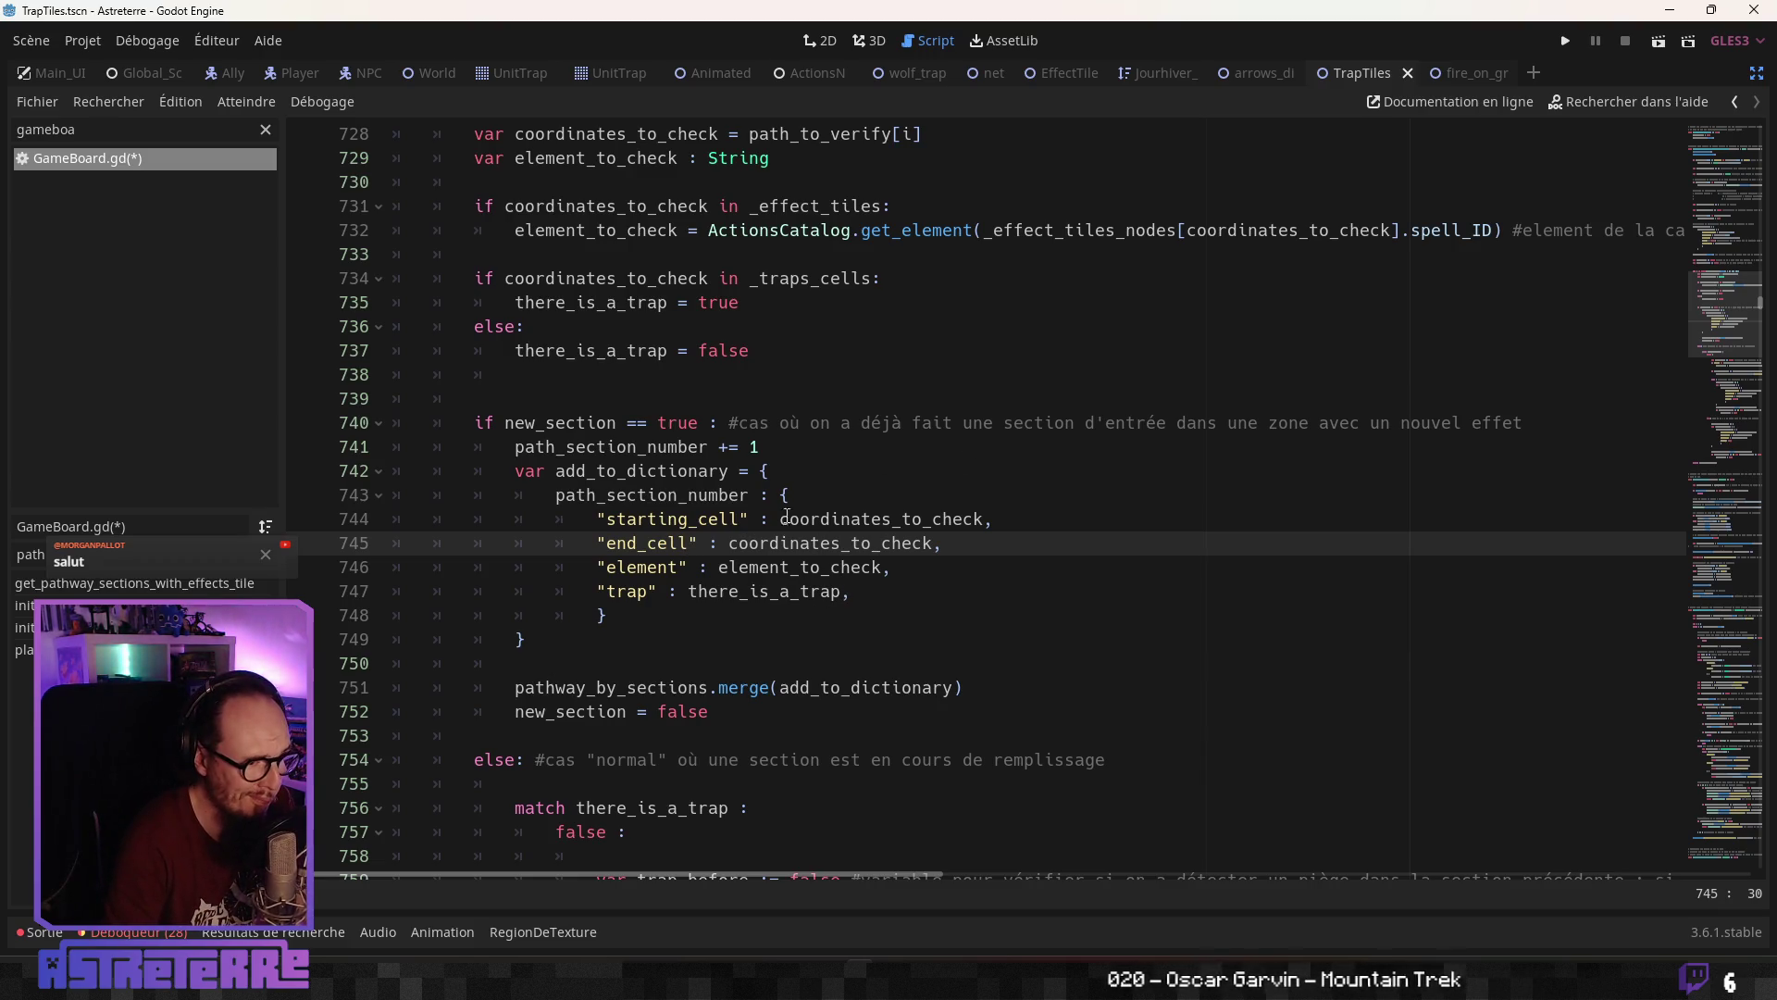
scroll(688, 394, up, 2)
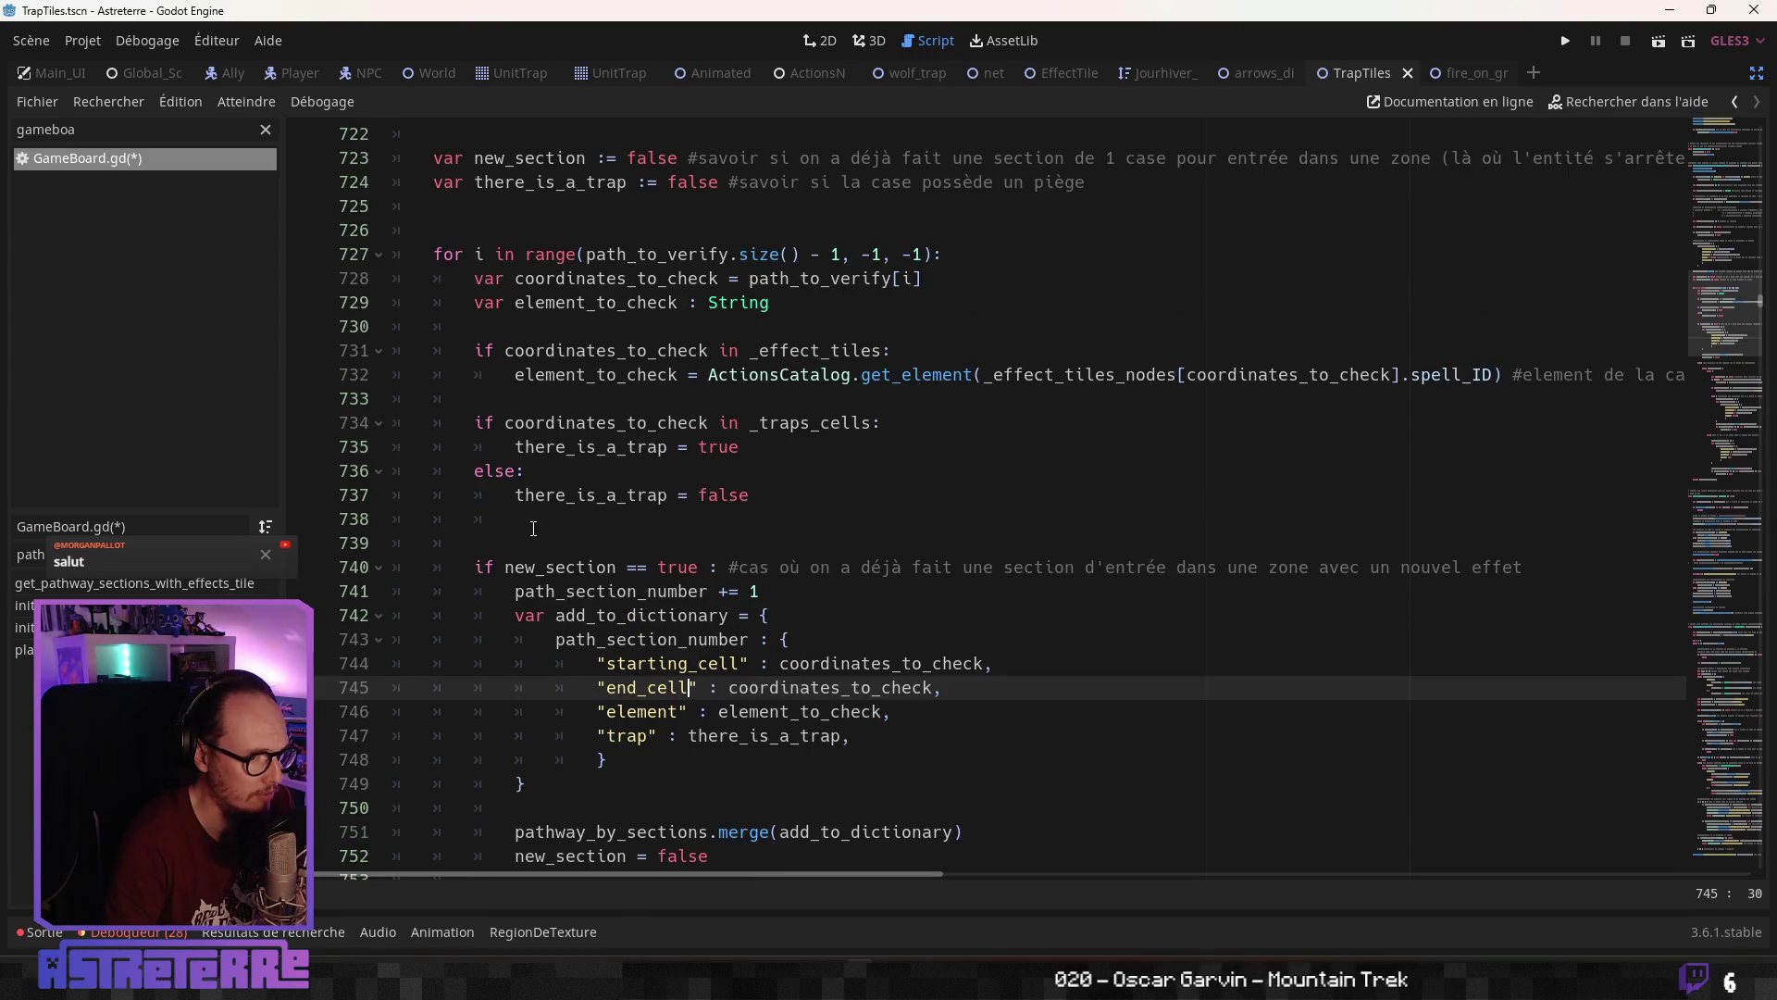
click(546, 528)
Duplicate the if/else trap check block onto line 739
key(Return)
key(BackSpace)
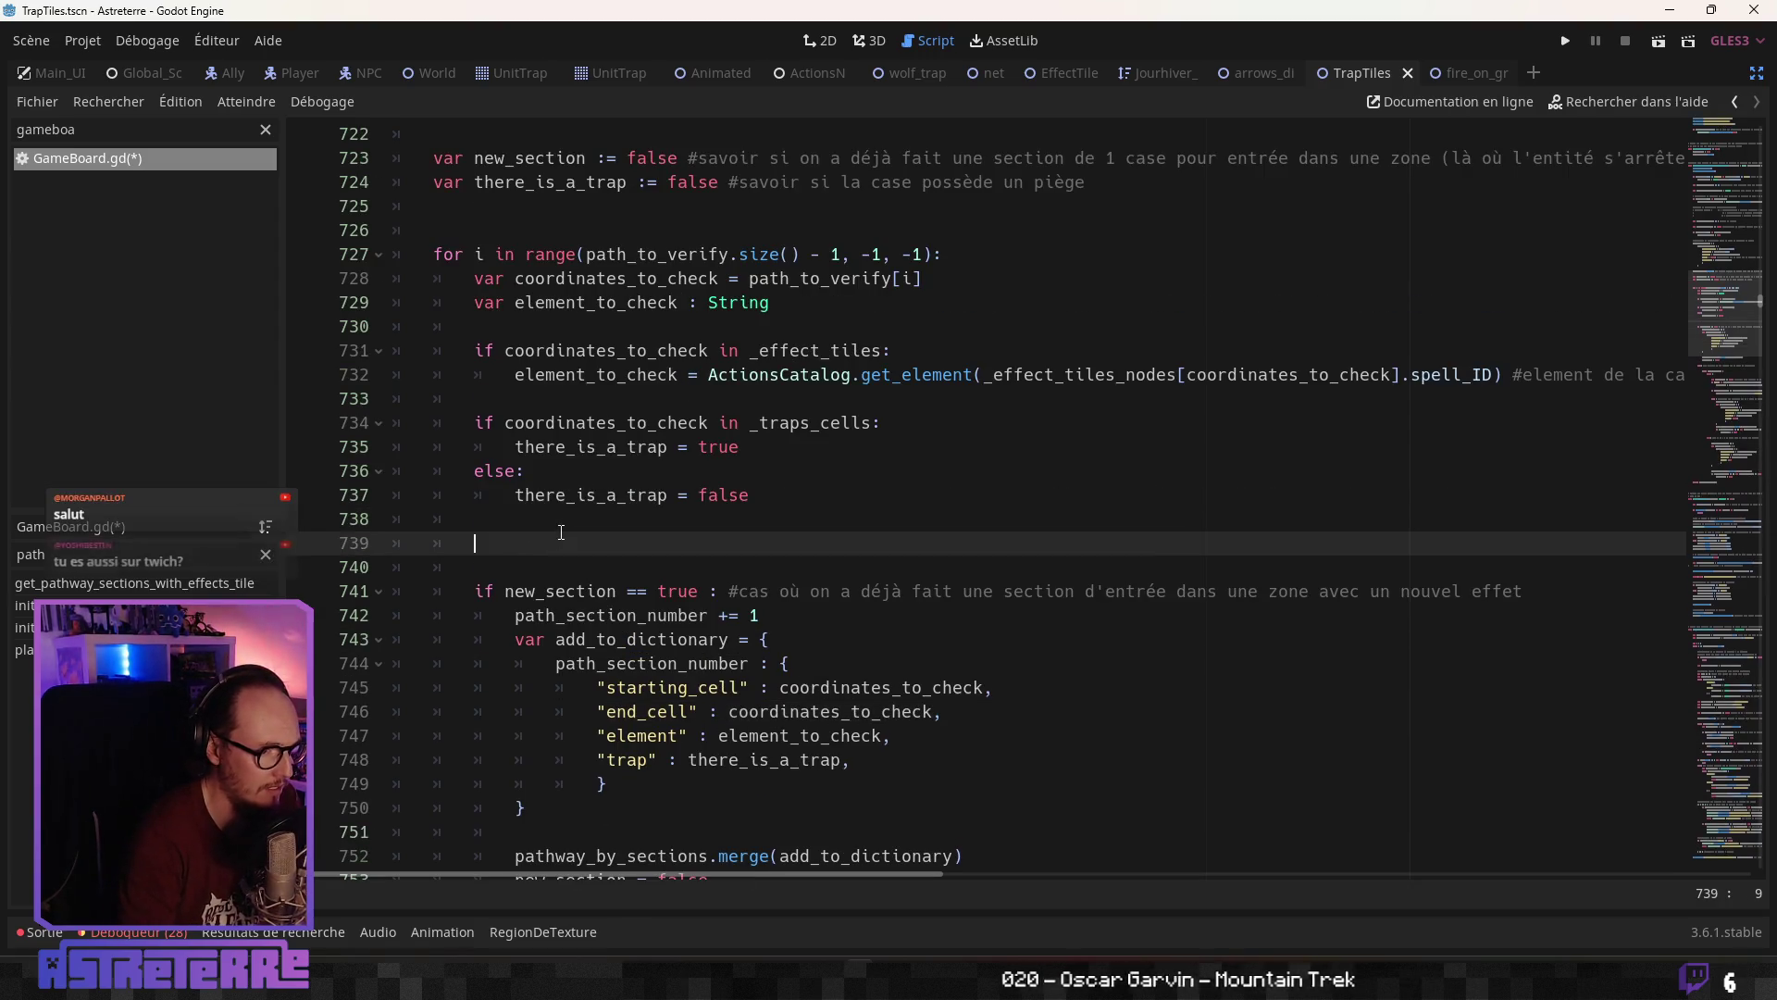
drag(745, 495, 475, 423)
key(ctrl+c)
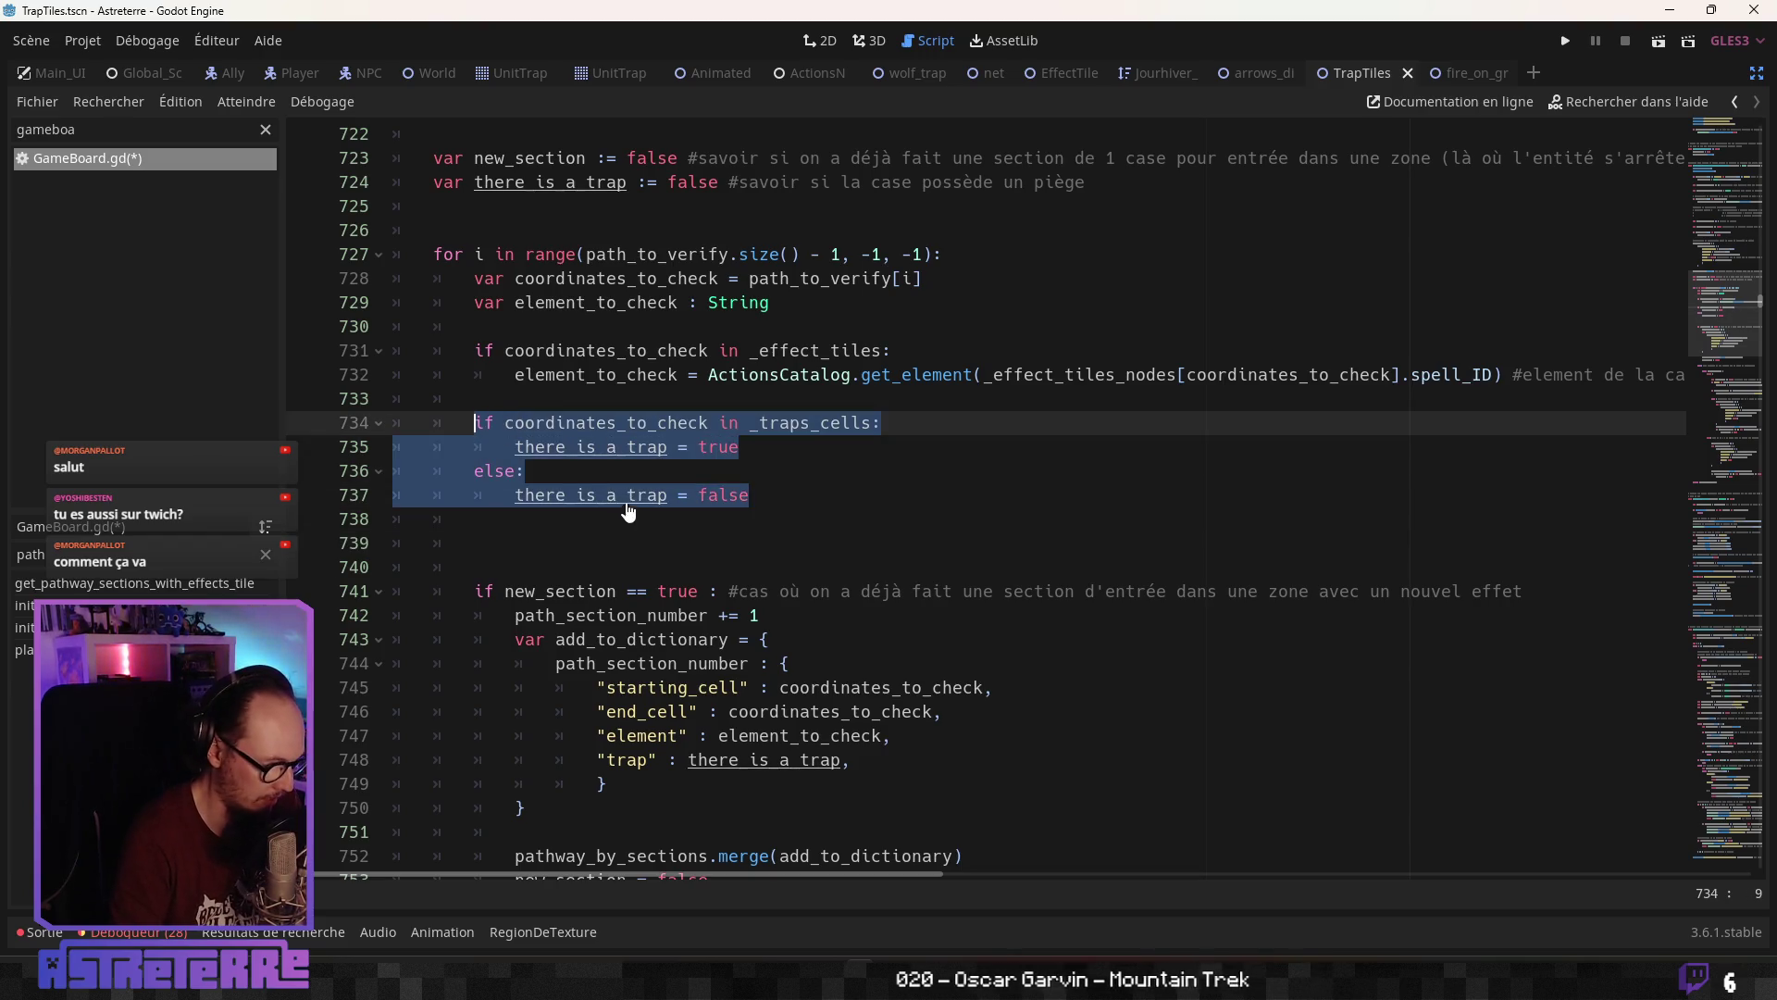
click(576, 540)
key(ctrl+v)
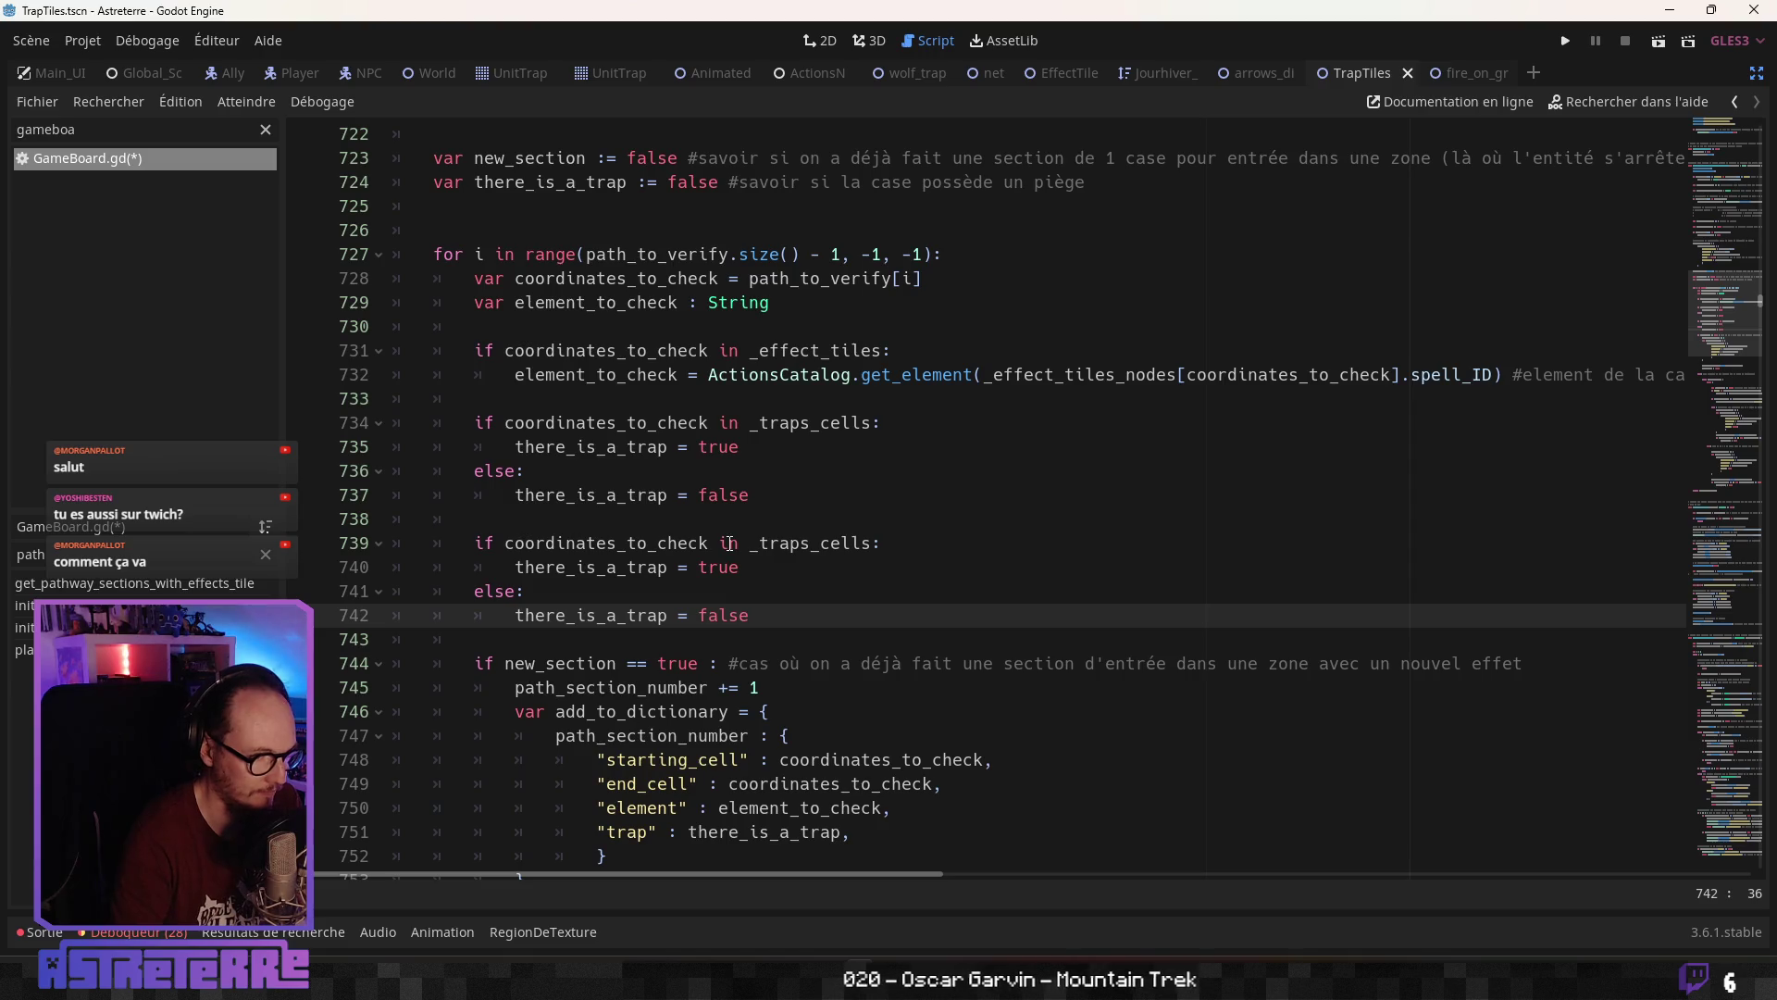
Change the copied condition to test _trap_tiles_cells instead of _traps_cells
click(736, 545)
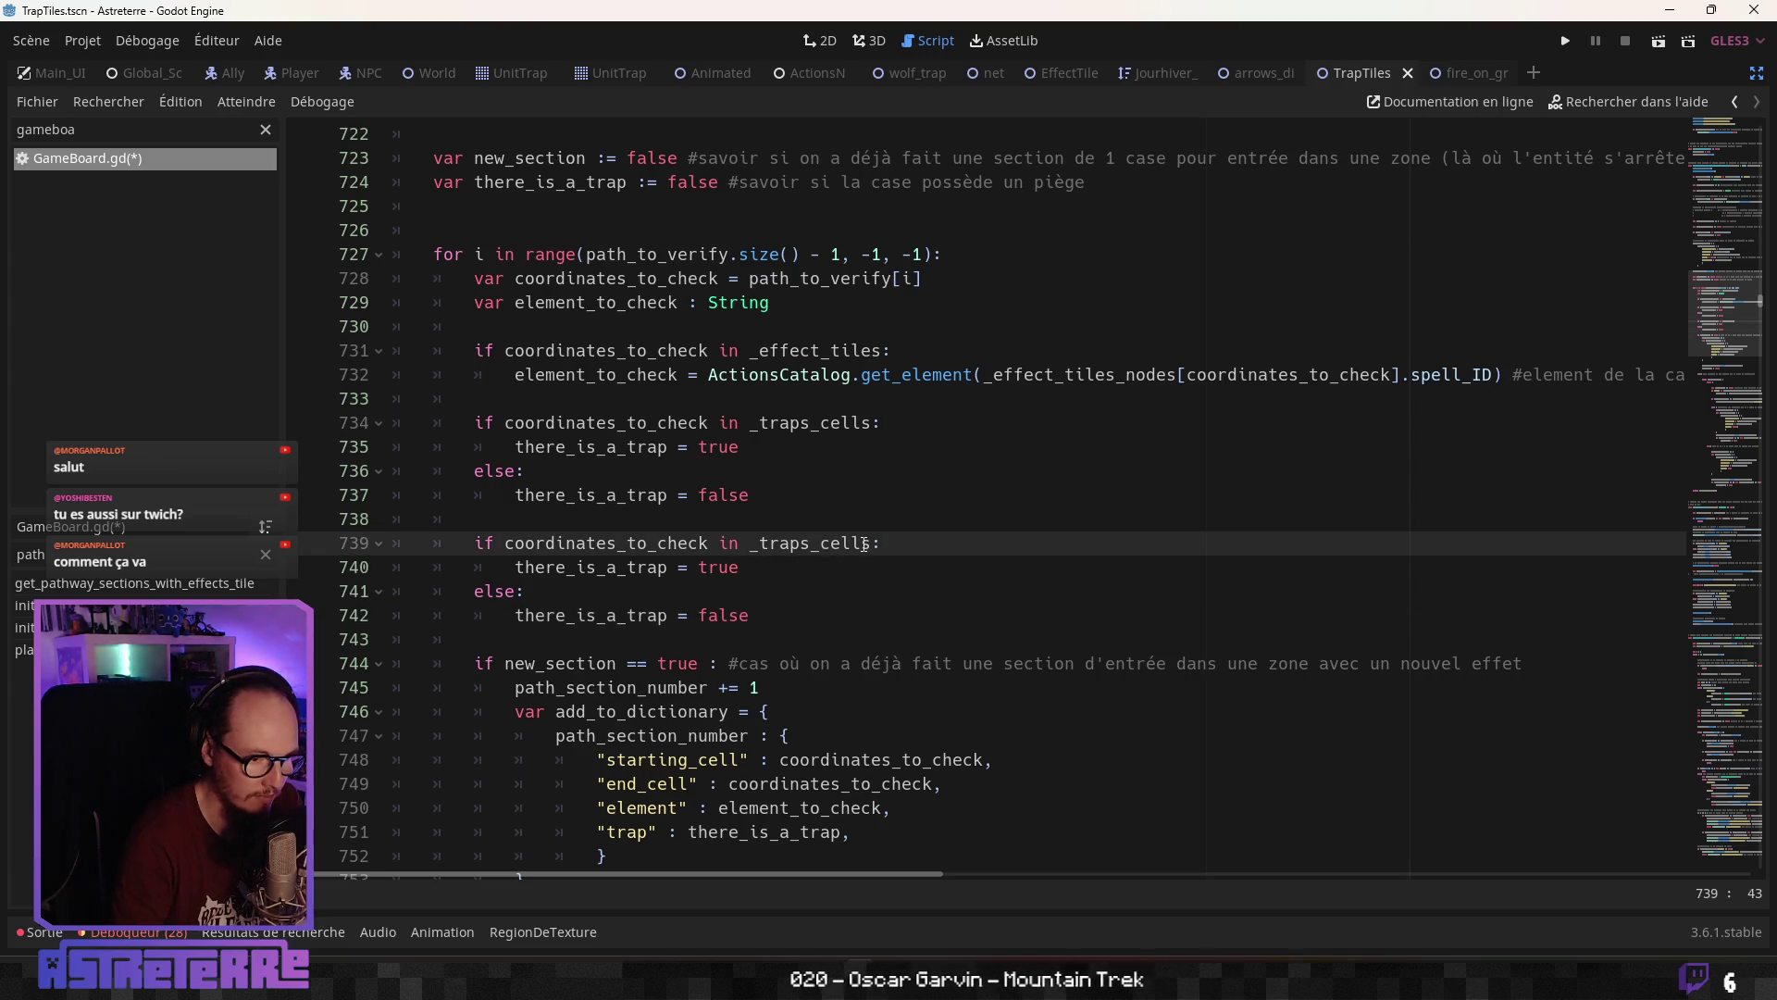
click(833, 544)
key(ctrl+shift+Right)
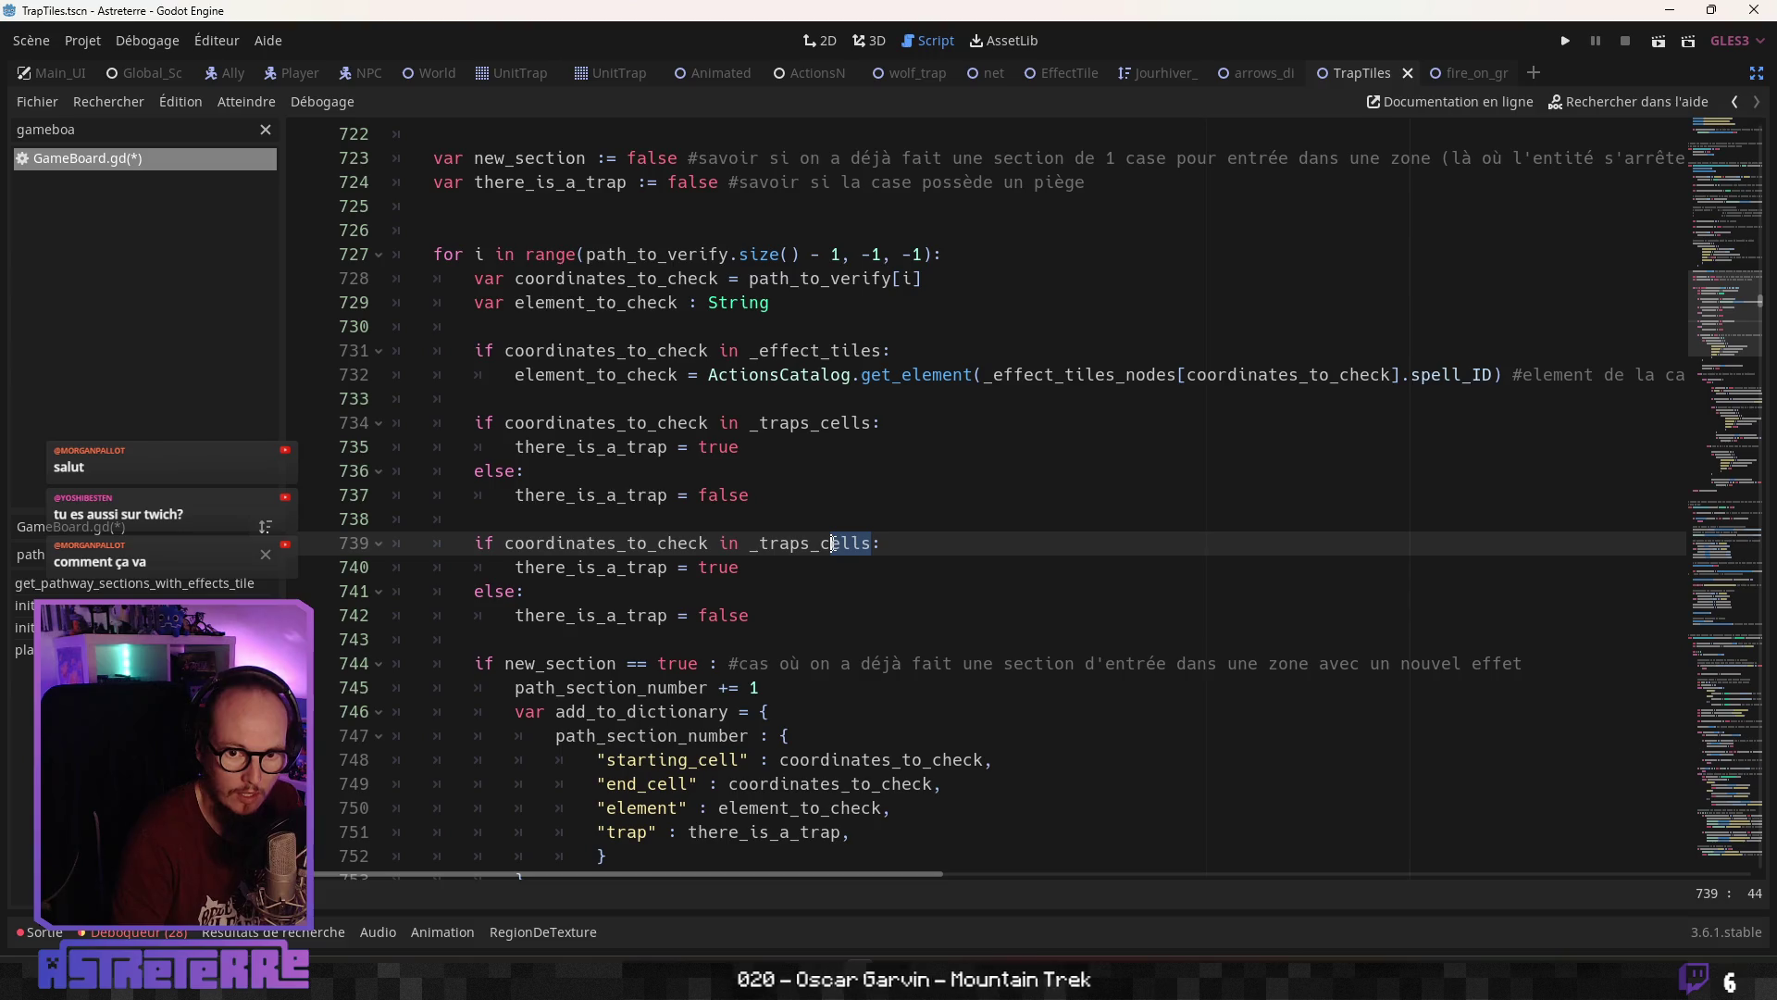
drag(833, 544, 772, 544)
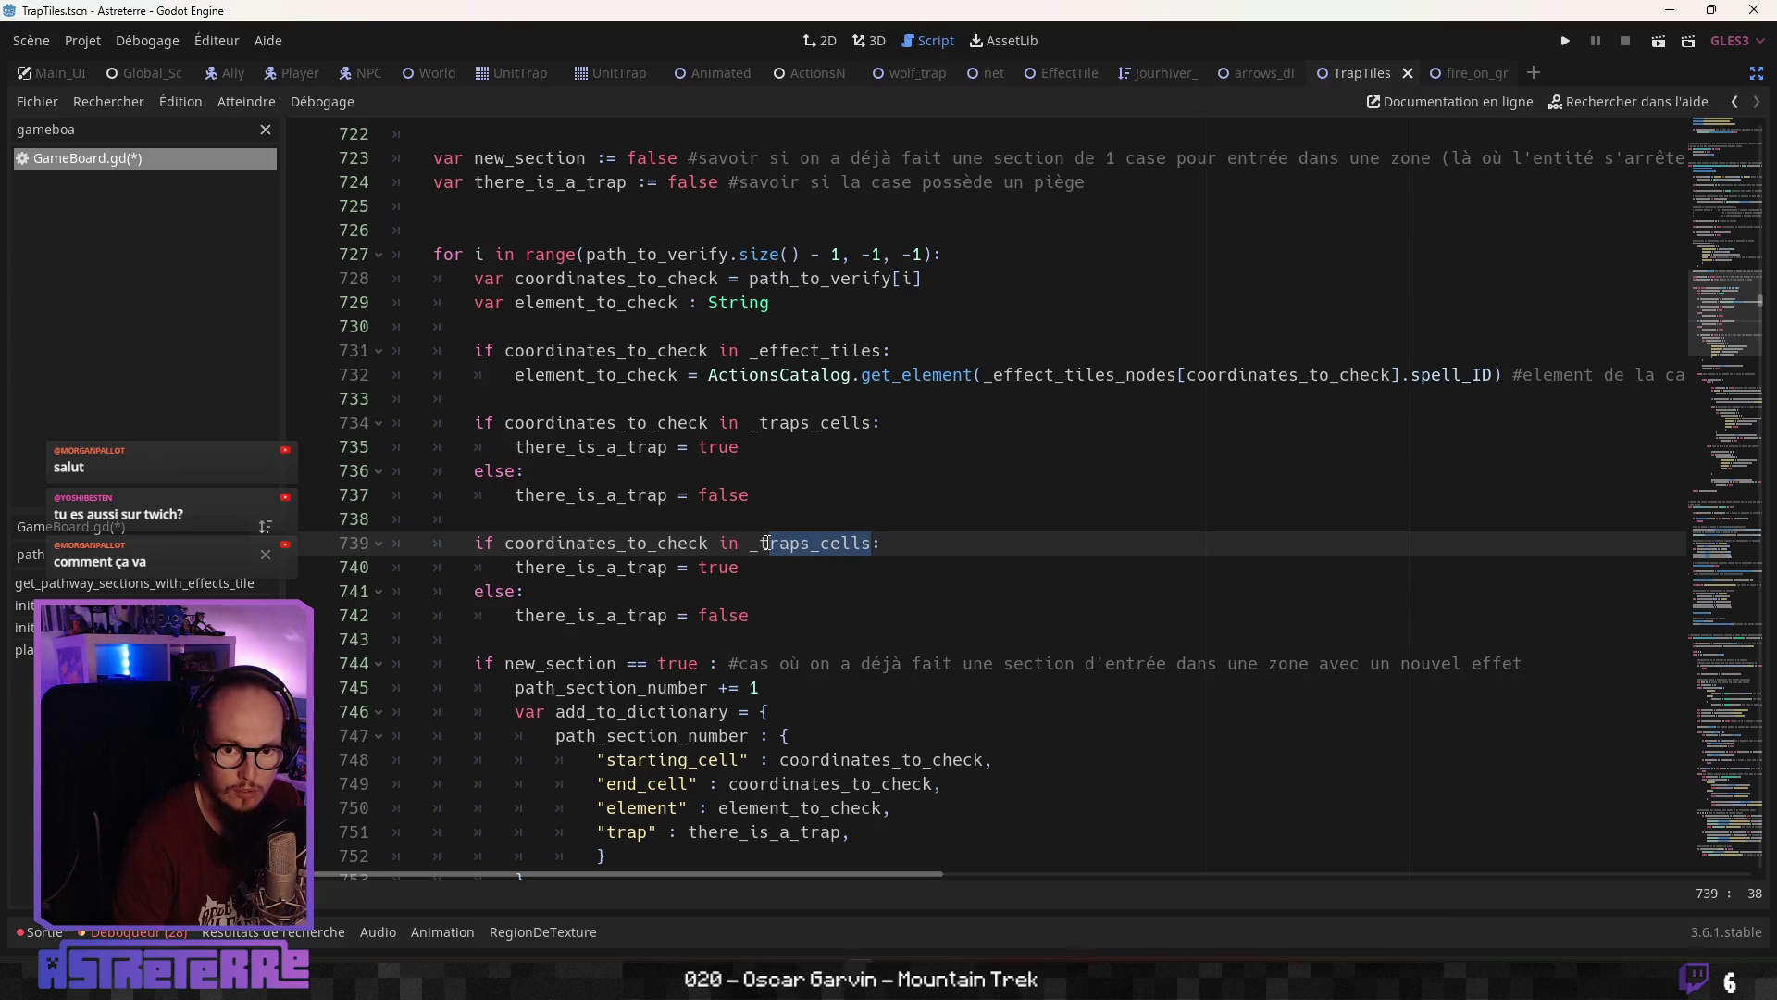
key(BackSpace)
key(BackSpace)
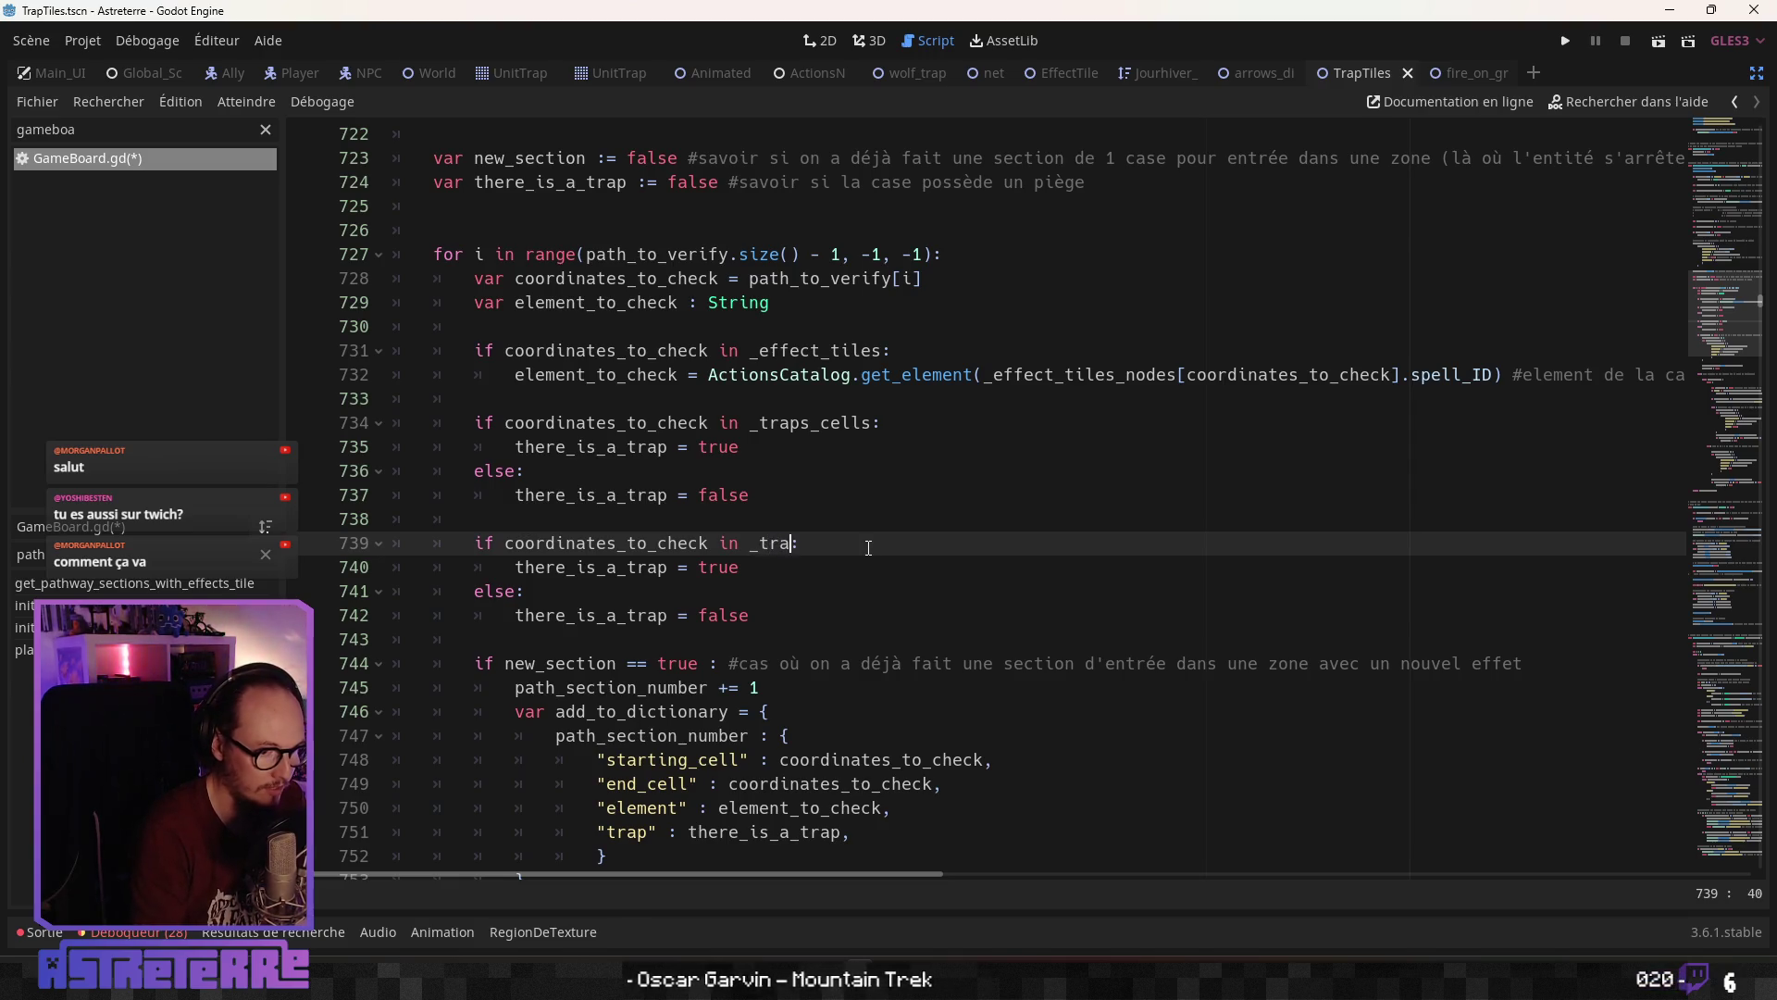
key(Down)
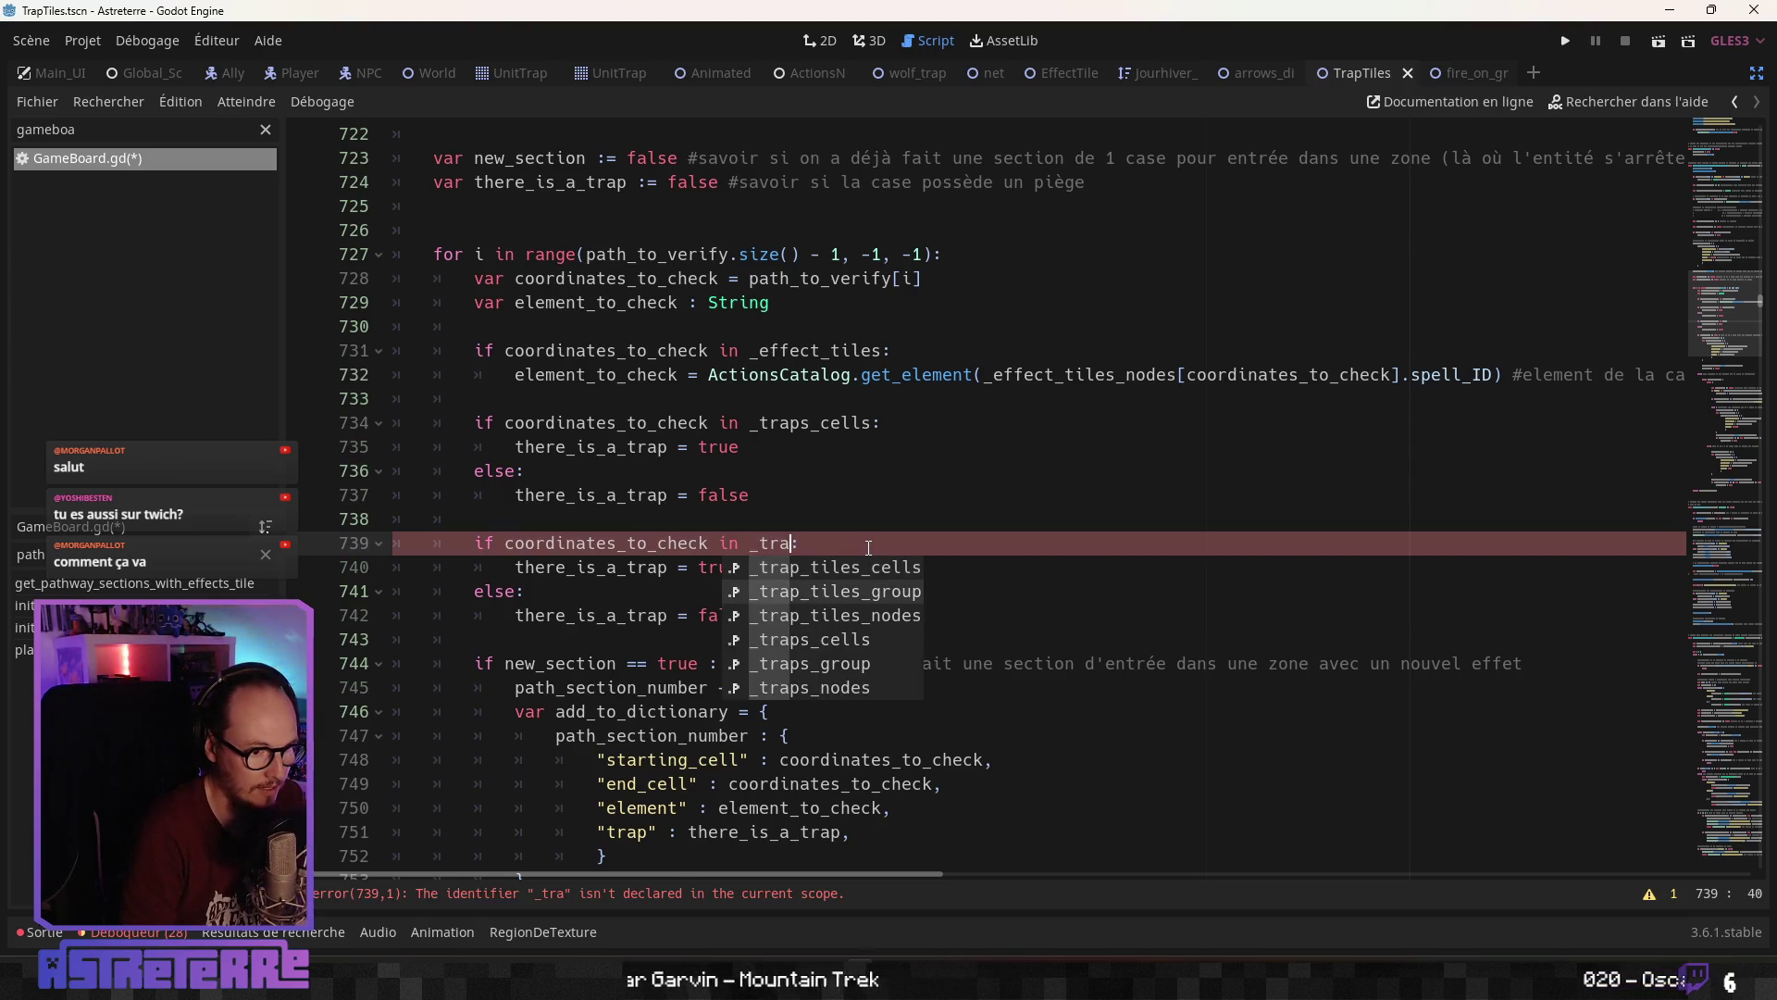
key(Up)
key(Tab)
key(Tab)
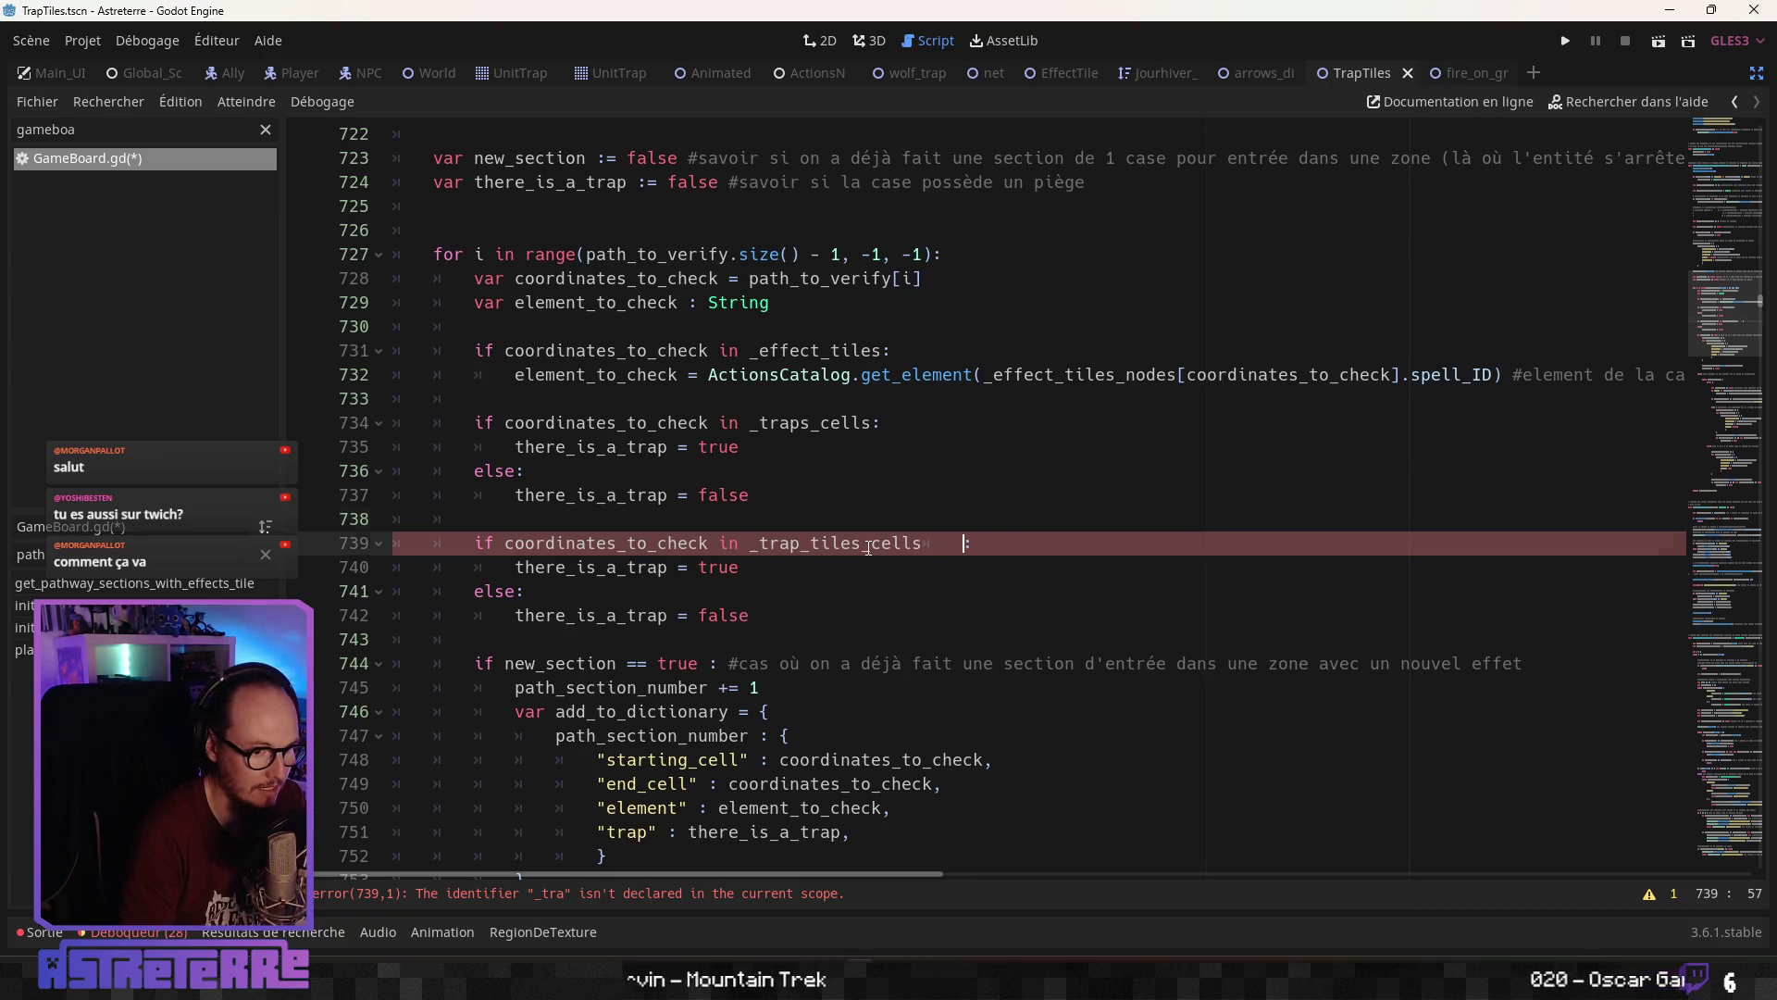
key(BackSpace)
Replace there_is_a_trap with there_is_trap_tile on lines 740 and 742
click(809, 563)
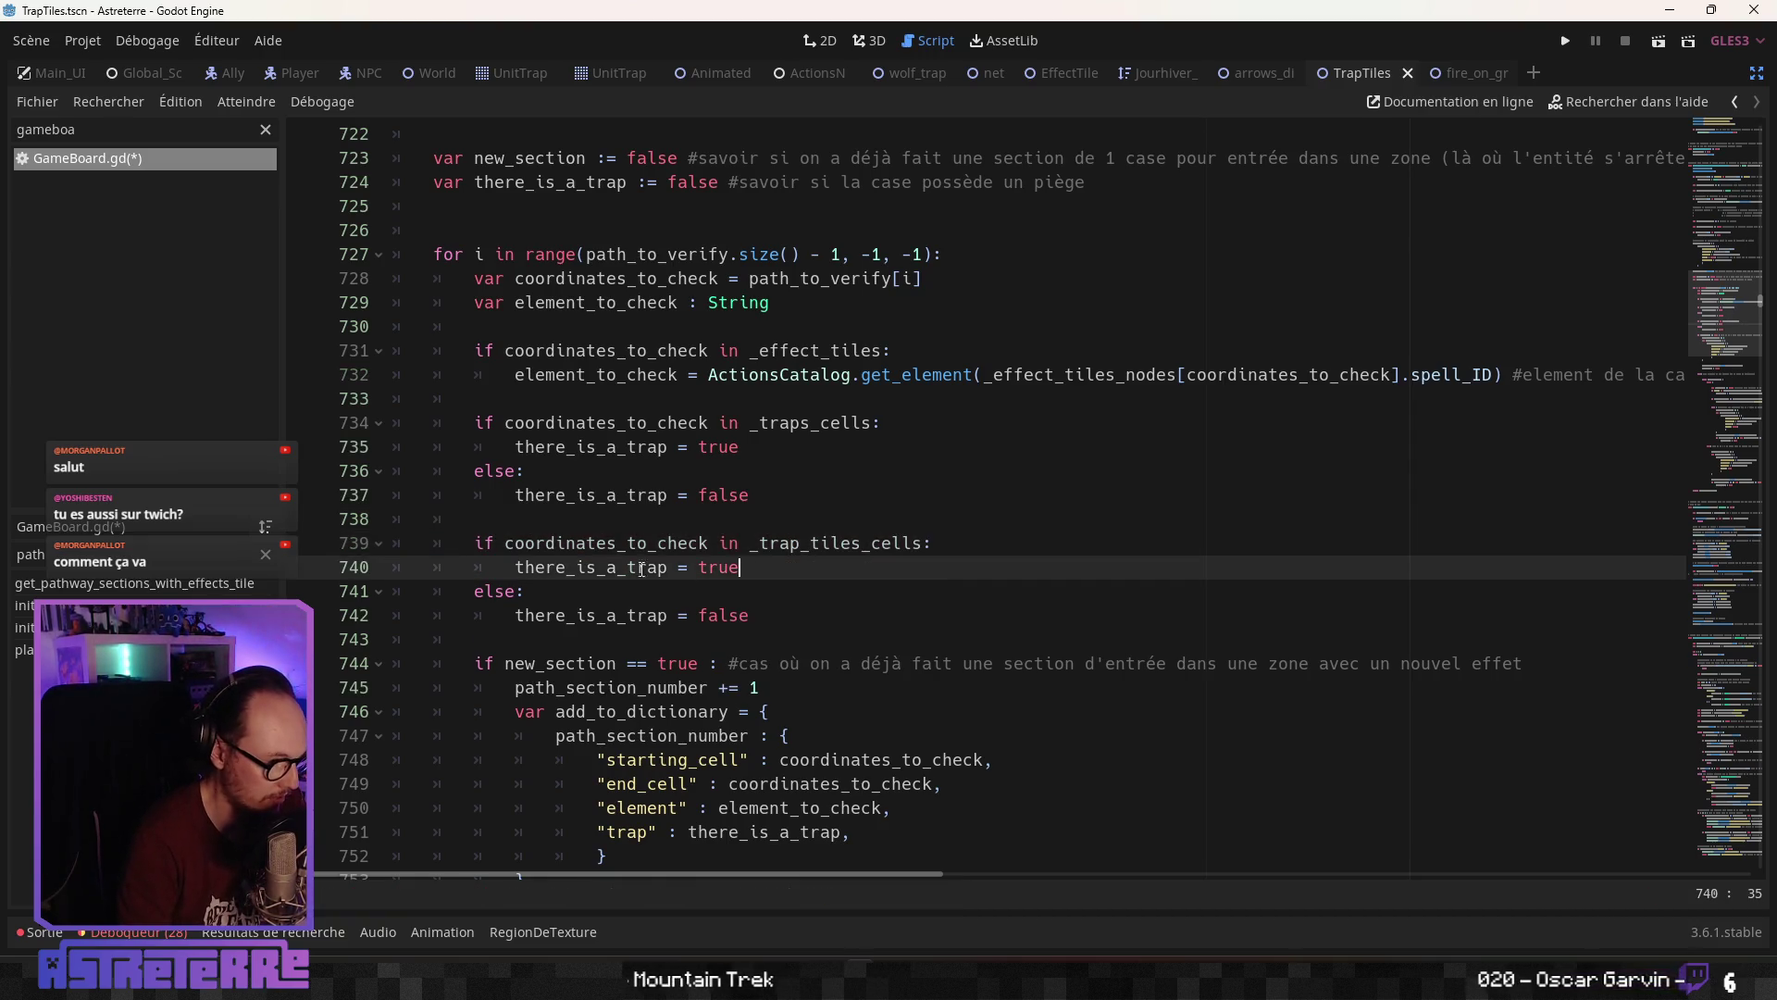
double_click(624, 568)
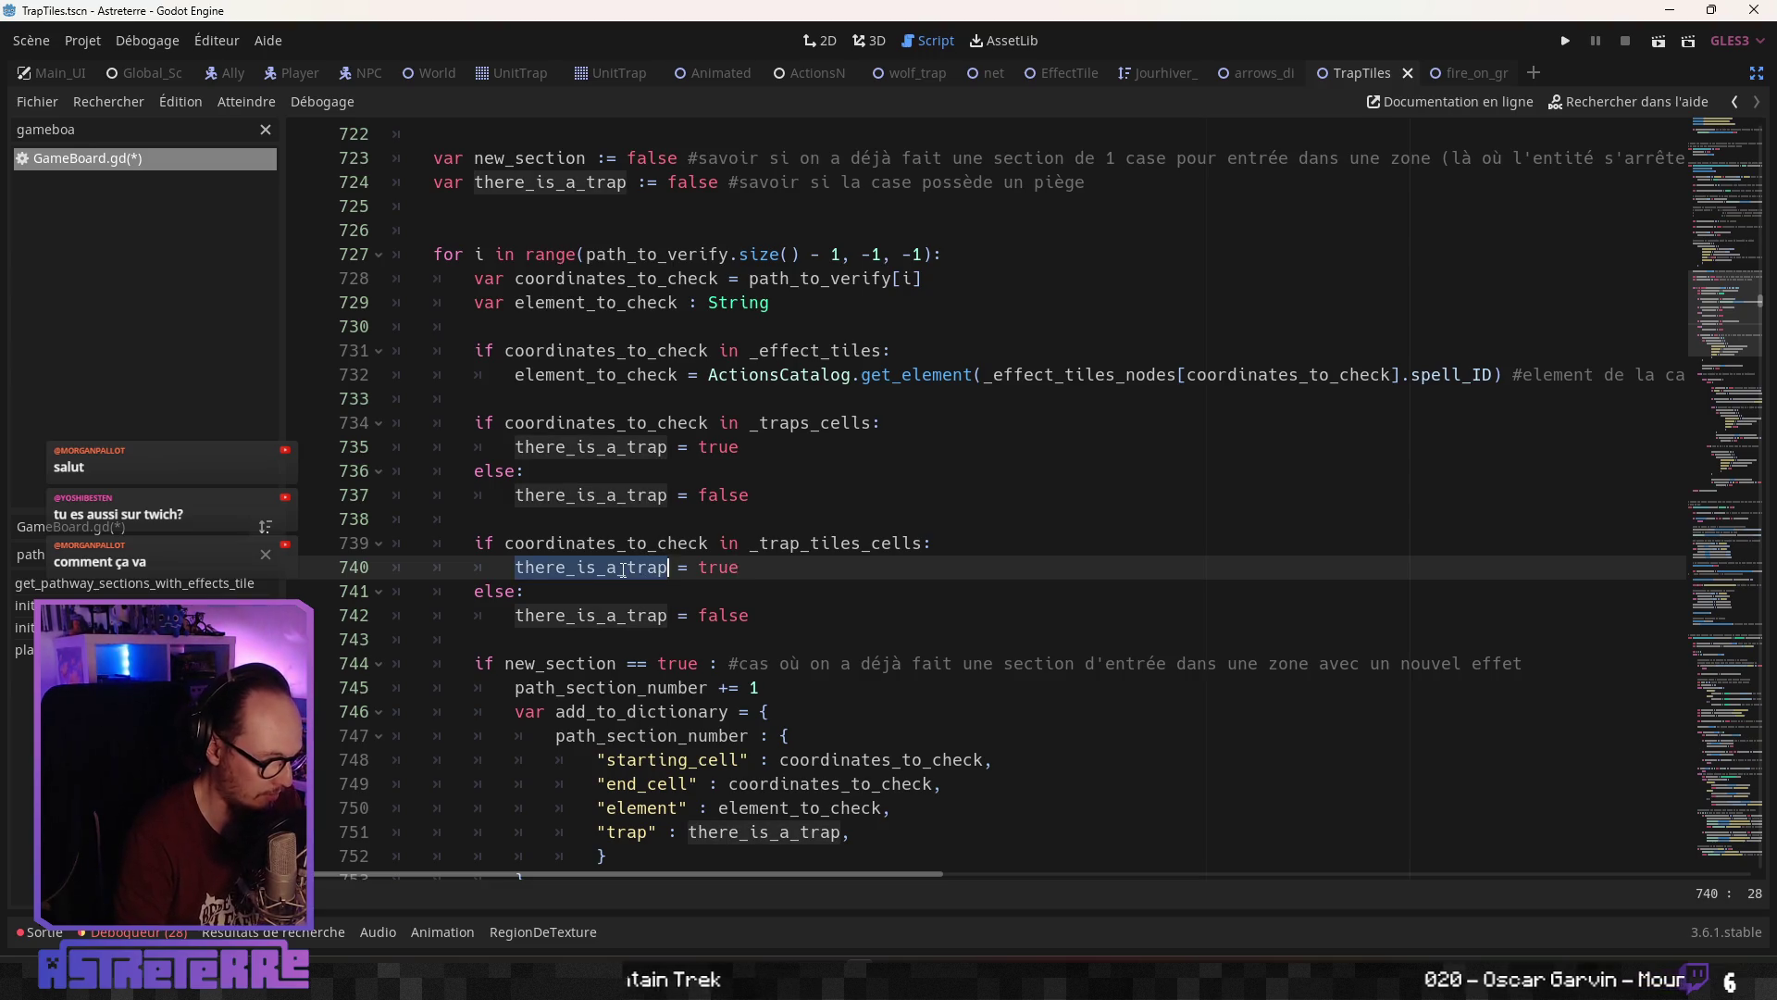
key(ctrl+grave)
double_click(694, 270)
key(ctrl+c)
text(_tile)
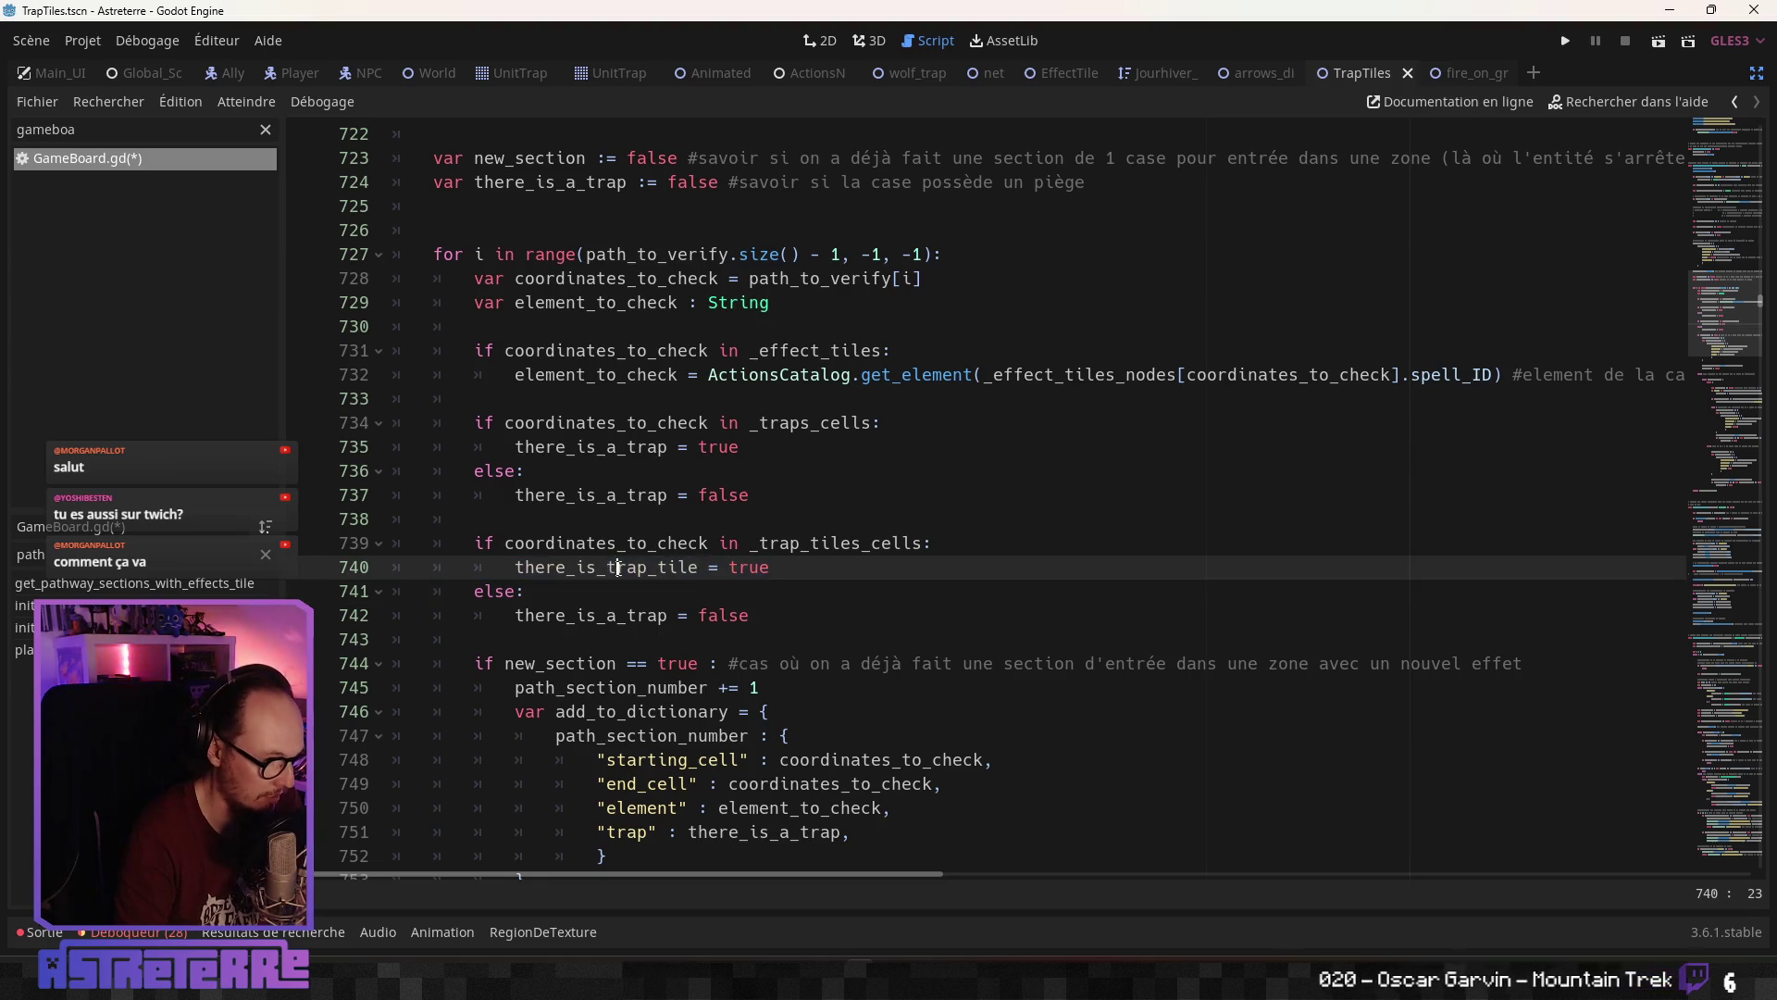
double_click(602, 614)
key(ctrl+v)
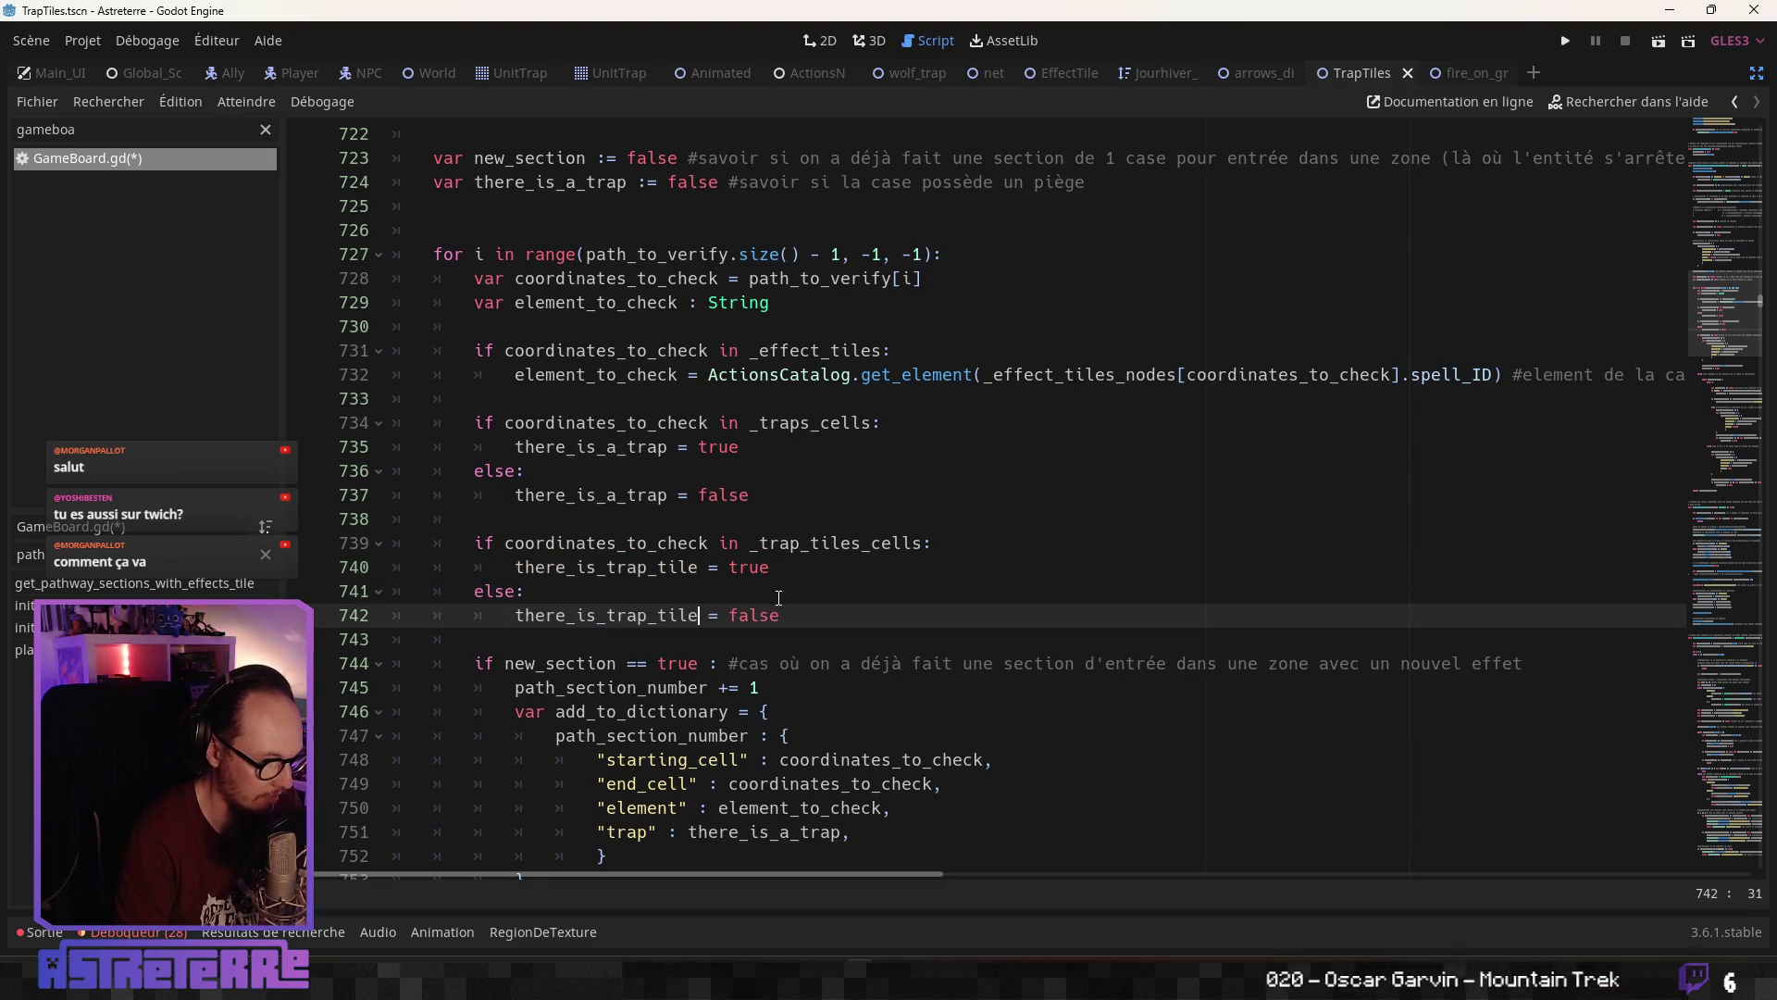
key(Up)
scroll(841, 692, down, 2)
click(892, 686)
Add a "trap_tile": there_is_trap_tile entry below the "trap" line in the section dictionary
key(Return)
text("trap_til)
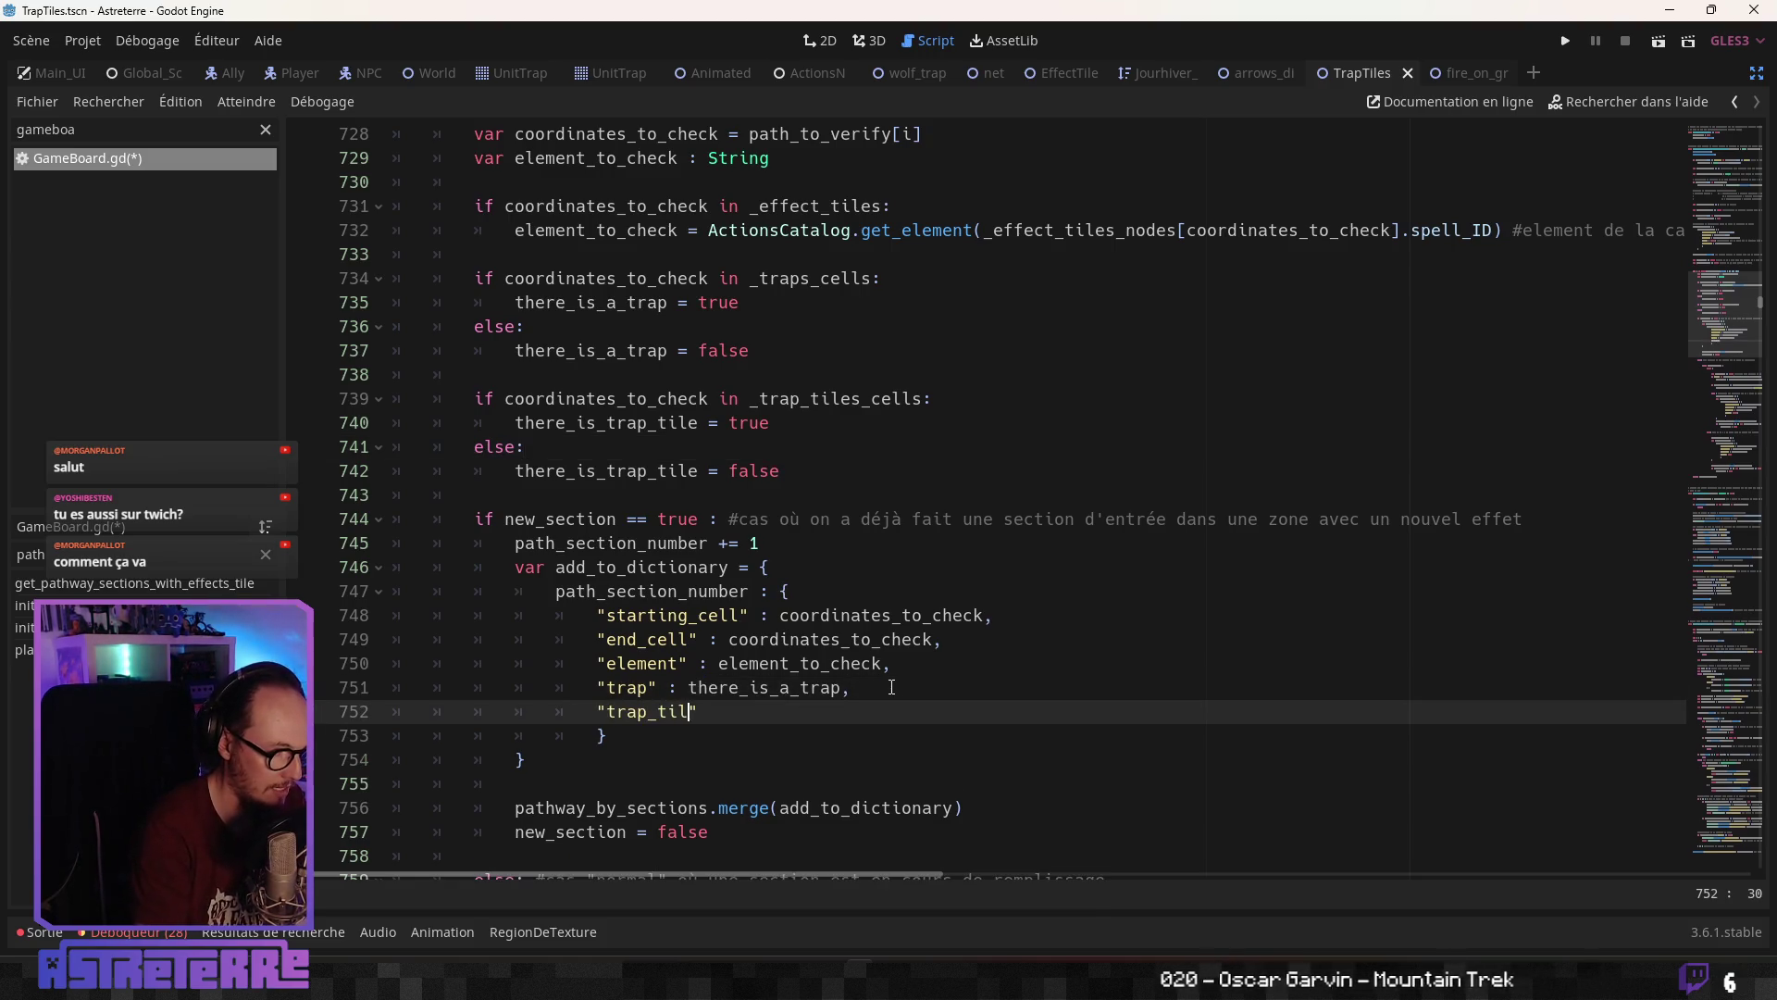
text(: )
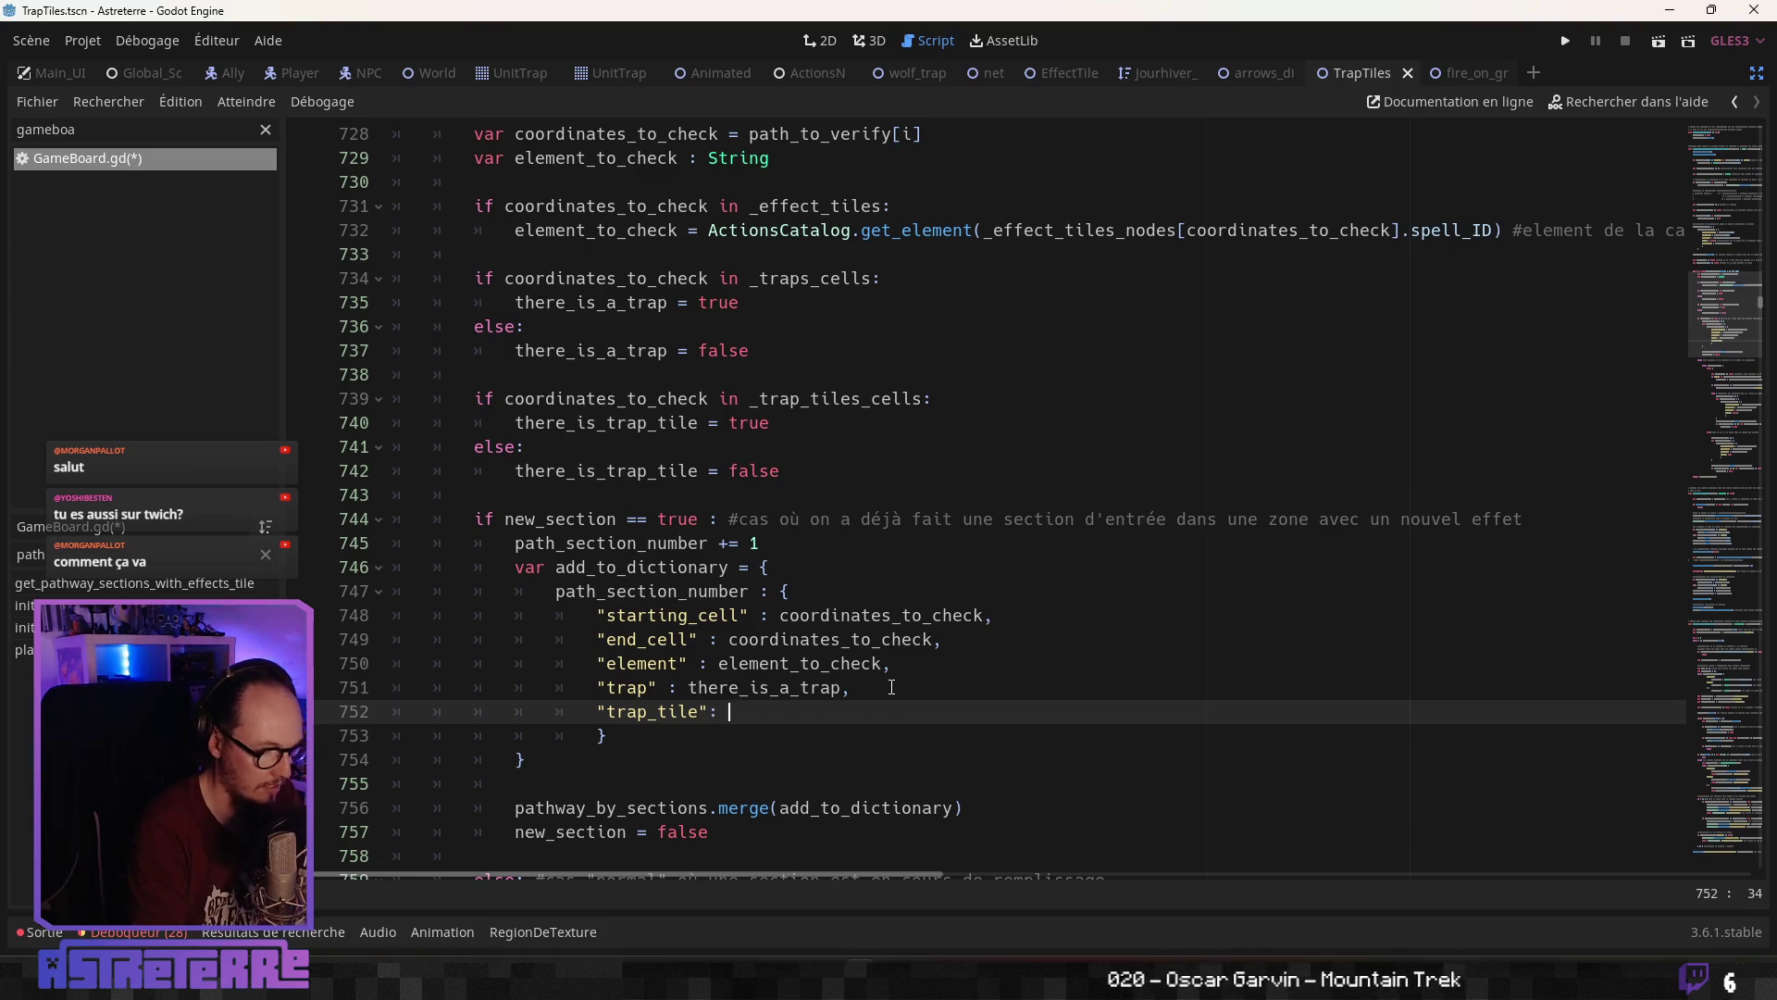
text(there_is_trap_tile,)
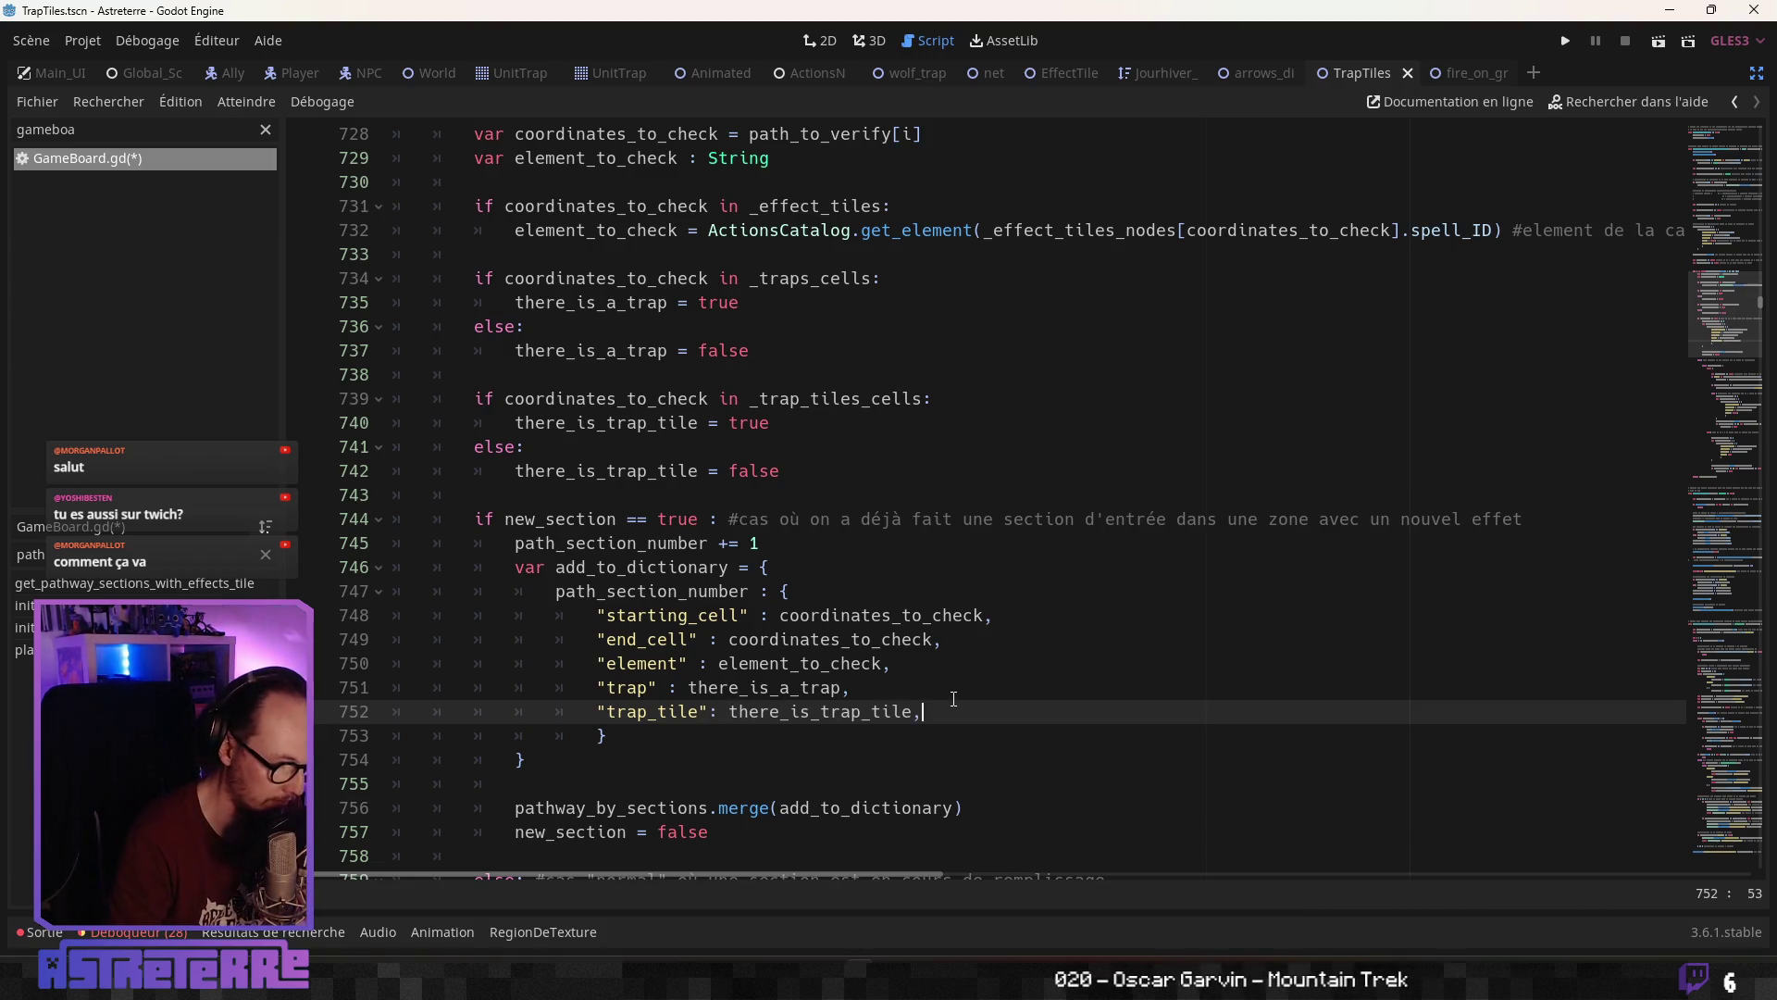
double_click(879, 615)
click(731, 591)
Review the merge and section-building code around lines 747–759 by scrolling through the function
click(858, 545)
scroll(858, 545, down, 2)
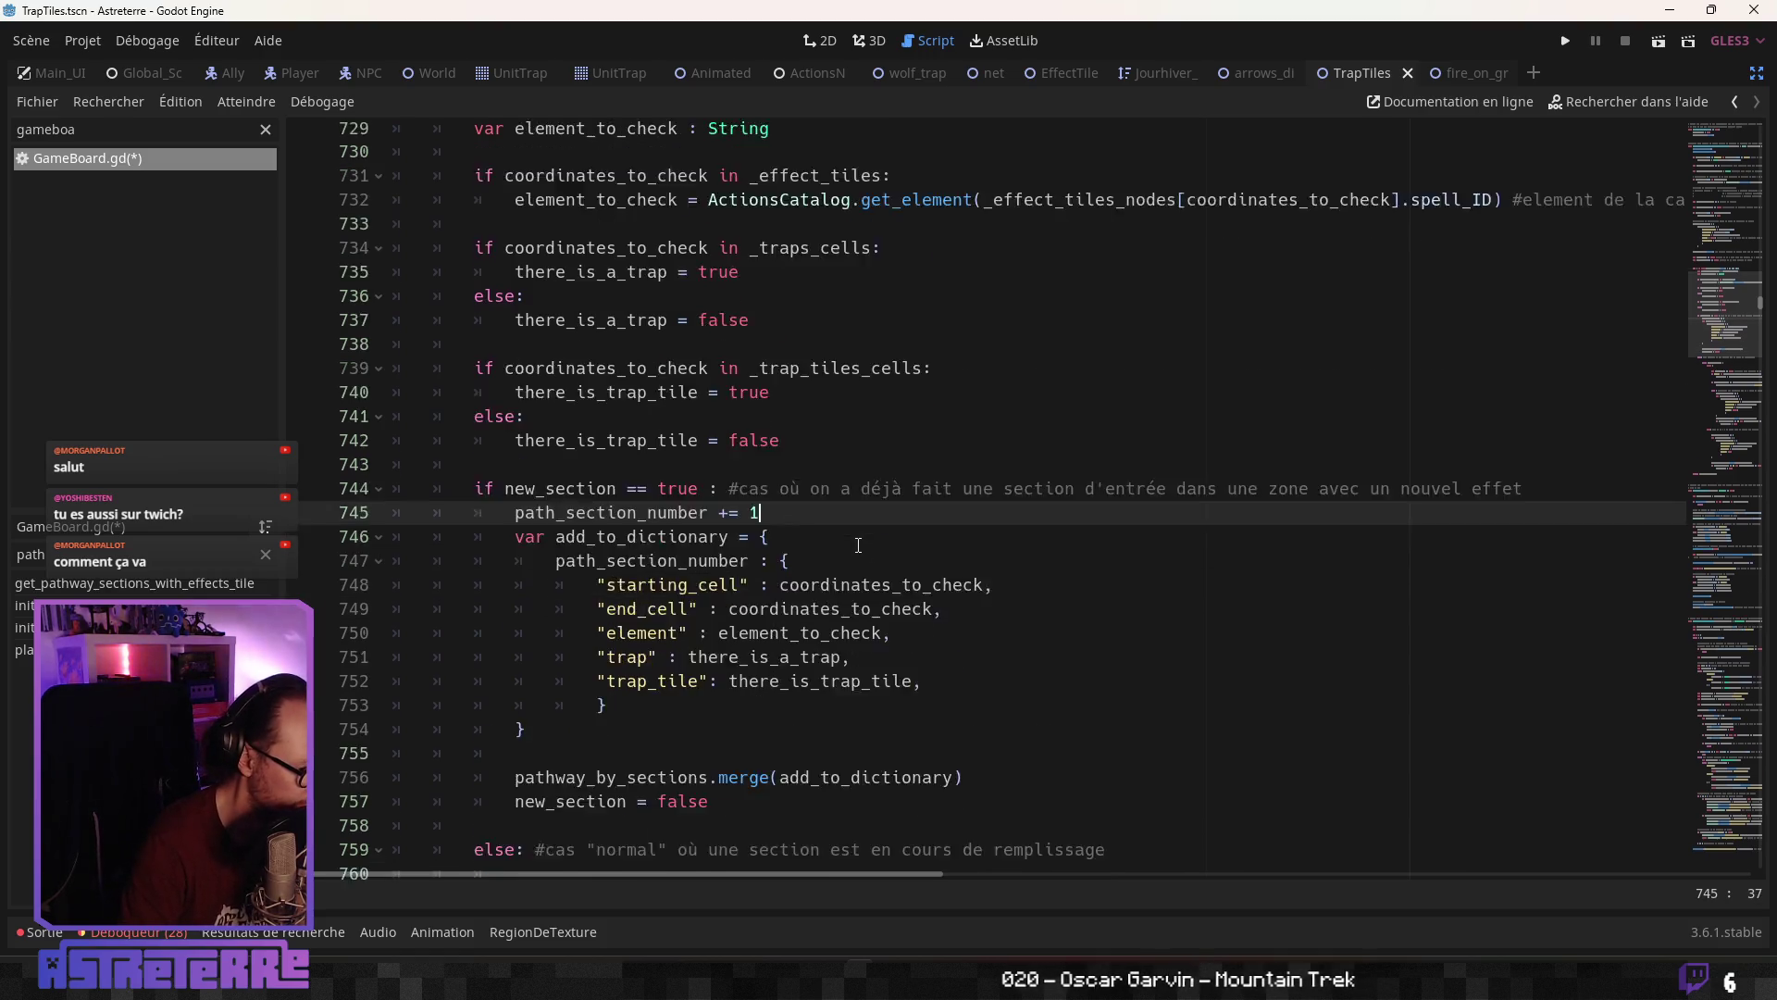
click(752, 661)
scroll(753, 660, down, 2)
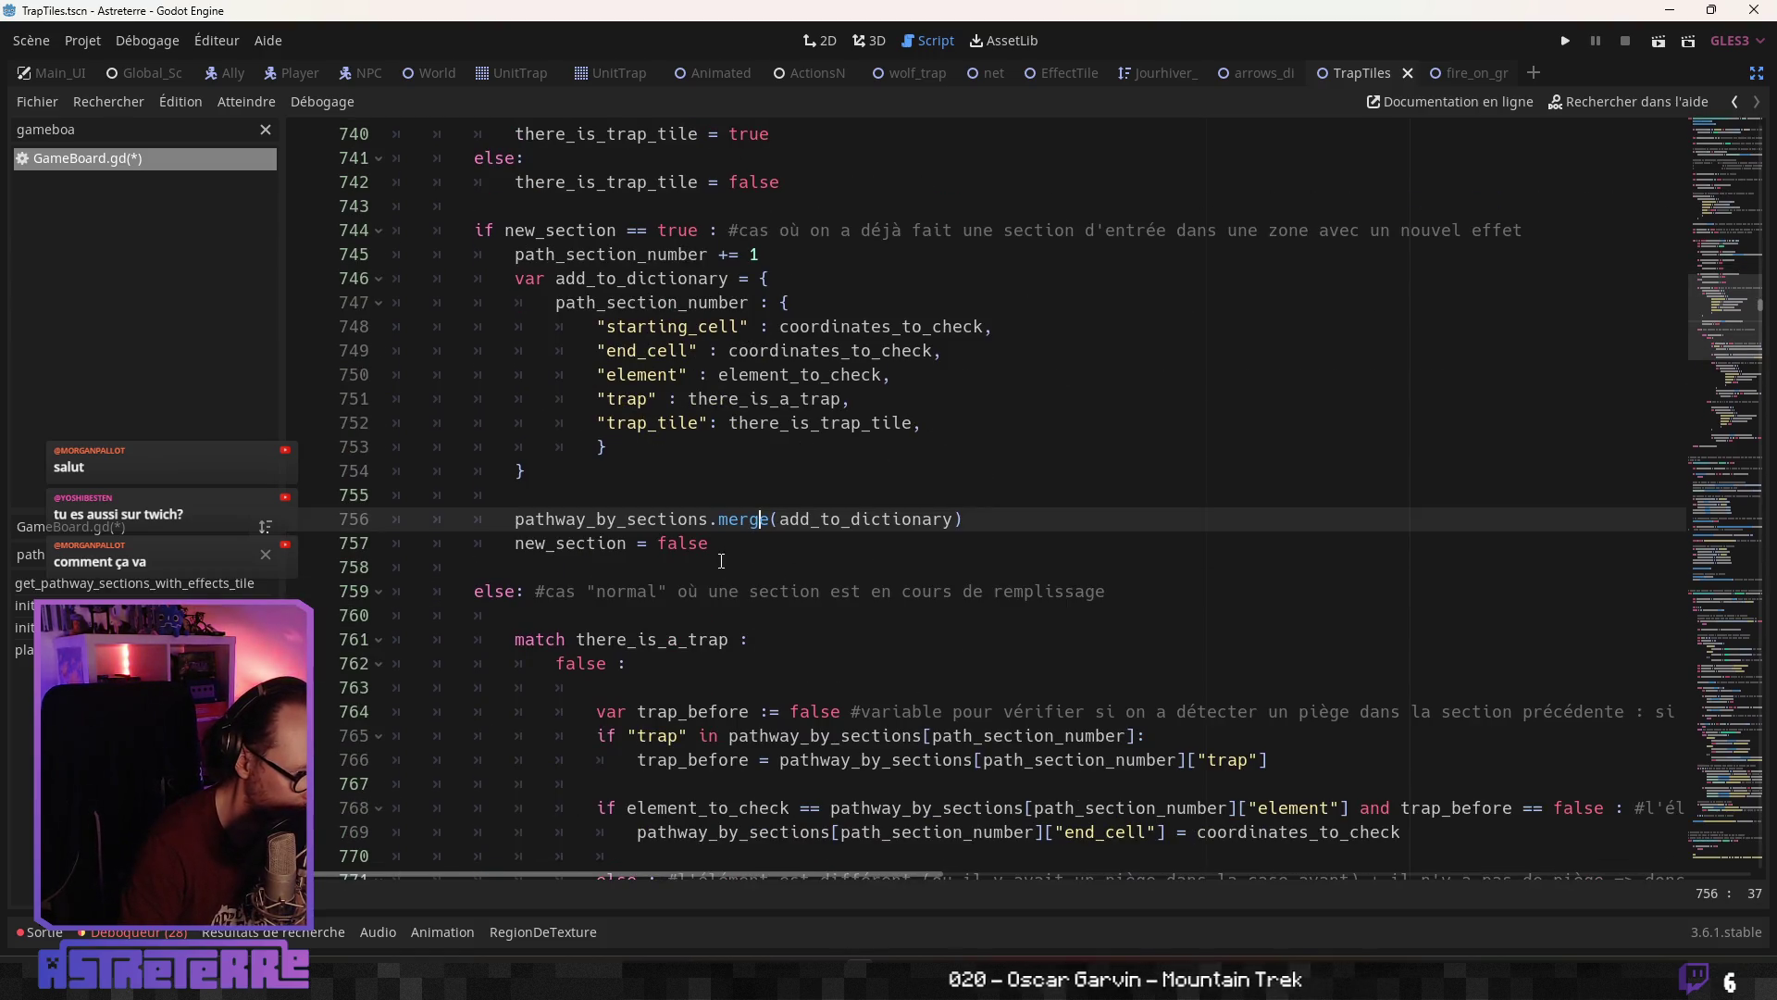
click(685, 589)
click(740, 544)
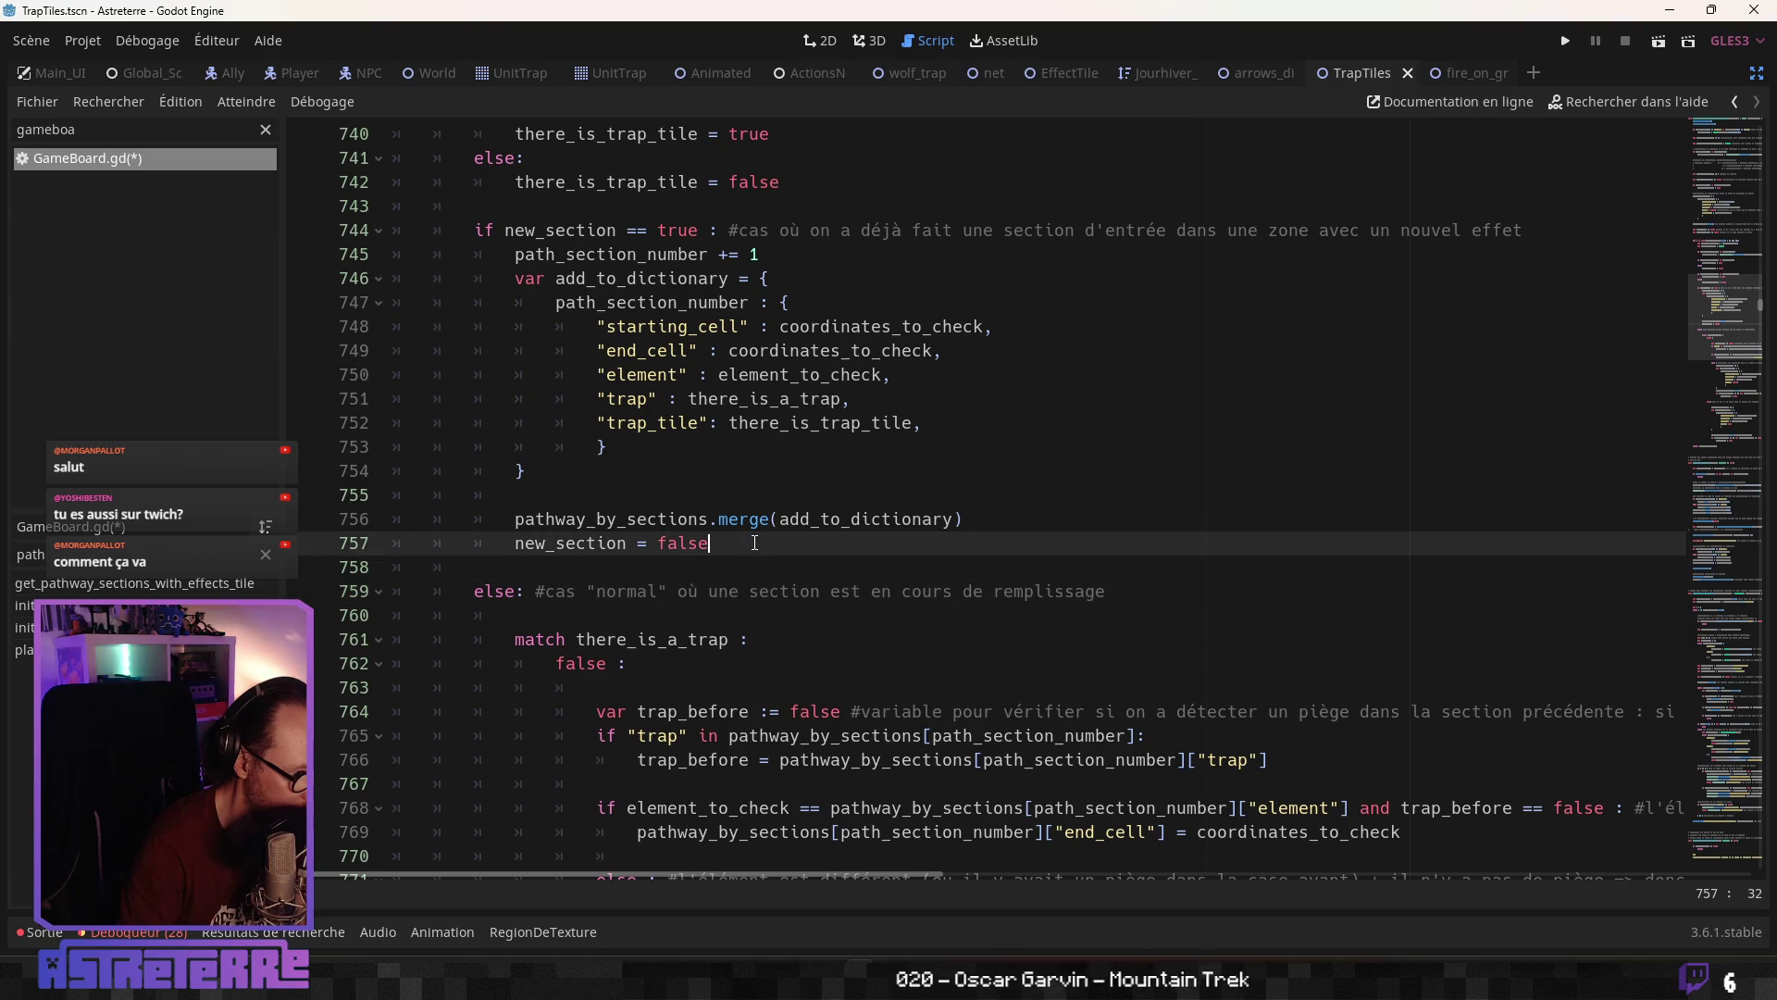
scroll(753, 568, up, 1)
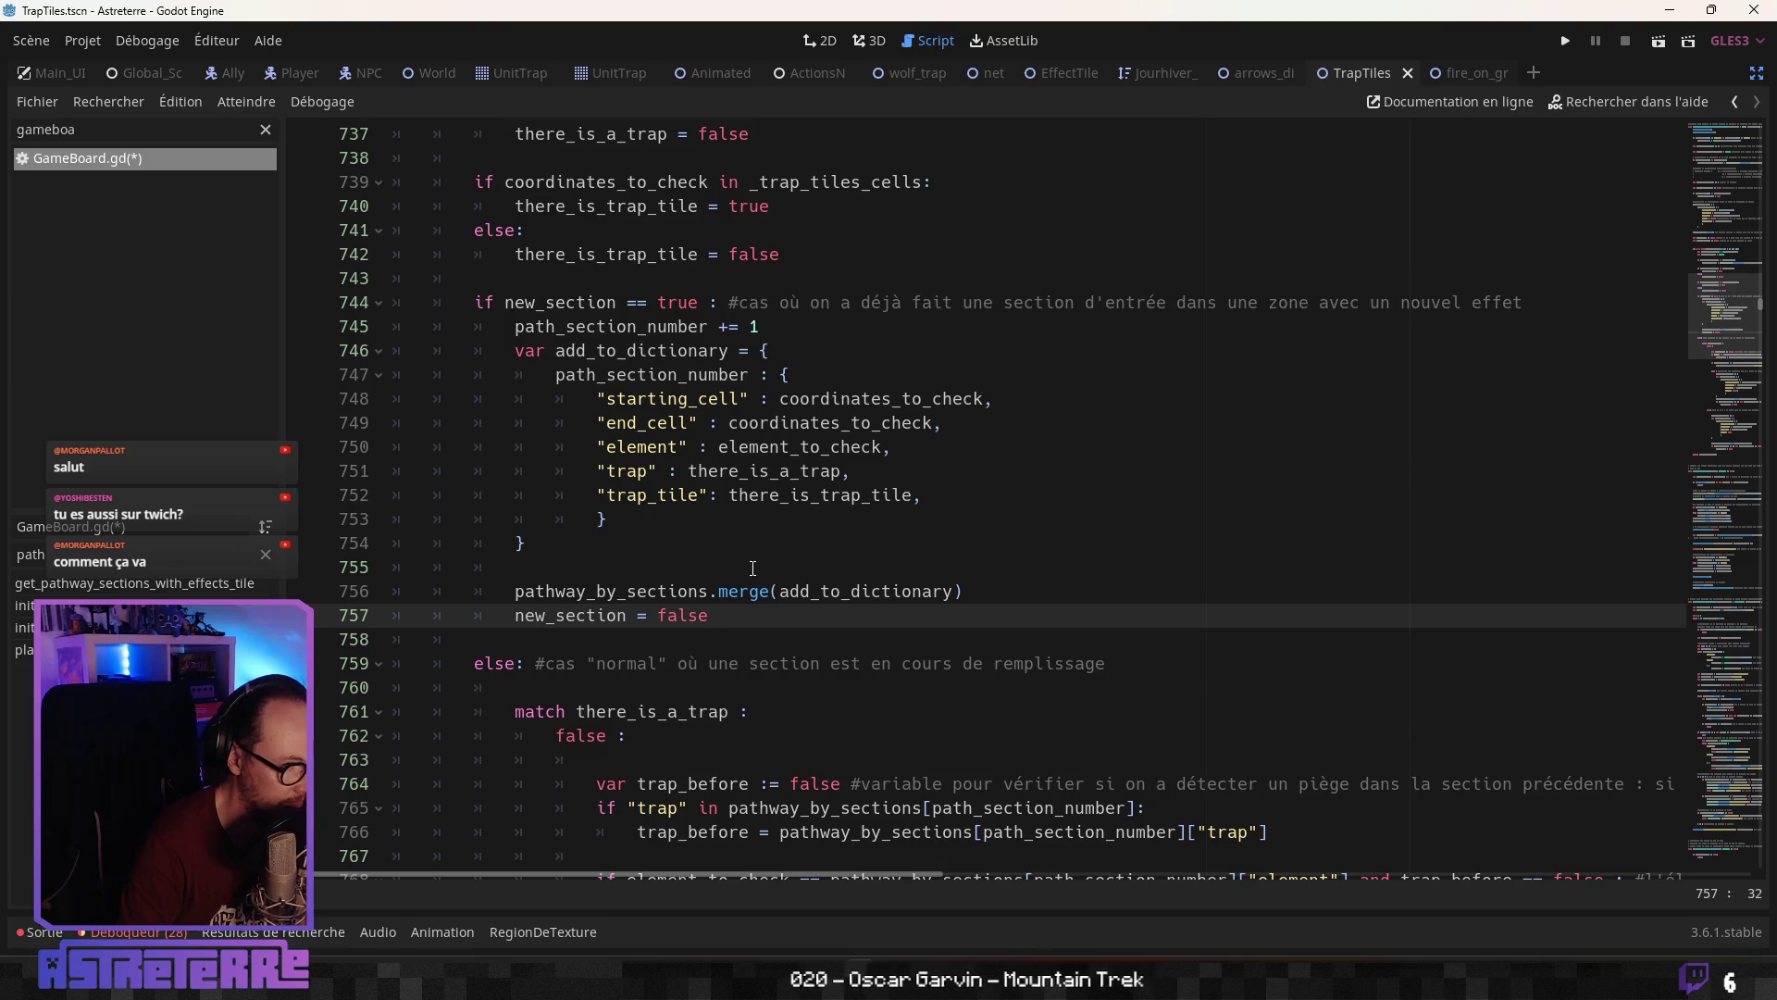
scroll(753, 568, up, 4)
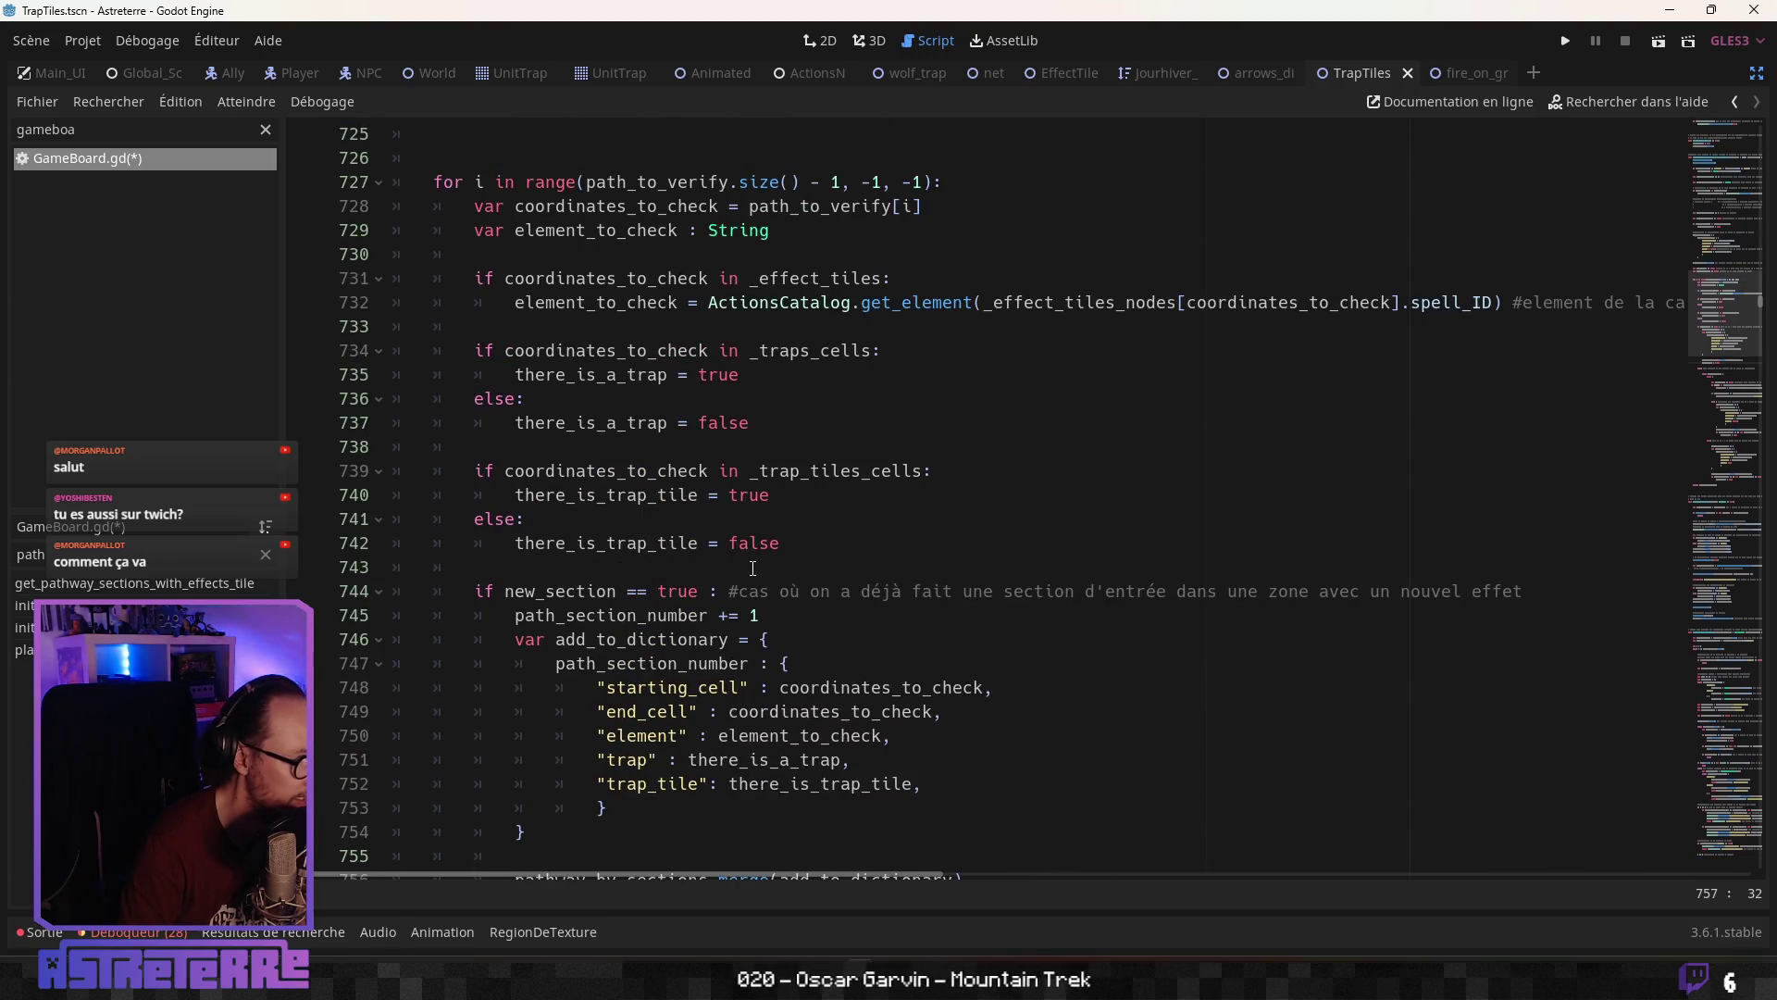
scroll(753, 568, down, 3)
scroll(753, 568, down, 4)
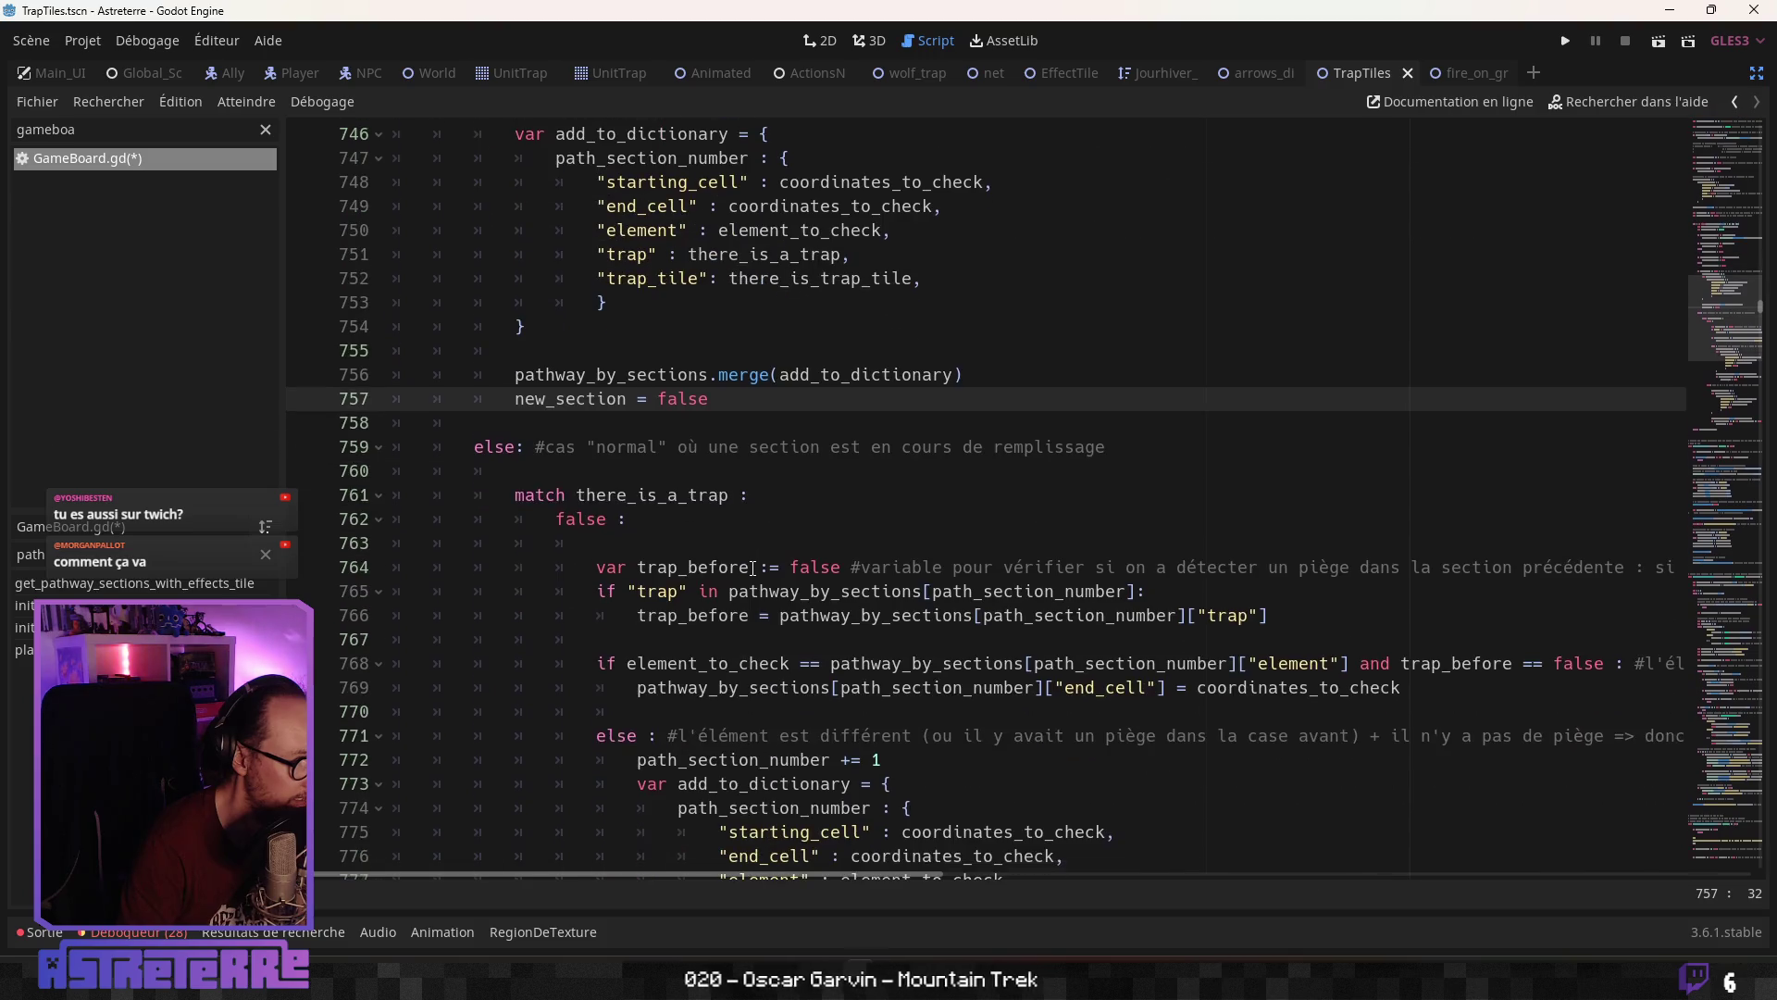
scroll(752, 568, down, 10)
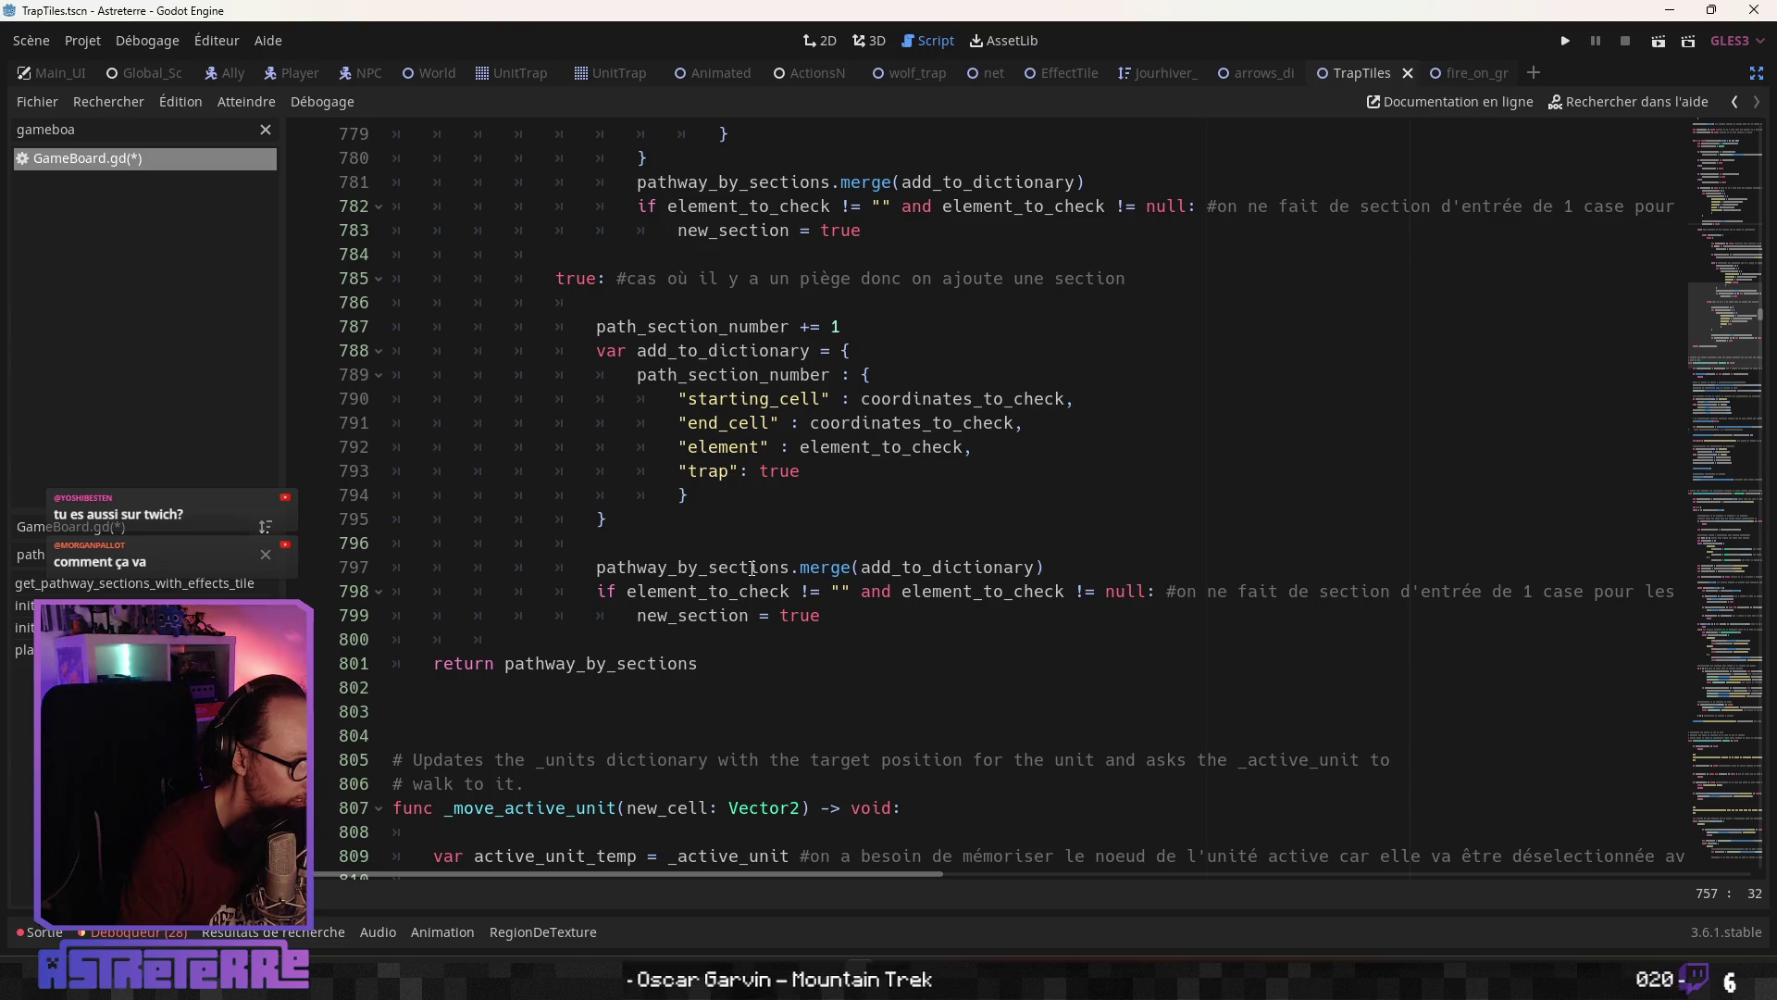
scroll(740, 567, up, 10)
scroll(645, 471, up, 2)
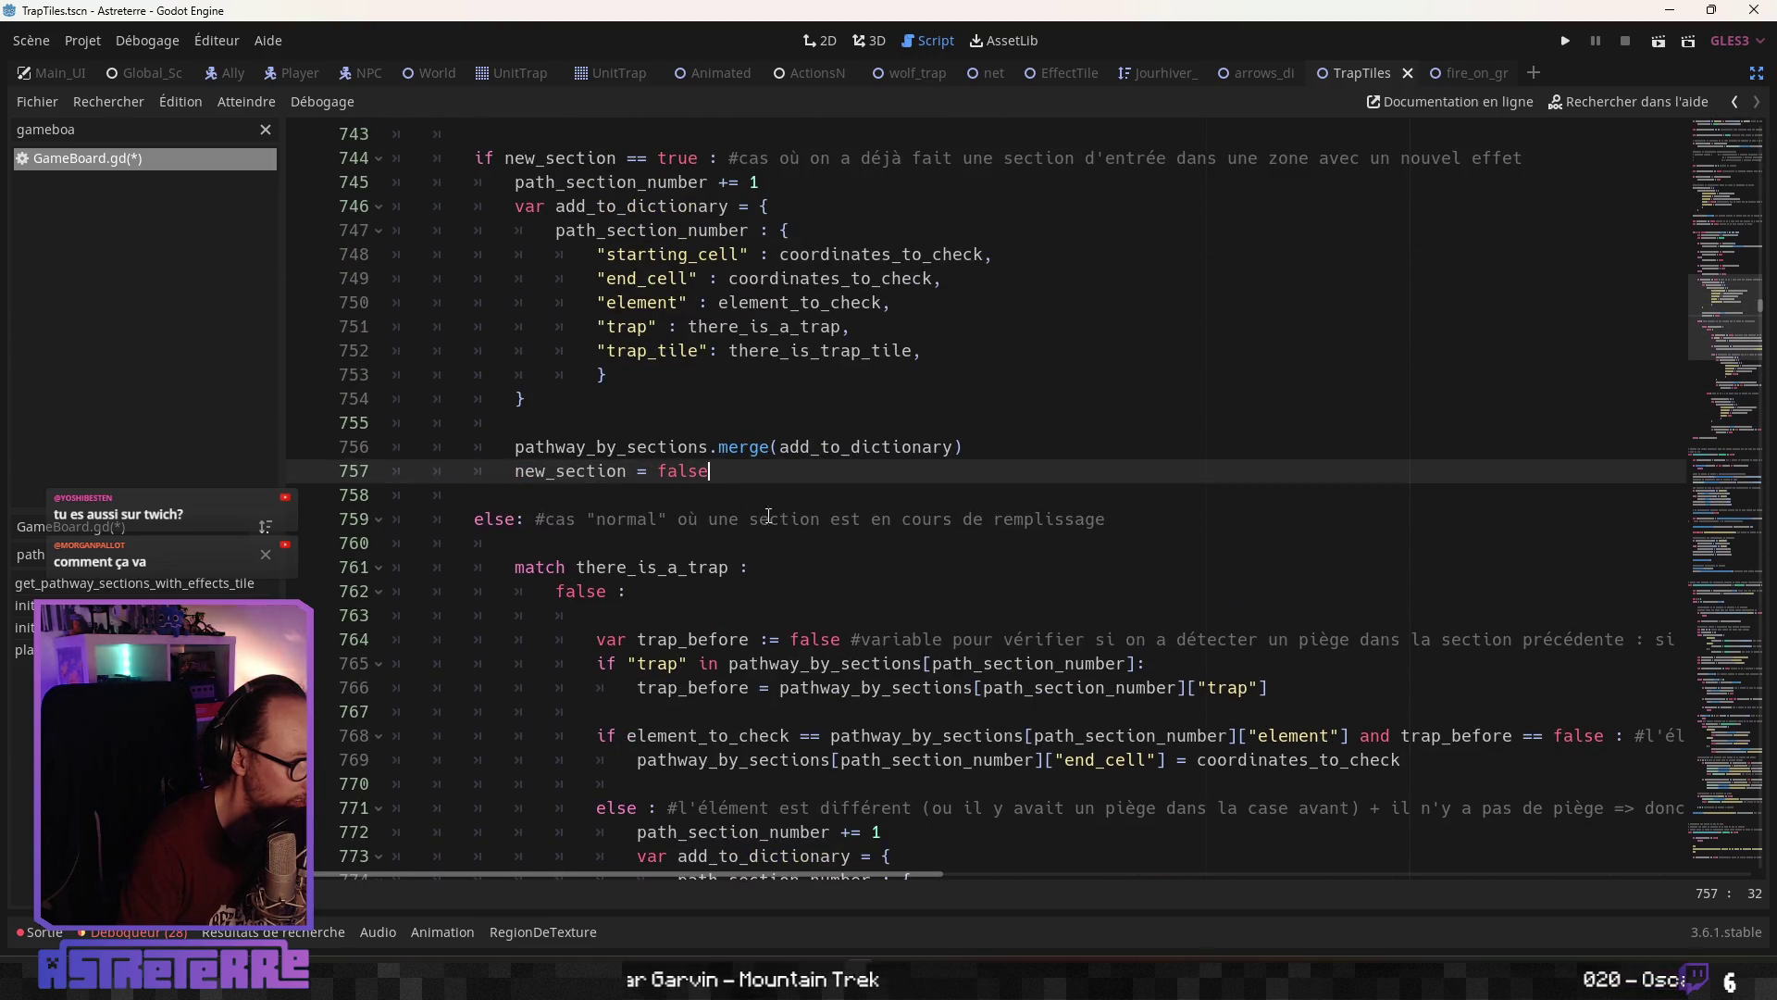
drag(1105, 518, 474, 519)
scroll(518, 514, up, 4)
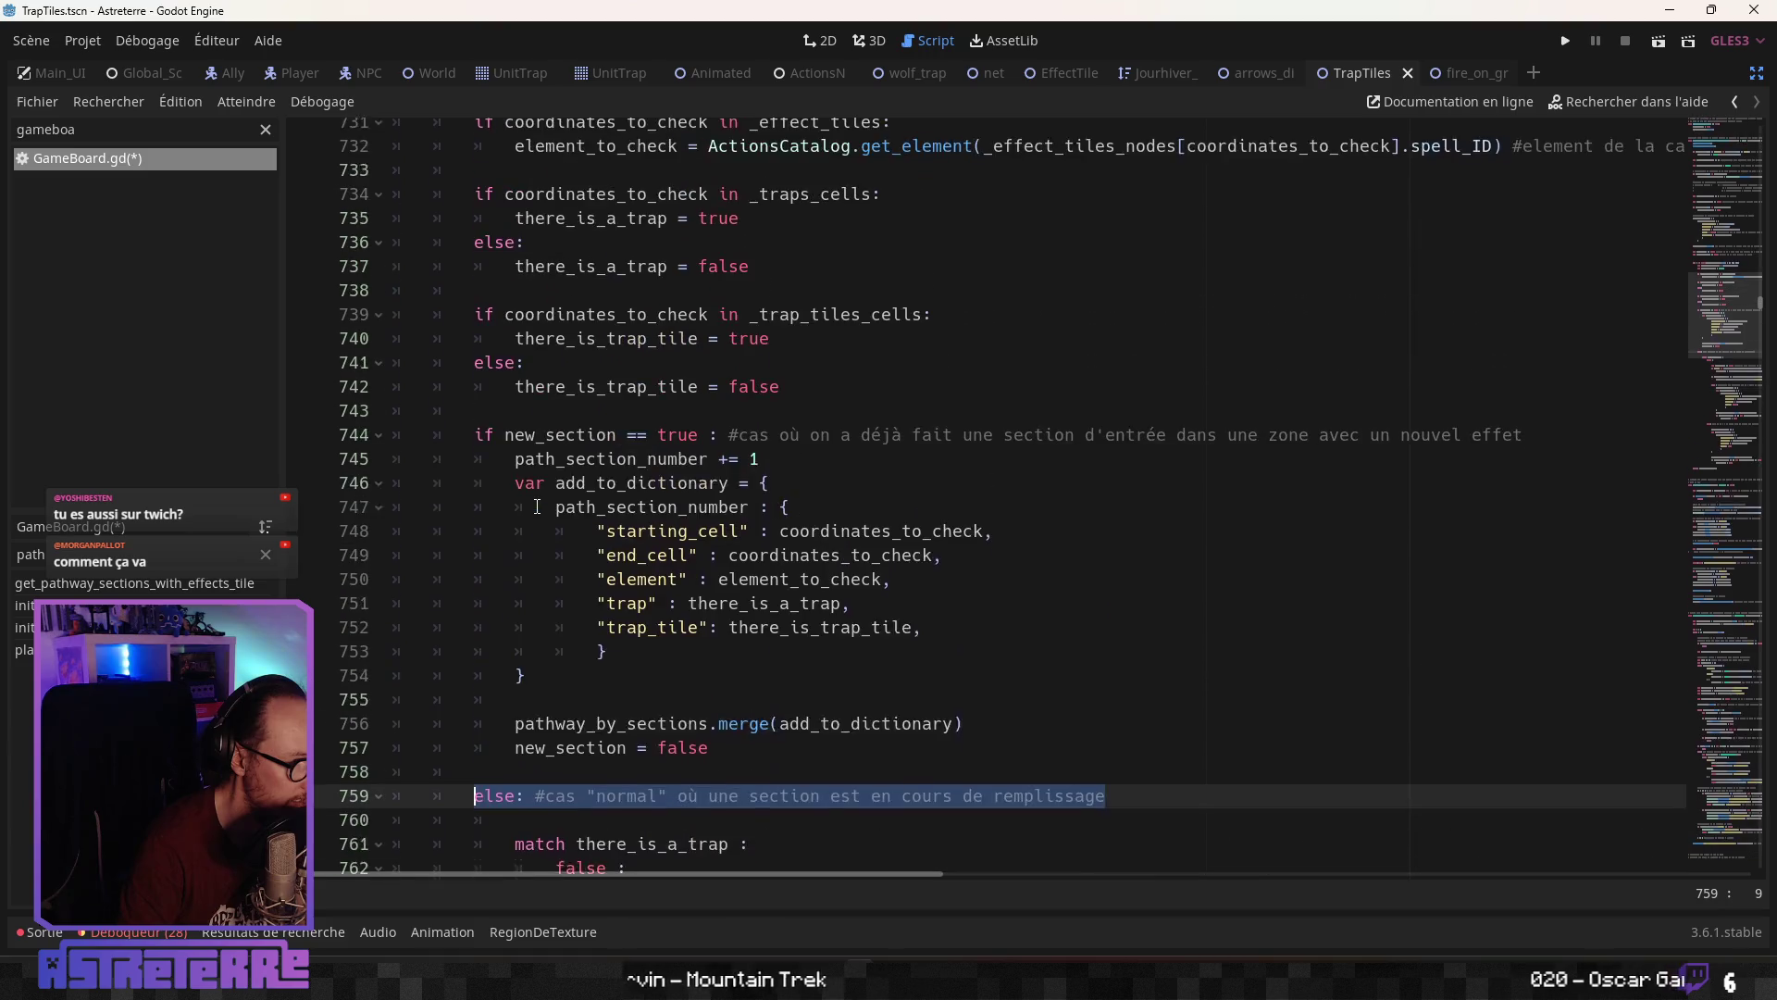
scroll(537, 507, up, 2)
scroll(500, 334, up, 1)
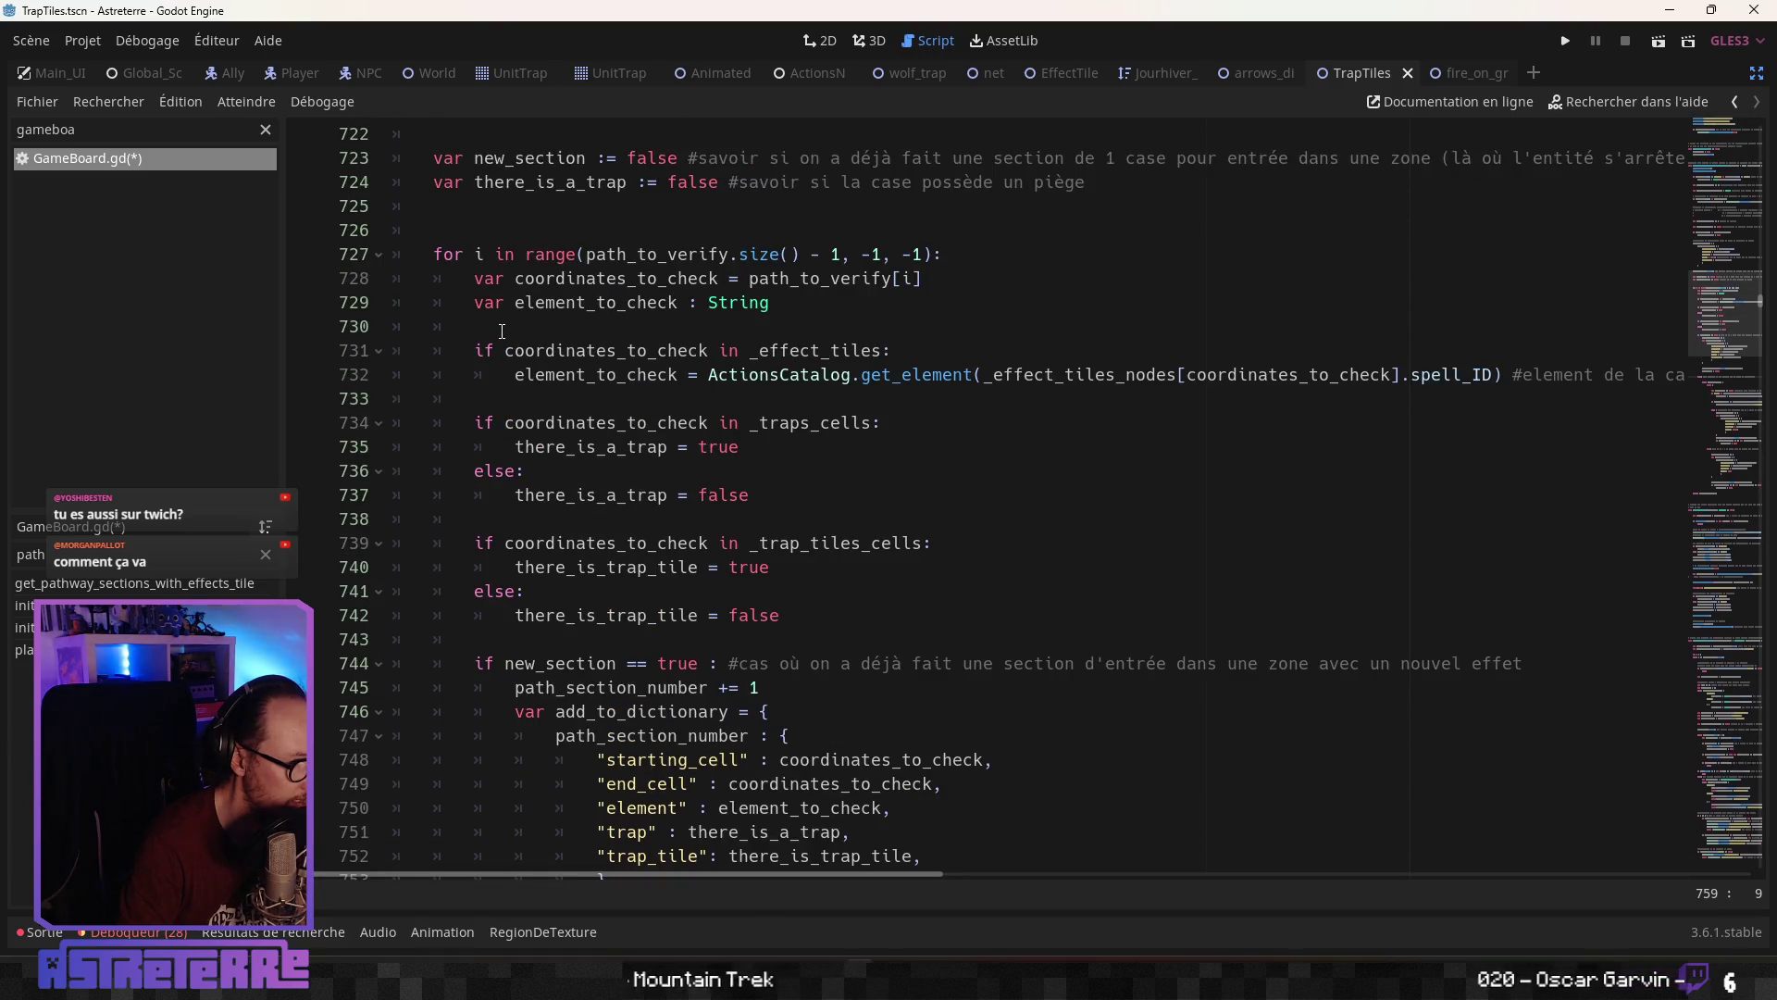
scroll(501, 331, down, 1)
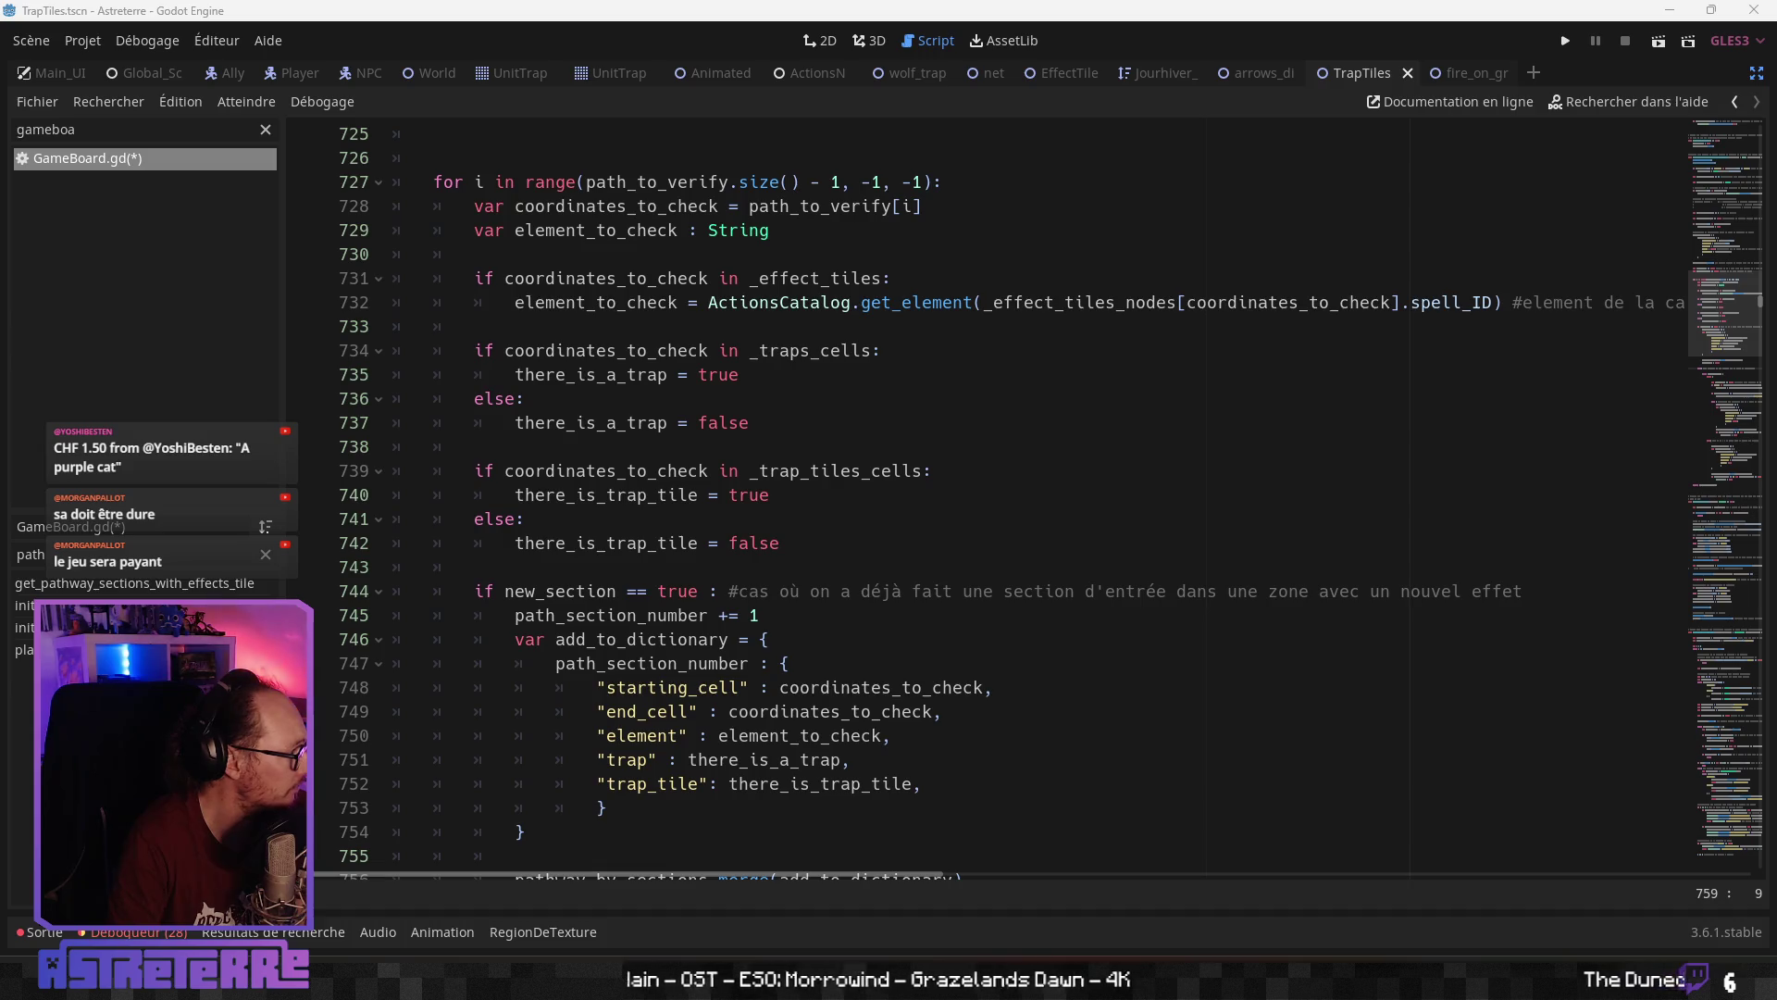
click(759, 688)
click(751, 712)
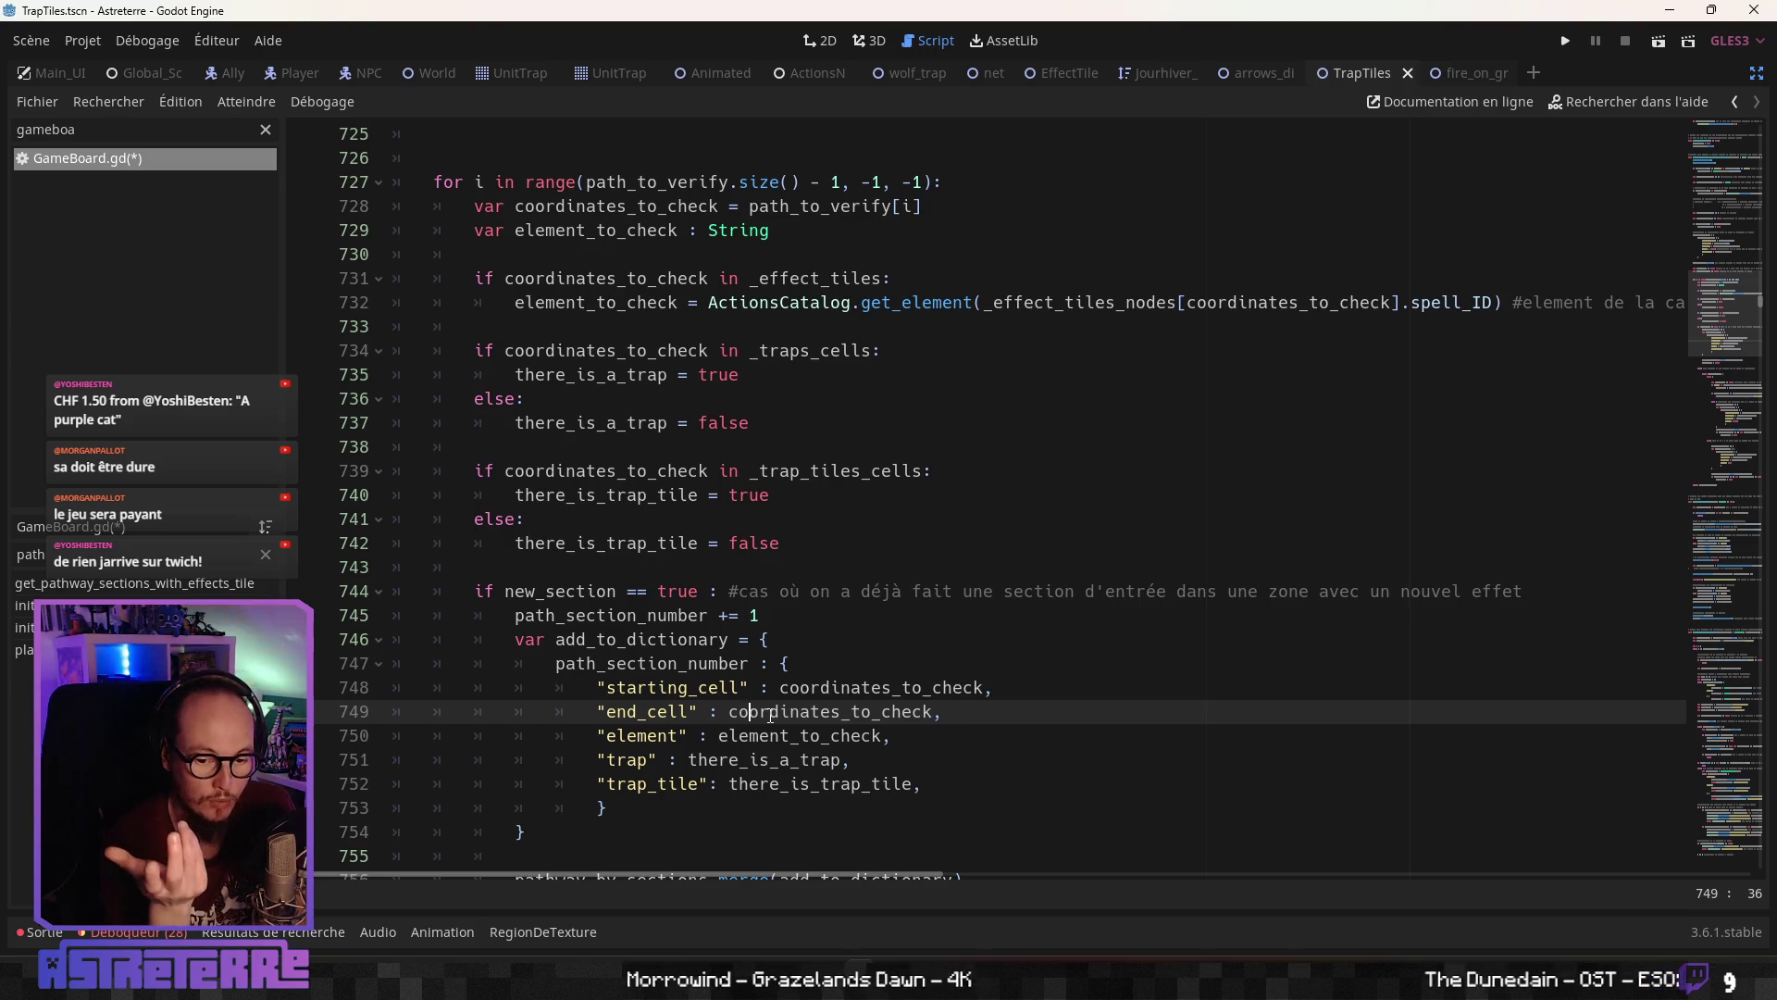
scroll(749, 705, down, 2)
click(658, 666)
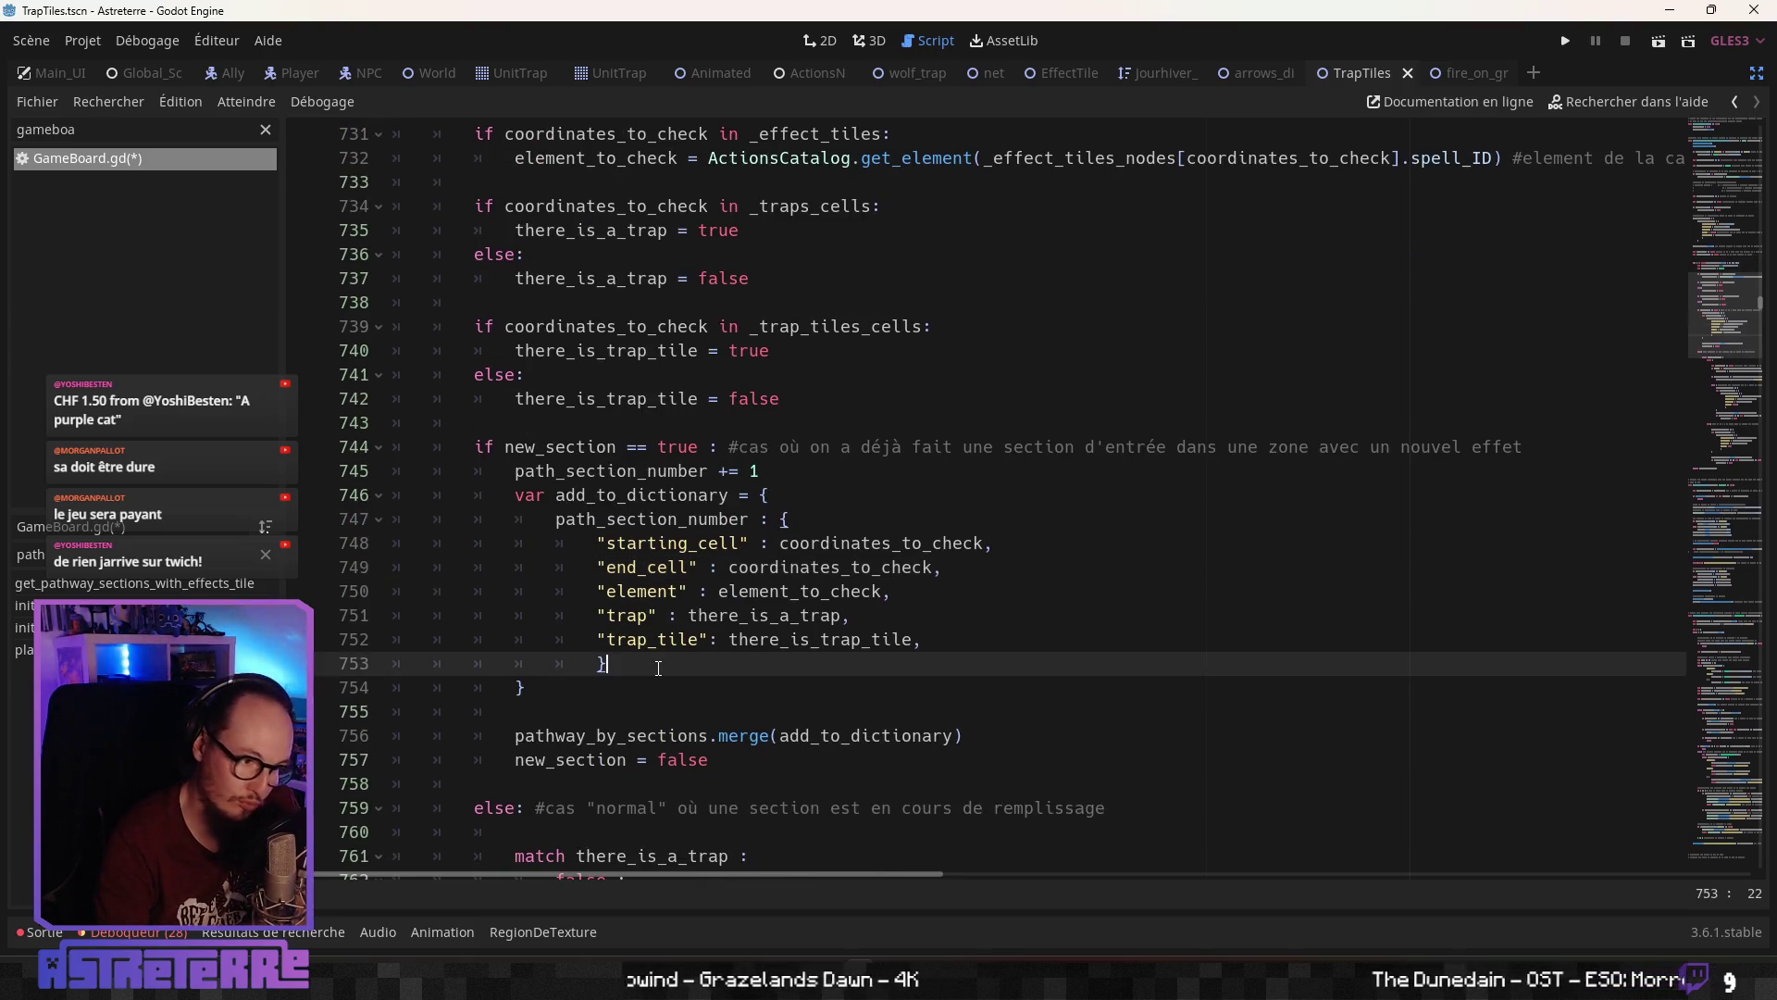
scroll(659, 698, down, 1)
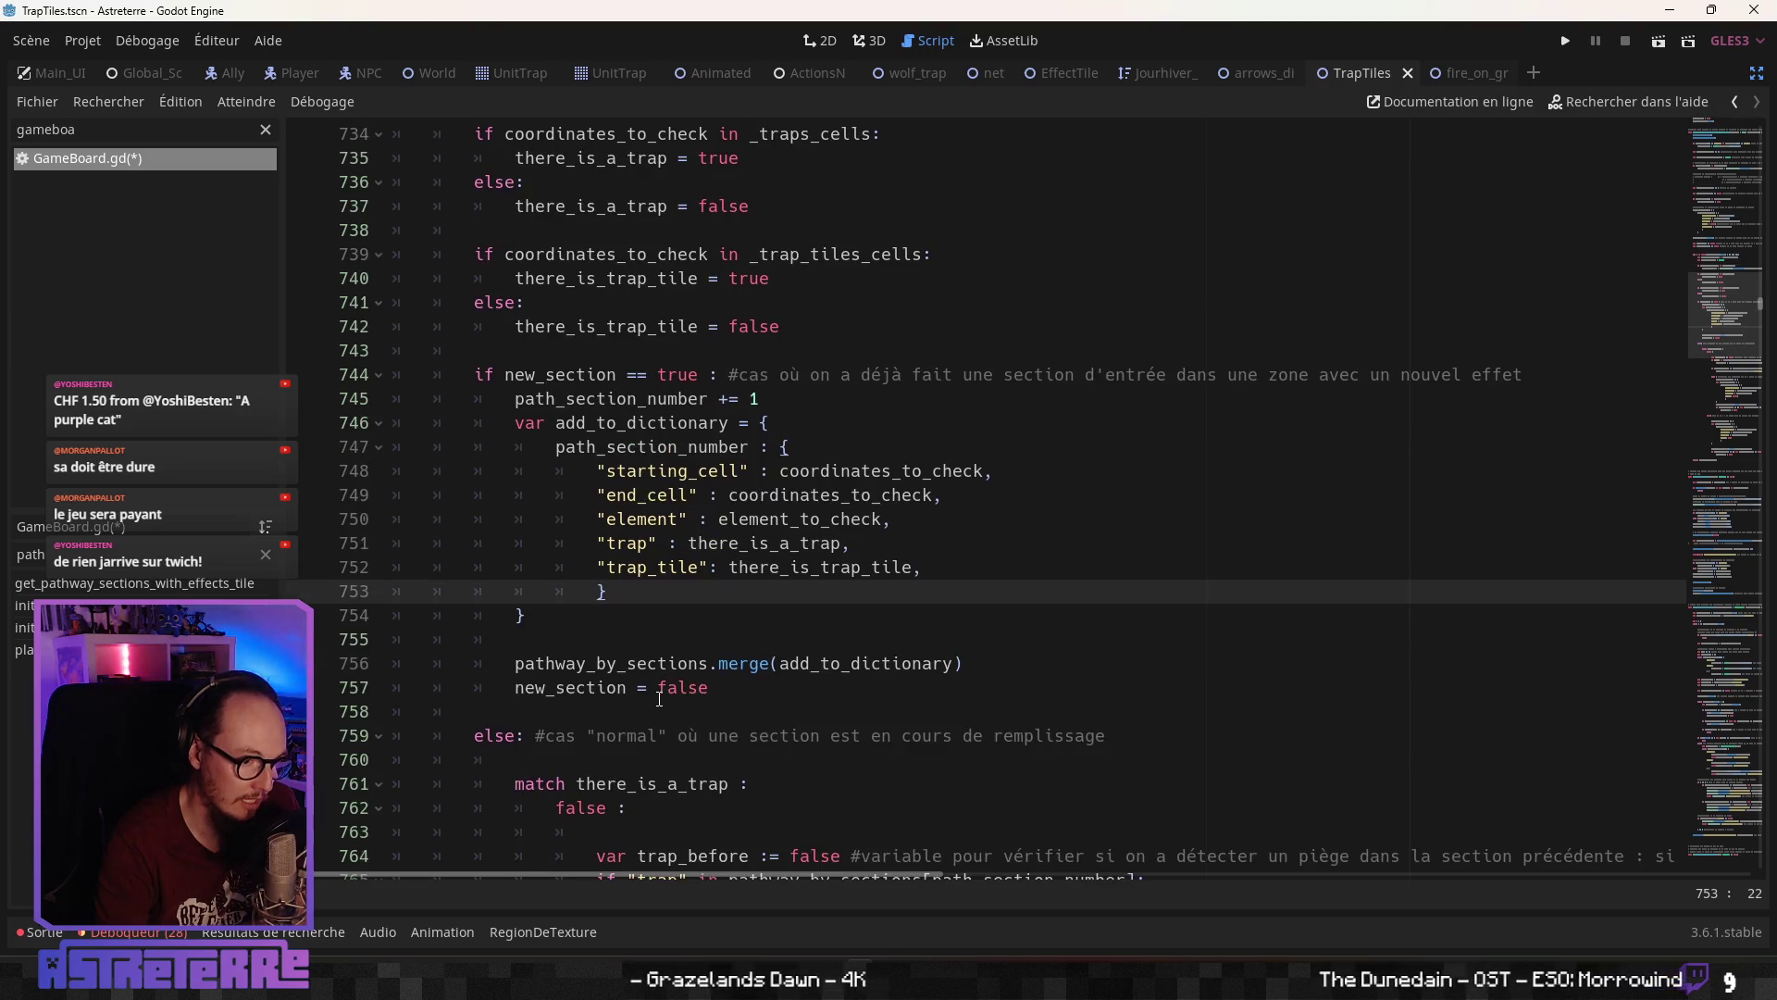
scroll(659, 699, up, 6)
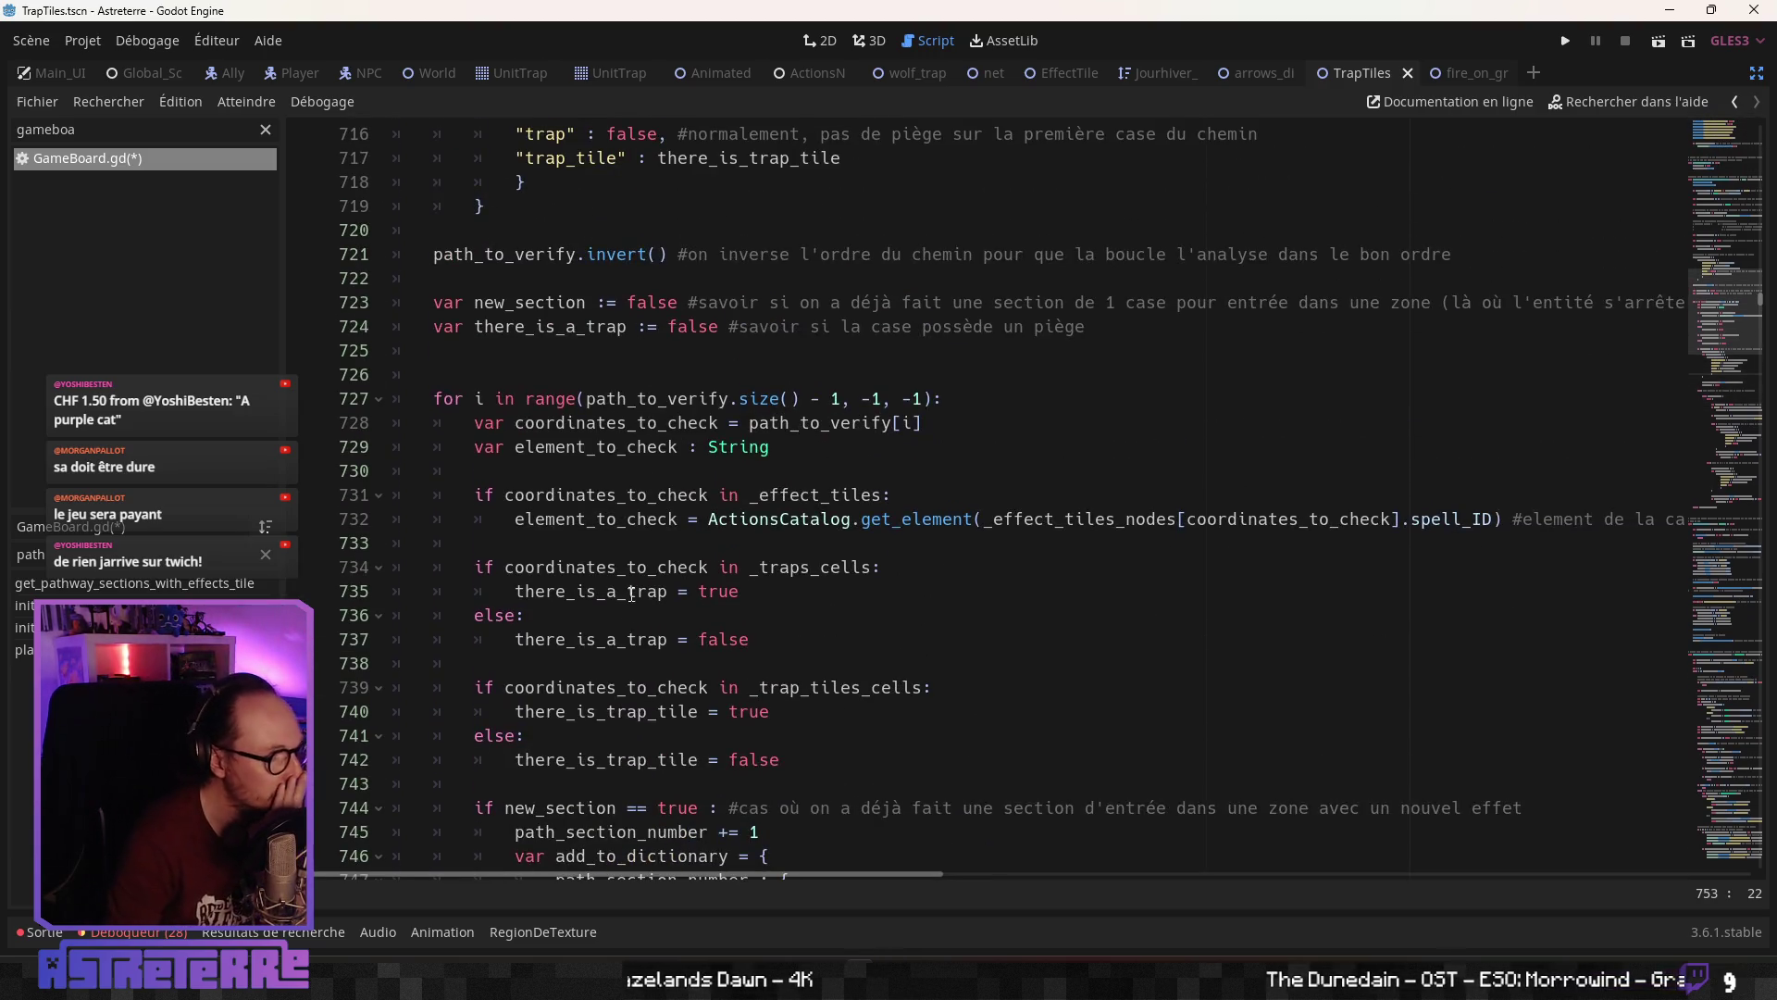
scroll(631, 594, down, 3)
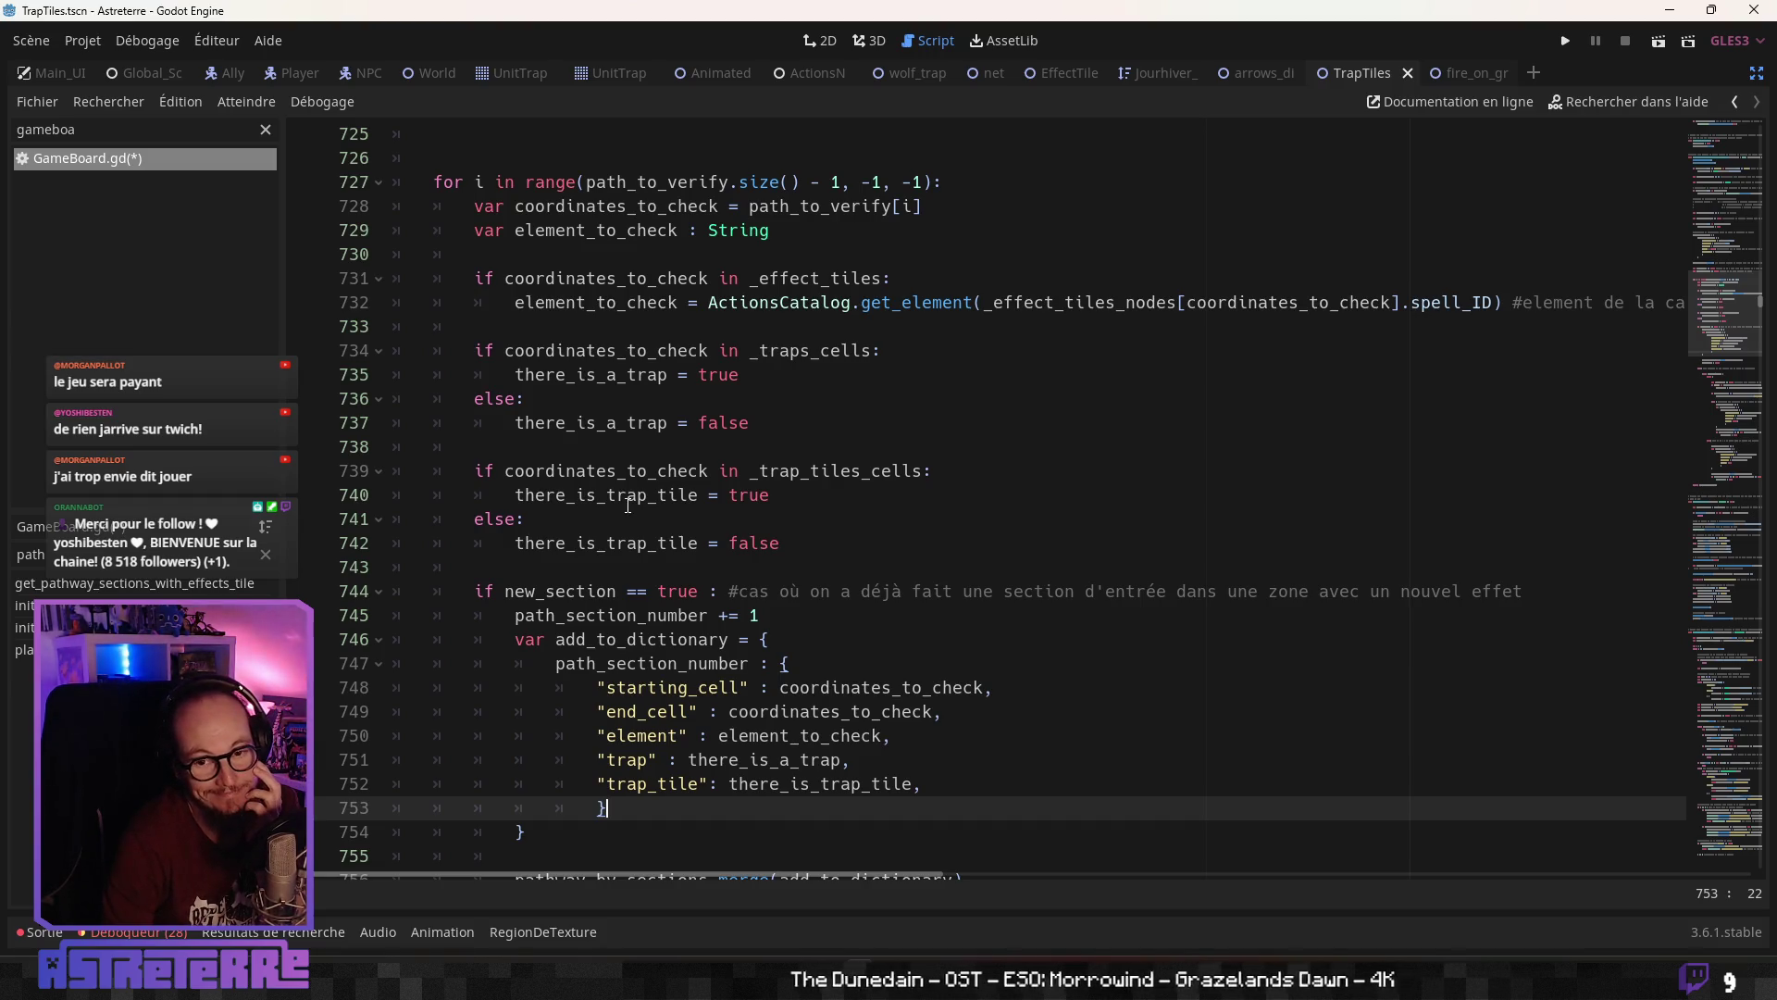
click(488, 497)
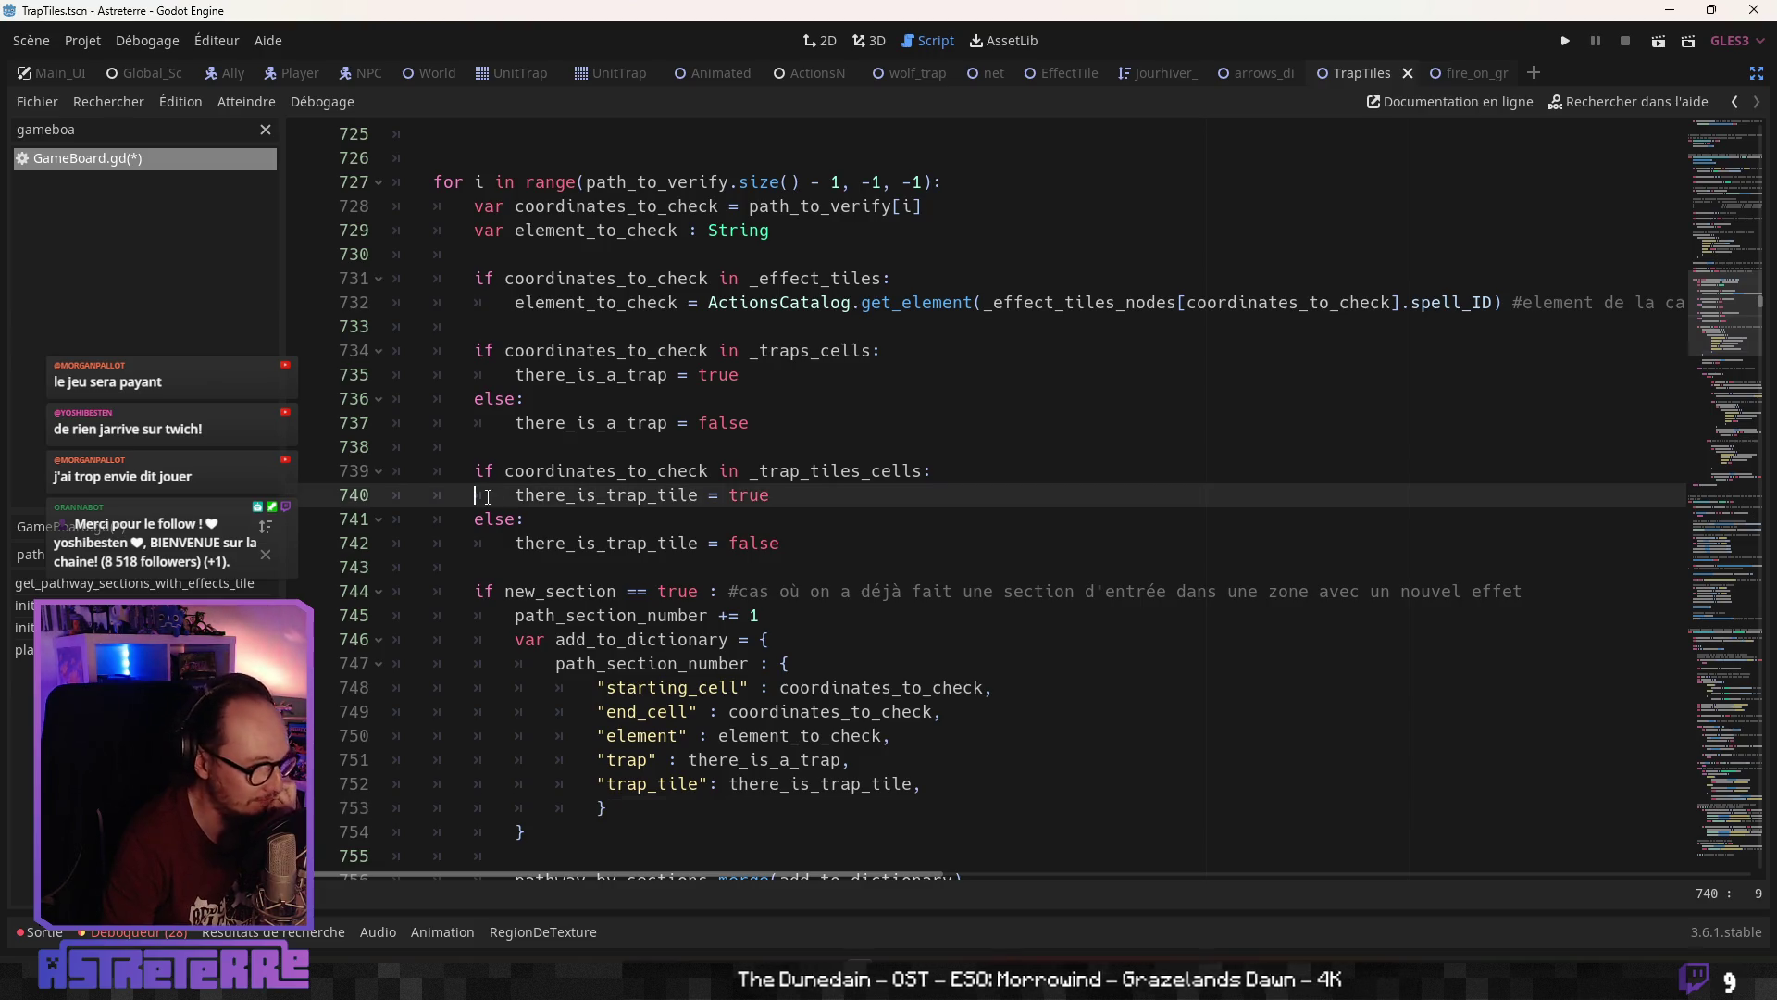
scroll(555, 539, down, 3)
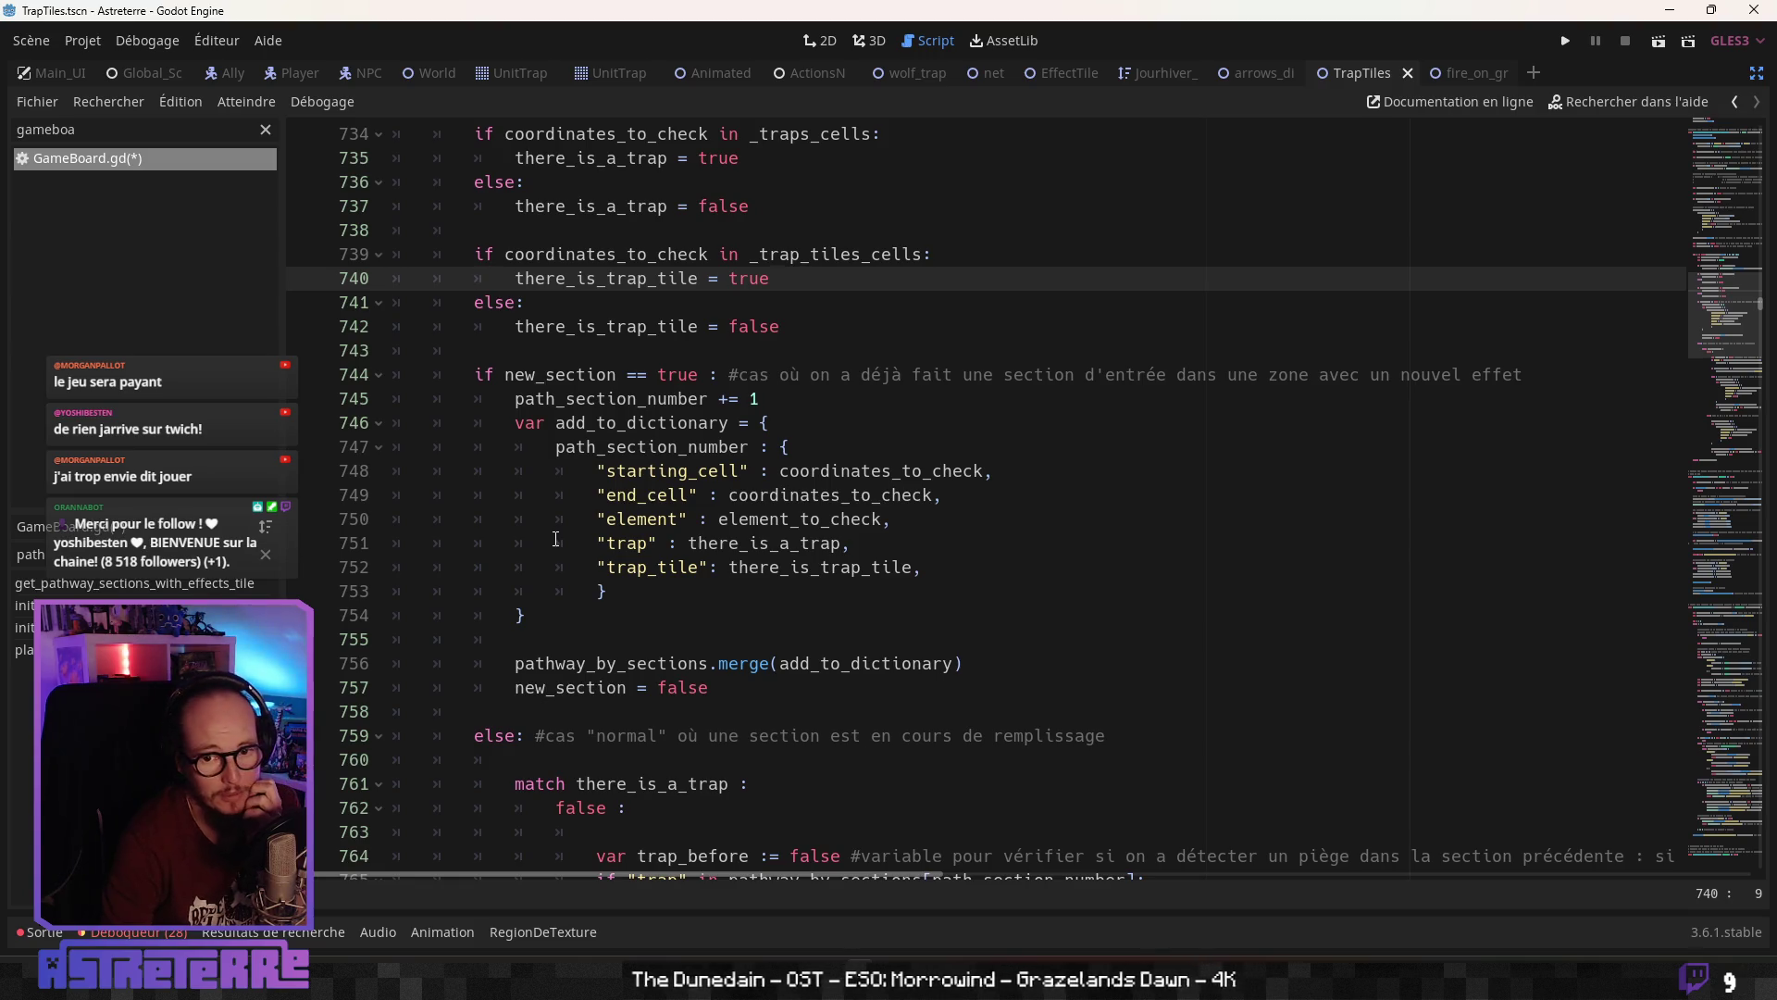
click(579, 423)
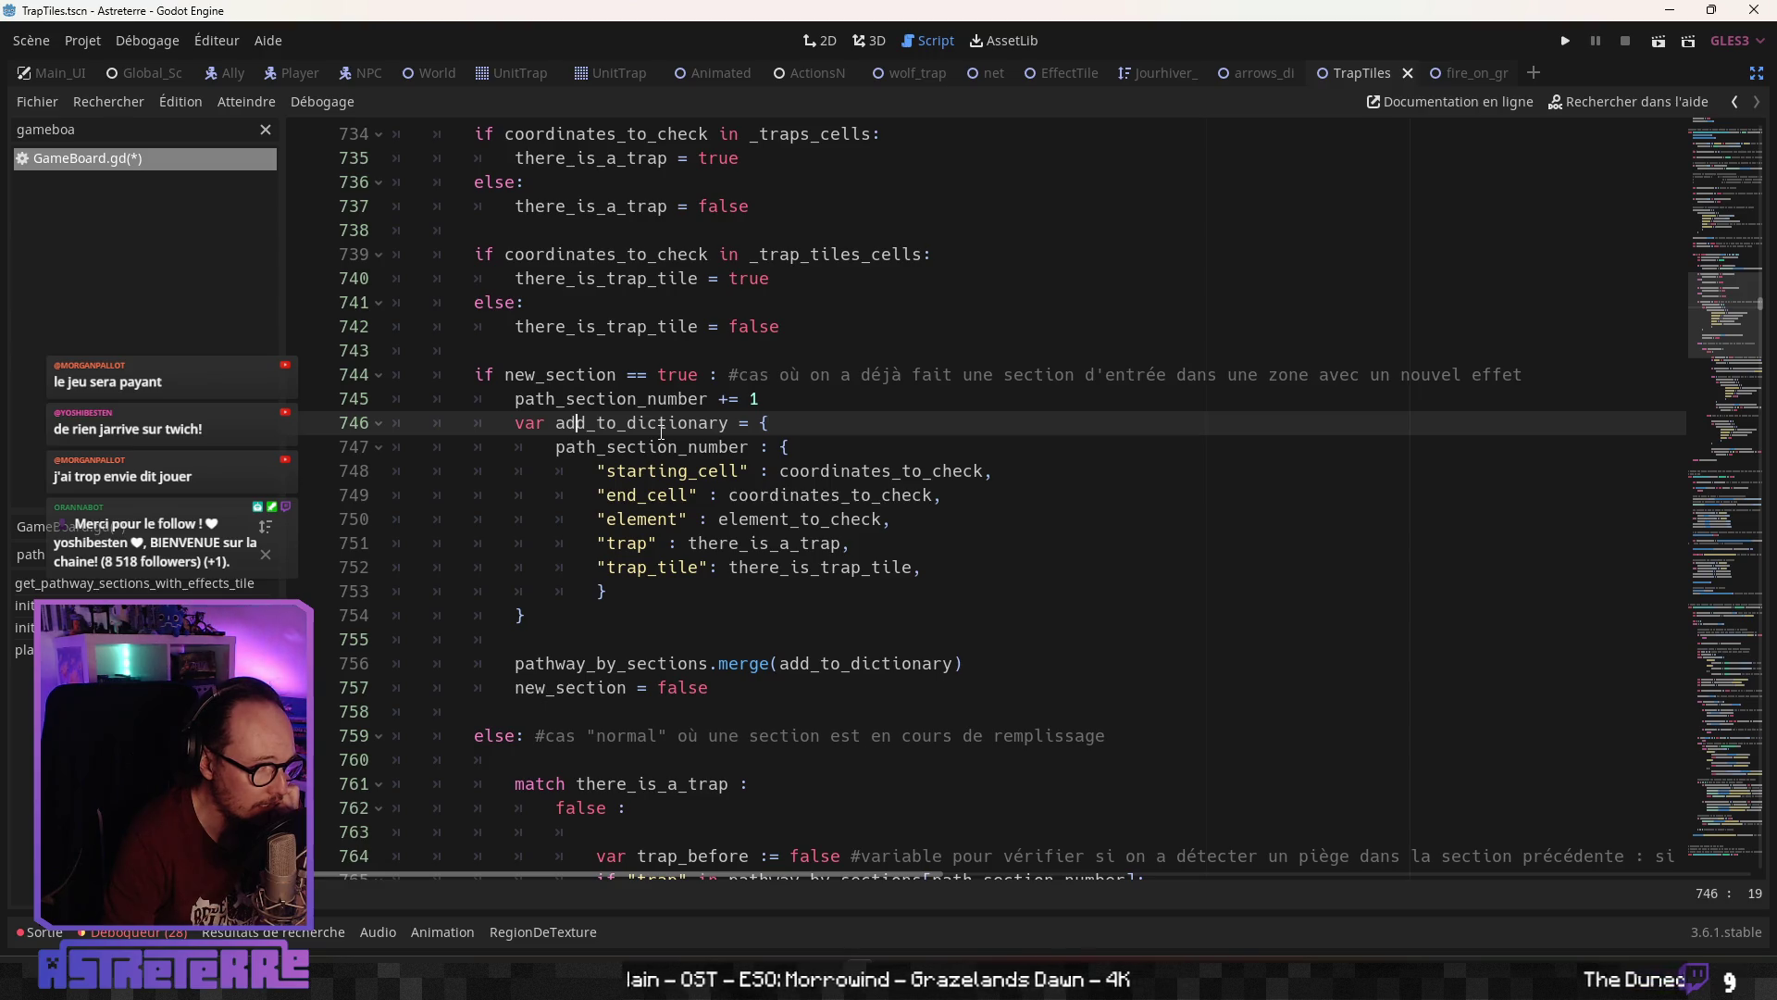
scroll(649, 453, down, 2)
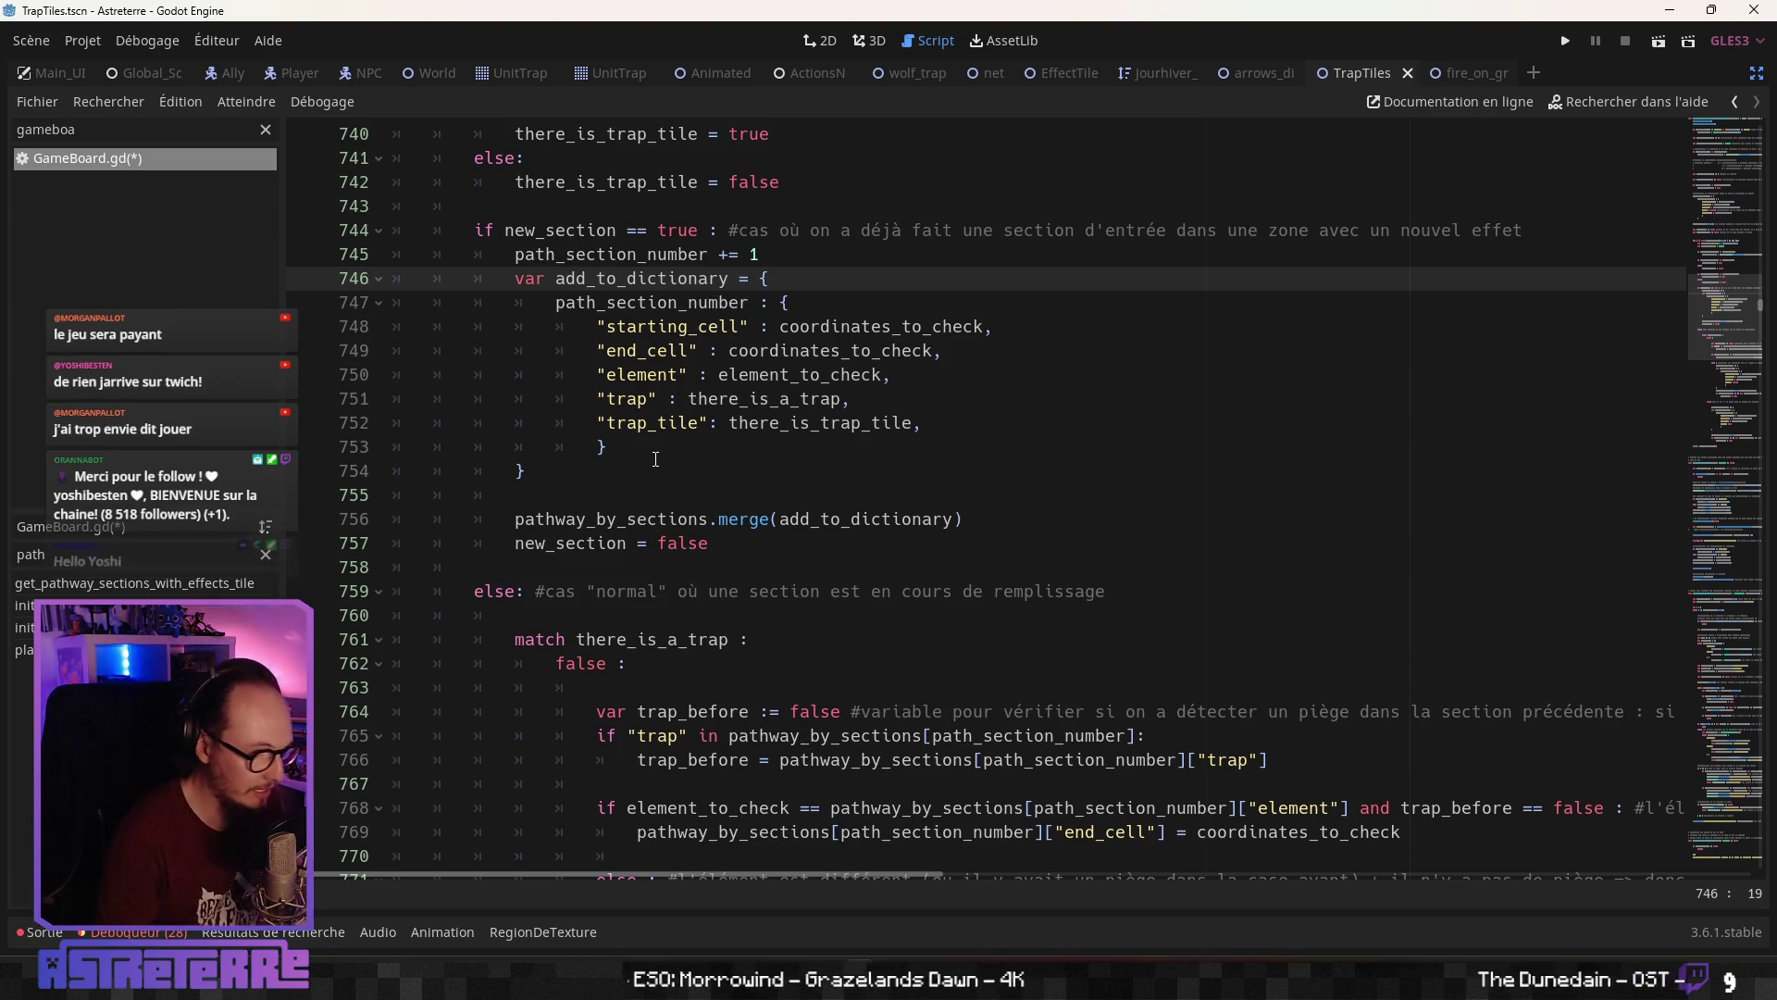
scroll(659, 444, down, 2)
scroll(661, 438, down, 4)
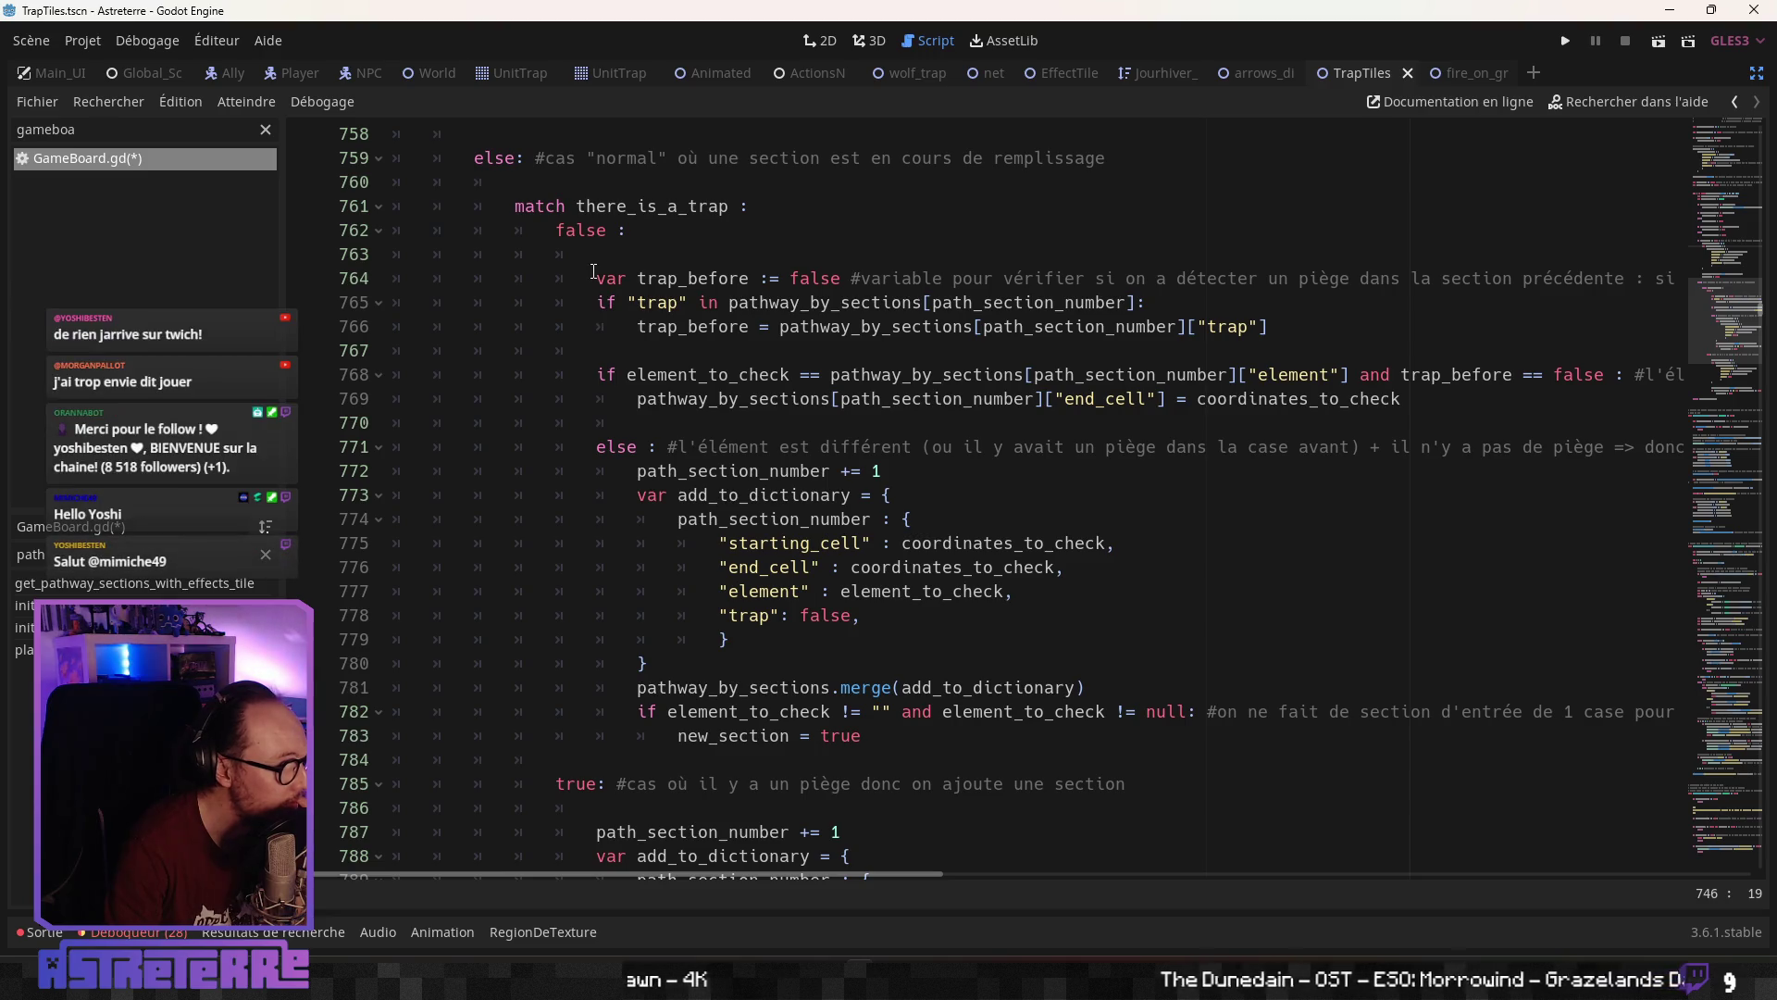
scroll(1022, 333, up, 5)
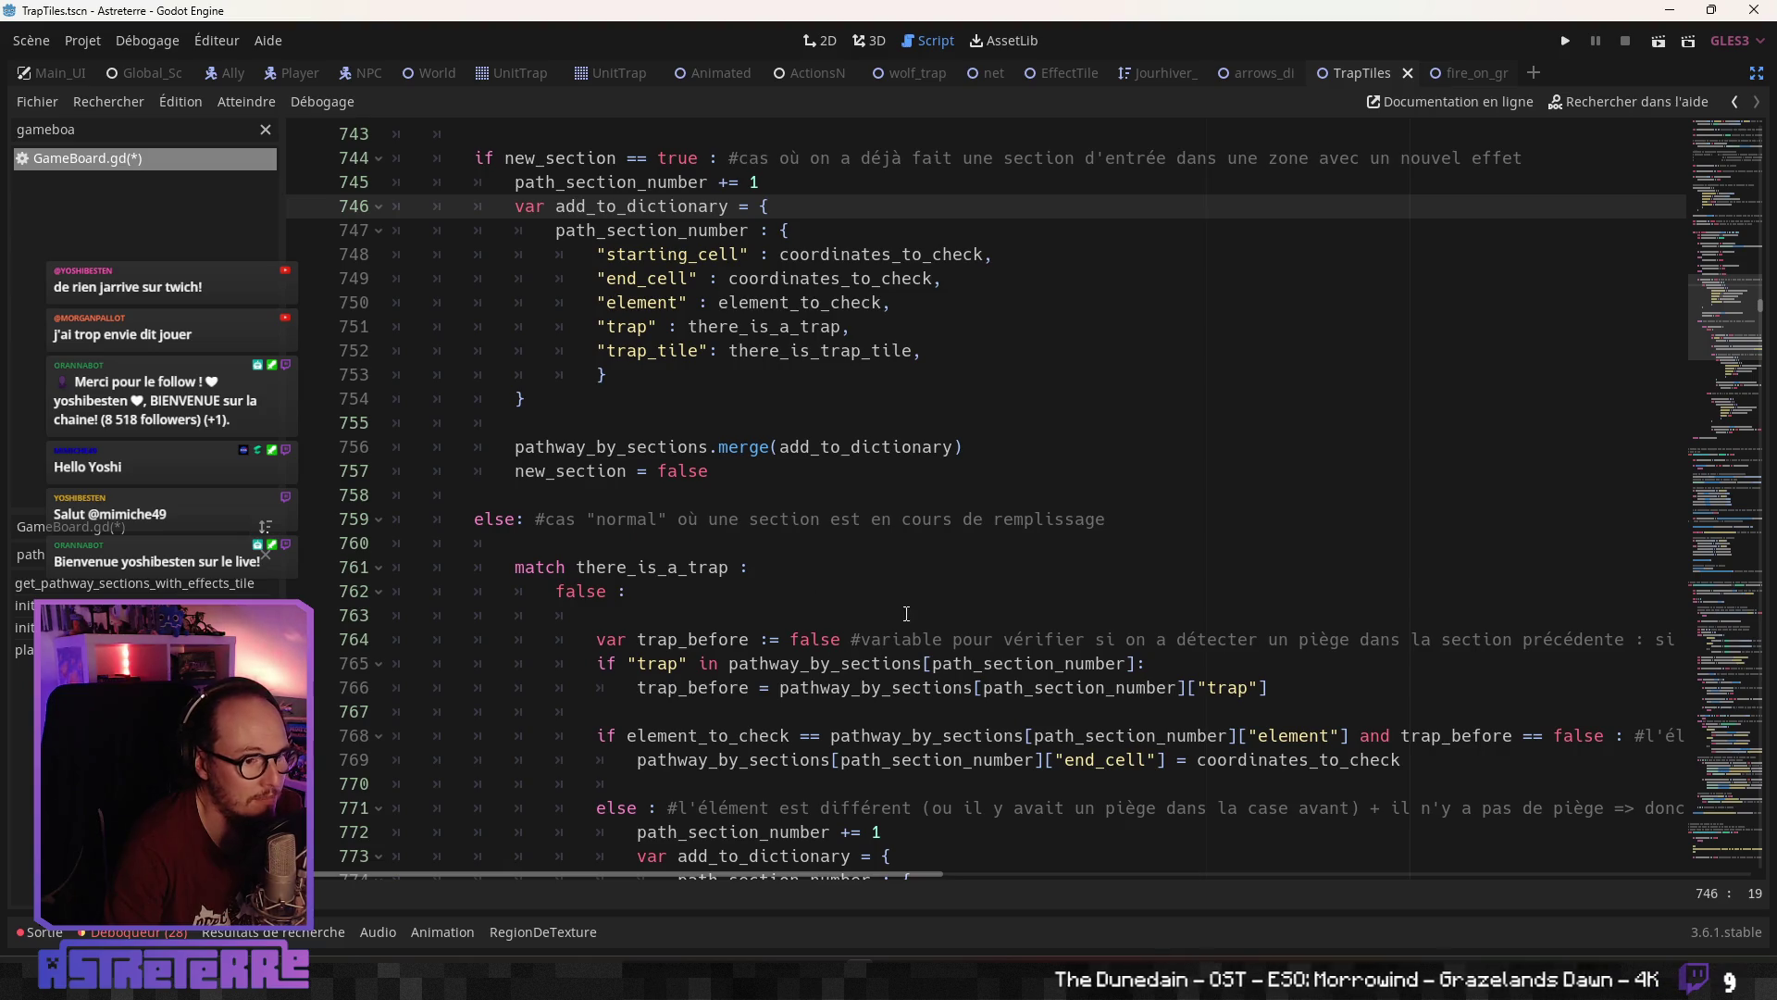
scroll(906, 614, up, 5)
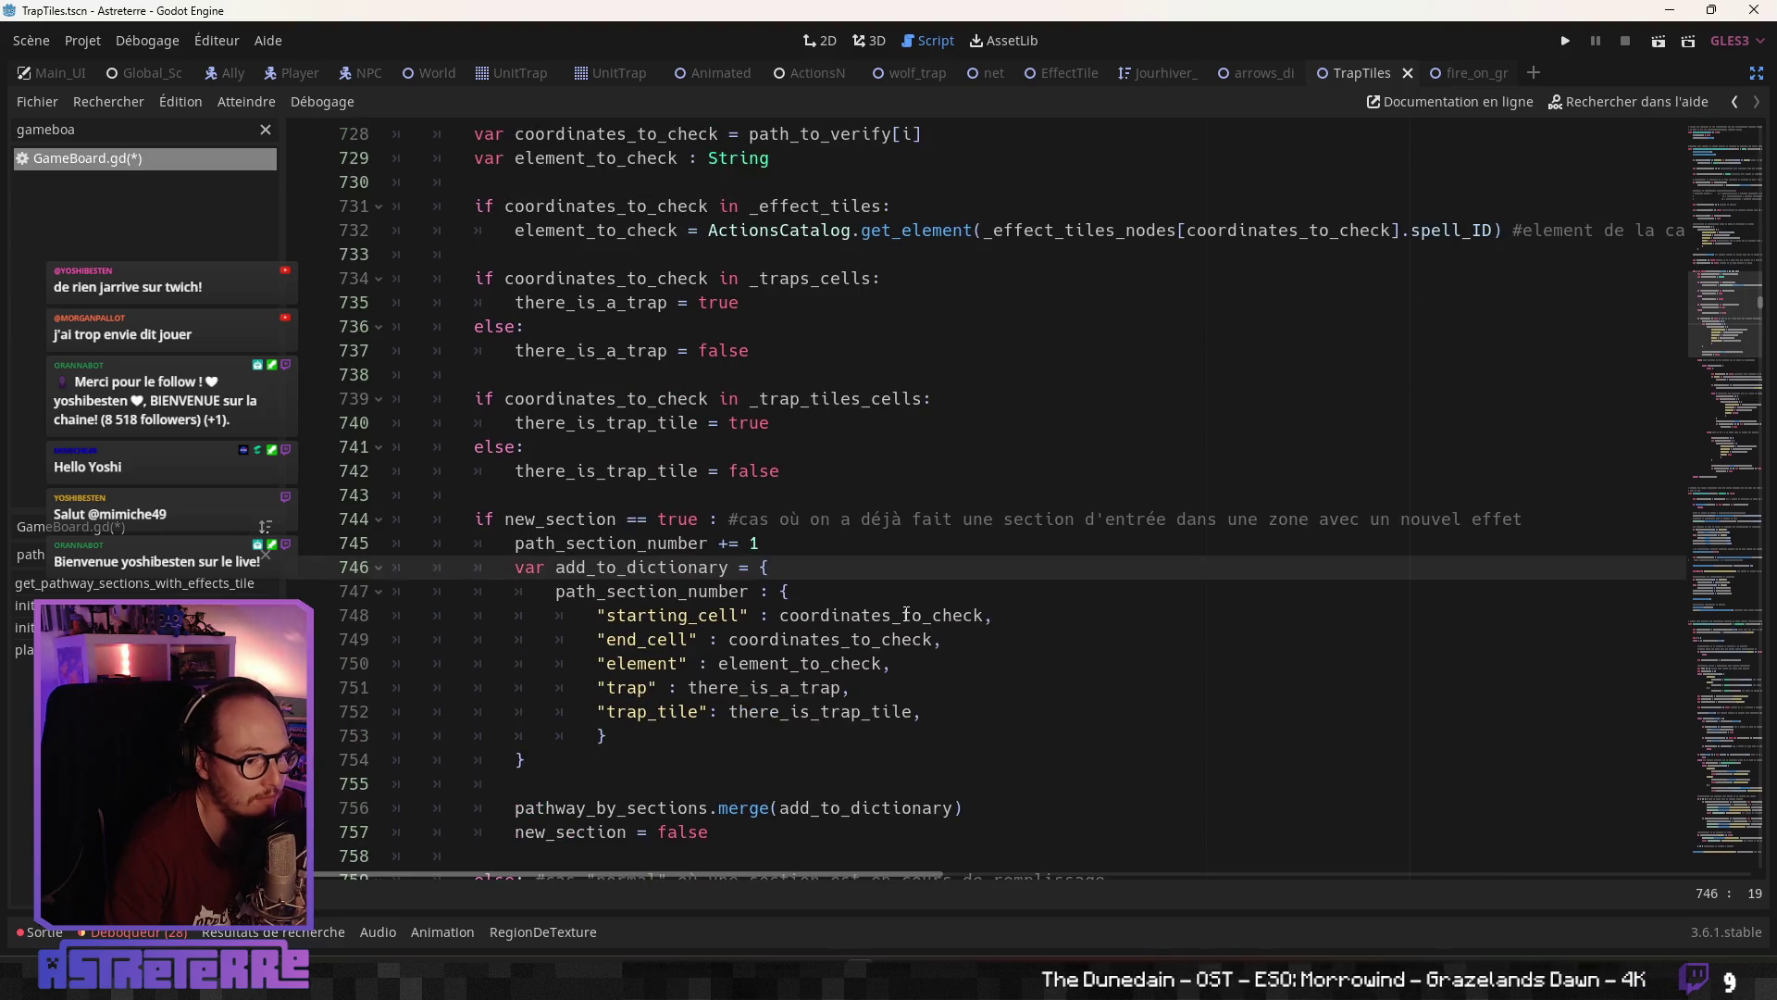
click(664, 551)
click(814, 519)
scroll(796, 536, up, 3)
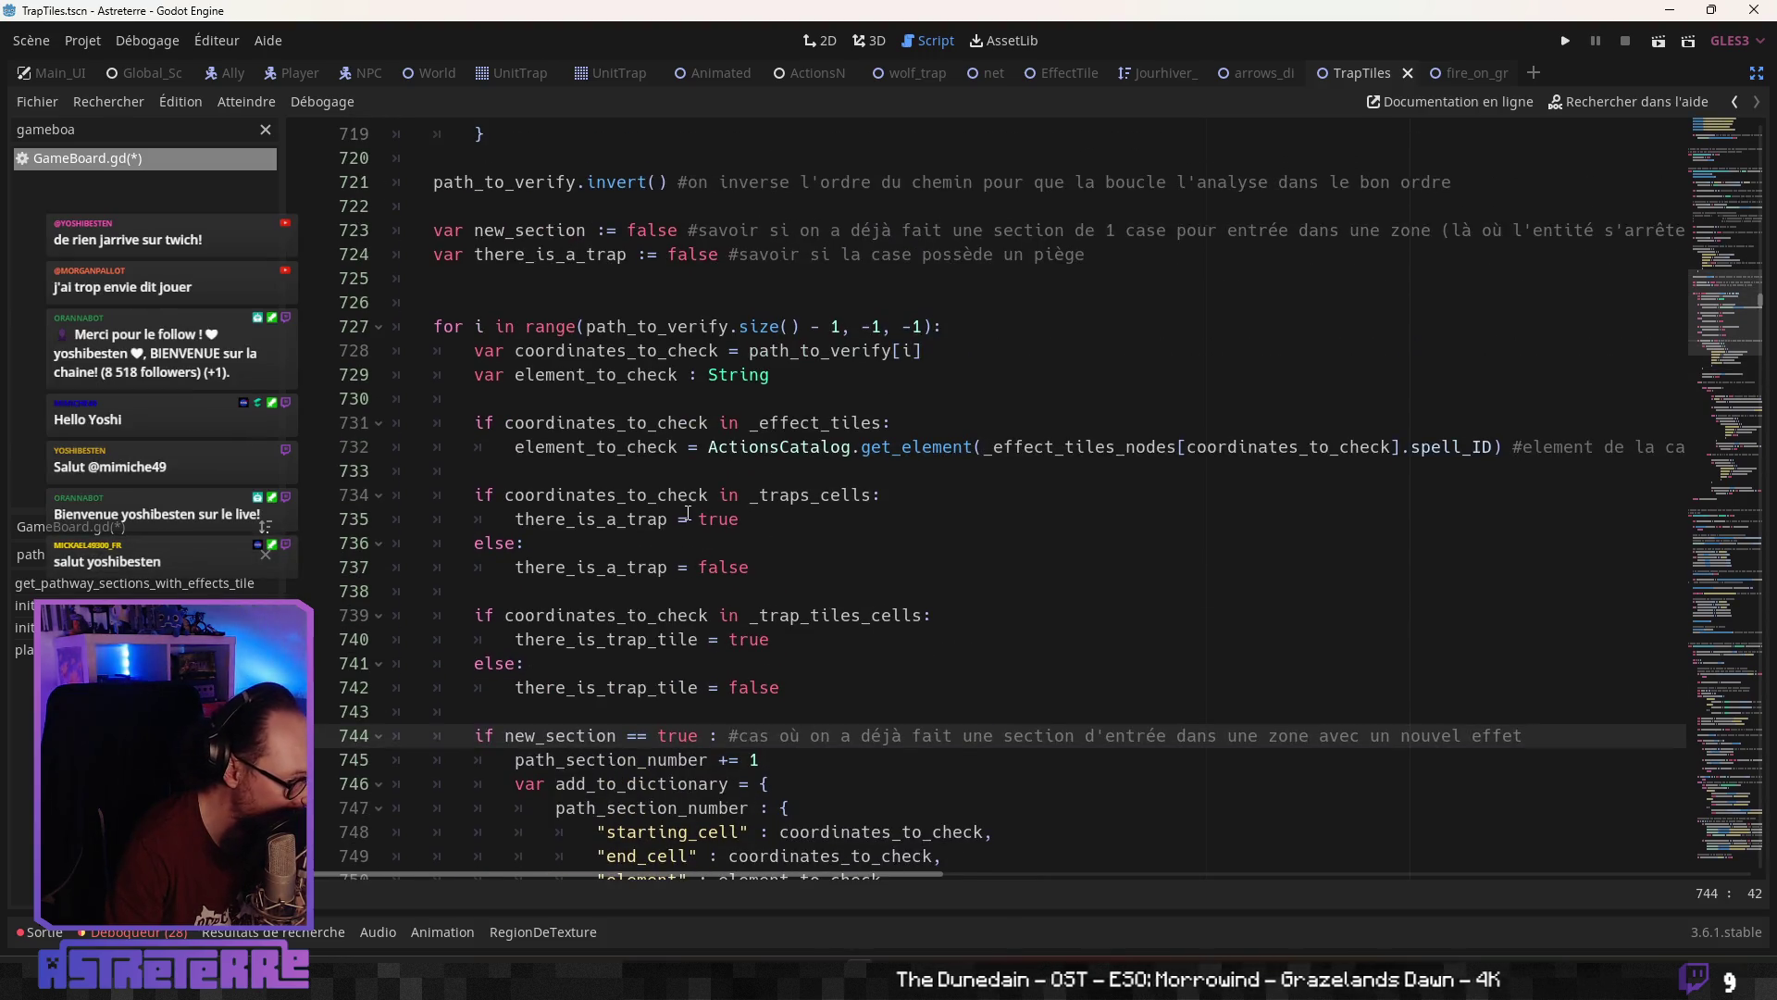
scroll(632, 418, up, 5)
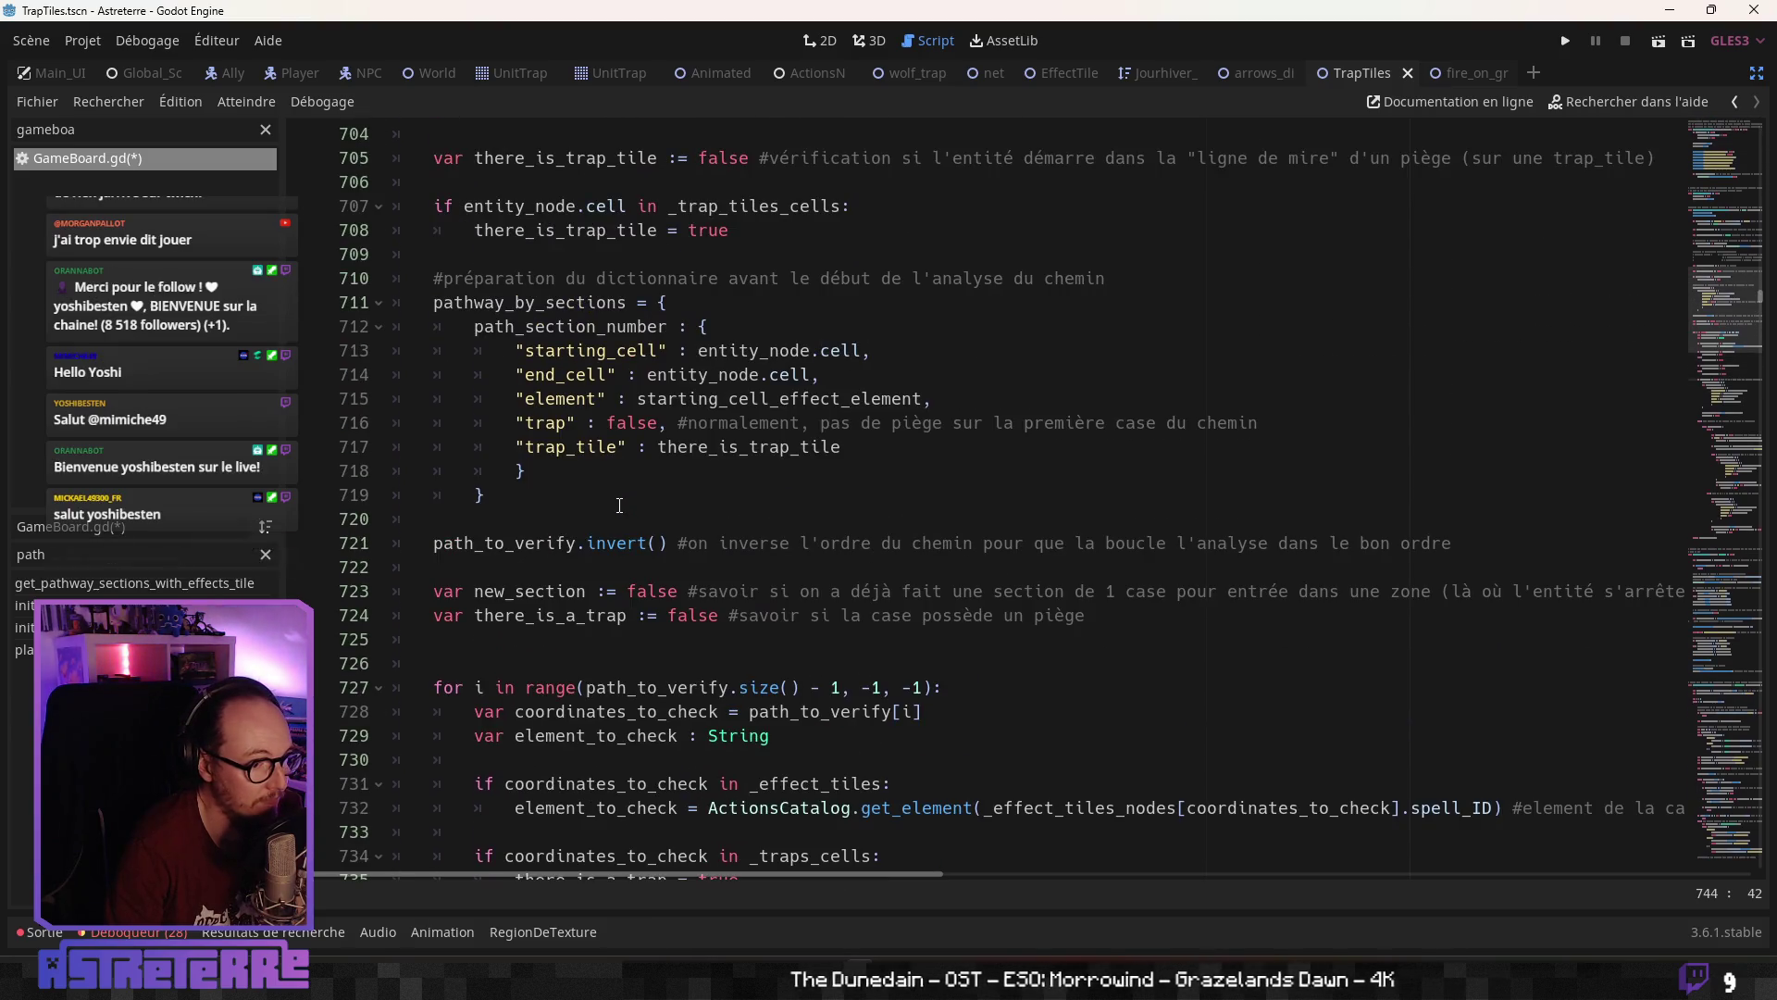
scroll(619, 504, up, 2)
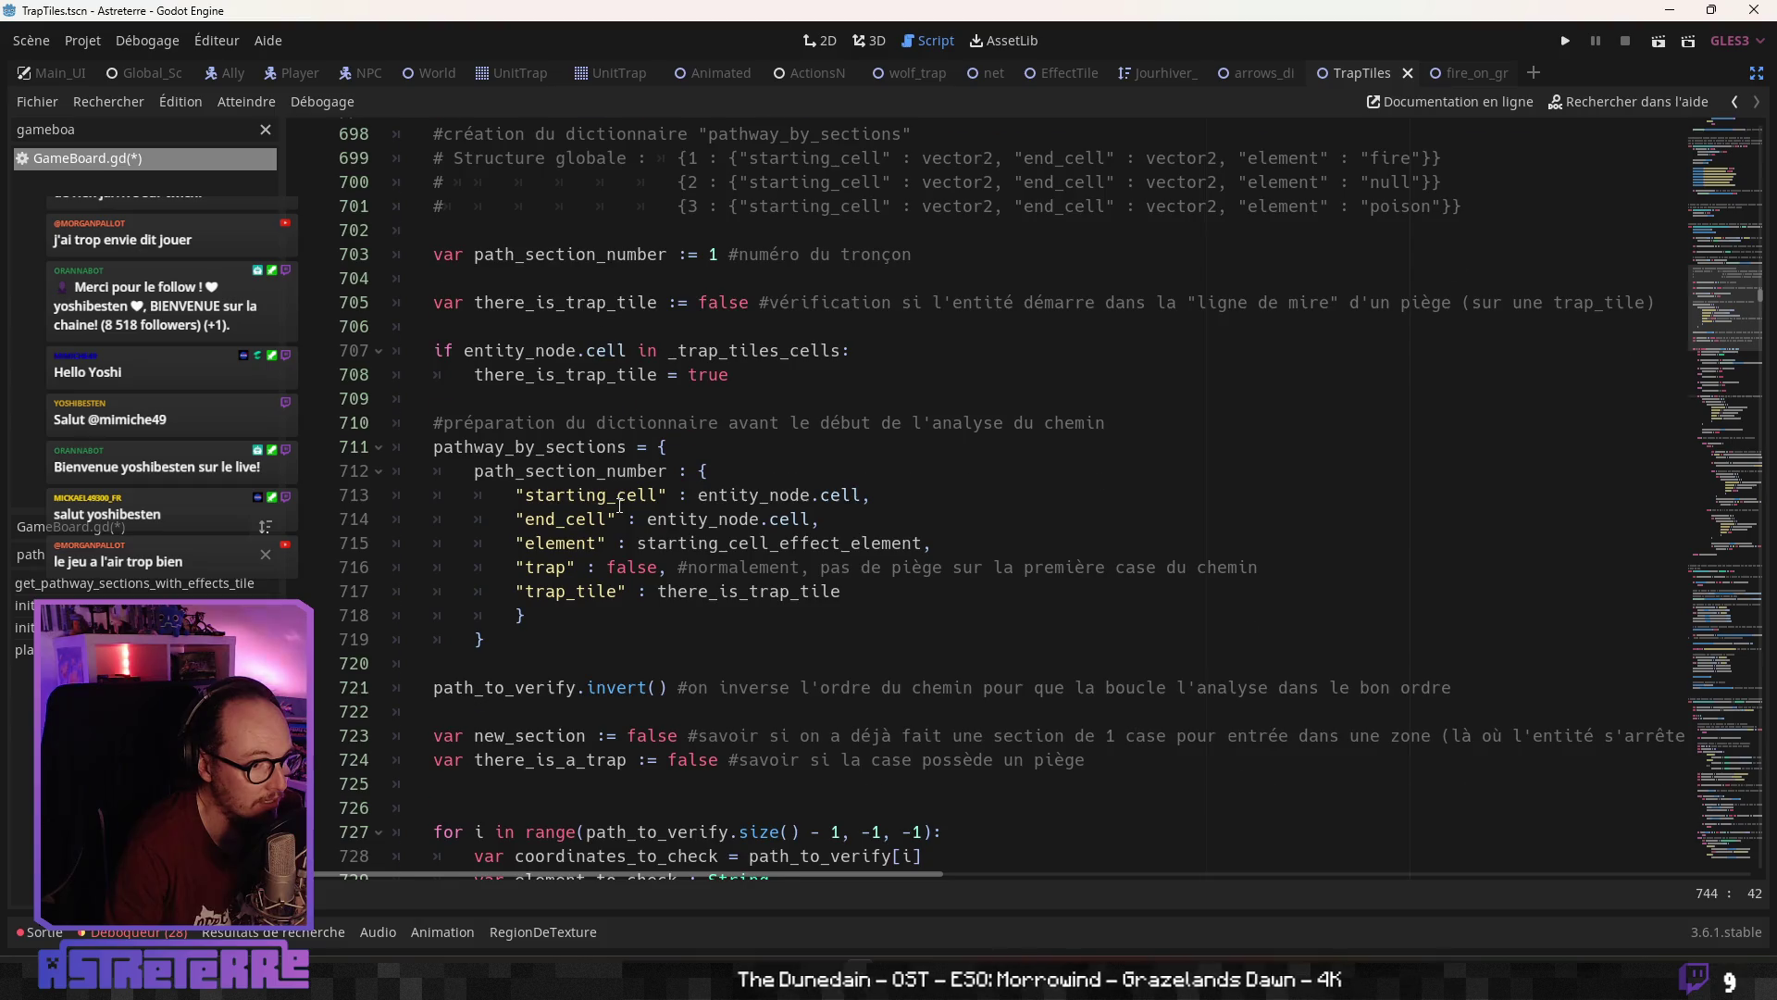
scroll(619, 505, up, 8)
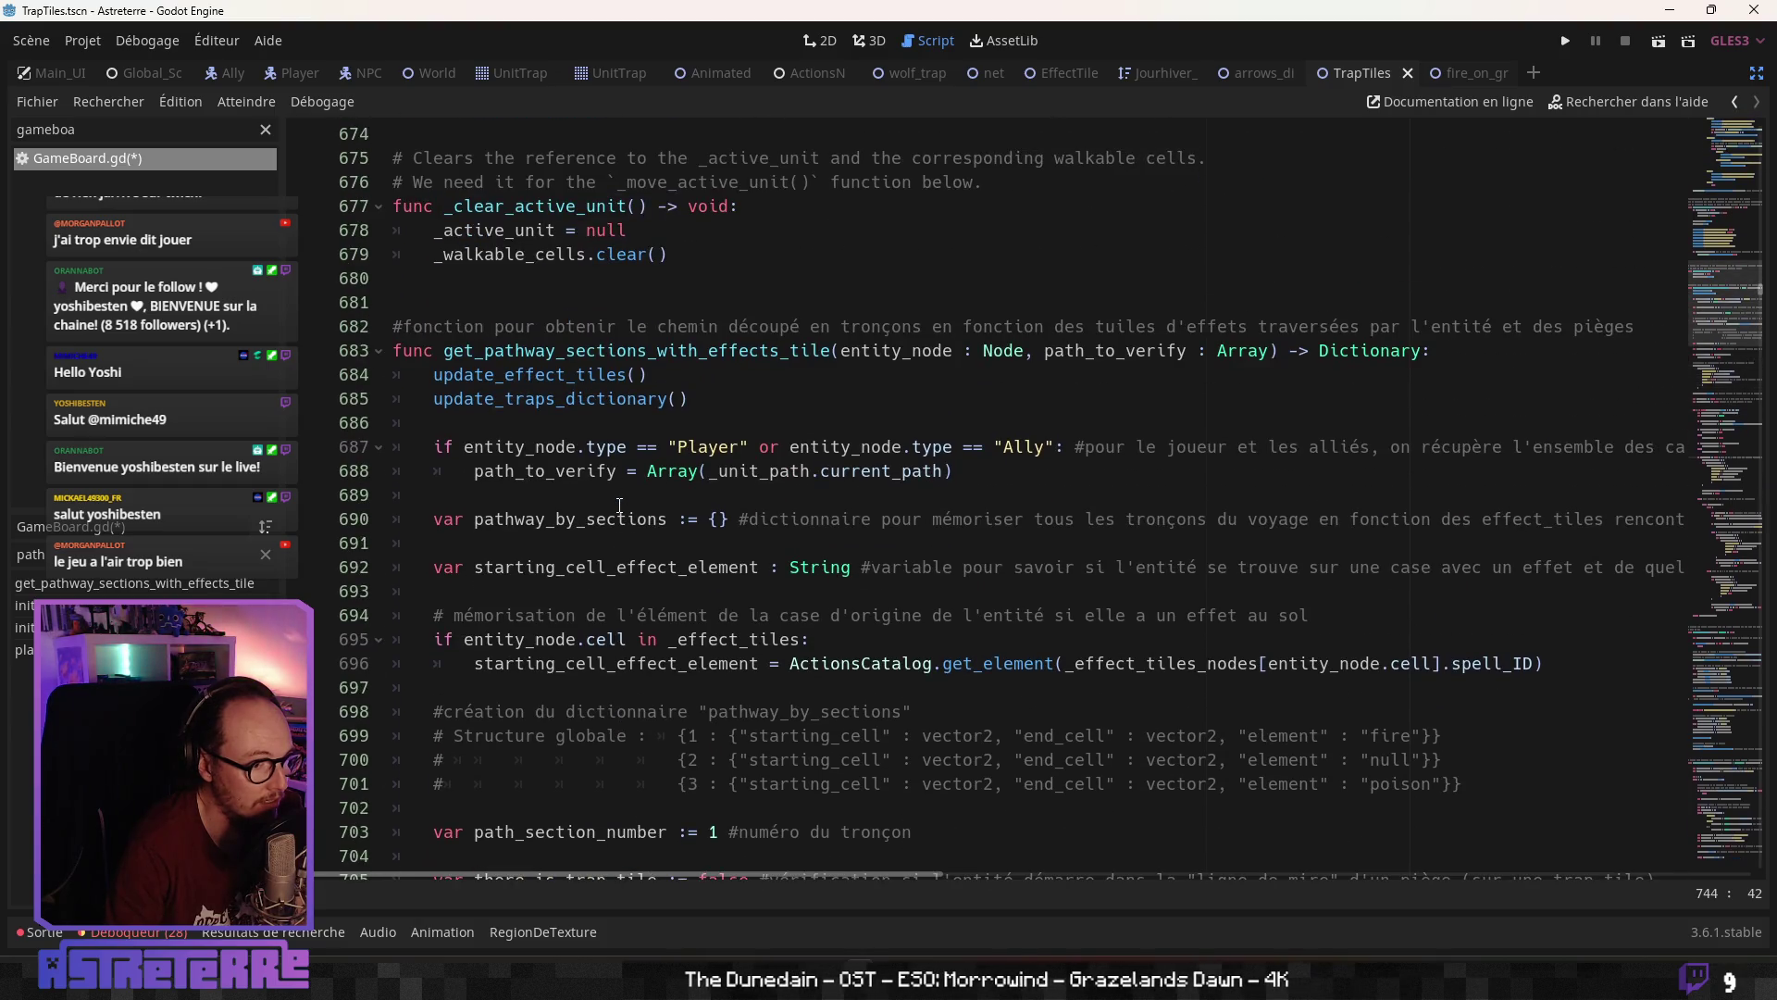
scroll(619, 505, down, 3)
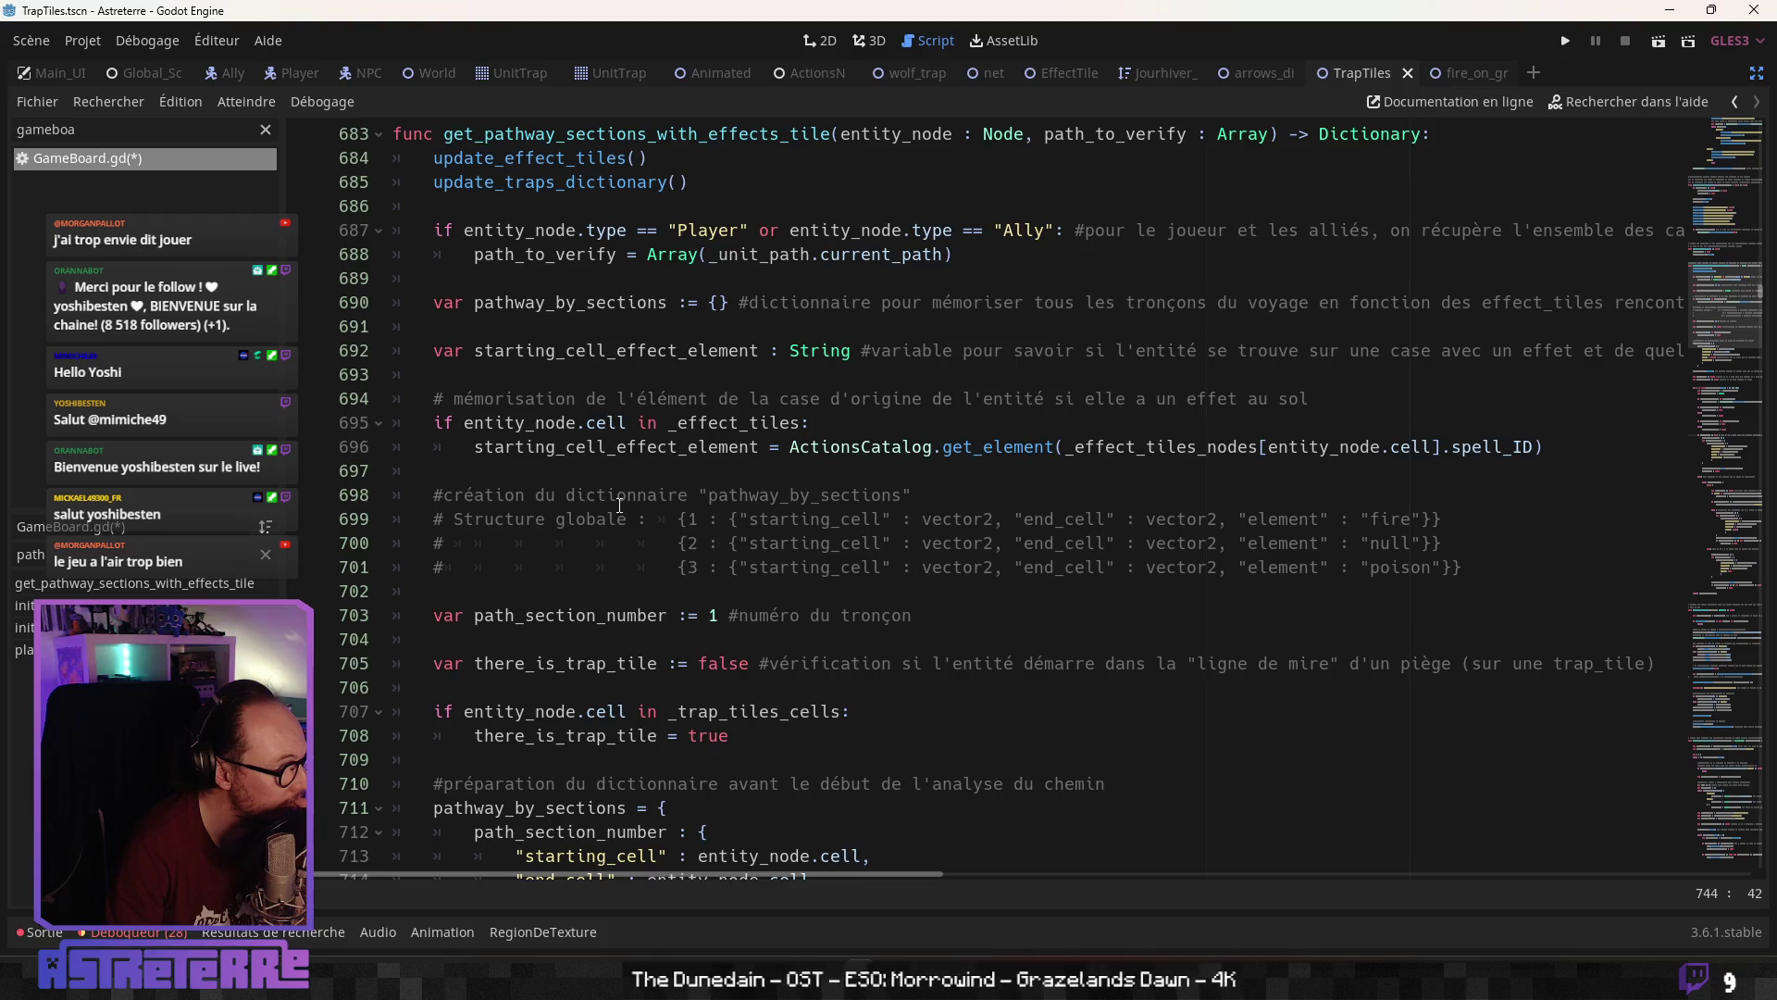
scroll(619, 505, down, 4)
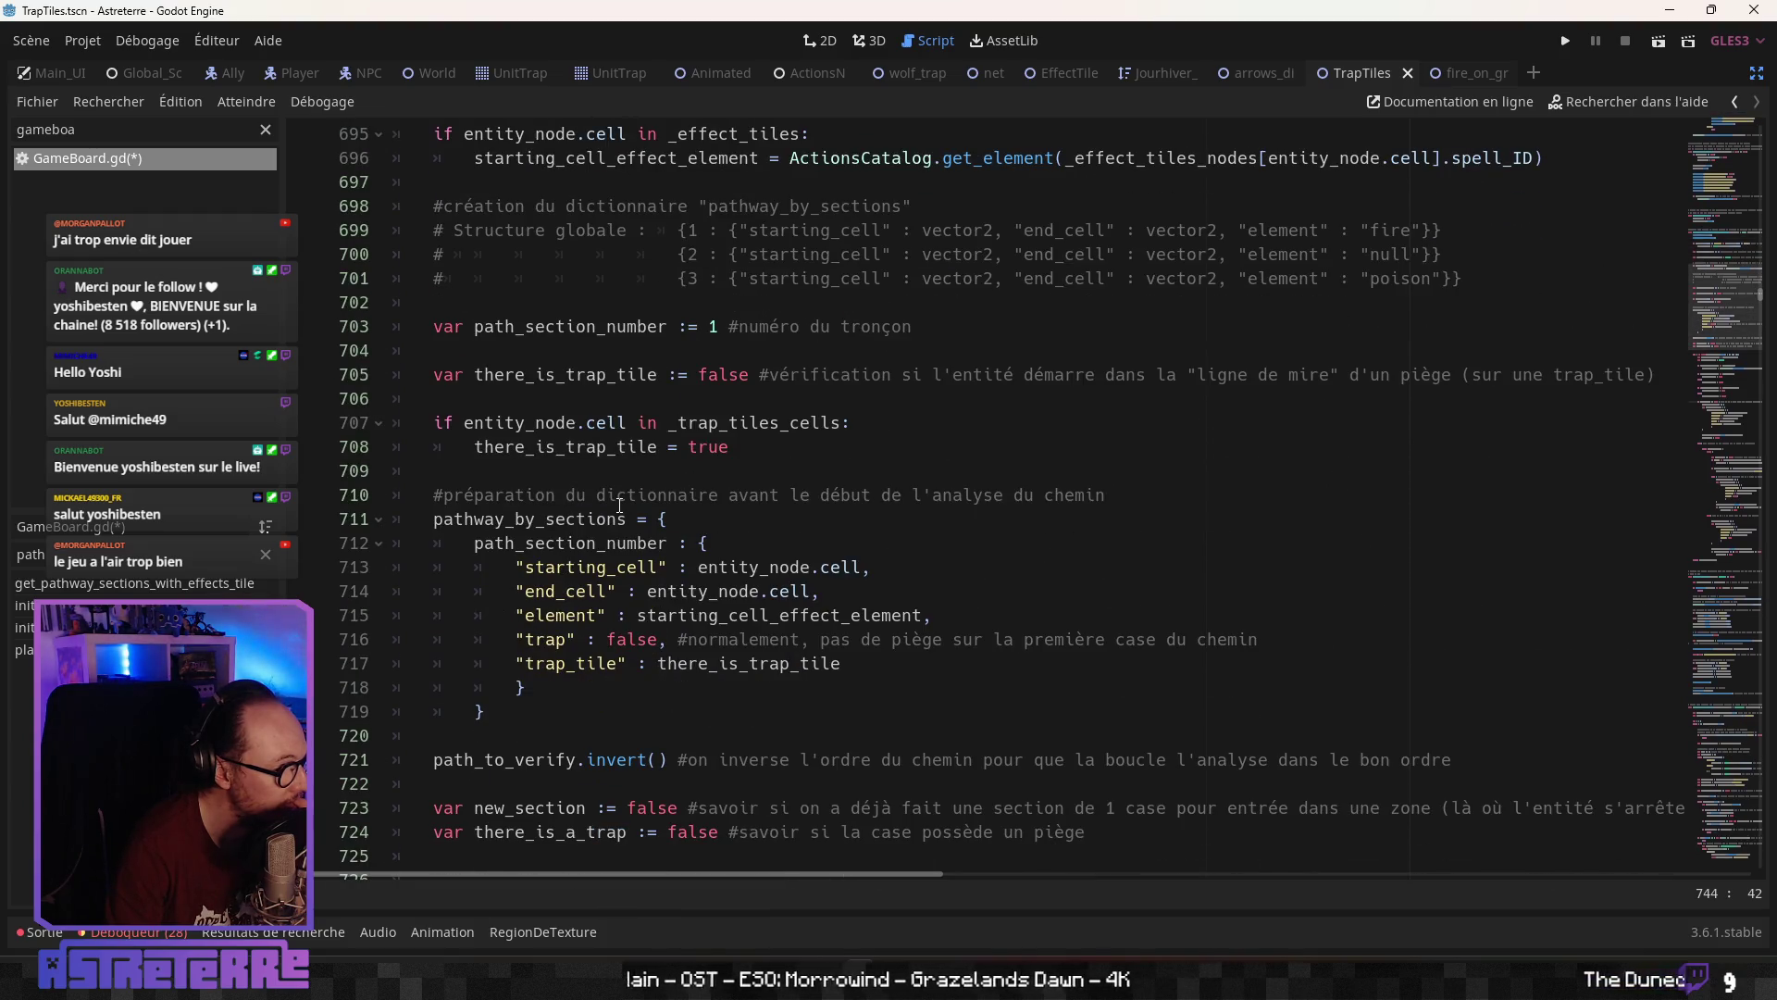
scroll(619, 505, down, 1)
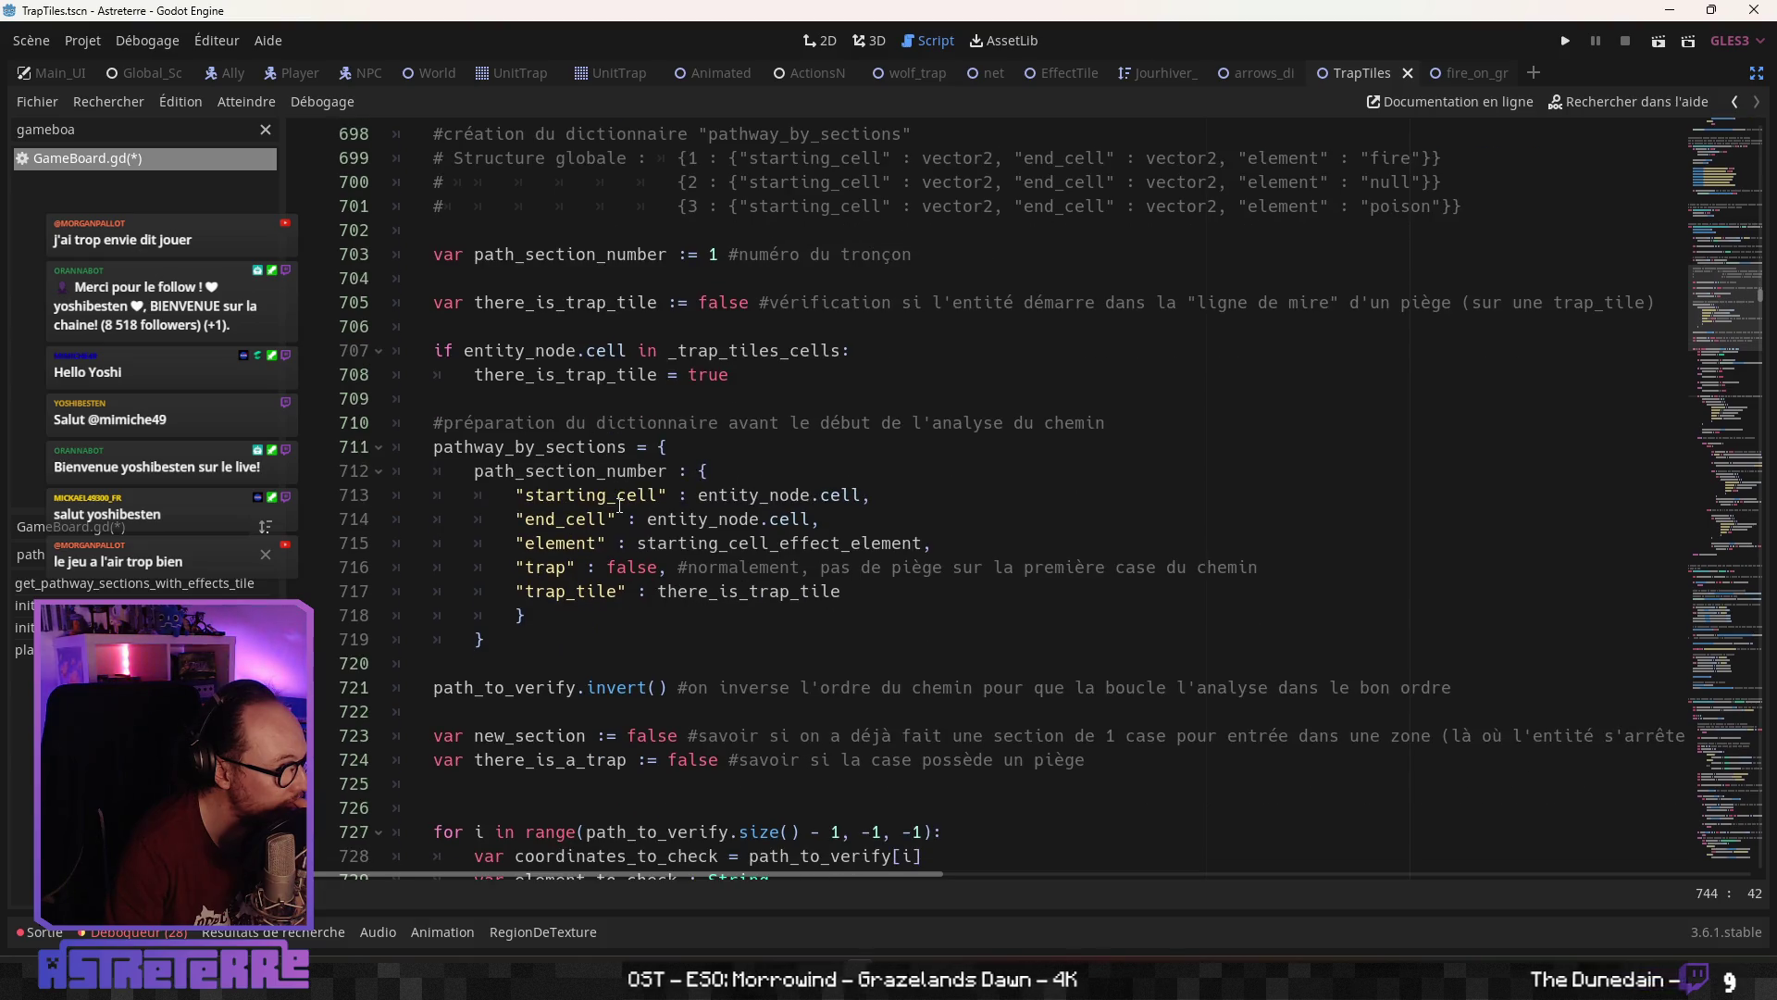
scroll(619, 505, down, 2)
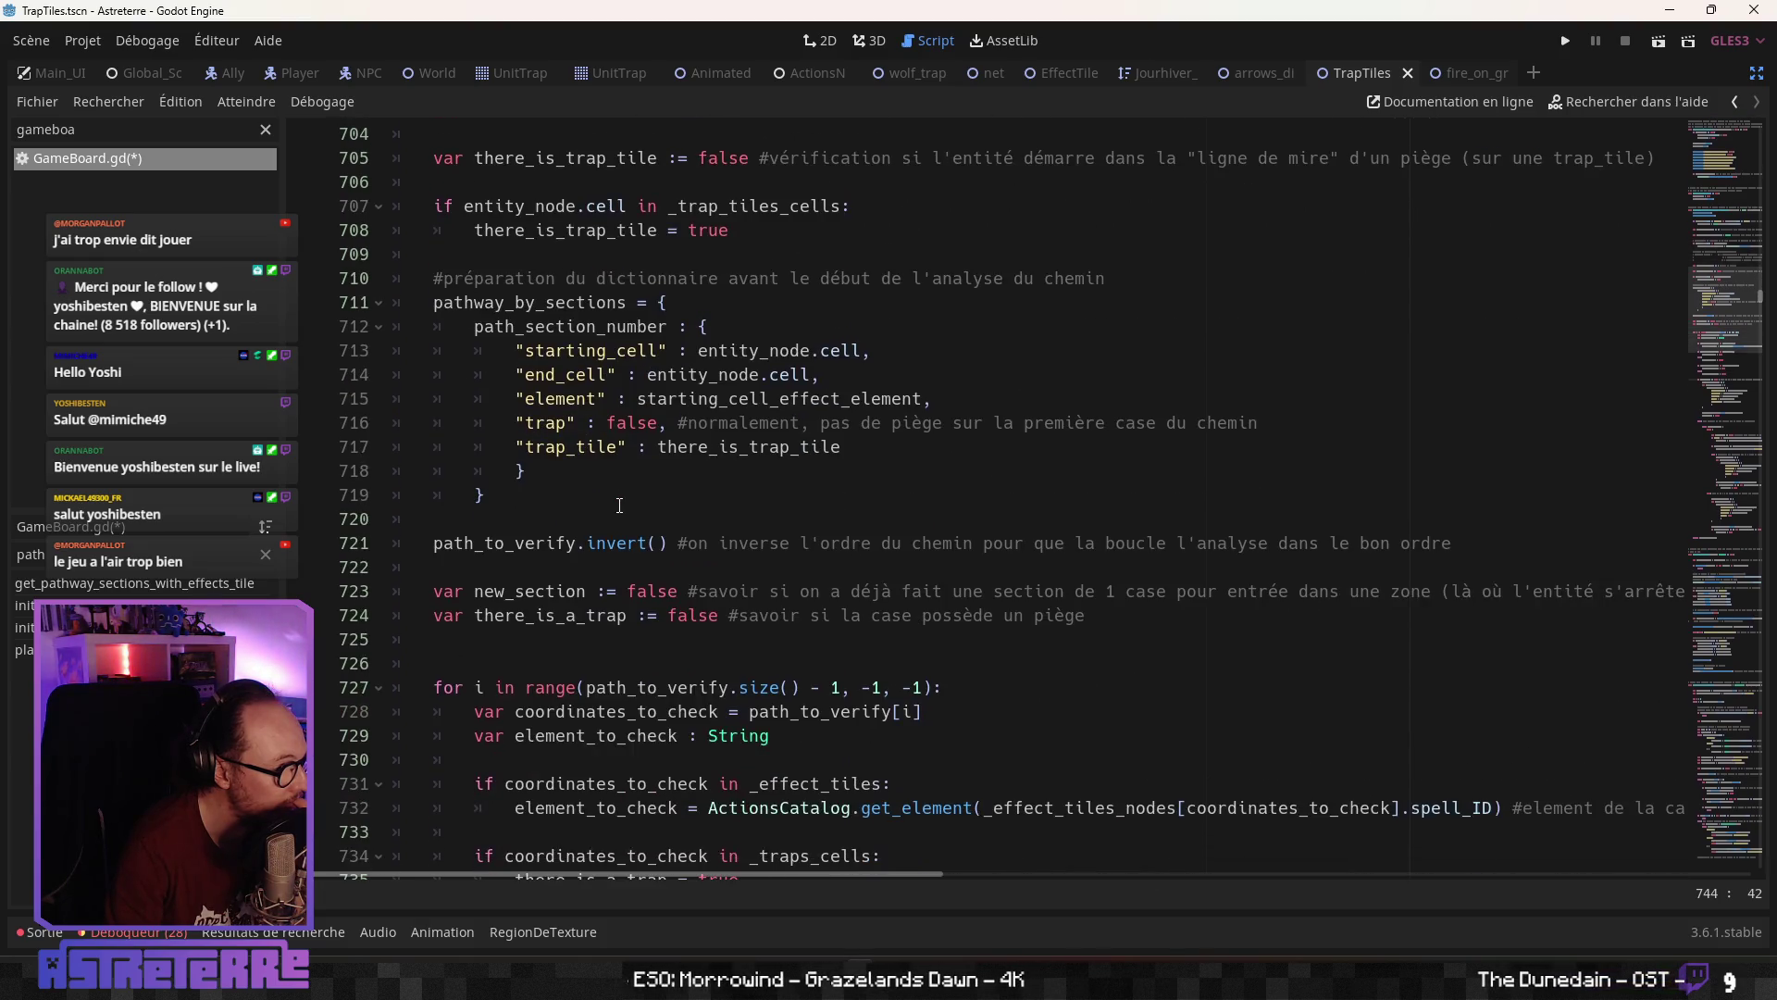
scroll(619, 505, down, 2)
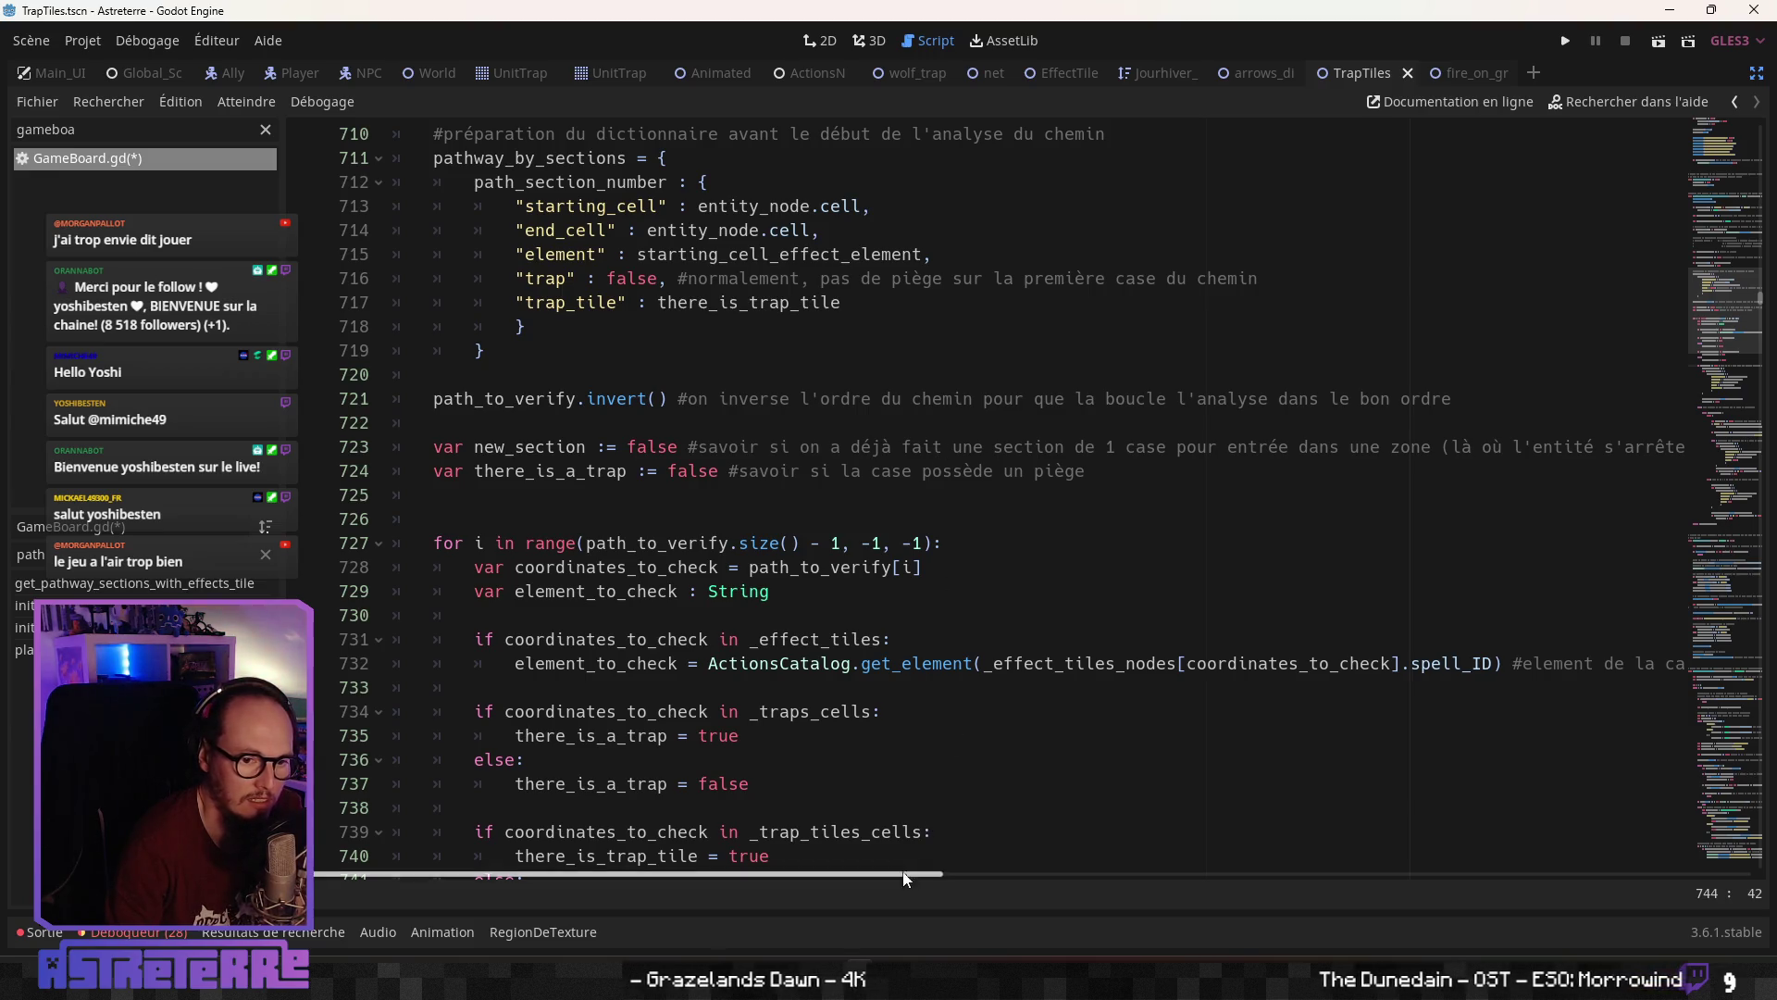
mouse_move(892, 873)
mouse_down()
mouse_move(1105, 870)
mouse_move(894, 874)
mouse_up()
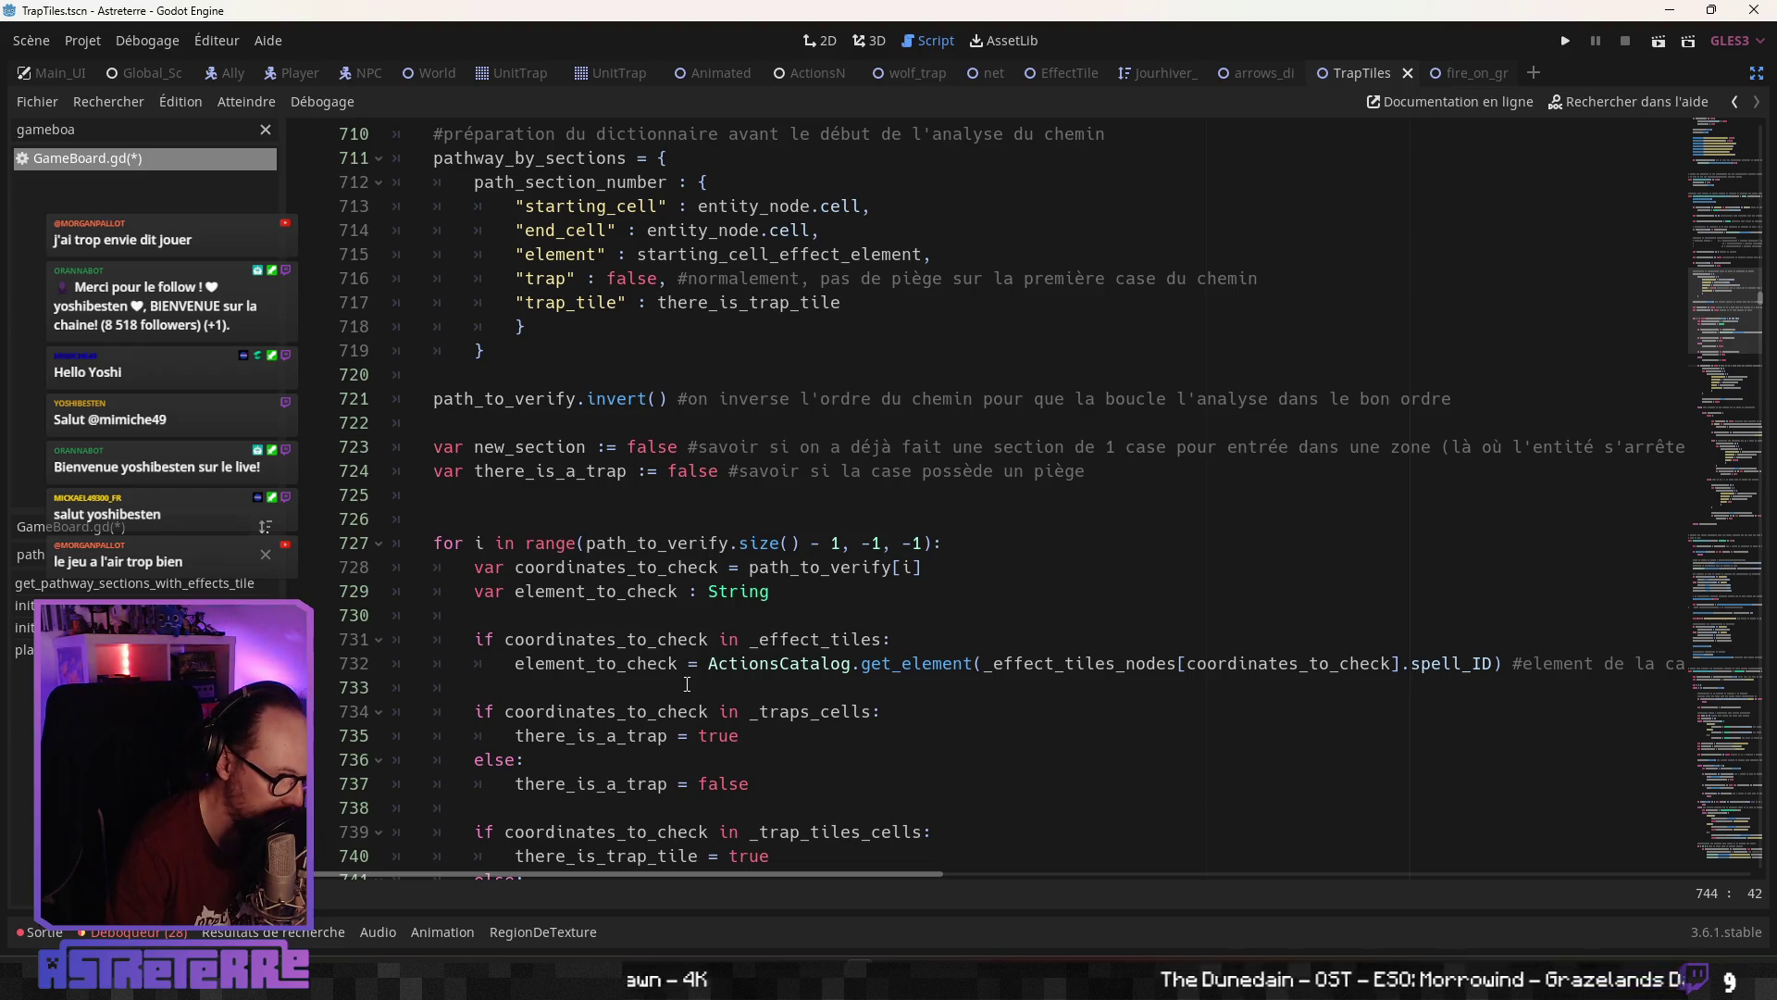
scroll(685, 684, up, 2)
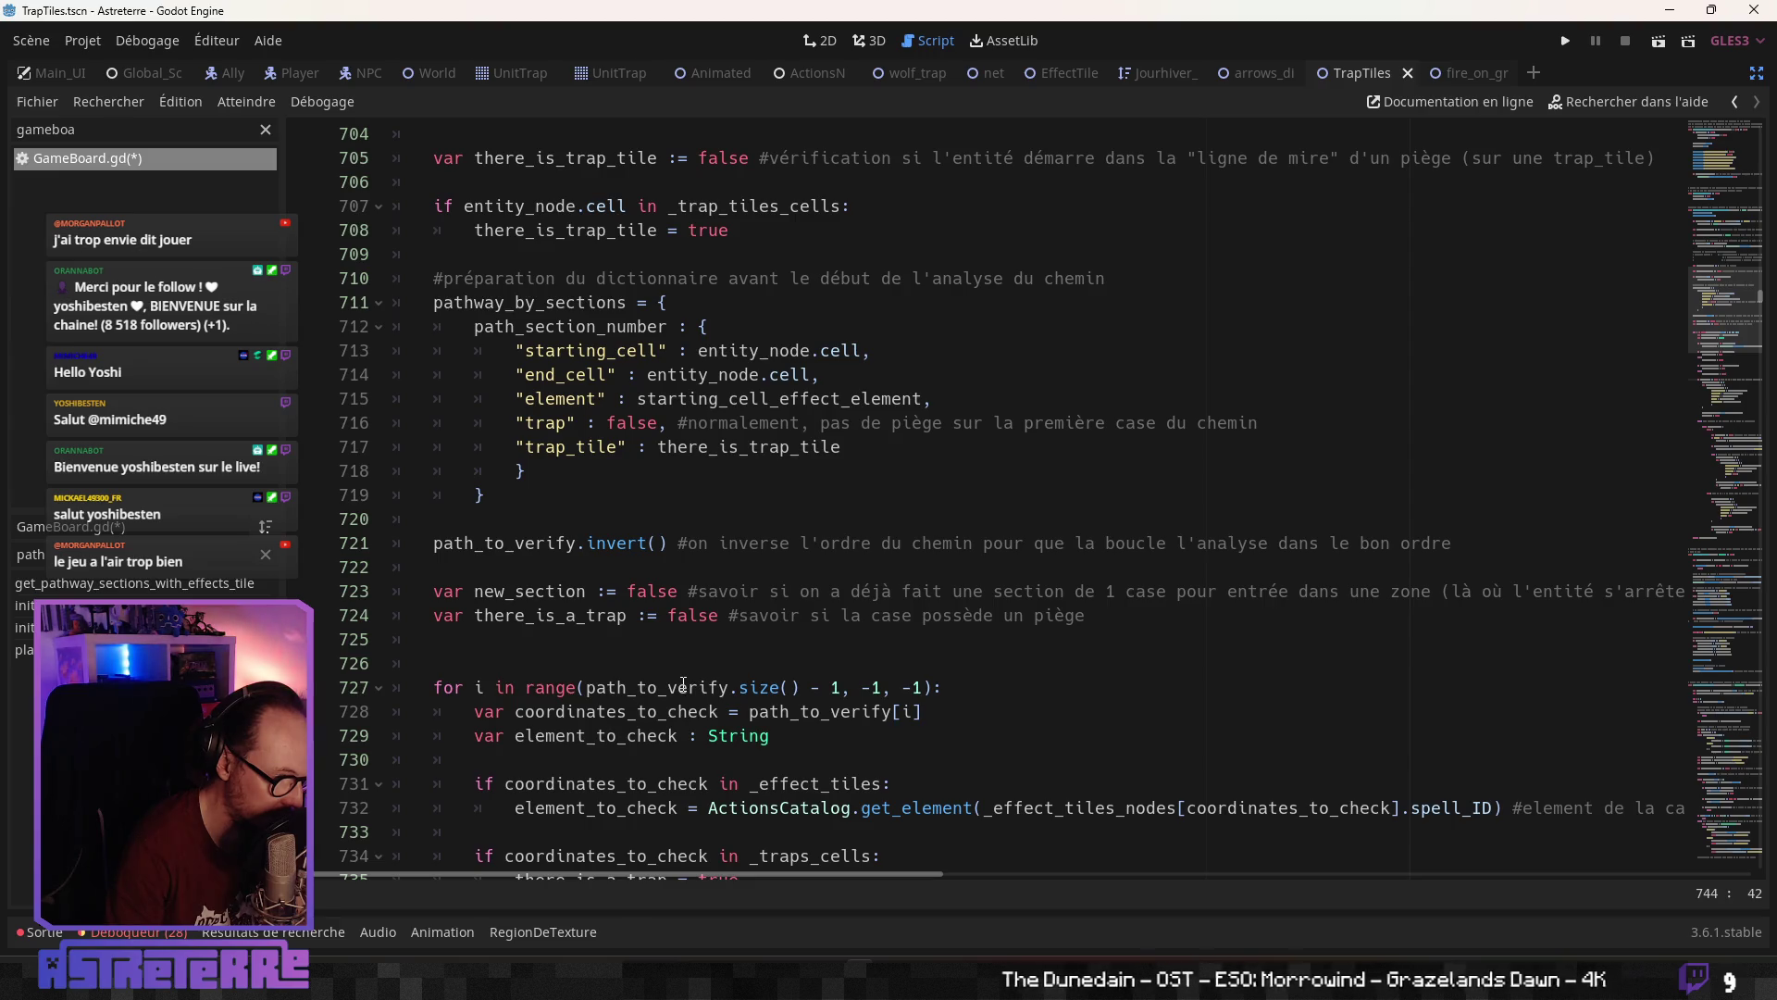
scroll(684, 683, down, 3)
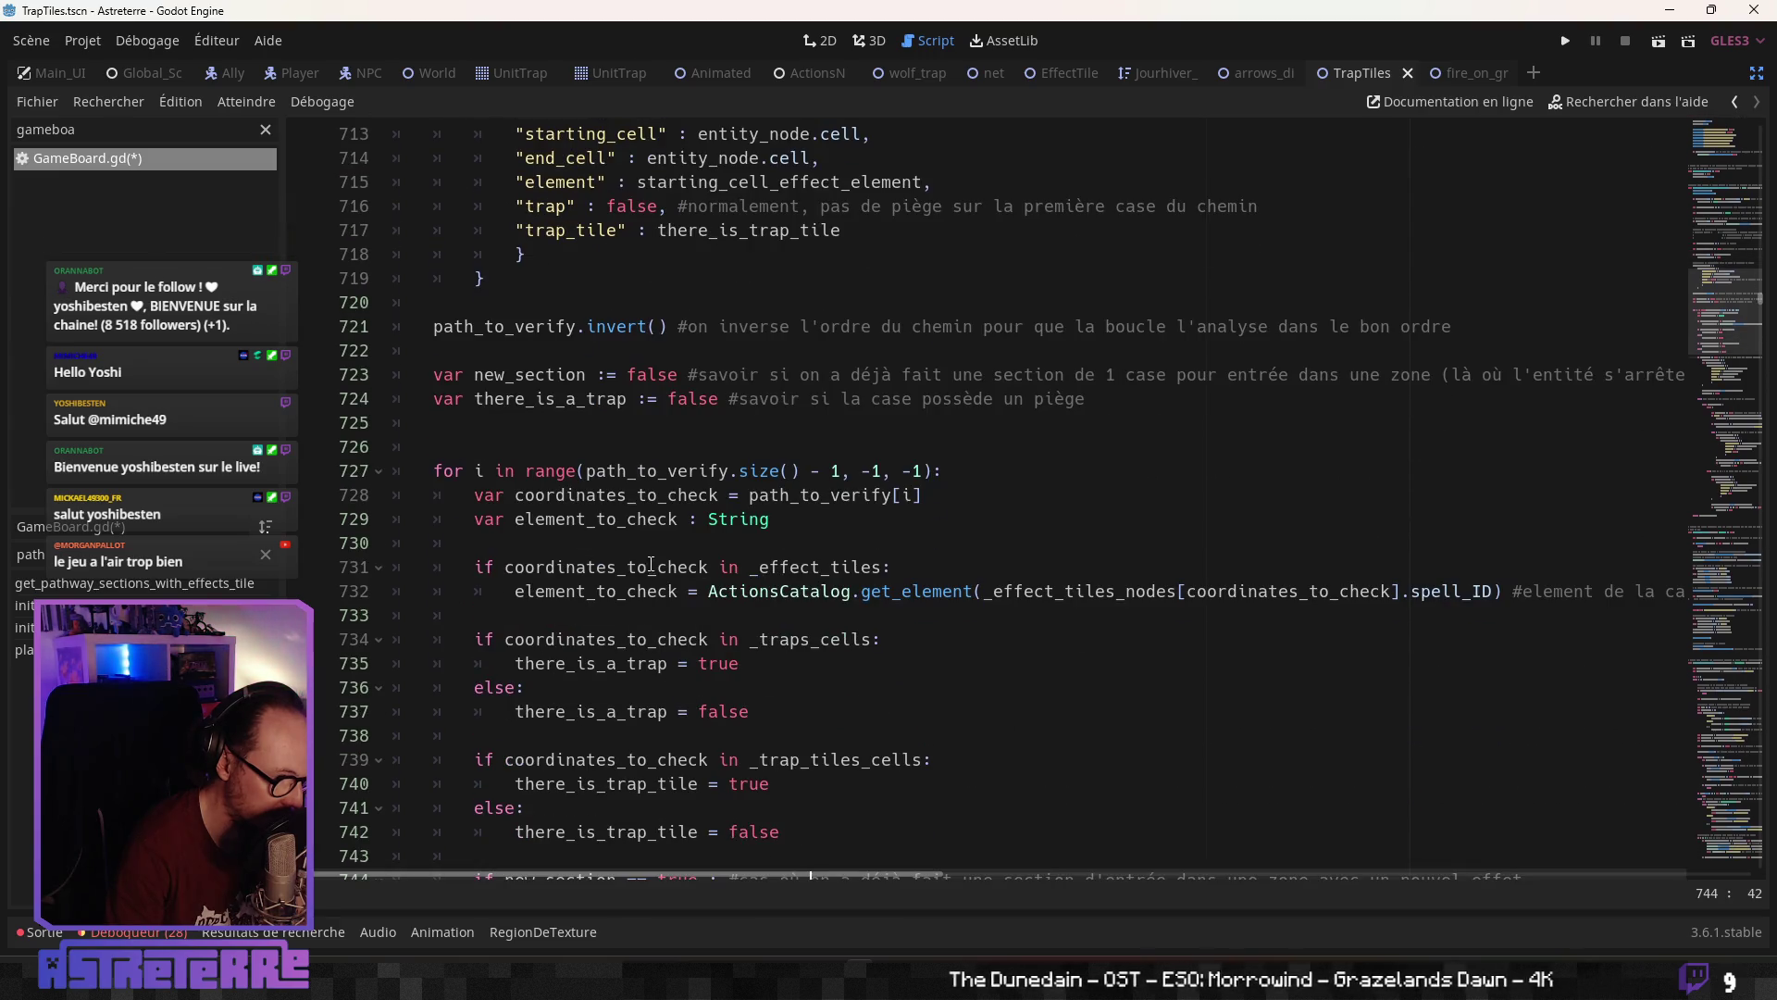
click(615, 521)
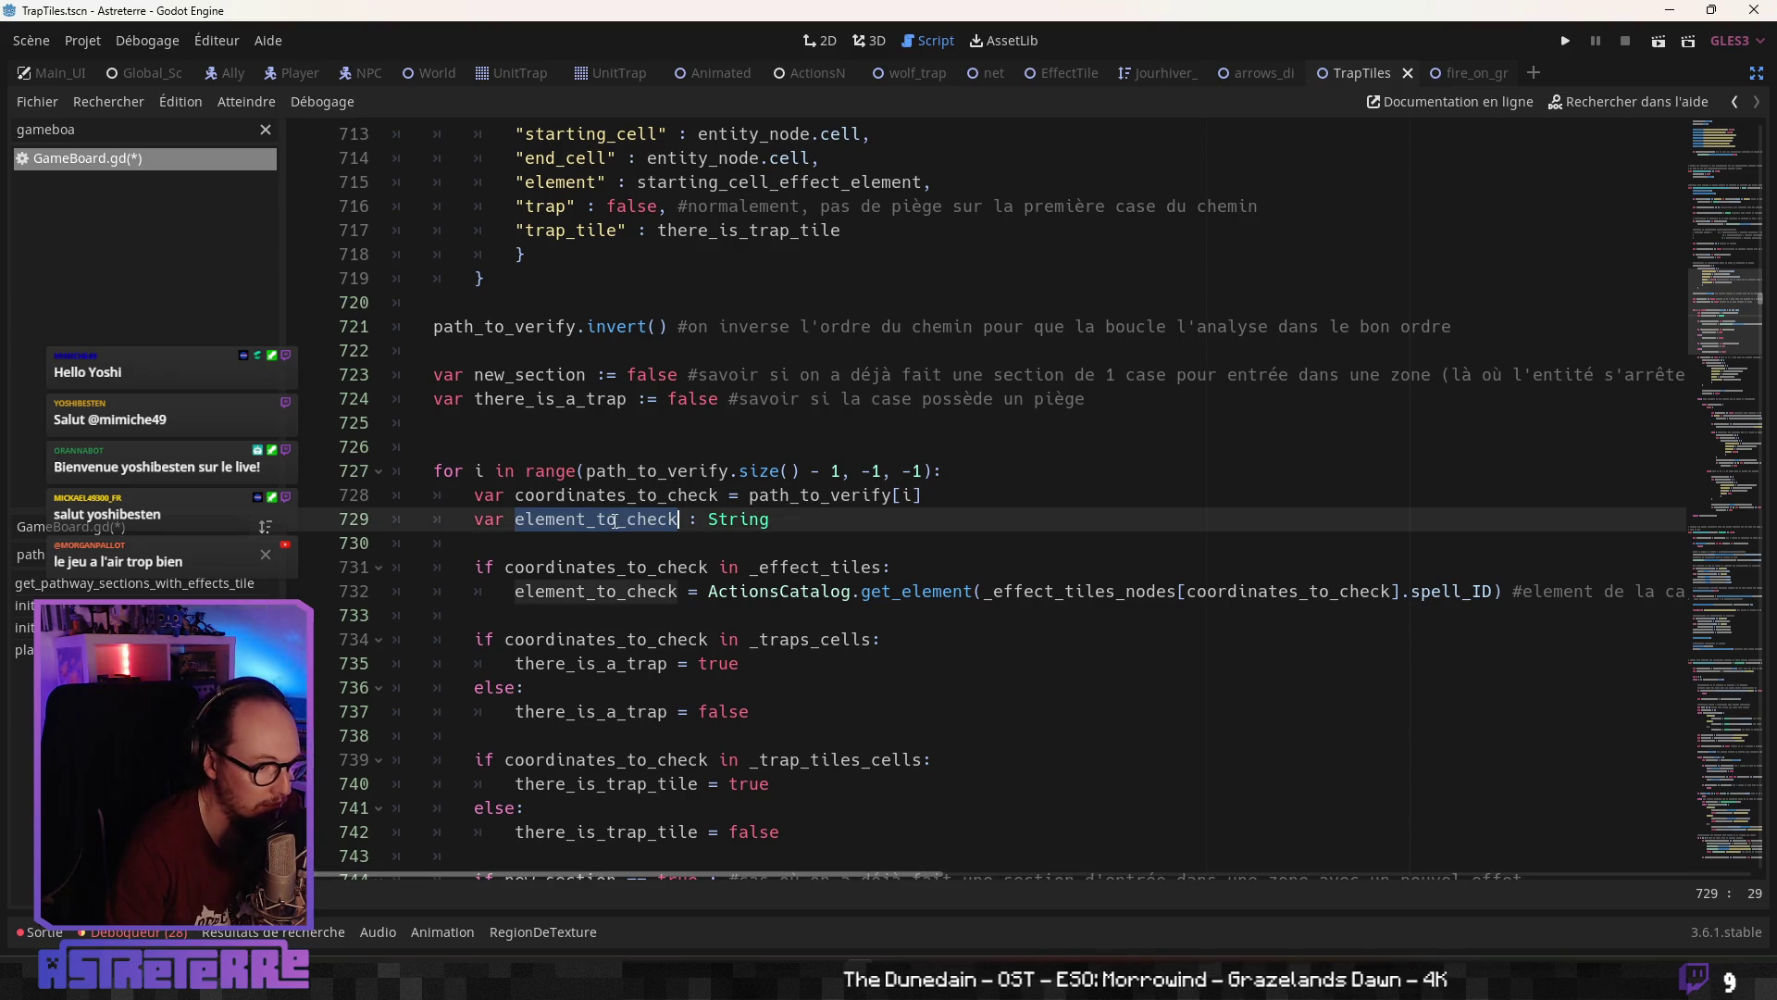
click(636, 589)
scroll(634, 581, down, 1)
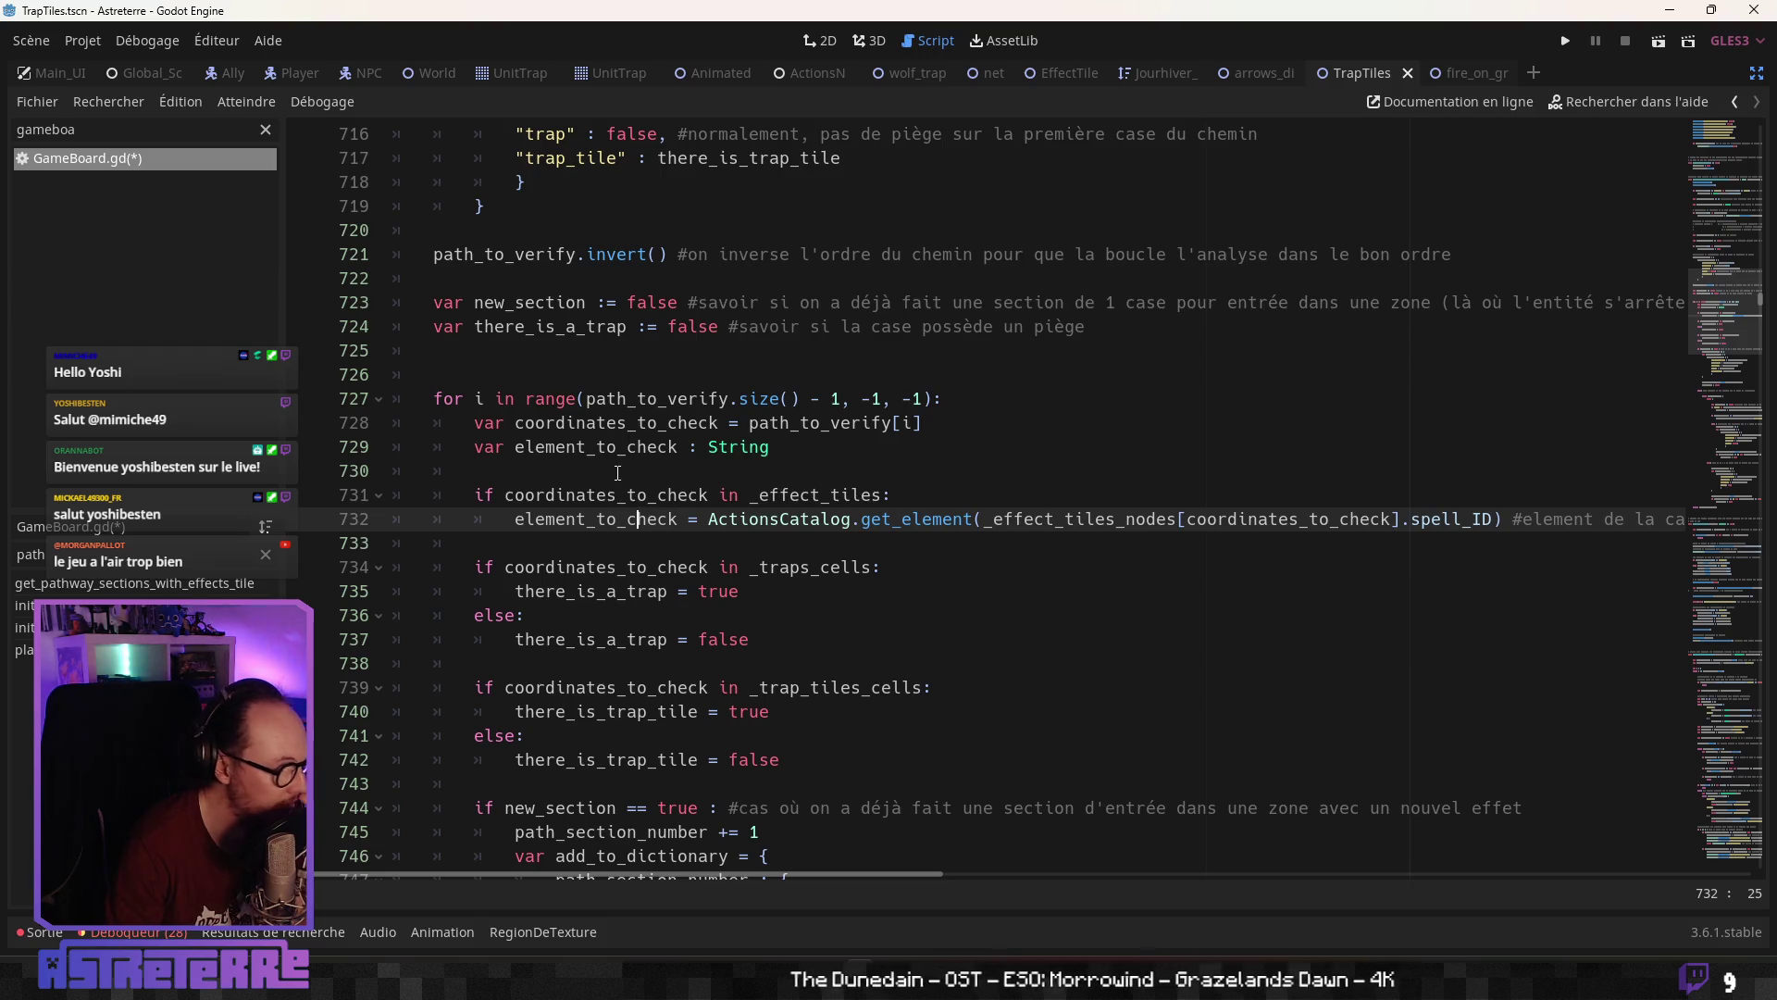
double_click(592, 447)
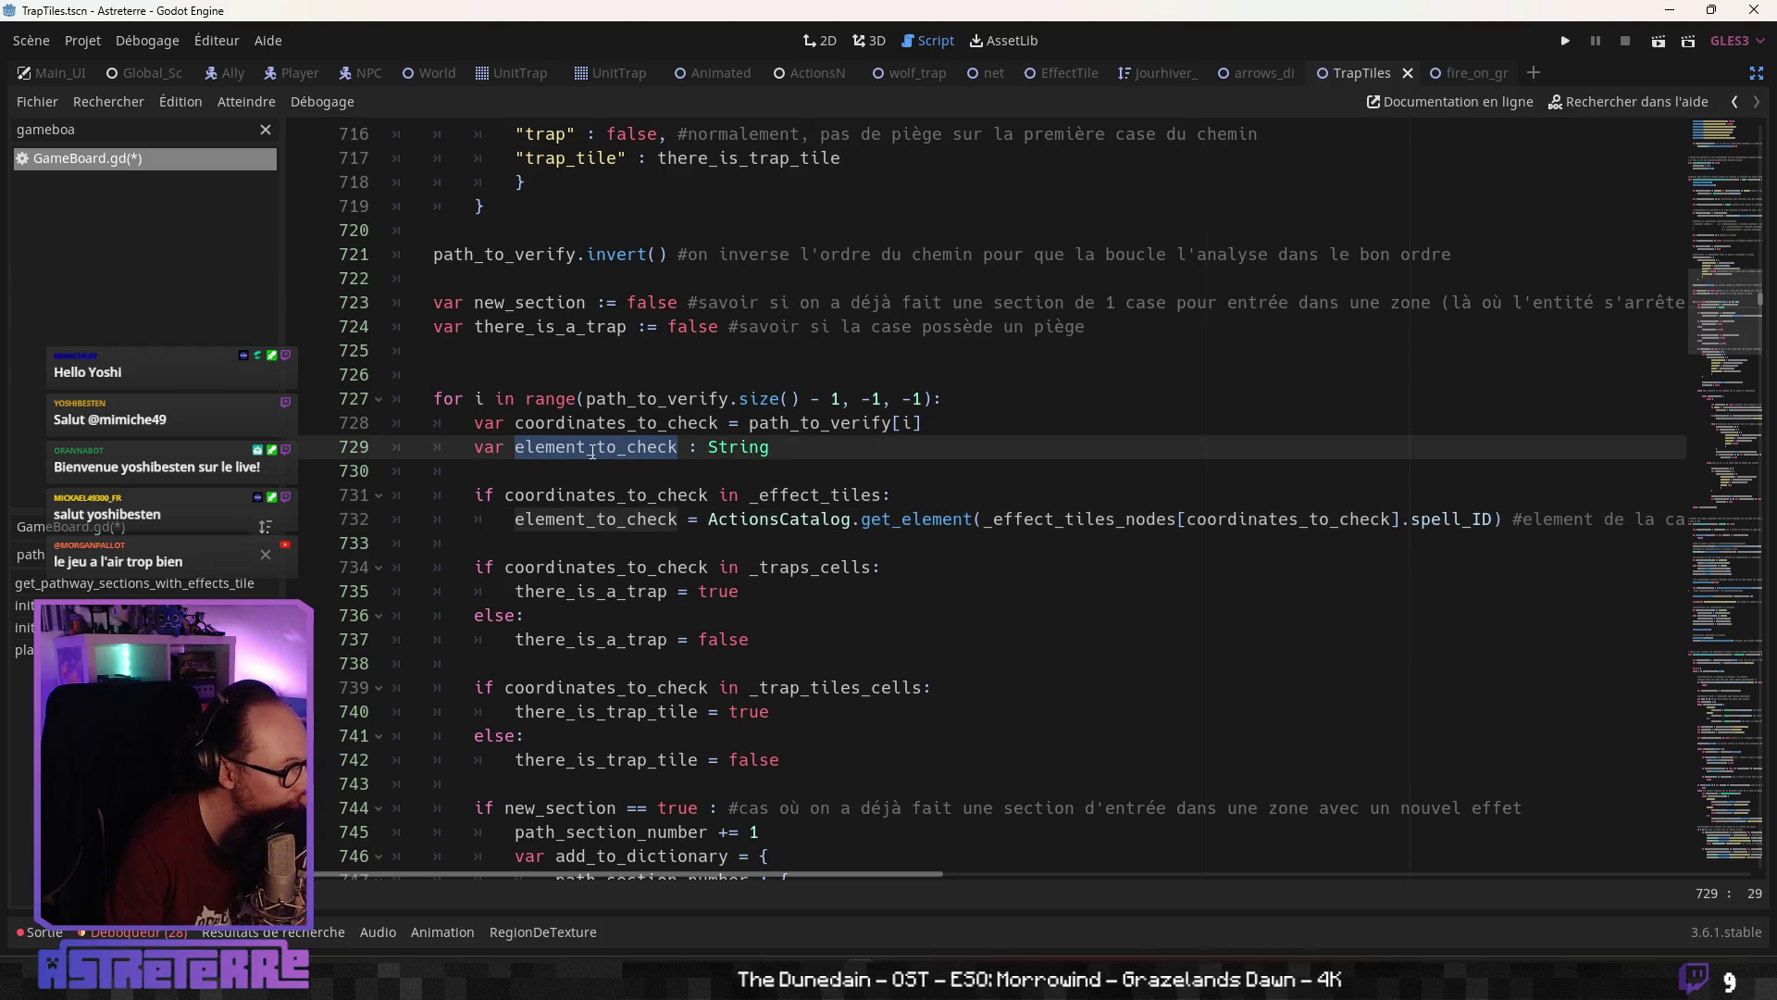
double_click(644, 423)
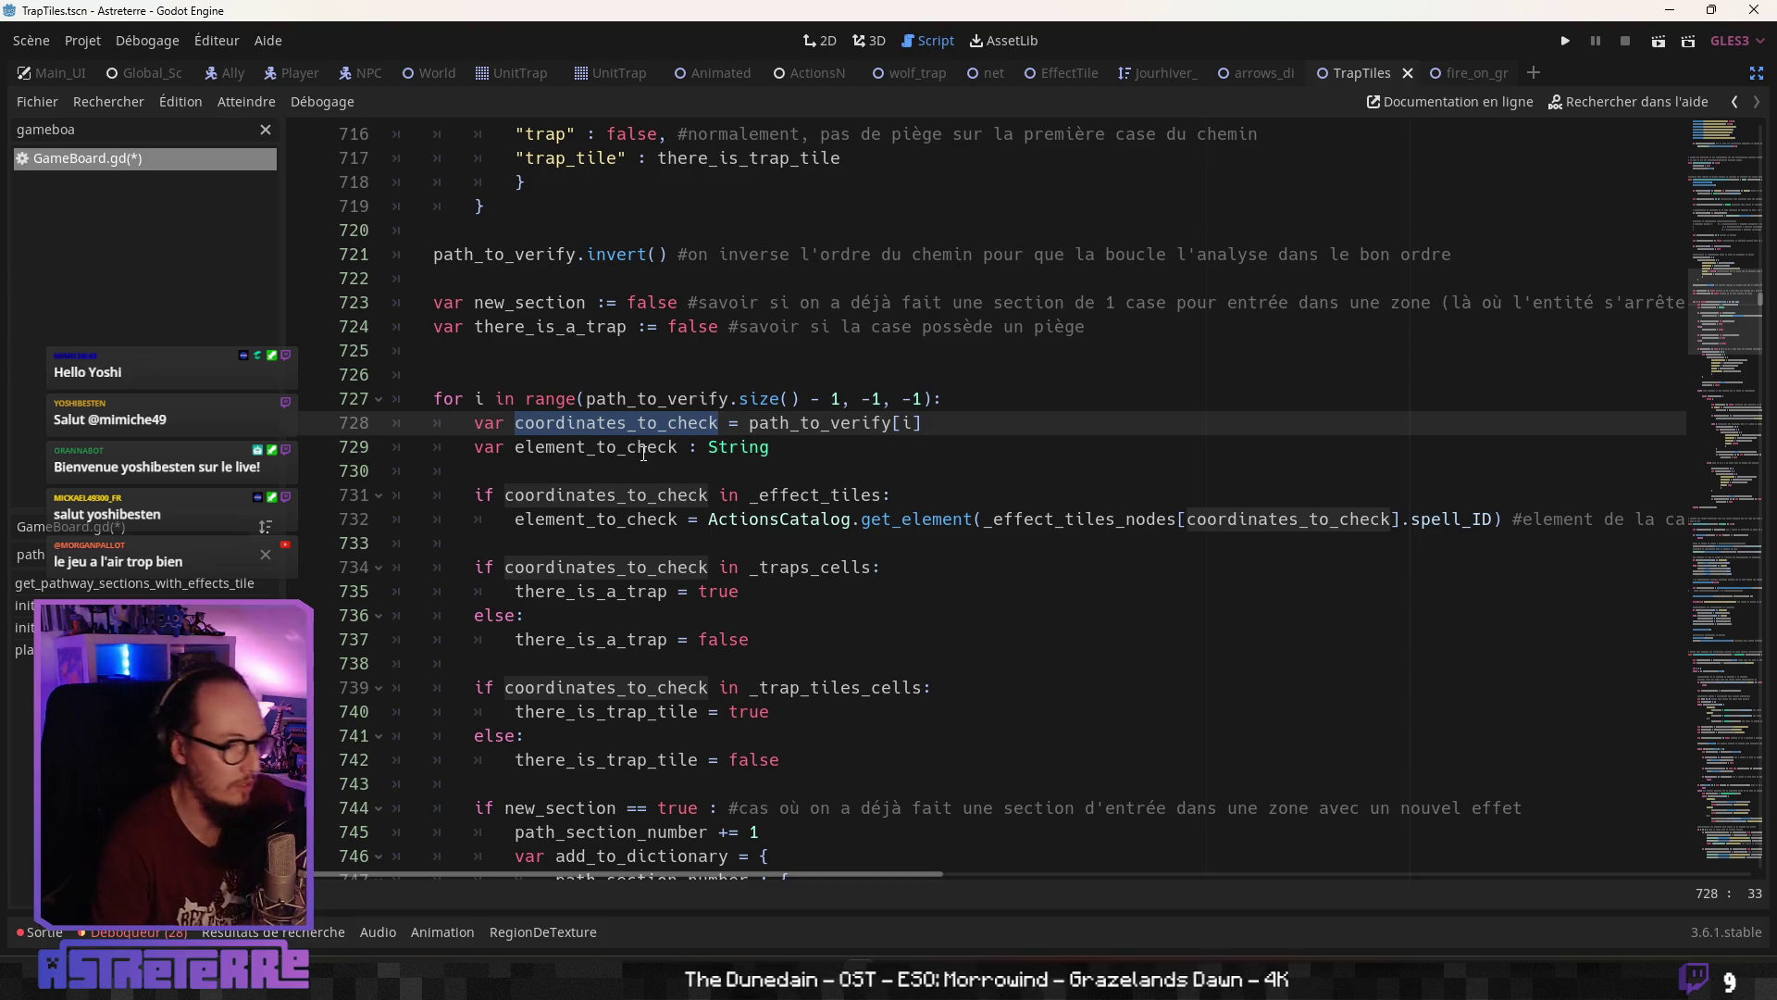
double_click(644, 450)
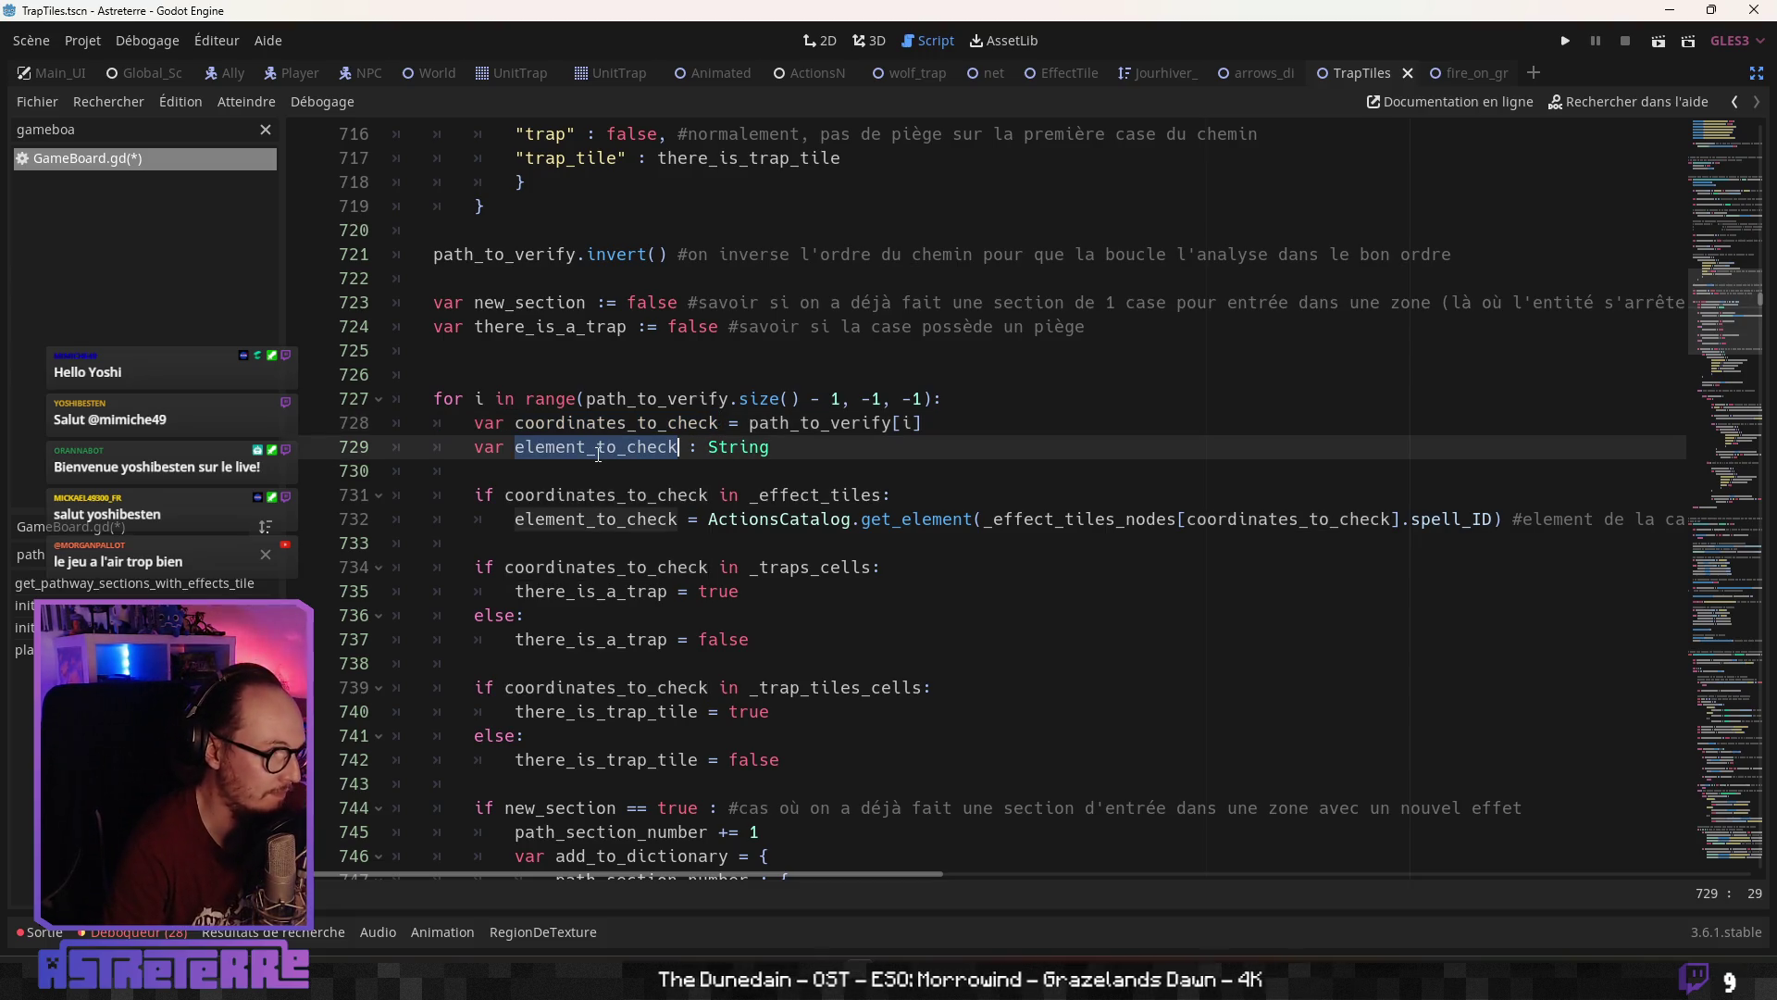
double_click(597, 519)
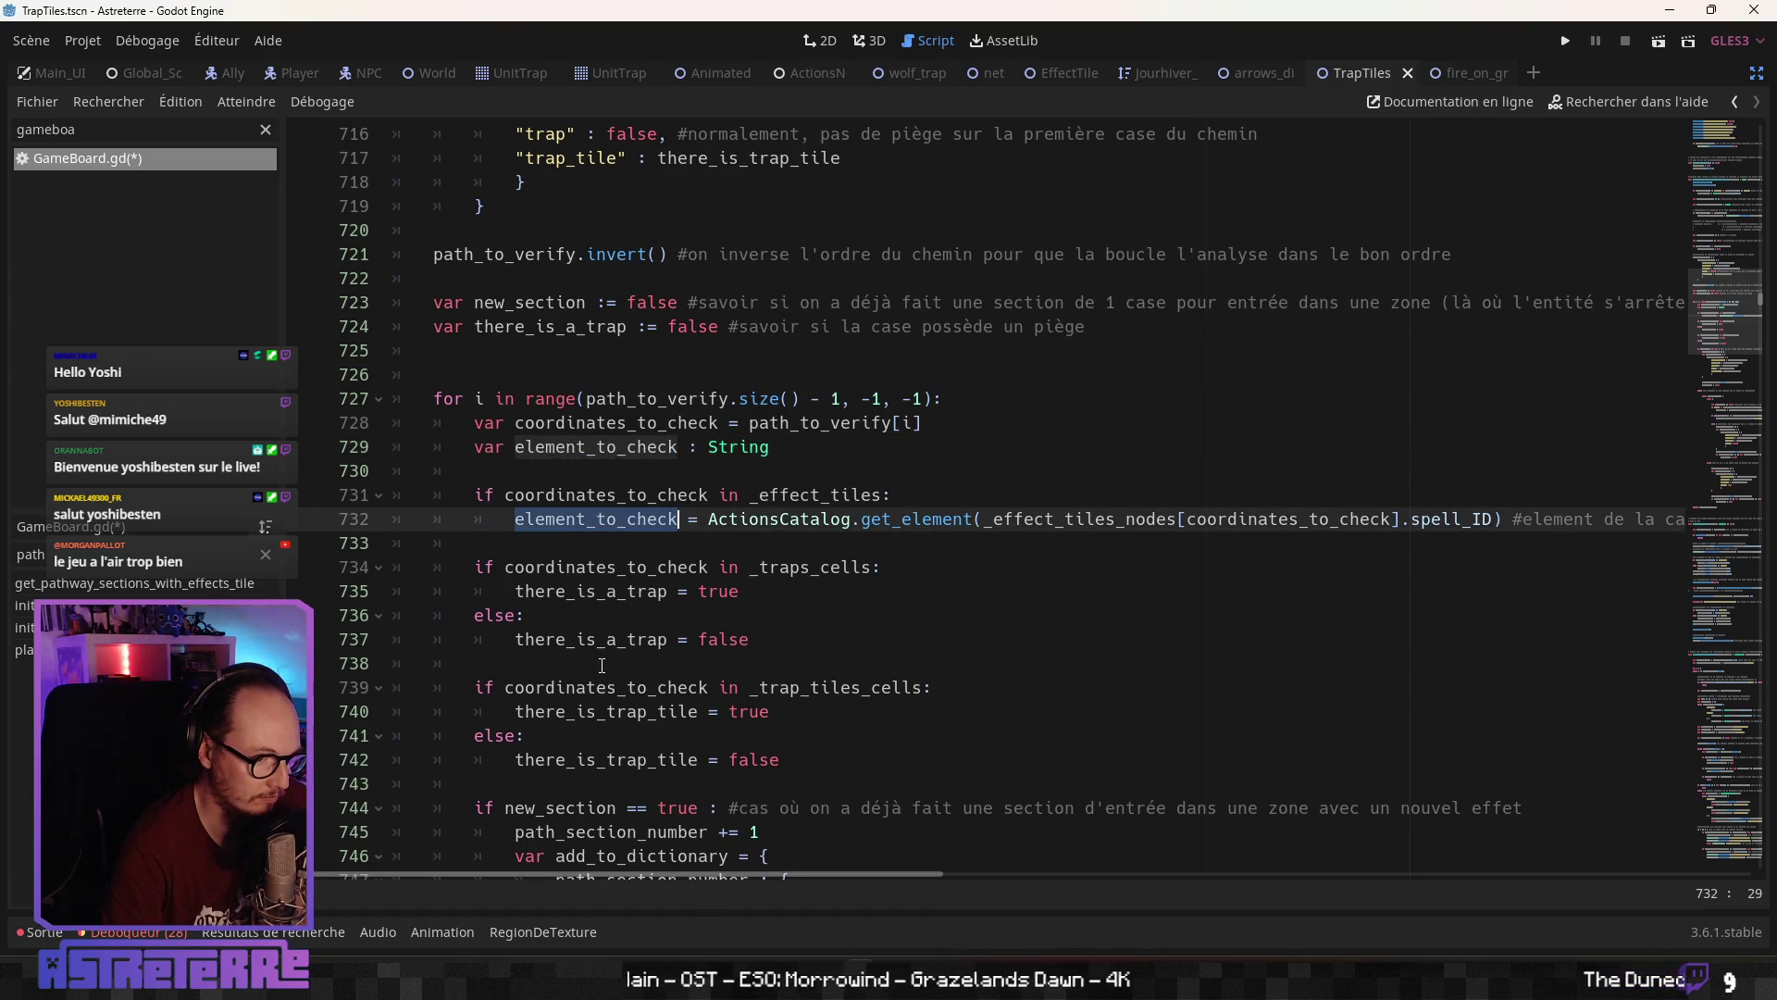
double_click(640, 567)
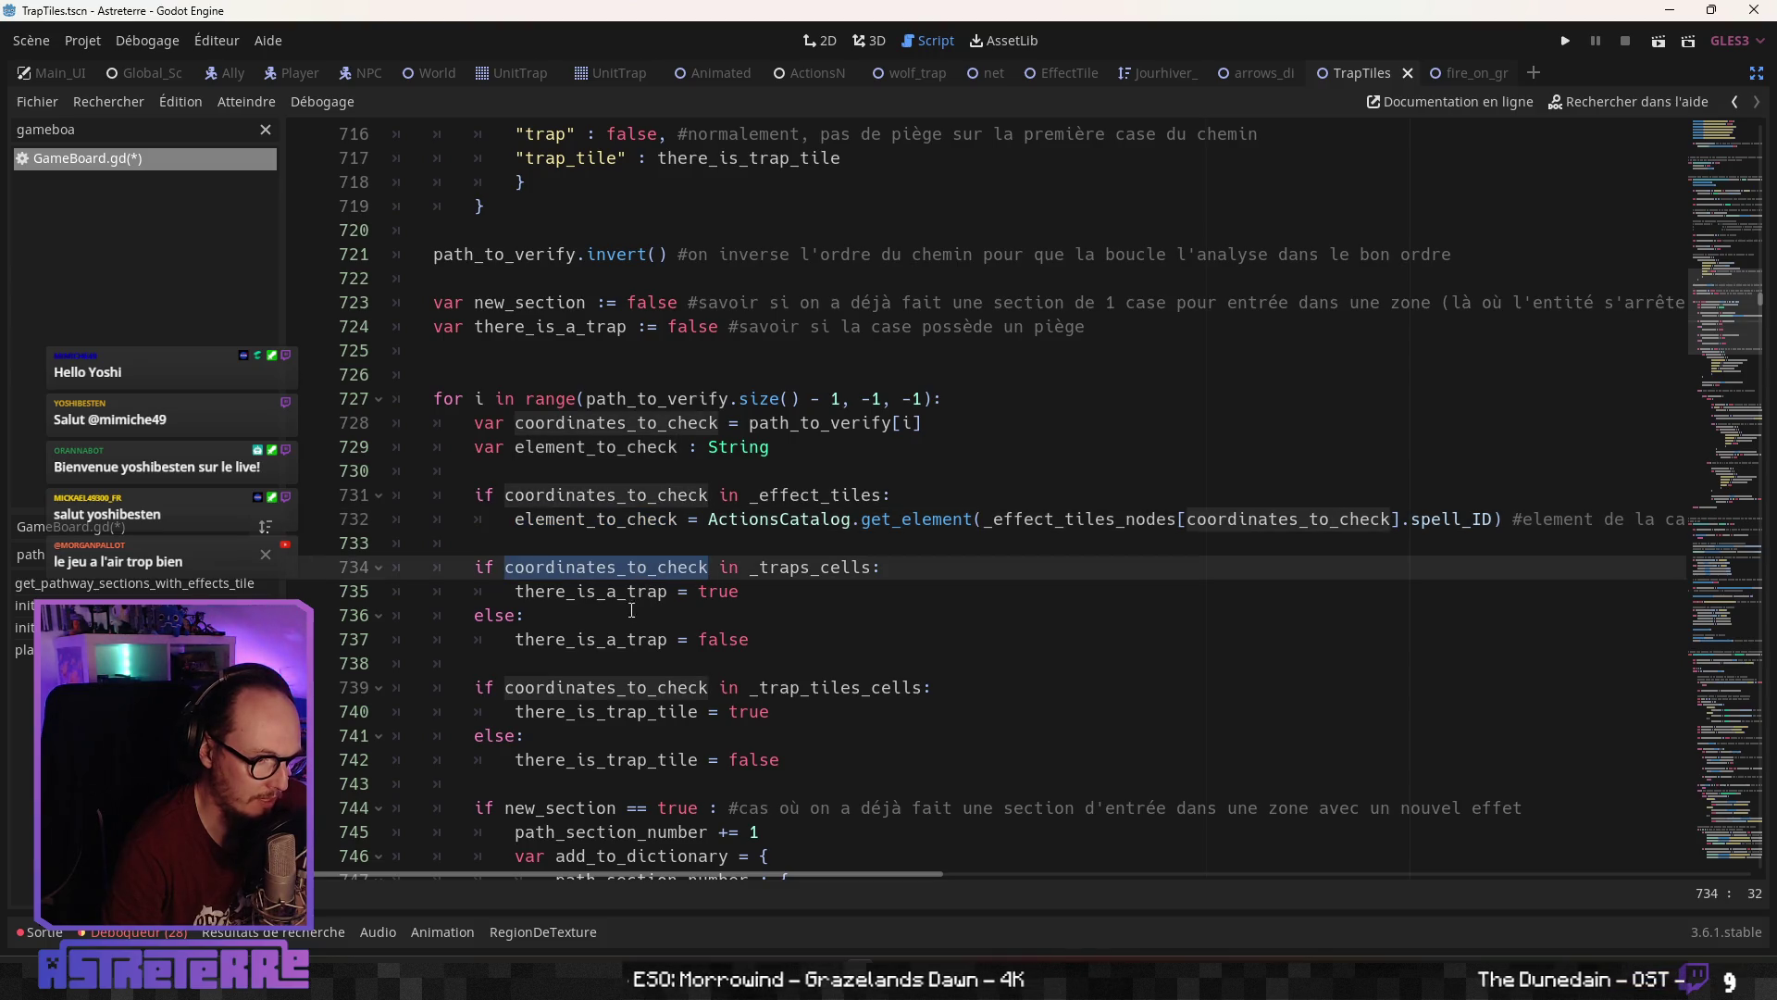
double_click(612, 687)
scroll(614, 648, down, 2)
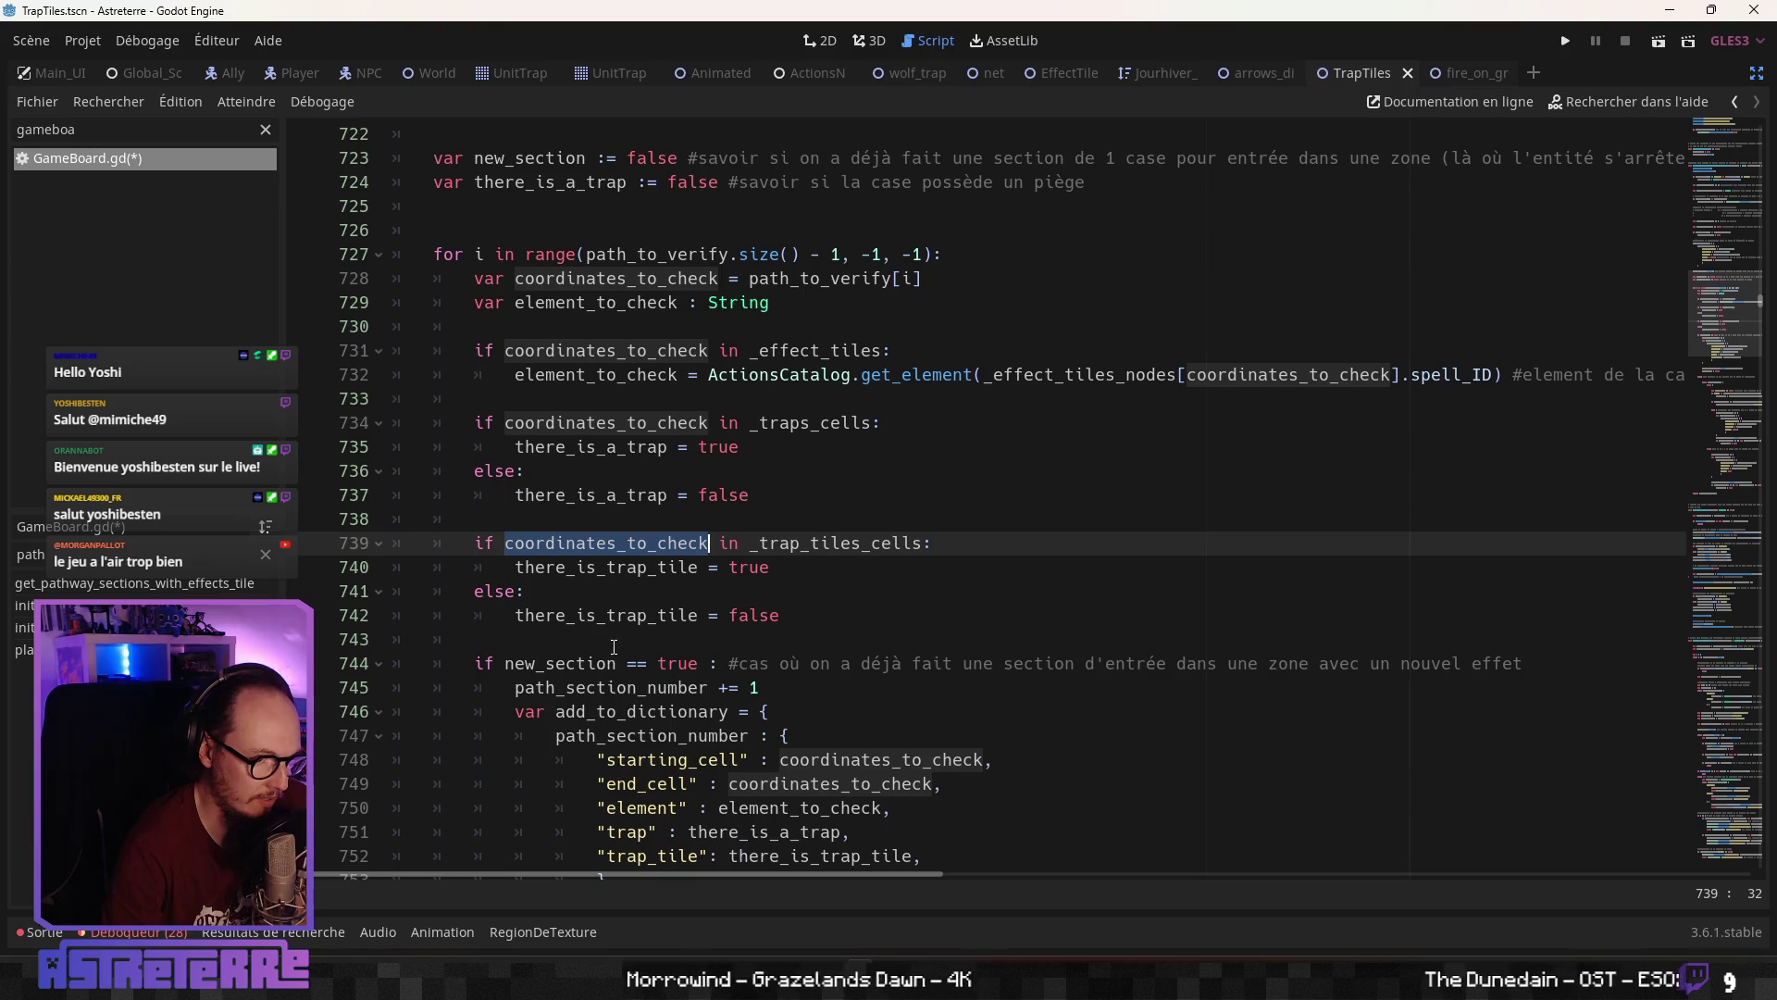
scroll(634, 595, down, 2)
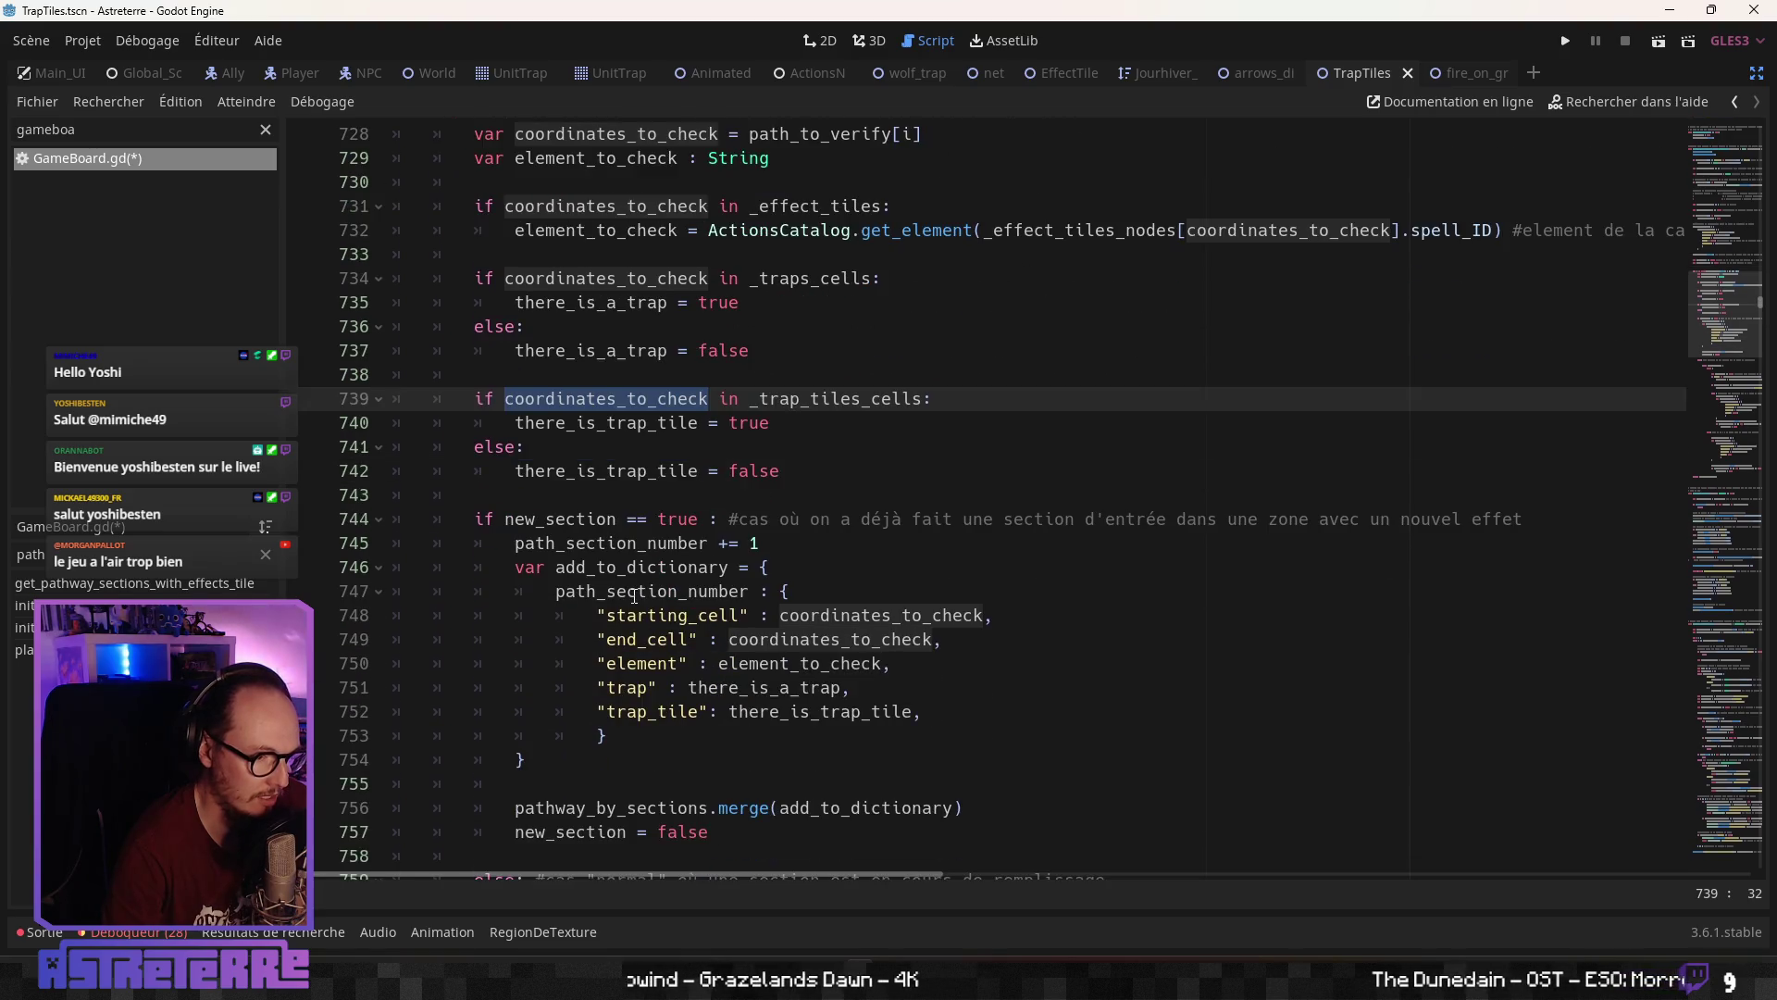
double_click(601, 520)
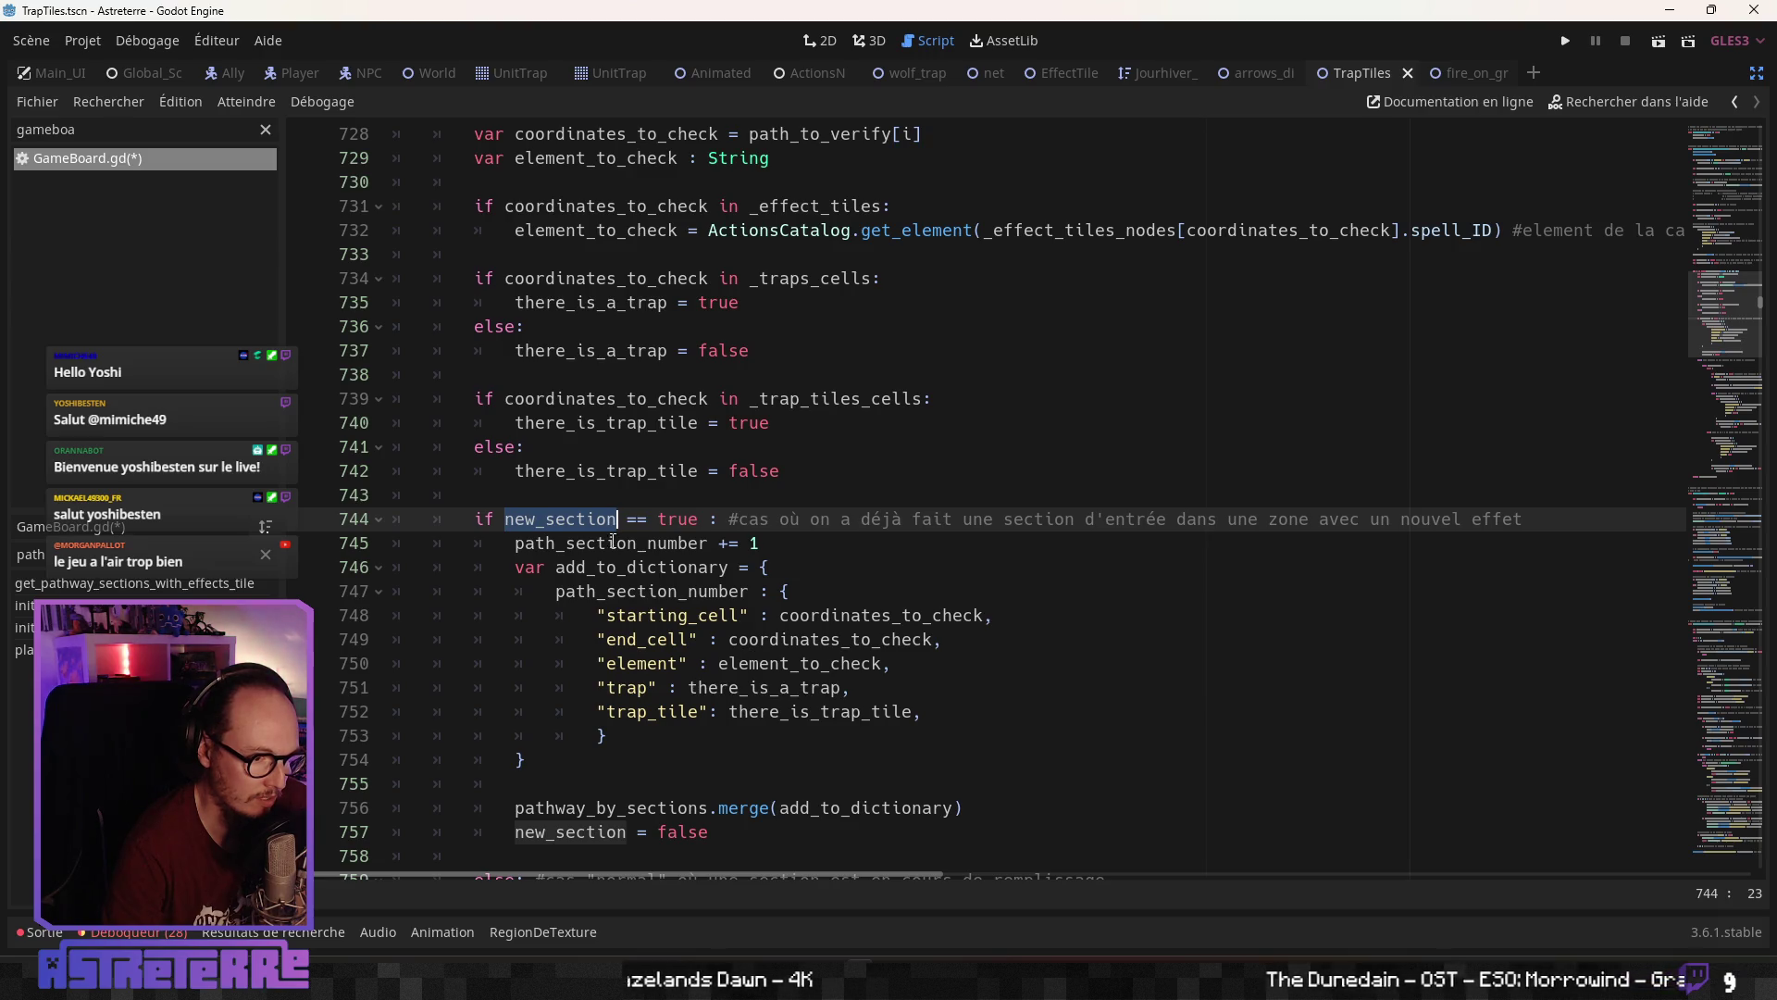
double_click(612, 543)
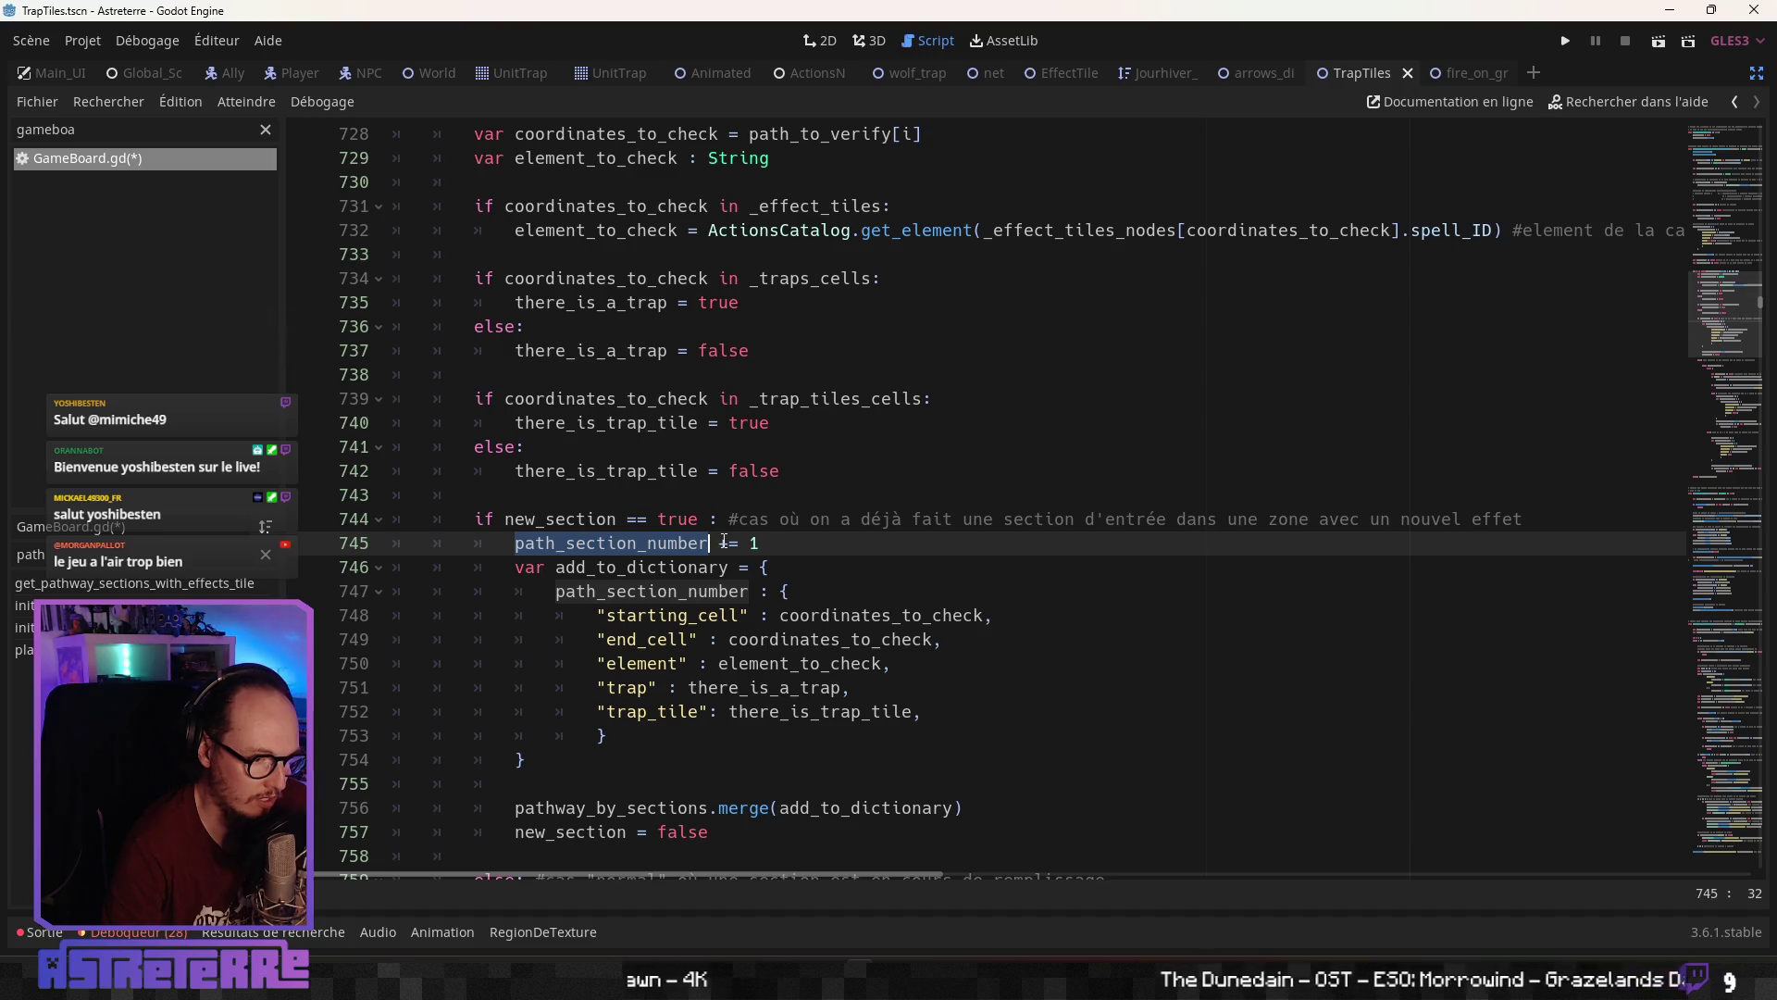
scroll(653, 709, down, 2)
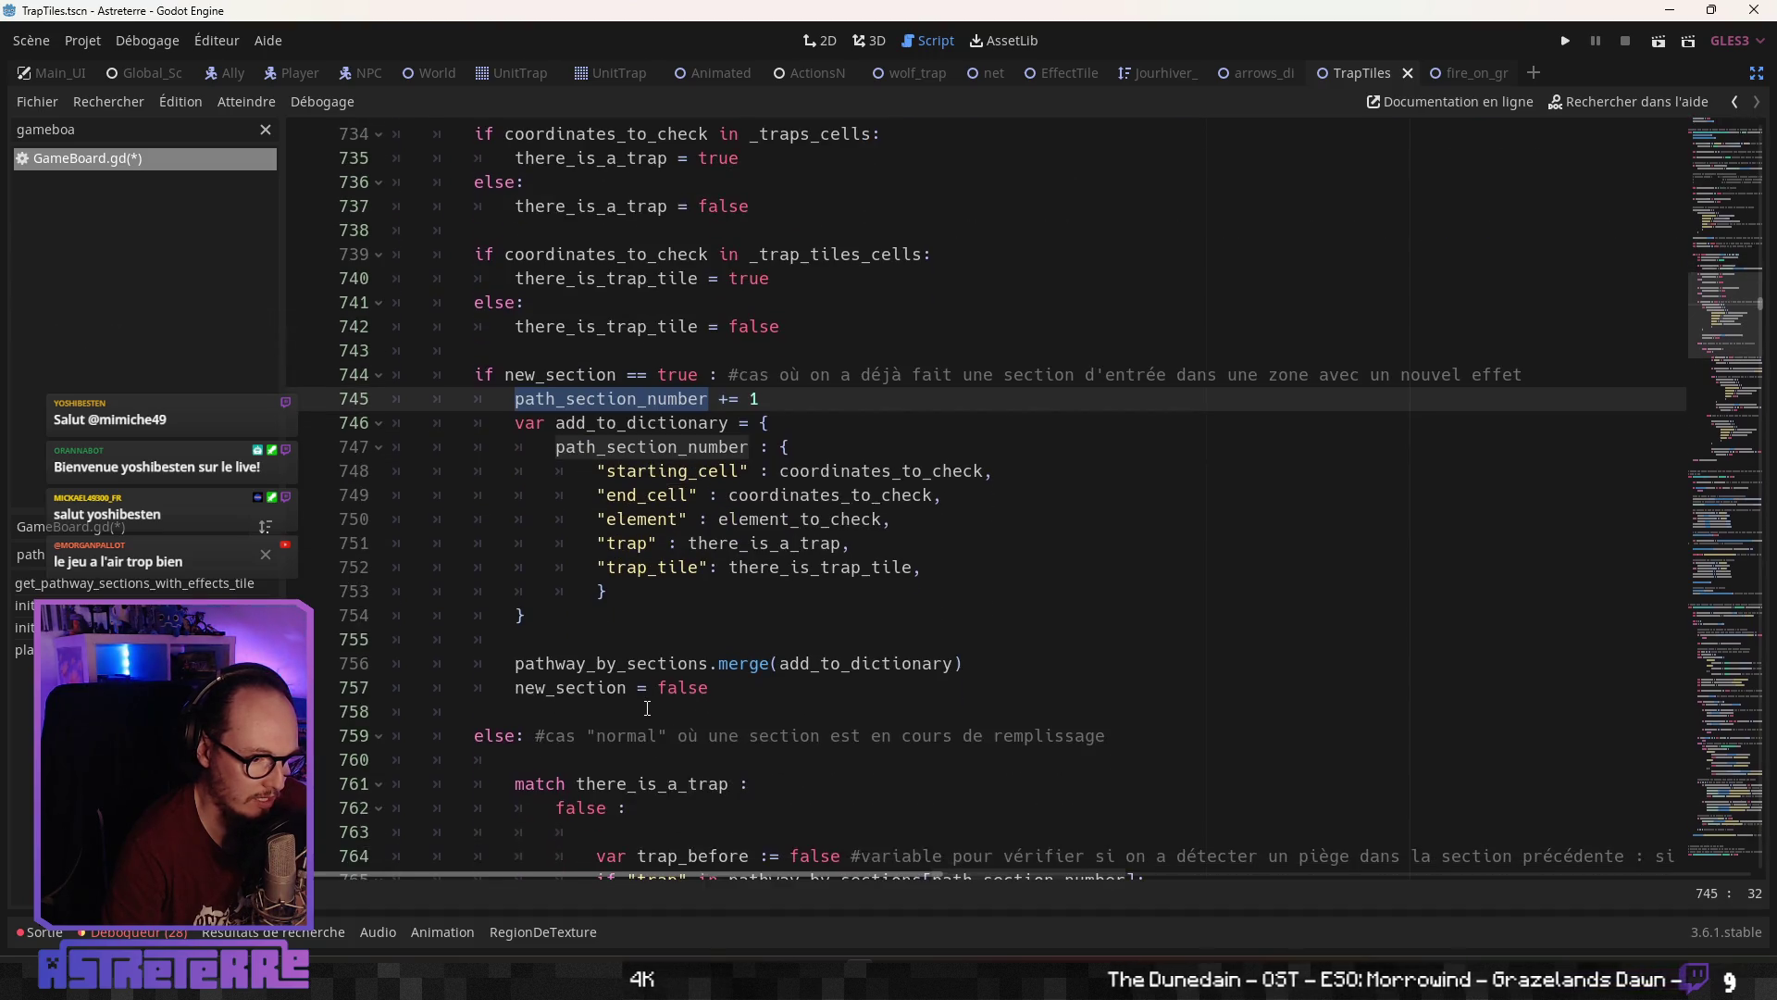
double_click(603, 688)
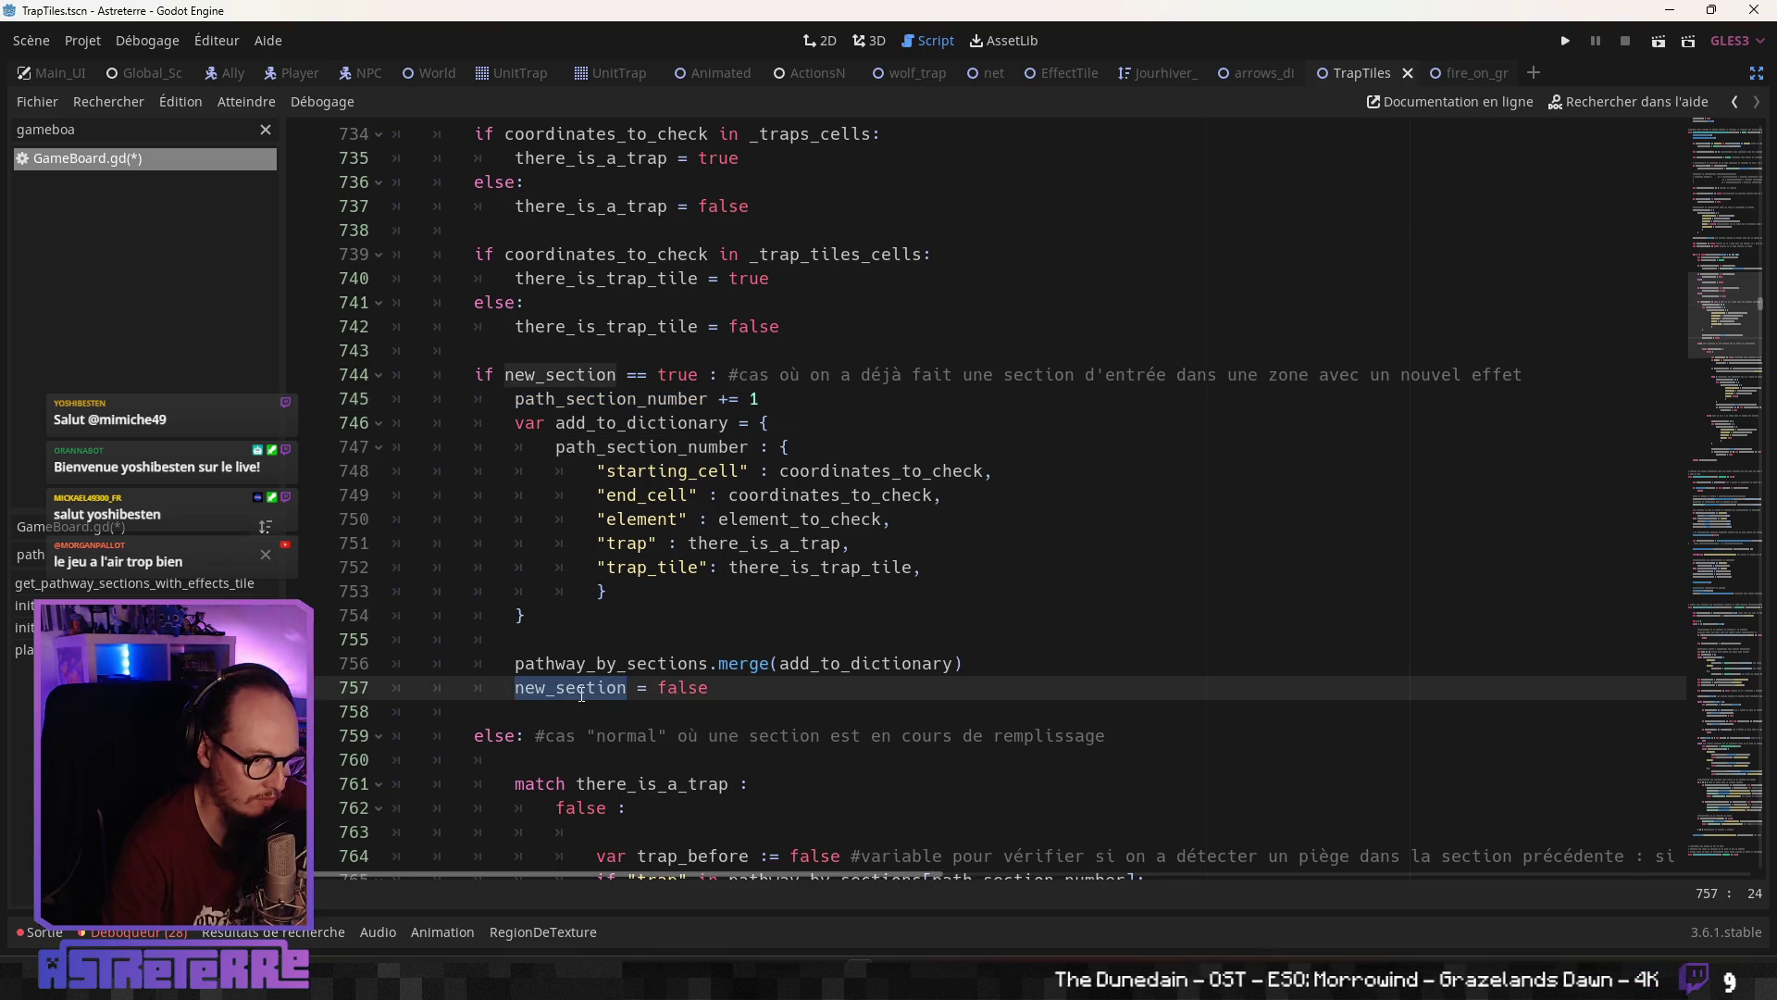
click(528, 737)
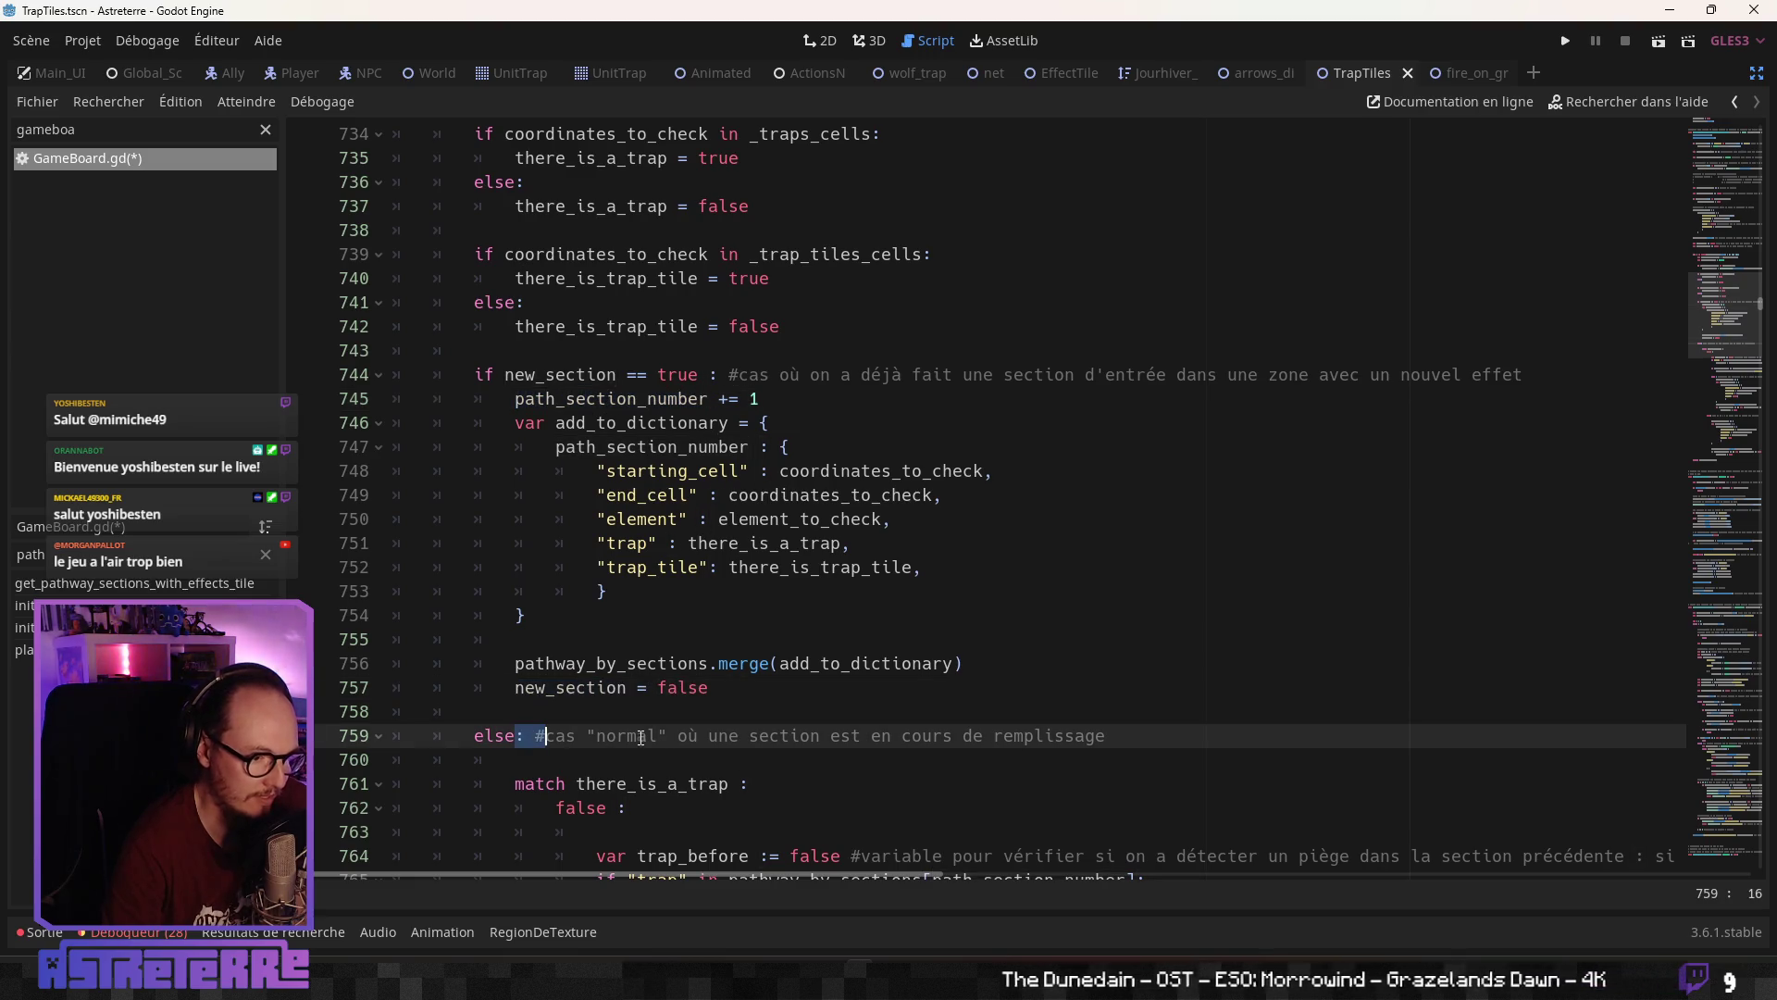
click(638, 735)
scroll(705, 617, down, 2)
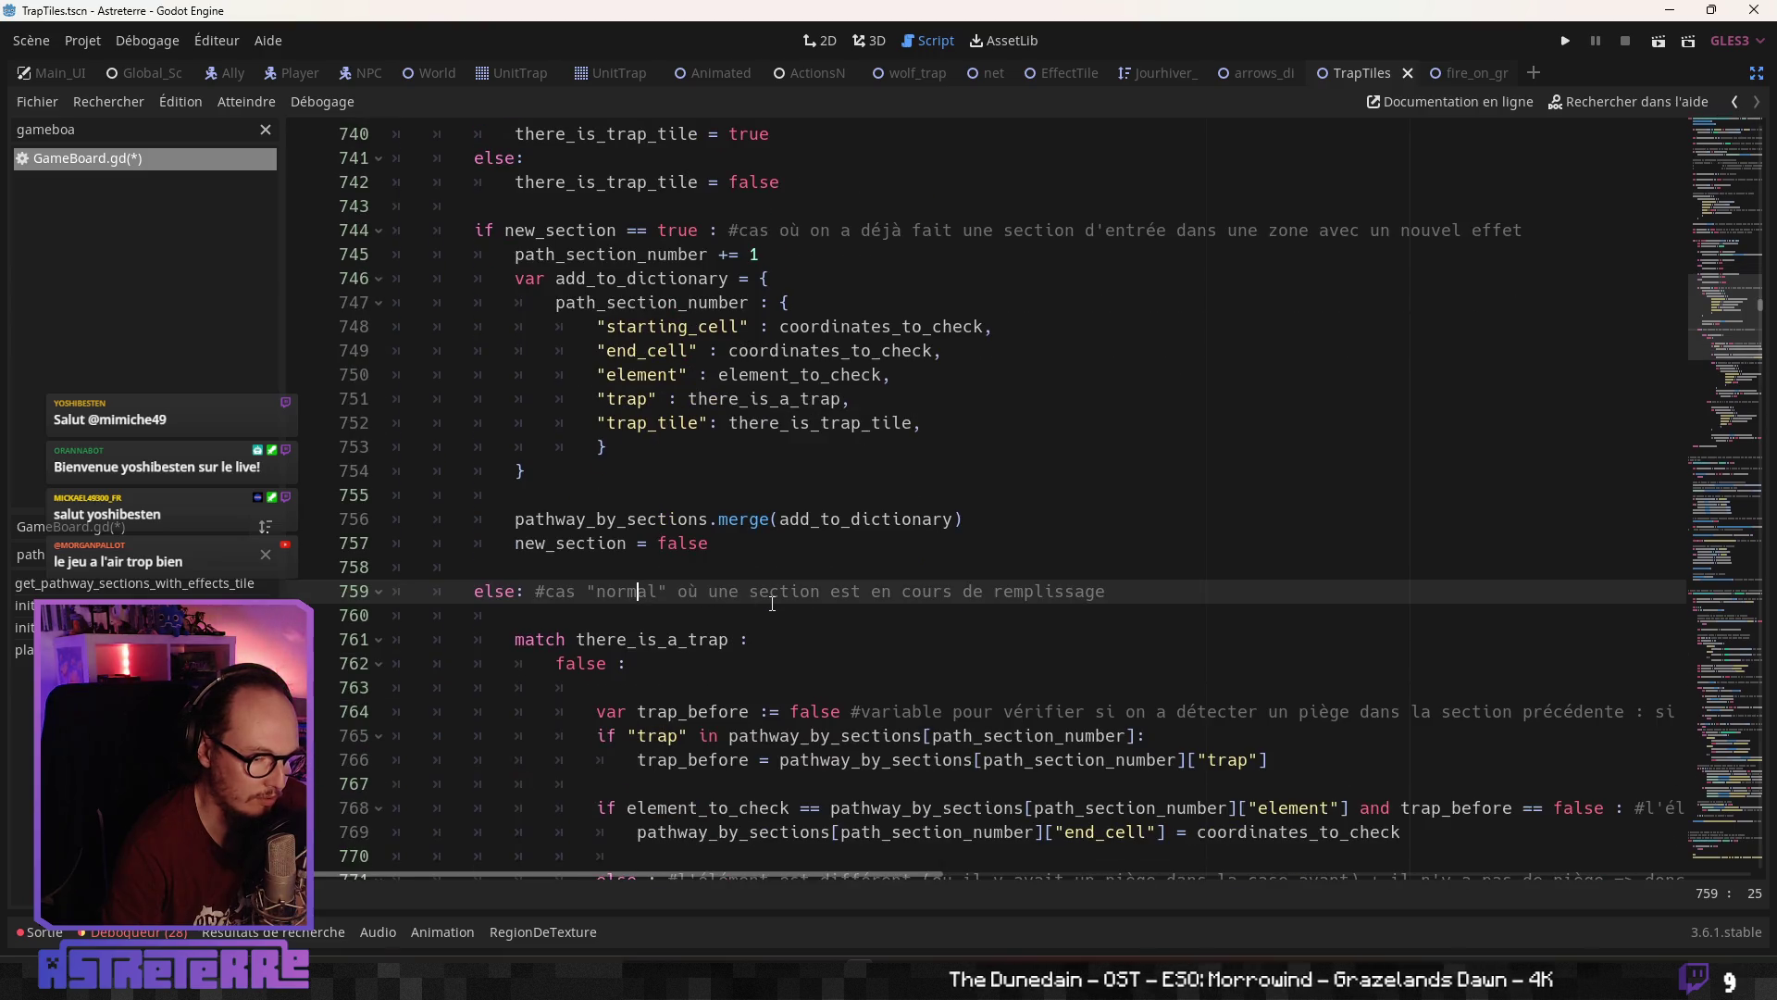
scroll(772, 602, down, 2)
double_click(652, 495)
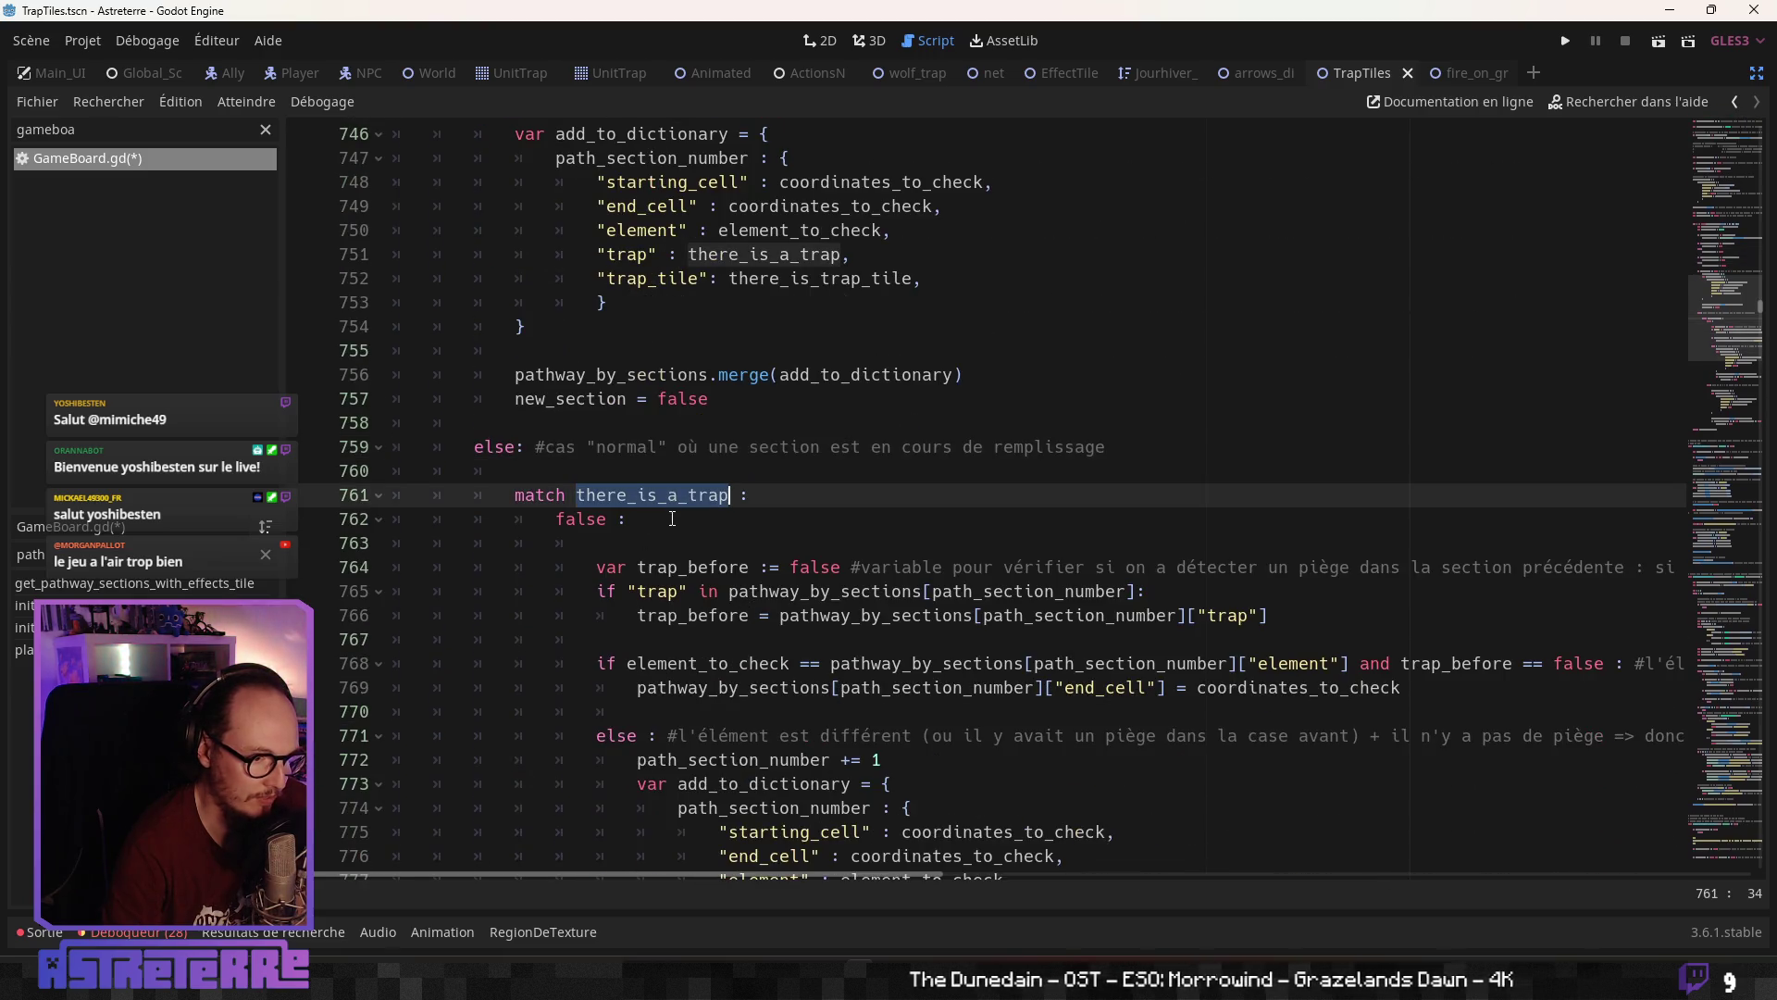
click(683, 572)
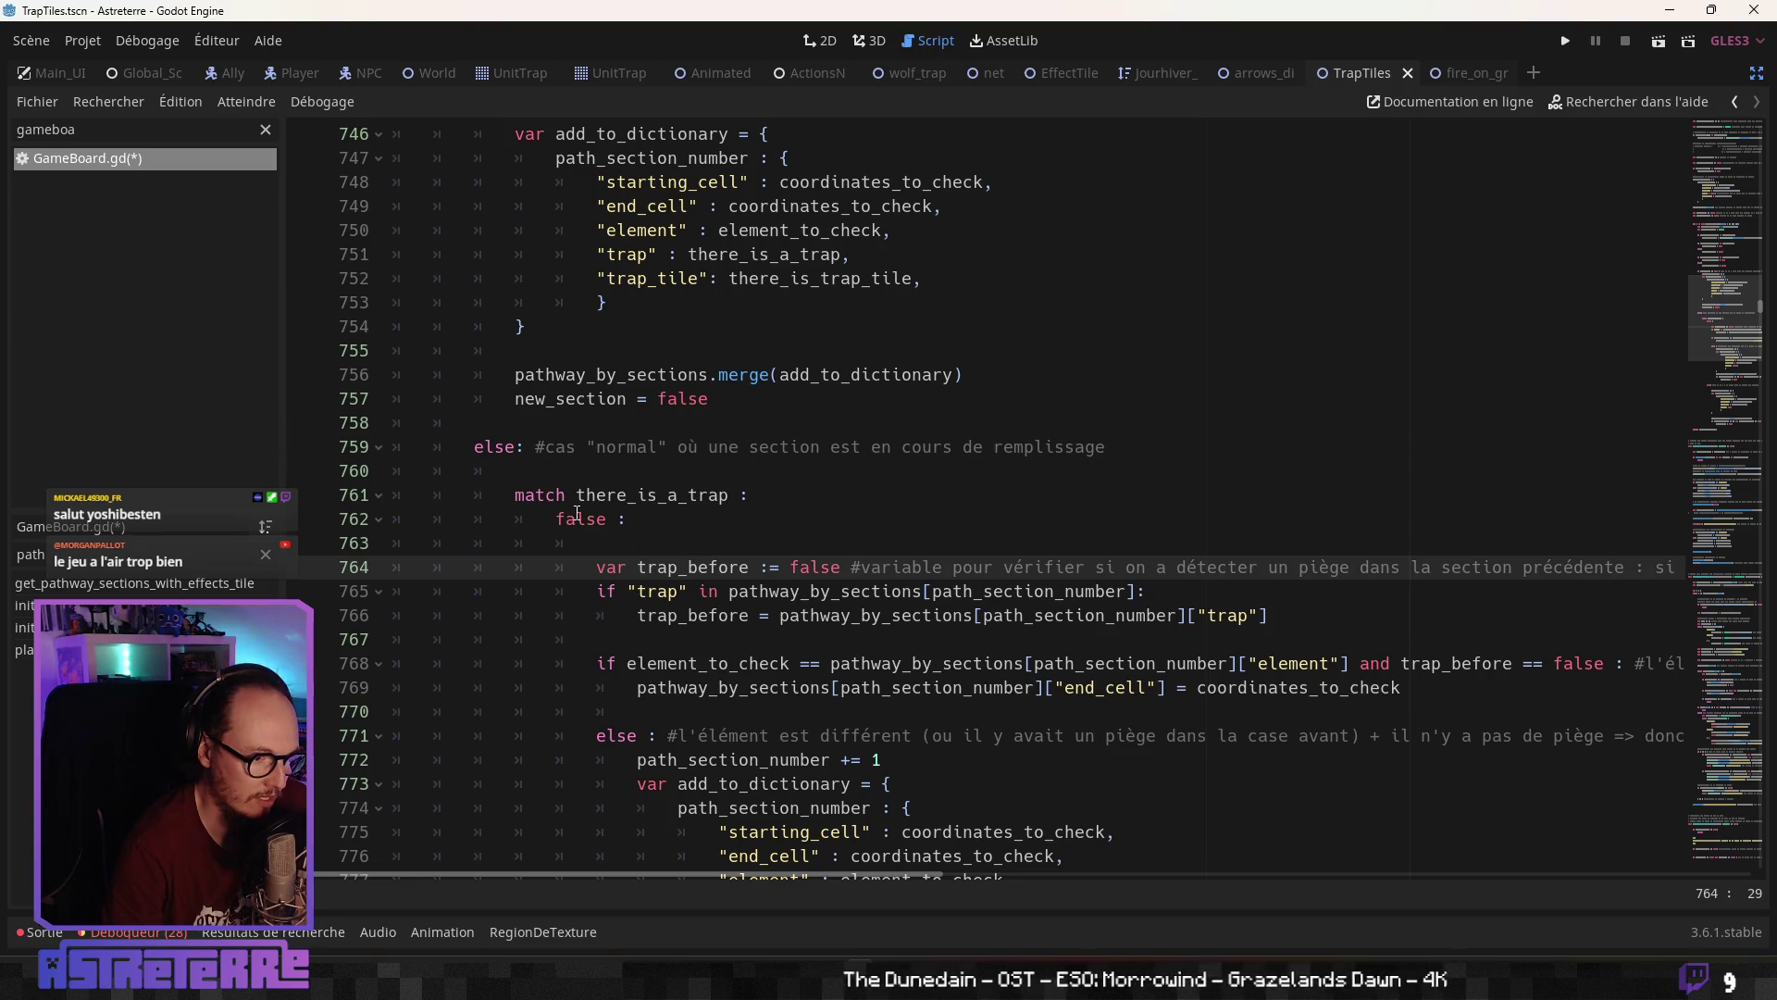
scroll(577, 514, down, 1)
scroll(774, 571, down, 2)
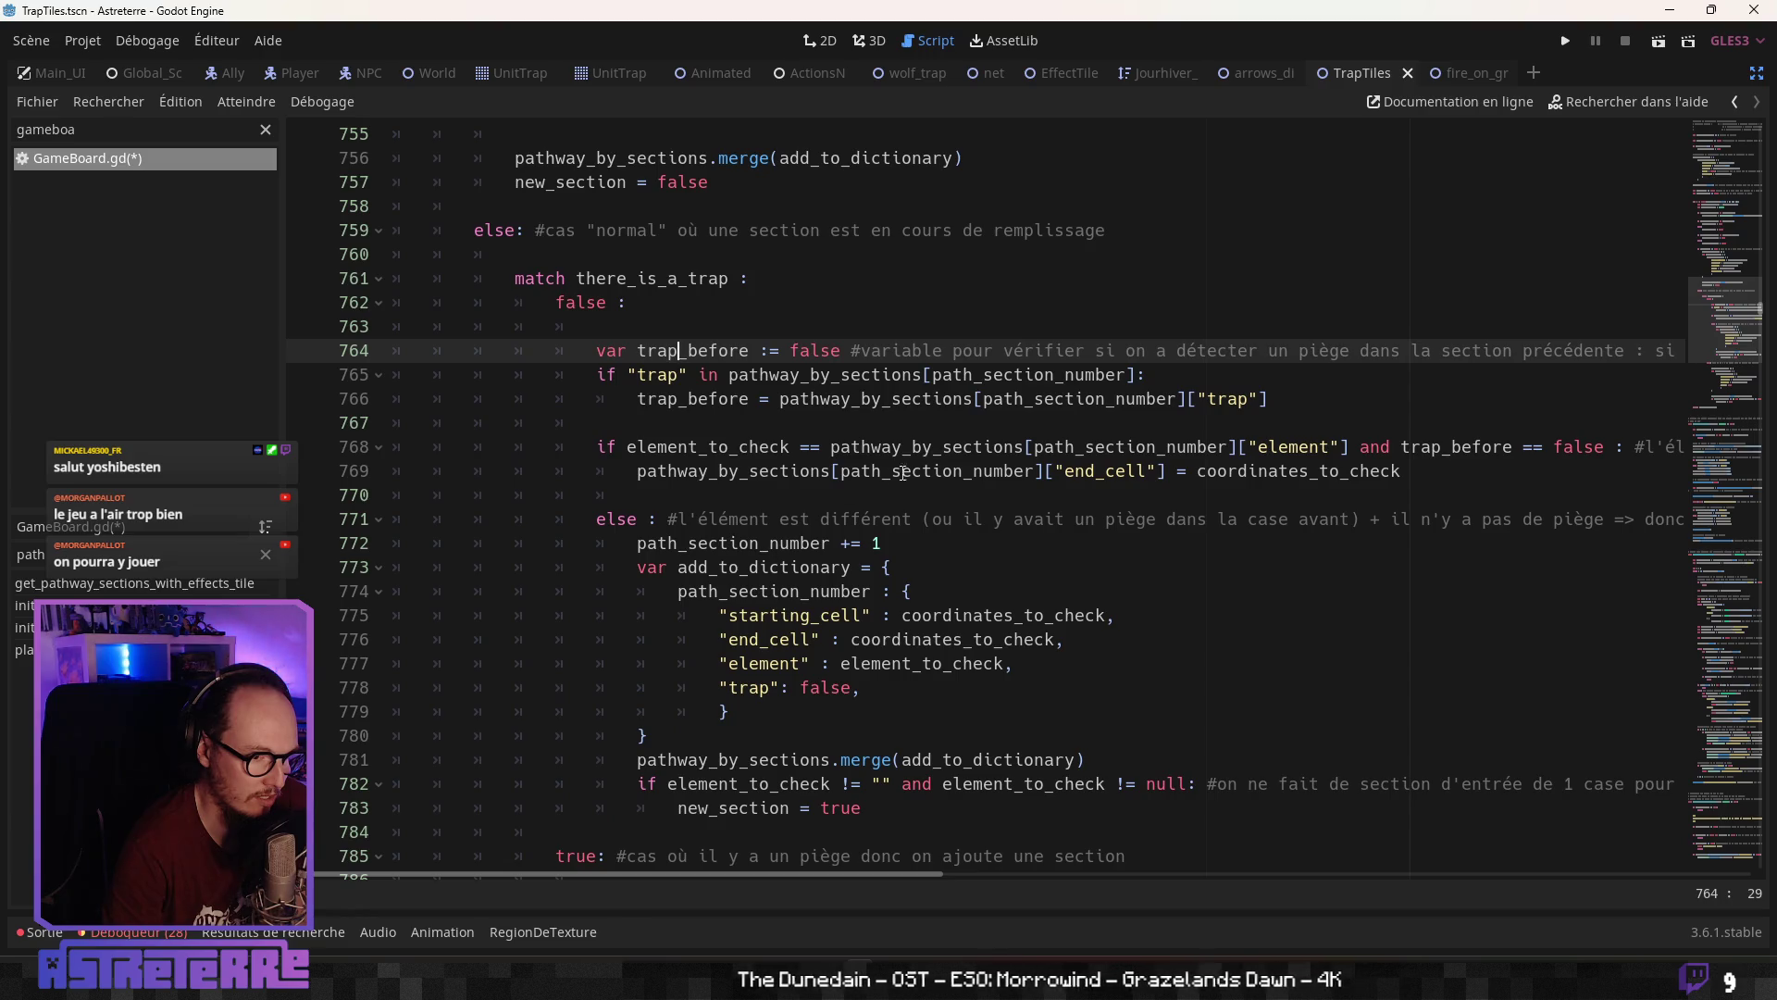
Review the trap_before assignment on line 766 and the match block around line 770
click(956, 398)
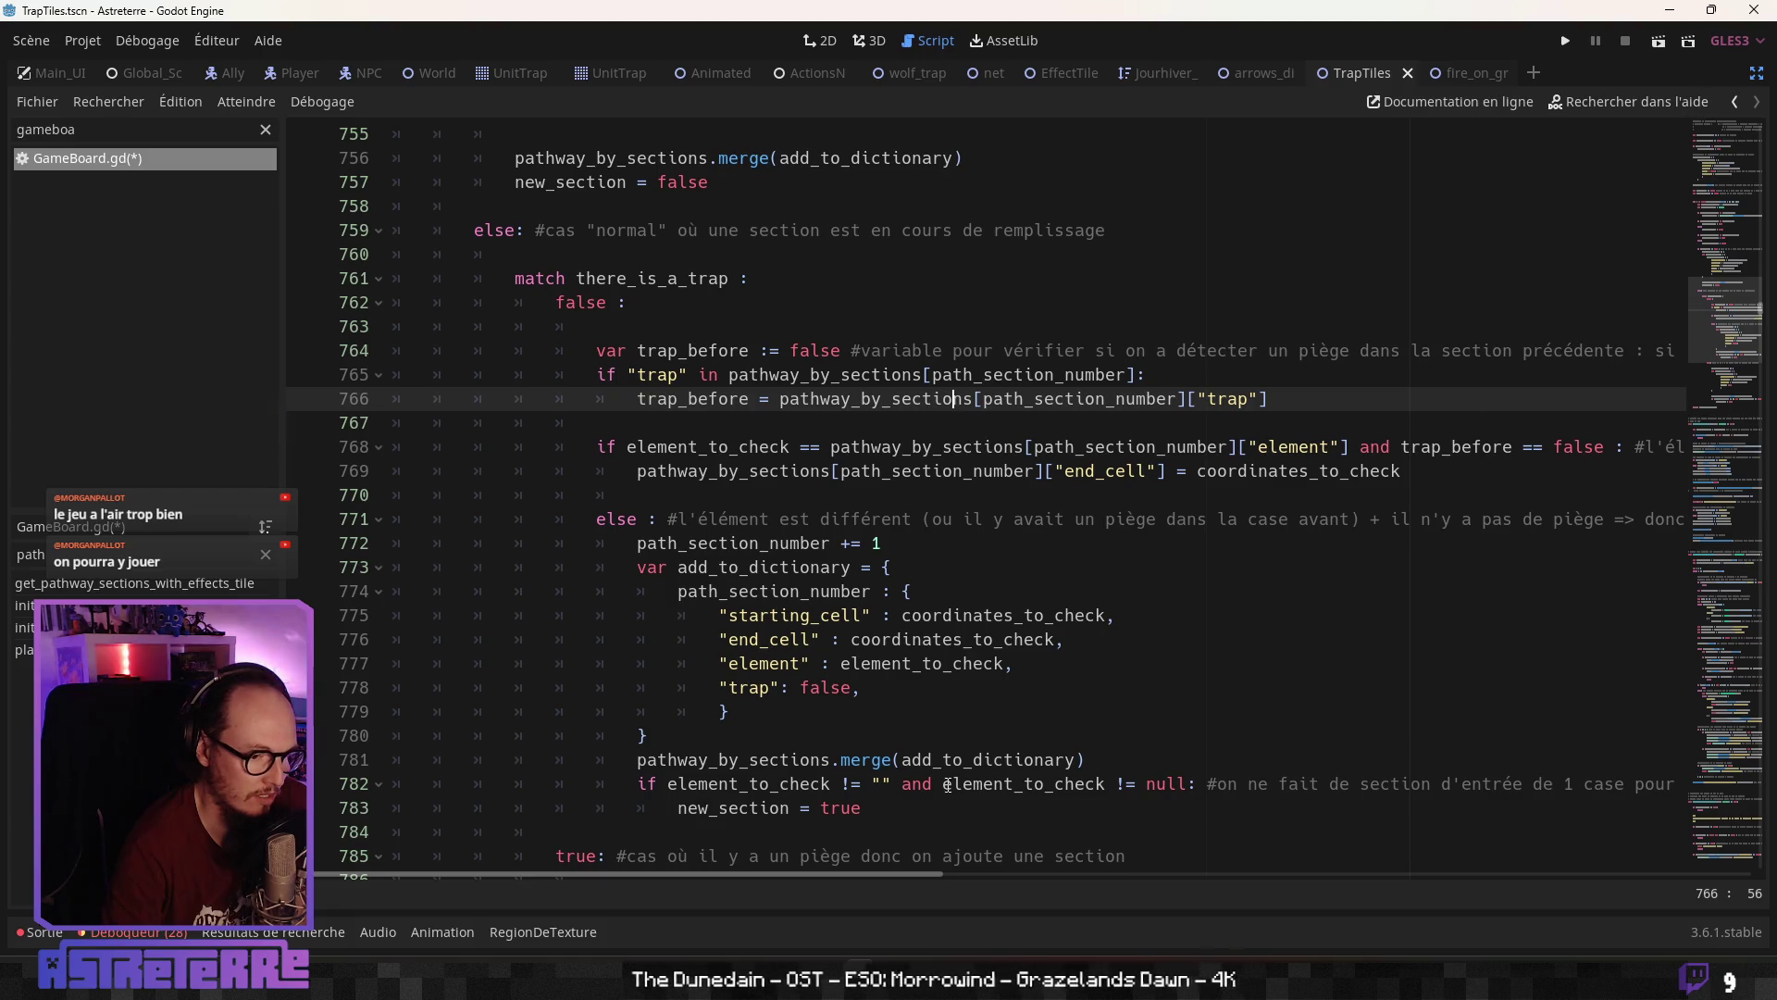
mouse_move(838, 876)
mouse_down()
mouse_move(1617, 887)
mouse_move(1124, 885)
mouse_up()
mouse_move(1034, 885)
mouse_down()
mouse_move(808, 882)
mouse_move(853, 883)
mouse_up()
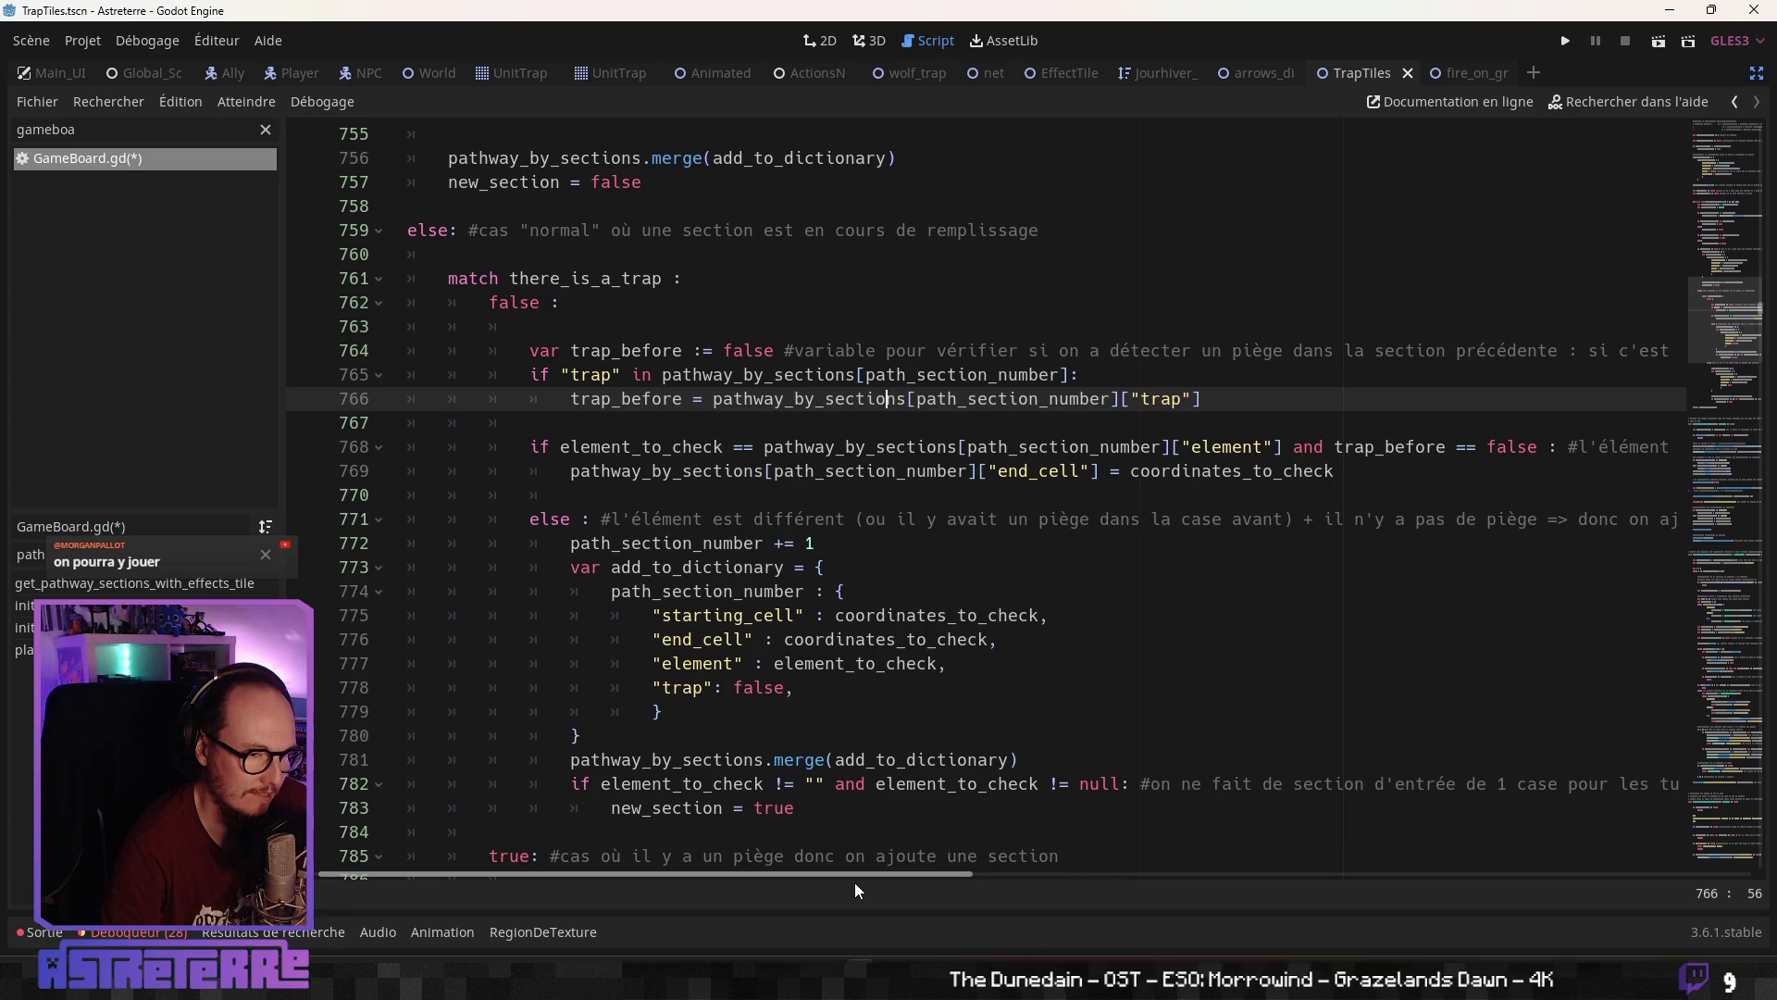
drag(853, 881, 831, 885)
click(691, 490)
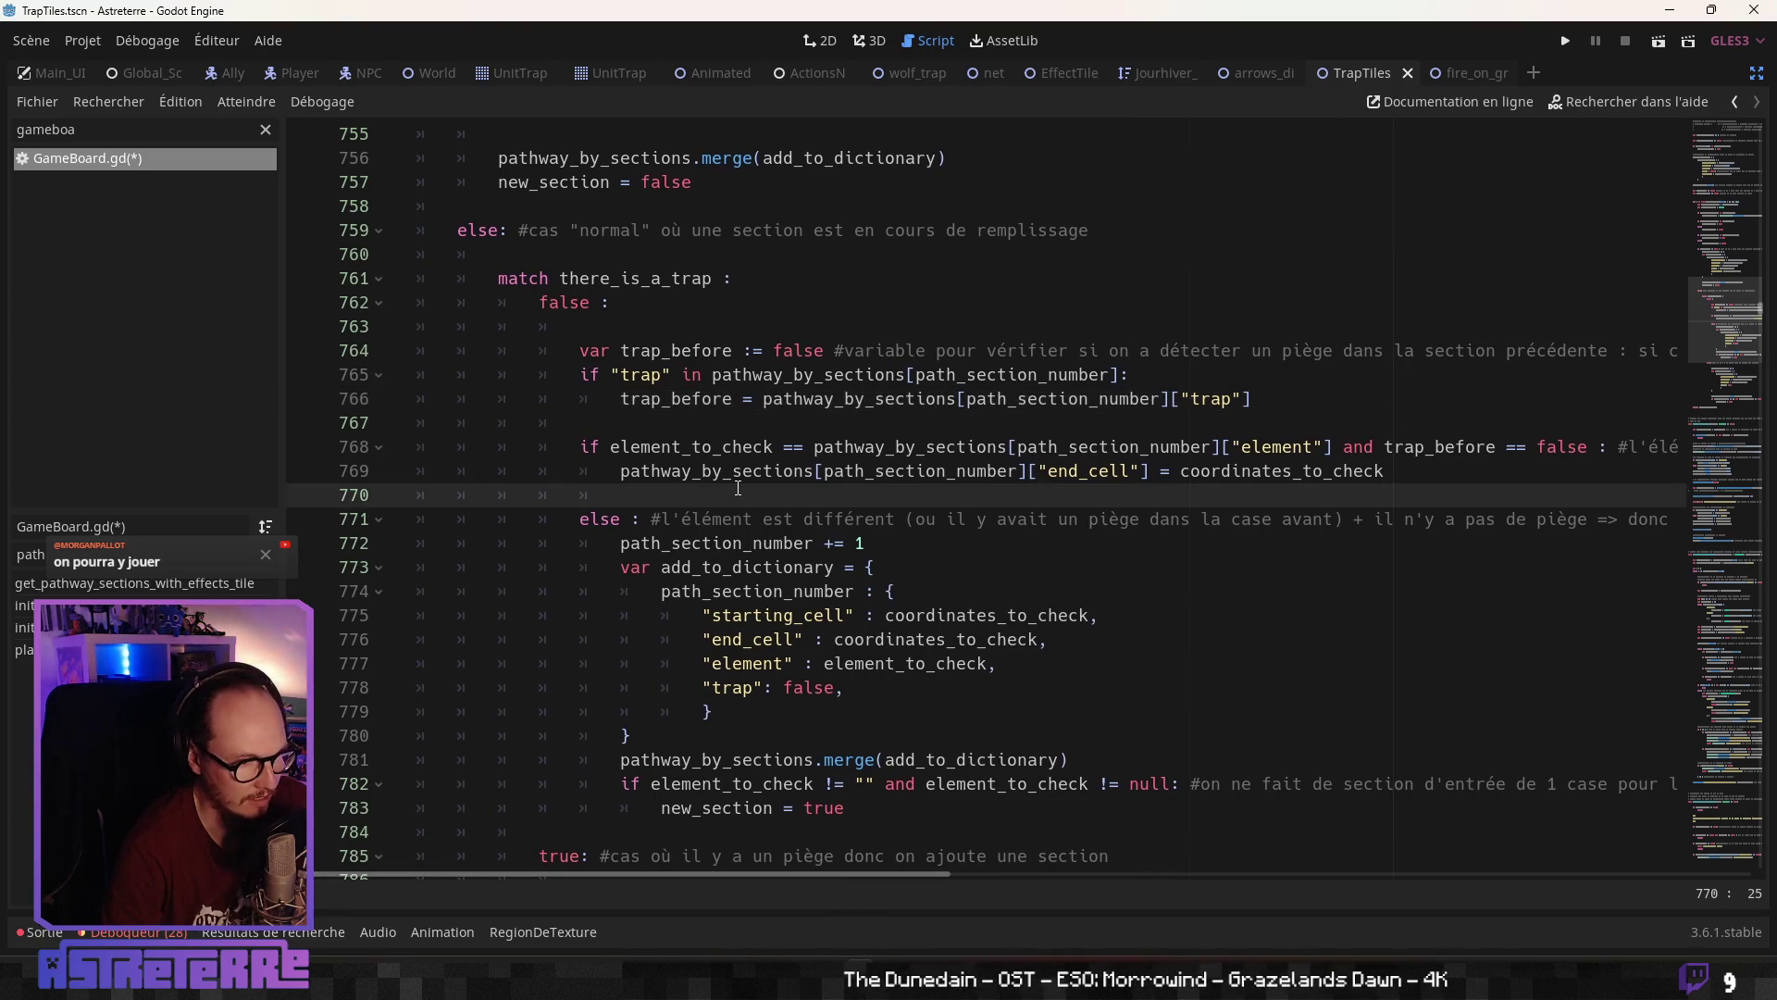
scroll(757, 505, up, 1)
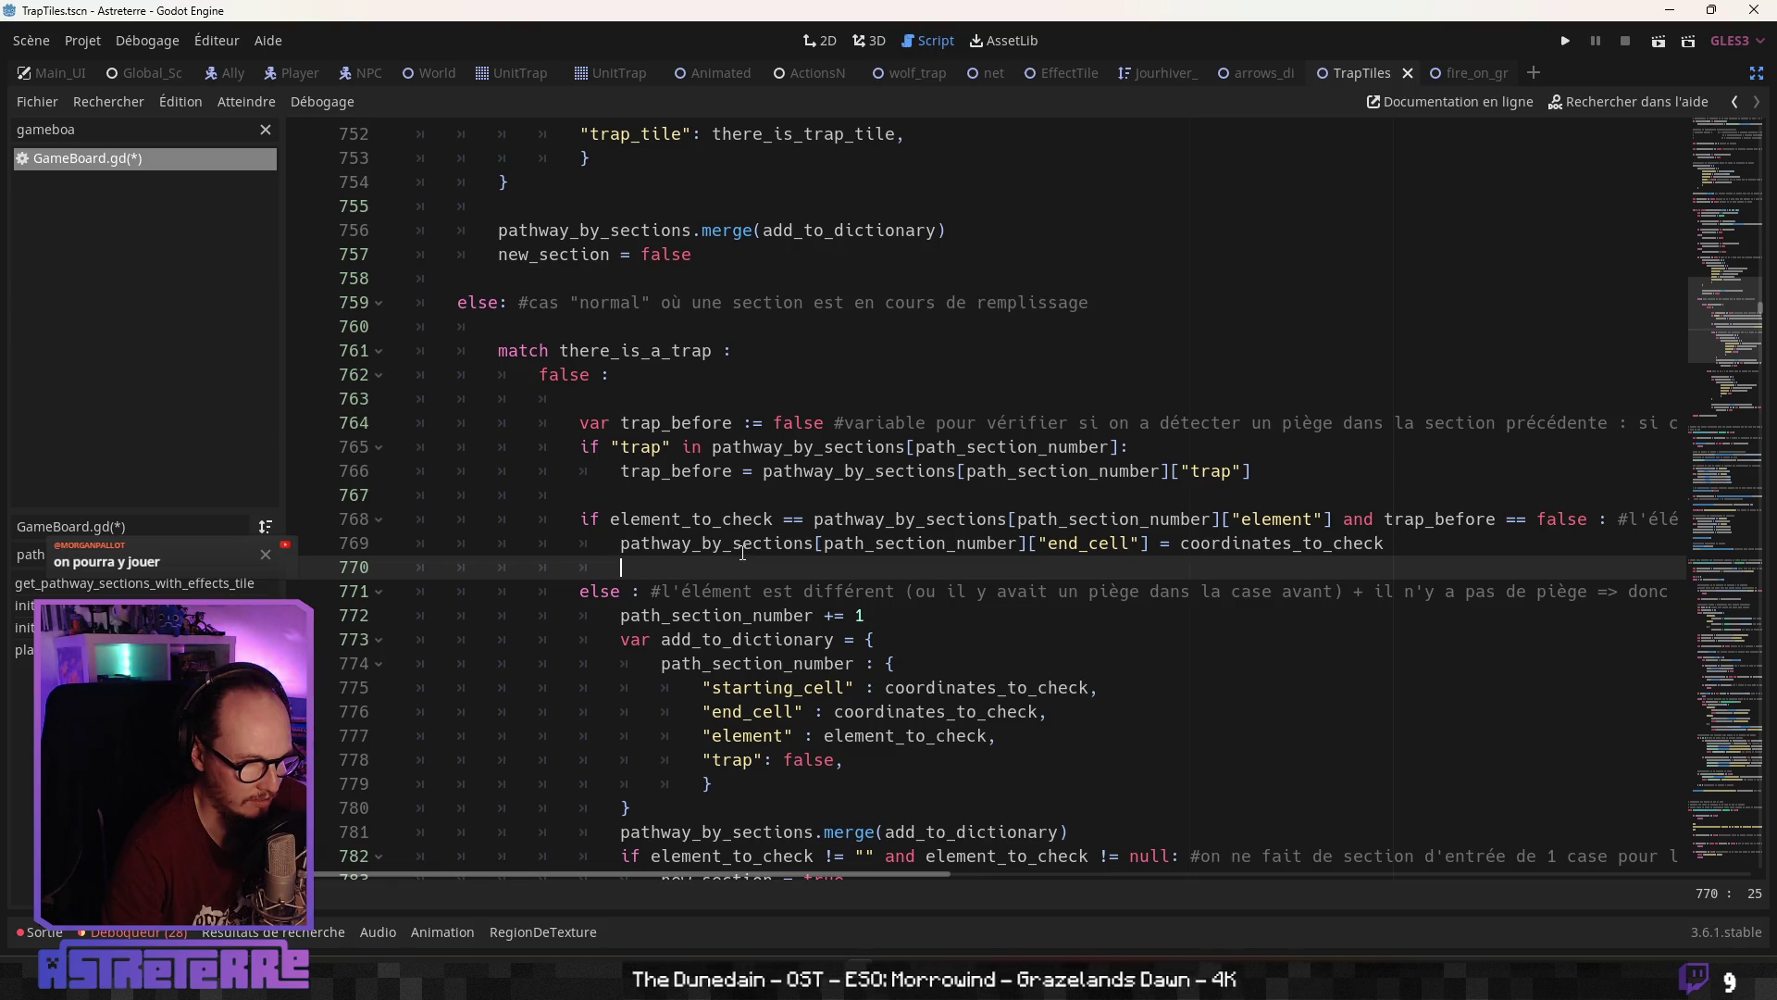
click(846, 474)
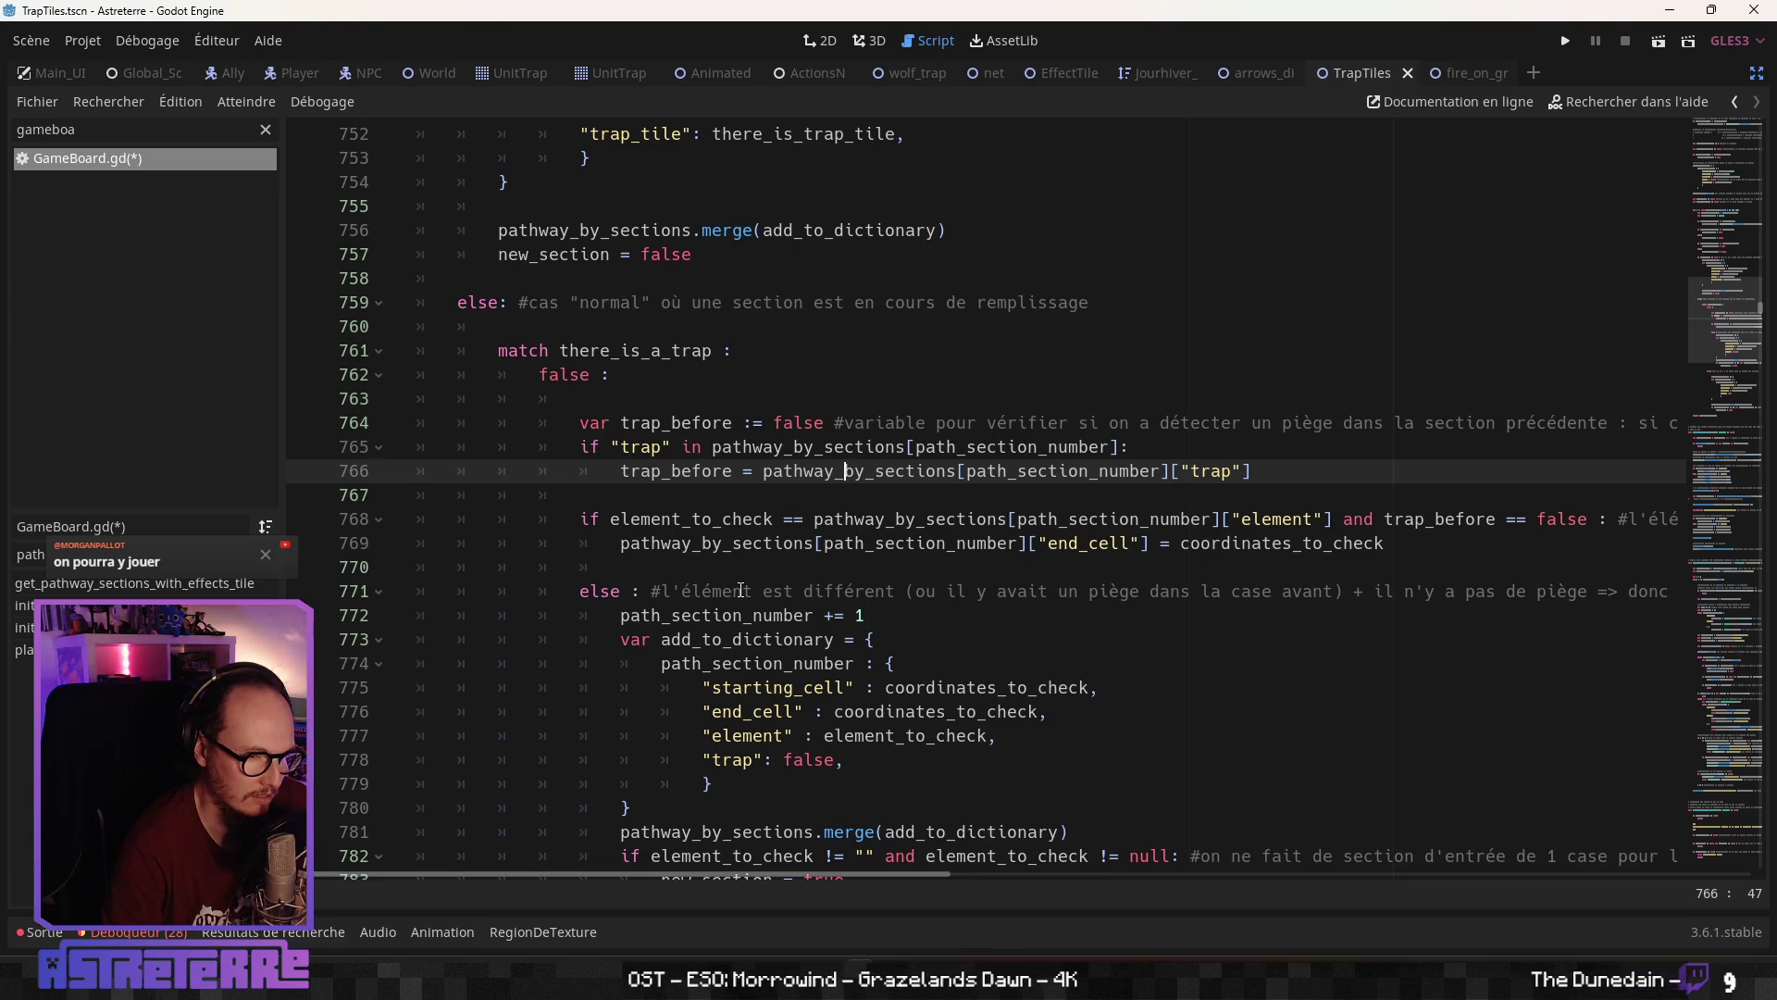
mouse_move(800, 874)
mouse_down()
mouse_move(1602, 905)
mouse_move(792, 876)
mouse_up()
Inspect the element comparison, end_cell update, path_section_number increment and "trap": false entry on lines 768–778
click(793, 615)
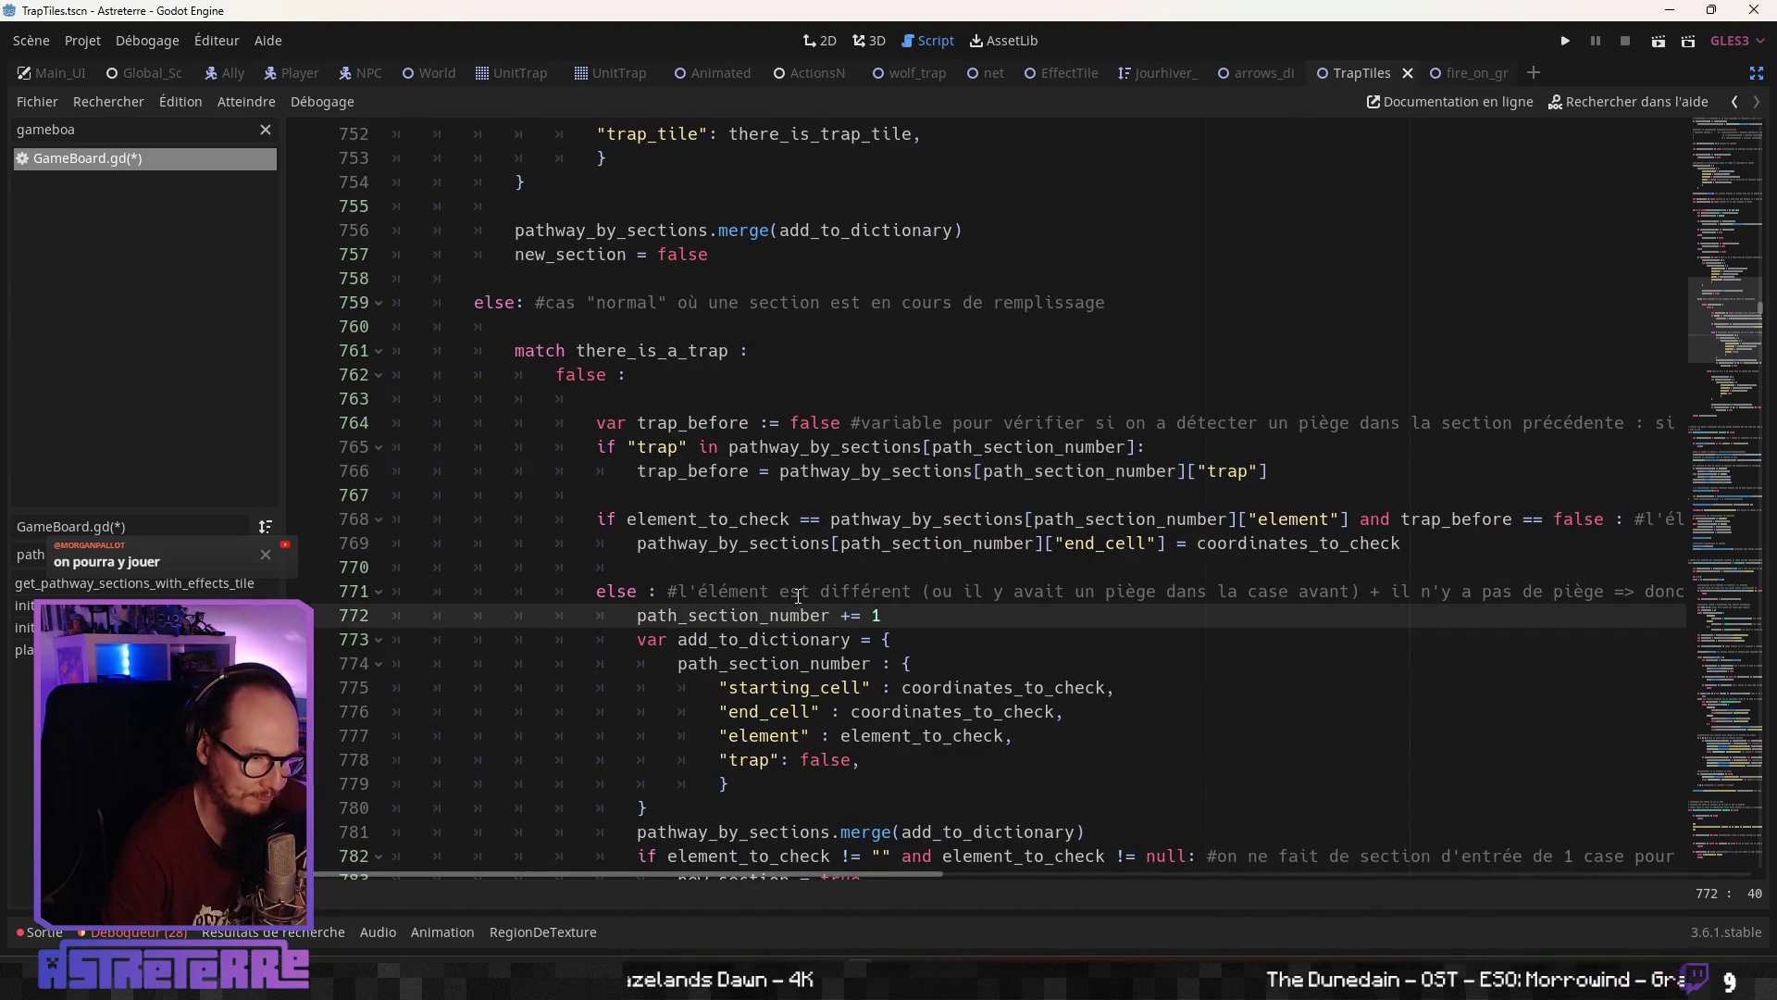
click(782, 542)
scroll(769, 508, down, 1)
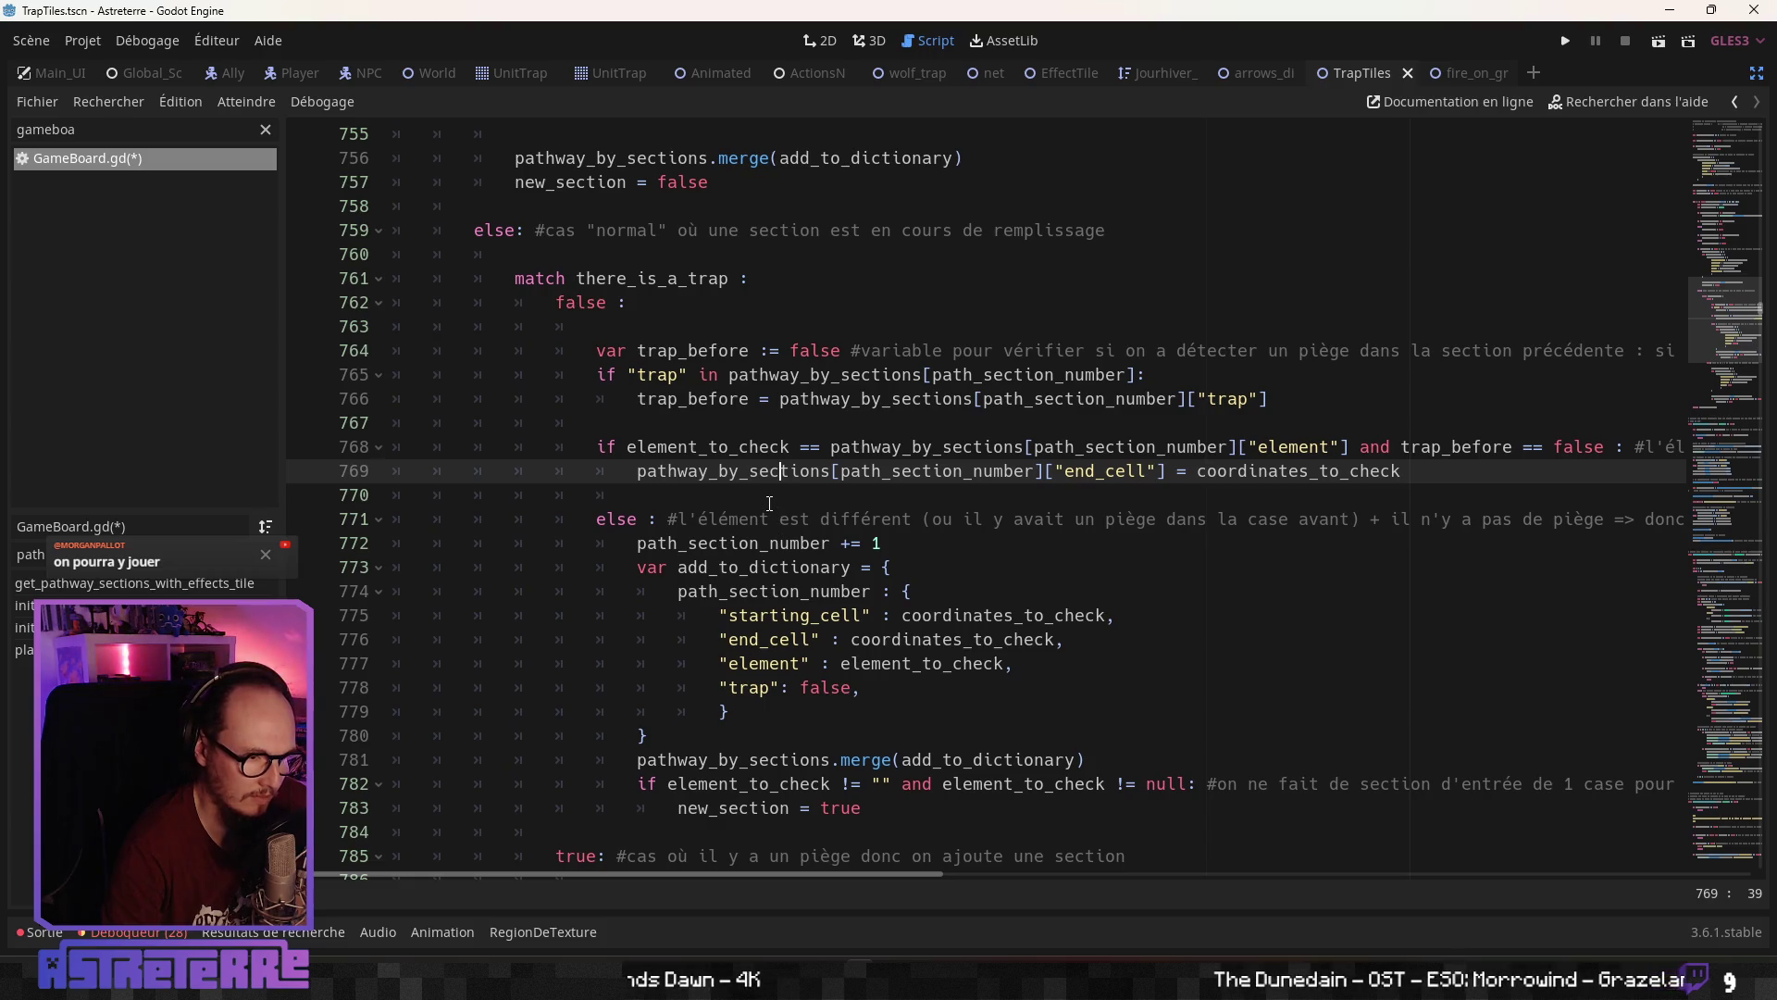
scroll(771, 467, down, 1)
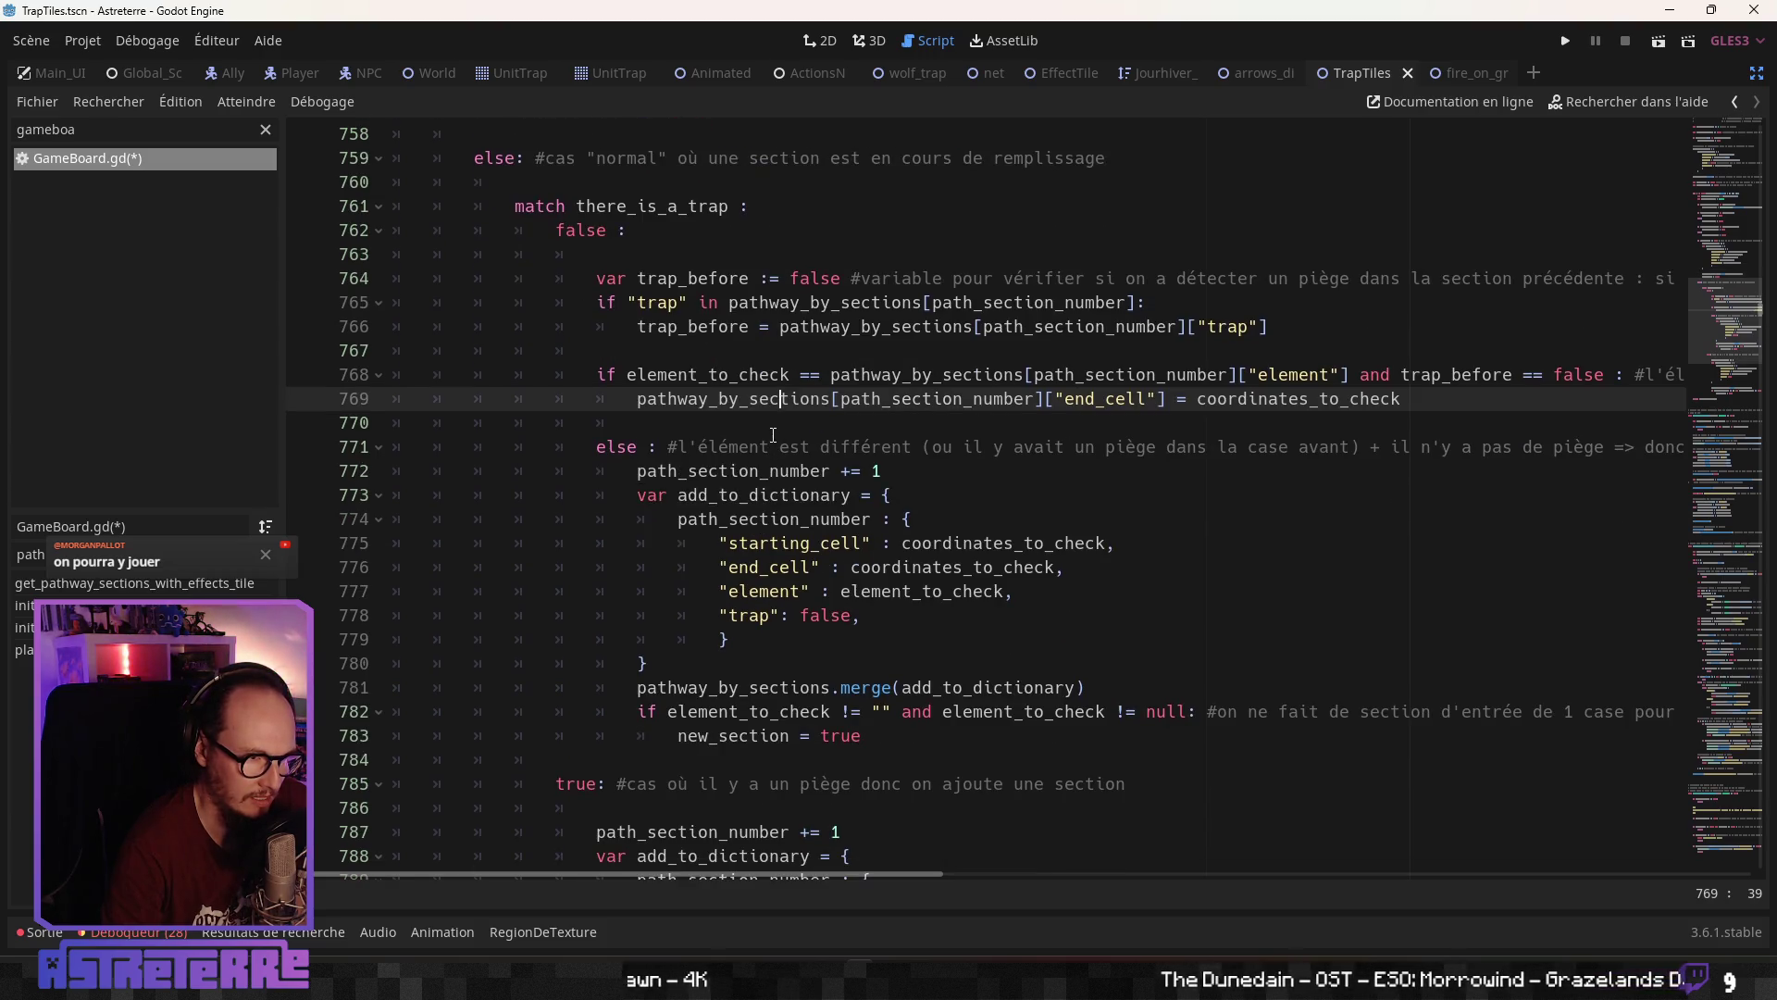
click(766, 374)
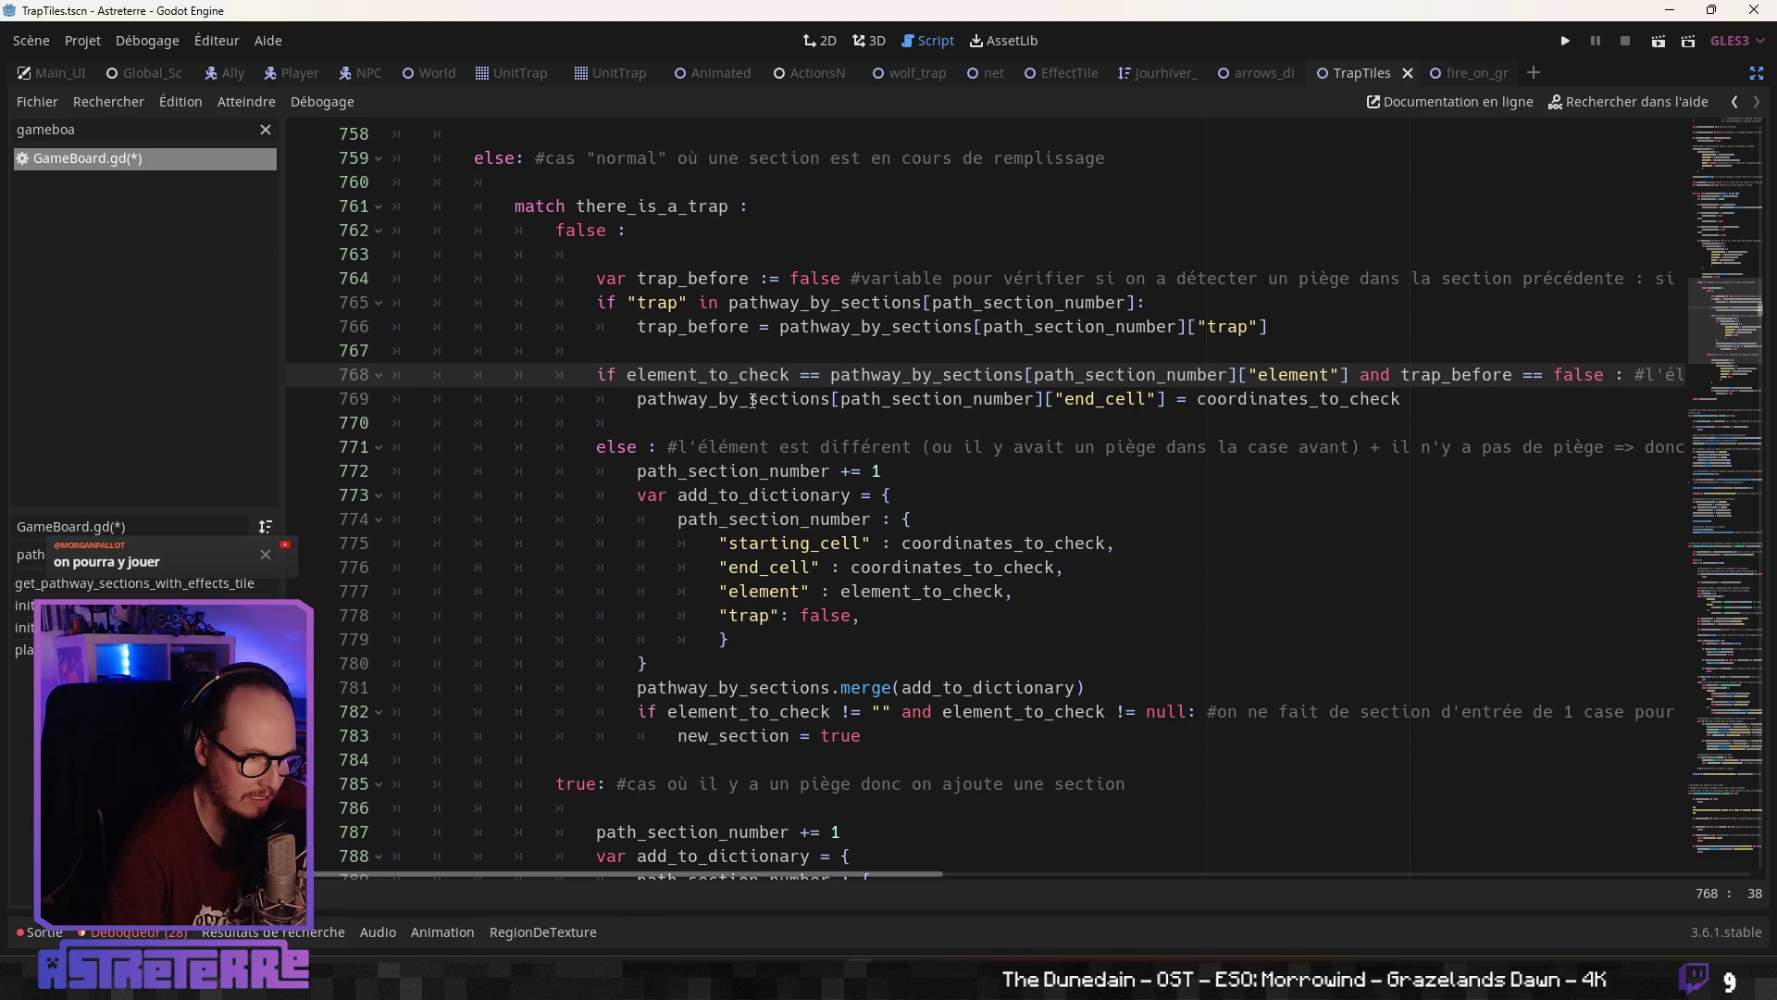
click(750, 399)
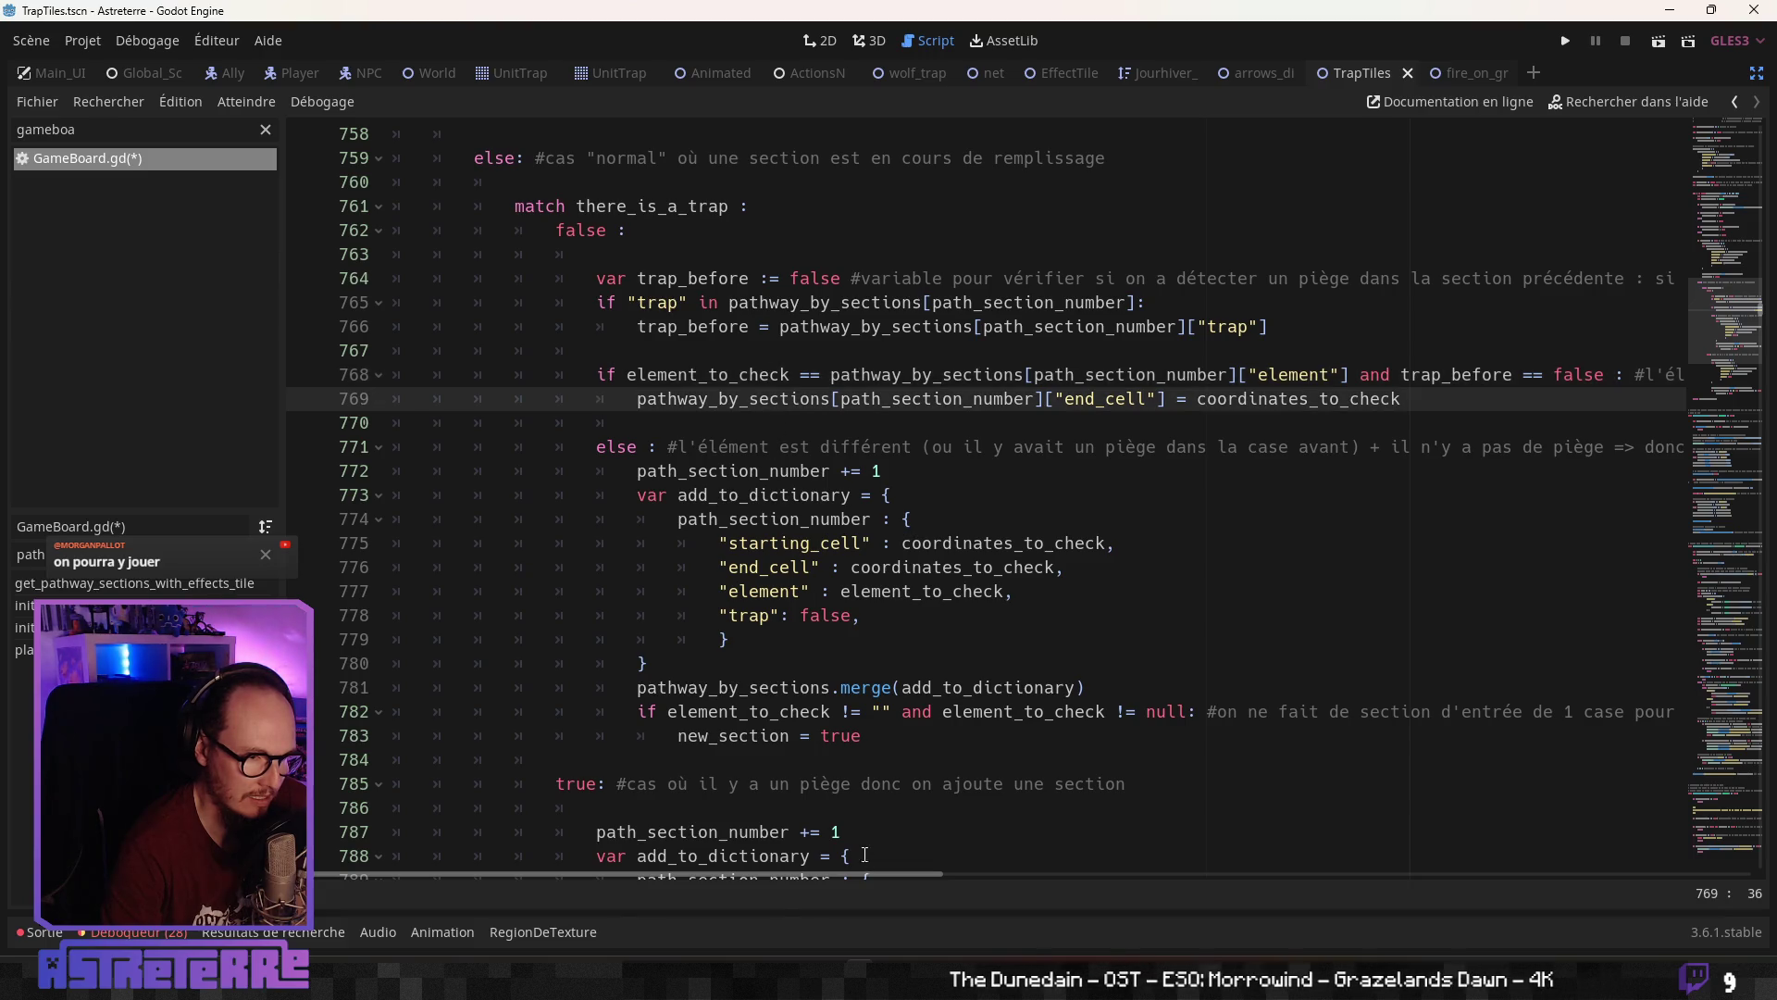
mouse_move(791, 874)
mouse_down()
mouse_move(1629, 897)
mouse_move(759, 861)
mouse_up()
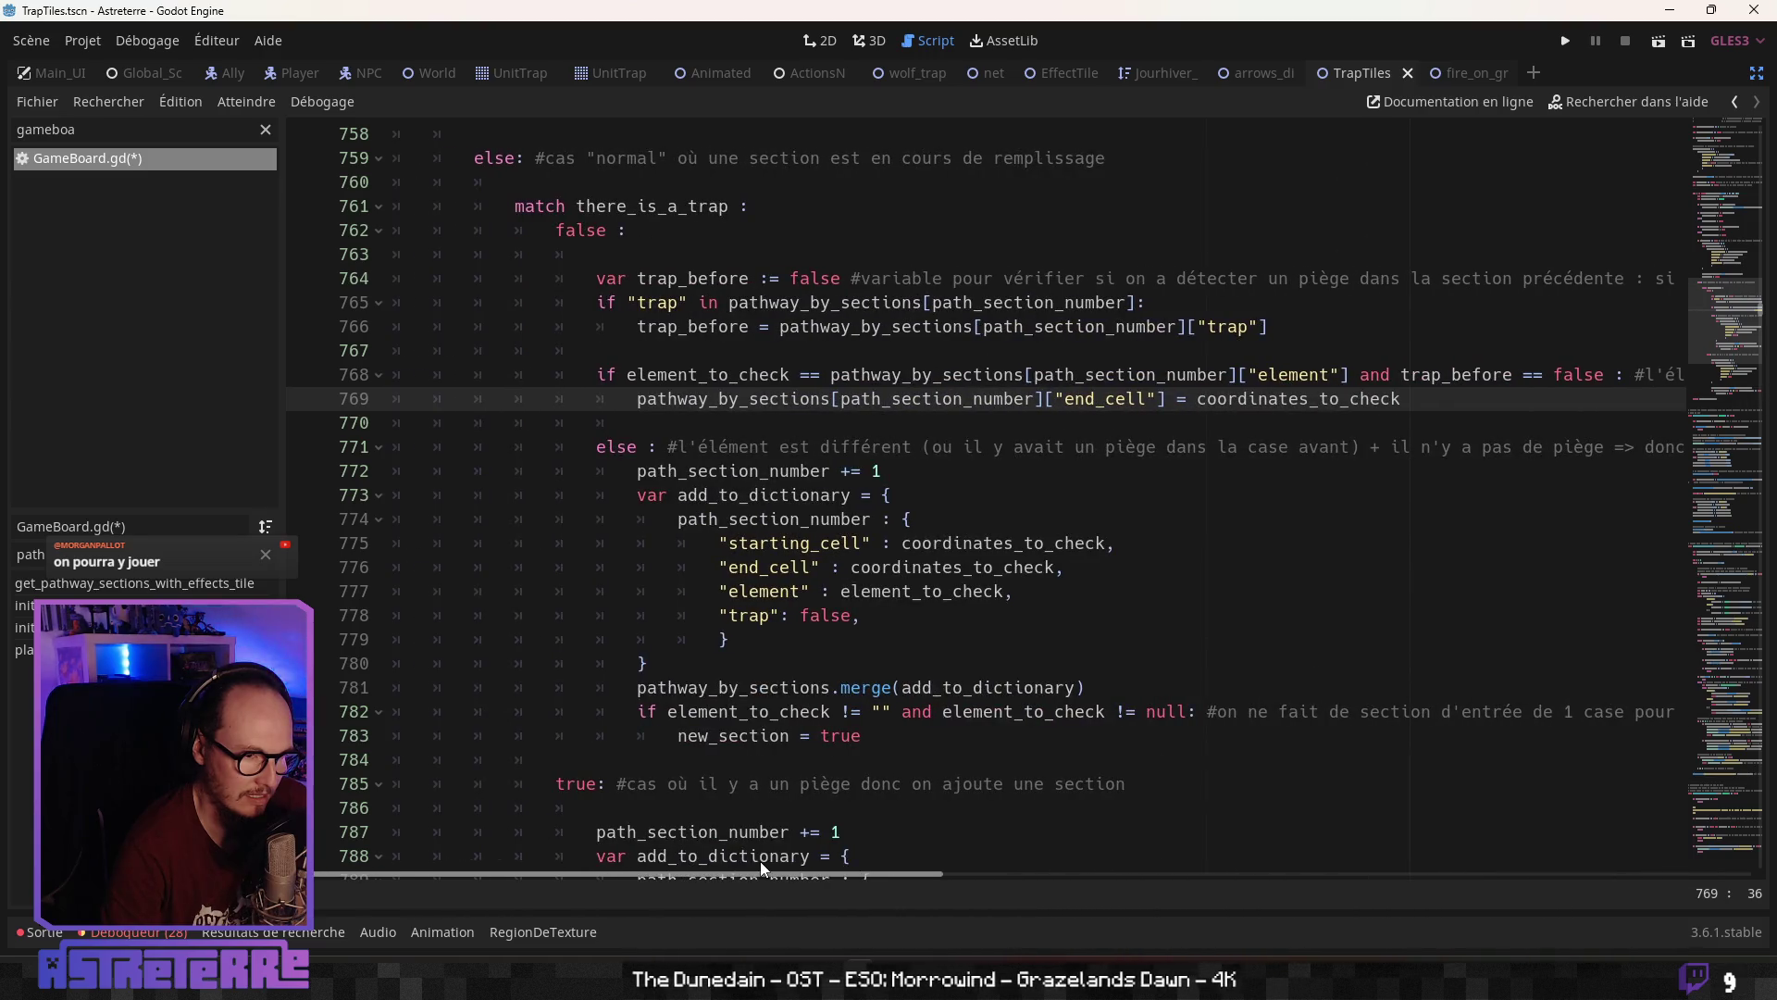
click(922, 543)
click(919, 470)
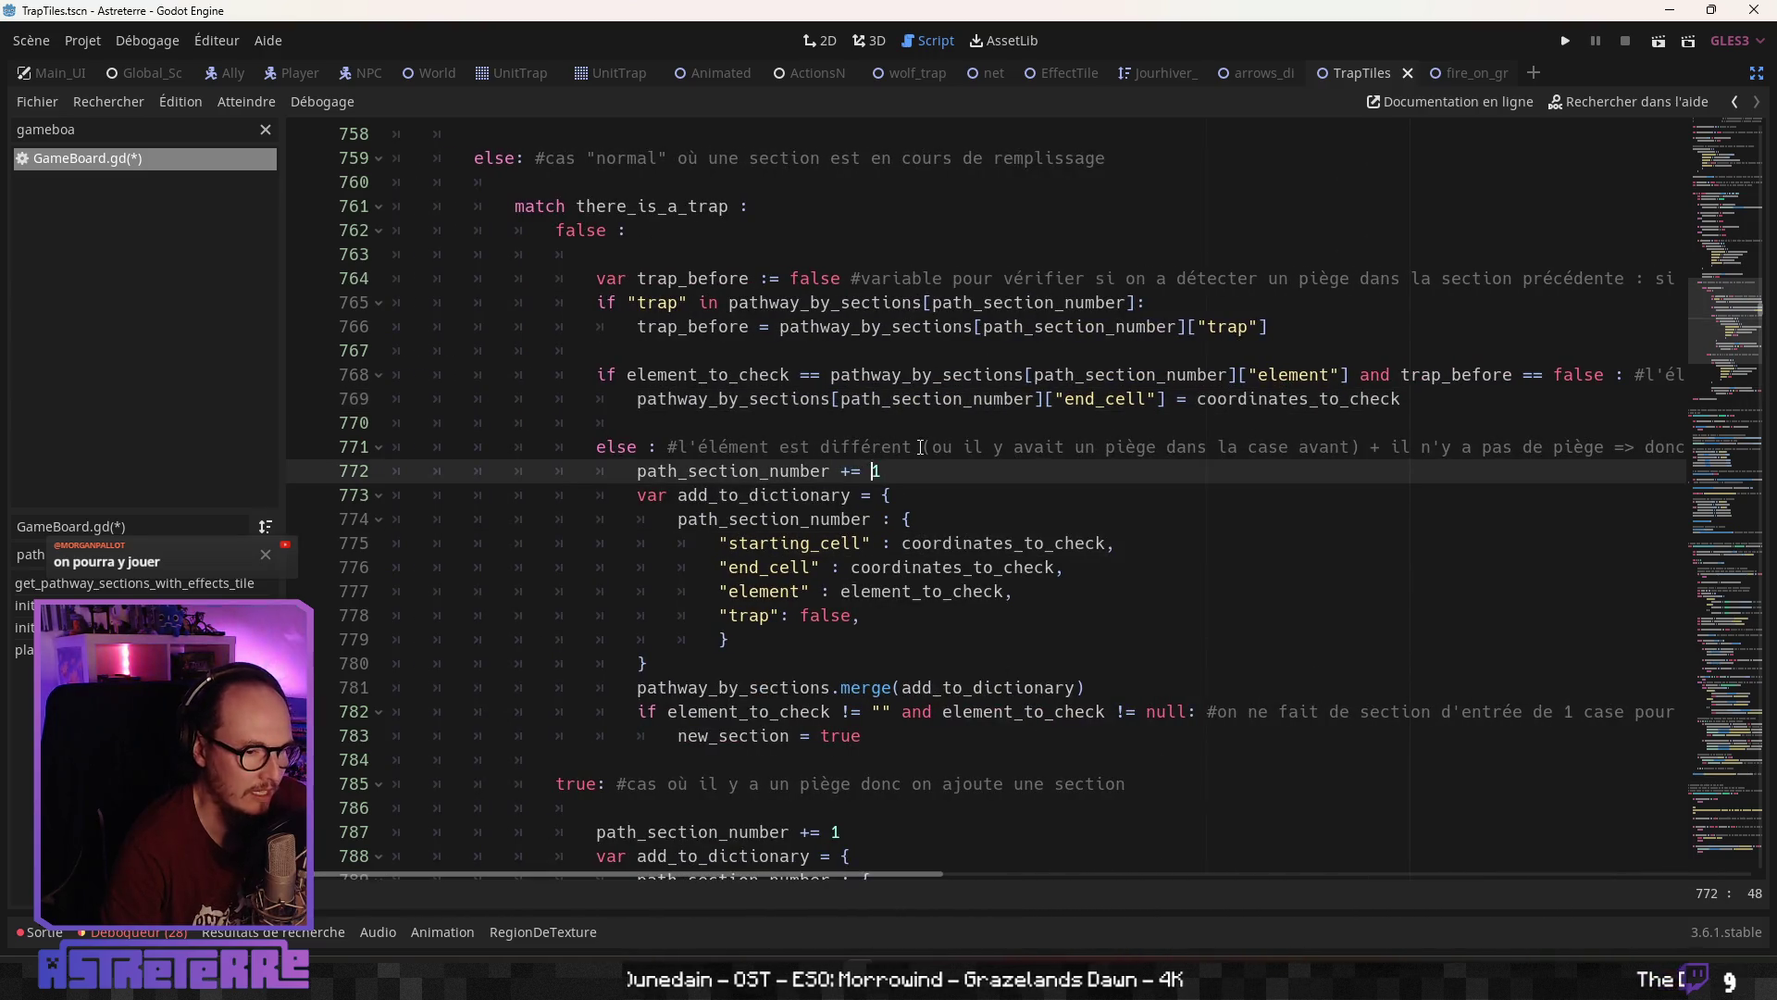
click(919, 447)
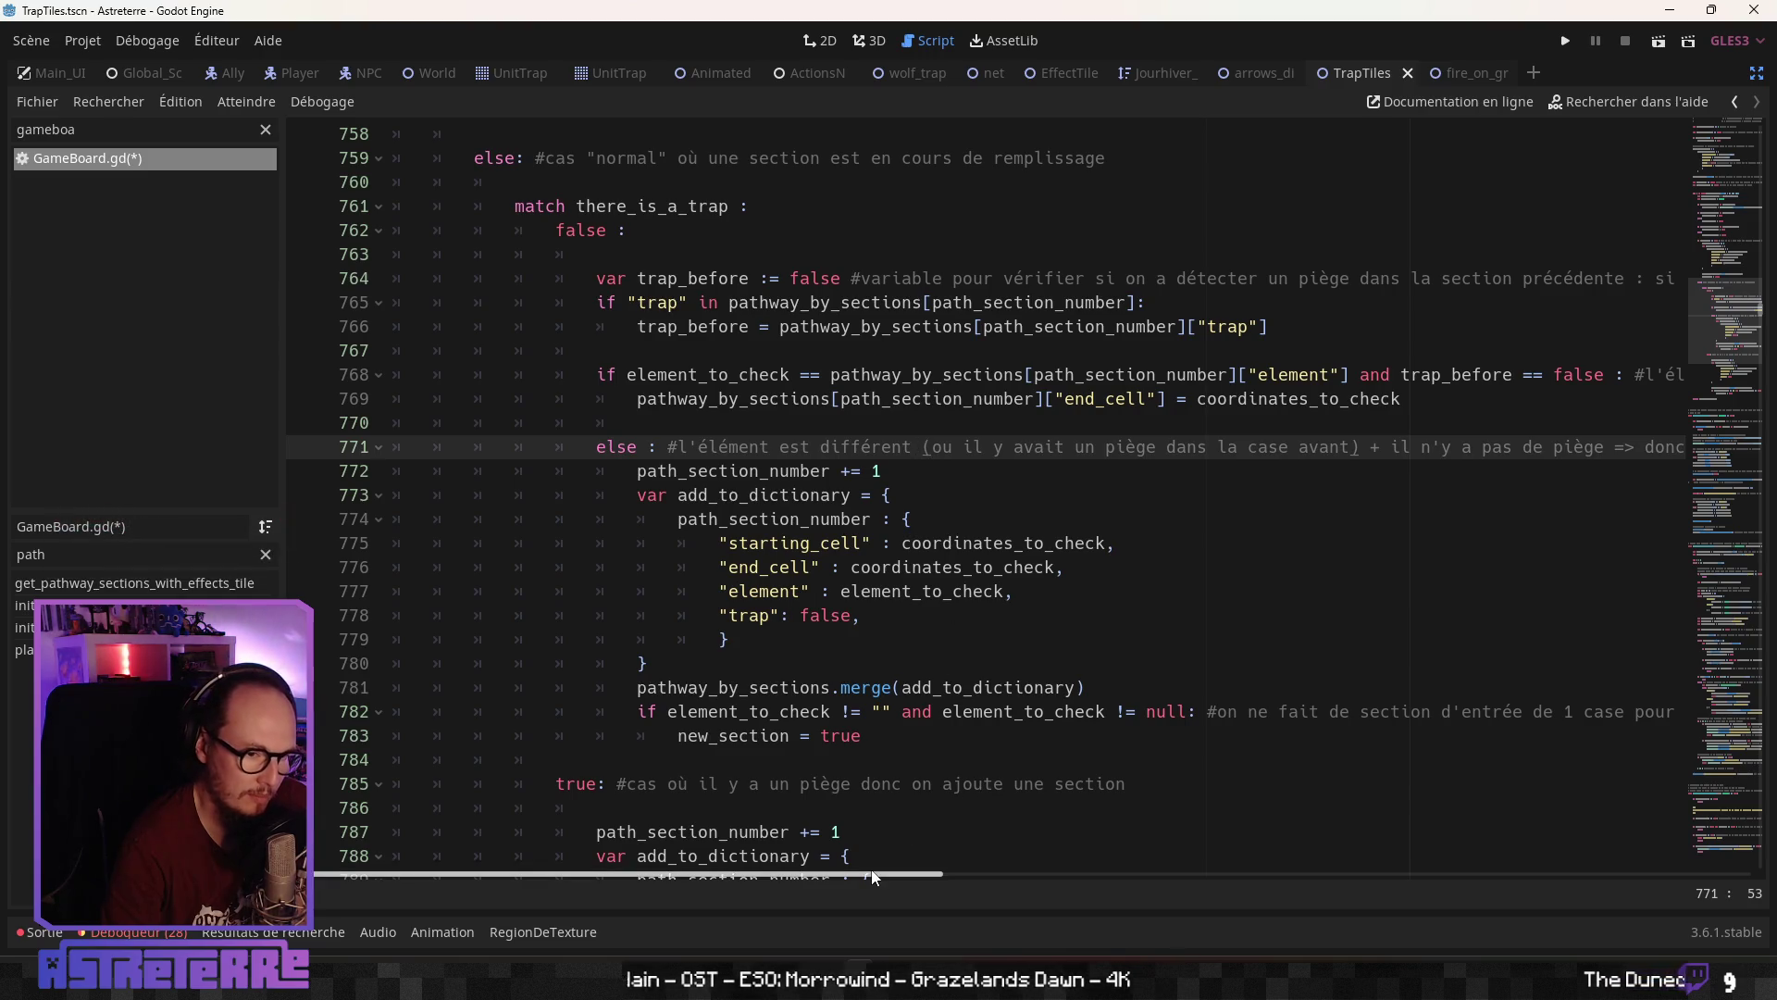
mouse_move(874, 876)
mouse_down()
mouse_move(1059, 886)
mouse_move(801, 885)
mouse_up()
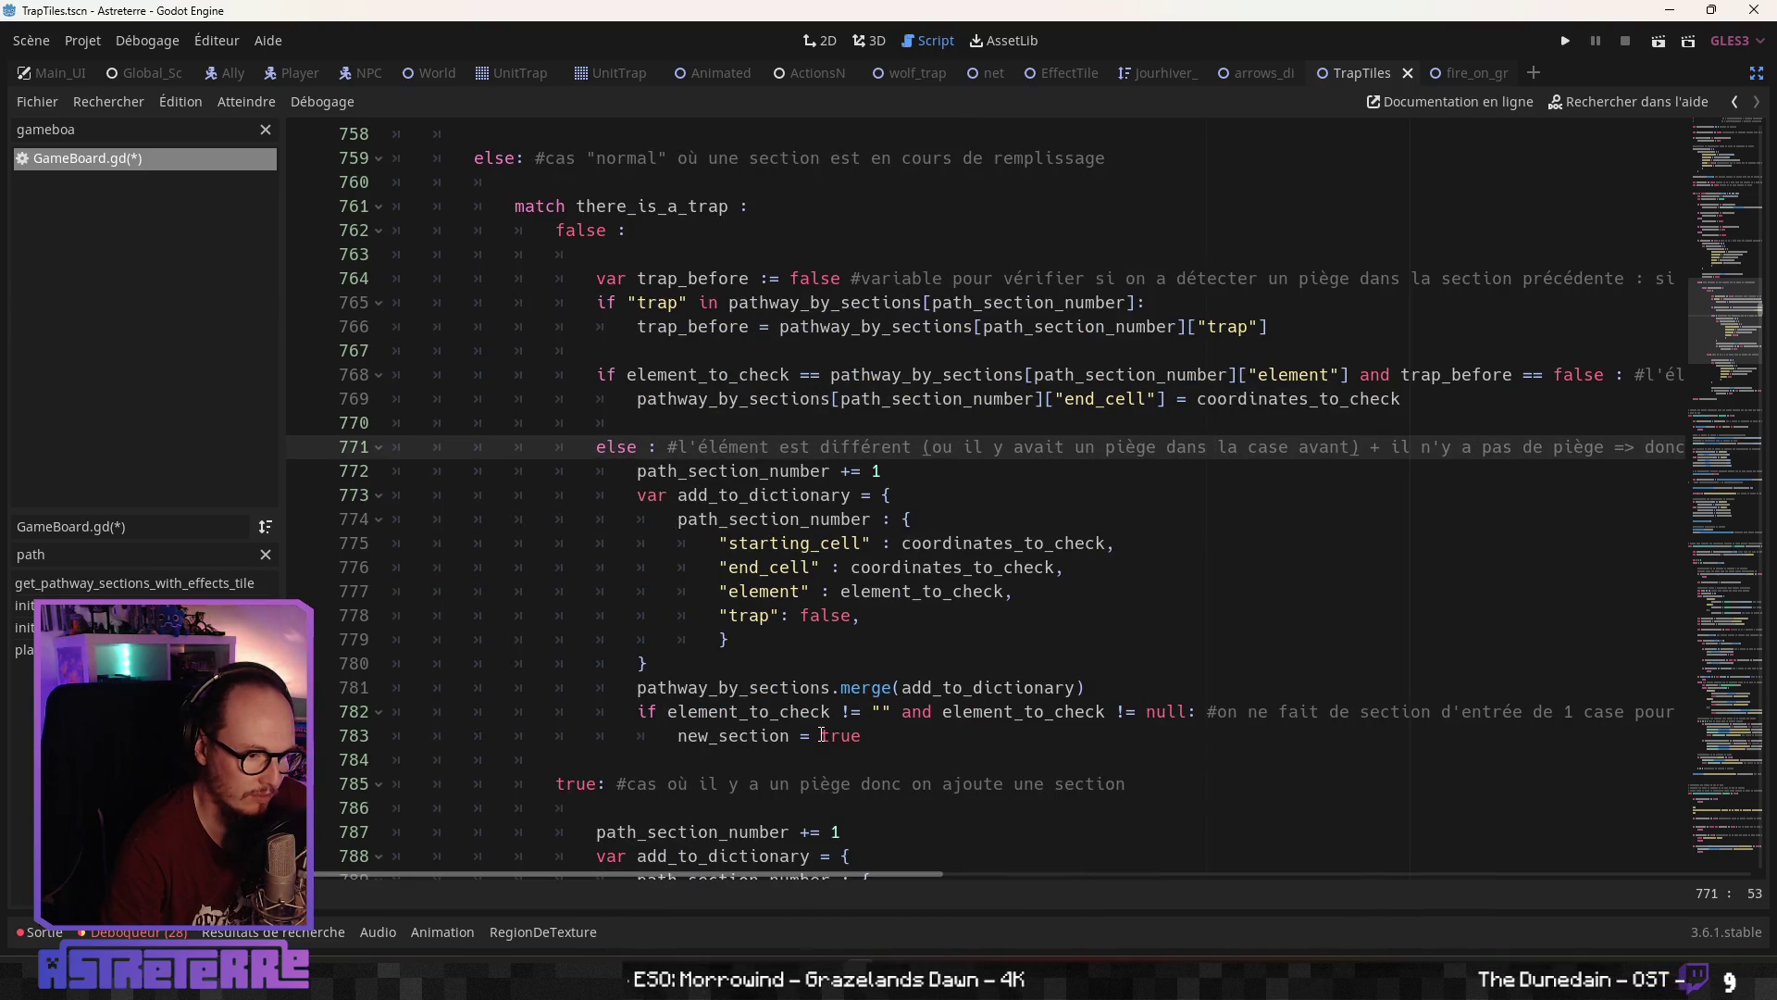
click(831, 614)
Scroll down to the trap case comment on line 785 and its section counter increment
scroll(834, 624, down, 1)
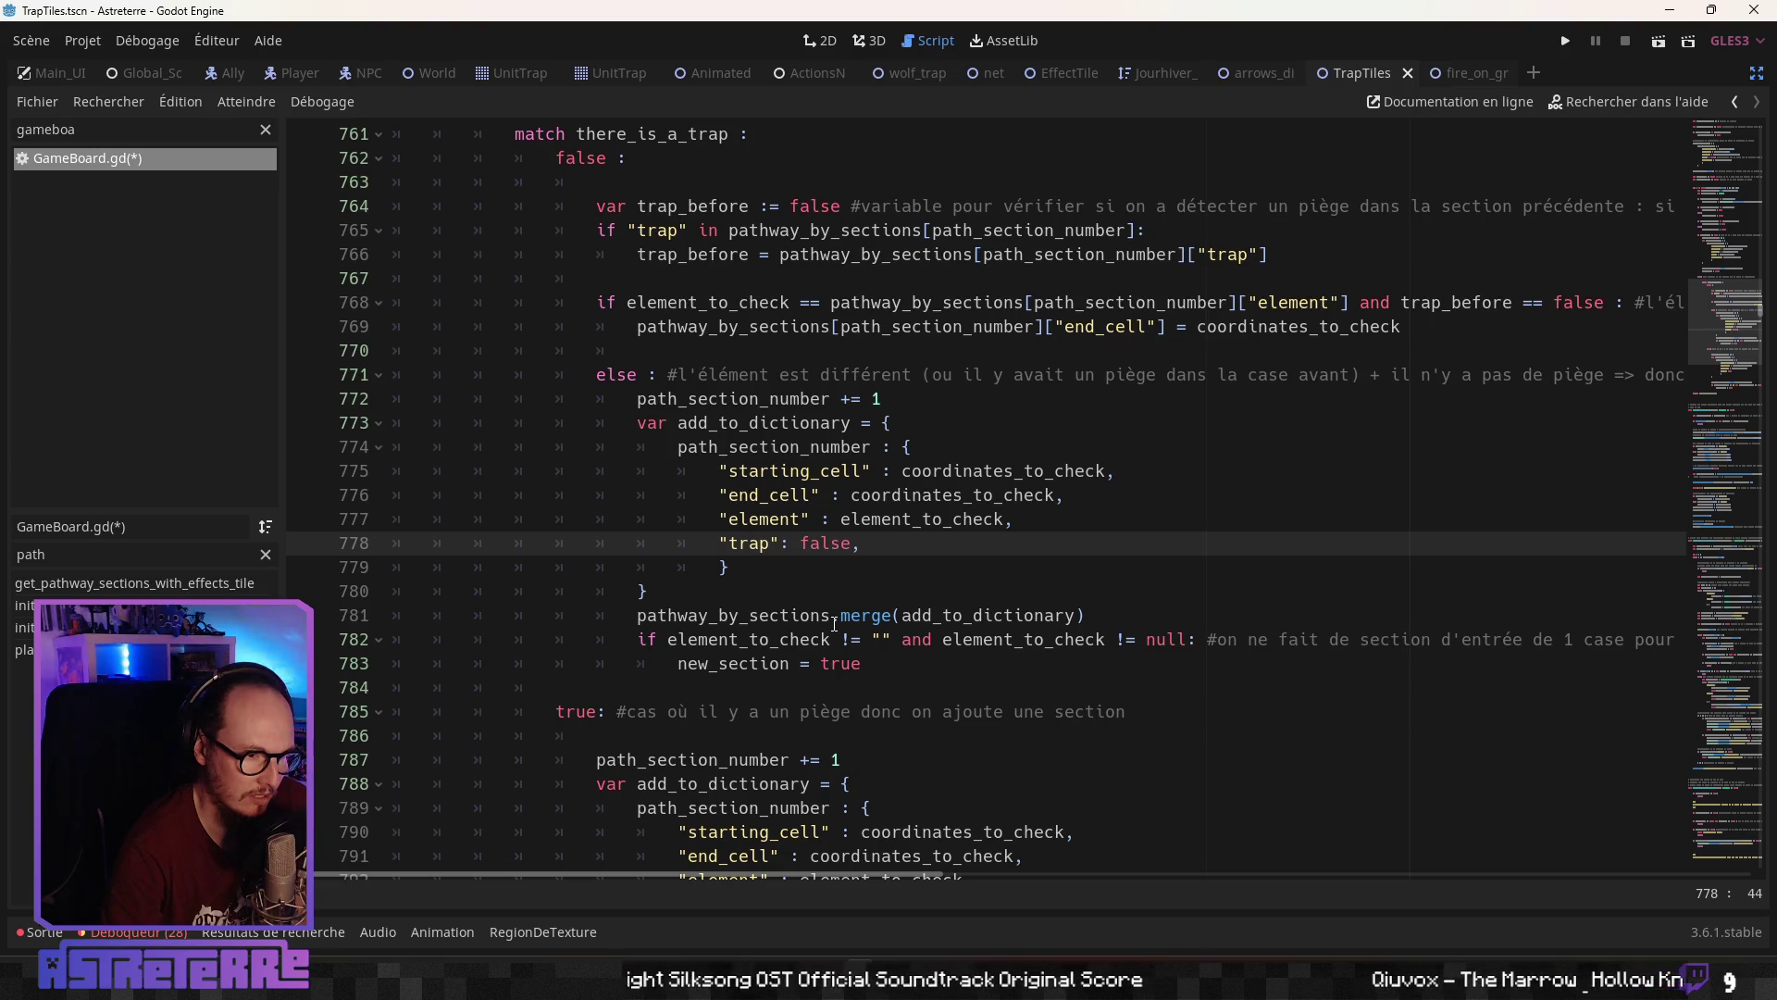
scroll(834, 624, down, 1)
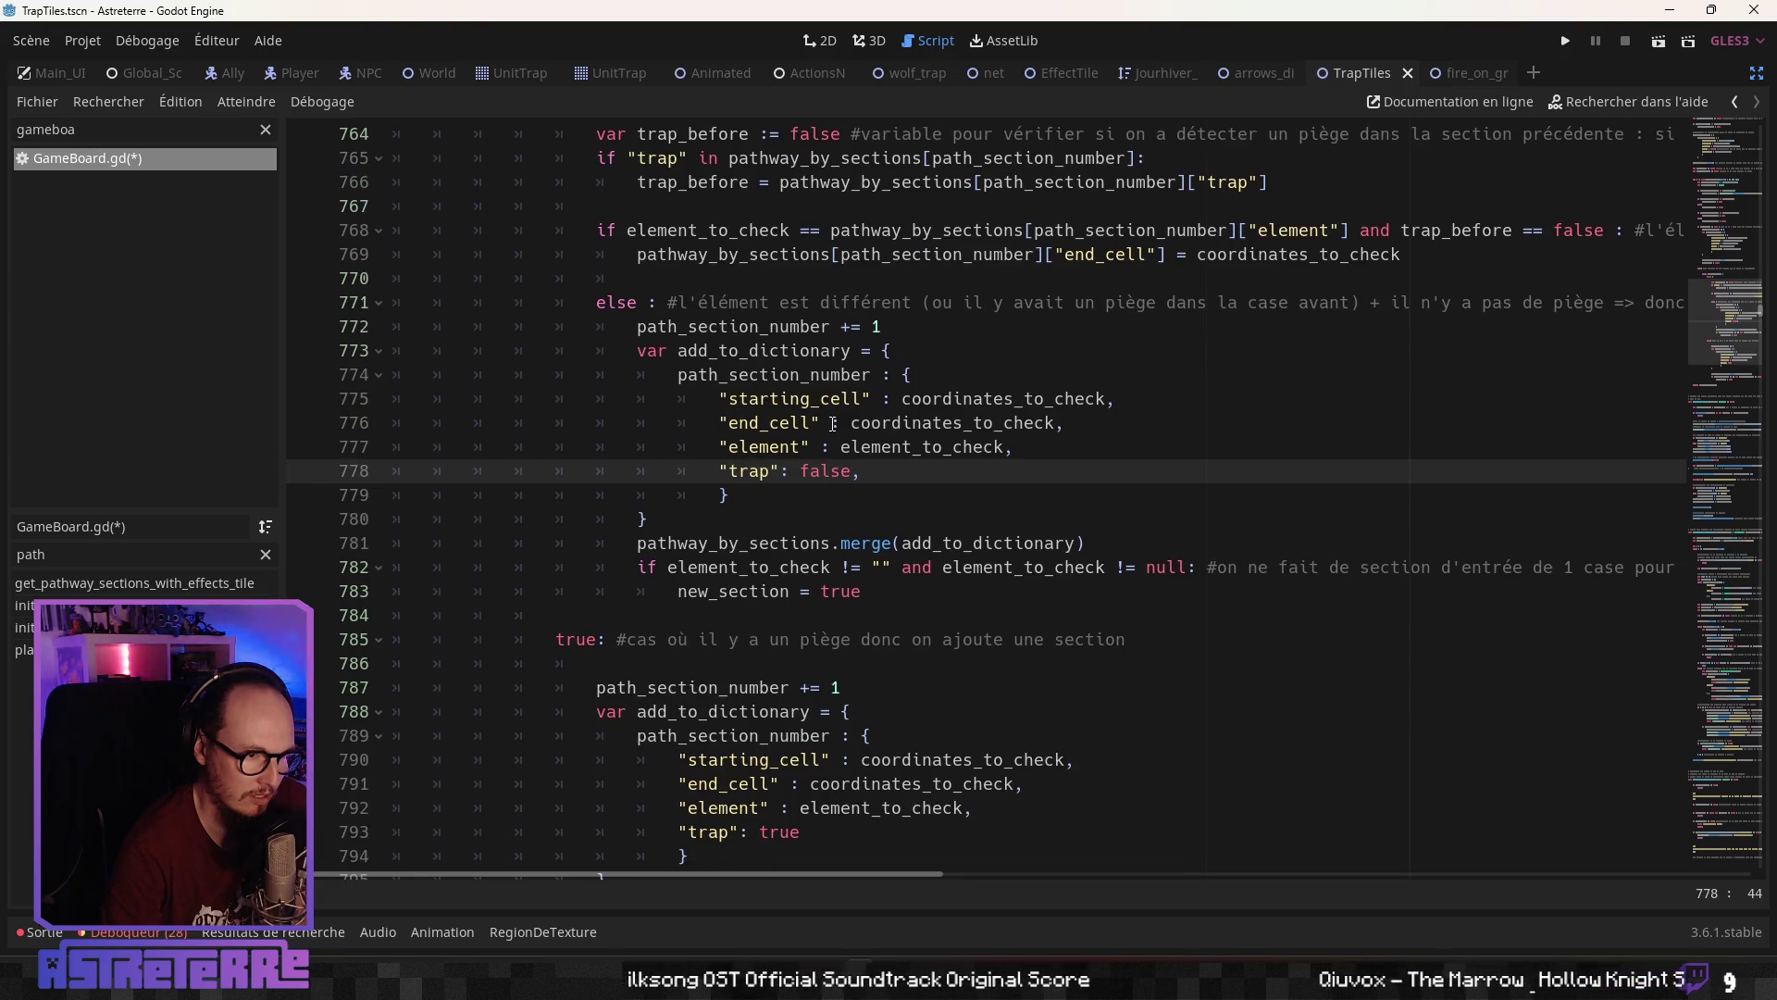
click(768, 566)
click(731, 638)
scroll(755, 676, down, 1)
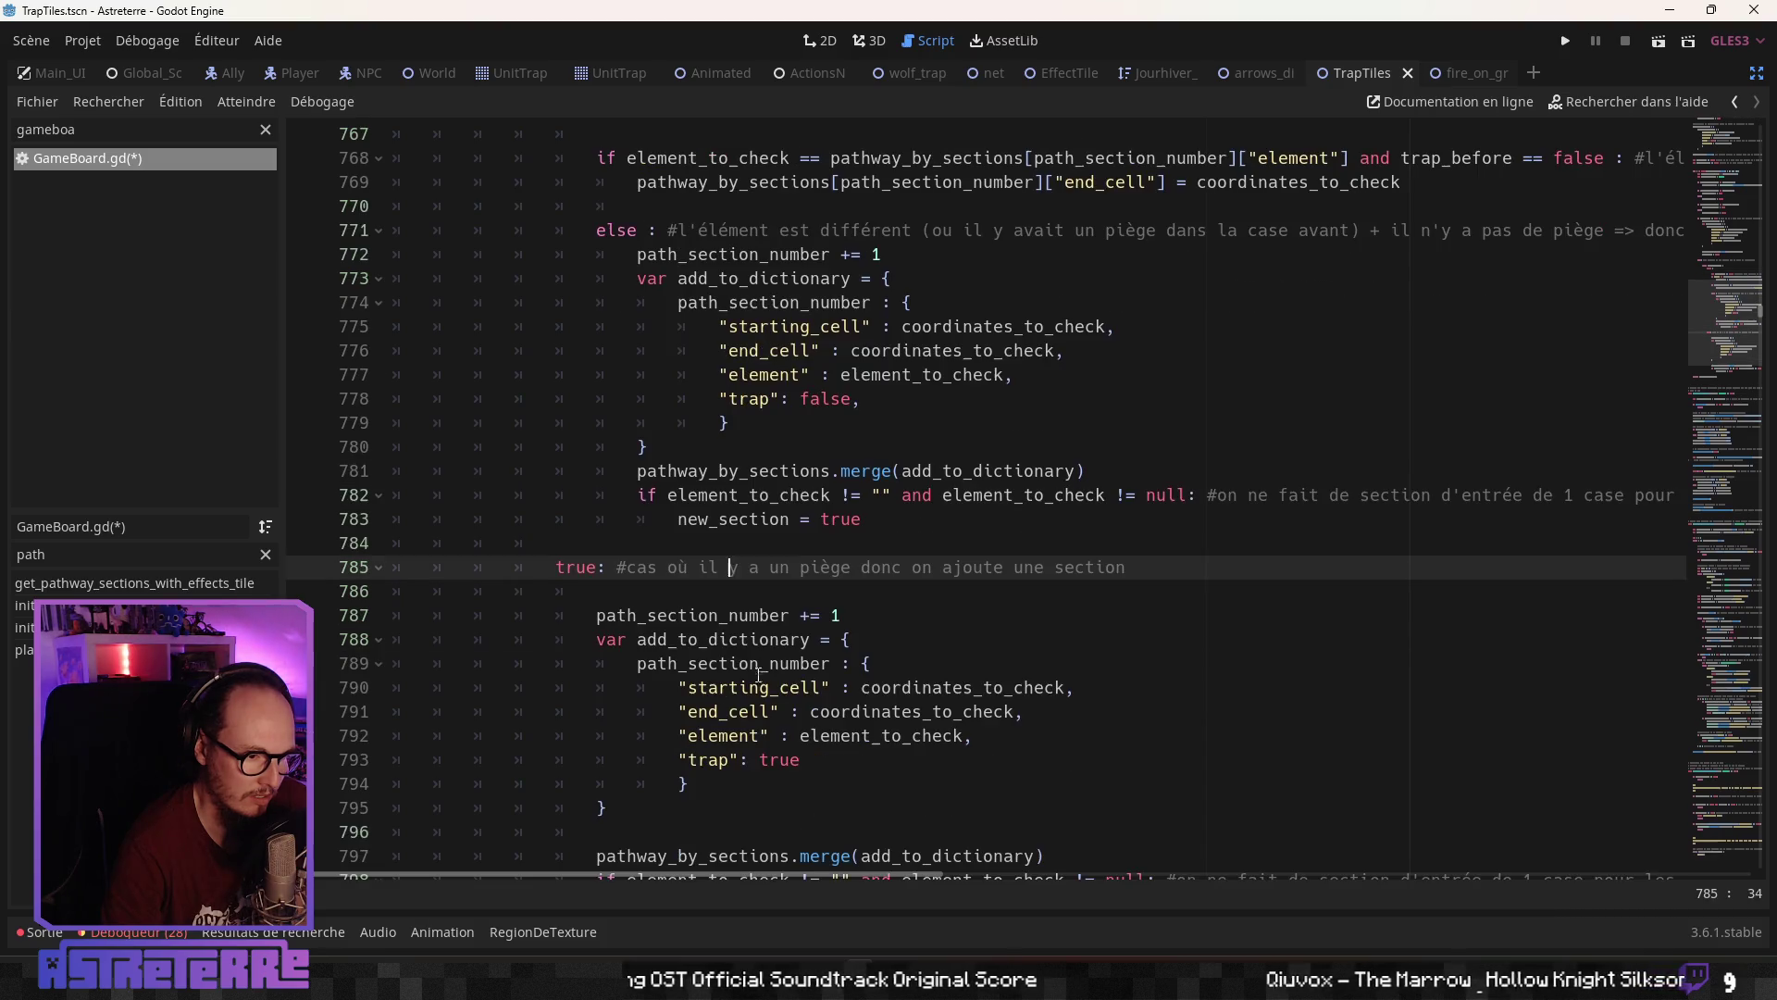
scroll(846, 563, down, 1)
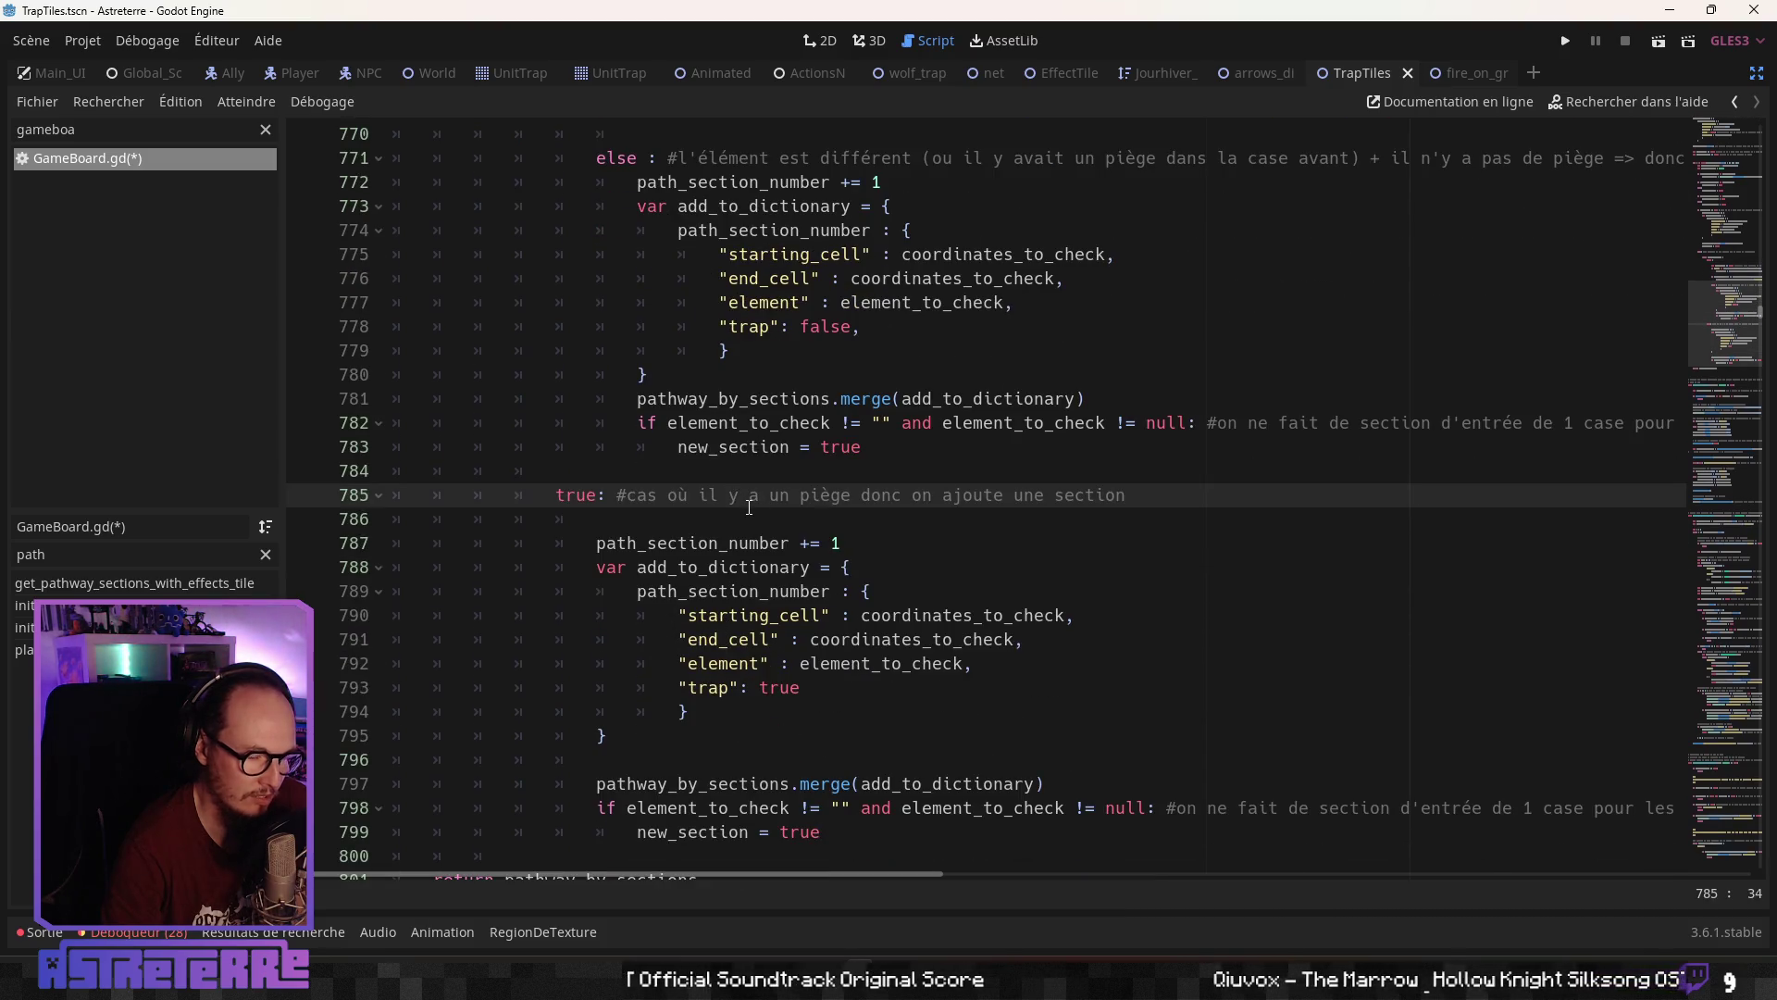
scroll(731, 482, up, 6)
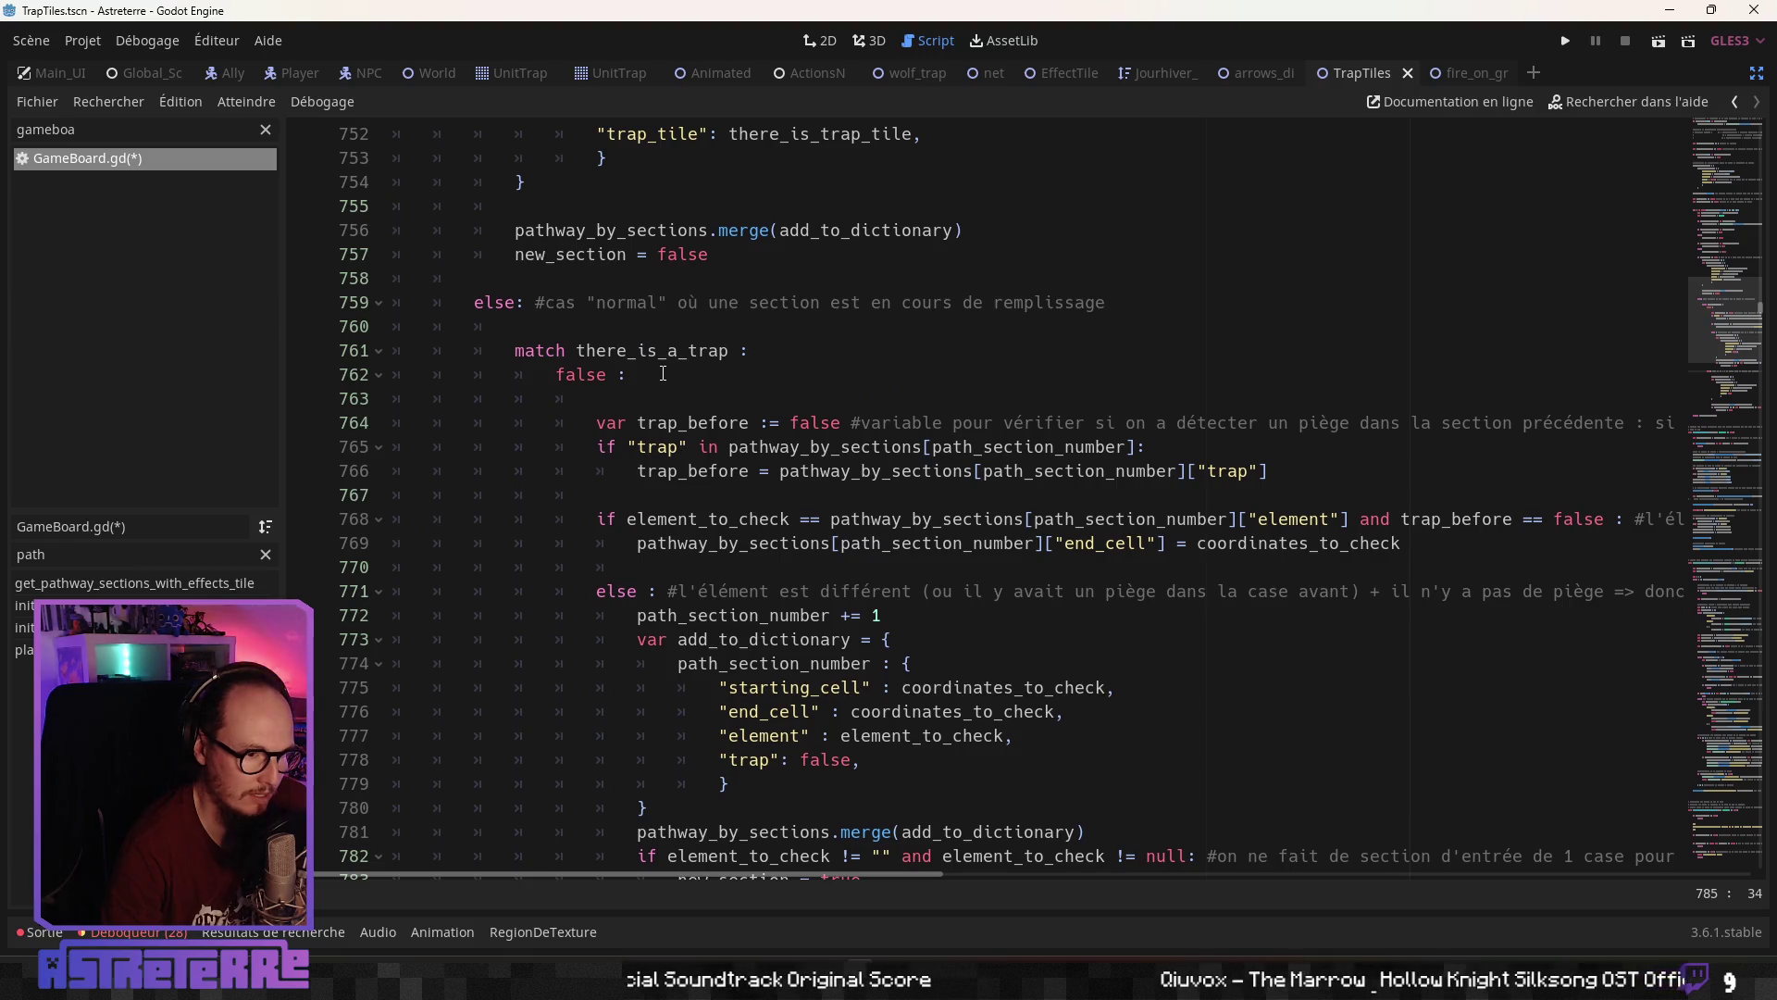
scroll(693, 524, down, 5)
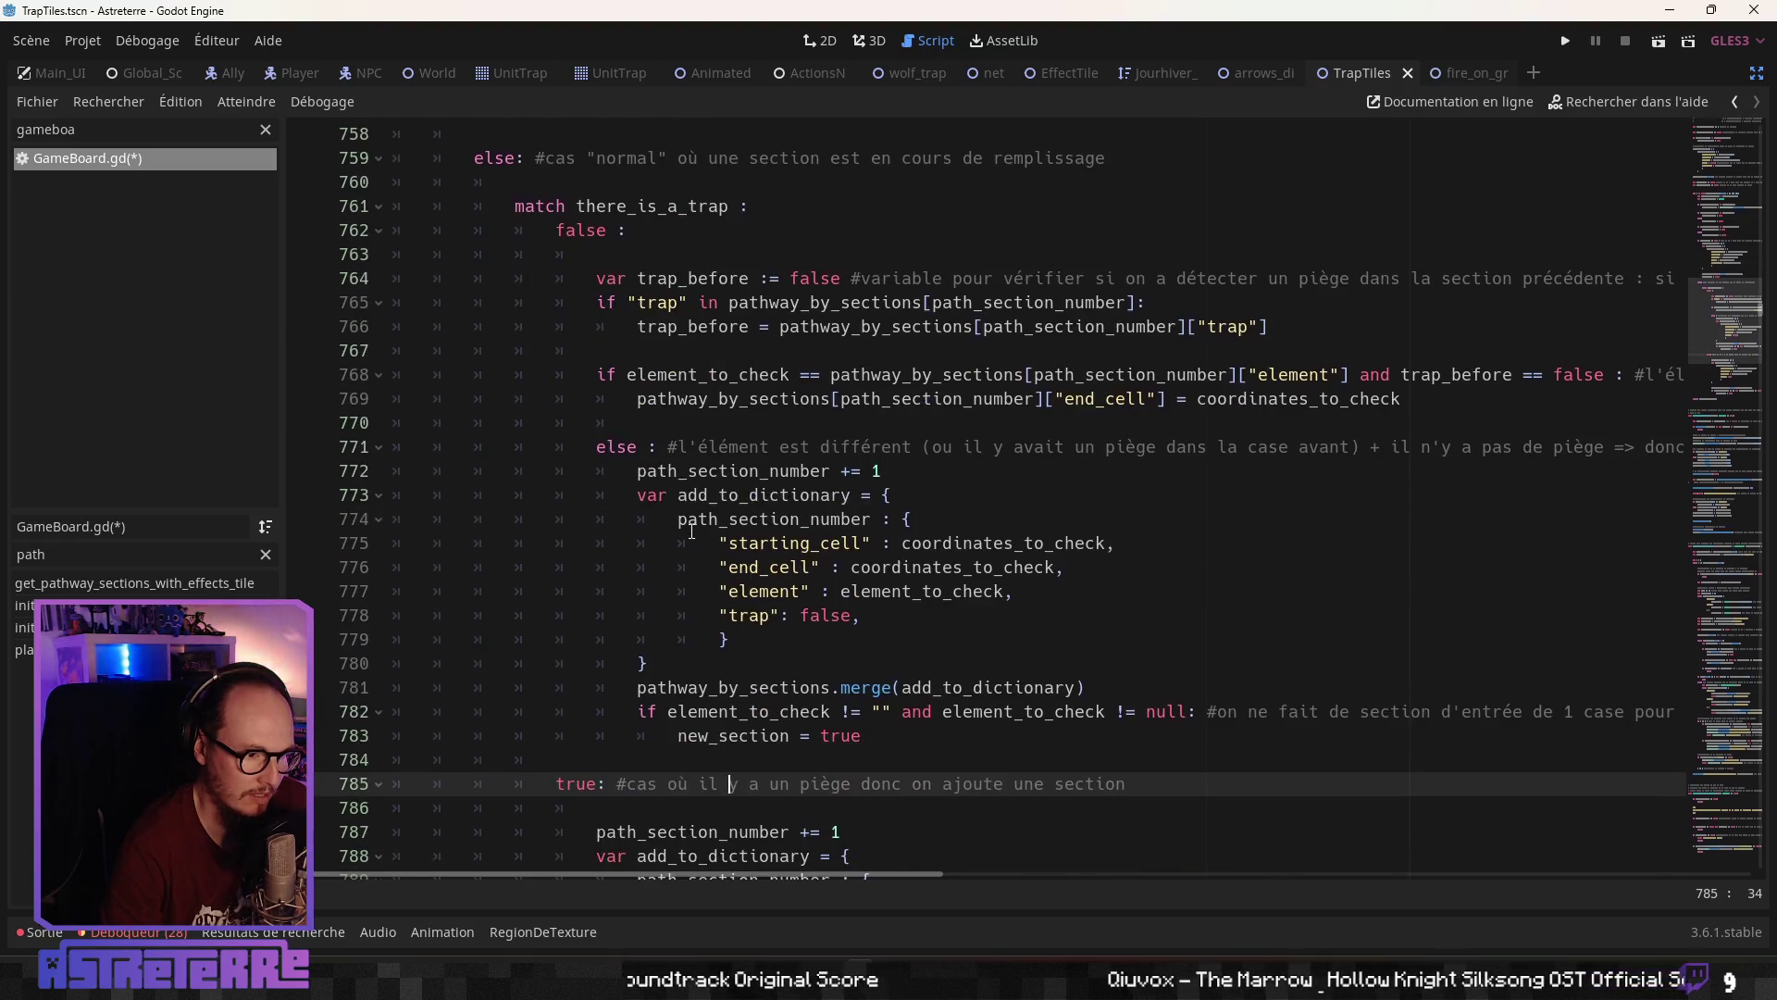
click(668, 616)
scroll(689, 602, down, 2)
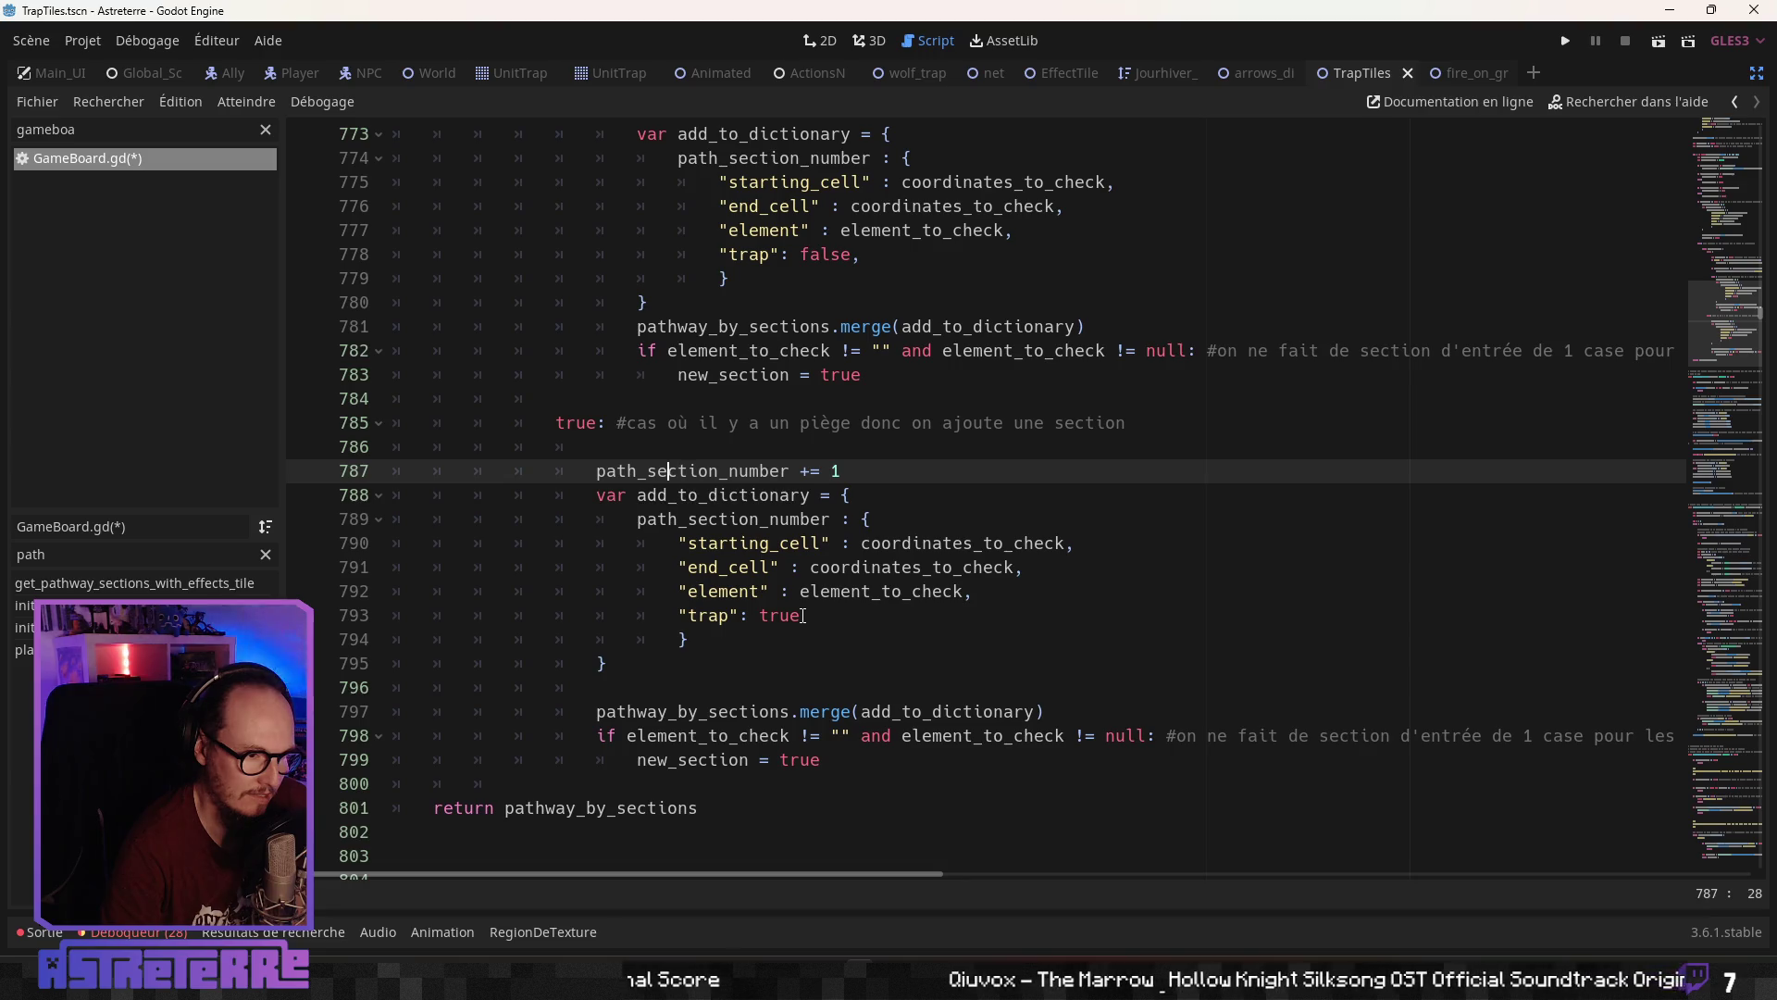
scroll(801, 615, down, 1)
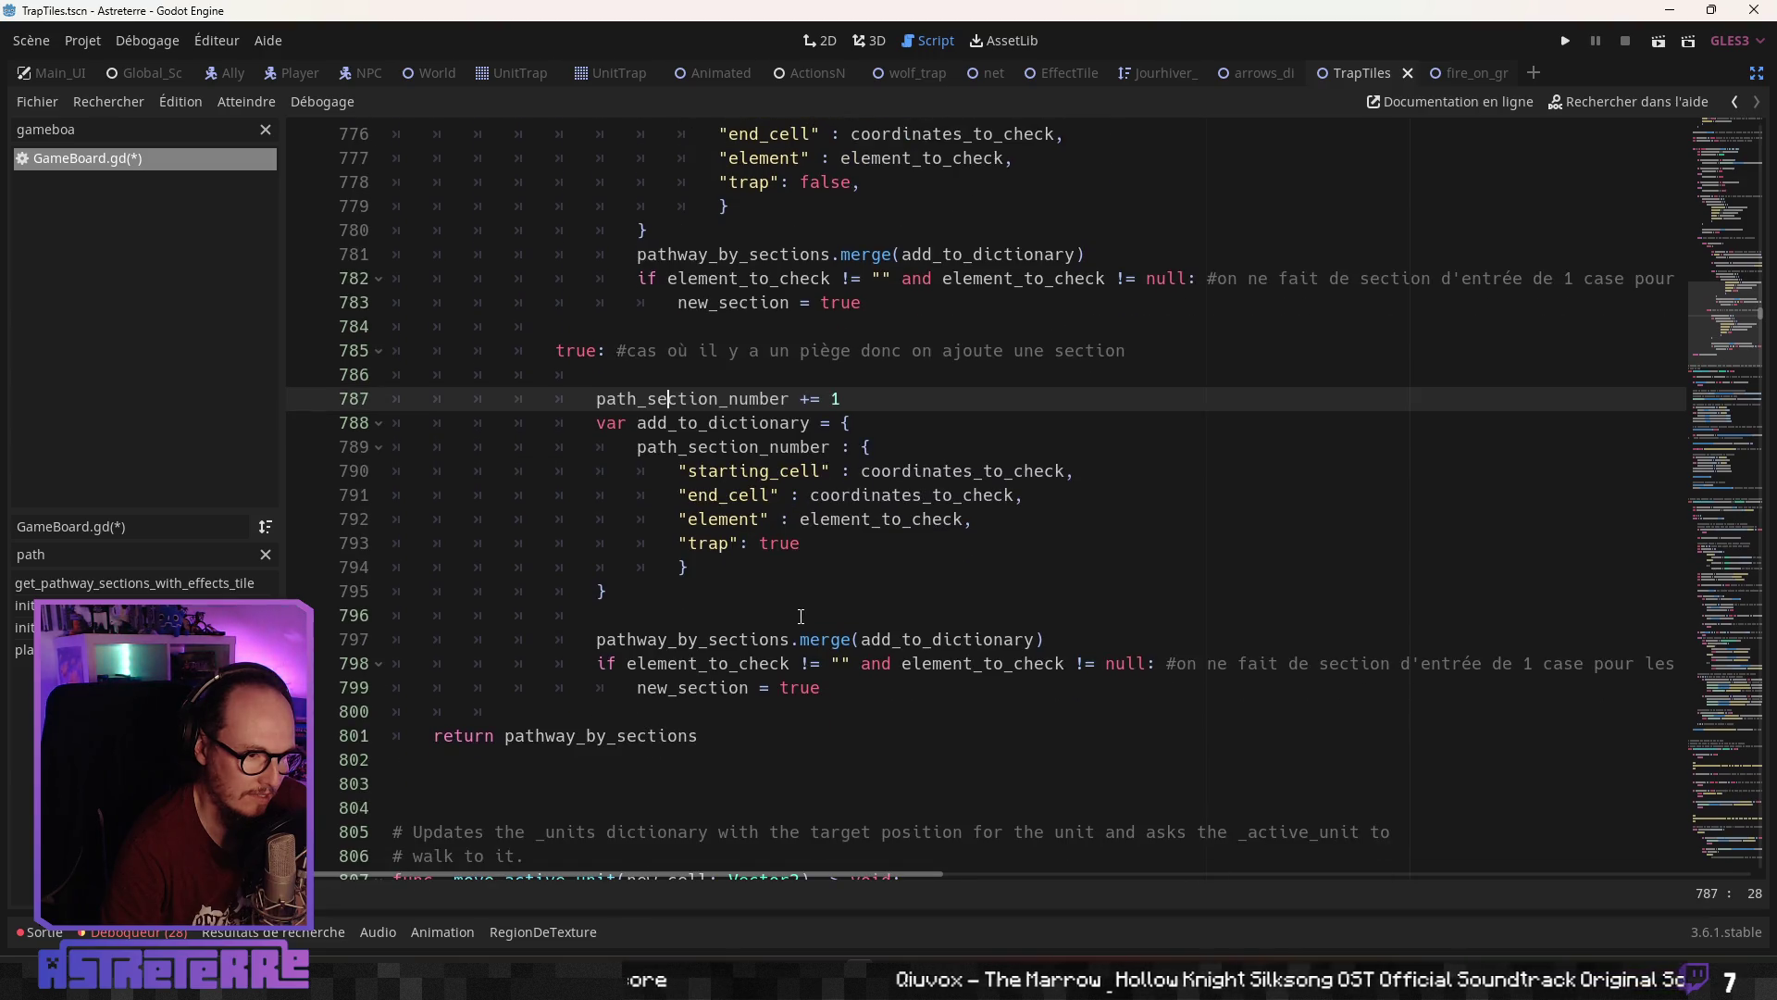
scroll(801, 615, down, 1)
Add a comma after "trap": true on line 793 and open a new entry line below it
click(815, 476)
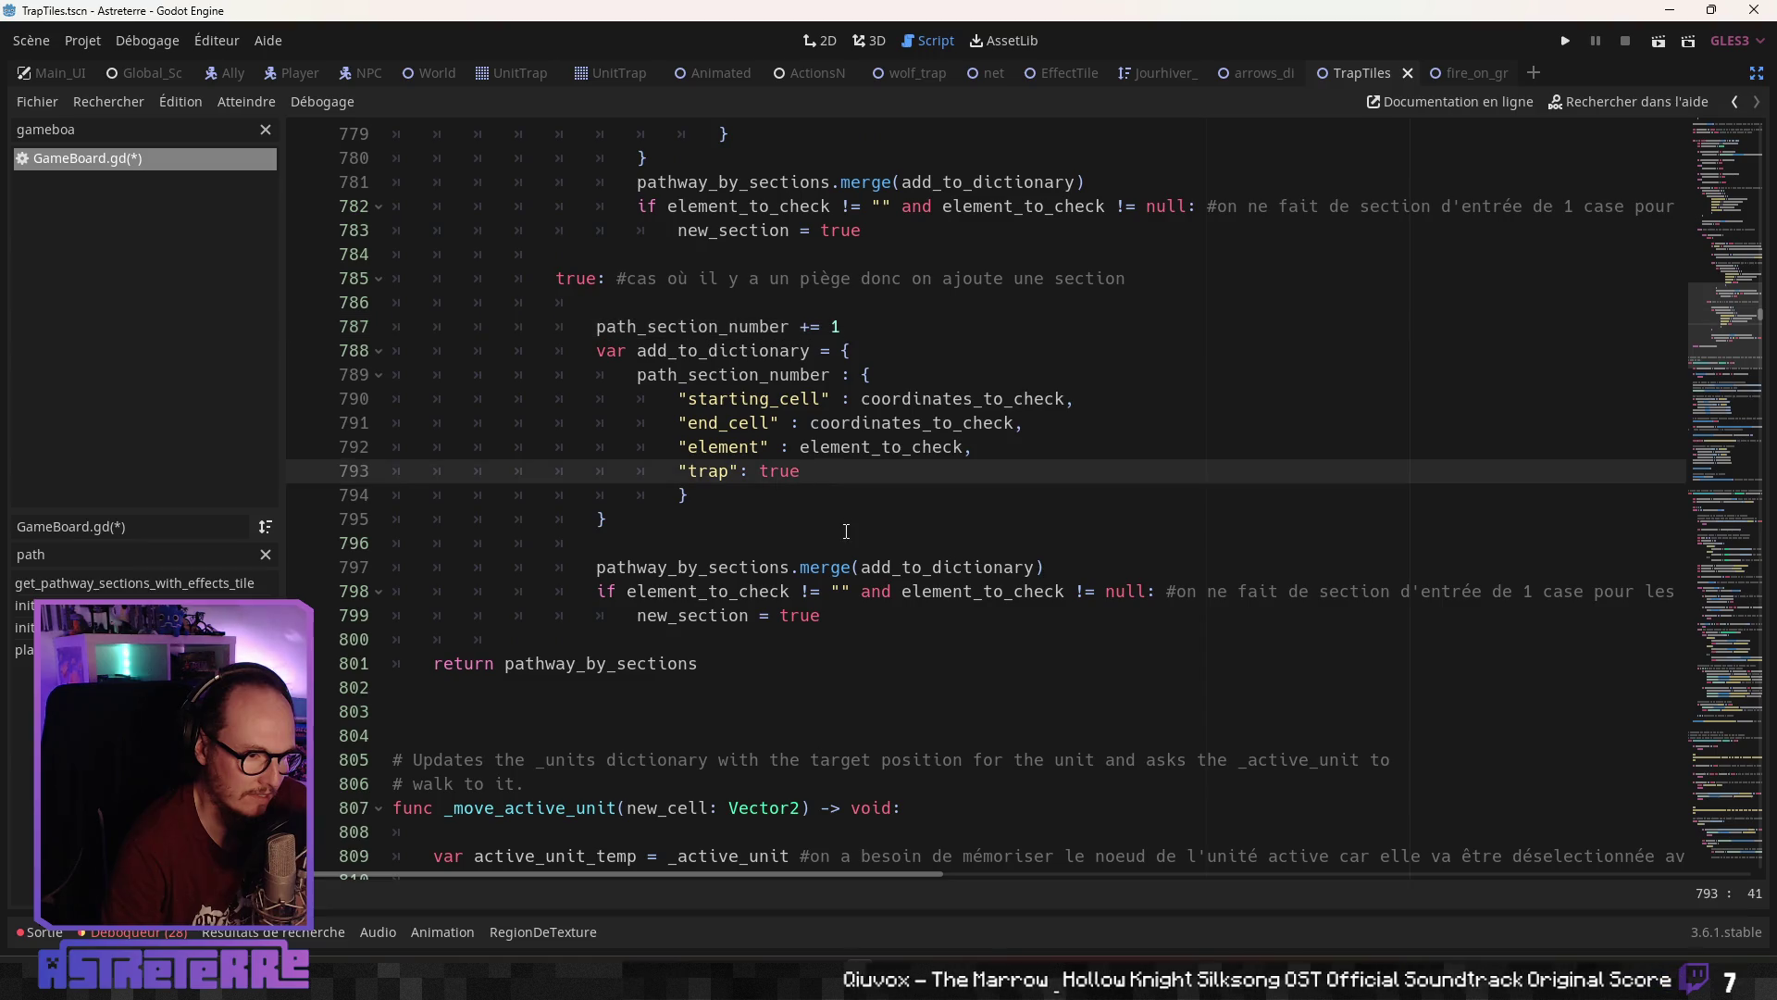
text(,)
key(Return)
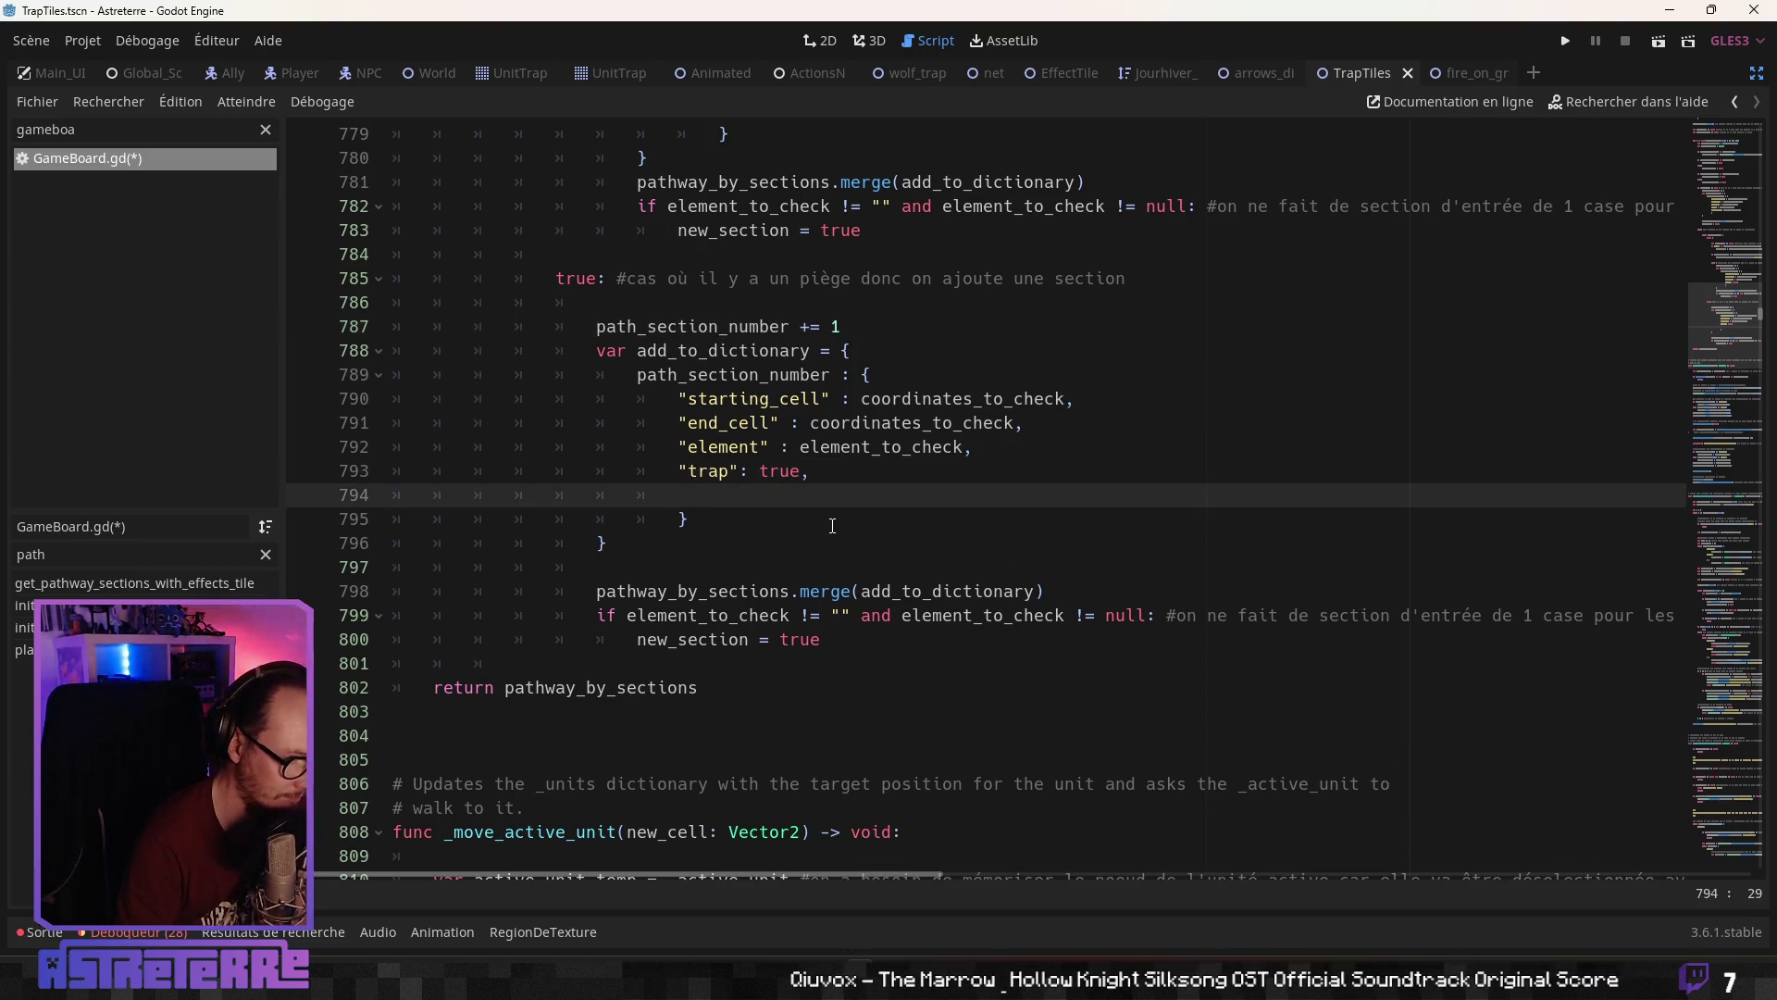
scroll(808, 508, up, 9)
scroll(805, 504, down, 3)
scroll(767, 519, up, 3)
scroll(766, 519, up, 3)
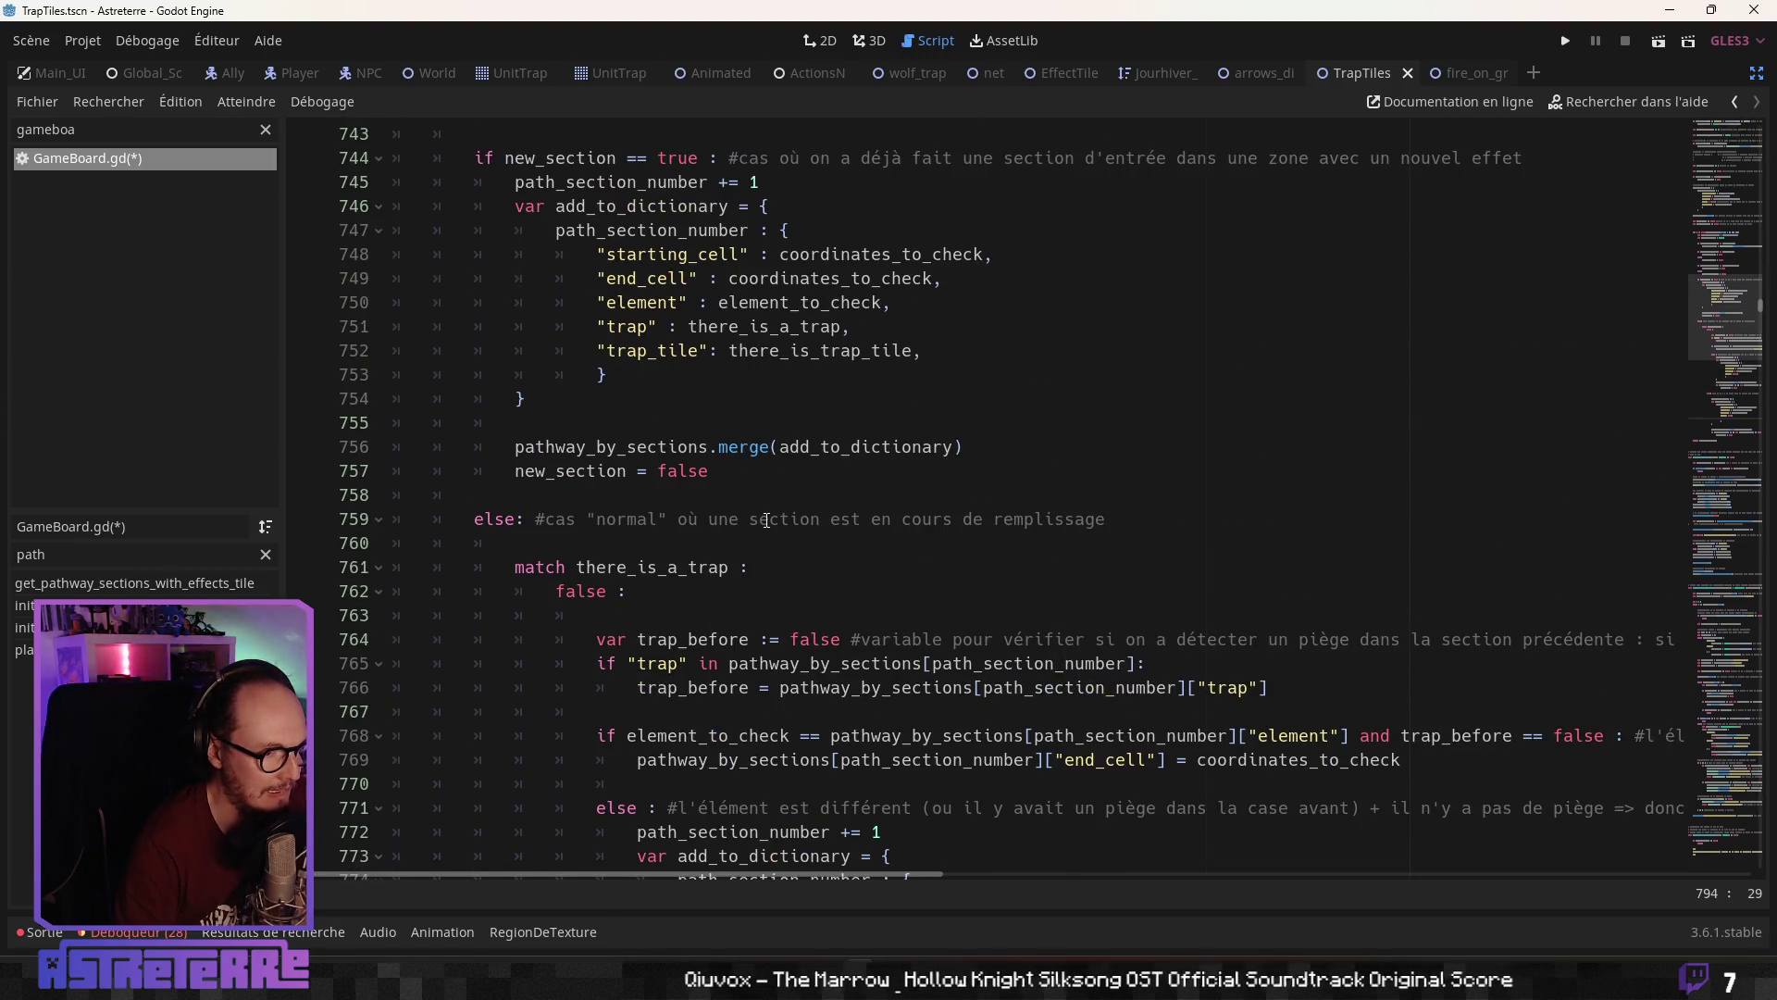
scroll(767, 519, down, 1)
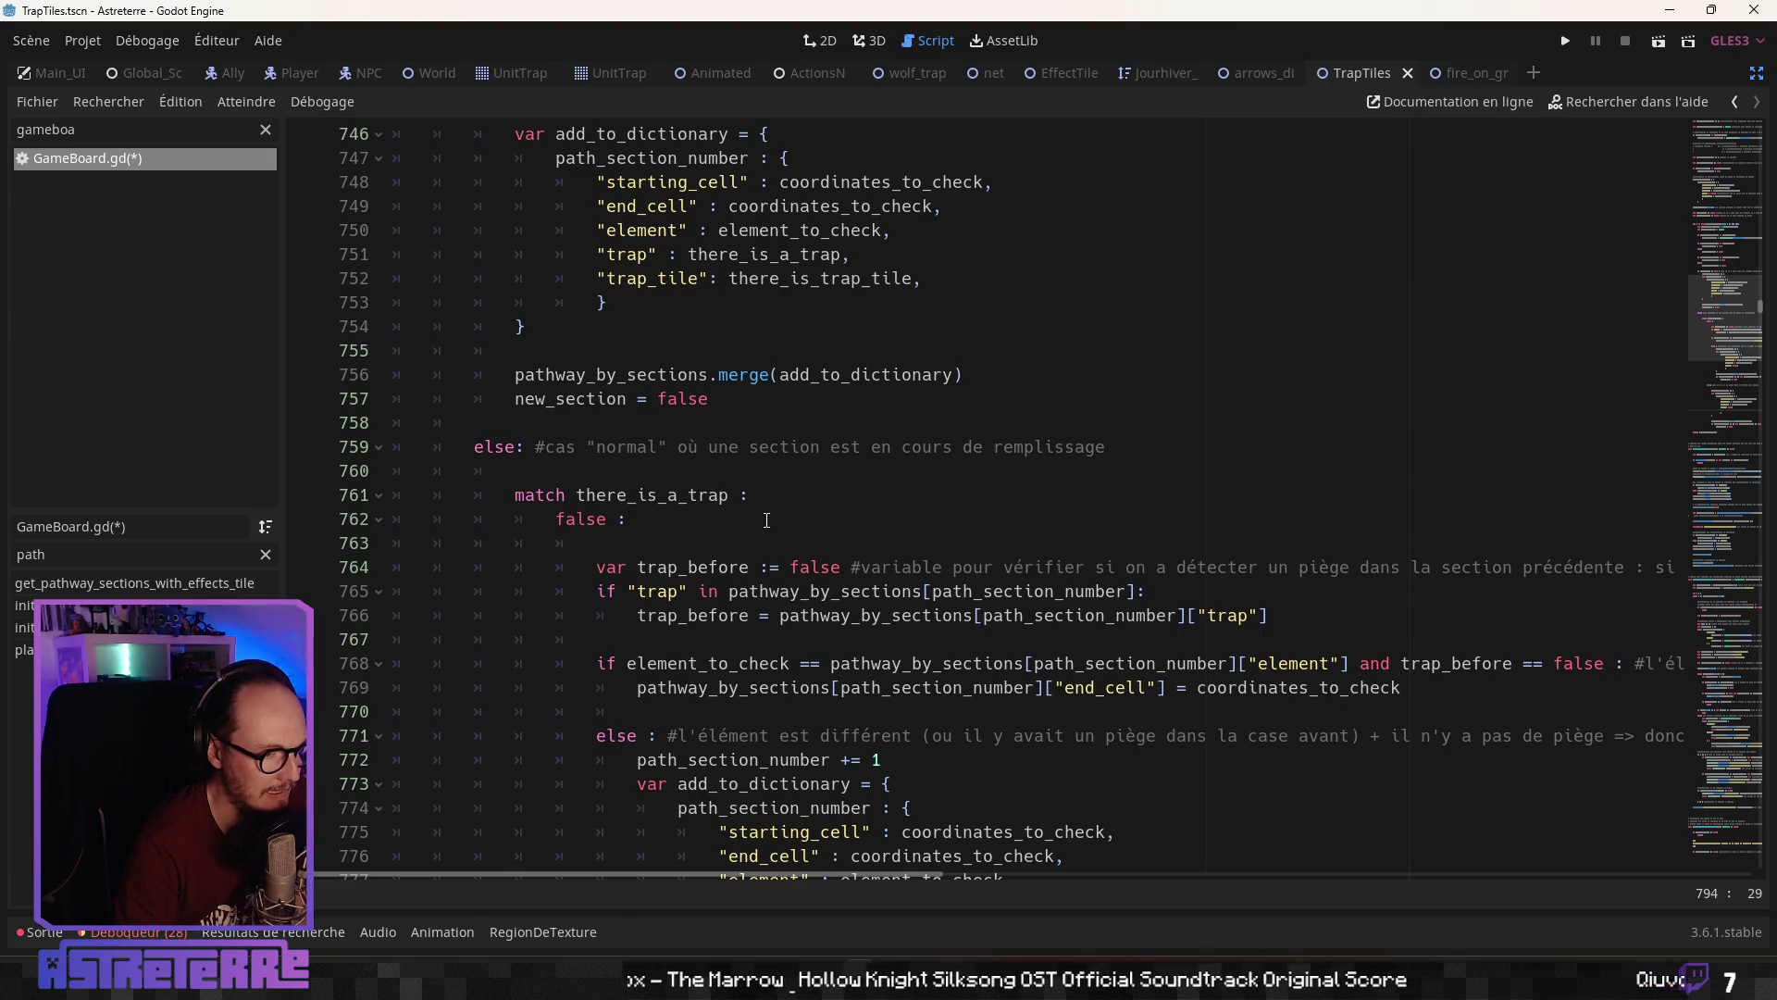
scroll(766, 520, down, 1)
scroll(766, 519, down, 1)
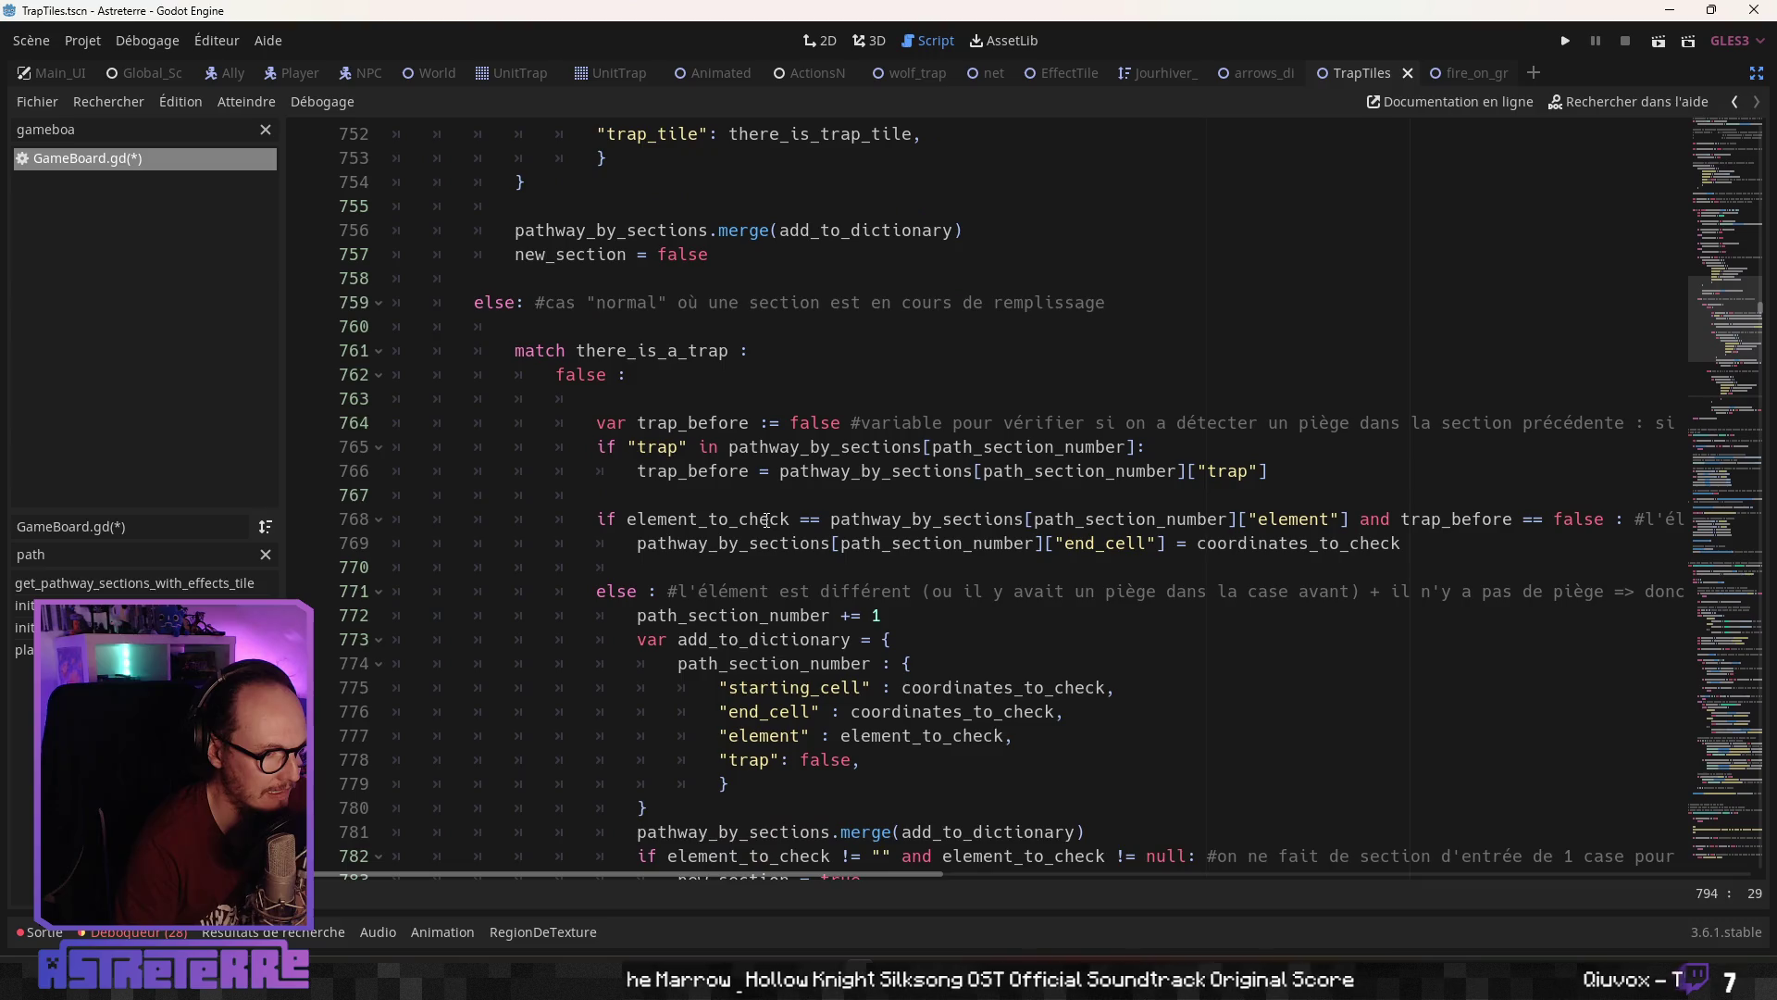
scroll(766, 519, down, 1)
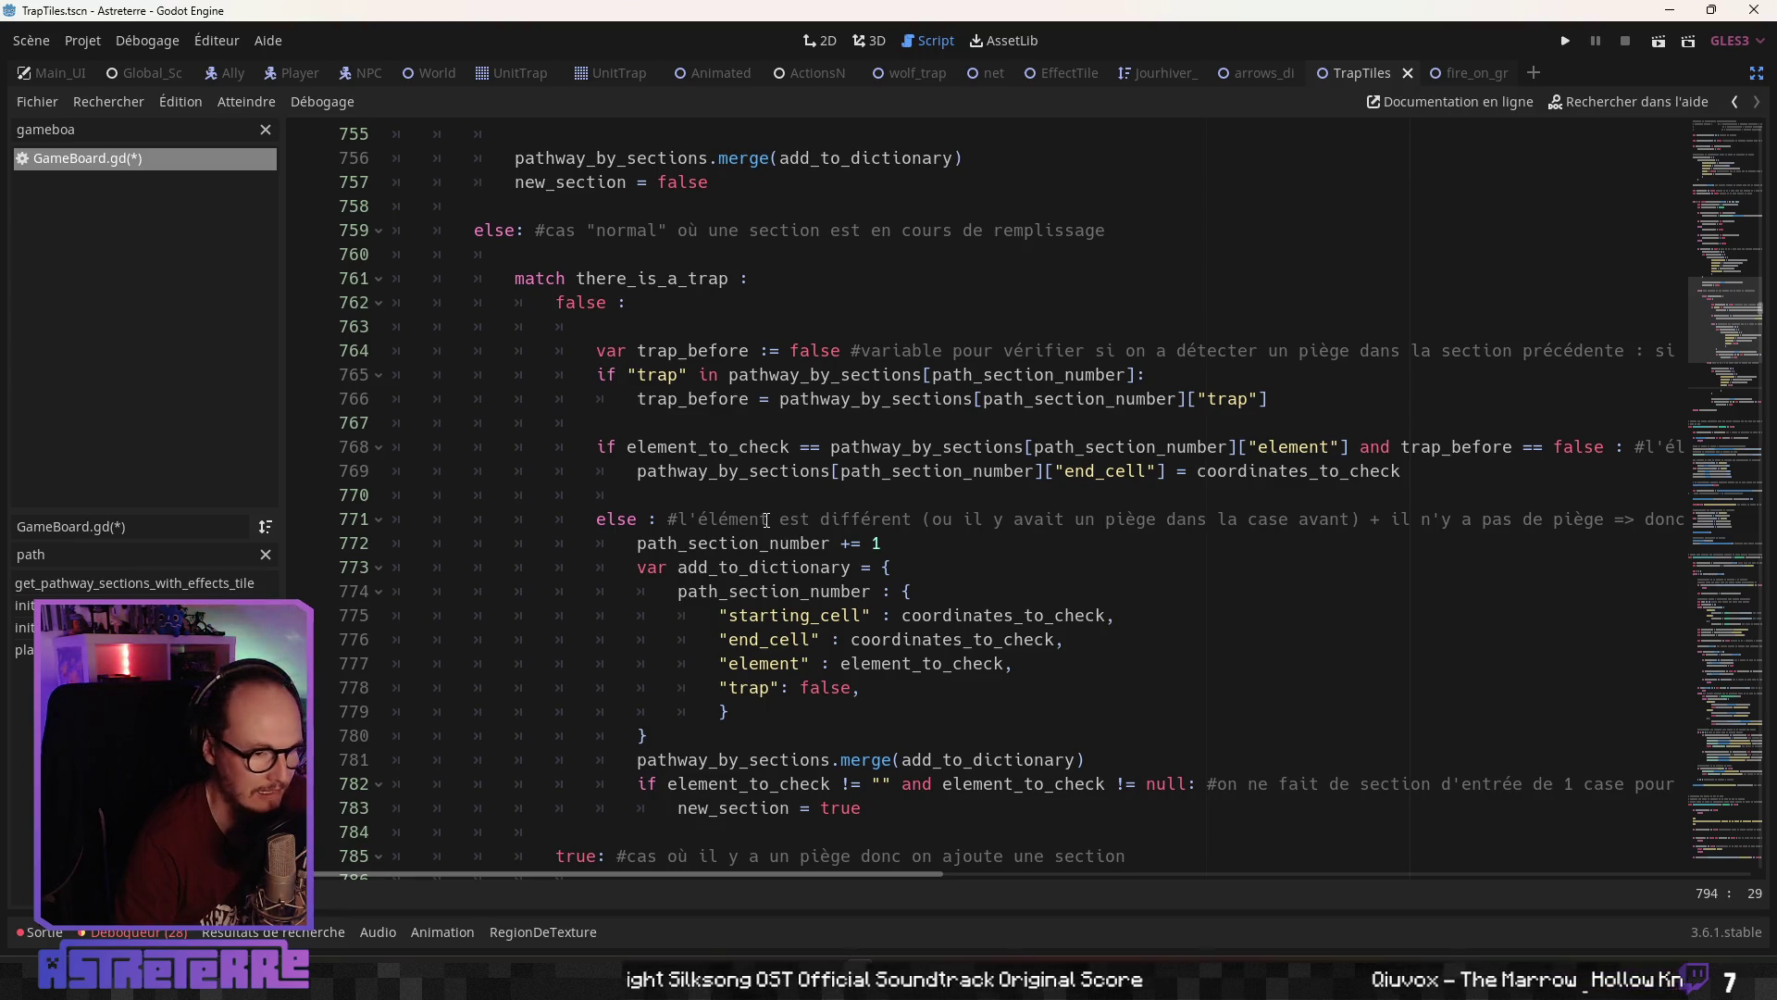
scroll(767, 519, down, 7)
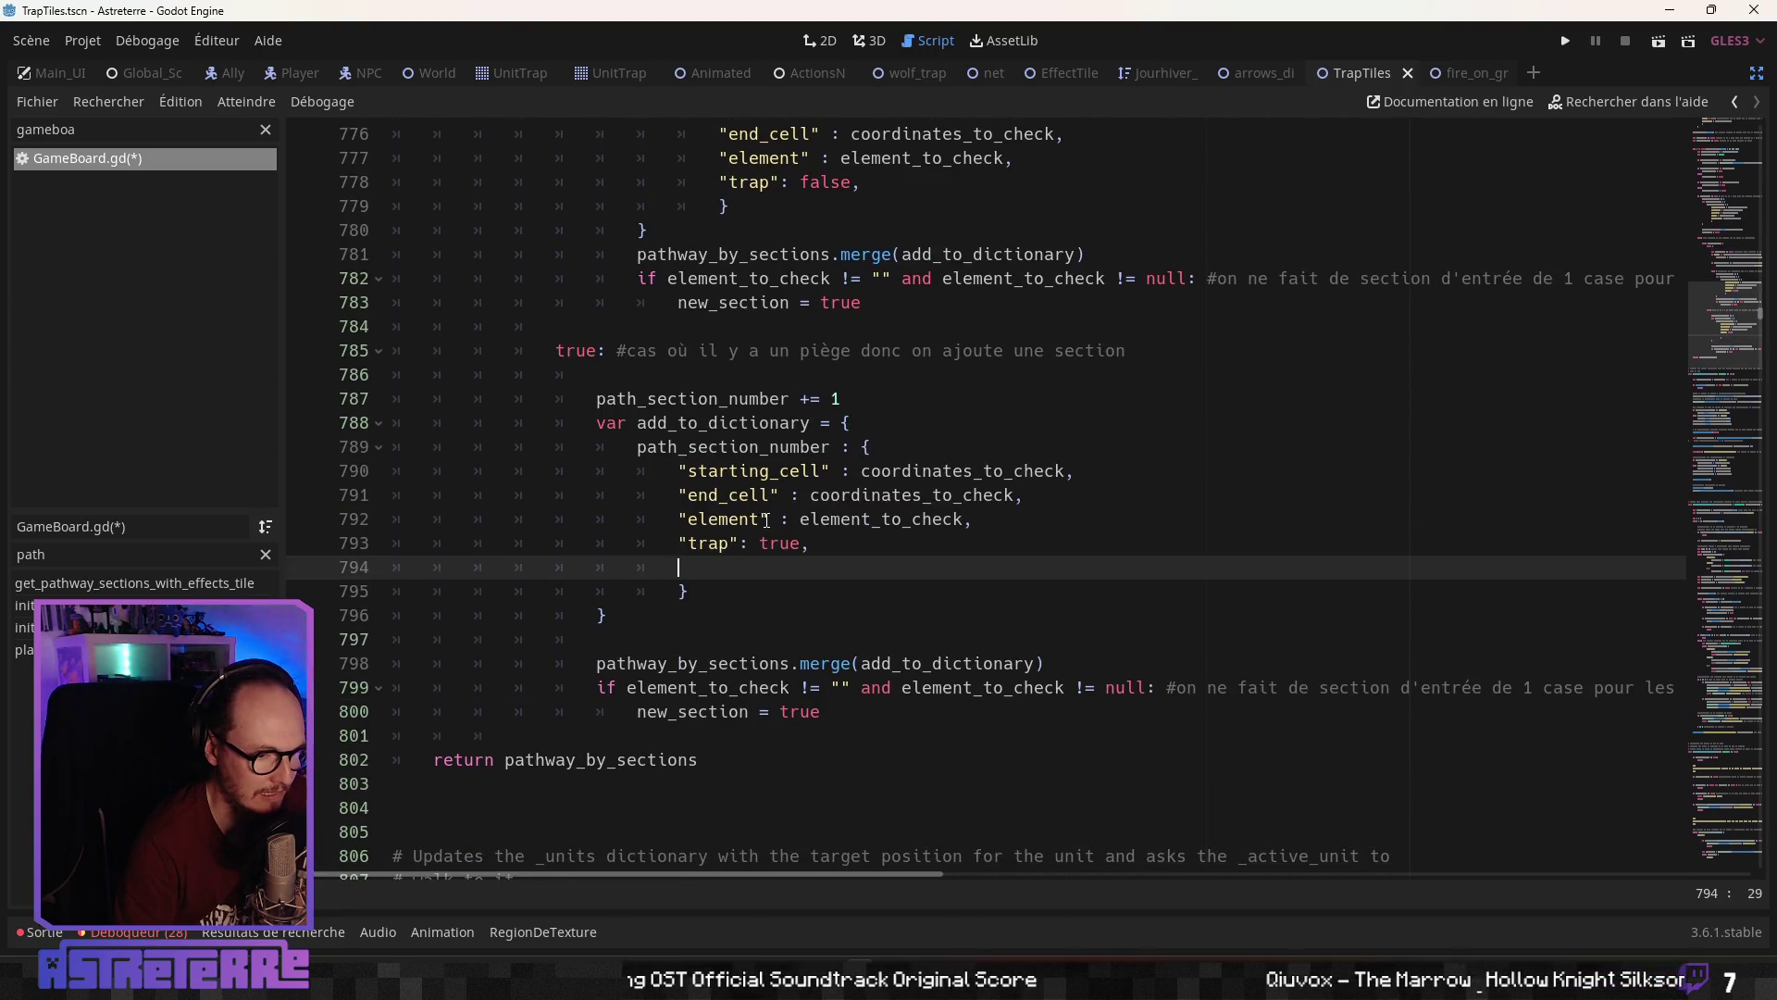
scroll(767, 520, down, 2)
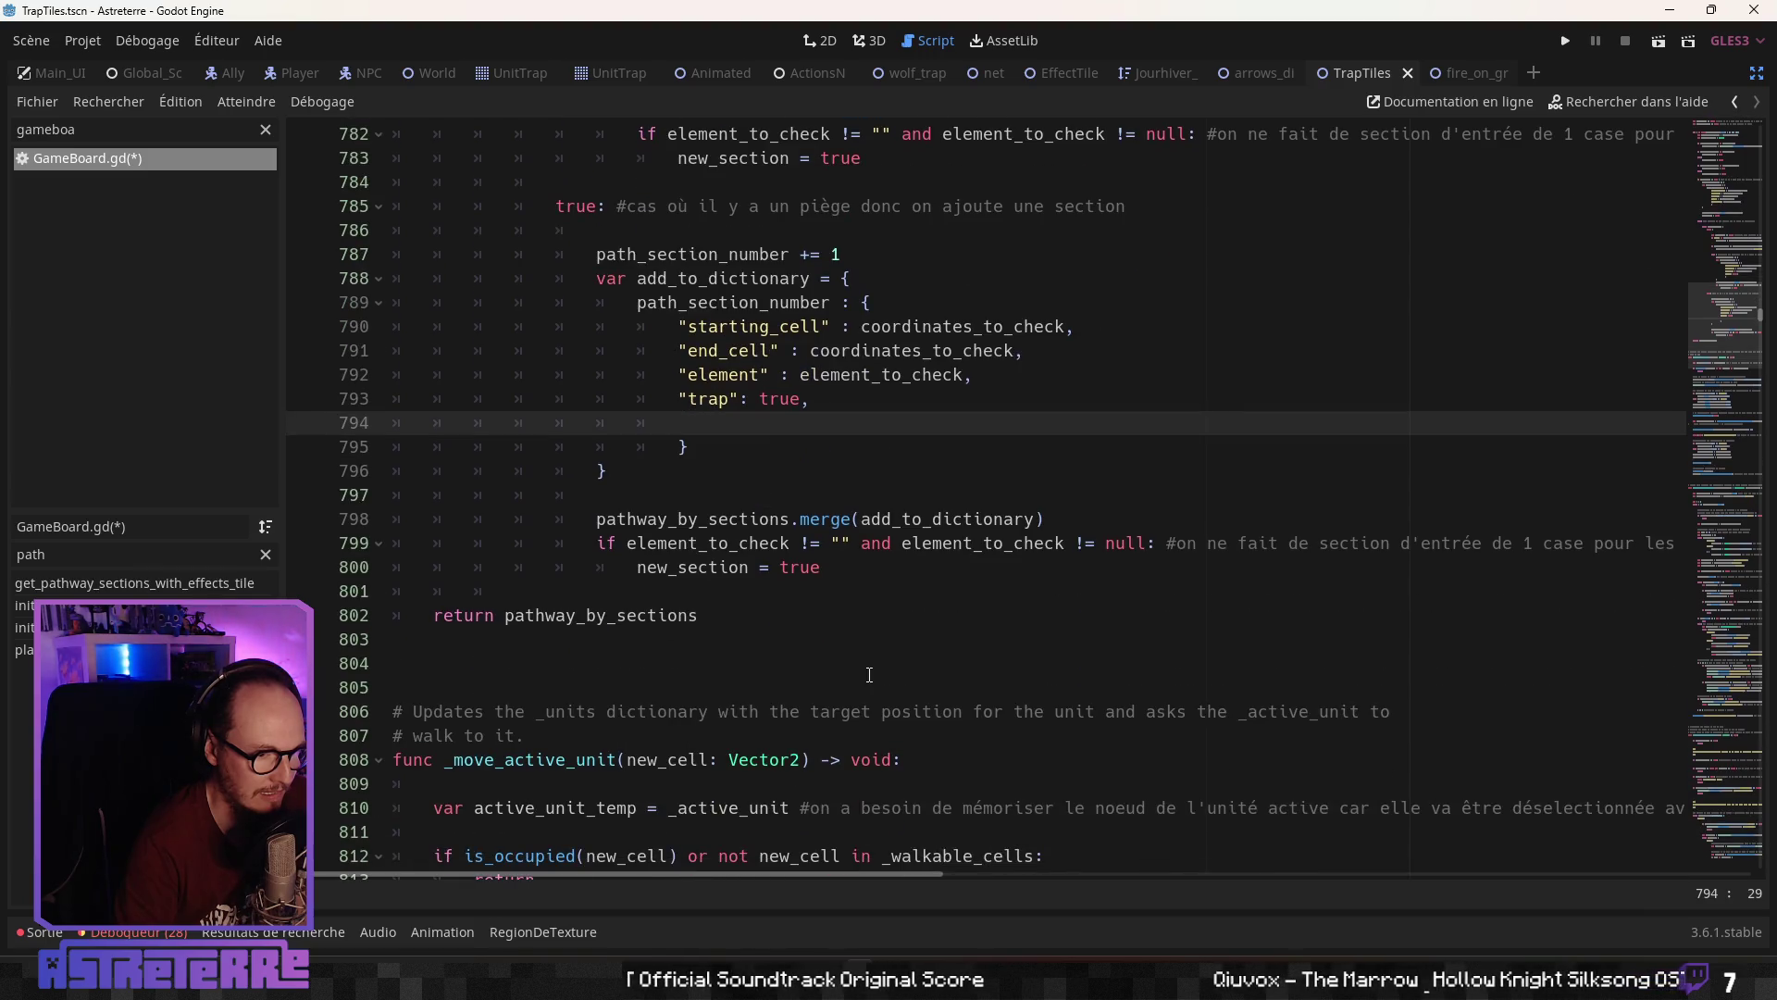
drag(753, 874, 957, 877)
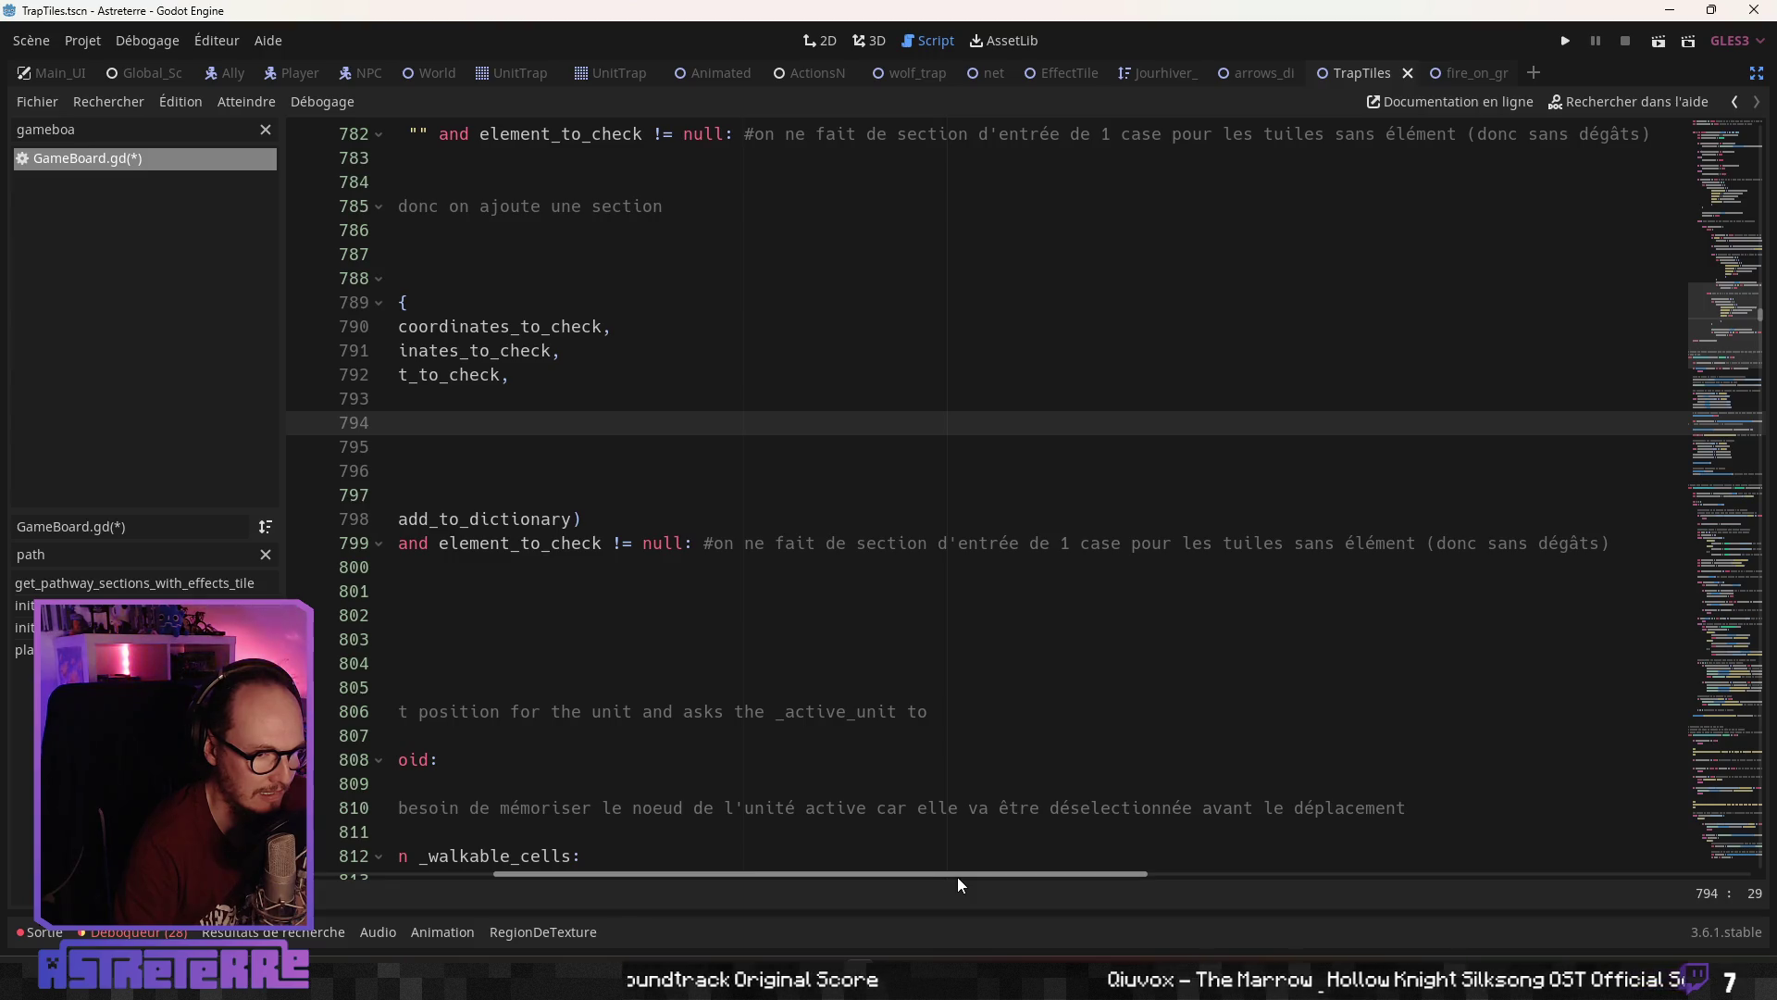
mouse_move(957, 876)
mouse_down()
mouse_move(988, 875)
mouse_move(715, 876)
mouse_up()
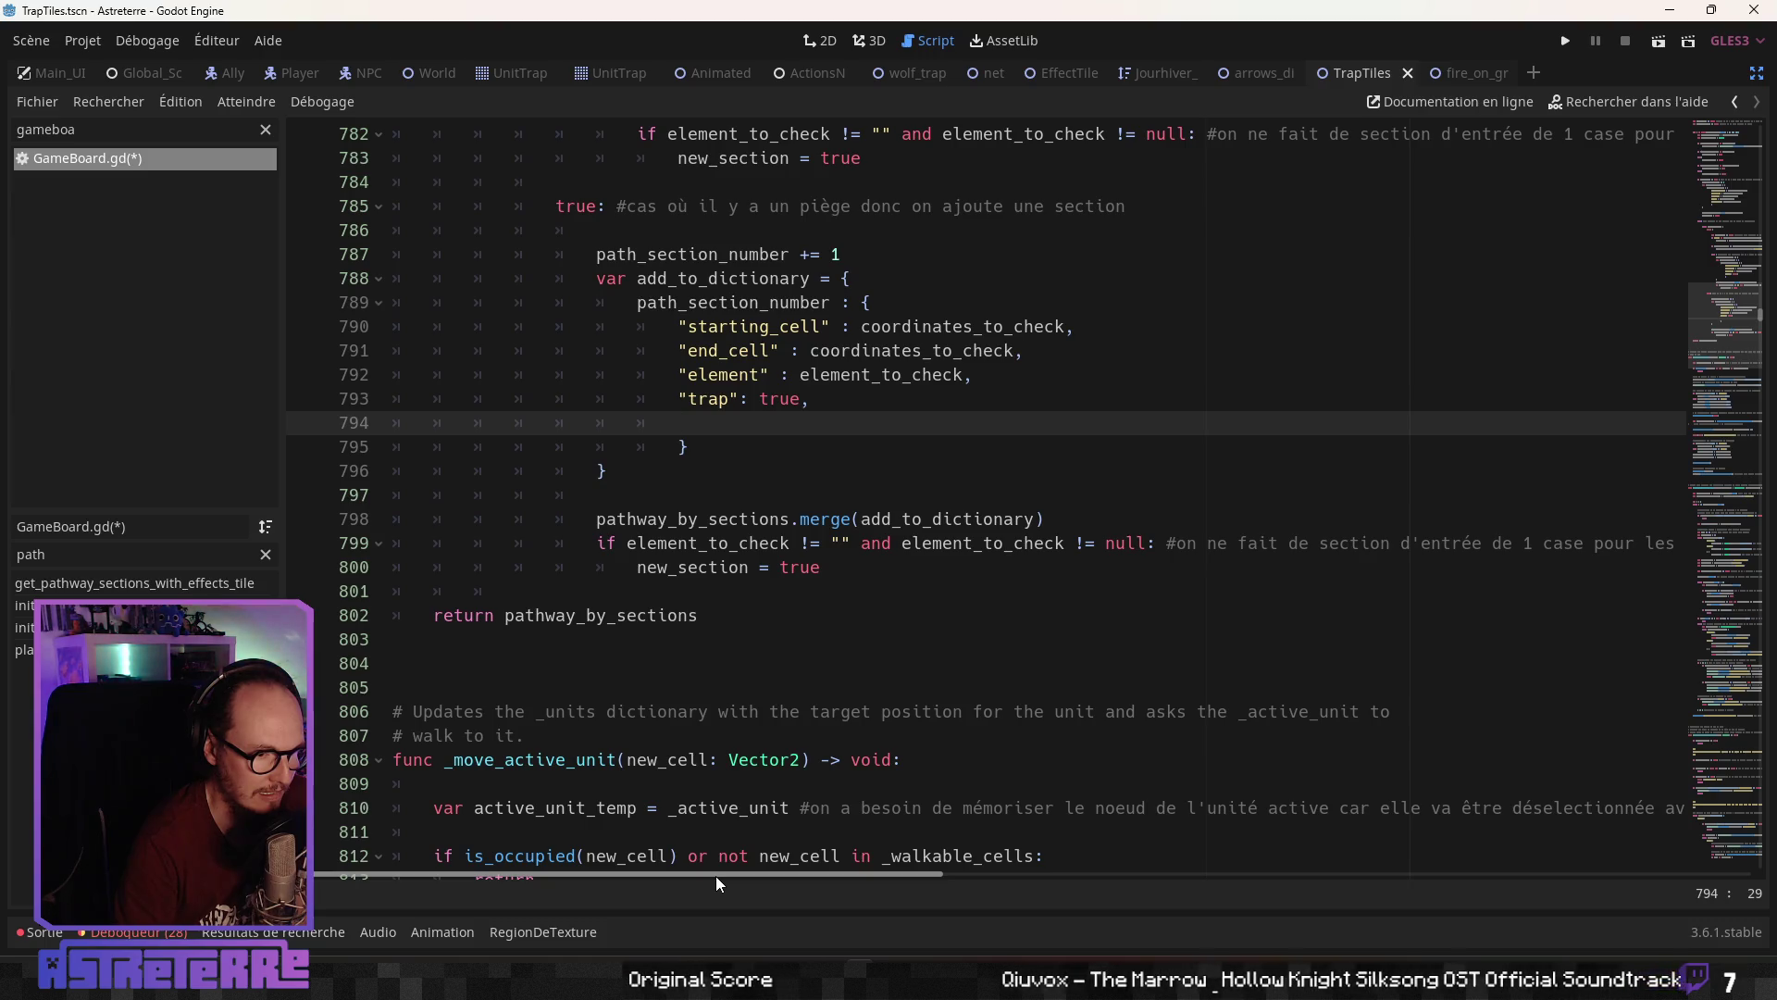
scroll(676, 715, up, 3)
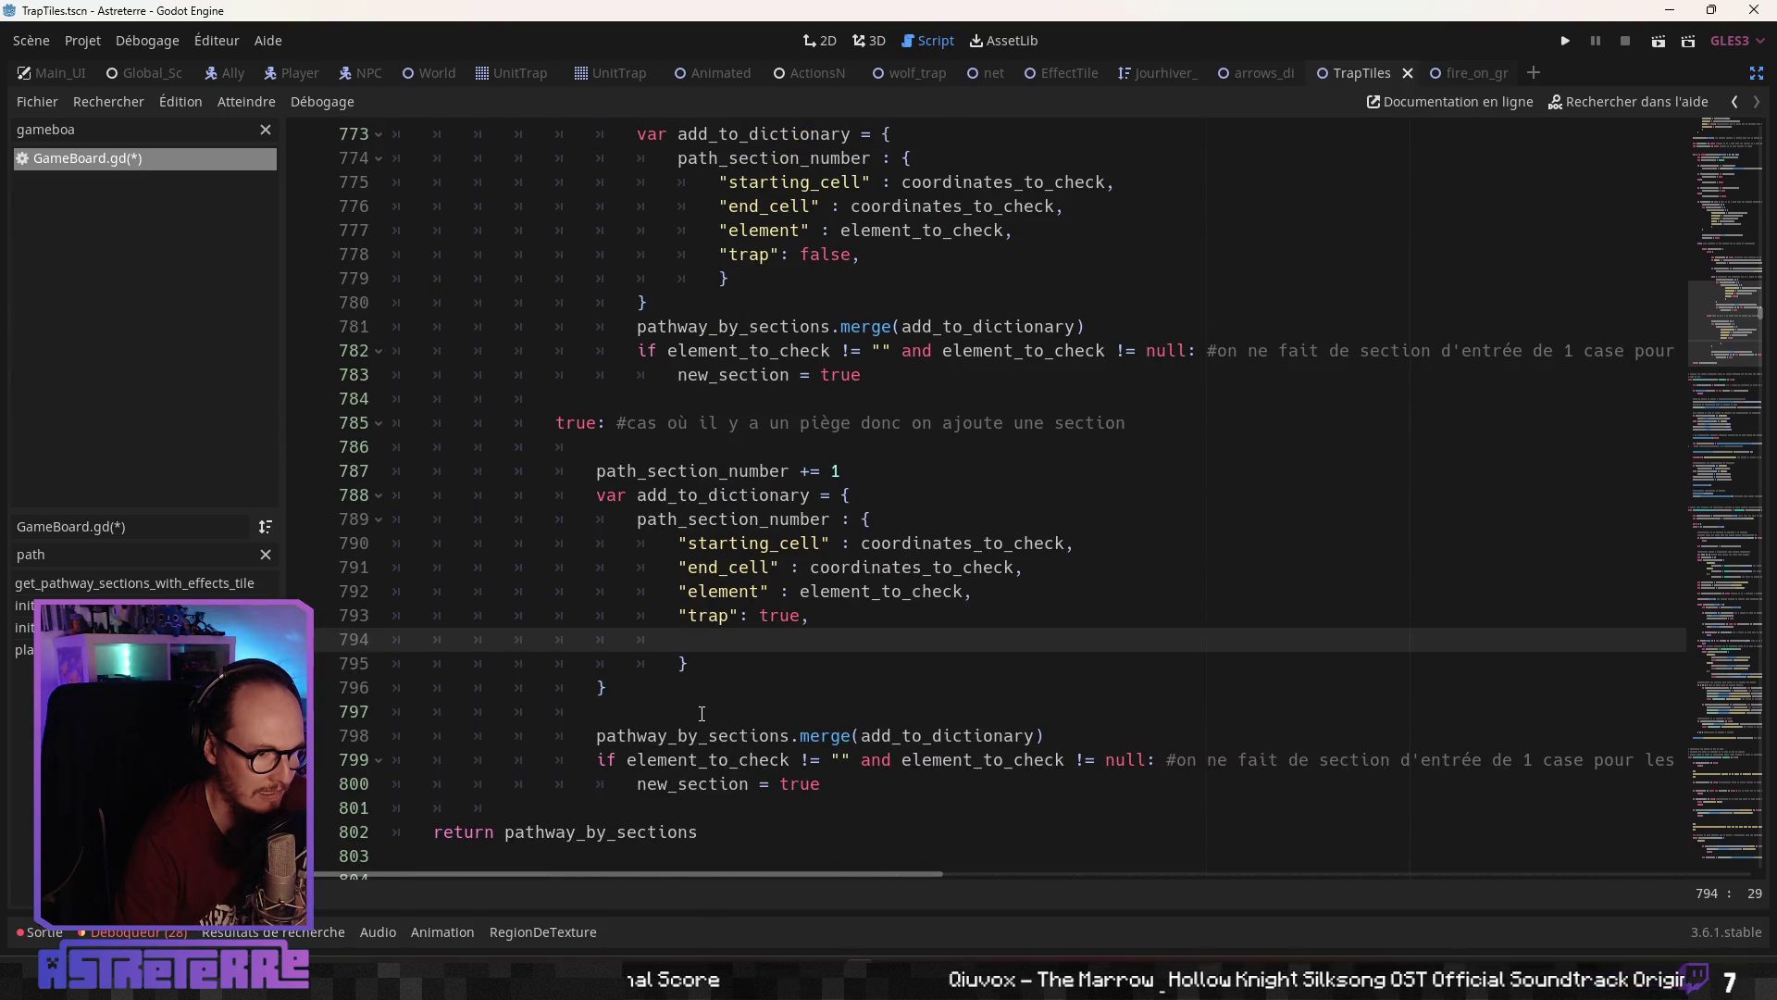
Move through the trap-handling code around lines 765-800 to locate the blank lines
click(616, 710)
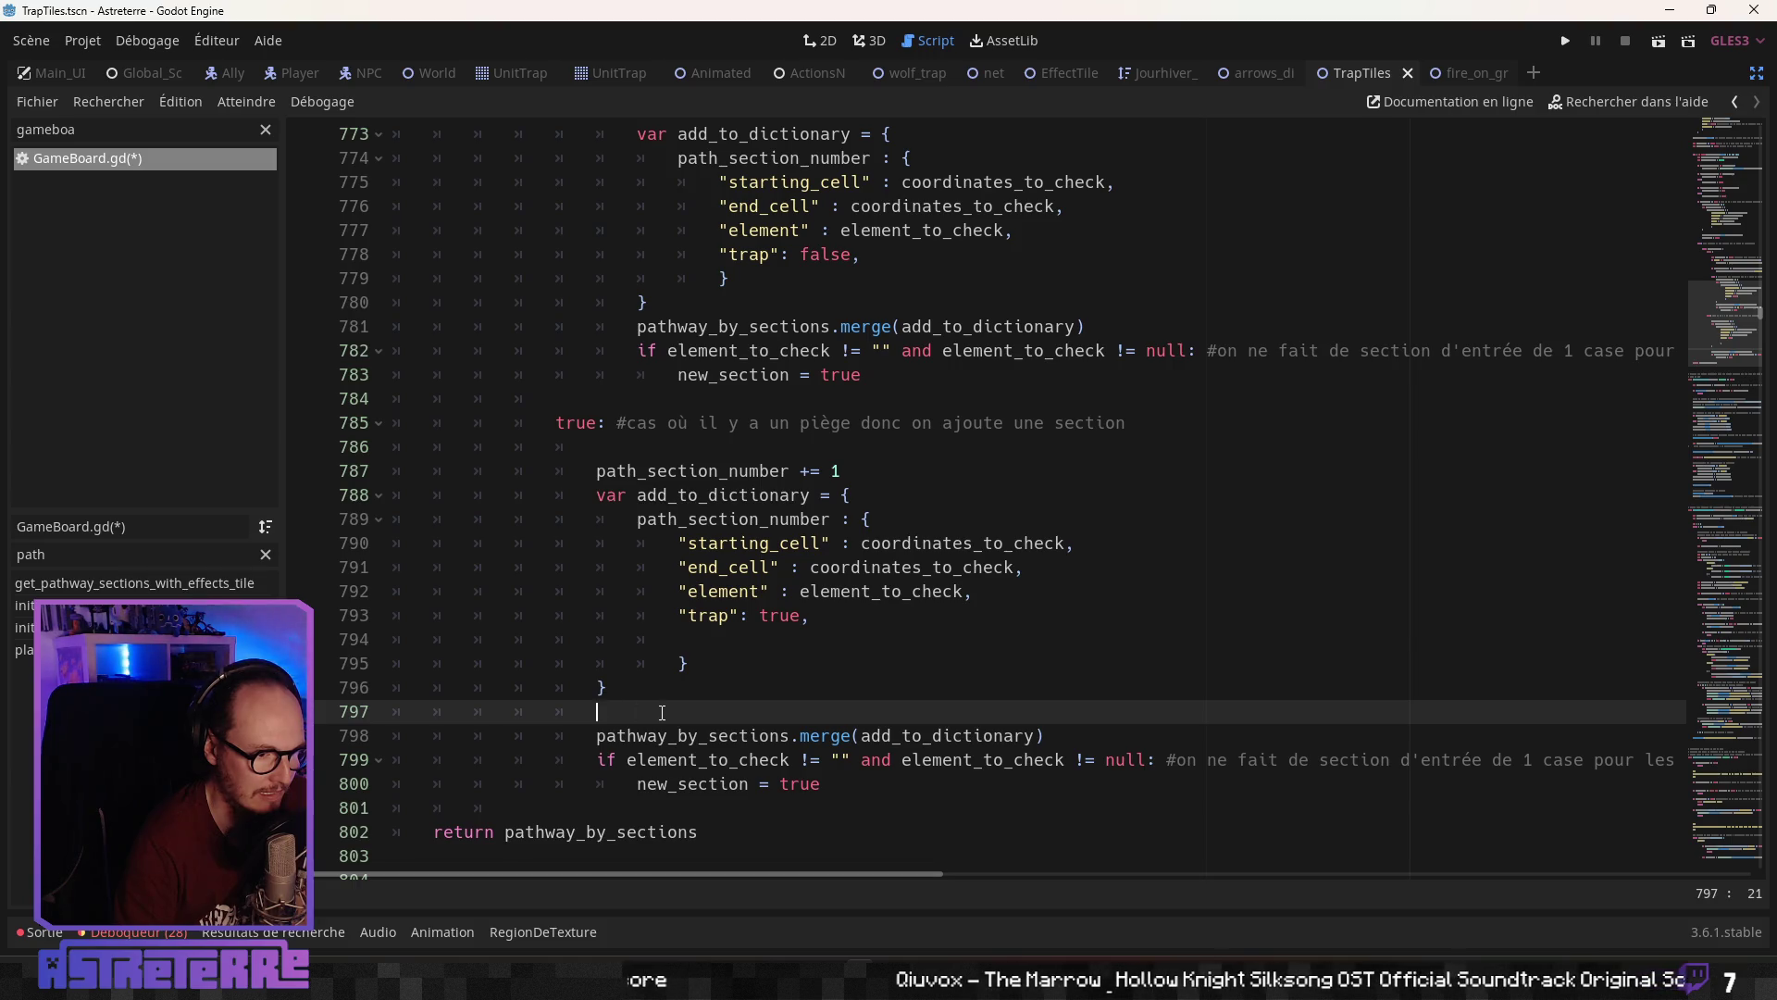
click(666, 786)
scroll(689, 738, up, 3)
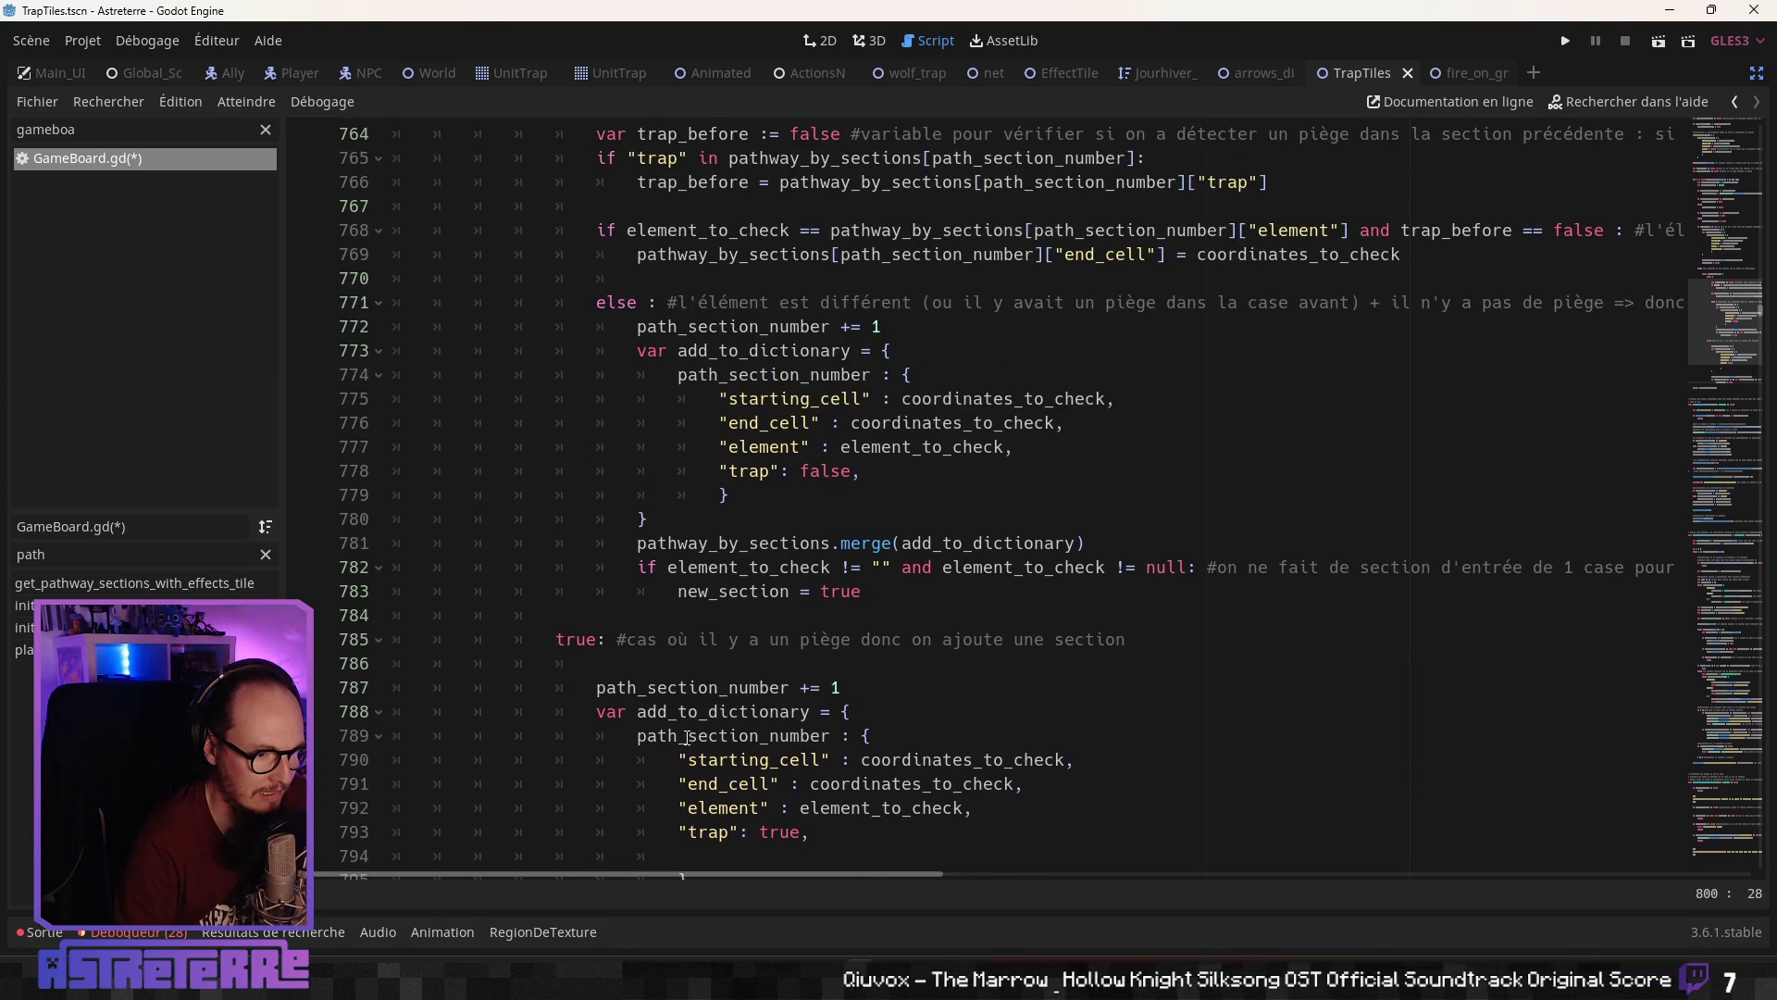
scroll(688, 737, down, 1)
scroll(687, 738, down, 2)
click(698, 640)
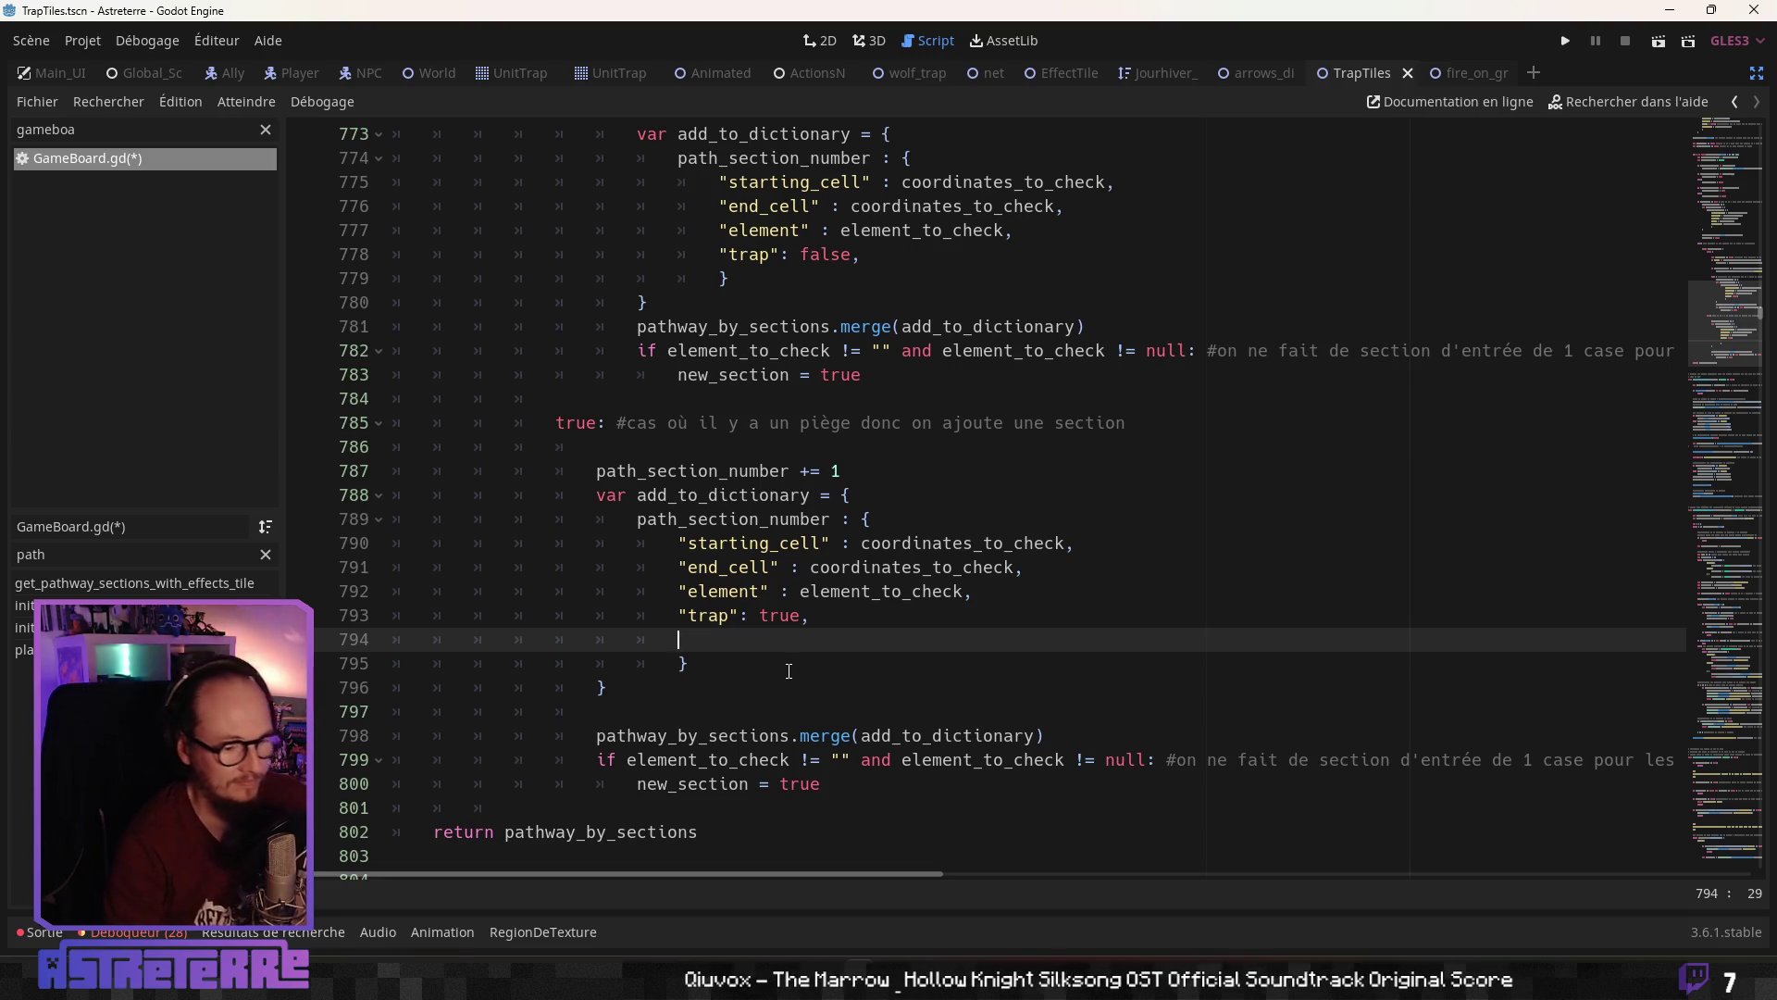
scroll(798, 693, up, 4)
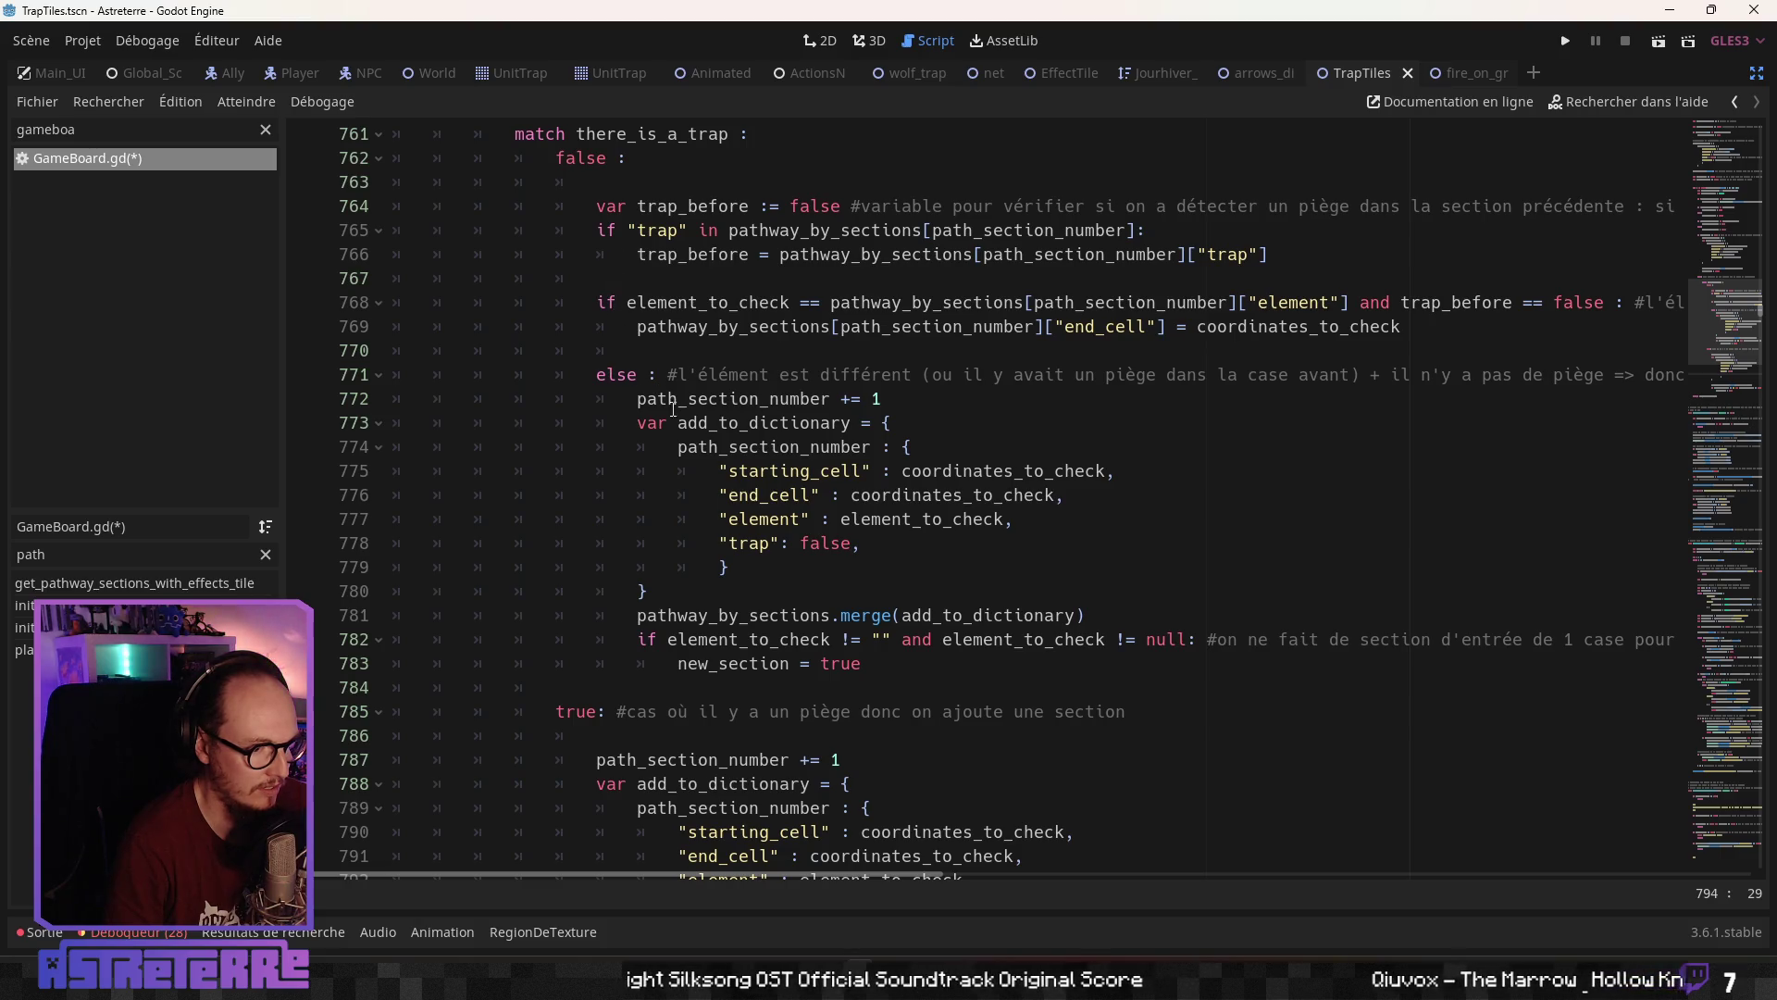
click(668, 347)
scroll(680, 793, down, 6)
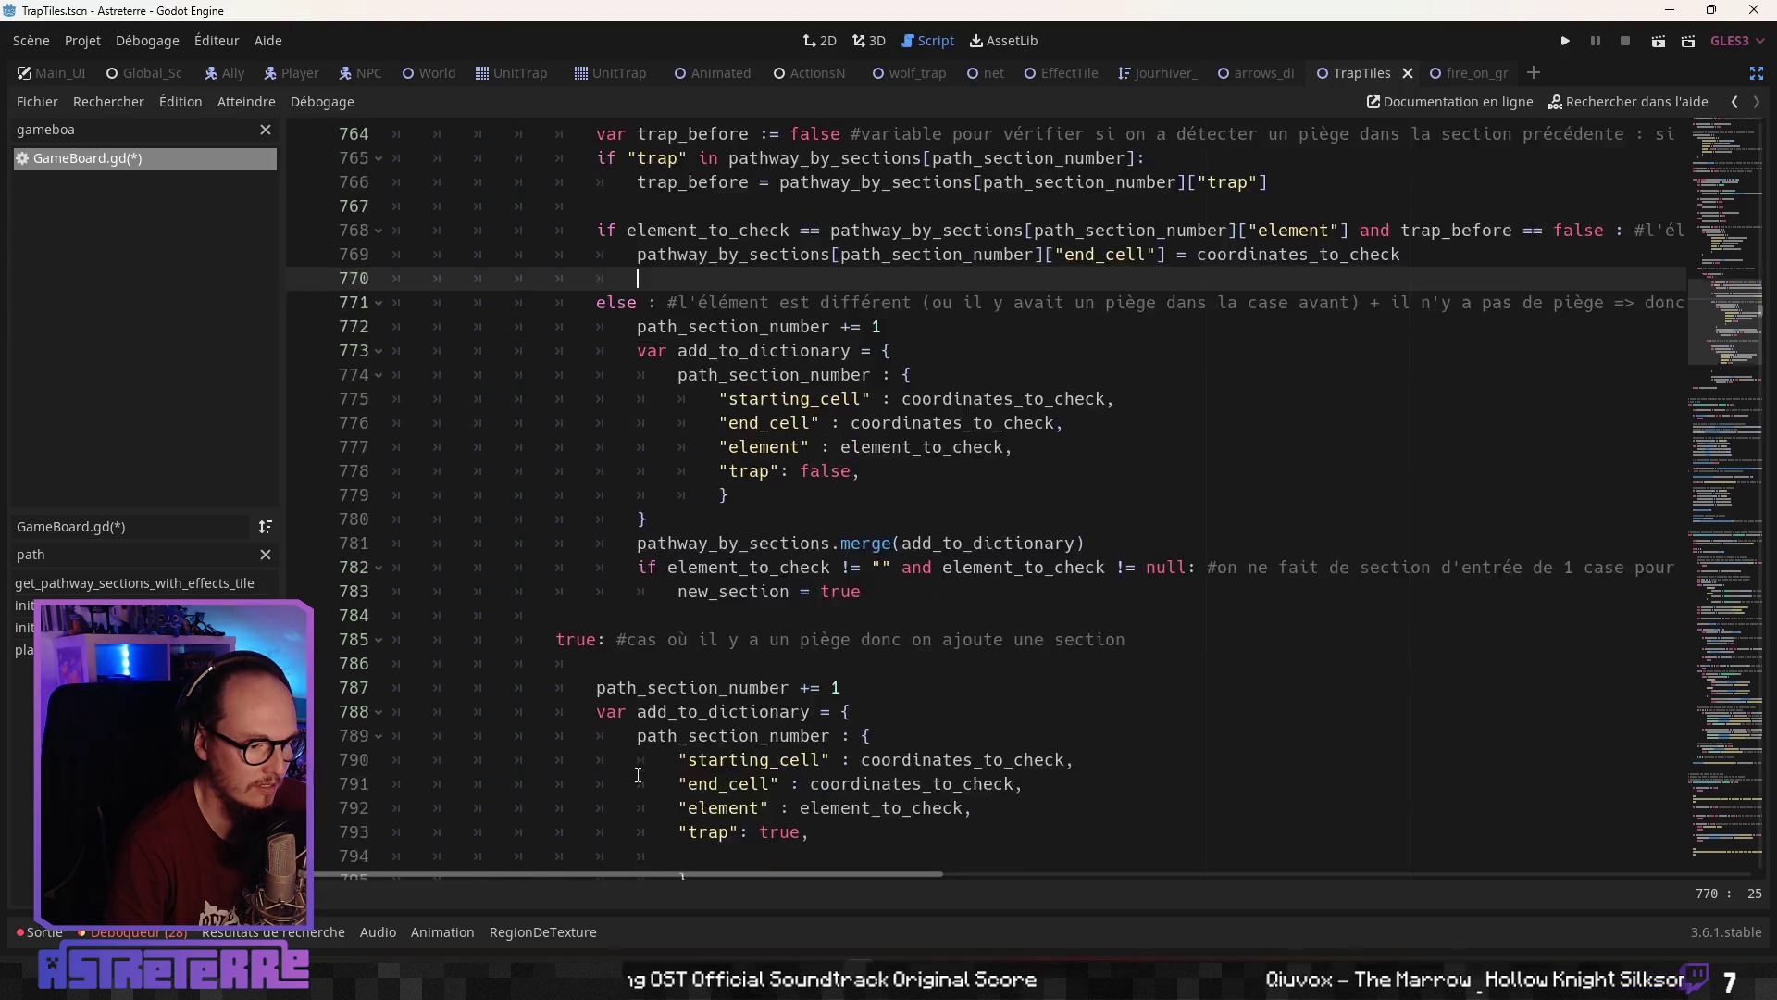
scroll(639, 771, up, 6)
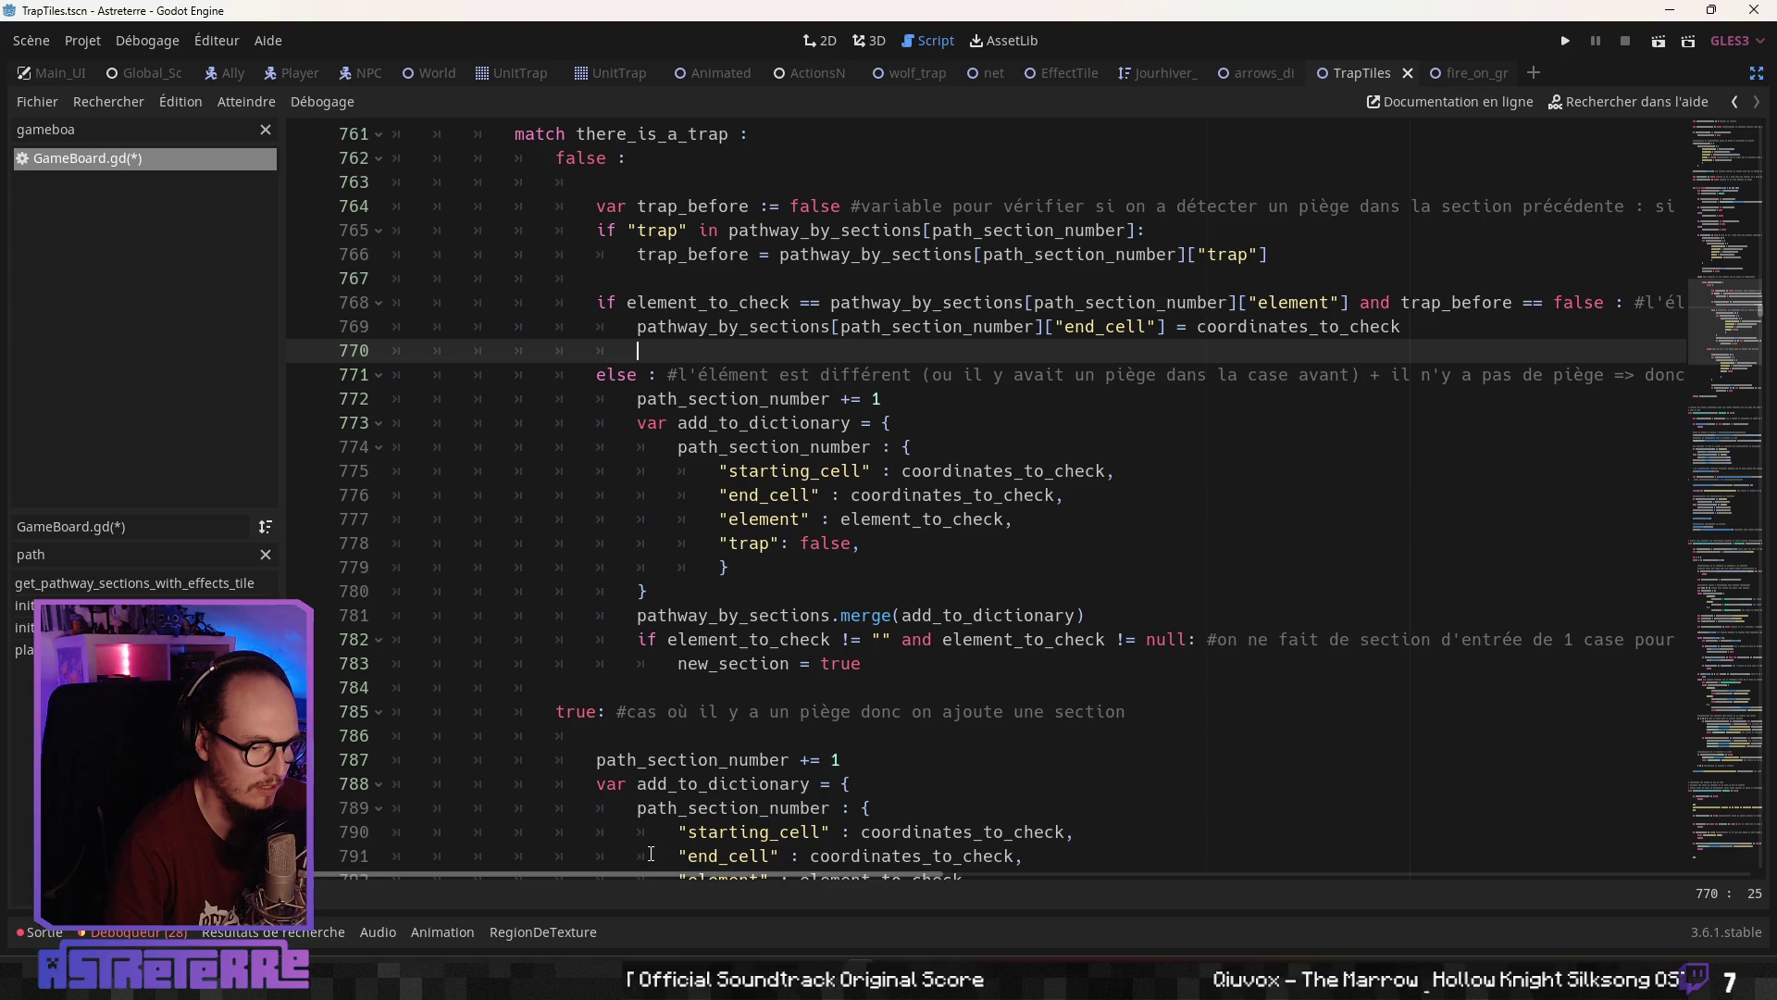
Inspect the trap_before assignment and the trap check on line 765
drag(698, 875, 1506, 908)
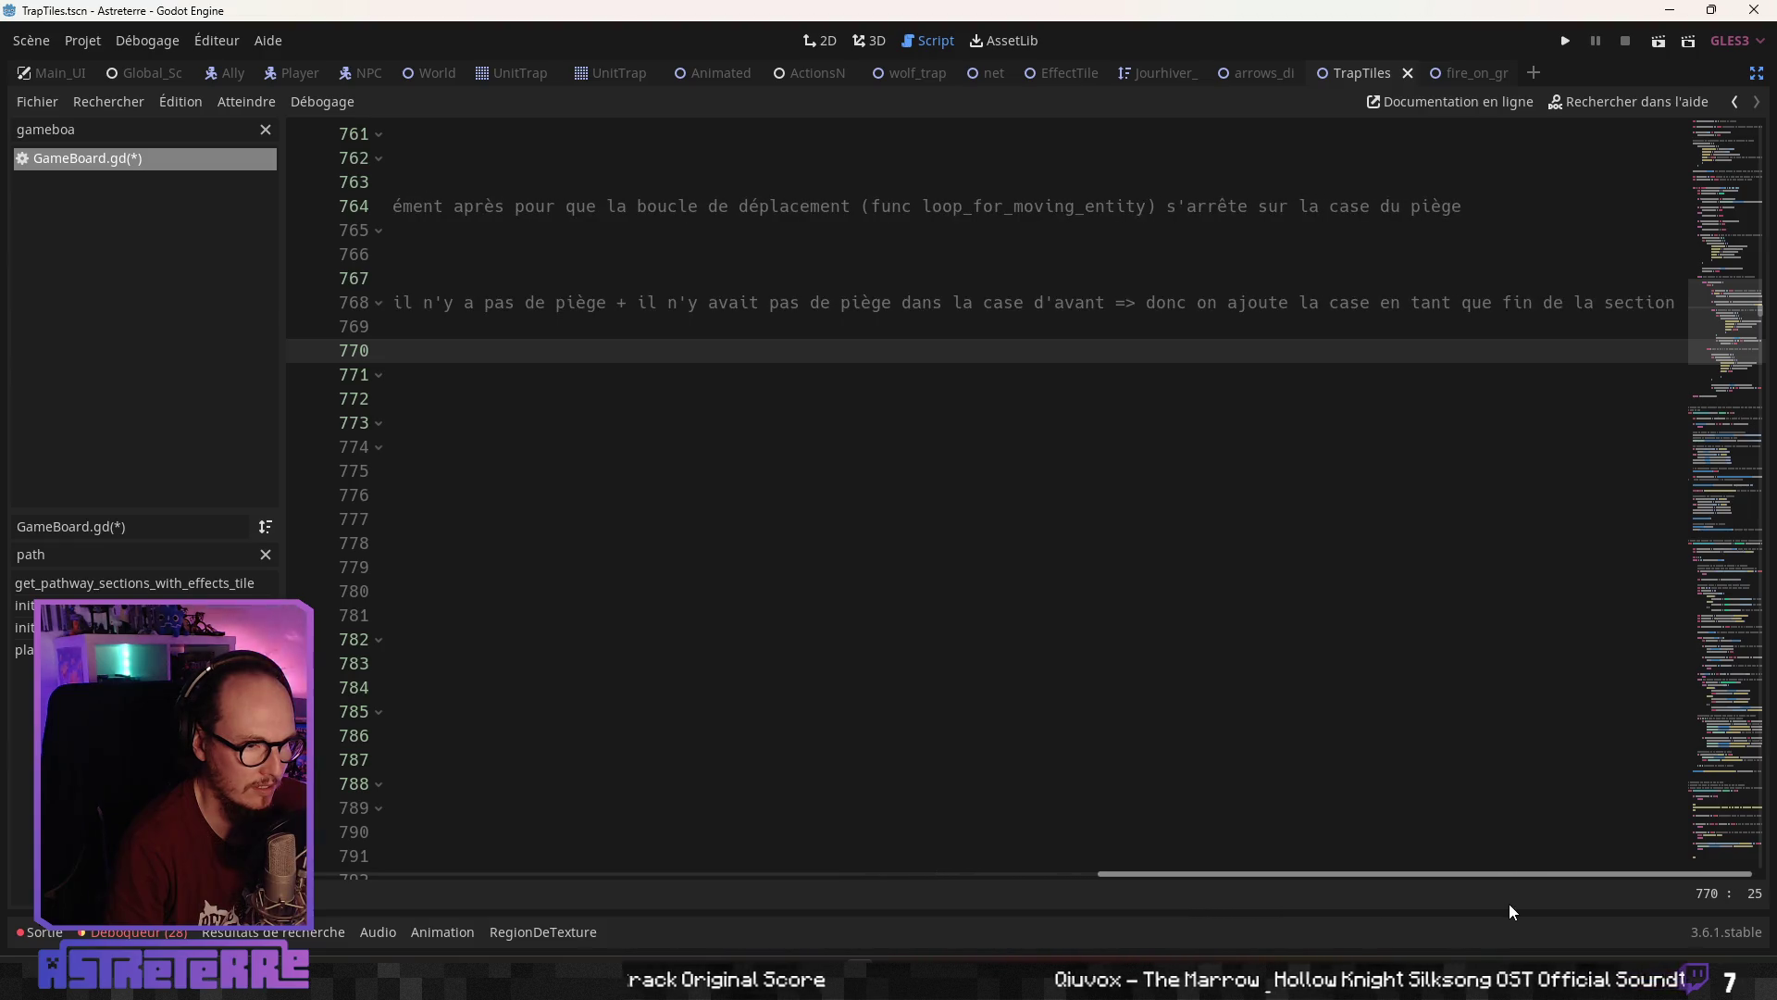
drag(1509, 904, 668, 870)
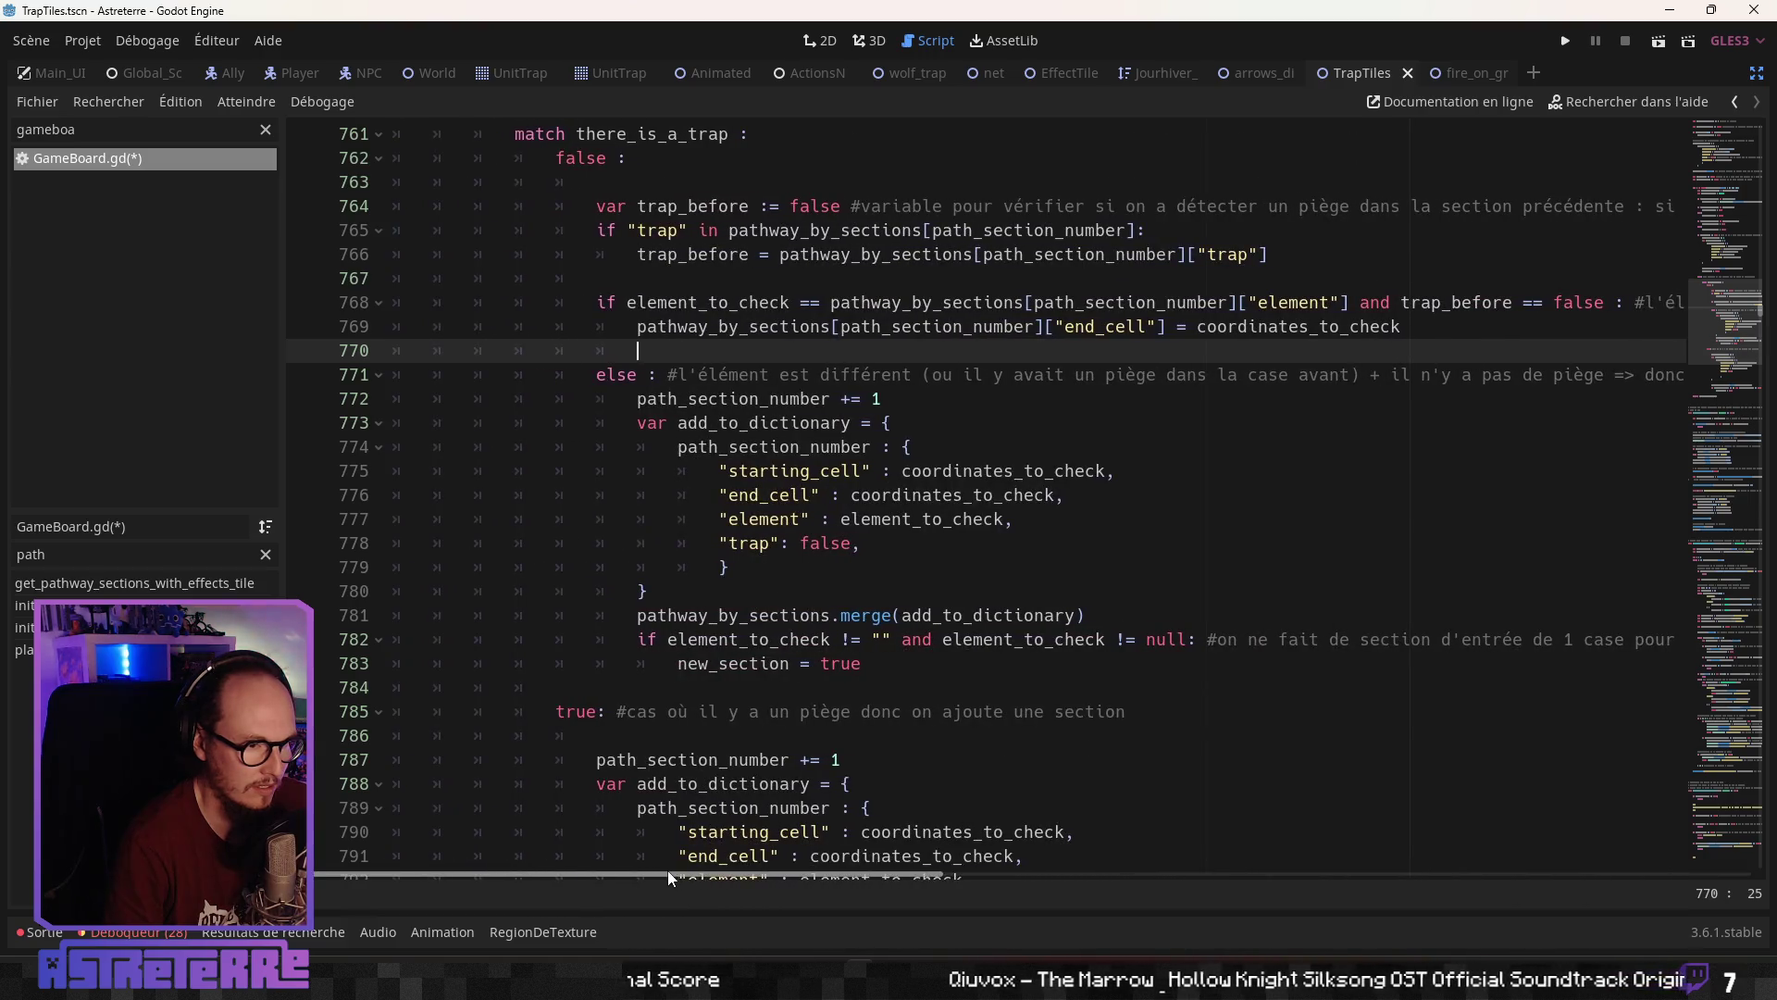
click(648, 398)
click(658, 349)
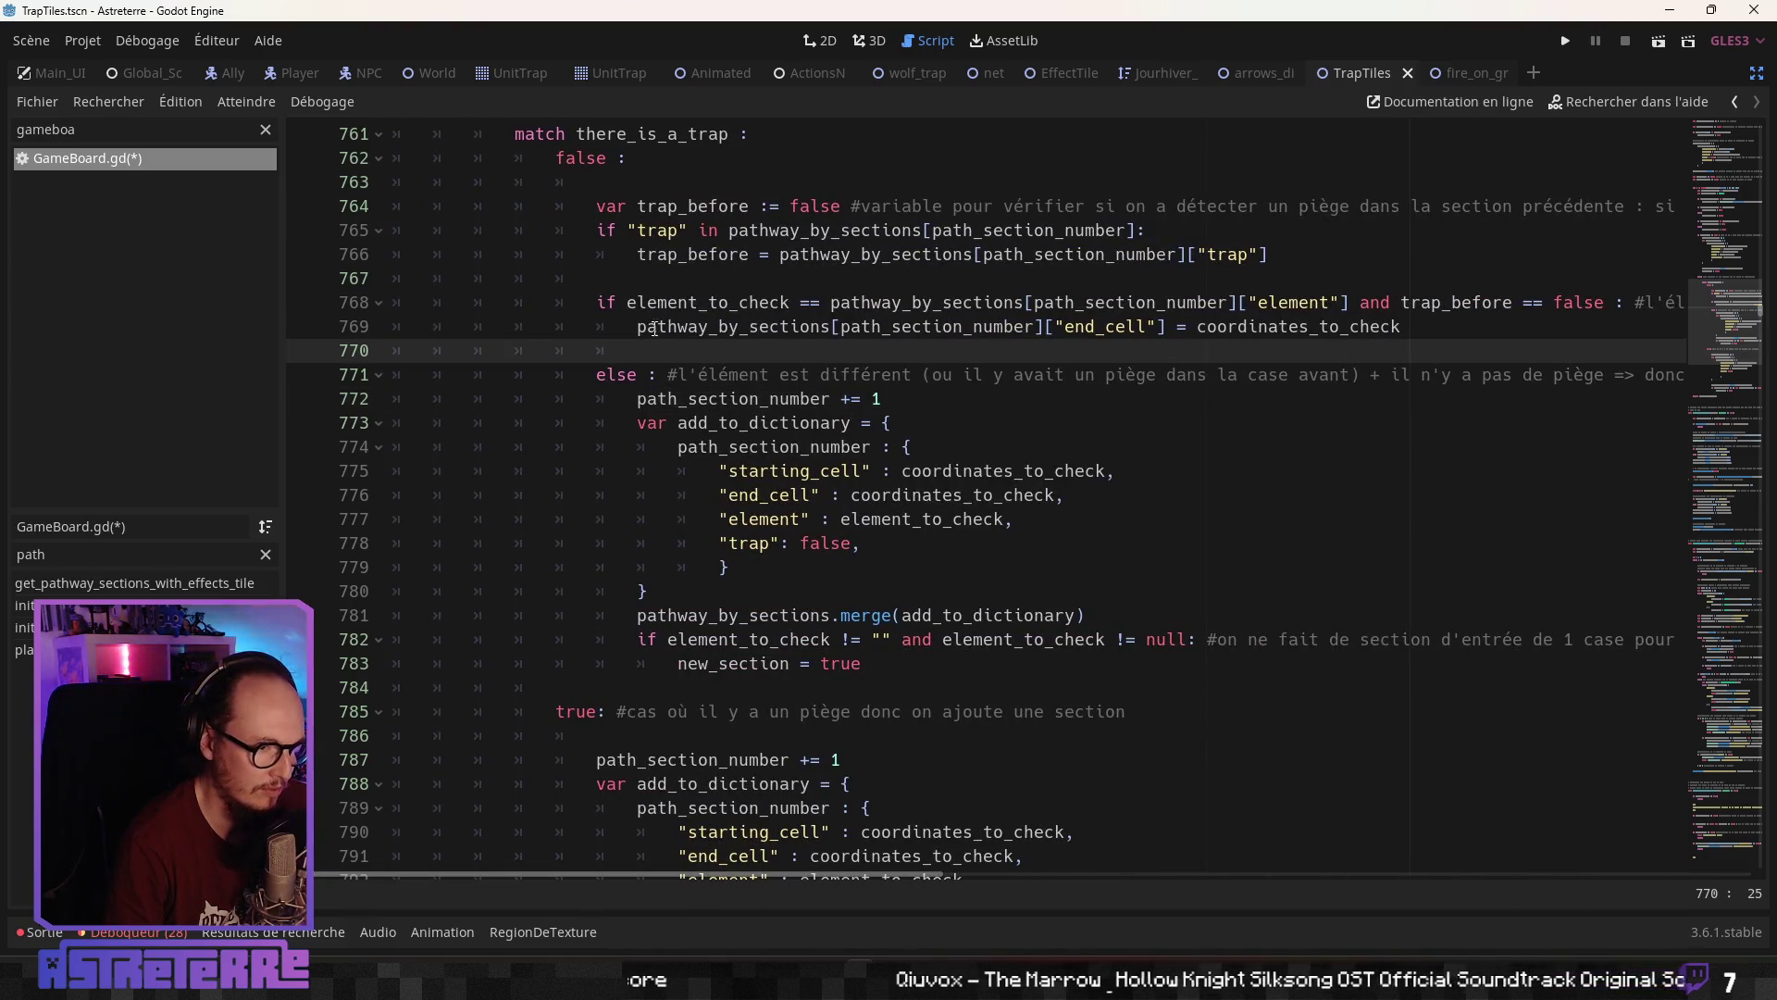
scroll(658, 347, up, 1)
click(700, 329)
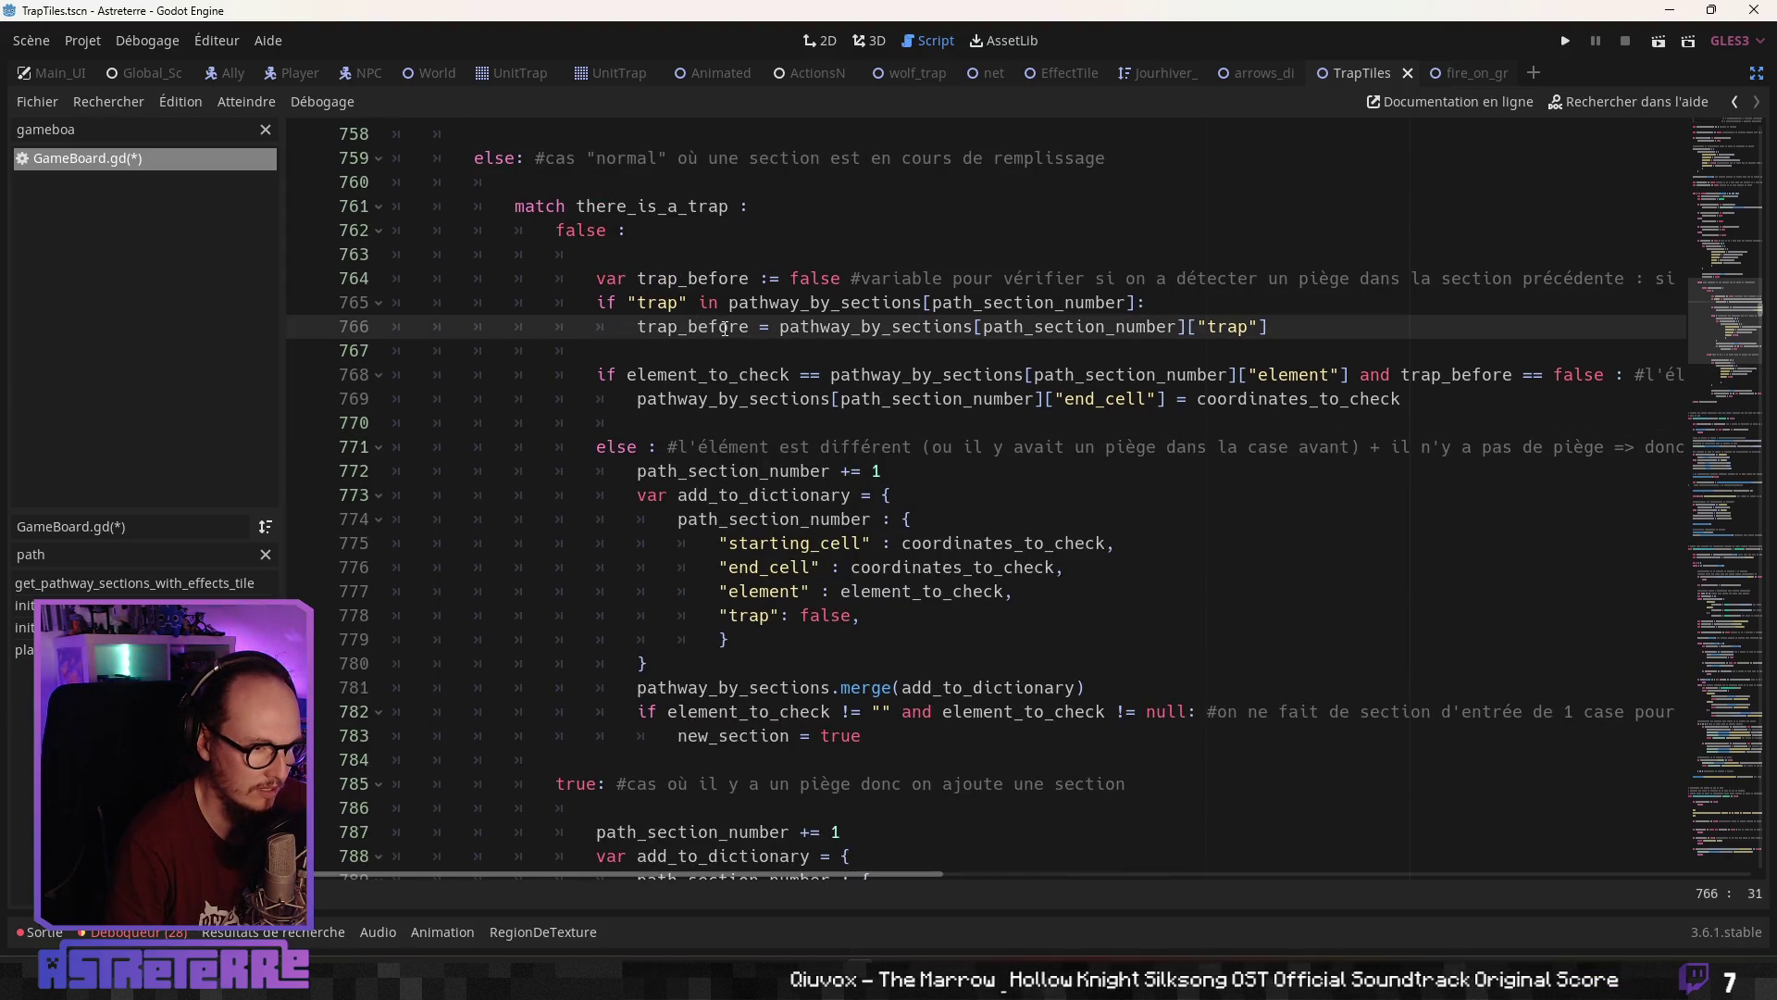
click(747, 304)
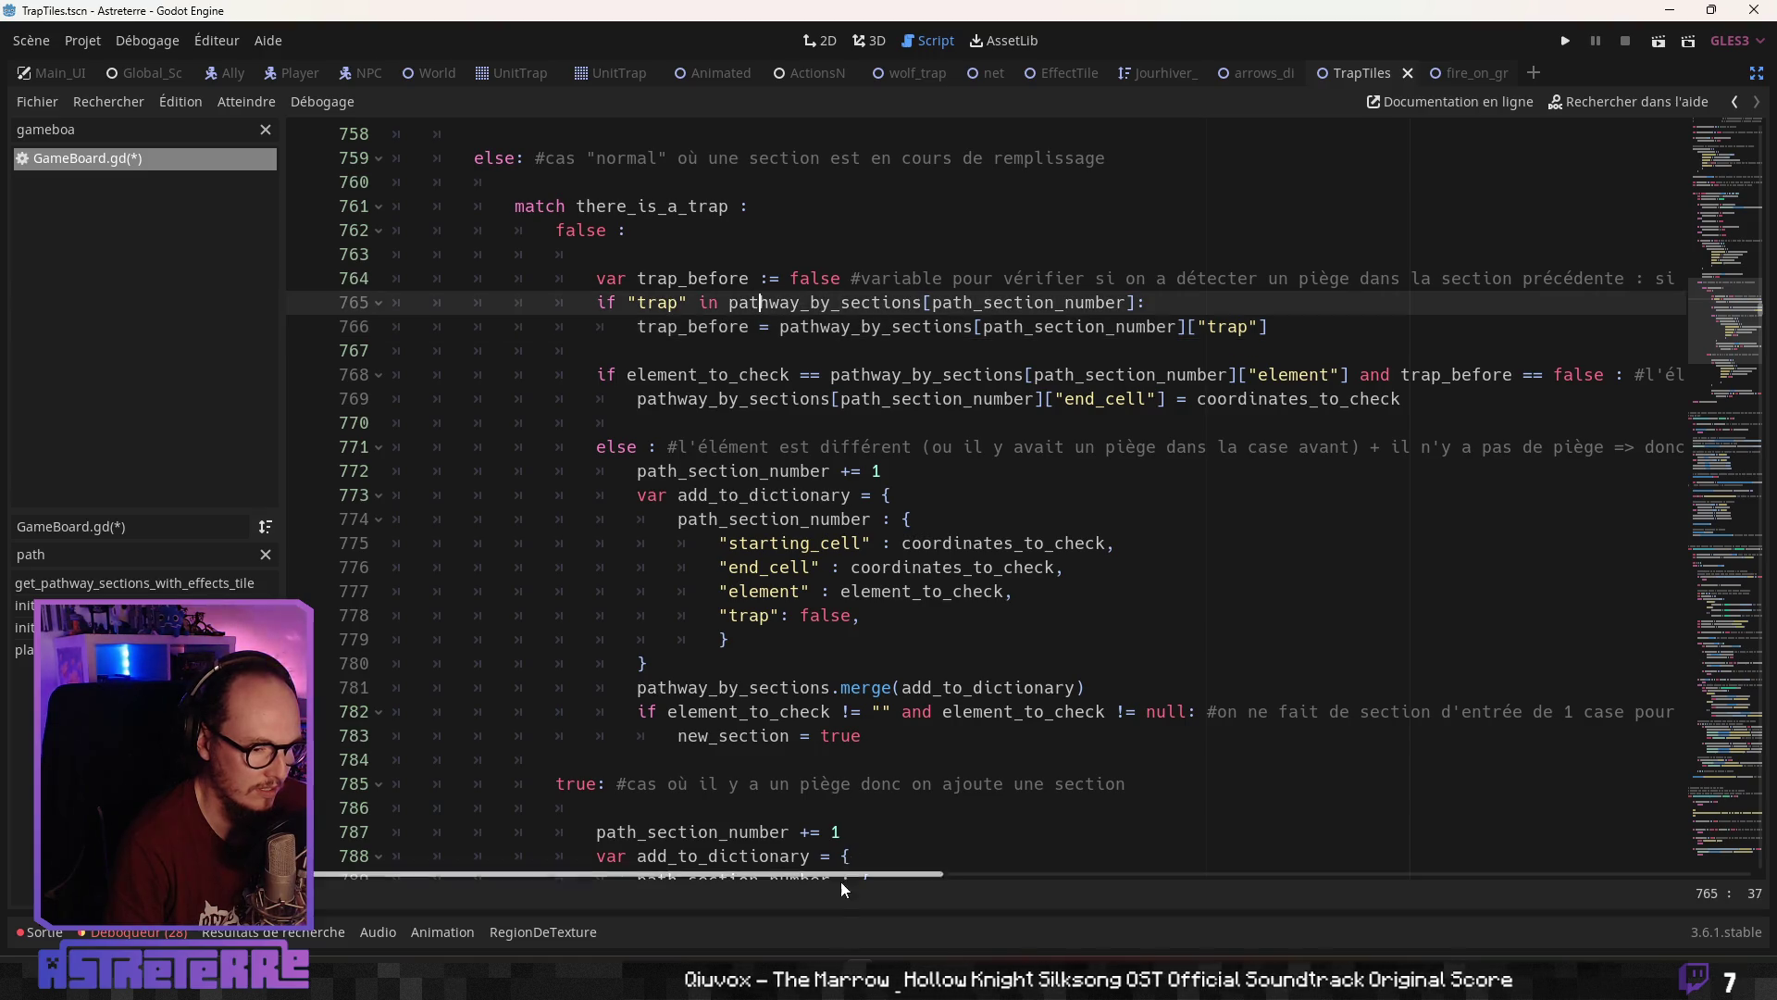
mouse_move(857, 874)
mouse_down()
mouse_move(1645, 897)
mouse_move(850, 873)
mouse_up()
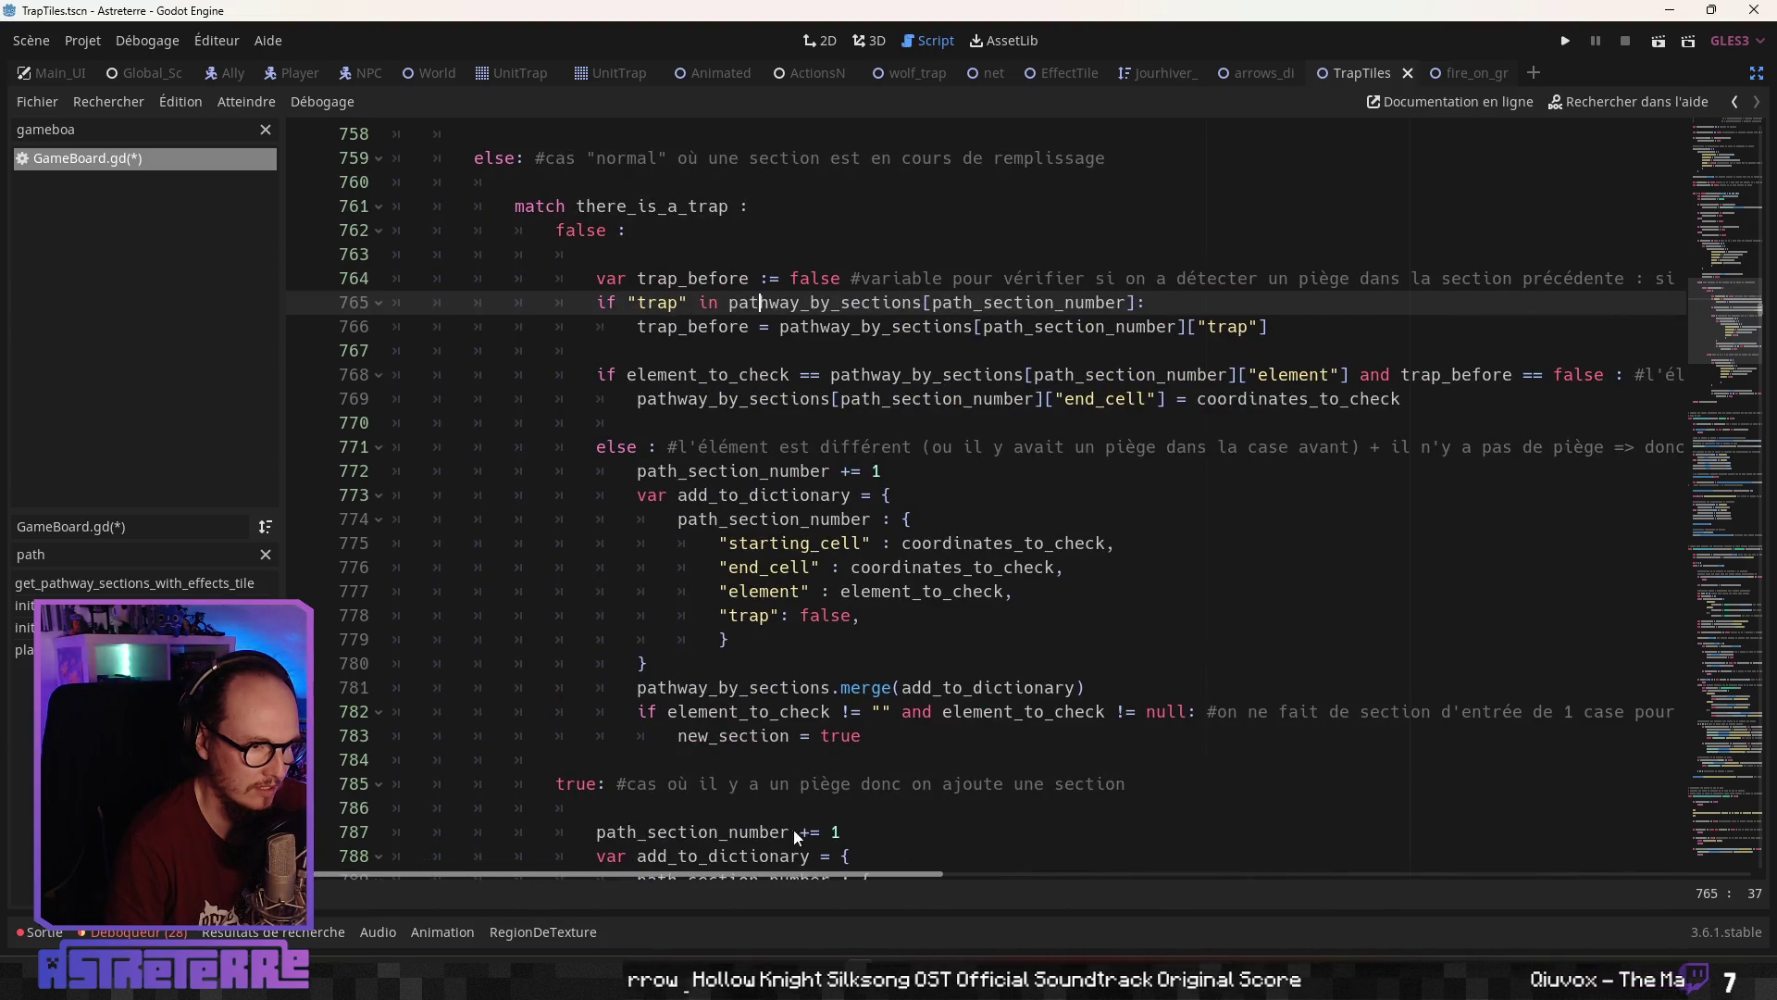
click(827, 351)
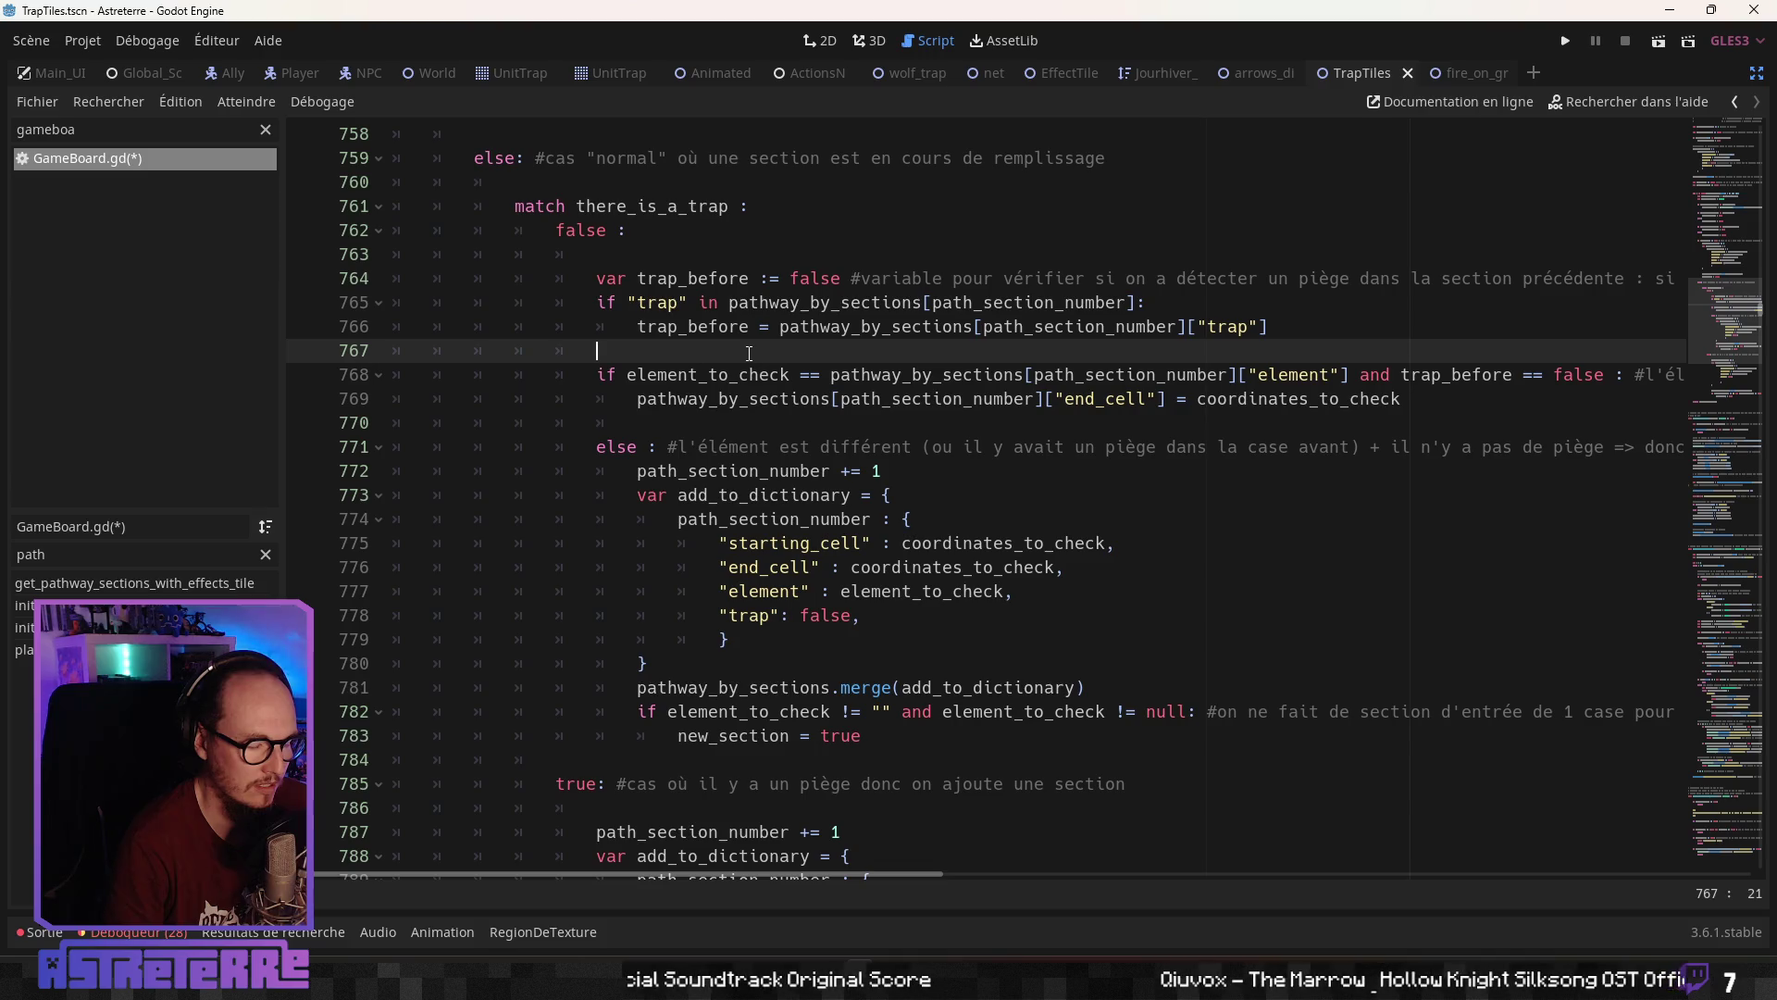
Unindent blank line 770 by one level, then switch to the web browser
click(655, 424)
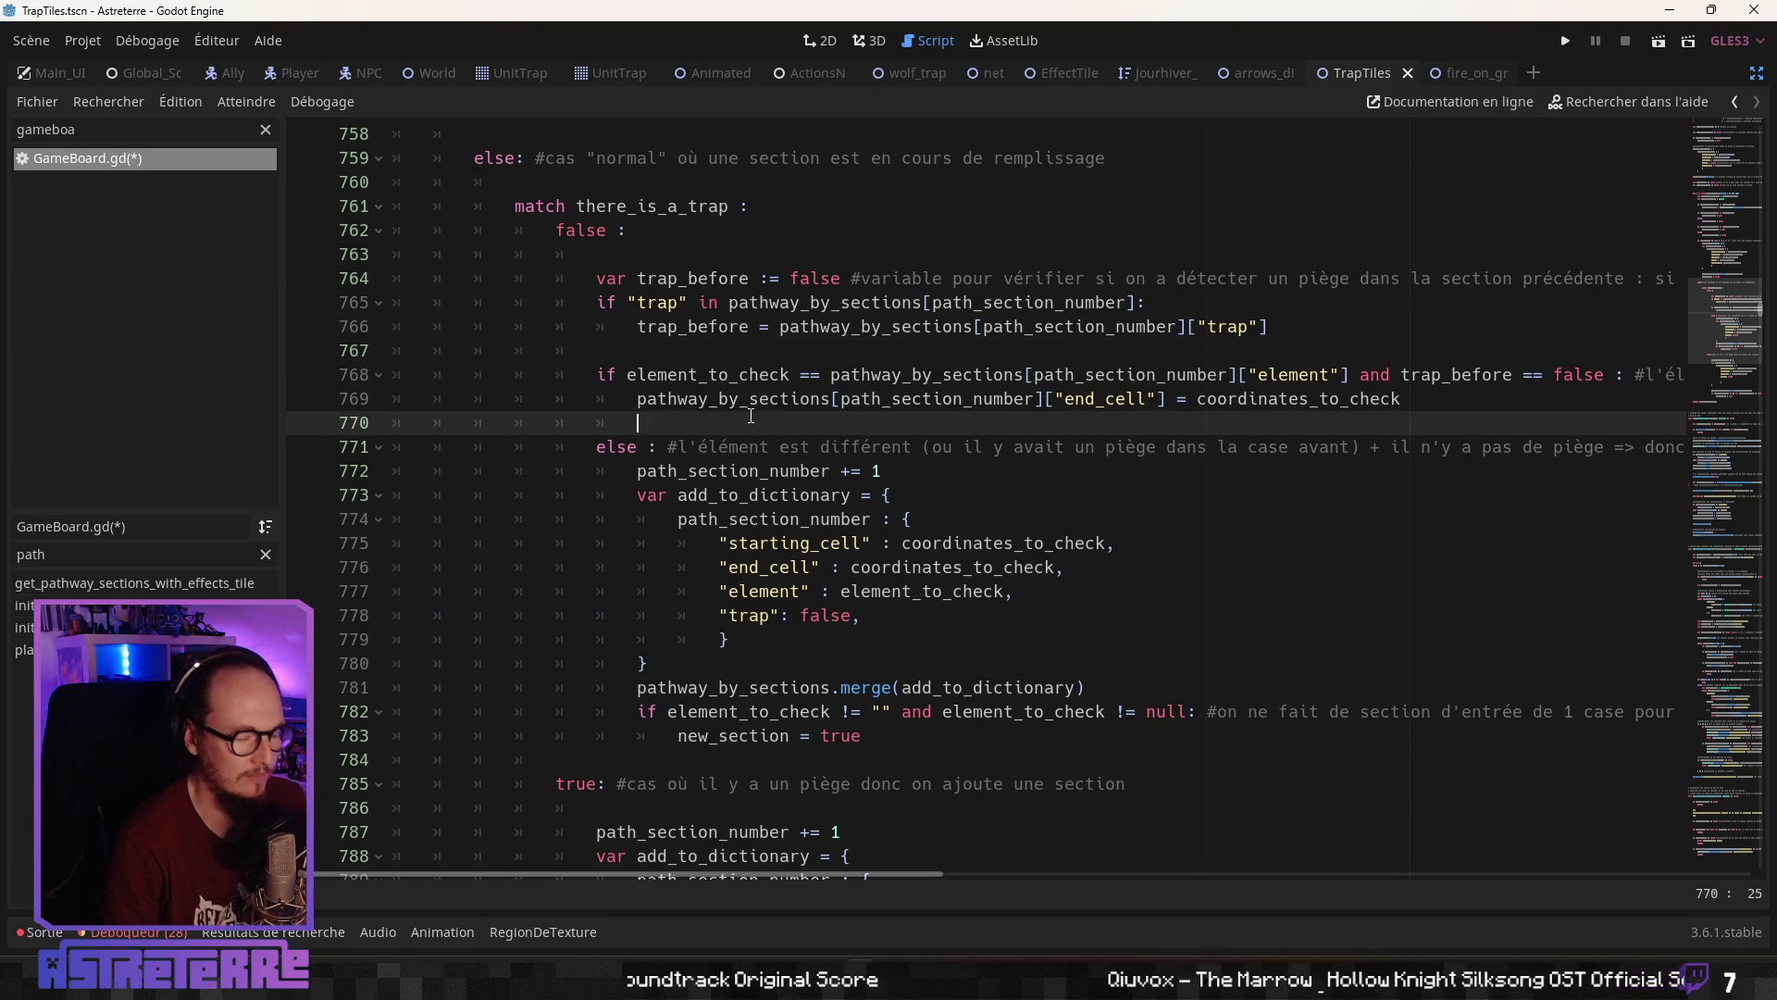
key(BackSpace)
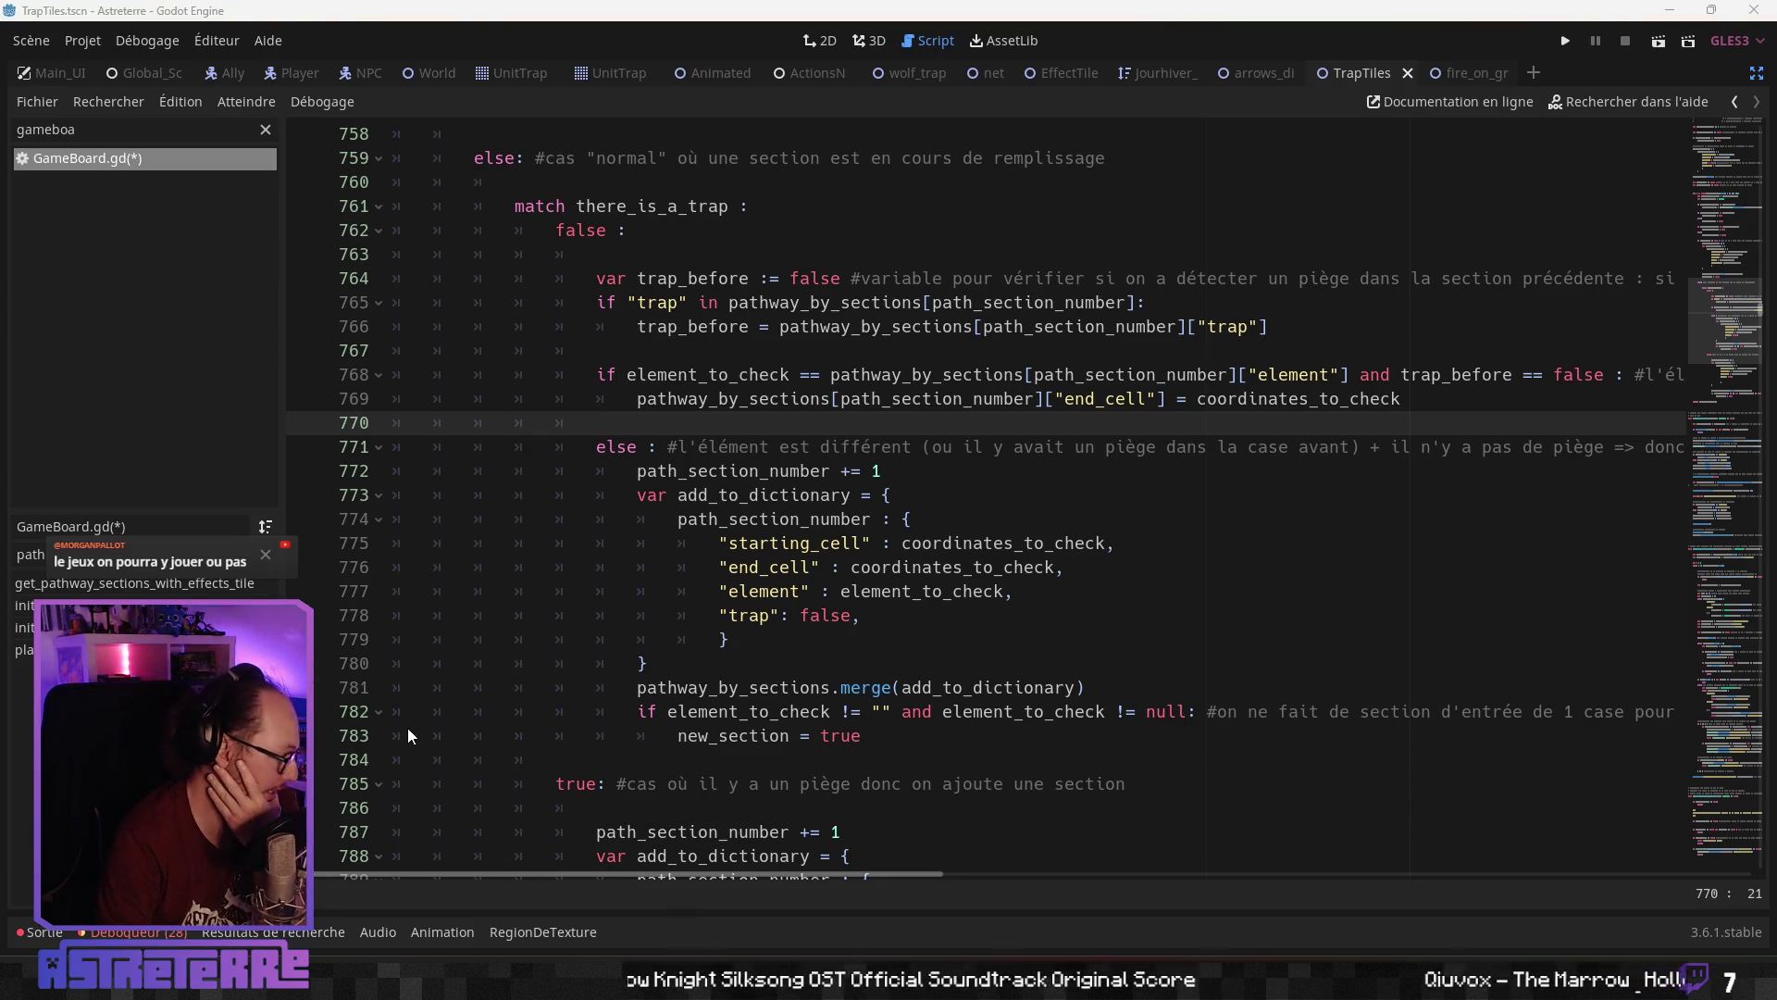
key(F5)
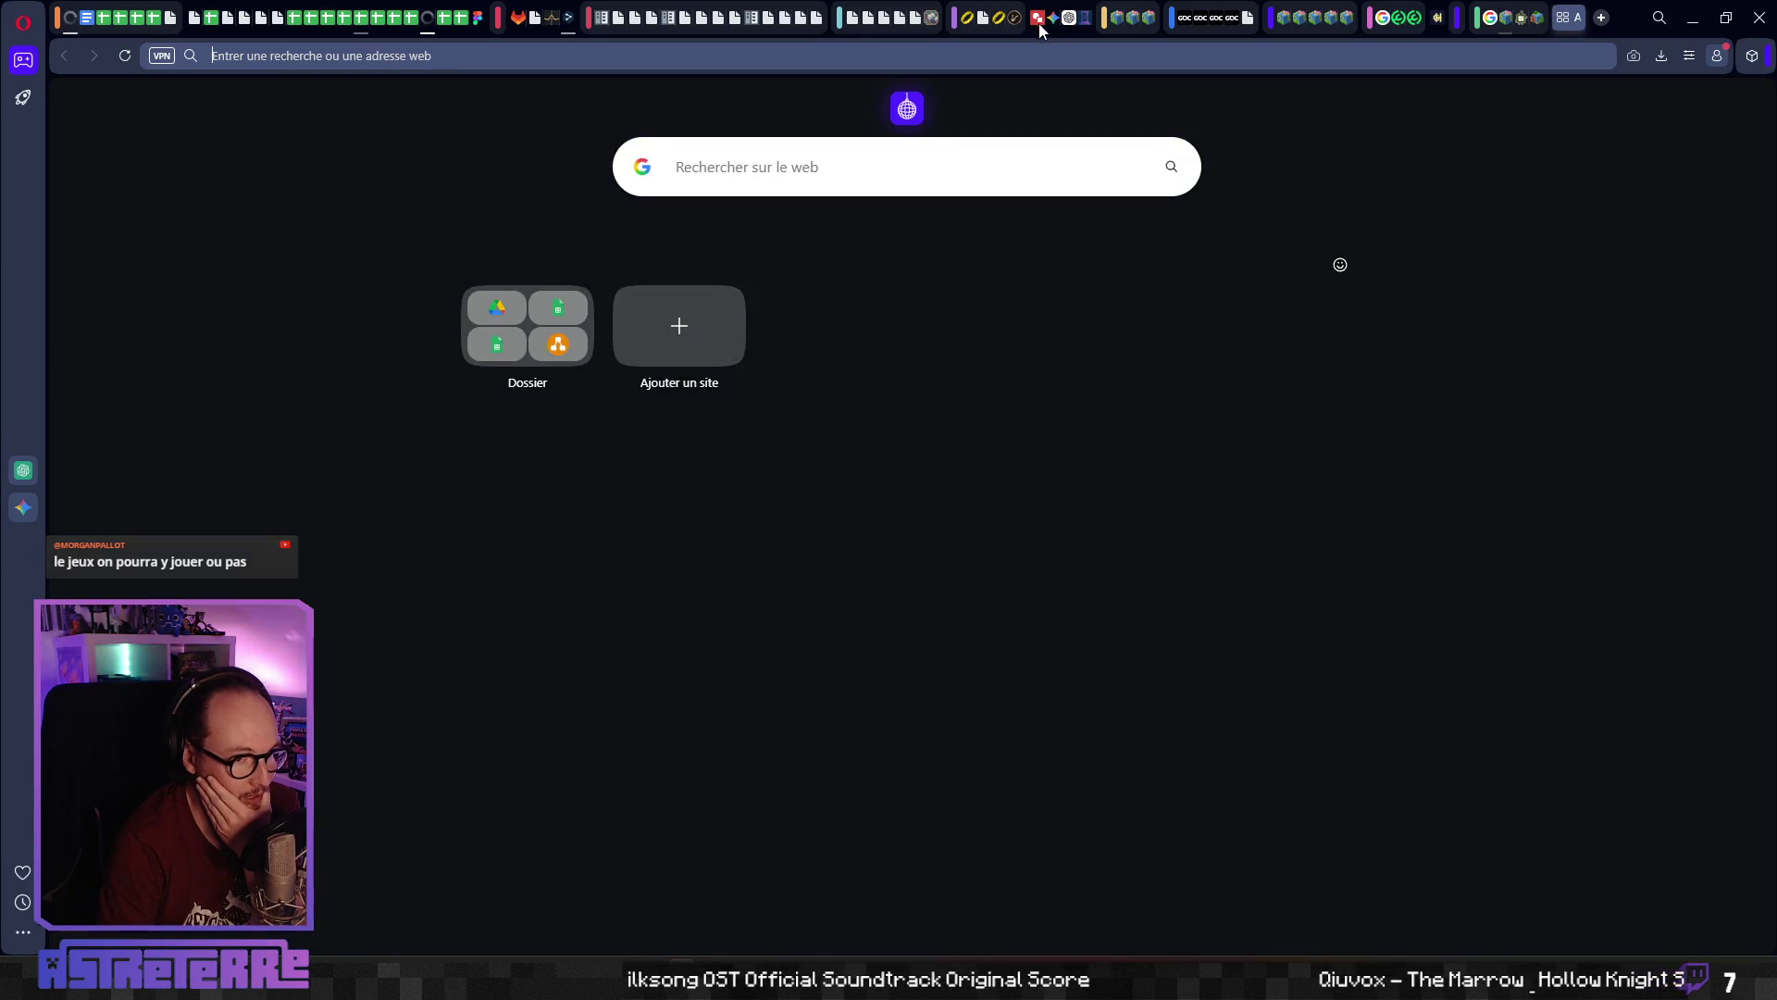
Bring up the Astreterre itch.io tab and scroll through its page
mouse_move(1039, 27)
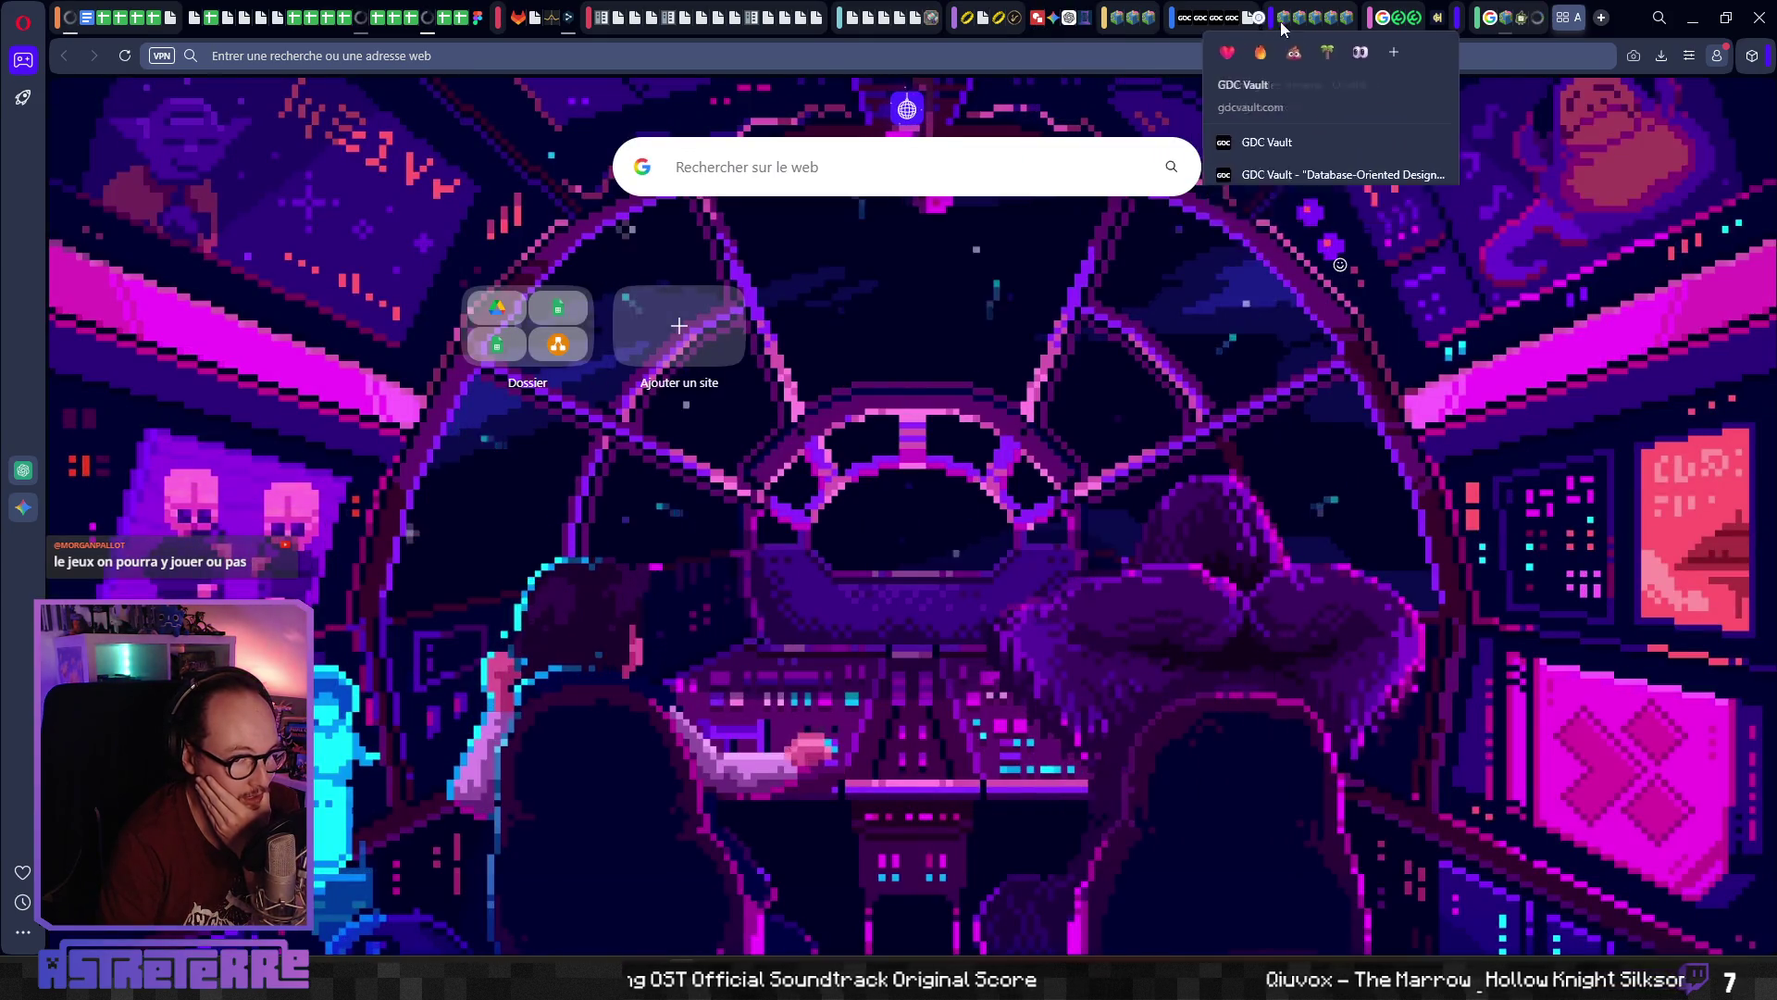
click(1084, 24)
scroll(872, 375, up, 10)
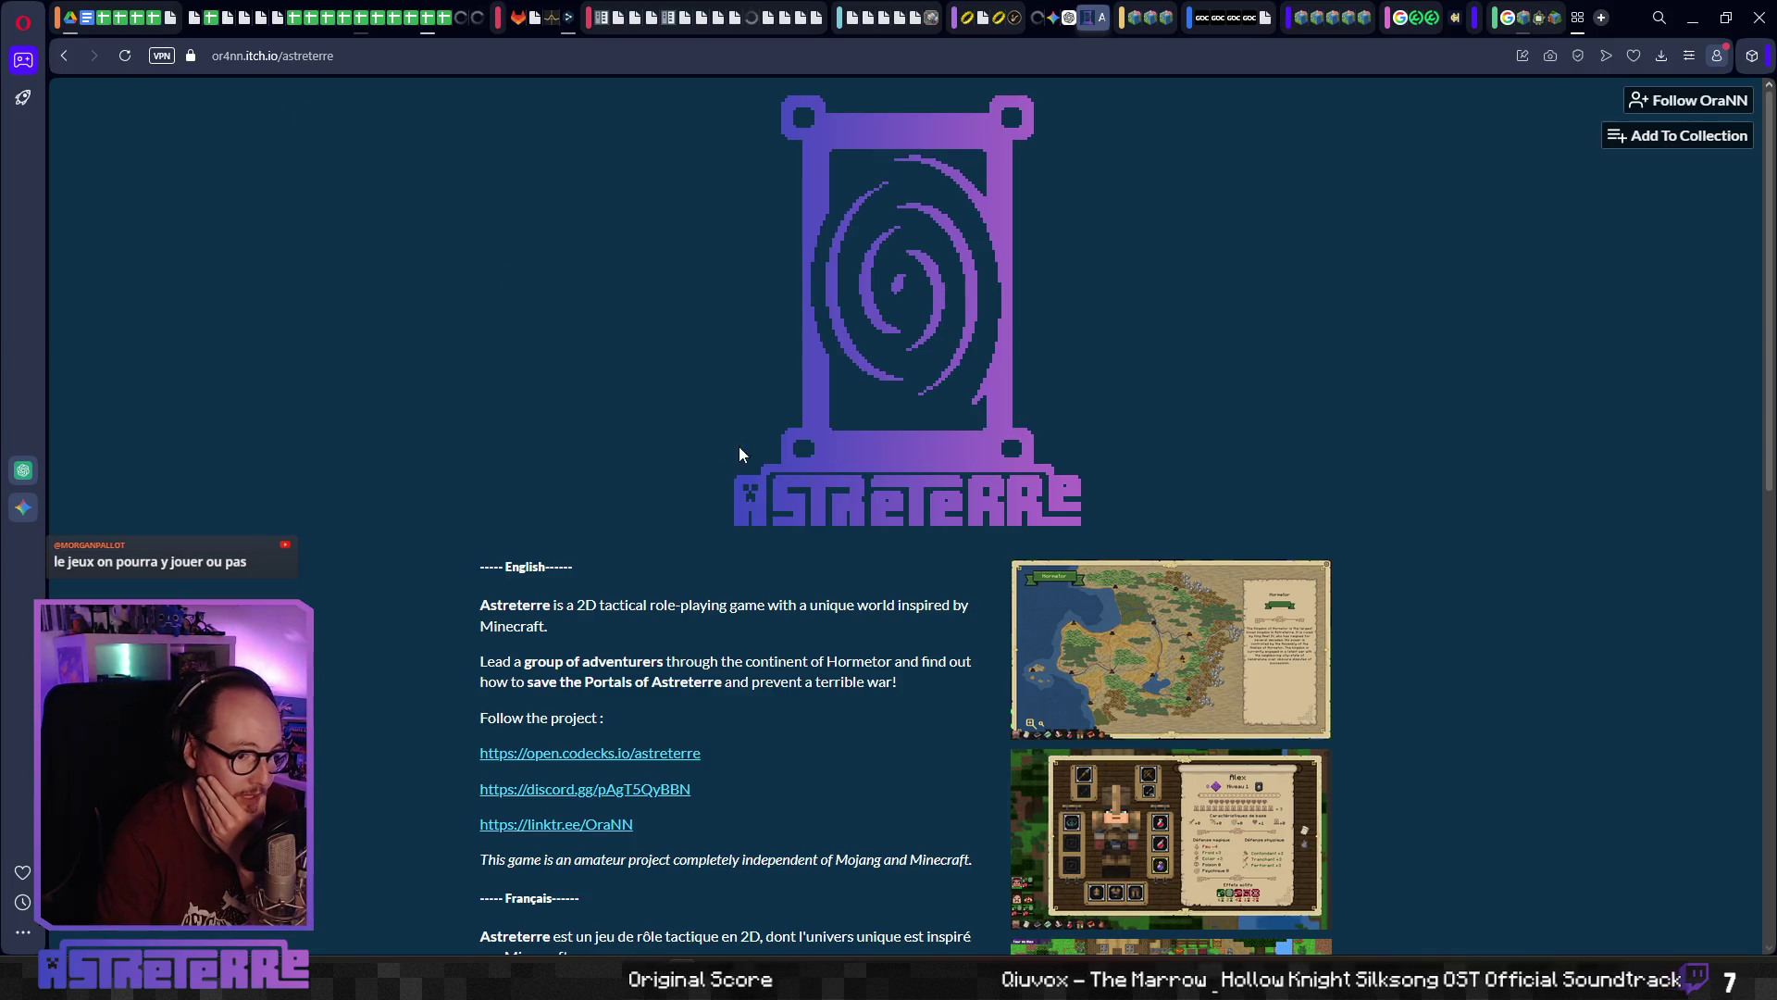
scroll(739, 449, down, 10)
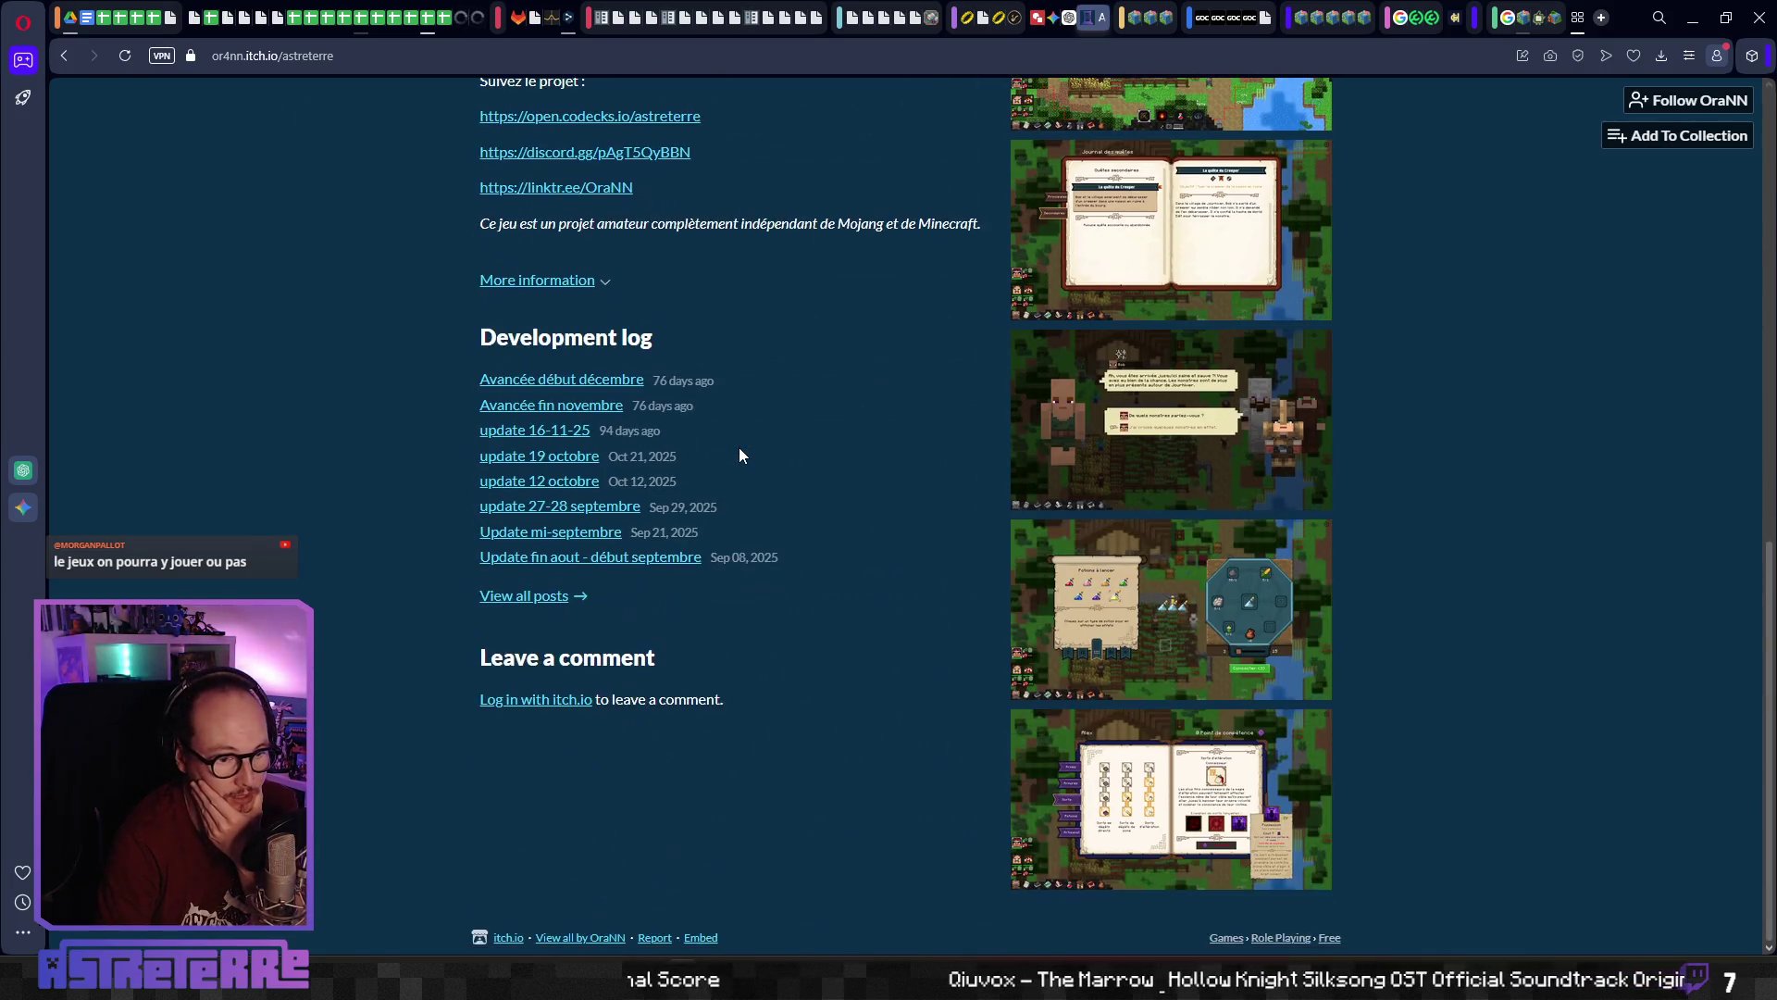
scroll(892, 608, up, 10)
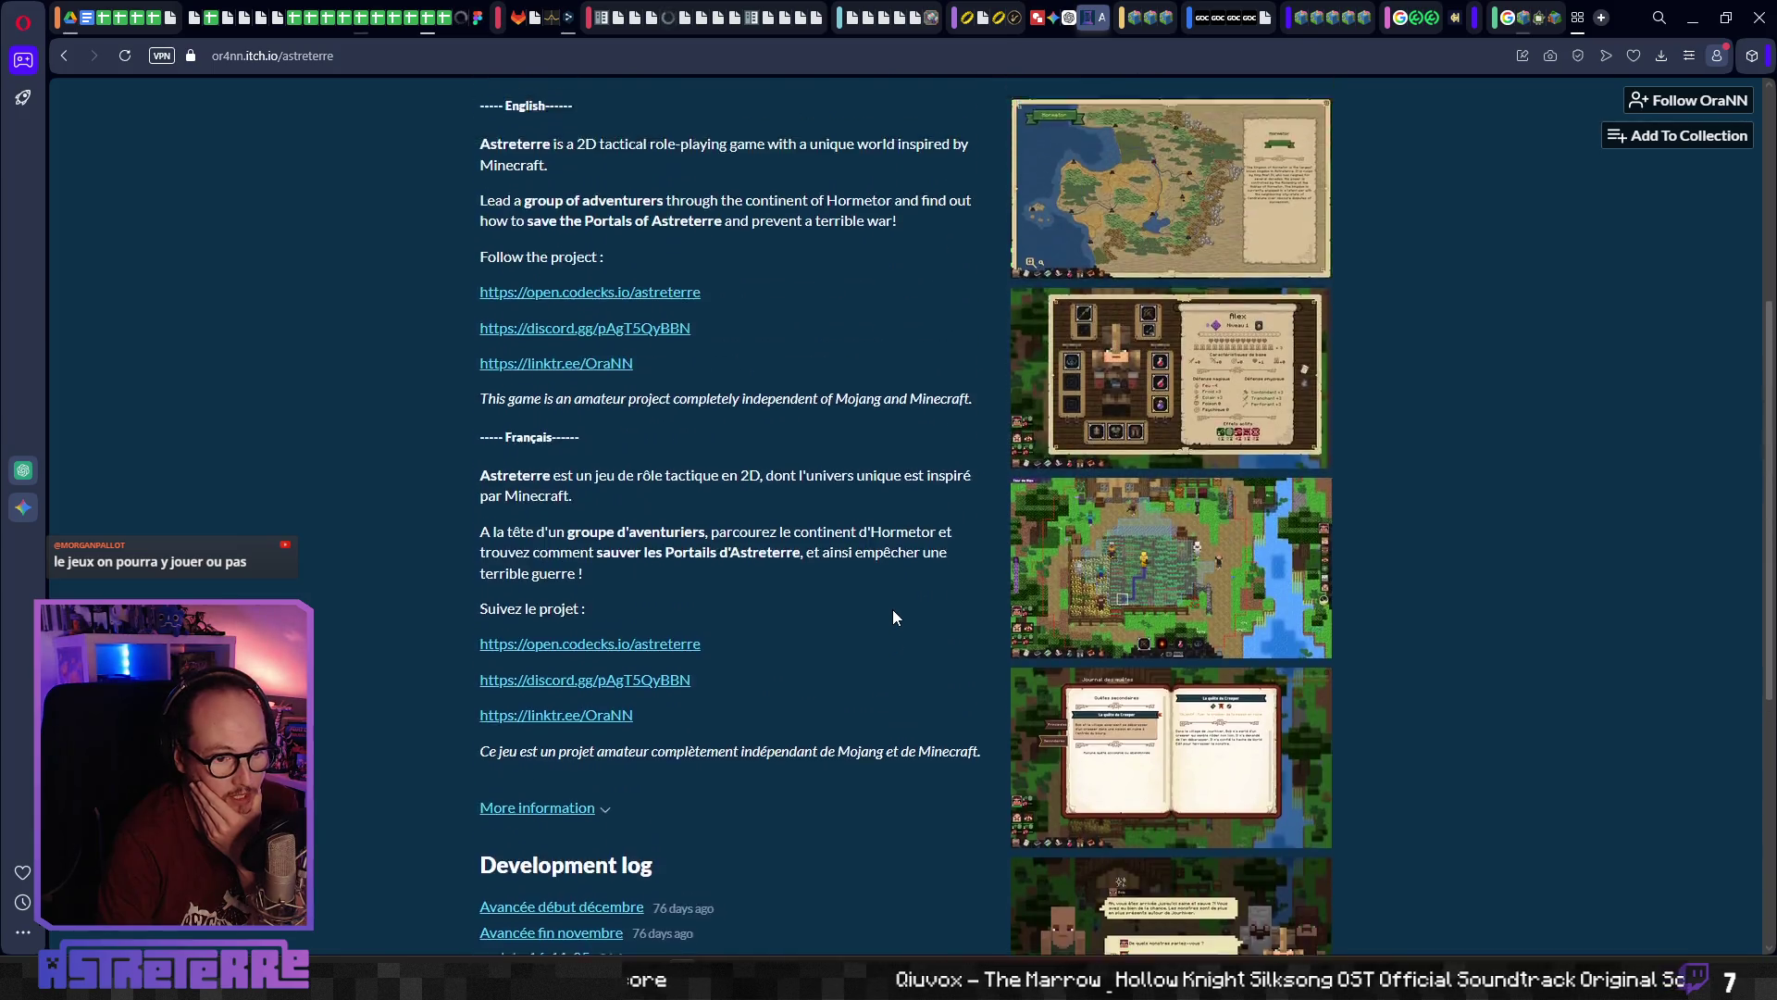
scroll(802, 685, down, 8)
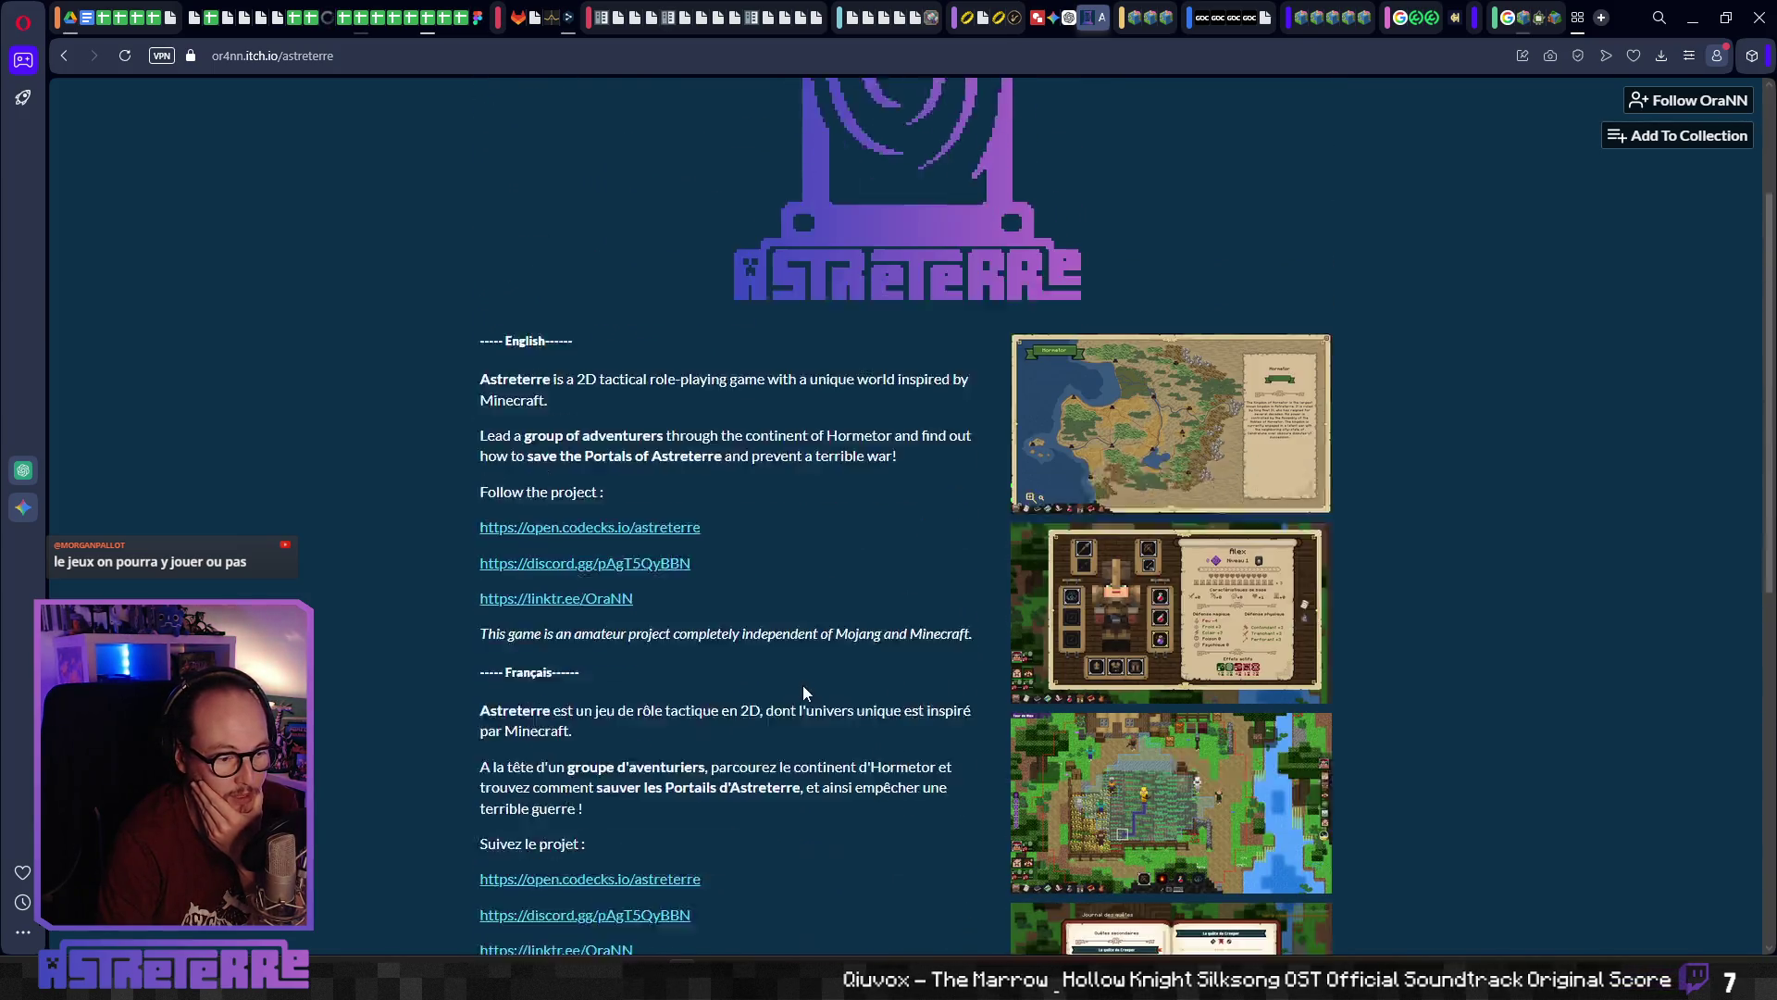
scroll(778, 676, down, 3)
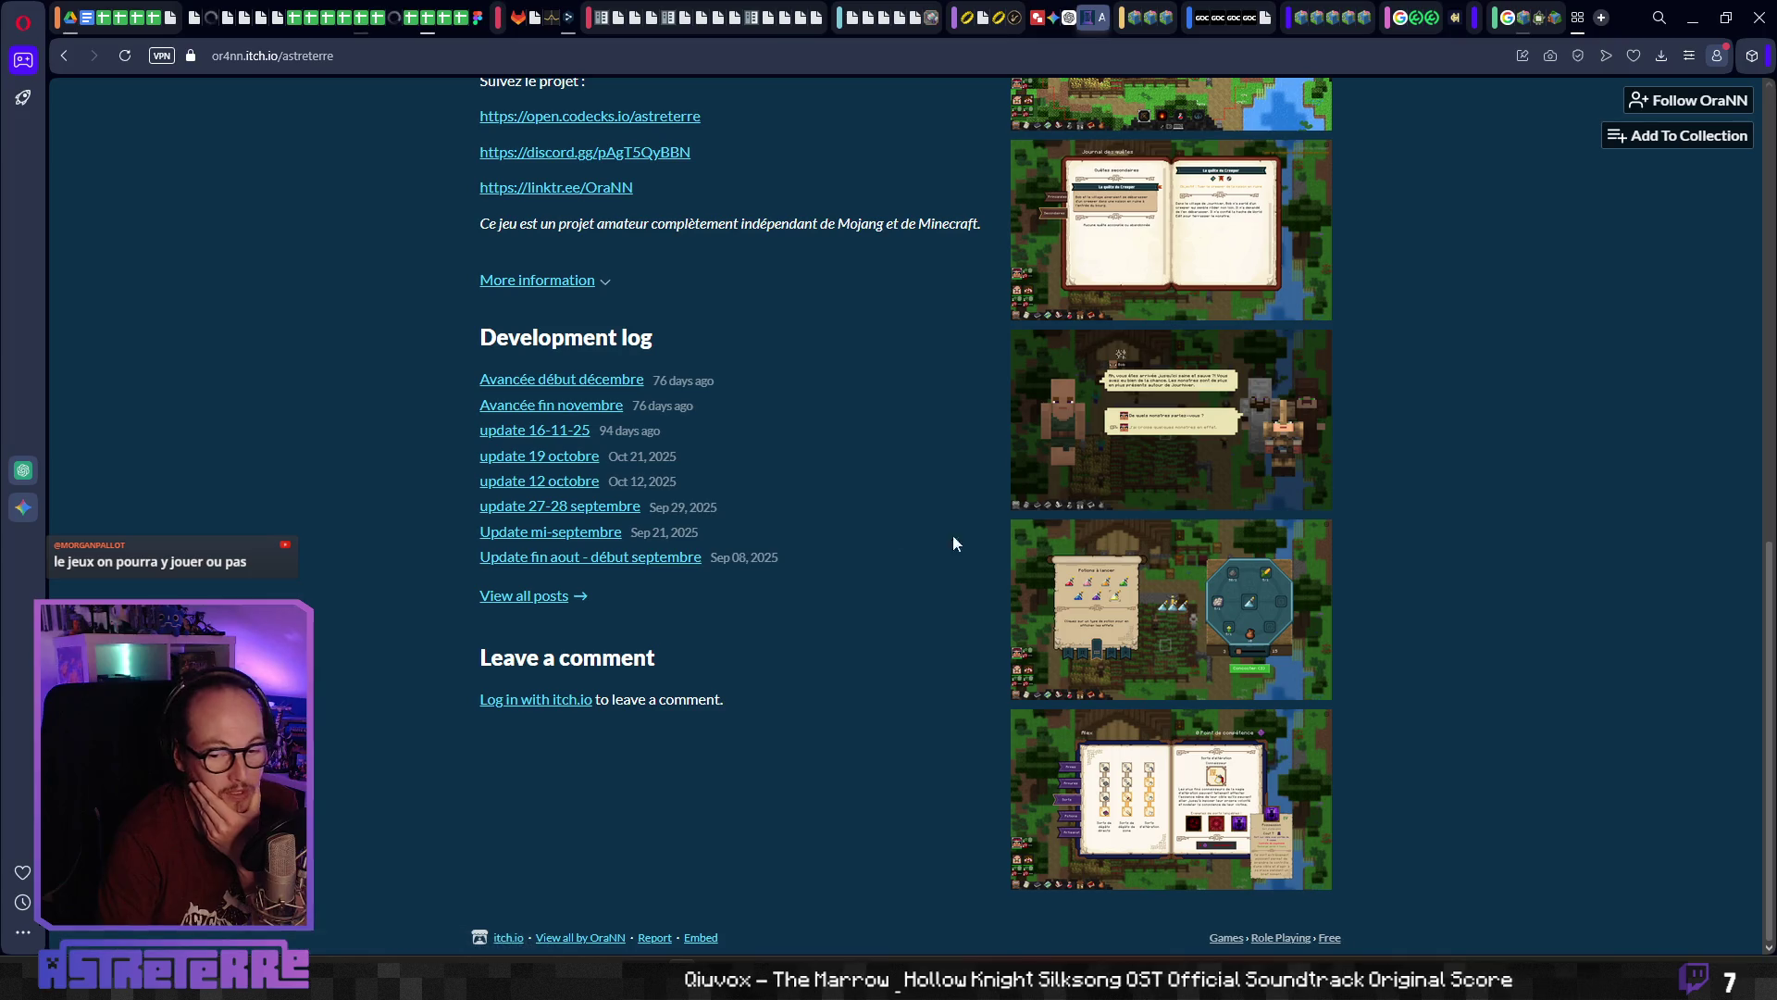
scroll(960, 606, up, 10)
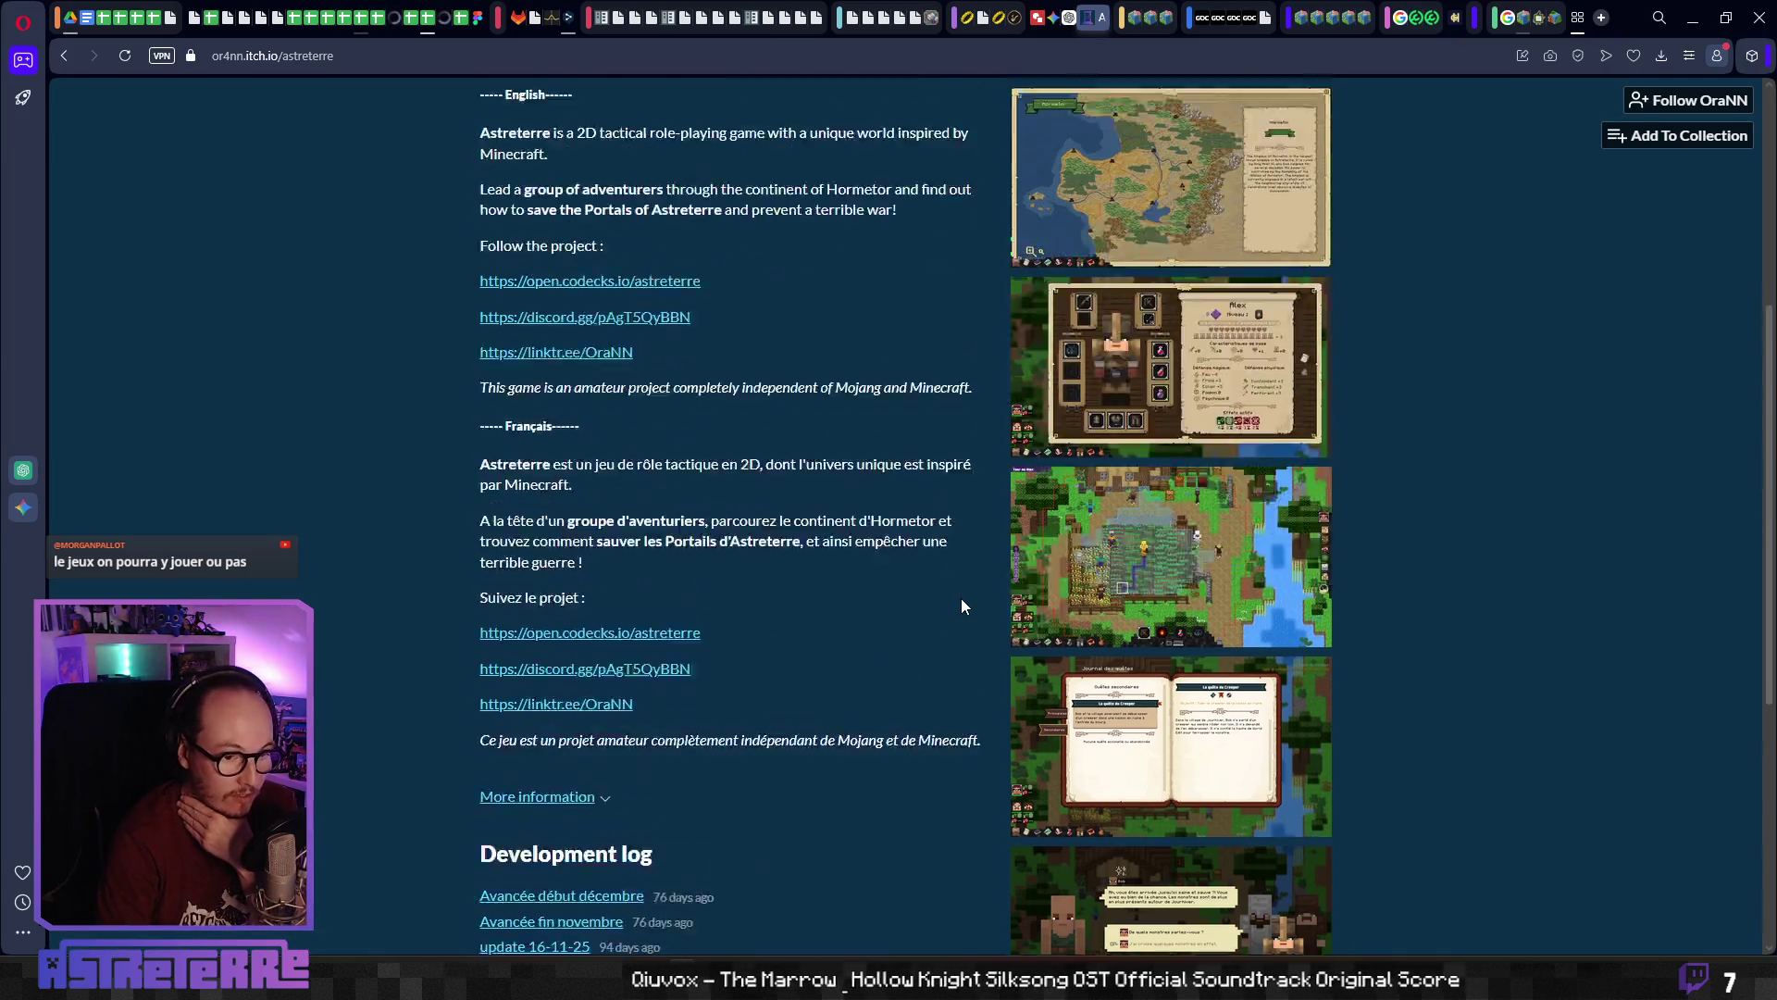
Enlarge the Hormetor map screenshot, step through to the quest journal, and close the viewer
click(1157, 241)
click(1650, 520)
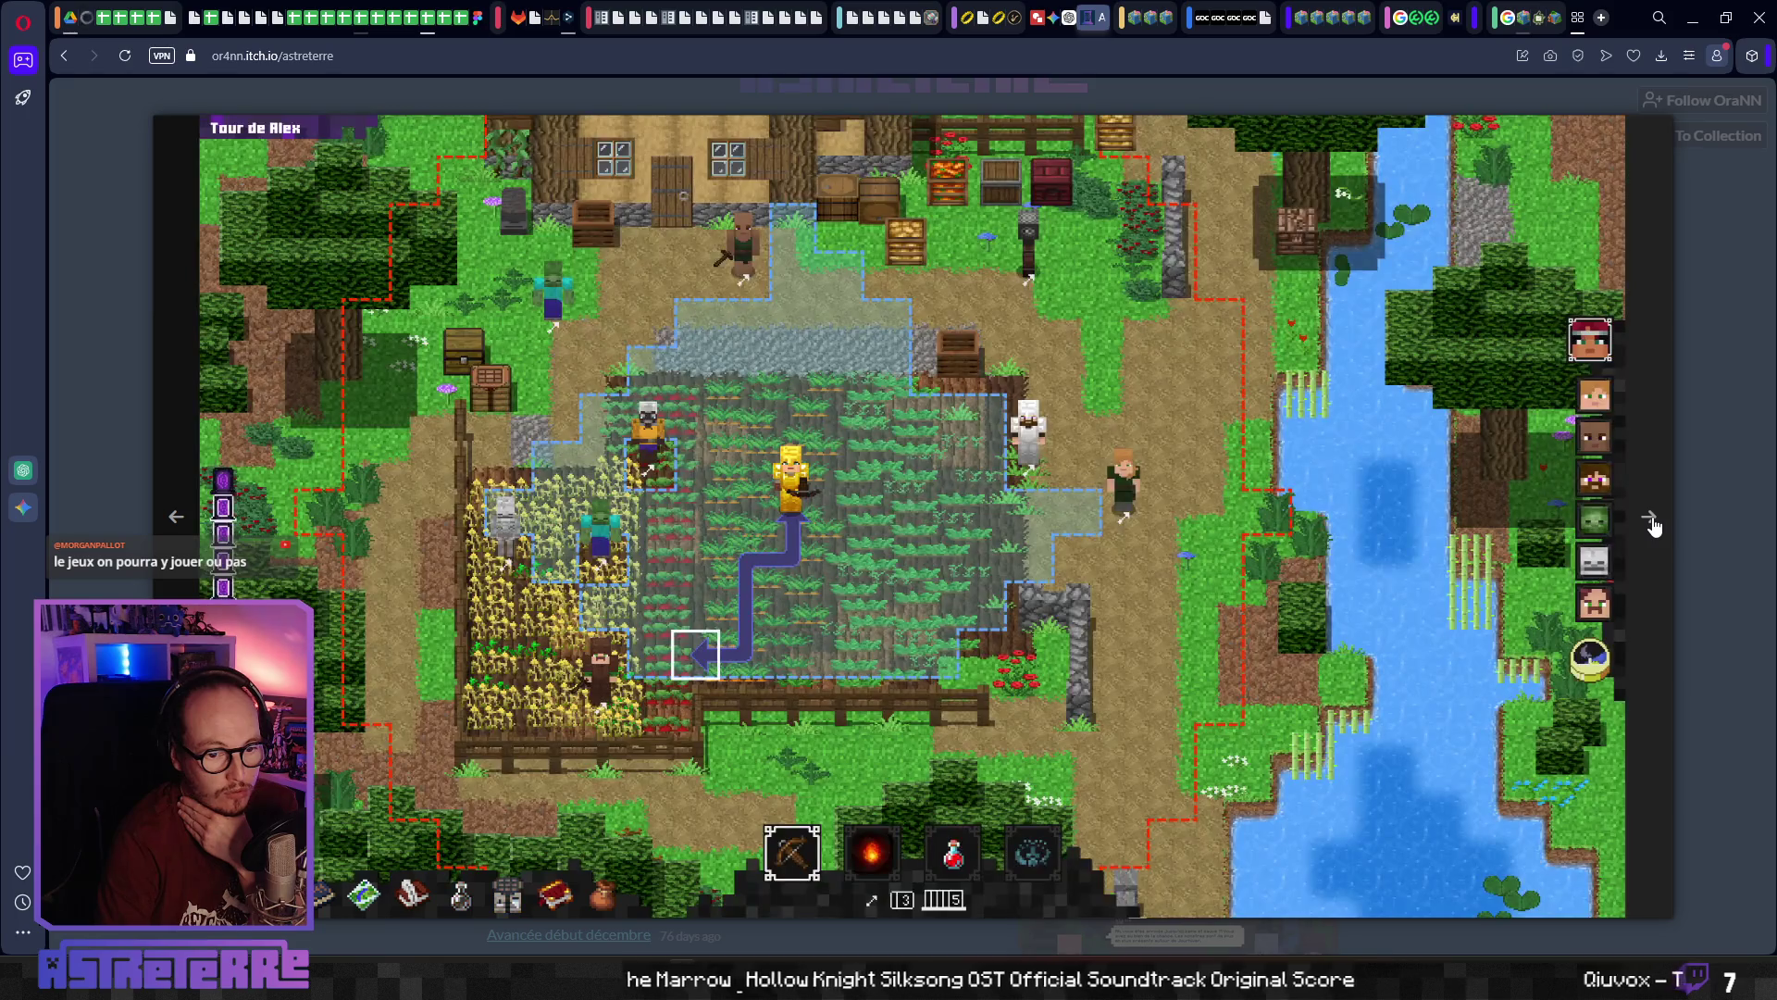
click(1652, 522)
click(1716, 503)
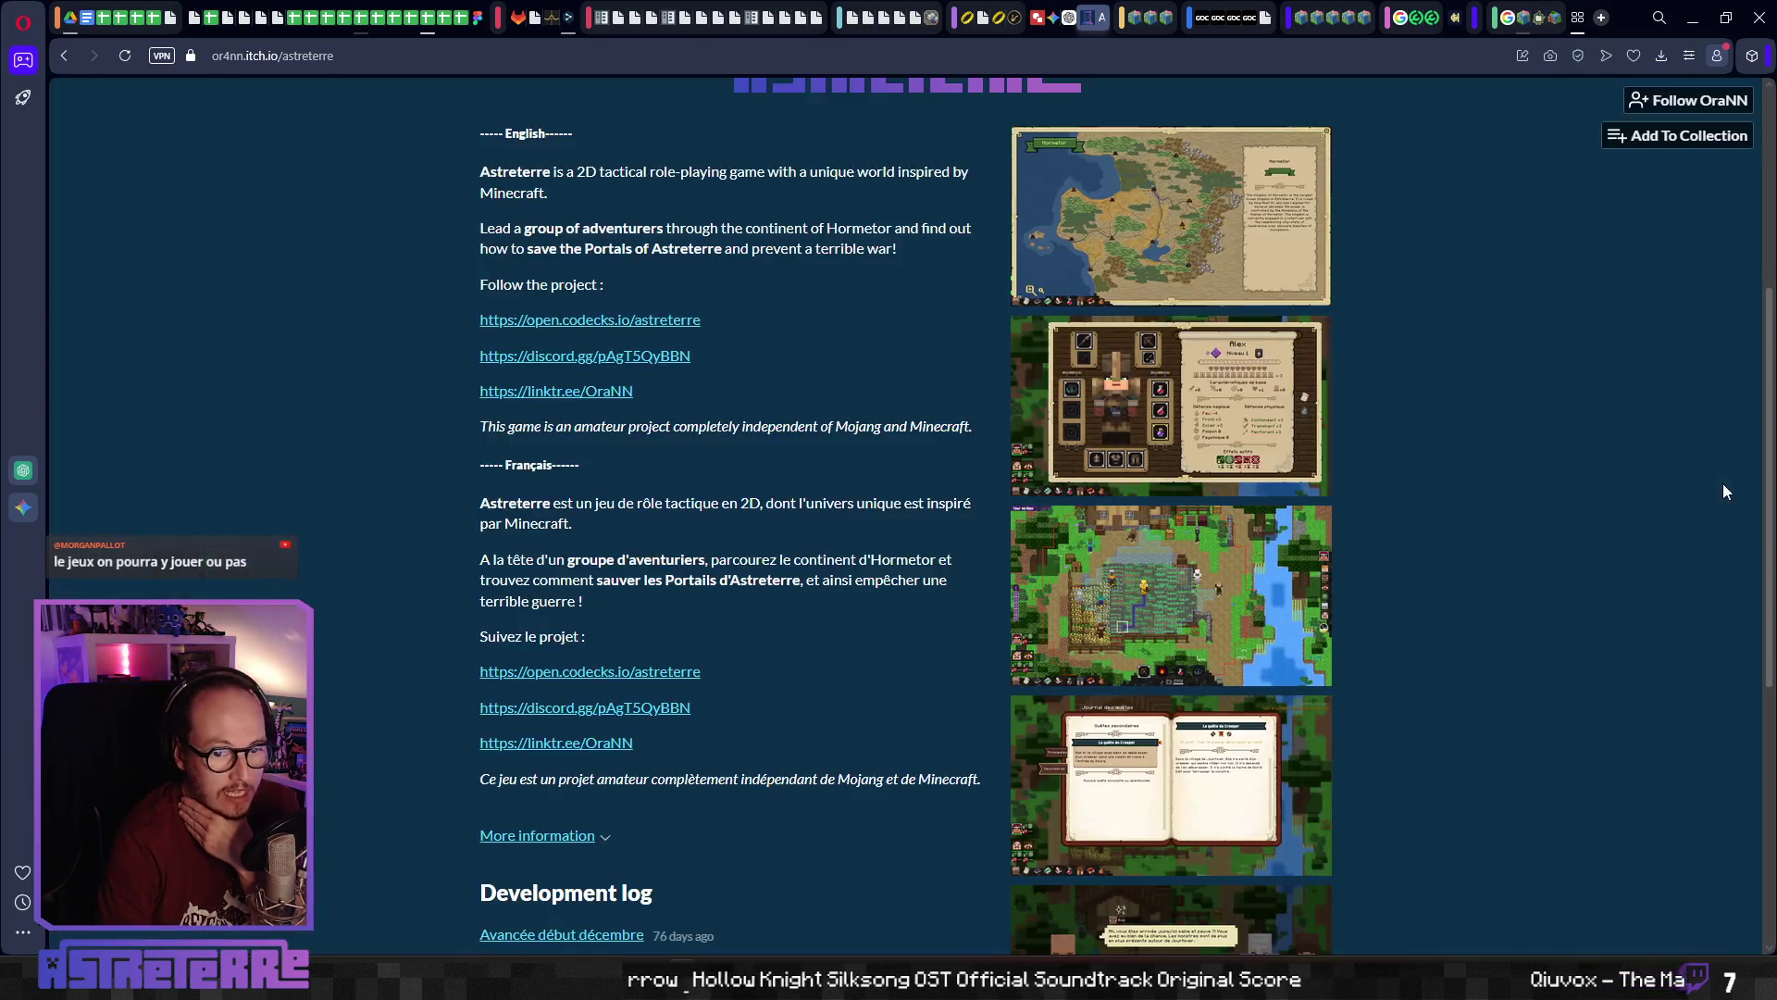
Scroll over the page once more, then minimize Opera to return to Godot
scroll(1385, 685, down, 6)
scroll(1385, 685, up, 3)
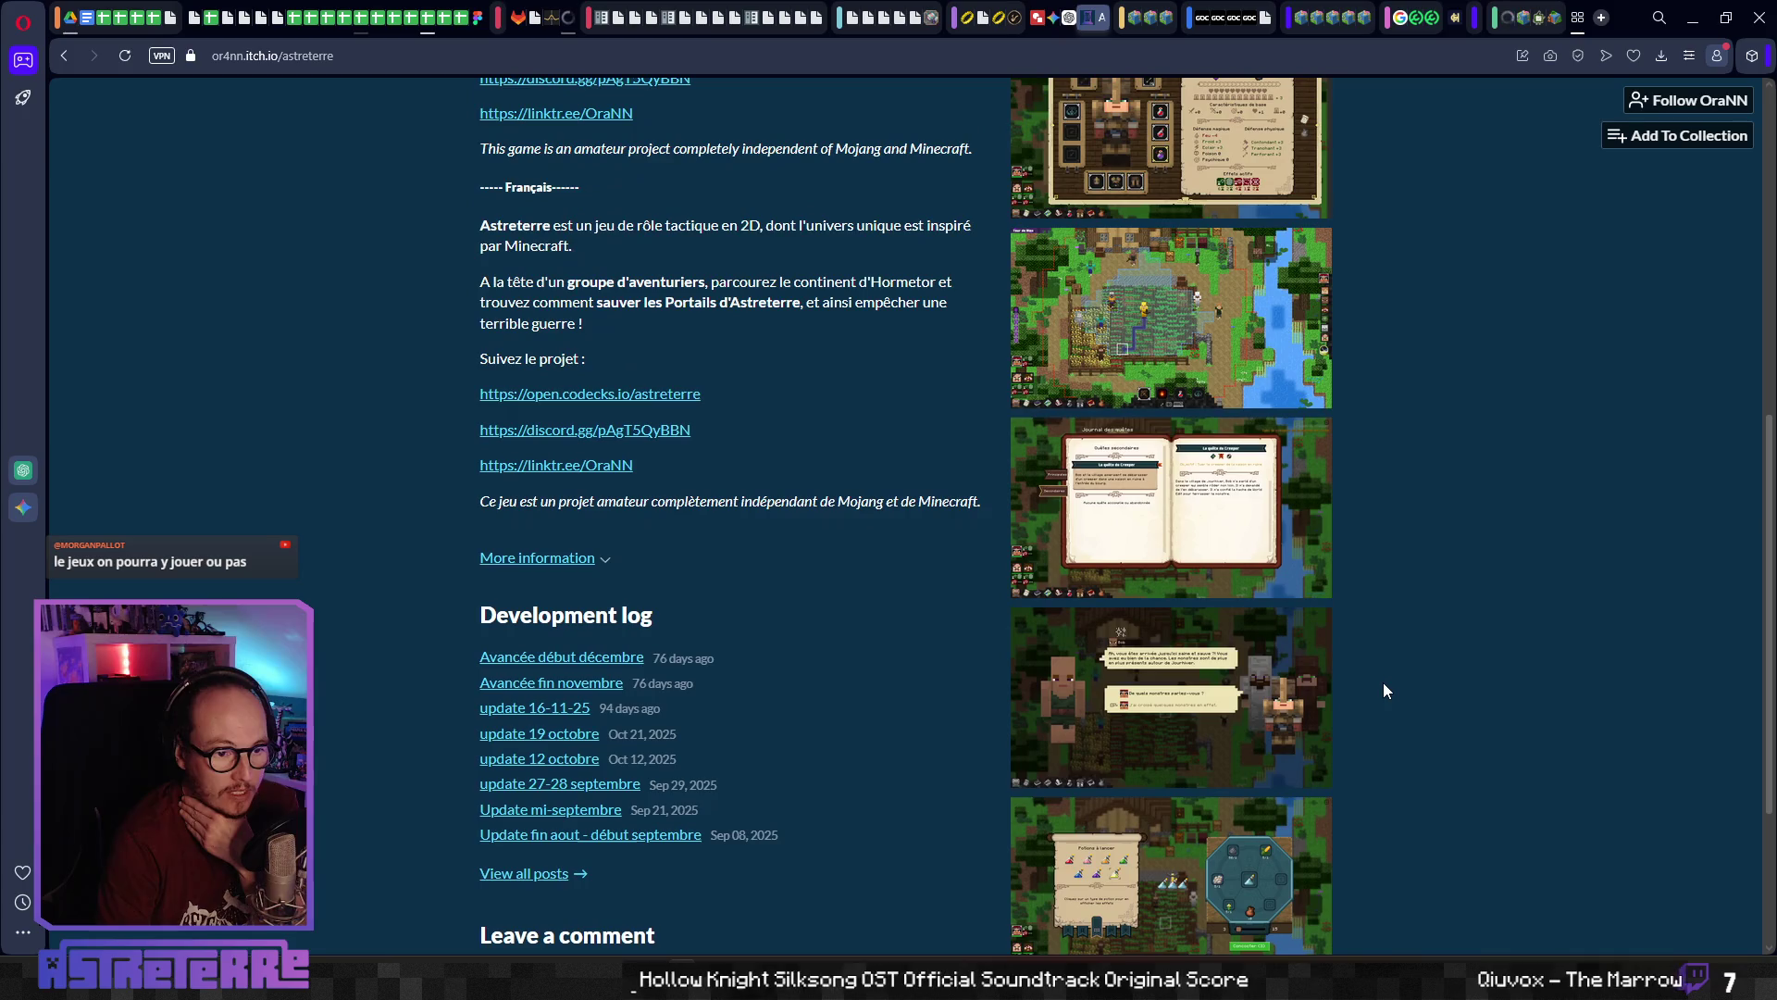
scroll(1386, 690, down, 3)
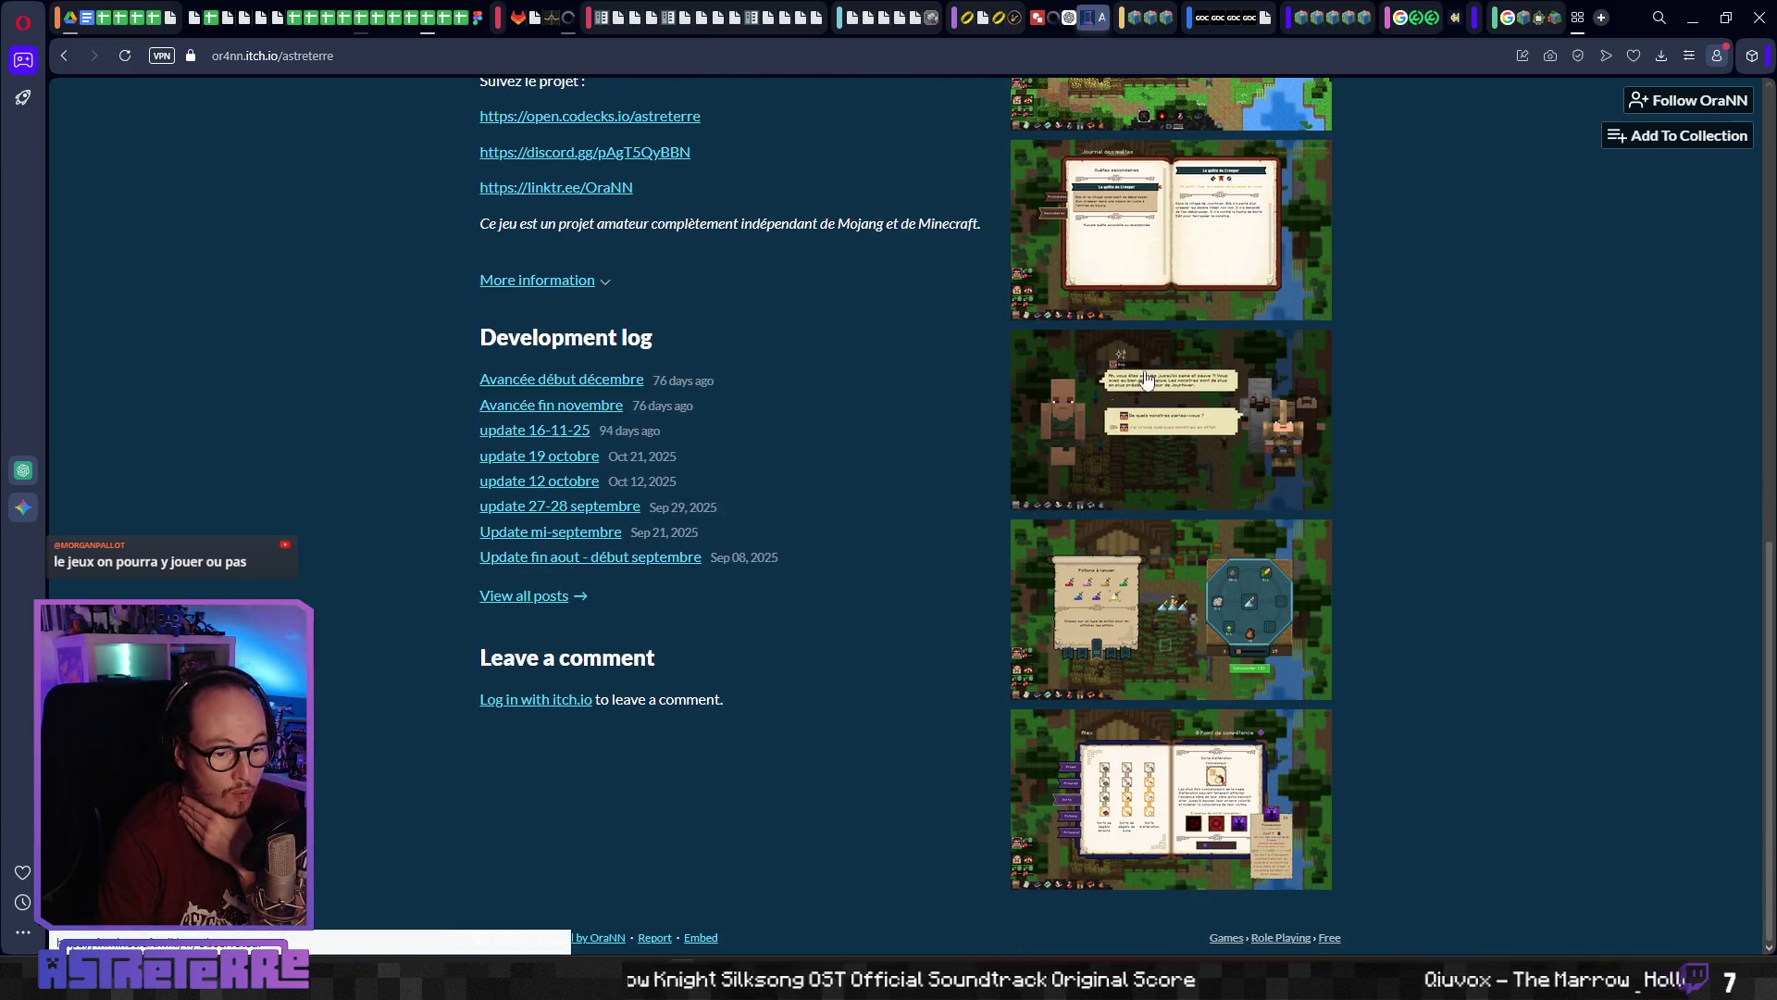
scroll(998, 598, up, 15)
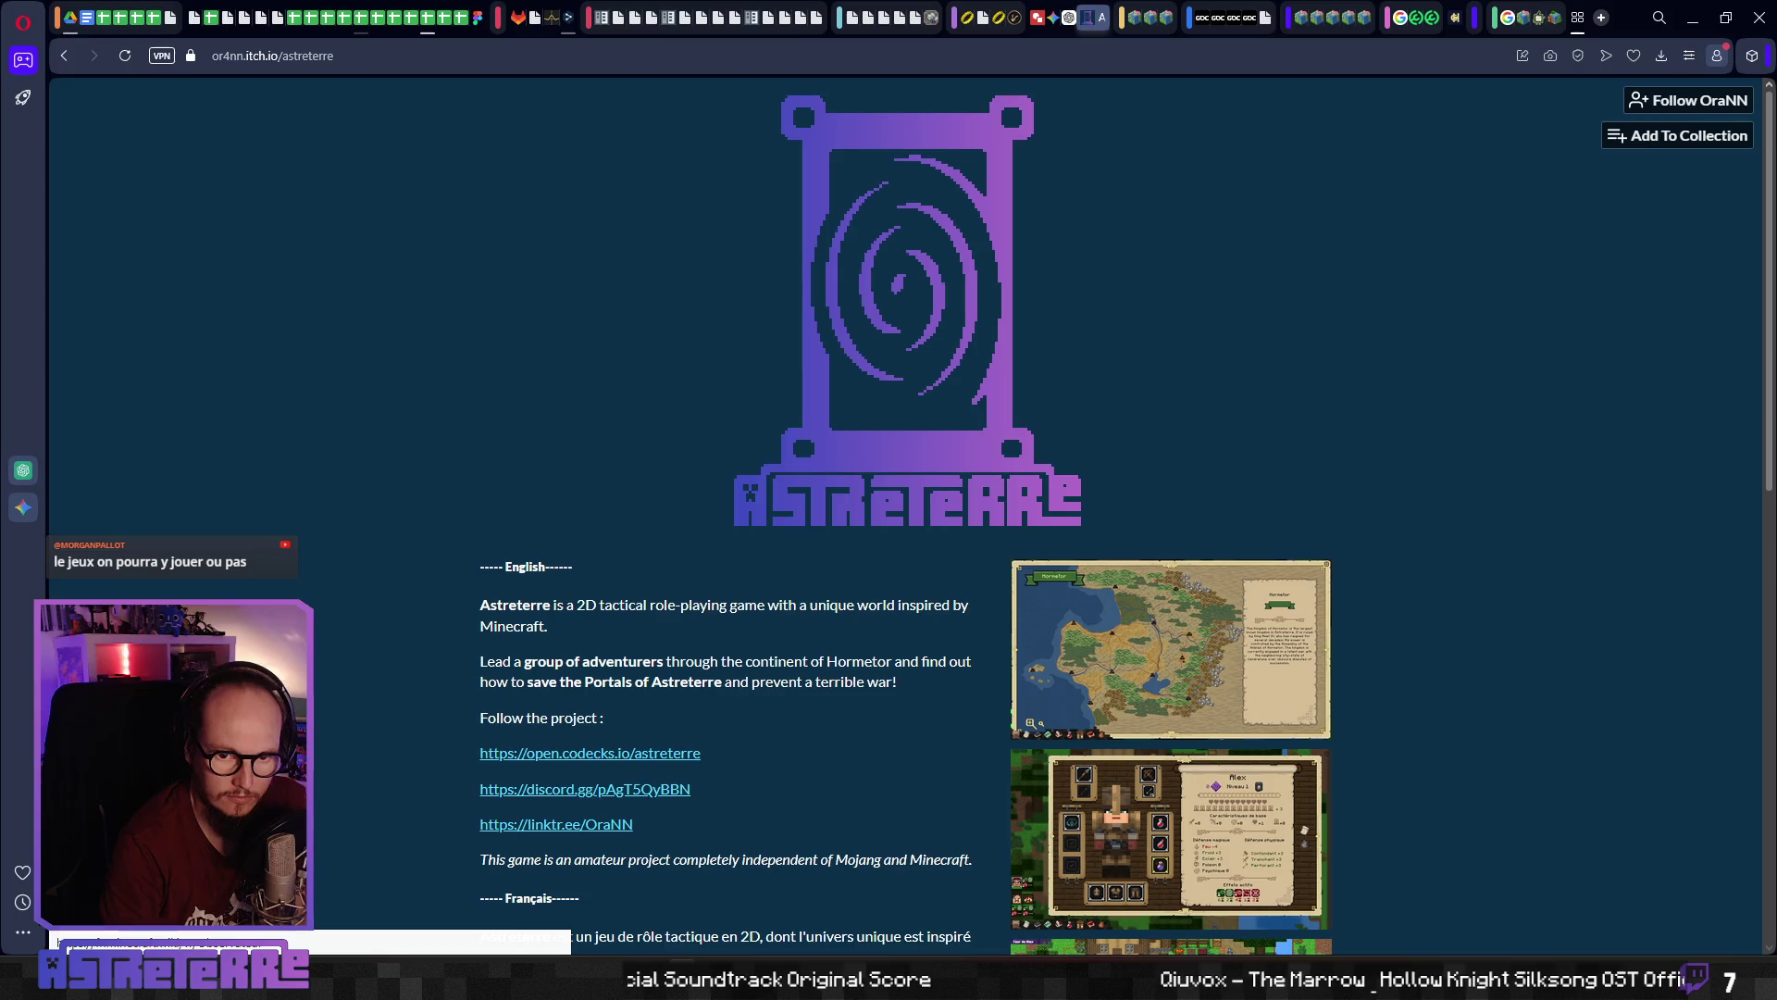
click(1693, 19)
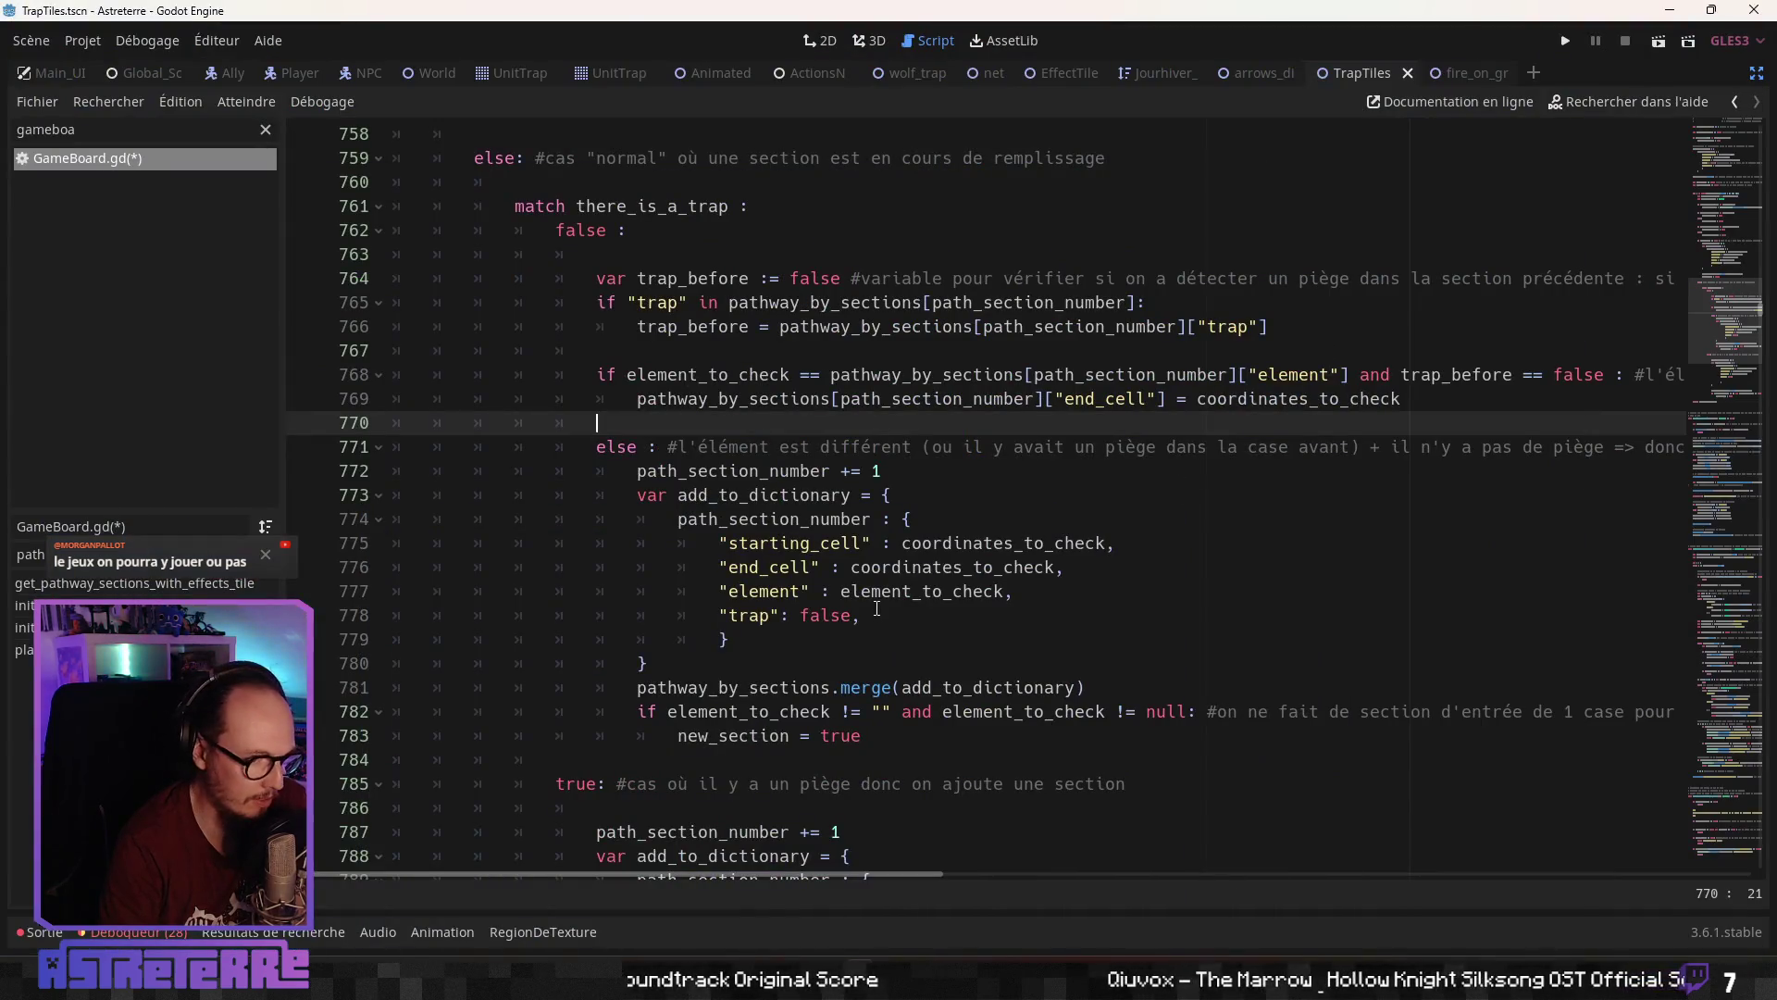
click(877, 611)
click(767, 407)
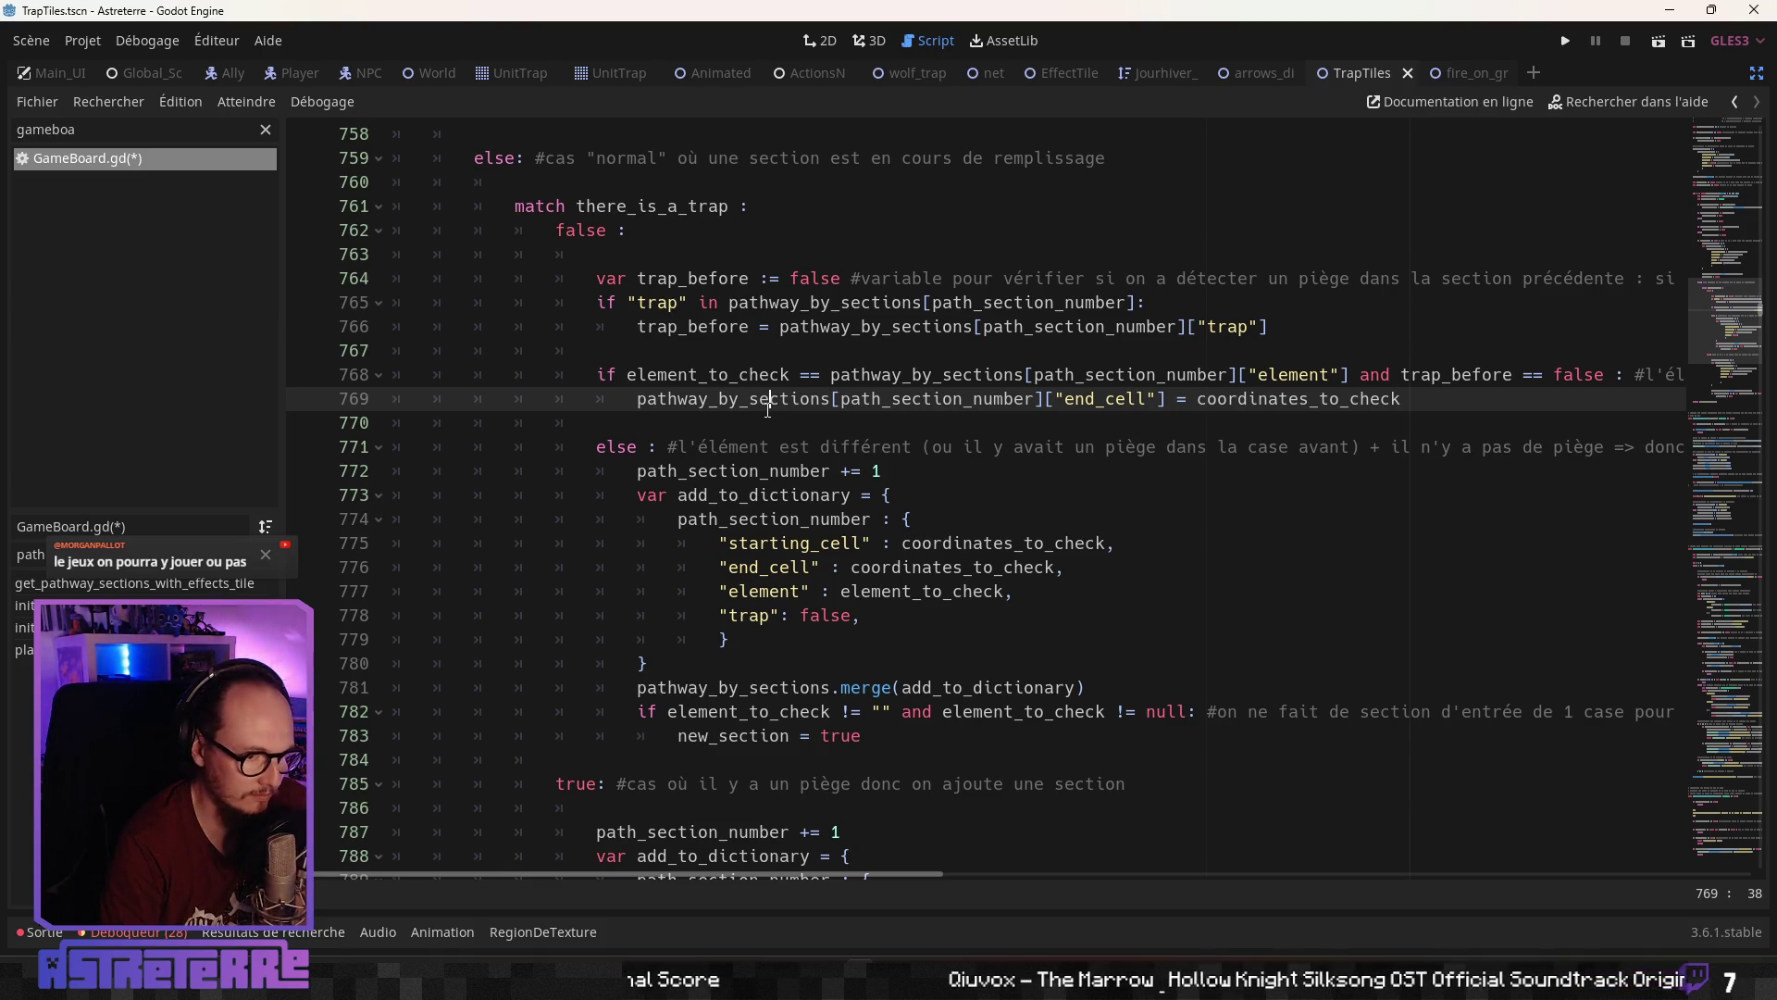
click(782, 447)
click(787, 423)
click(791, 447)
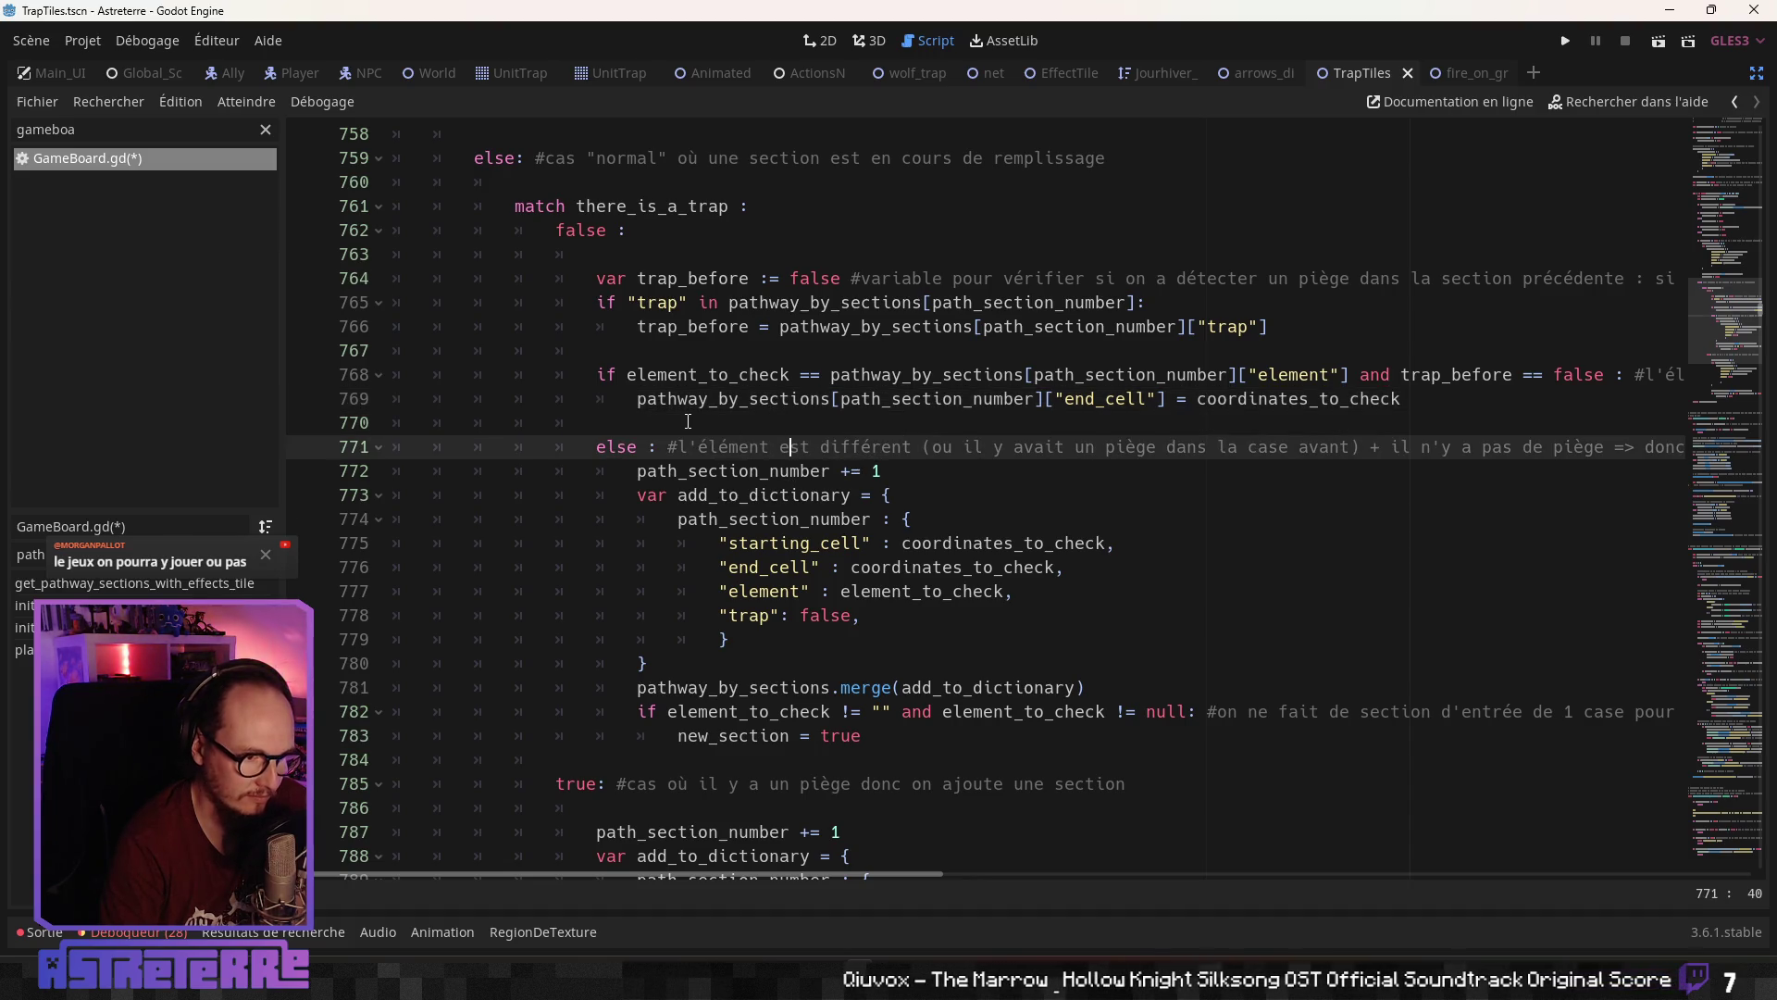
click(687, 422)
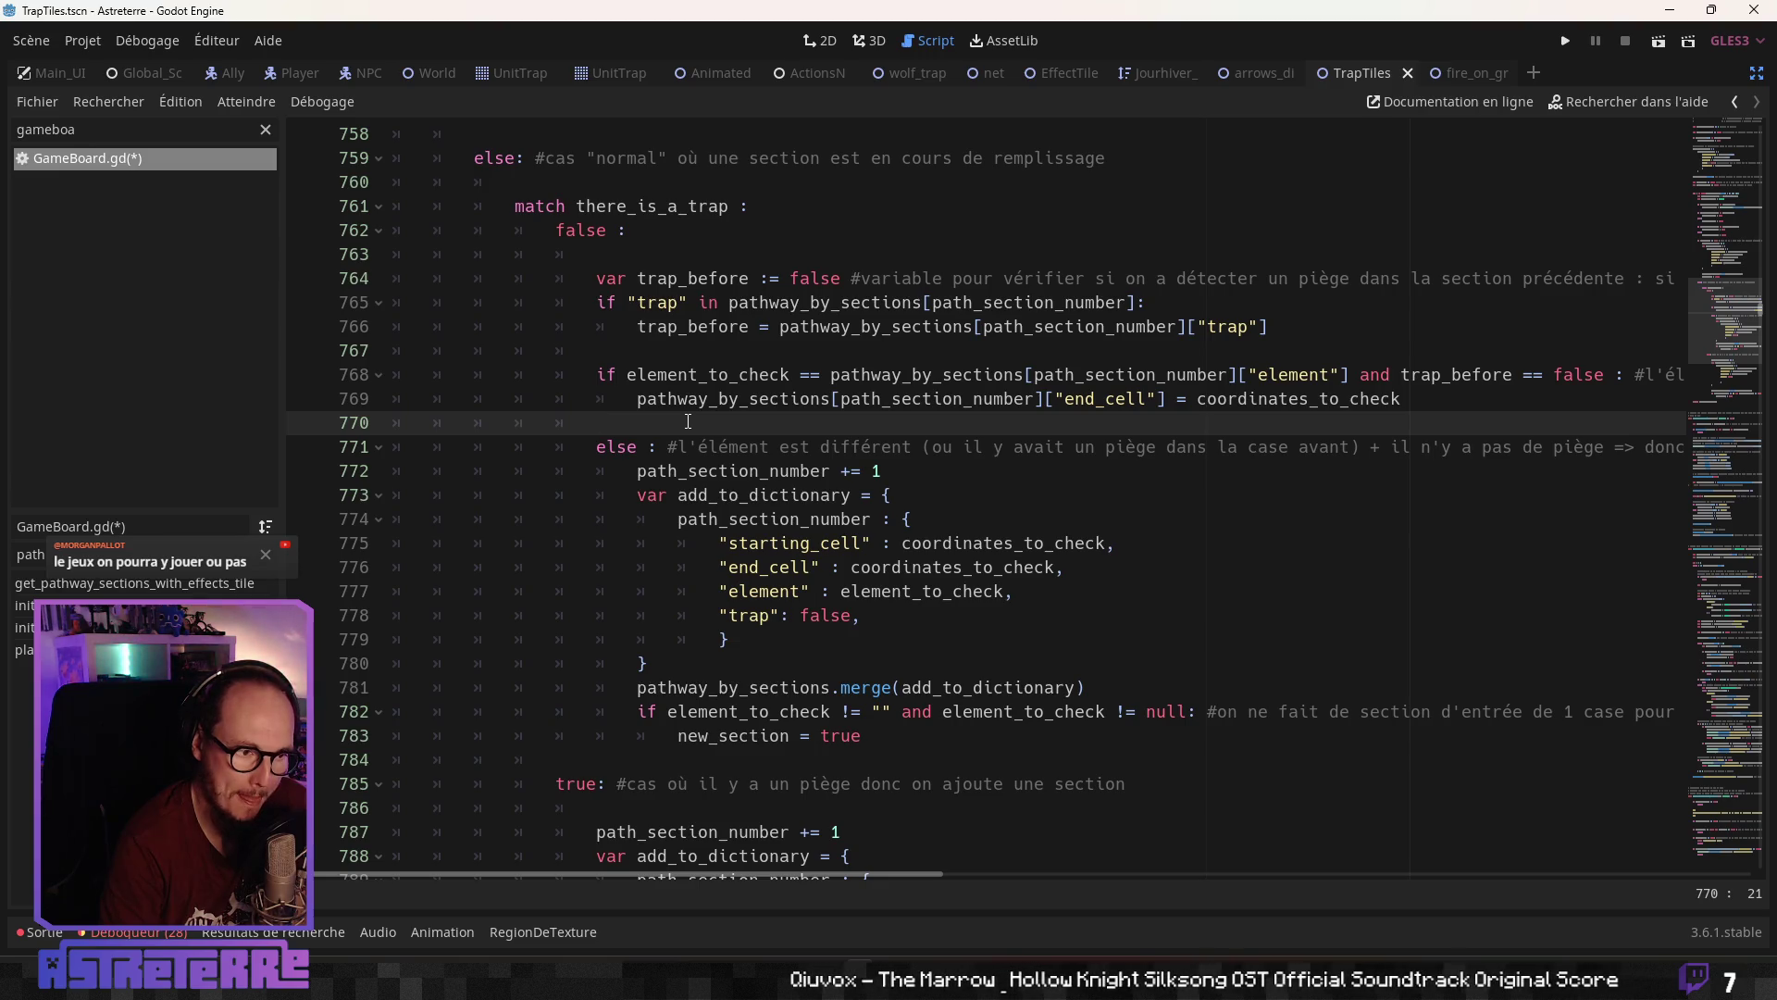
scroll(687, 422, up, 1)
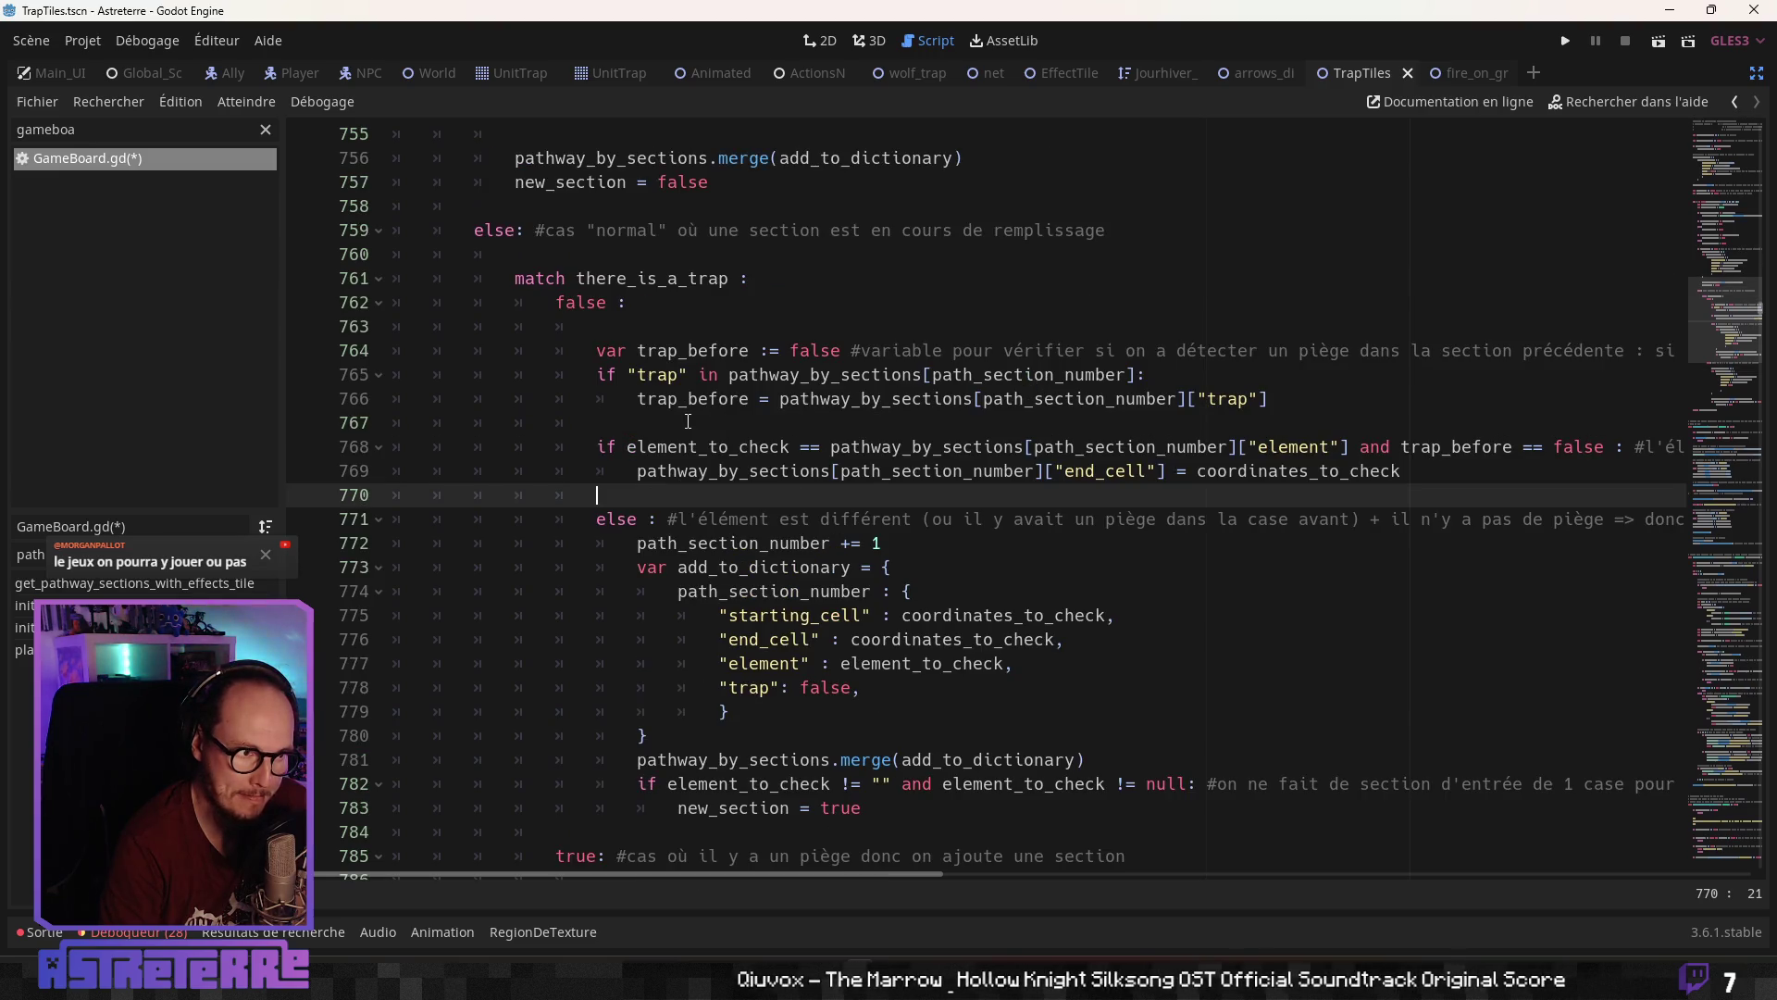
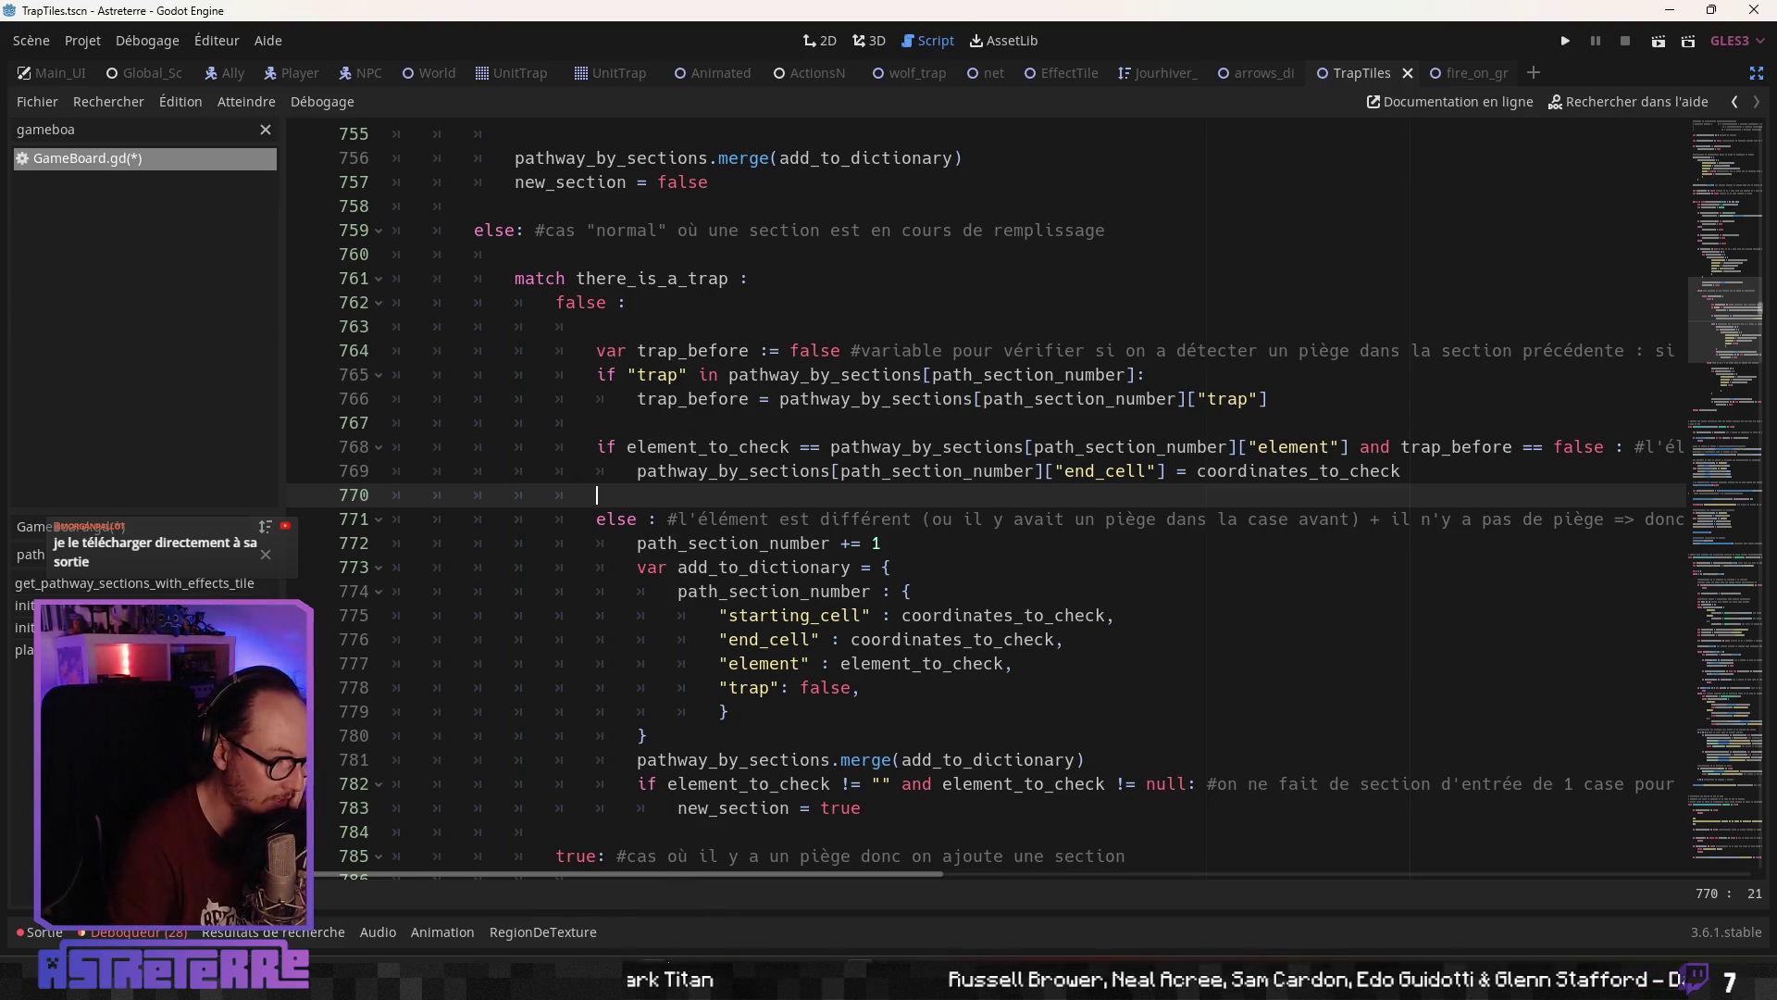
Switch to the browser and create a new Google Sheets file in the Astreterre Drive folder
key(alt+Tab)
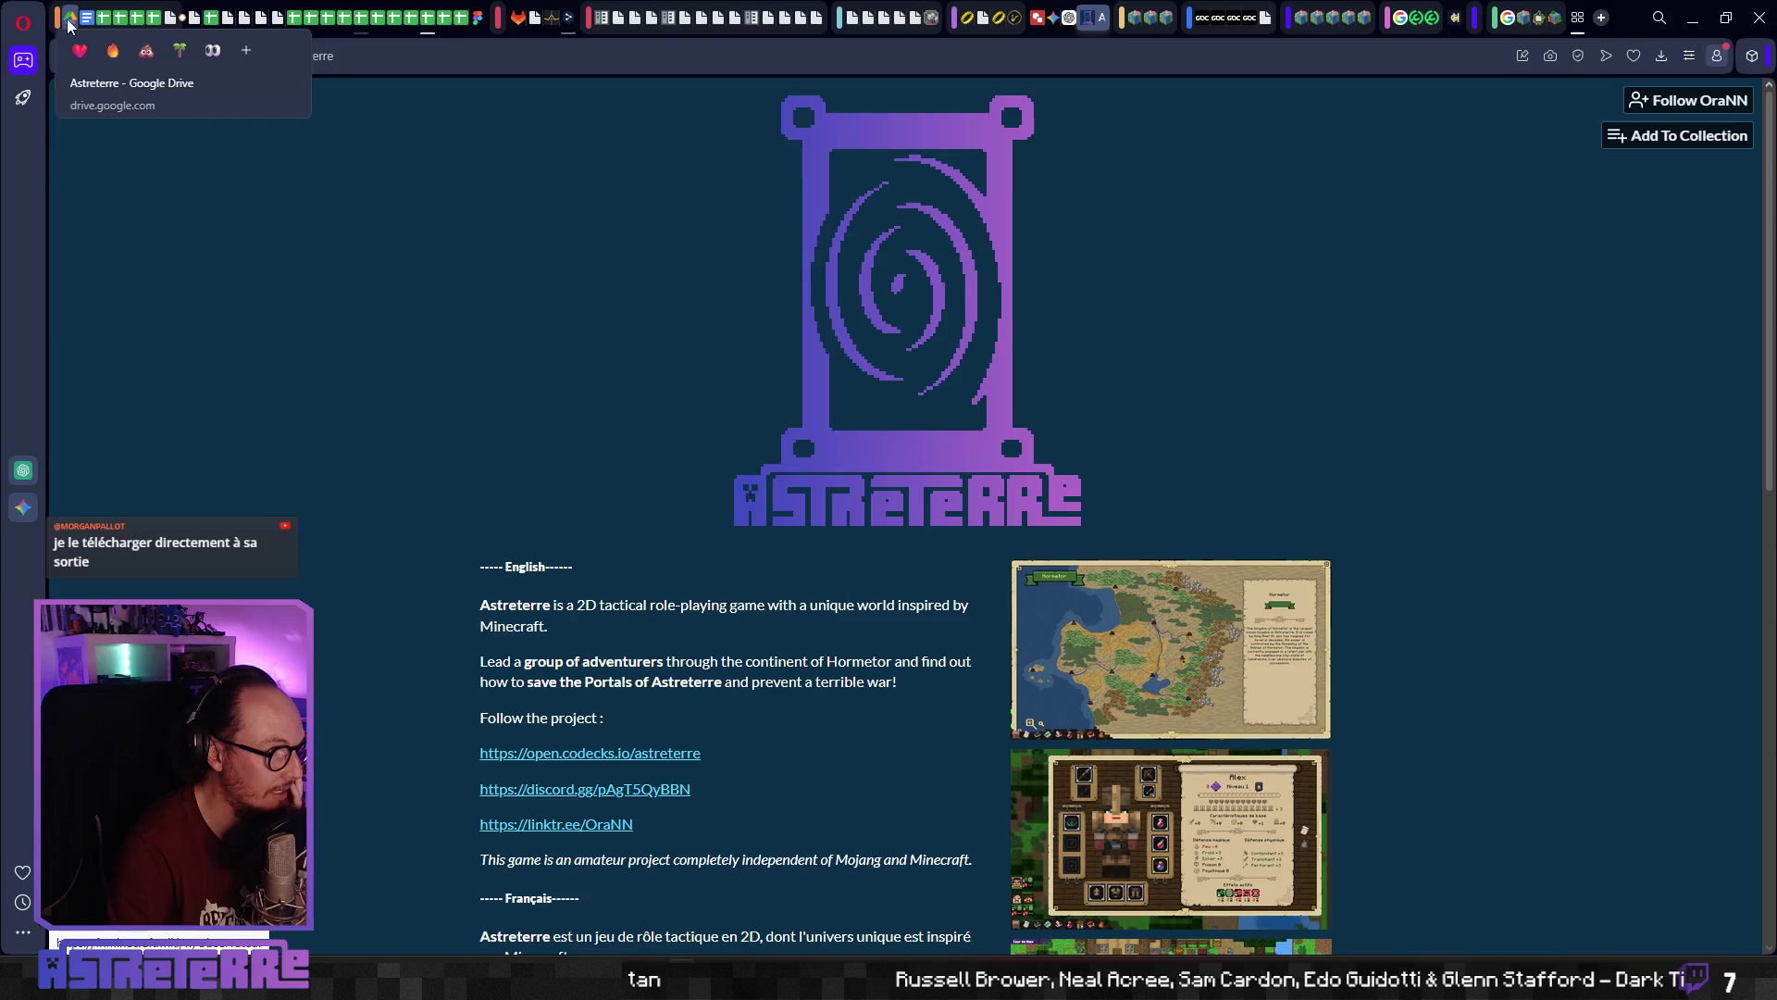
click(70, 21)
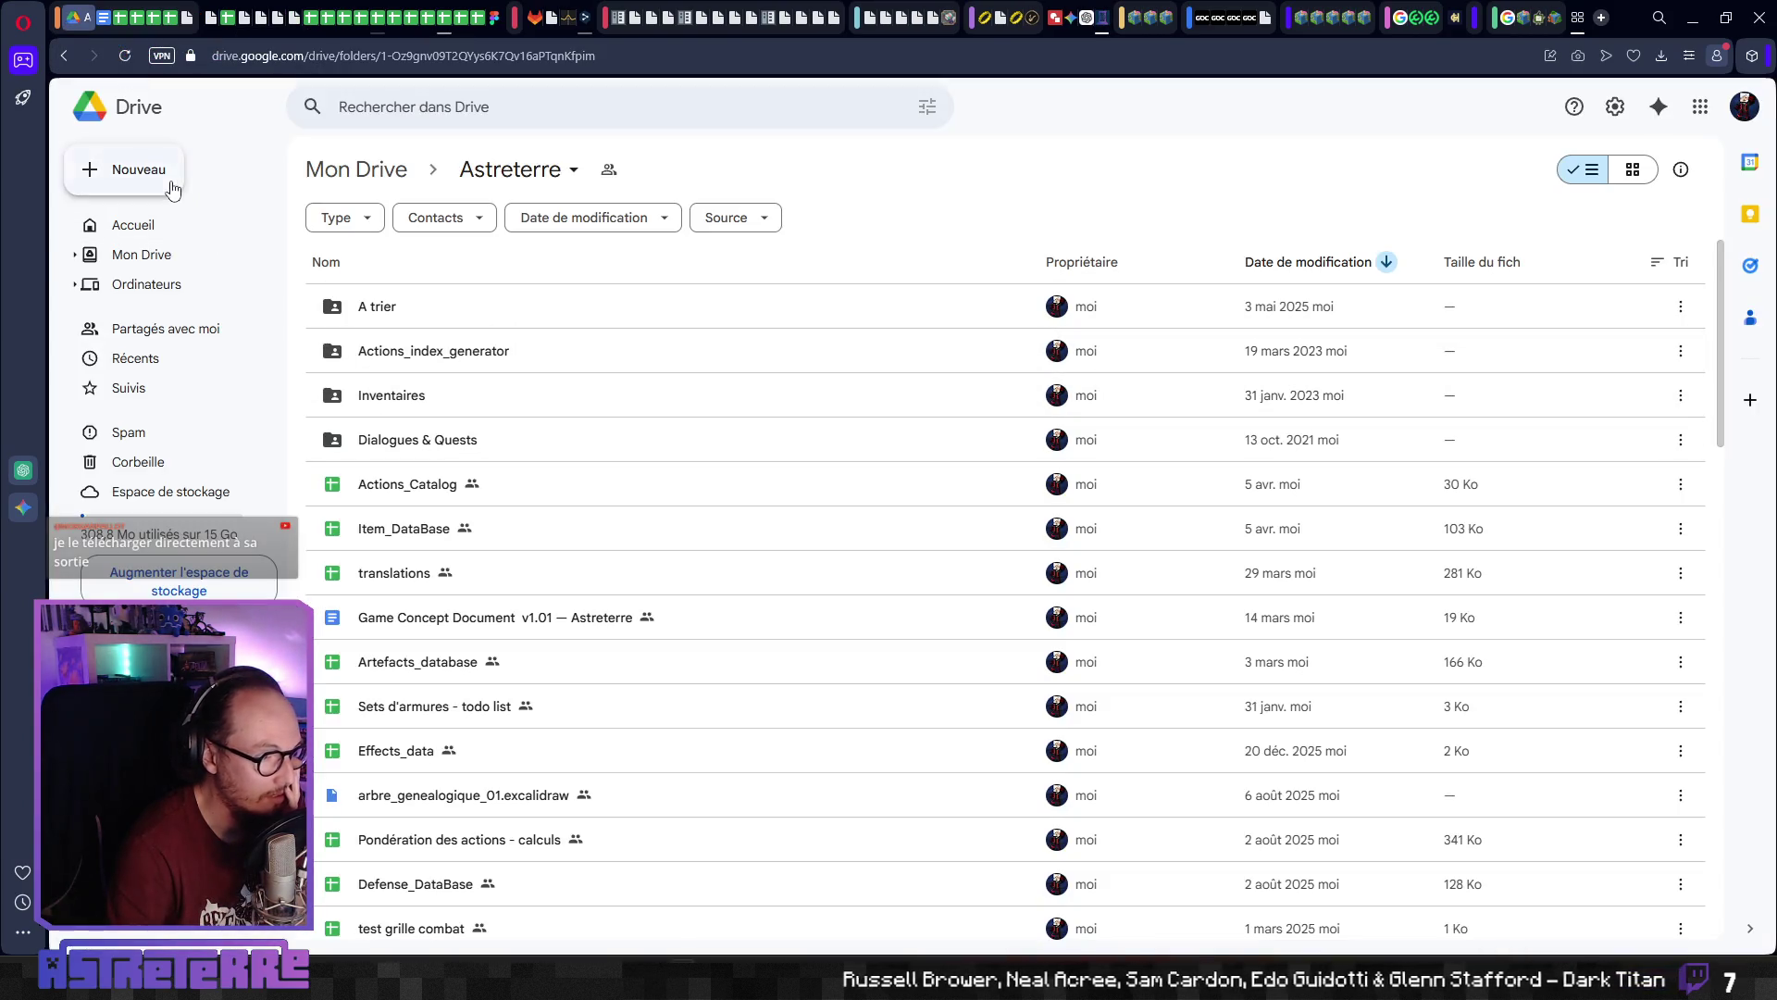
click(172, 188)
click(190, 309)
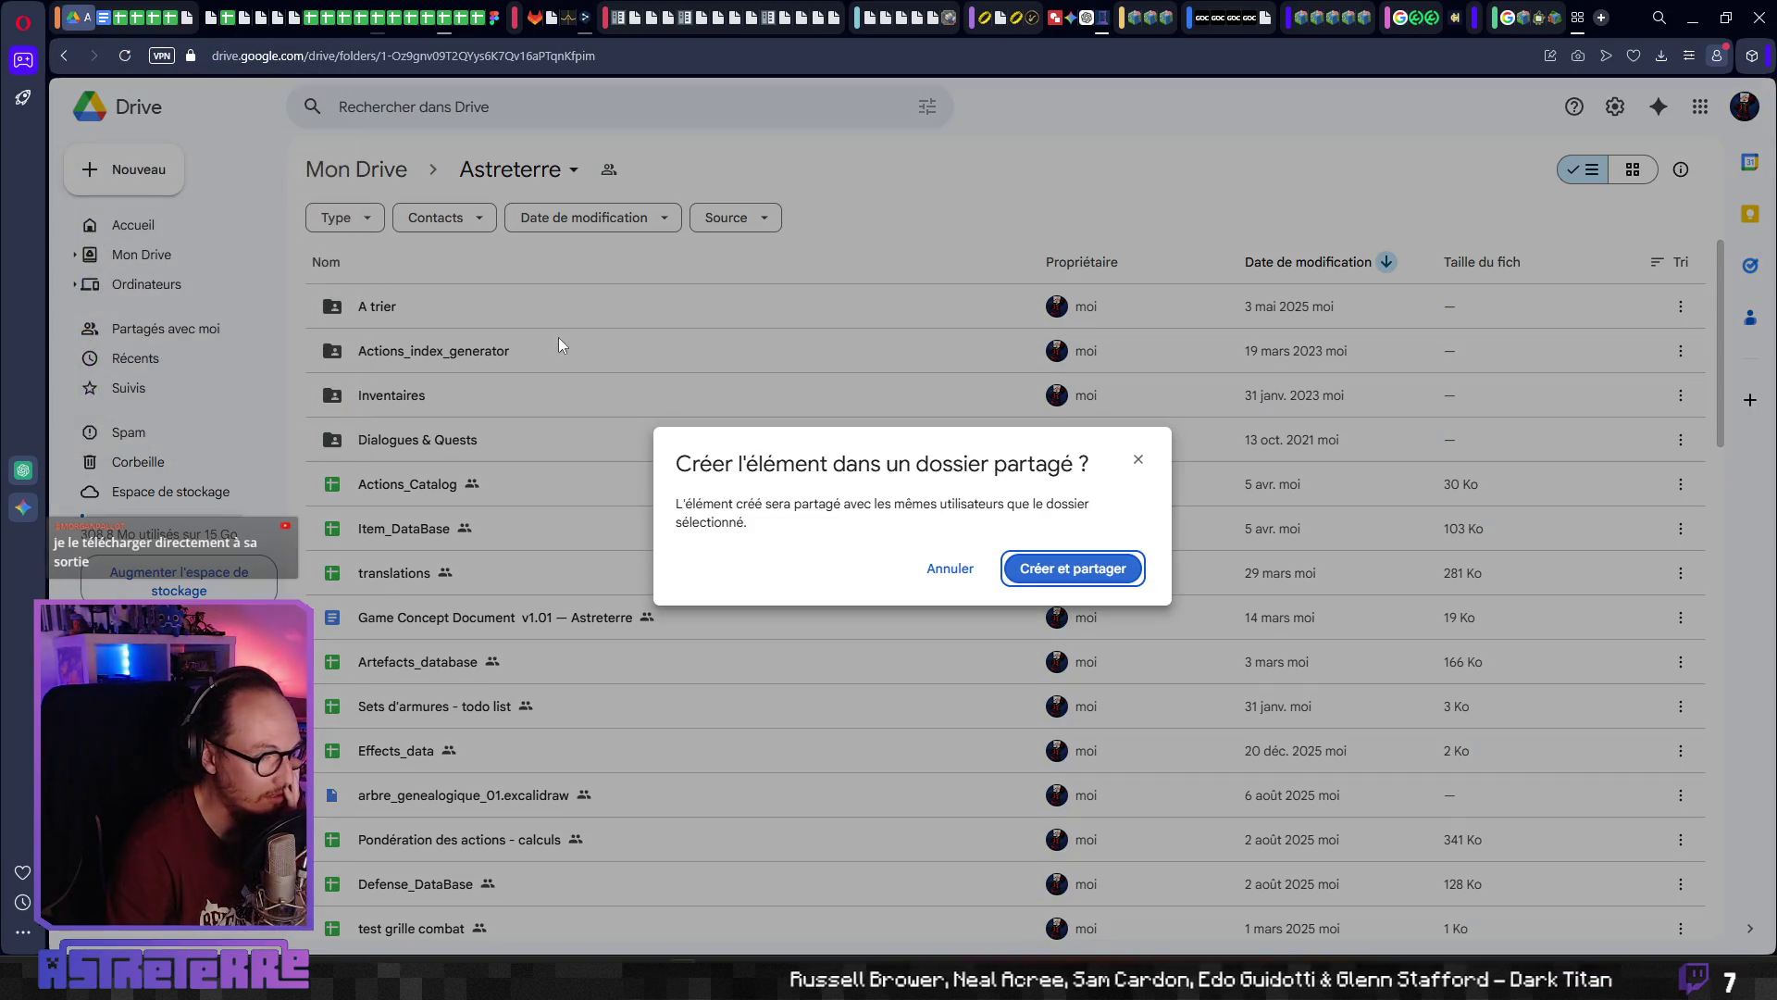
click(1046, 568)
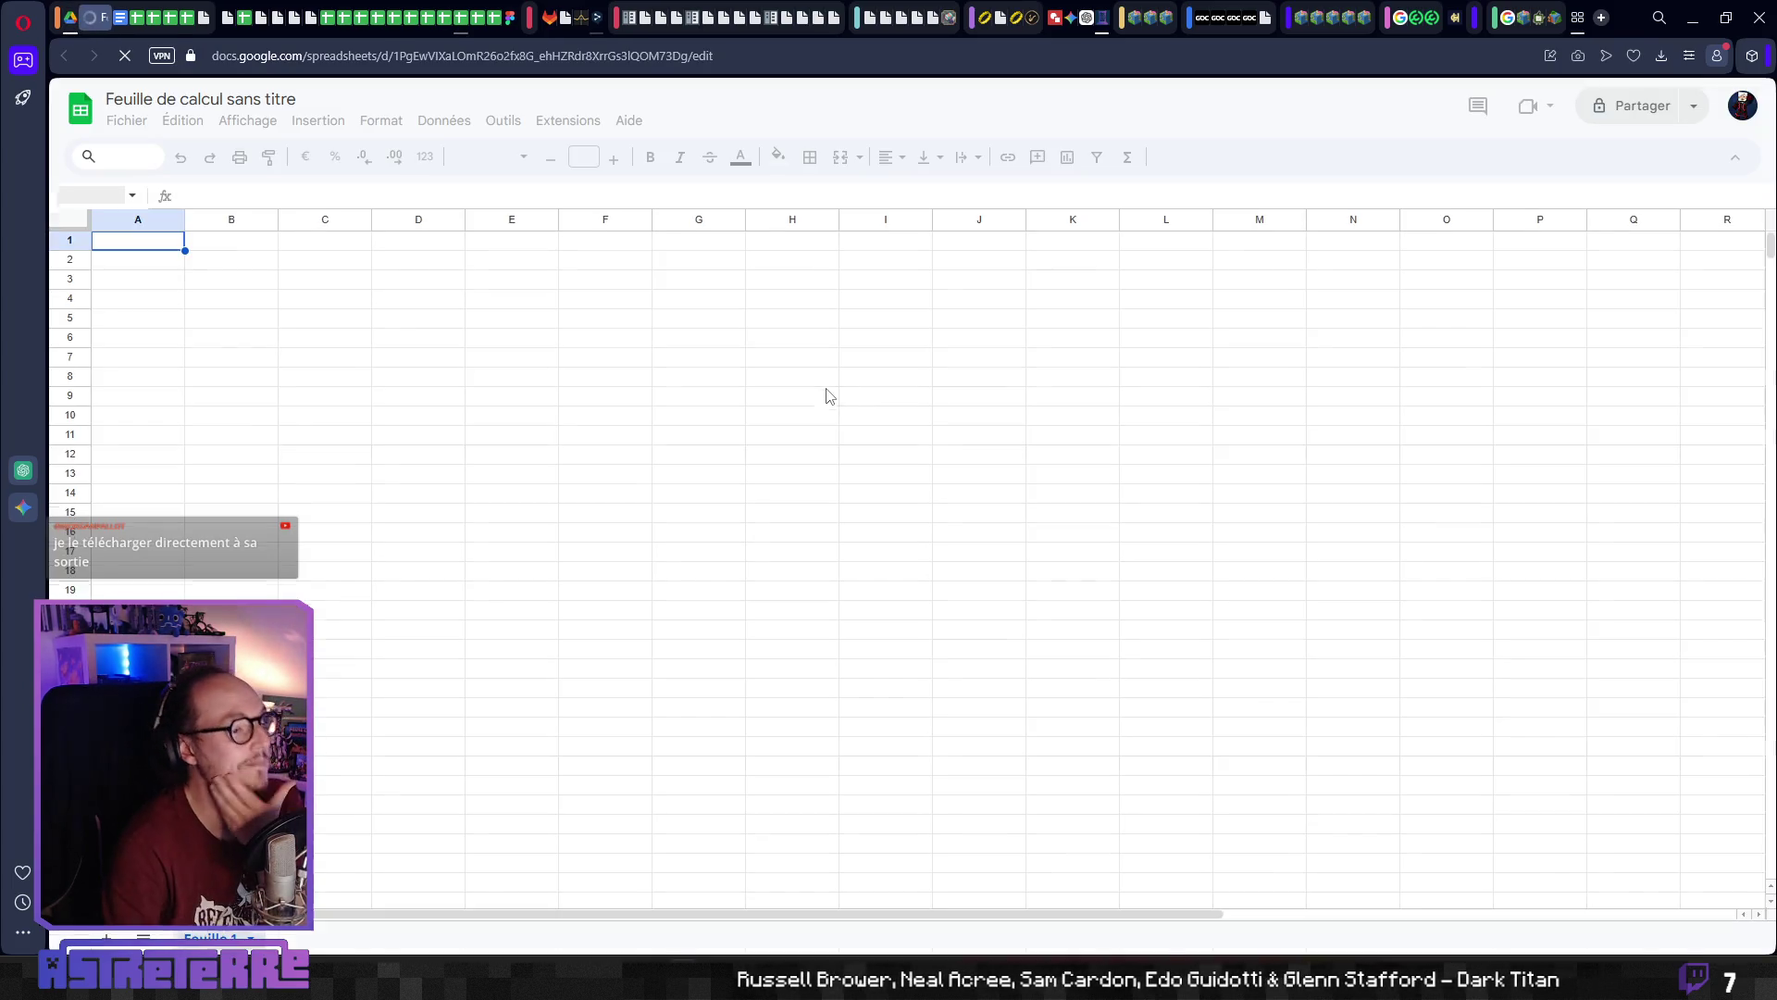
Close the tables side panel and enter 'présence d'un piège' and 'présence d'un trap tile' in G3 and H3
click(616, 282)
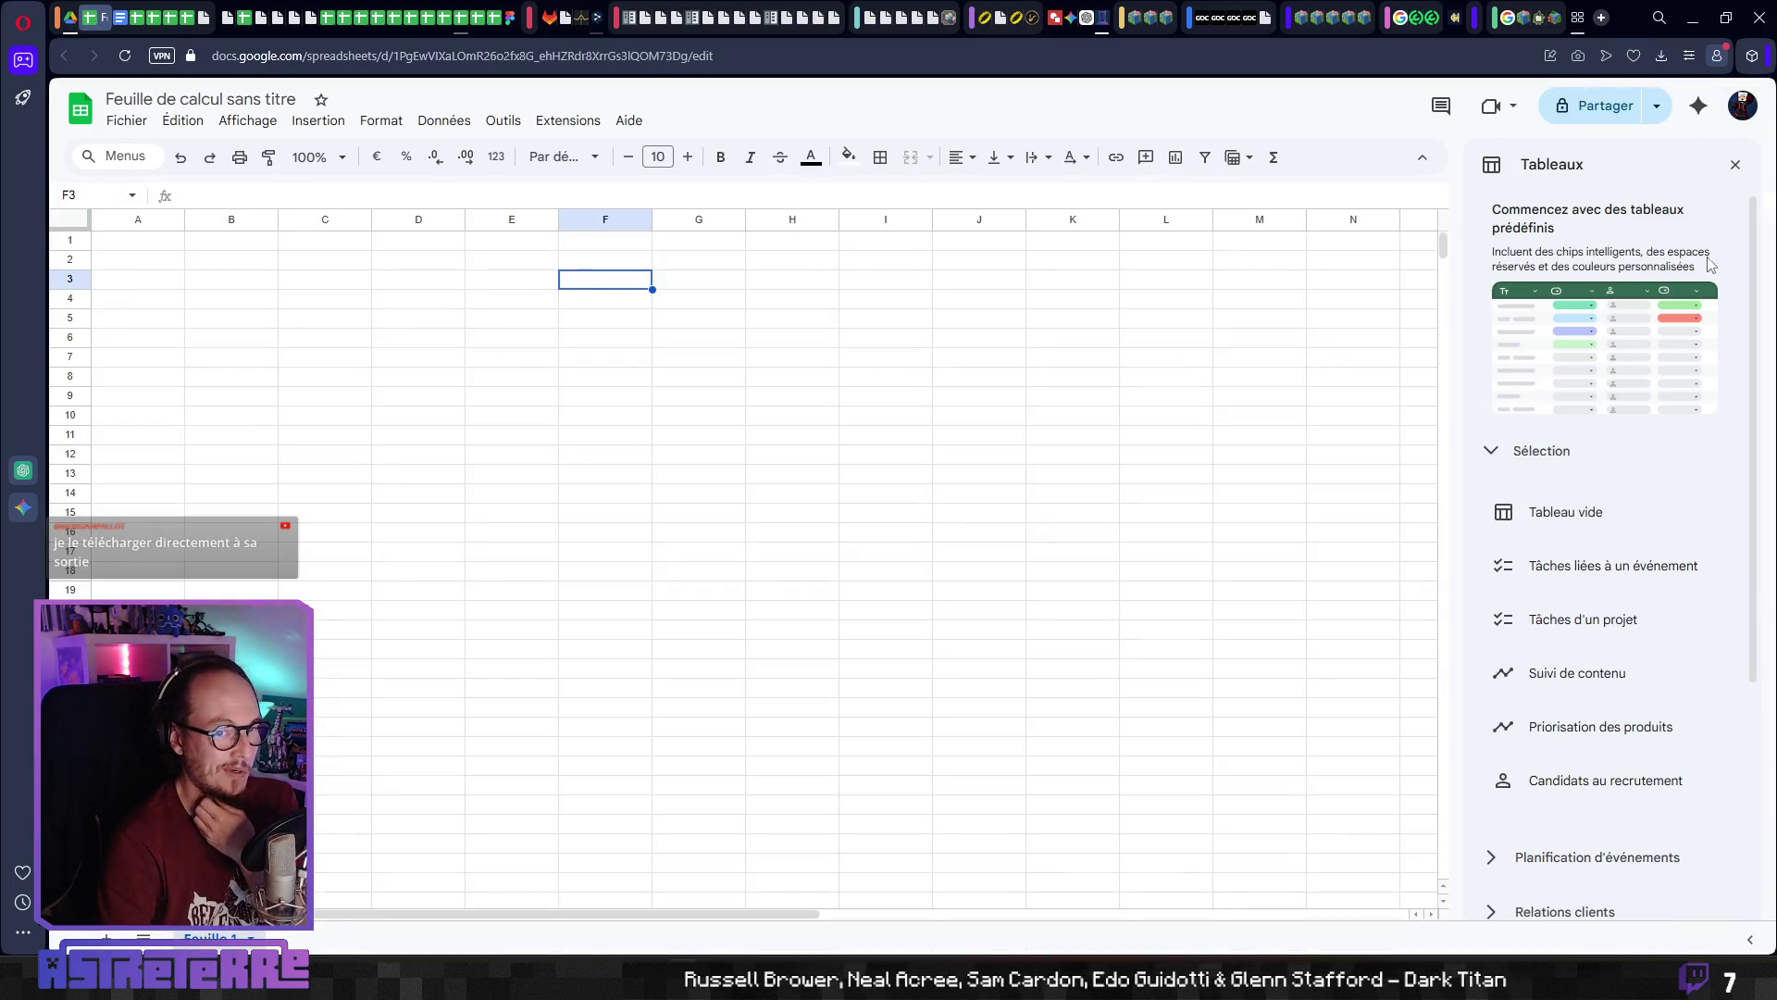
click(1736, 164)
click(685, 287)
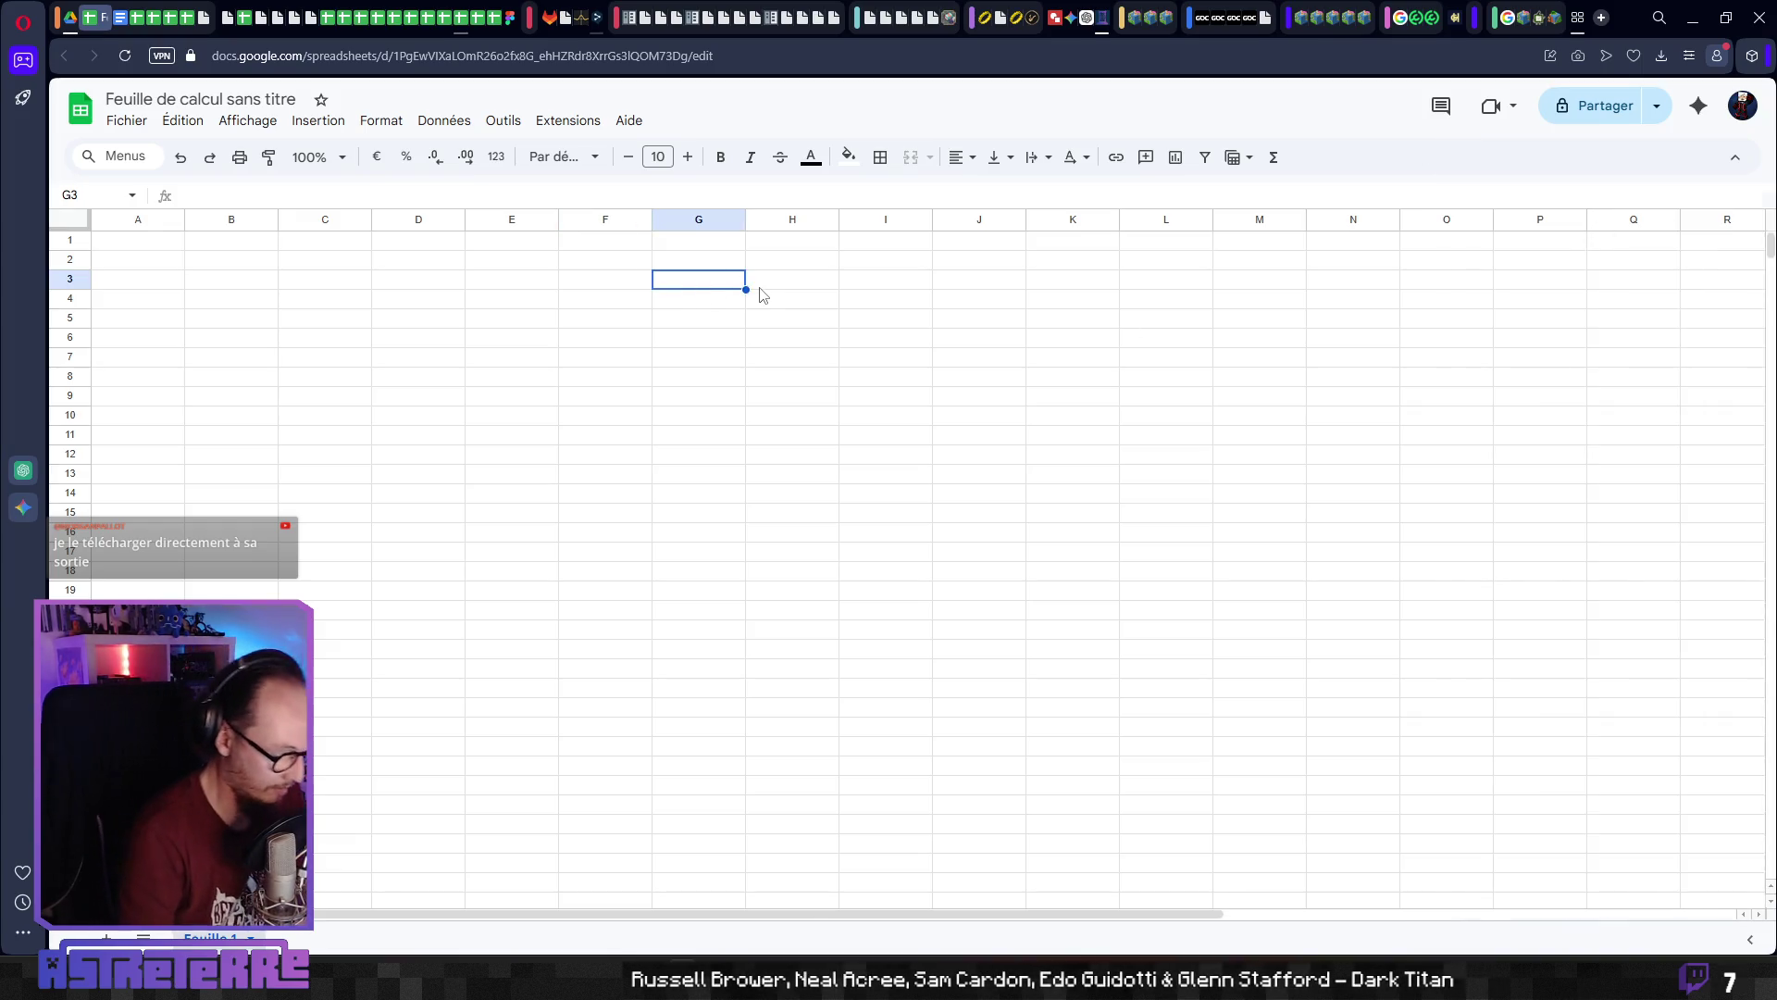
text(présence d'un piège)
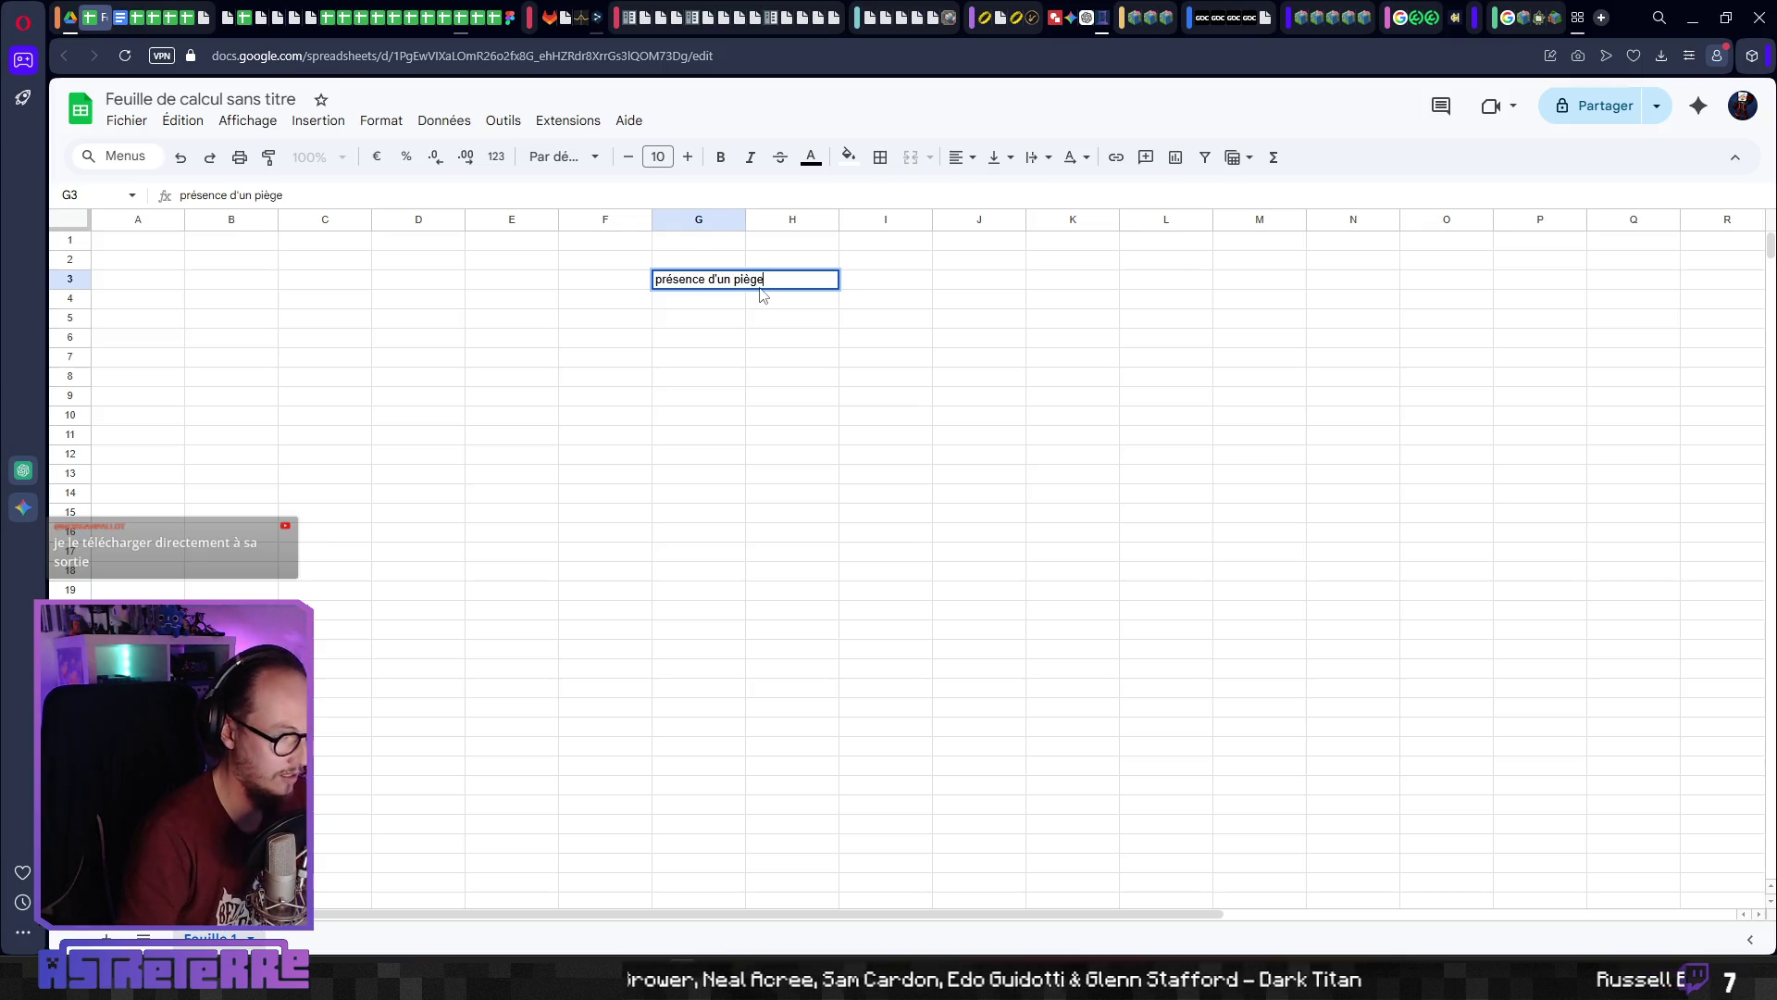
key(Tab)
text(prés)
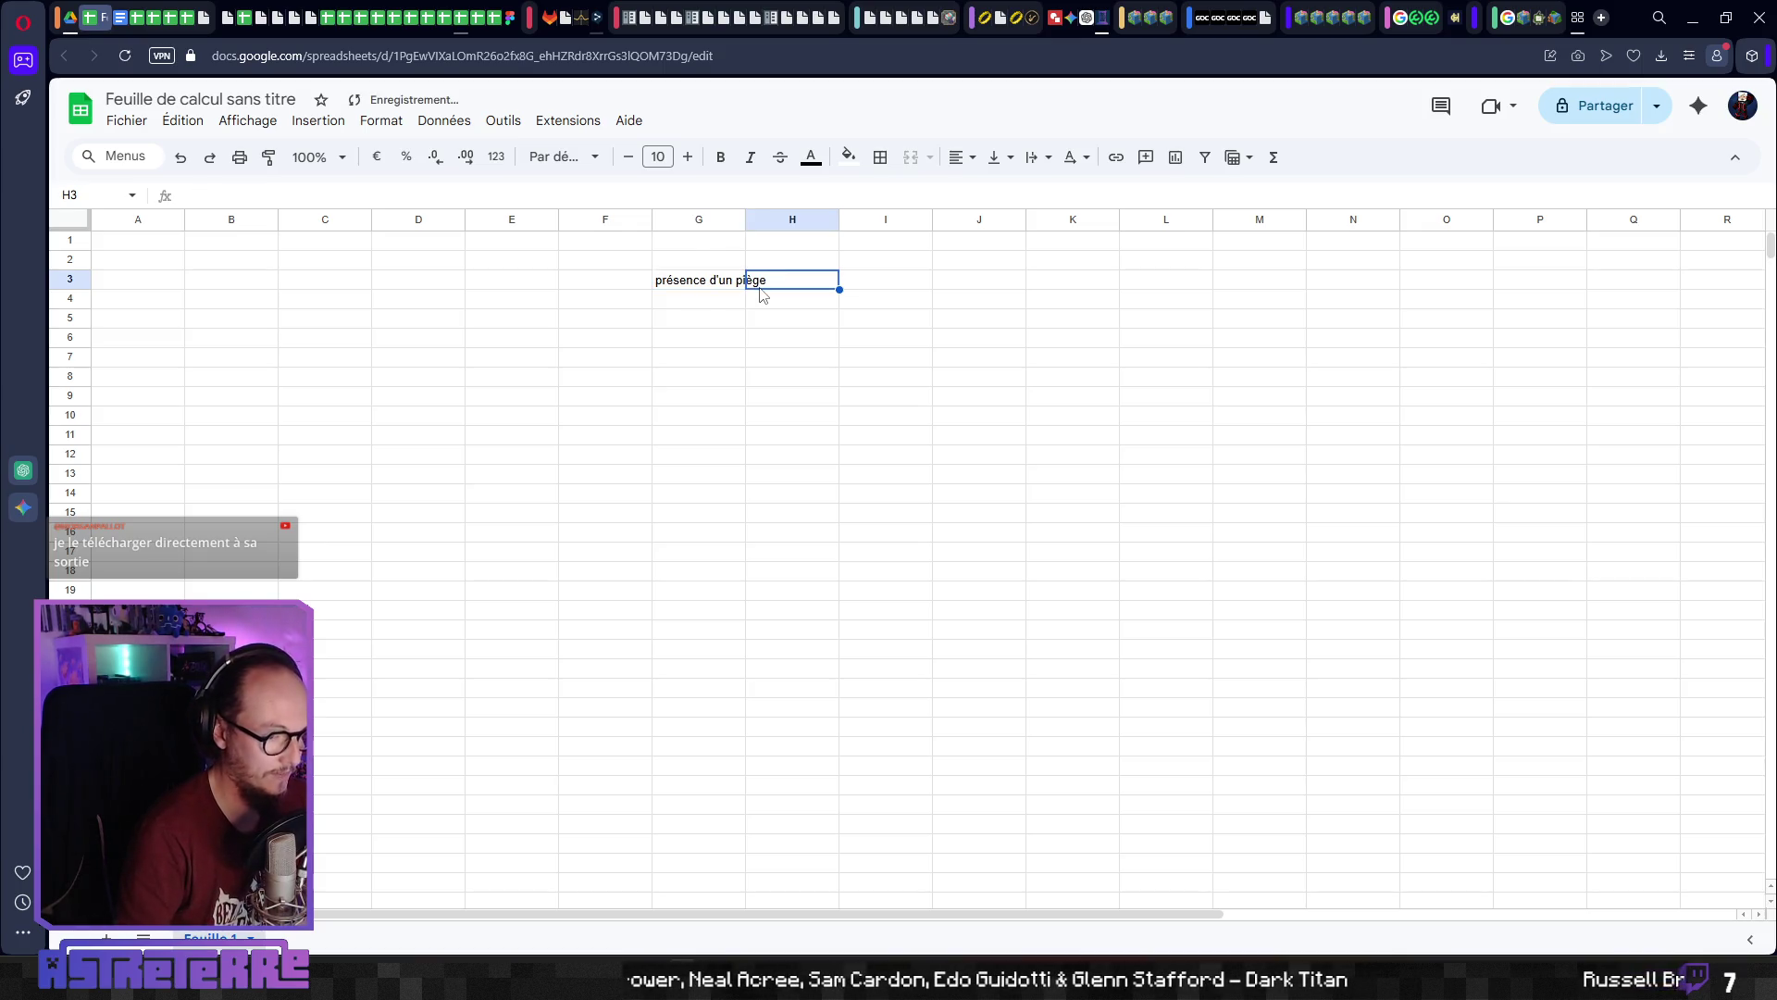
text(ence )
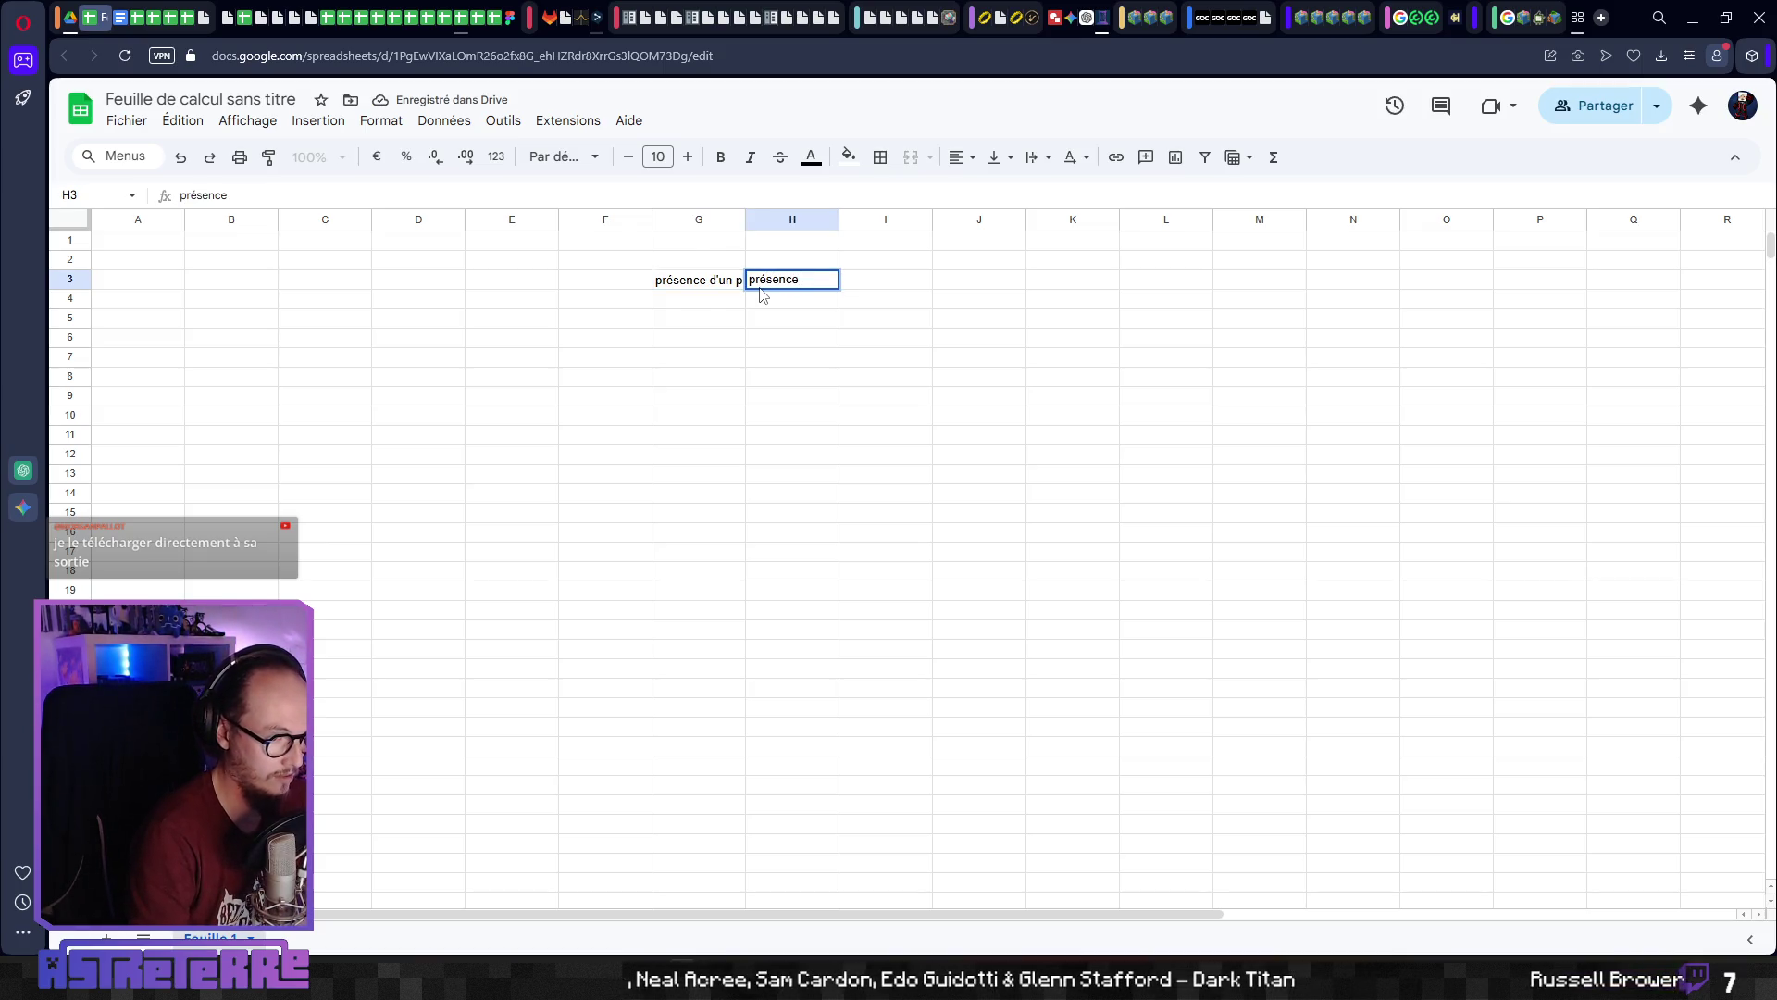
text(d'un trap tile)
key(Tab)
Enter 'effets nouveau' in F3 and 'pas d'effet' in E3
key(Up)
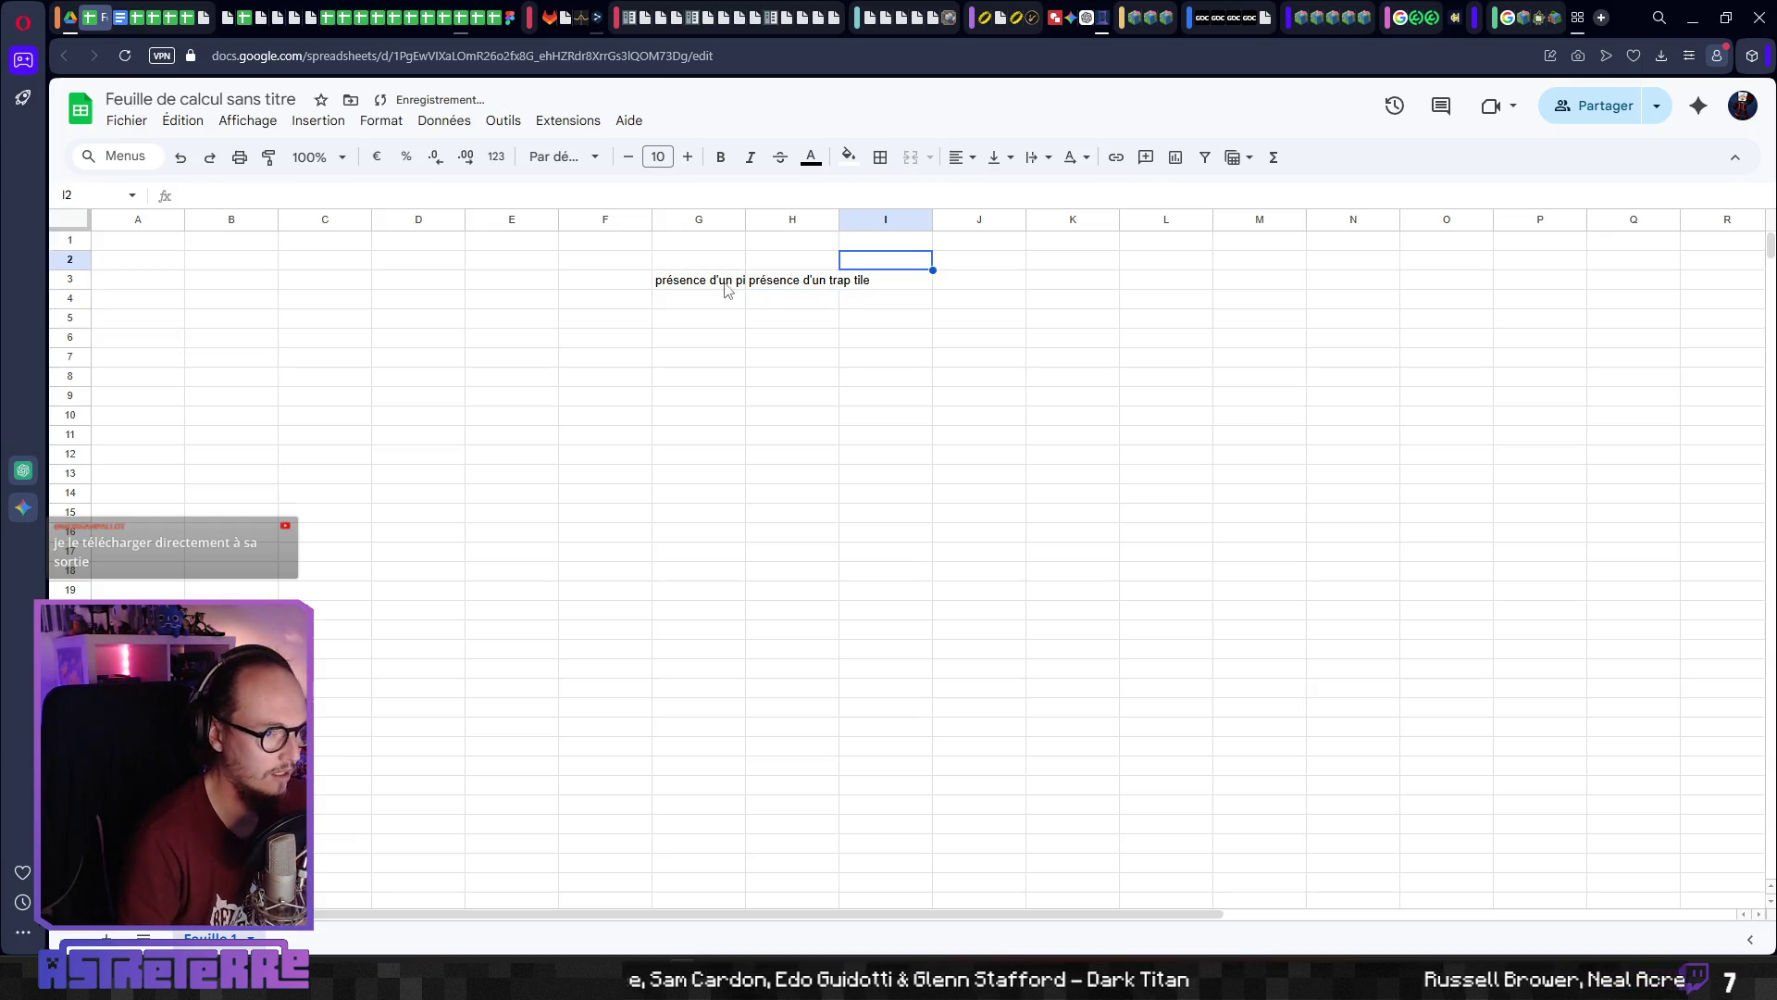
click(900, 282)
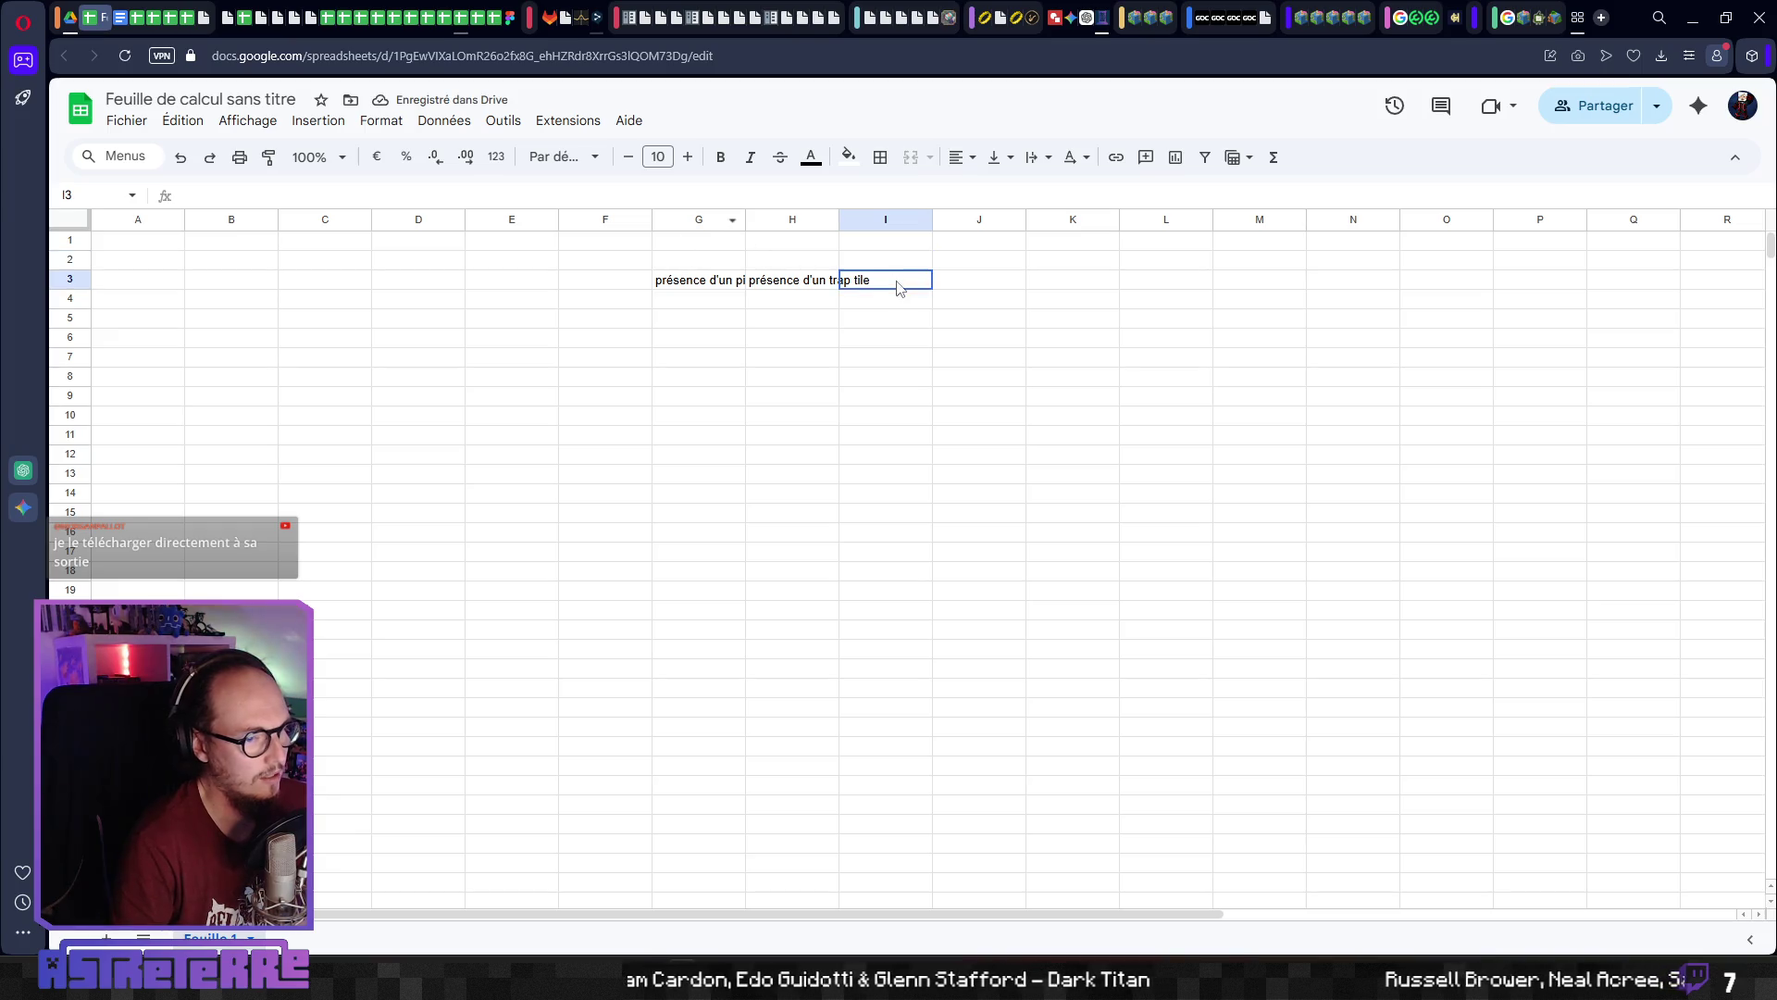
click(652, 282)
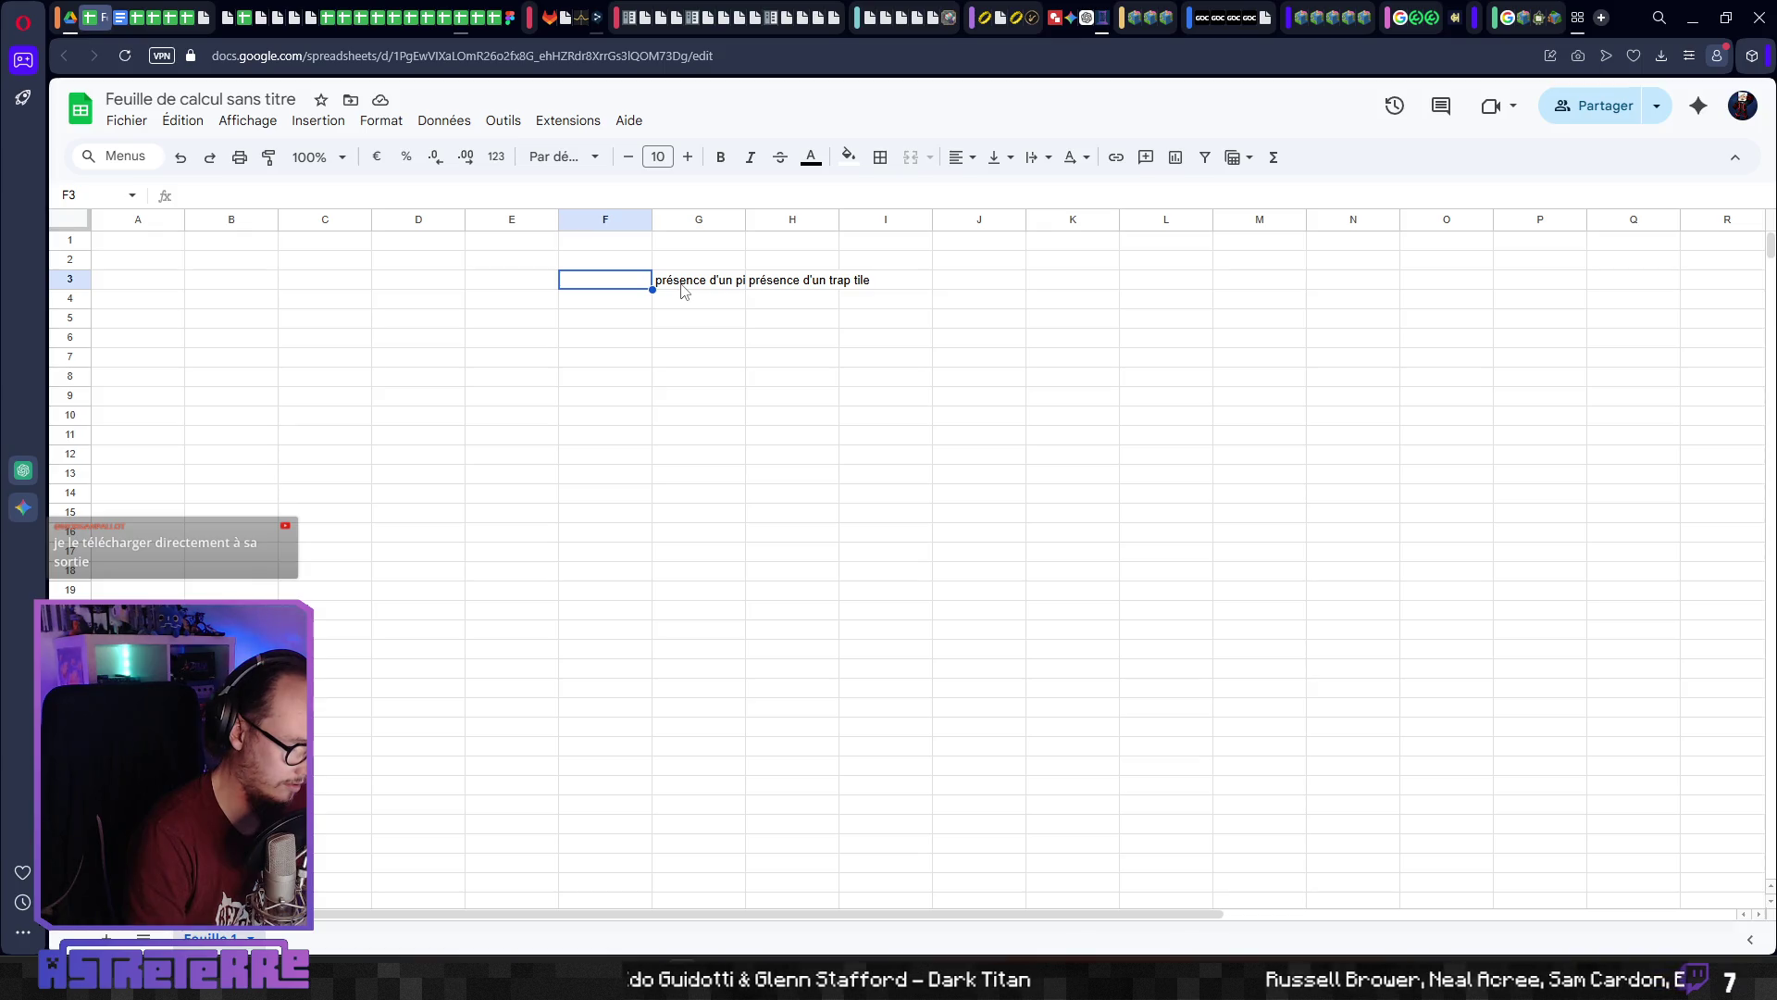
text(effets)
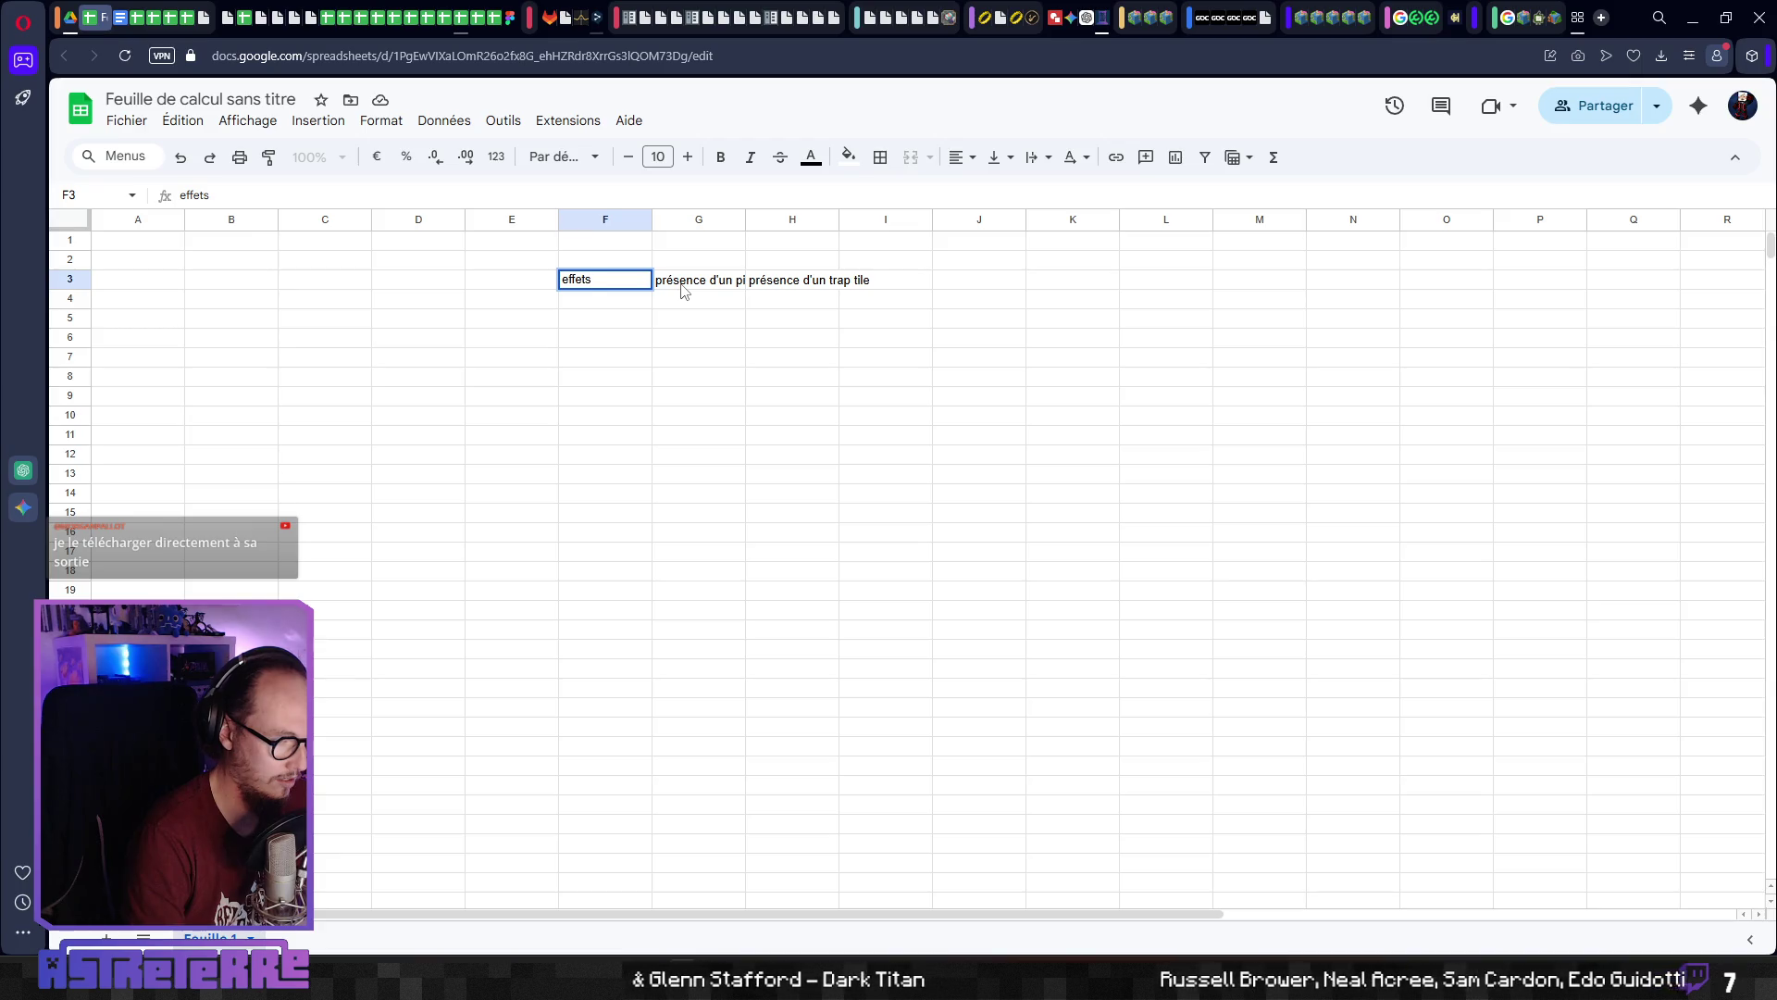
text( nouveau)
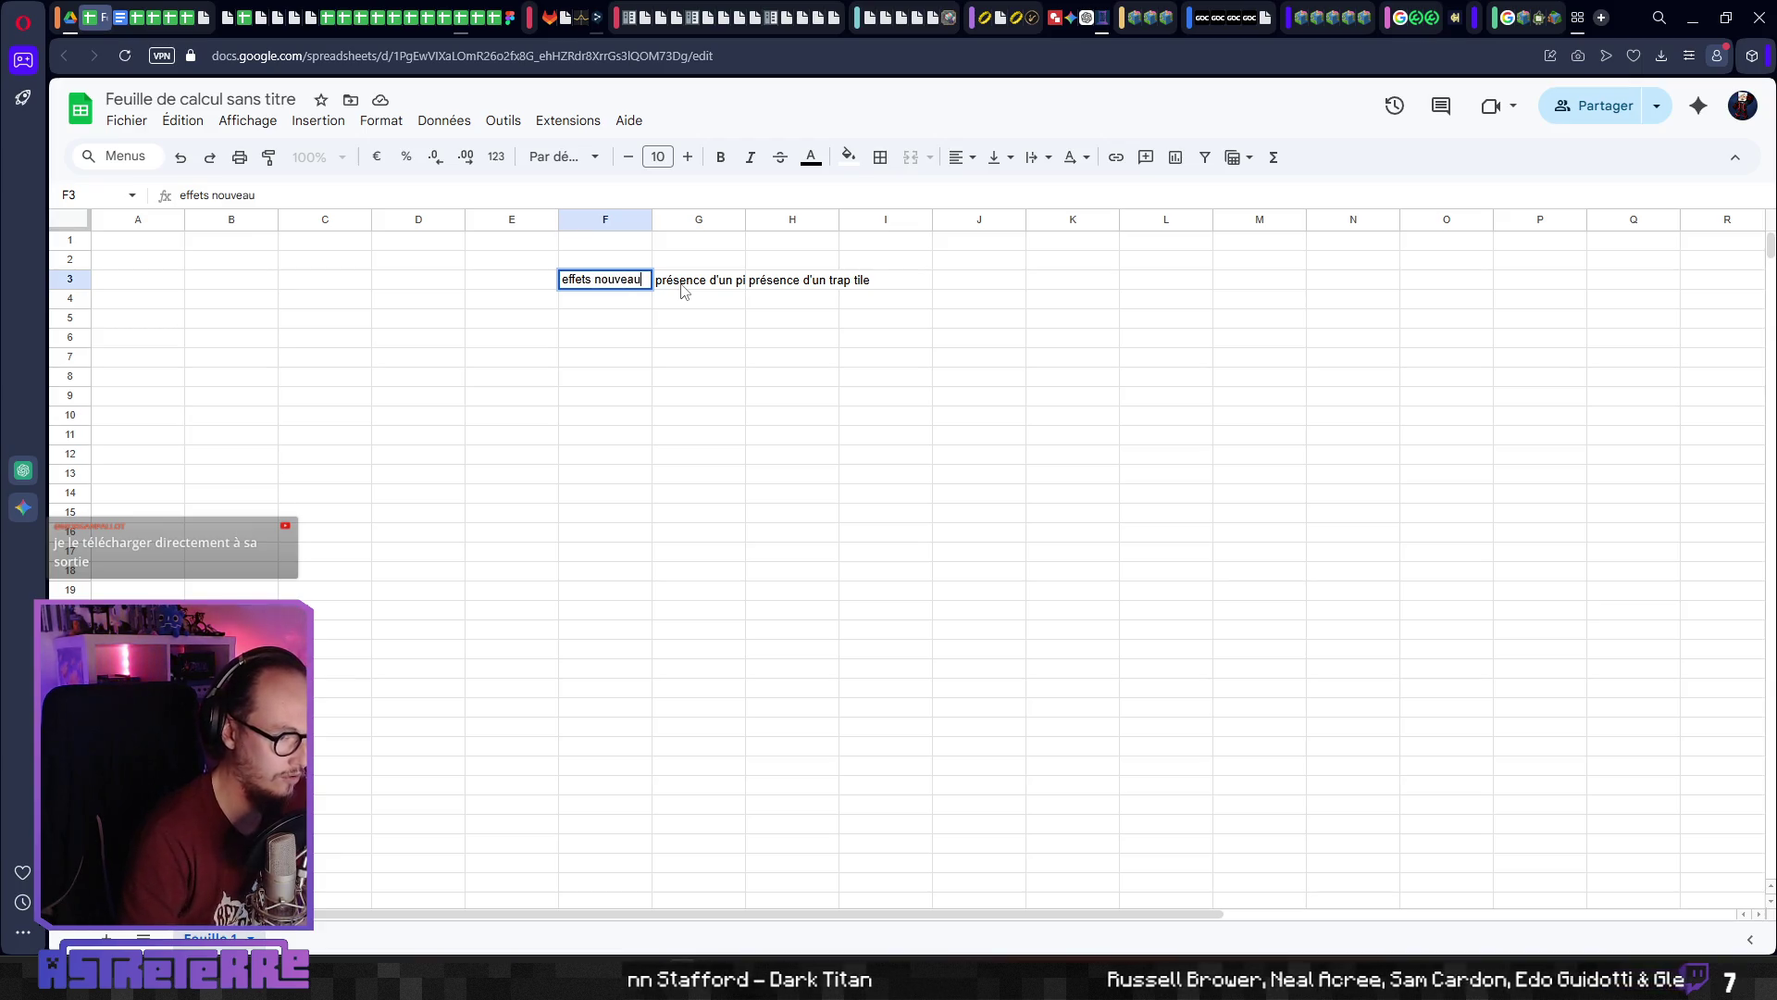
key(Left)
text(pas d')
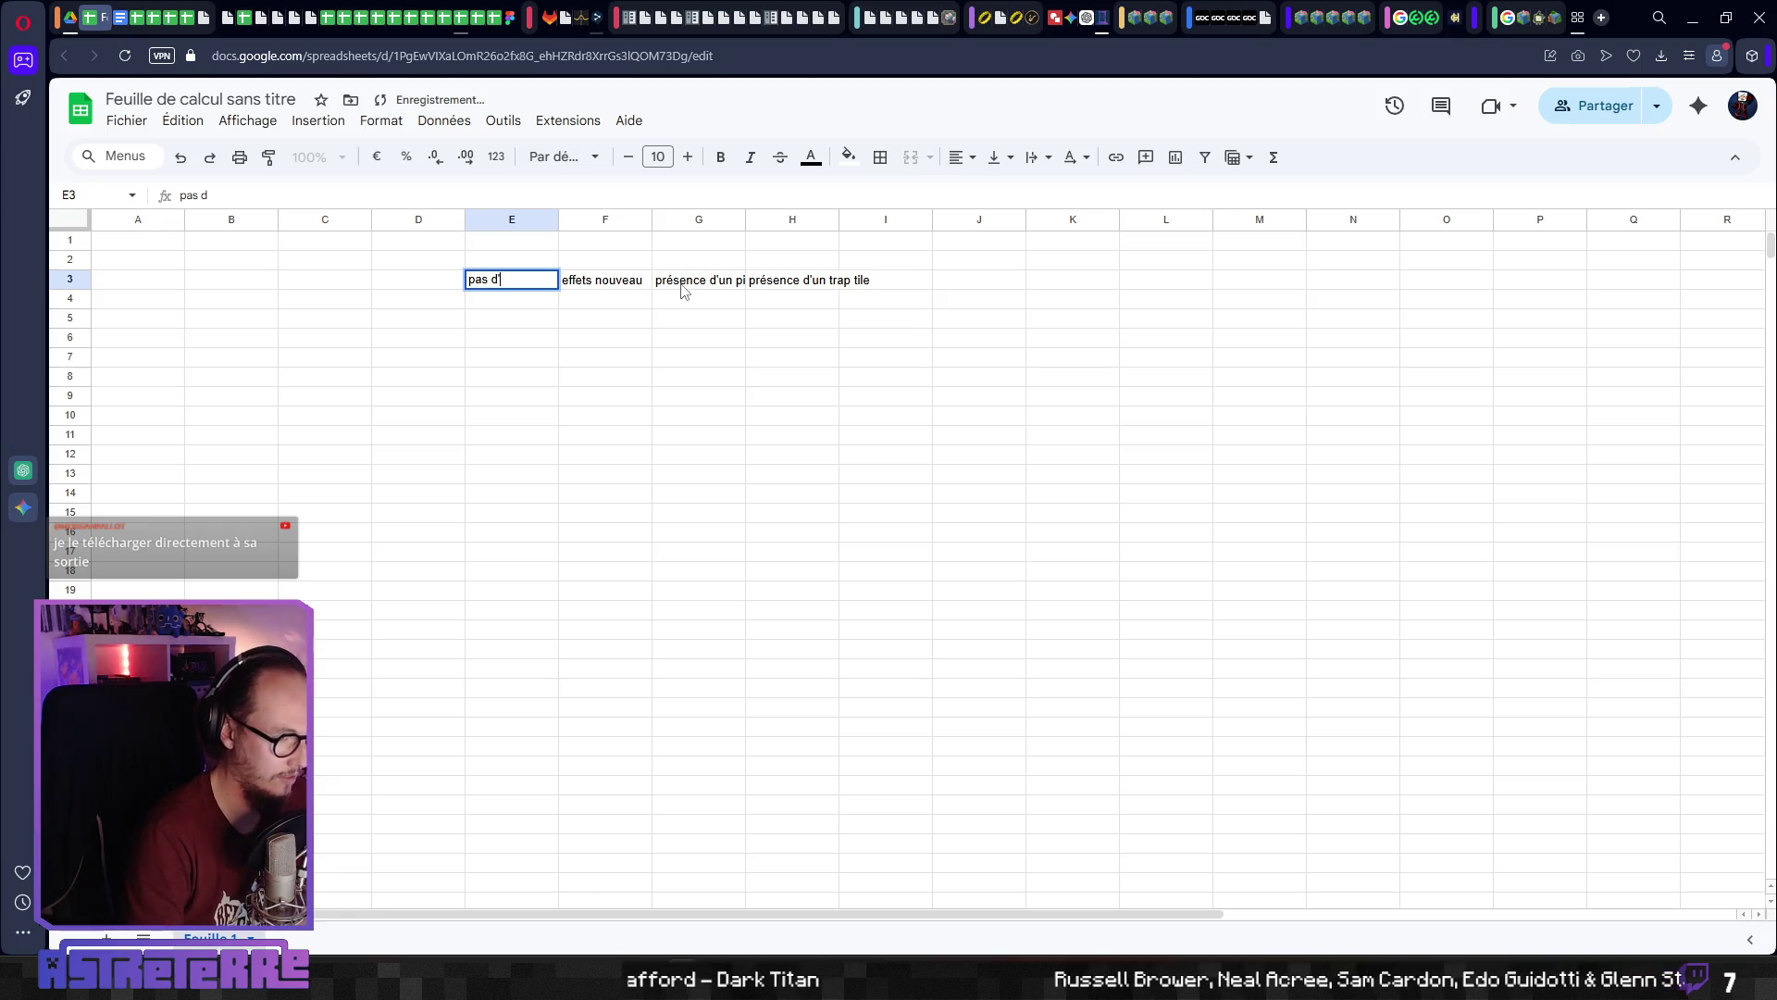
text(effet)
key(Right)
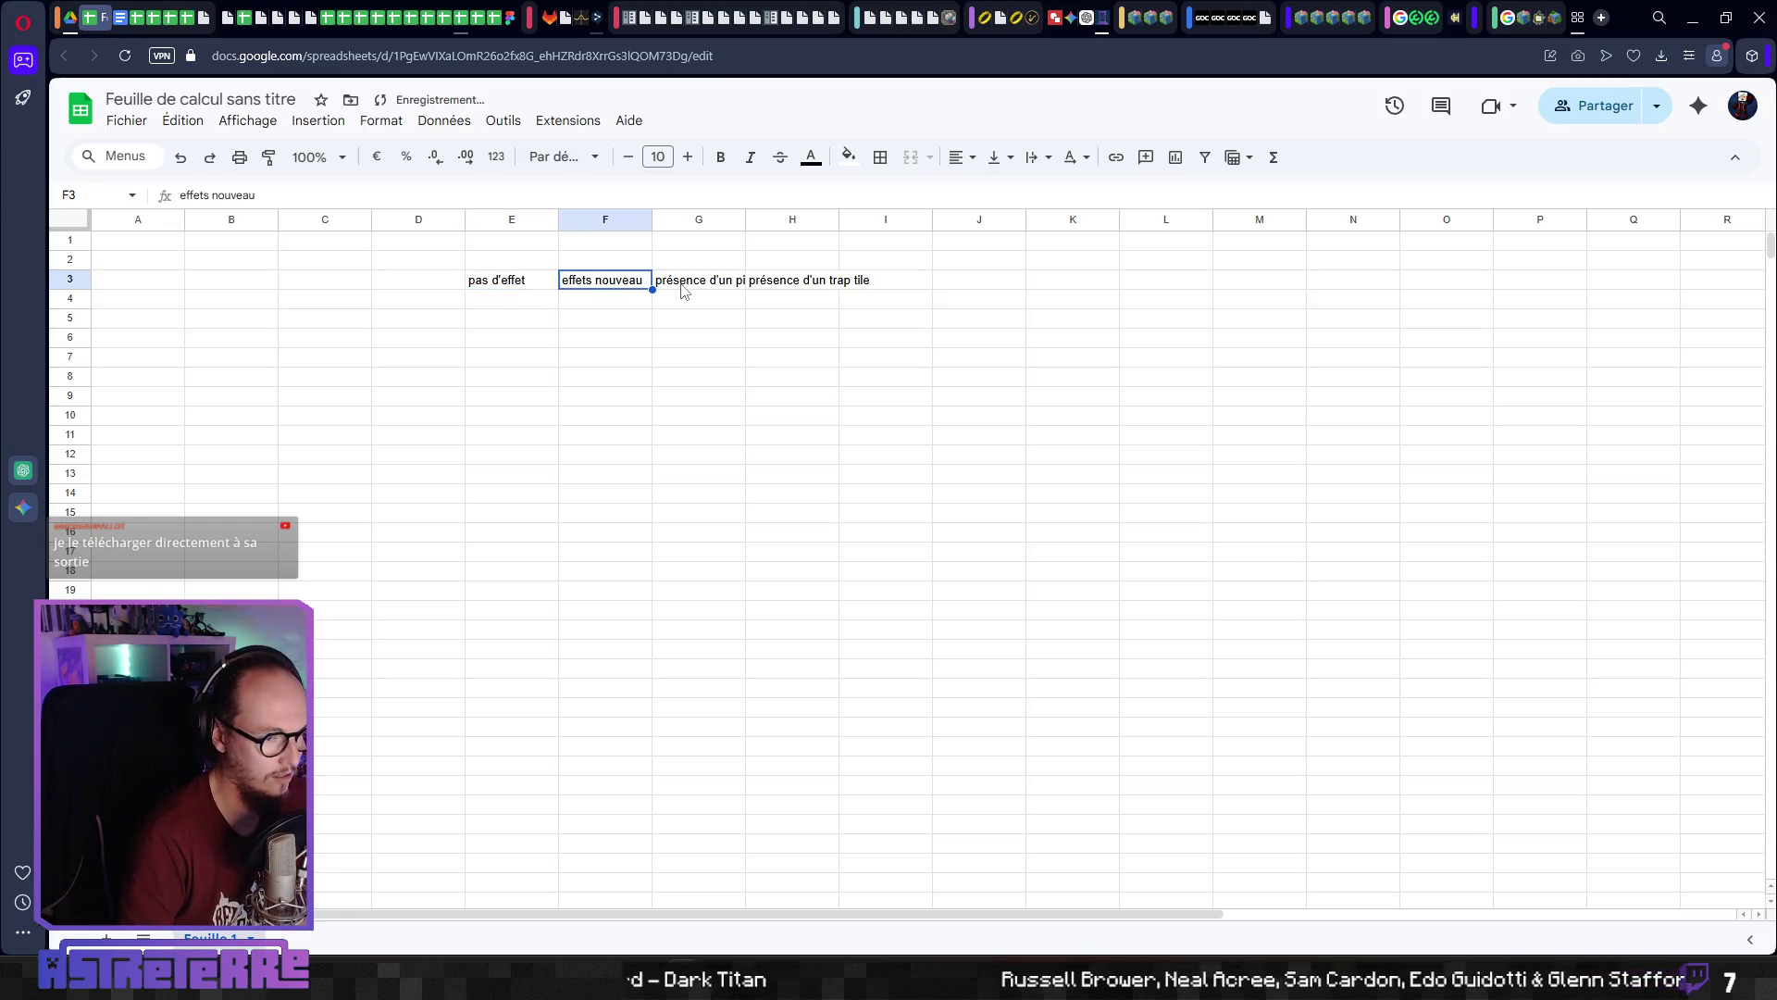
click(683, 290)
click(601, 223)
Insert a column right of F and enter the header 'même effet' in G3
right_click(610, 222)
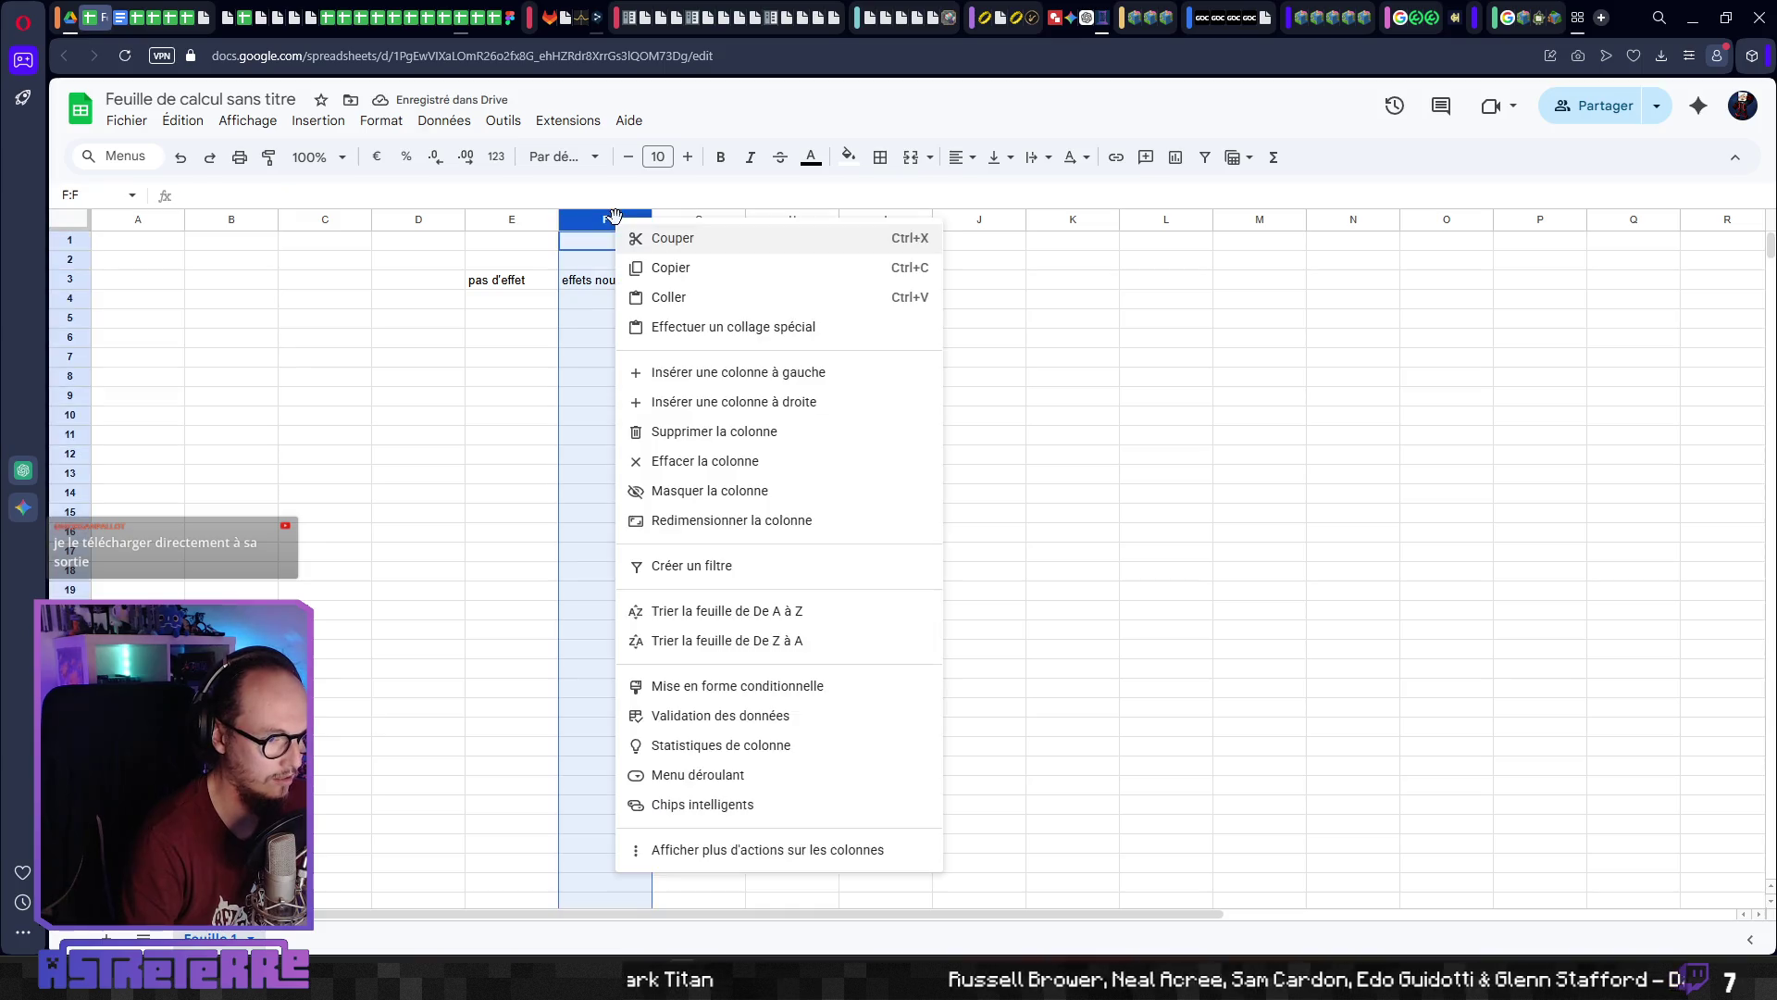
click(737, 401)
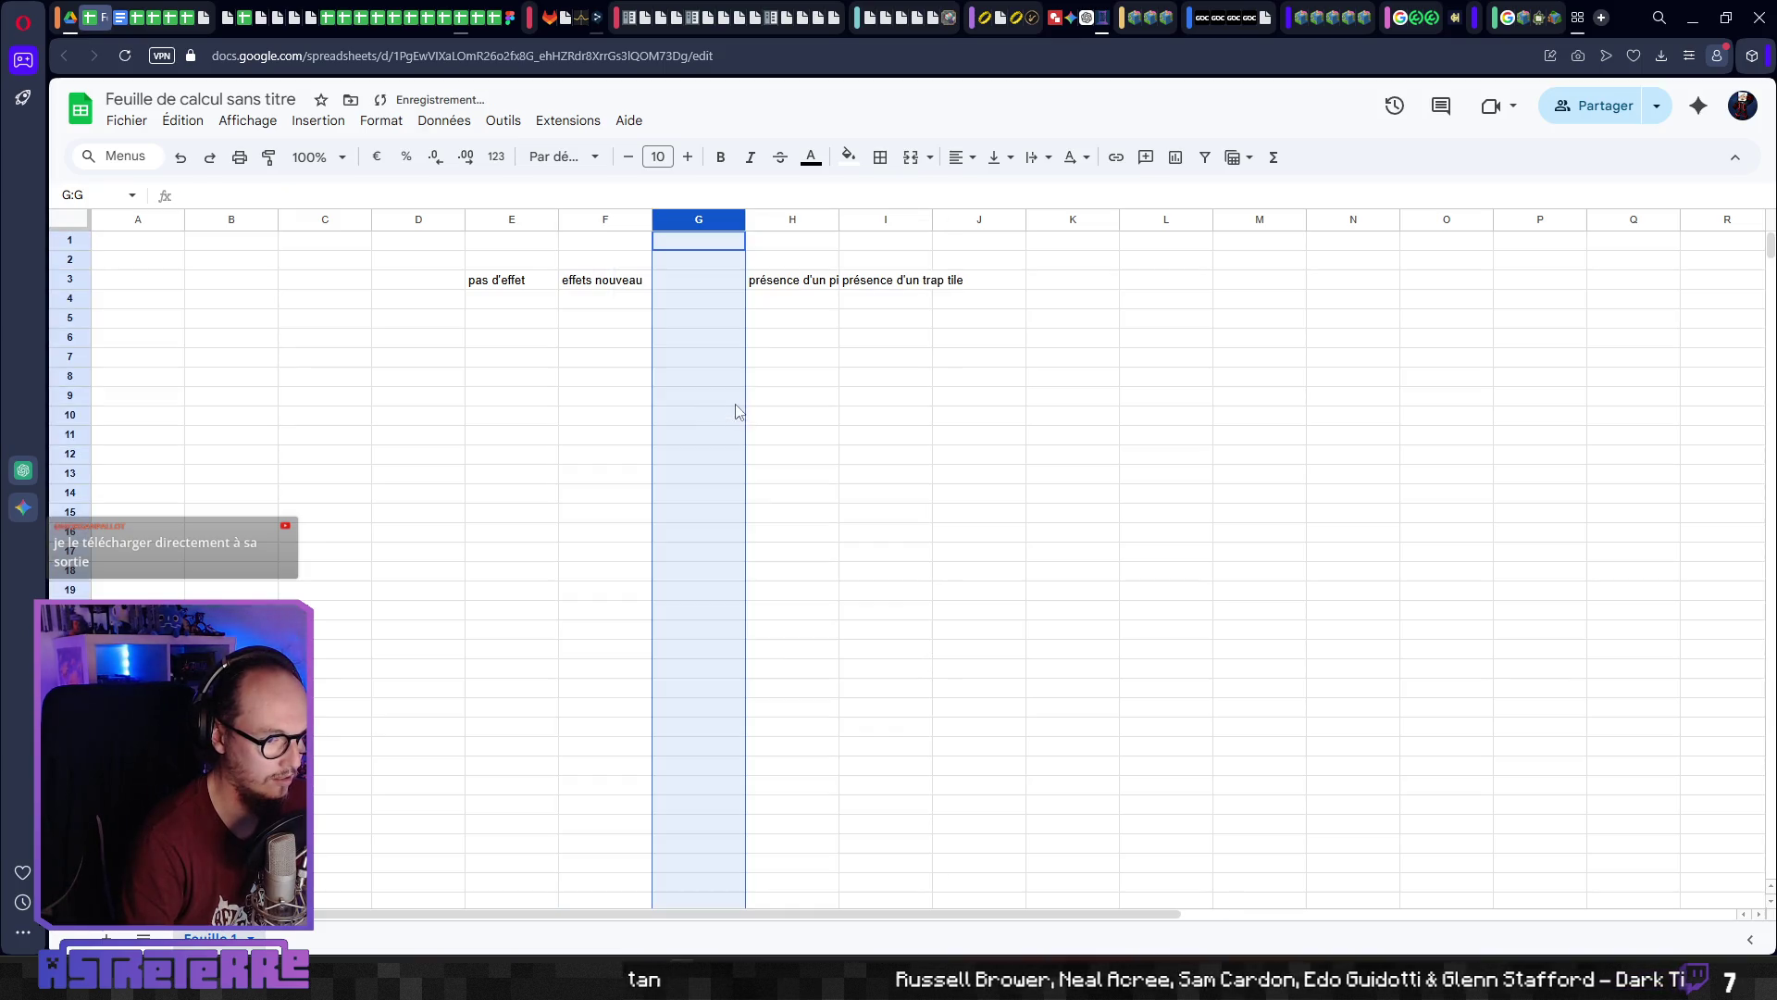
click(683, 361)
click(669, 287)
click(752, 339)
click(719, 282)
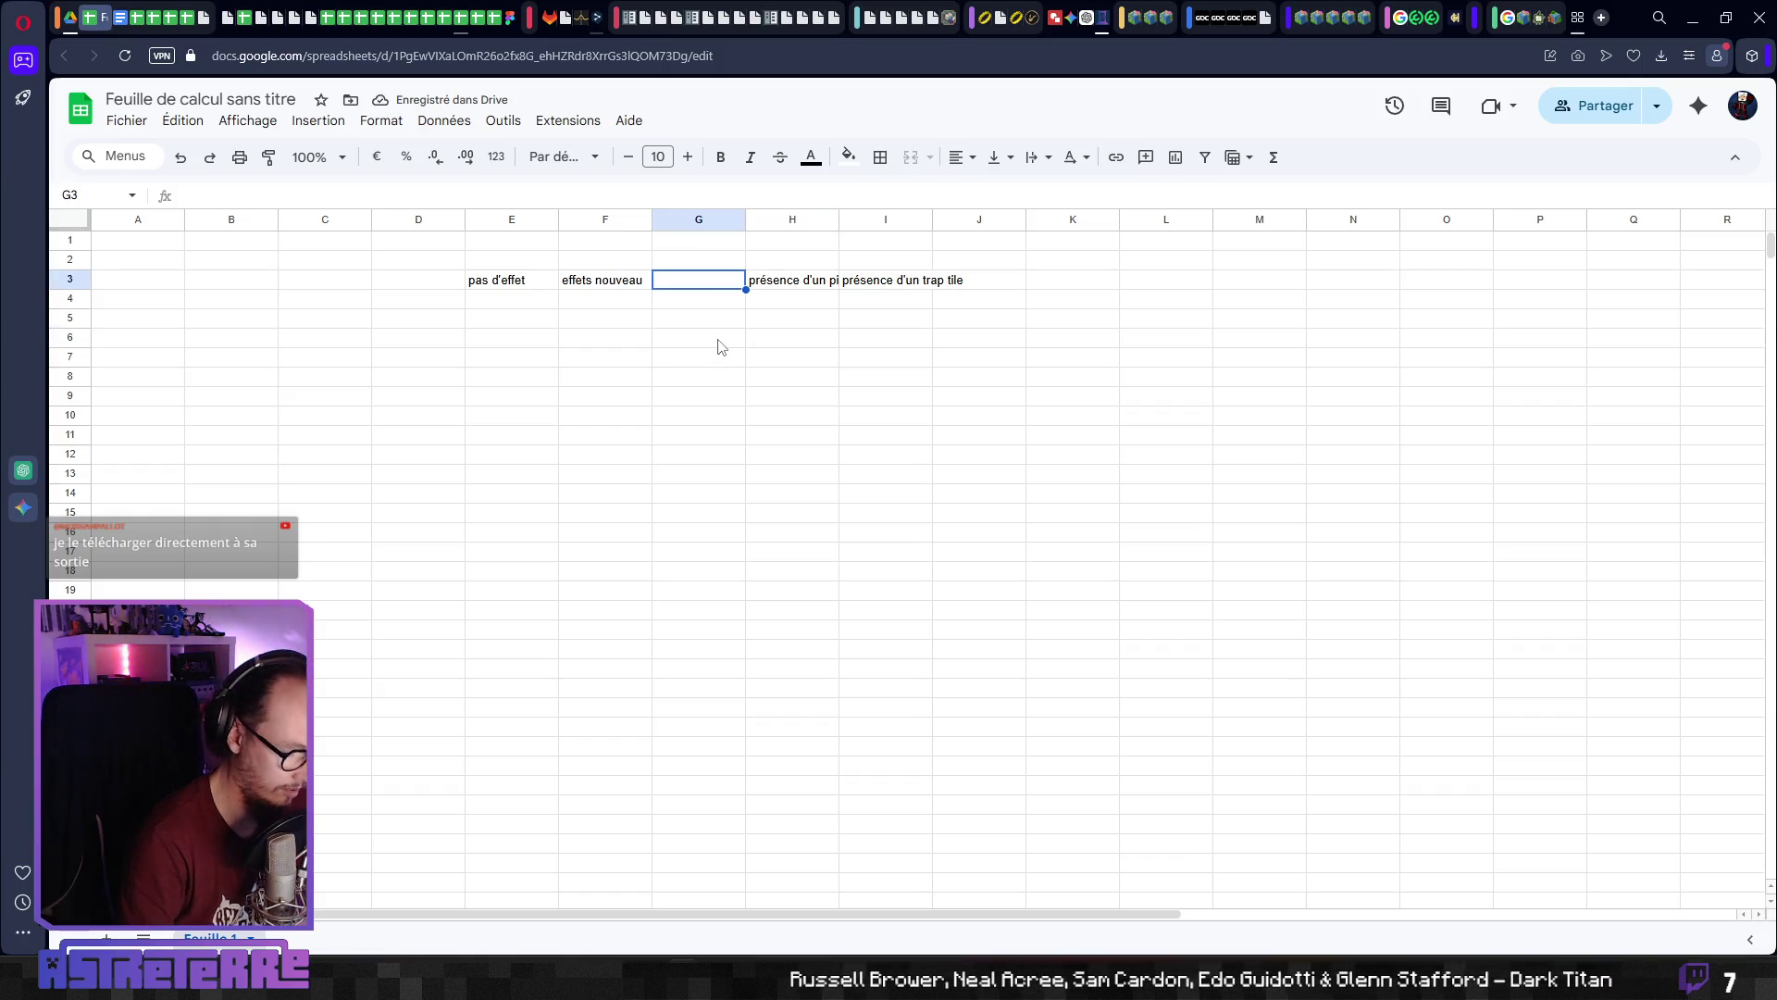
key(Return)
text(même effet)
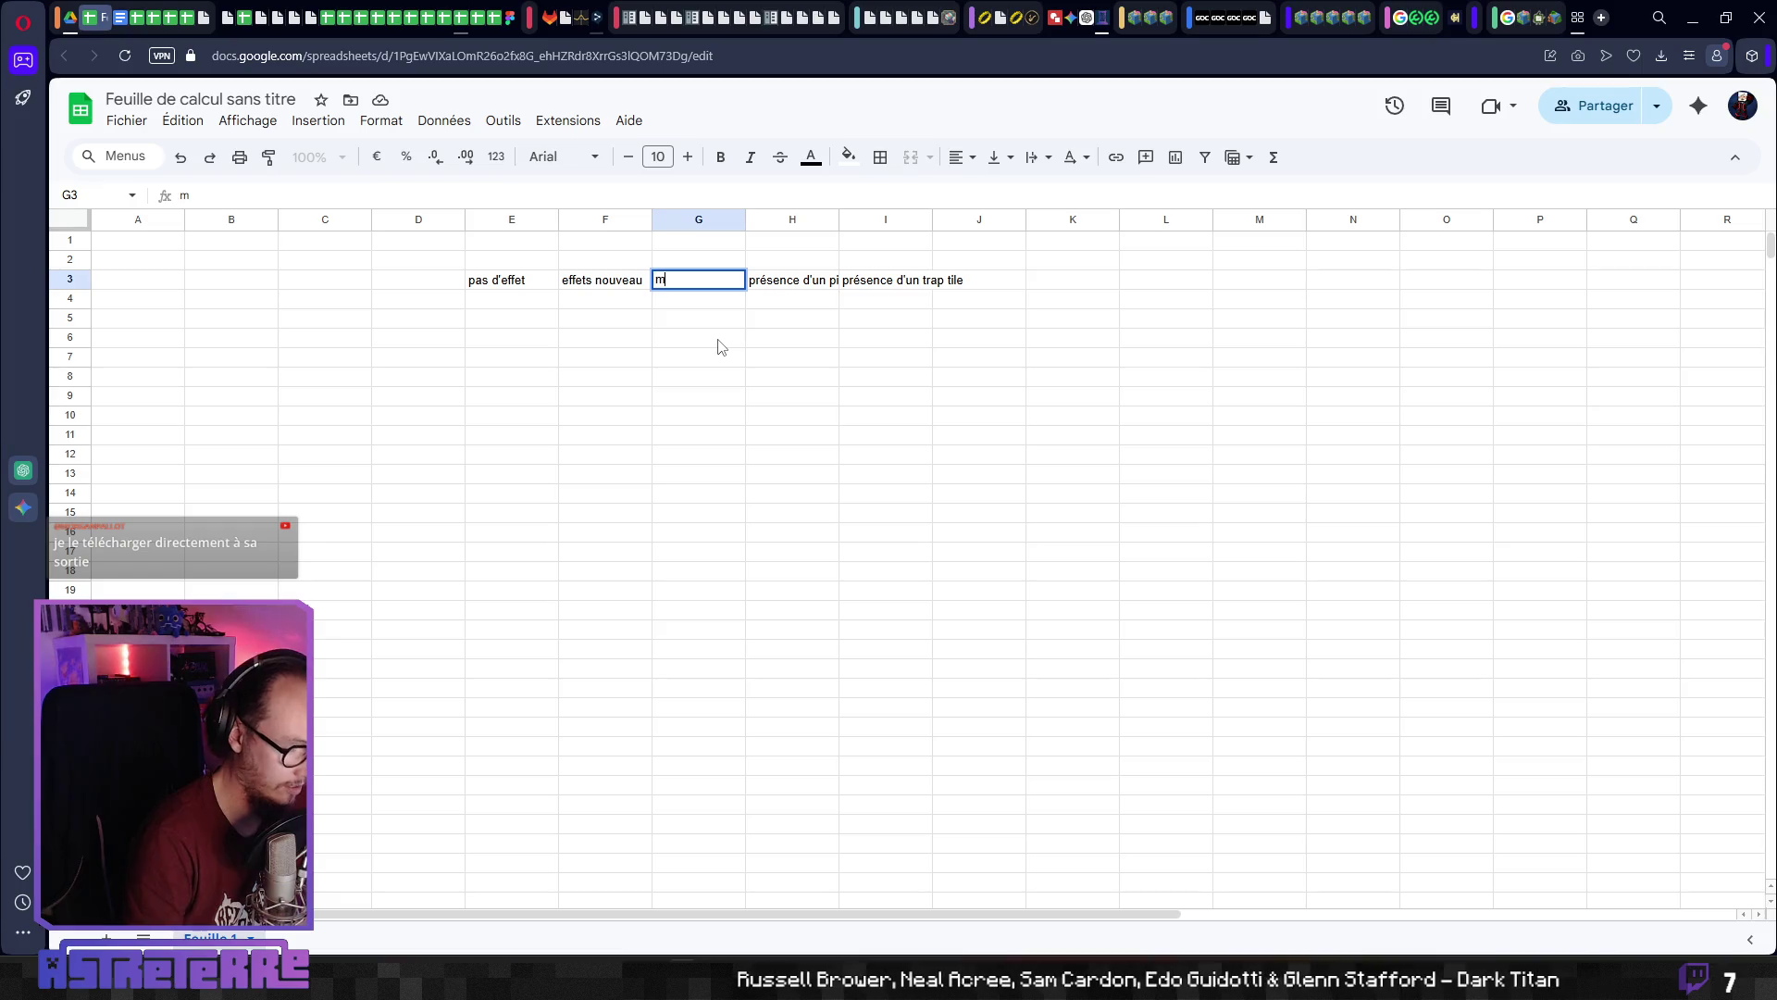
key(Return)
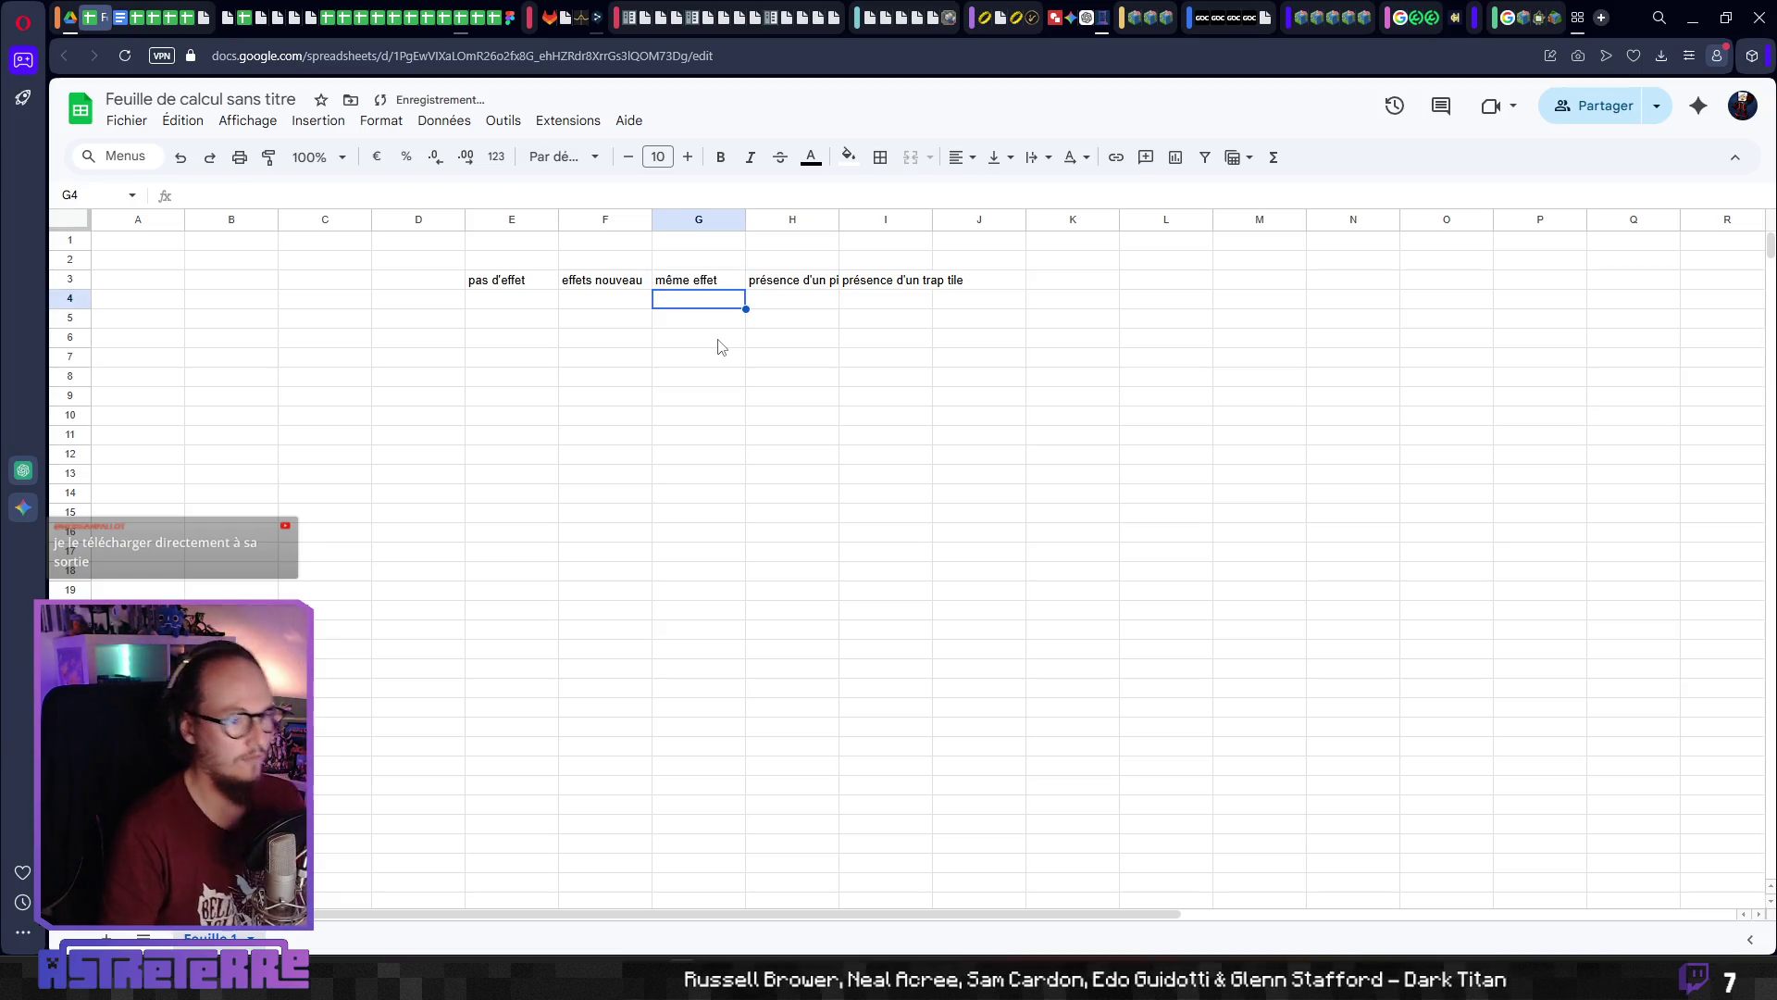
Widen the header columns and set the whole sheet to wrap text, centred horizontally and vertically
mouse_move(840, 222)
mouse_down()
mouse_move(1019, 222)
mouse_move(532, 290)
mouse_up()
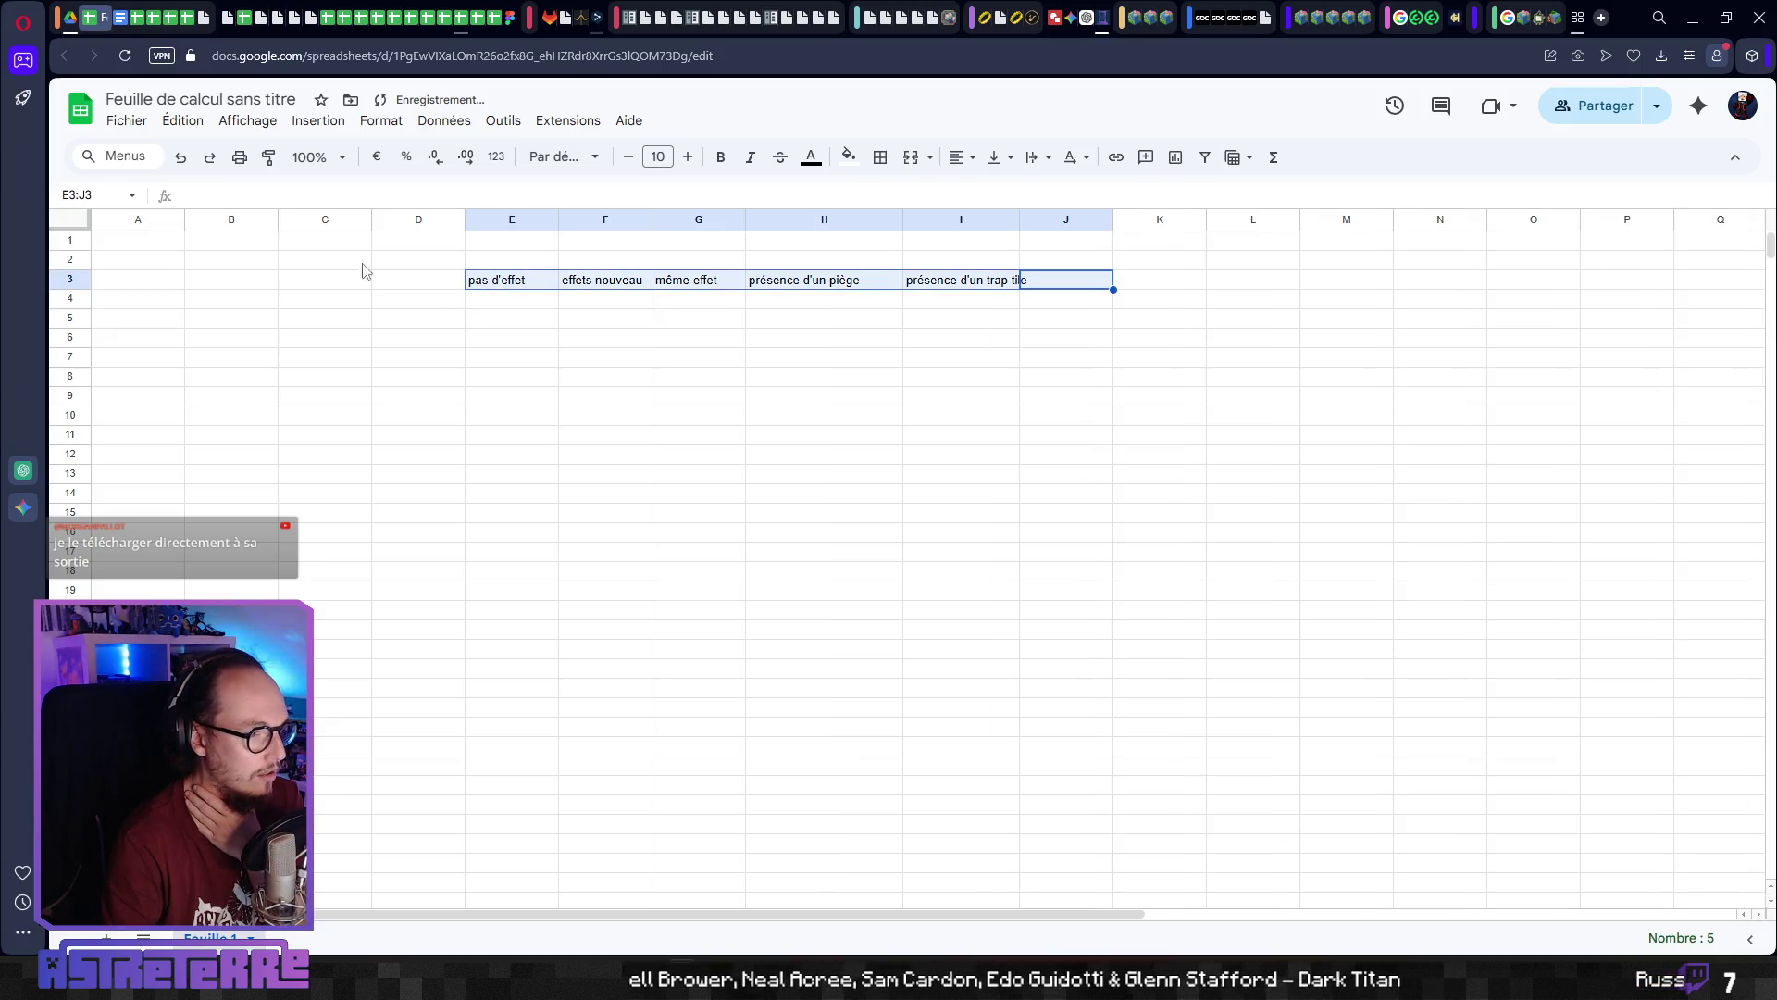
click(67, 222)
click(1036, 158)
click(1064, 195)
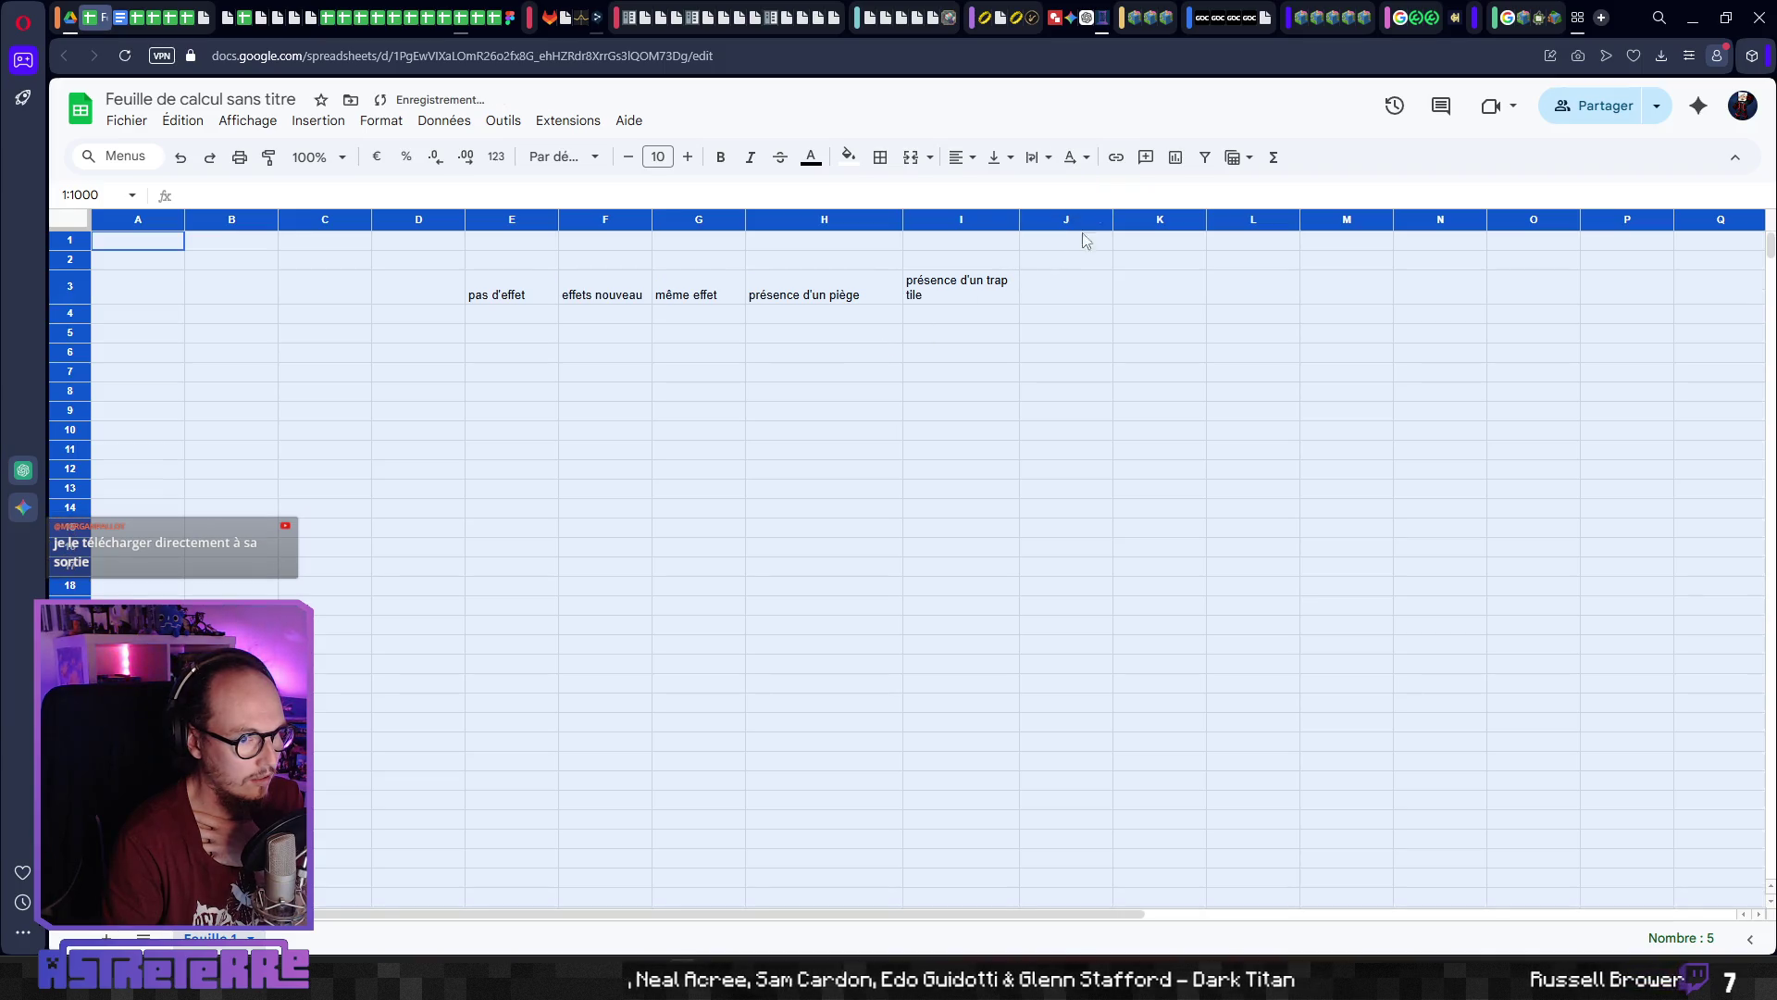
click(968, 159)
click(991, 195)
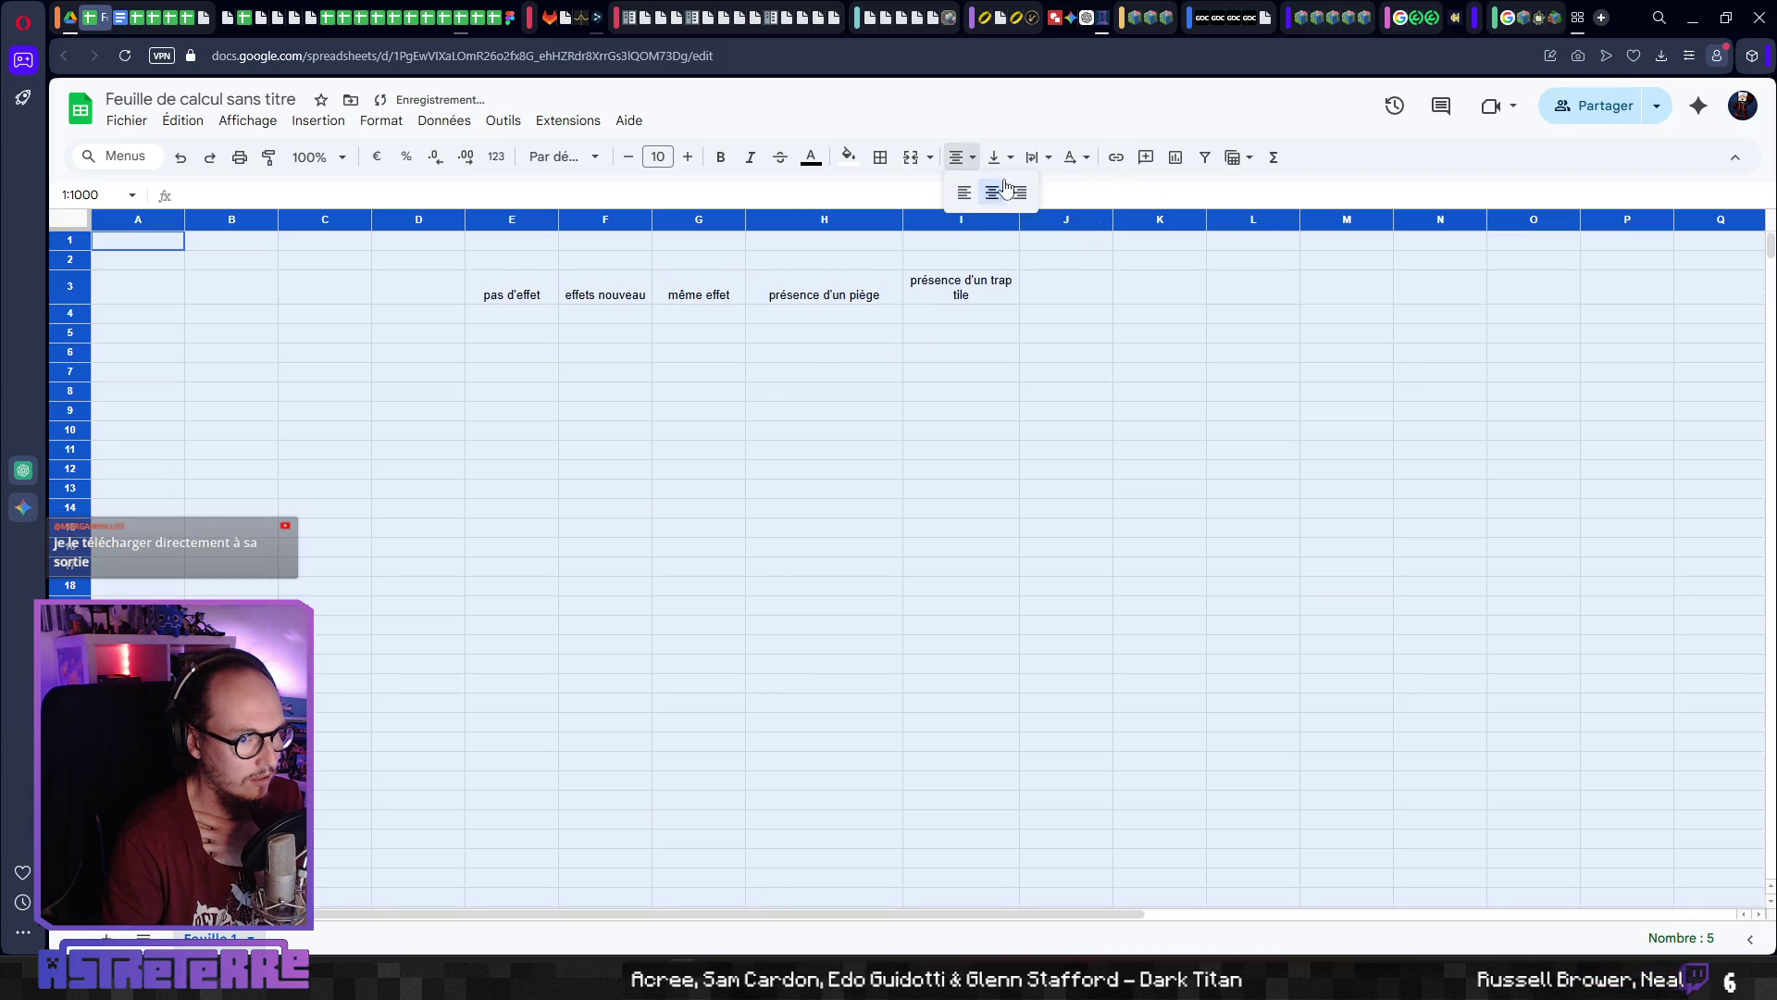
click(1000, 157)
click(1029, 187)
click(800, 437)
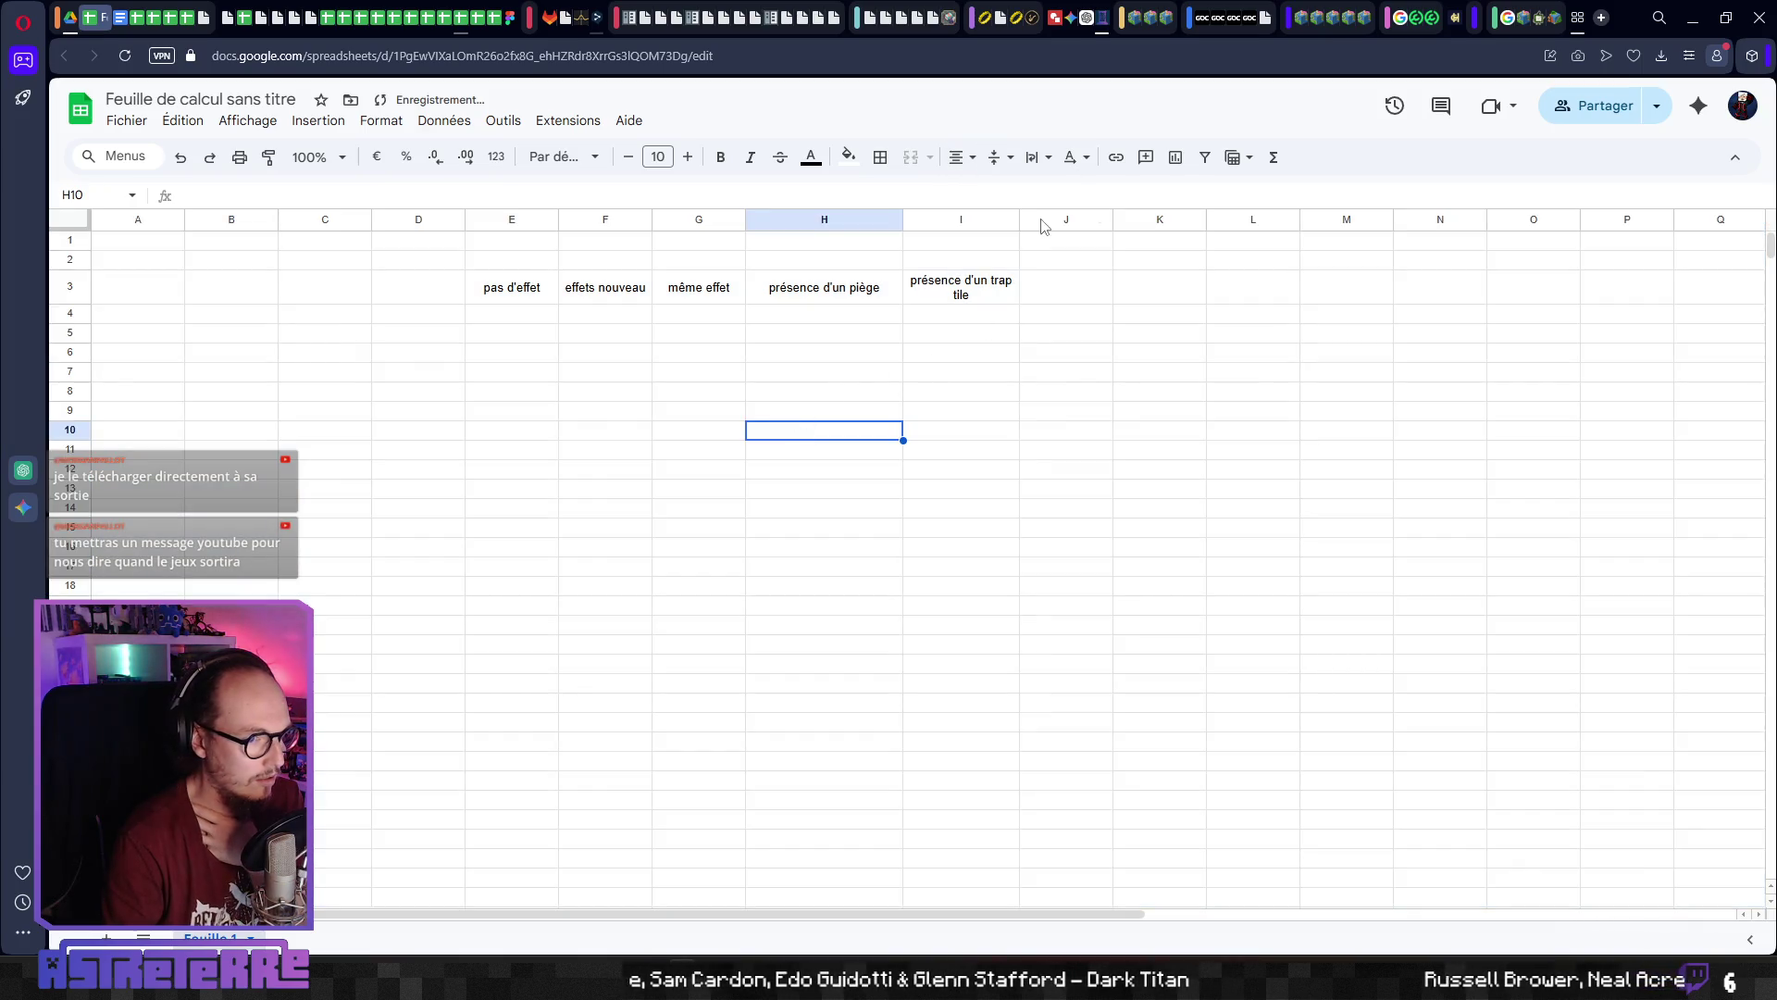
Widen column I and make the headers E3:I3 bold
drag(1019, 219, 1044, 219)
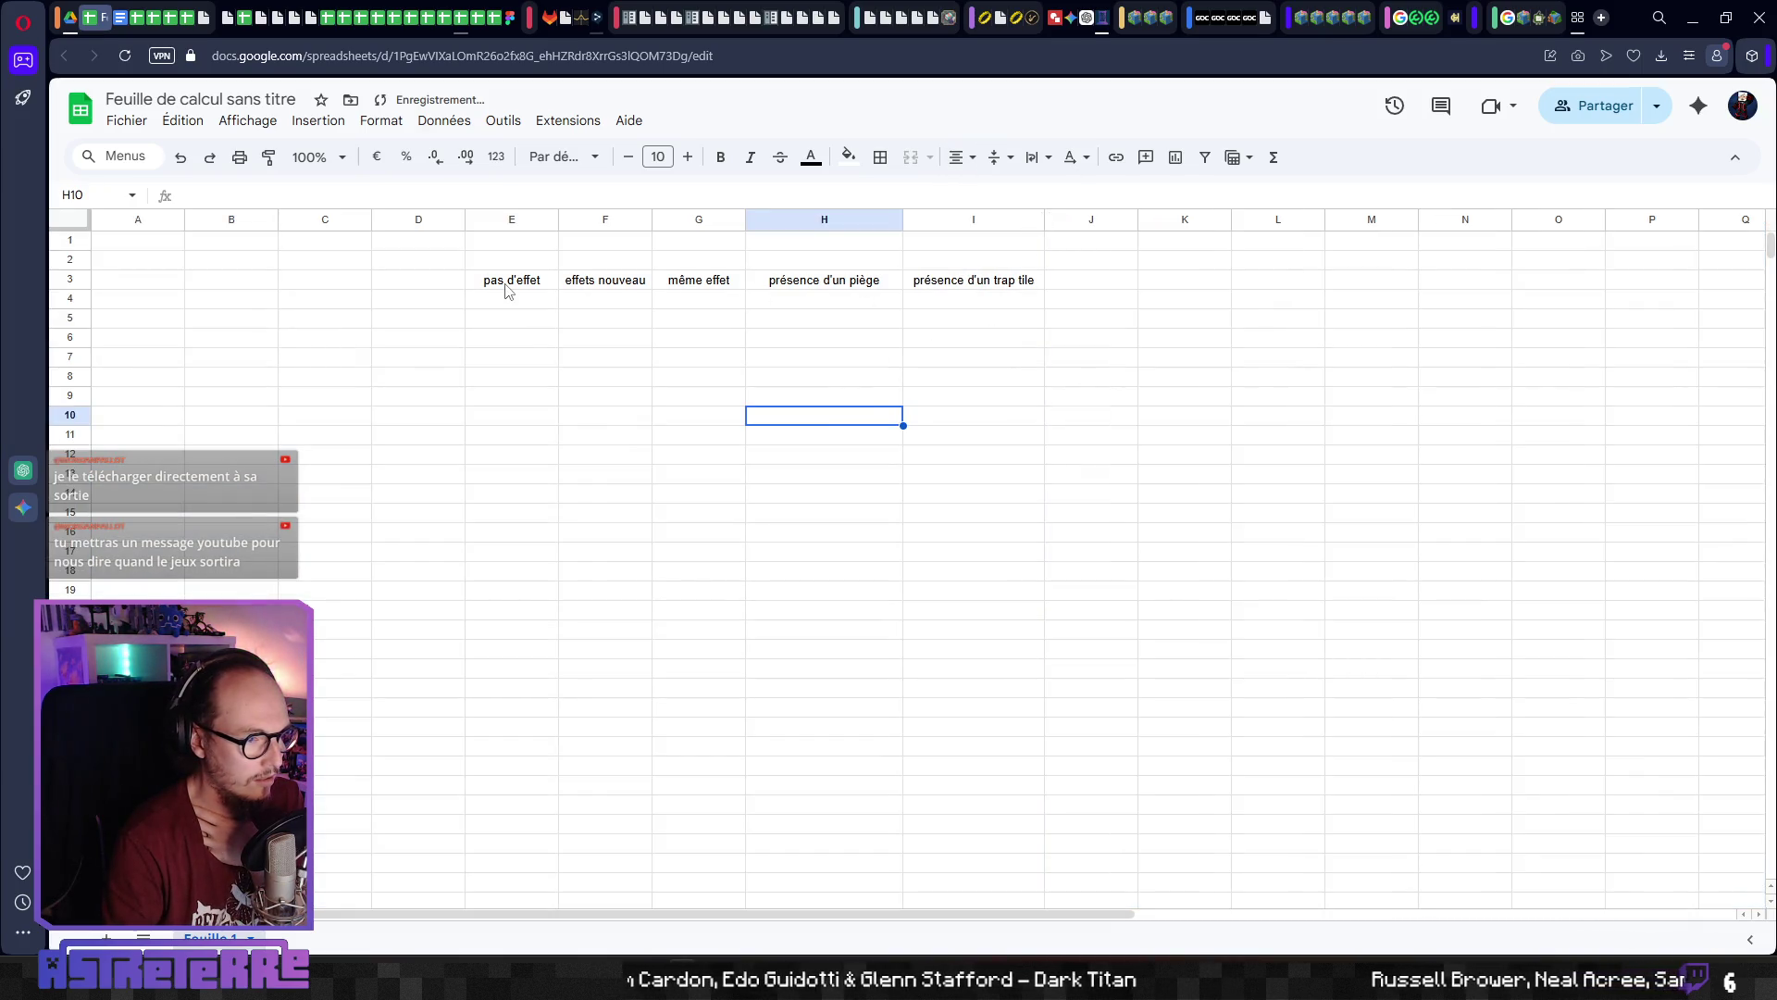
drag(508, 287, 921, 290)
click(720, 157)
click(602, 371)
mouse_move(556, 317)
mouse_down()
mouse_move(1012, 337)
mouse_move(1004, 662)
mouse_move(1000, 605)
mouse_up()
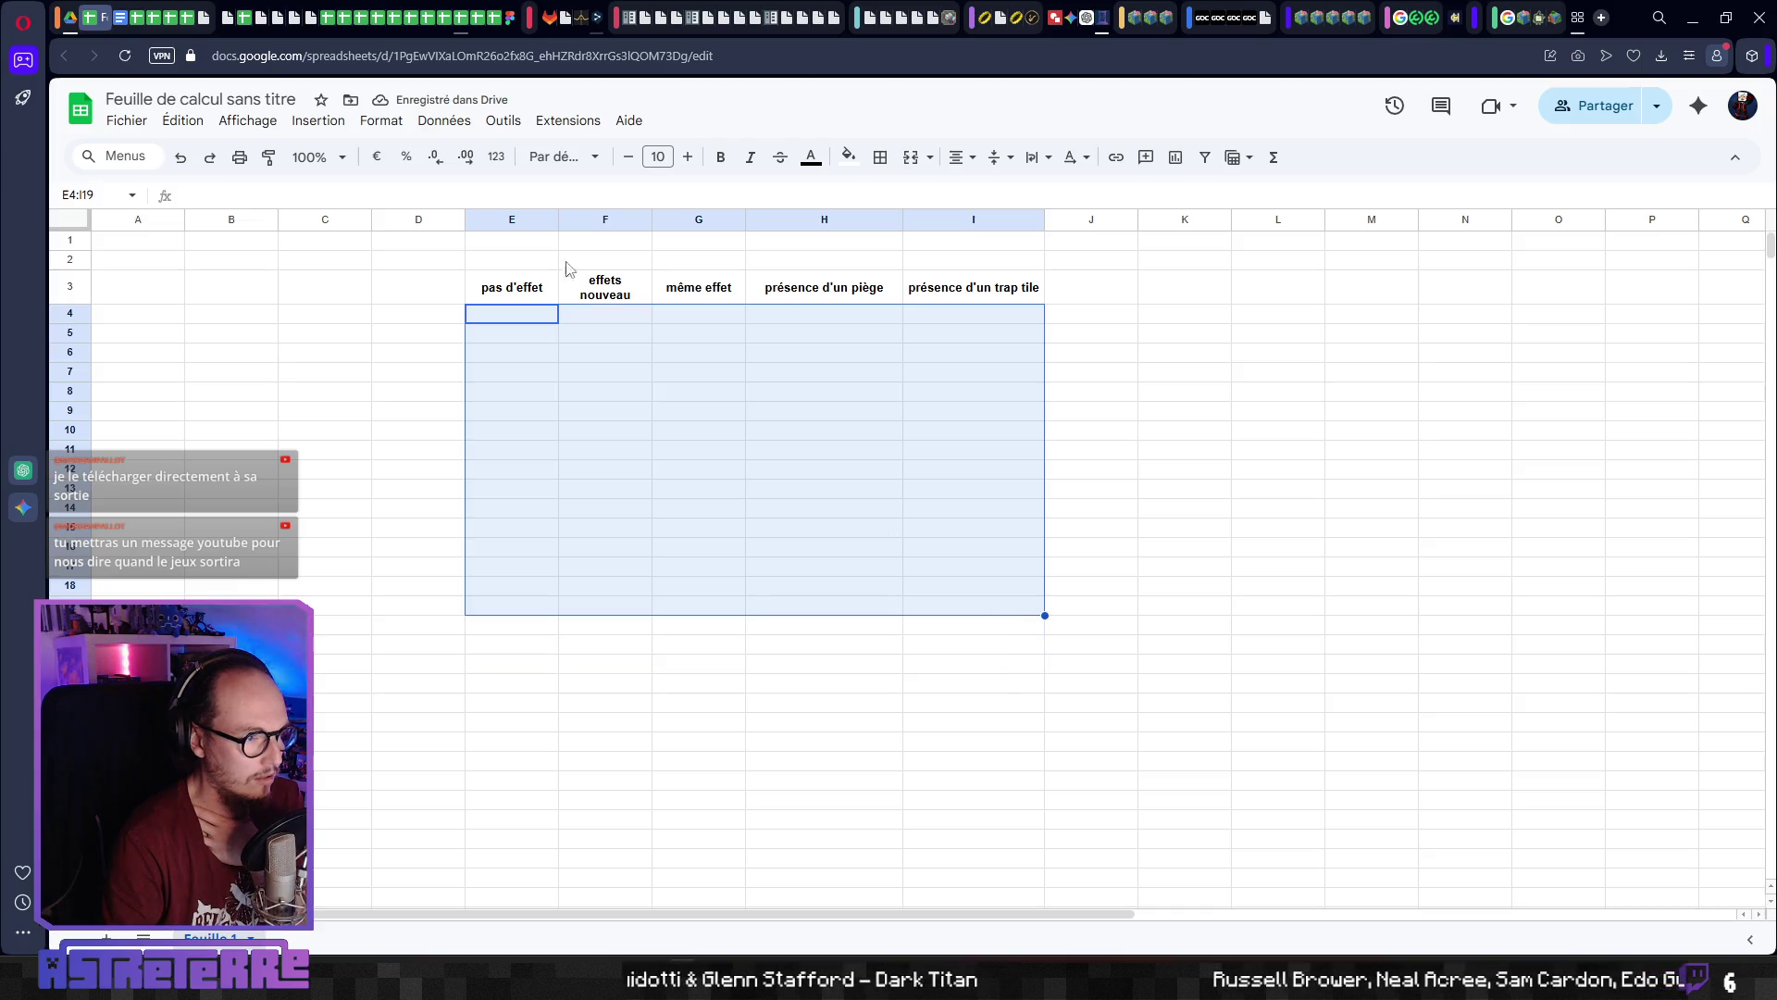
Fill E4:I19 with checkboxes and tick the pas d'effet box in E4
click(310, 122)
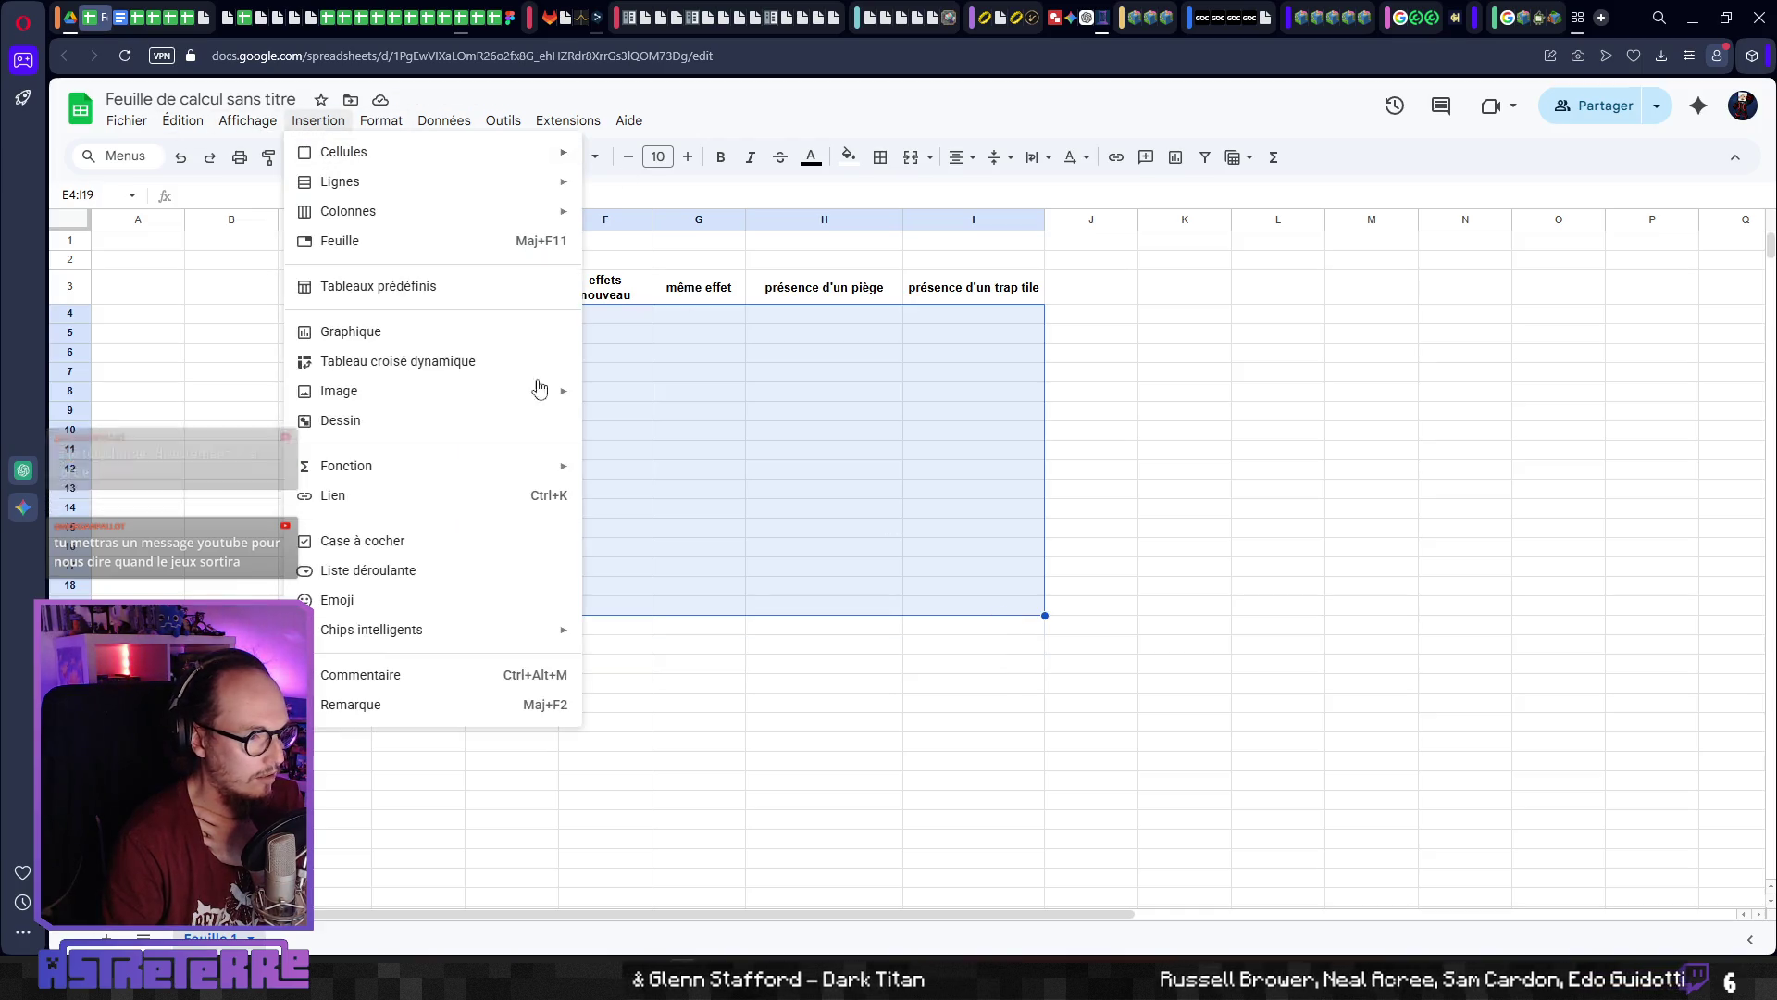
click(340, 540)
click(1074, 353)
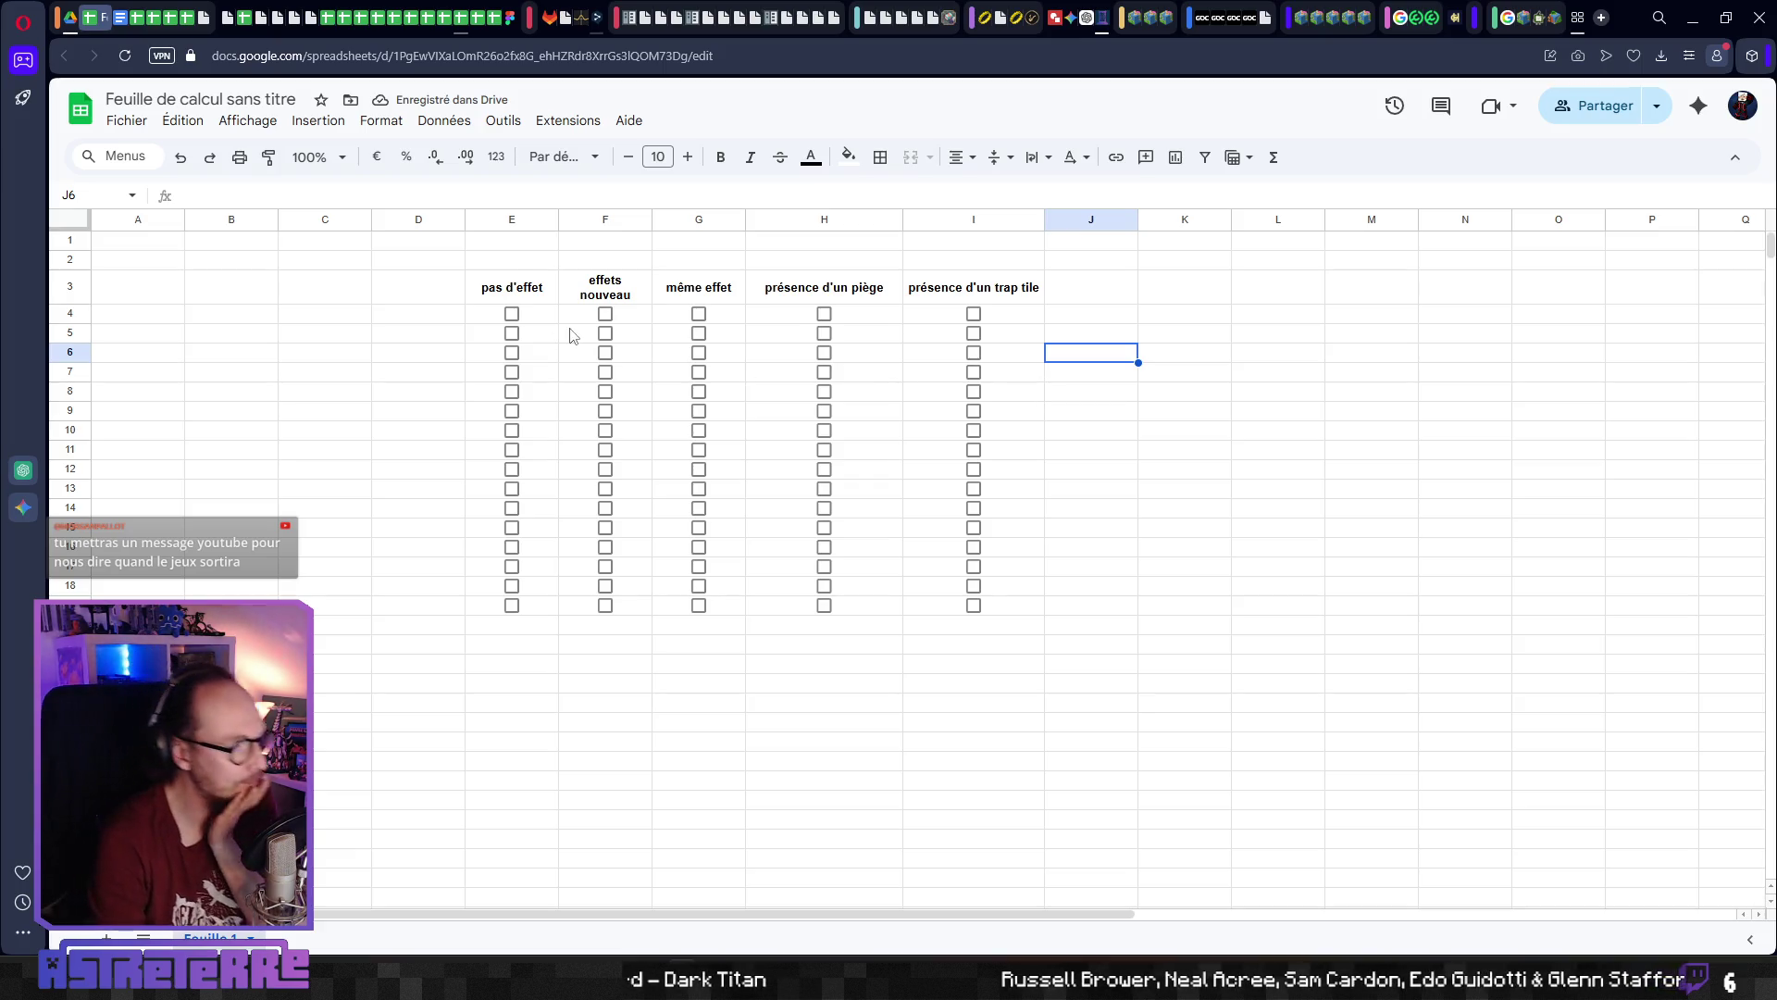
click(512, 315)
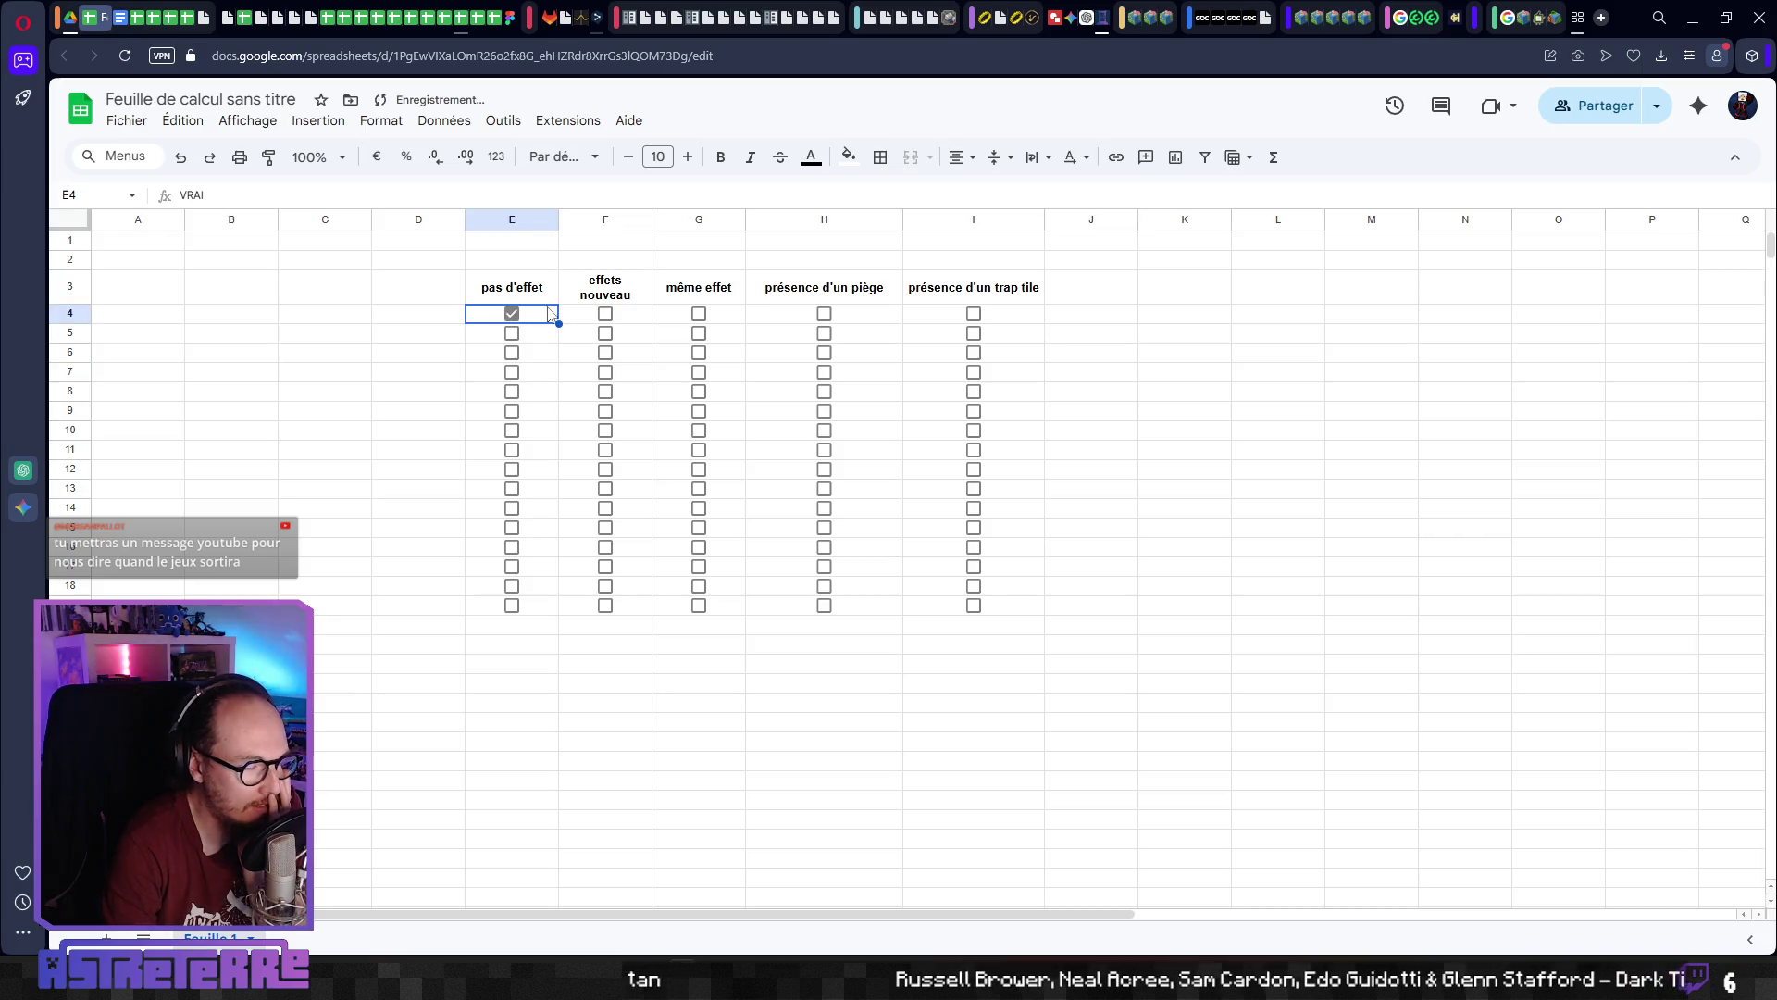
click(1185, 300)
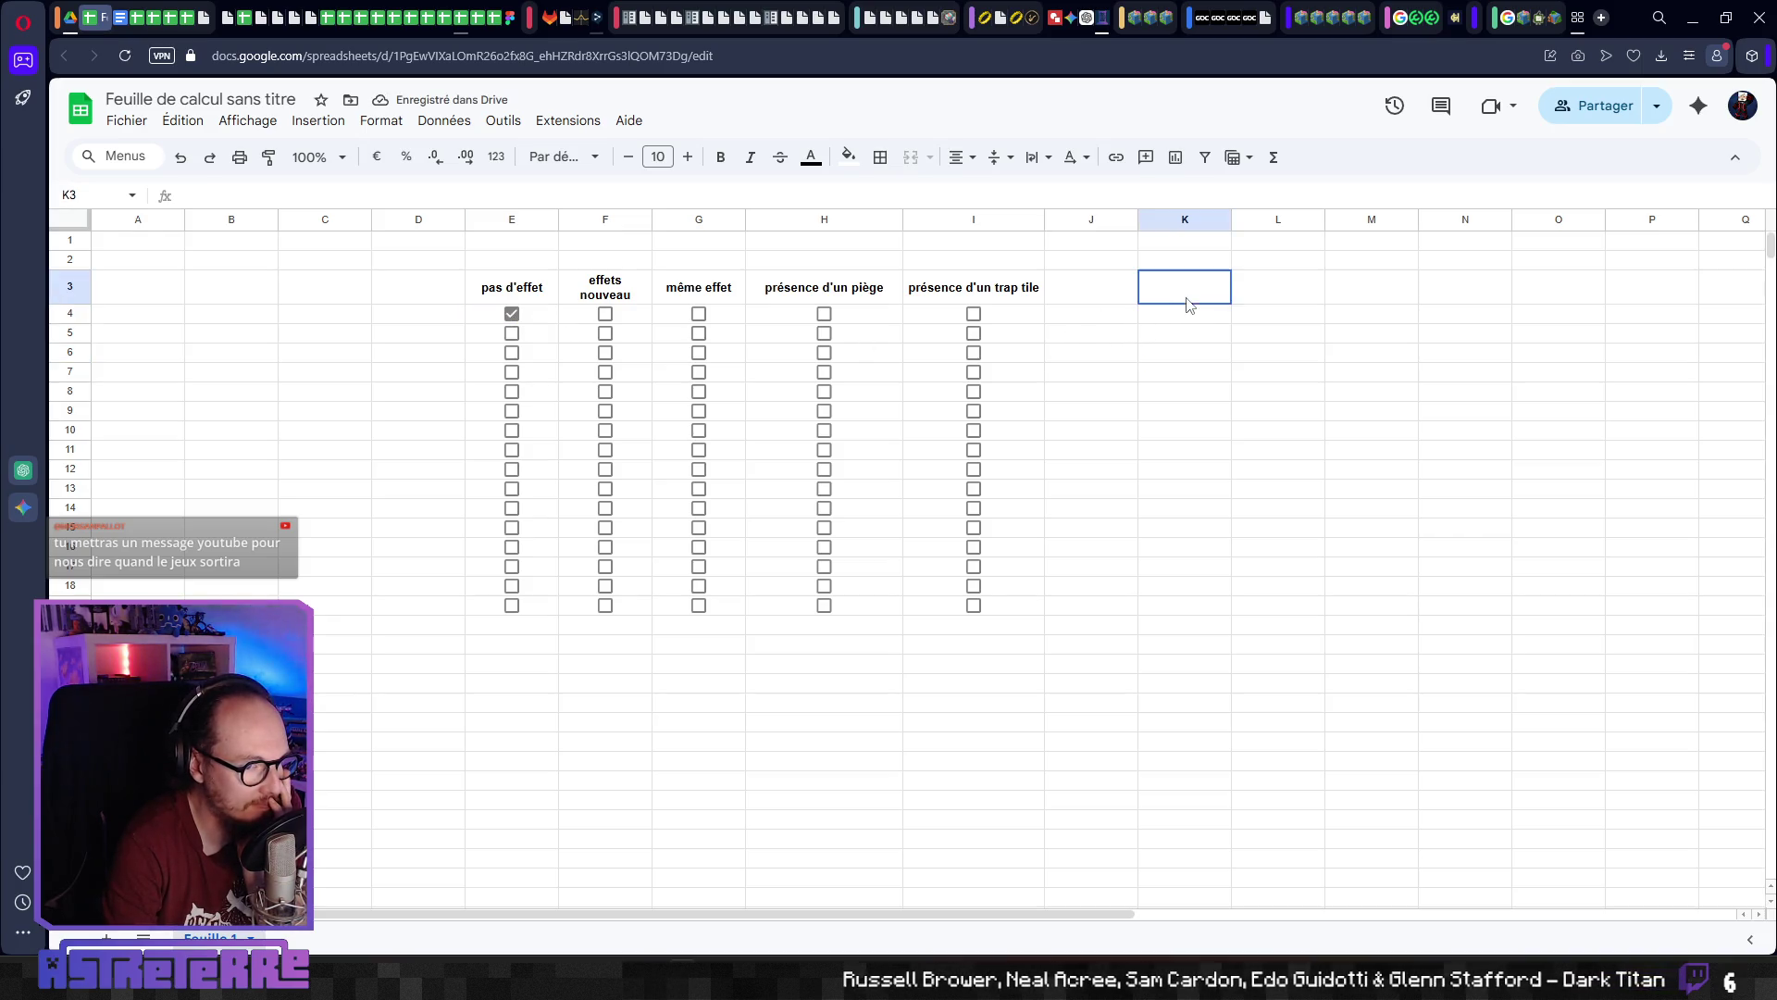
Enter 'Résultat' in K3 and 'pas de nouvelle section' in K4, widening column K
text(Résultat)
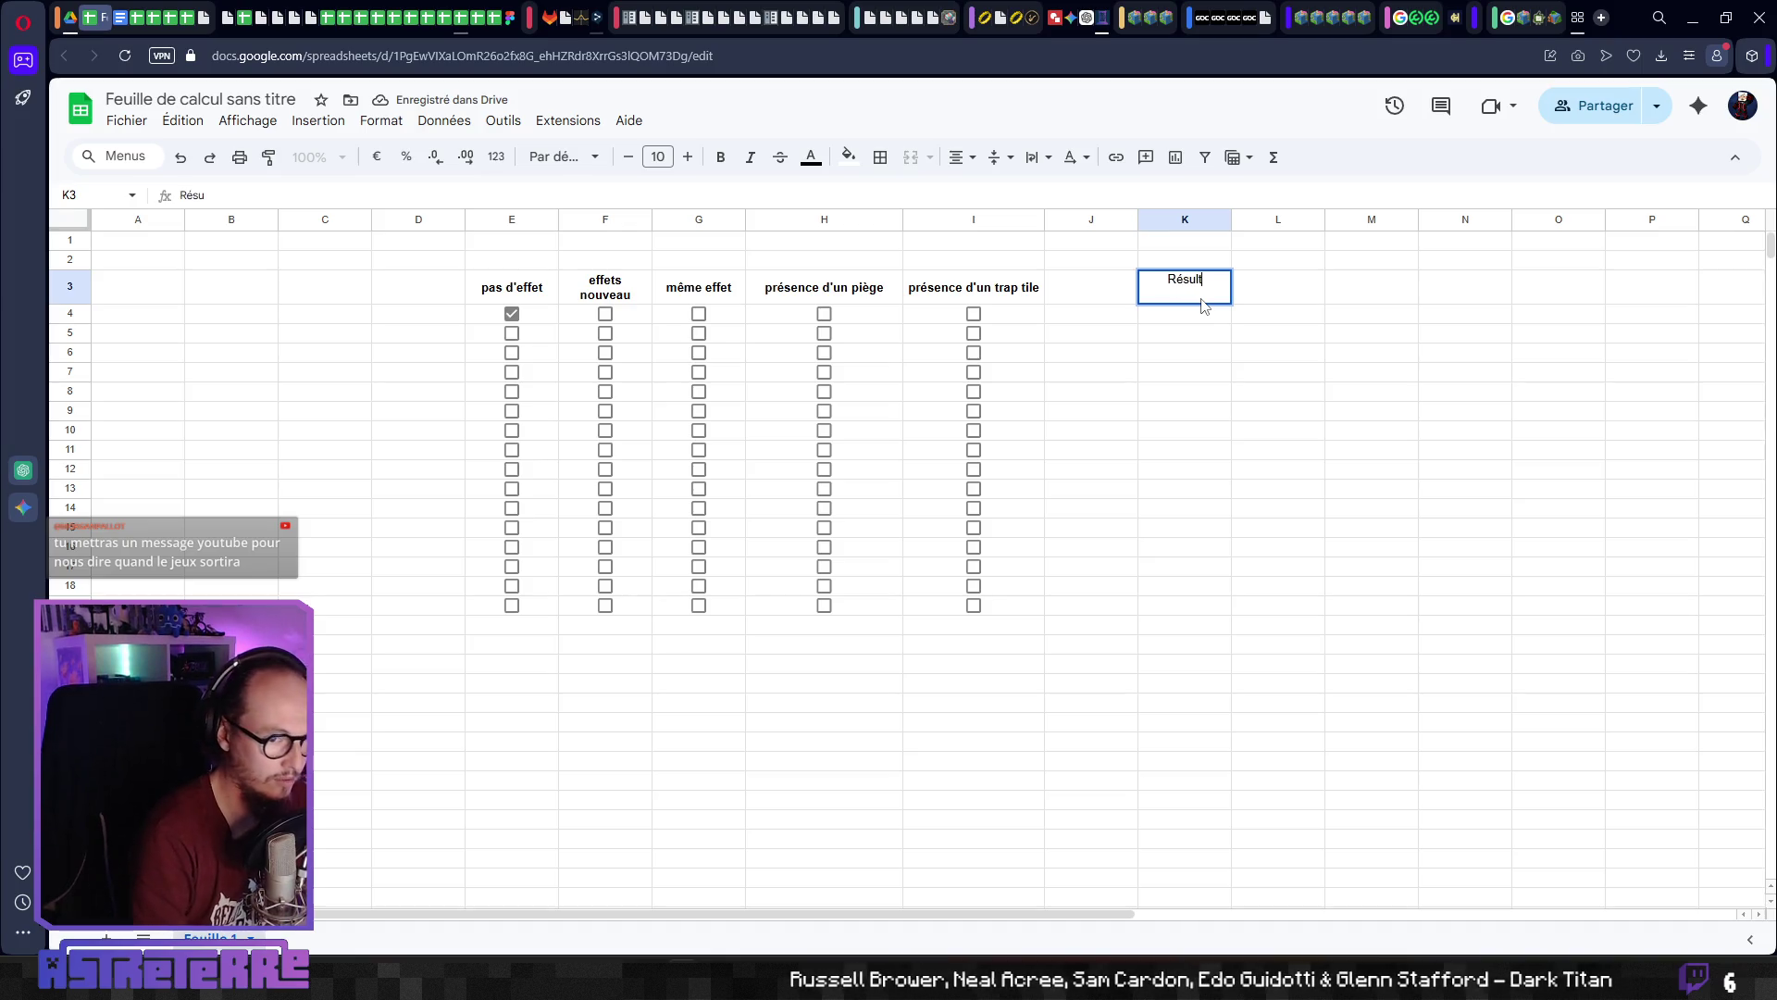
click(1217, 353)
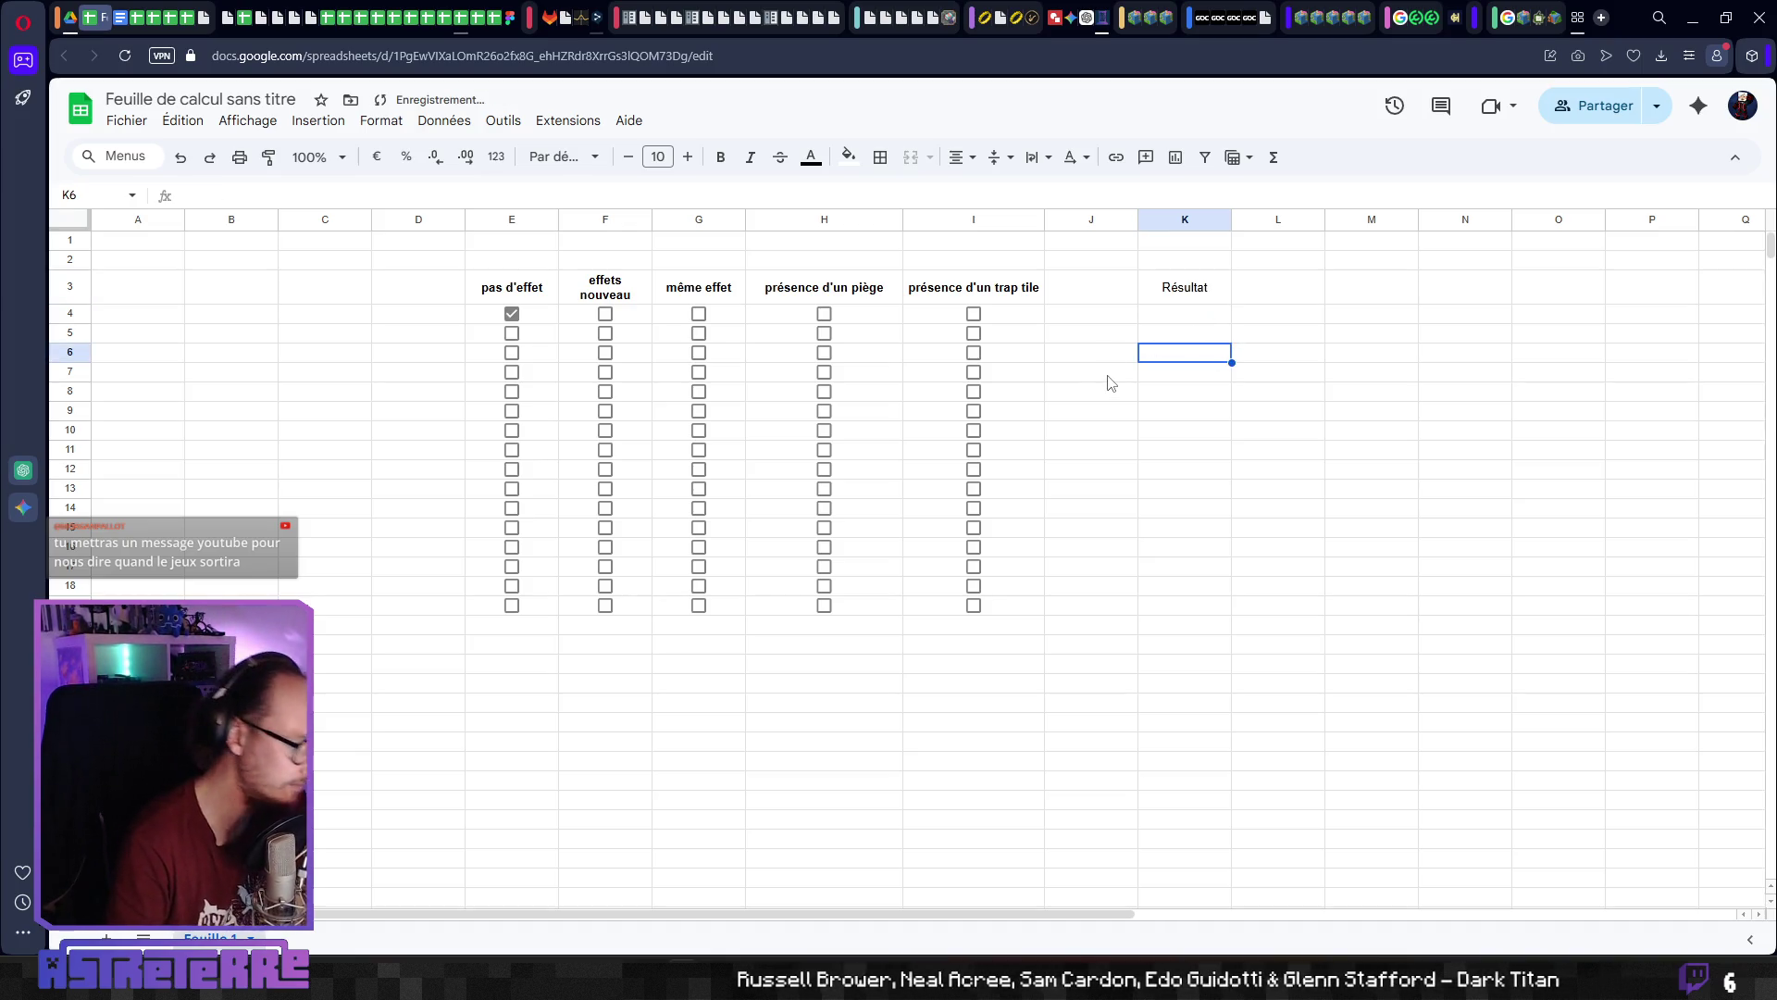
click(1178, 321)
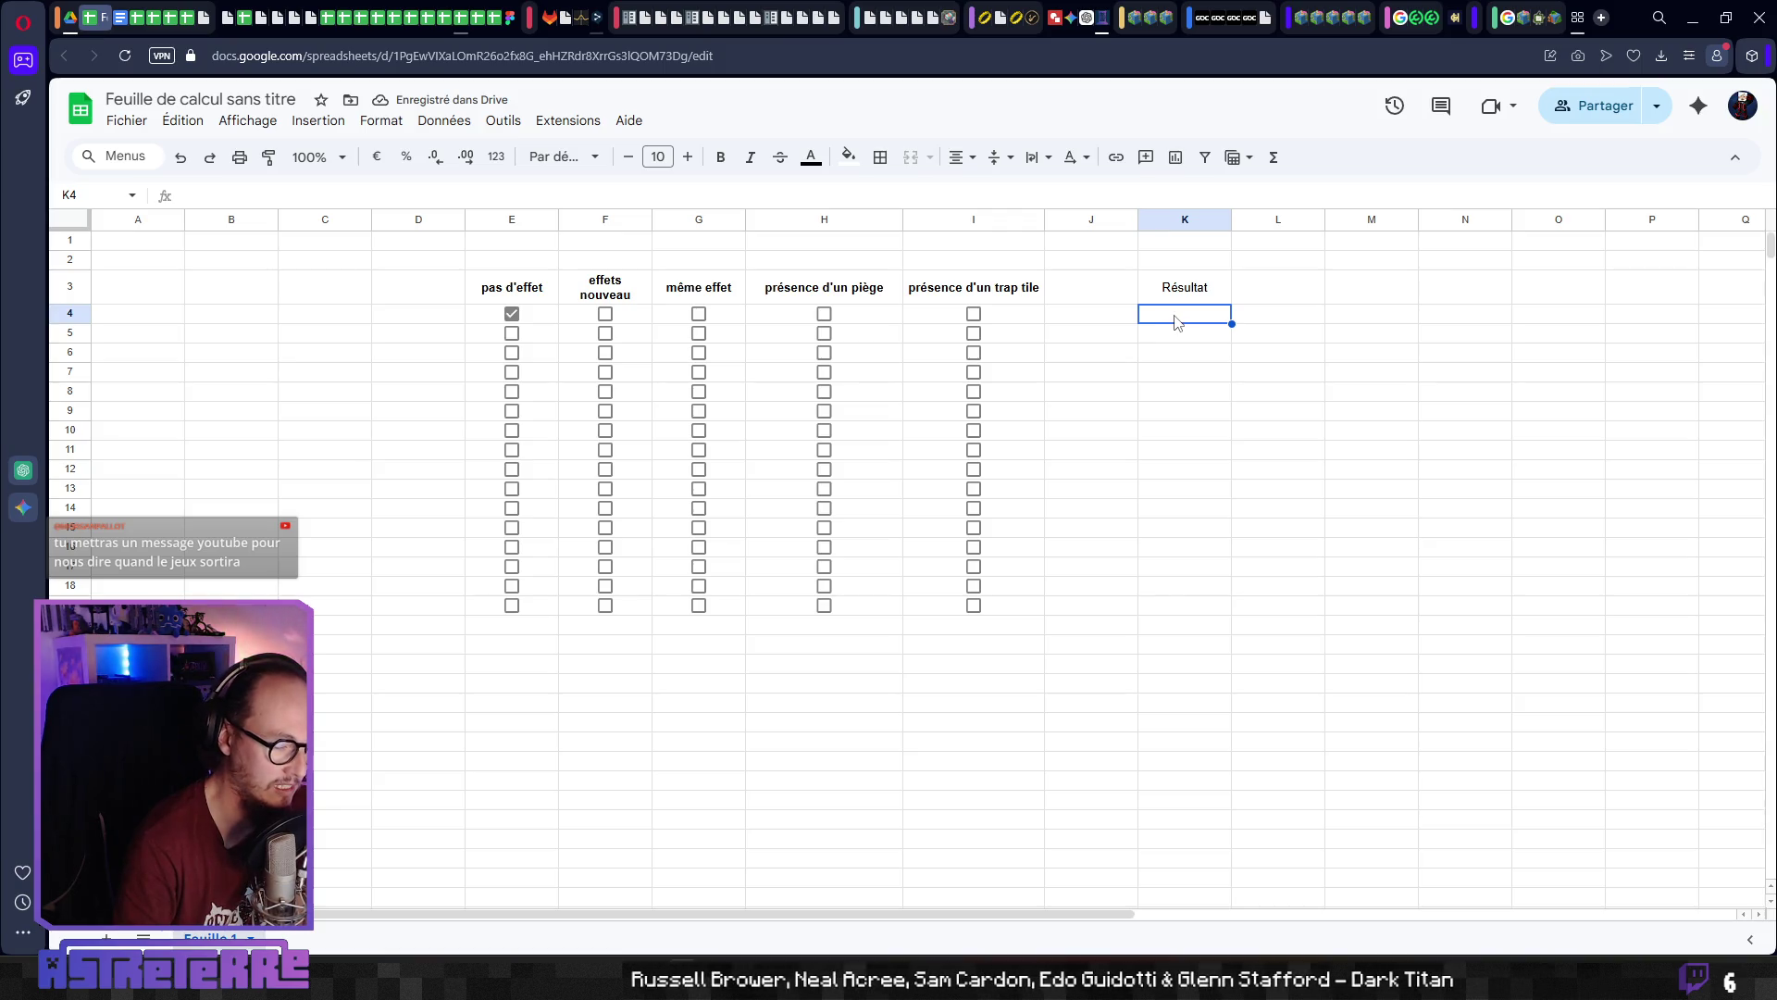
text(pas )
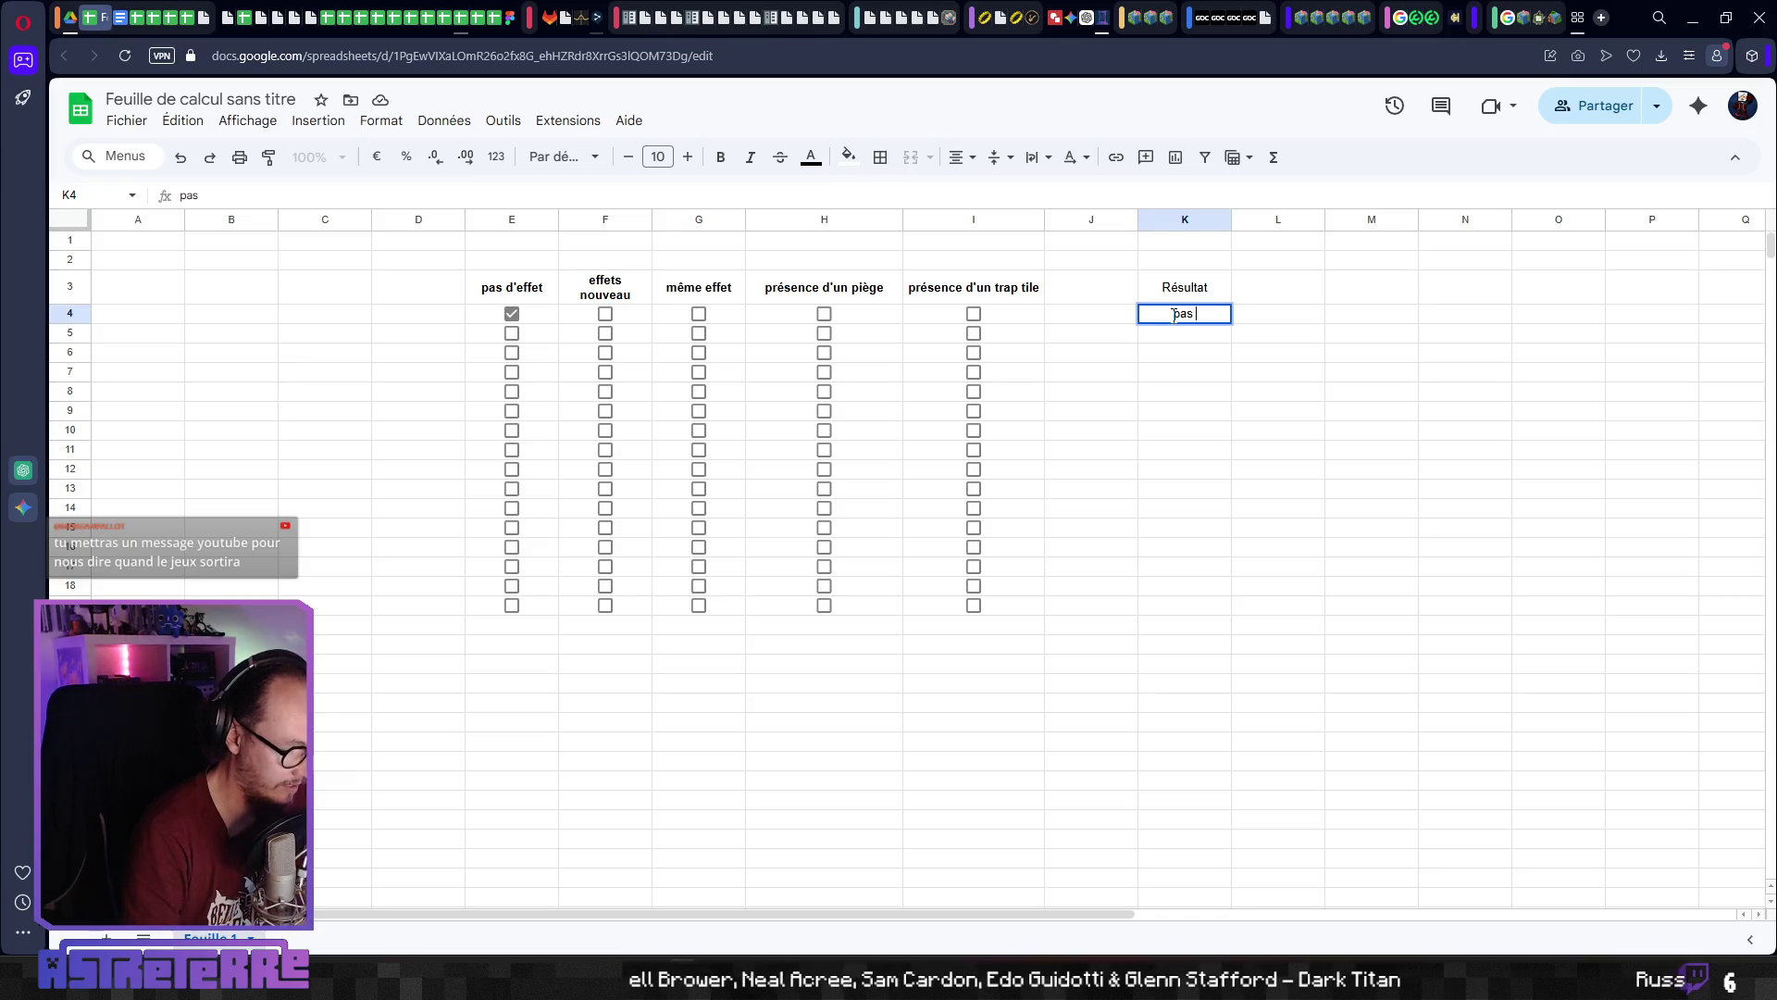
text(de nouvelle section)
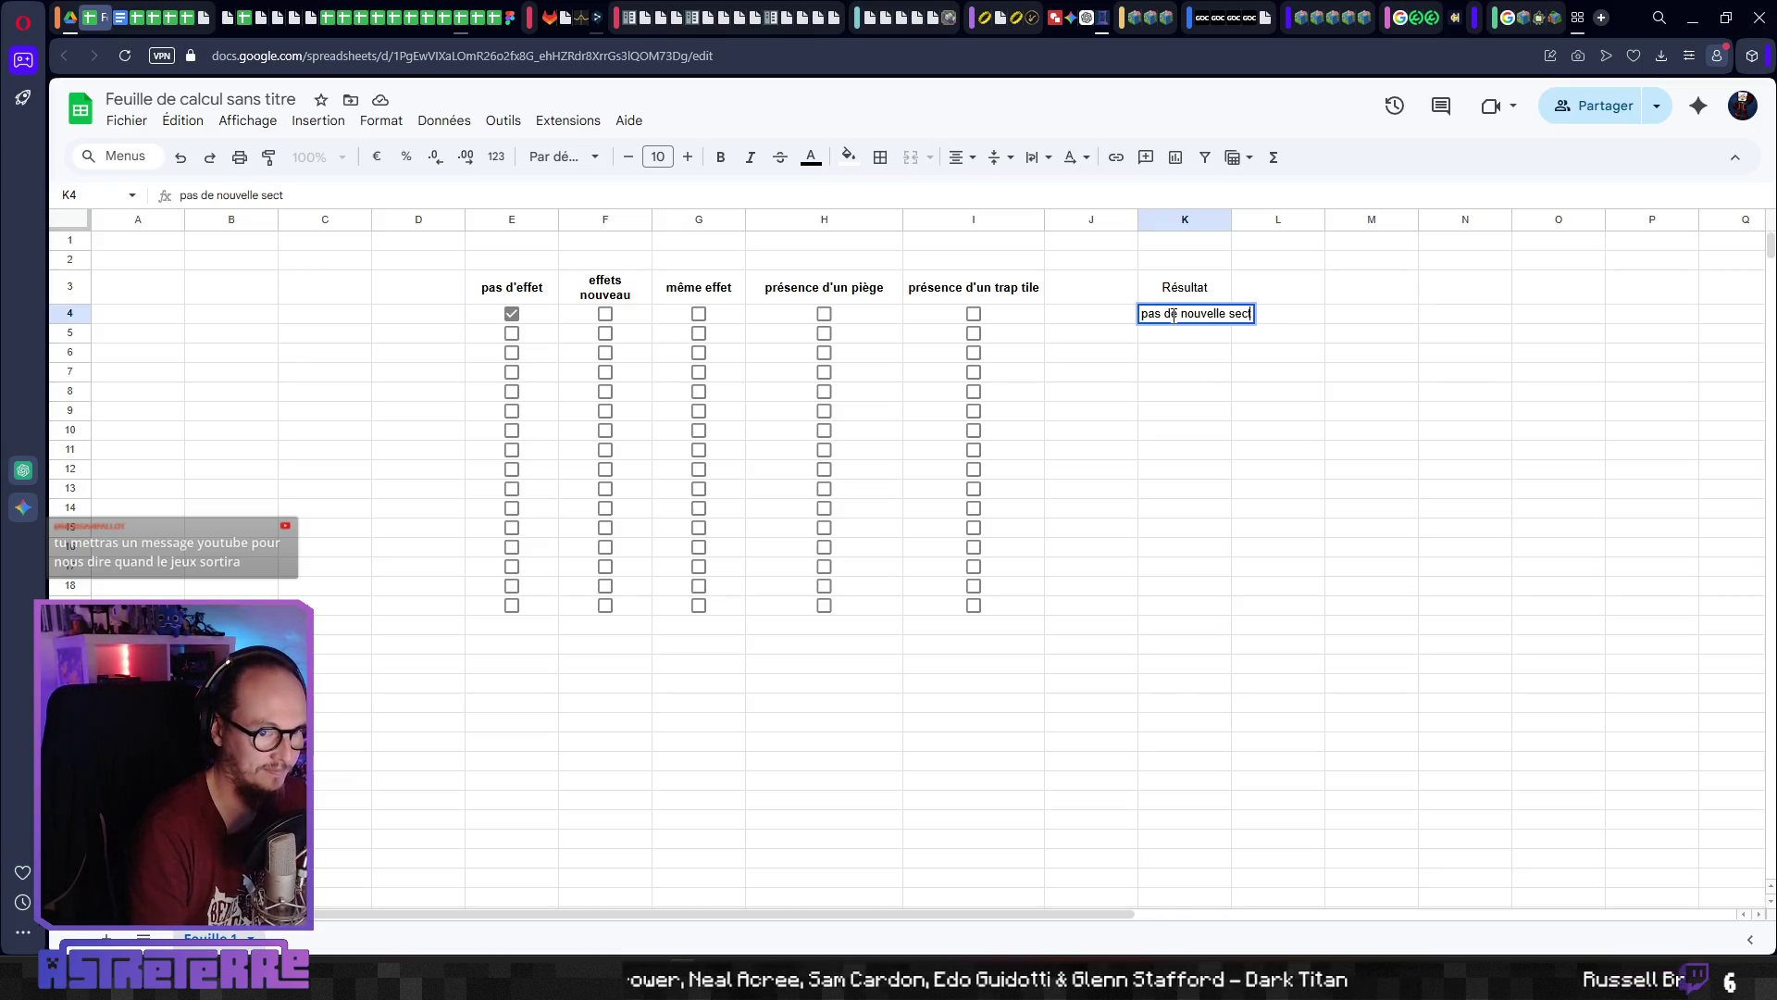
click(1274, 439)
drag(1232, 219, 1317, 220)
Give K4 a green fill and bold text
click(1239, 319)
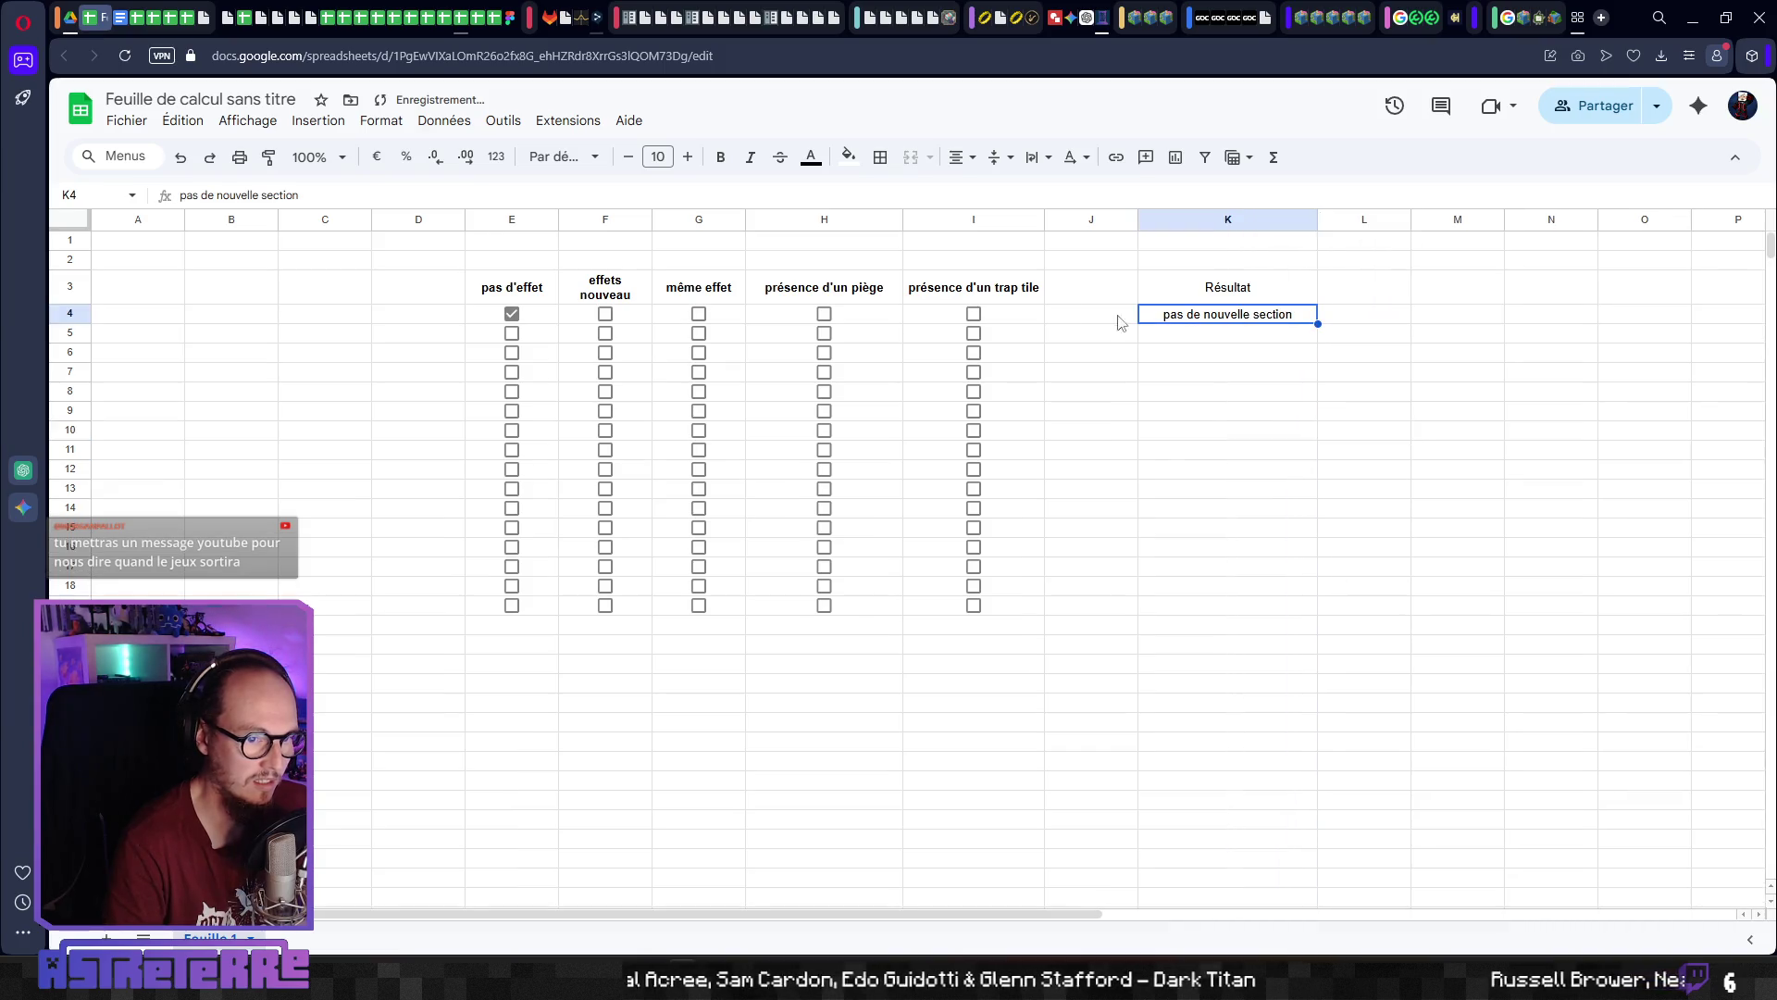
click(848, 157)
click(934, 248)
click(1238, 450)
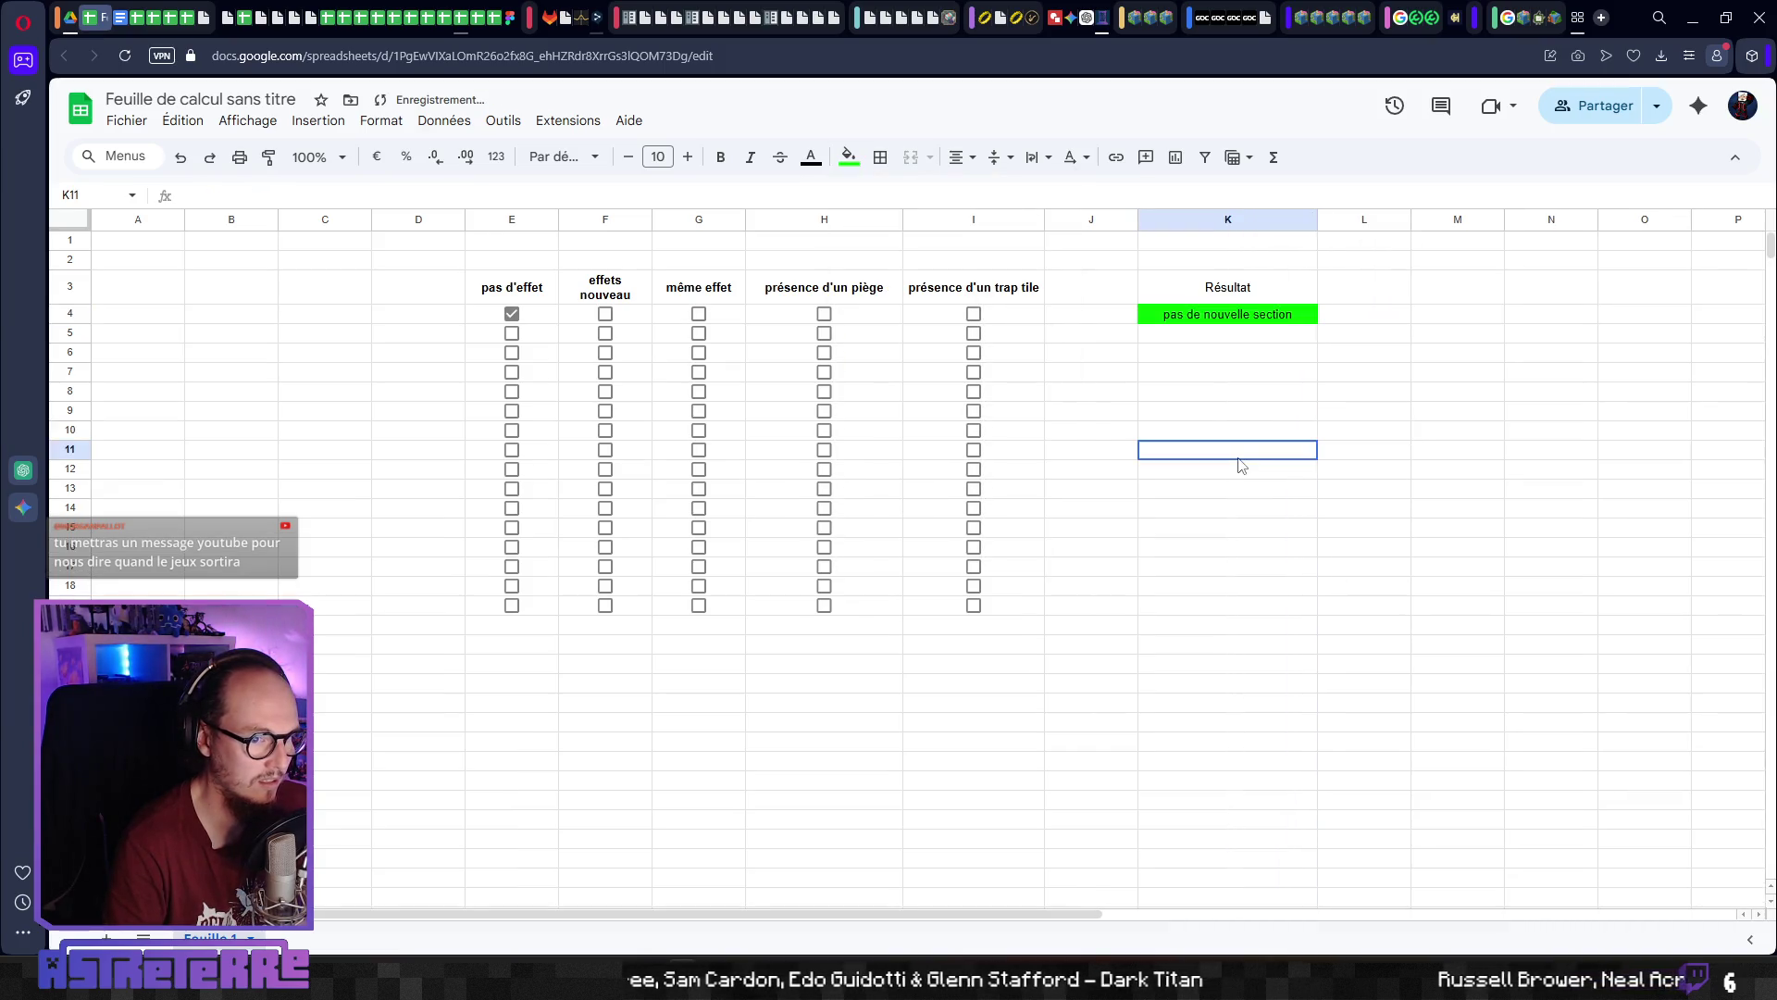
click(1212, 319)
click(721, 157)
click(1199, 412)
click(1195, 334)
click(1208, 317)
click(380, 120)
Make K4 a dropdown with light green 'pas de nouvelle section' and red 'nouvelle section' options
mouse_move(317, 120)
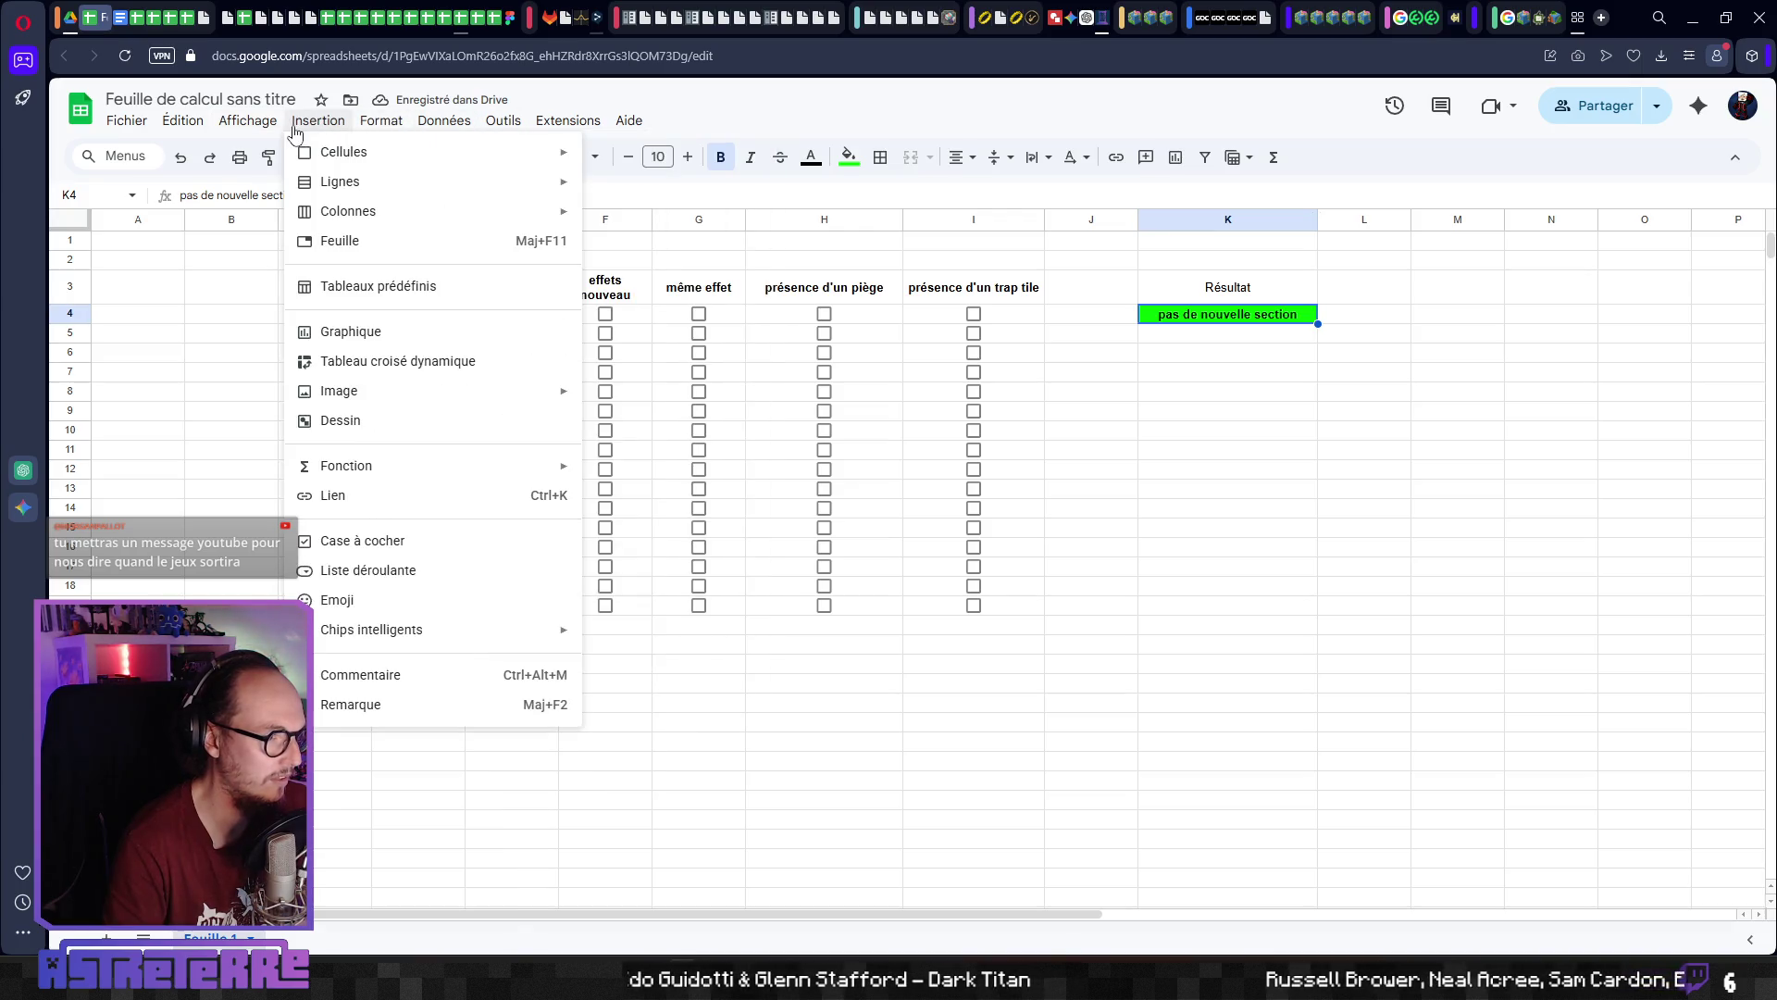
click(369, 570)
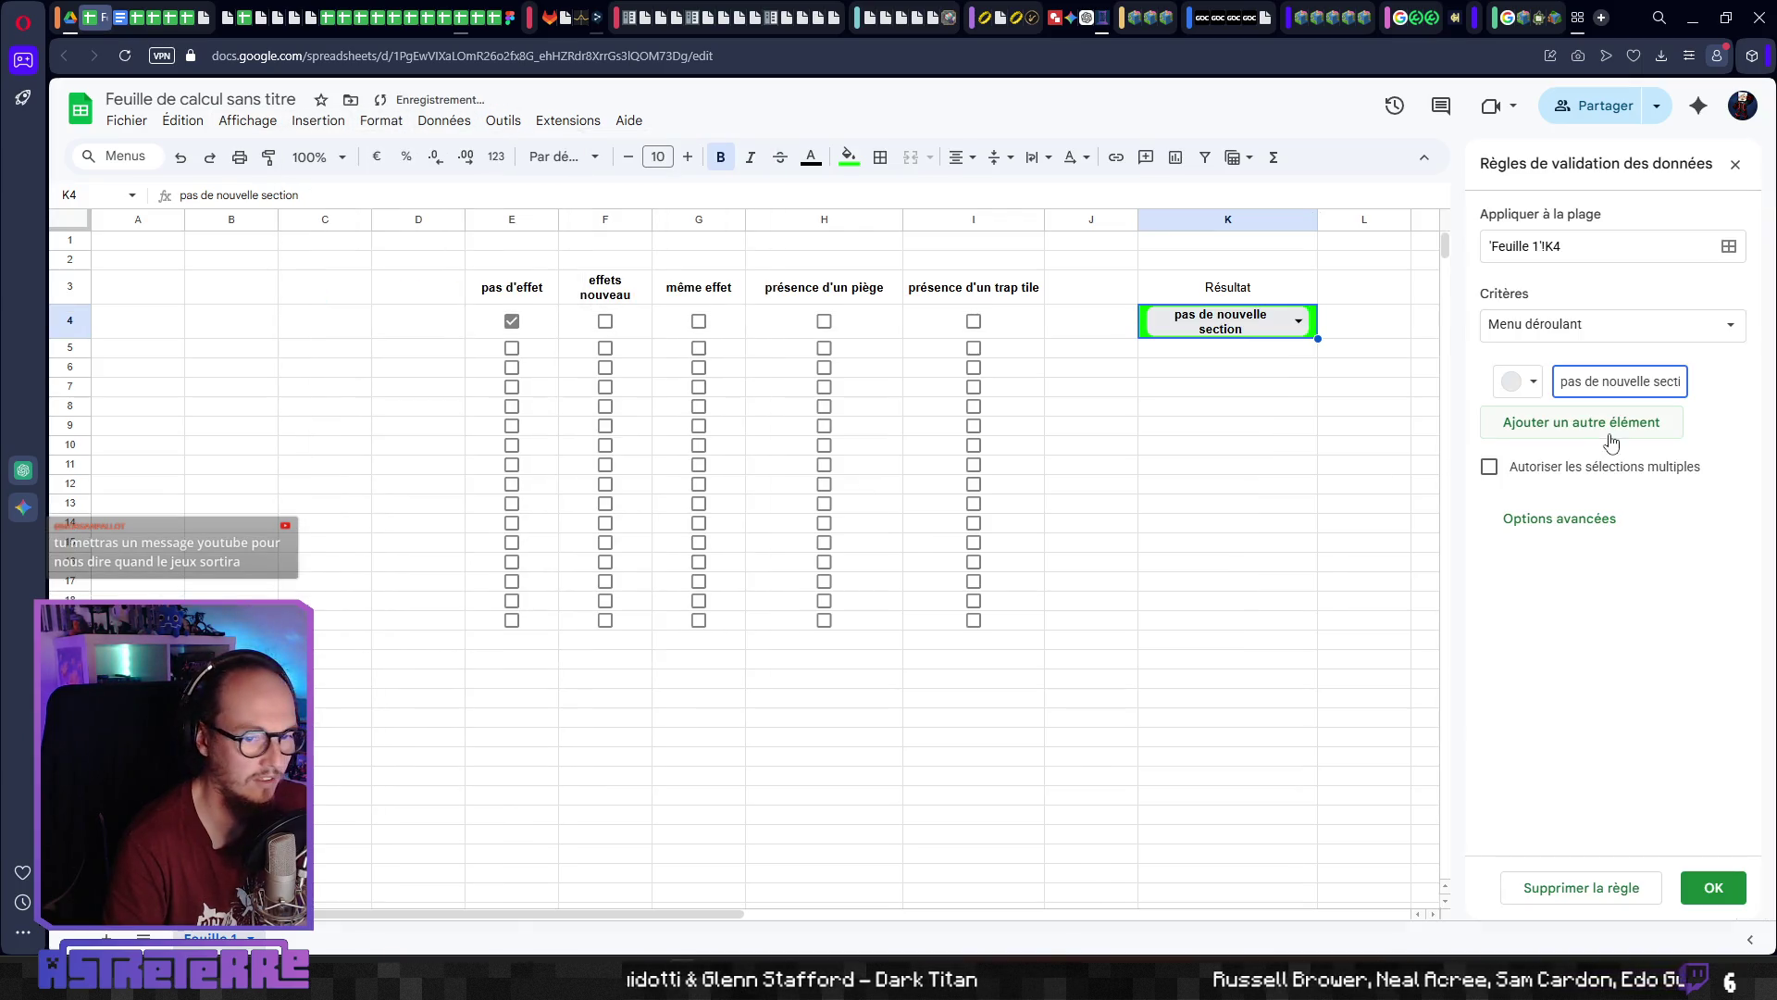
click(1523, 382)
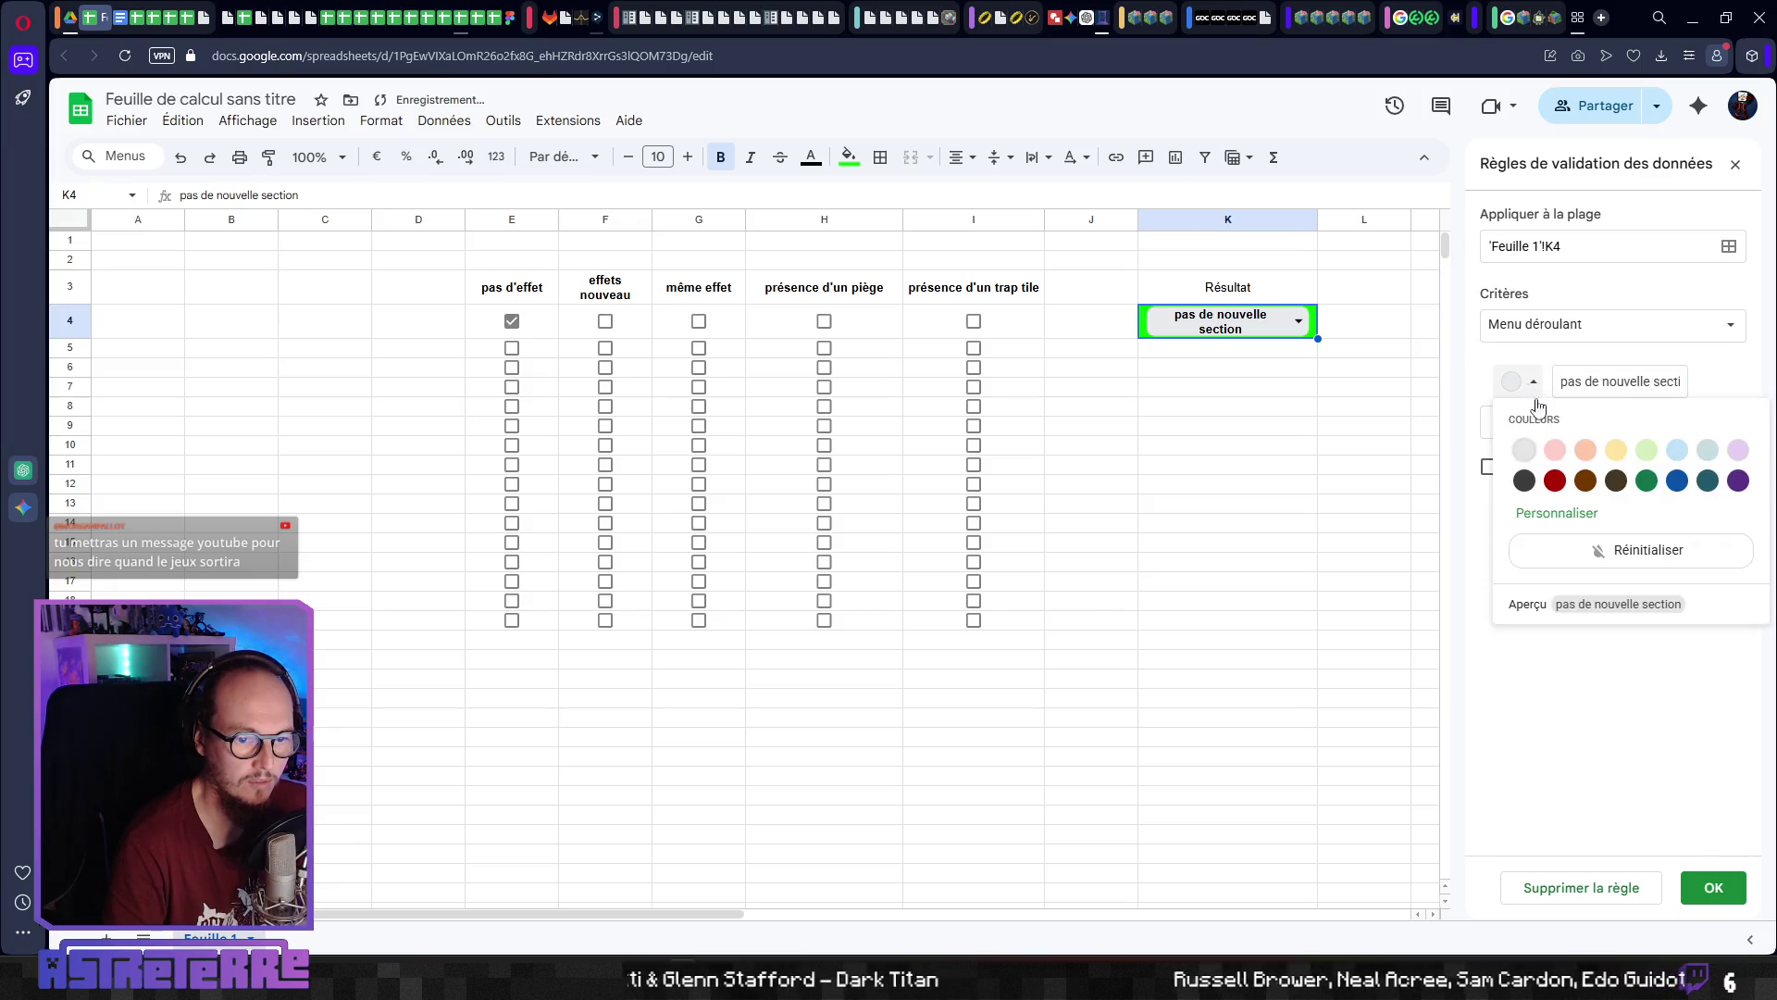
click(1653, 458)
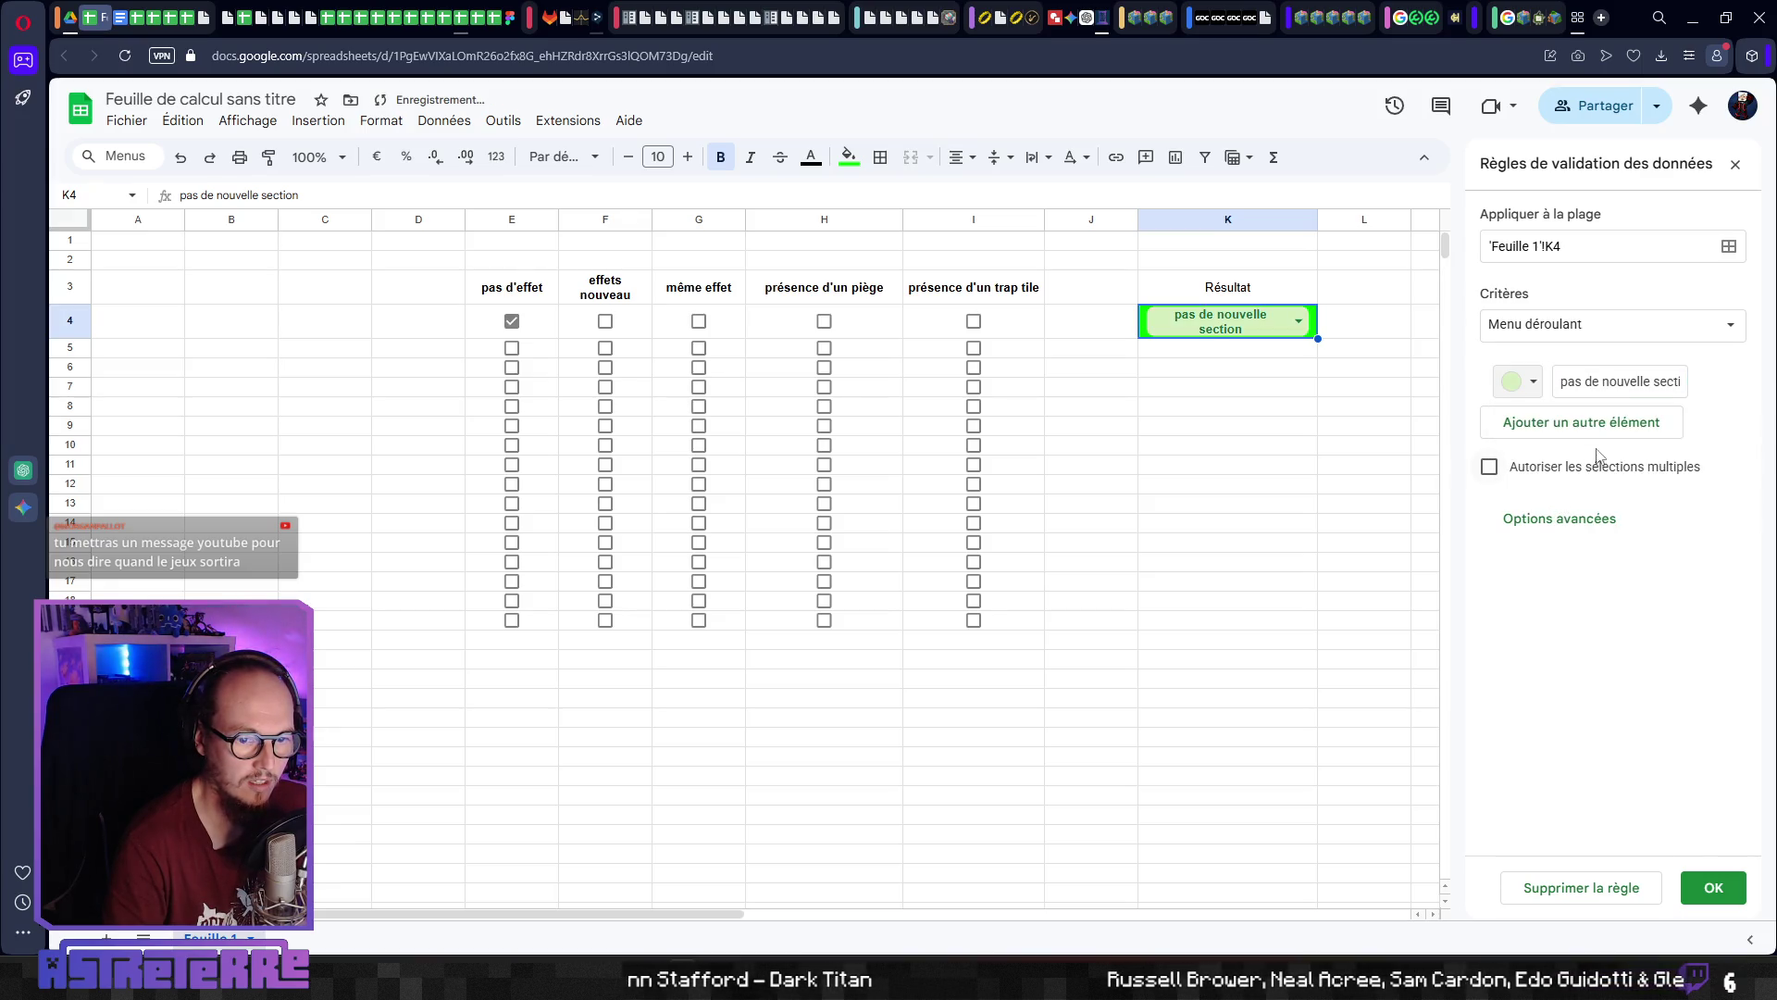
click(1564, 435)
click(1526, 430)
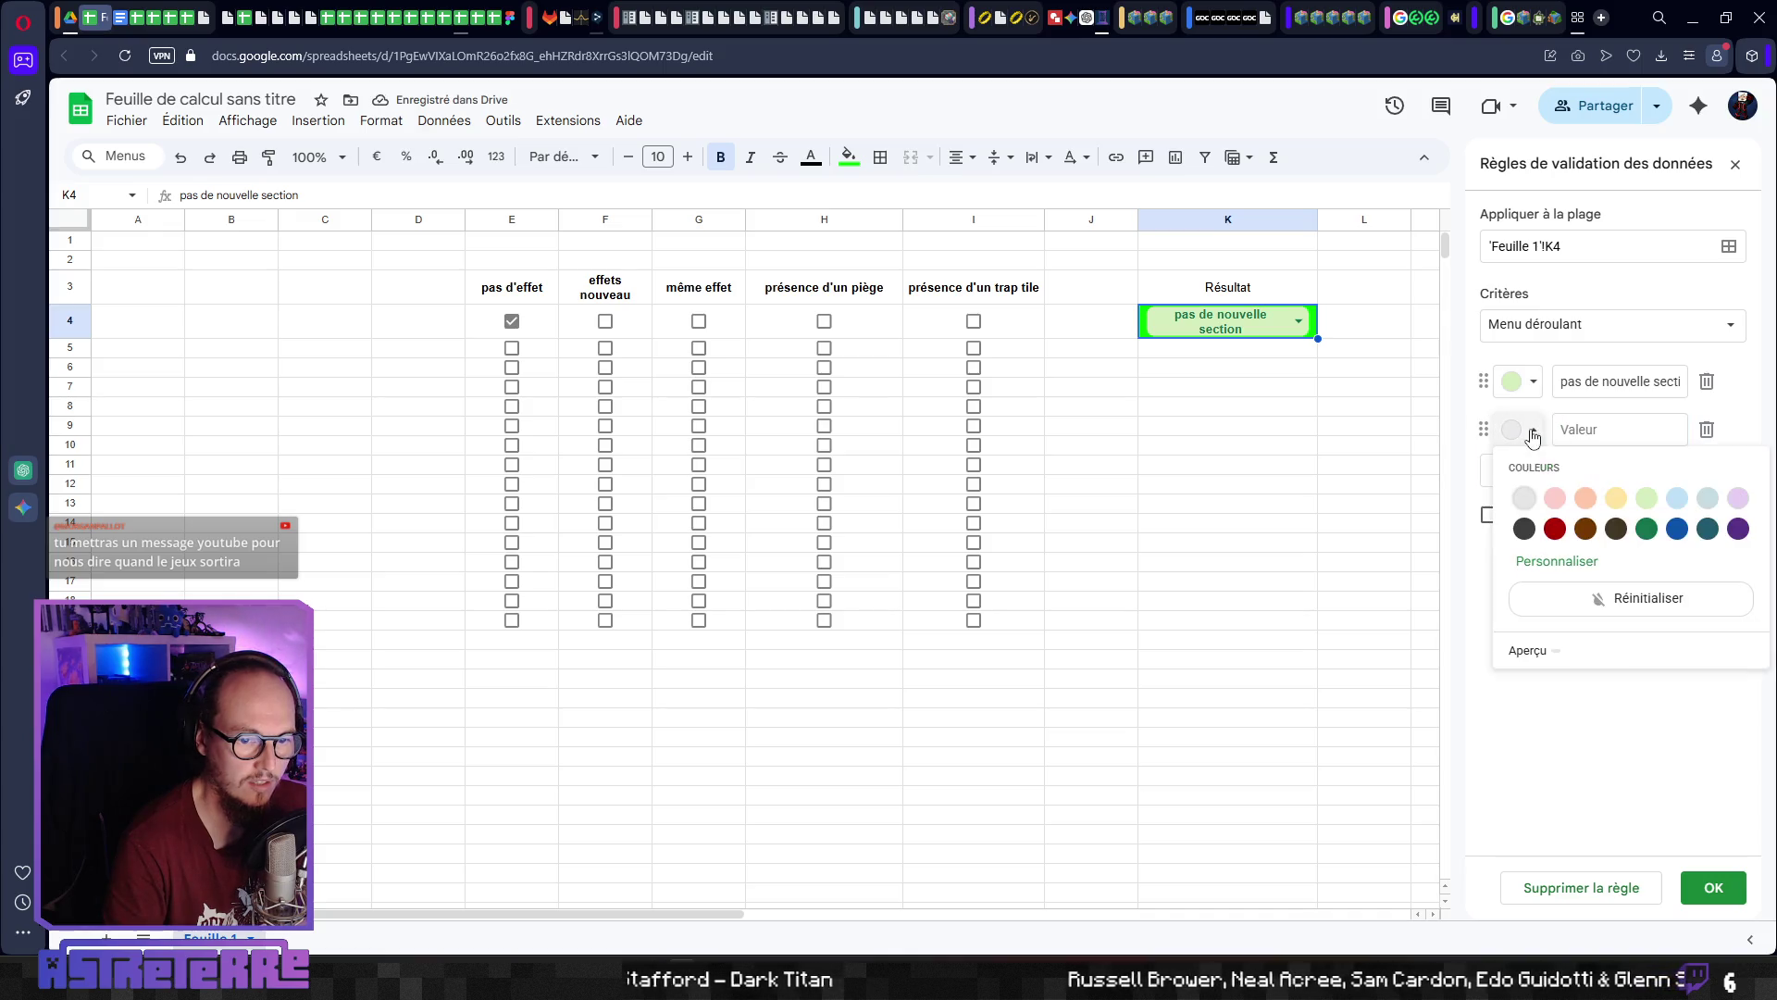
click(1570, 495)
text(nouvelle secti)
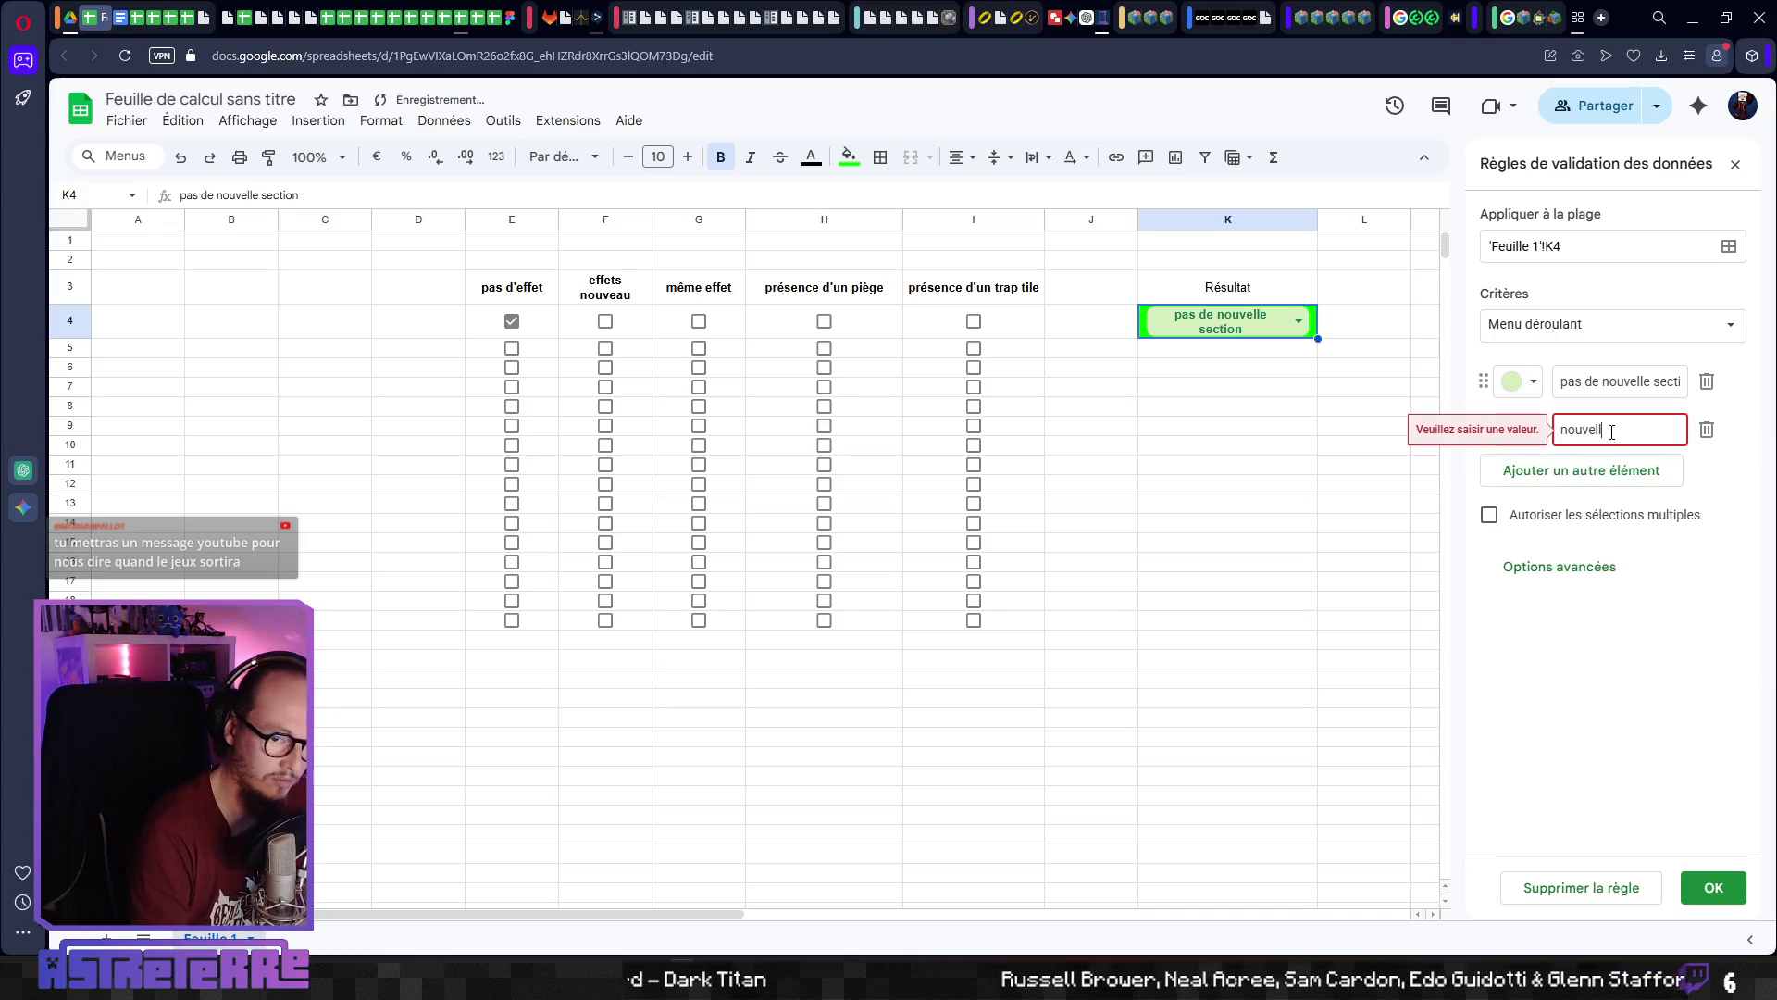
text(on)
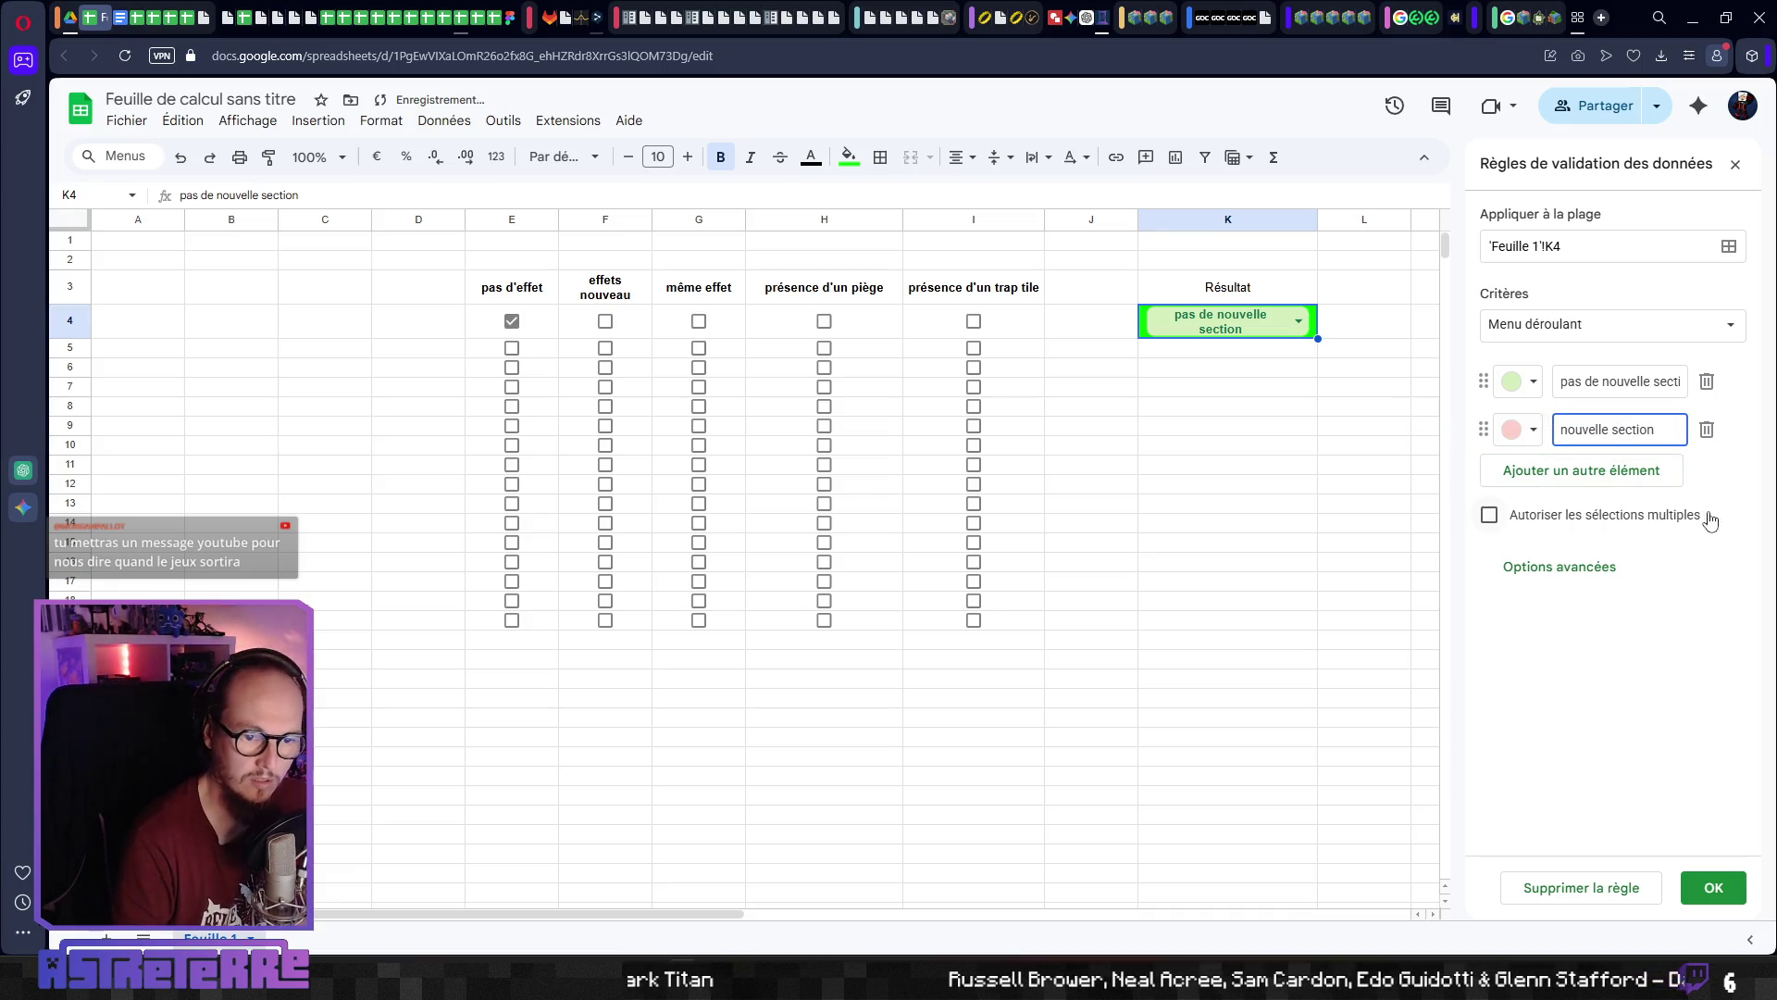
key(Return)
Remove K4's green fill and copy its dropdown into K5:K19
click(1218, 386)
click(1310, 332)
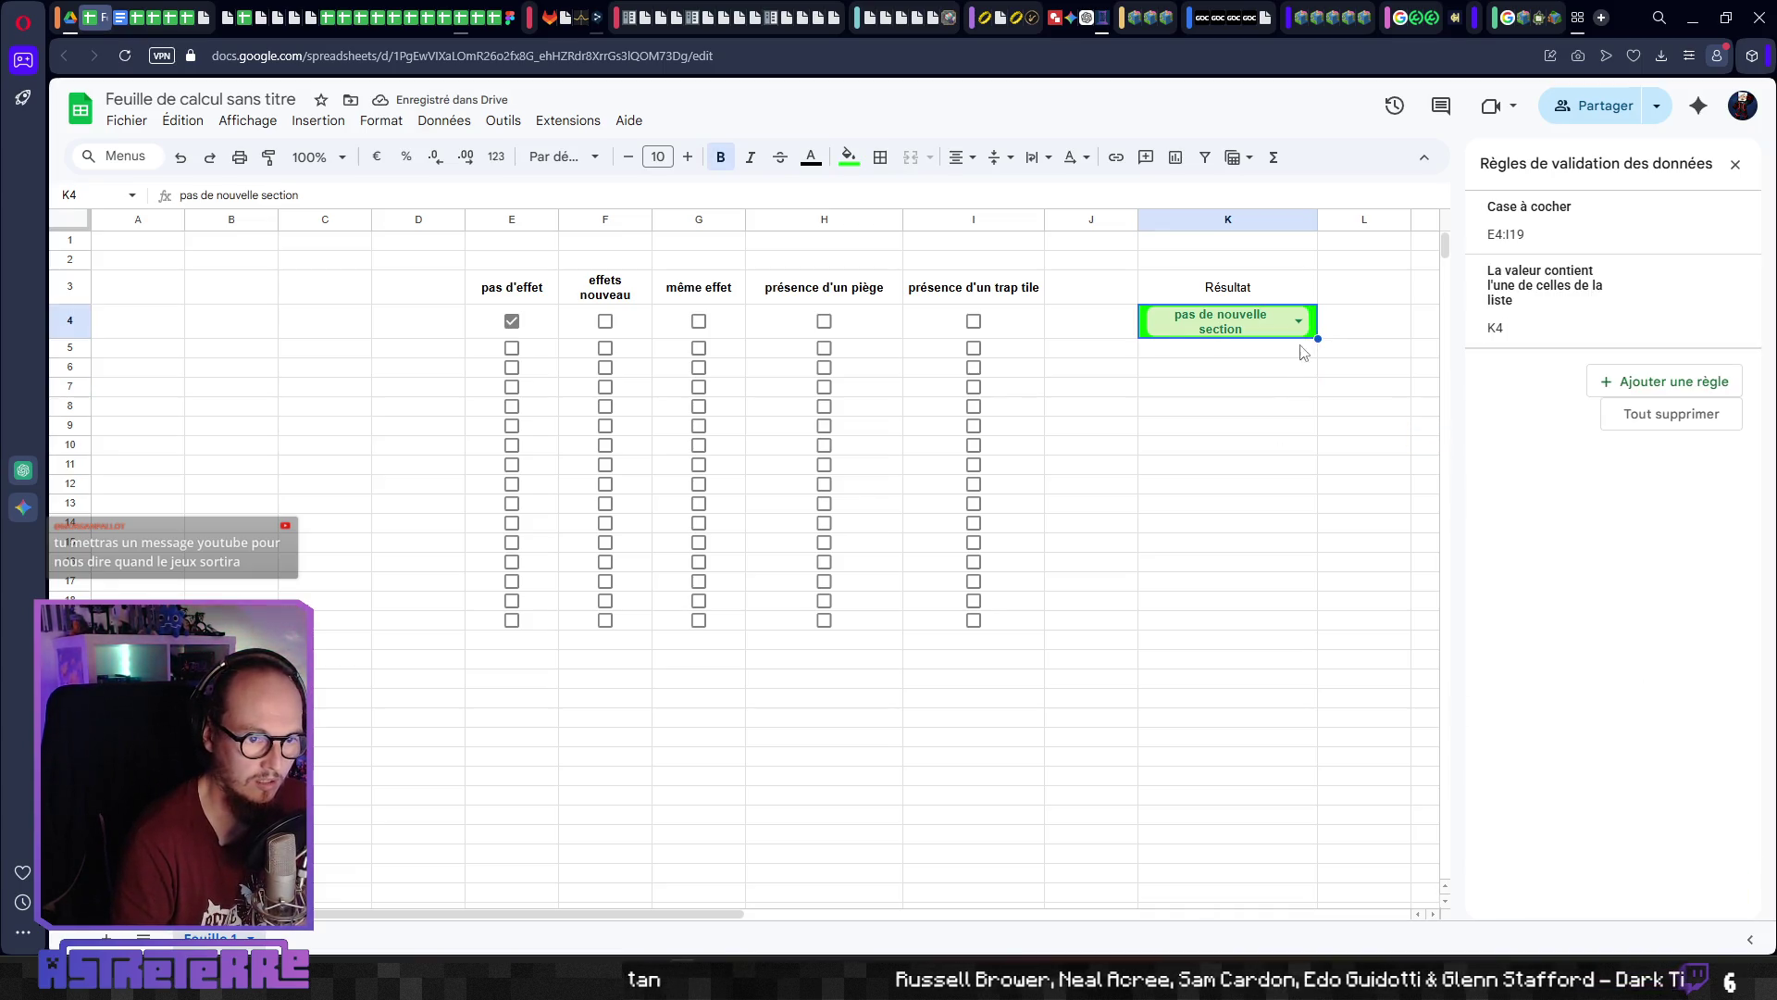
click(853, 163)
click(888, 192)
click(1269, 424)
click(1285, 331)
click(1339, 325)
click(1312, 331)
key(ctrl+c)
drag(1212, 350, 1200, 622)
key(ctrl+v)
click(1425, 423)
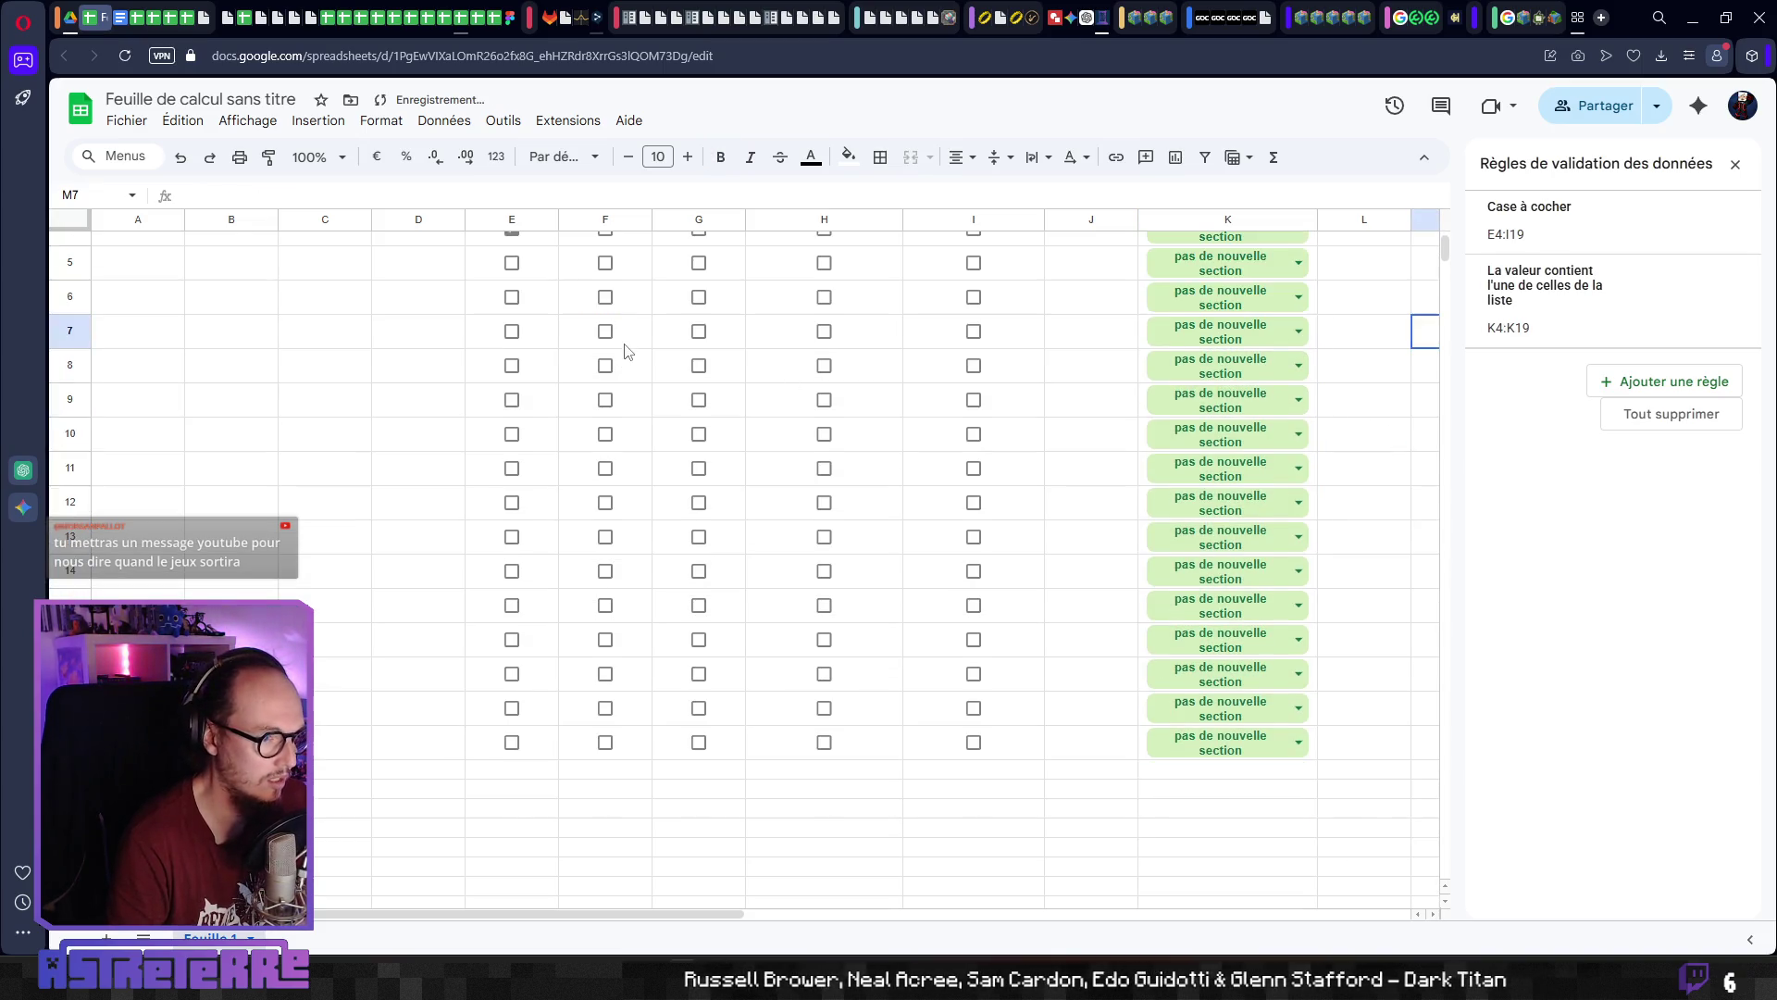
Tick effets nouveau in F5 and set K5 to 'nouvelle section'
click(605, 355)
click(1262, 364)
click(1245, 417)
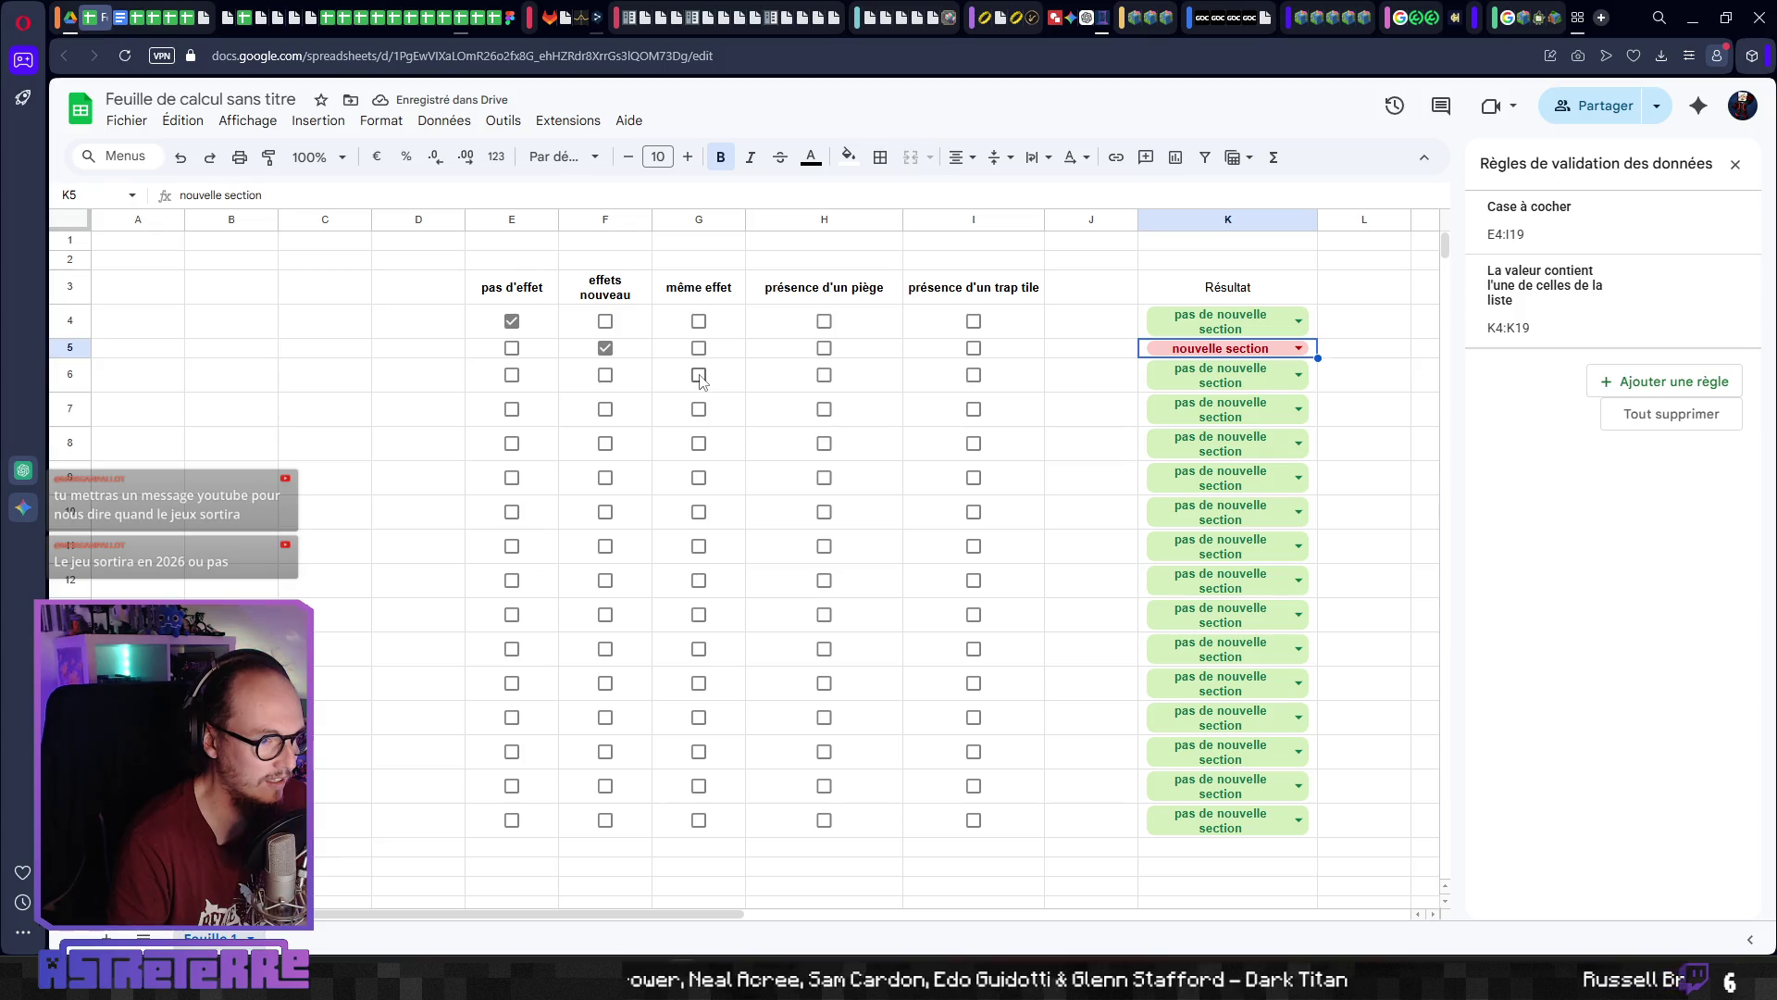
Tick même effet in G6, then pas d'effet and présence d'un piège in row 7, setting K7 to 'nouvelle section'
click(699, 375)
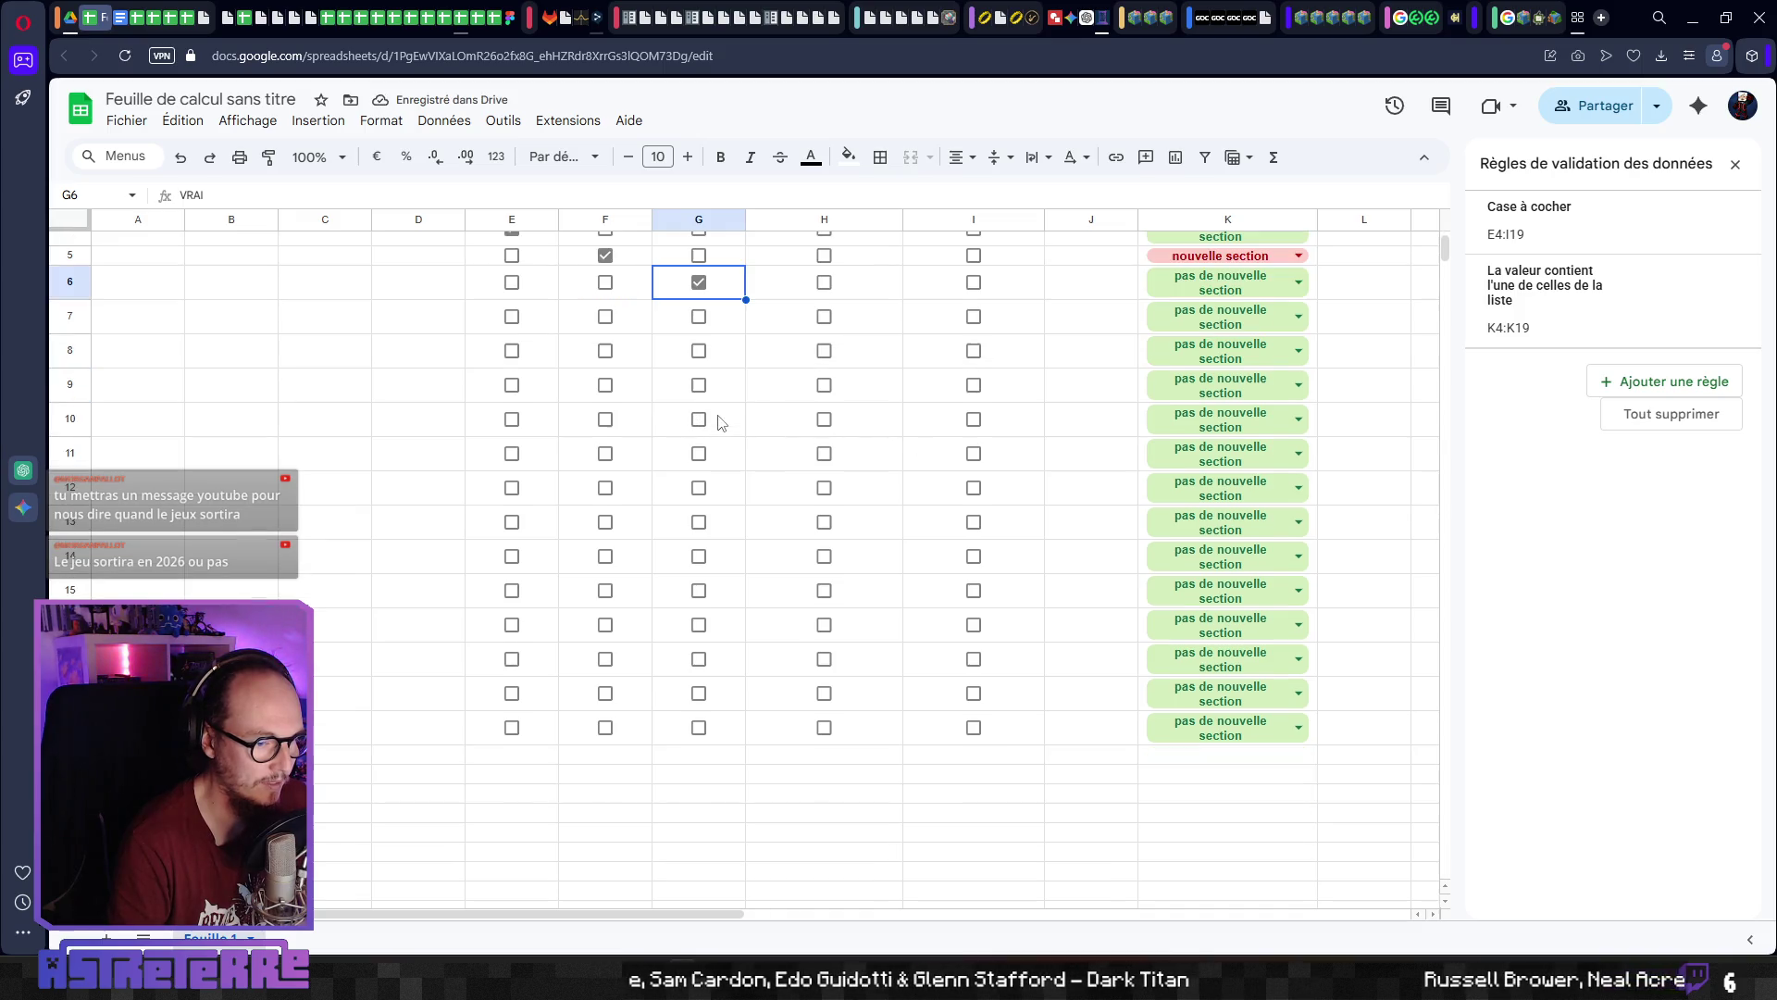
click(662, 413)
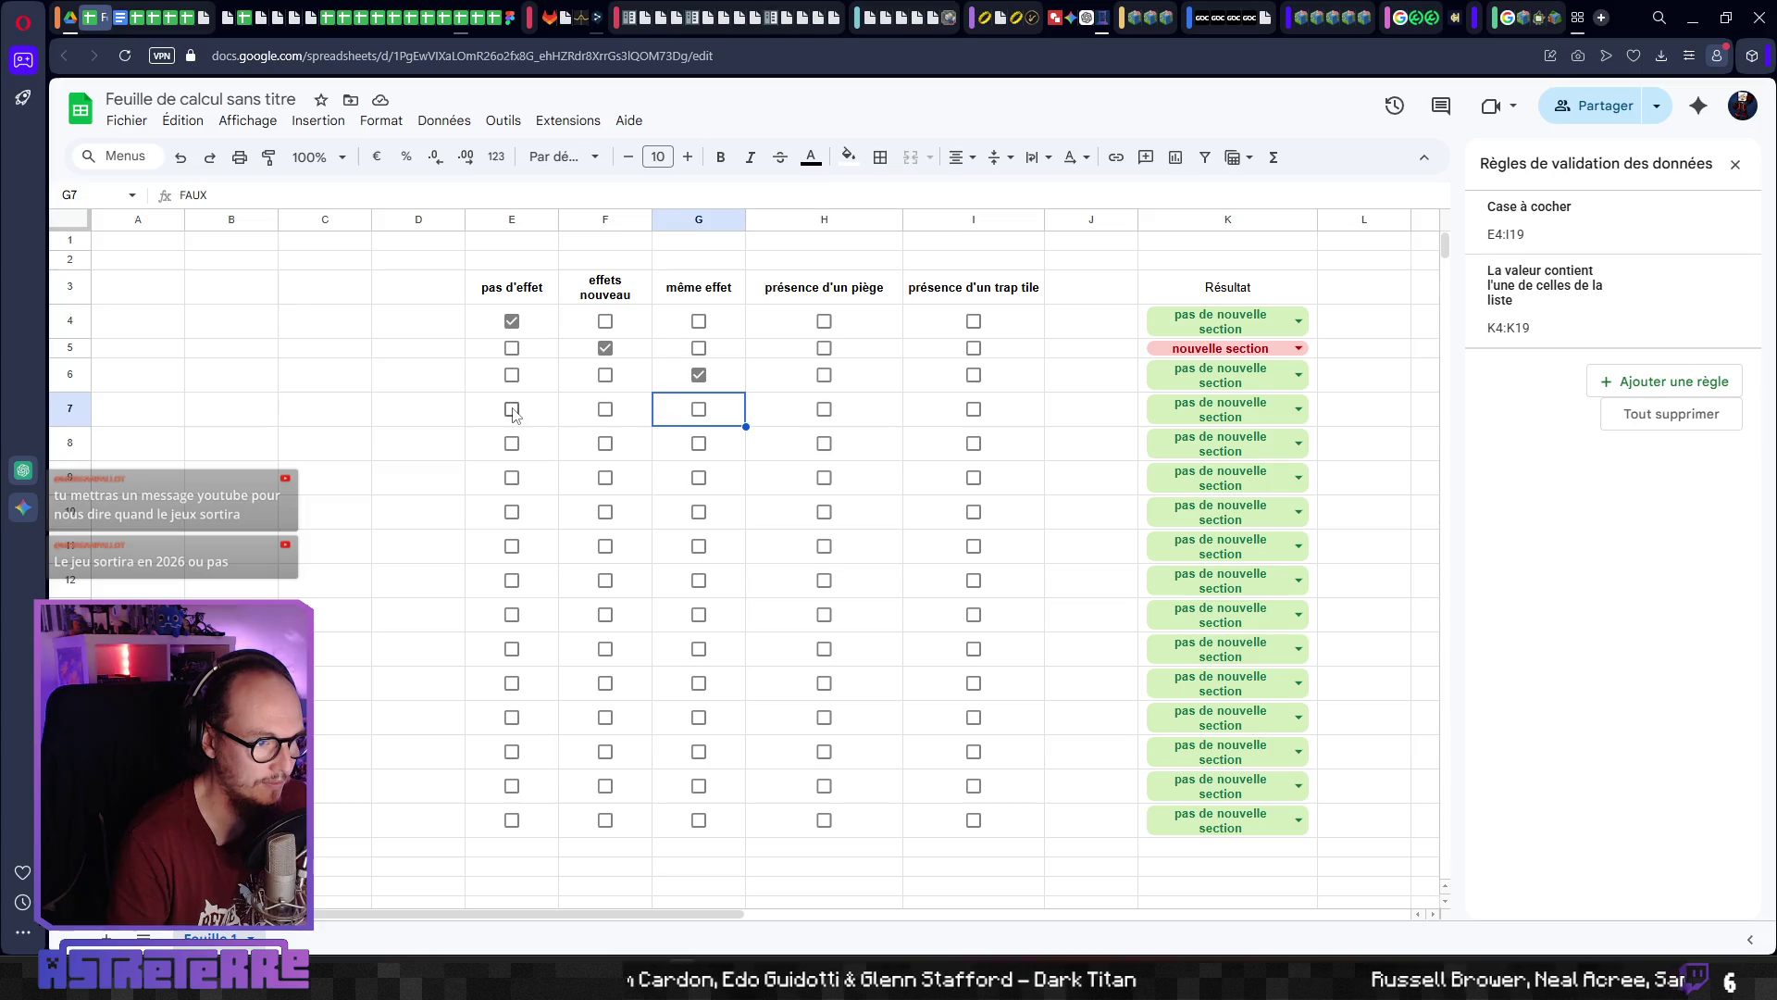
click(536, 413)
click(515, 414)
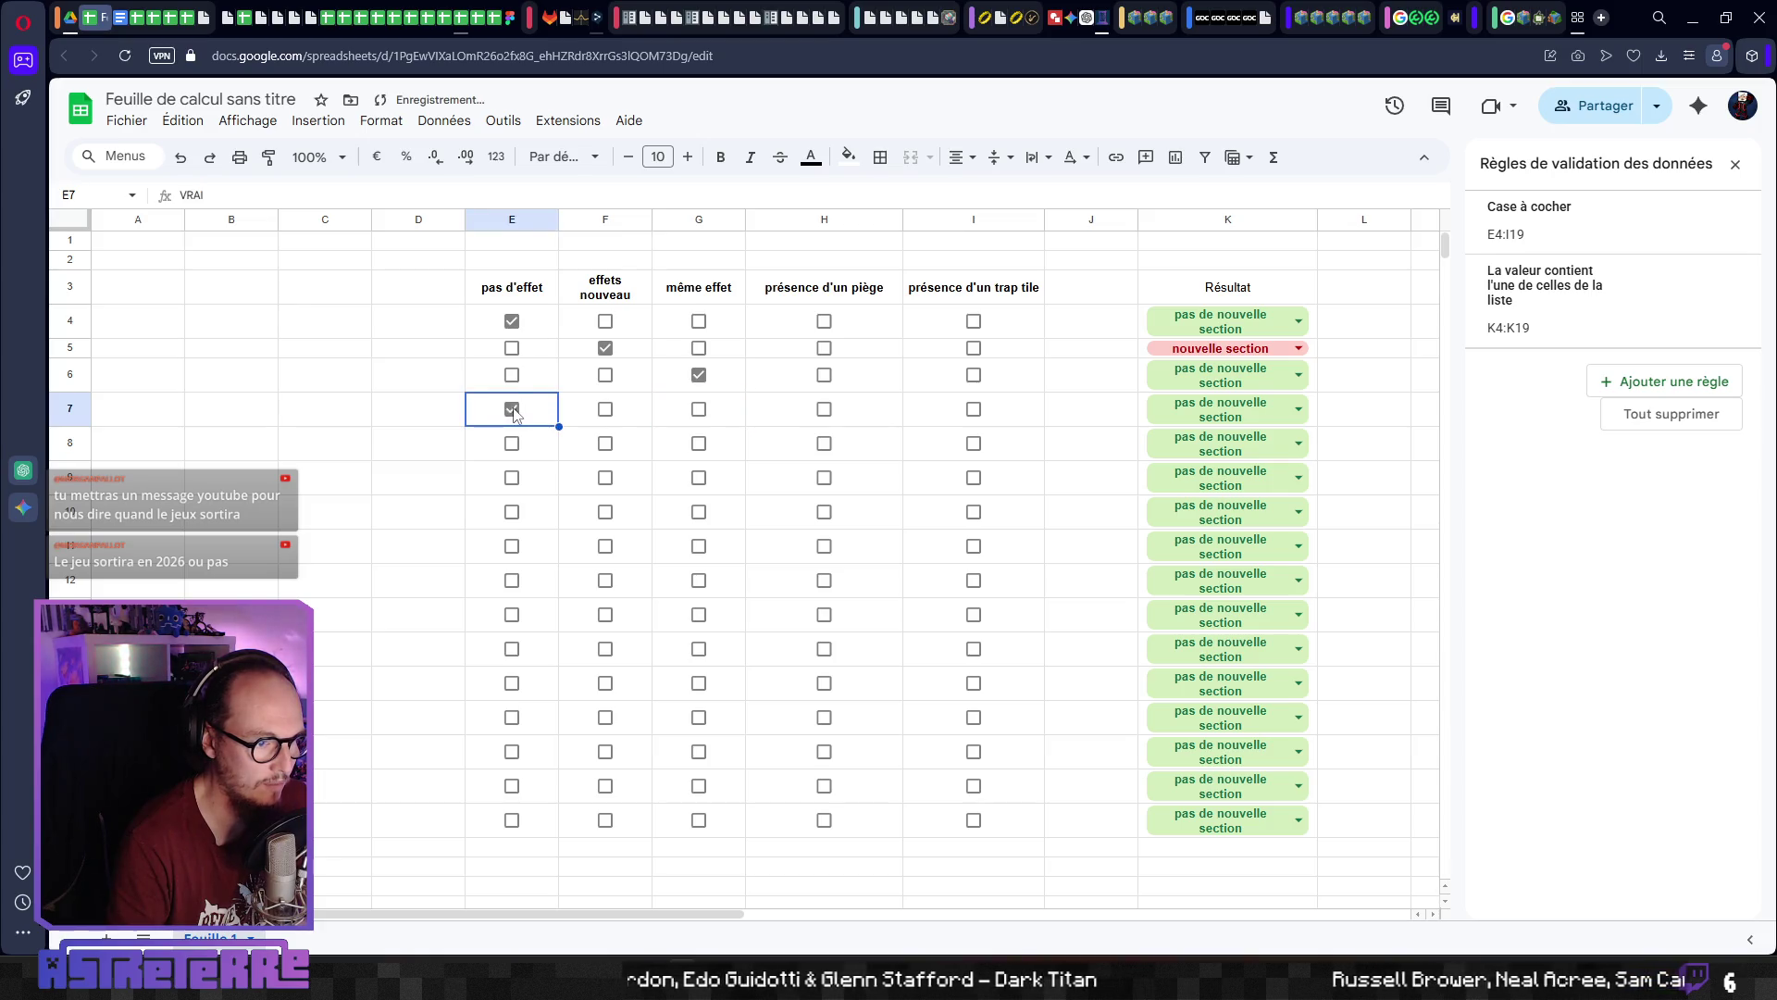
click(824, 410)
click(1241, 410)
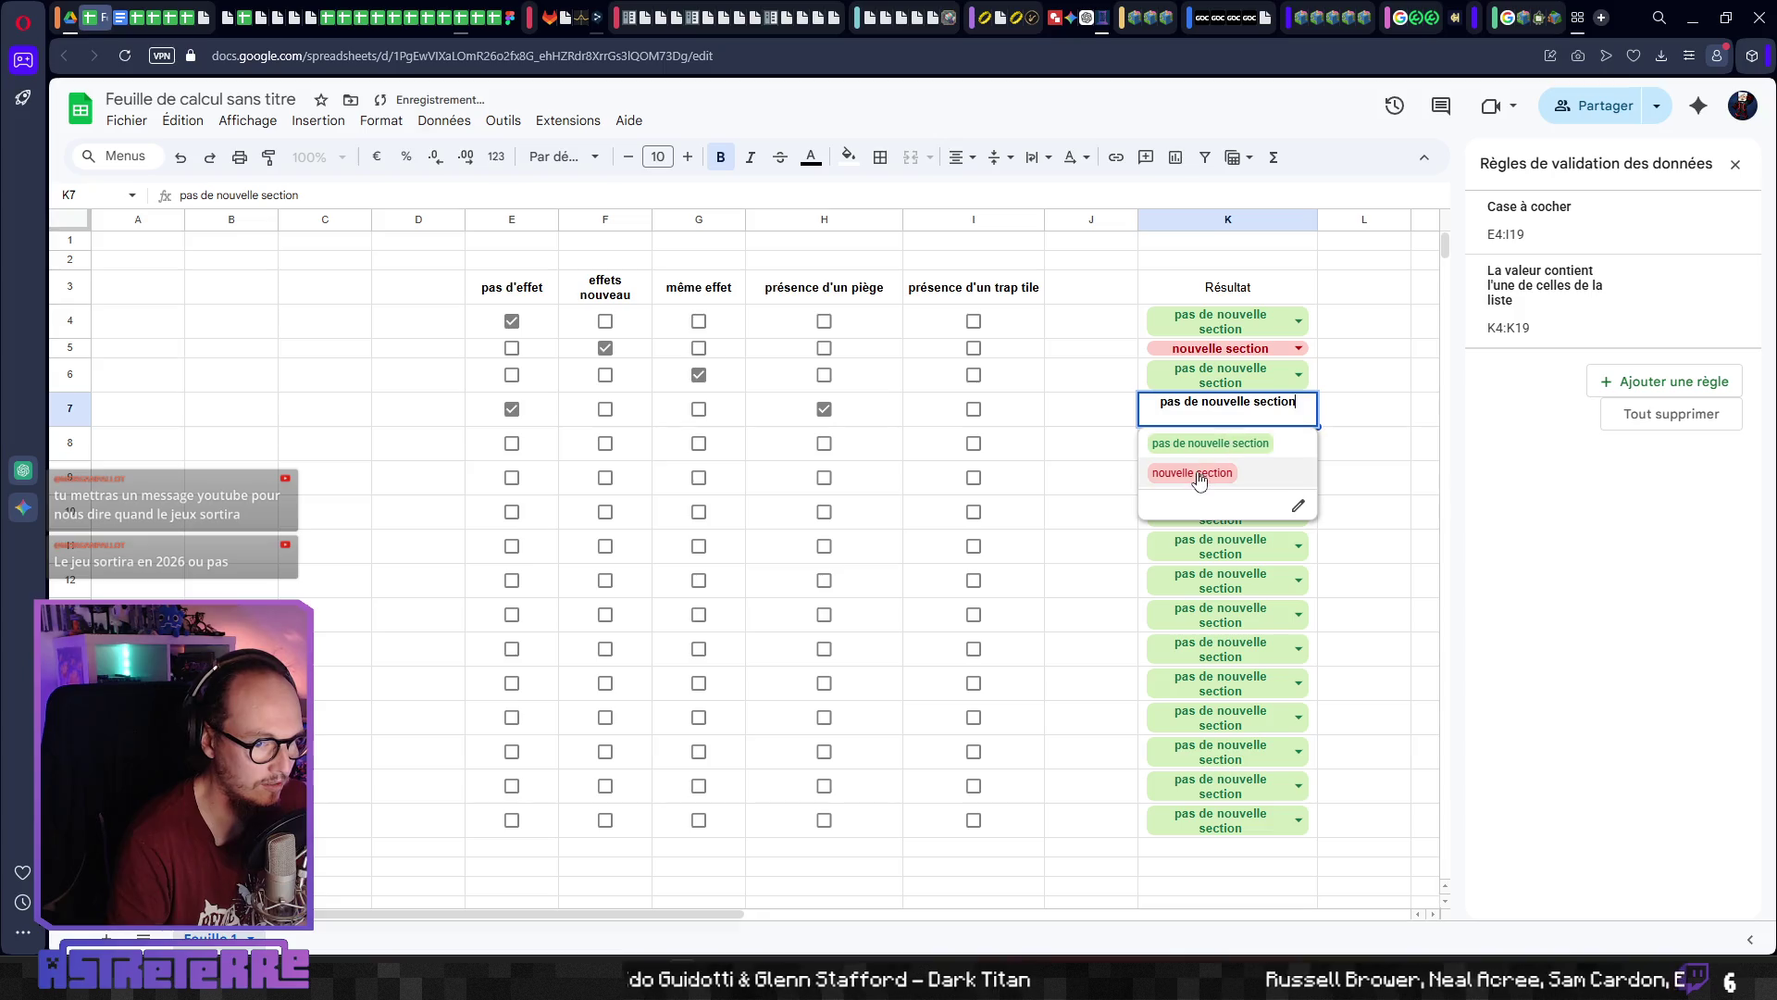
click(1194, 473)
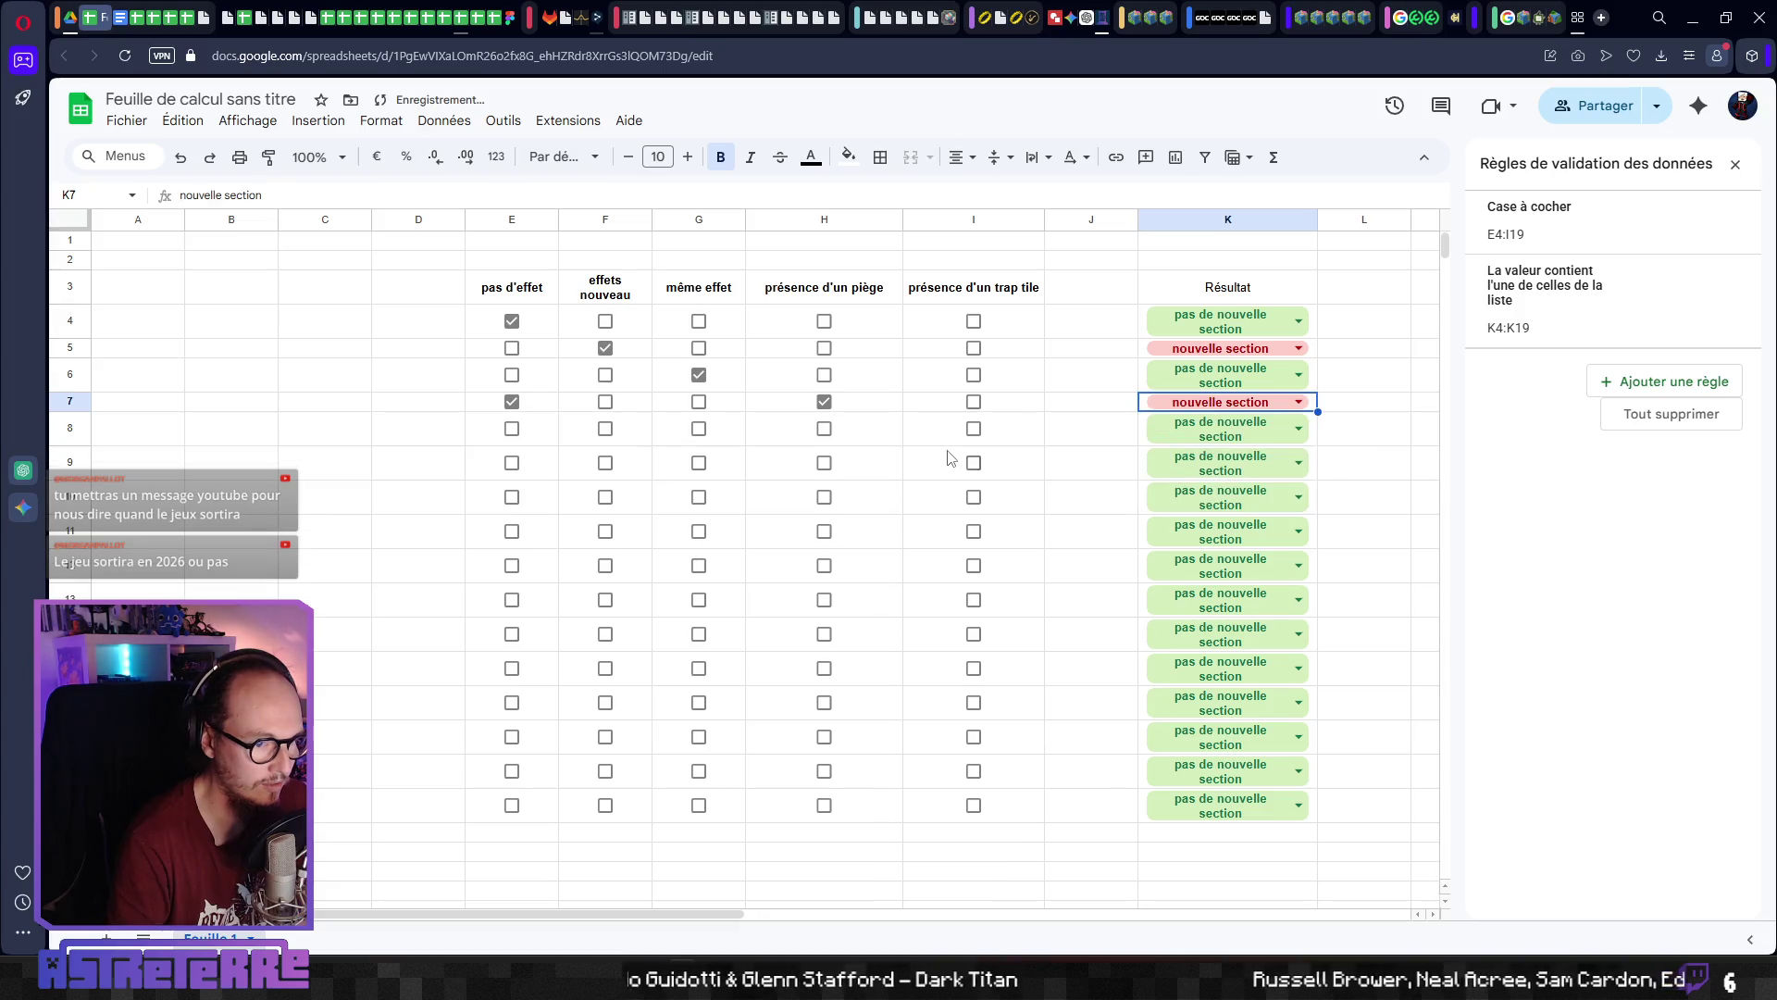
Tick pas d'effet and présence d'un trap tile in row 8 and set K8 to 'nouvelle section'
click(516, 435)
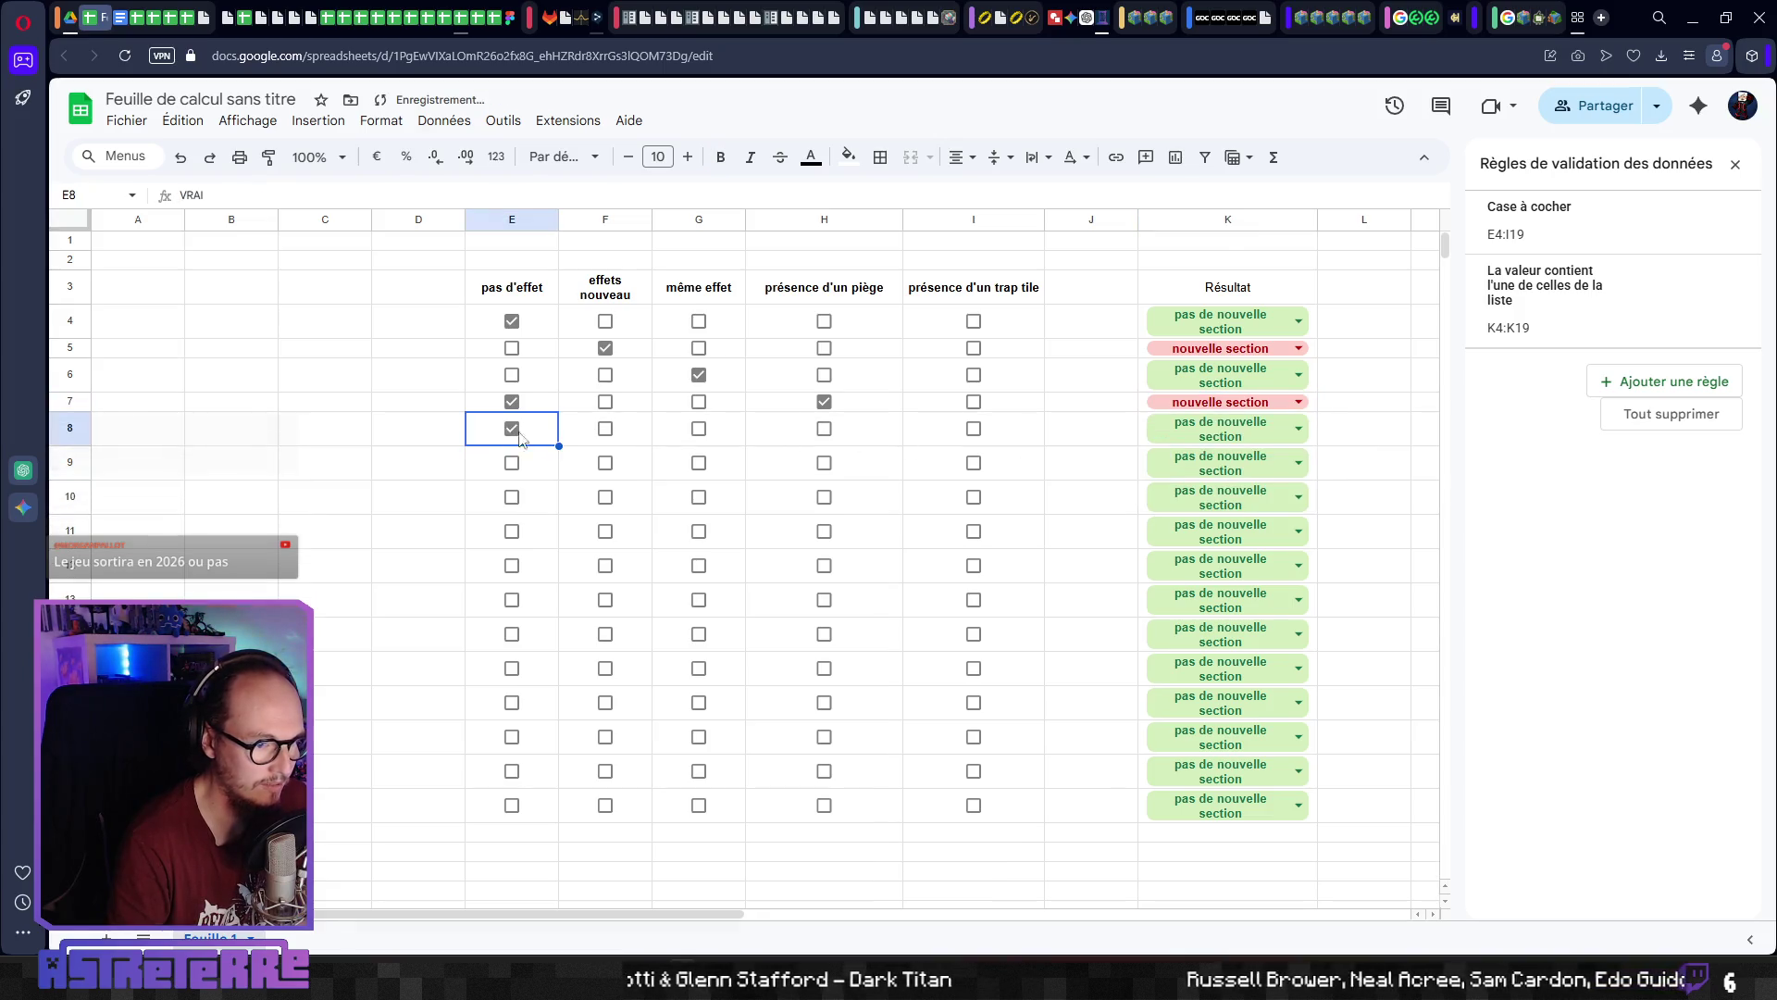
click(973, 428)
click(1249, 440)
click(1240, 489)
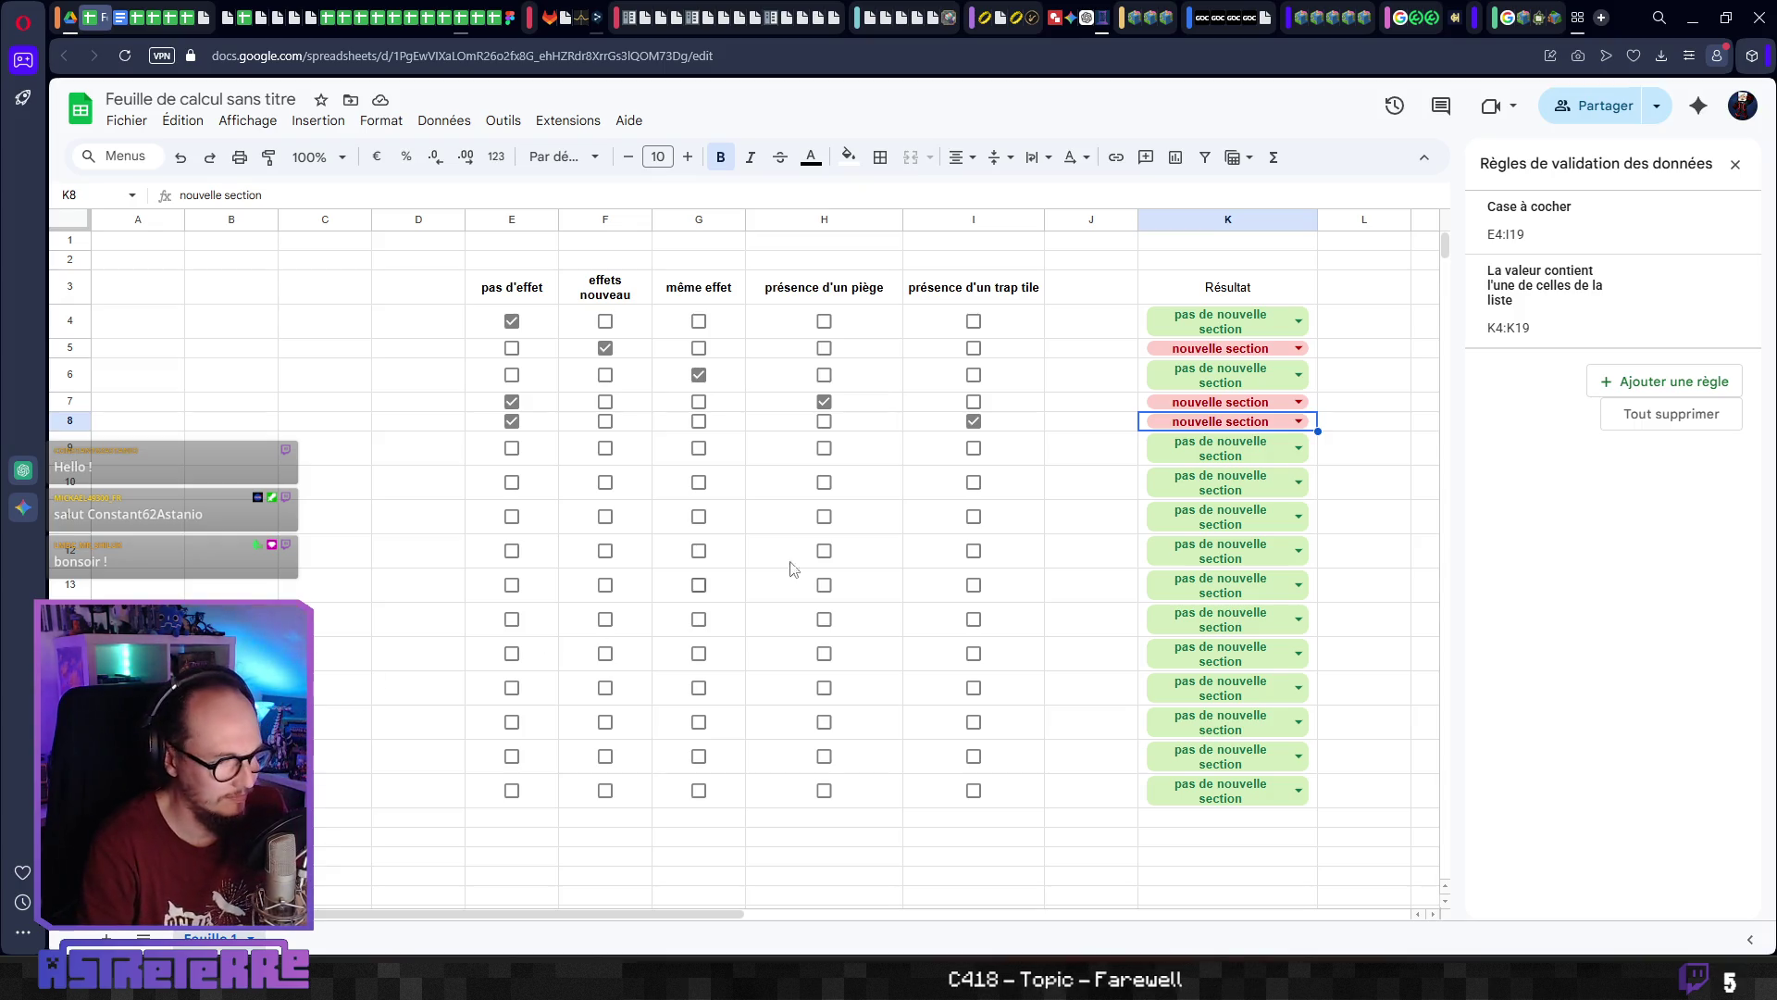
Tick effets nouveau, piège and trap tile in row 9 and set K9 to 'nouvelle section'
click(1067, 479)
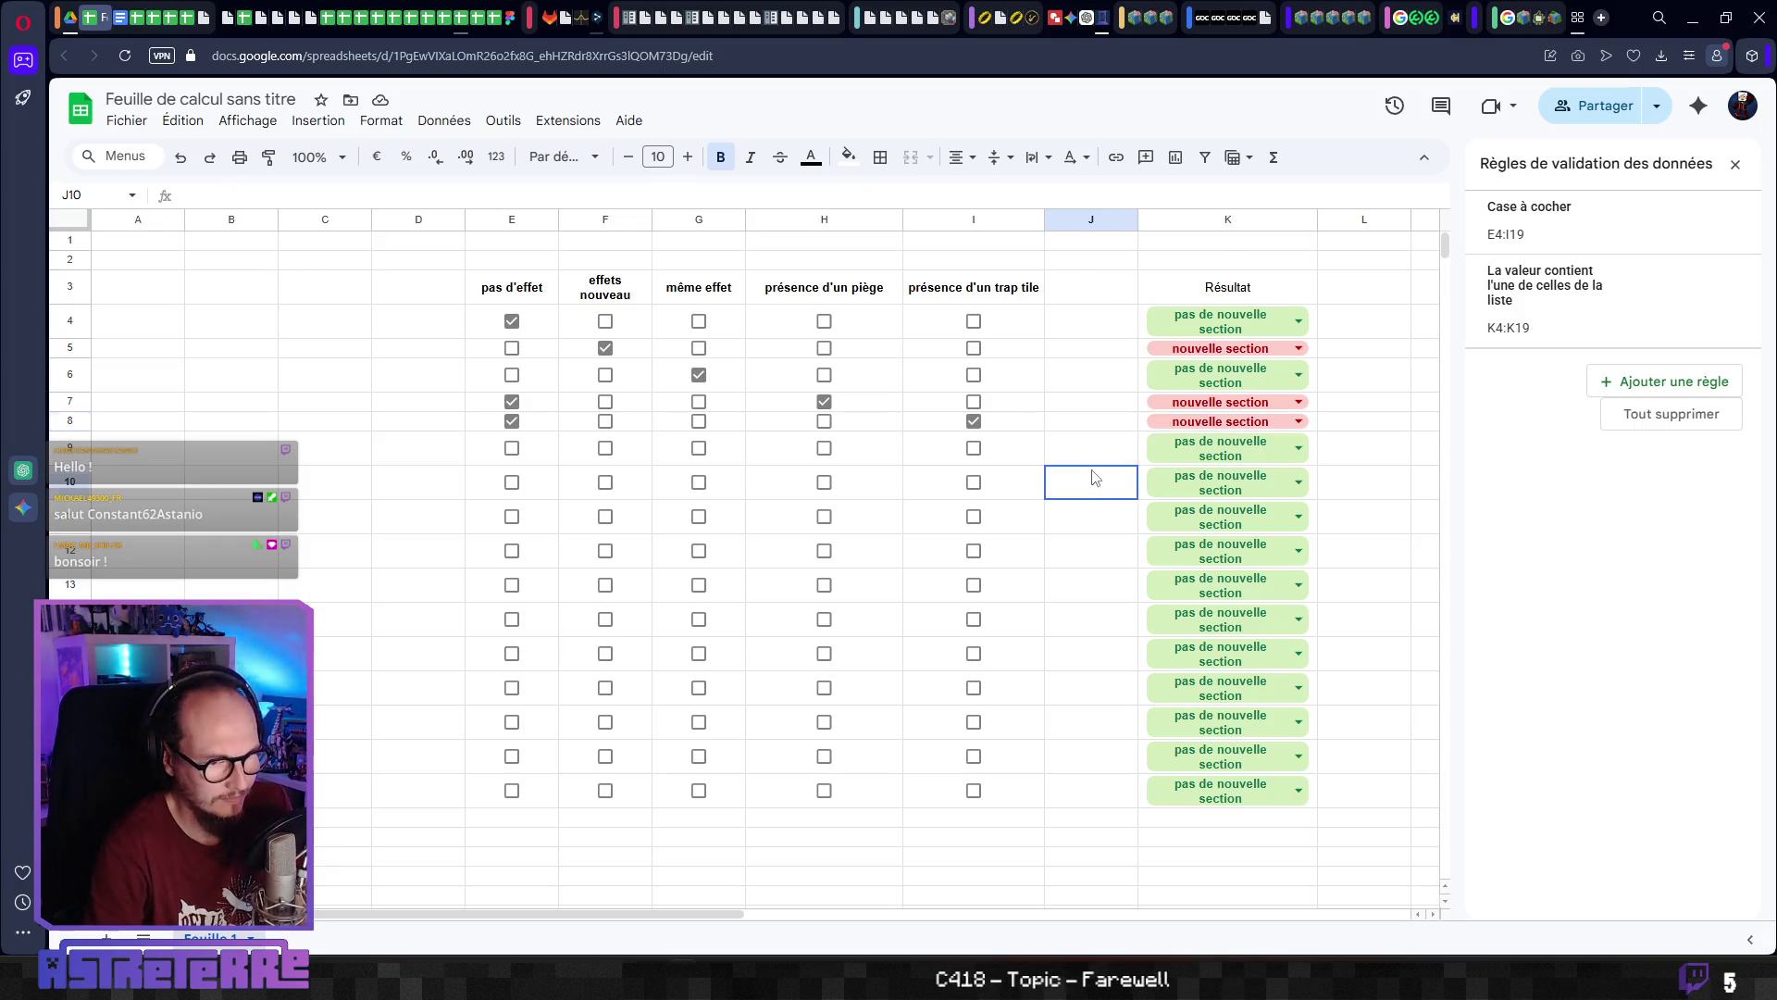
click(877, 480)
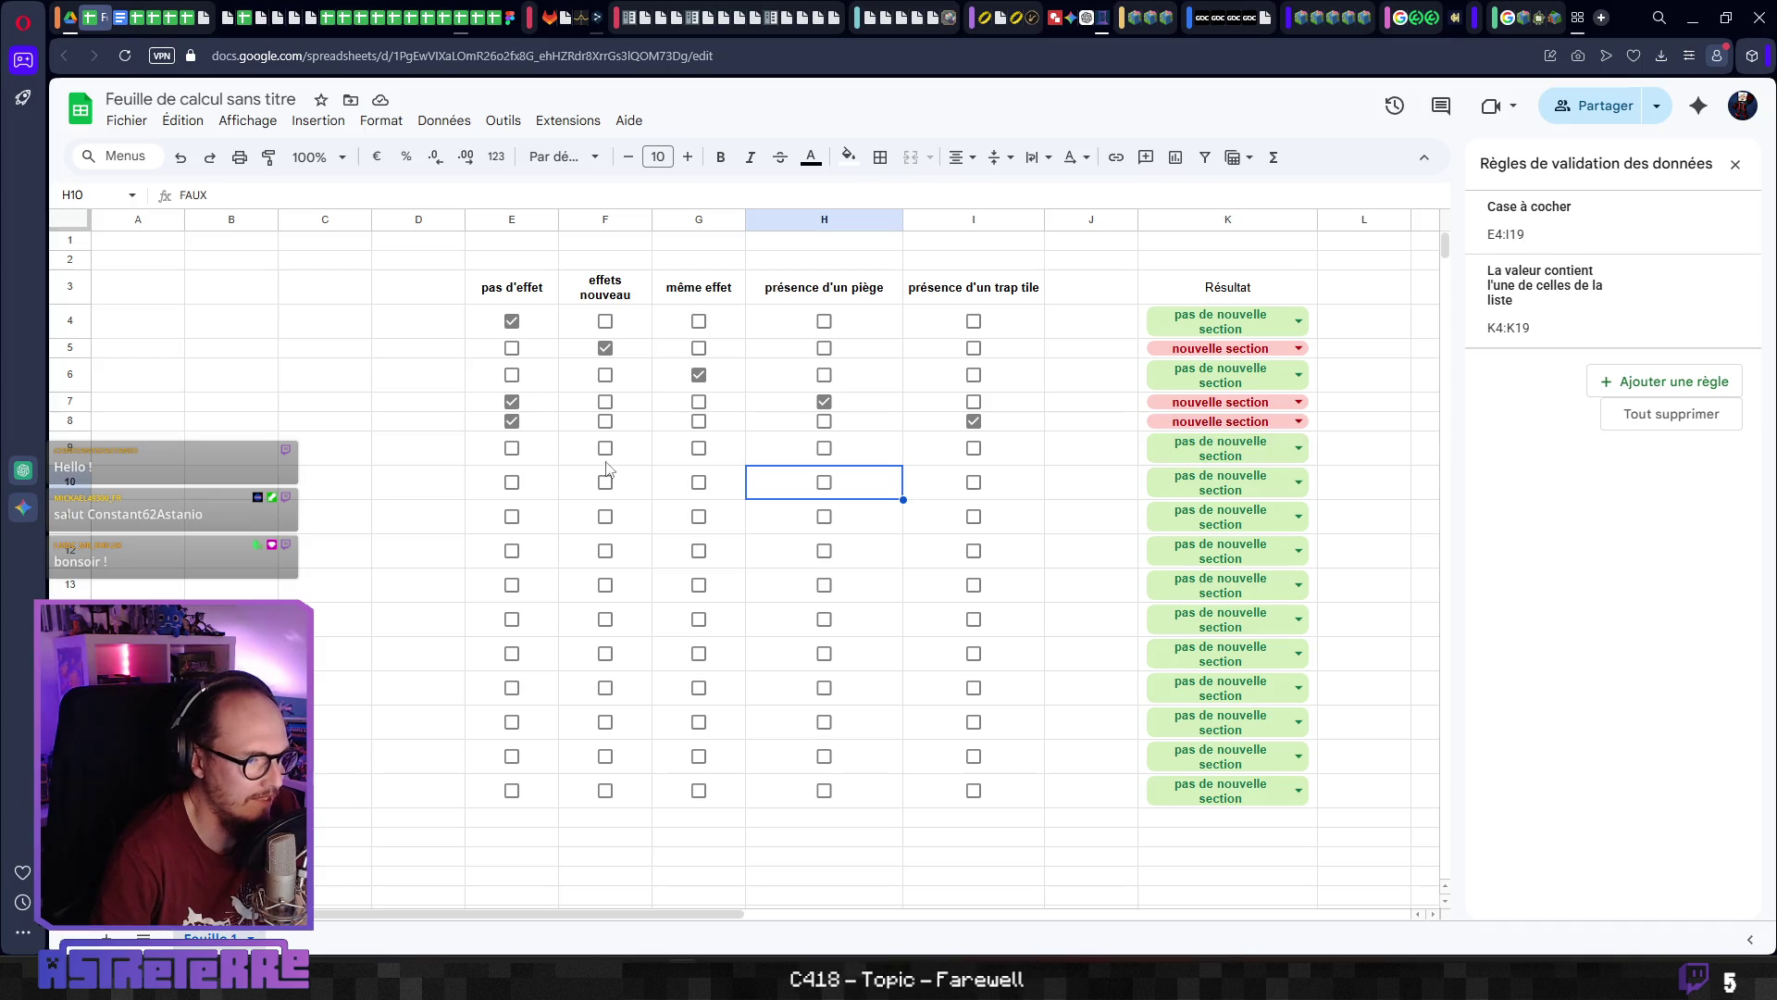
click(545, 460)
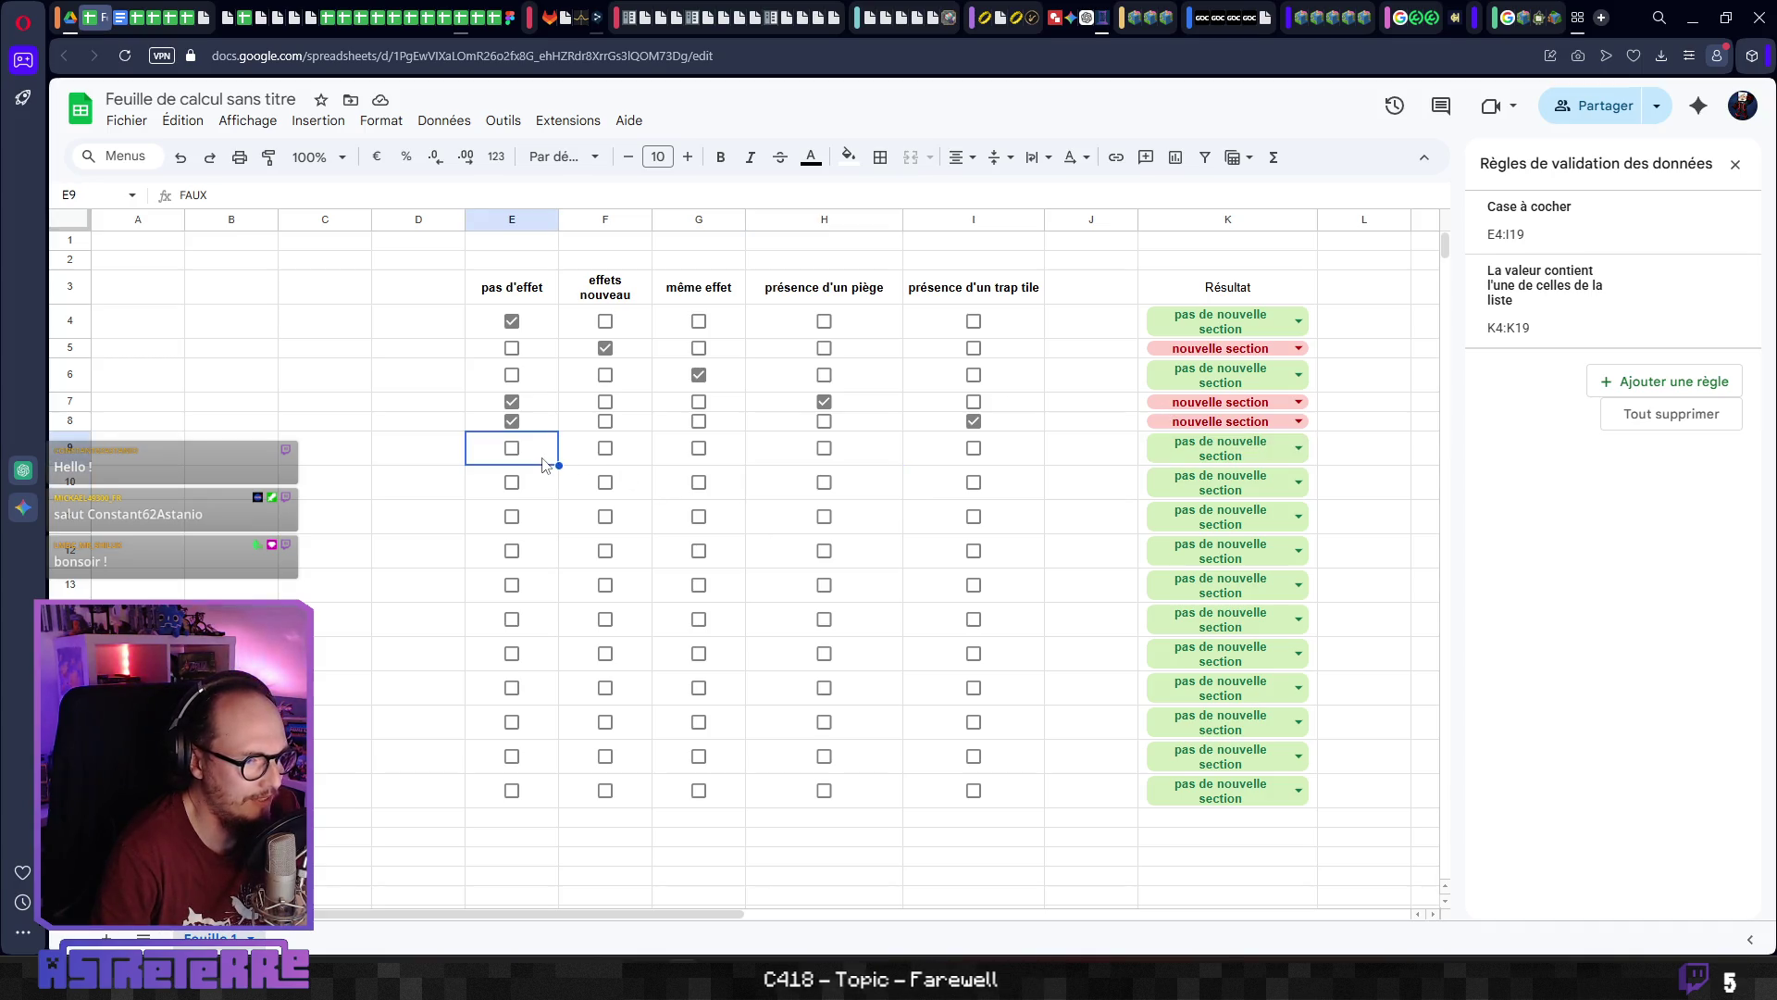
click(606, 449)
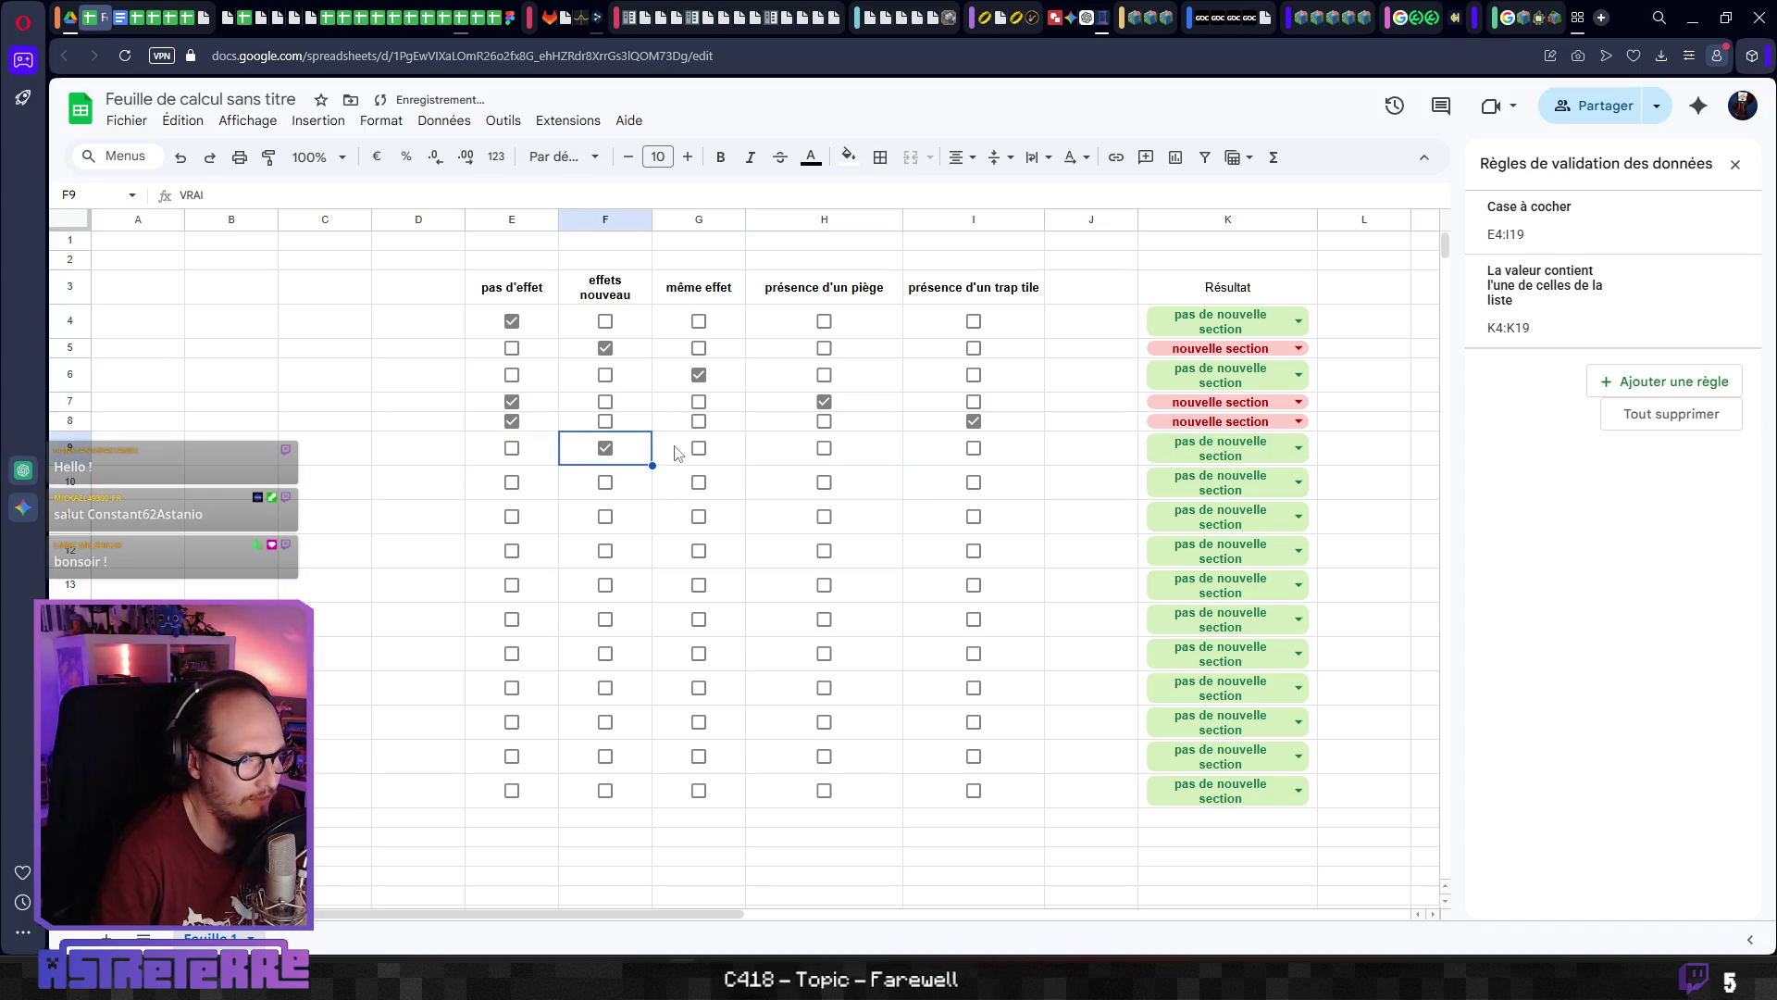
click(825, 449)
click(975, 451)
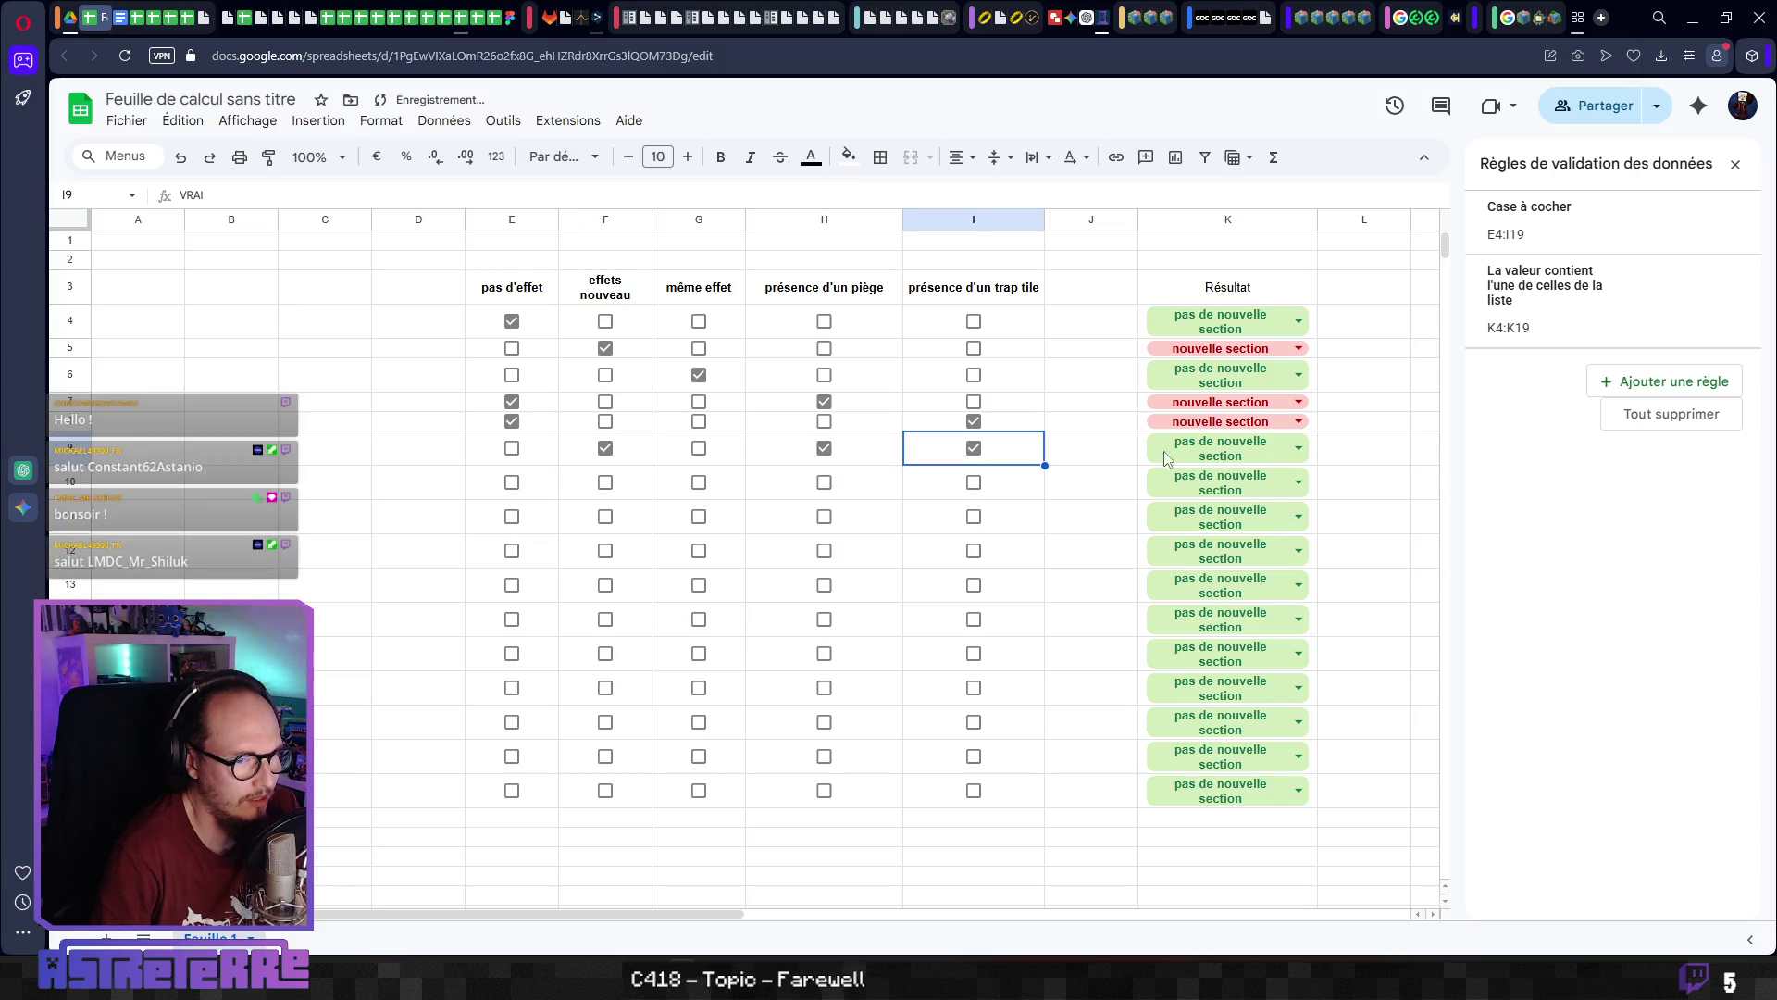
click(1203, 449)
click(1220, 512)
click(1083, 470)
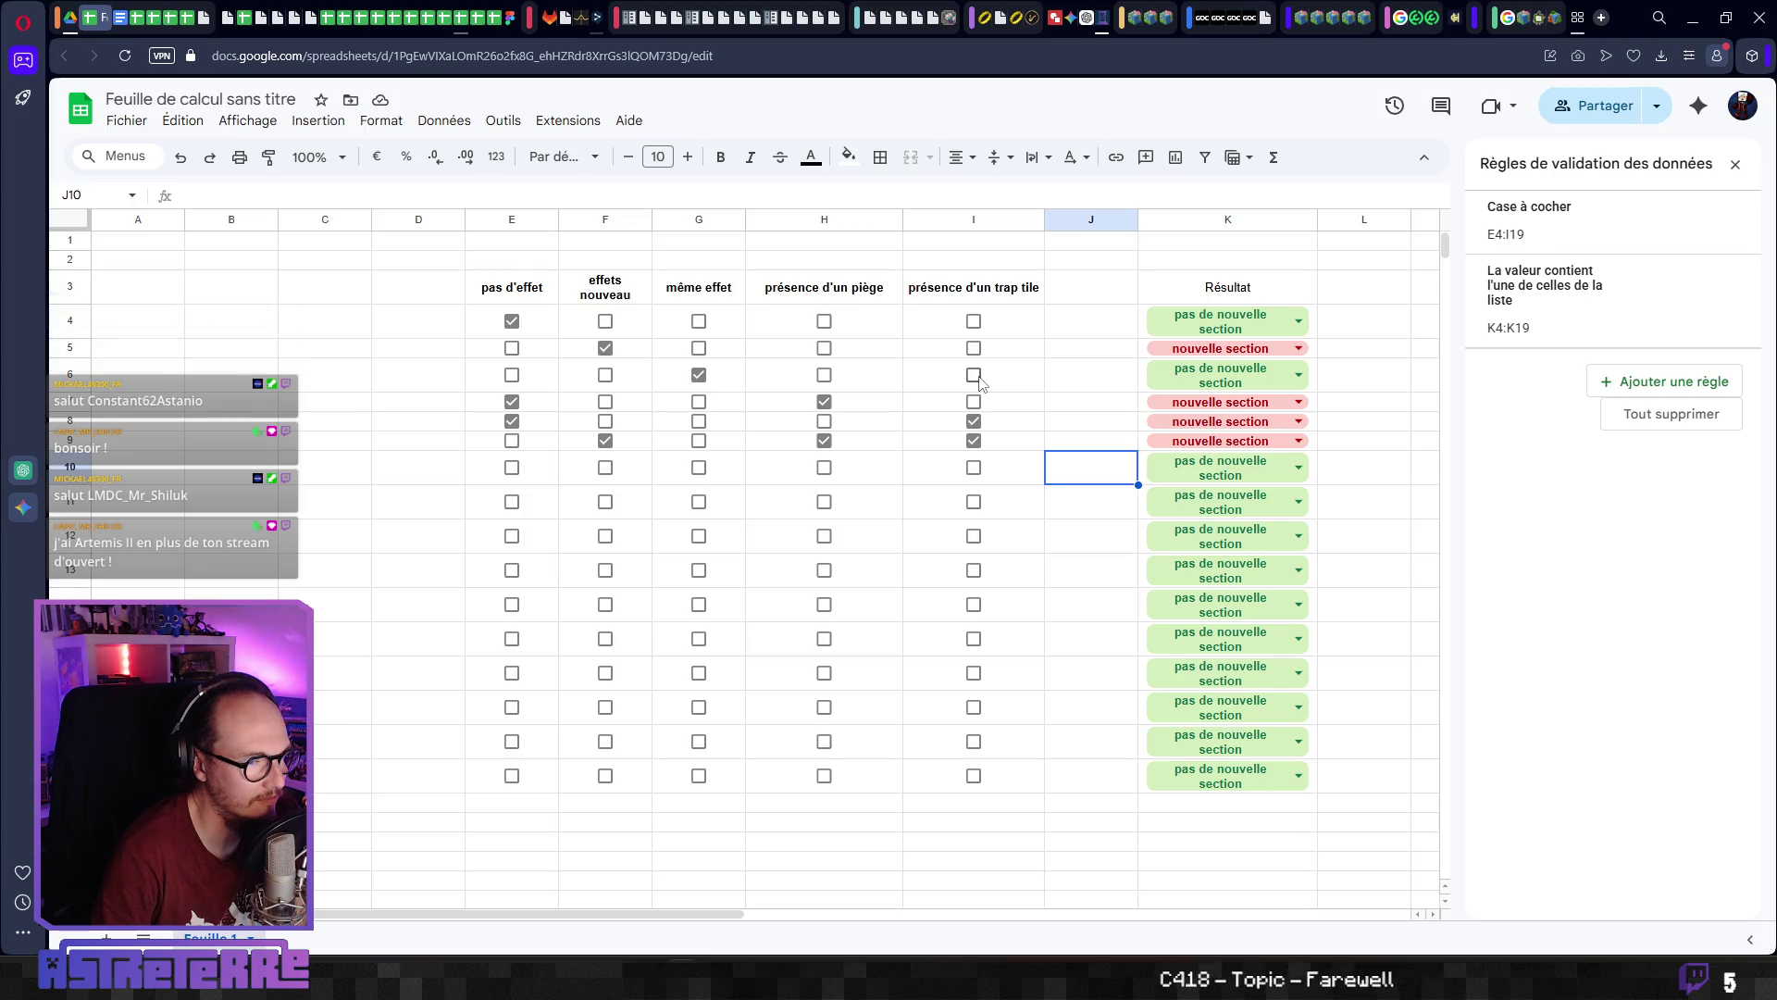
Tick the trap-tile boxes in rows 10–19, then untick them all again
click(974, 467)
click(974, 502)
click(974, 536)
click(974, 570)
click(974, 604)
click(974, 638)
click(973, 673)
click(973, 707)
click(973, 741)
click(976, 760)
click(974, 776)
click(974, 776)
click(973, 742)
click(974, 707)
click(973, 673)
click(974, 639)
click(973, 605)
click(973, 570)
click(974, 536)
click(973, 501)
click(974, 467)
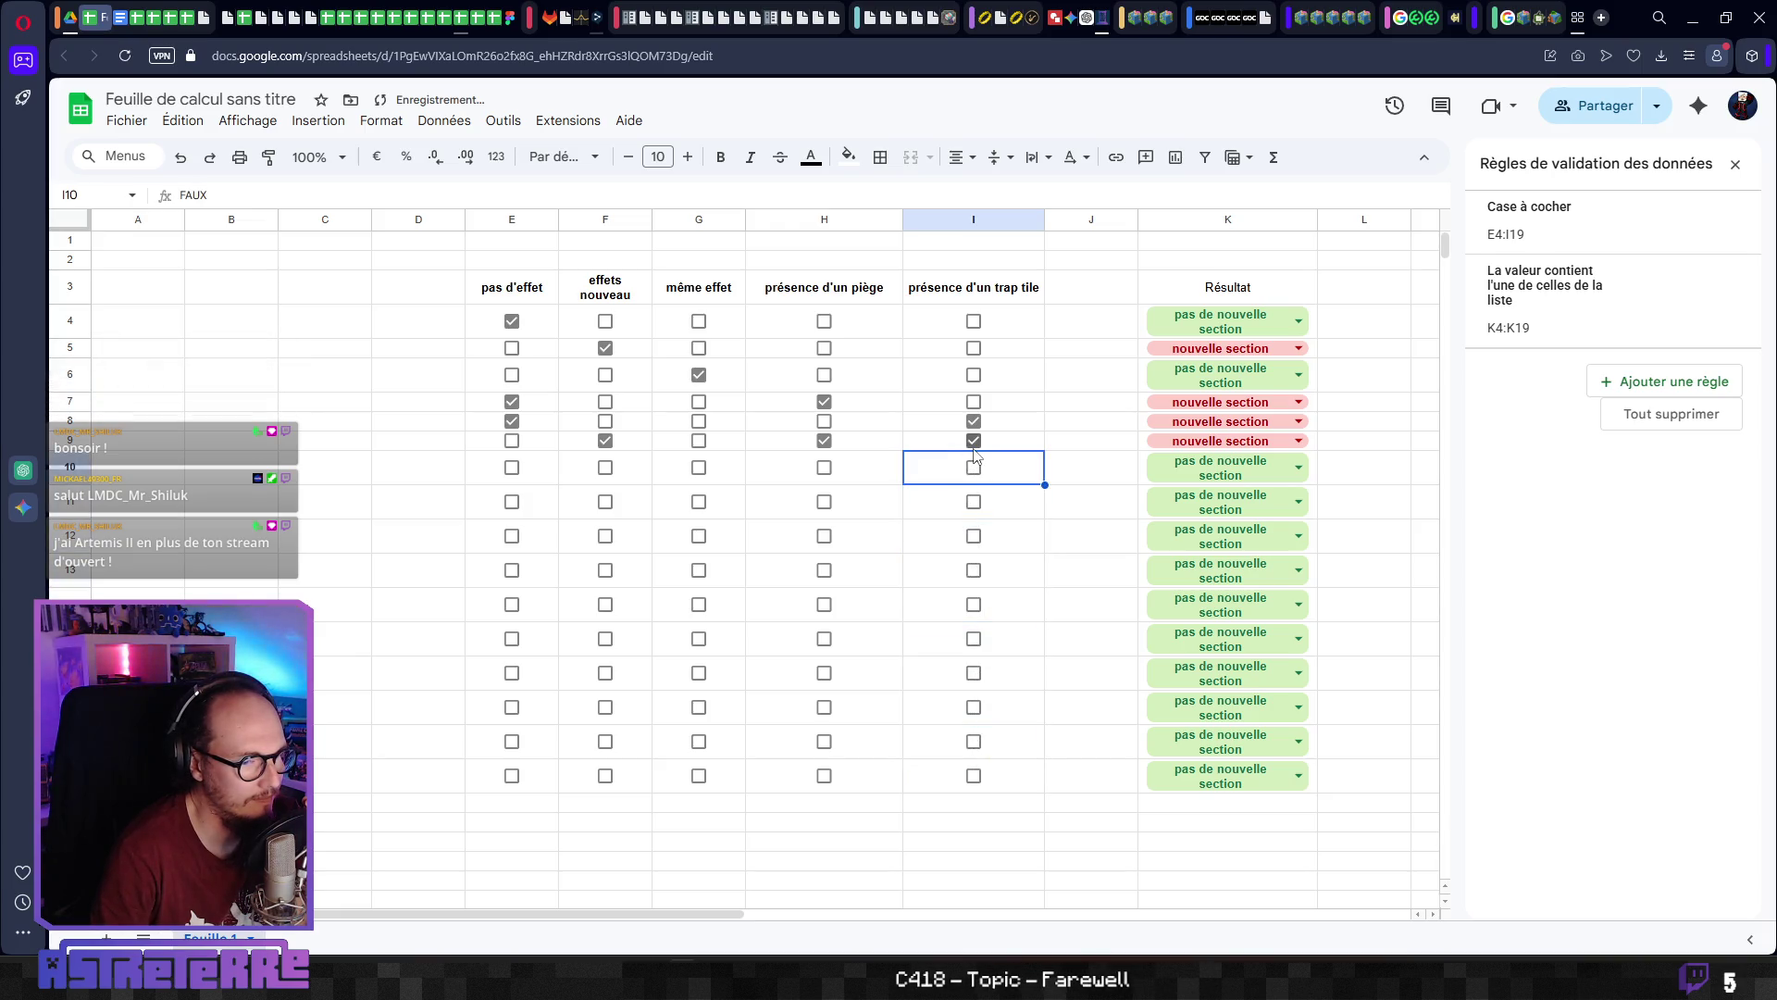
Try row 10's piège, effets nouveau and pas d'effet boxes and clear them, leaving only trap tile
click(824, 468)
key(ctrl+z)
key(ctrl+z)
click(894, 477)
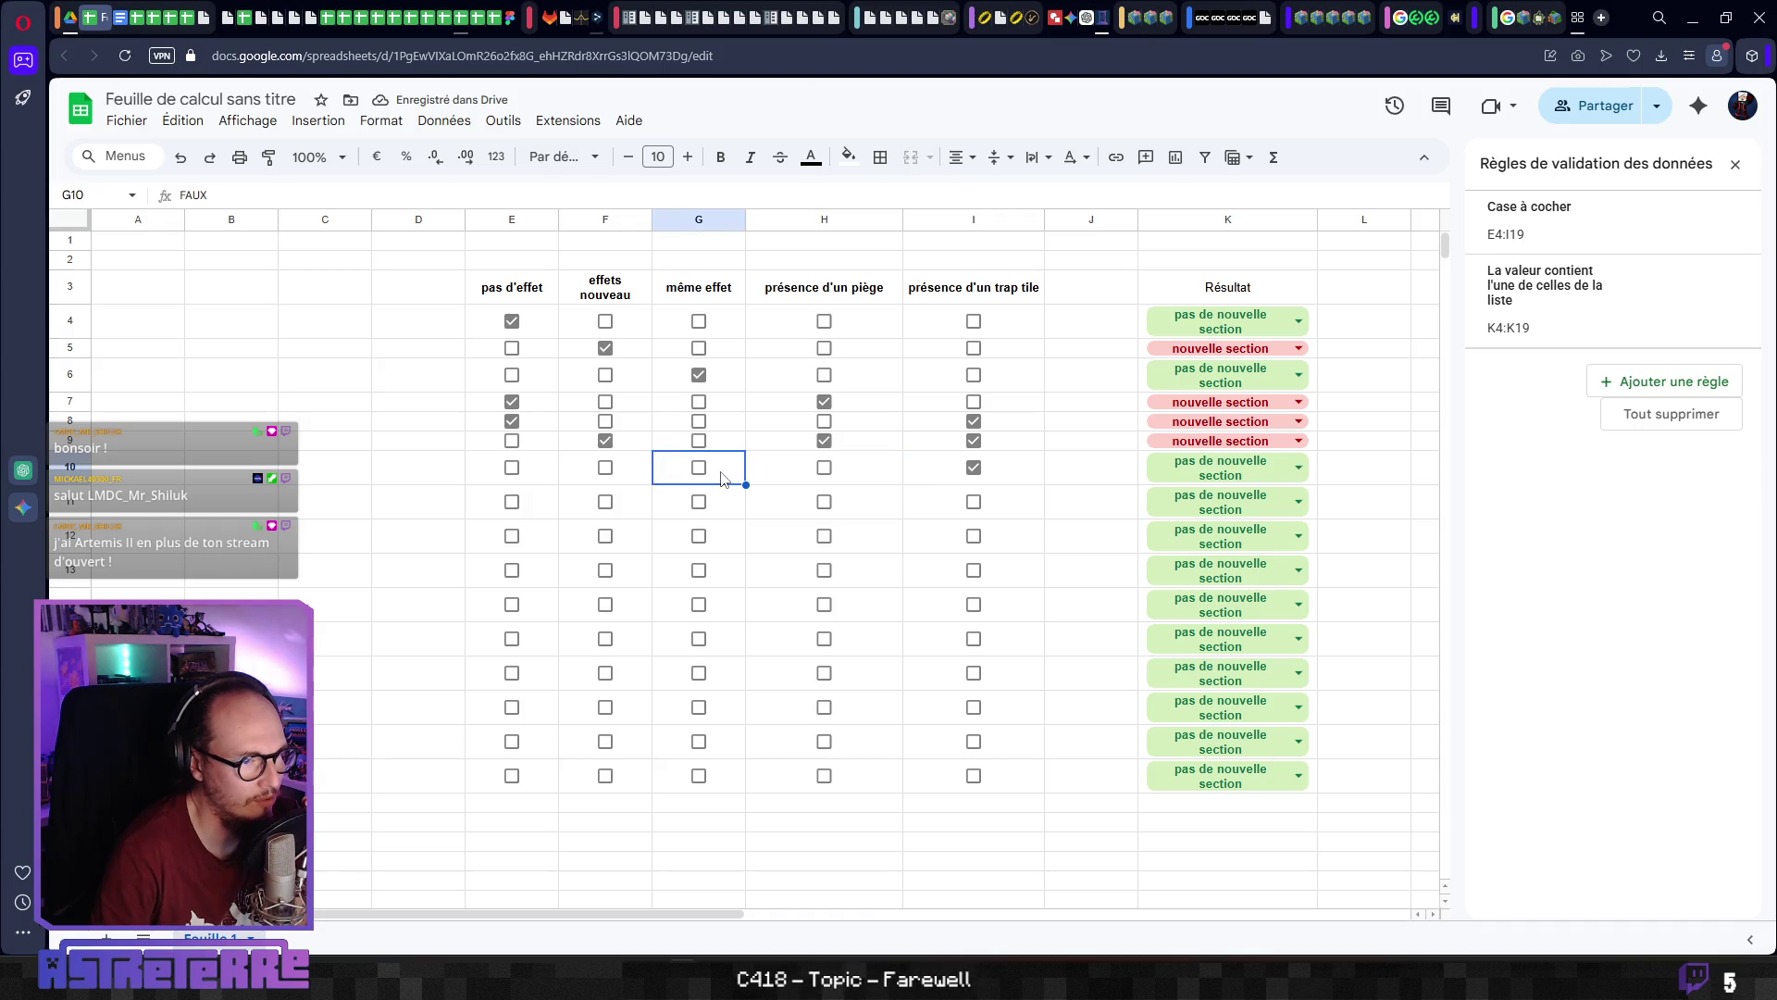
click(637, 478)
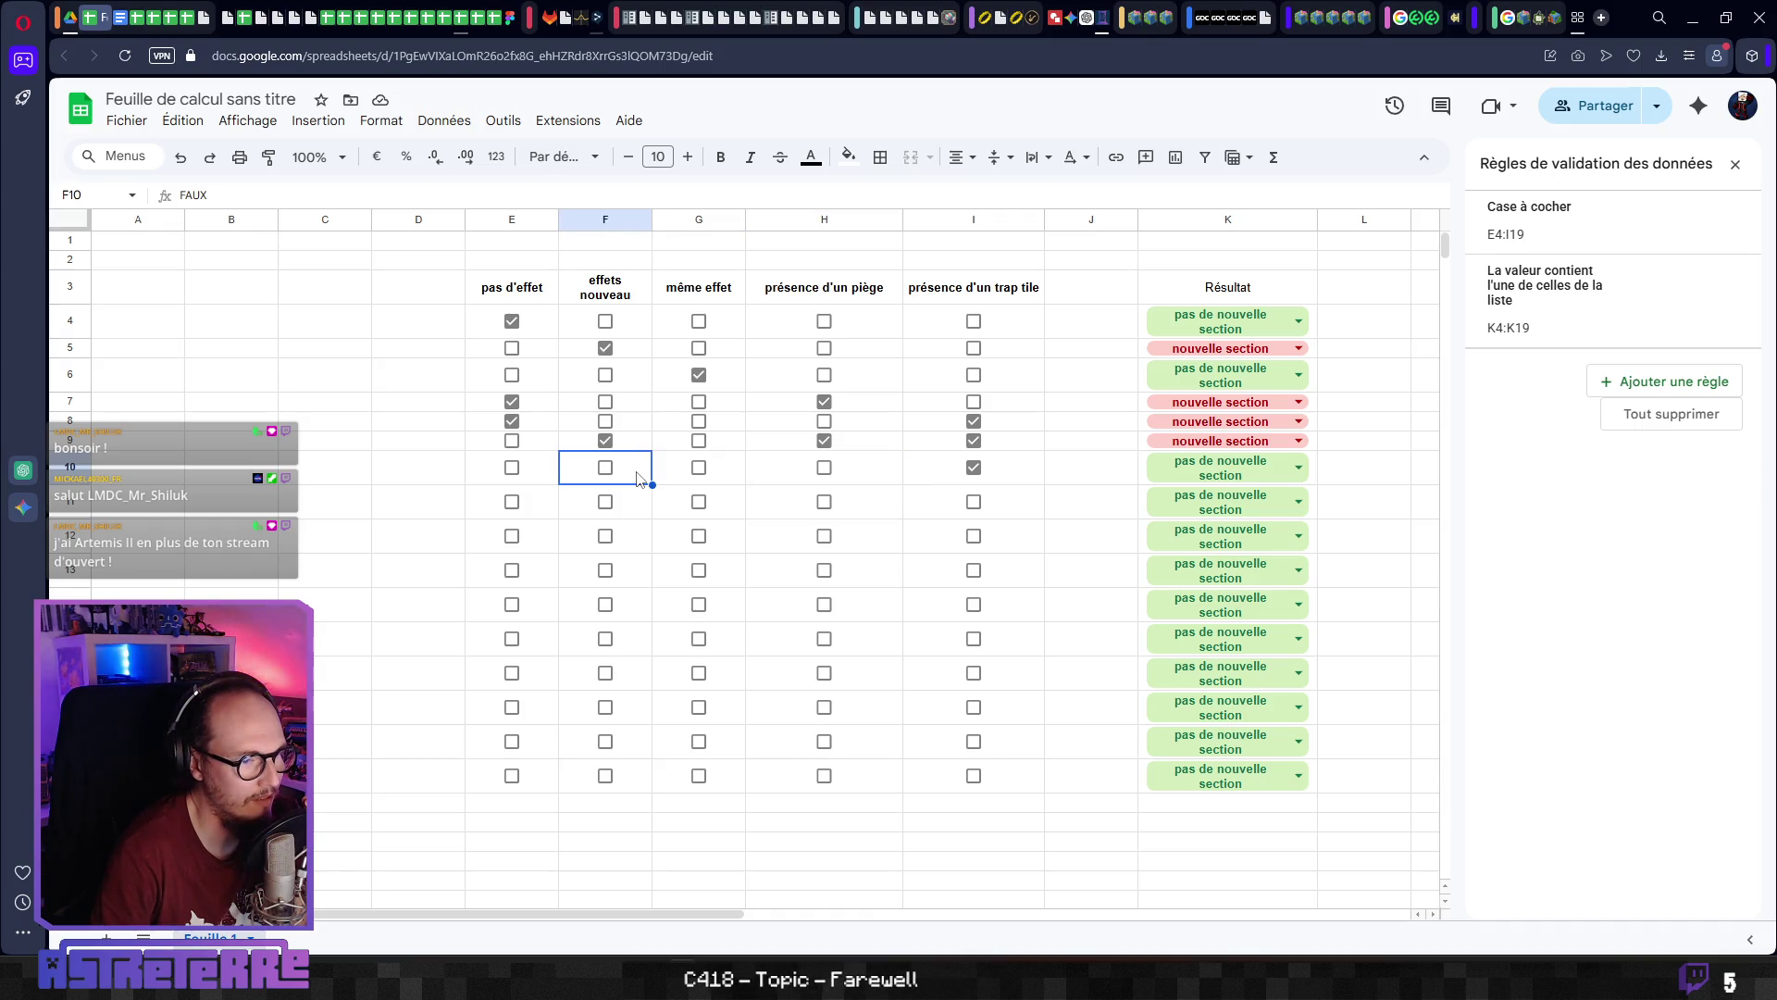
click(605, 467)
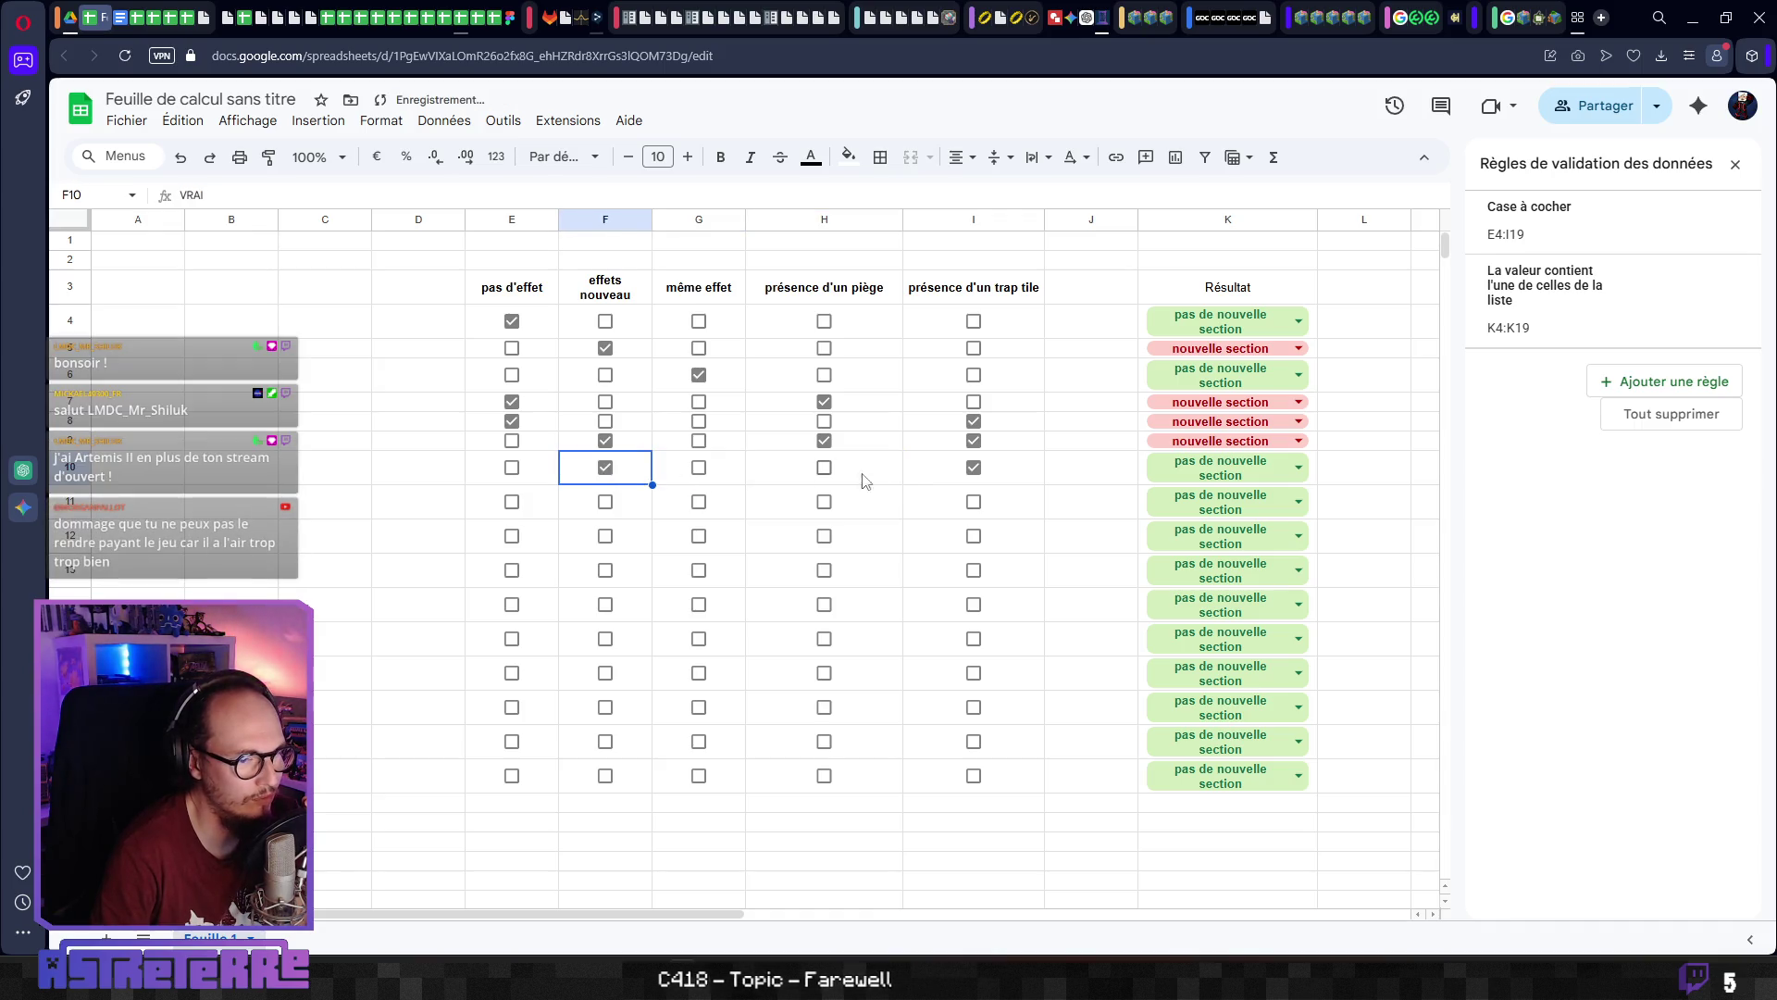
click(598, 472)
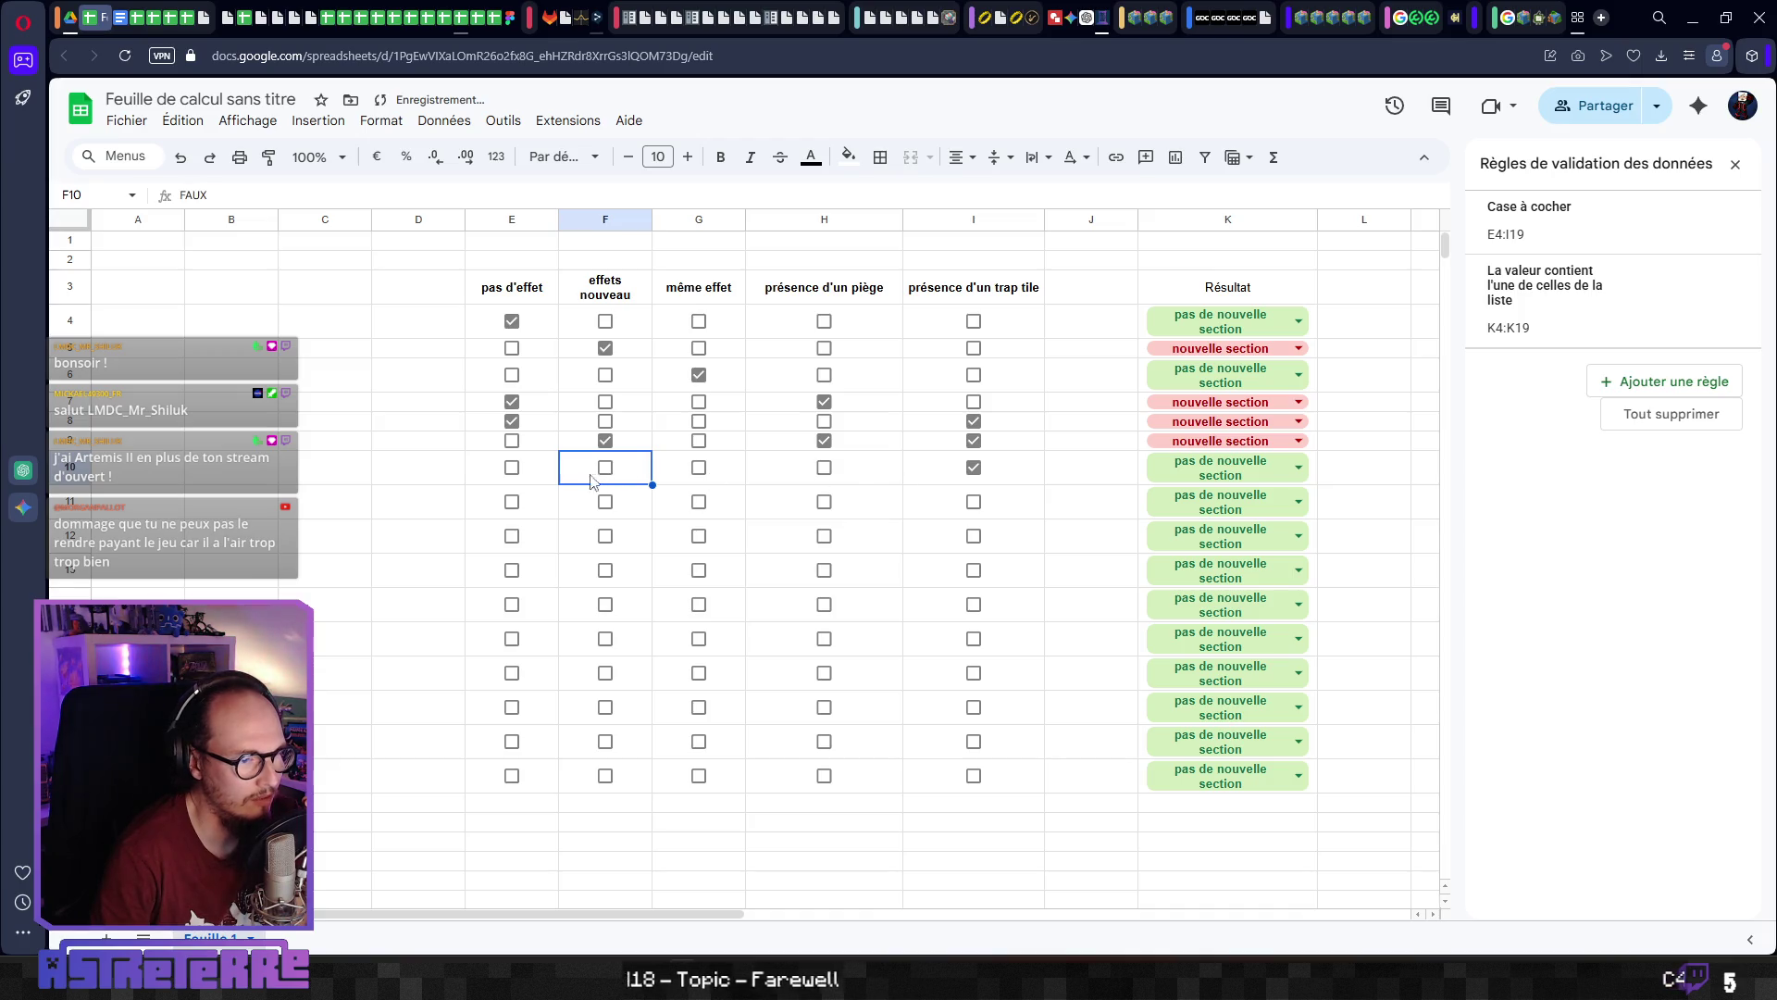
click(515, 474)
click(517, 478)
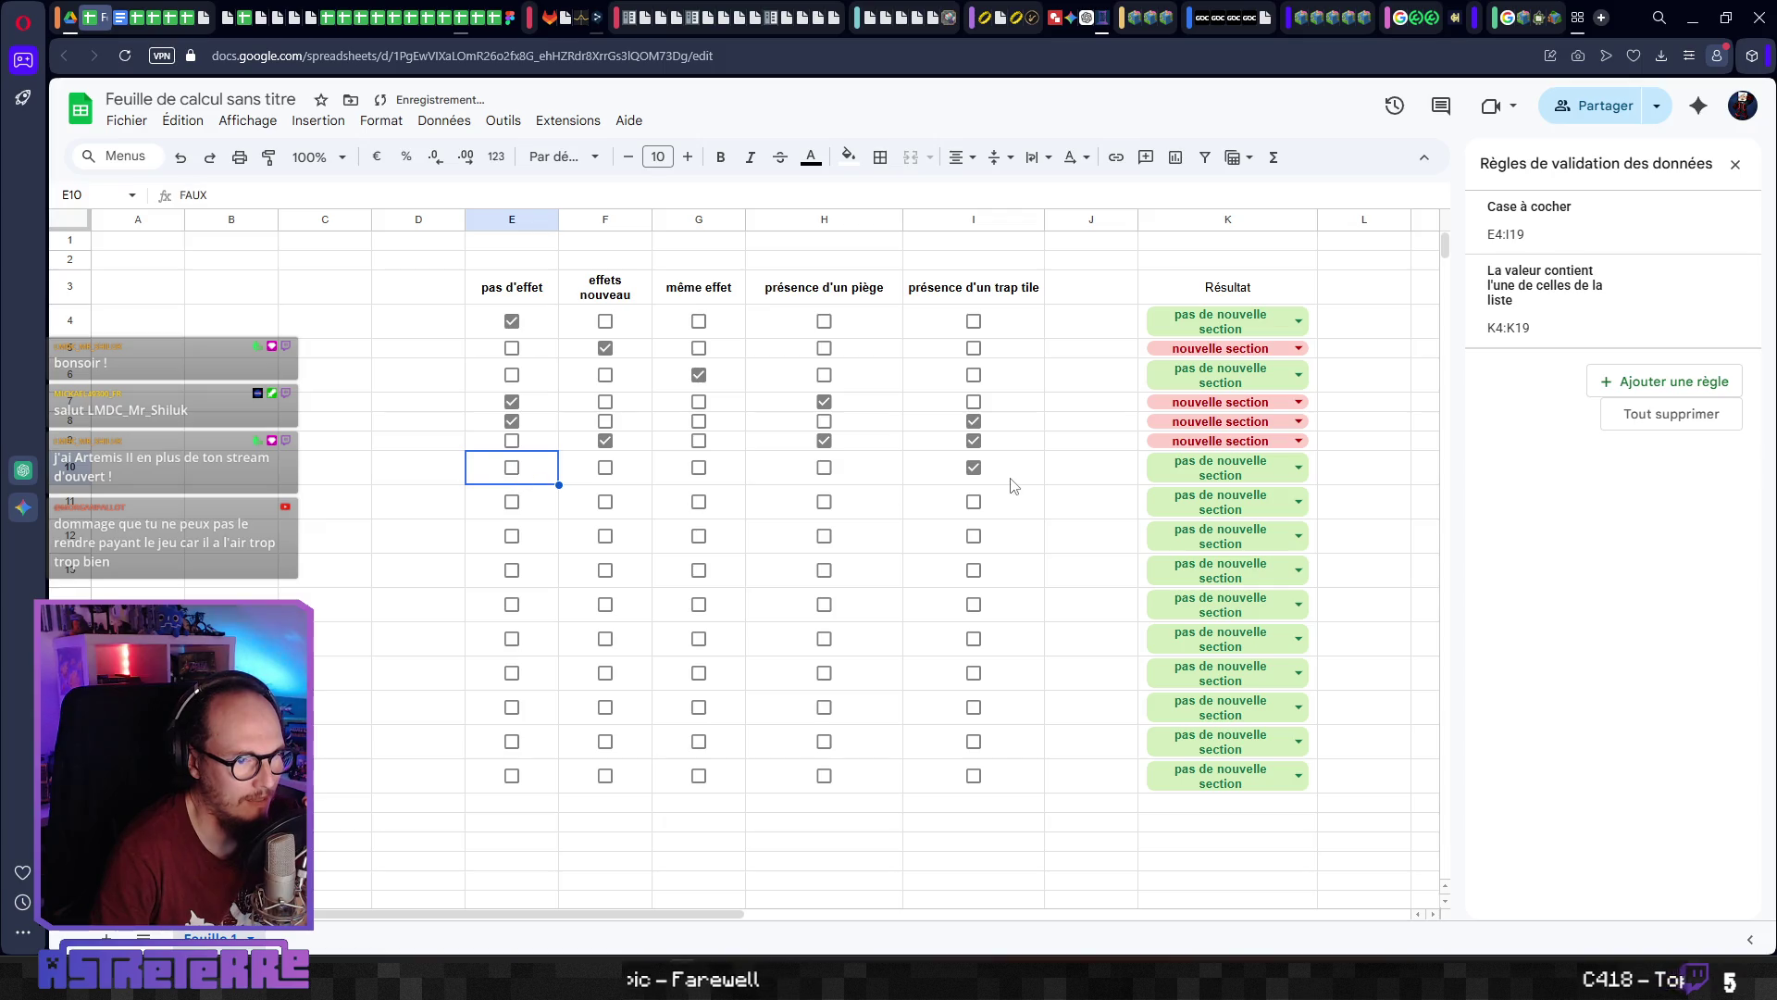
click(1029, 468)
Review the trap-tile values in rows 8–10 of the test table, moving the stream window aside
mouse_move(1018, 421)
mouse_down()
mouse_move(1015, 475)
mouse_move(1017, 380)
mouse_move(1008, 432)
mouse_up()
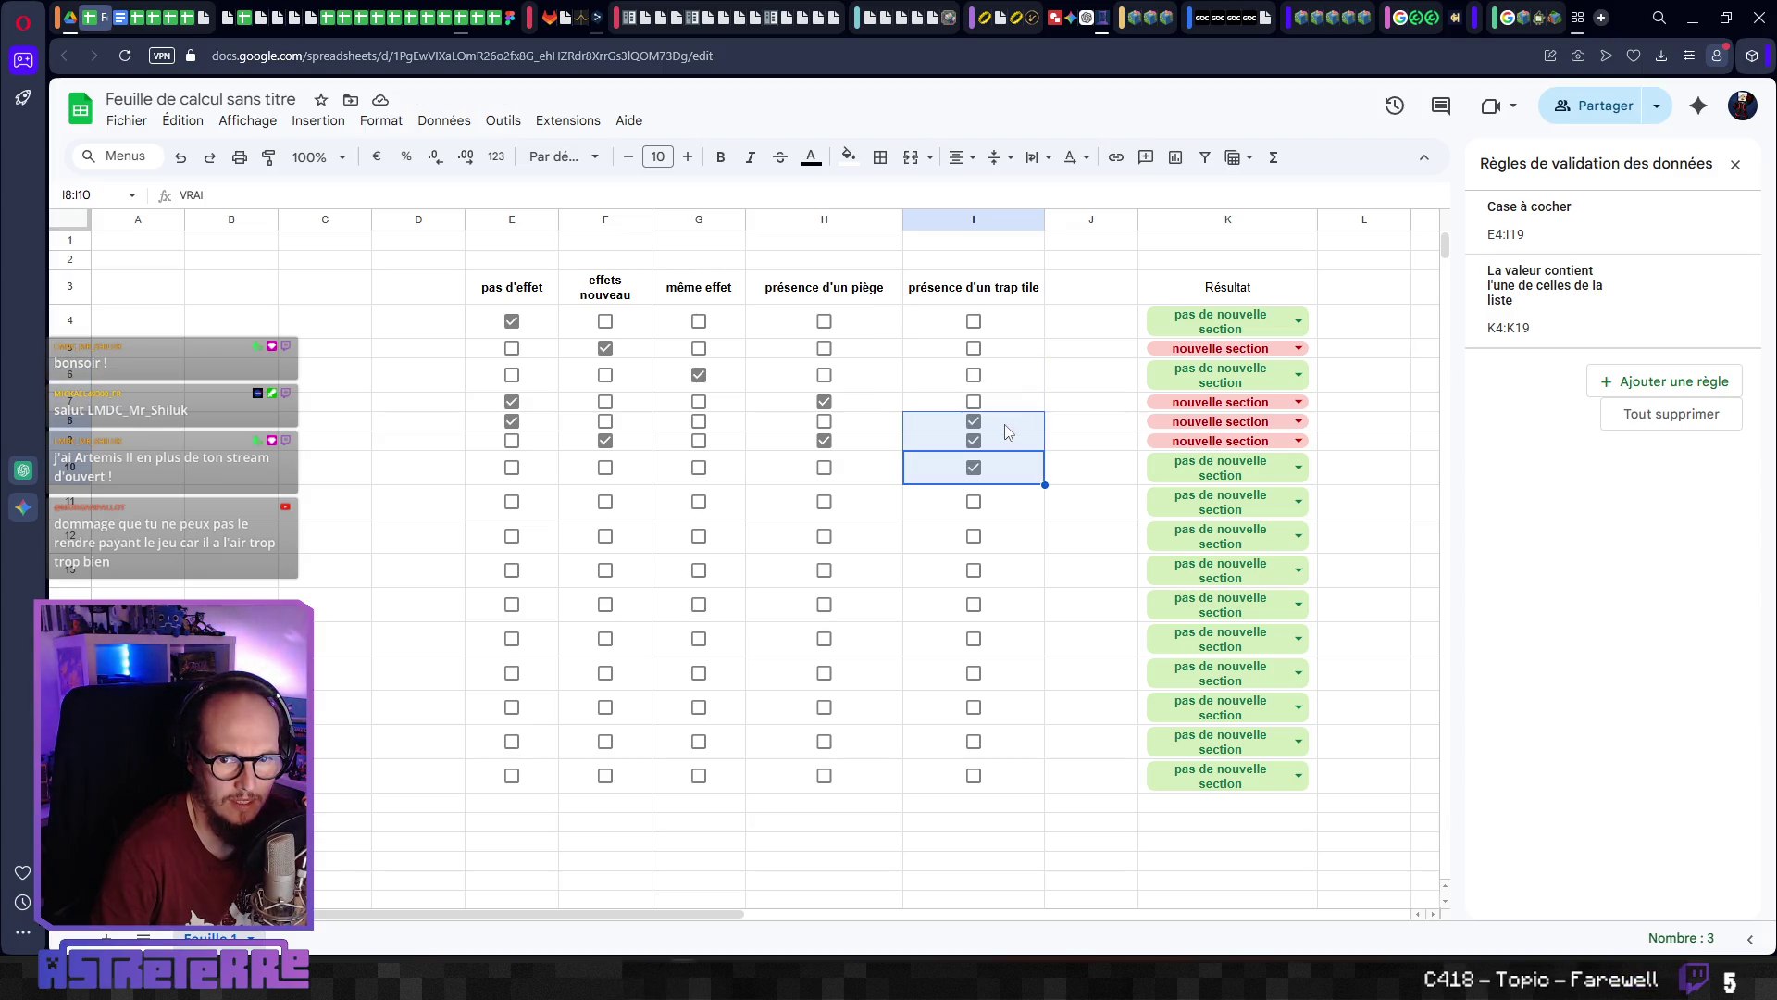
click(920, 480)
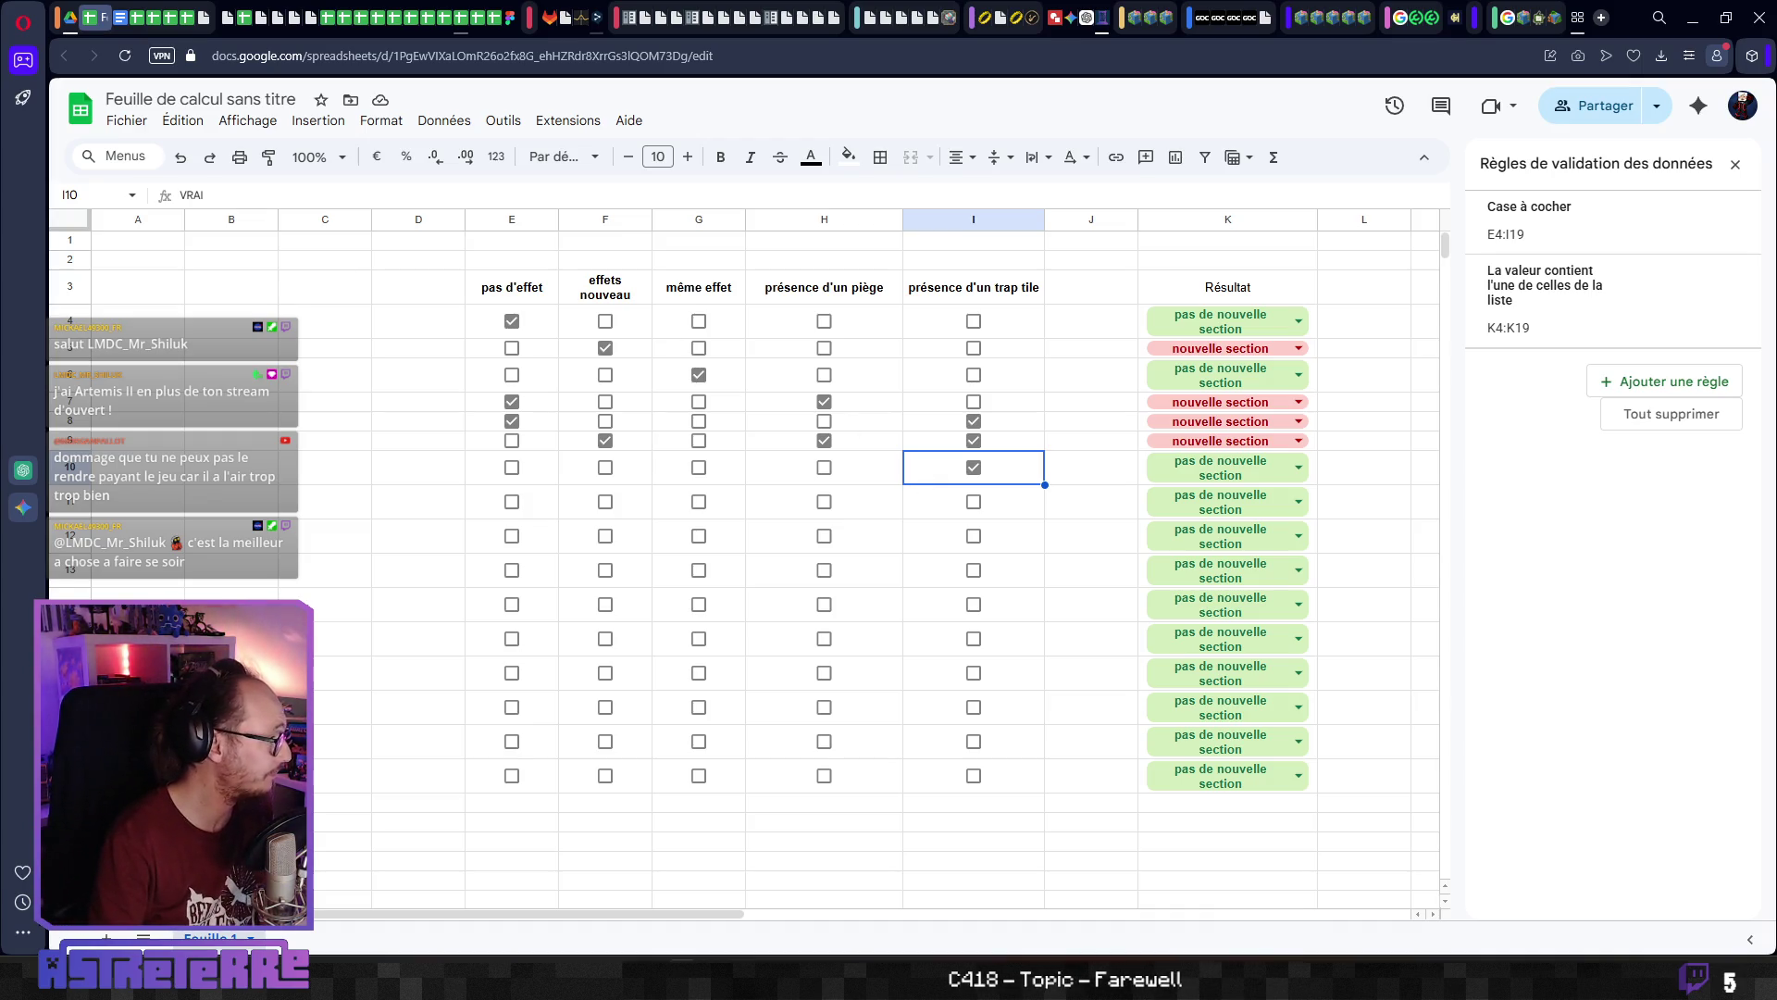
key(alt+Tab)
mouse_move(879, 296)
mouse_down()
mouse_move(980, 189)
mouse_move(852, 244)
mouse_up()
key(alt+Tab)
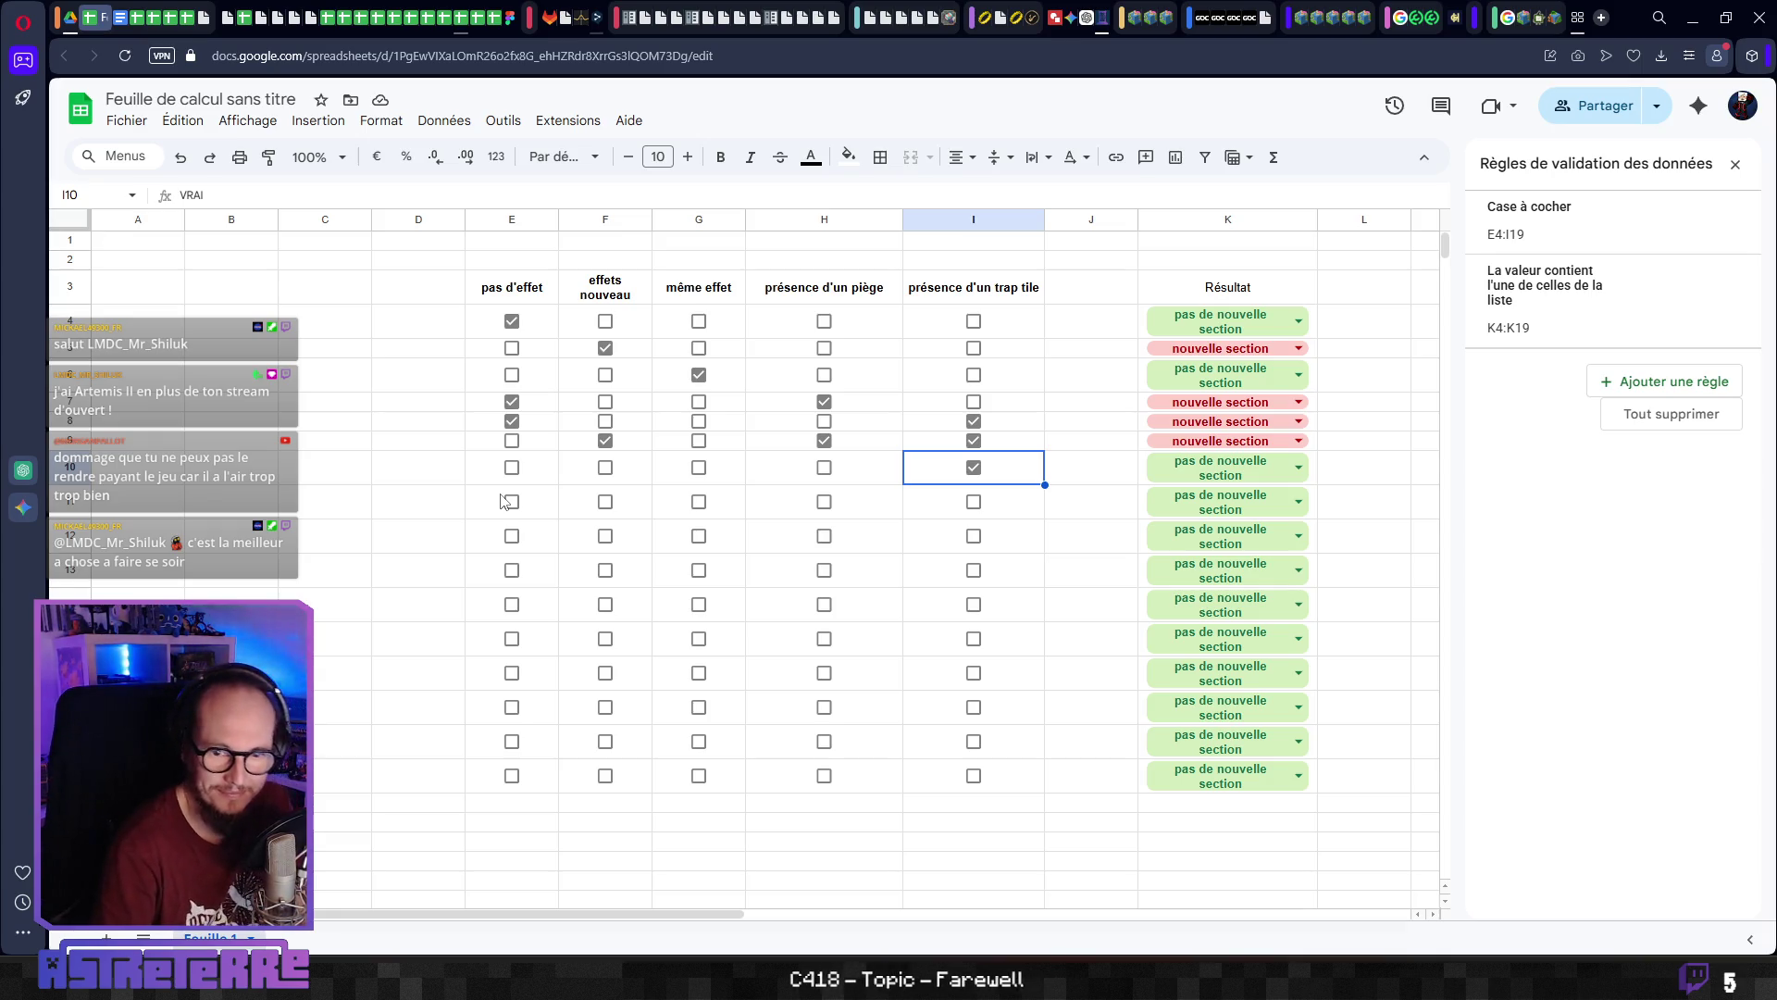
click(391, 472)
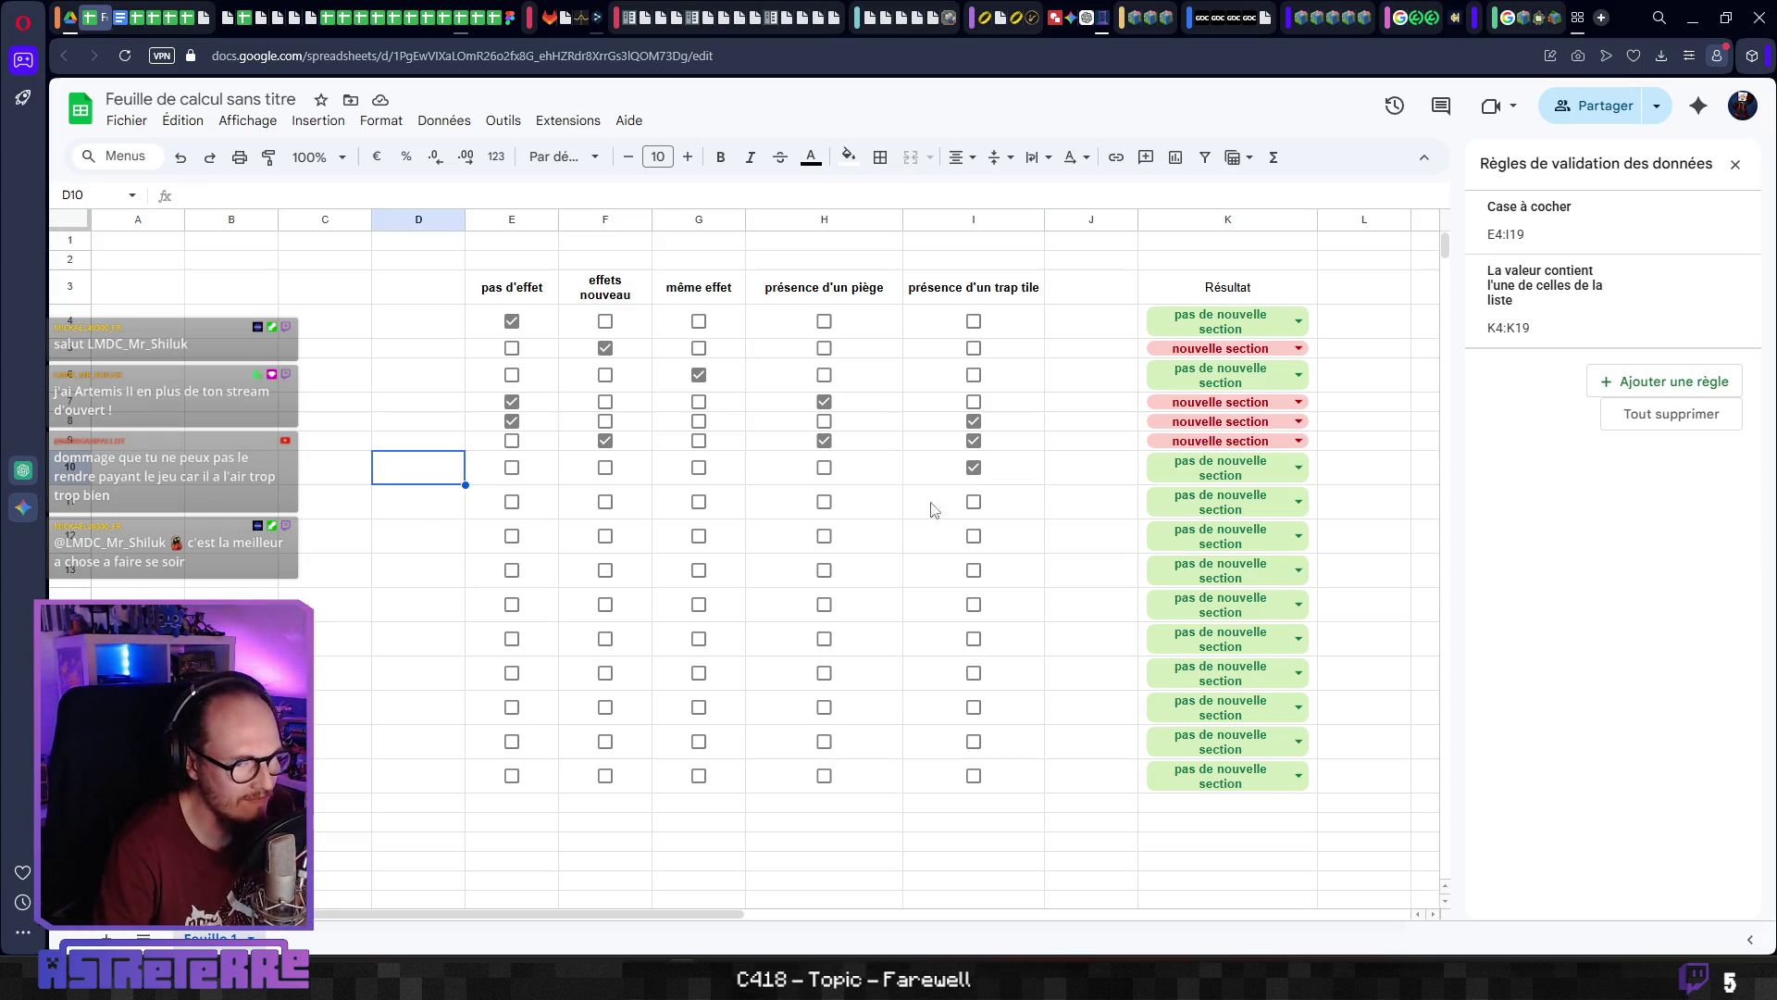
click(1034, 477)
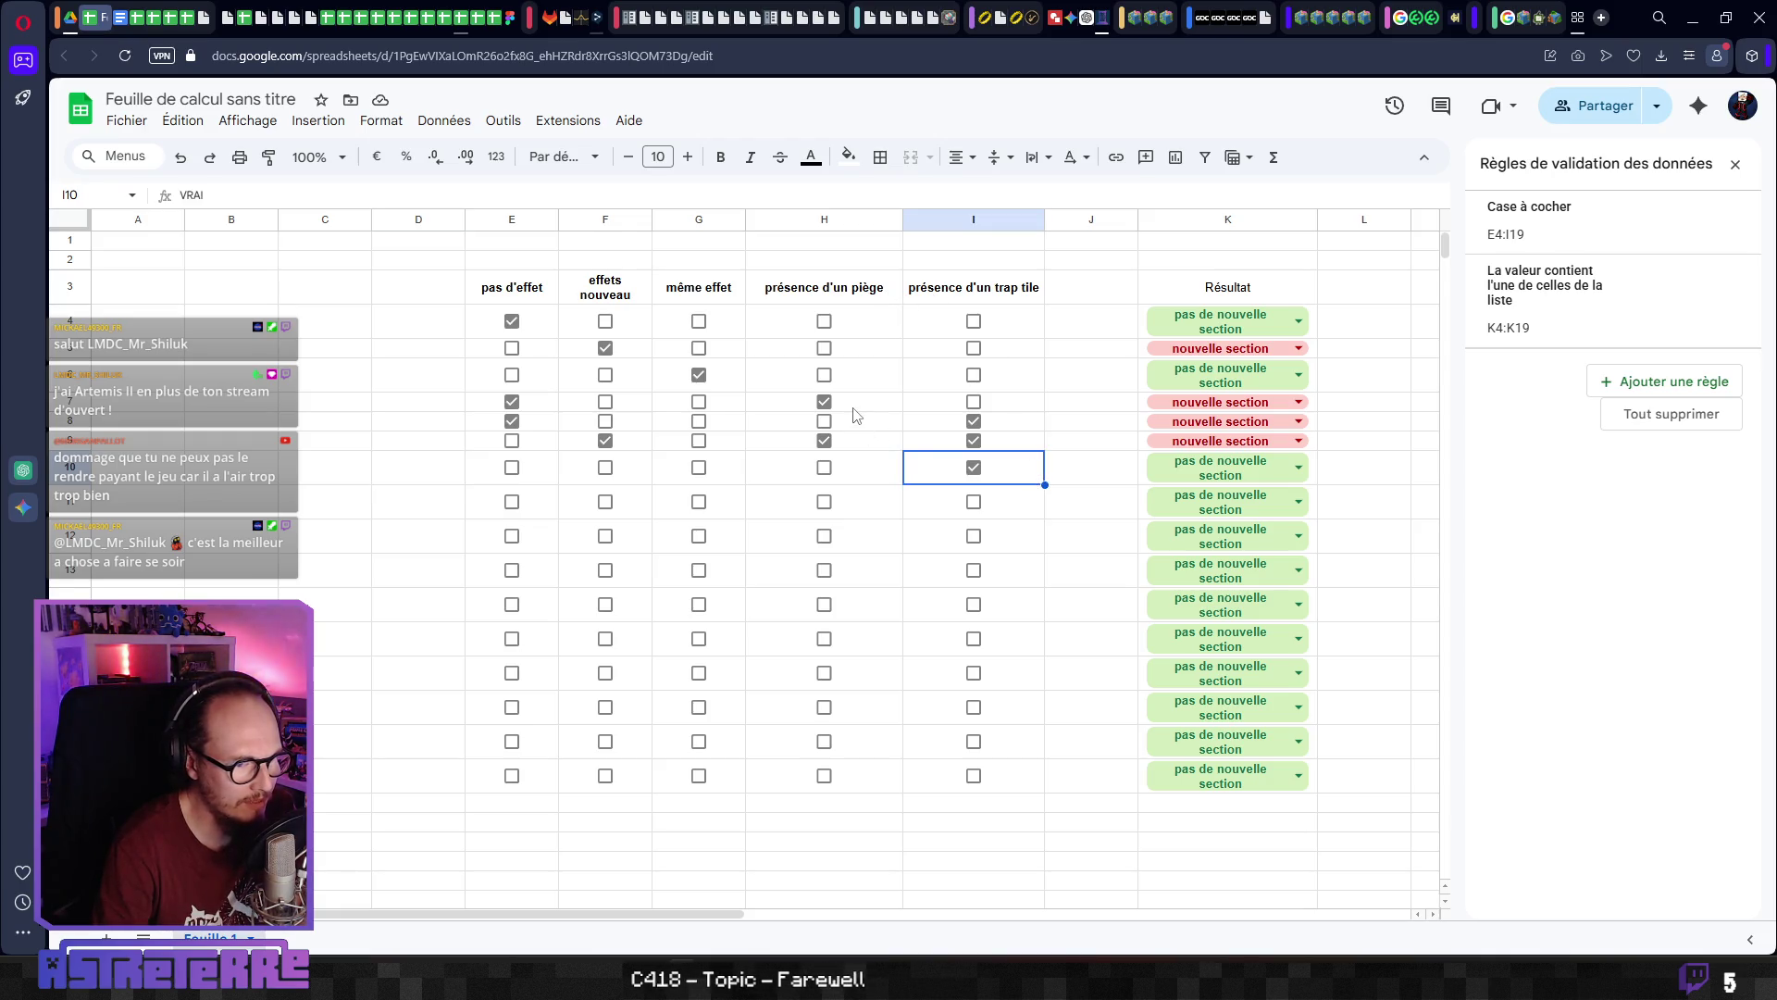
Check the trap-presence and trap-tile column ranges, then return to GameBoard.gd near line 775
drag(853, 403, 852, 444)
drag(1092, 401, 1129, 466)
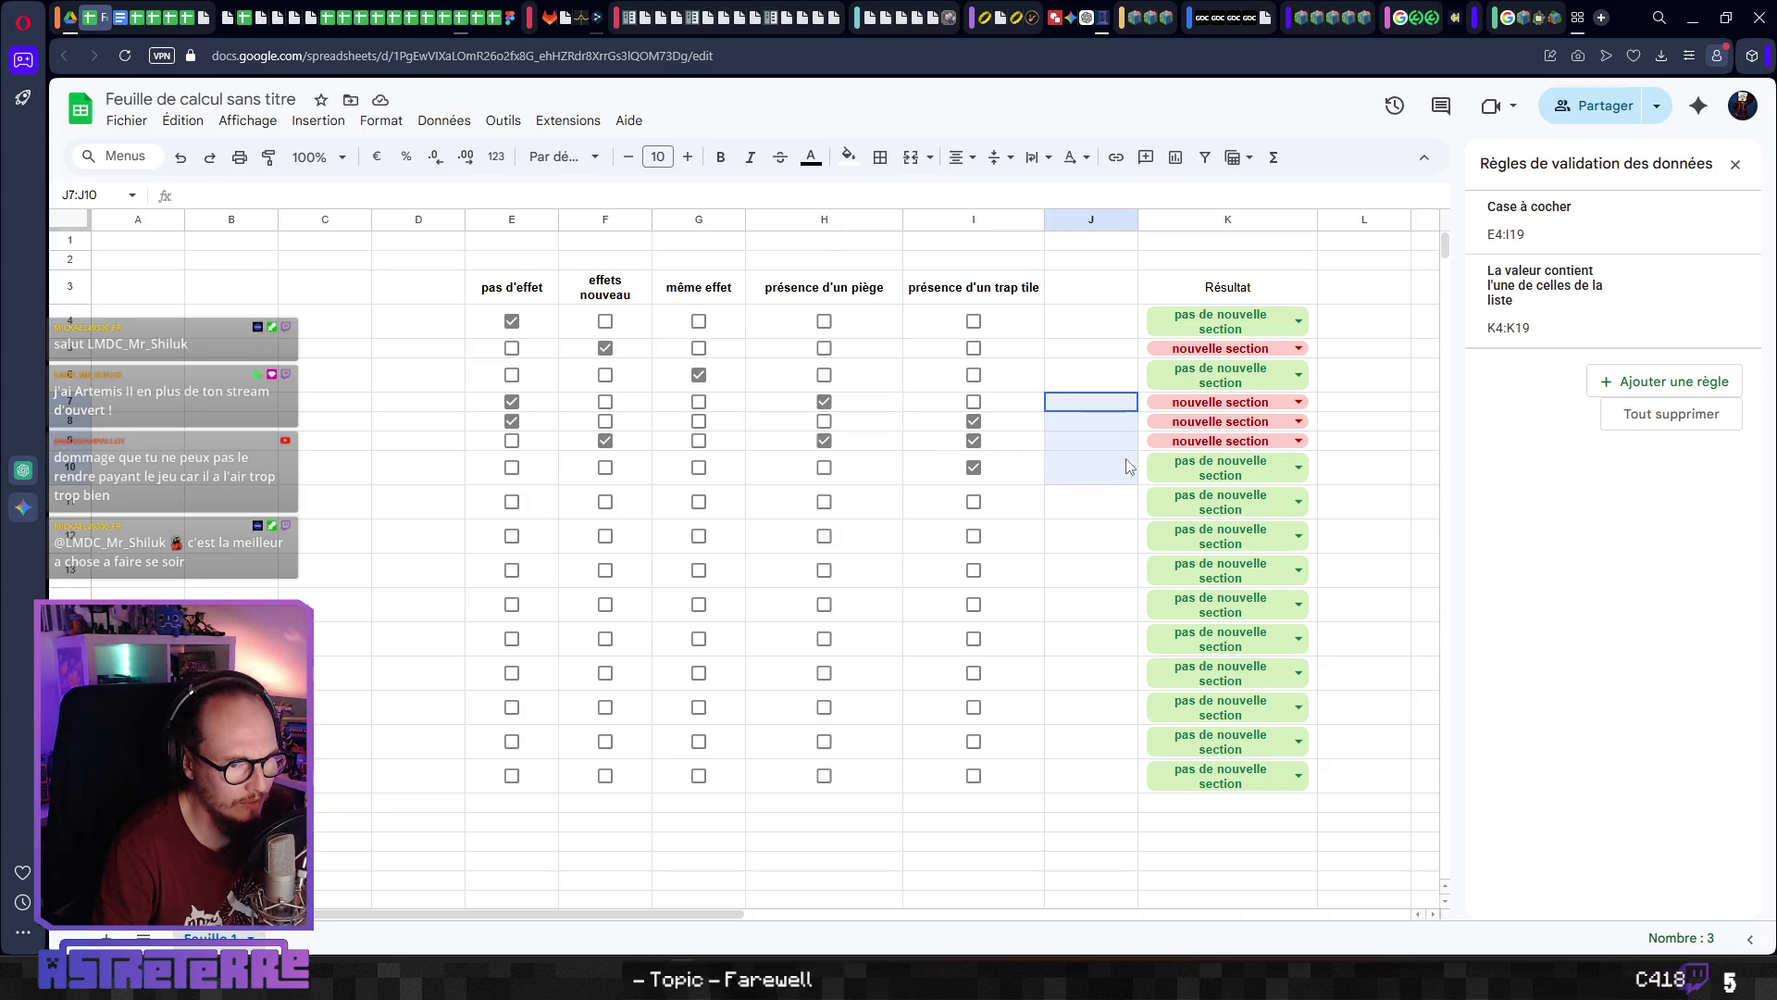
click(1356, 402)
drag(1000, 288, 1005, 467)
click(1095, 443)
click(1083, 385)
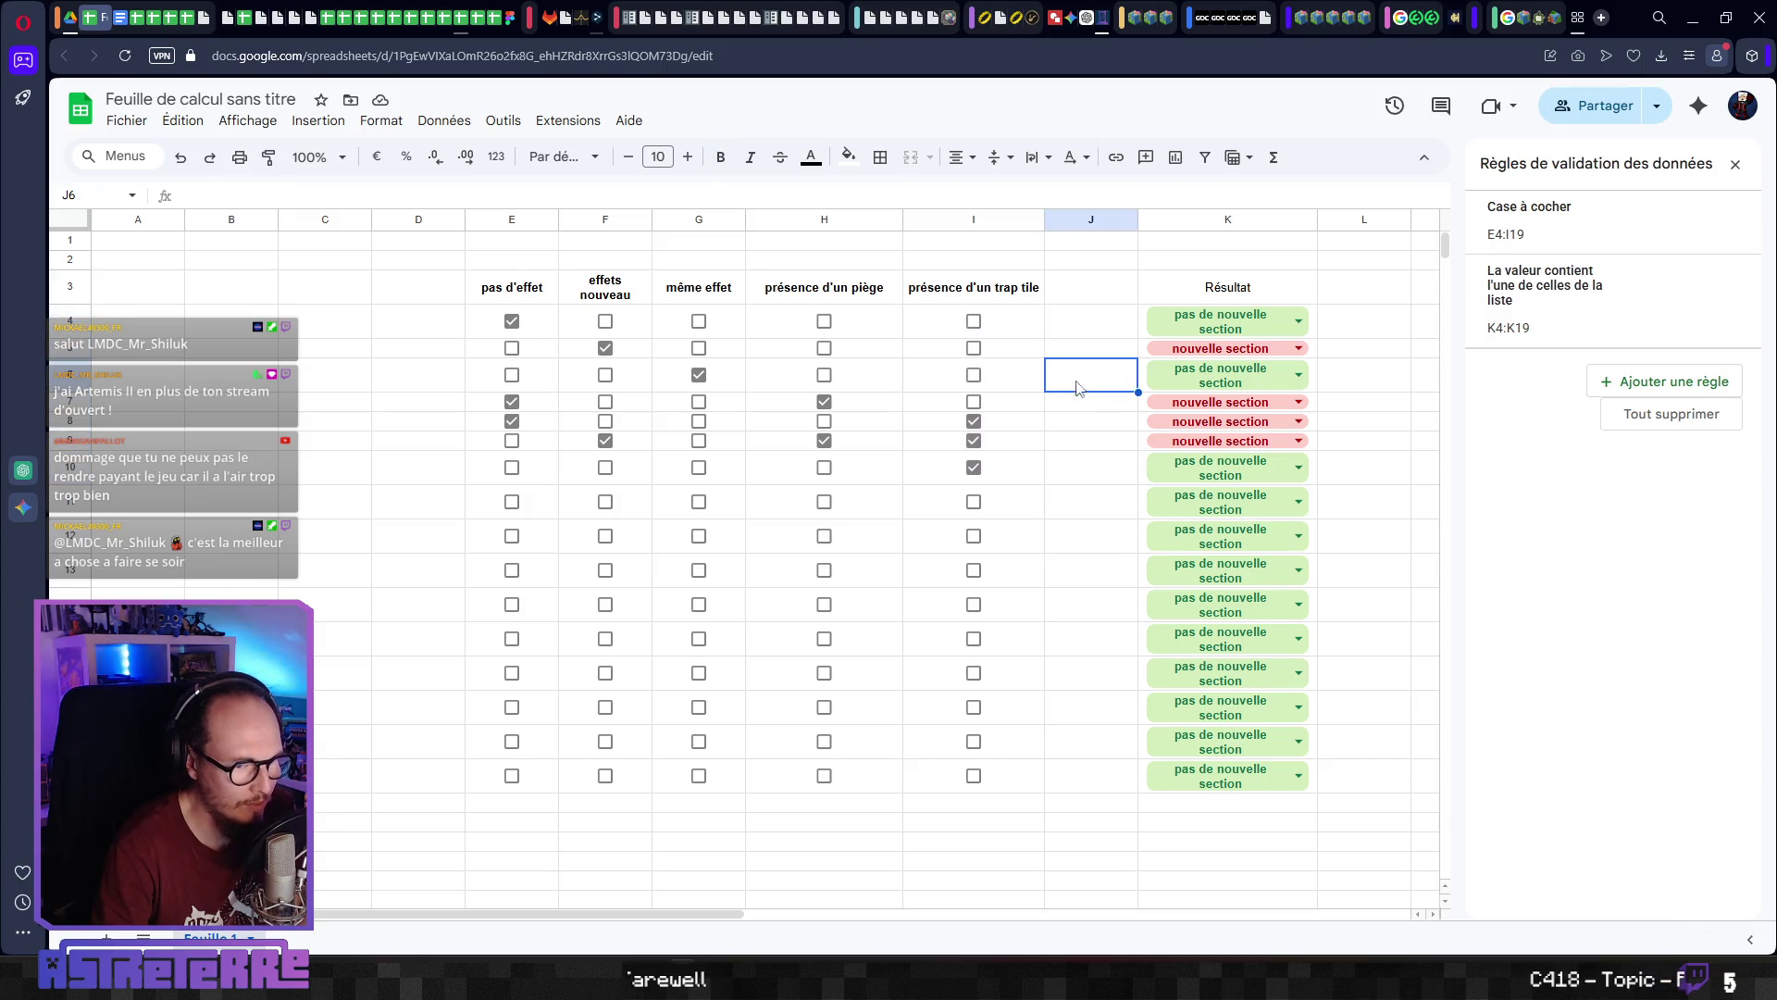
click(1101, 321)
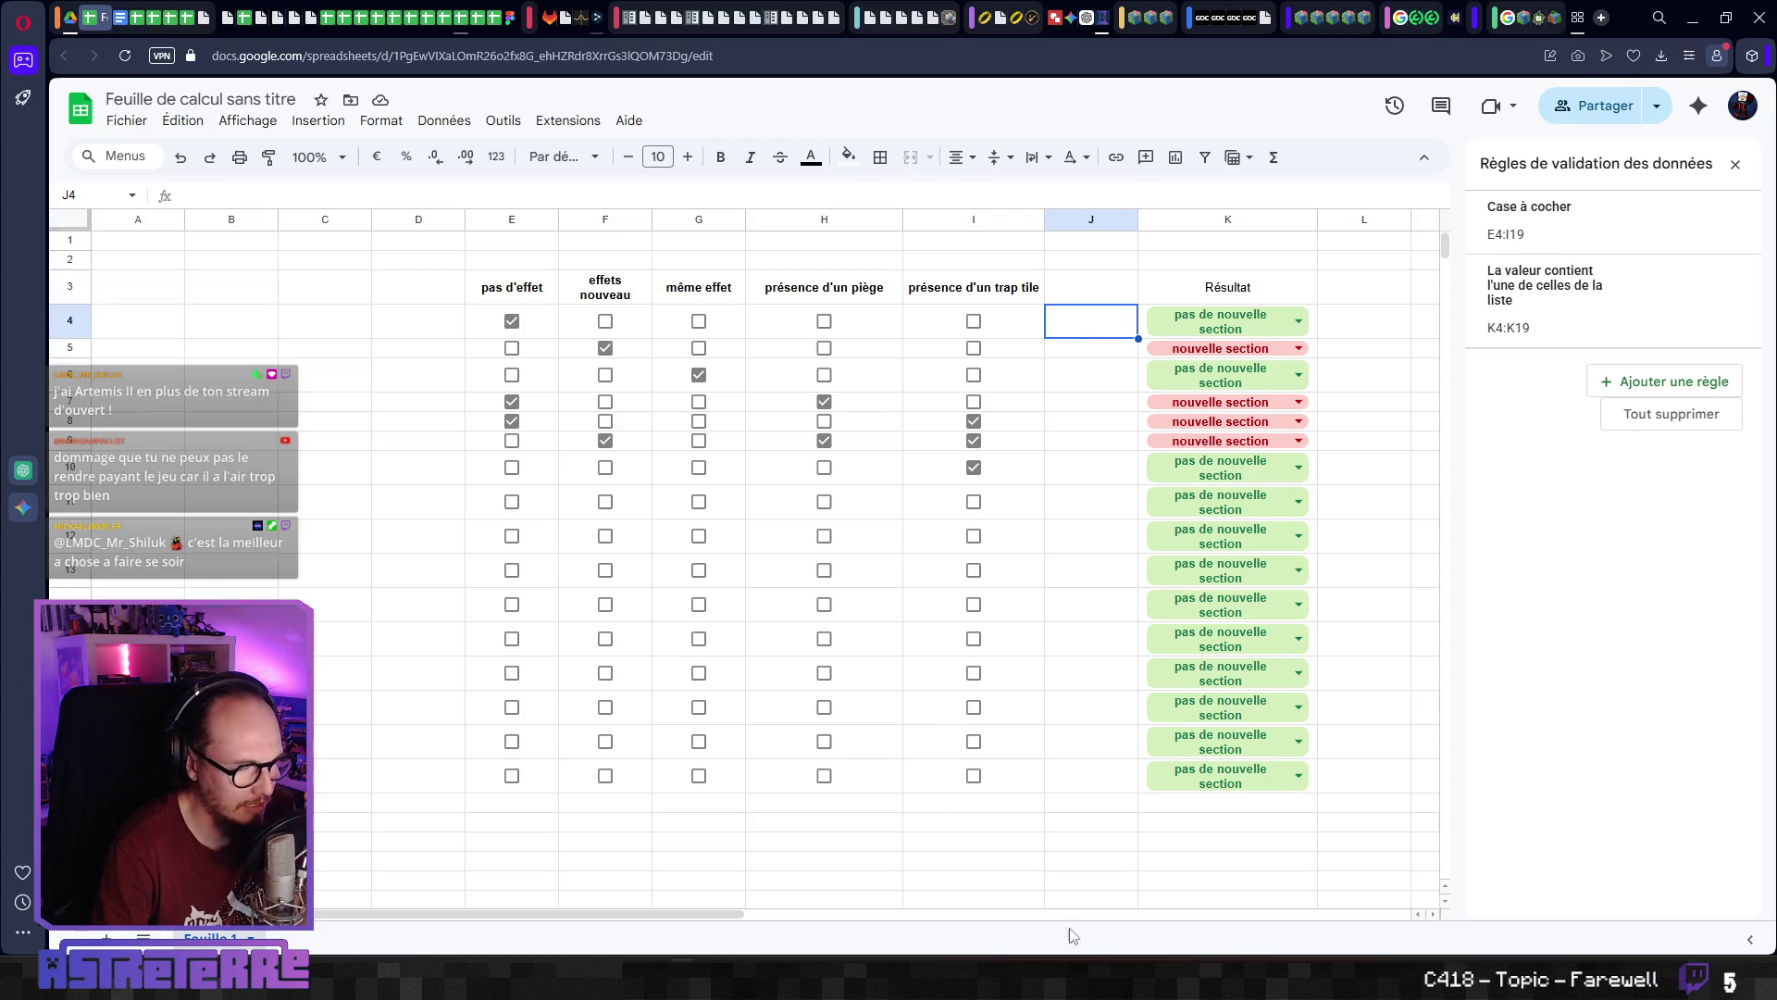
key(alt+Tab)
click(823, 613)
scroll(823, 608, down, 2)
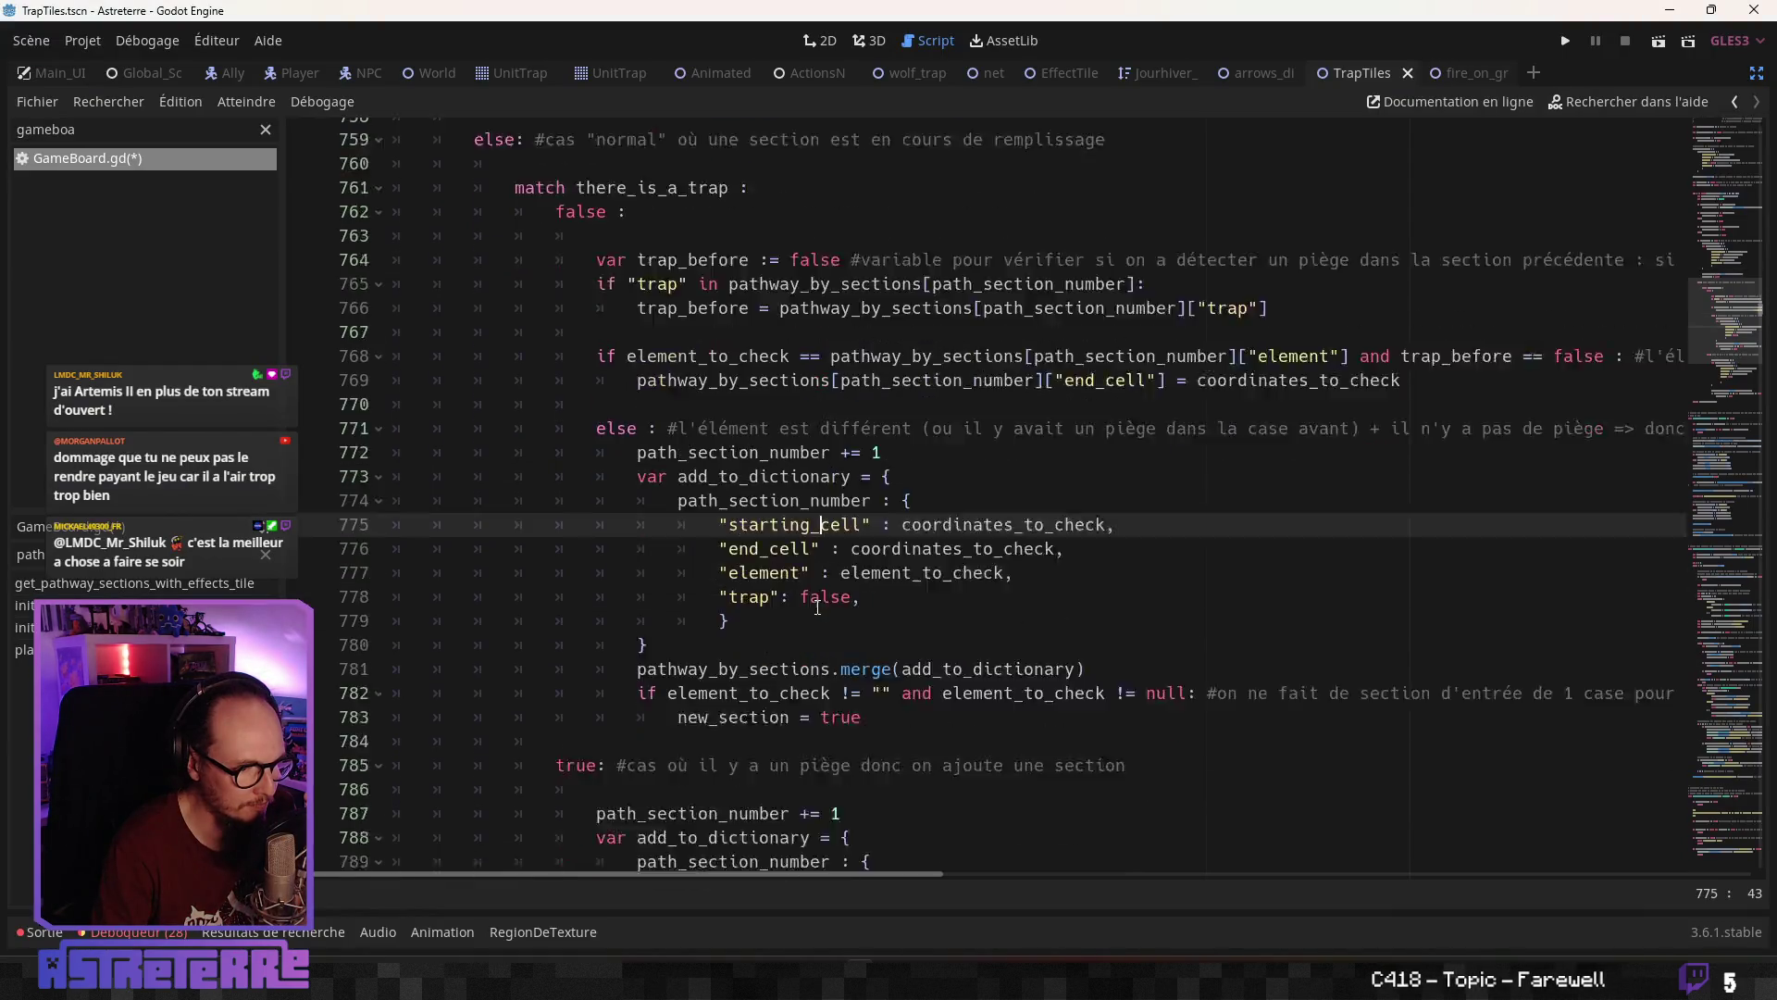
scroll(819, 608, up, 4)
scroll(817, 608, down, 1)
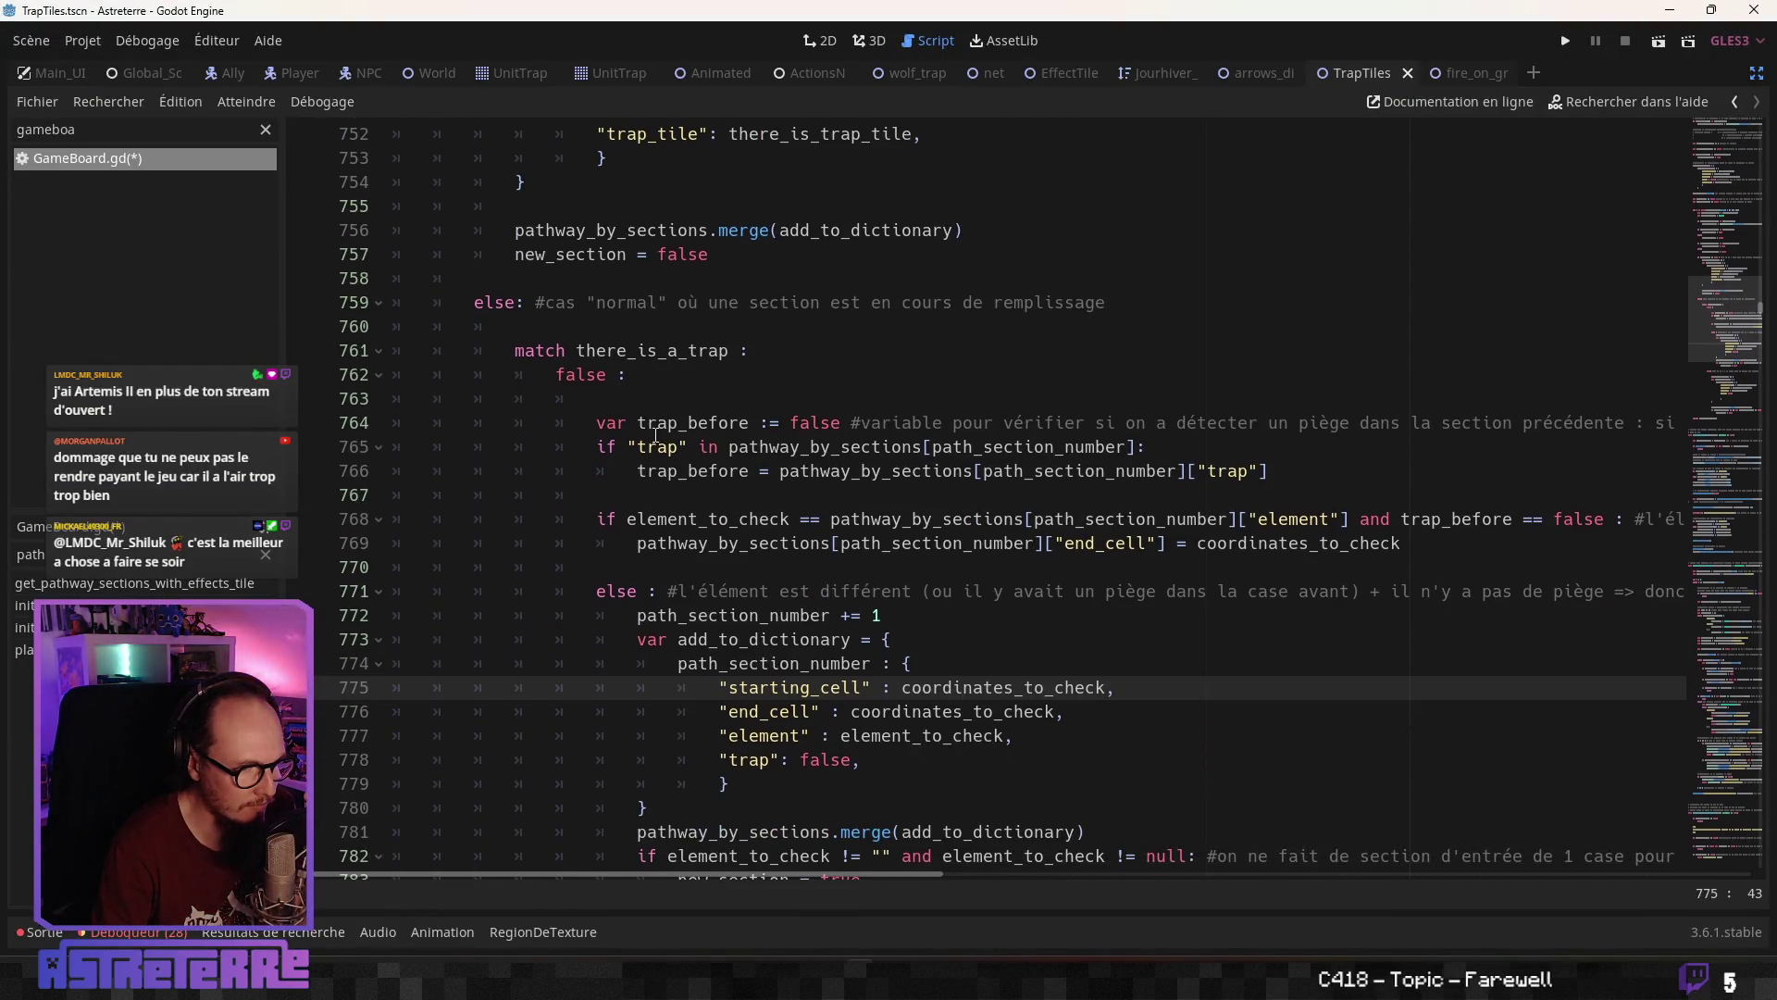
scroll(612, 395, down, 5)
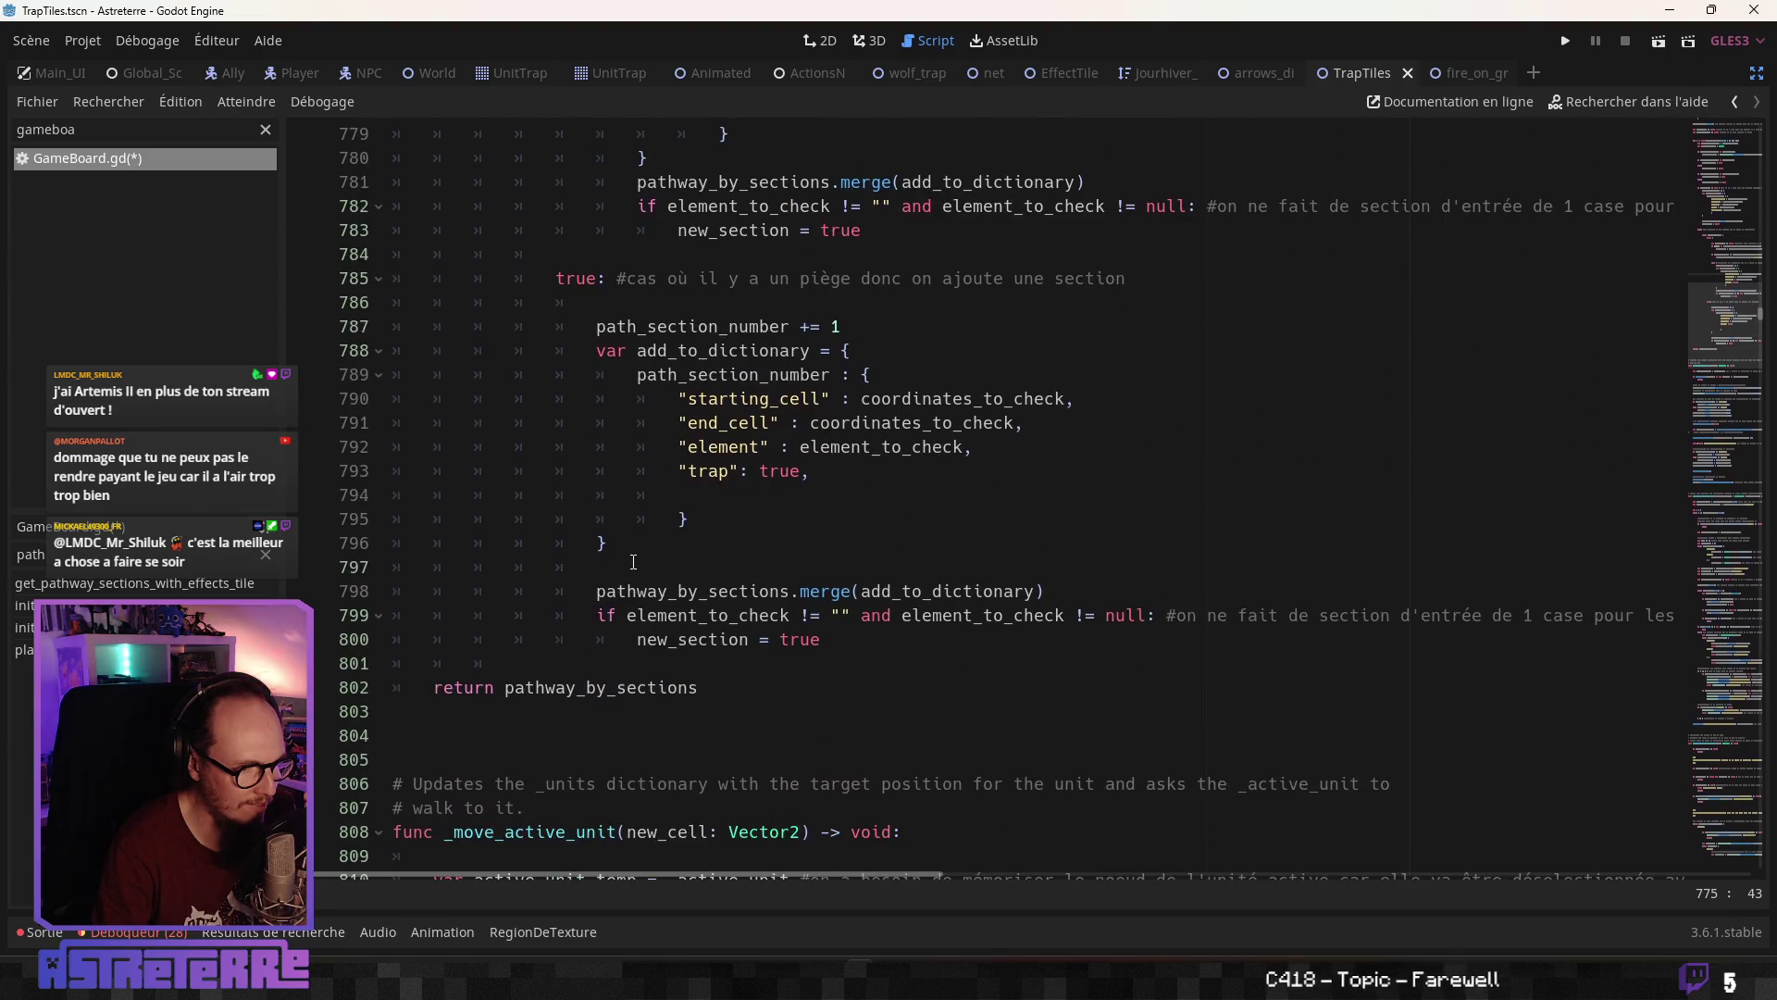
scroll(653, 558, up, 3)
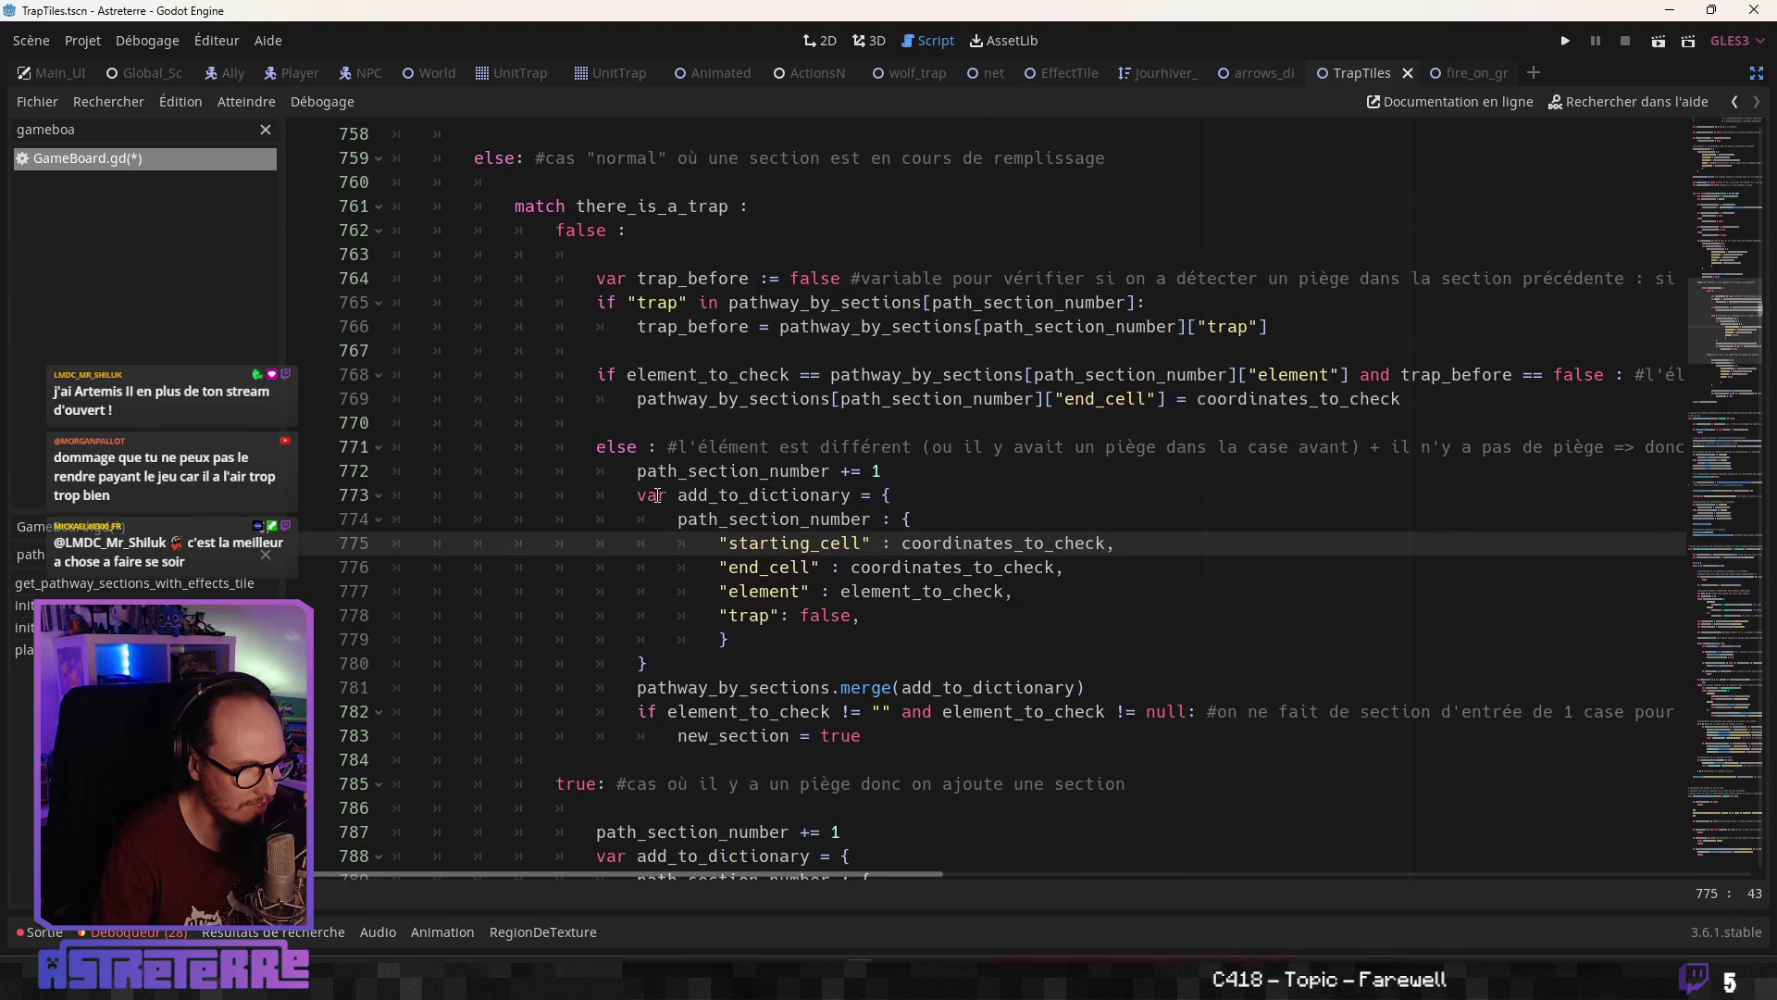
click(718, 494)
scroll(717, 533, up, 1)
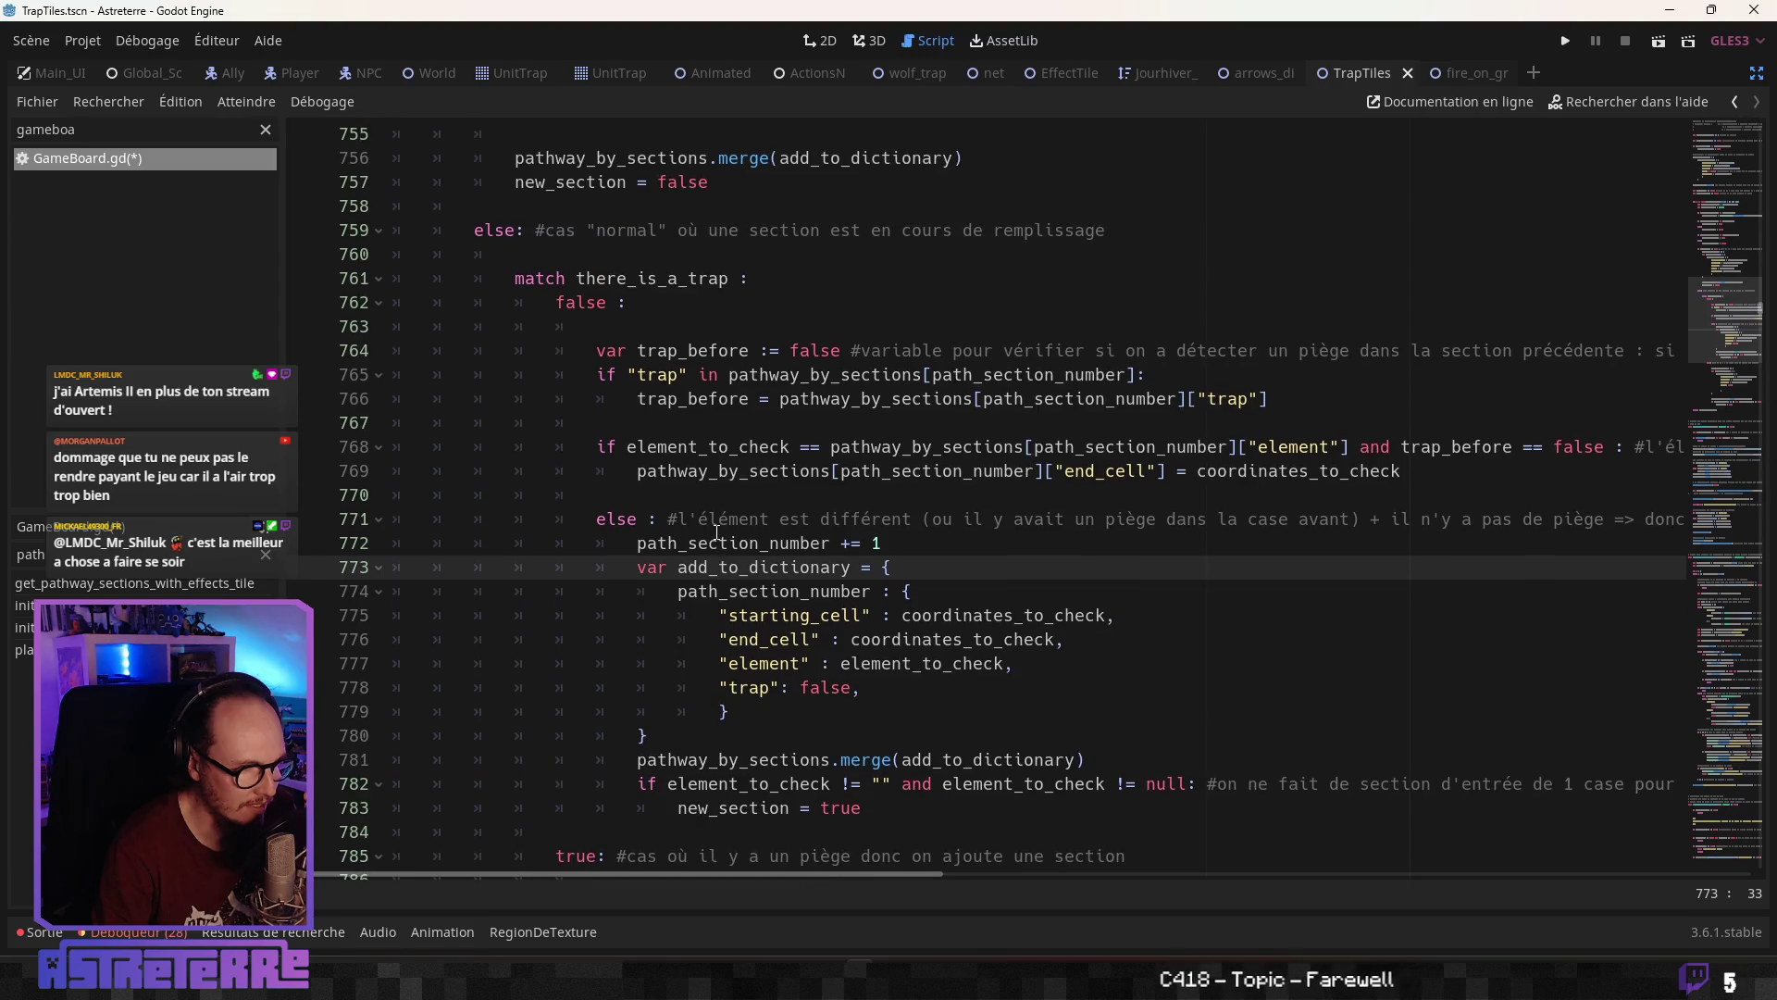
scroll(717, 533, up, 1)
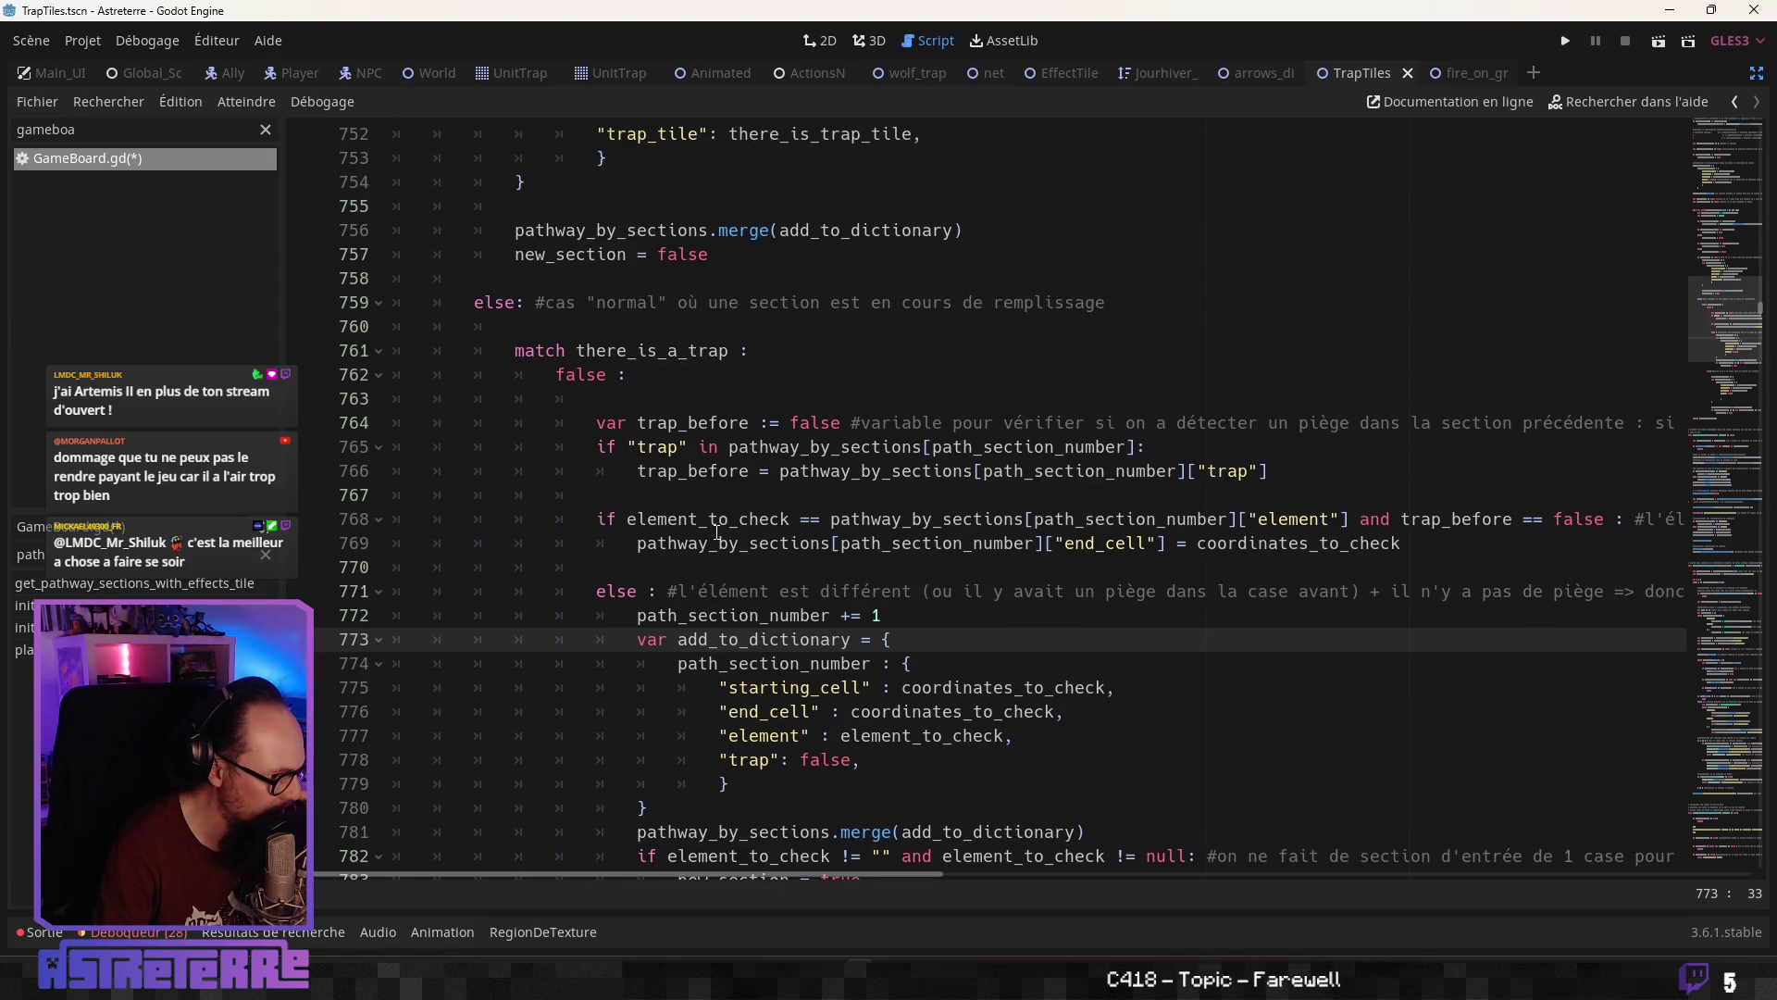
click(555, 326)
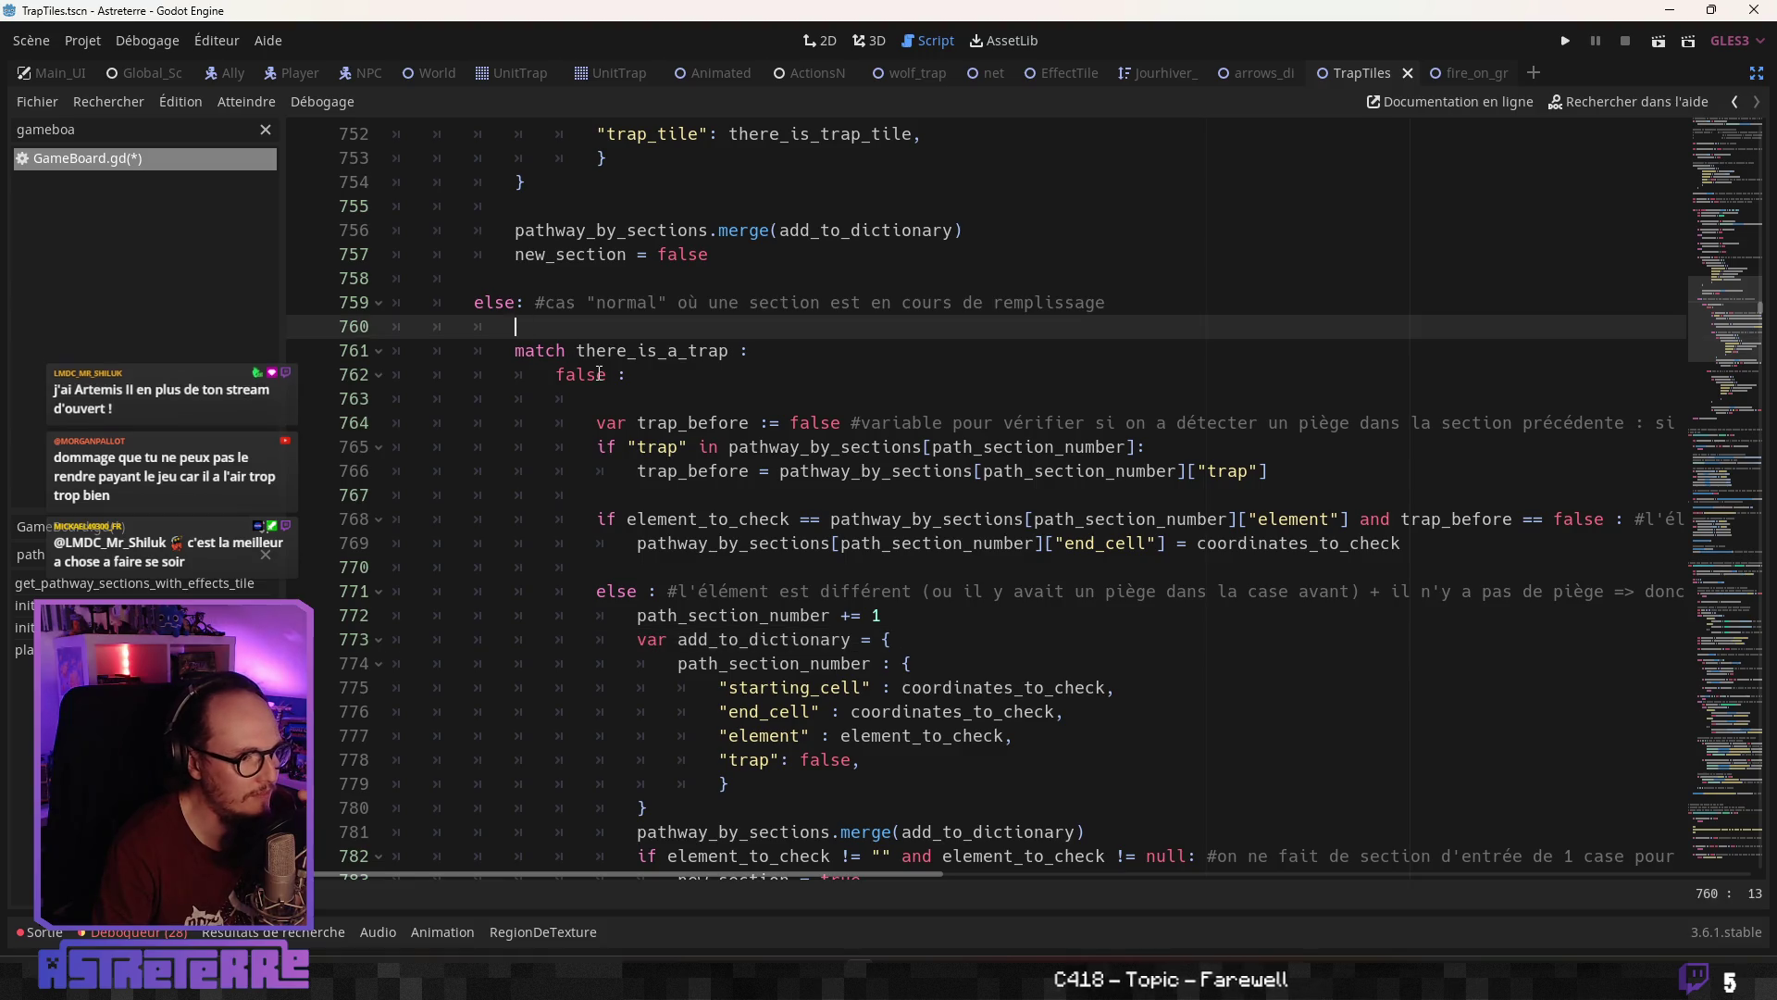
scroll(563, 571, up, 4)
scroll(563, 571, up, 1)
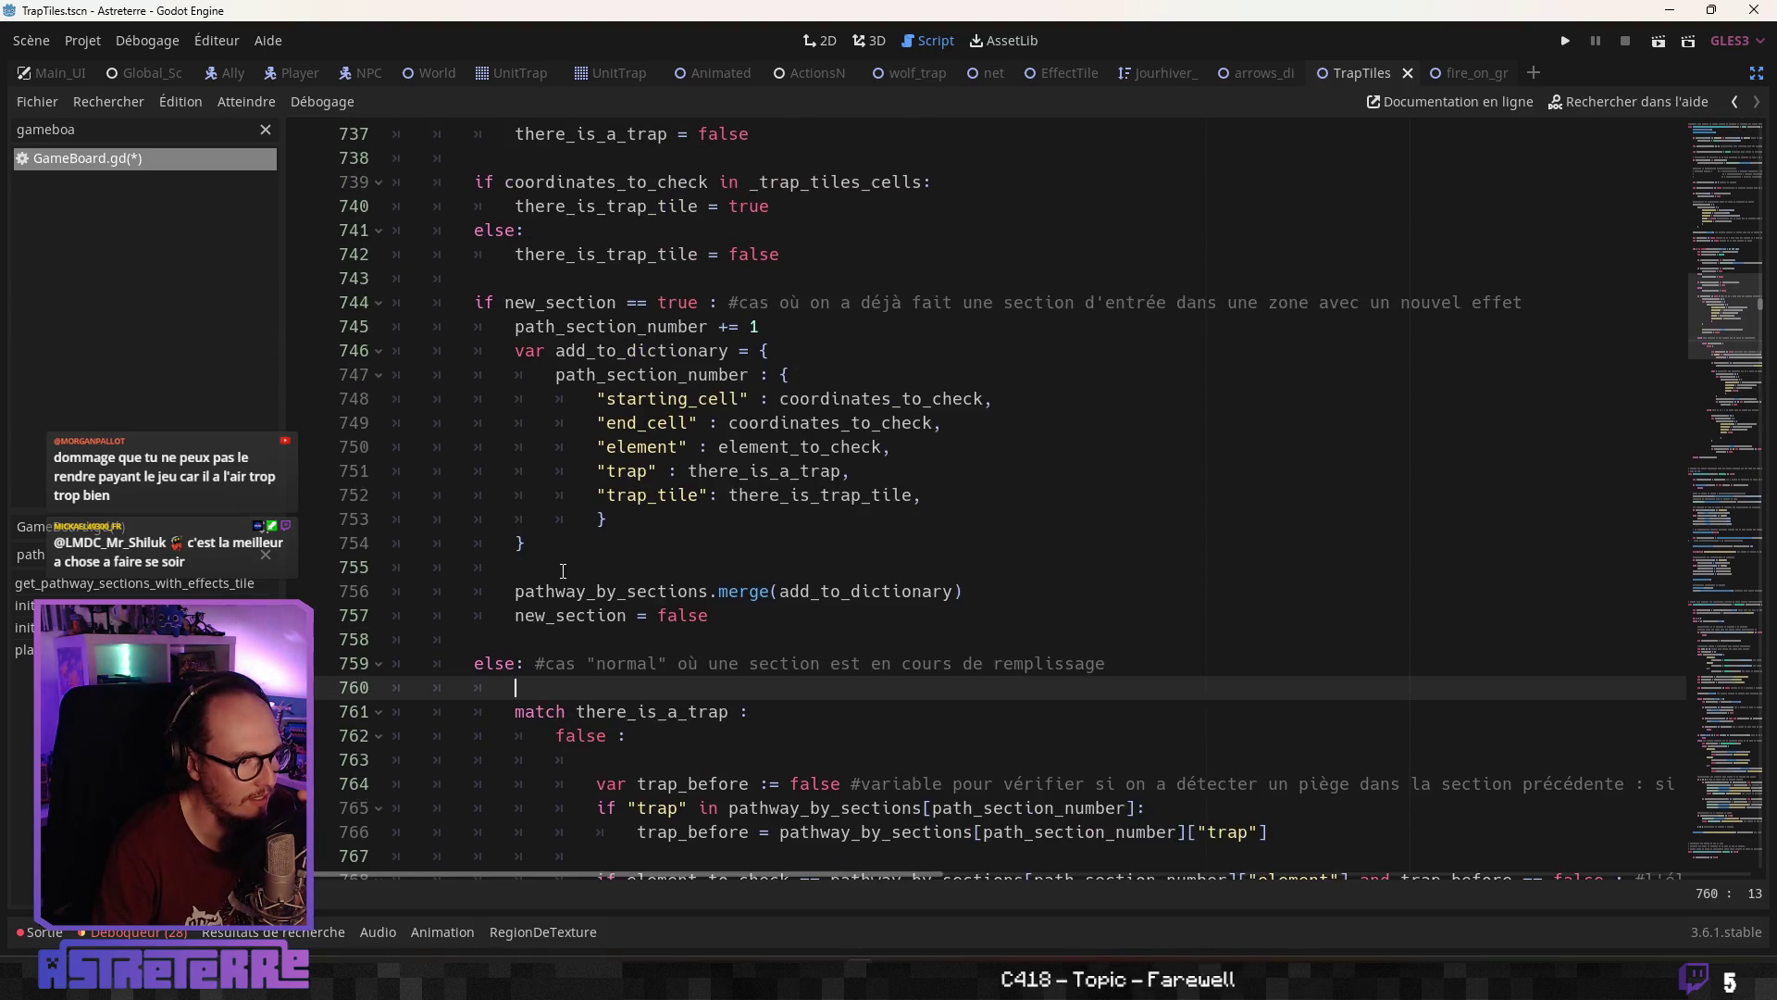
scroll(563, 571, up, 1)
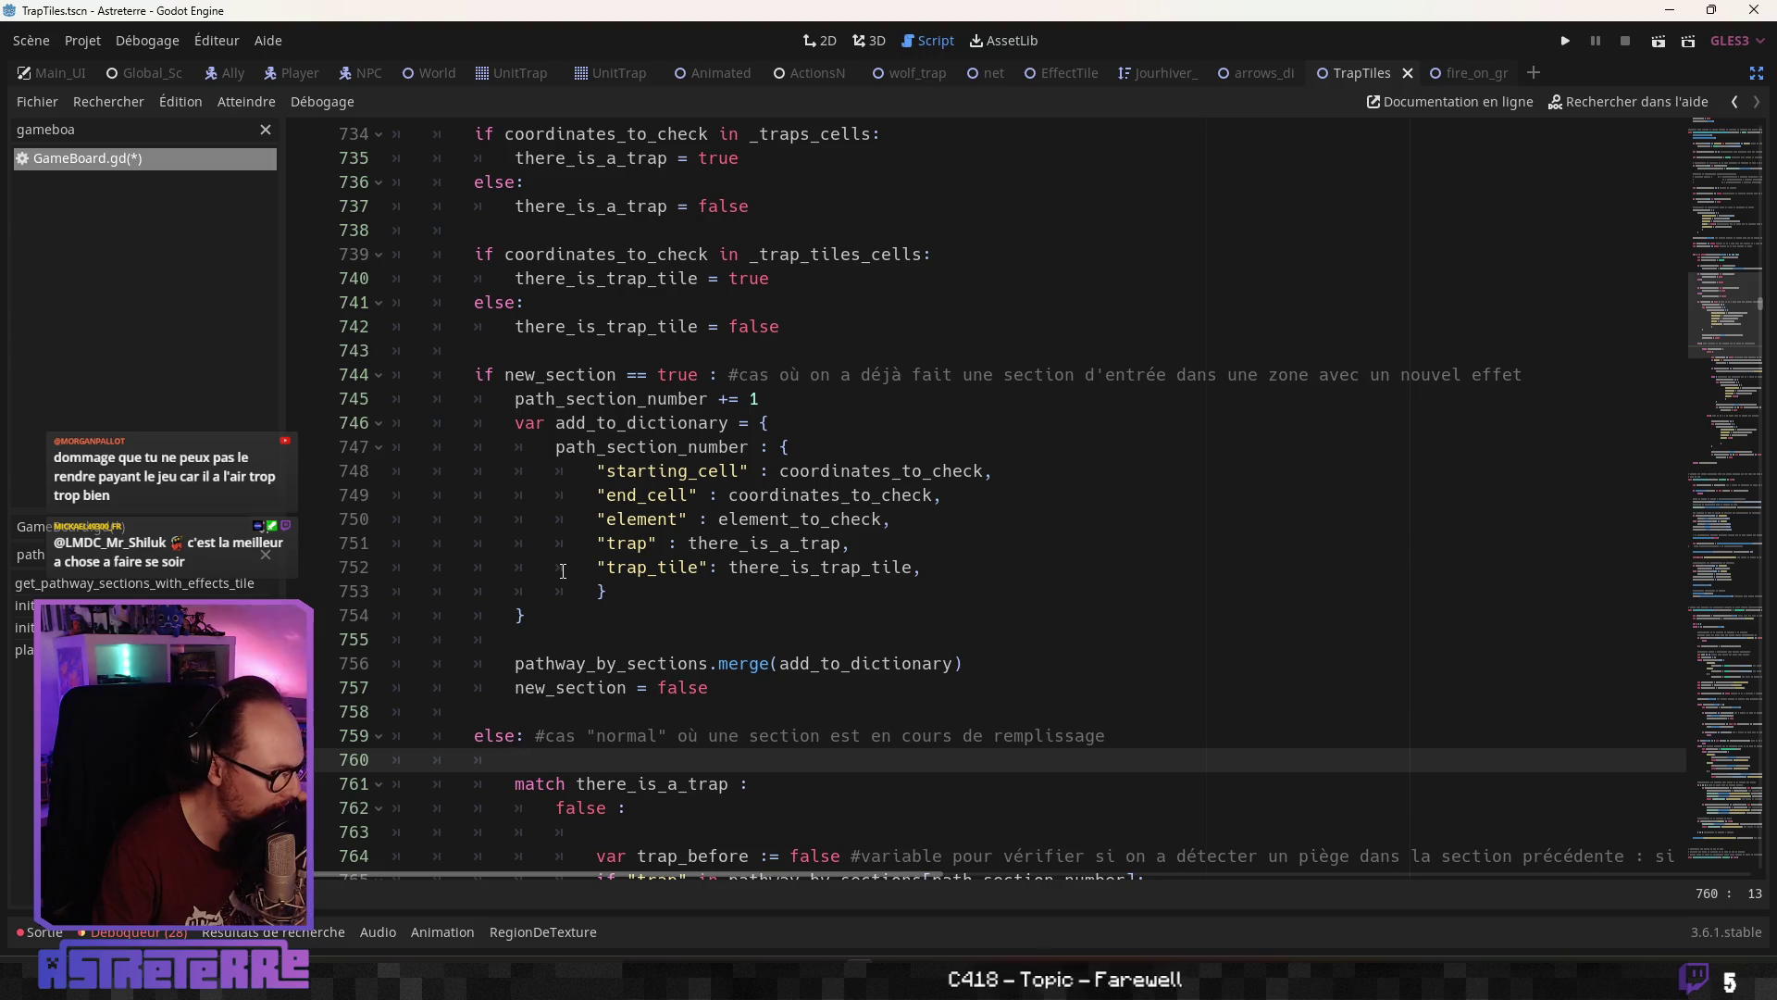
scroll(563, 571, down, 2)
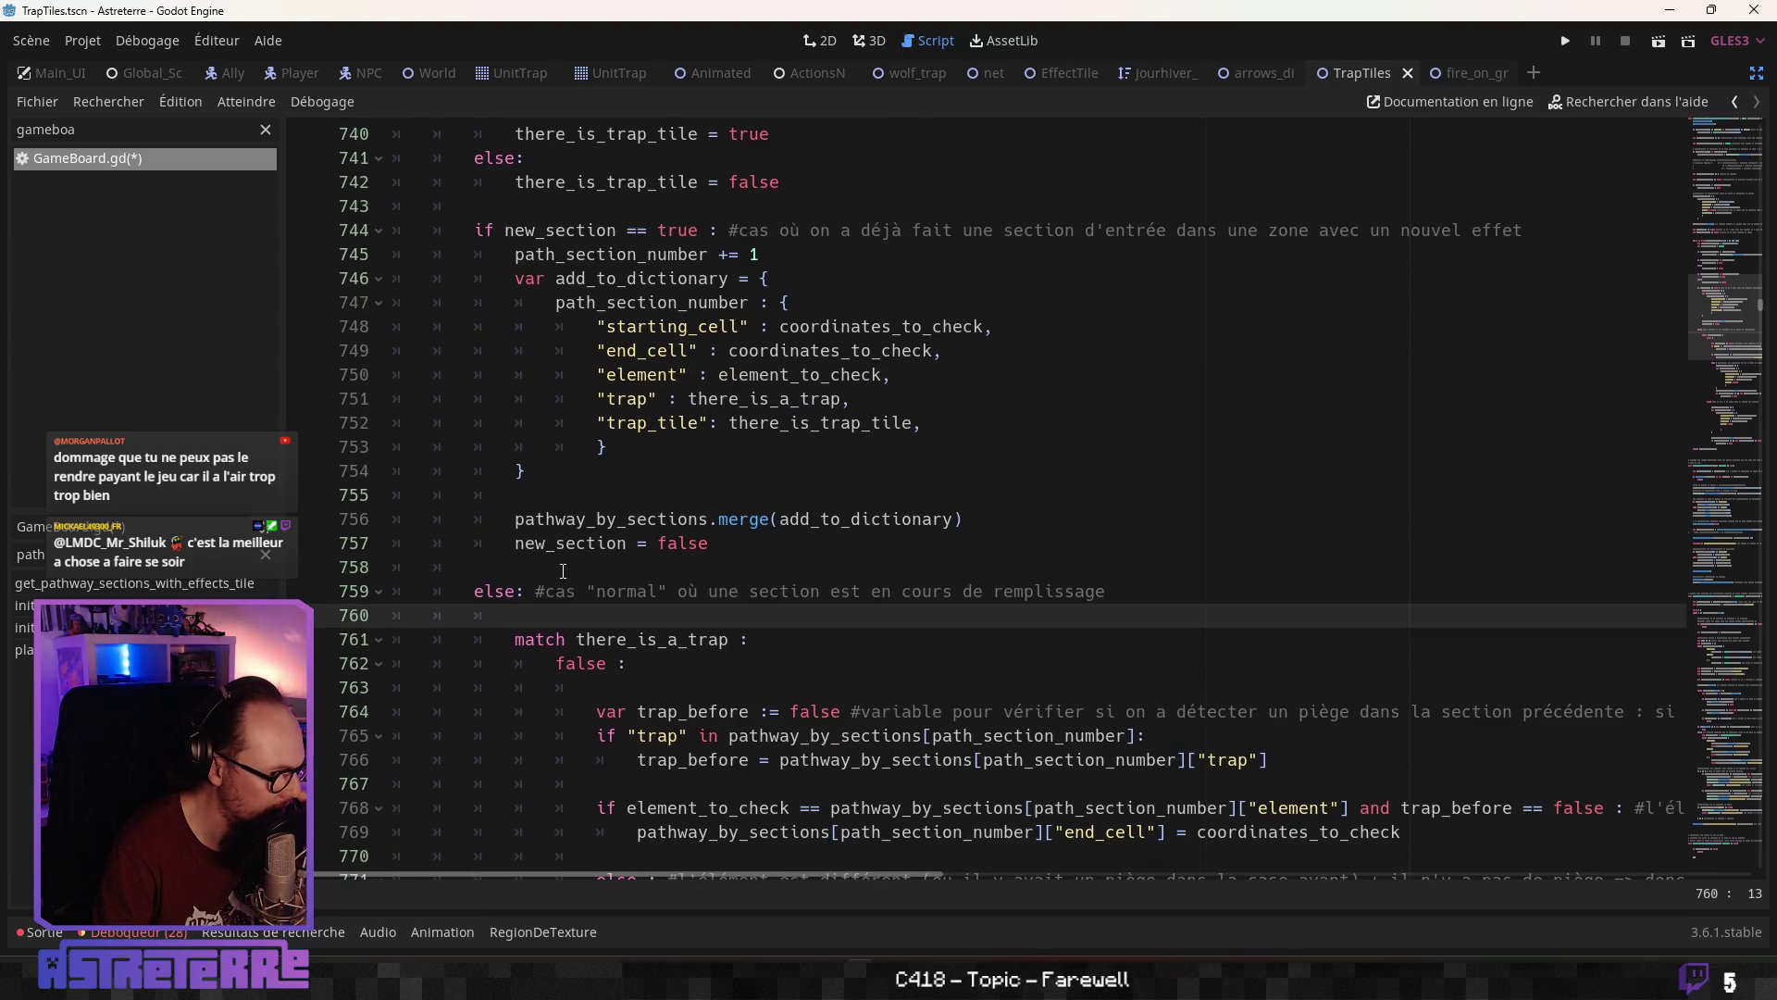
scroll(563, 571, up, 2)
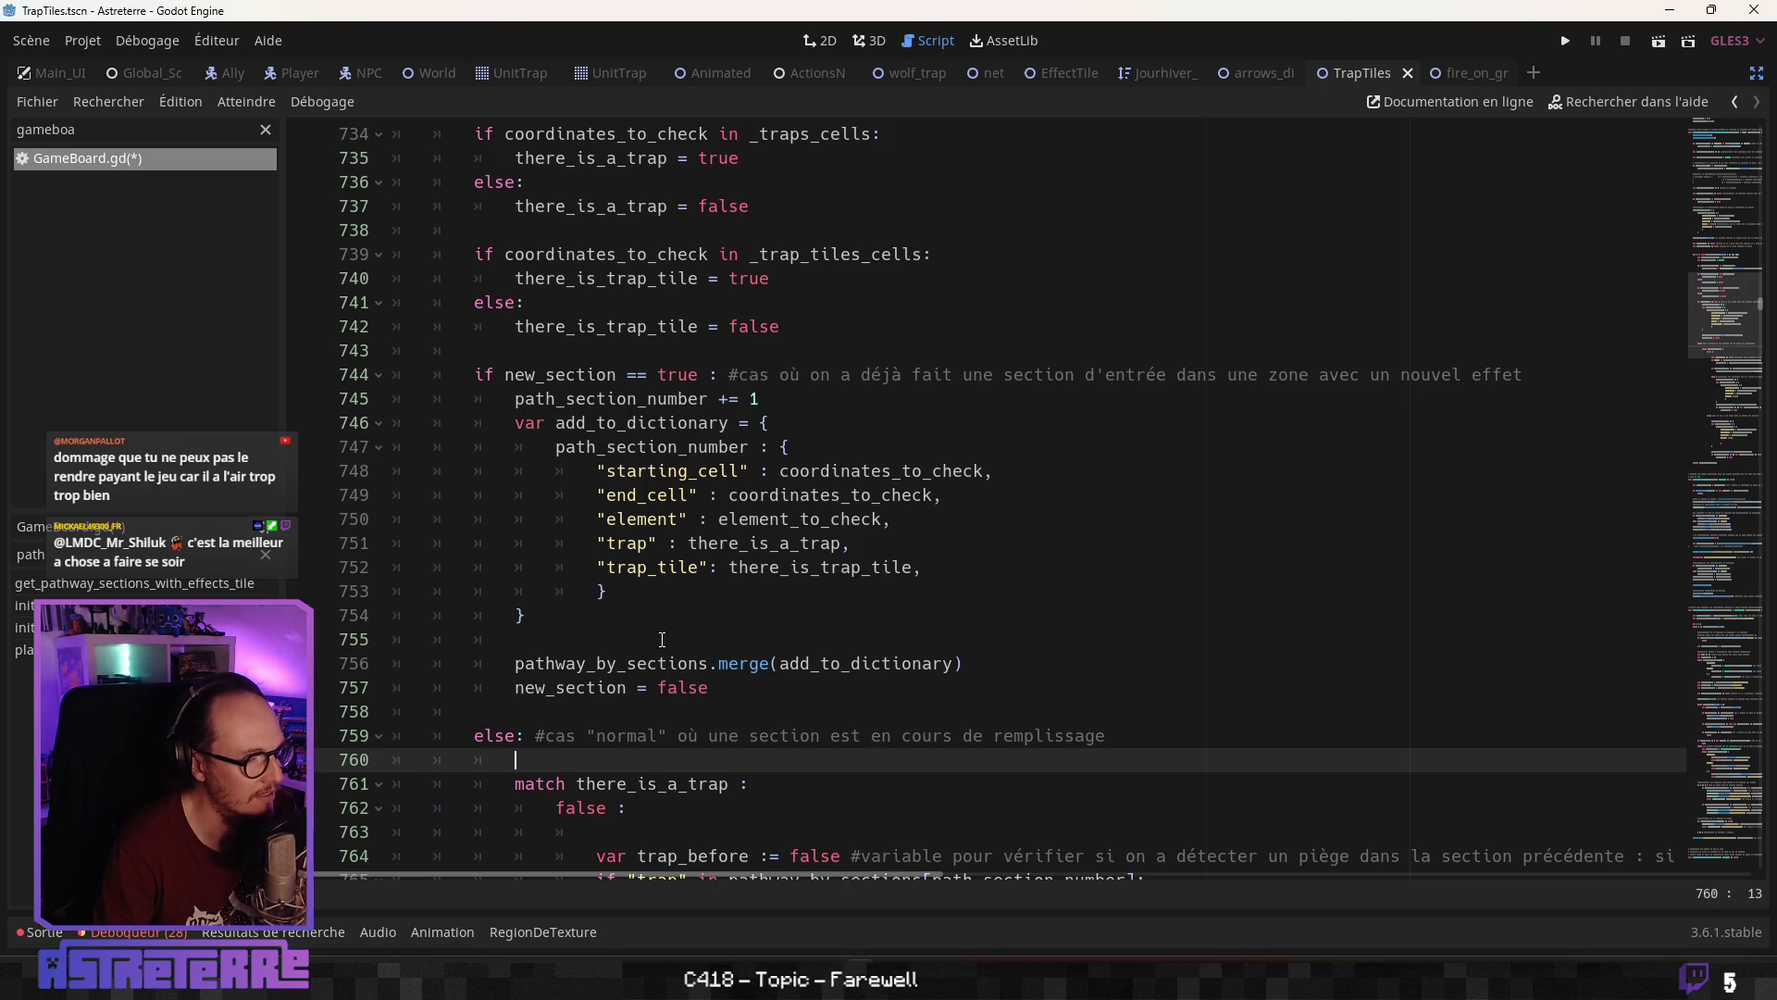
scroll(748, 608, up, 4)
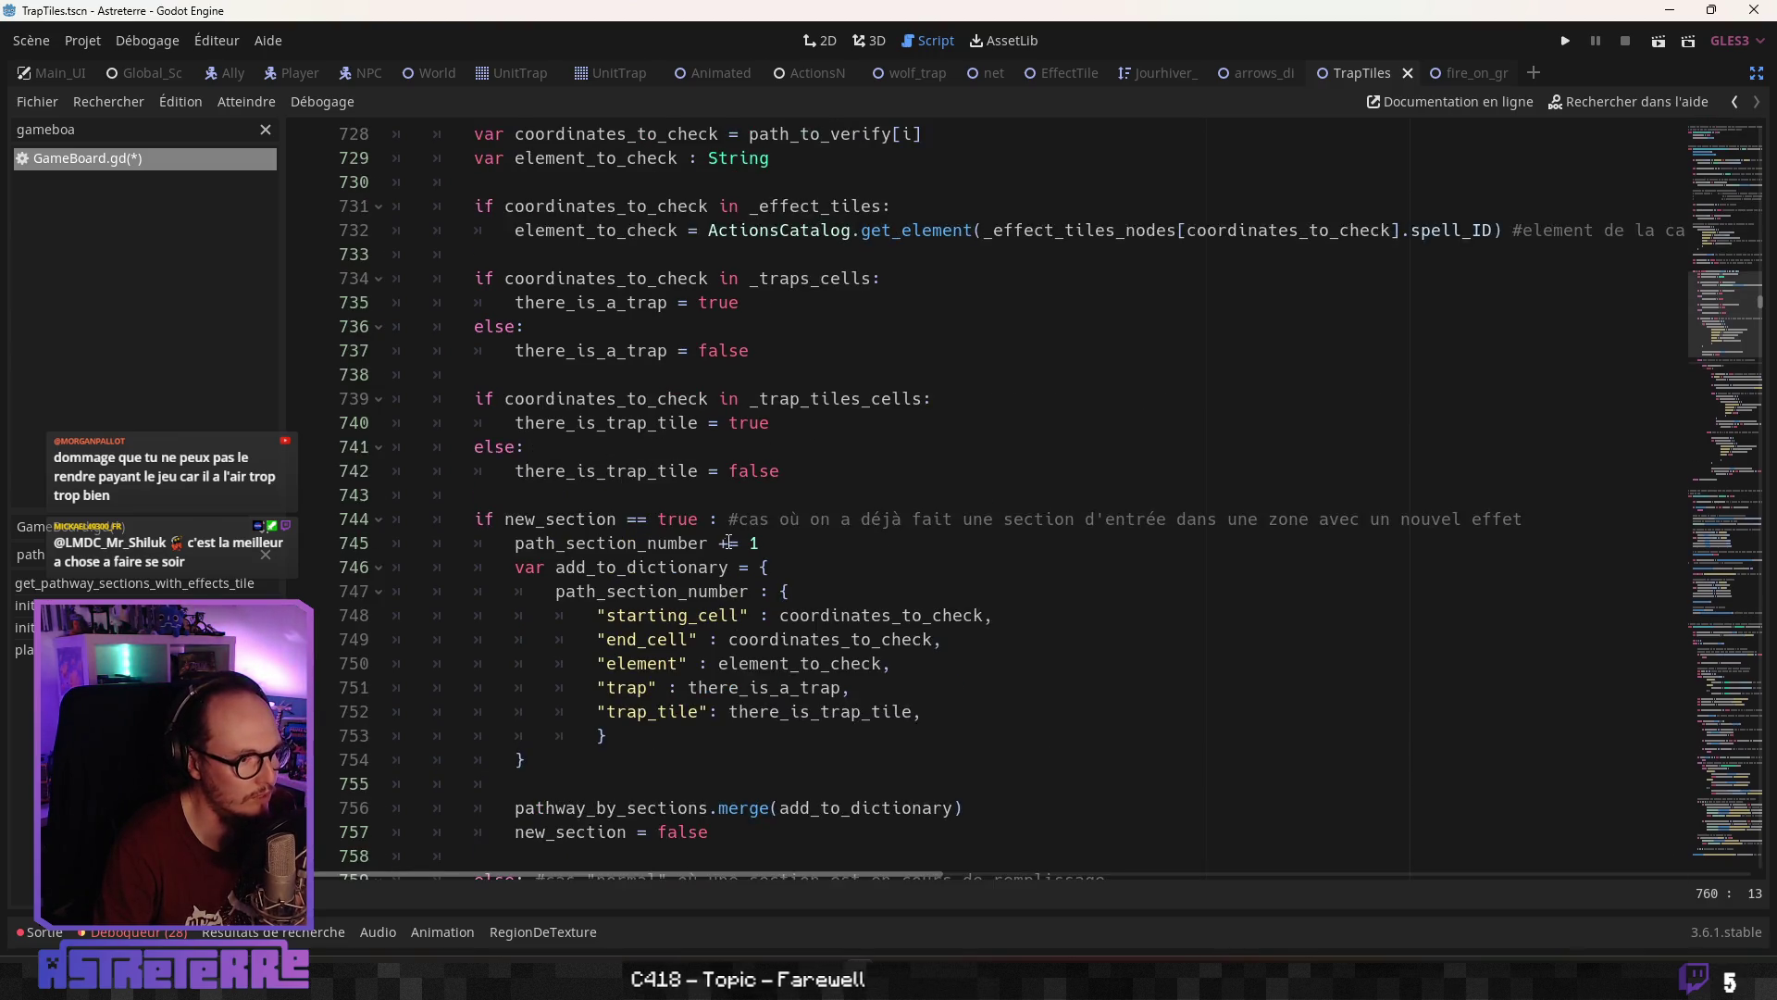
scroll(703, 615, down, 5)
scroll(647, 625, up, 2)
scroll(648, 625, up, 5)
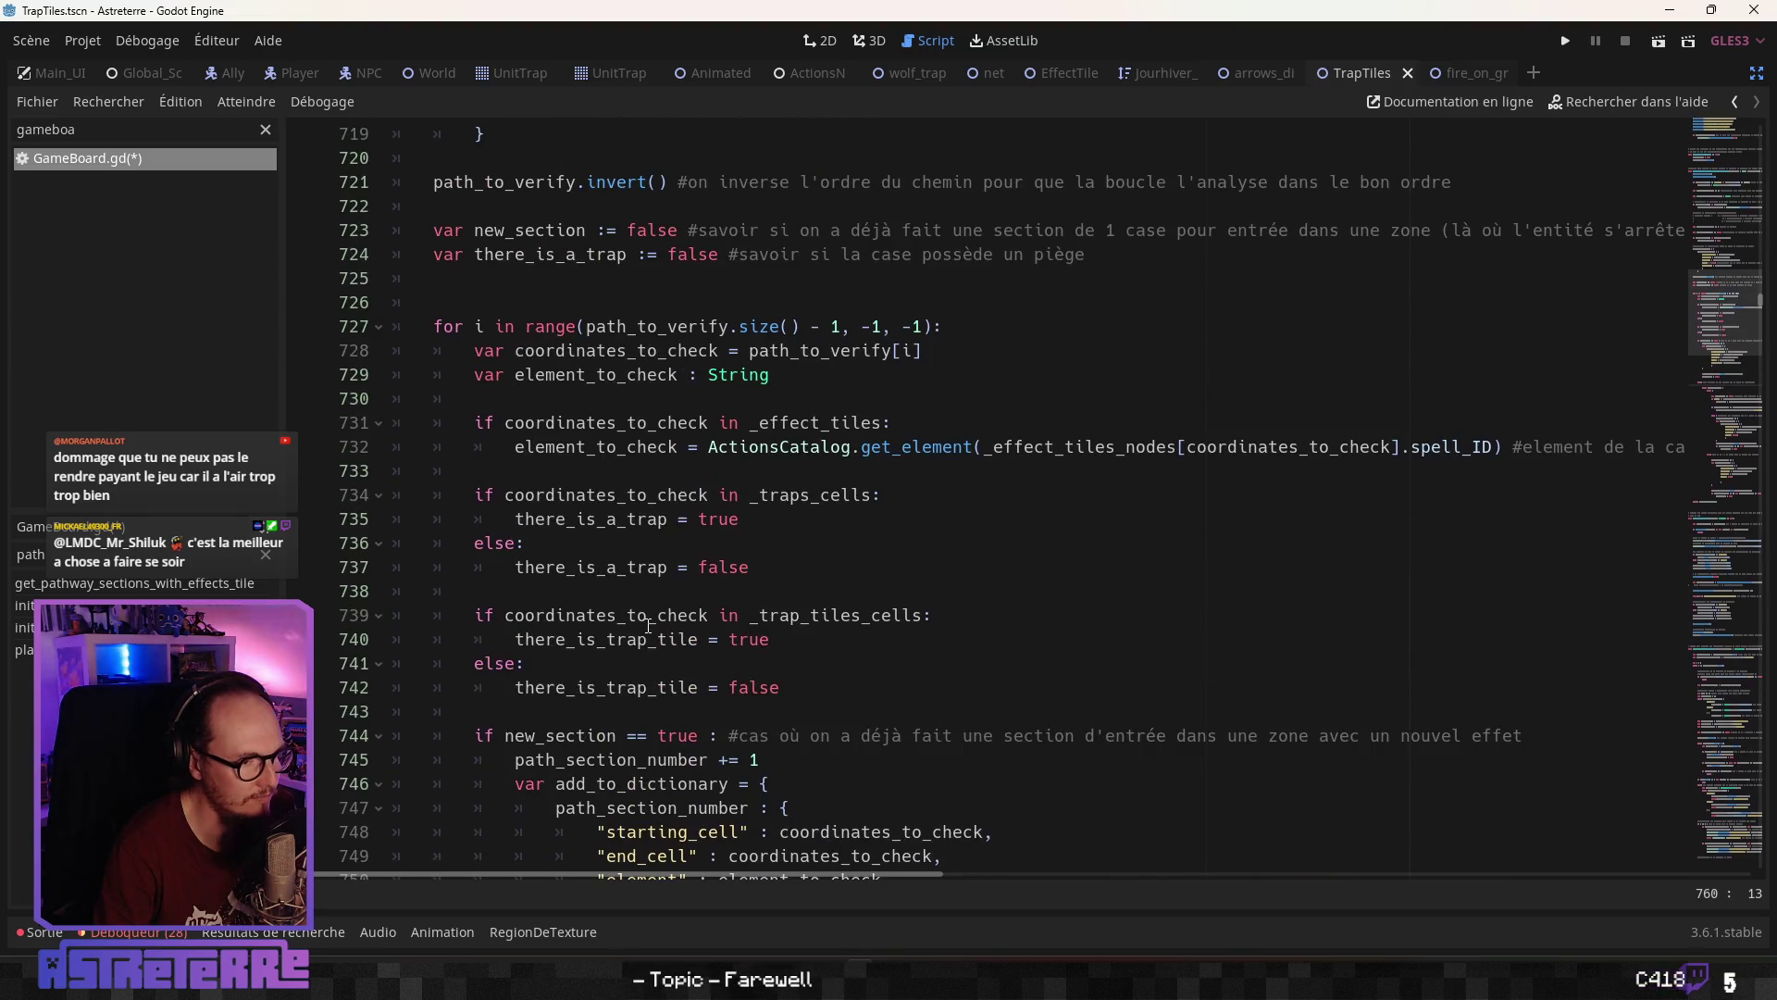
scroll(648, 625, down, 4)
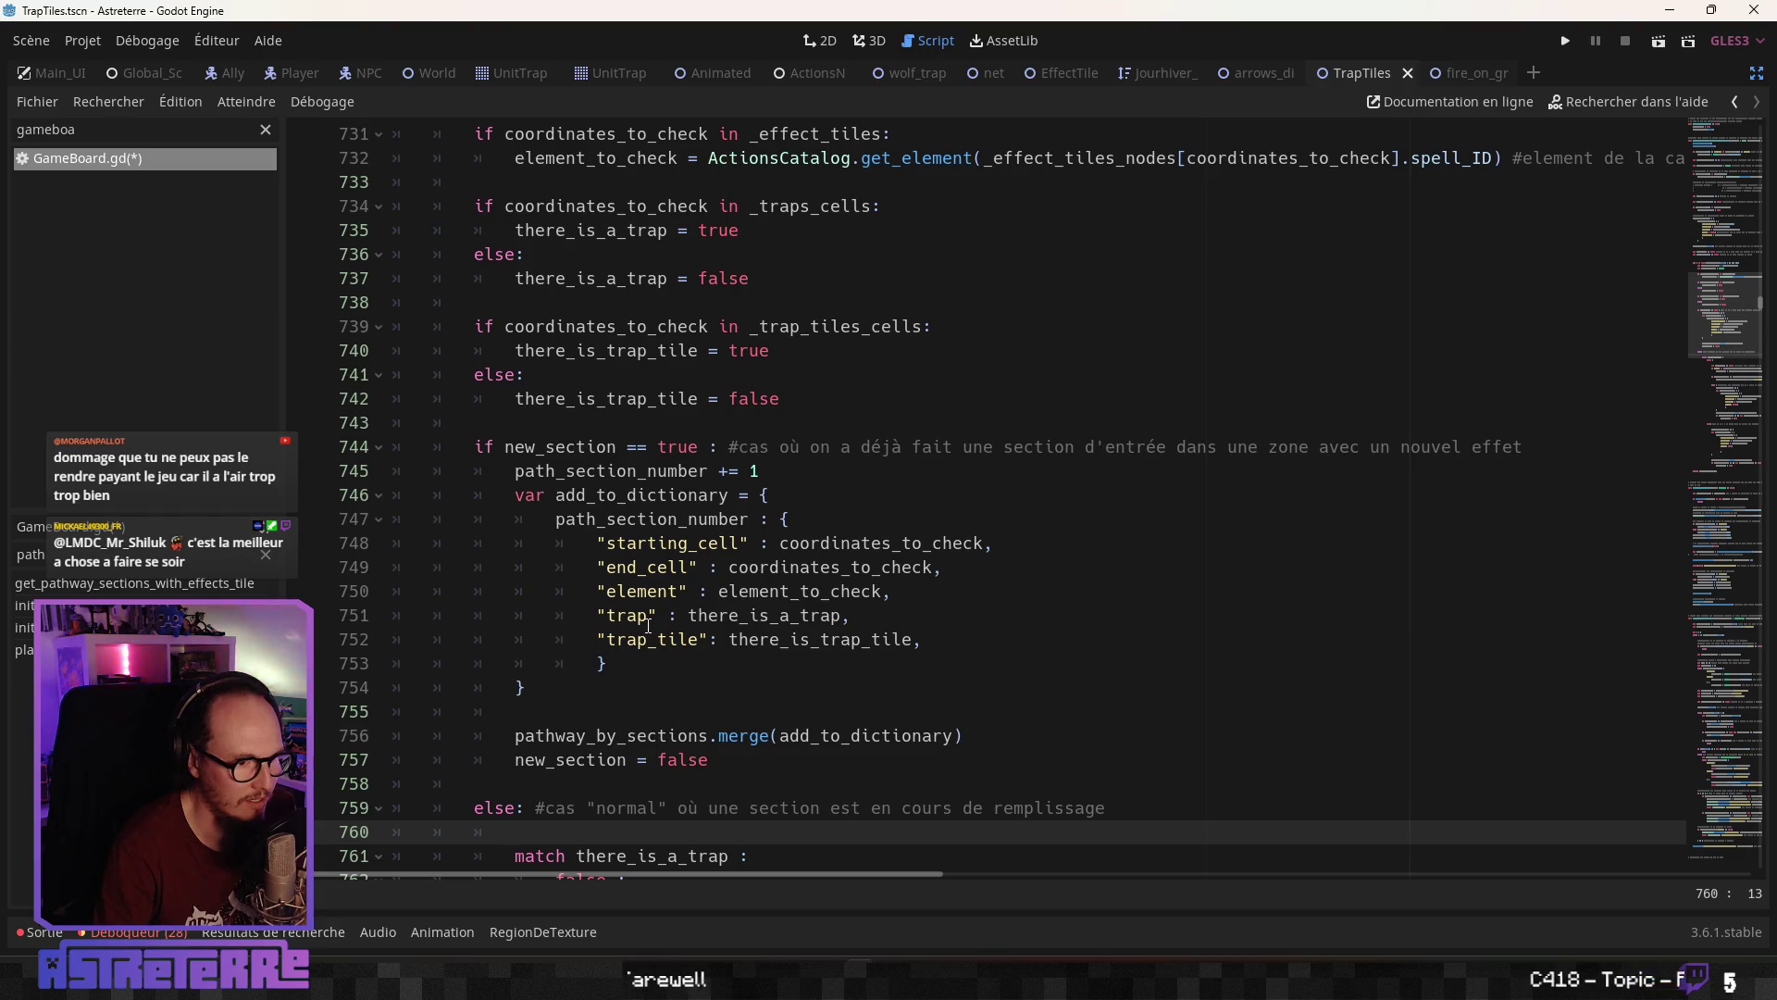
scroll(648, 625, up, 1)
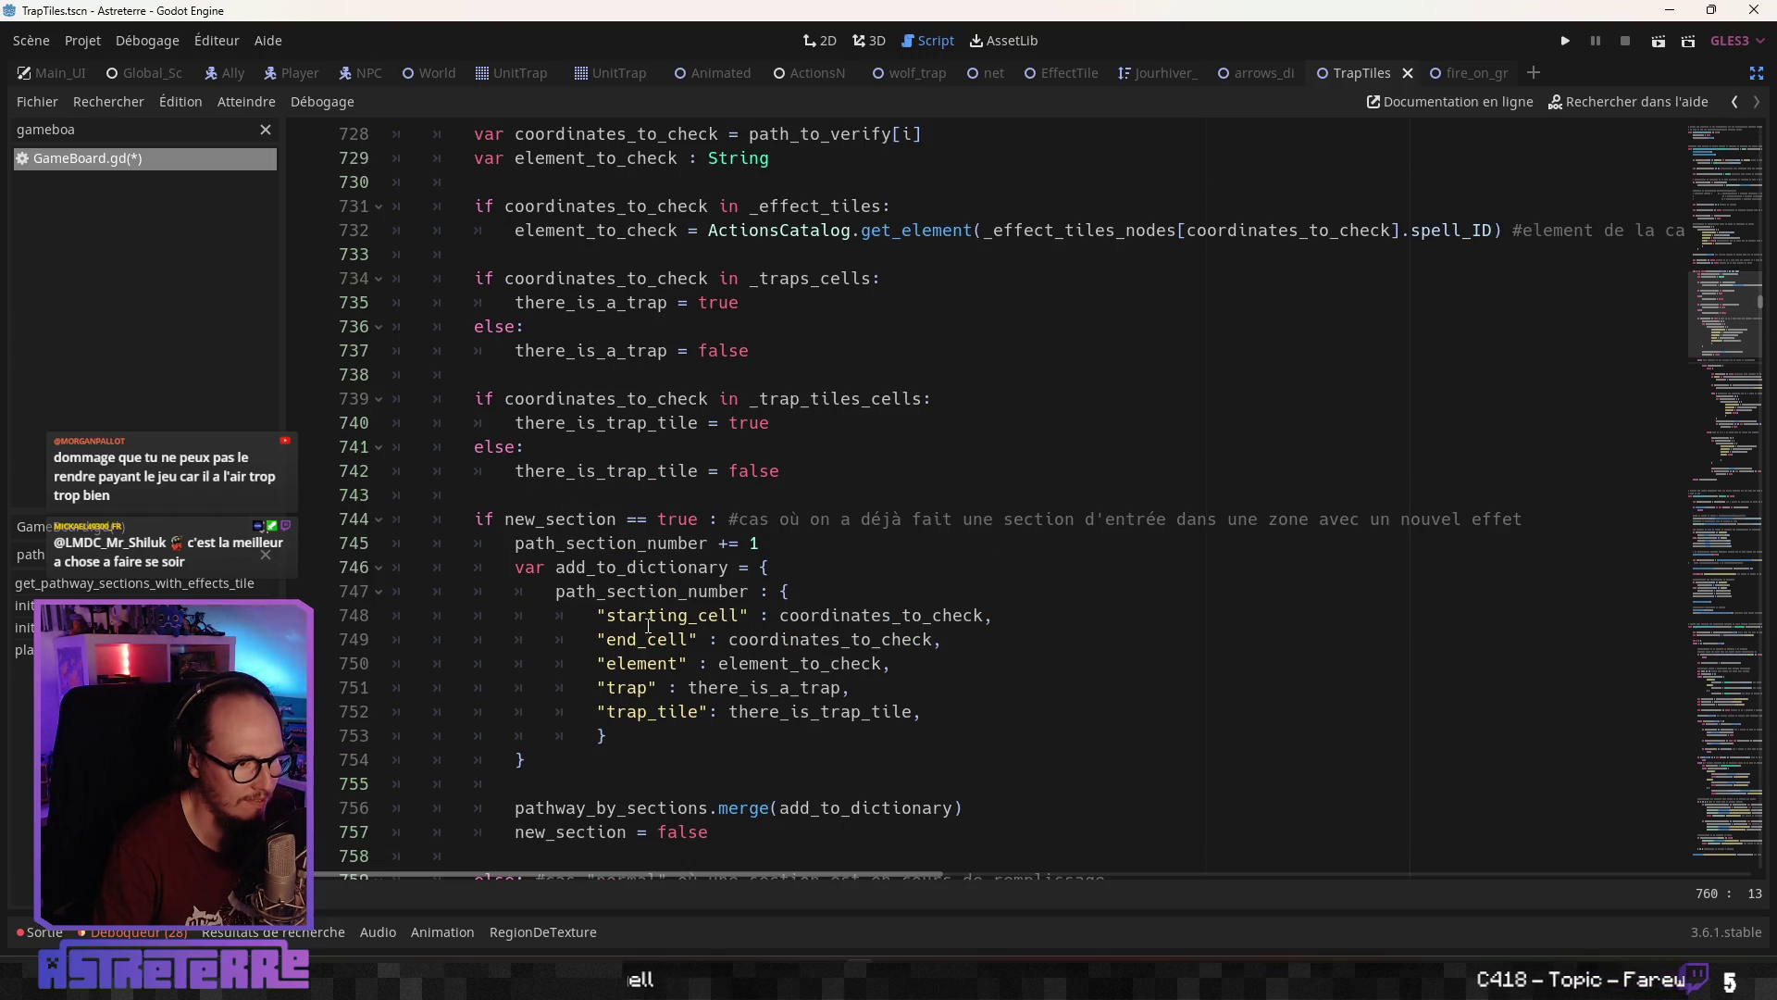
scroll(648, 625, up, 2)
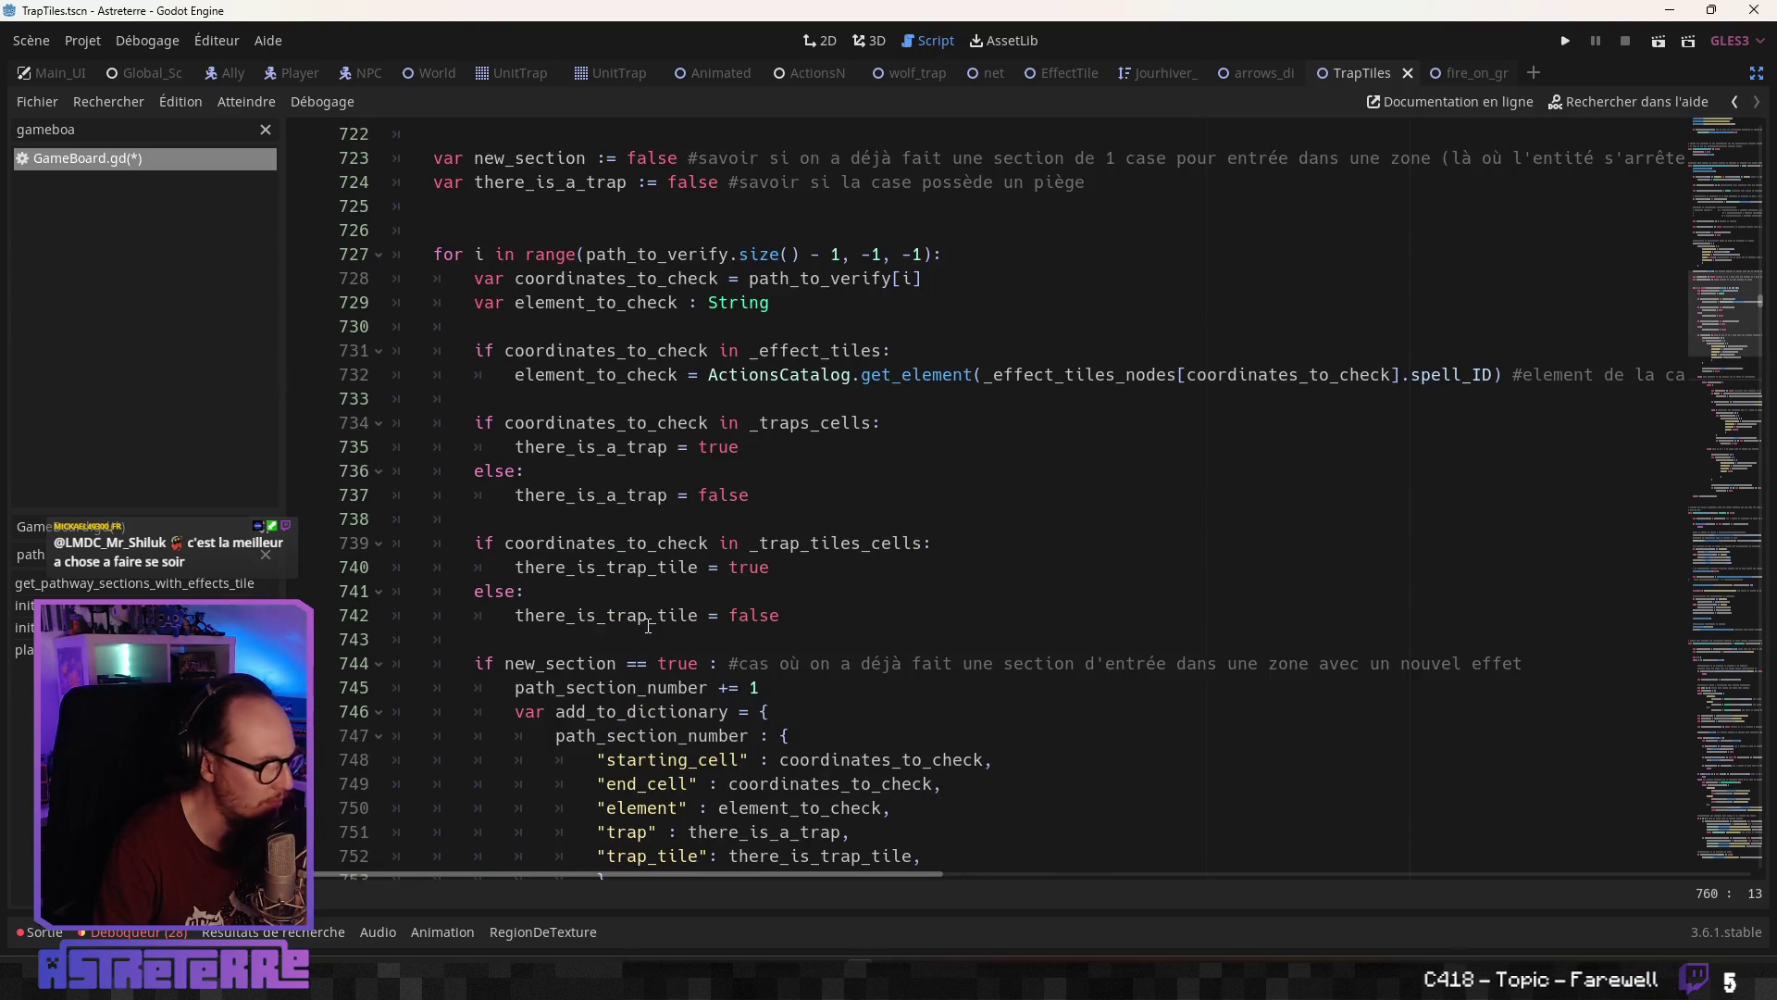
scroll(648, 625, up, 2)
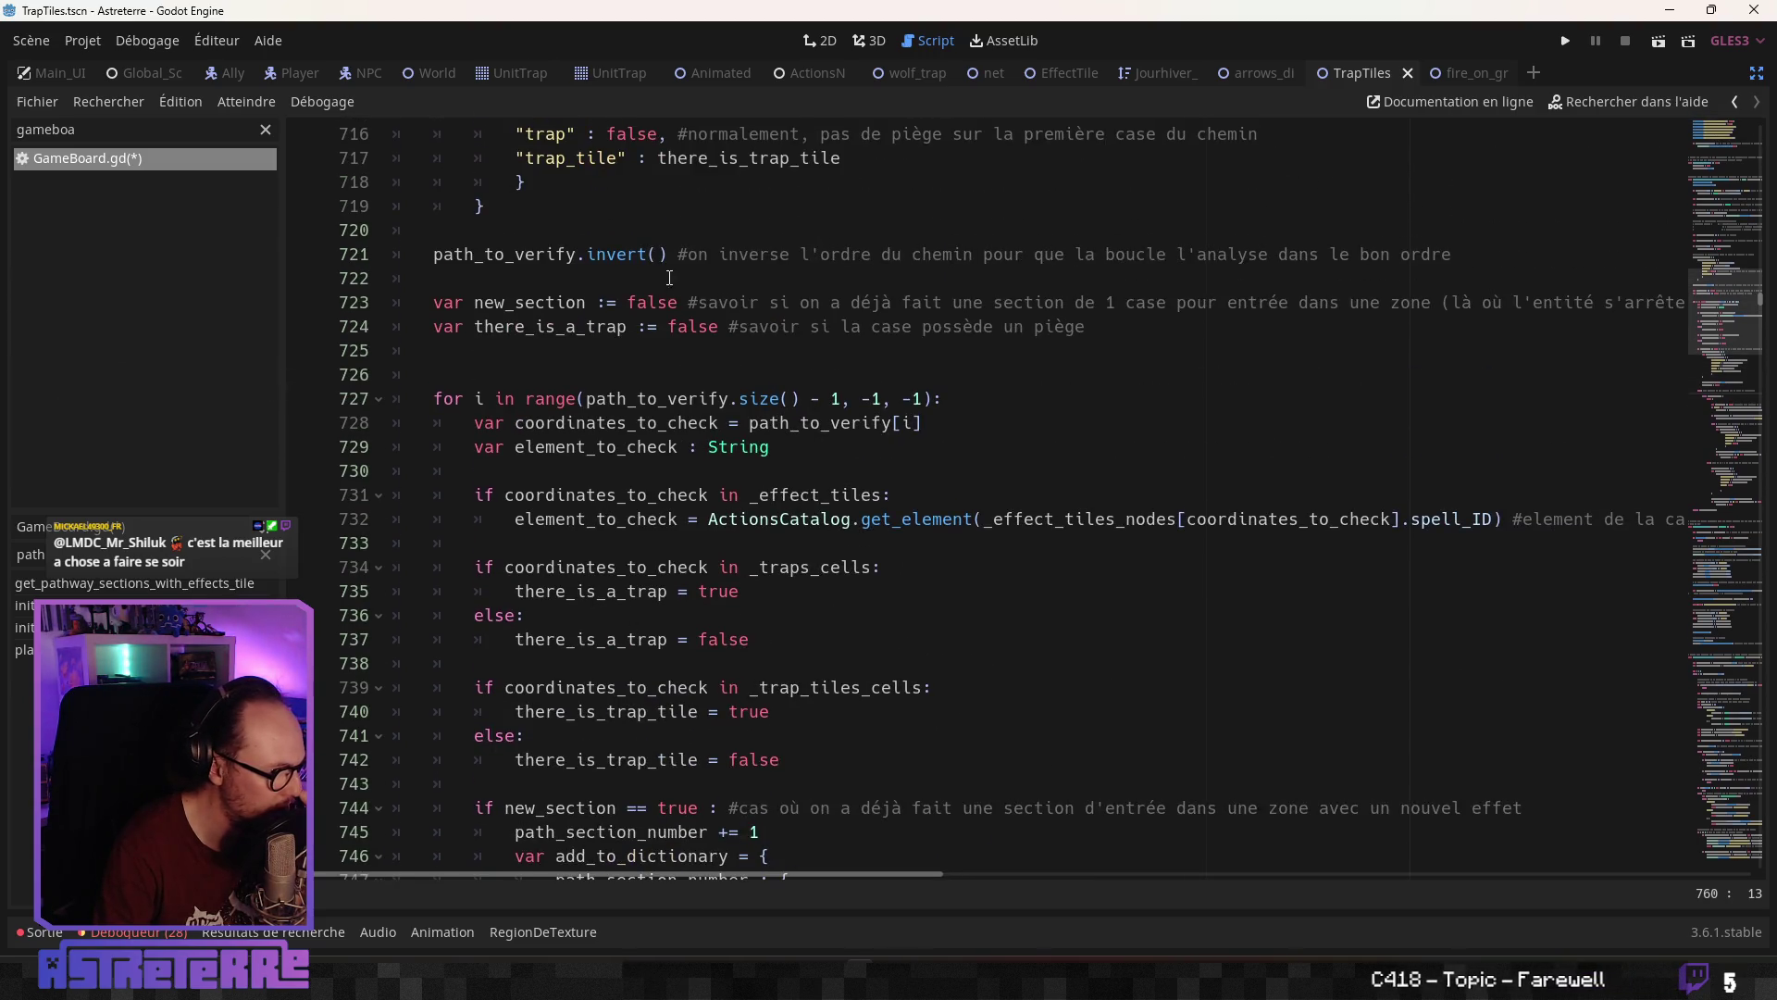
scroll(572, 638, down, 5)
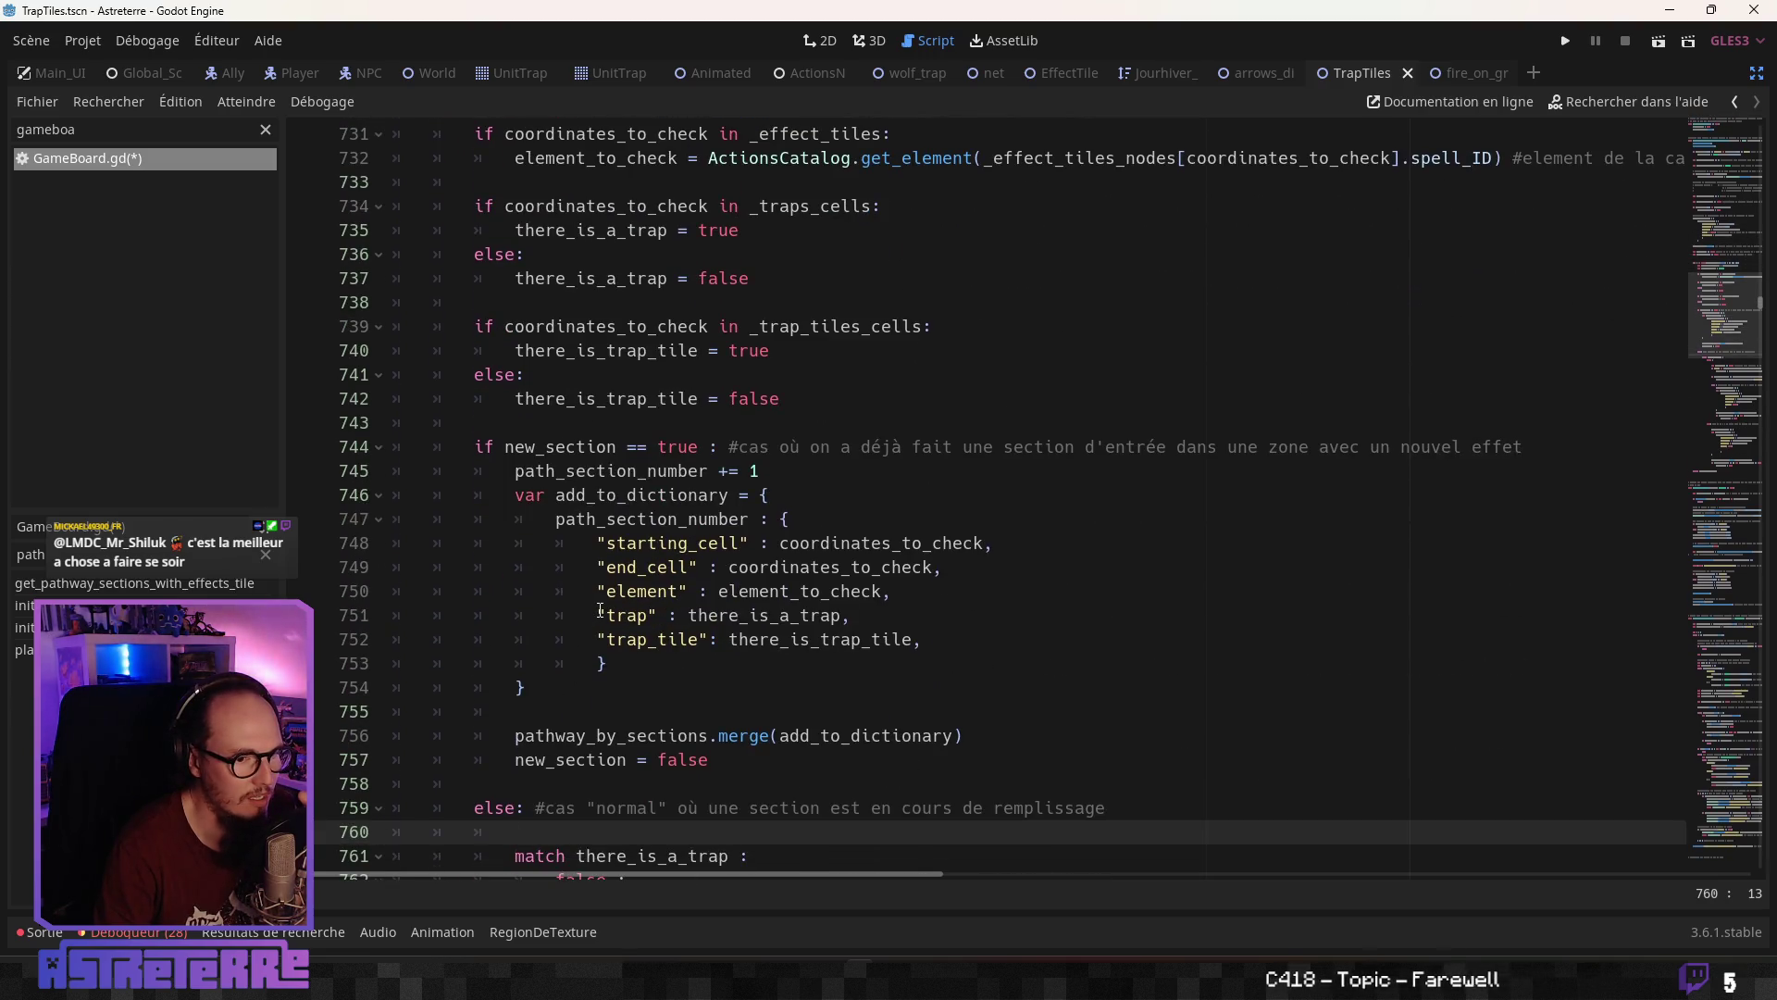
scroll(600, 611, up, 1)
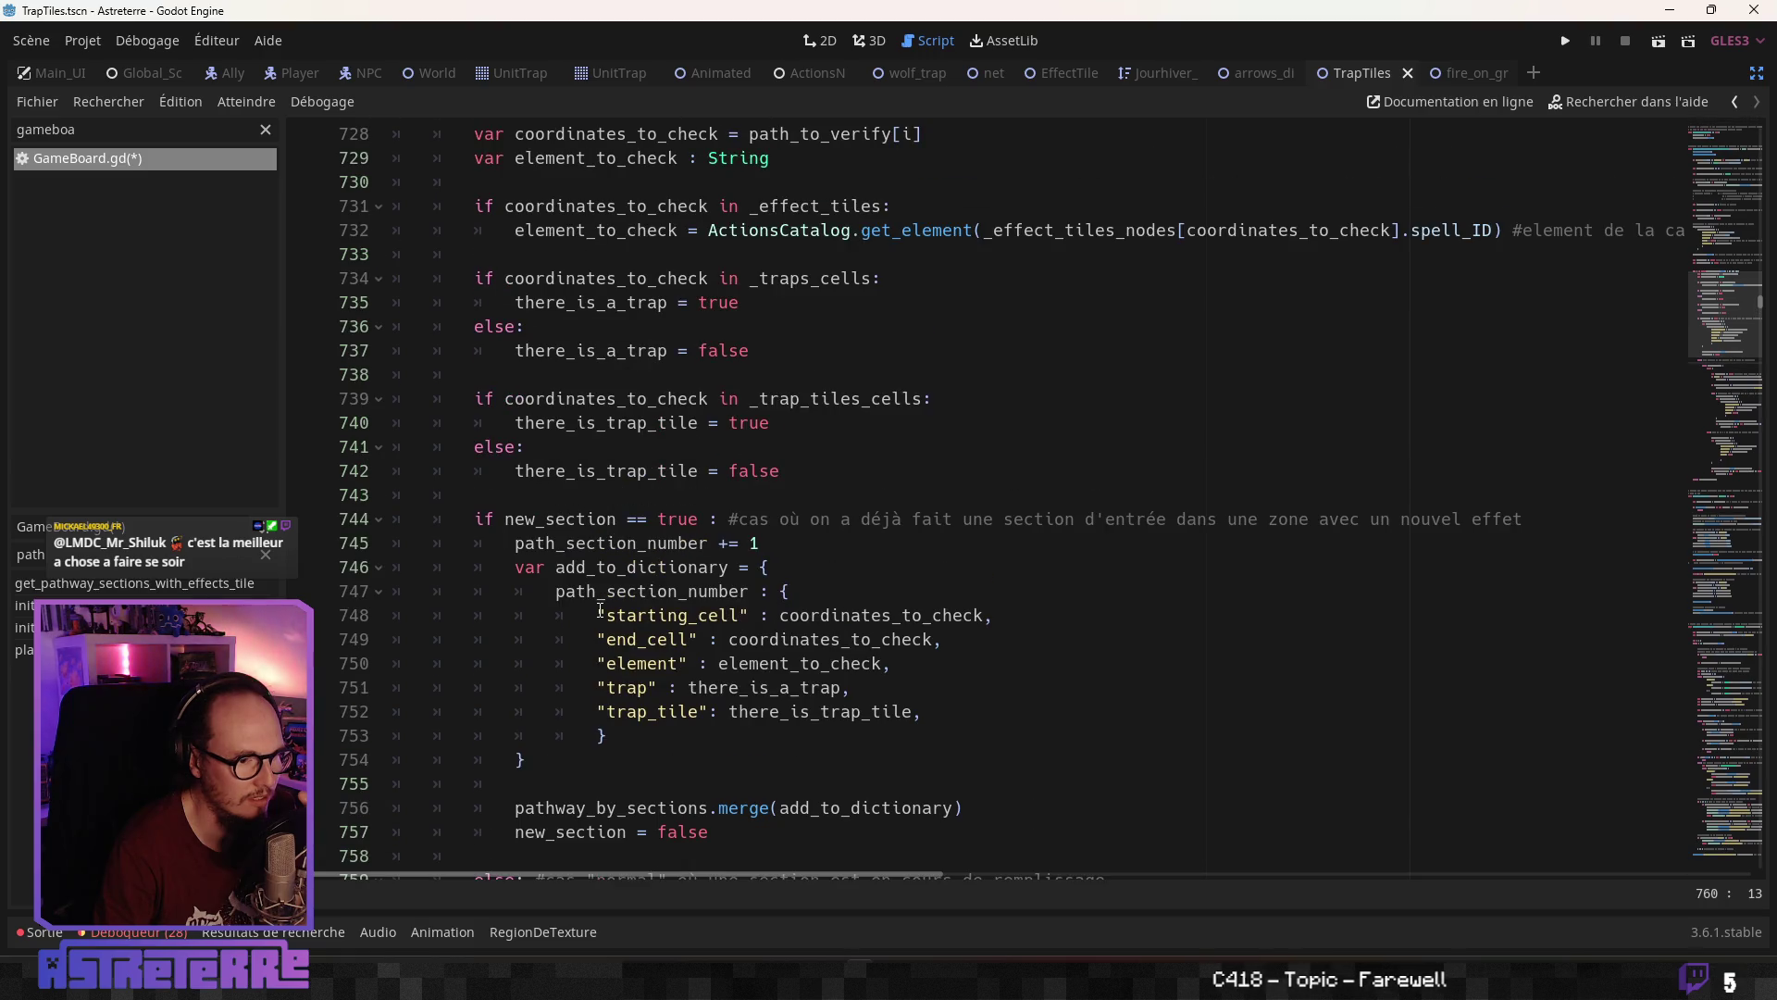
scroll(601, 611, up, 3)
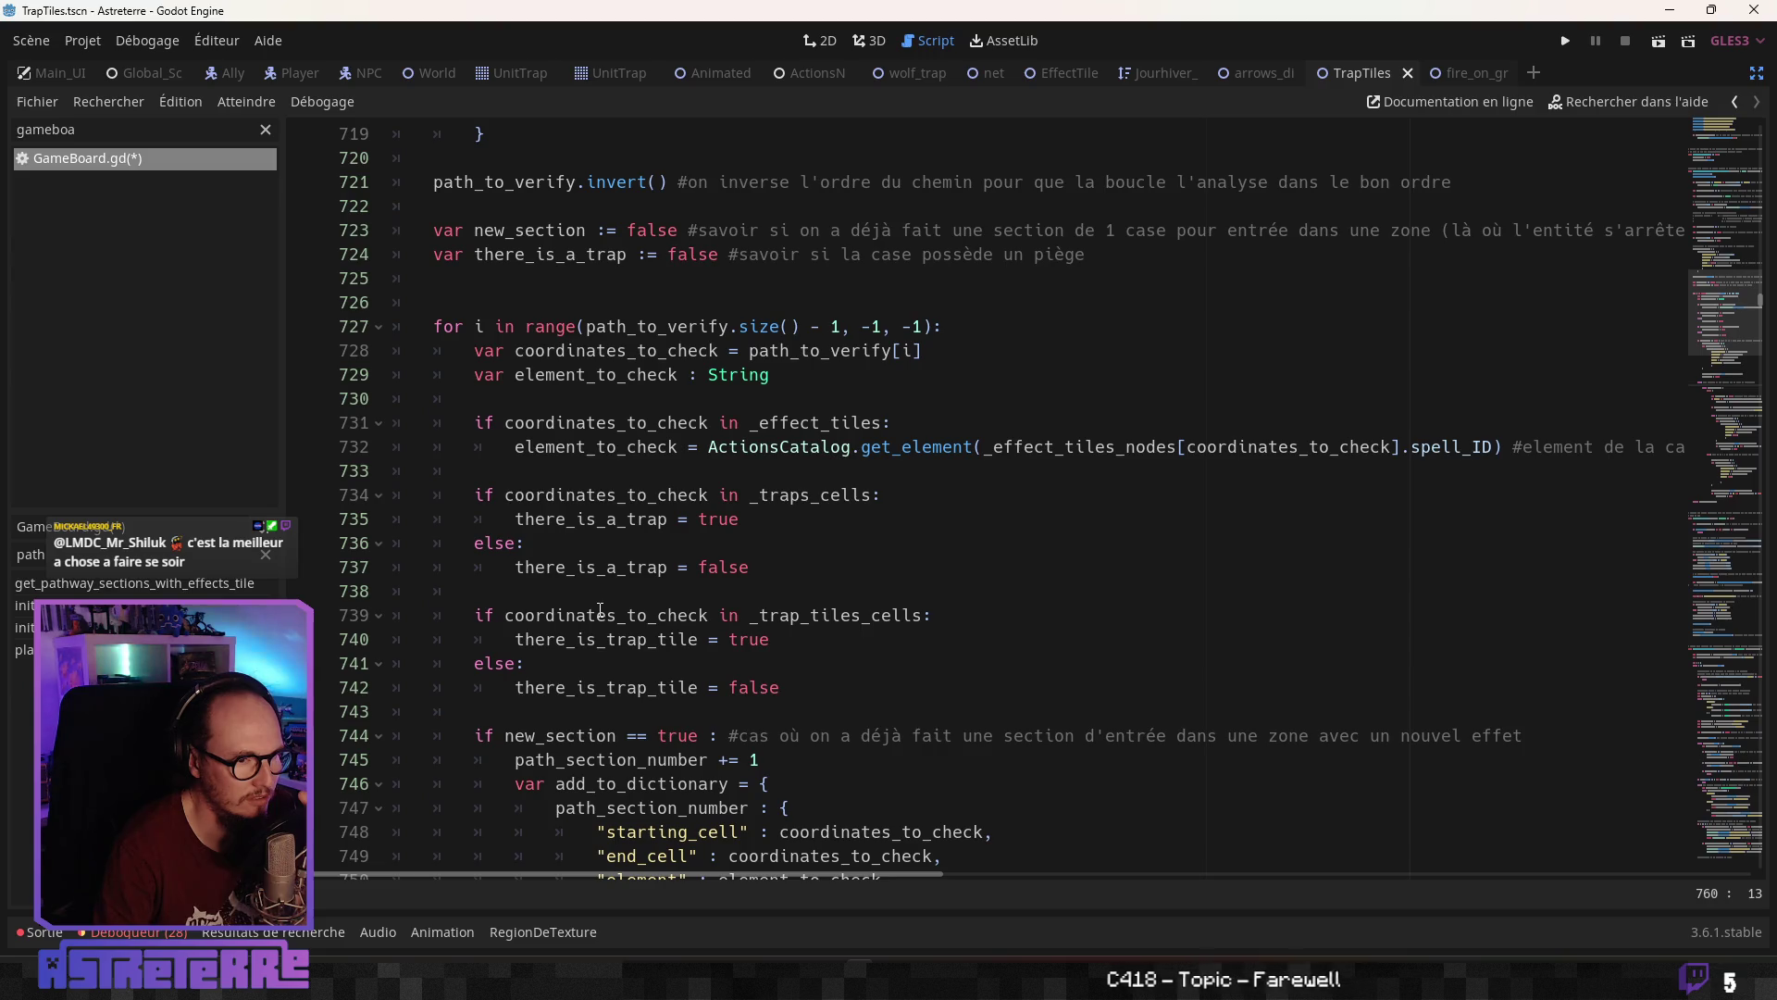
scroll(601, 611, down, 6)
scroll(600, 611, up, 6)
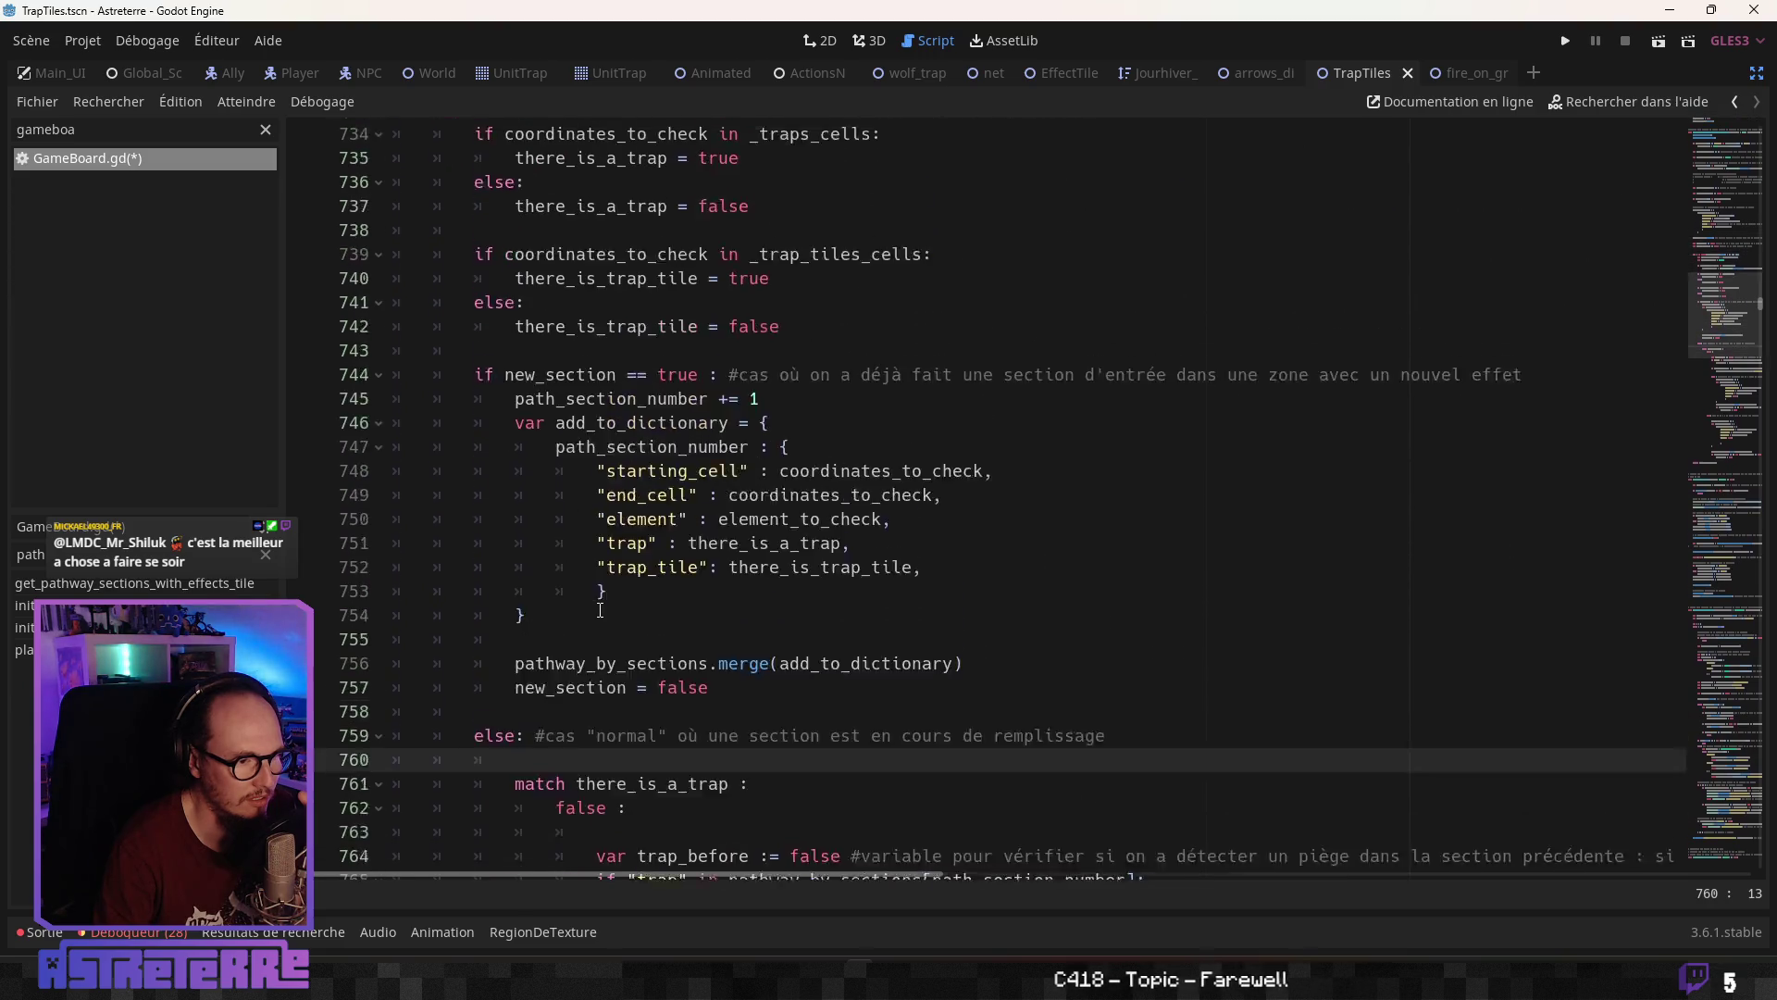
Insert a 'match there_is_trap_tile:' block above the existing match, with true: and false: branches holding pass
scroll(601, 611, down, 9)
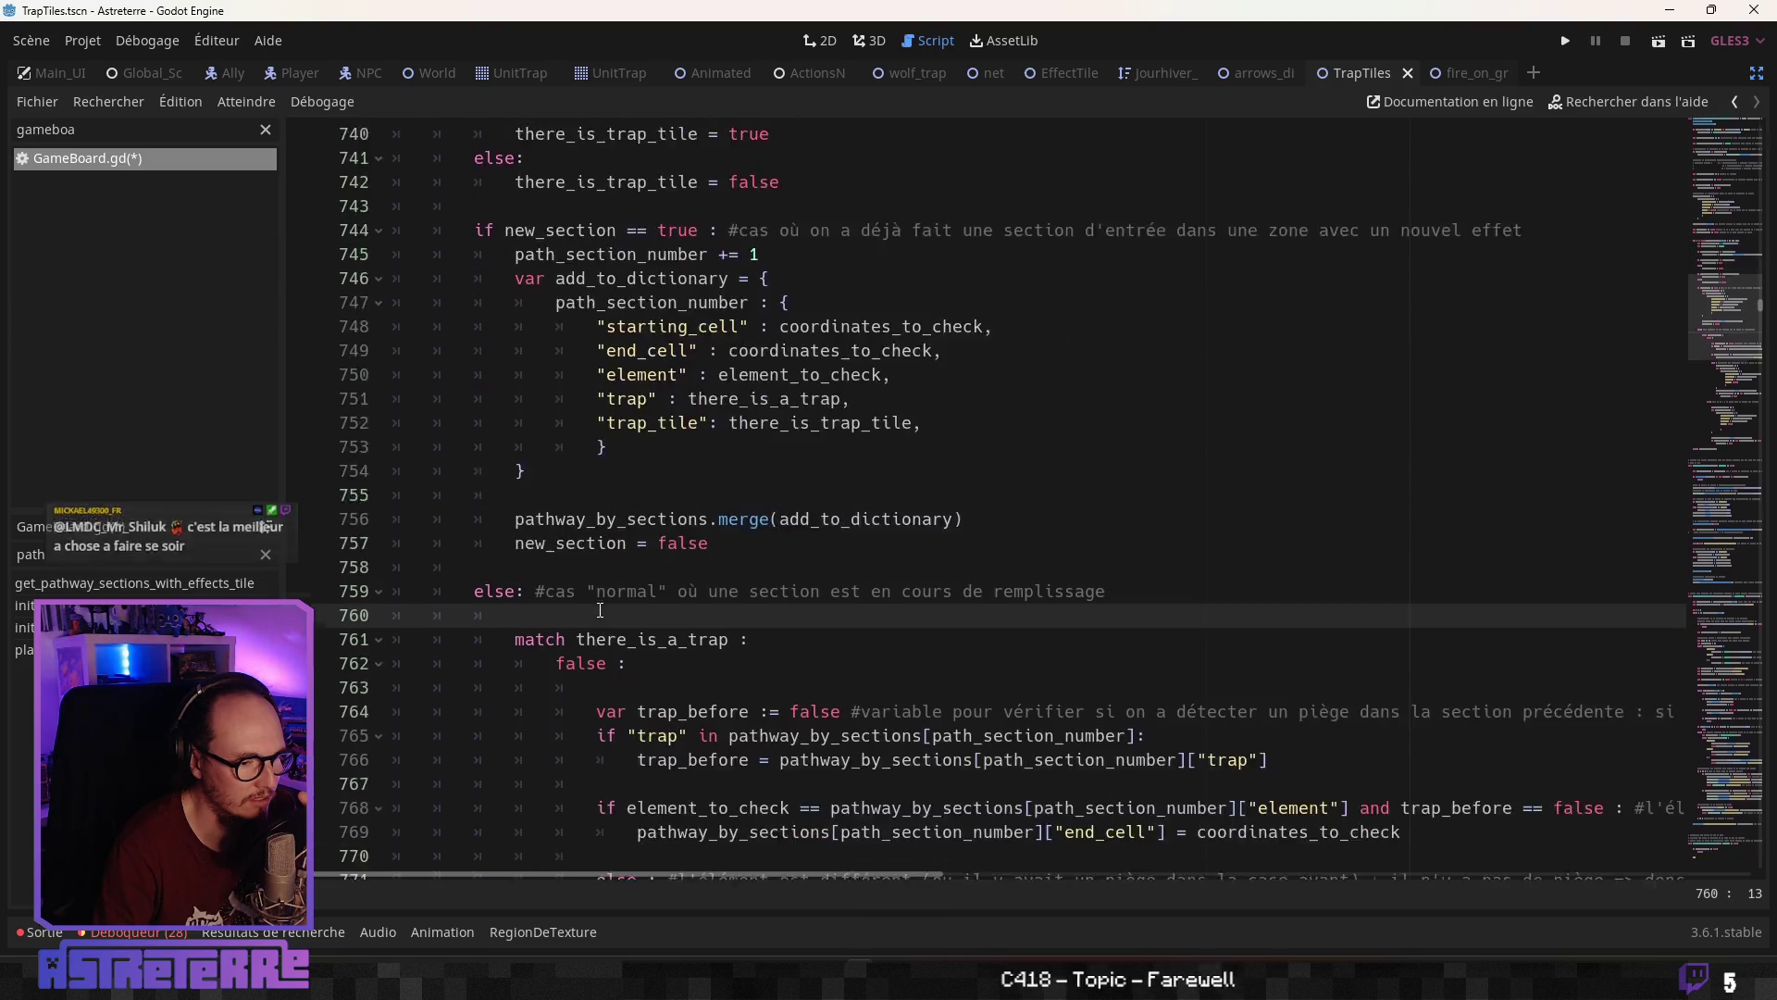
scroll(593, 609, down, 1)
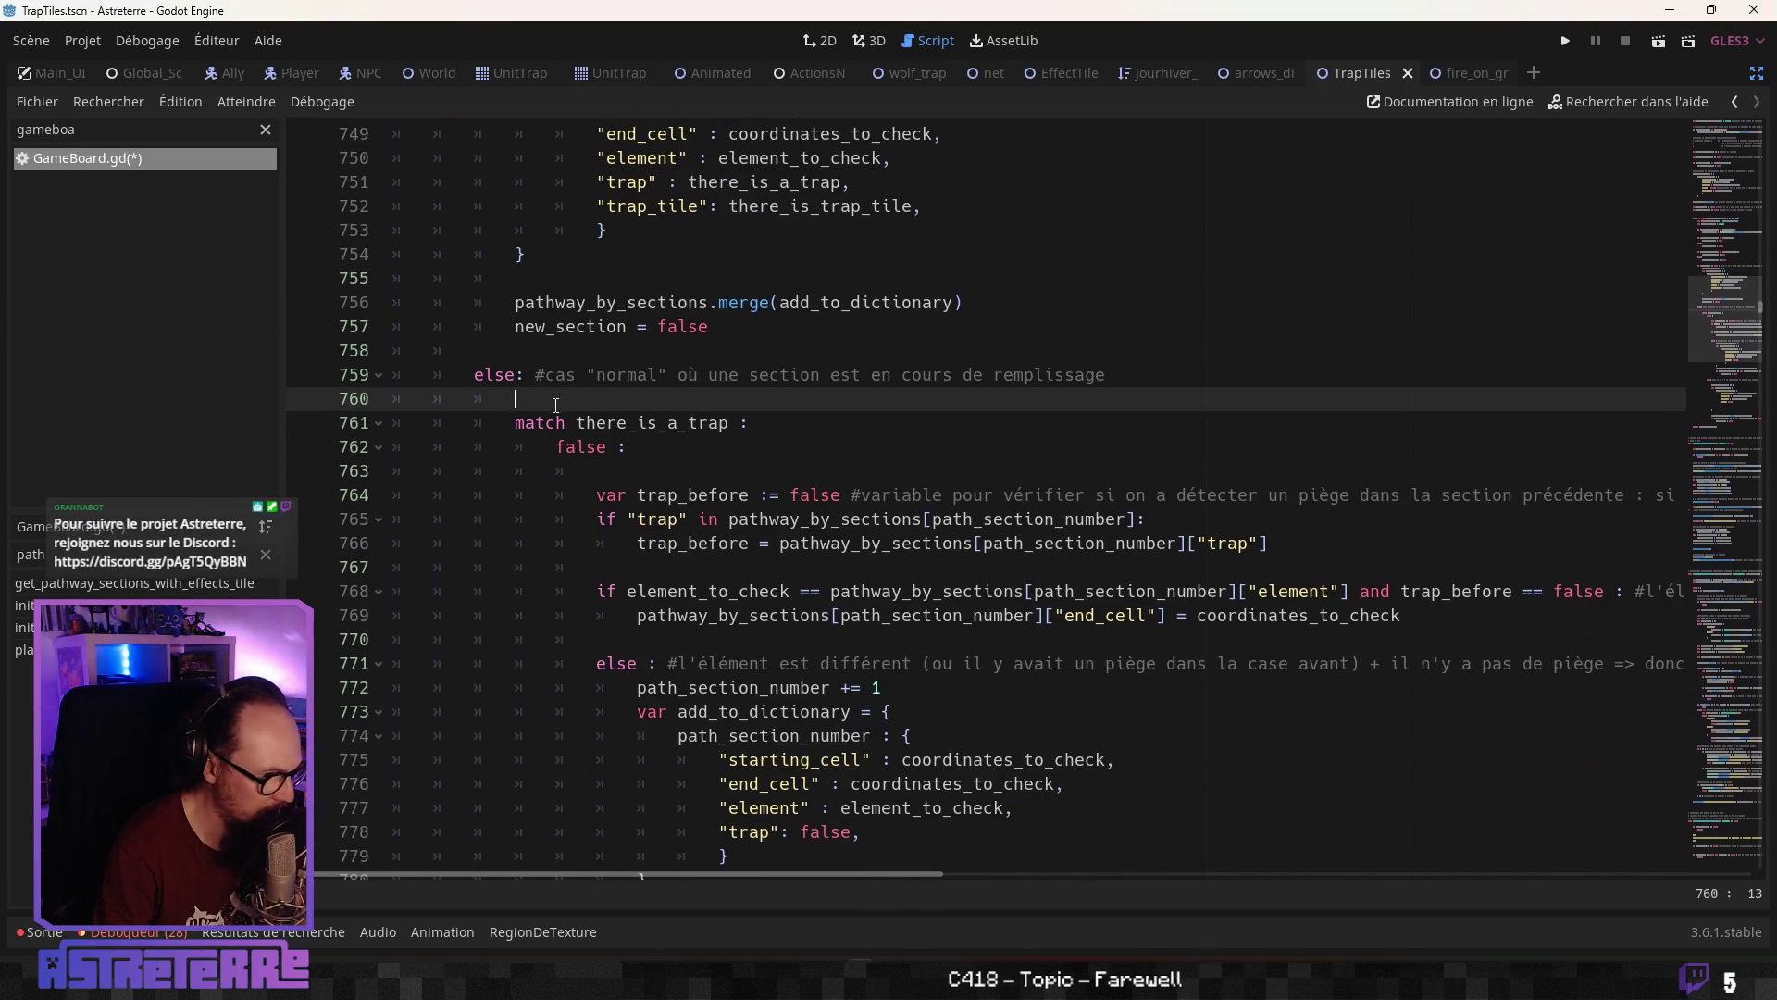
key(Return)
key(Return)
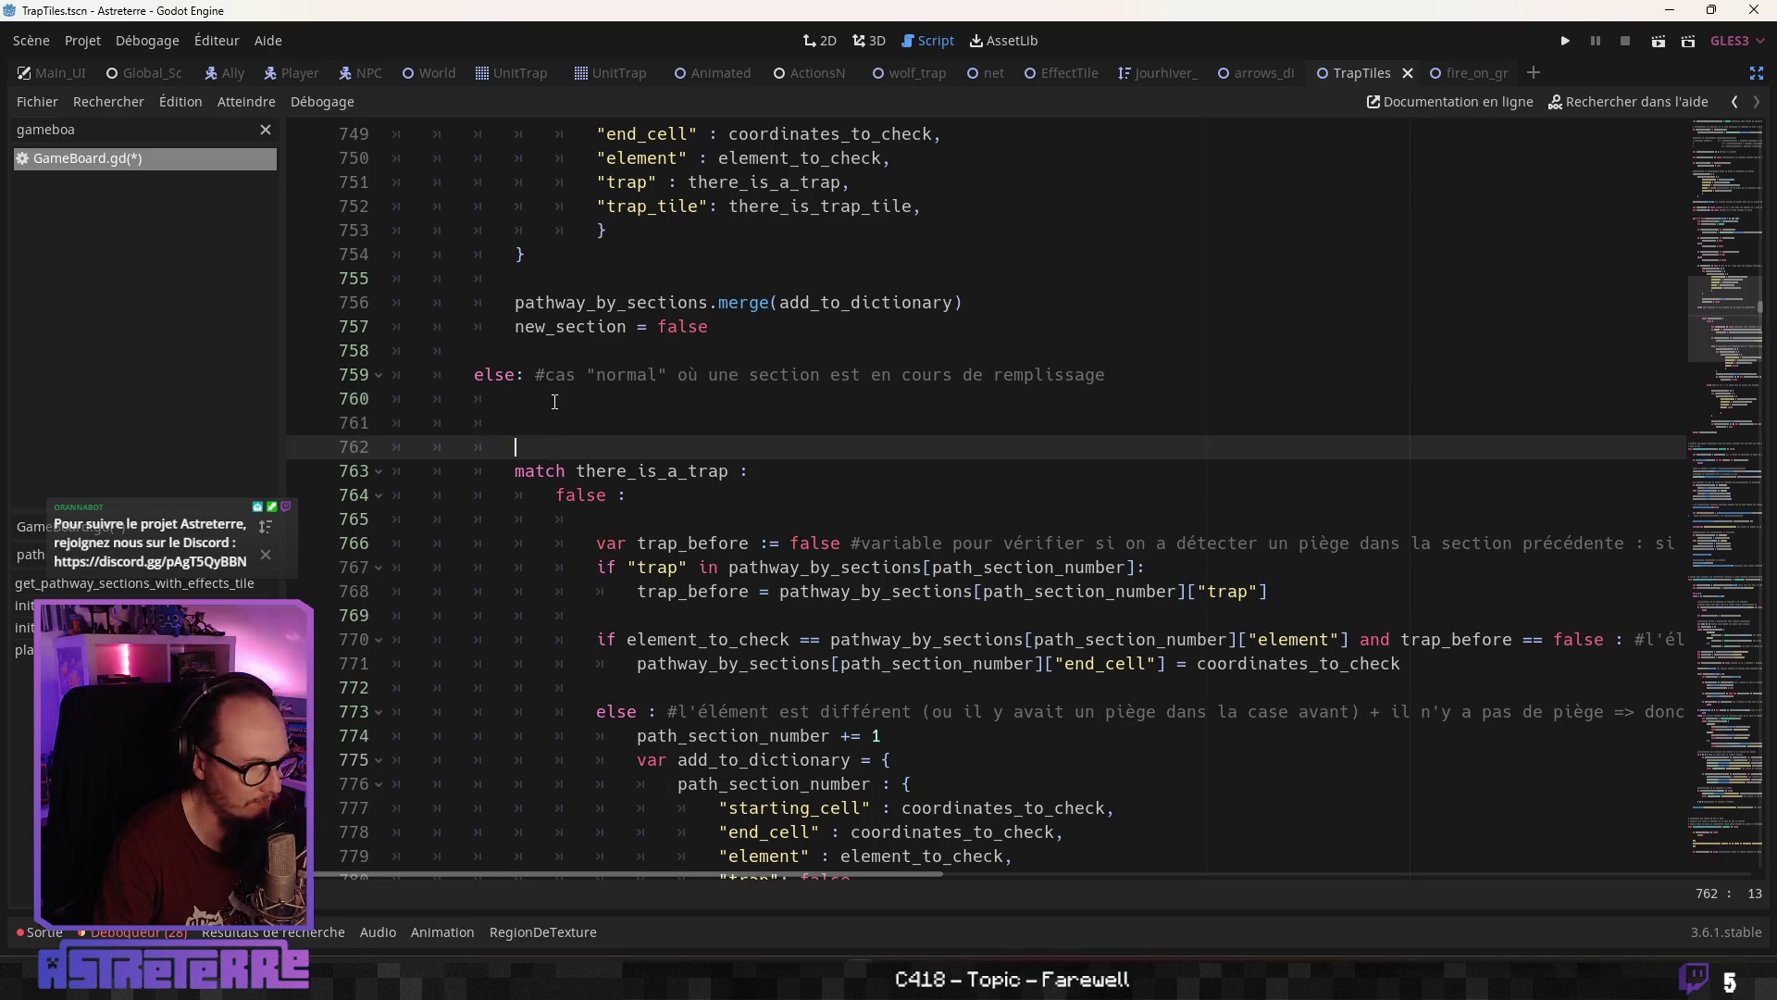
click(544, 415)
text(match )
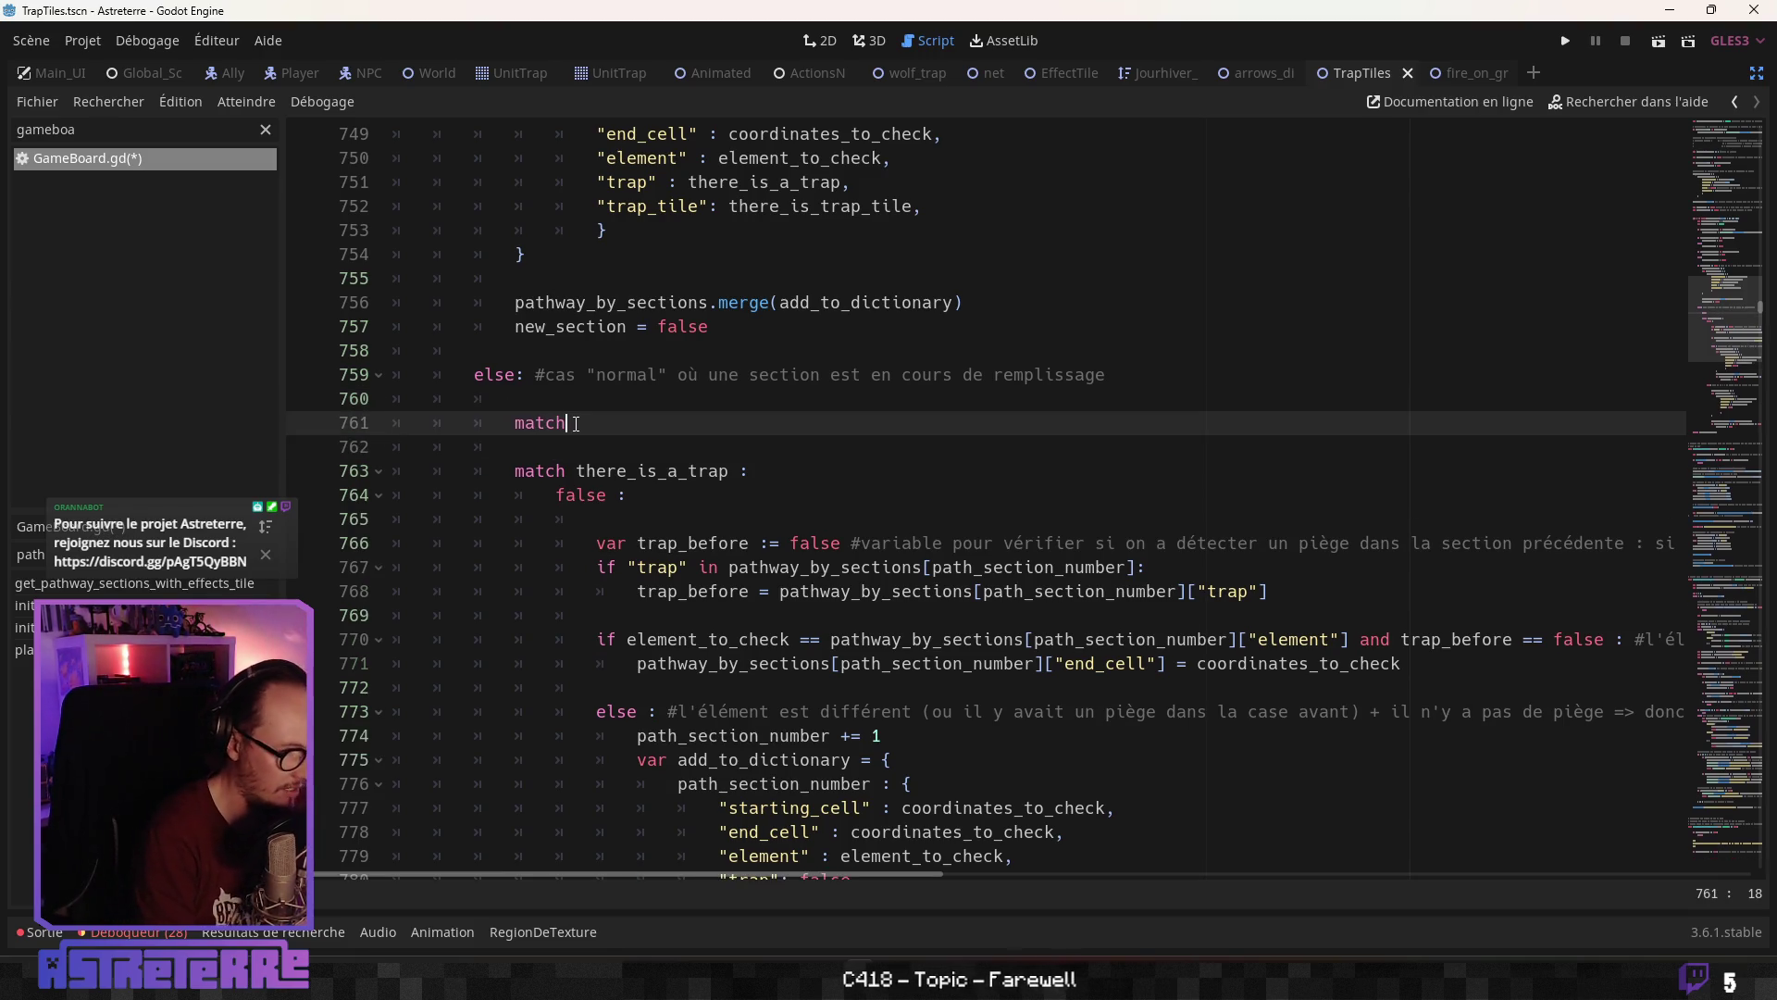
text(the)
key(Down)
key(Return)
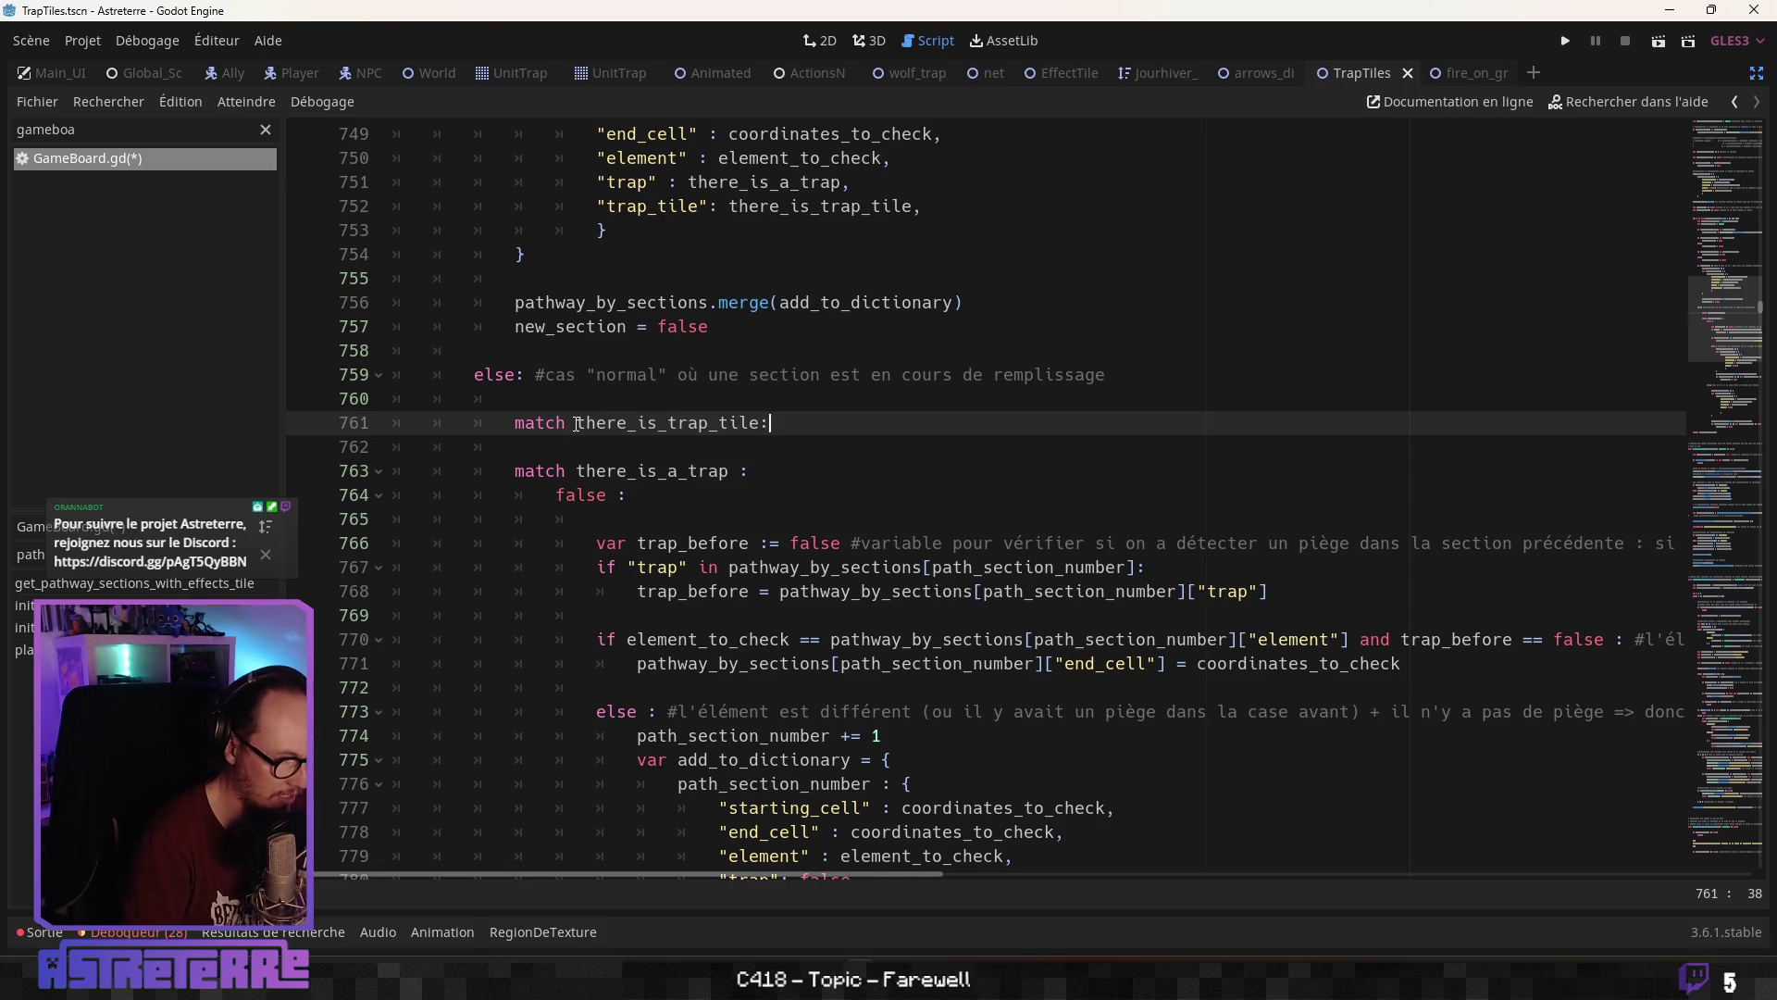
key(Return)
text(true:)
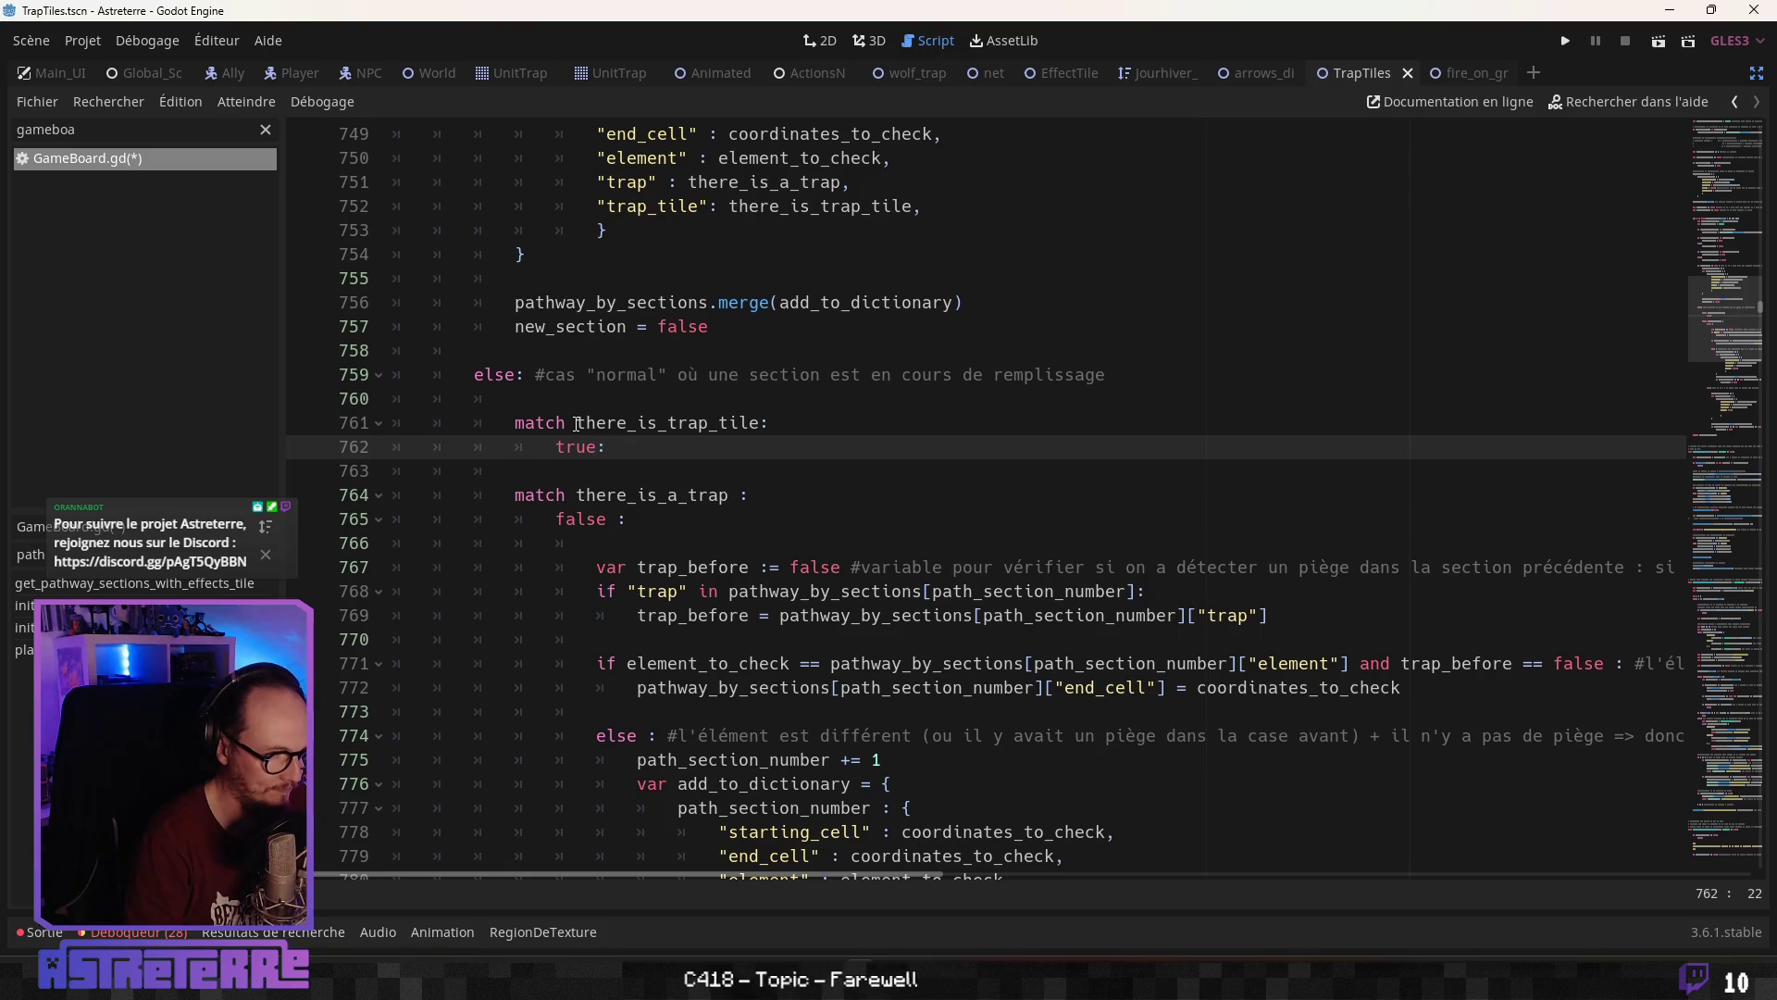
key(Return)
key(Return)
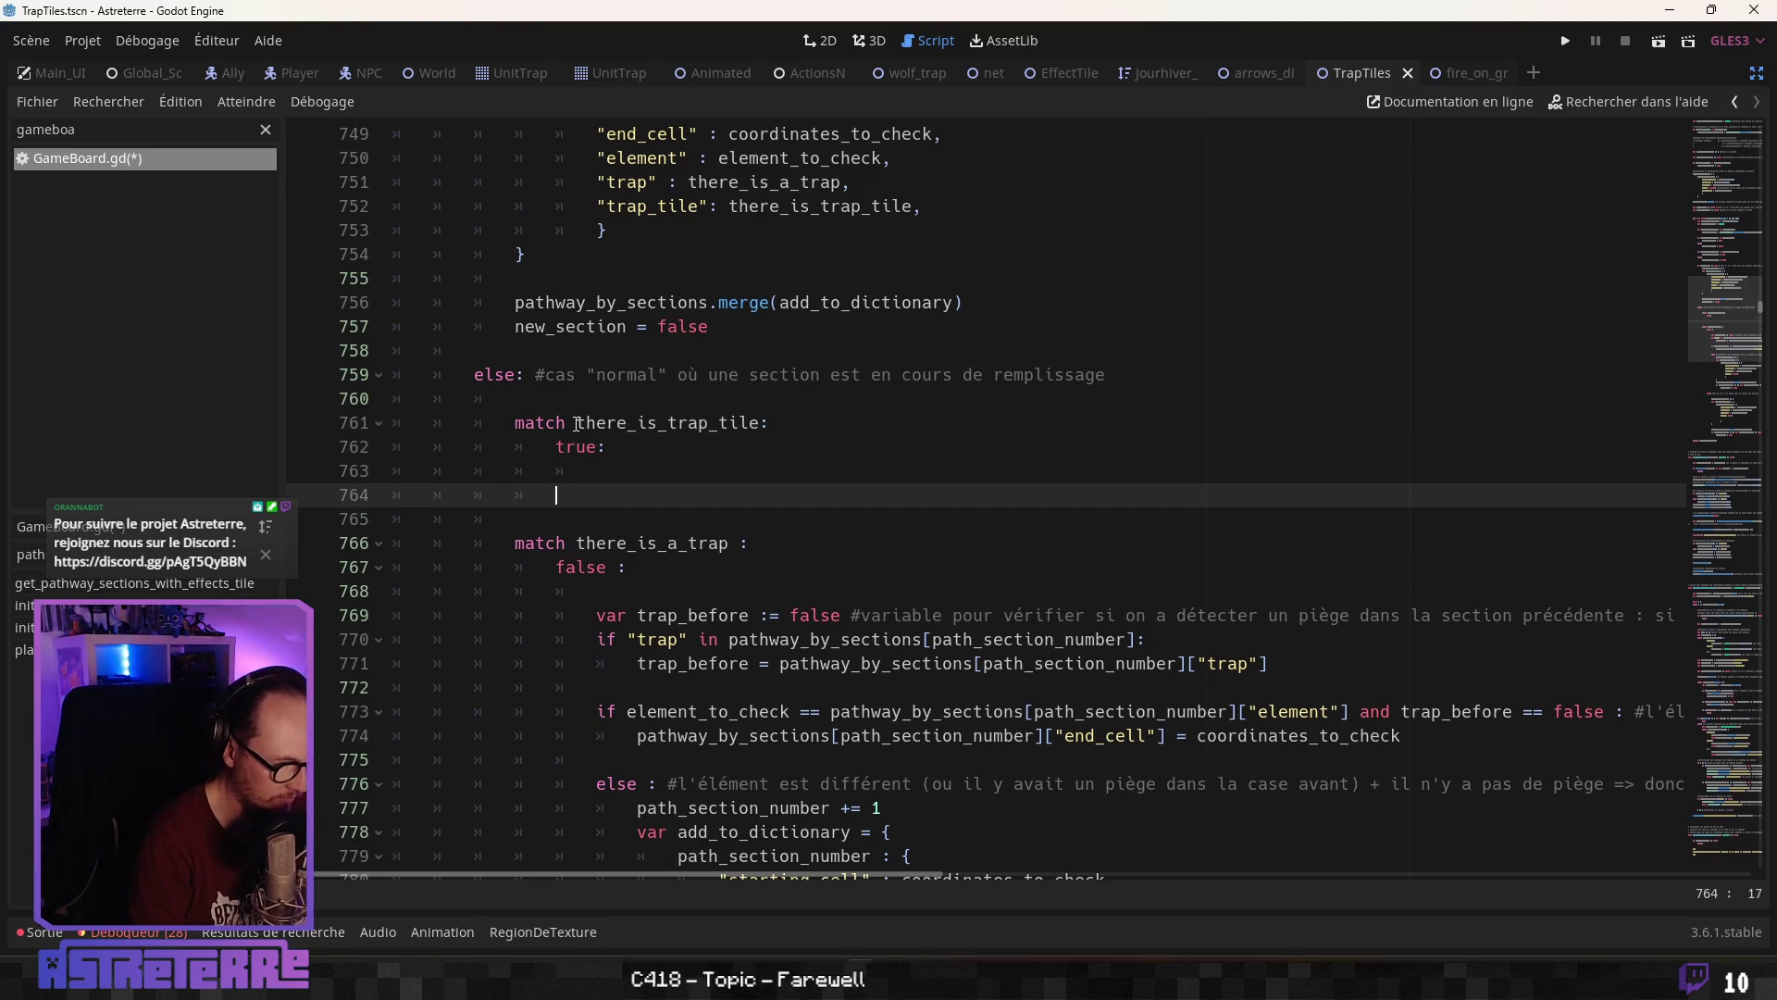
key(BackSpace)
key(BackSpace)
key(BackSpace)
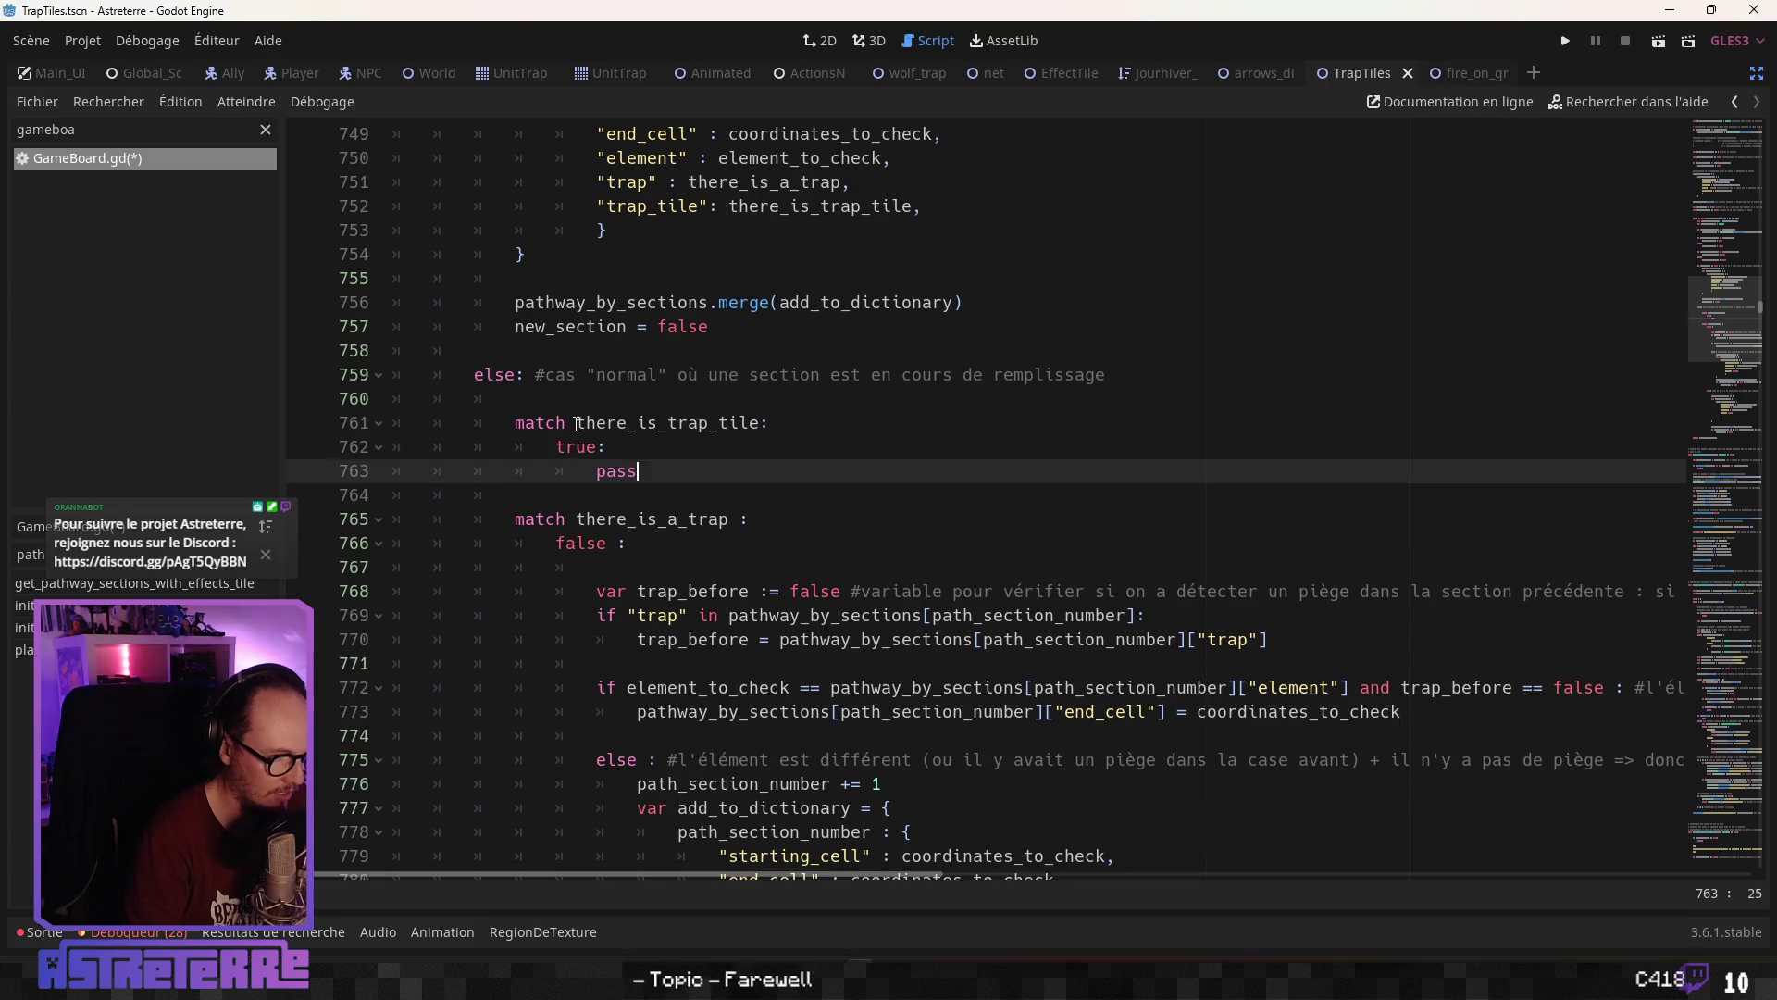
text(pass)
key(Return)
text(lse:)
key(Return)
text(pass)
Replace the branch pass placeholders with there_is_trap_tile, copied from line 752
click(577, 424)
scroll(576, 423, down, 2)
click(720, 543)
scroll(731, 523, down, 2)
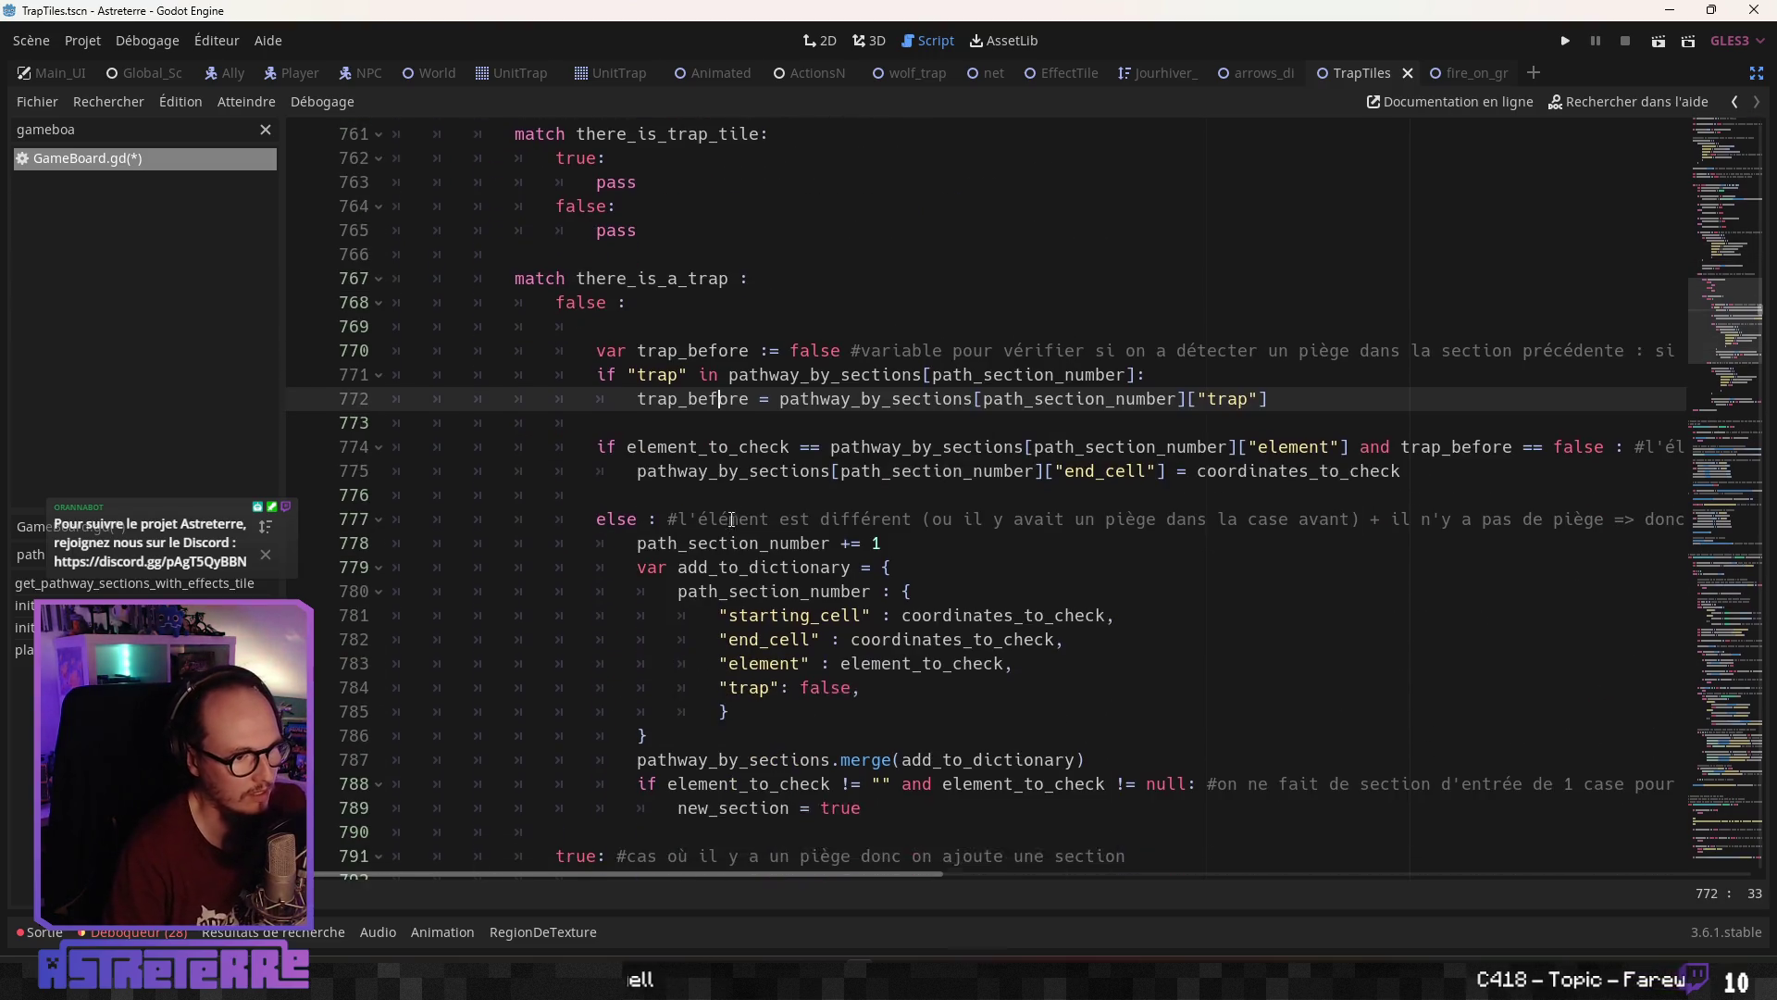
scroll(723, 486, up, 1)
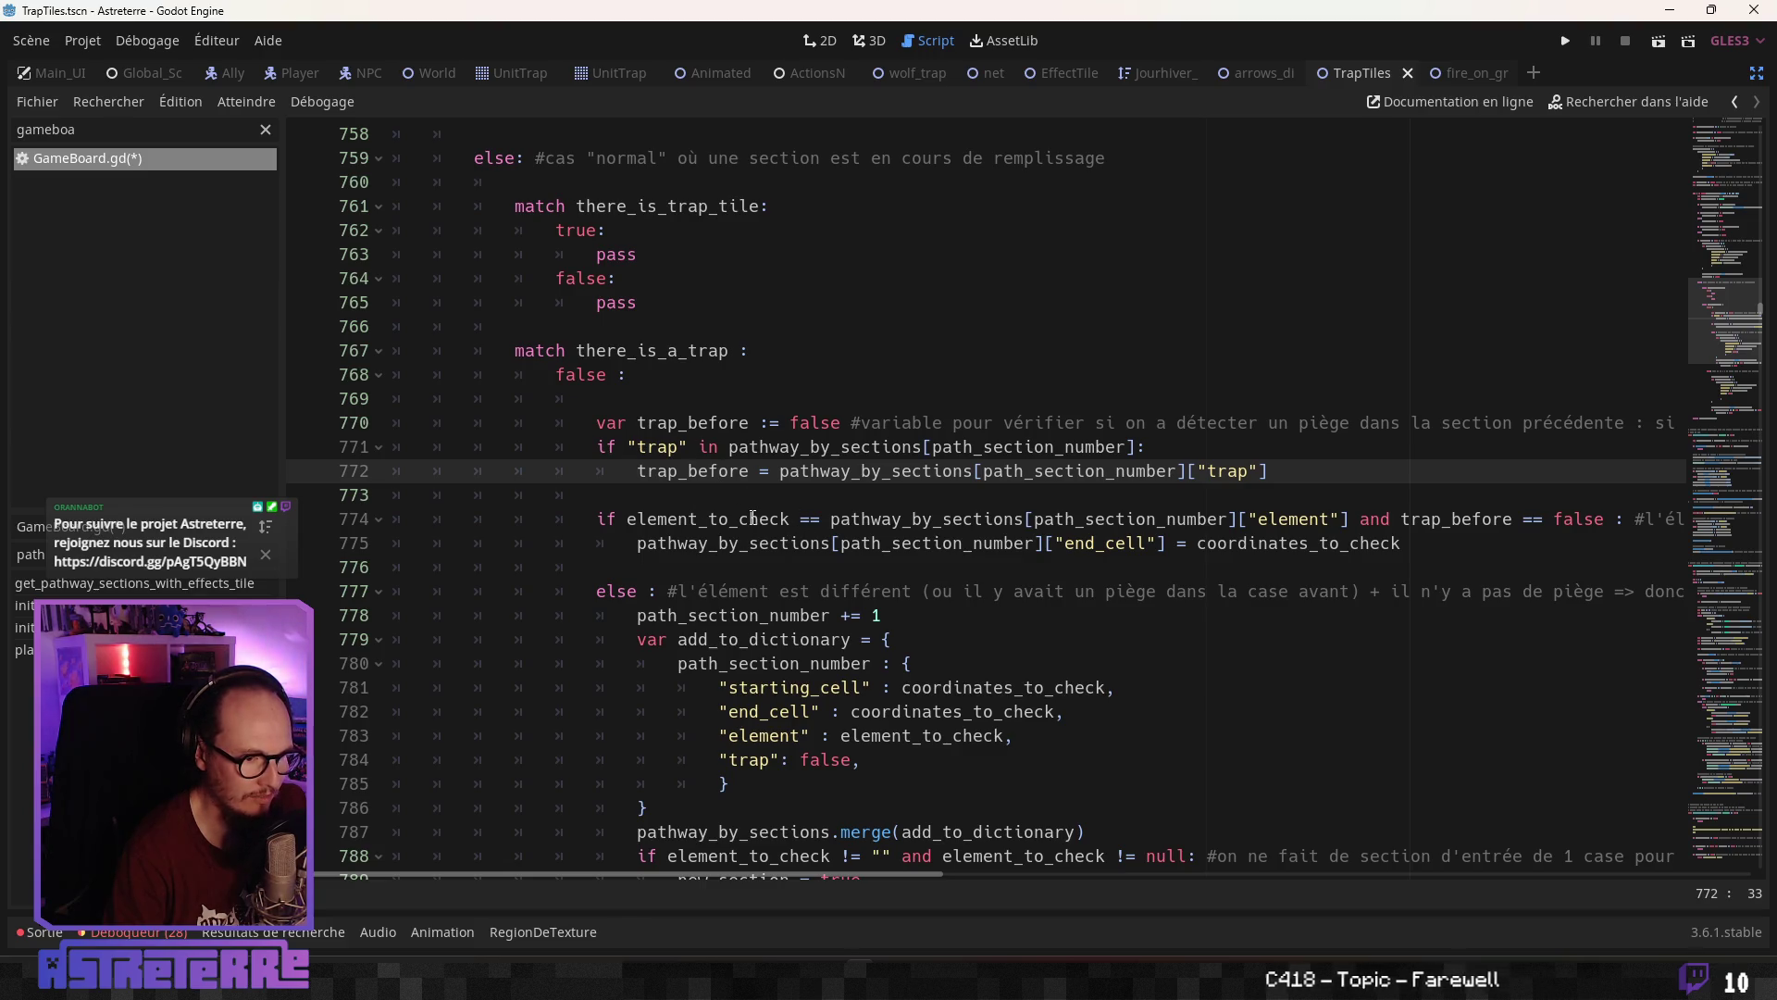
scroll(752, 519, down, 2)
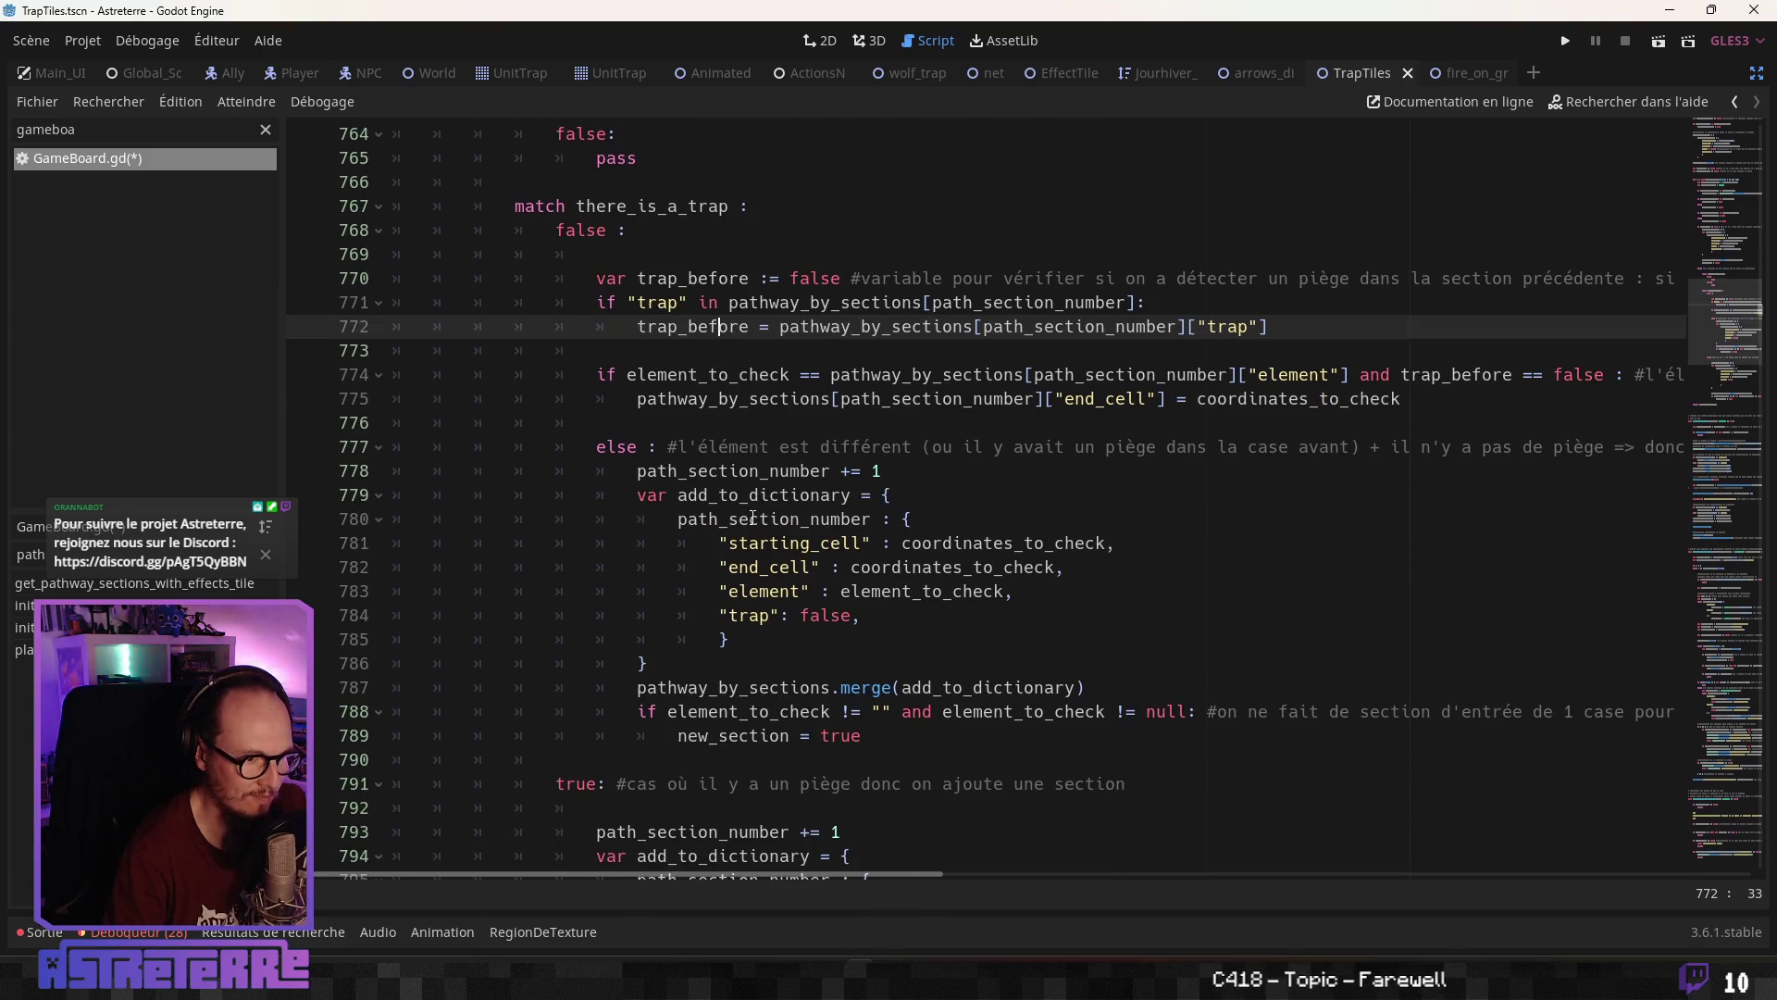
scroll(753, 517, up, 7)
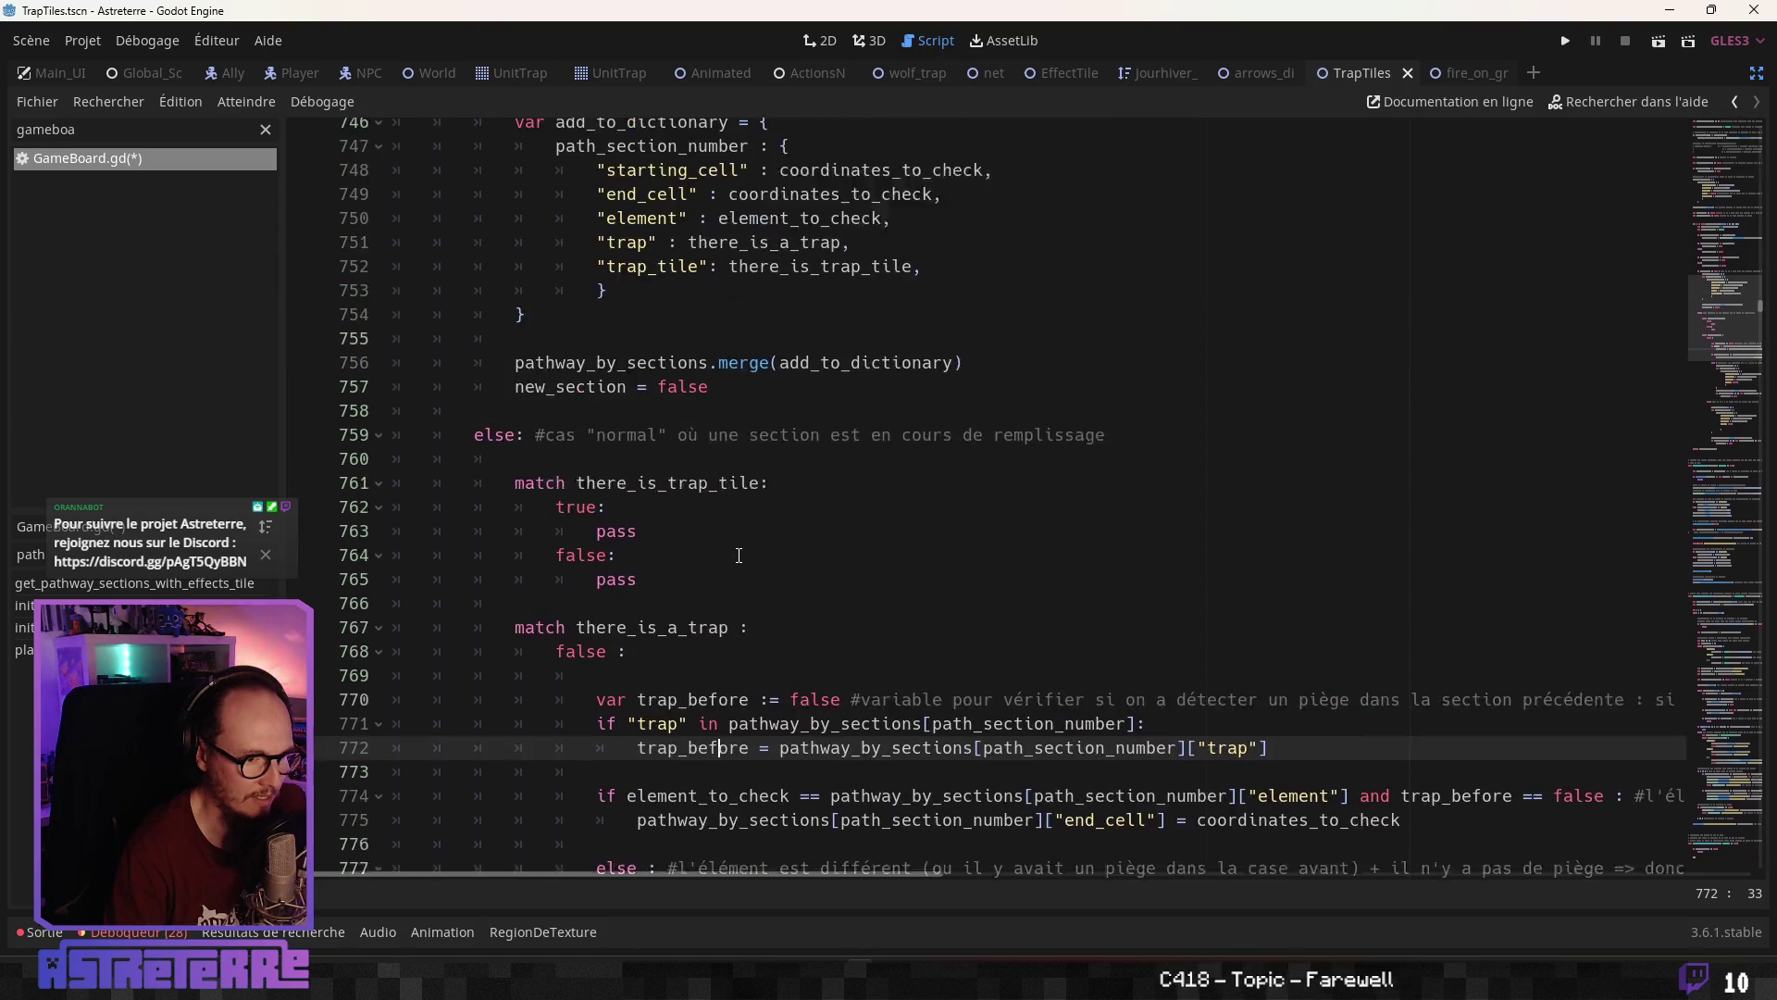
double_click(796, 350)
key(ctrl+c)
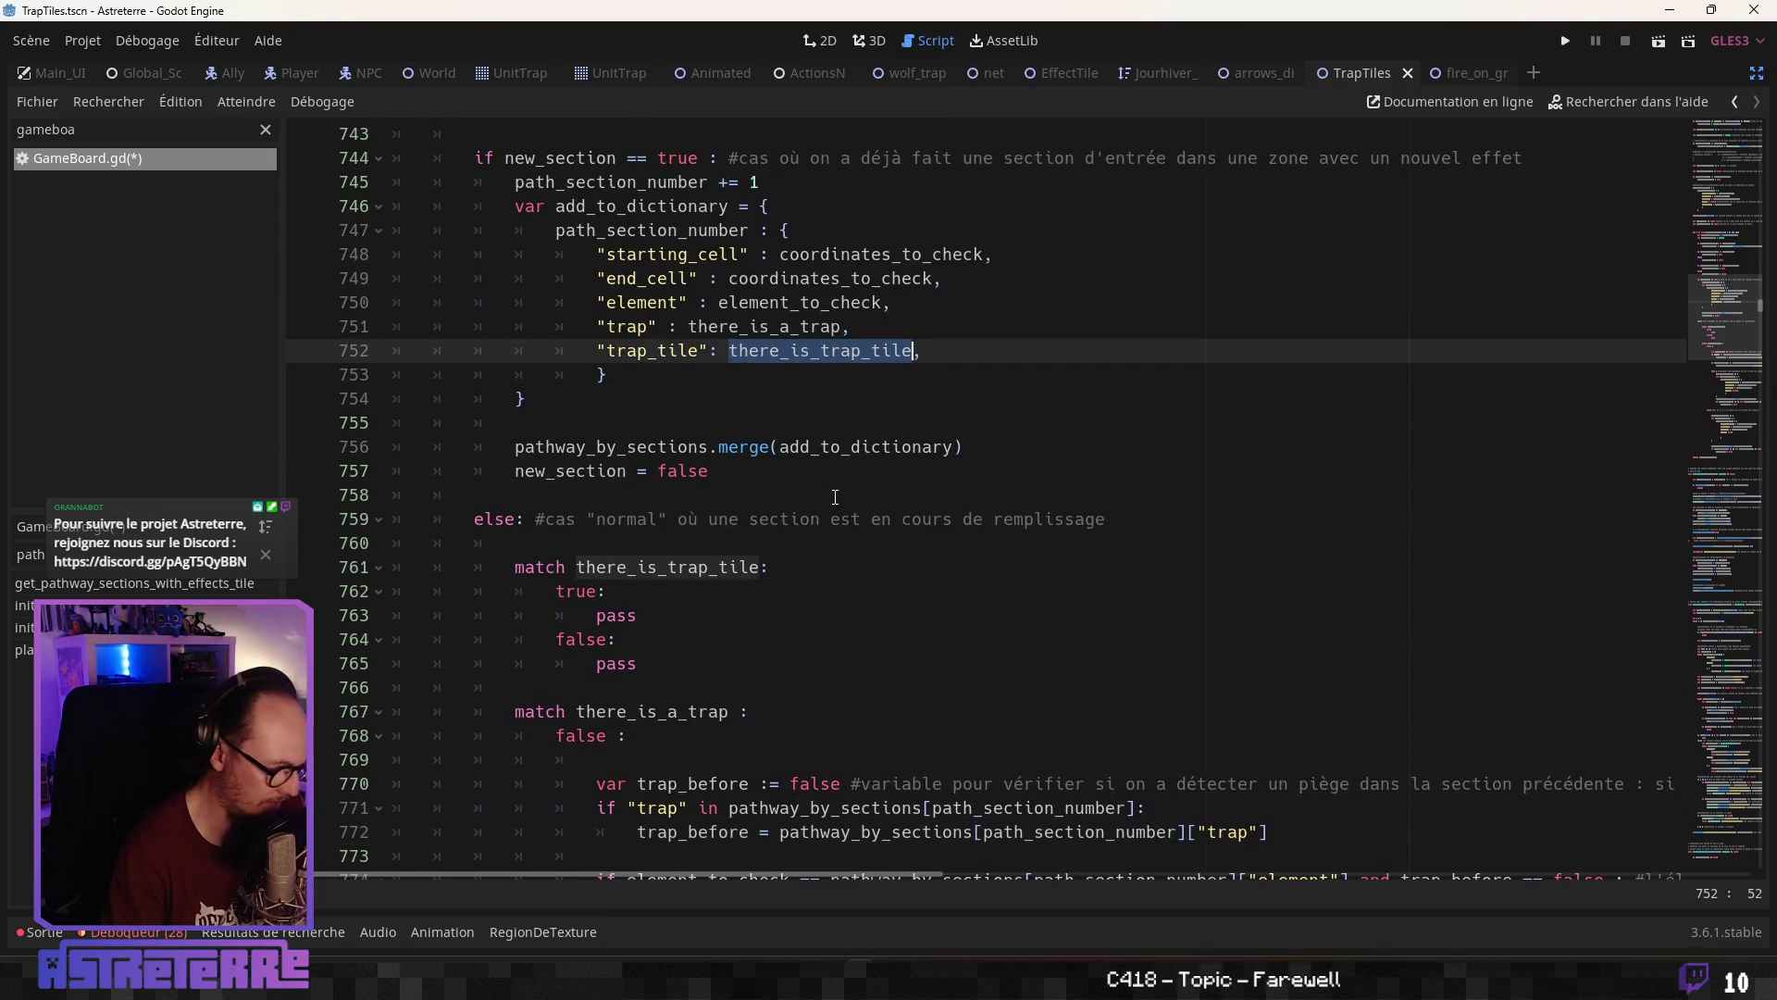
click(617, 617)
text(there_is_trap_tile = true)
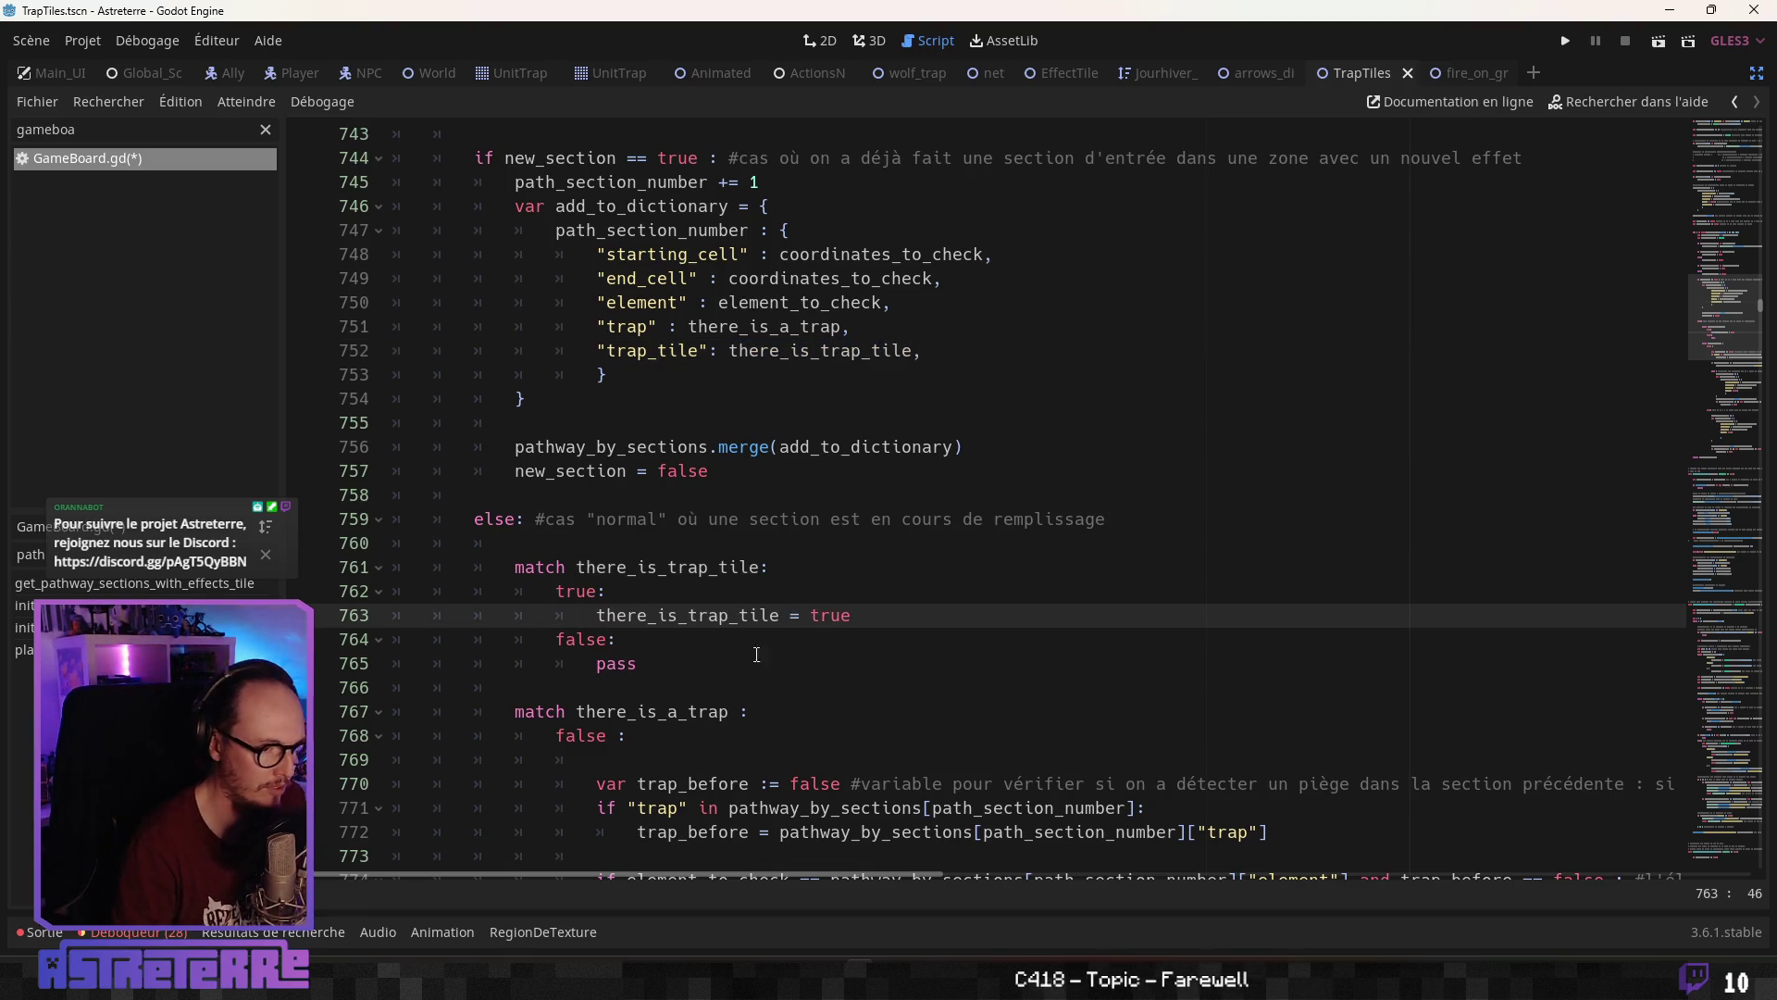
double_click(616, 663)
key(ctrl+v)
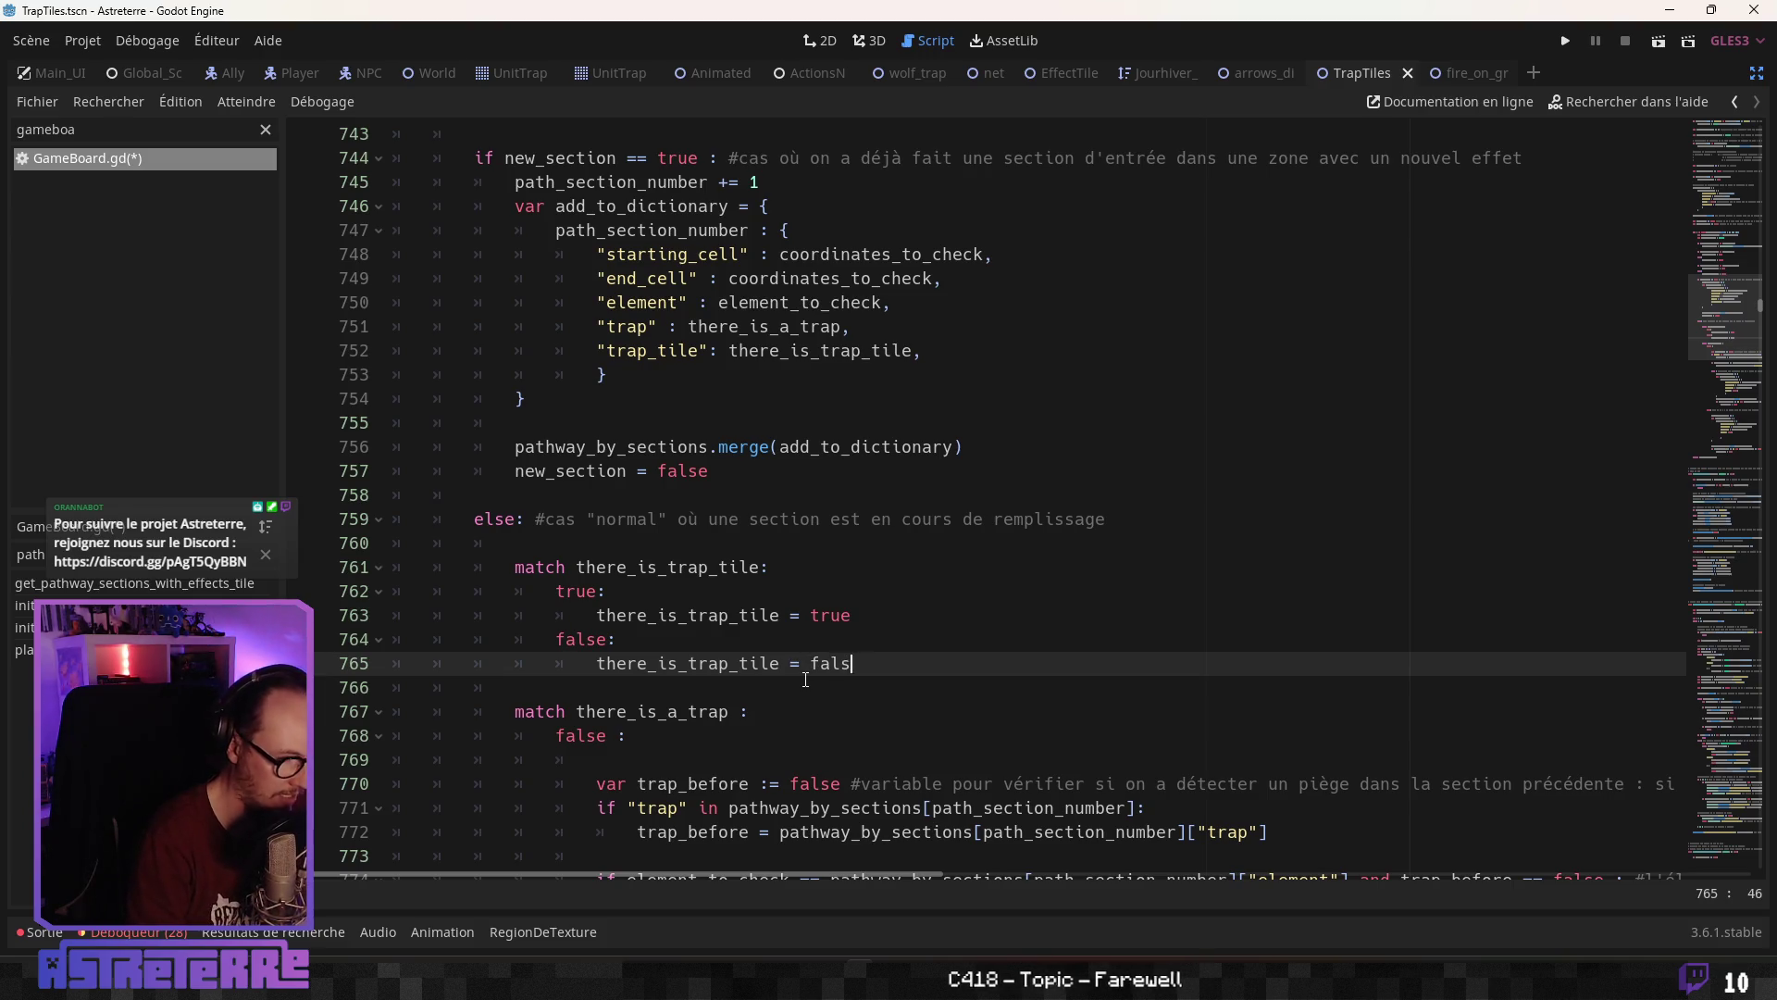
click(776, 709)
scroll(775, 707, down, 4)
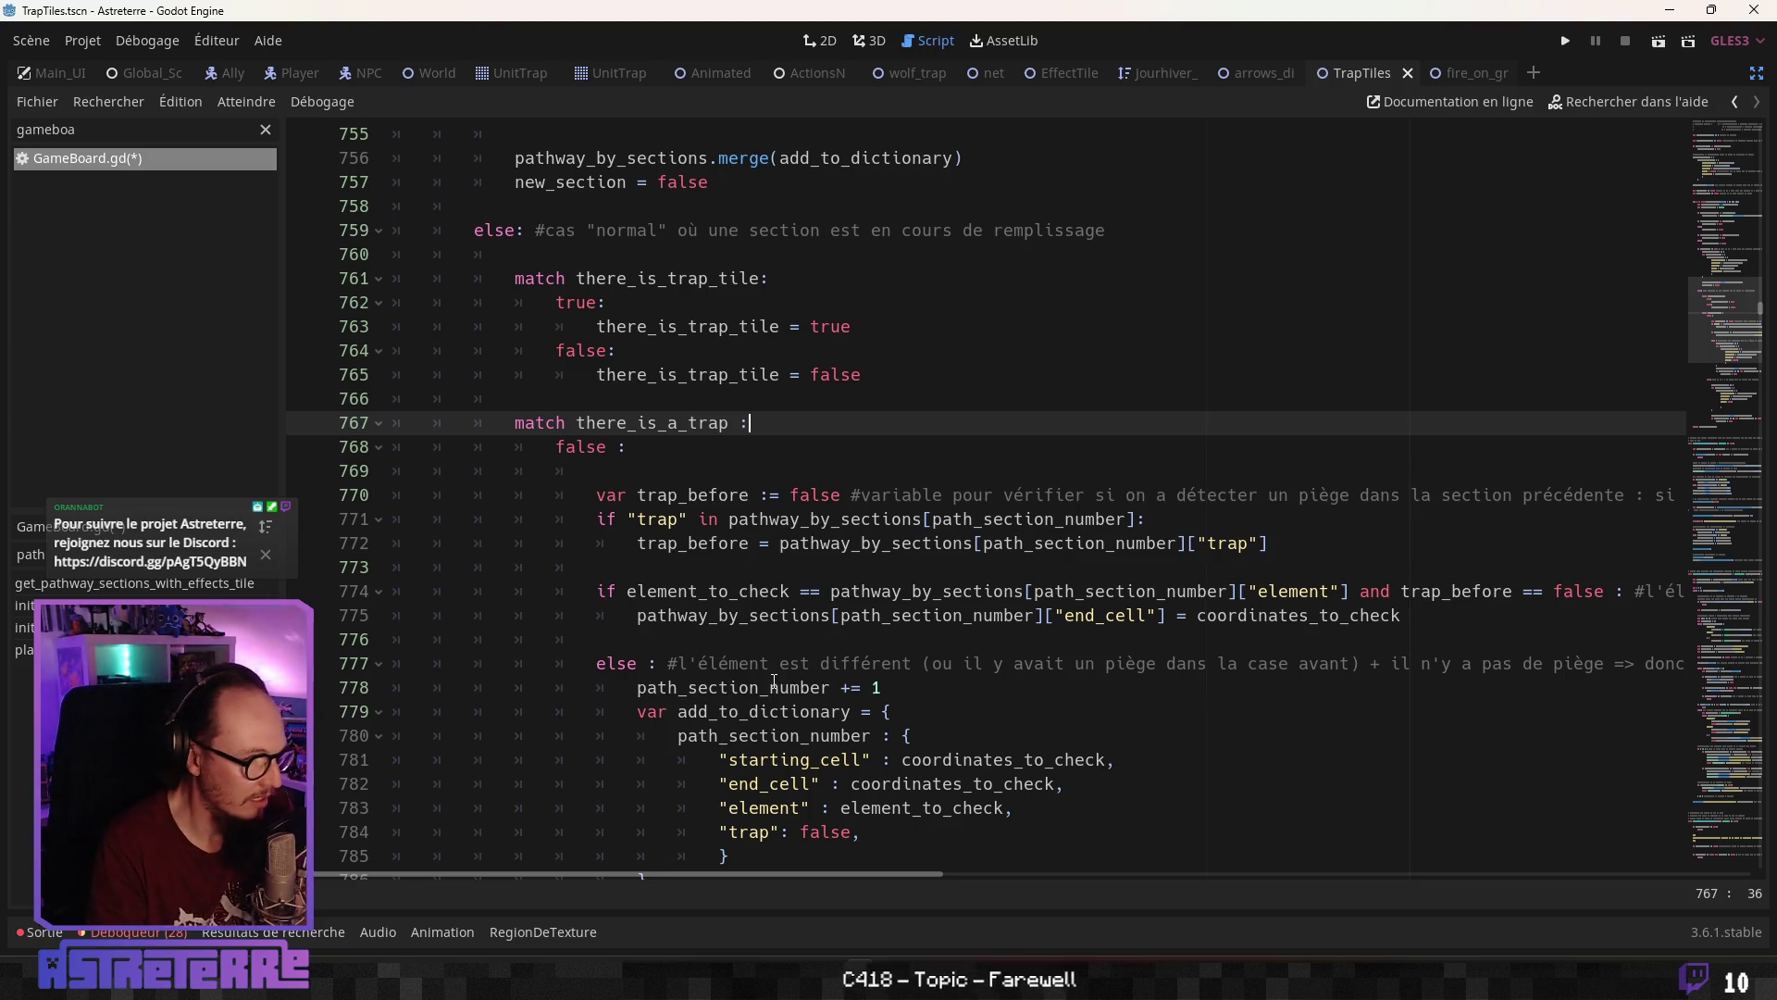
Review the comments around lines 772–791 to locate the same-element check on line 774
click(731, 543)
scroll(731, 542, down, 2)
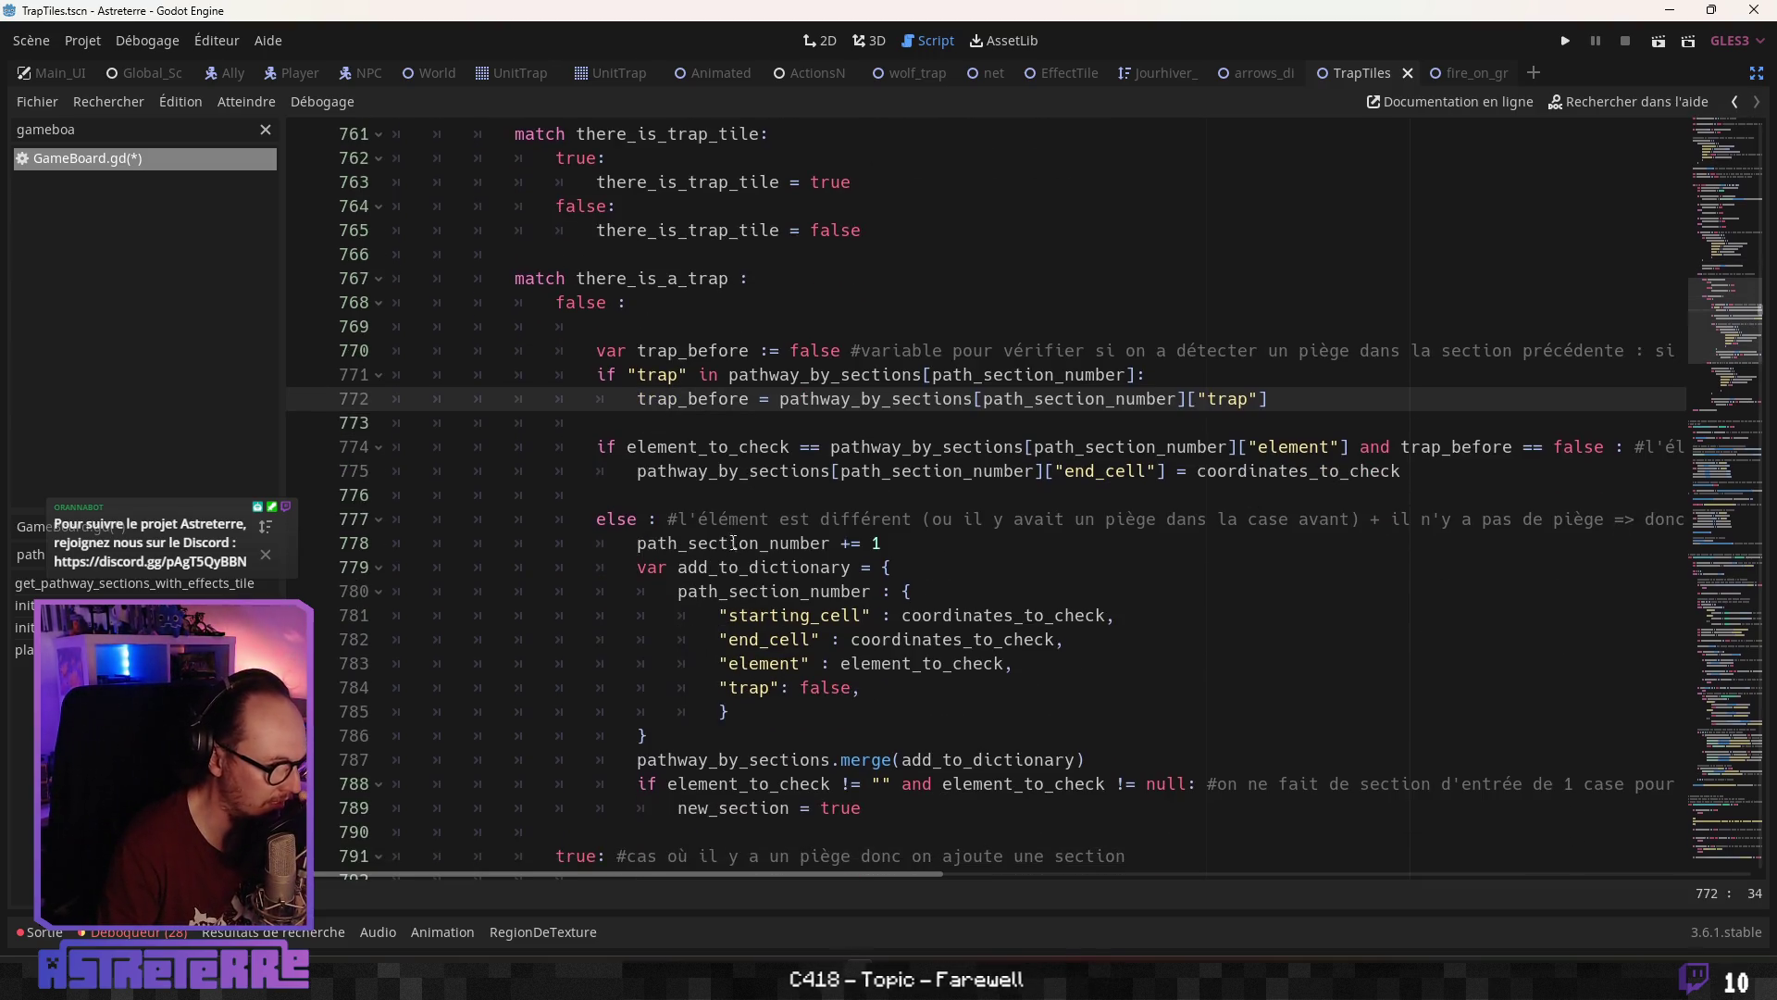
click(799, 521)
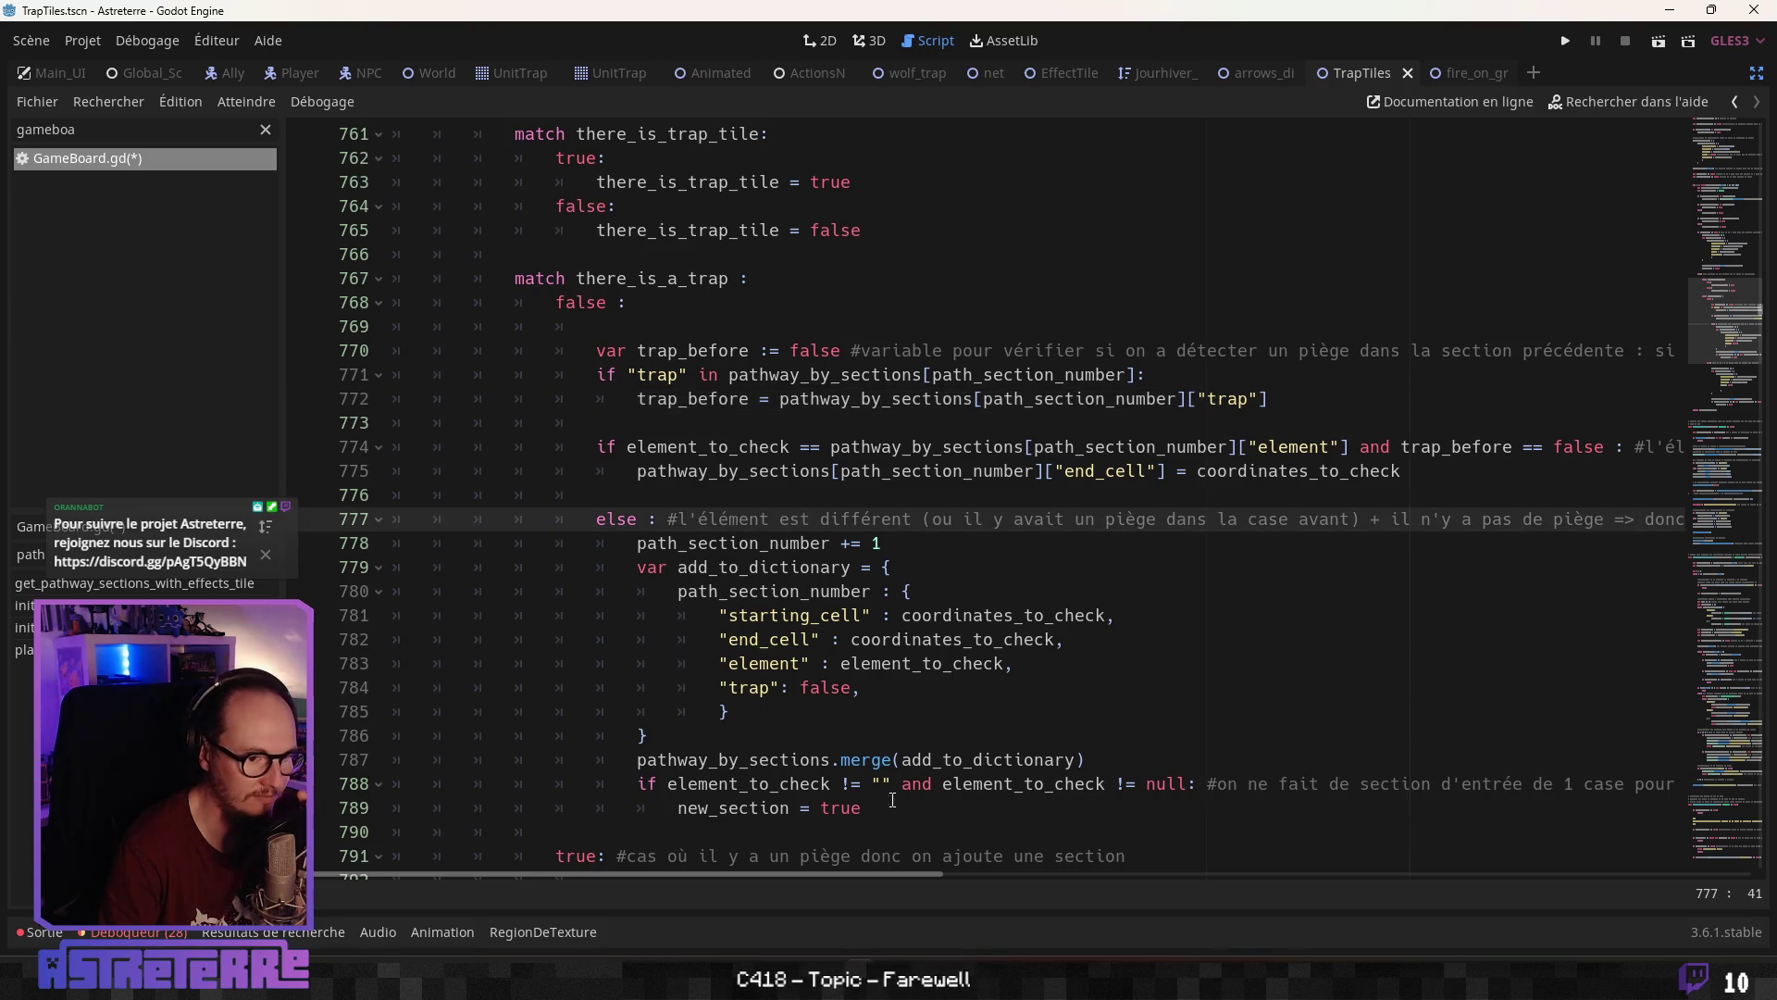
drag(861, 876, 1695, 896)
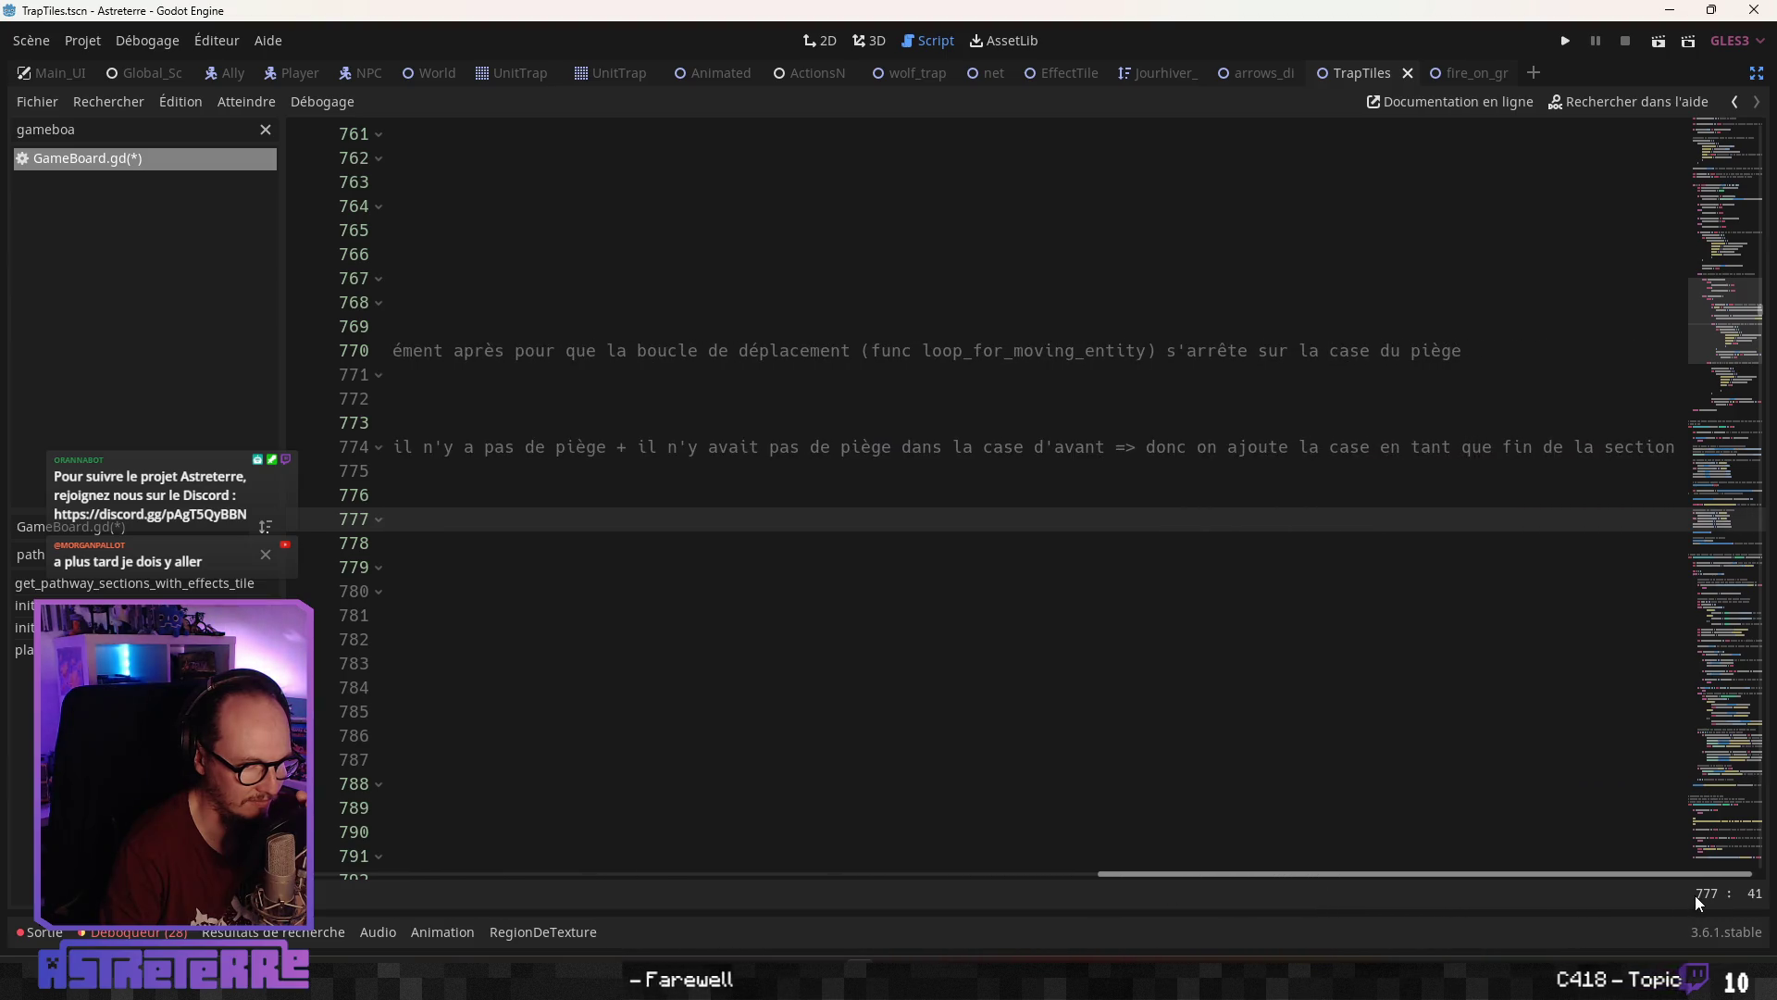
click(1116, 447)
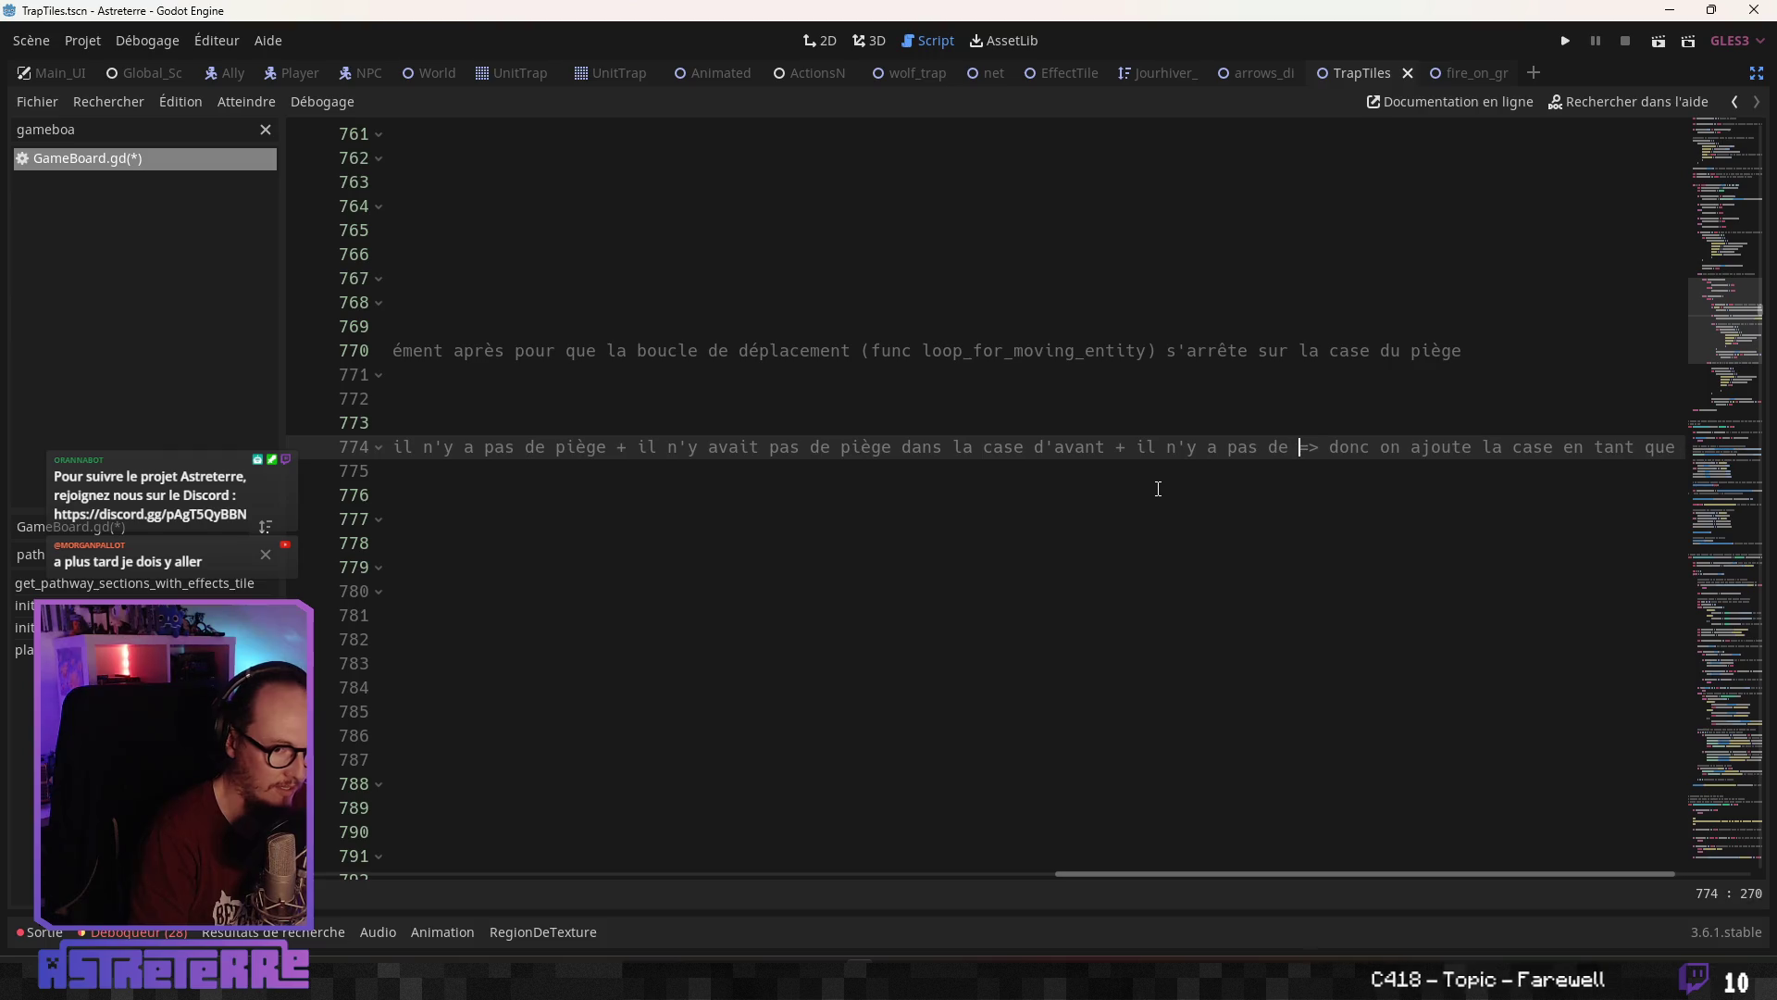
text(+ il n'y a pas de trap_tile)
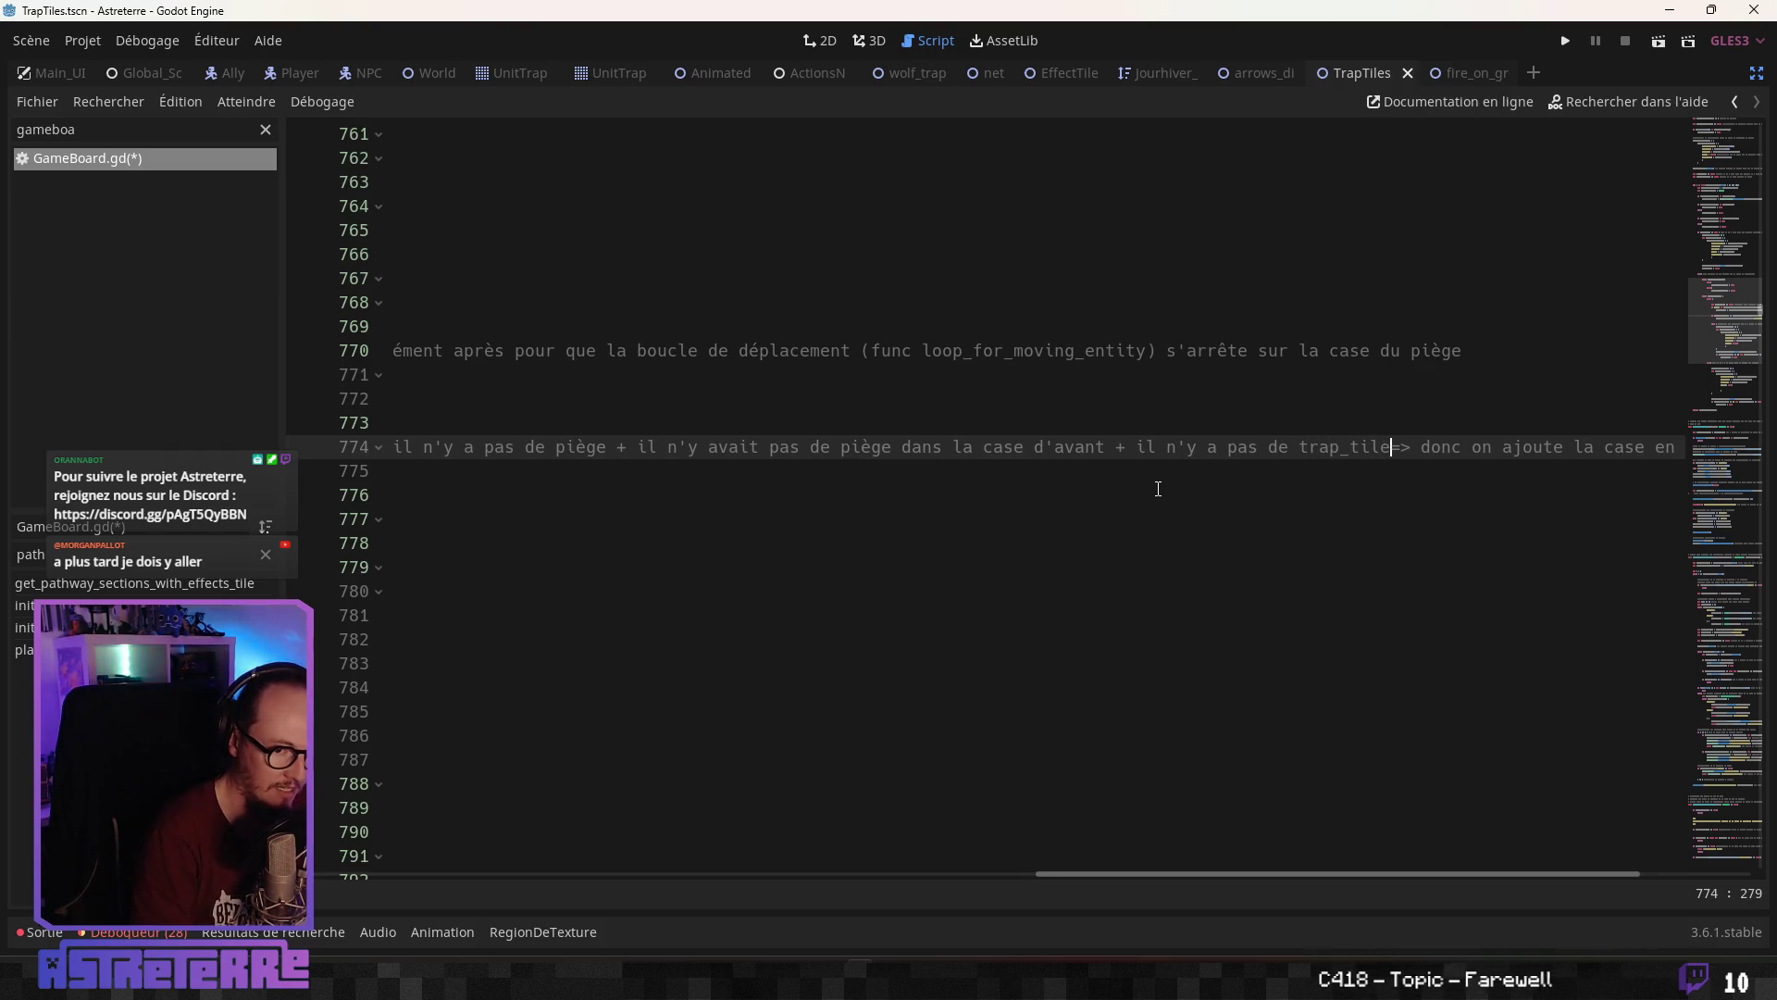
click(1027, 856)
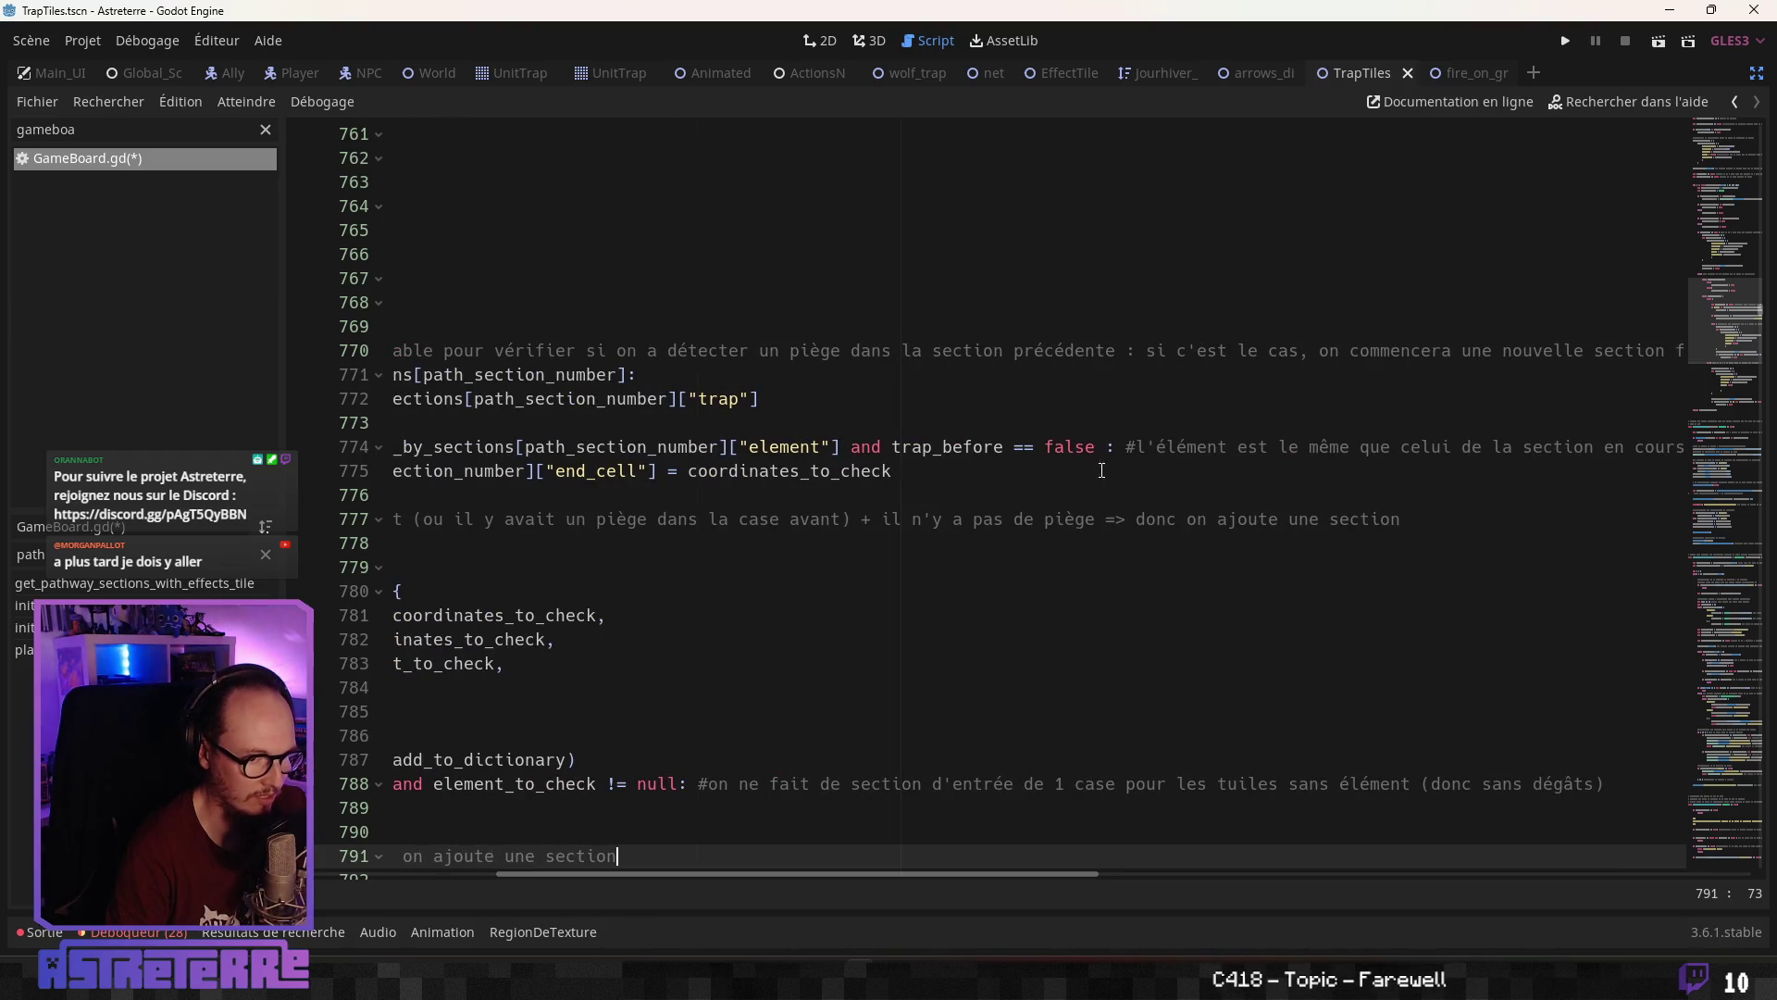
click(1106, 447)
Append 'and there_is_trap_tile == false' to the if condition on line 774
text(nd trap)
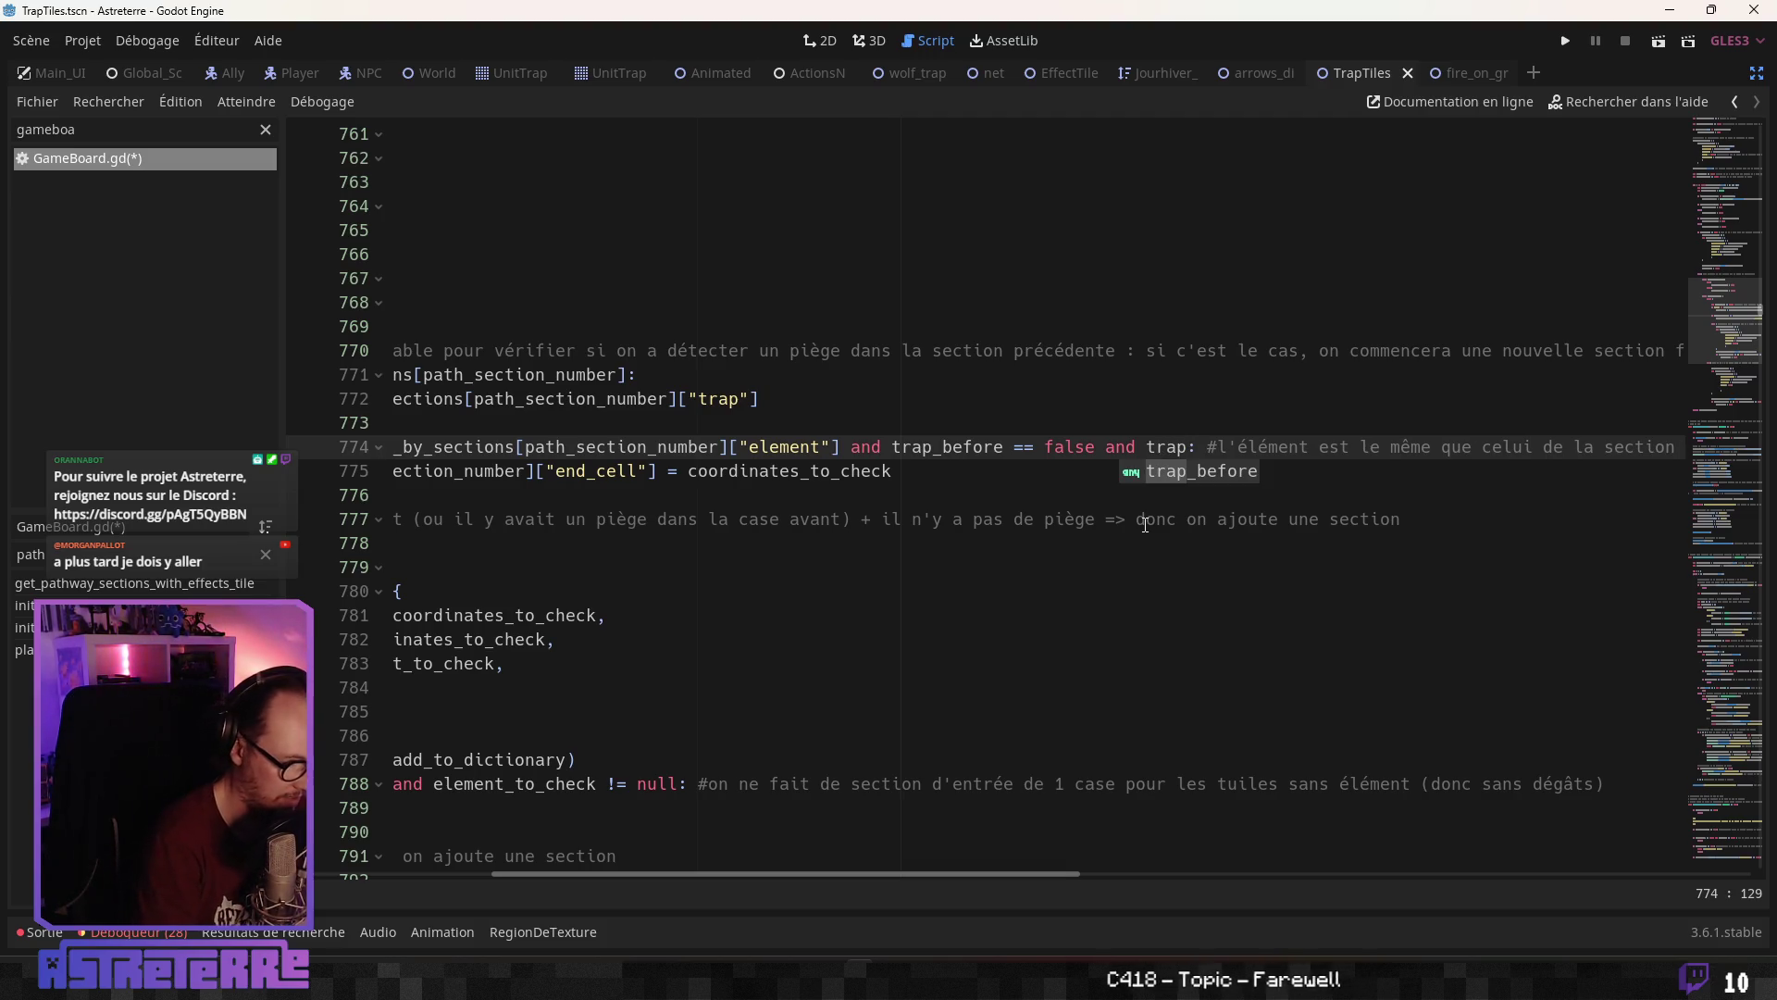
key(BackSpace)
key(BackSpace)
key(BackSpace)
text(there)
key(Down)
key(Return)
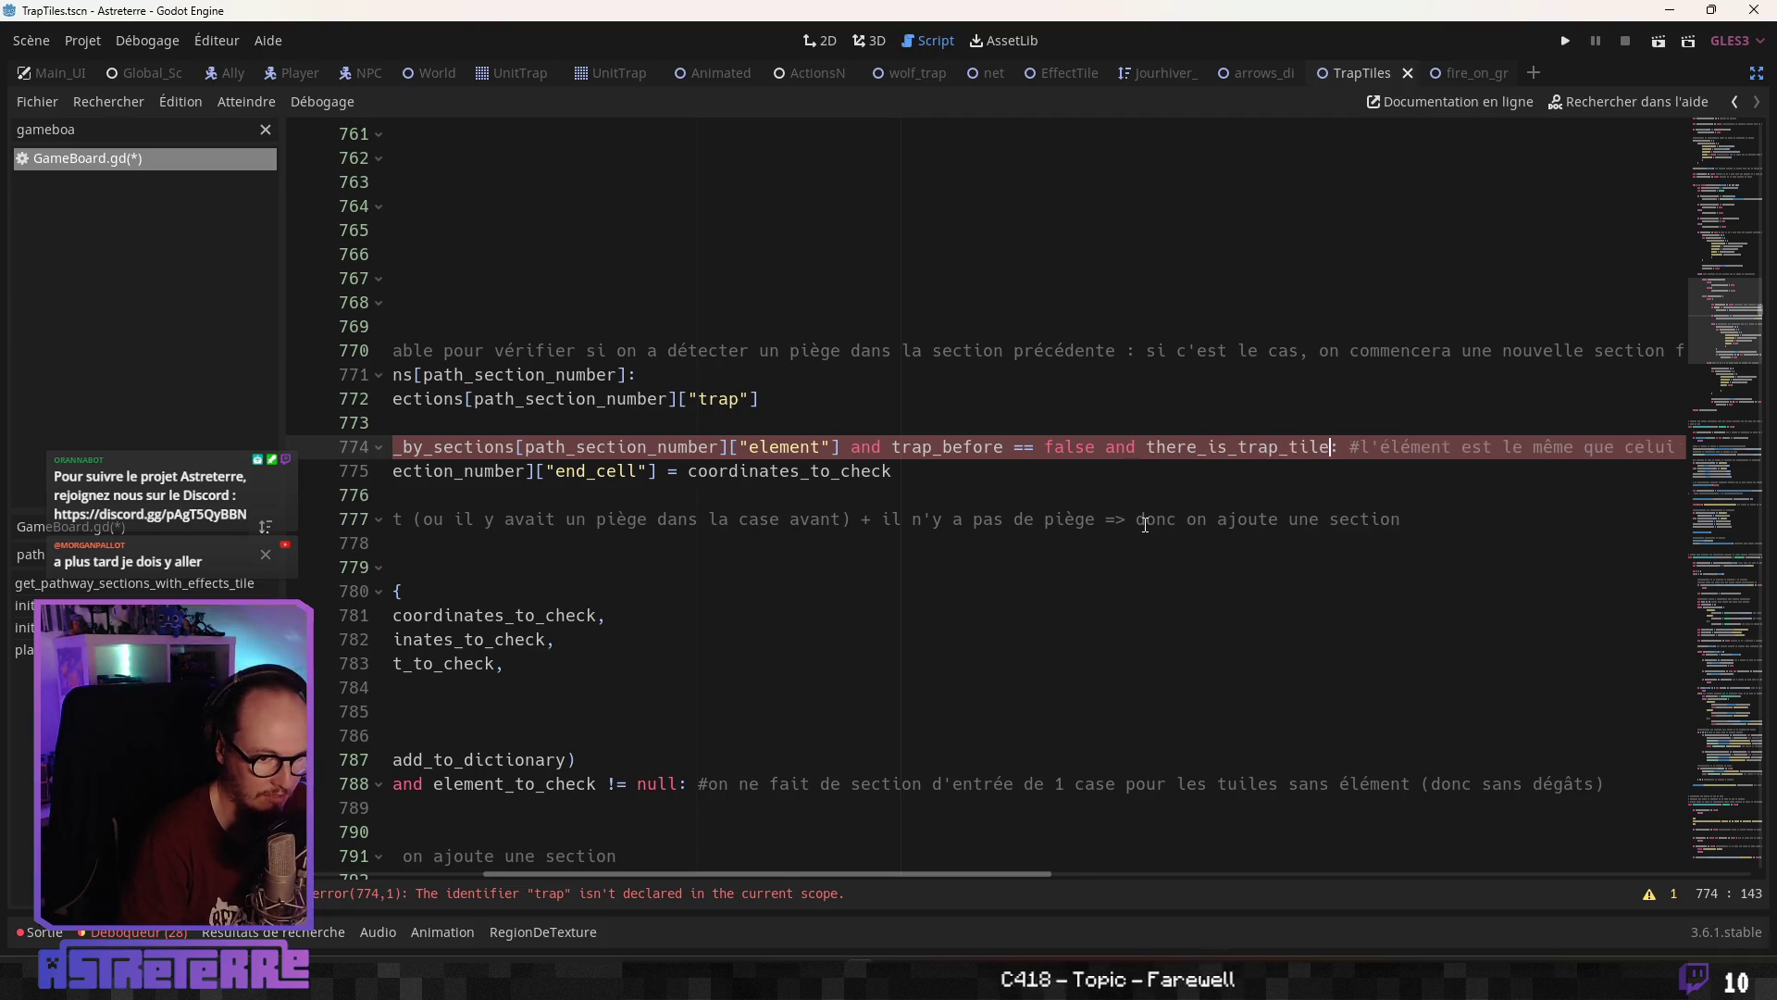
text(== false)
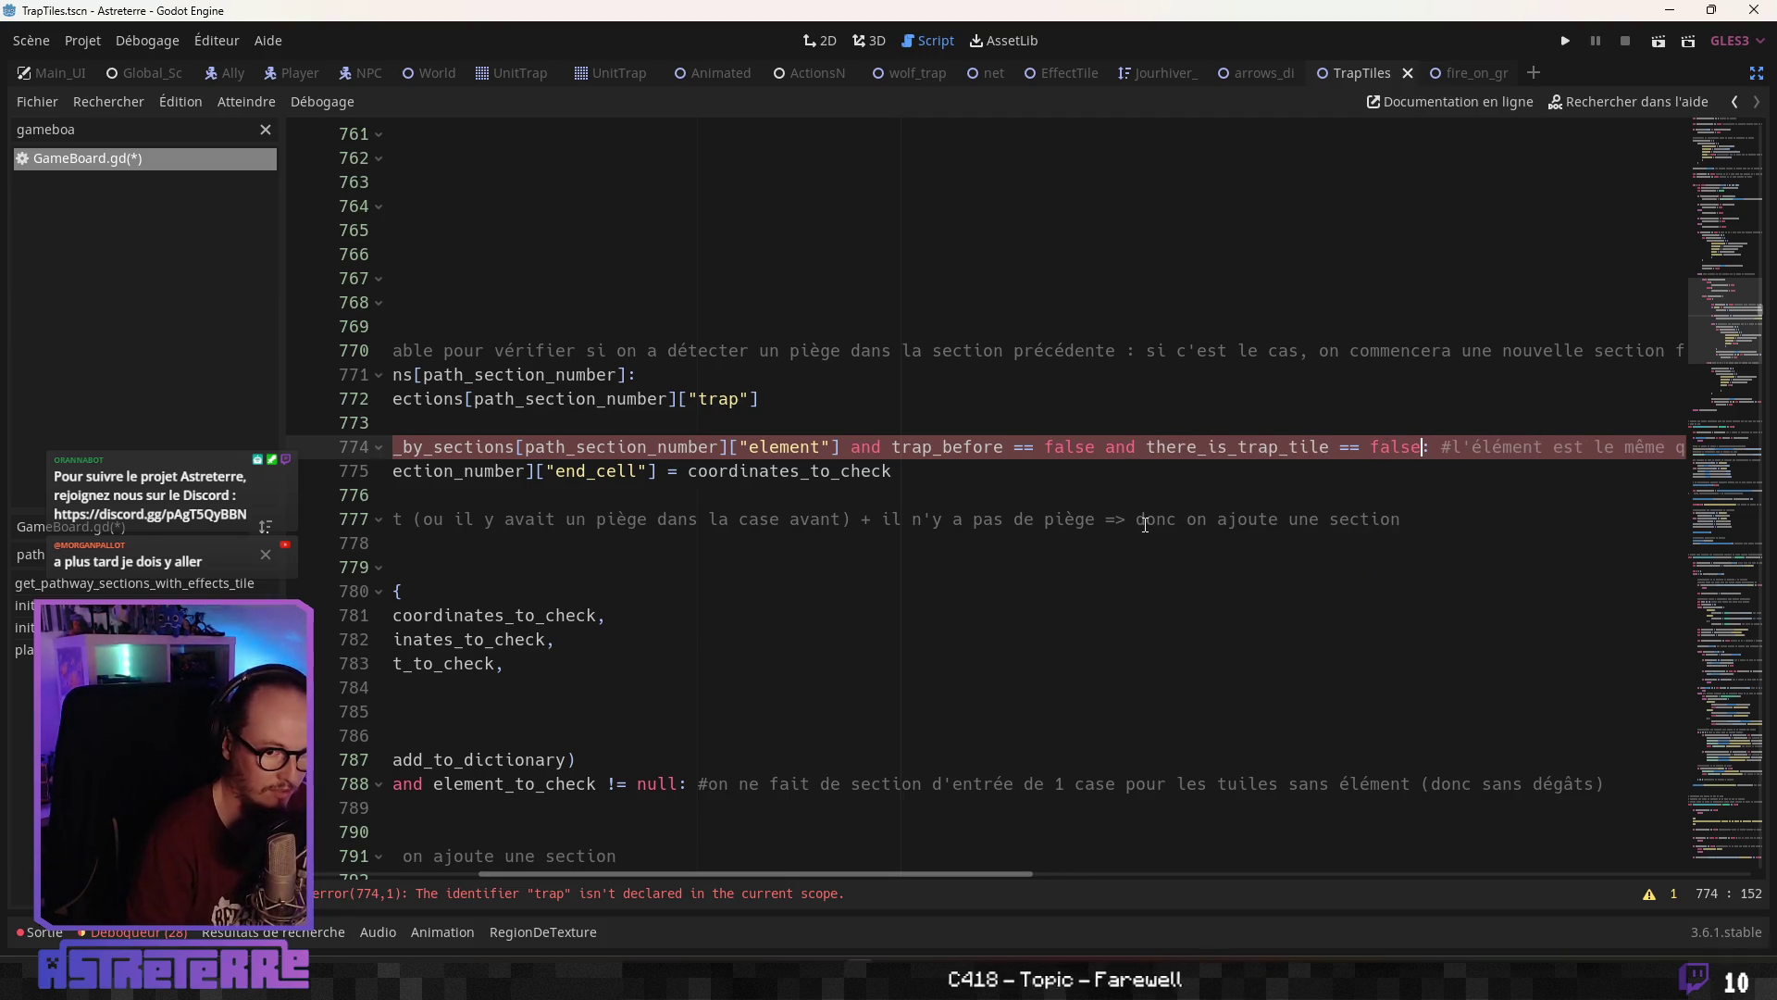
click(1150, 565)
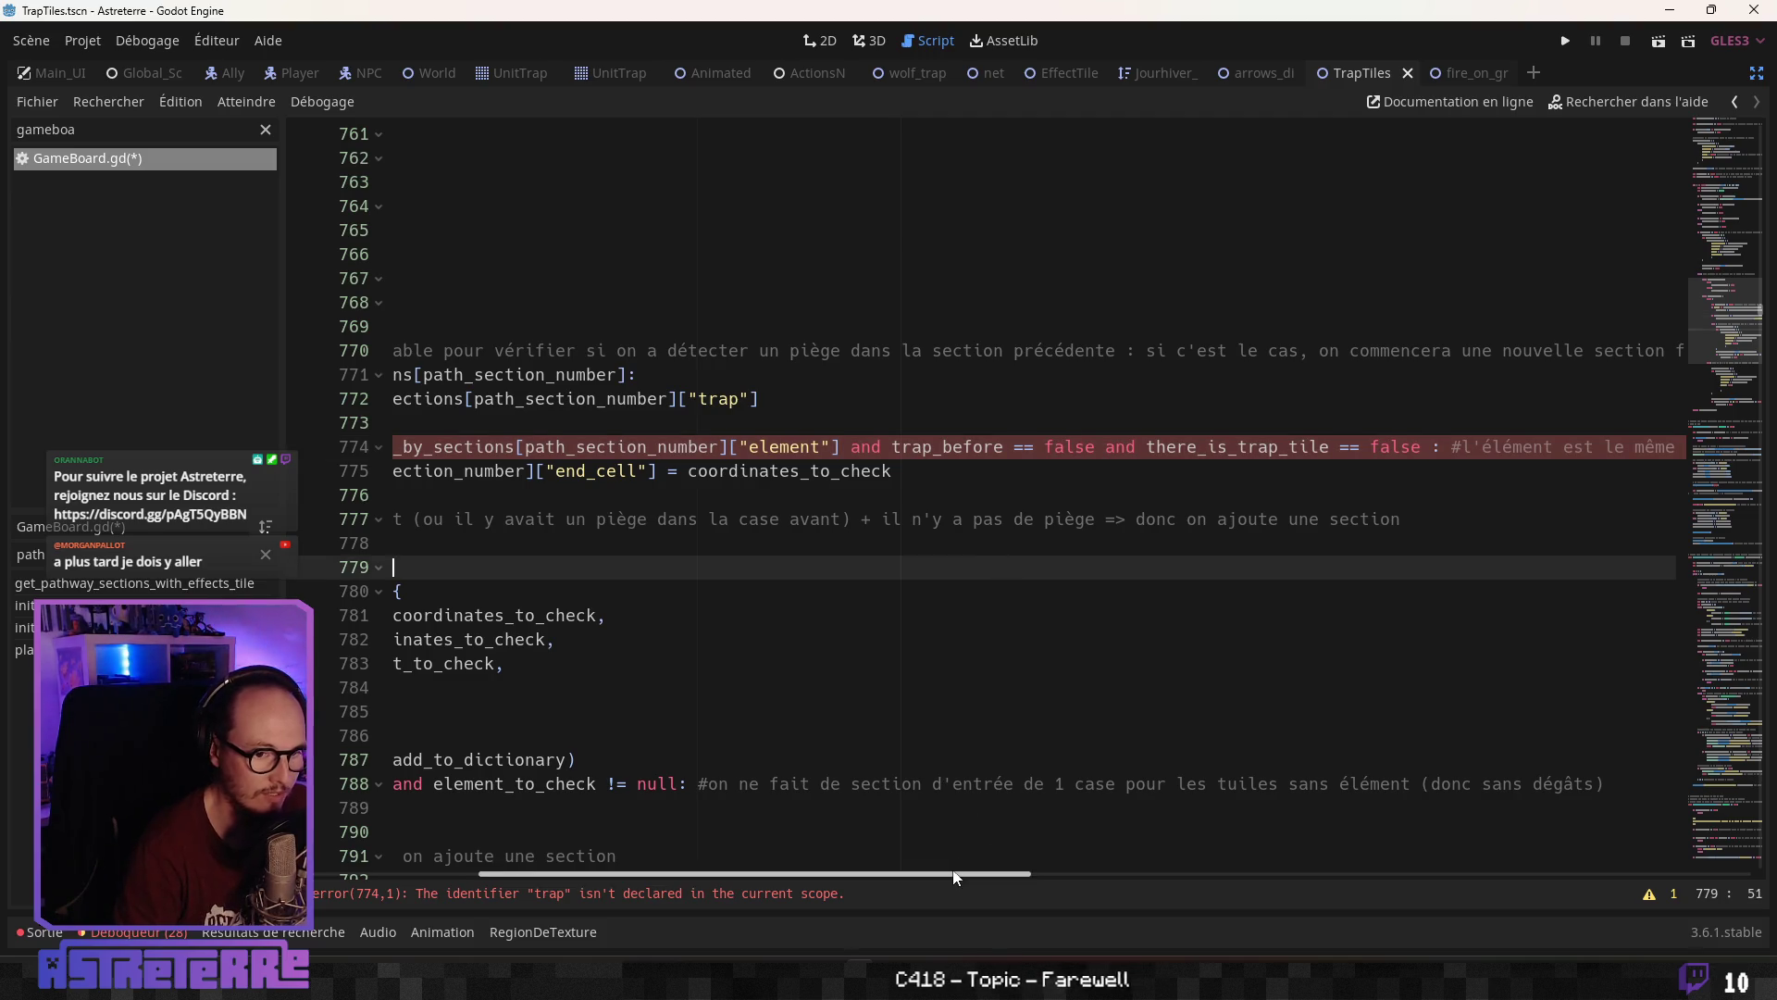
drag(951, 870, 755, 855)
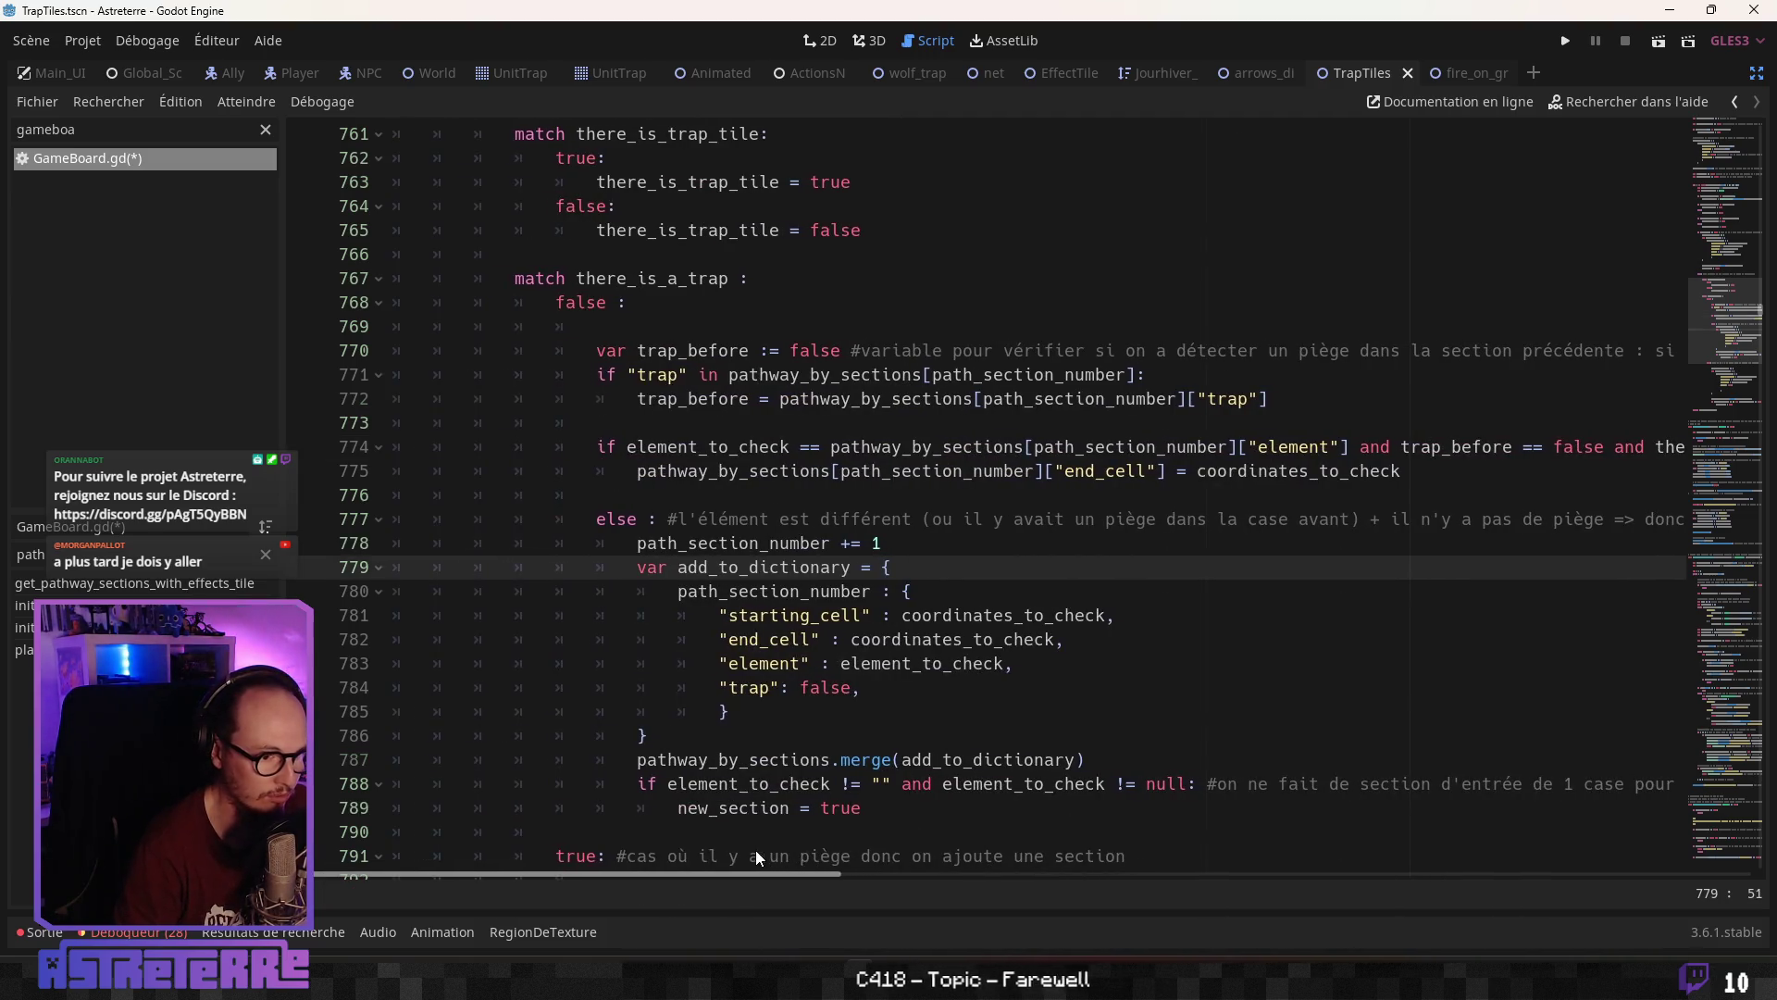
Open a new entry line after "trap": false in the new-element section dictionary
click(719, 591)
scroll(783, 544, down, 2)
click(902, 550)
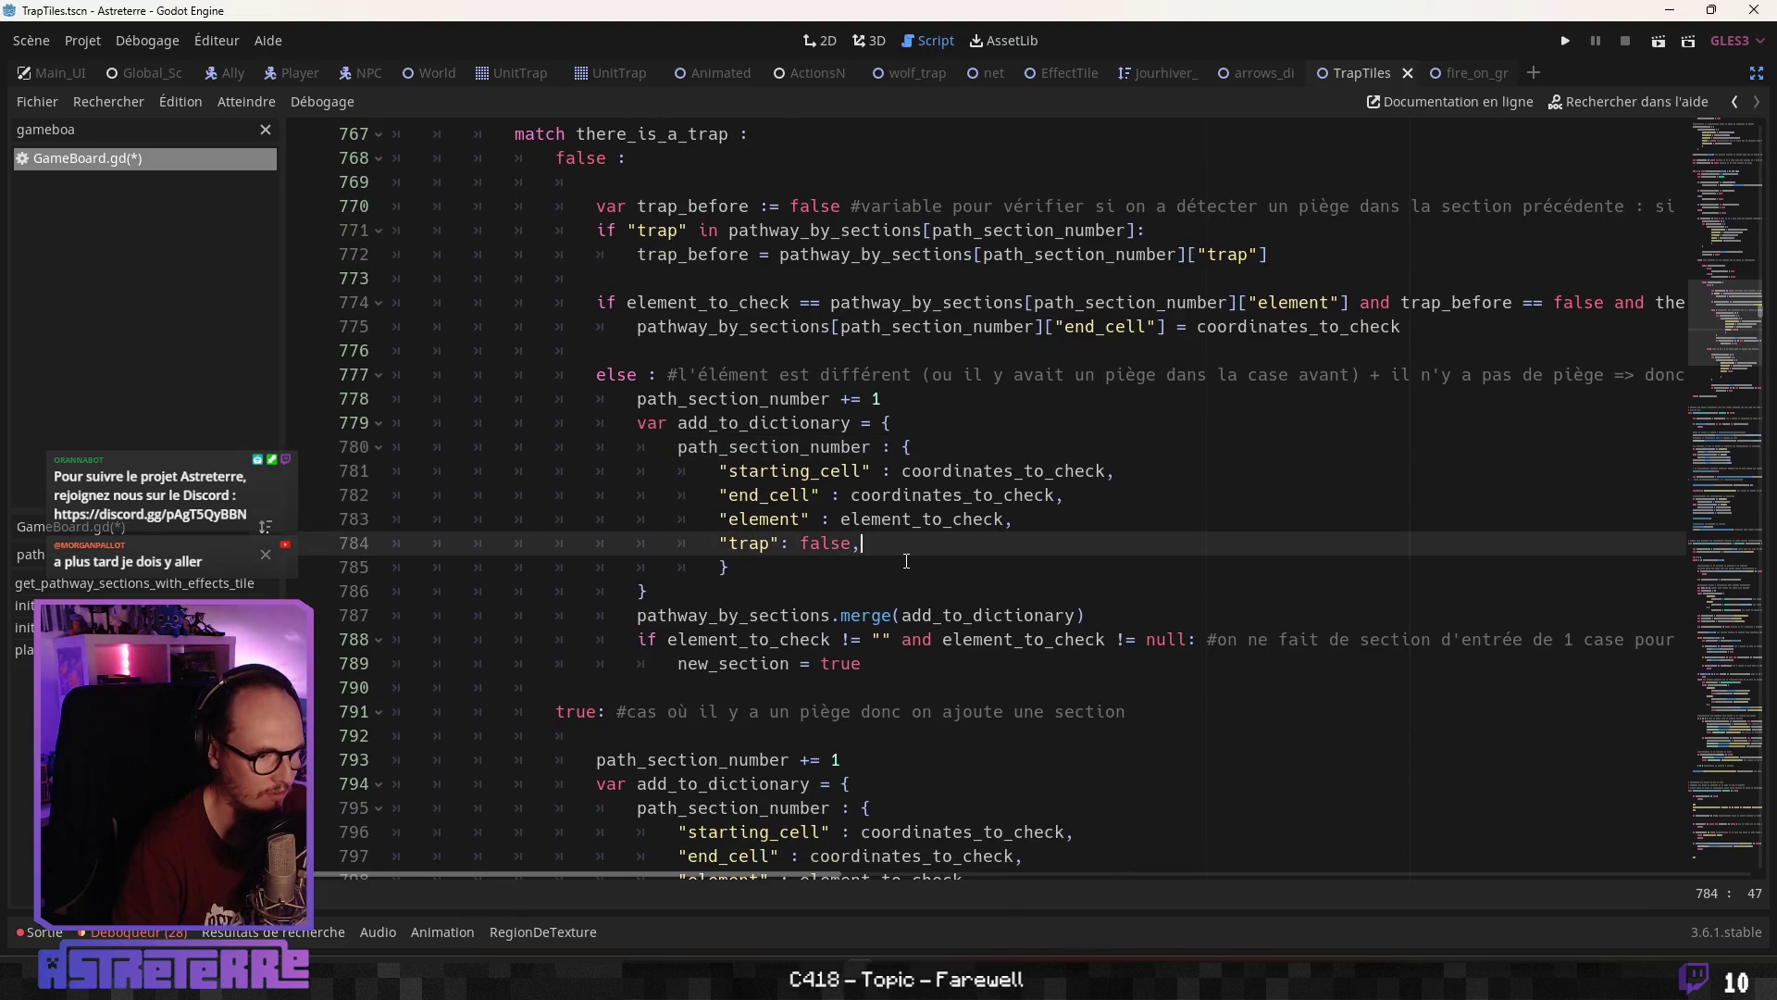
key(Return)
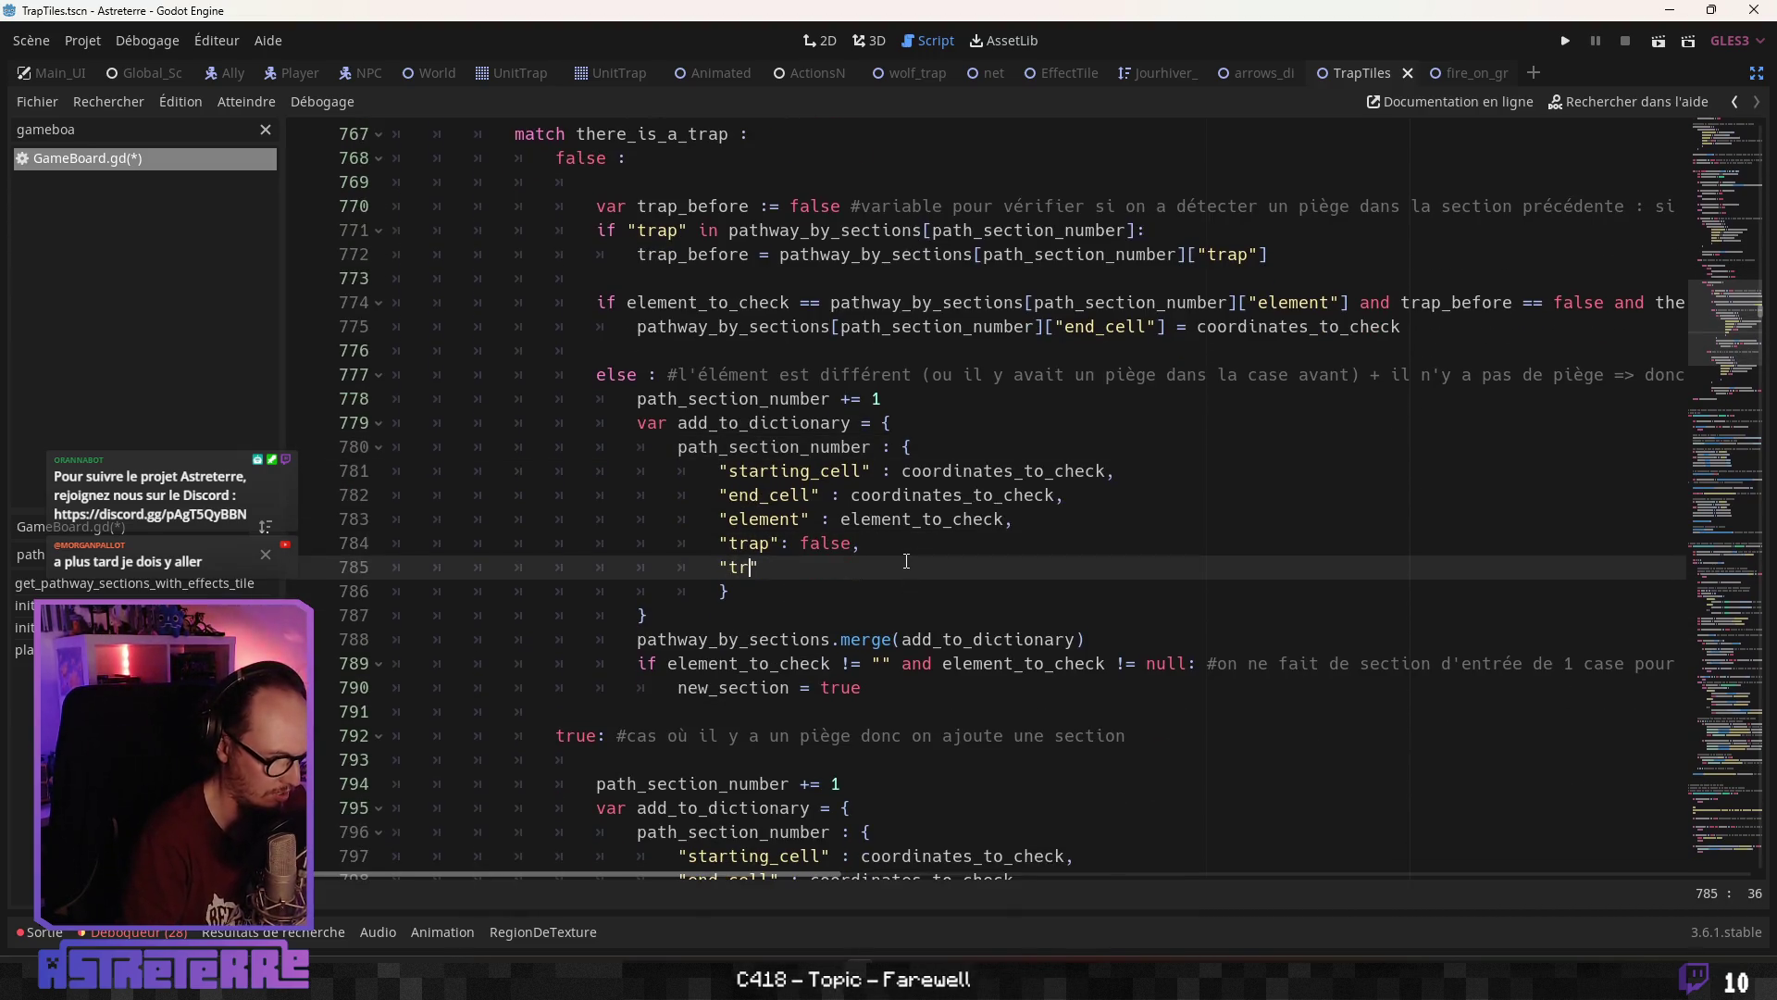
text(ue)
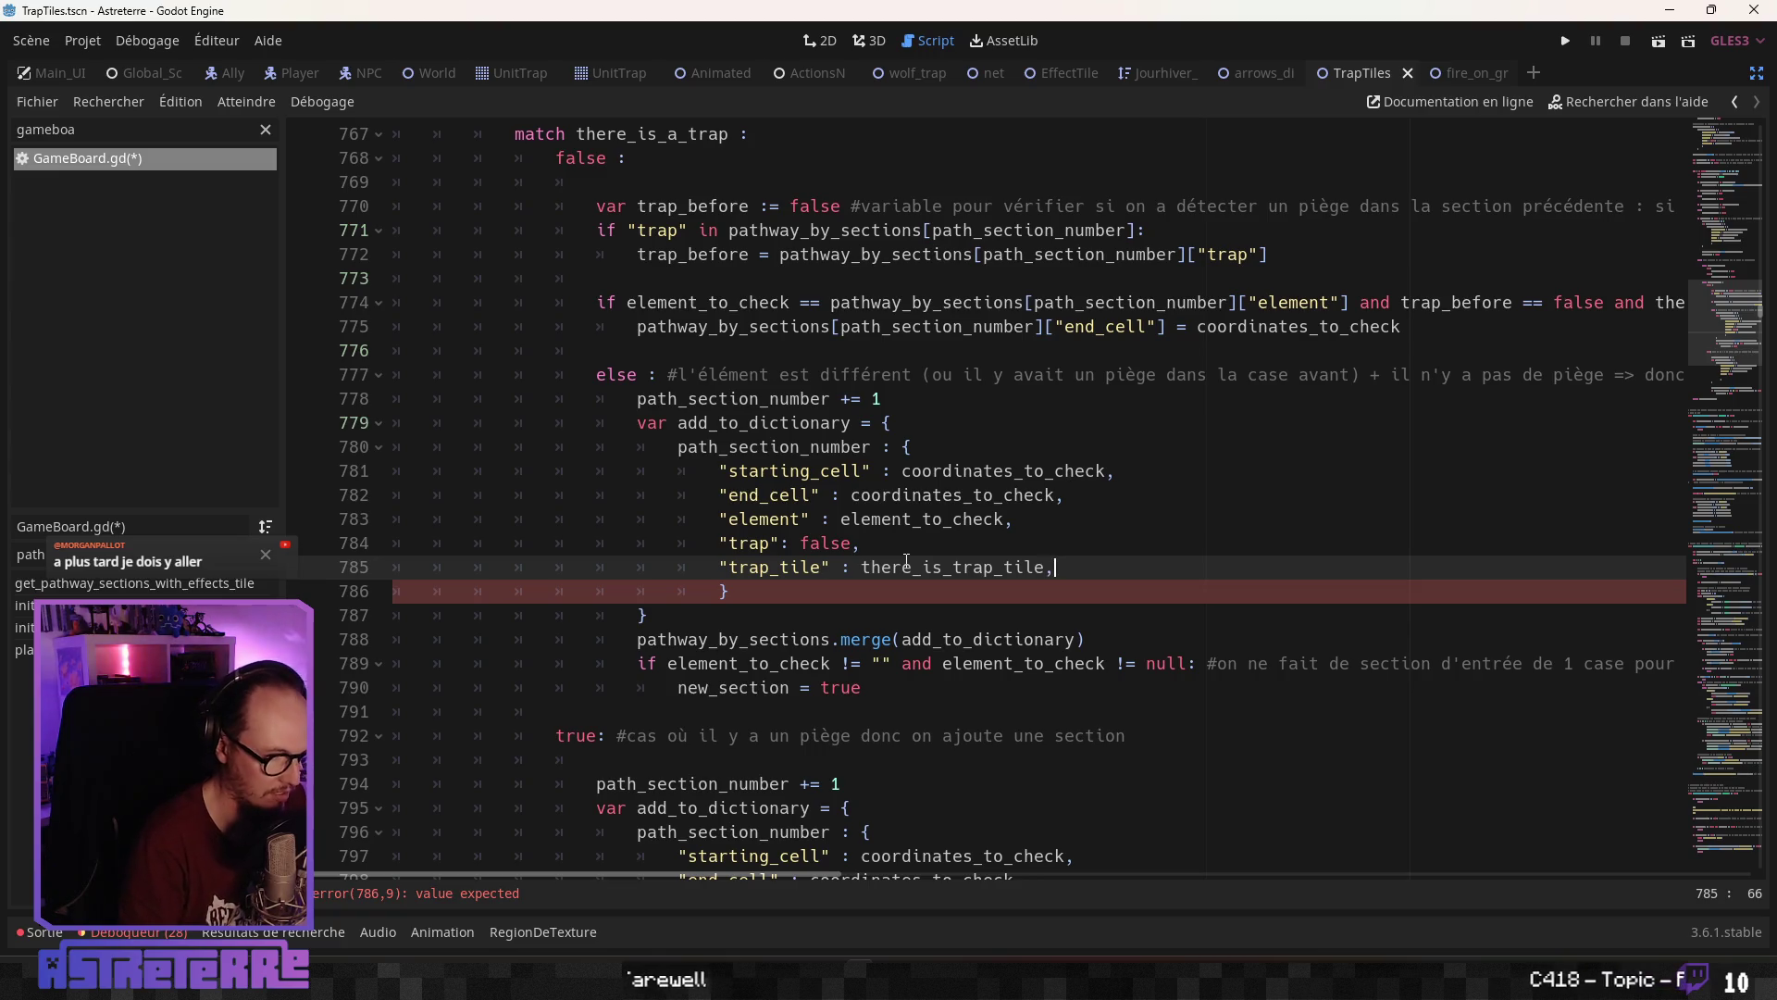
click(858, 496)
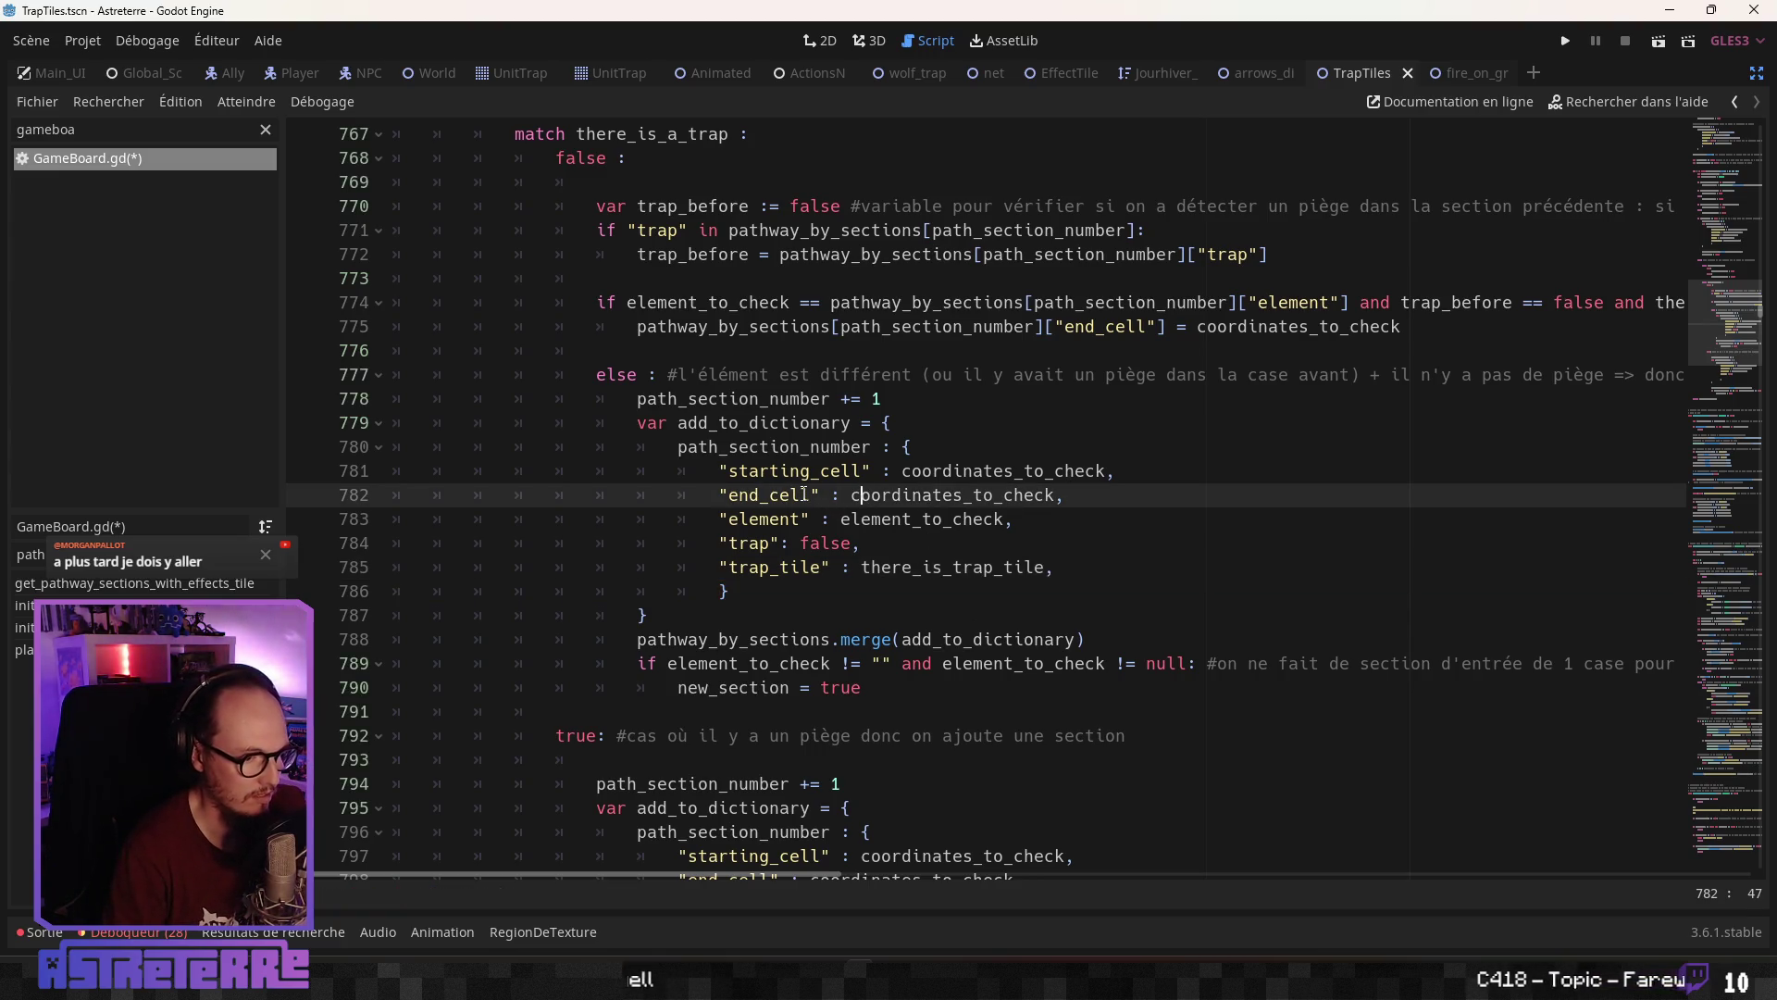
click(724, 591)
click(646, 614)
click(676, 375)
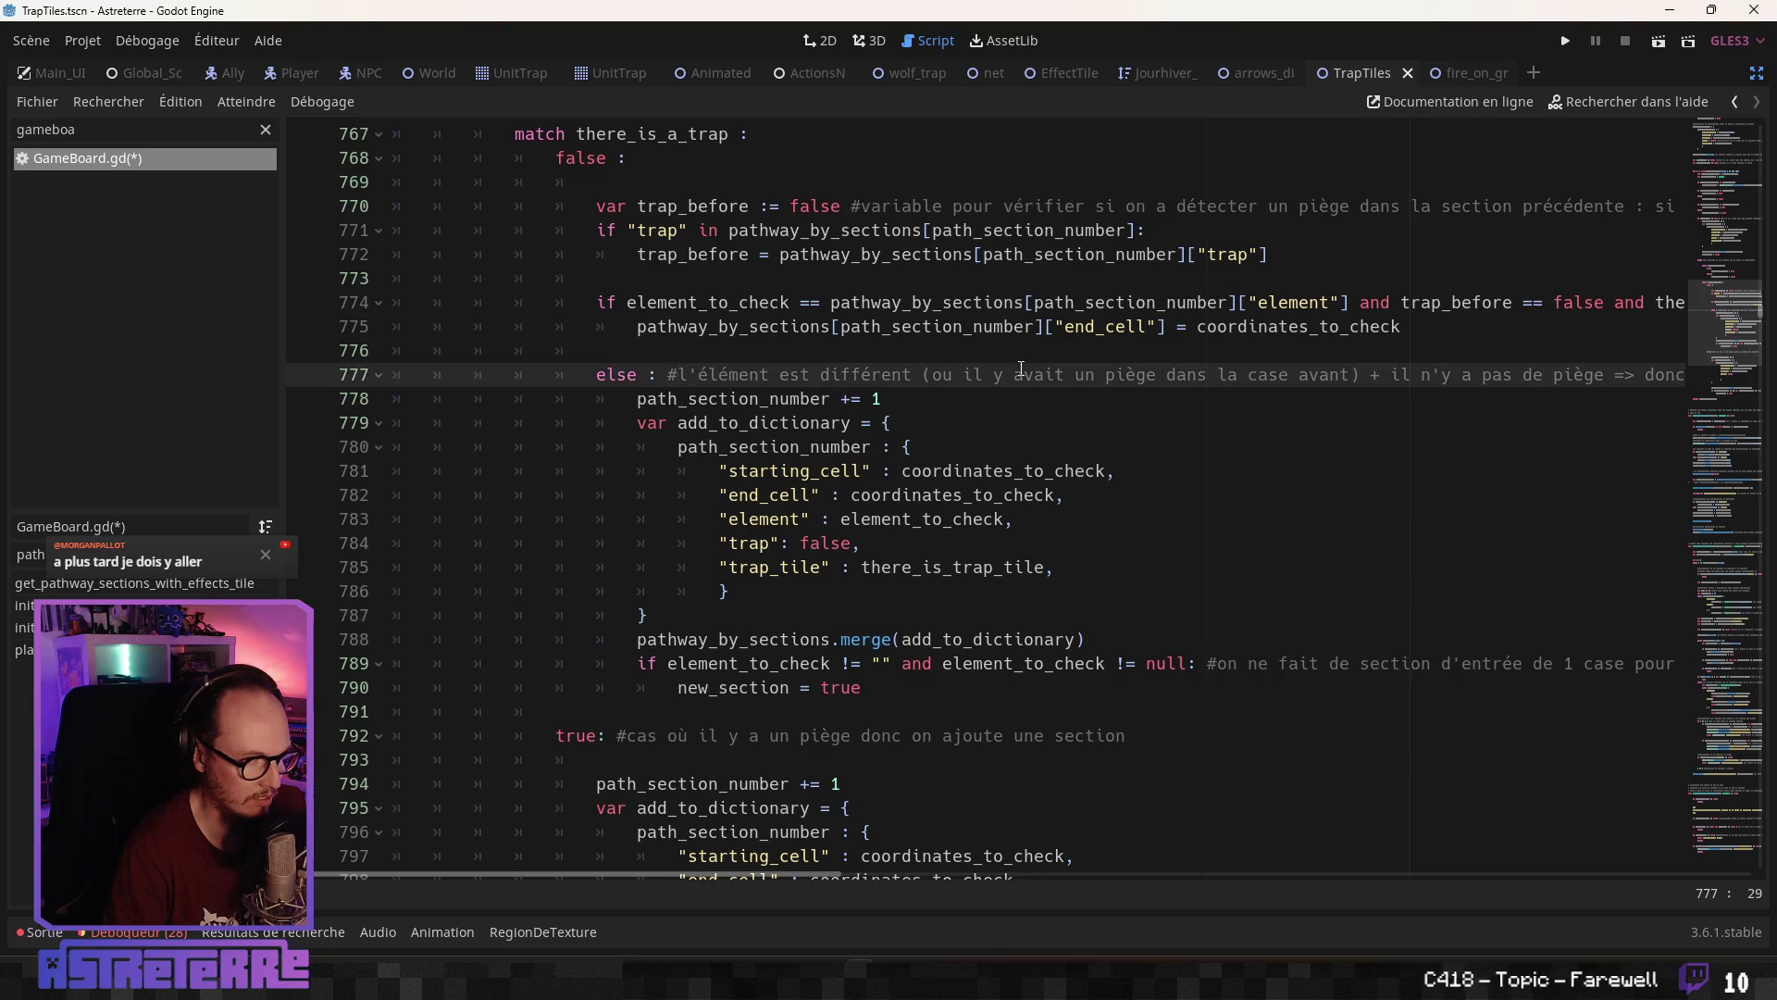
click(1231, 327)
Add '"trap_tile": there_is_trap_tile,' after the "trap": true entry and remove the stray blank line
click(861, 543)
scroll(861, 547, down, 1)
click(820, 566)
scroll(713, 583, down, 1)
click(712, 591)
scroll(713, 555, down, 1)
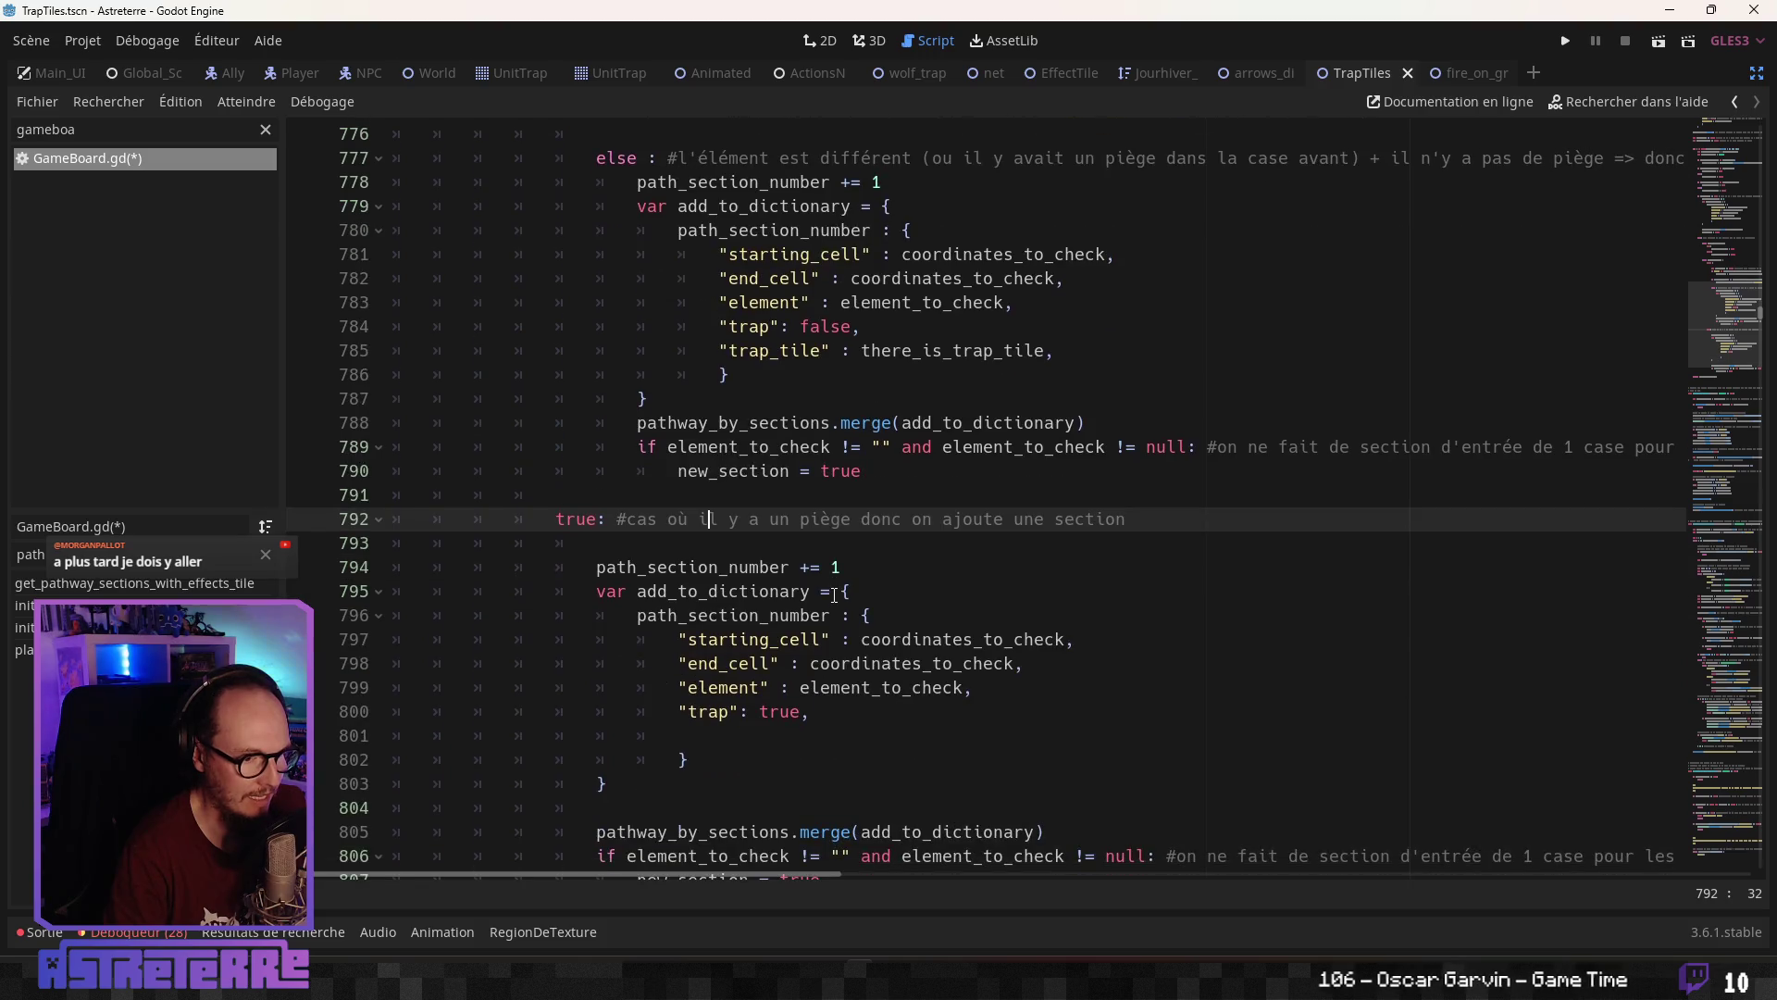
click(960, 521)
click(821, 721)
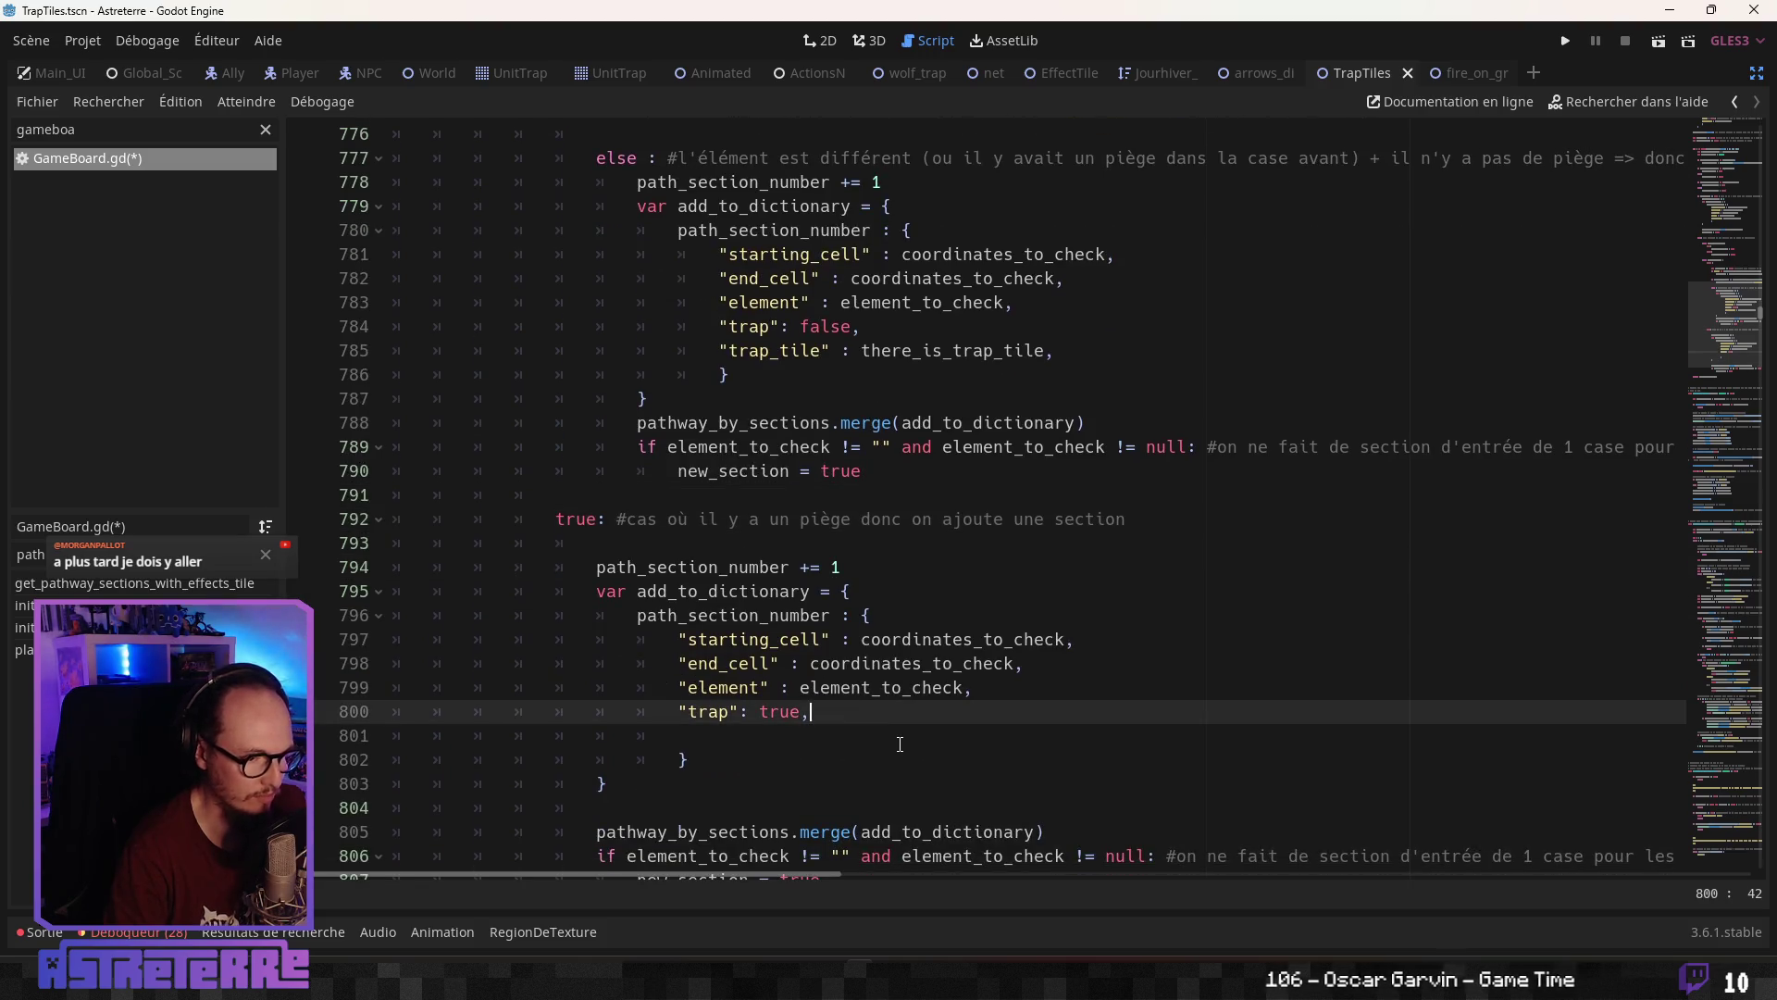
key(Return)
text(")
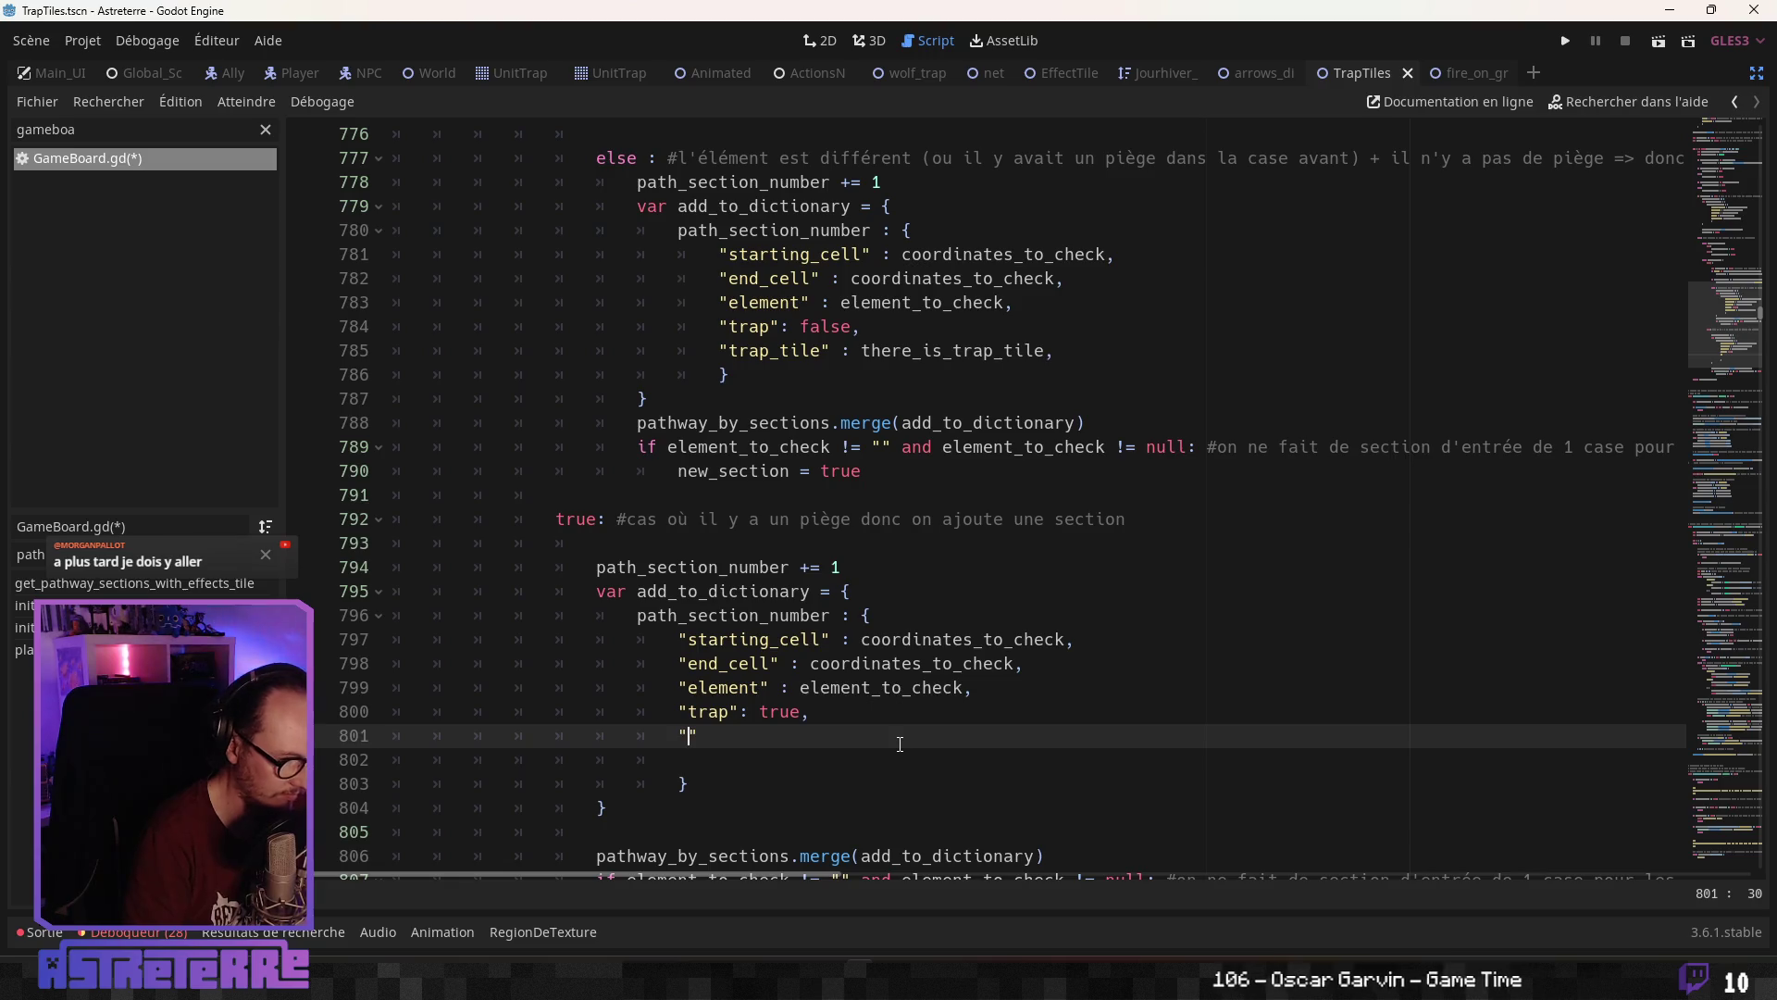
text(trap_tile")
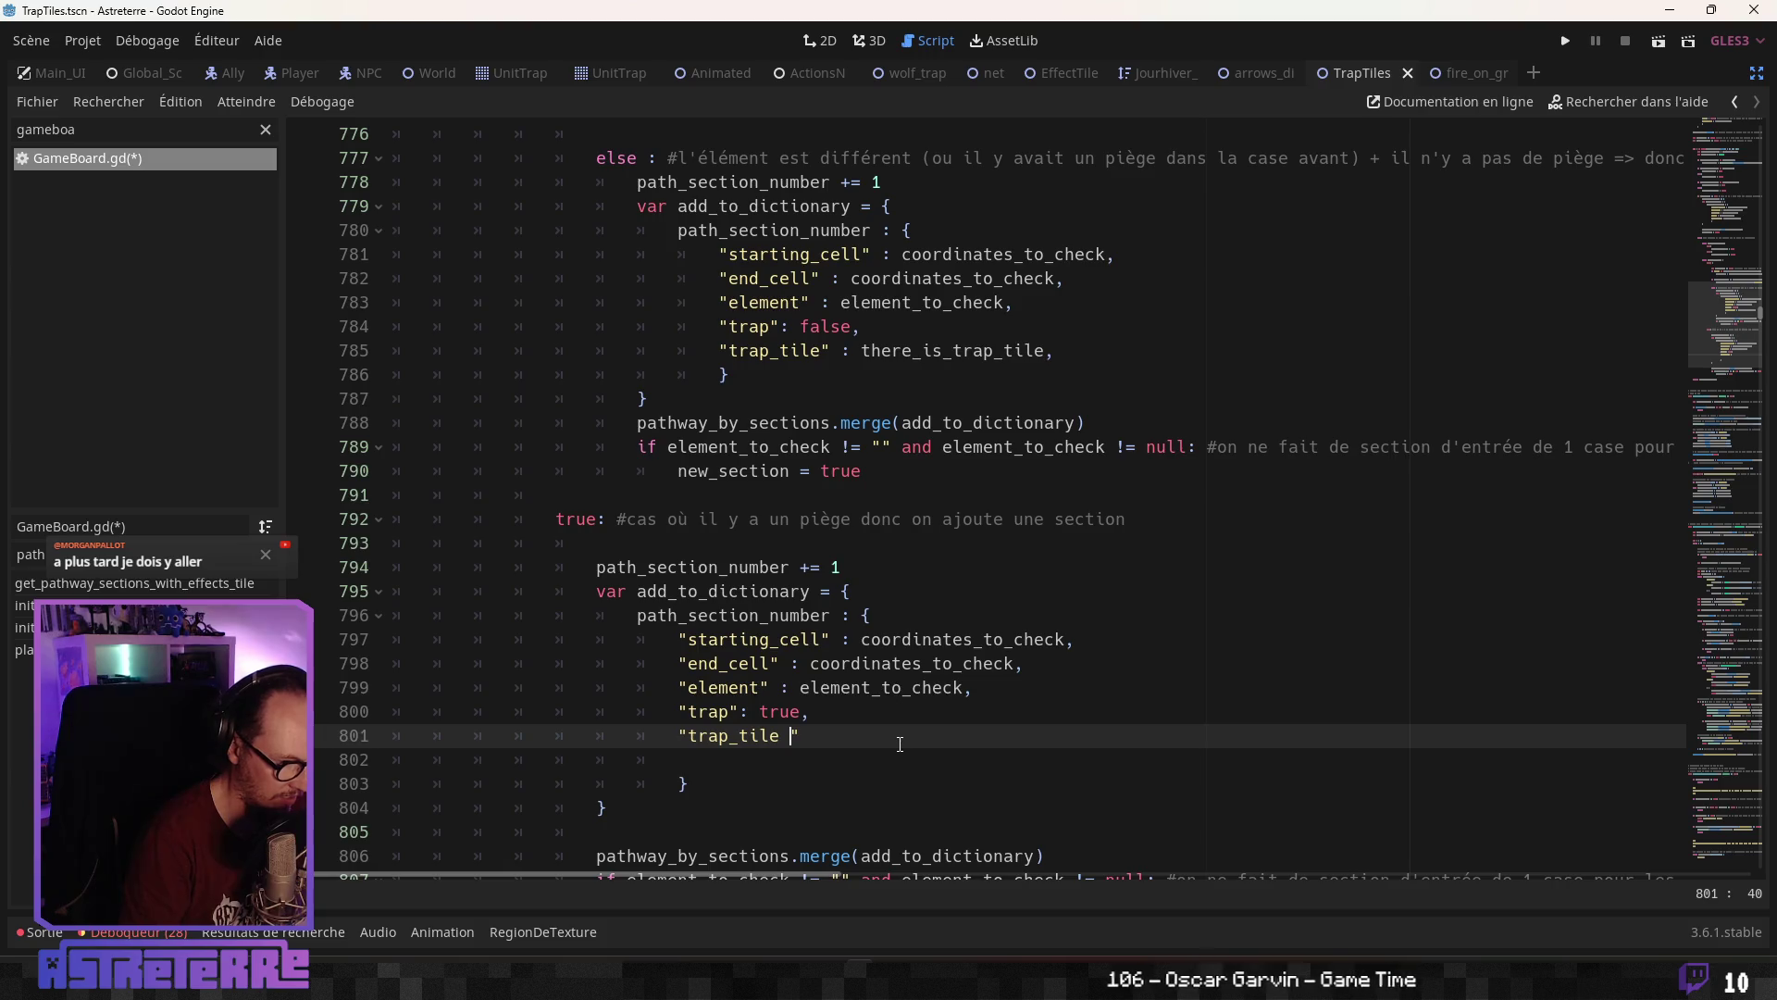
text(: )
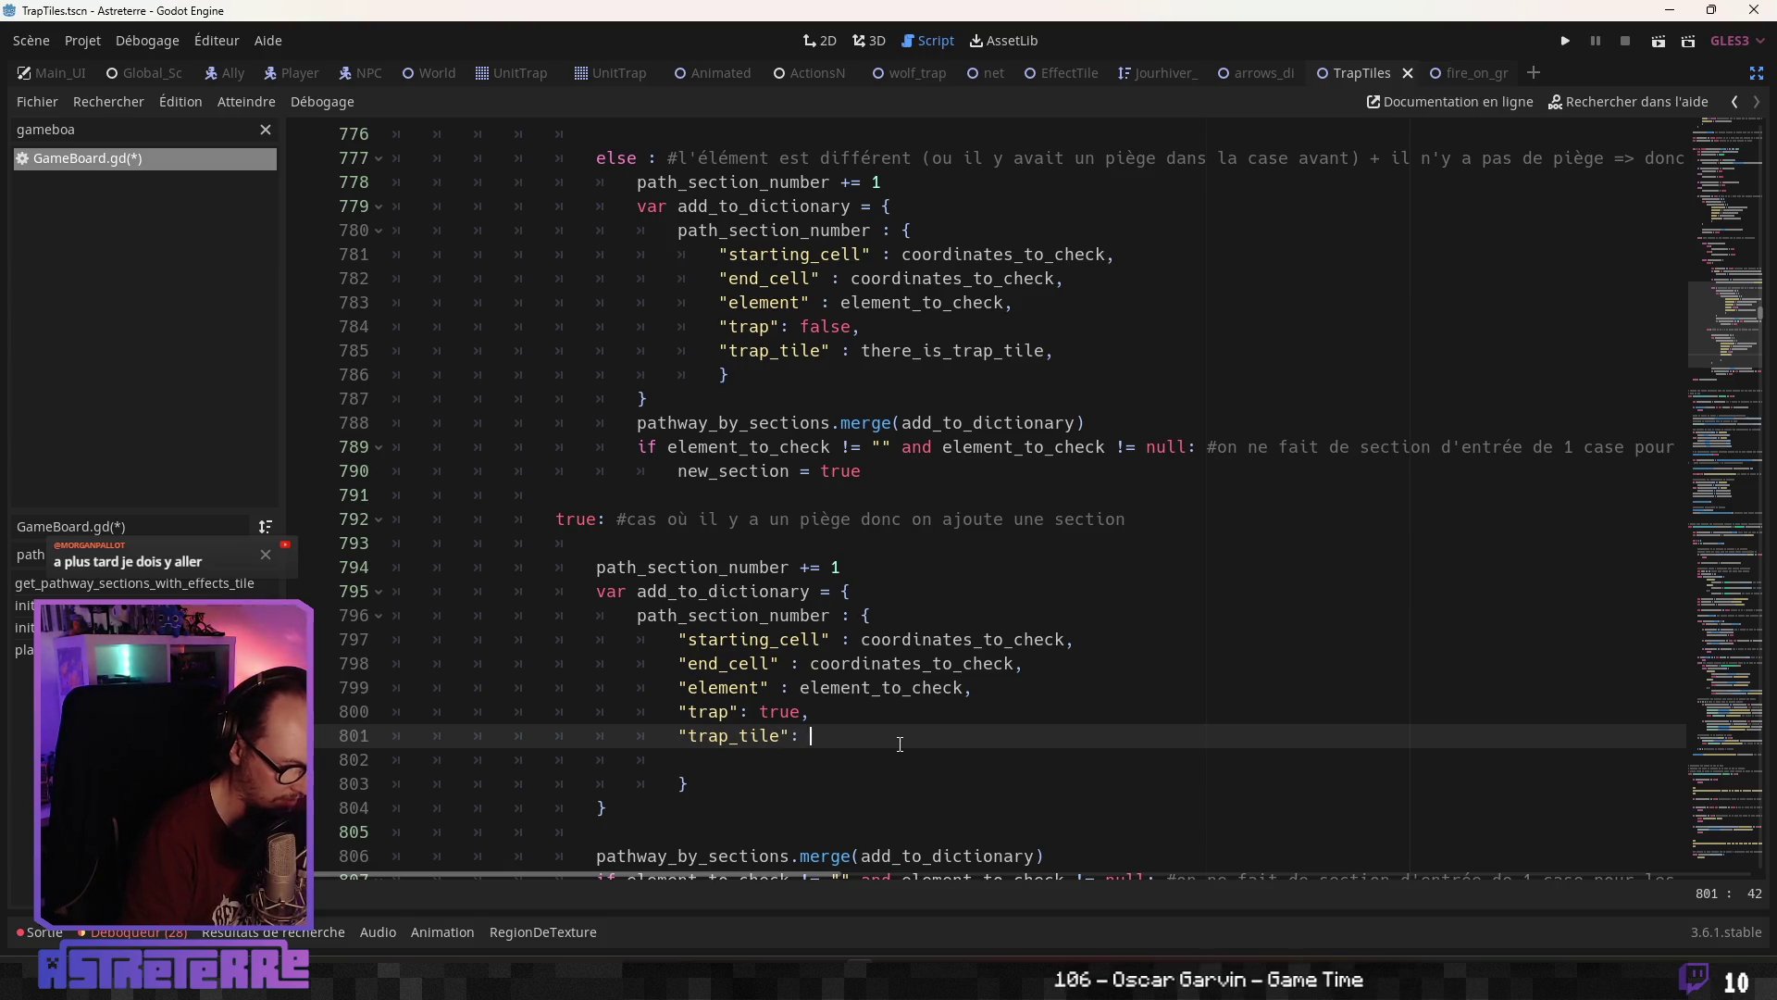
text(there_is_trap_tile,)
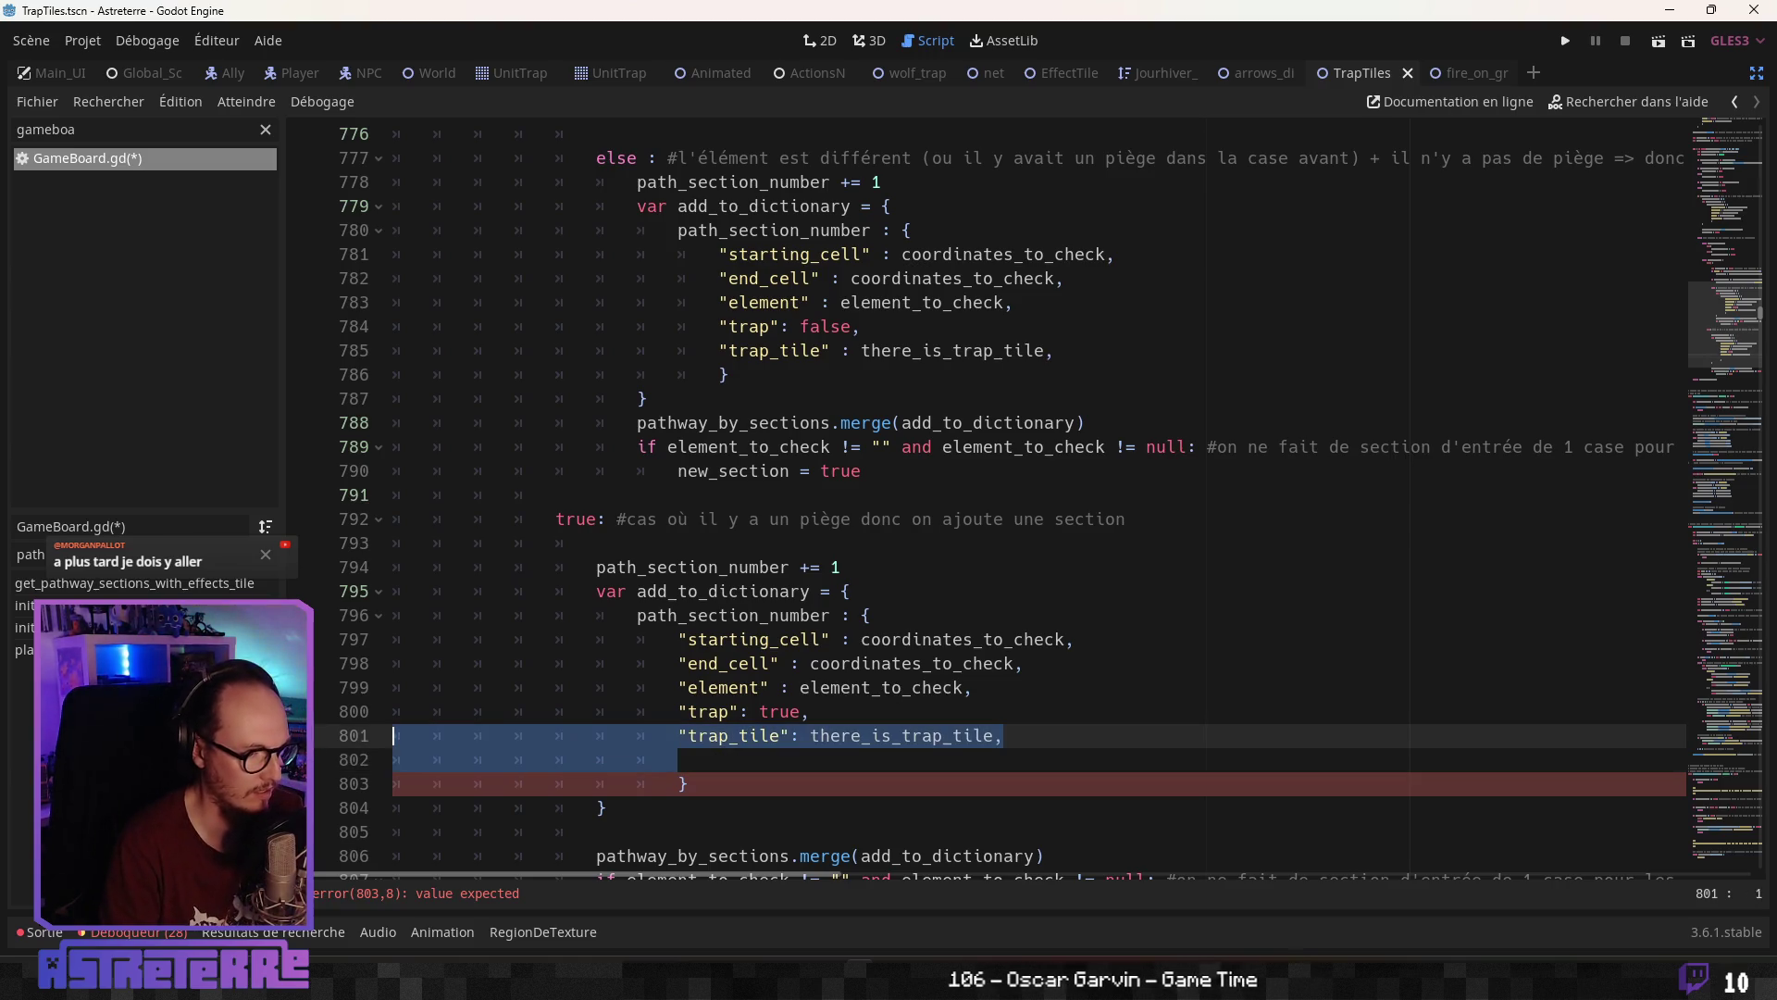
drag(770, 757, 393, 759)
key(BackSpace)
key(BackSpace)
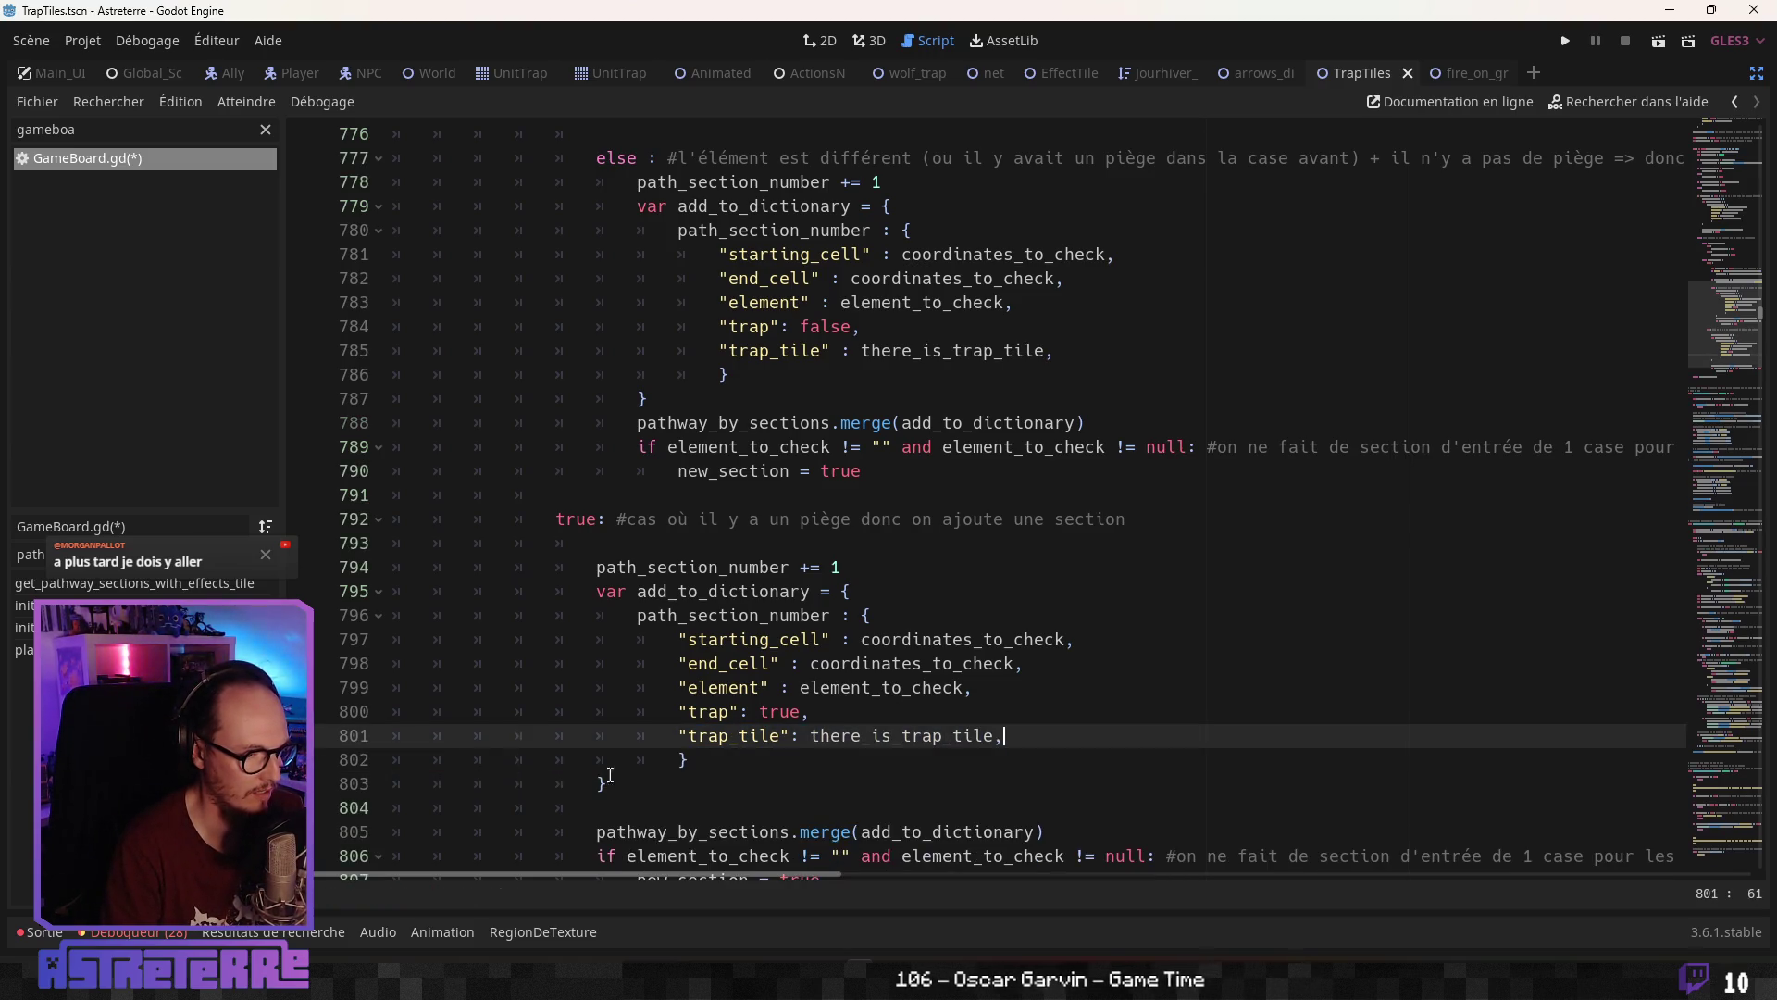
scroll(796, 775, down, 2)
click(770, 735)
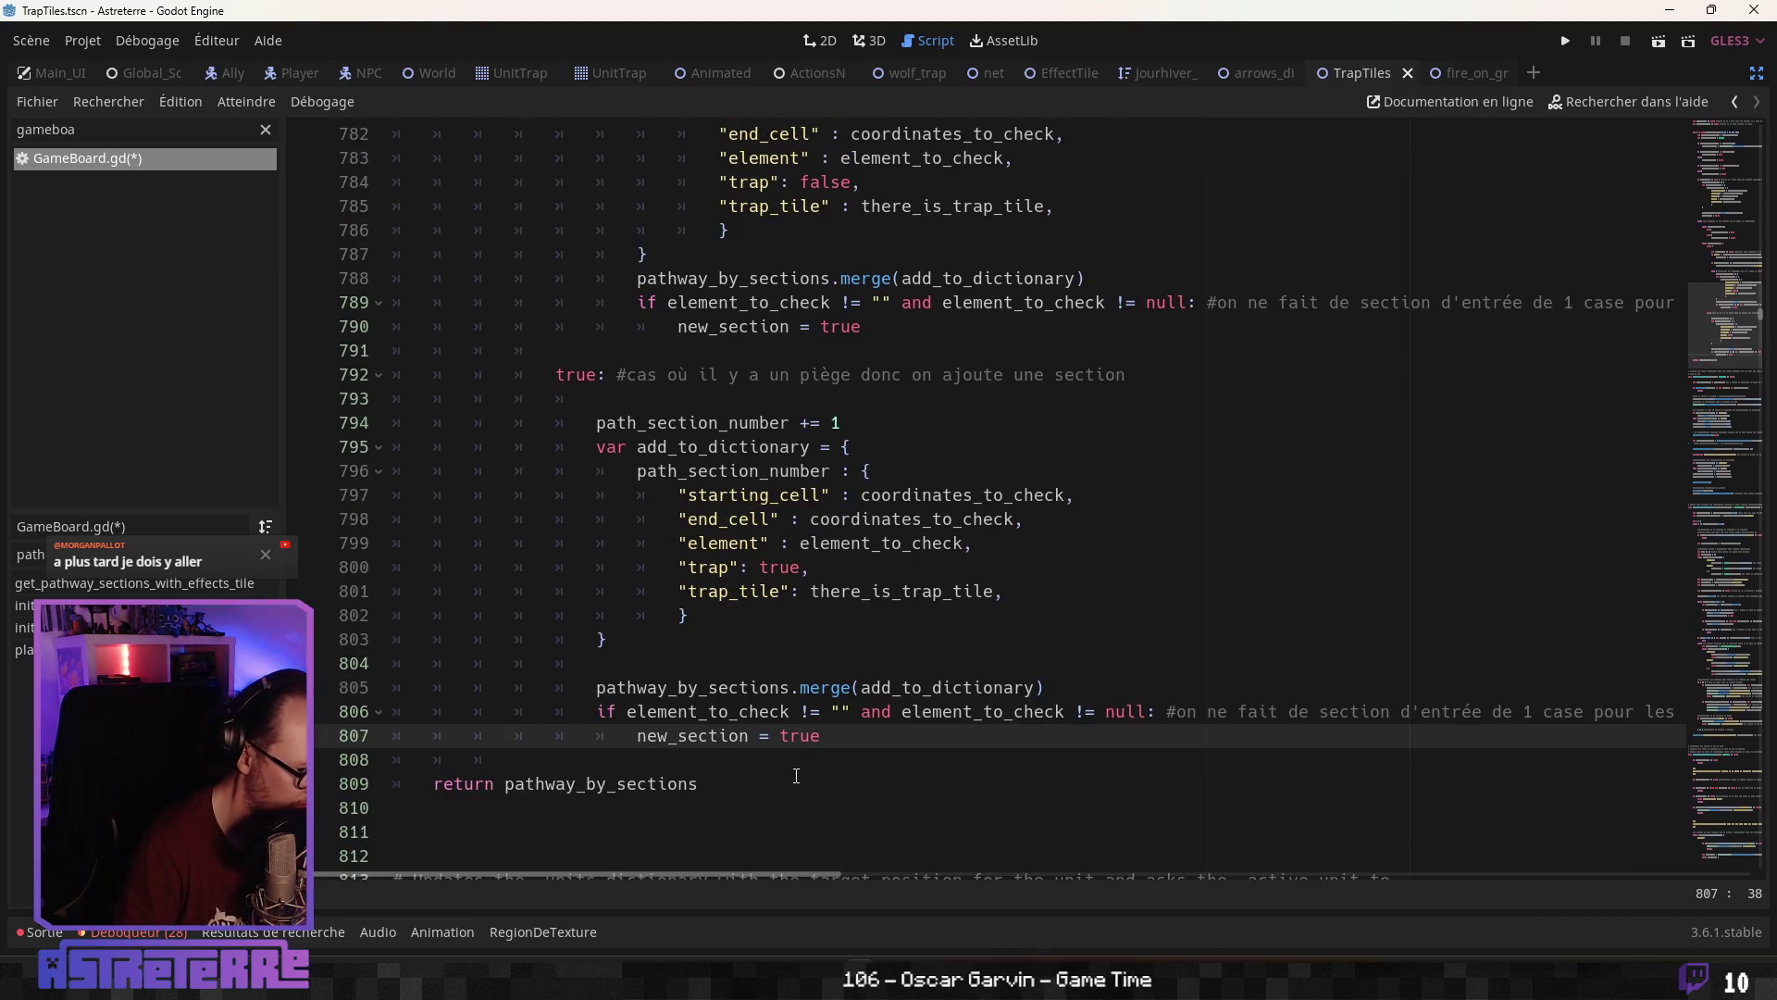
key(Down)
key(Up)
scroll(786, 777, up, 5)
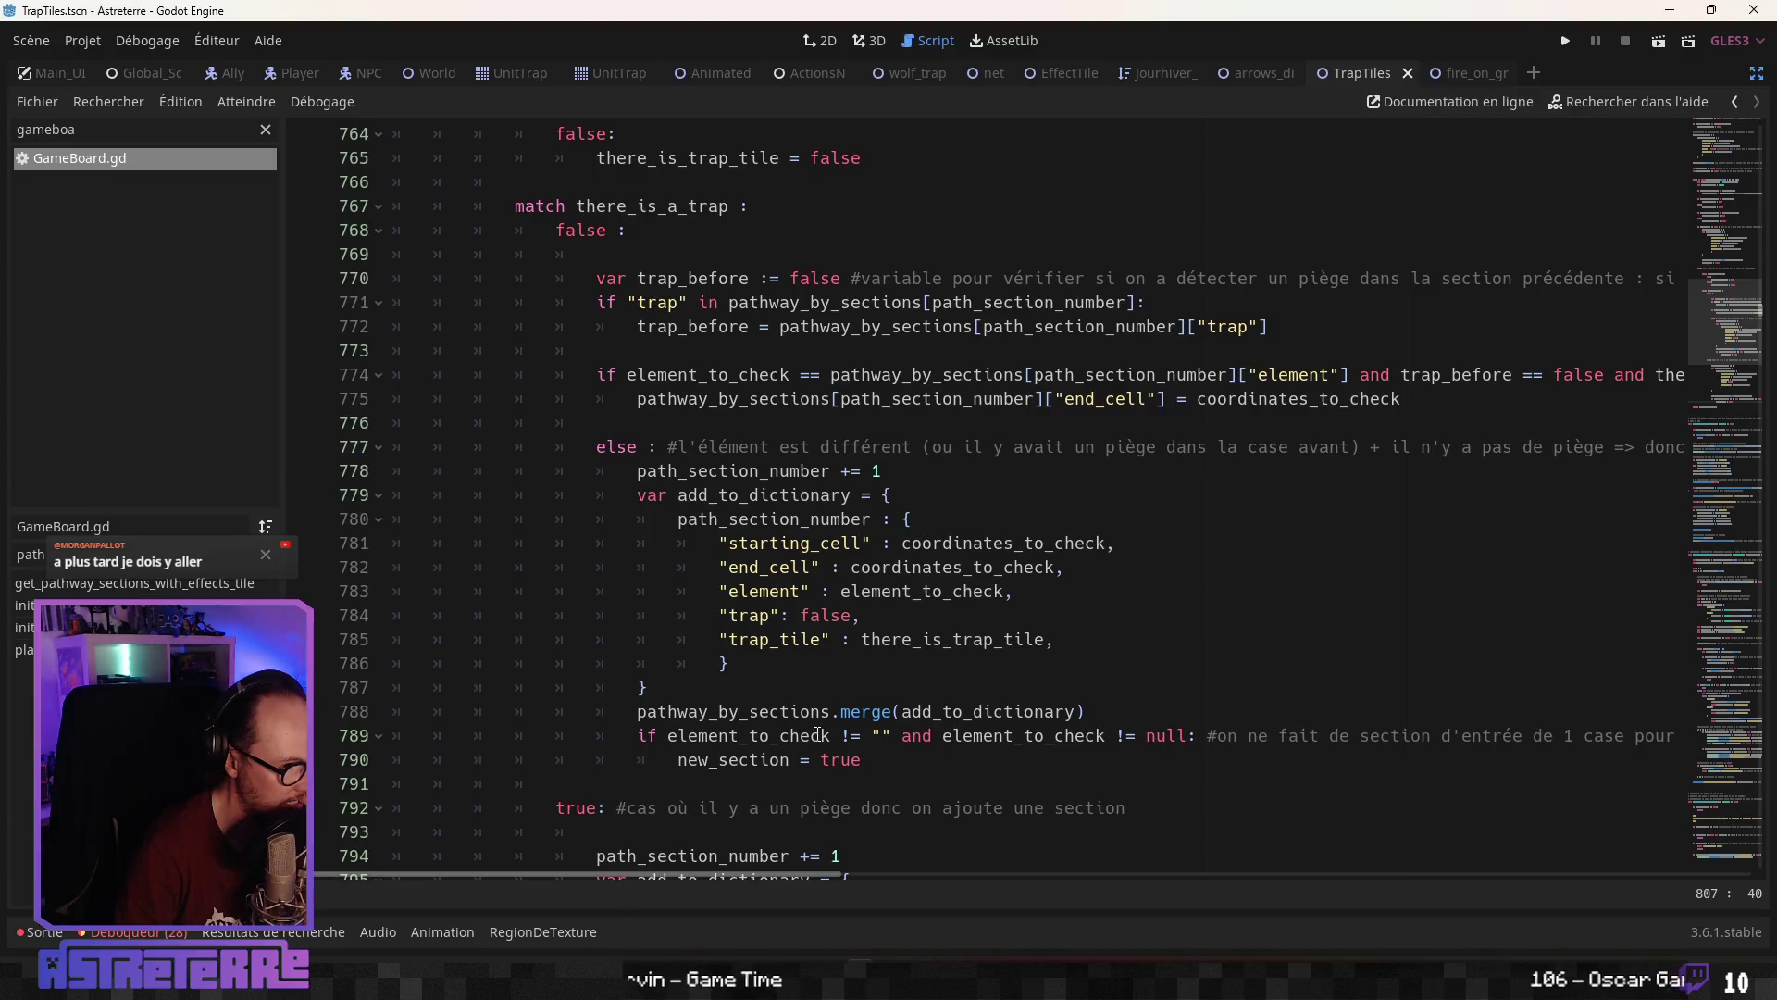
scroll(810, 740, up, 6)
key(ctrl+s)
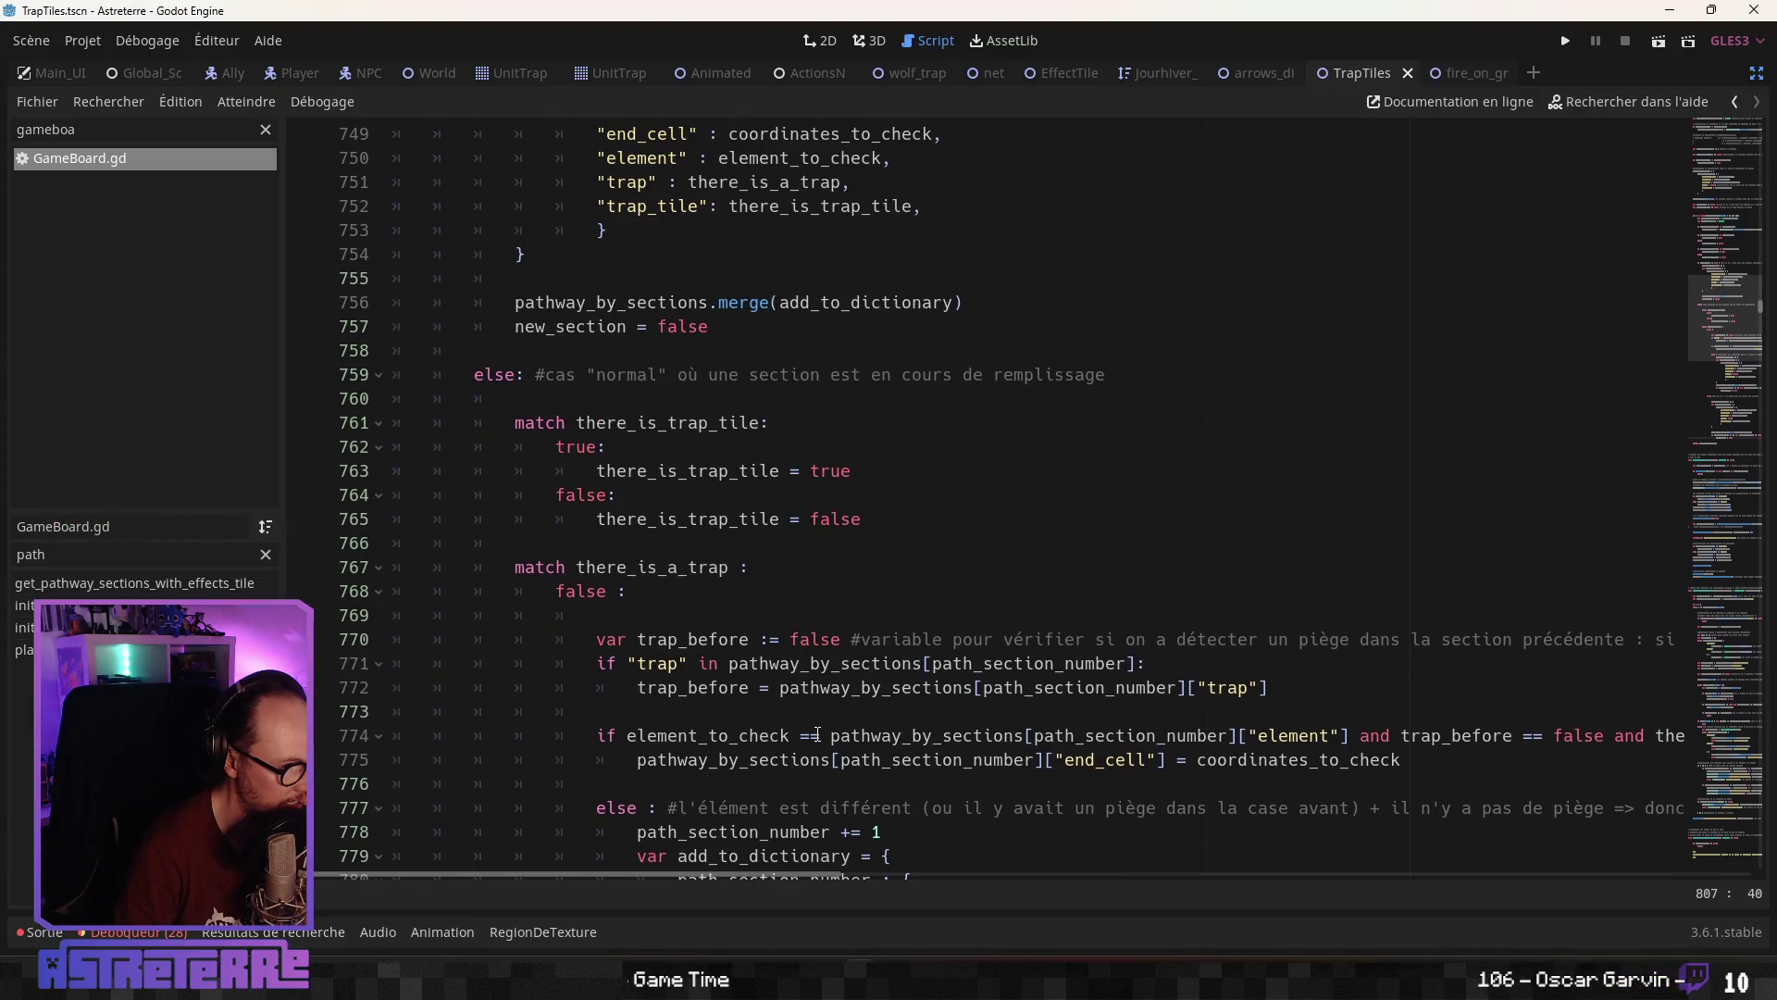
scroll(817, 735, up, 5)
scroll(817, 735, up, 3)
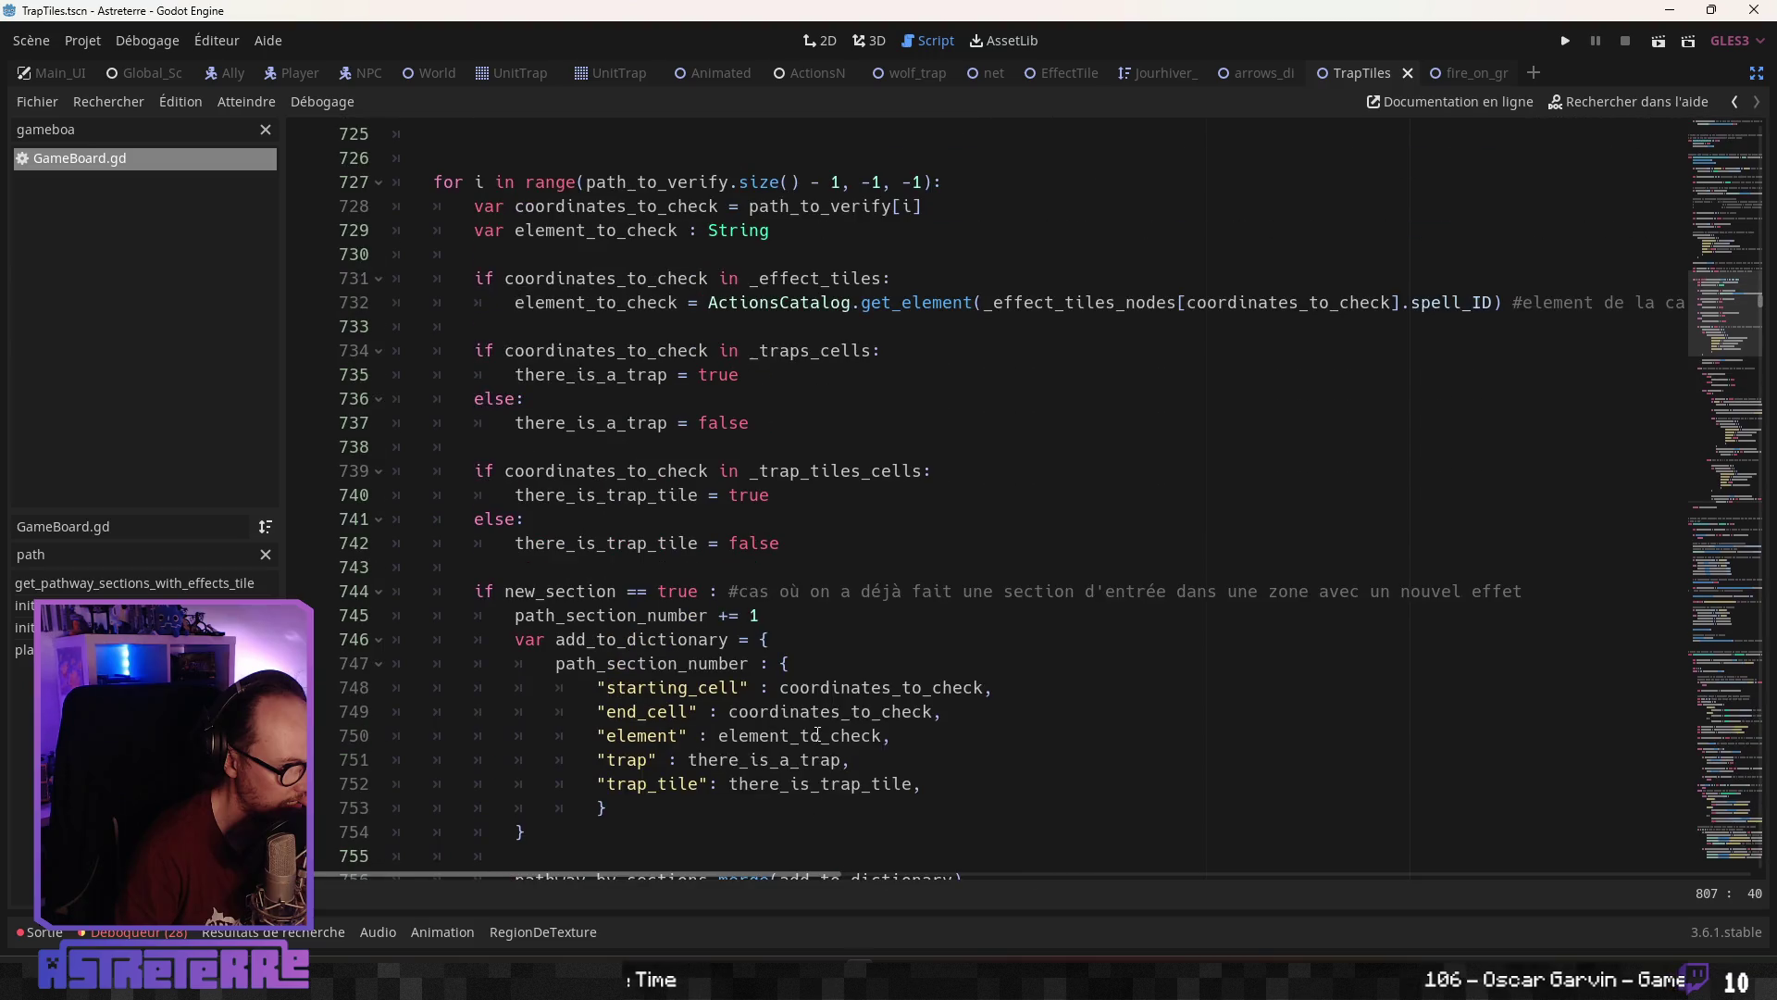
scroll(817, 735, down, 5)
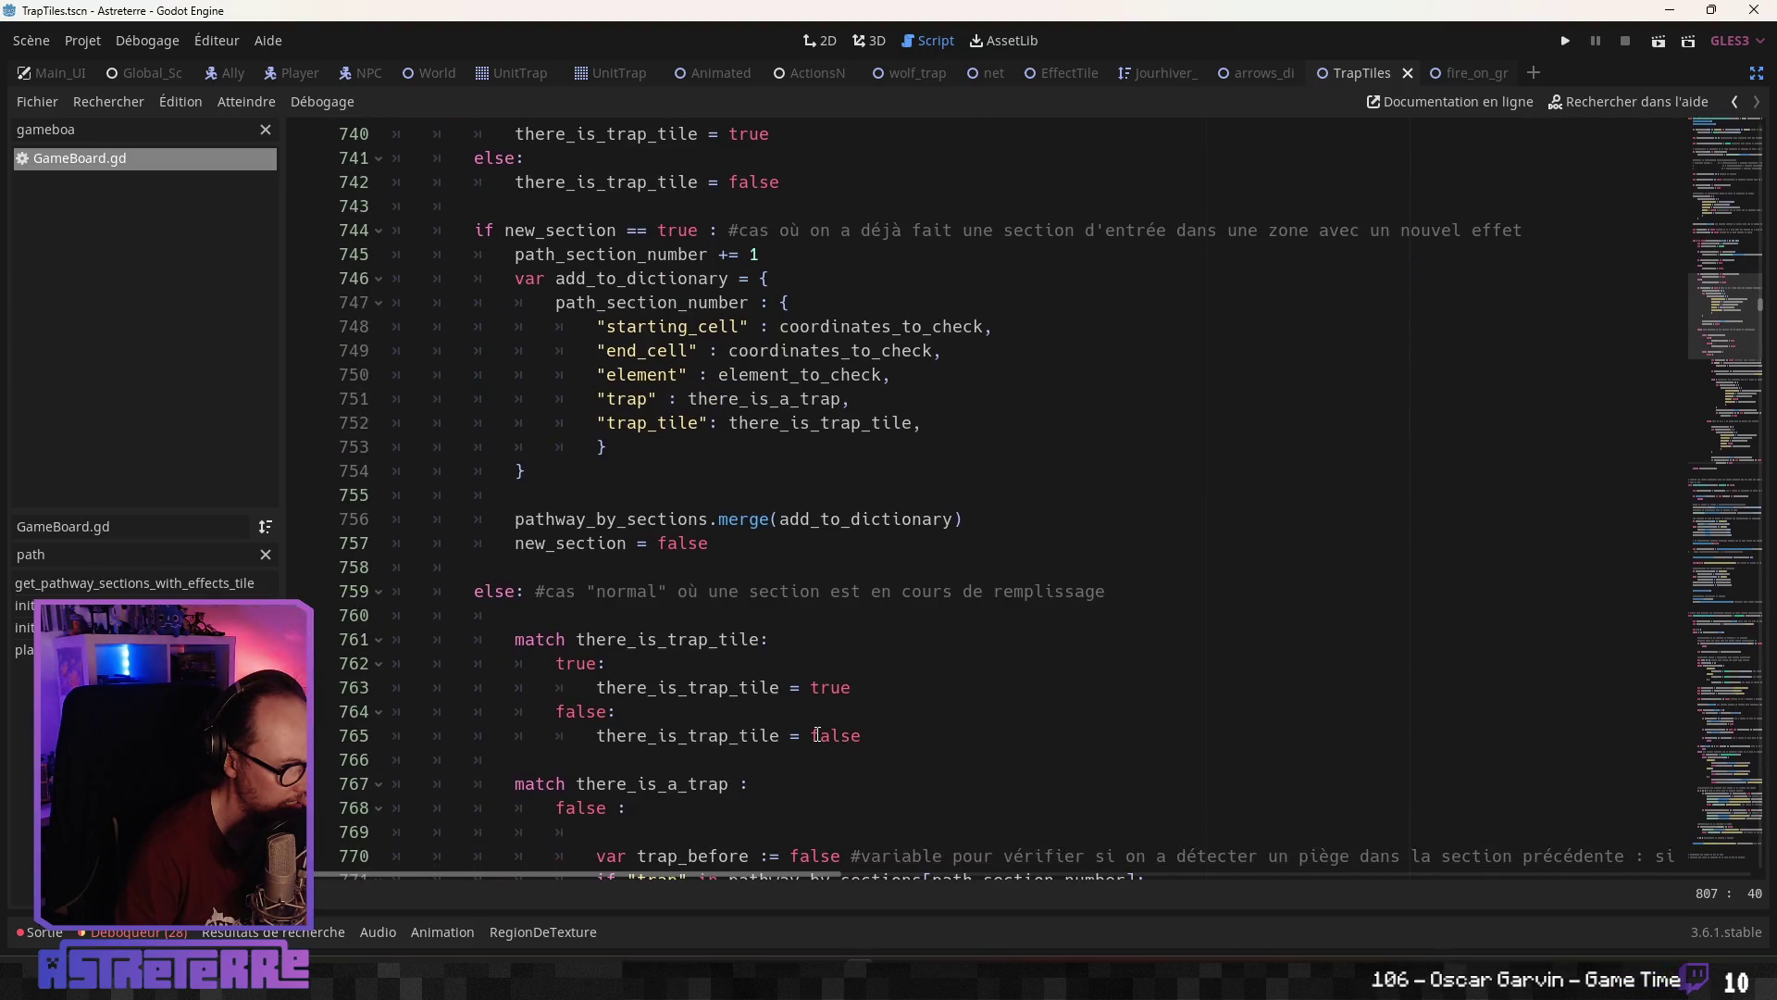
scroll(817, 735, up, 1)
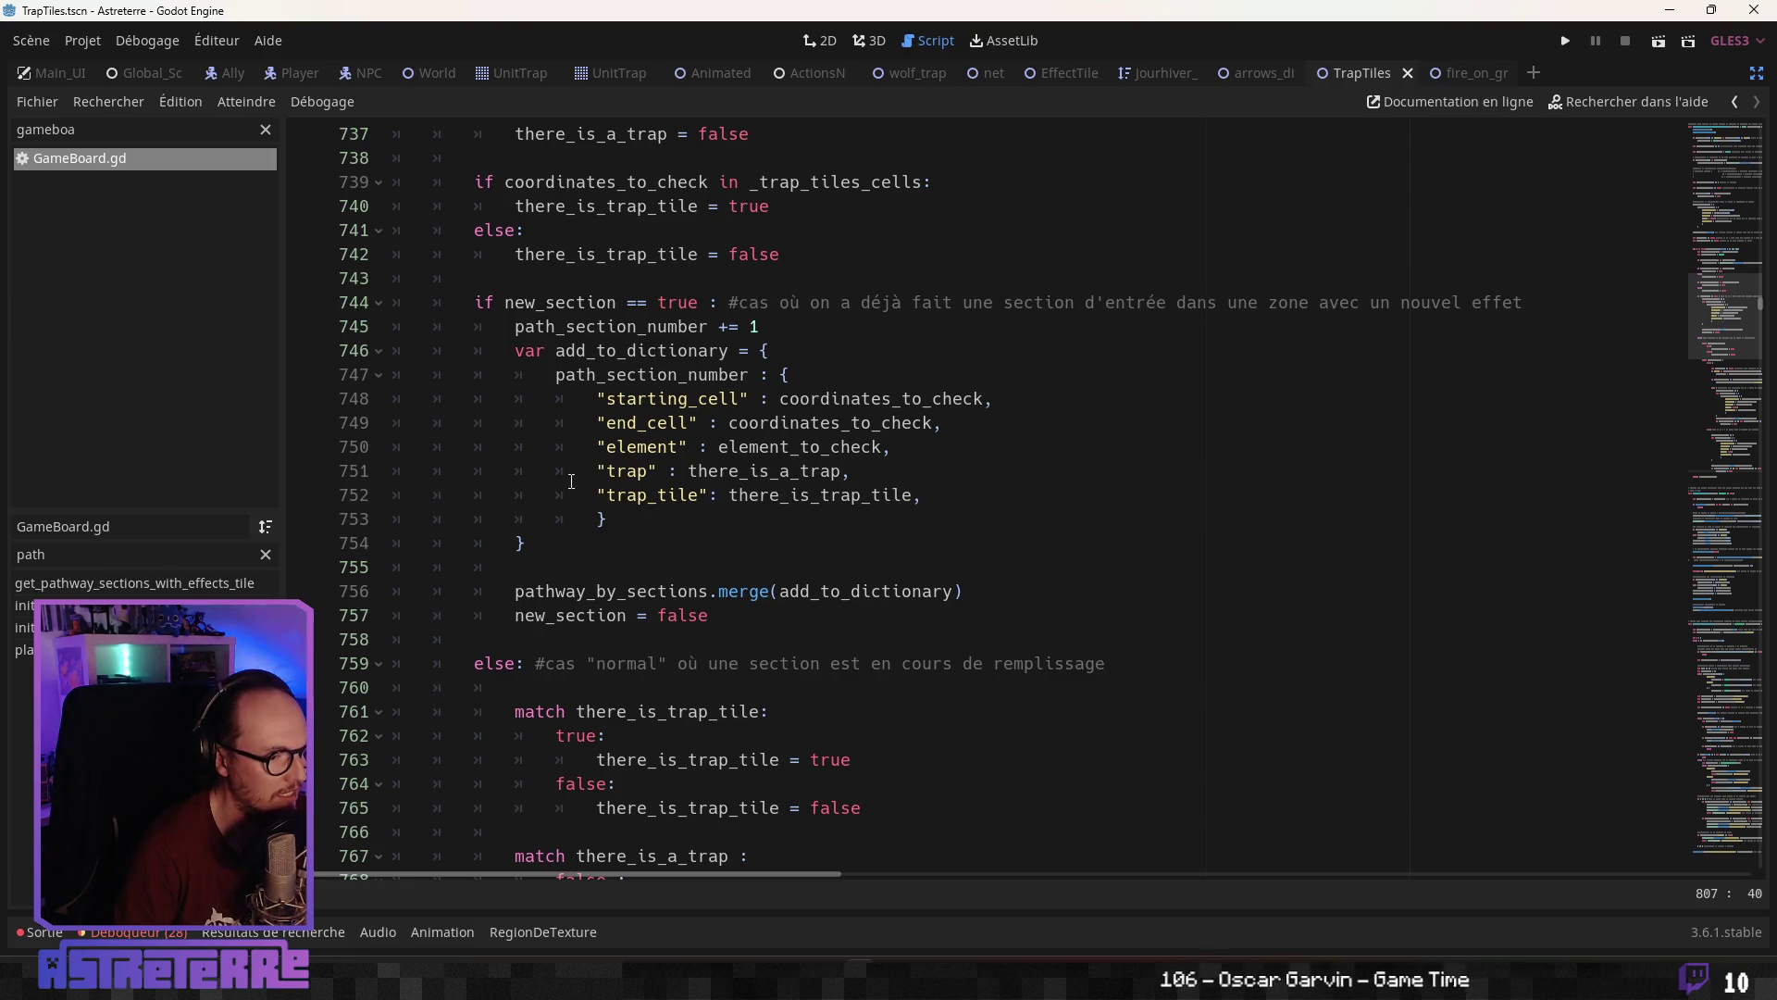
mouse_move(861, 807)
mouse_down()
mouse_move(398, 807)
mouse_move(475, 734)
mouse_move(472, 714)
mouse_move(389, 713)
mouse_up()
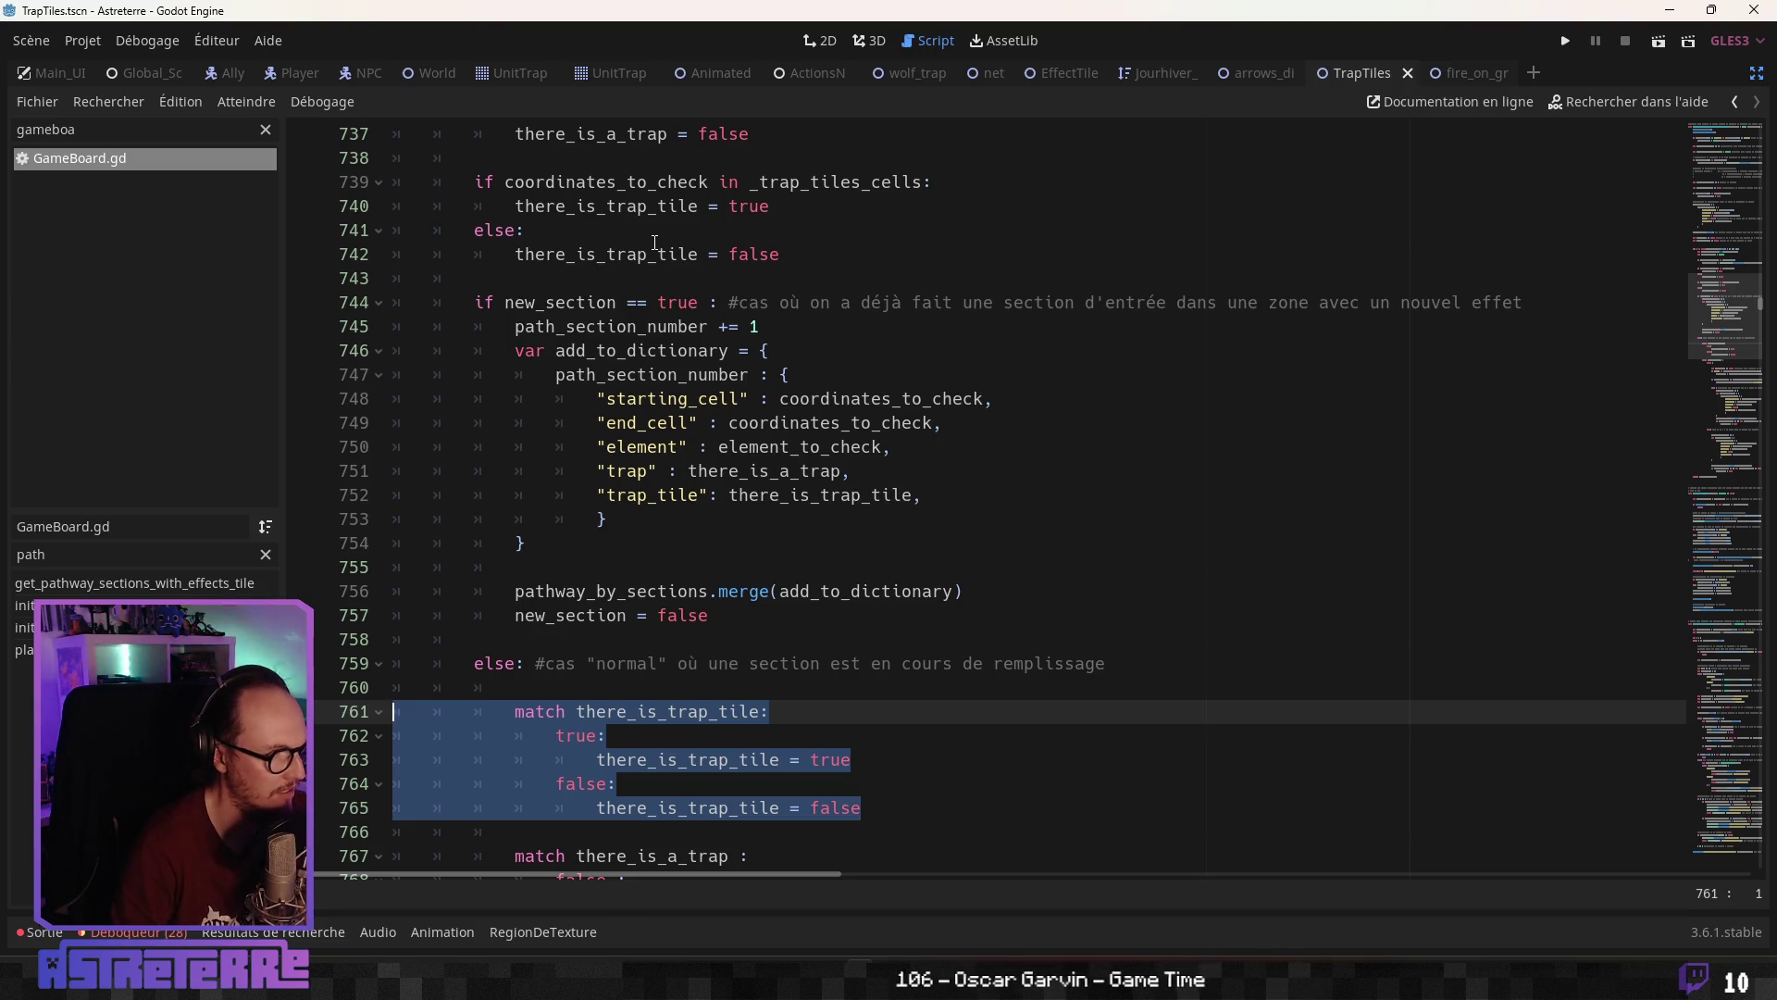
key(Delete)
key(BackSpace)
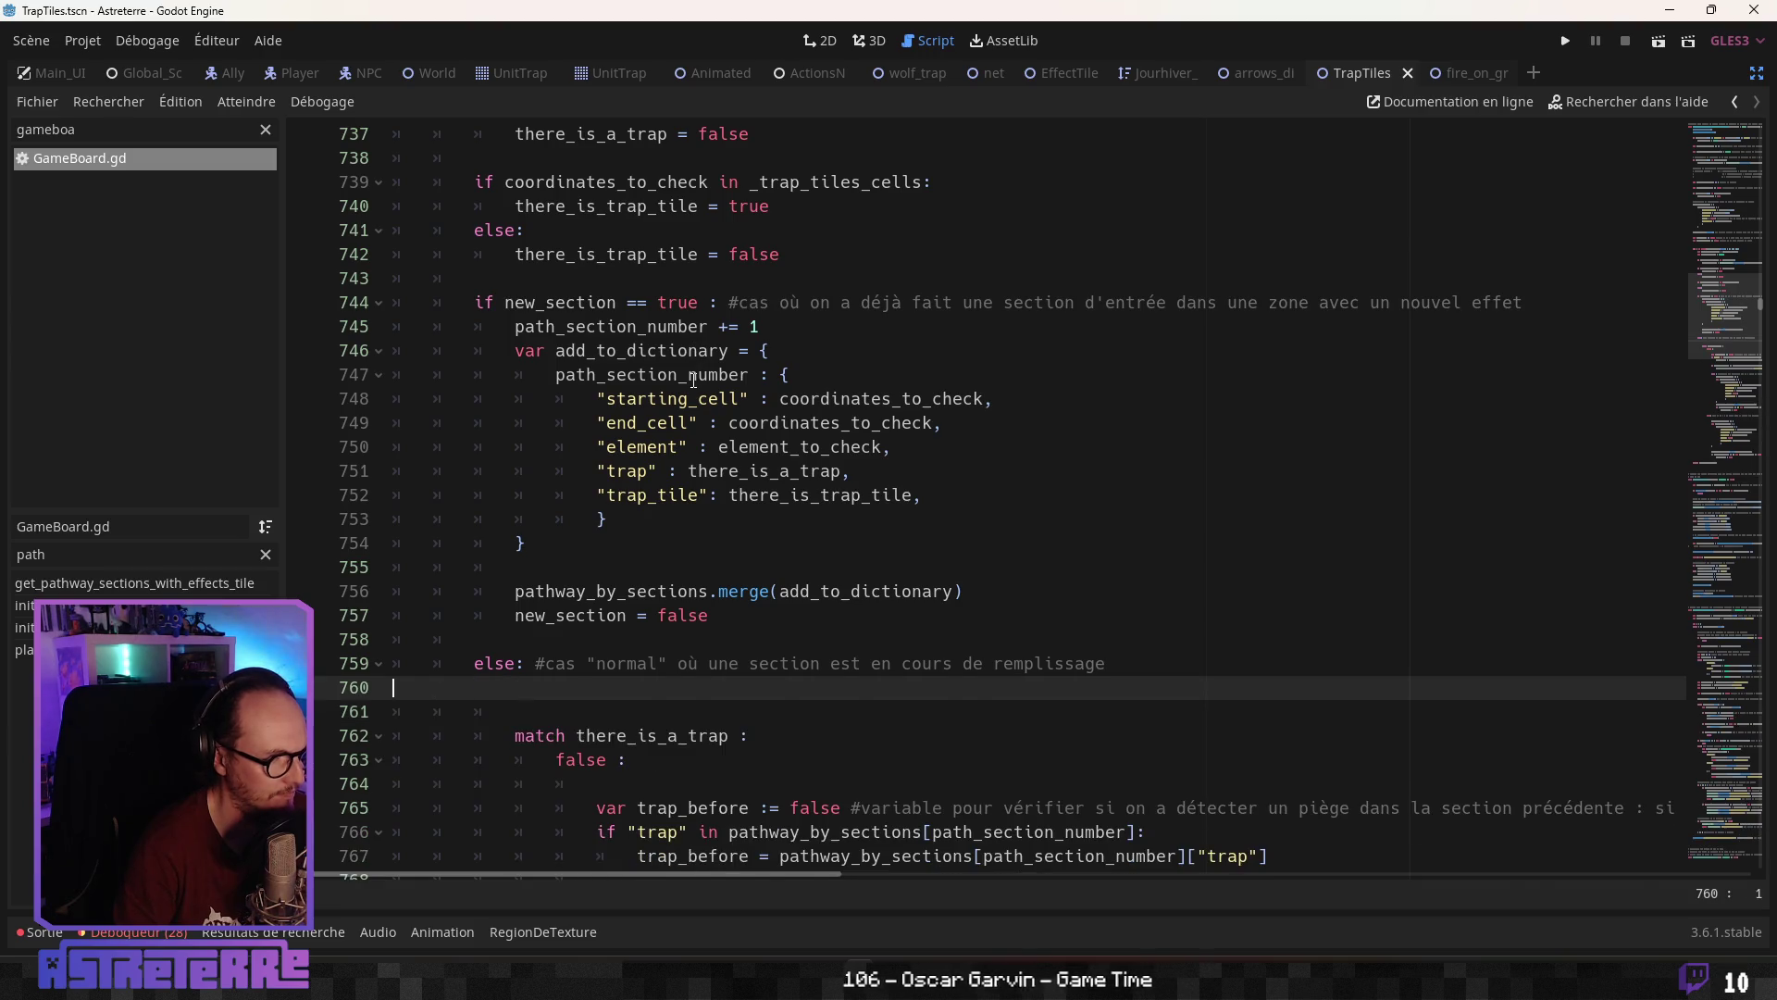
key(BackSpace)
scroll(694, 380, up, 2)
click(620, 418)
drag(782, 400, 291, 345)
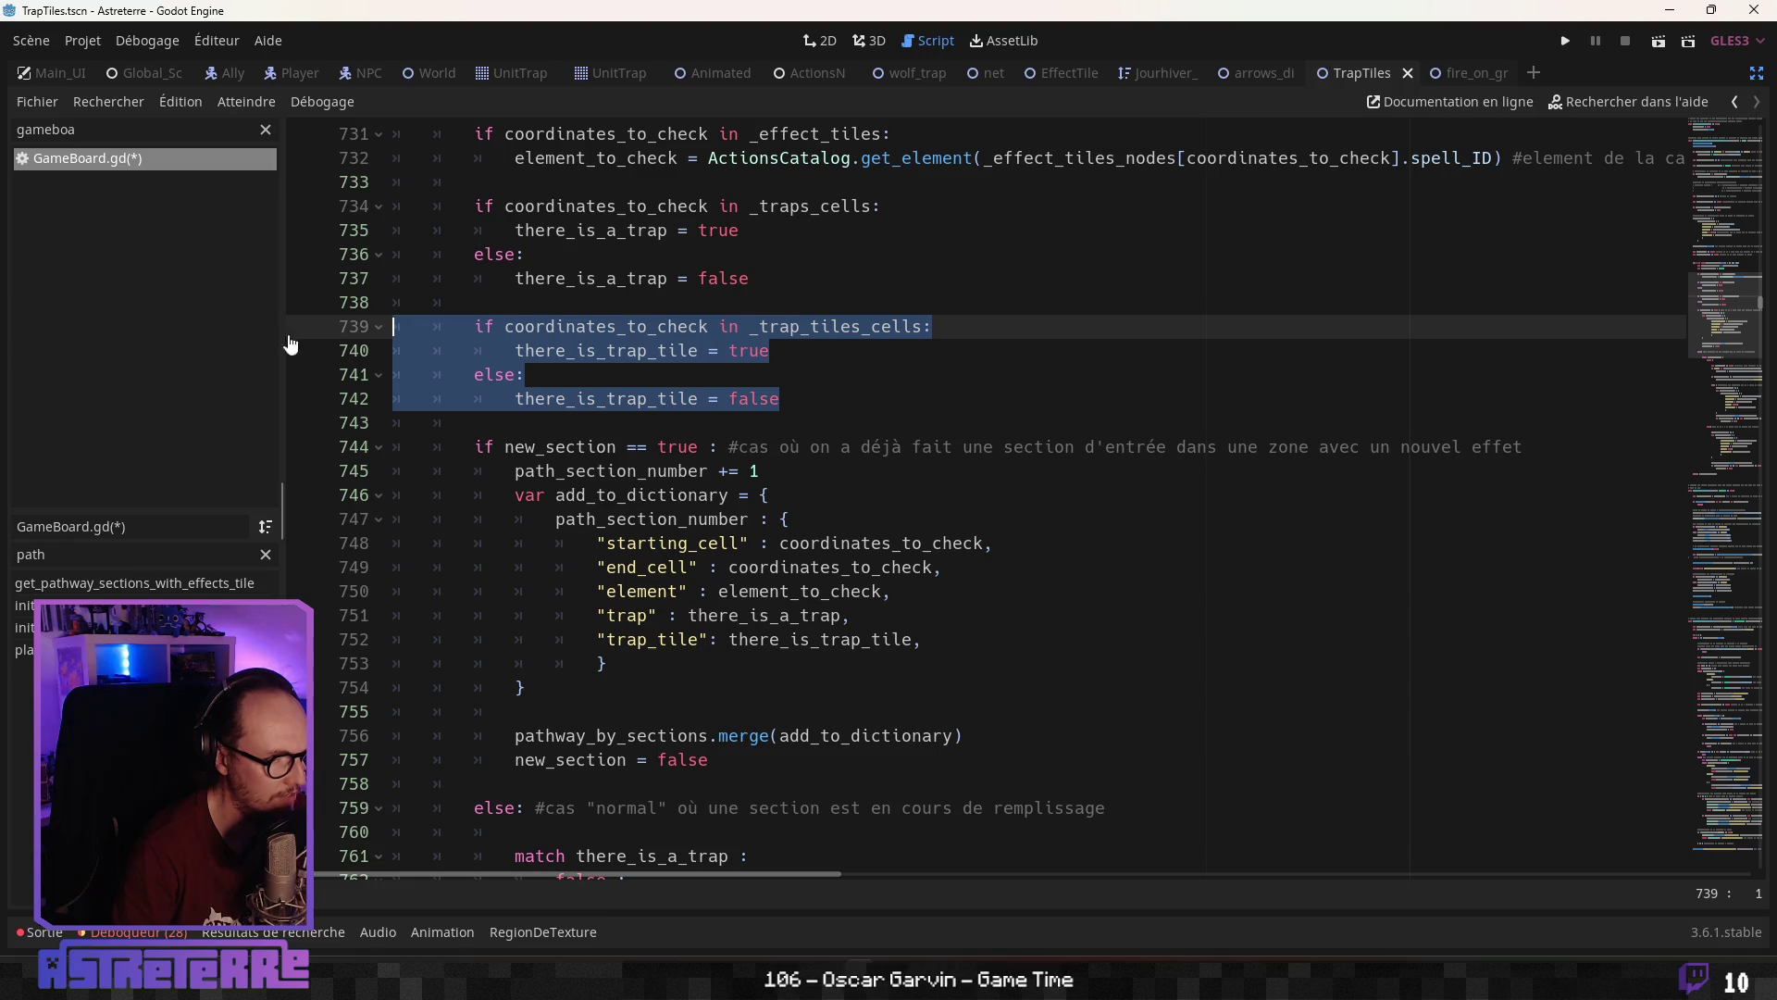
click(651, 450)
scroll(651, 463, down, 4)
click(629, 566)
scroll(647, 557, down, 1)
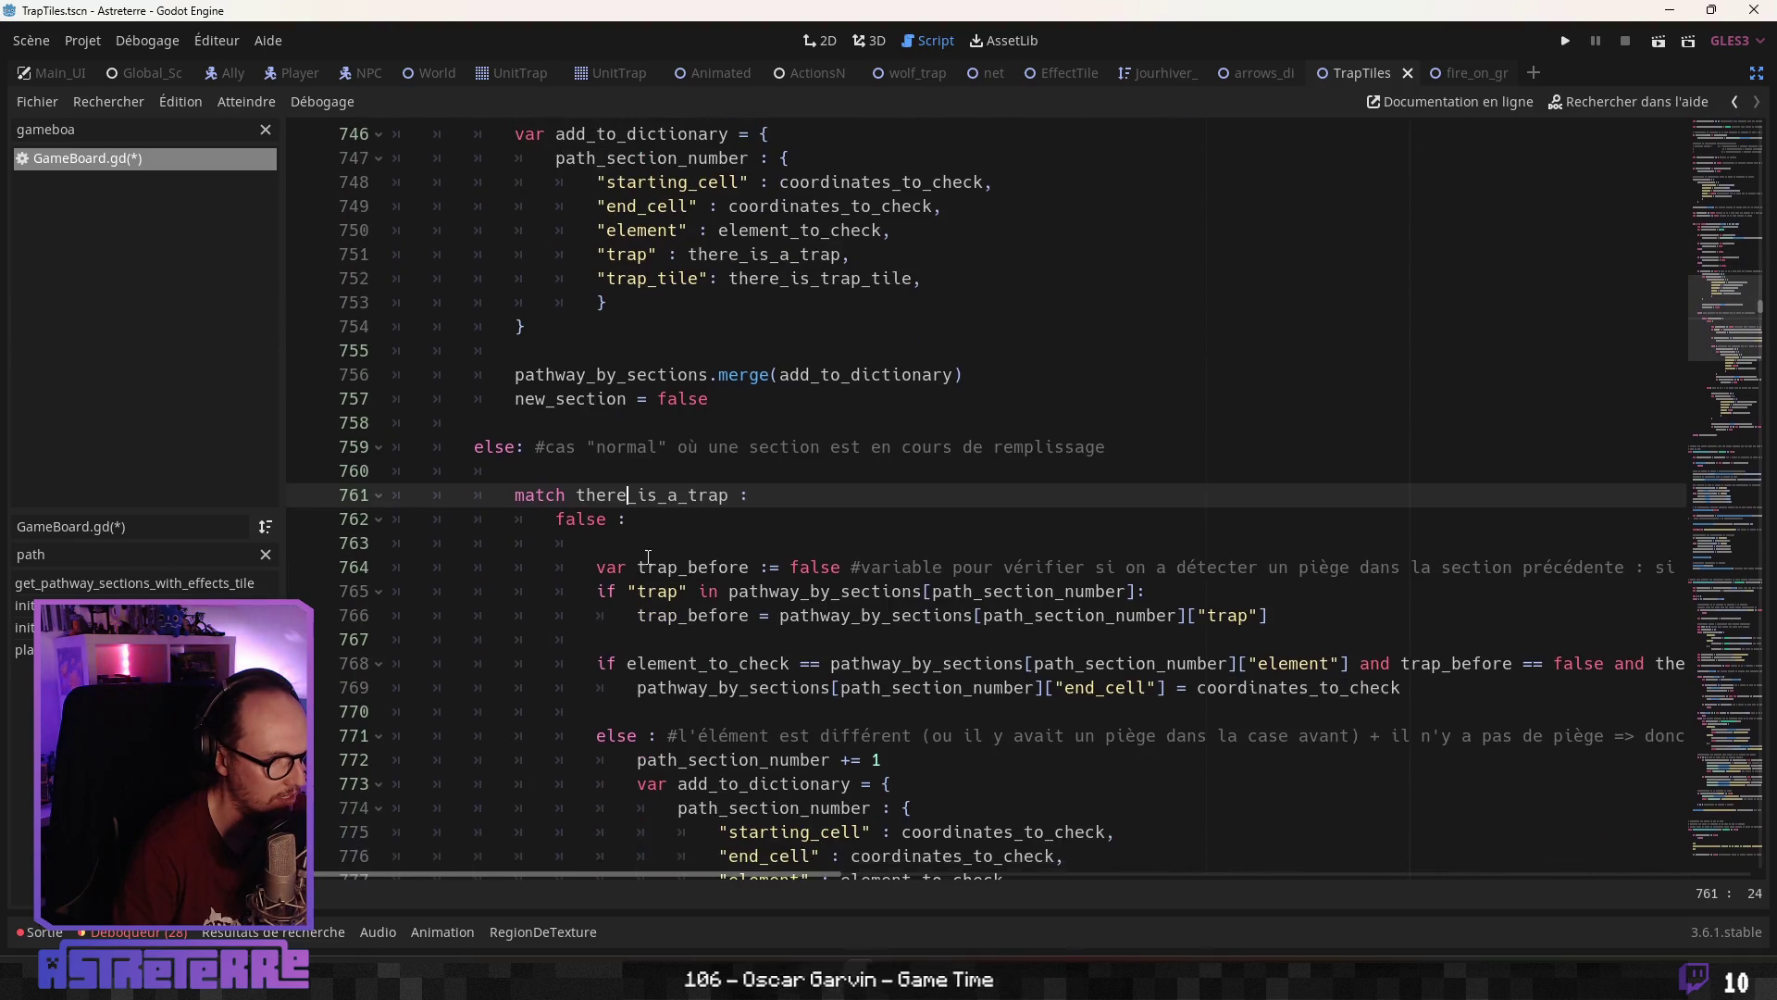
scroll(655, 555, up, 4)
scroll(685, 536, down, 6)
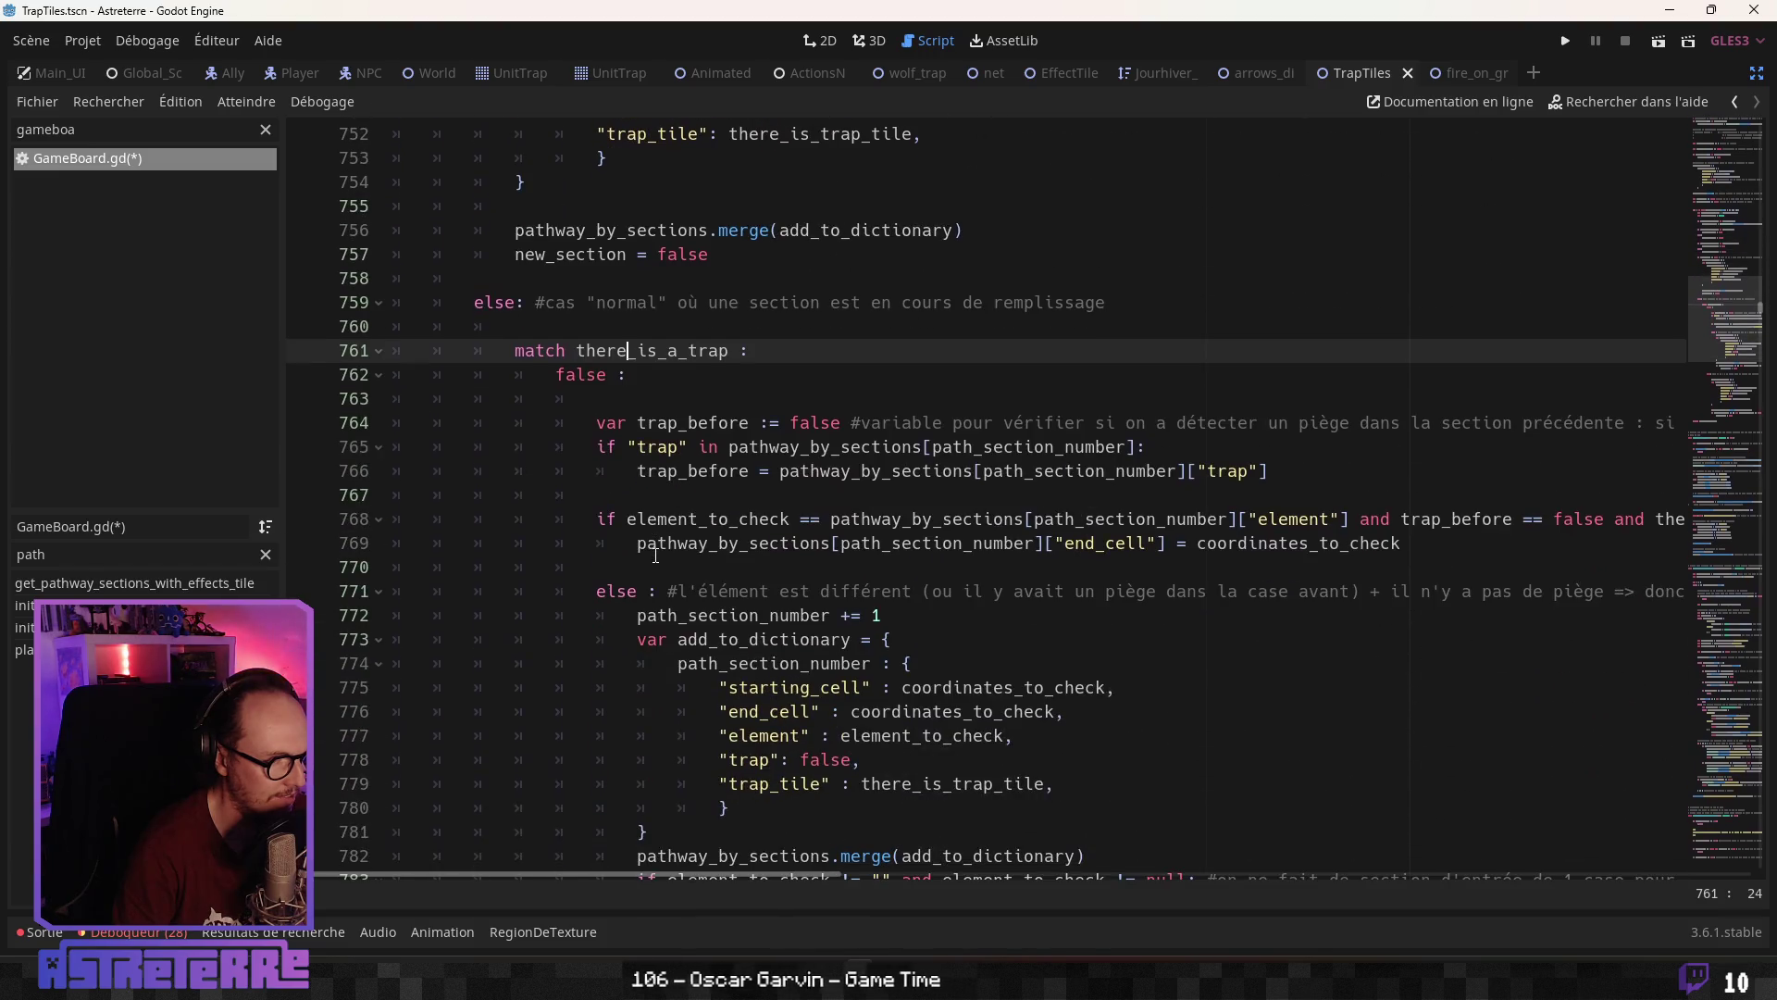
click(718, 496)
scroll(718, 520, down, 1)
click(718, 521)
scroll(718, 520, down, 2)
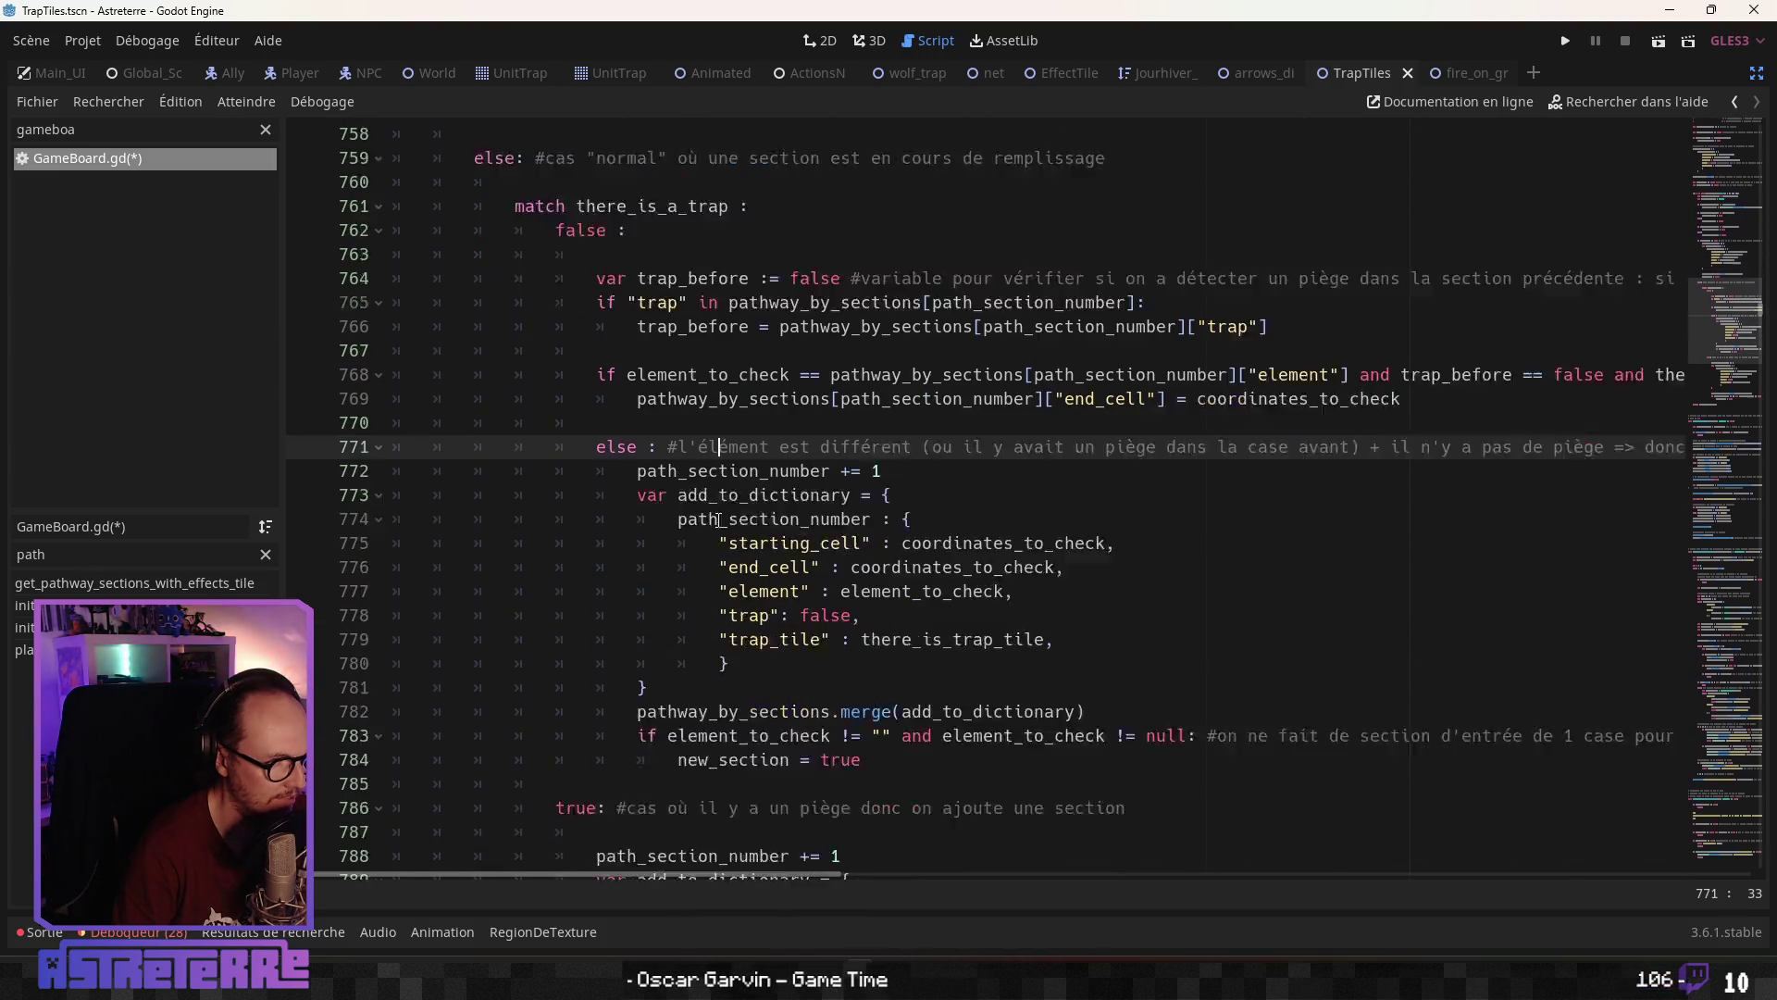
click(799, 519)
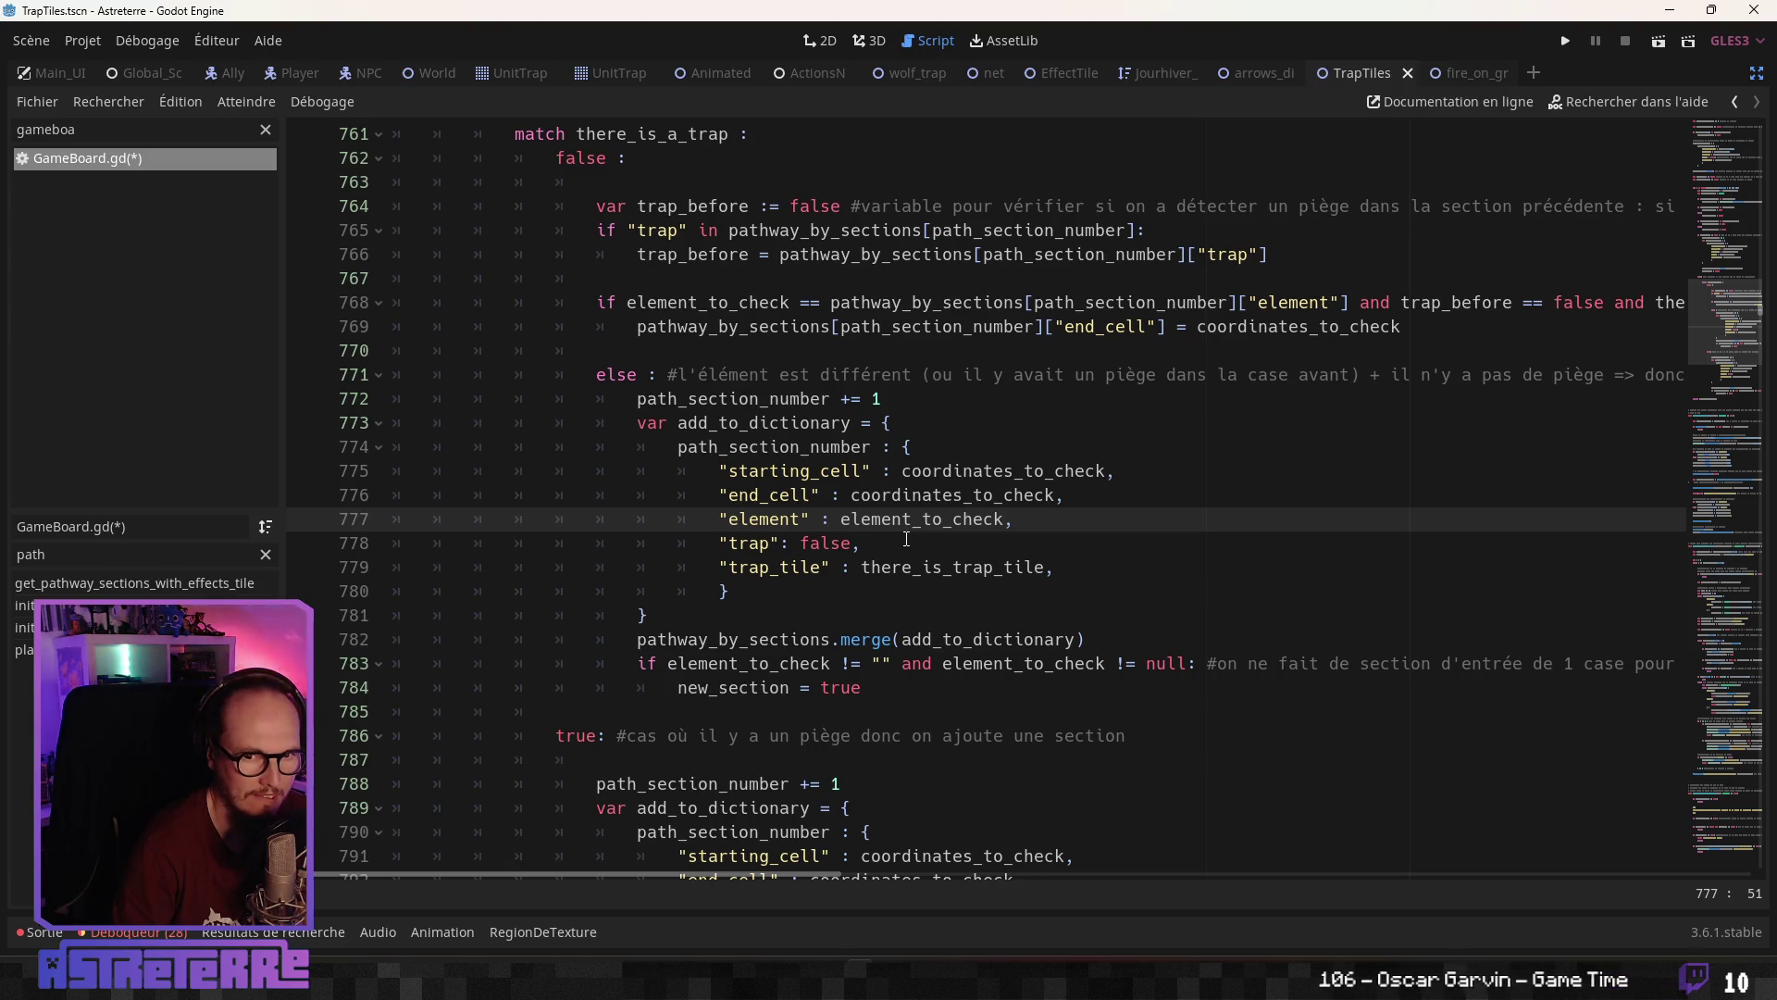
scroll(906, 540, down, 2)
click(870, 543)
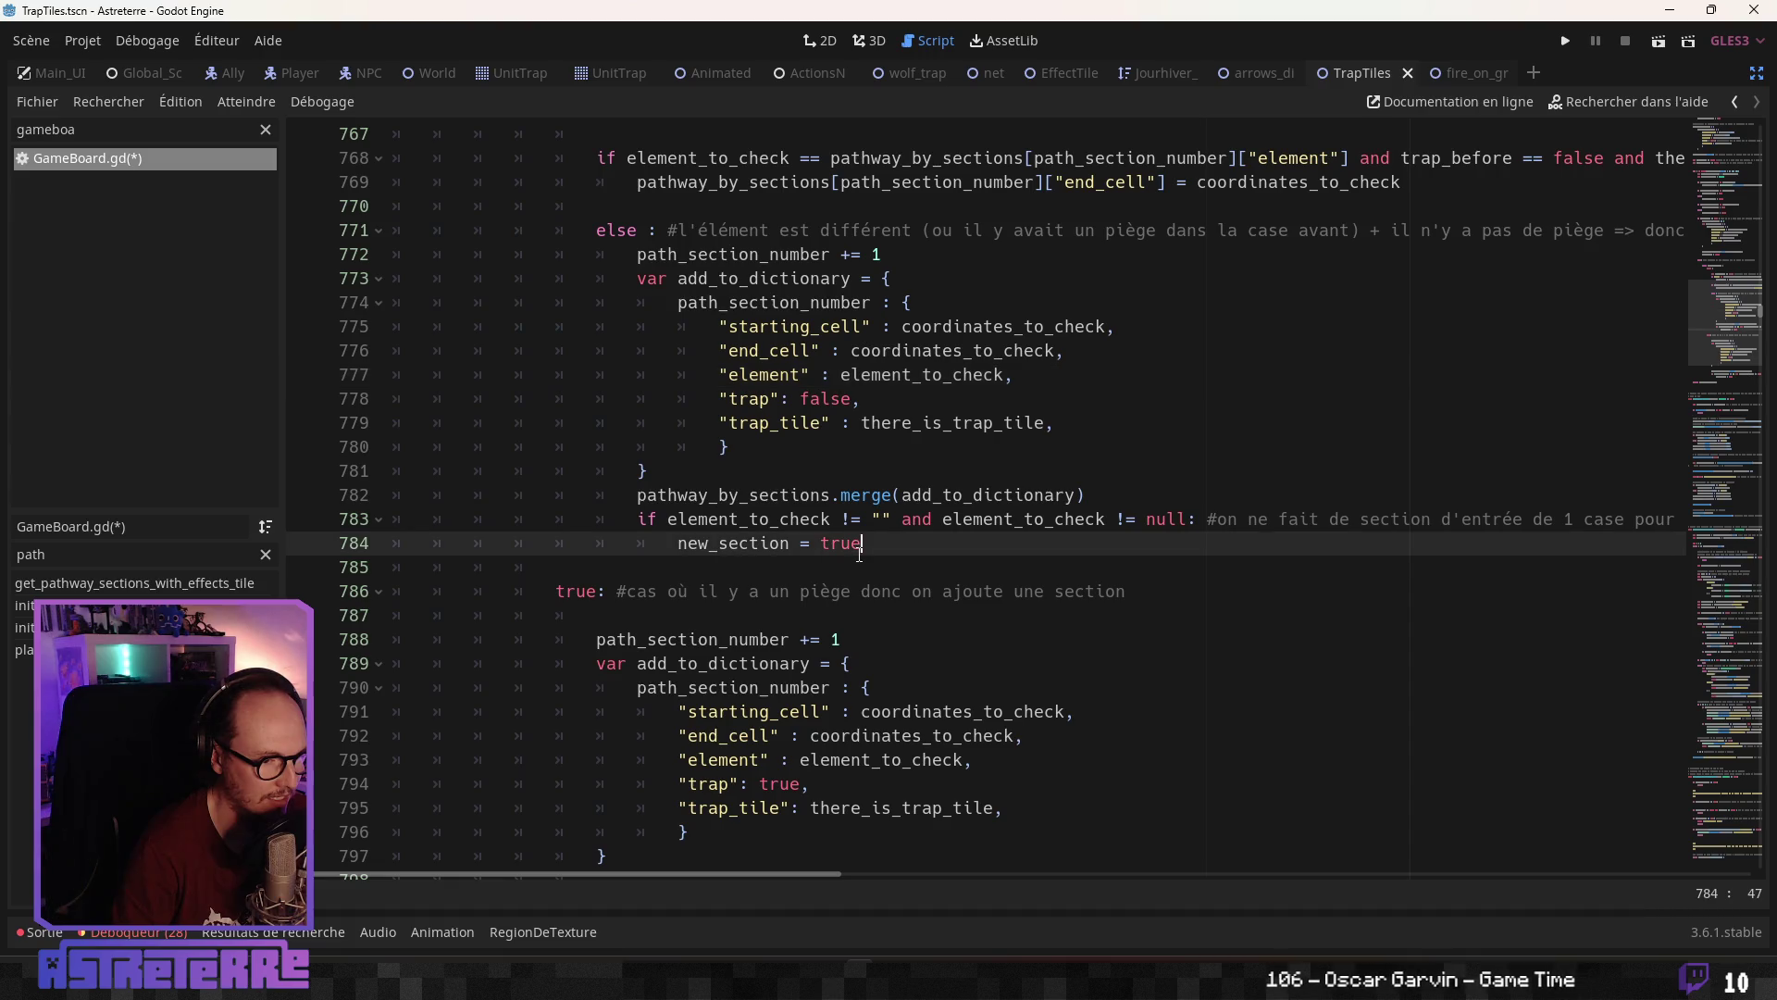
scroll(861, 551, down, 1)
scroll(859, 554, down, 2)
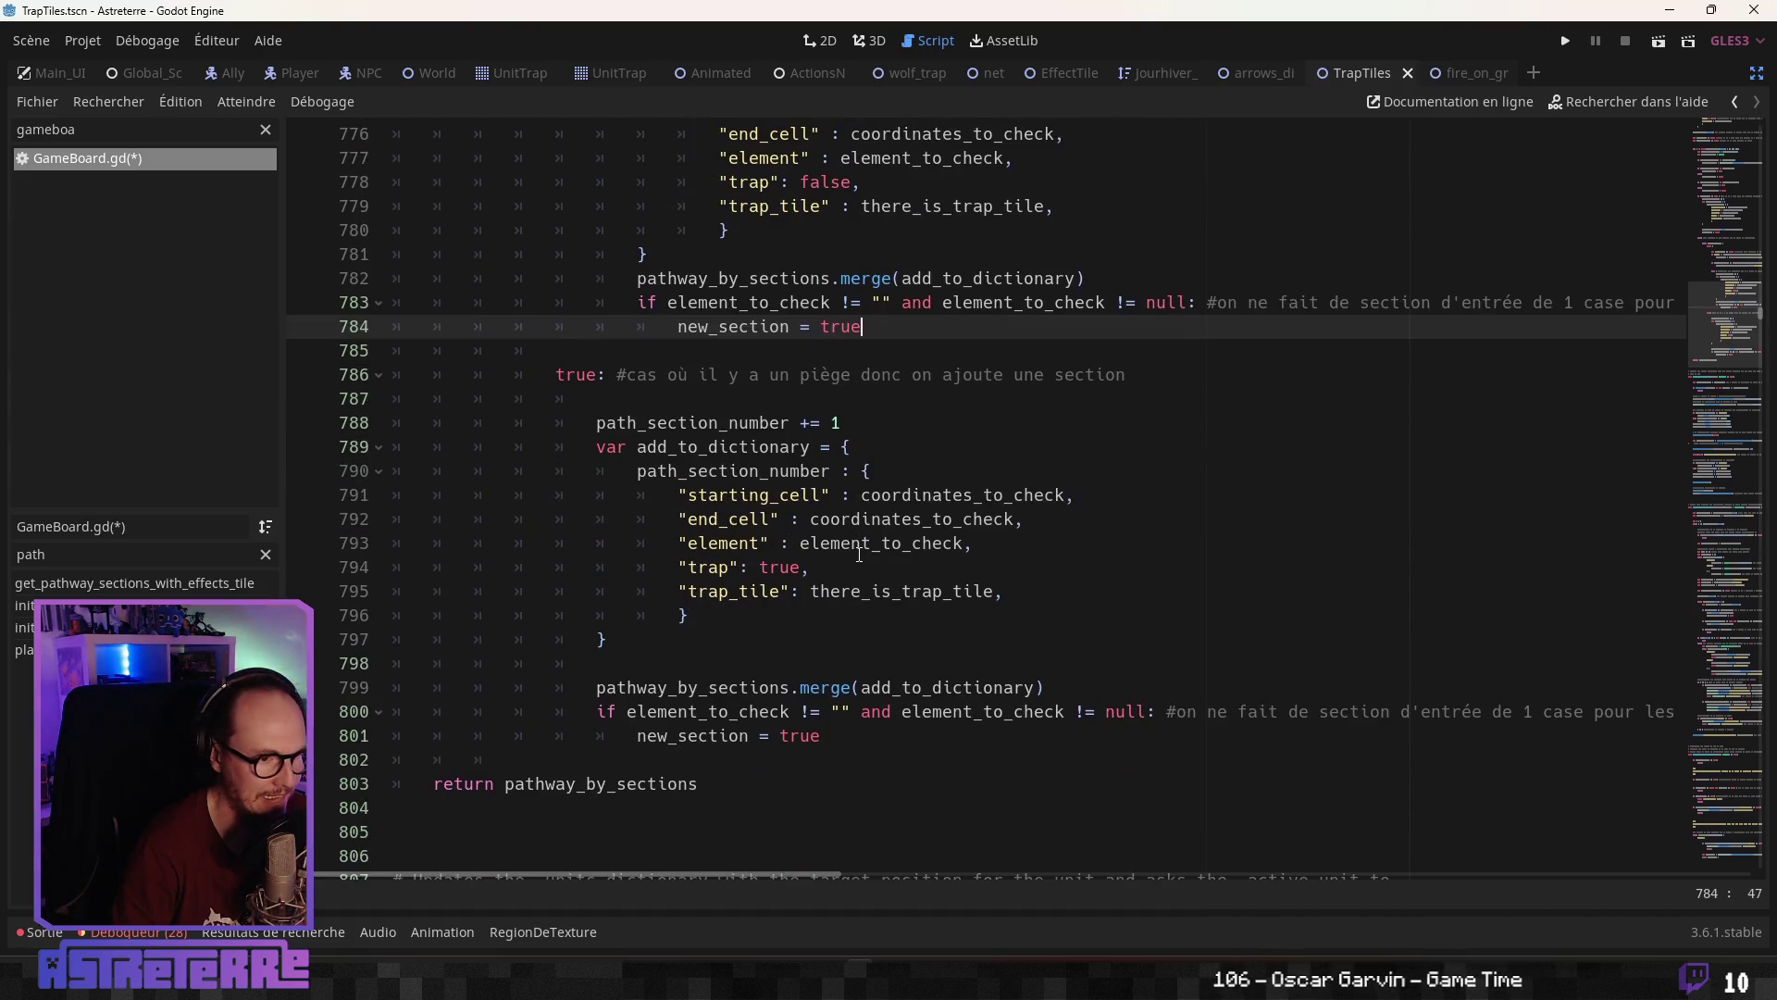
click(859, 554)
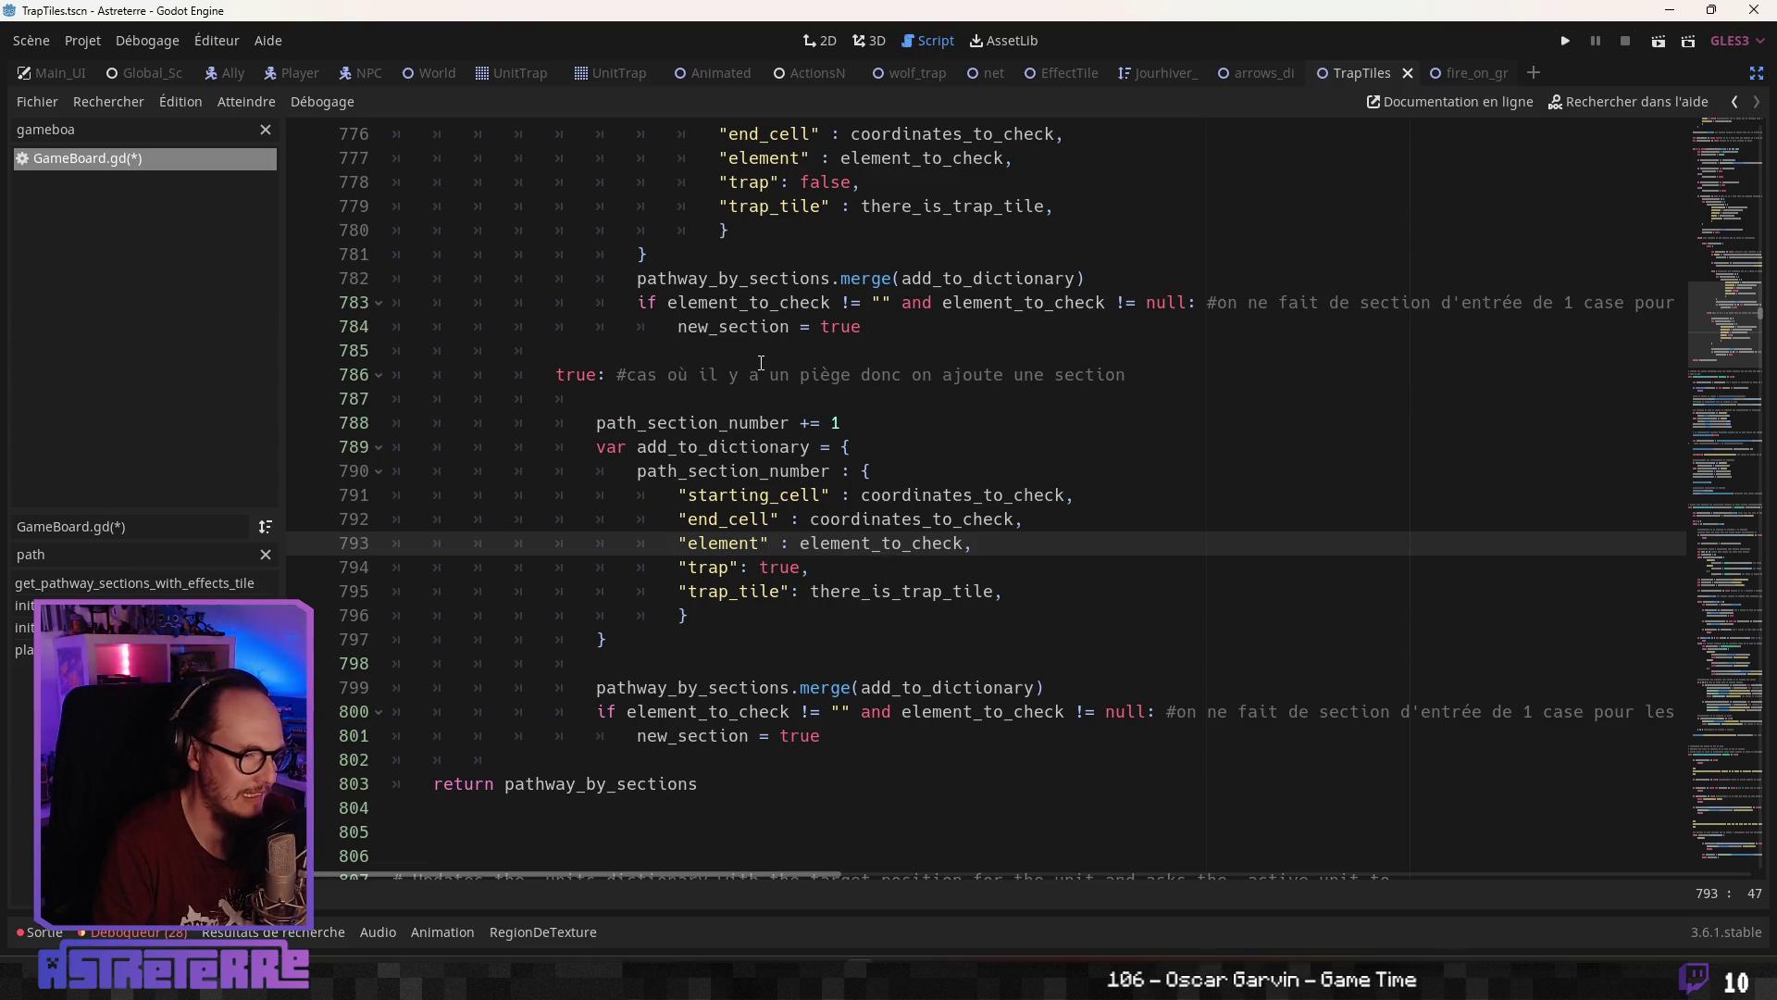
click(793, 498)
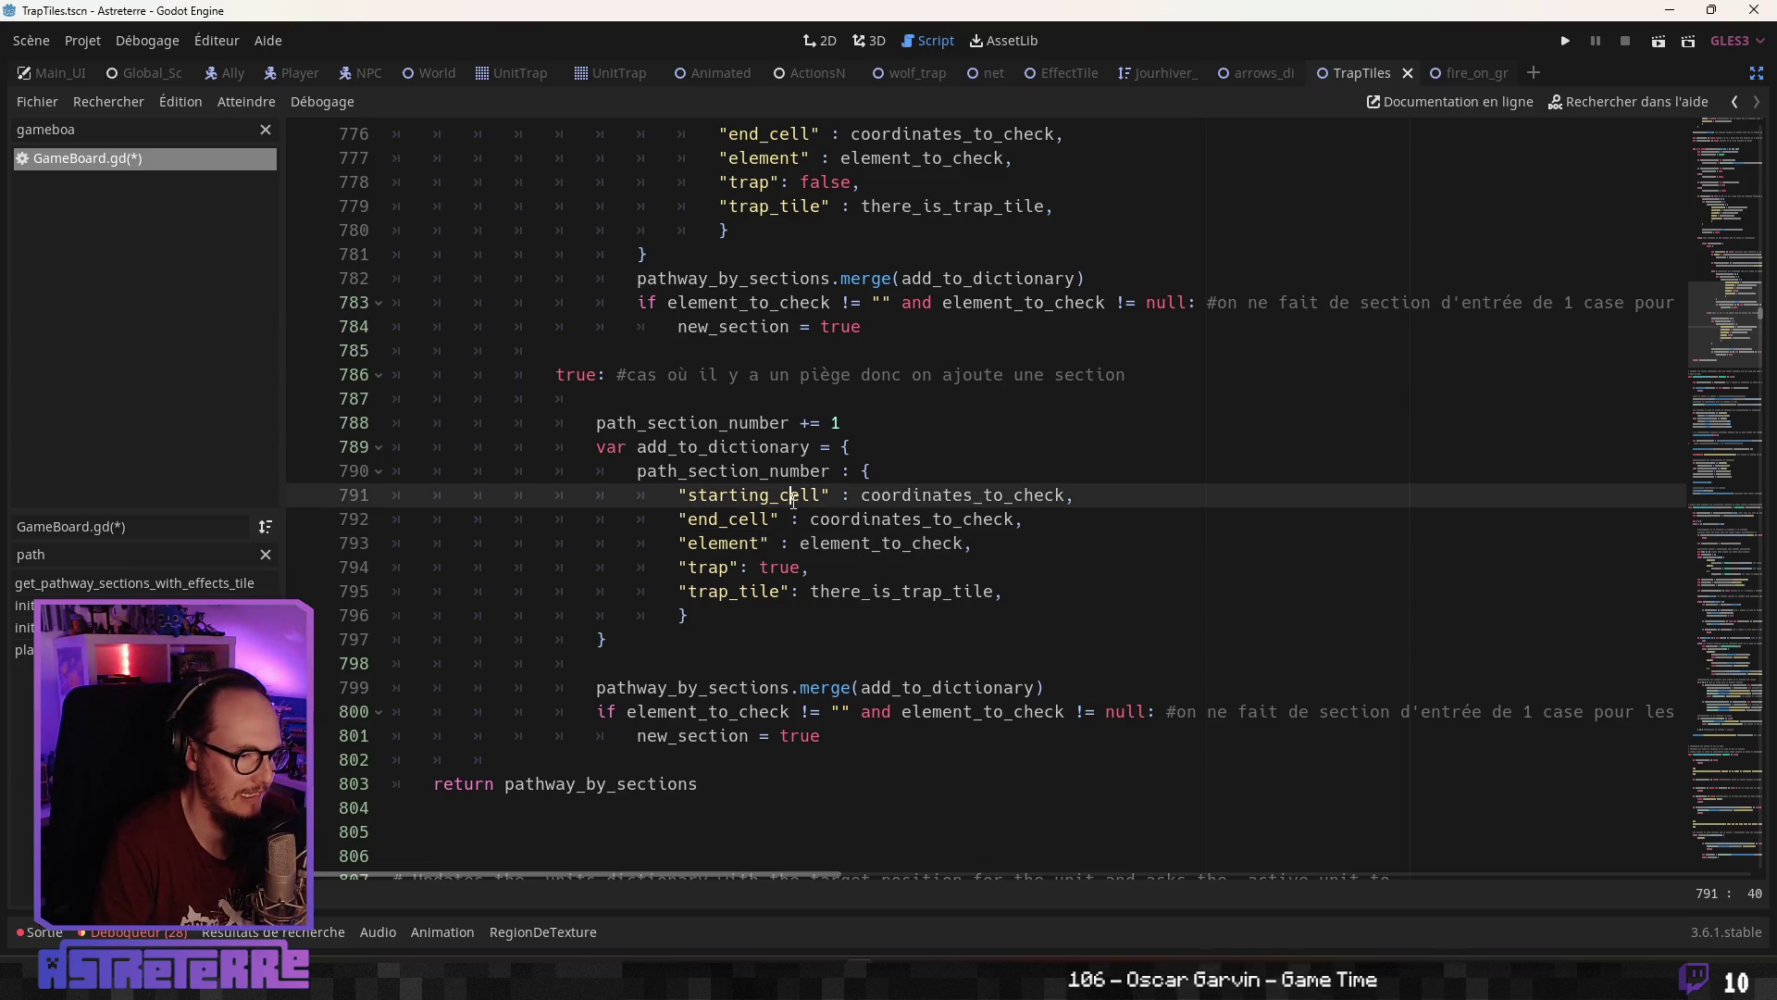
scroll(800, 560, down, 1)
click(788, 569)
scroll(787, 571, down, 1)
scroll(788, 571, down, 2)
click(630, 556)
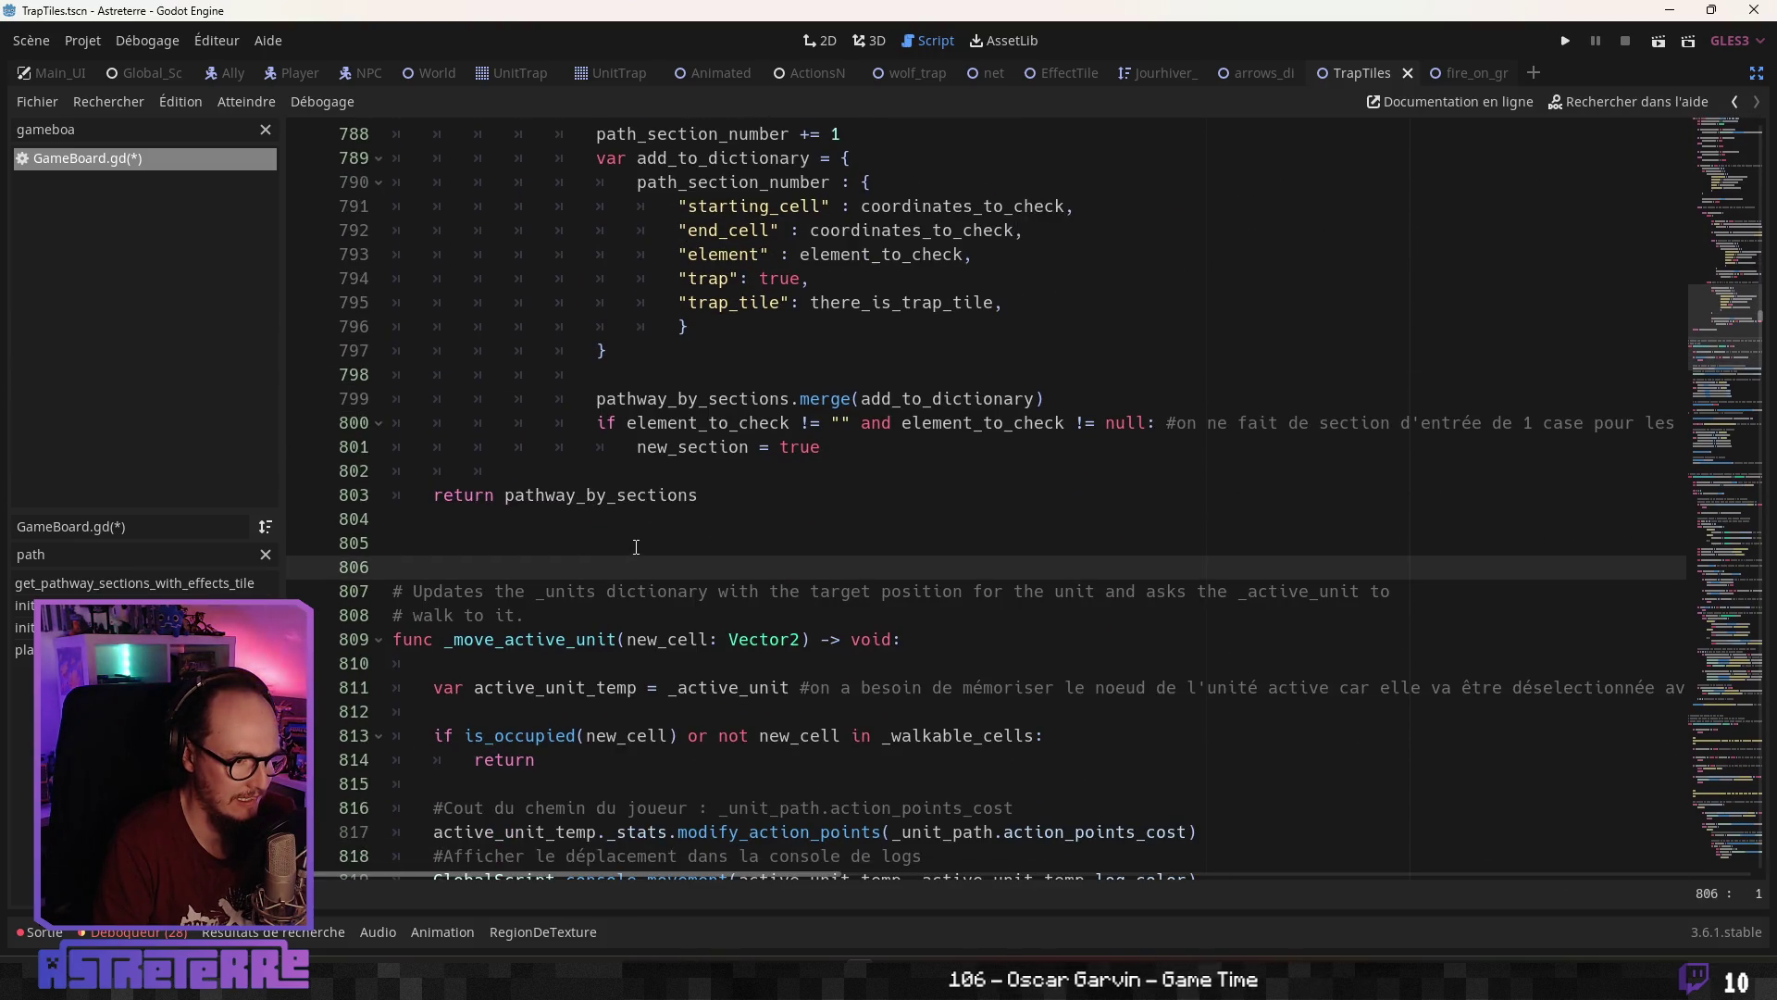
double_click(644, 498)
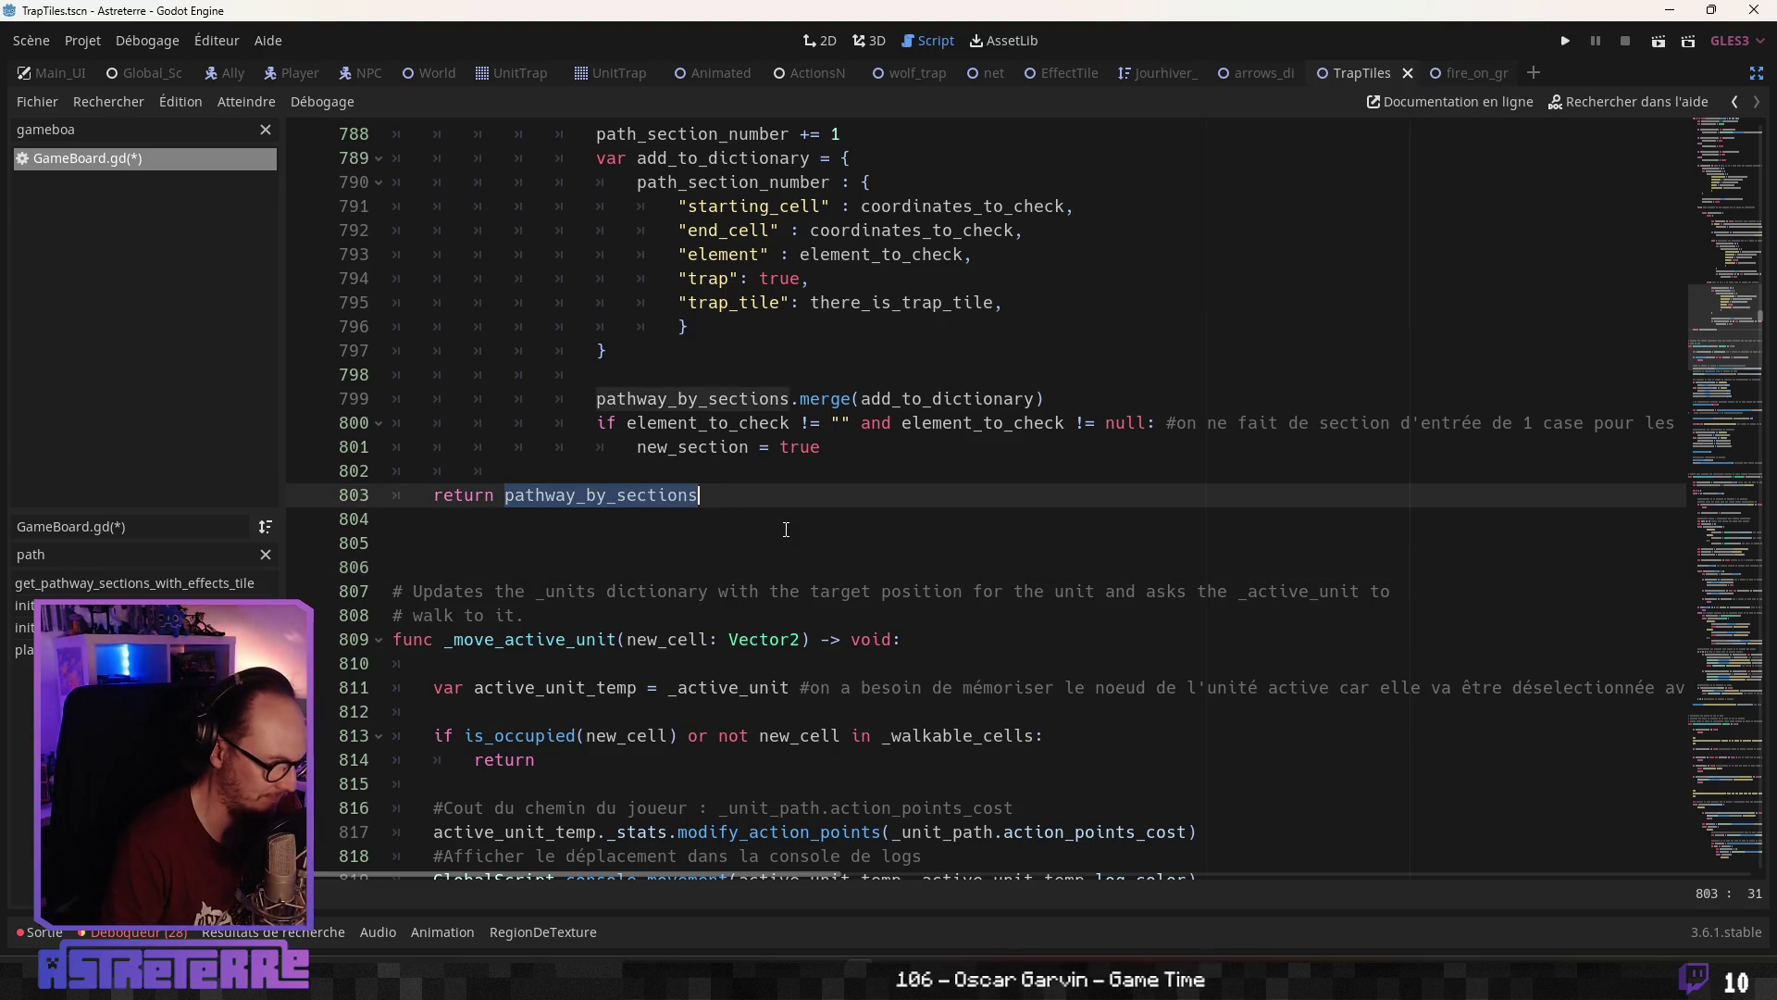
scroll(691, 582, up, 20)
scroll(689, 593, down, 4)
scroll(690, 592, down, 20)
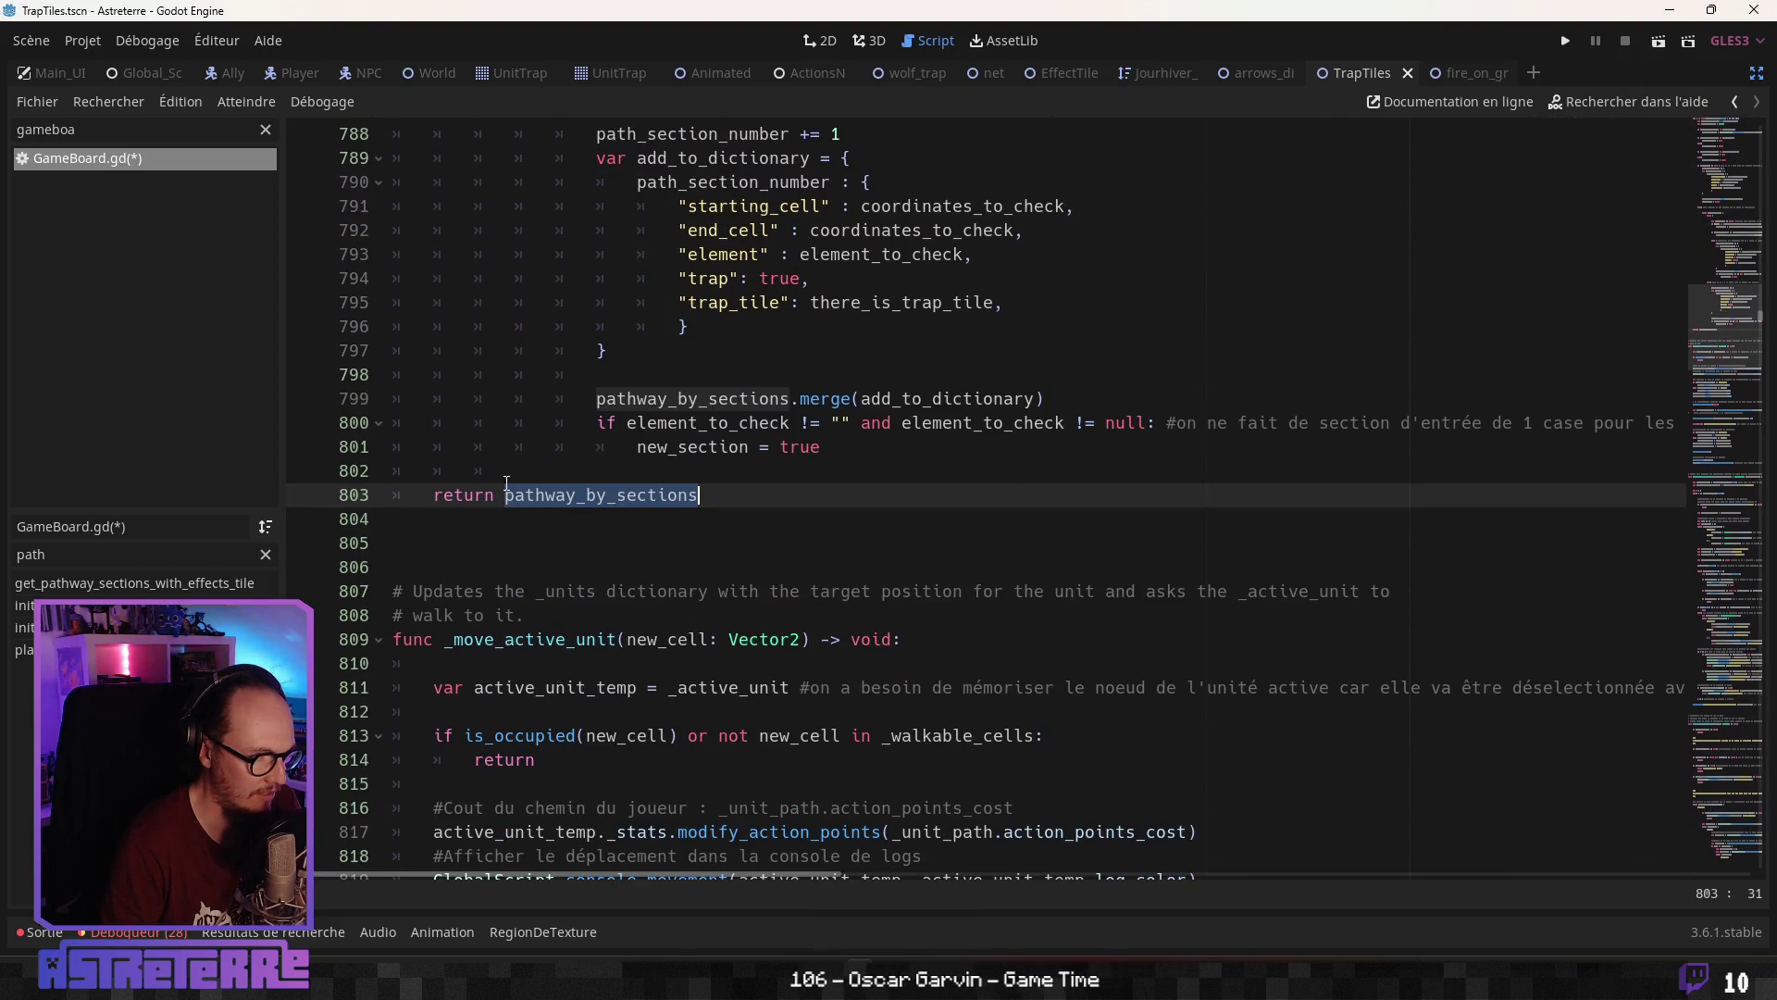
Insert print ("pathway_by_sections : ", pathway_by_sections) above the return and save the script
click(508, 482)
key(Return)
key(Return)
key(Up)
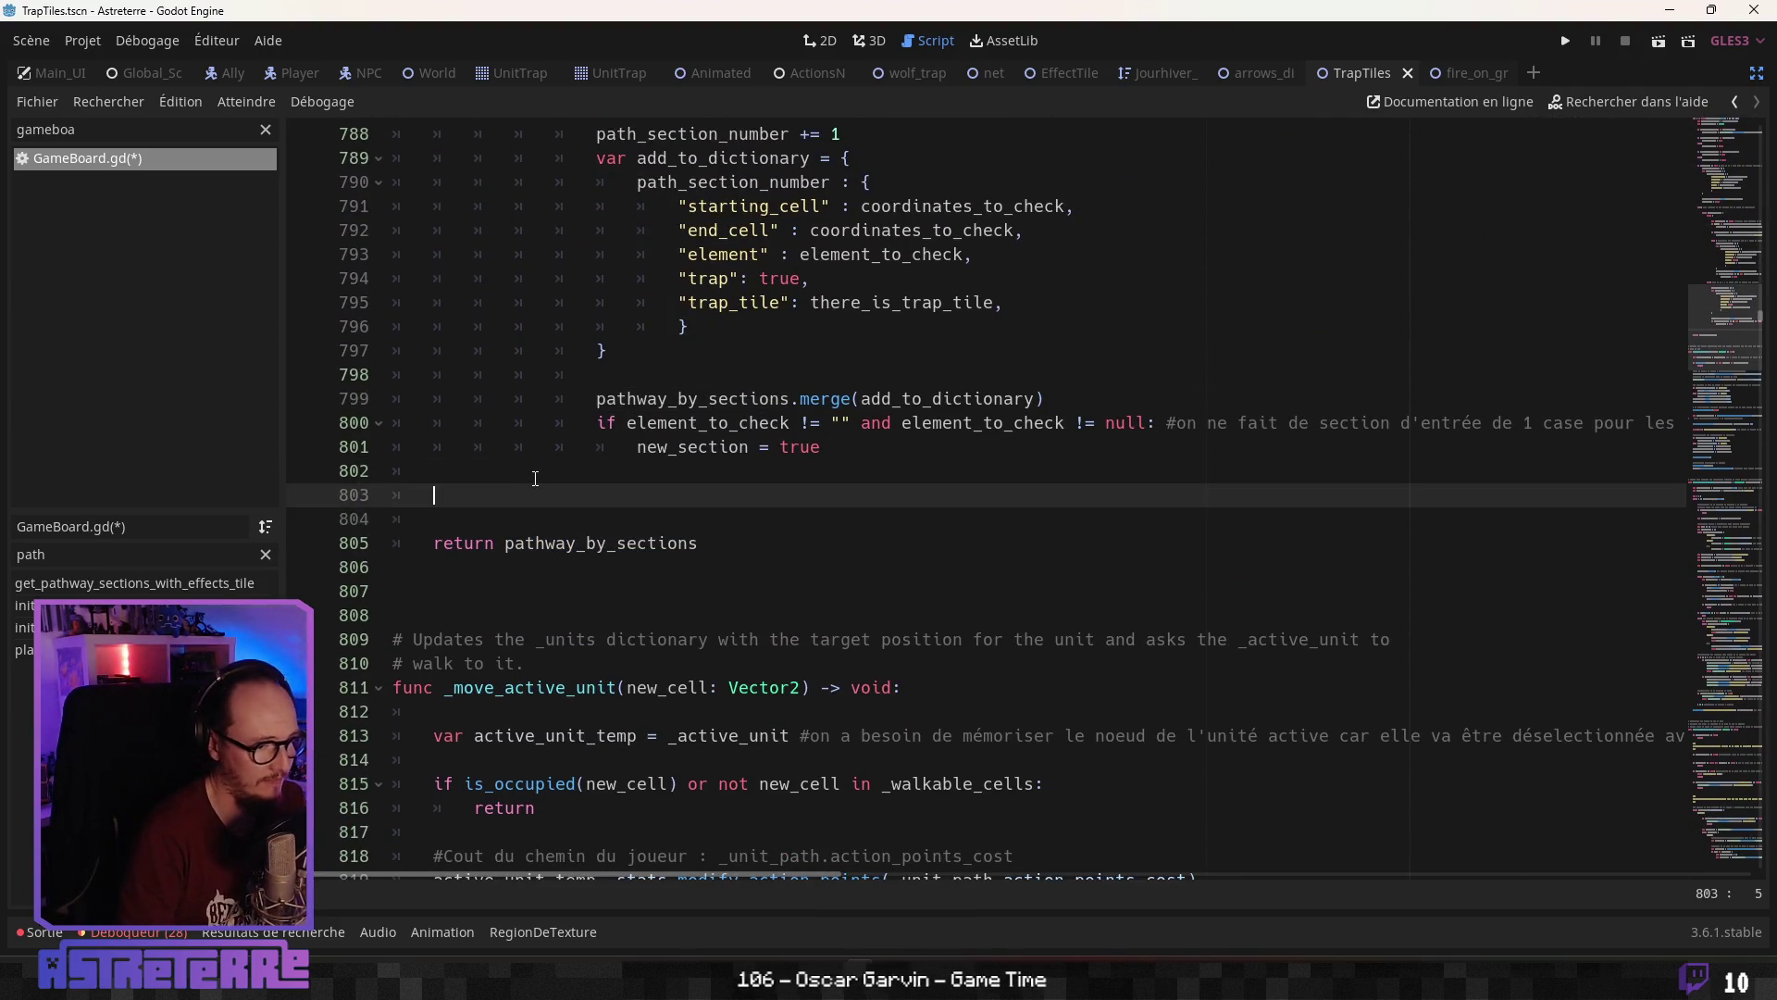
text(print (""))
click(548, 543)
double_click(548, 542)
key(ctrl+c)
click(512, 495)
key(ctrl+v)
text(: ",)
key(ctrl+v)
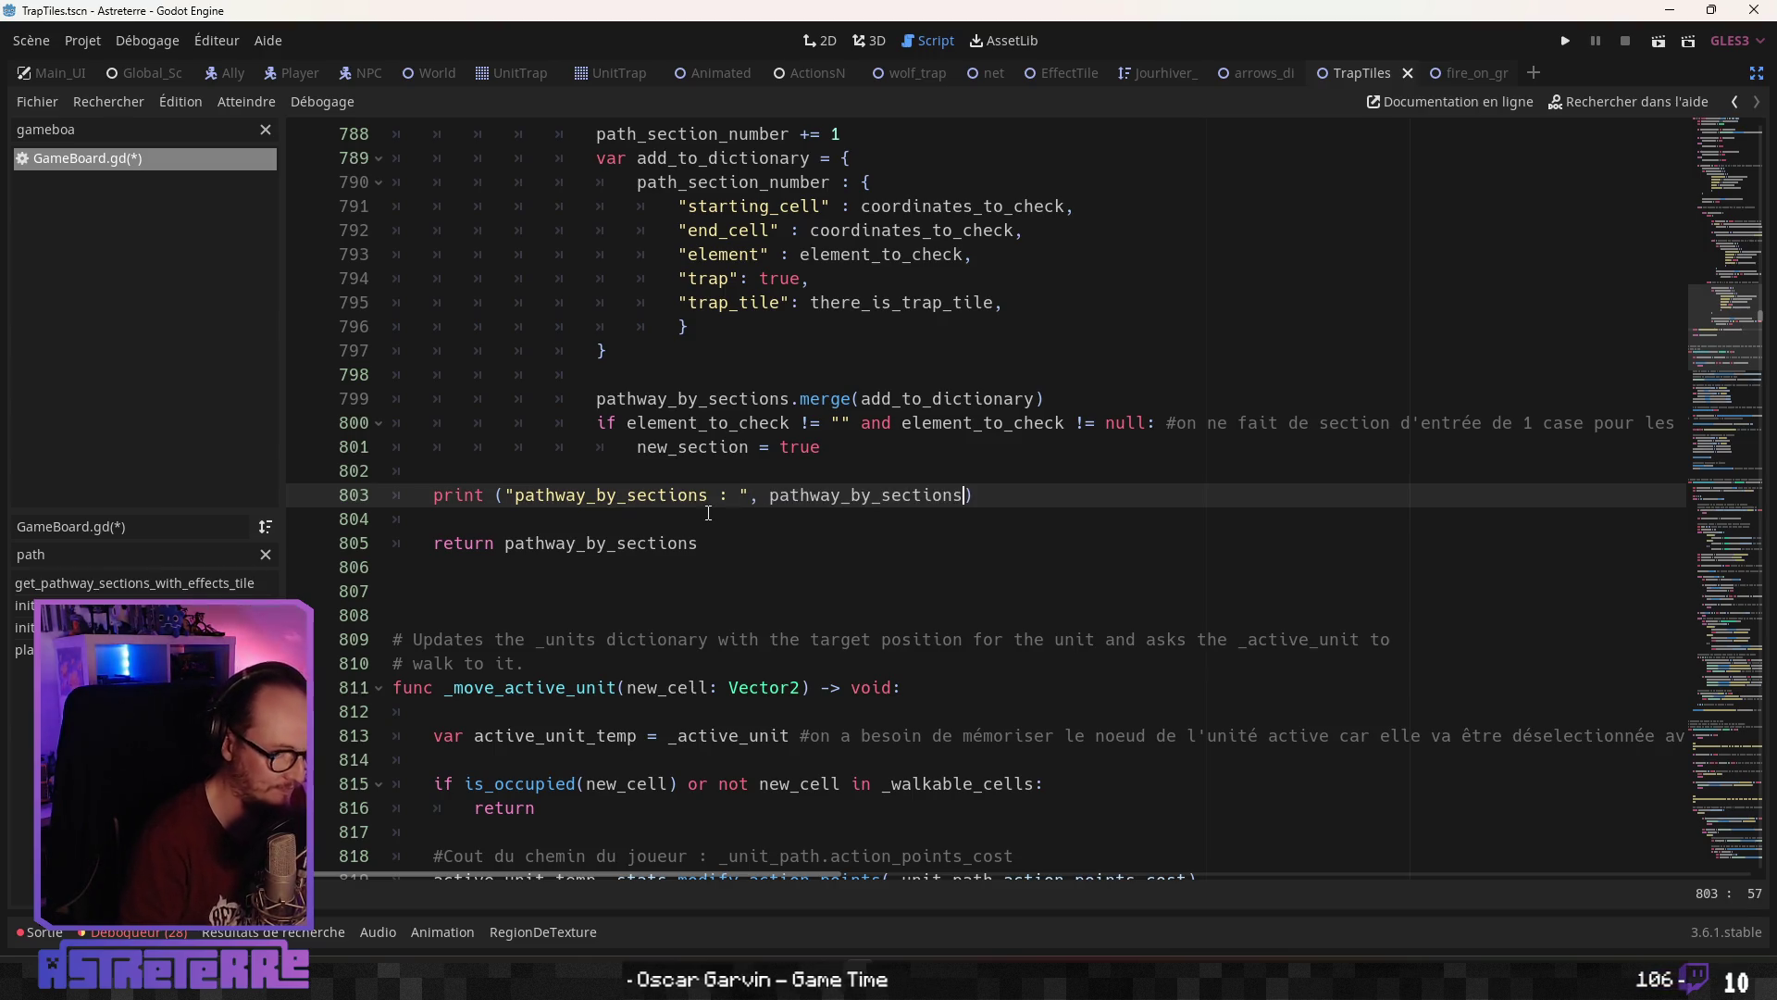
click(908, 569)
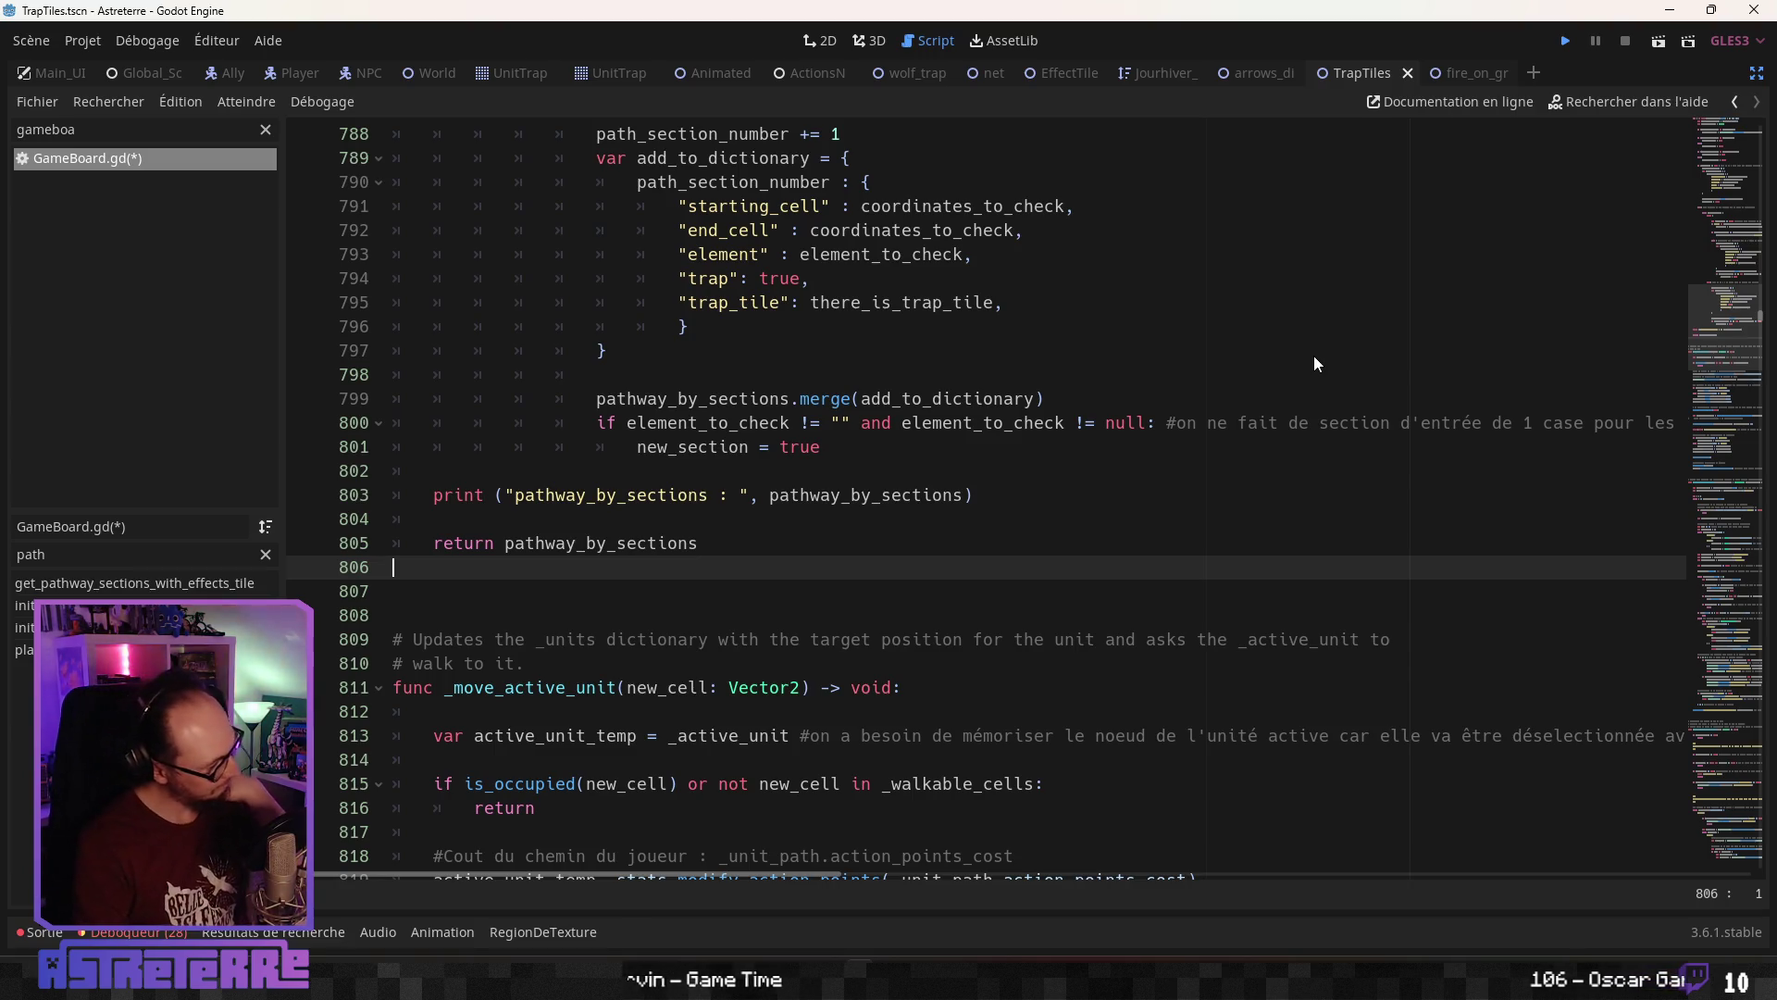
key(ctrl+s)
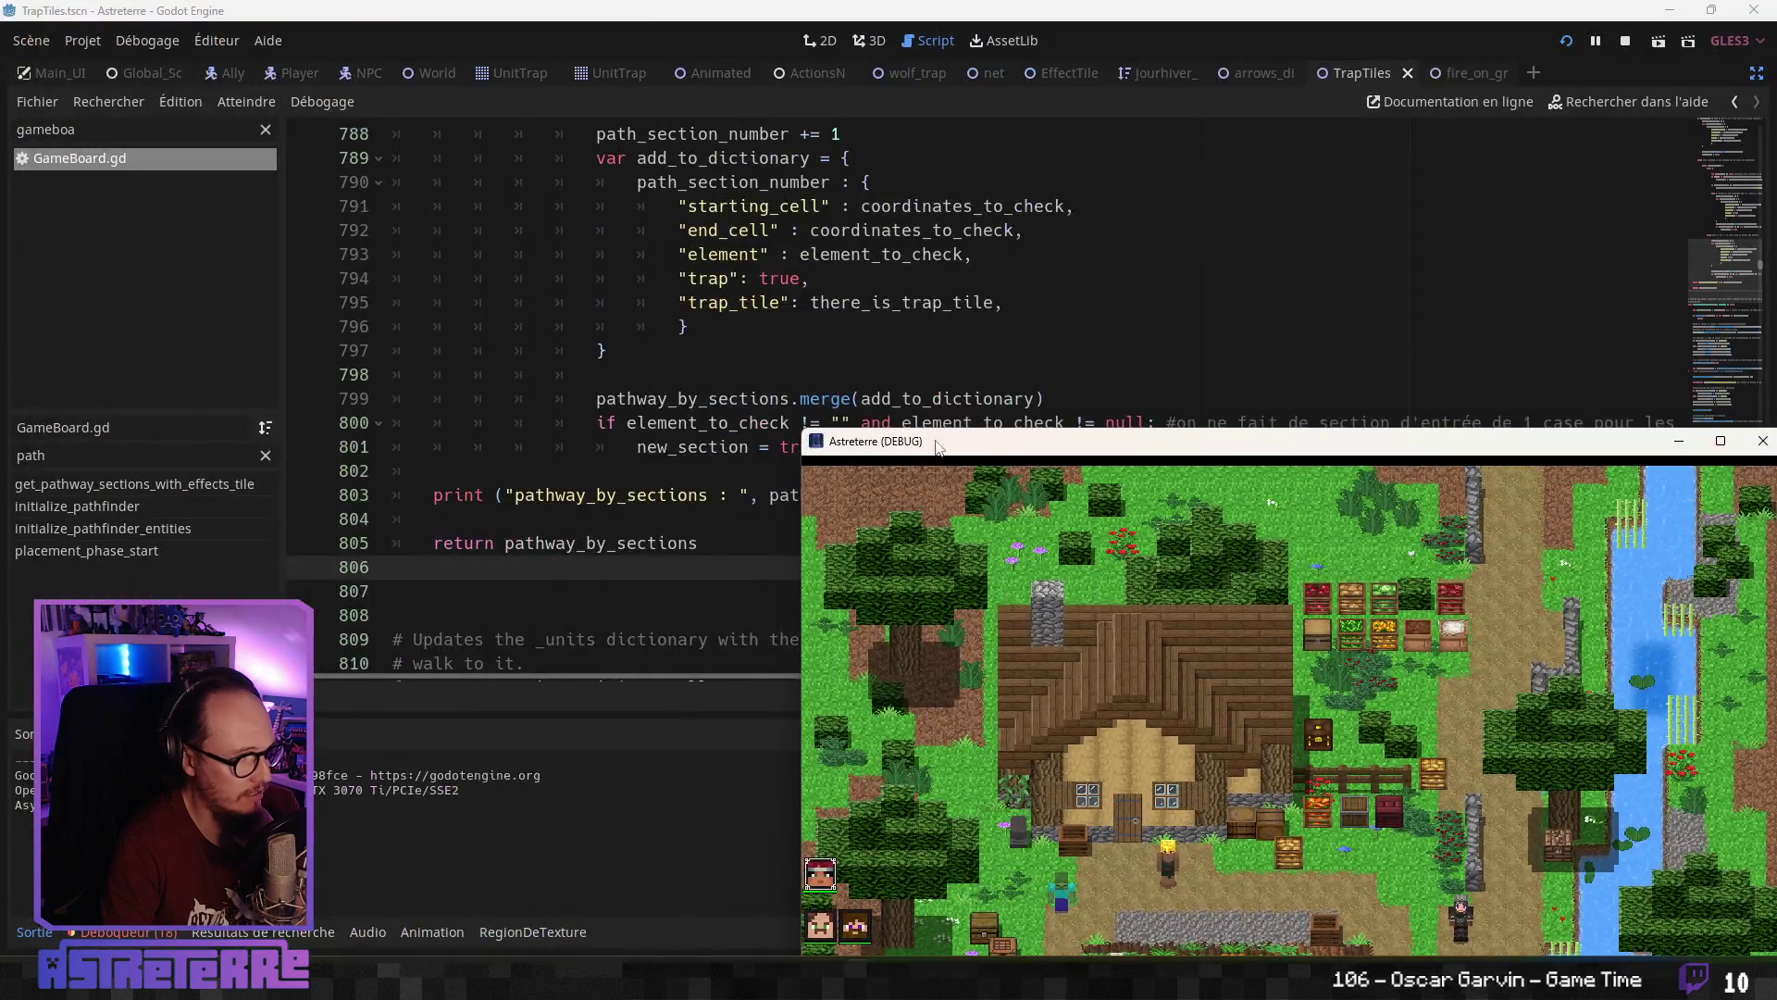
In the running game, unequip the player's gold helmet, chestplate and leggings
mouse_move(930, 430)
mouse_down()
mouse_move(549, 133)
mouse_move(720, 93)
mouse_up()
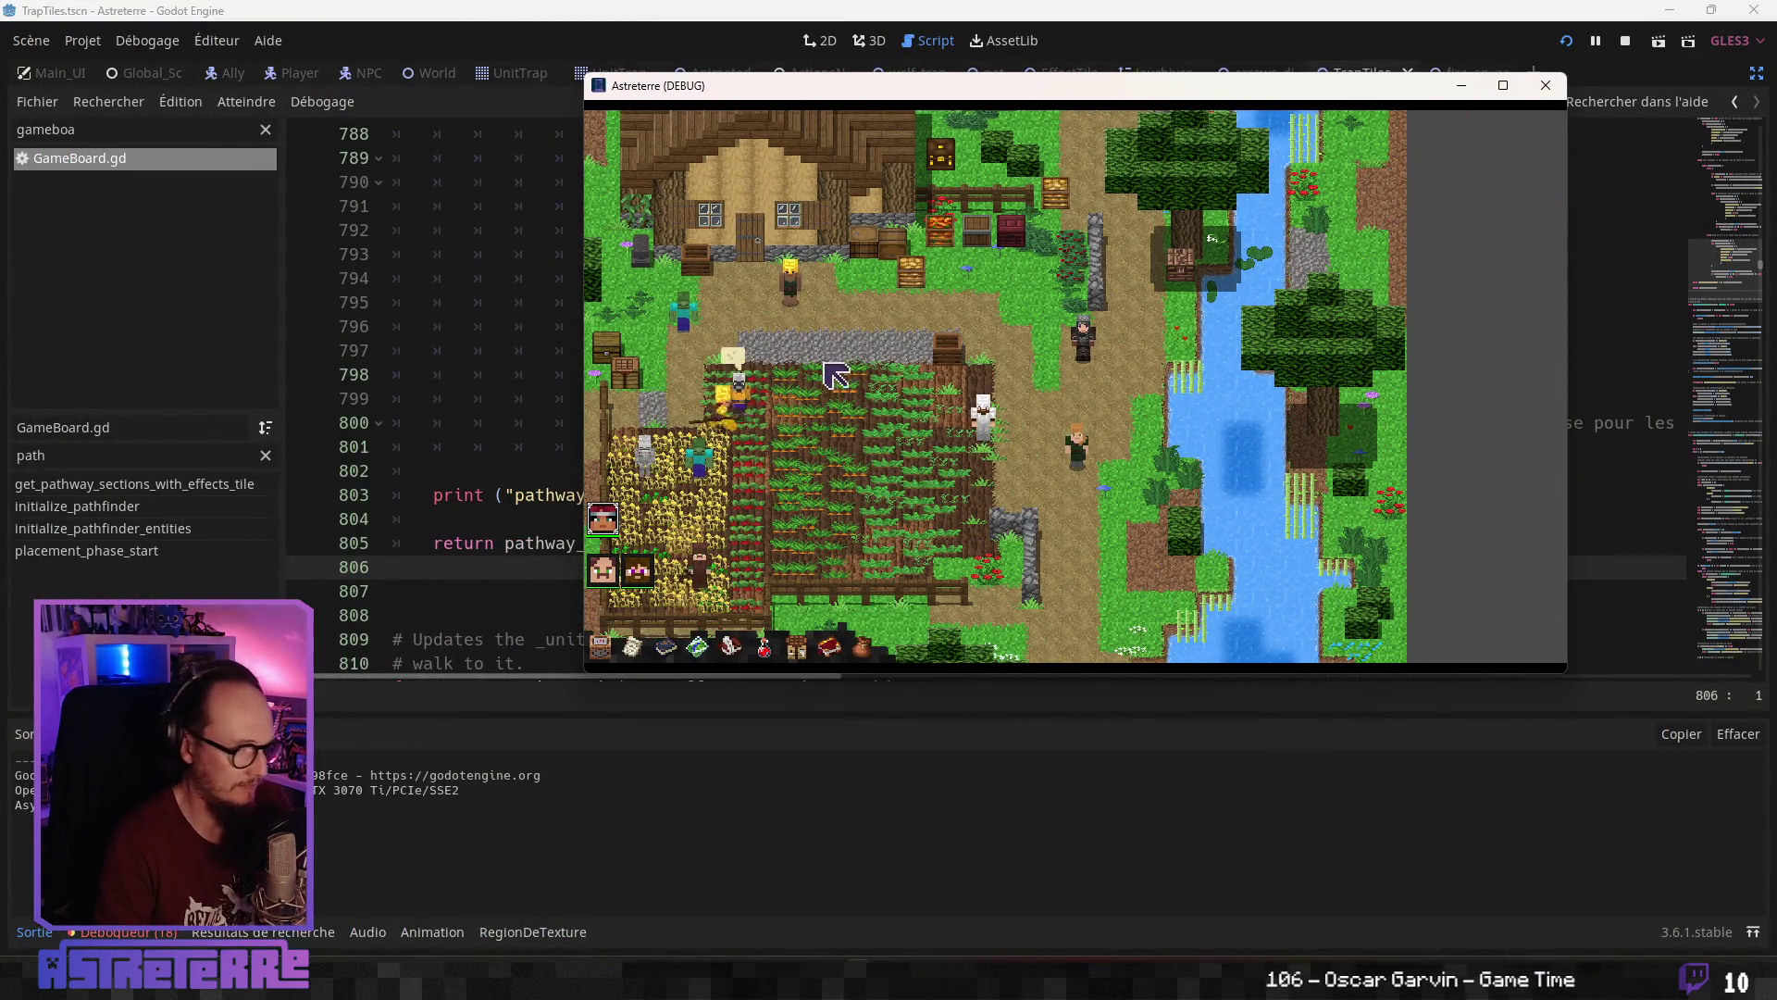
click(840, 380)
click(821, 379)
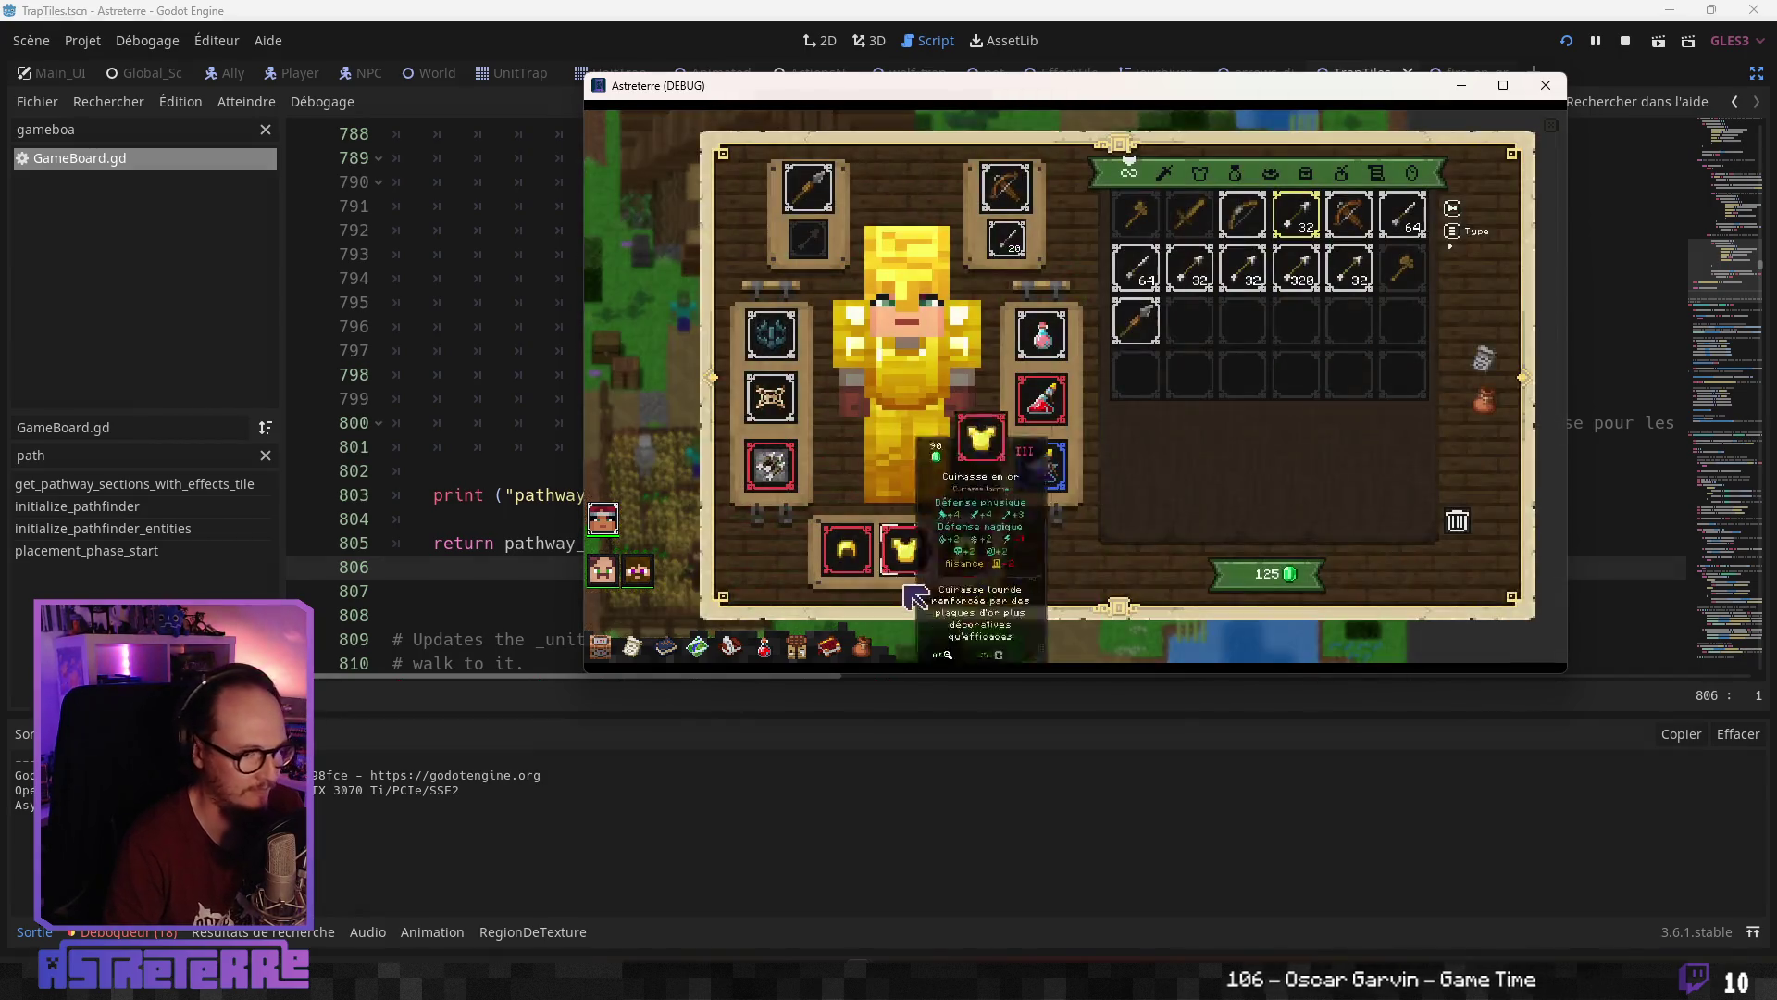
click(850, 563)
click(903, 555)
click(967, 555)
key(Escape)
Start placement, put an arrow-dispenser trap on the field, then close the game window
click(1082, 463)
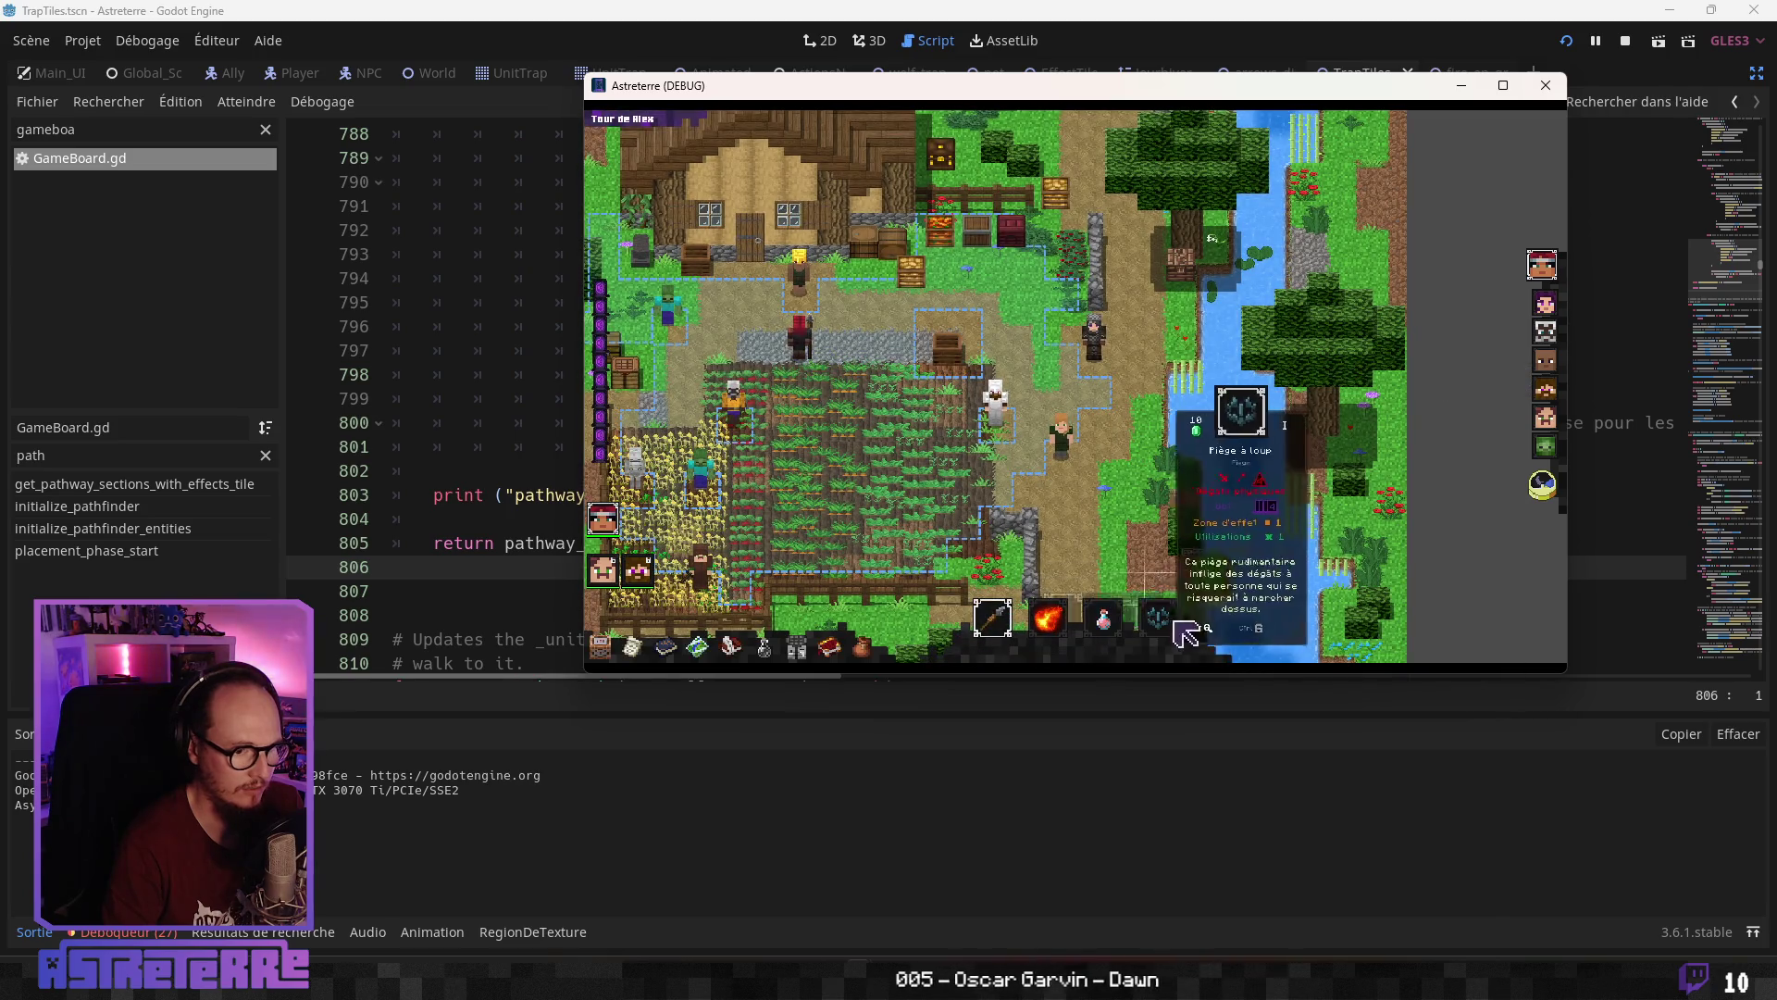
click(1216, 582)
click(839, 394)
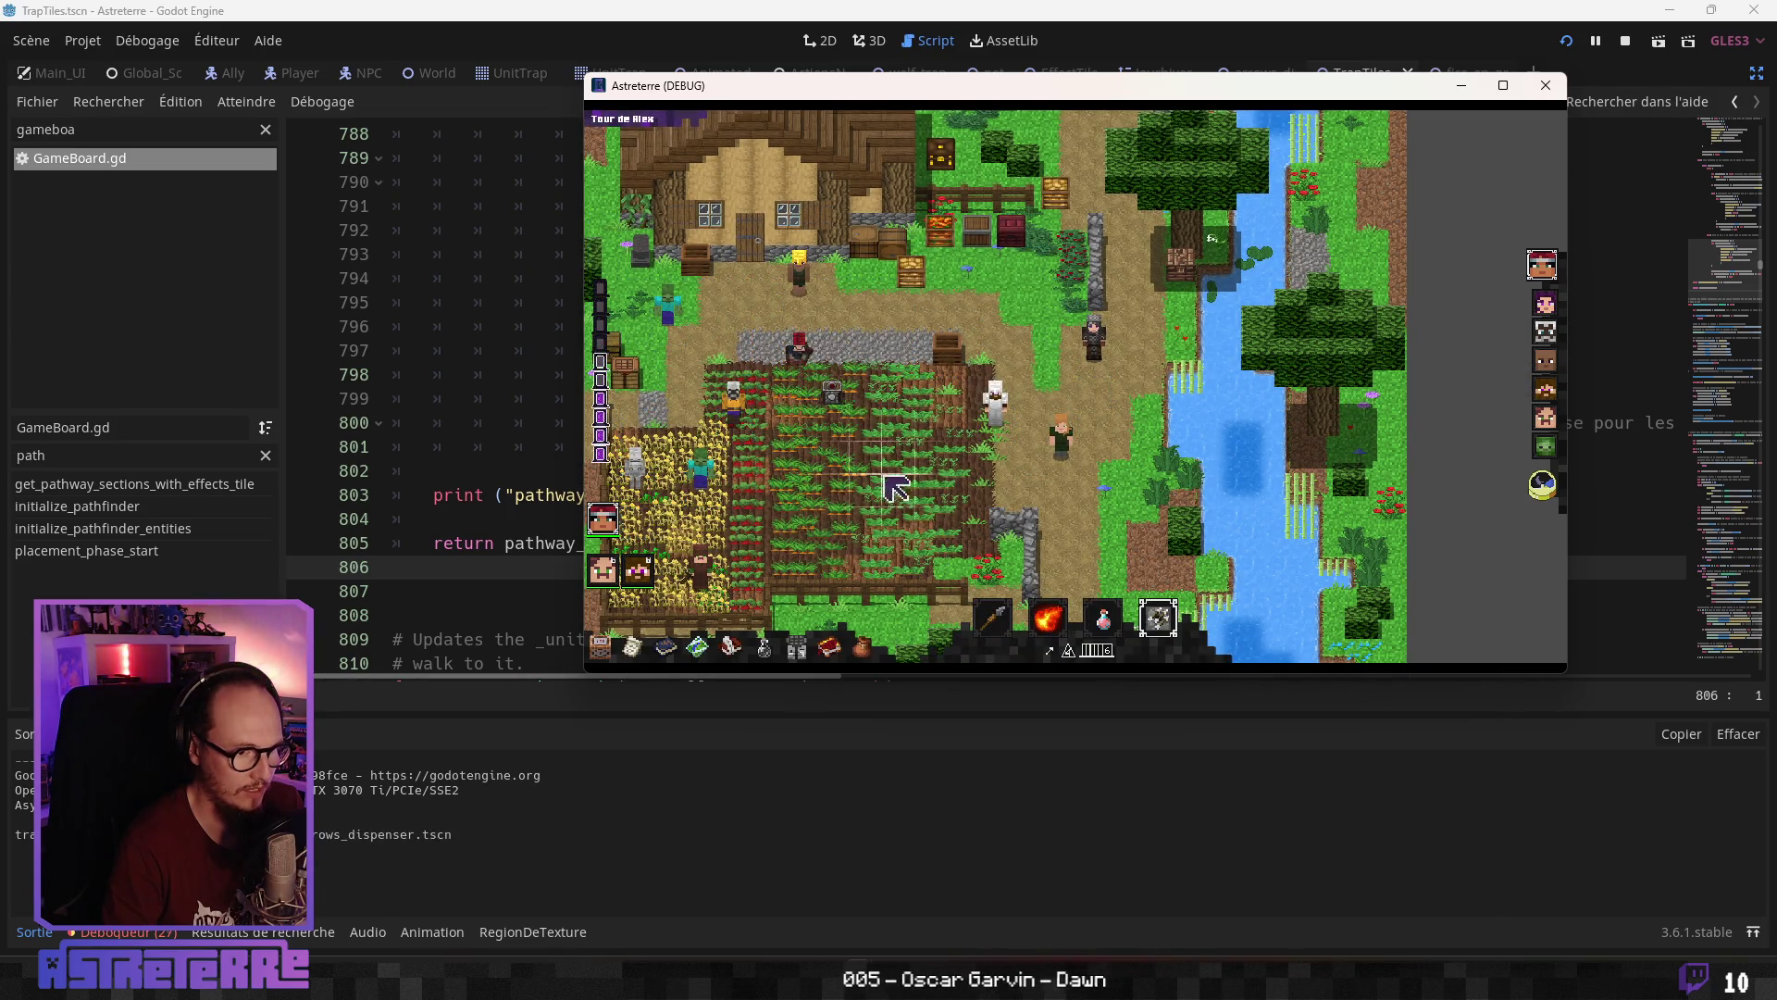
click(1177, 633)
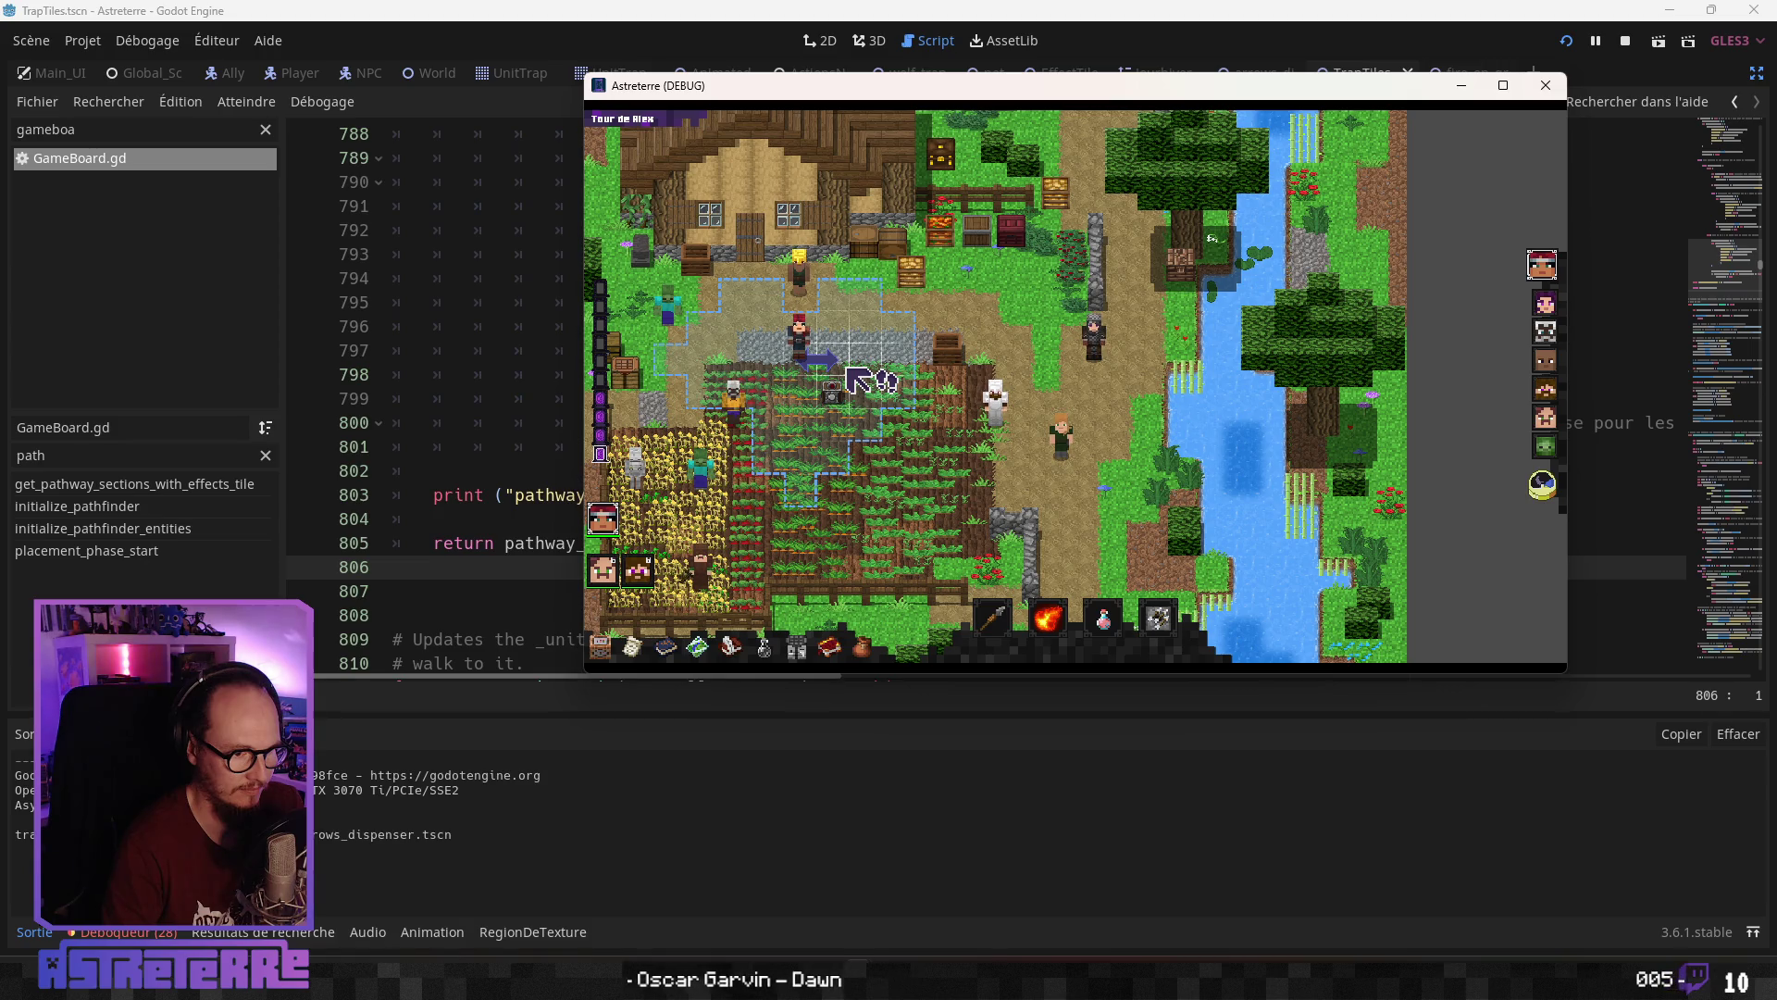
click(1546, 85)
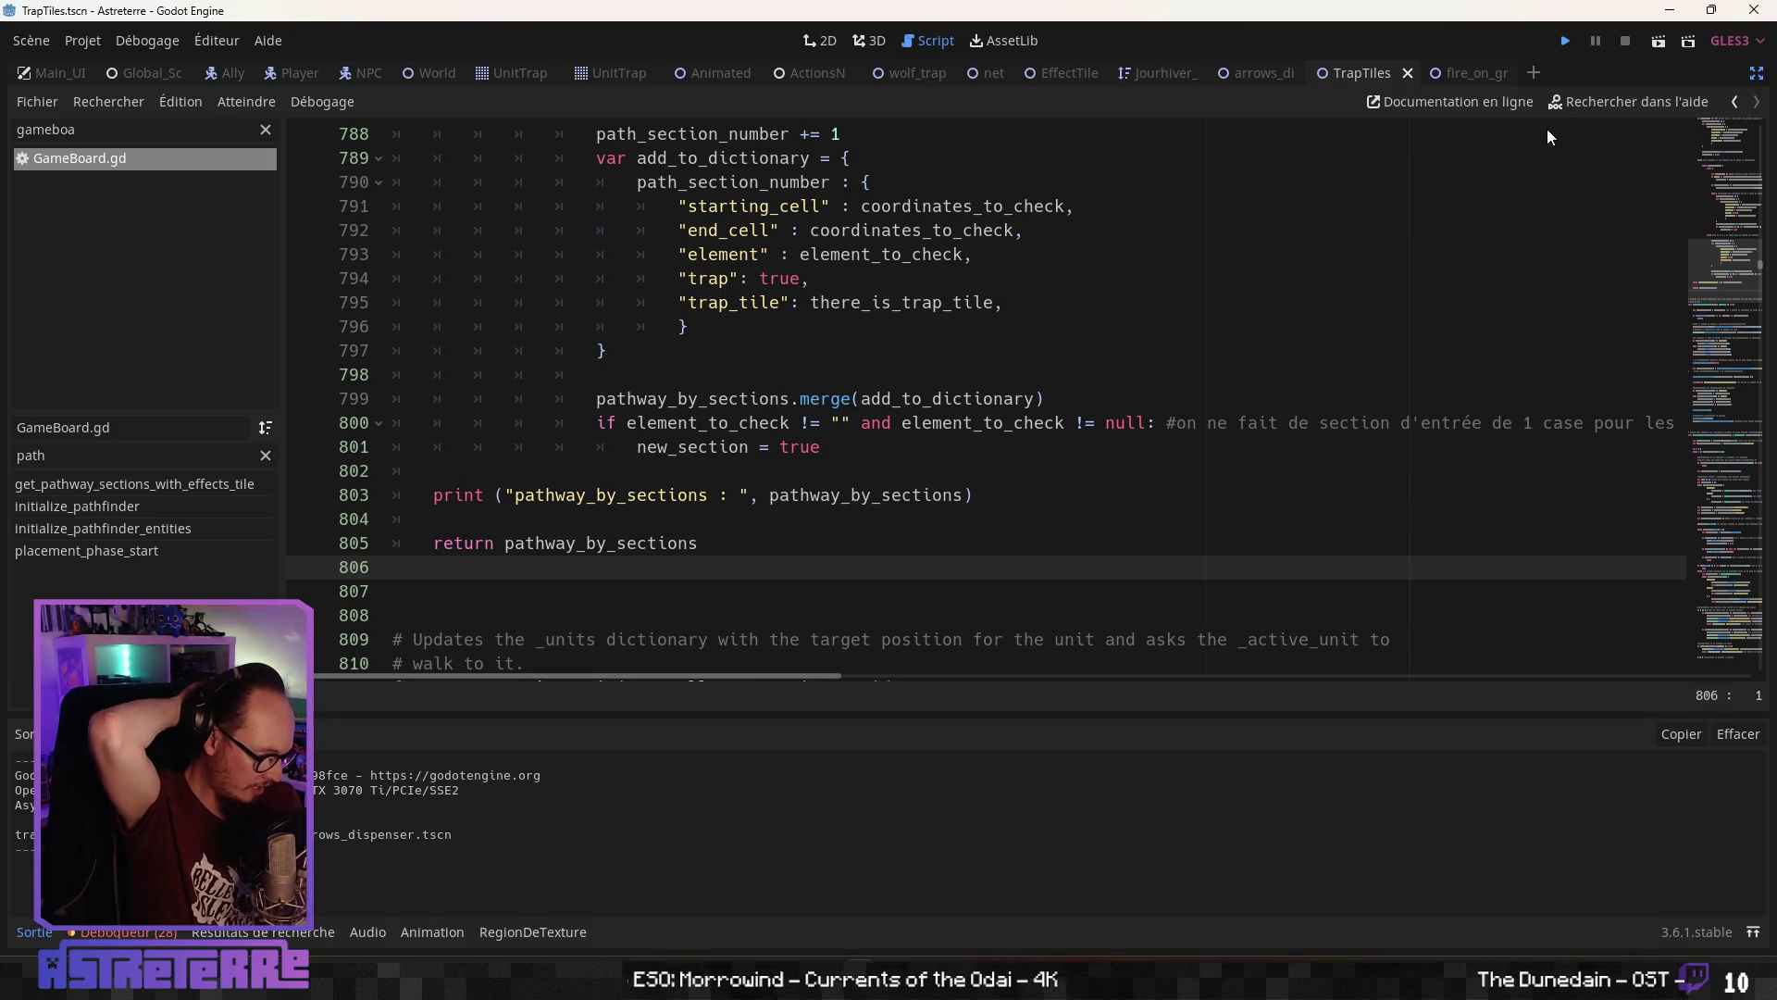
Relaunch the game and unequip the gold helmet, chestplate and leggings
key(F5)
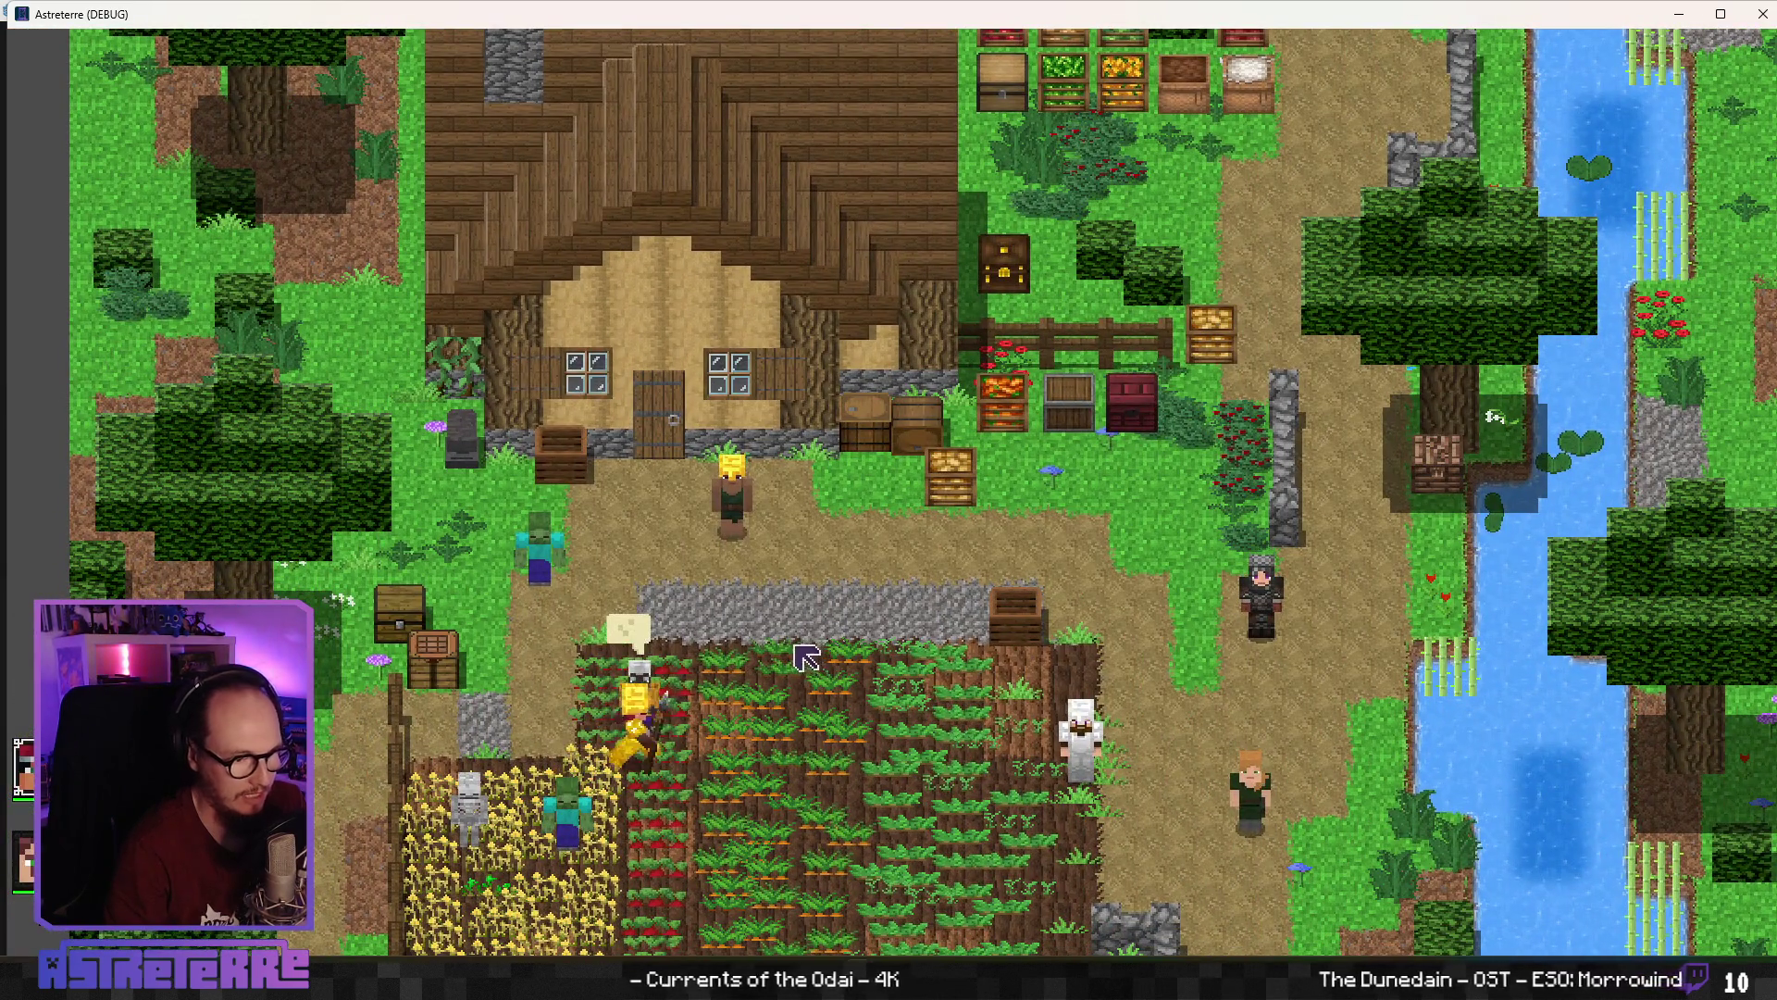
key(i)
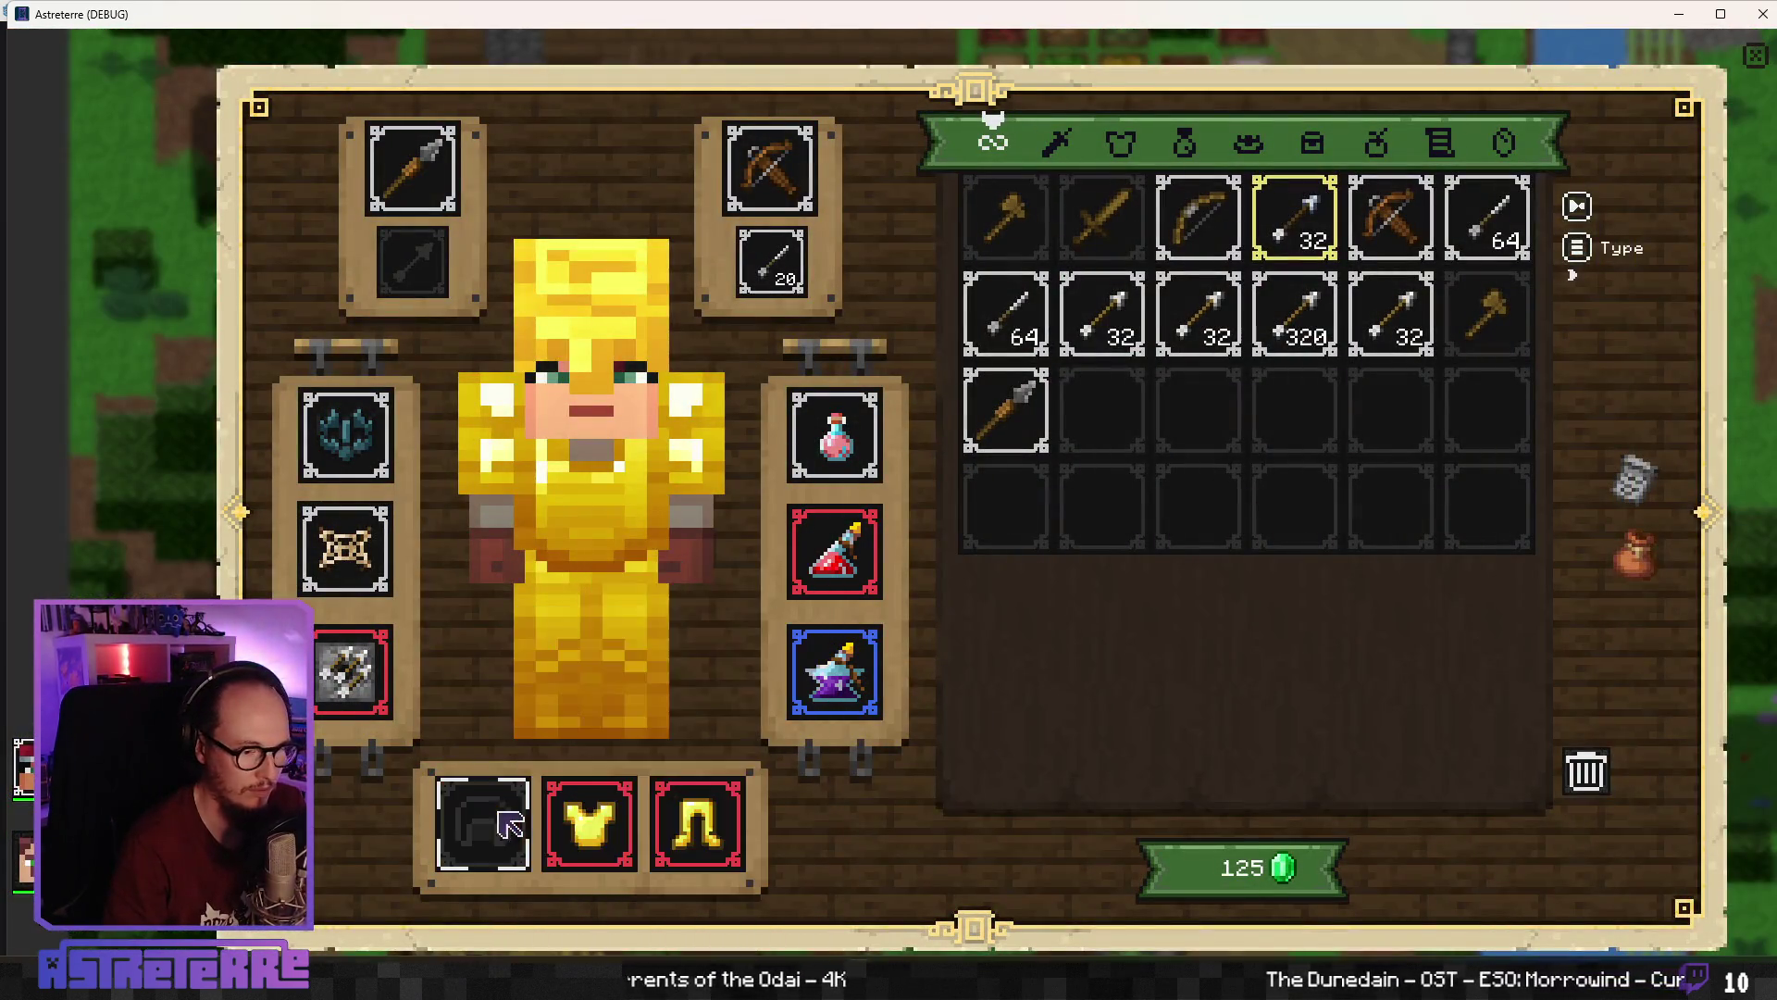
click(482, 824)
click(590, 823)
click(736, 842)
key(i)
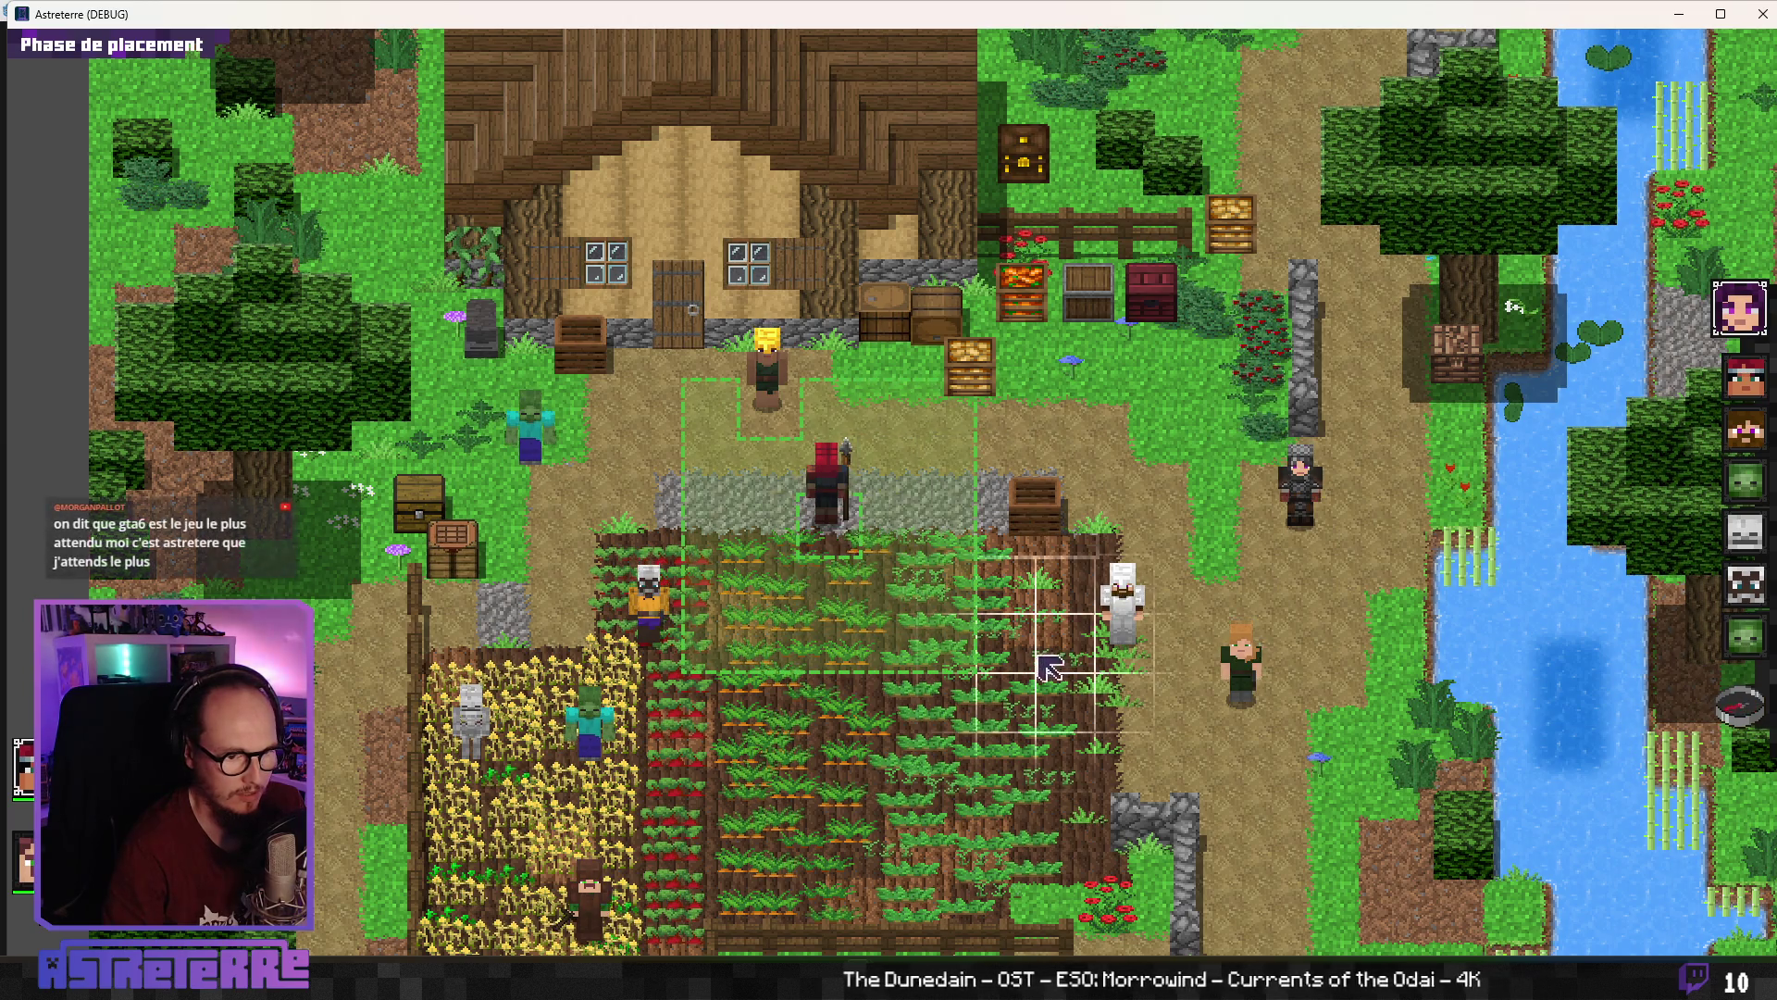
Place the red character and a Distributeur de flèches trap, then shrink the game window
click(1009, 620)
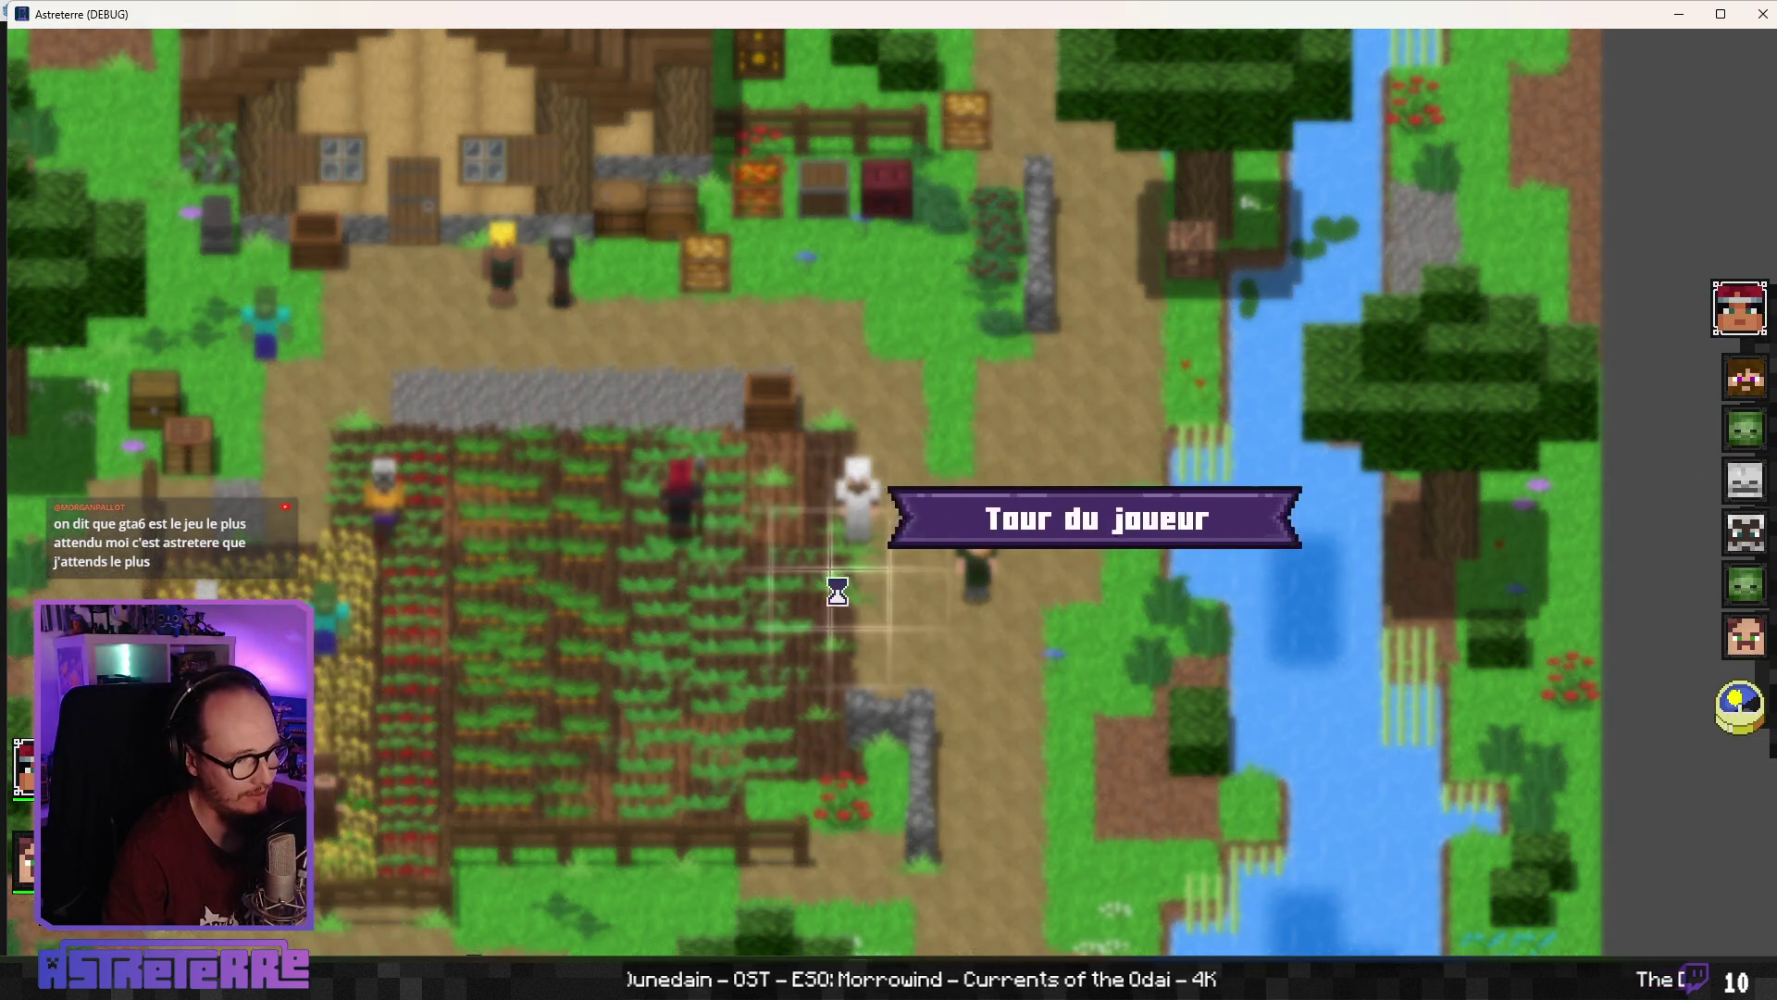
click(1044, 934)
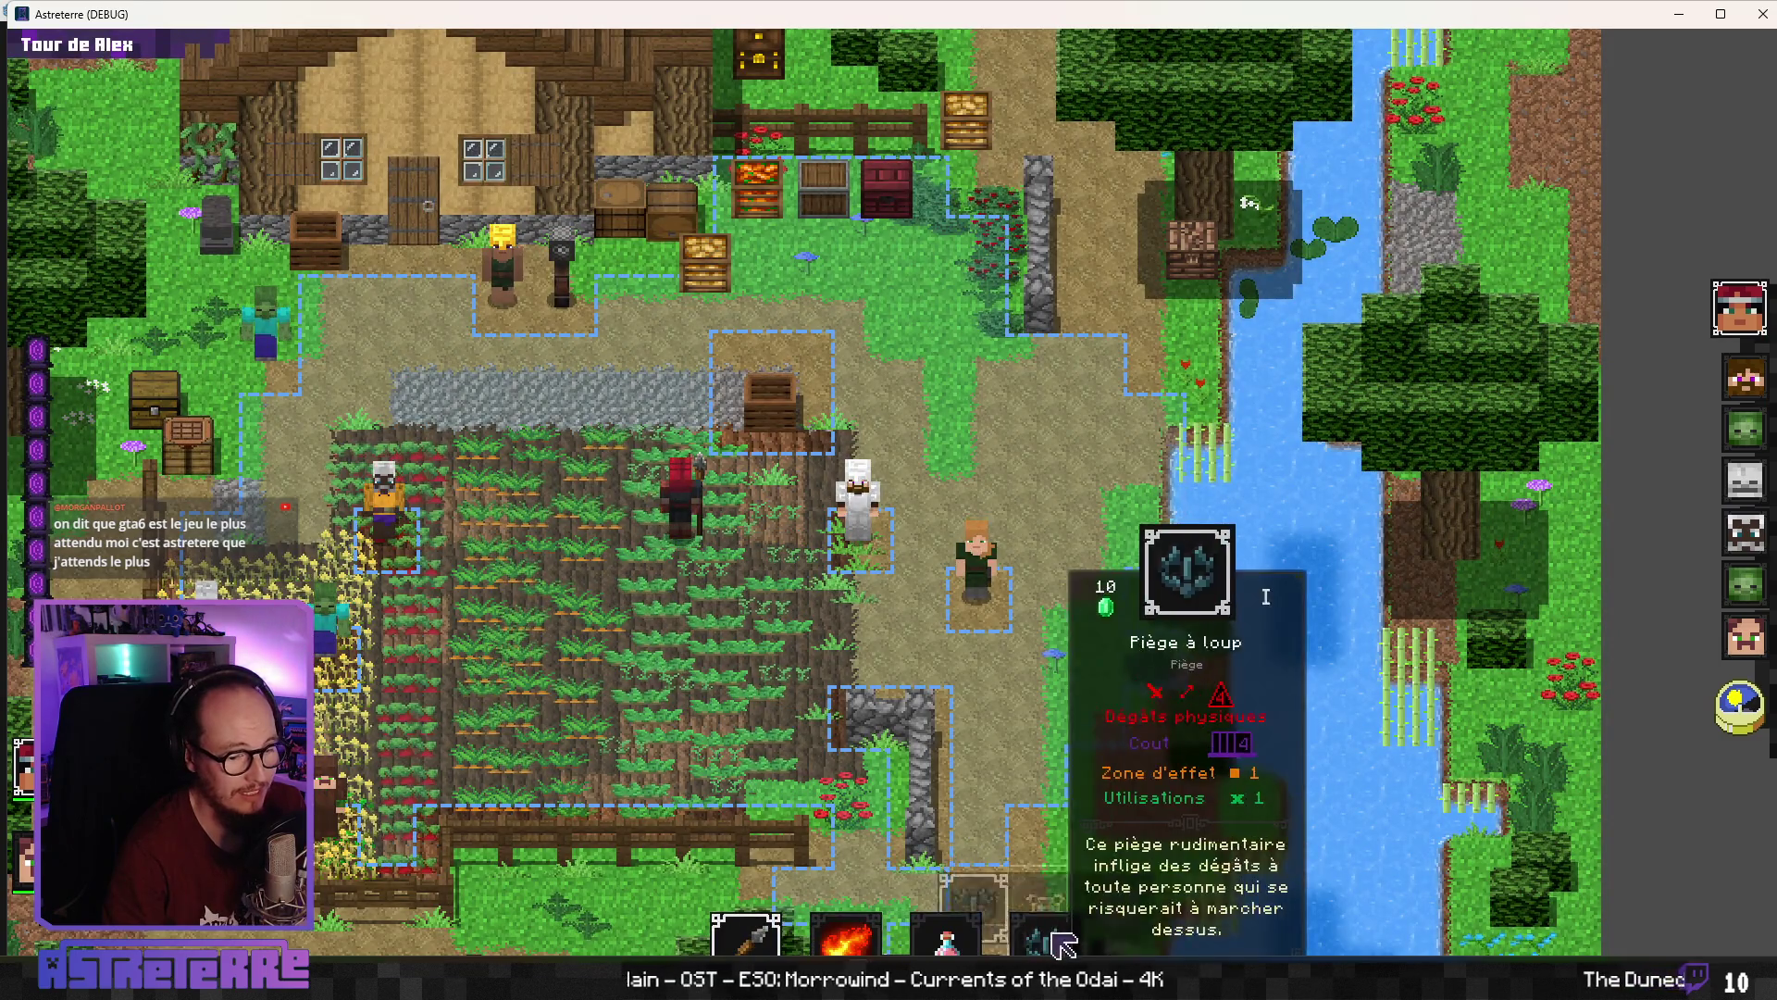
click(1120, 870)
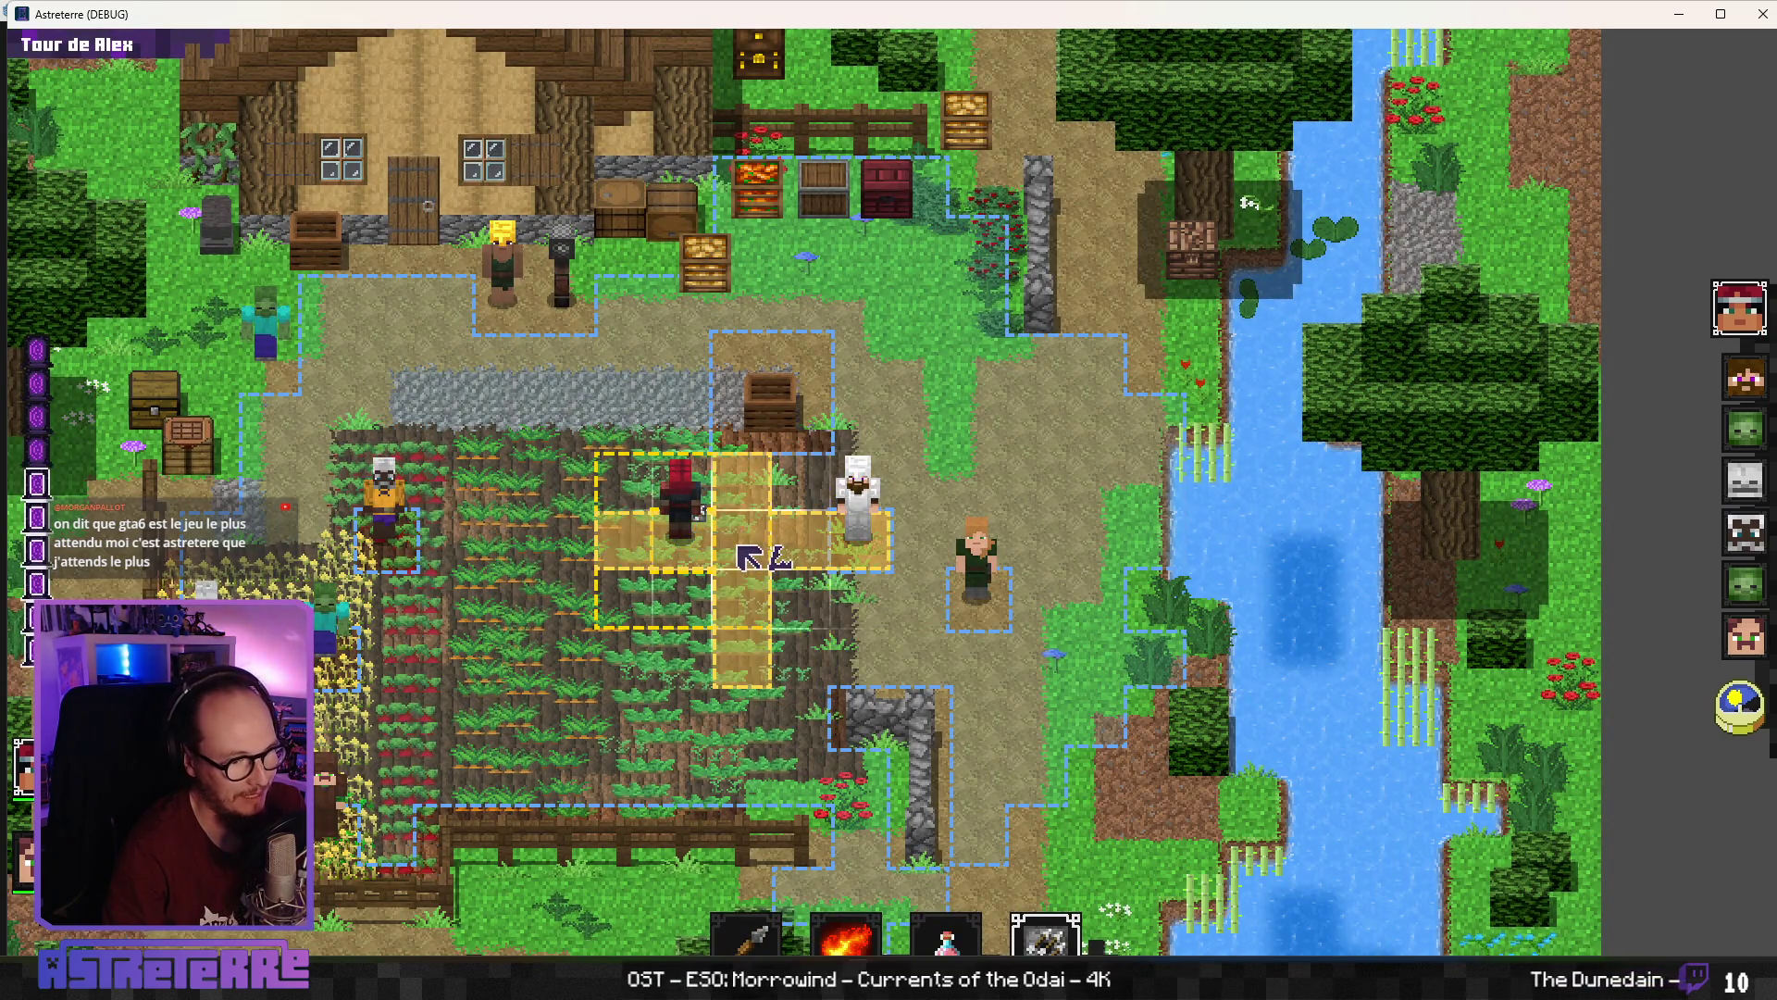
click(761, 606)
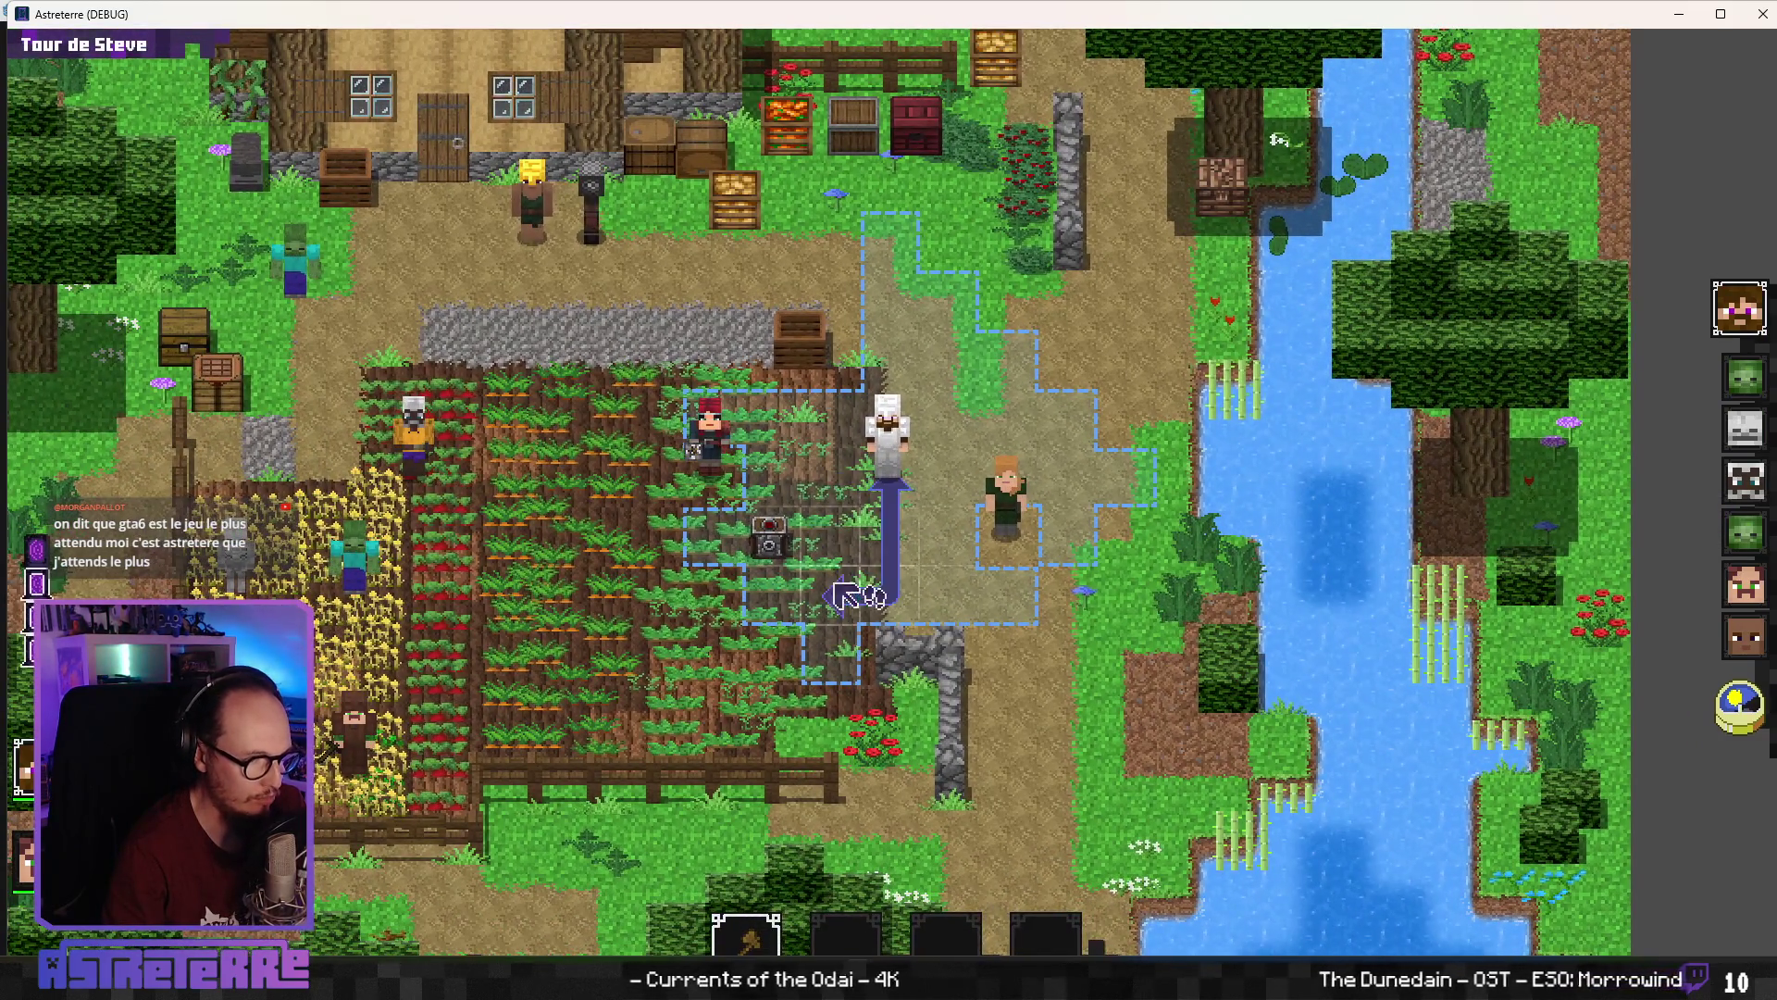
mouse_move(65, 14)
mouse_down()
mouse_move(694, 484)
mouse_move(641, 521)
mouse_move(374, 114)
mouse_move(427, 150)
mouse_up()
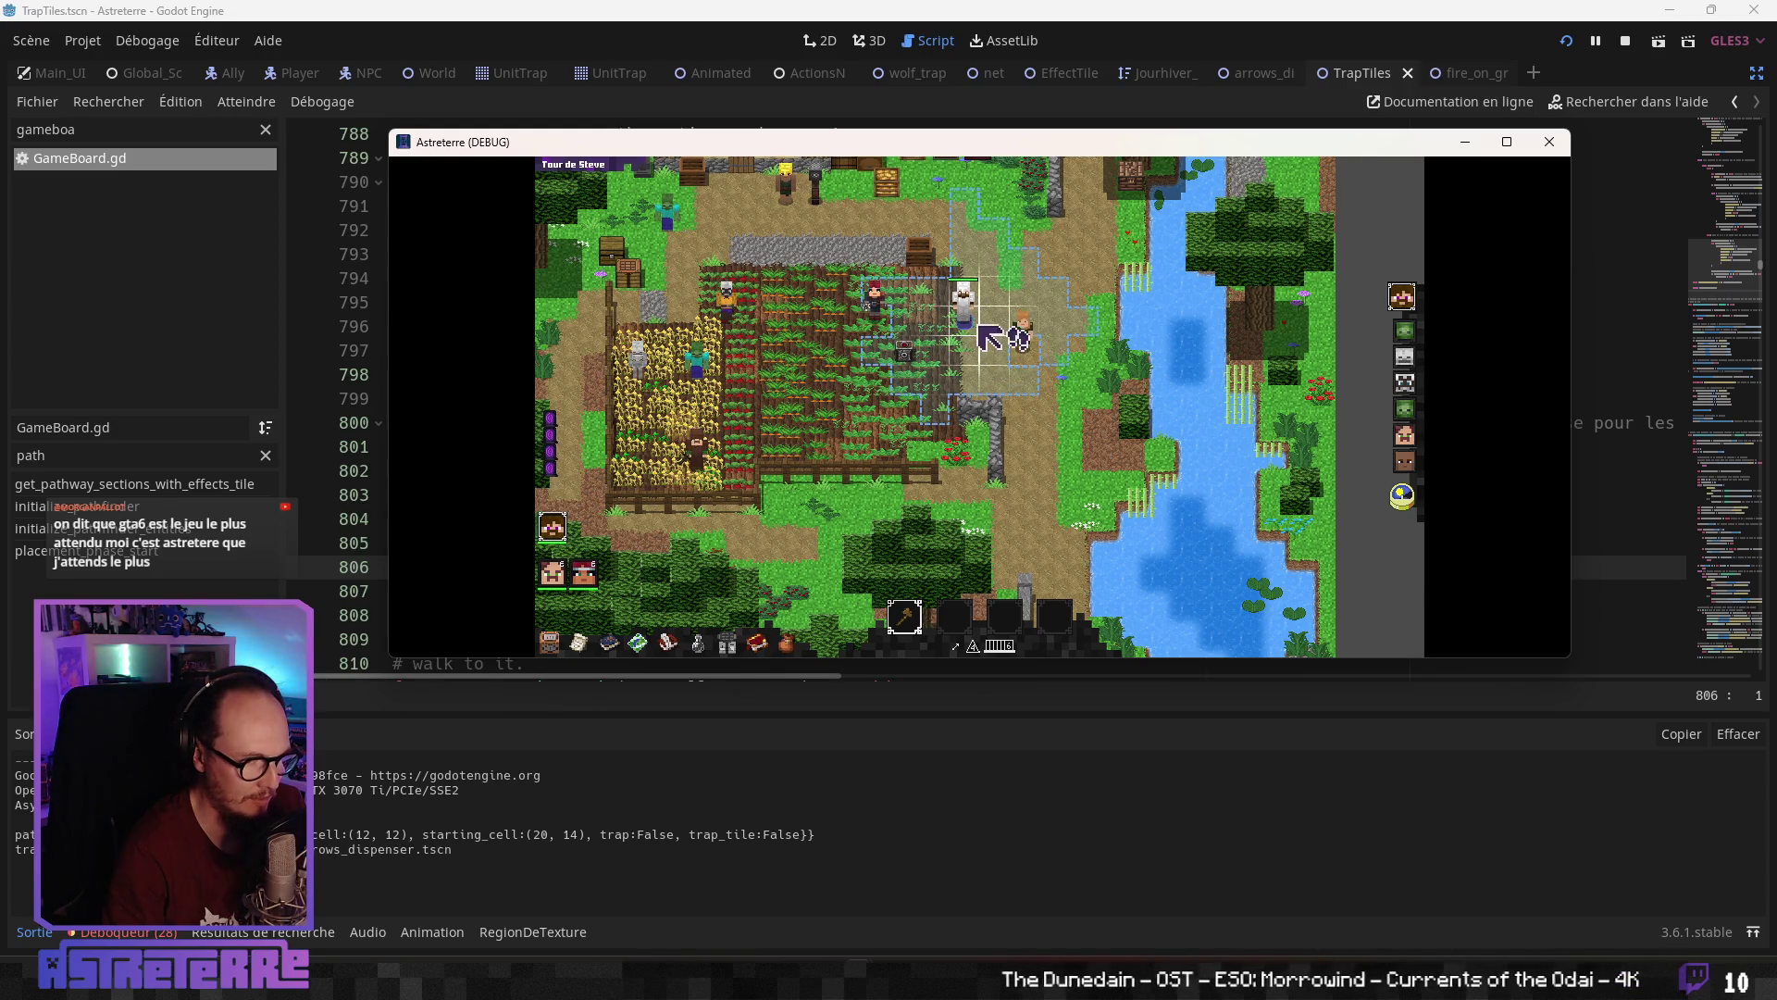
Walk the white unit over the trap to log a trap_tile:True section, then return to the script
click(969, 385)
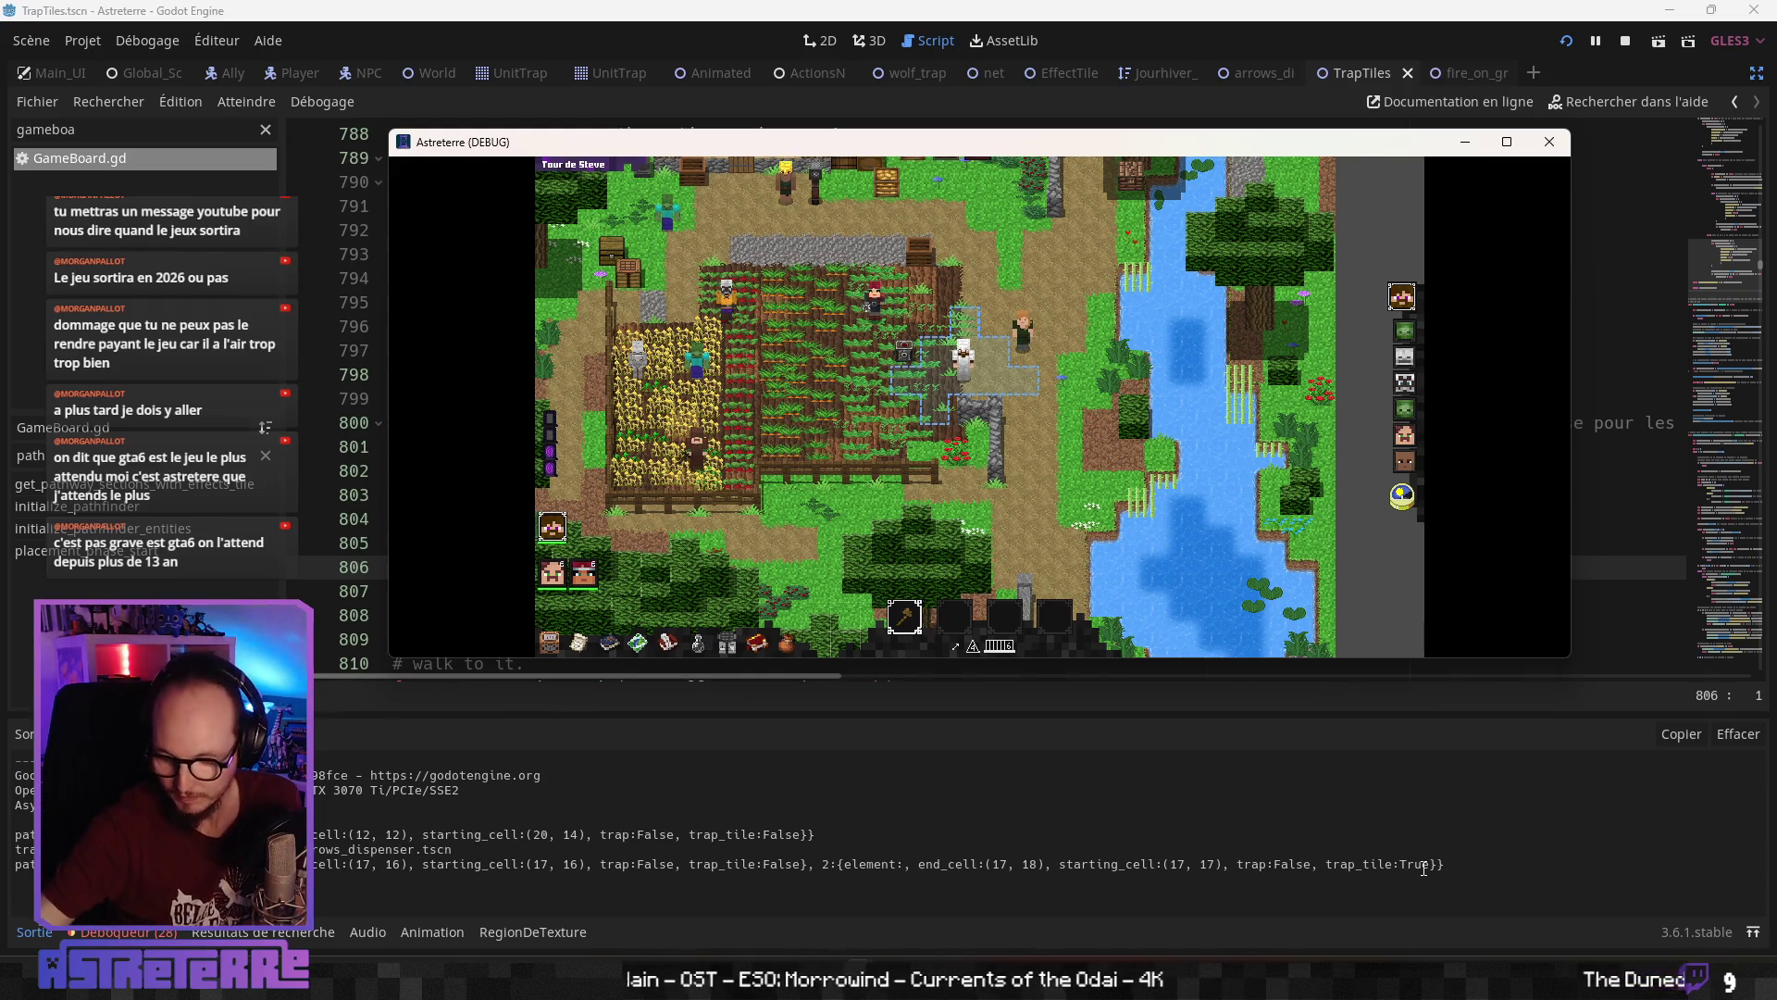
click(1184, 16)
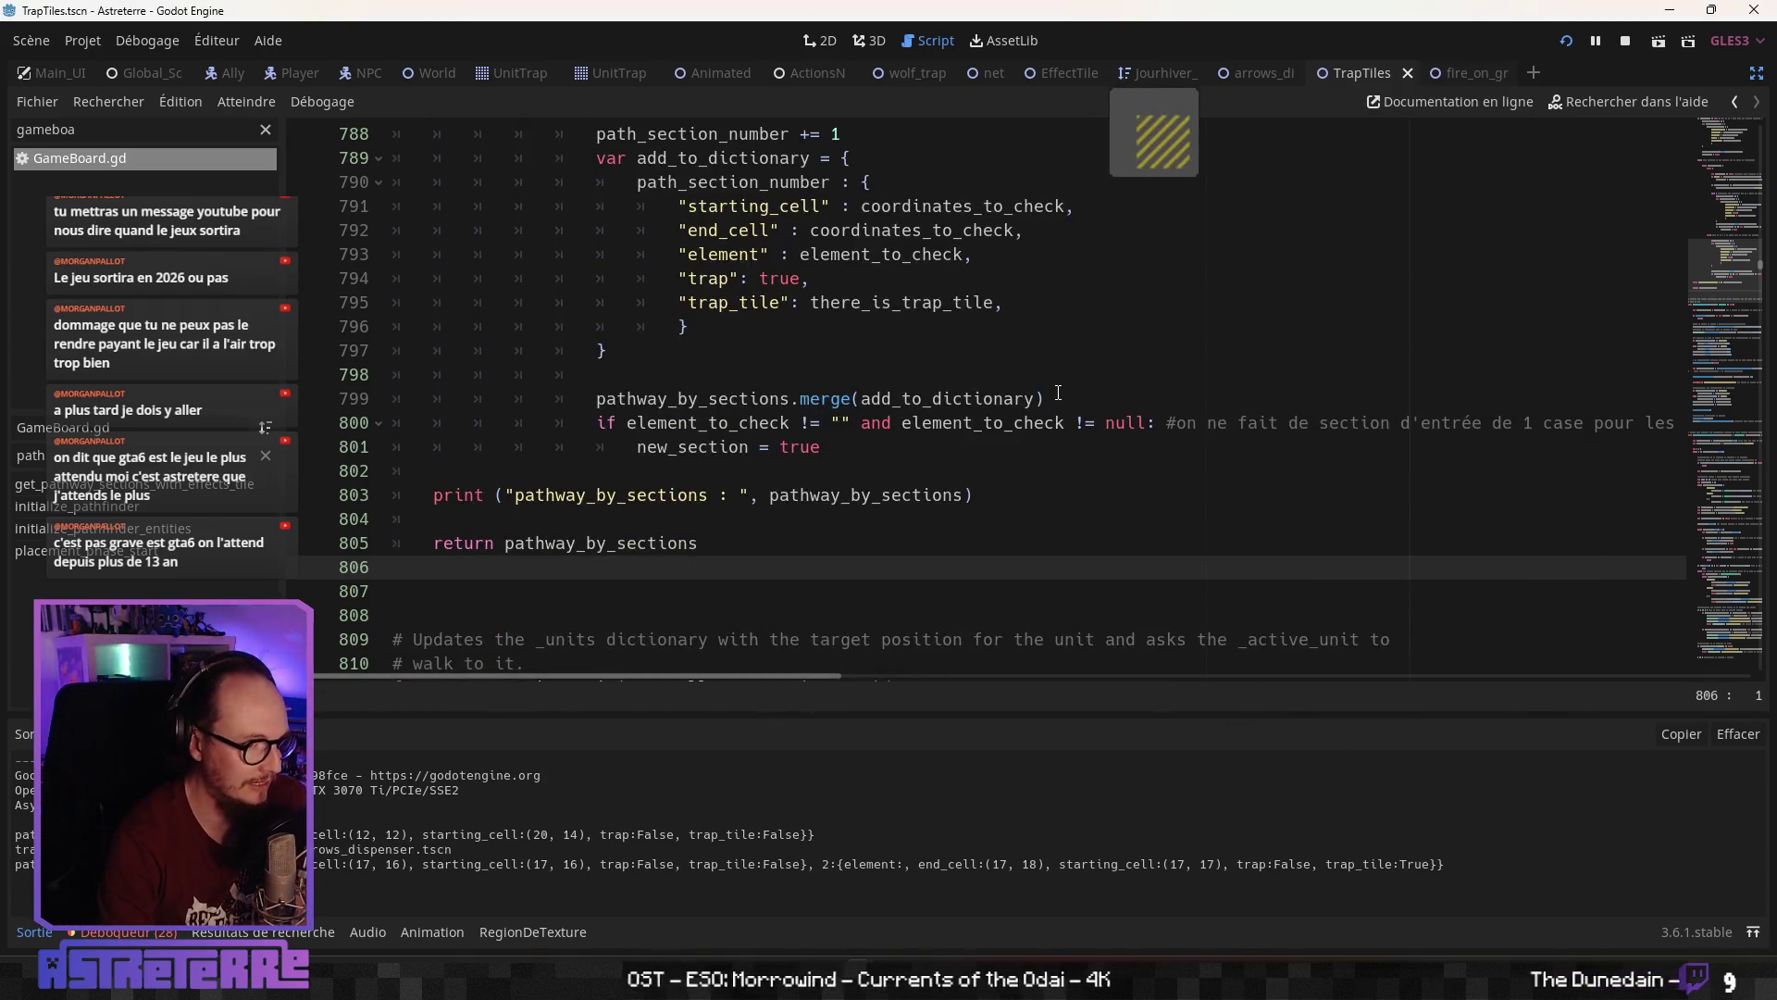
click(882, 350)
scroll(882, 384, up, 5)
click(870, 351)
scroll(879, 389, up, 1)
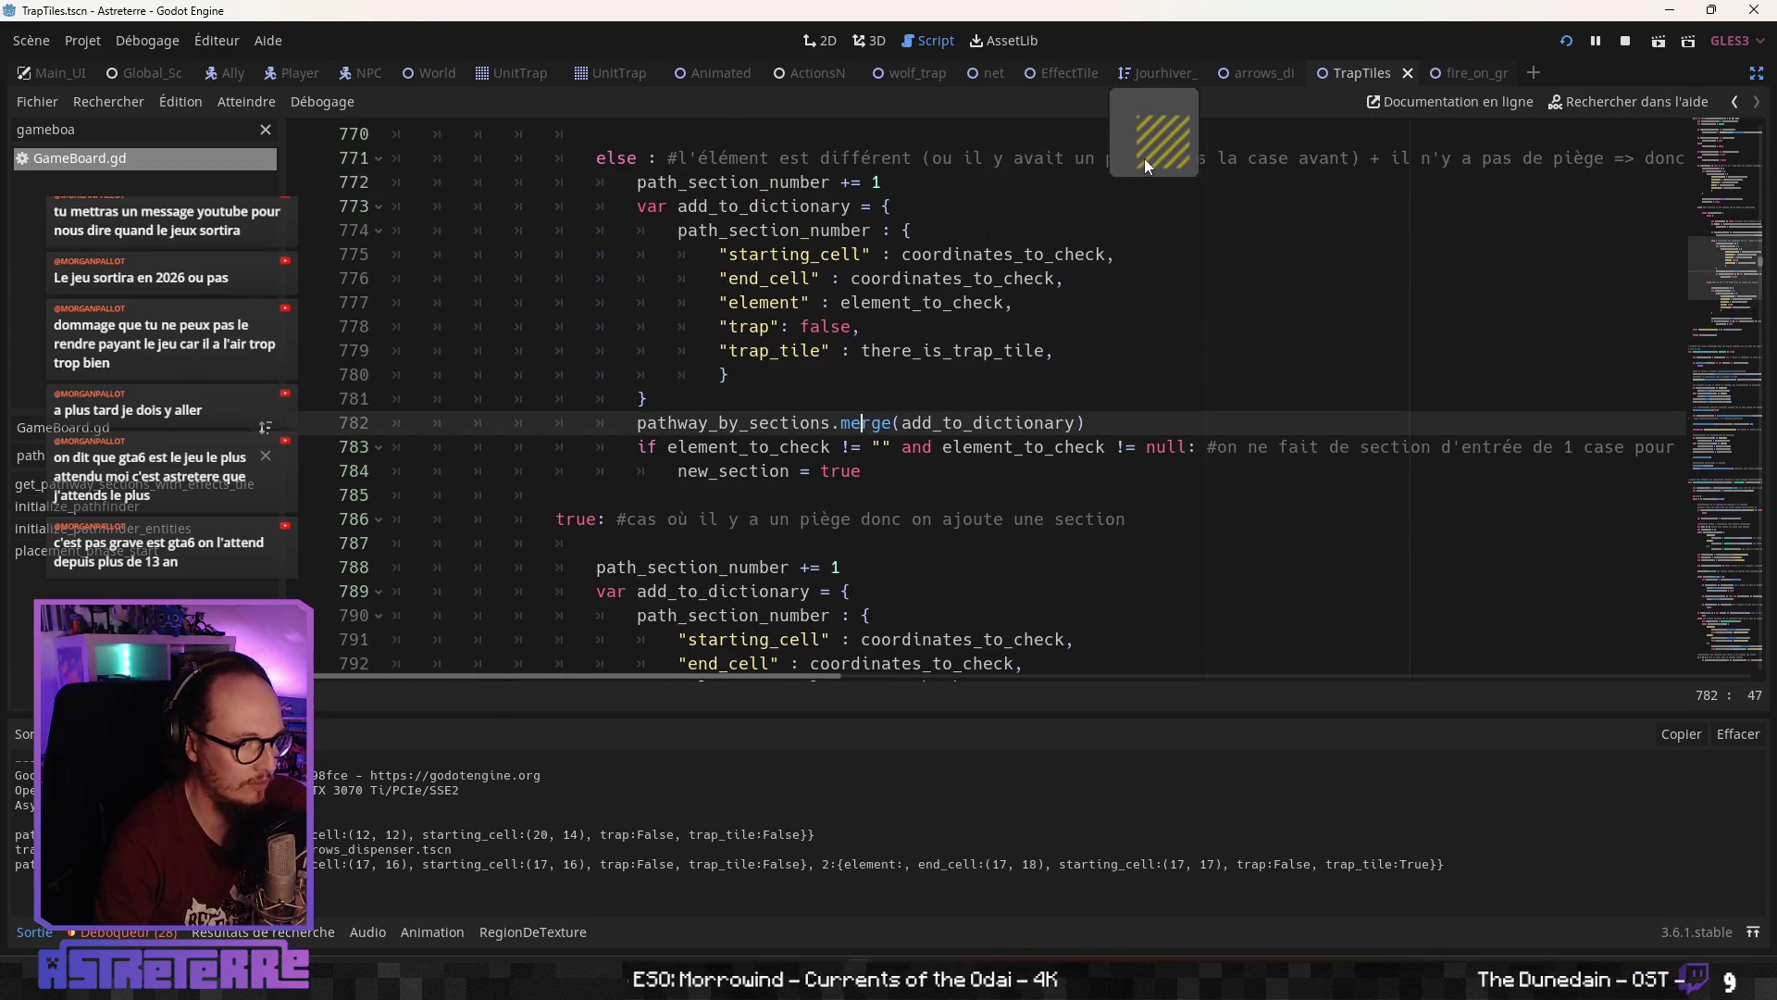
scroll(896, 426, up, 8)
scroll(896, 426, down, 2)
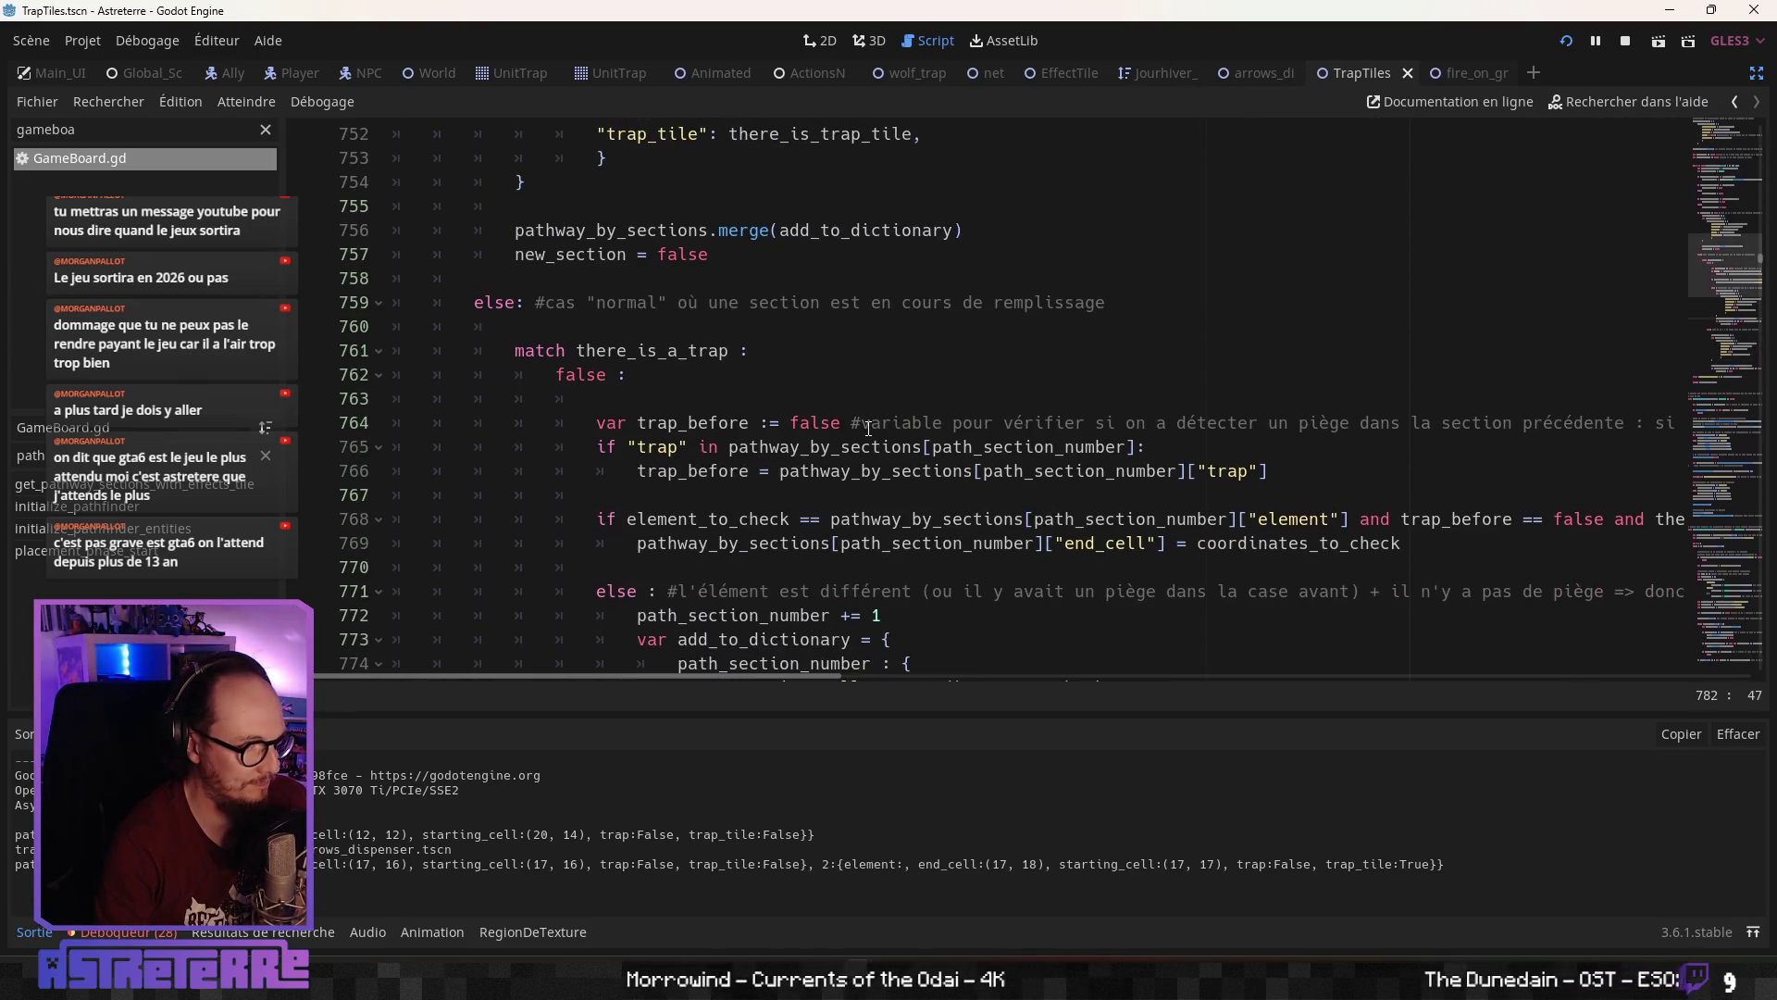
double_click(722, 422)
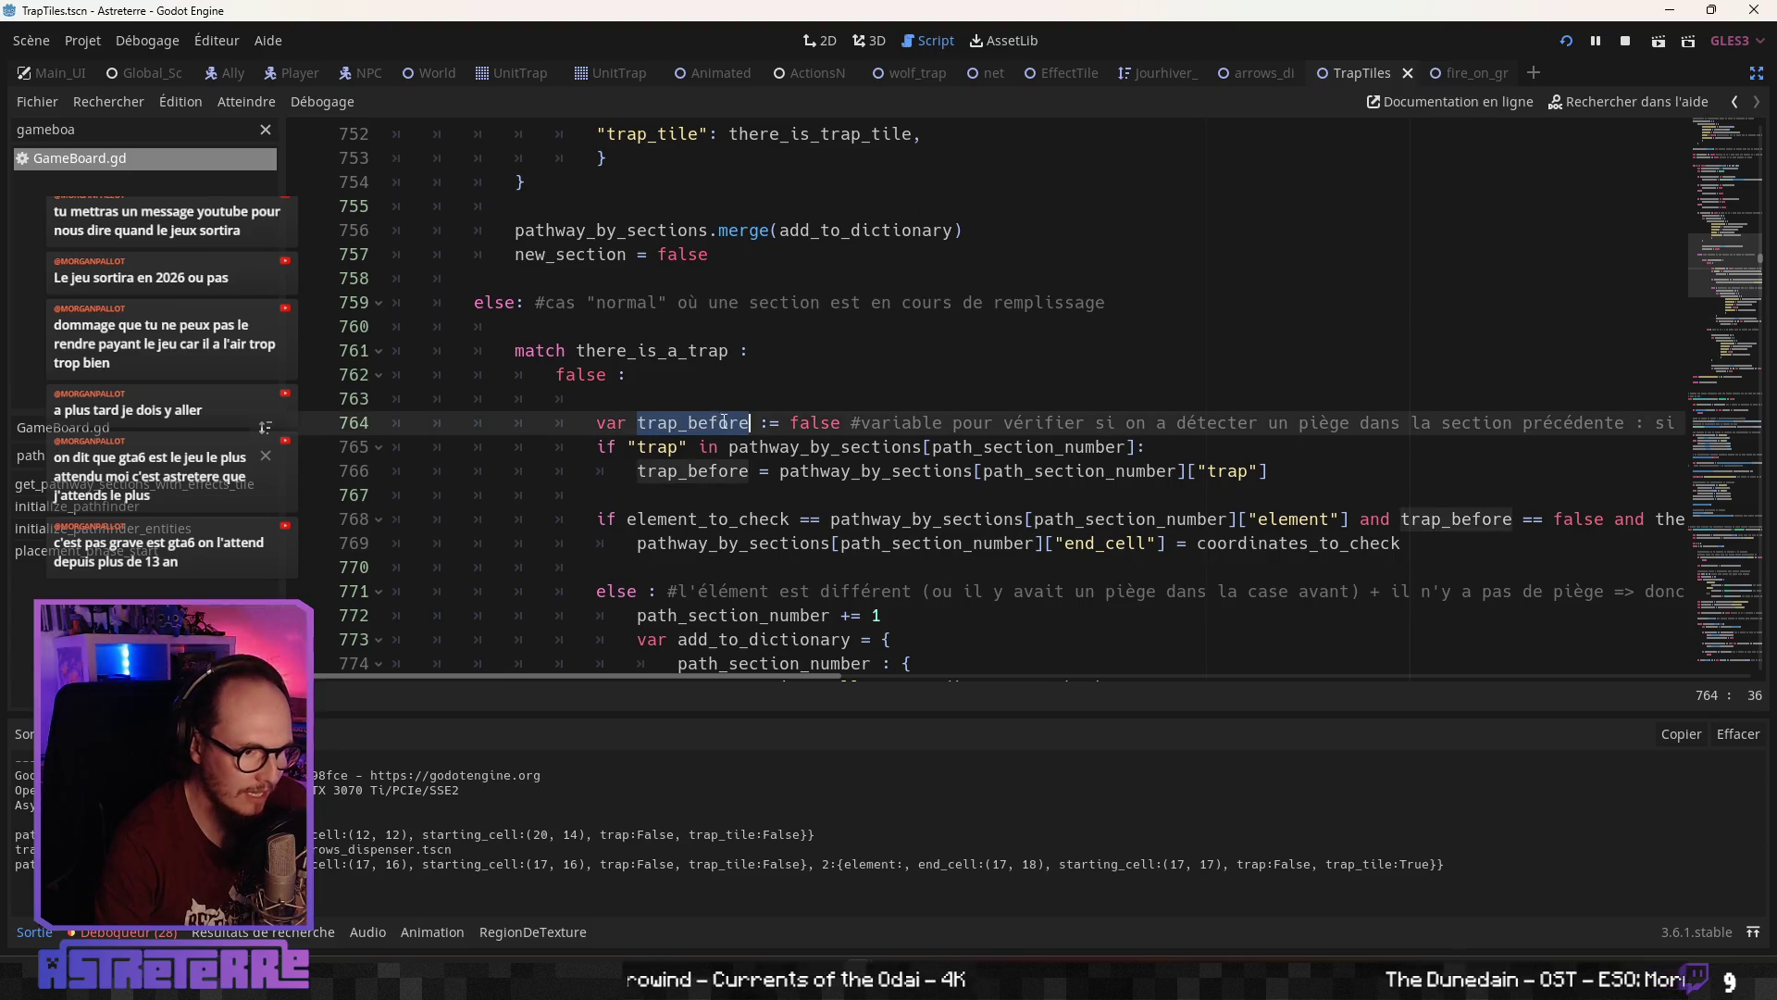
click(934, 431)
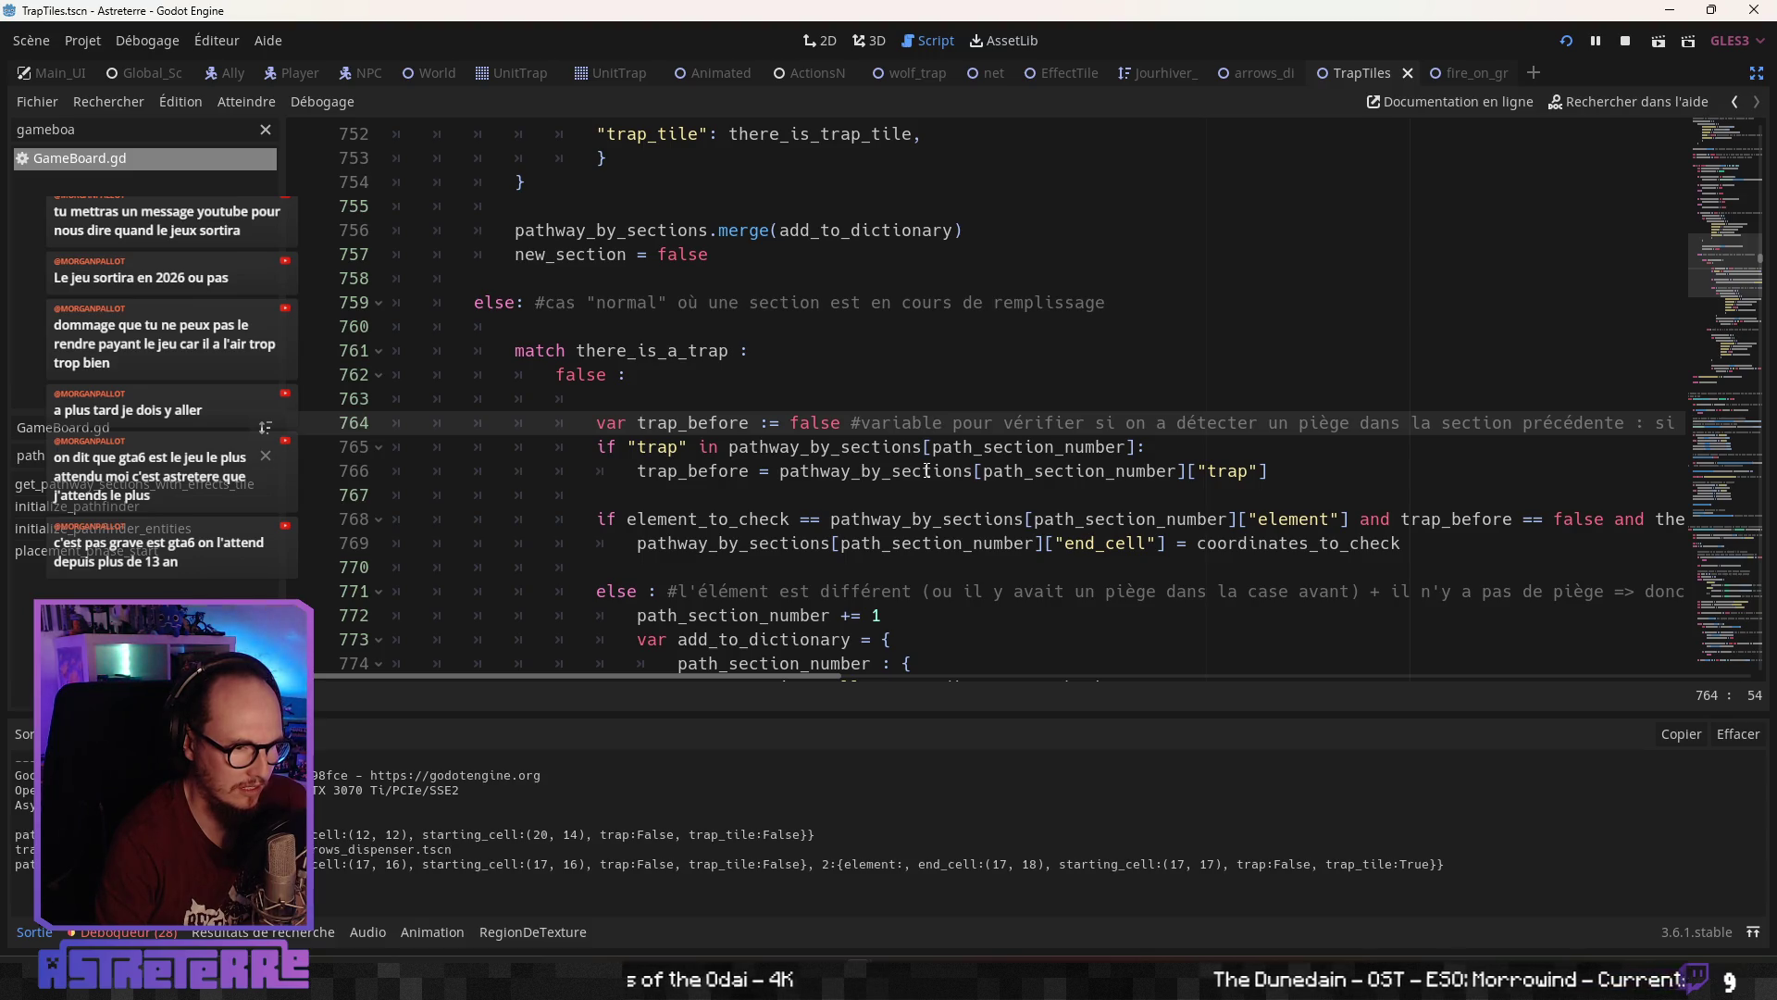
click(917, 474)
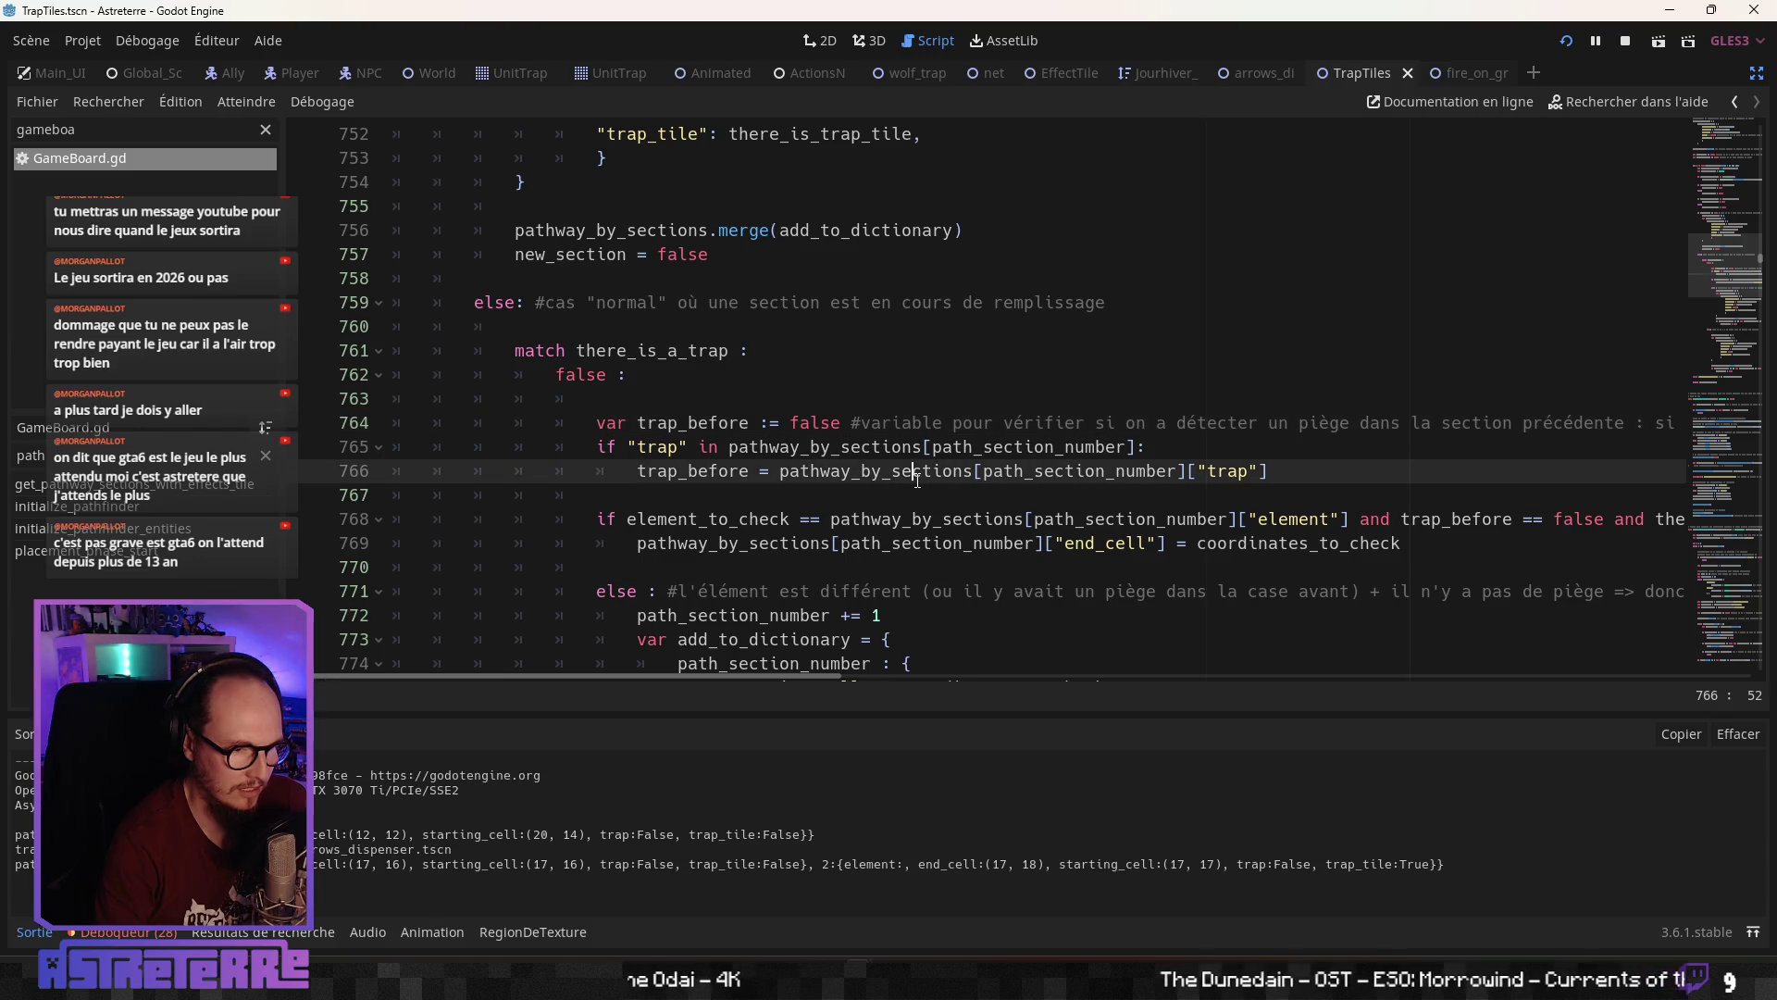
scroll(917, 480, down, 1)
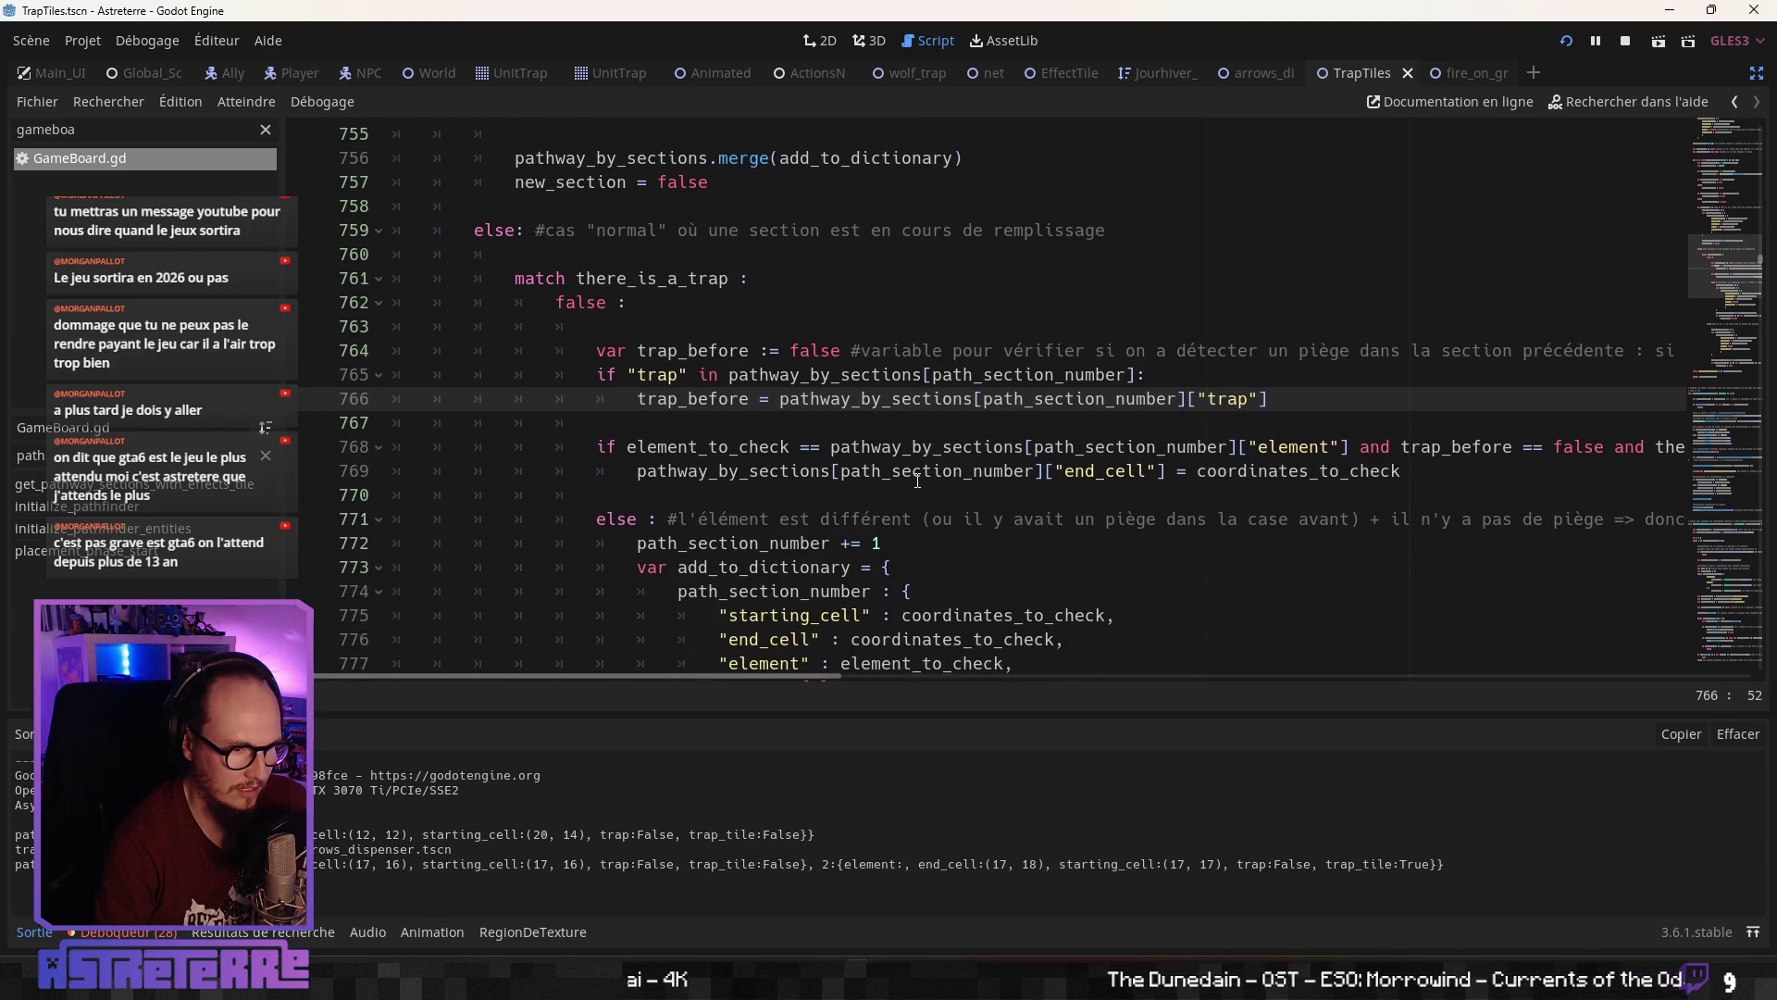
scroll(917, 480, down, 1)
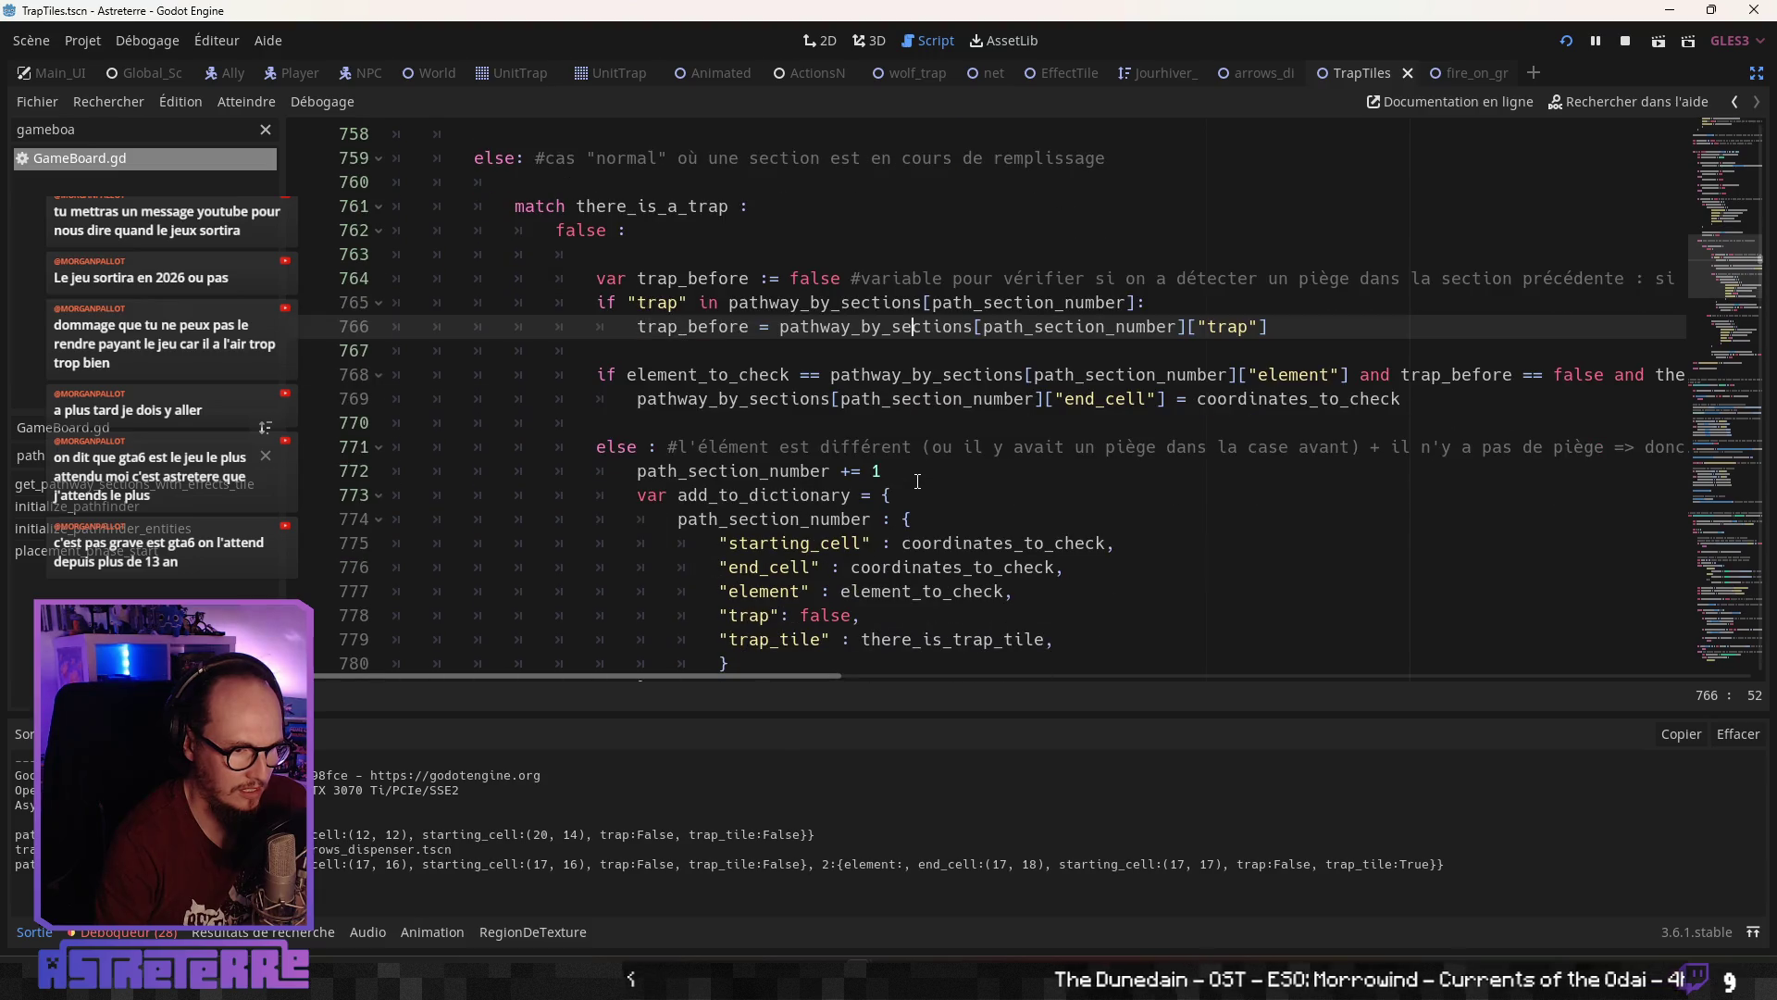
scroll(917, 480, down, 5)
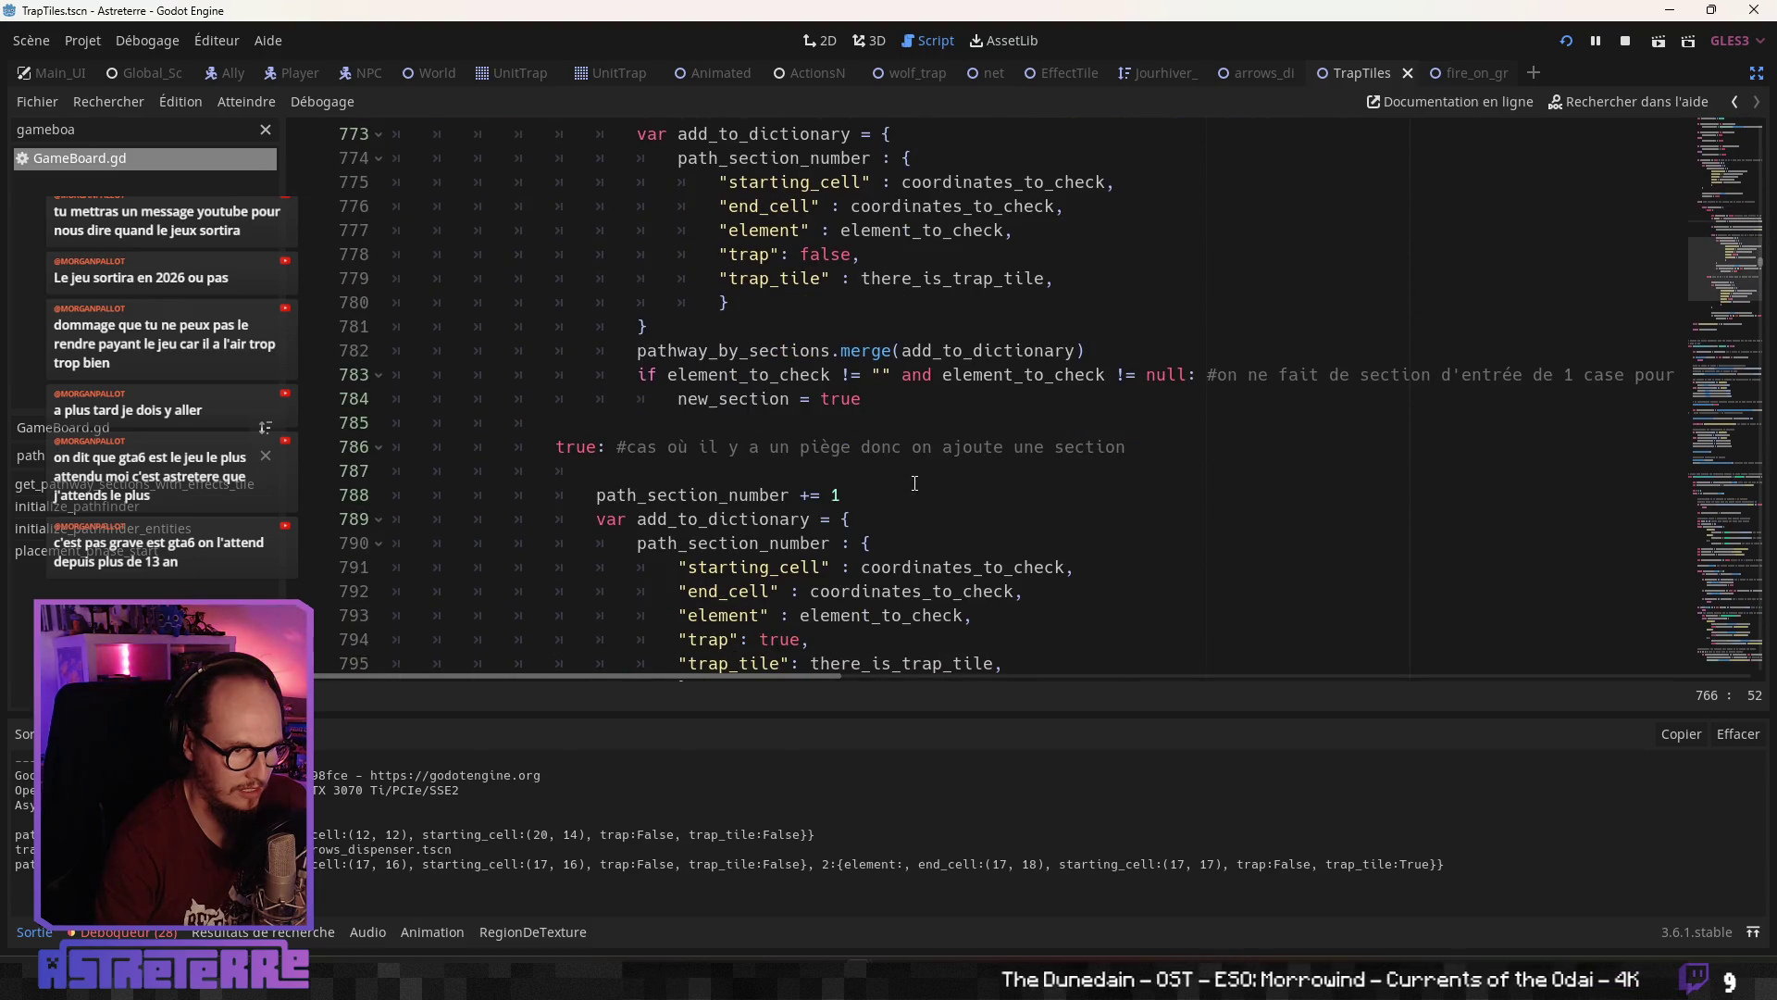
scroll(914, 482, up, 2)
scroll(915, 482, up, 2)
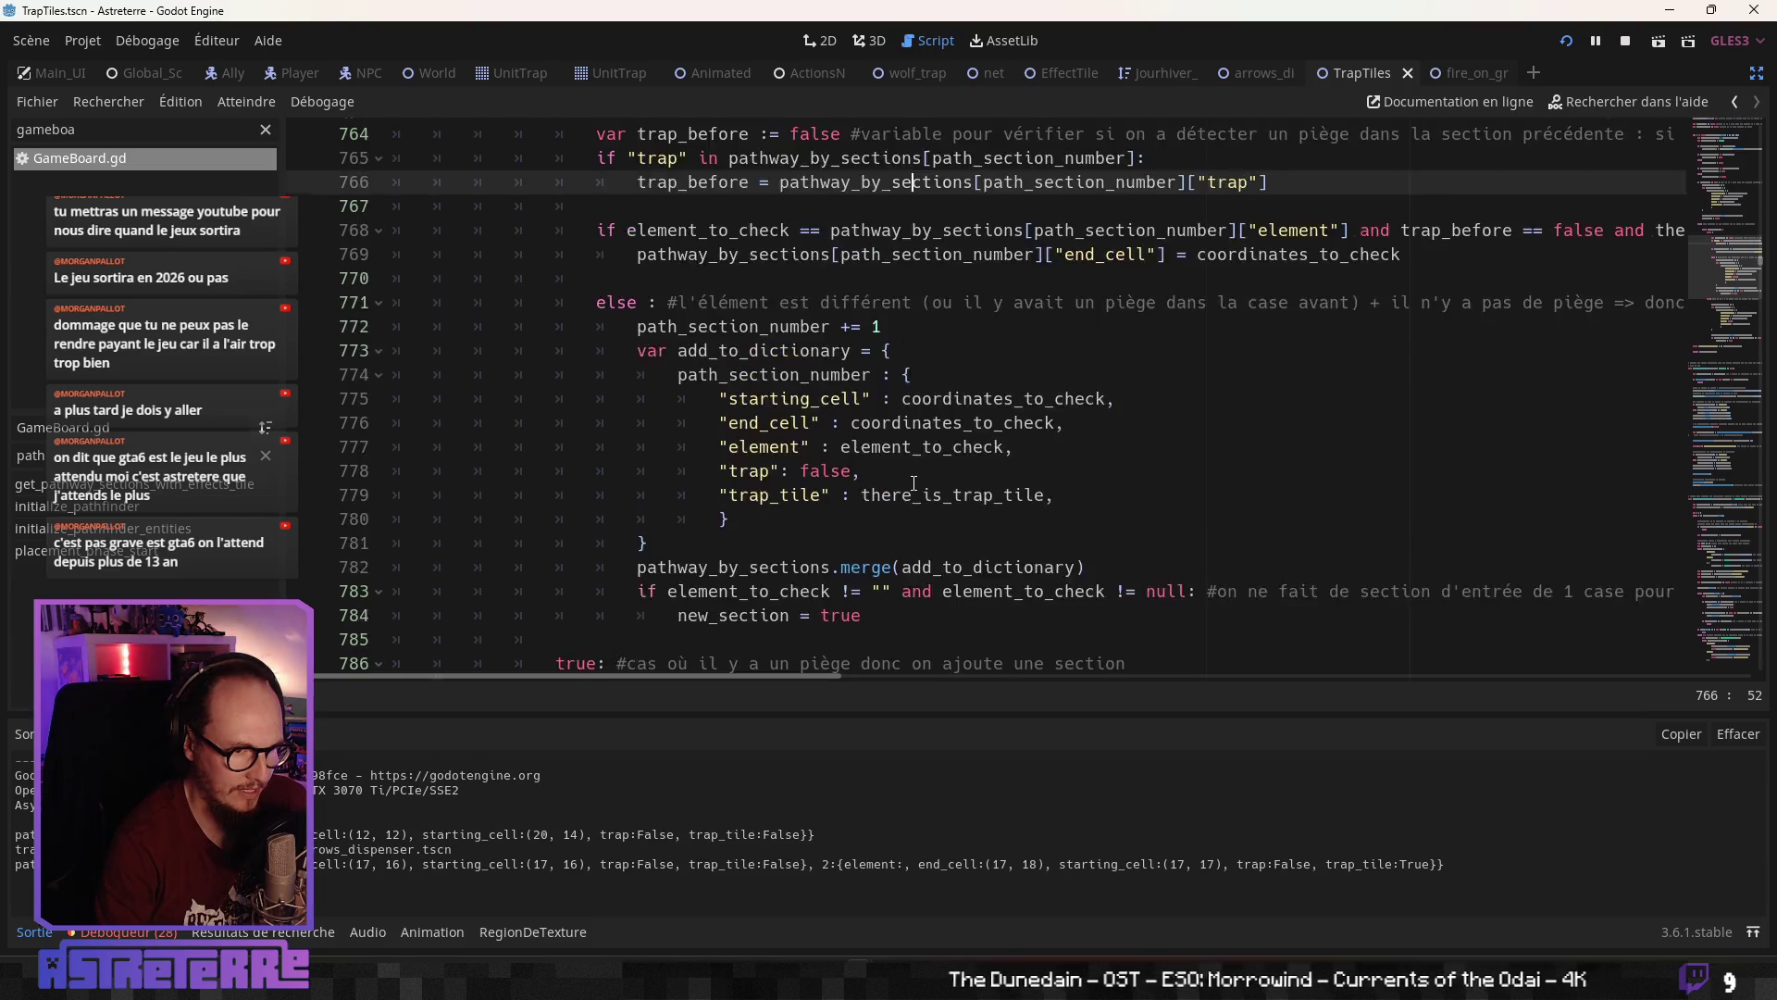
mouse_move(833, 675)
mouse_down()
mouse_move(1014, 680)
mouse_move(820, 681)
mouse_up()
scroll(834, 646, down, 3)
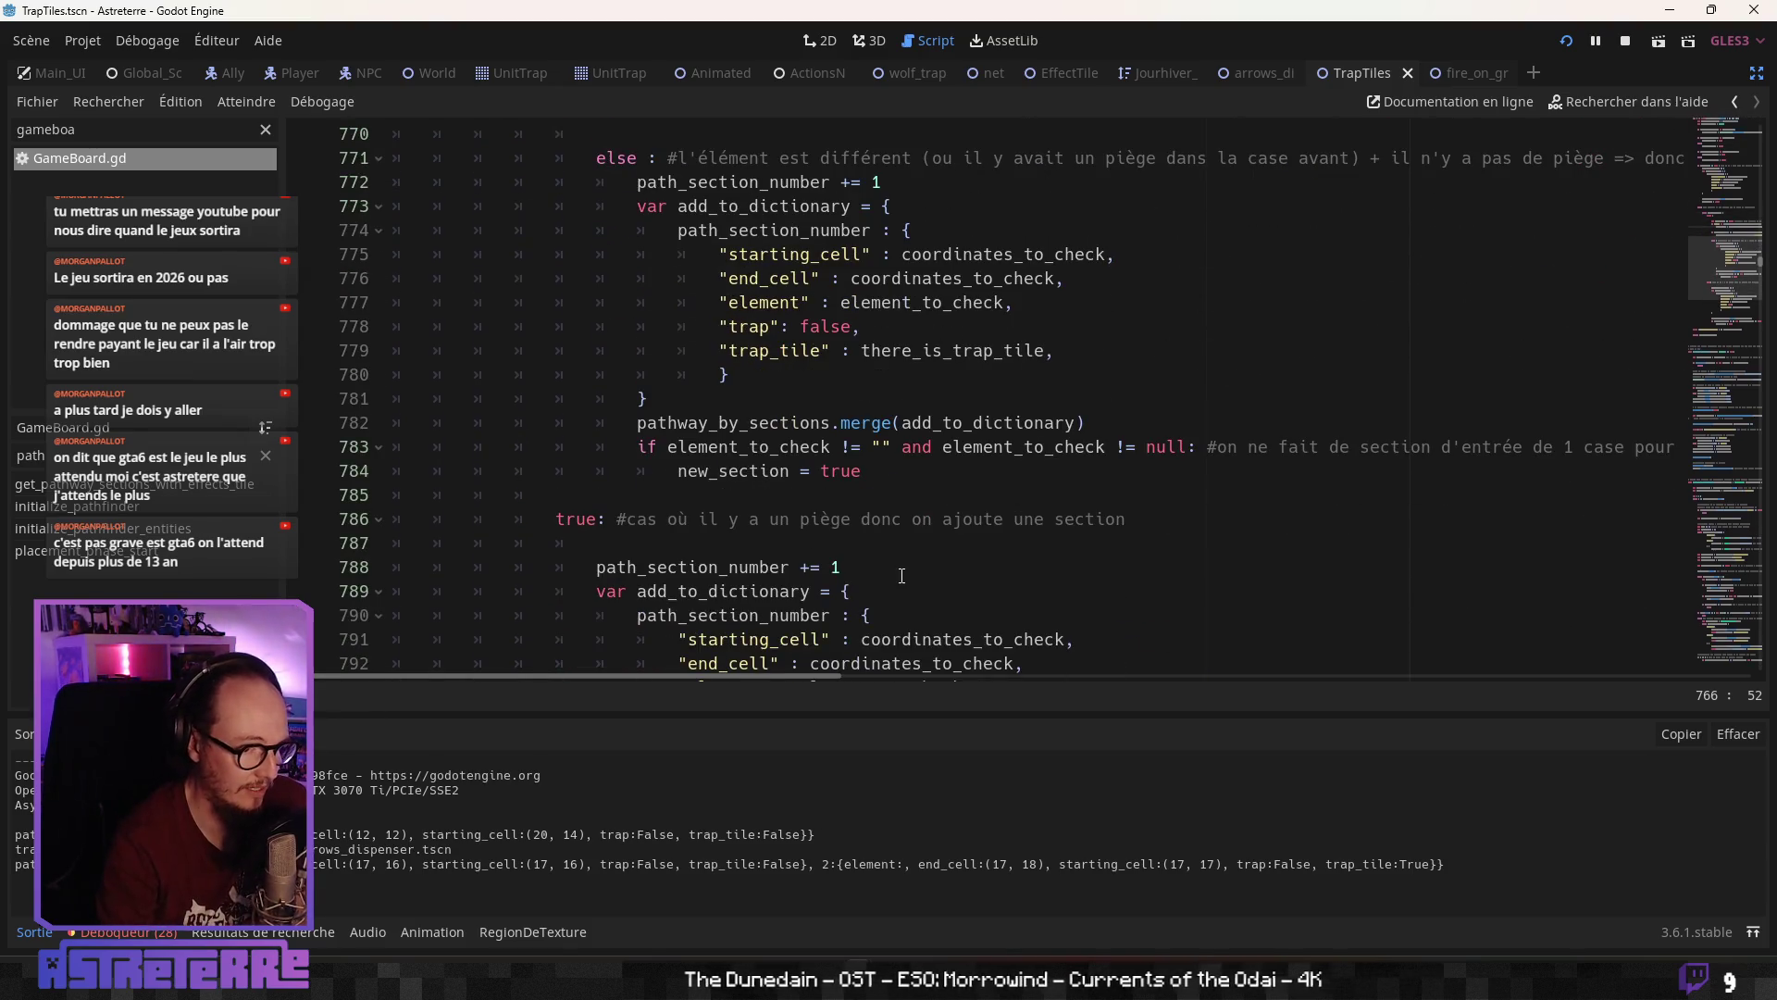
scroll(913, 535, down, 2)
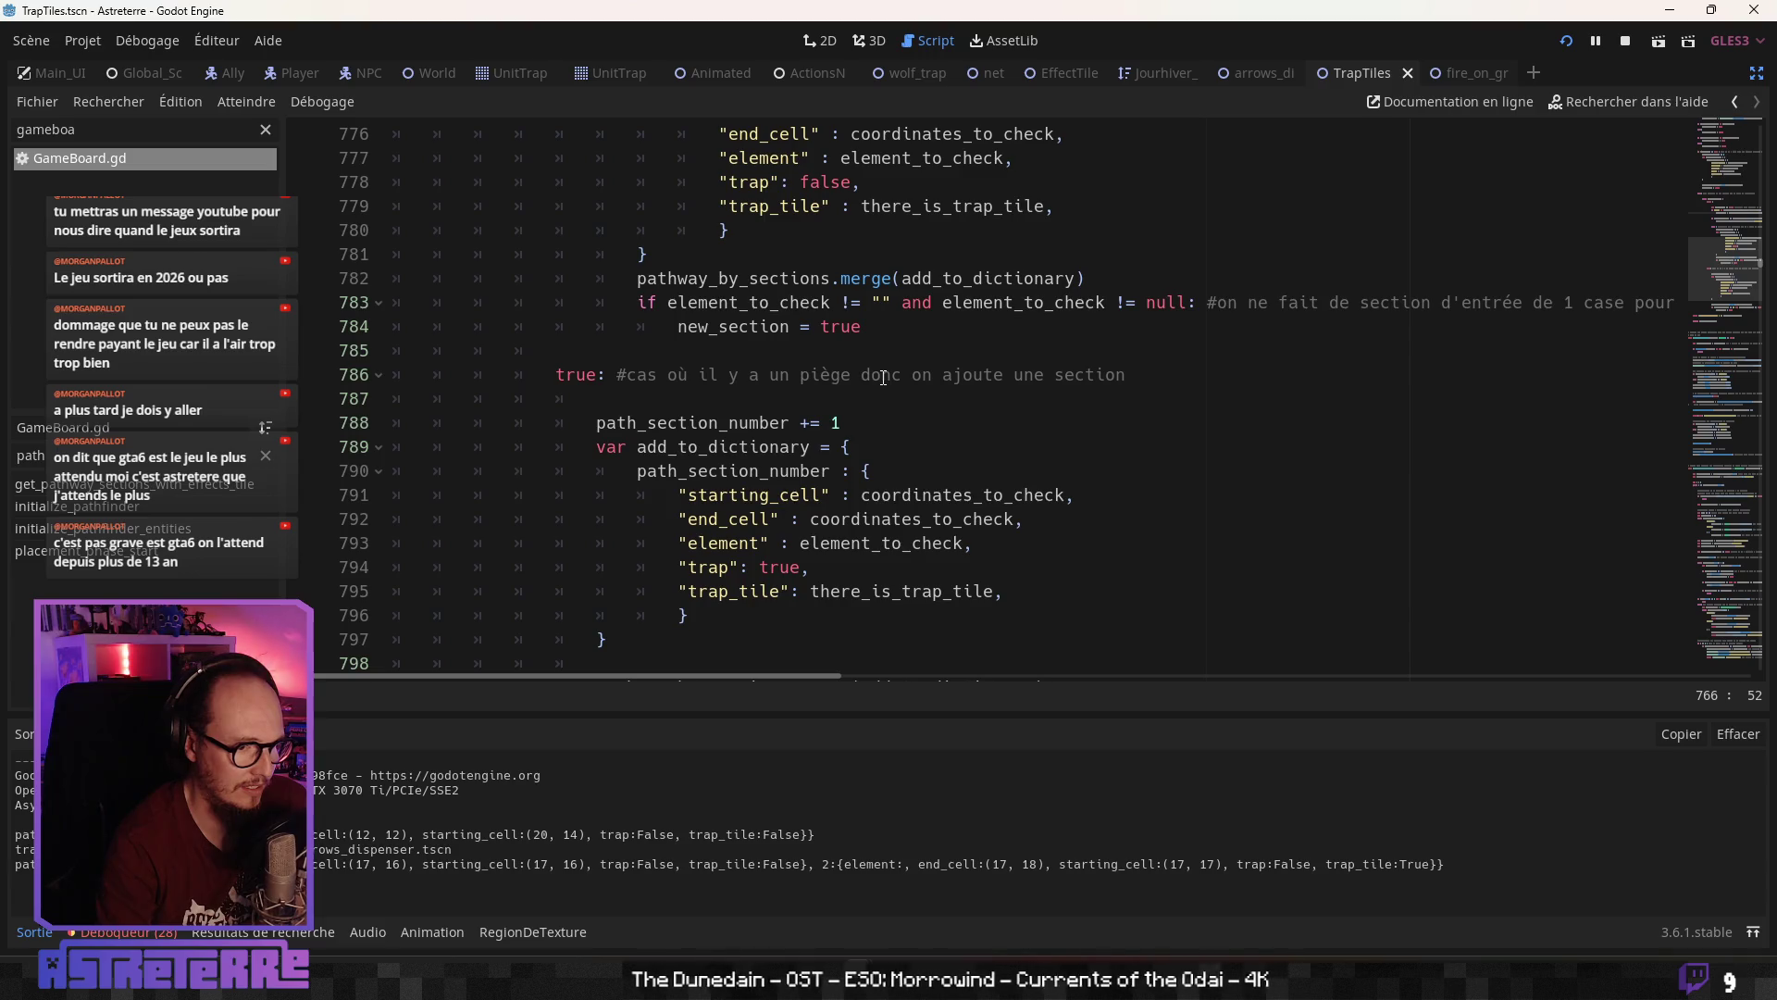
scroll(858, 457, down, 3)
scroll(856, 467, up, 3)
scroll(854, 475, down, 2)
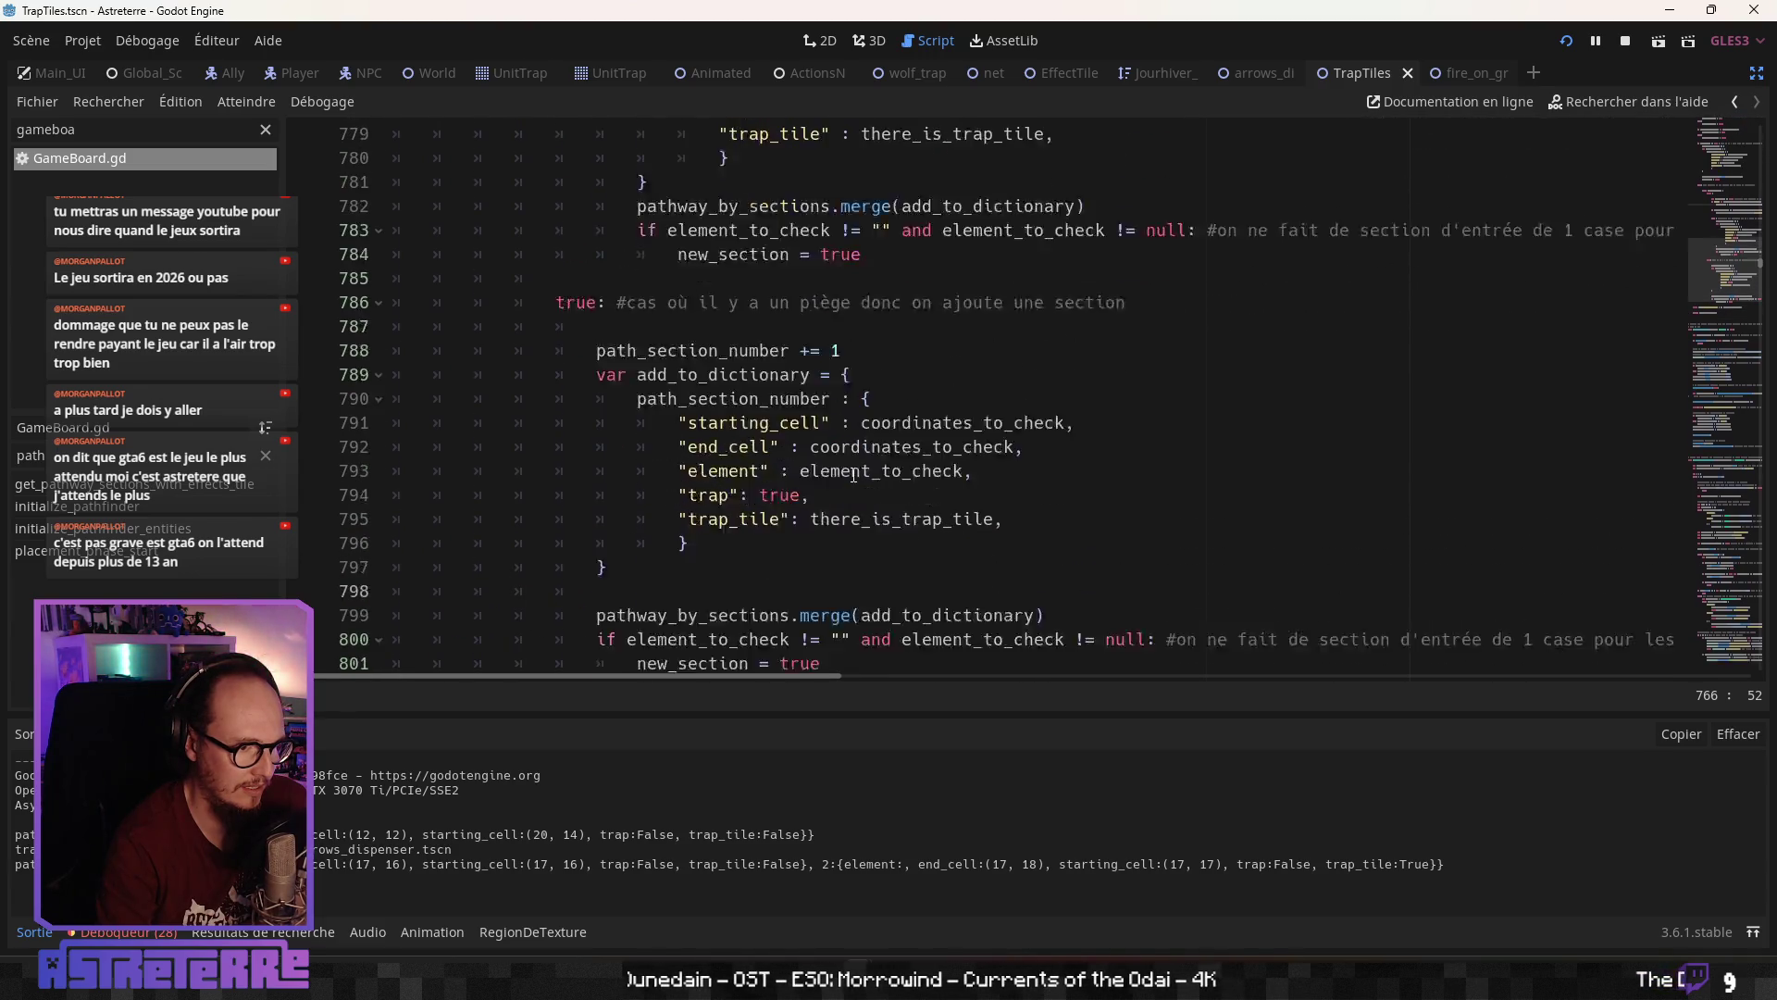
scroll(854, 475, up, 7)
scroll(854, 475, down, 1)
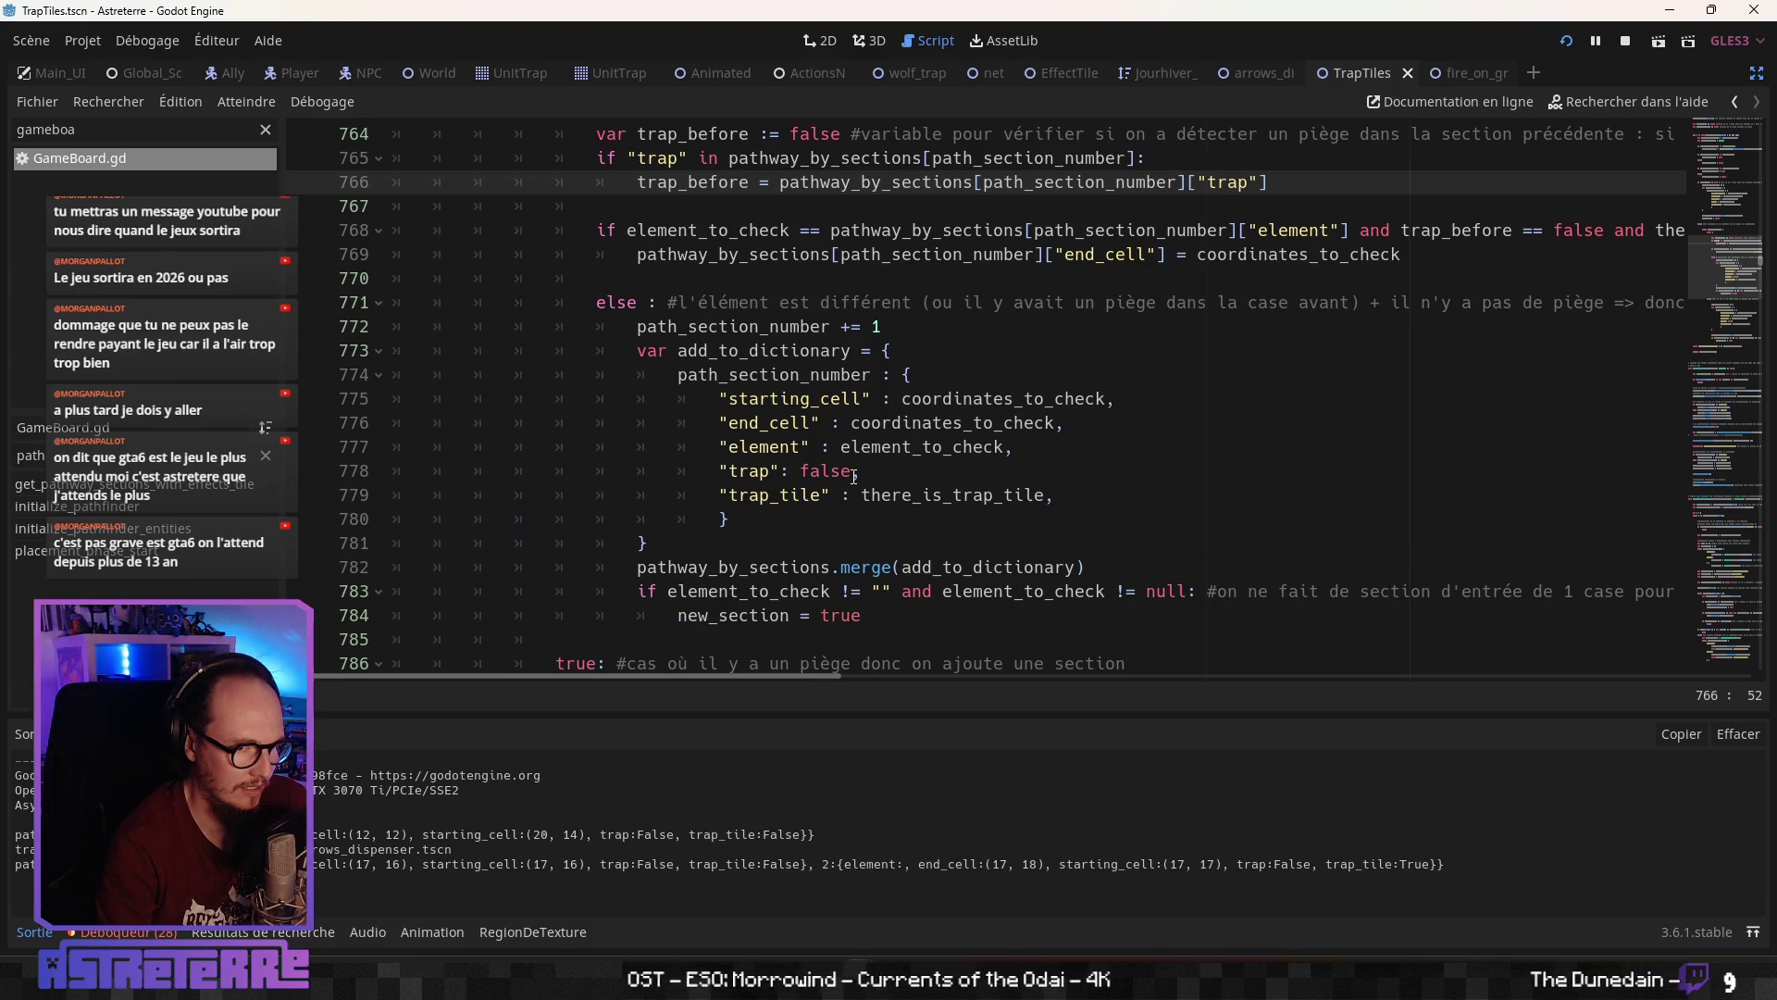
mouse_move(835, 680)
mouse_down()
mouse_move(981, 686)
mouse_move(811, 686)
mouse_up()
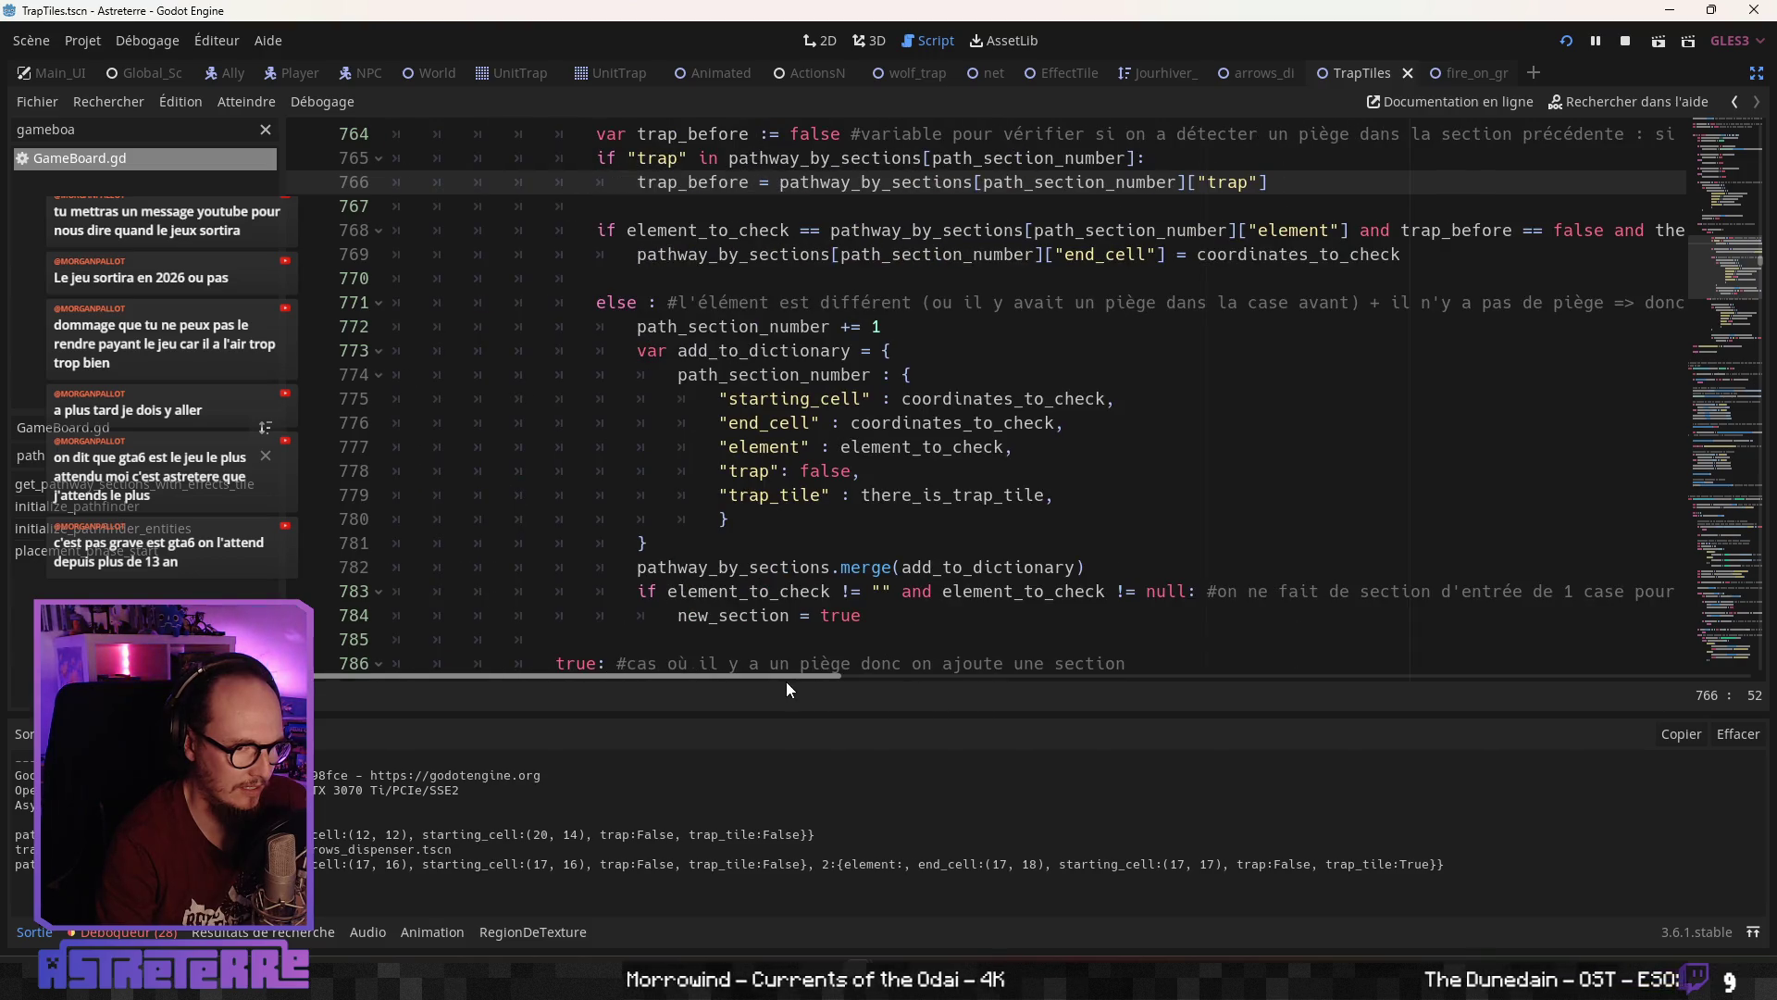
scroll(837, 555, up, 2)
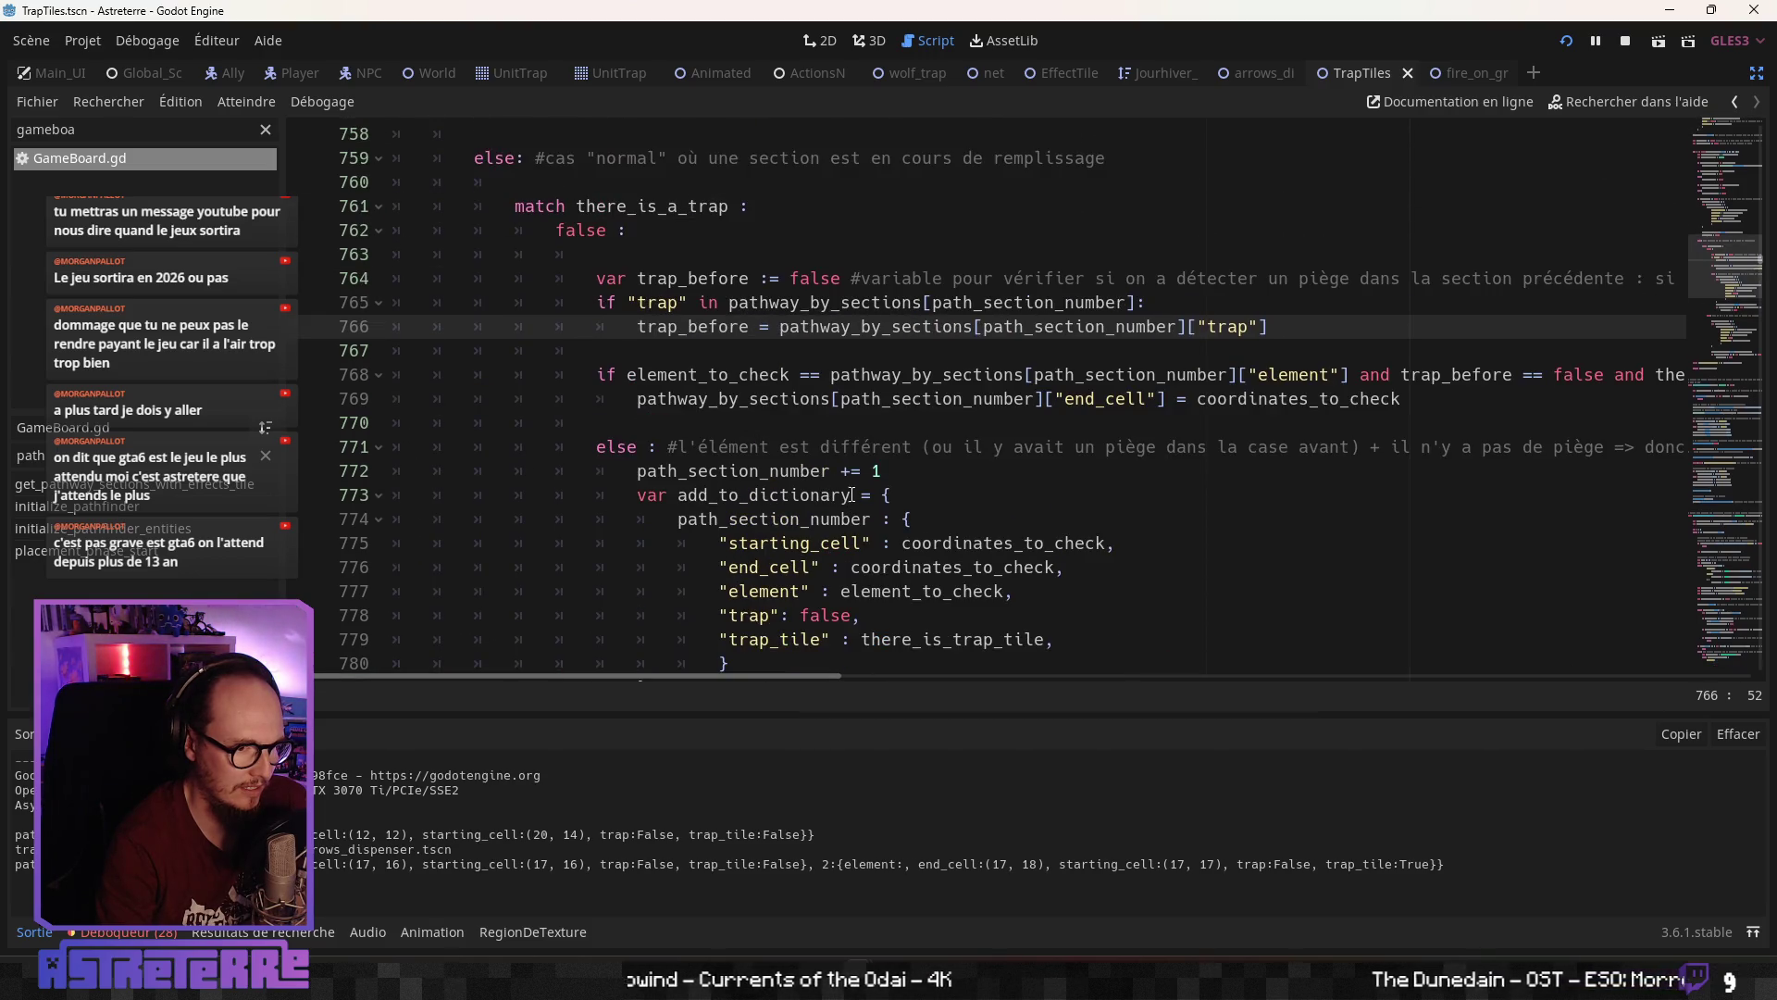
click(1037, 440)
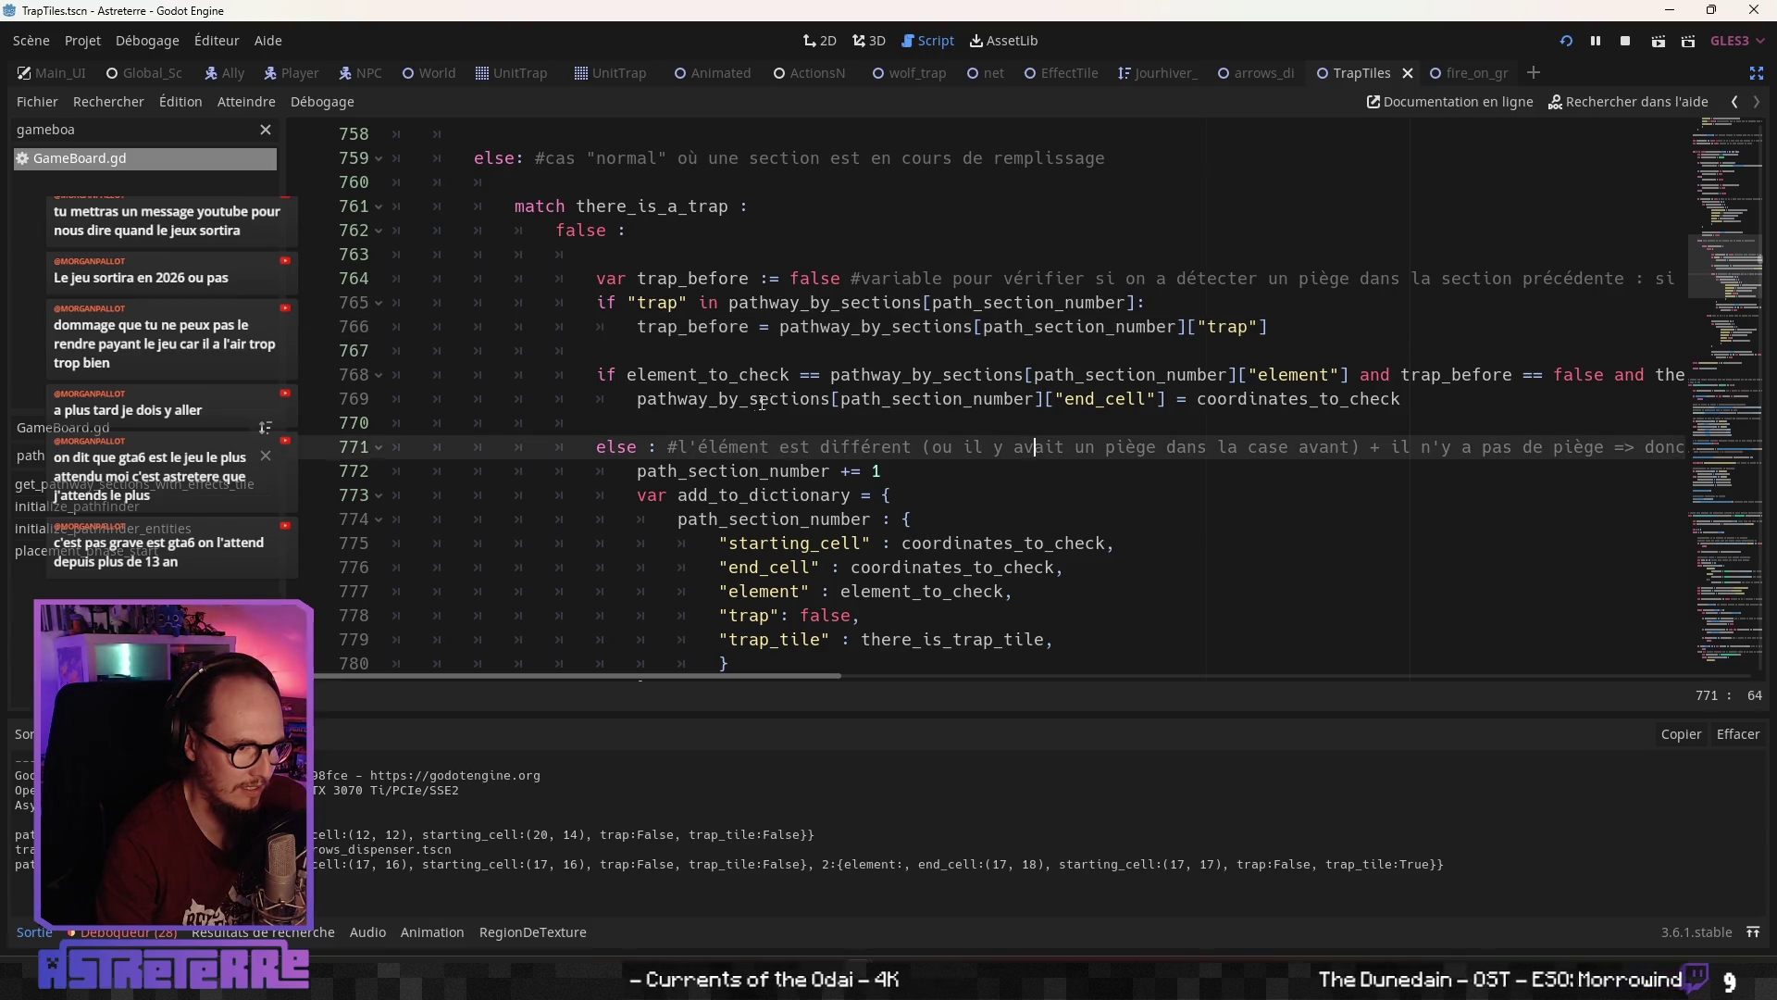
scroll(792, 426, up, 1)
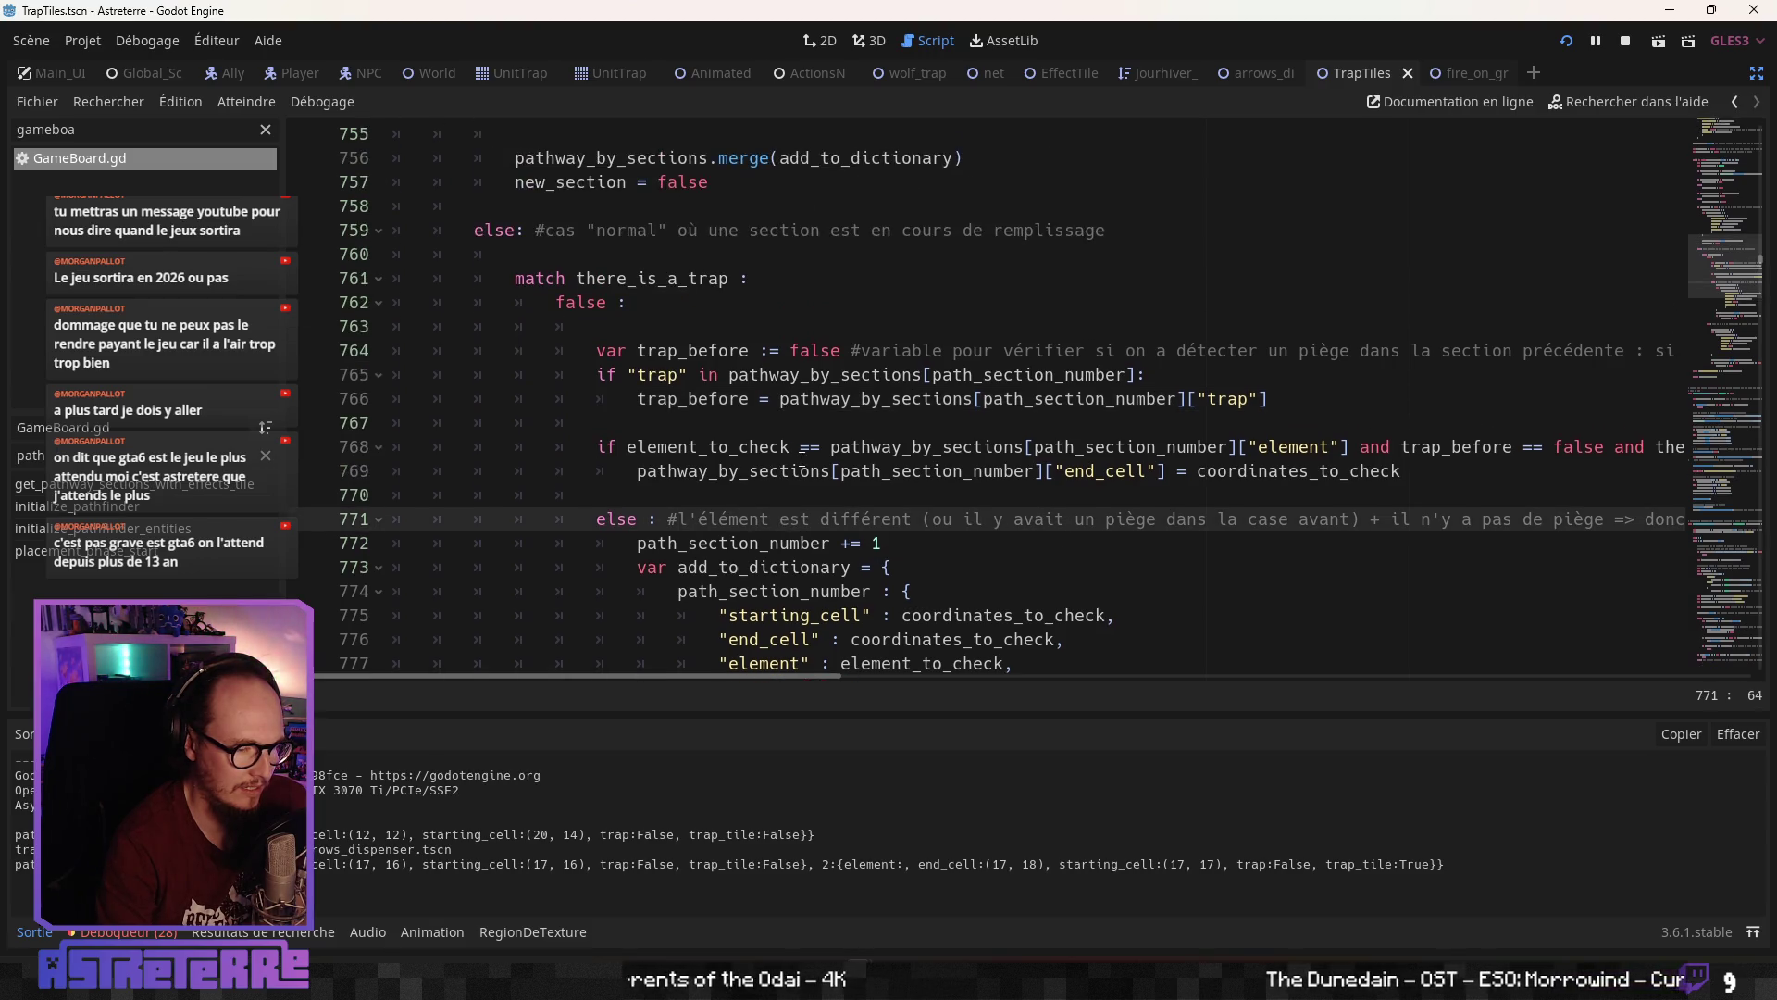
mouse_move(735, 675)
mouse_down()
mouse_move(1596, 691)
mouse_move(676, 663)
mouse_up()
click(638, 446)
scroll(670, 495, up, 2)
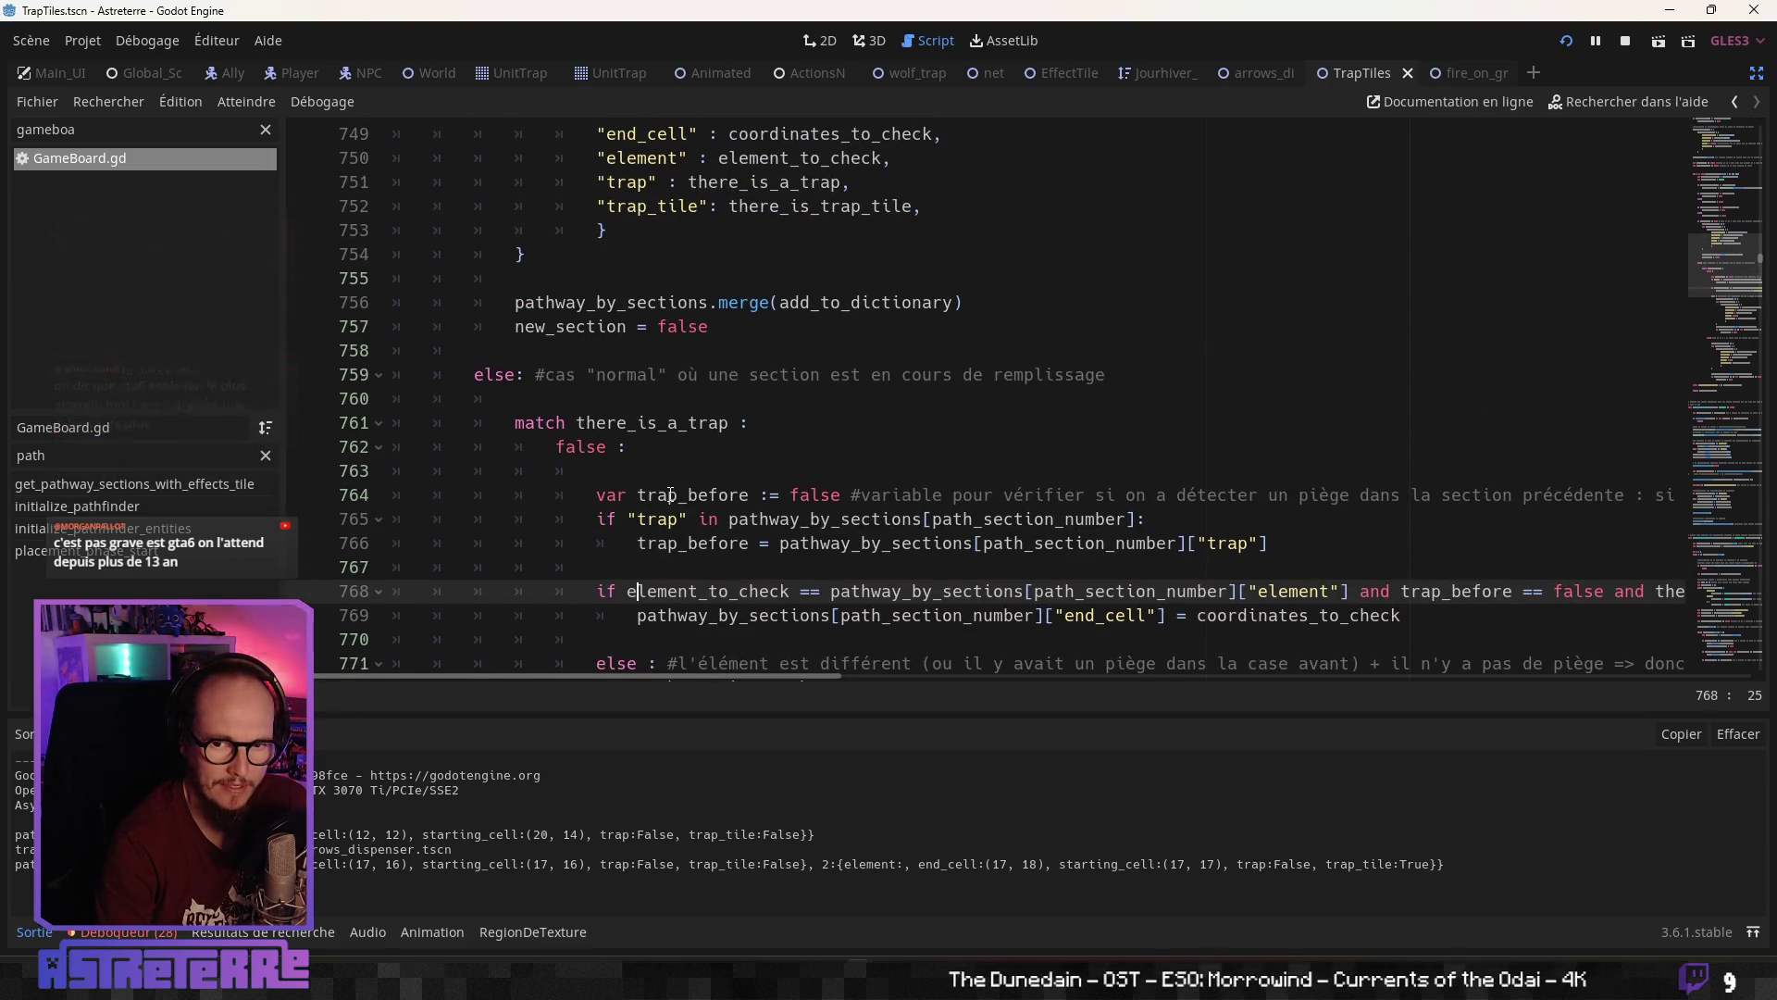
scroll(670, 495, down, 1)
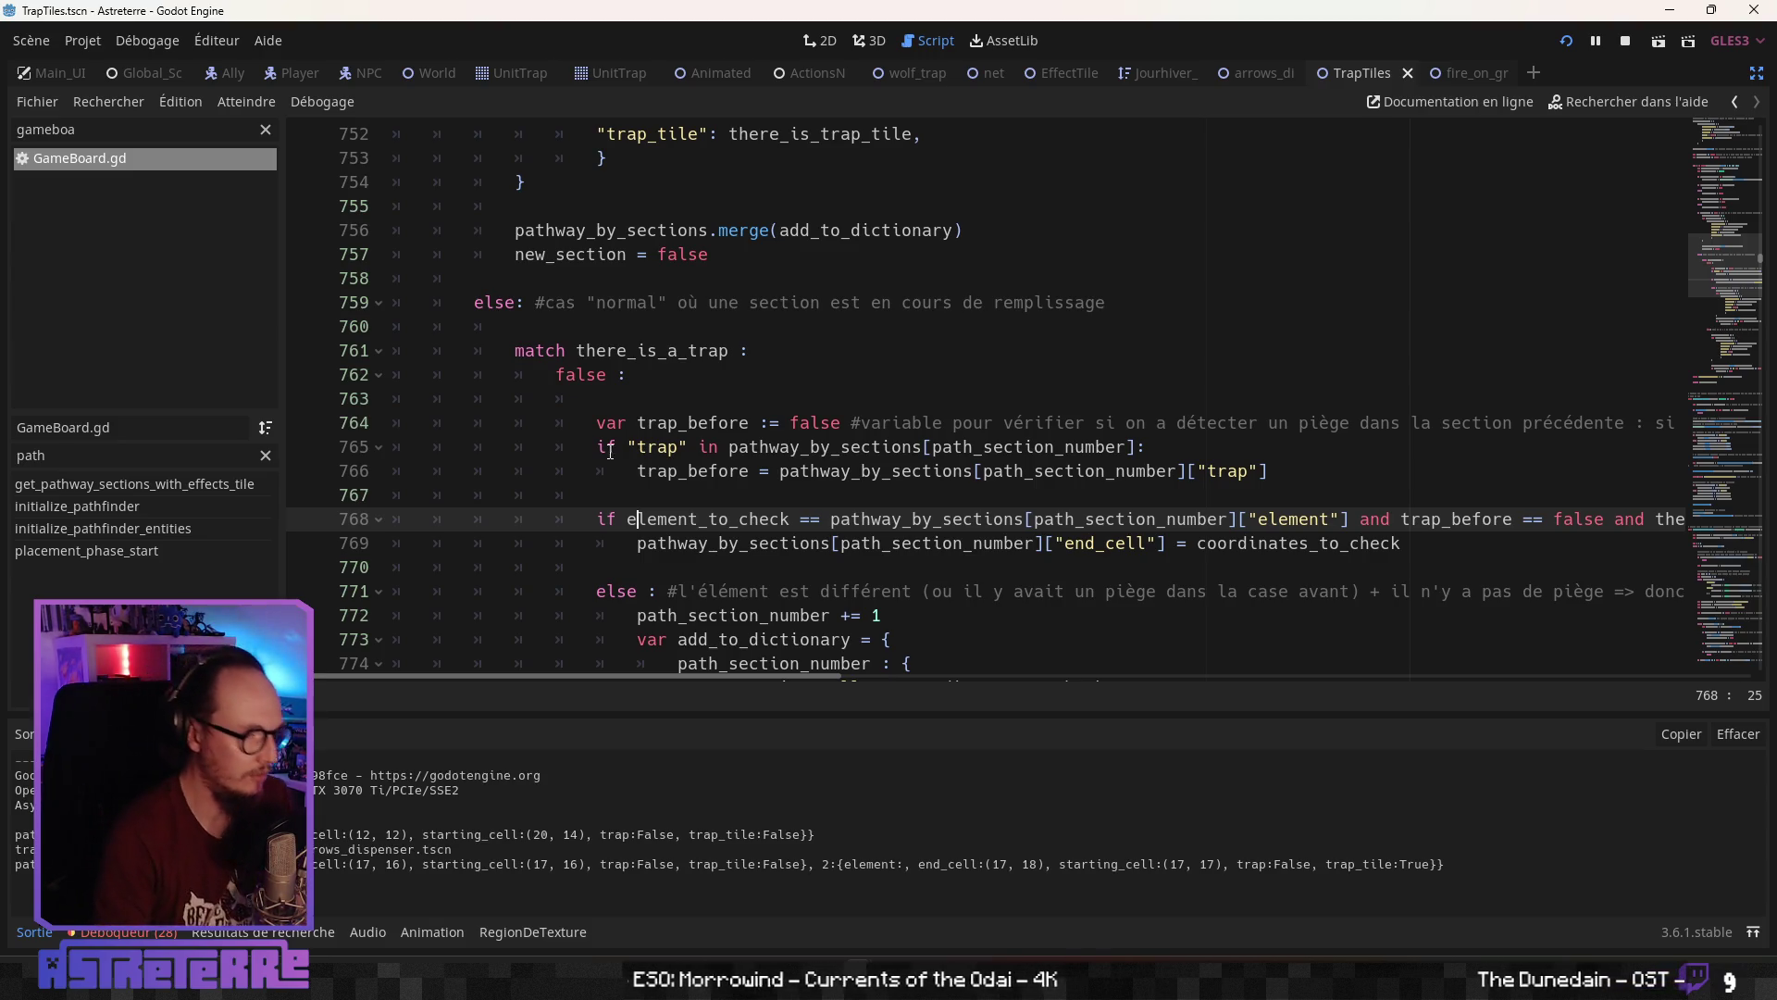
click(611, 450)
click(717, 501)
key(Return)
text(var trap_tile_before := false #variable p)
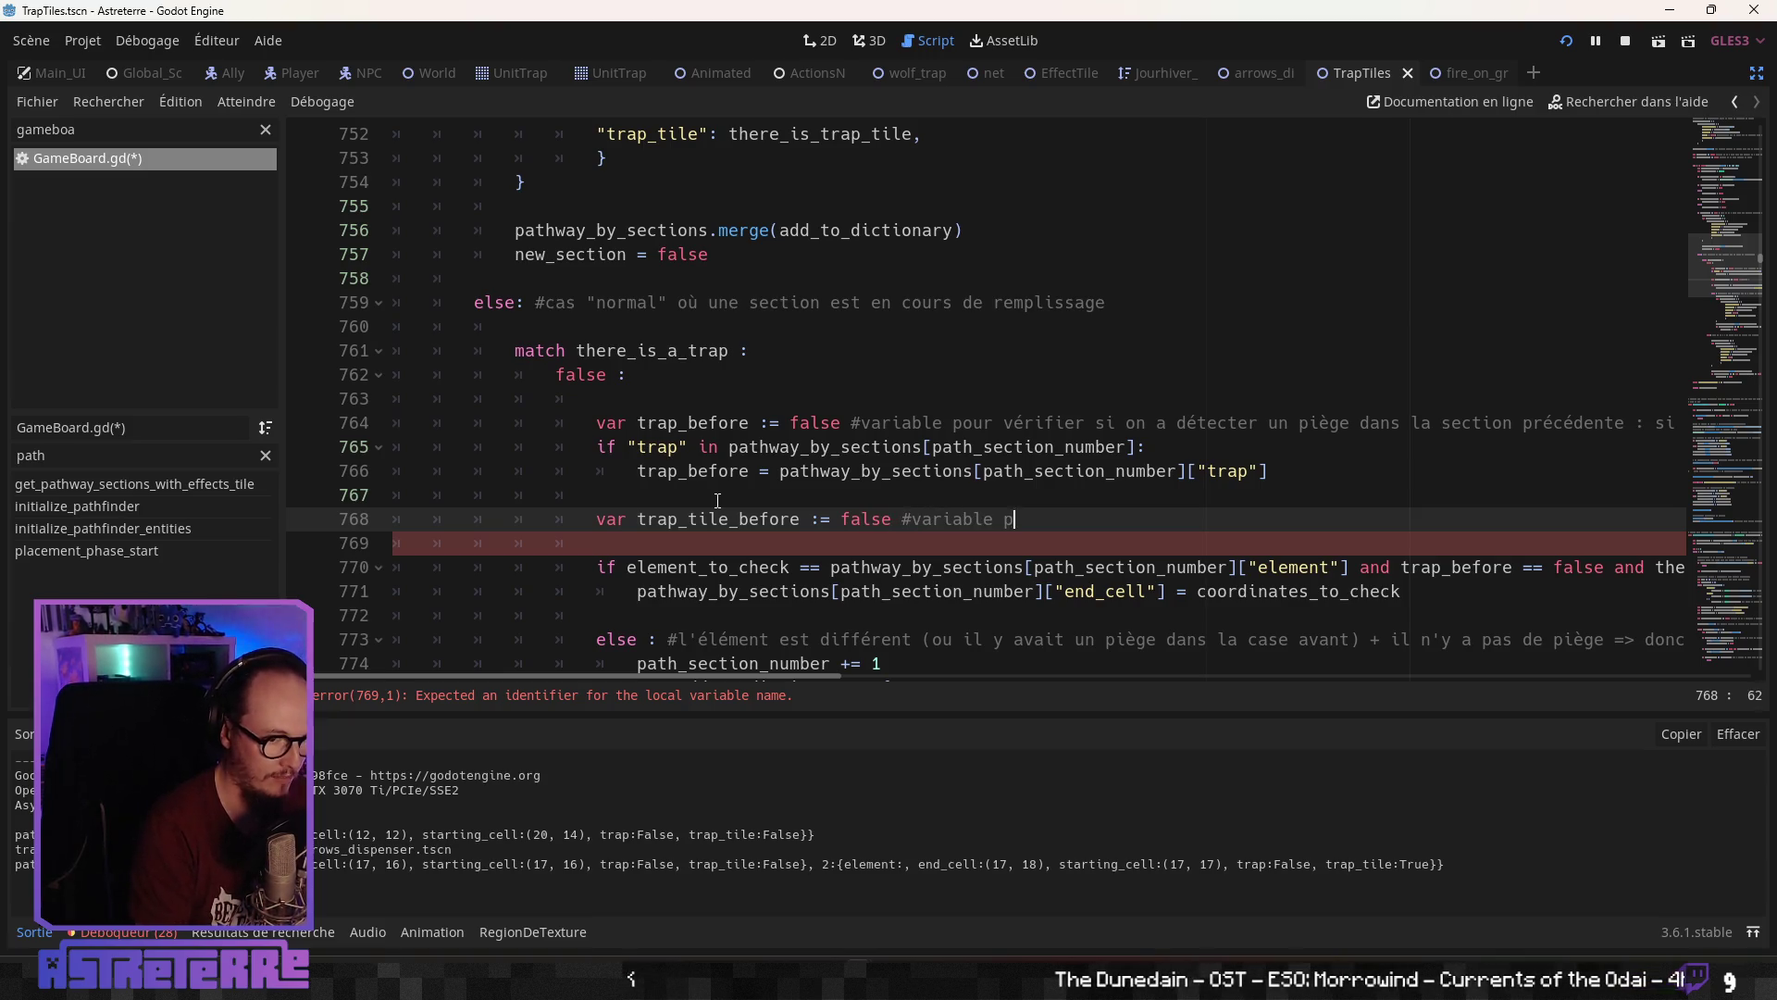
Write the French comment explaining a new section starts when the move stops on the trap_tile
text(our vérifier si on a détecter une traptile dans la section préc)
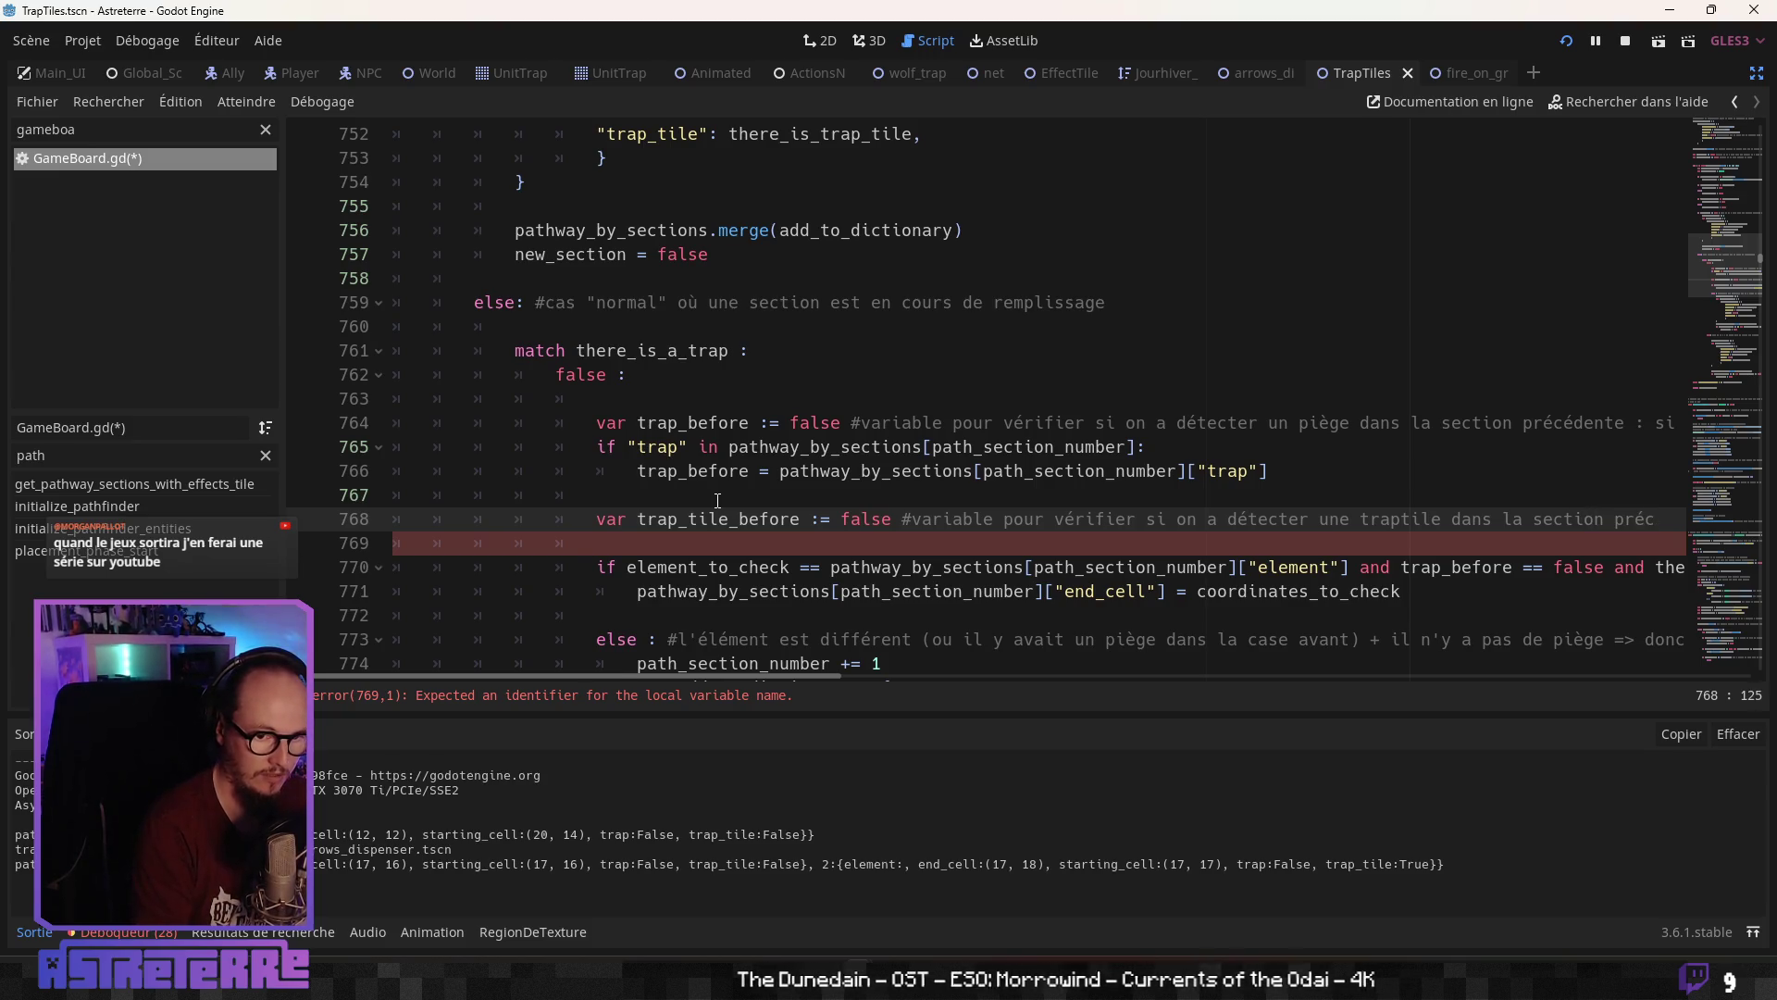
text(édente : si c'est le cas, on colmmmmence un nouve)
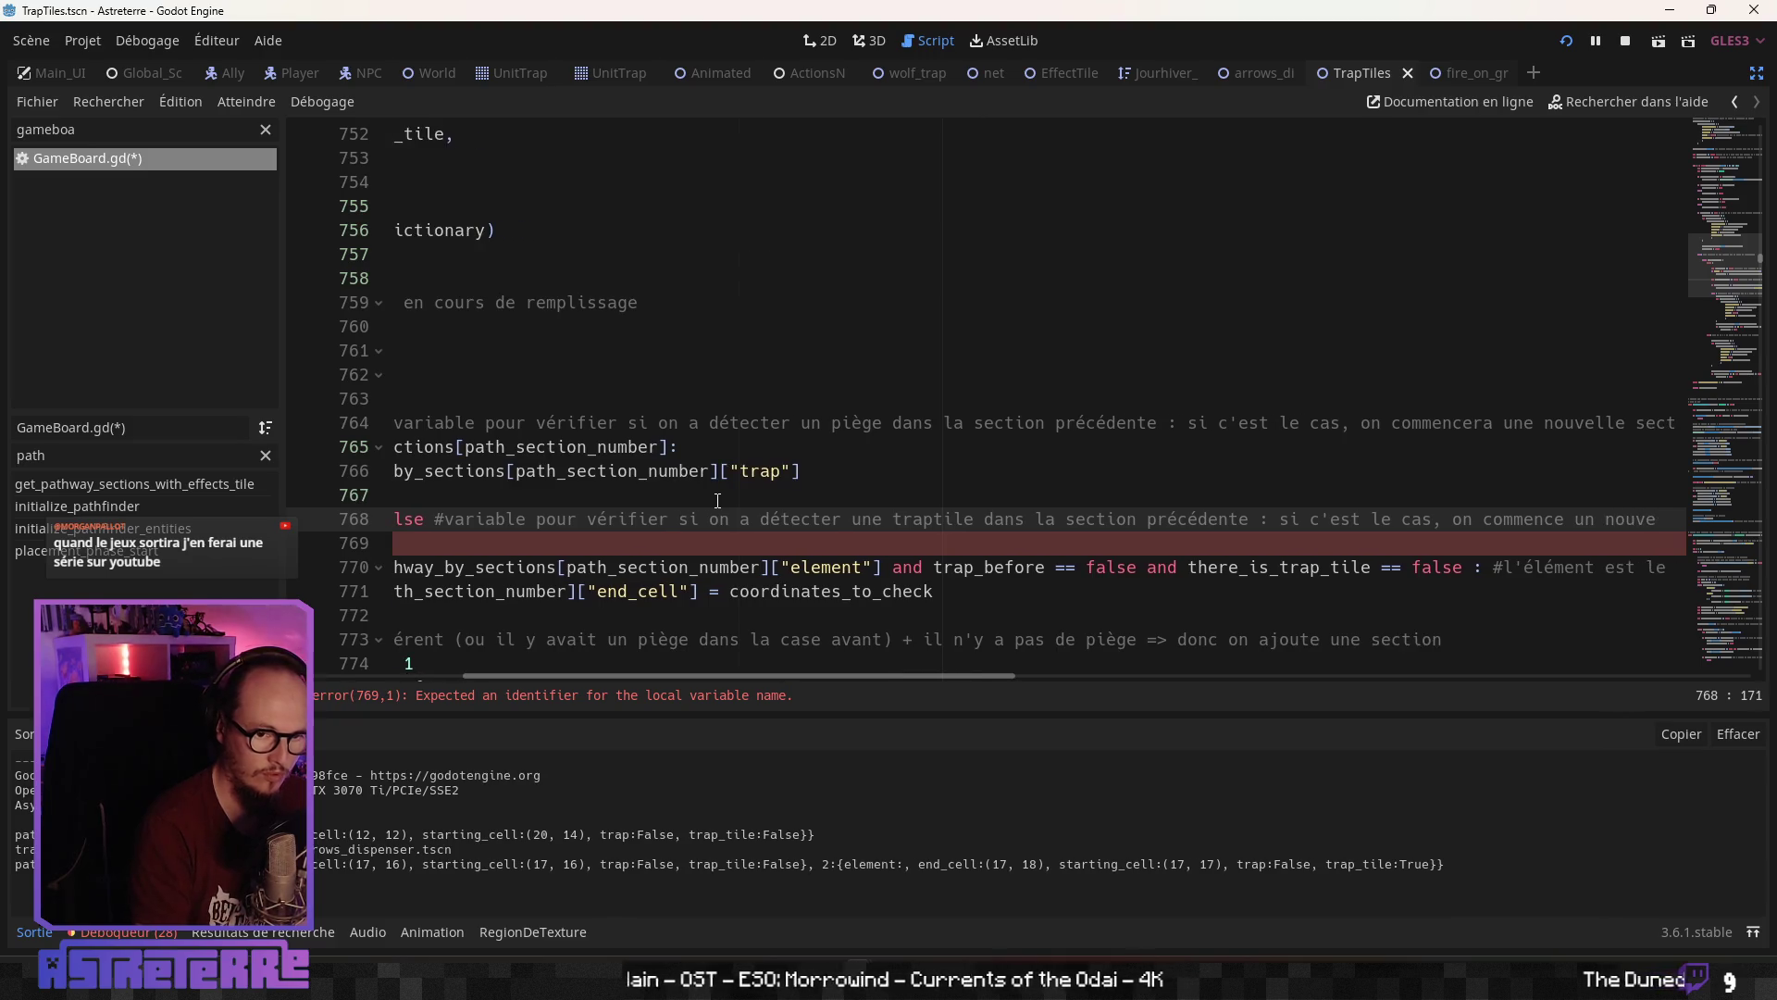
text(auy)
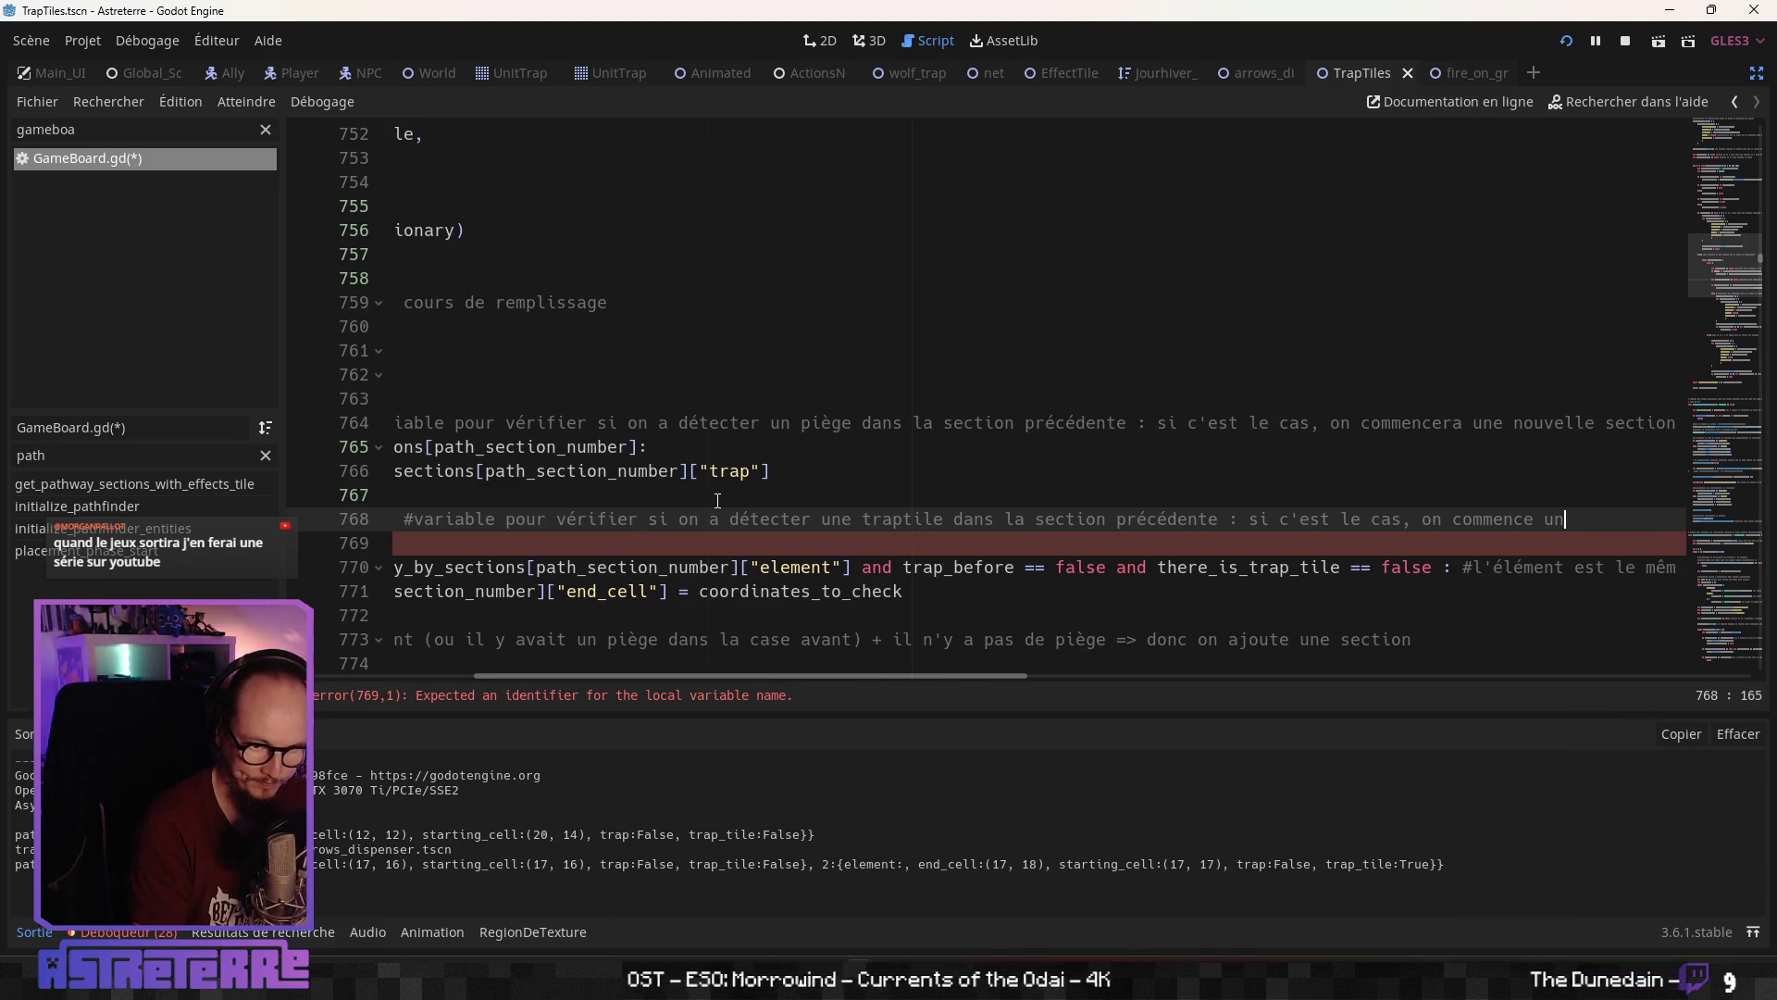
text(le secti)
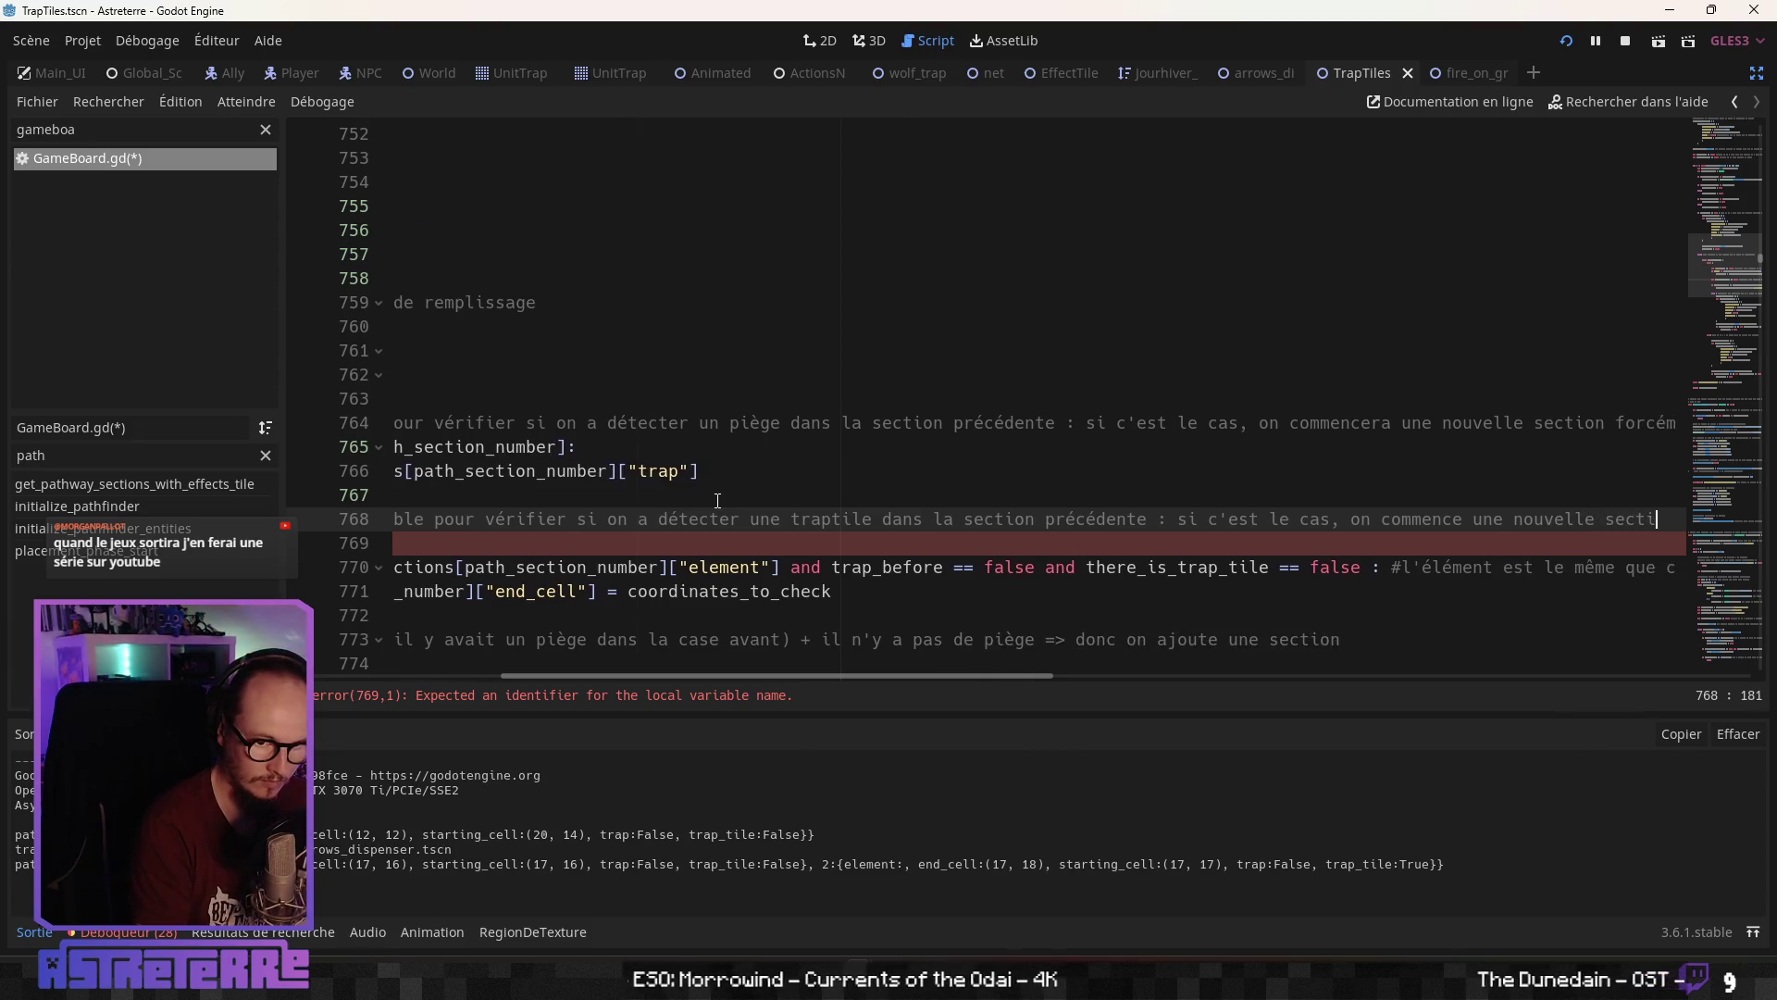
text(on forcément )
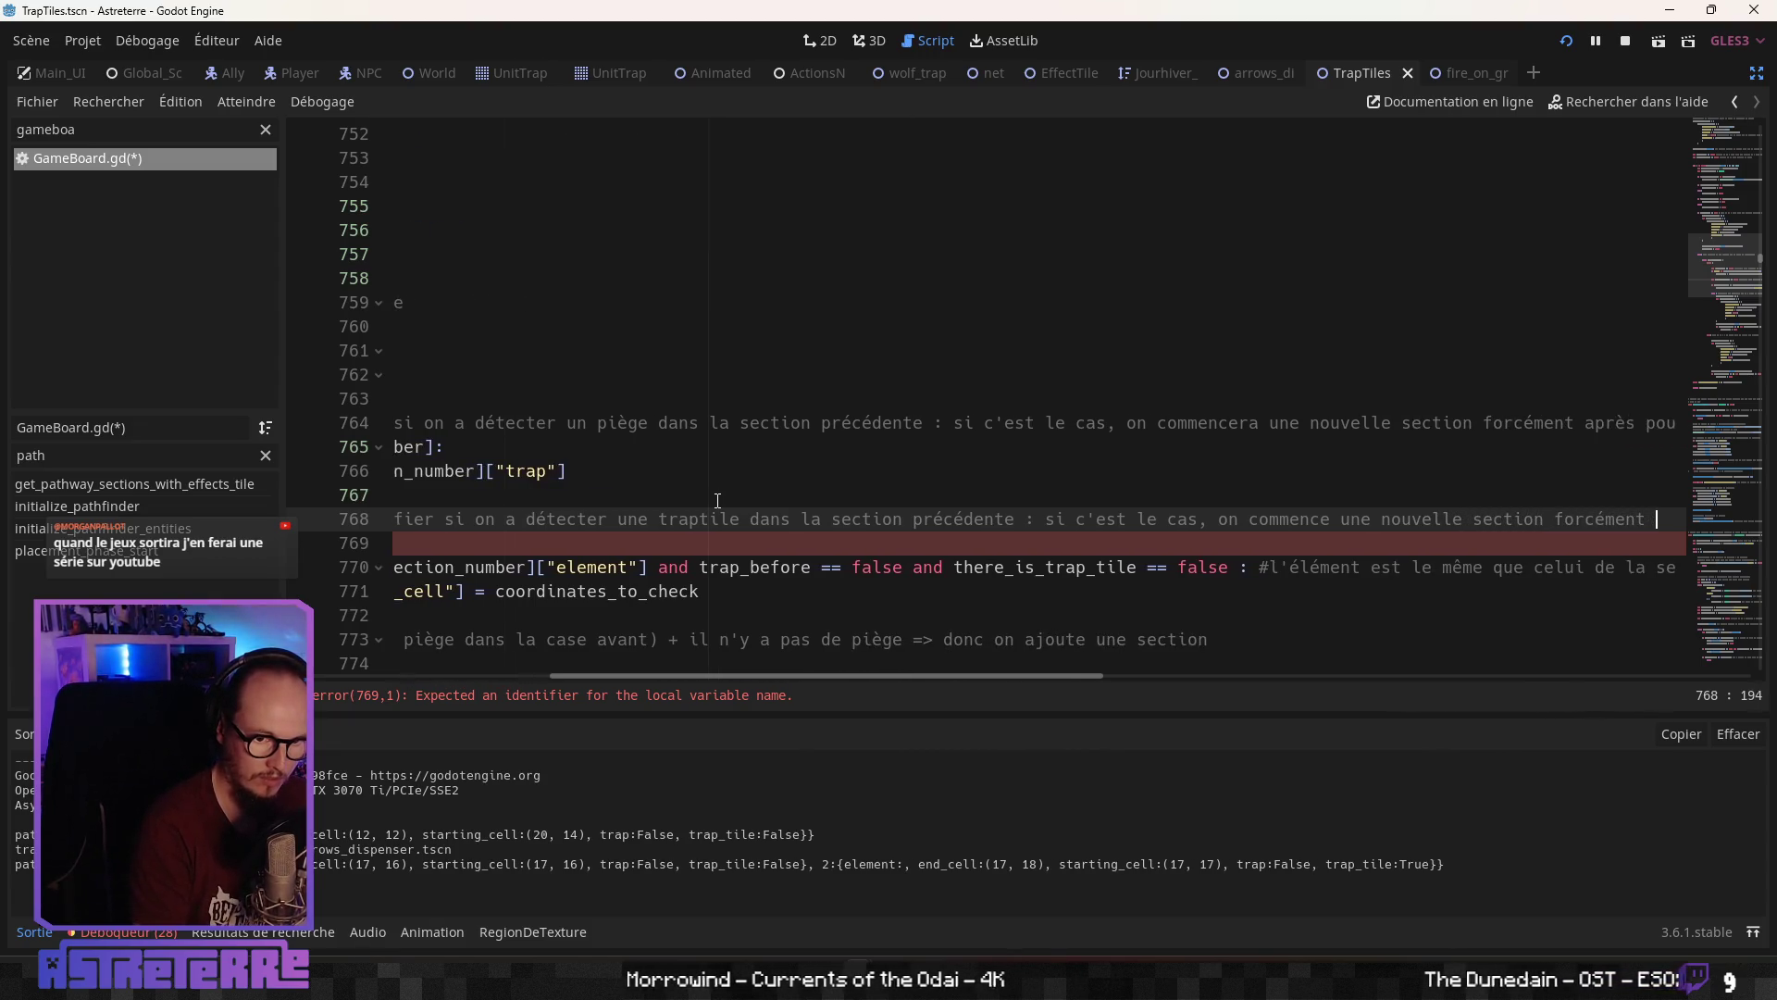
text(ur que la biouy)
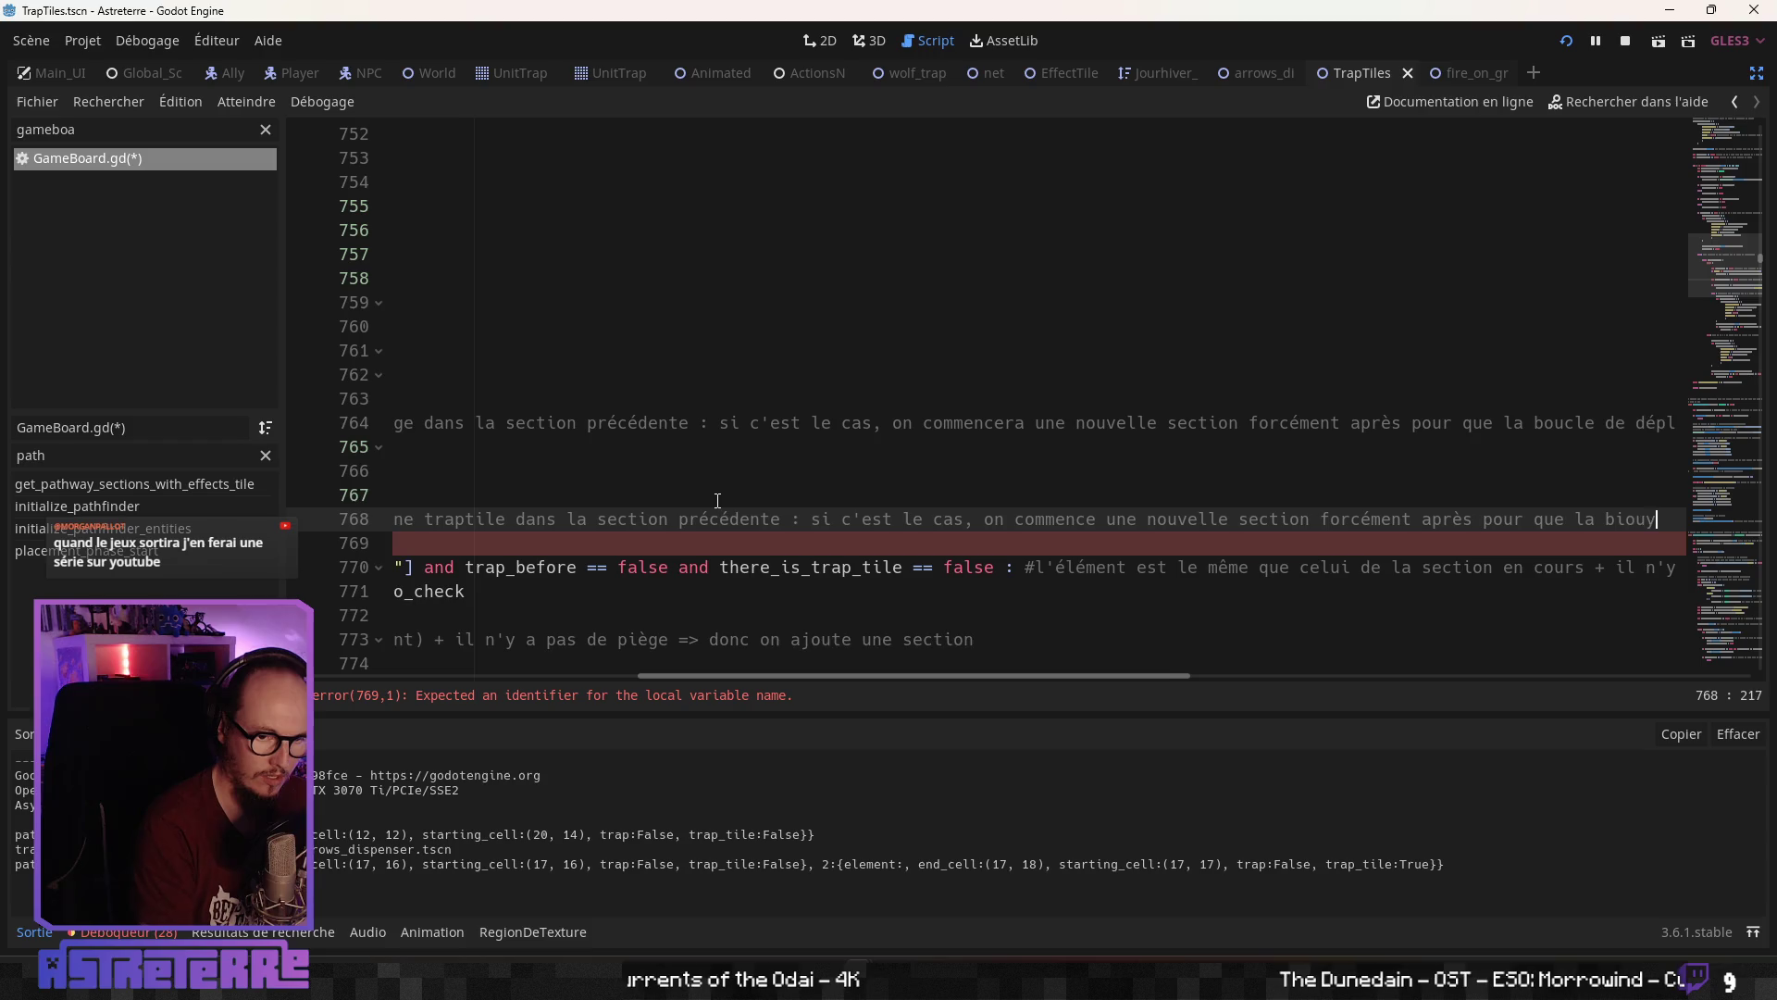
key(BackSpace)
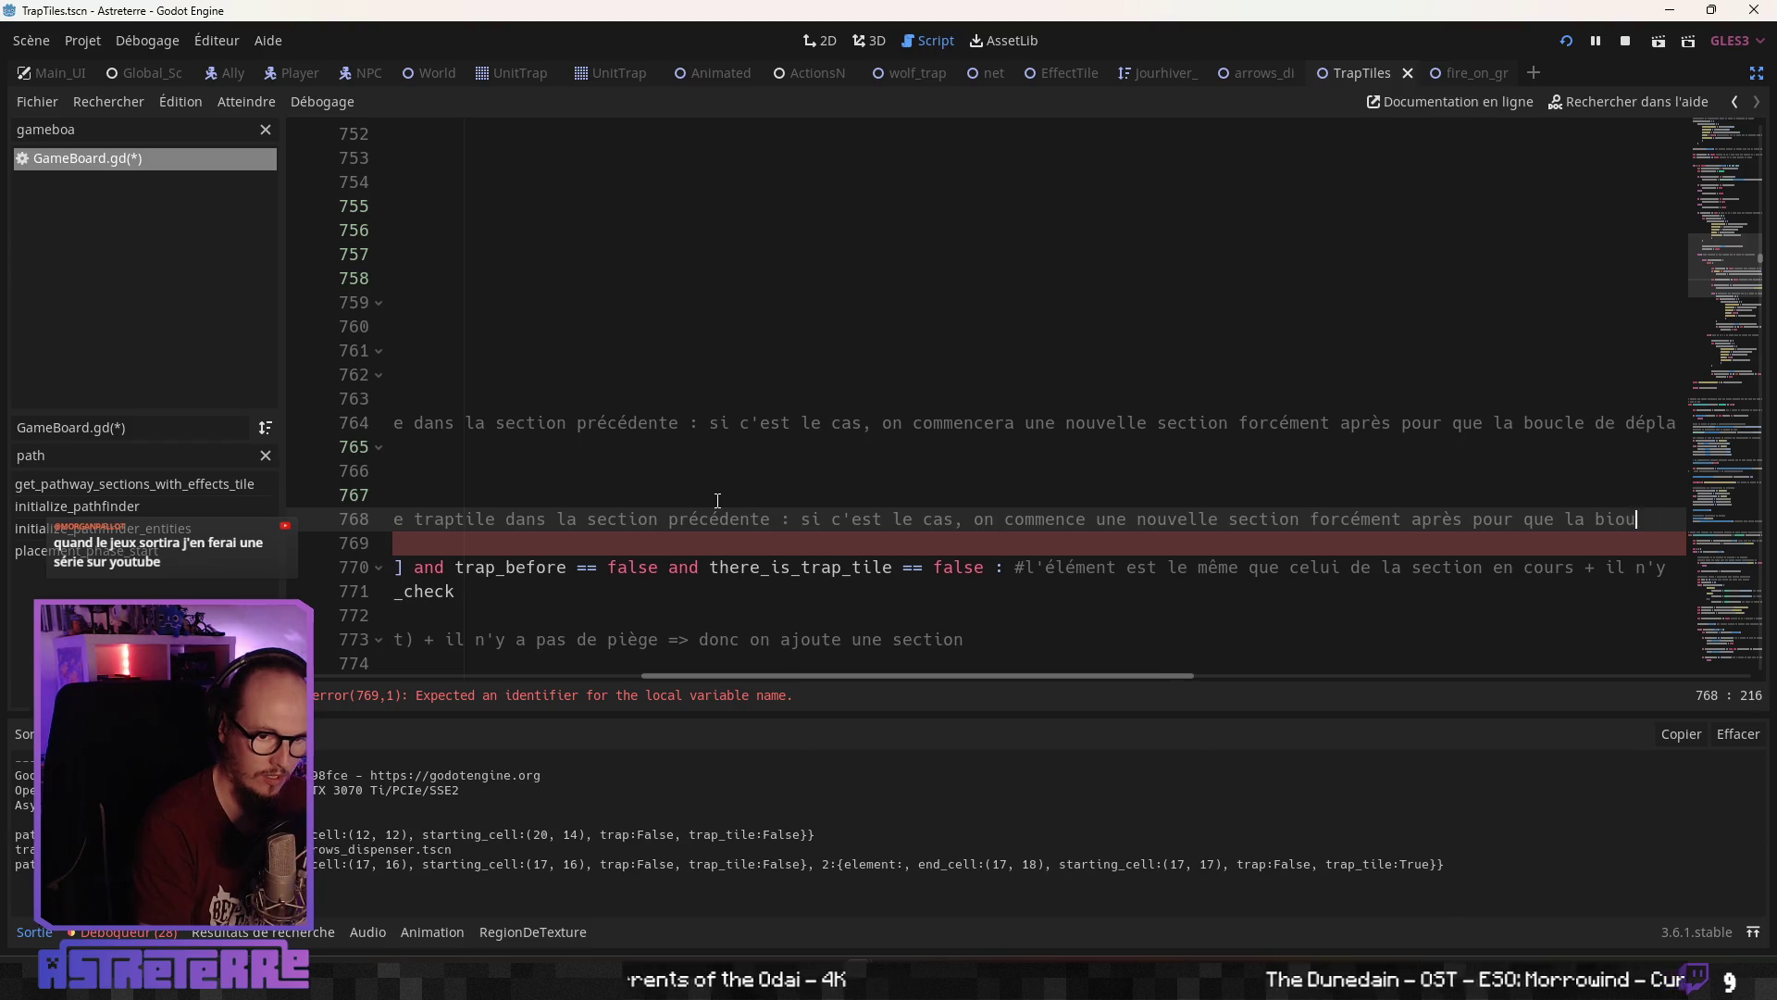
text(cle de )
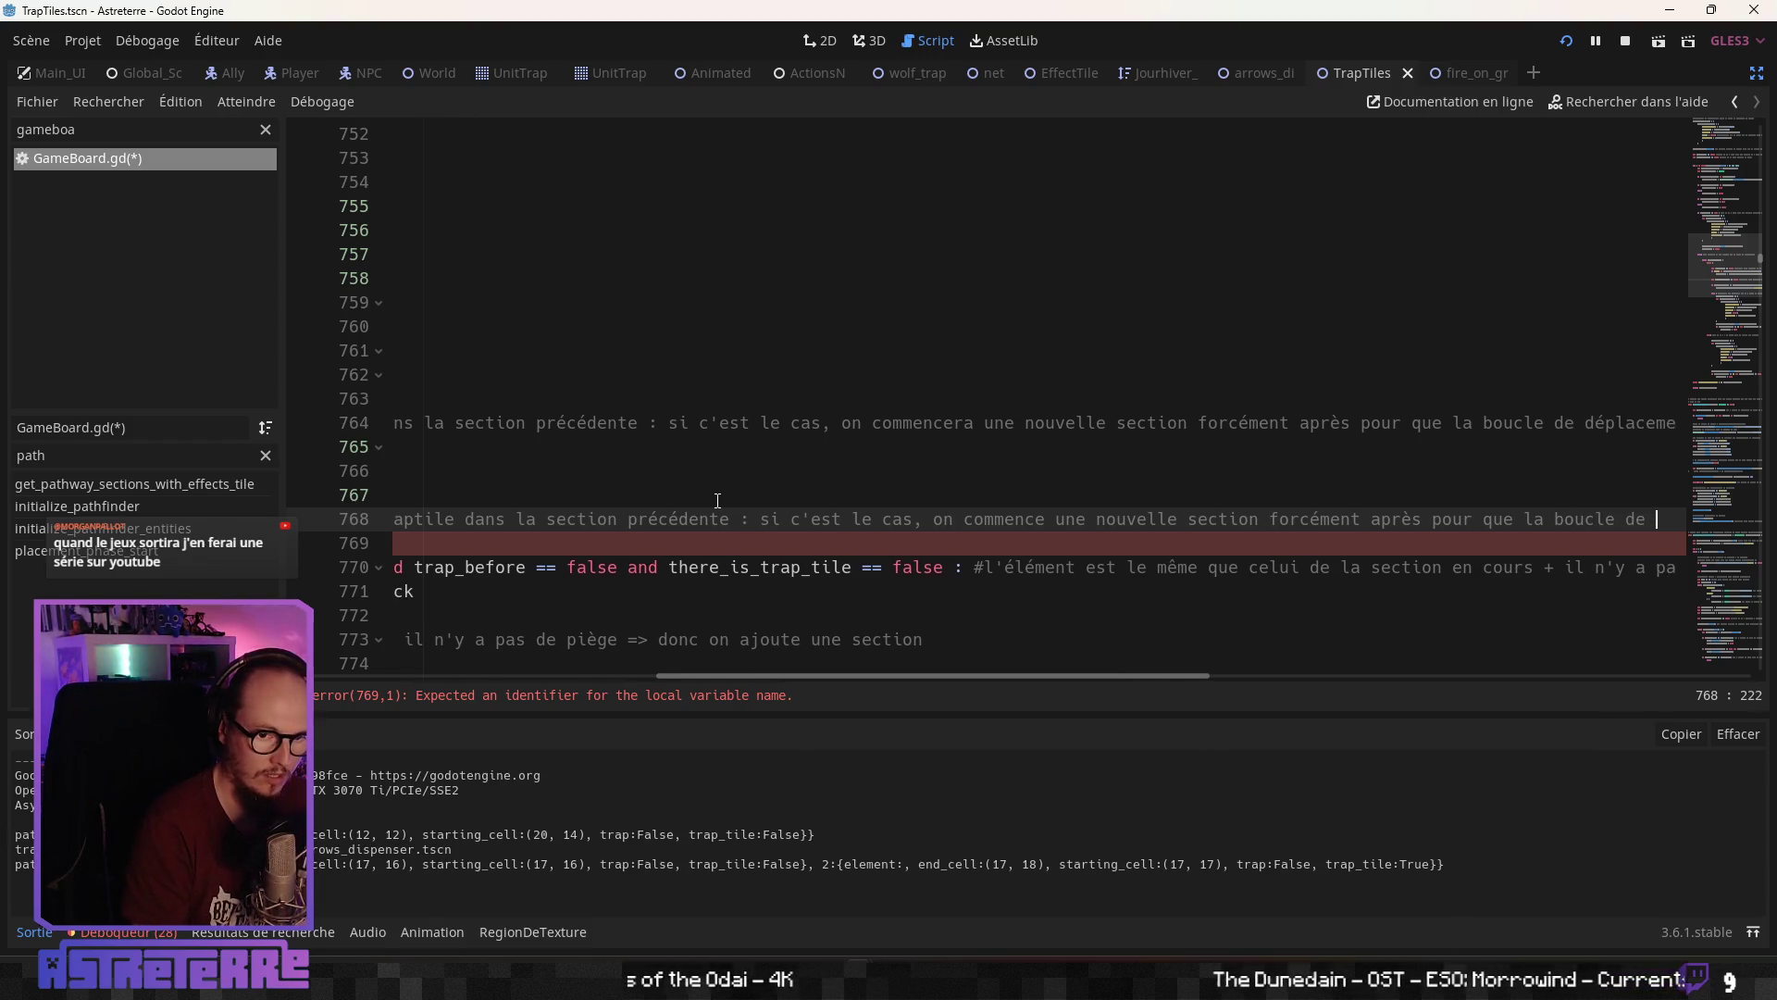
text(déplacement )
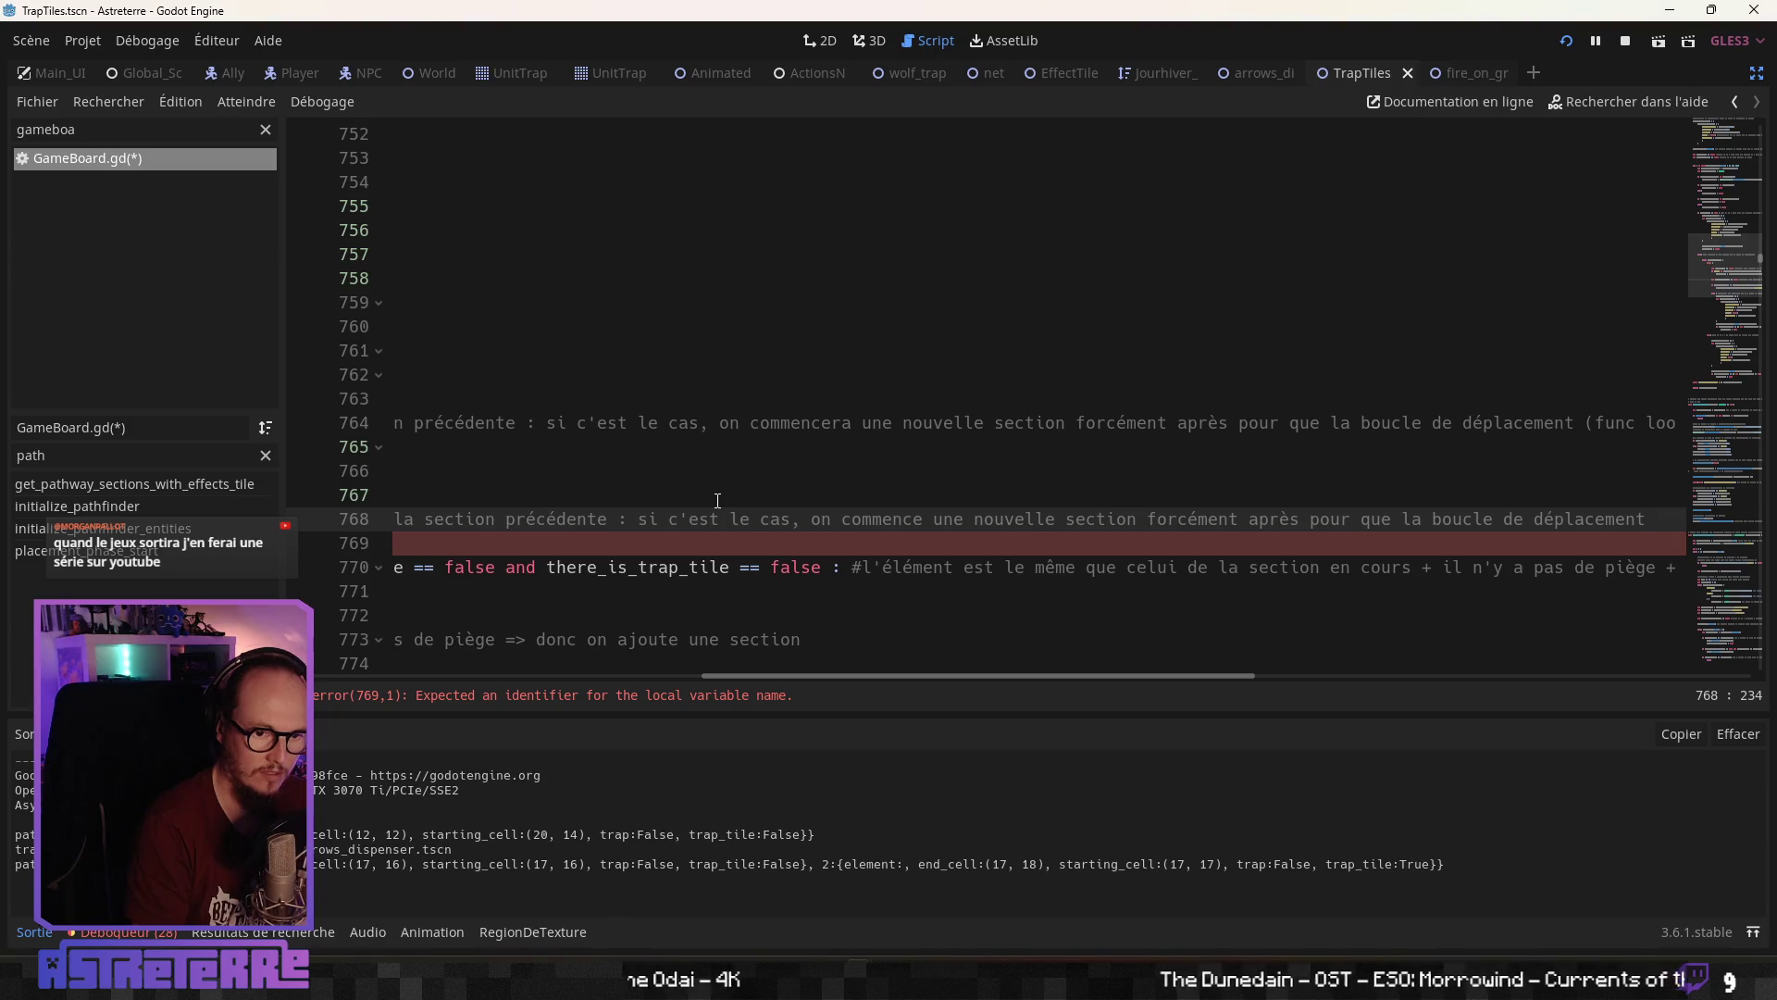
text((f)
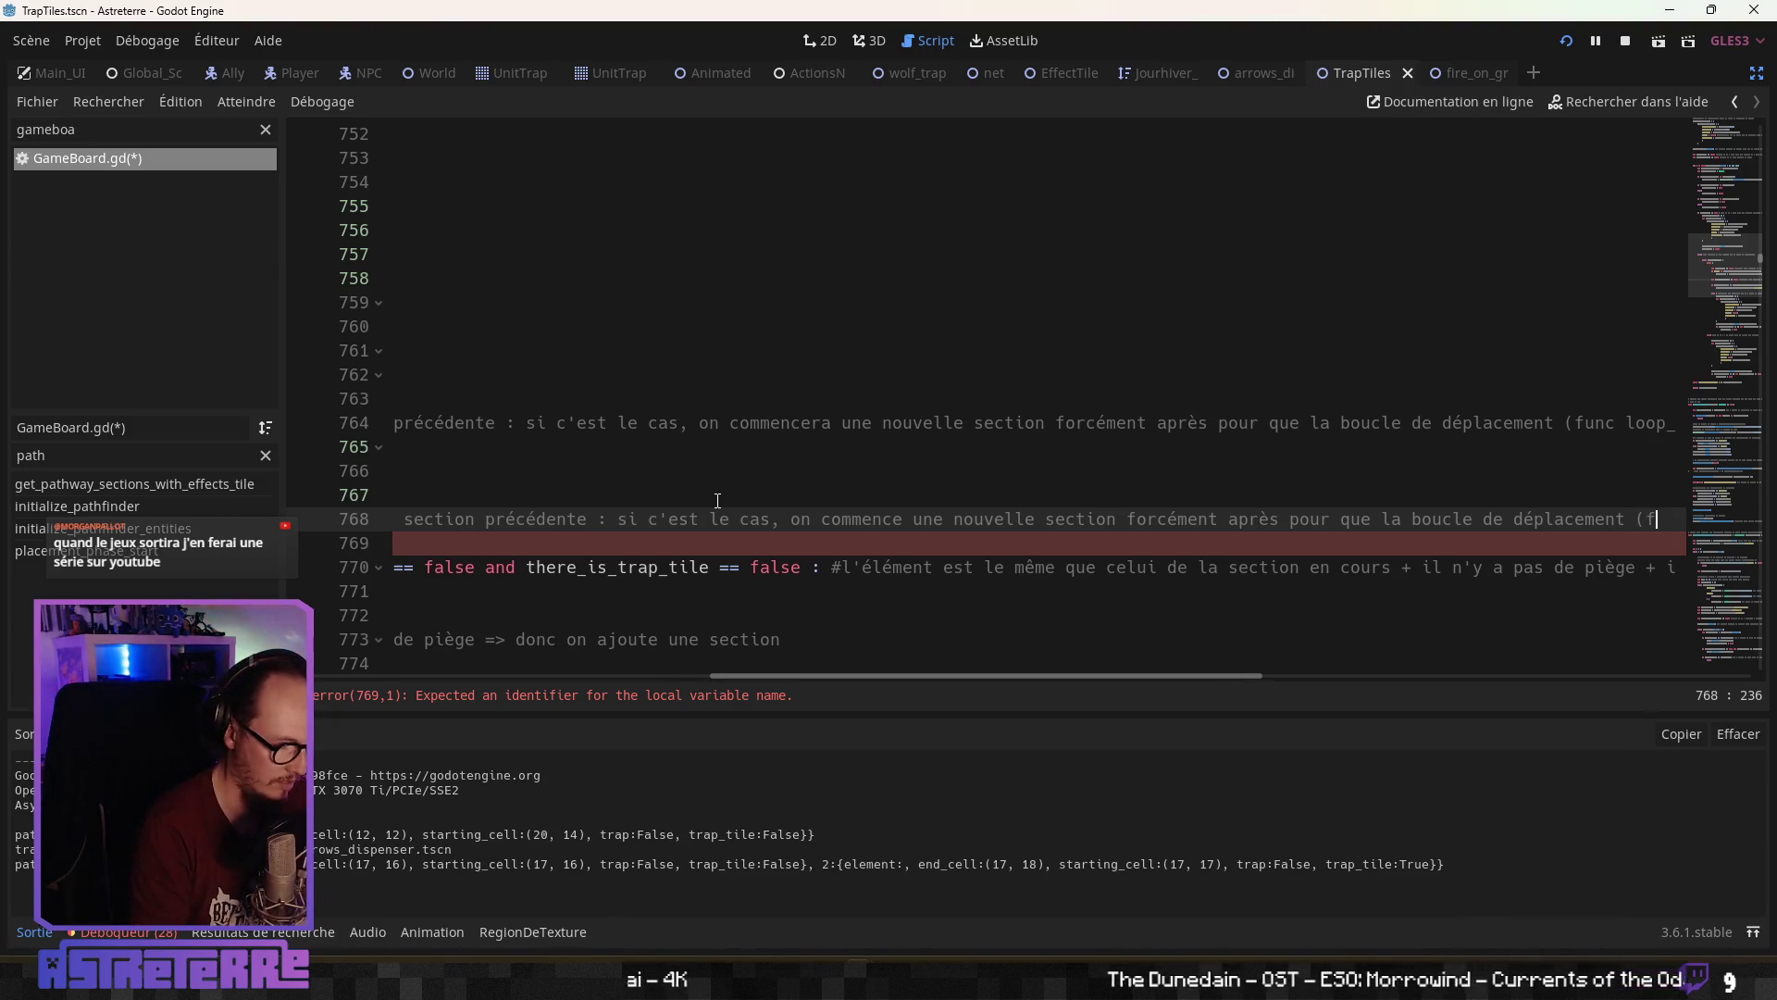
text(for_moving)
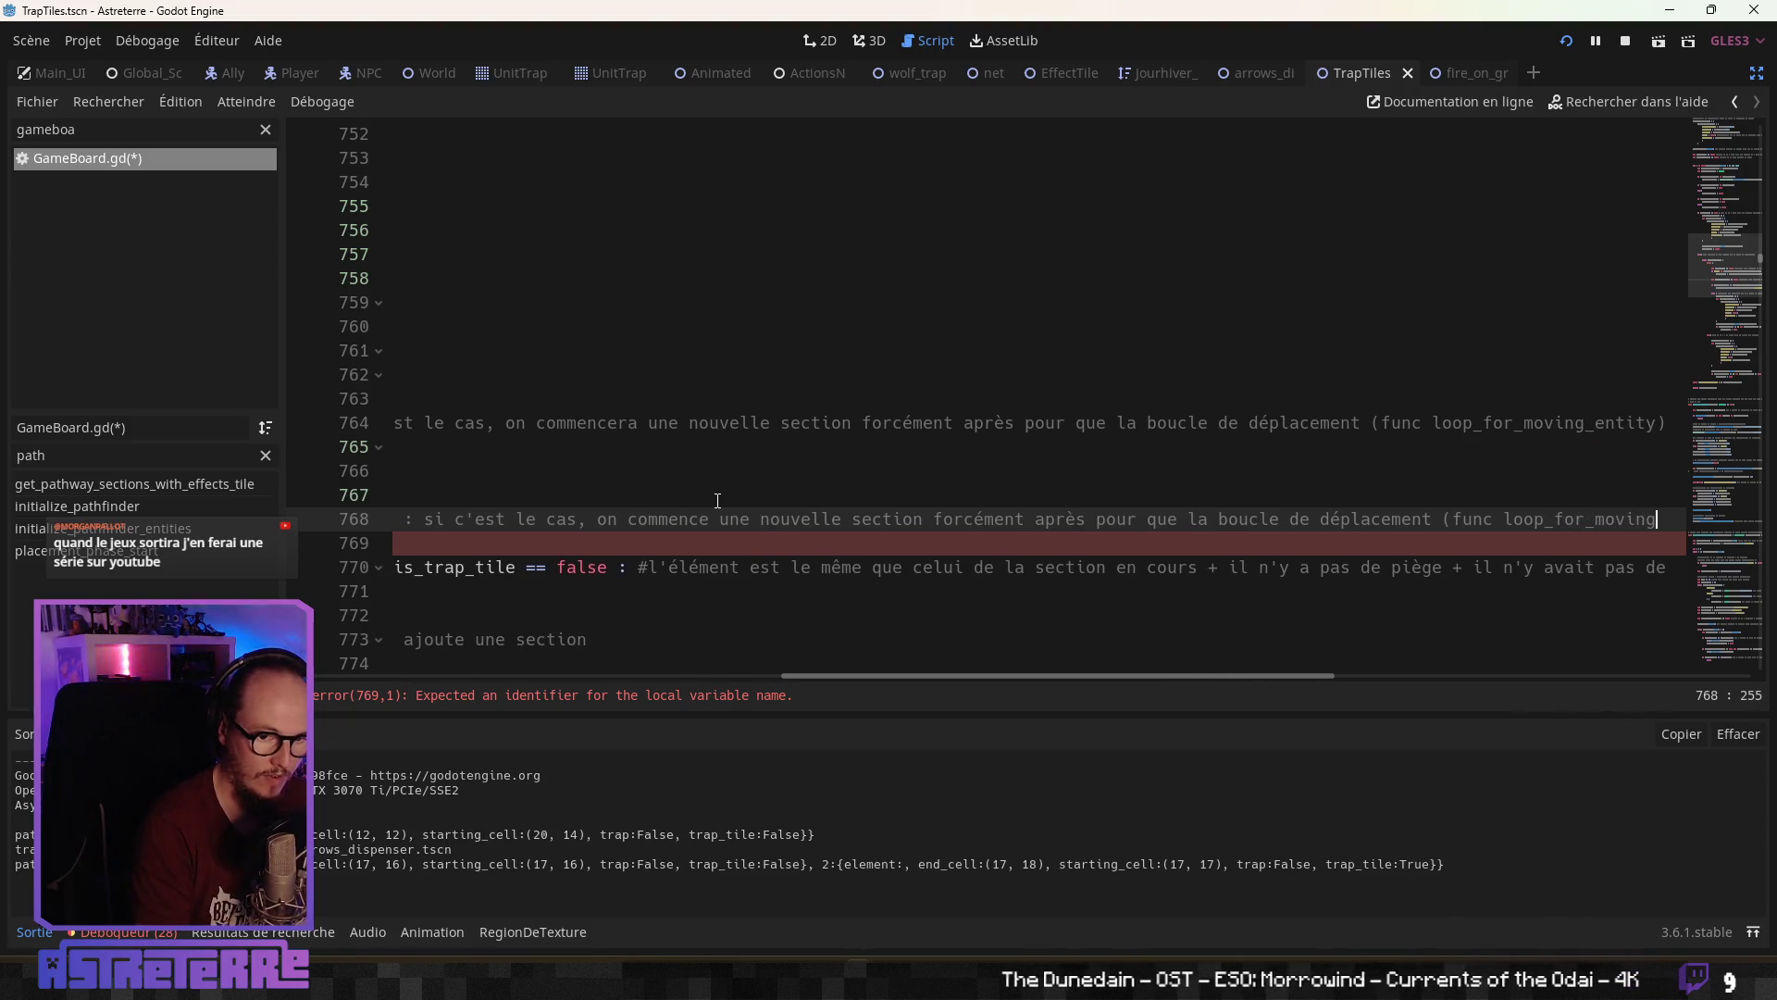
text() s'a)
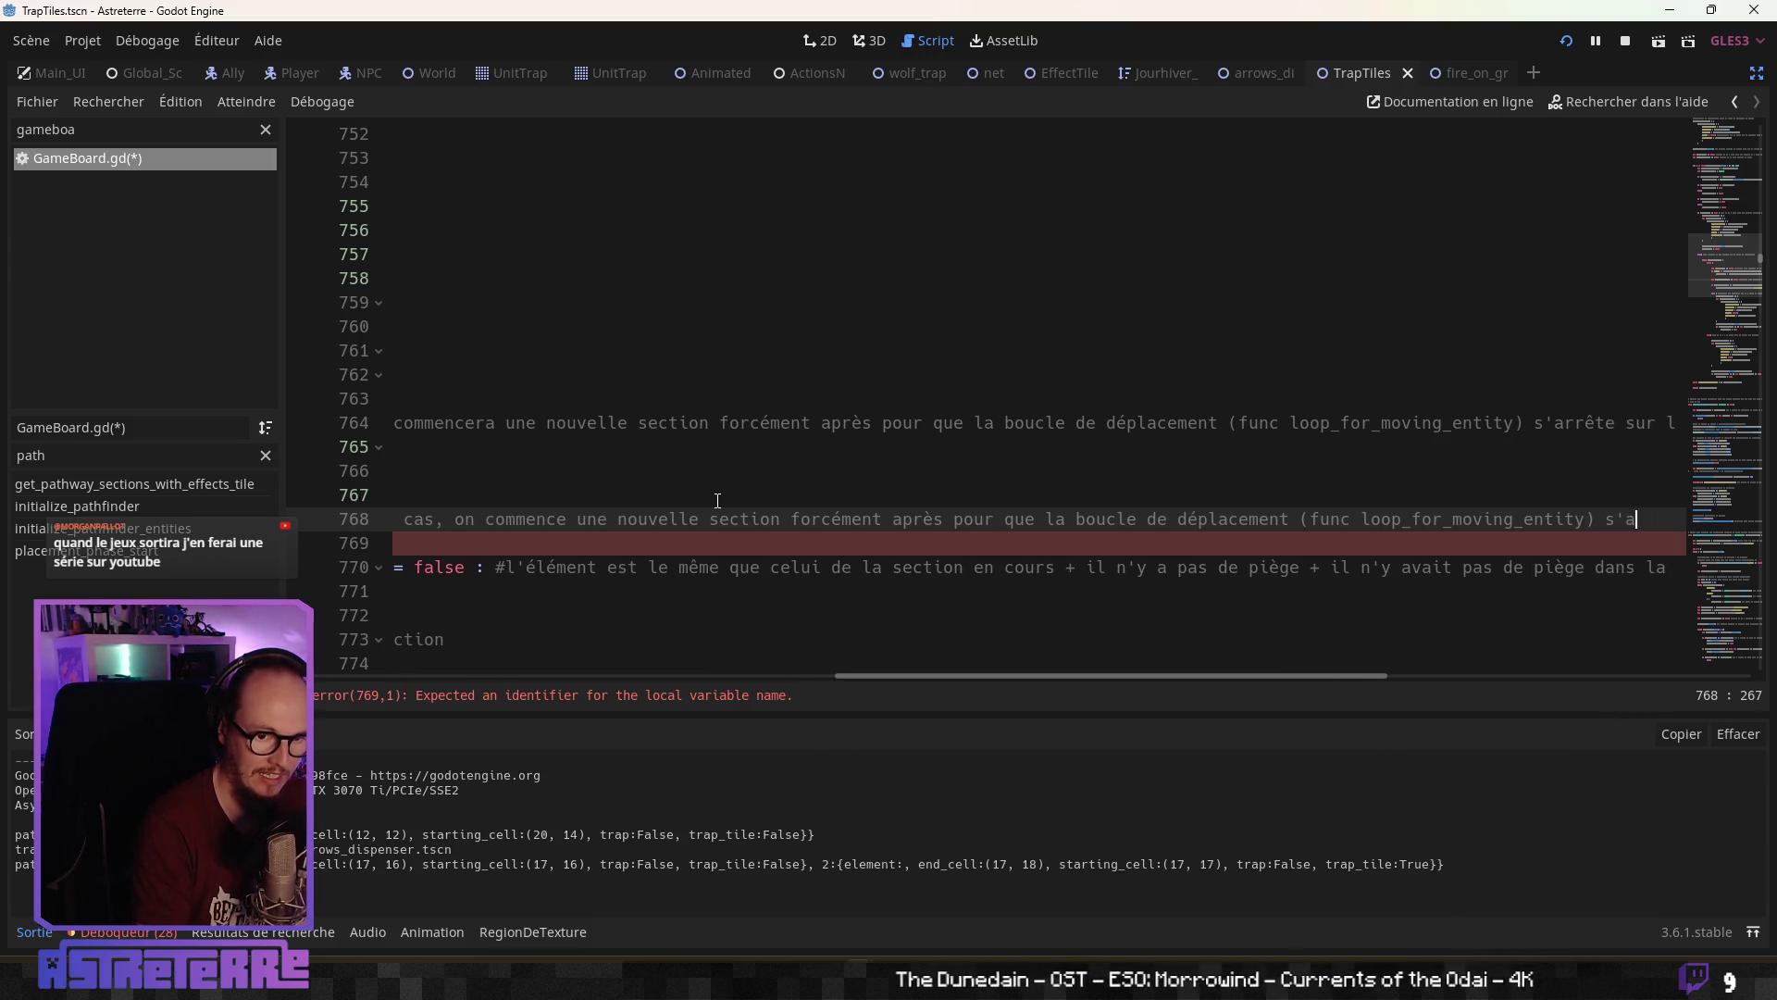
text(ppête sur la )
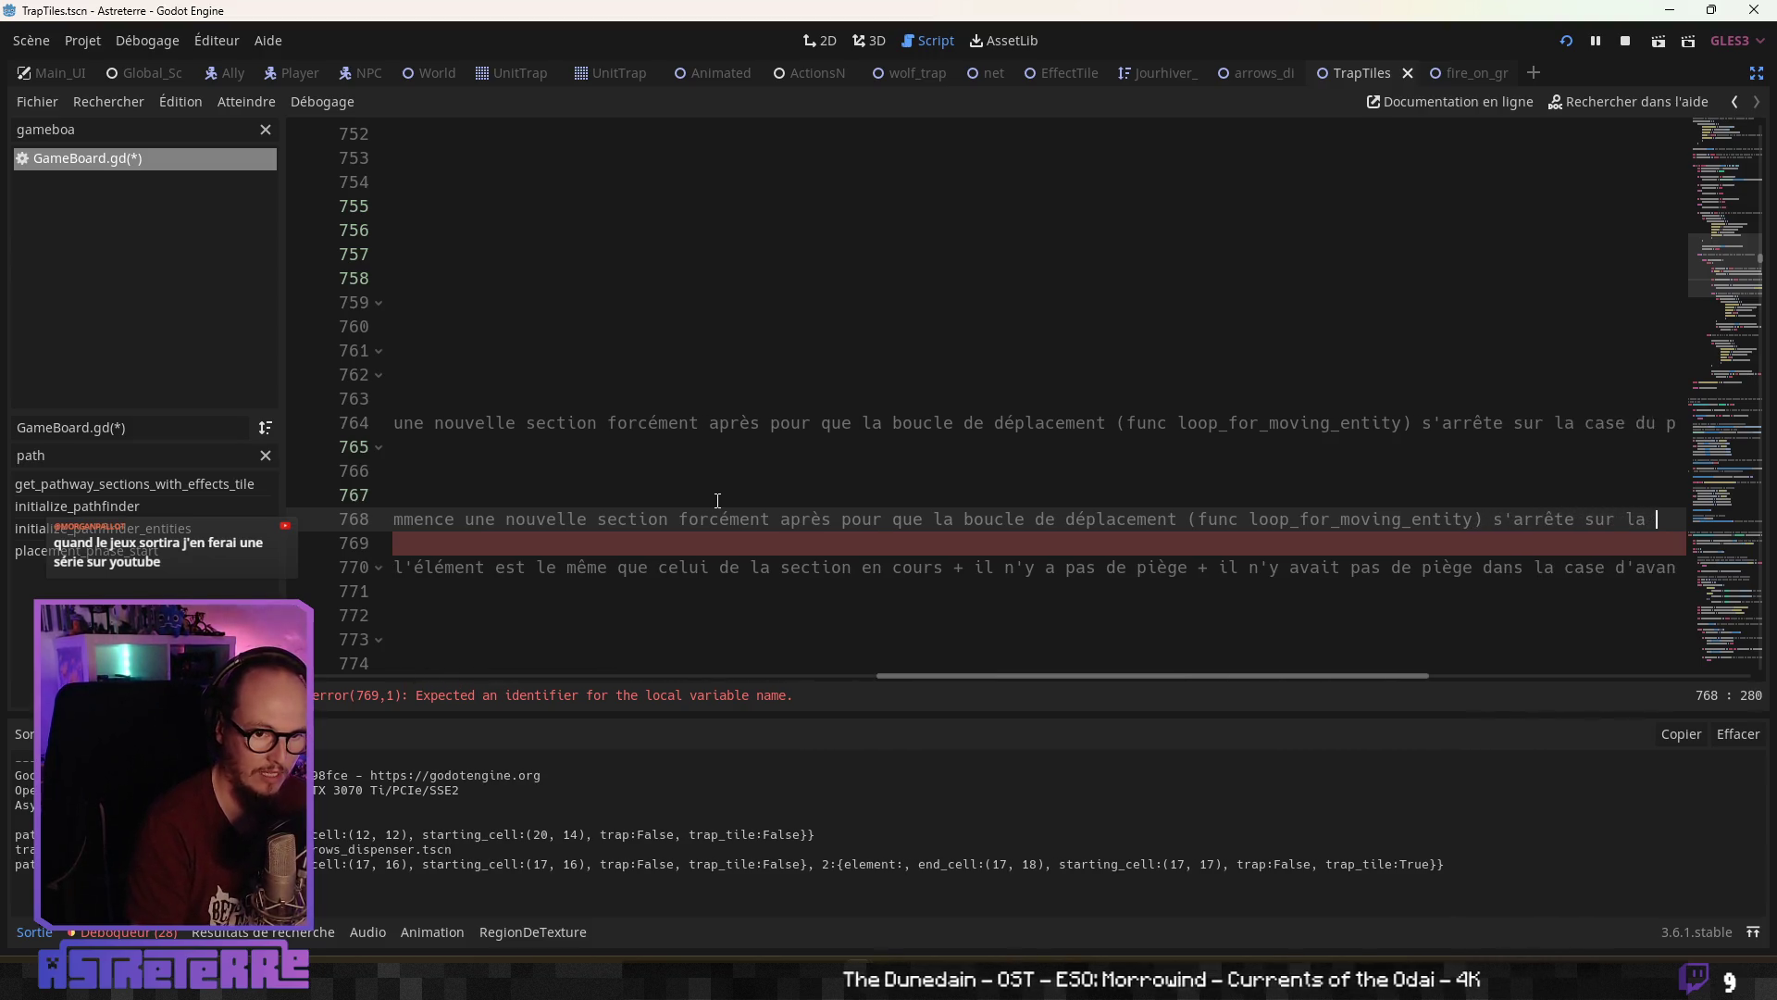
text(case du)
key(BackSpace)
key(BackSpace)
text(e la trap_t)
text(ile)
Open a new line below the comment for the trap_tile check
key(Down)
key(Down)
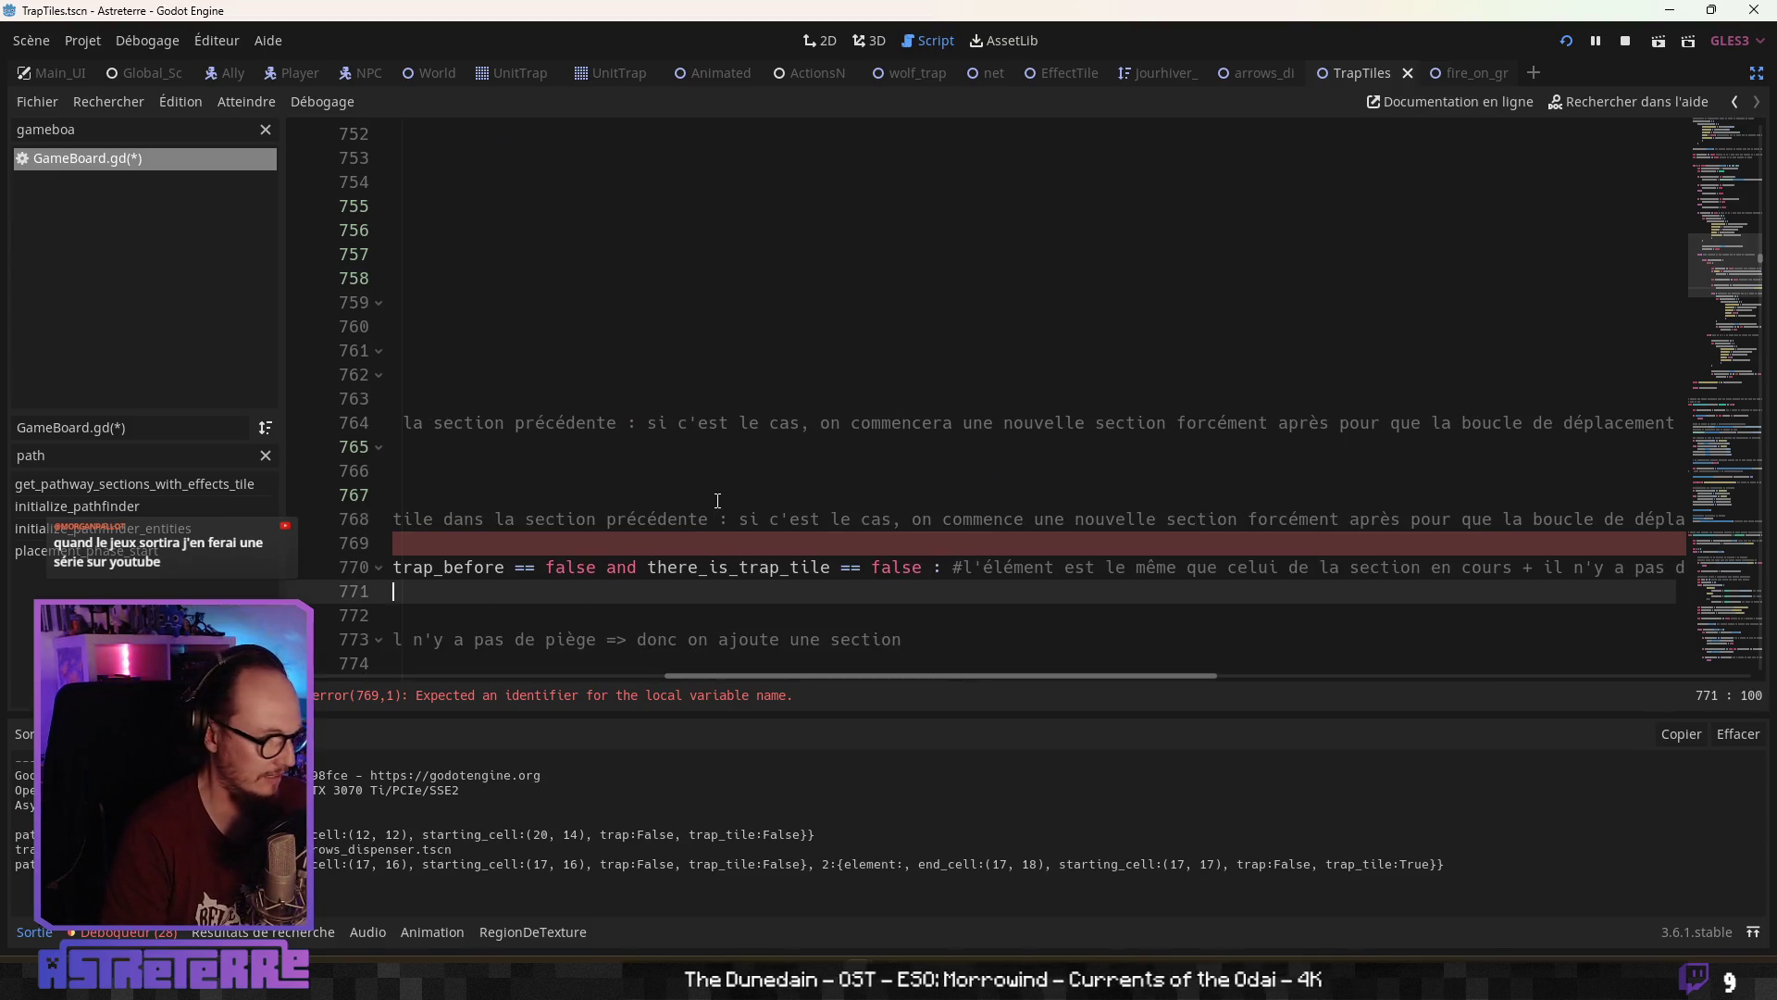
key(Home)
key(Up)
key(Return)
key(Up)
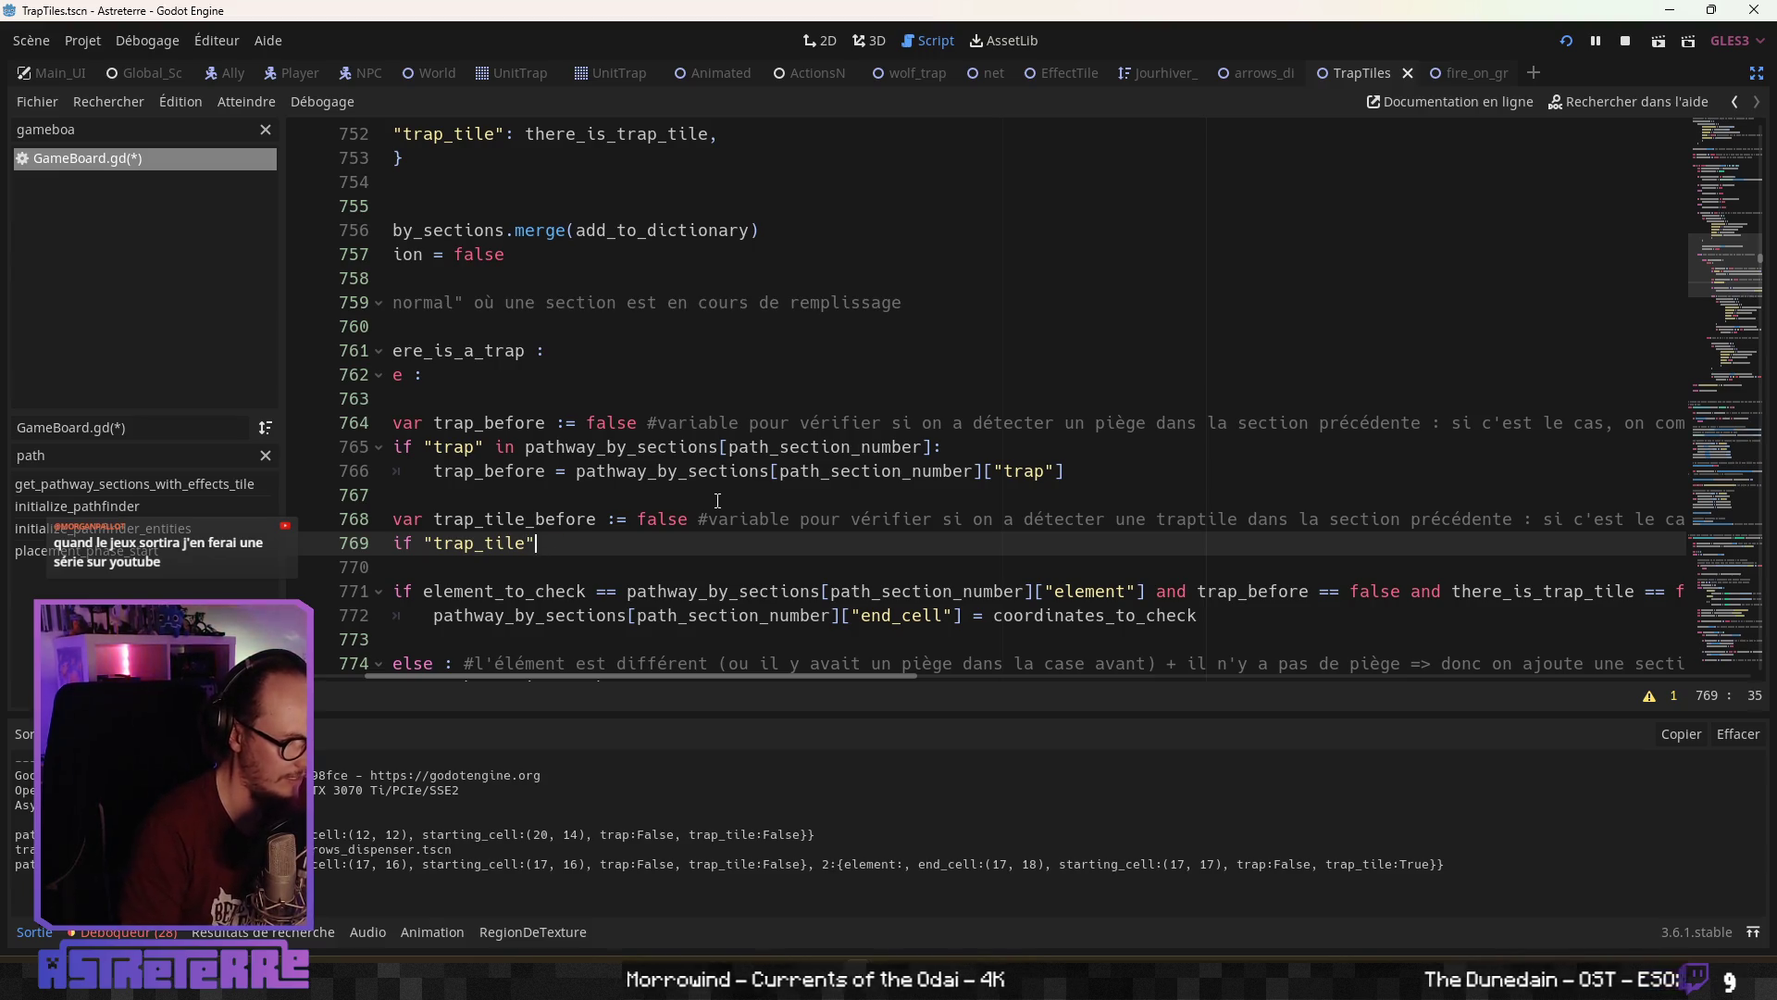
text(in)
Complete the line 769 condition with the pasted pathway_by_sections trap_tile lookup
drag(942, 448, 528, 453)
key(ctrl+c)
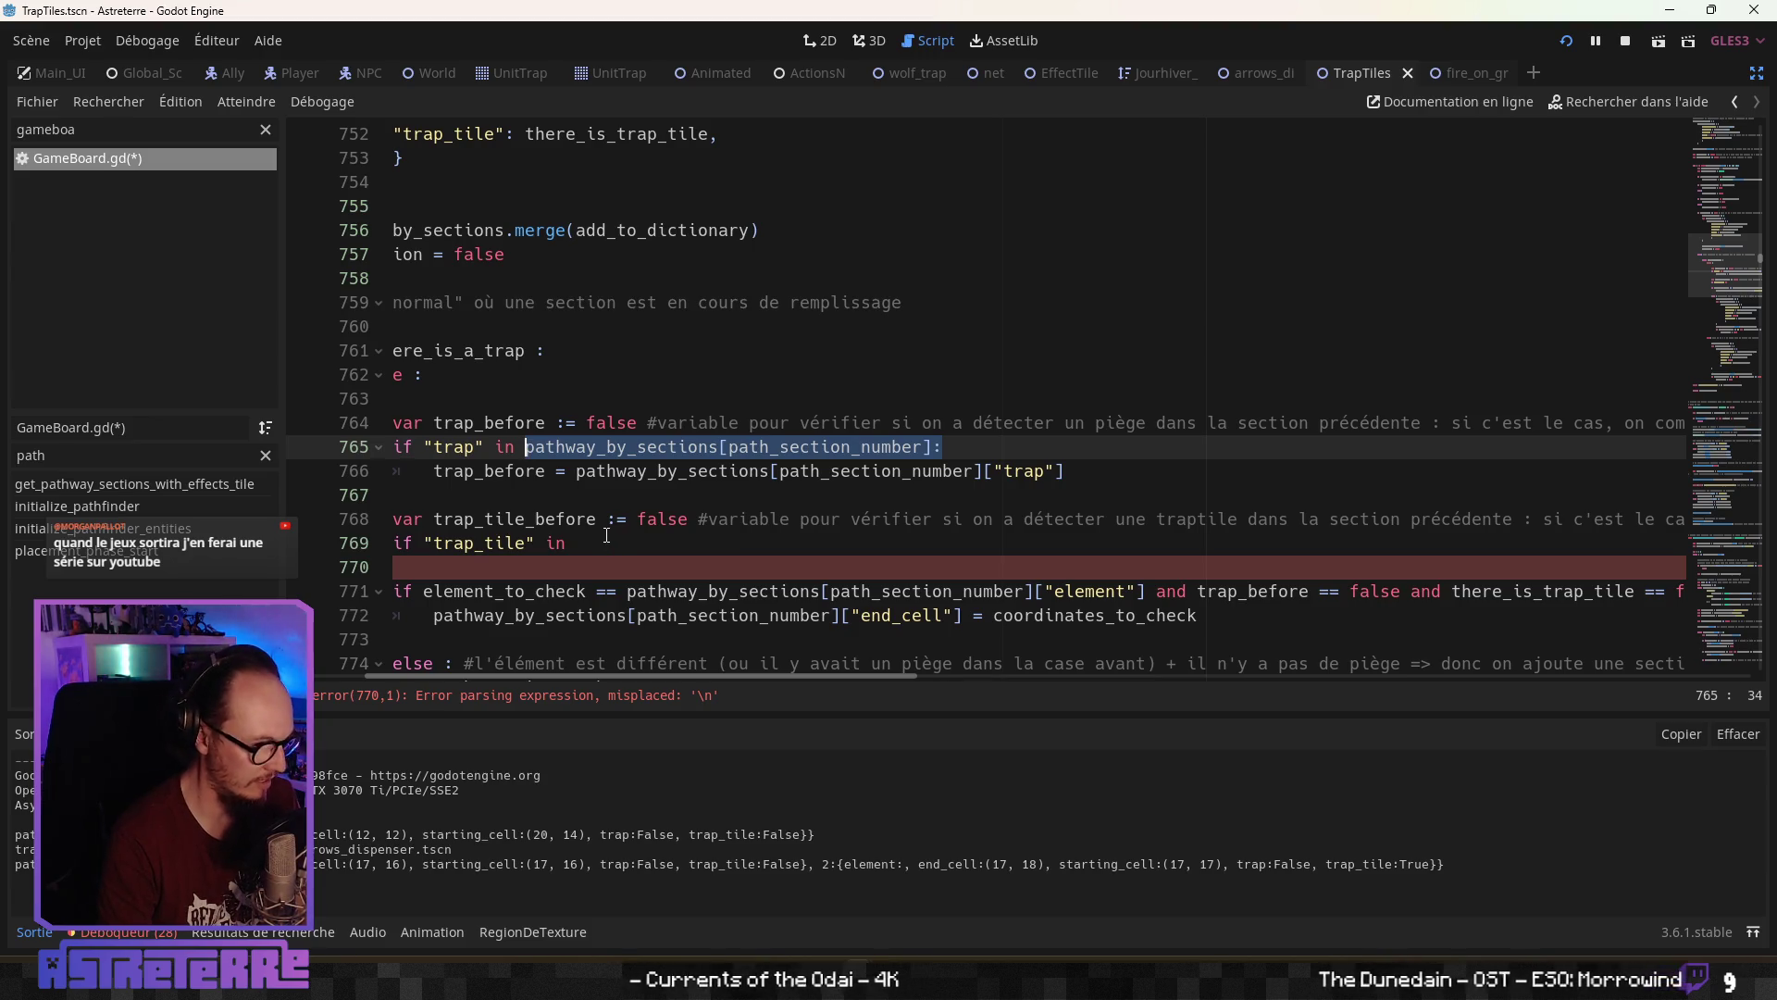
click(608, 542)
key(ctrl+v)
key(Return)
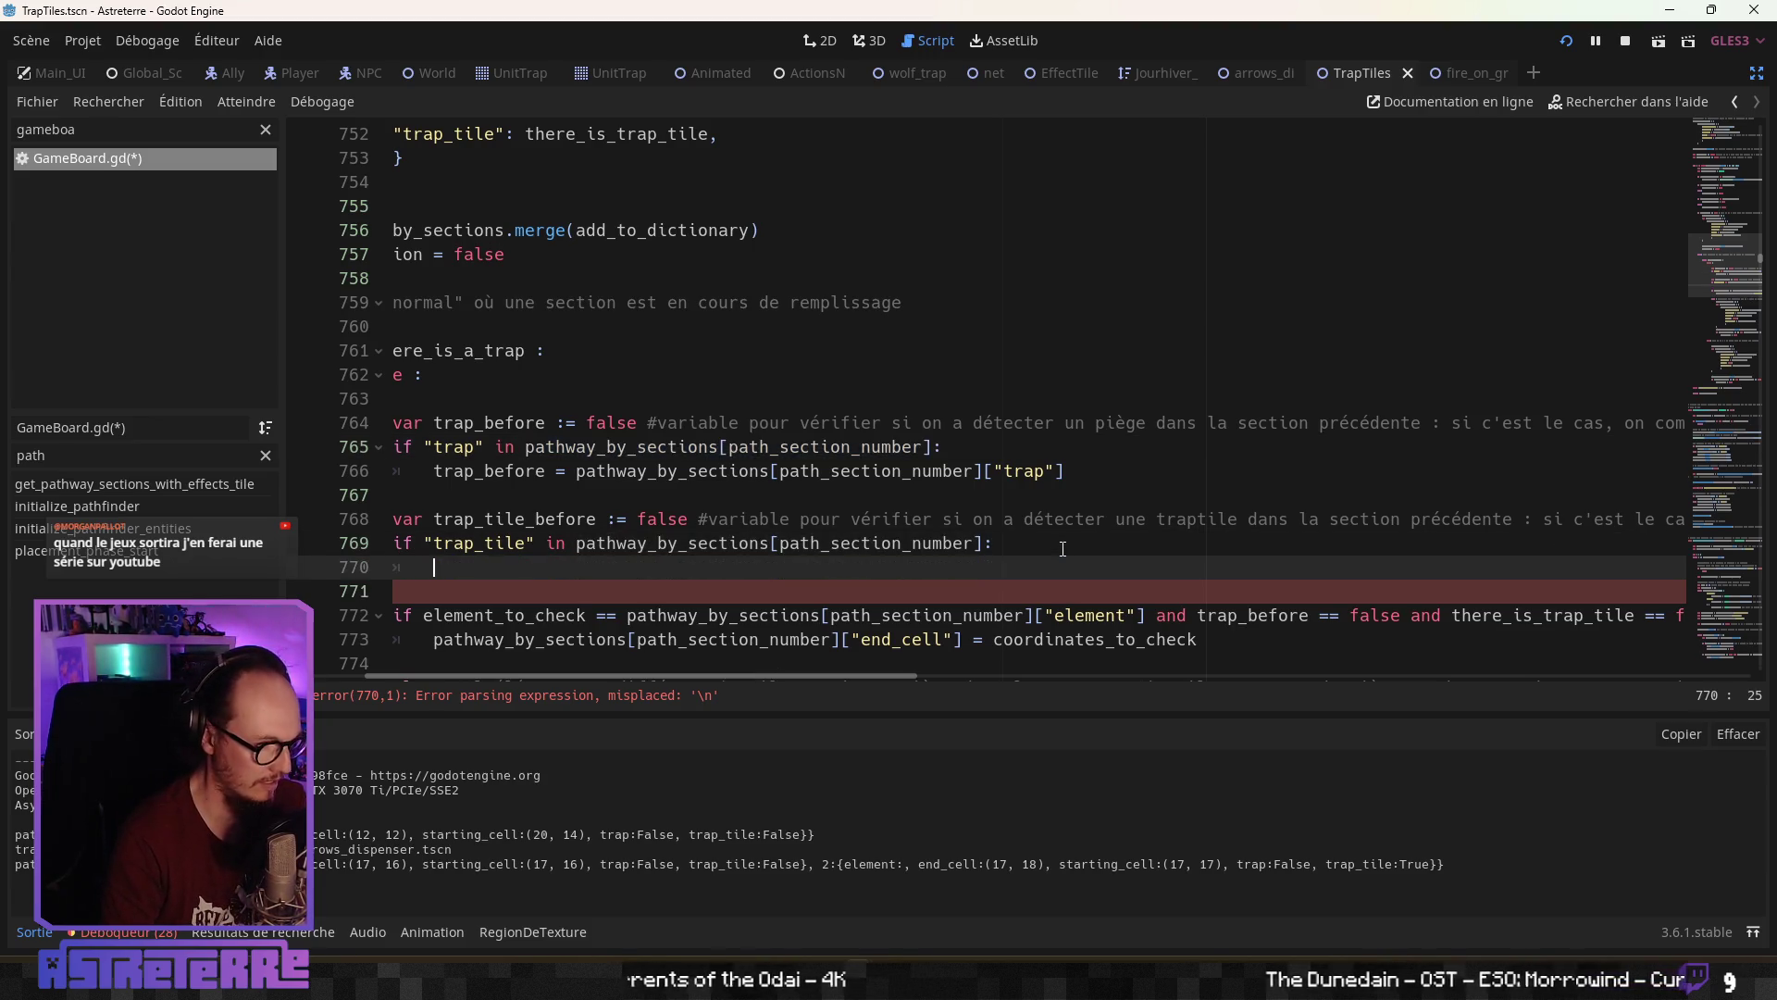
Add line 770 assigning trap_tile_before from the section's "trap_tile" entry, fixing the key typo
double_click(487, 520)
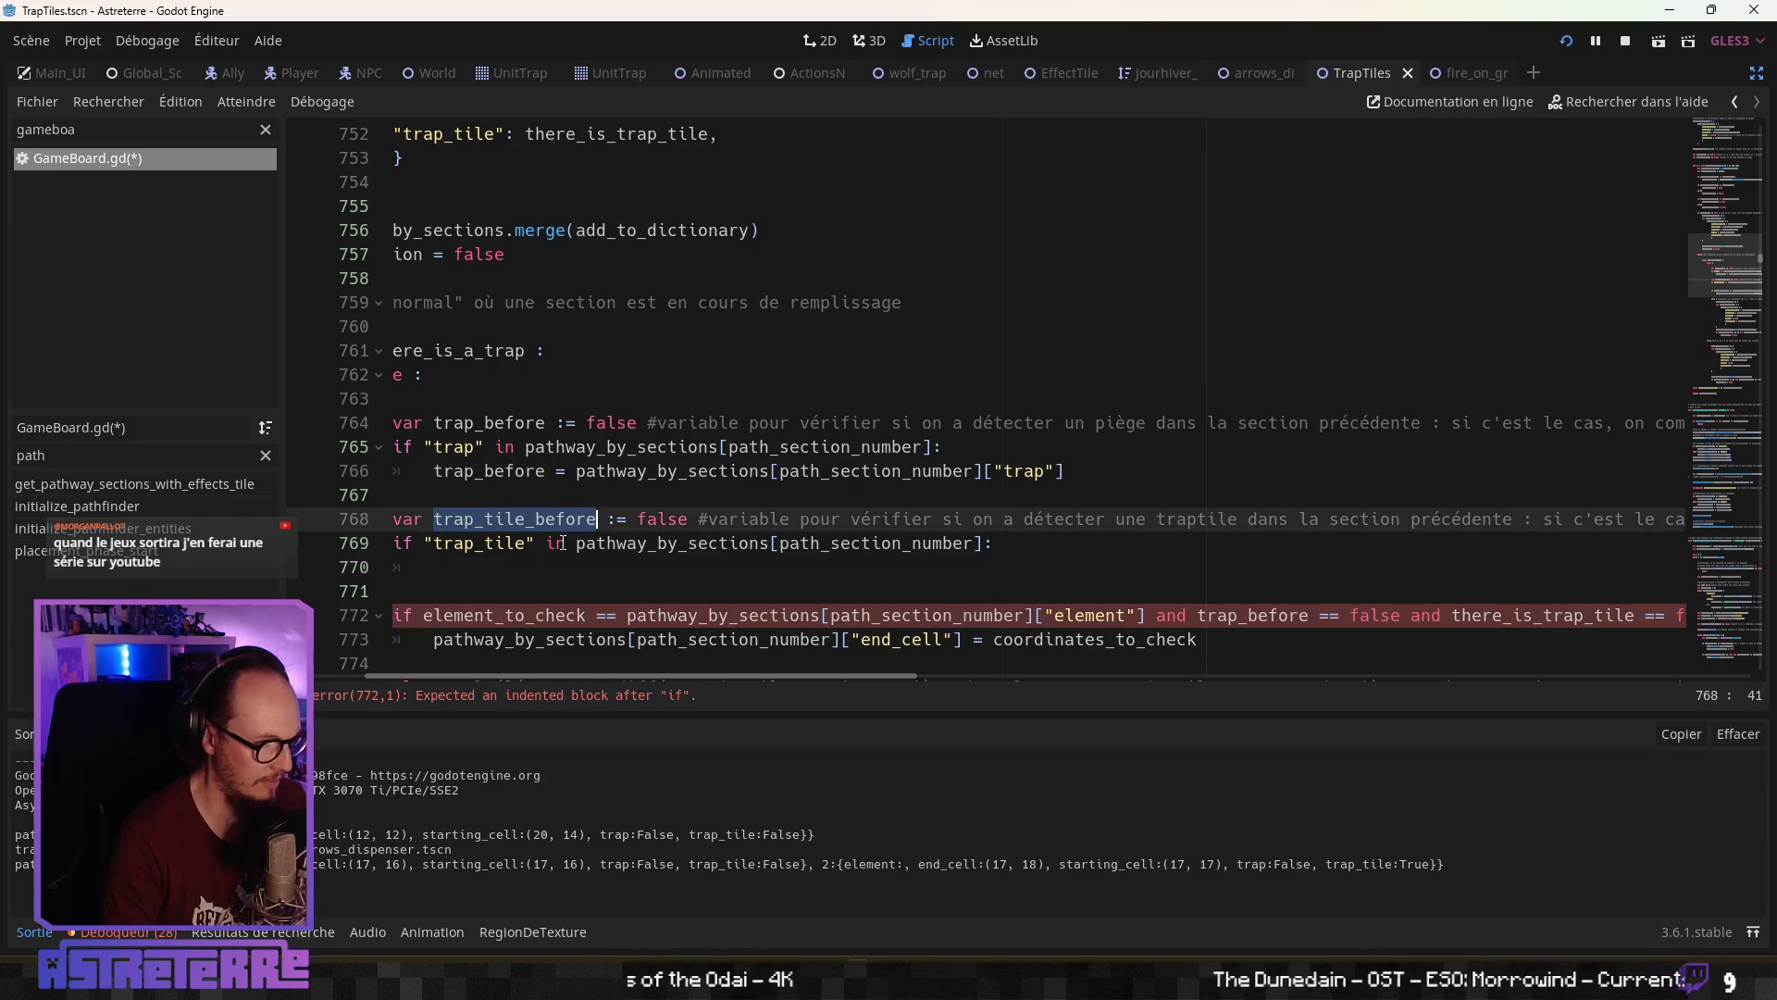
click(504, 567)
drag(557, 471, 1071, 471)
key(ctrl+c)
click(789, 572)
key(ctrl+v)
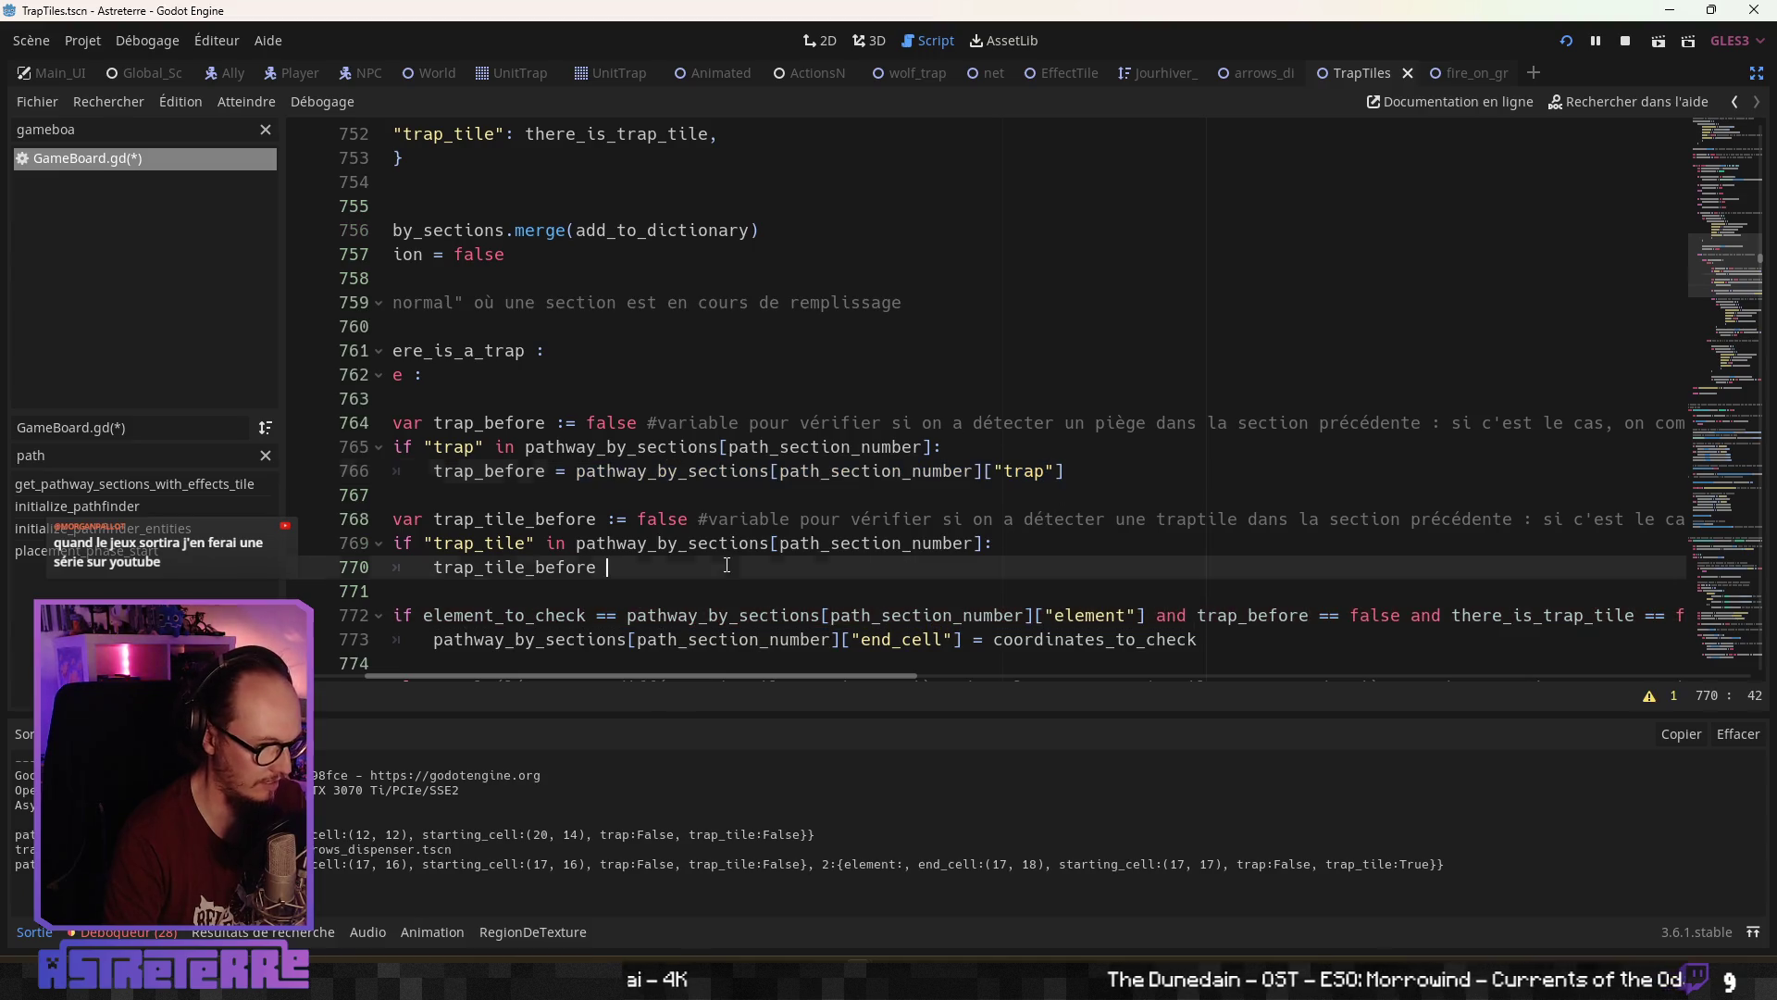
key(Down)
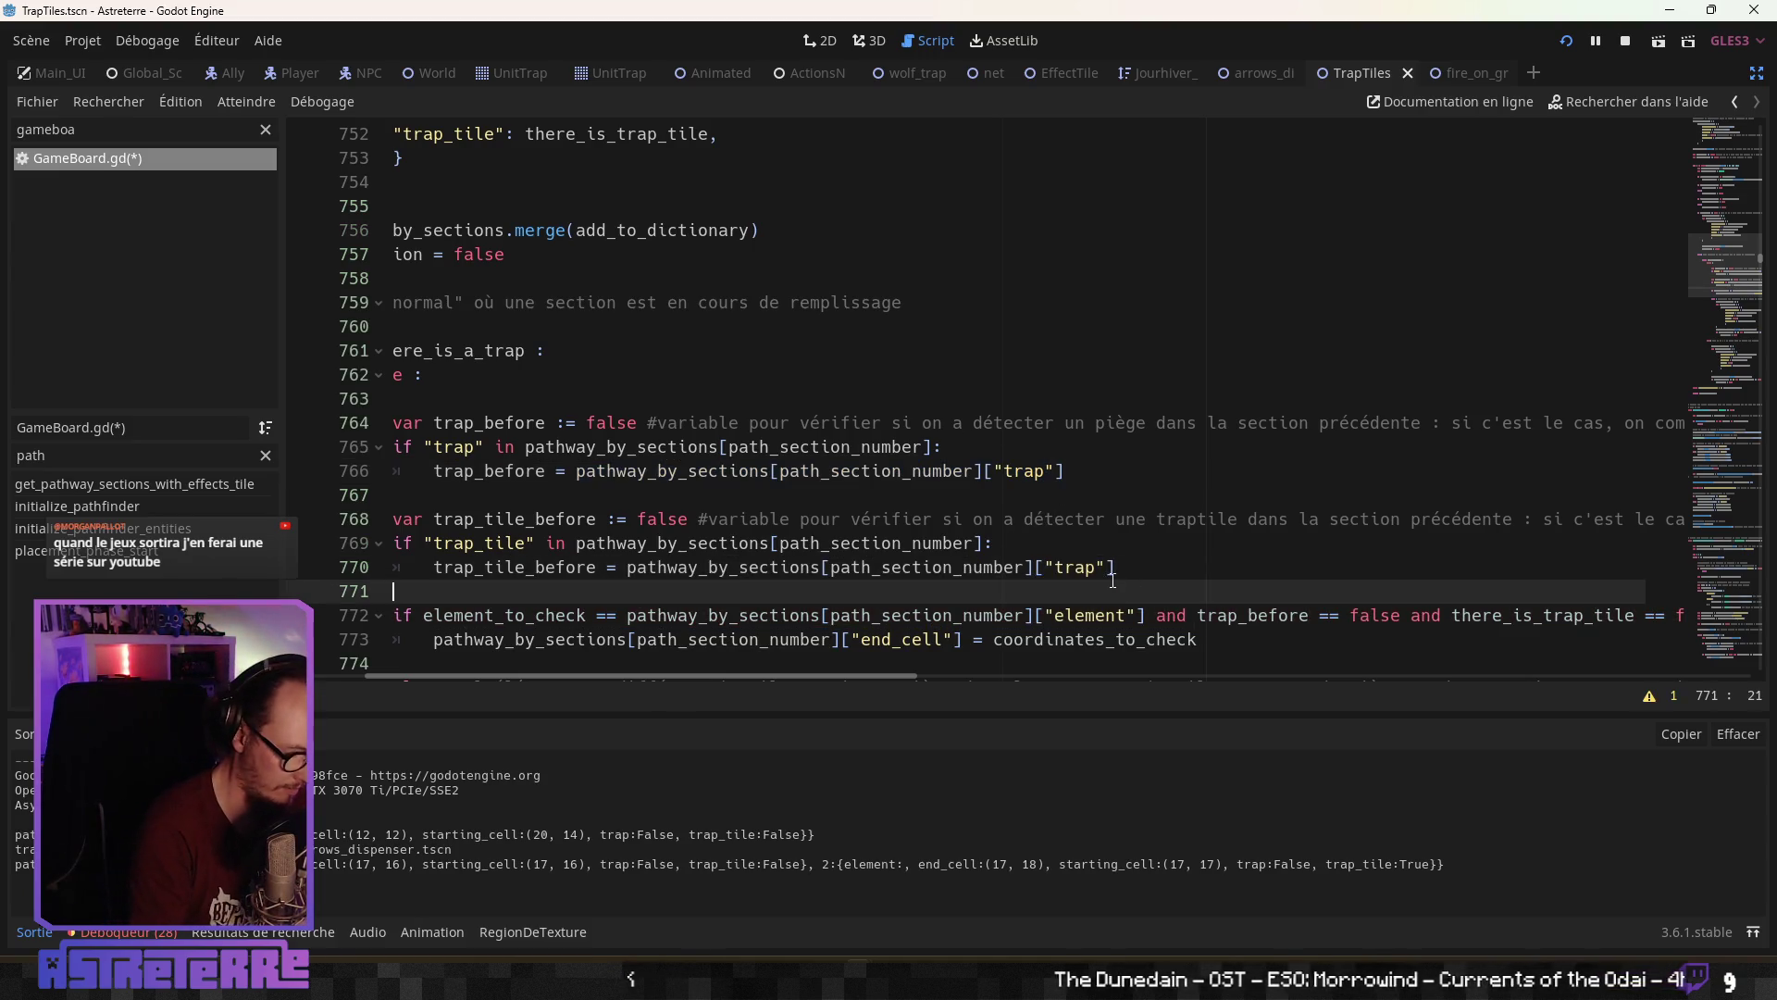
click(1112, 577)
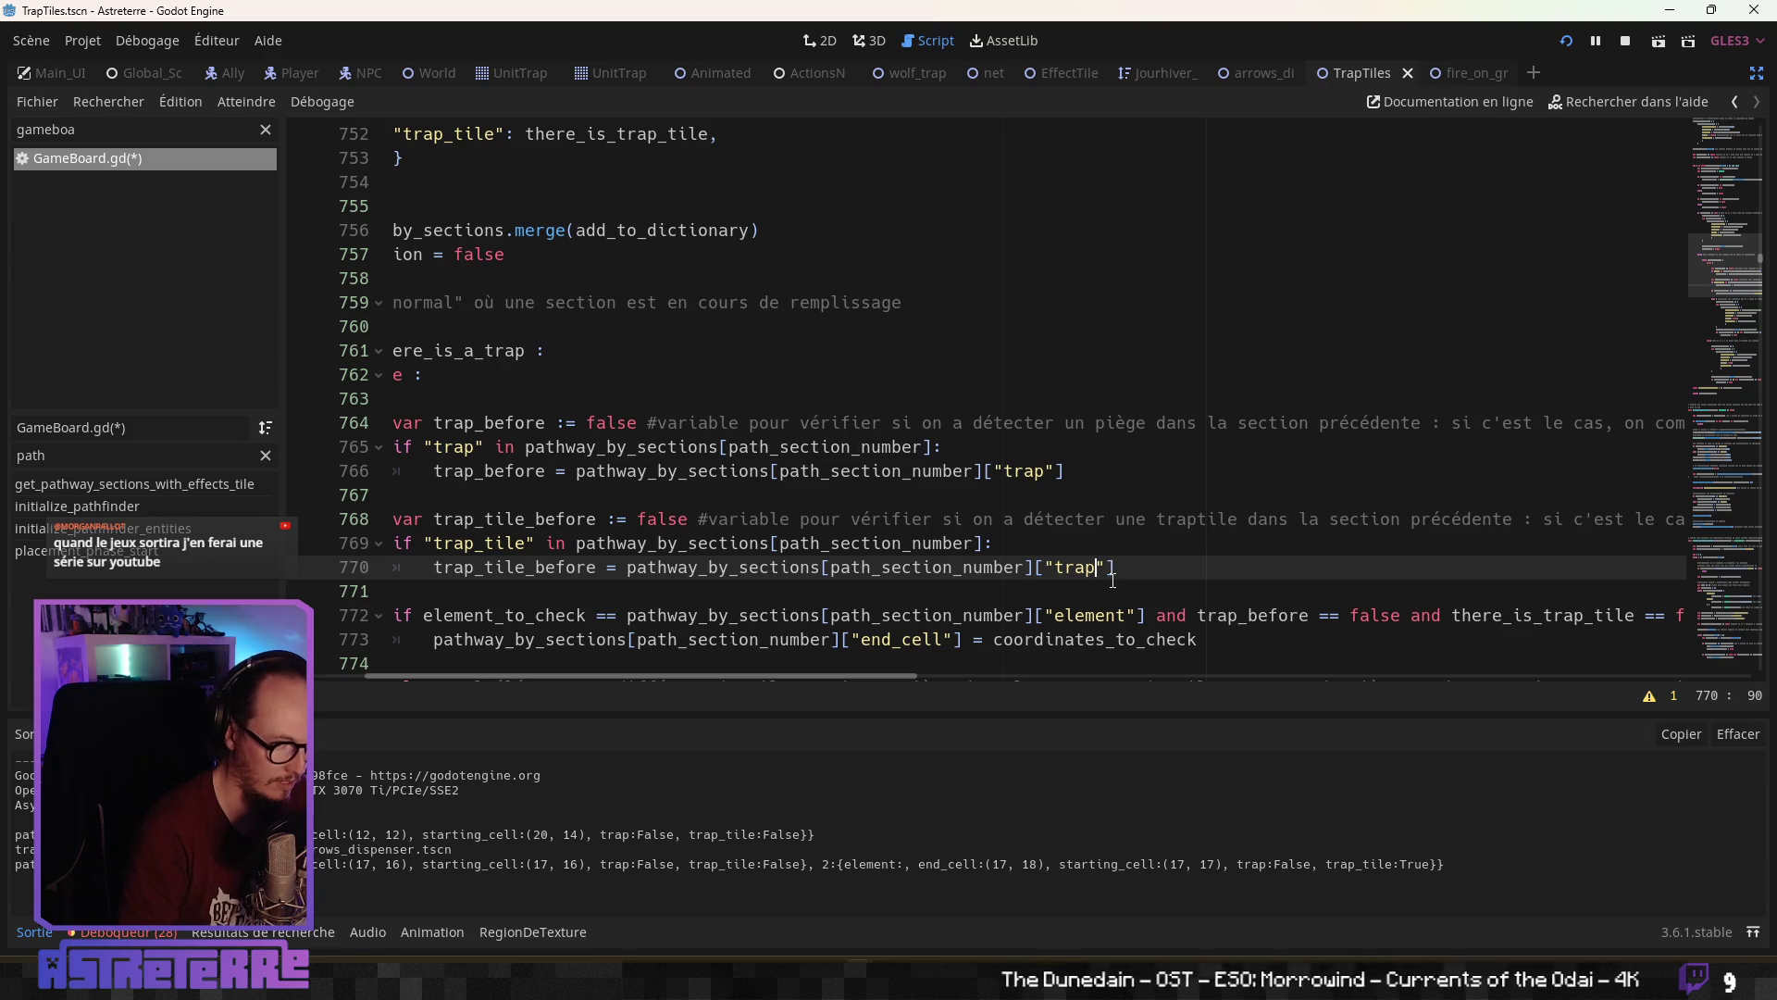
text(_tilme)
key(BackSpace)
key(BackSpace)
text(e)
click(771, 567)
click(609, 637)
drag(609, 675, 558, 675)
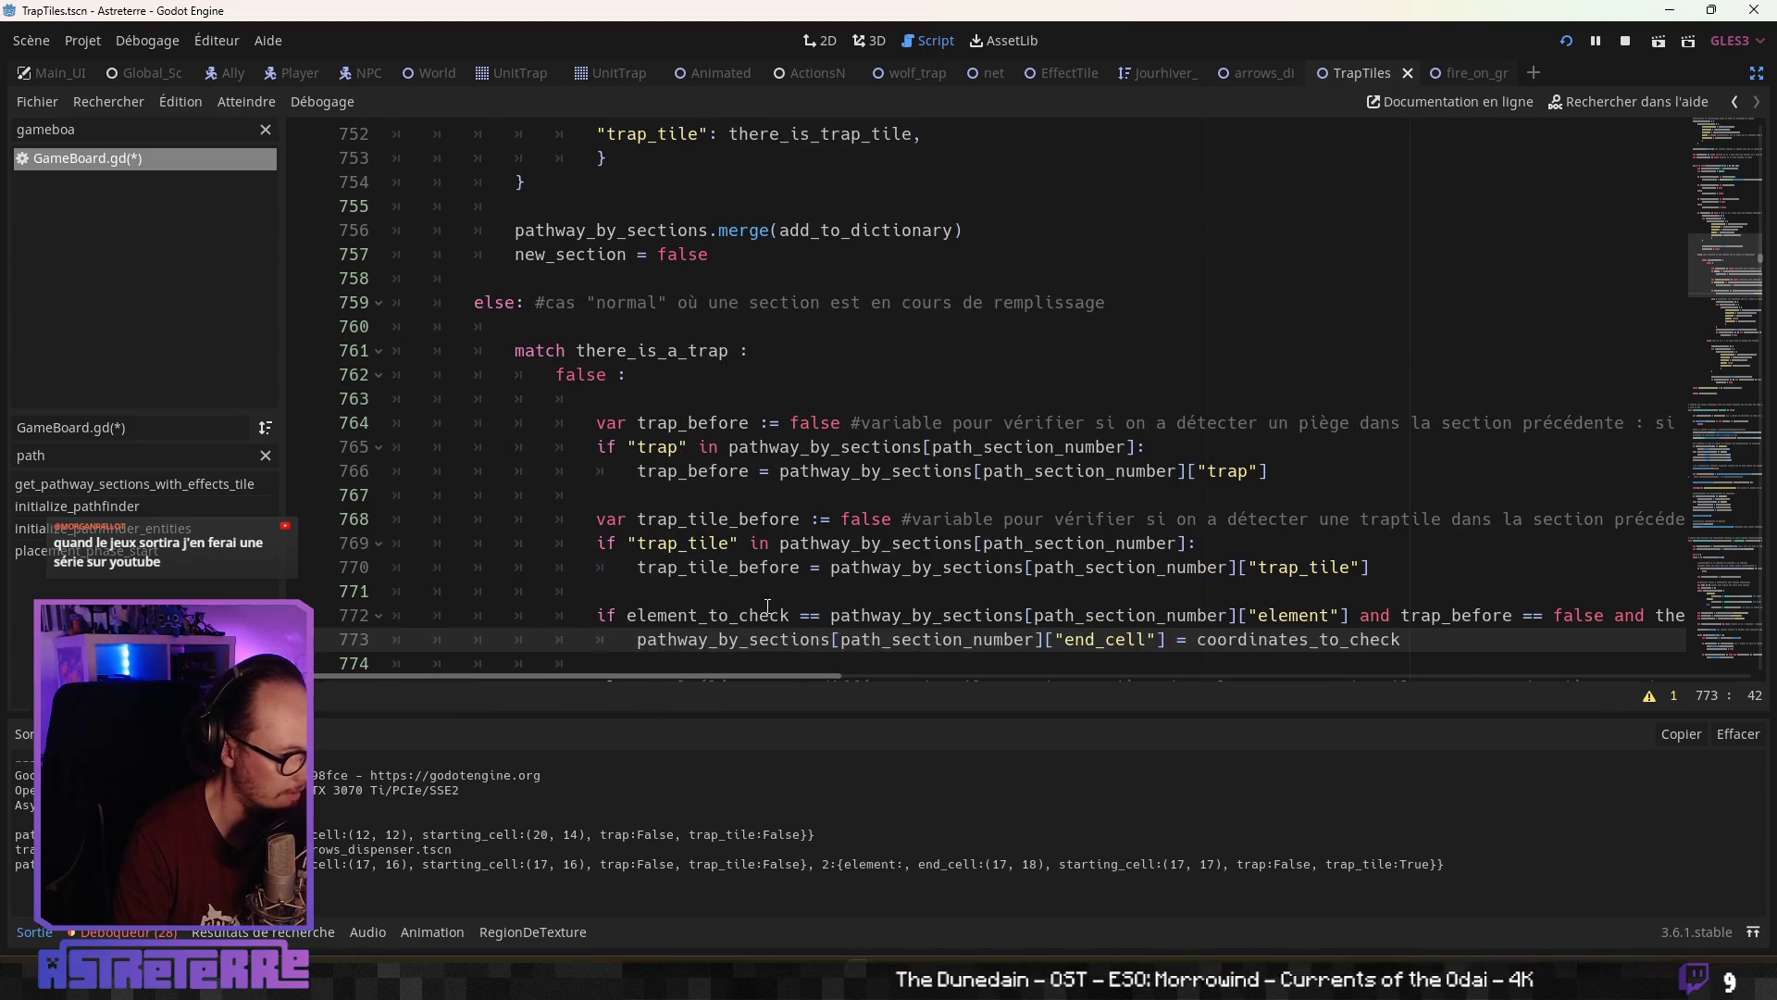
Run the game with F5 to test the updated GameBoard.gd
key(Up)
key(Up)
scroll(840, 508, down, 2)
click(840, 510)
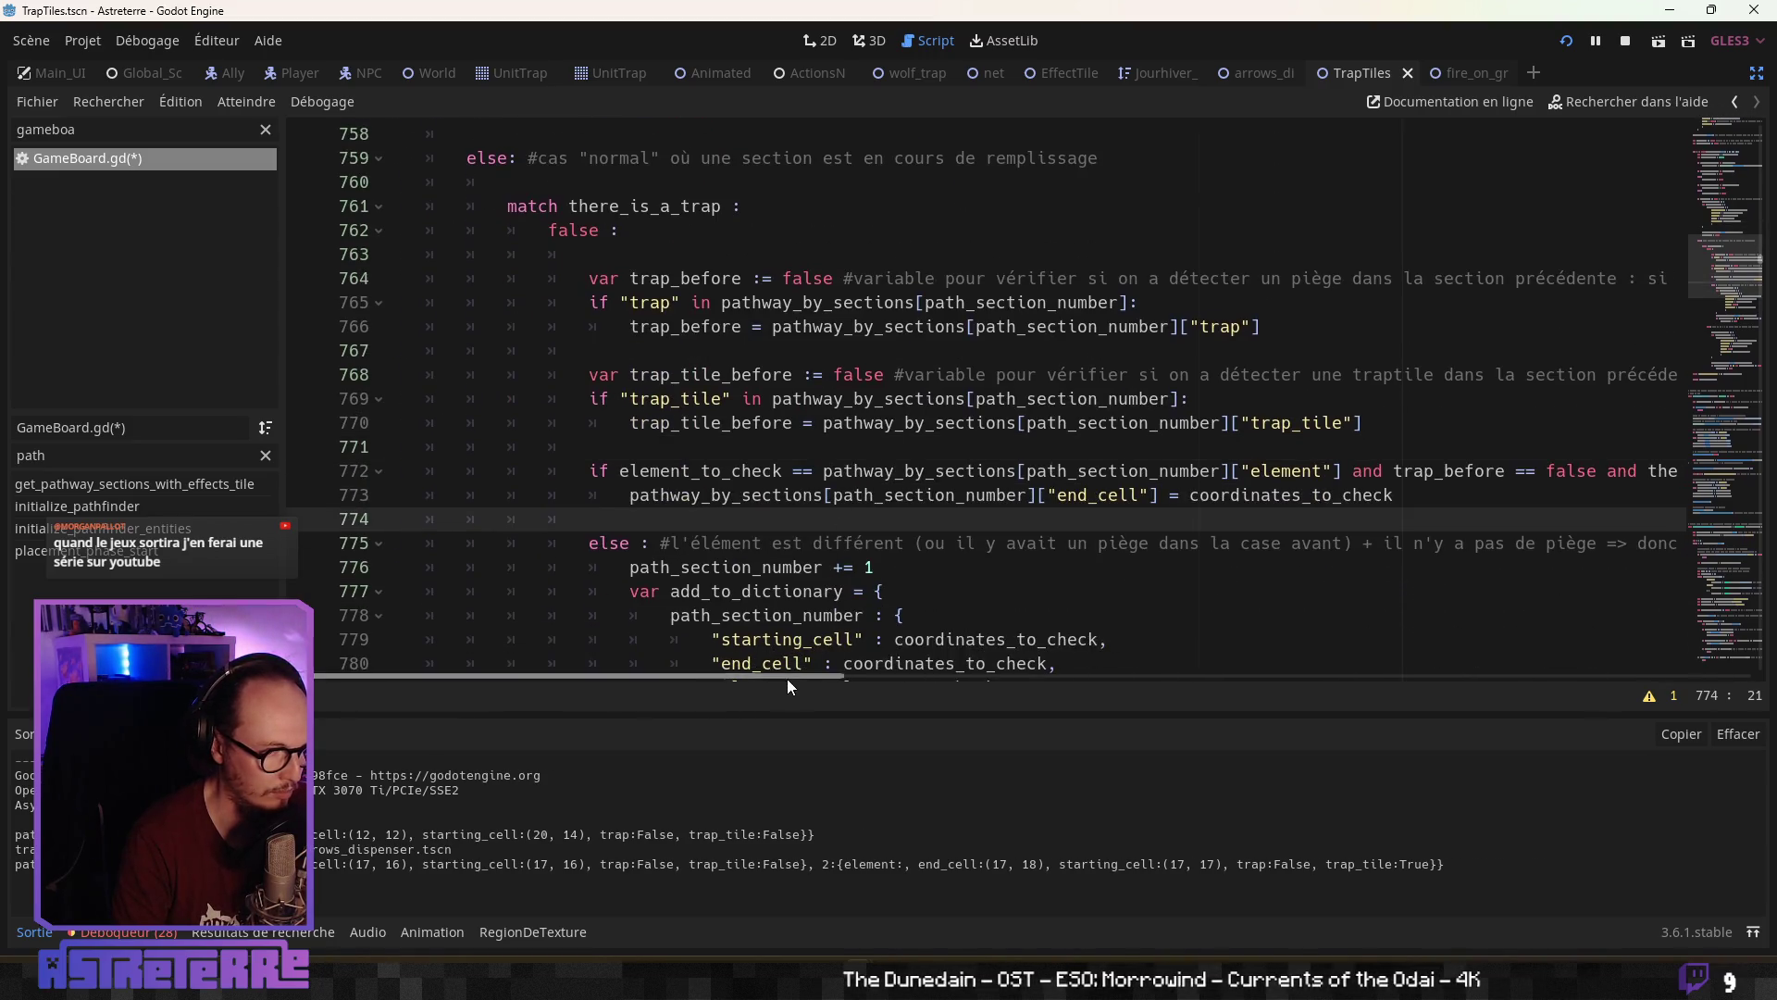
drag(758, 675, 1102, 663)
key(F5)
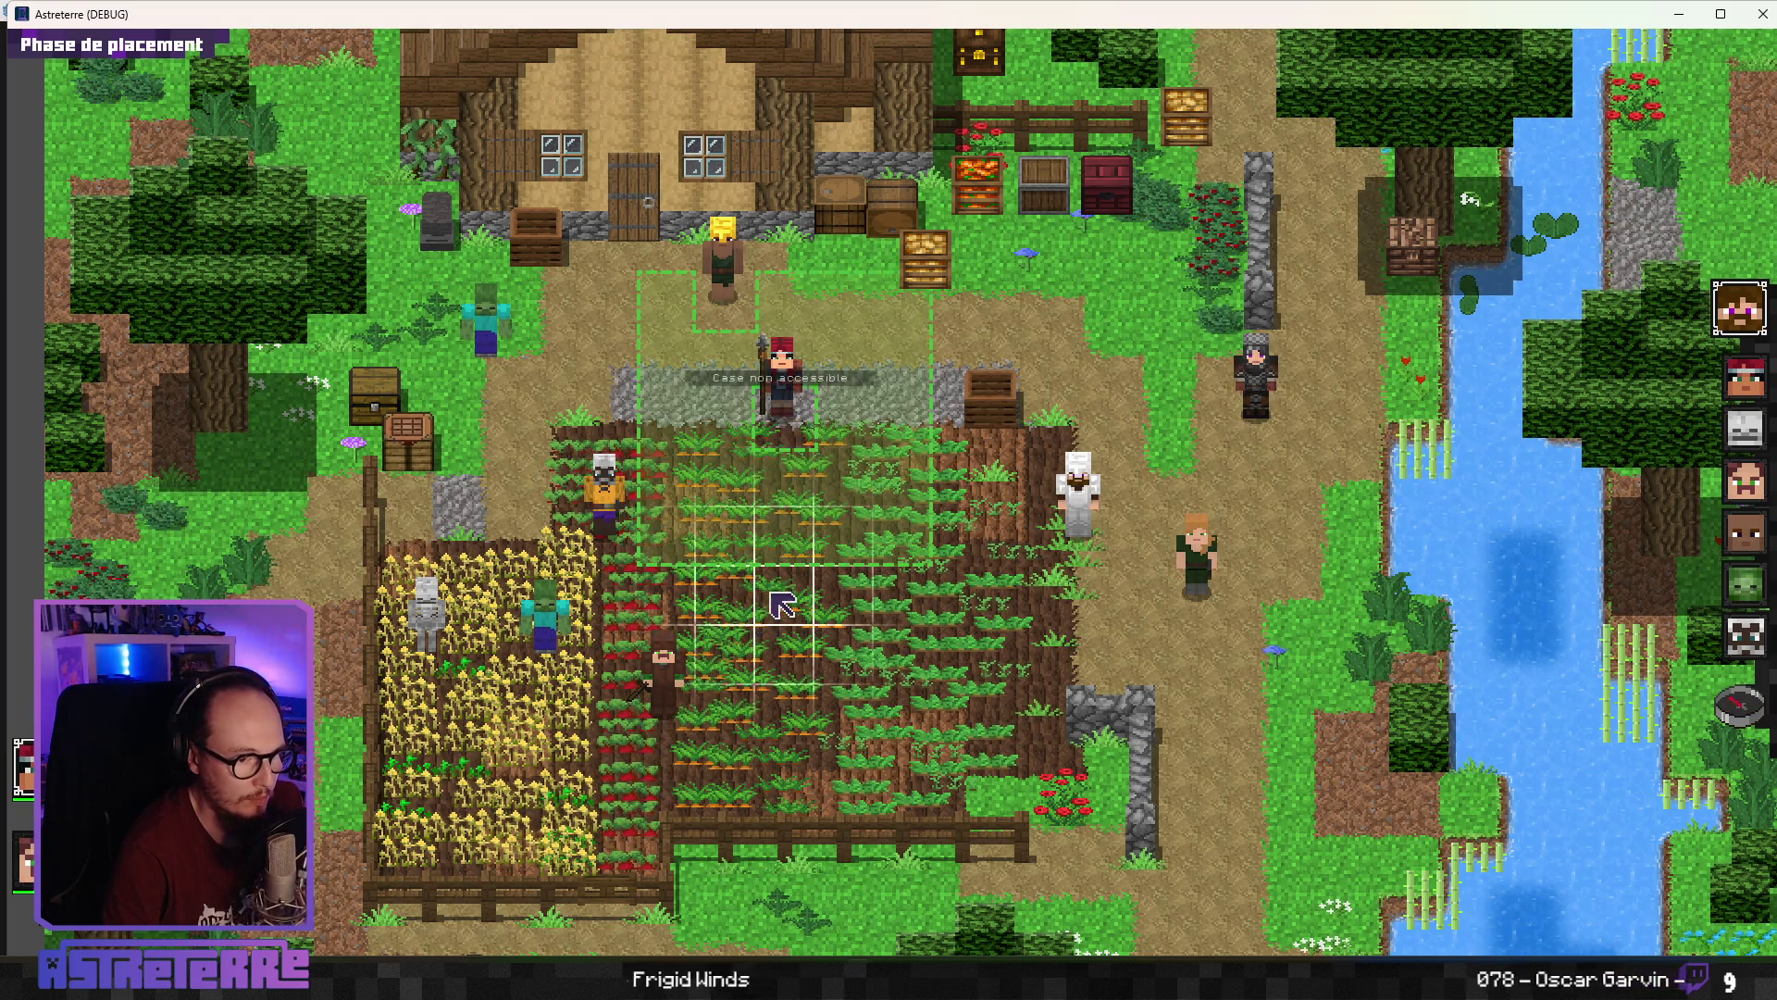
Place the red-haired and white-clad allies in the field, end placement, and open the debug console
click(794, 425)
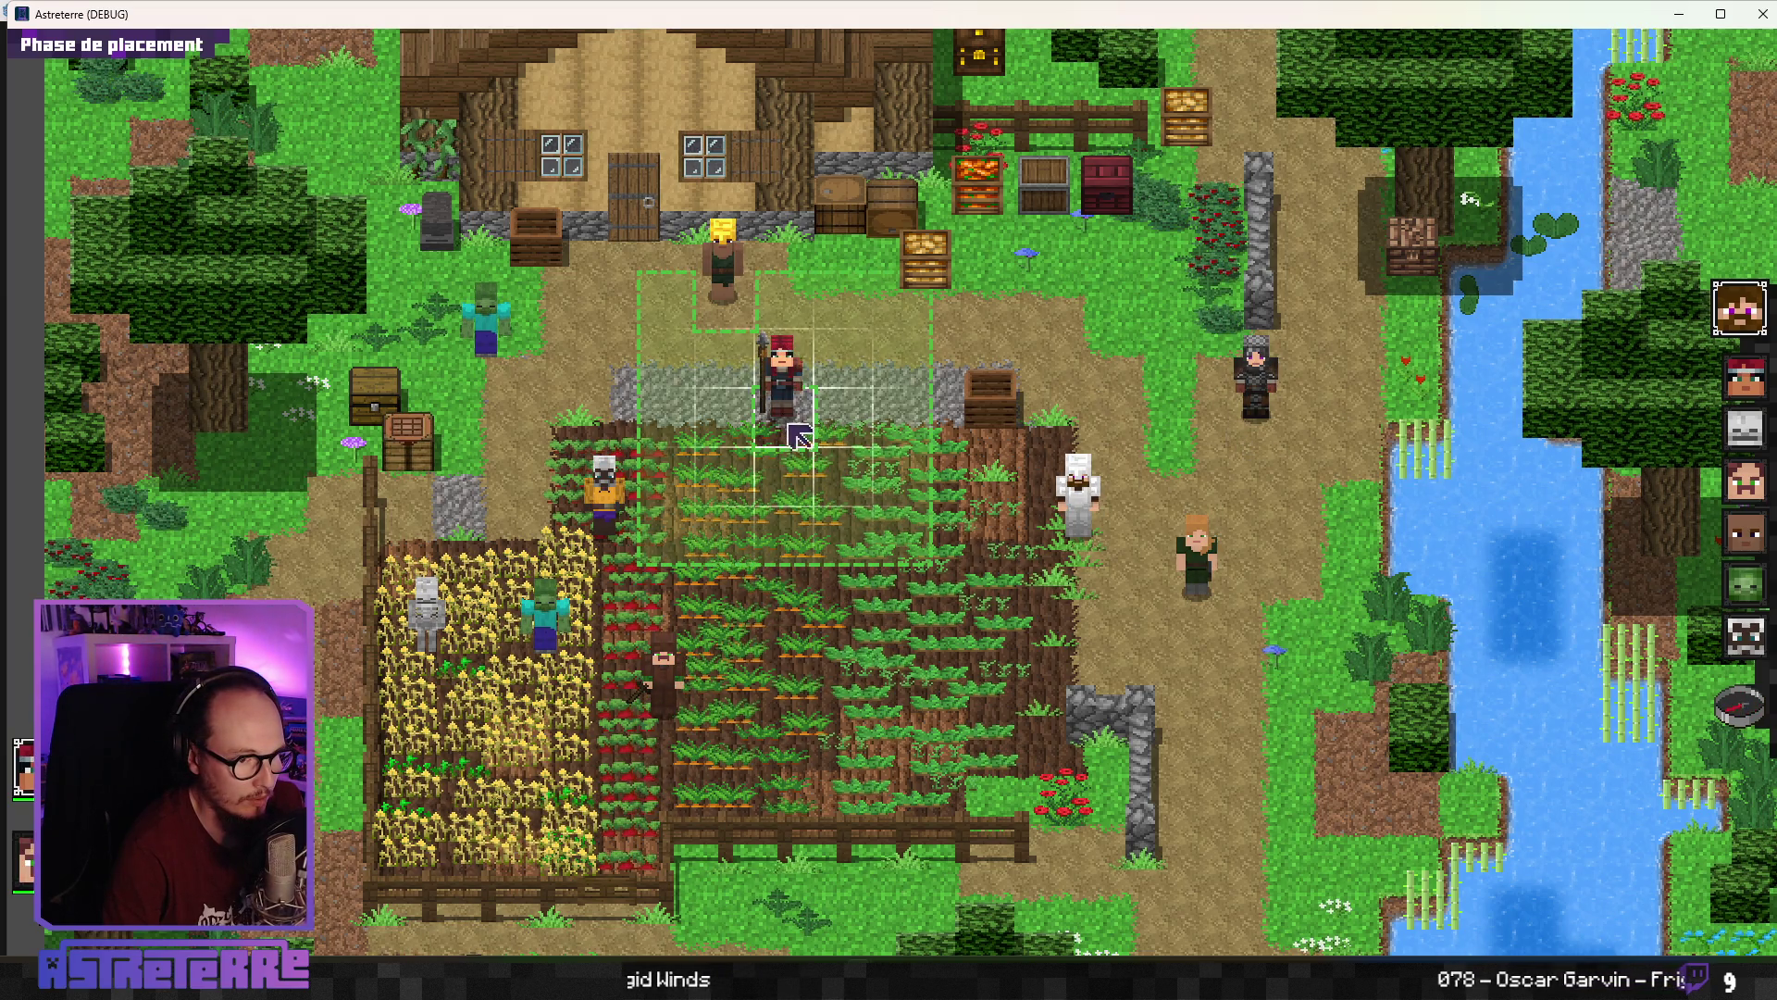
click(793, 542)
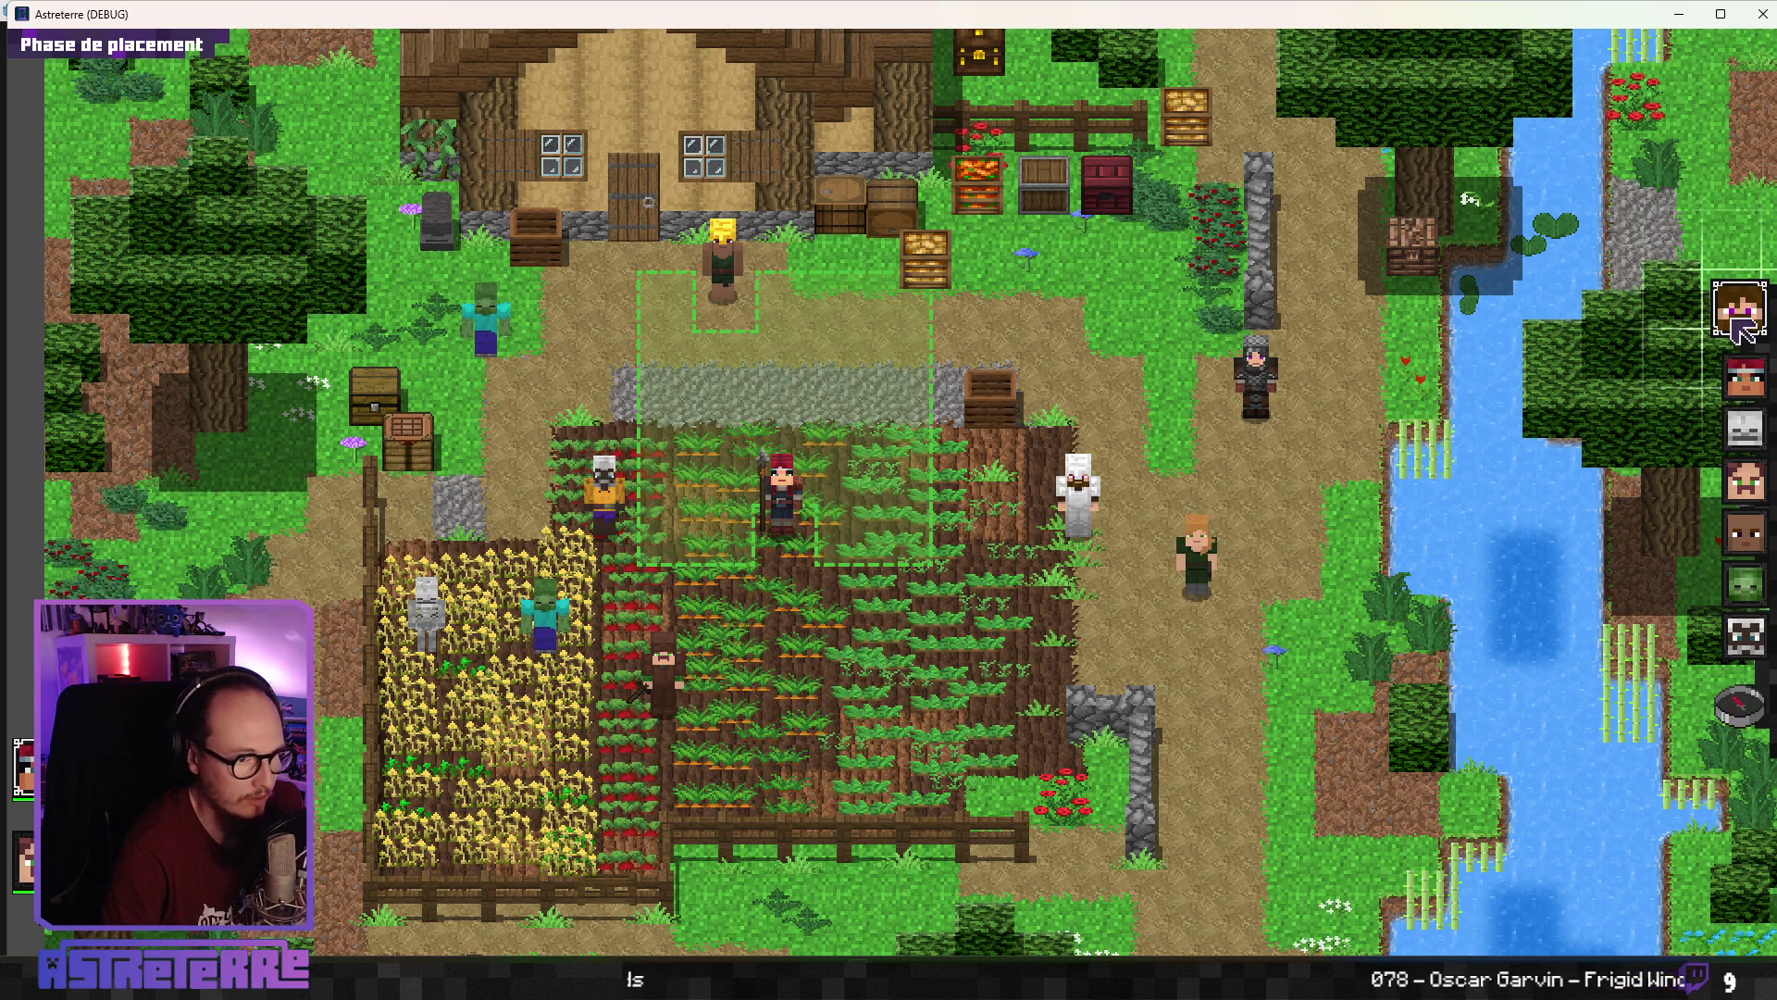
click(1076, 505)
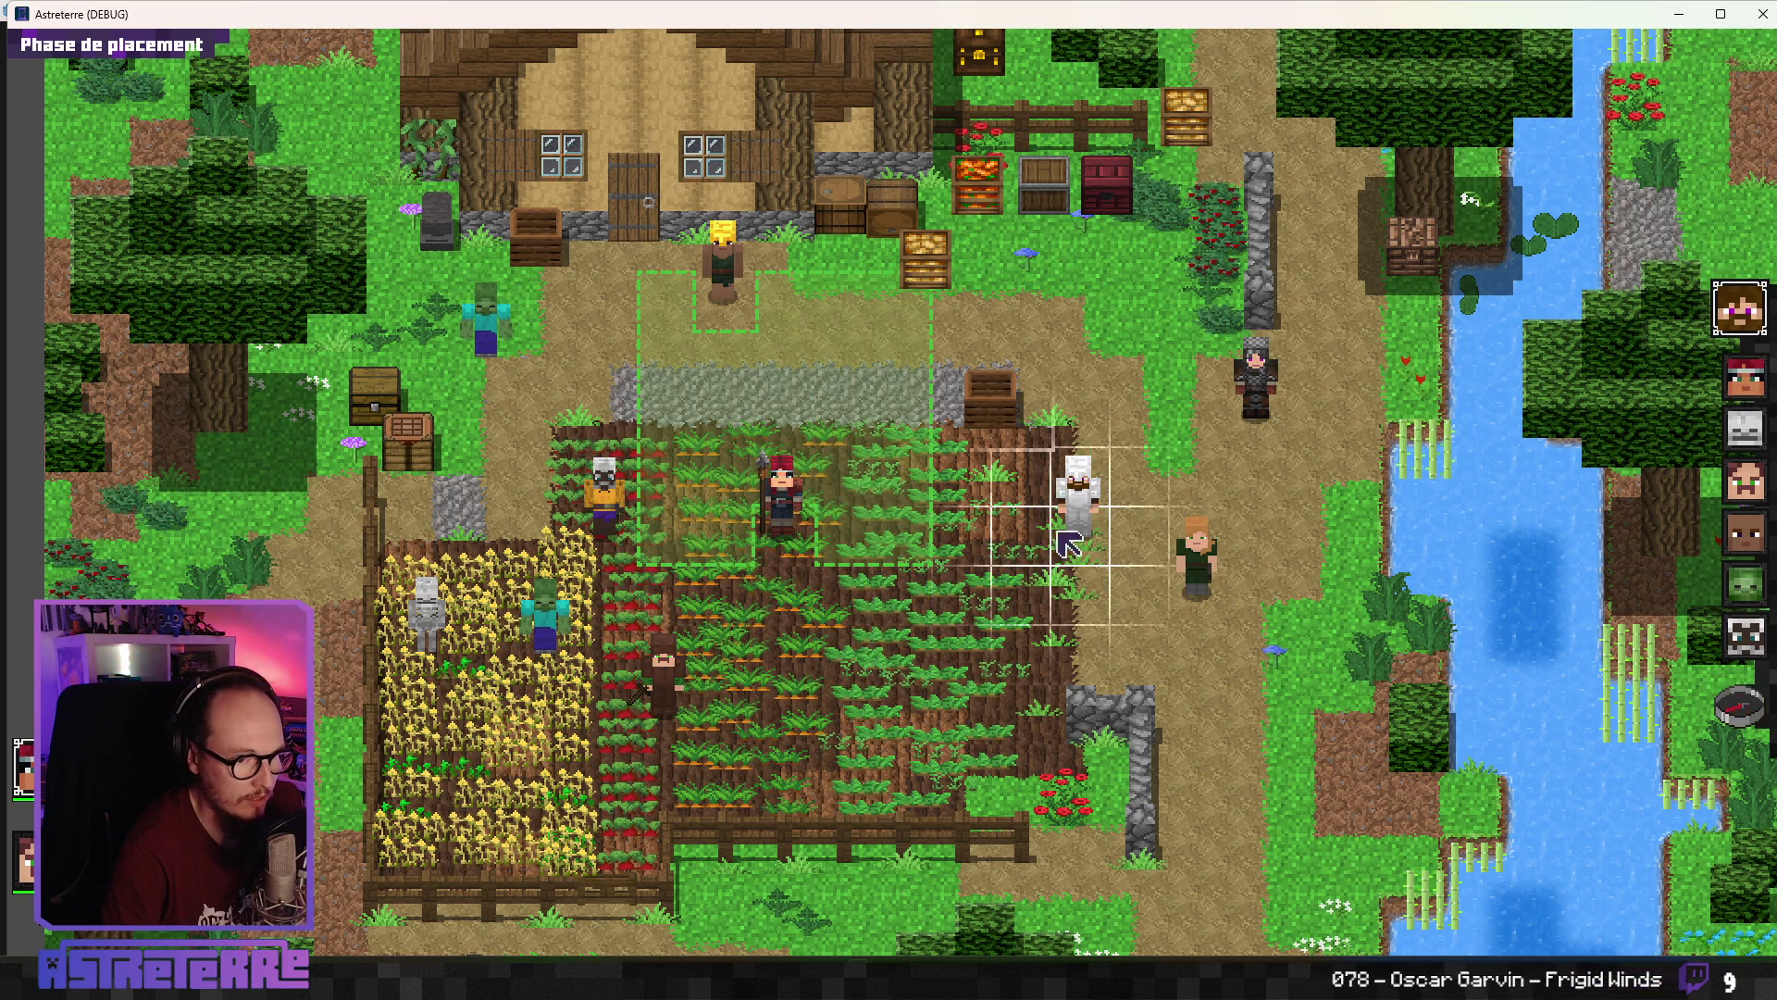
click(971, 546)
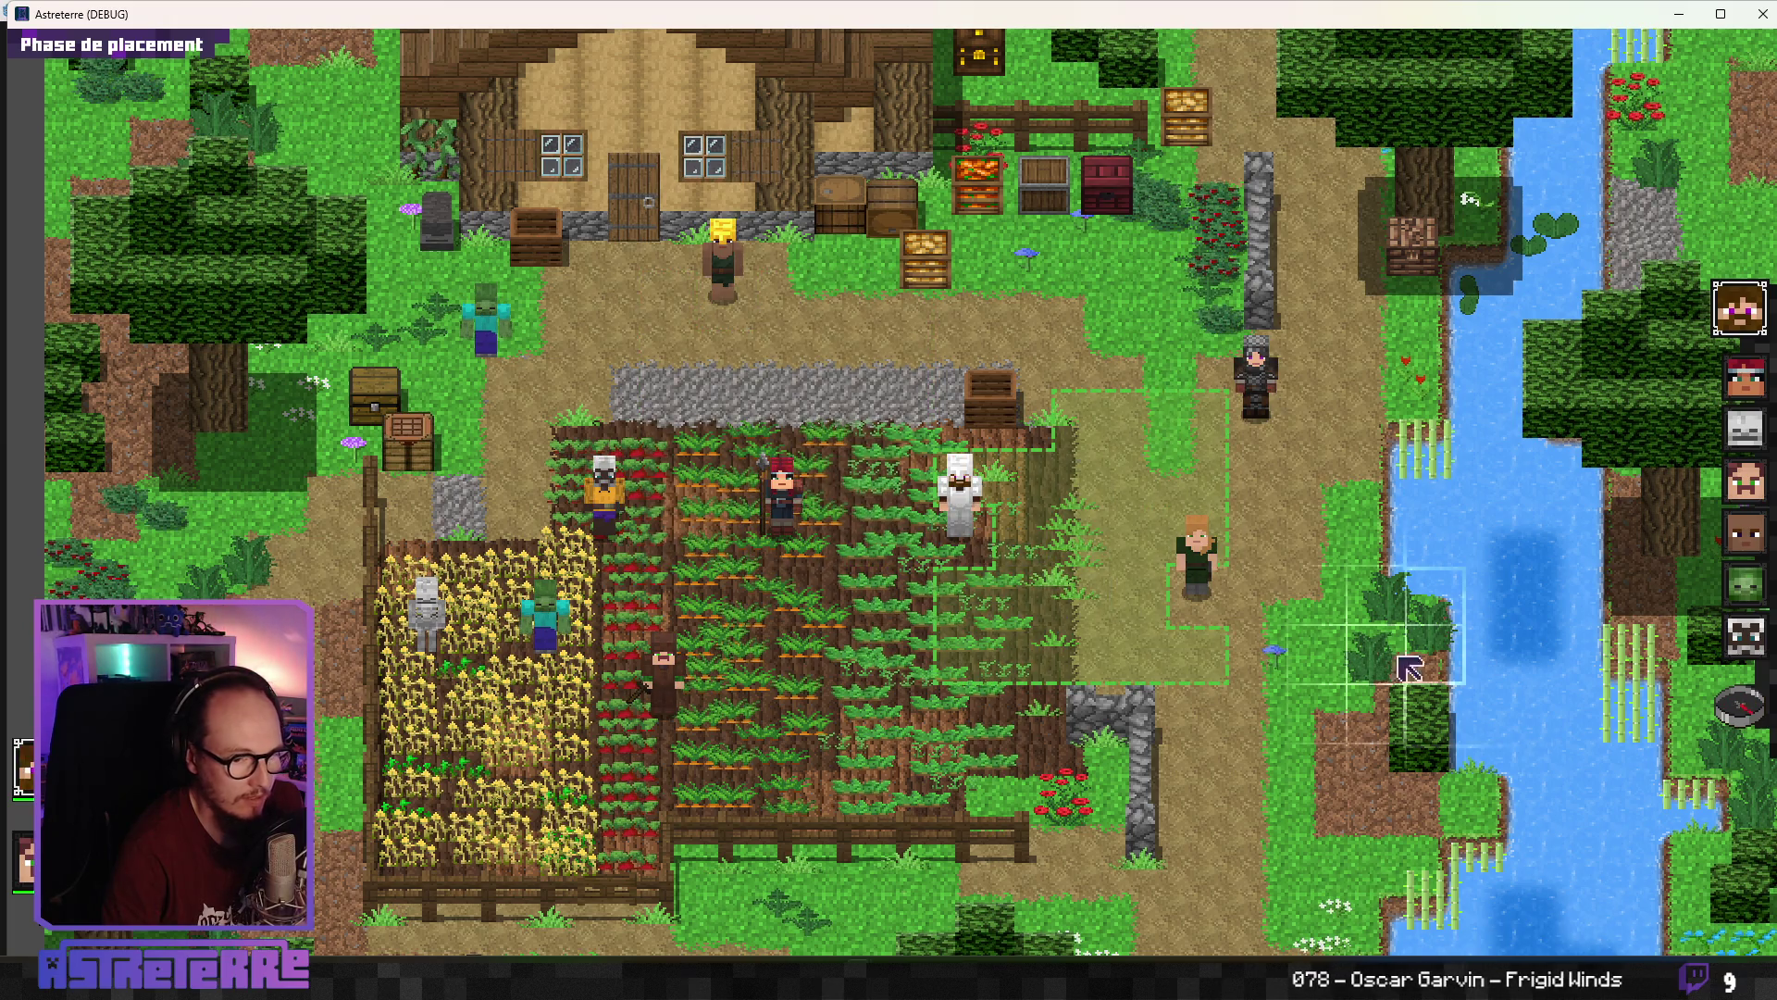
click(1739, 705)
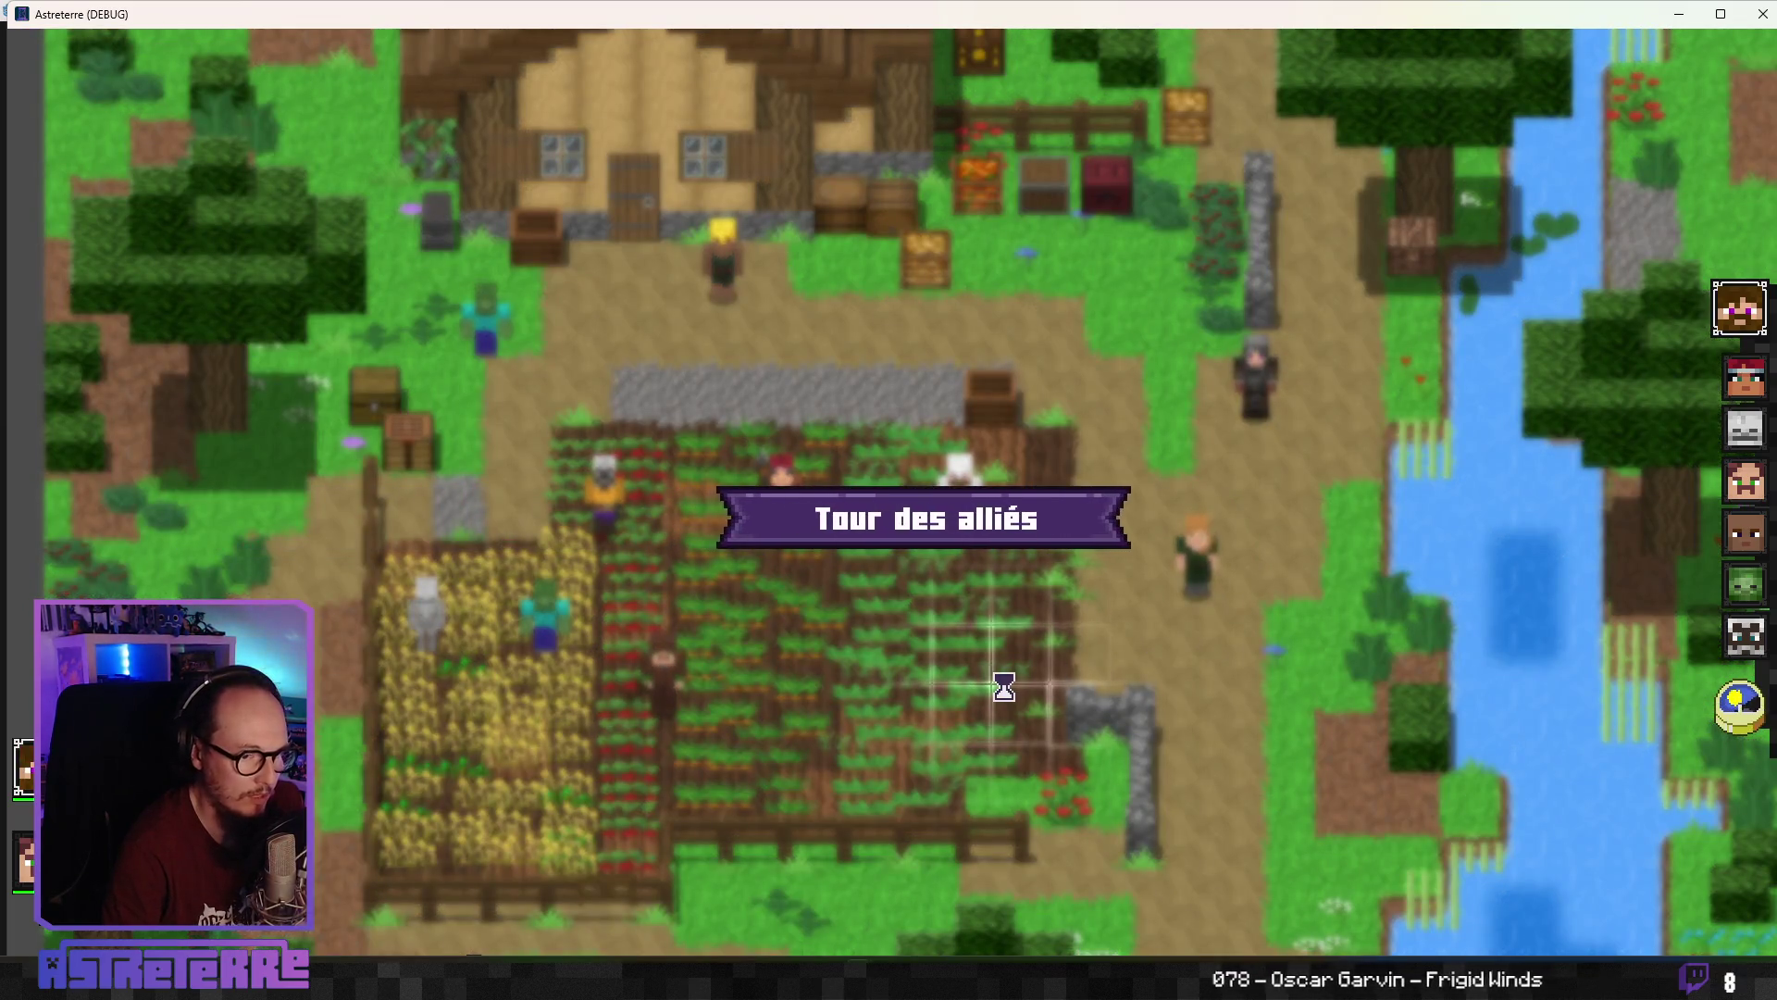
key(grave)
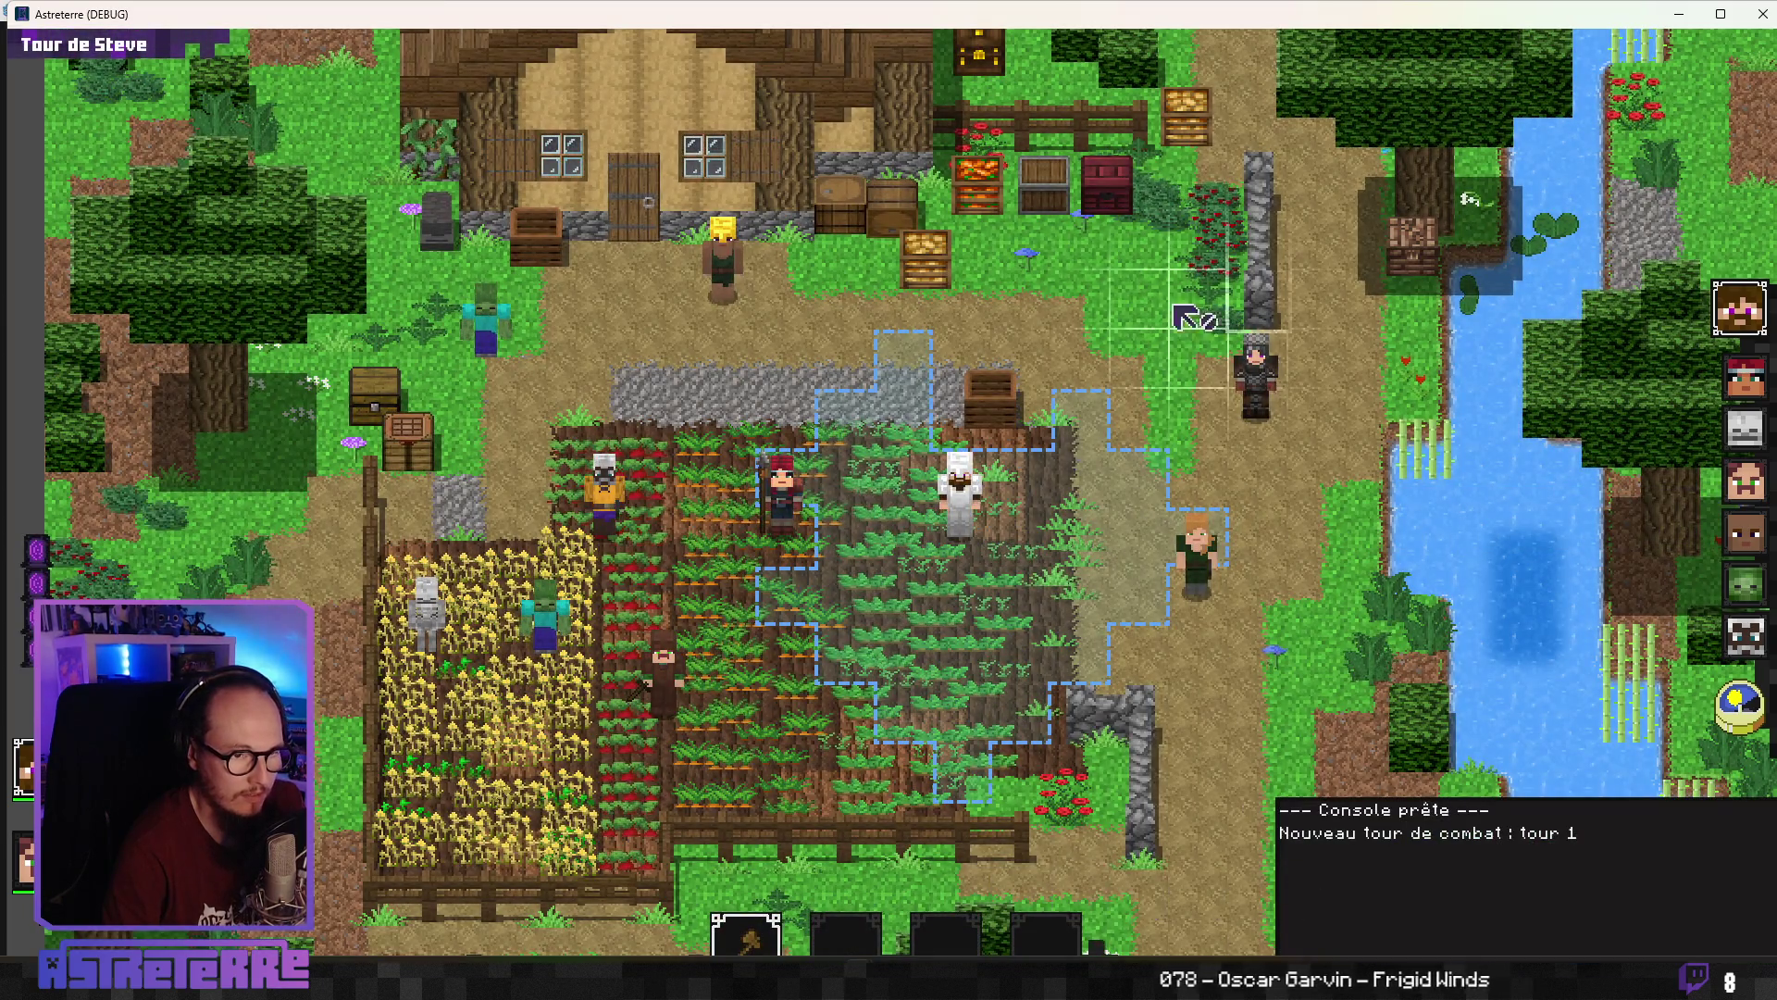
Add 1 arrows_dispenser through the console, retrying the add item / additem command after misspellings
text(add item)
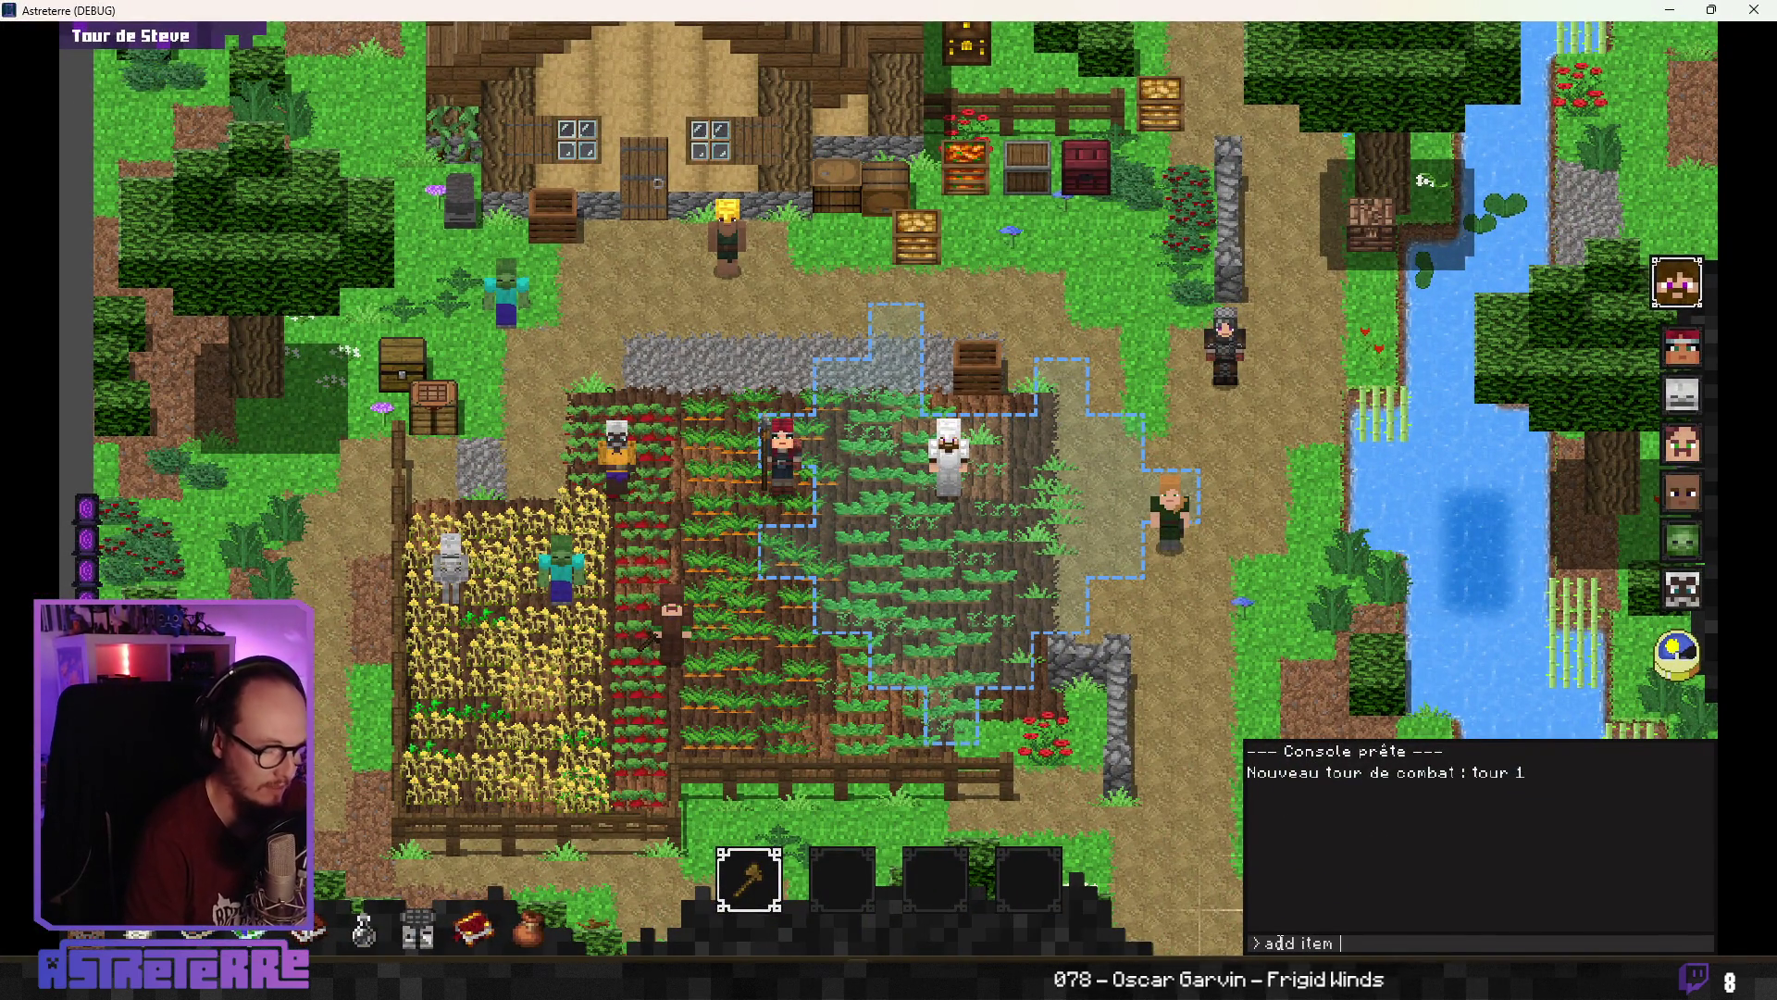
key(Return)
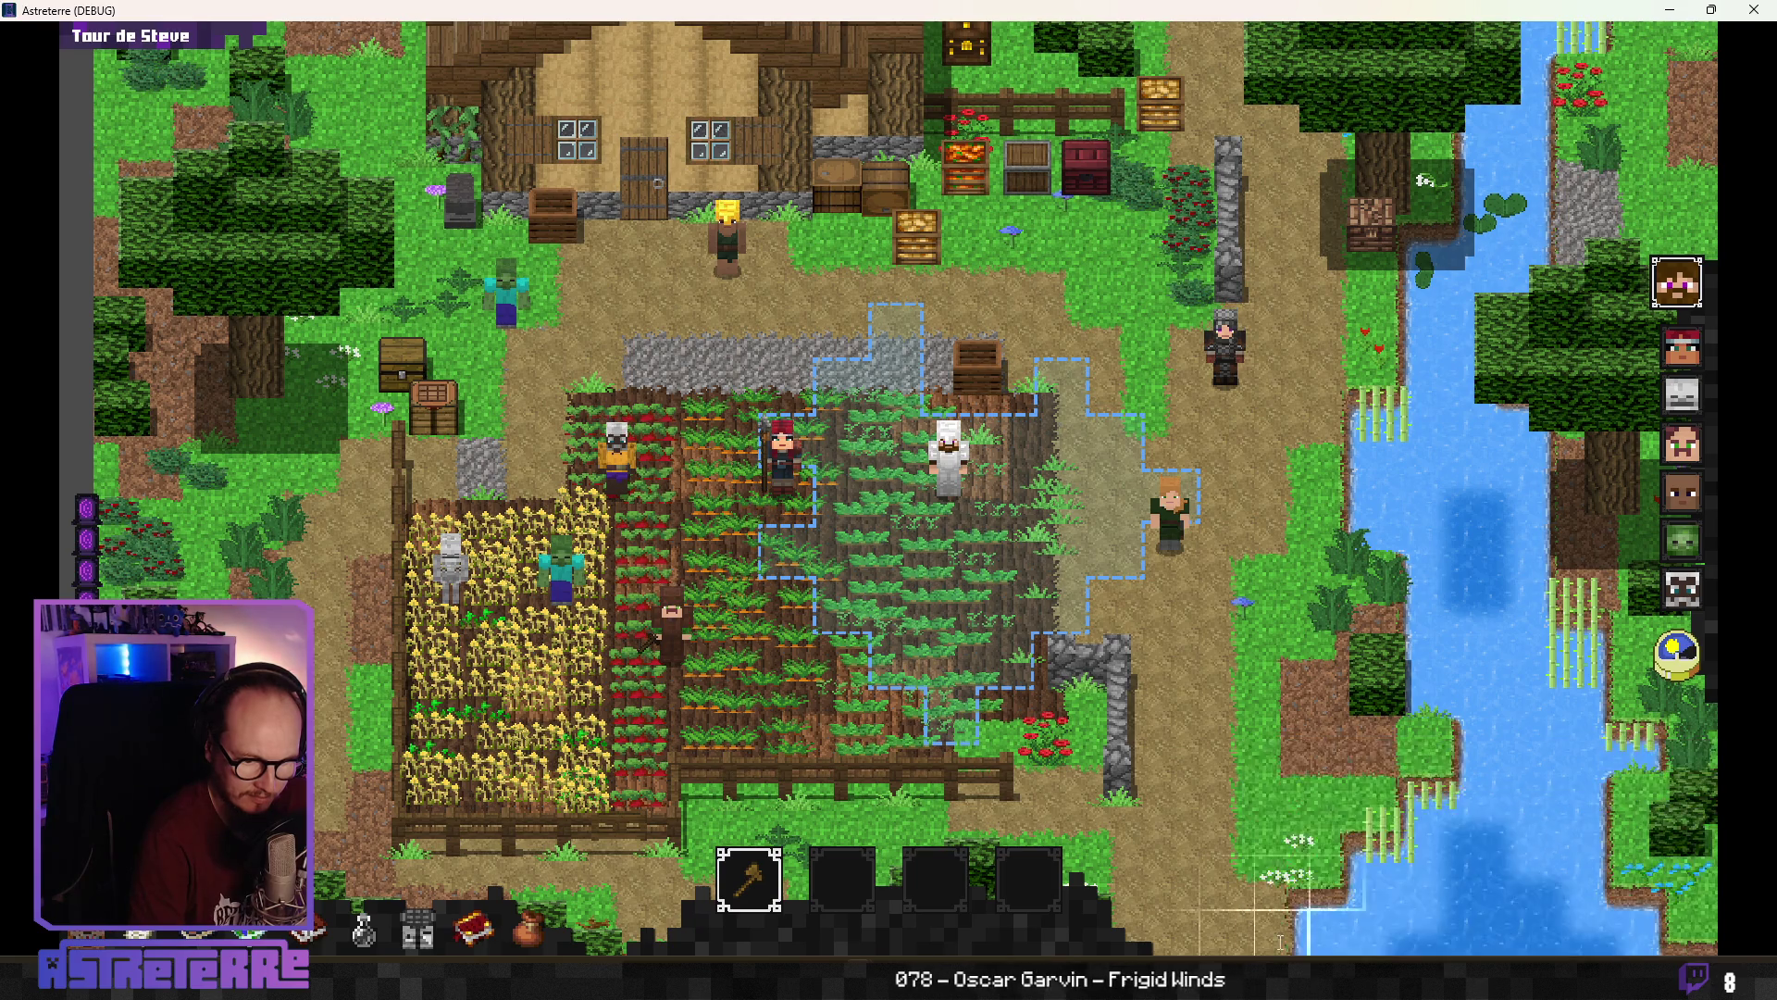
text(add item arrow_dispenser)
key(Left)
key(Left)
key(Left)
text(s)
key(End)
text(1)
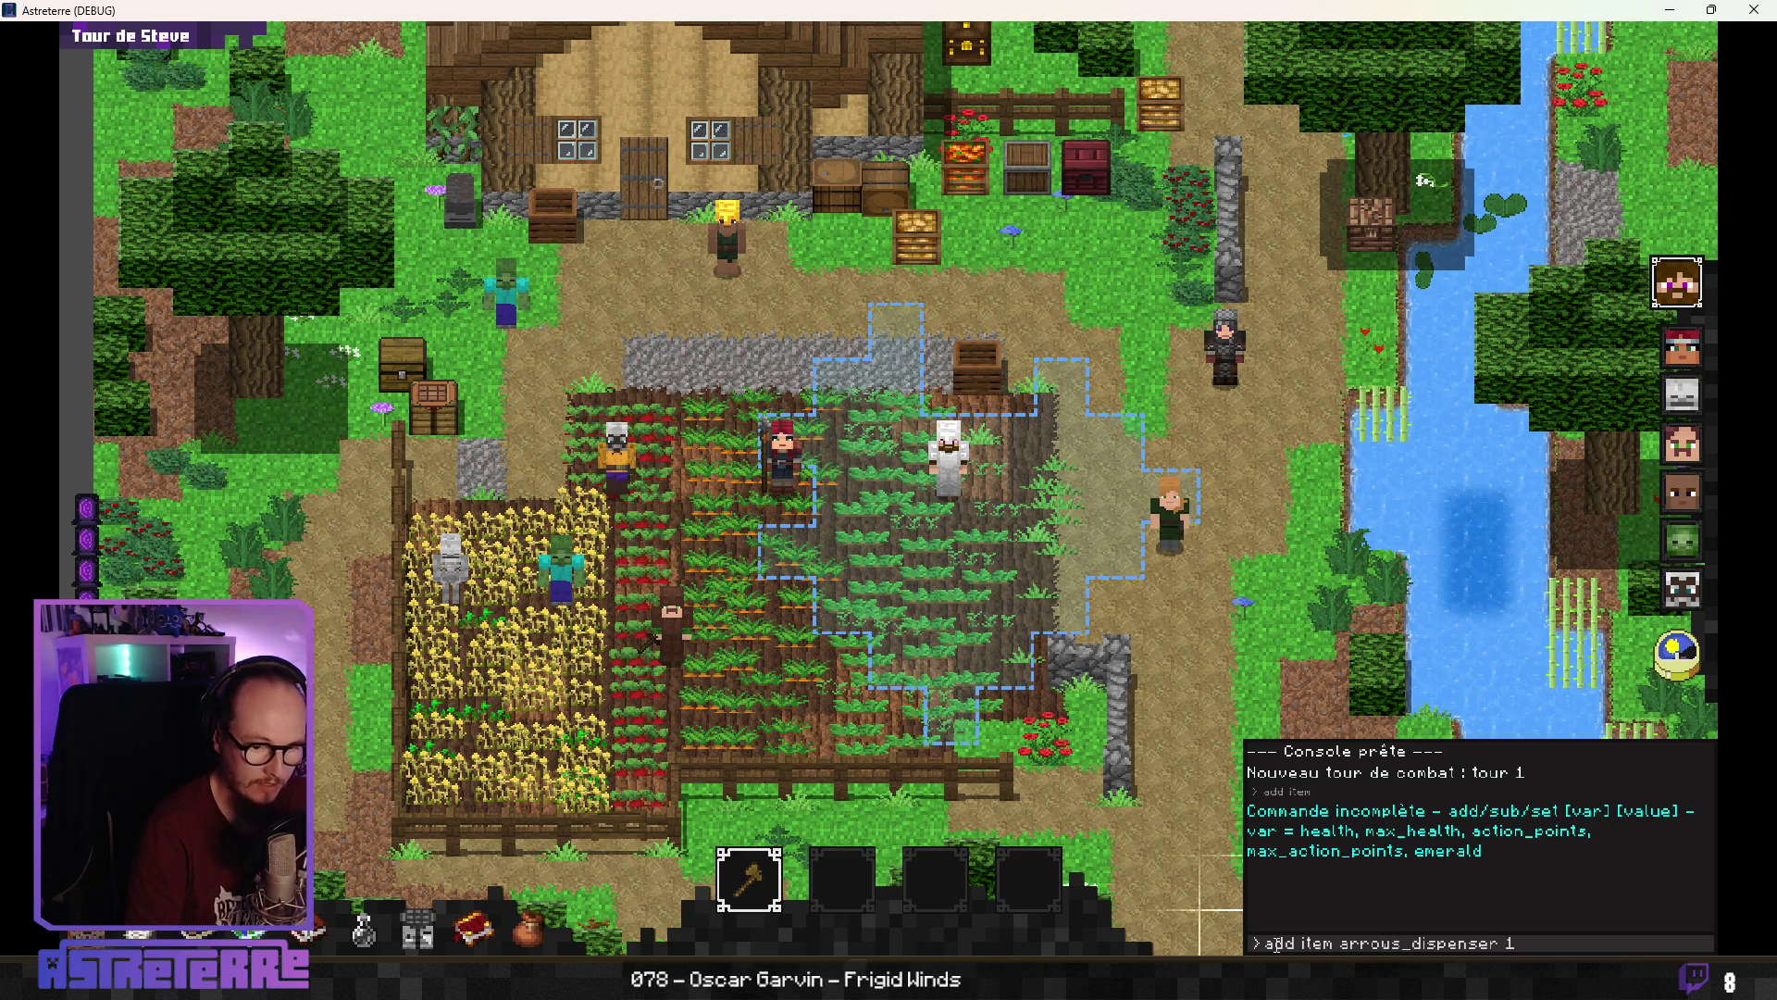
key(Return)
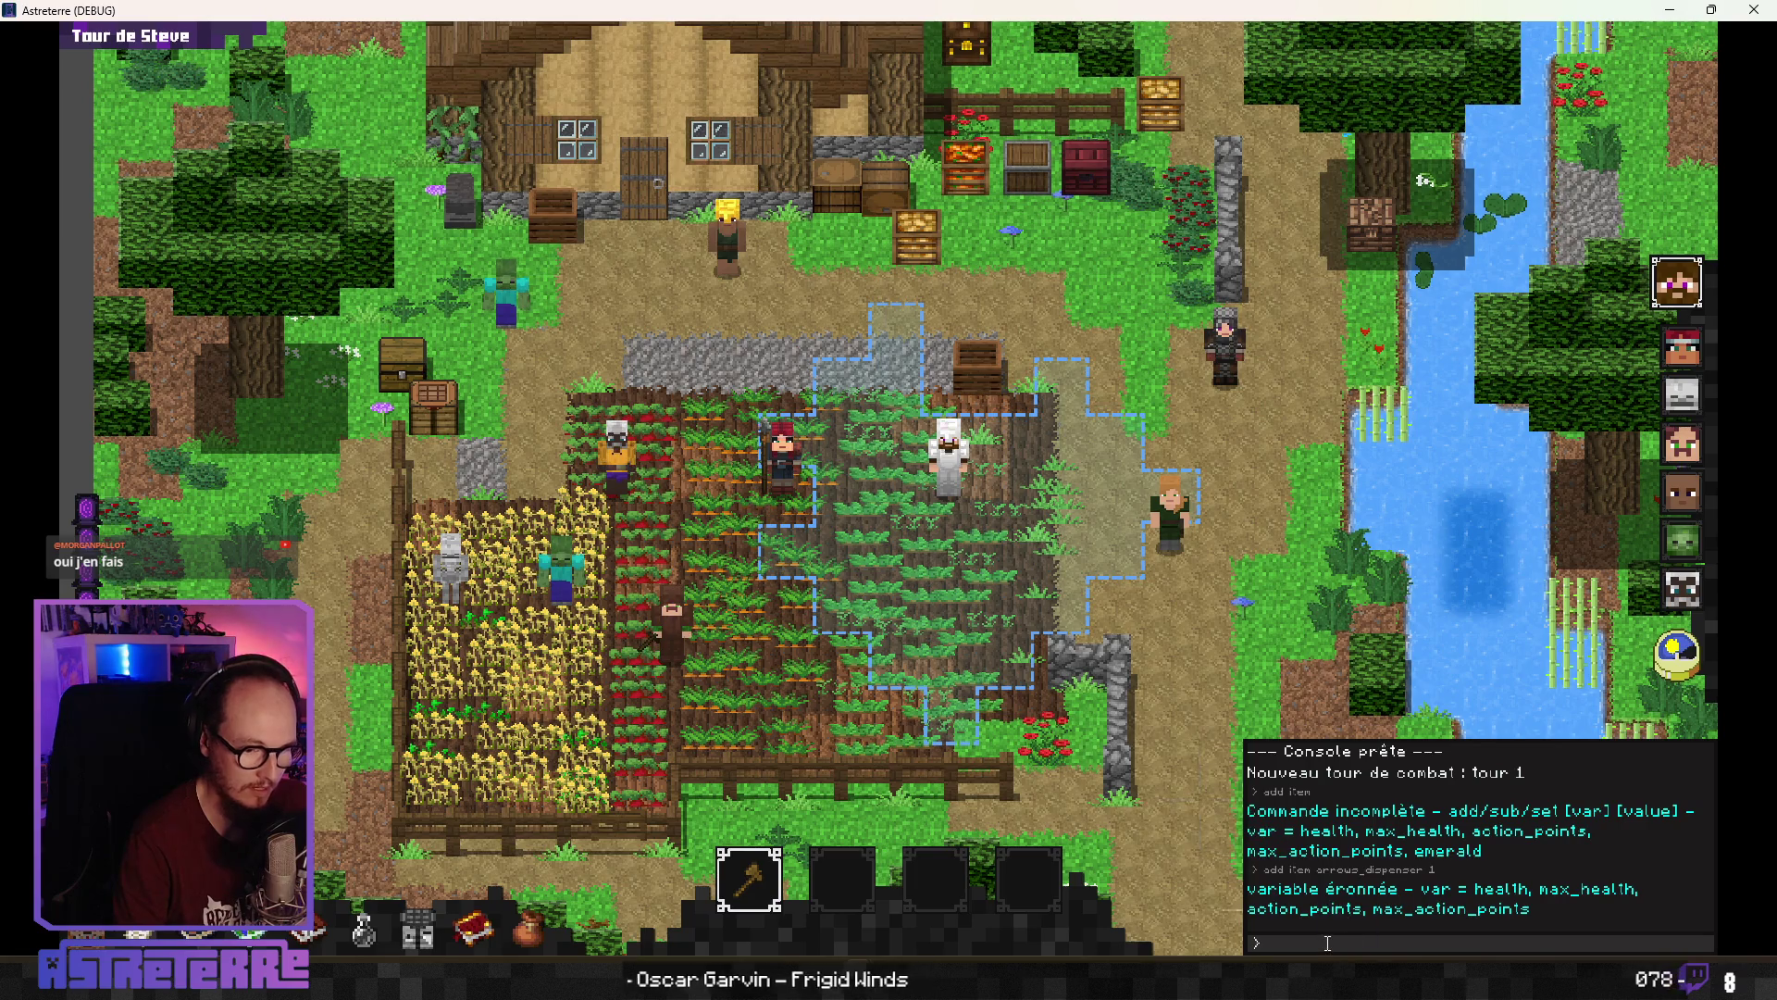
text(additem arrows_dispenser 1)
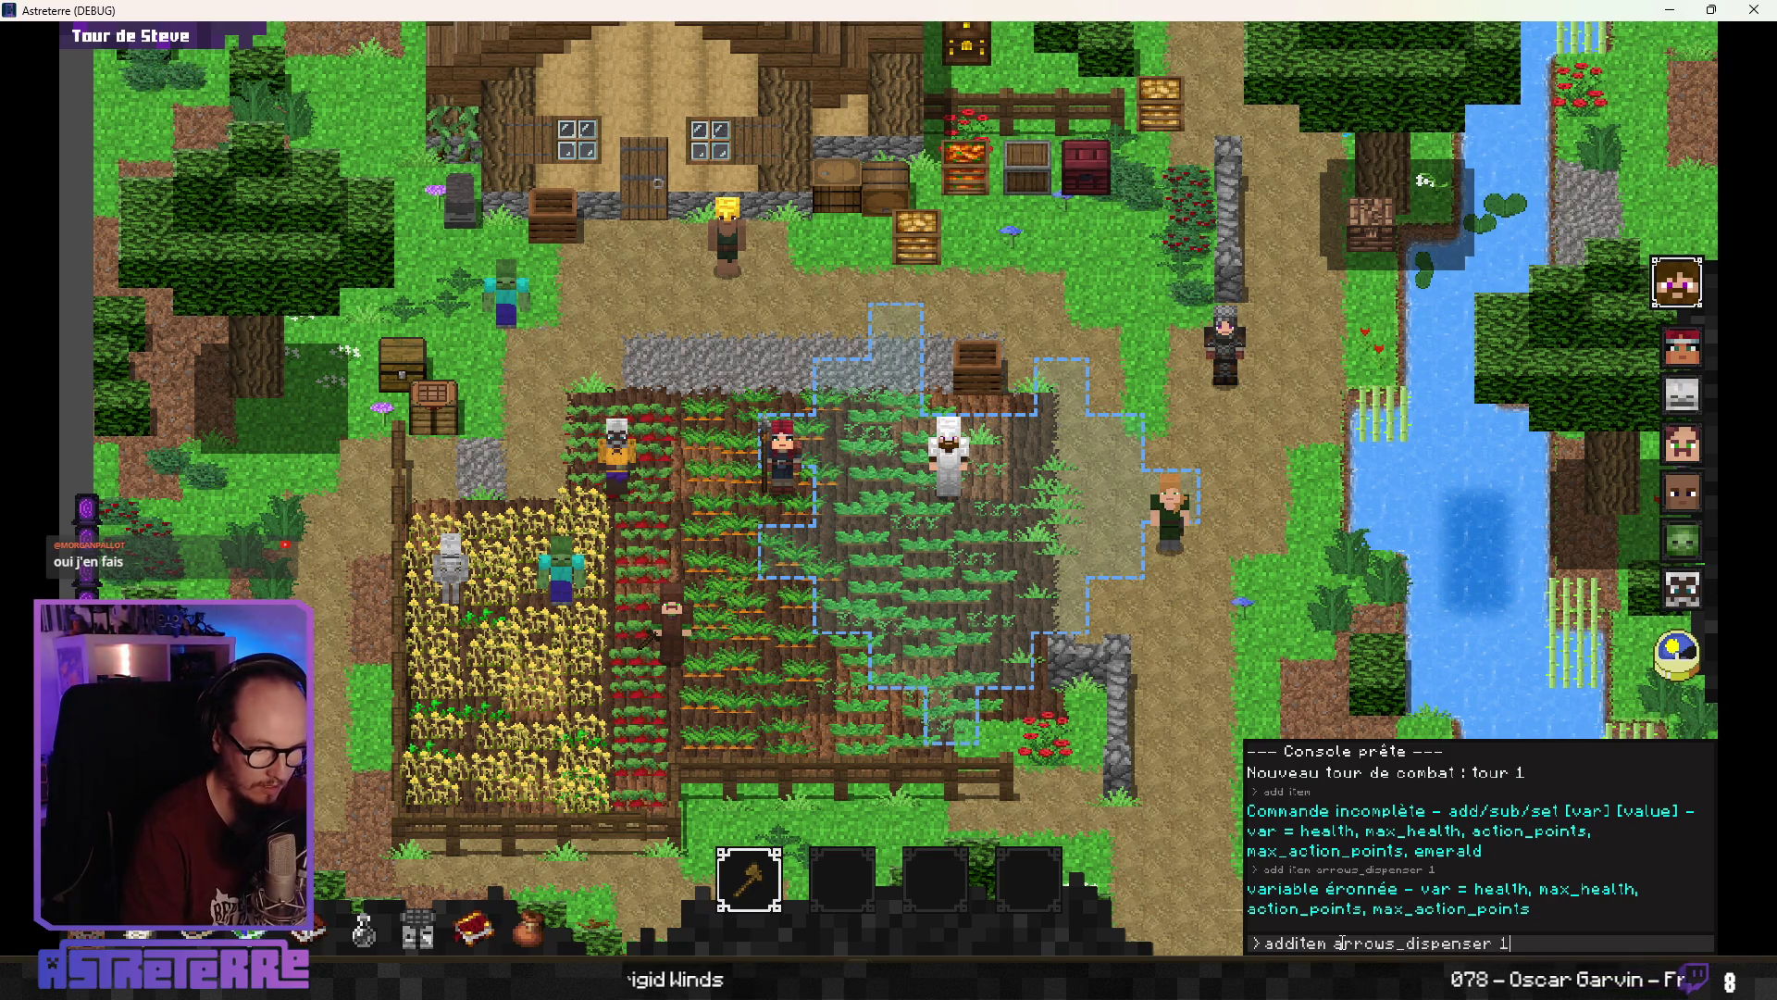
key(Return)
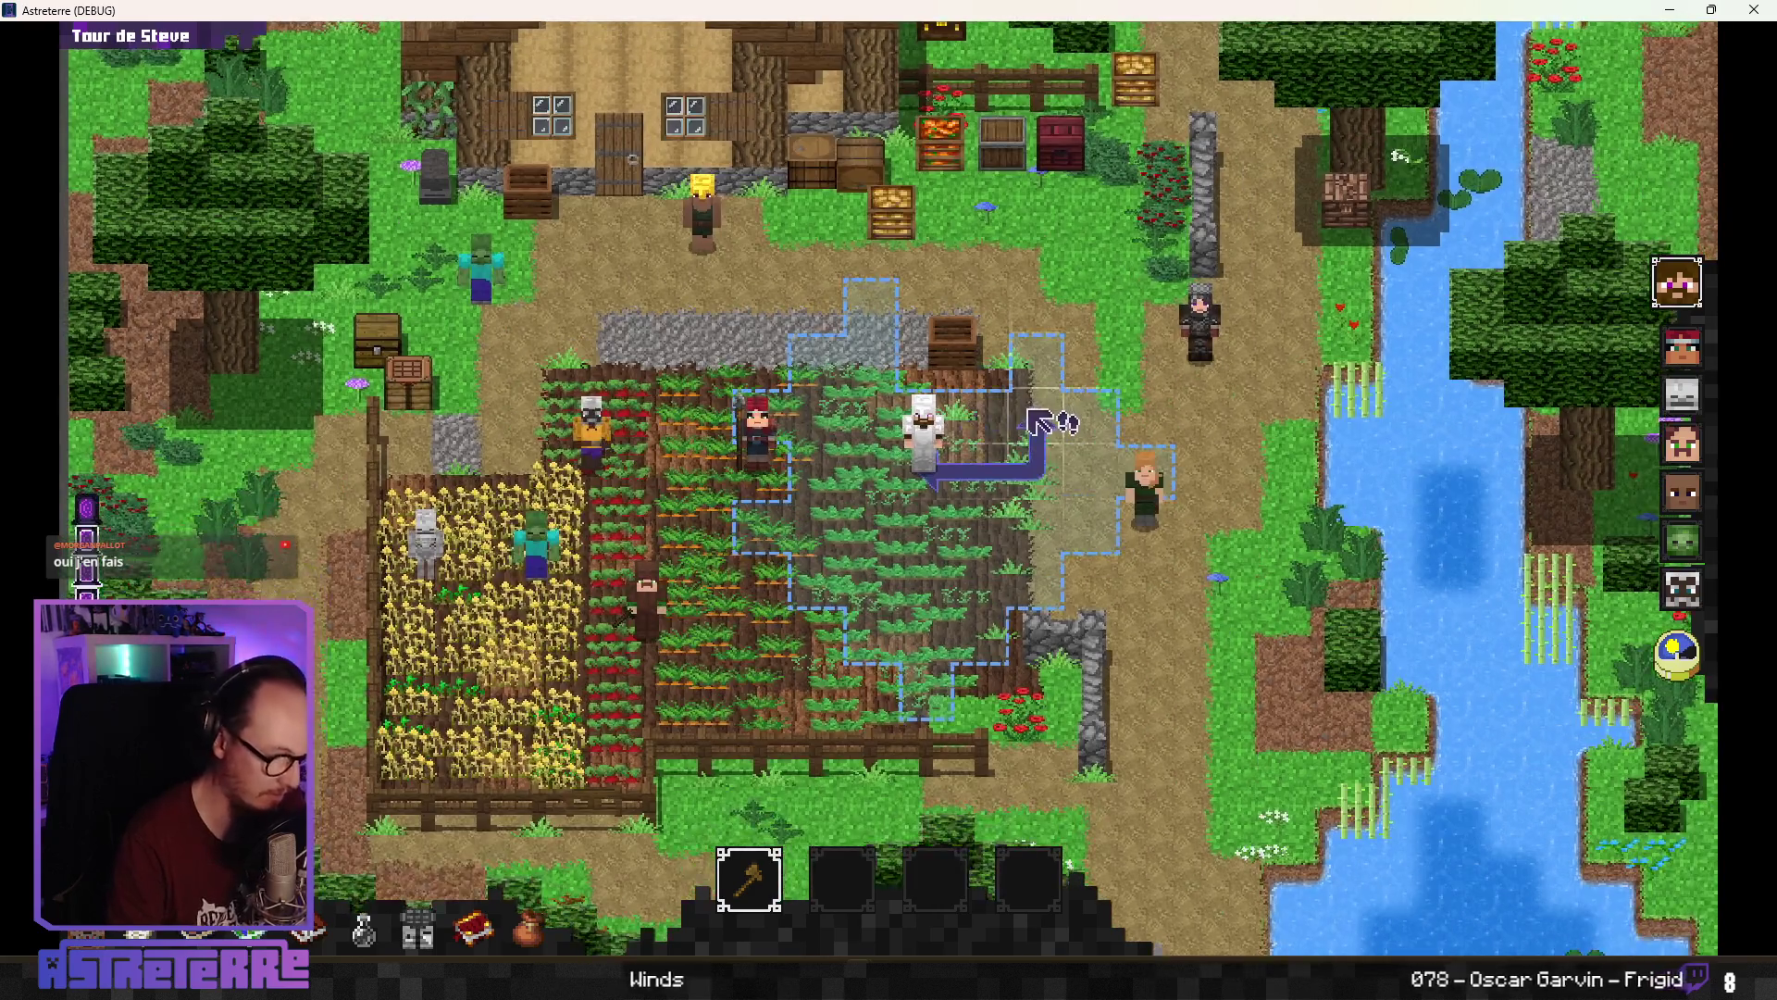
Equip Steve with the arrow dispenser and remove his helmet, chestplate and leggings
key(e)
click(1352, 377)
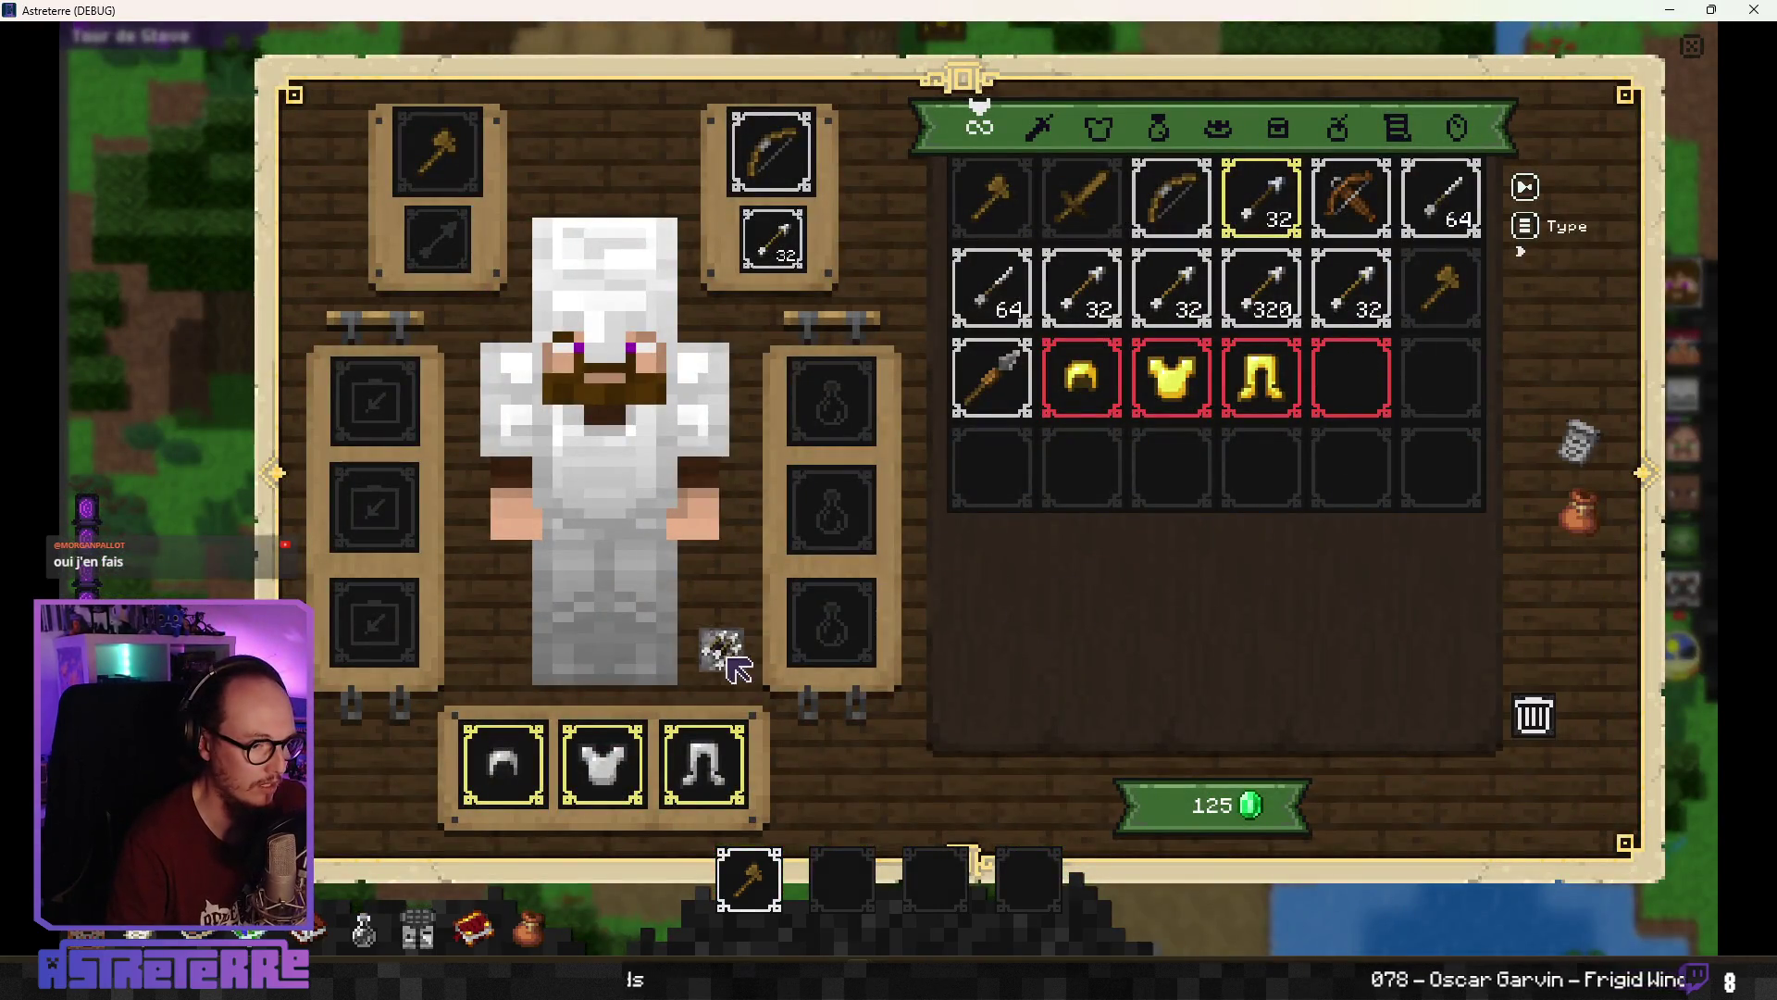
click(375, 399)
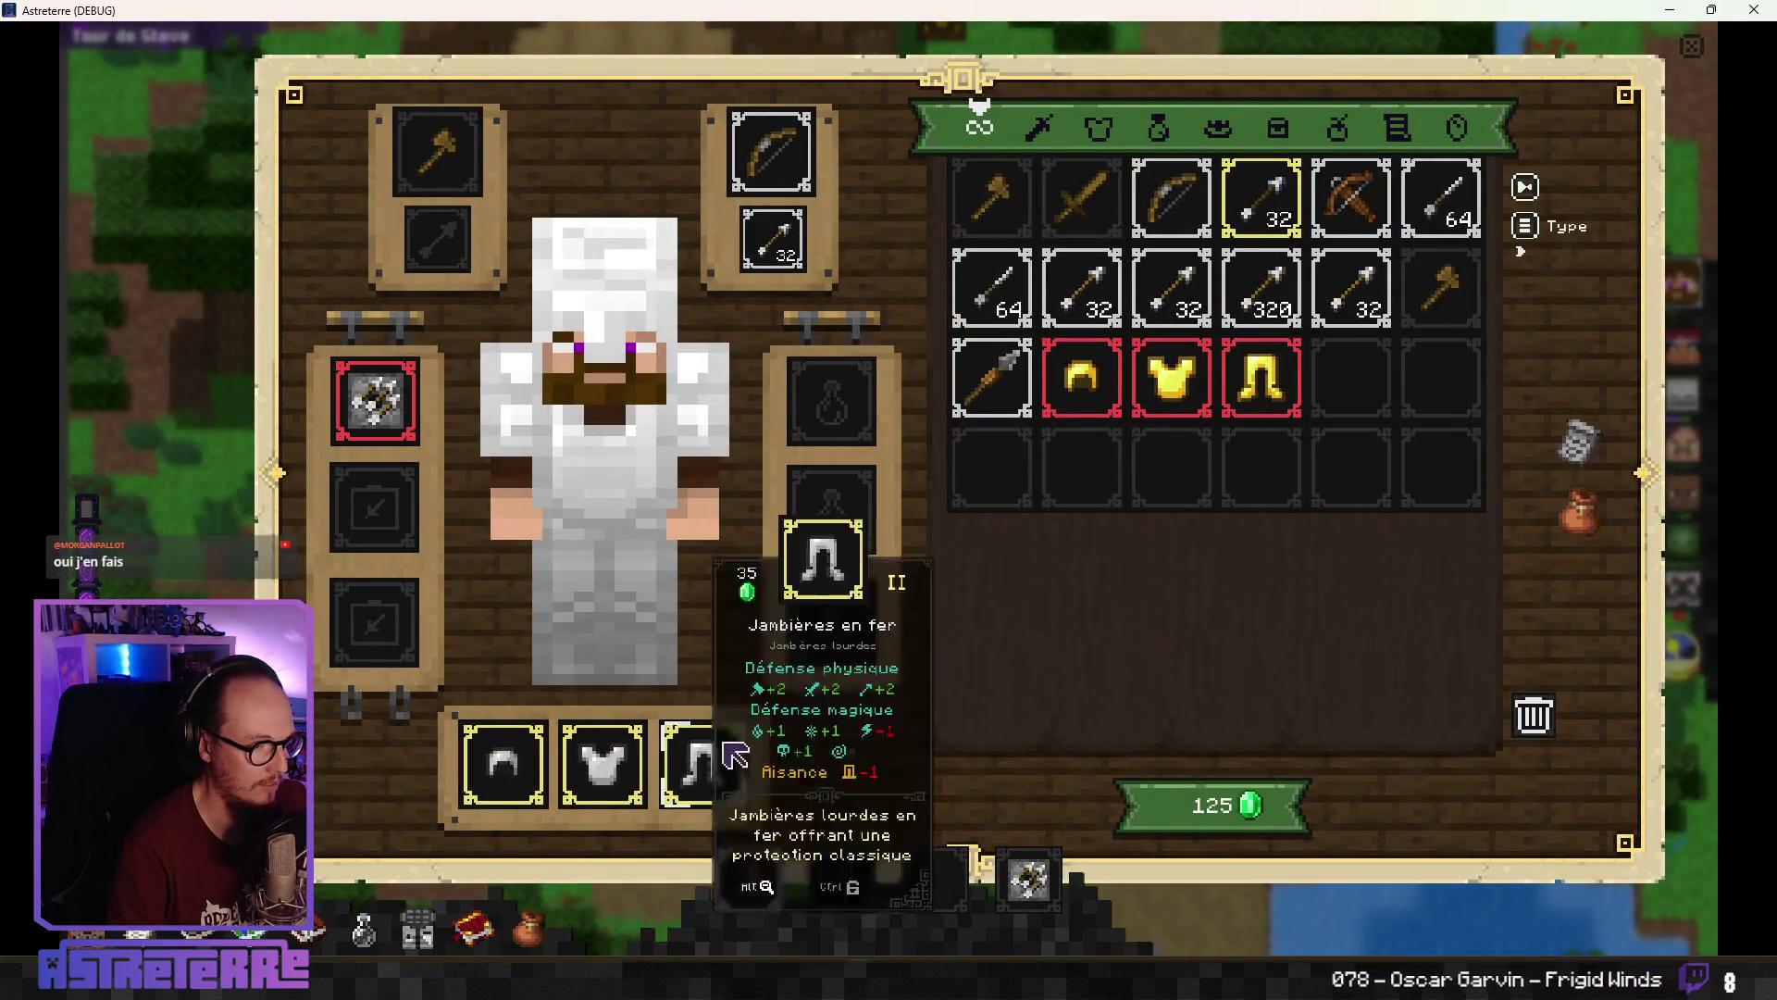
click(504, 767)
click(593, 766)
click(690, 766)
key(e)
Give Steve 100 action points with the 'add action_points 100' console command
click(1300, 940)
text(add action_points 100)
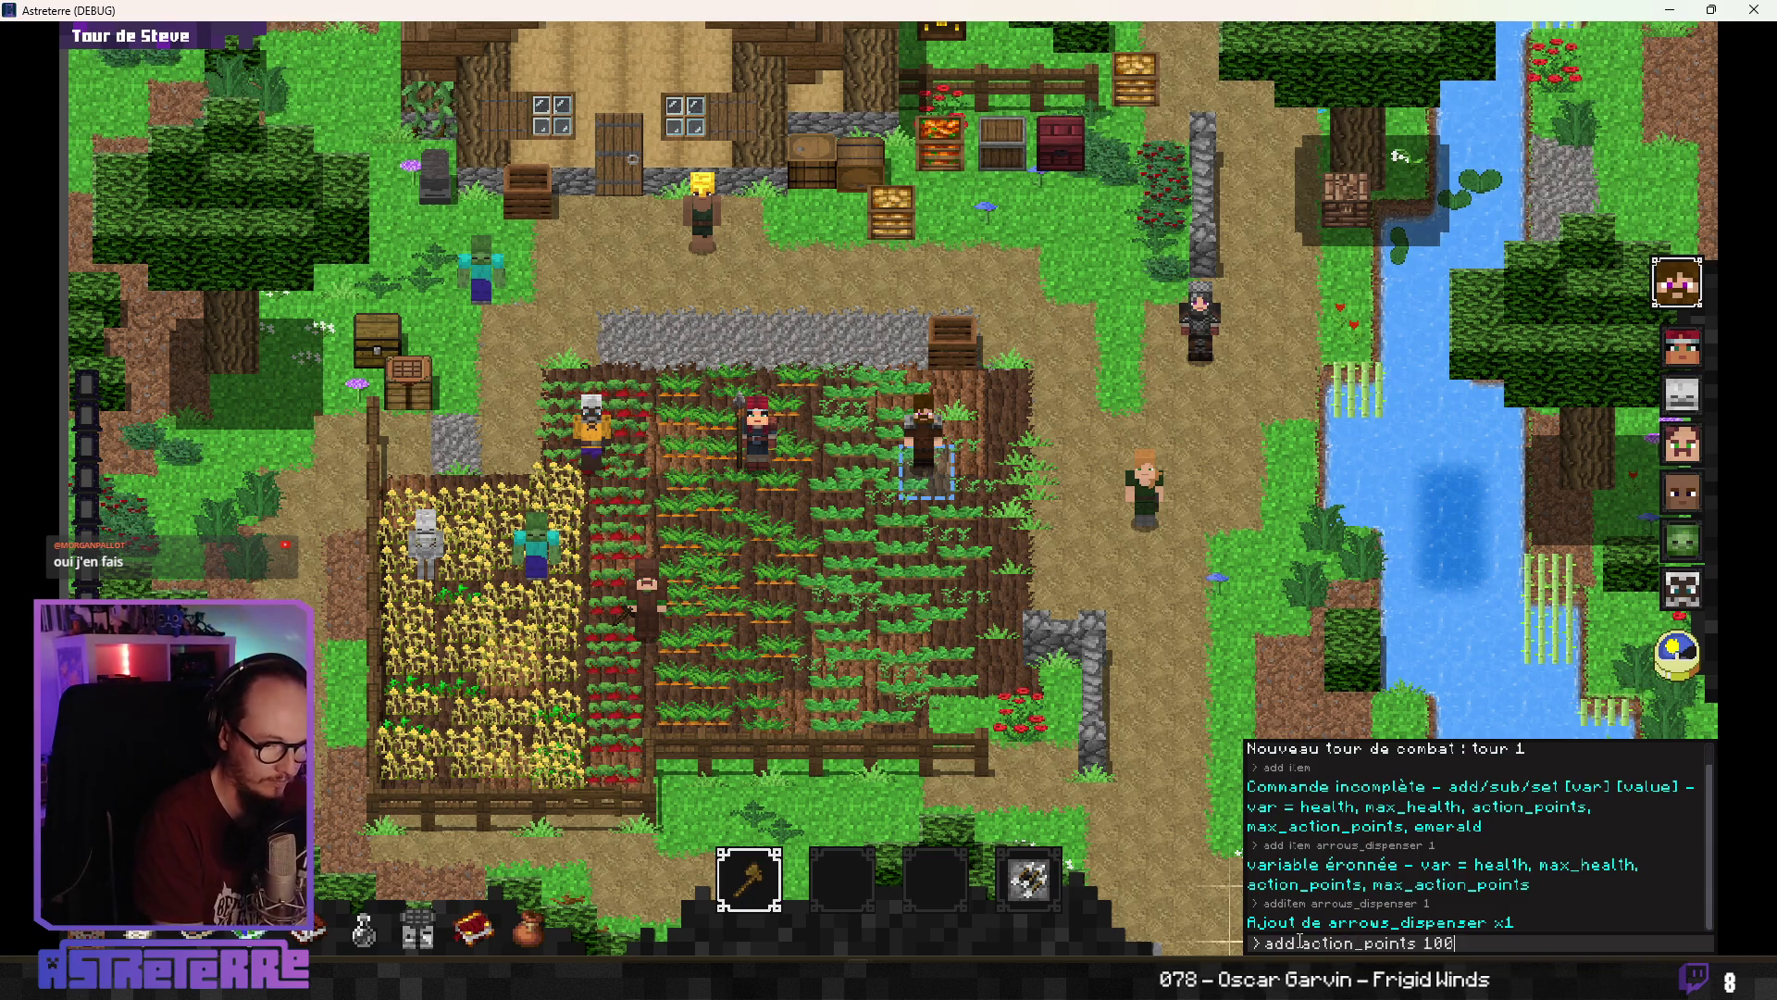
key(Return)
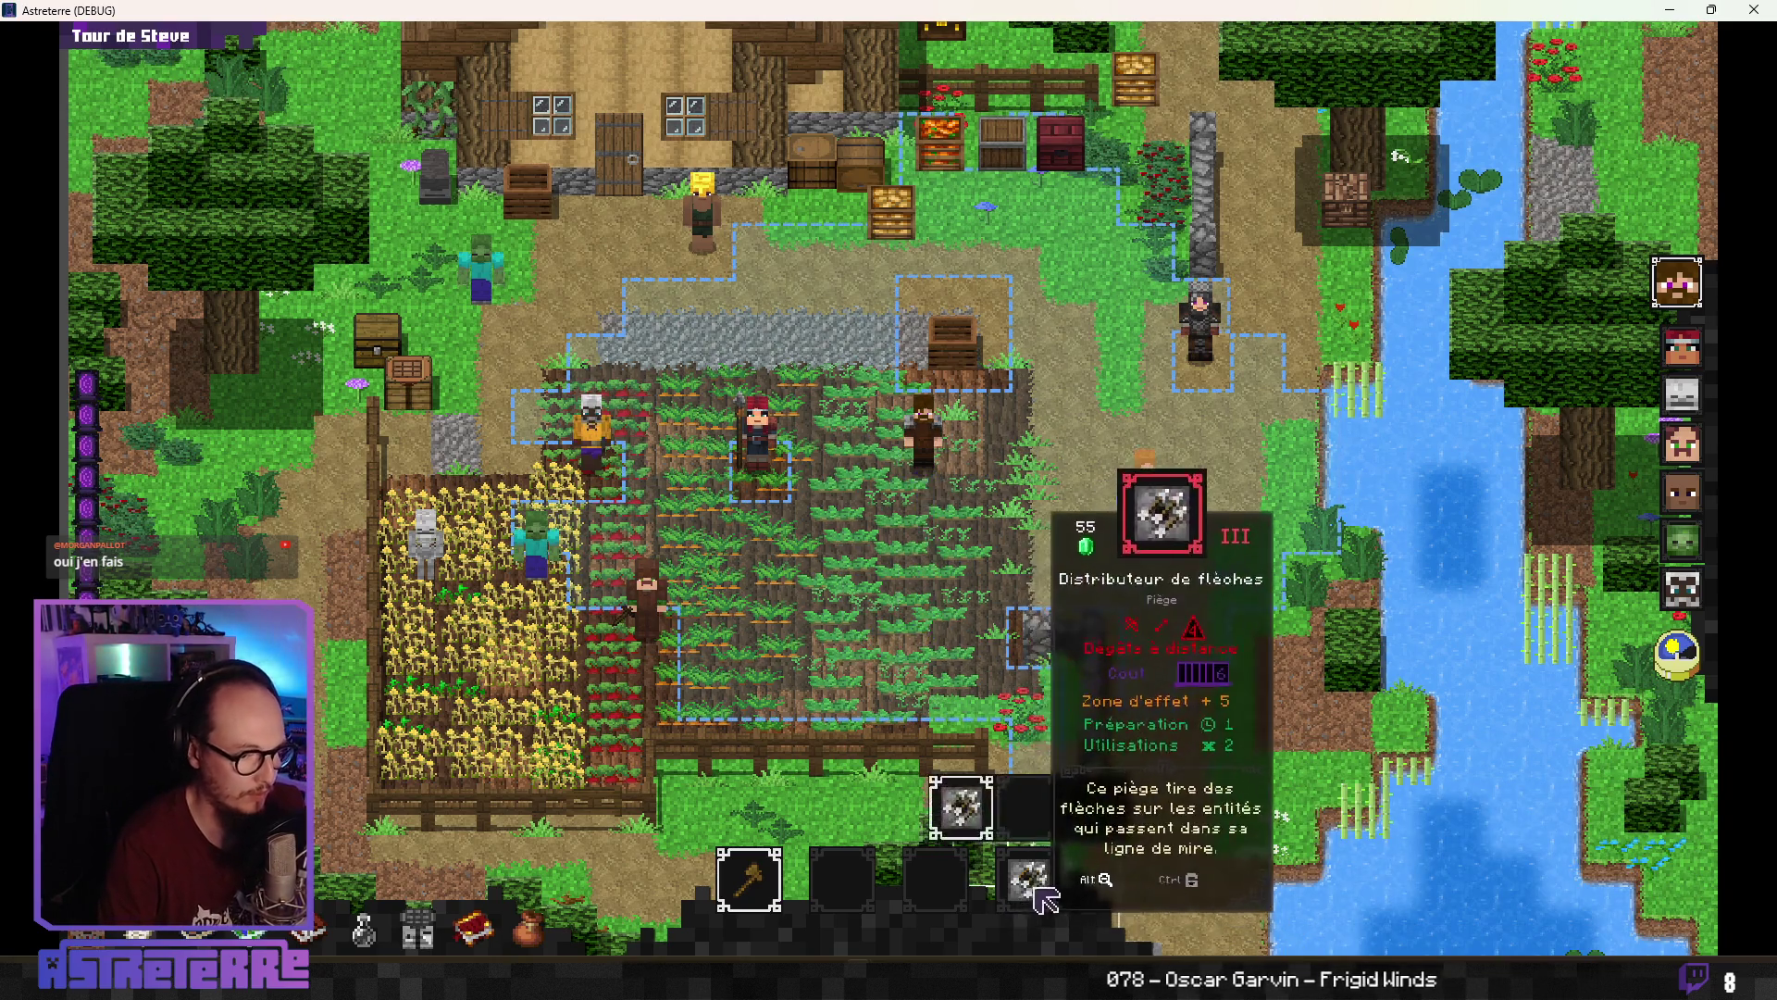
Place the arrow dispenser on a field tile and end Steve's turn
click(1028, 879)
click(870, 526)
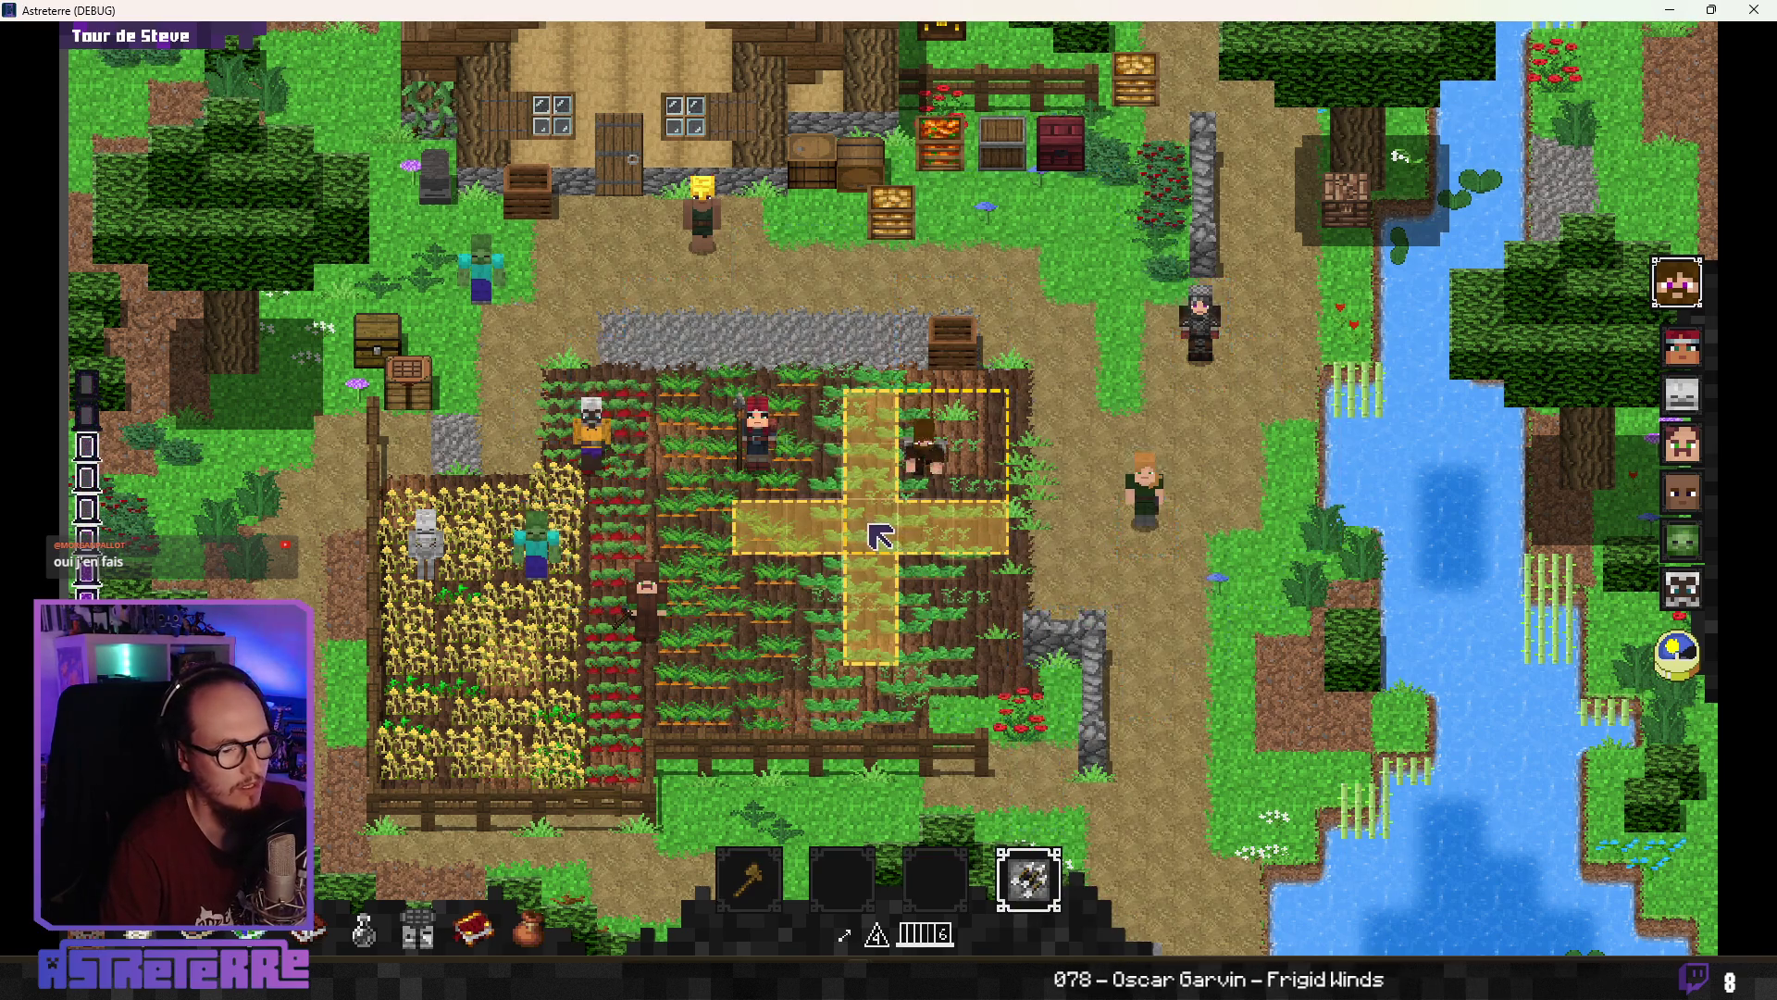
click(1686, 669)
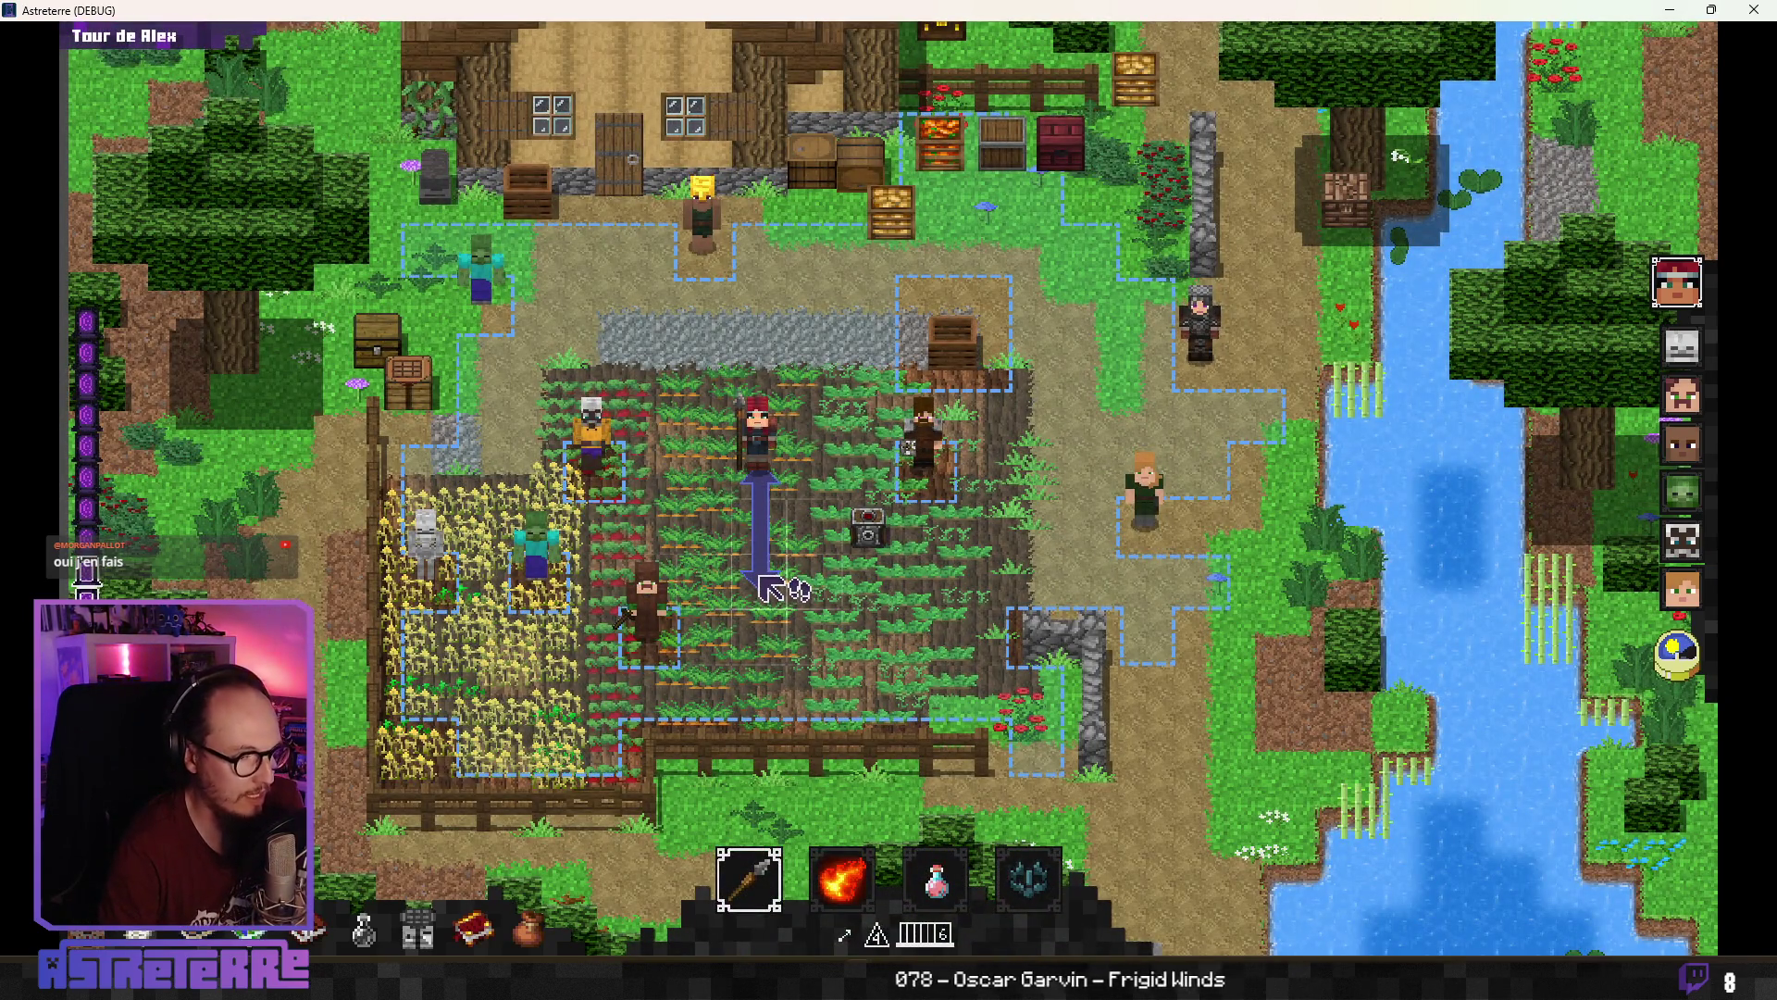
Restore and move the game window to reveal Godot's output, then walk Alex down through the dispenser's line
click(1710, 9)
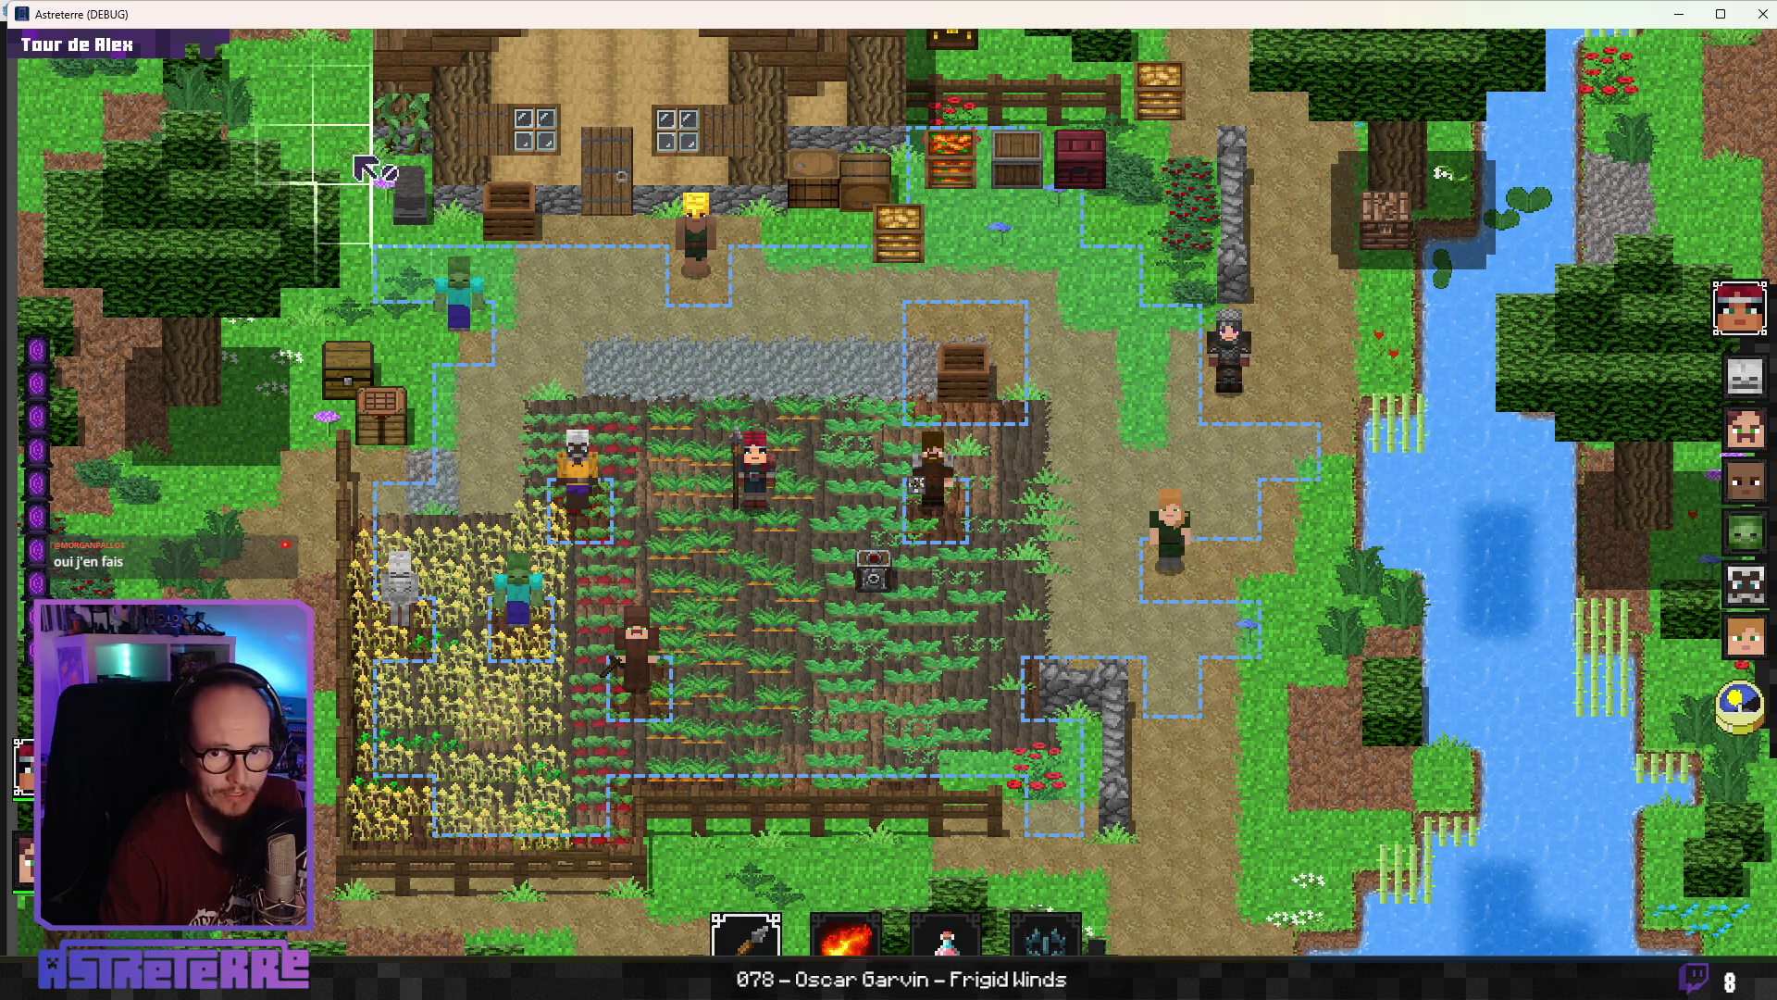
mouse_move(5, 5)
mouse_down()
mouse_move(788, 513)
mouse_move(888, 520)
mouse_move(617, 302)
mouse_move(411, 190)
mouse_move(618, 30)
mouse_up()
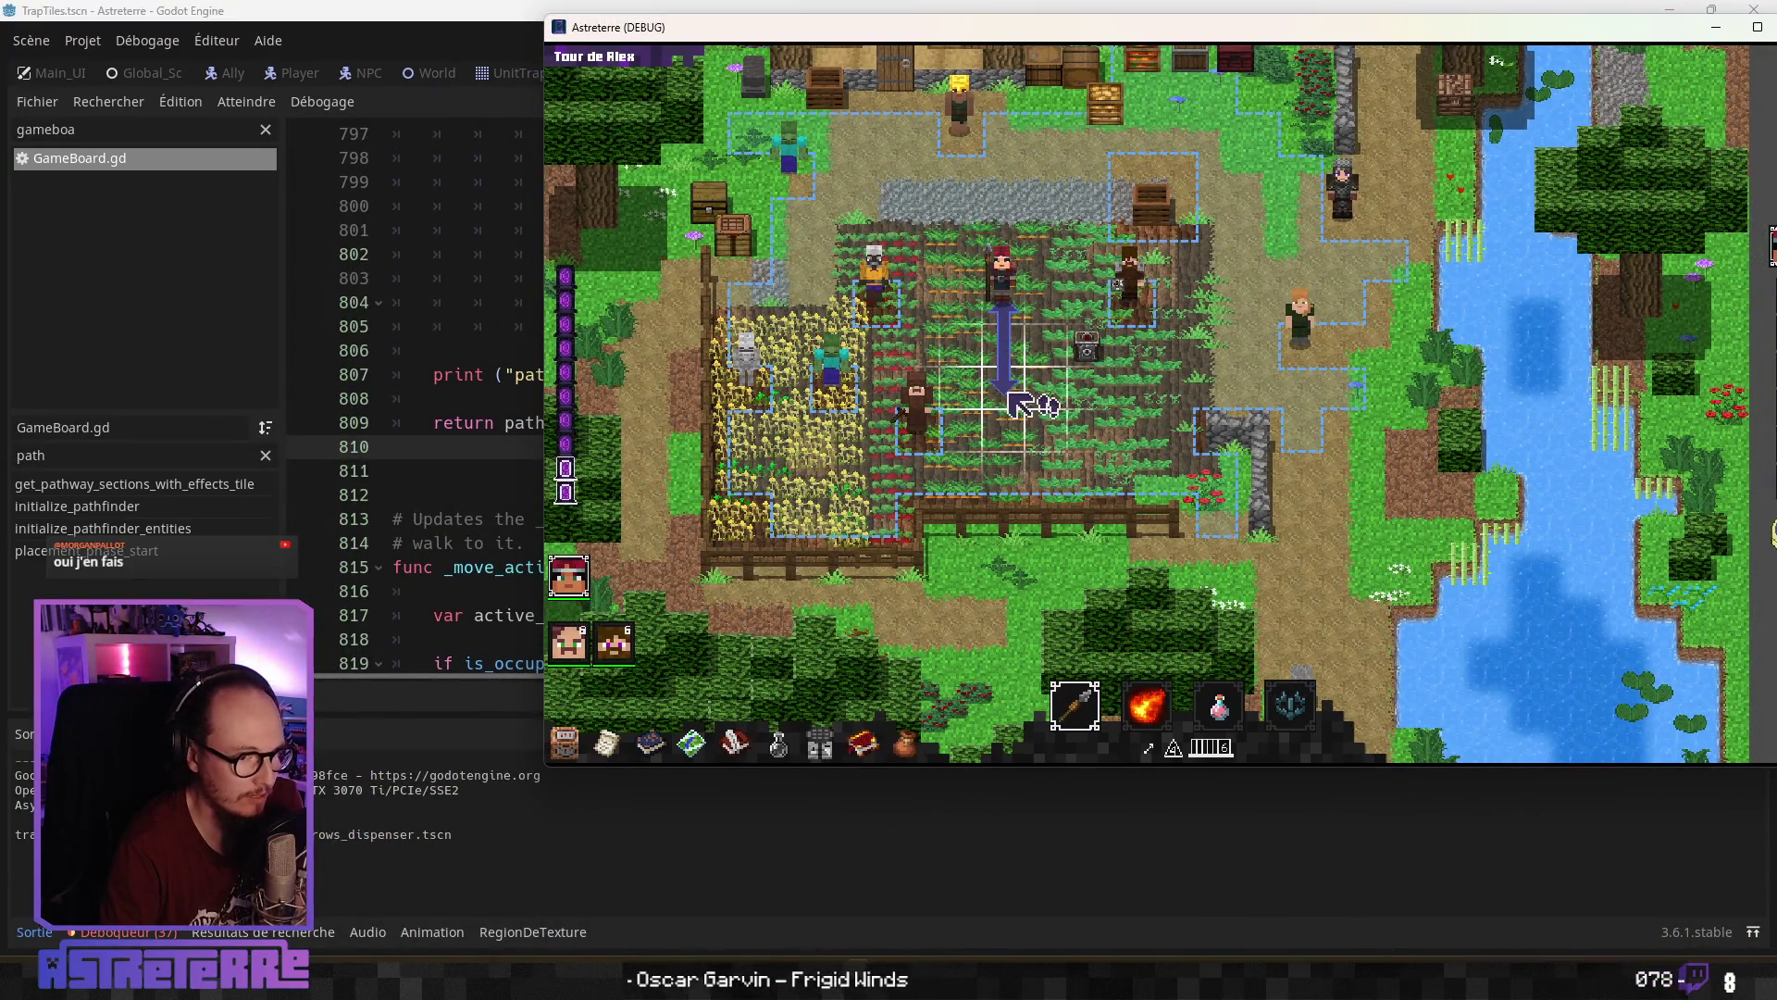
click(1012, 396)
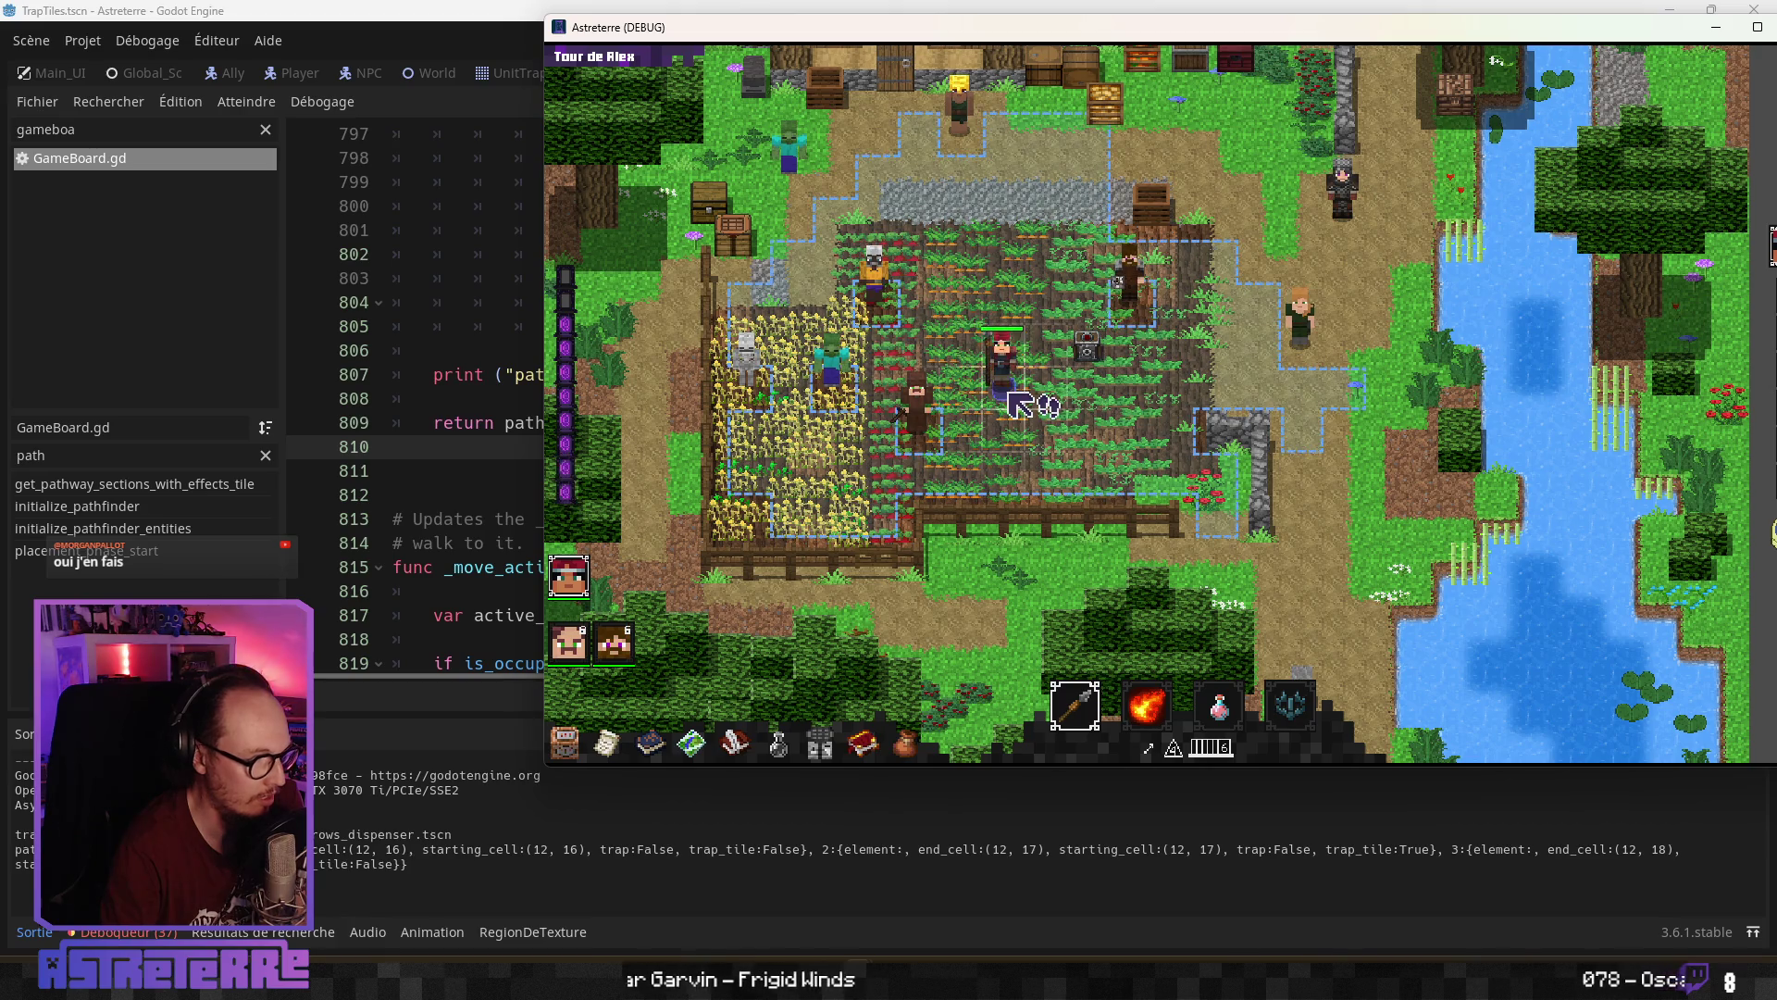
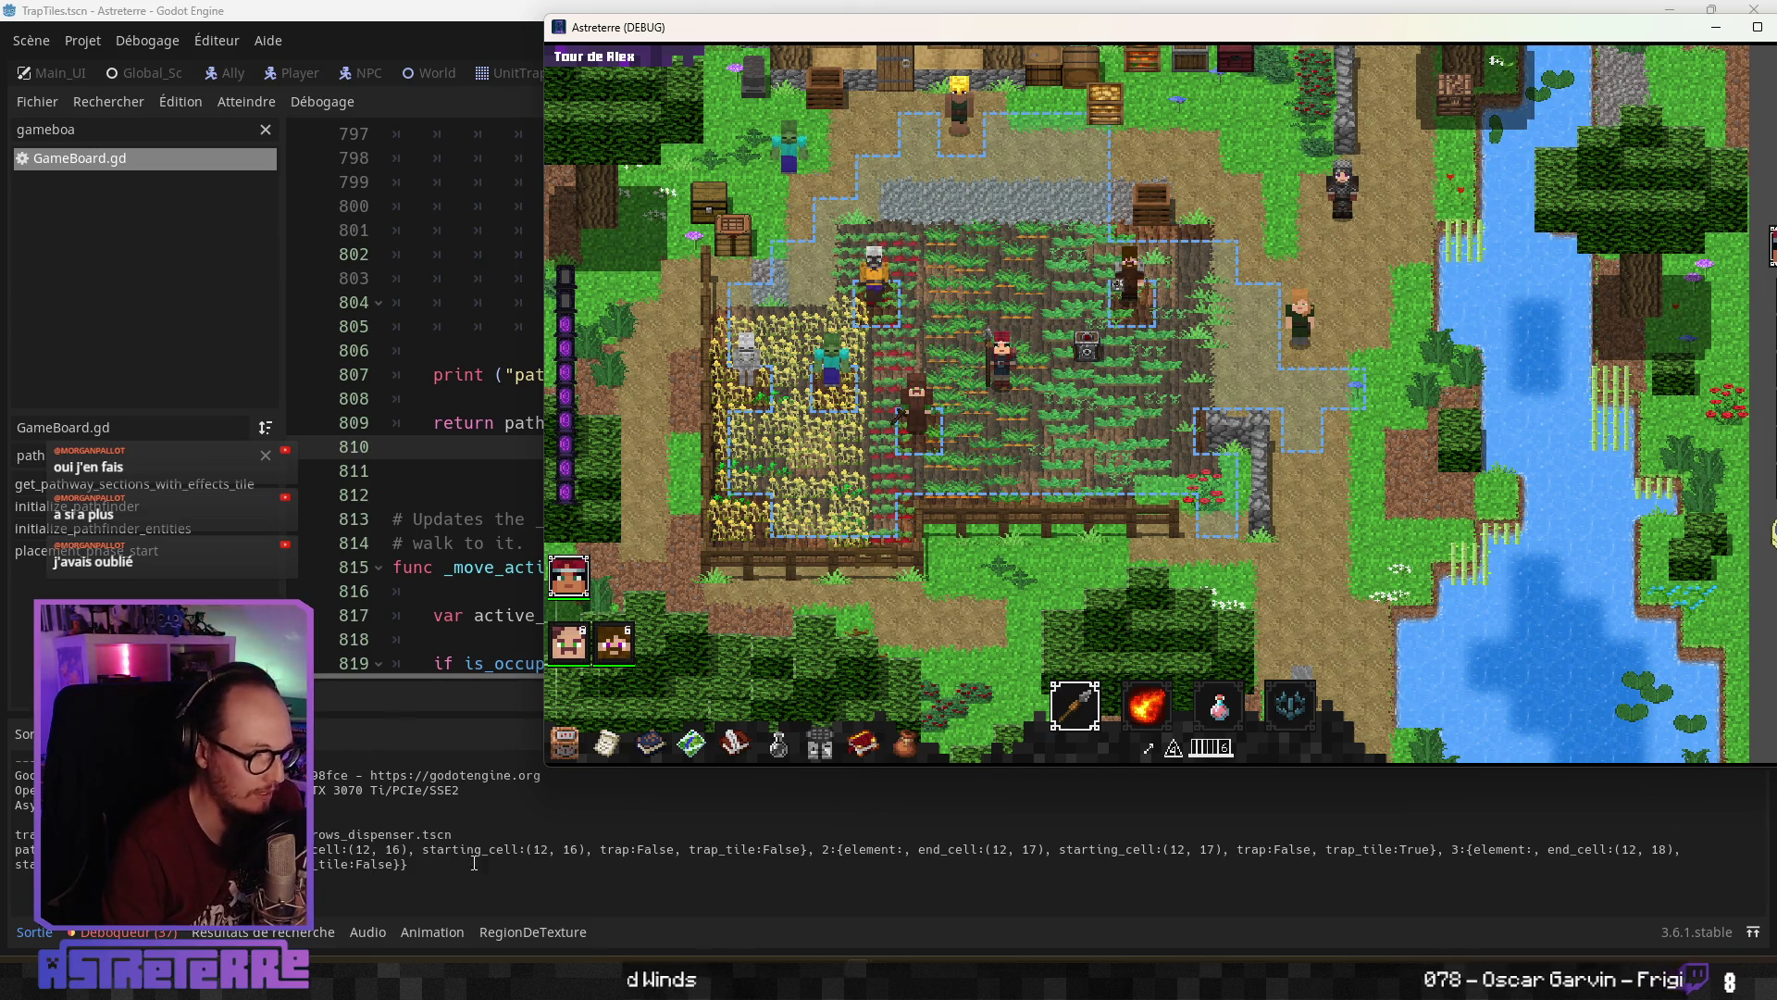
Close the Astreterre debug window and return to GameBoard.gd around line 788
drag(1203, 27, 903, 27)
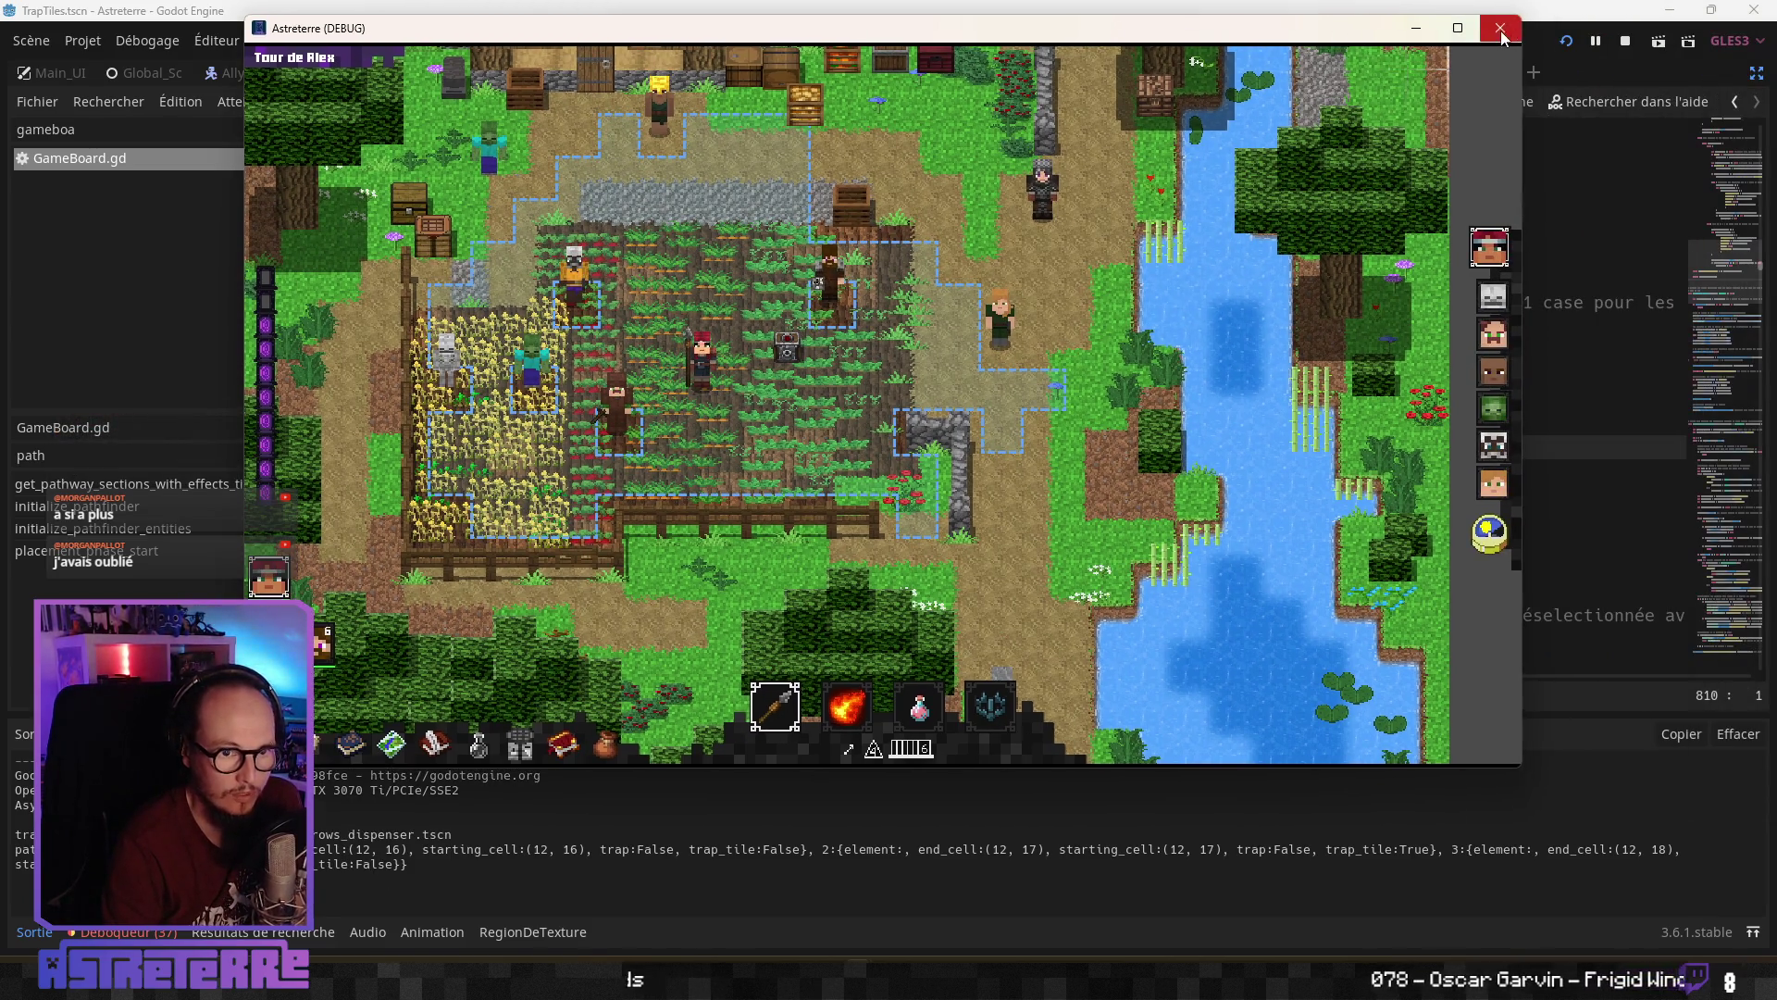
click(1501, 29)
click(717, 460)
scroll(689, 567, up, 8)
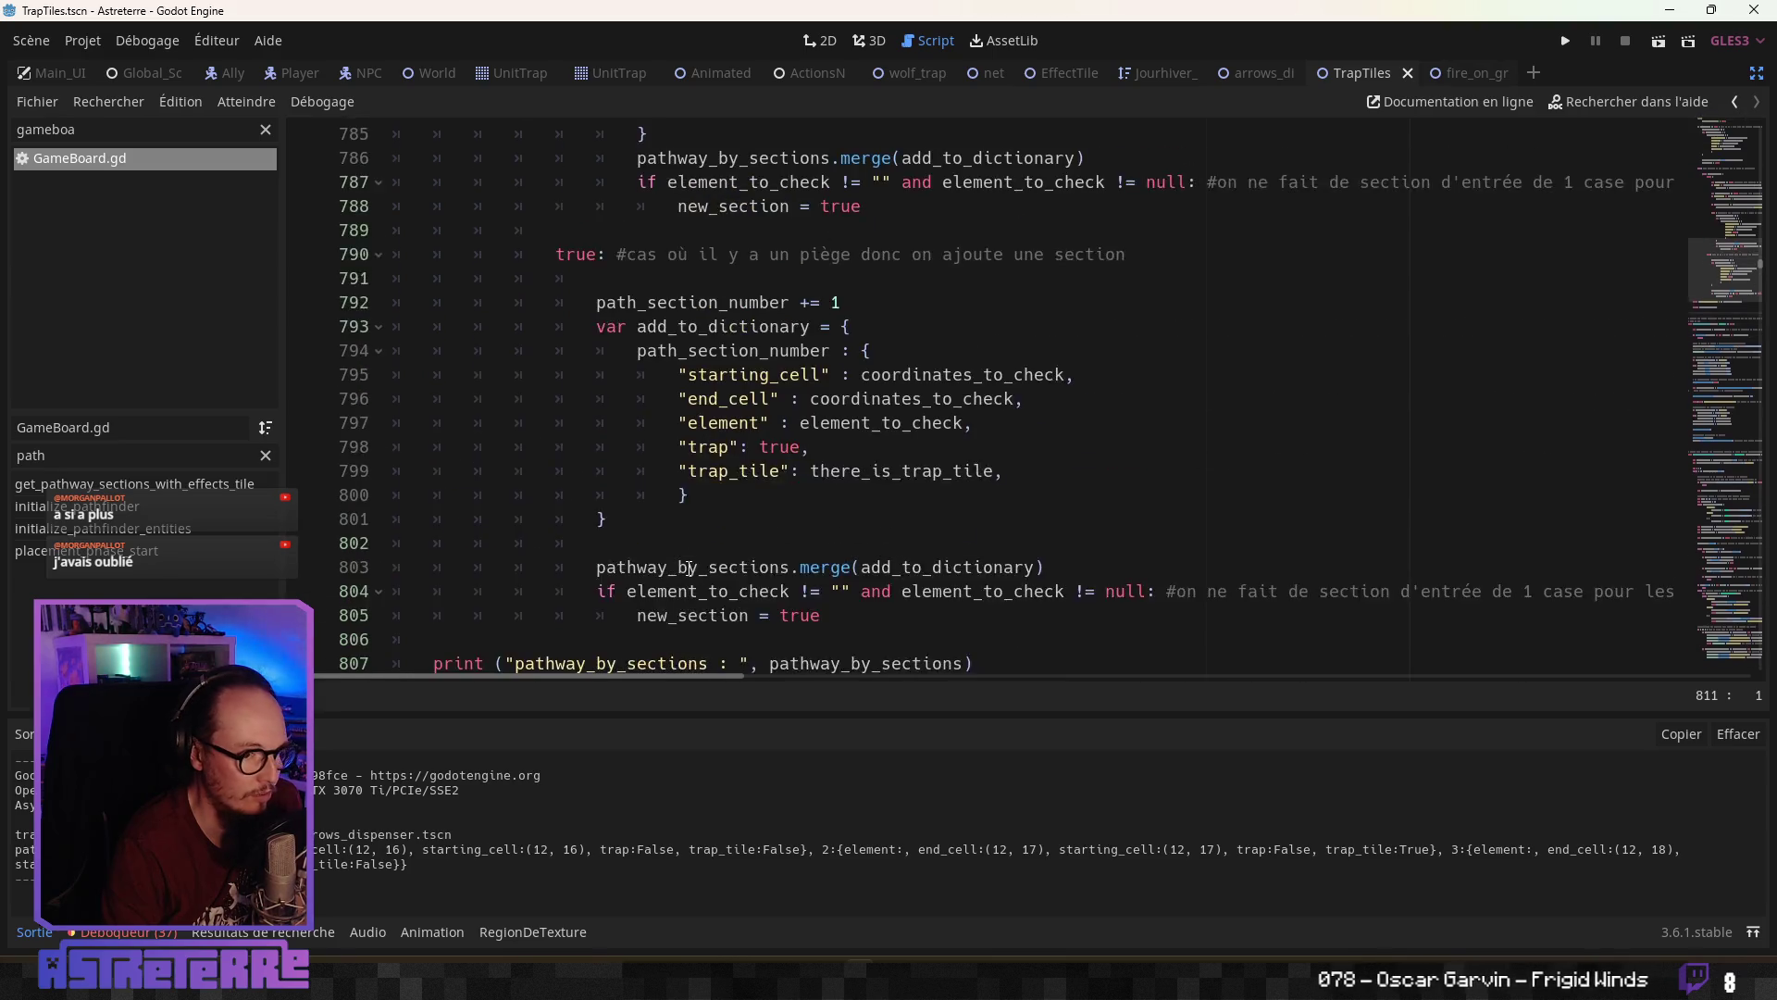
click(1135, 500)
scroll(1136, 557, up, 2)
scroll(1135, 556, up, 4)
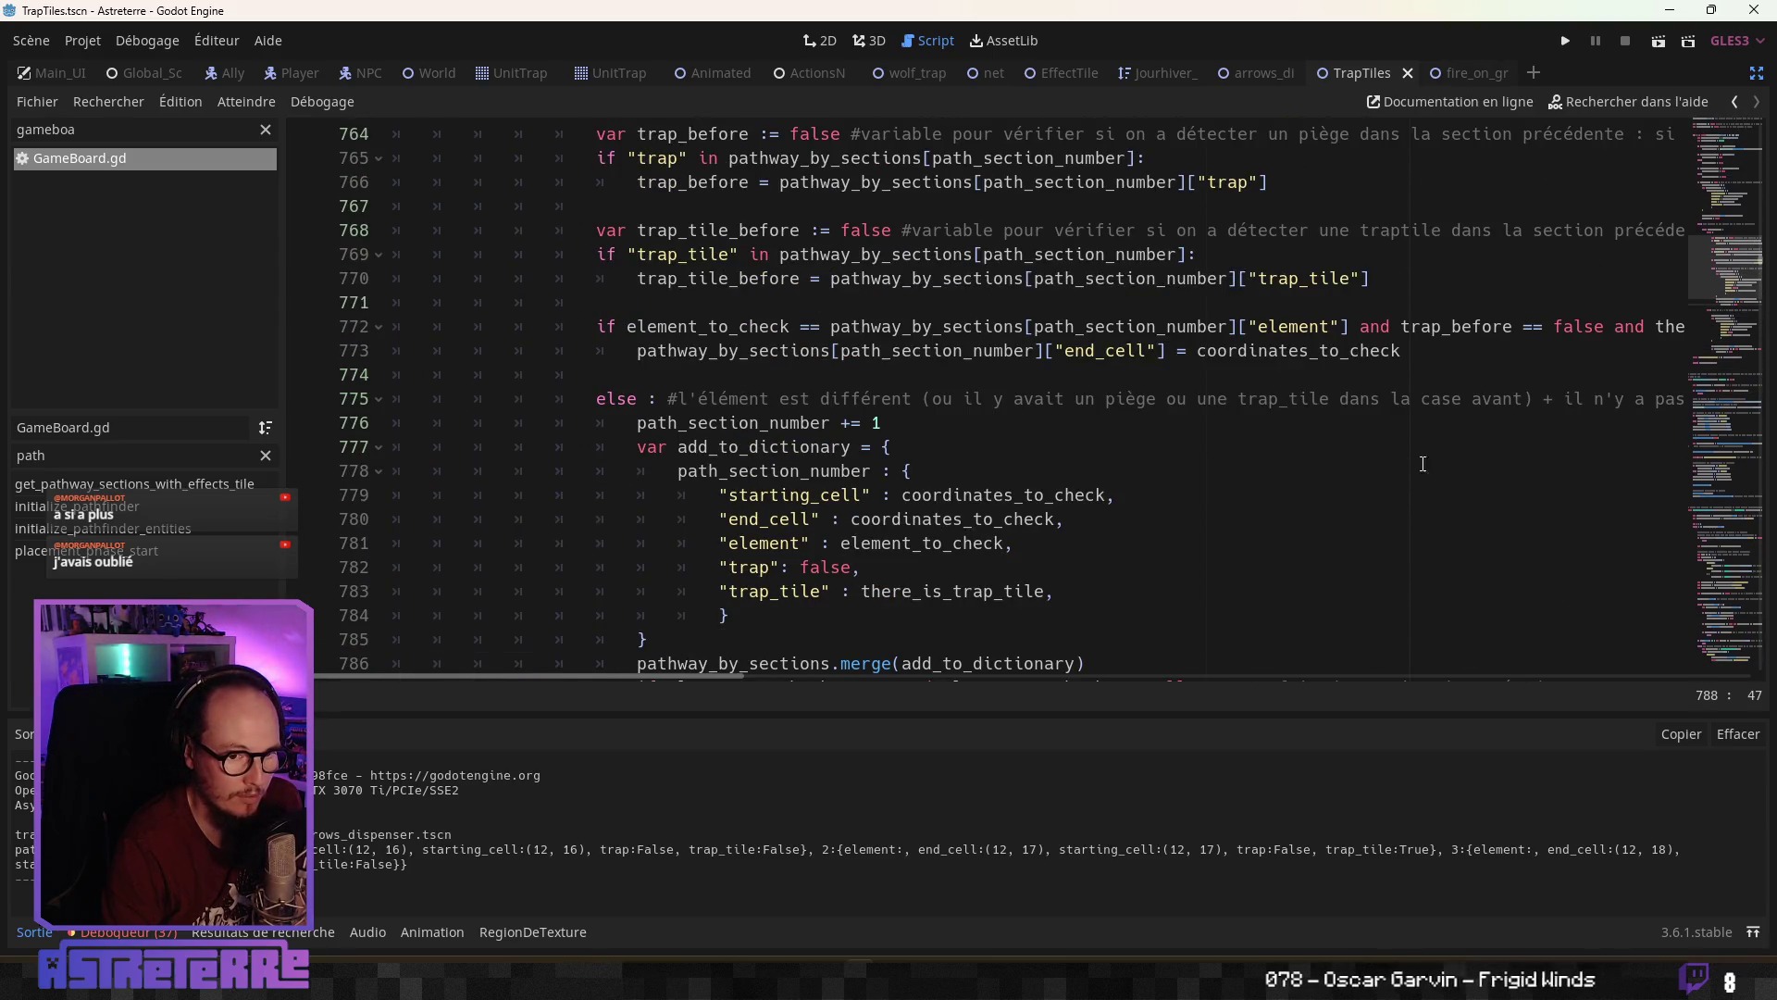
Look over lines 773–779, then filter the methods for 'loop' and open loop_for_moving_entity
click(885, 675)
mouse_move(767, 683)
mouse_down()
mouse_move(1046, 681)
mouse_move(623, 696)
mouse_up()
click(916, 568)
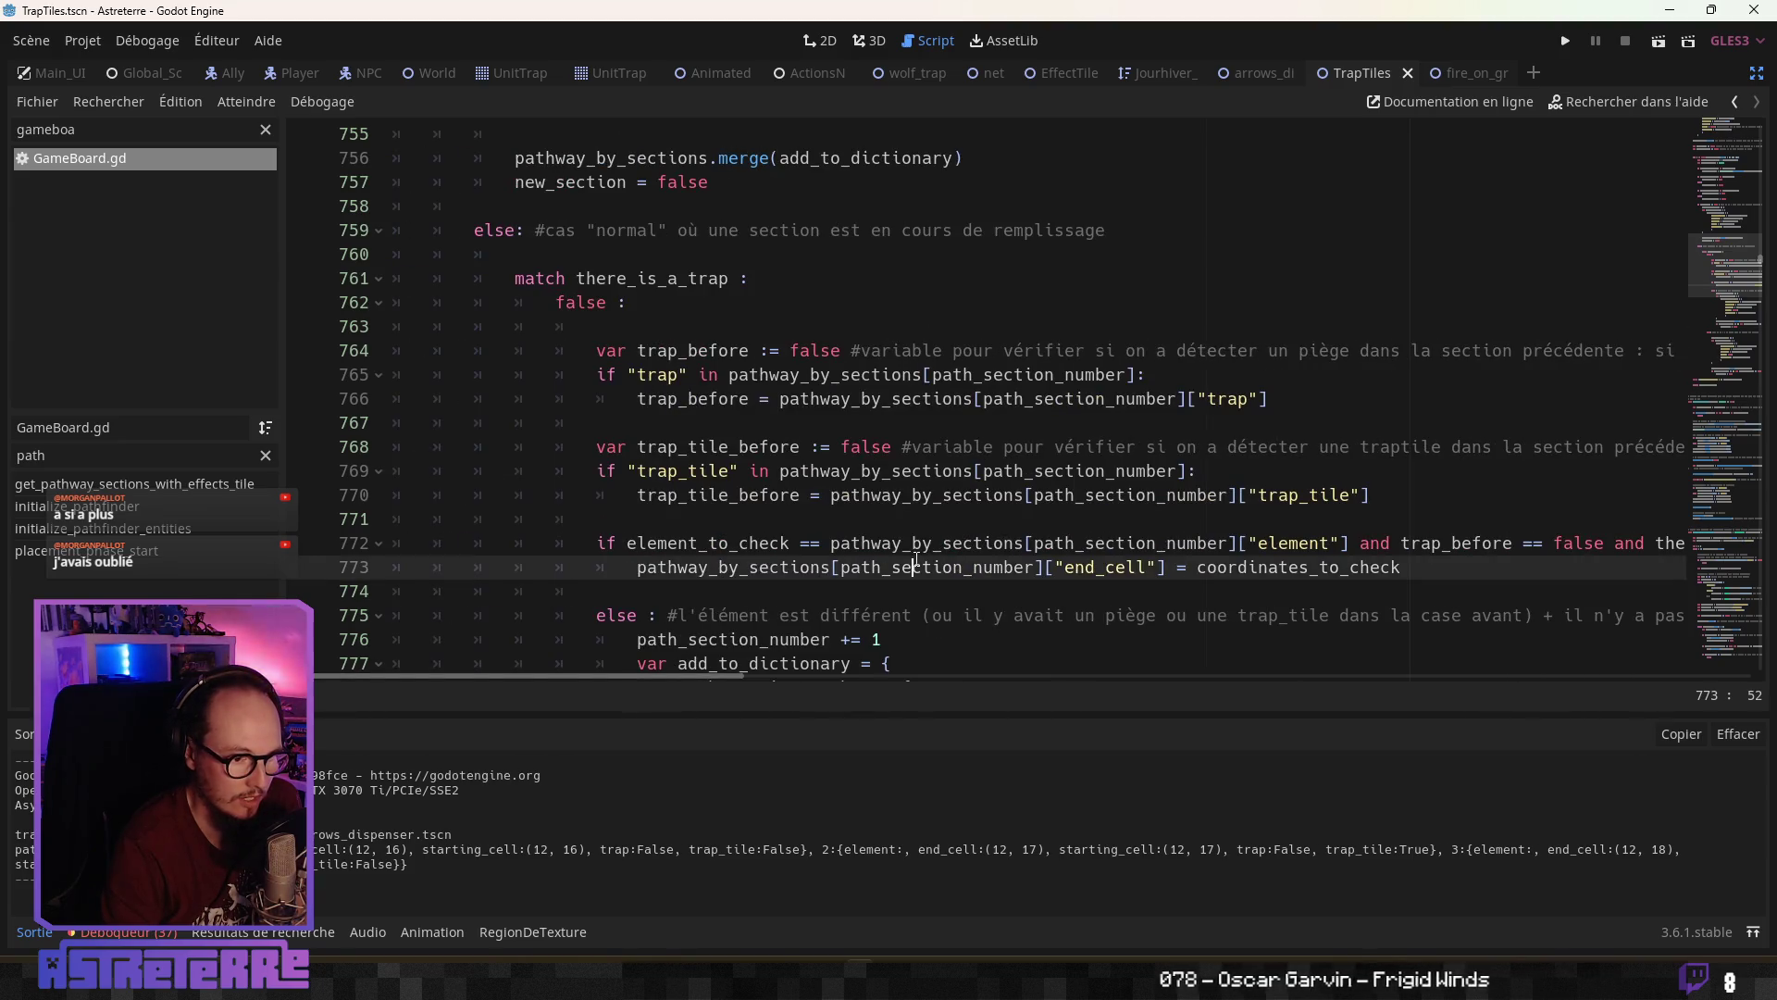
scroll(962, 504, down, 5)
scroll(965, 503, up, 2)
click(966, 502)
scroll(963, 504, up, 4)
scroll(958, 556, down, 1)
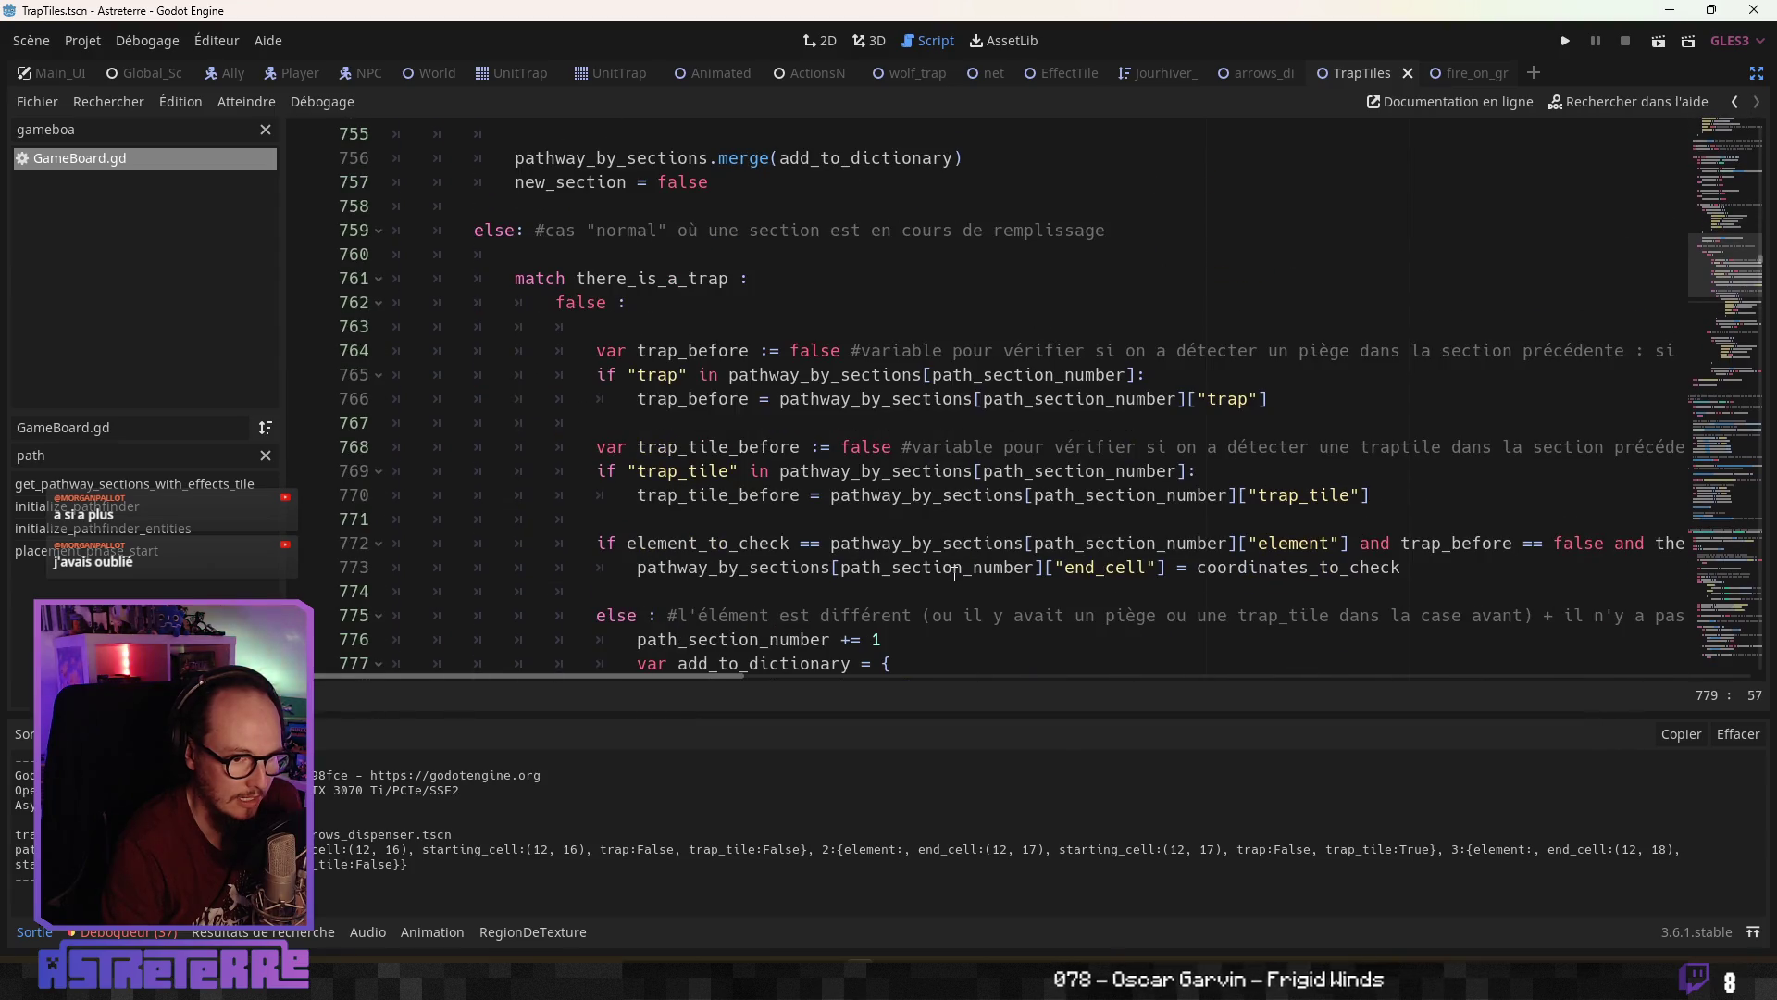
mouse_move(719, 683)
mouse_down()
mouse_move(1249, 677)
mouse_move(708, 676)
mouse_up()
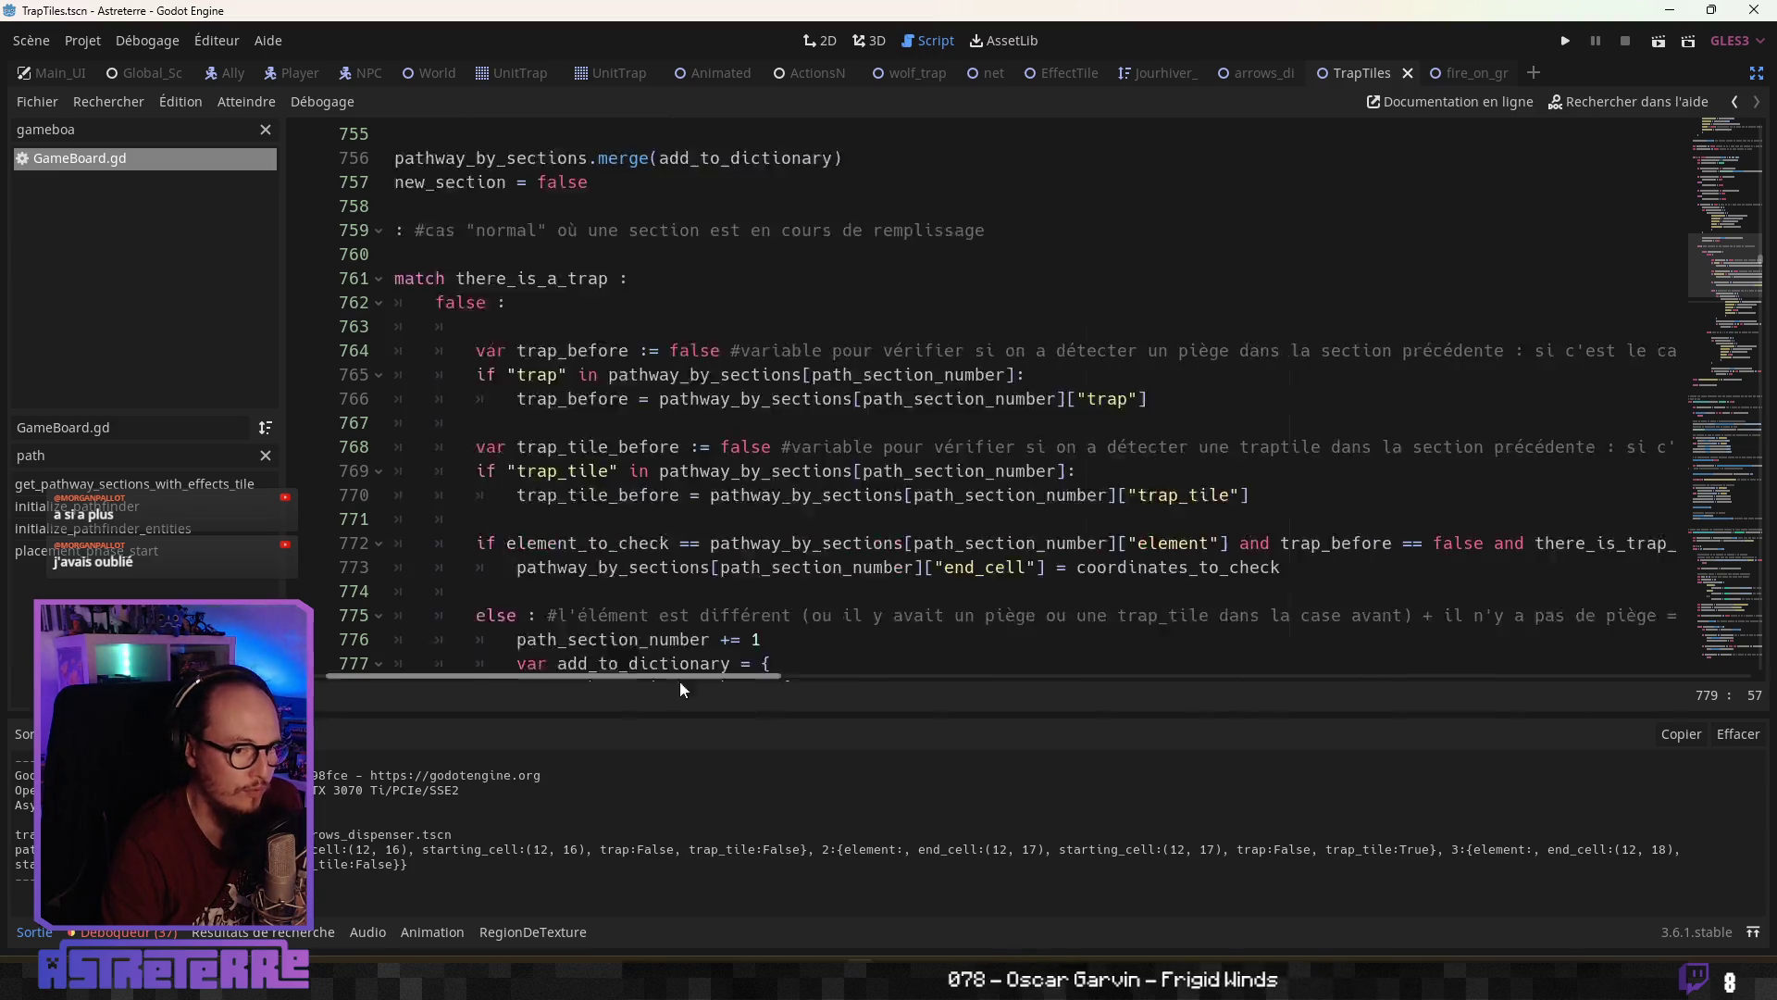
text(loop)
click(154, 485)
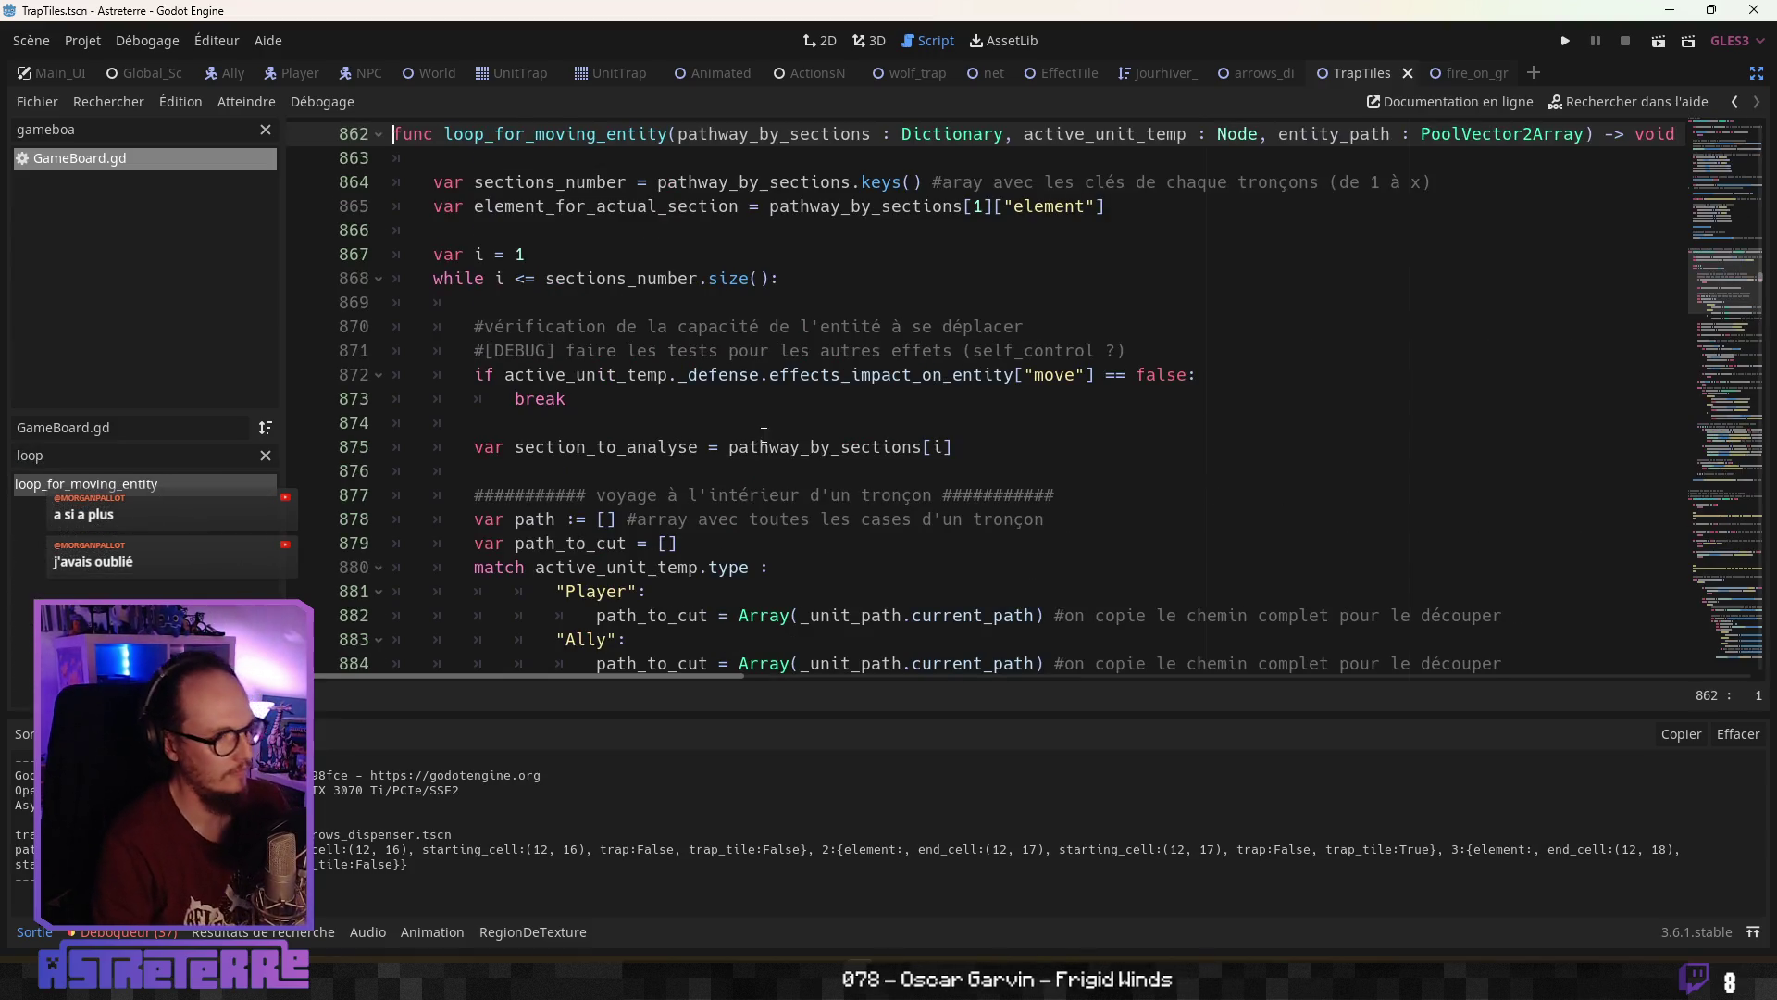
click(760, 447)
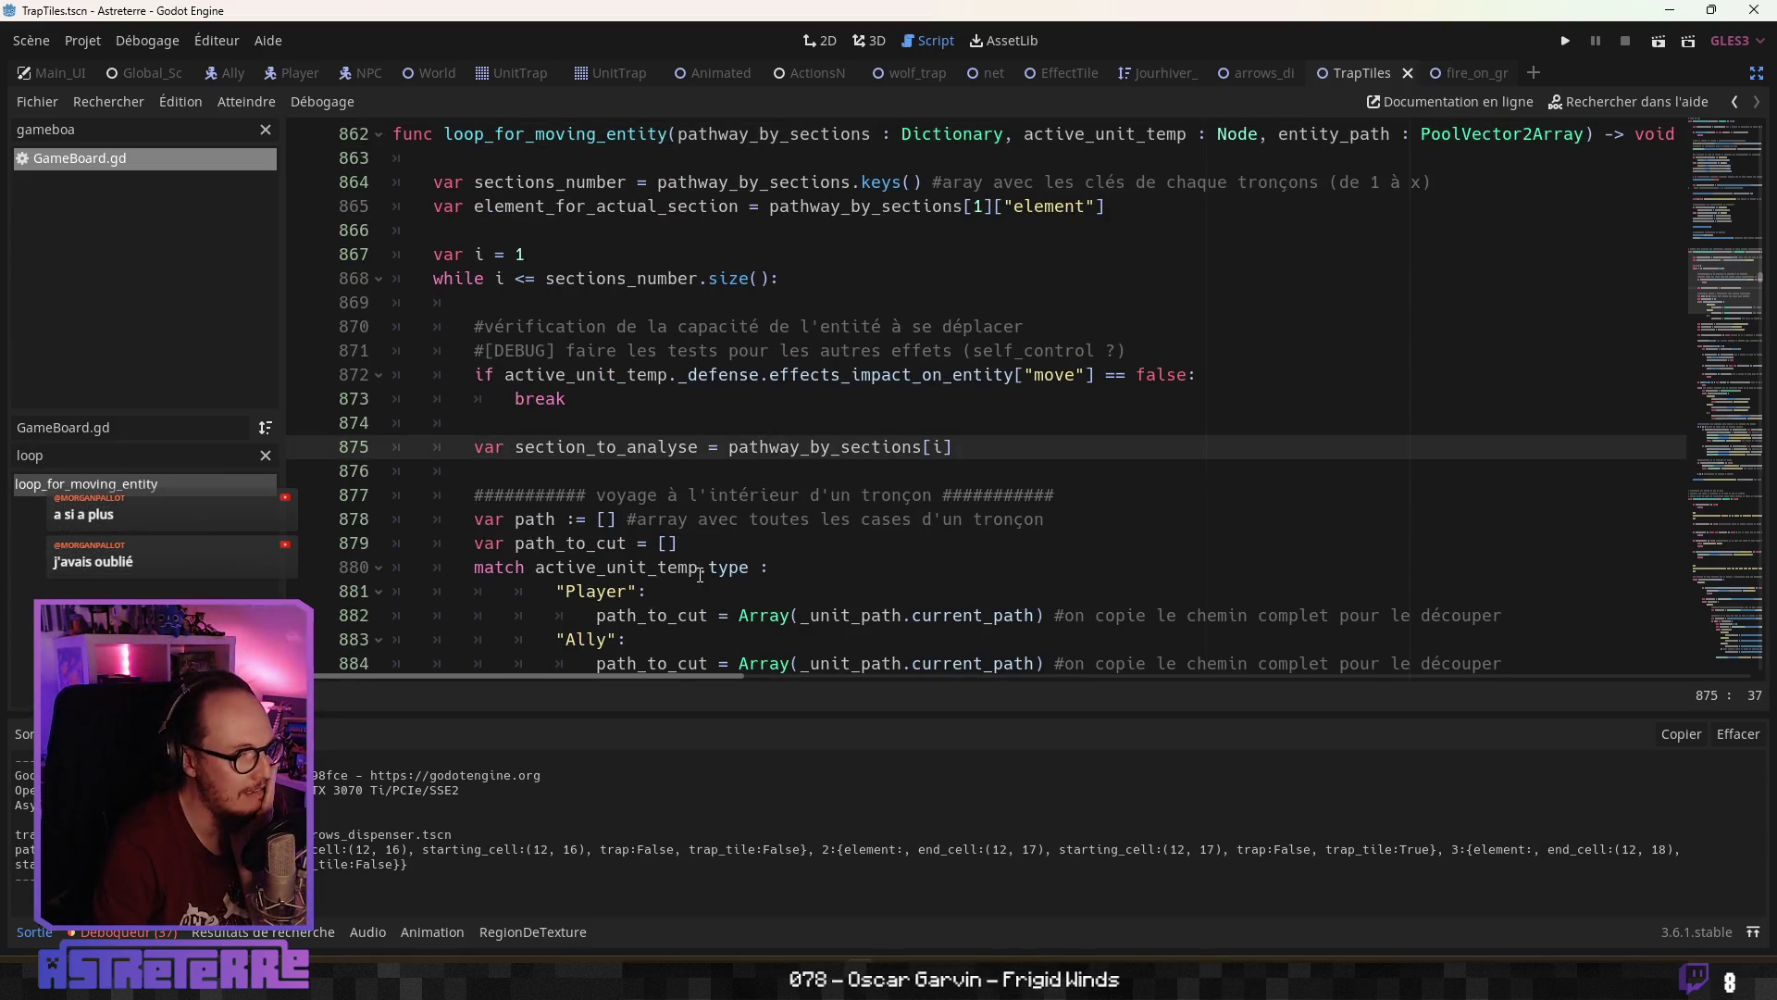
scroll(735, 546, down, 2)
scroll(751, 528, down, 3)
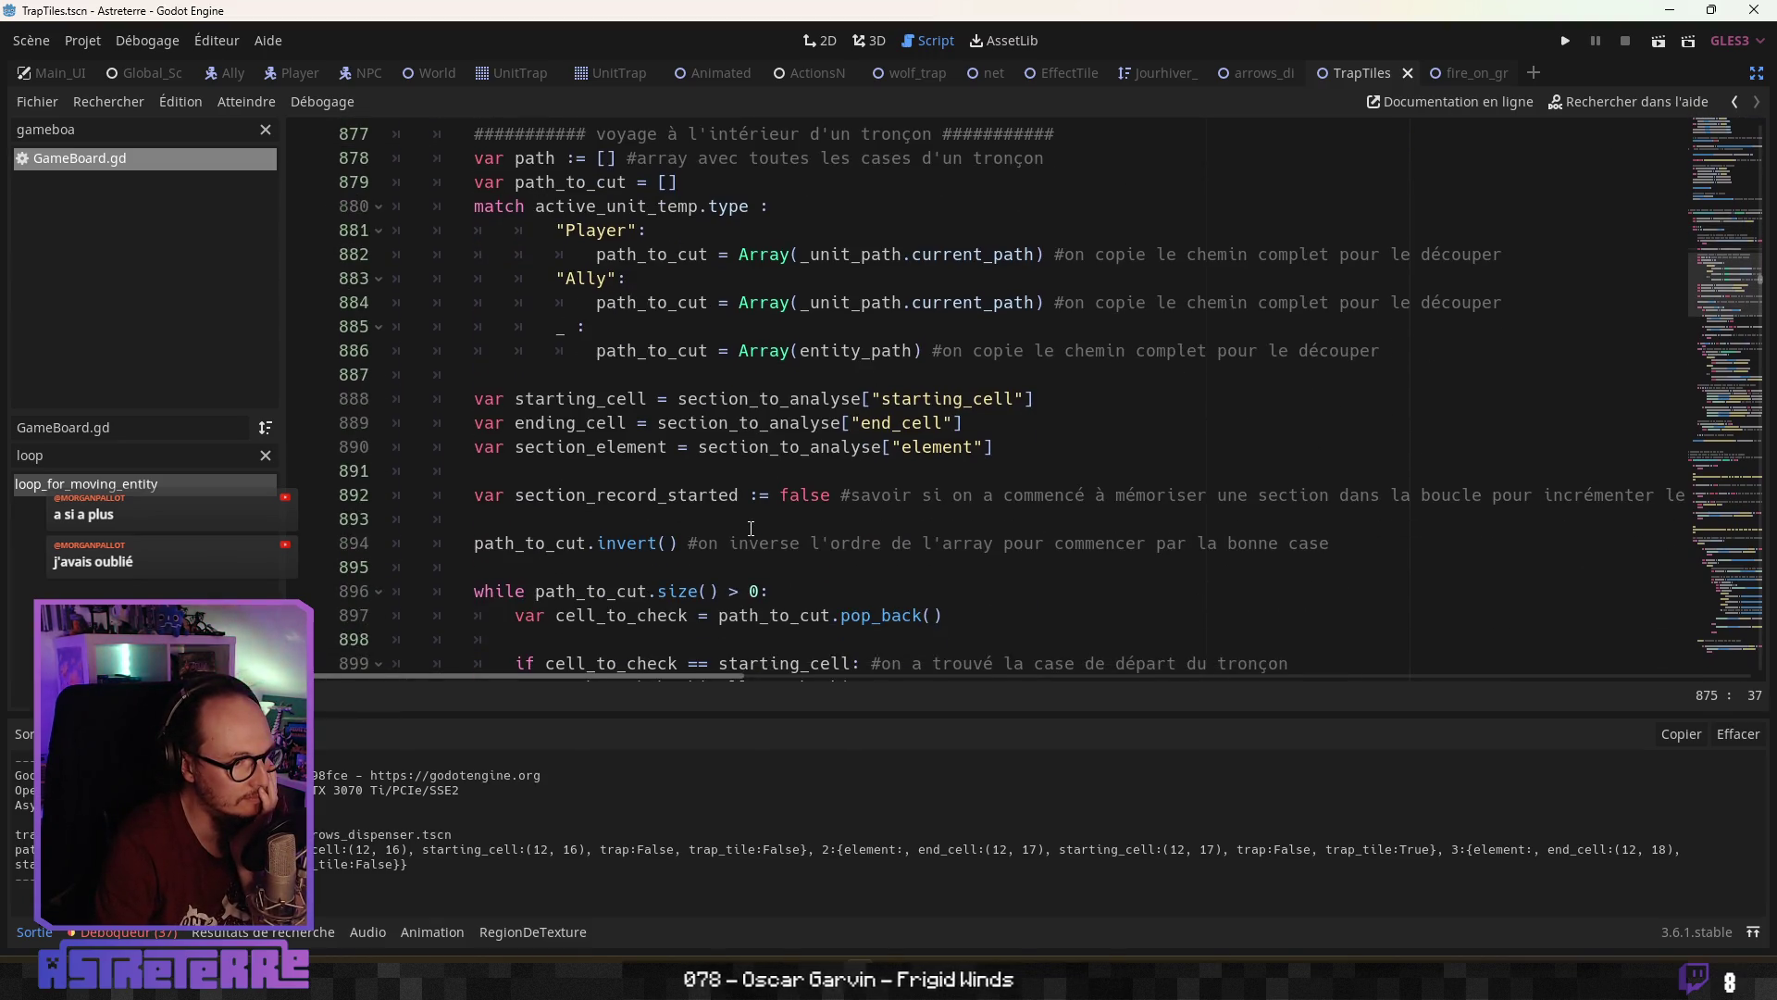
scroll(751, 528, down, 1)
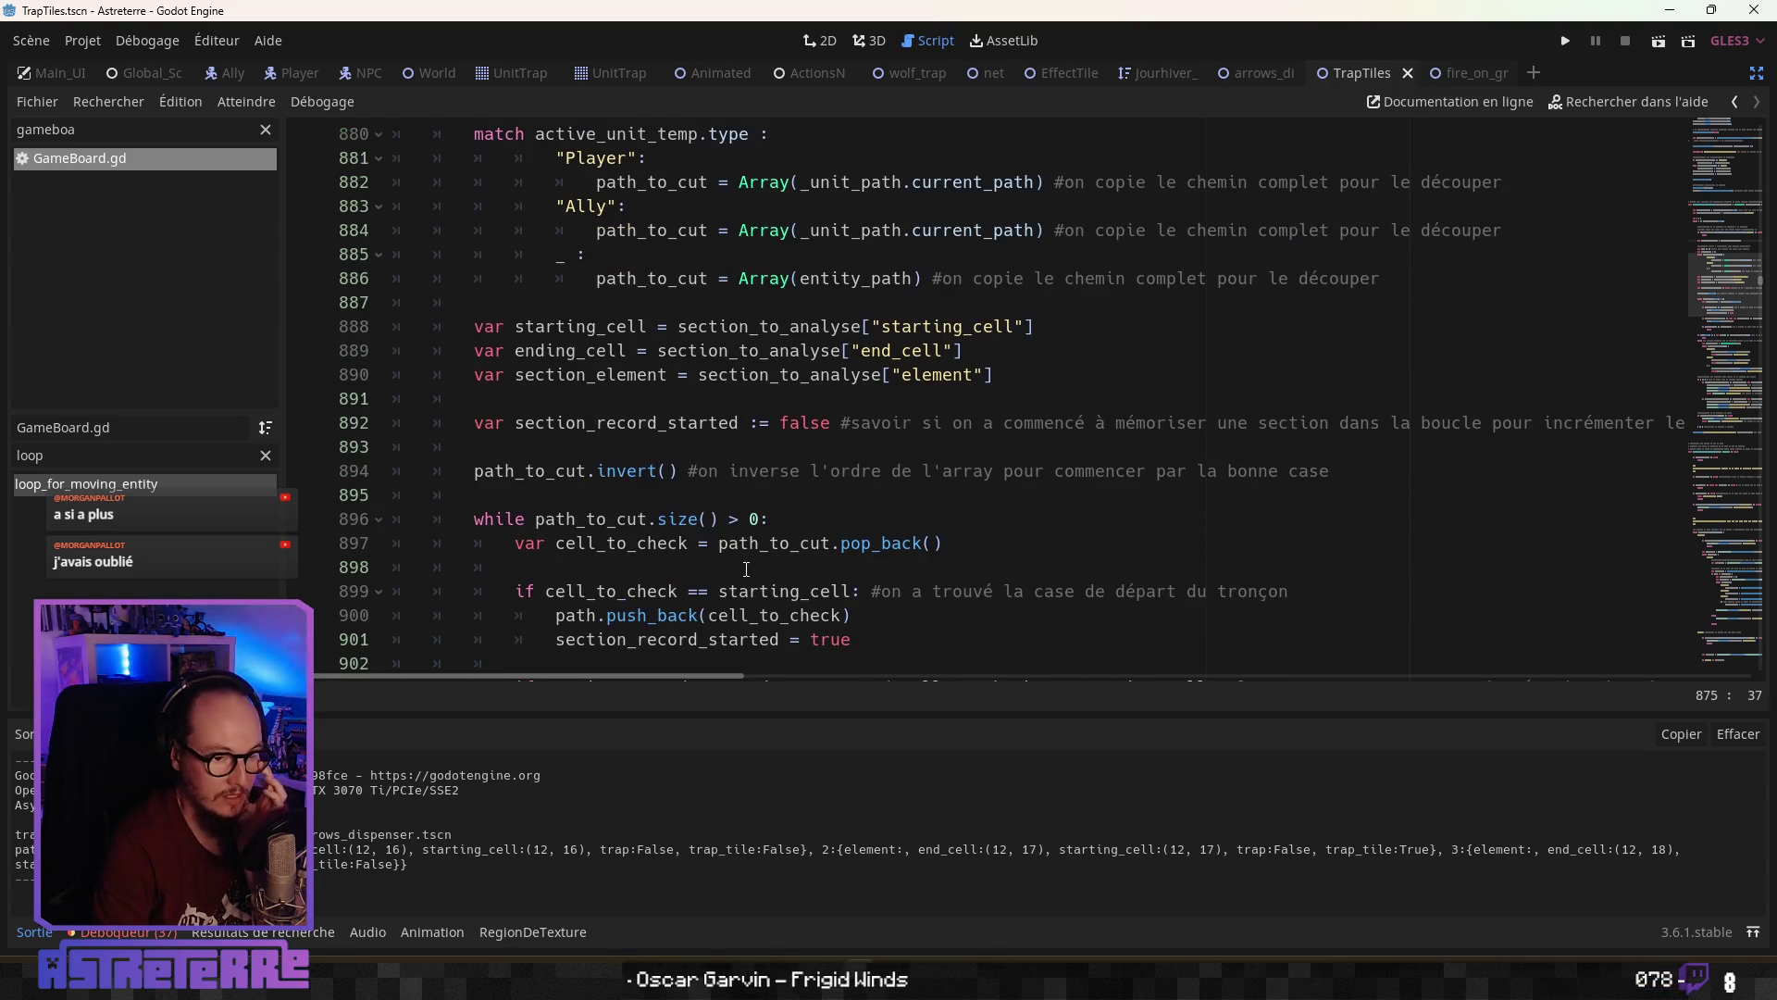
mouse_move(638, 677)
mouse_down()
mouse_move(782, 687)
mouse_move(634, 682)
mouse_up()
click(618, 590)
scroll(618, 591, down, 7)
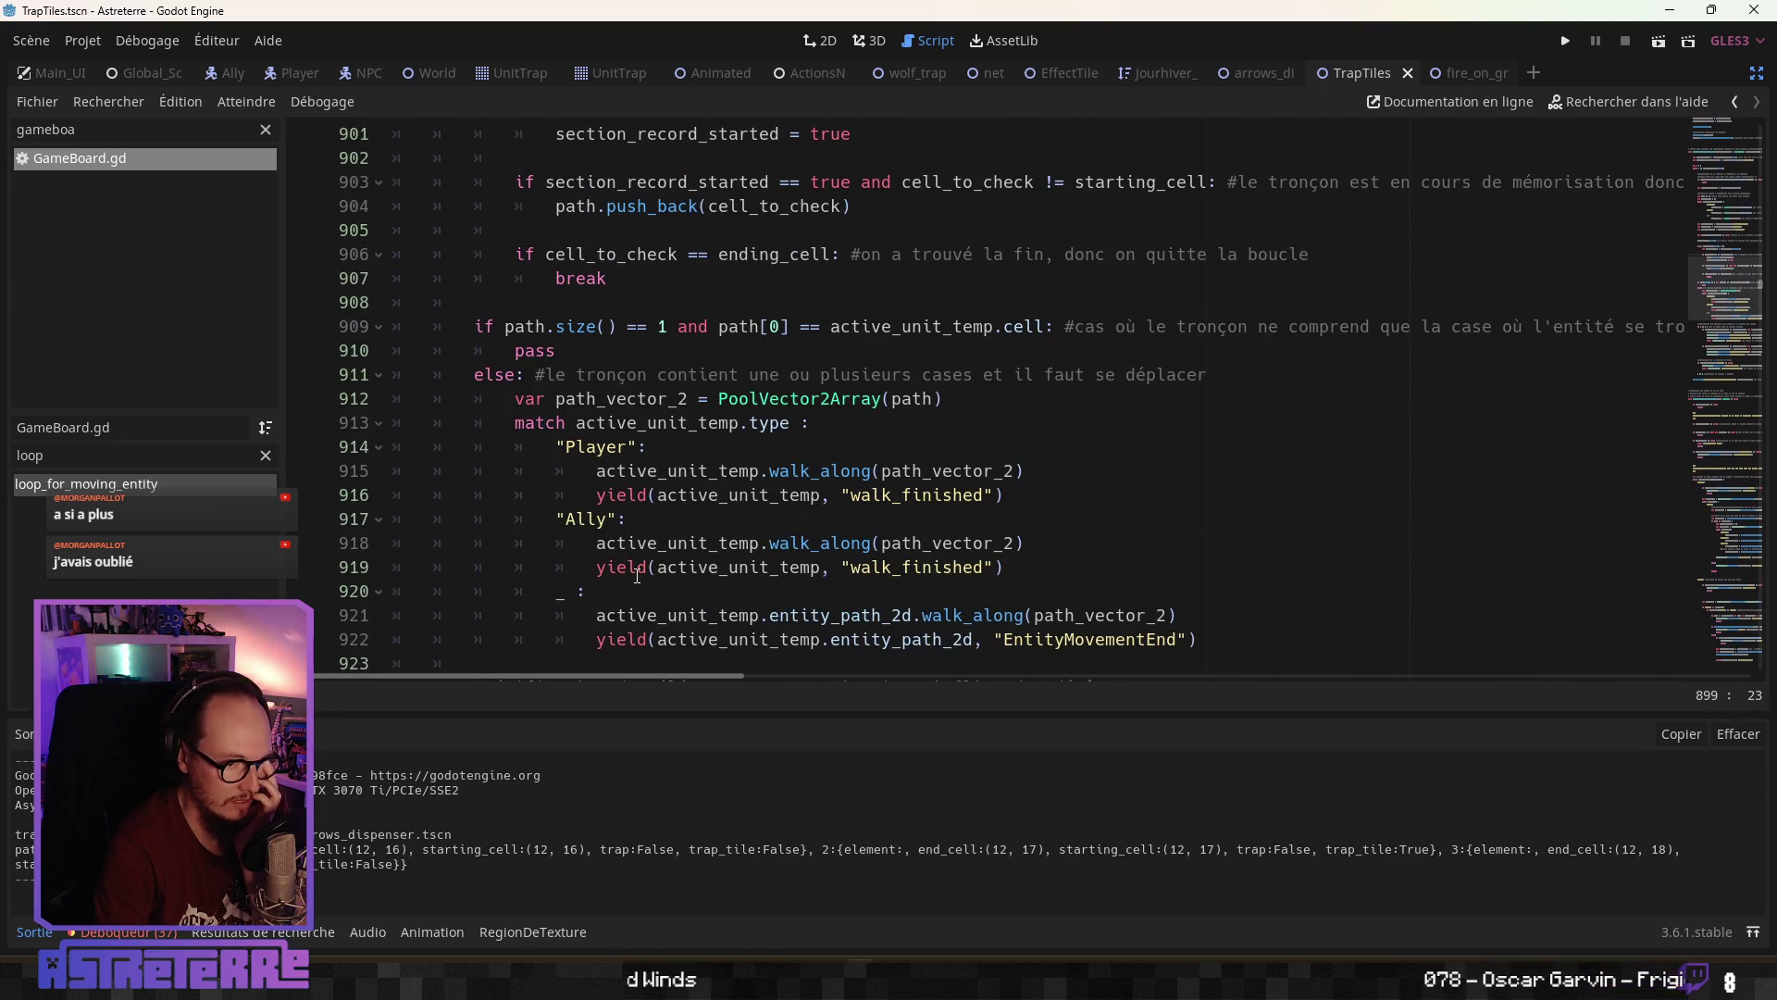
scroll(637, 576, down, 1)
scroll(639, 574, down, 3)
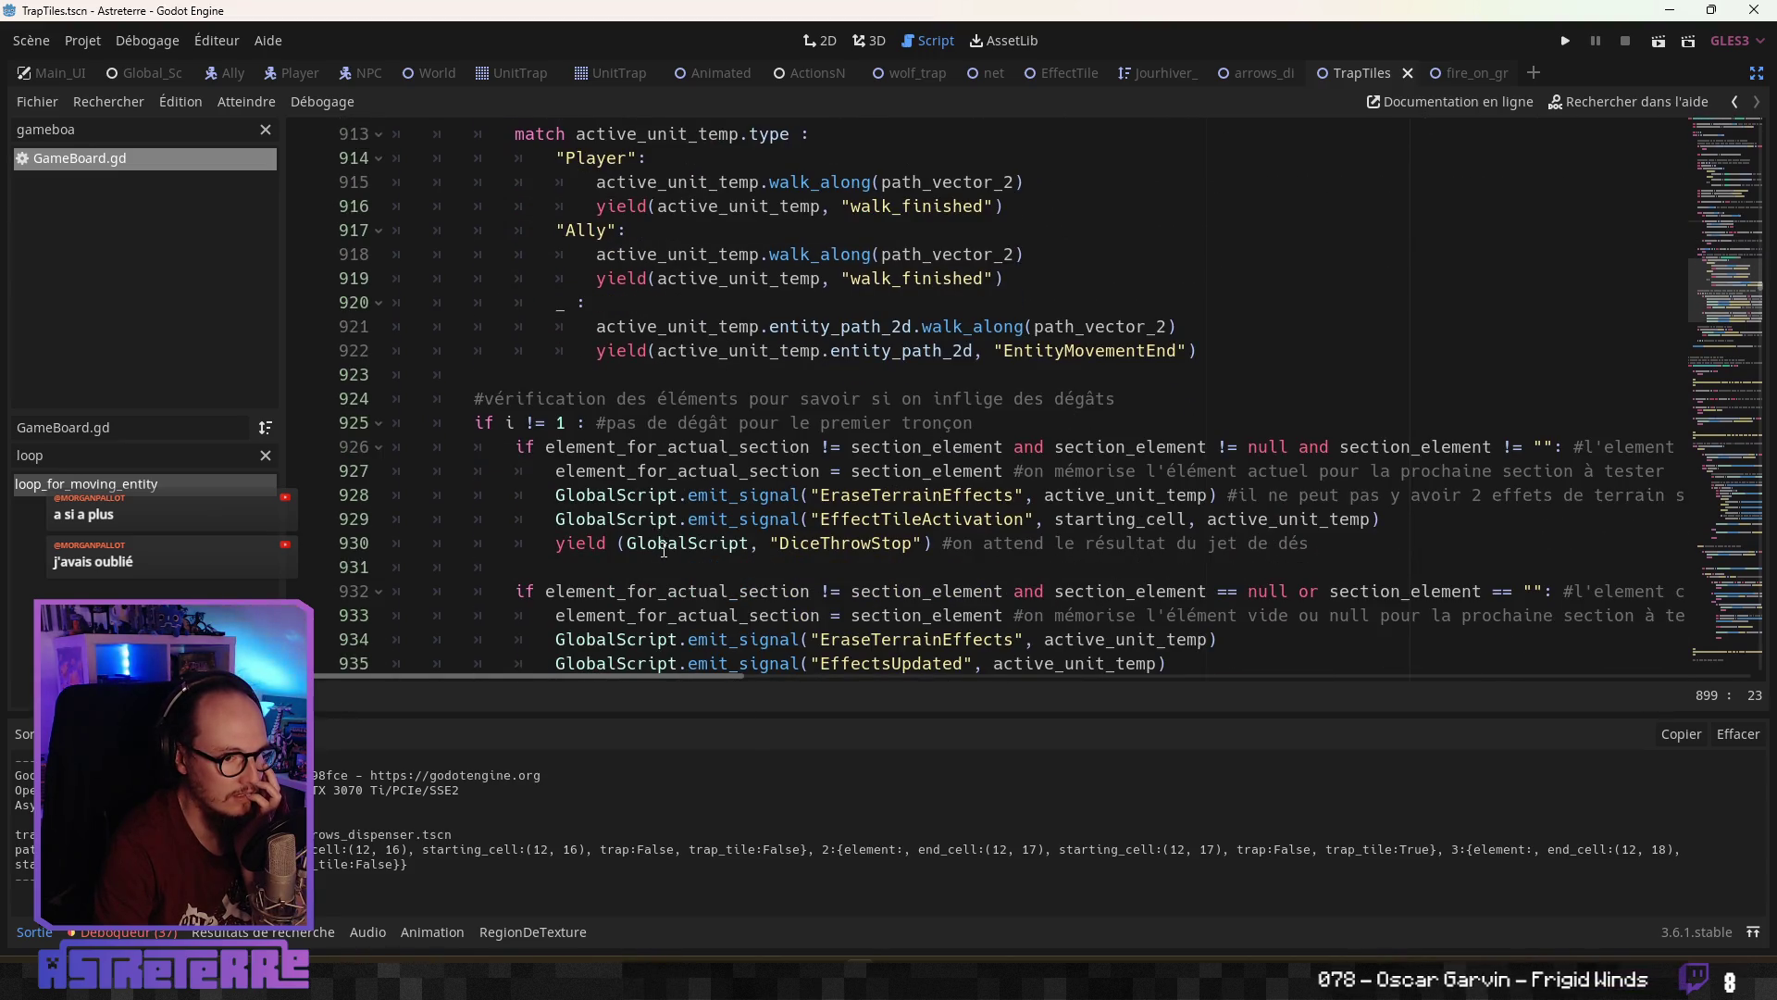
scroll(664, 550, down, 2)
scroll(648, 574, down, 2)
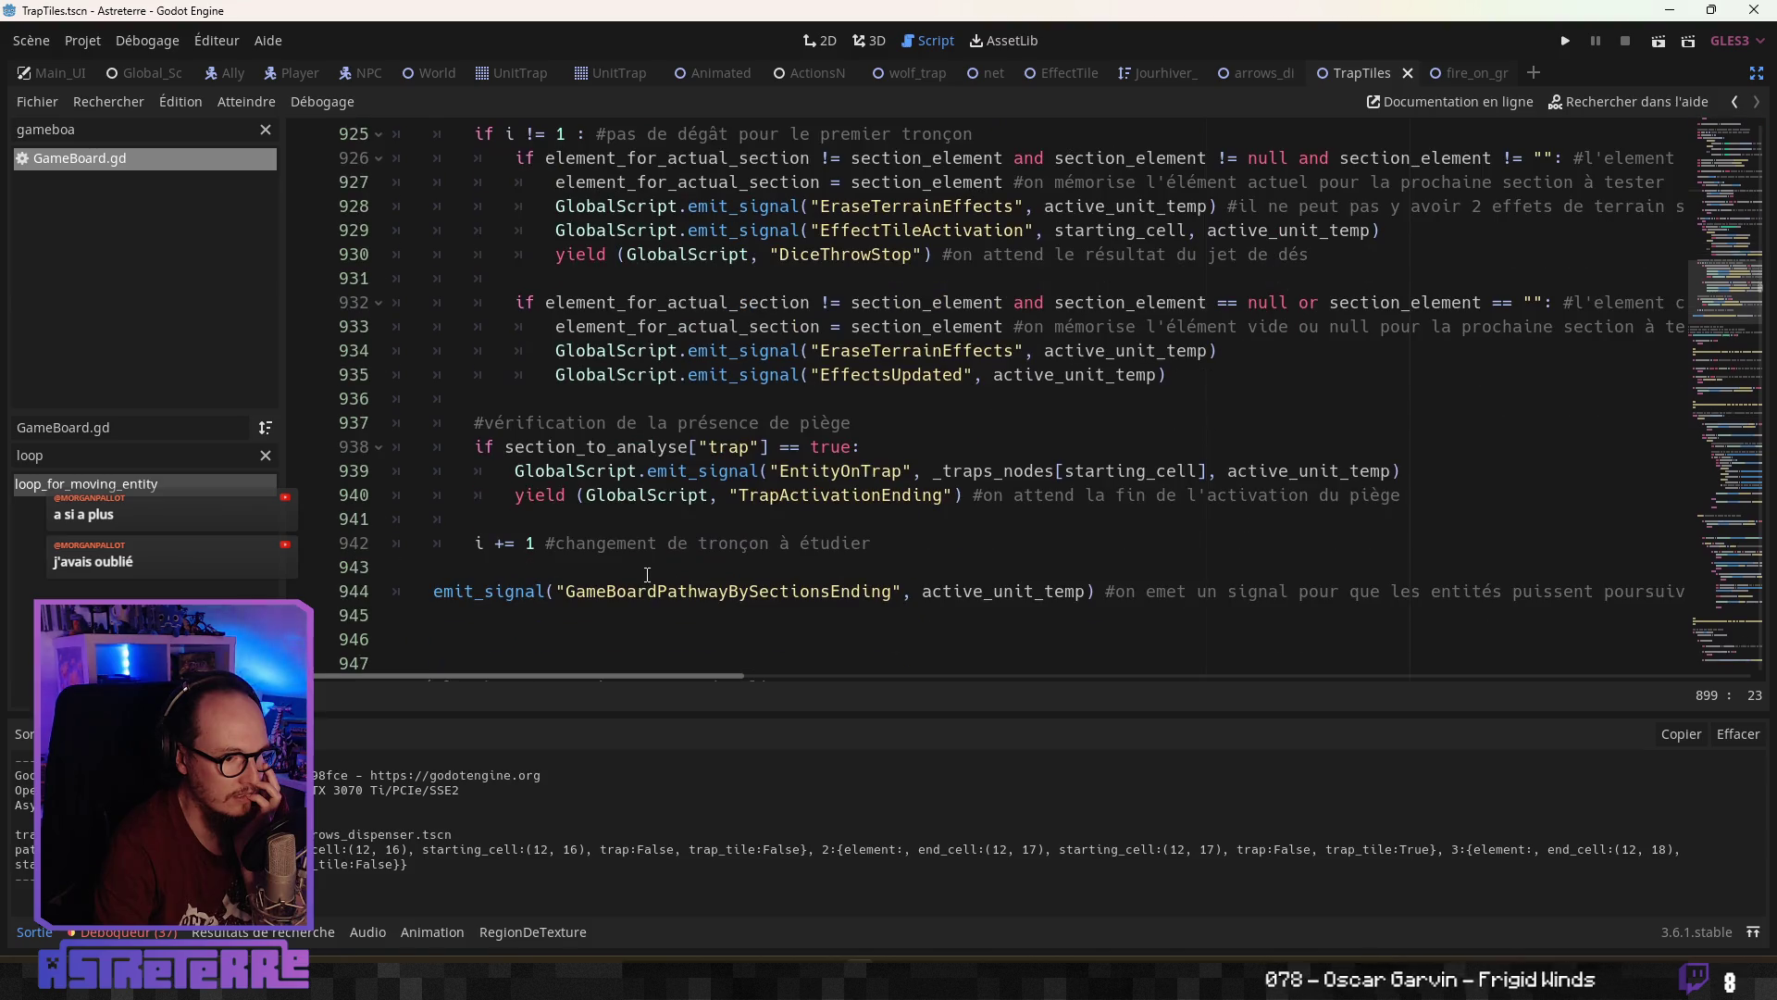
Insert indented blank lines after line 943, just above i += 1
click(534, 569)
key(Return)
key(Return)
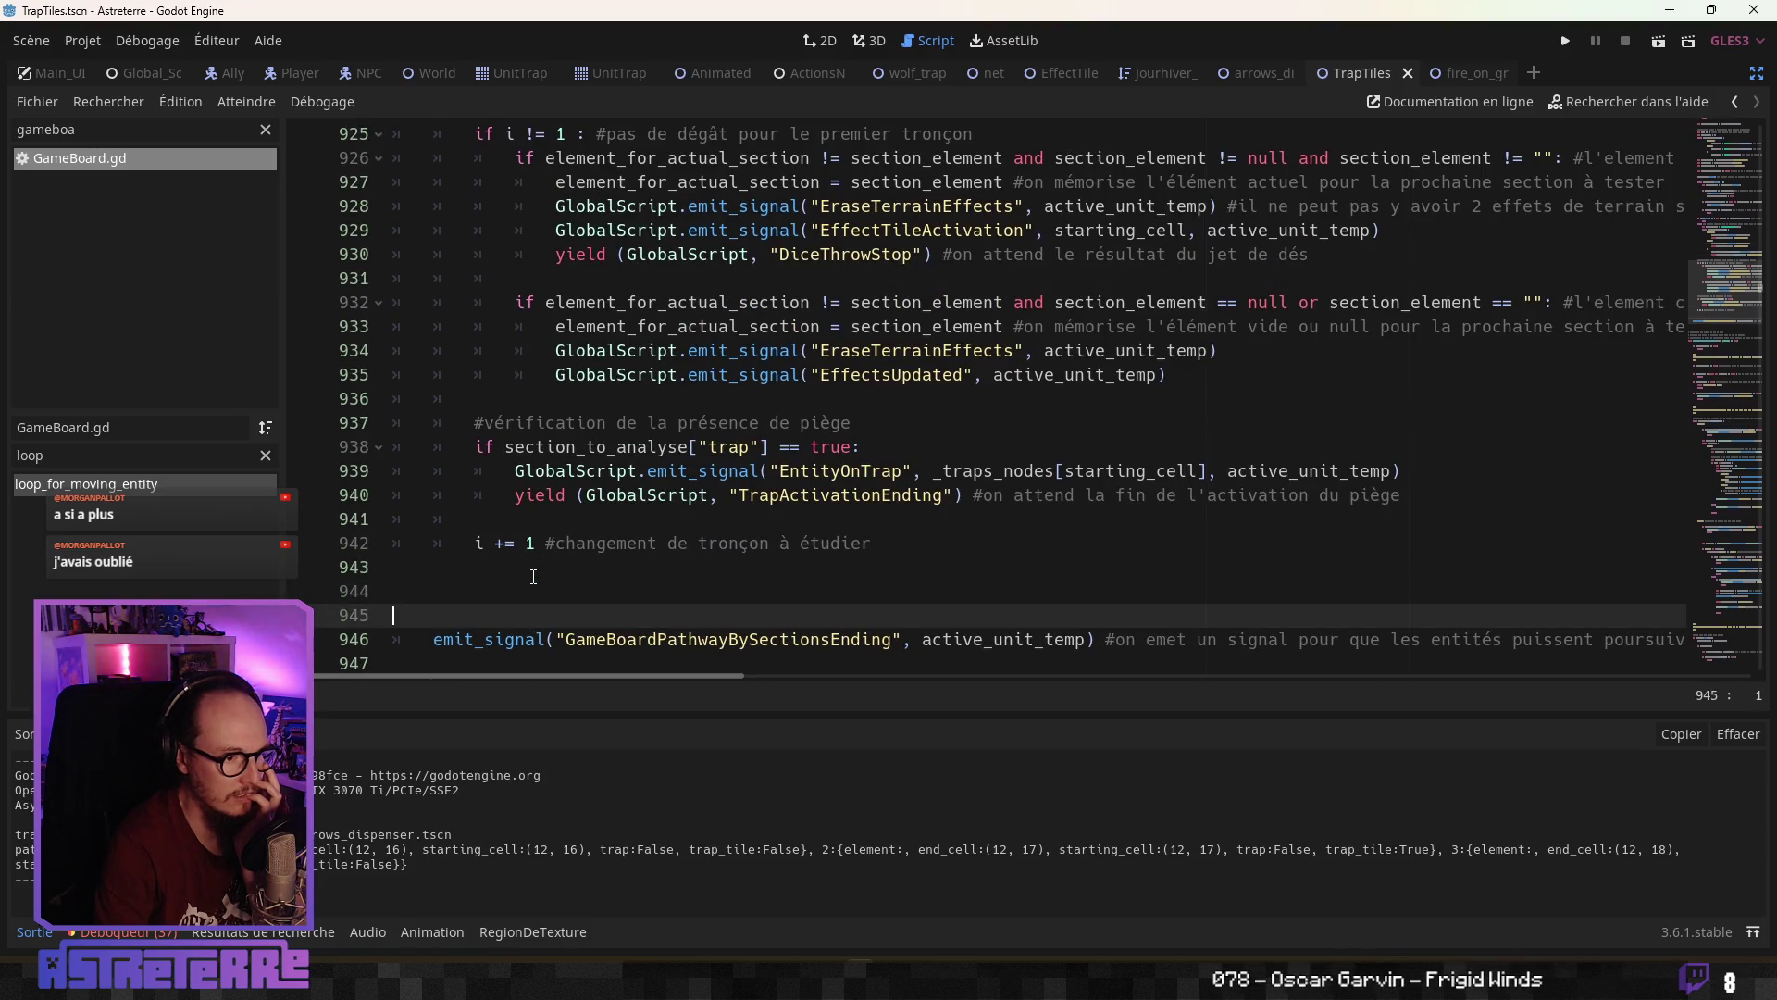
key(Up)
key(Up)
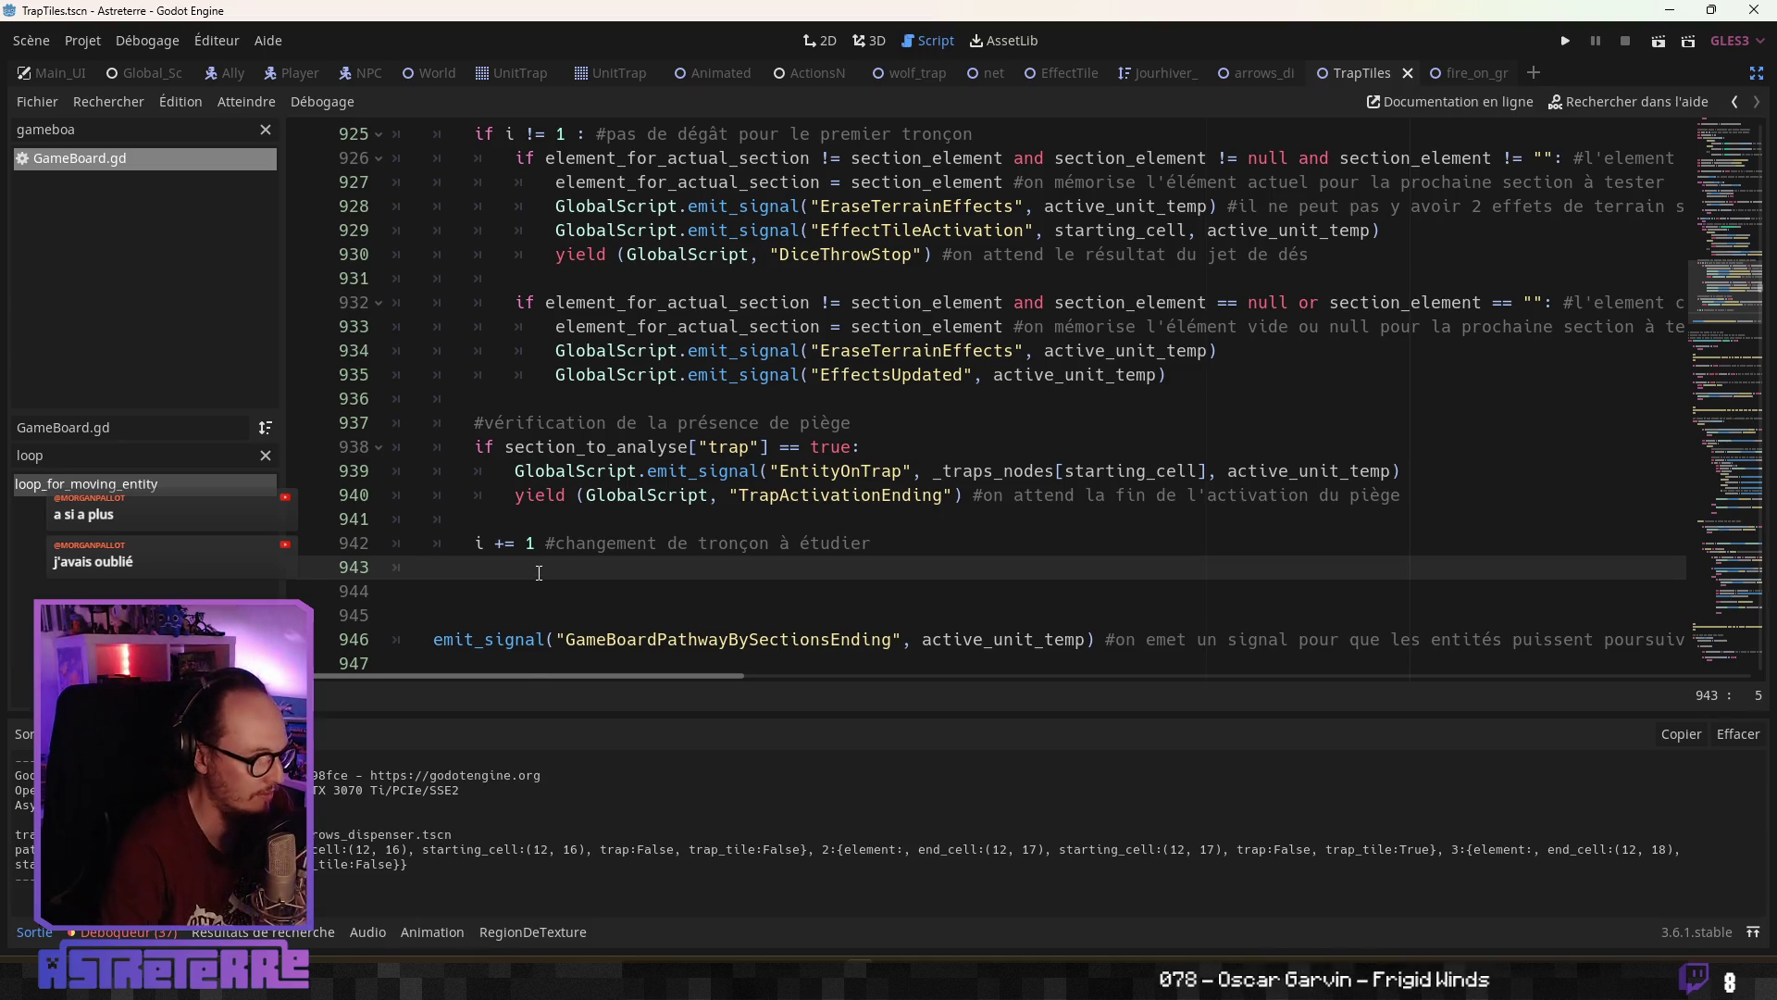
key(Tab)
key(Return)
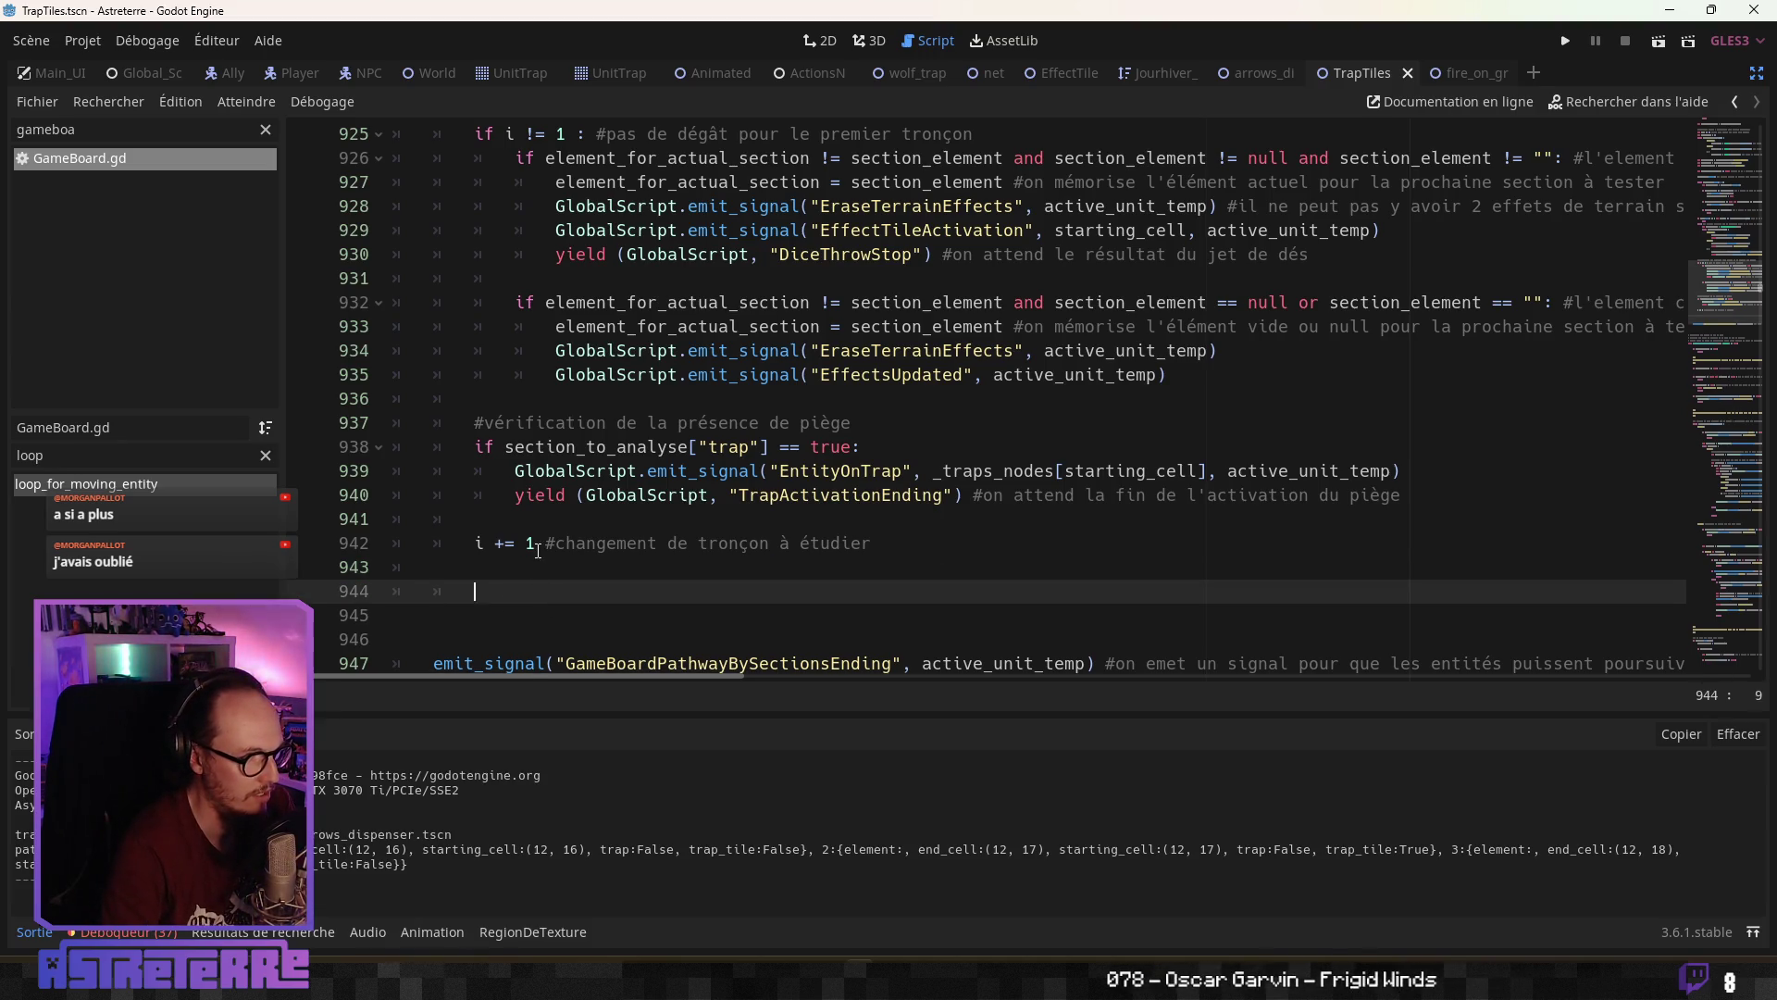
scroll(537, 550, down, 1)
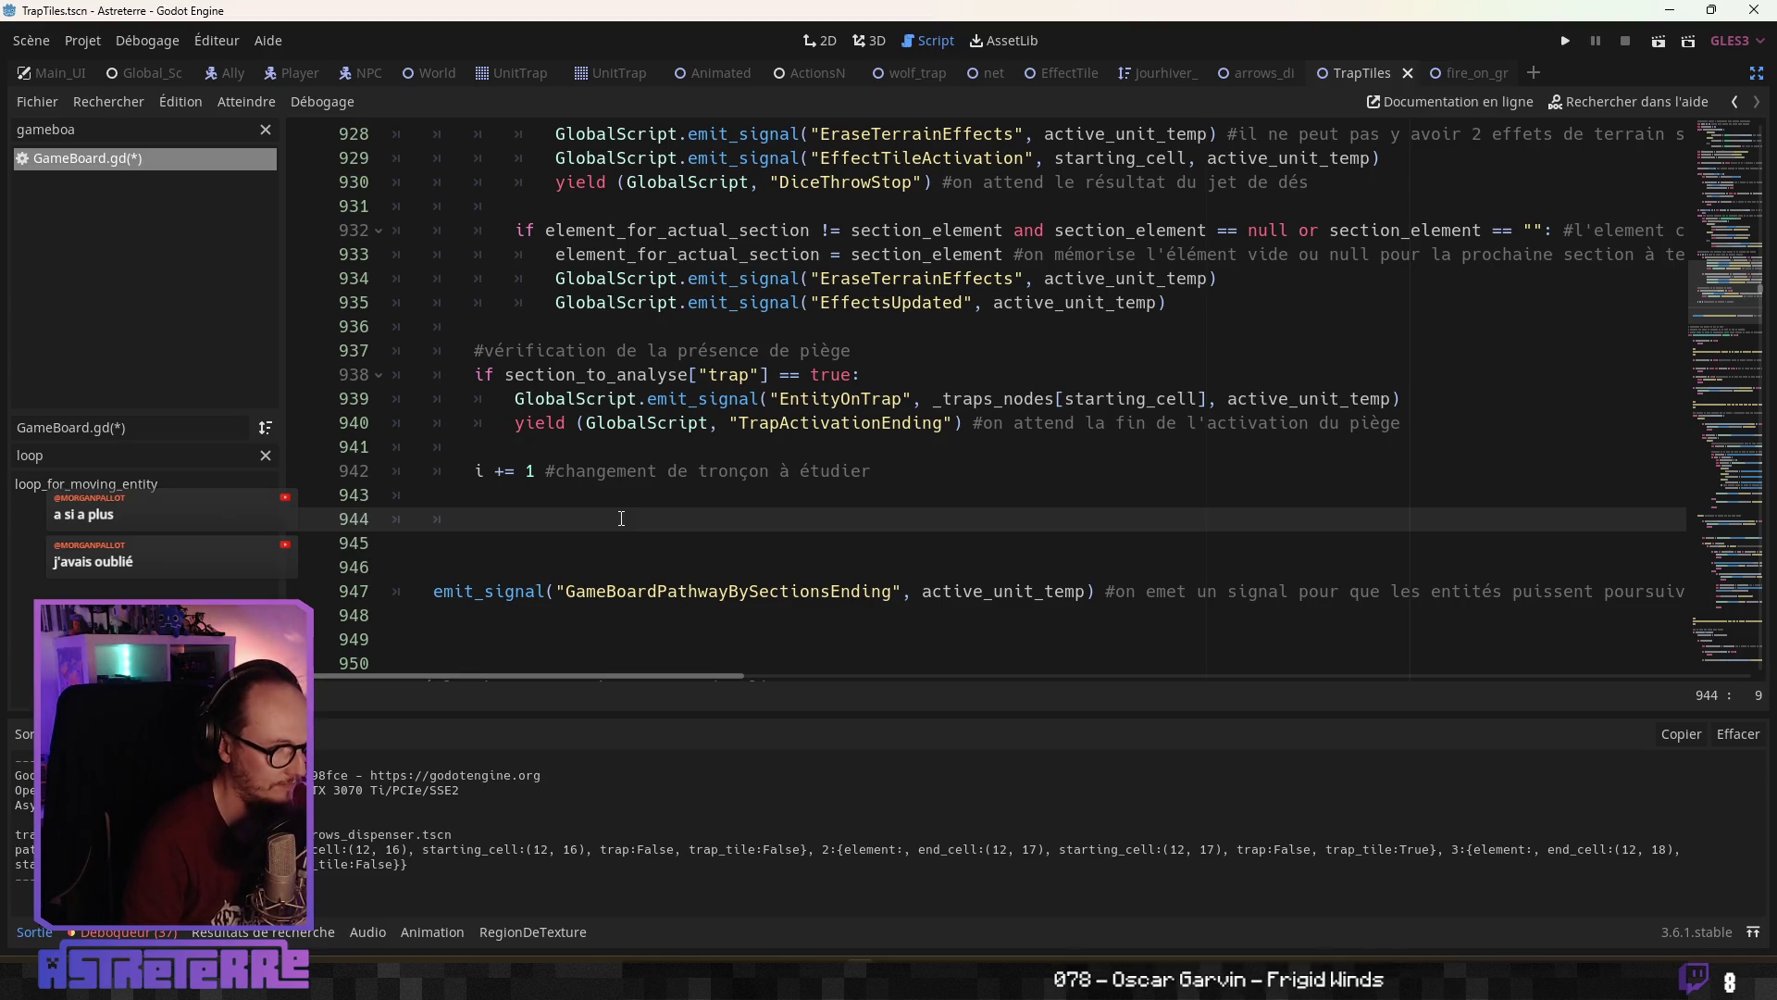
key(Up)
key(Up)
key(Up)
key(Return)
key(Return)
key(Return)
key(Up)
key(Up)
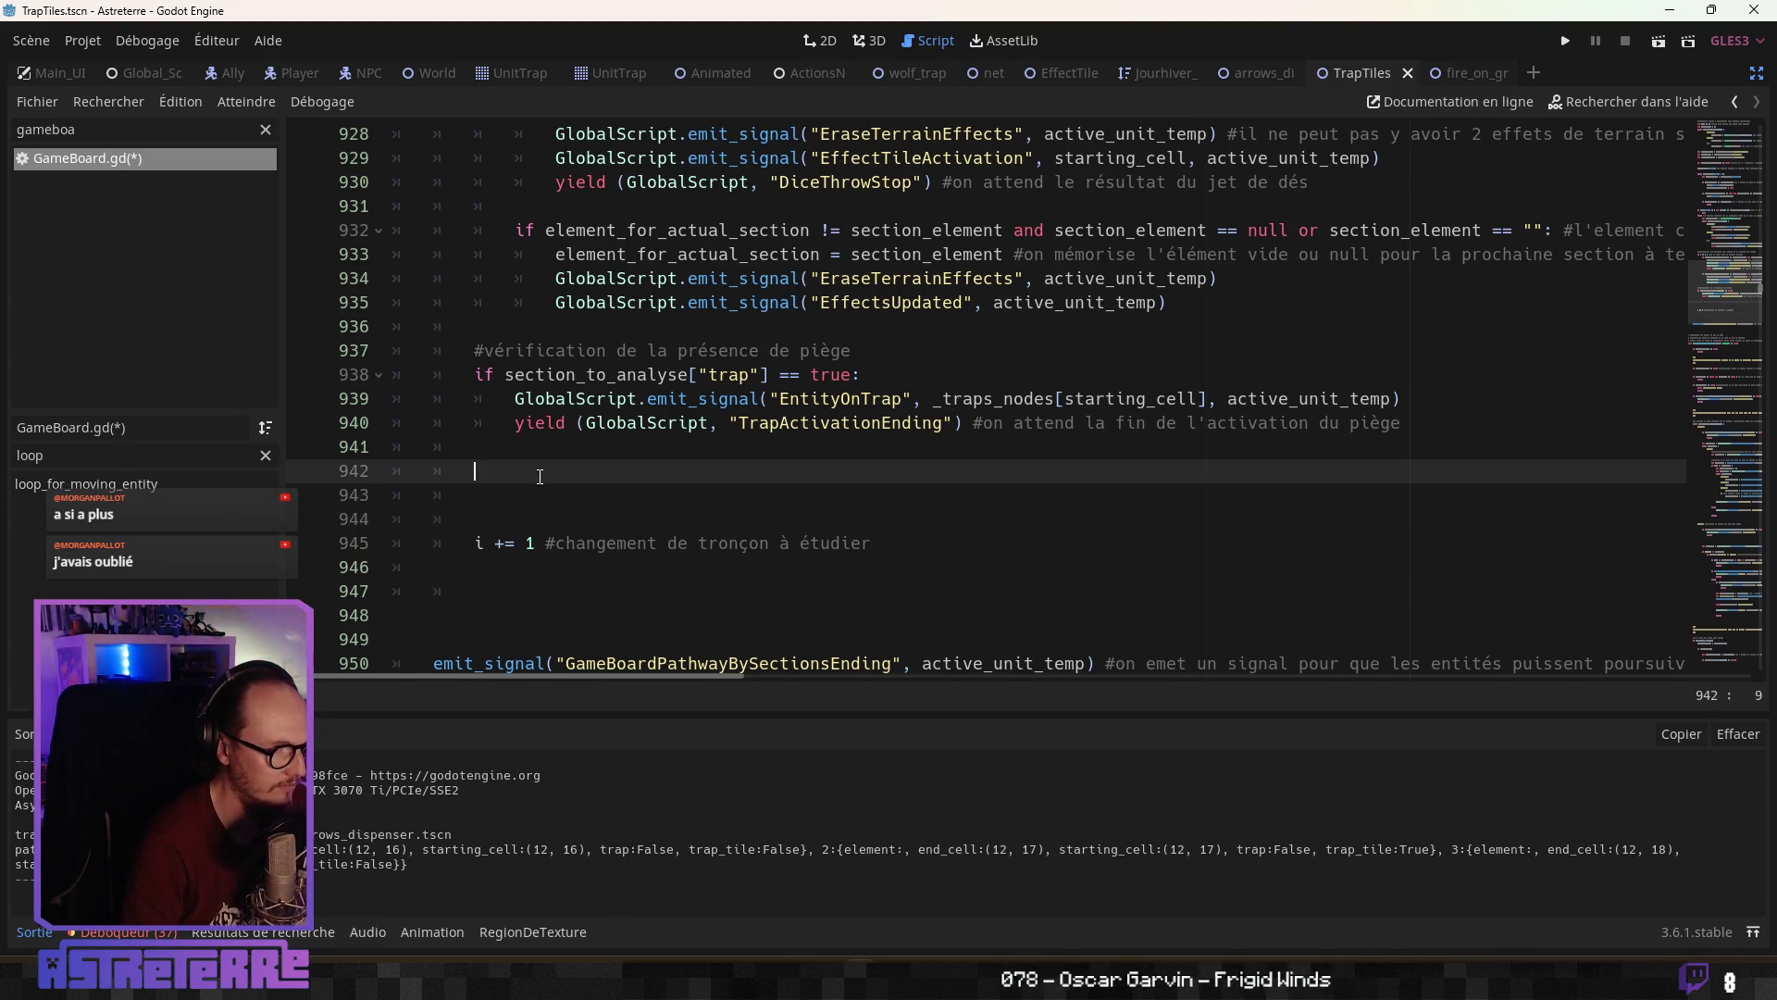
Write a comment saying the code checks for a trap_tile
text(#varific)
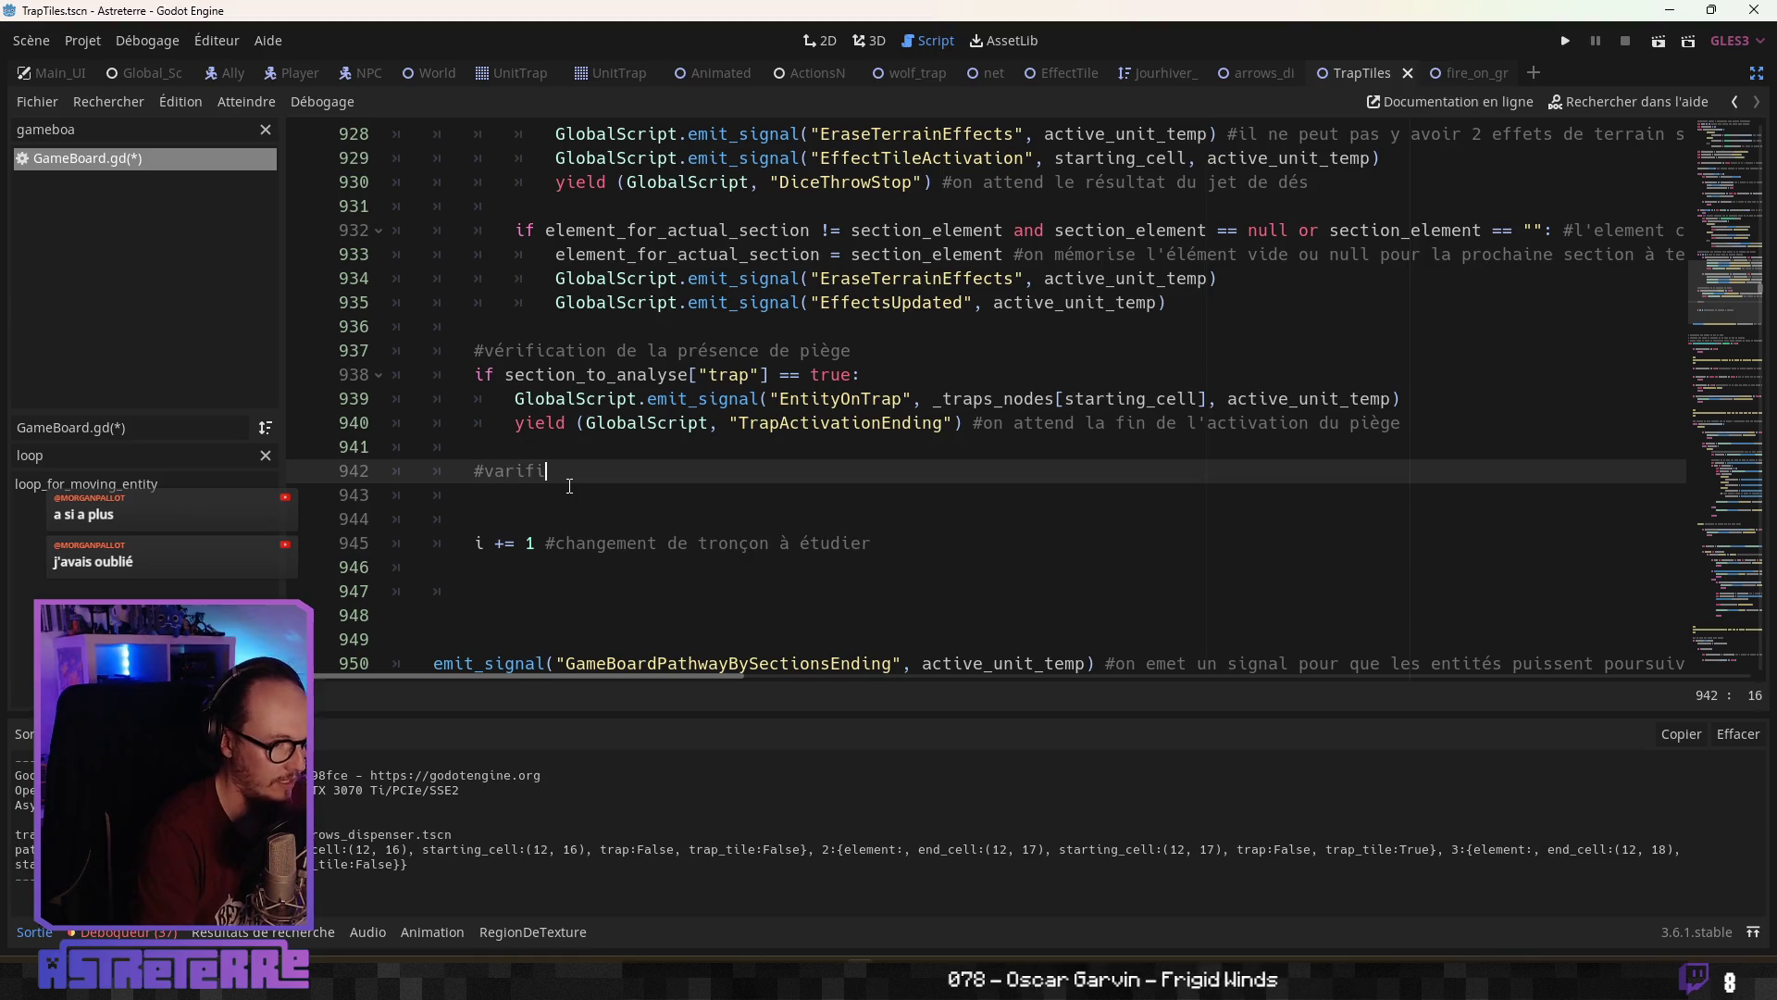
key(BackSpace)
key(BackSpace)
key(BackSpace)
key(BackSpace)
text(éc)
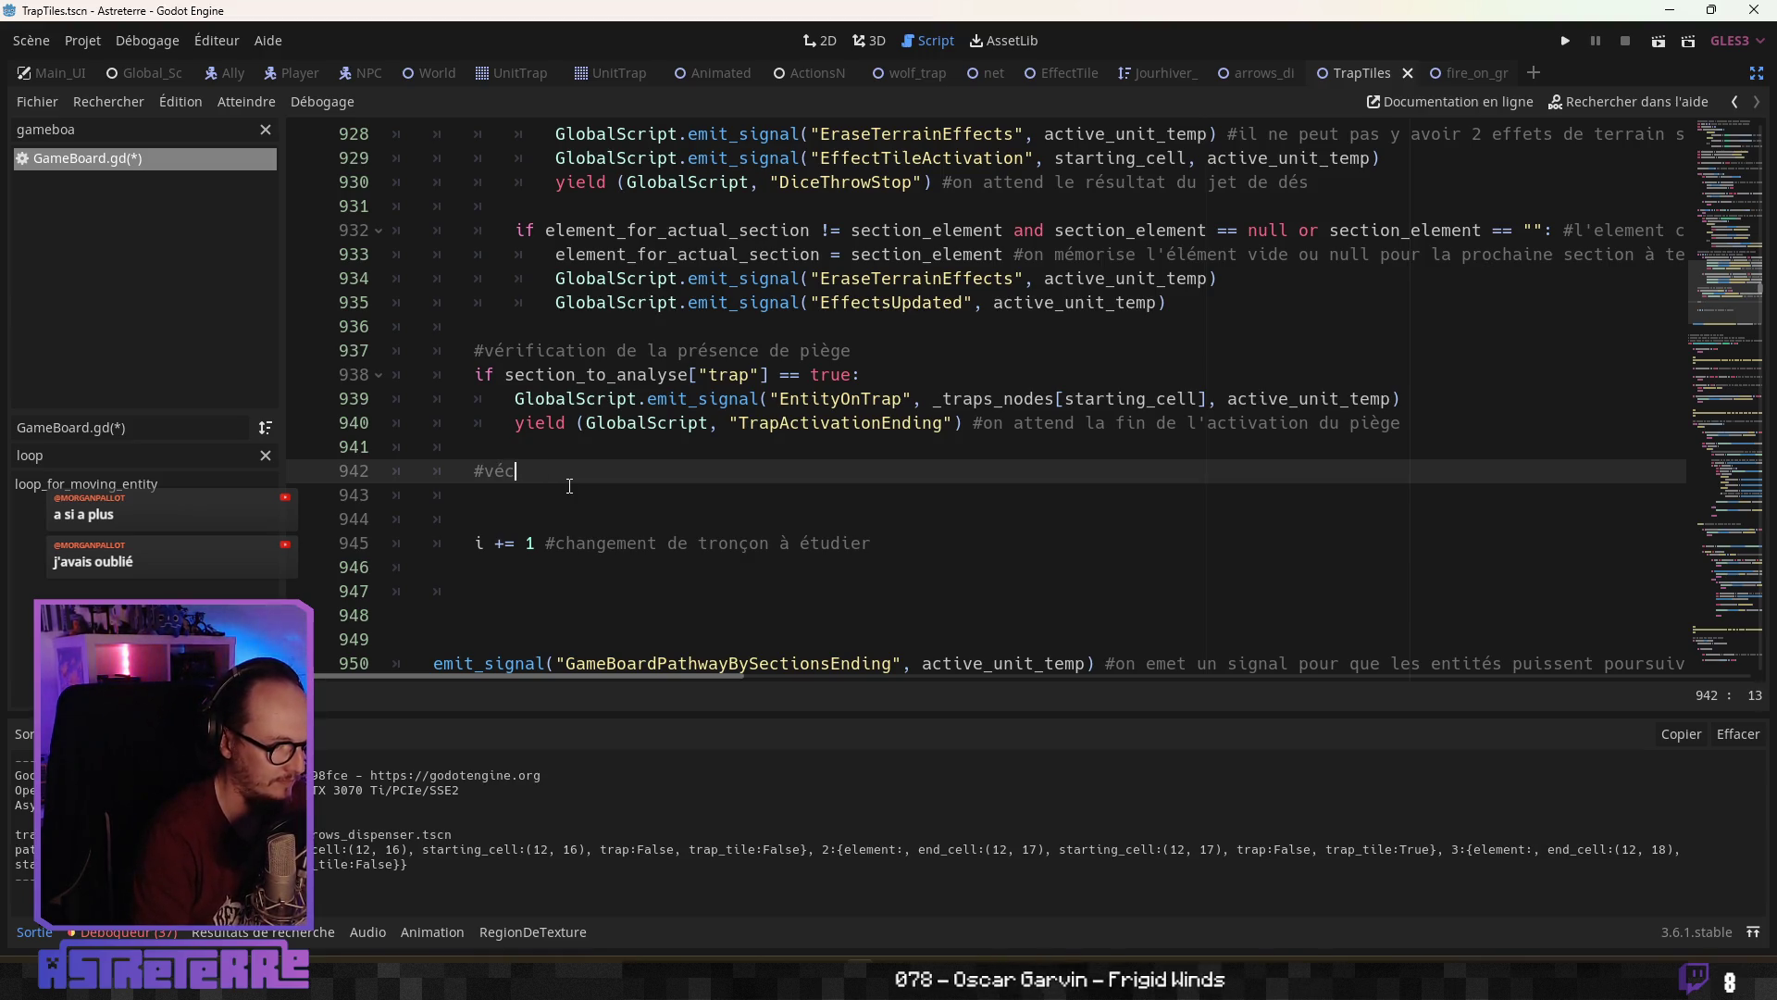
text(rificati)
text(on de la pré)
text(sence d'une)
text( section)
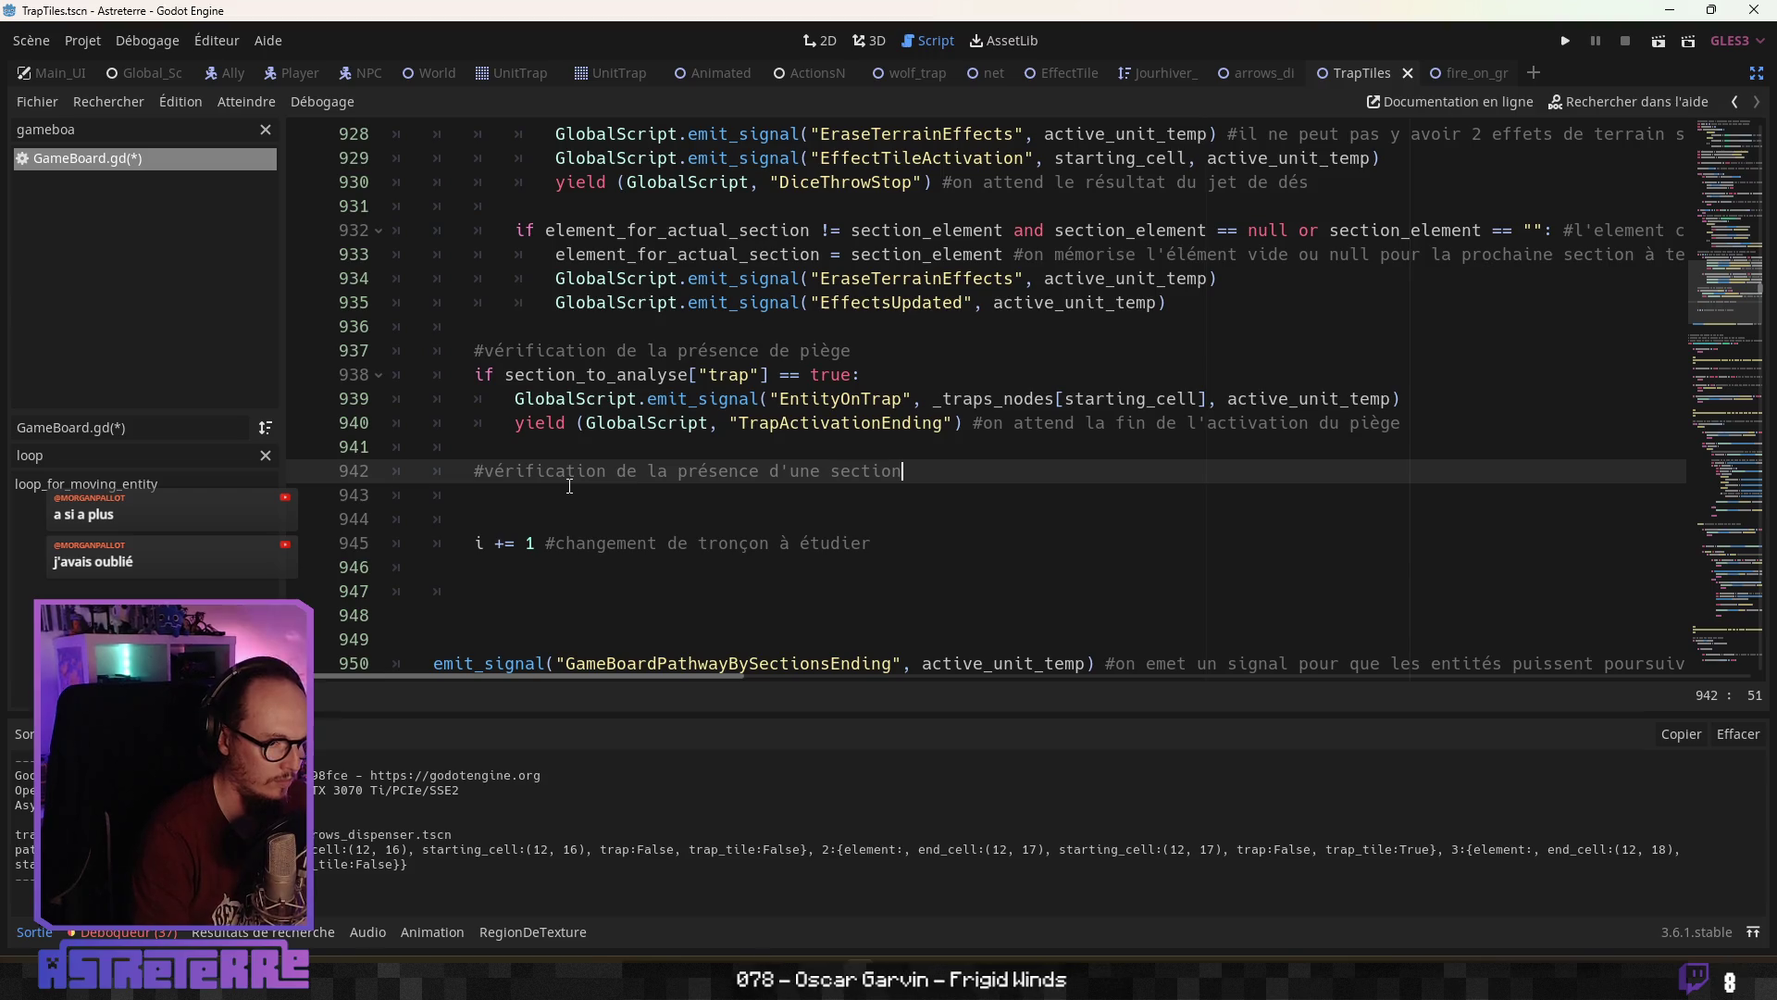
key(BackSpace)
key(BackSpace)
key(BackSpace)
key(BackSpace)
key(BackSpace)
key(BackSpace)
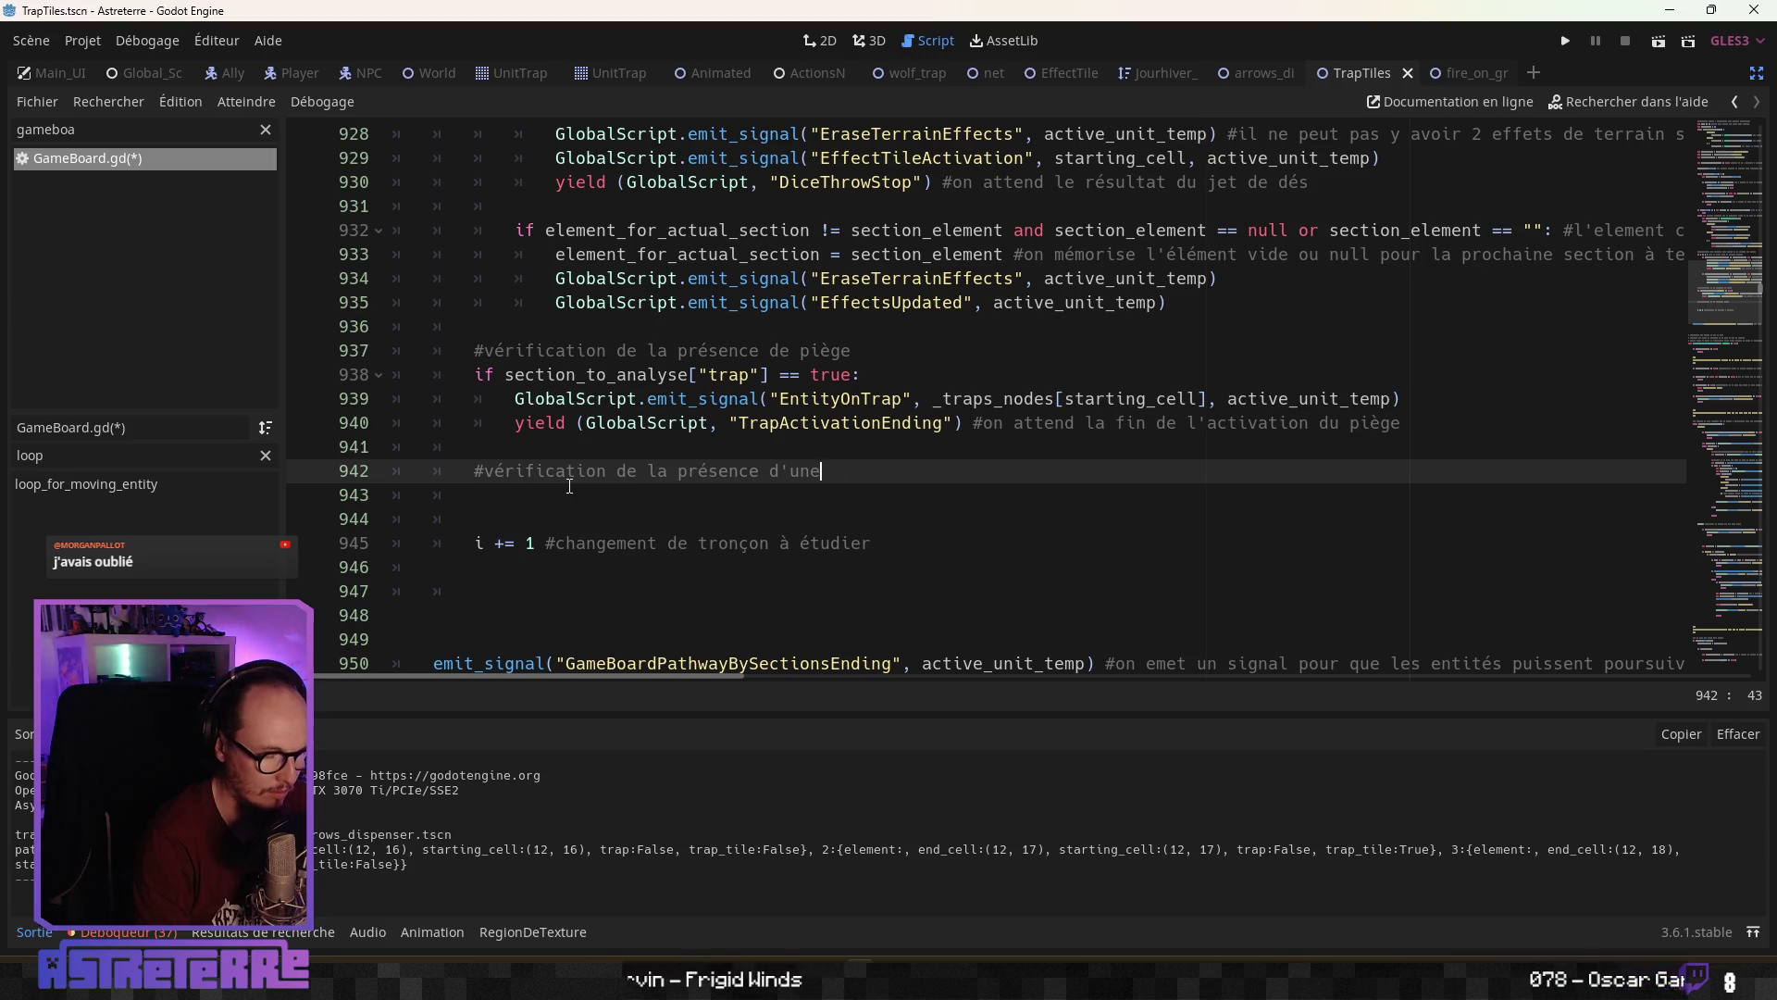
text( trap_tile)
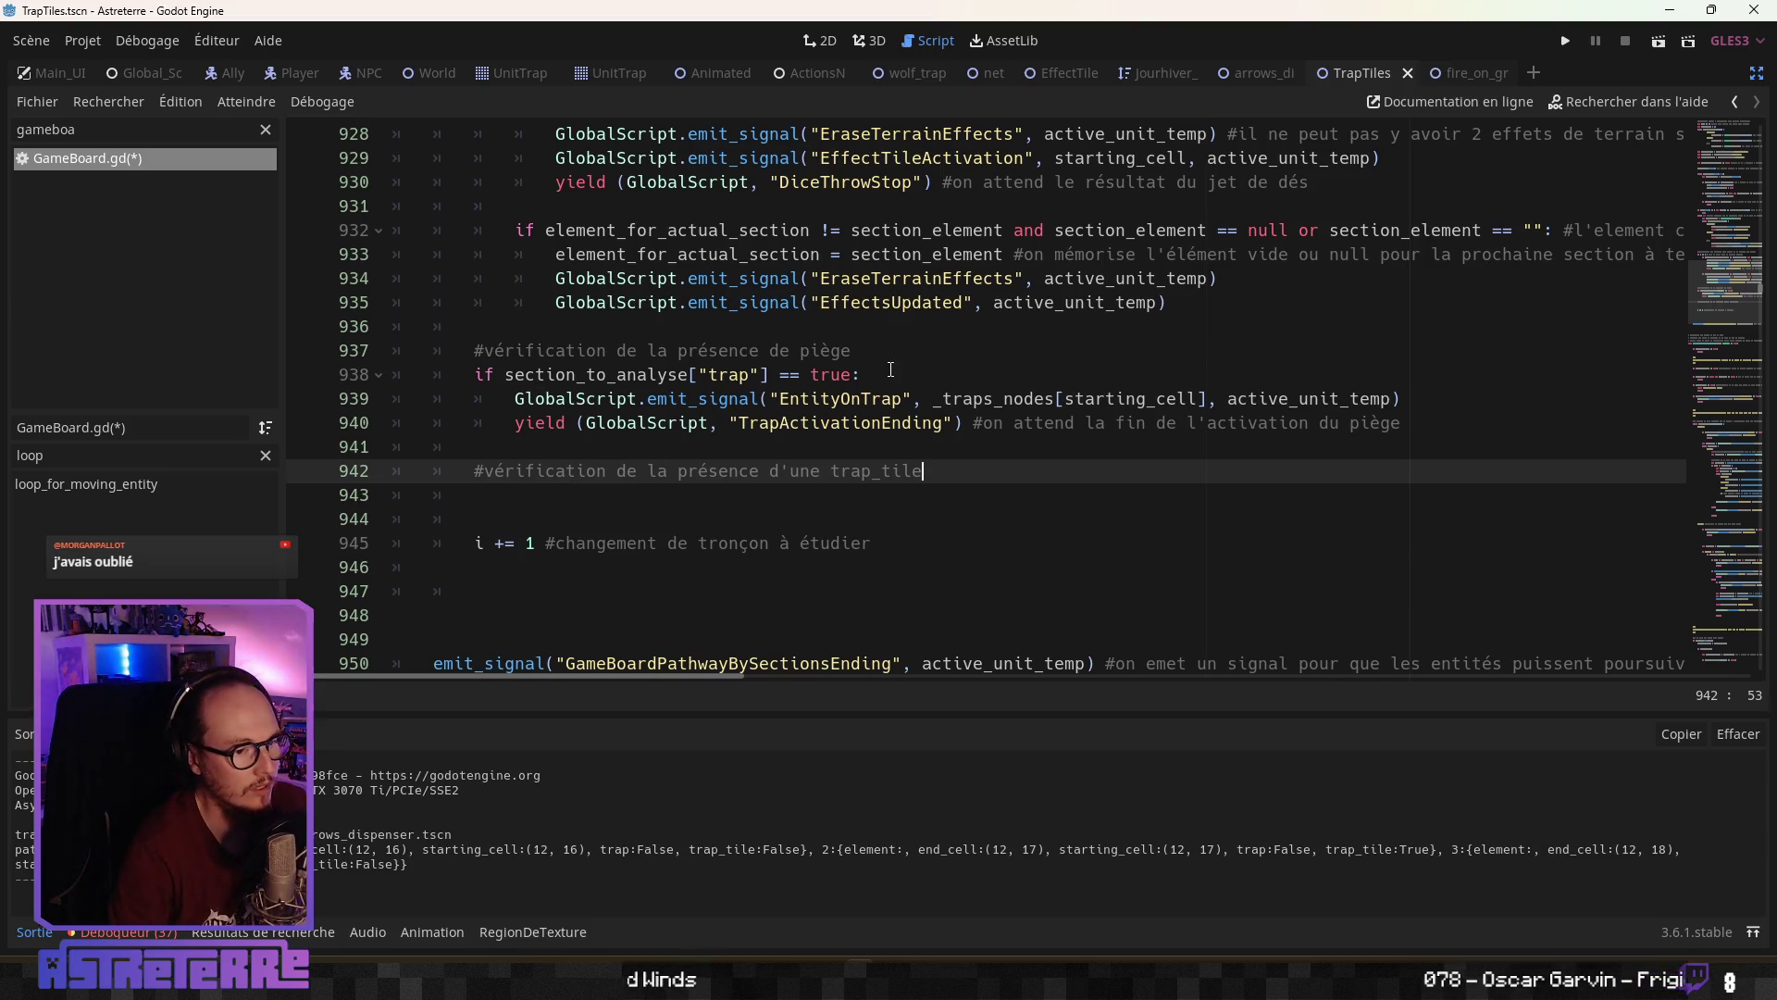
Copy line 938's trap check as if section_to_analyse["trap_tile"] == true, with an indented body line
drag(862, 375, 475, 376)
key(ctrl+c)
click(668, 500)
key(ctrl+v)
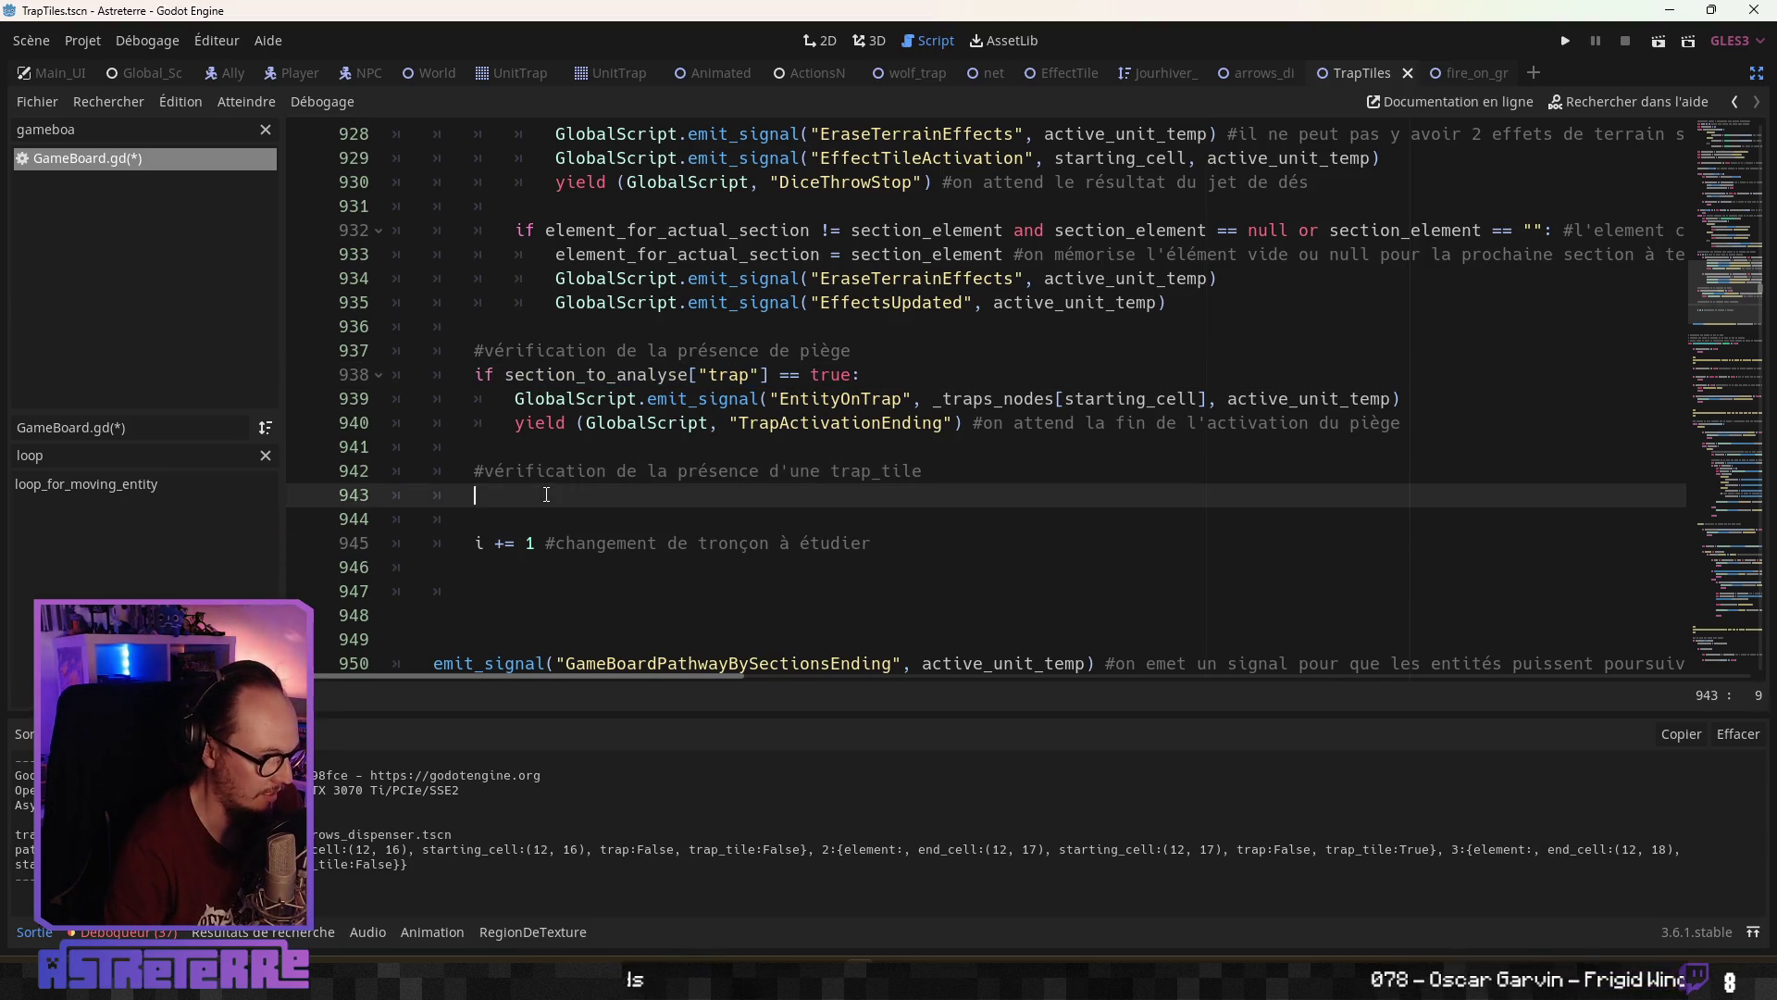
double_click(732, 495)
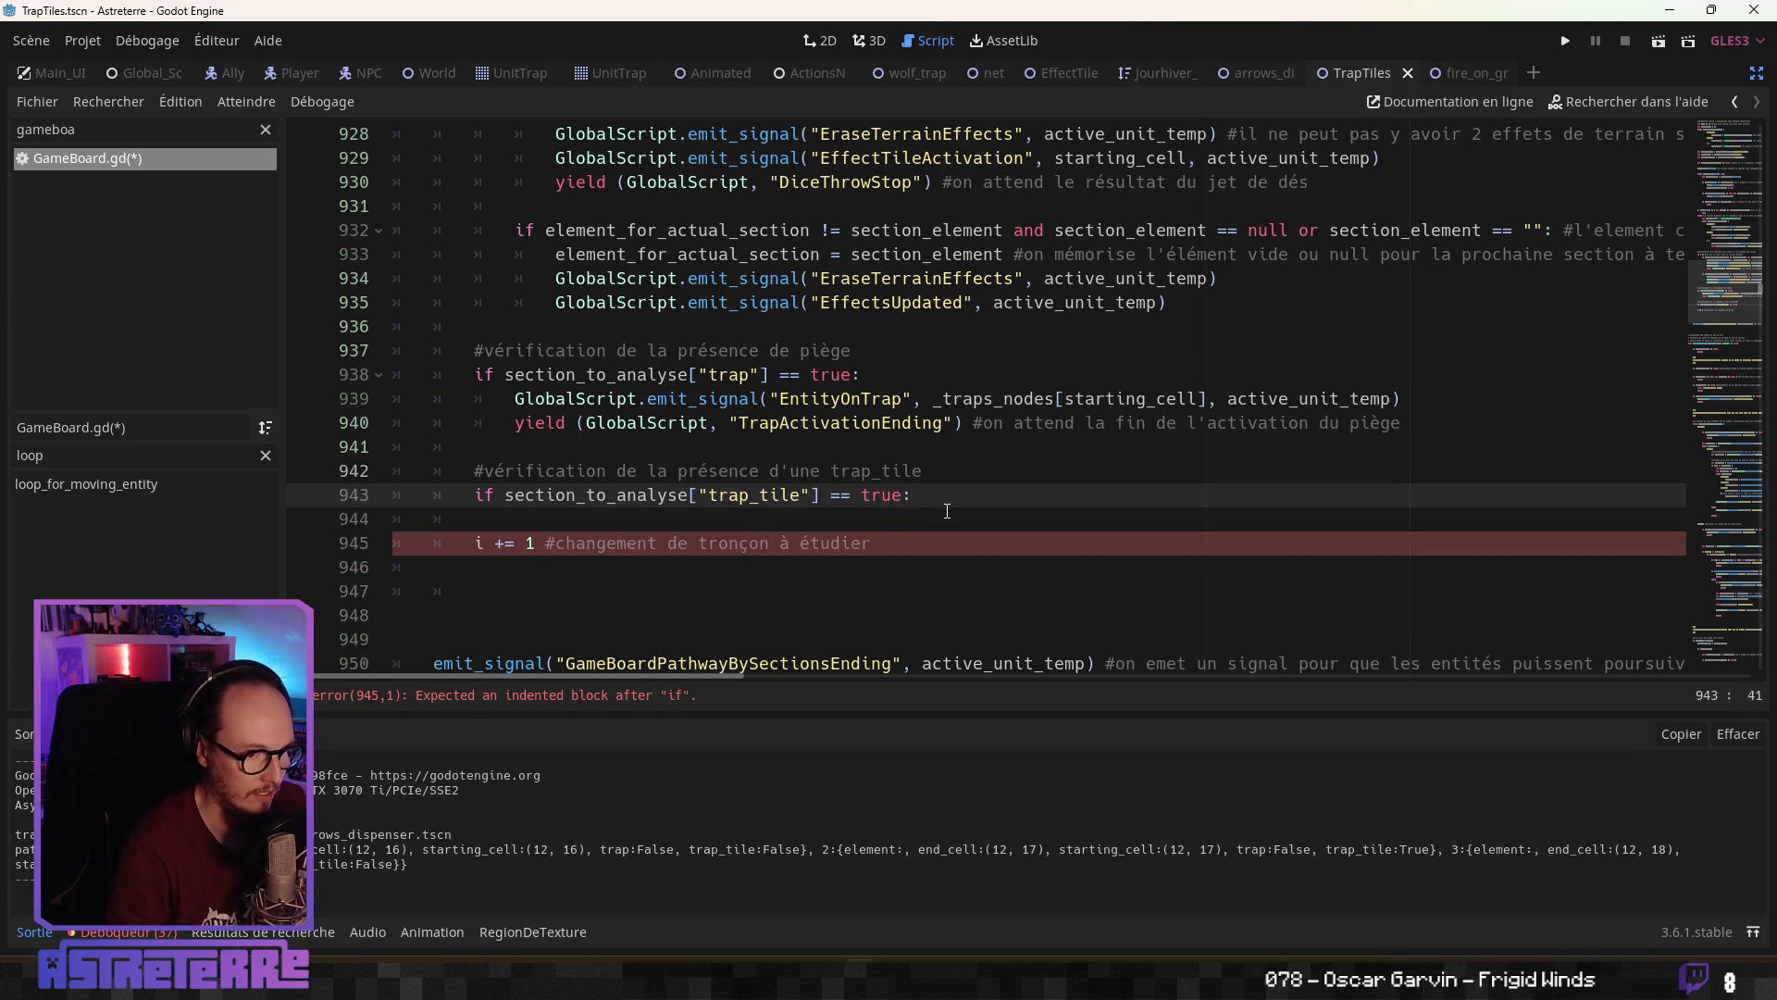
text(_tile)
click(928, 529)
key(Return)
key(Return)
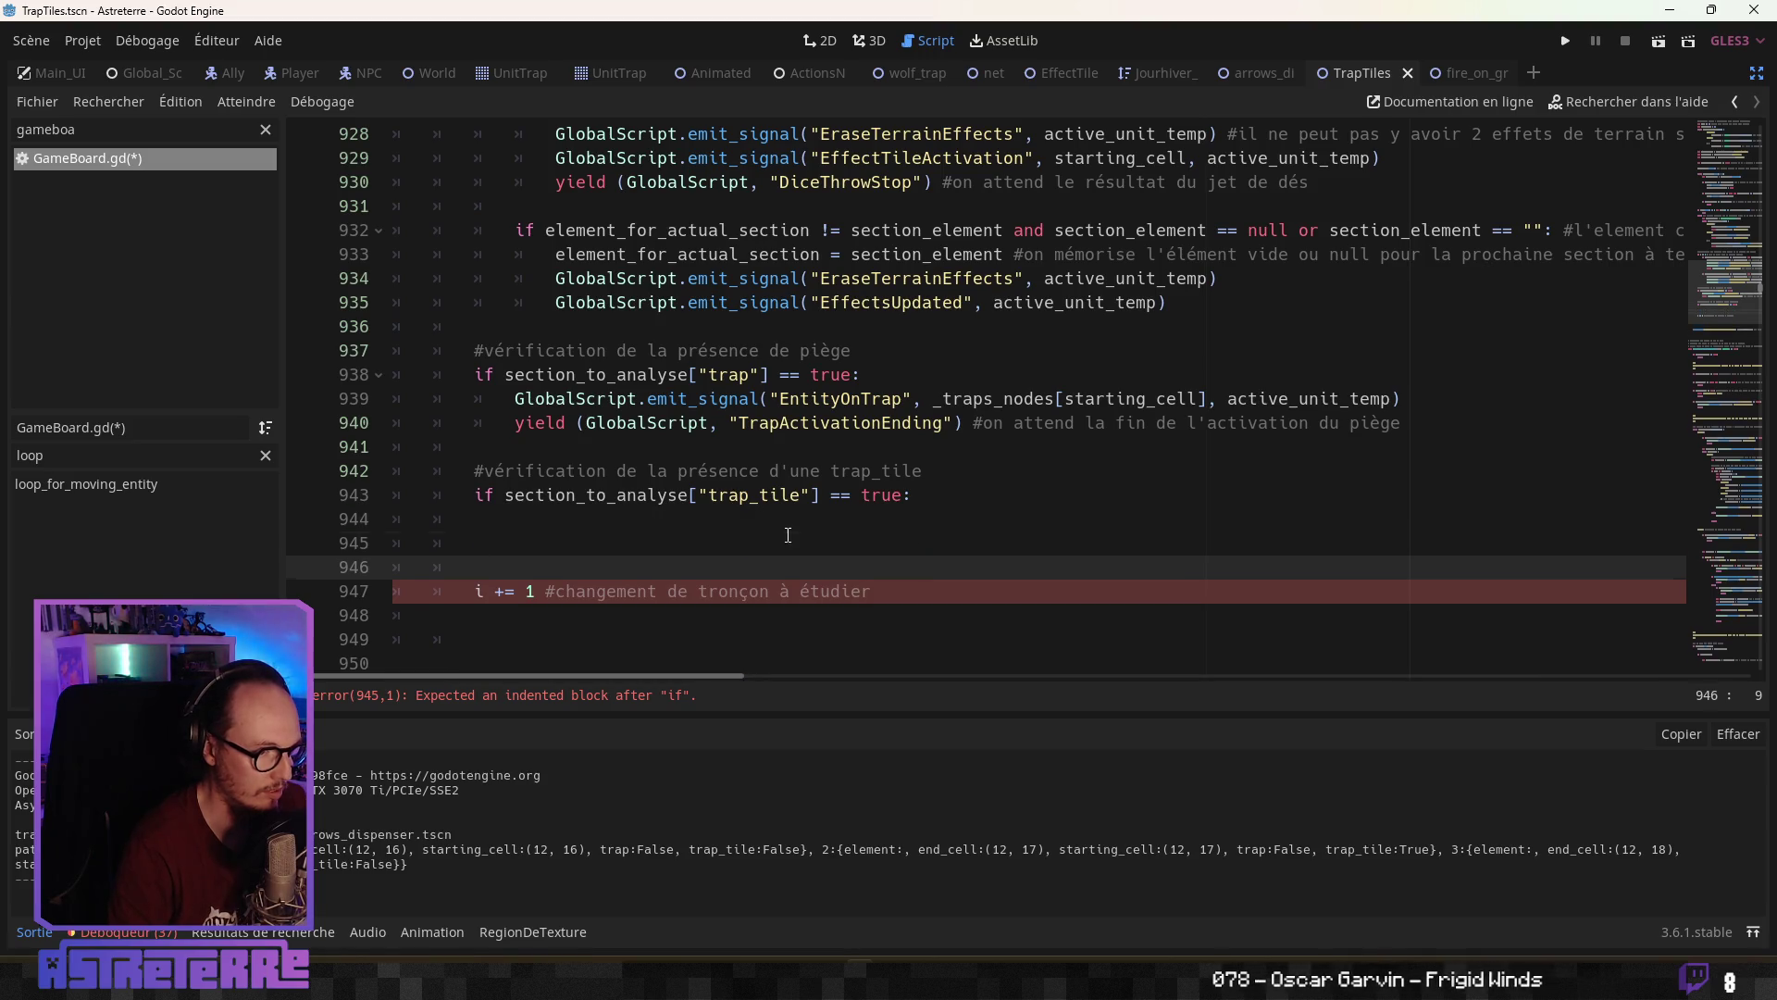
click(801, 520)
key(Tab)
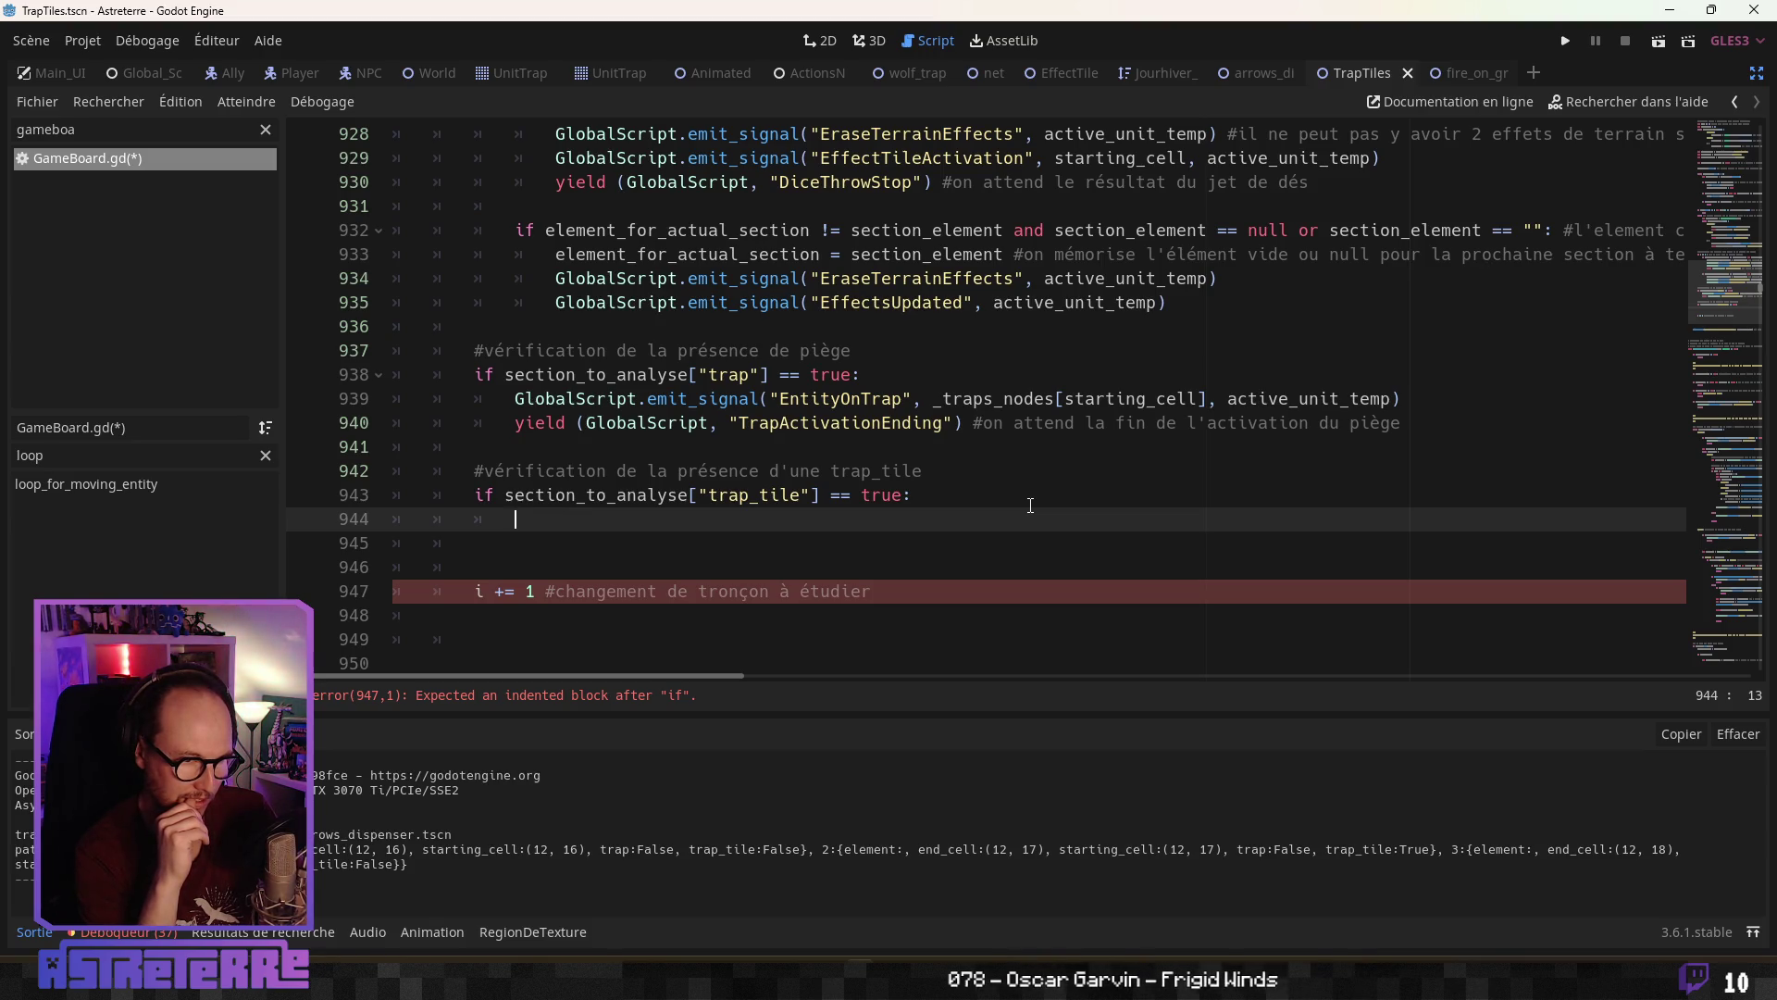
Start the body with GlobalScript.emit_signal("TrapTileActivation")
text(GlobalScript.ep)
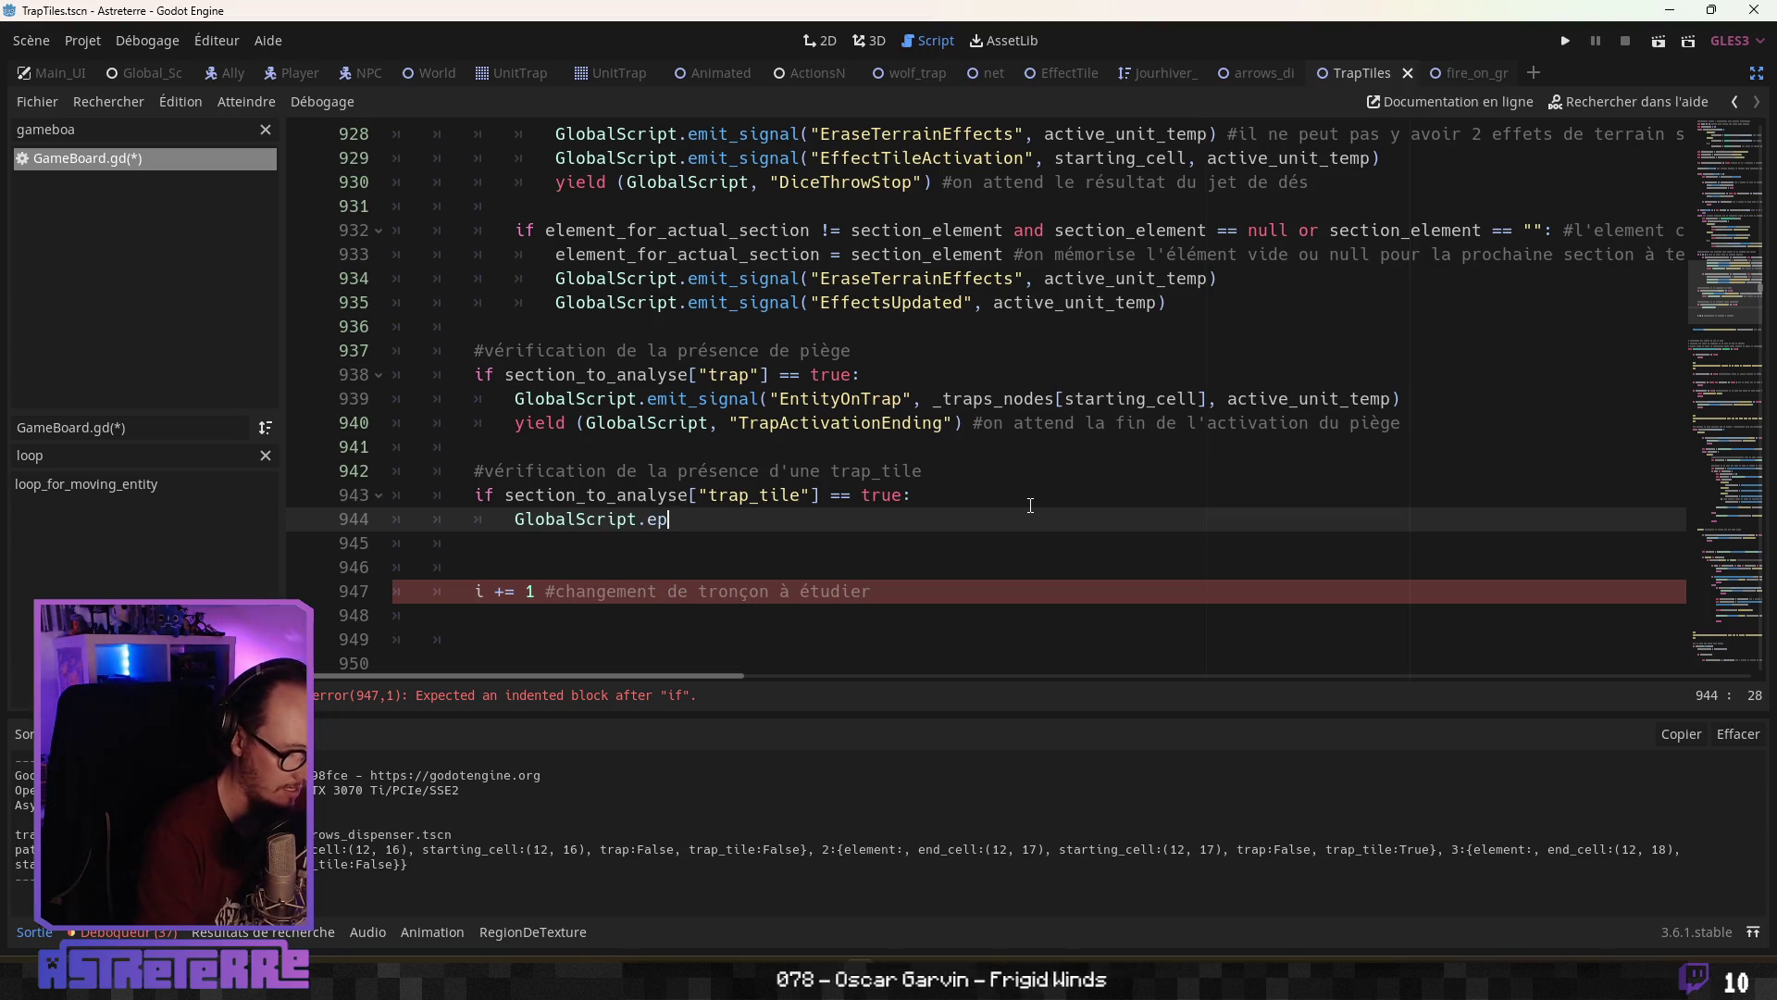
key(BackSpace)
text(mit)
key(Return)
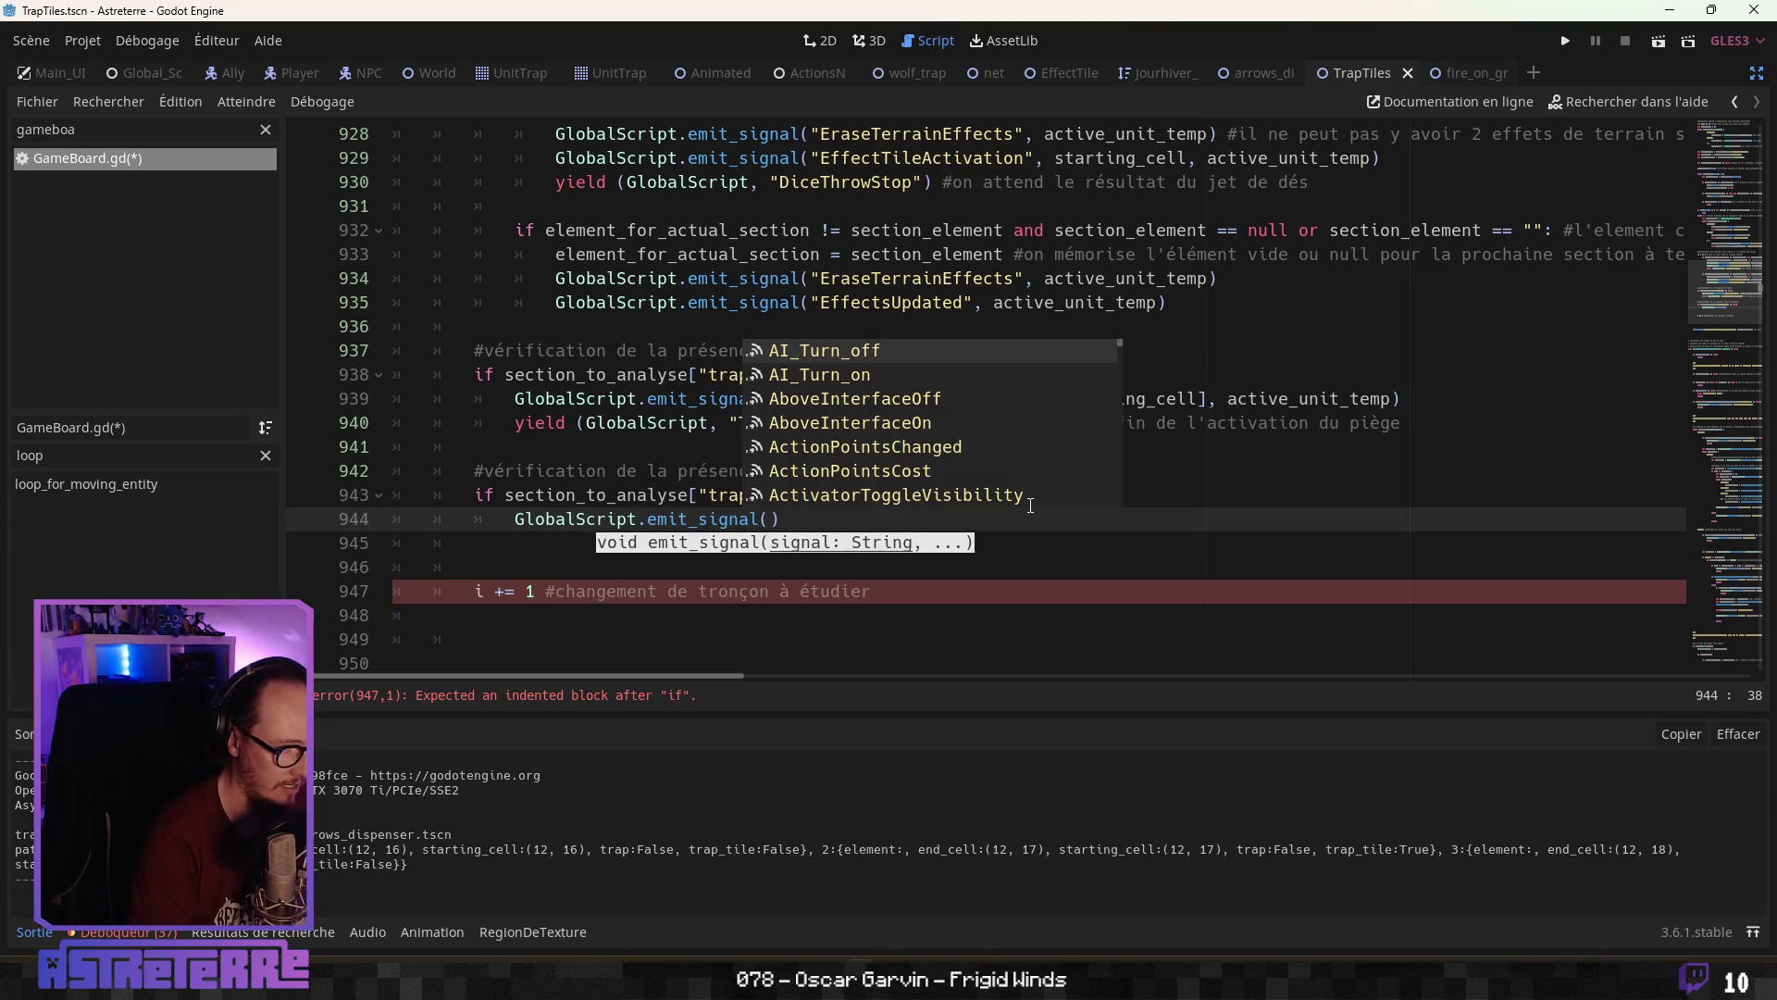
text(TrapTi)
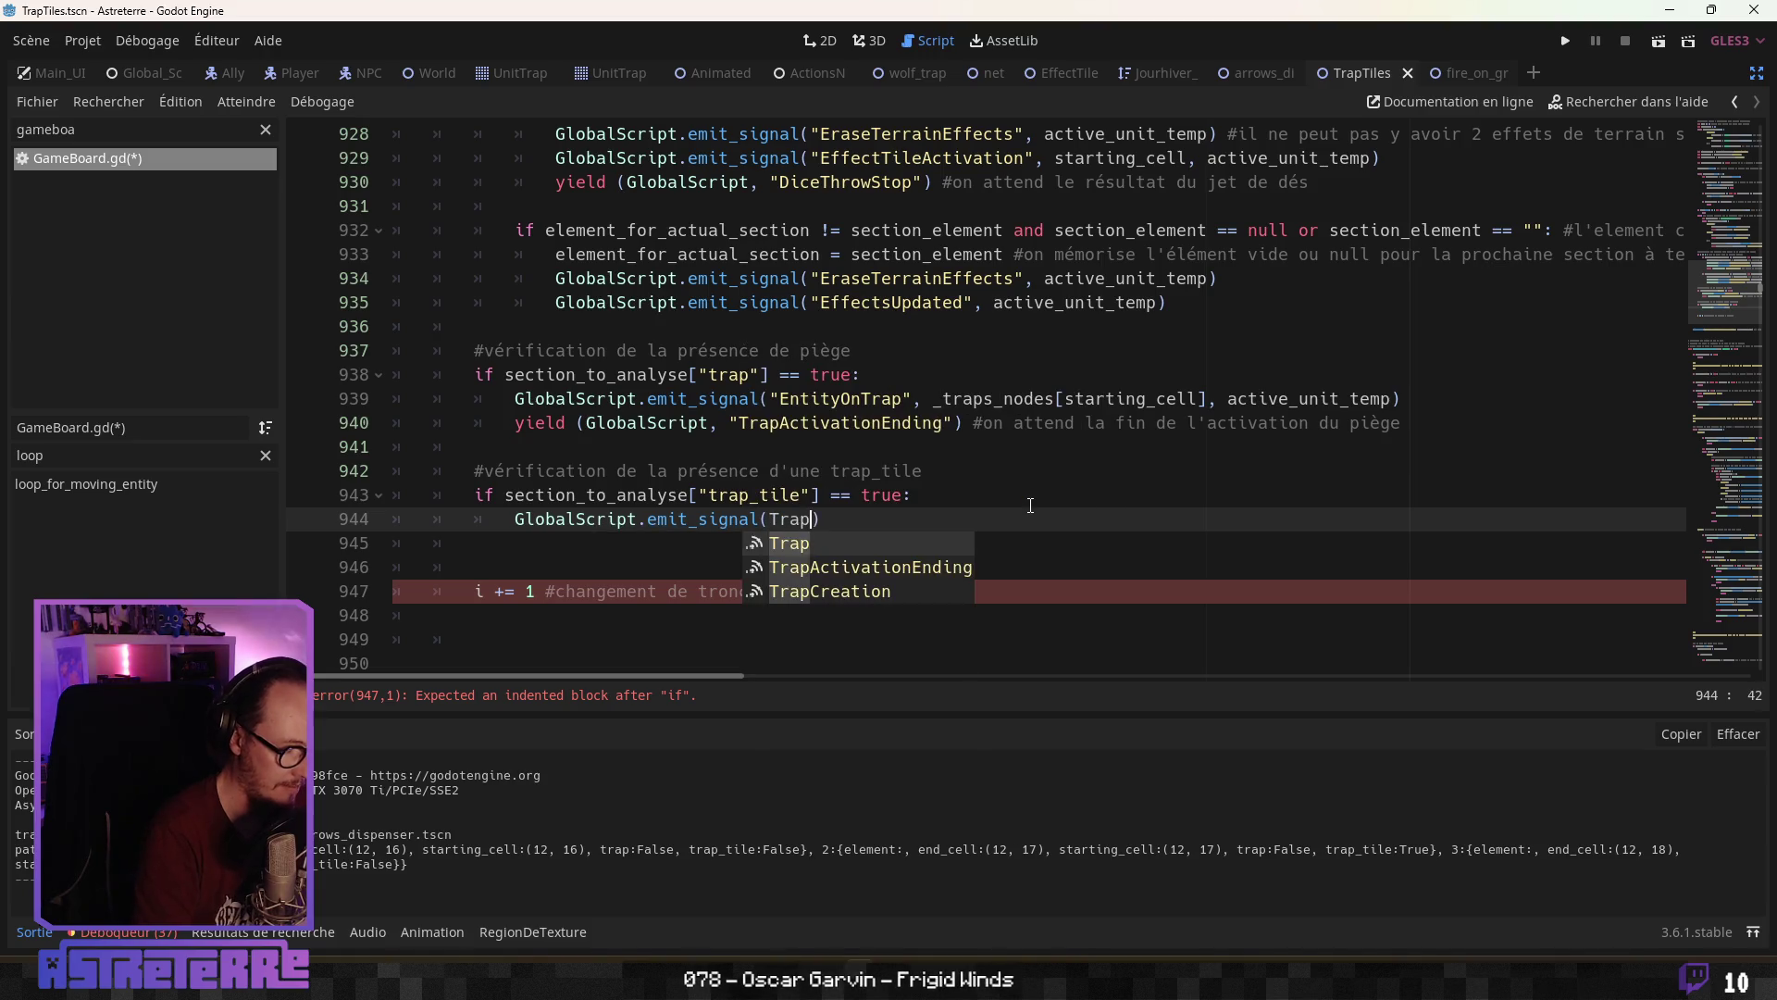
text(leActi)
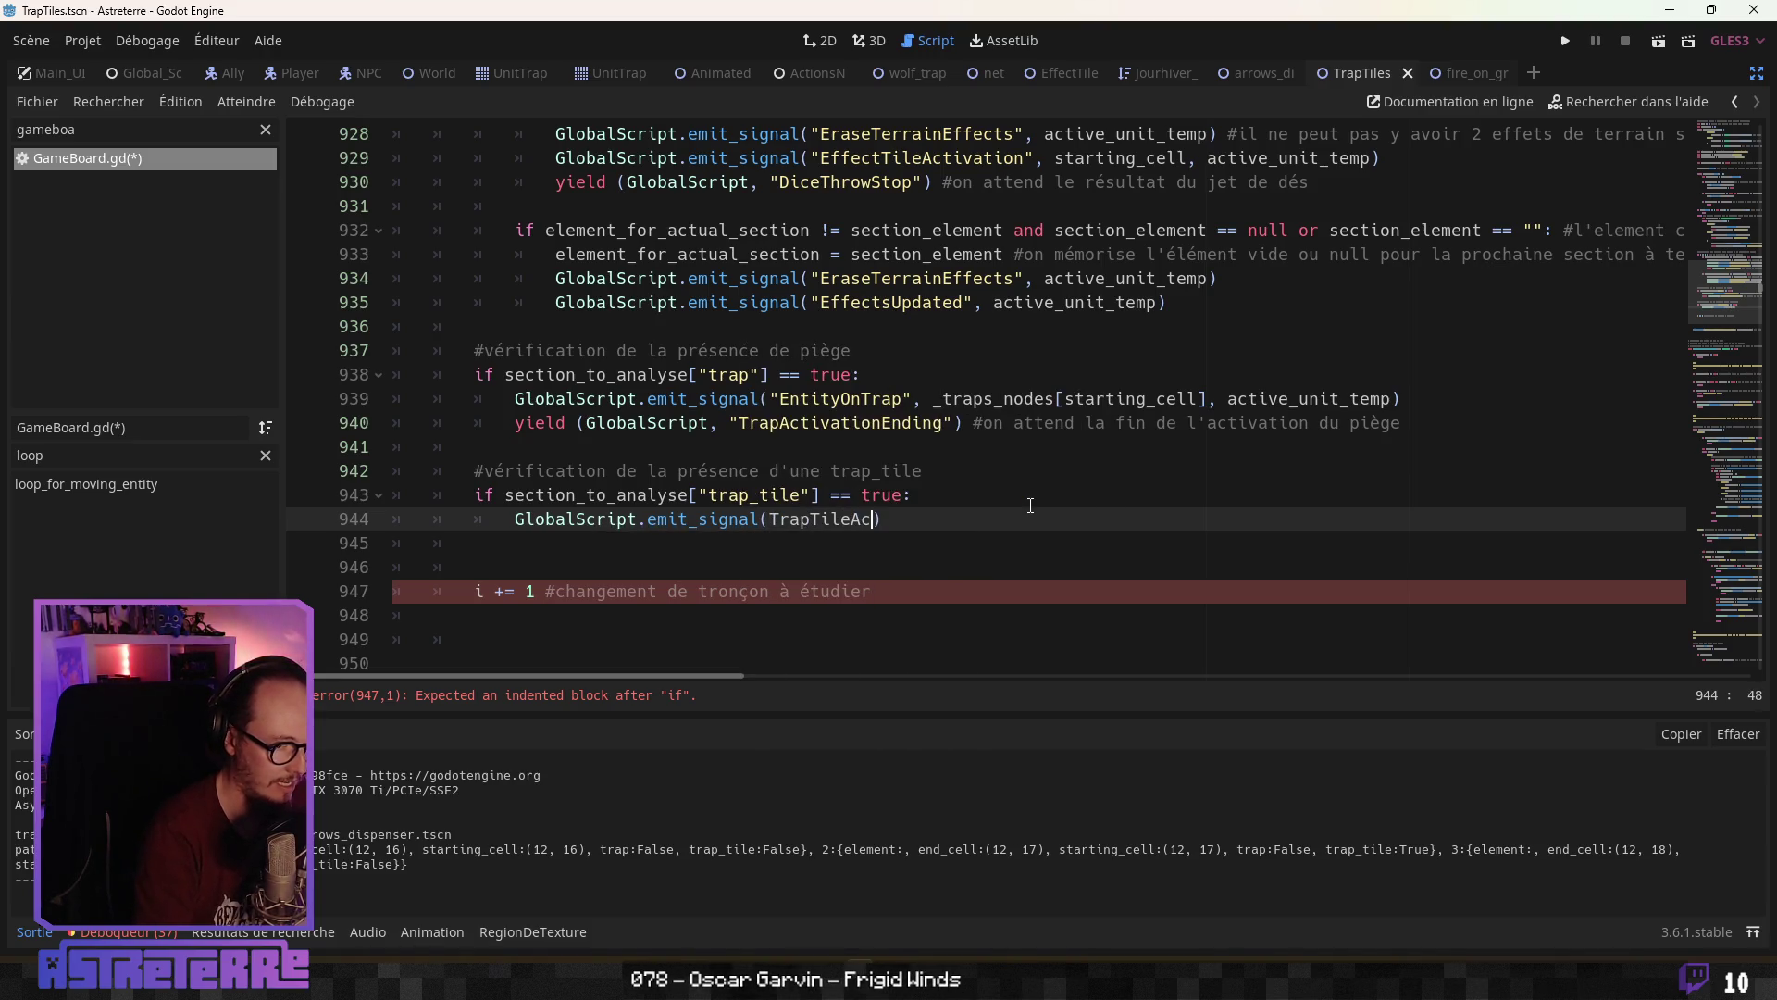
text(vation)
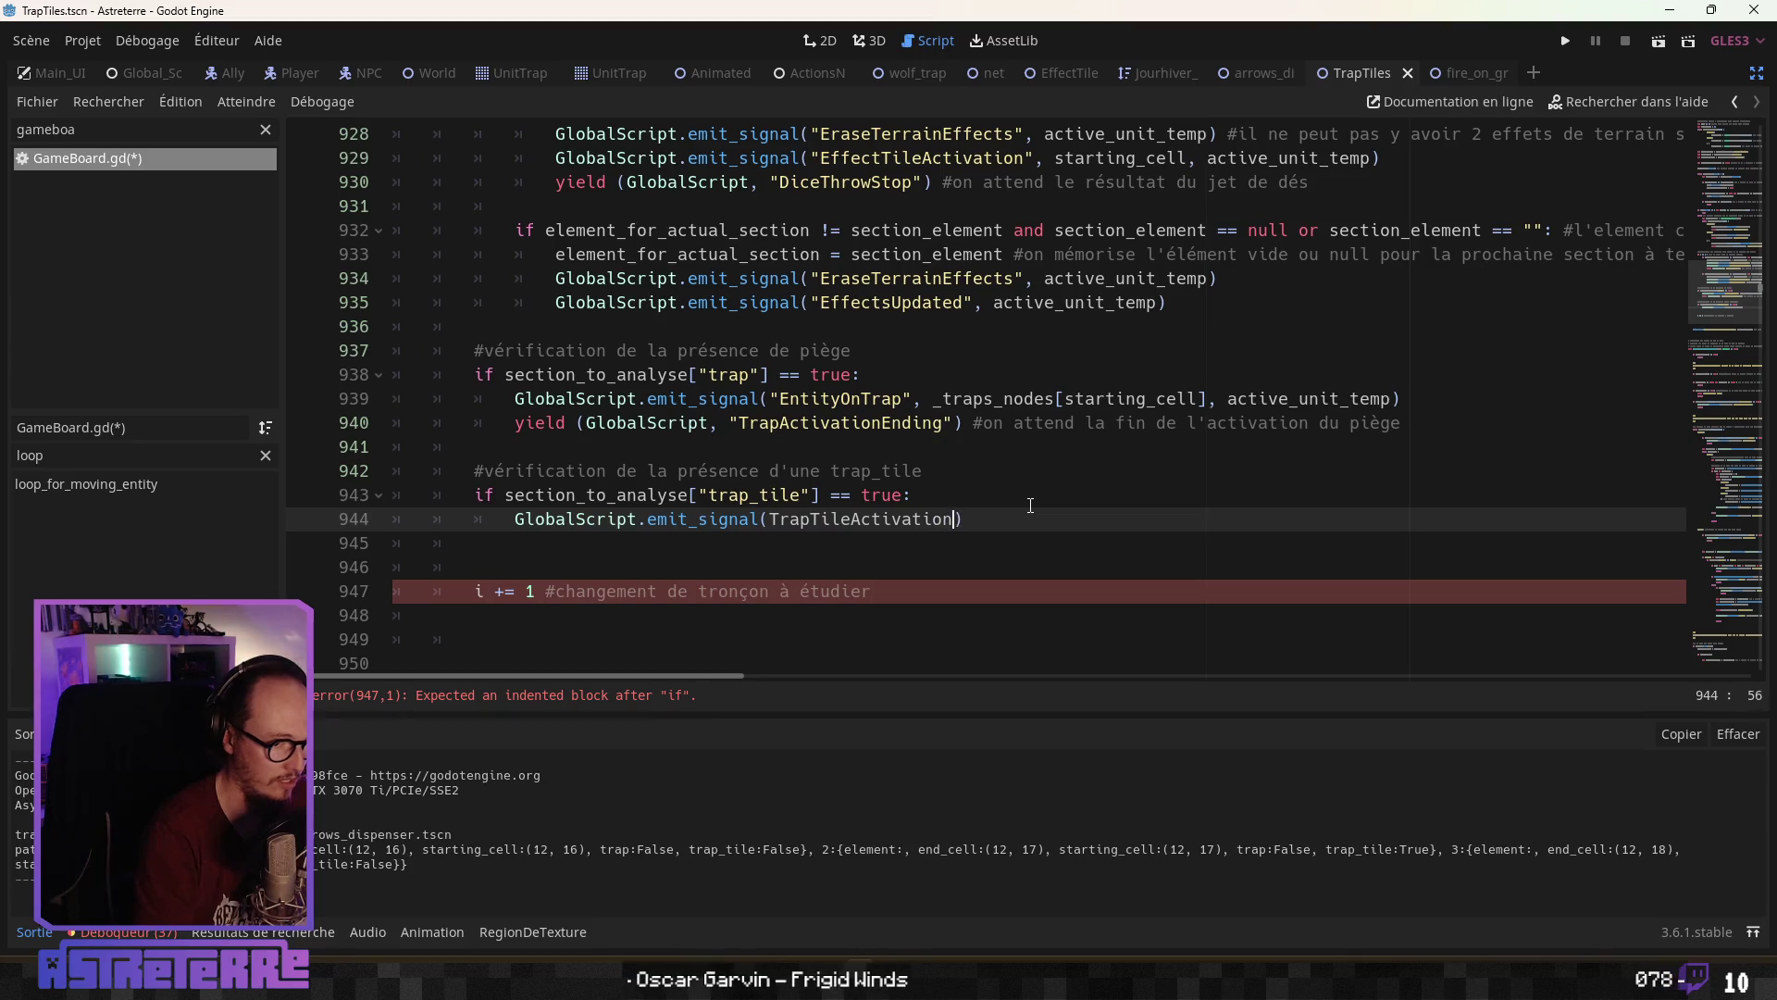
key(Left)
key(Left)
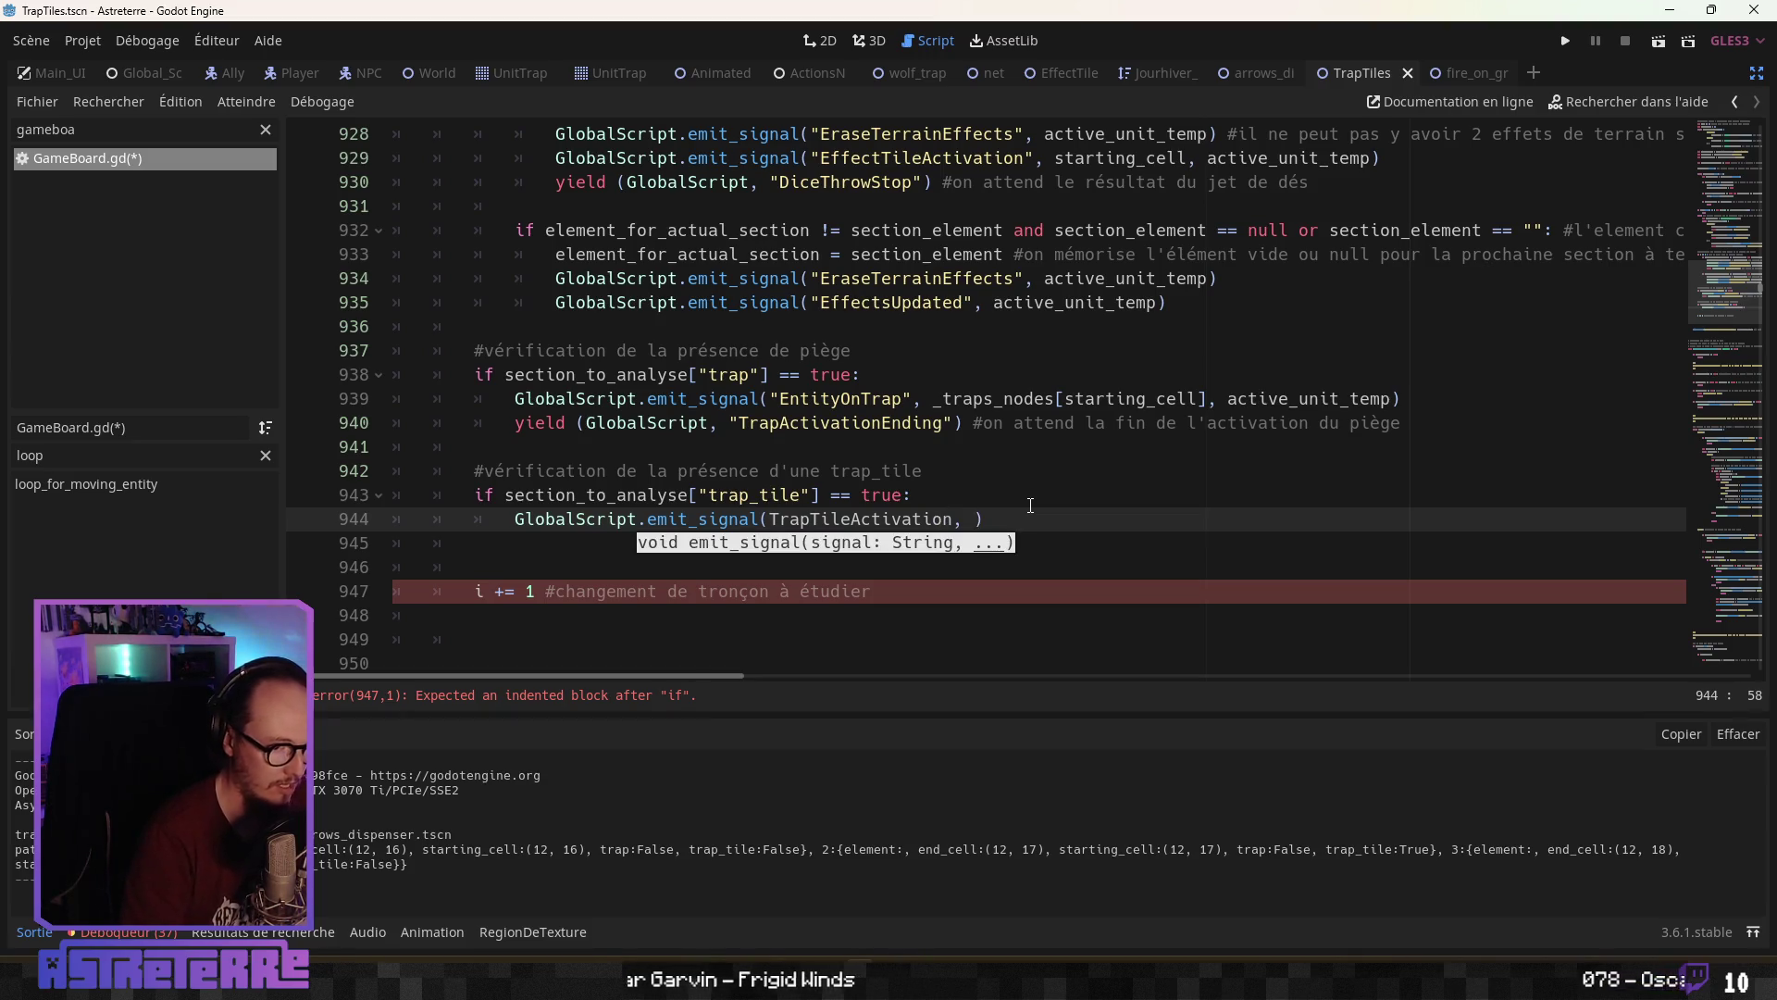
text(")
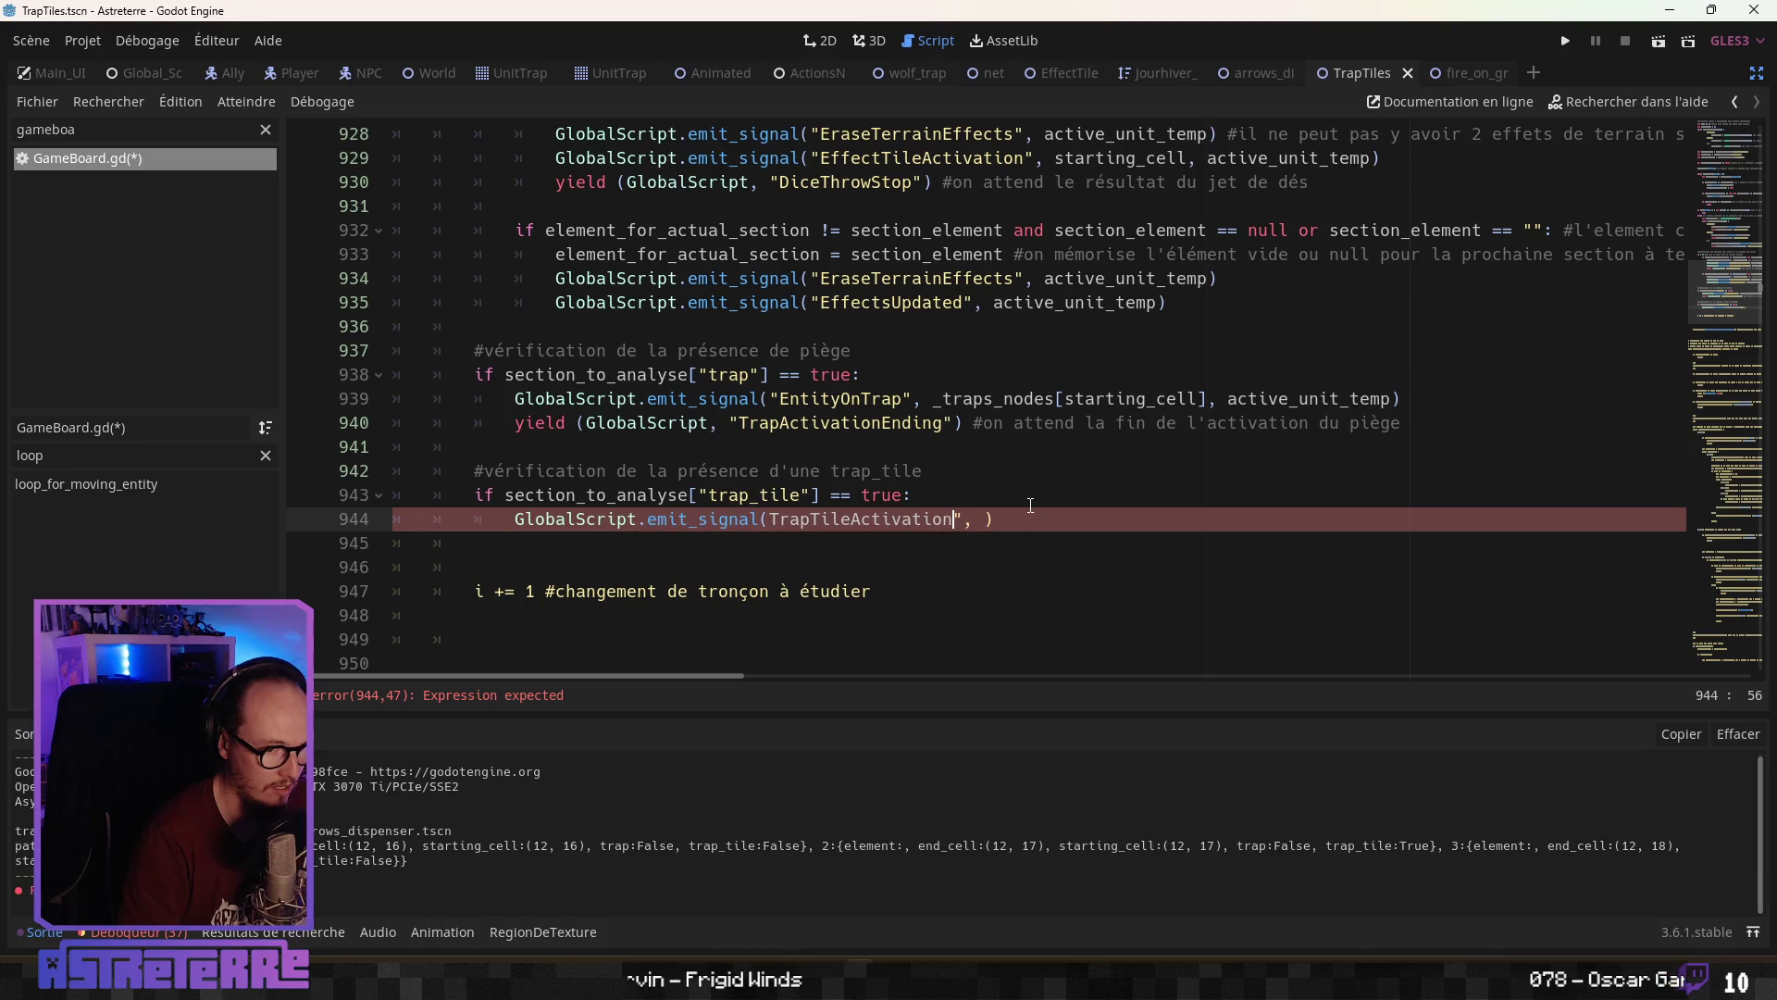
text(")
key(Right)
key(Right)
key(Right)
key(Right)
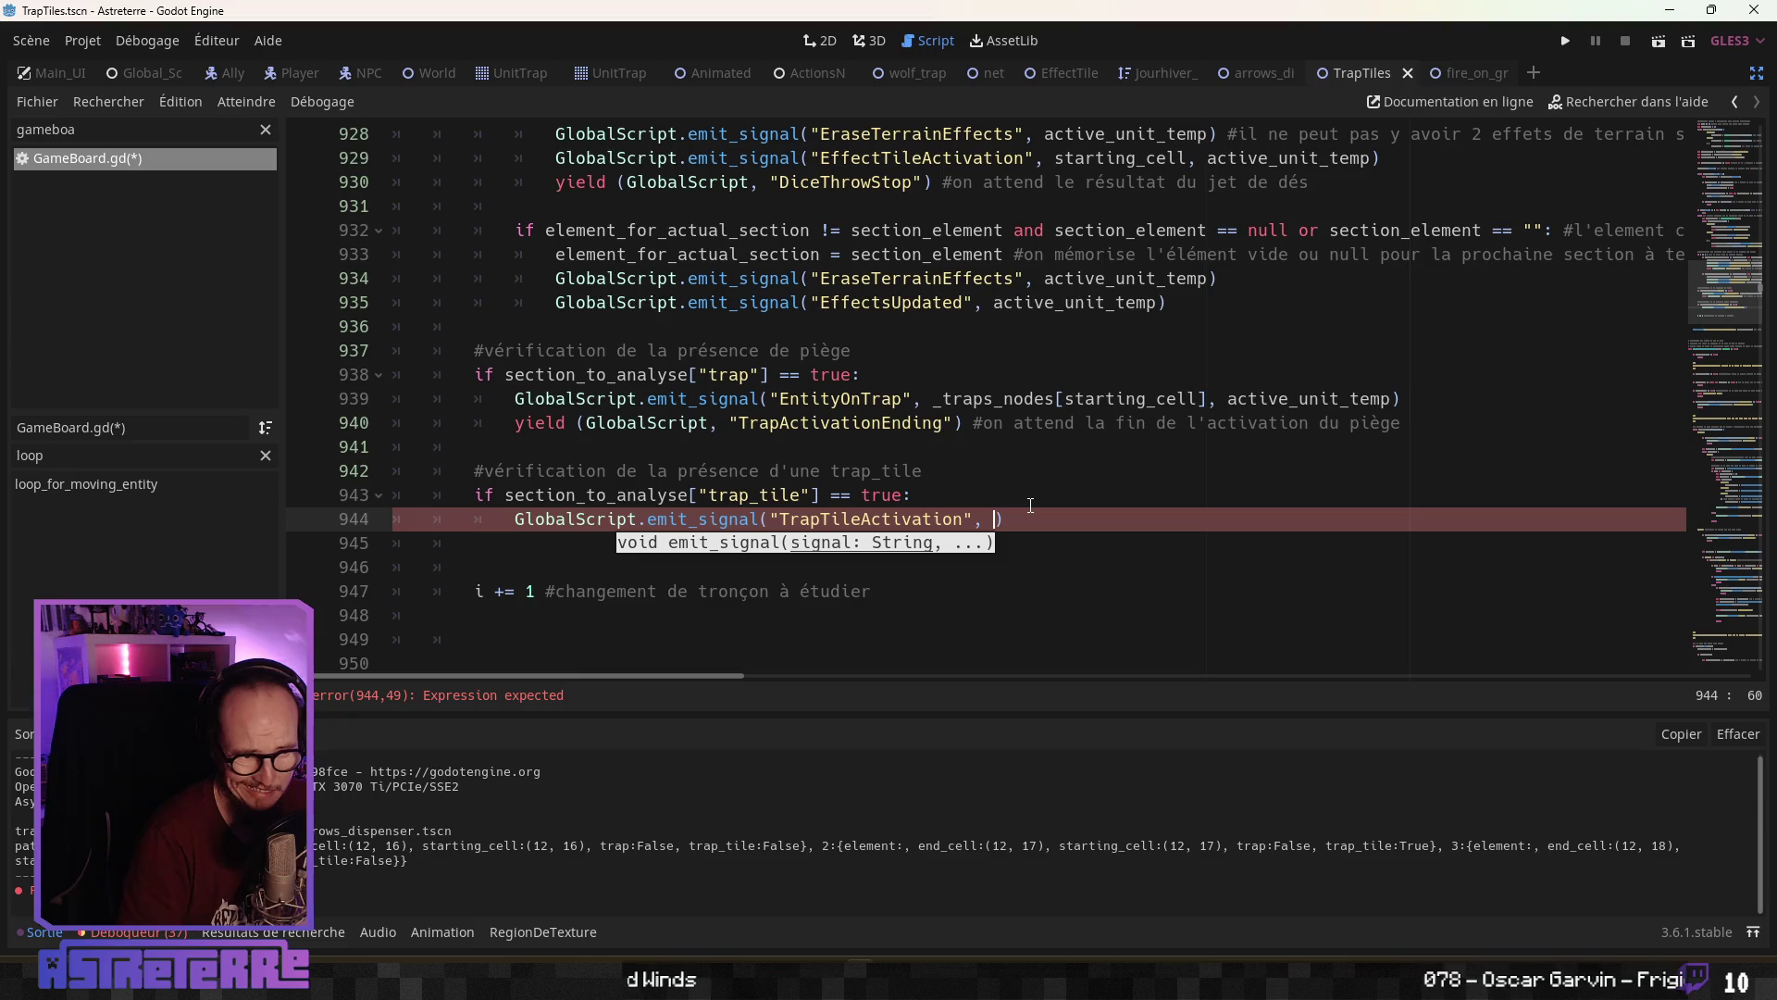
Pass _trap_tiles_nodes[starting_cell] as the signal argument, reusing starting_cell from line 939
text(_trap)
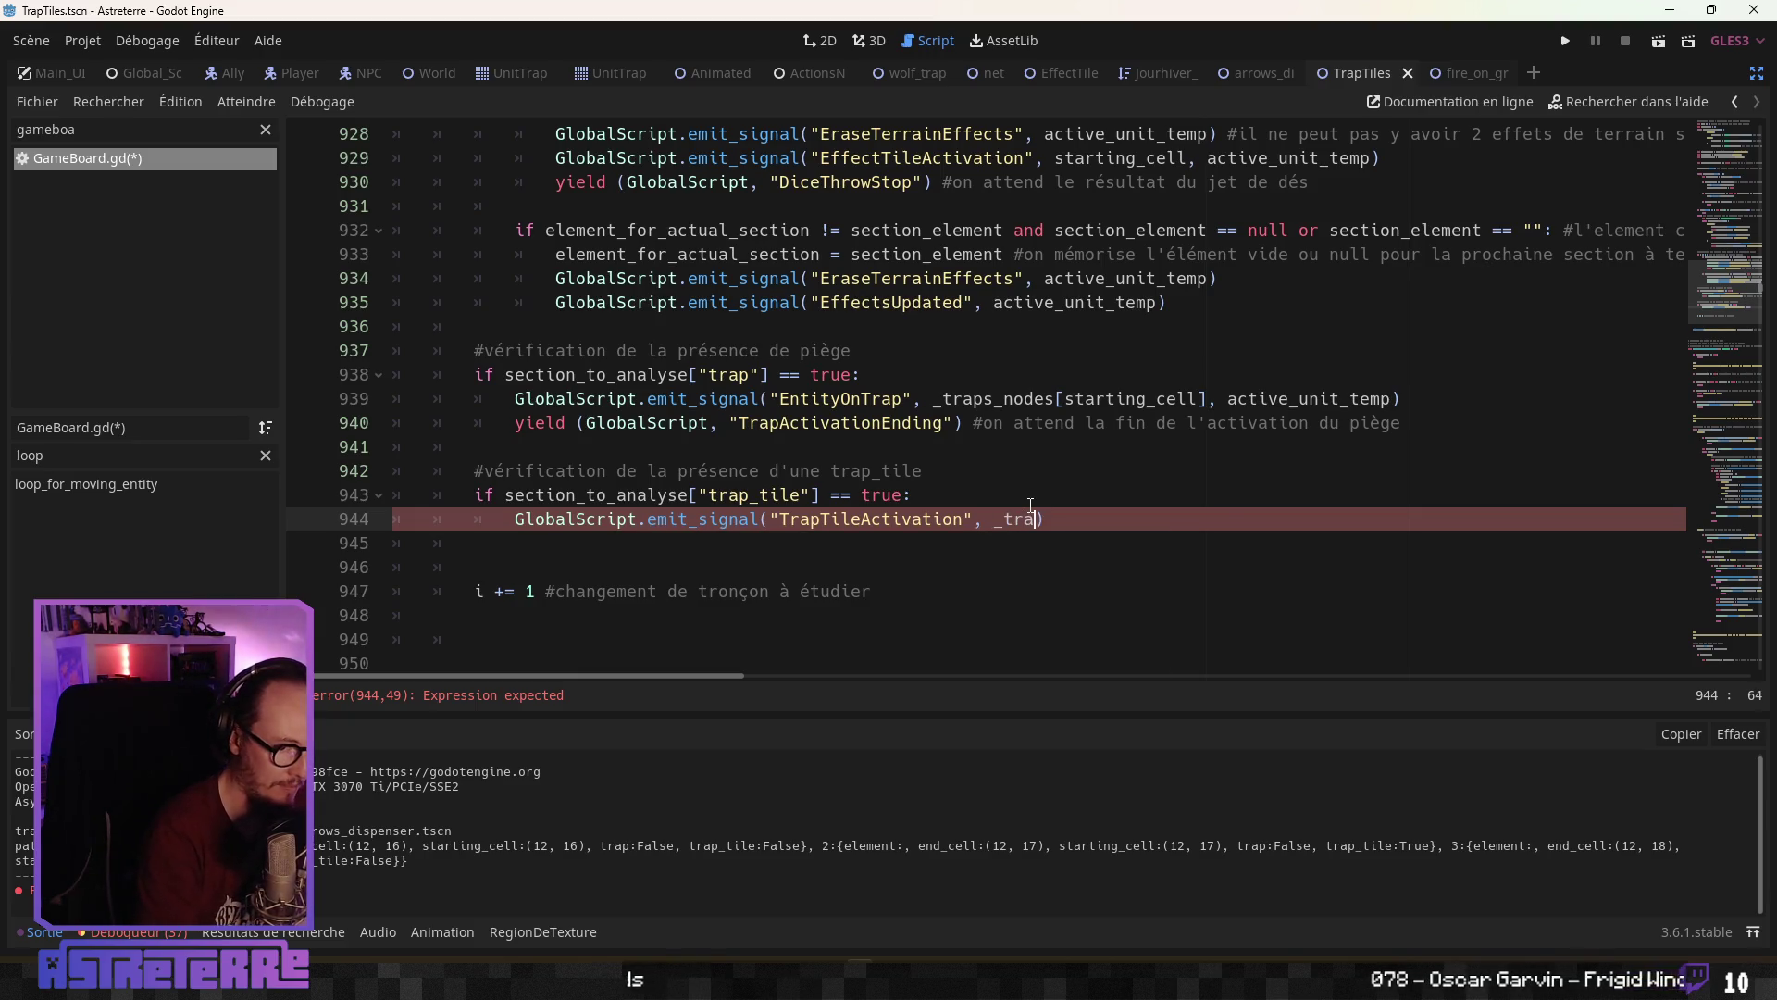
key(Down)
key(Down)
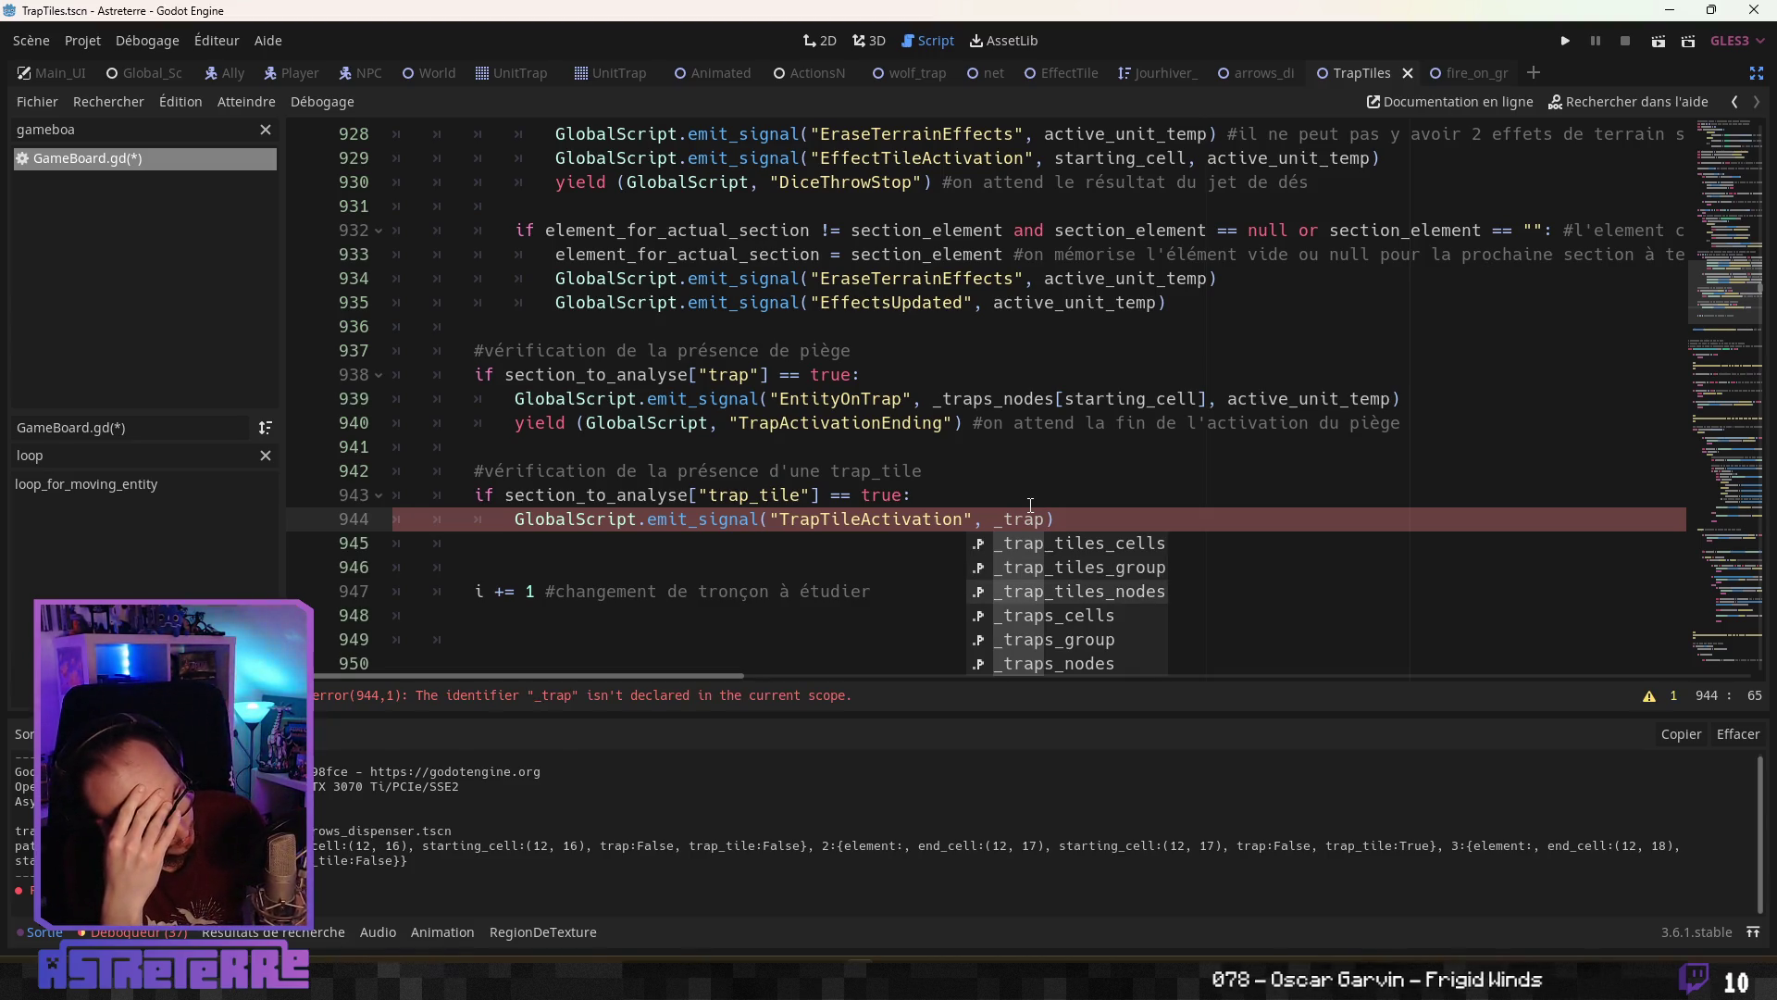
key(Return)
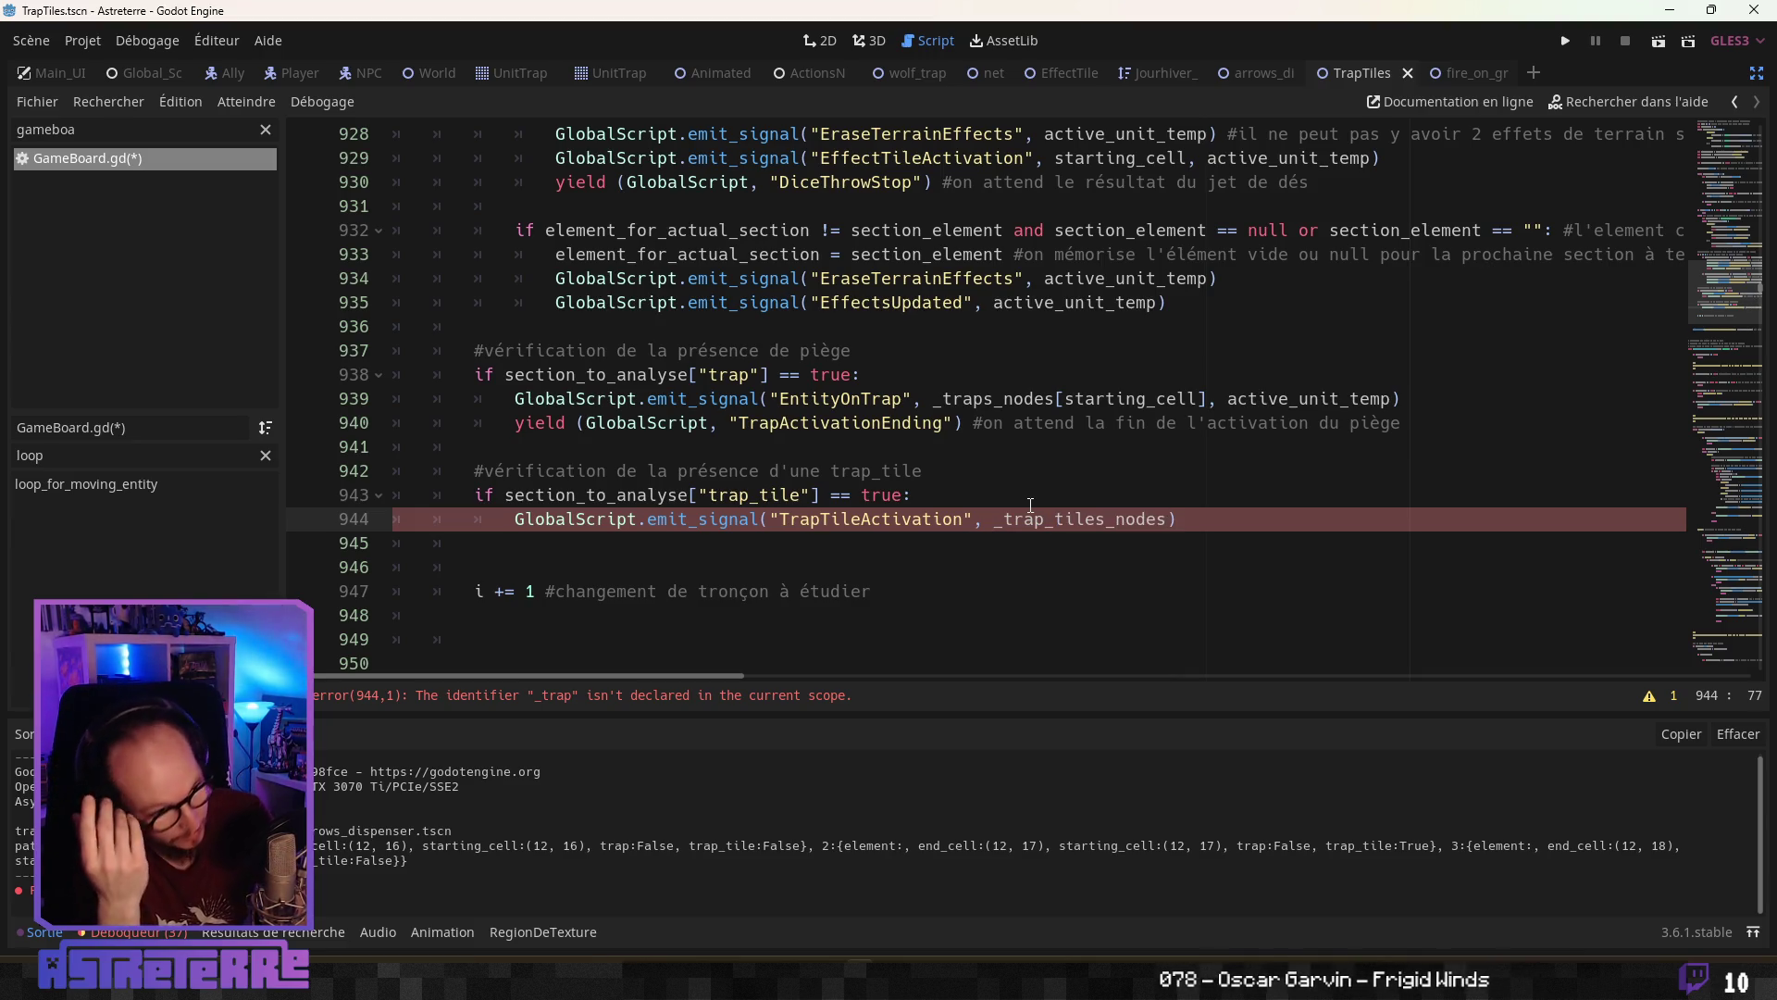
text([)
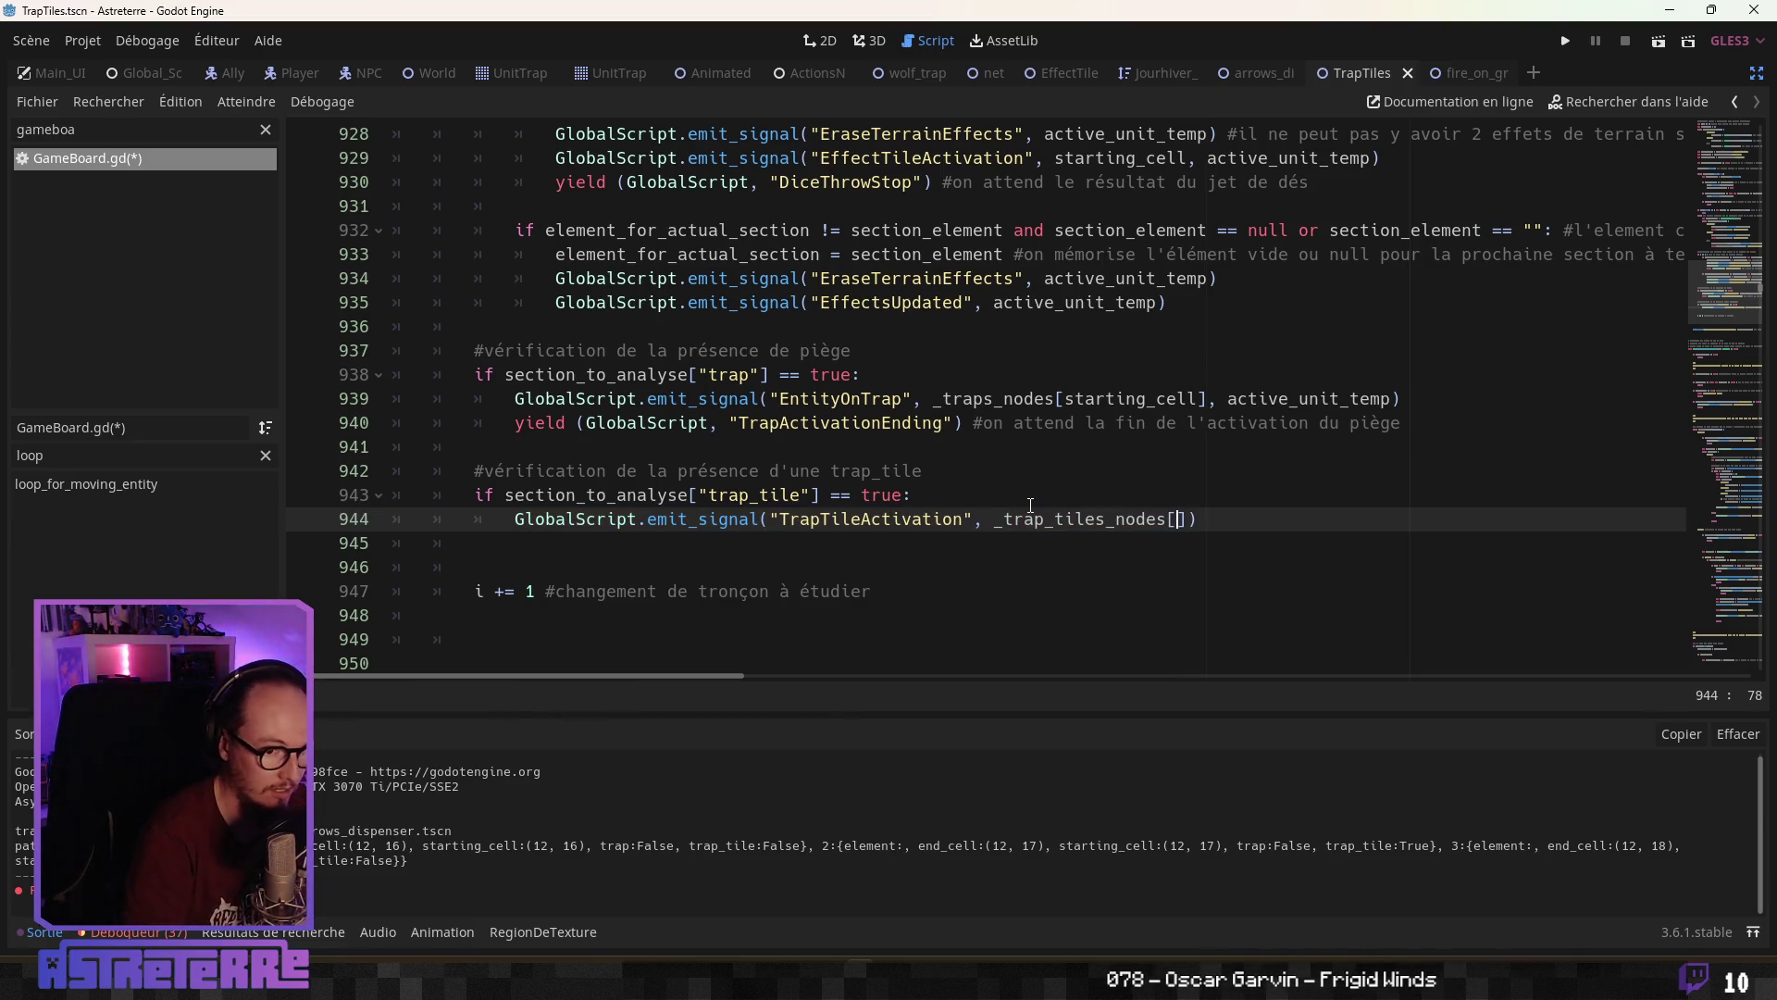
double_click(1151, 399)
key(ctrl+c)
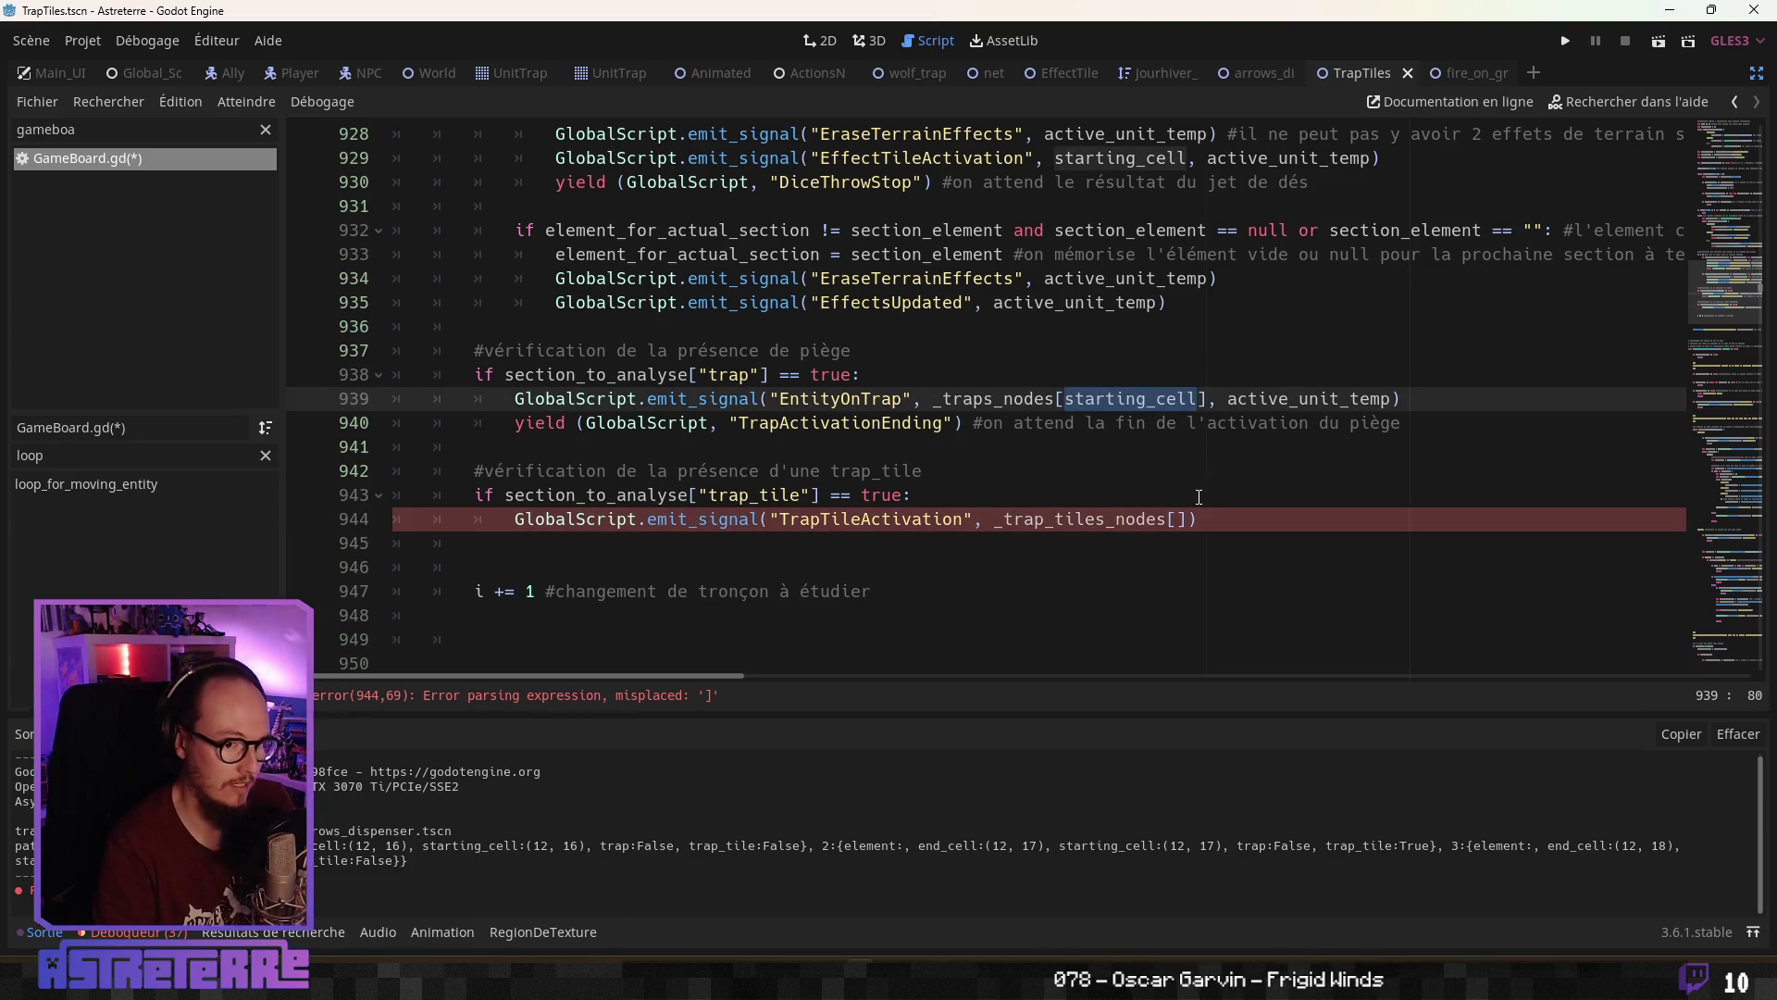
click(1169, 517)
key(ctrl+v)
click(1091, 454)
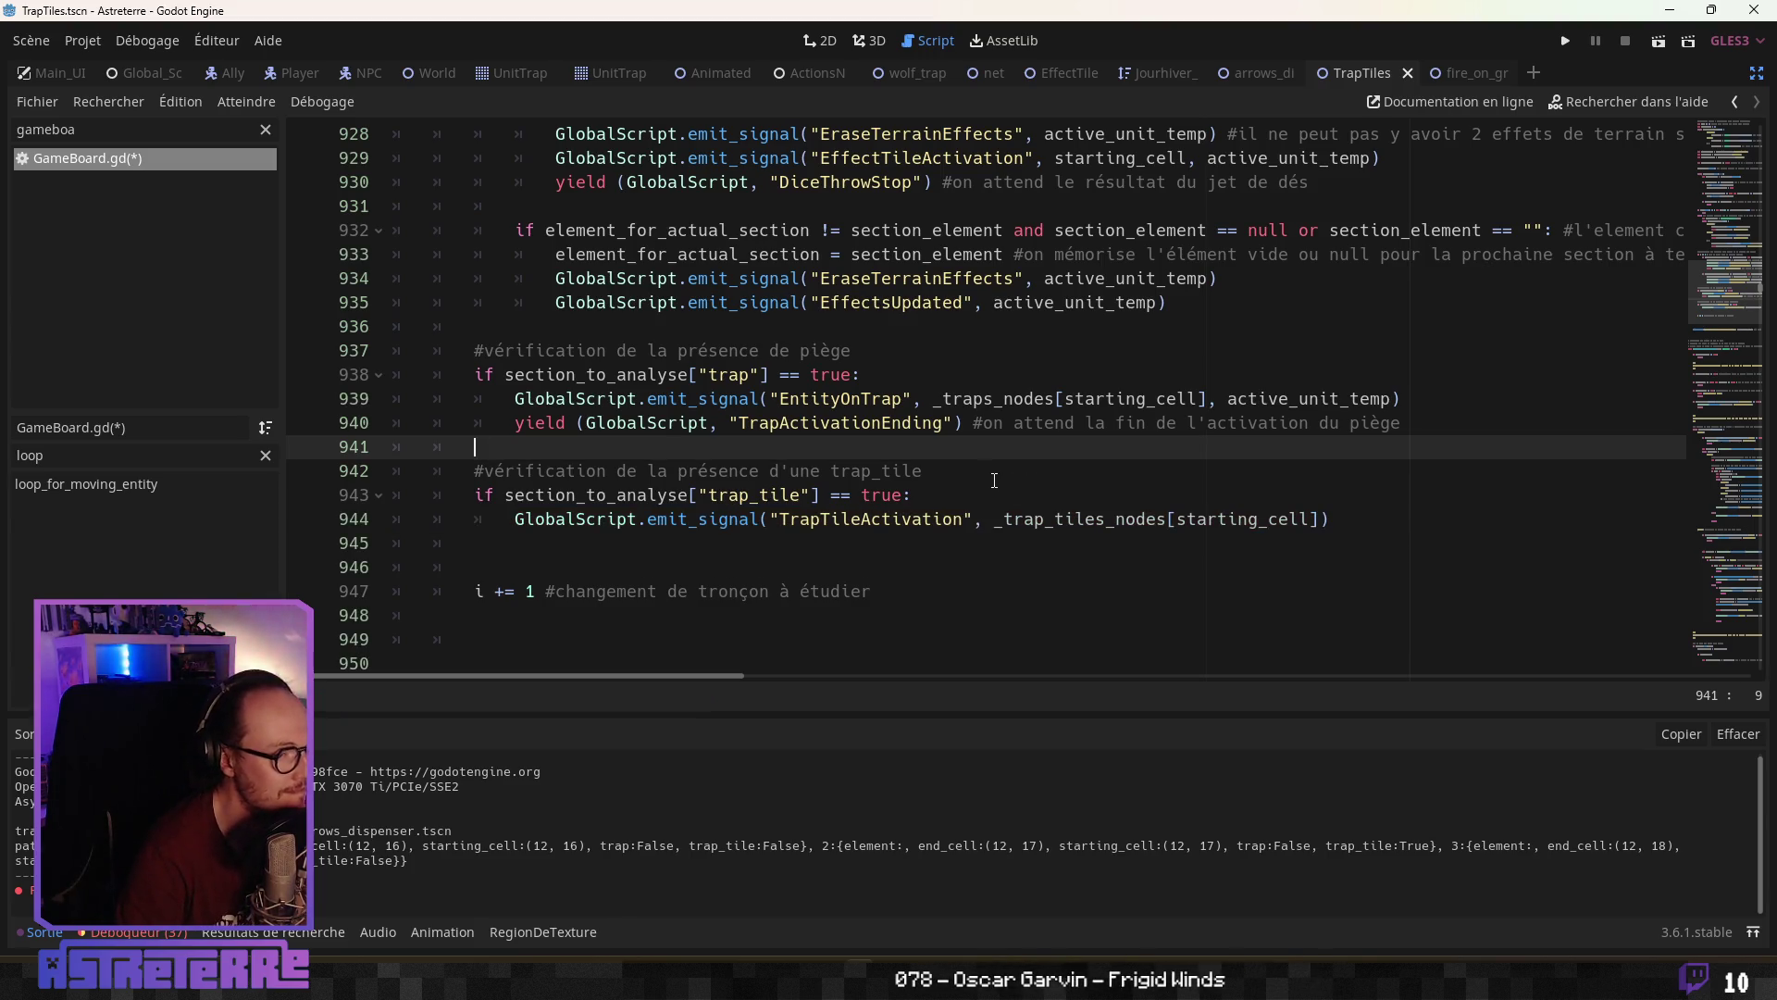
Copy line 940's yield on TrapActivationEnding under the emit, indent it, and add a blank line before i += 1
click(770, 432)
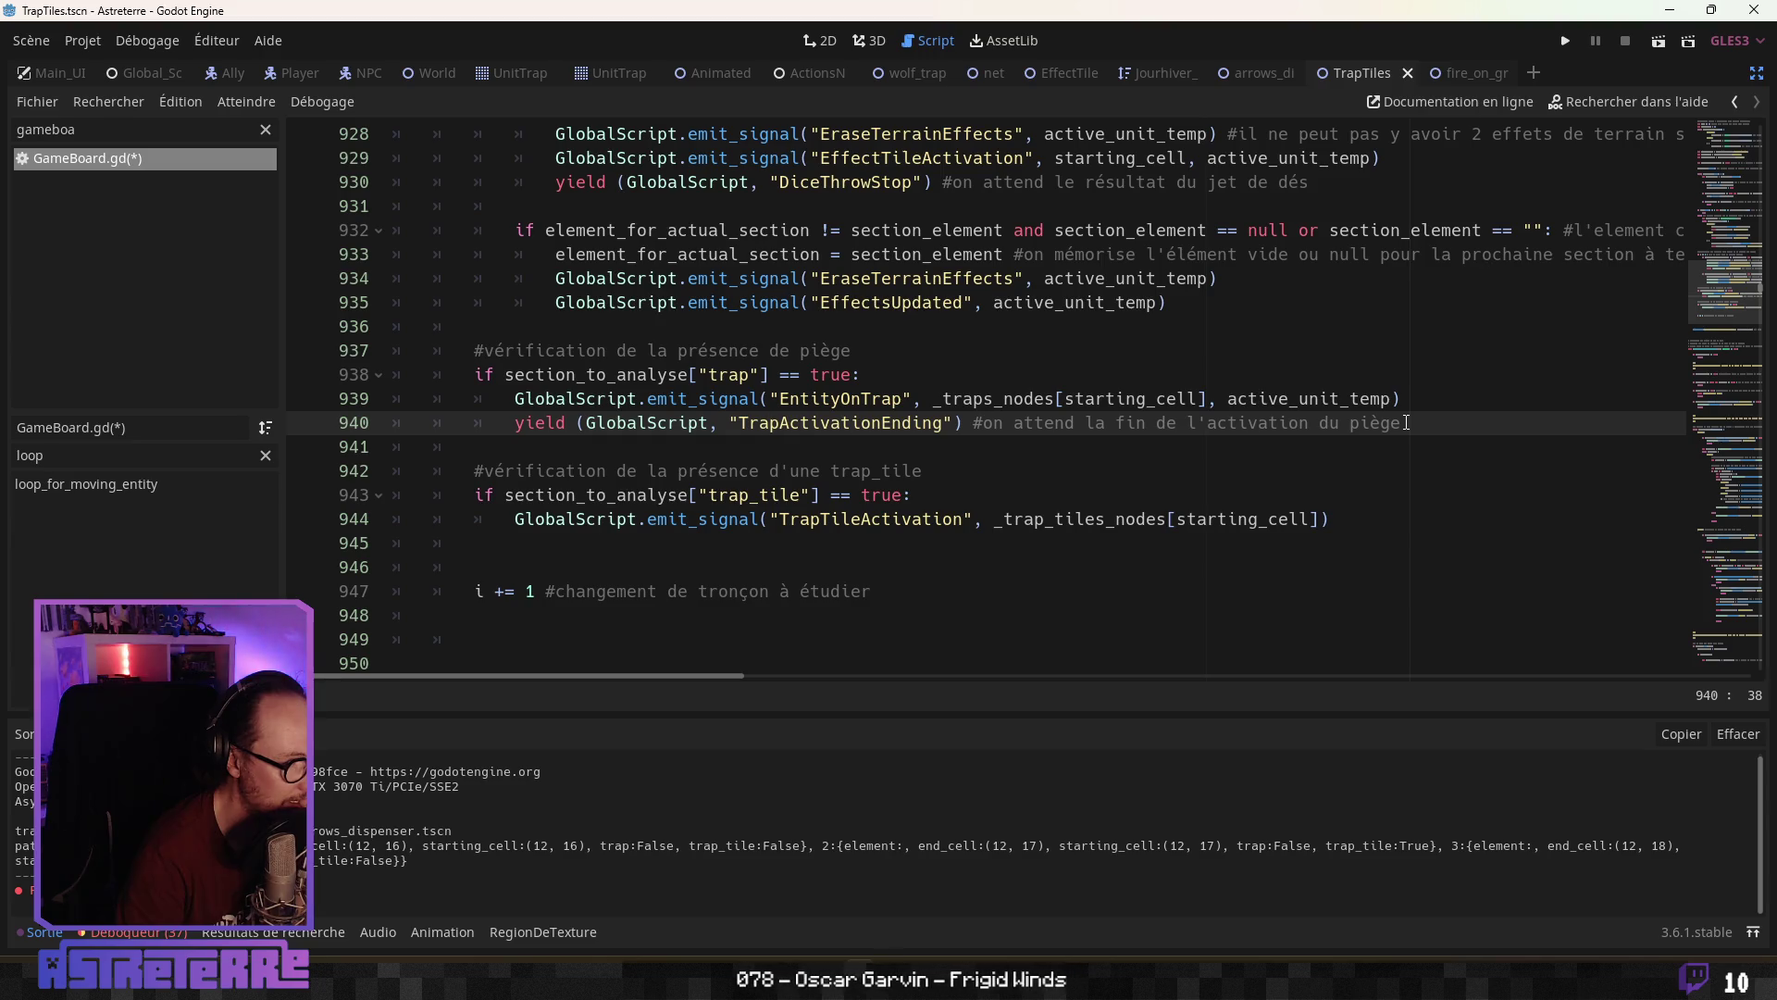
drag(1406, 423, 545, 423)
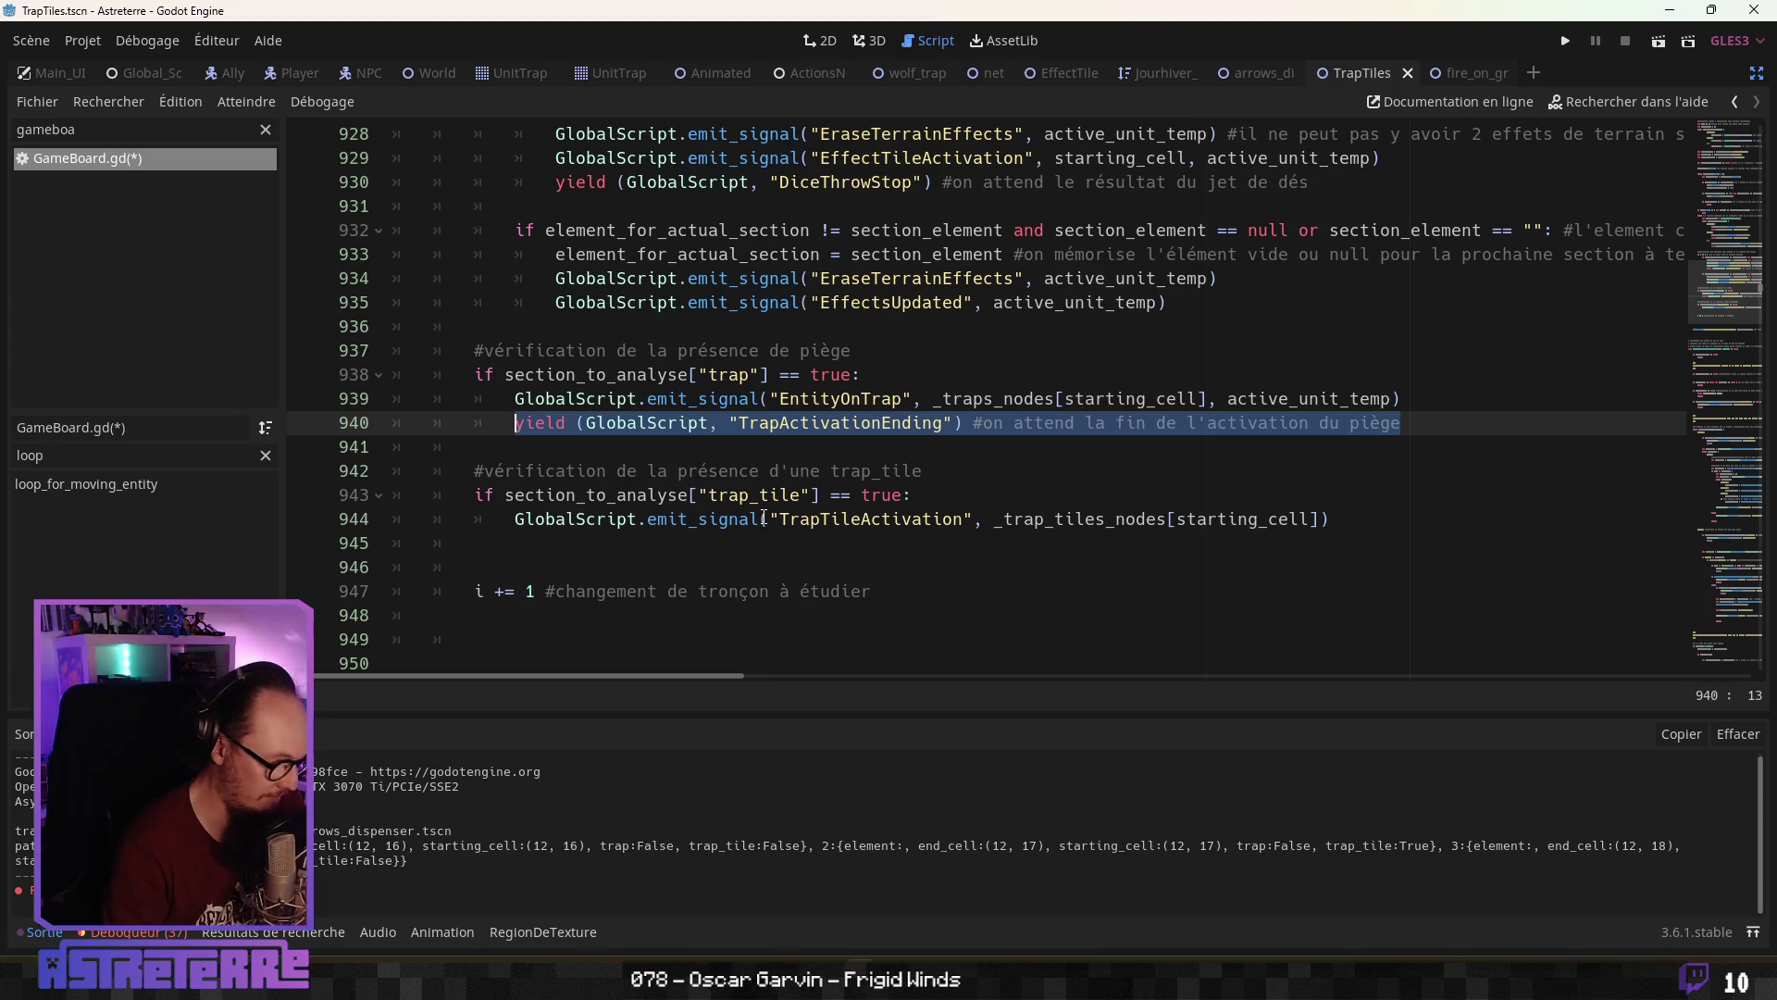
click(716, 547)
key(ctrl+v)
triple_click(487, 549)
key(Tab)
key(Down)
key(Down)
click(656, 571)
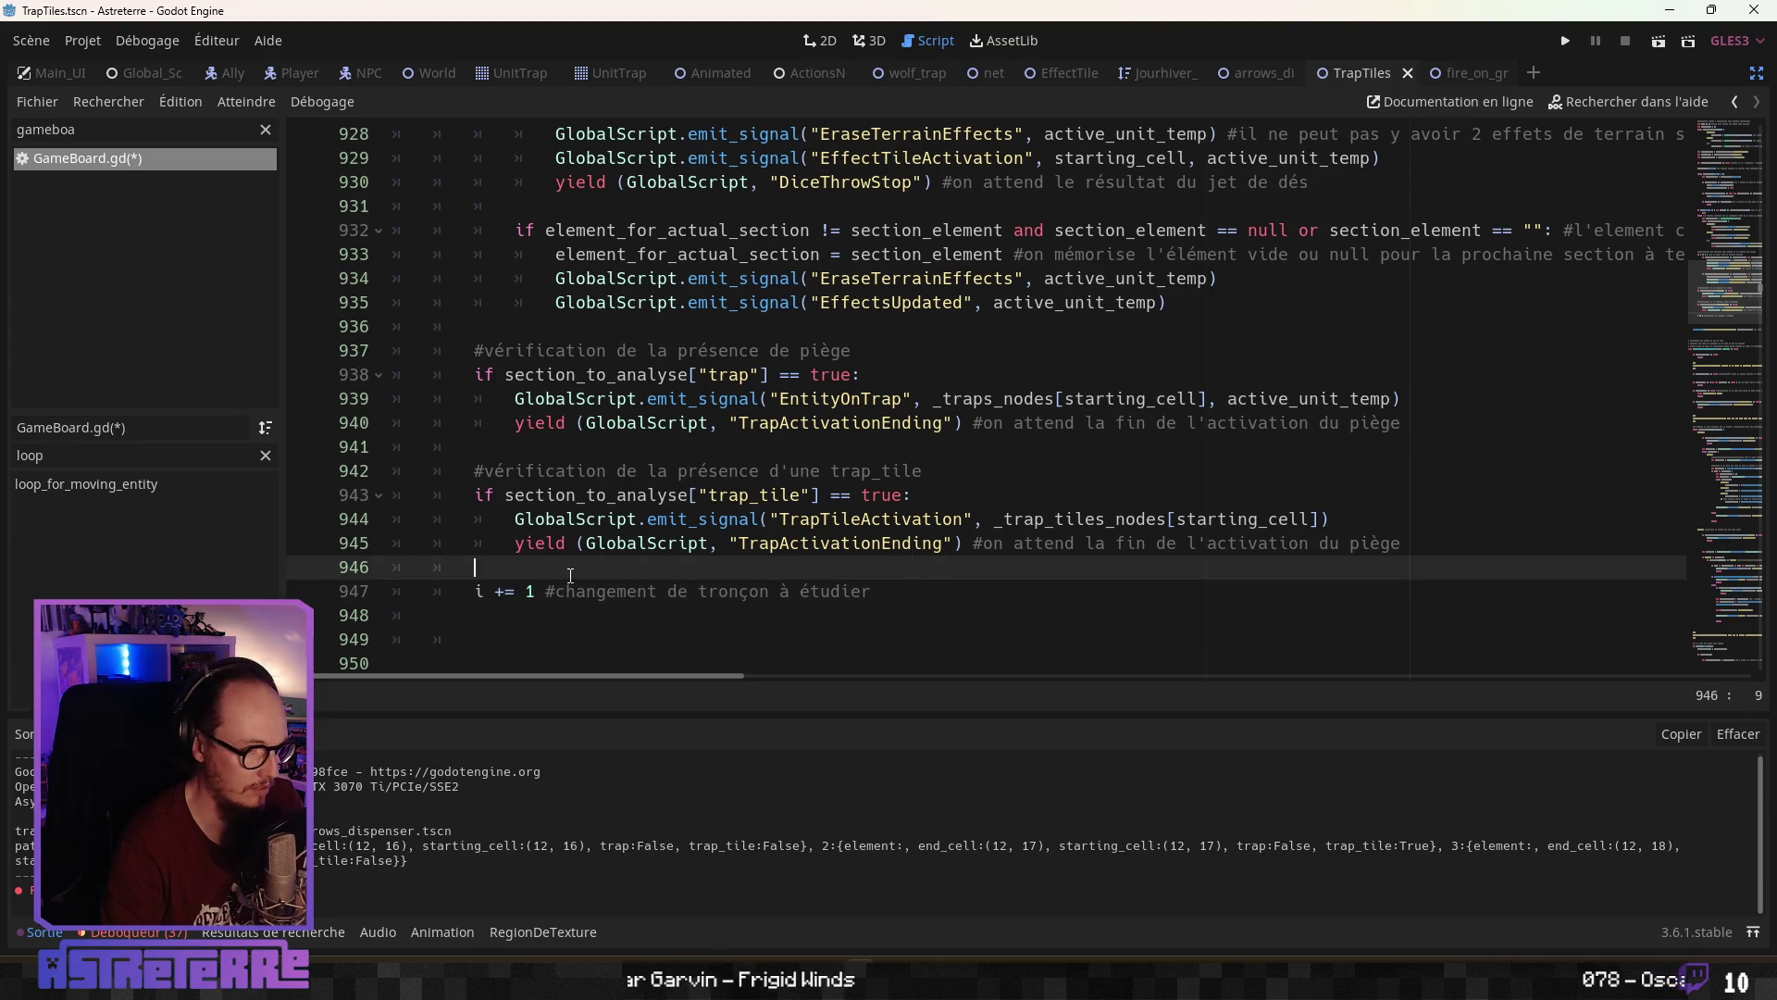
key(Return)
click(803, 519)
Save GameBoard.gd and switch to Global_Script
key(ctrl+s)
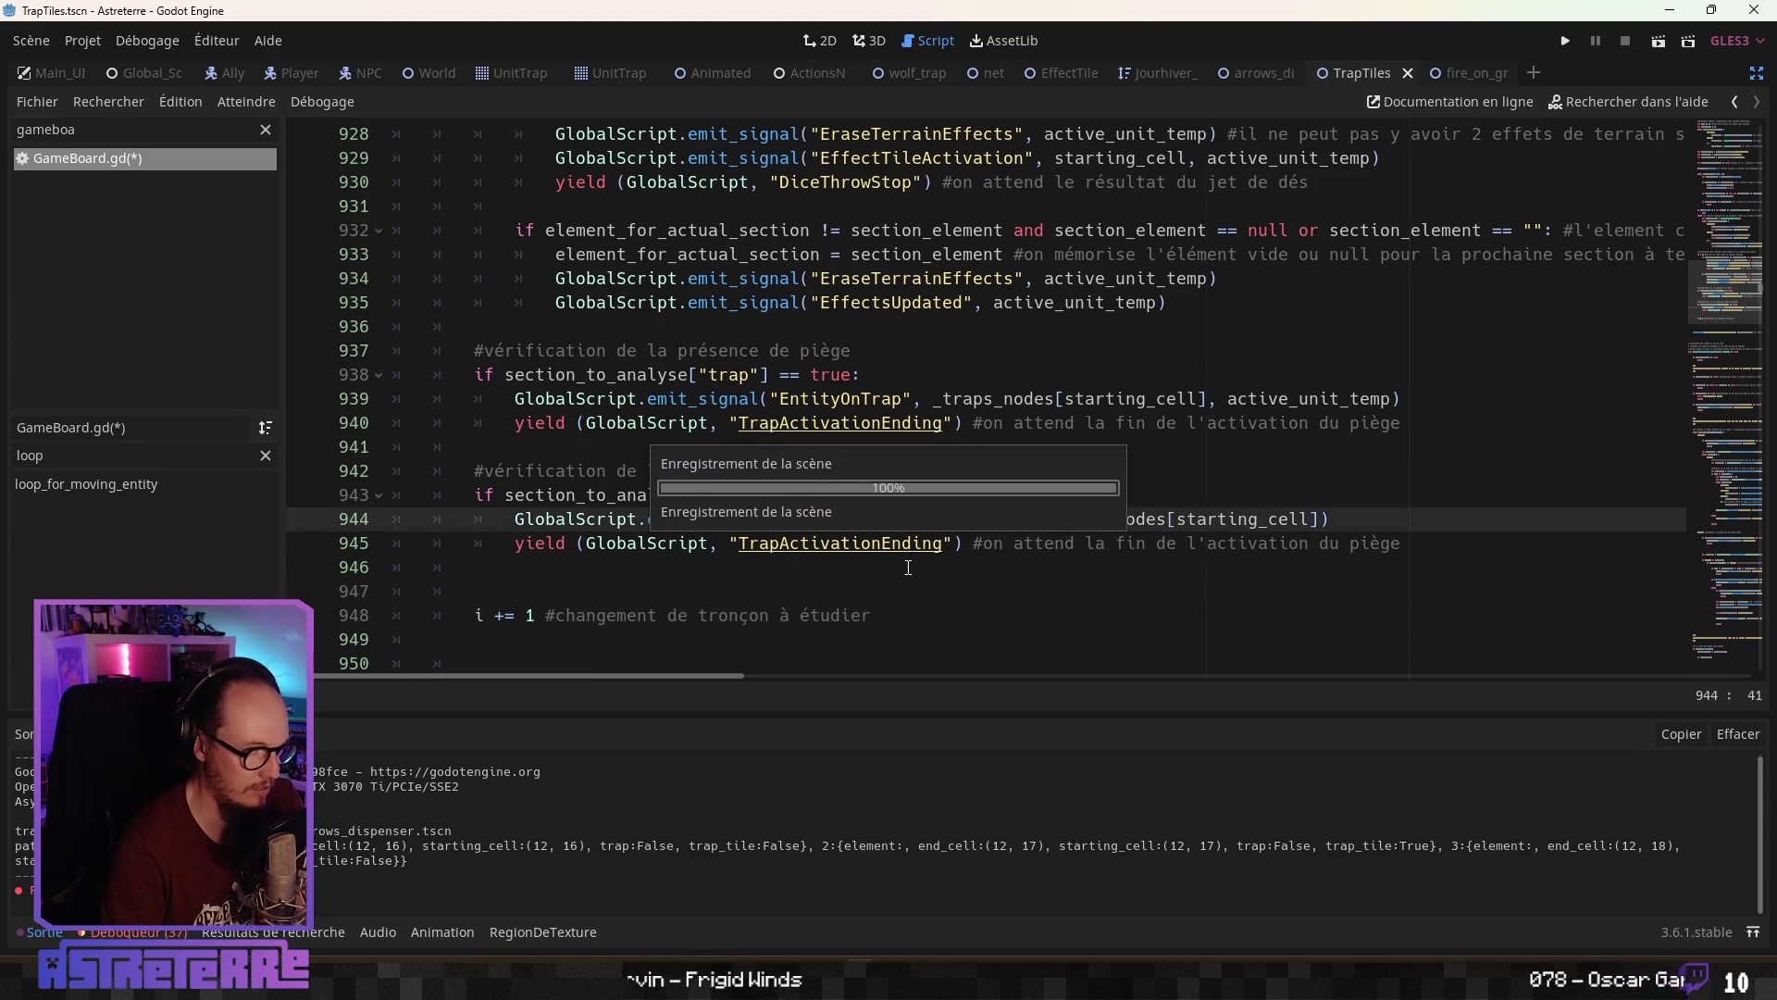
click(1062, 581)
click(906, 471)
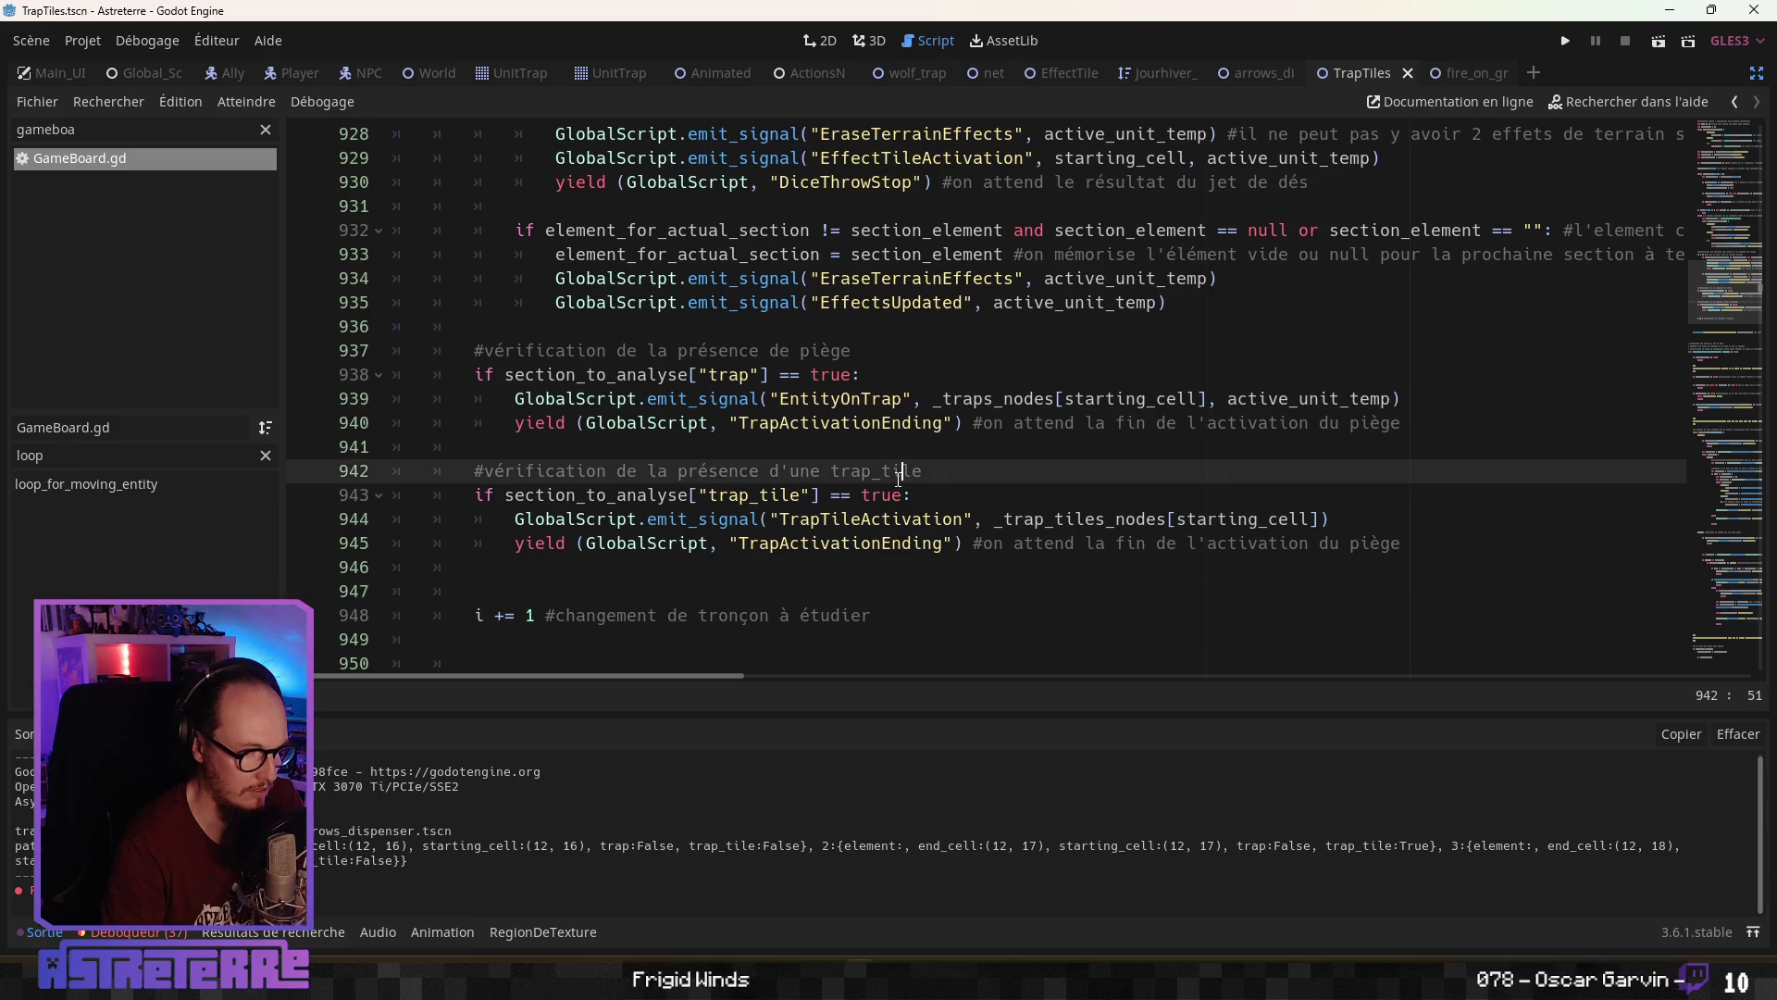
double_click(870, 519)
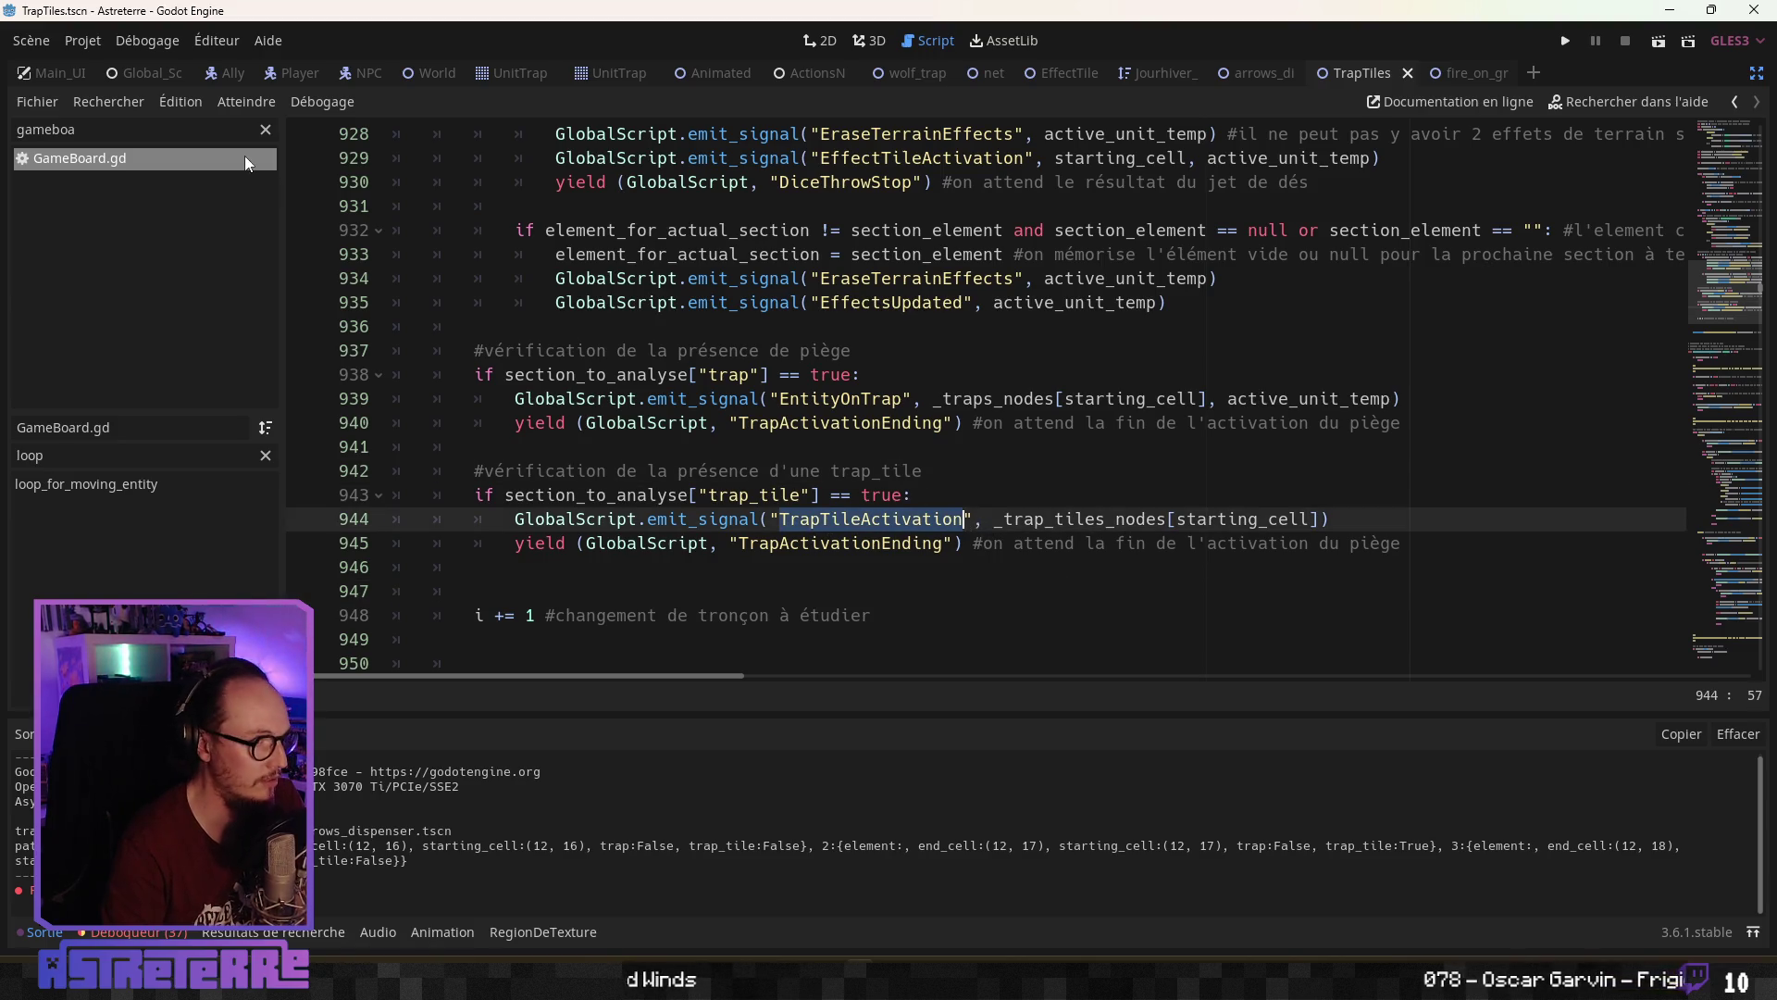
click(148, 74)
click(559, 407)
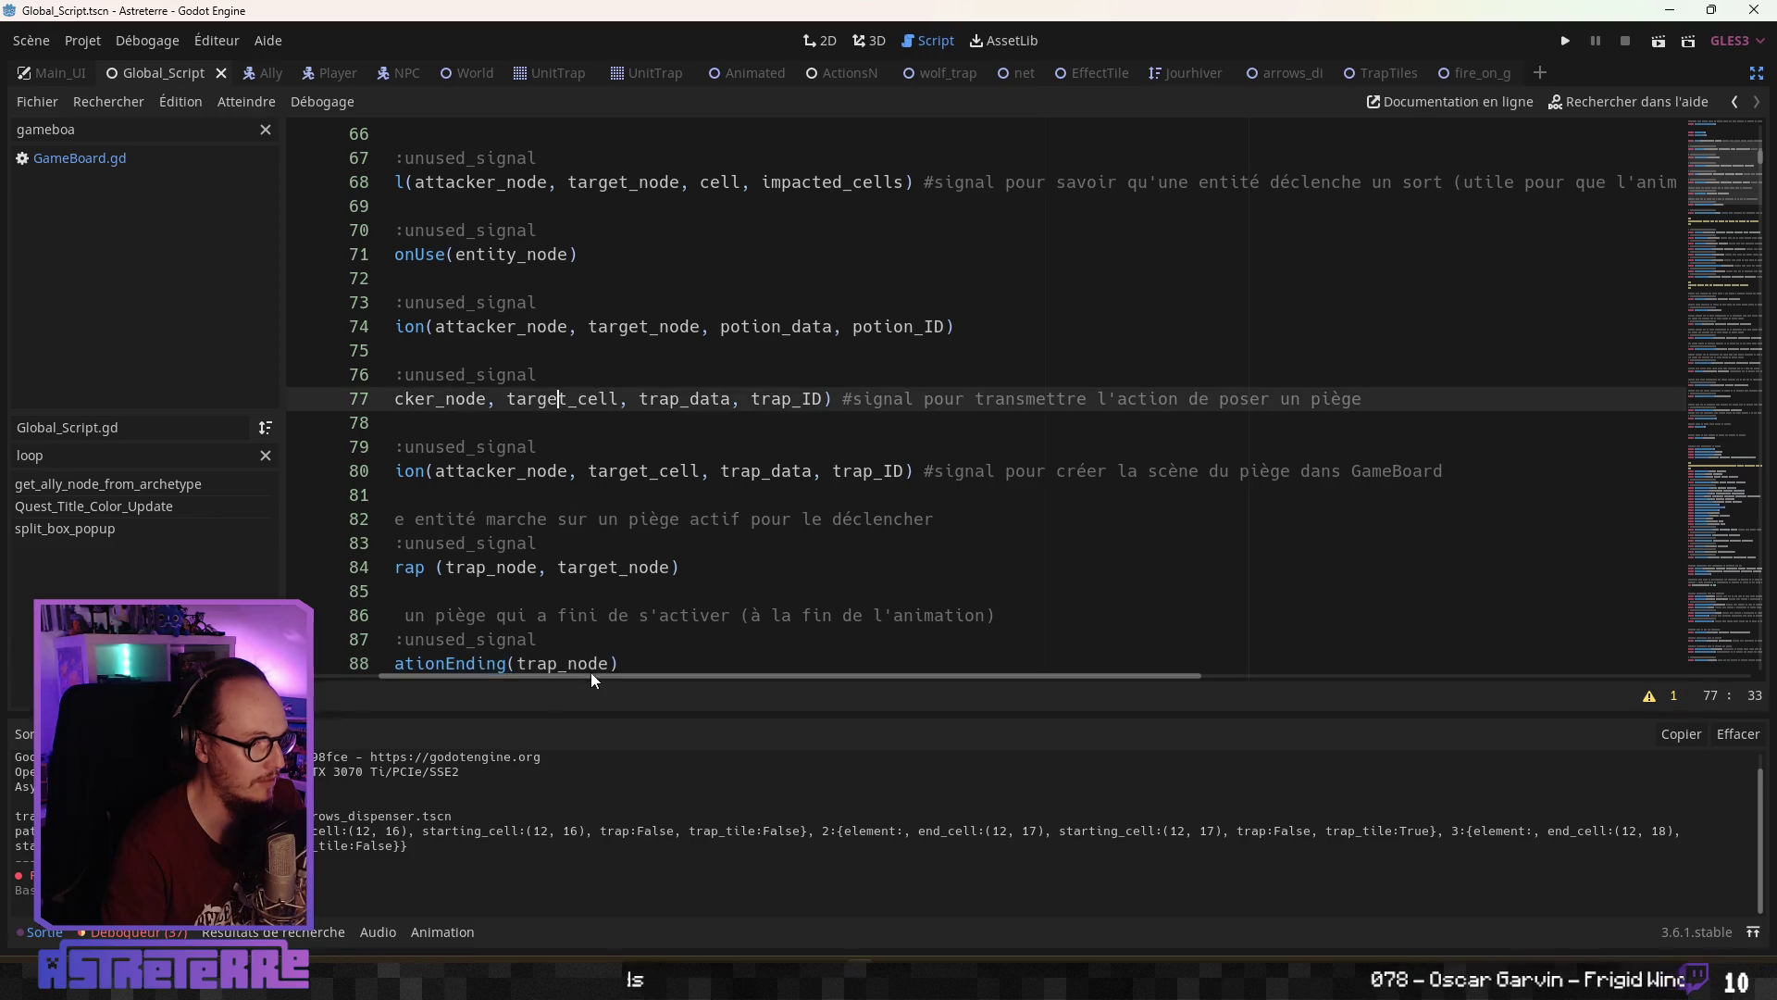
Declare signal TrapTileActivation(trap_tile_node) below the TrapActivationEnding signal
drag(591, 674, 528, 675)
click(506, 614)
scroll(502, 609, down, 2)
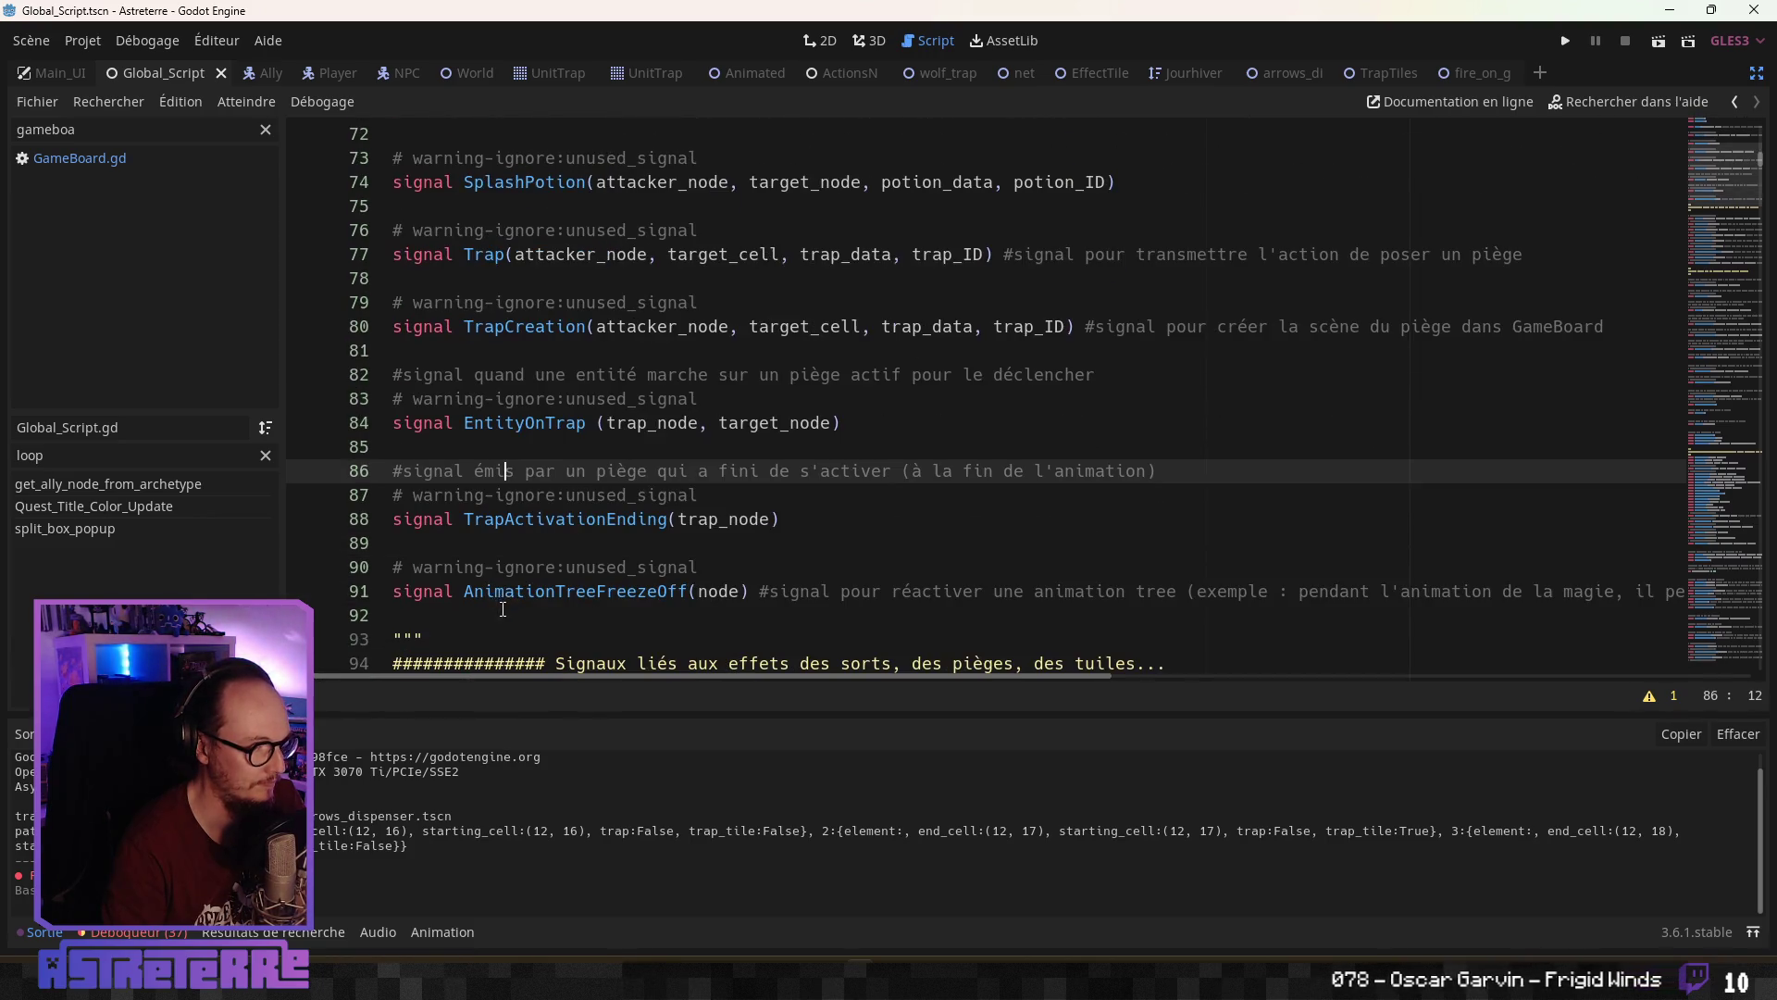
click(484, 548)
key(Return)
key(Return)
click(484, 561)
text(signal TrapTileActivation(trap_t)
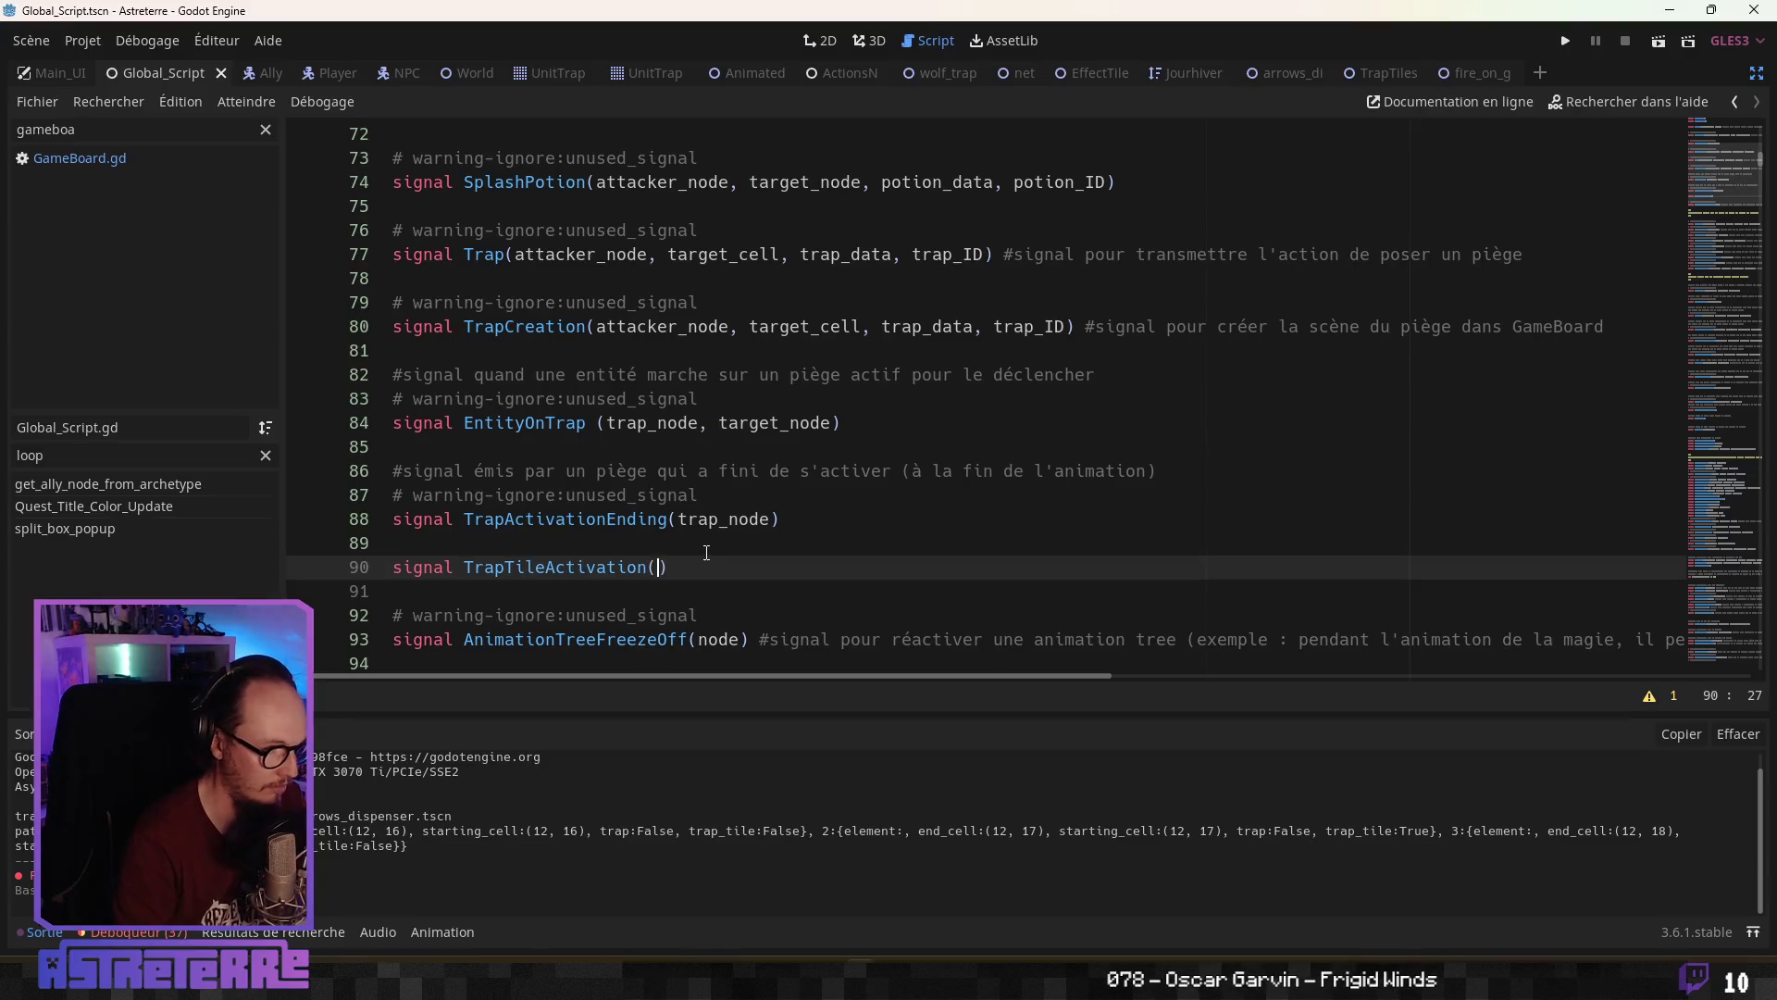
text(ile_node)
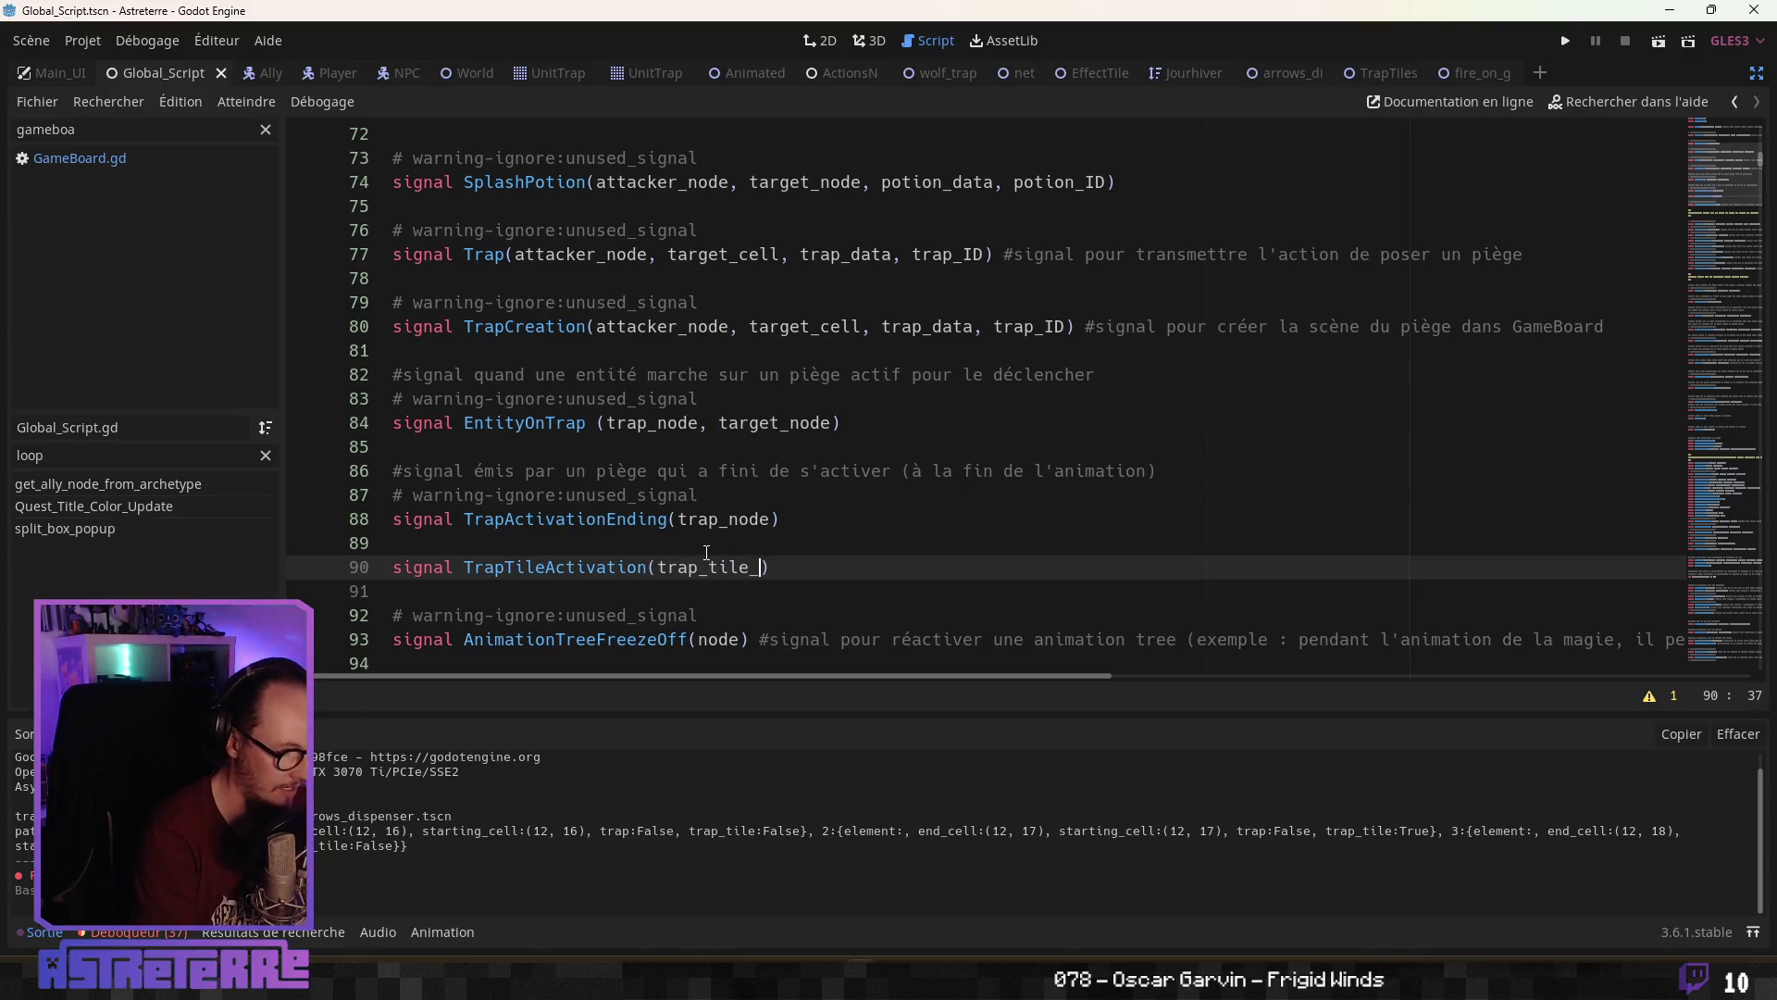
Add the comment '#signal émis par le Gameboard pour activer une trap_tile' above it
click(610, 546)
key(Return)
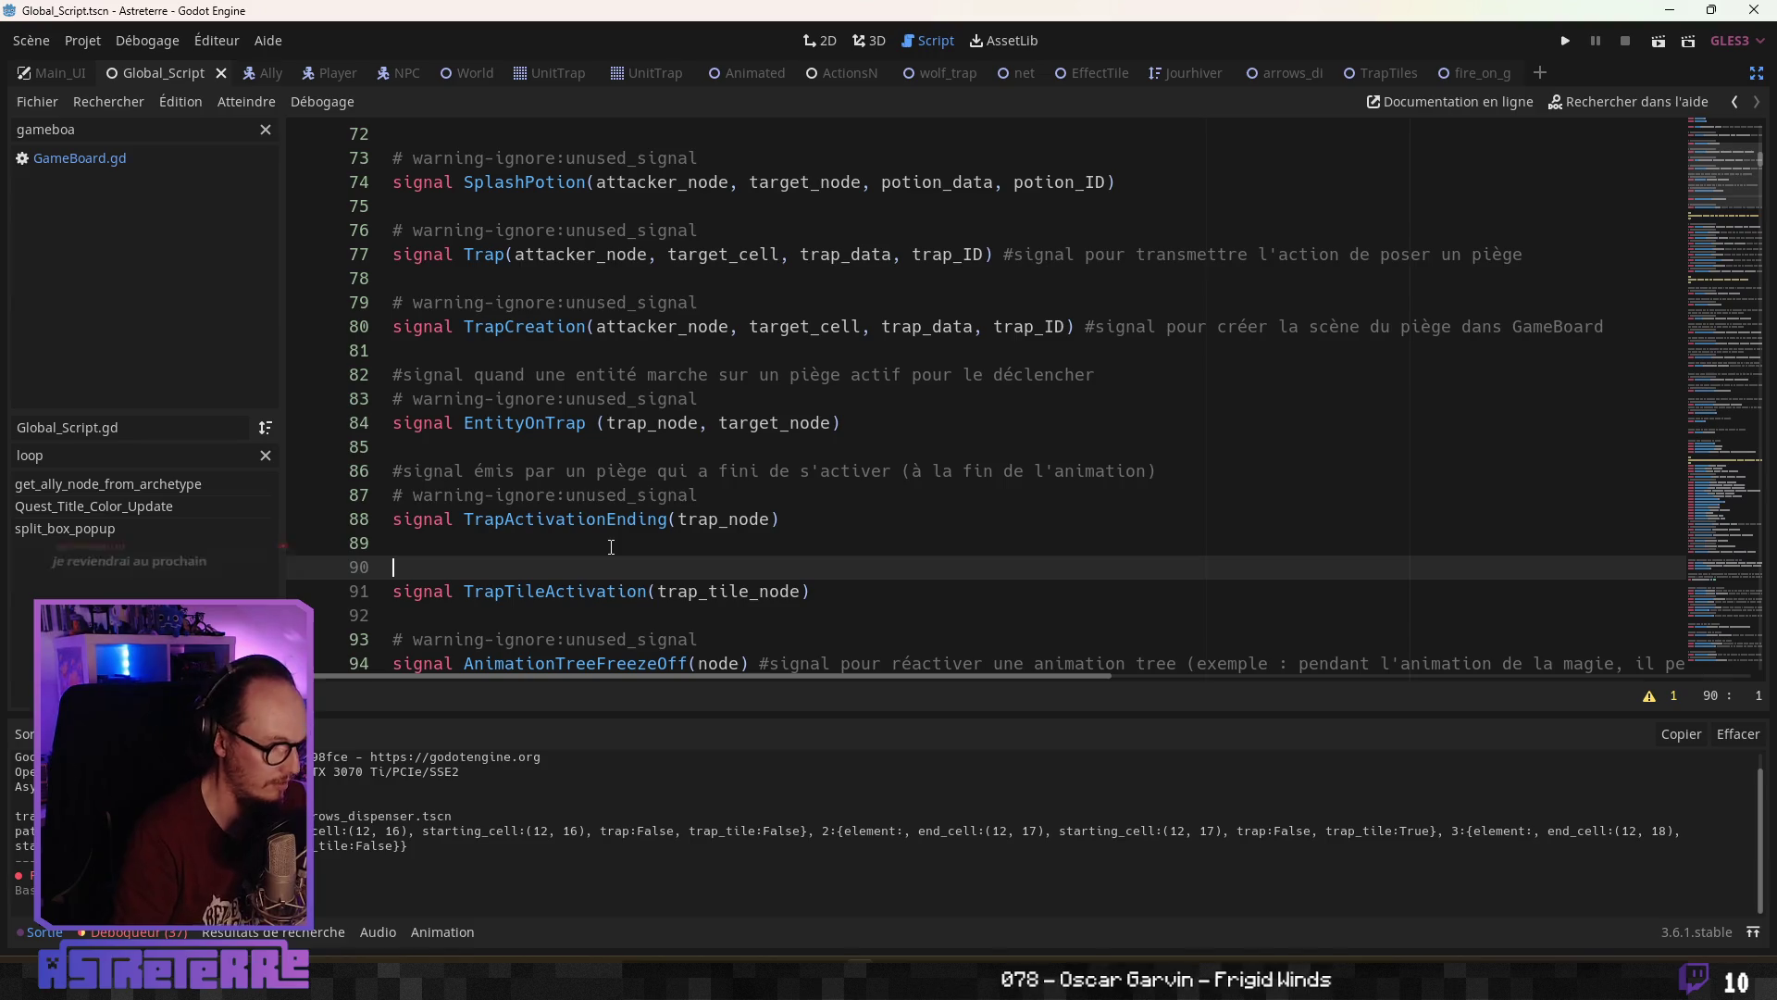
text(#signal émis )
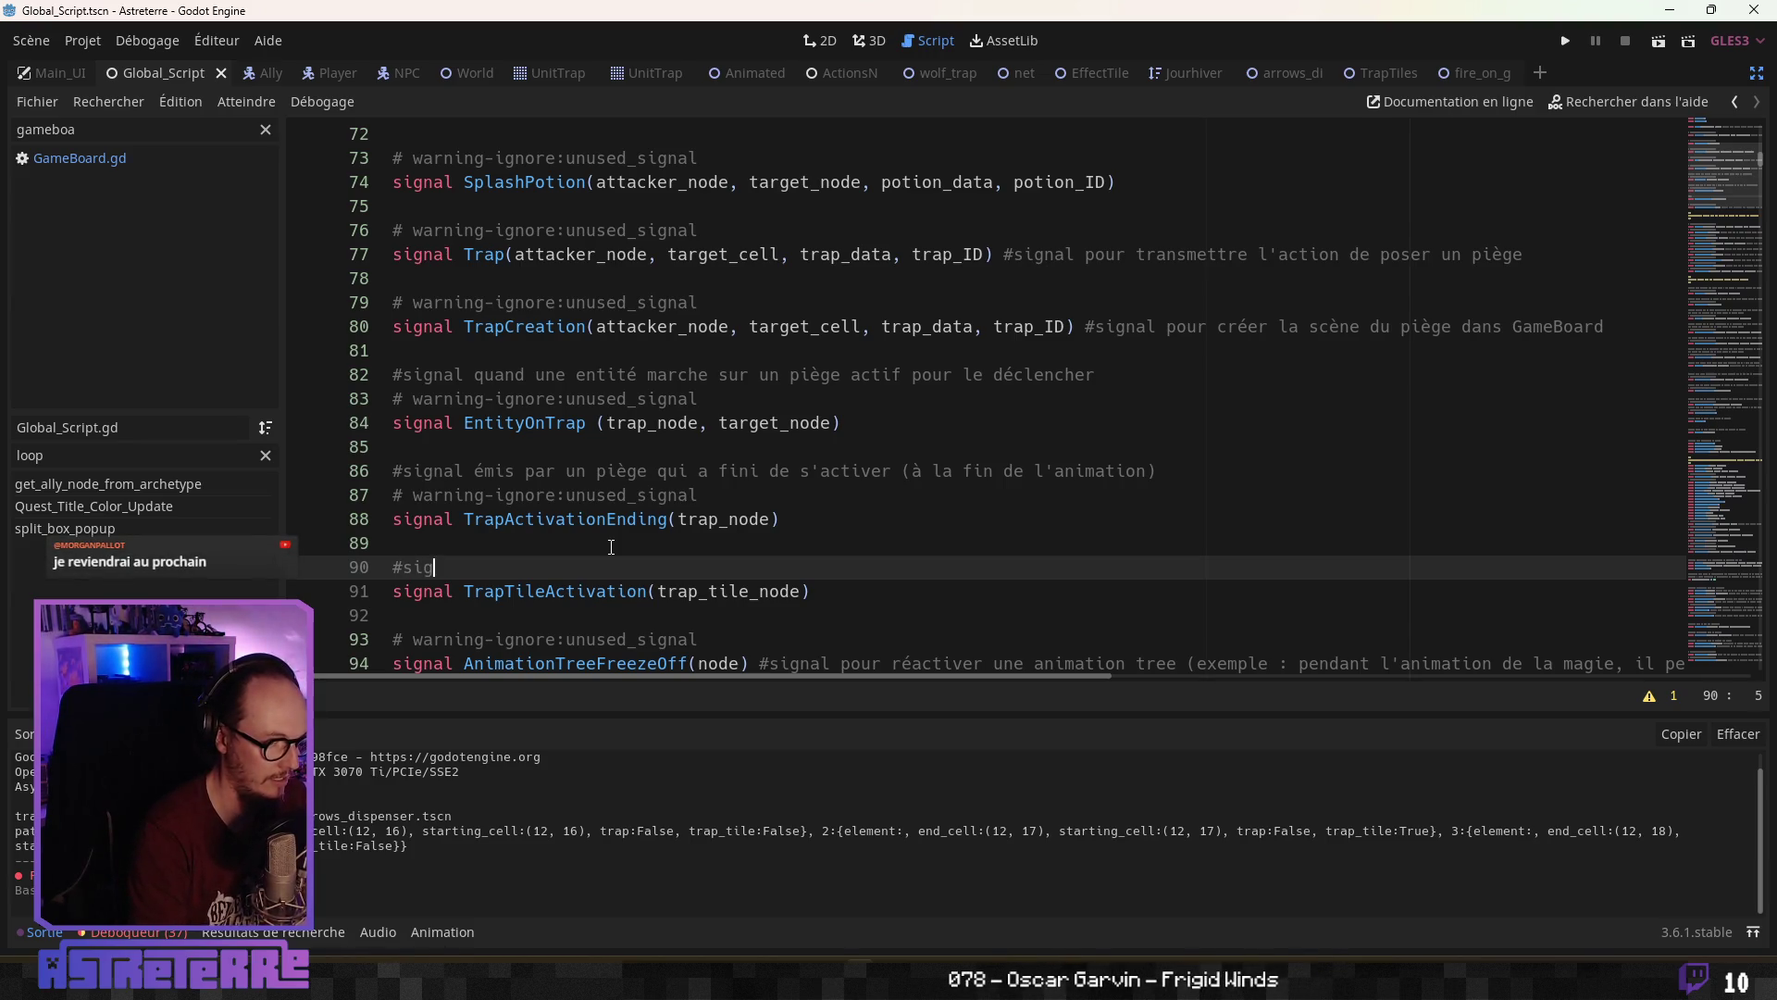
text(par l)
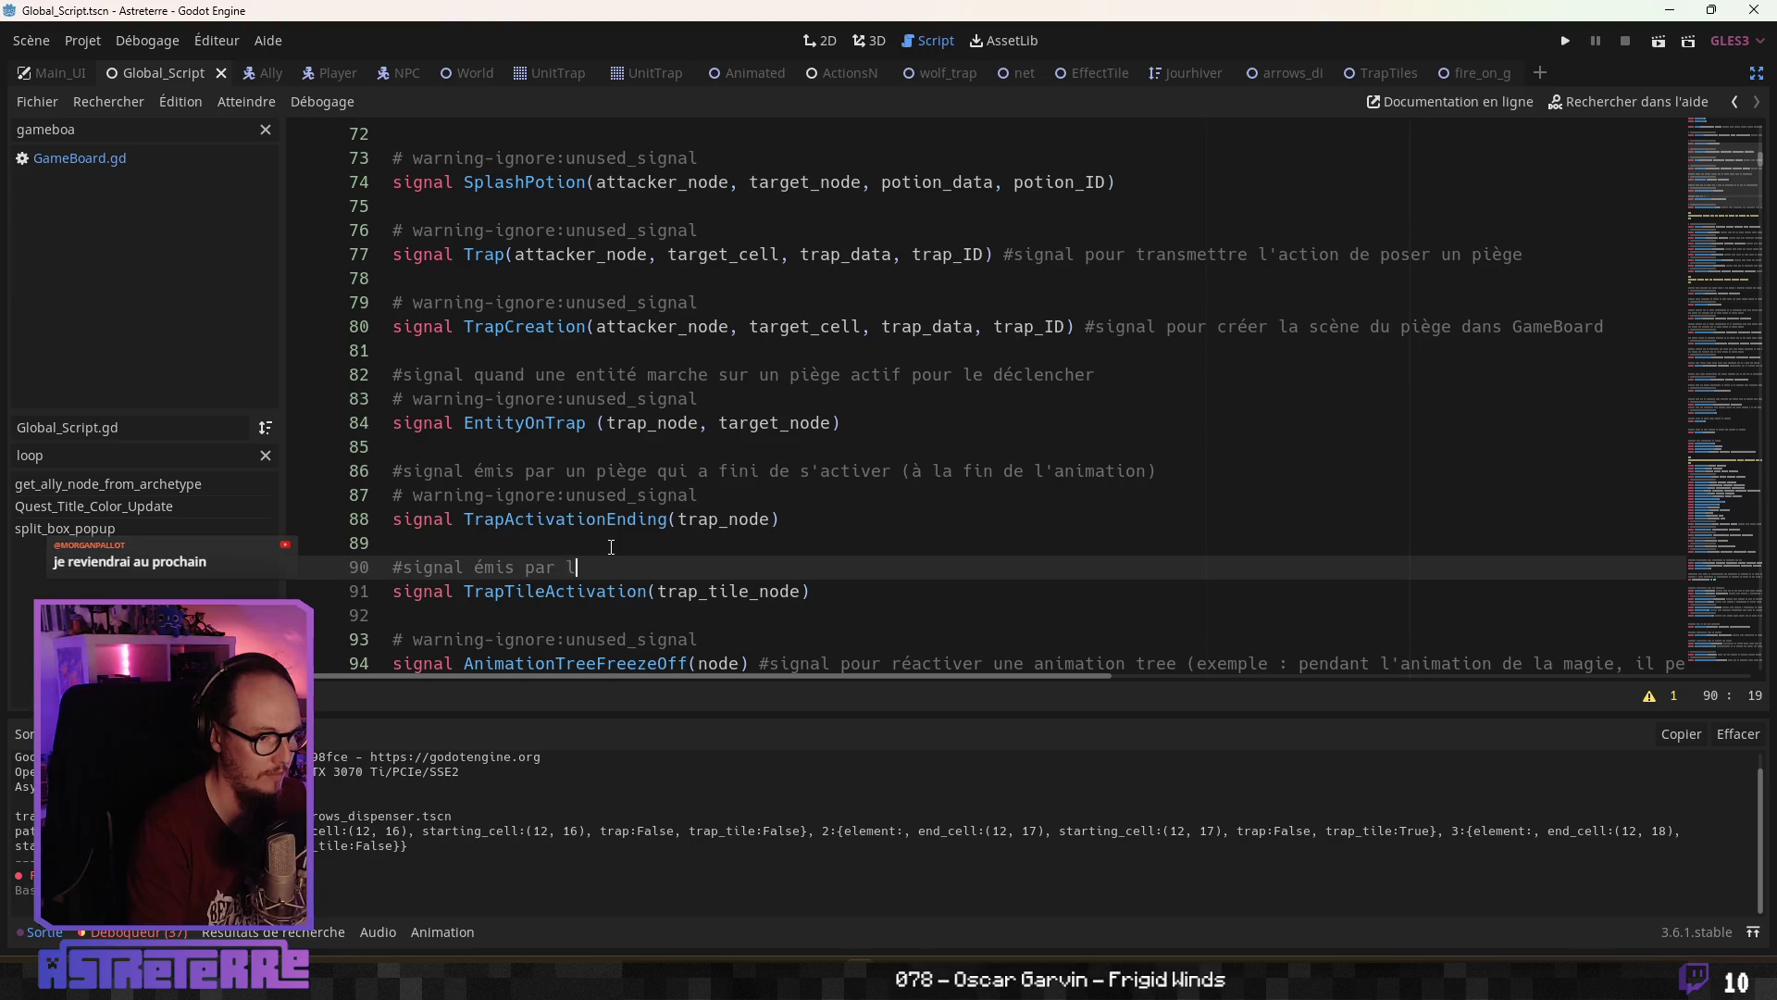
text(e Gameboard pour activi)
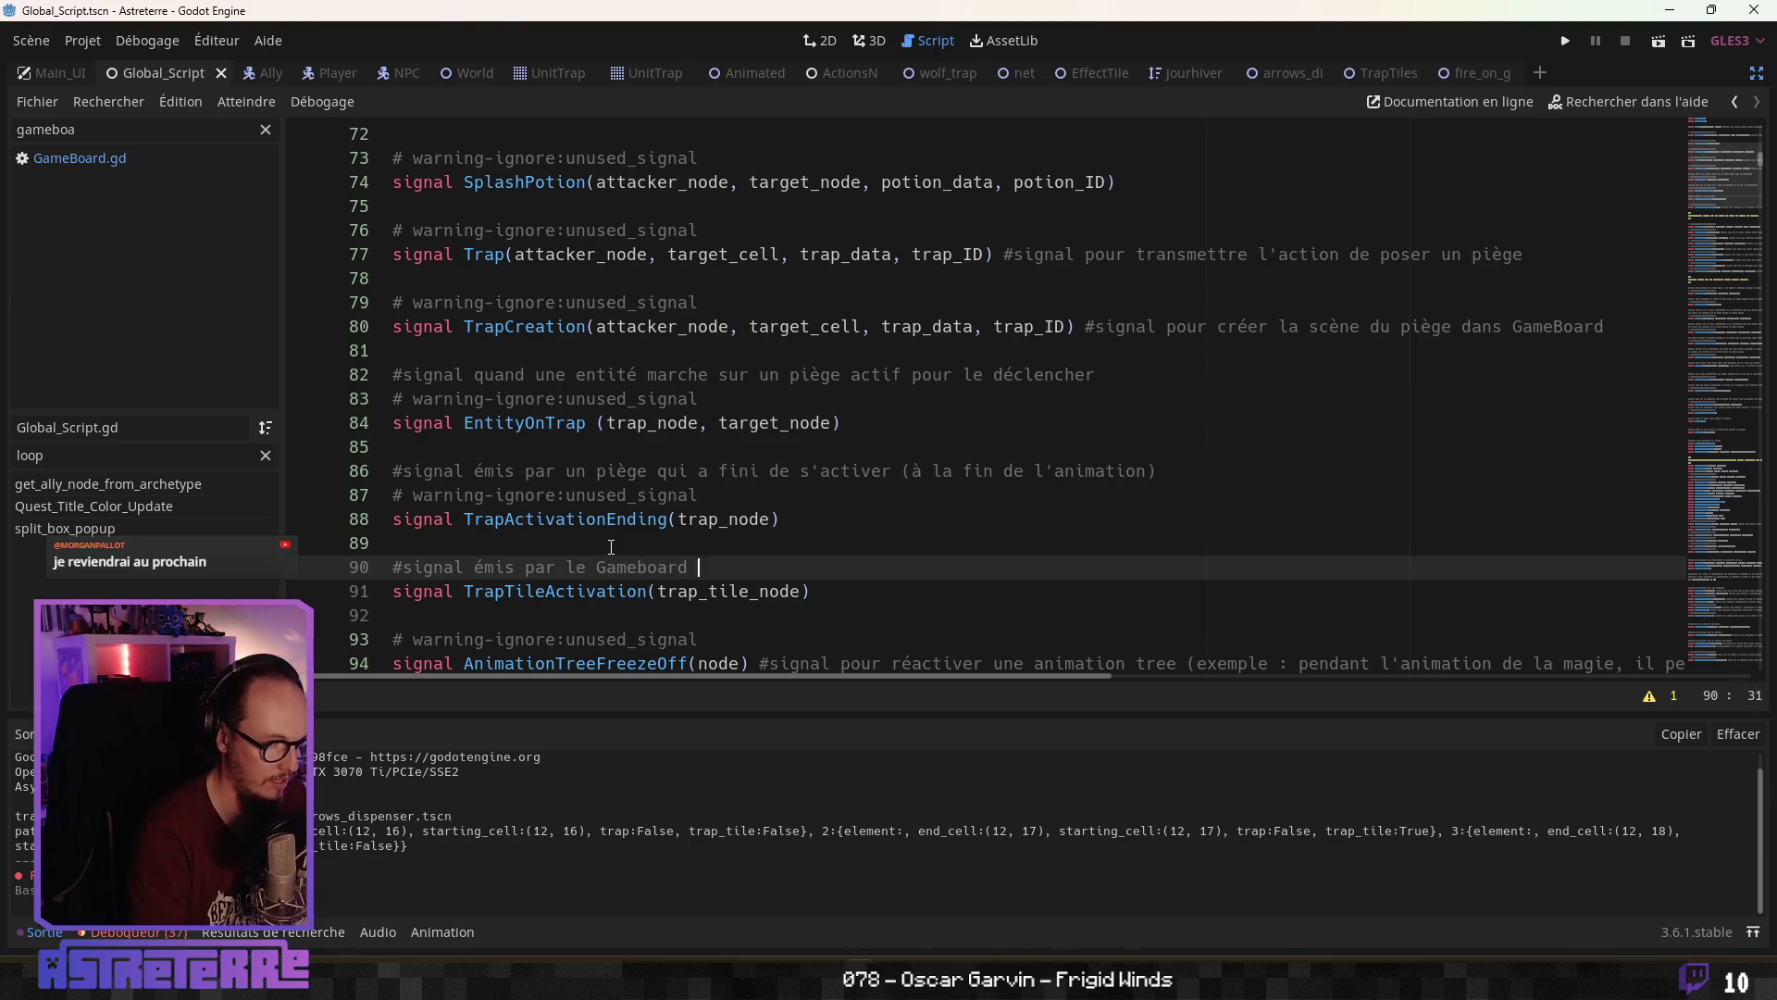
key(BackSpace)
text(er )
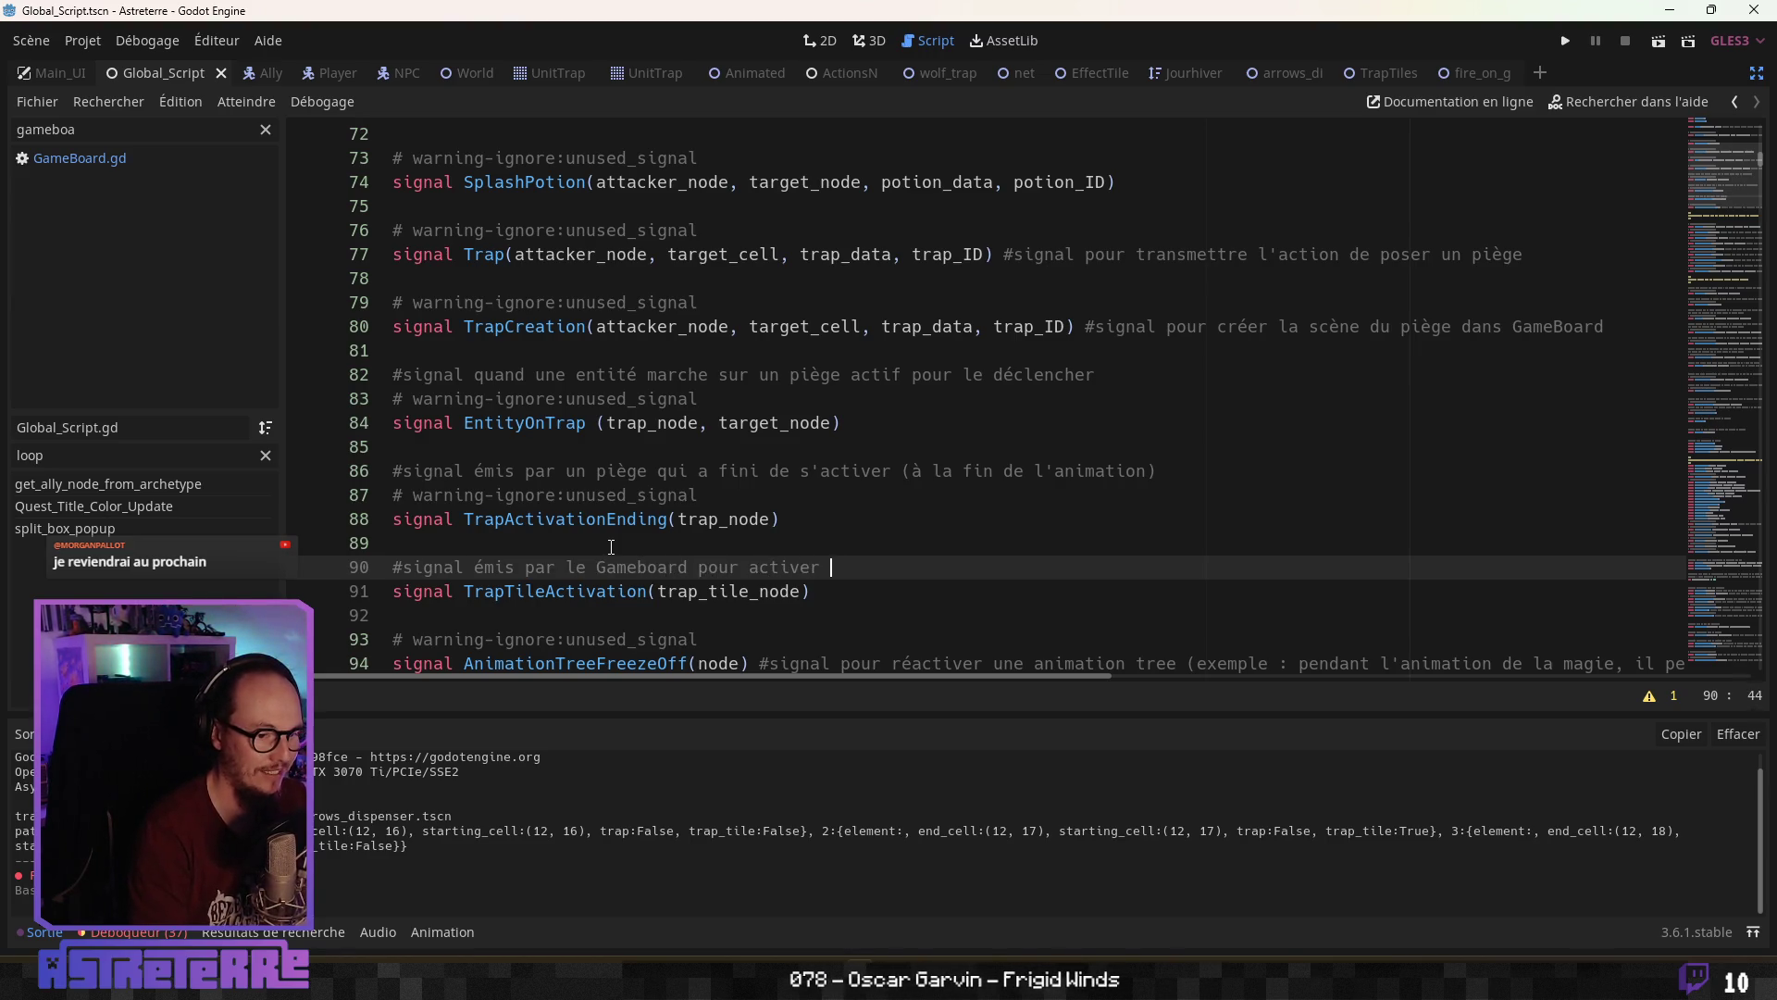
text(une trap)
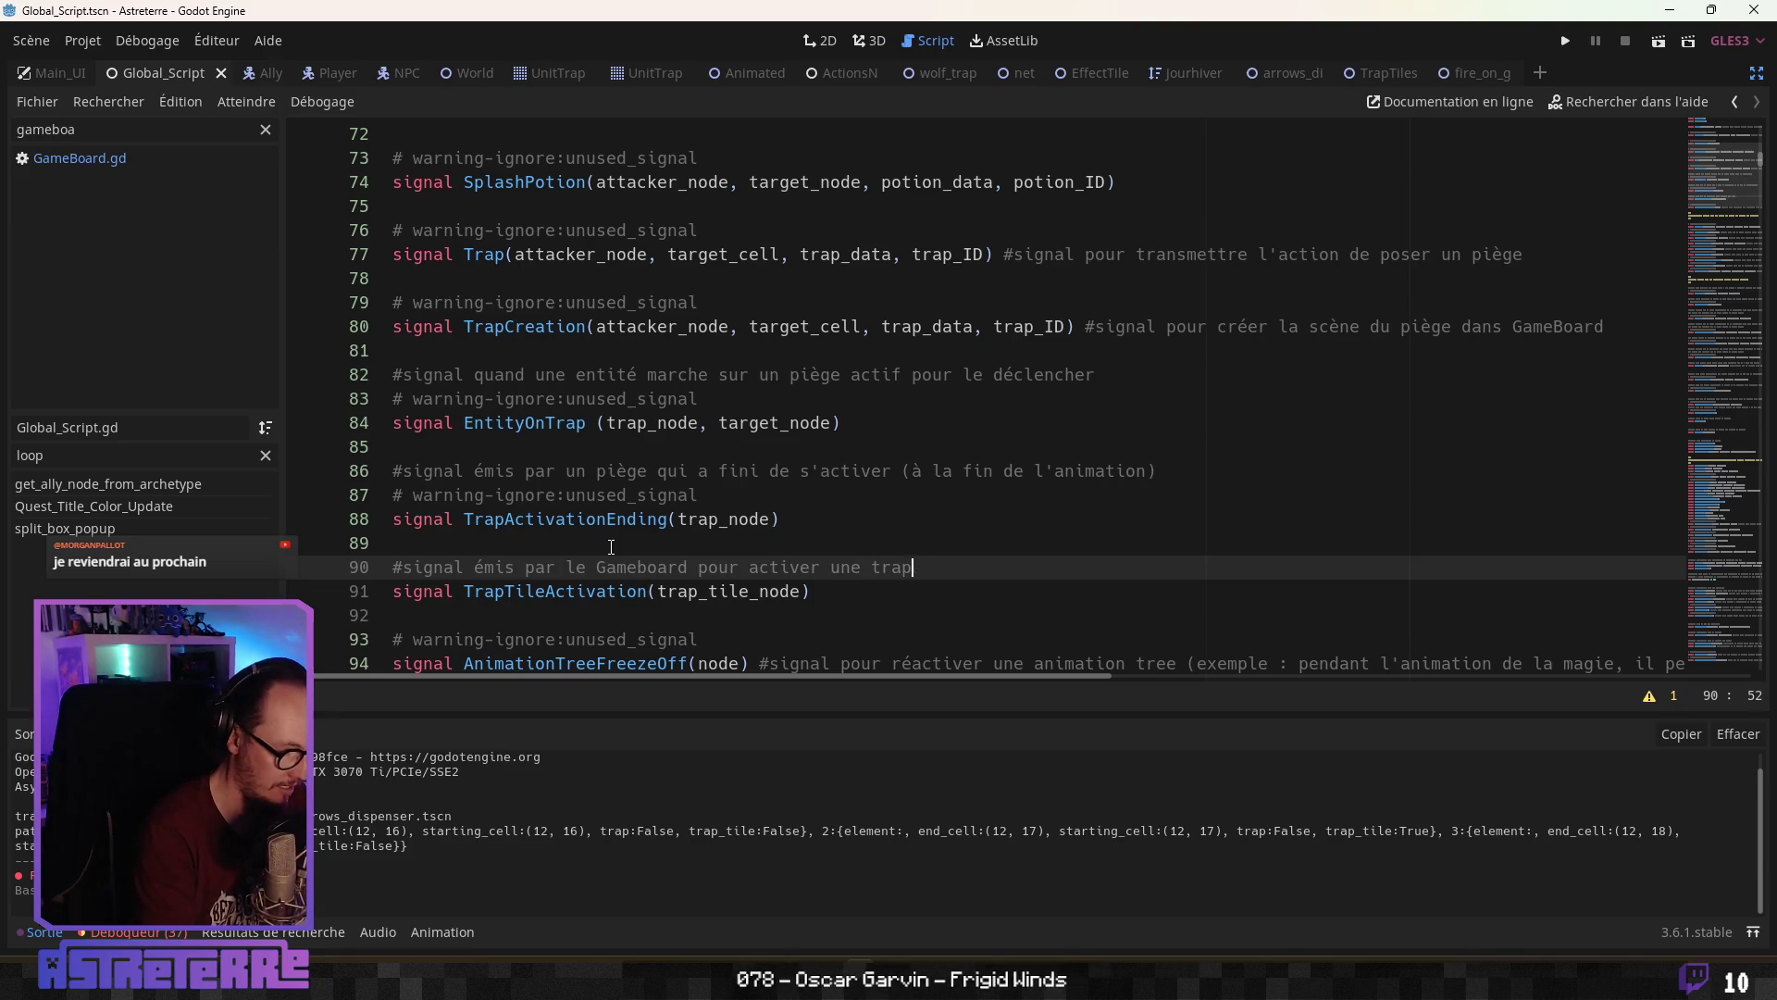
text(_tile quand une entit)
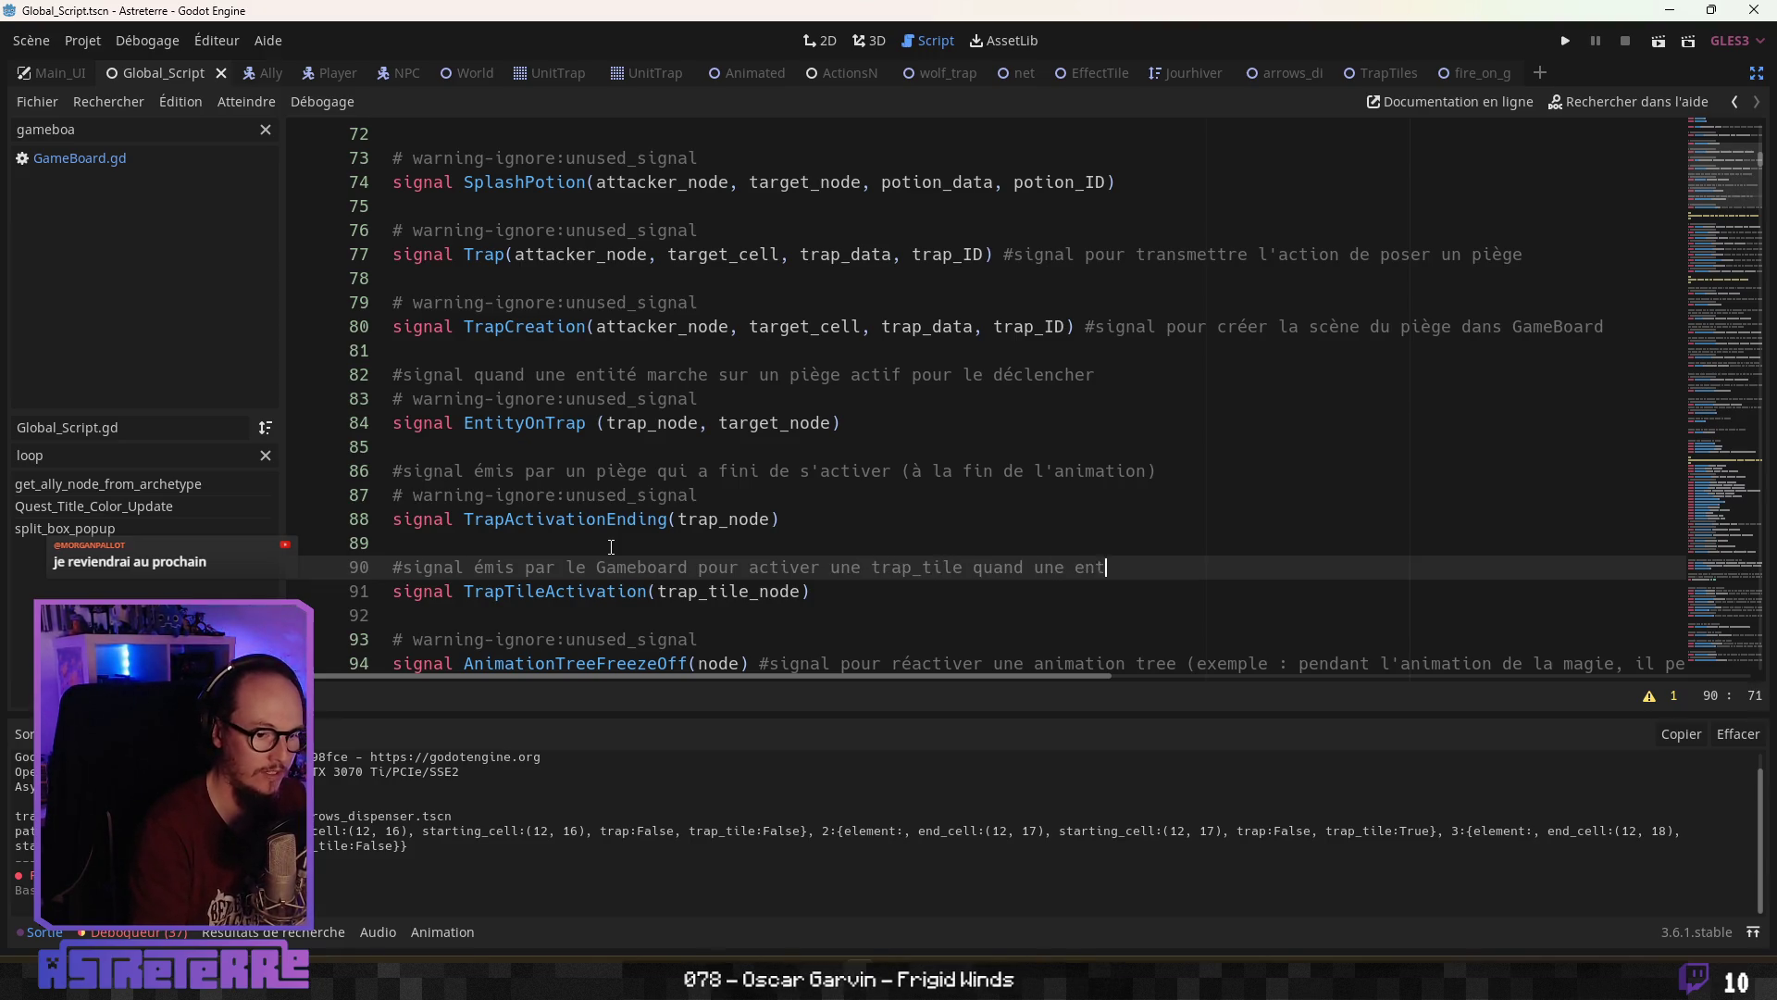
key(BackSpace)
key(BackSpace)
key(BackSpace)
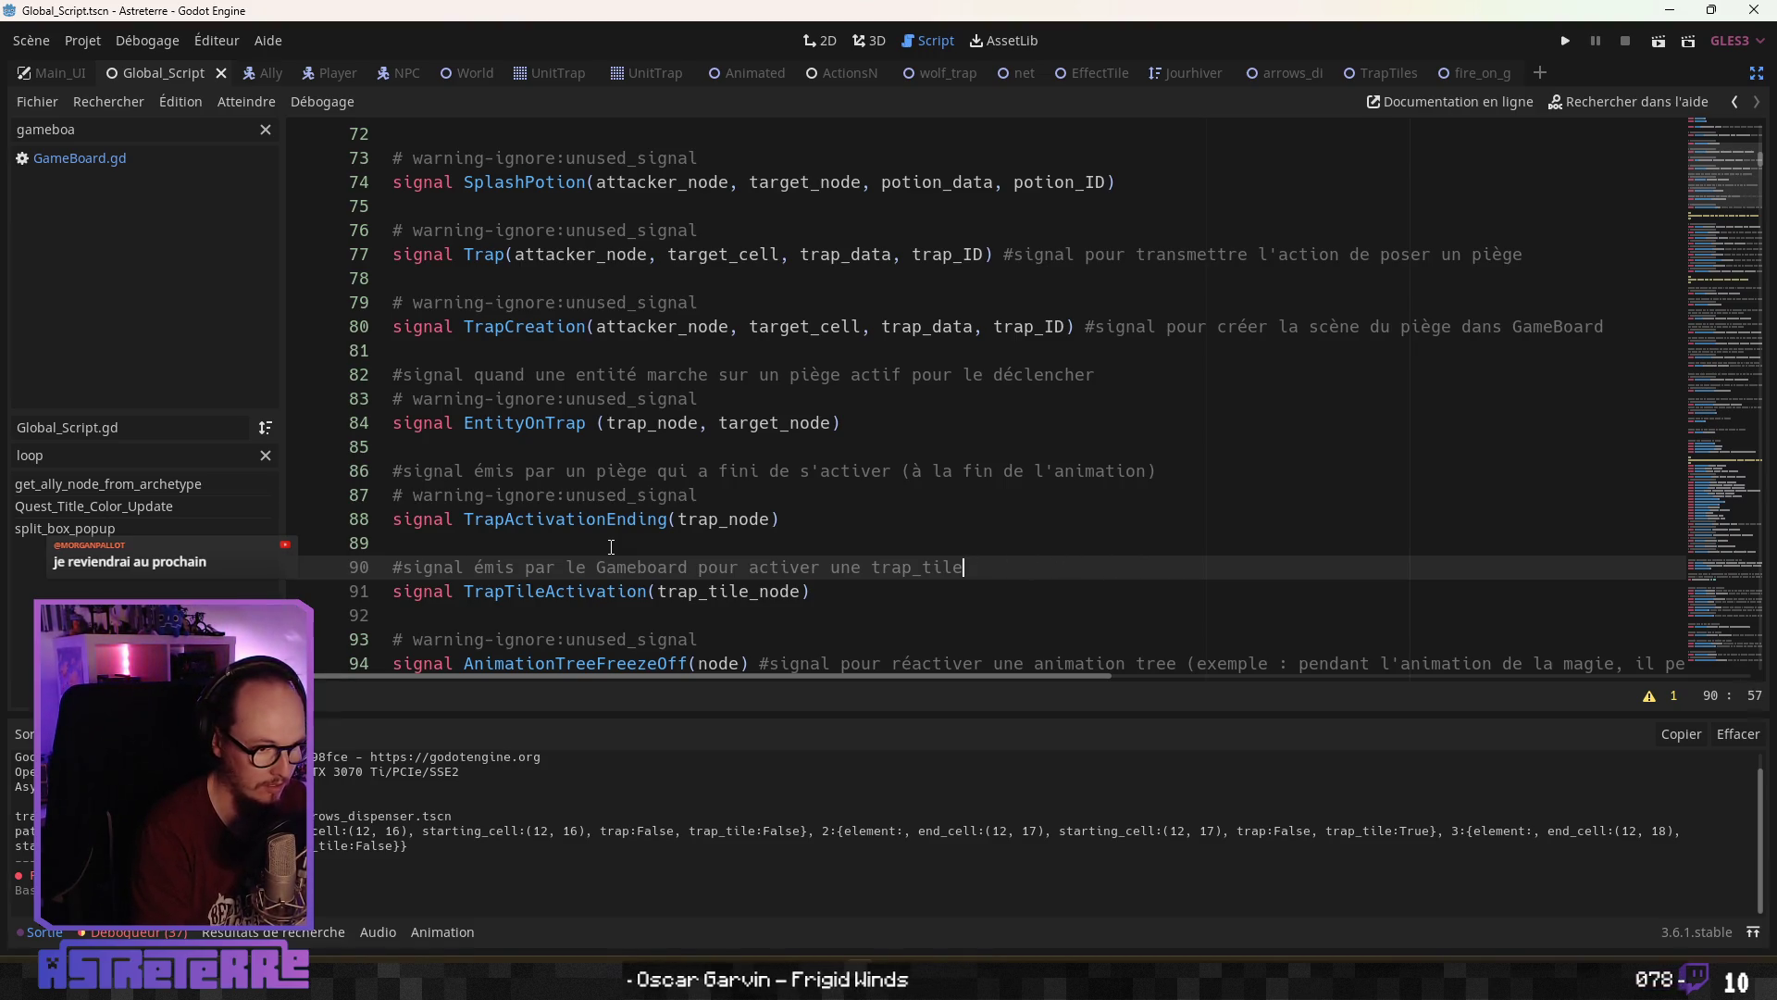
Add a blank line after the new signal and save Global_Script.gd
key(Down)
key(Down)
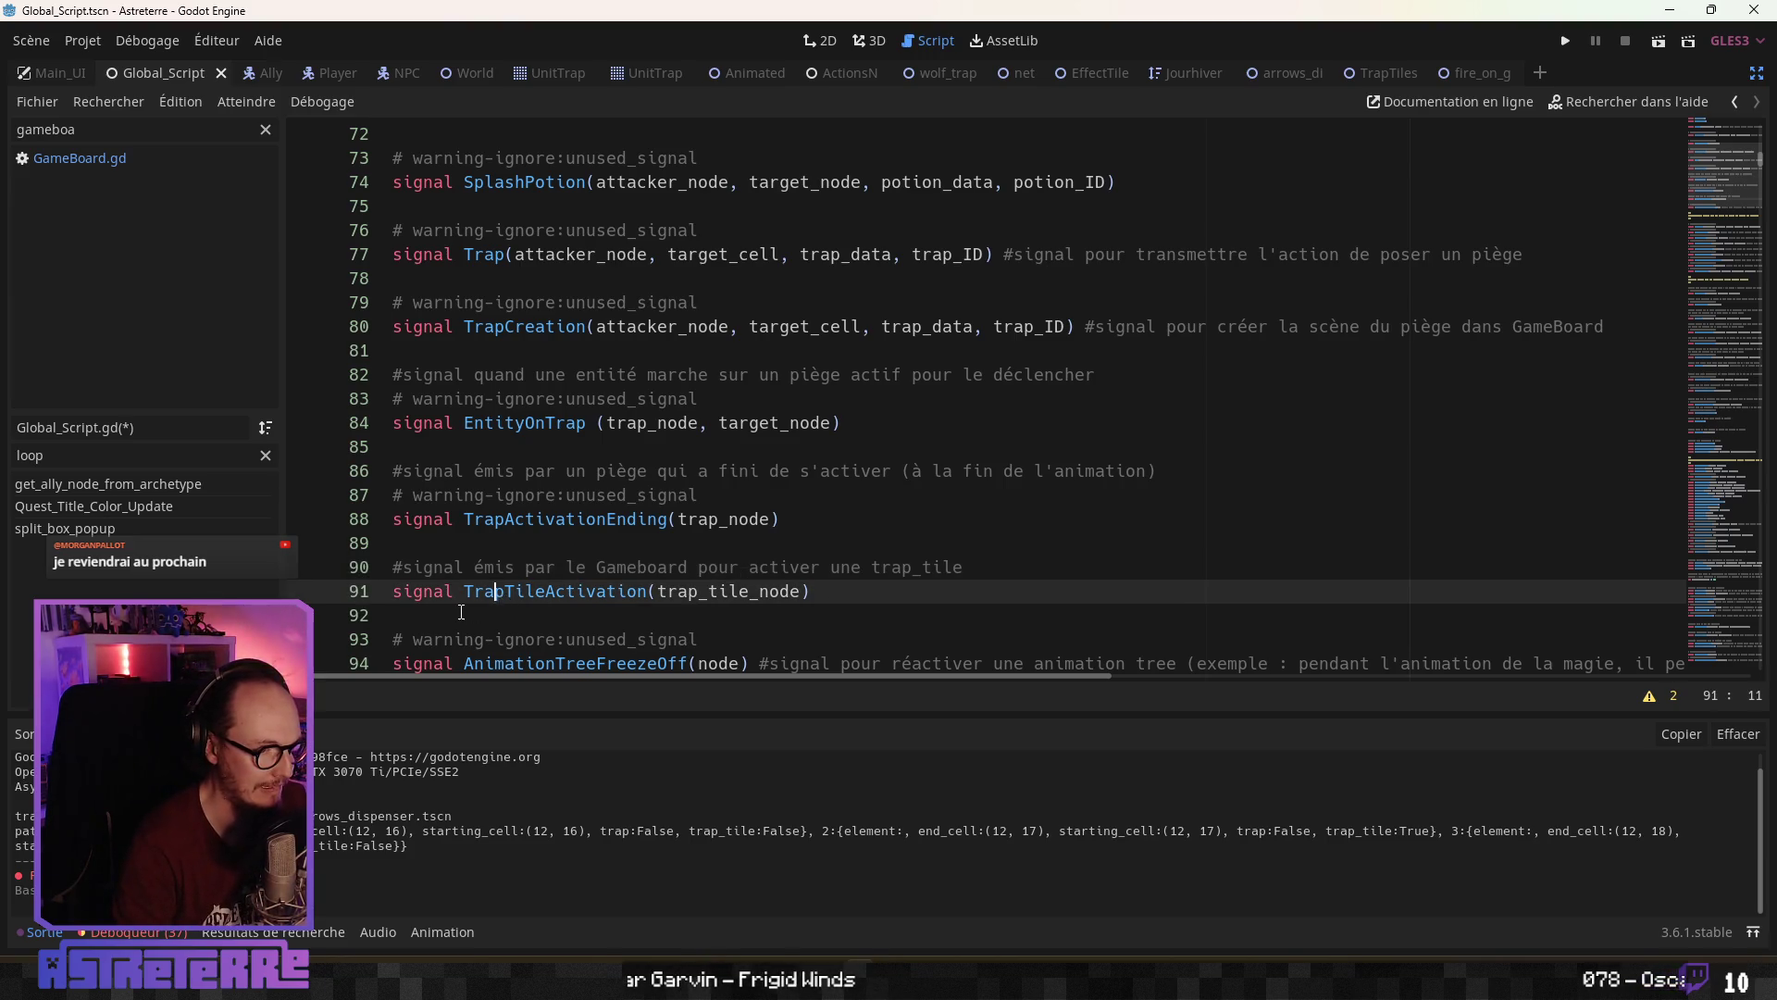
key(Return)
click(587, 518)
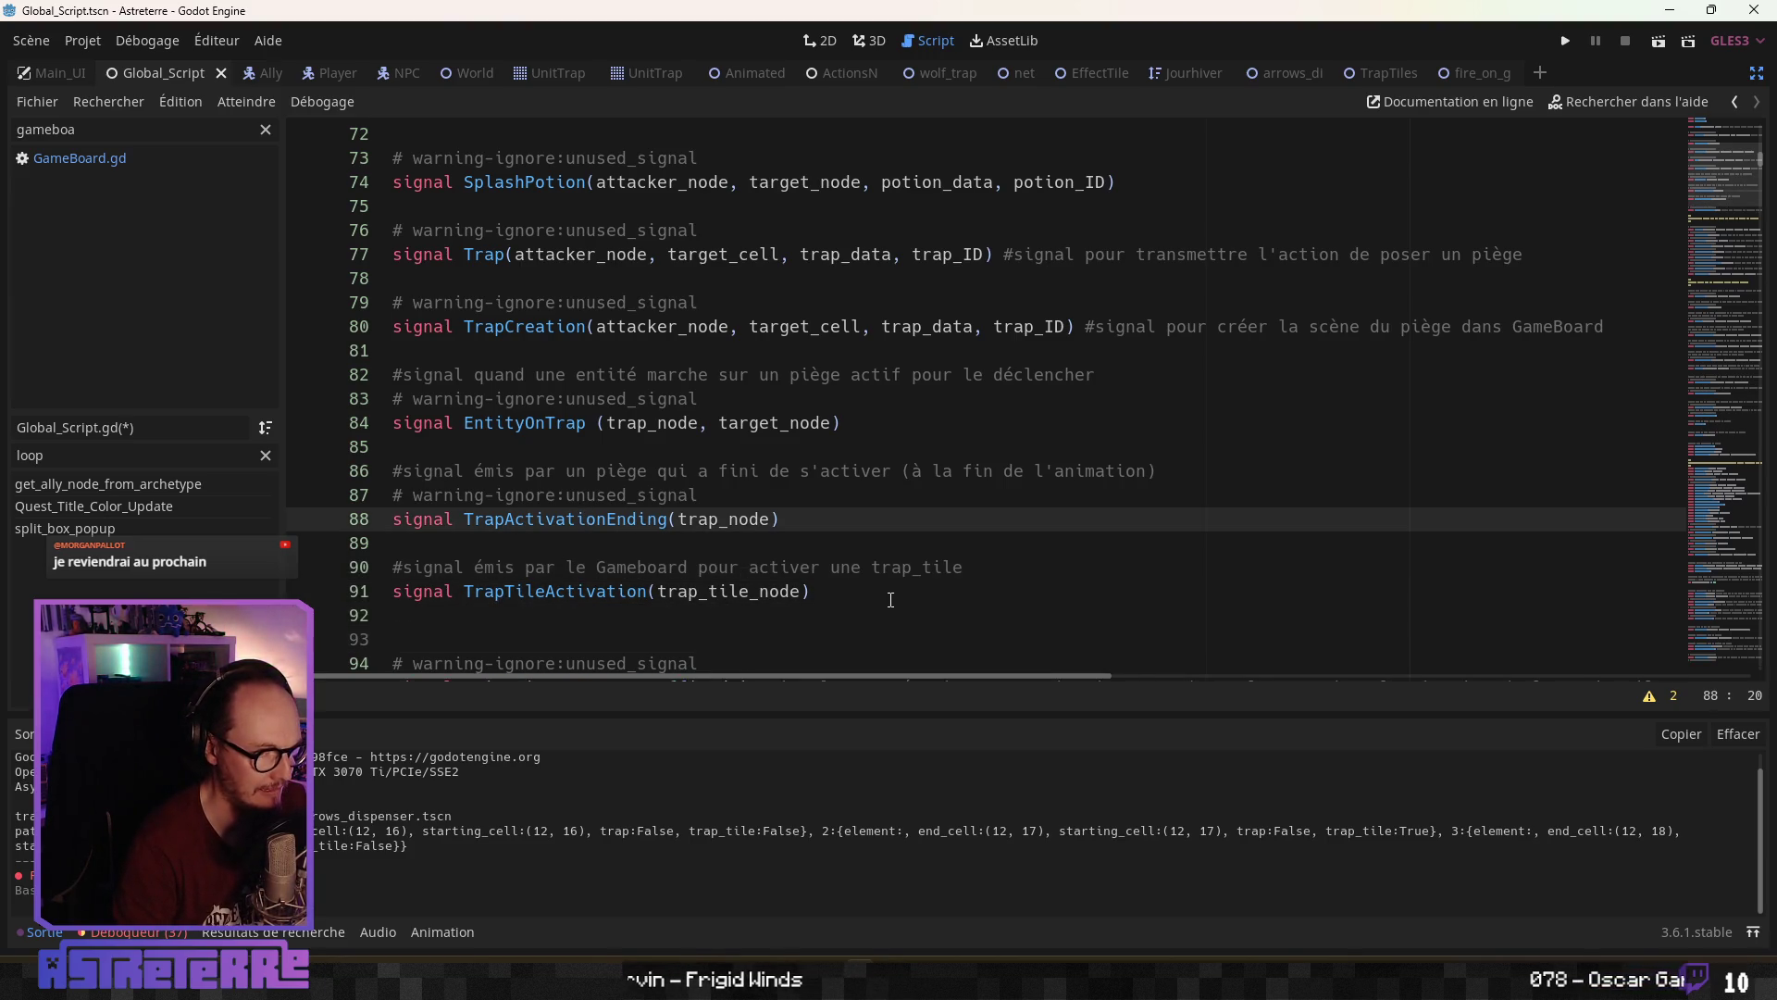
click(819, 594)
drag(811, 593, 464, 592)
double_click(555, 592)
key(ctrl+s)
click(849, 591)
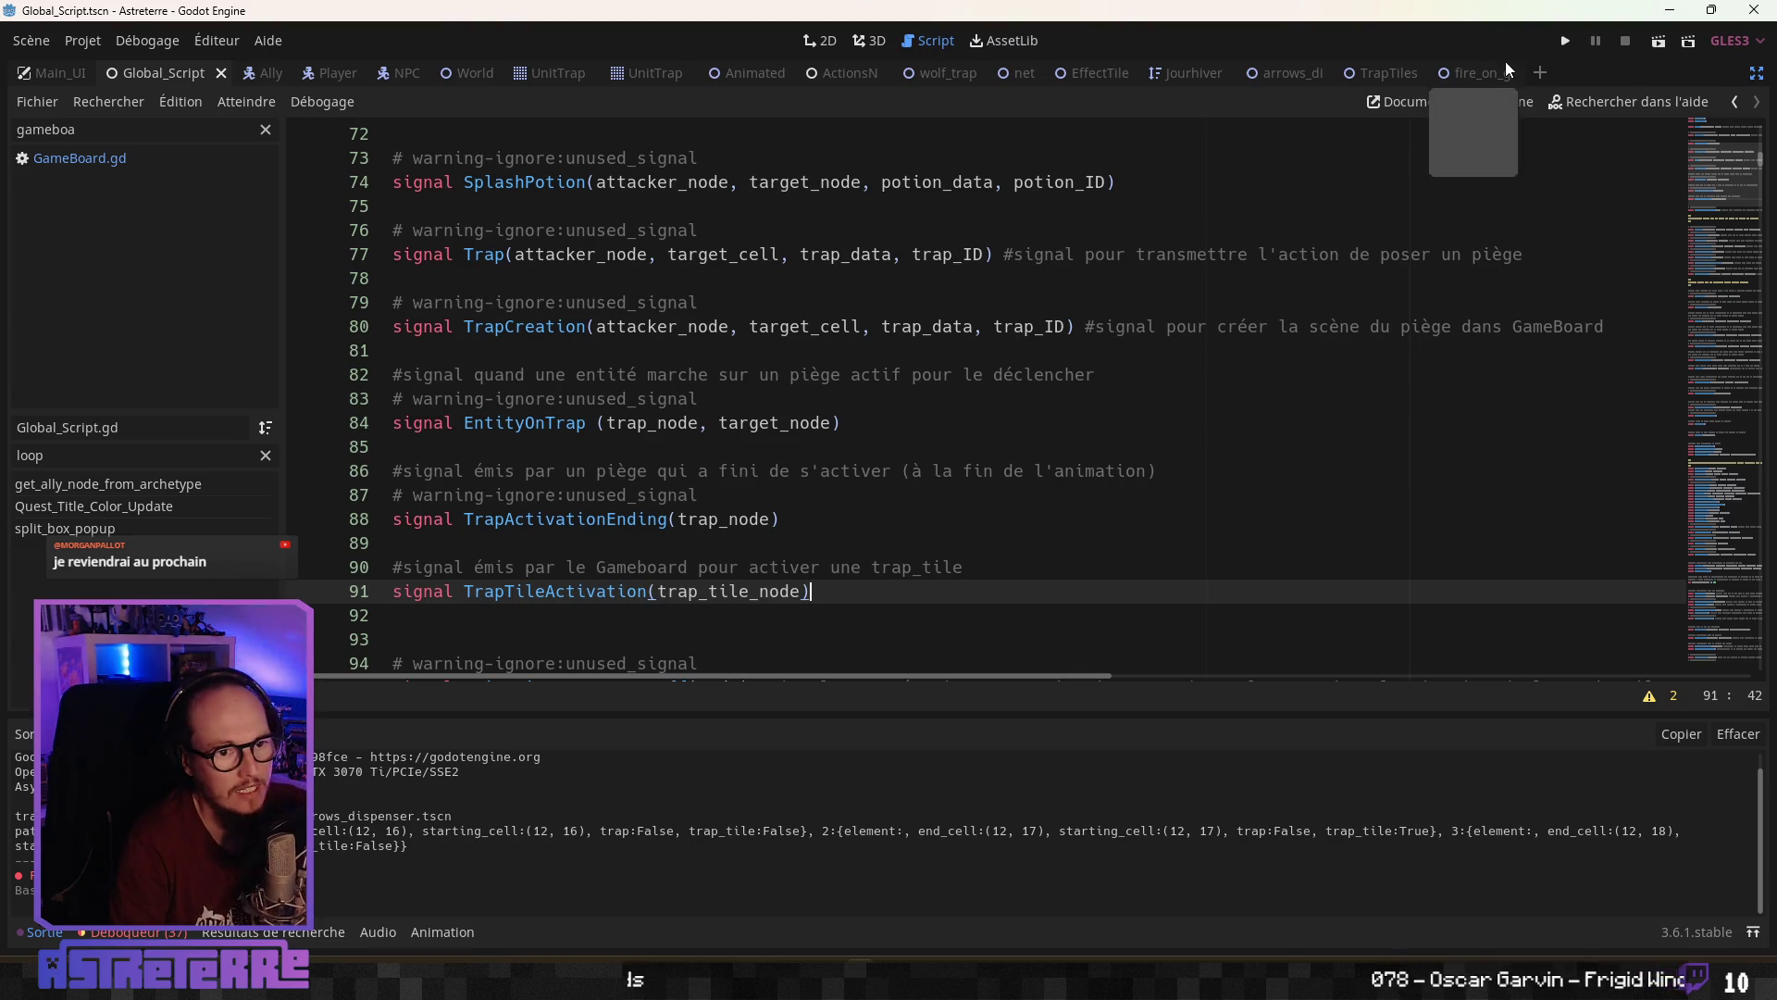
Switch to TrapTiles.gd and open a blank line at the top of _ready()
click(1407, 70)
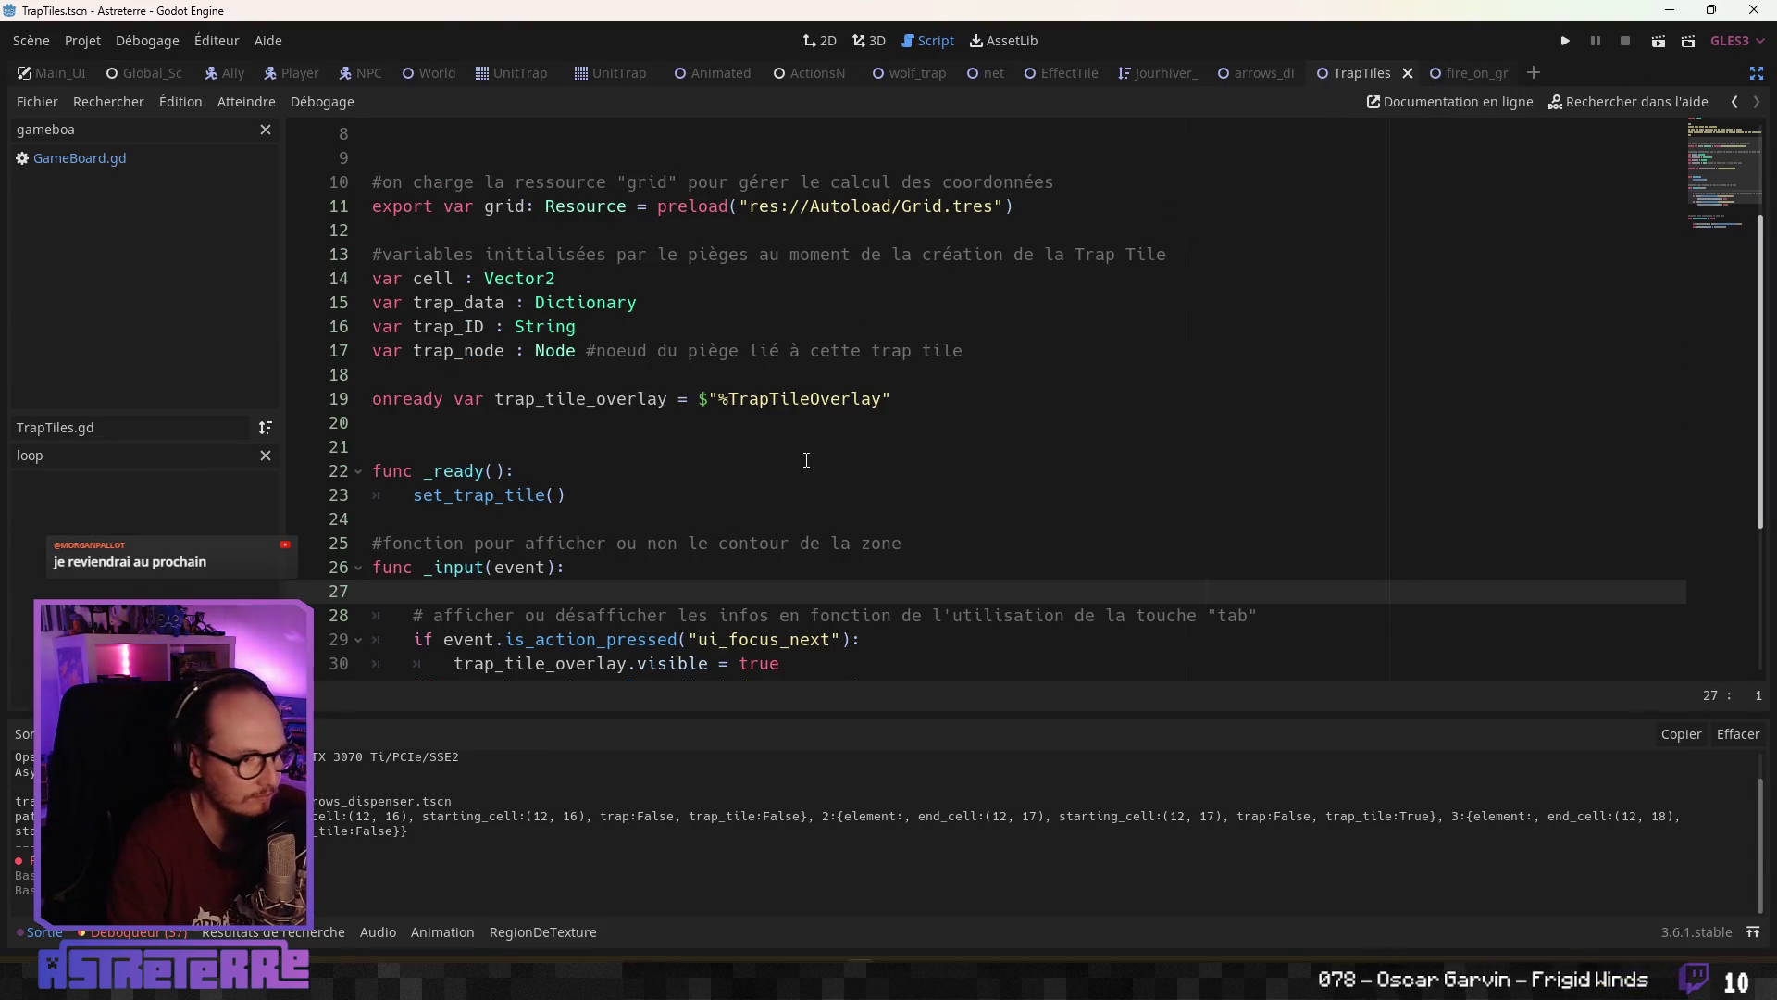
click(572, 495)
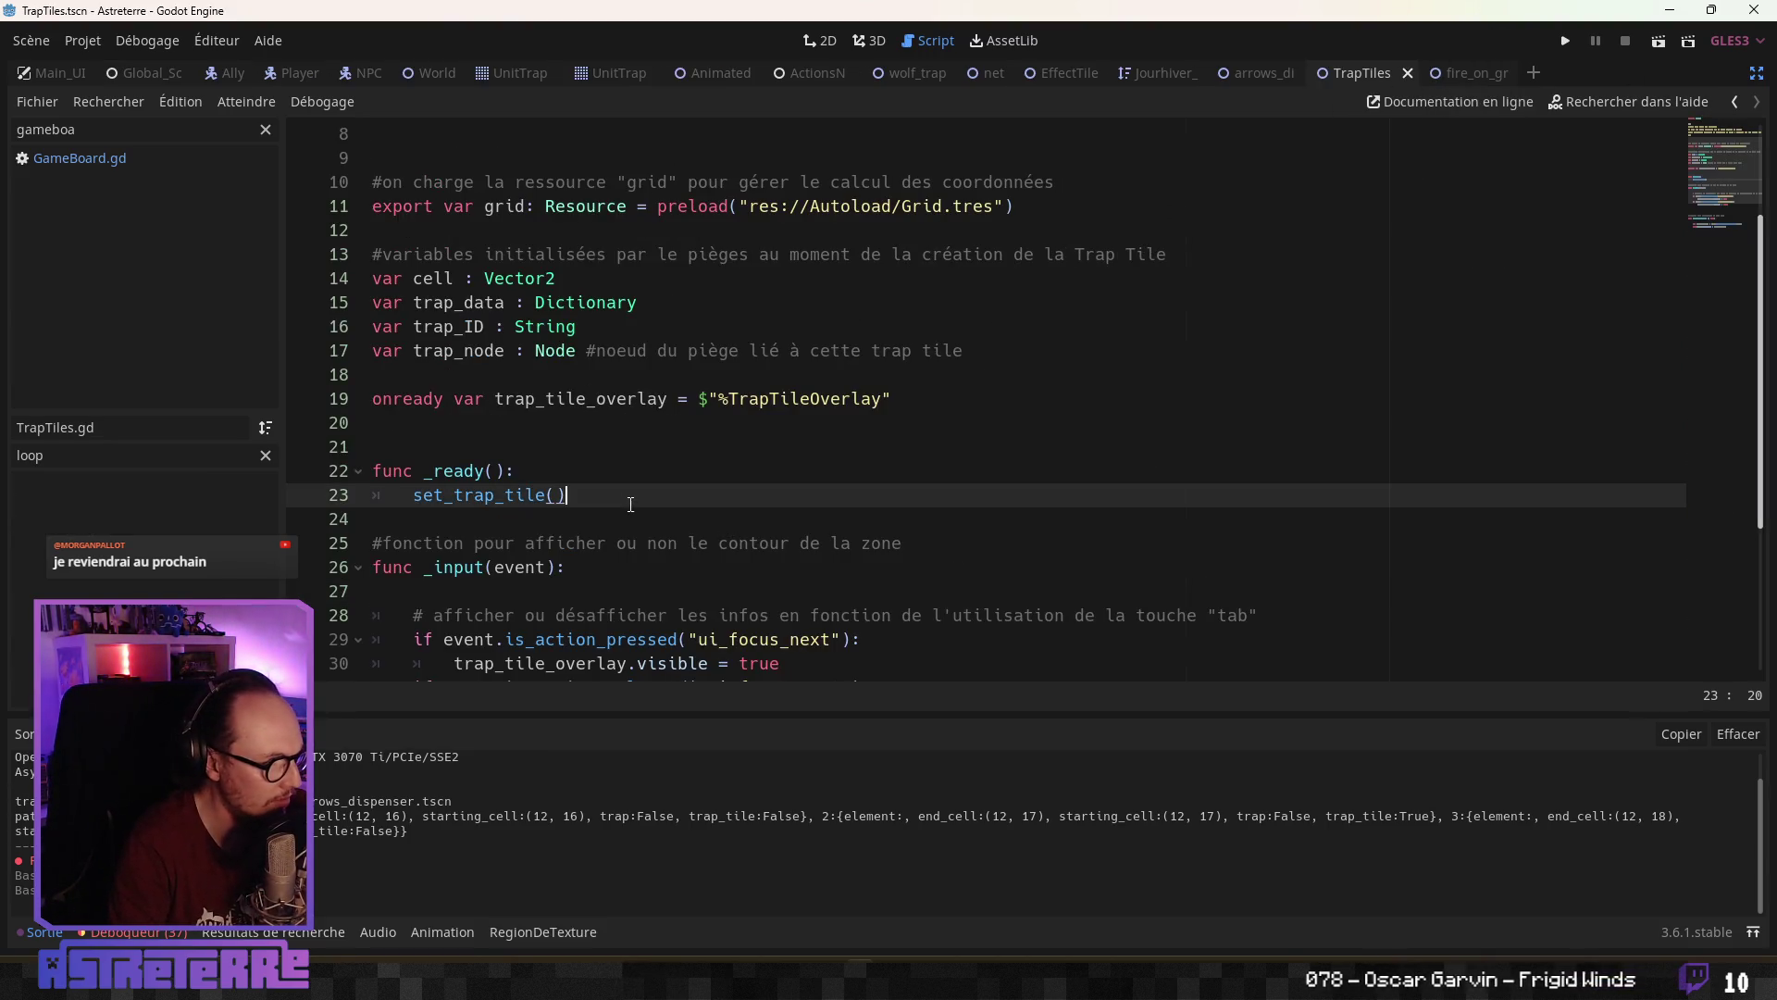
click(546, 480)
key(Return)
key(Return)
key(Up)
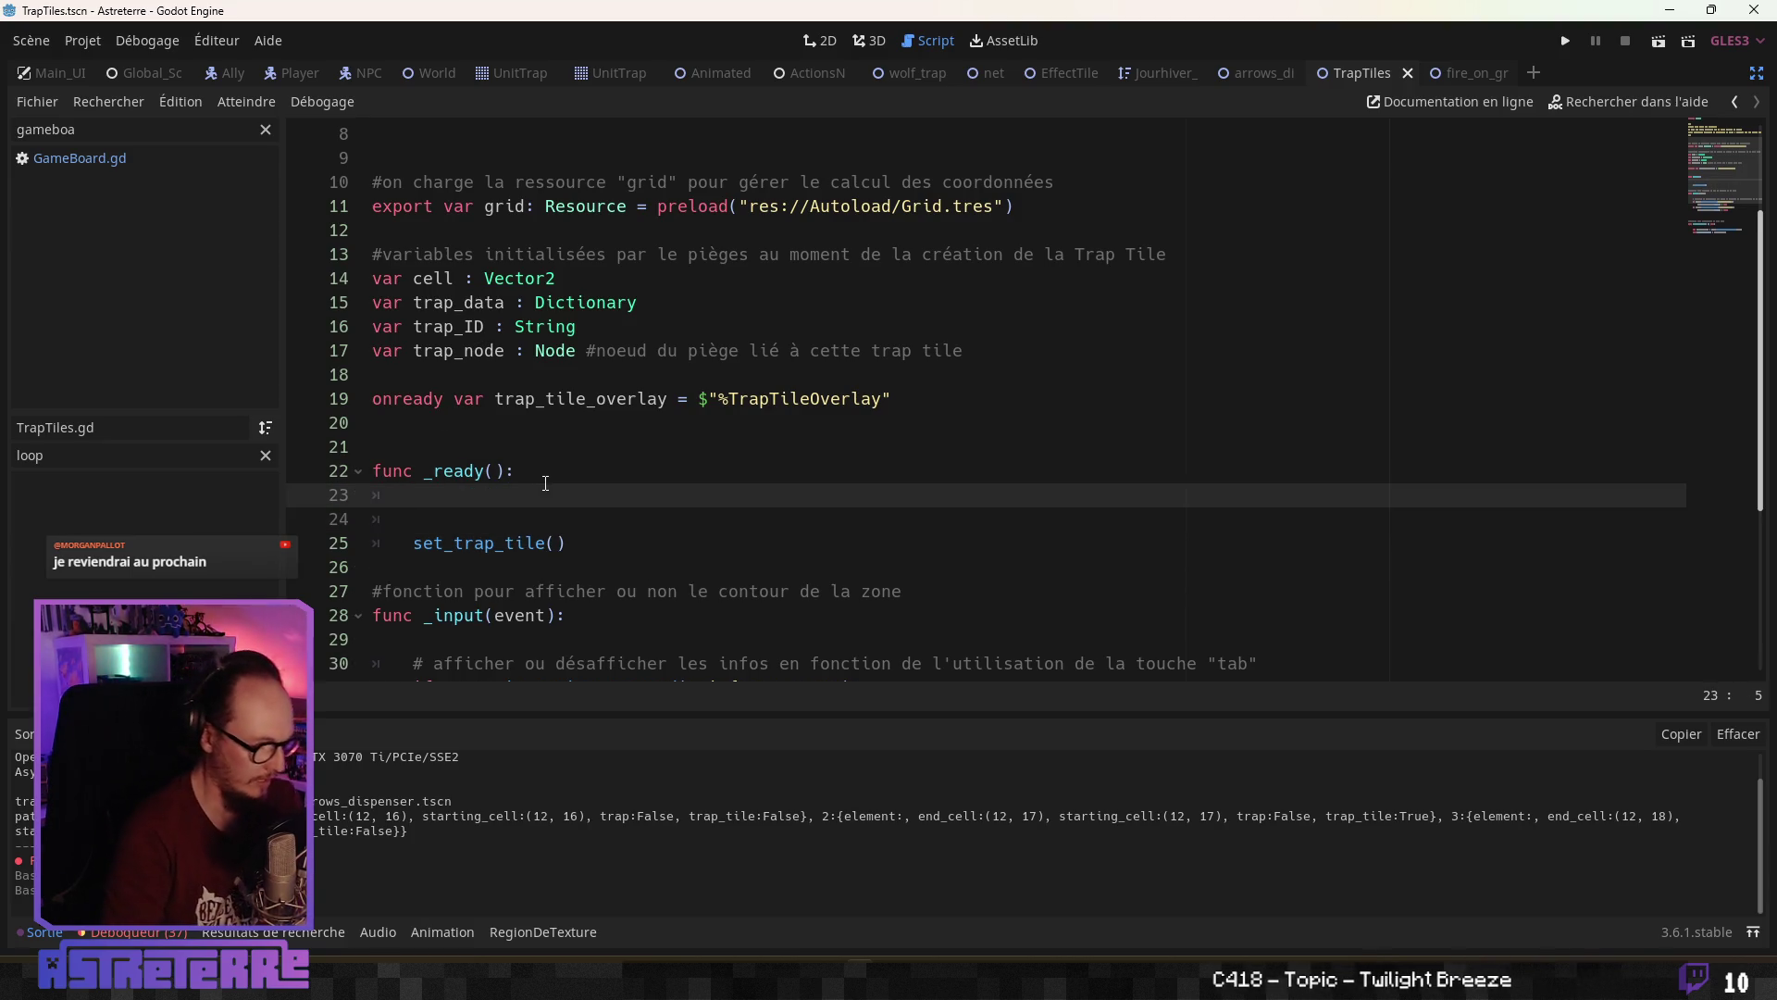
Write GlobalScript.connect("TrapTileActivation", self, "on_trap_tile_activation") there
text(ect()
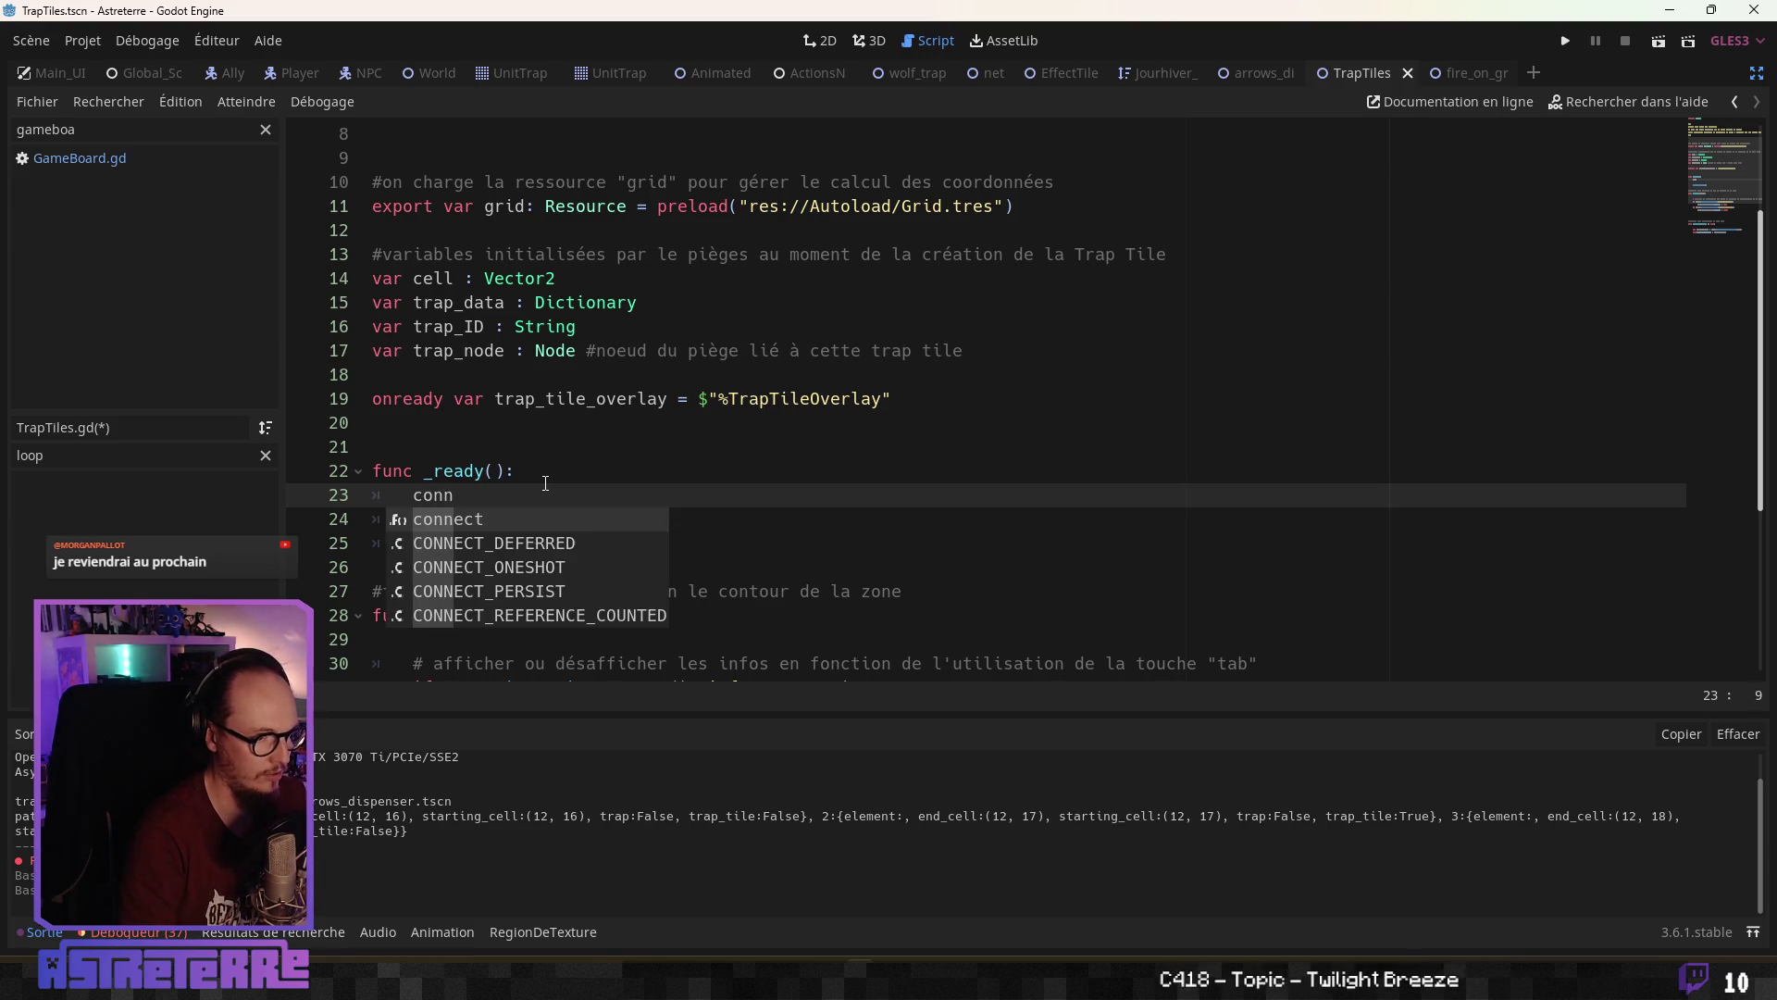
key(BackSpace)
key(BackSpace)
key(BackSpace)
key(BackSpace)
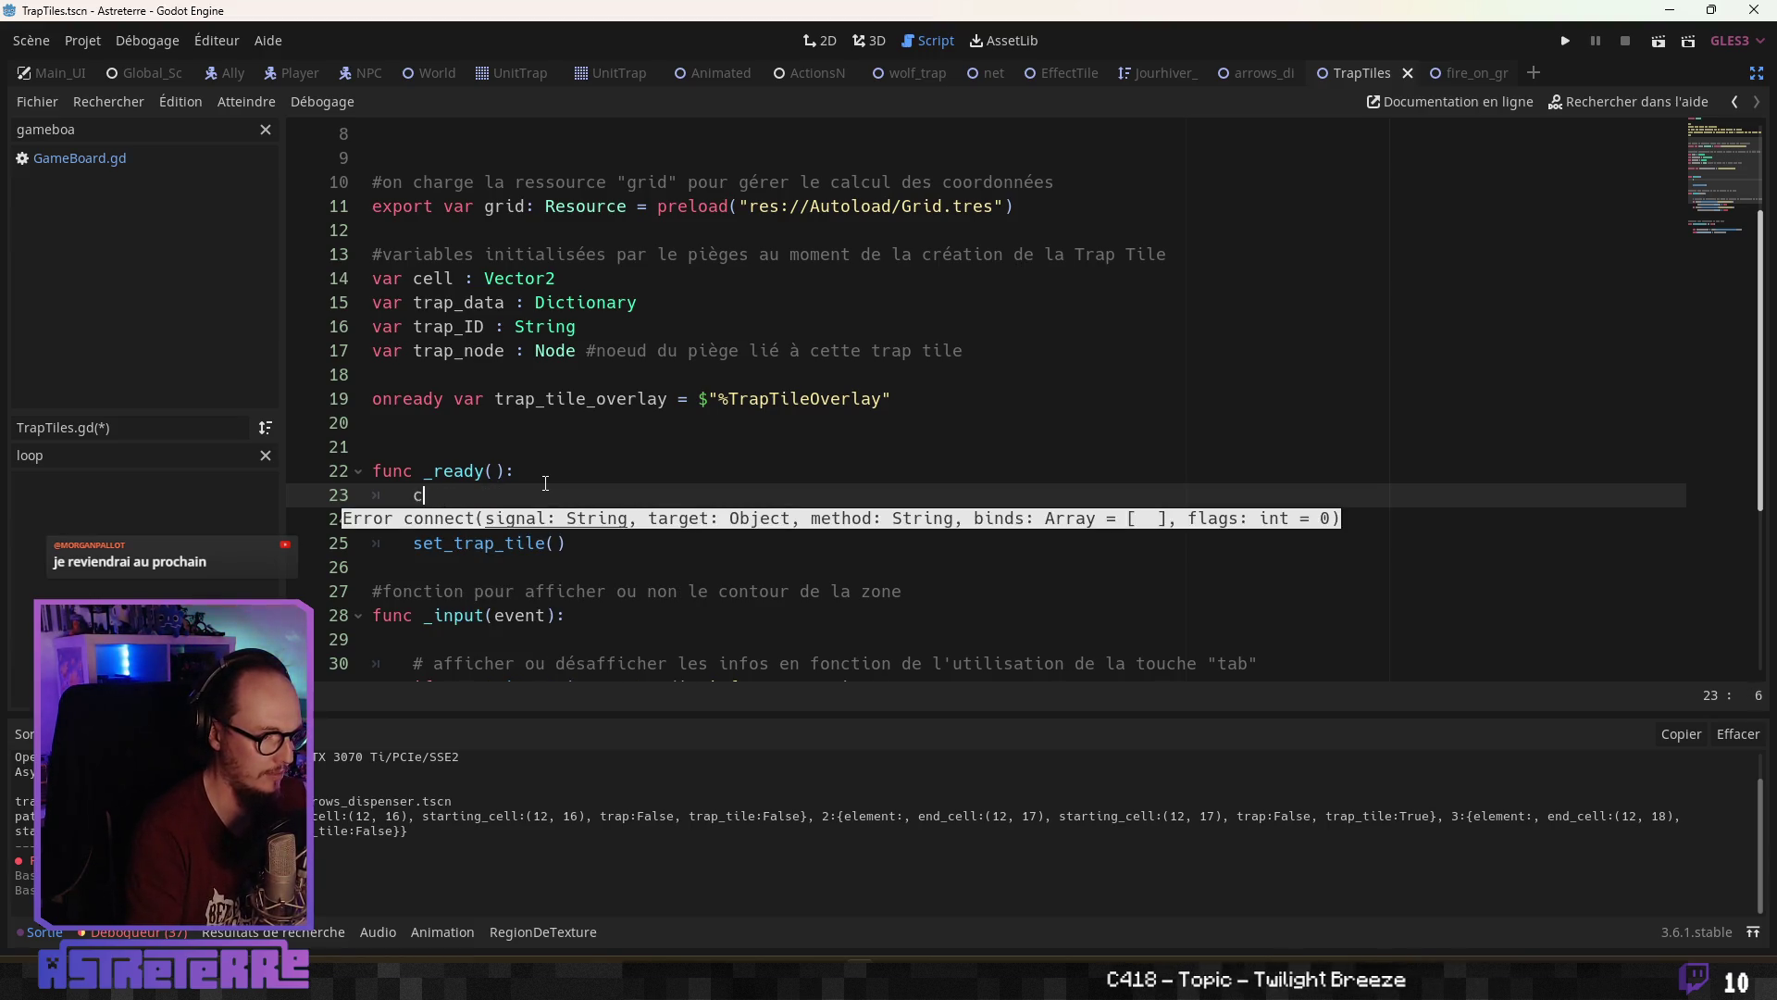
text(Global)
key(Return)
text(.conne)
key(Return)
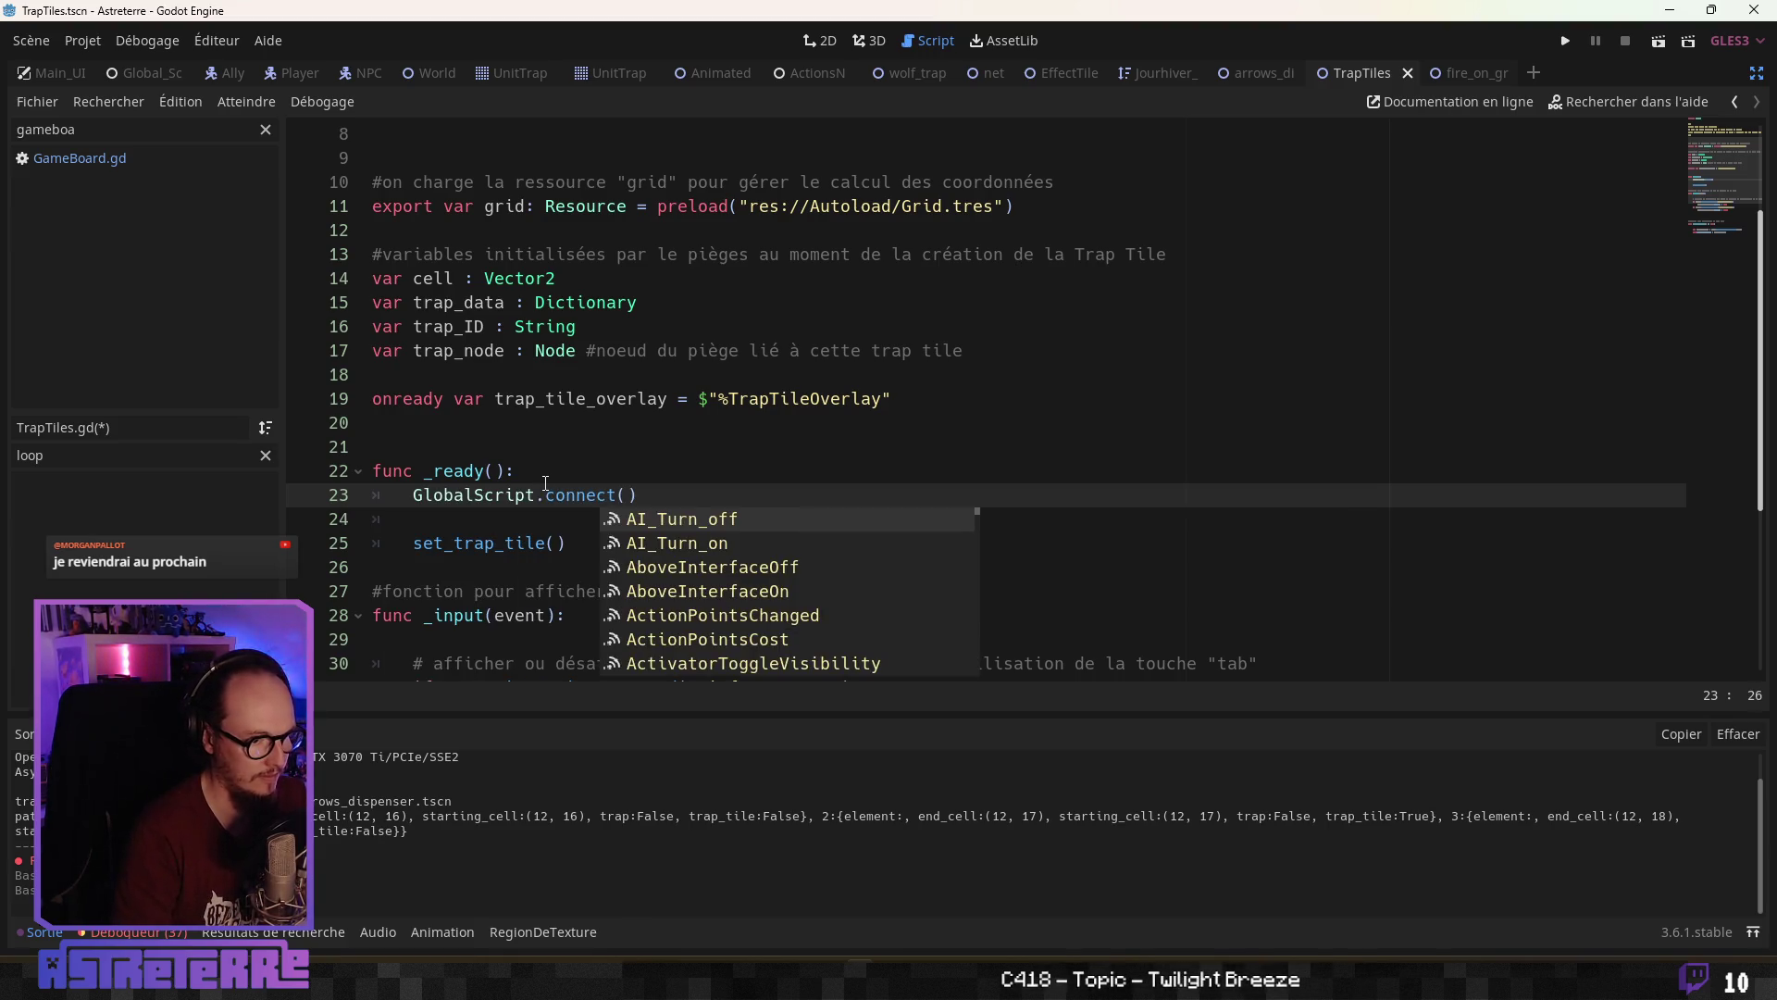
text(trap)
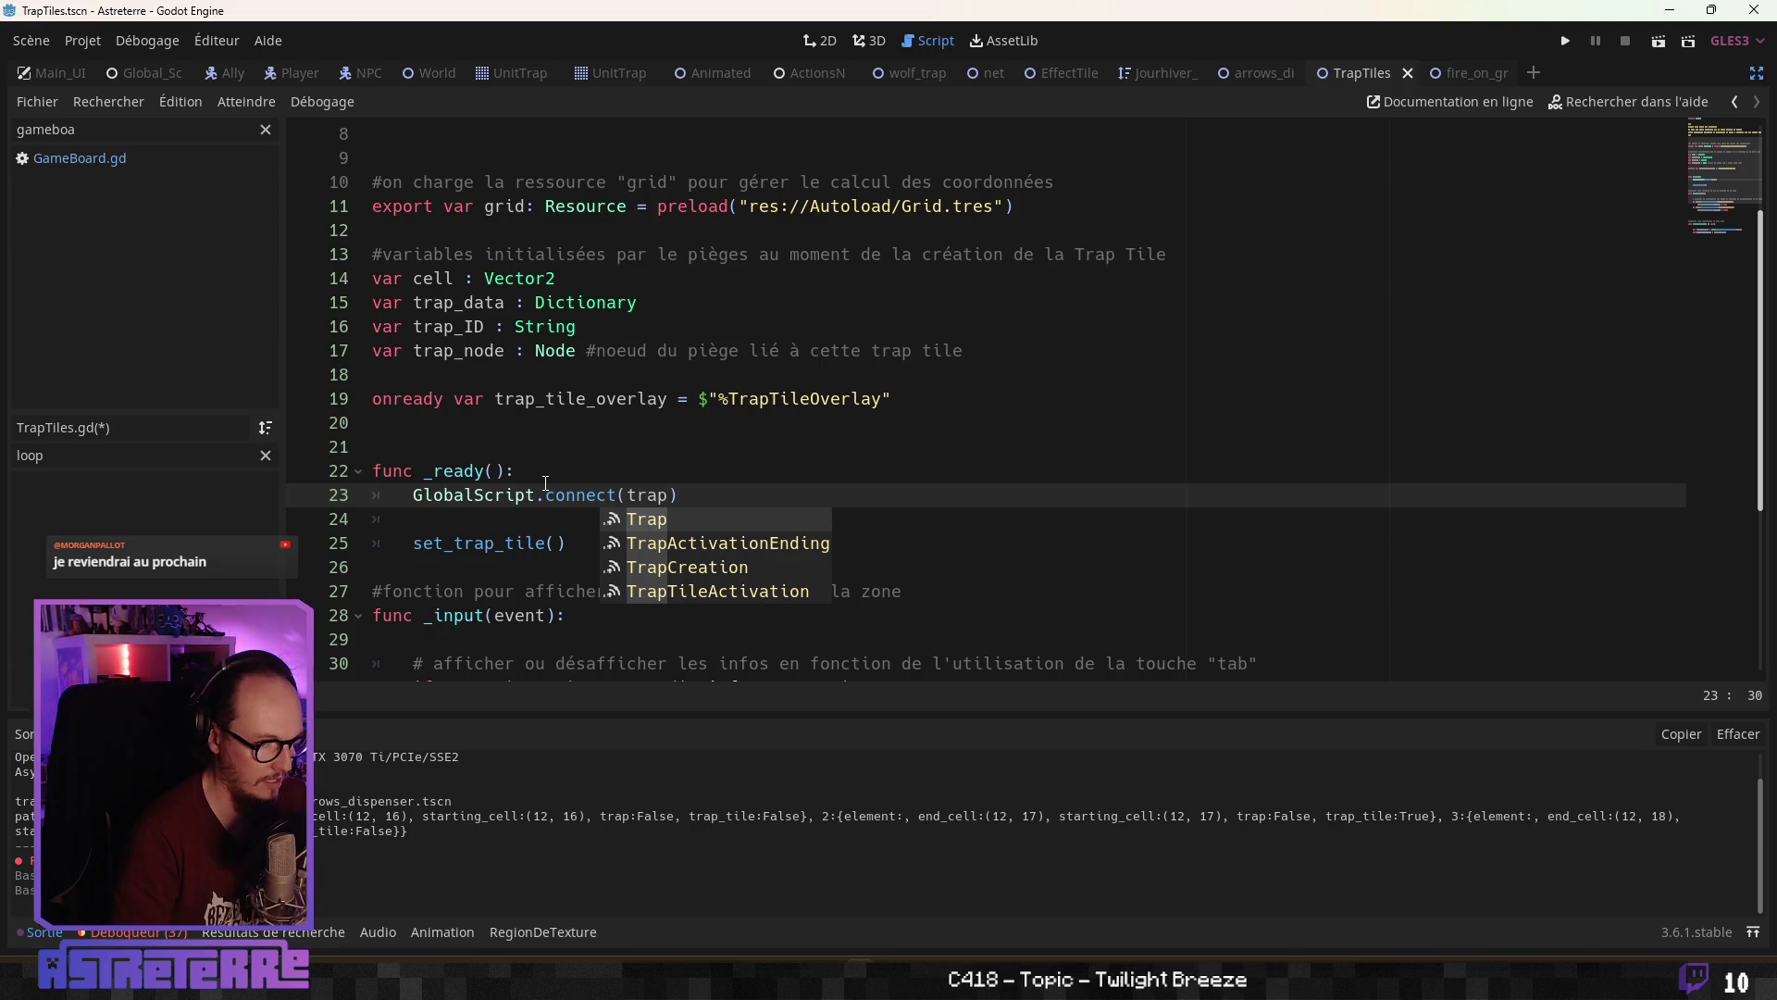
key(Down)
key(Down)
key(Down)
key(Return)
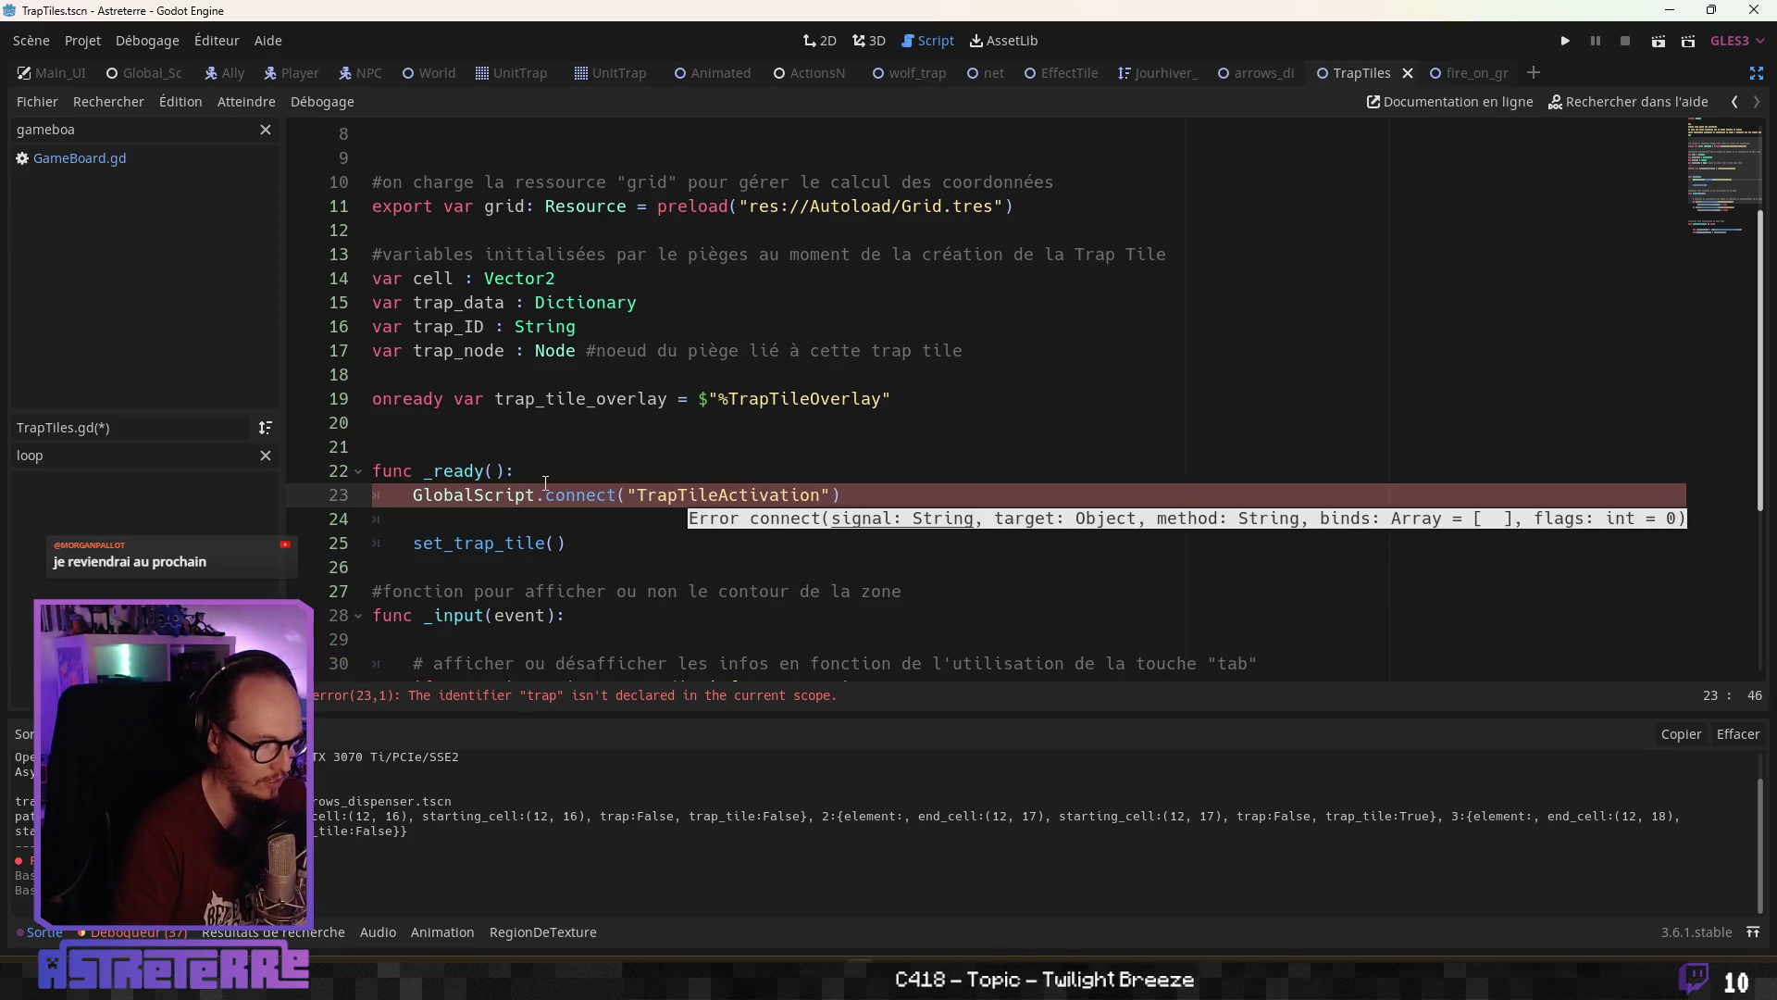
text(, self, ")
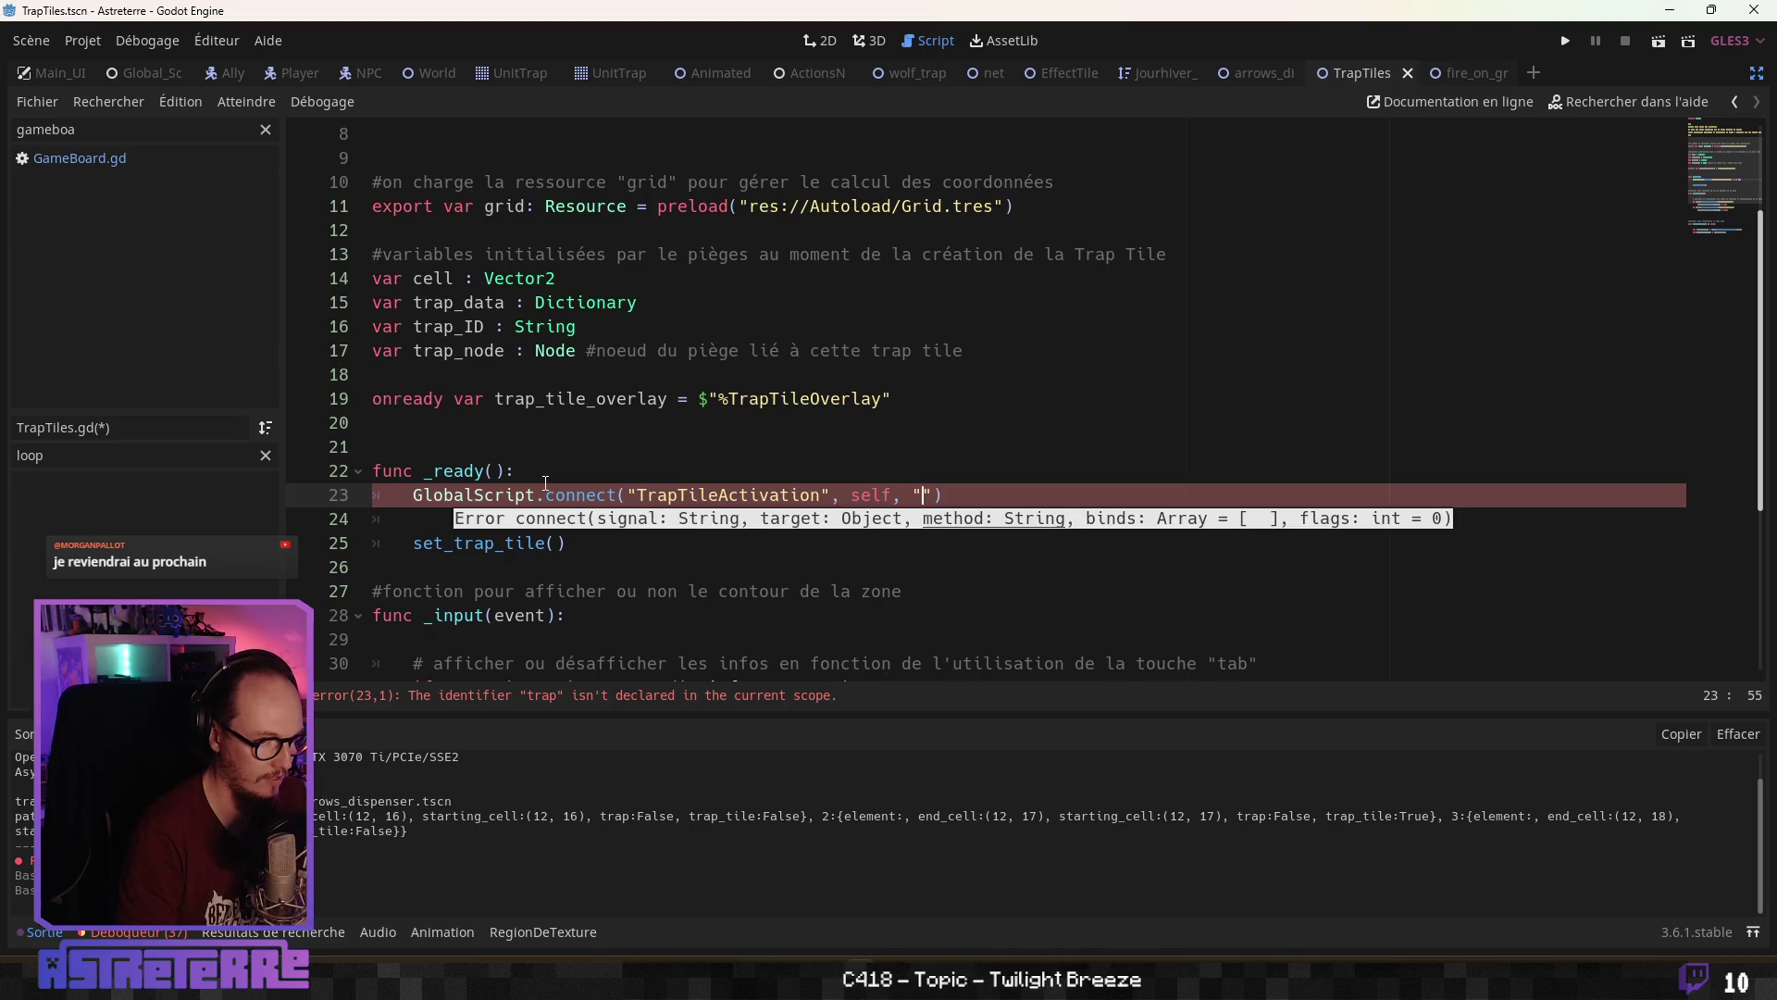
text(on)
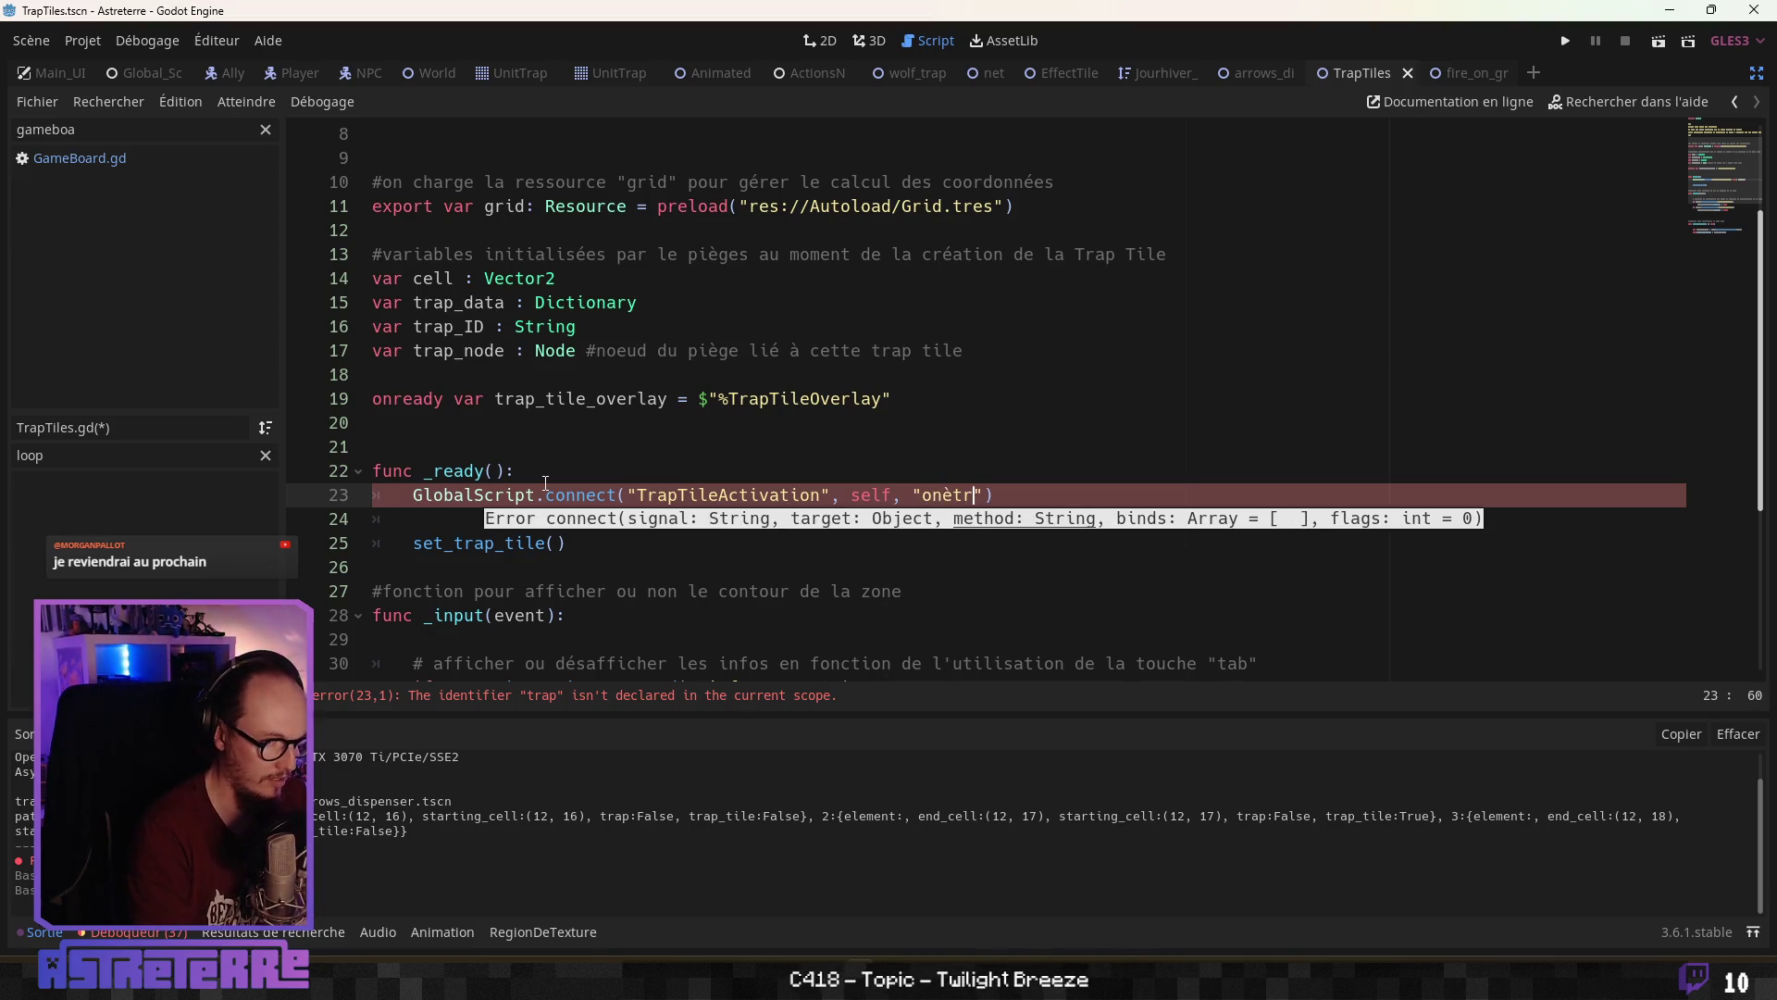
text(_trap_tile_activation)
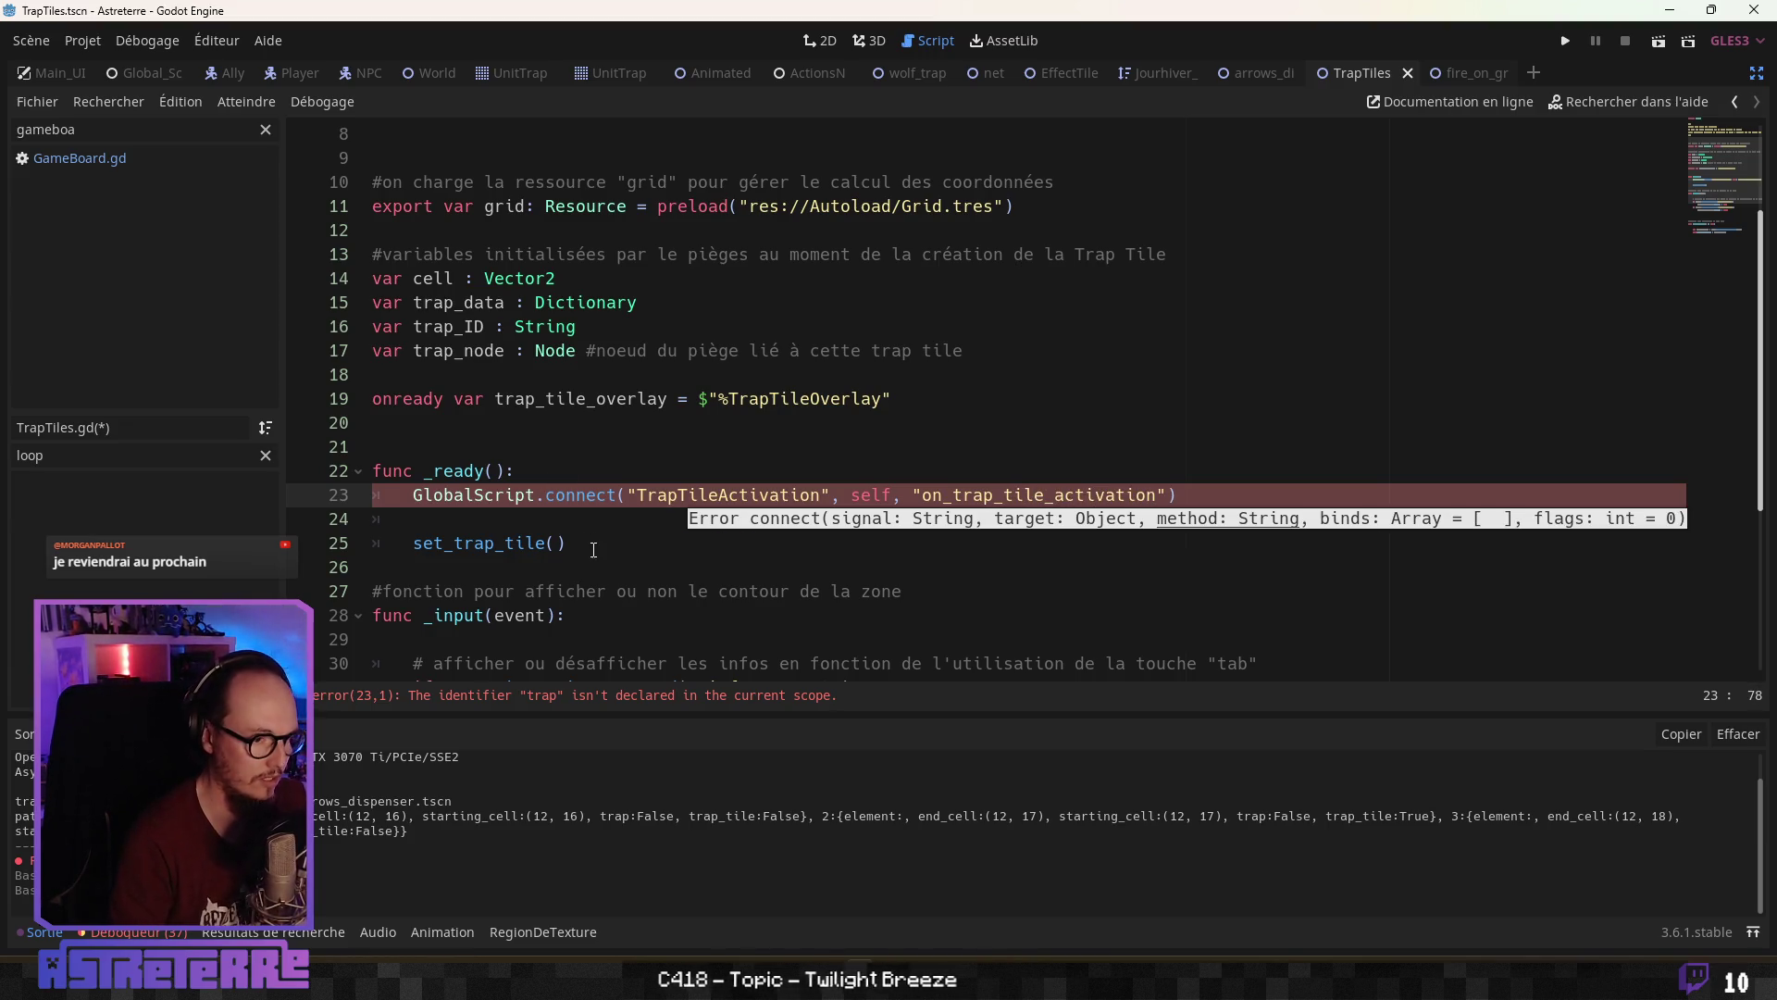
Leave the connect line so errors recheck, then select the on_trap_tile_activation handler name
click(620, 548)
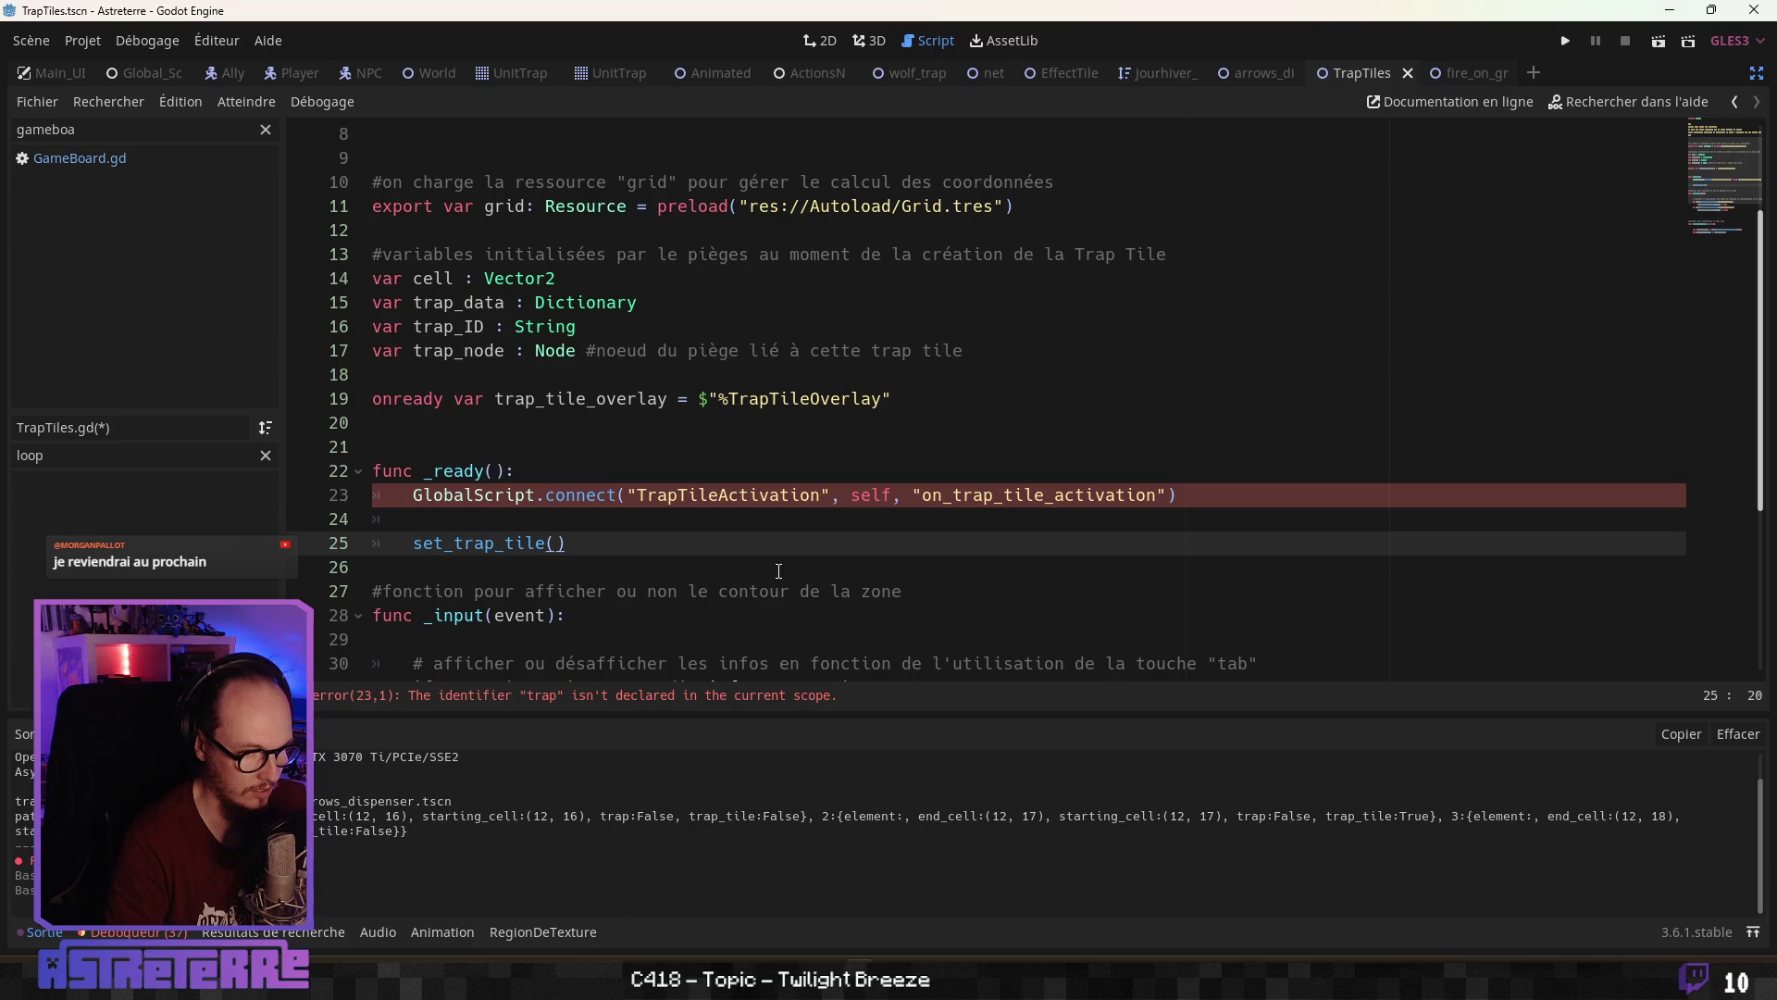
click(598, 662)
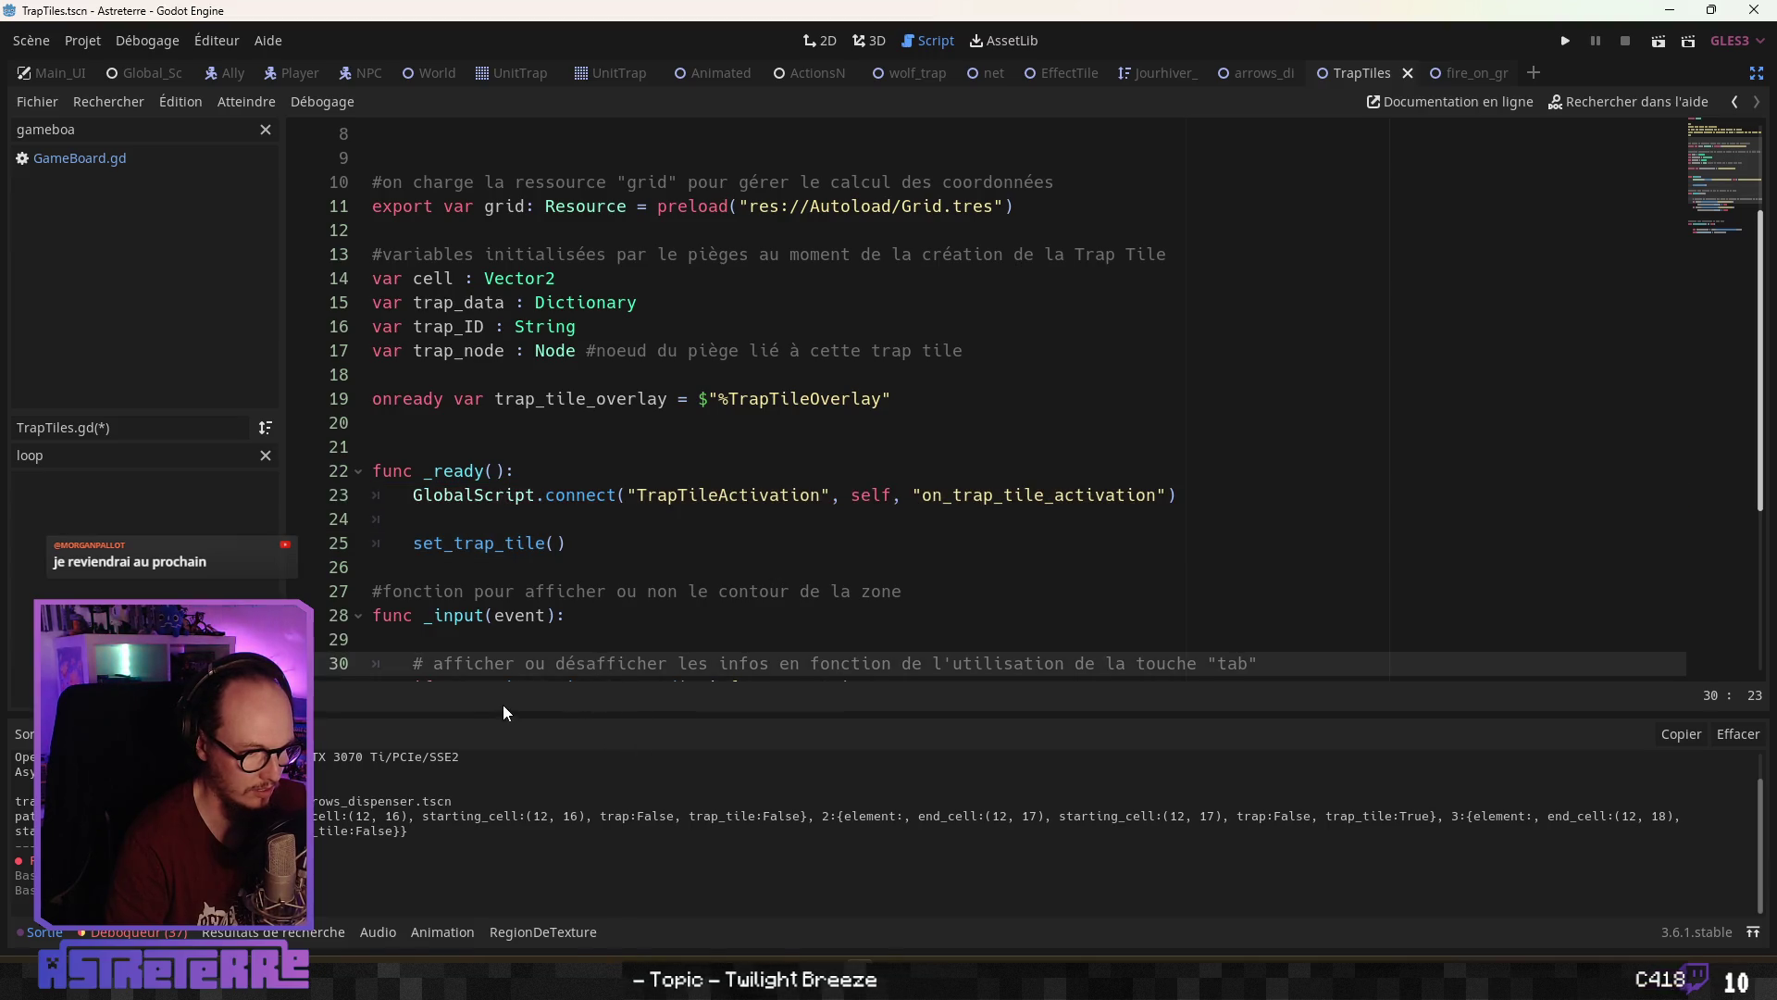
scroll(544, 583, down, 2)
double_click(1073, 350)
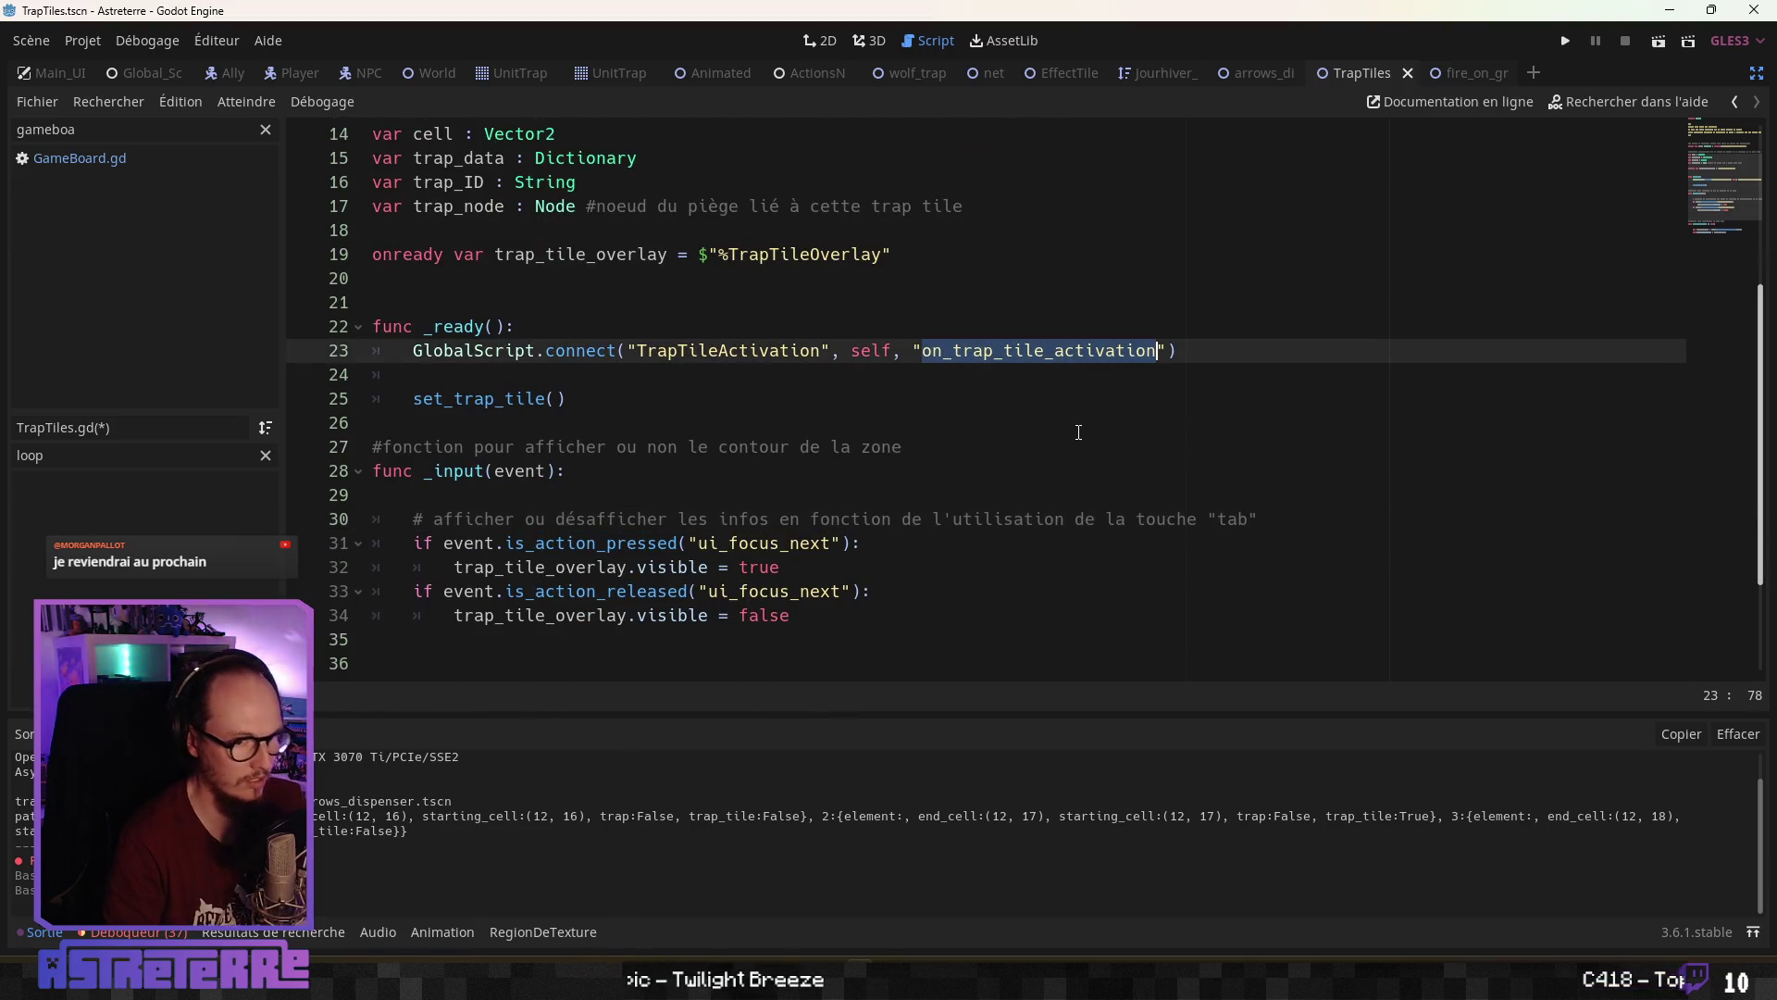
scroll(1076, 432, down, 3)
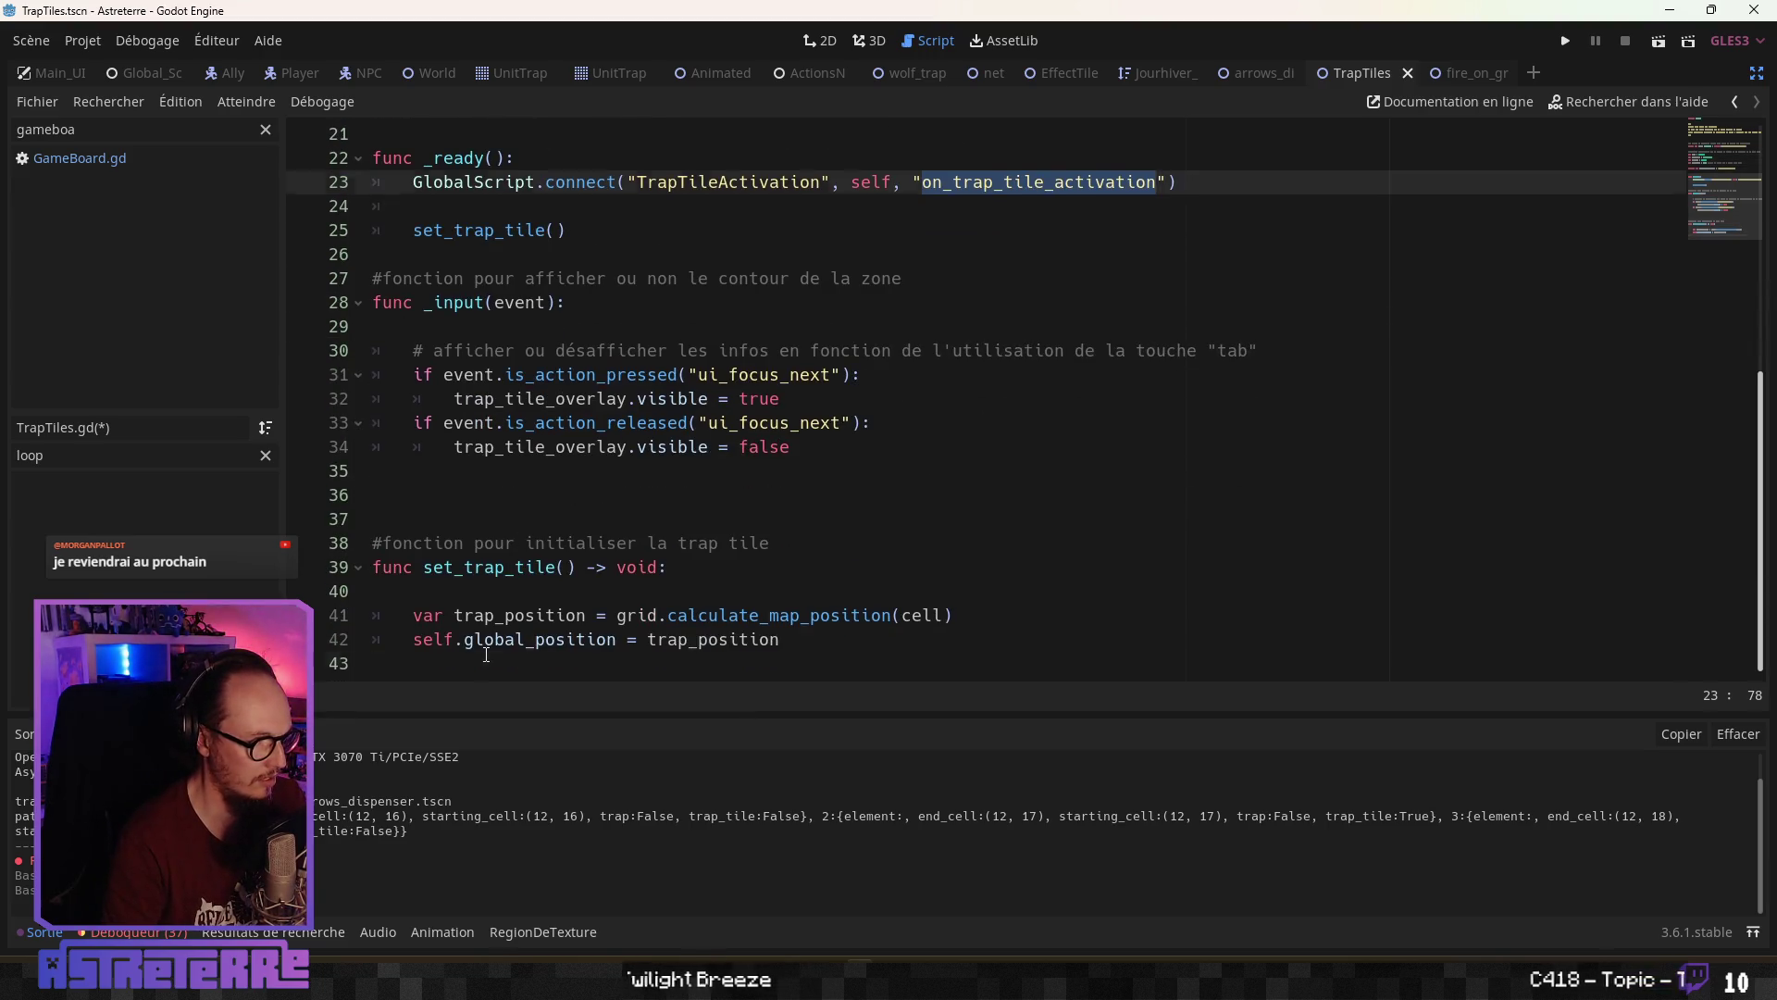
Add a func on_trap_tile_activation(node_received) -> void: handler after set_trap_tile
click(481, 661)
key(Return)
text(func on_trap_tile_activation)
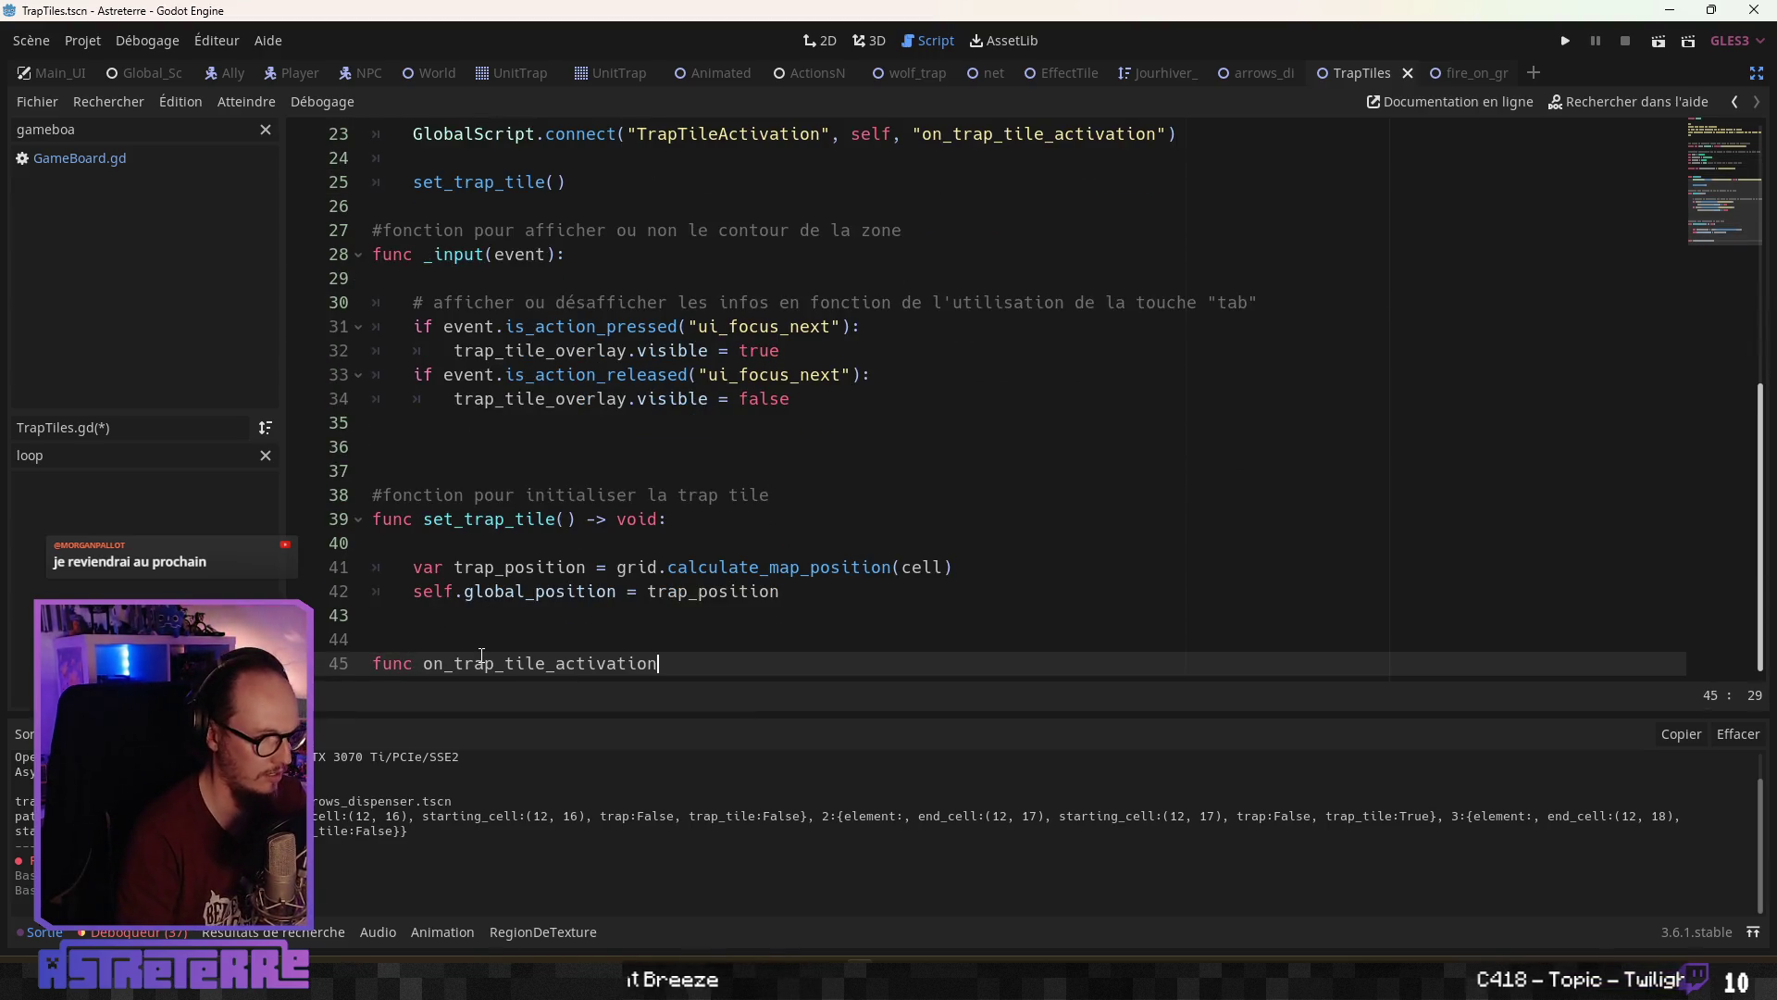
text((node_rec)
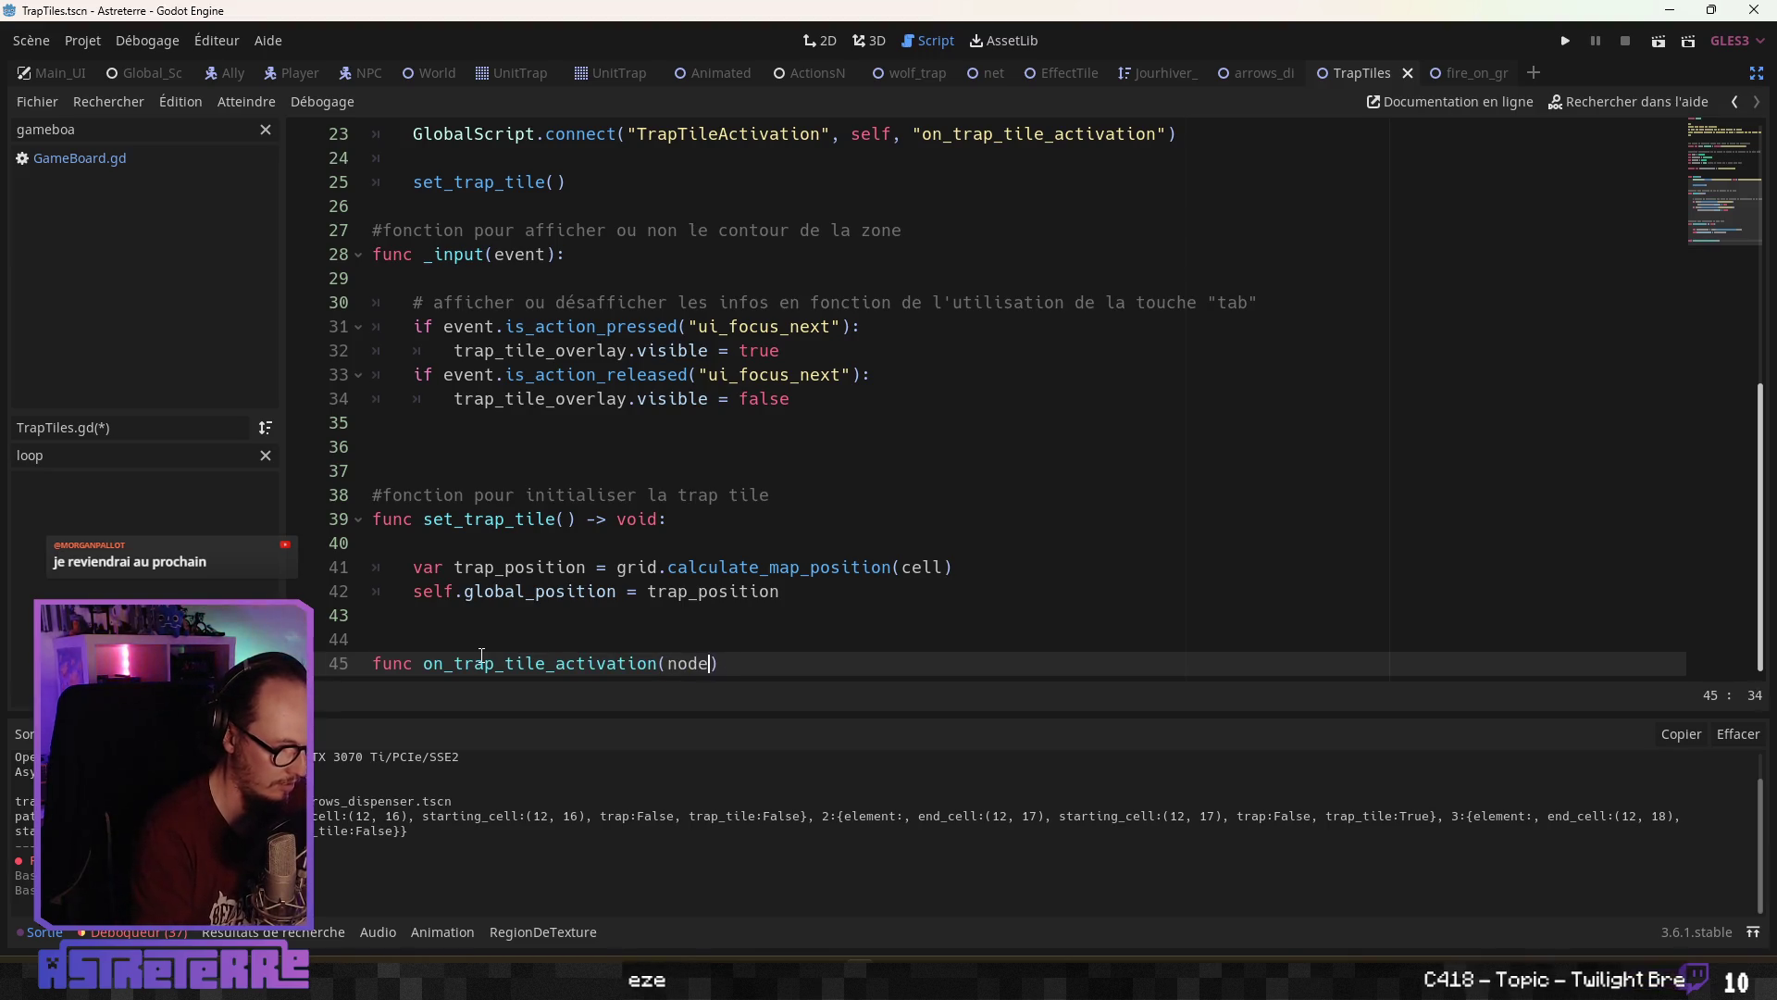
text(eived))
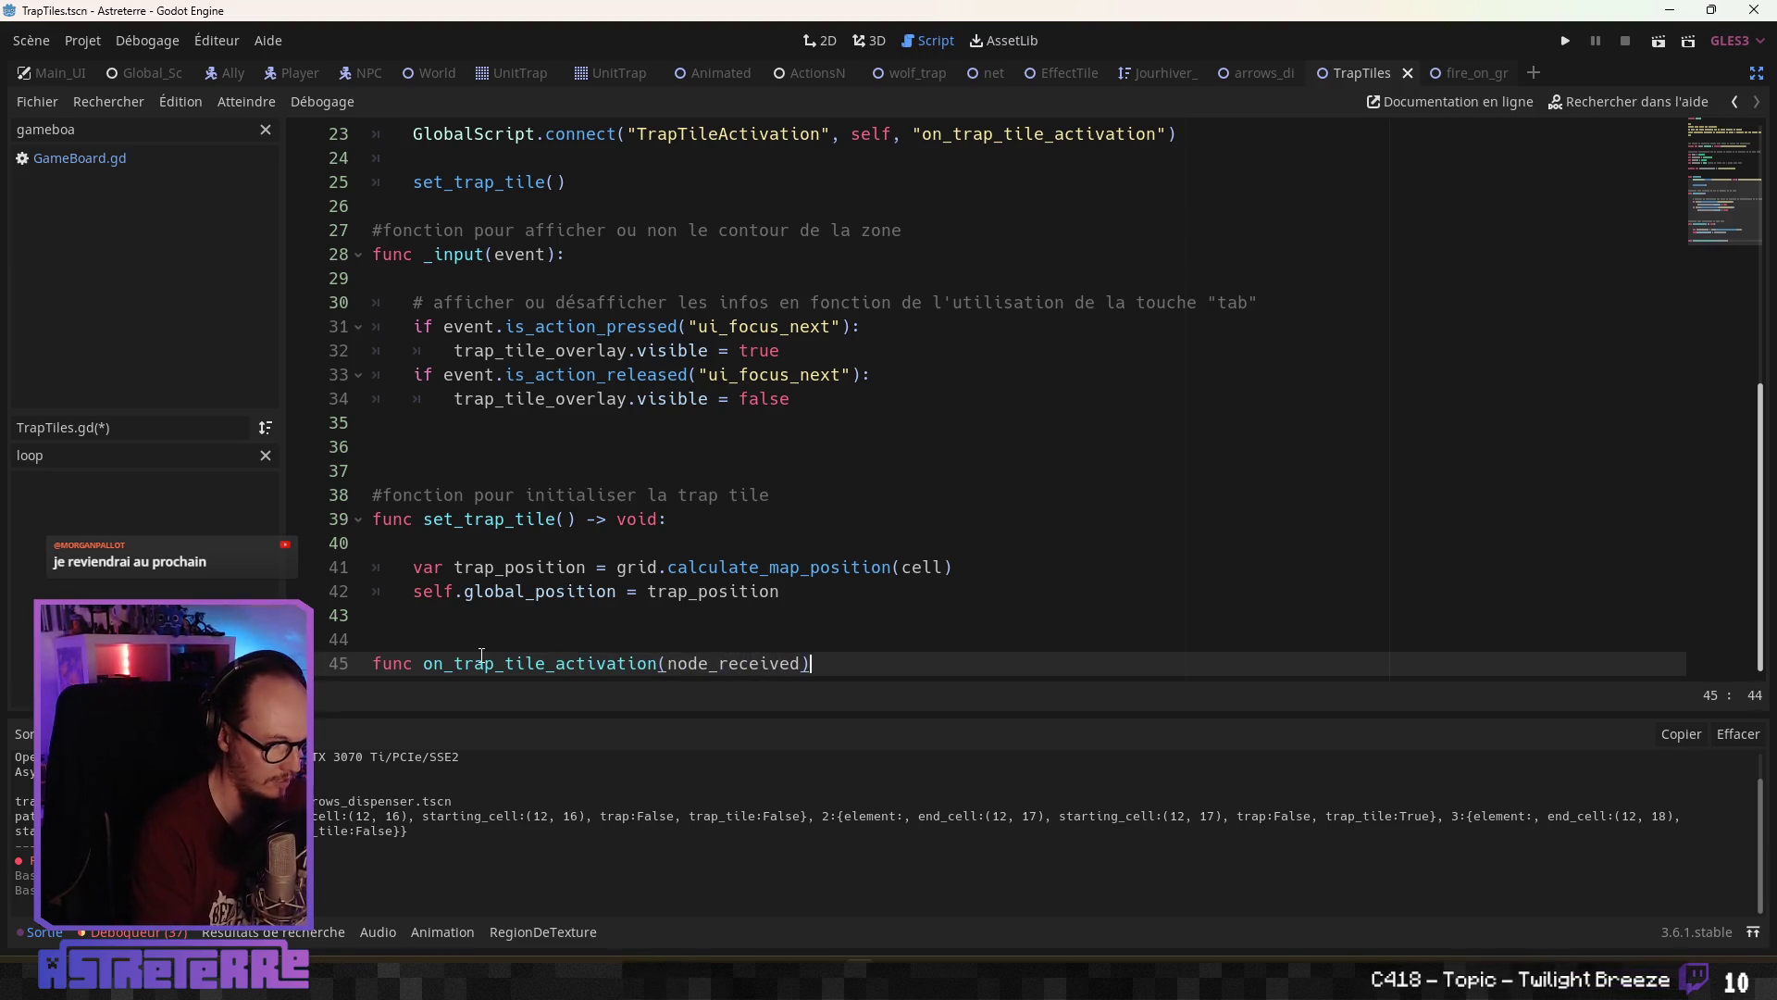
text( -> void)
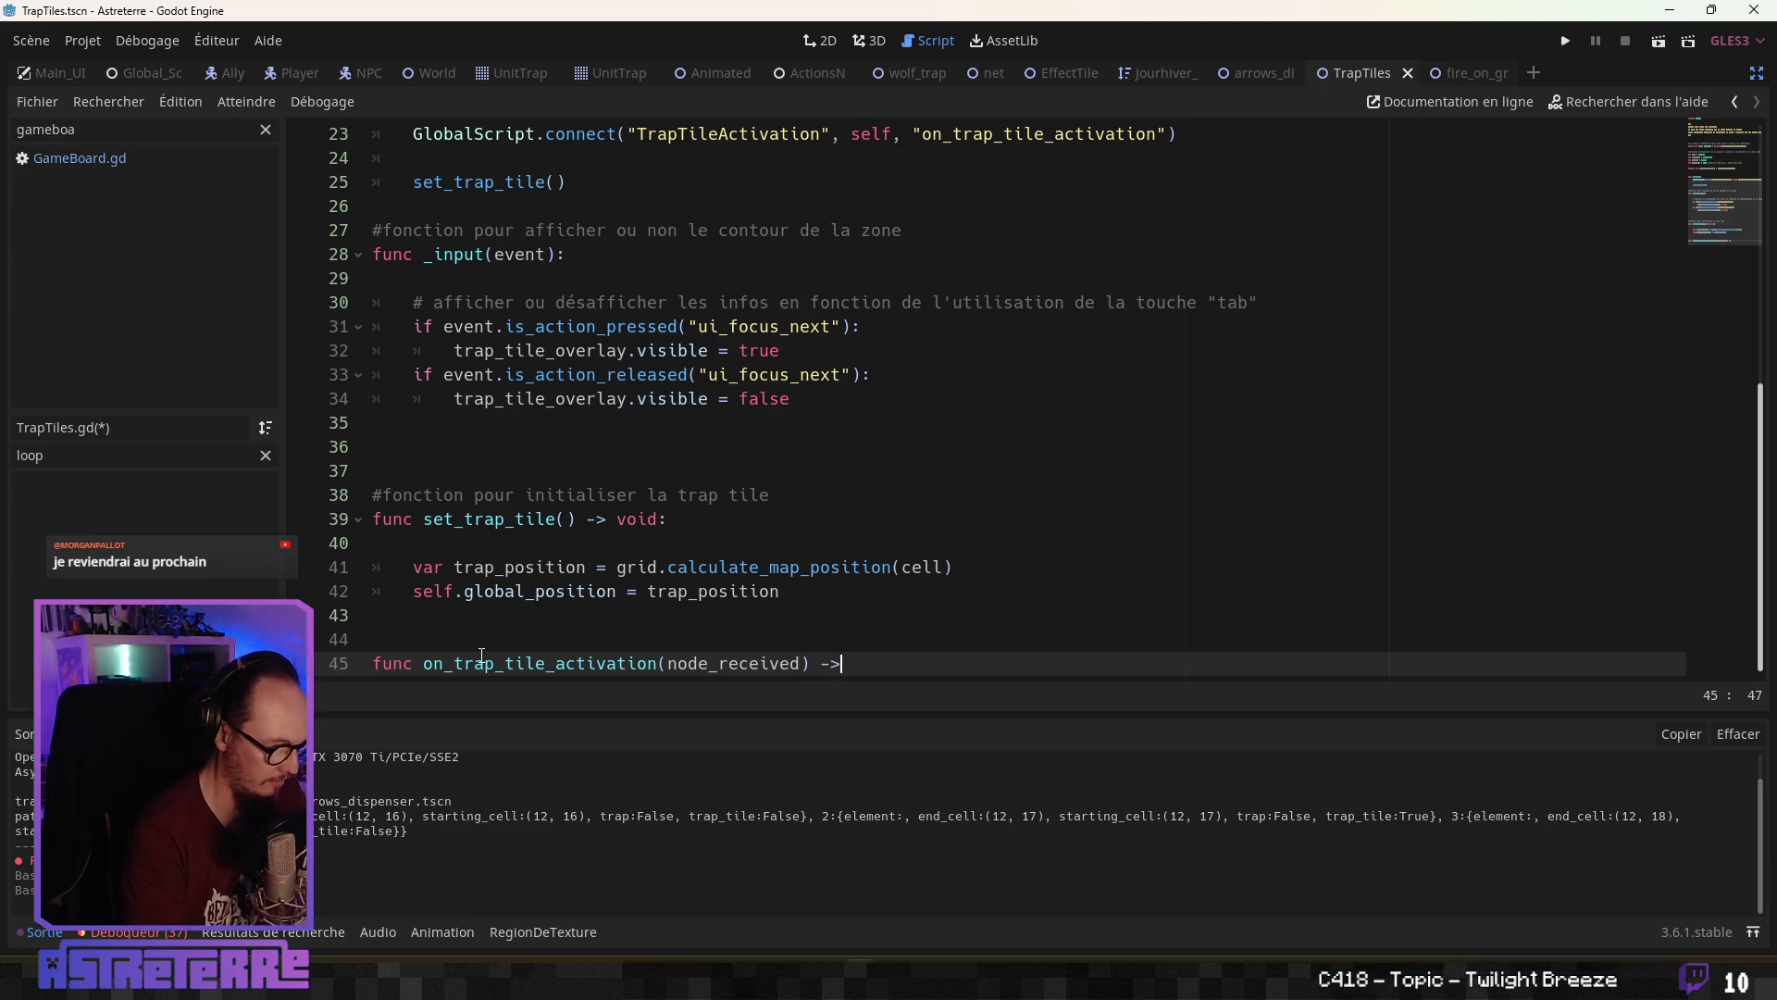
text(:)
key(Return)
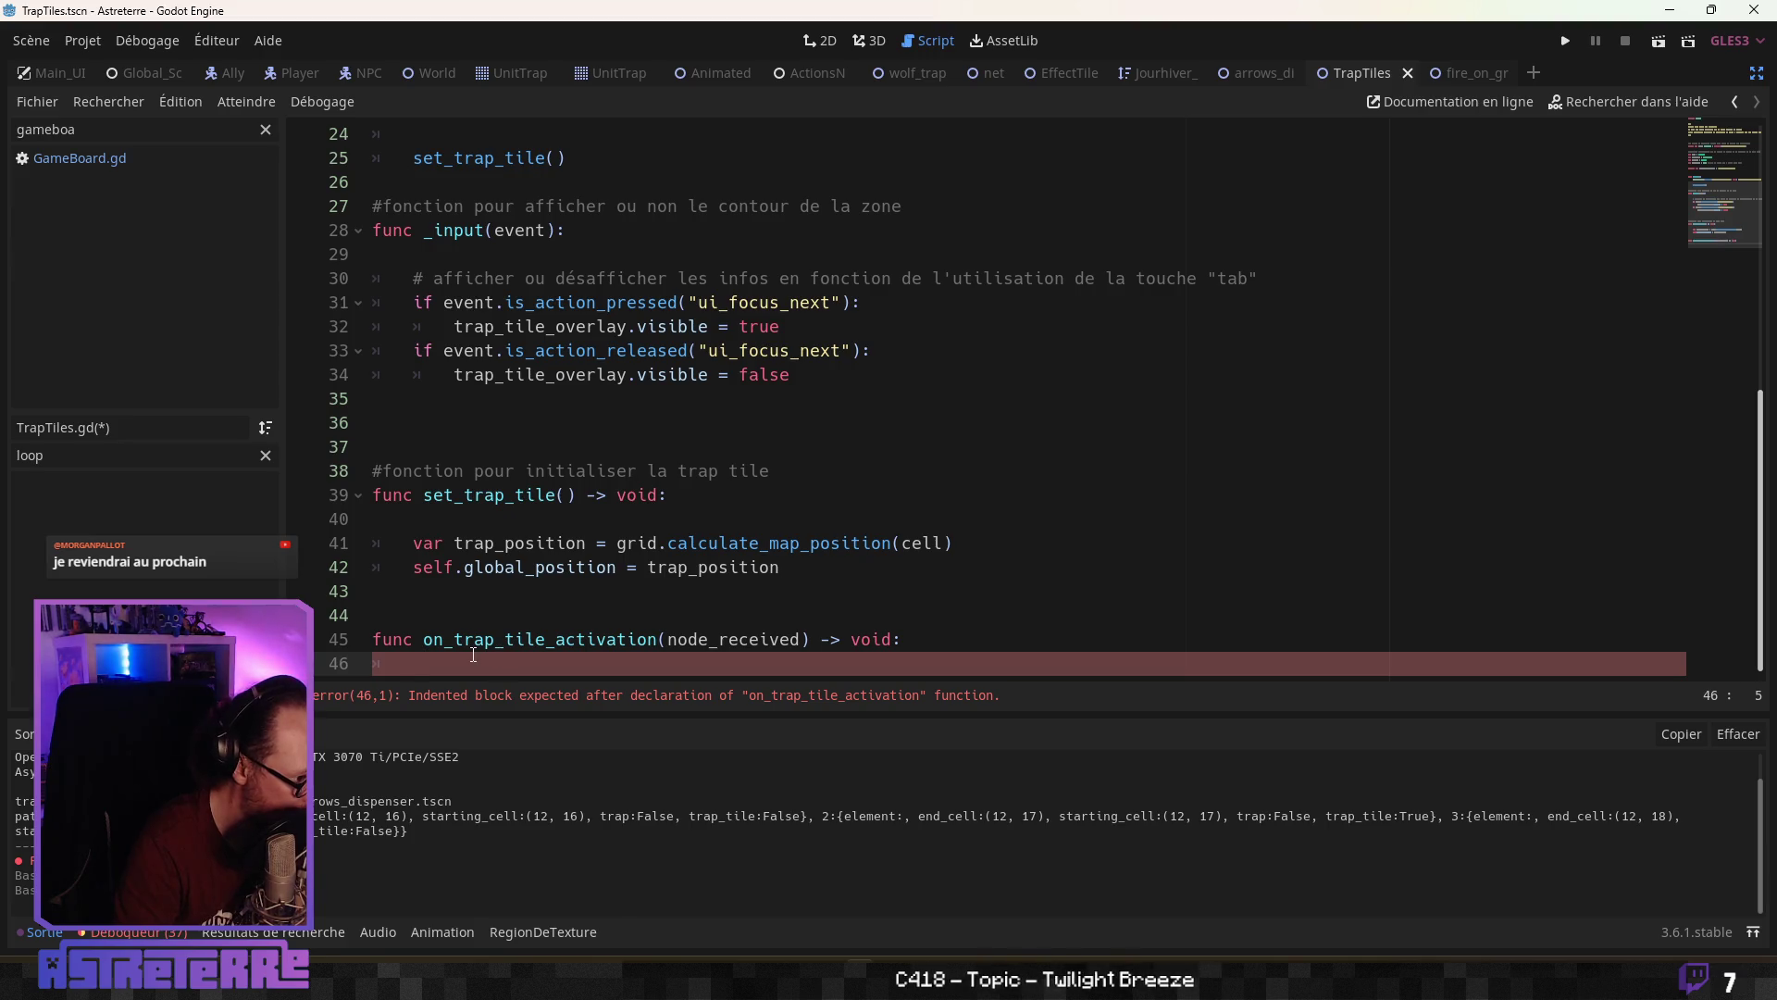
Put the comment '#fonction pour activer le piège' above the handler, with a blank line before it
click(439, 613)
text(#fonction pour acv)
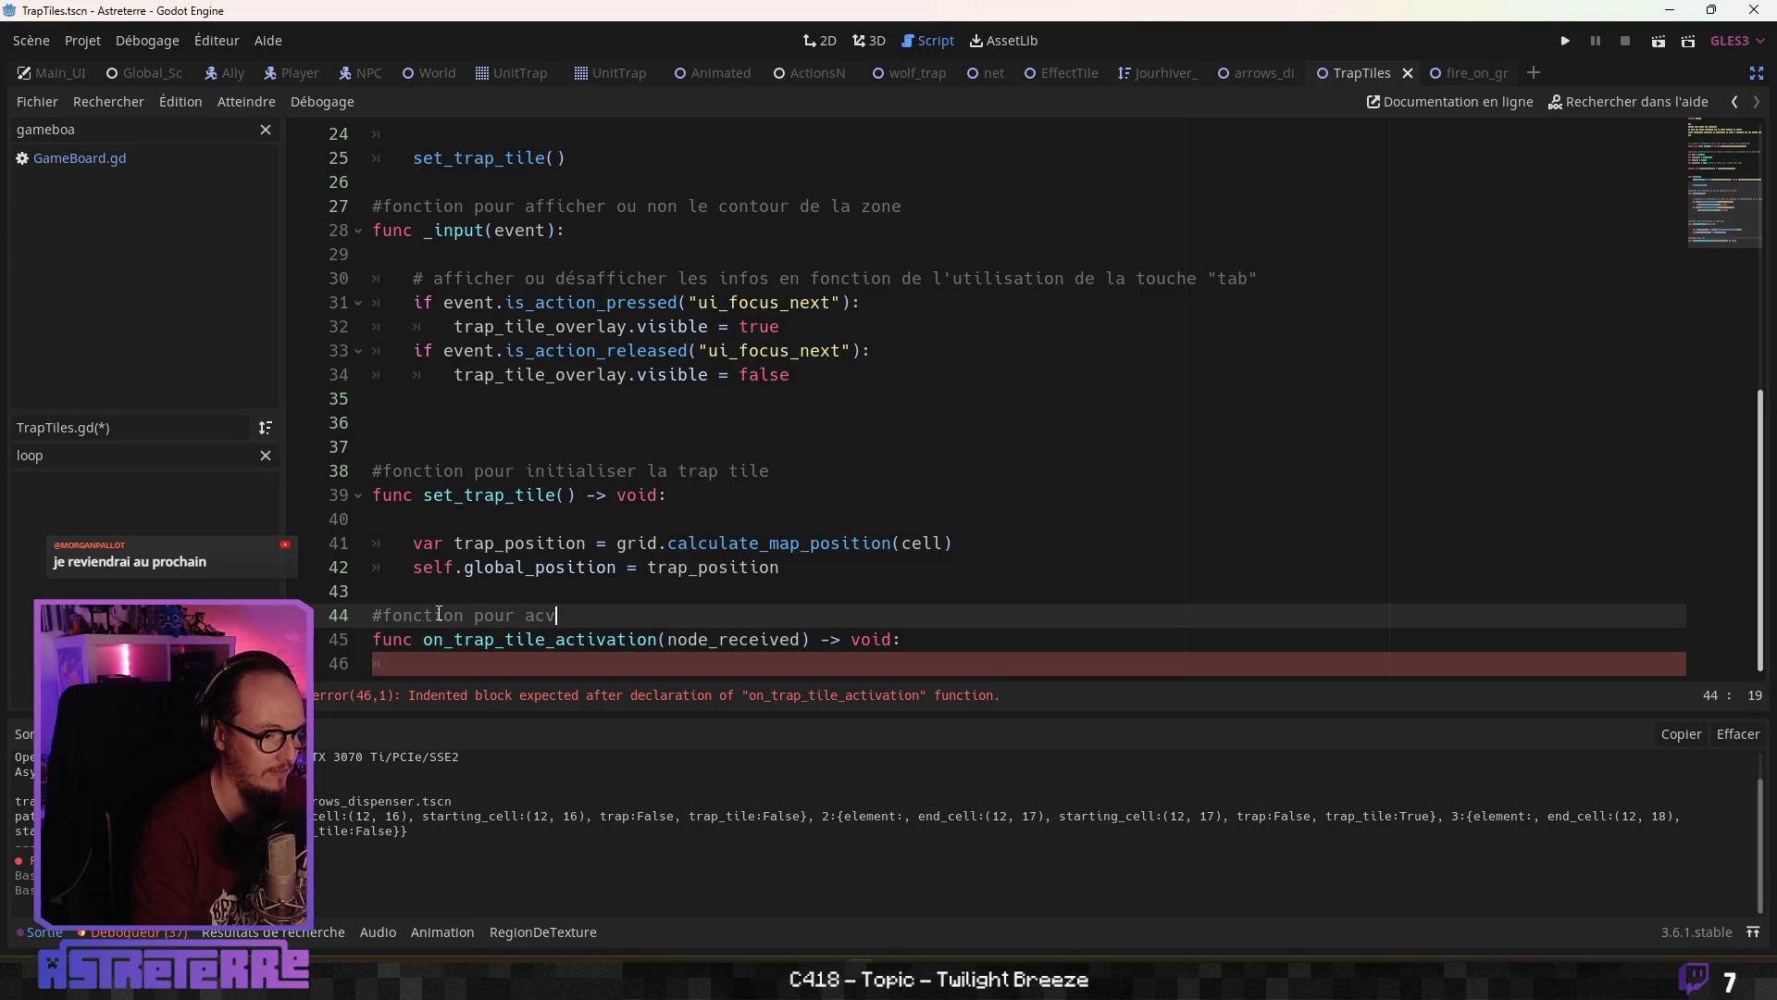
key(BackSpace)
text(tiver le piège à disa)
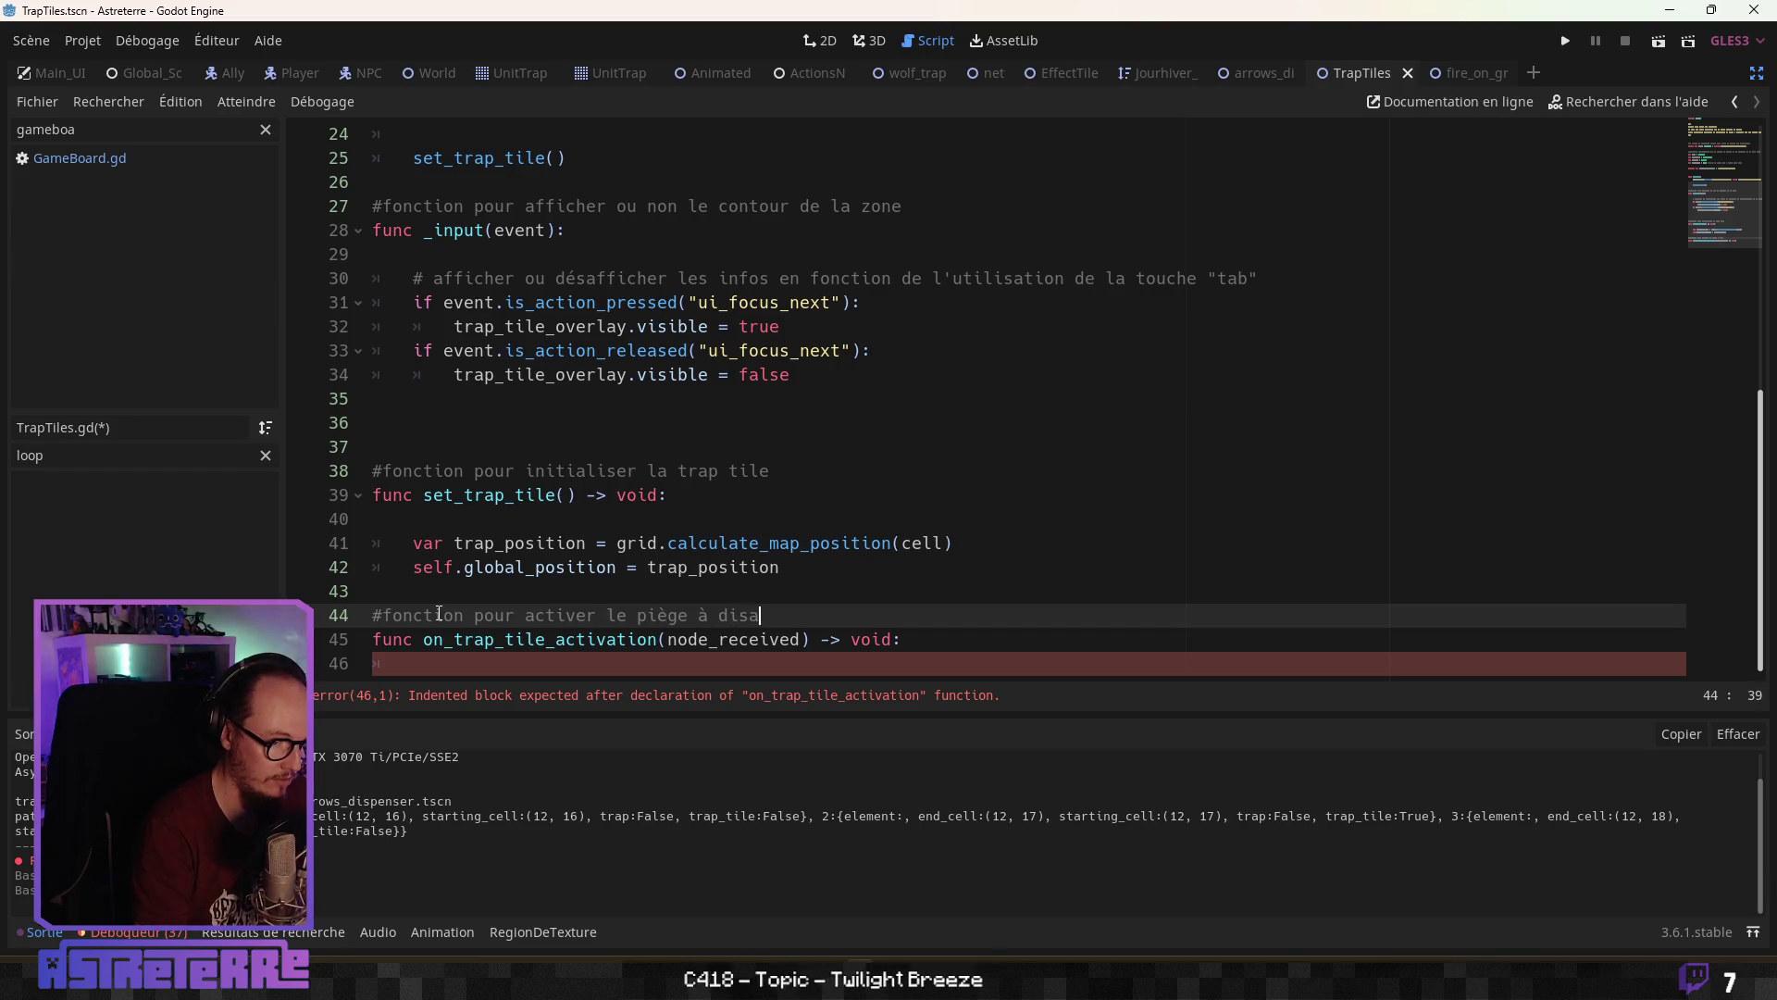
key(BackSpace)
key(BackSpace)
key(BackSpace)
key(Home)
key(Return)
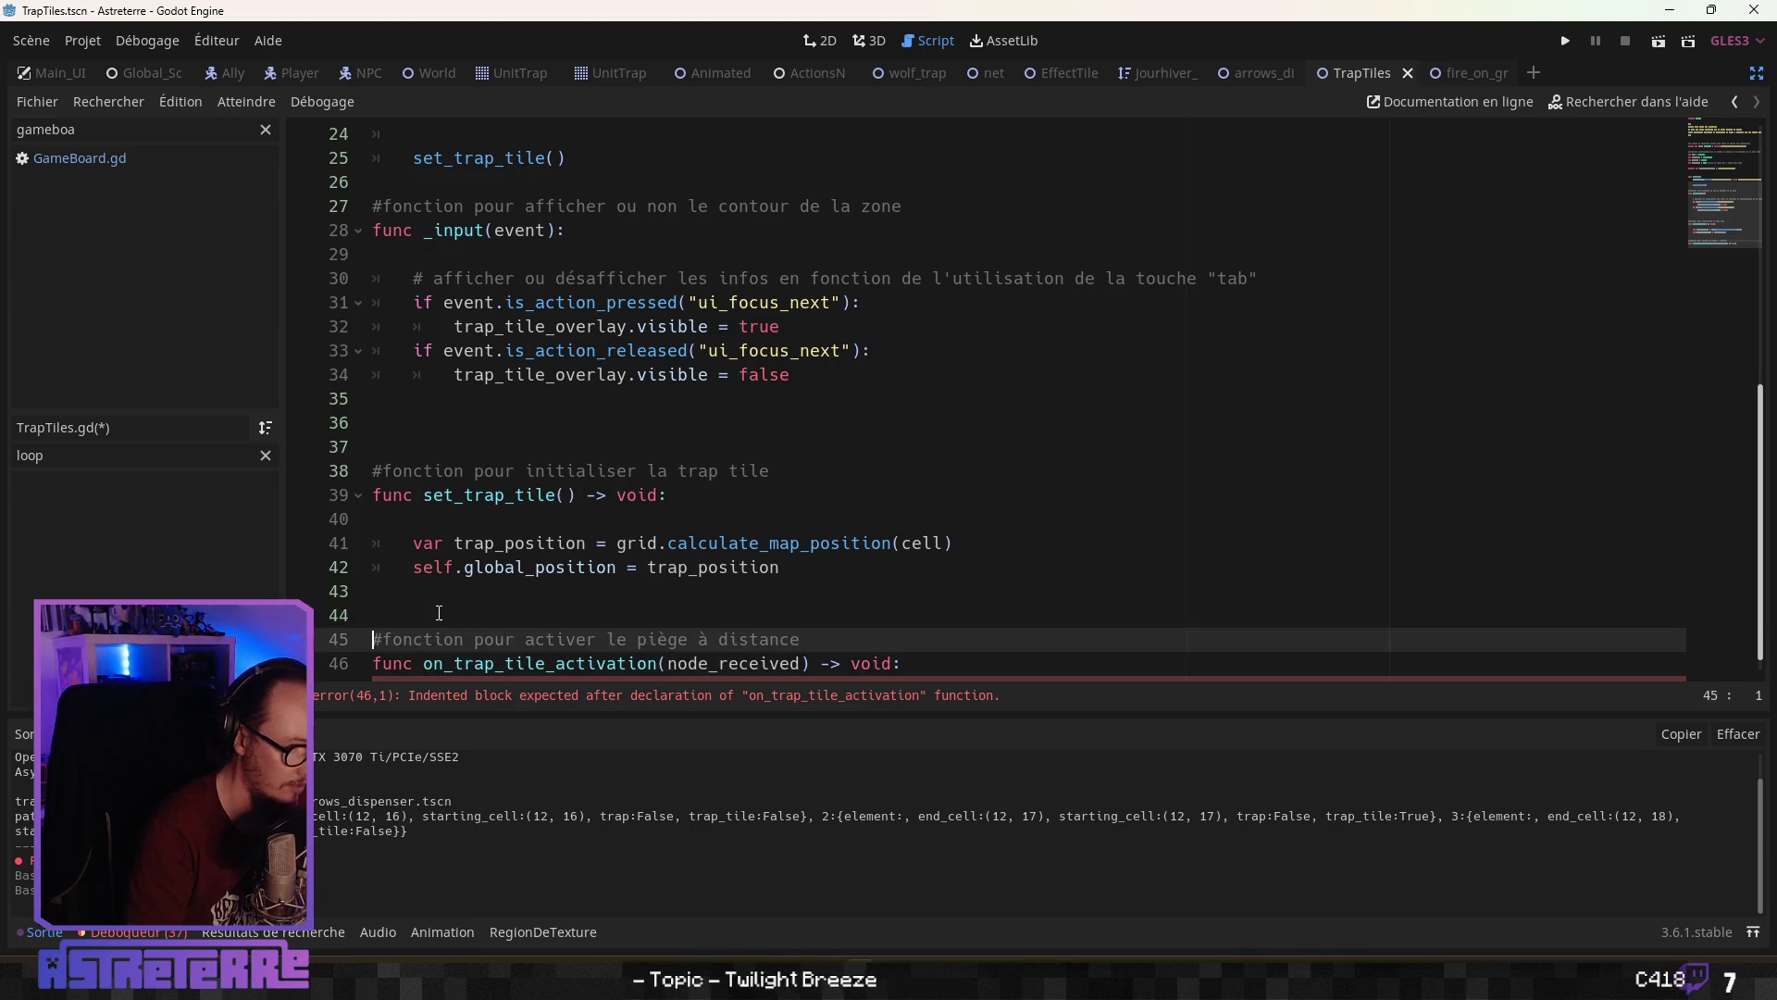
key(Down)
key(End)
key(Return)
Write the handler body as 'if node_received:' followed by an indented return
text(i)
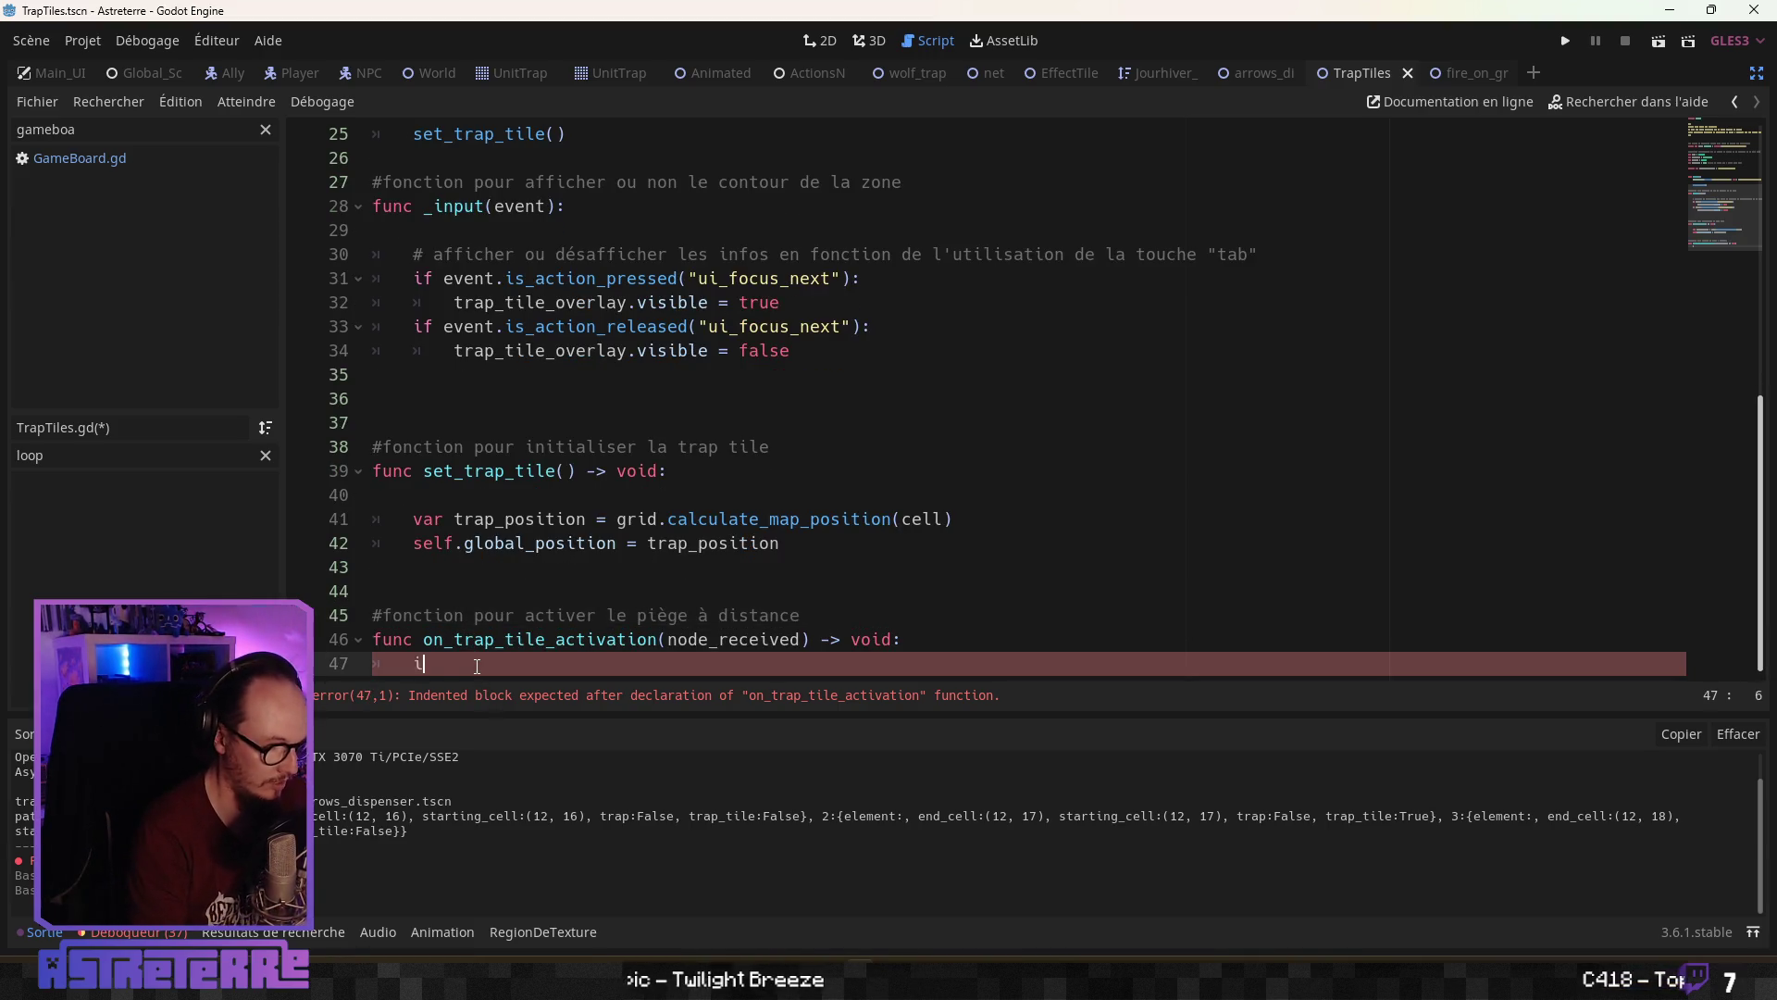
text(f node)
key(Return)
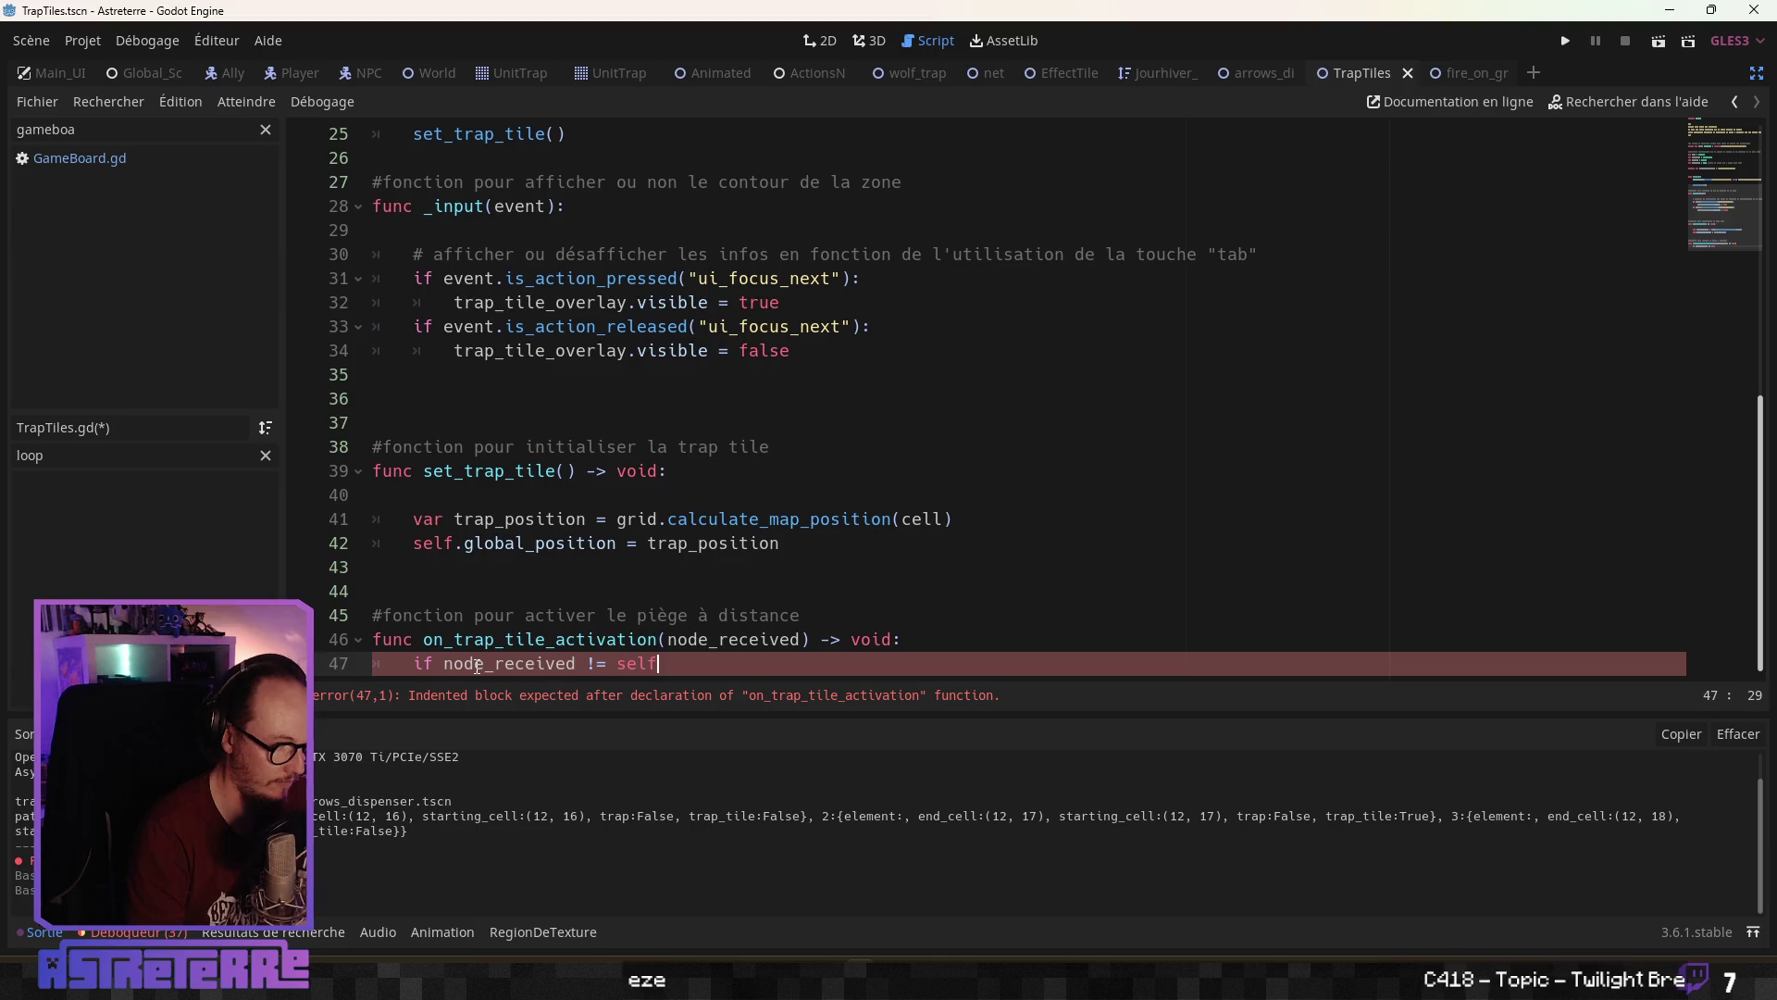
text(:)
key(Return)
text(retue)
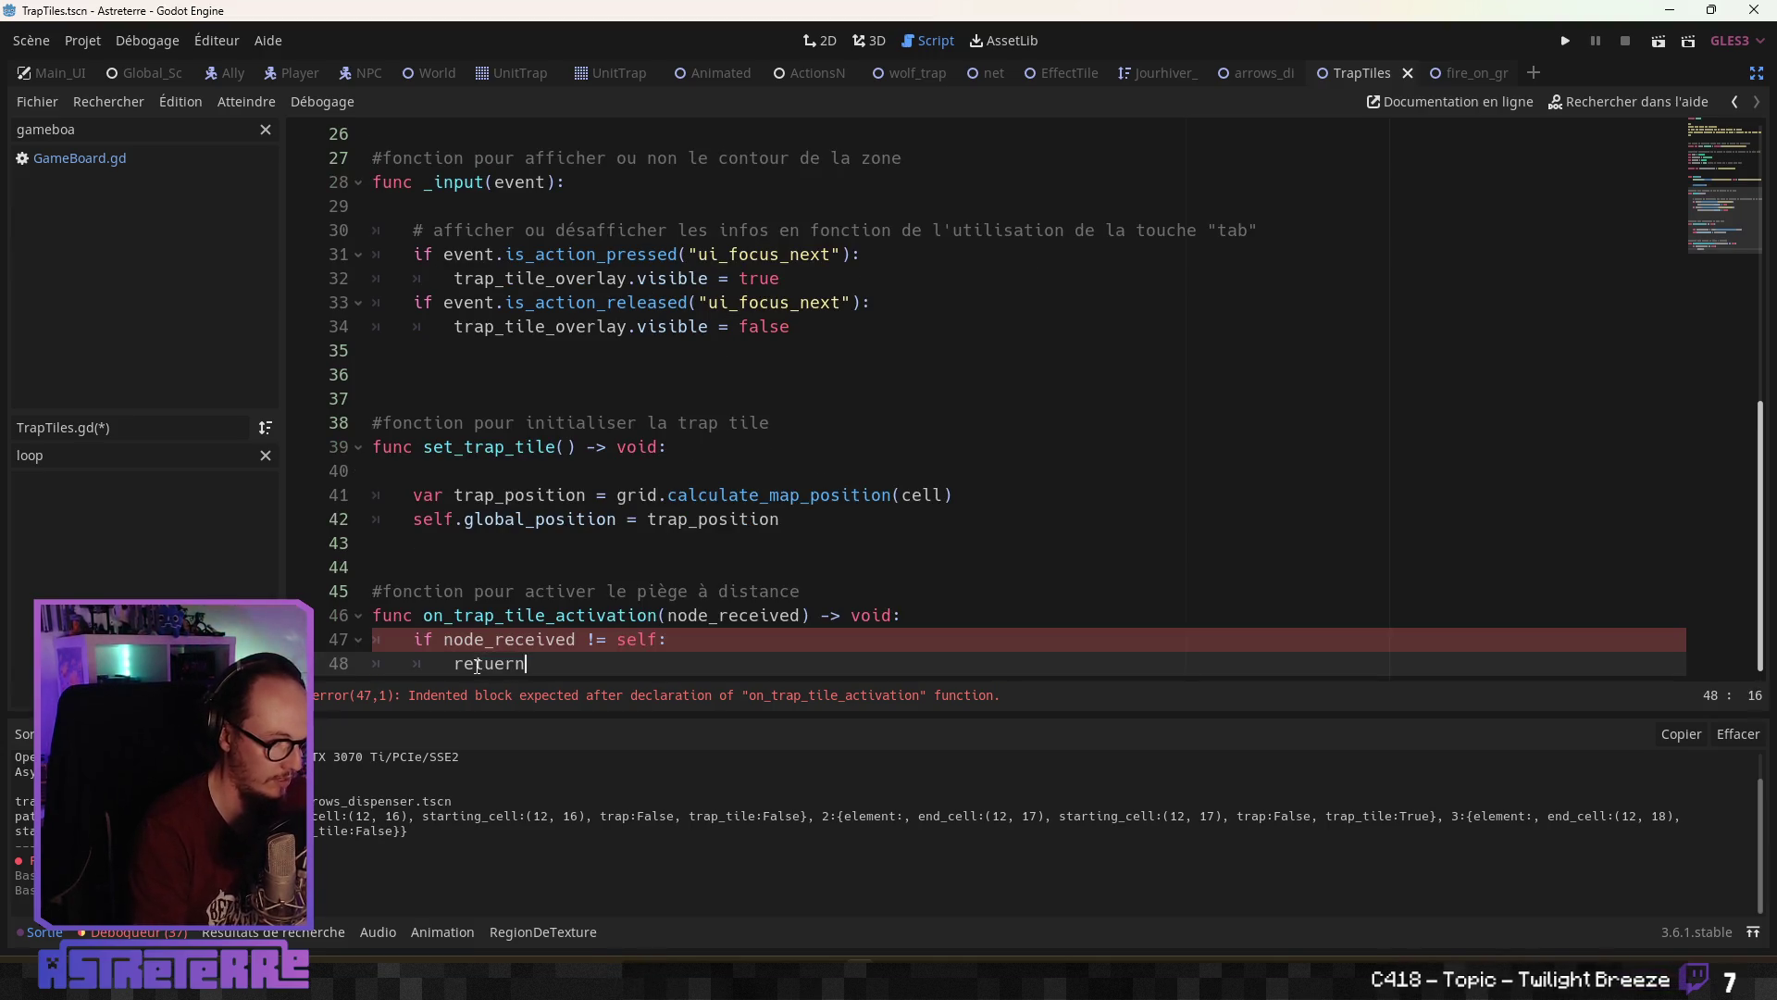
key(Escape)
key(Return)
key(BackSpace)
key(BackSpace)
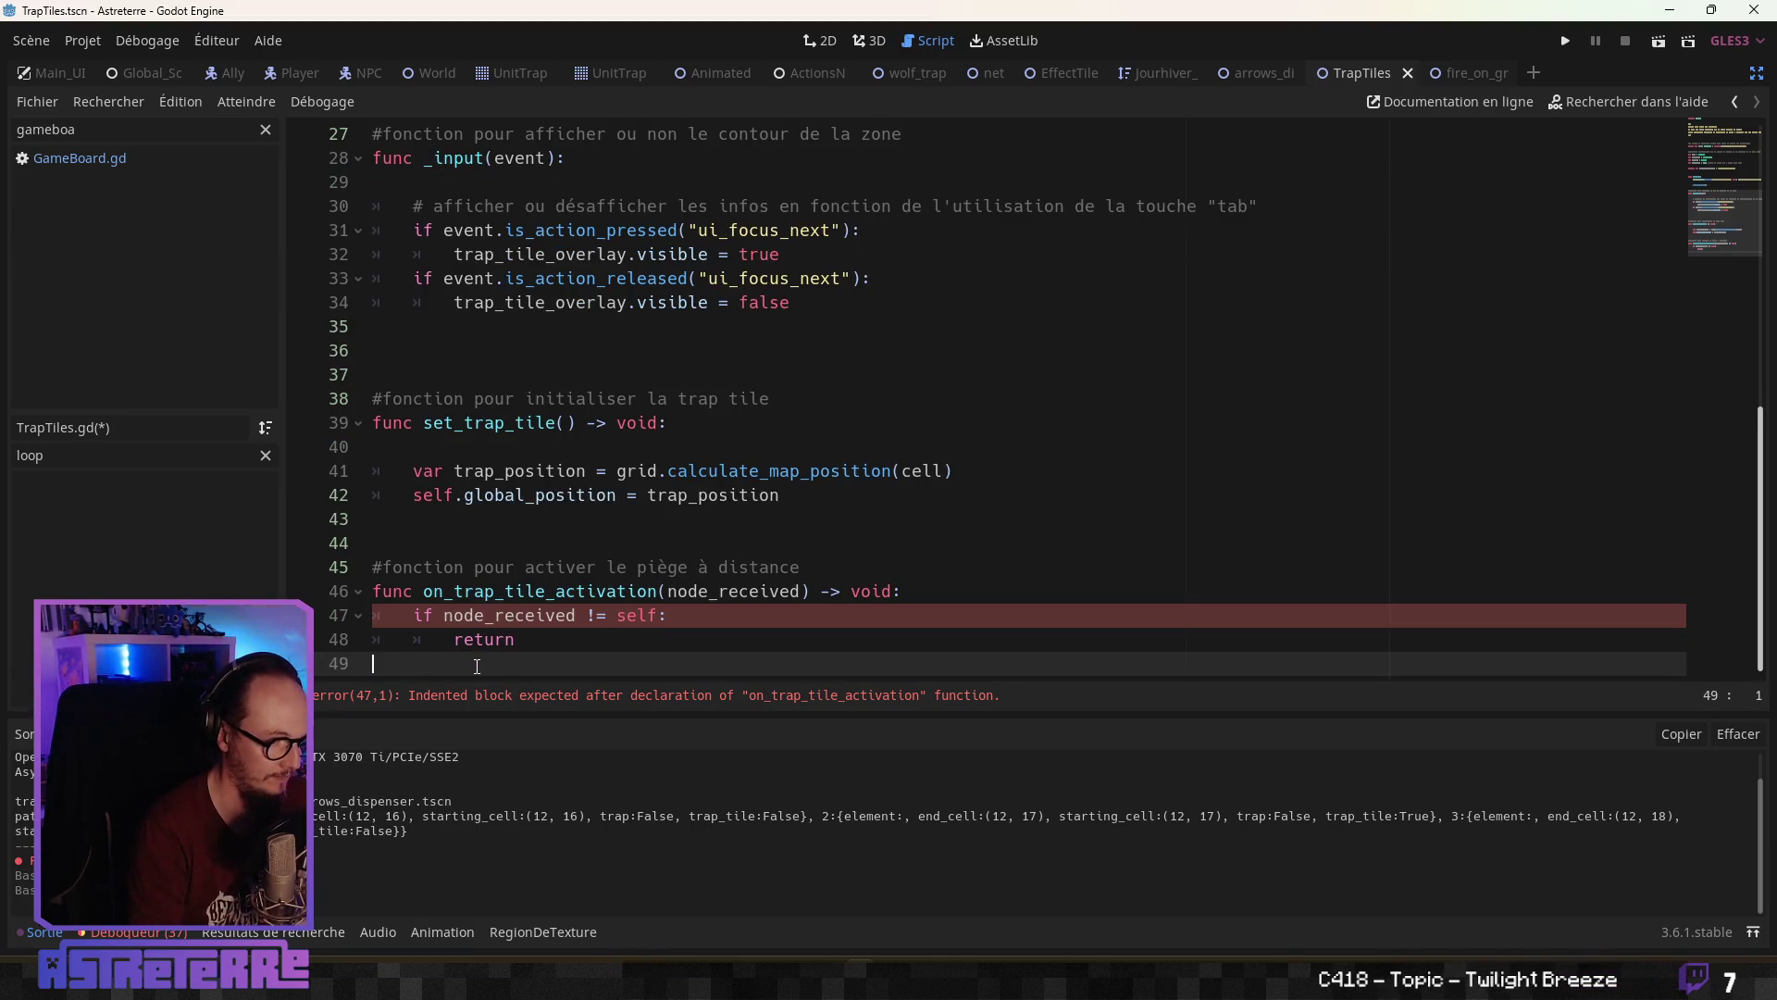
key(Return)
key(Return)
key(Return)
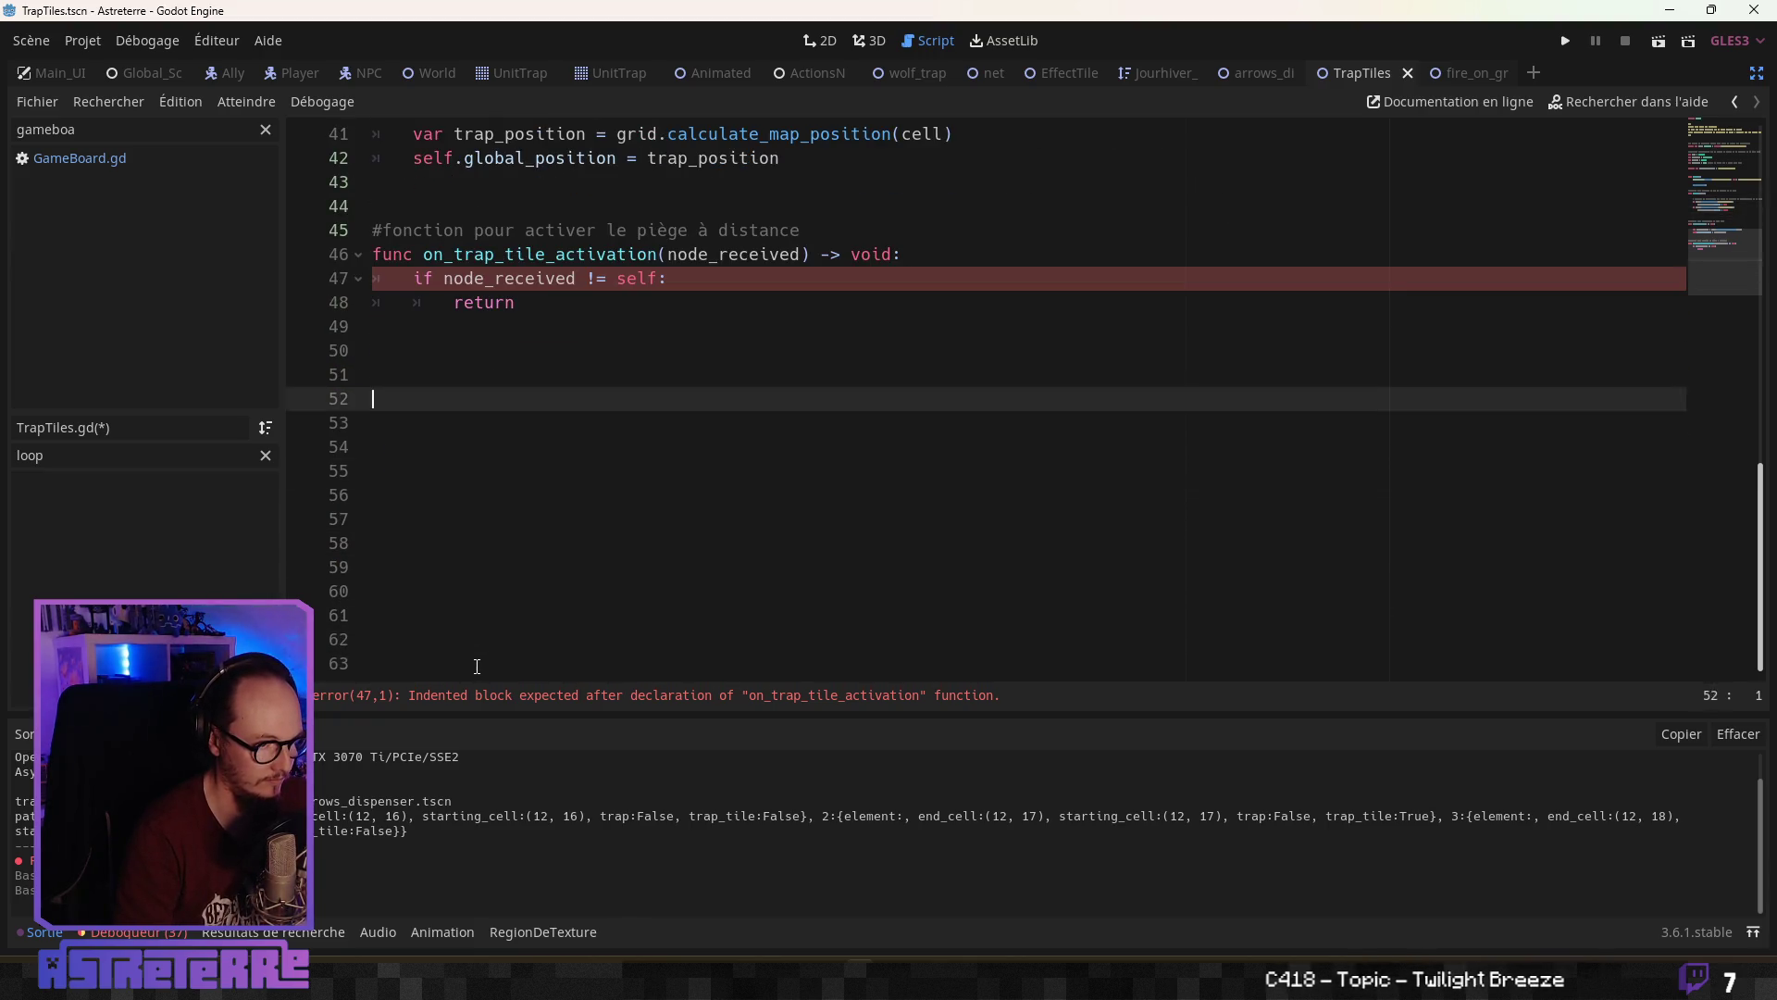
key(Up)
key(Up)
key(Up)
key(Down)
key(Tab)
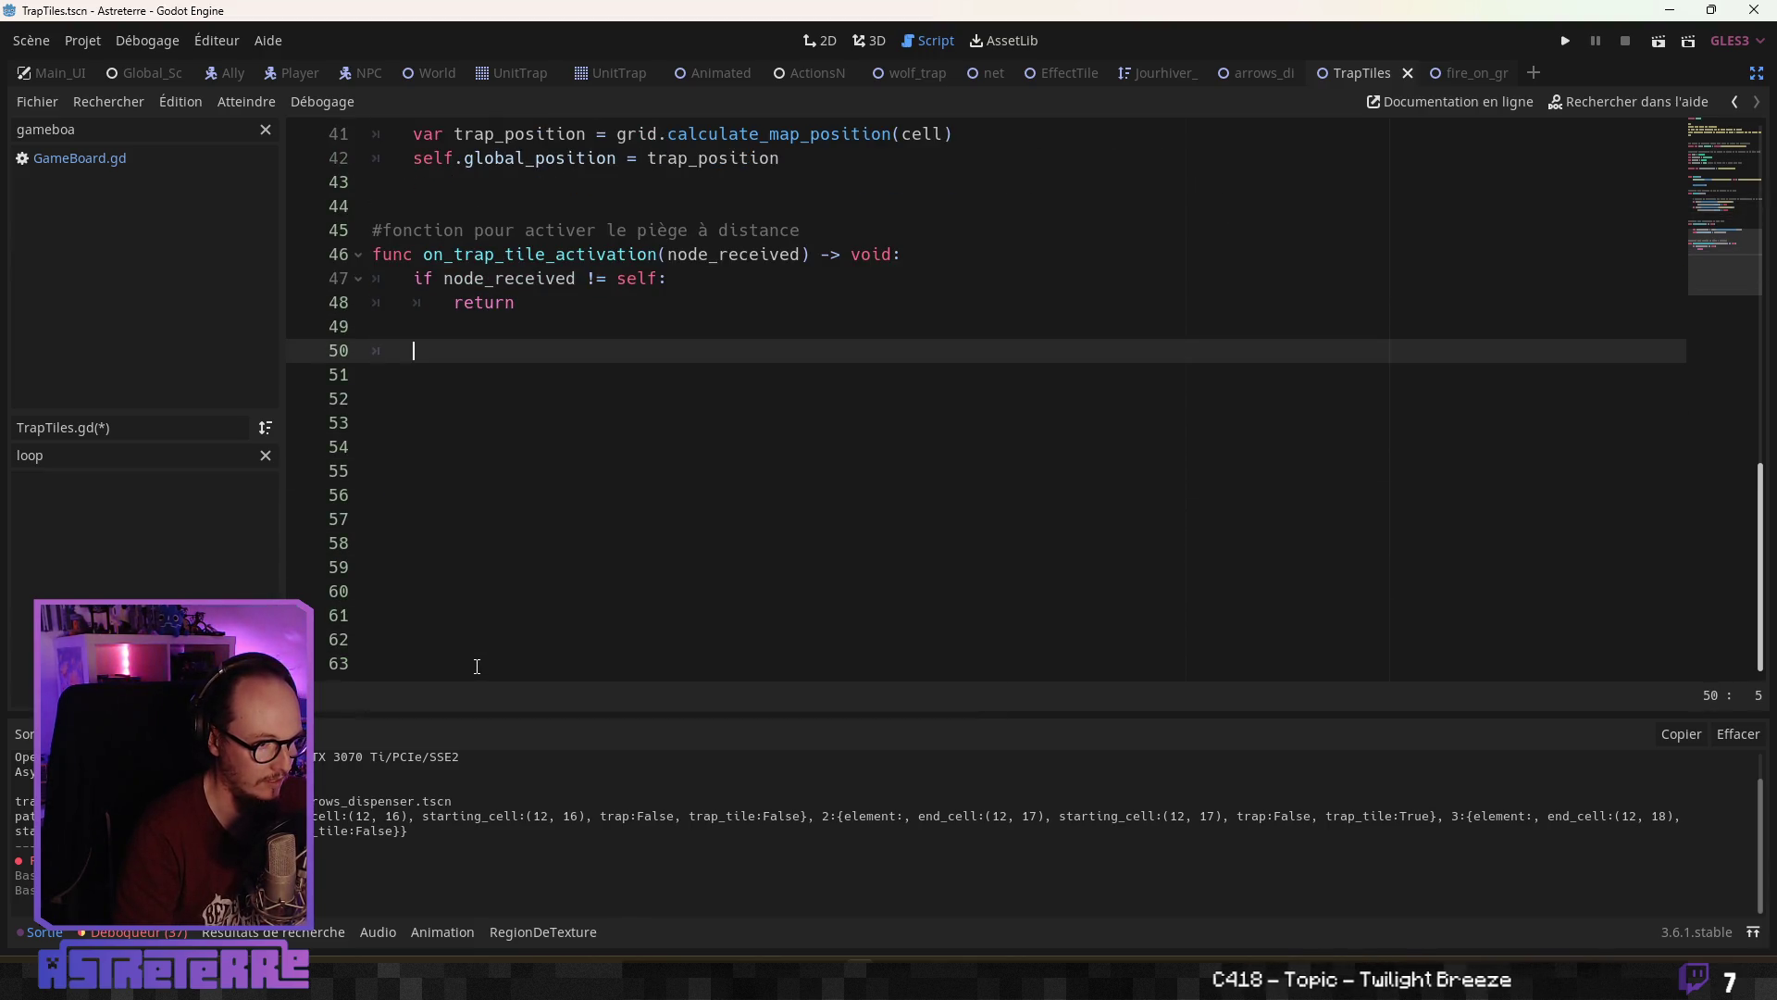
scroll(477, 667, up, 13)
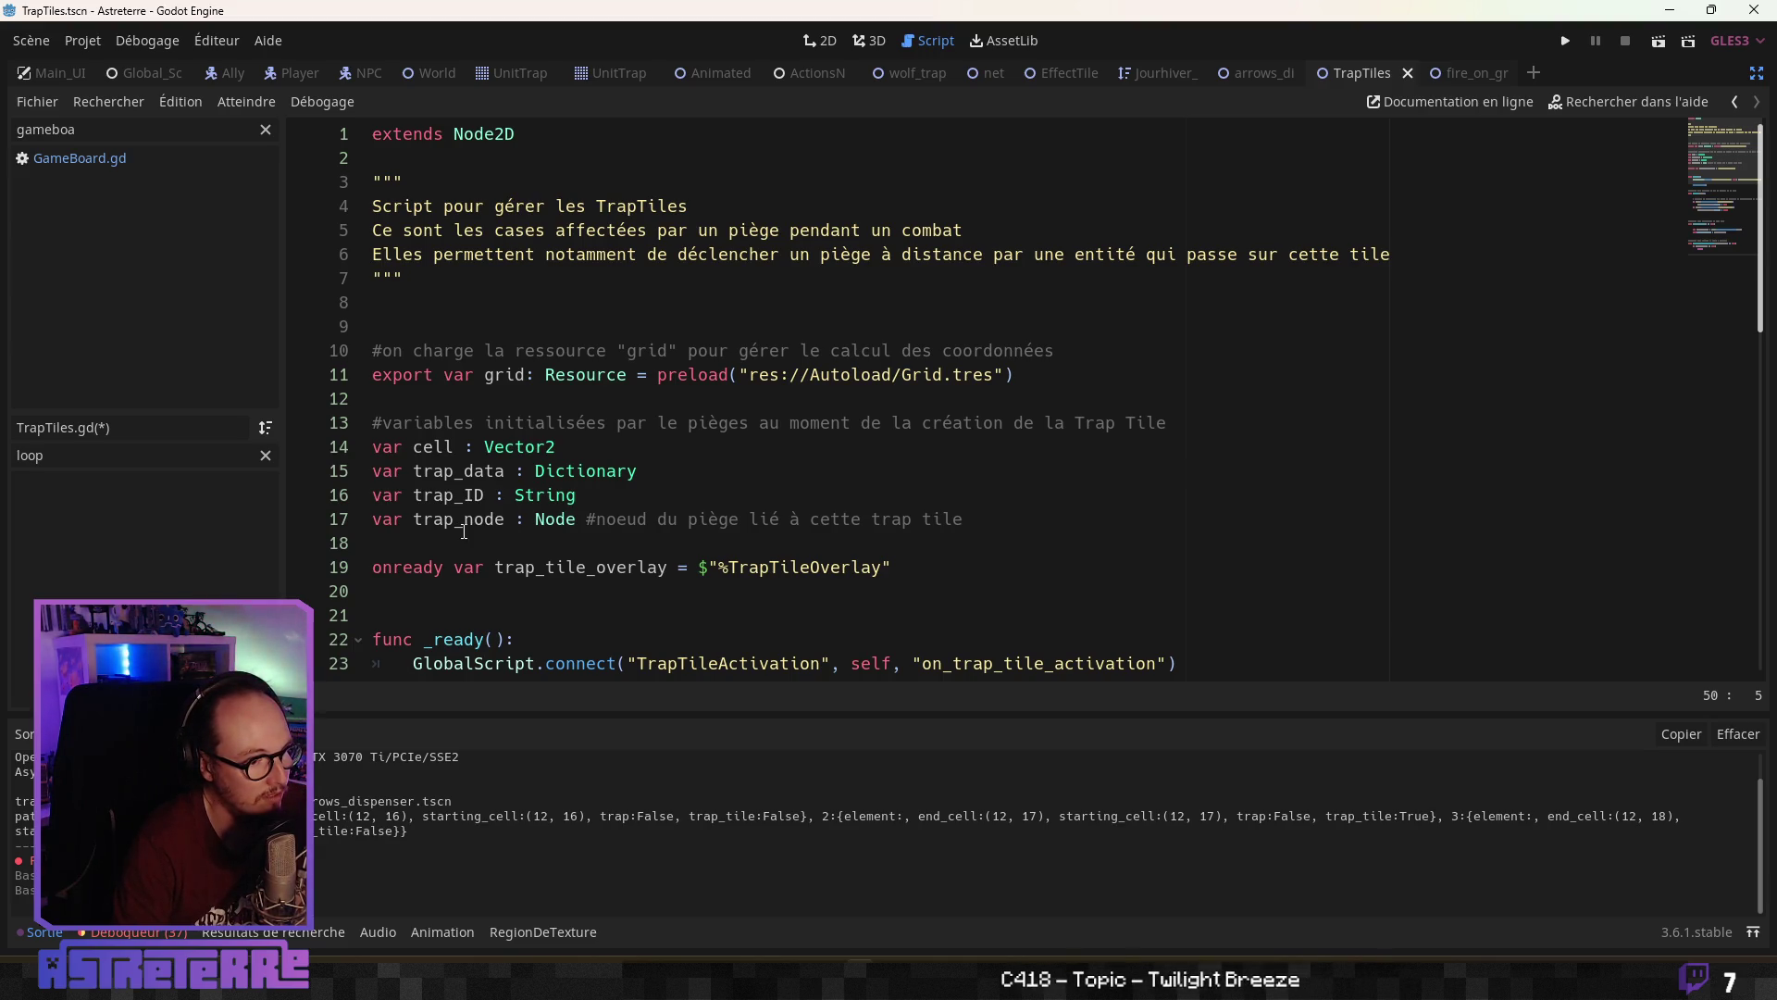
scroll(464, 530, down, 12)
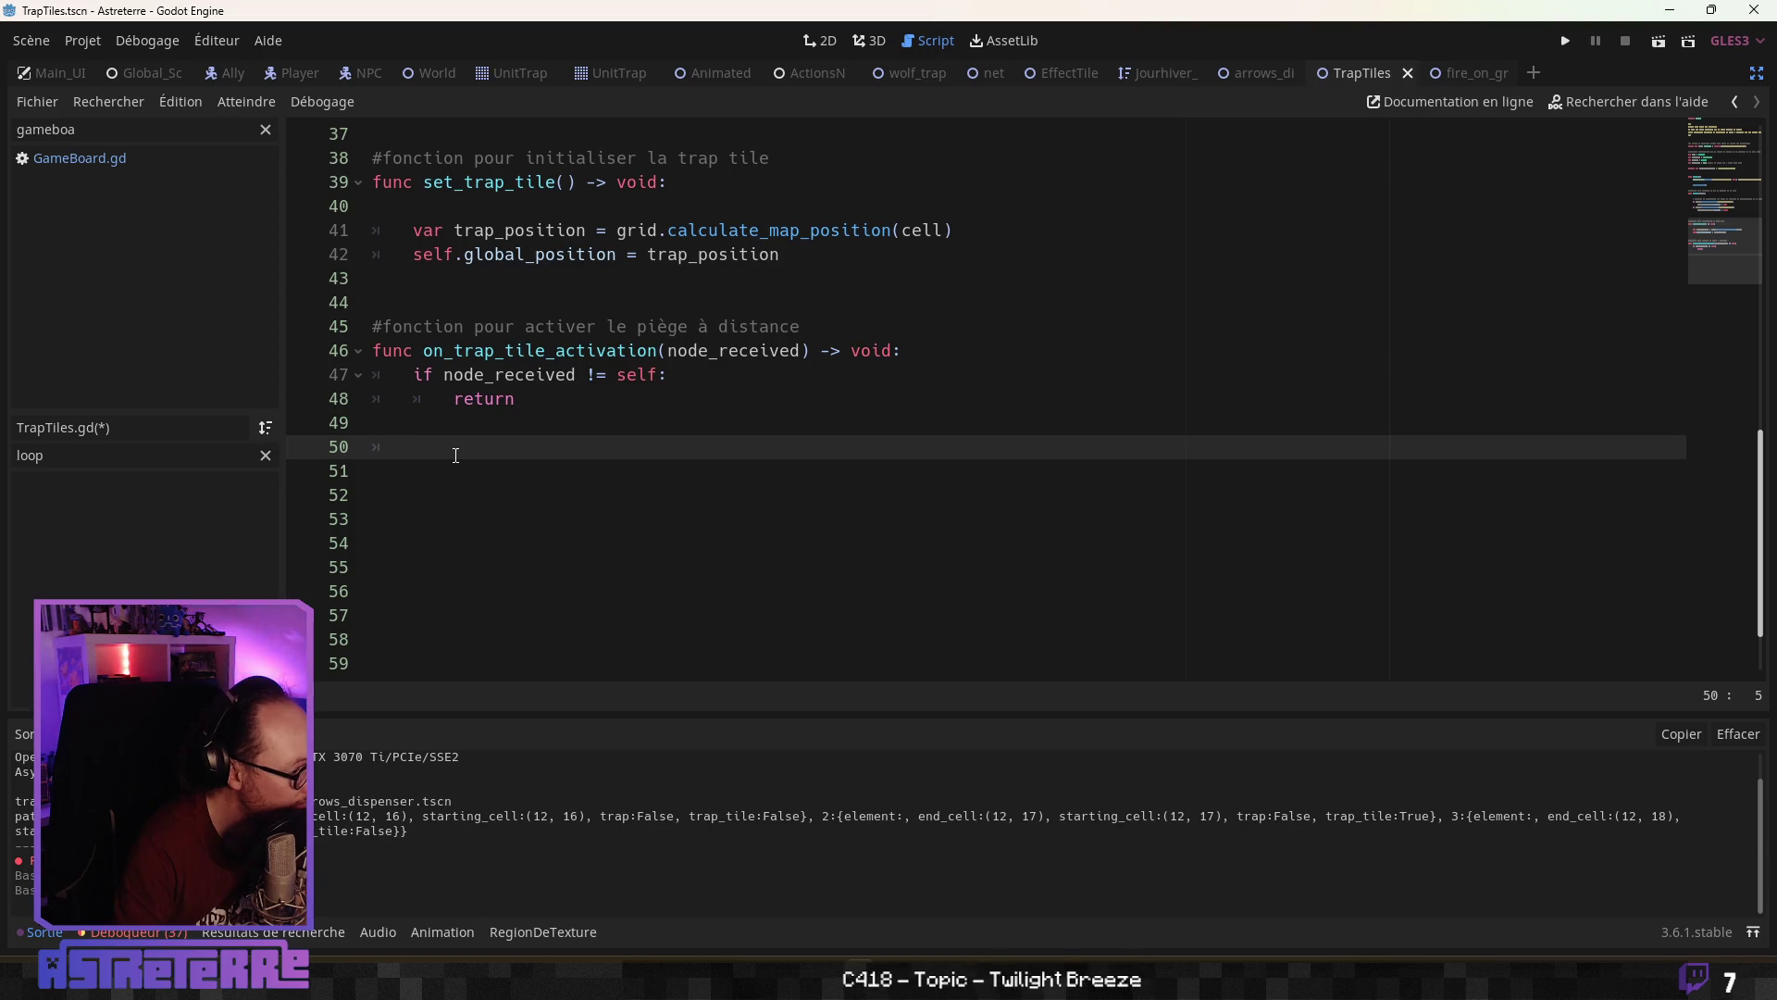
scroll(455, 454, up, 2)
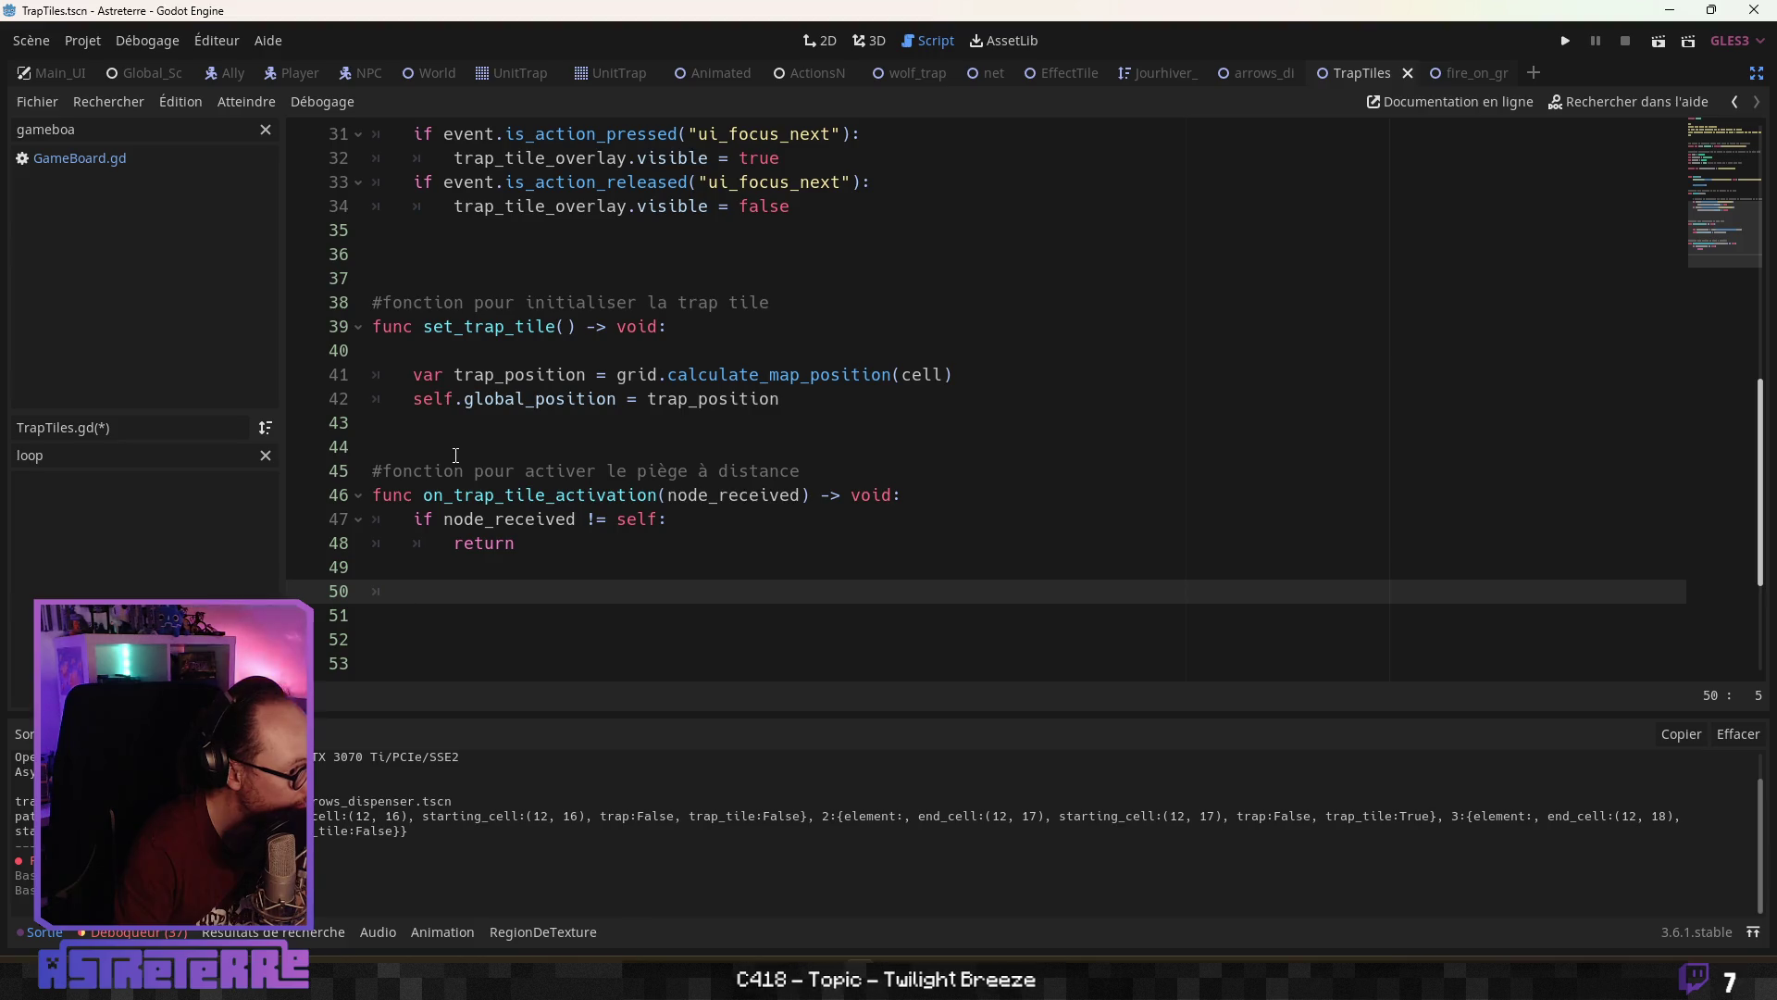
Switch to Global_Script and inspect the EntityOnTrap and TrapTileActivation signal declarations
click(148, 64)
click(535, 422)
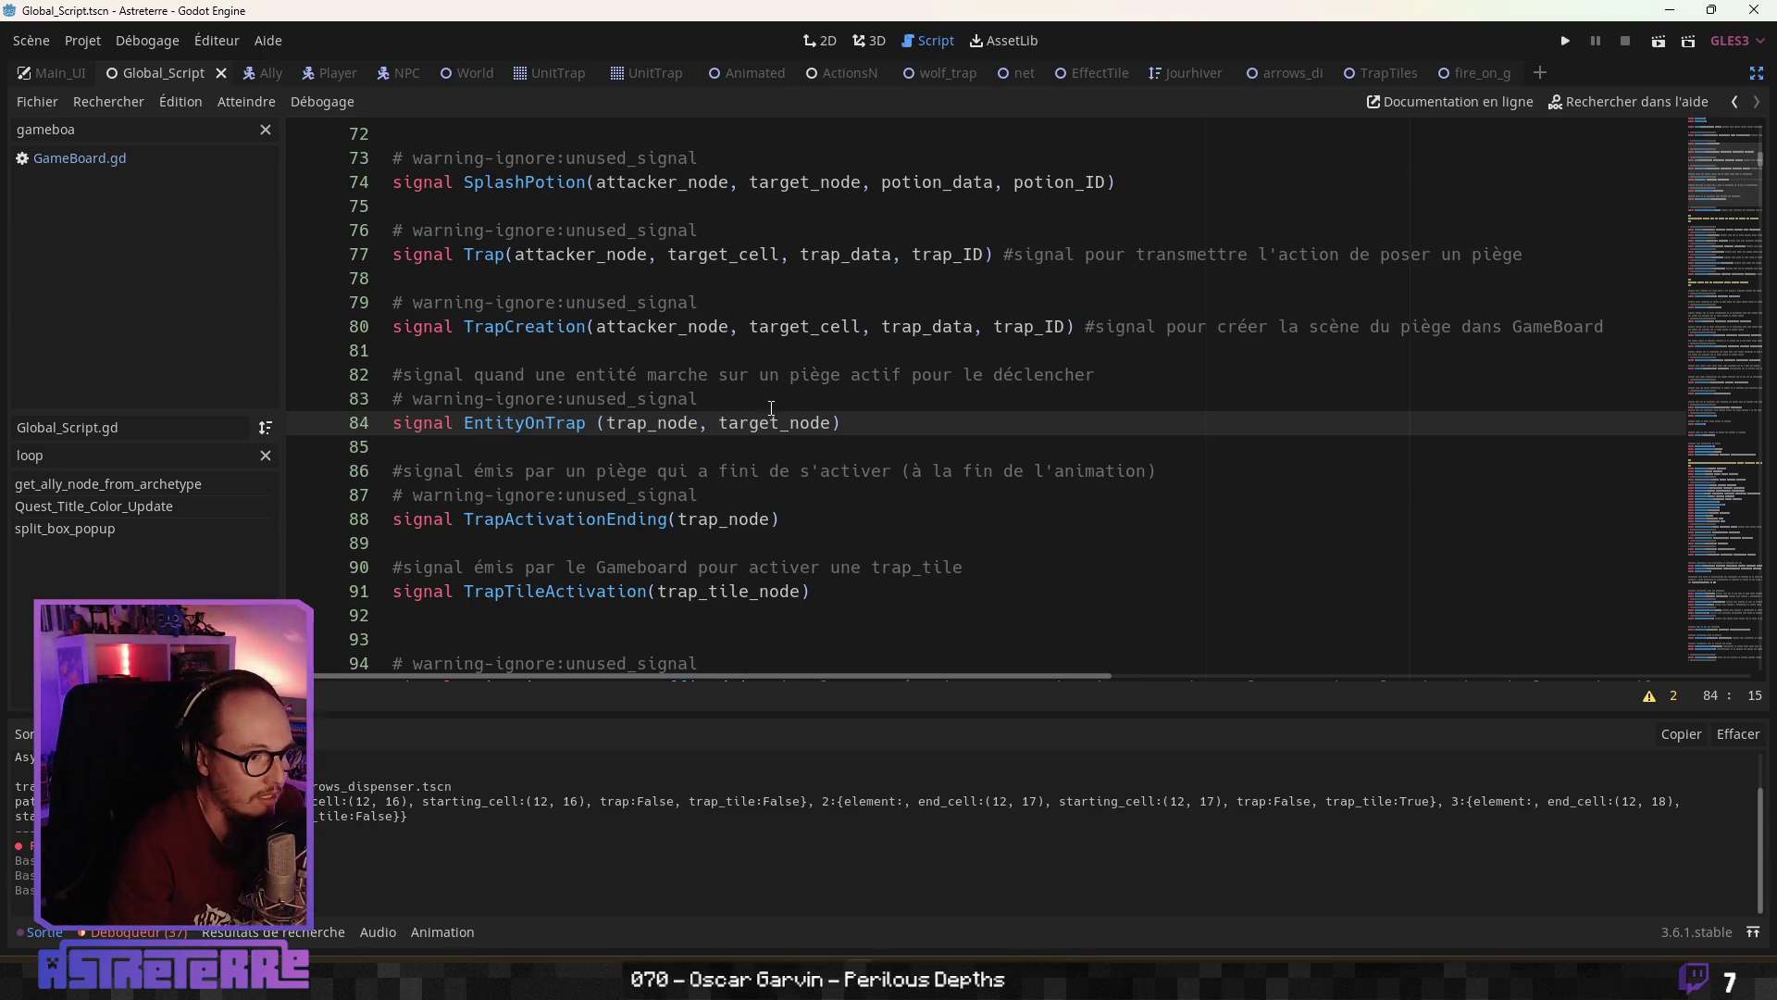
click(814, 592)
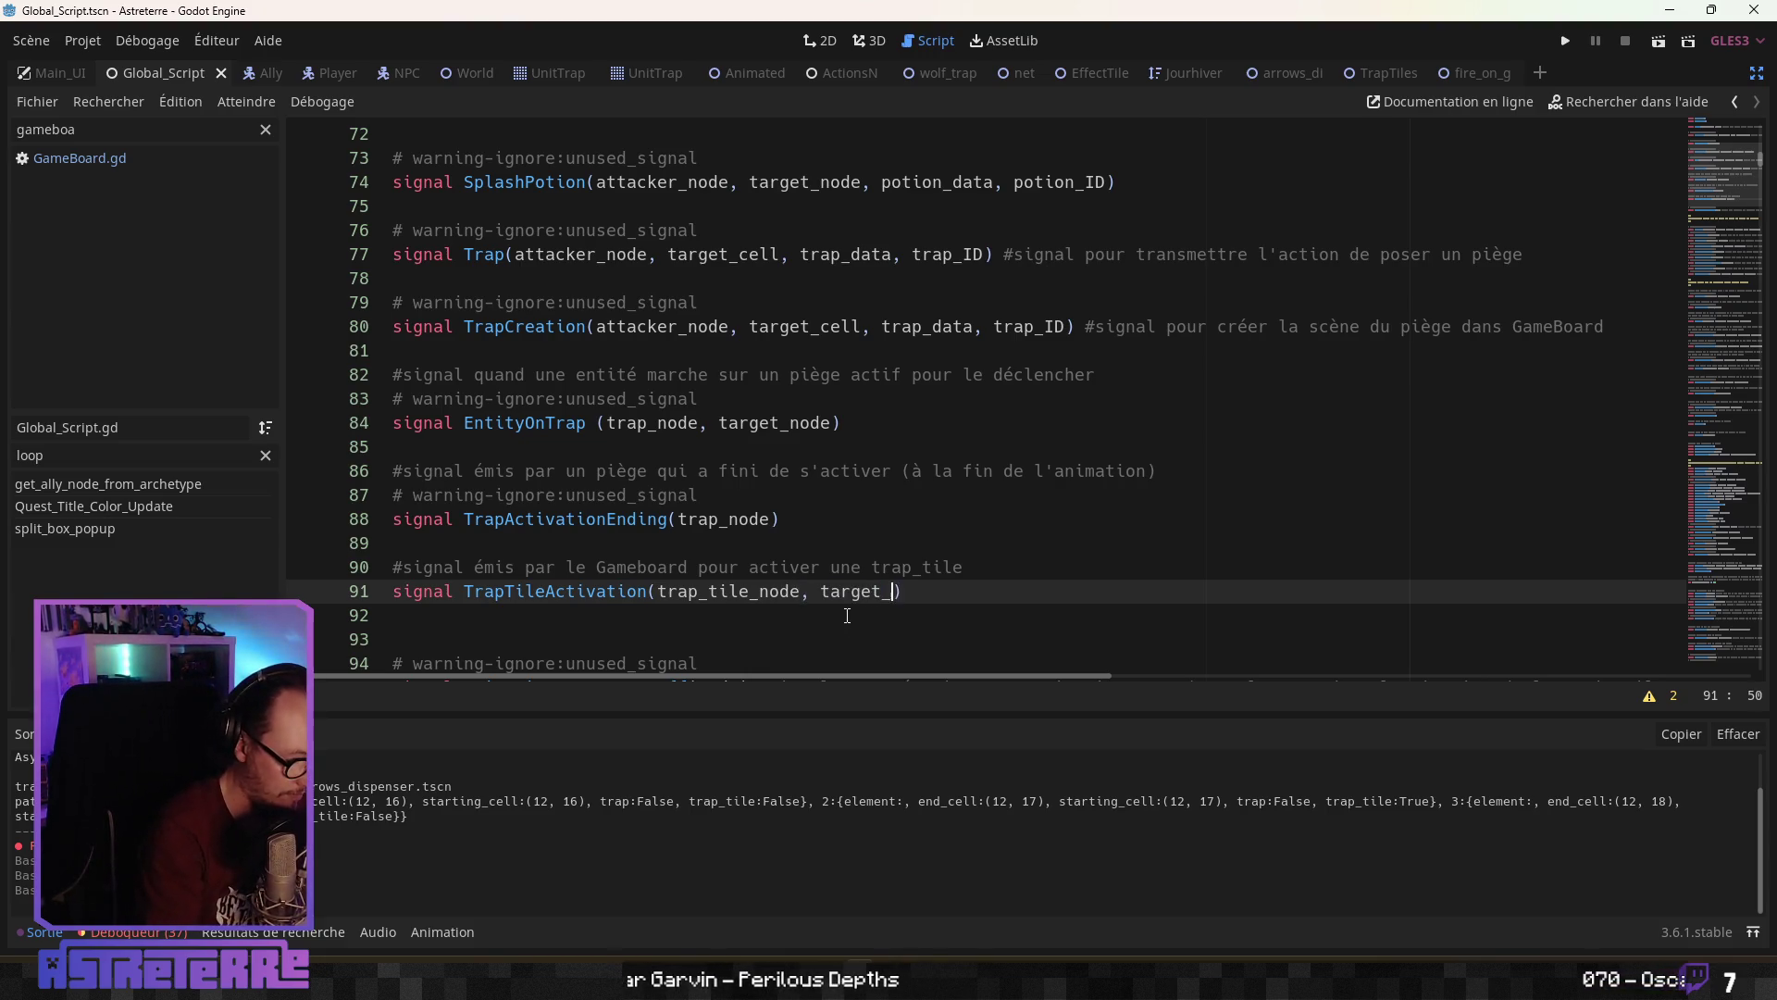
text(node)
Check the TrapActivationEnding signal declaration in Global_Script and undo a stray edit
click(870, 525)
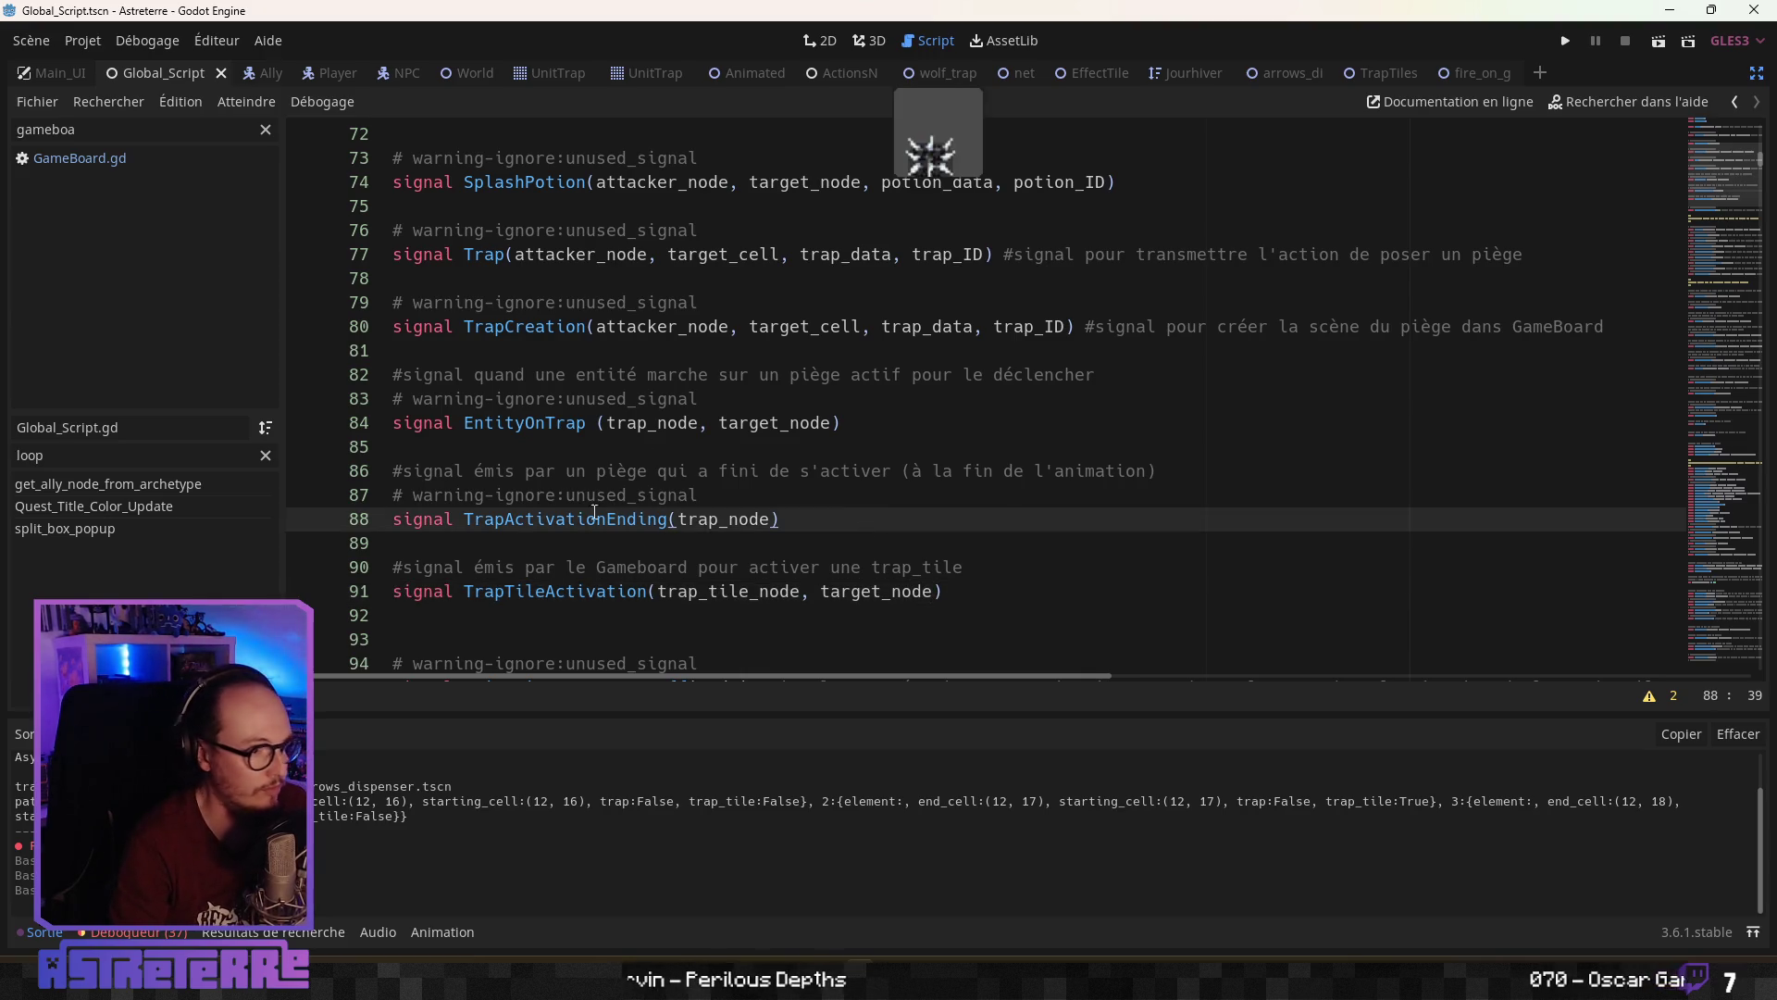
key(ctrl+z)
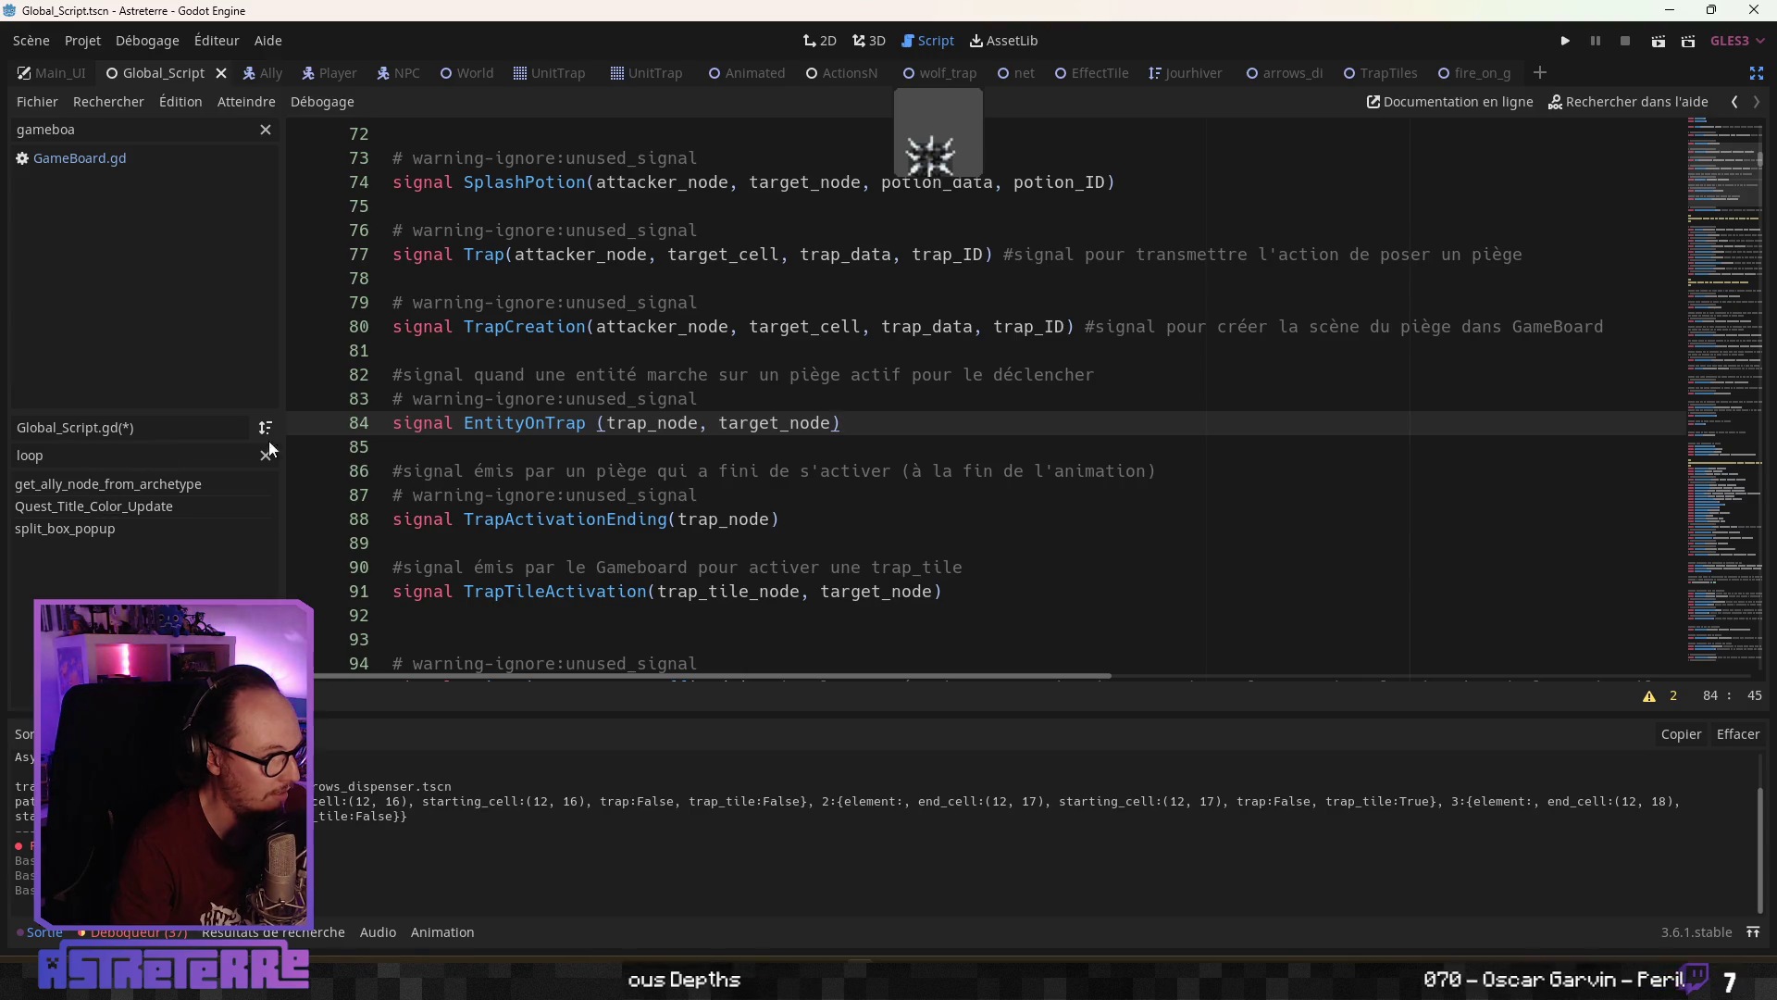
click(836, 552)
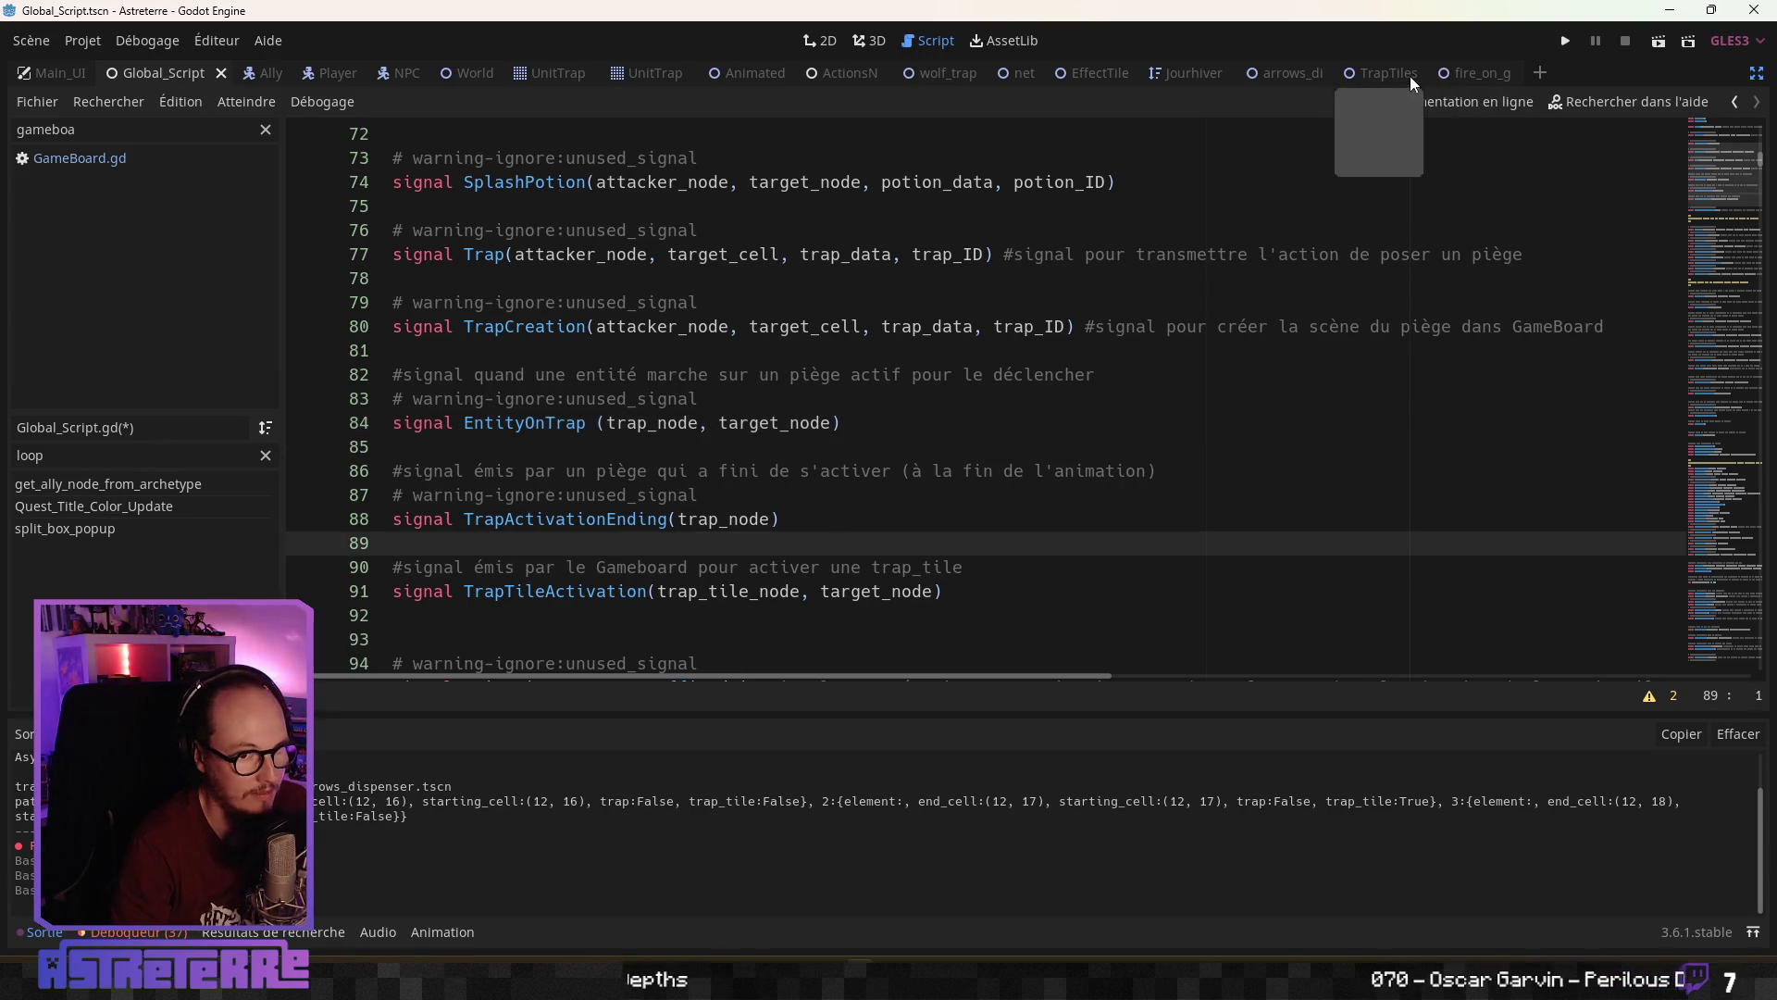
In GameBoard.gd, add active_unit_temp as a second argument to the TrapTileActivation emit
click(215, 157)
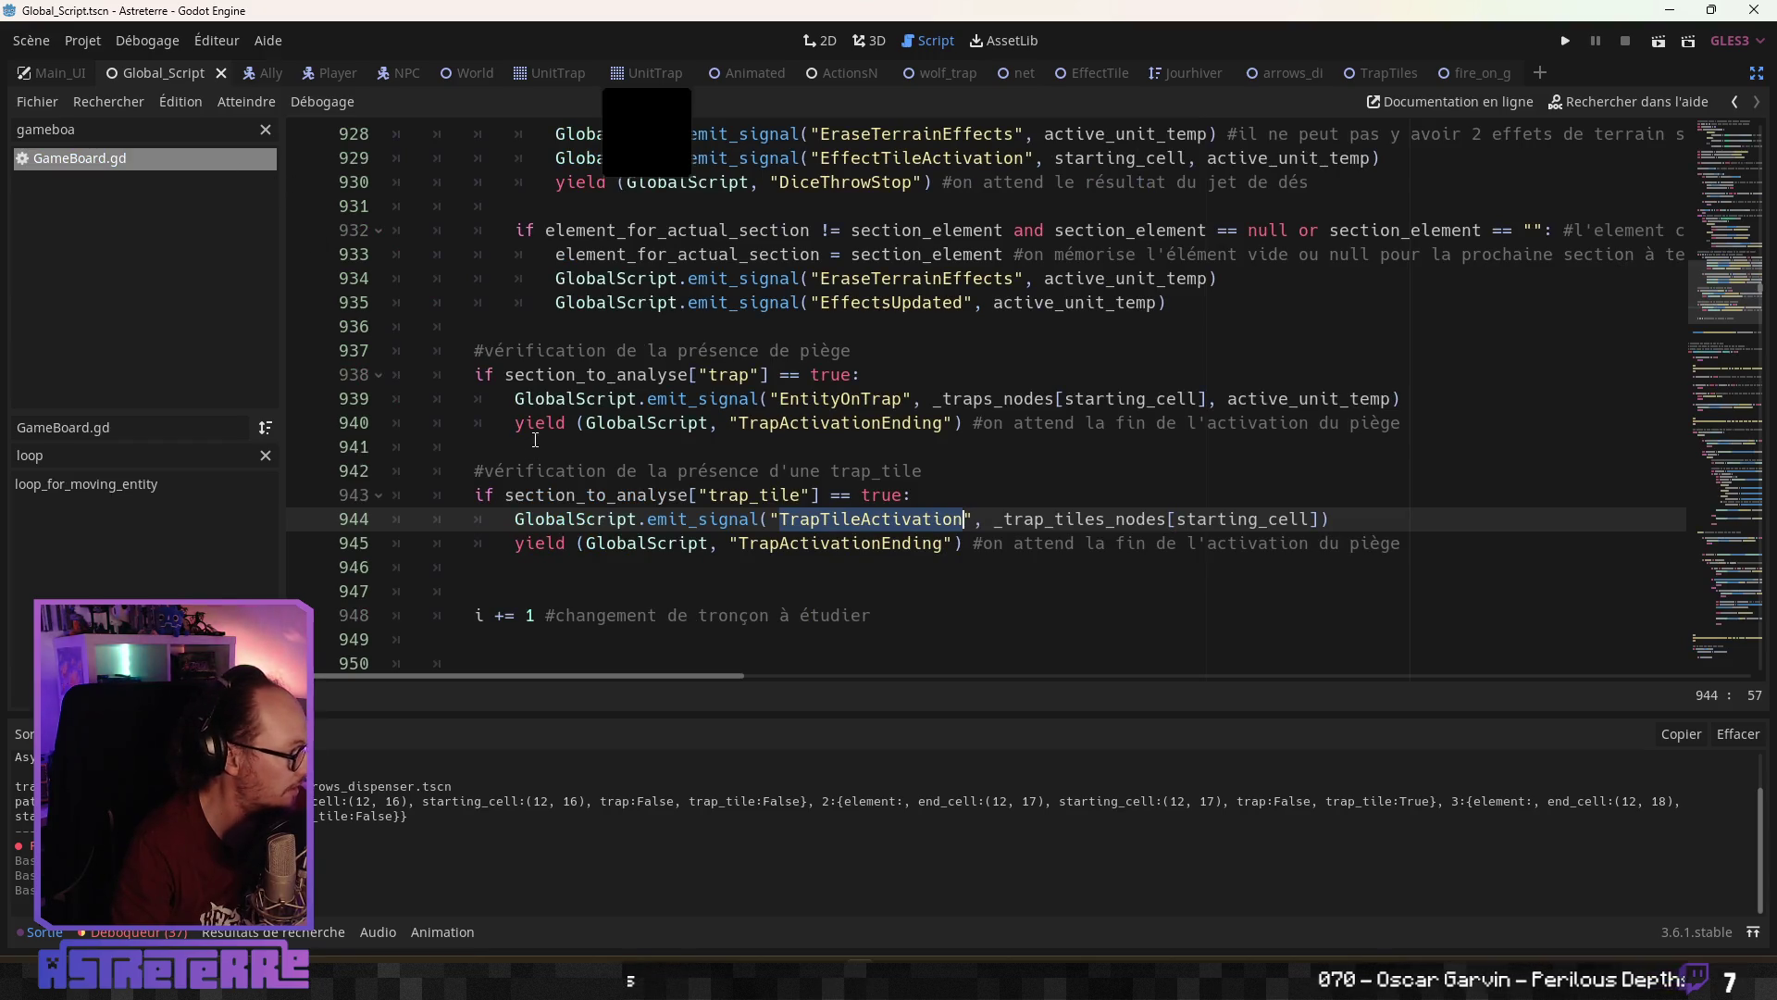
click(803, 544)
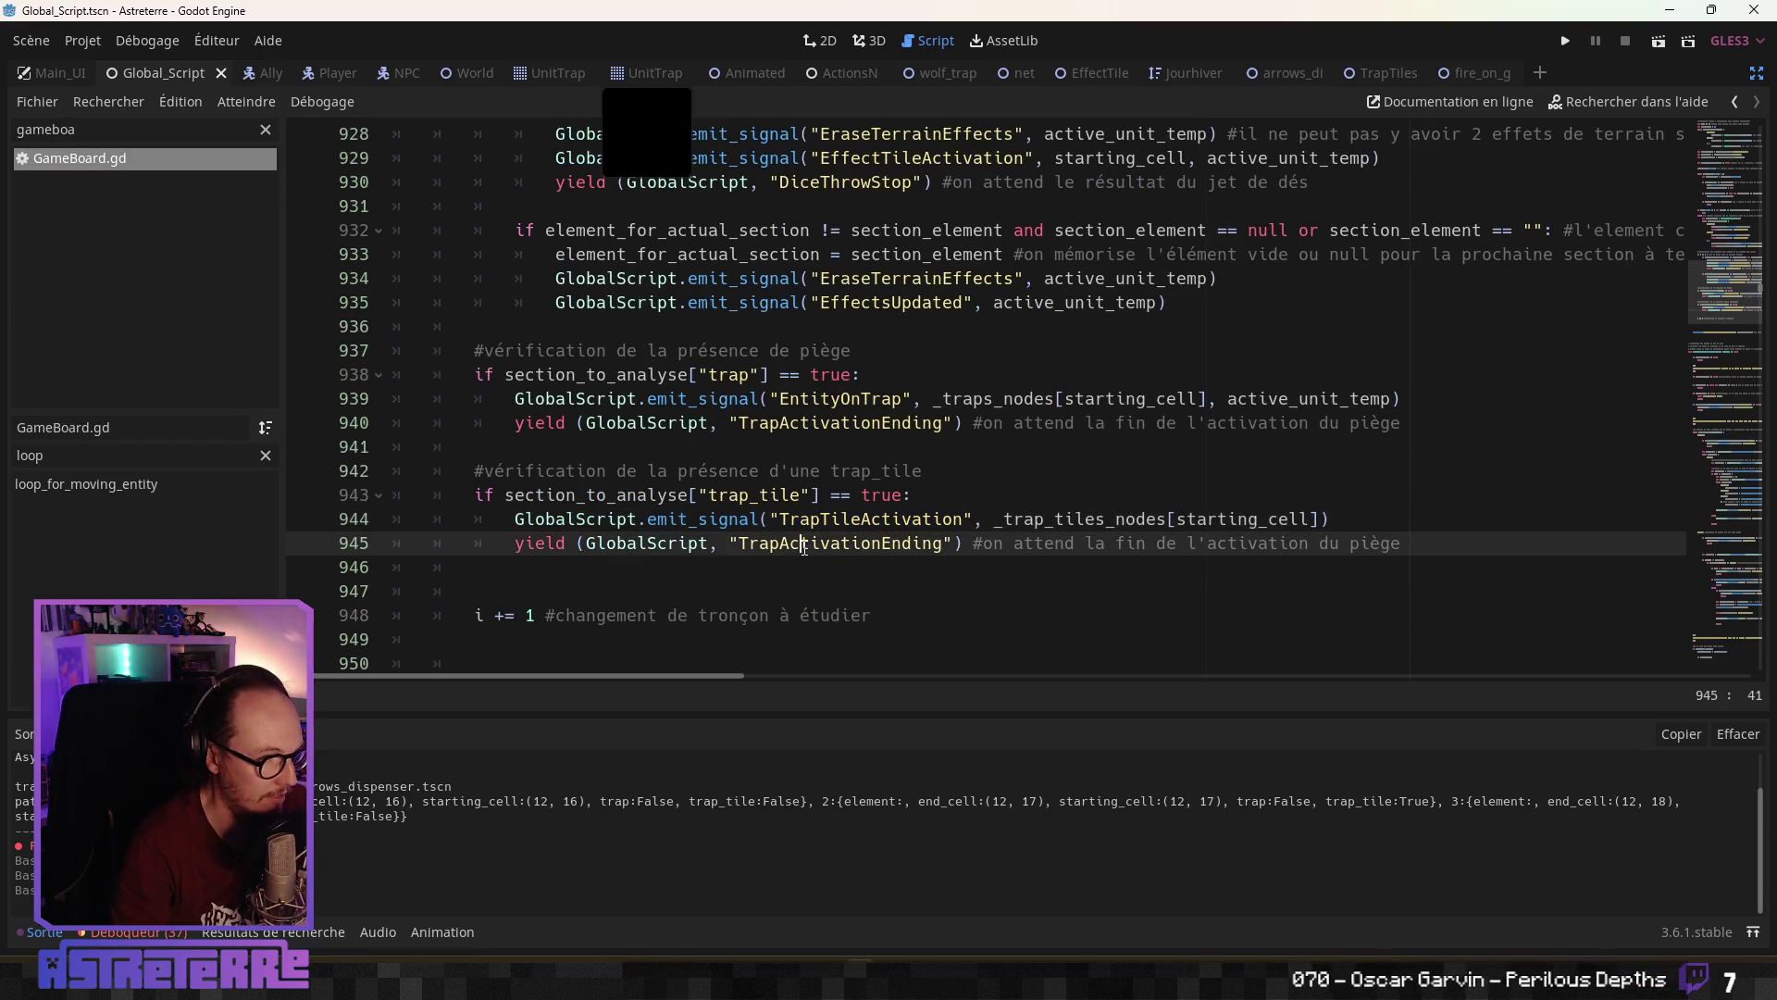
click(1316, 519)
text(,)
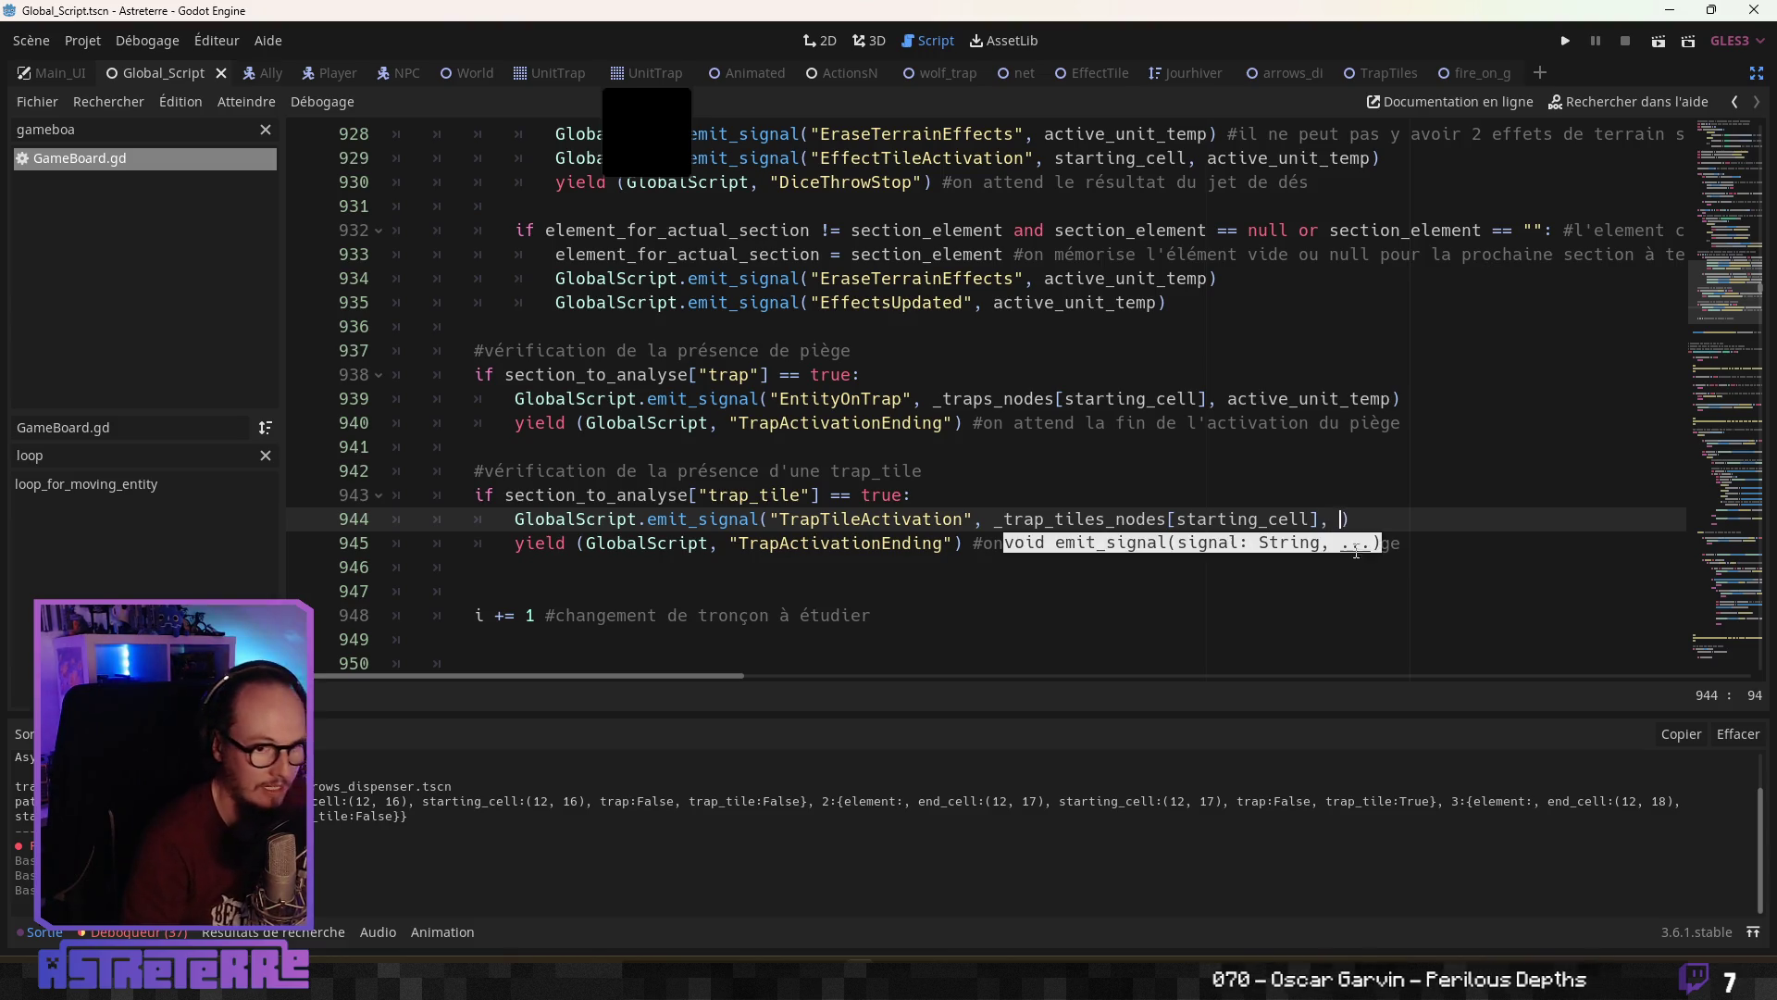
double_click(1300, 398)
key(ctrl+c)
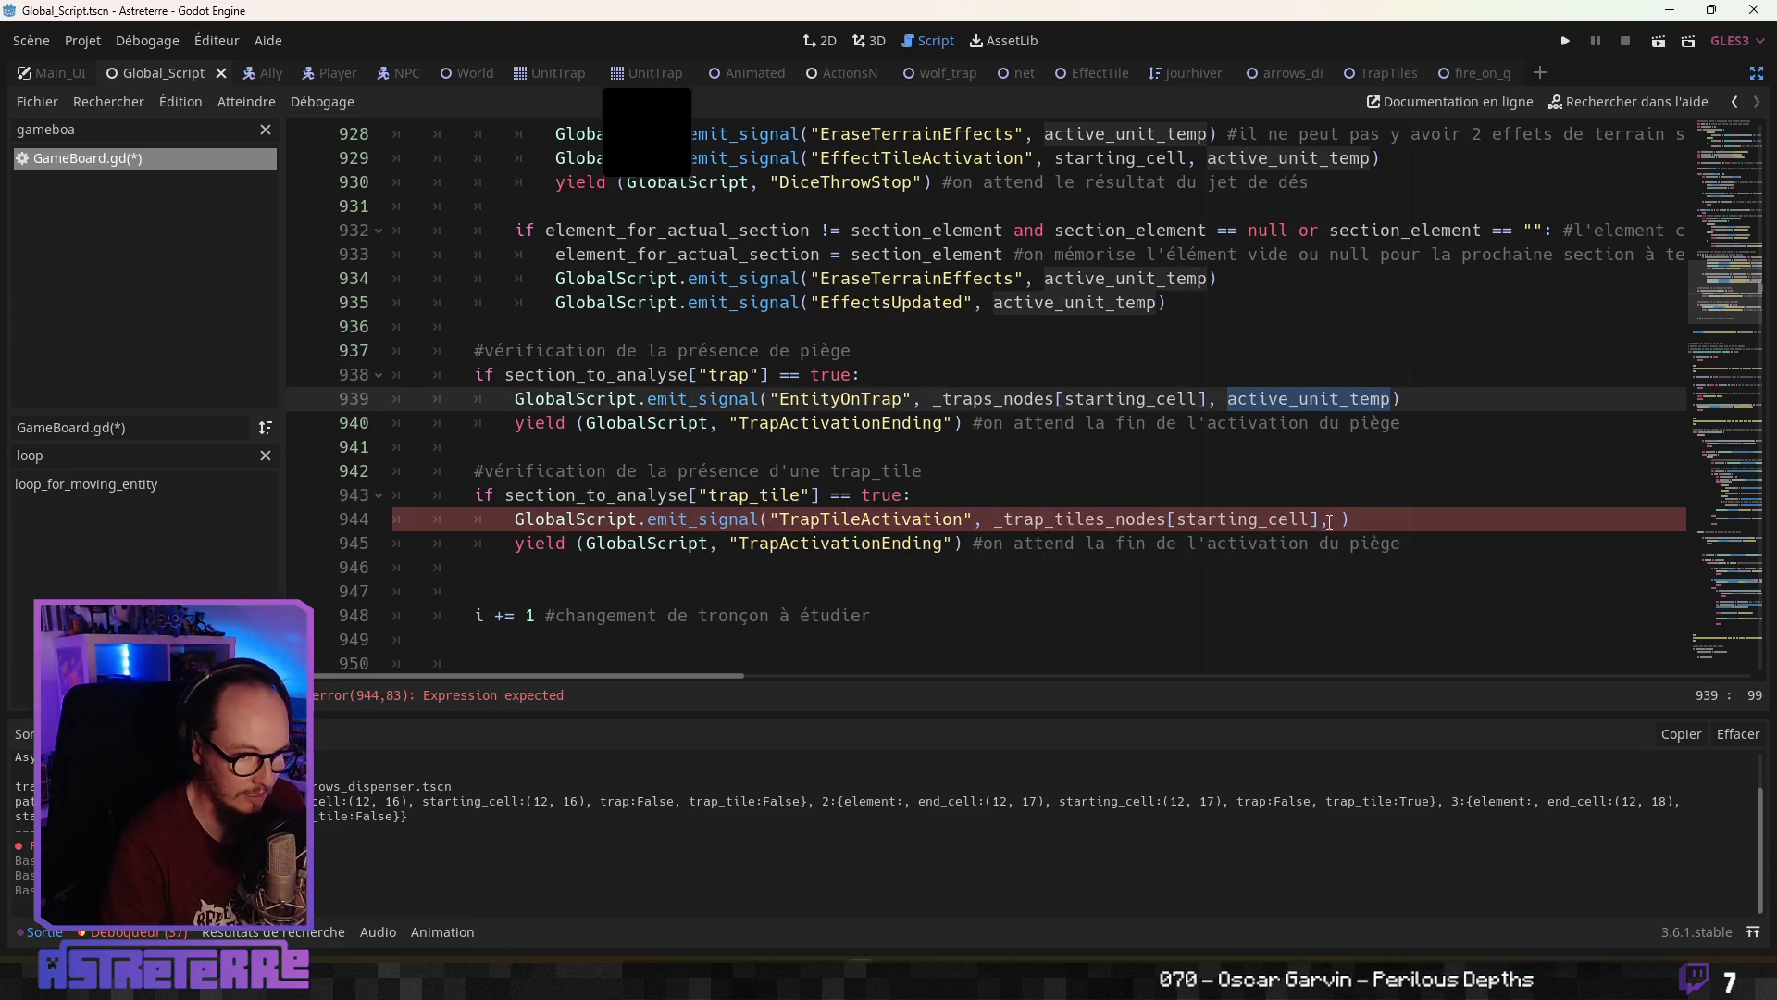
click(1334, 519)
key(ctrl+v)
click(1240, 447)
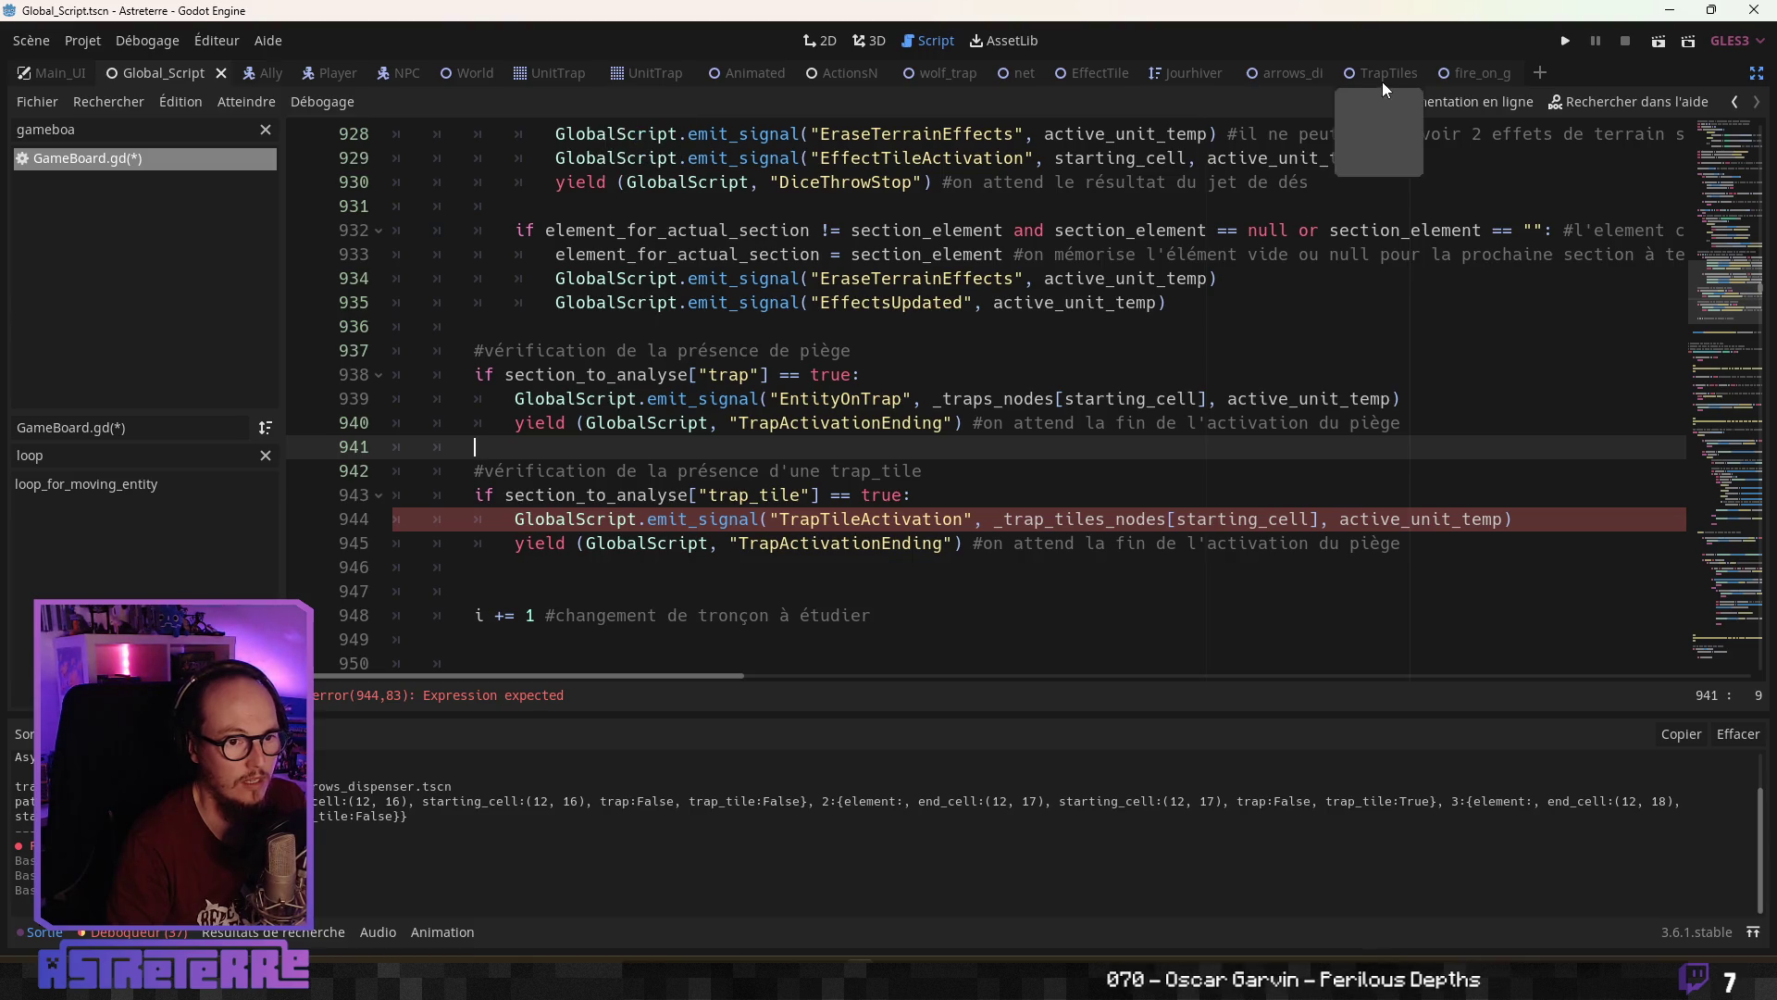
click(1380, 76)
Give on_trap_tile_activation in TrapTiles.gd a typed target_node : Node parameter
click(803, 497)
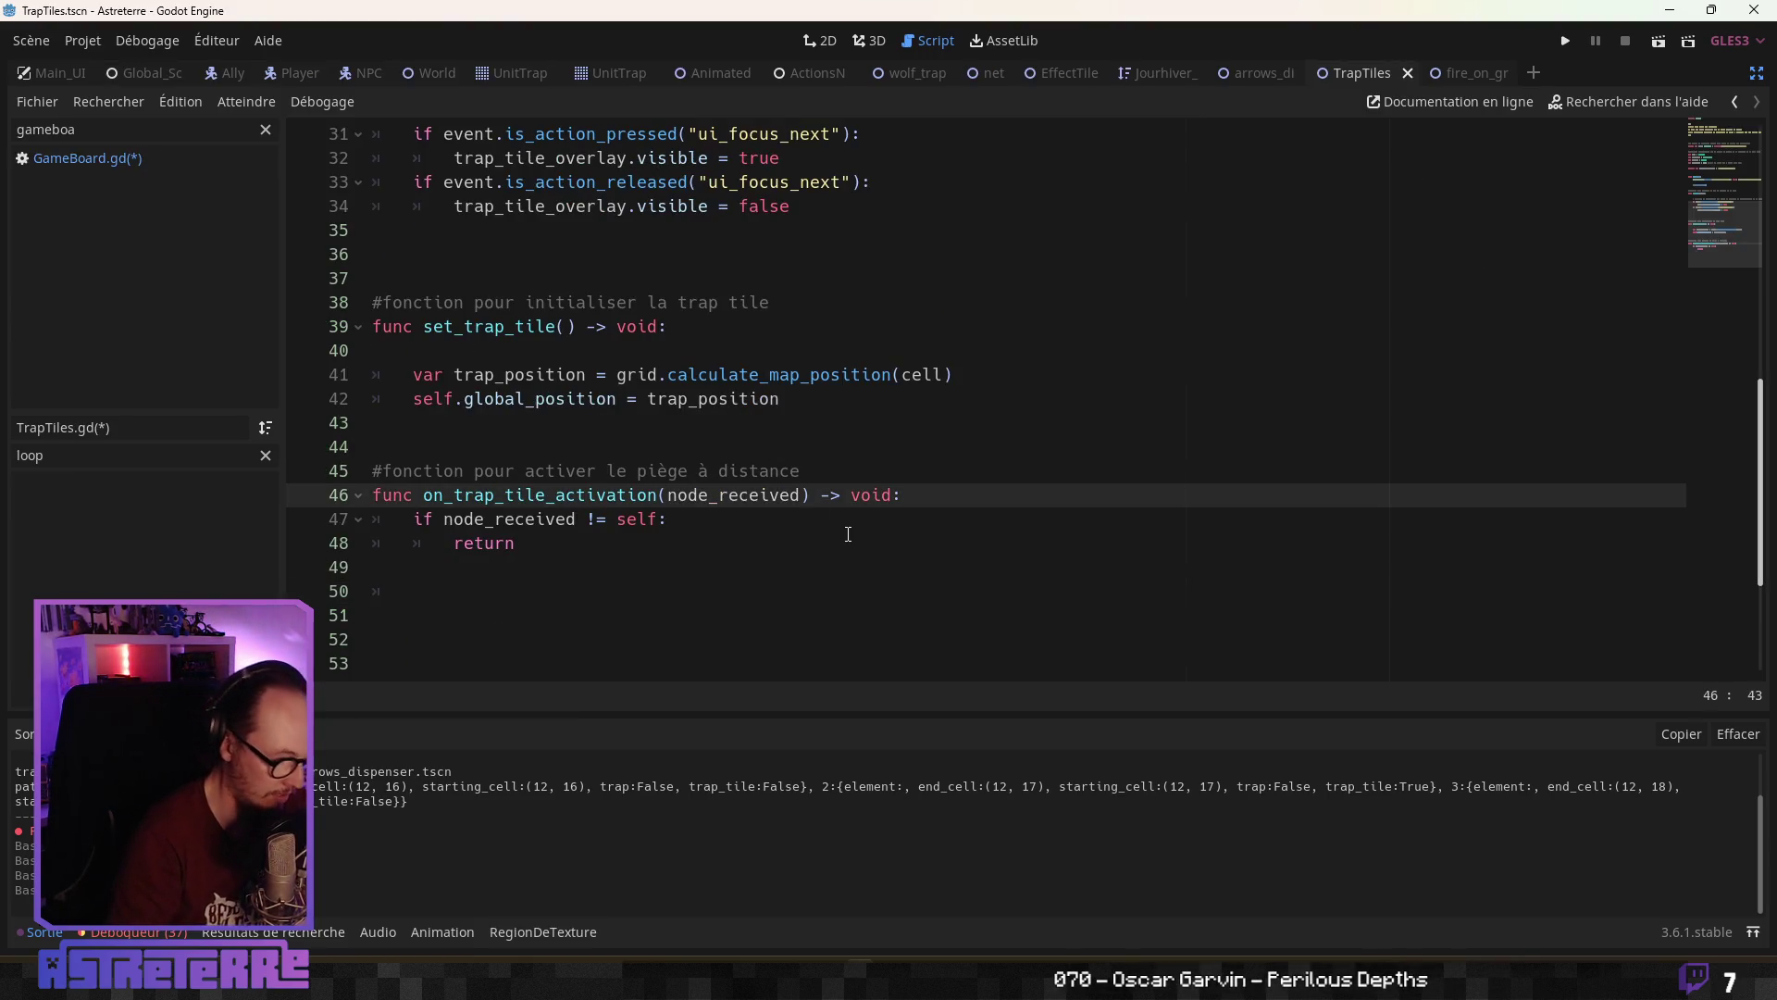
text(, target_node)
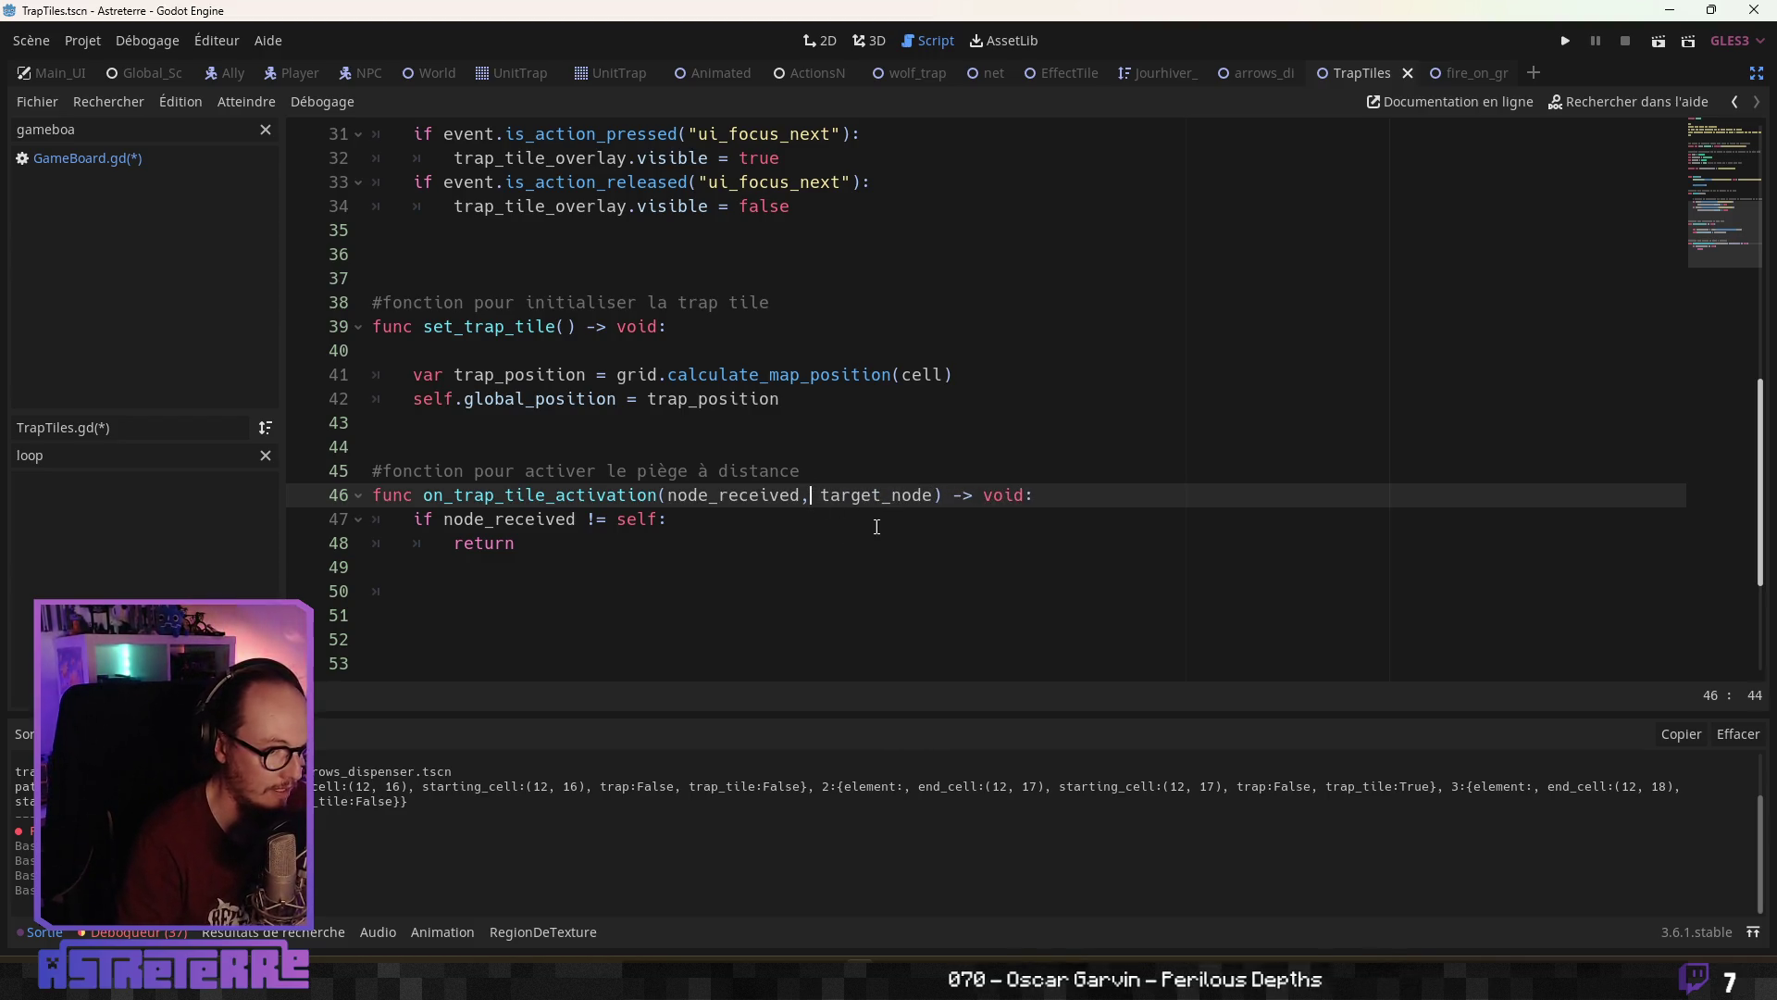
text( : Node)
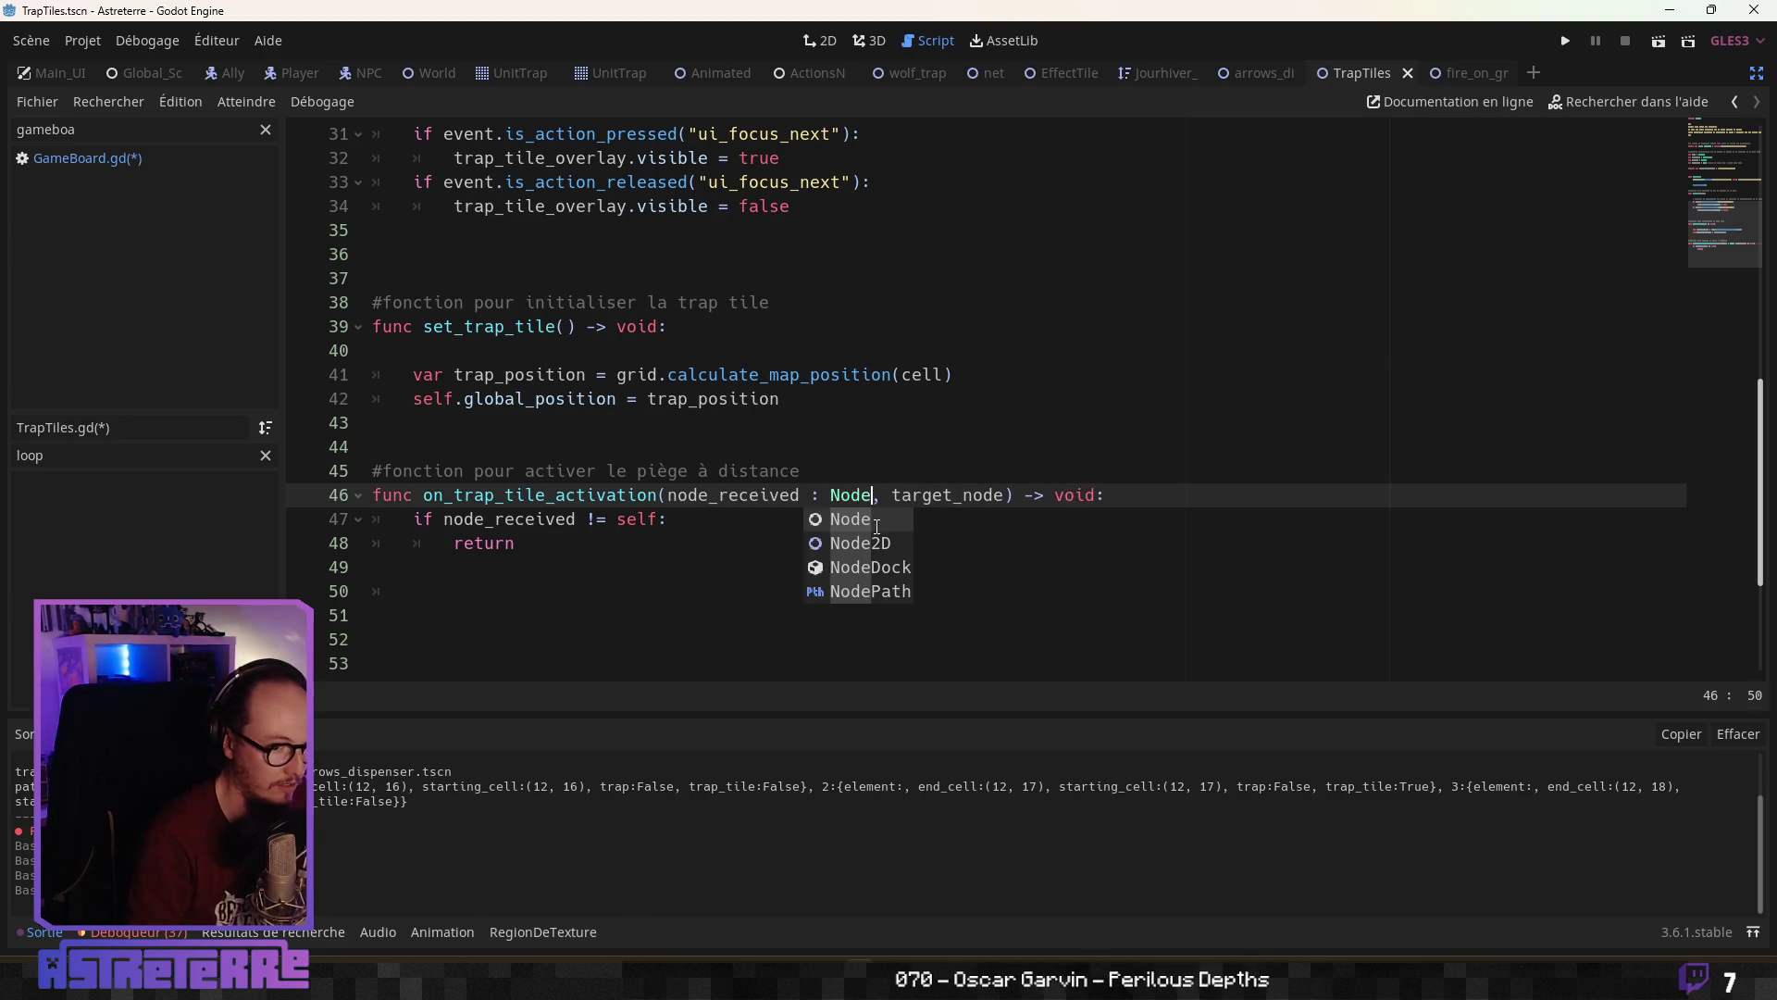
click(1003, 495)
text(: Node)
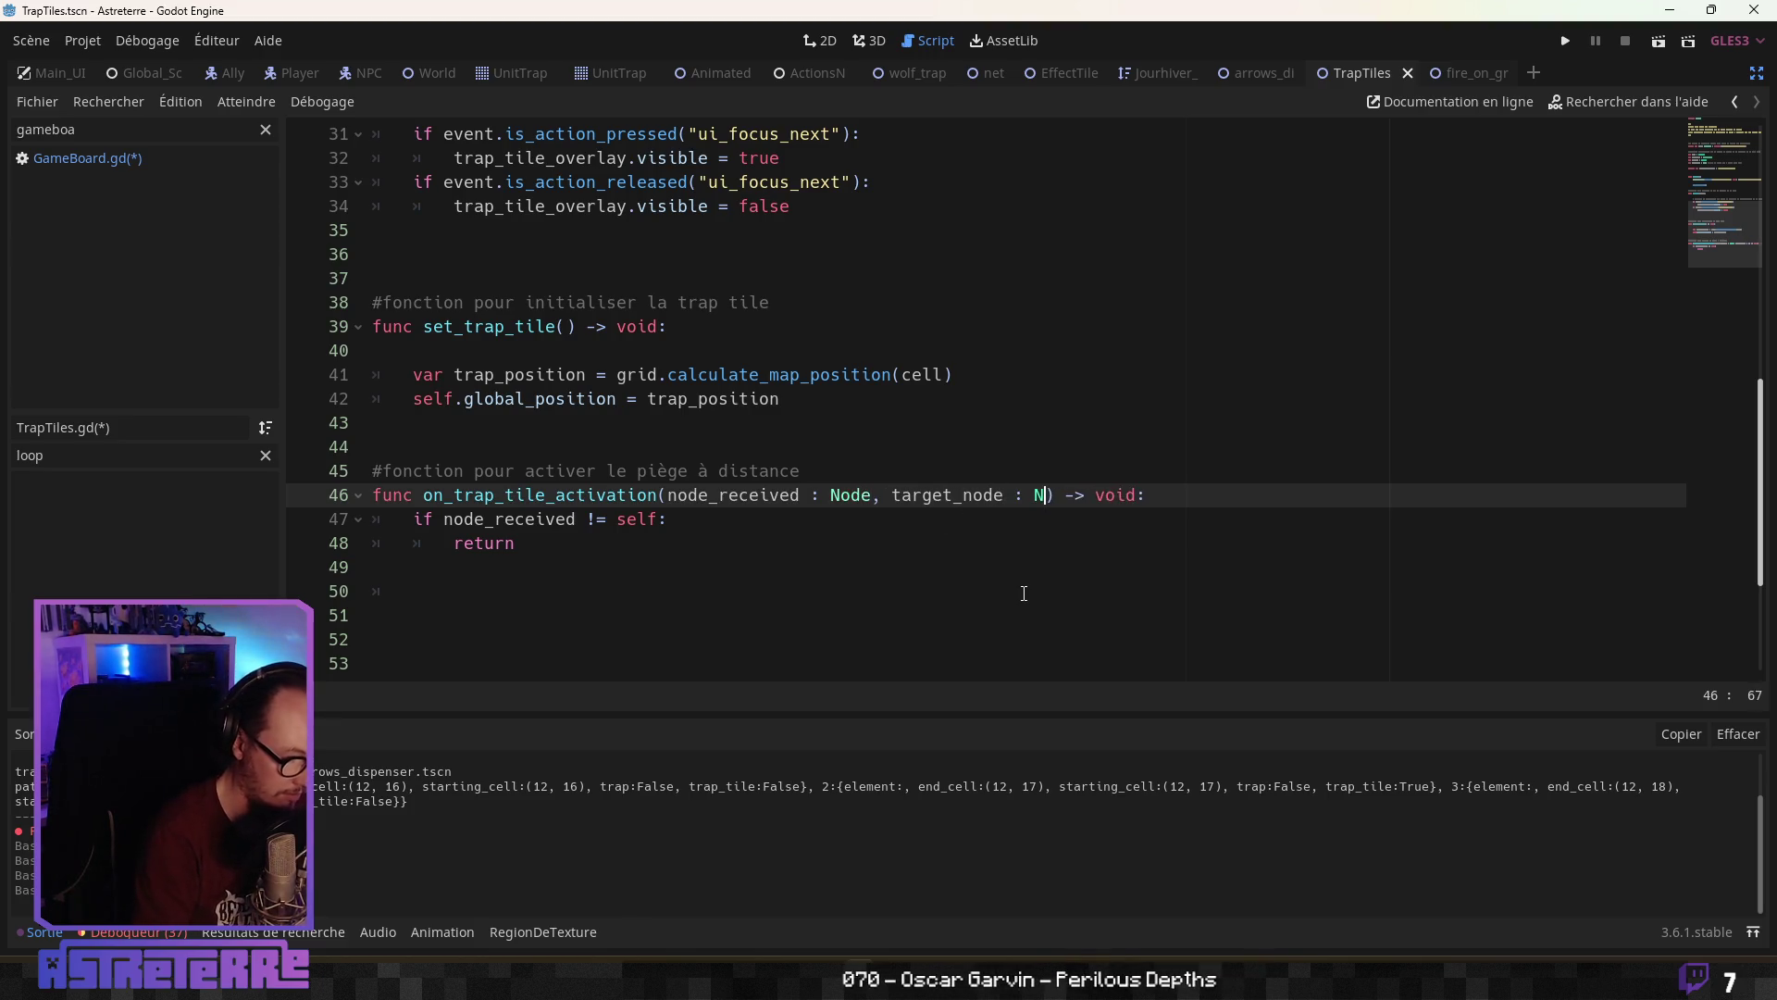
Delete the on_trap_tile_activation function and its comment from TrapTiles.gd
click(841, 584)
click(617, 557)
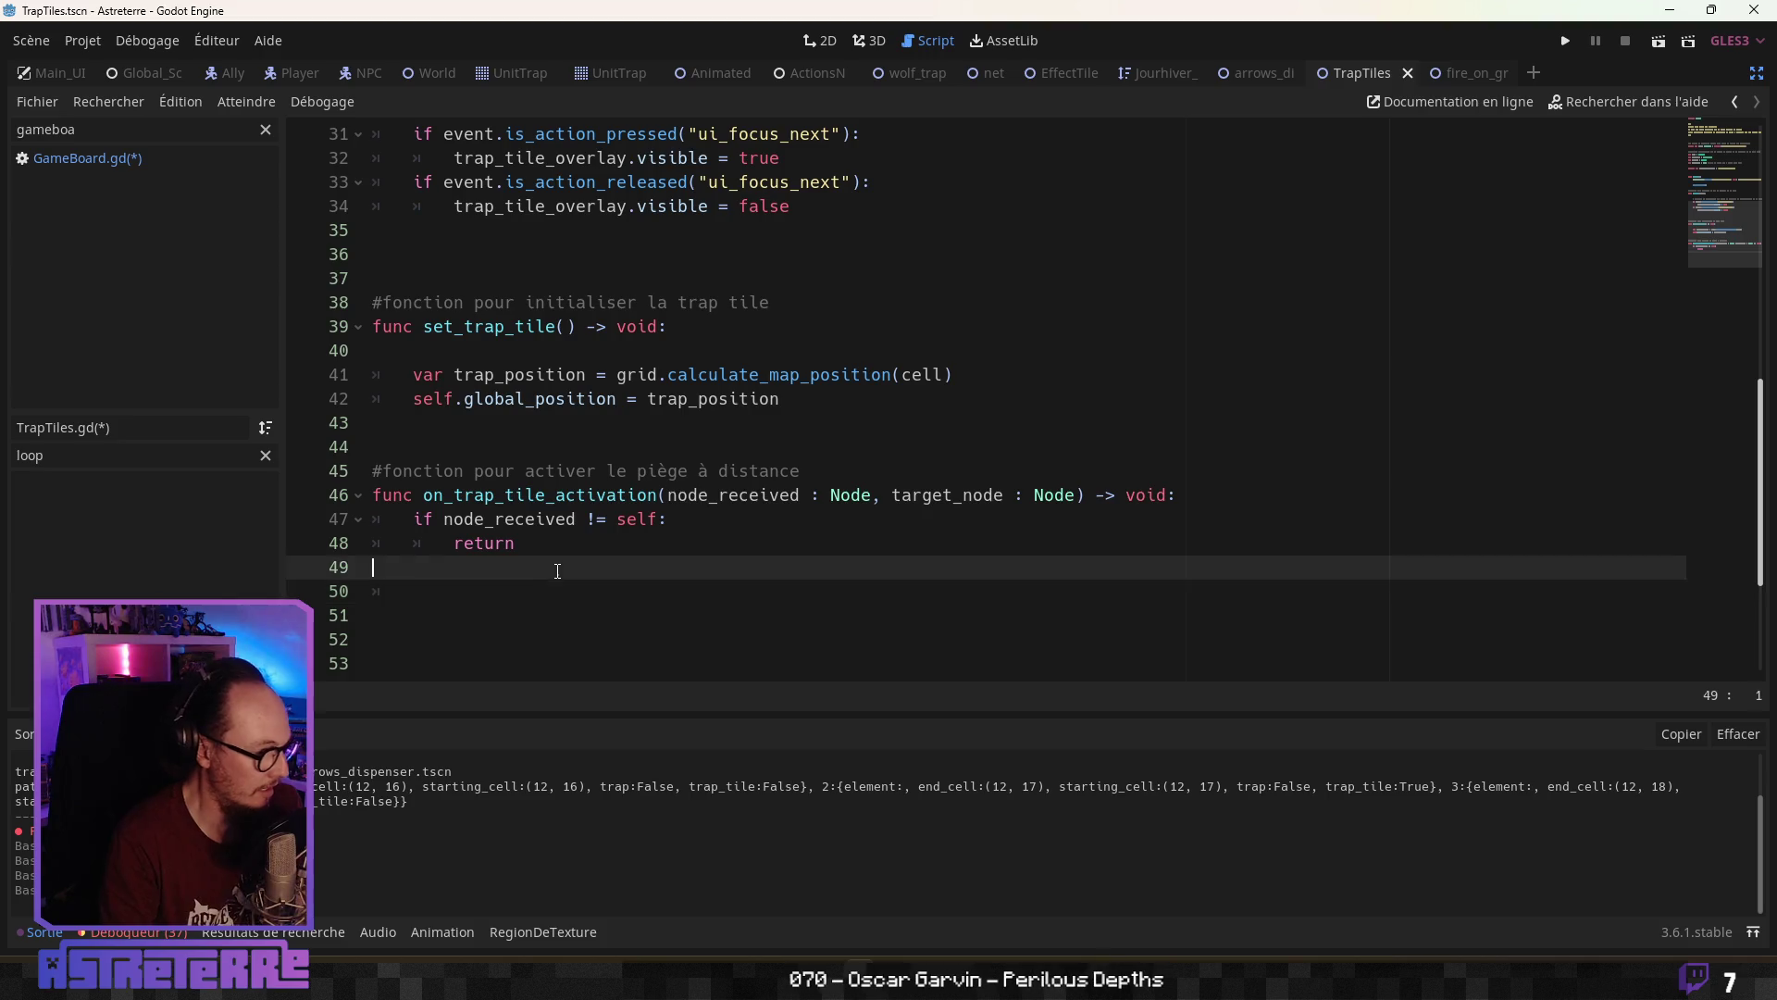
click(500, 595)
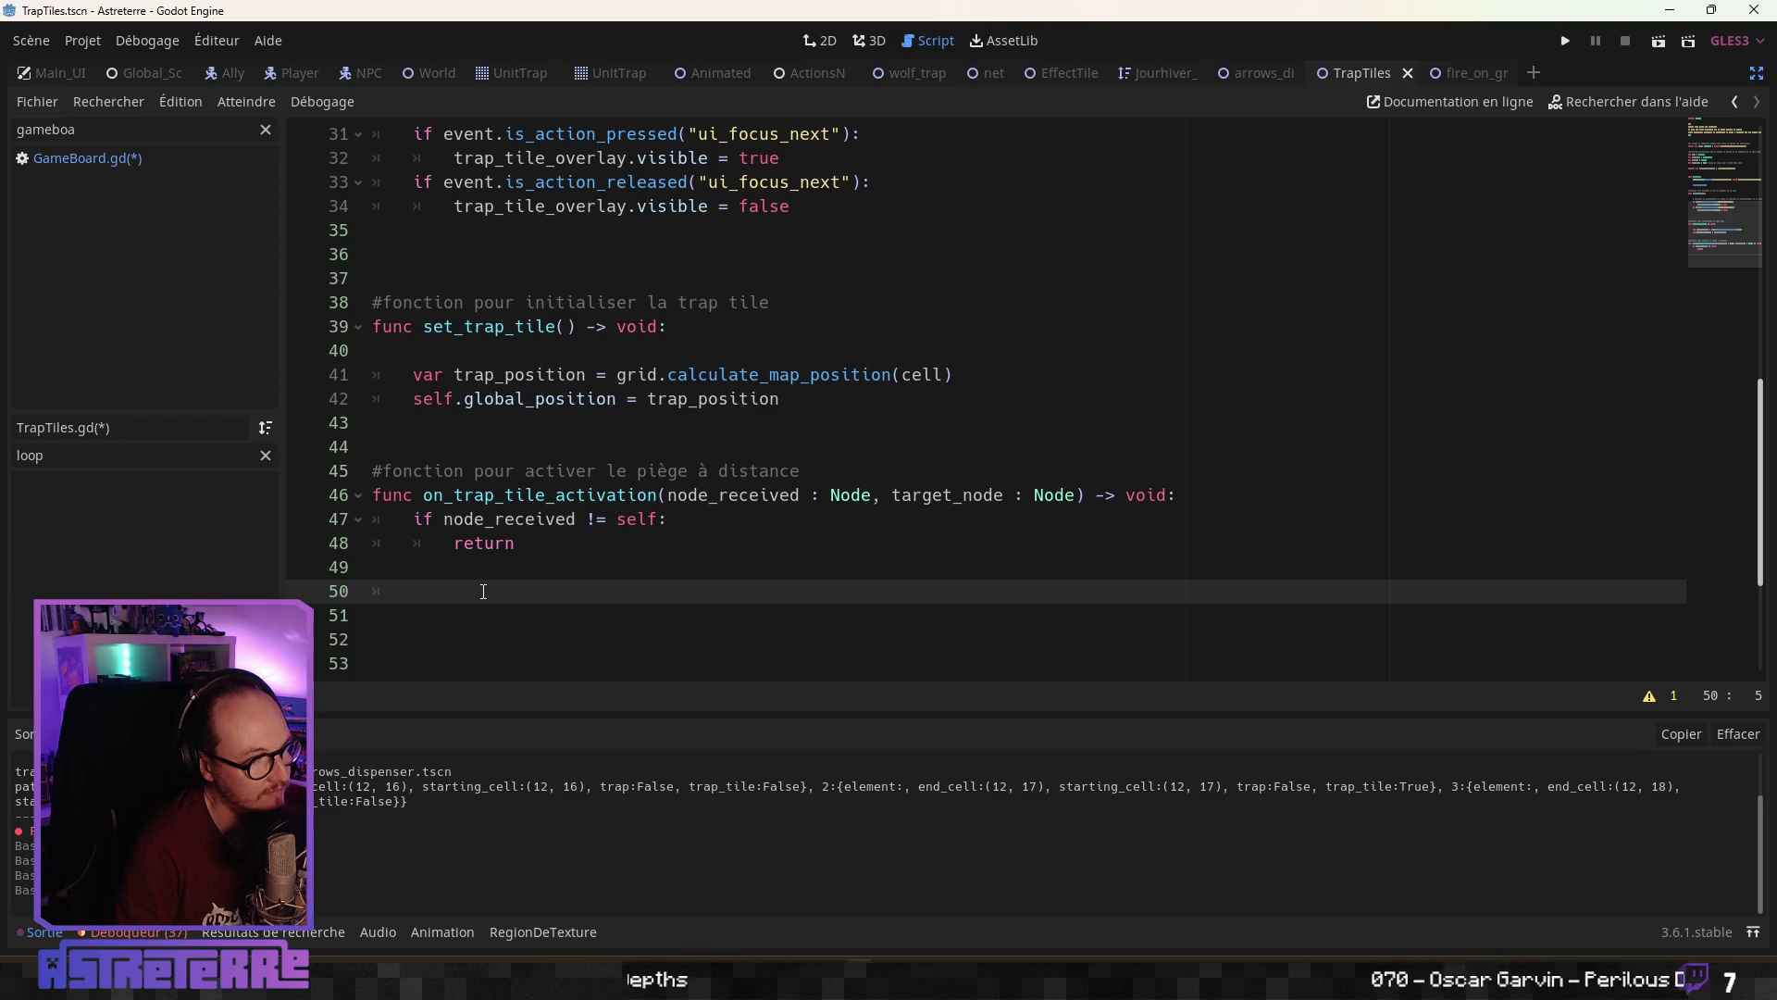
scroll(483, 591, up, 10)
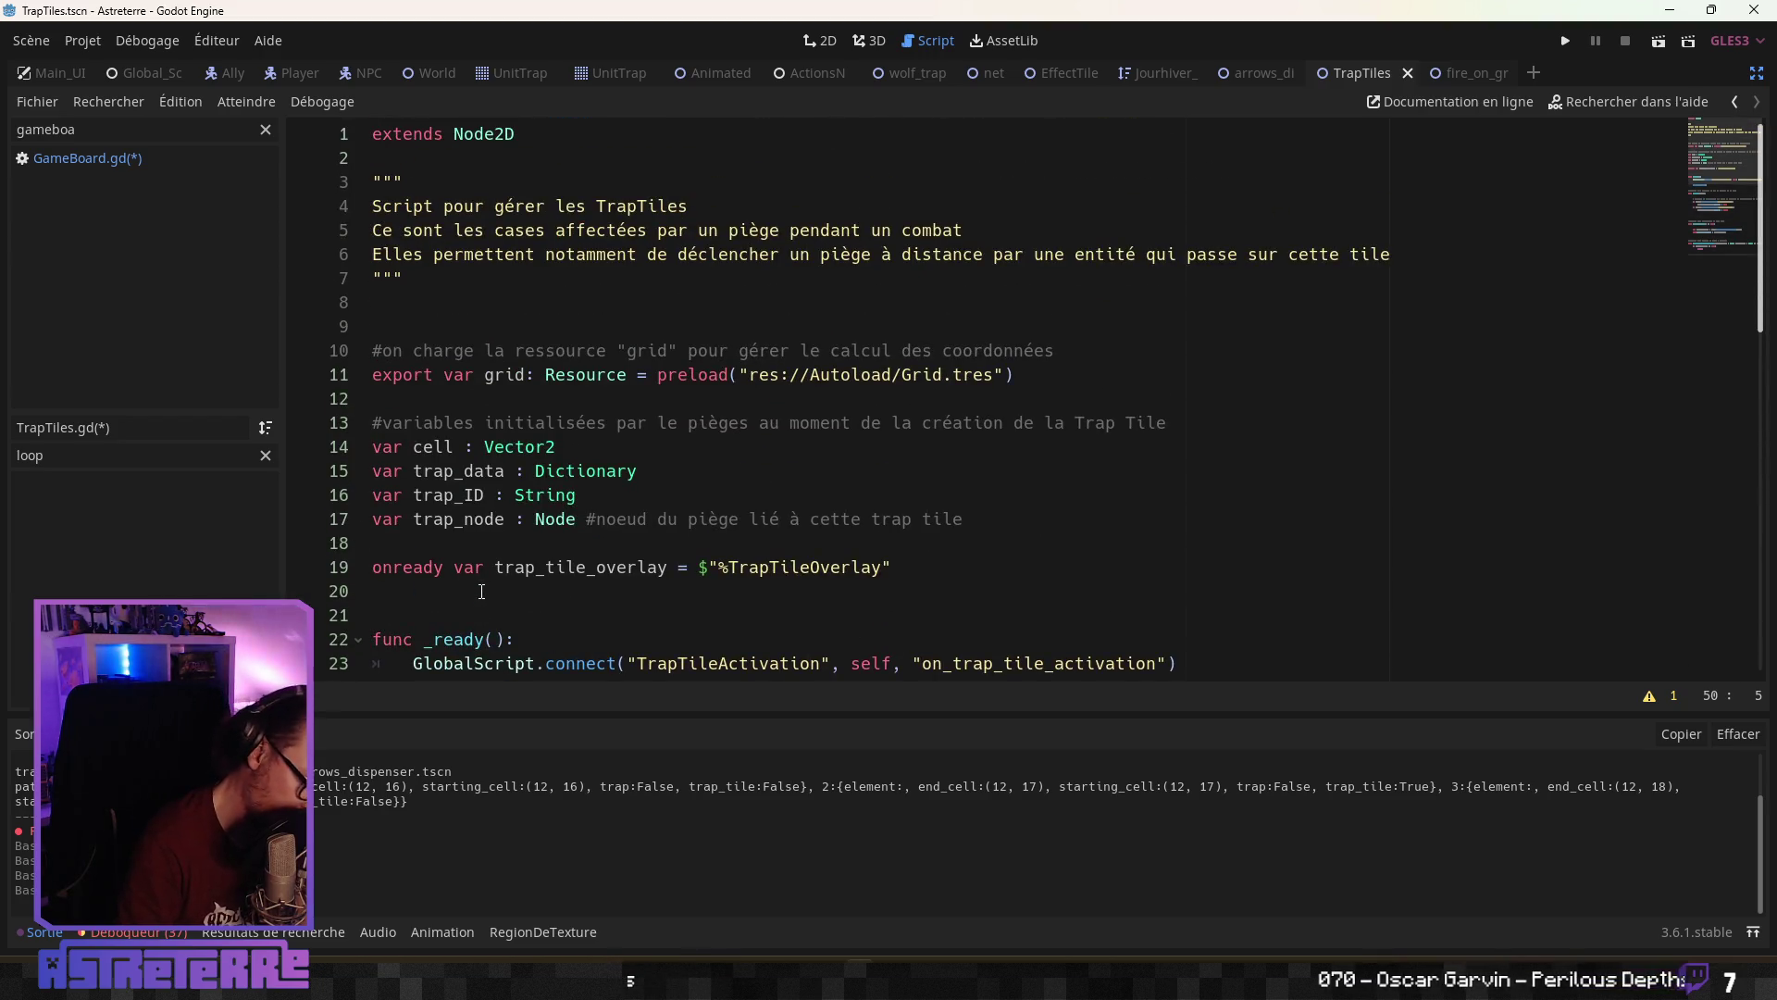
scroll(492, 527, down, 10)
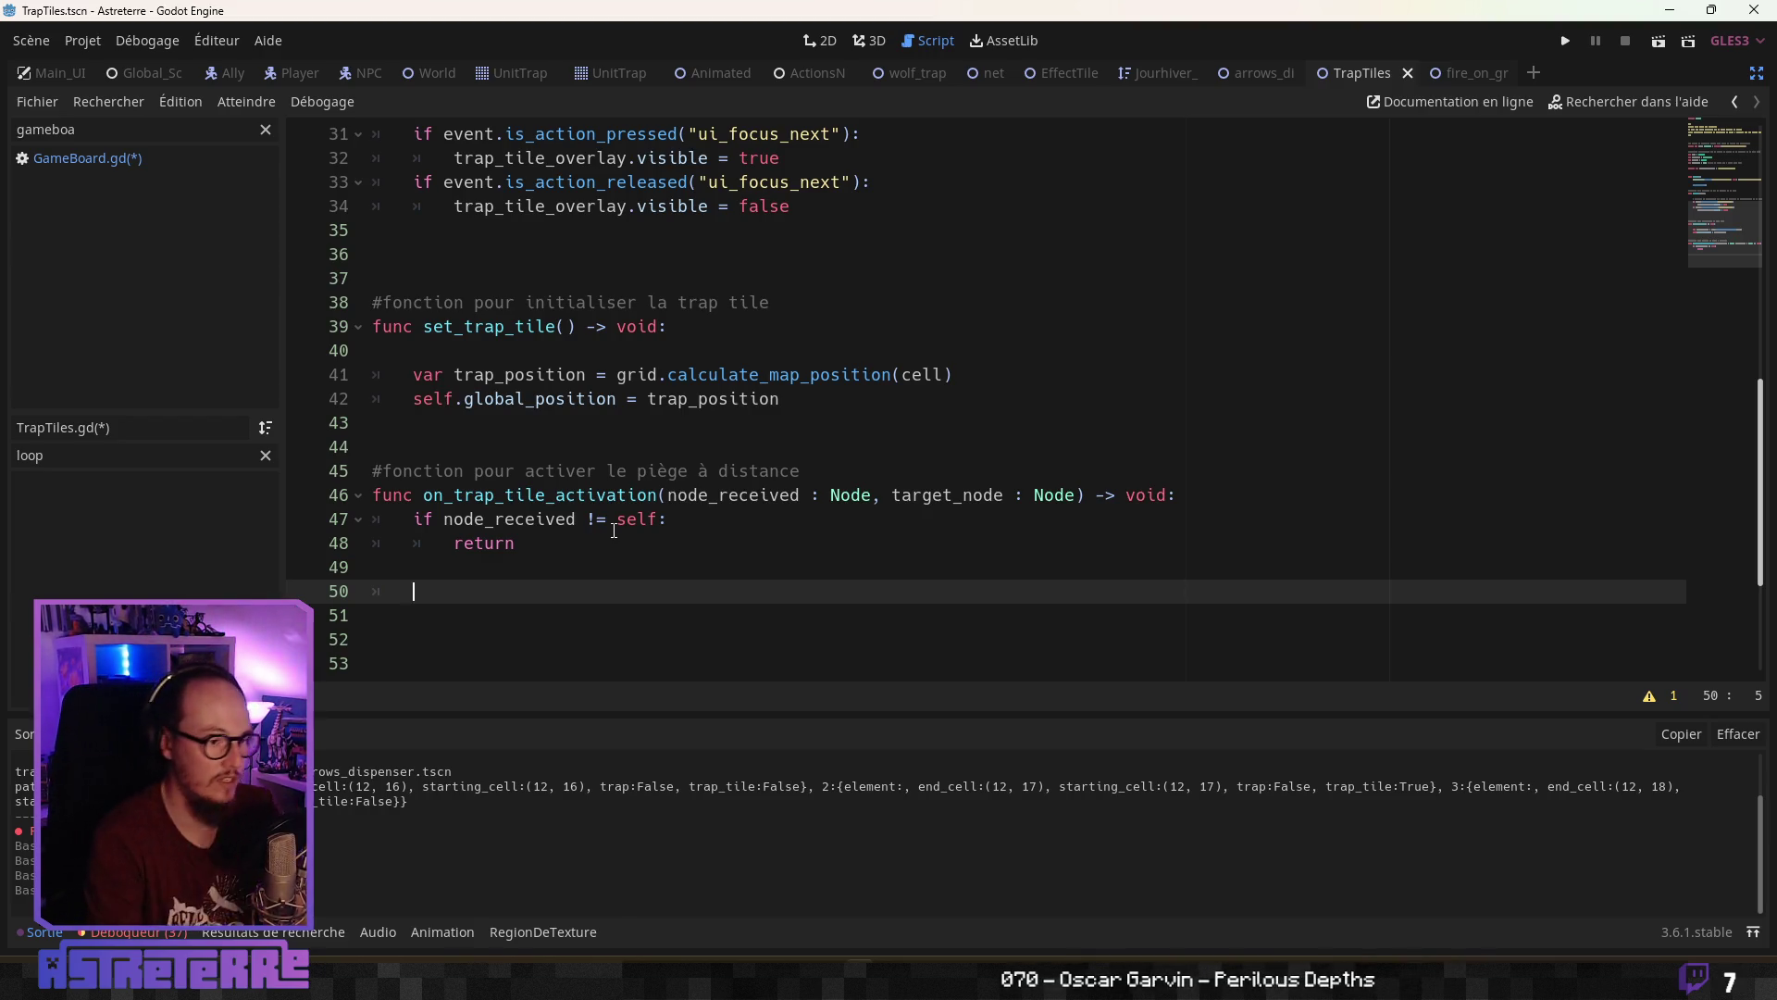
drag(518, 593, 309, 447)
key(BackSpace)
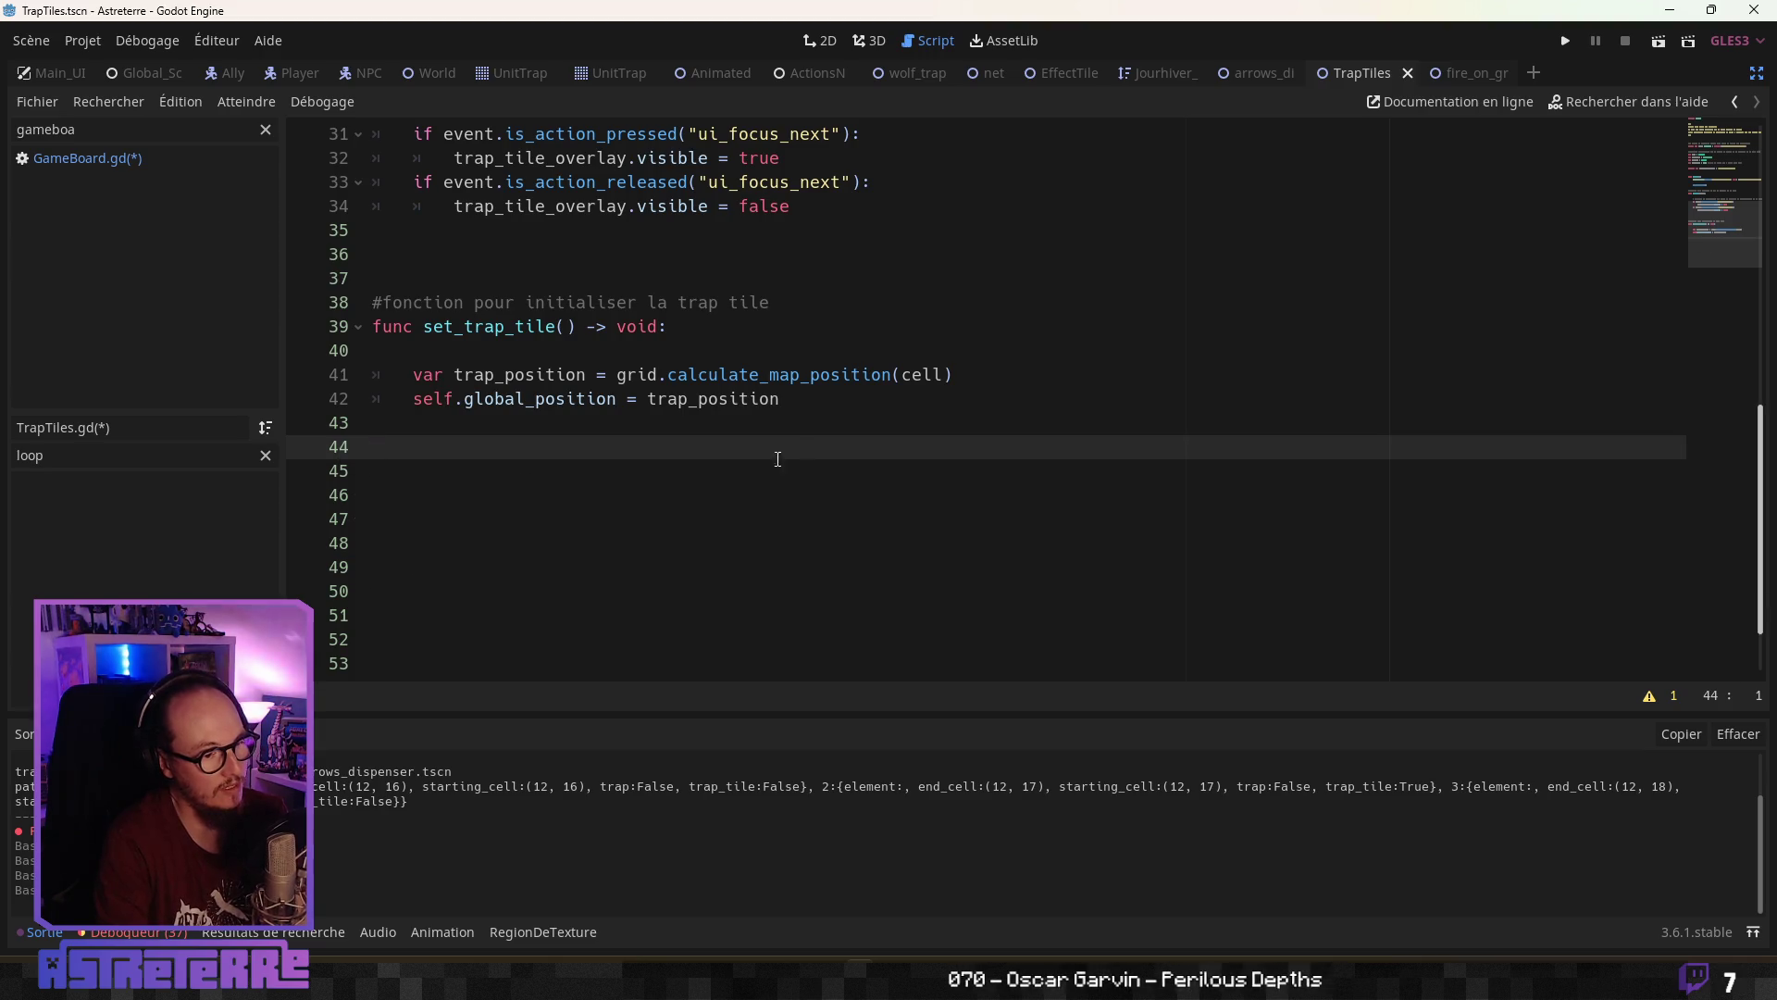
click(726, 474)
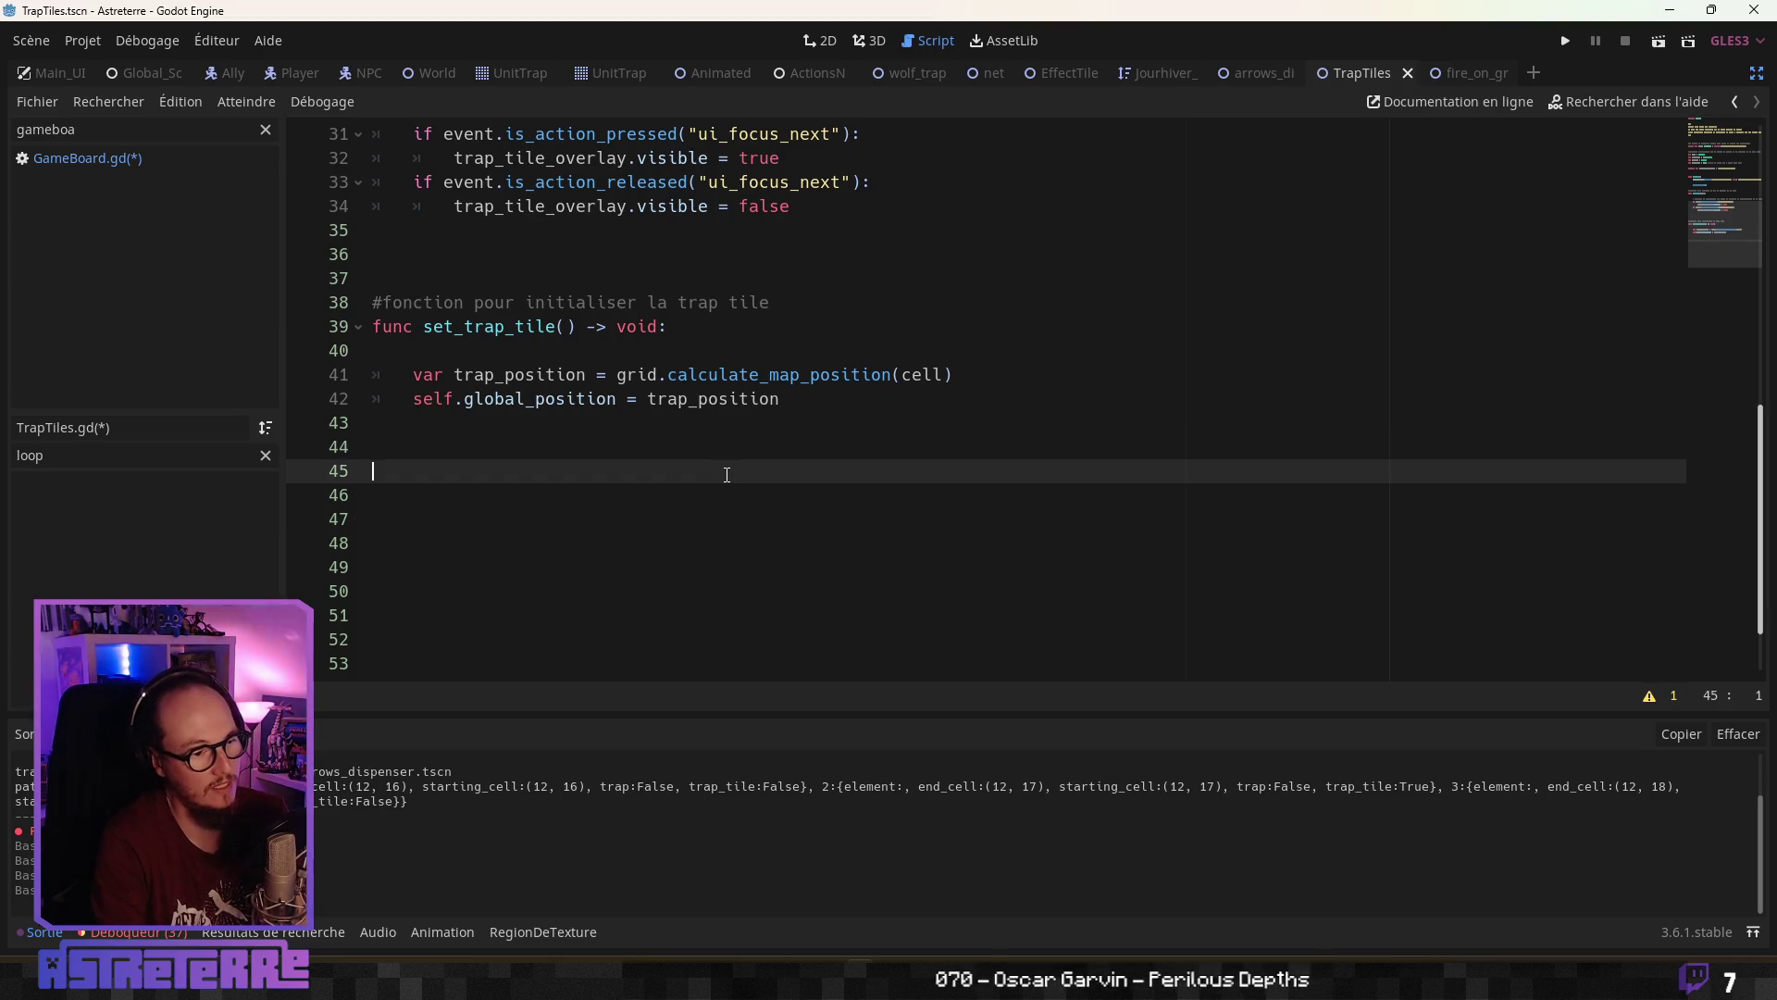
Return to GameBoard.gd at the TrapTileActivation emit line
click(1449, 76)
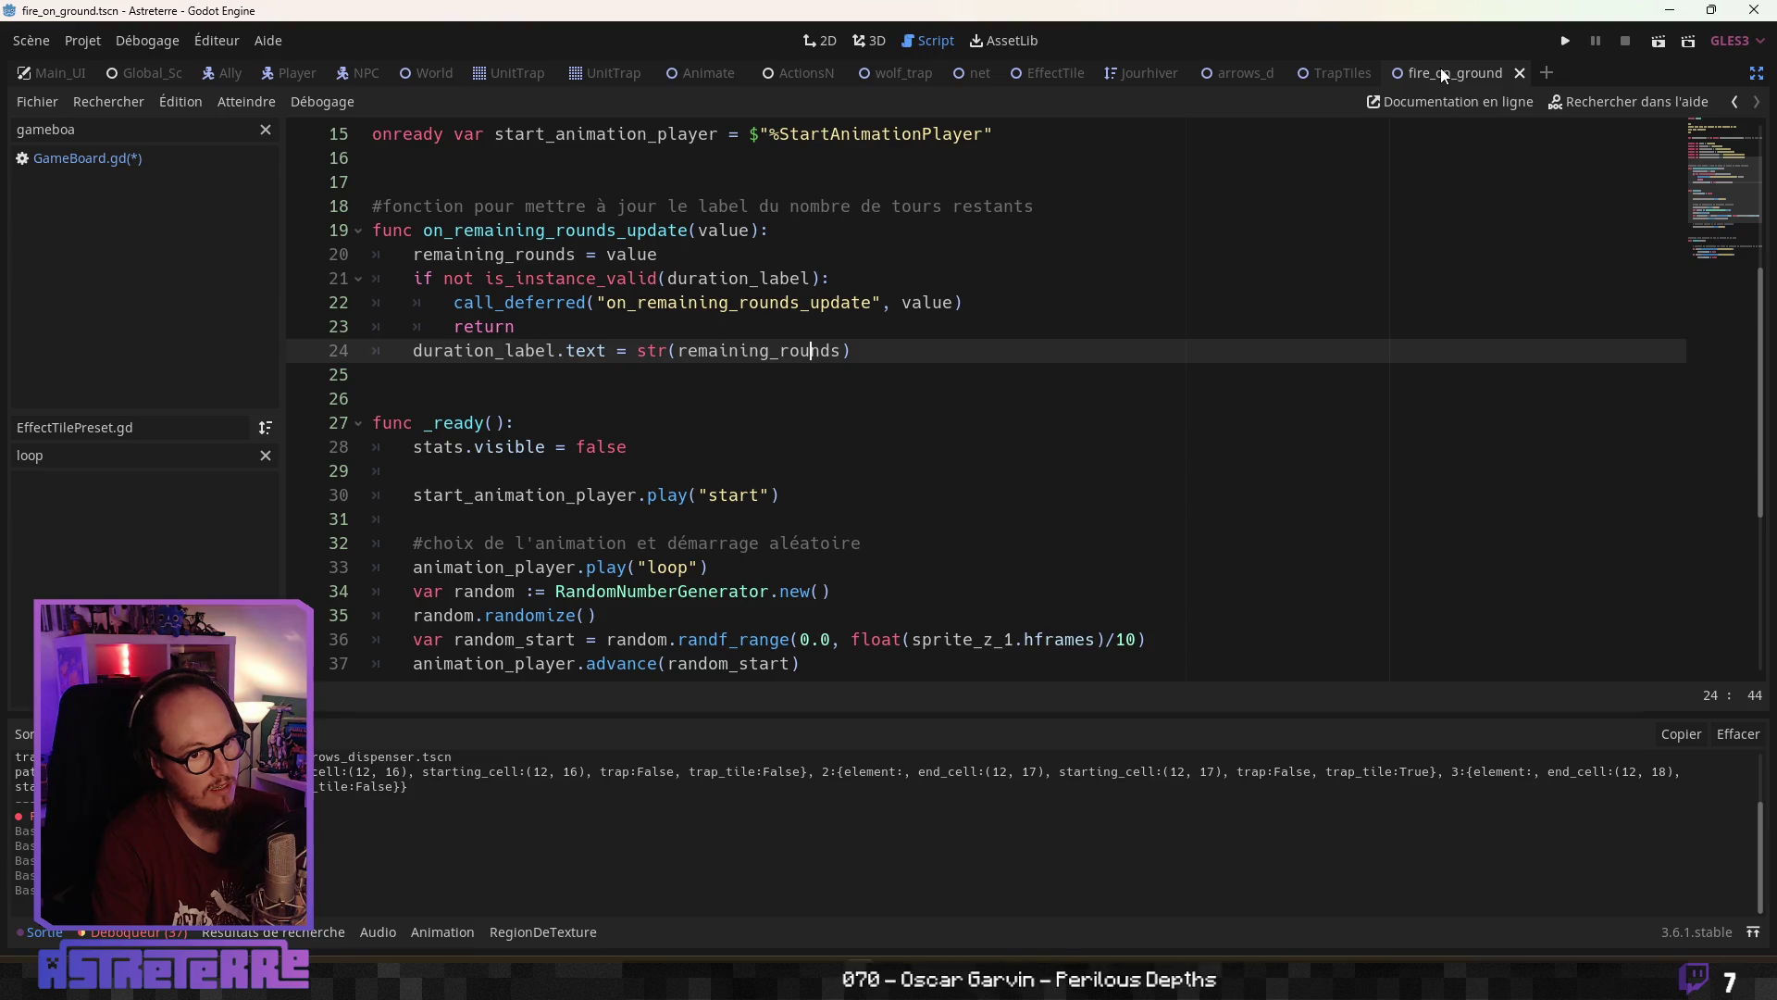
click(1344, 72)
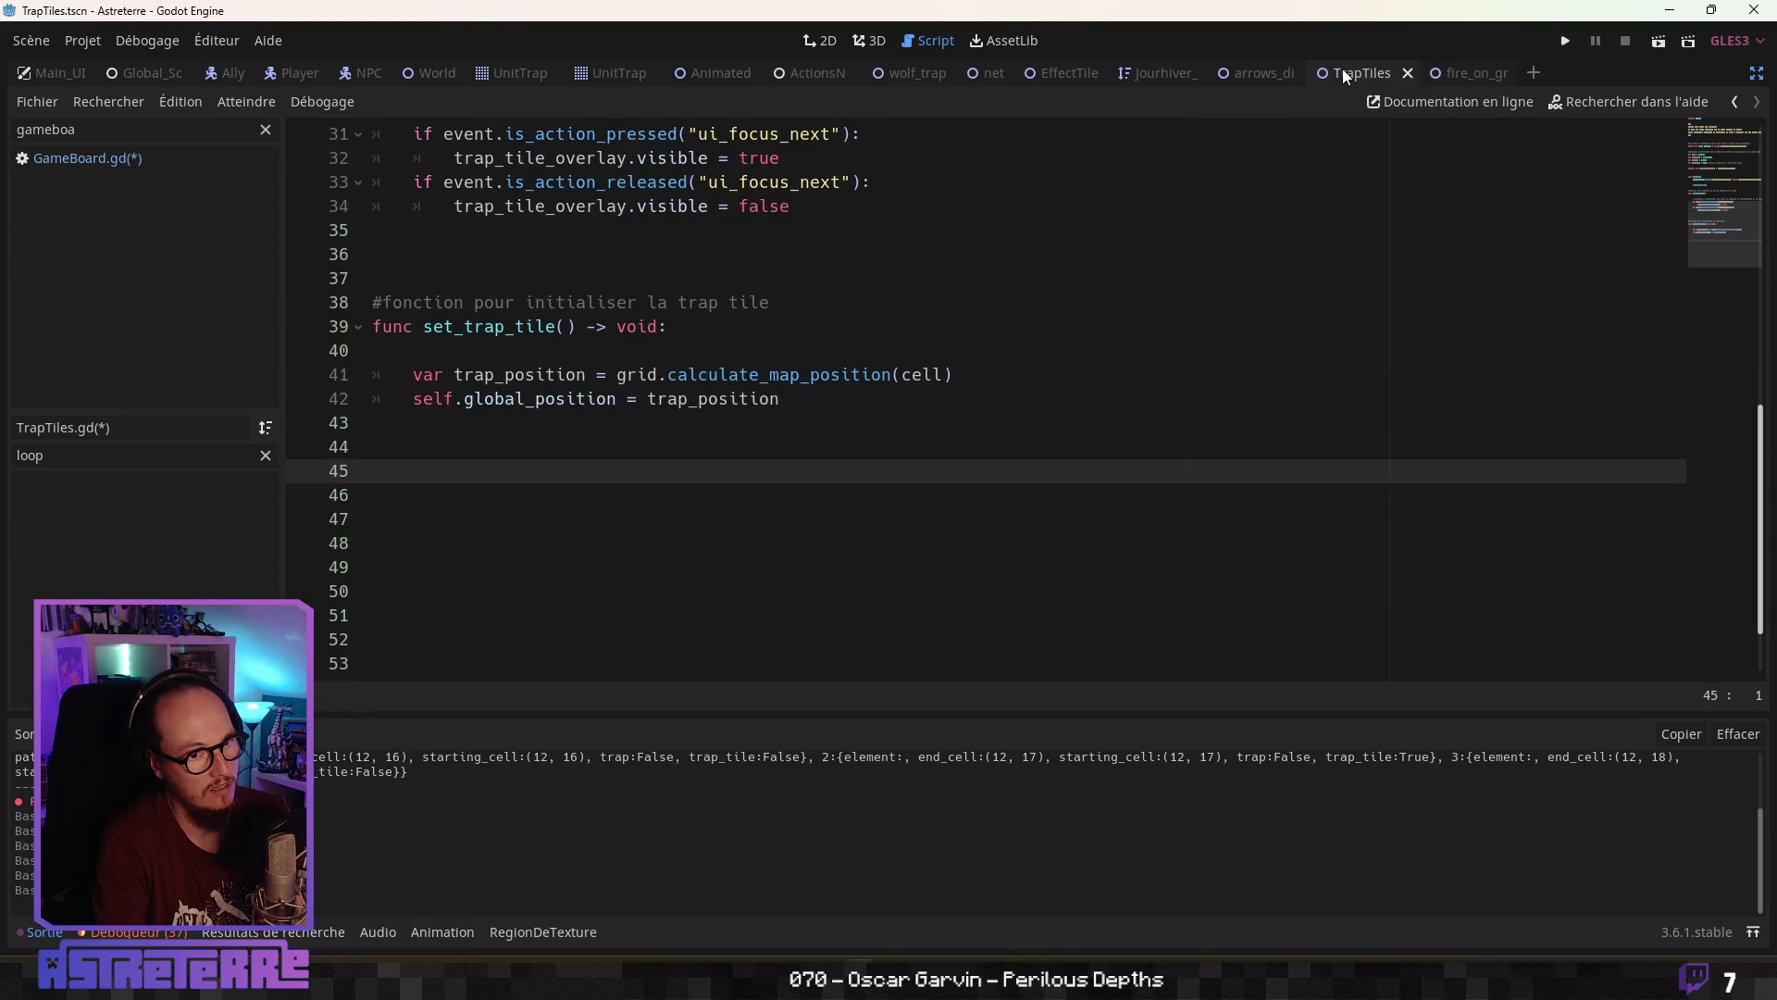
click(153, 161)
click(809, 521)
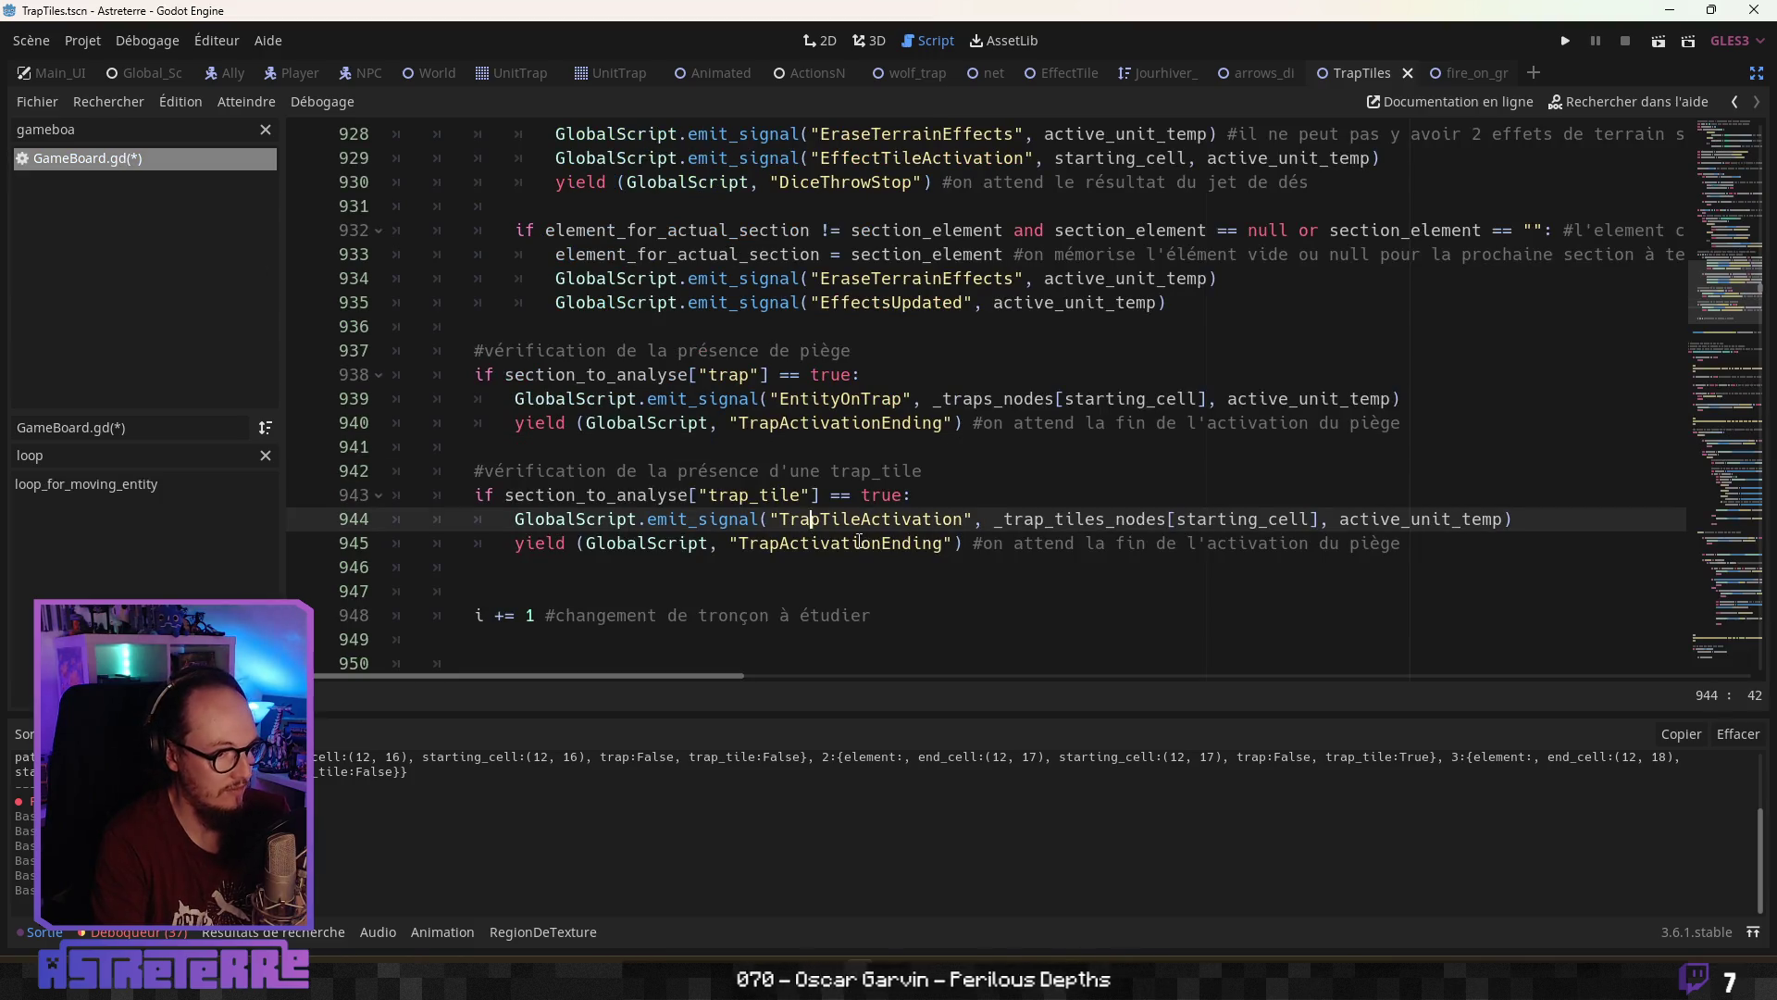
Store _trap_tiles_nodes[starting_cell] in a new variable trap_node above the emit
click(1036, 543)
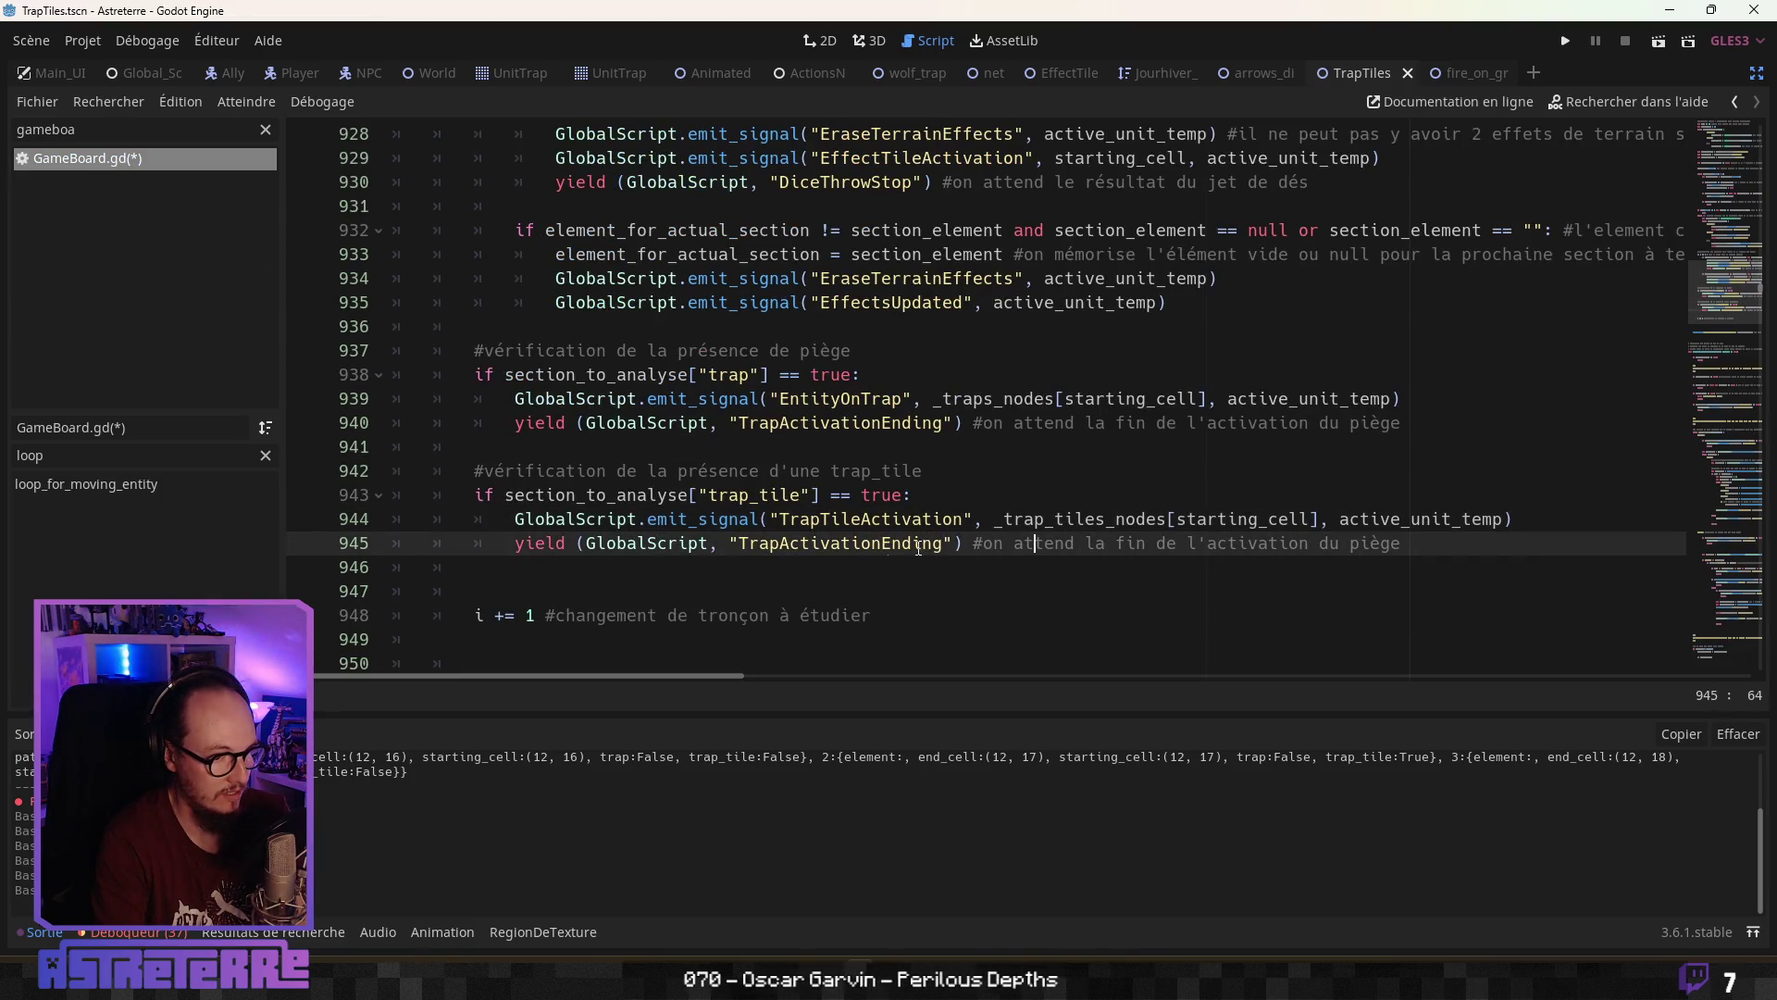
click(1322, 520)
drag(1321, 520, 983, 520)
click(934, 497)
key(Return)
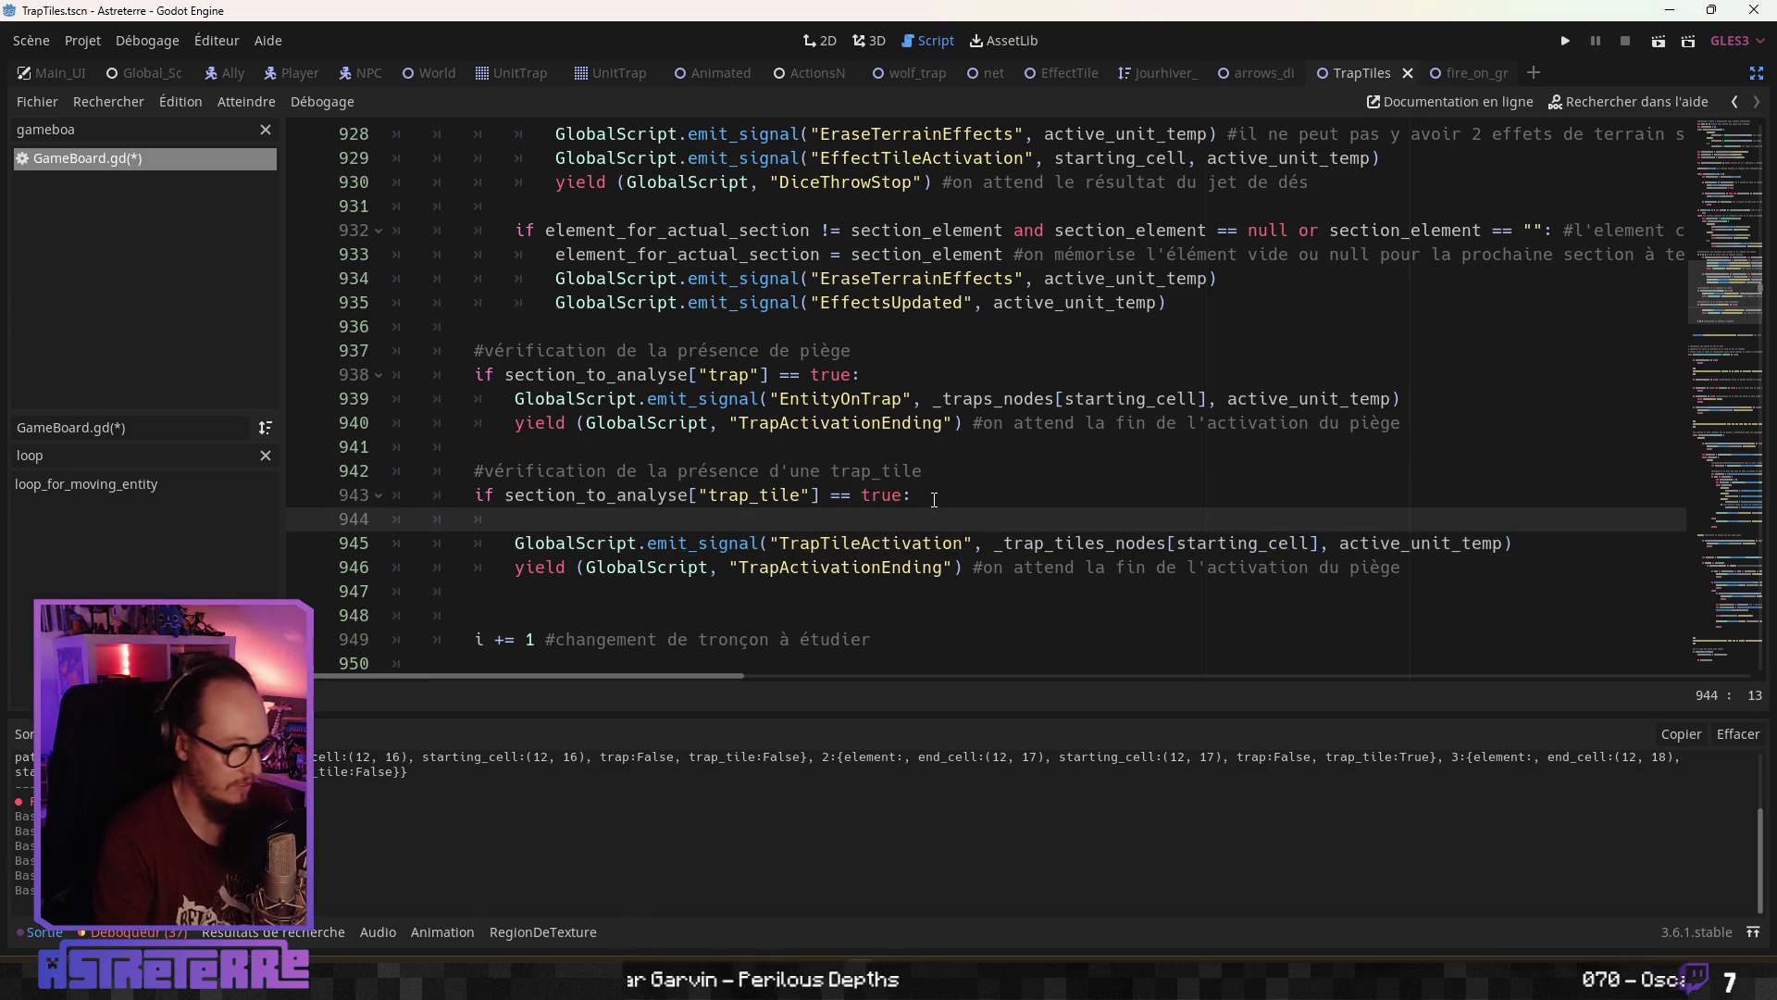
text(vr)
key(BackSpace)
text(ar trap_n)
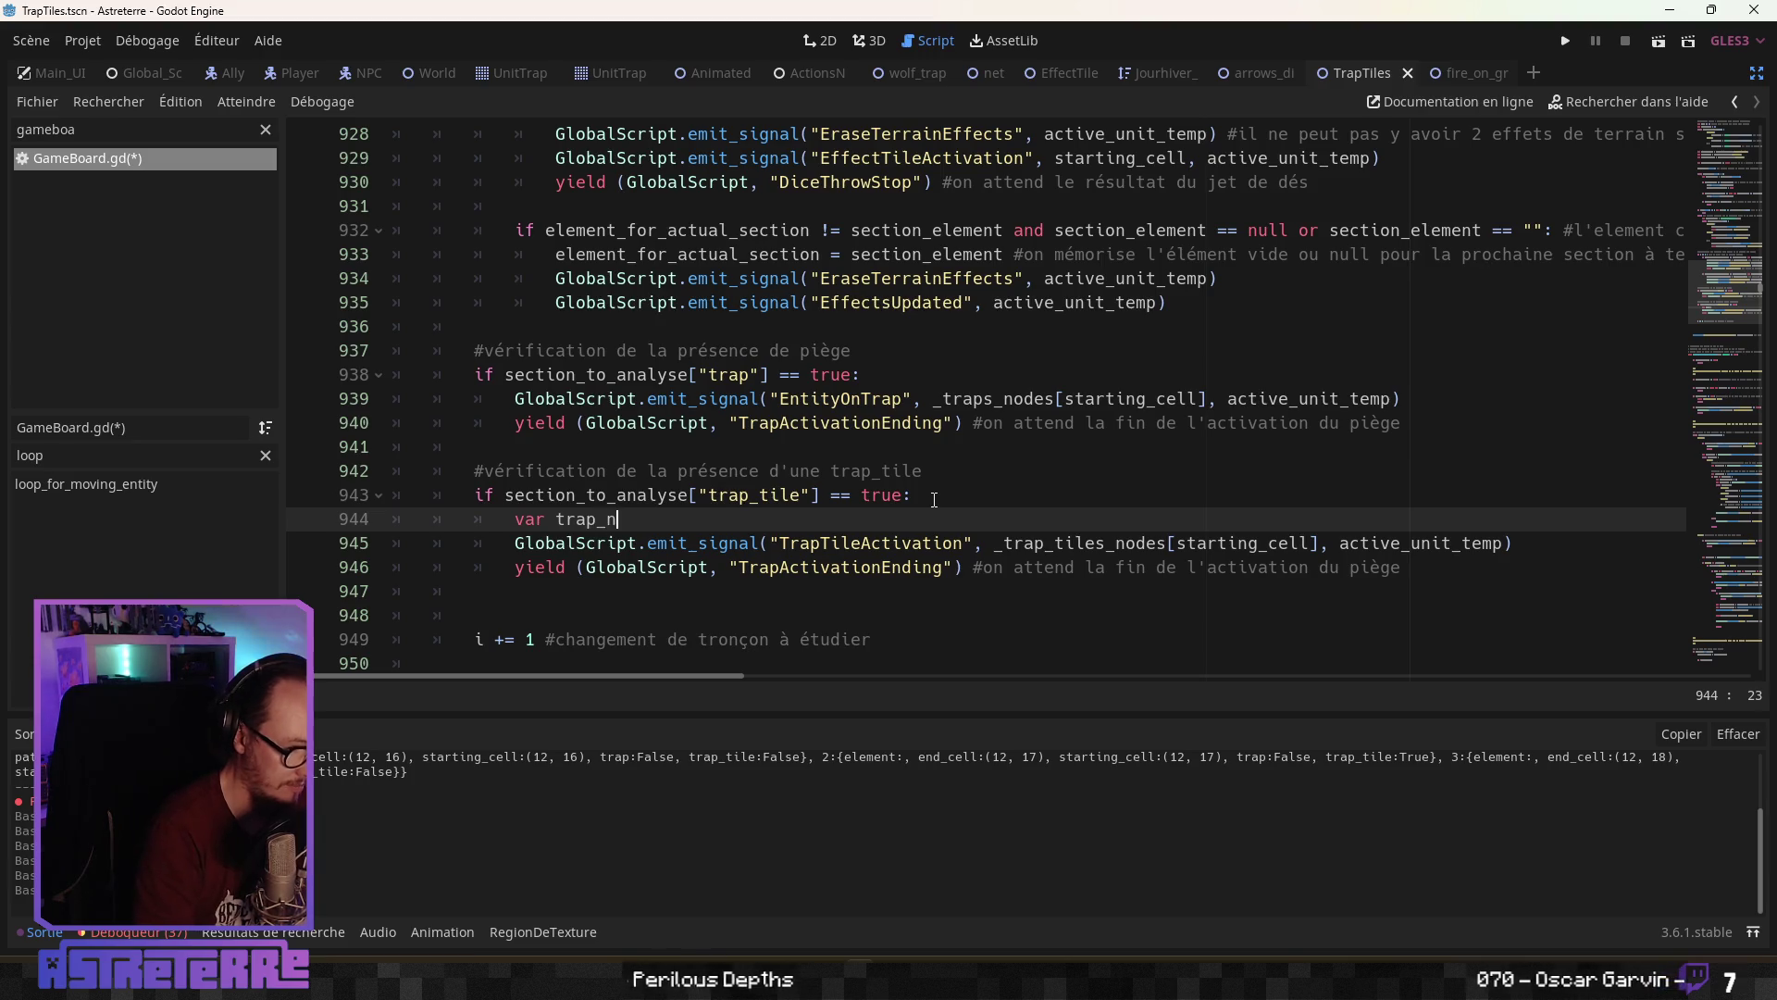
text(ode =)
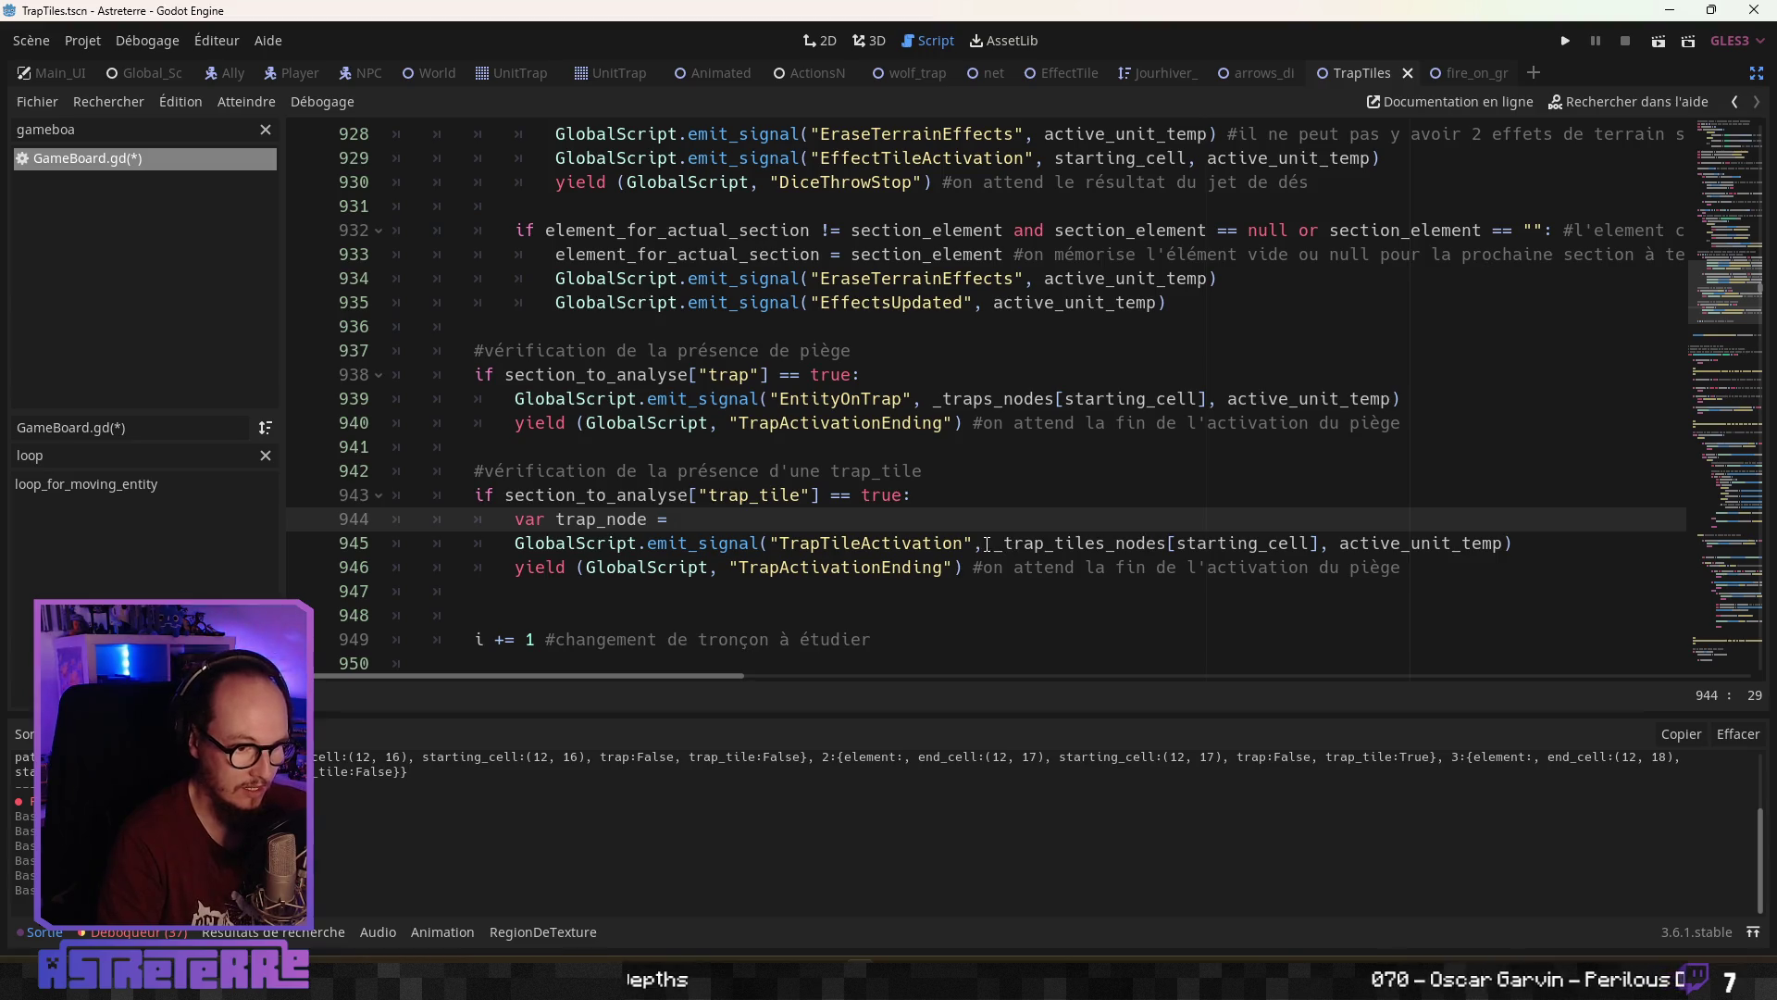
drag(989, 544, 1313, 543)
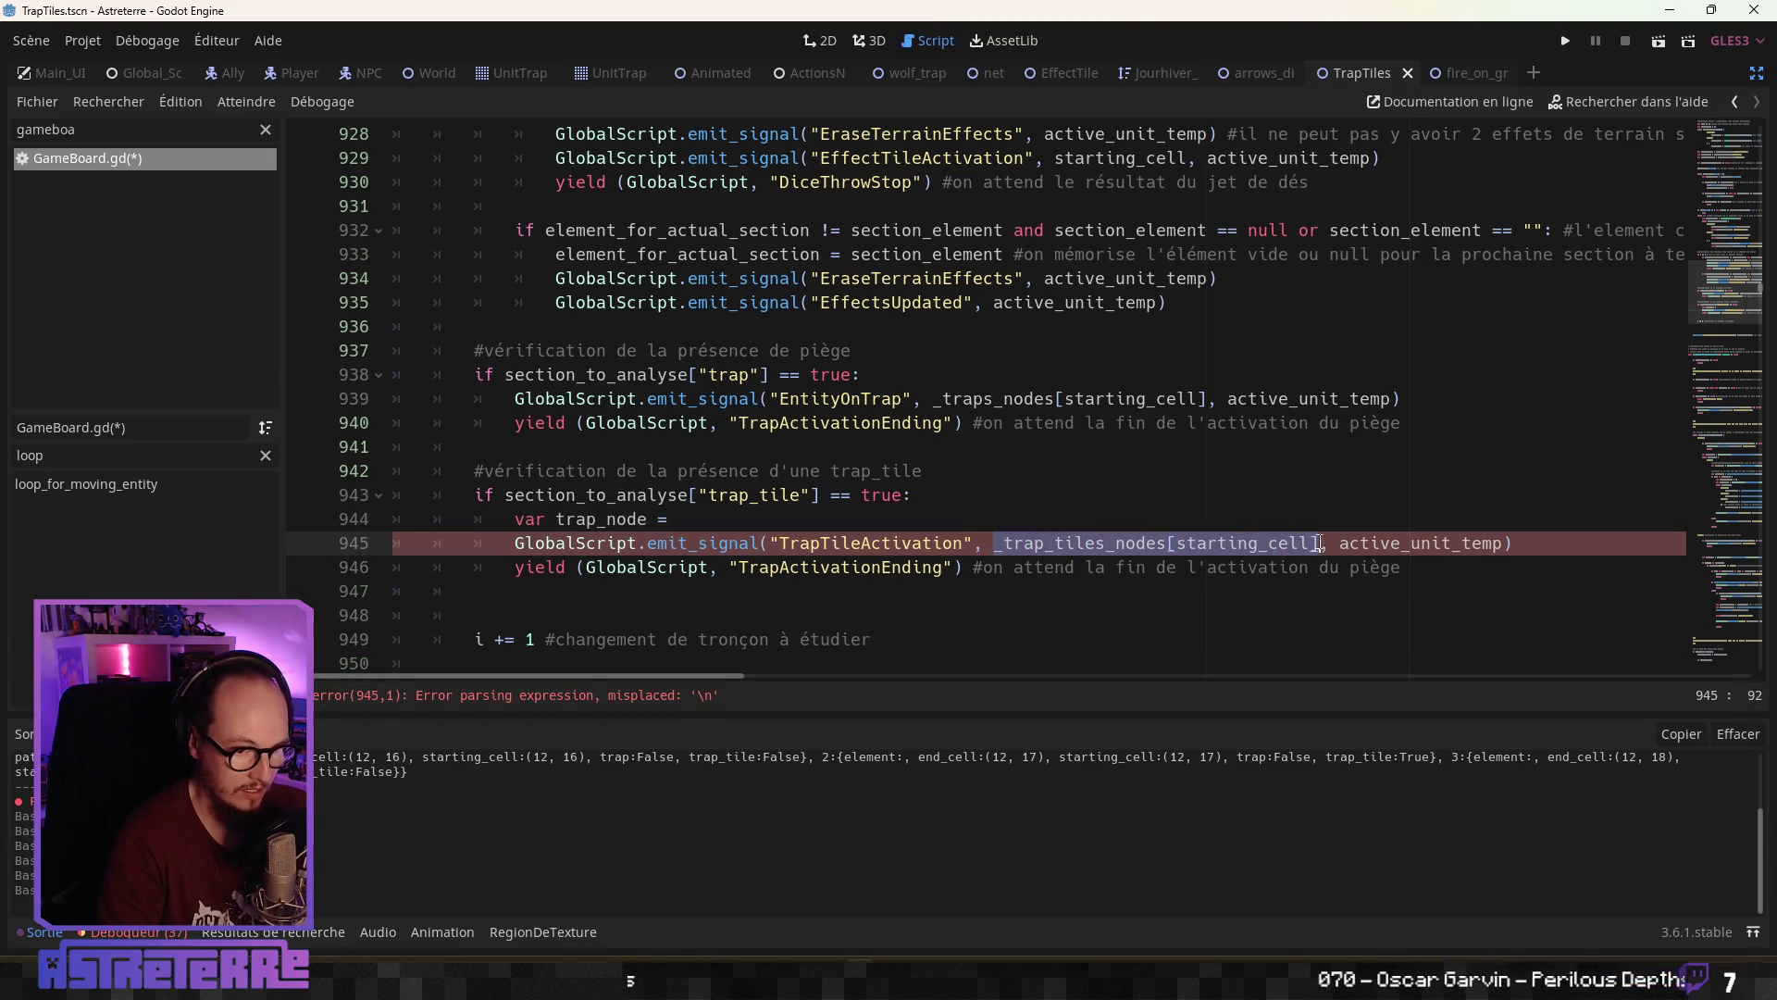
key(ctrl+c)
click(825, 518)
key(ctrl+v)
Rename the variable to trap_tile_node, emit trap_tile_node.trap_node, and save the script
click(922, 568)
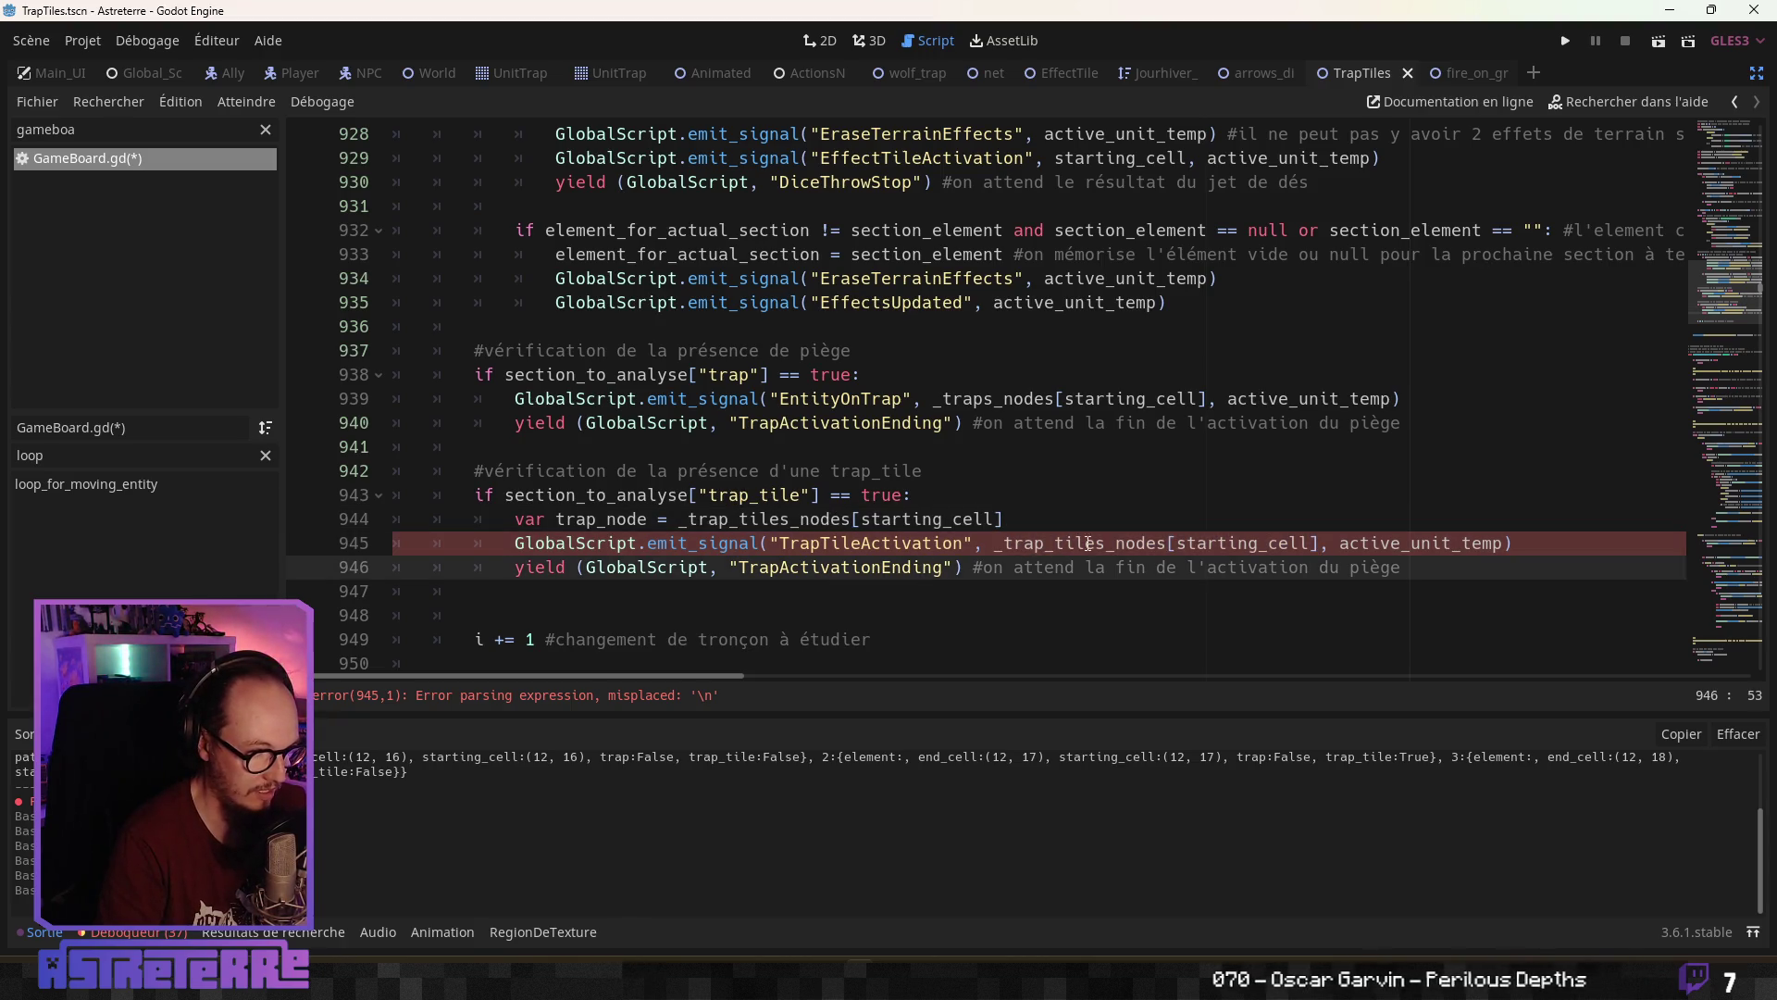
drag(993, 544, 1321, 544)
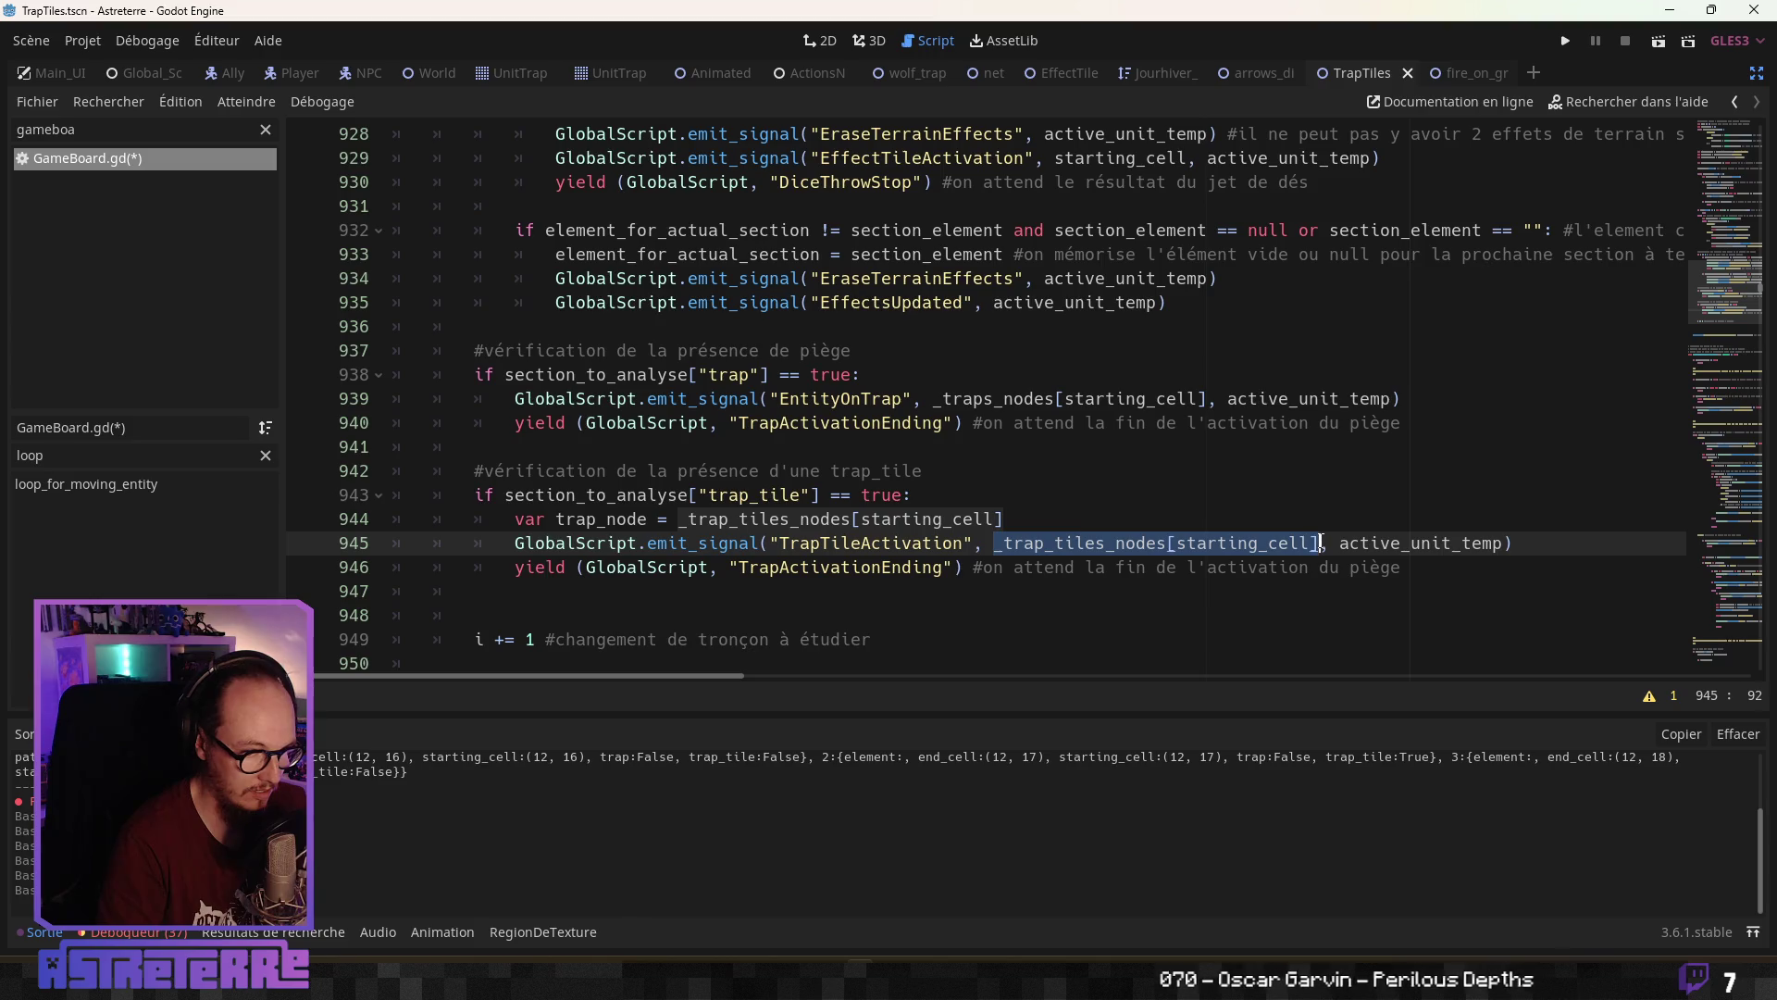
text(trap)
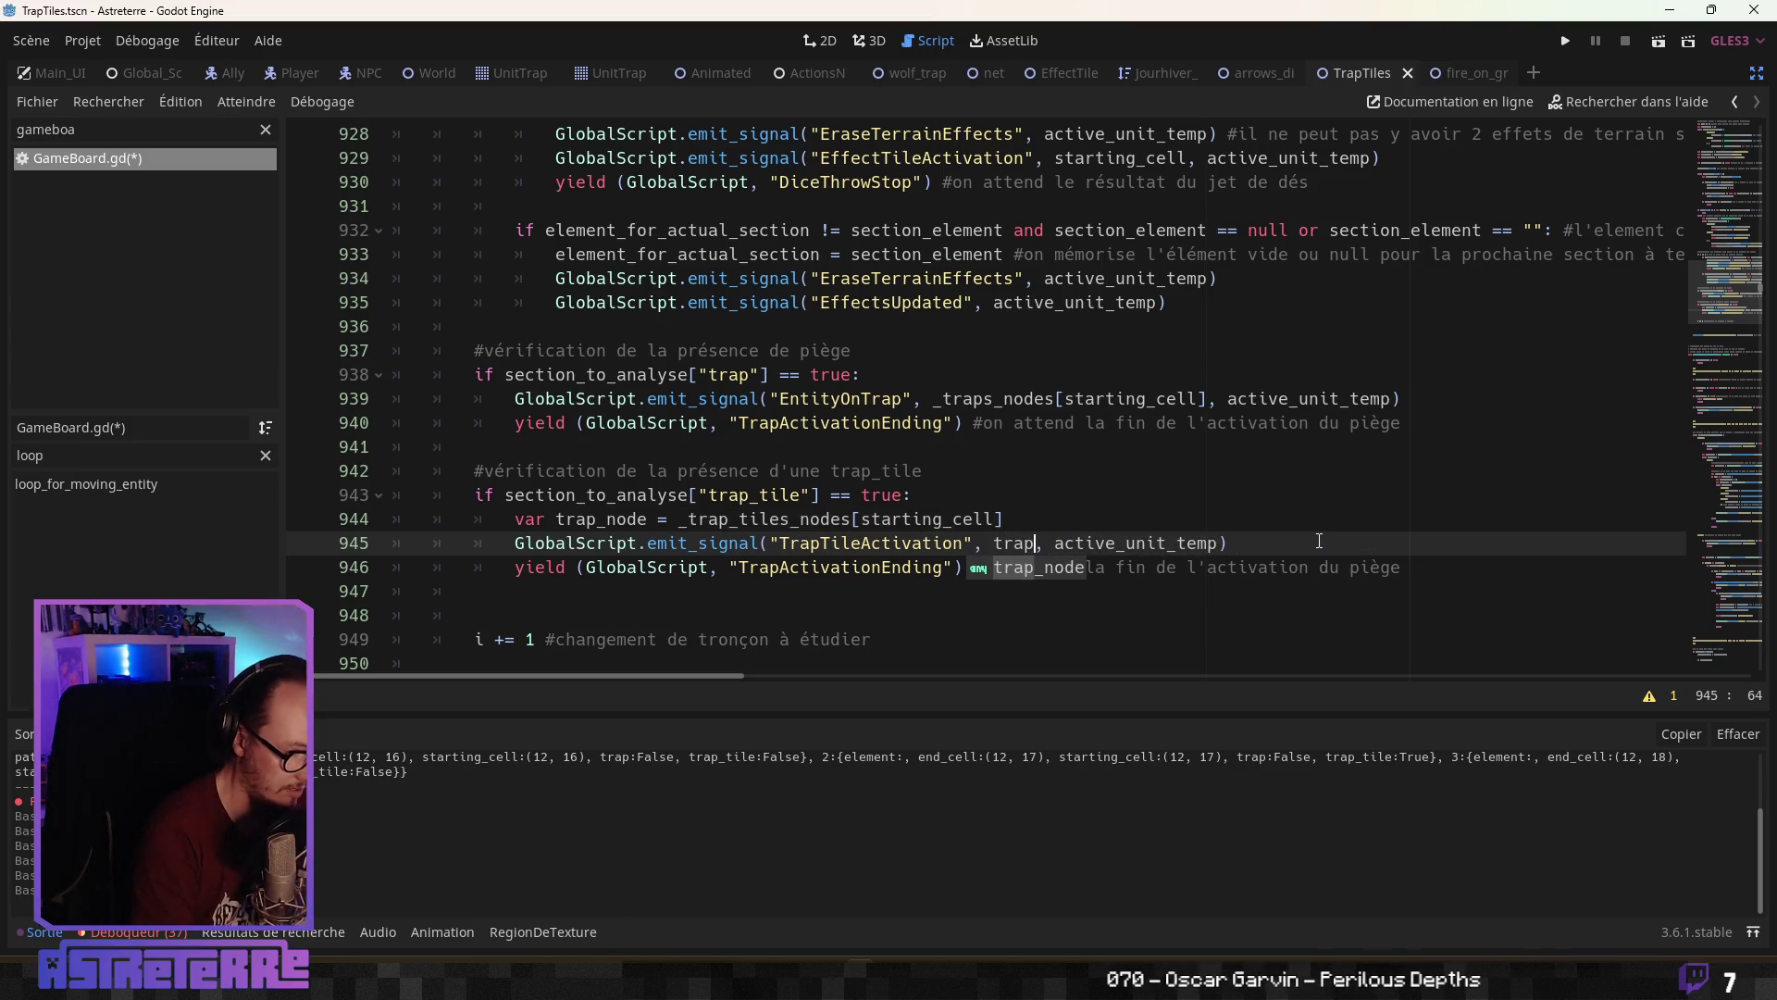
click(606, 519)
text(tile_)
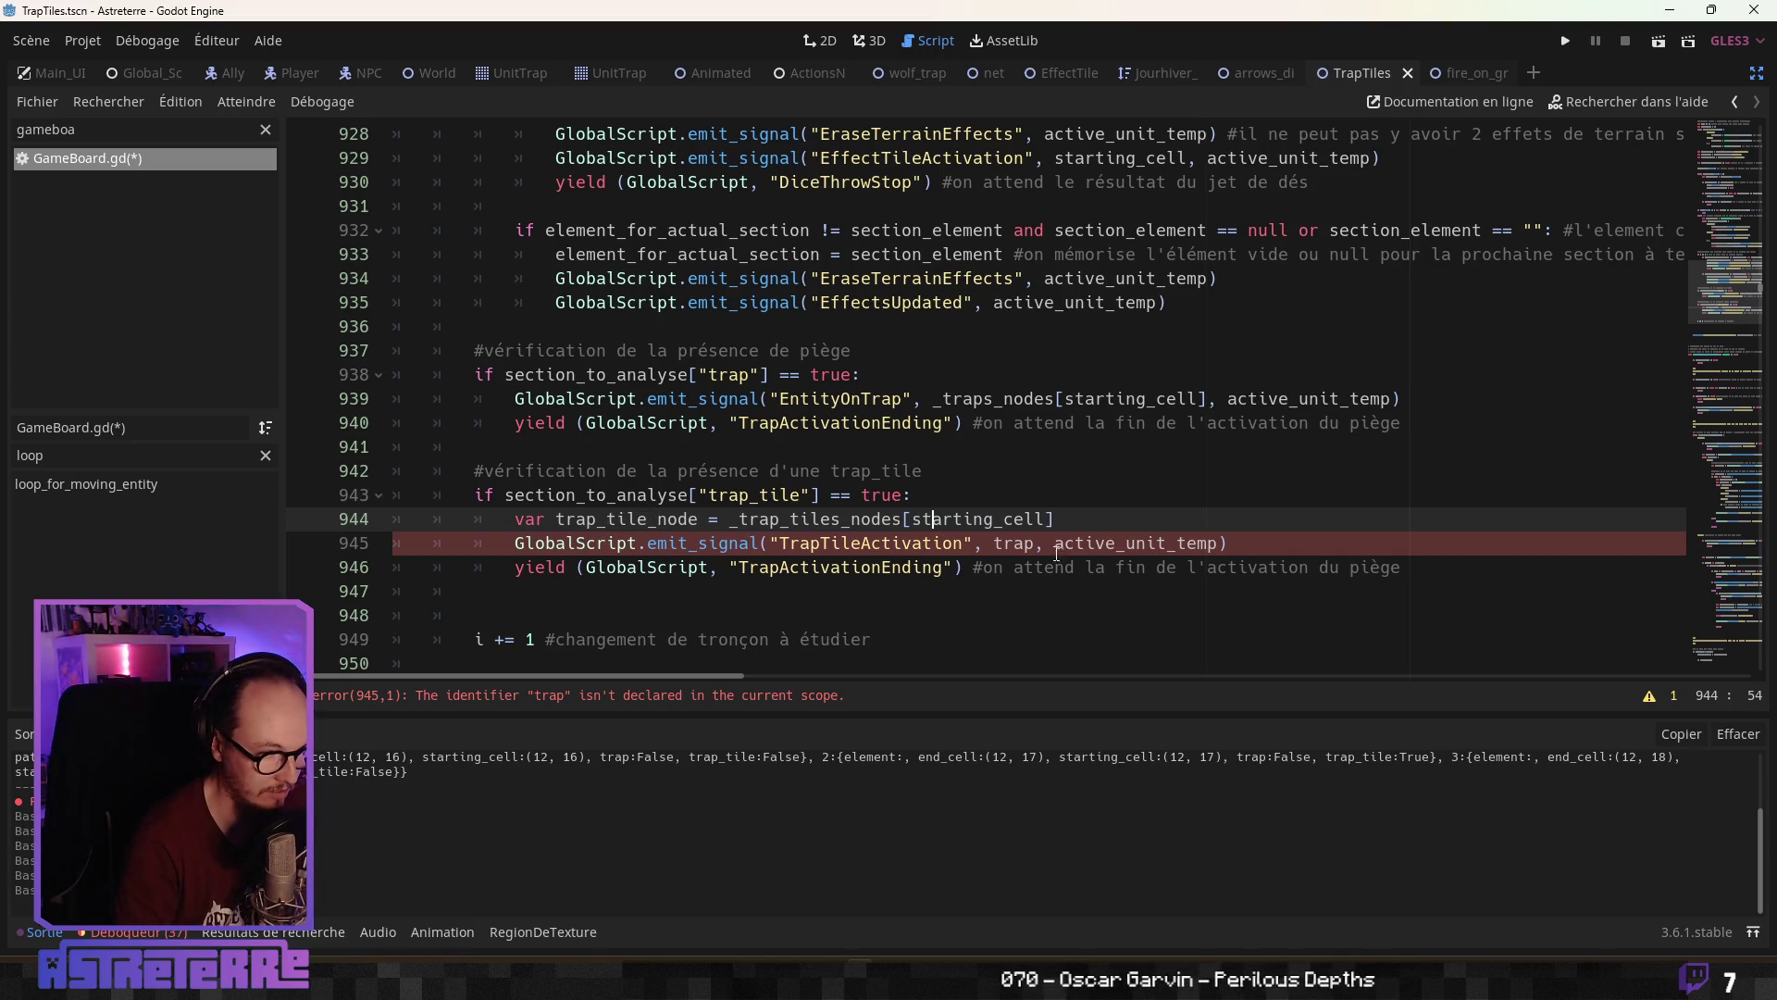
click(1035, 544)
text(_tile_)
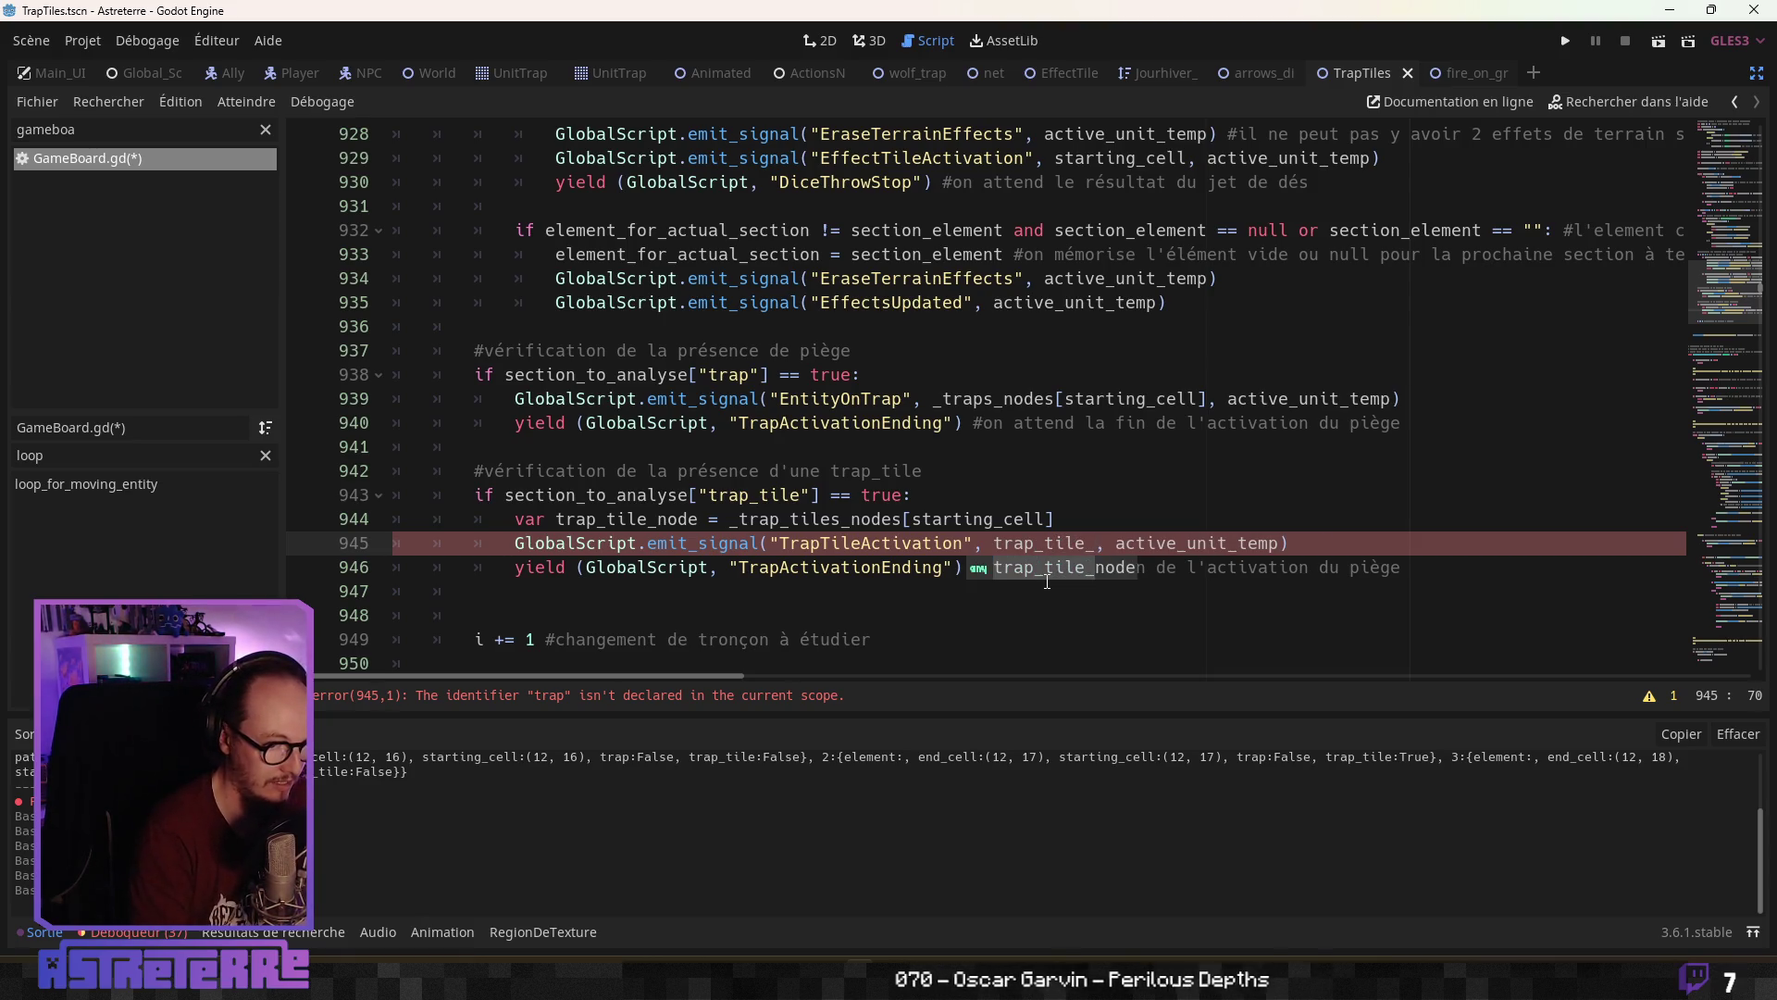
key(Return)
text(.trap_node)
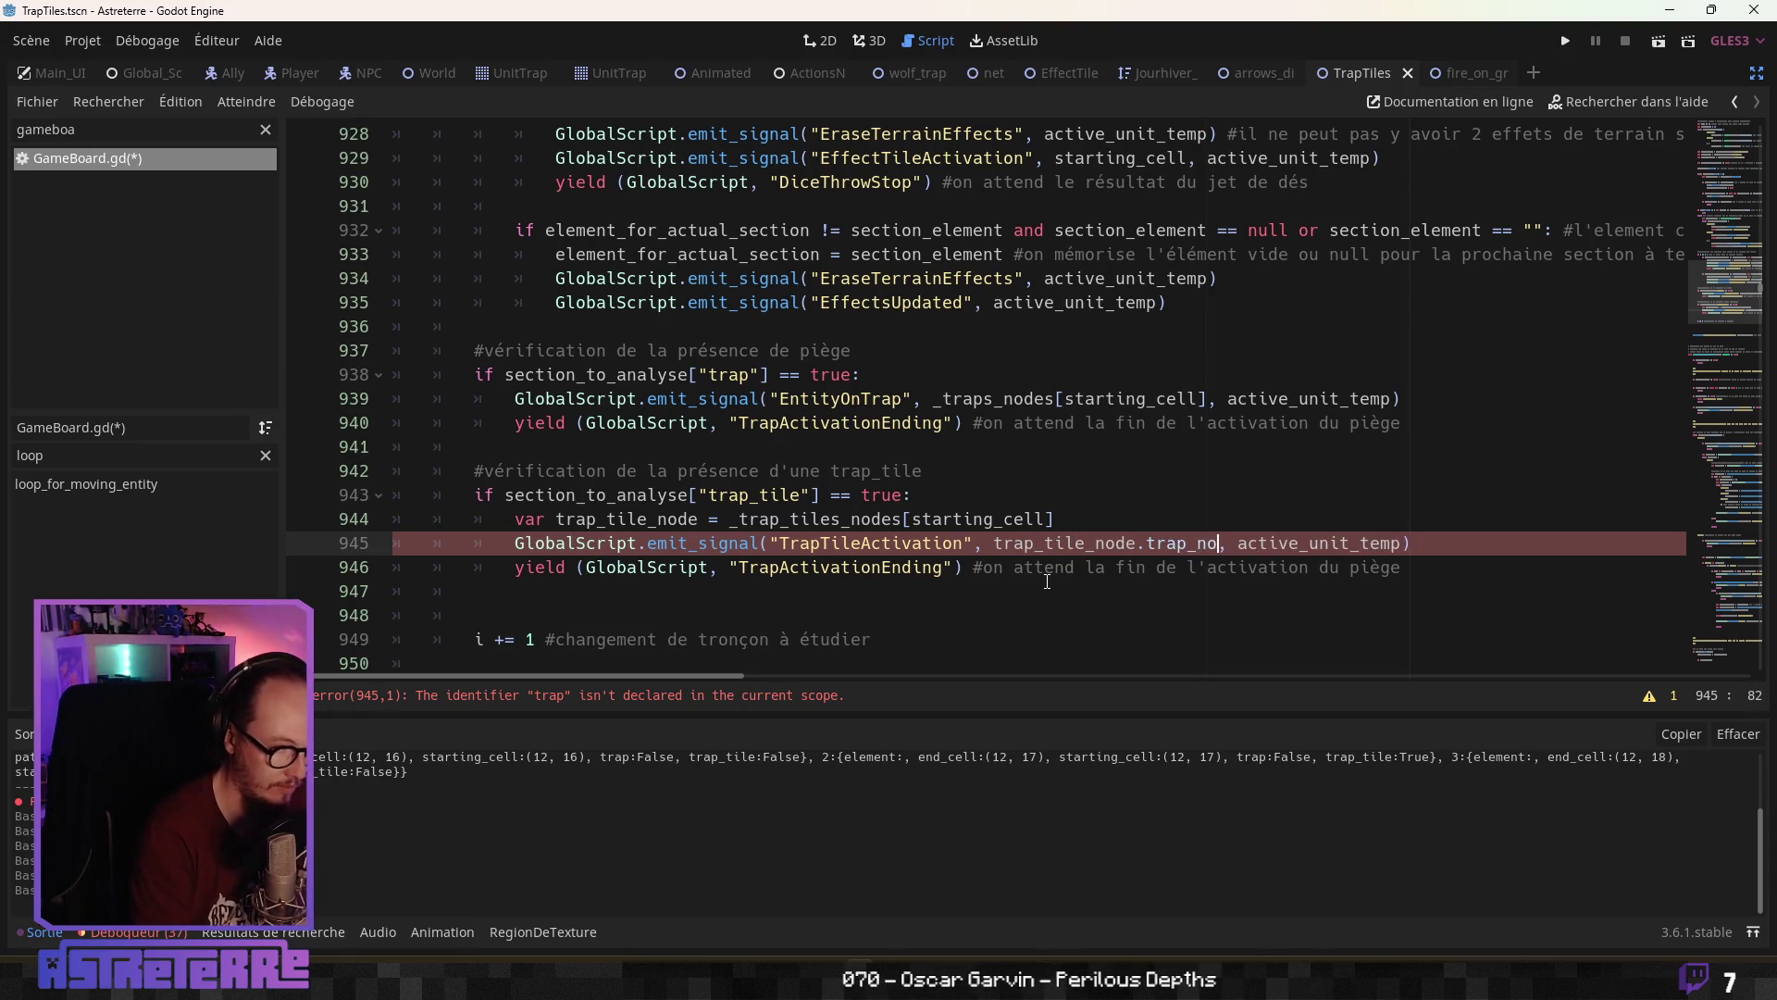
click(1034, 485)
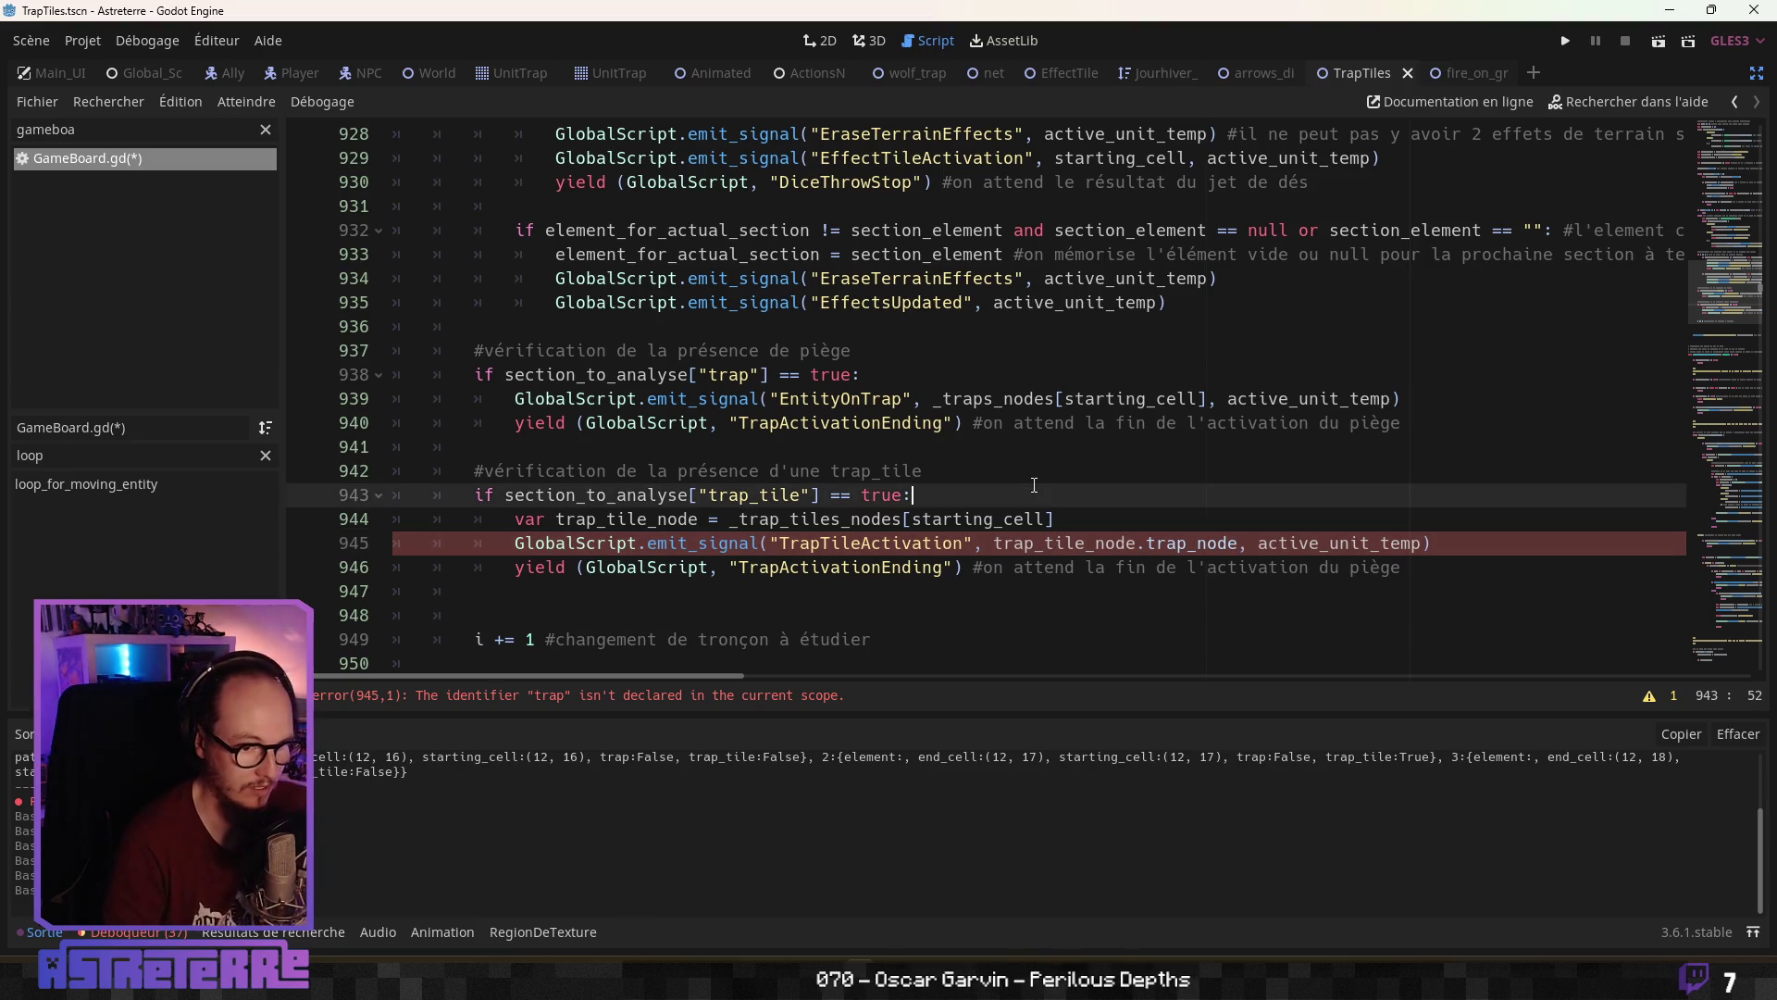
click(1033, 568)
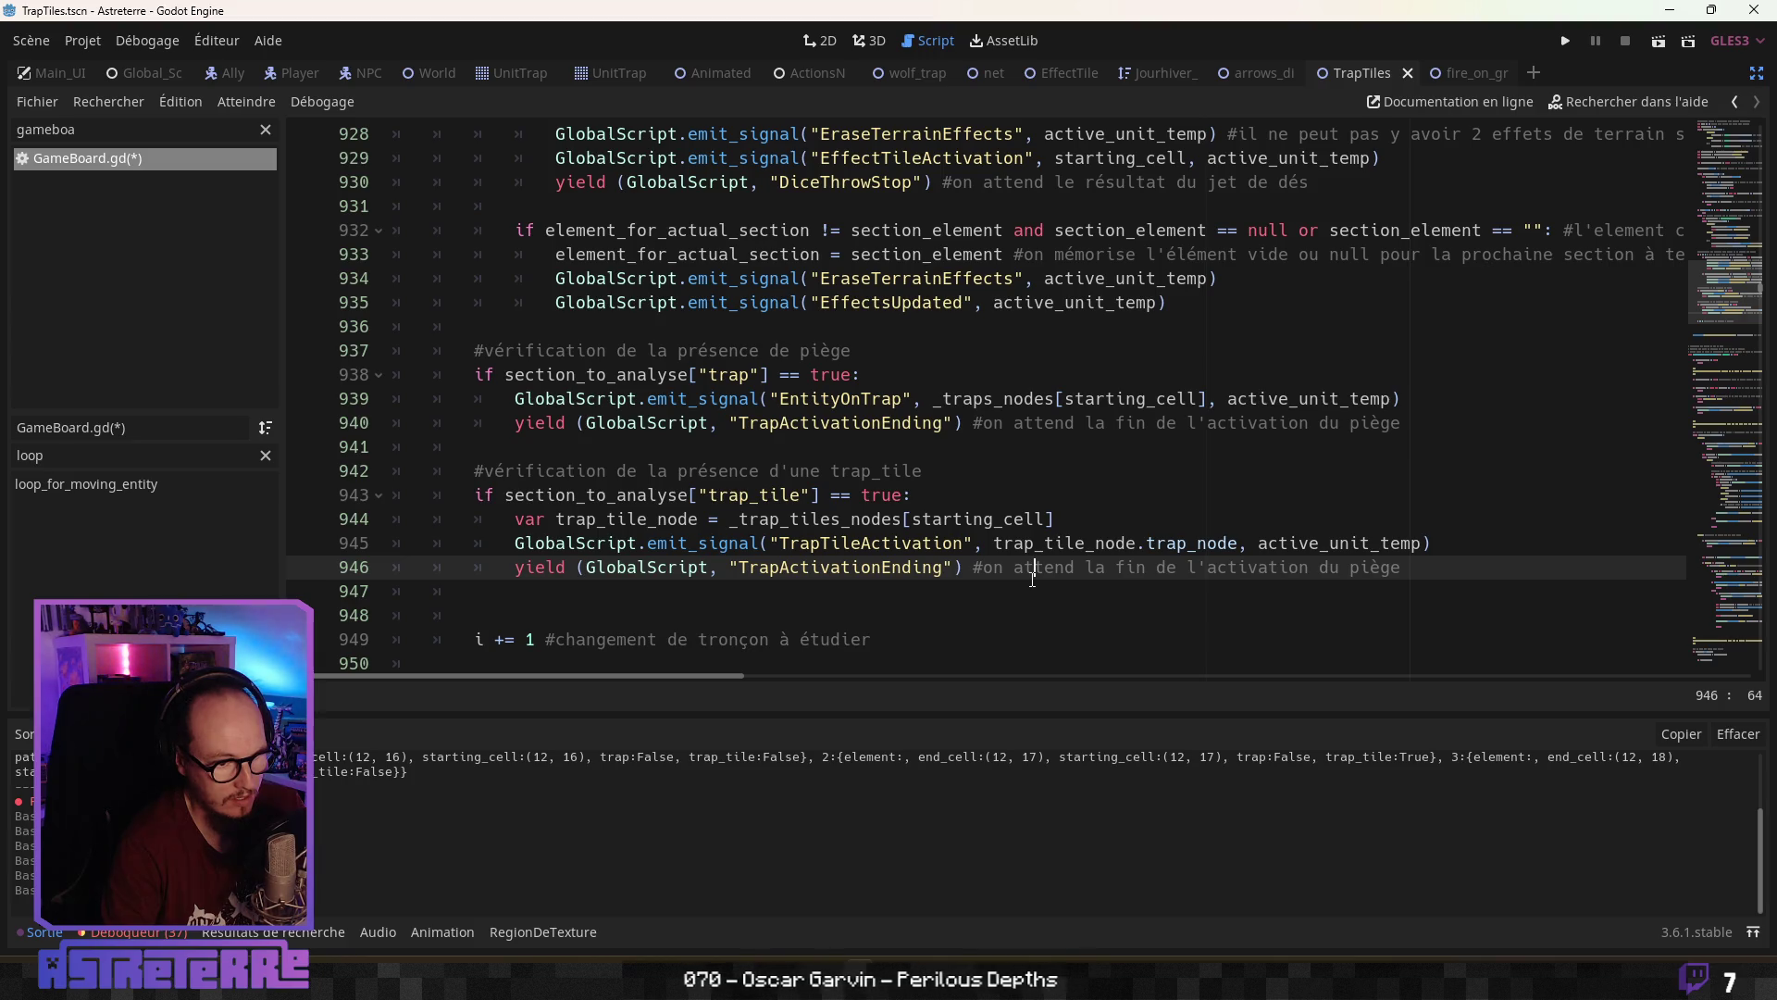
key(ctrl+s)
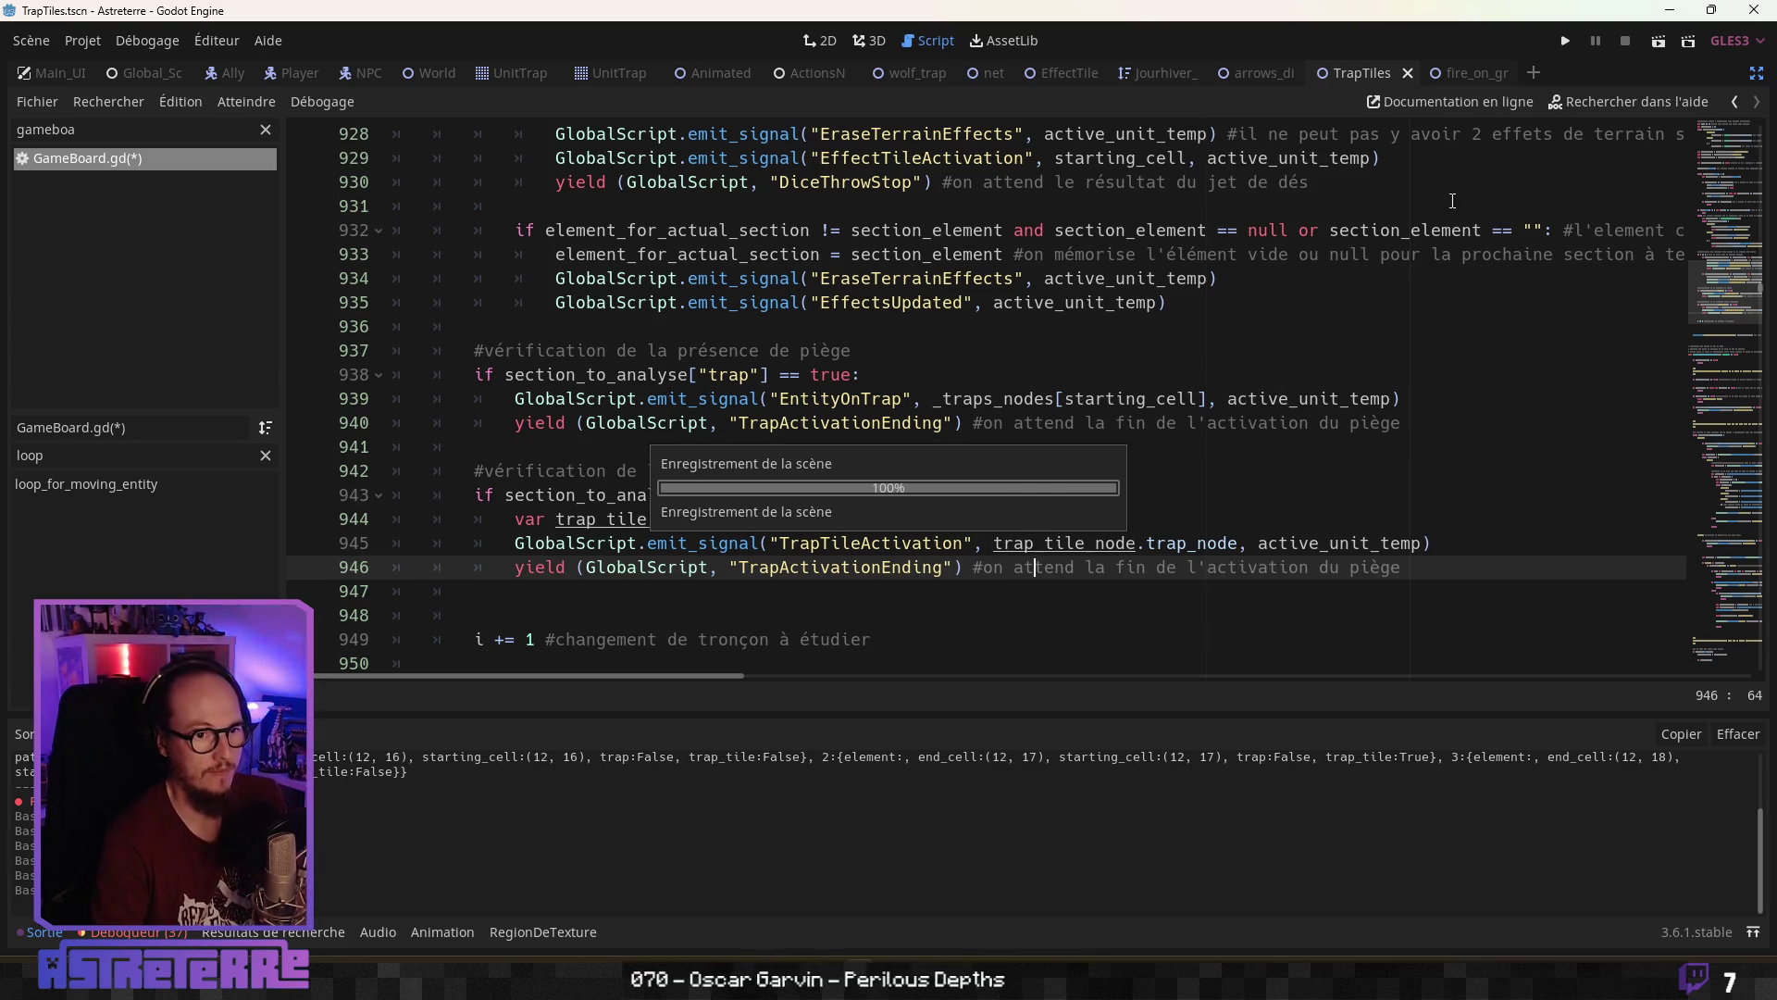
Close the fire_on_ground script and open the arrows_dispenser scene in the 2D view
click(1453, 74)
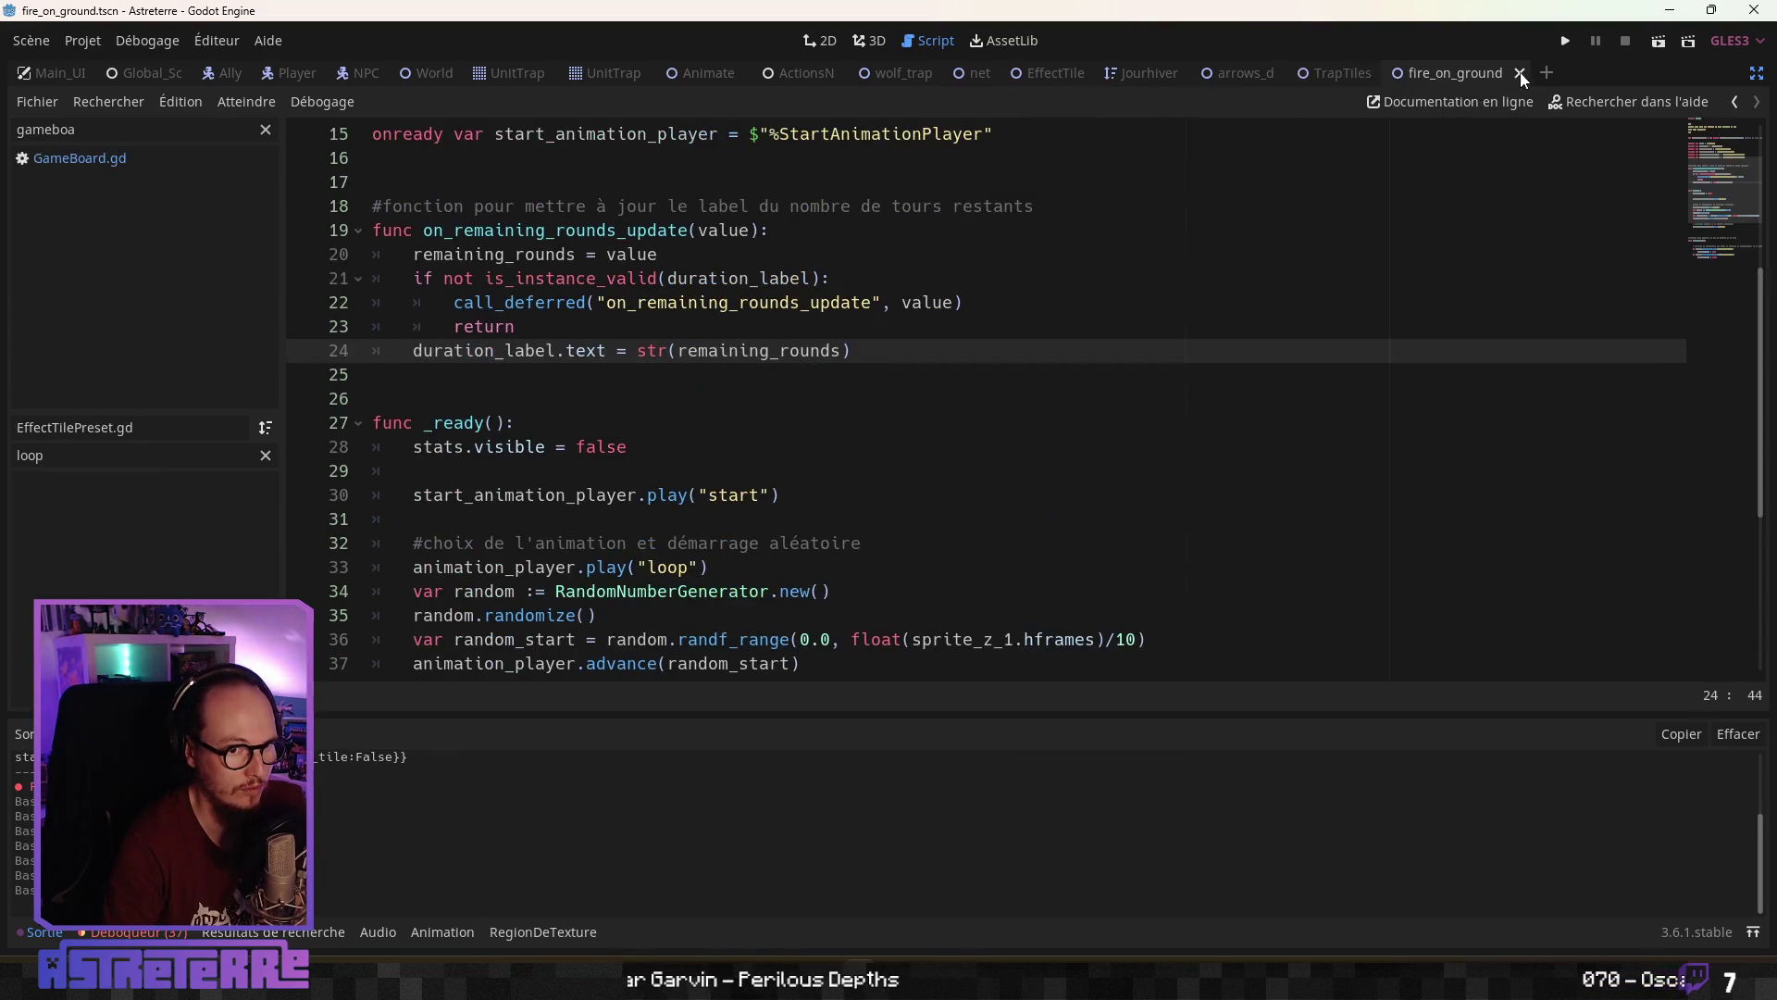
key(ctrl+w)
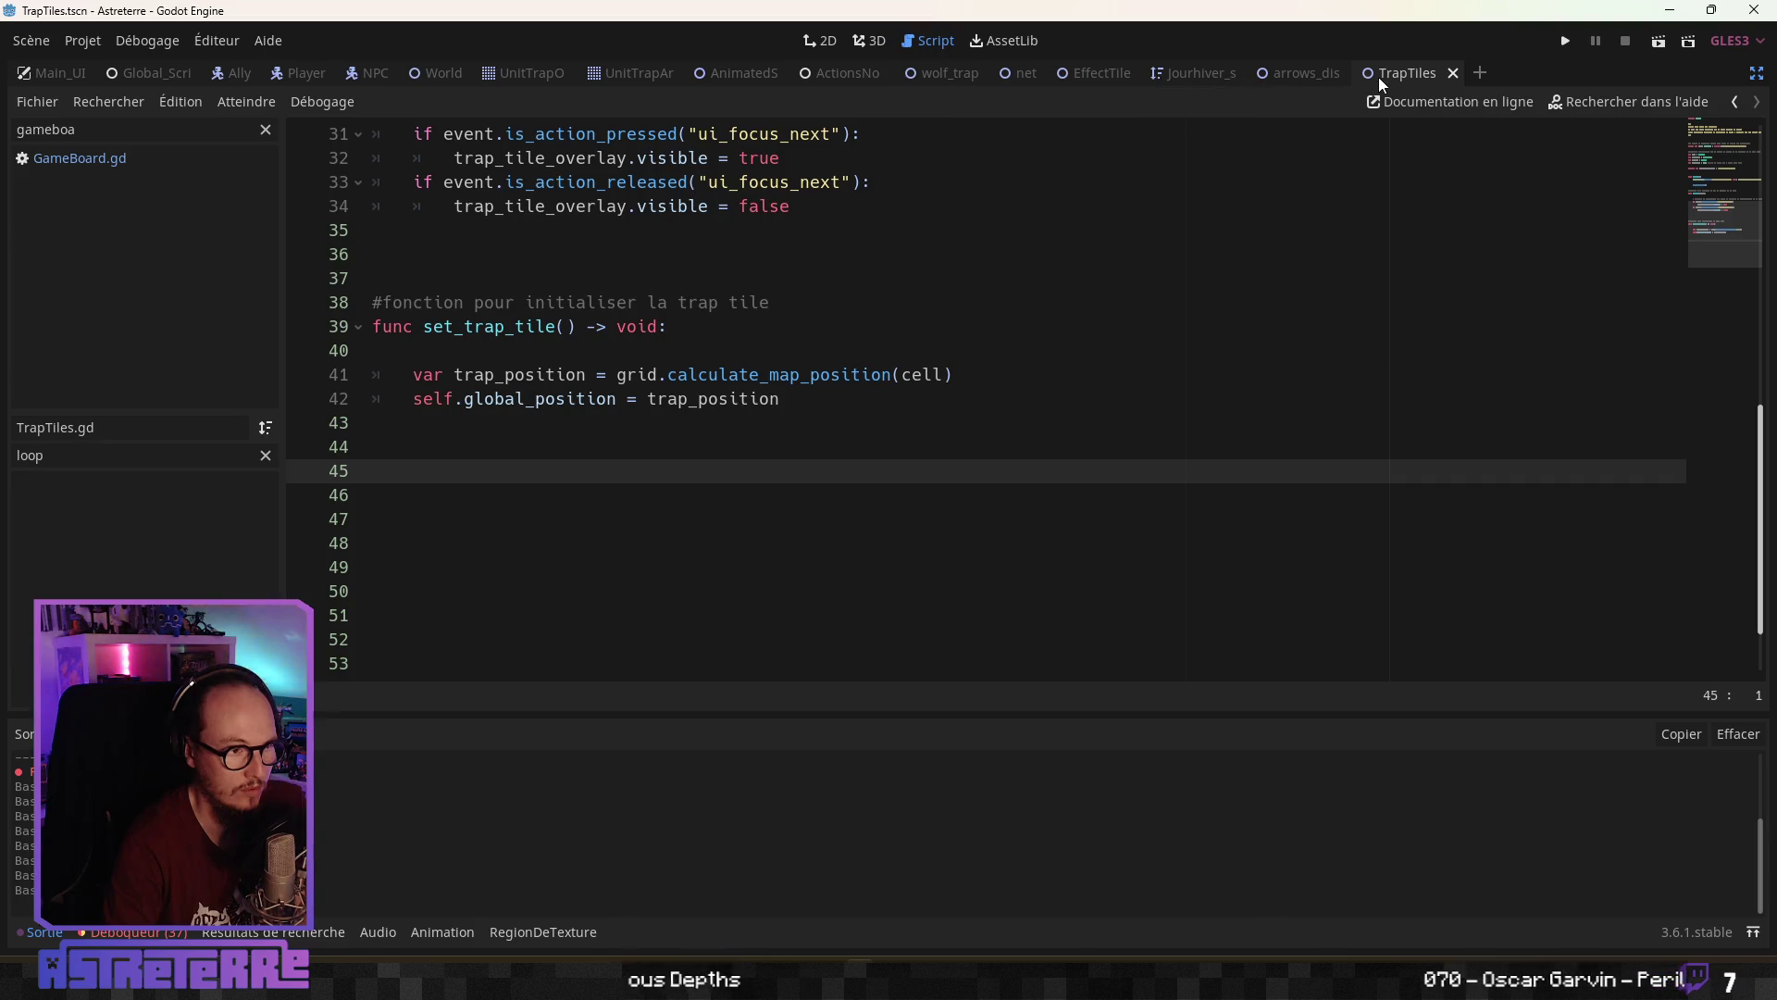
click(833, 46)
click(1288, 72)
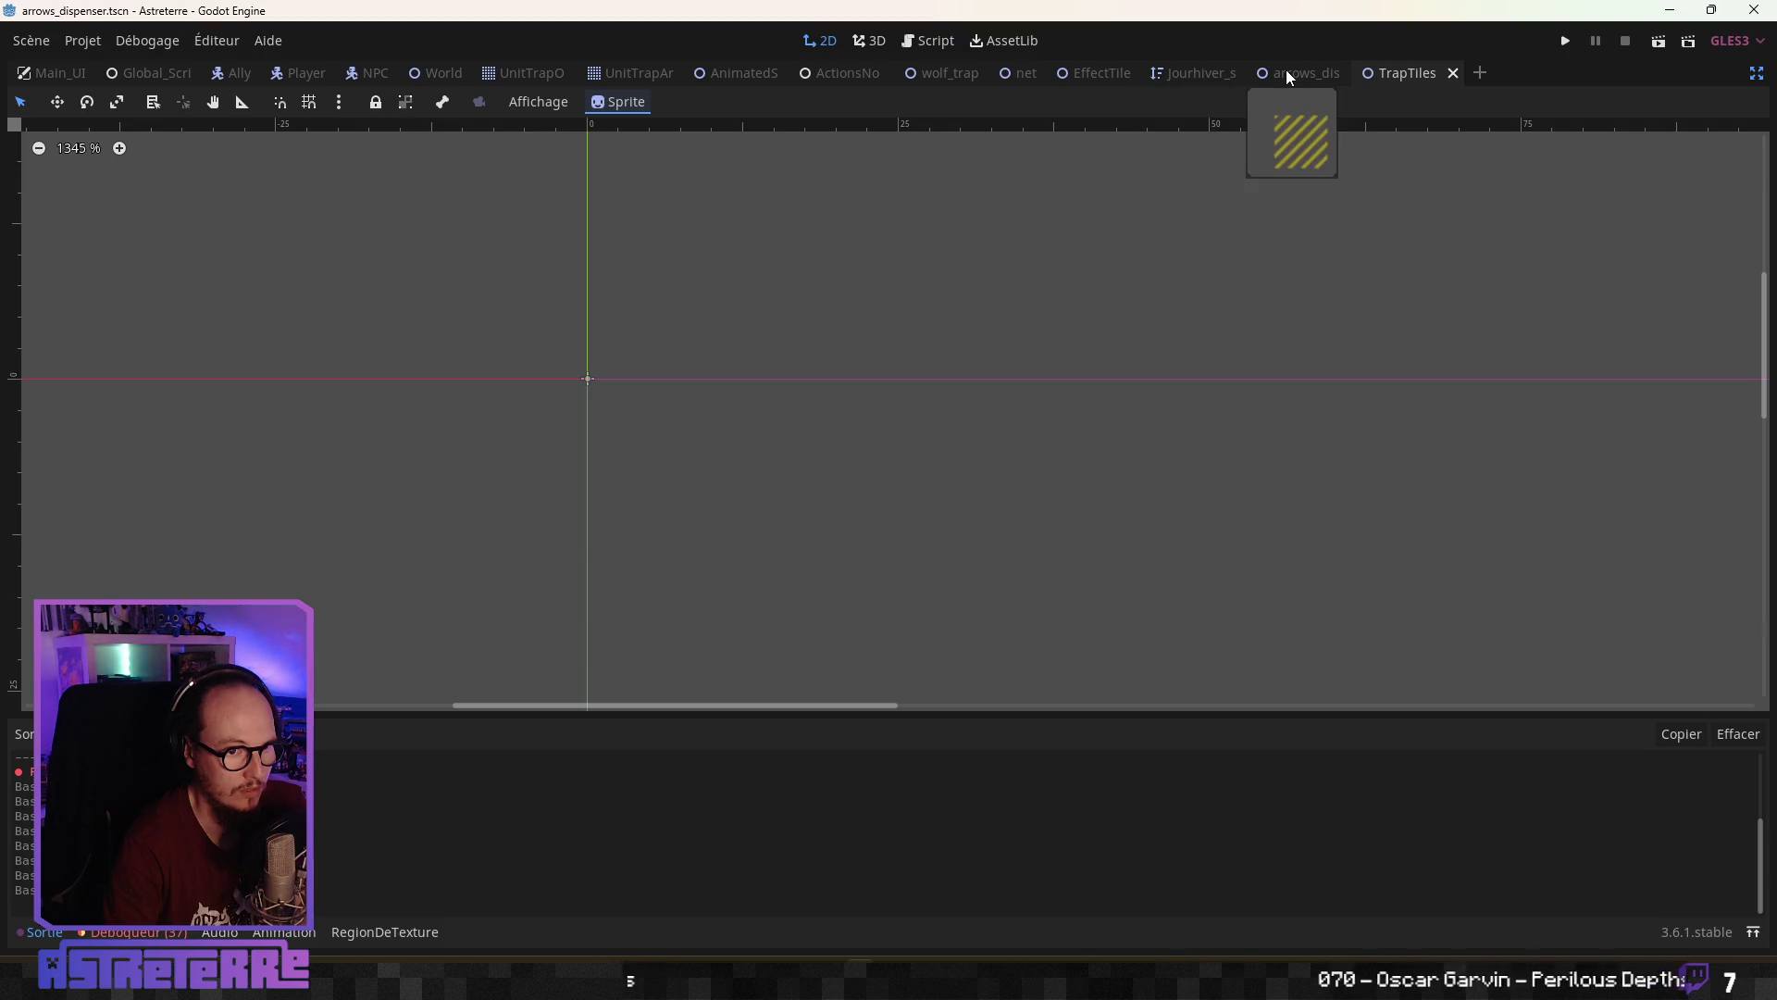
Open GenericTrapScene.gd and place the caret in its _ready function
click(1758, 79)
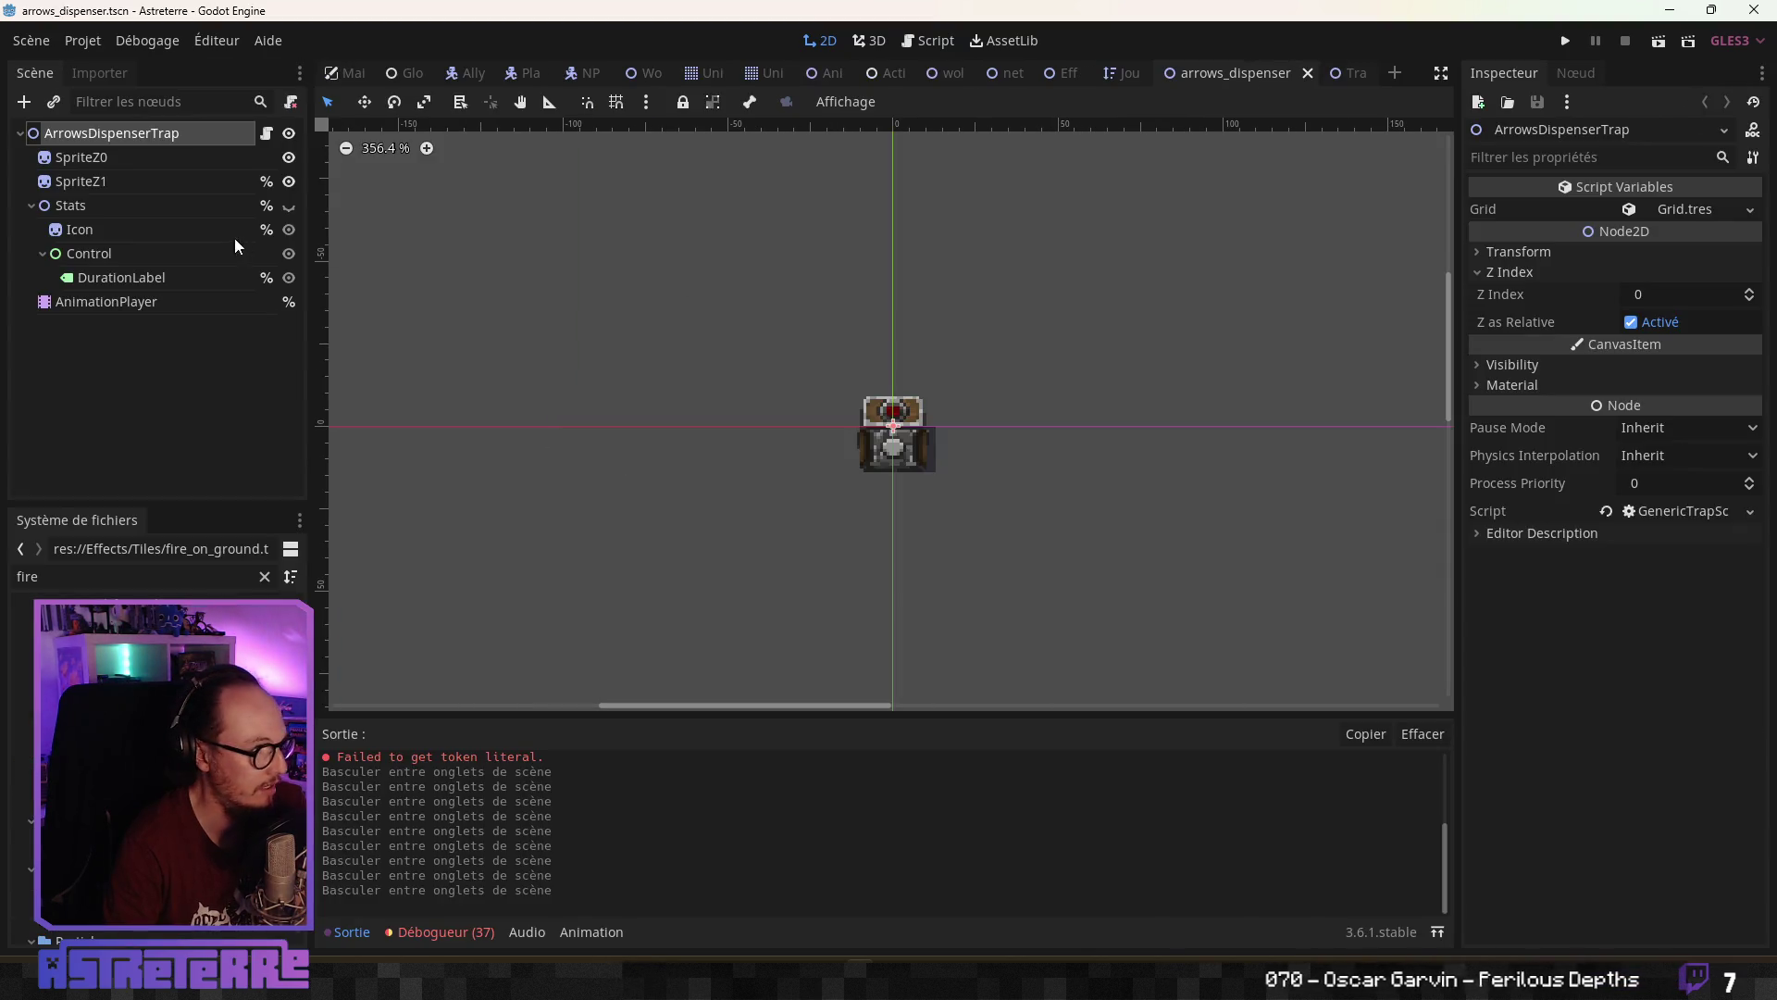
click(266, 132)
drag(781, 676, 739, 676)
scroll(797, 480, up, 6)
scroll(797, 480, down, 6)
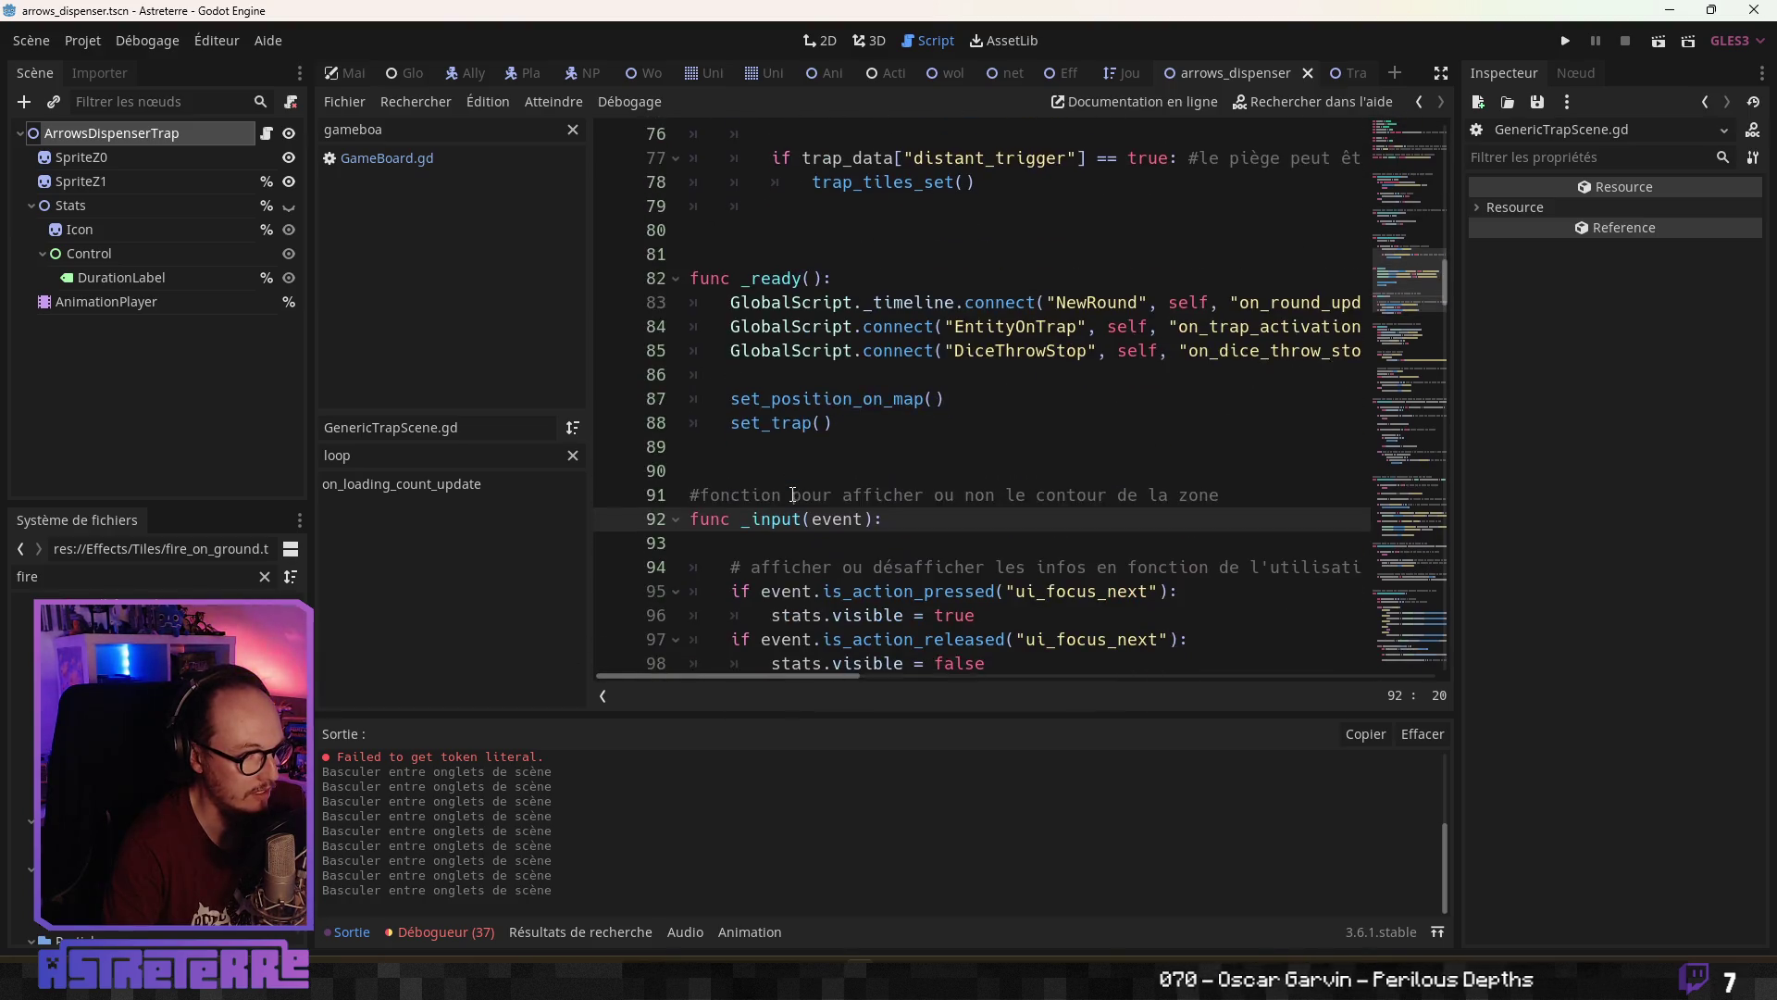
click(812, 423)
scroll(849, 456, up, 5)
scroll(850, 456, up, 15)
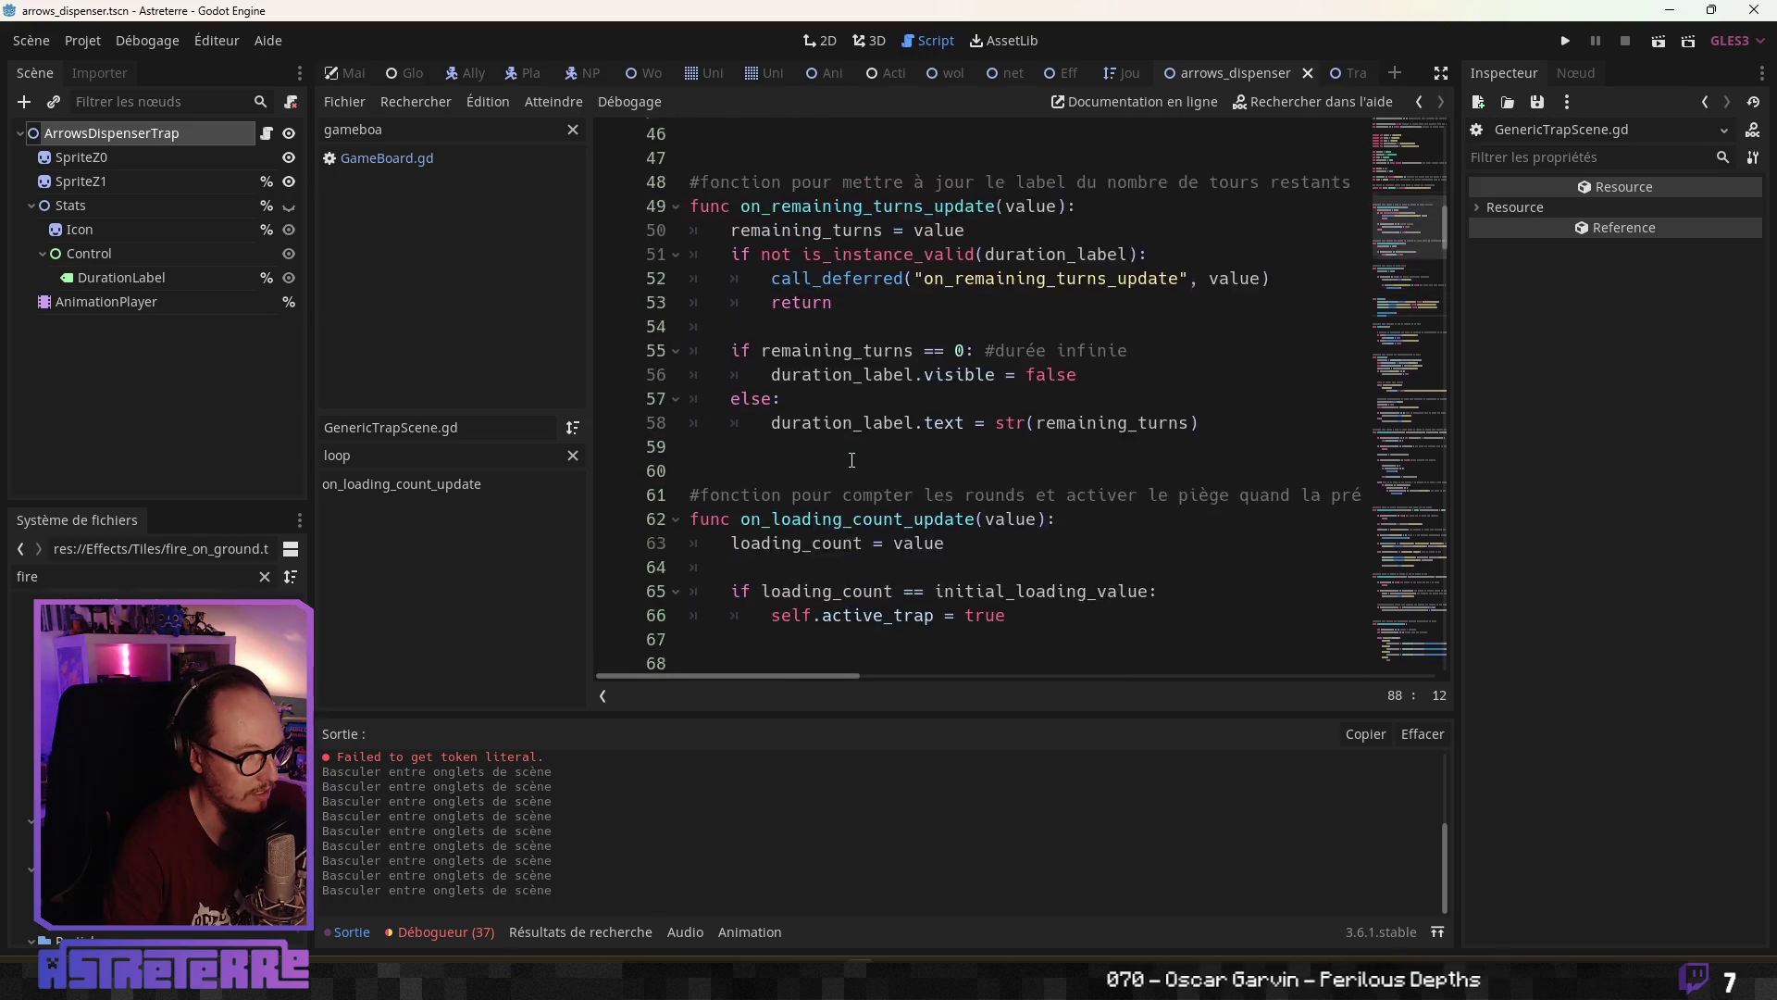
scroll(852, 461, down, 5)
scroll(852, 461, down, 7)
On line 86 of _ready, add GlobalScript.connect("TrapTileActivation", self, "on_trap_tile_activation")
scroll(854, 463, up, 5)
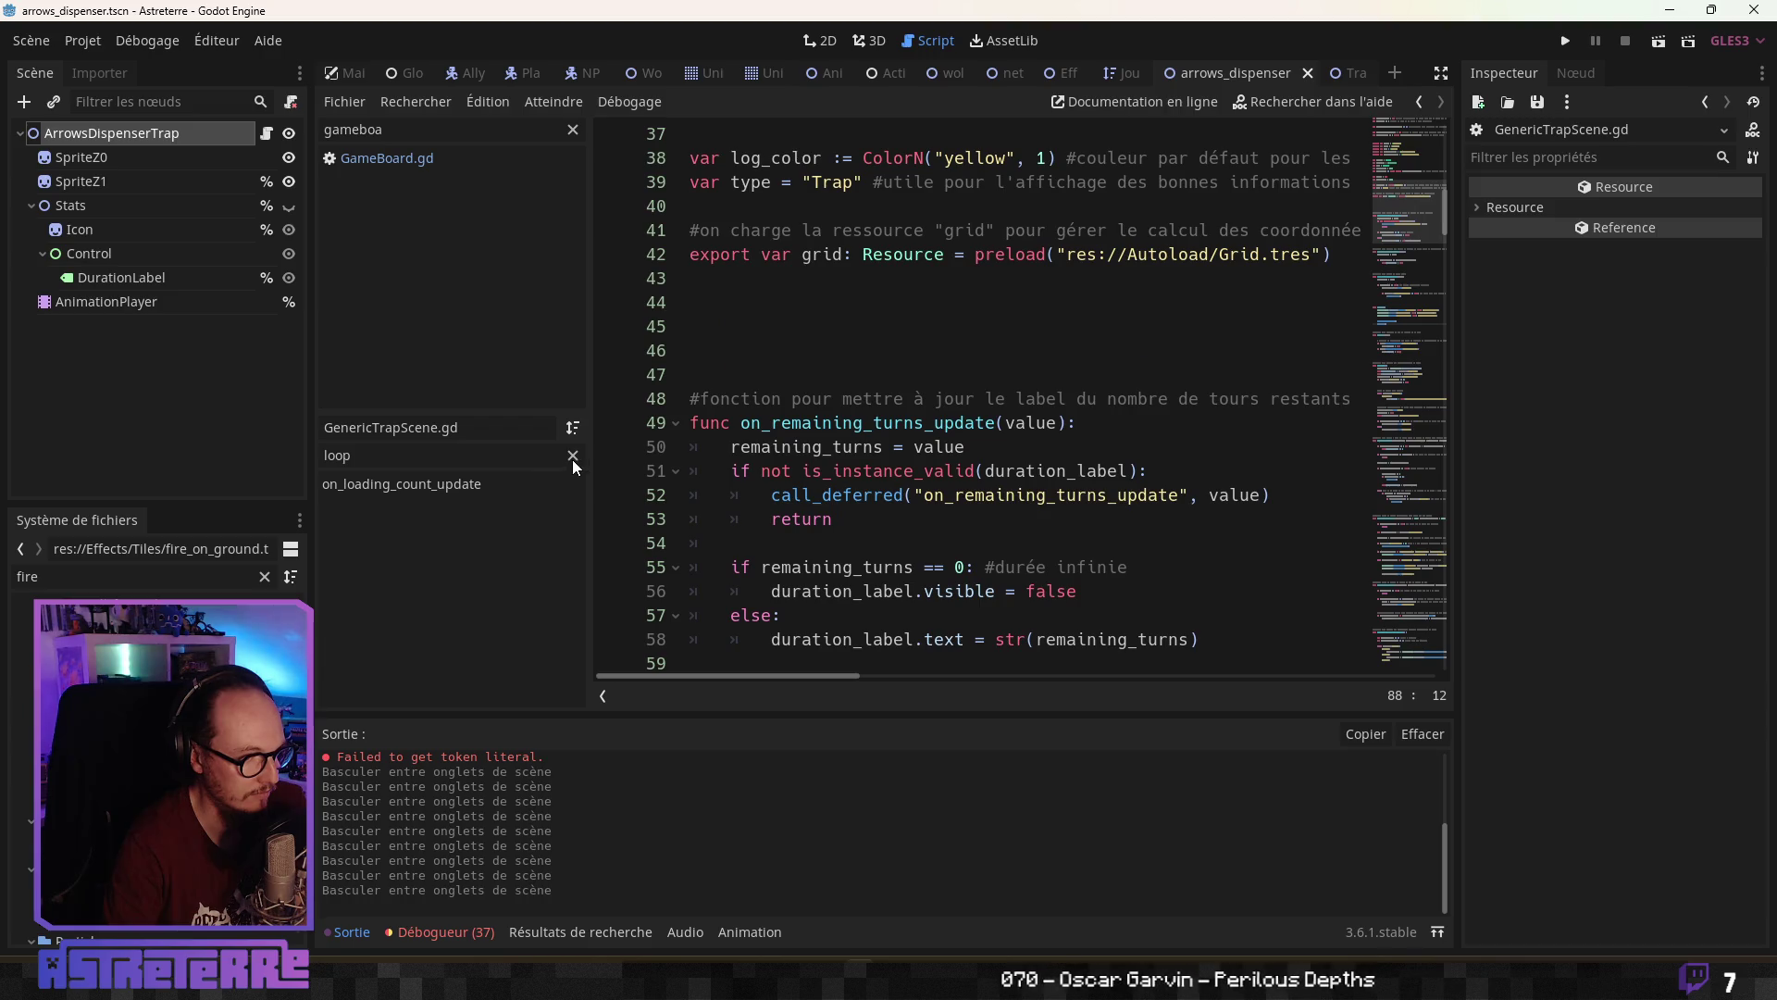
scroll(775, 458, up, 4)
scroll(776, 458, down, 10)
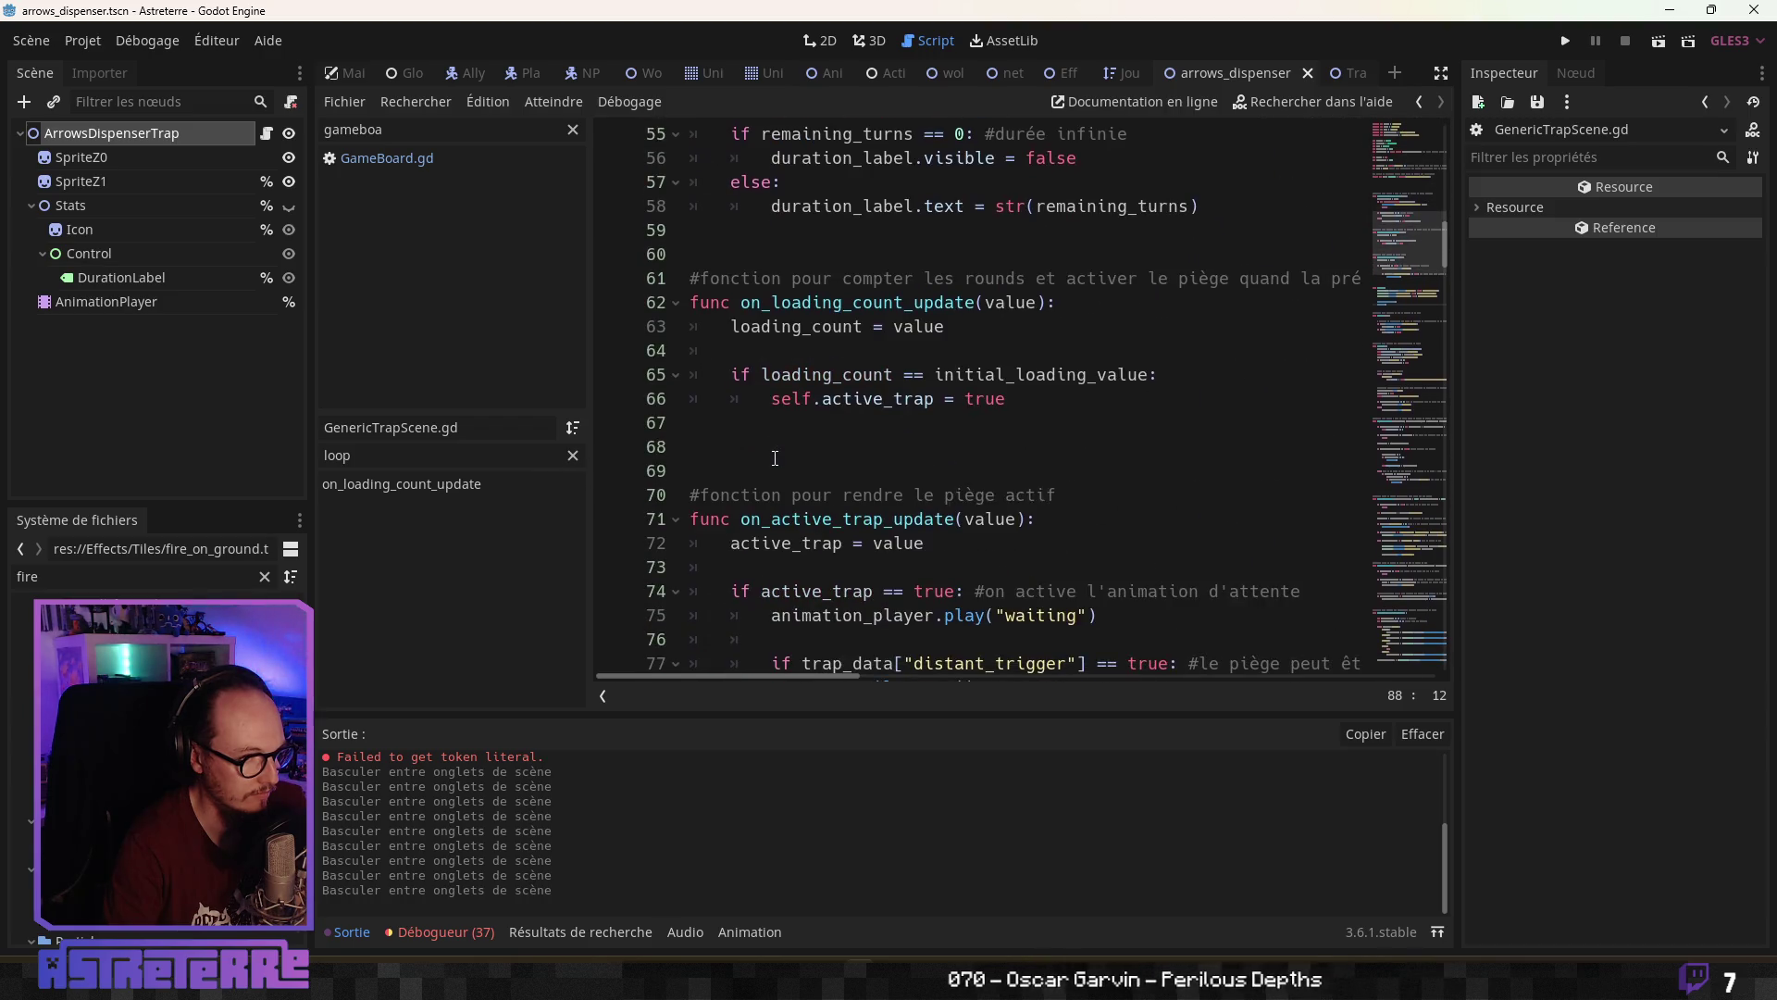
scroll(775, 458, down, 7)
click(791, 379)
key(Return)
key(Up)
text(G)
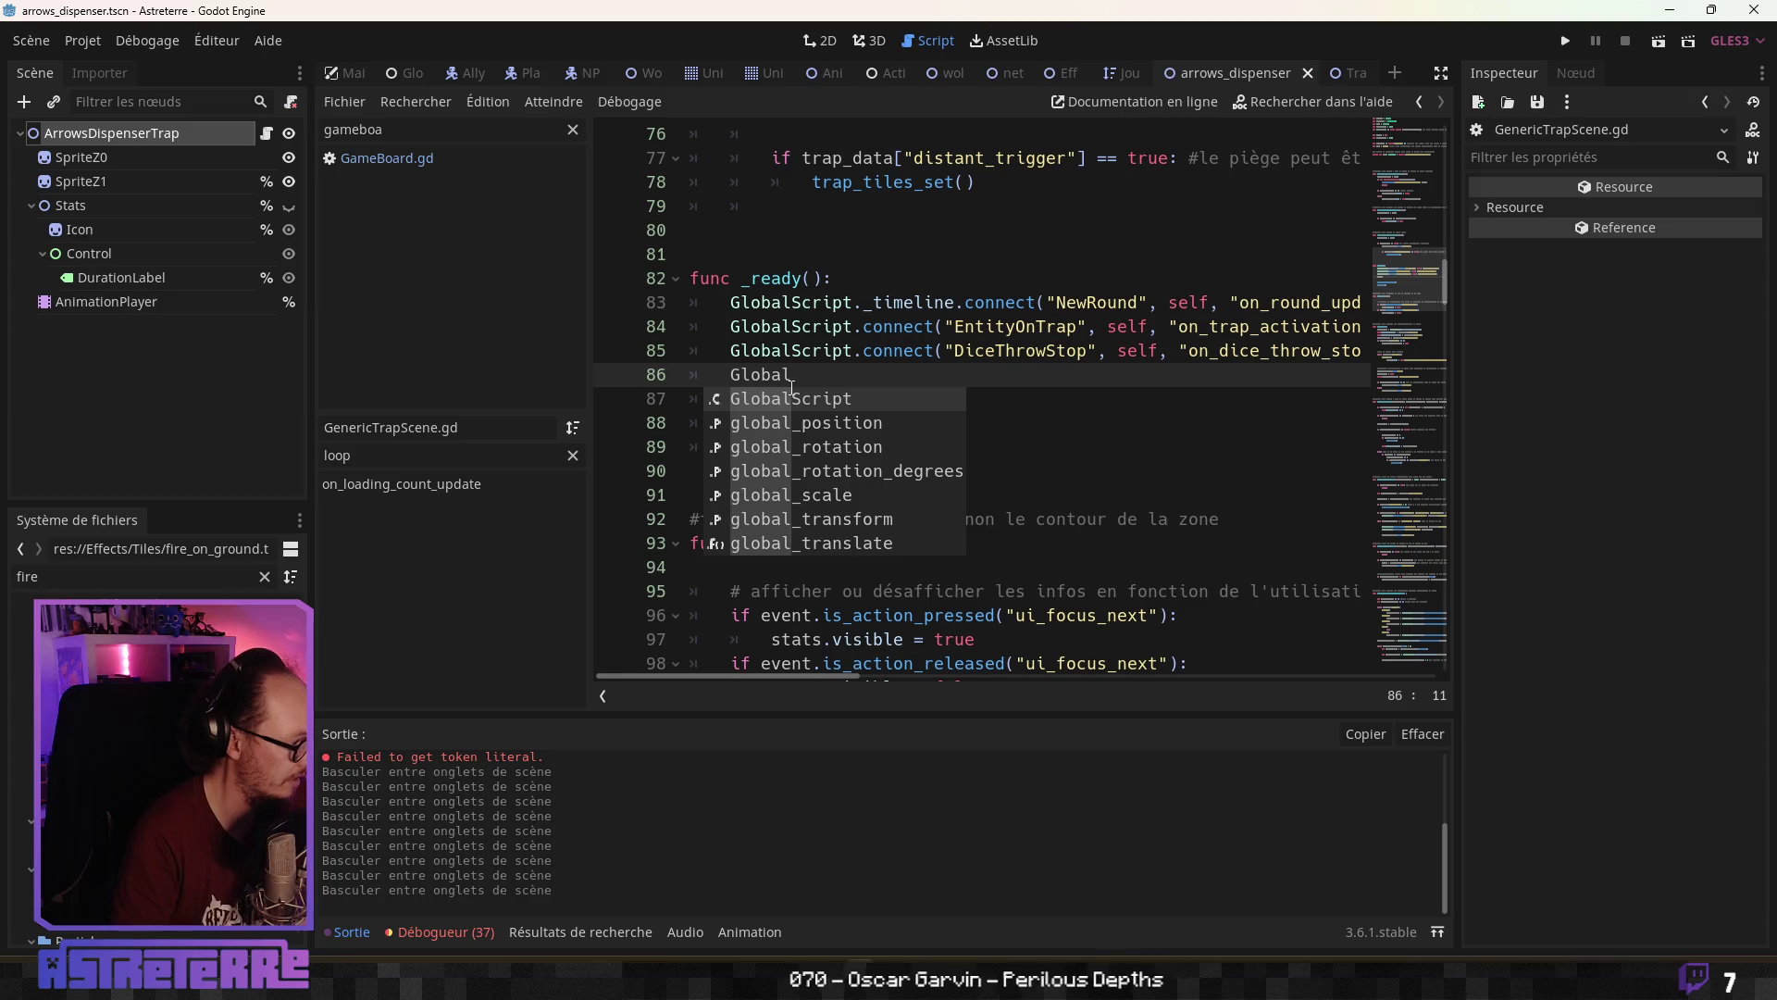
key(Return)
text(connect()
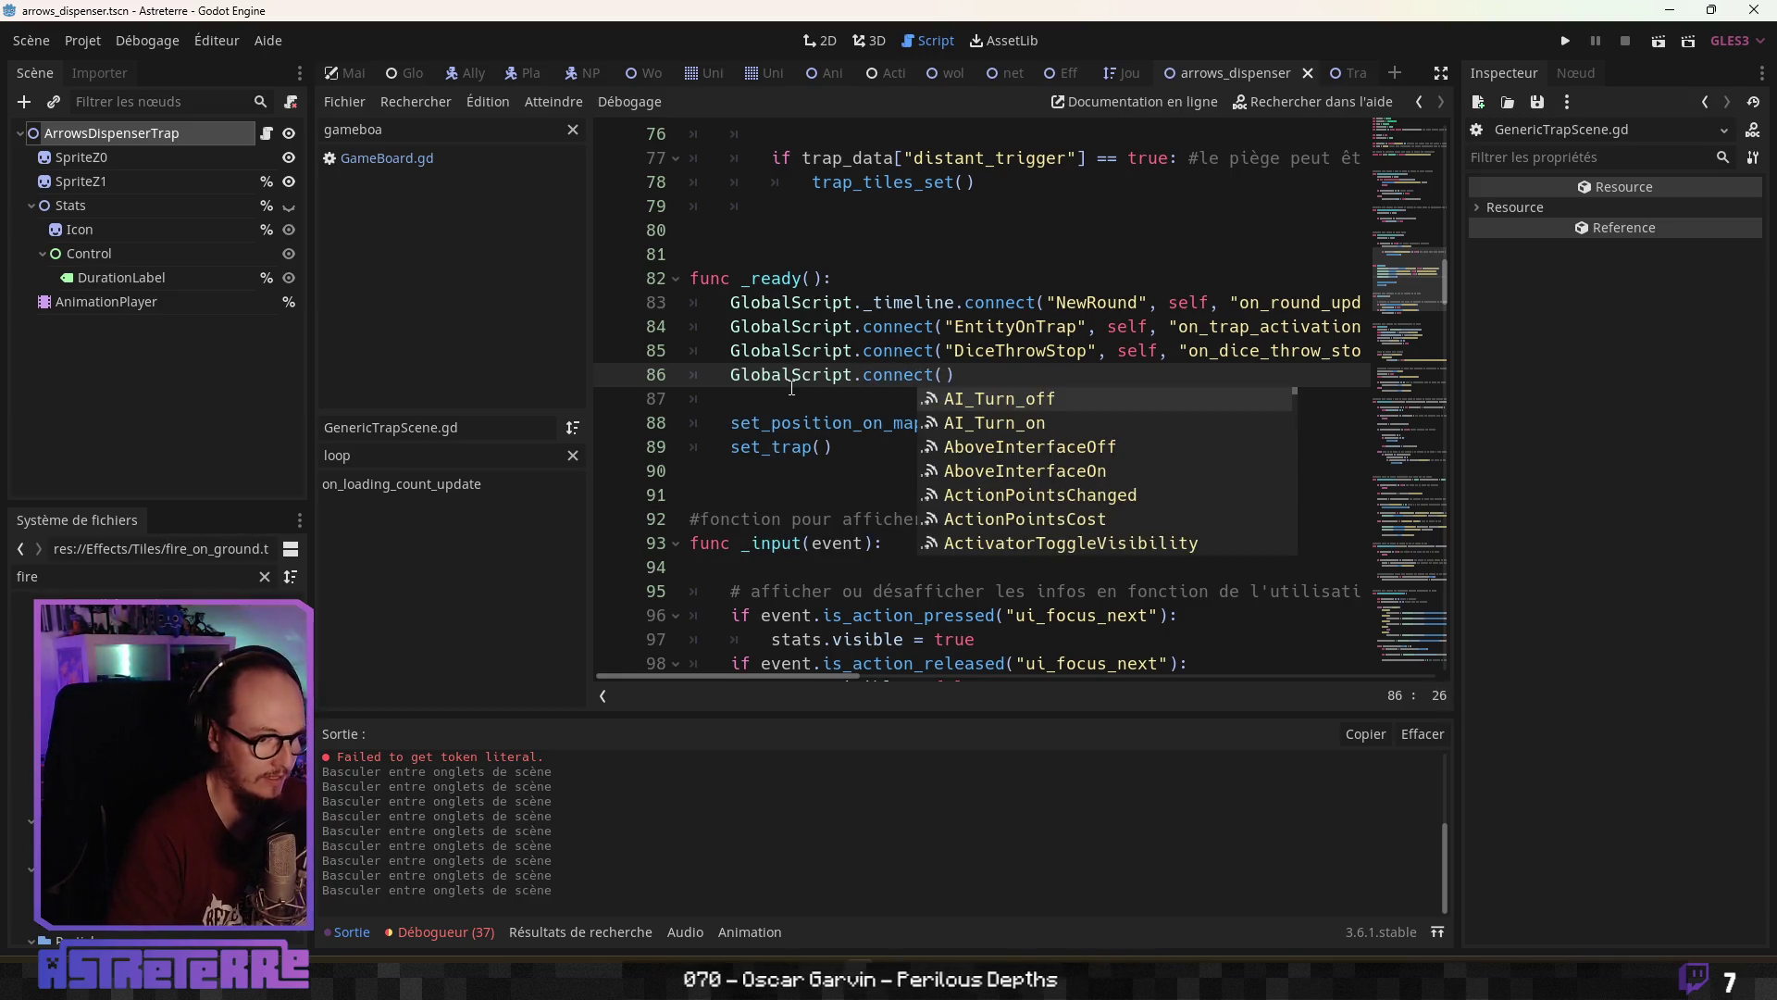
text(trap)
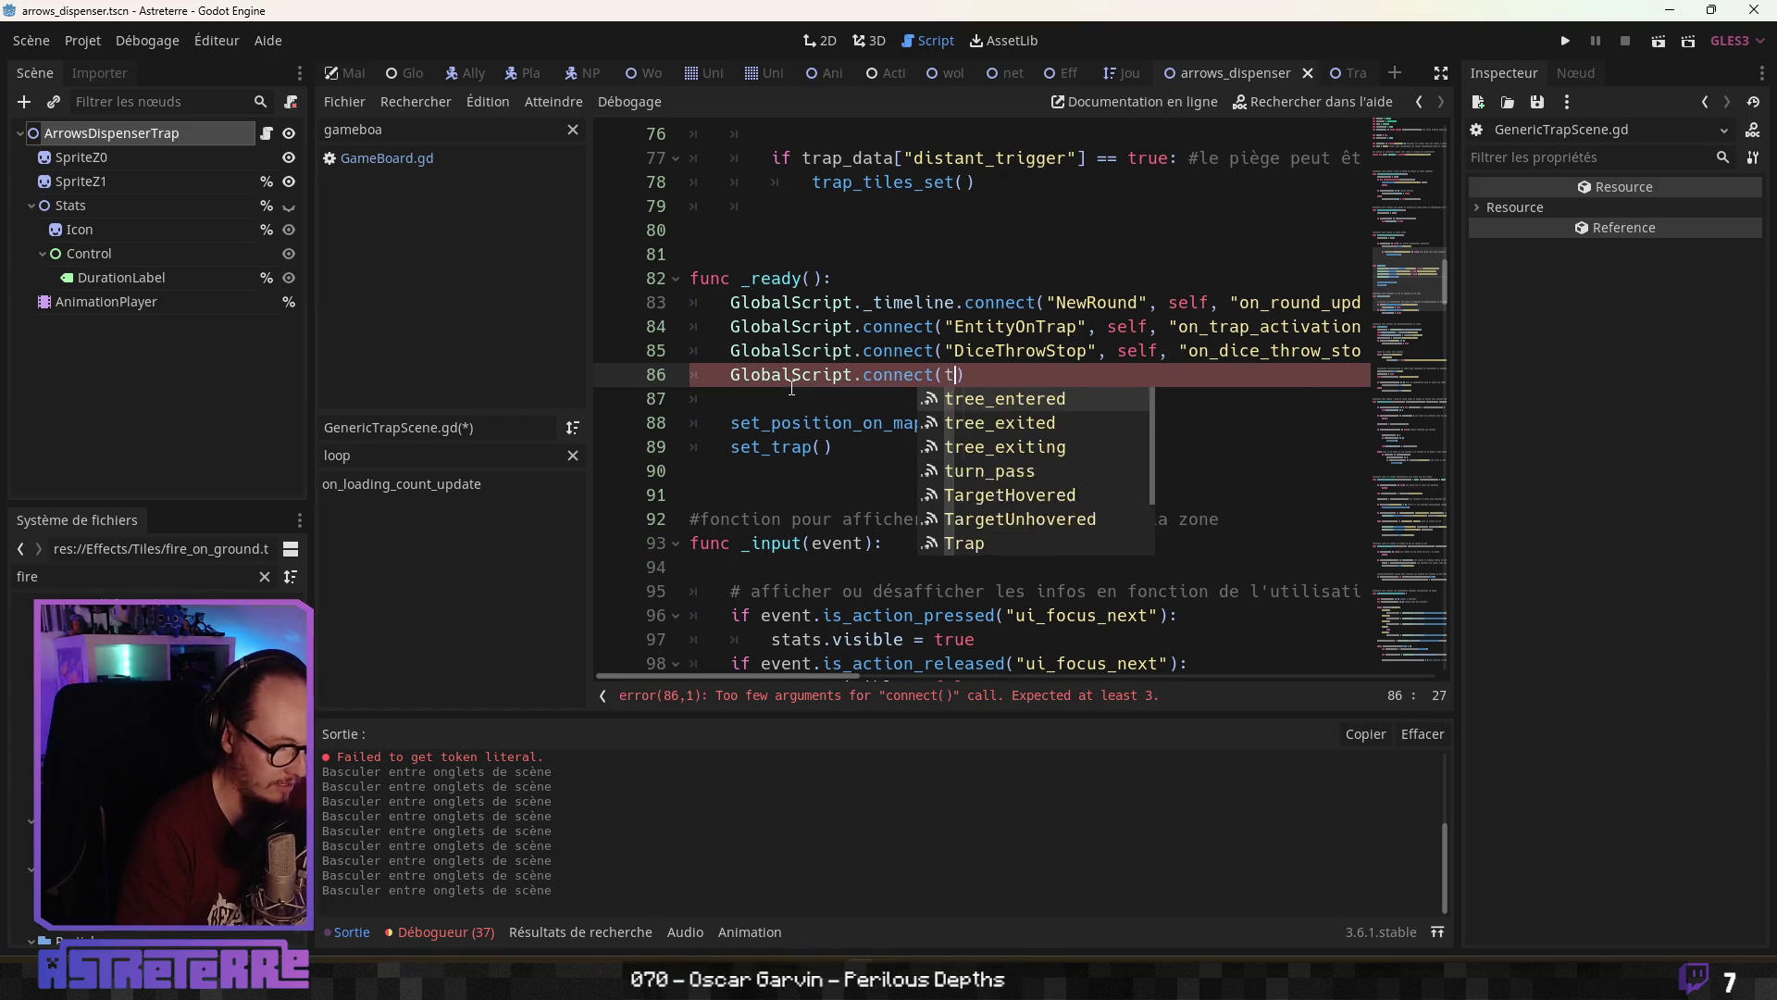
key(Down)
key(Down)
key(Down)
key(Return)
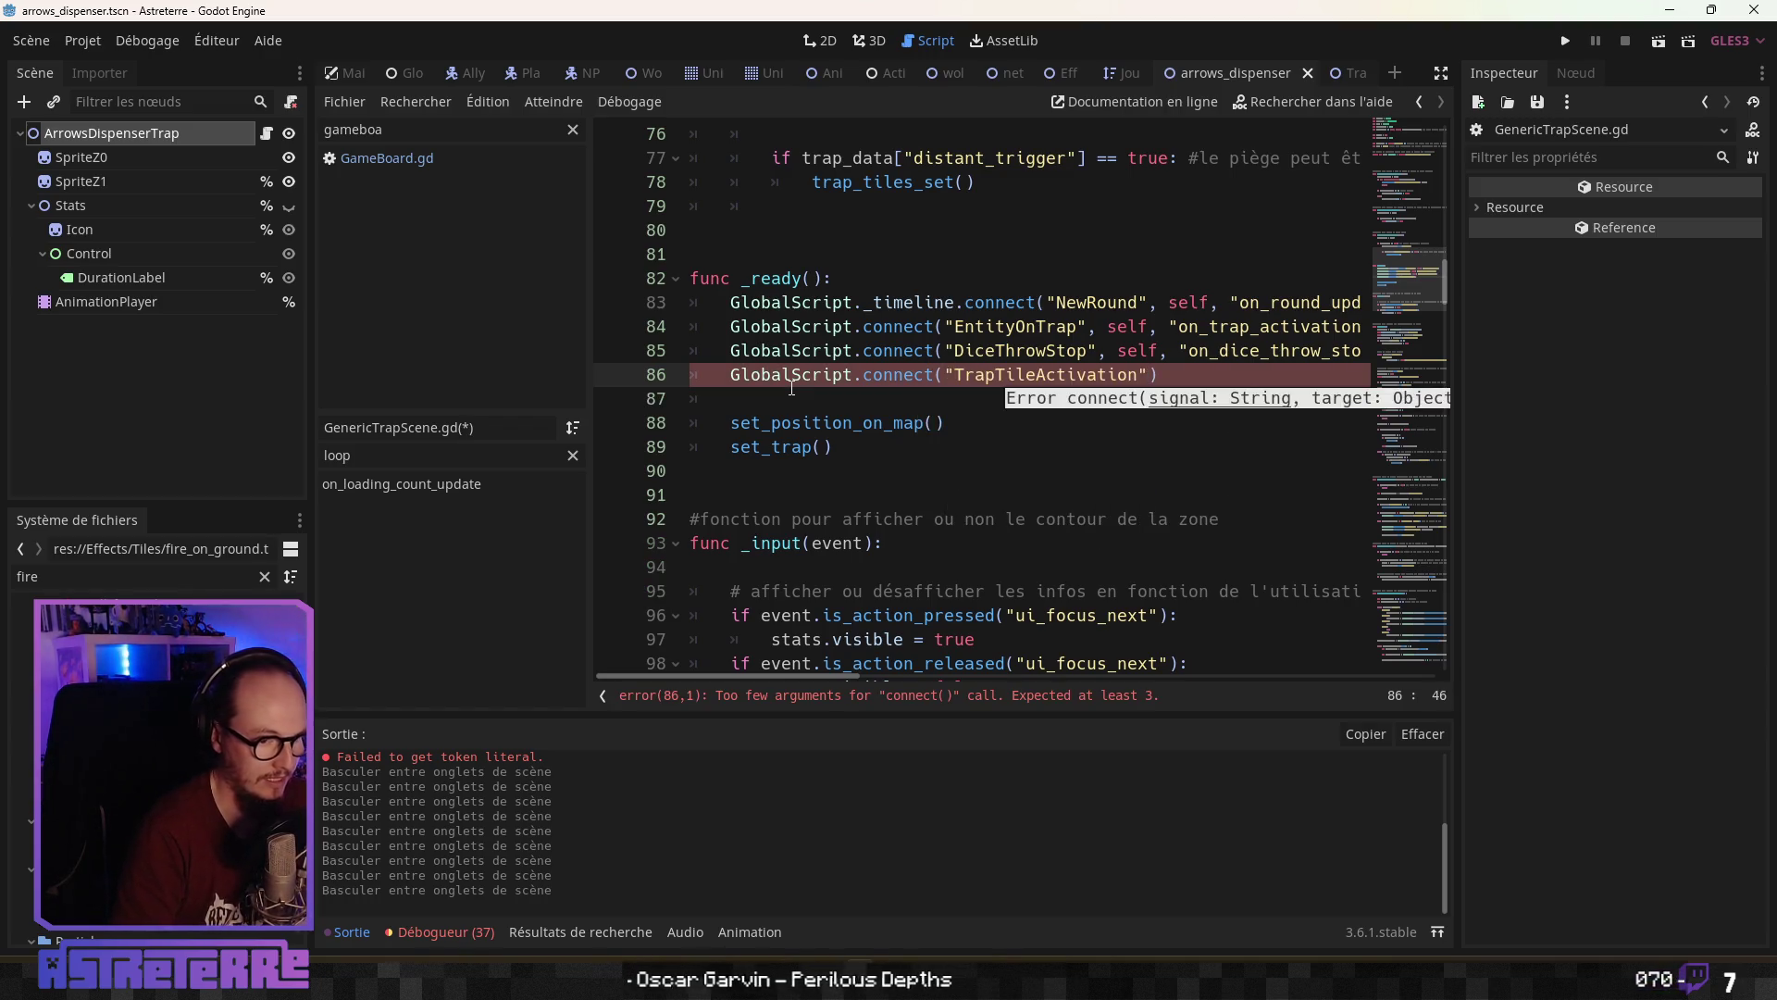
text(, self,;  "on_trap_tile_act)
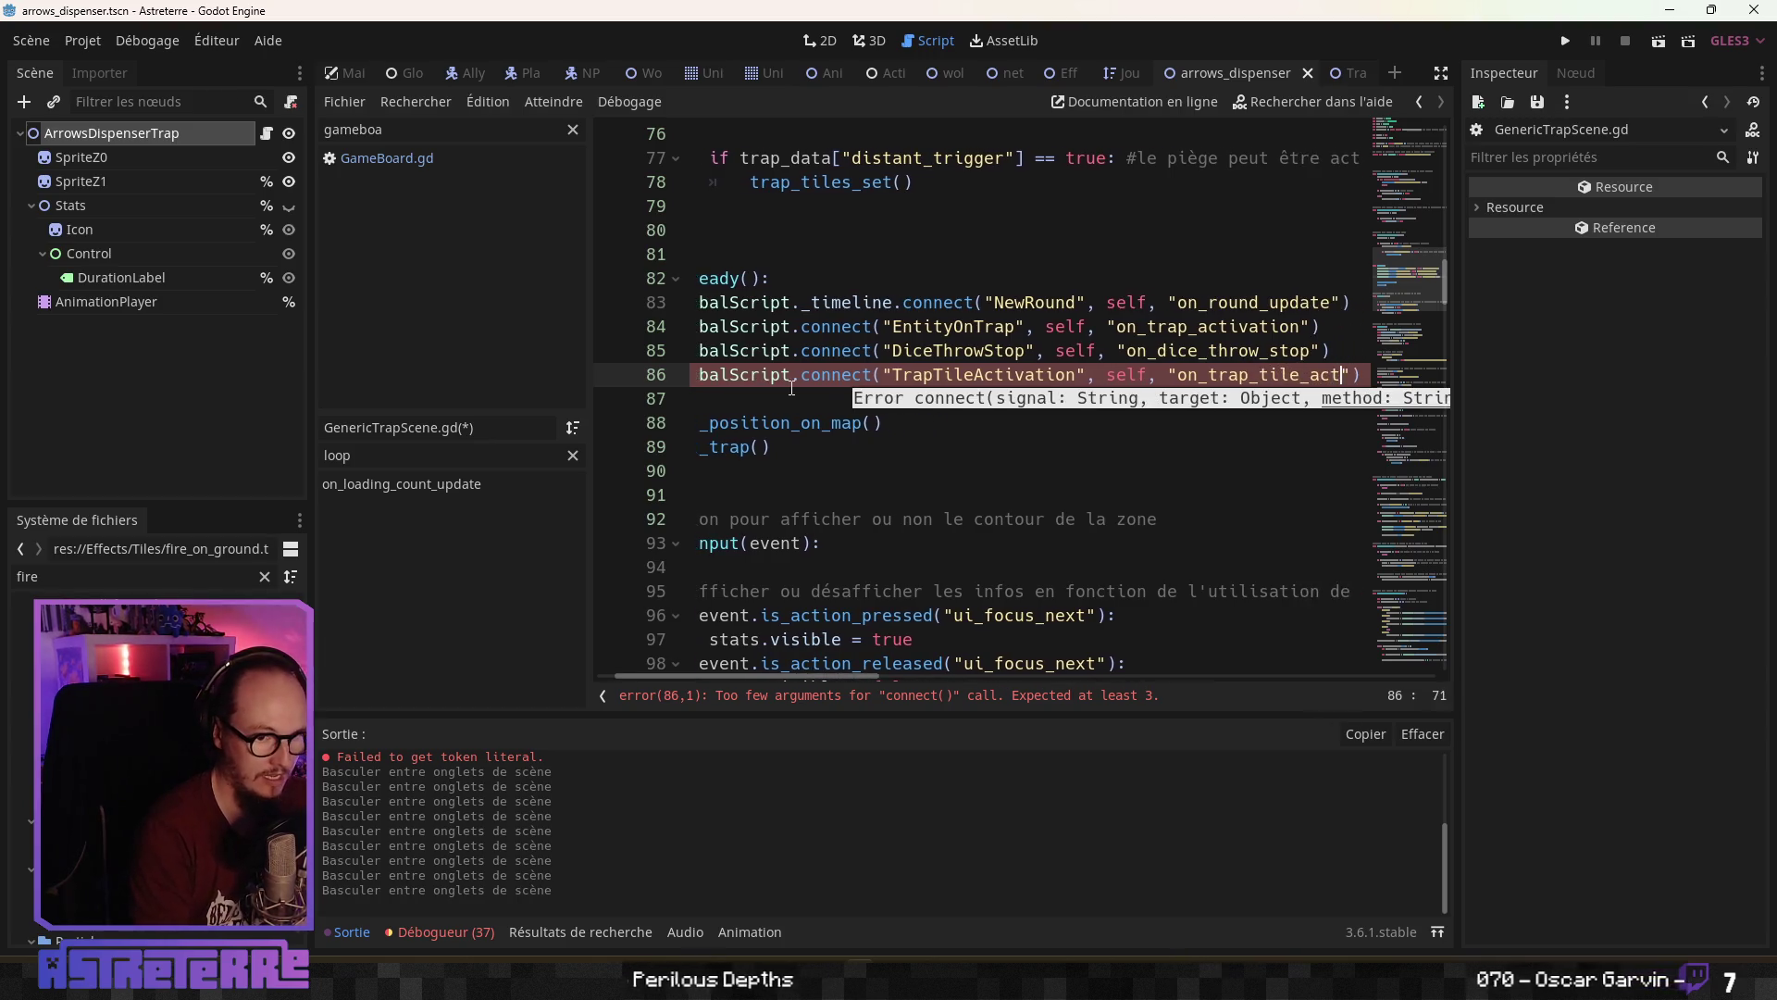
text(ivation)
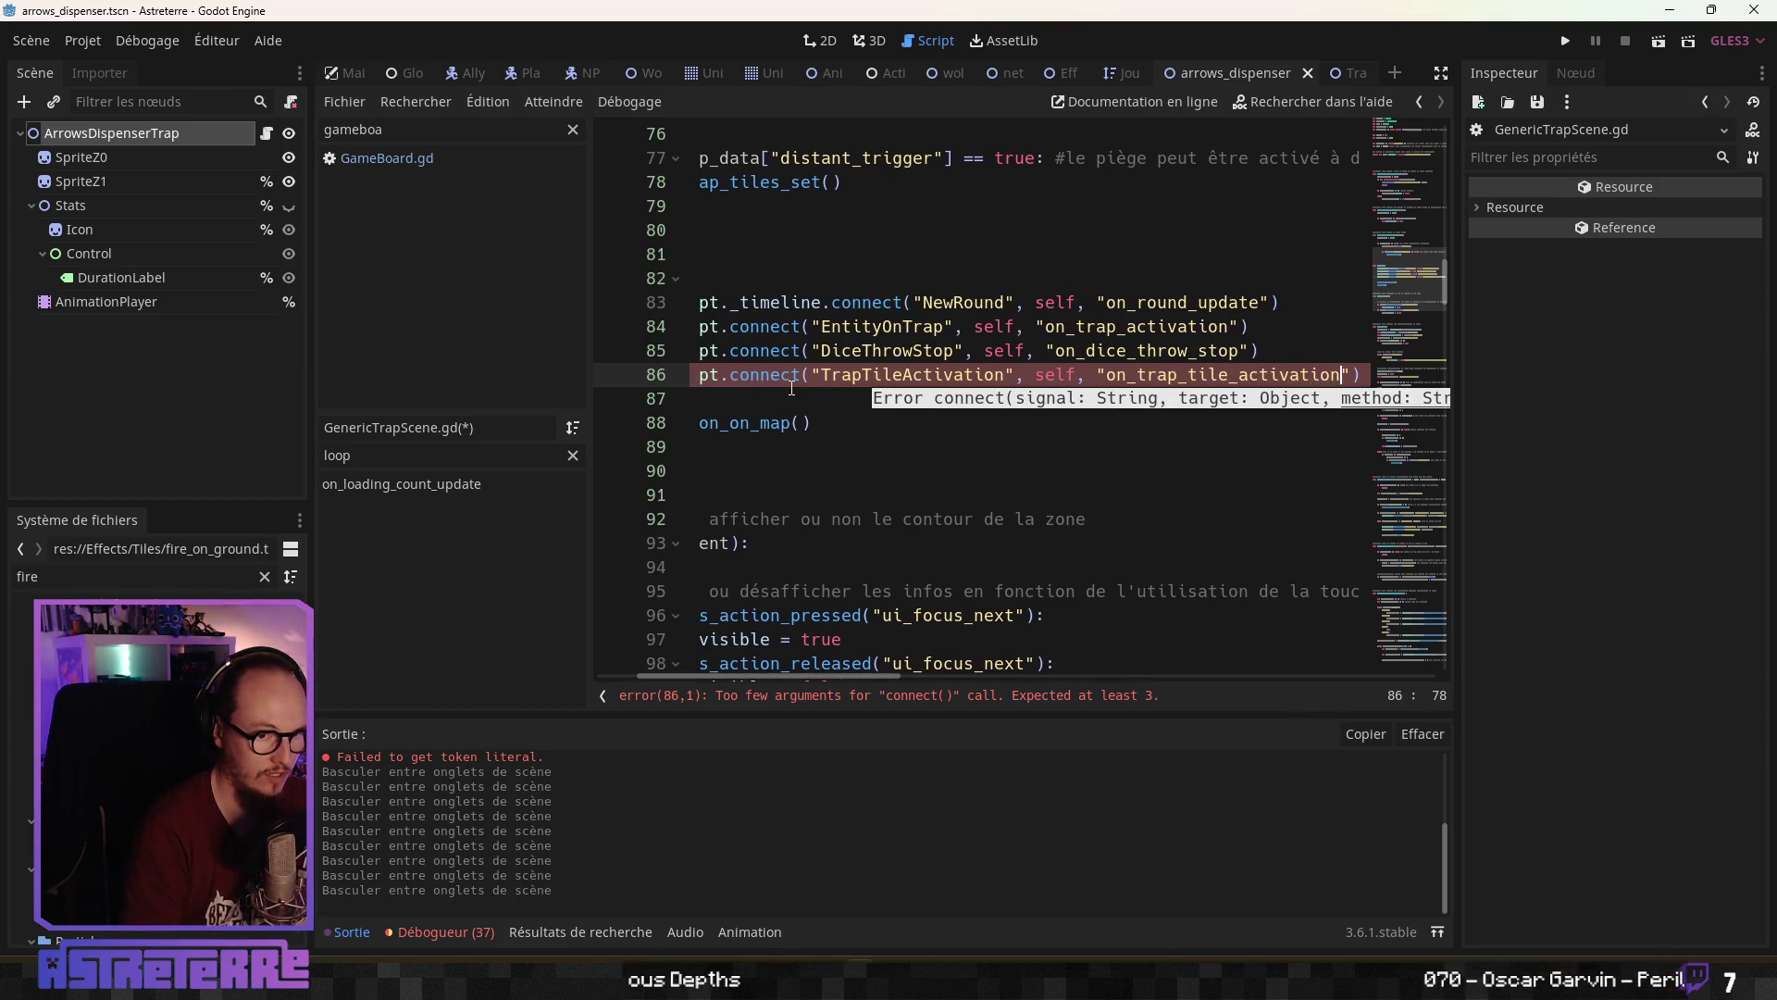
click(817, 468)
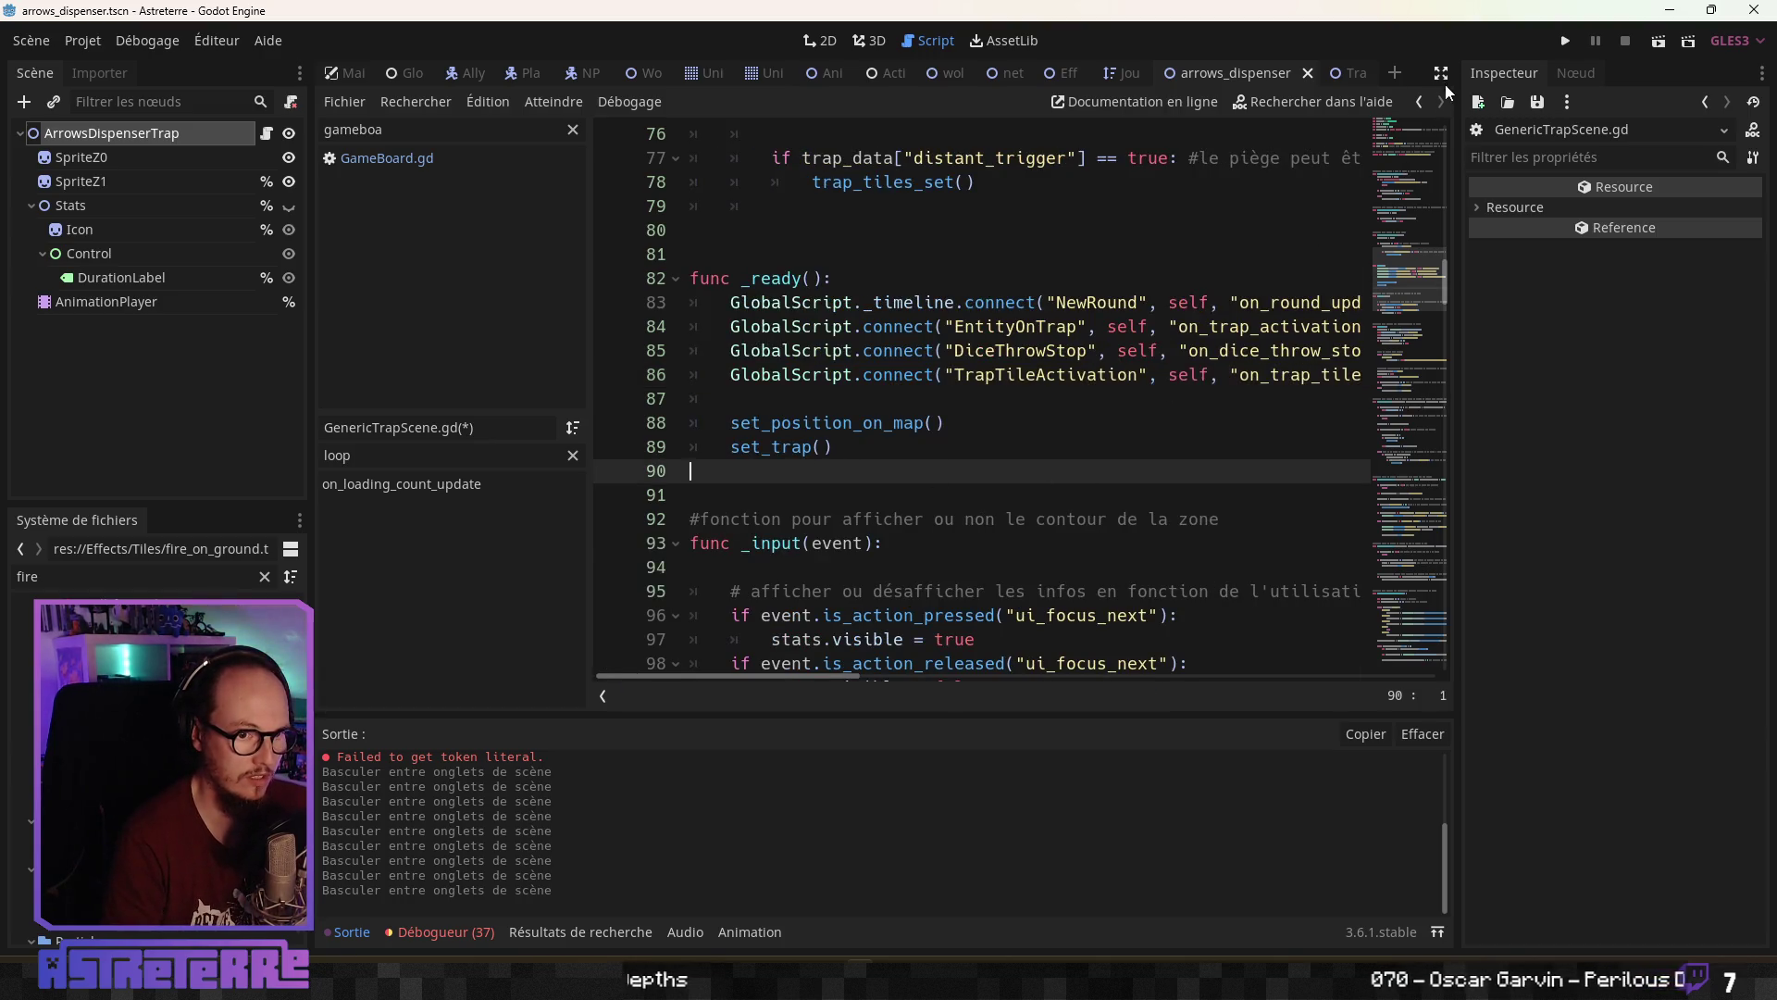
Hide the side panels to give the script more room
click(1441, 74)
click(662, 542)
scroll(662, 555, down, 7)
Make blank lines below the on_trap_activation function for a new function
scroll(659, 559, down, 20)
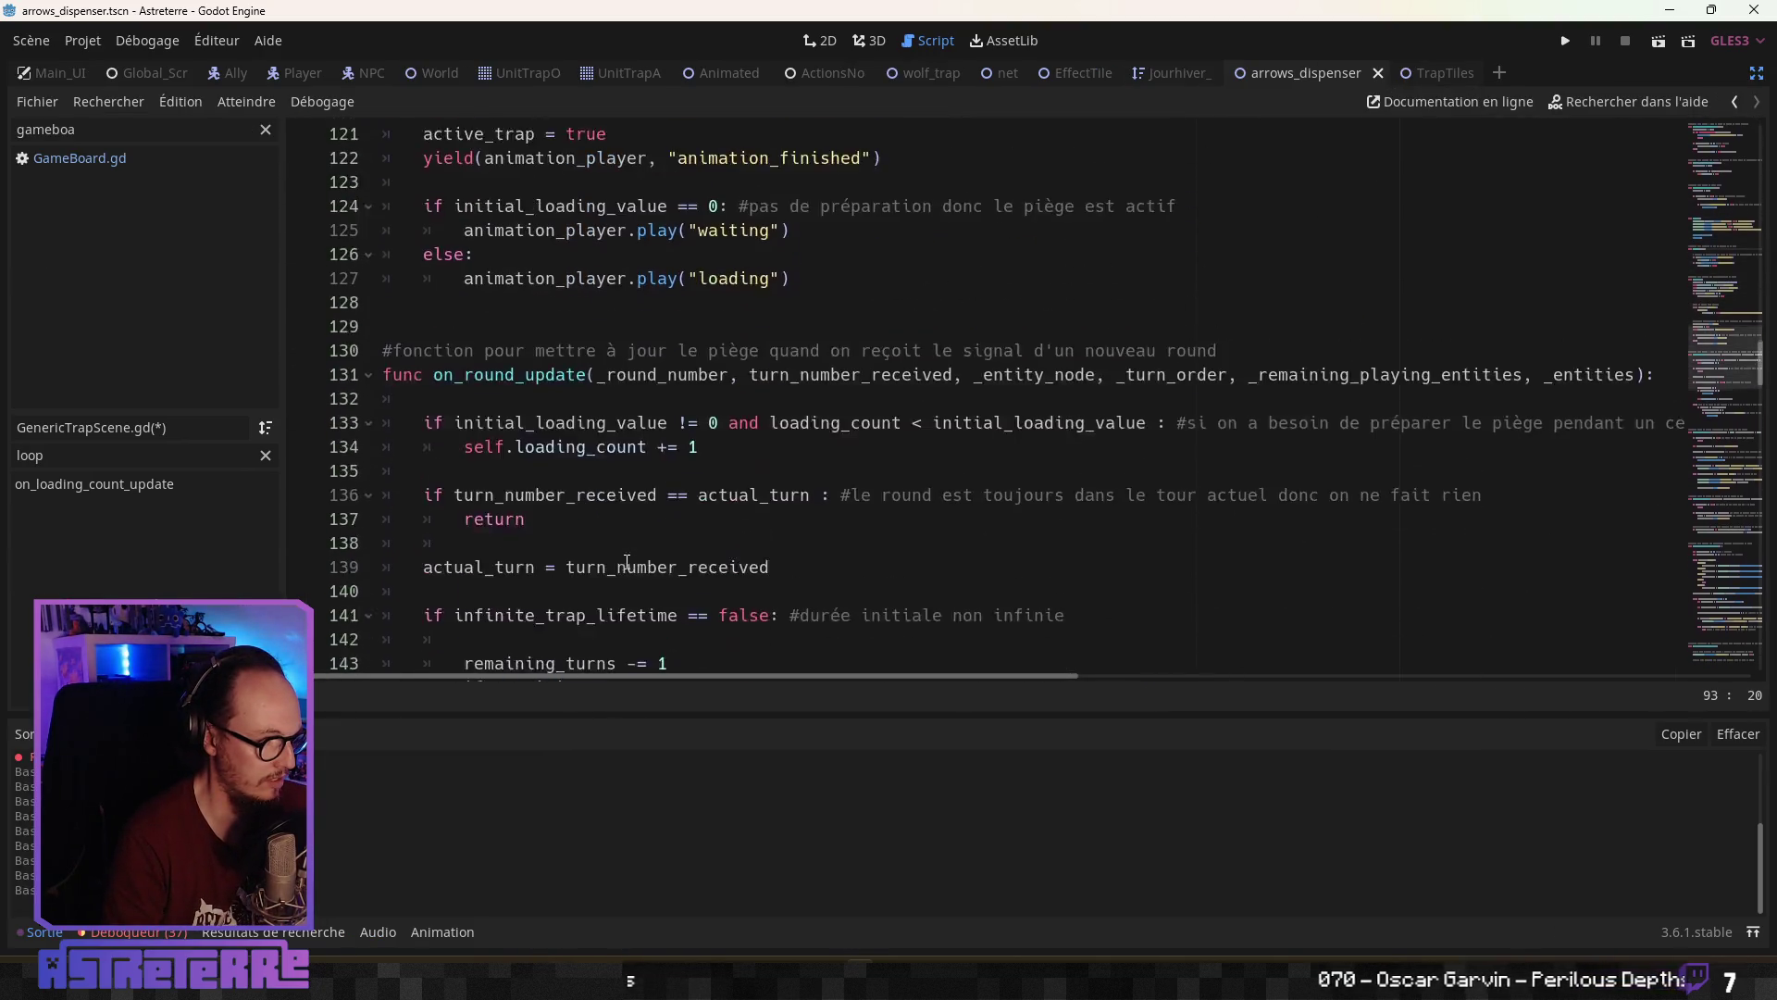
click(264, 455)
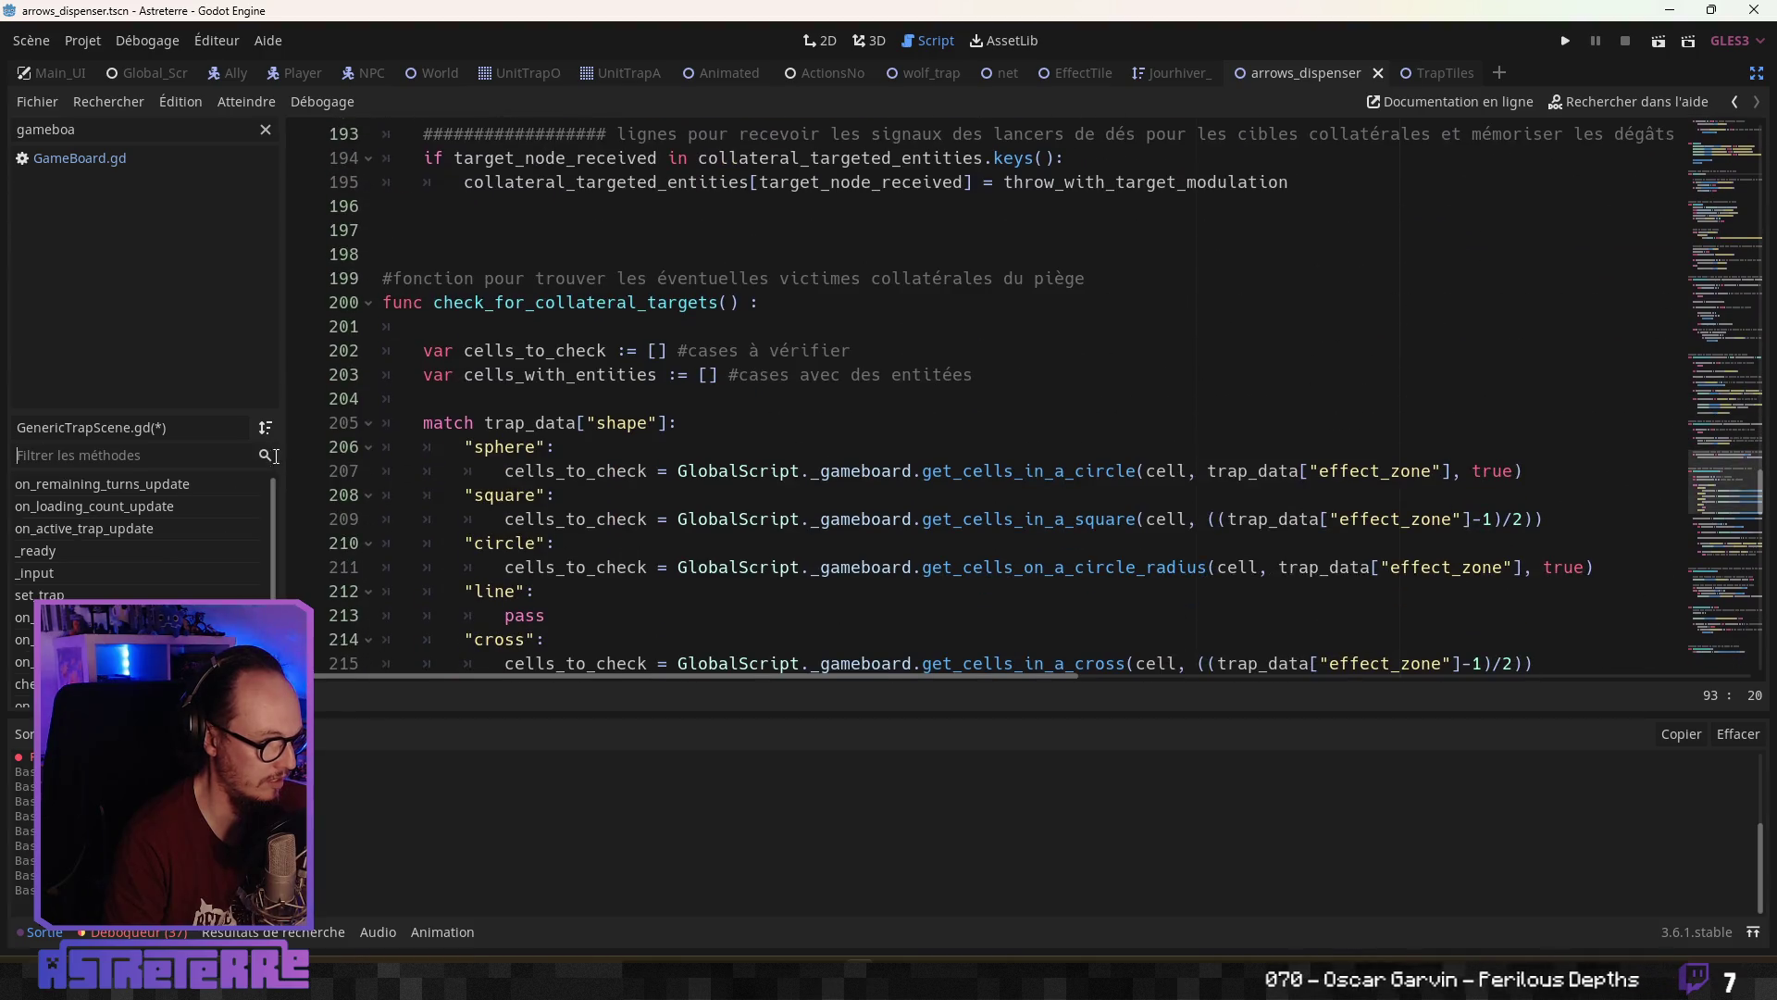
scroll(165, 564, down, 5)
click(138, 535)
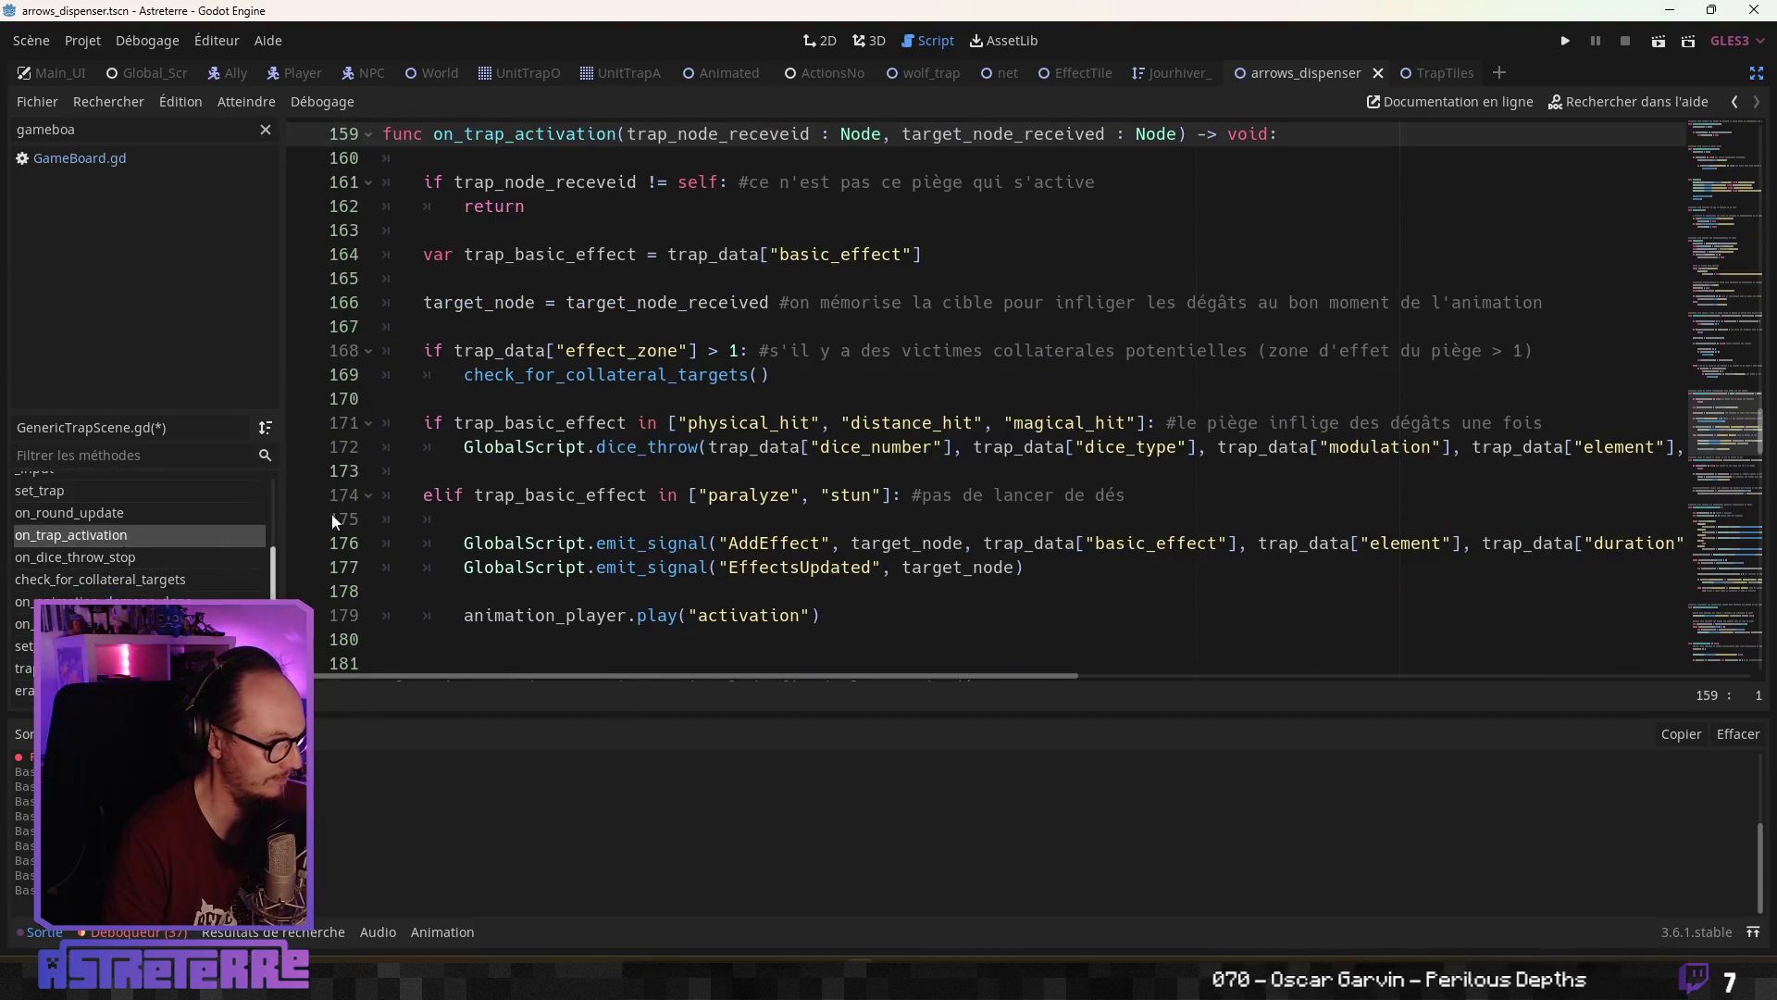
scroll(460, 371, down, 5)
click(460, 281)
key(Return)
key(Return)
key(Return)
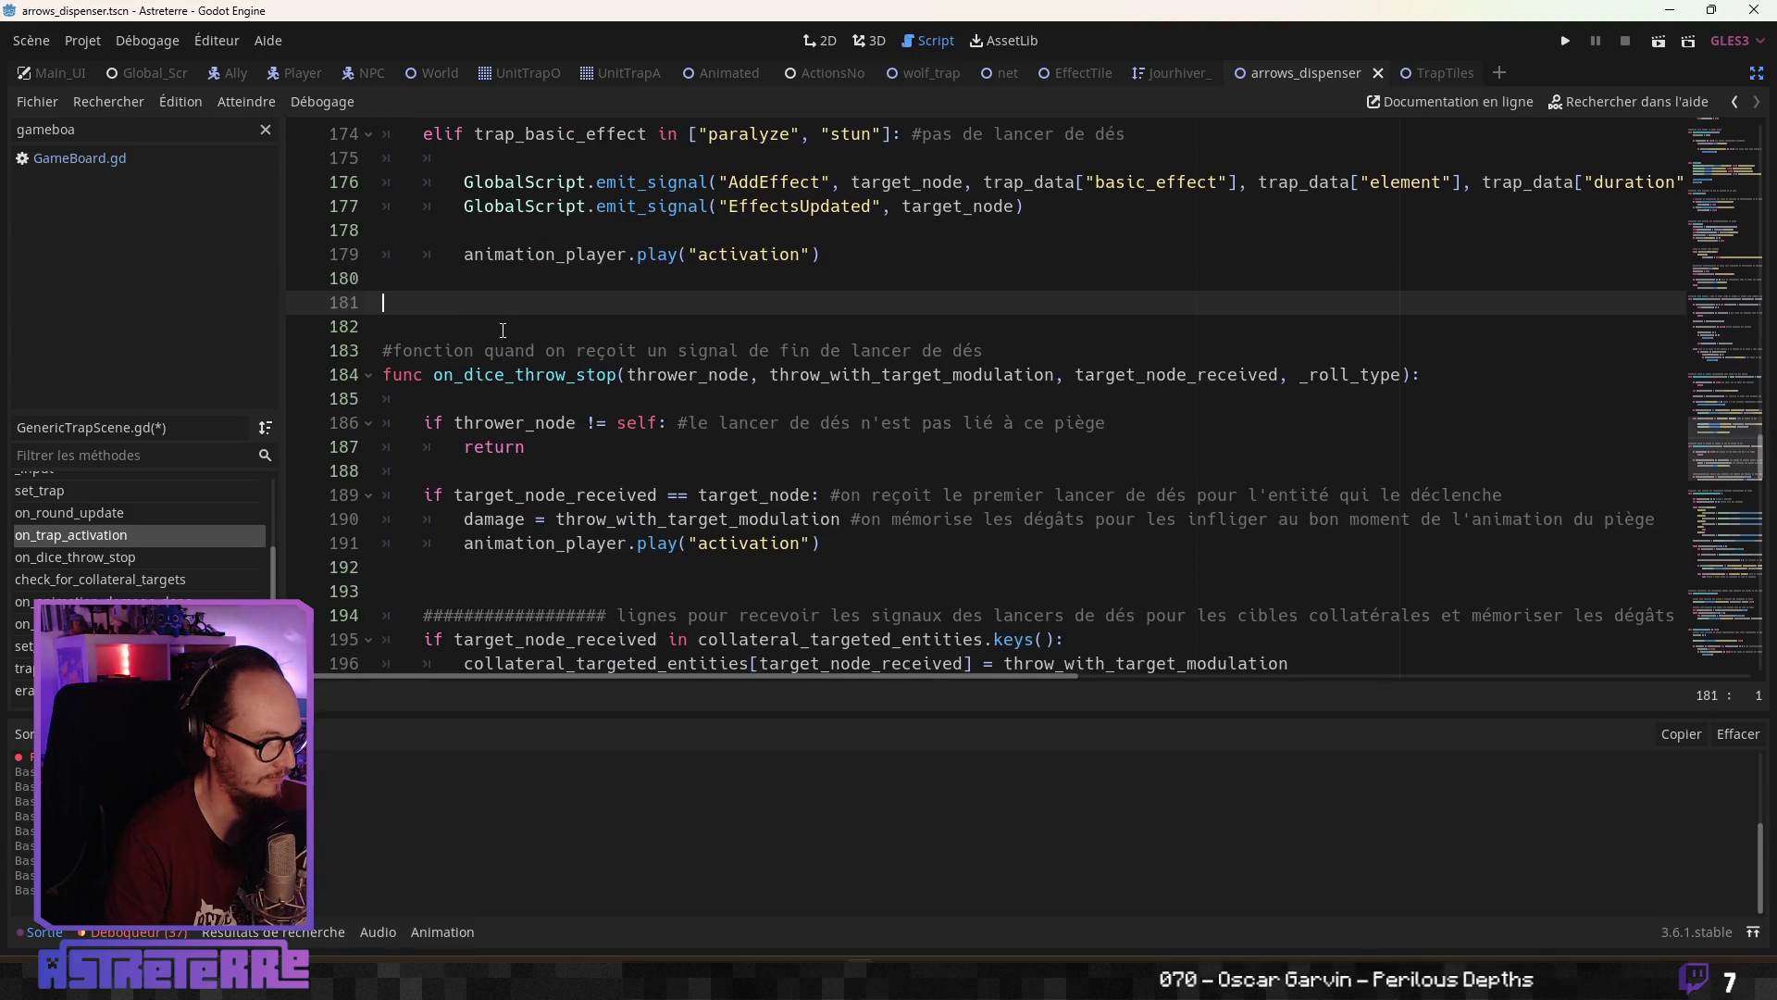
click(443, 321)
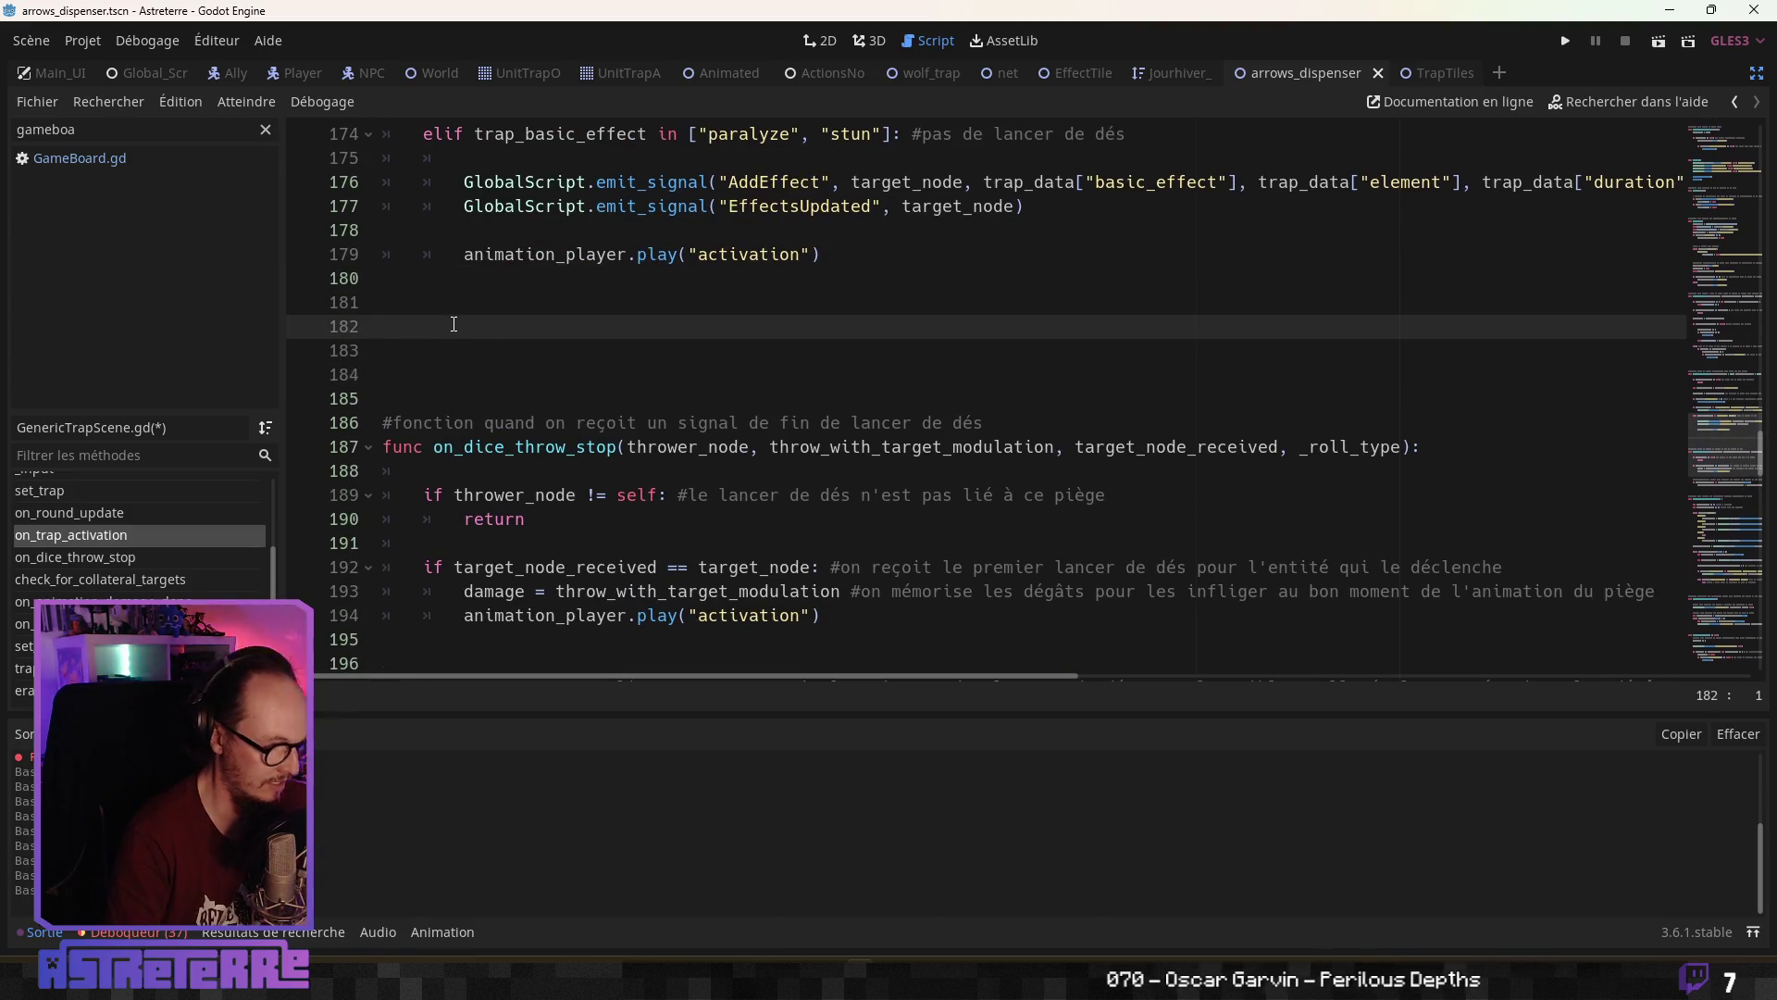
Start the on_trap_tile_activation header with a received Node parameter and target_node : Node
text(func on)
key(BackSpace)
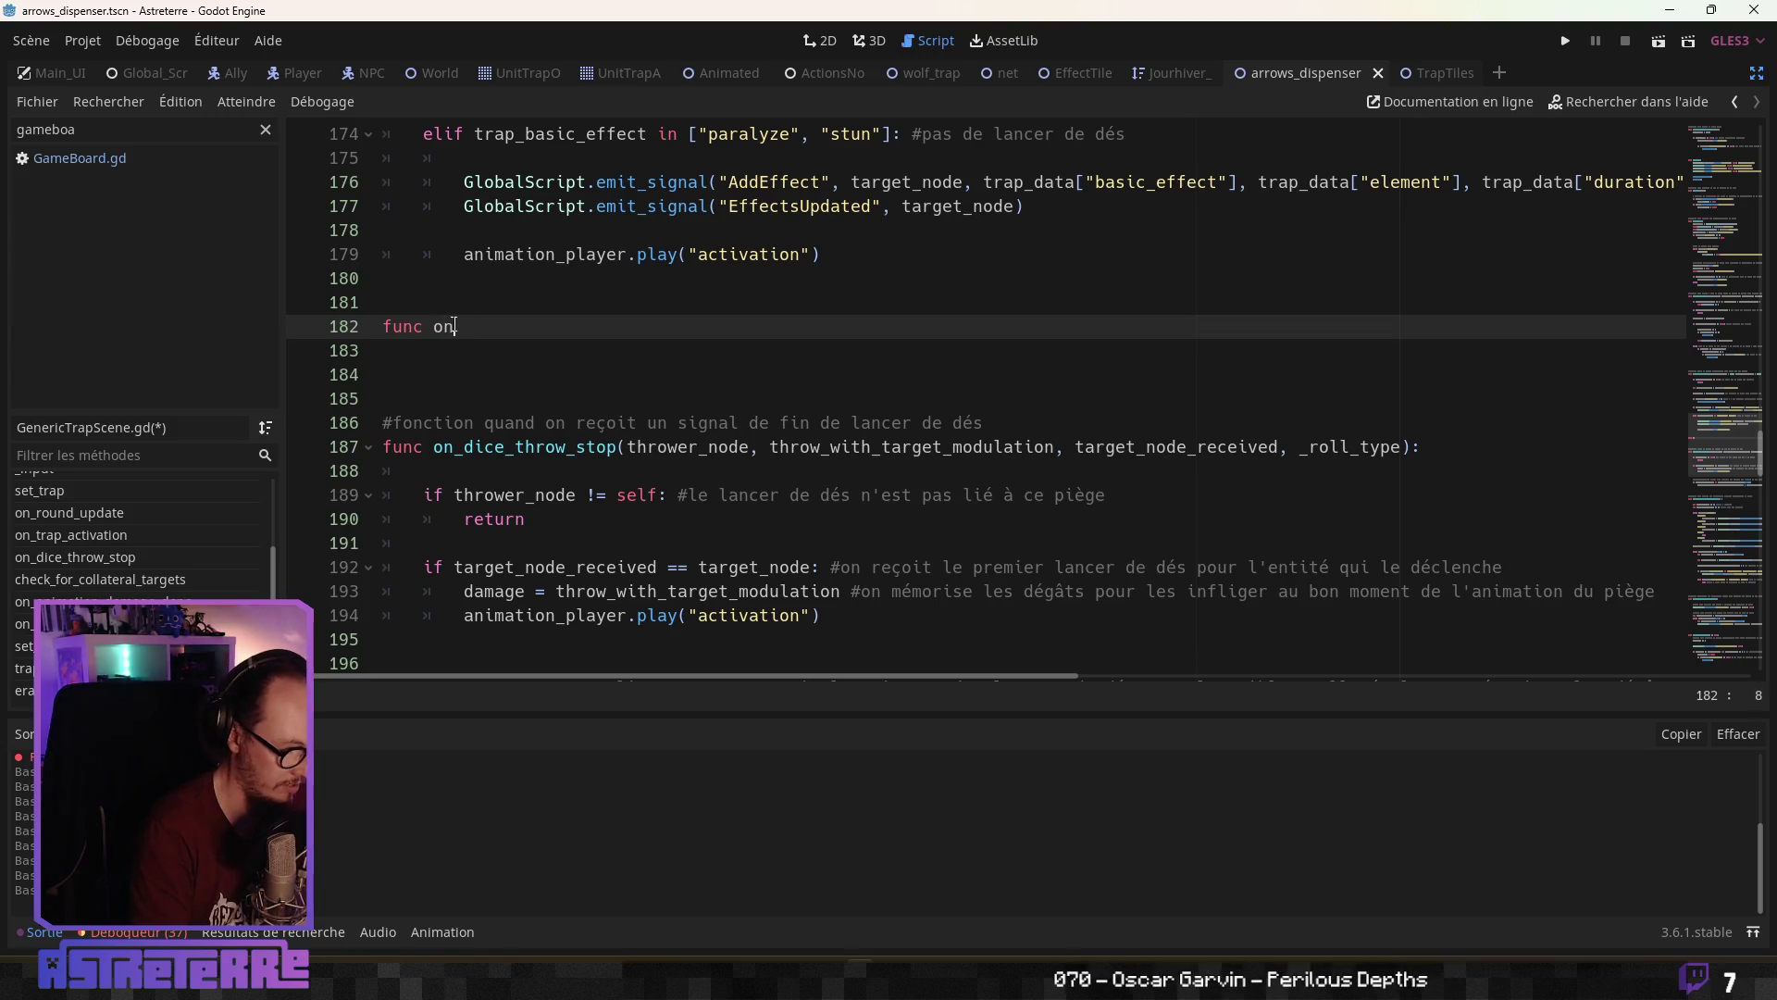
text(ap_tile_)
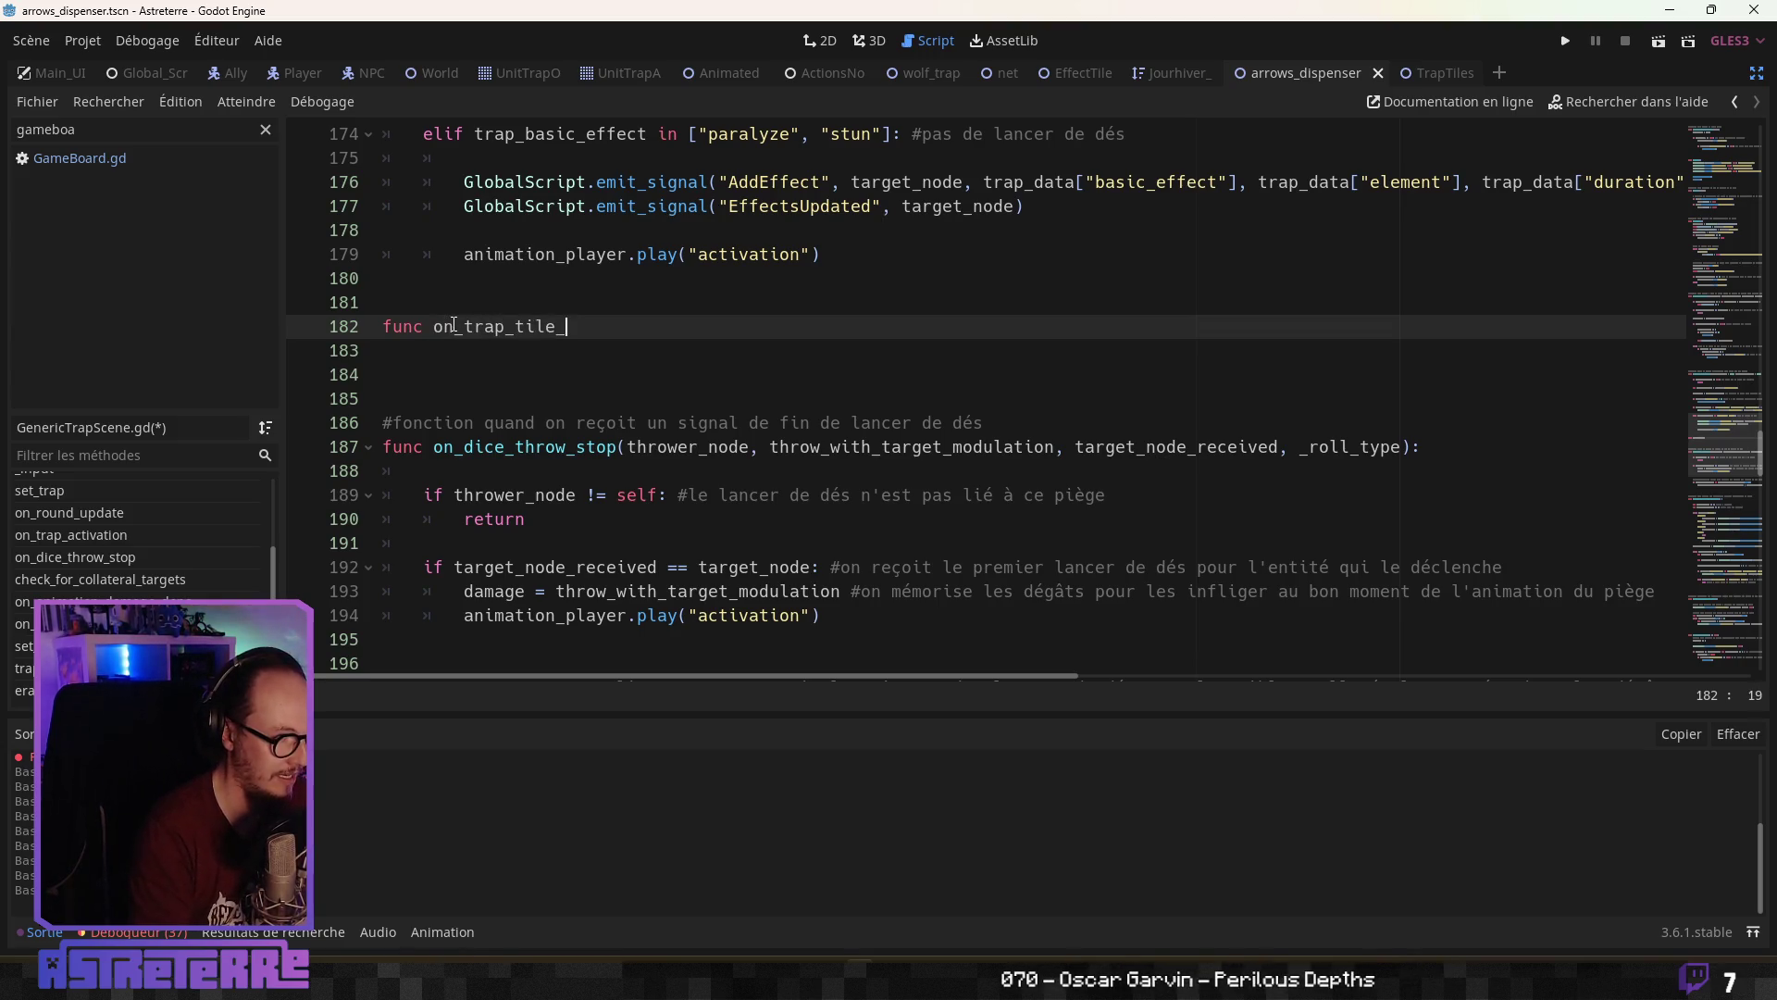
text(tivam)
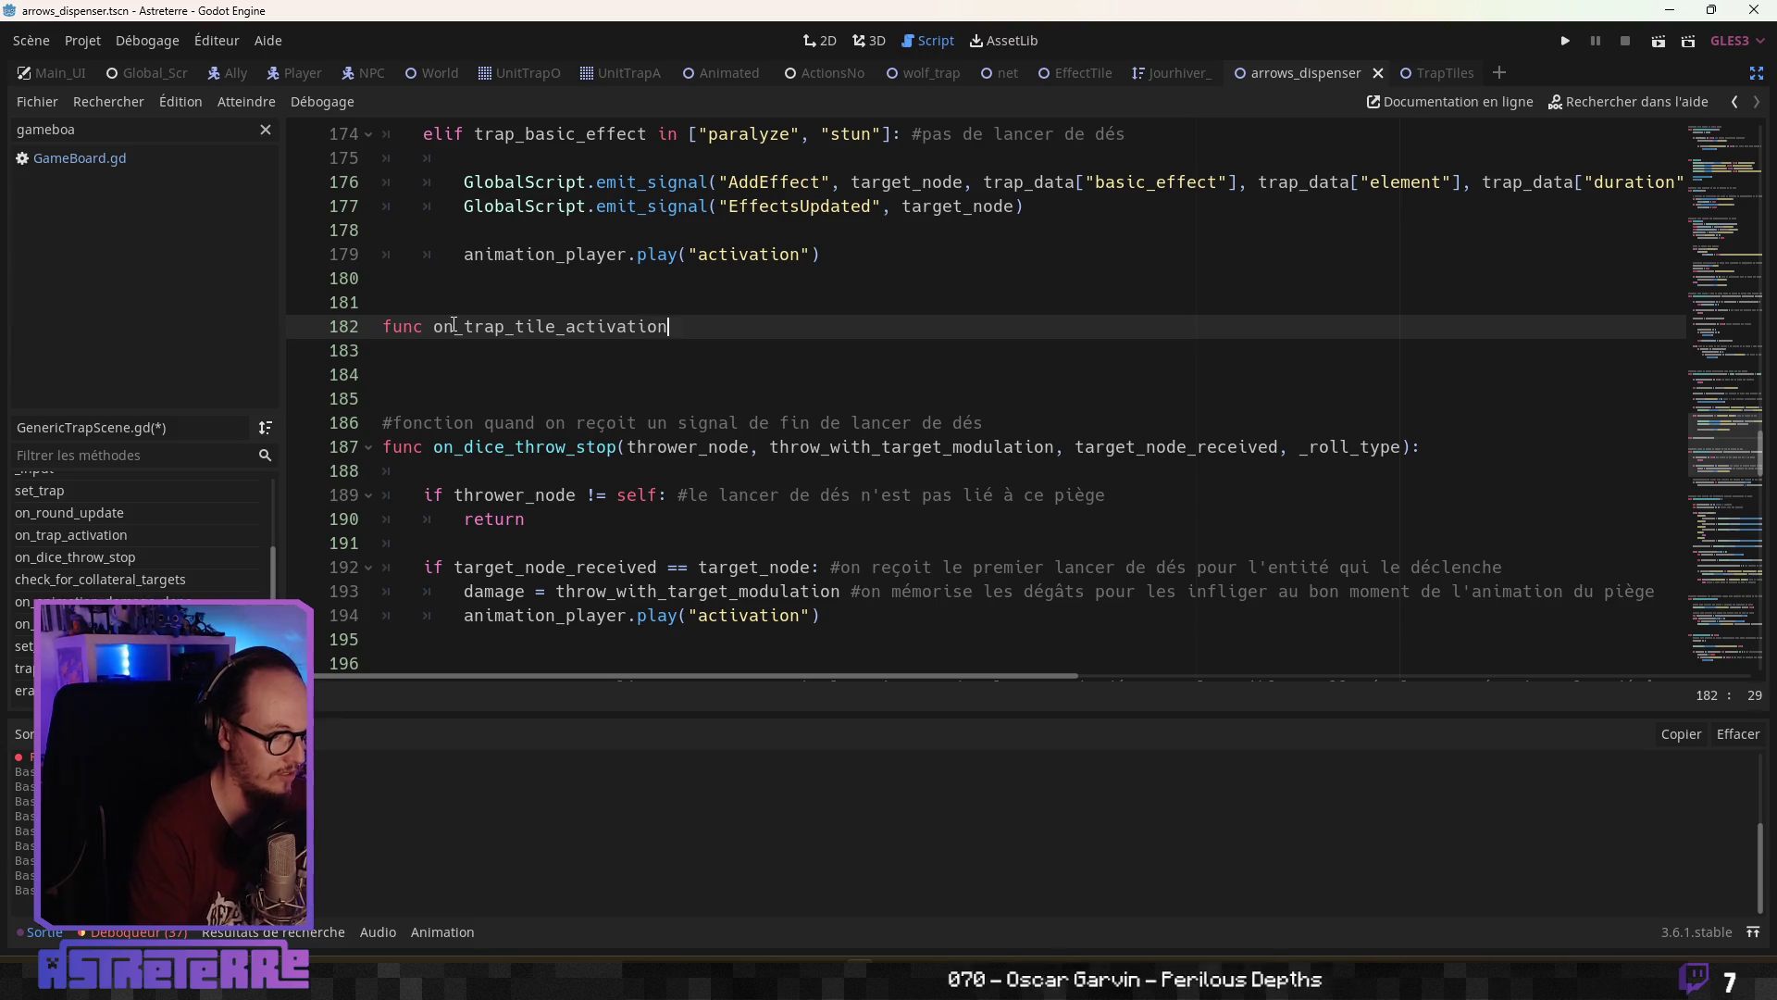
text(()
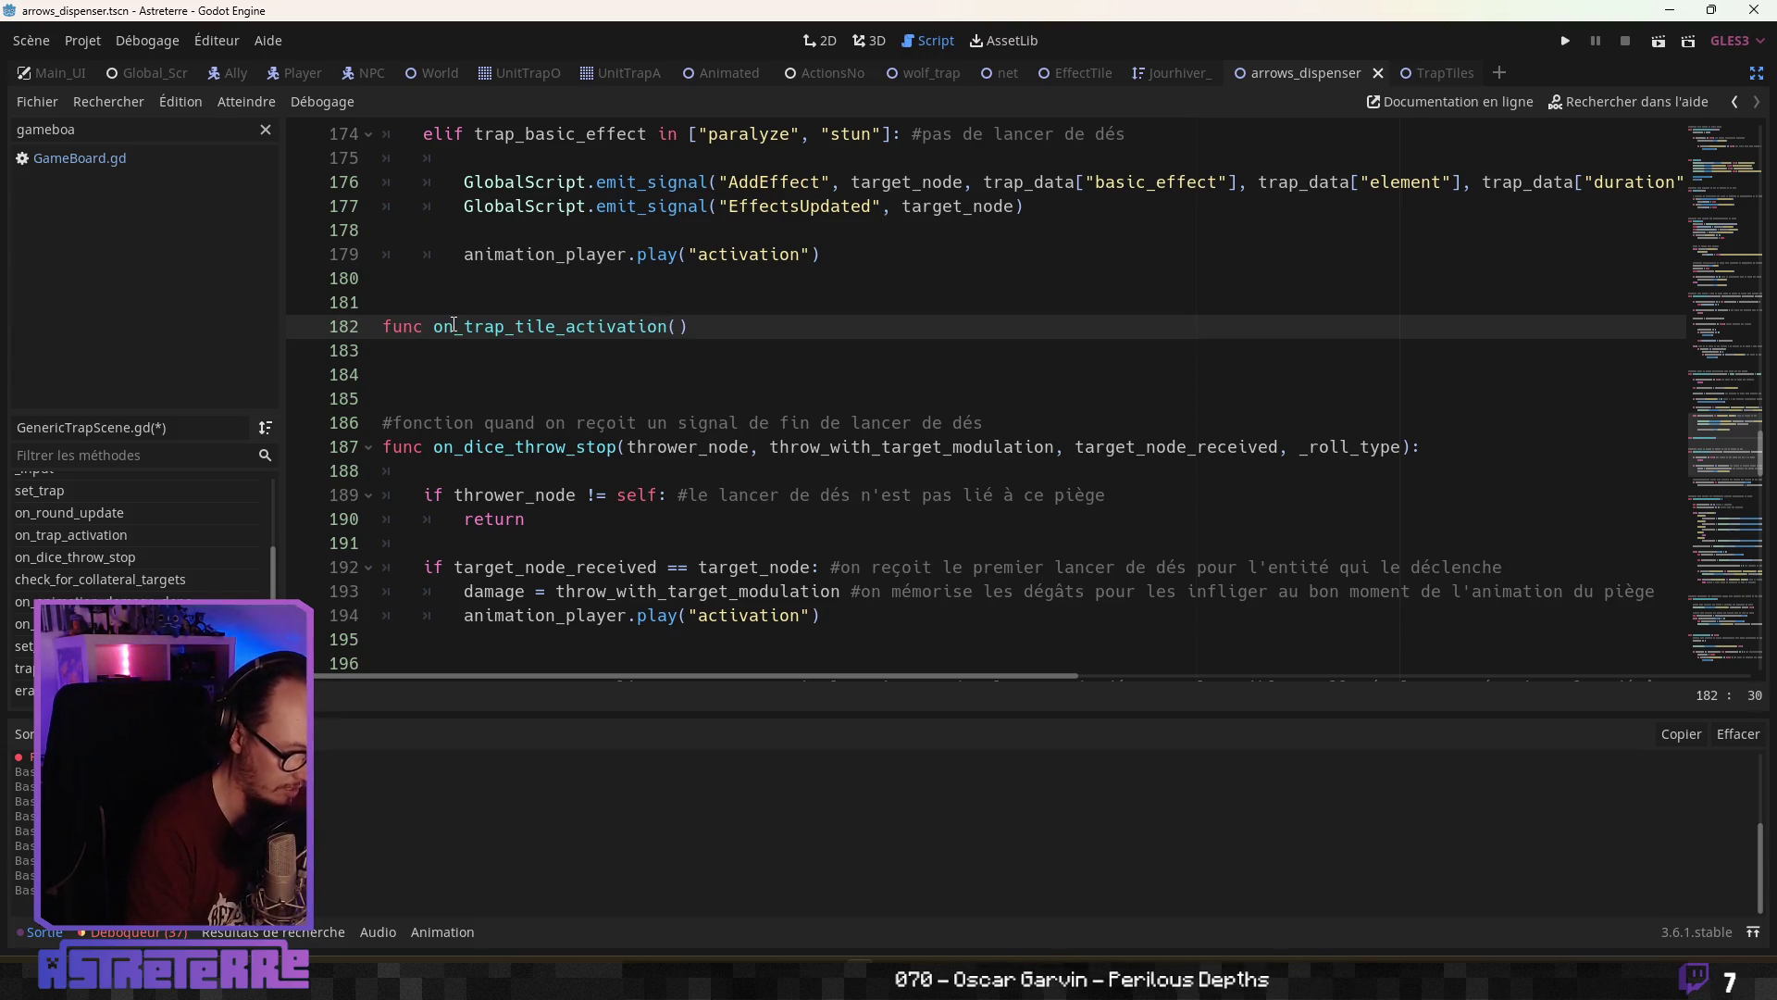
text(_recev)
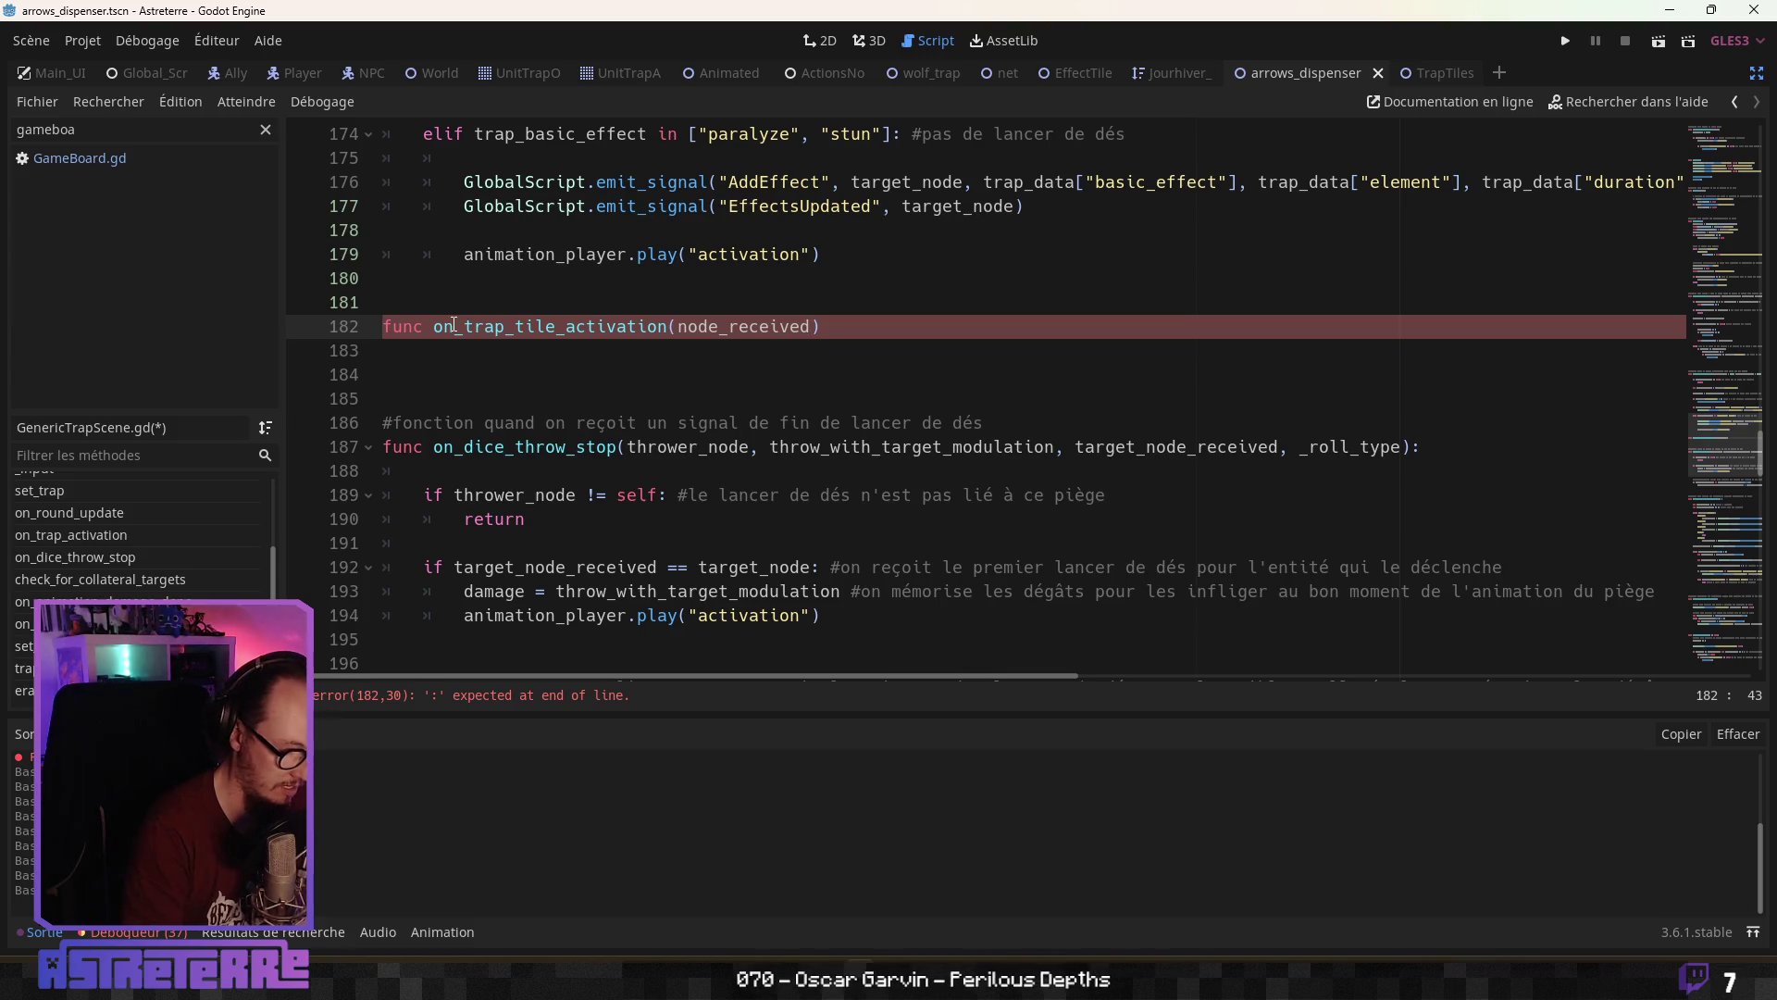
text( : Node,)
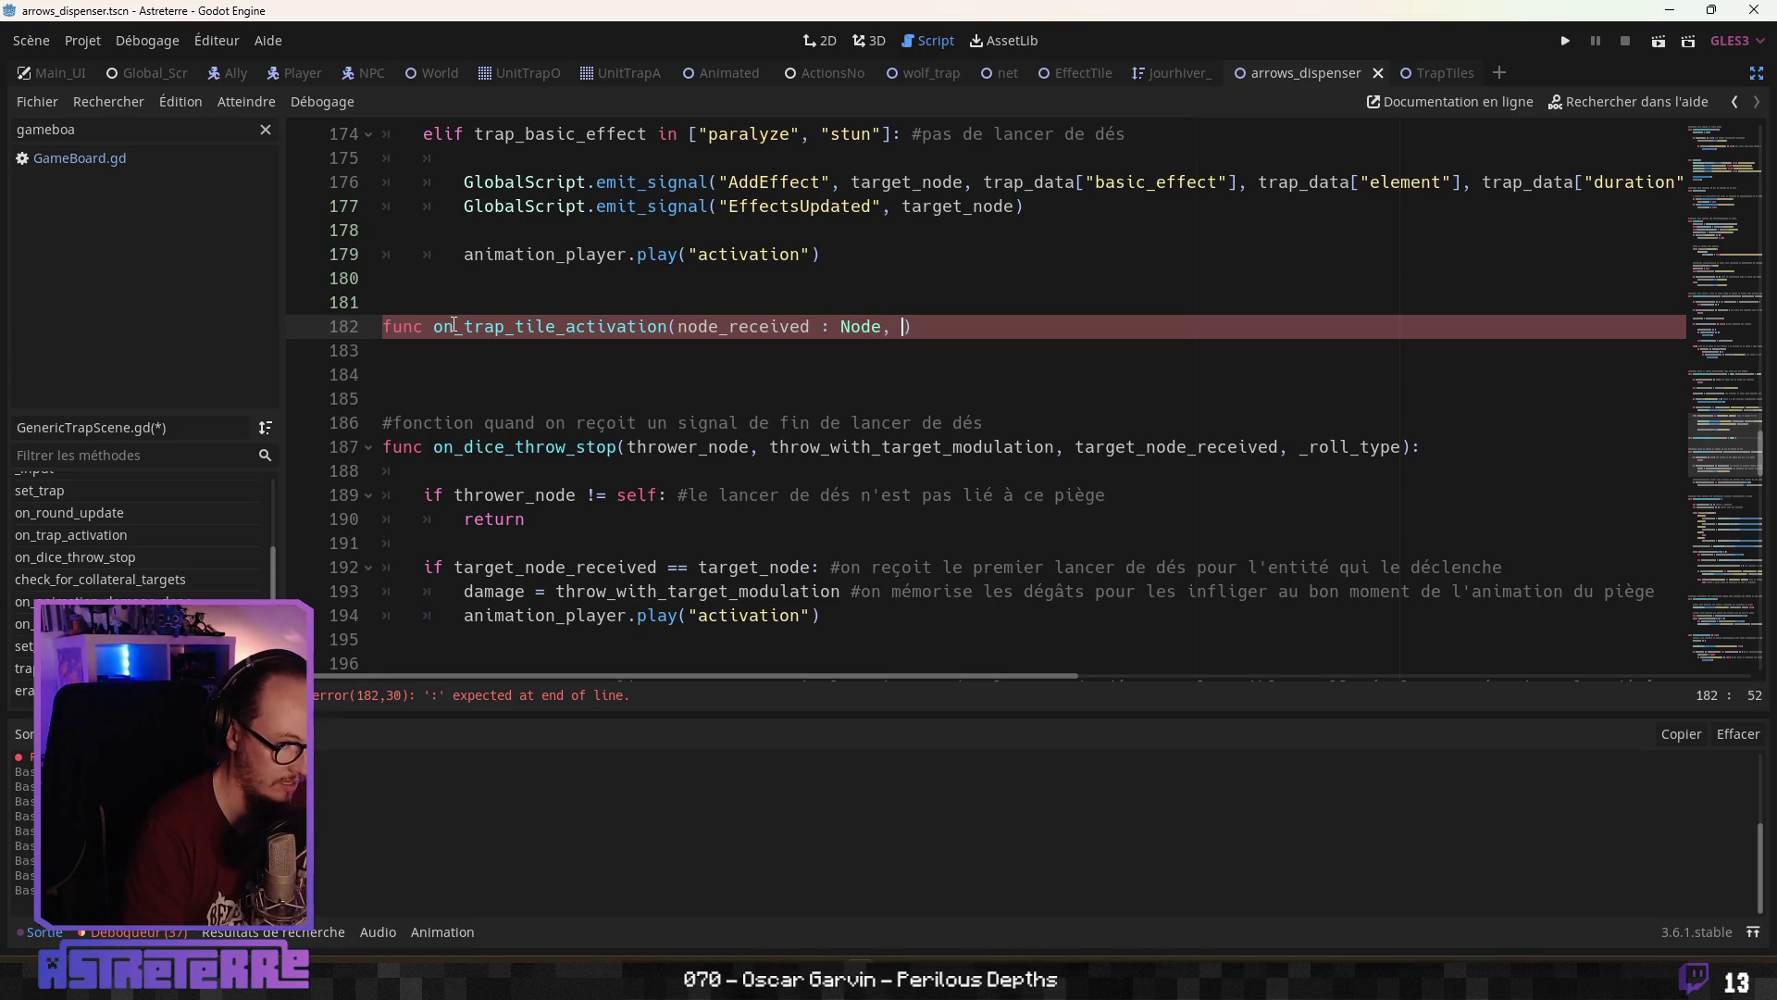
key(BackSpace)
key(BackSpace)
key(BackSpace)
text(targ)
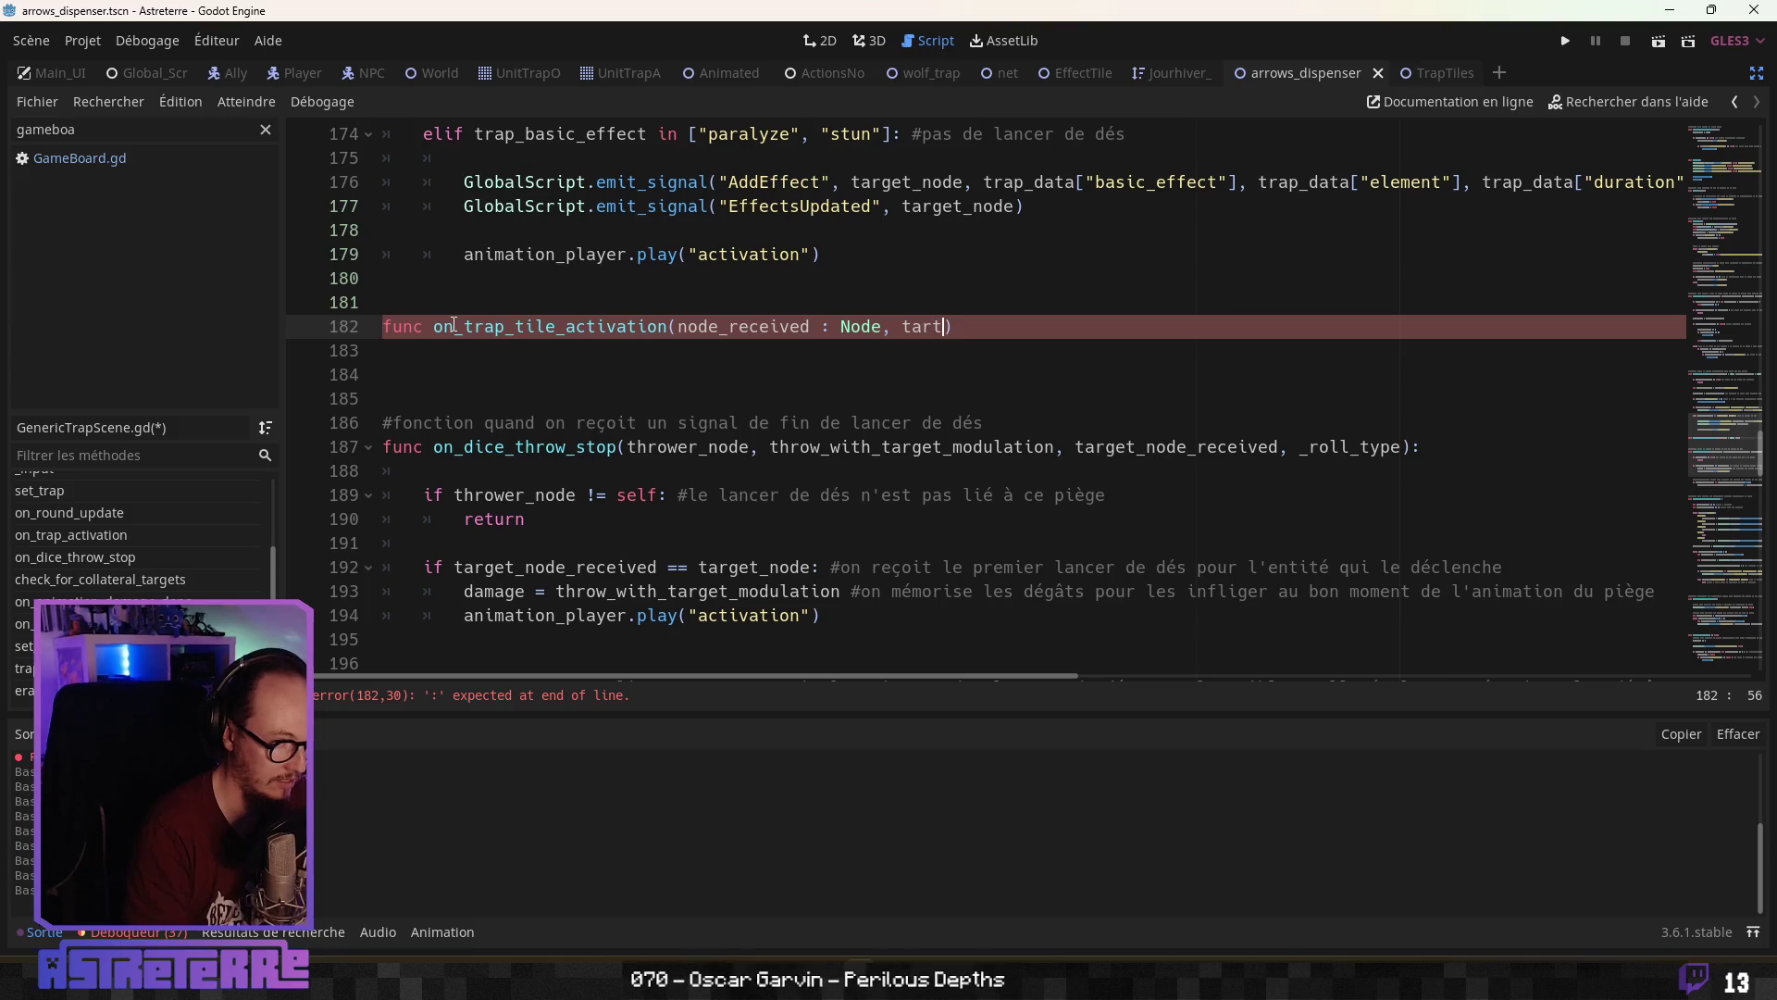
text(et_node)
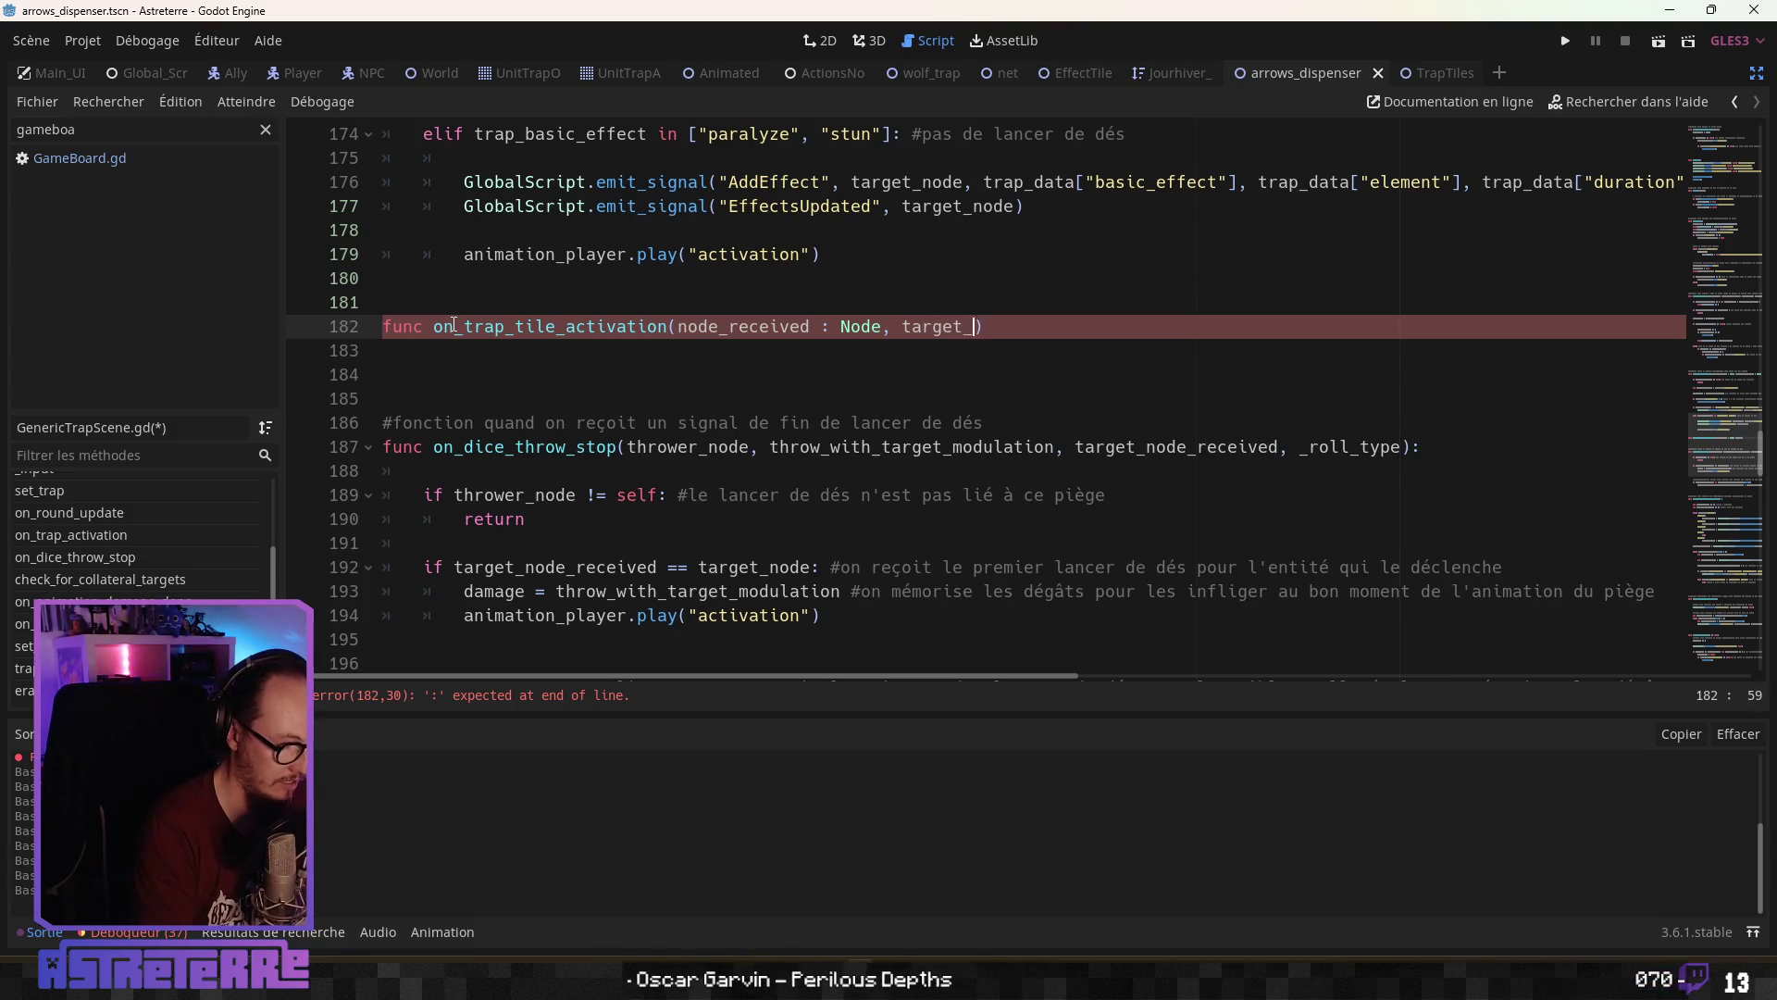
text( : )
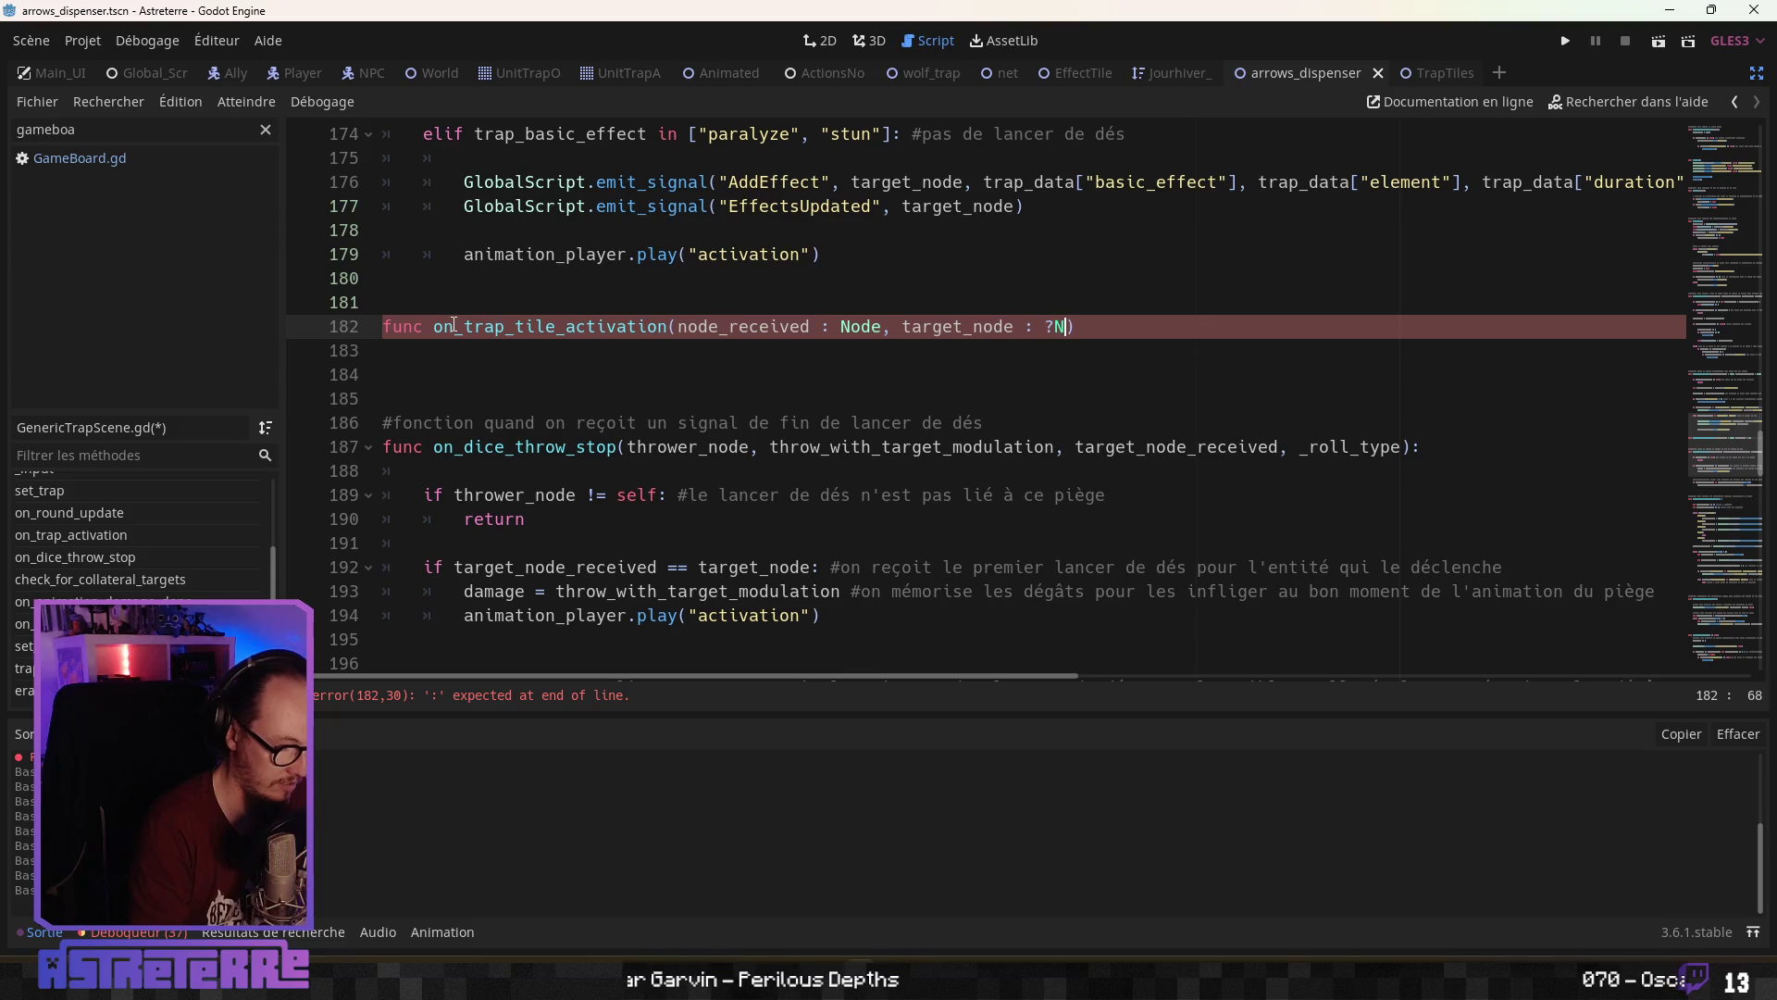
text(Node)
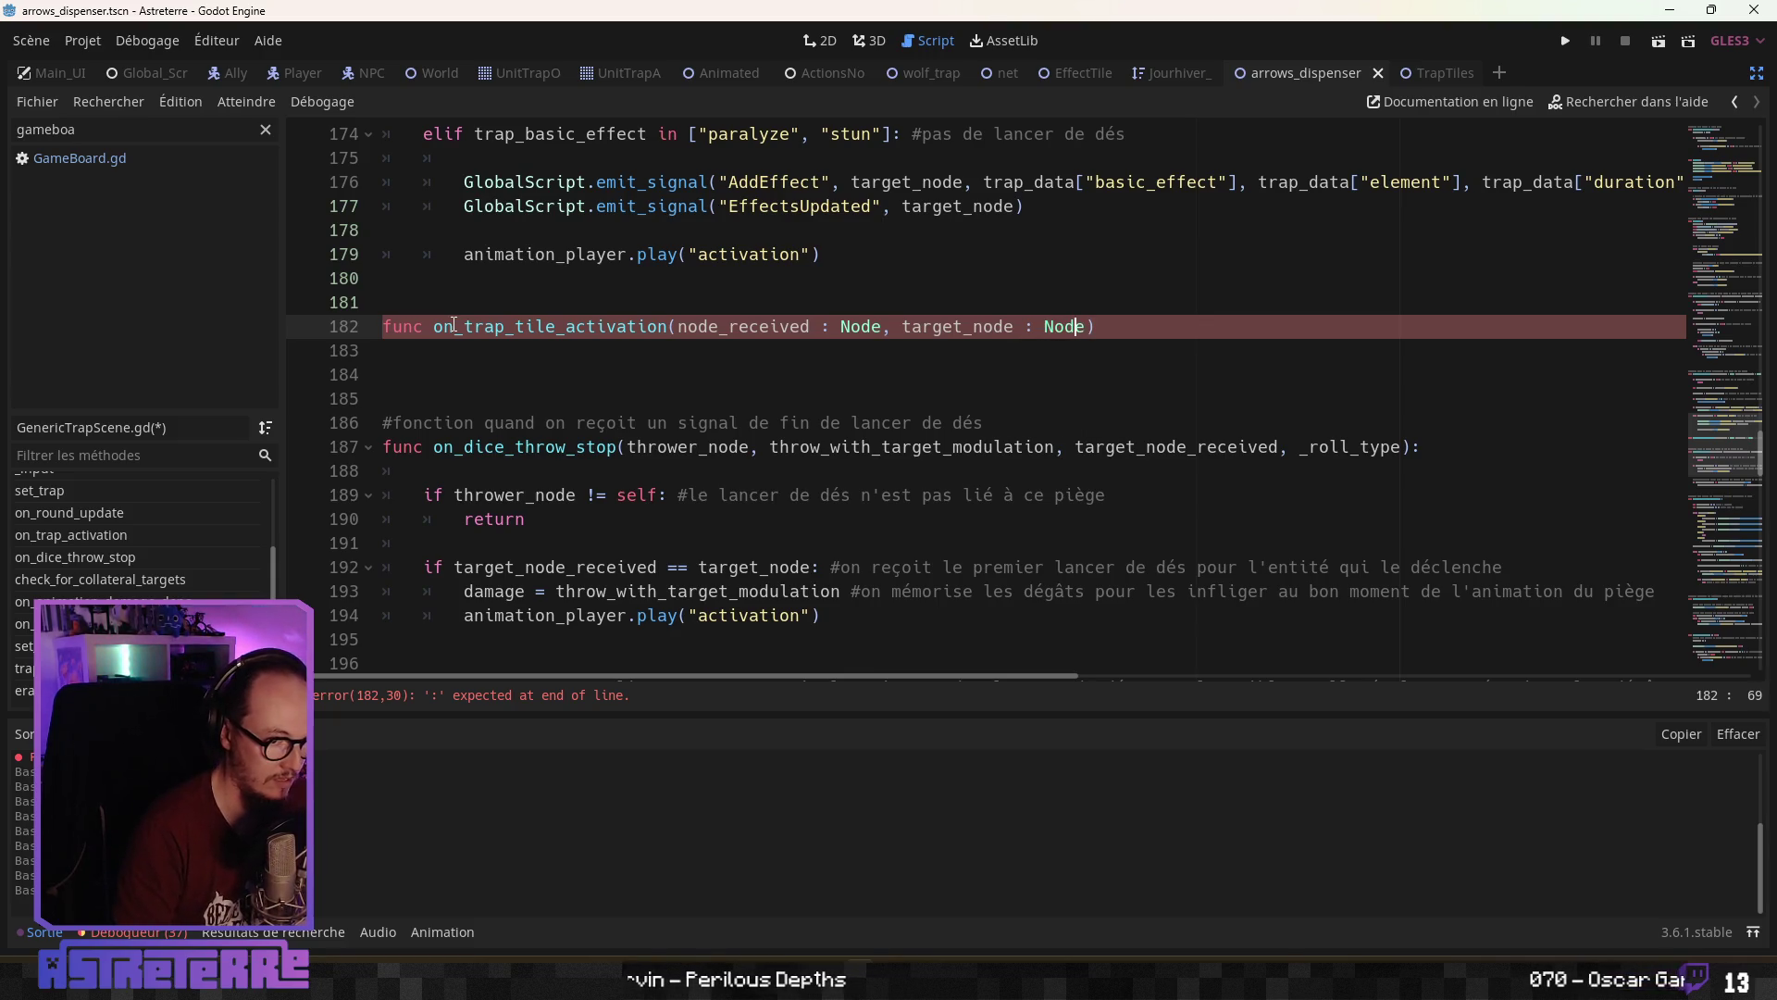
key(Left)
key(Left)
key(Left)
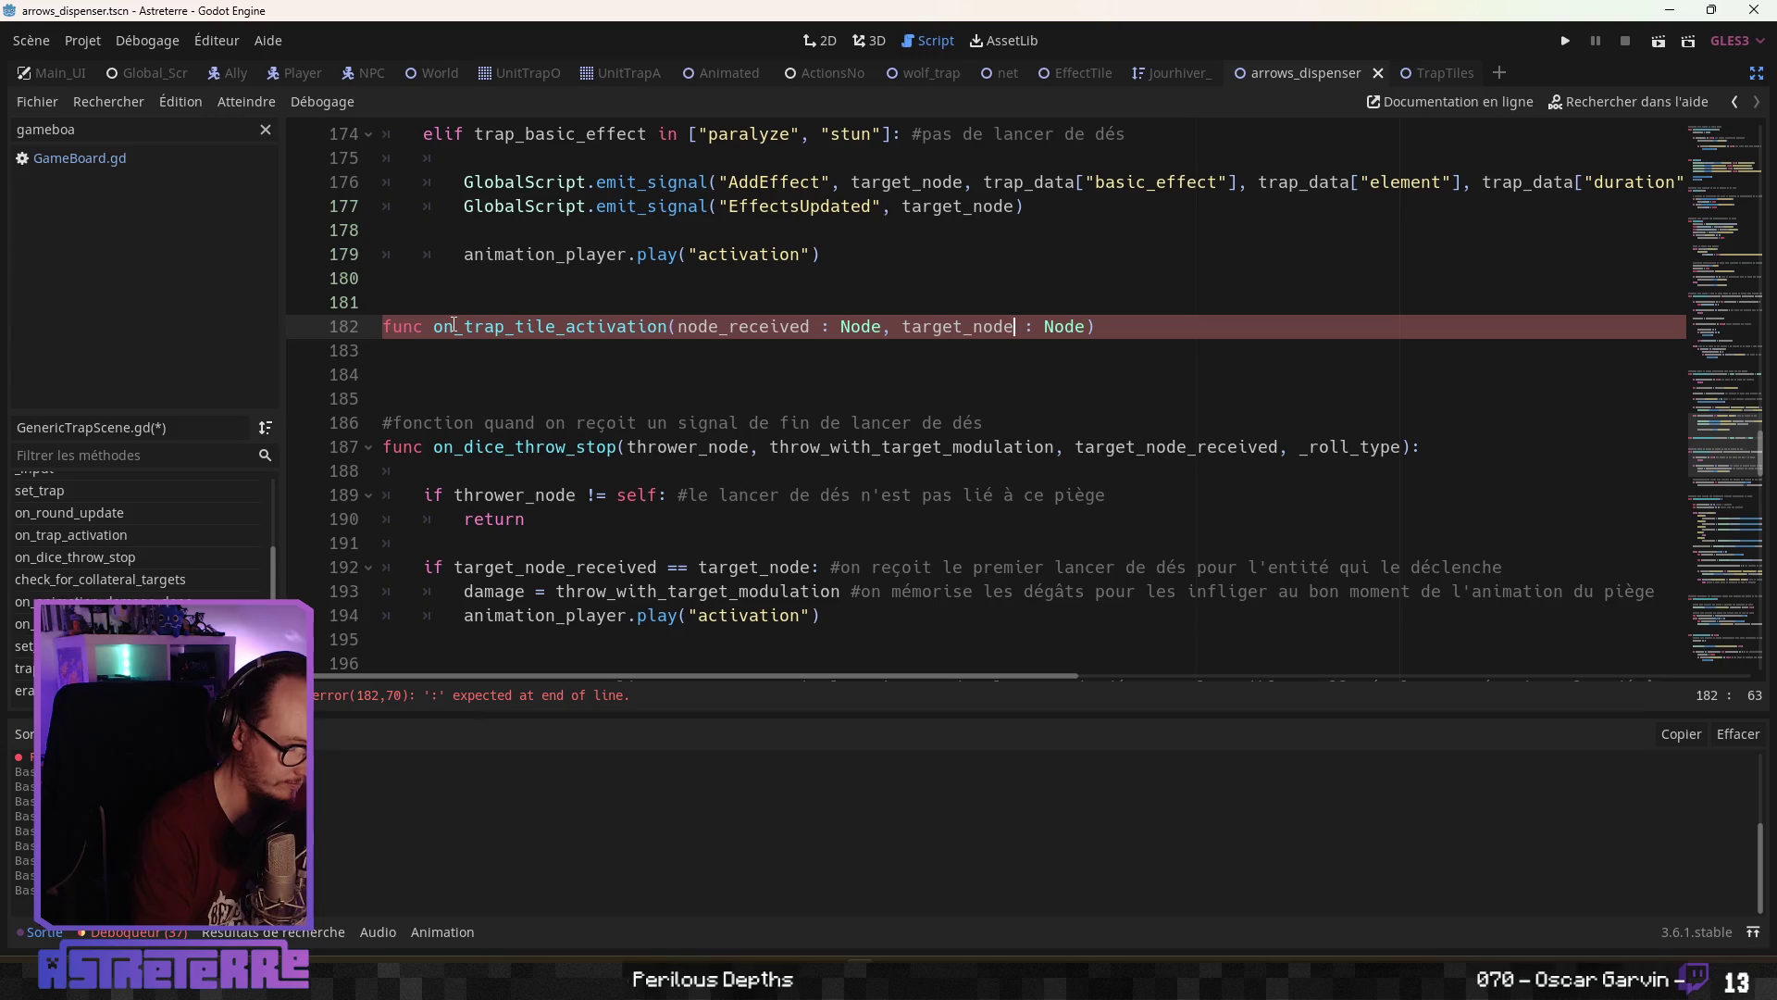
Rename the second parameter to target_node_received and begin the function body
scroll(435, 343, up, 6)
scroll(424, 357, up, 6)
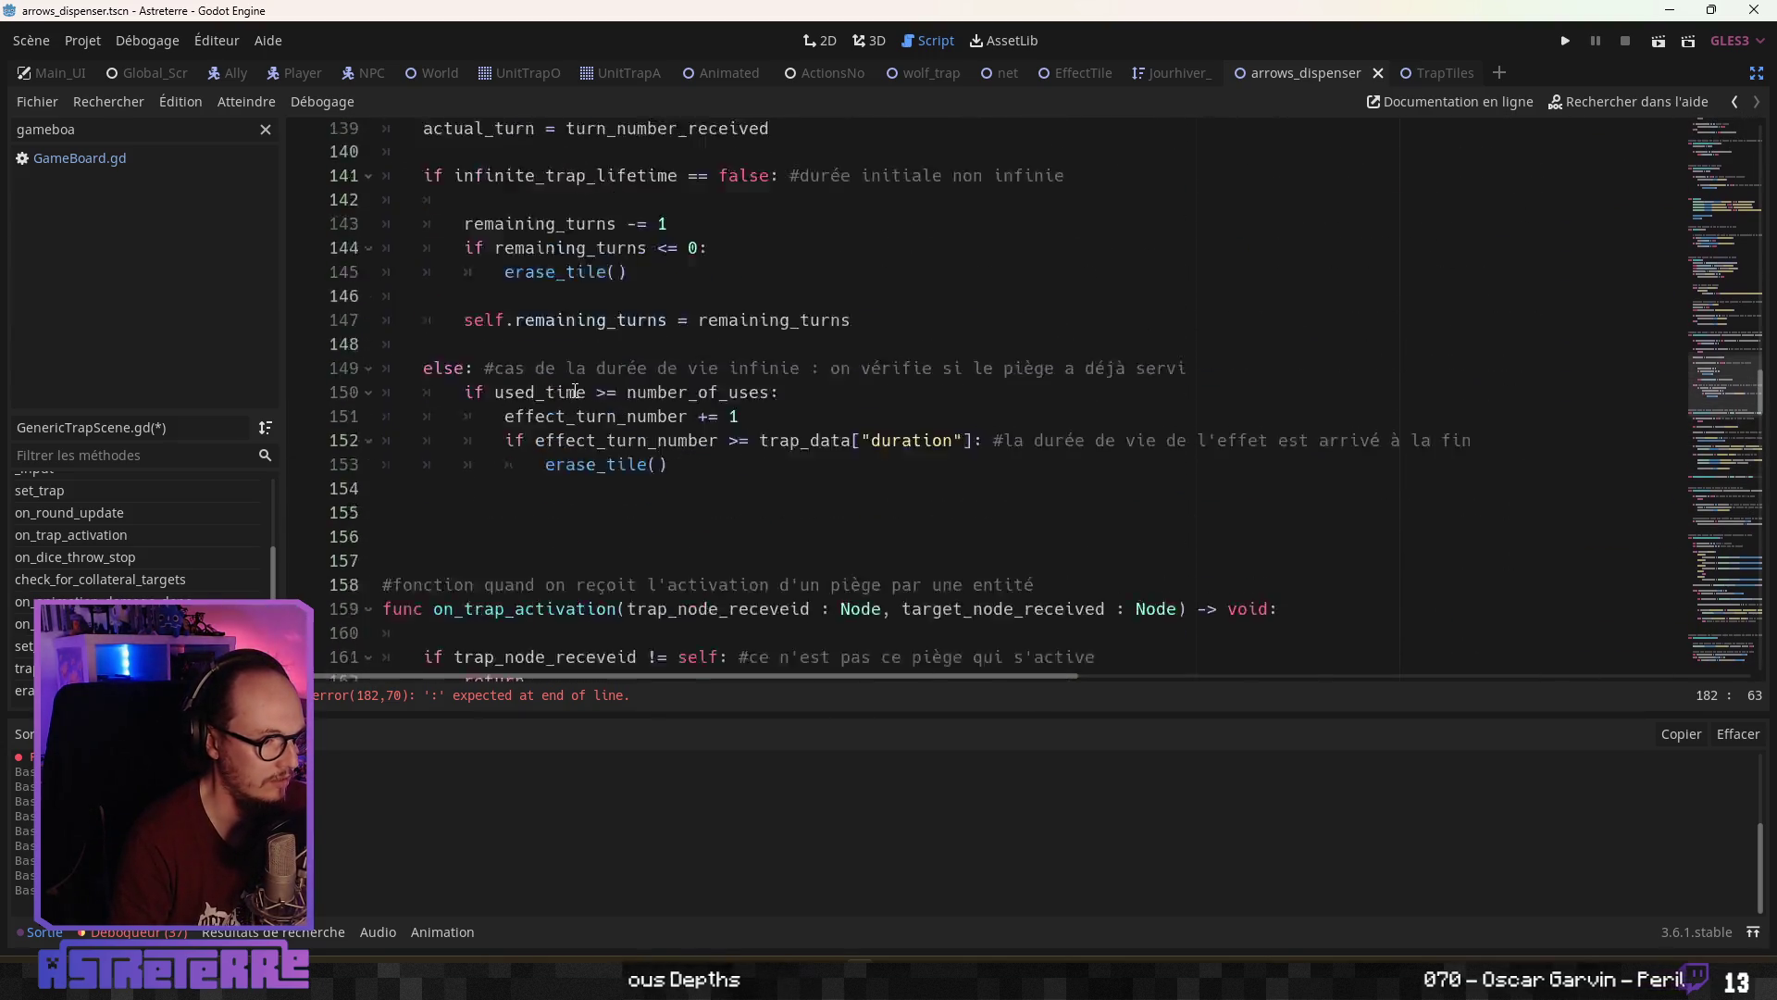
scroll(602, 398, down, 6)
scroll(595, 447, down, 6)
scroll(595, 447, up, 4)
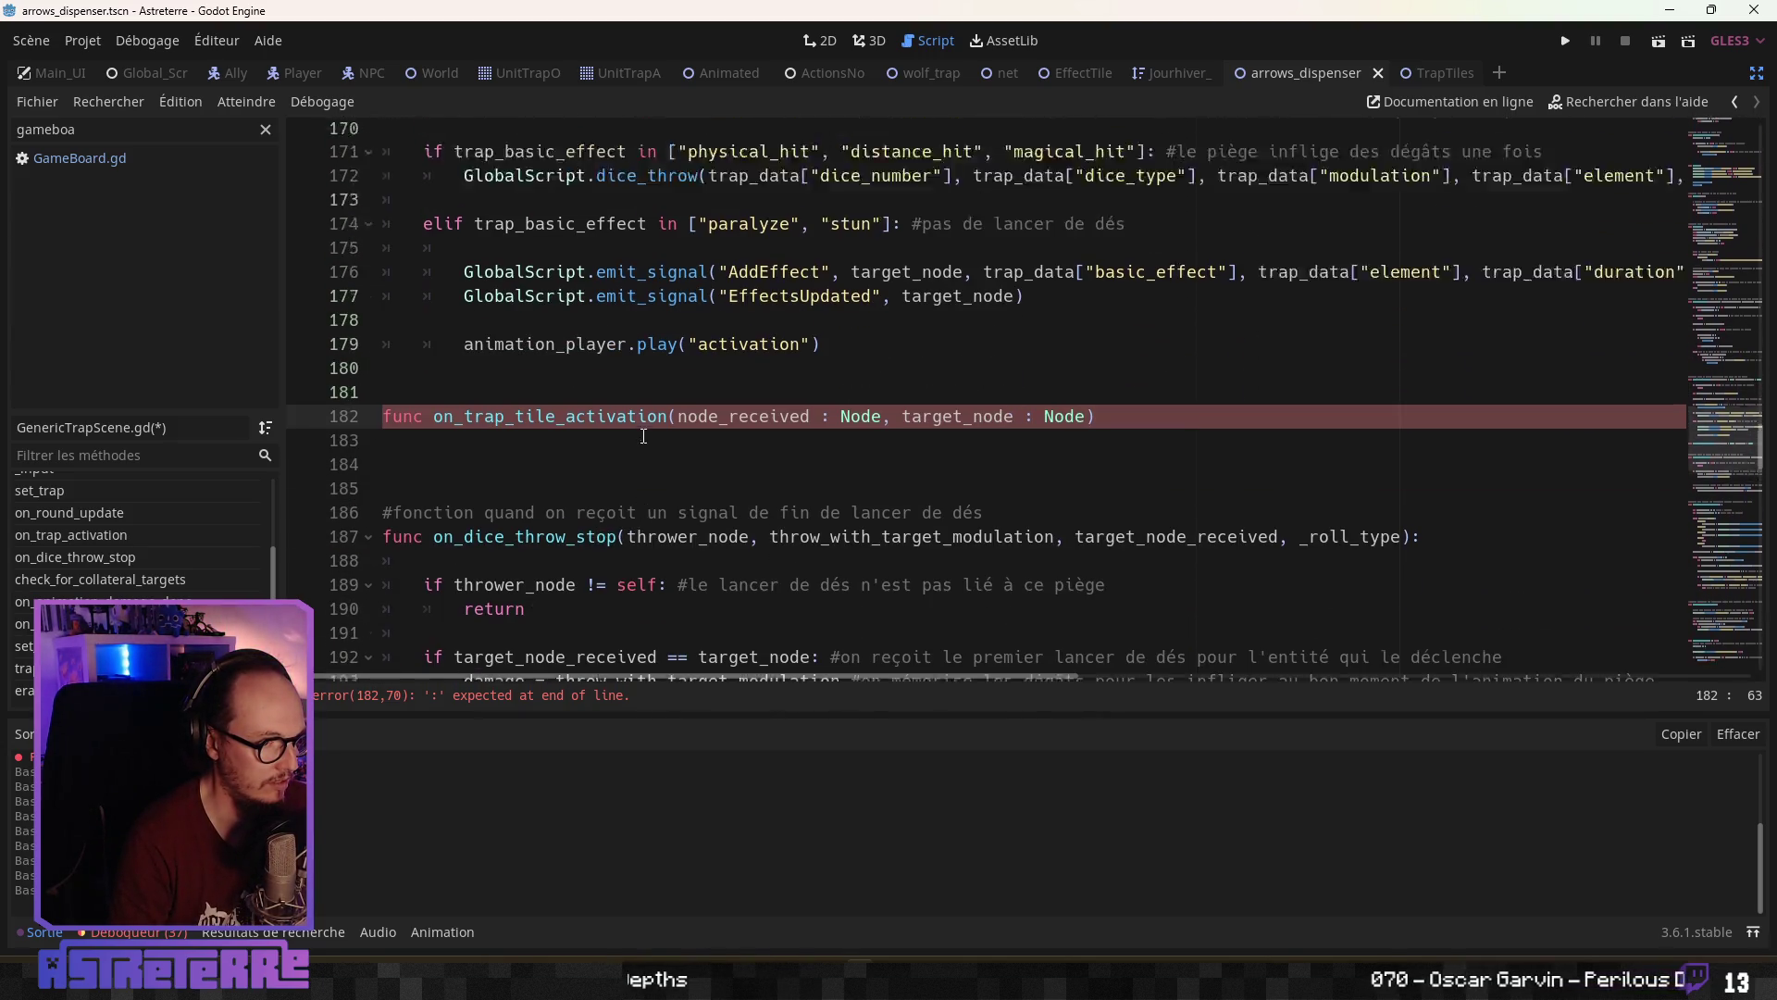
scroll(1056, 389, down, 3)
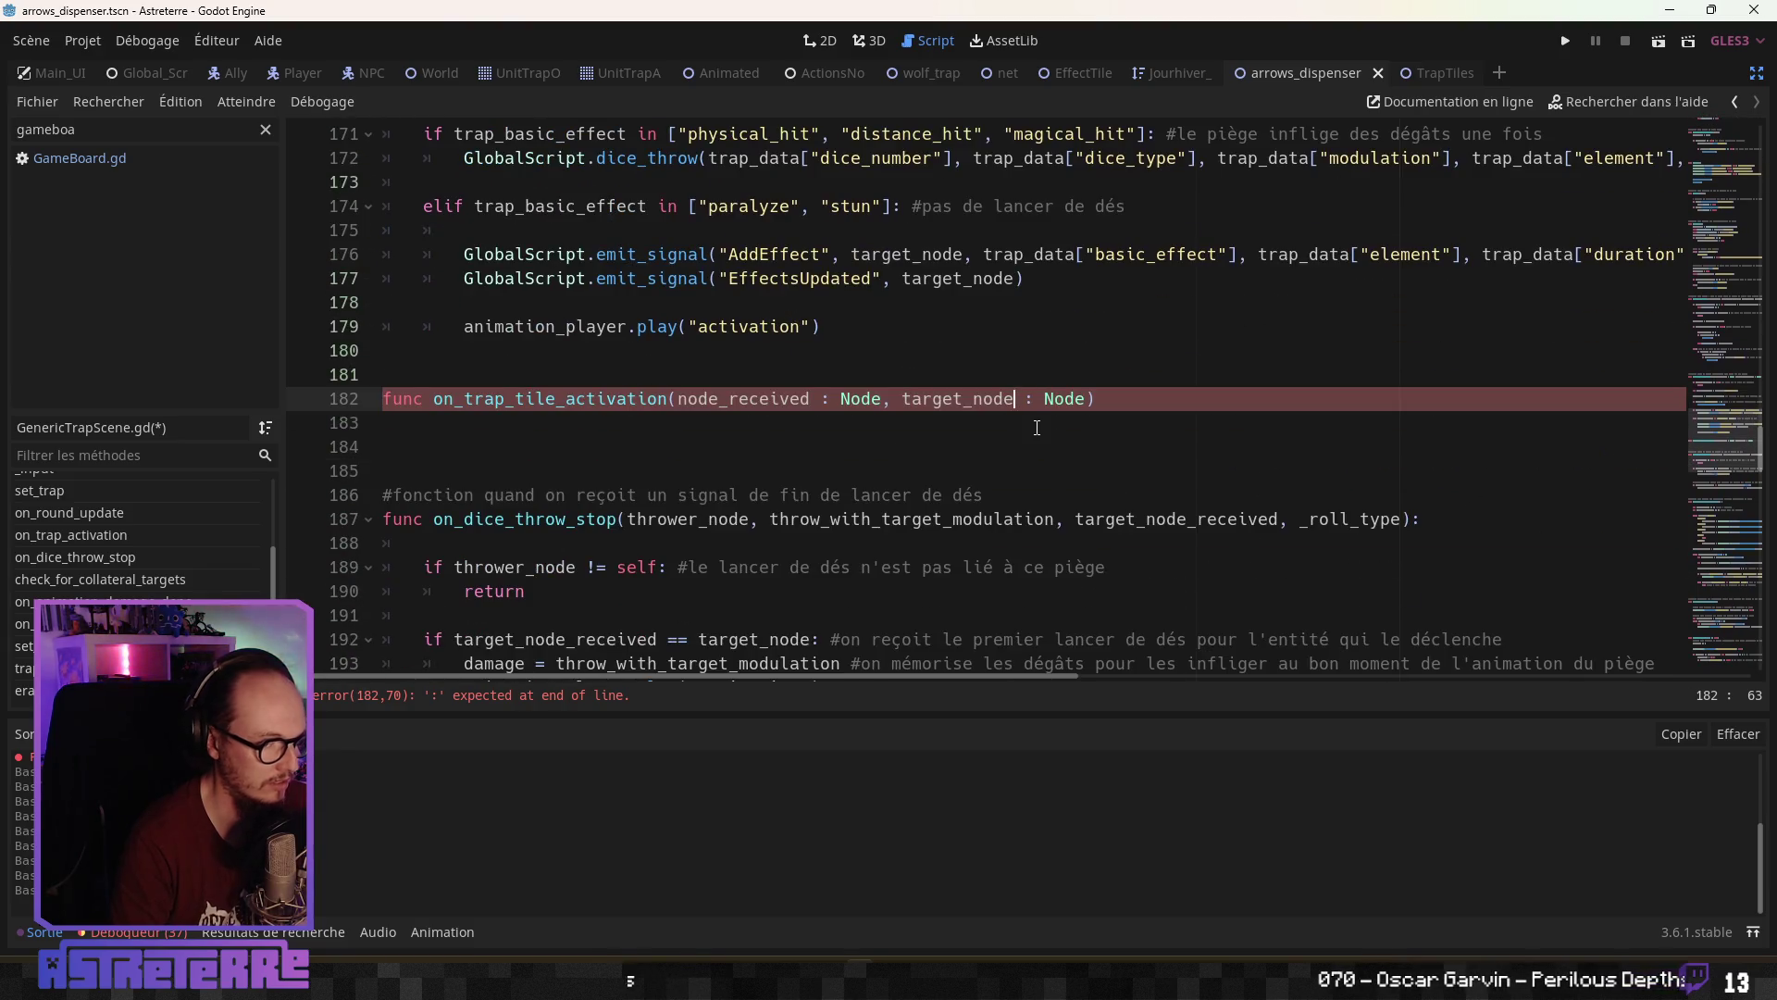
text(_received)
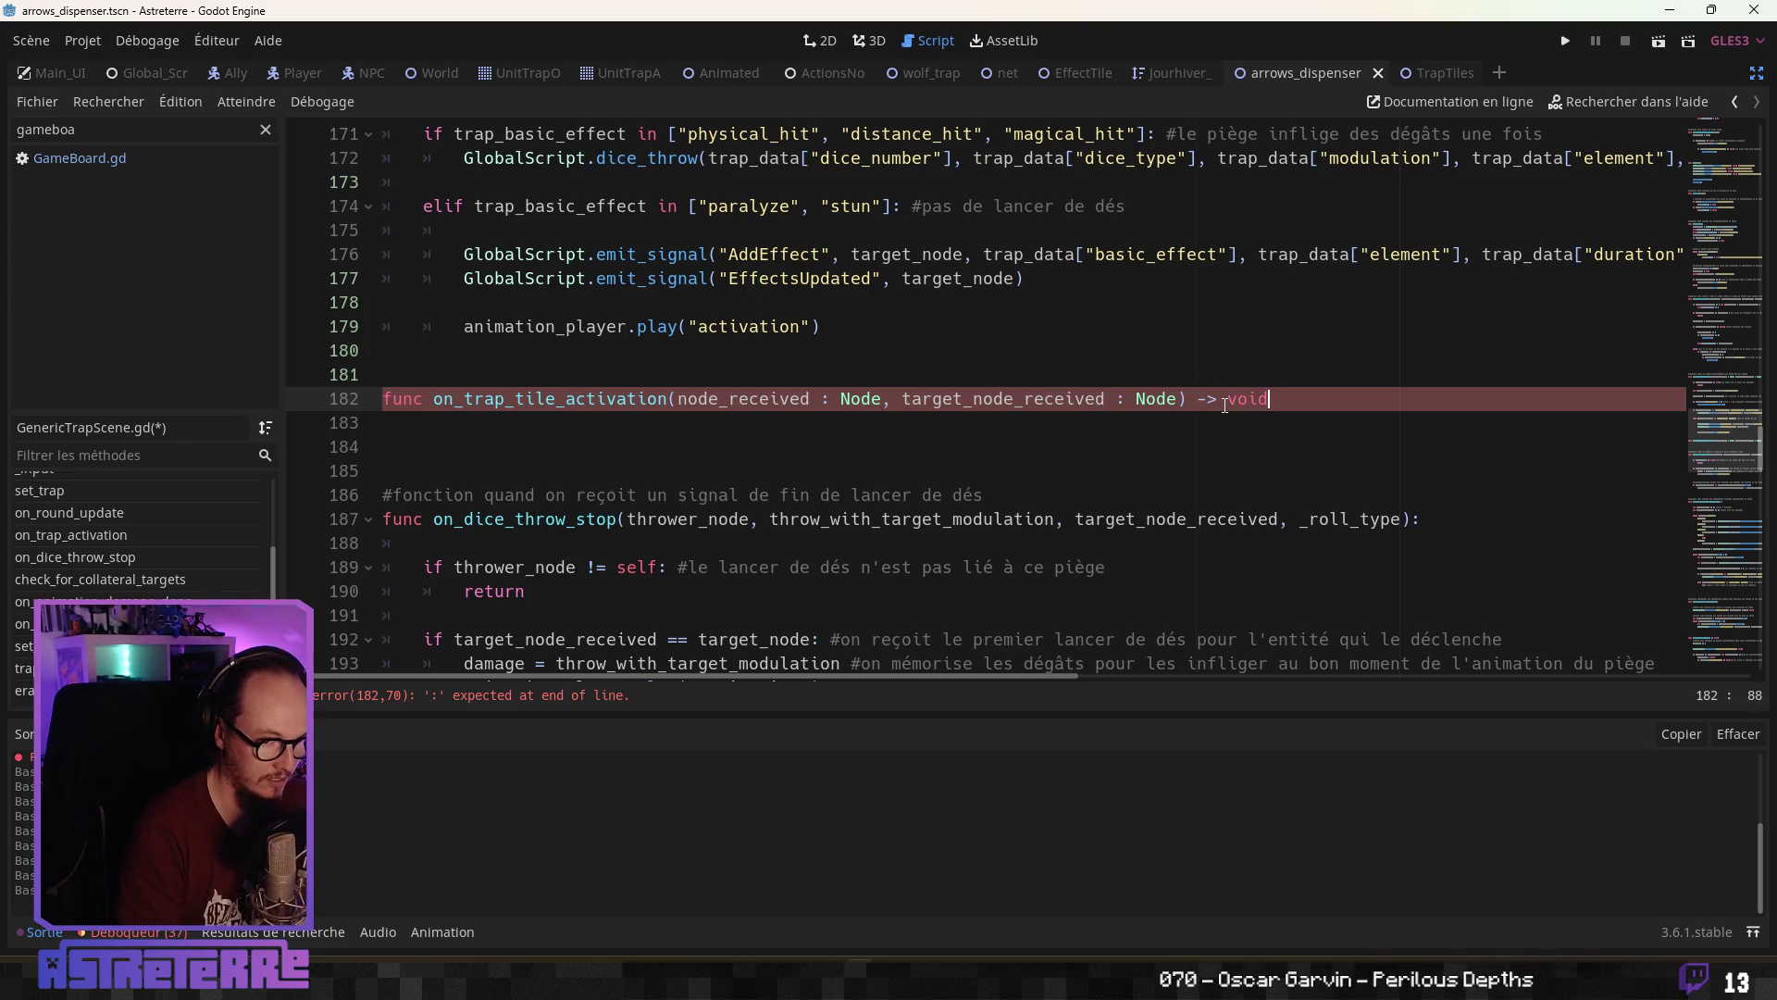
key(Return)
key(Return)
text(s)
key(Up)
key(Up)
key(Up)
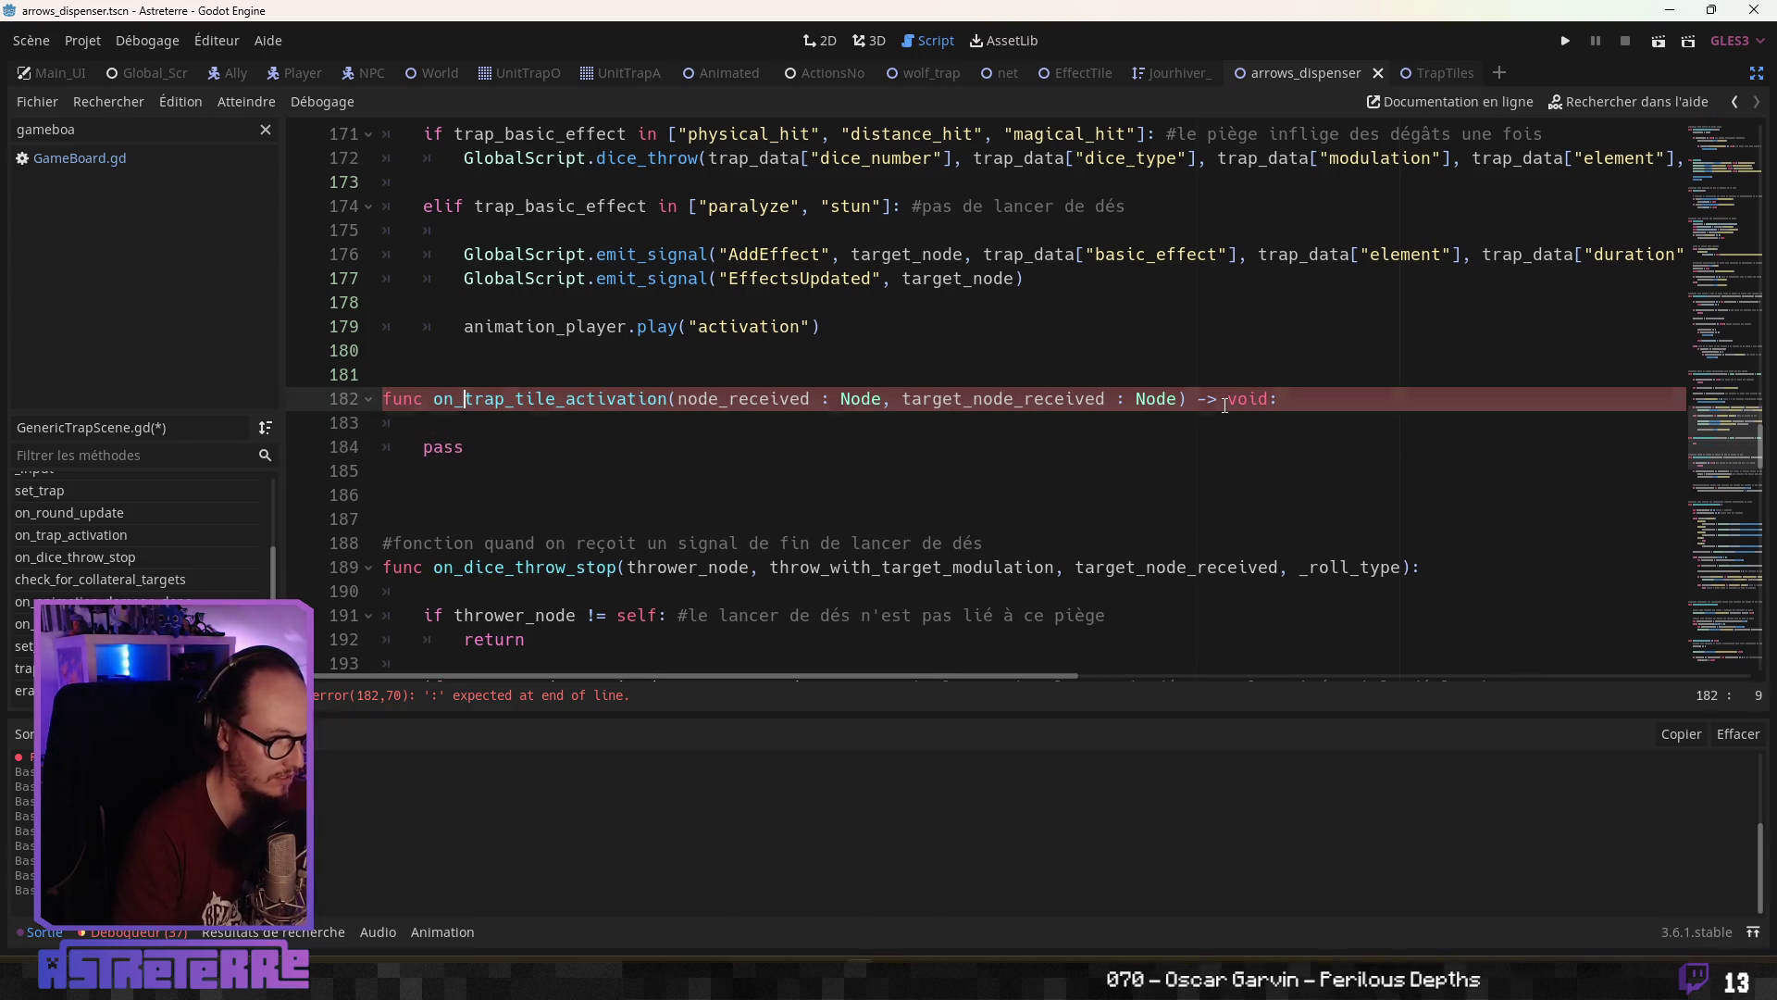
key(Down)
Open a blank line above the on_trap_tile_activation header for the comment
key(Return)
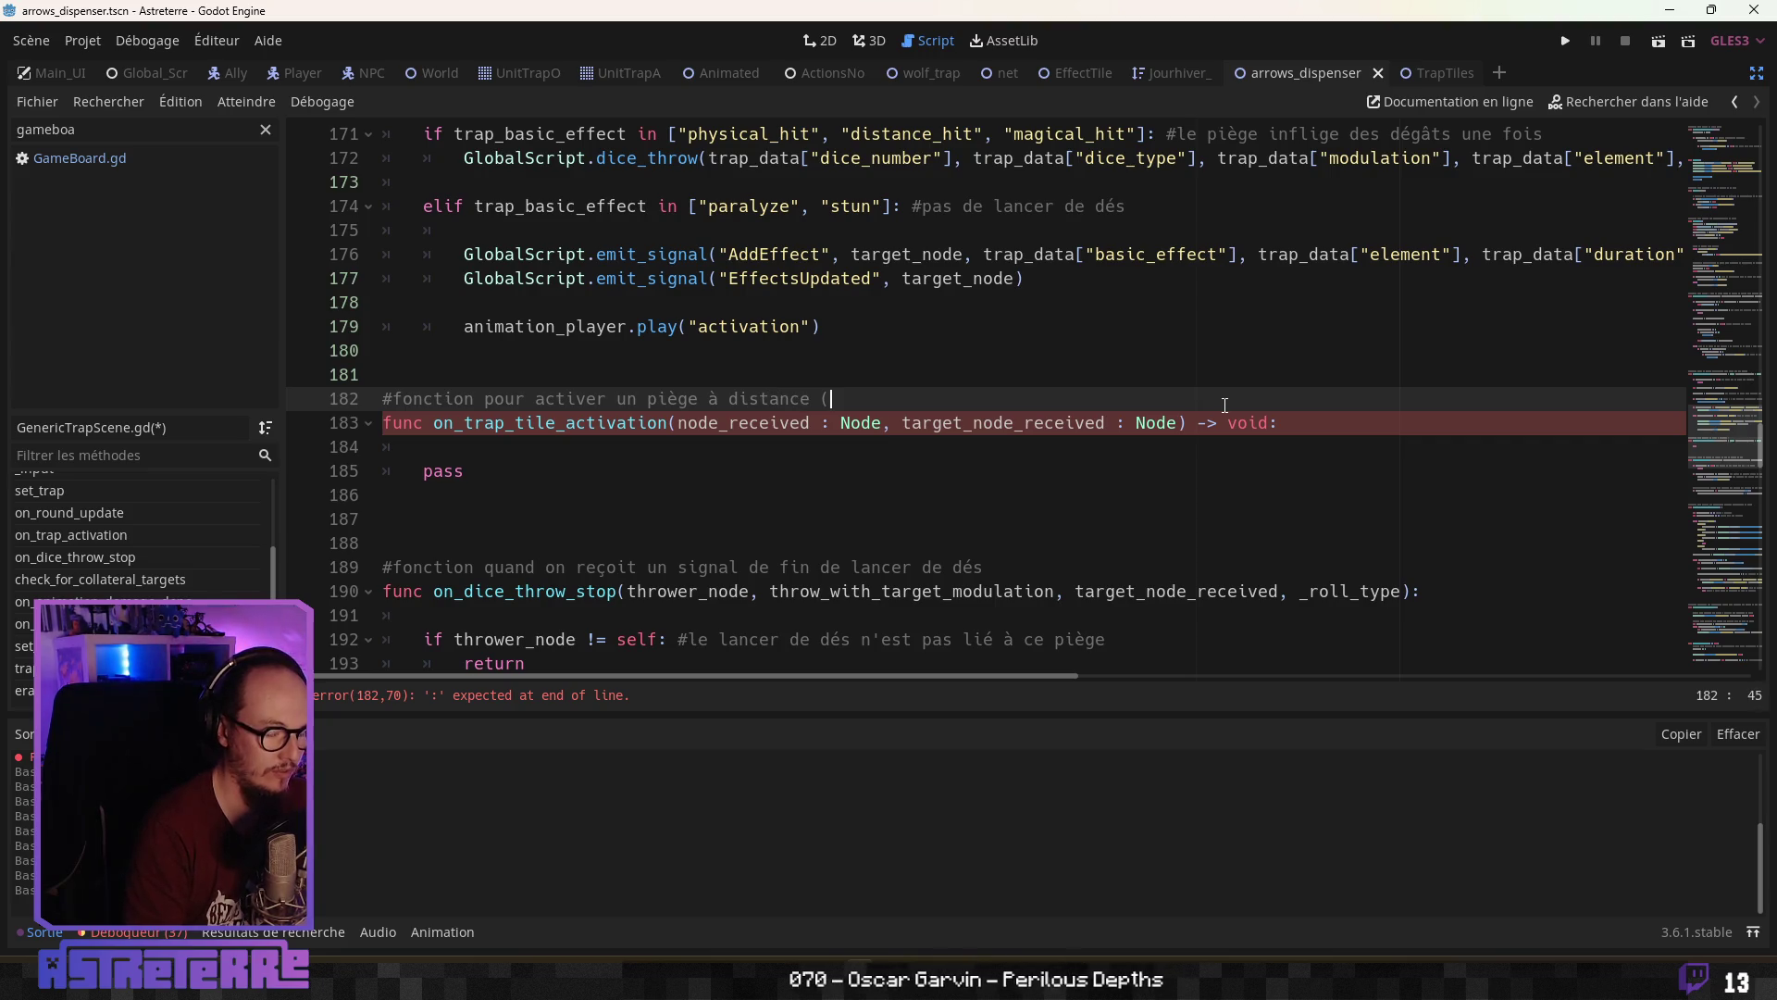
click(492, 452)
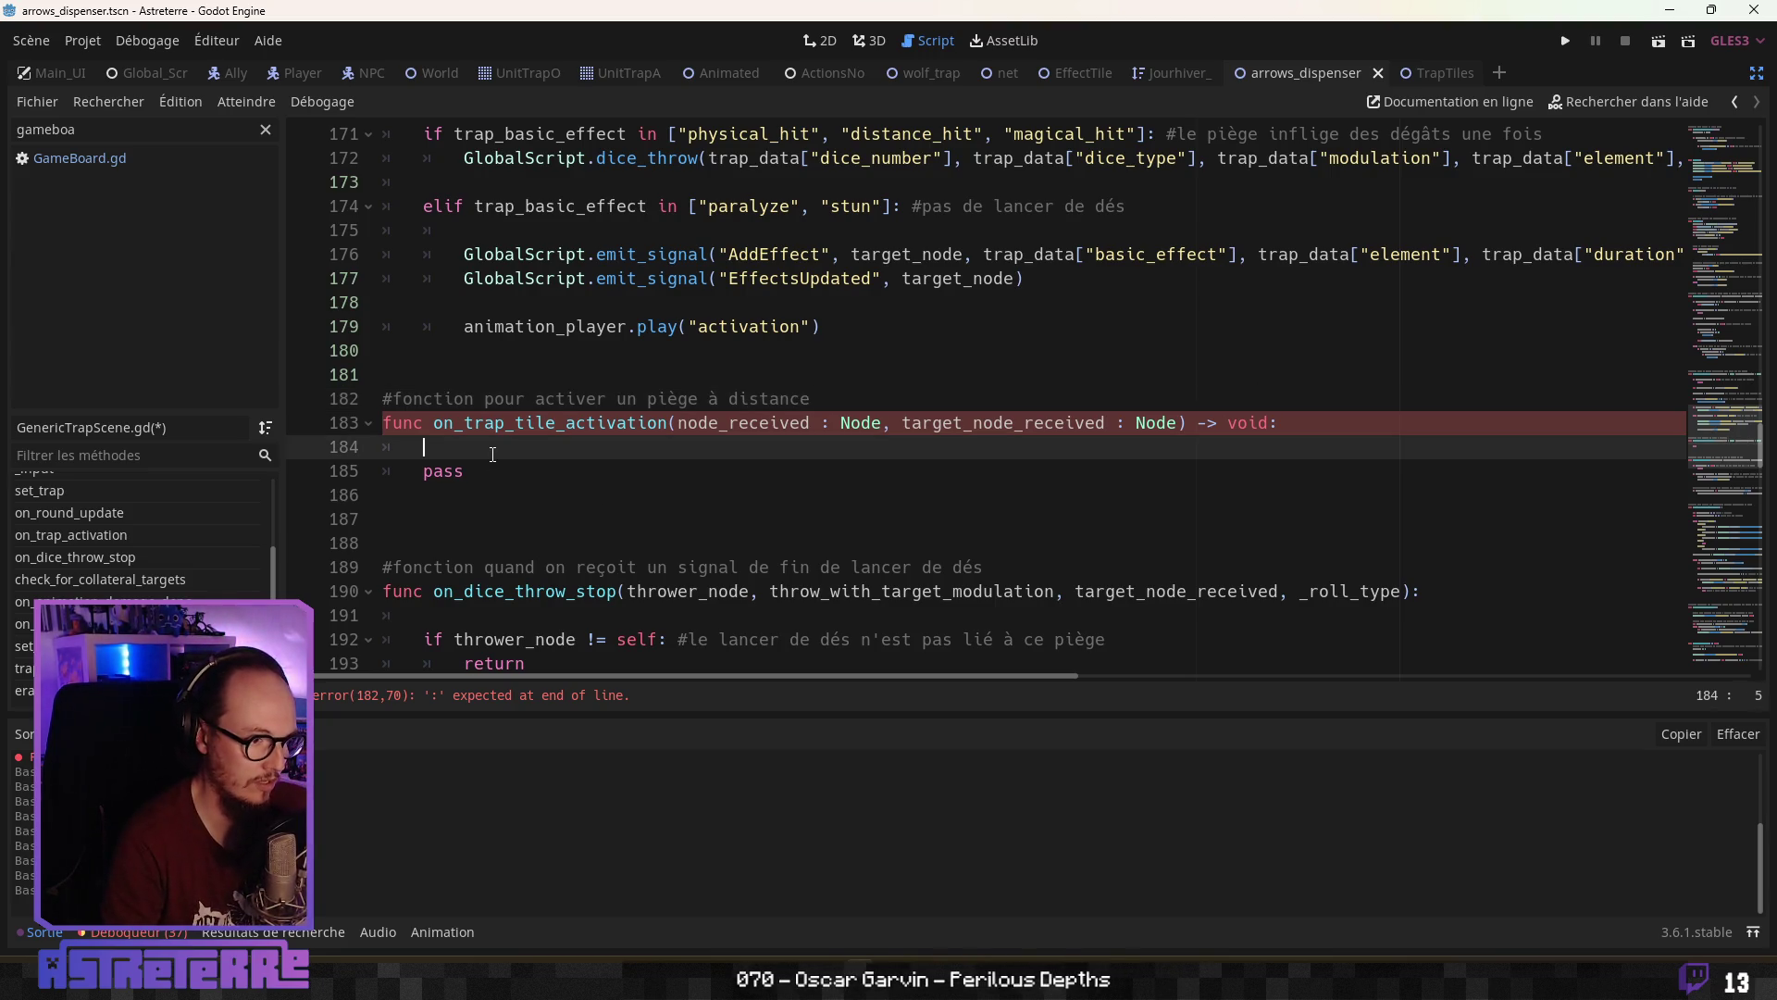
scroll(492, 454, up, 2)
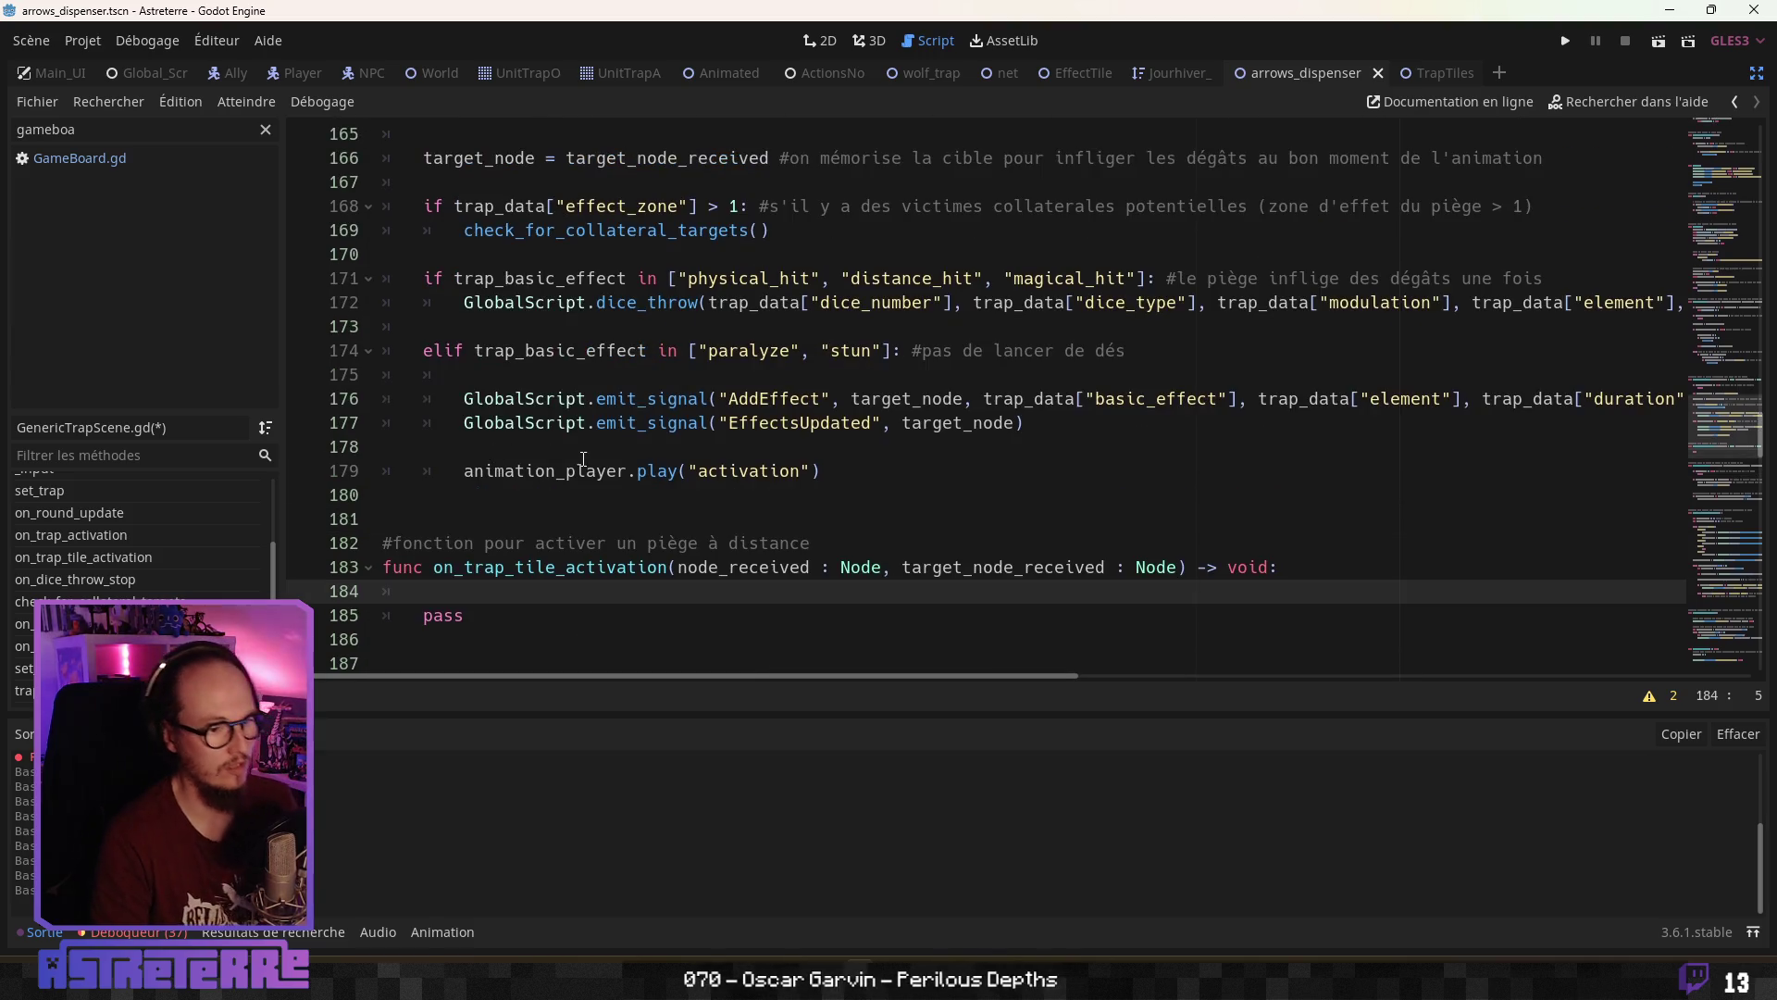
scroll(600, 461, up, 2)
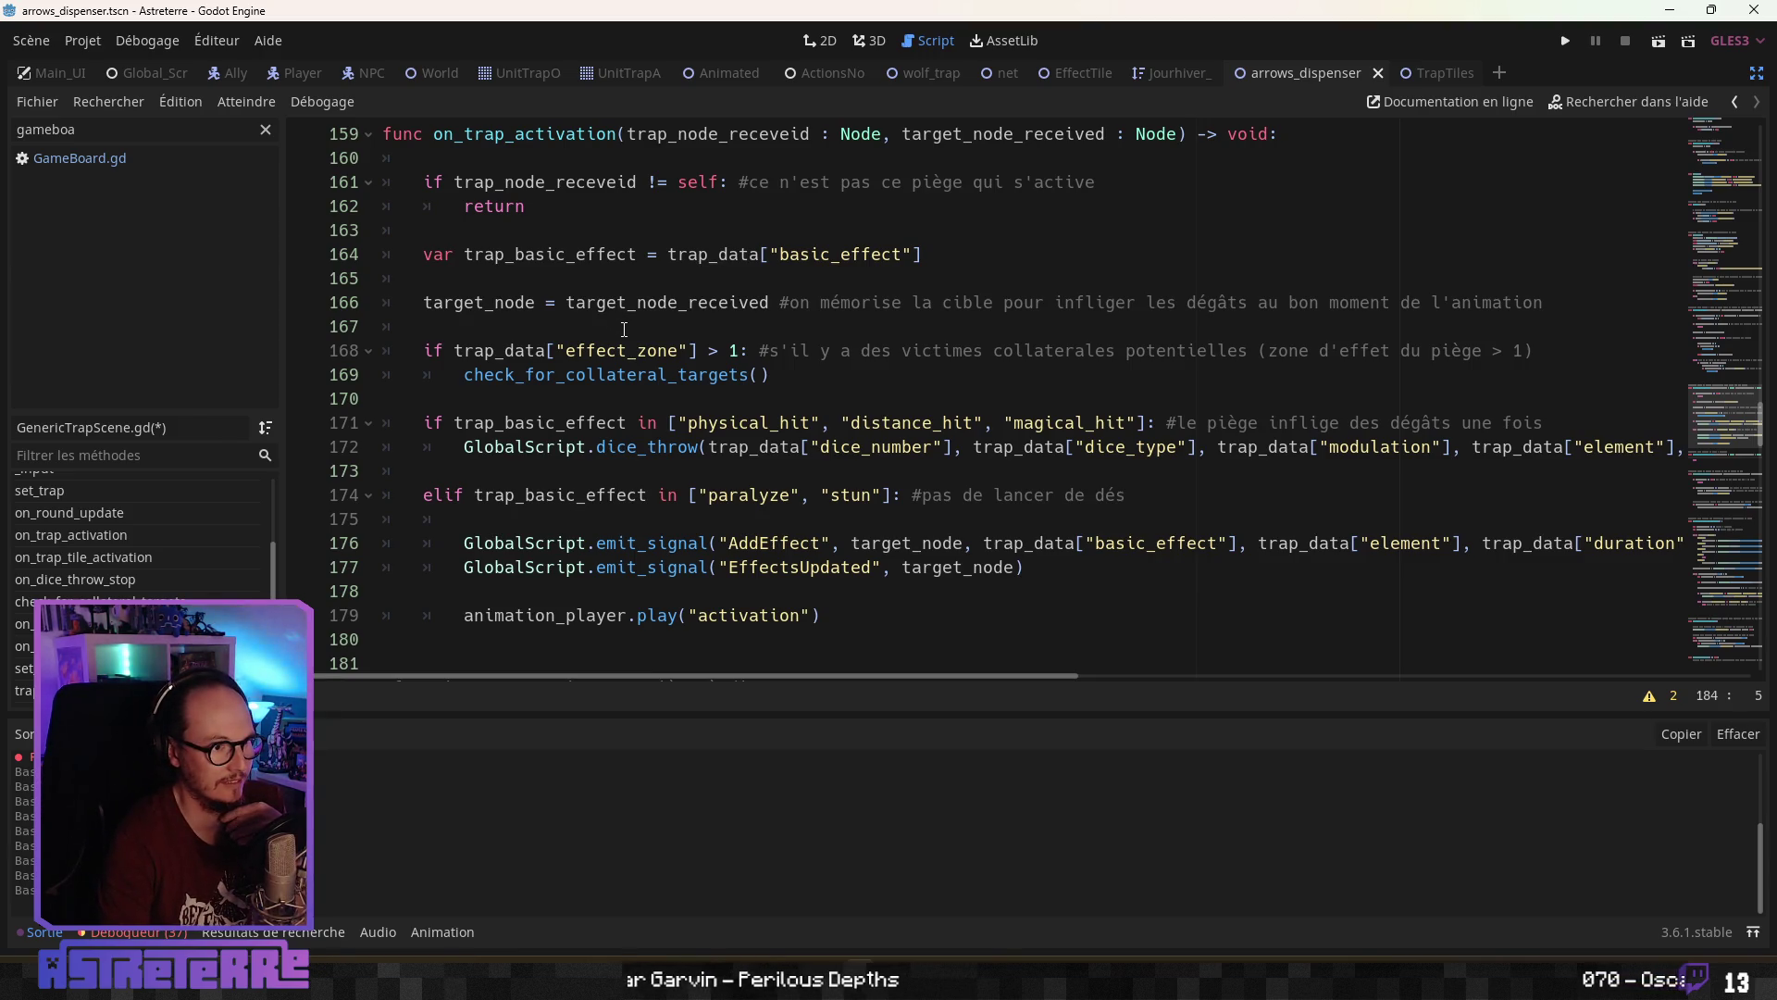
scroll(625, 329, down, 4)
scroll(556, 407, up, 5)
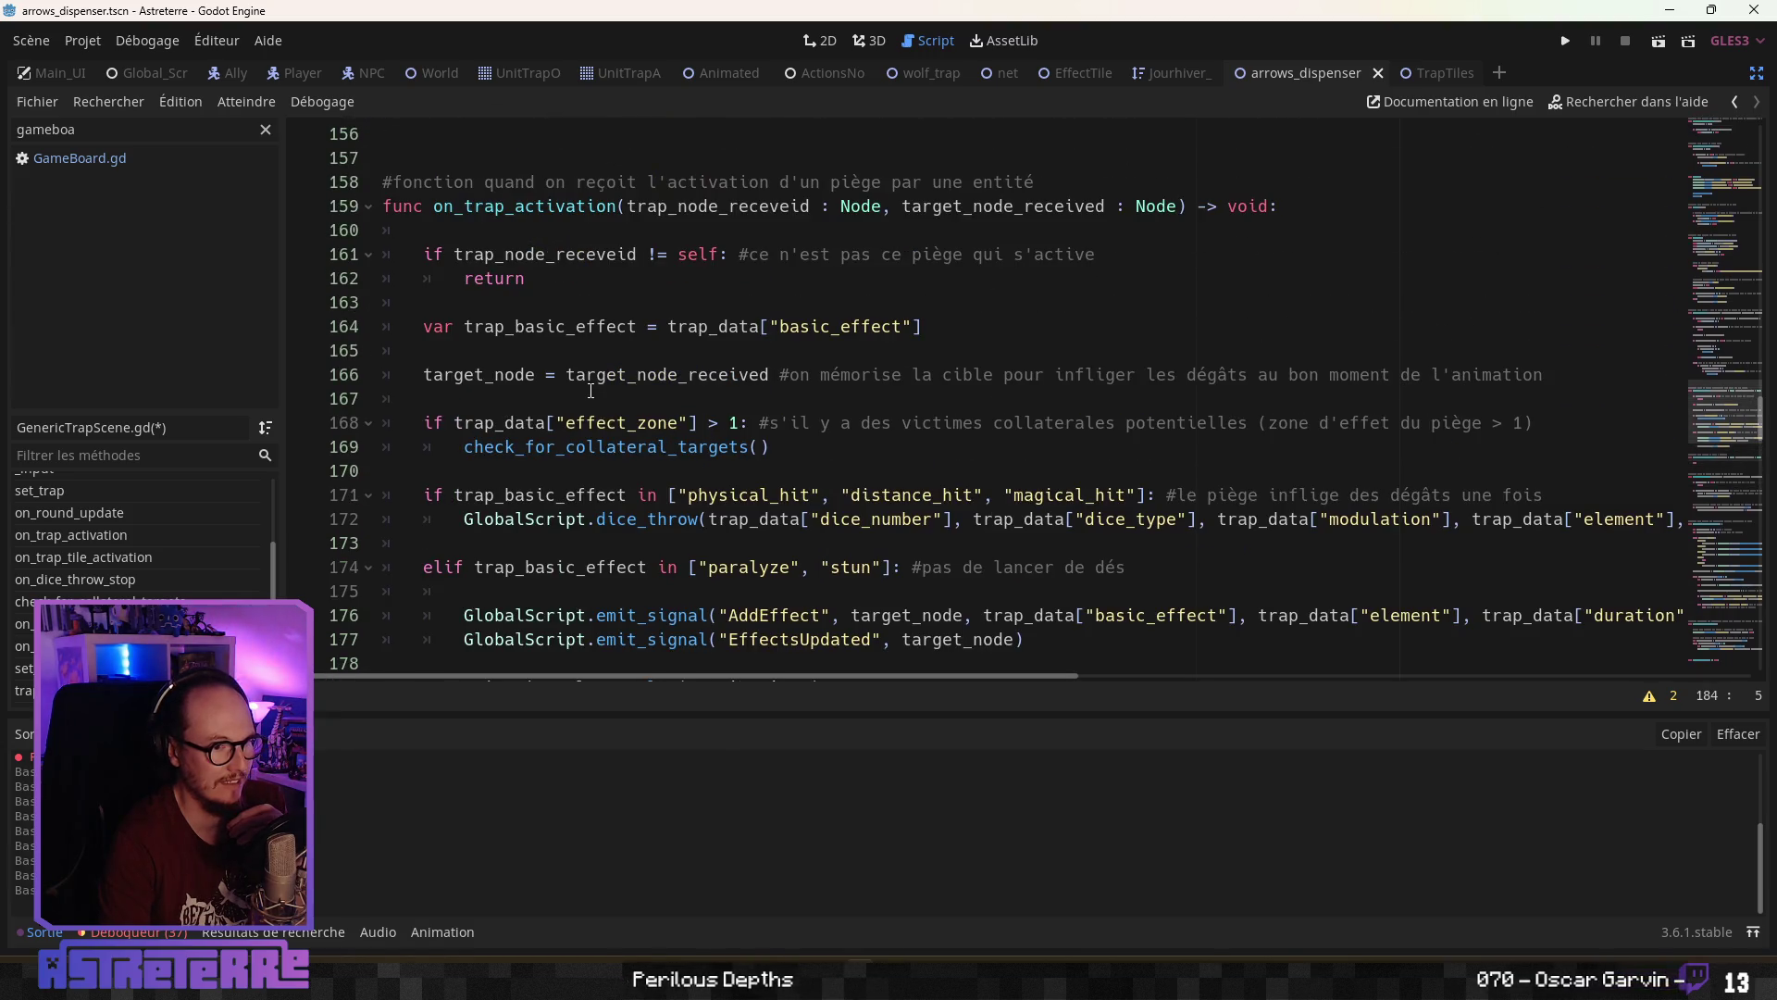
Replace on_trap_tile_activation's pass with the 'if trap_node_receveid != self: return' guard from on_trap_activation
drag(424, 255, 496, 278)
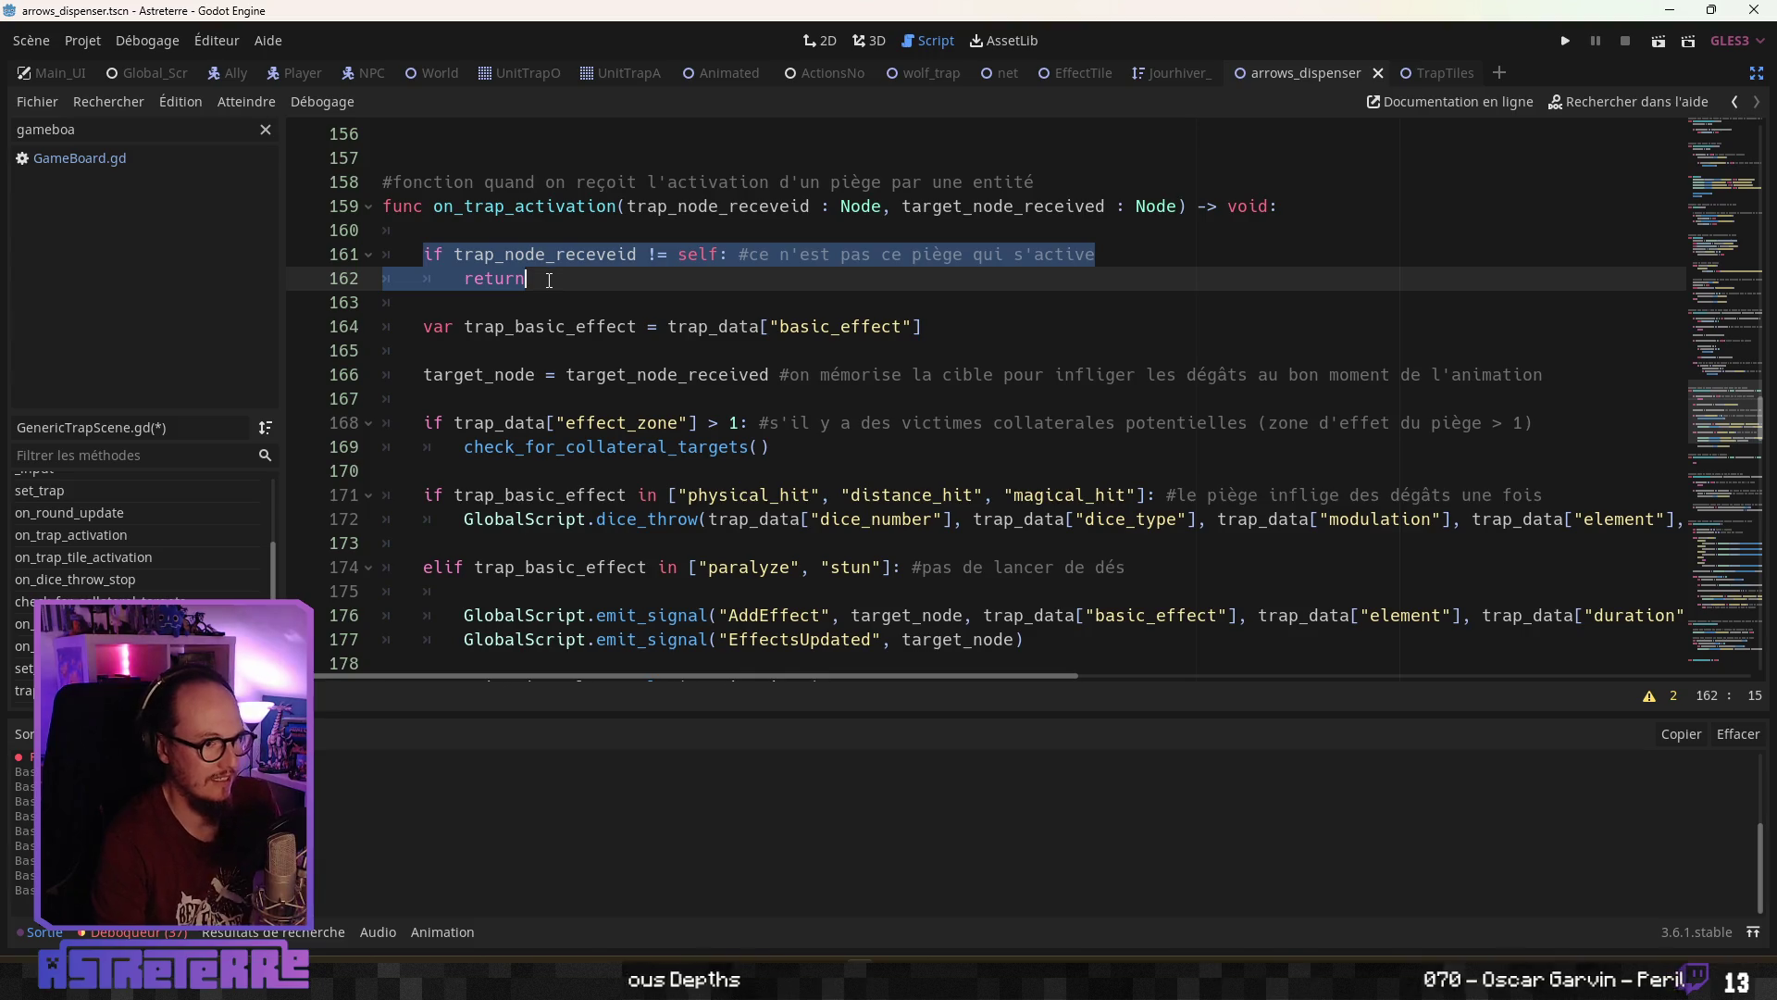
scroll(545, 297, down, 6)
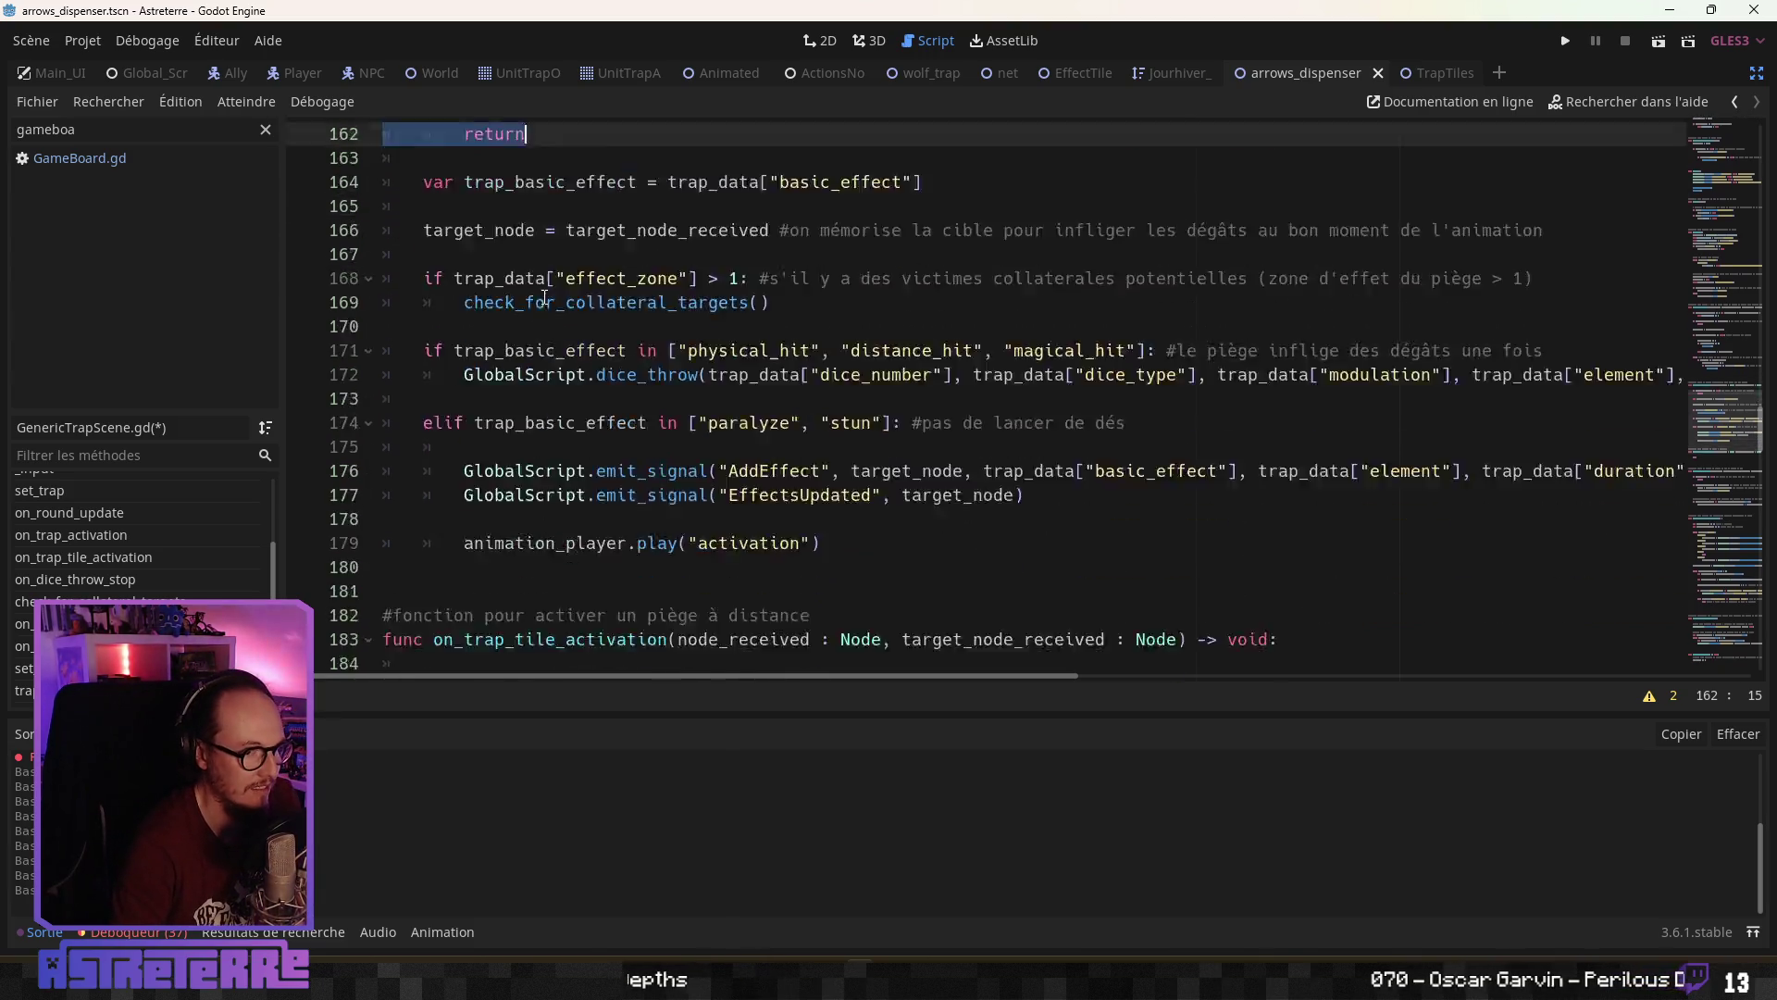
double_click(449, 398)
text(if trap_node_receveid != self: #ce n'est pas ce piège qui s'active 		return)
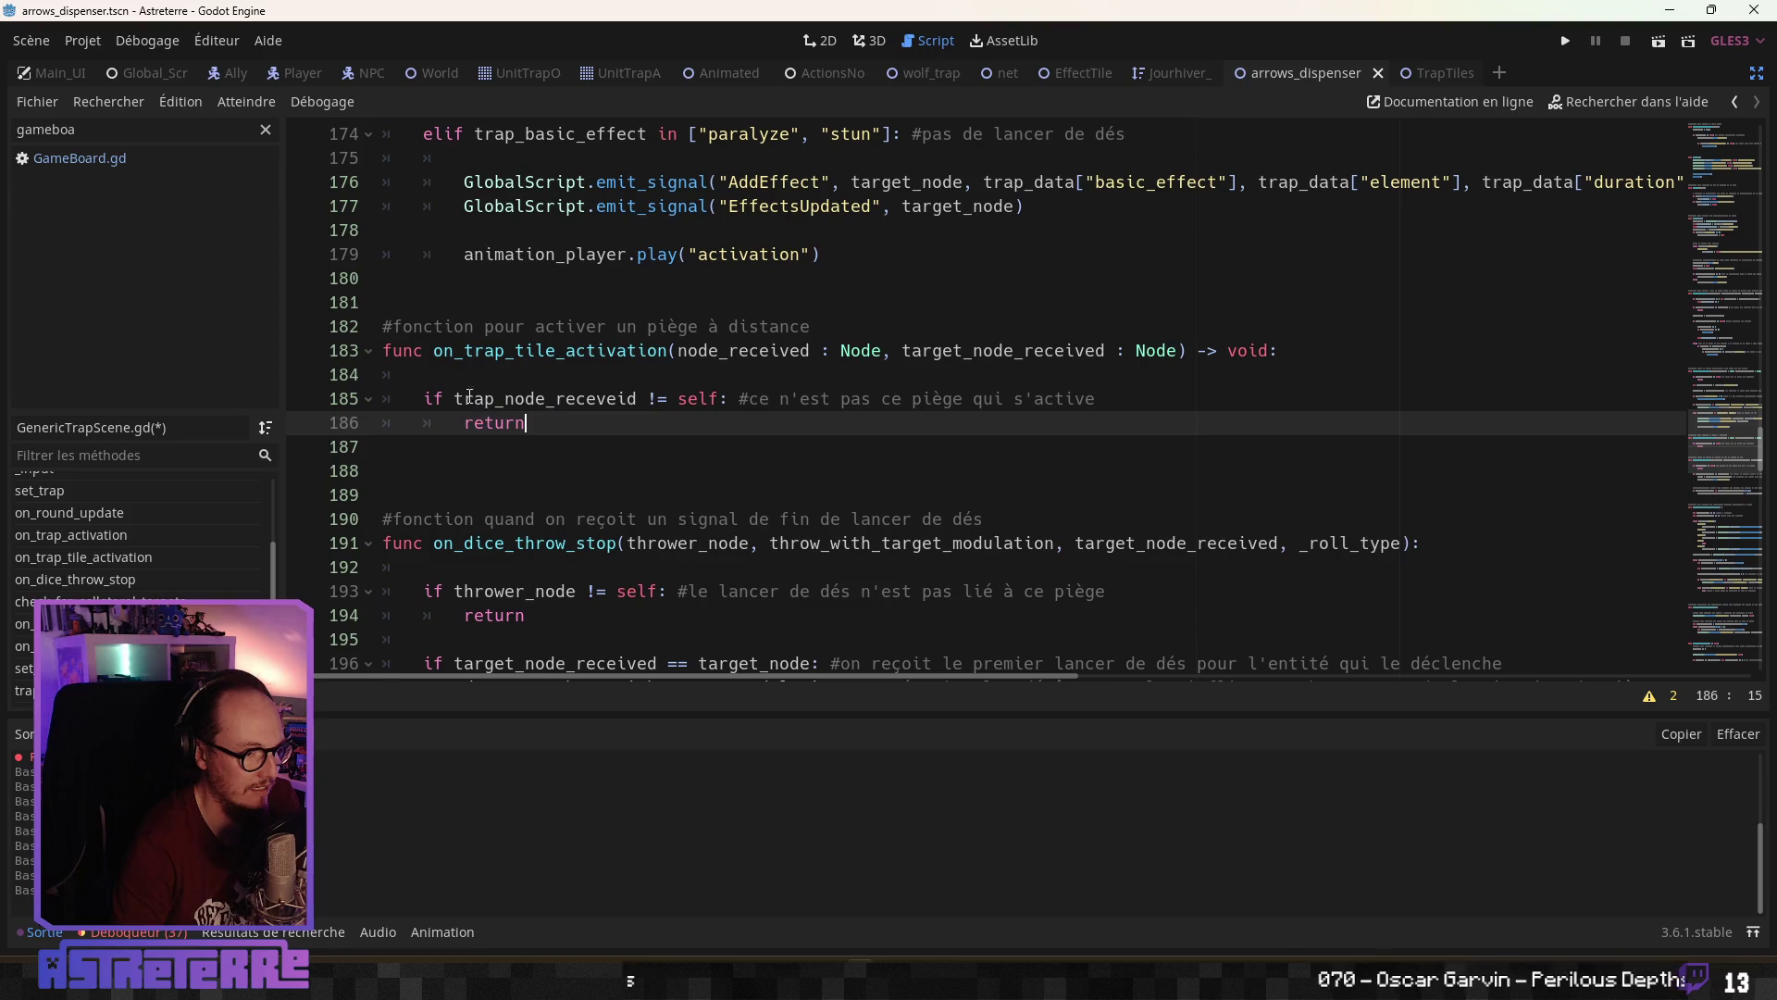
Add blank indented lines below the pasted guard in on_trap_tile_activation
click(436, 461)
key(Tab)
key(Return)
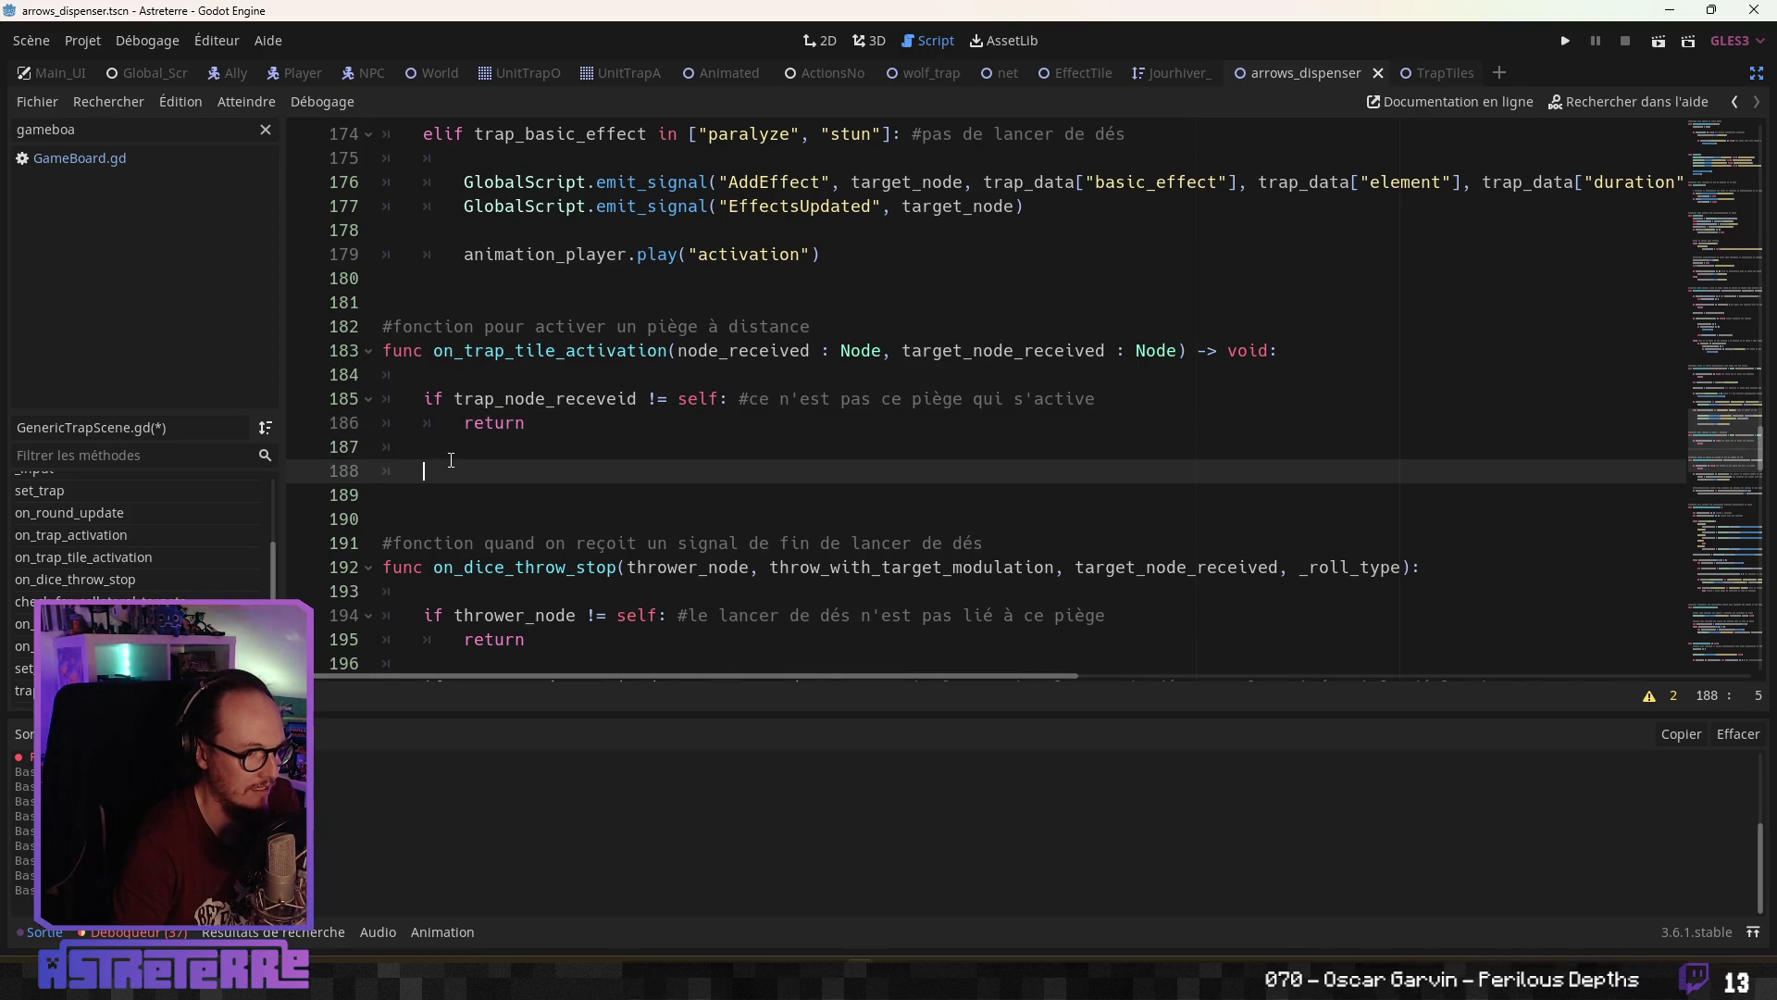
click(458, 486)
key(Return)
key(Return)
click(462, 470)
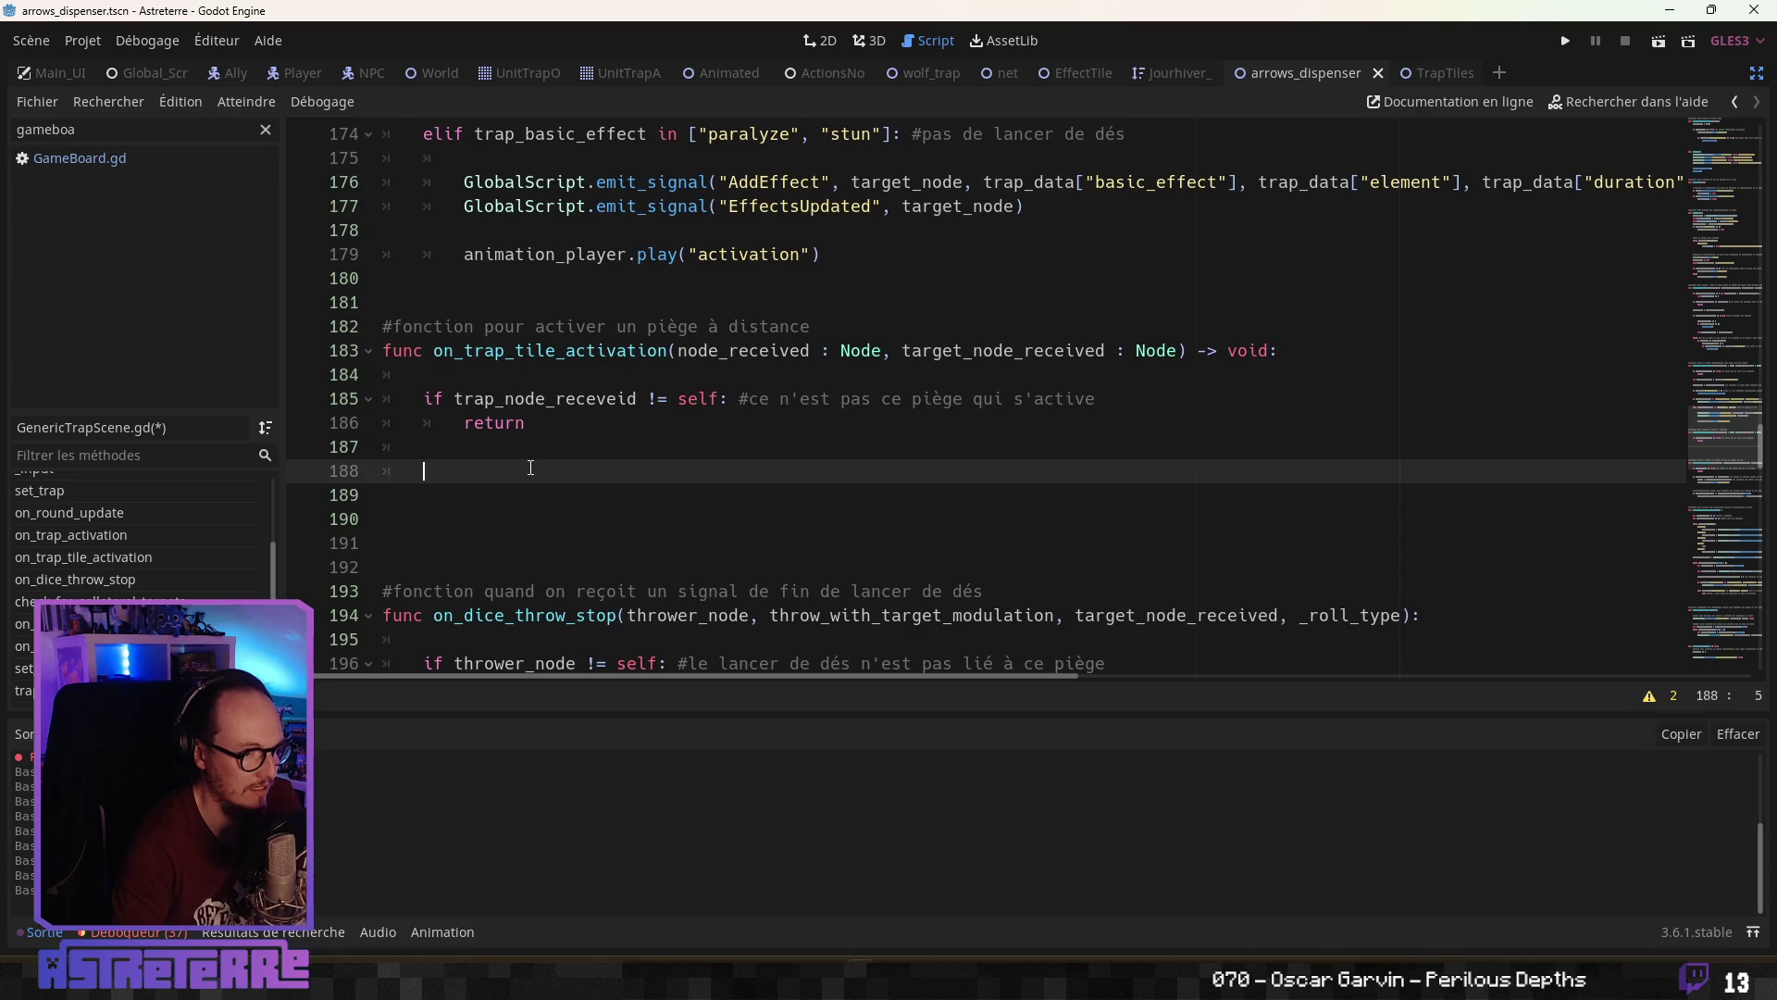
scroll(558, 419, up, 3)
scroll(558, 418, up, 3)
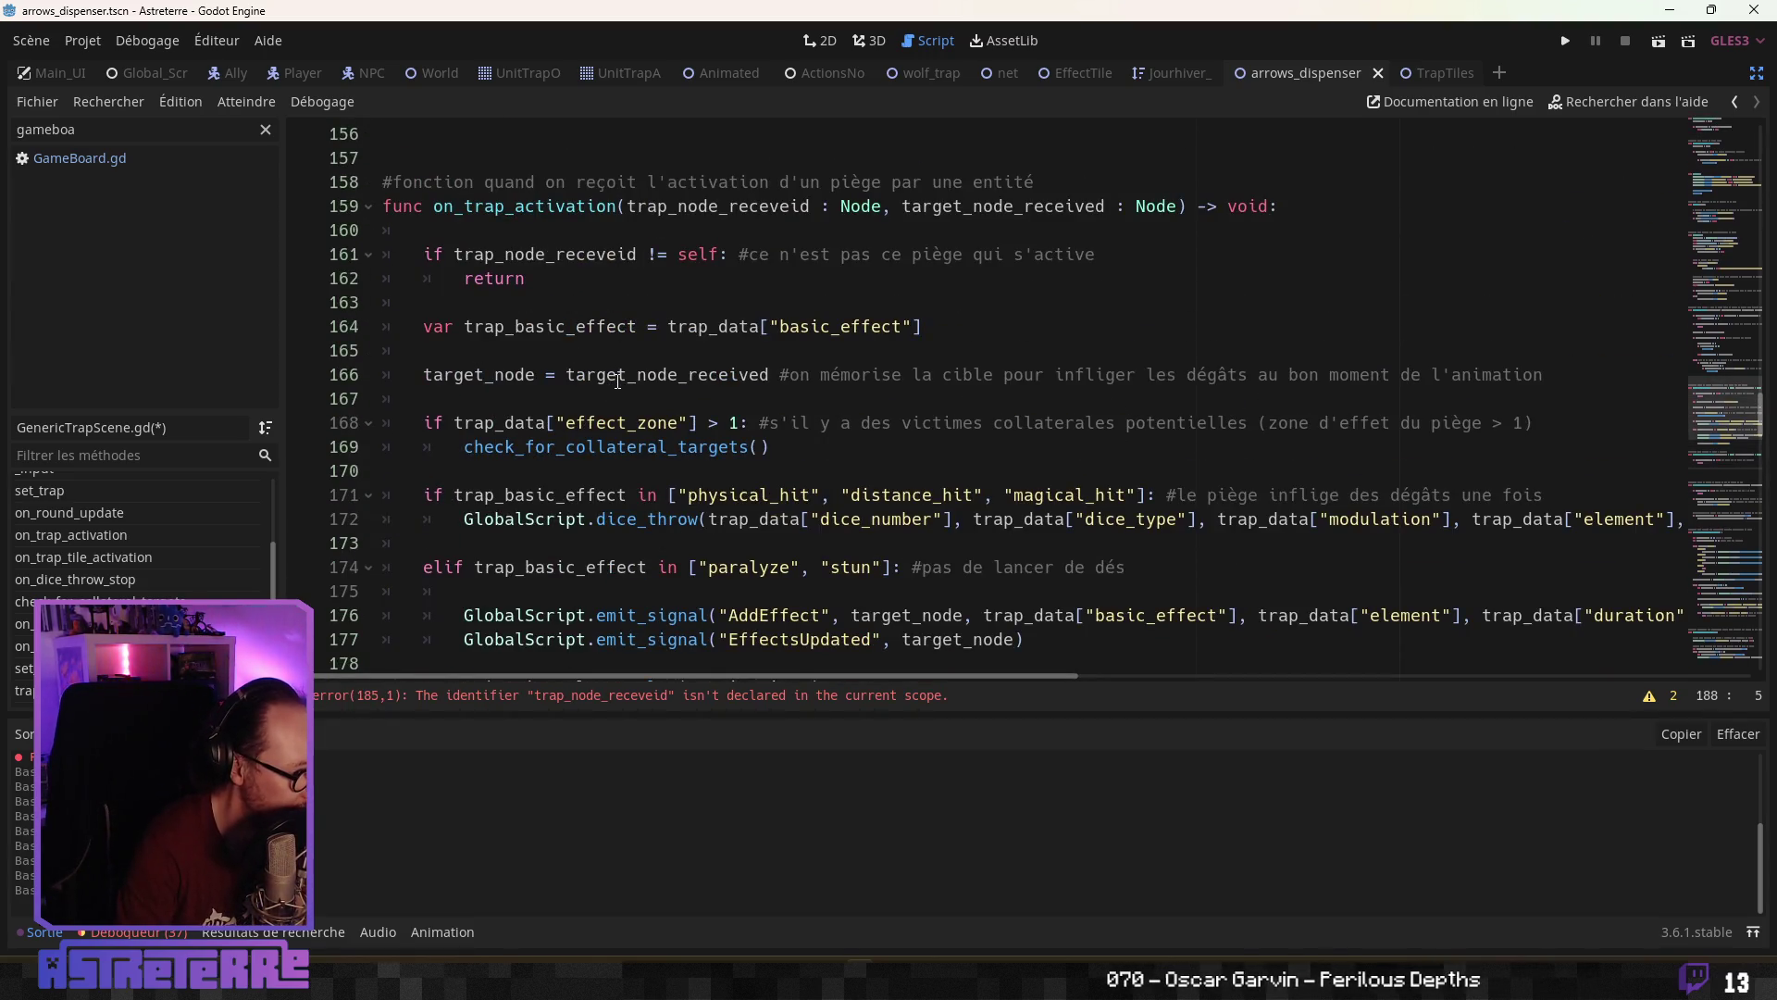
scroll(618, 381, down, 1)
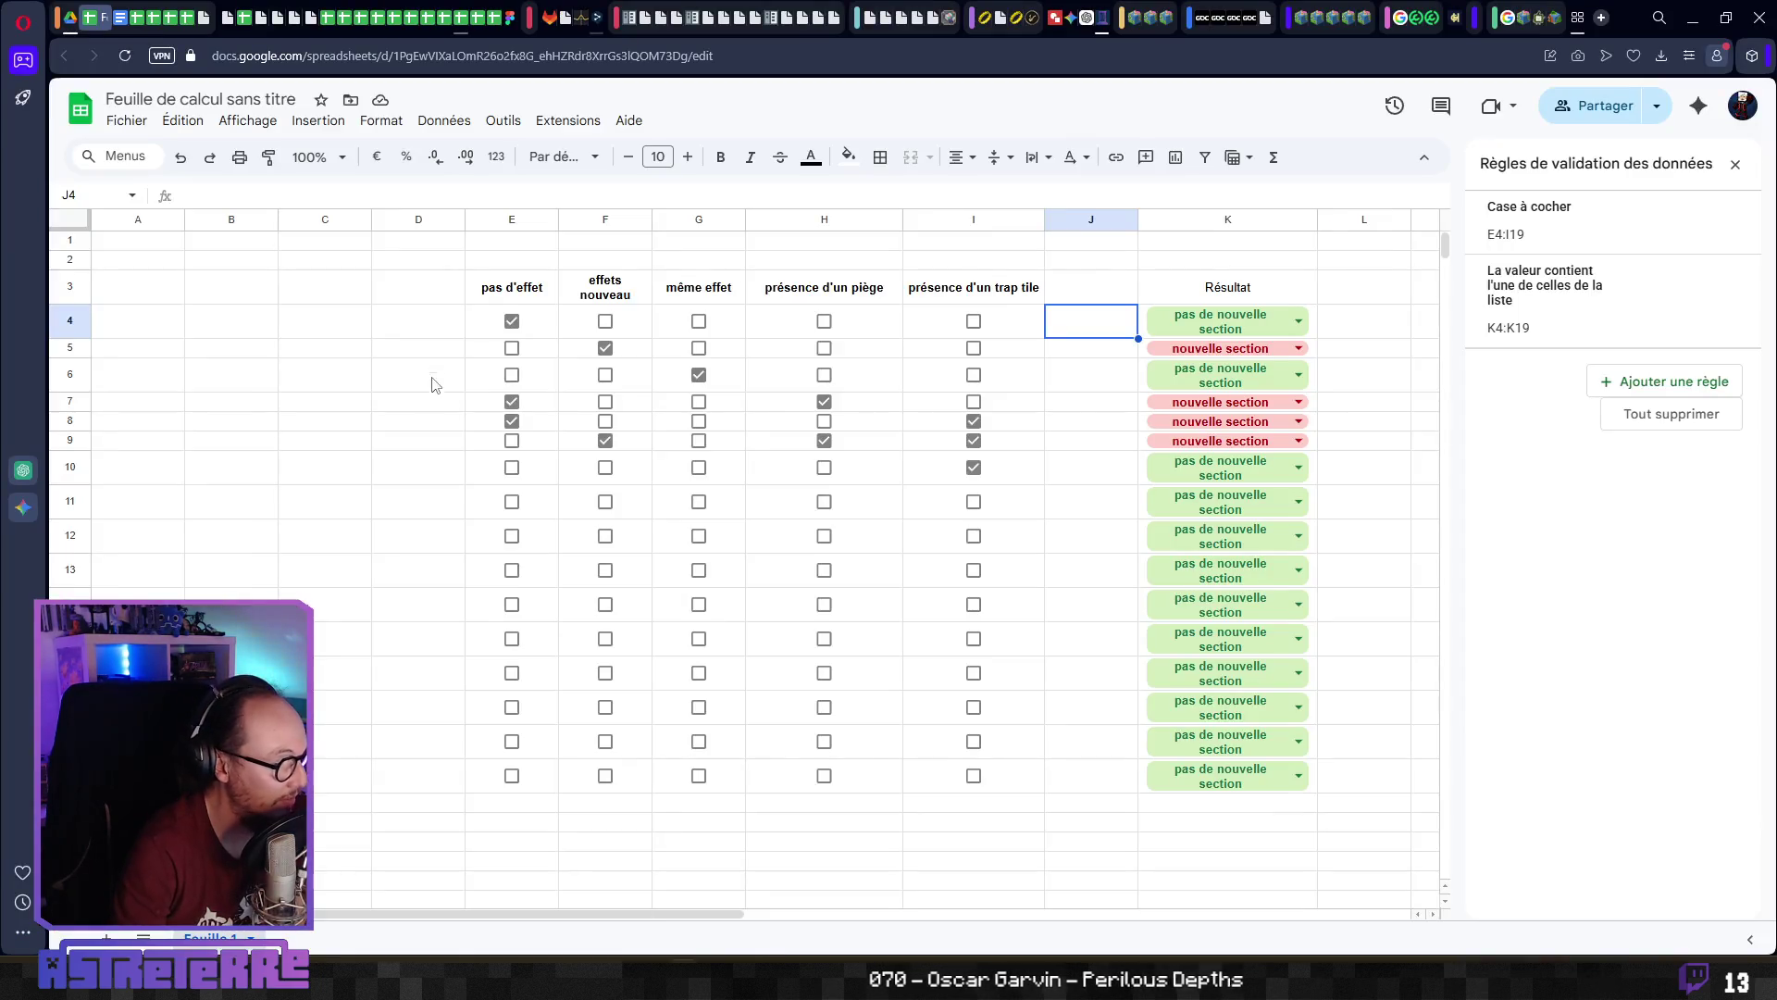
In the Actions_Catalog spreadsheet, look over the arrow_+1, crossbow_bolt_+1 and arrow_+3 entries
click(361, 422)
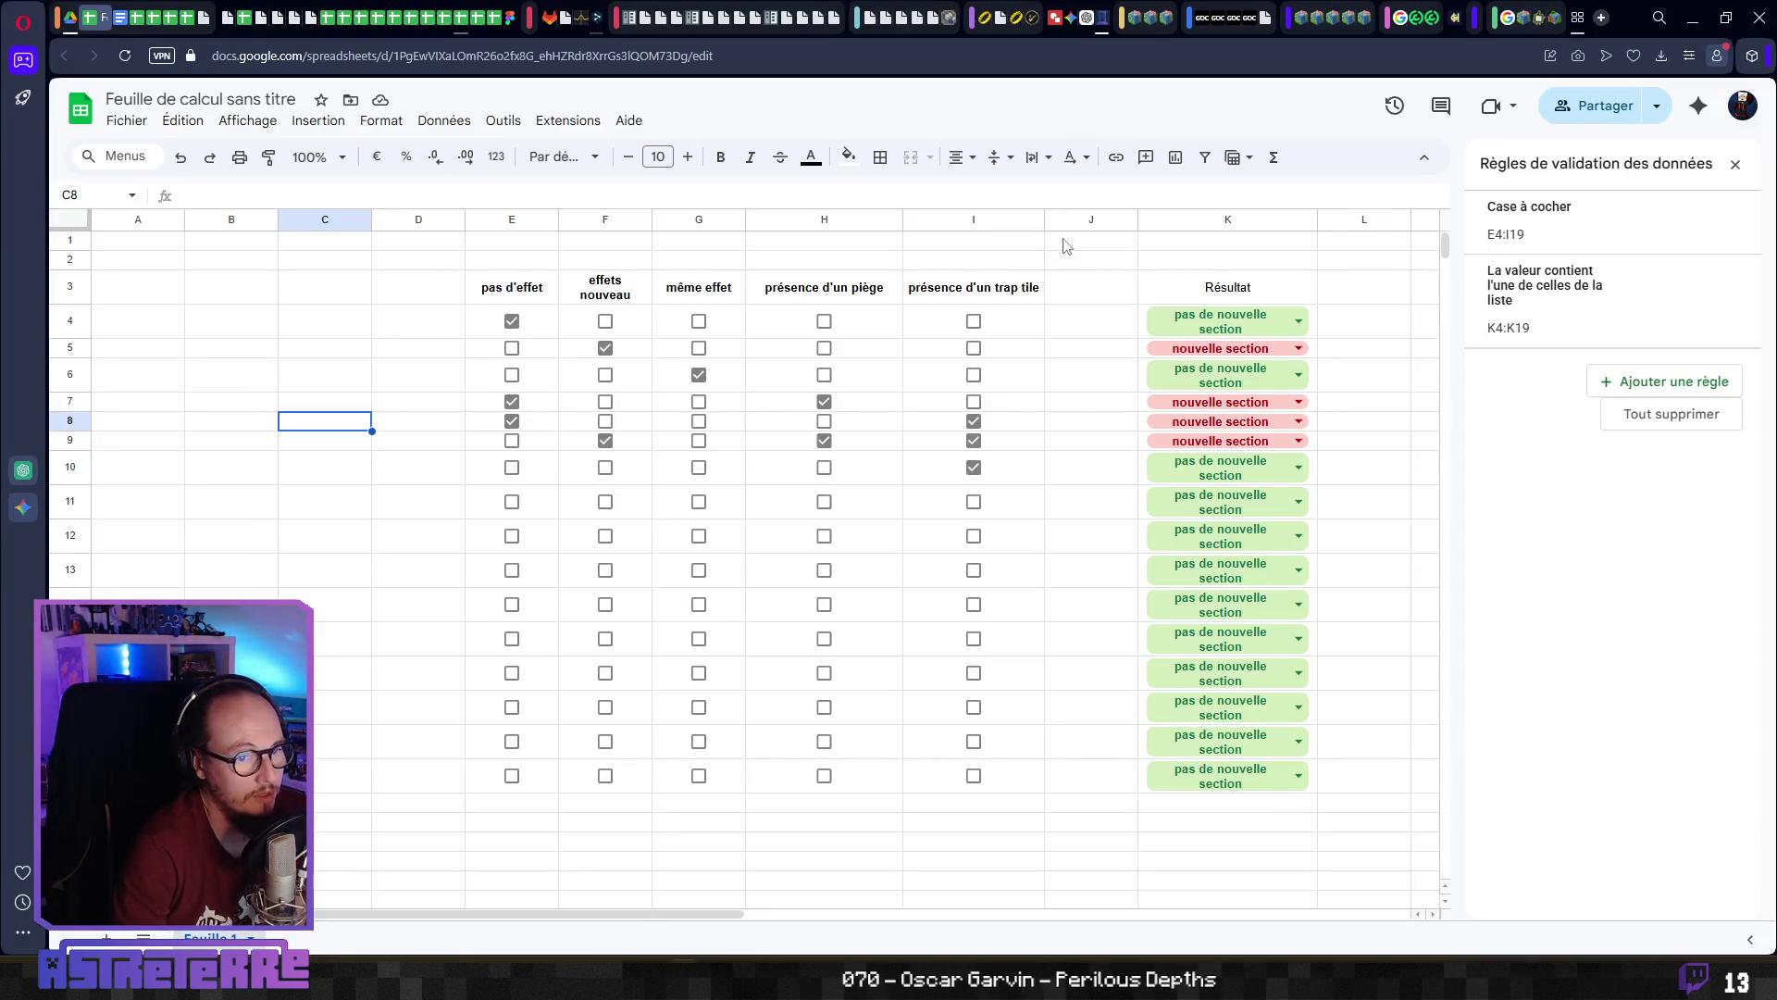
click(154, 387)
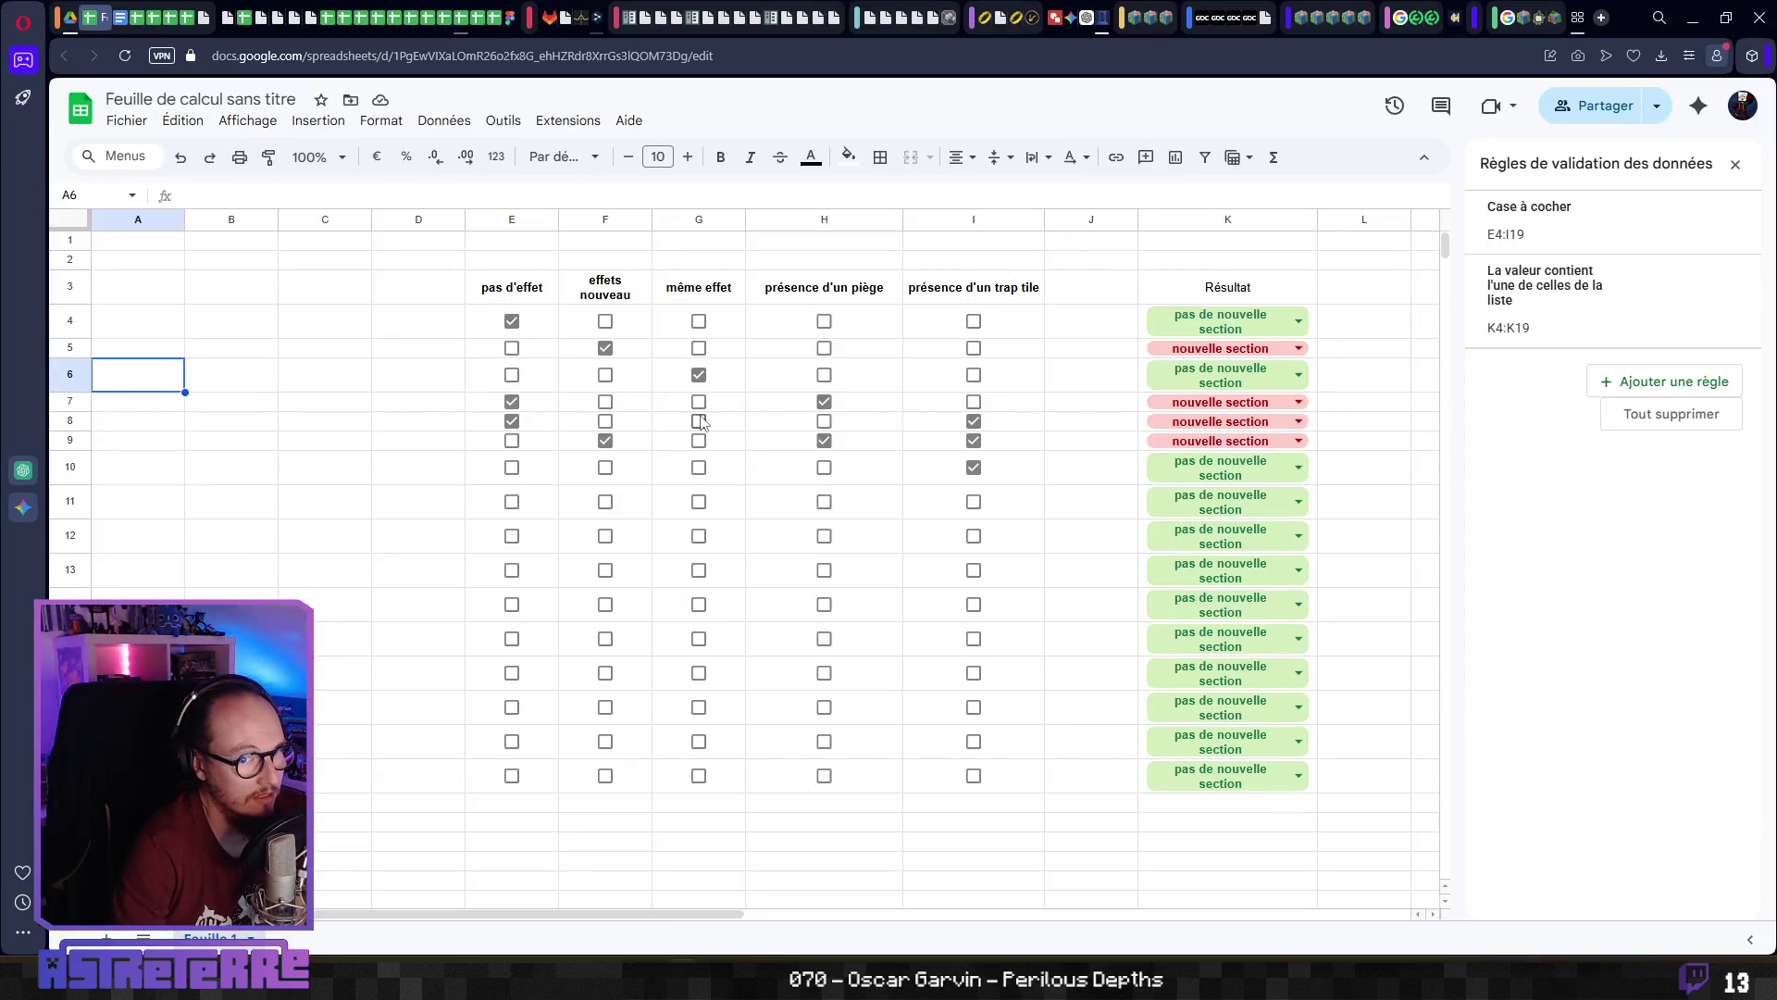
click(456, 16)
scroll(479, 353, down, 10)
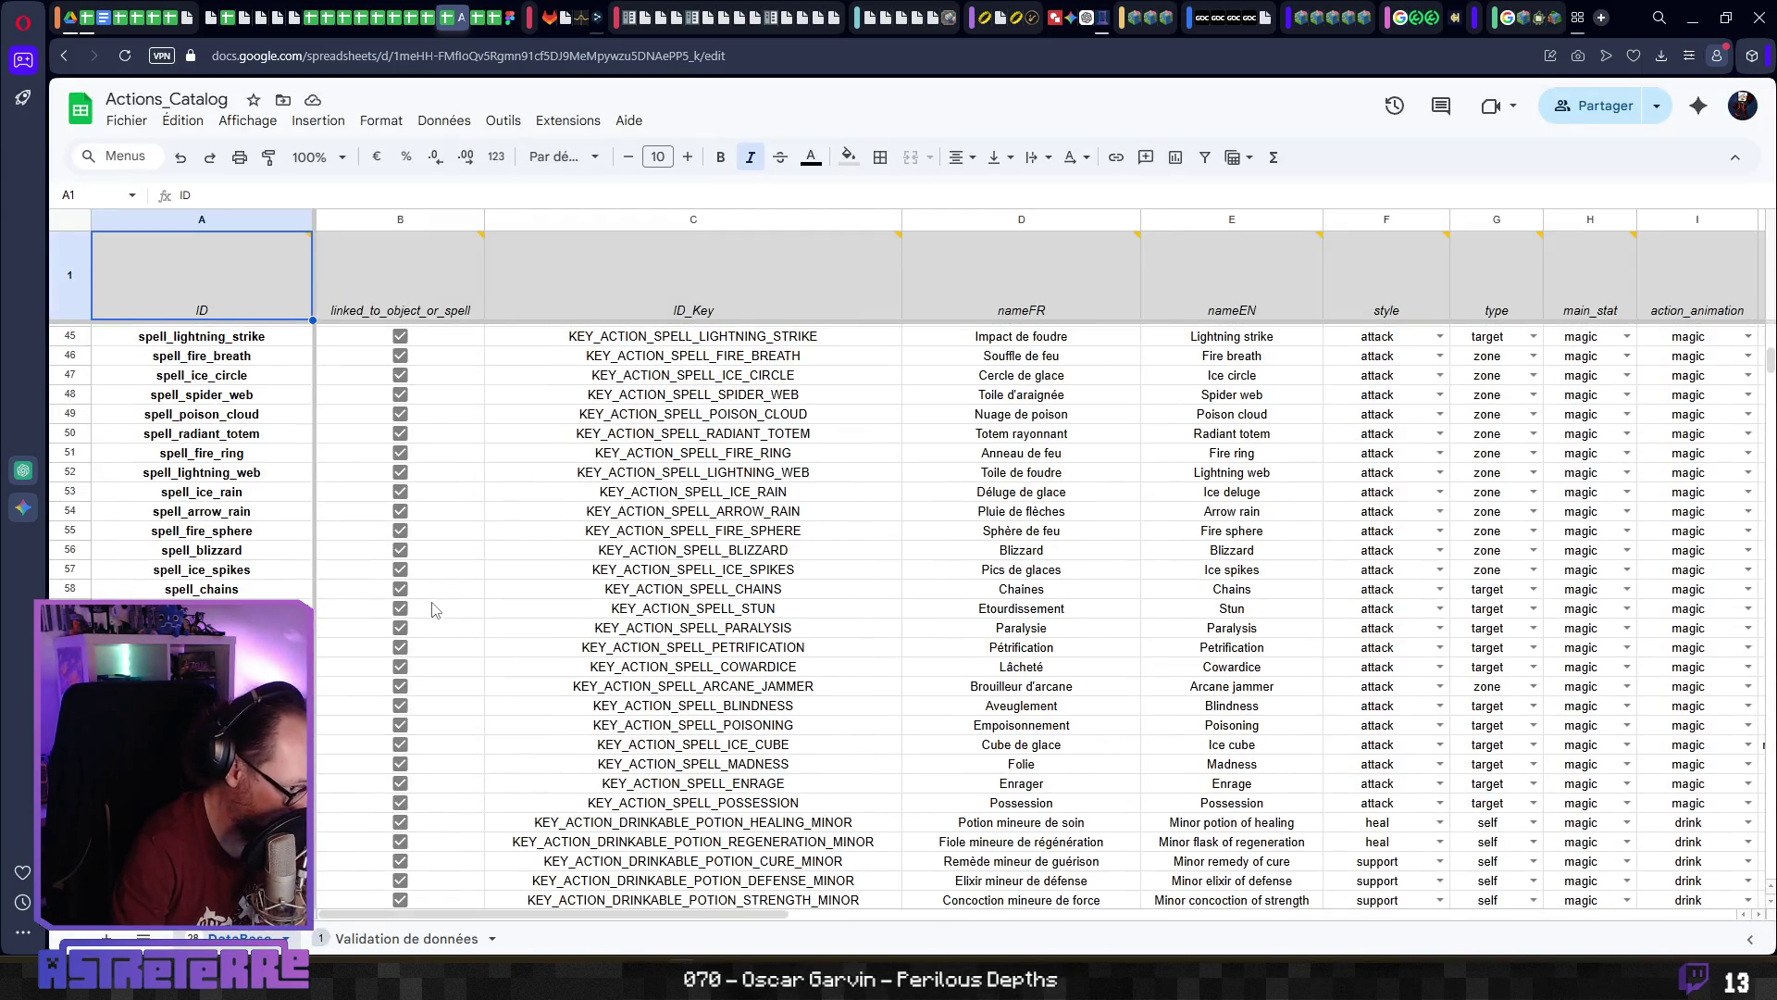
scroll(430, 614, up, 6)
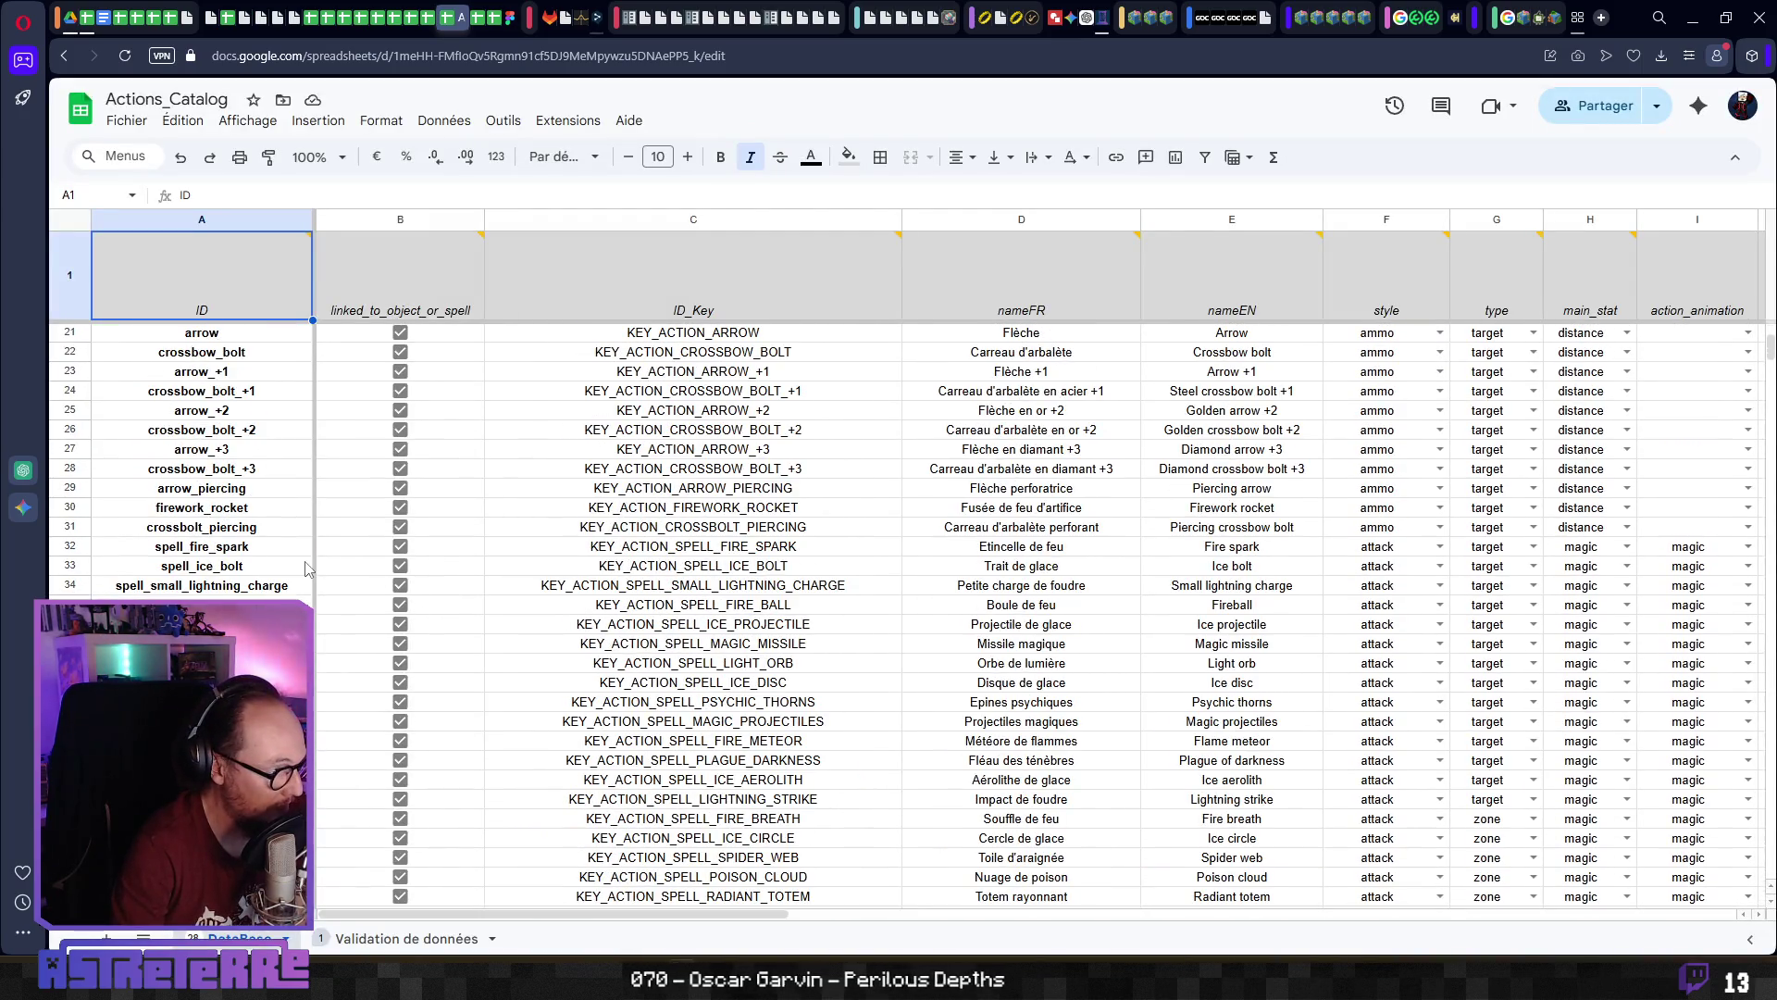
scroll(222, 440, up, 2)
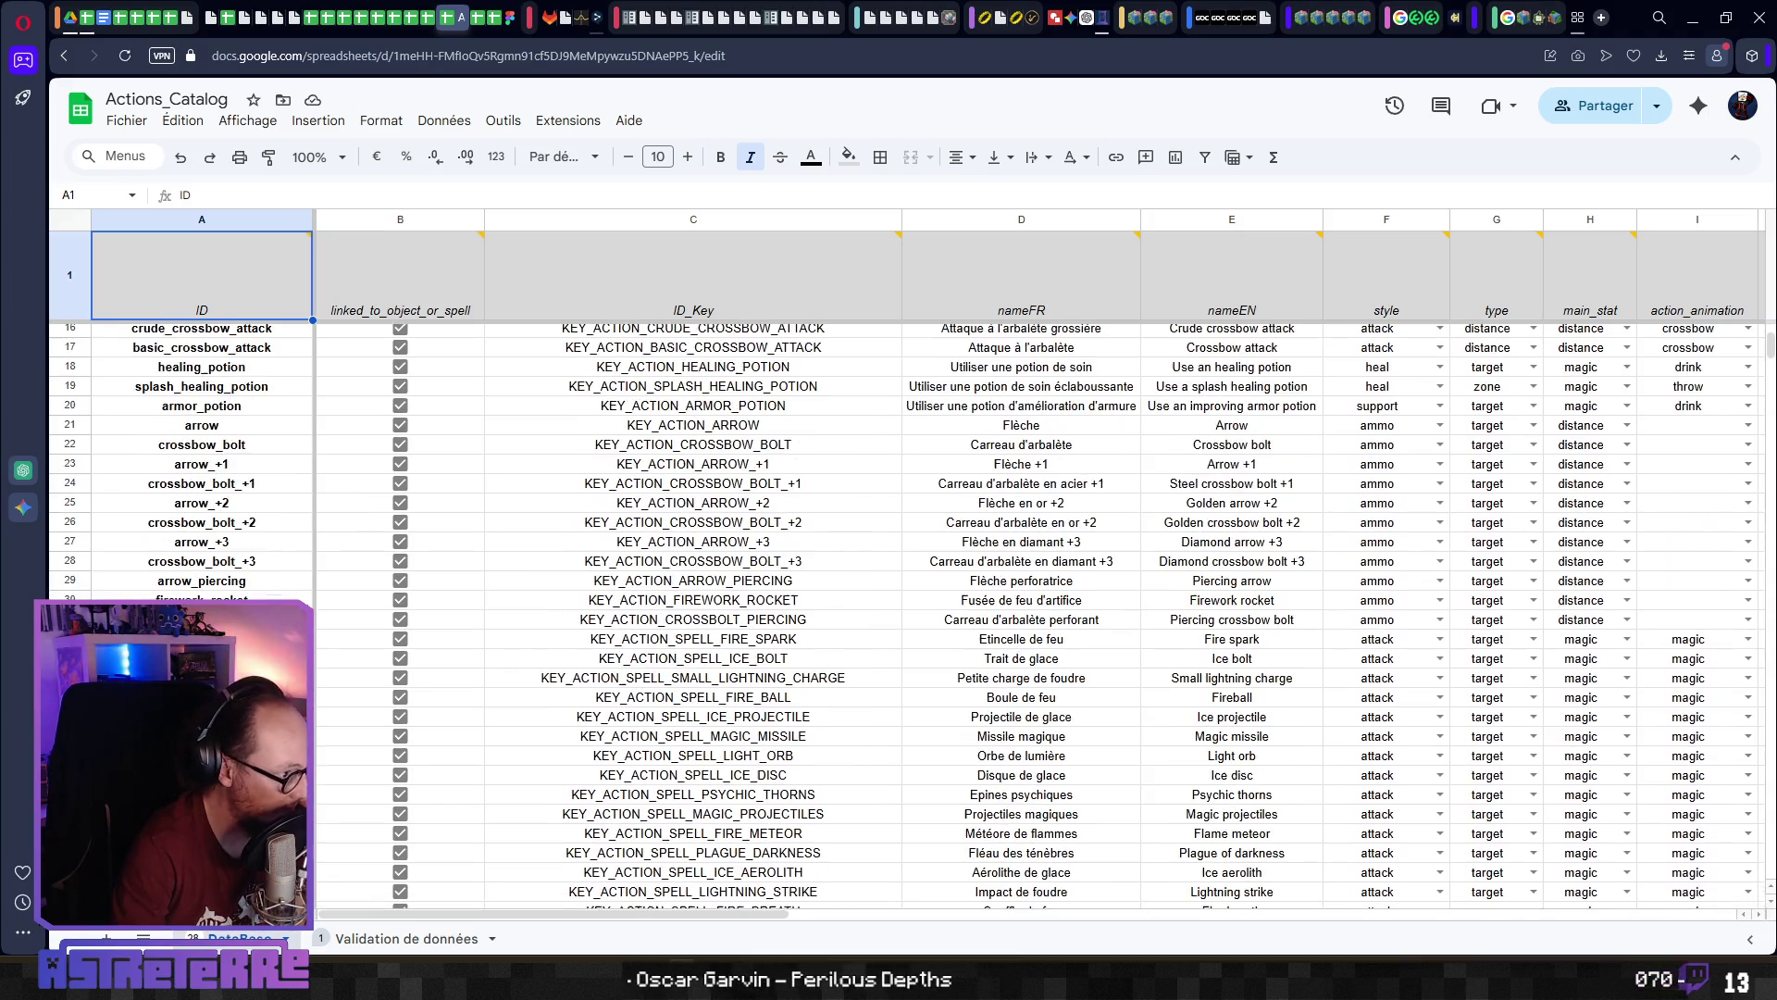
click(220, 465)
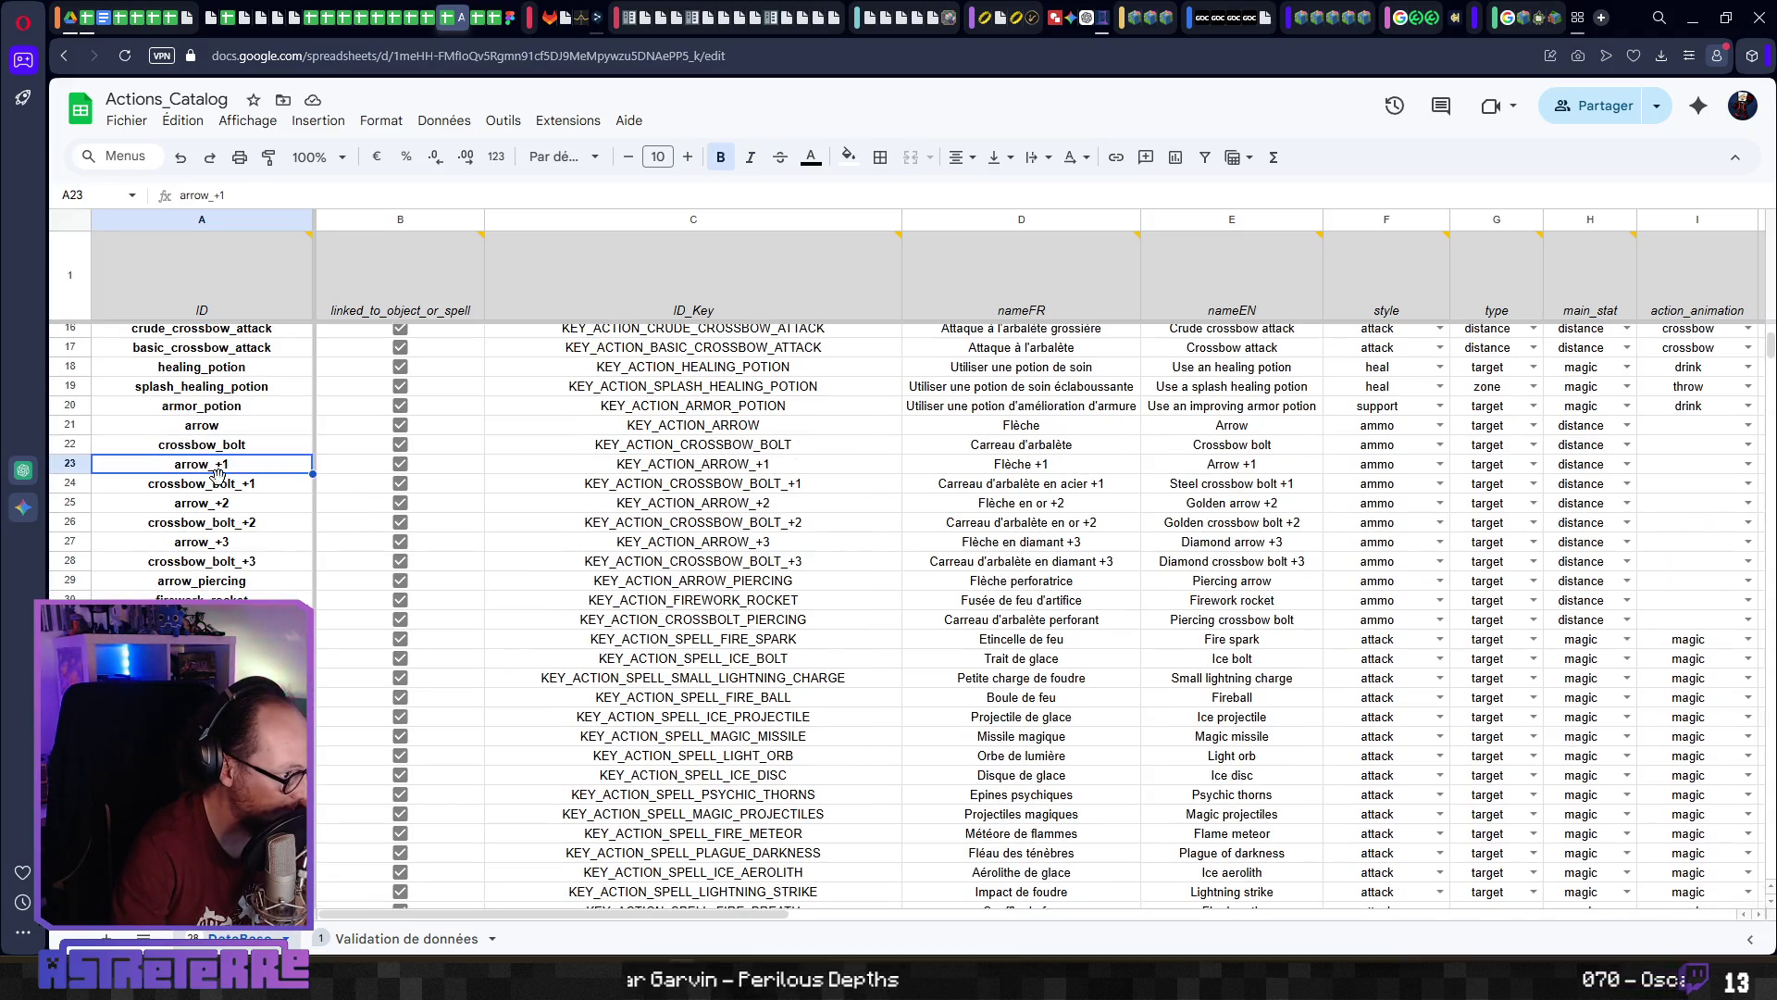
click(221, 485)
click(234, 546)
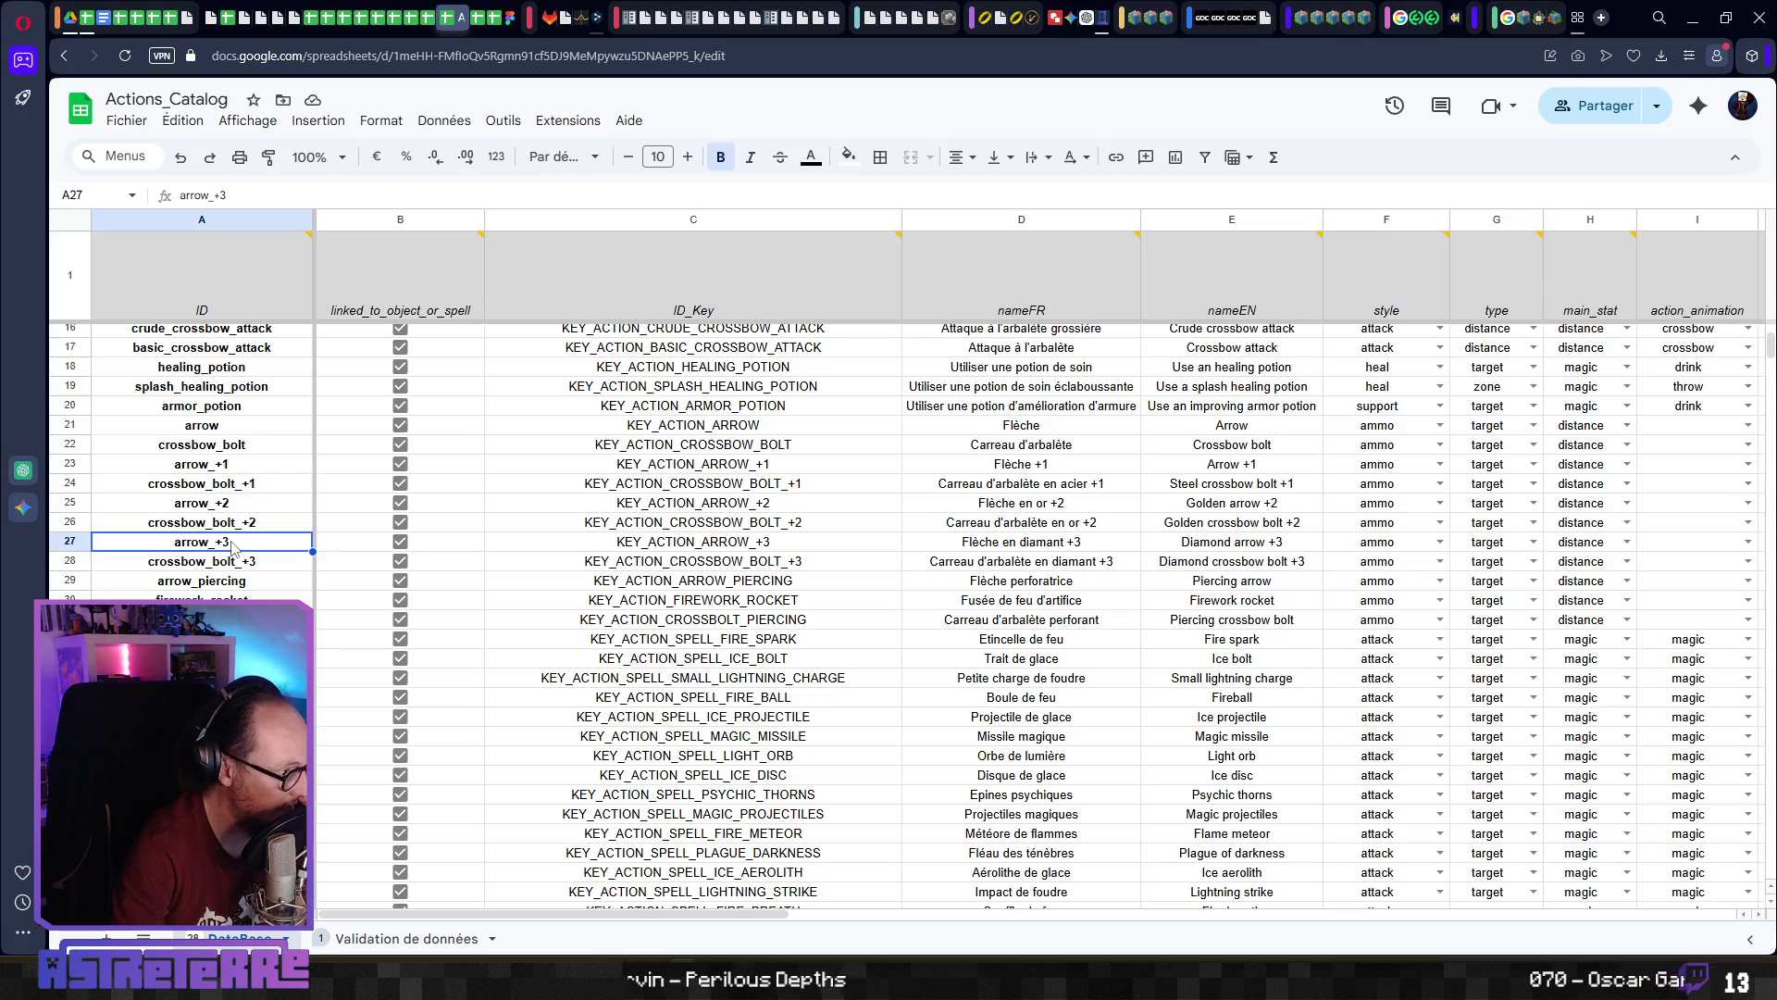
Scroll down to the trap actions and select KEY_ACTION_ARROWS_DISPENSER in C146
scroll(903, 616, down, 10)
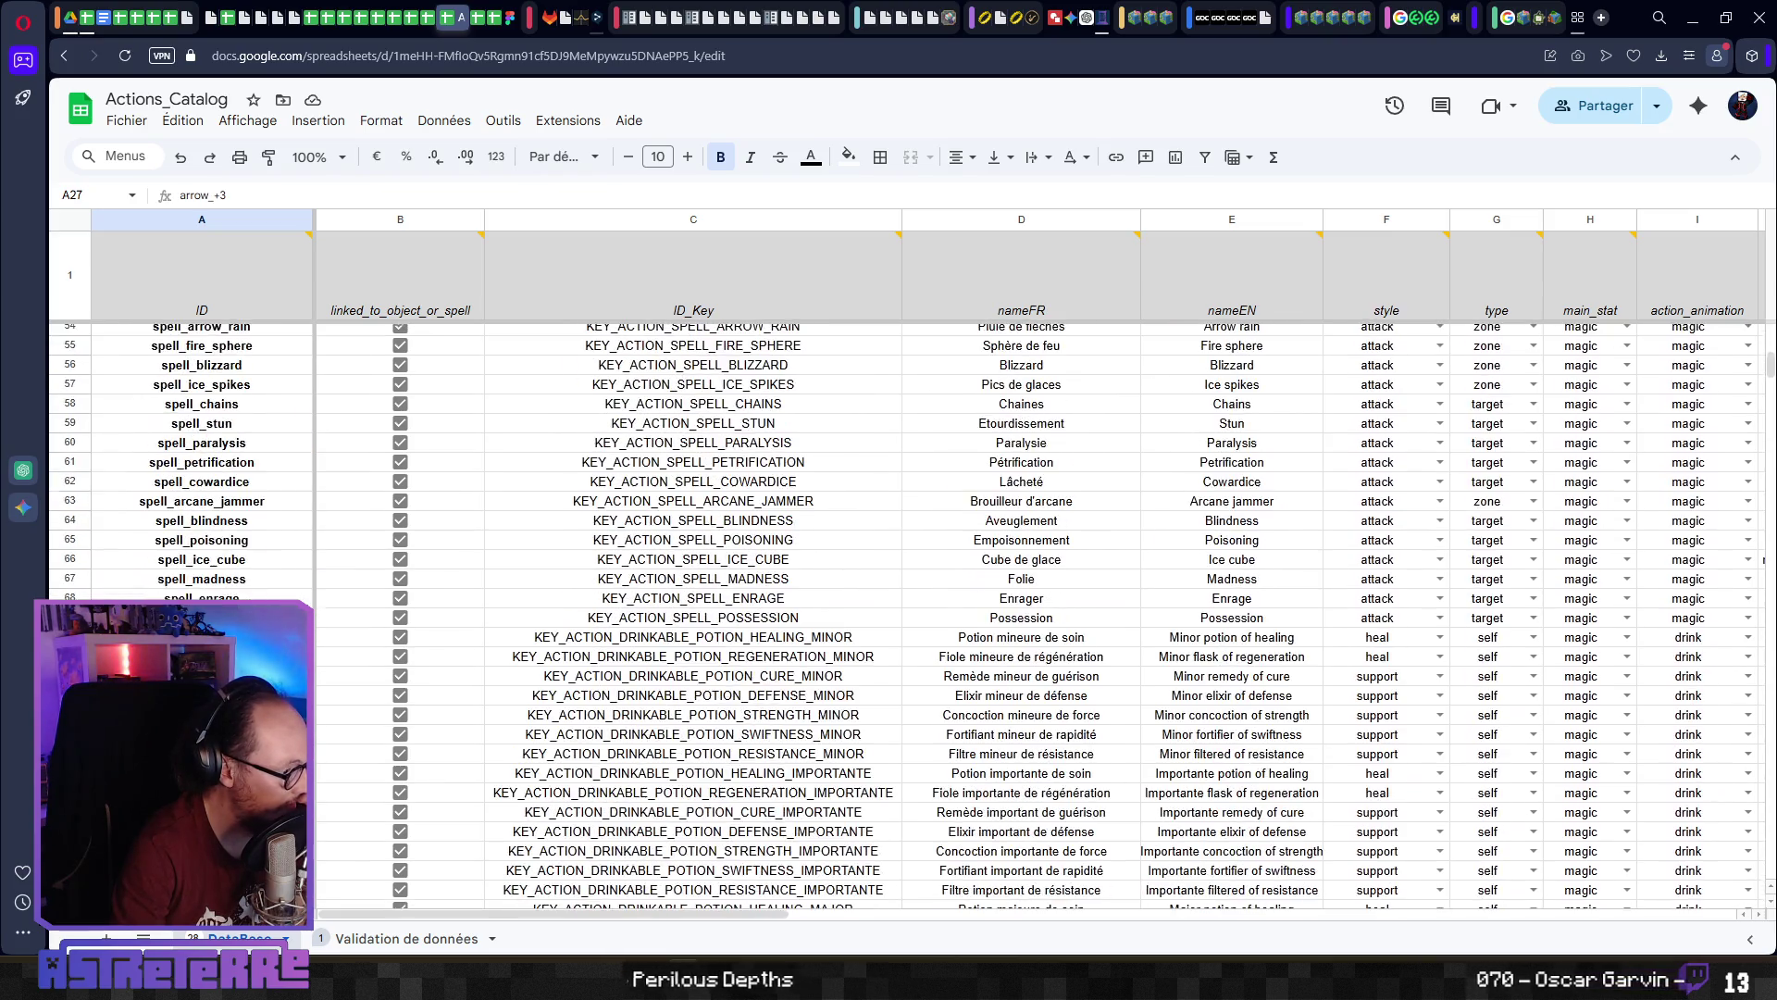
scroll(902, 615, down, 8)
scroll(902, 615, up, 12)
scroll(902, 615, up, 4)
scroll(903, 615, down, 13)
scroll(902, 615, down, 19)
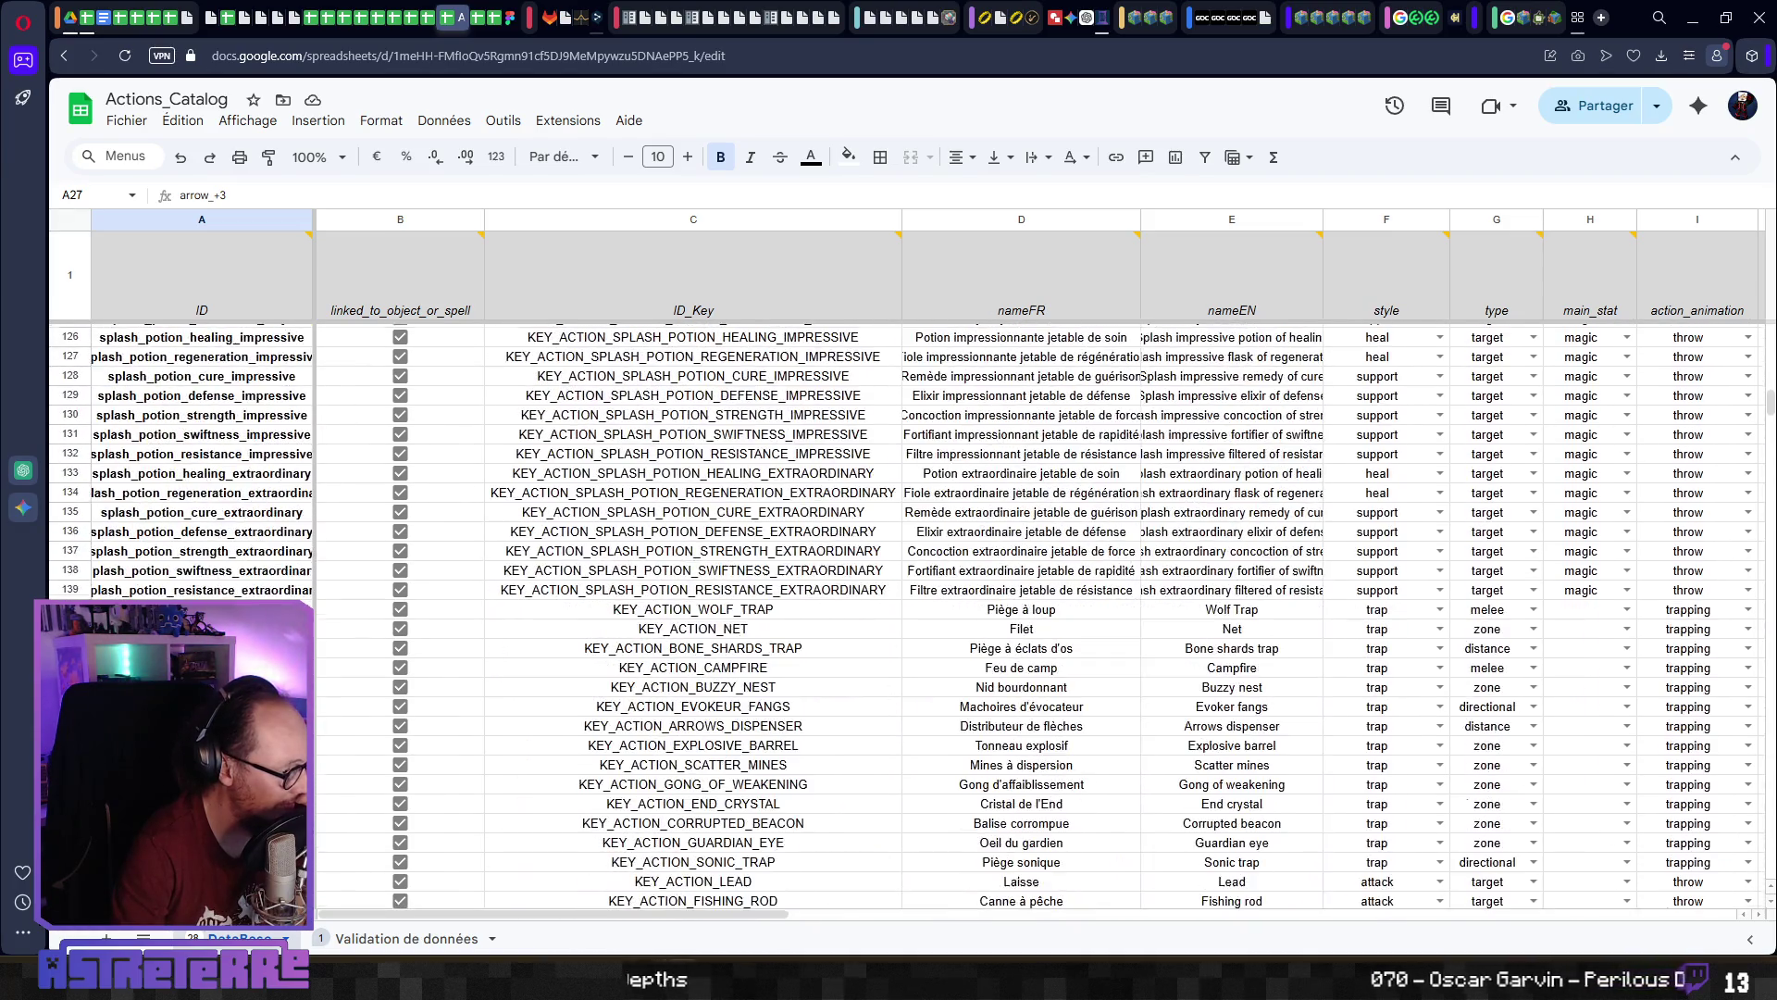
click(518, 727)
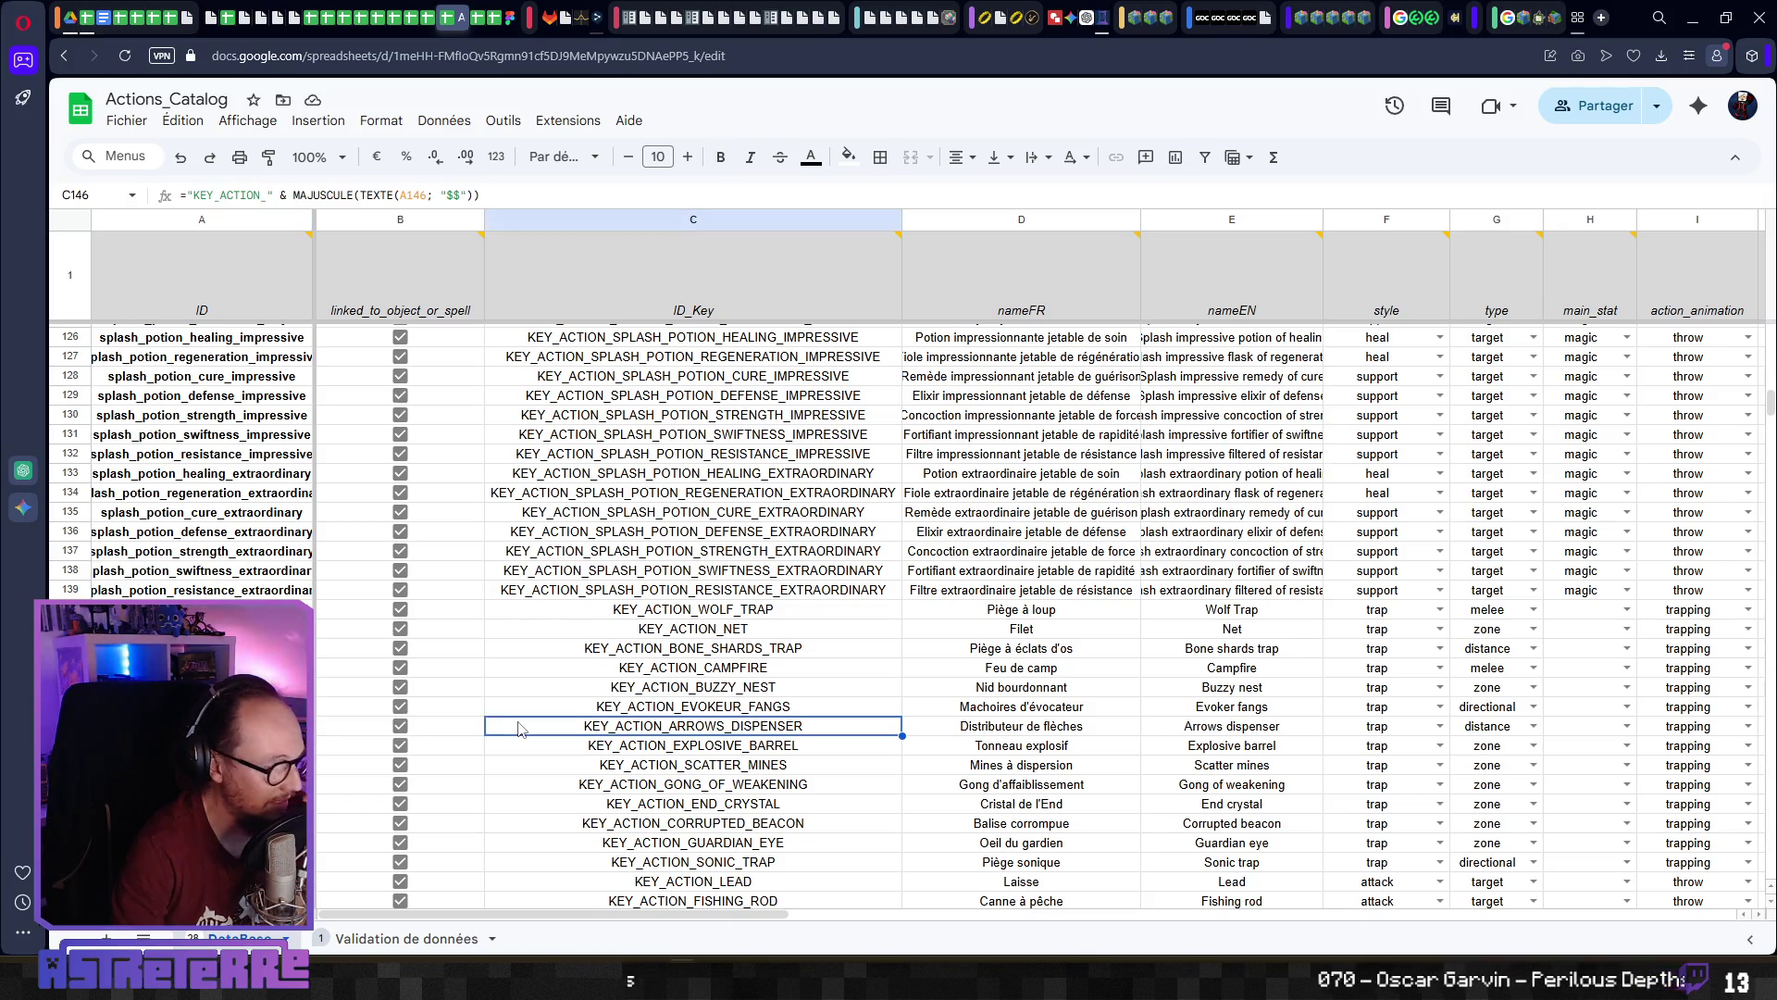
key(Right)
key(Right)
key(Right)
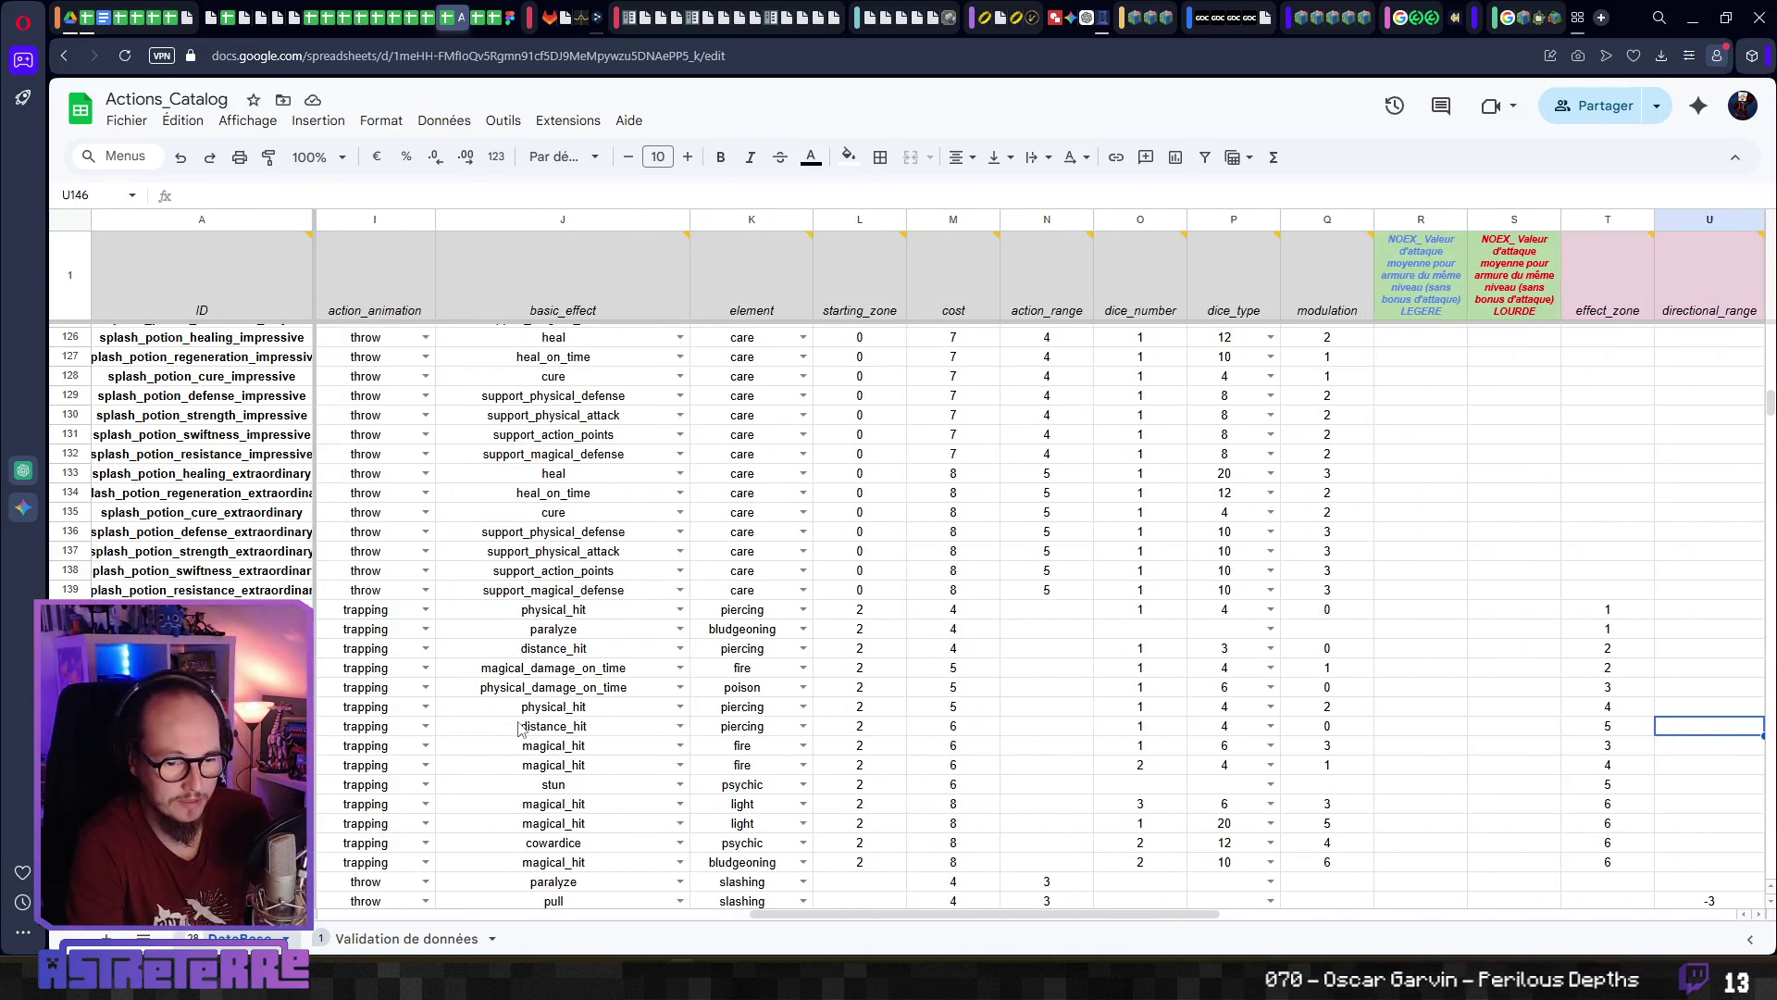
key(Right)
key(Right)
key(Right)
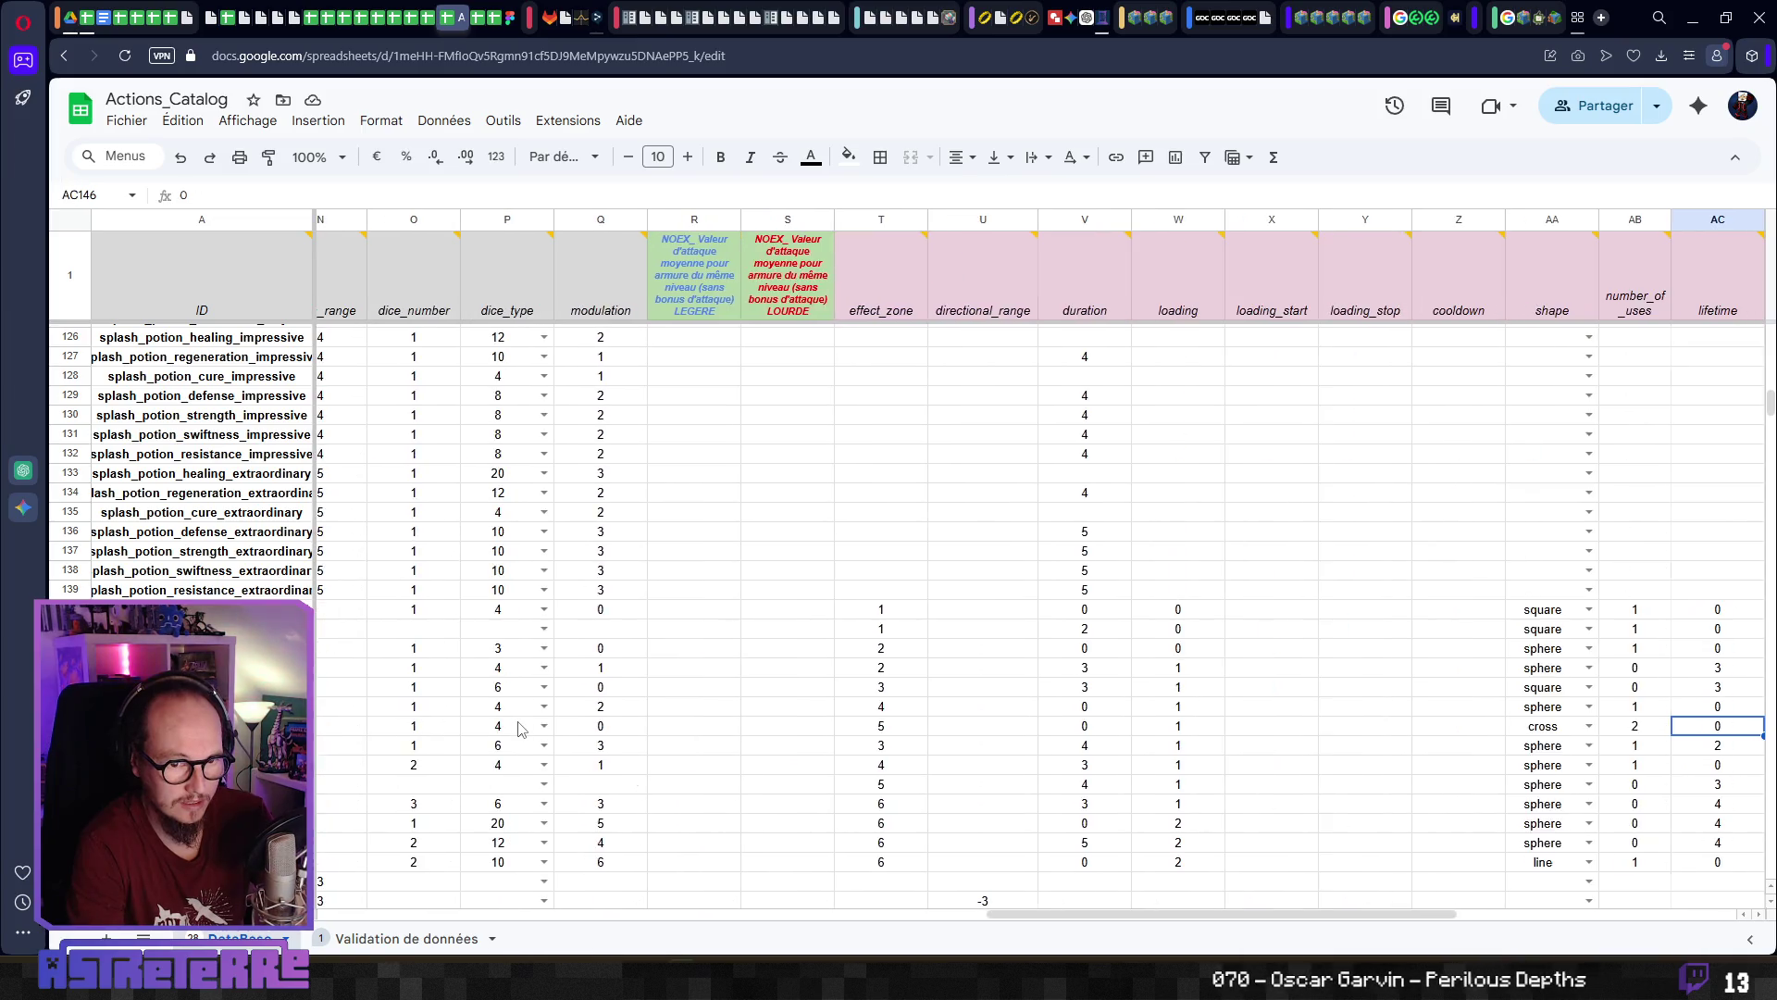
key(Right)
key(Right)
key(Right)
key(Left)
key(Left)
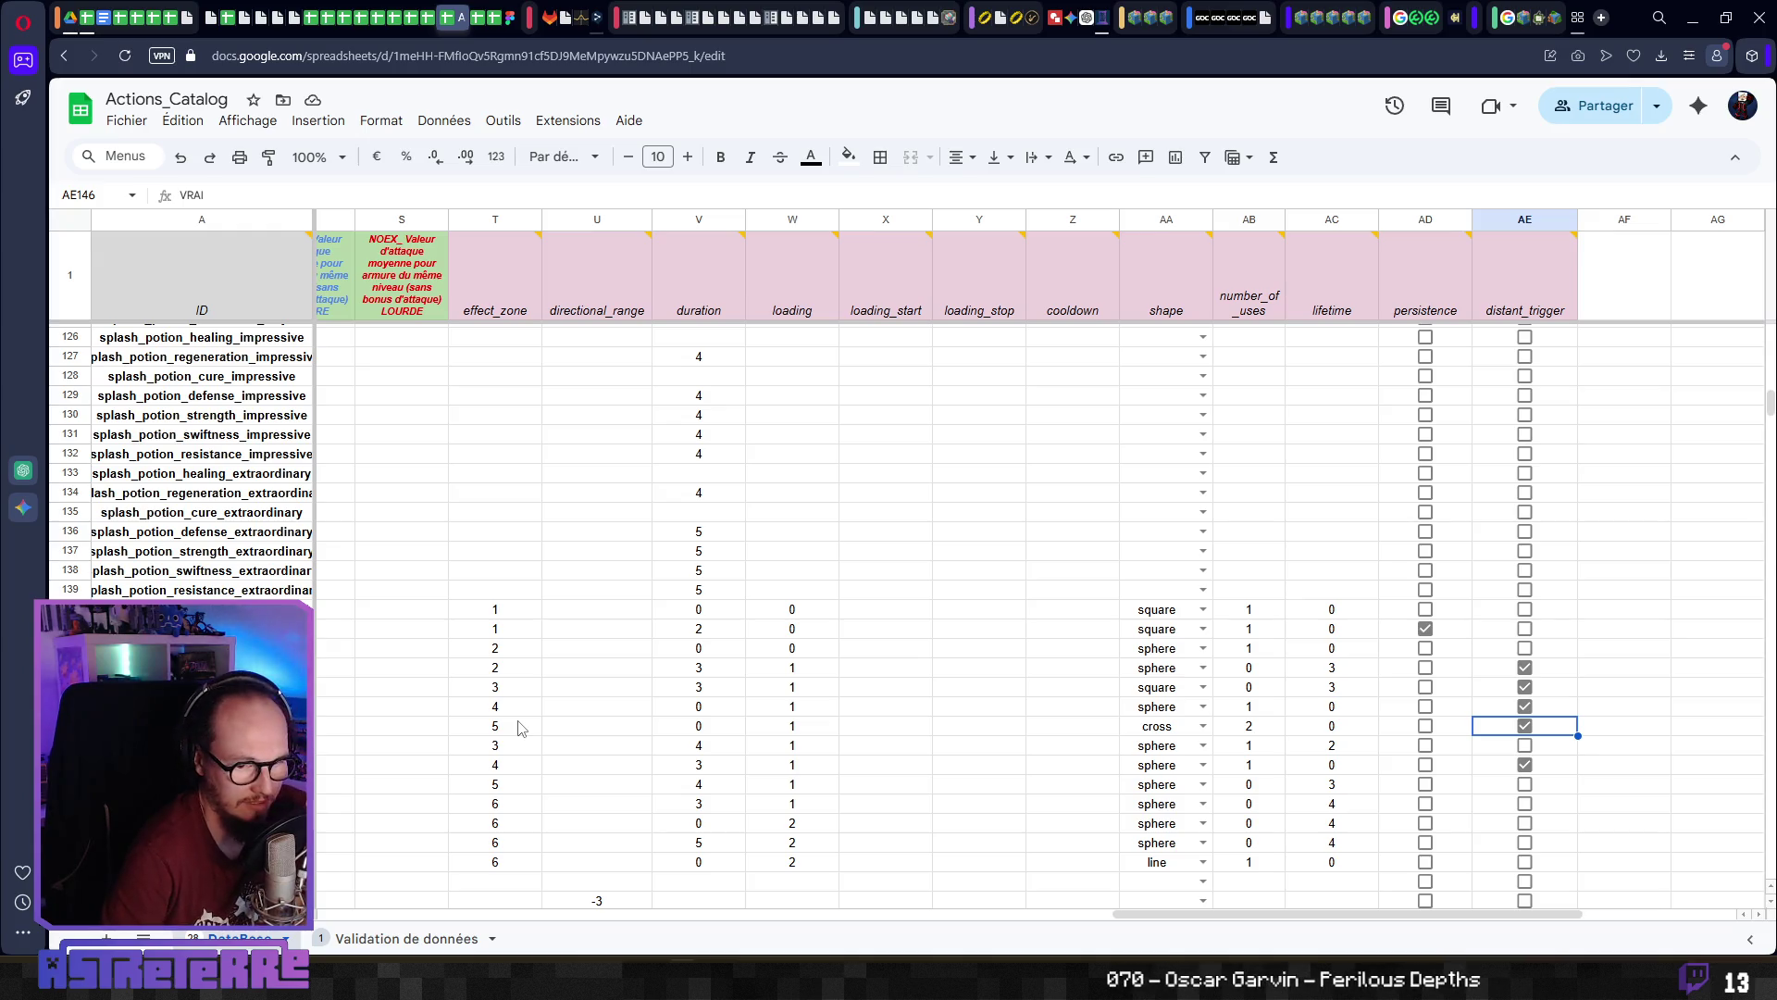
key(Left)
key(Left)
key(Left)
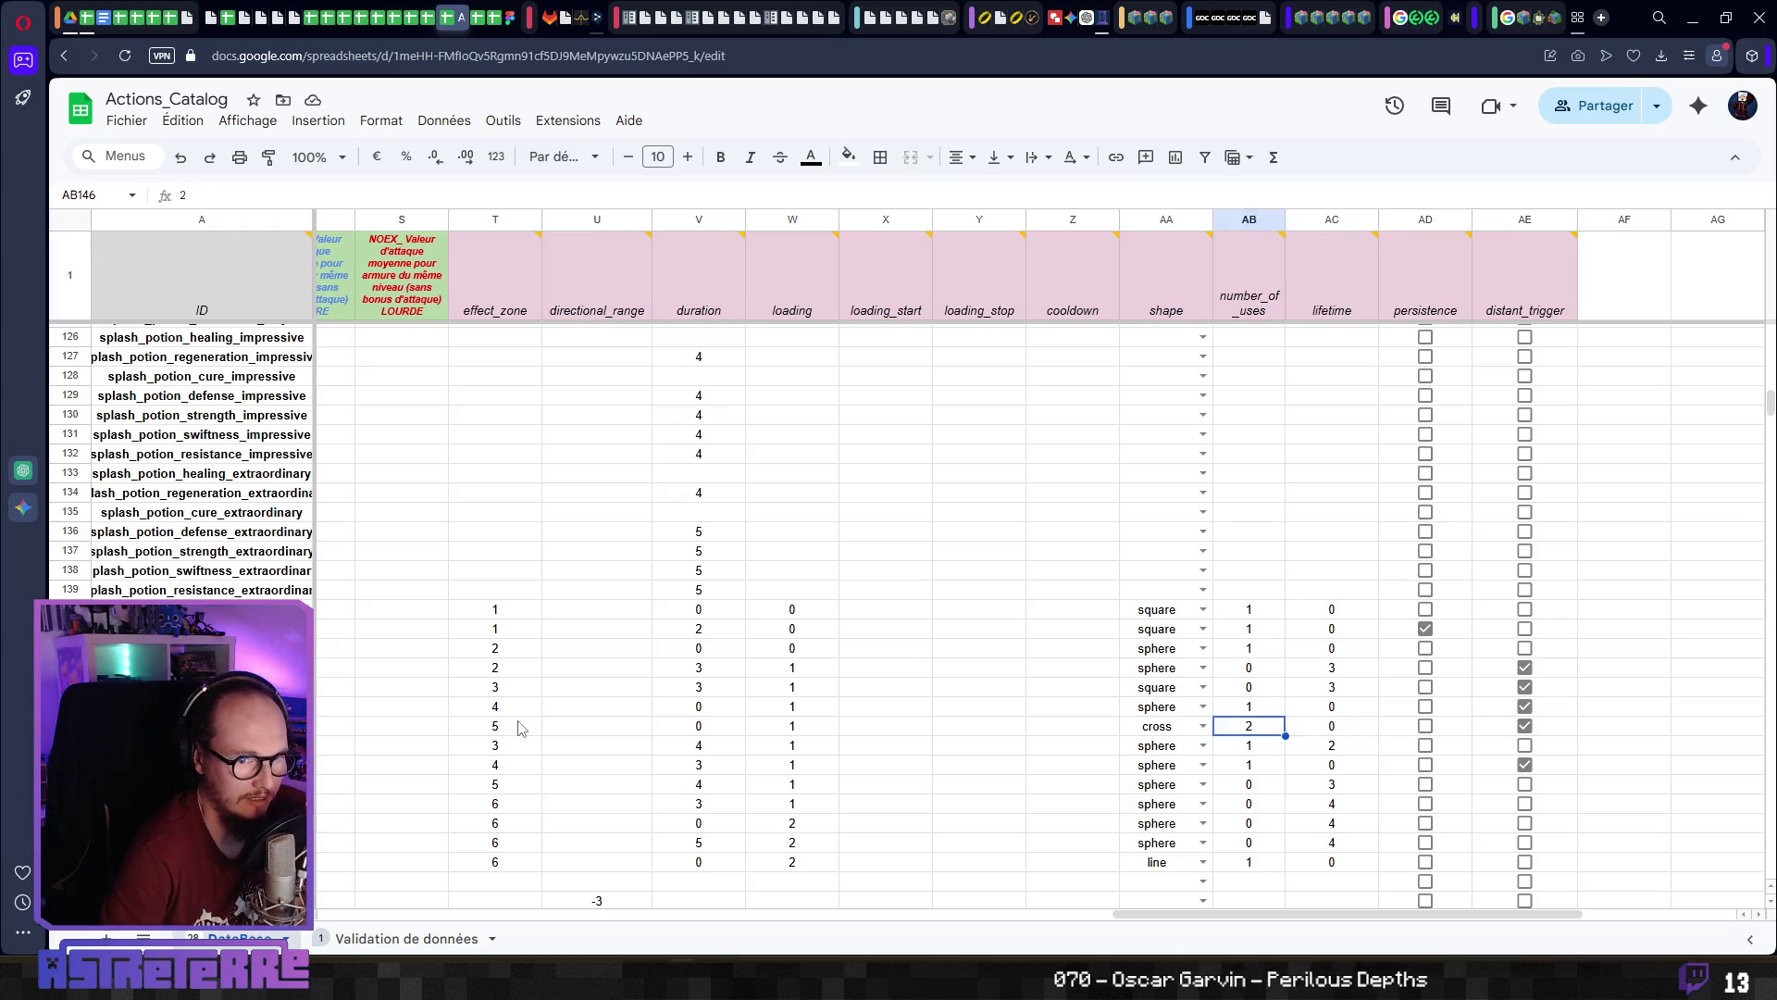
key(Left)
key(Left)
key(Left)
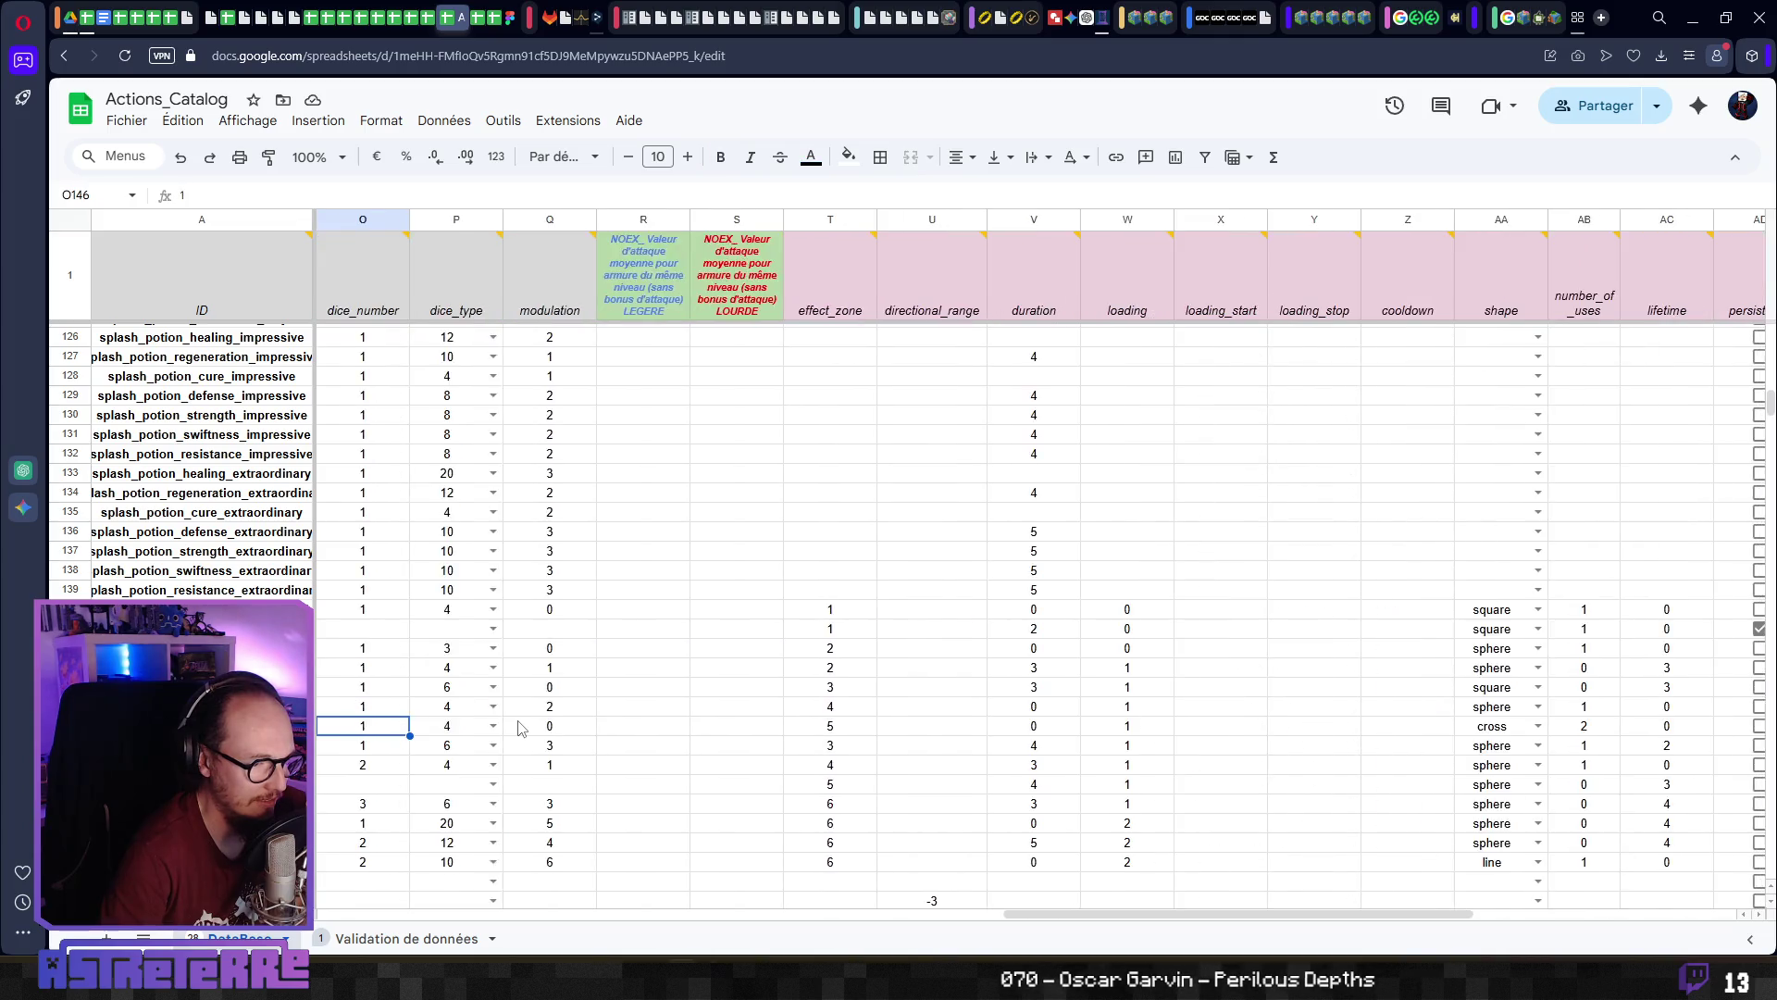
key(Left)
key(Left)
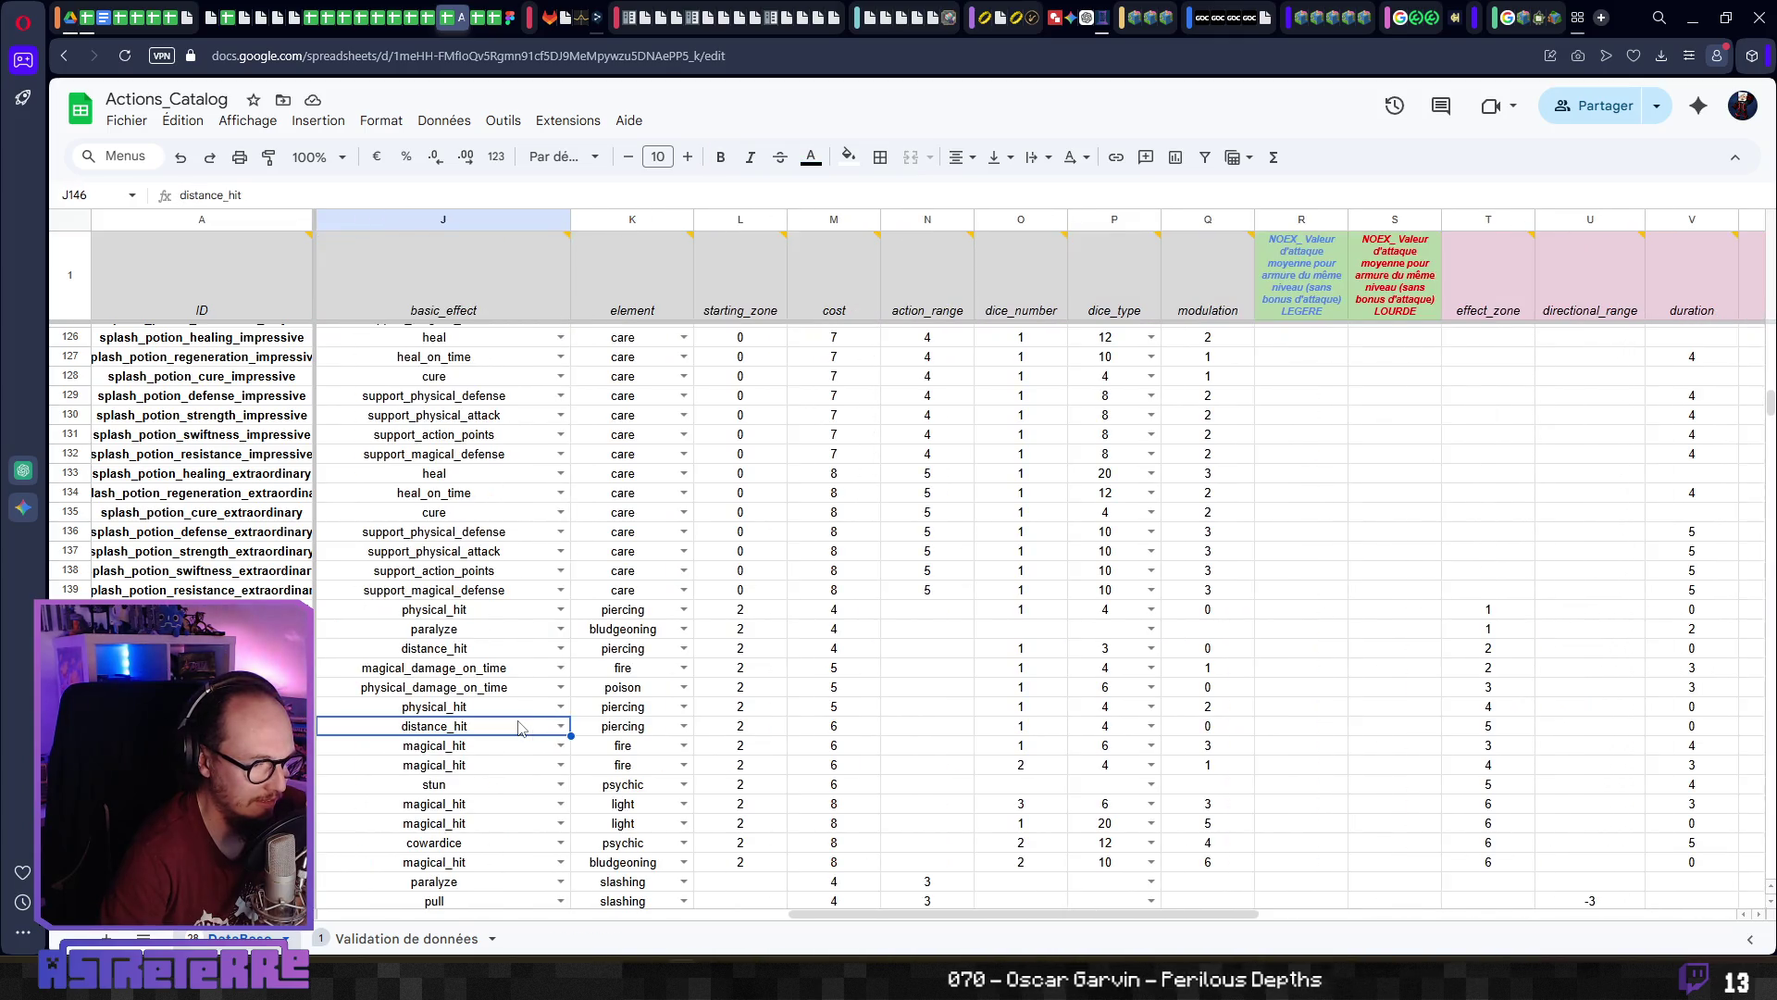
key(Right)
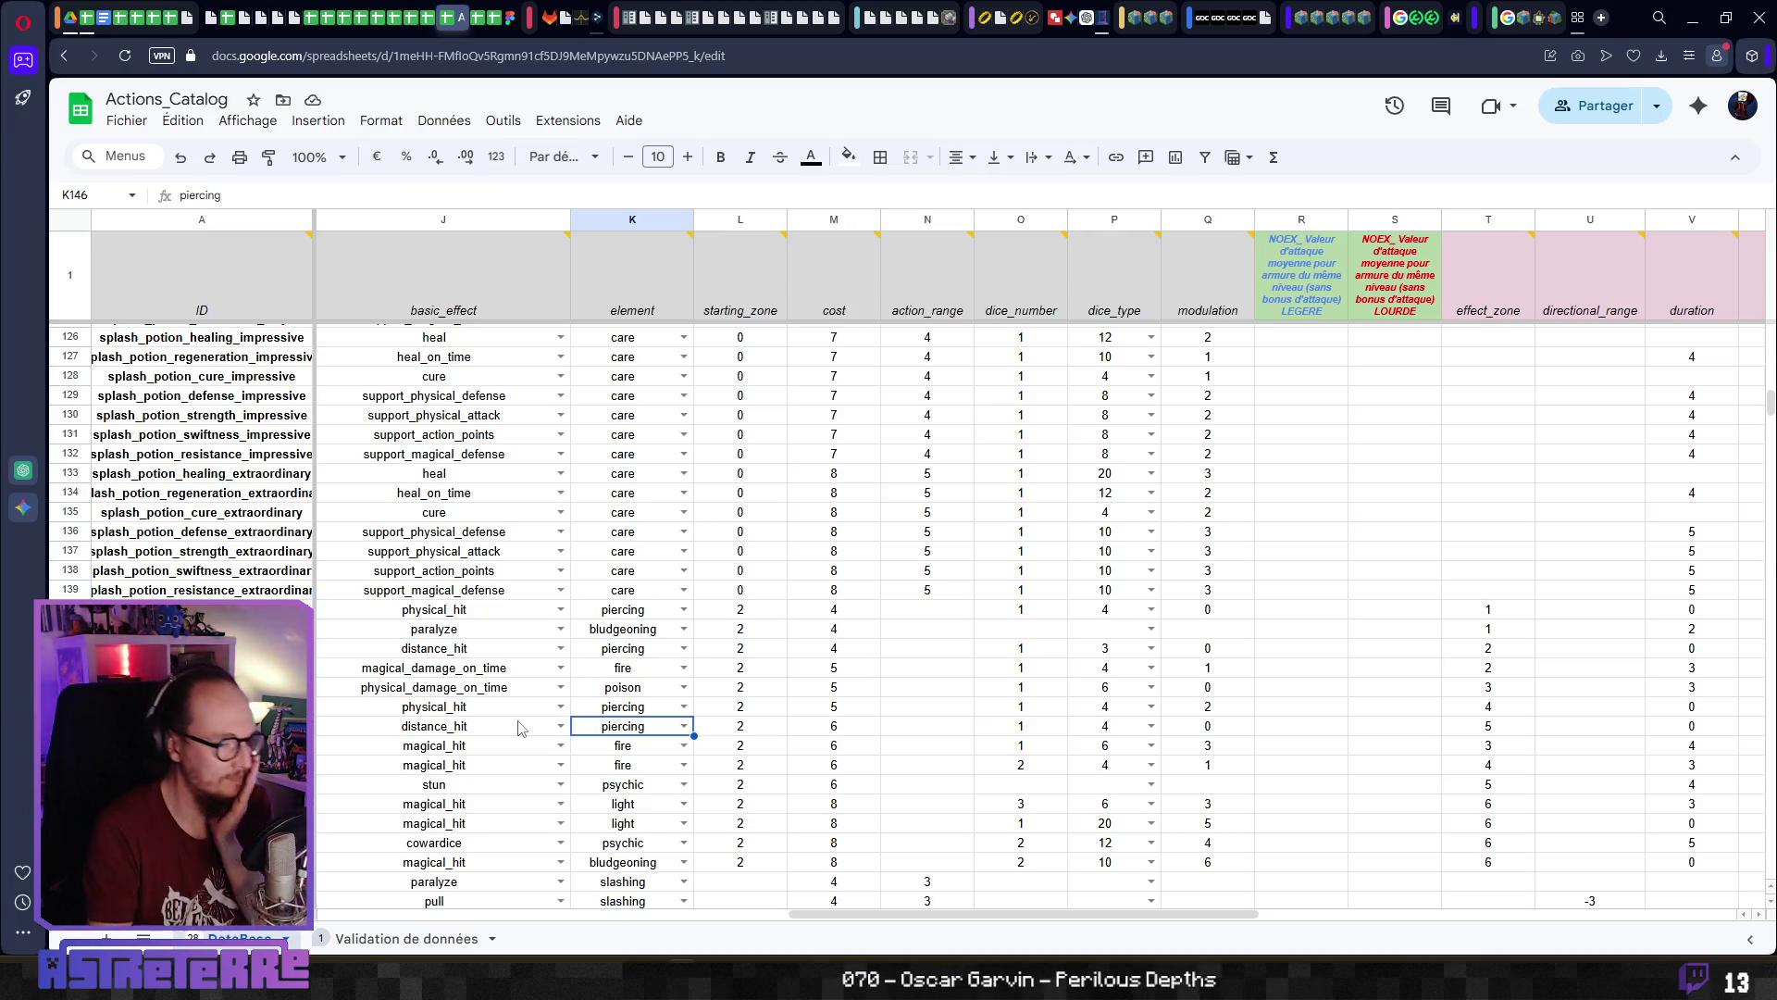
key(Left)
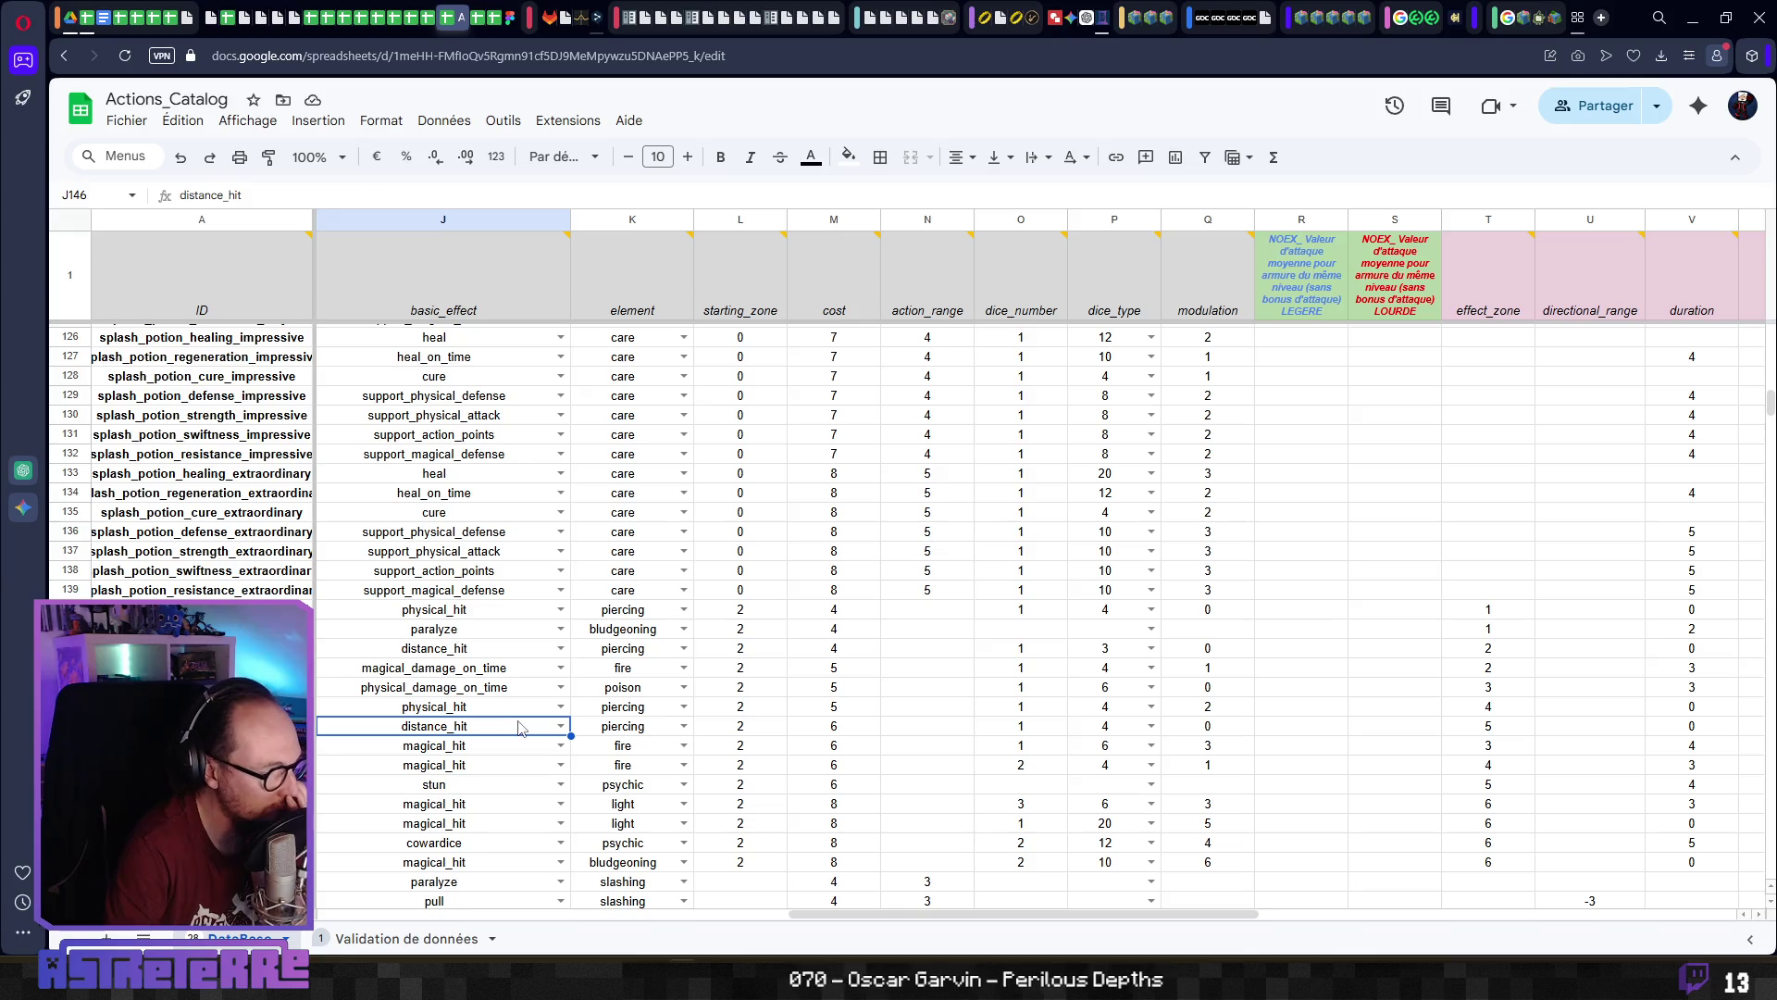
key(Left)
key(Left)
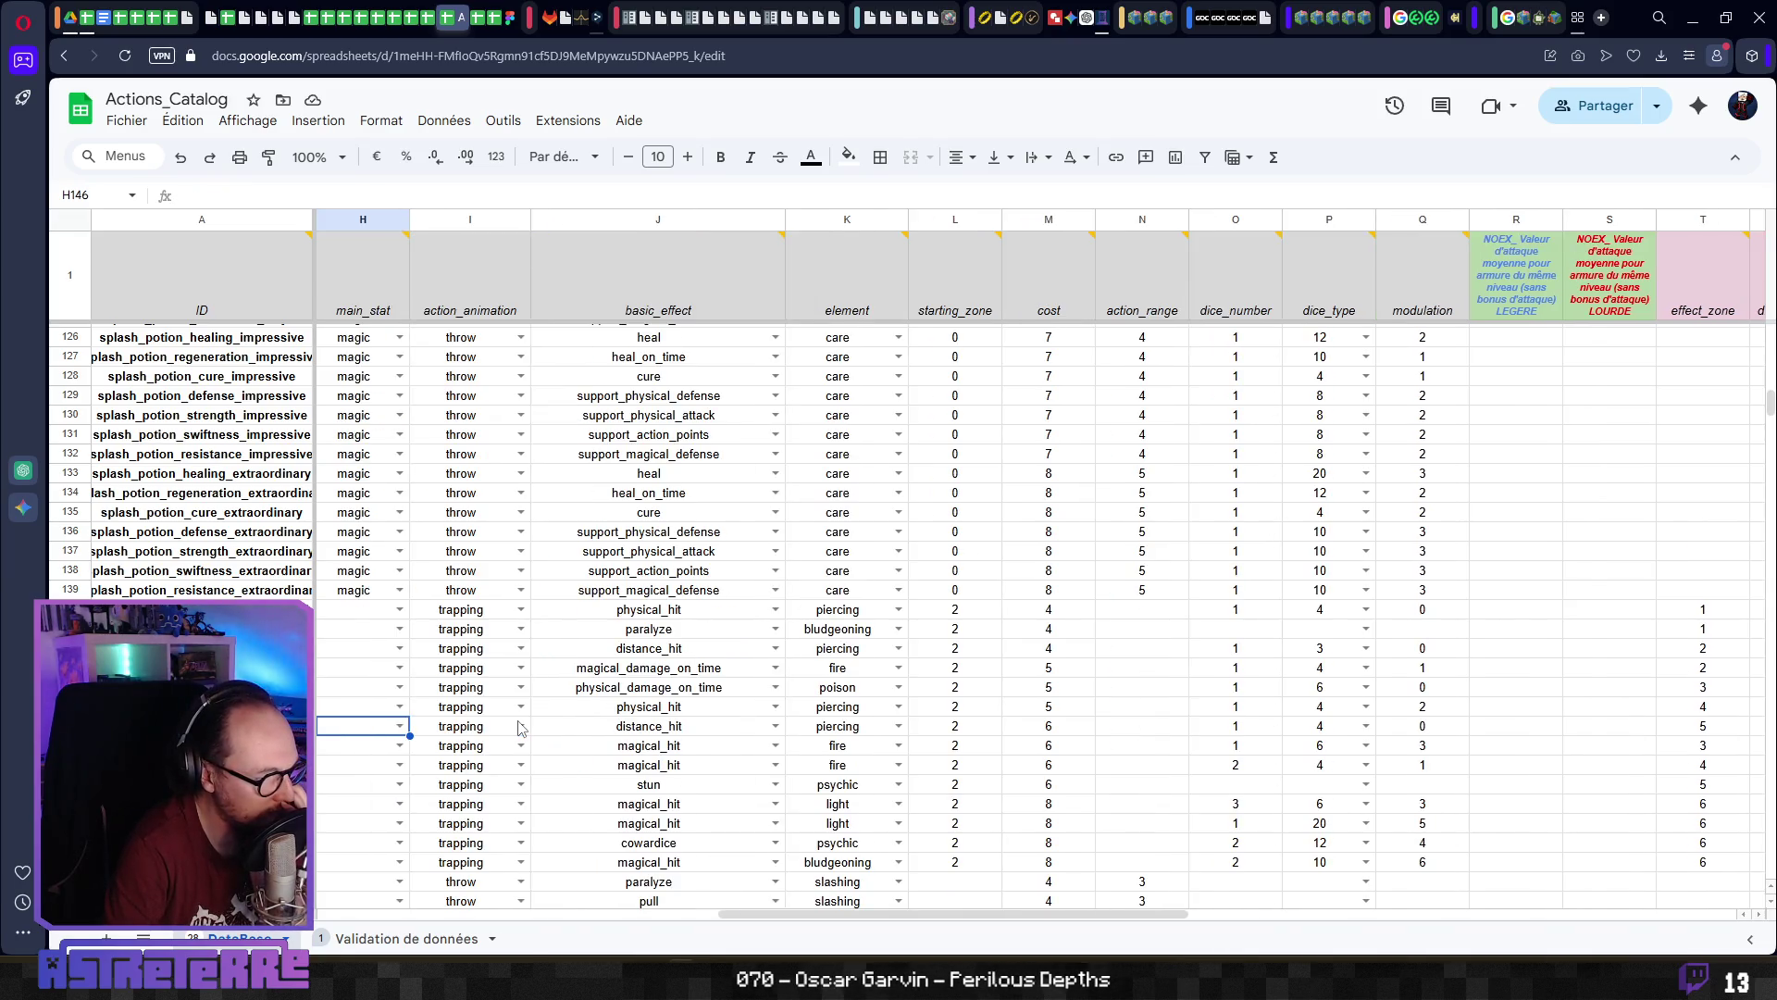
key(Right)
key(Right)
key(Right)
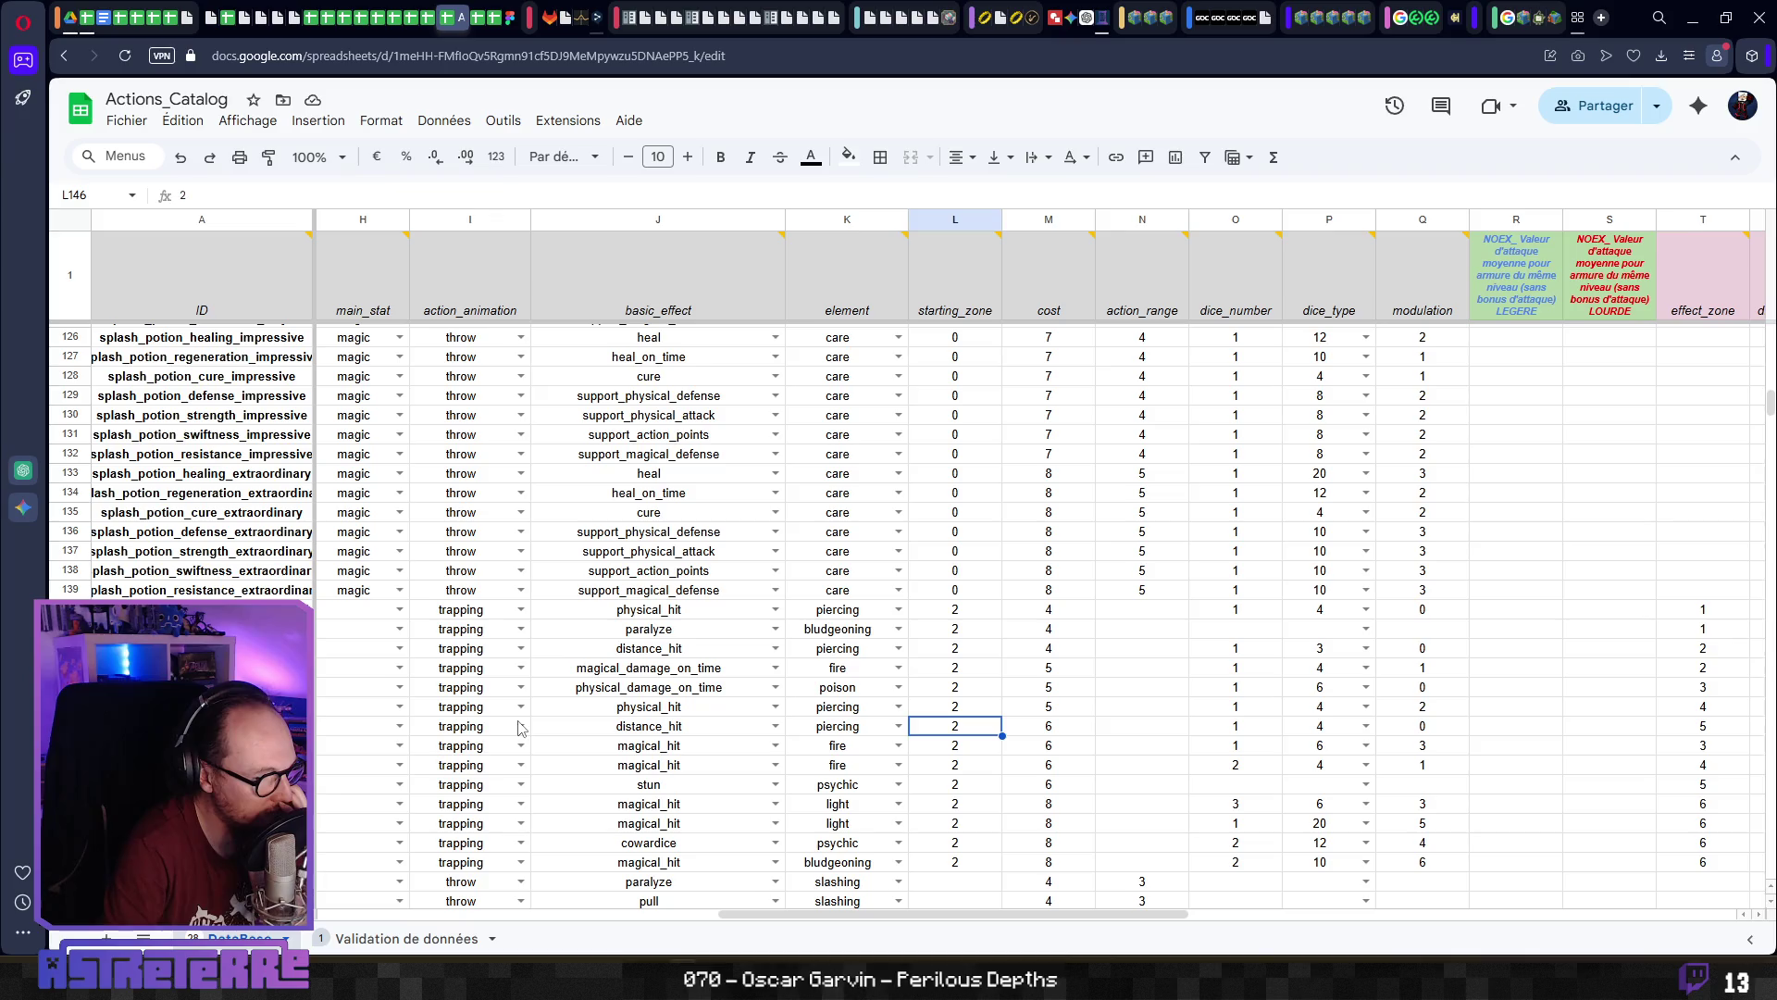
key(Right)
key(Right)
key(Right)
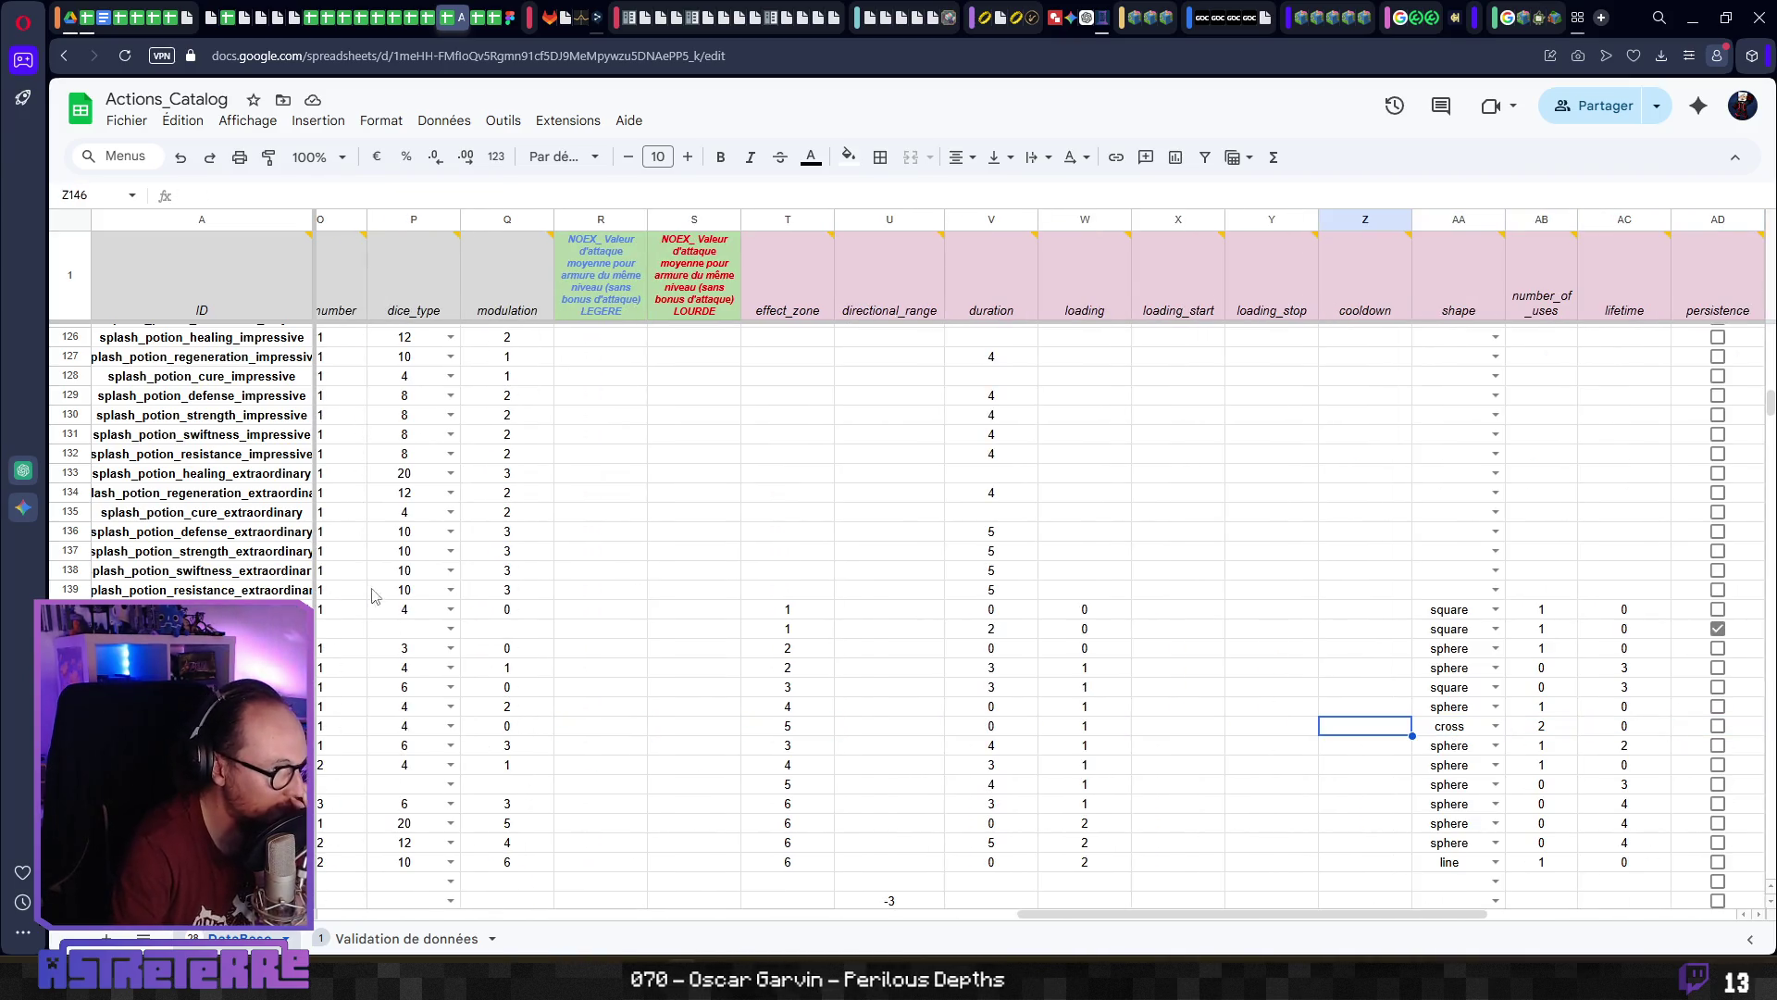
mouse_move(430, 14)
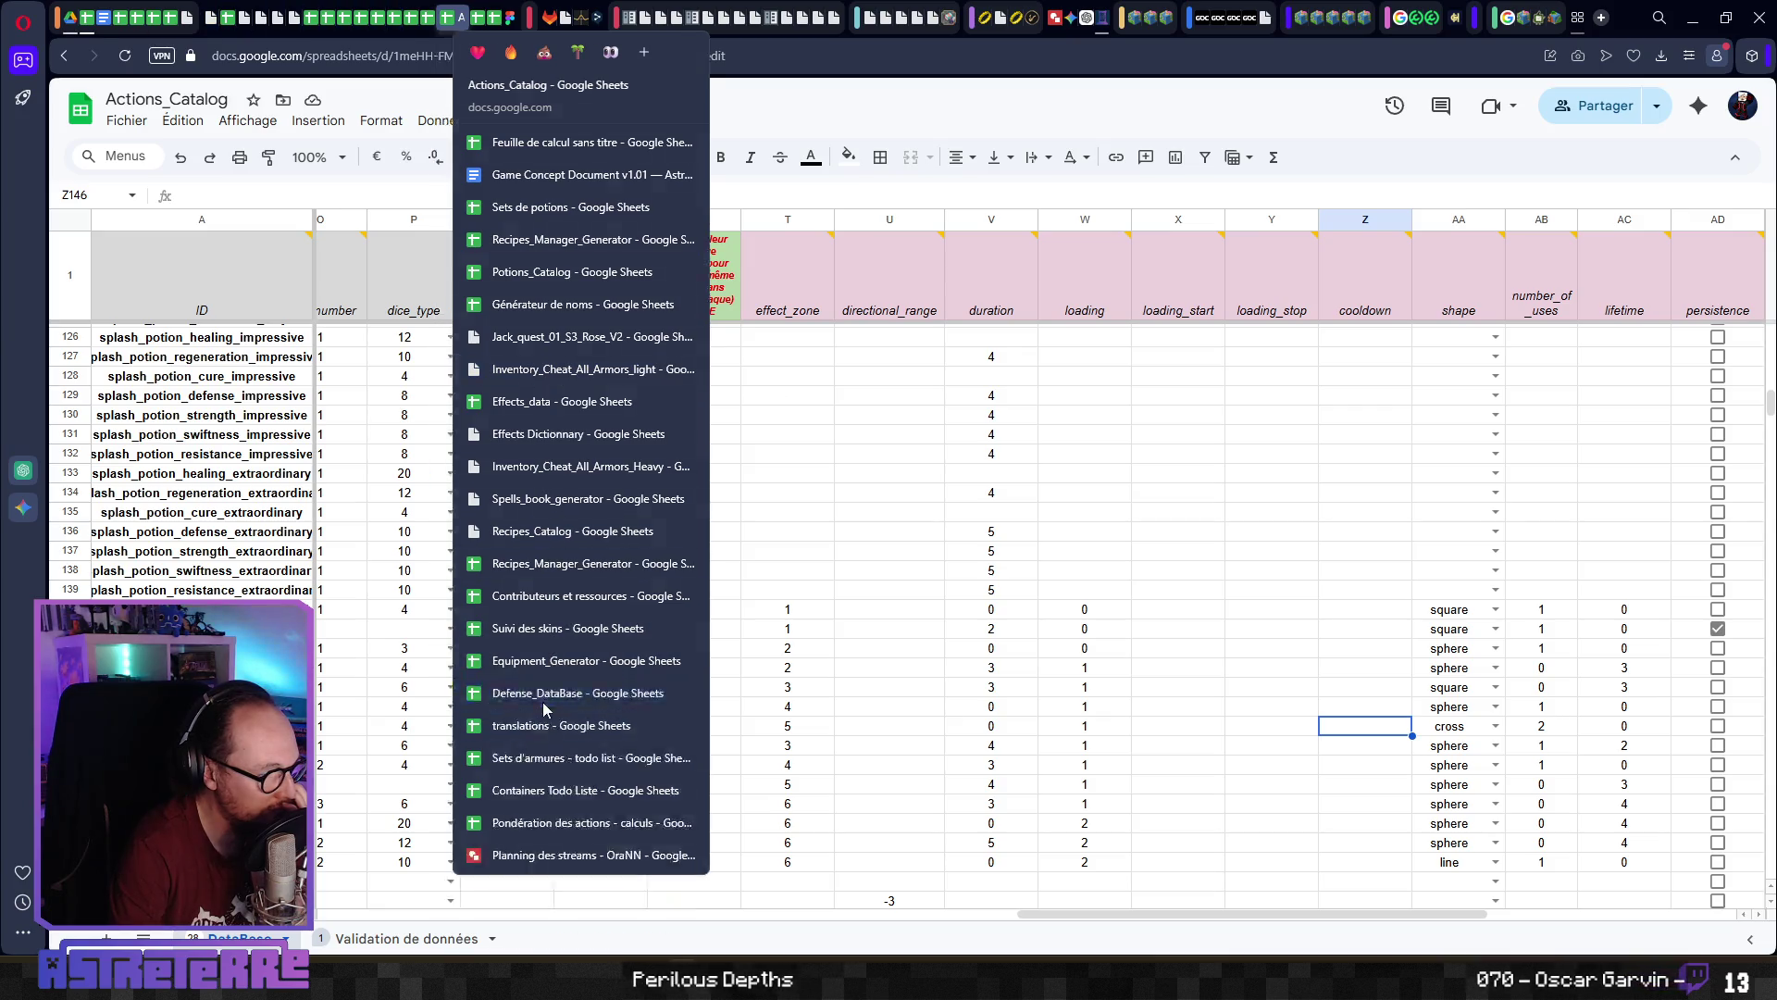
Open Item_DataBase and scroll to the trap rows near row 227, showing the arrows_dispenser craft_trap item
click(552, 692)
scroll(468, 738, down, 10)
scroll(467, 737, down, 20)
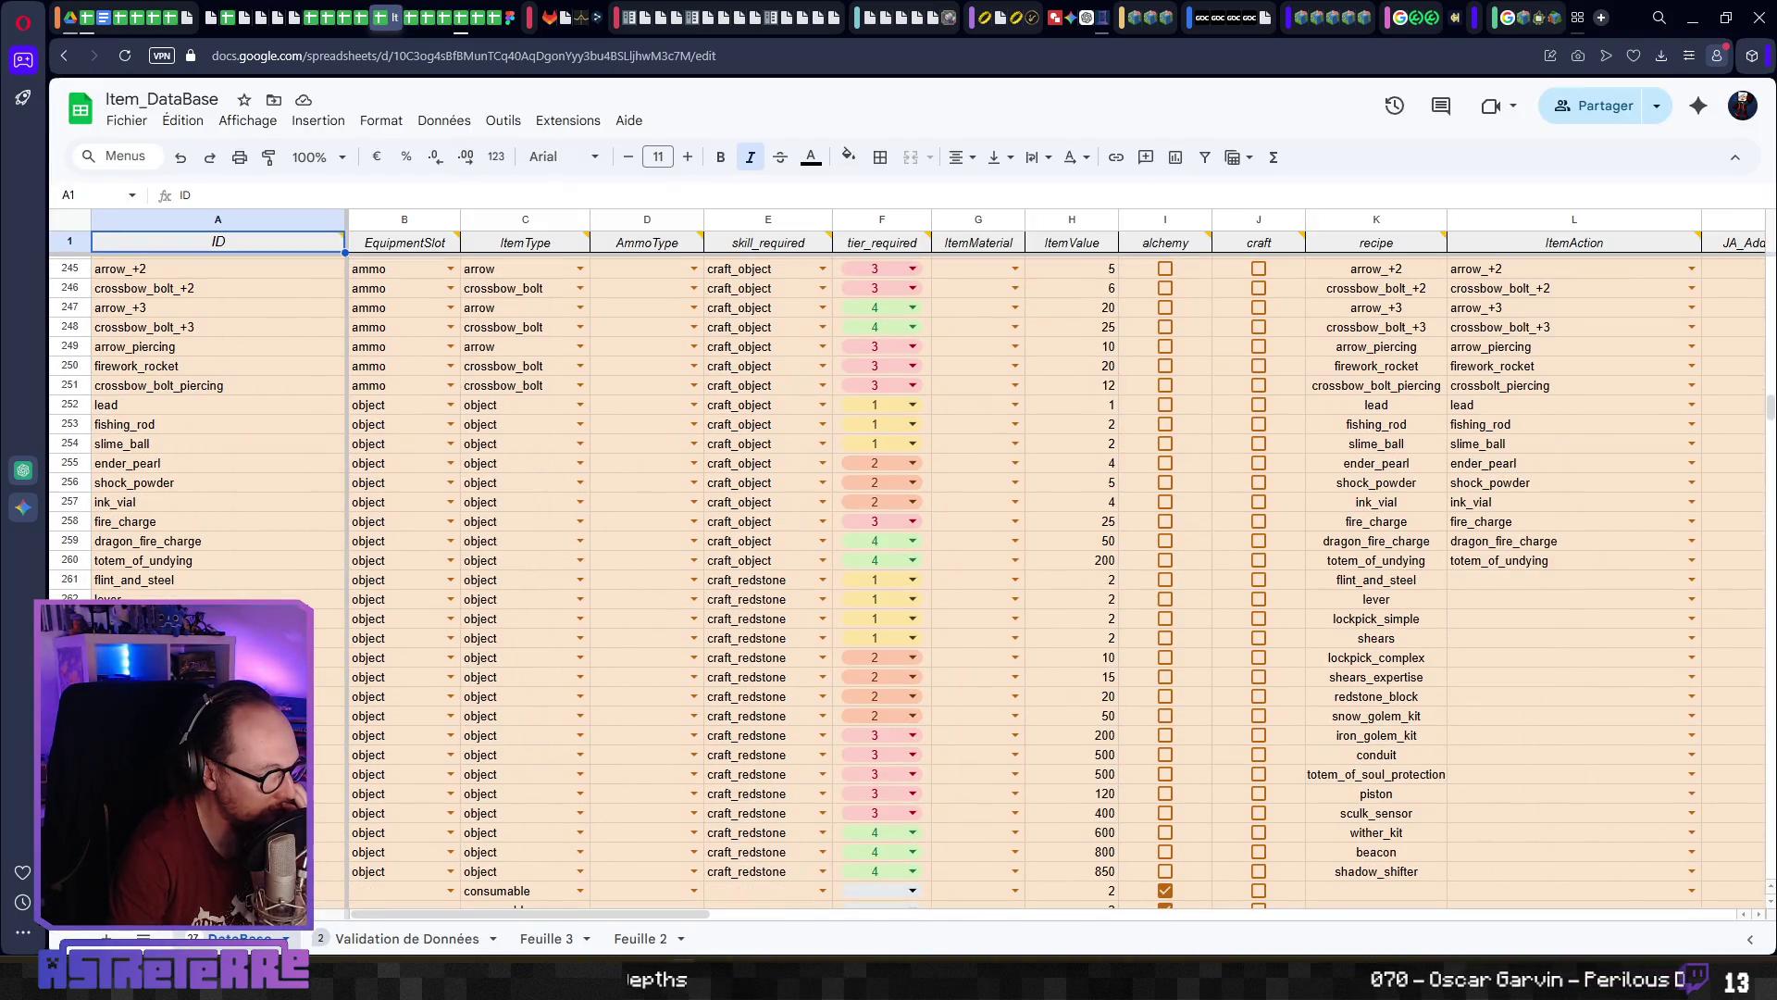
click(190, 426)
scroll(215, 484, up, 3)
scroll(889, 583, down, 20)
scroll(888, 583, down, 6)
scroll(889, 583, up, 4)
scroll(888, 583, down, 2)
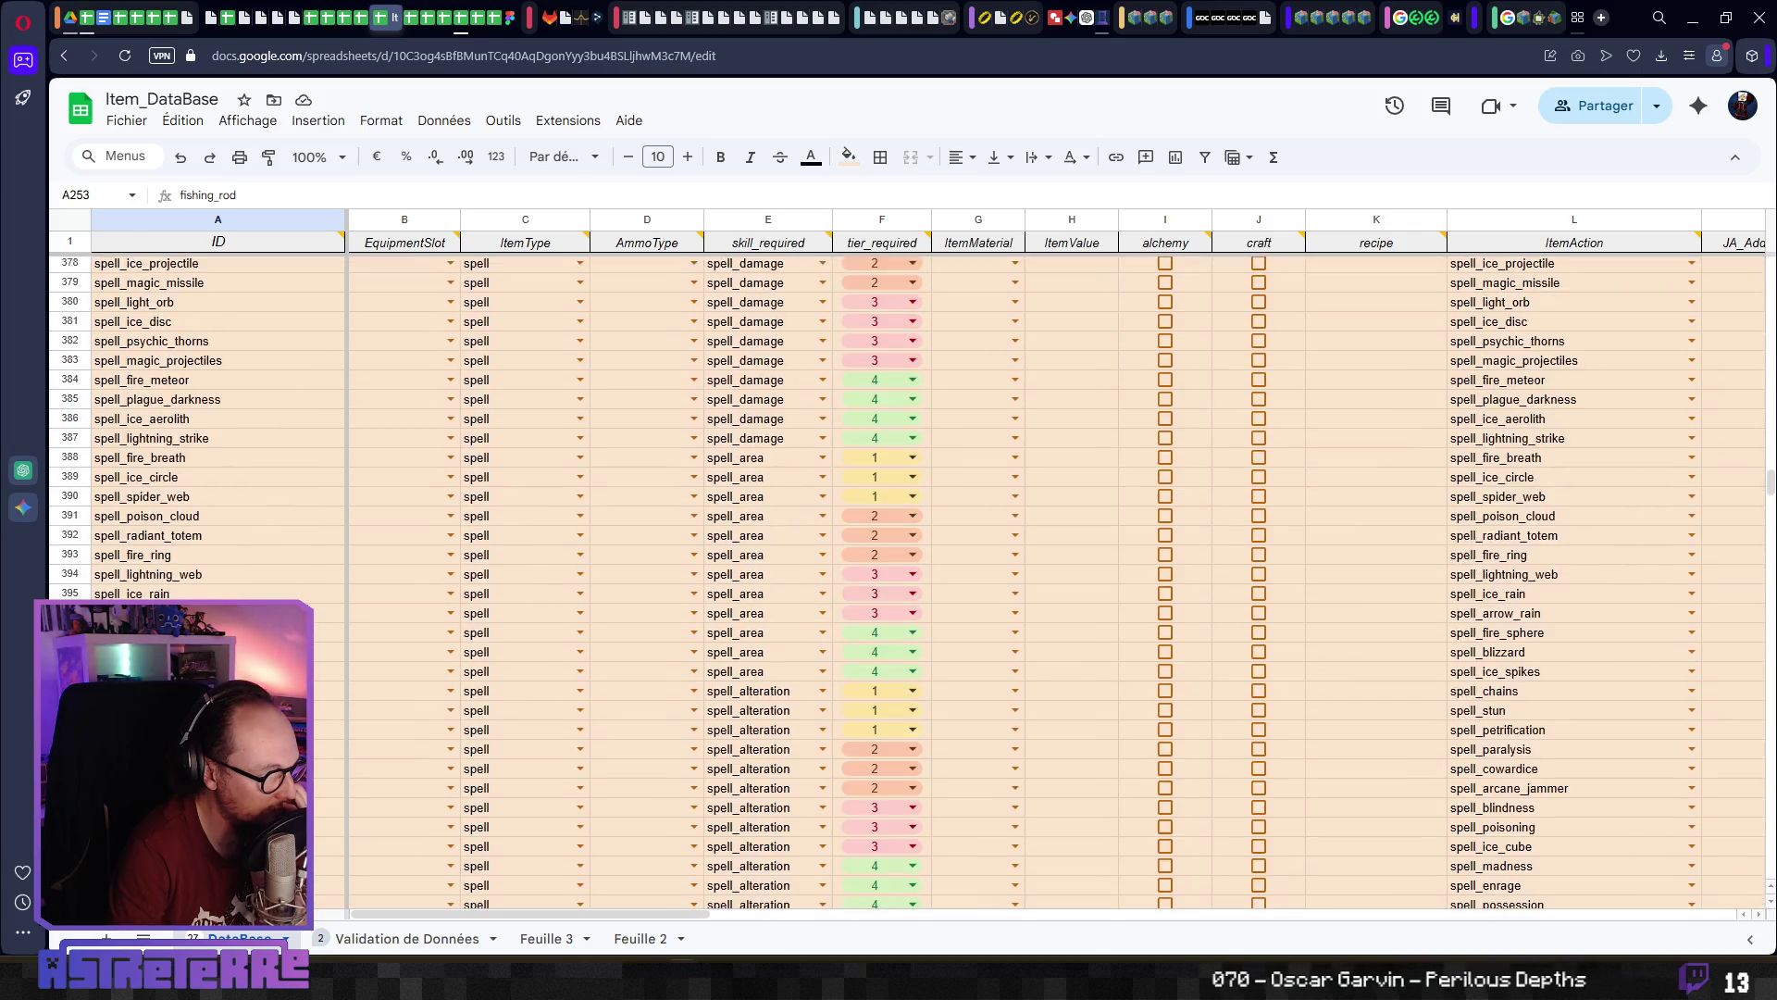
scroll(889, 583, up, 15)
scroll(889, 583, up, 18)
scroll(889, 583, up, 3)
scroll(888, 583, down, 3)
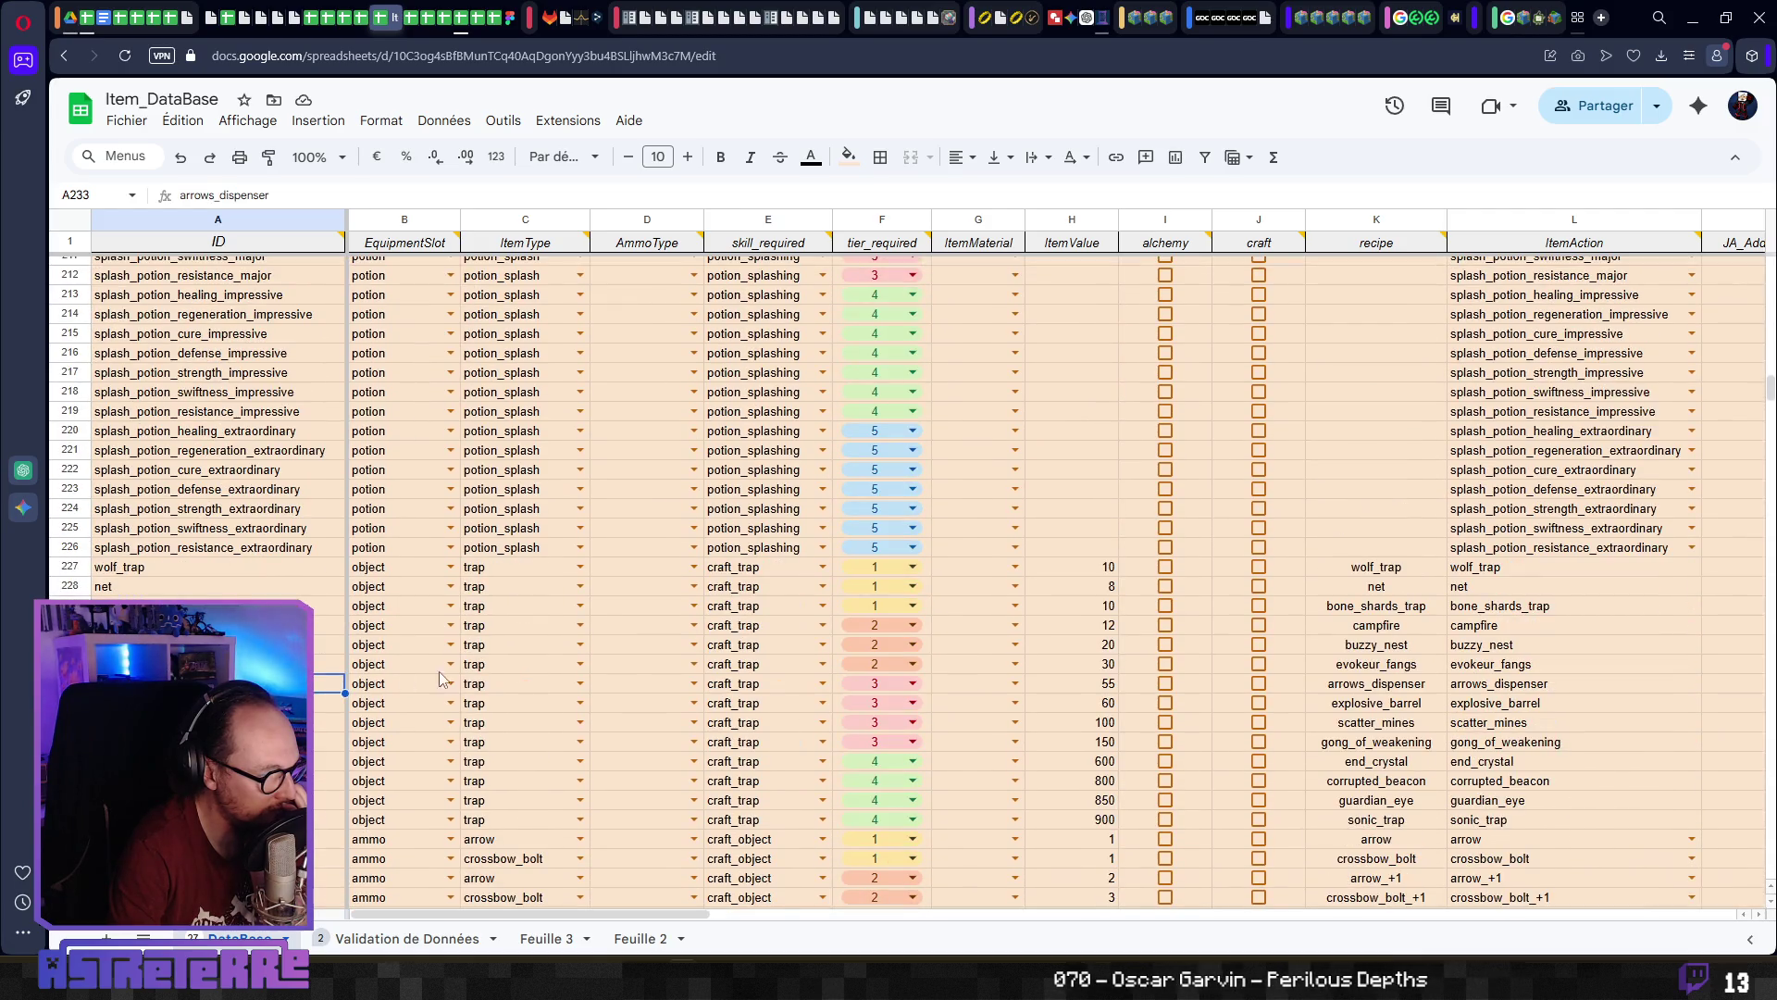
key(Right)
key(Right)
key(Right)
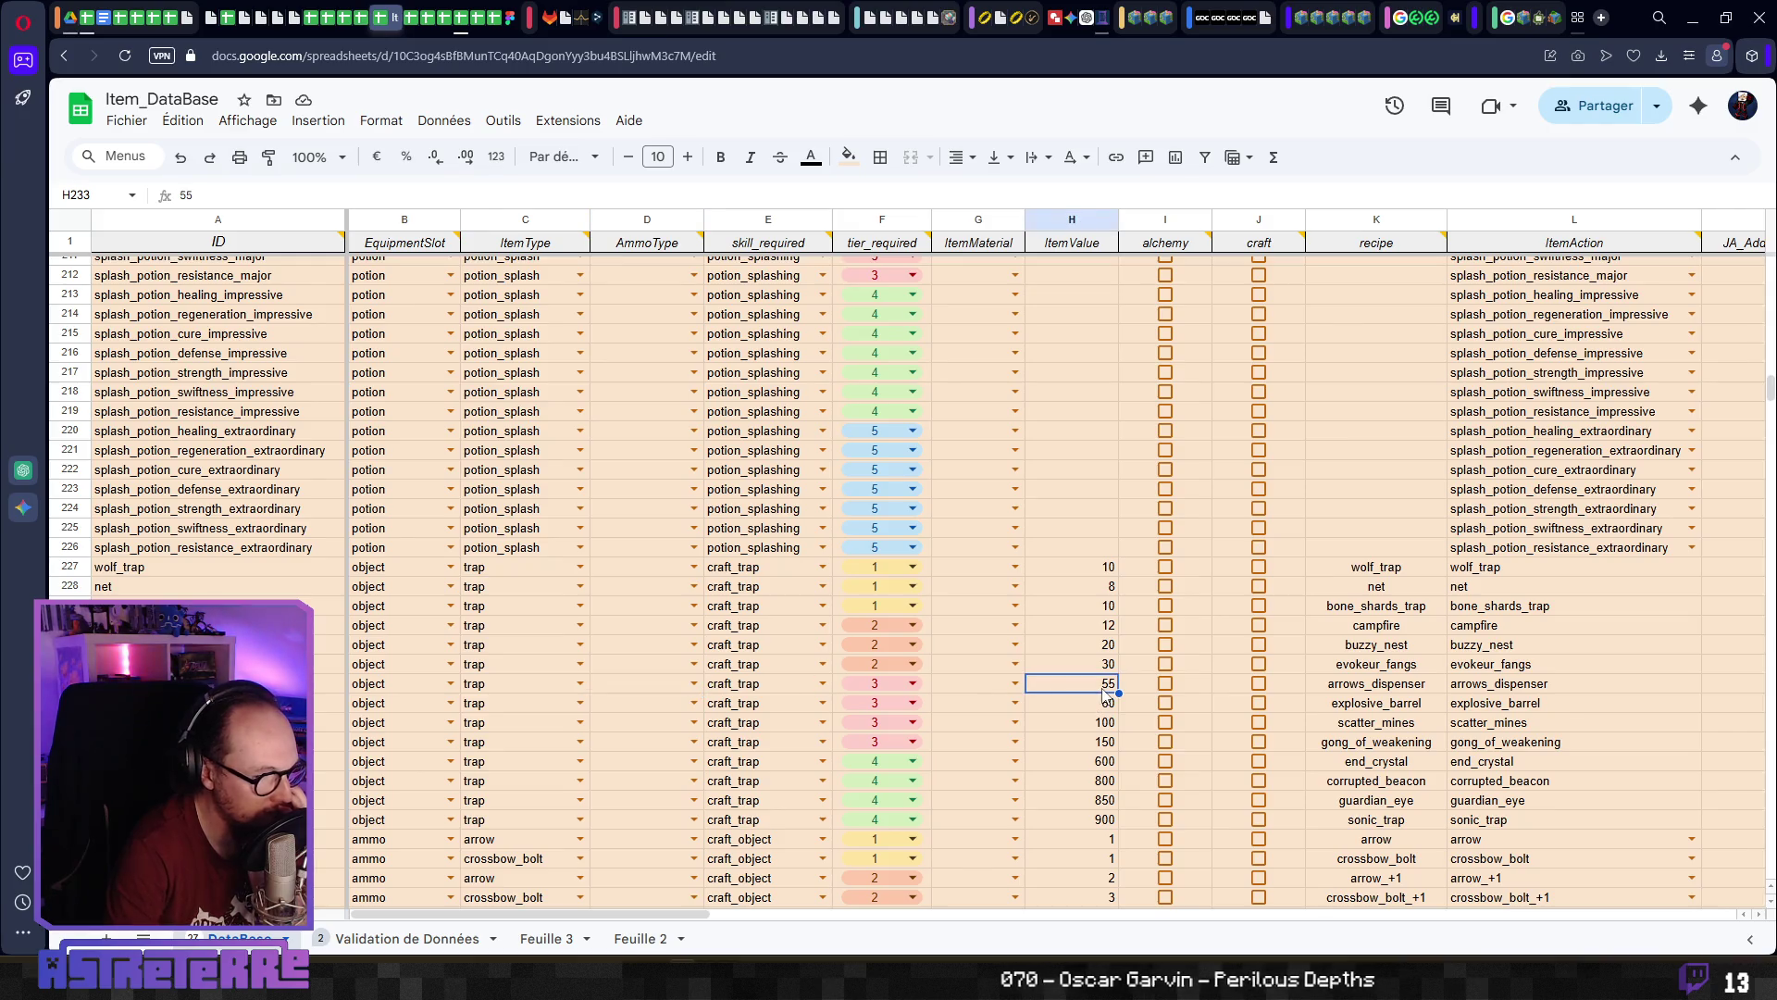
key(Right)
key(Right)
key(Right)
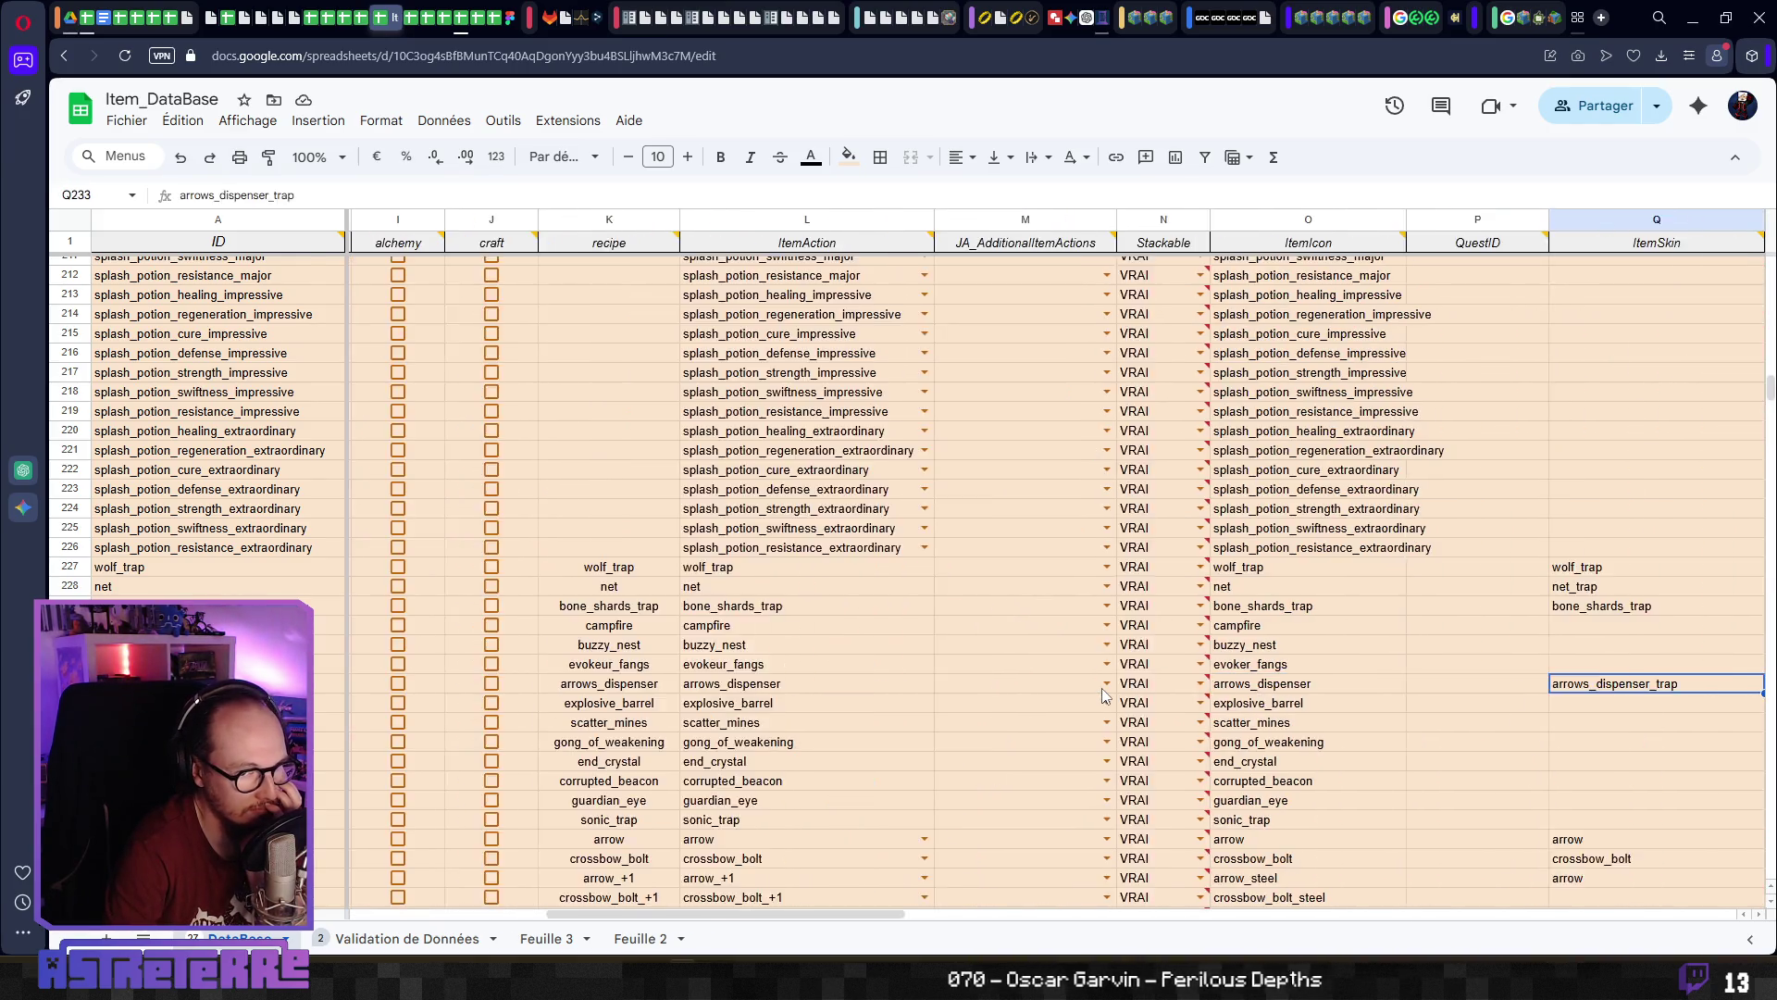
key(Right)
key(Right)
key(Right)
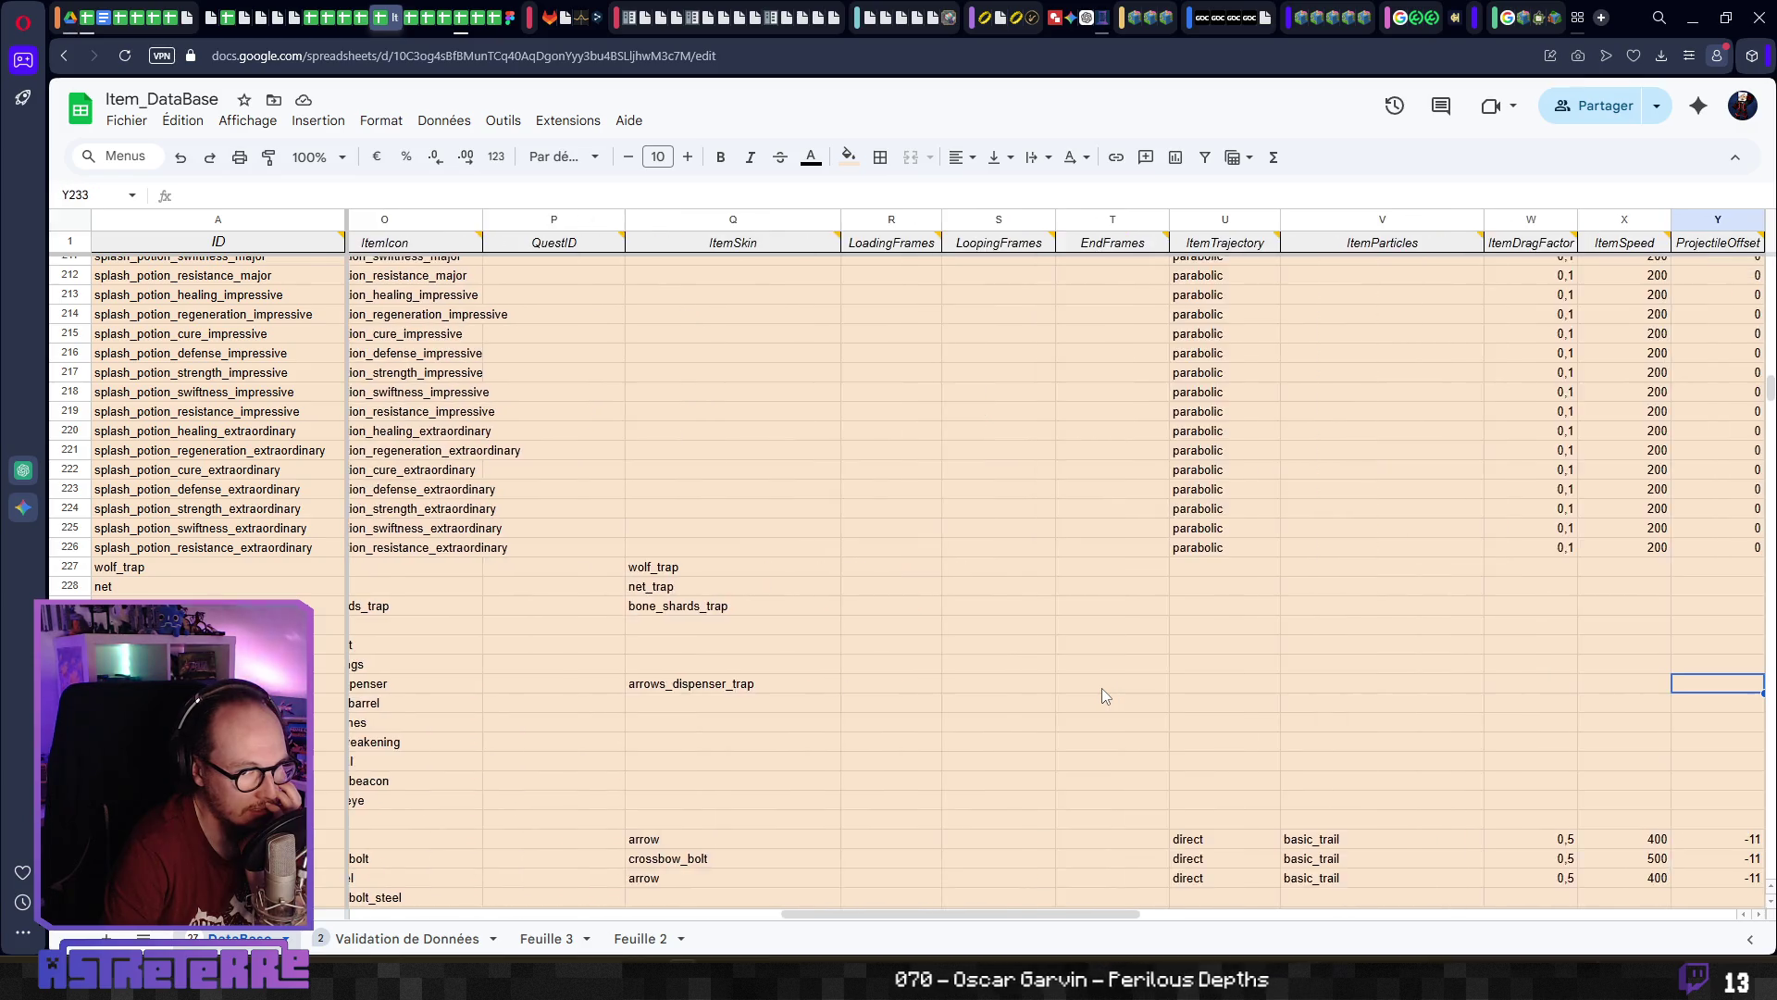
key(Left)
key(Left)
key(Left)
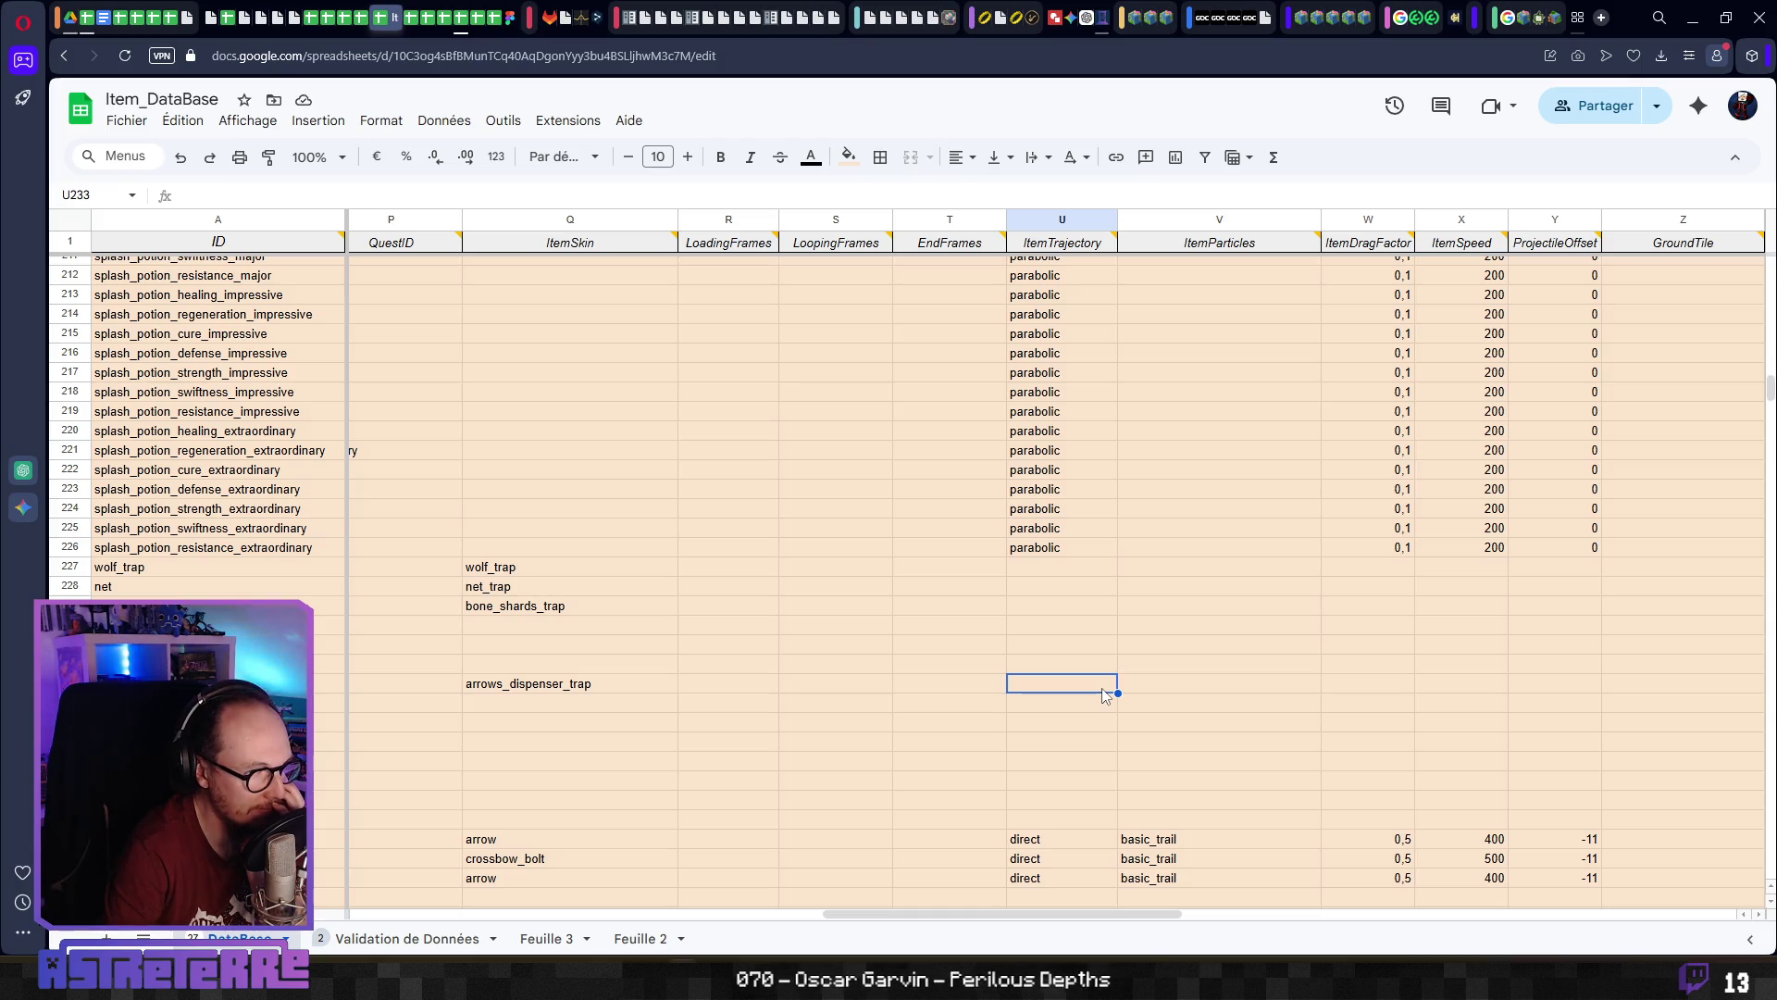
key(Left)
key(Left)
key(Left)
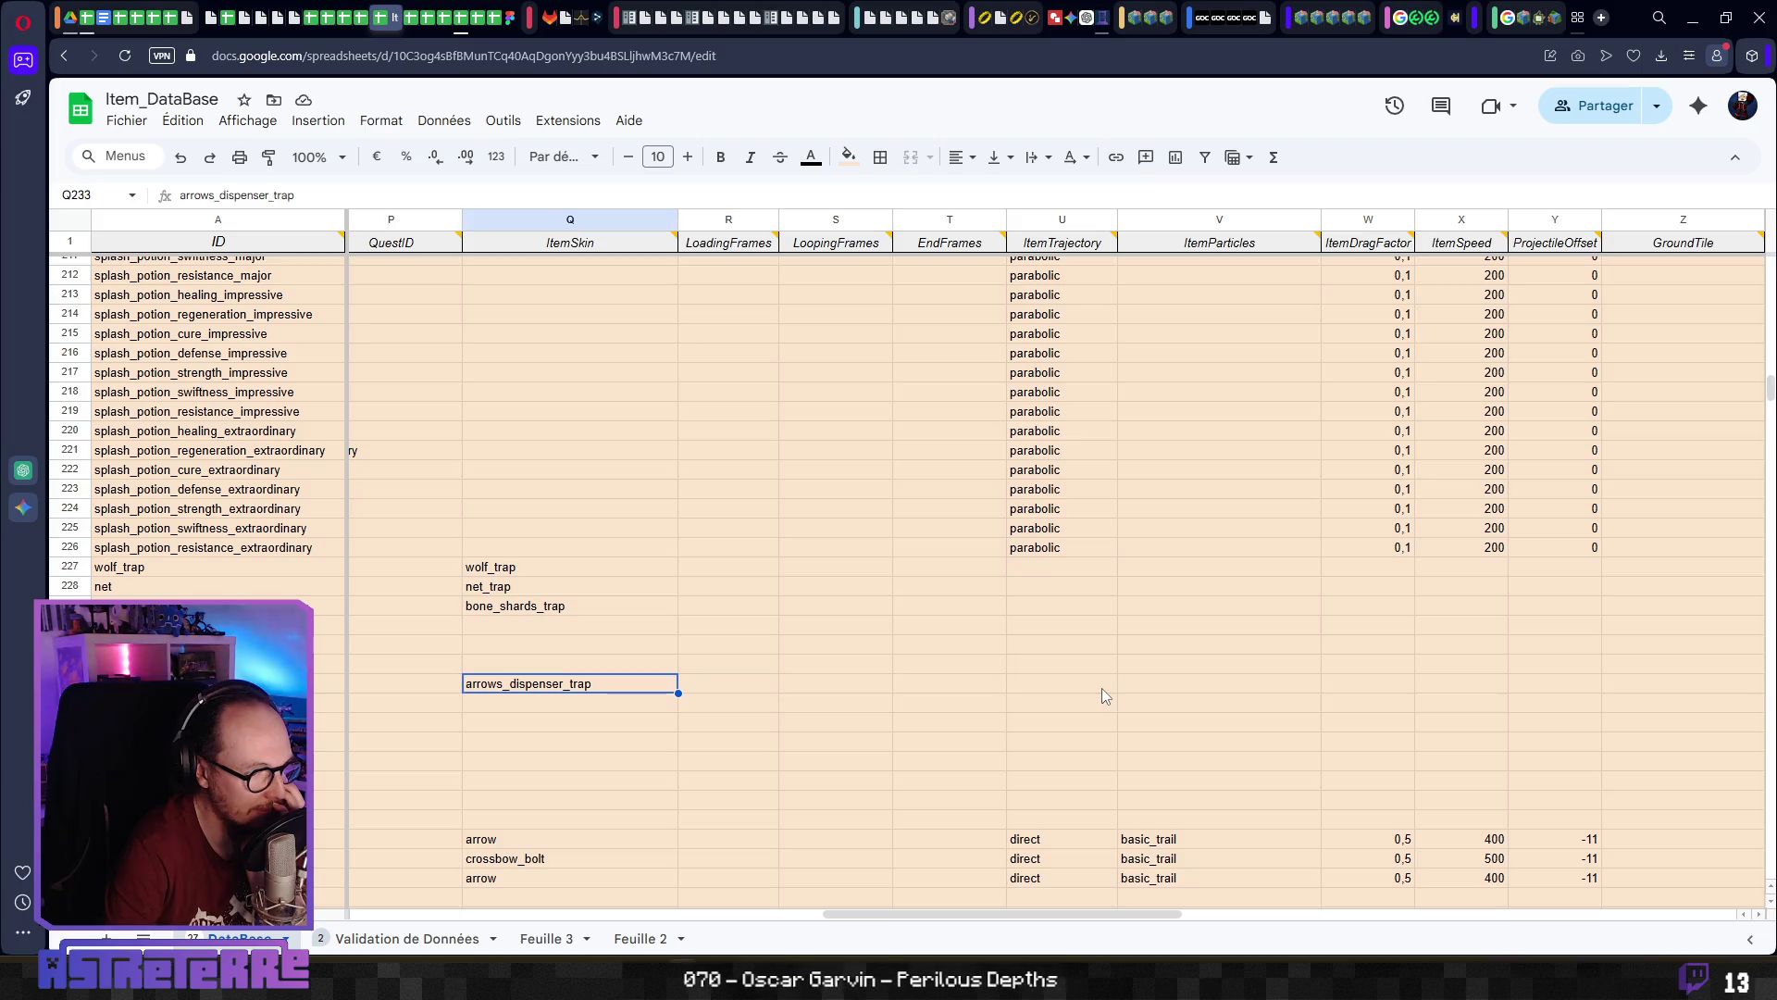
key(Right)
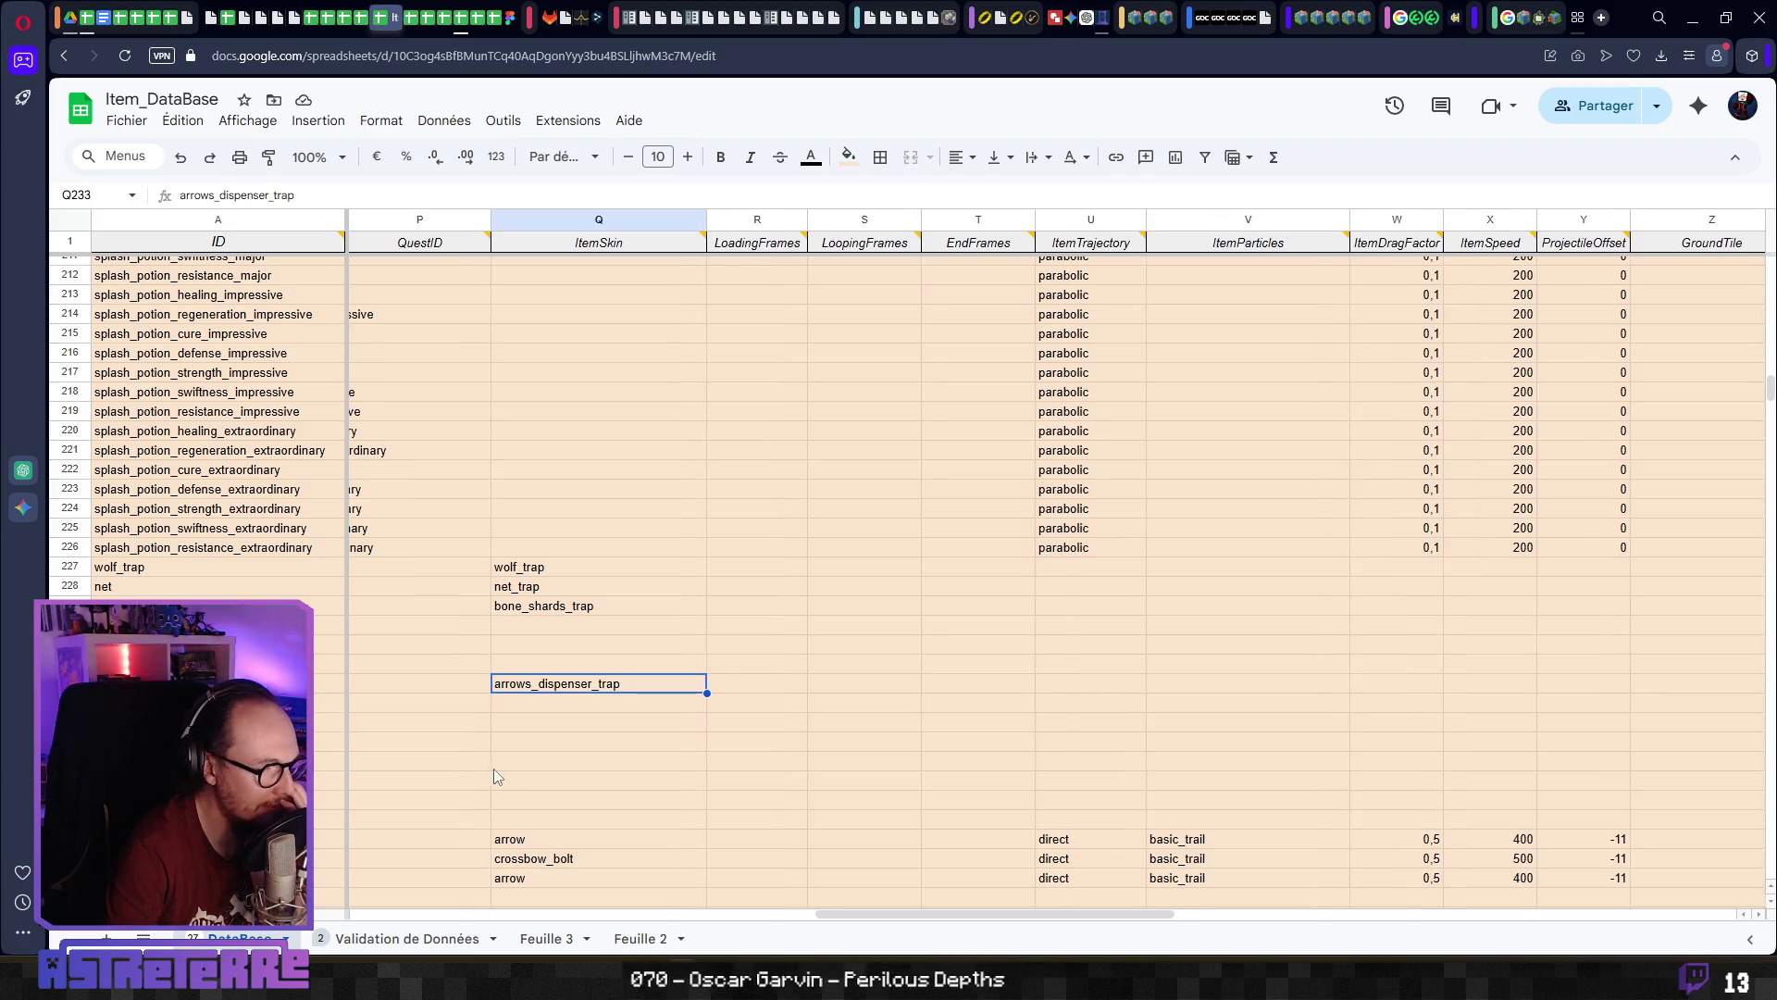
scroll(548, 786, down, 1)
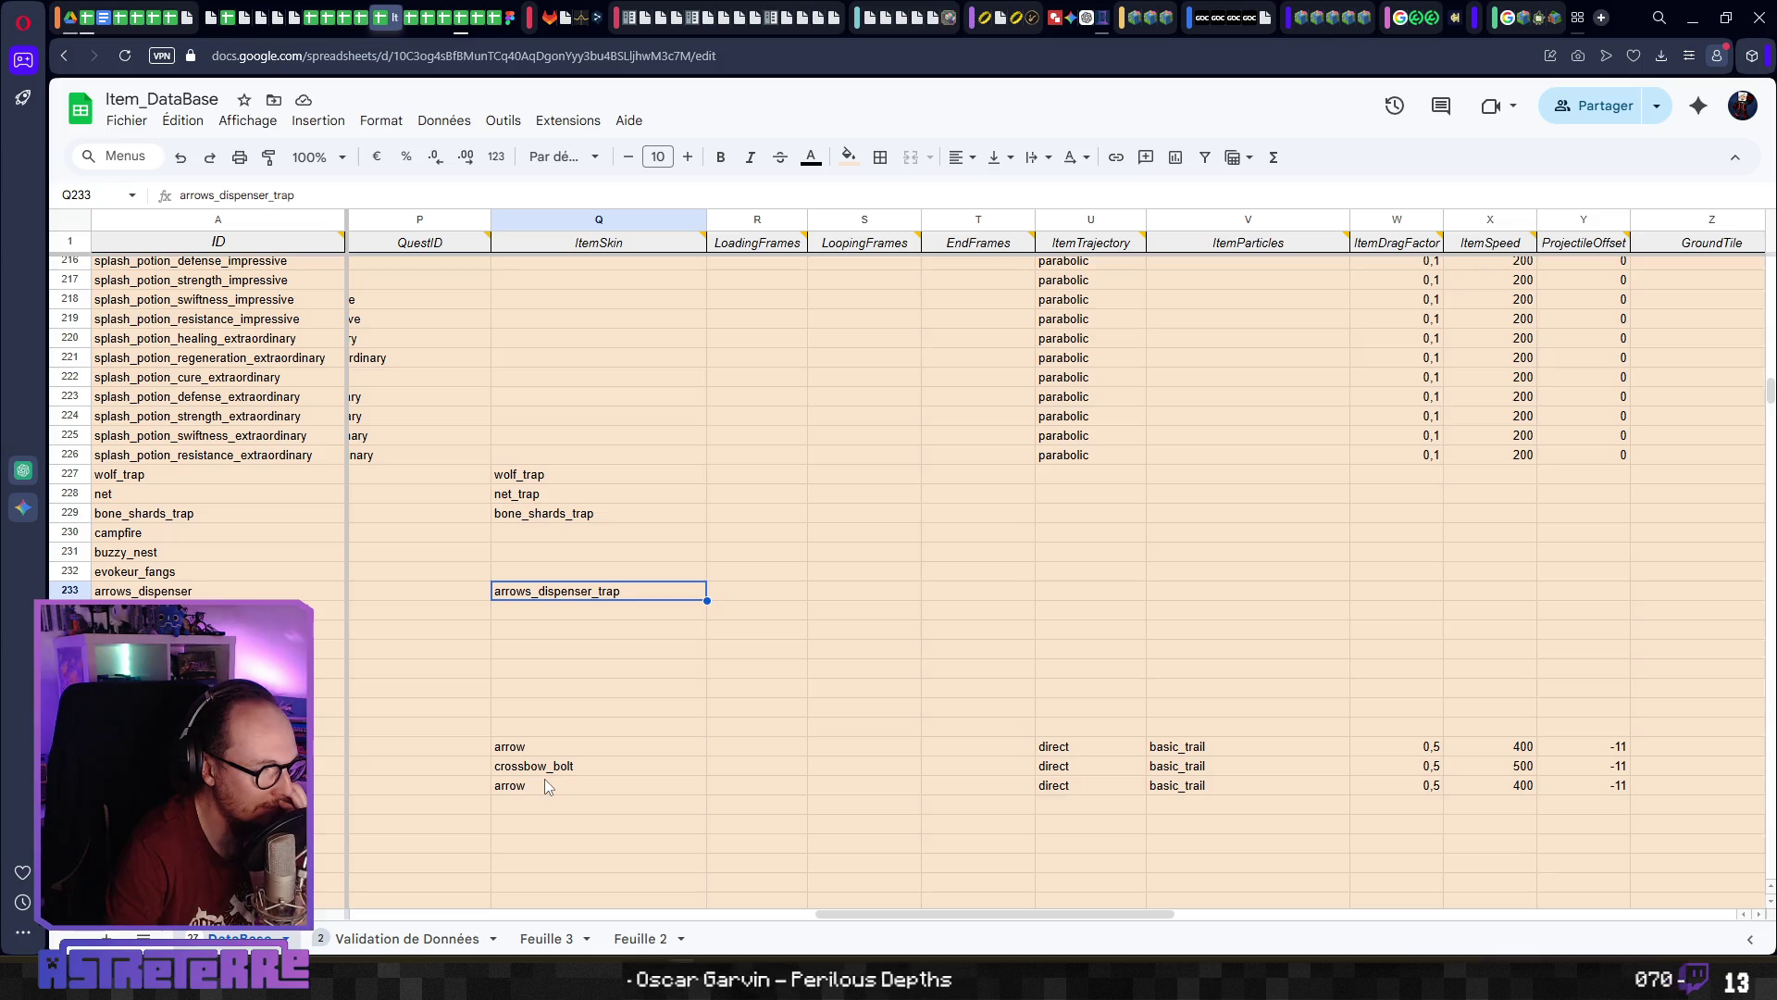
key(Left)
key(Left)
key(Left)
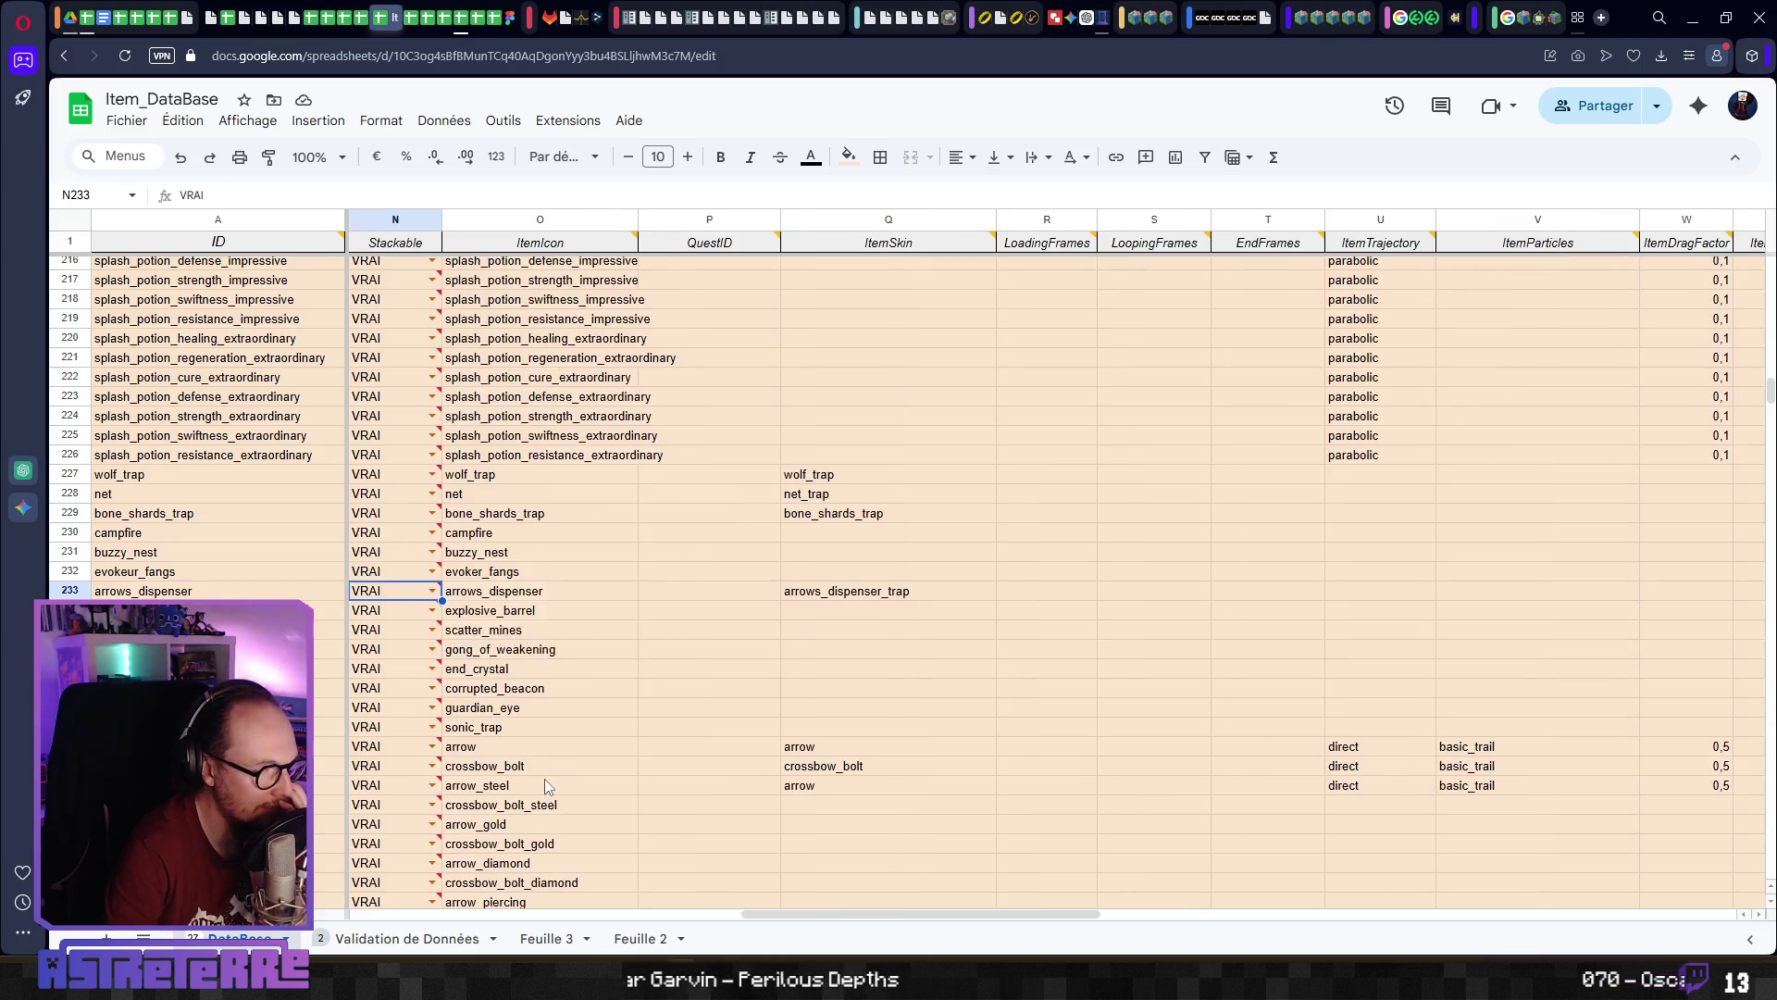
key(Right)
key(Right)
key(Left)
key(Left)
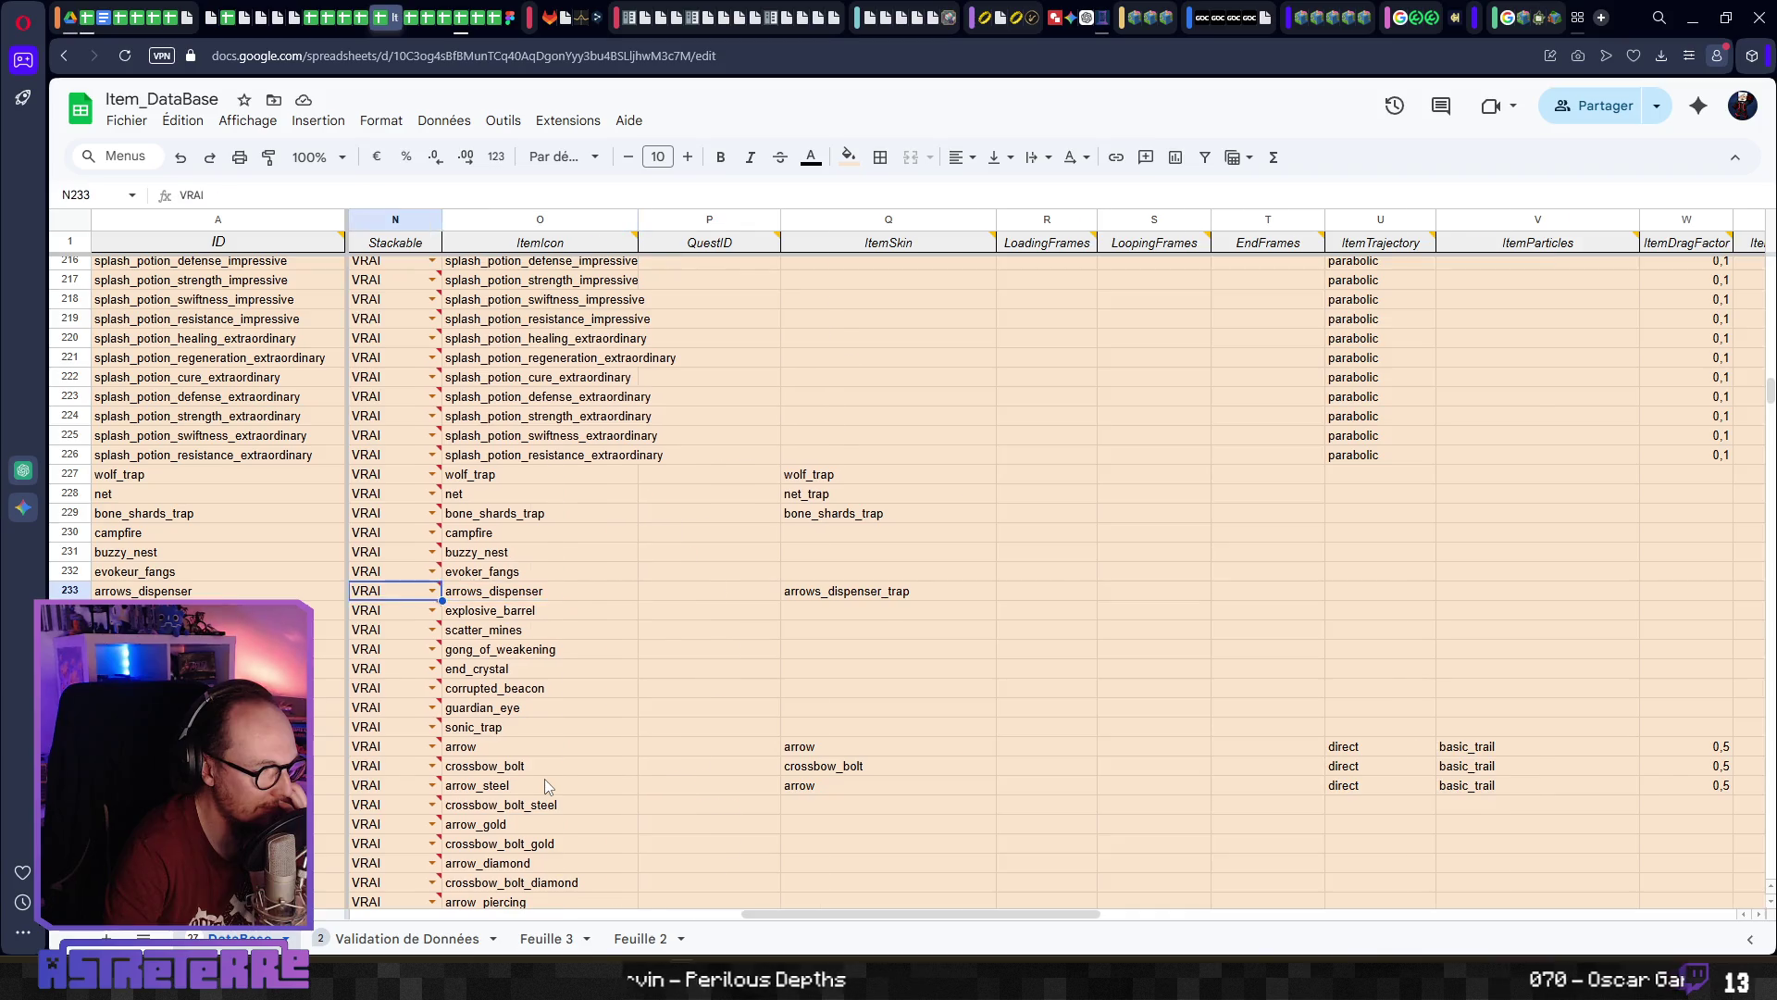
key(Left)
key(Left)
key(Left)
key(Left)
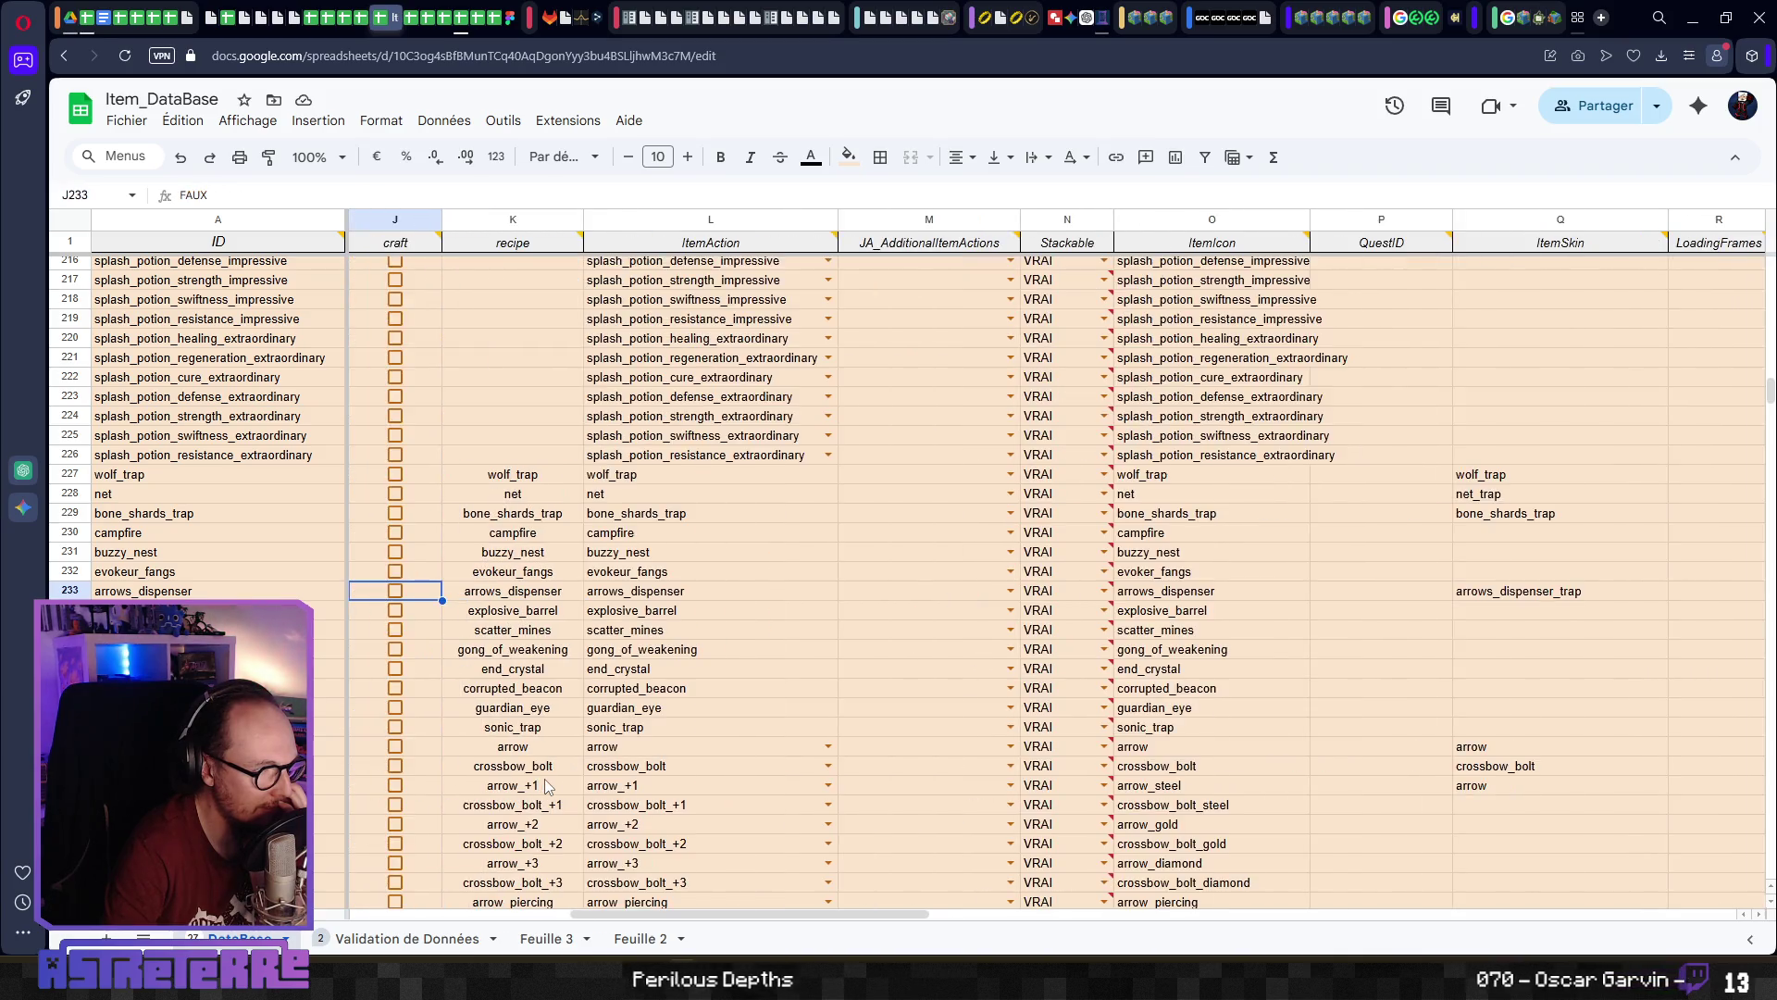
key(Left)
key(Left)
key(Left)
key(Right)
key(Right)
key(Right)
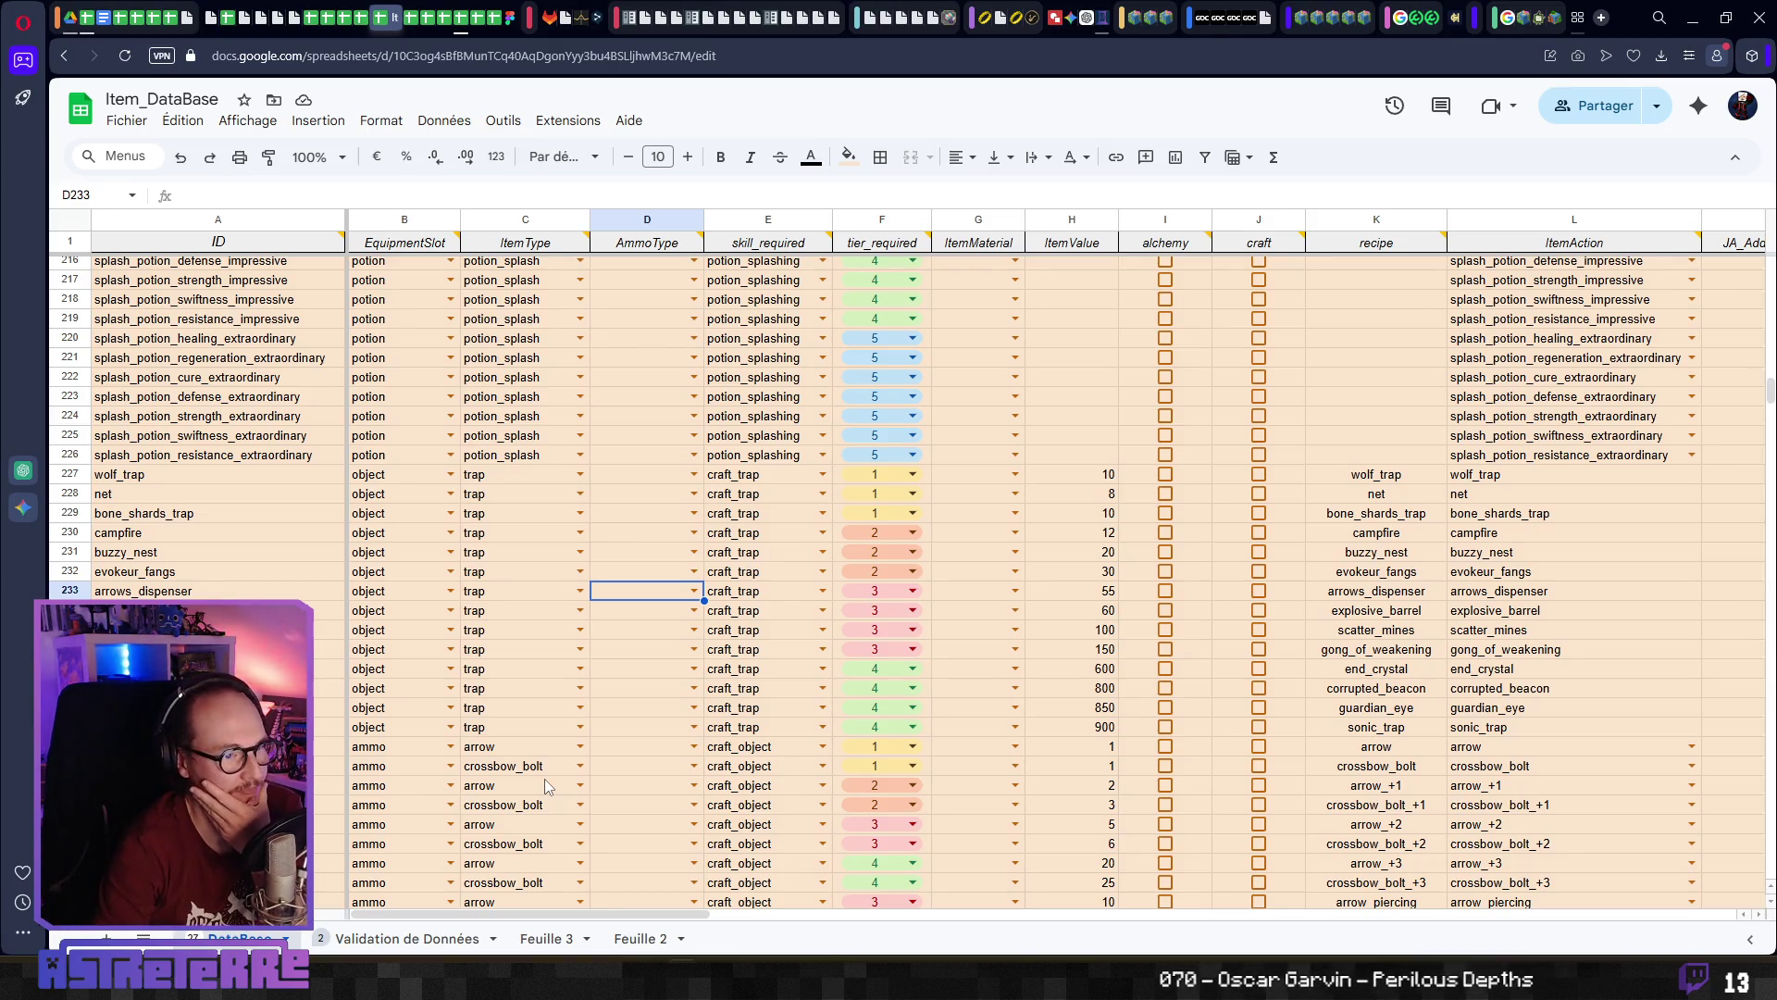
mouse_move(671, 241)
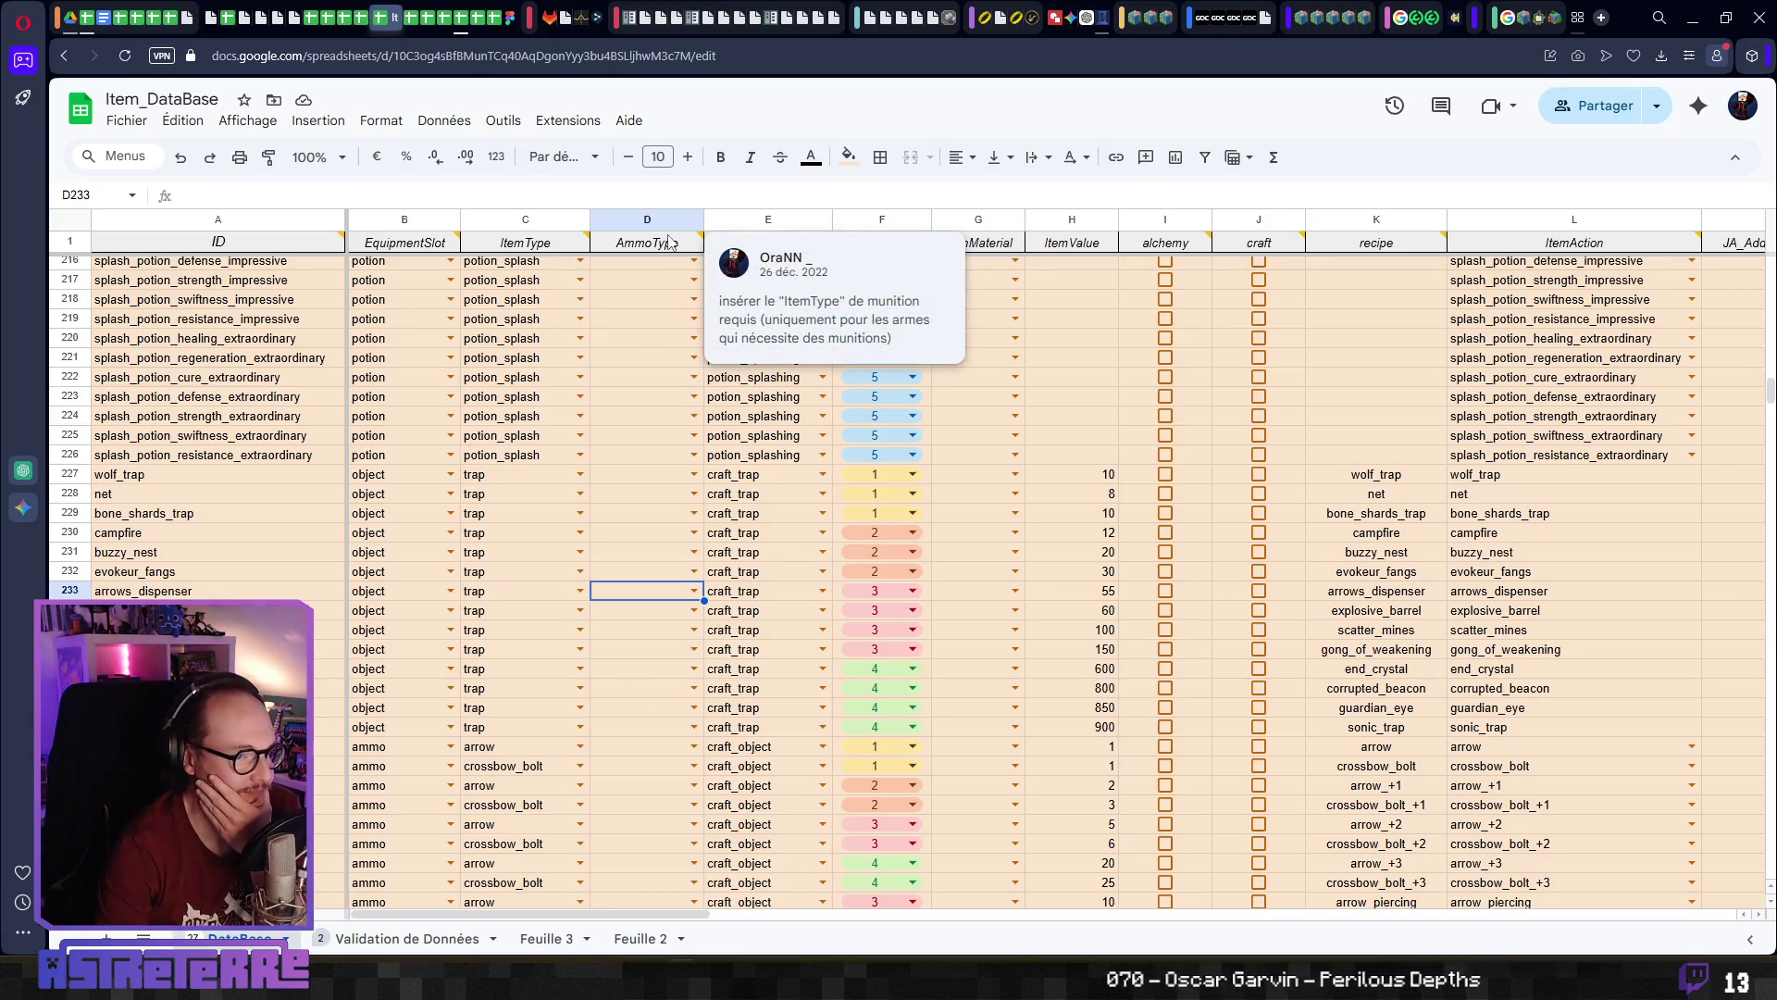
click(693, 591)
scroll(658, 734, down, 6)
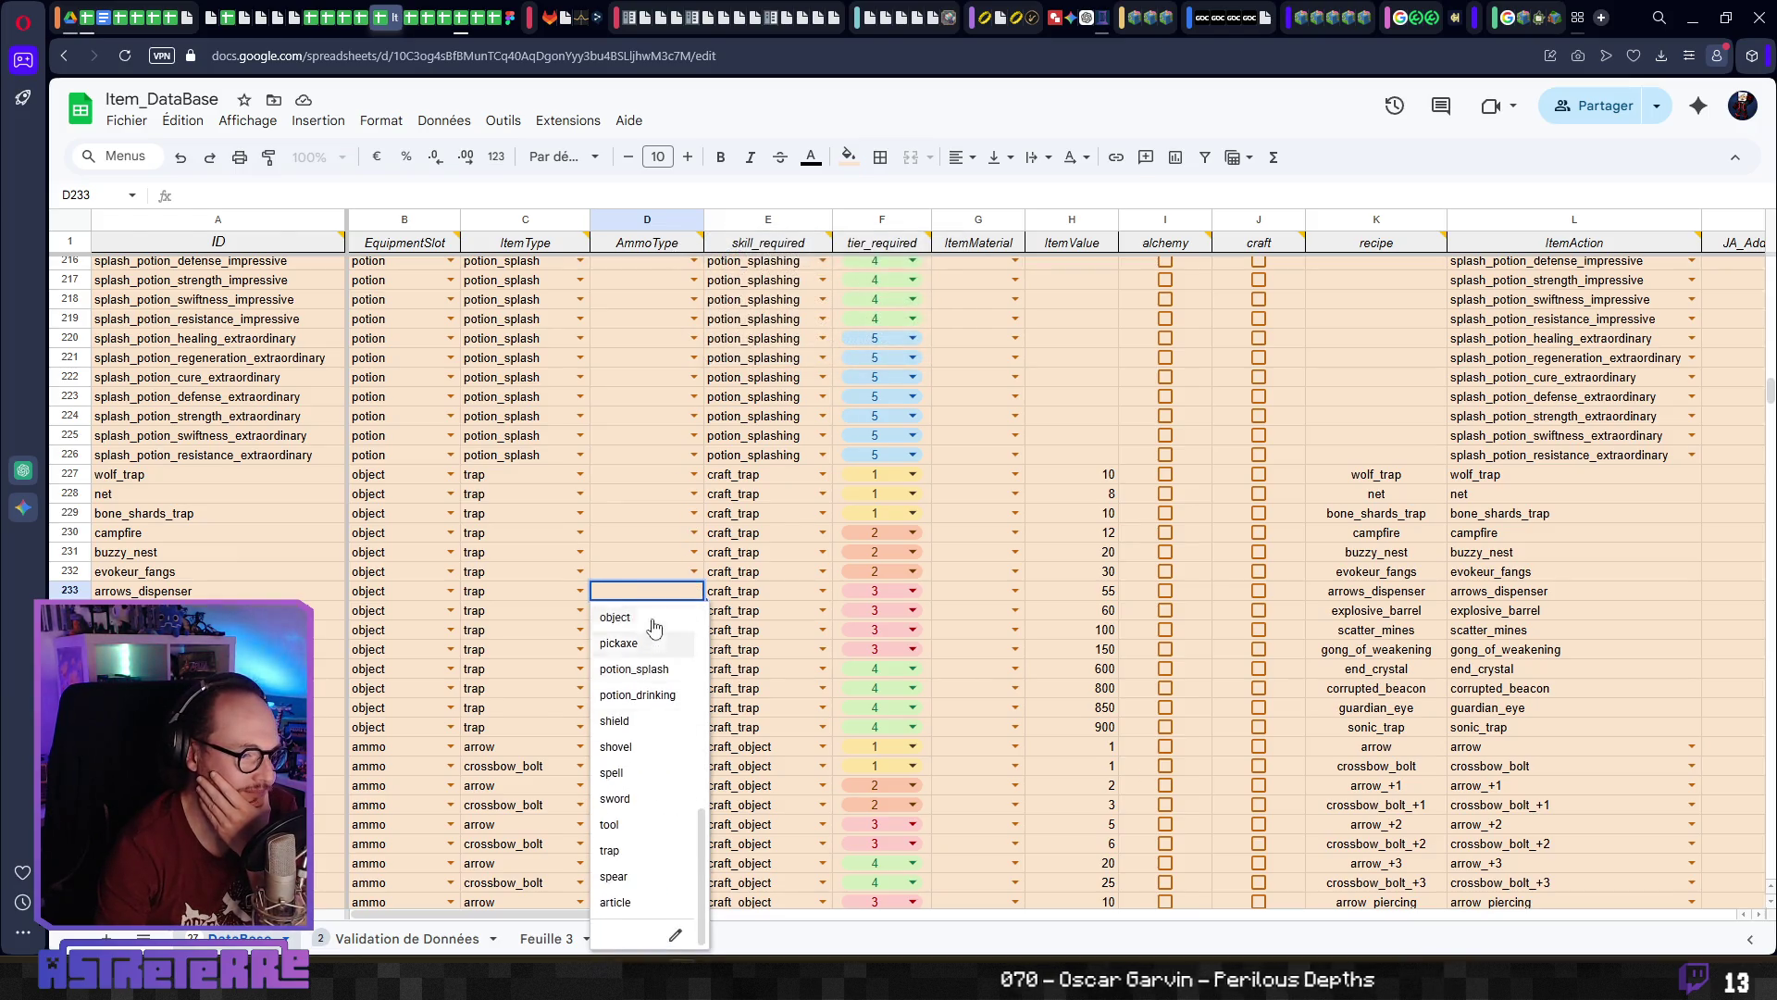
click(659, 573)
click(666, 594)
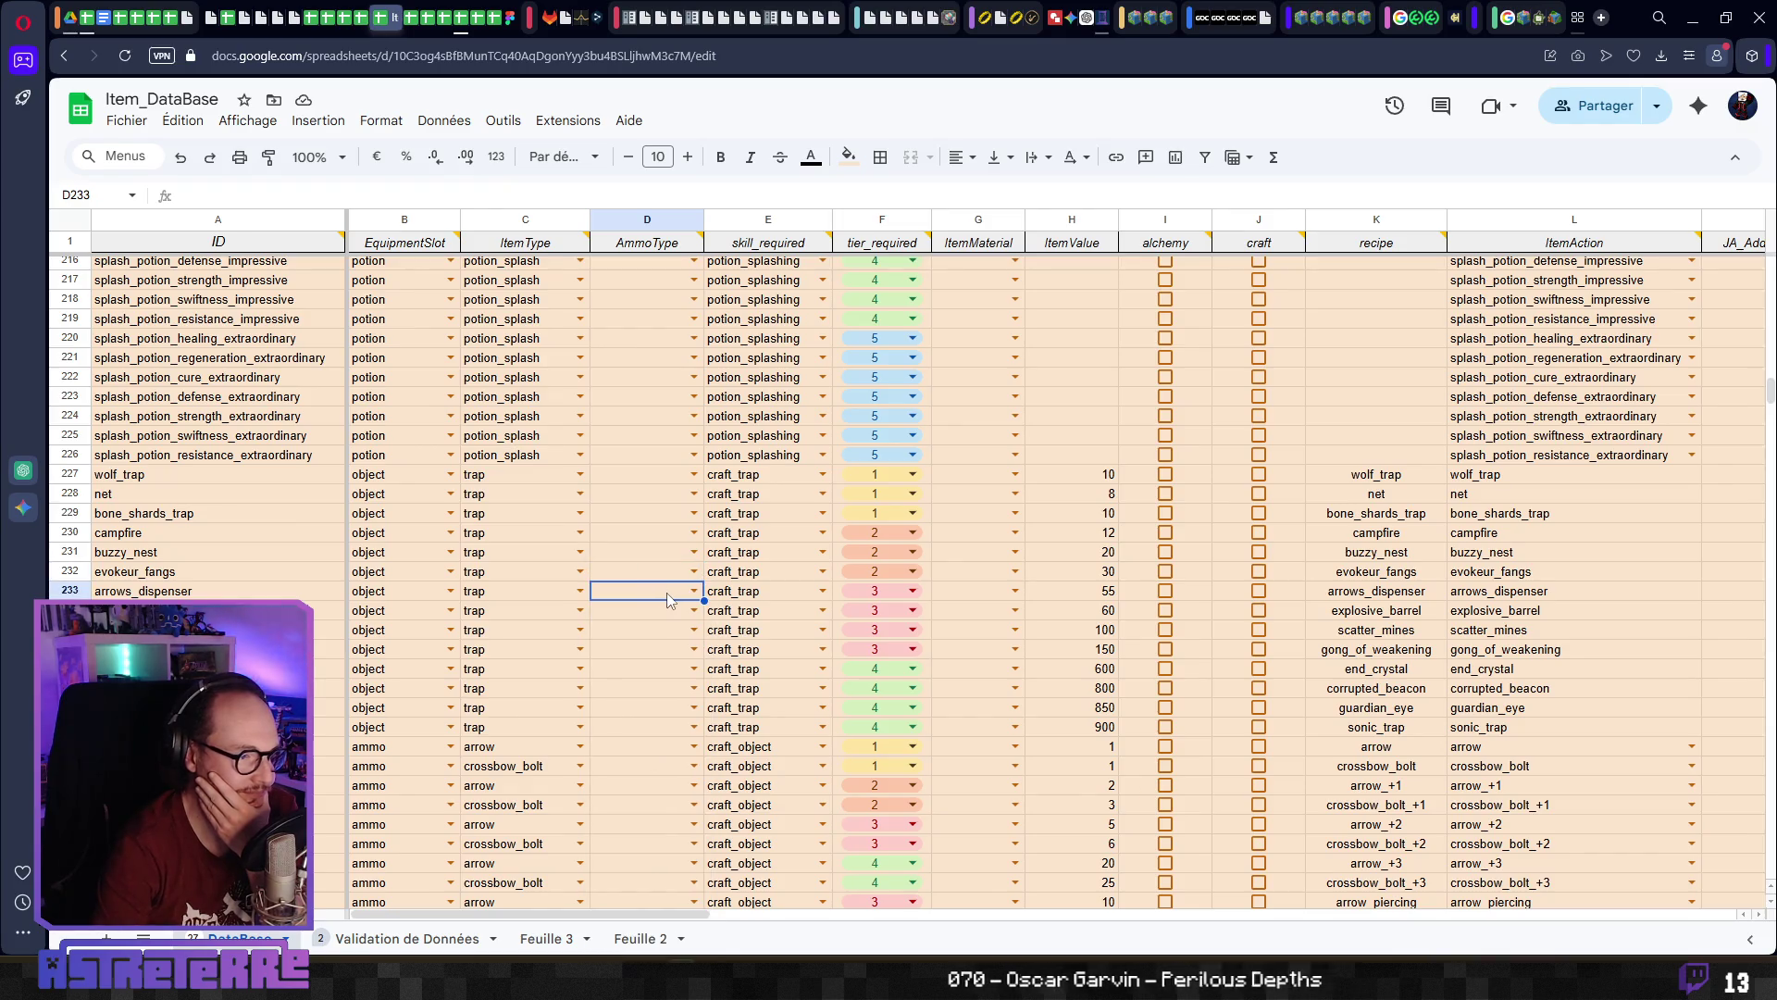
key(Right)
key(Right)
key(Right)
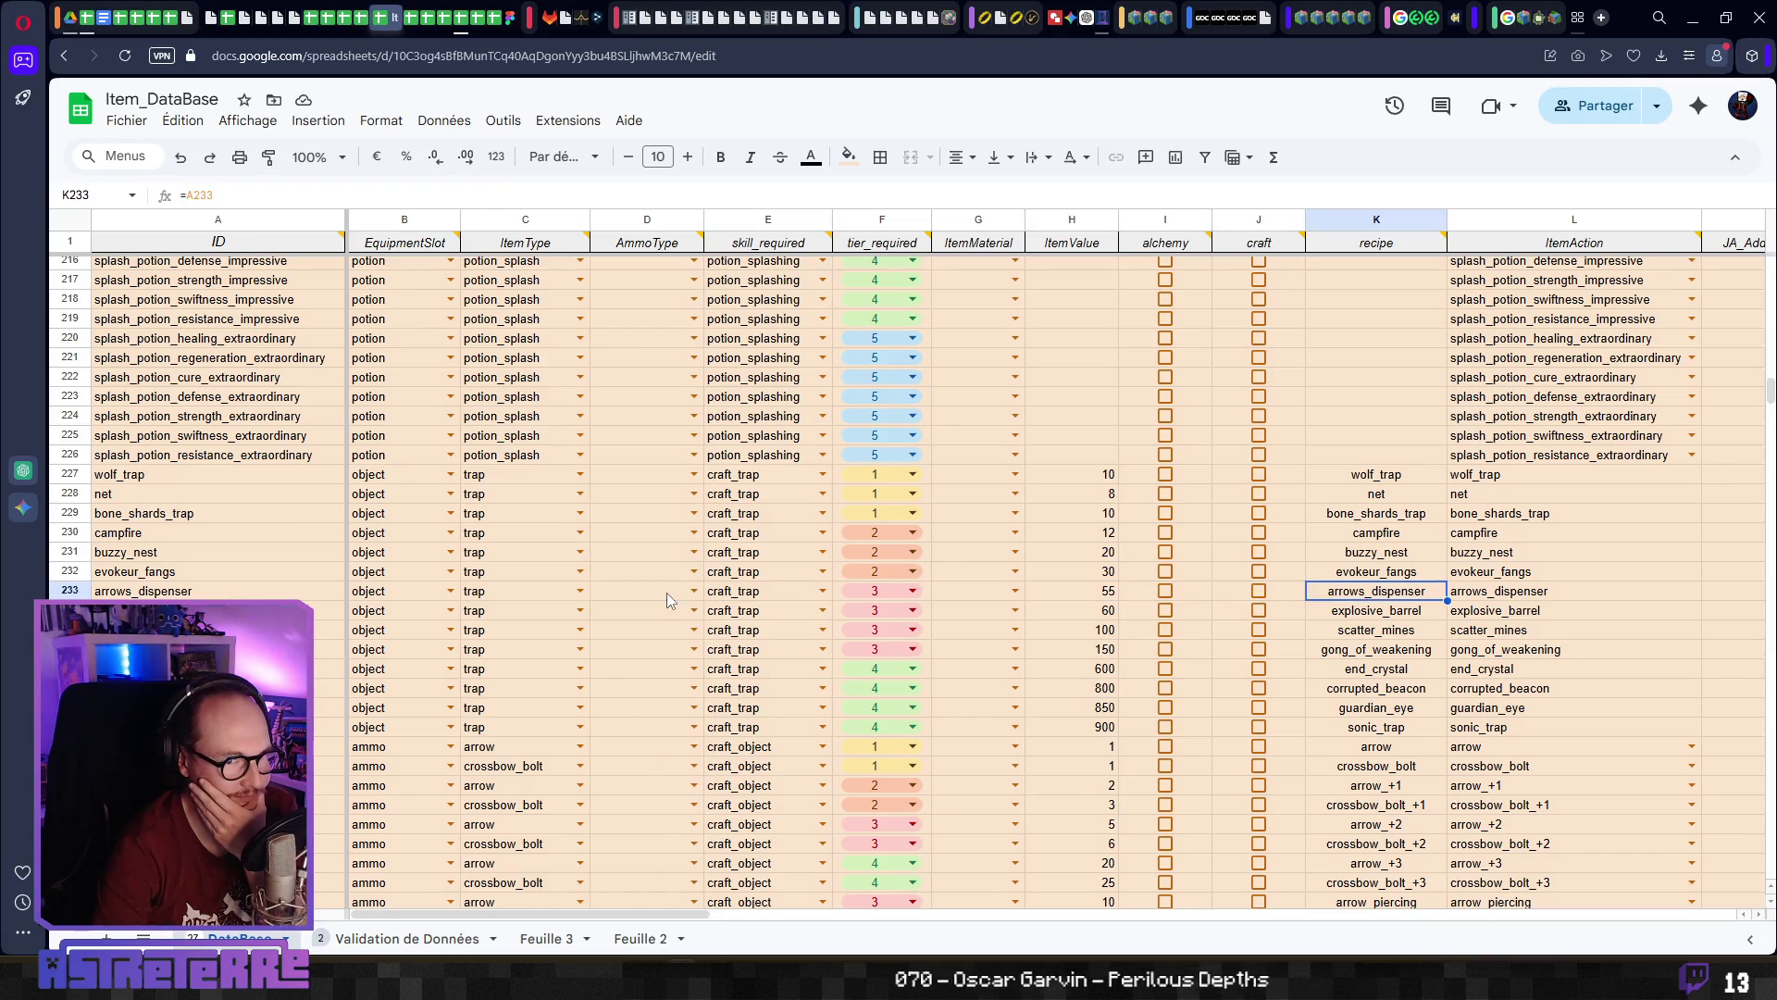
key(Right)
key(Right)
key(Right)
key(Left)
key(Left)
key(Left)
key(Right)
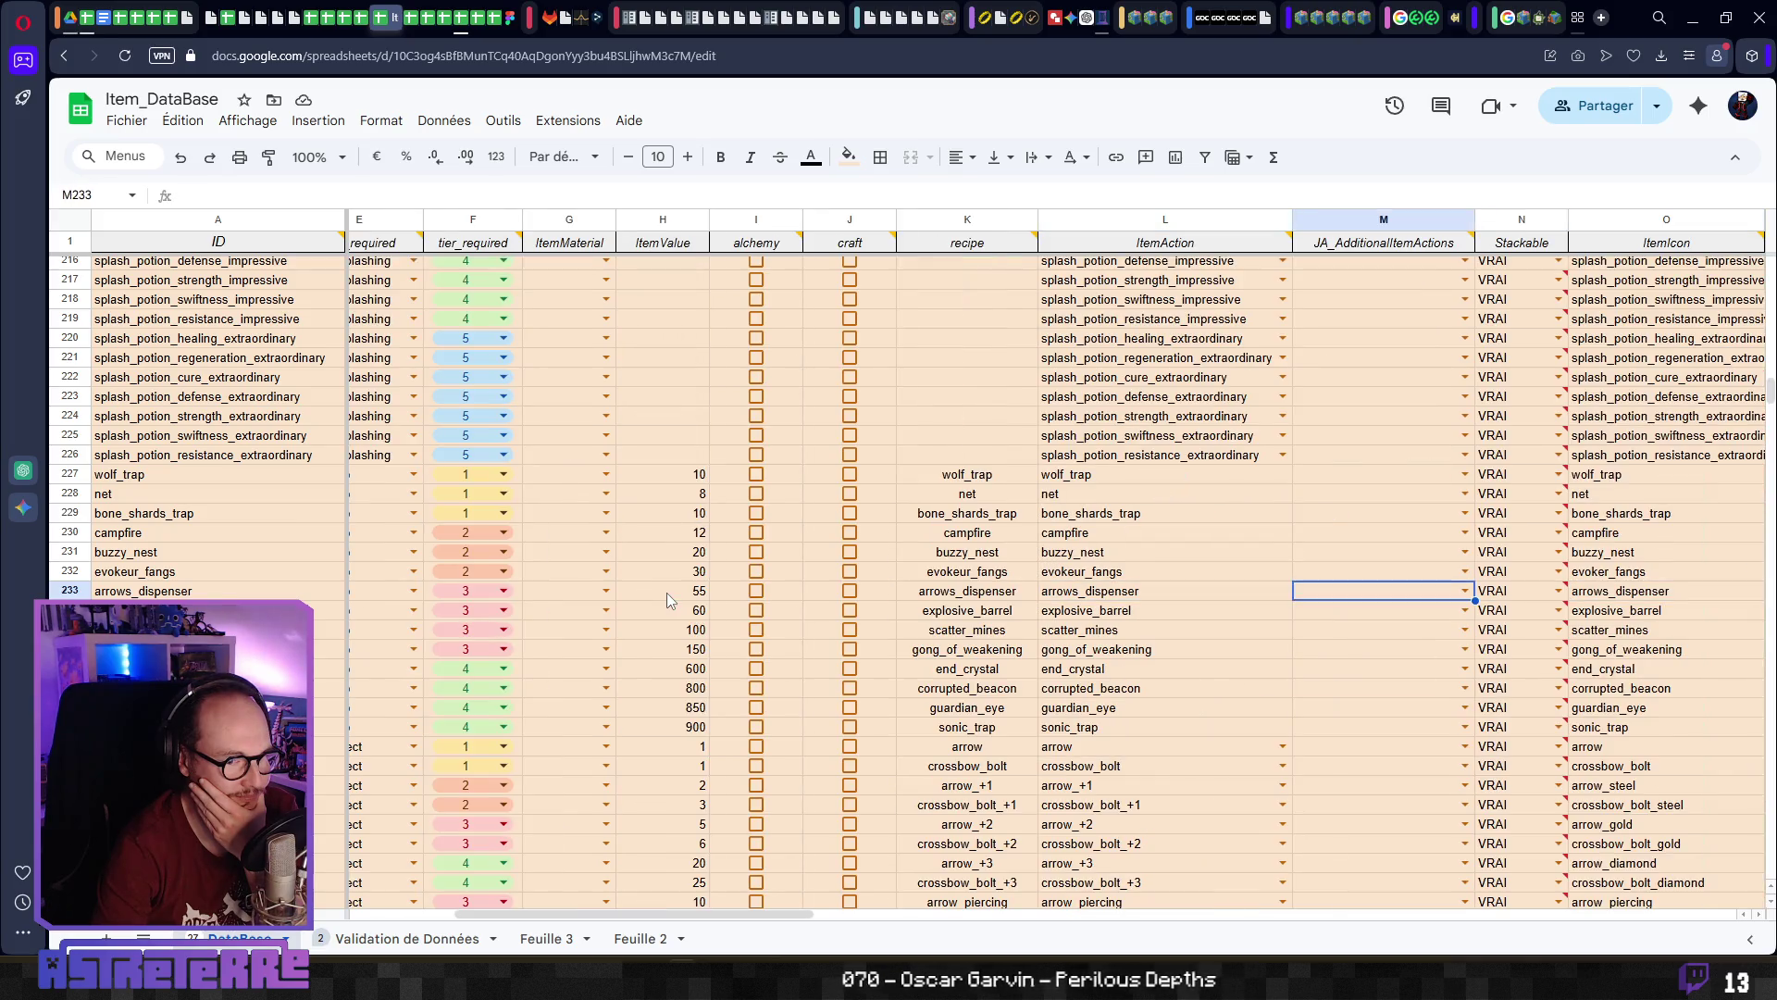
key(Right)
key(Right)
key(Right)
key(Left)
key(Left)
key(Right)
key(Left)
key(Left)
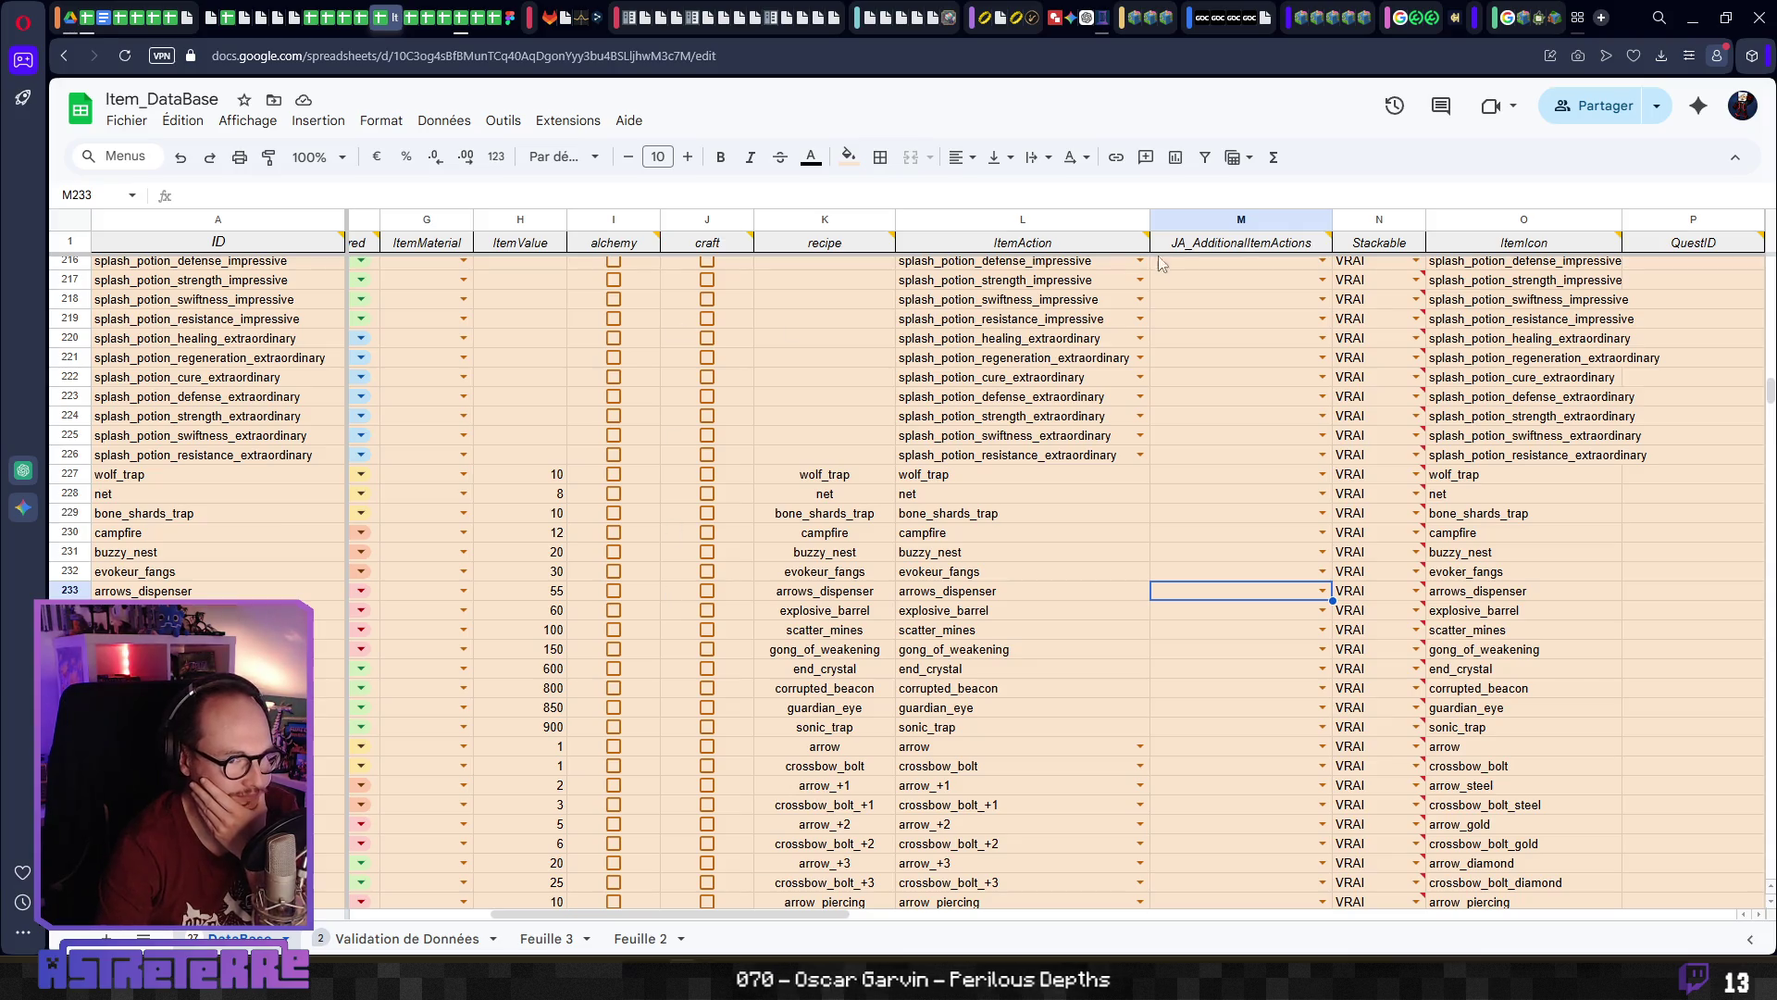
mouse_move(1246, 250)
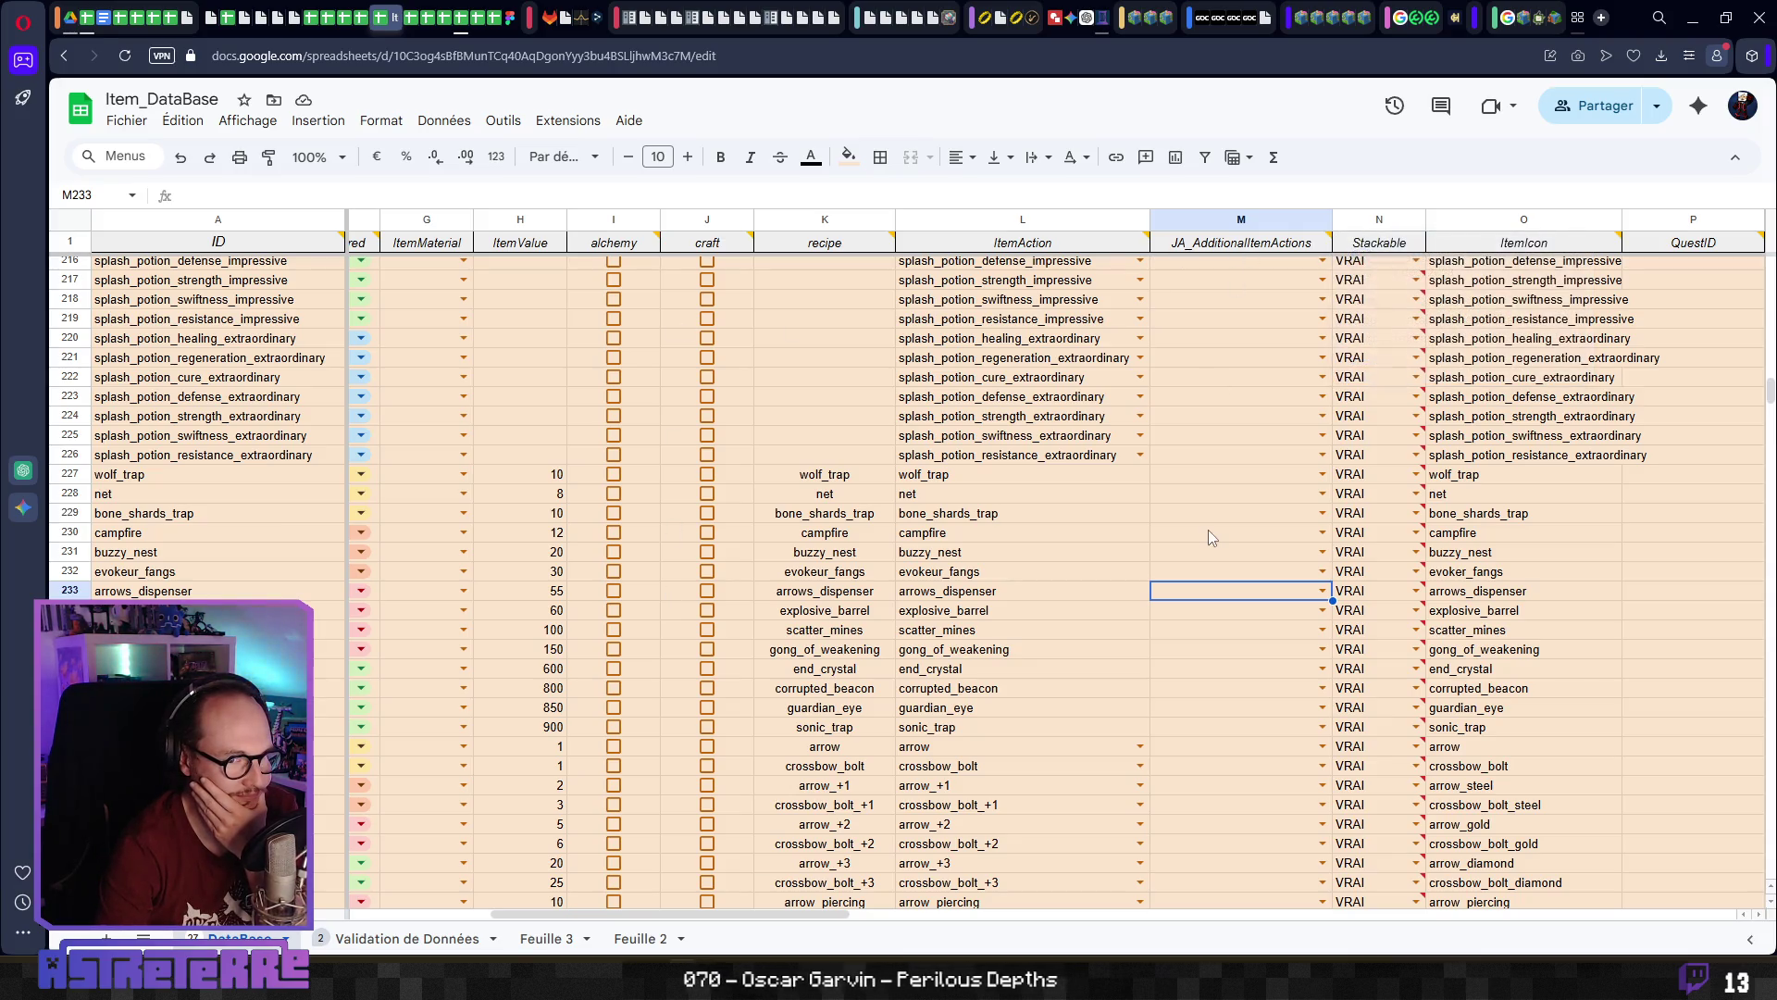
key(Right)
key(Right)
key(Right)
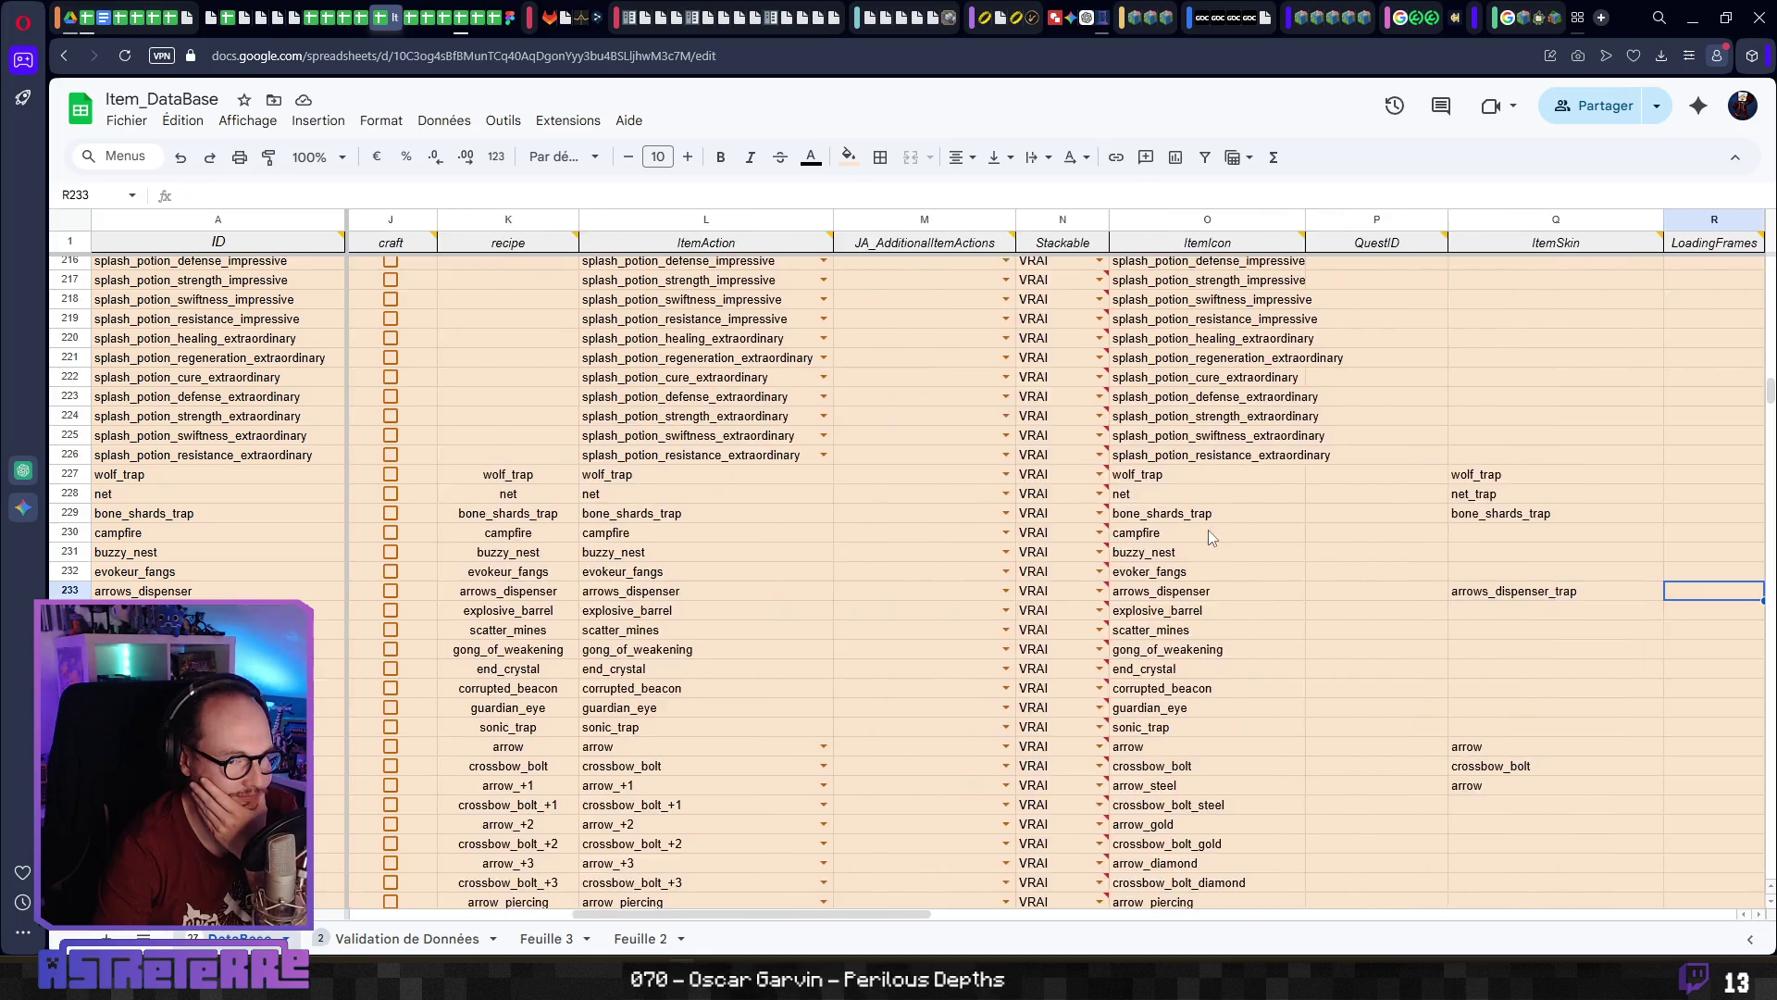
key(Right)
key(Right)
key(Right)
key(Left)
key(Left)
key(Left)
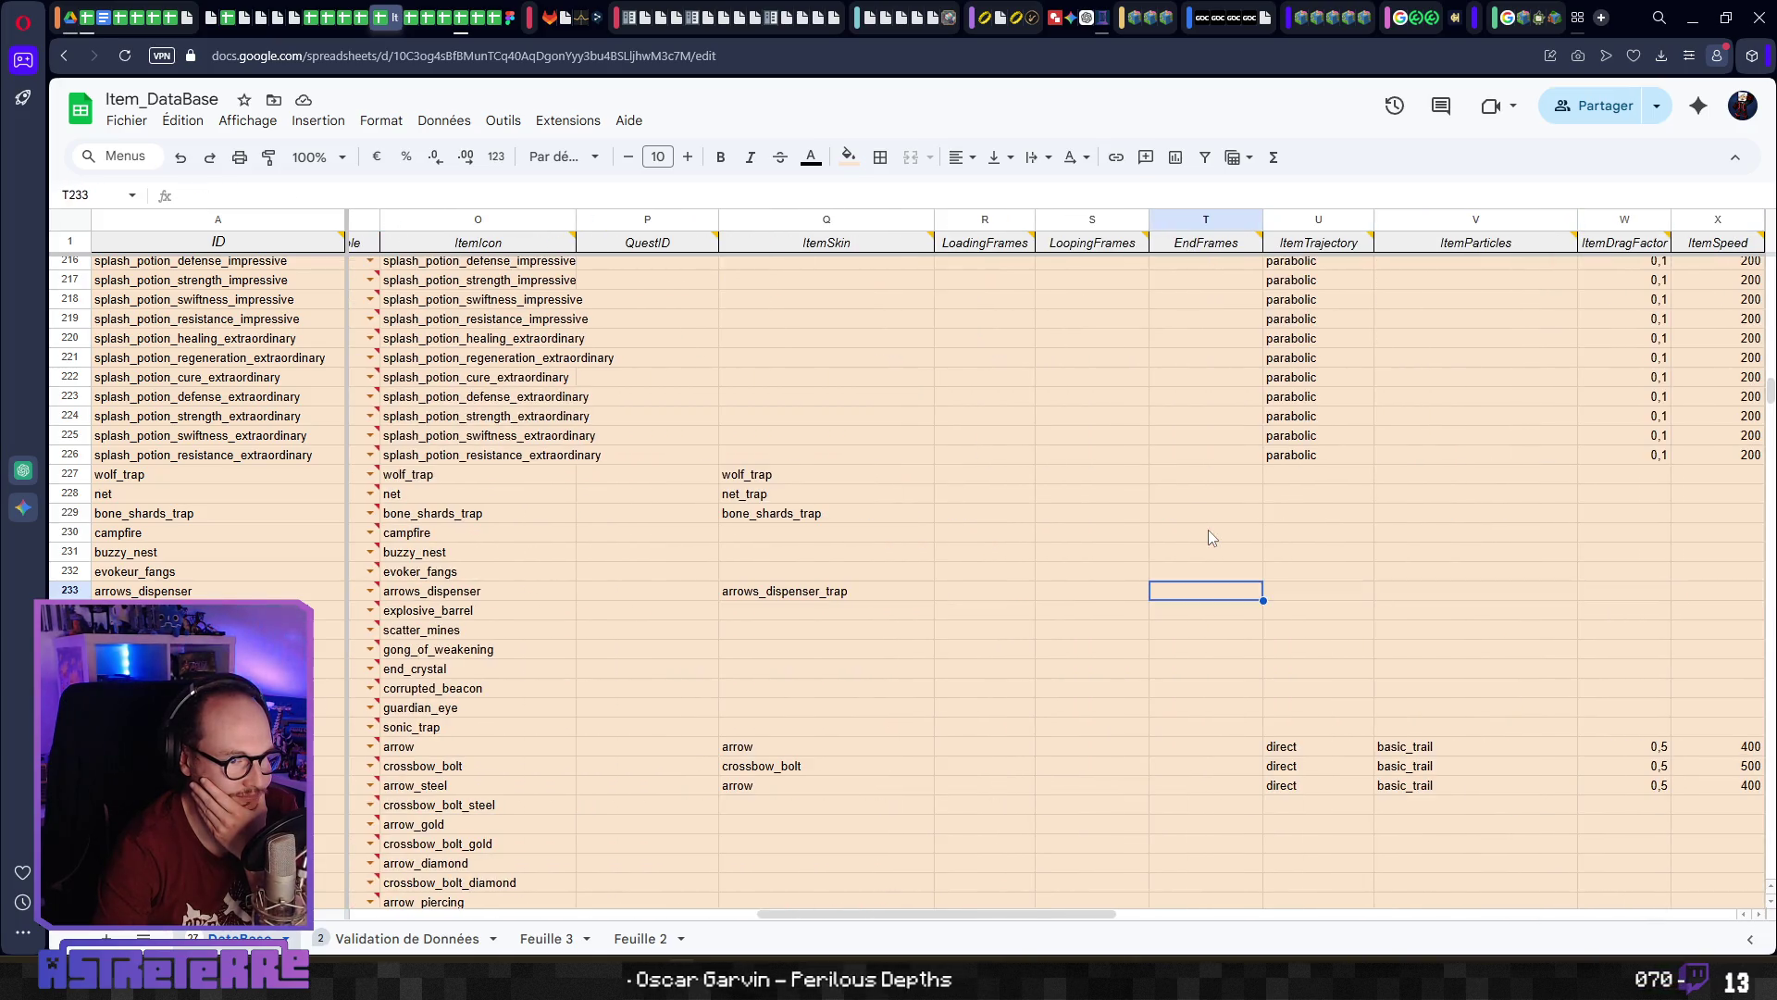
key(Left)
key(Left)
key(Right)
key(Right)
key(Right)
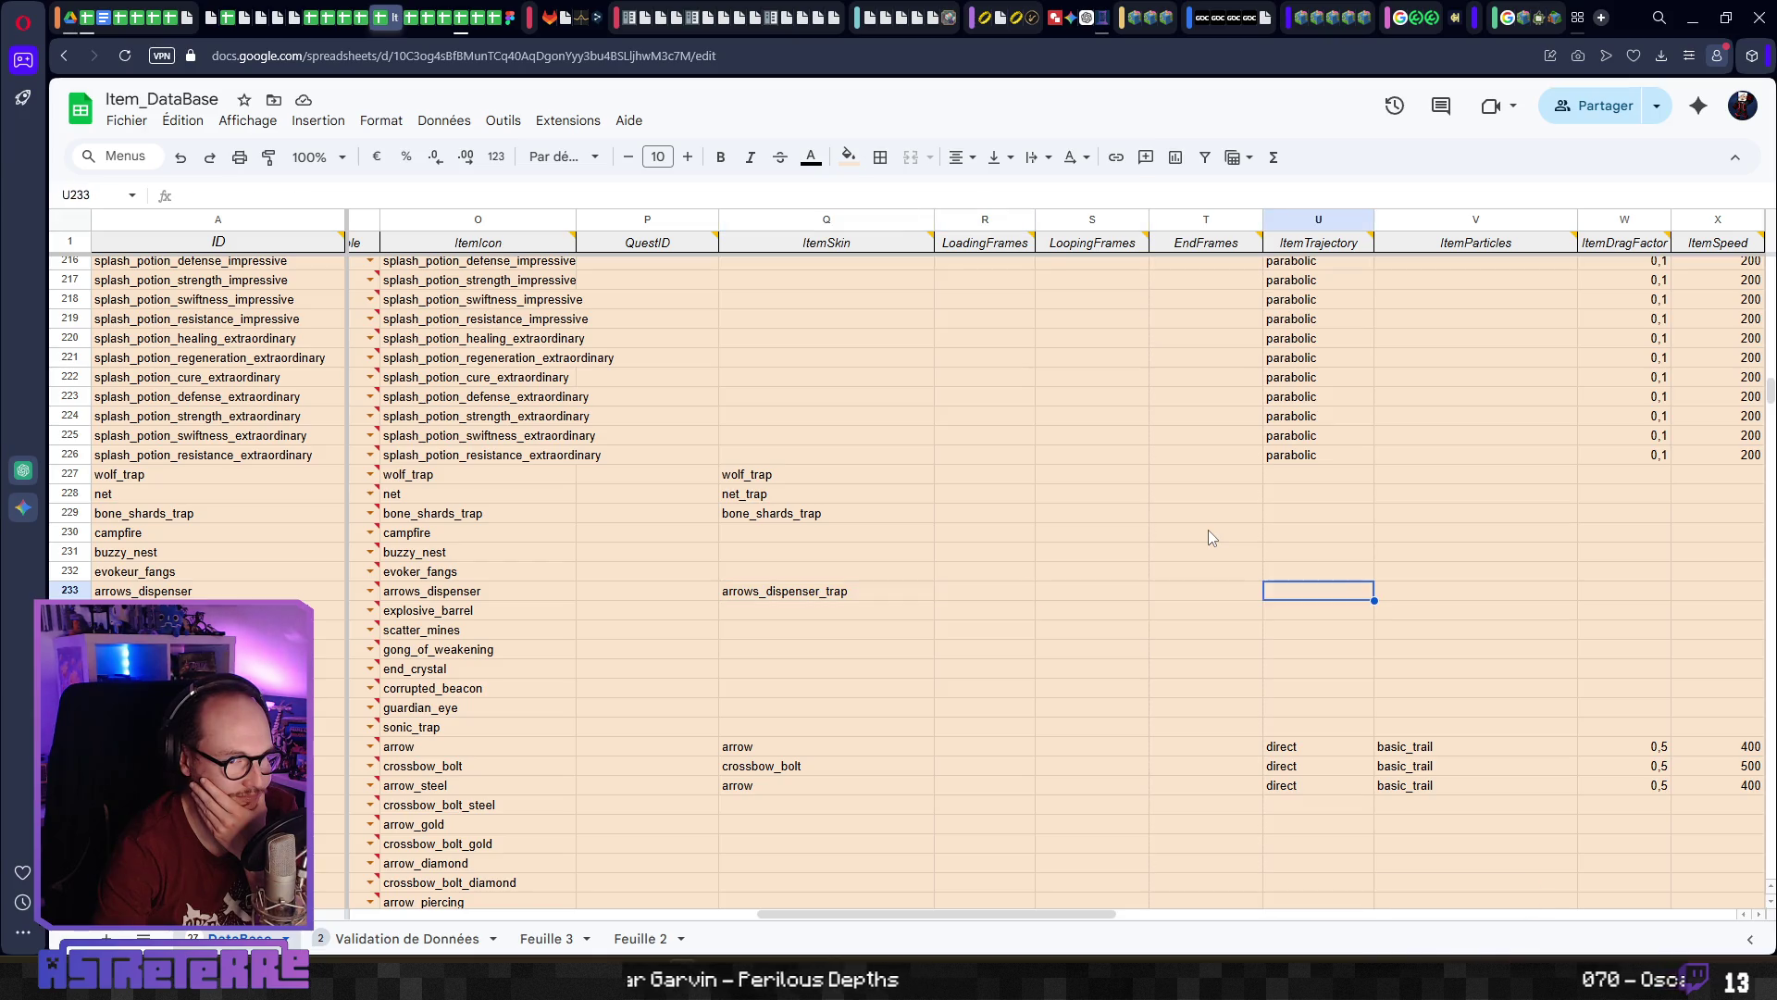
key(Right)
key(Left)
key(Left)
key(Right)
key(Right)
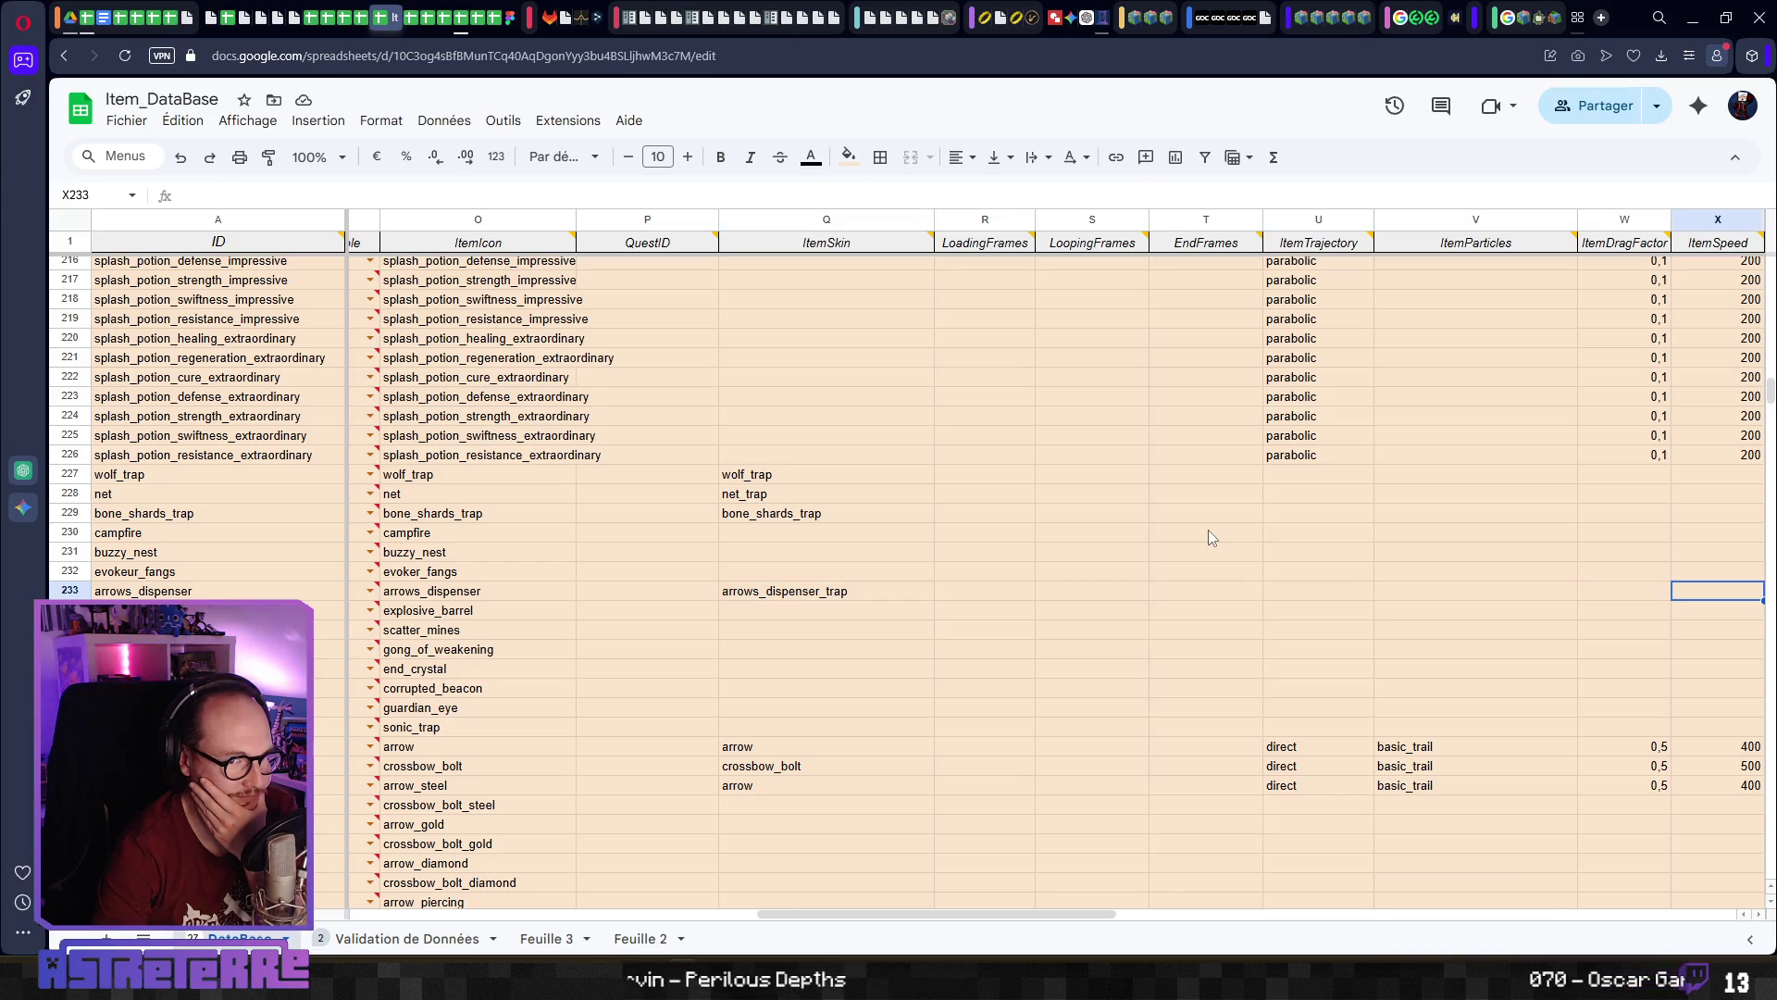
key(Right)
key(Right)
key(Right)
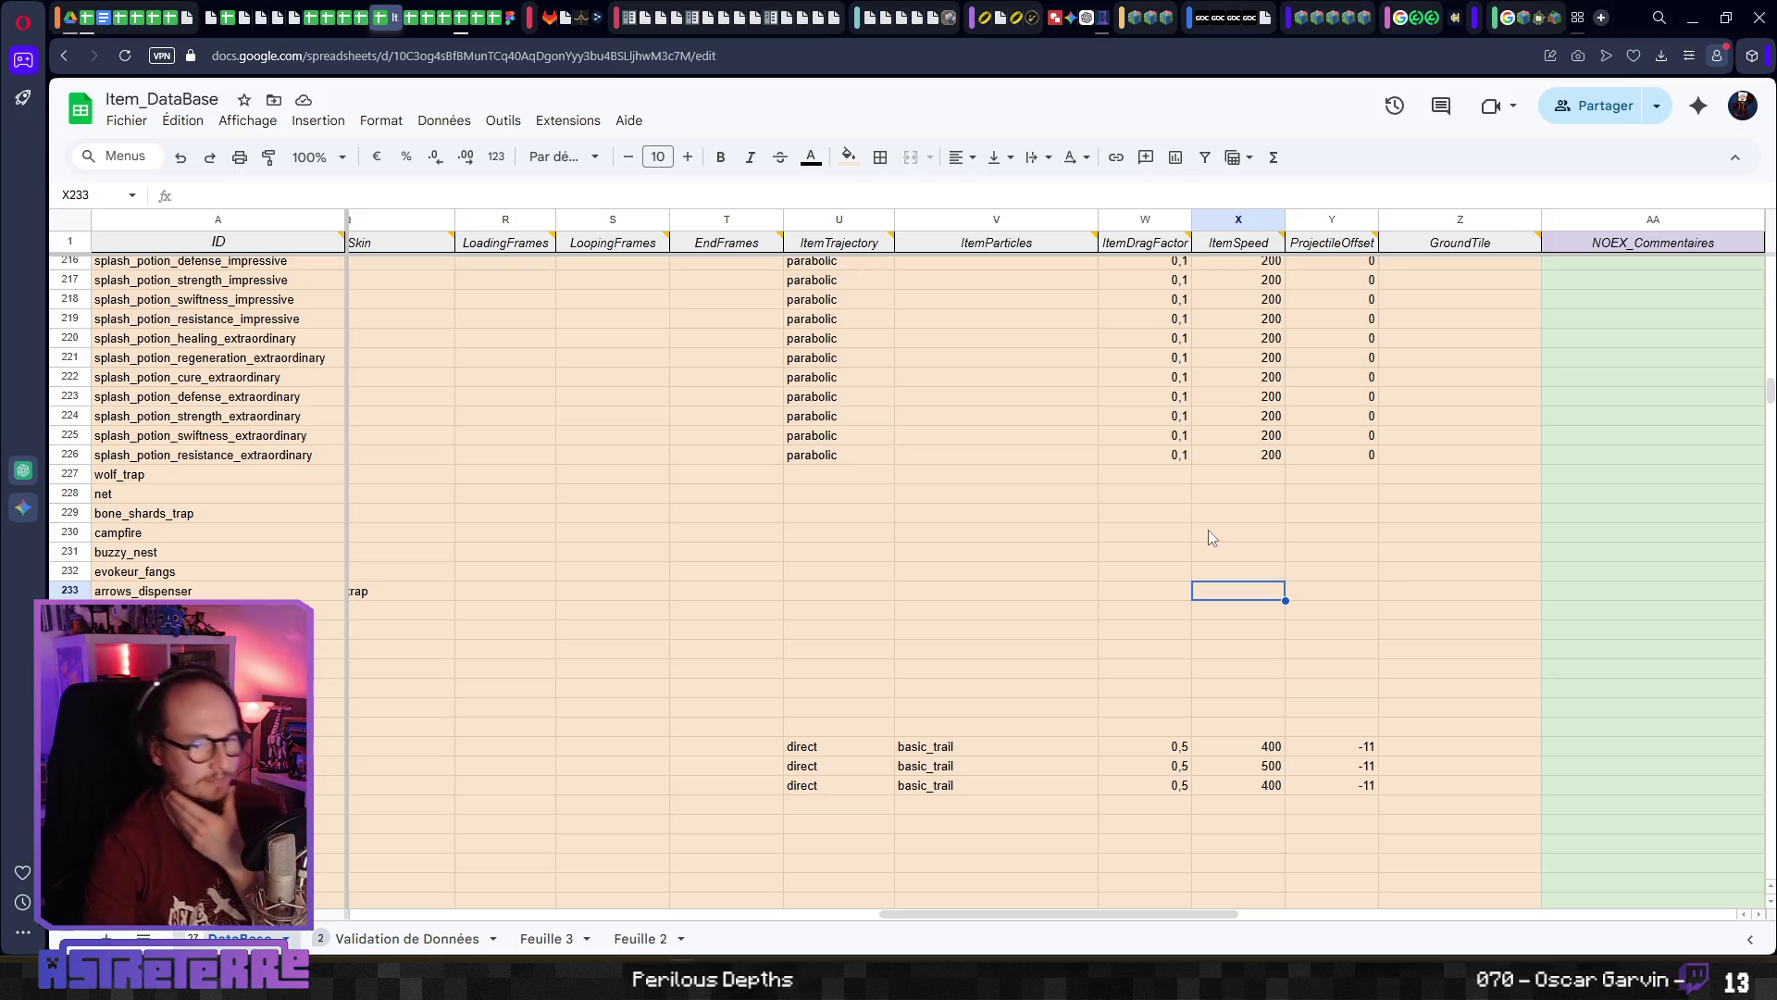
key(Right)
key(Right)
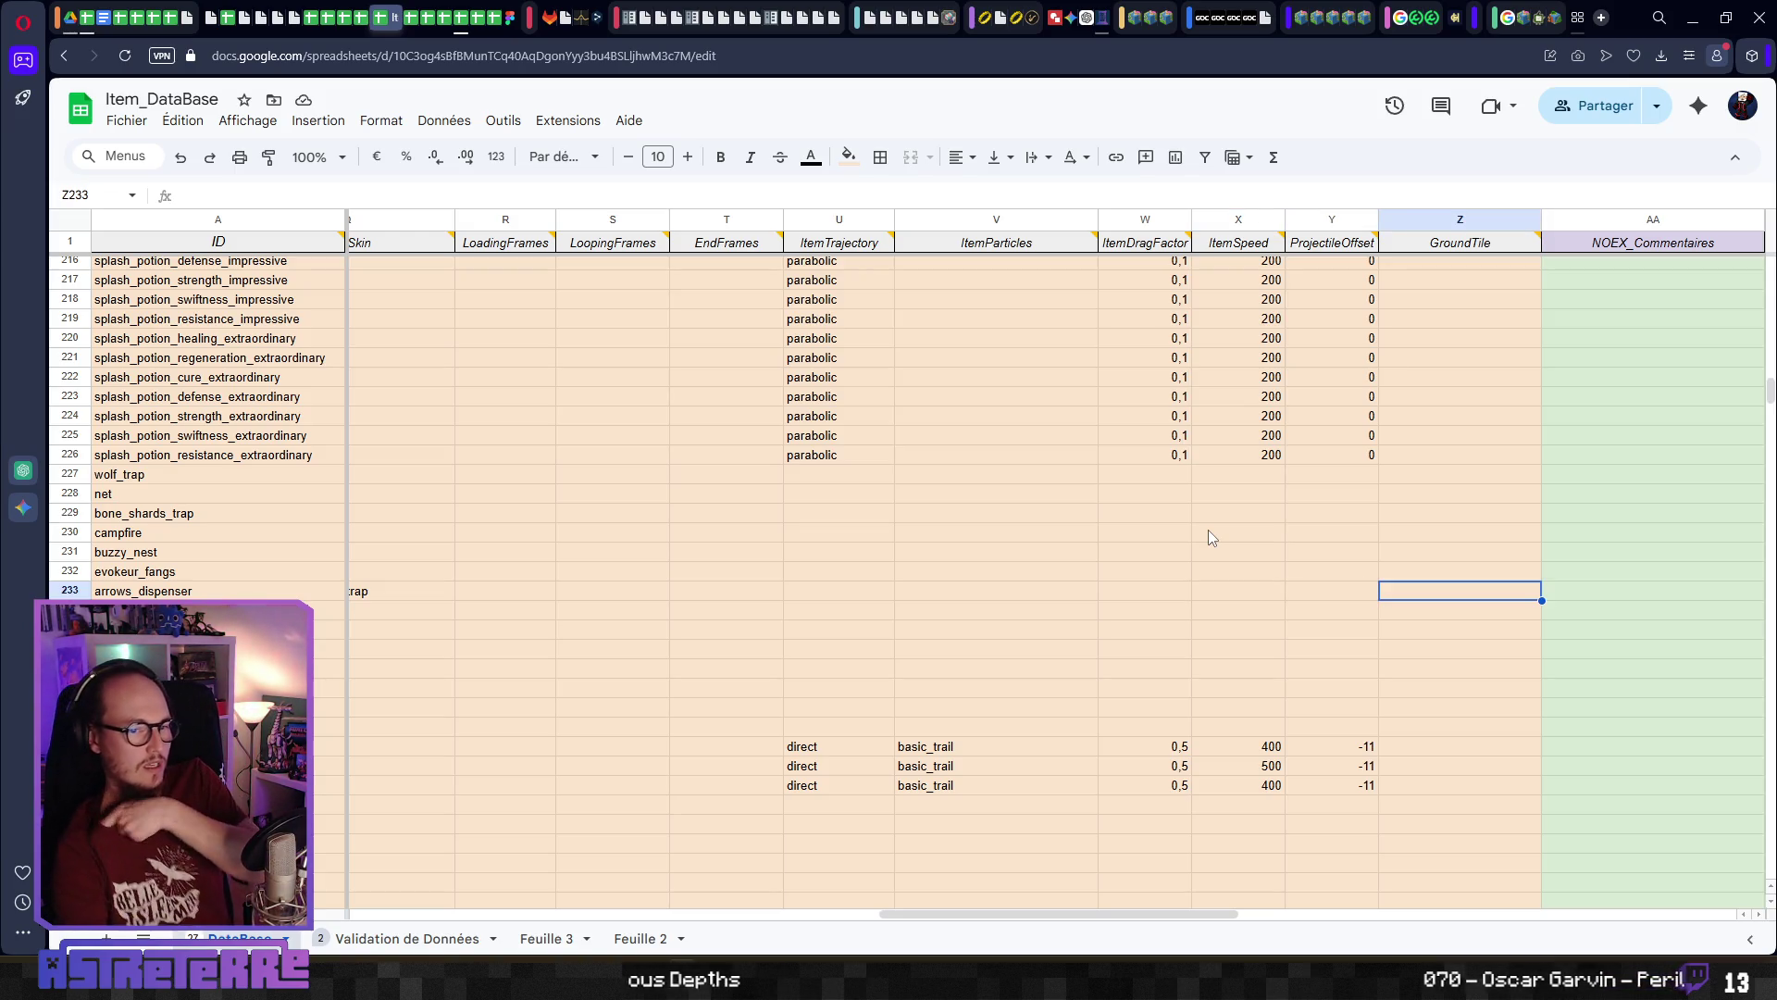
mouse_move(1462, 250)
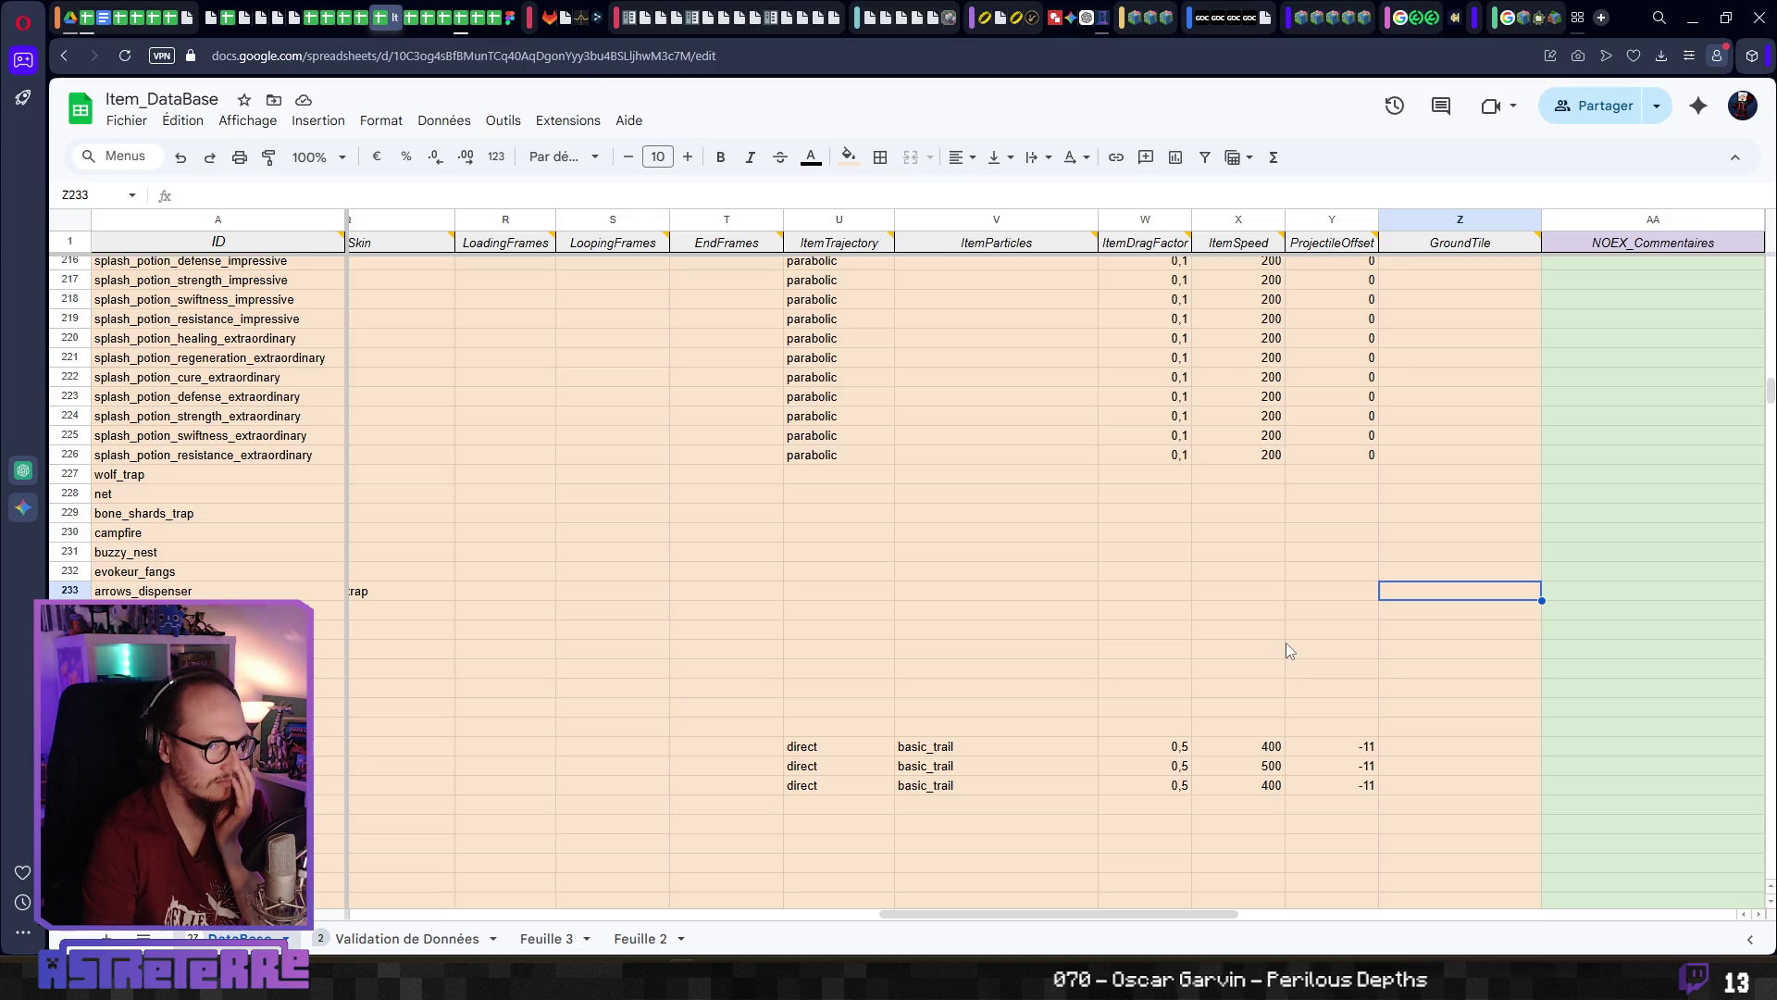
scroll(1285, 642, up, 3)
scroll(1286, 642, down, 1)
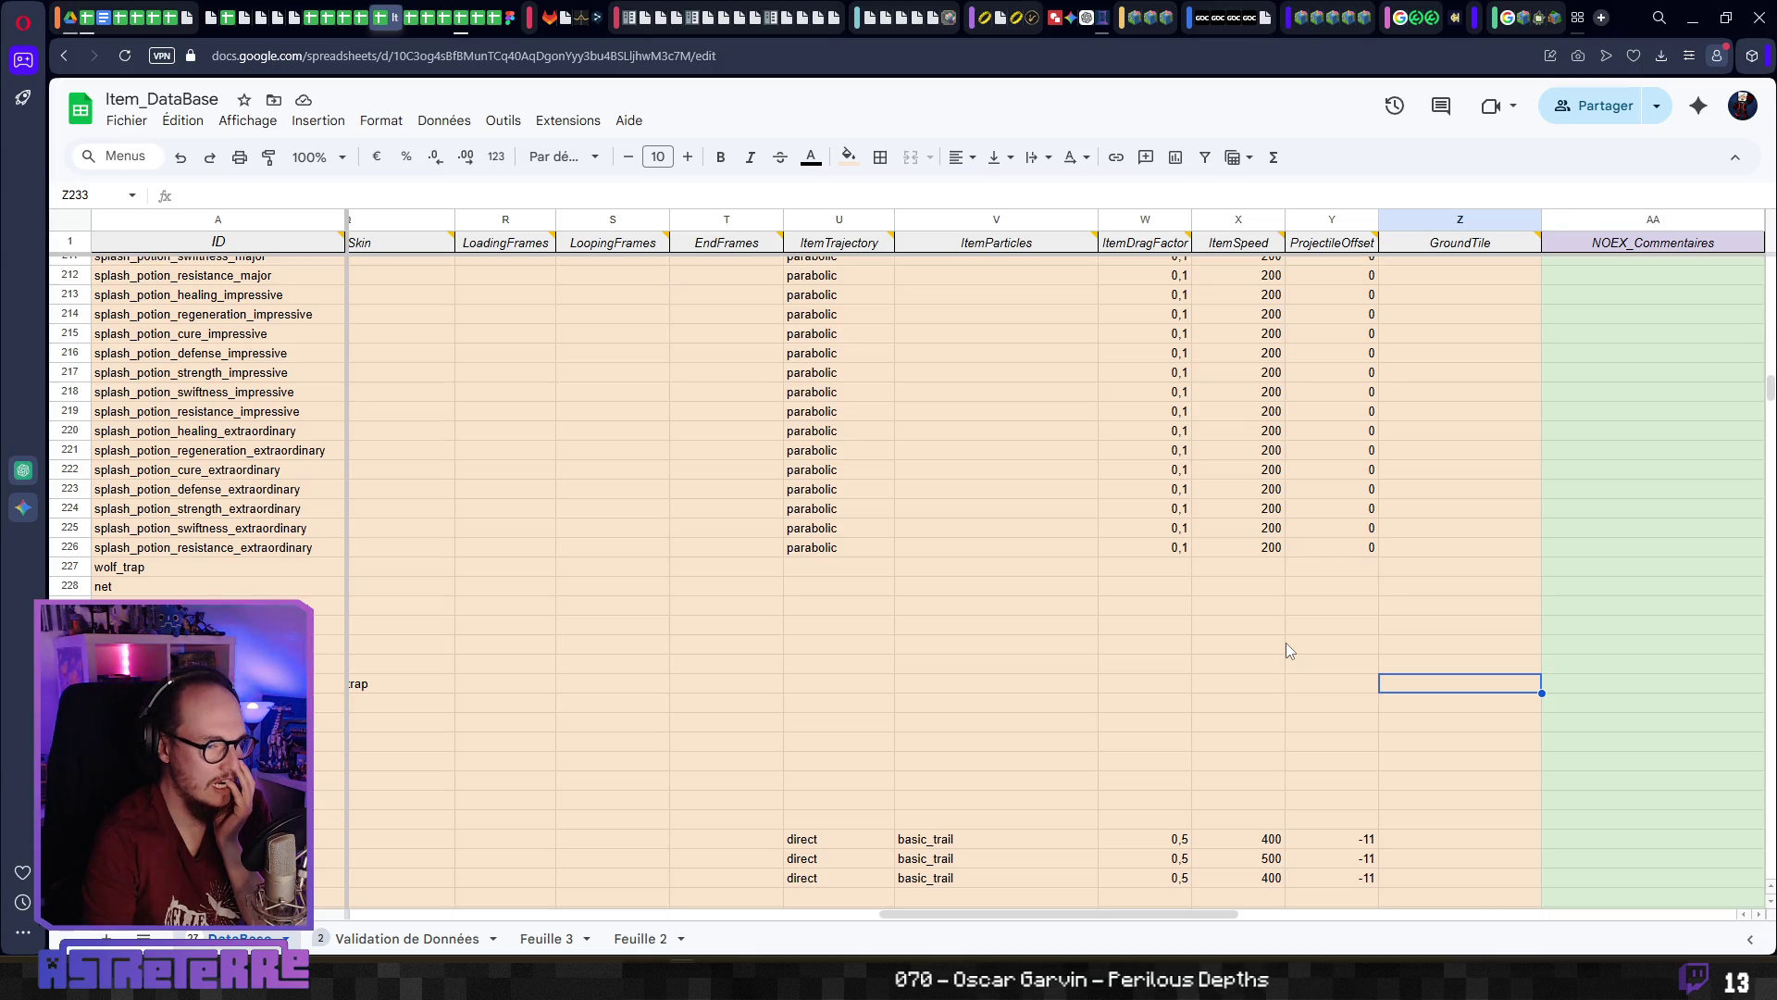
key(Left)
key(Left)
key(Left)
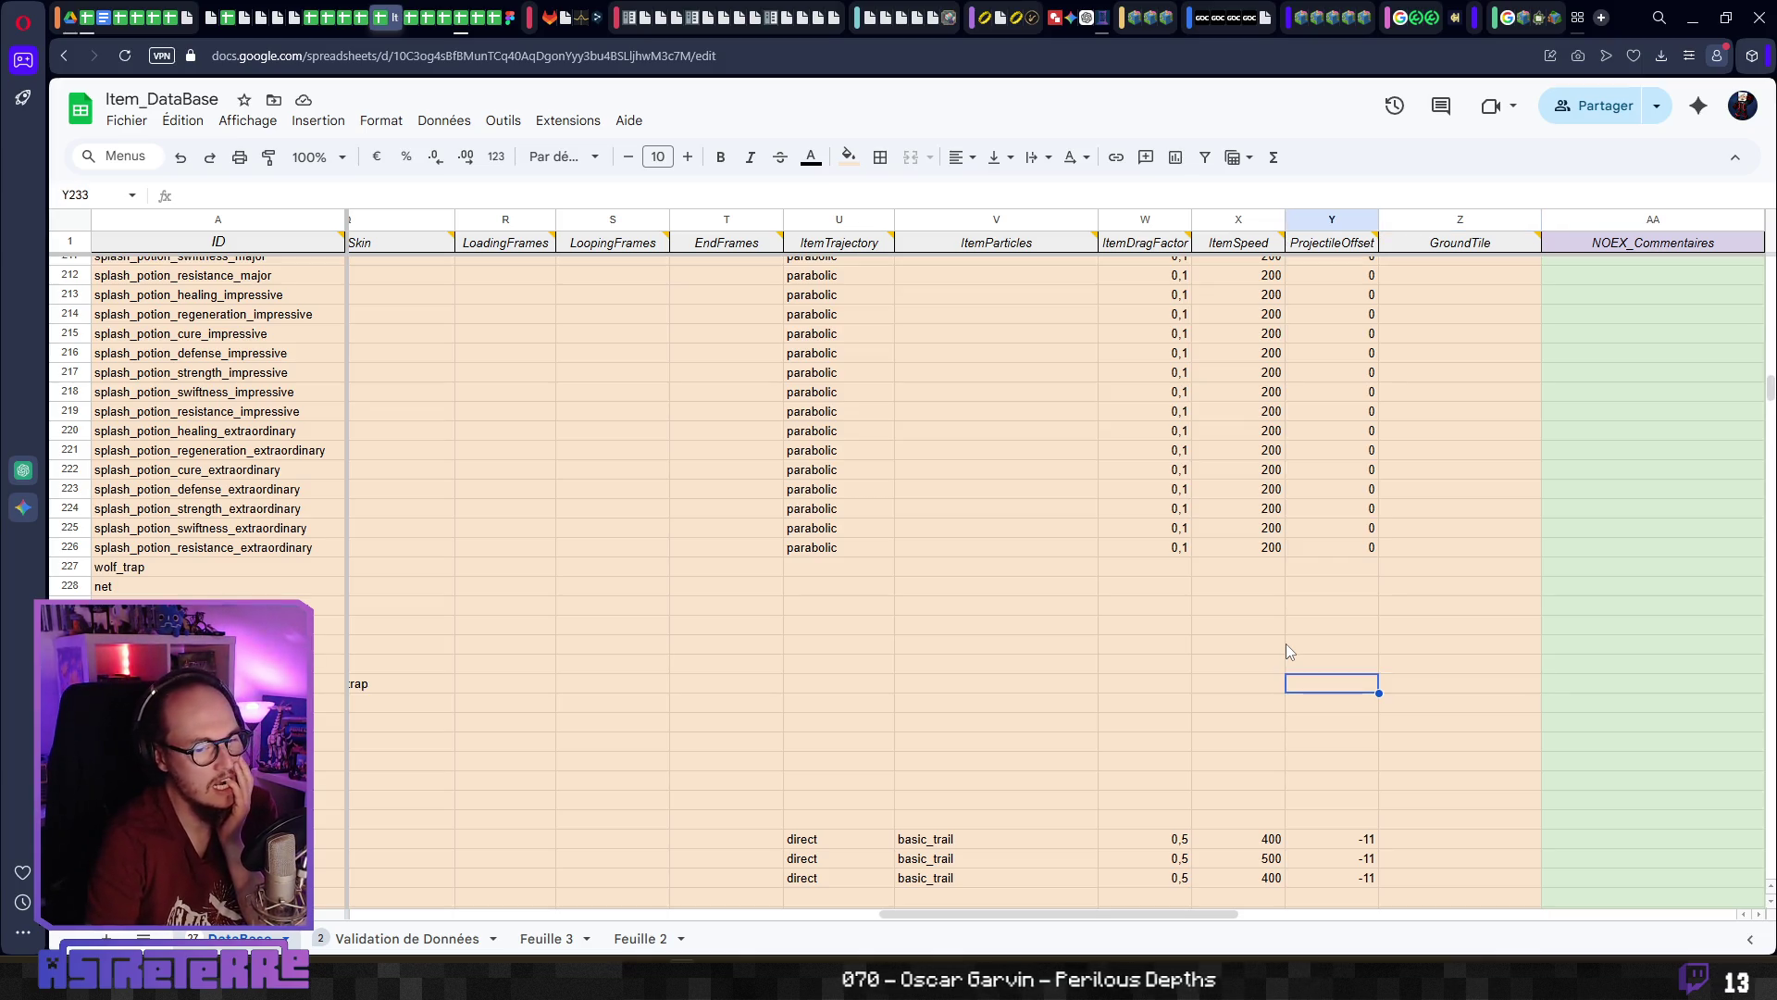
key(Left)
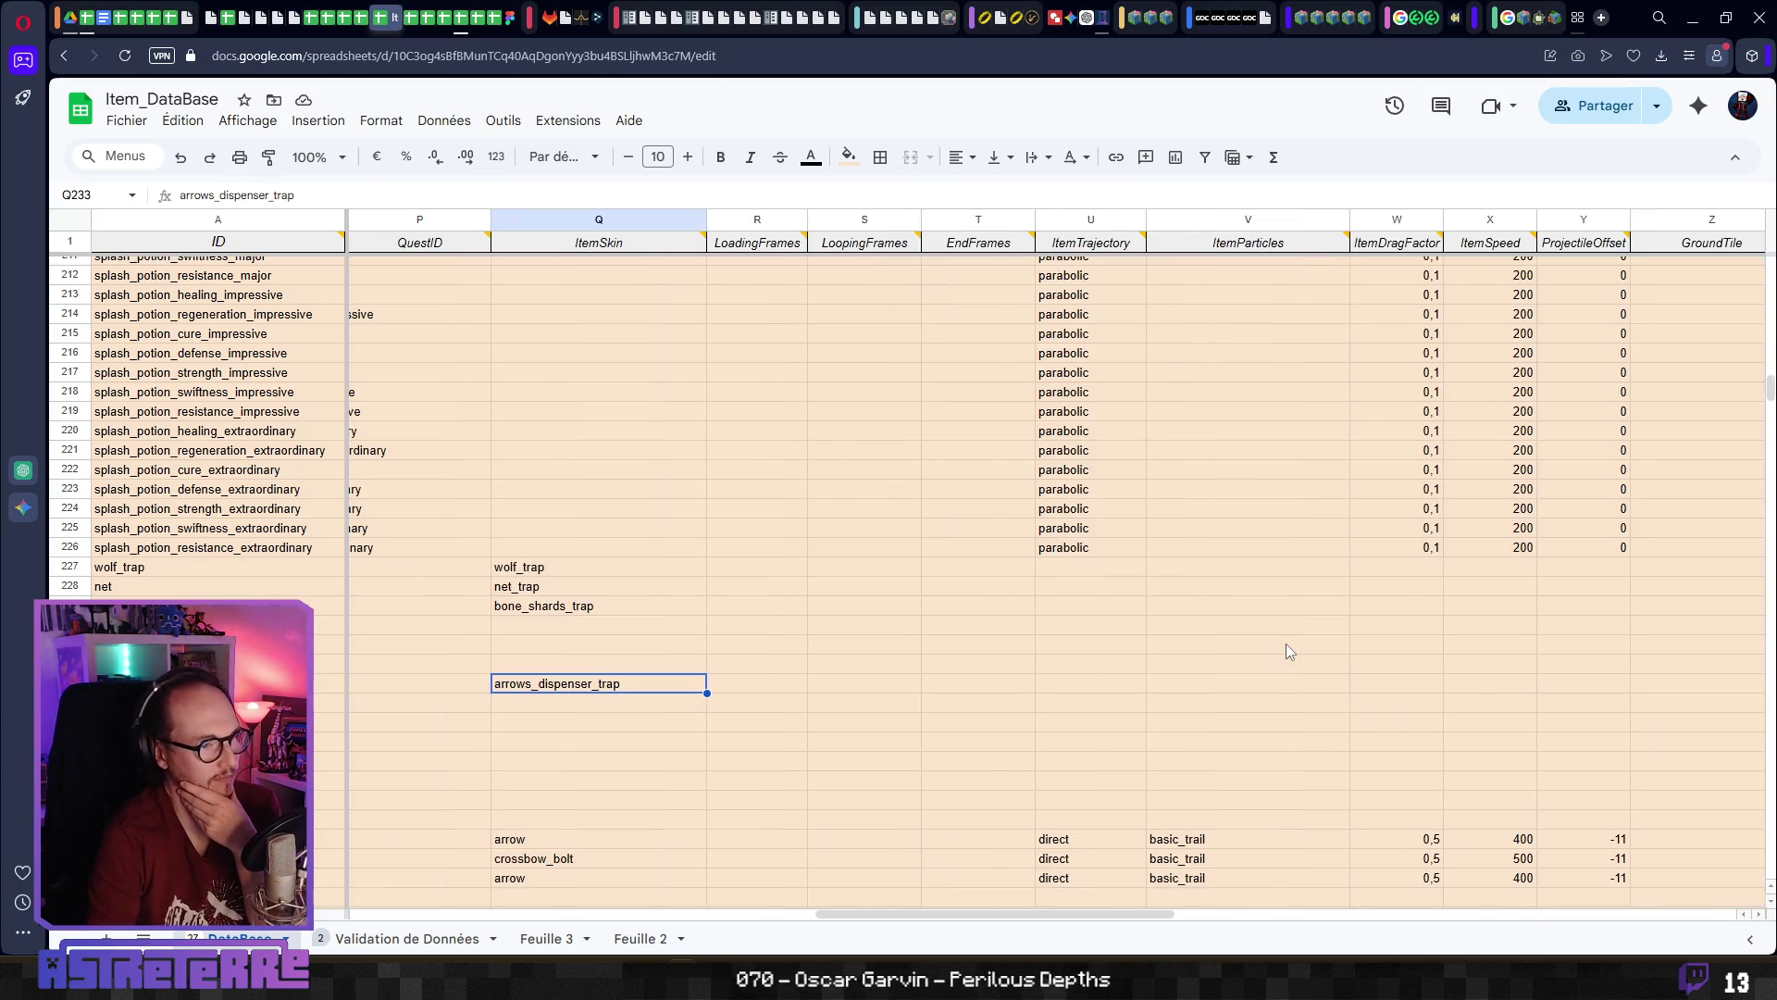
mouse_move(663, 250)
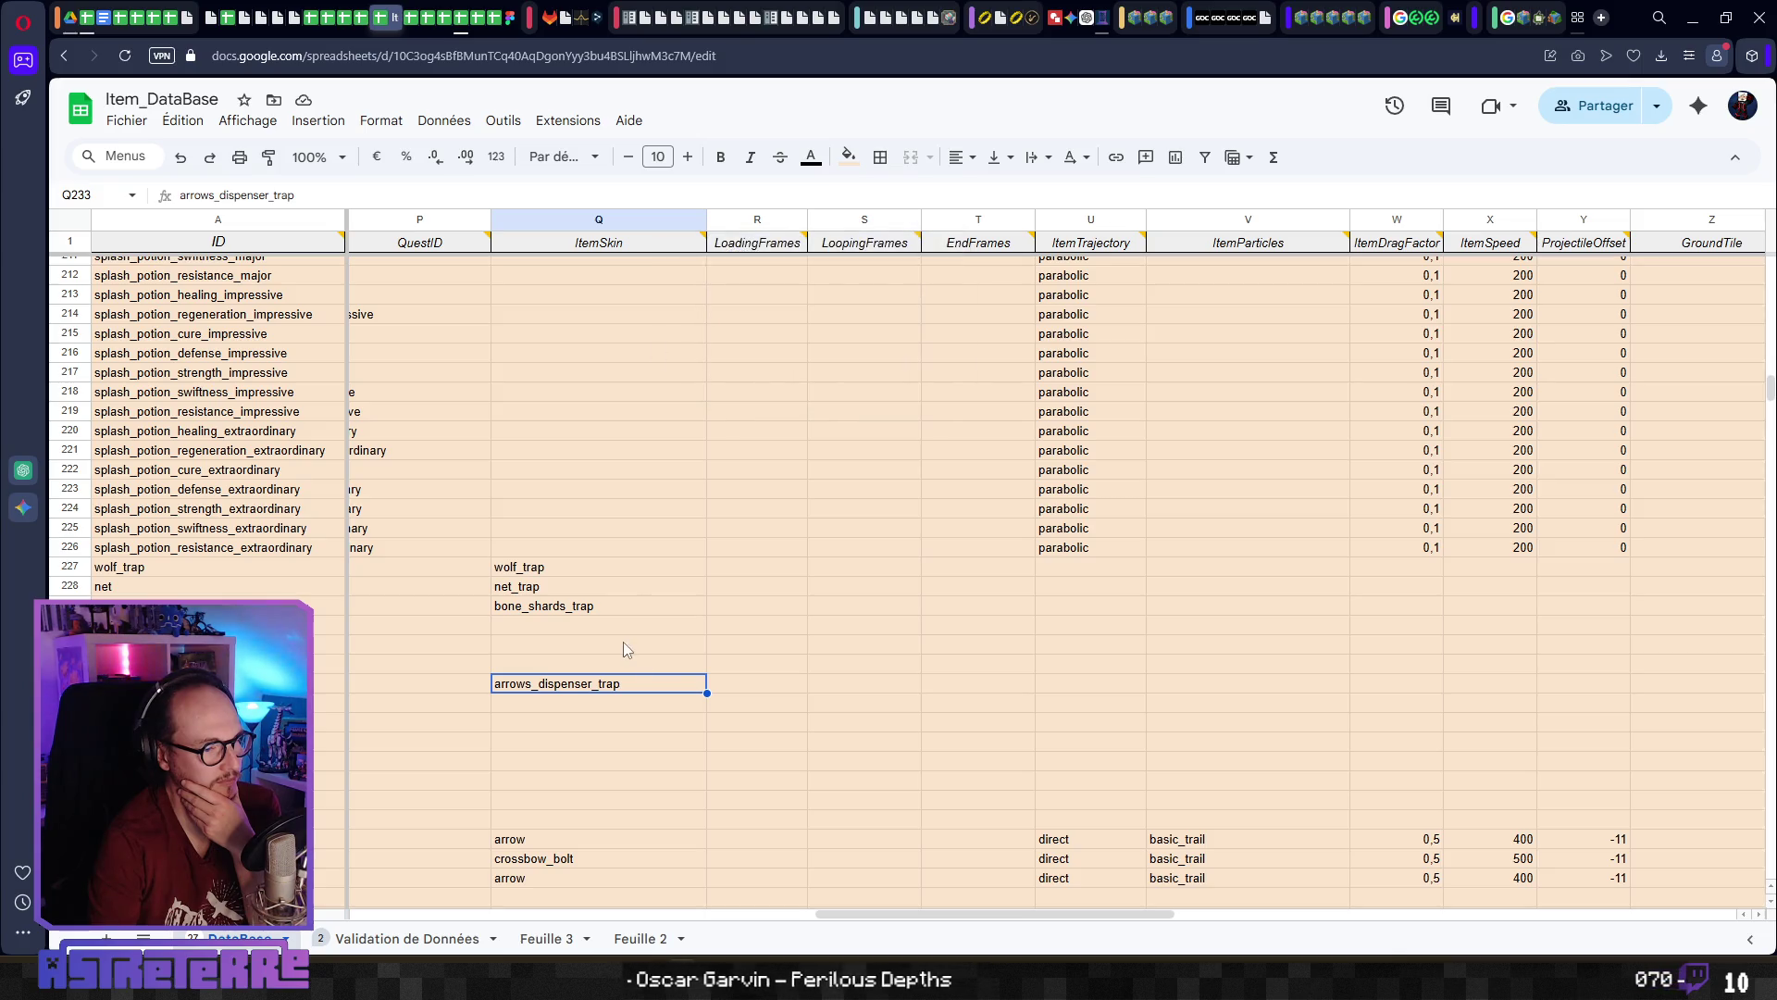
click(759, 689)
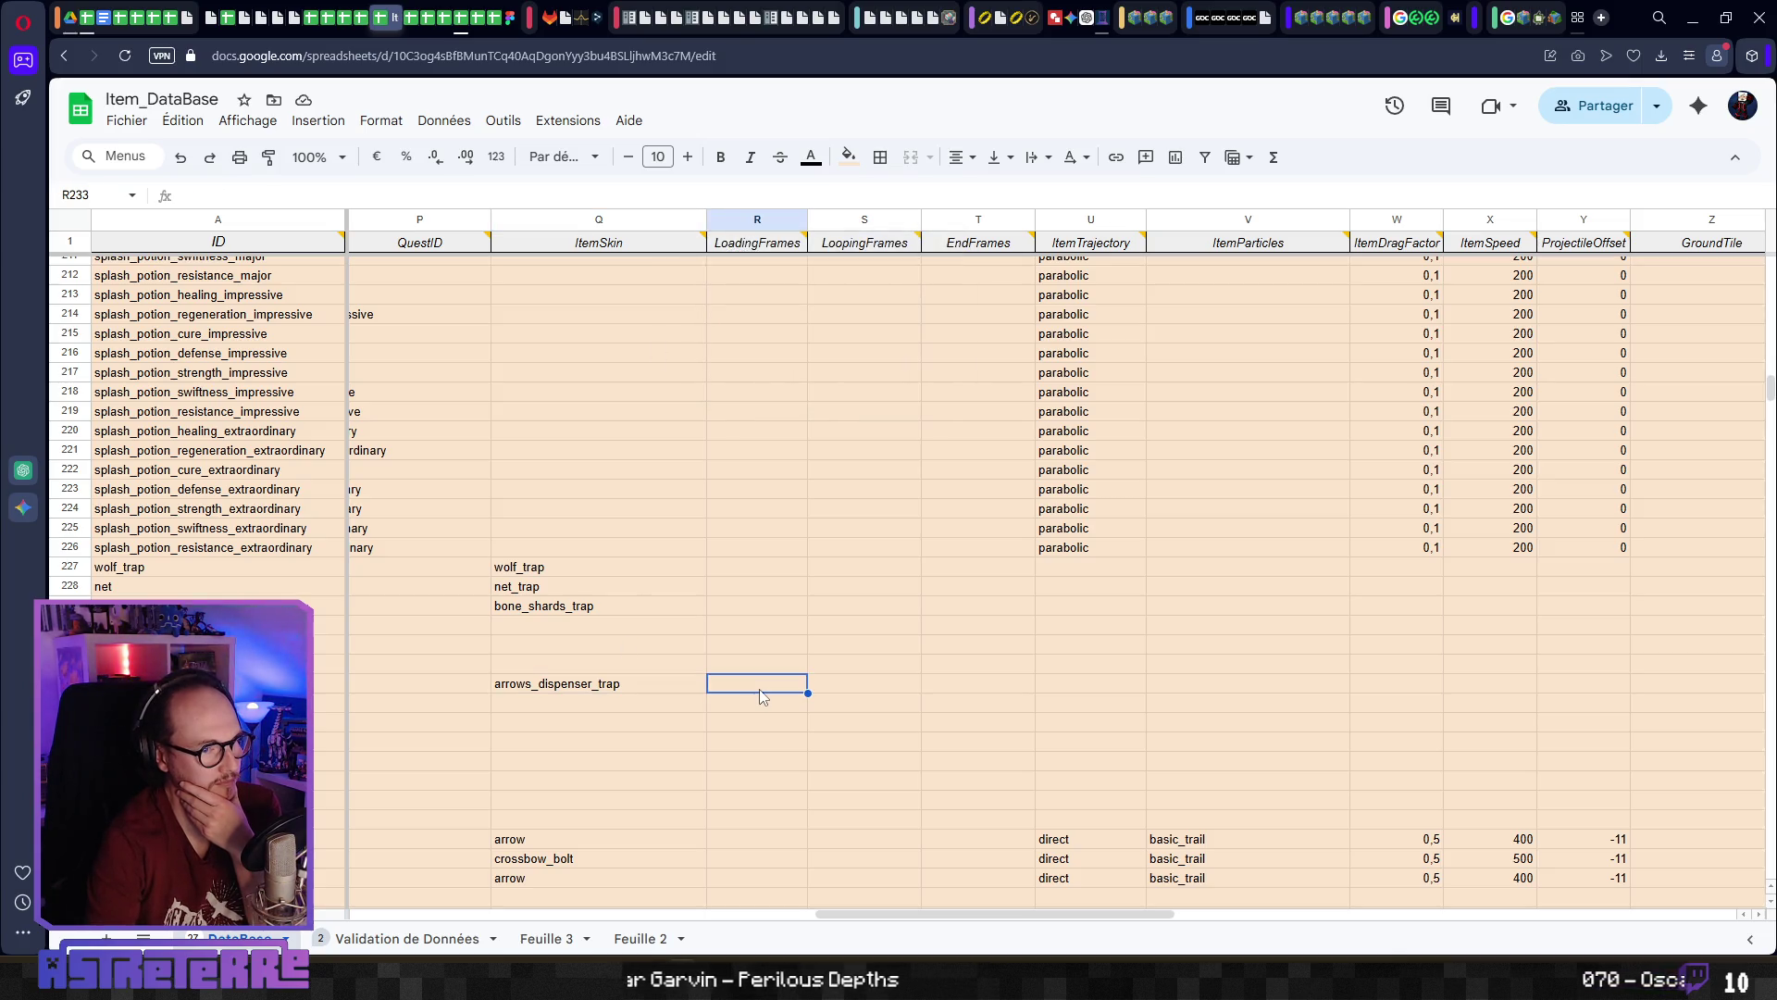
key(Right)
key(Right)
key(Right)
key(Left)
key(Left)
key(Left)
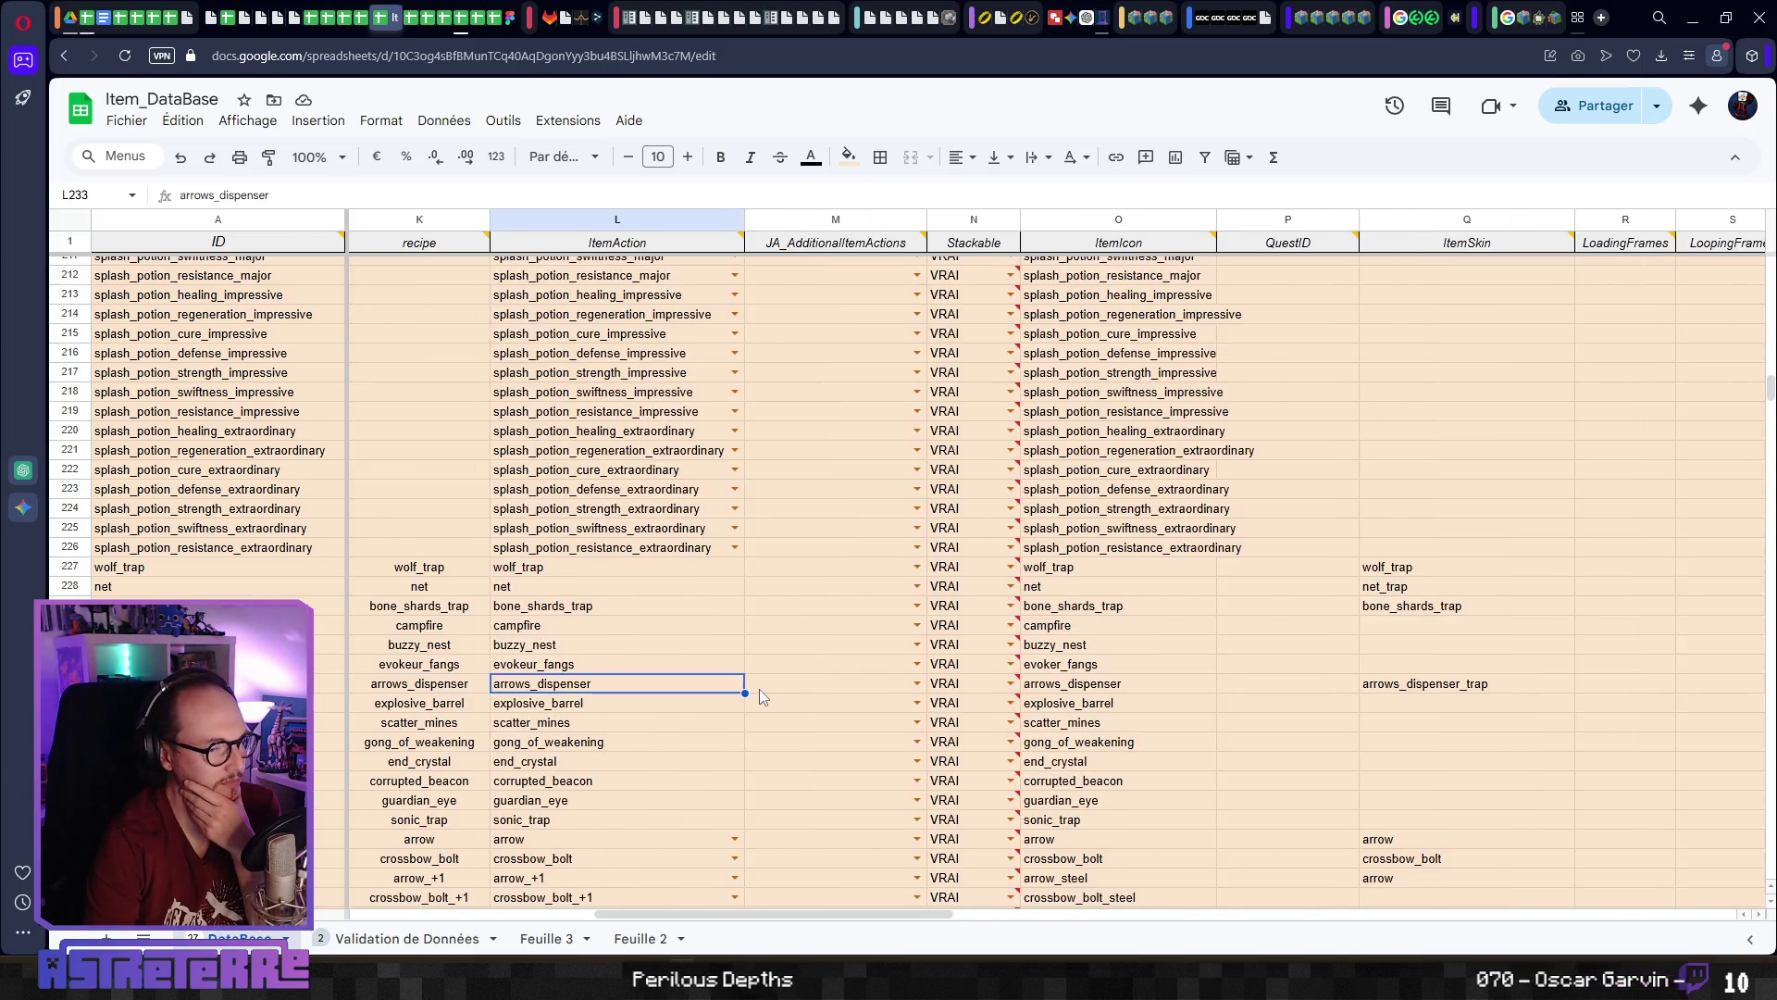
key(Right)
key(Left)
key(Left)
key(Left)
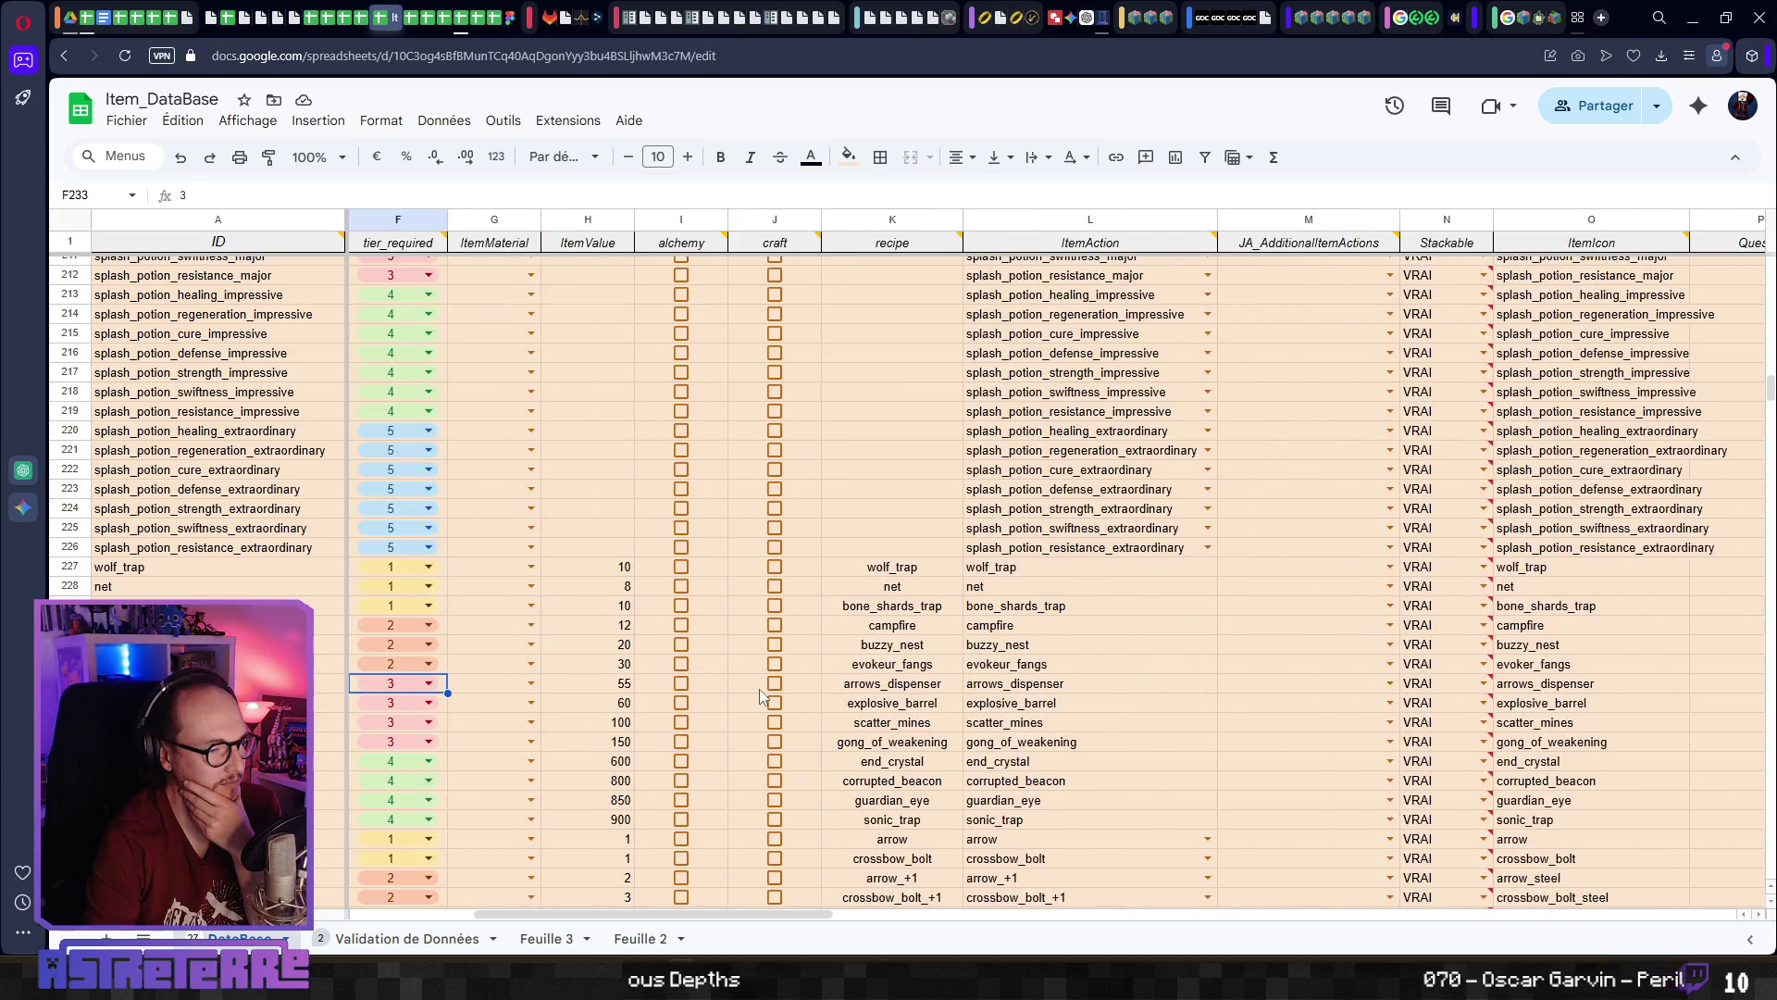
key(Left)
key(Left)
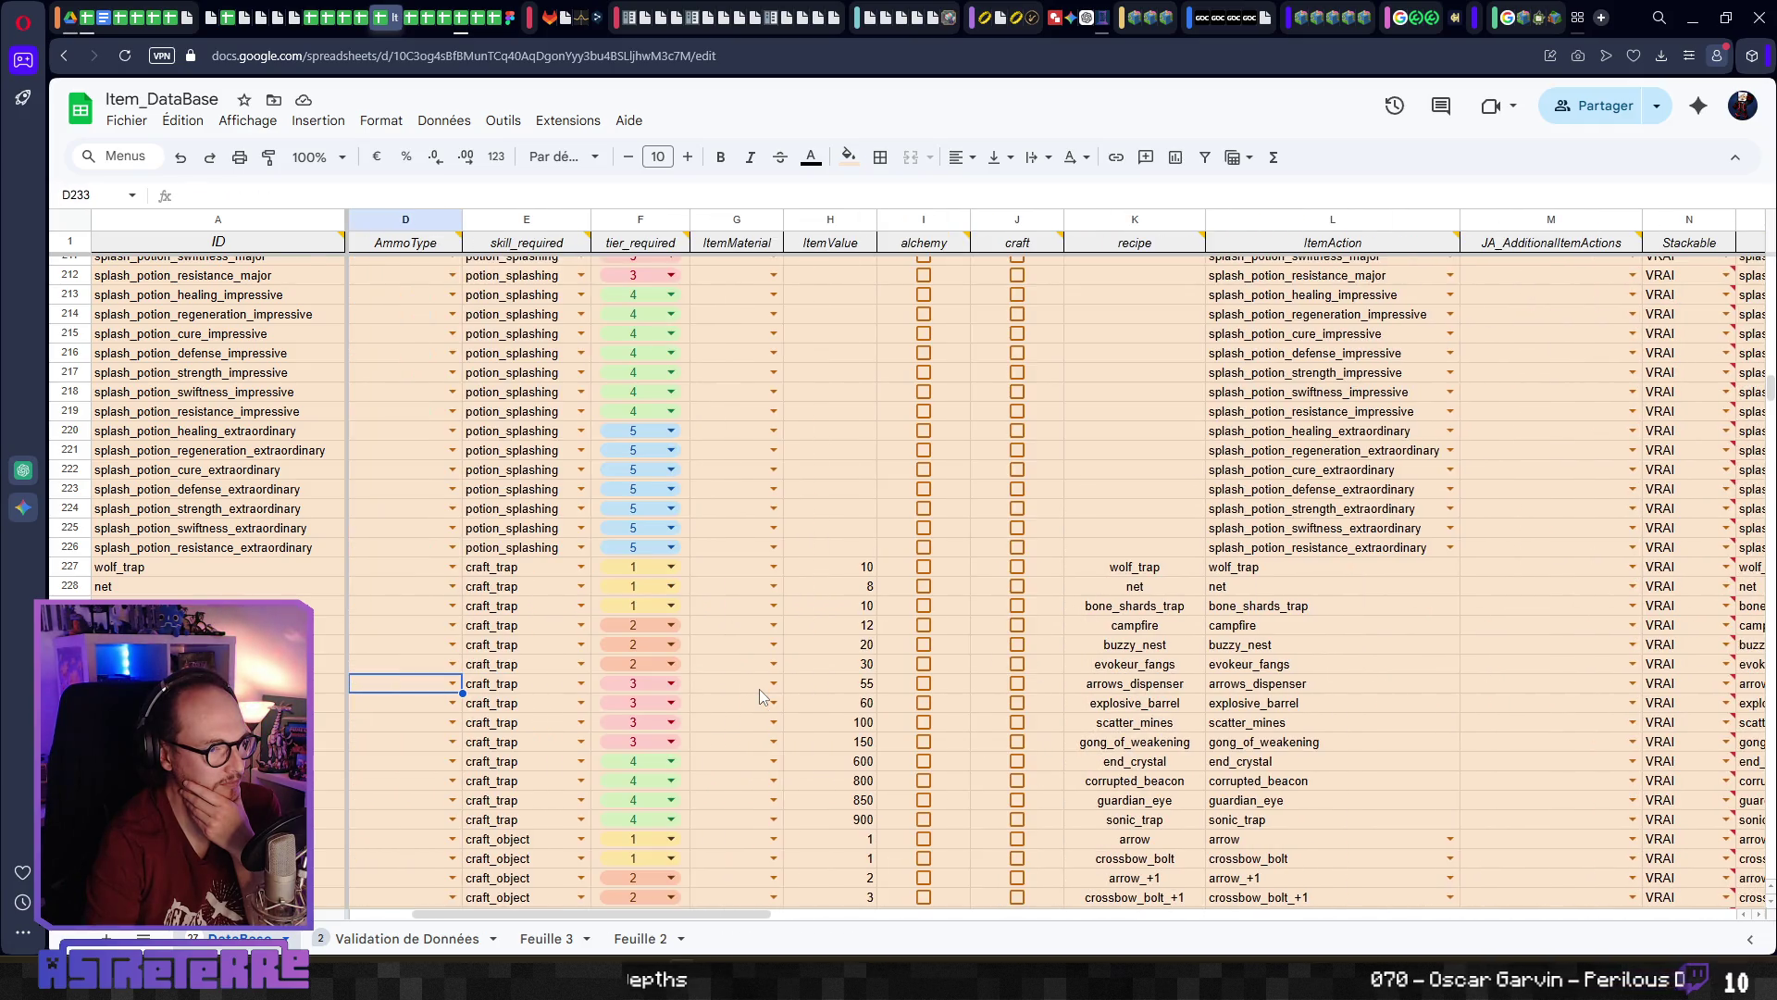
key(Right)
key(Right)
key(Right)
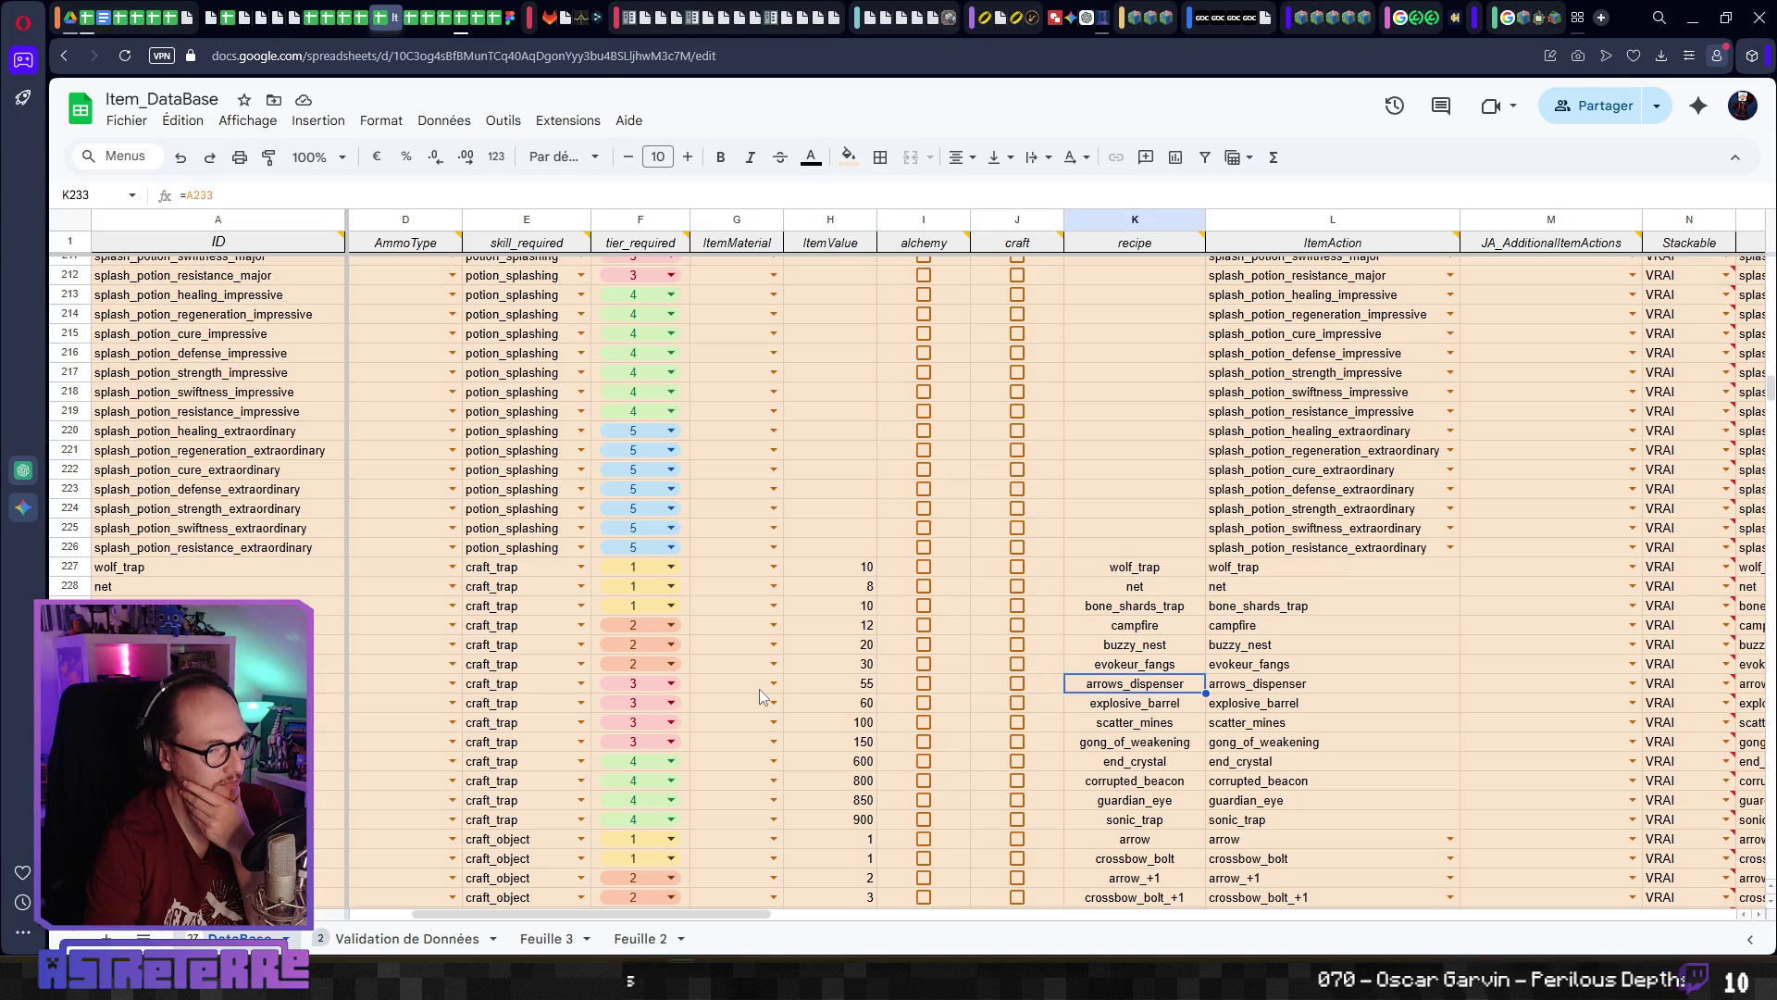
key(Right)
key(Right)
key(Left)
key(Left)
key(Left)
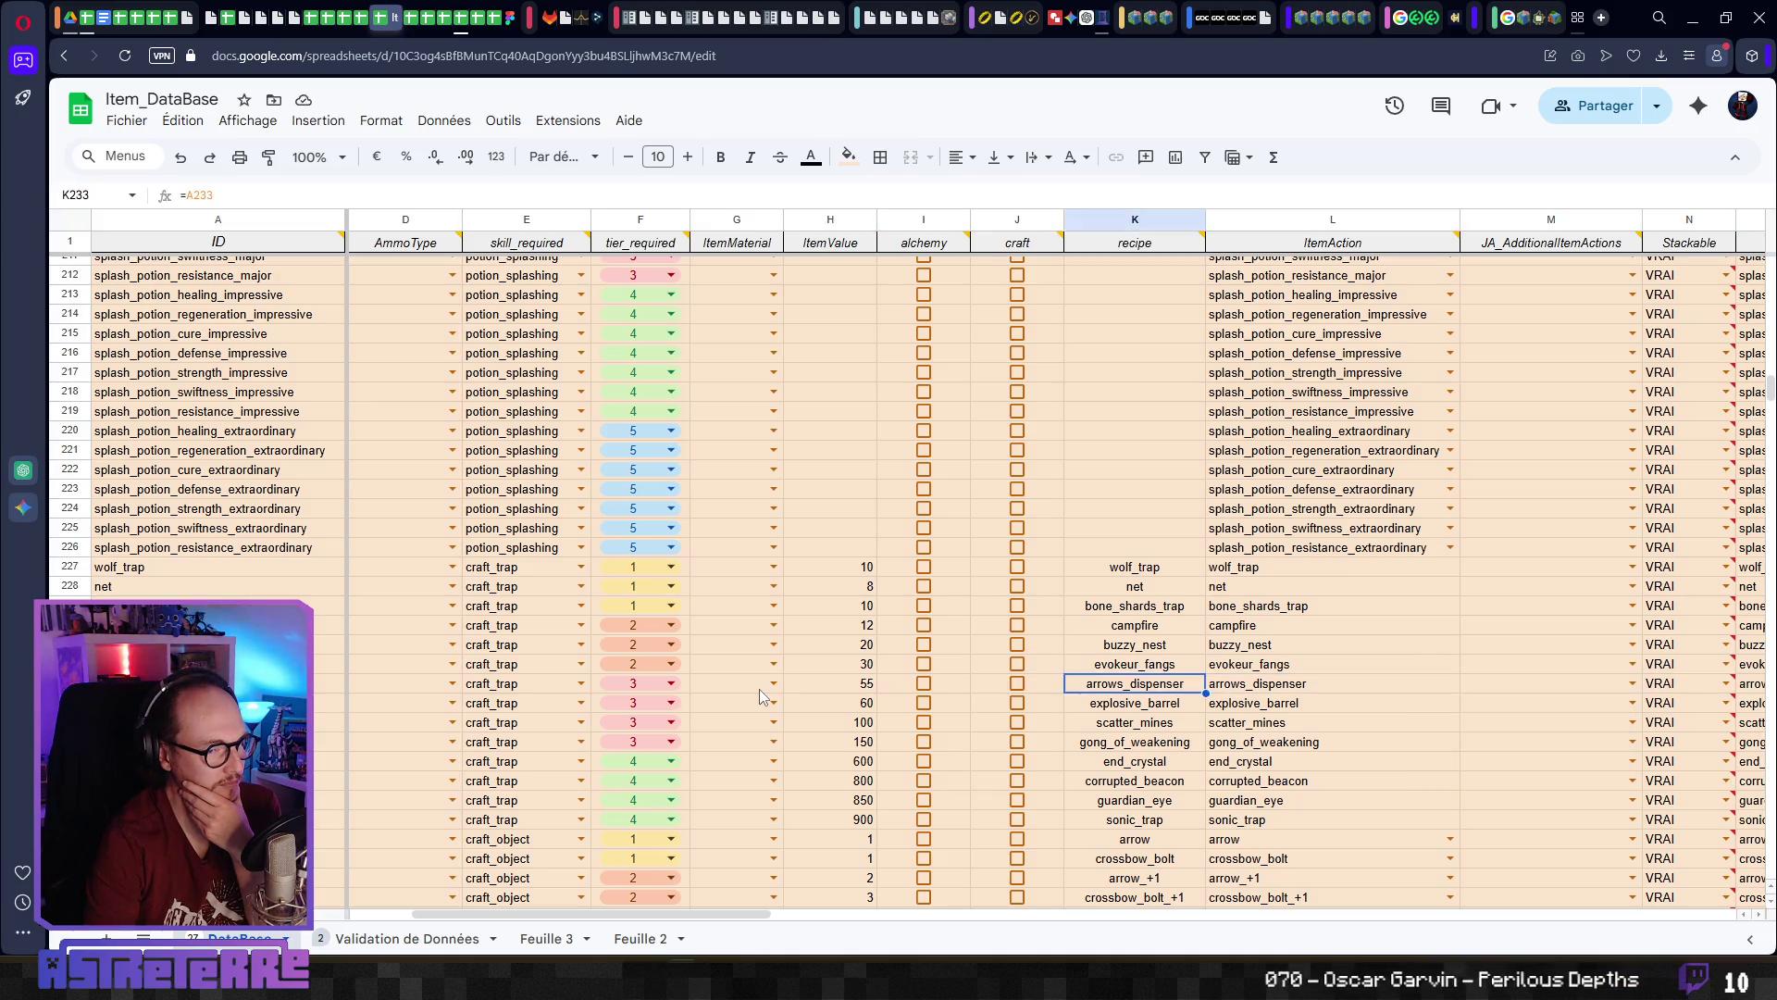
key(Right)
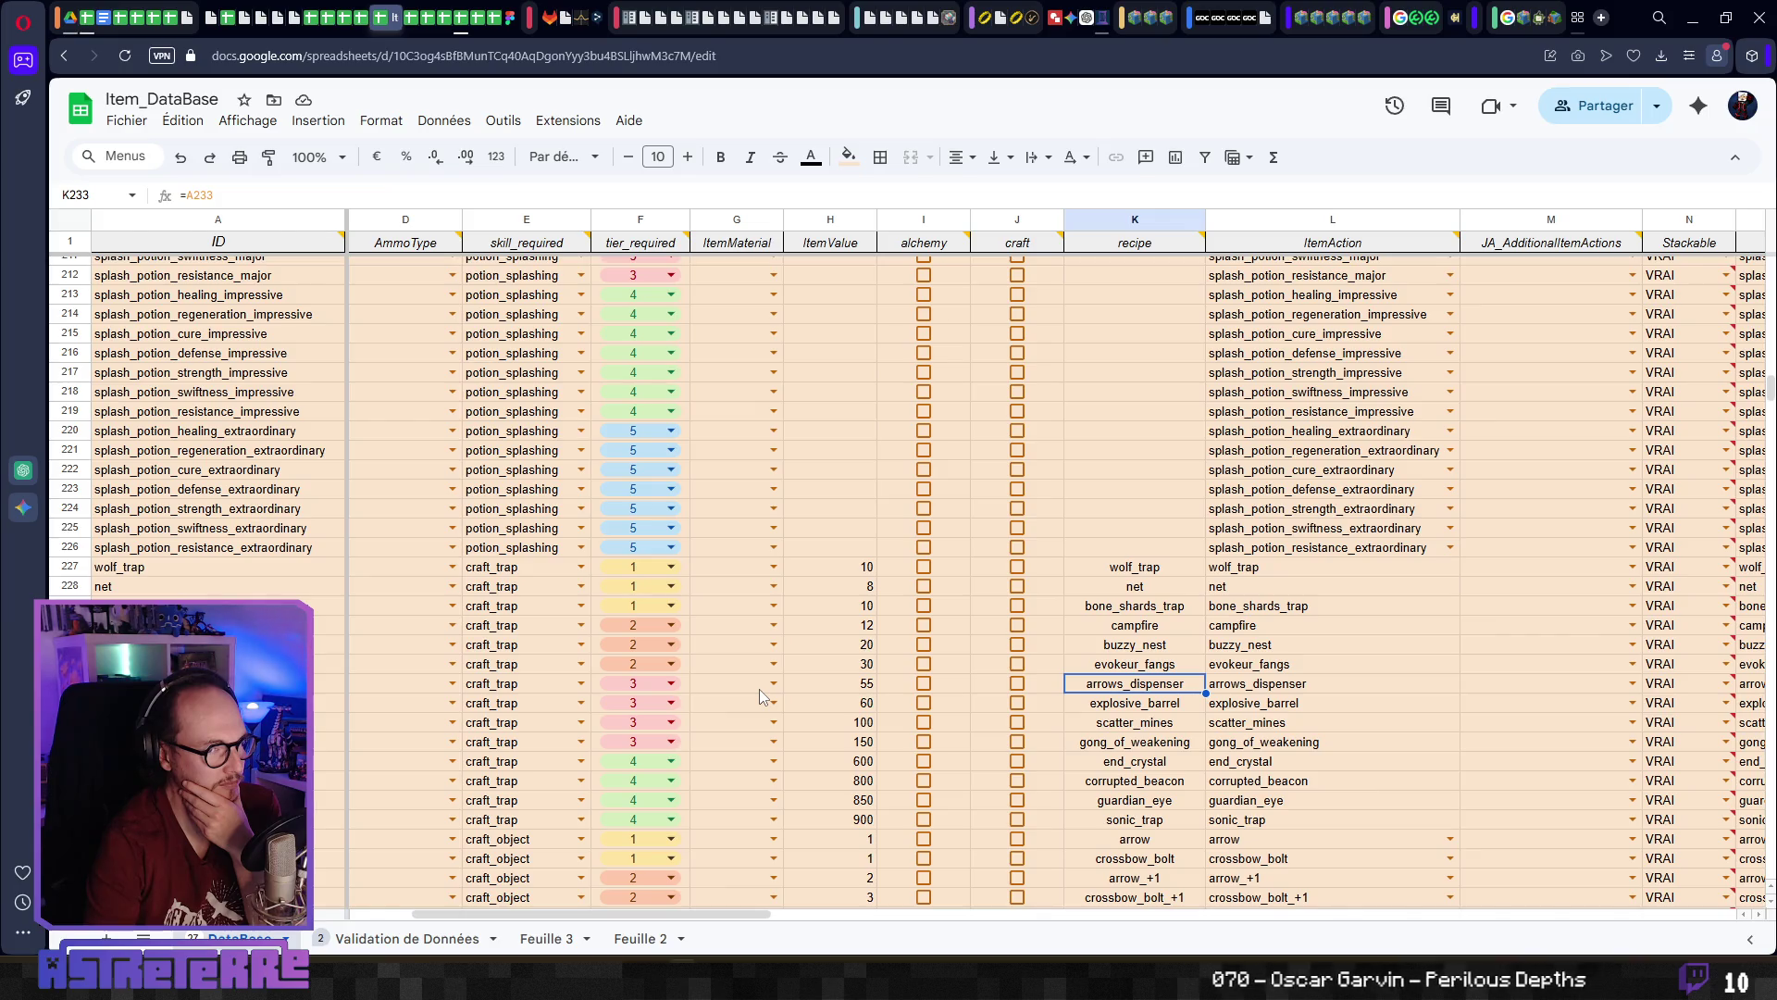
key(Left)
key(Left)
key(Left)
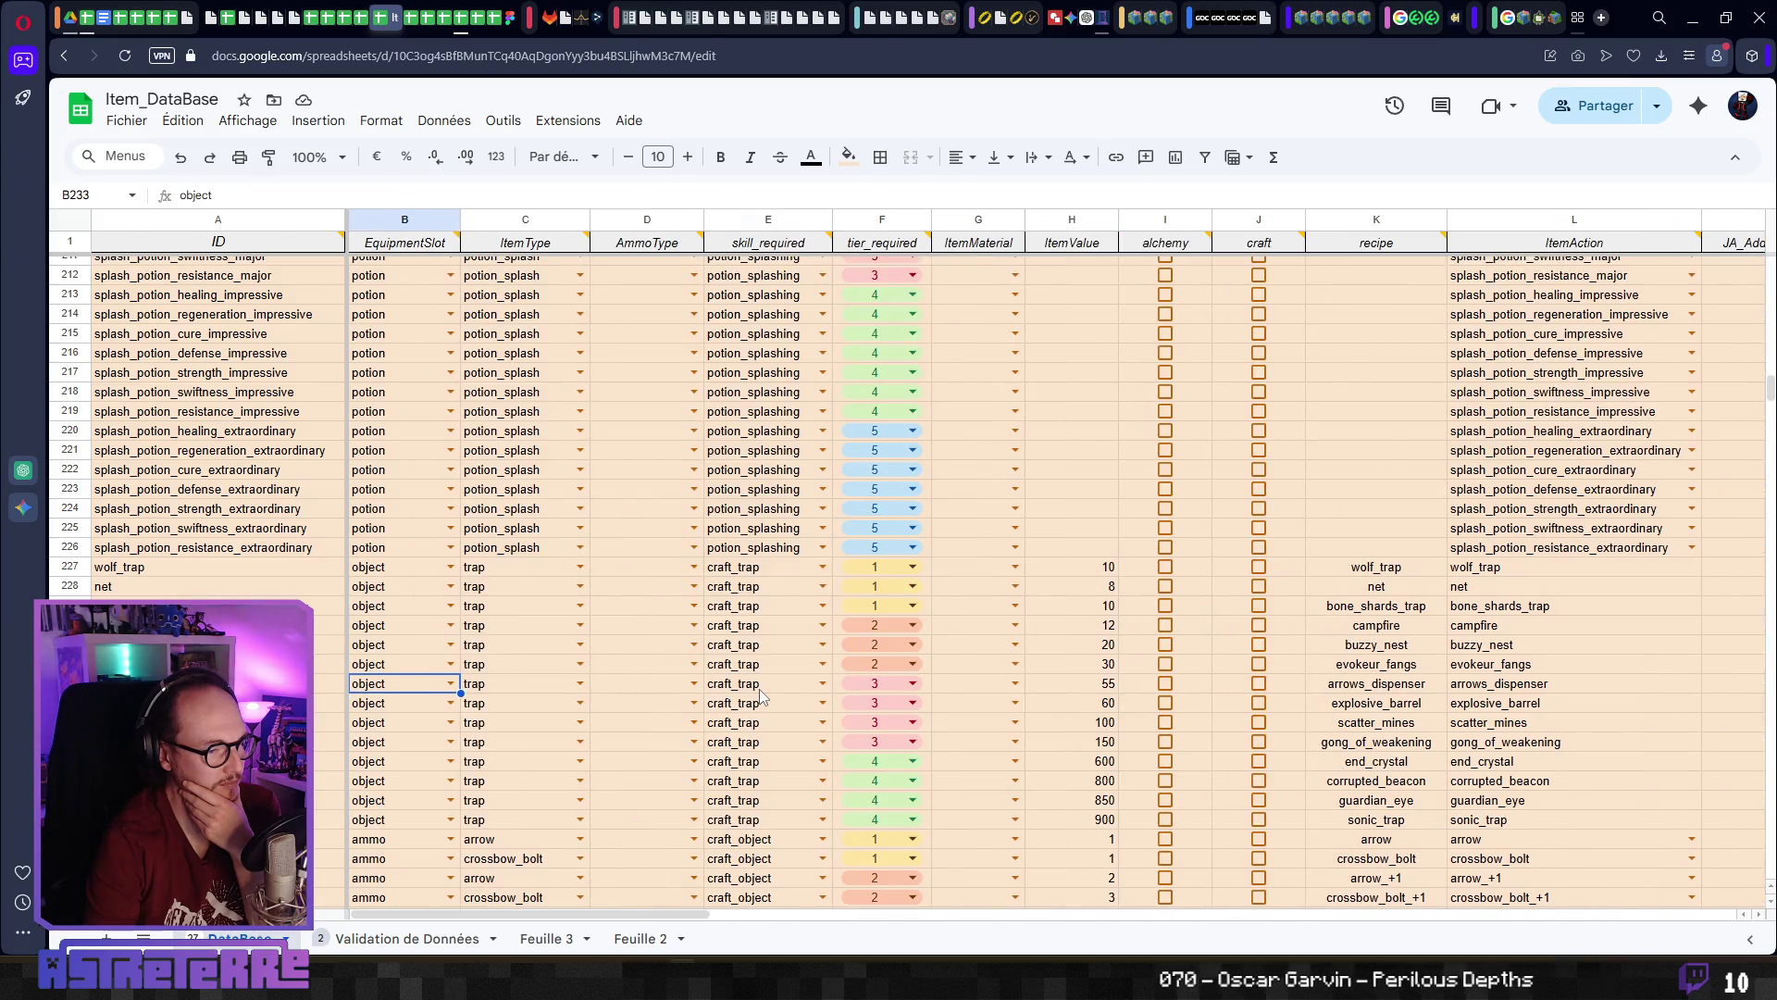
key(Right)
key(Right)
key(Left)
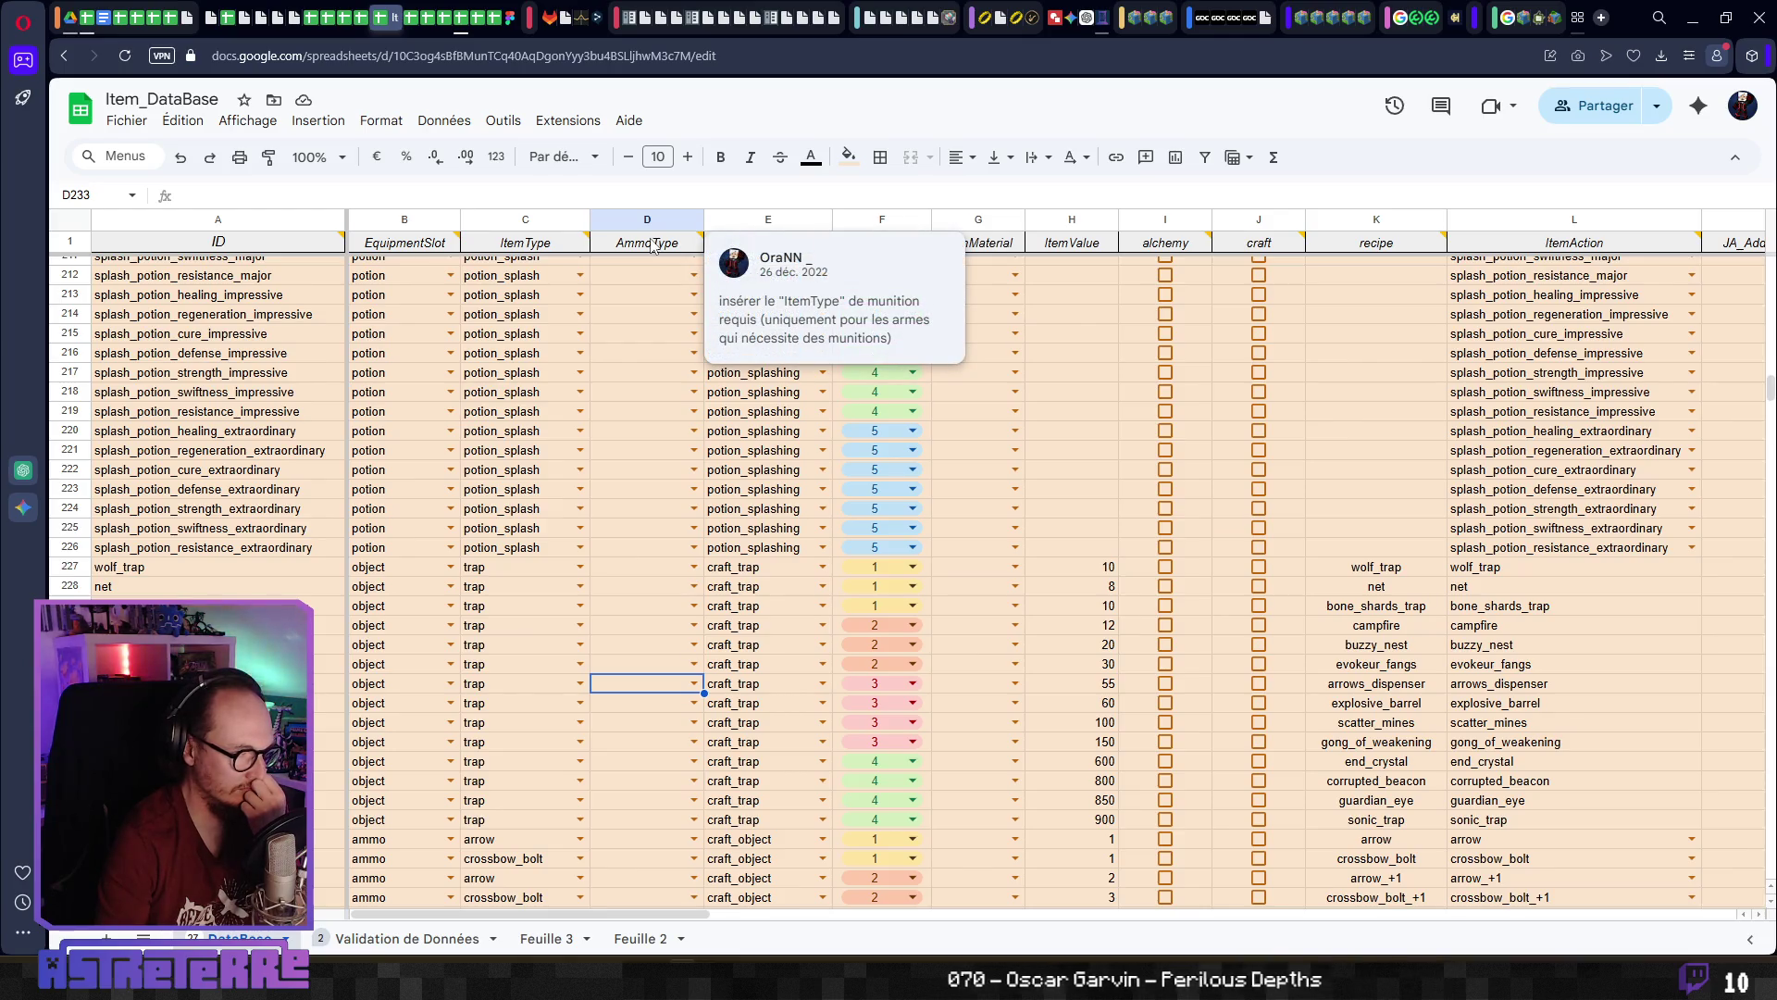
Pick 'arrow' from D233's AmmoType dropdown for arrows_dispenser and verify the cell
click(693, 683)
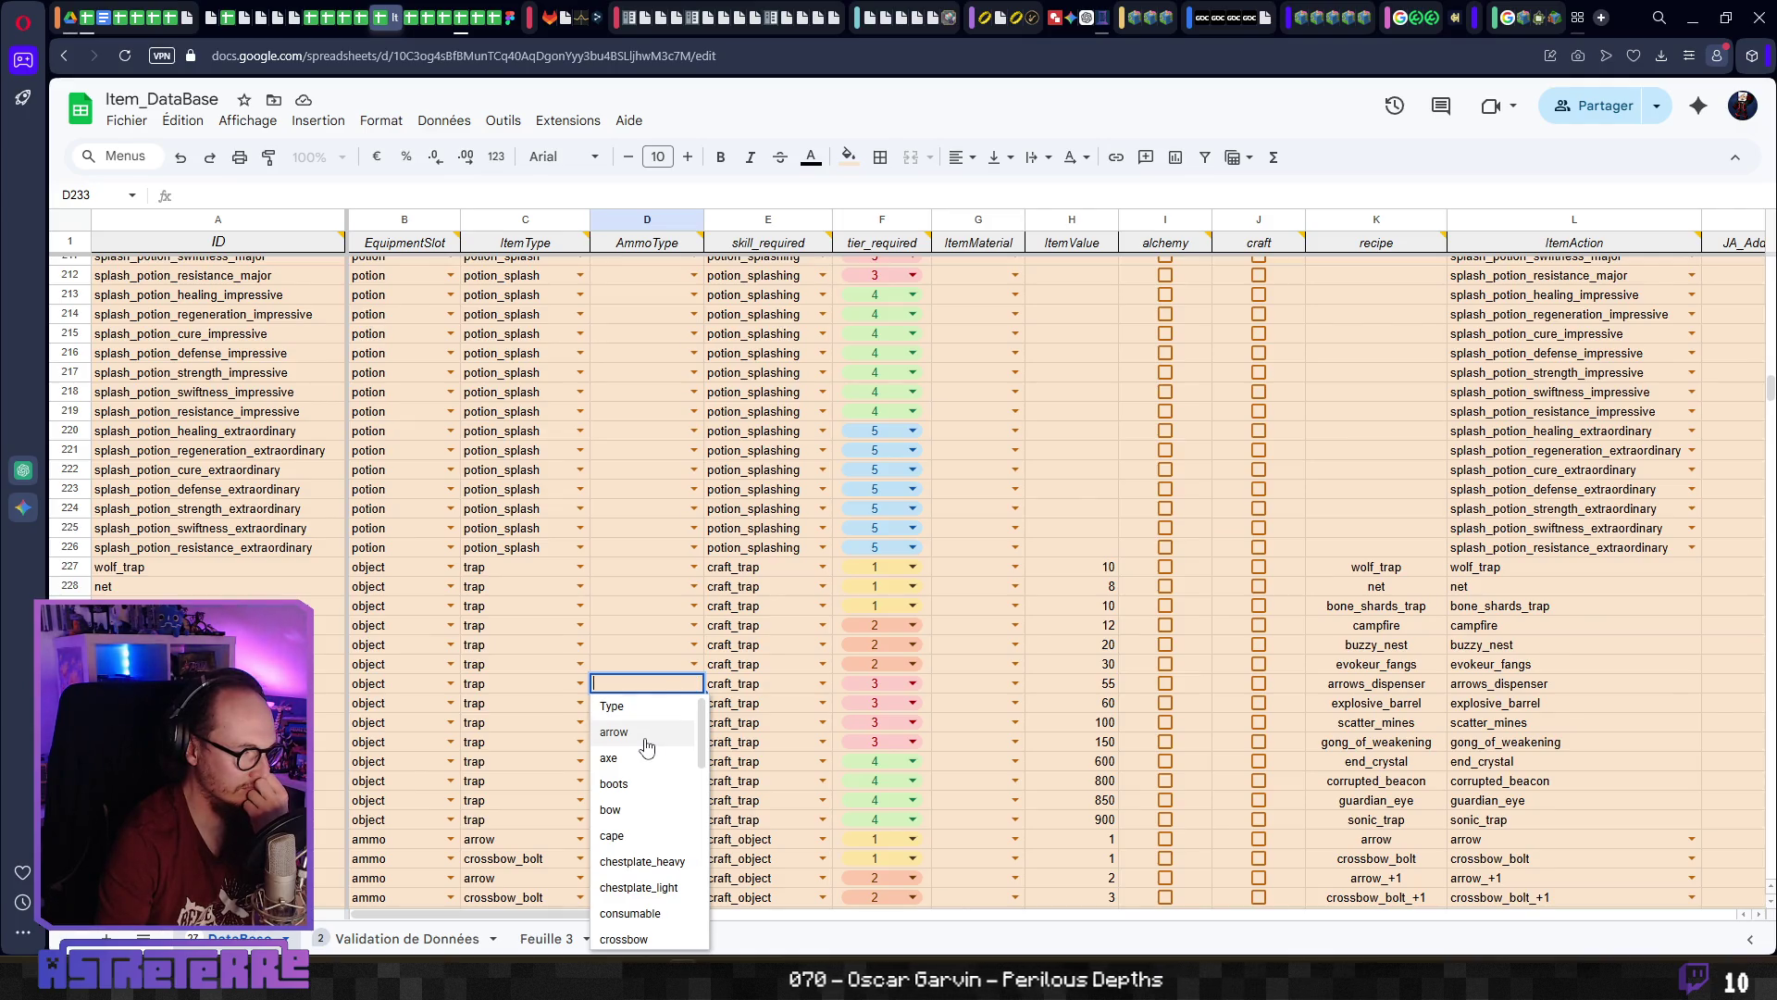
click(613, 733)
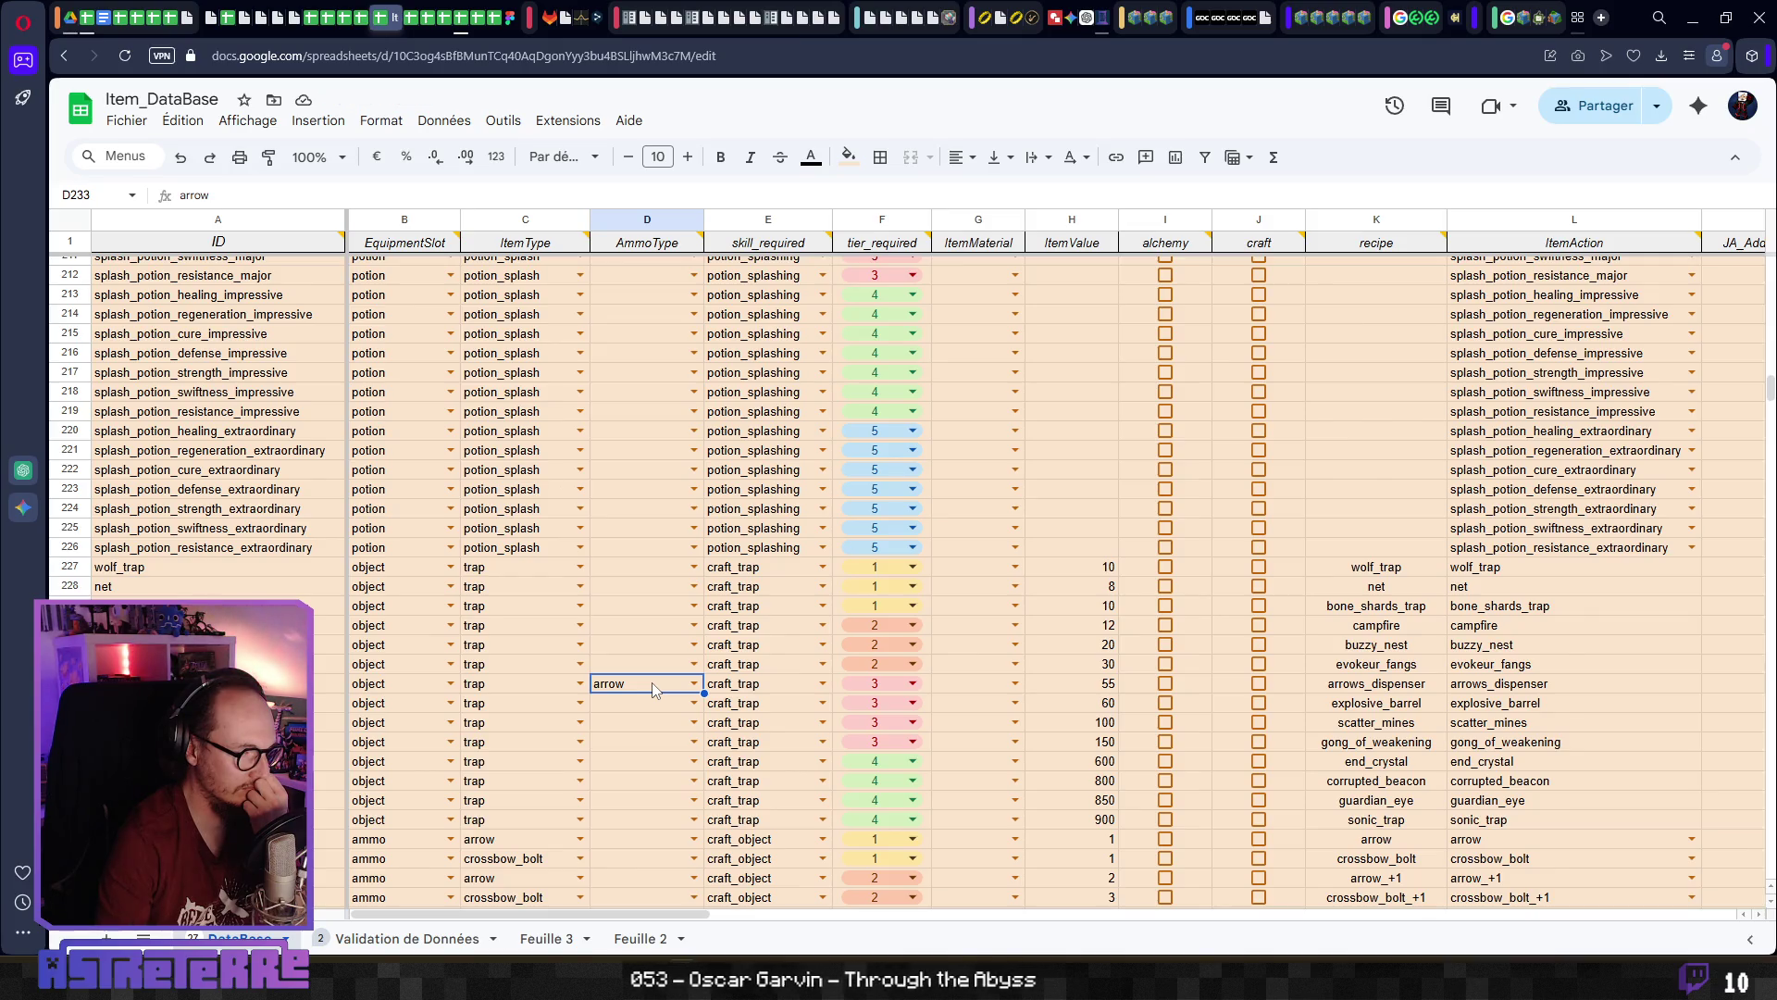
click(648, 711)
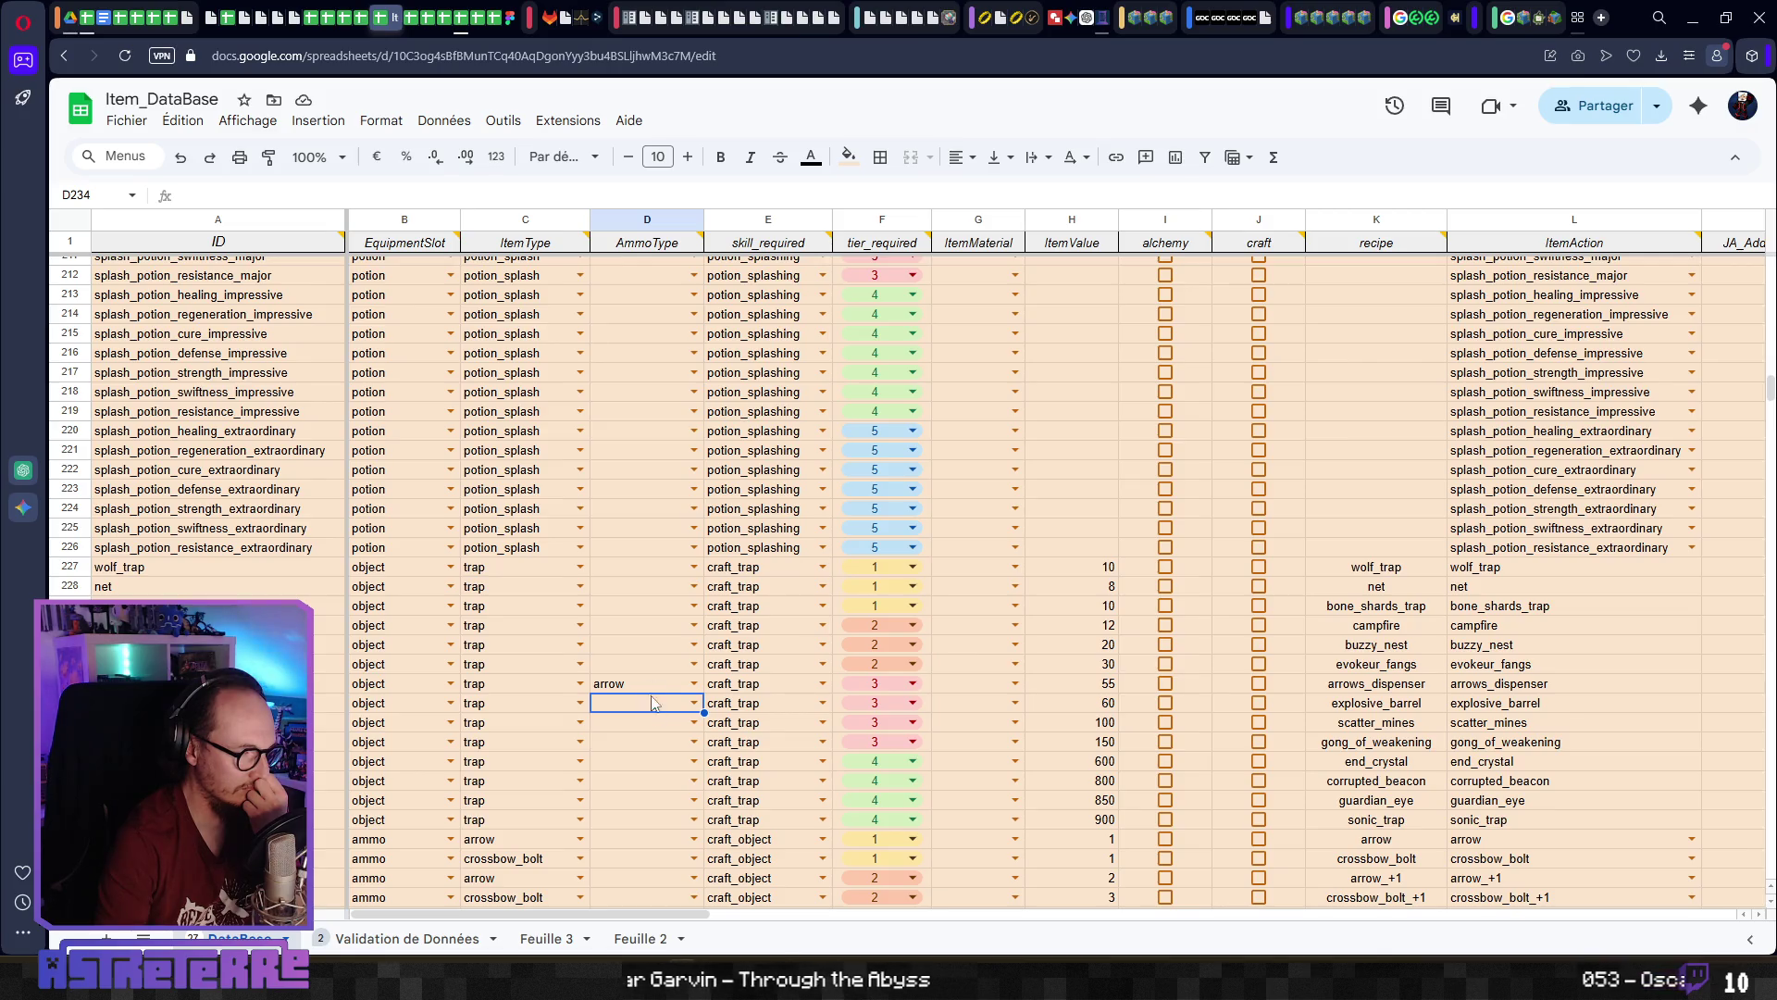
click(659, 689)
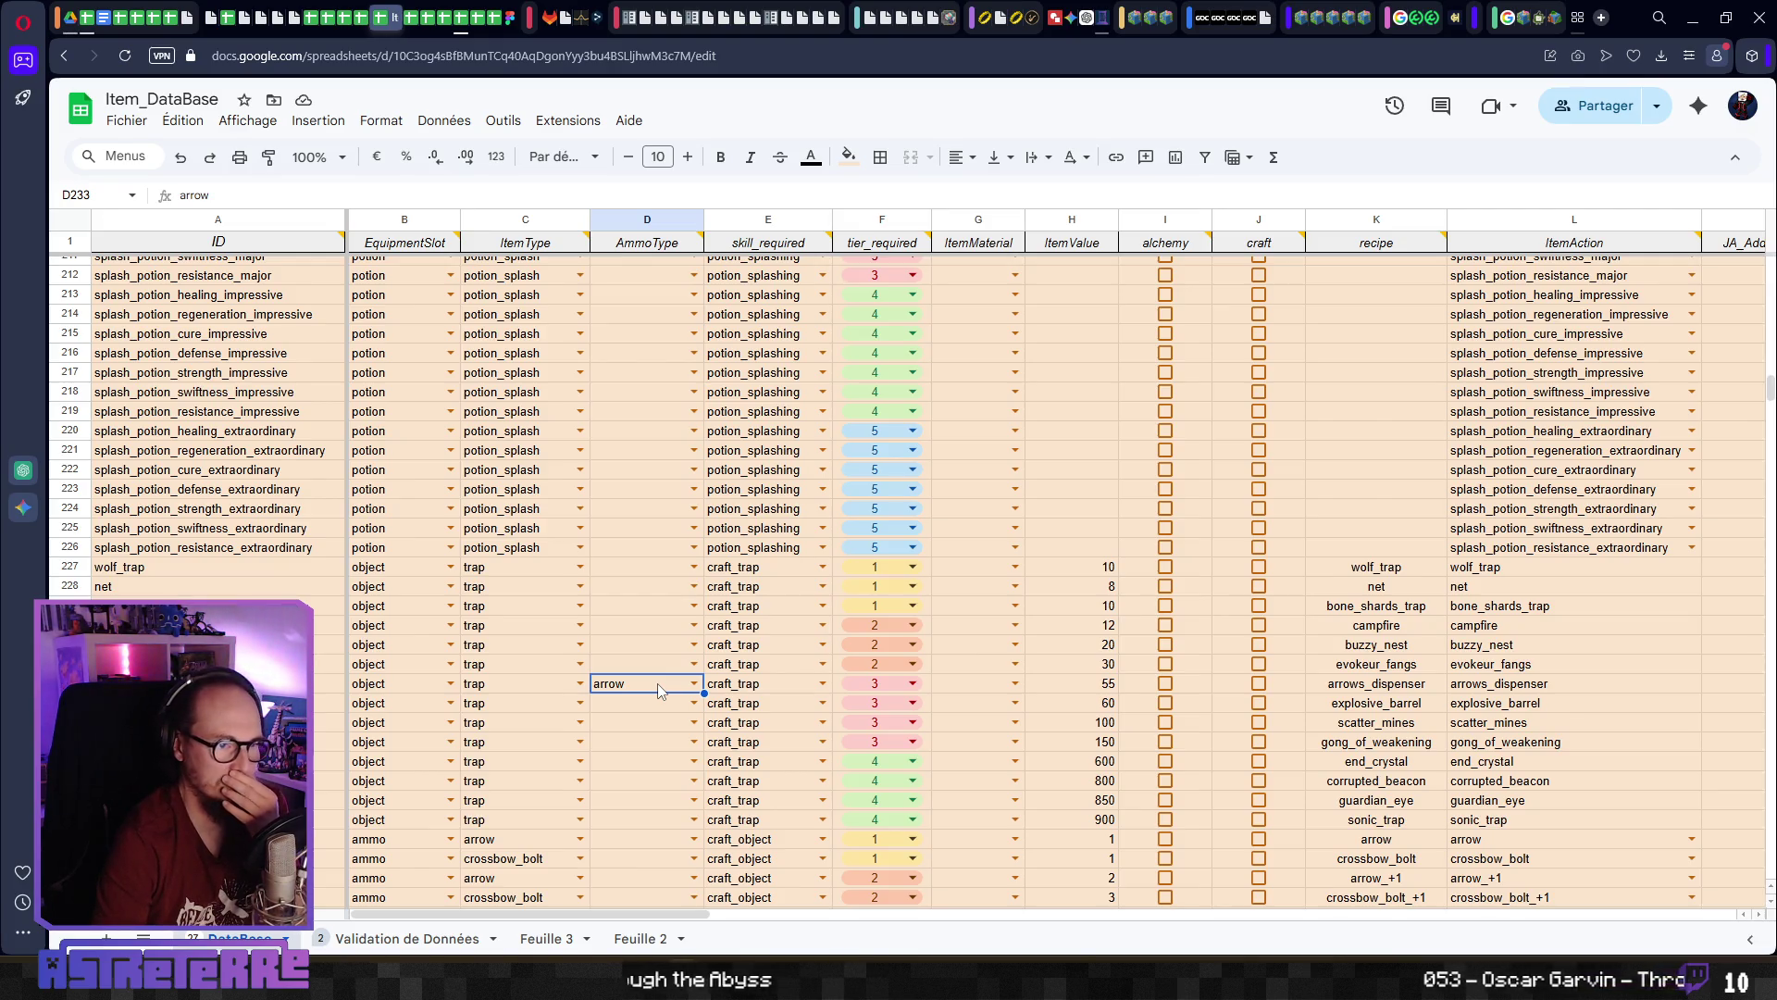
key(Right)
key(Right)
key(Right)
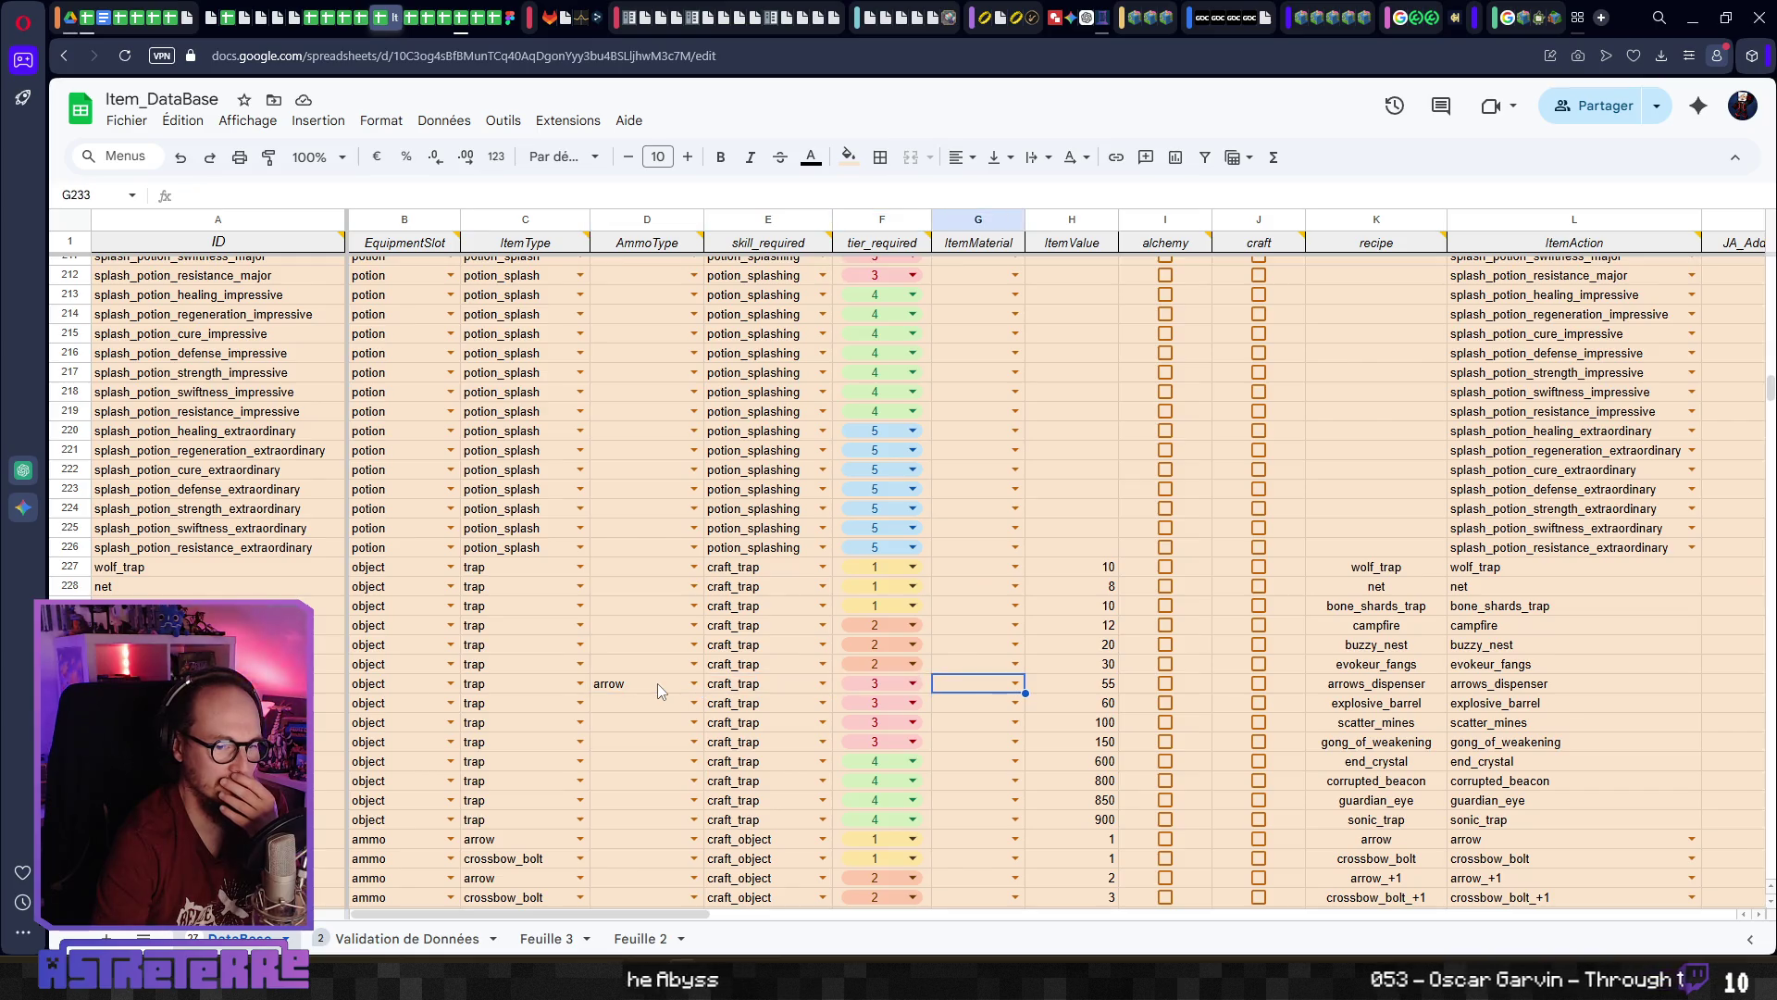
key(Right)
key(Right)
key(Right)
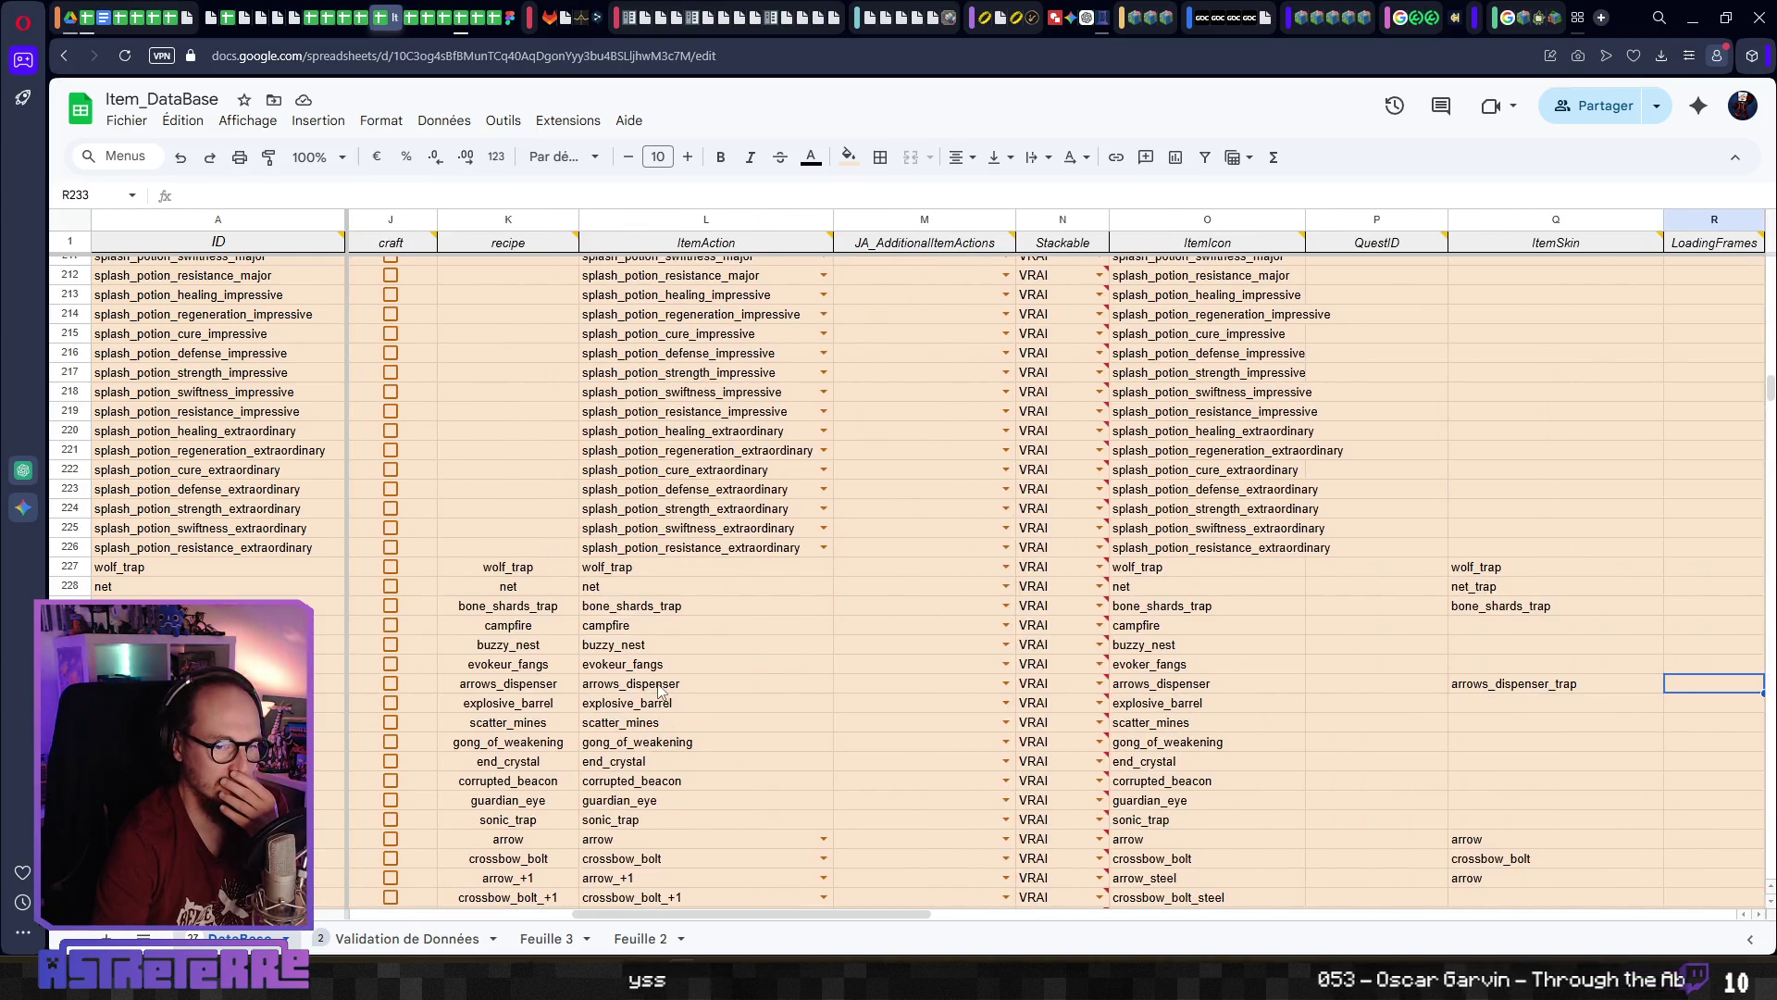
key(Left)
key(Left)
key(Left)
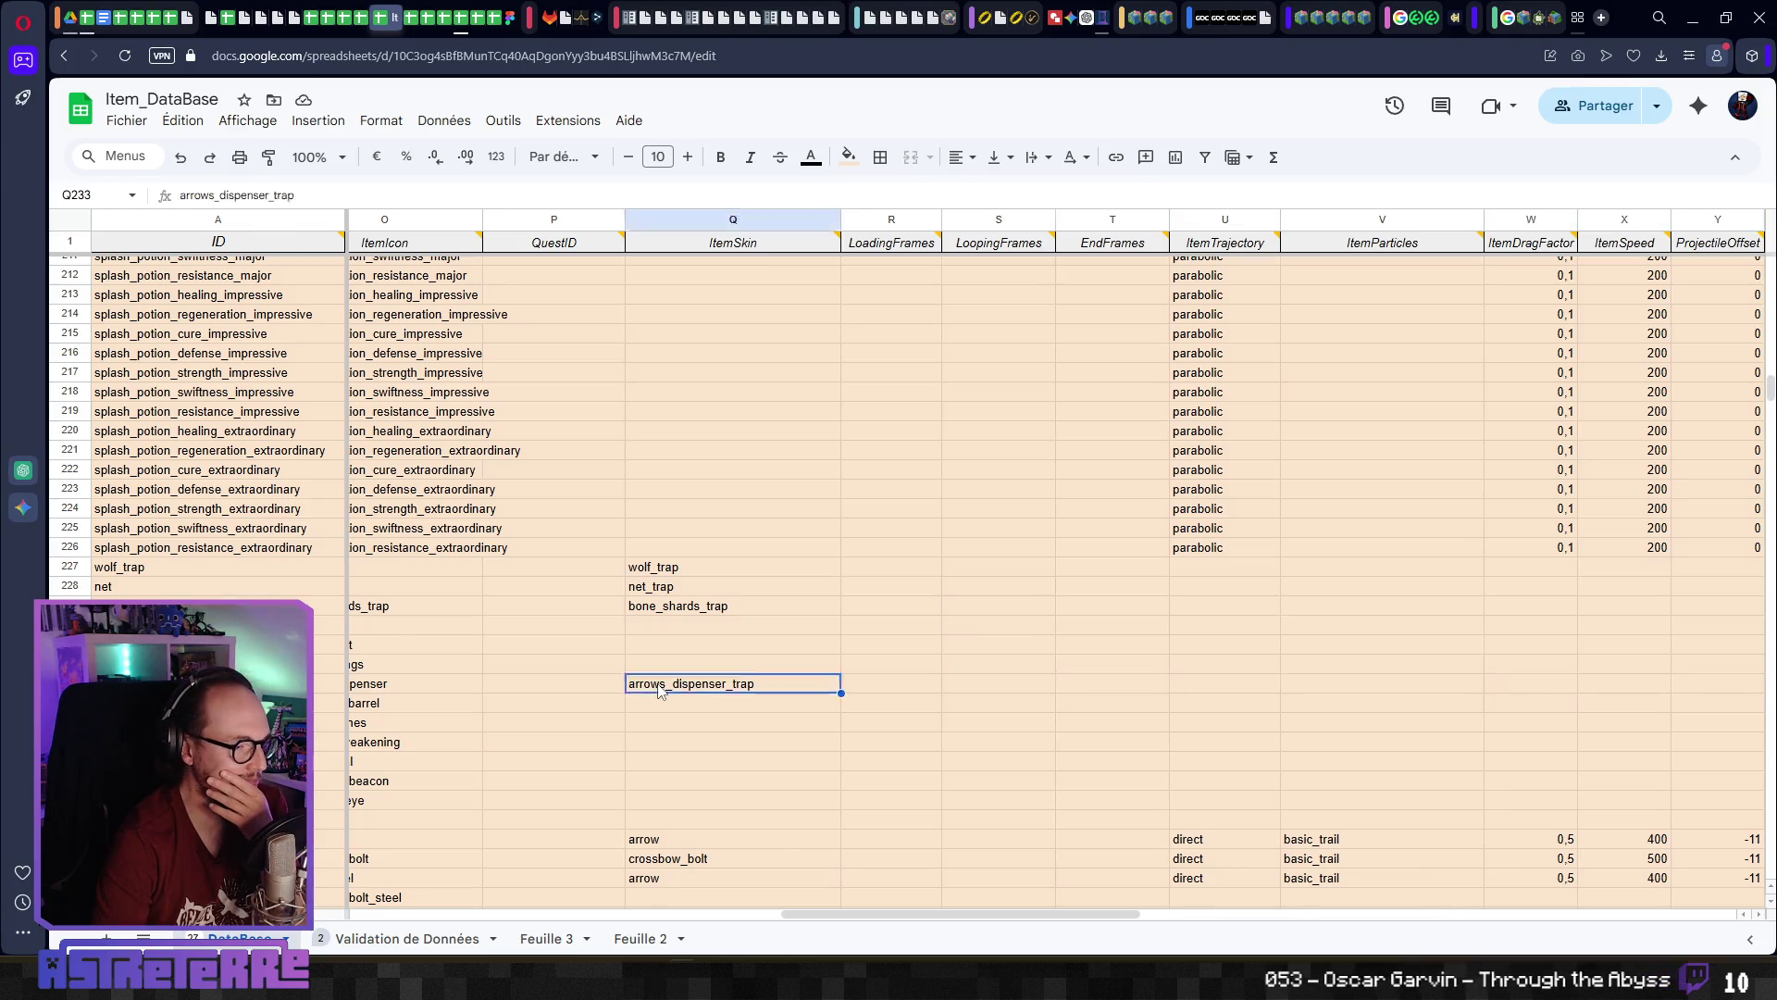
key(Right)
key(Right)
key(Right)
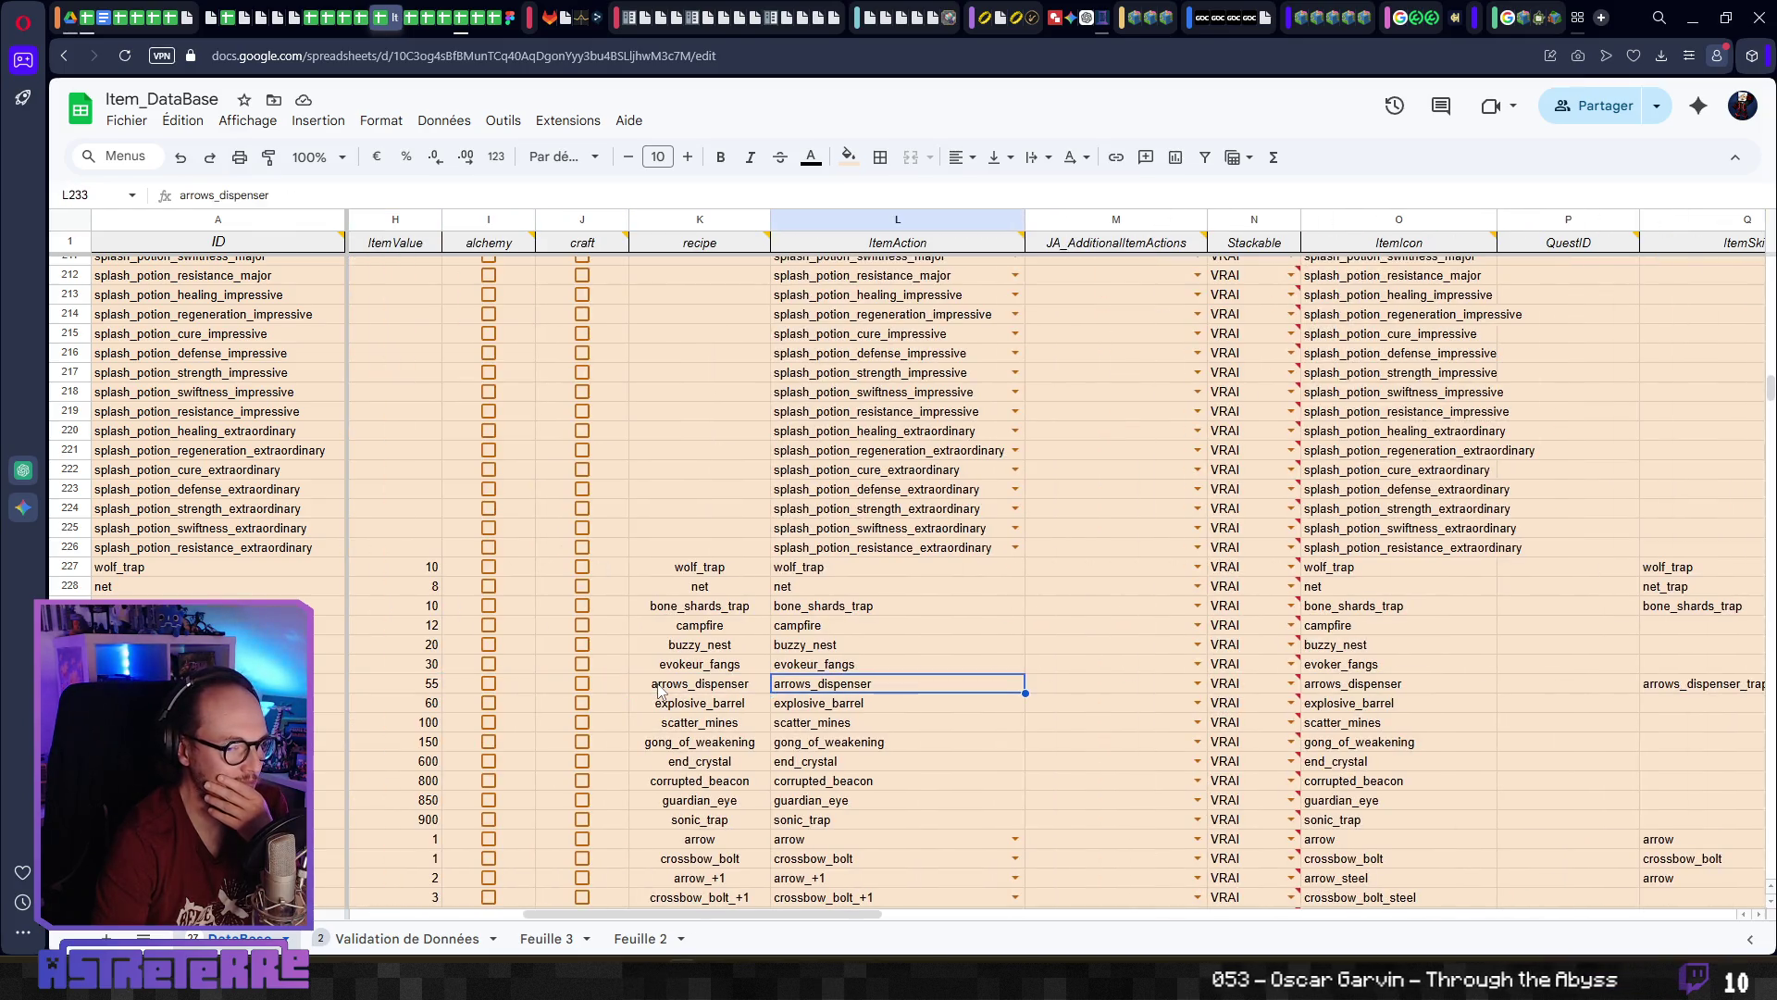
key(Left)
key(Left)
key(Left)
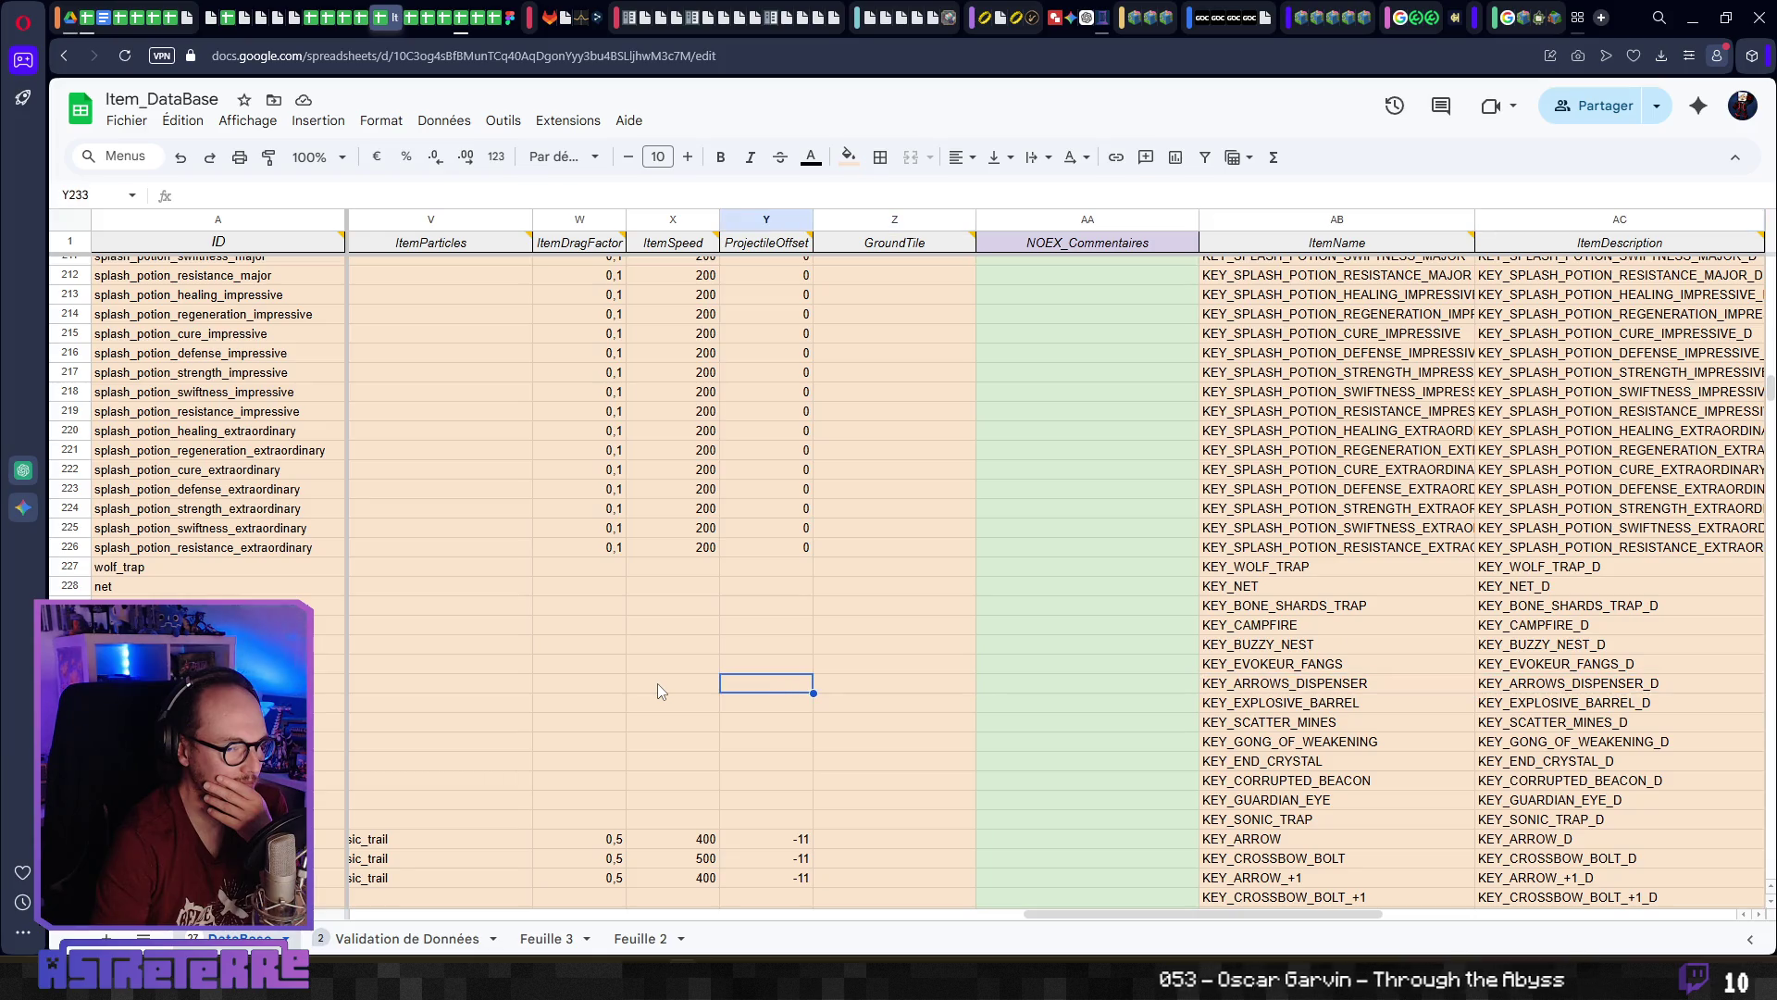
click(657, 683)
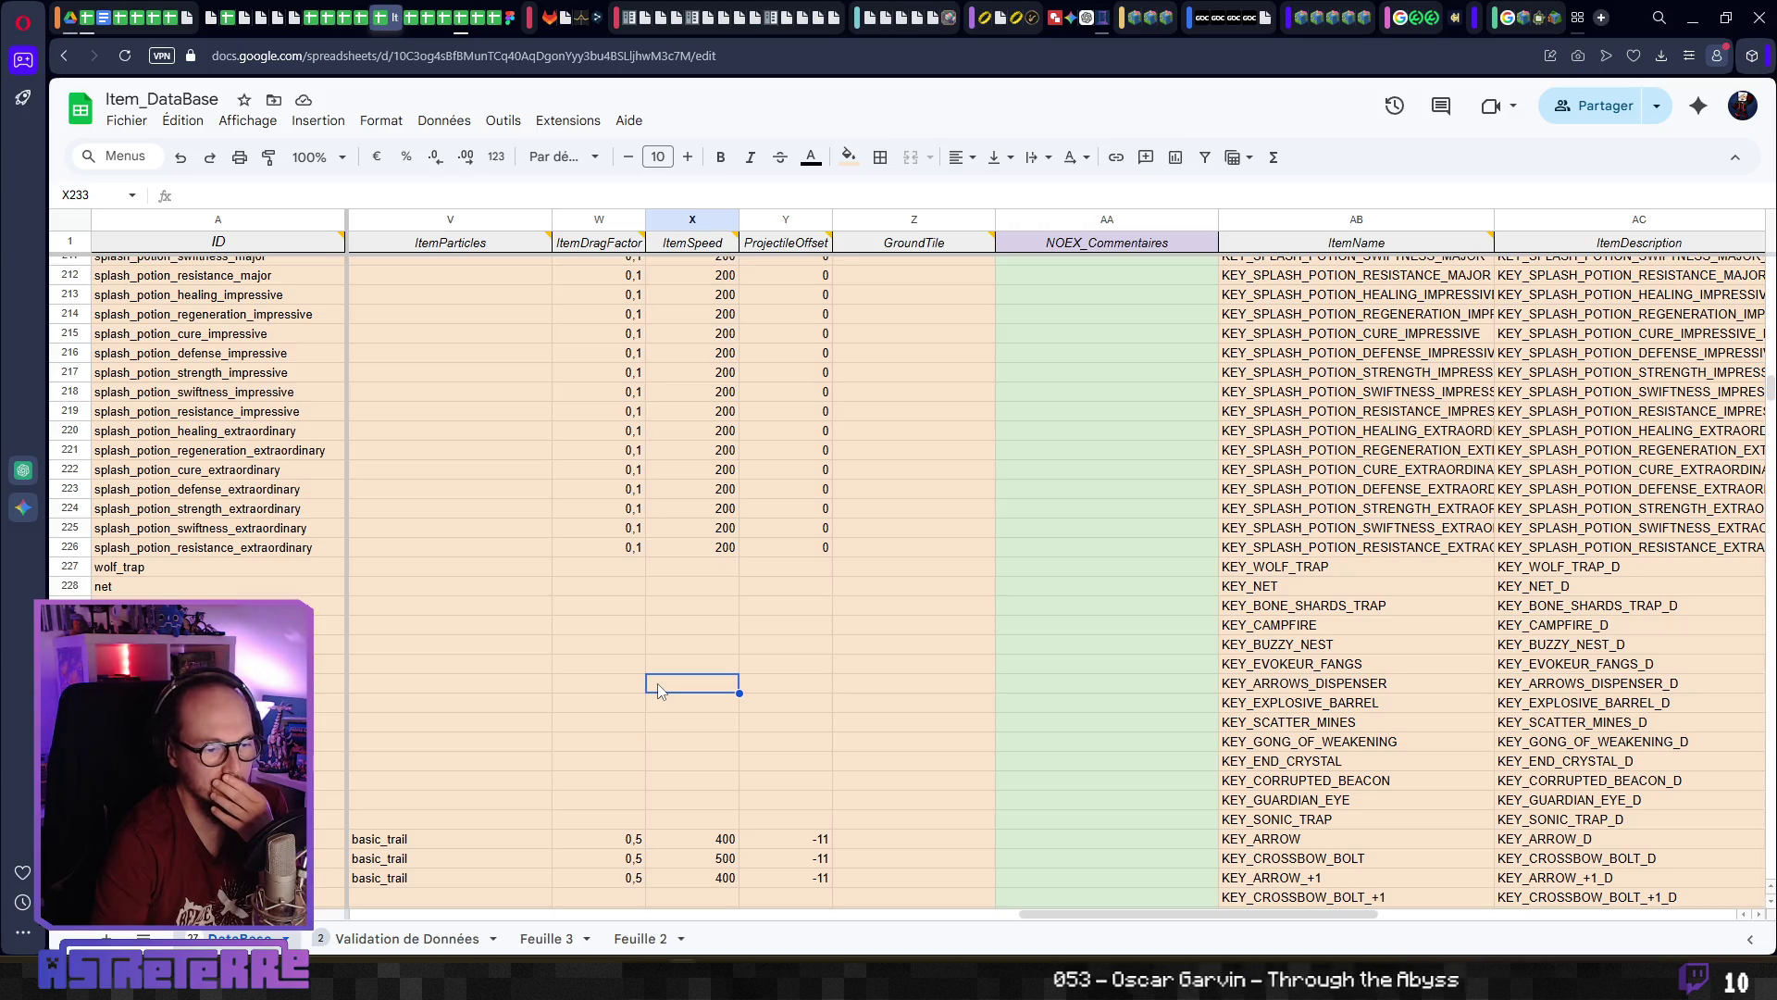
key(Left)
key(Left)
key(Left)
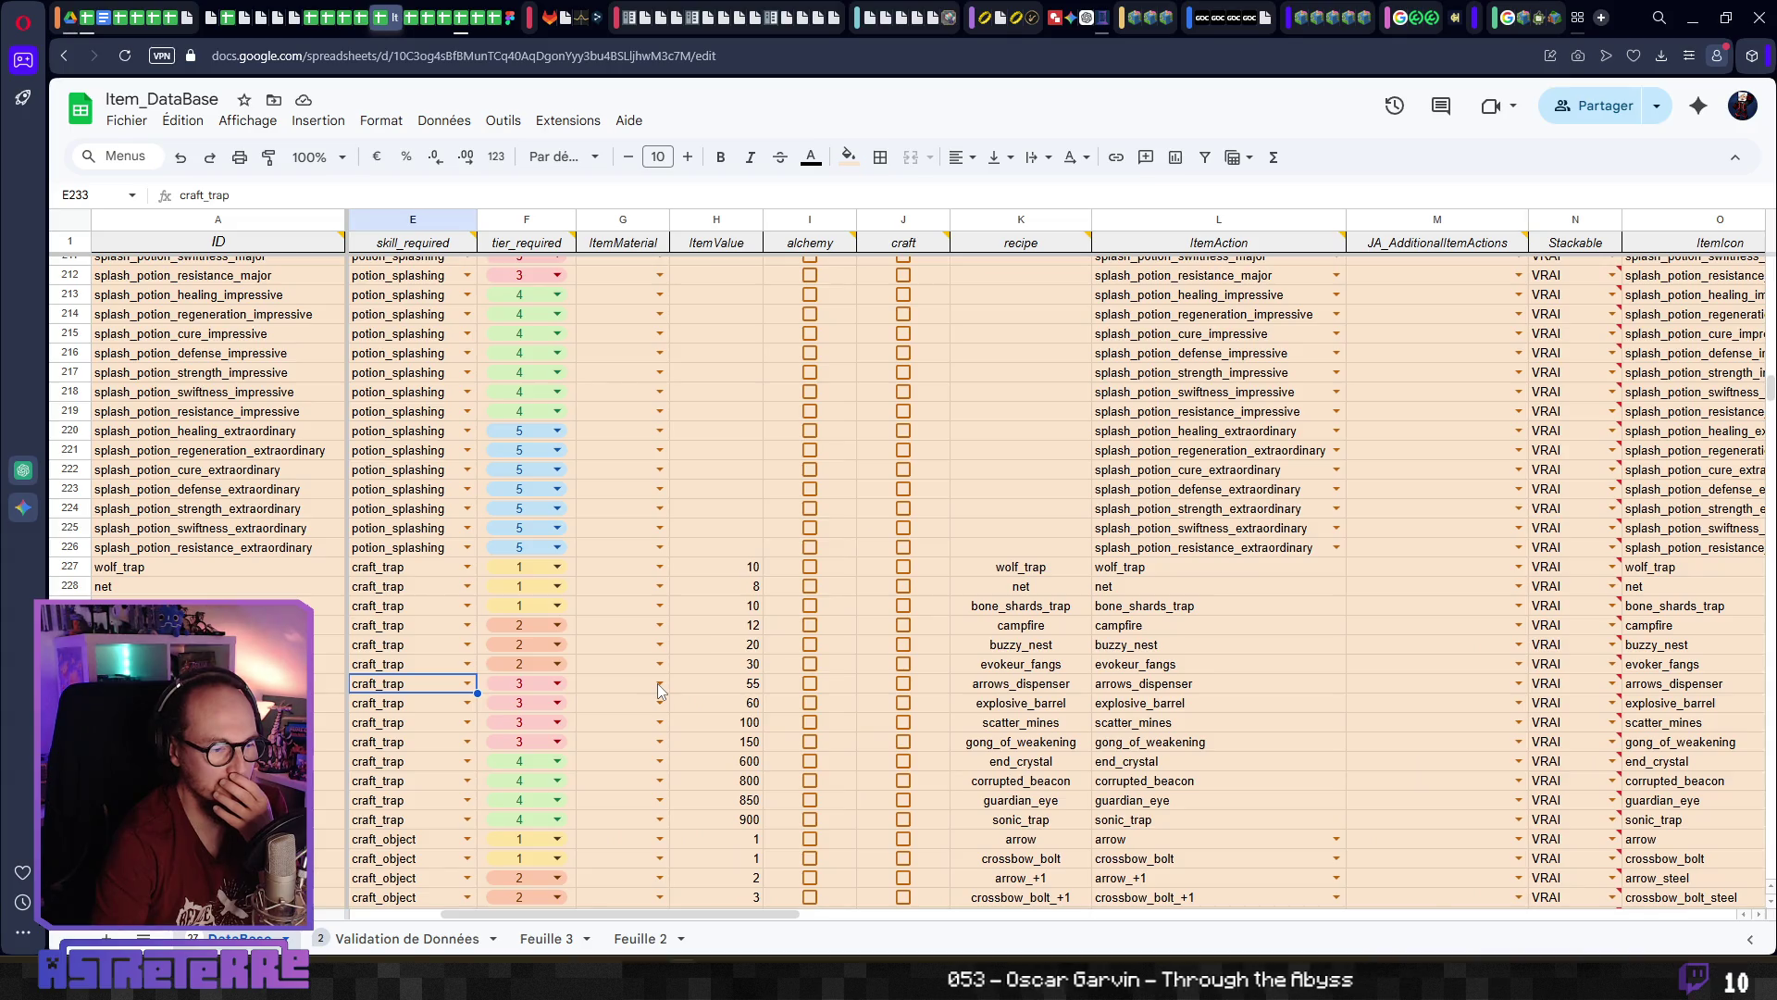
key(Left)
key(Right)
key(Right)
key(Right)
key(Left)
key(Left)
key(Left)
key(Right)
key(Right)
key(Right)
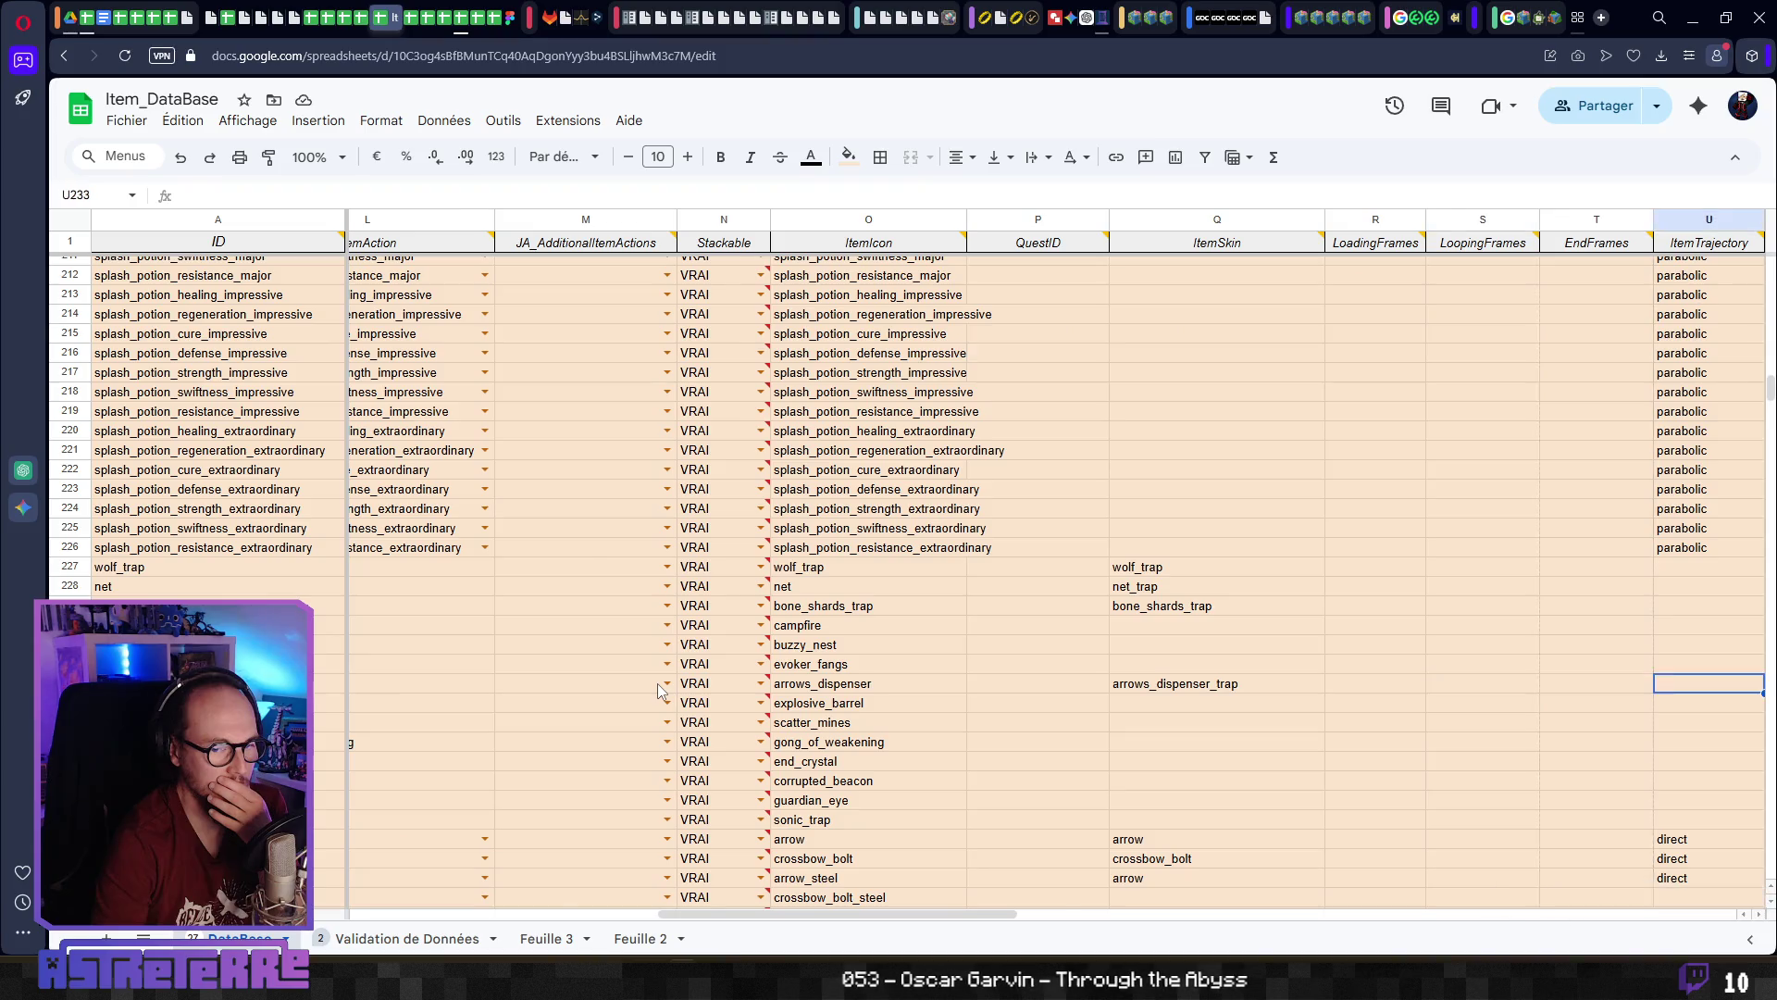
key(Right)
key(Right)
key(Left)
key(Left)
key(Left)
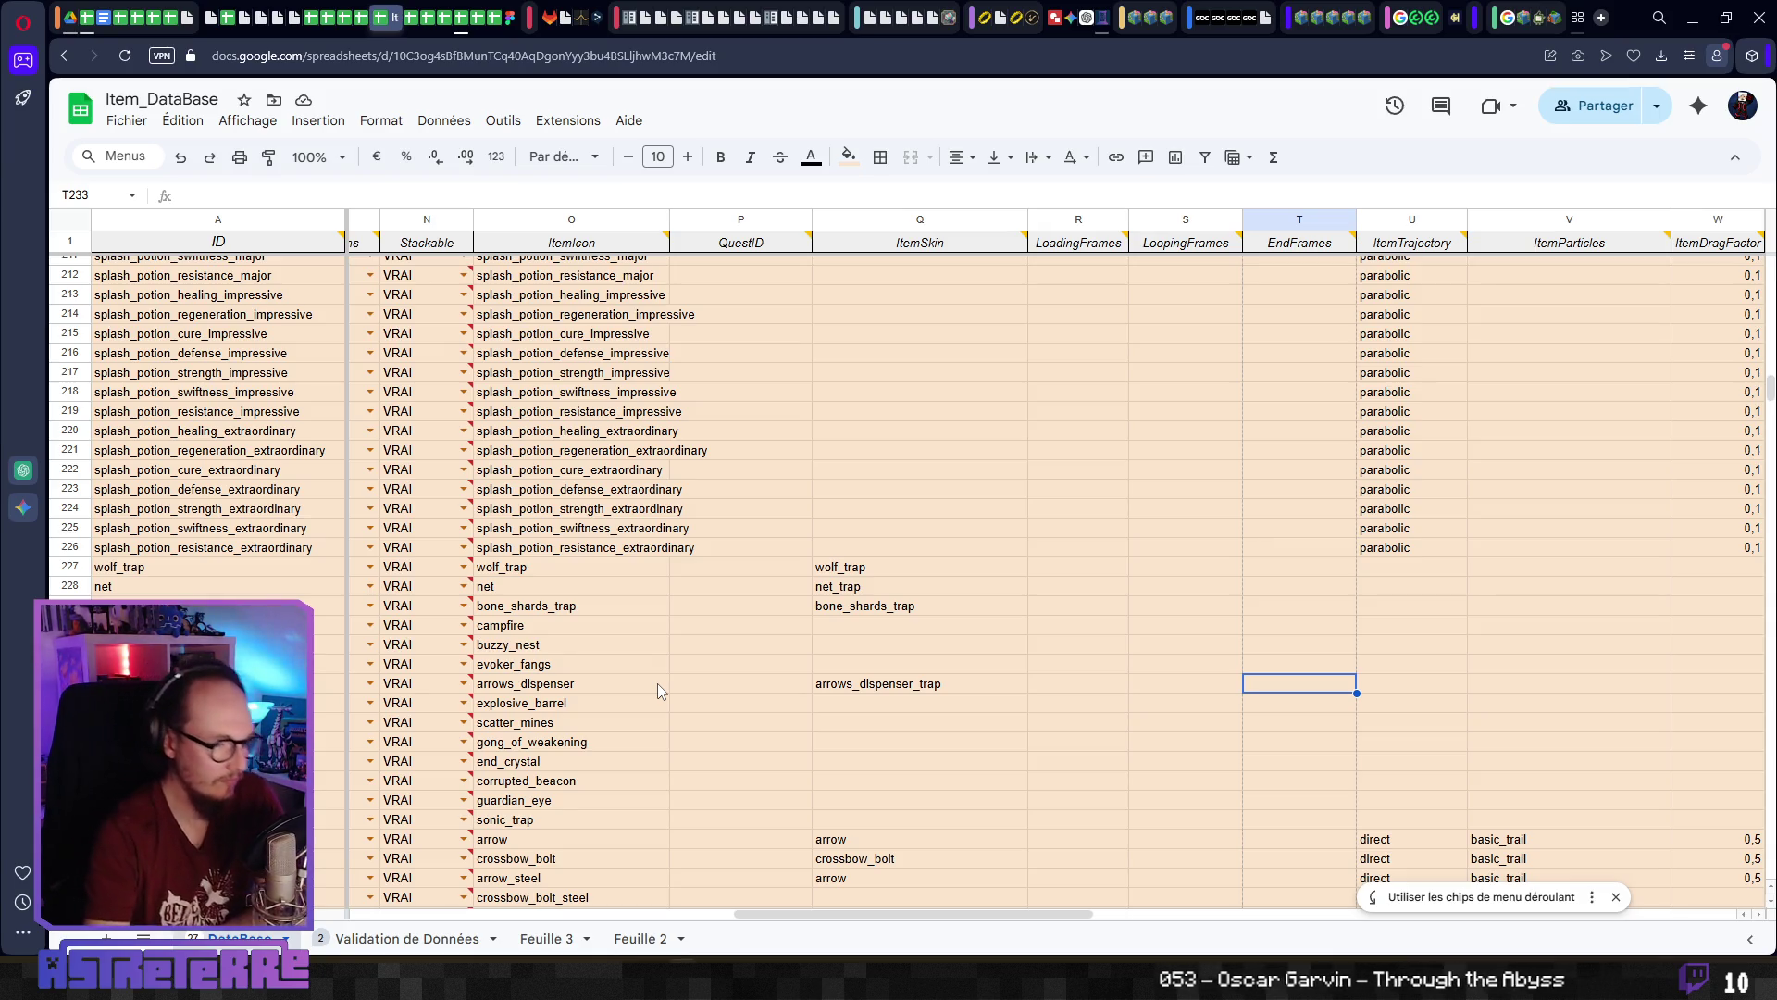
key(Left)
key(Left)
key(Left)
key(Left)
key(Right)
key(Right)
key(Right)
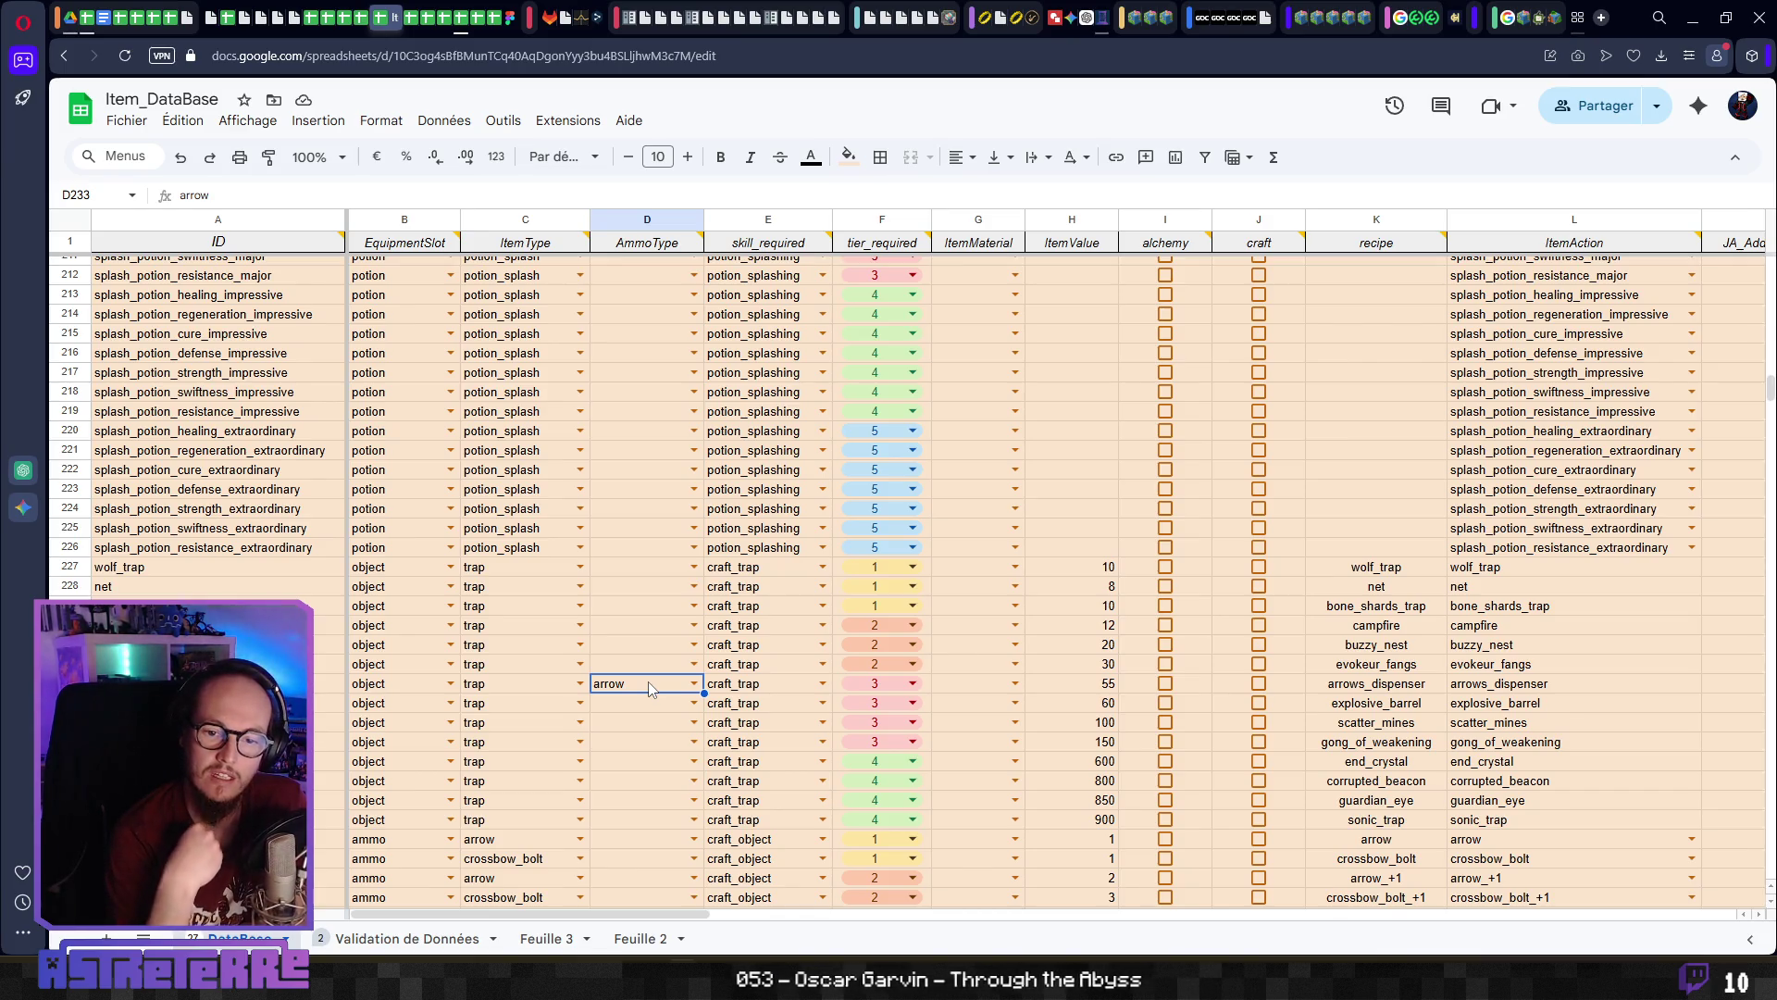
mouse_move(618, 39)
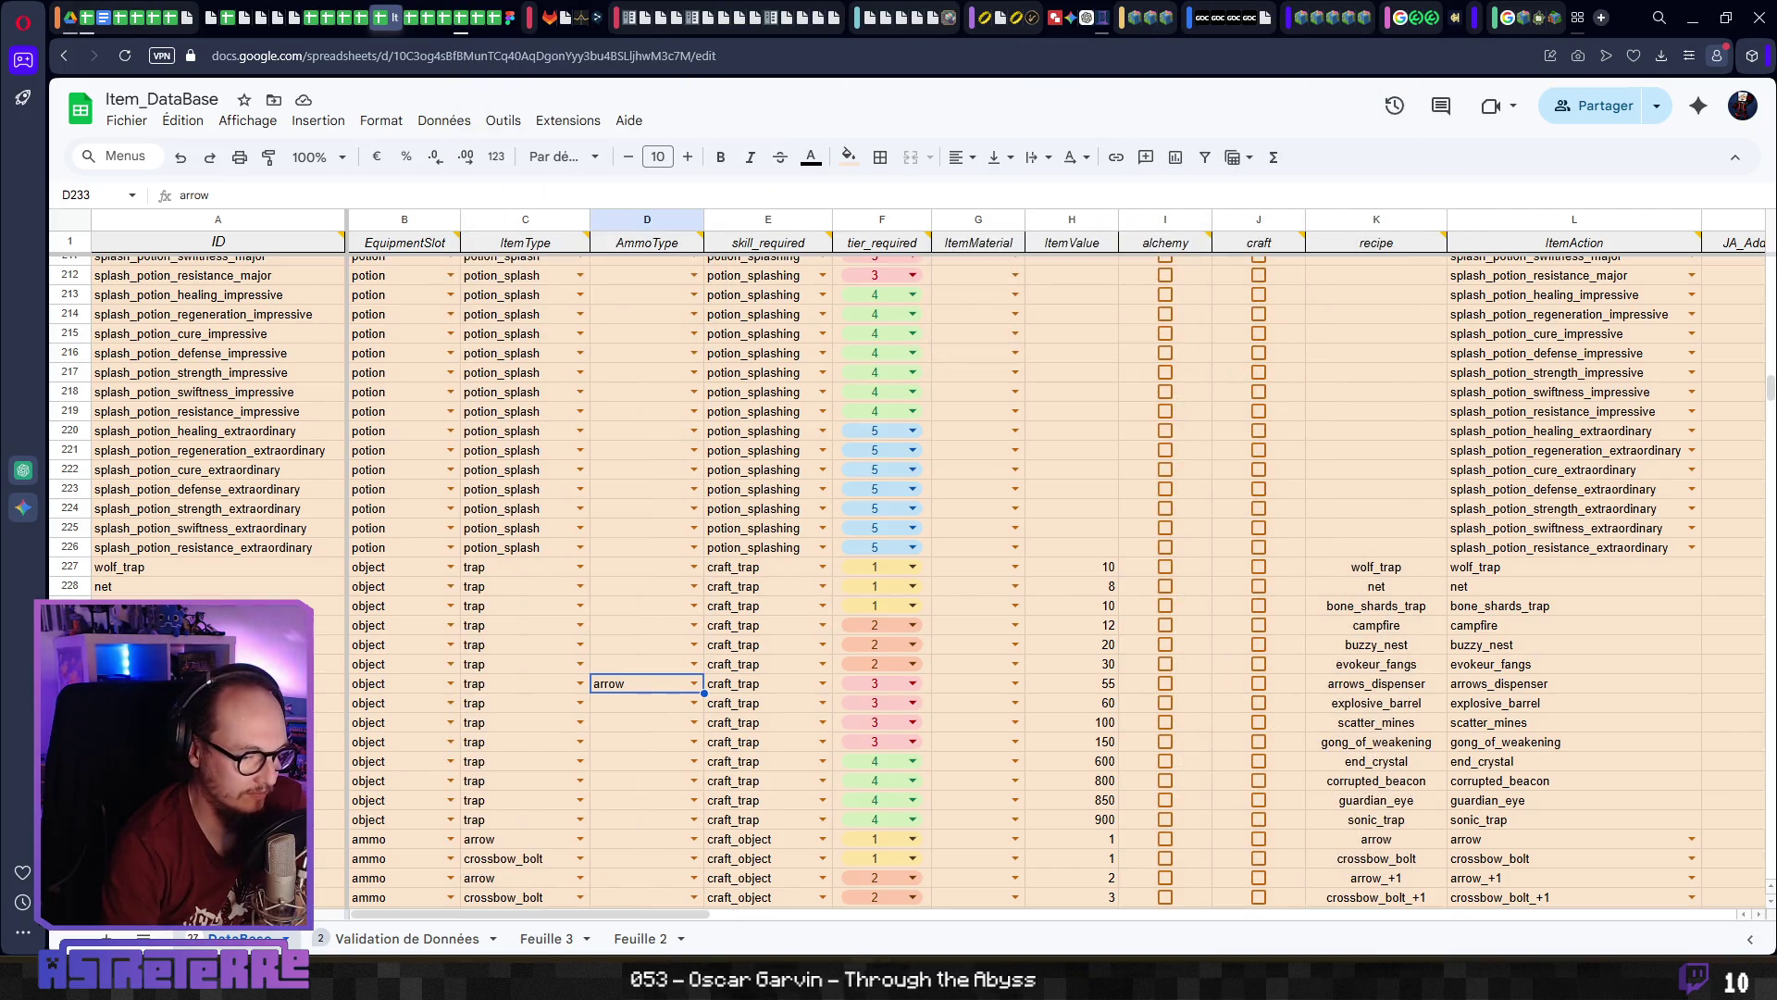
key(alt+Tab)
Overwrite trap_node_receveid on line 185 with node_received copied from line 183's parameter
scroll(759, 552, up, 1)
scroll(759, 553, down, 1)
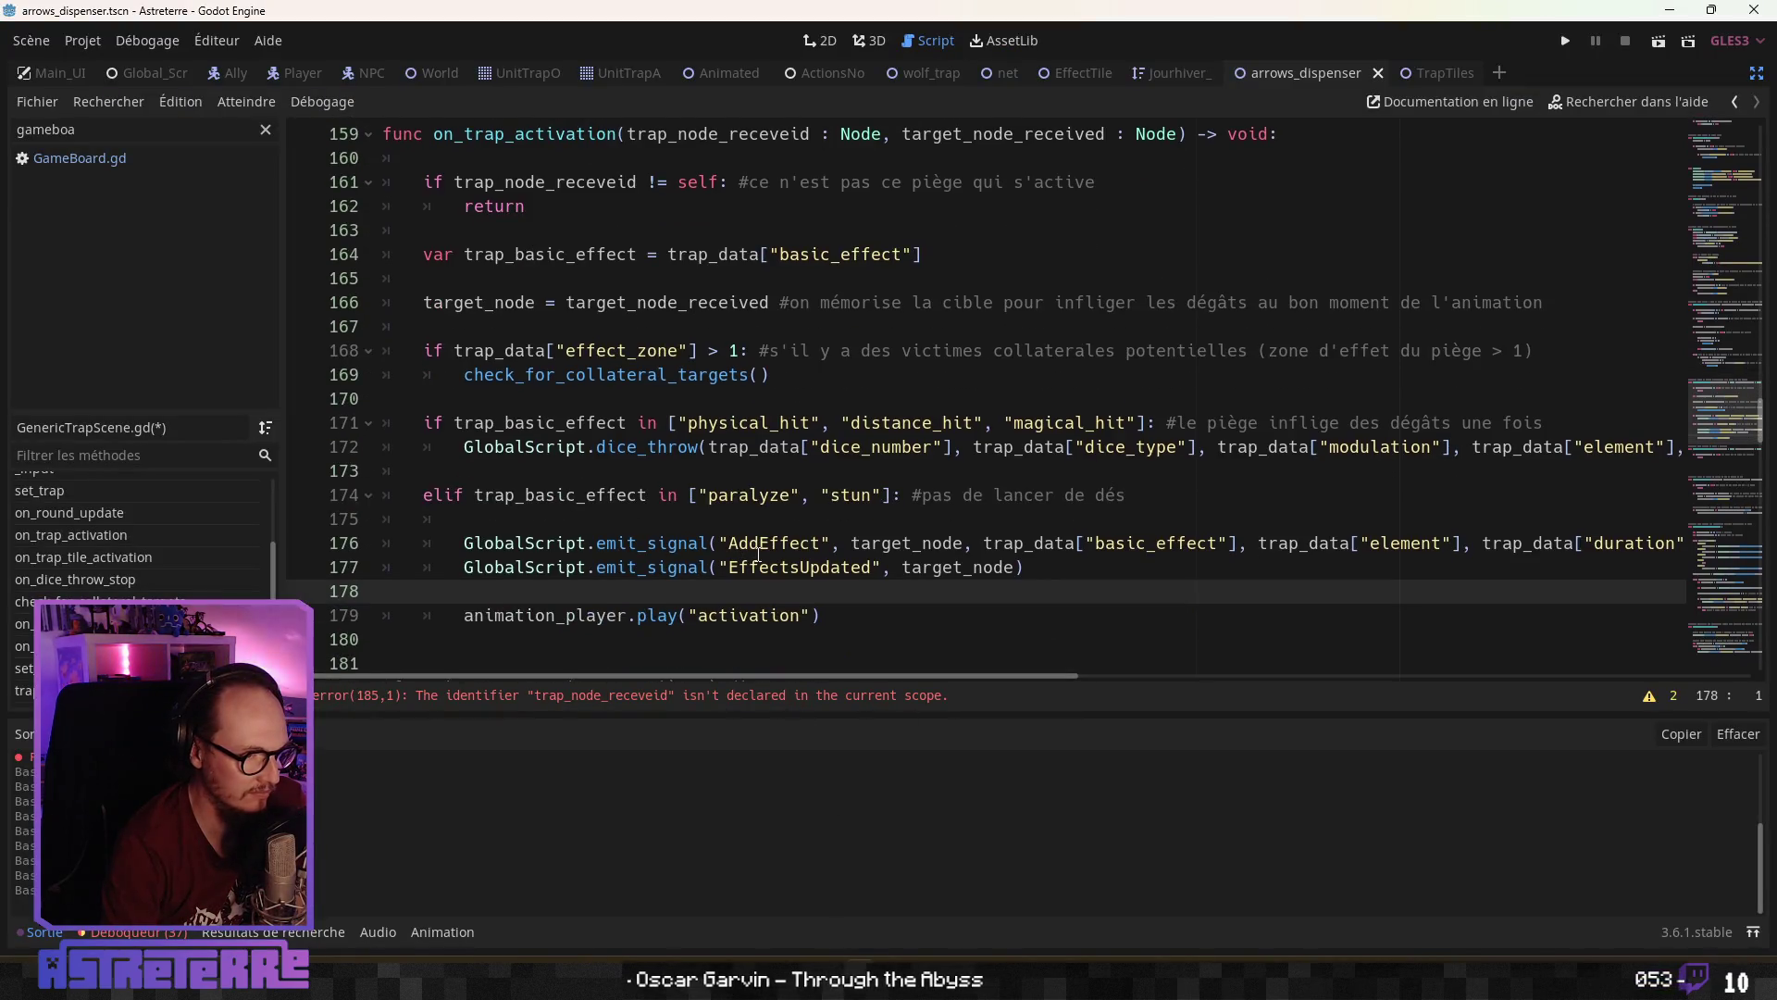
scroll(747, 508, down, 2)
click(598, 616)
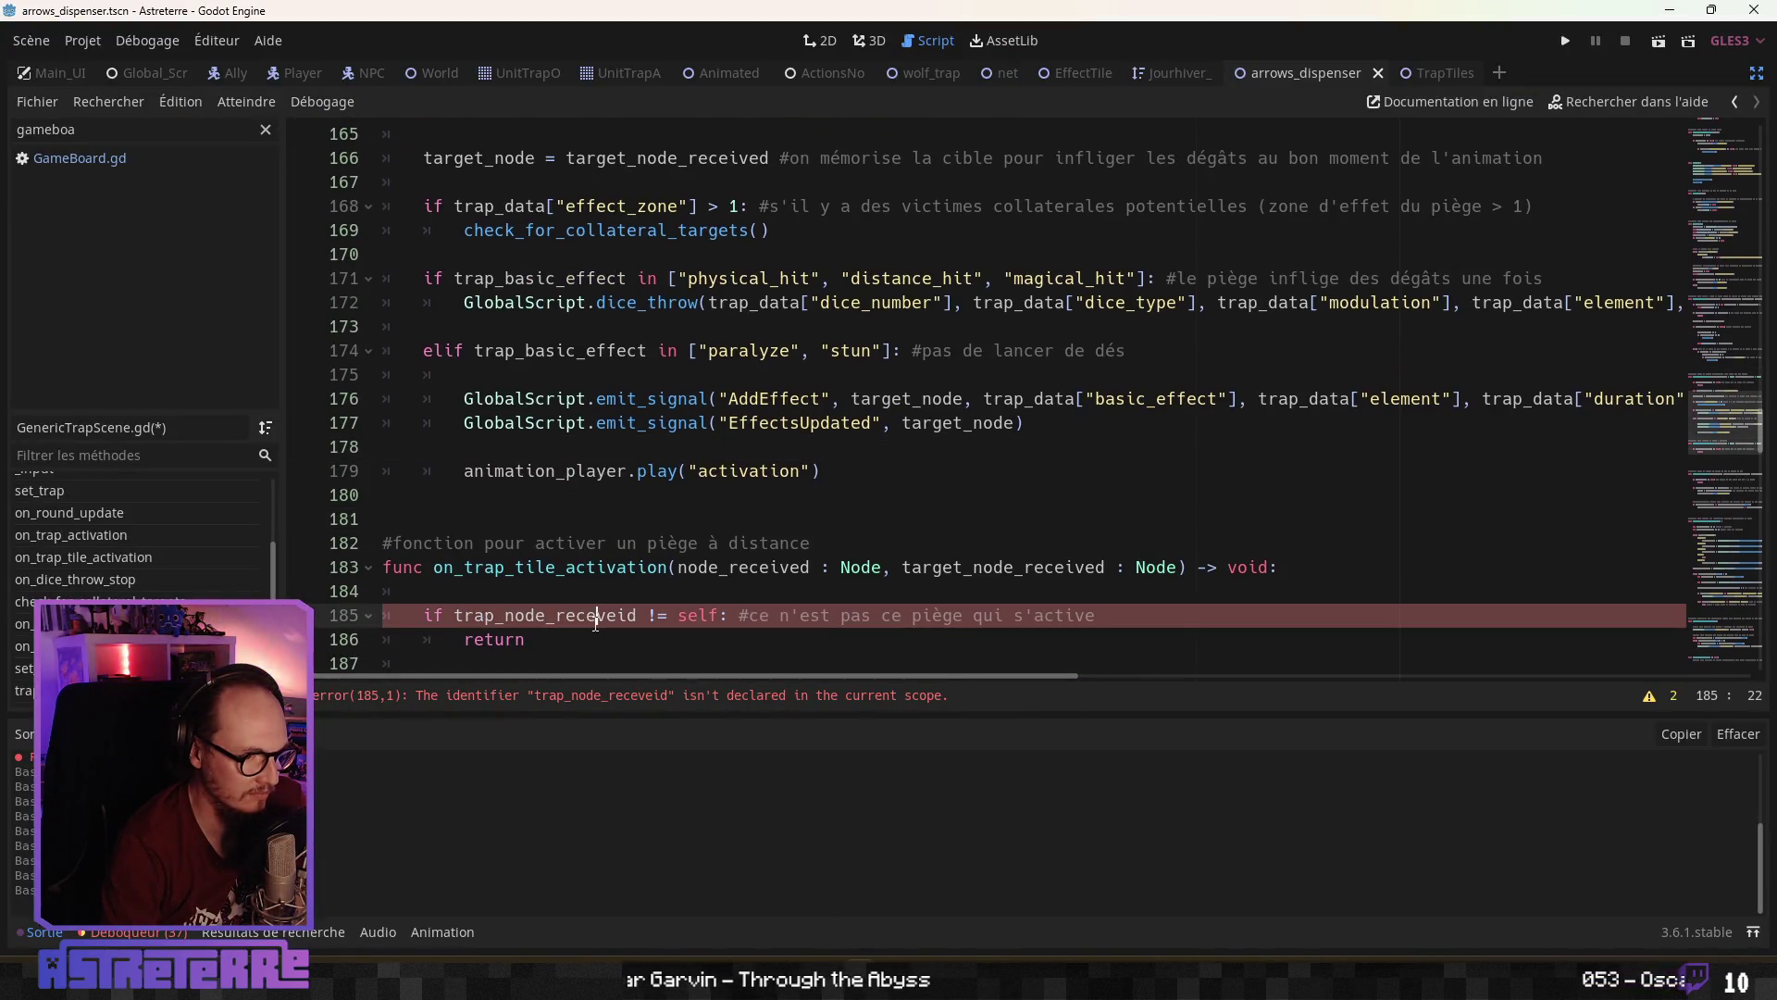
scroll(621, 537, down, 2)
click(629, 530)
key(Up)
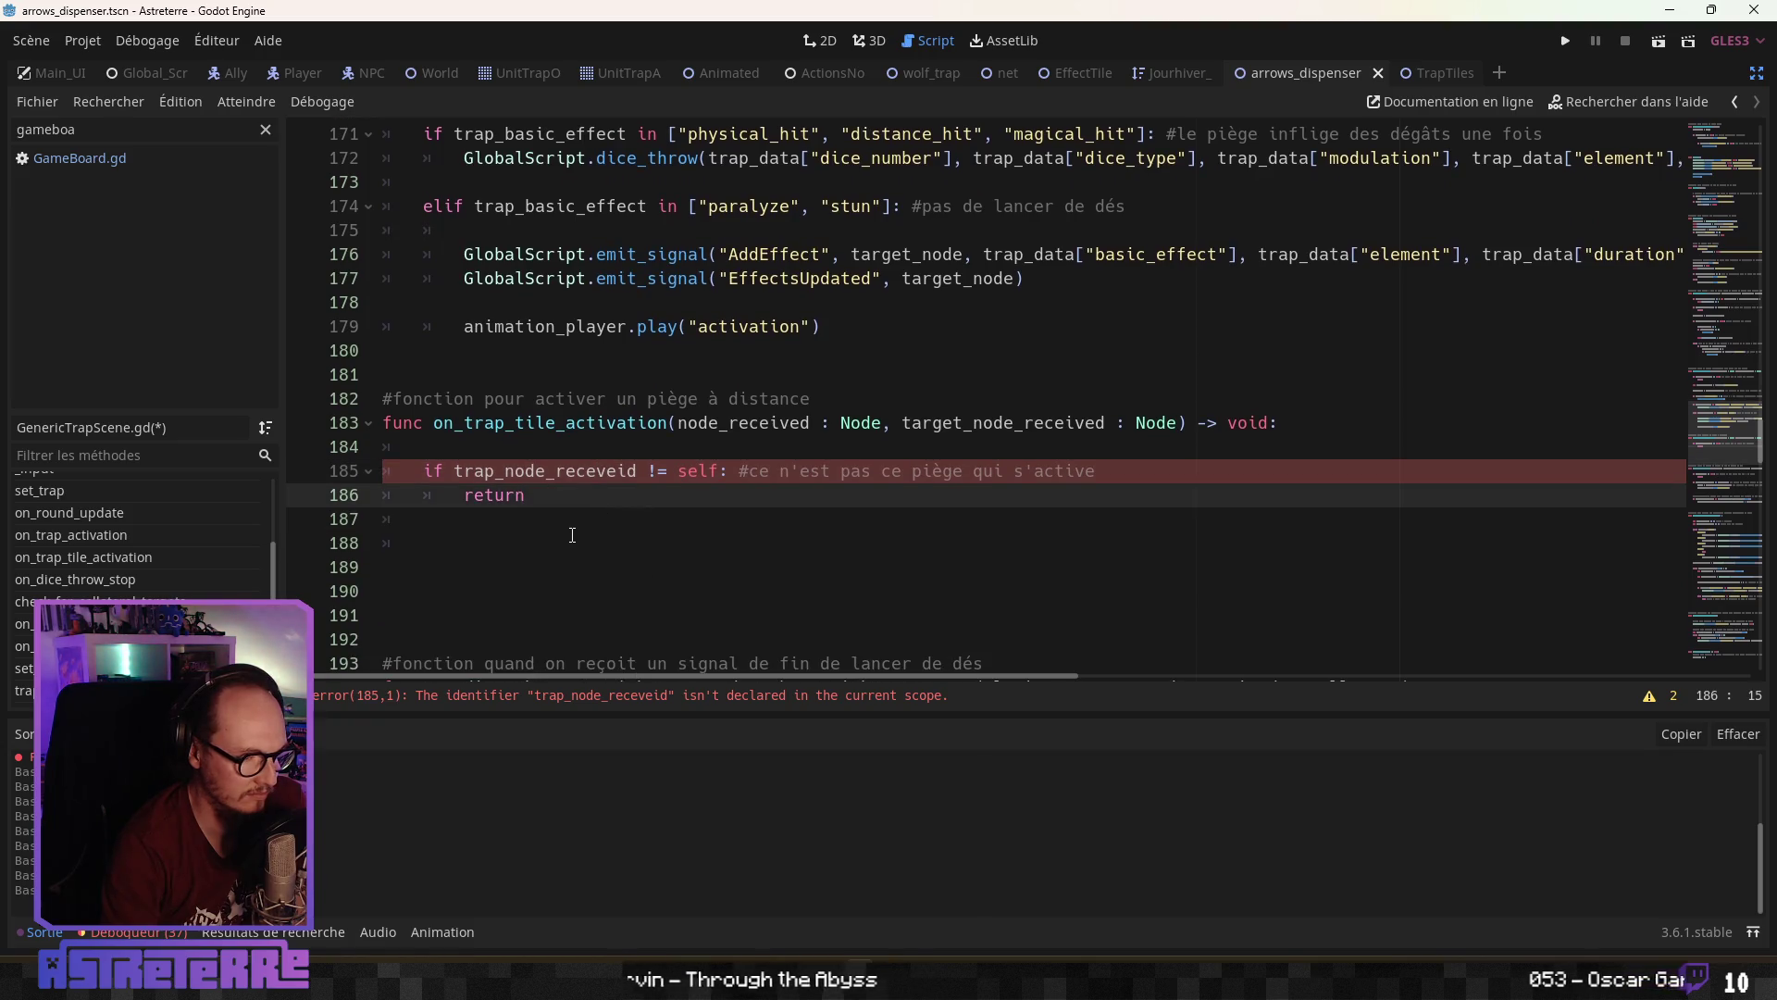
click(559, 521)
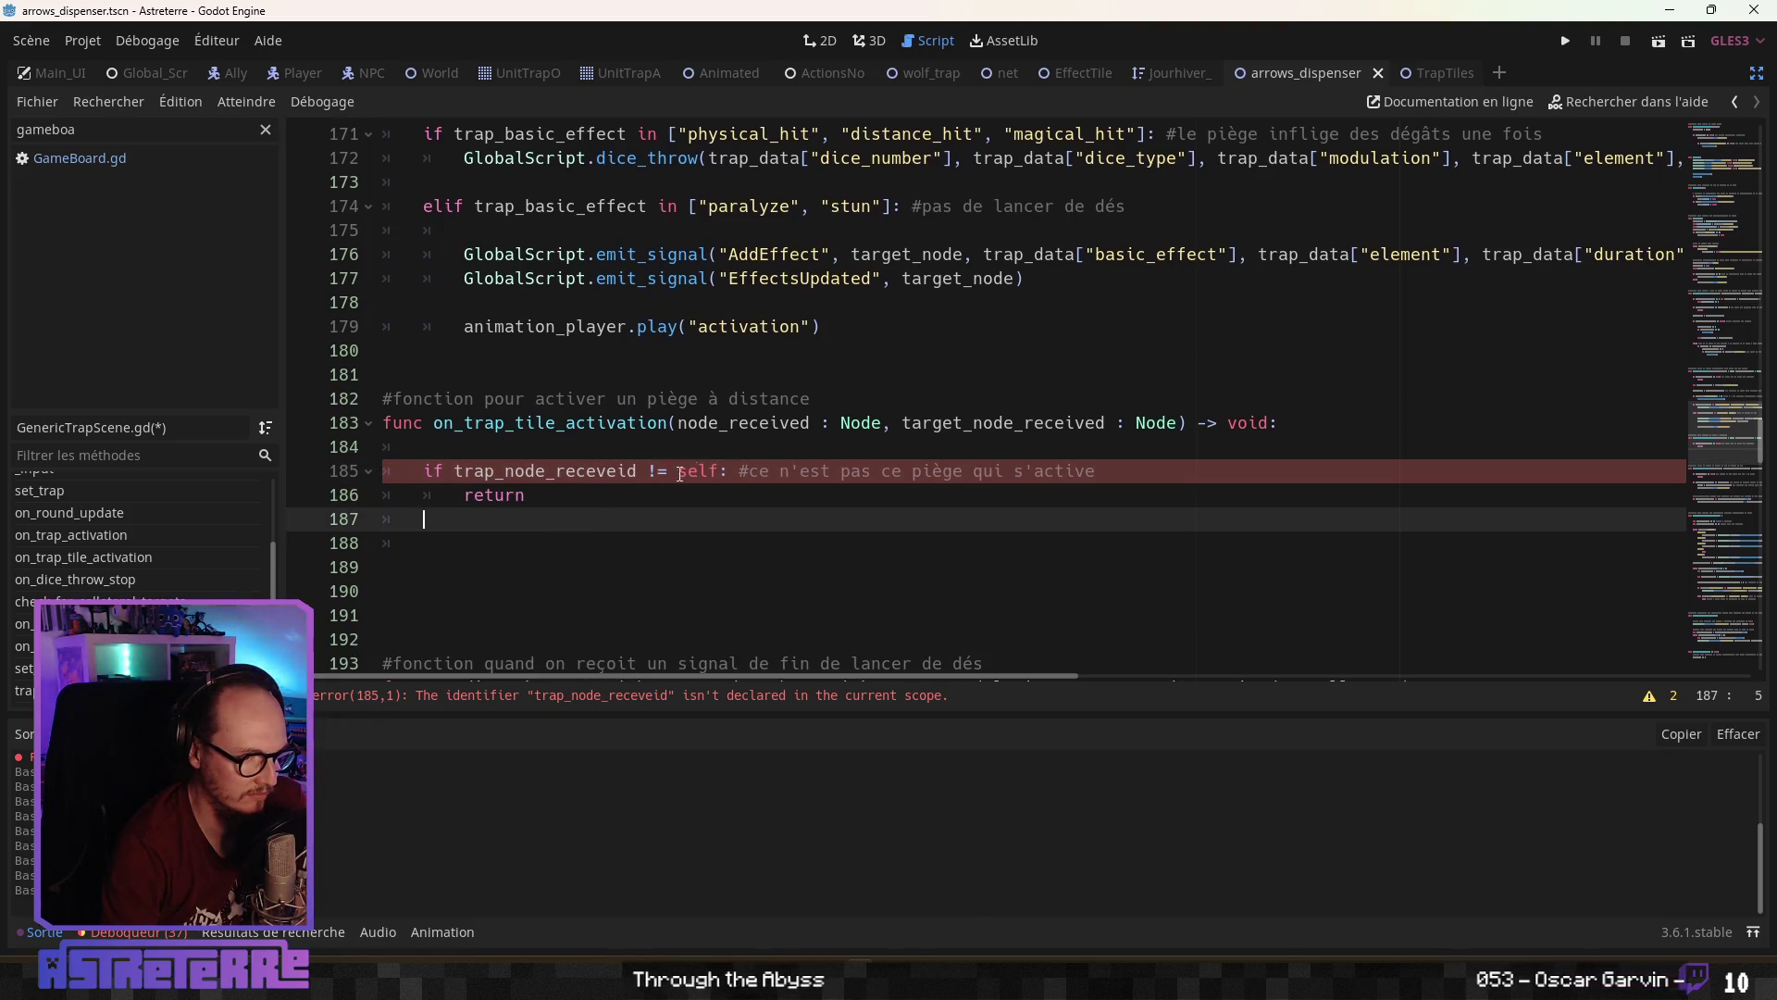
double_click(743, 423)
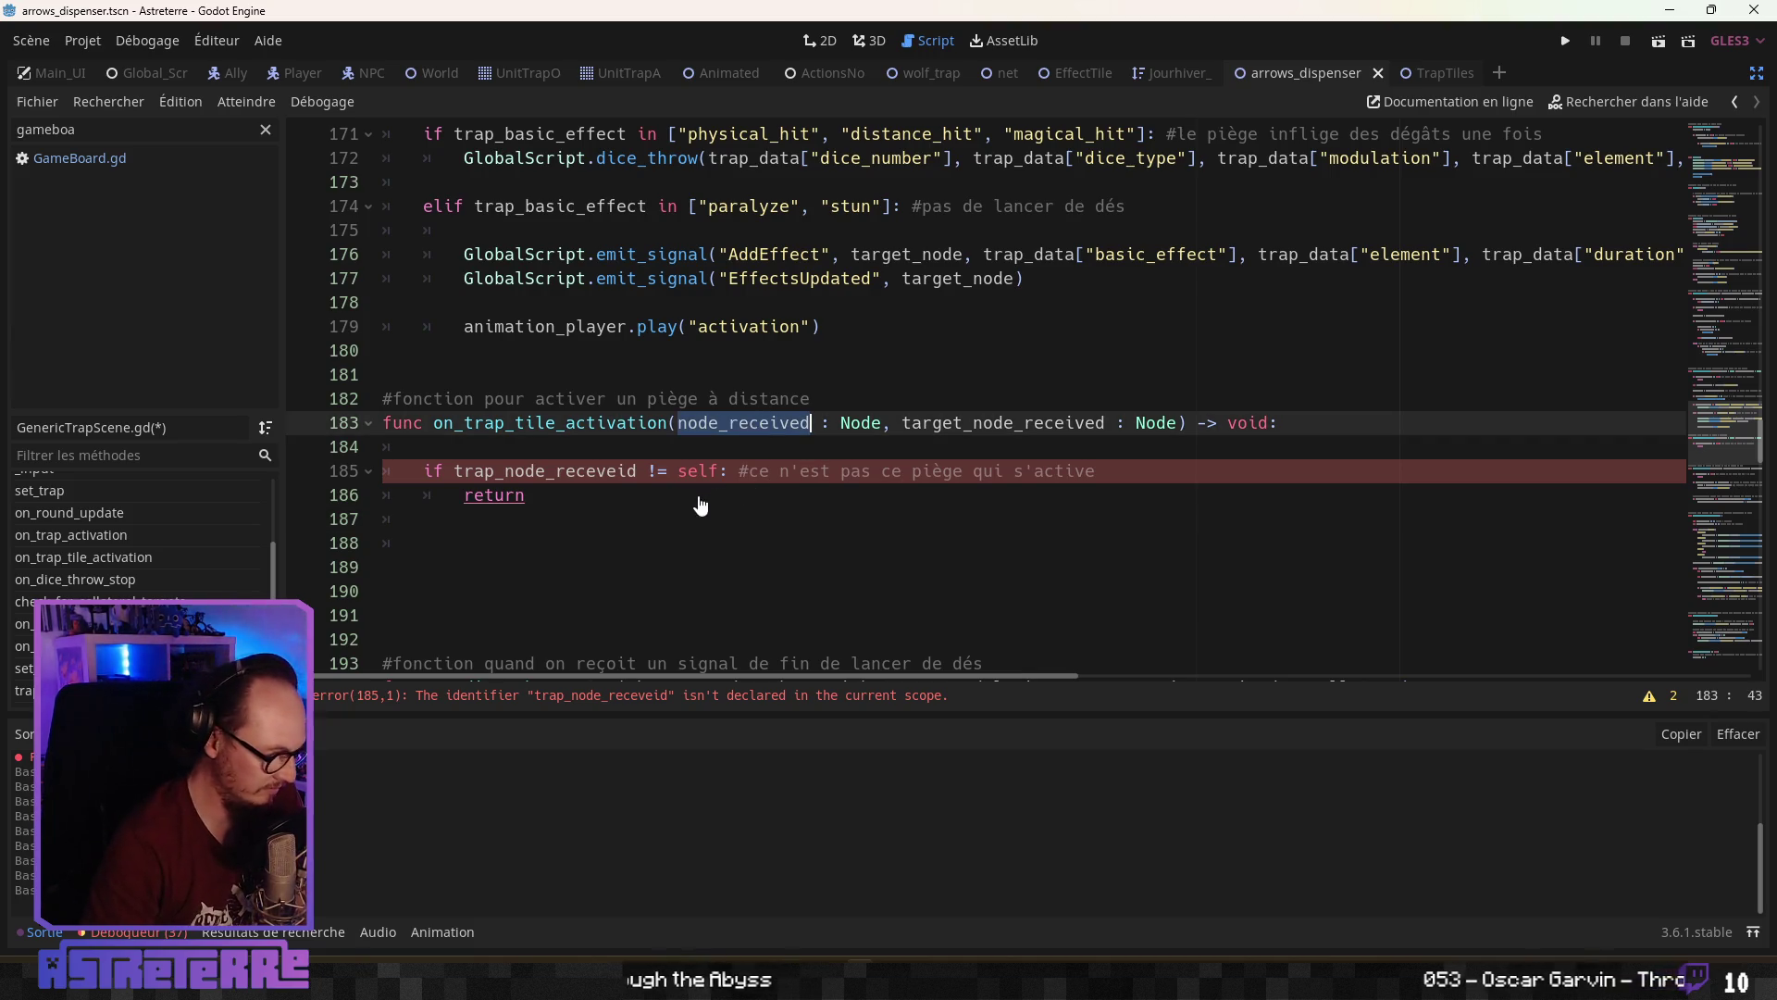
key(ctrl+c)
double_click(536, 471)
key(ctrl+v)
click(500, 531)
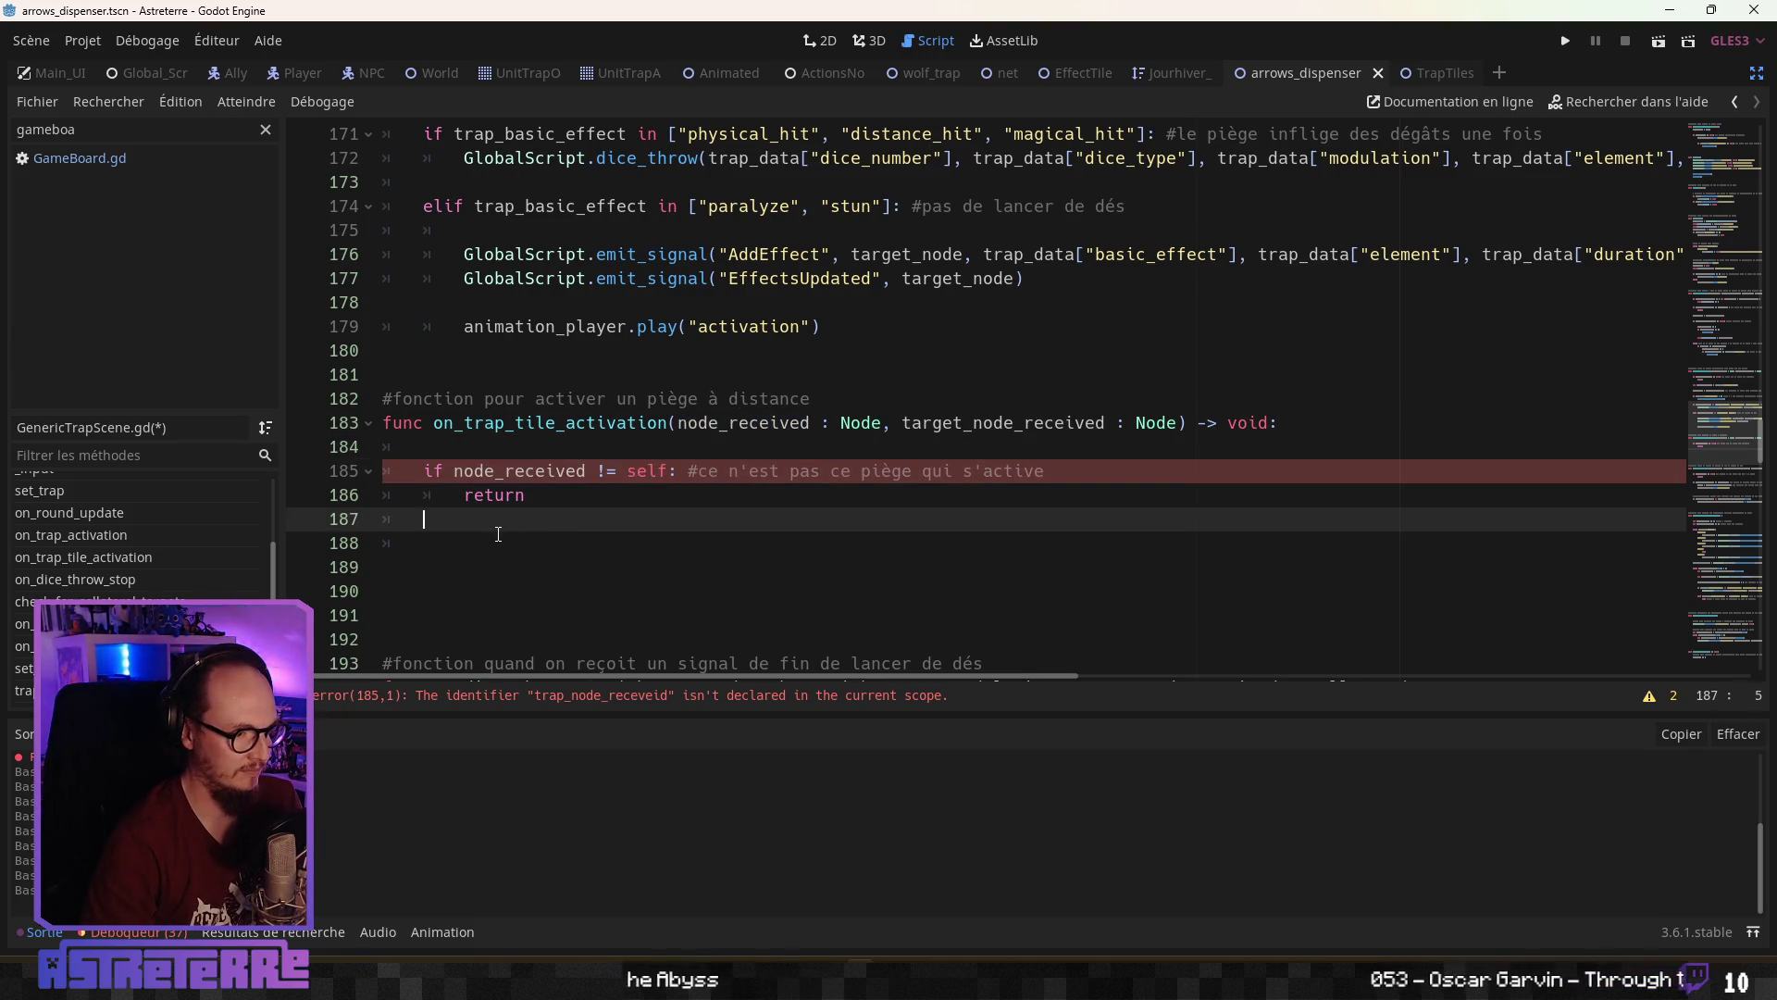
click(546, 532)
Scroll through GenericTrapScene.gd to review the fixed guard, ending at on_trap_activation's name
scroll(546, 530, up, 1)
scroll(550, 525, down, 1)
scroll(559, 523, up, 3)
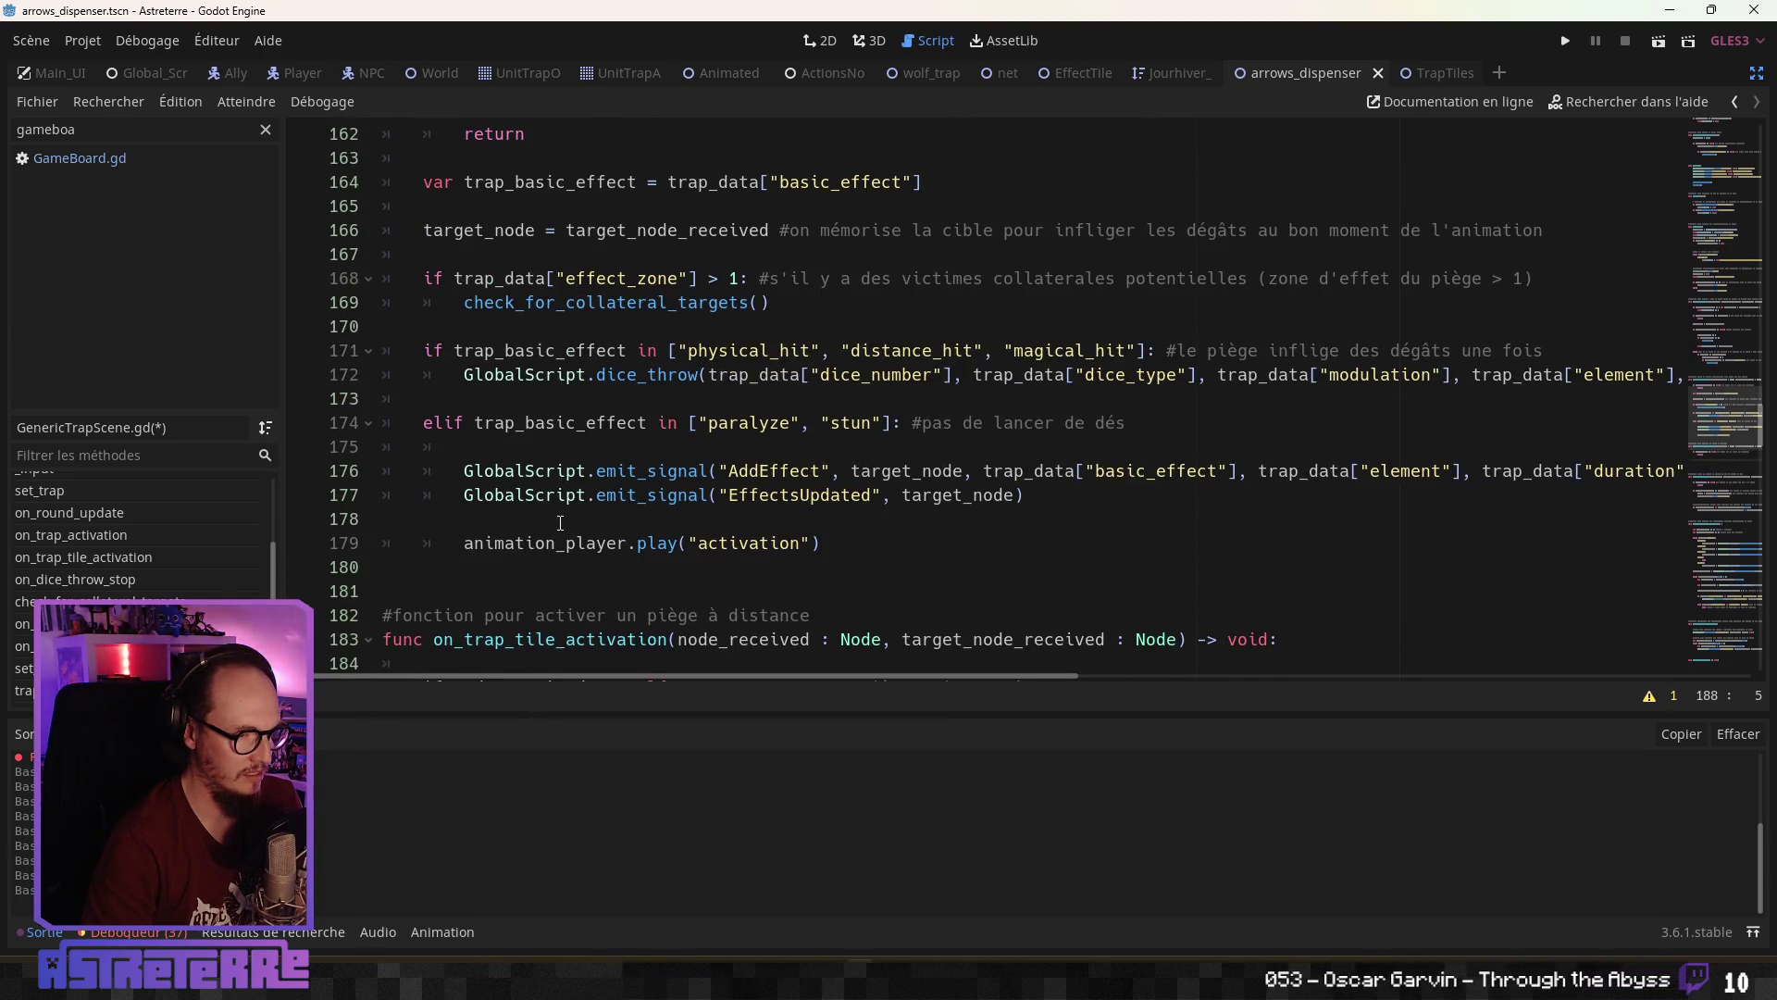
scroll(560, 523, up, 1)
scroll(562, 518, up, 1)
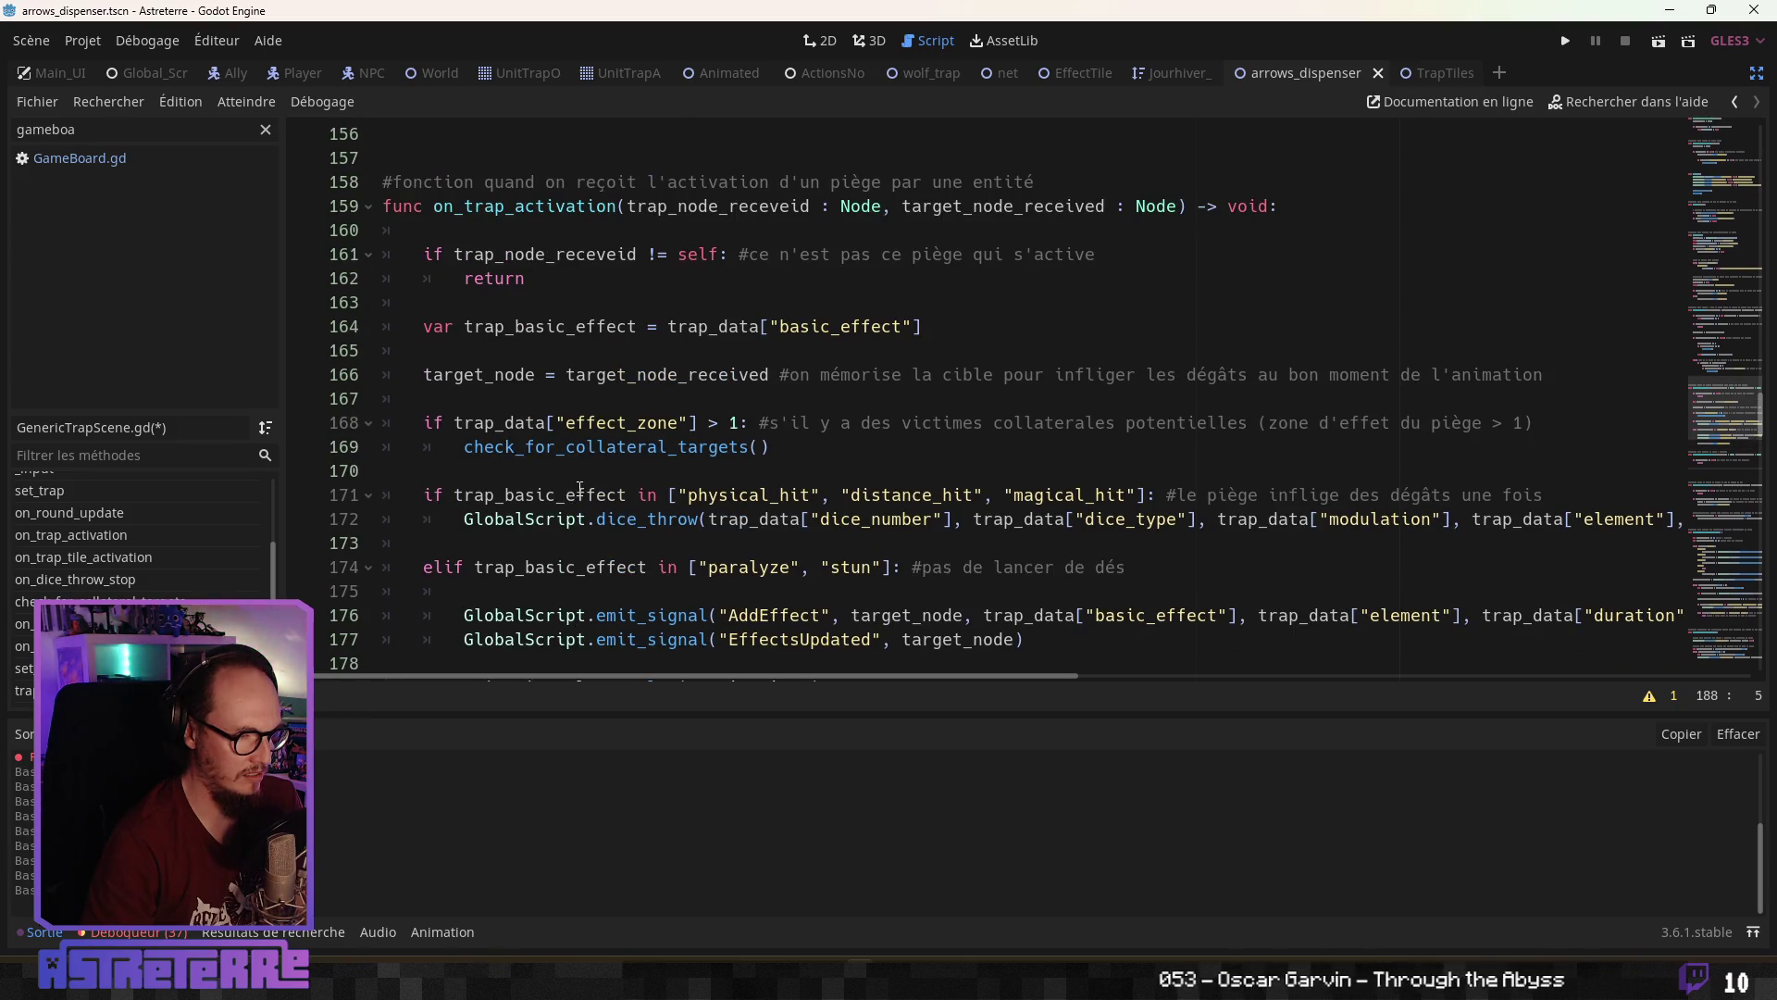
scroll(580, 488, down, 1)
scroll(580, 488, down, 1)
scroll(580, 487, up, 1)
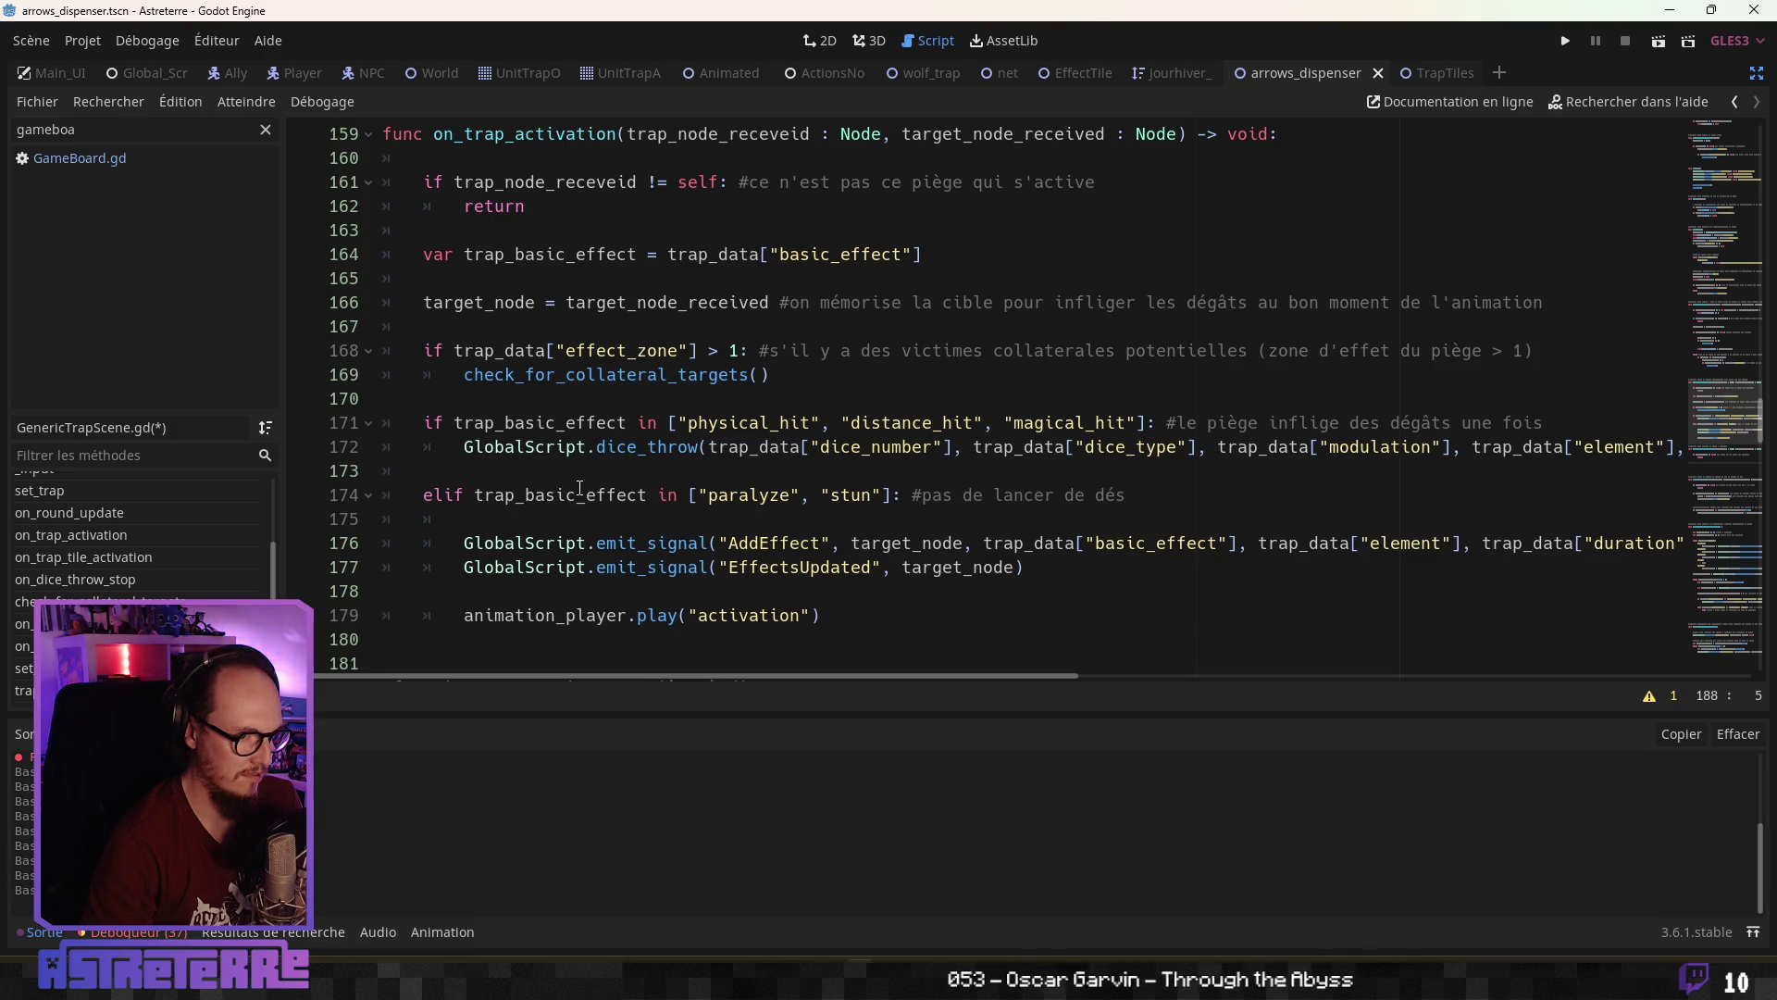
scroll(580, 488, down, 3)
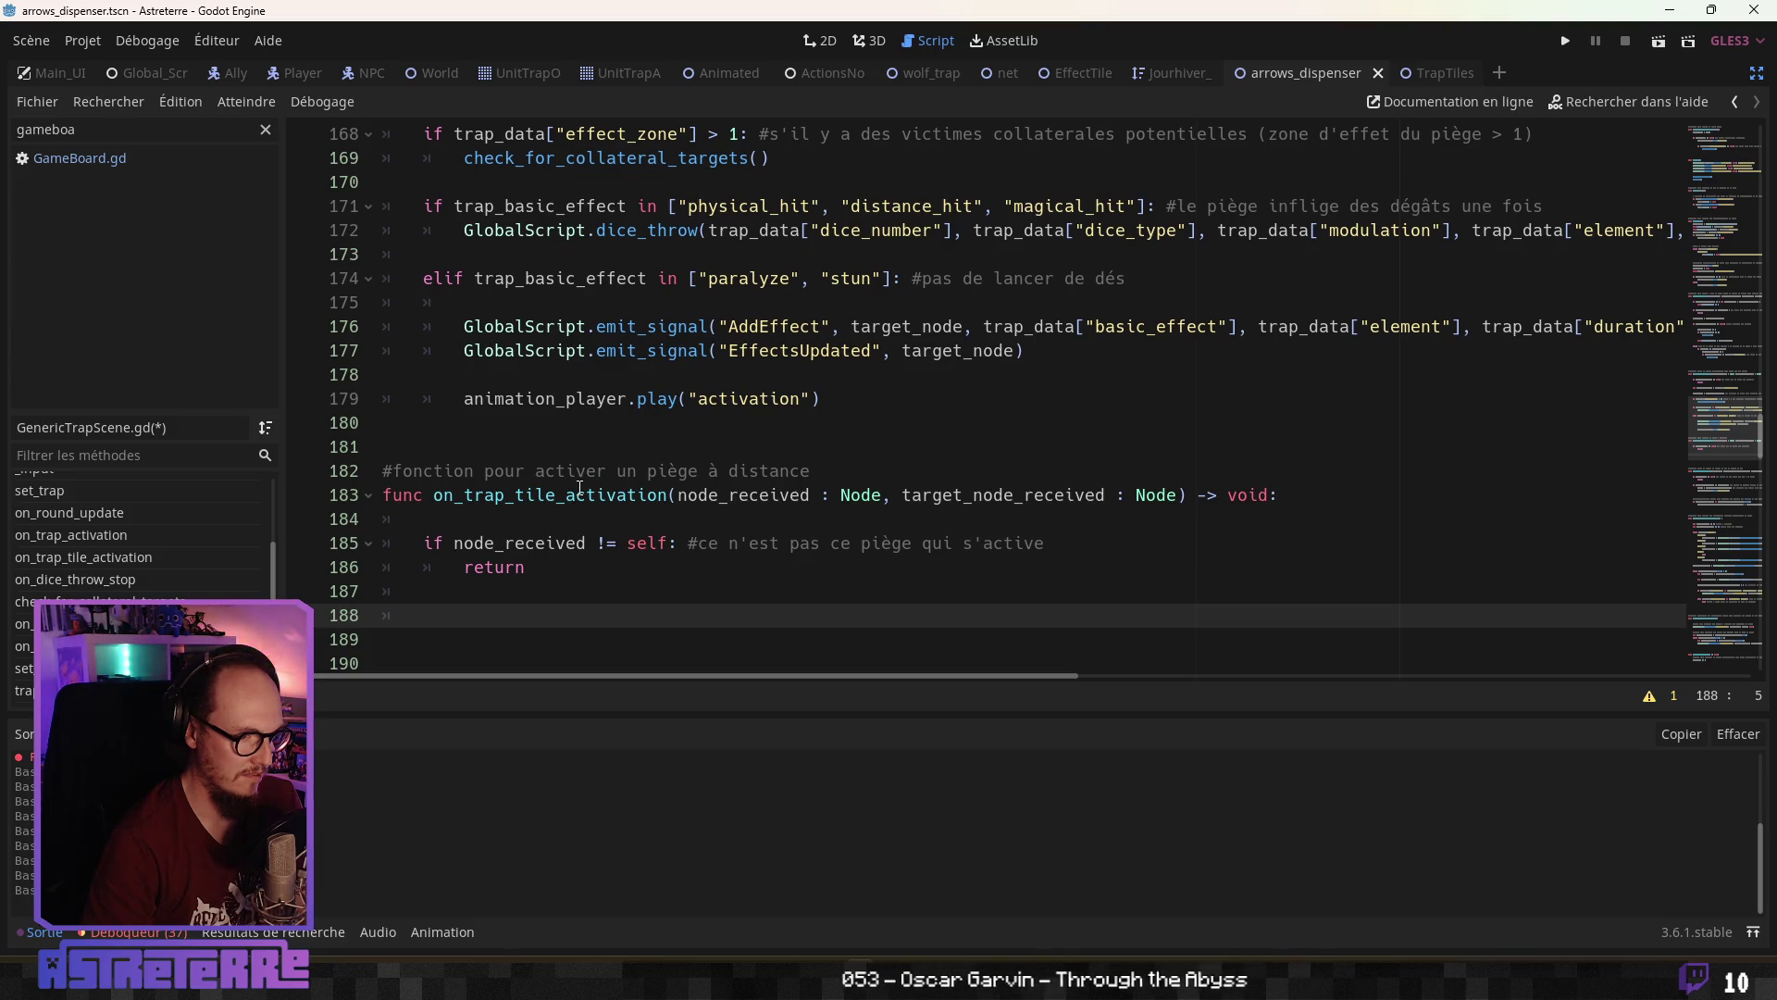
scroll(580, 488, up, 4)
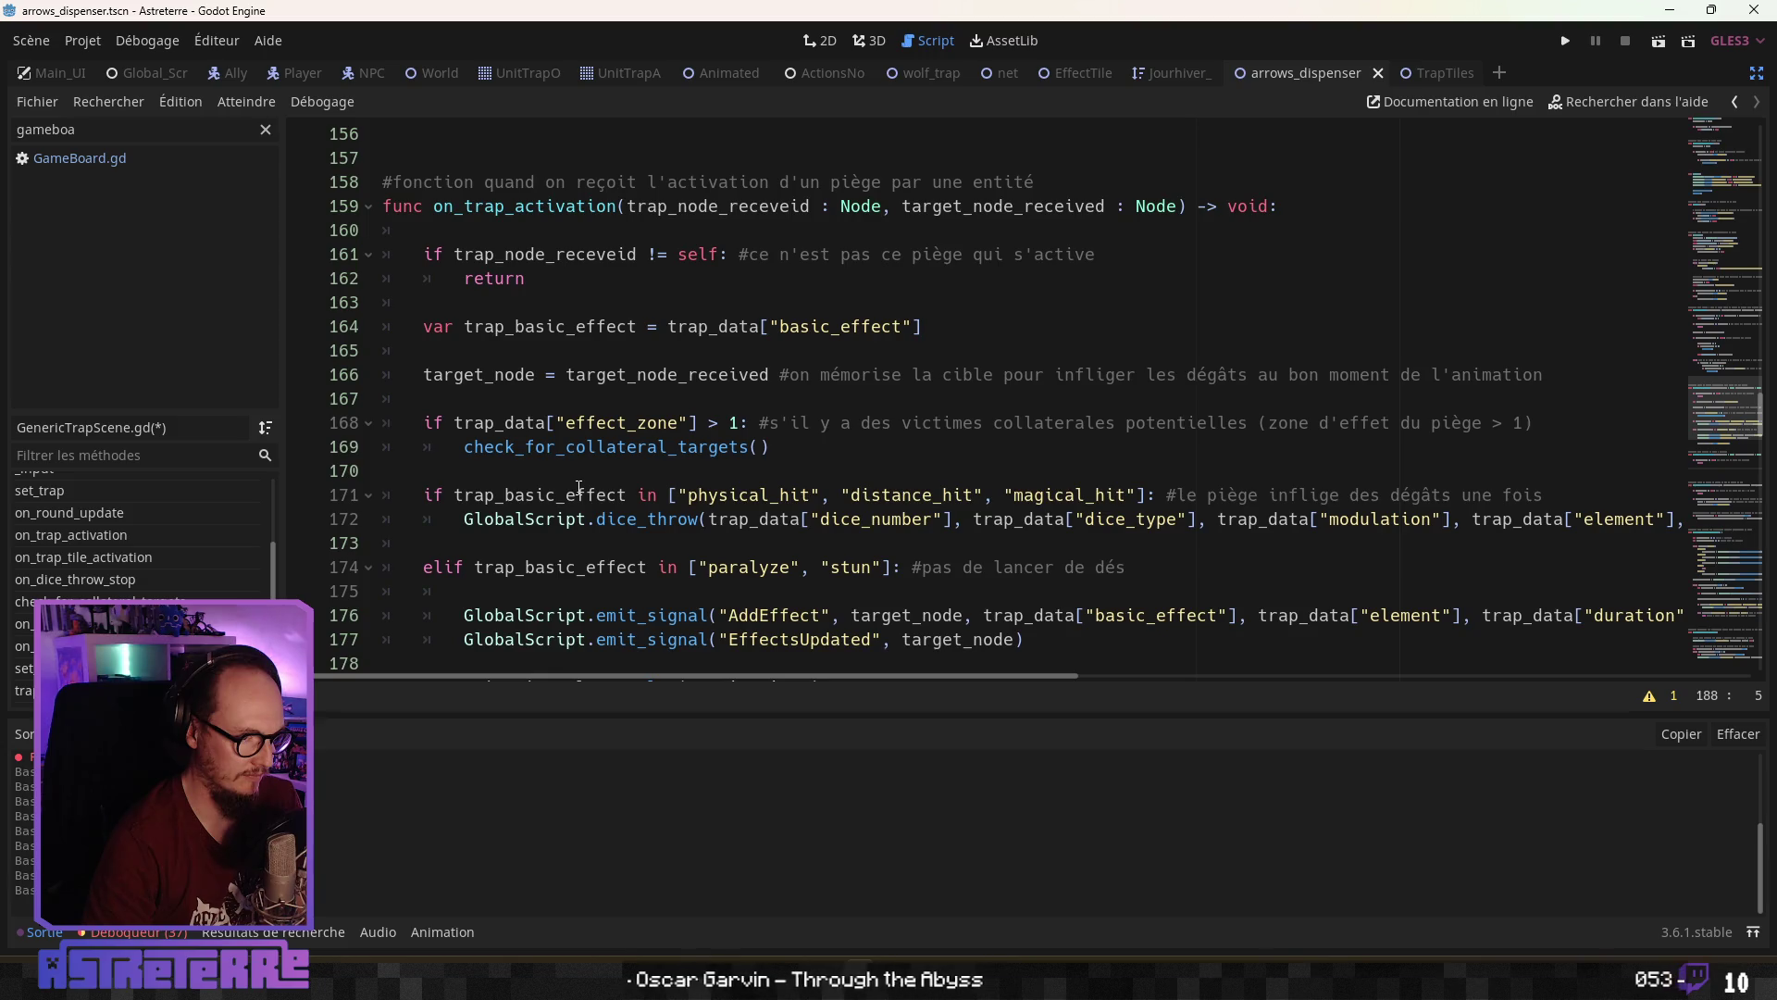
scroll(592, 481, down, 4)
scroll(619, 470, up, 4)
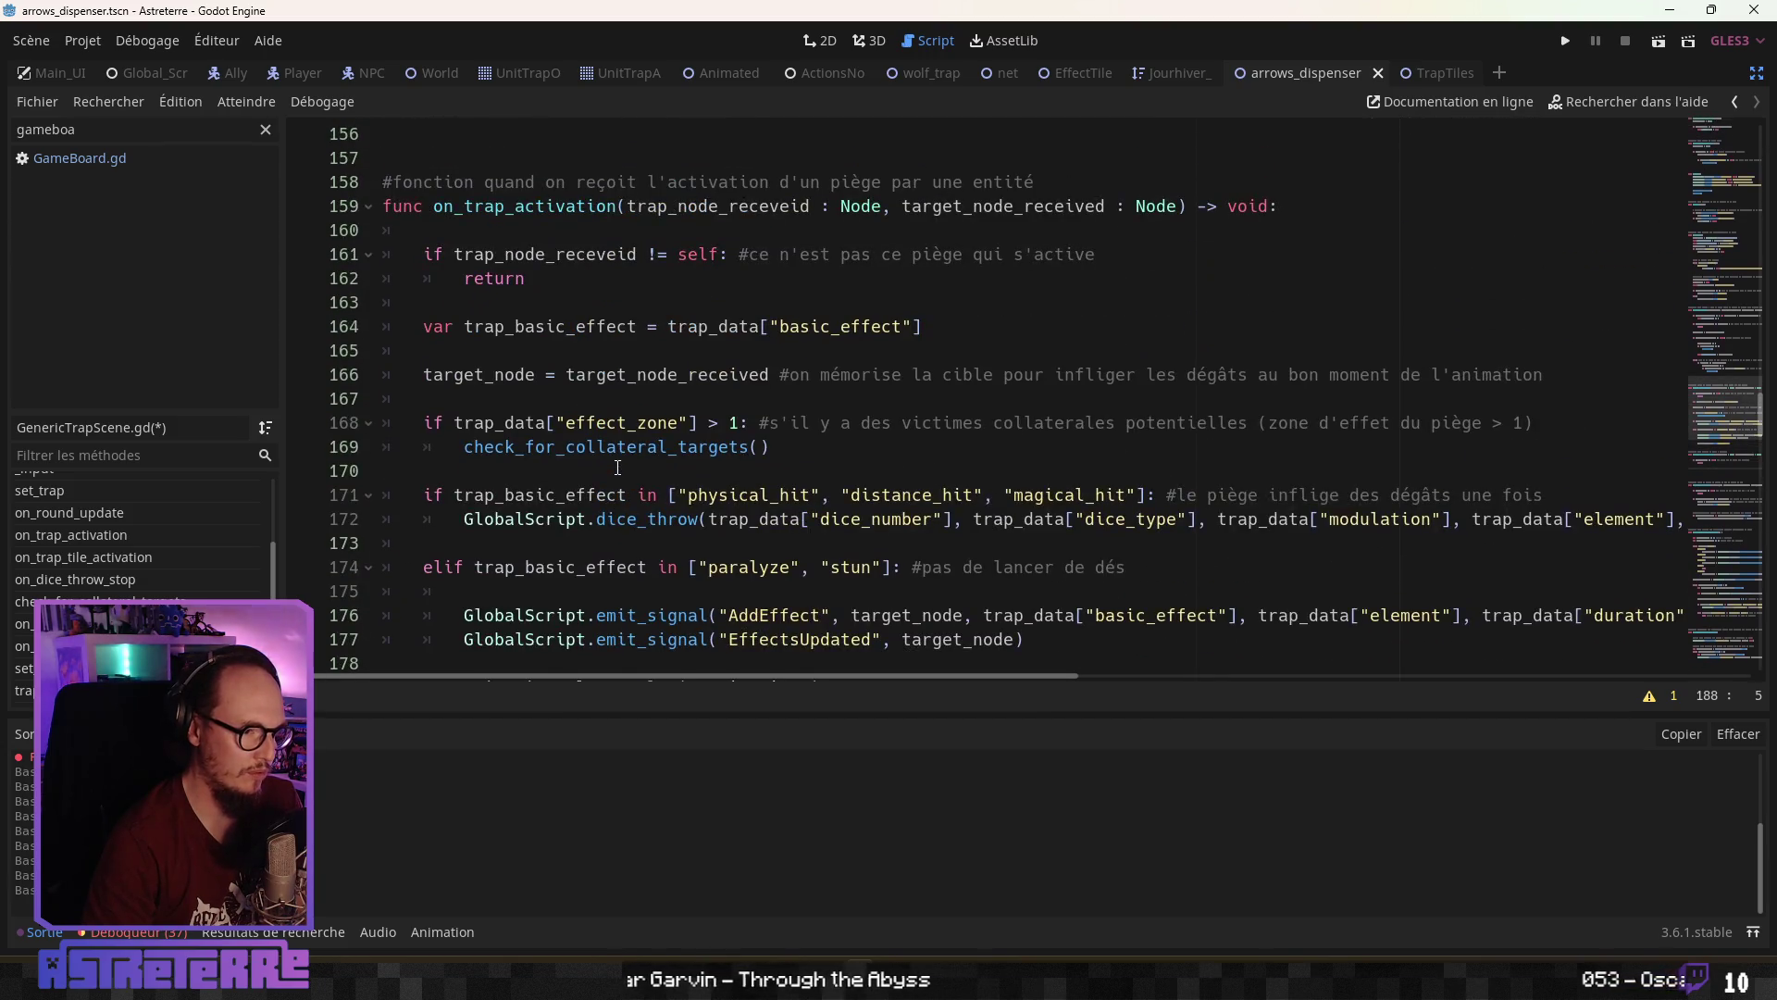
click(576, 205)
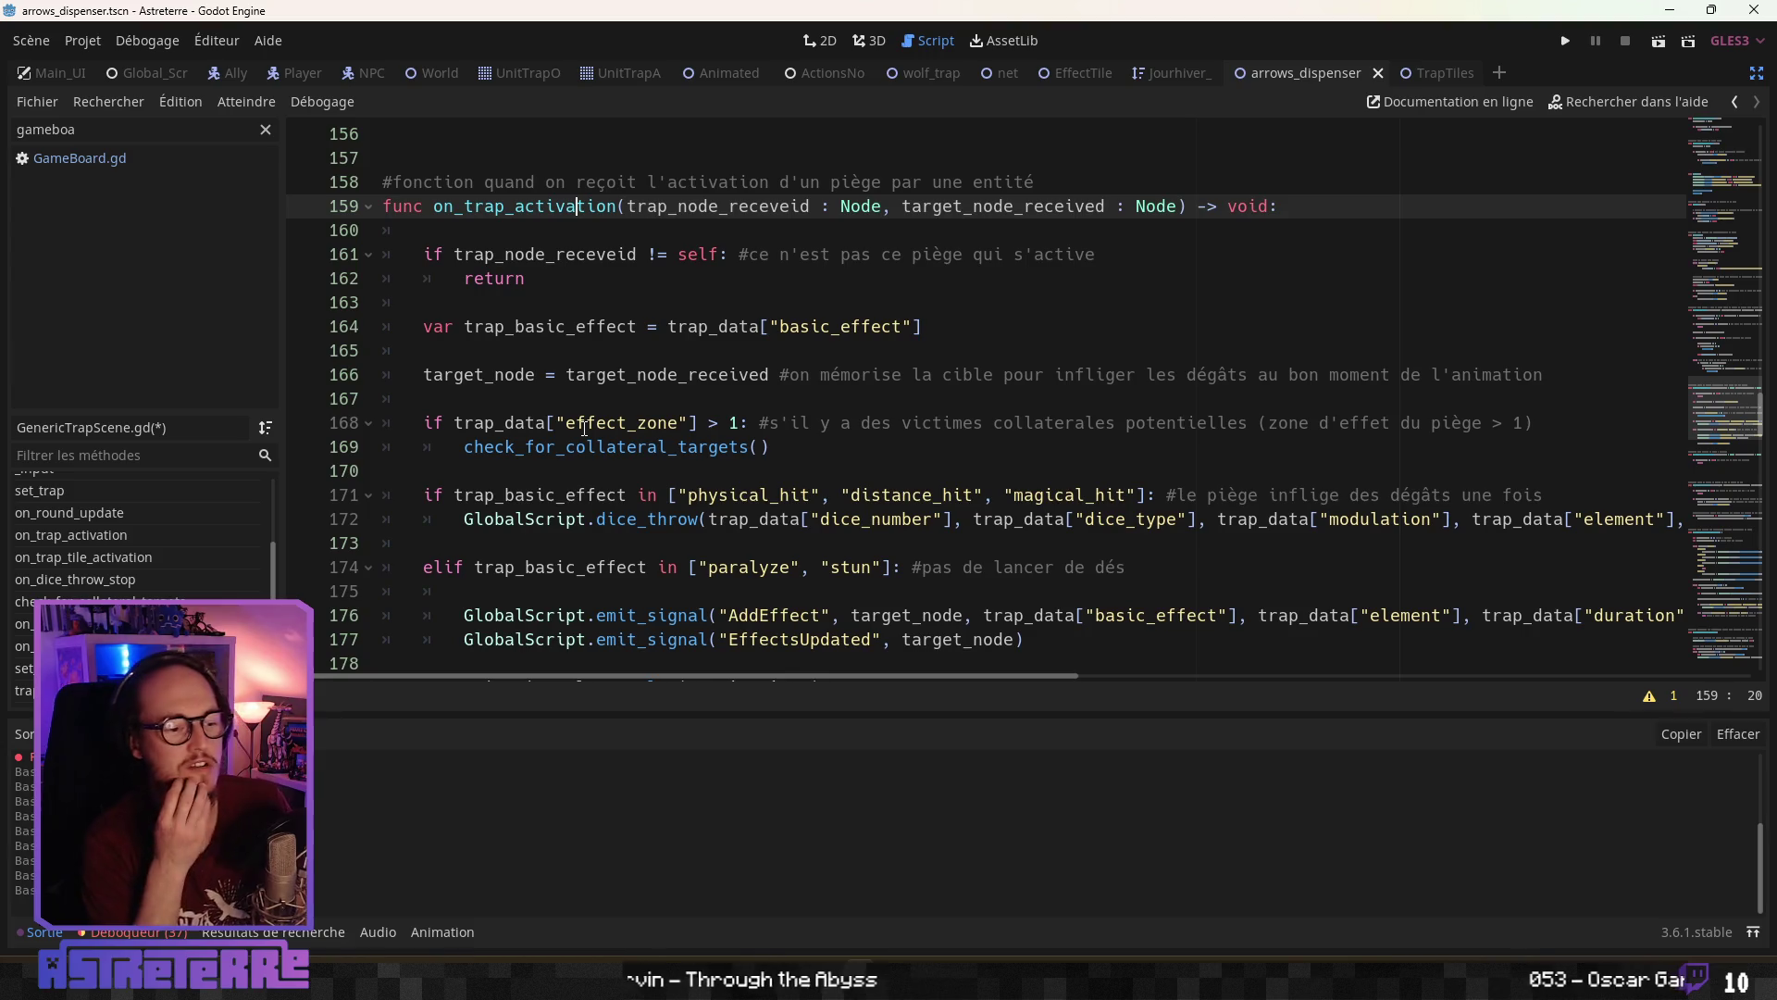